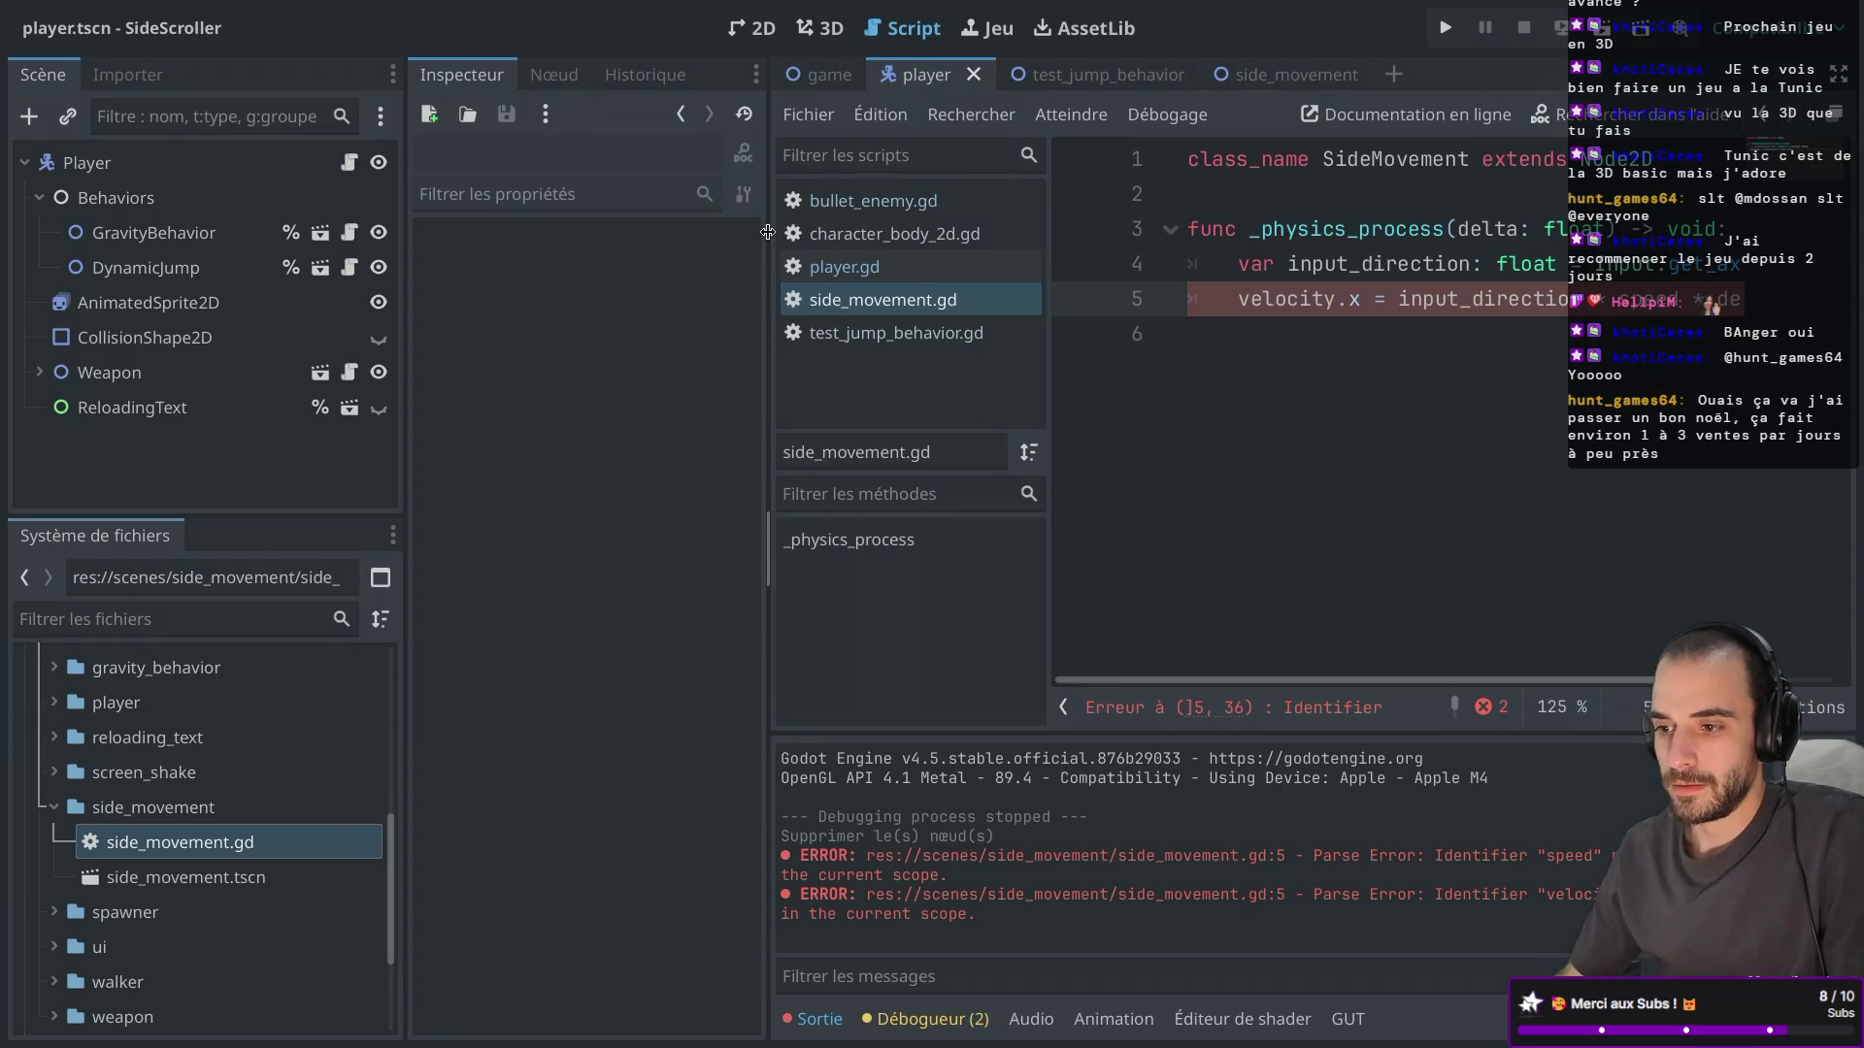
Widen the script editor by narrowing the side docks, then select Weapon and ReloadingText in the Scene tree.
drag(769, 233, 732, 230)
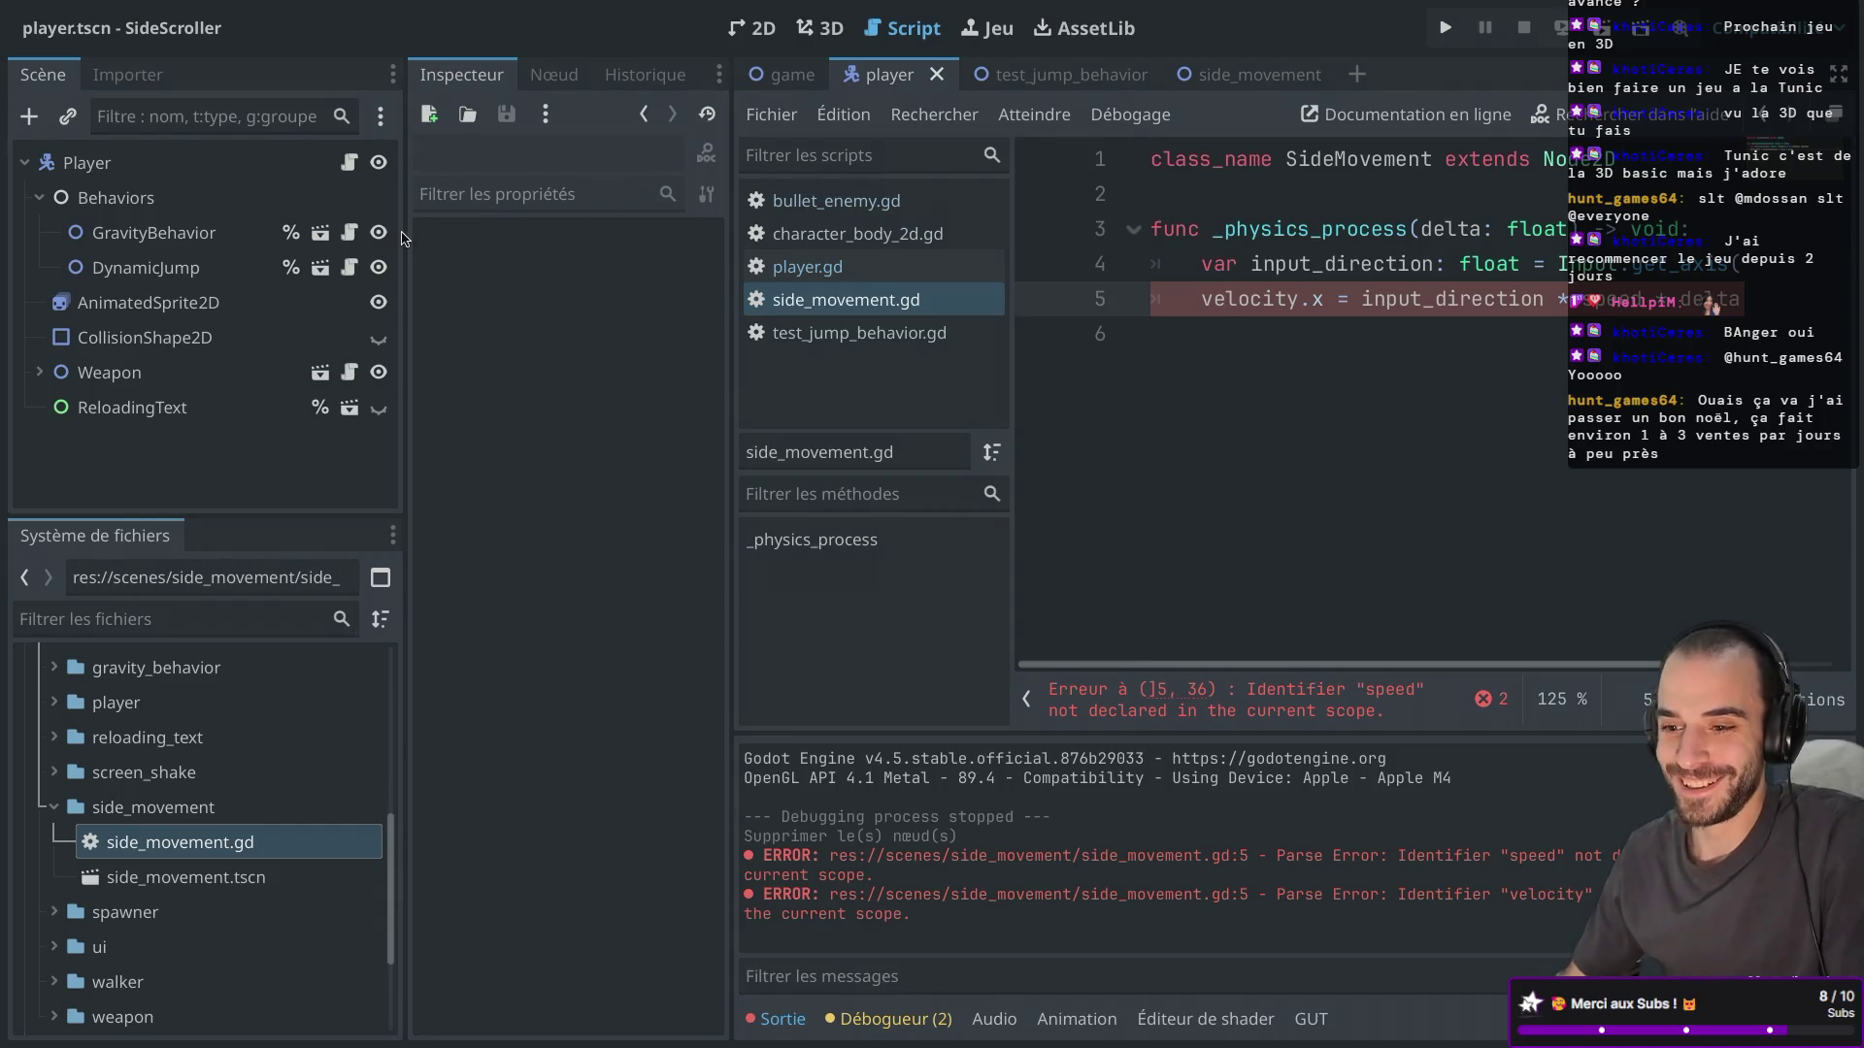
drag(402, 237, 377, 236)
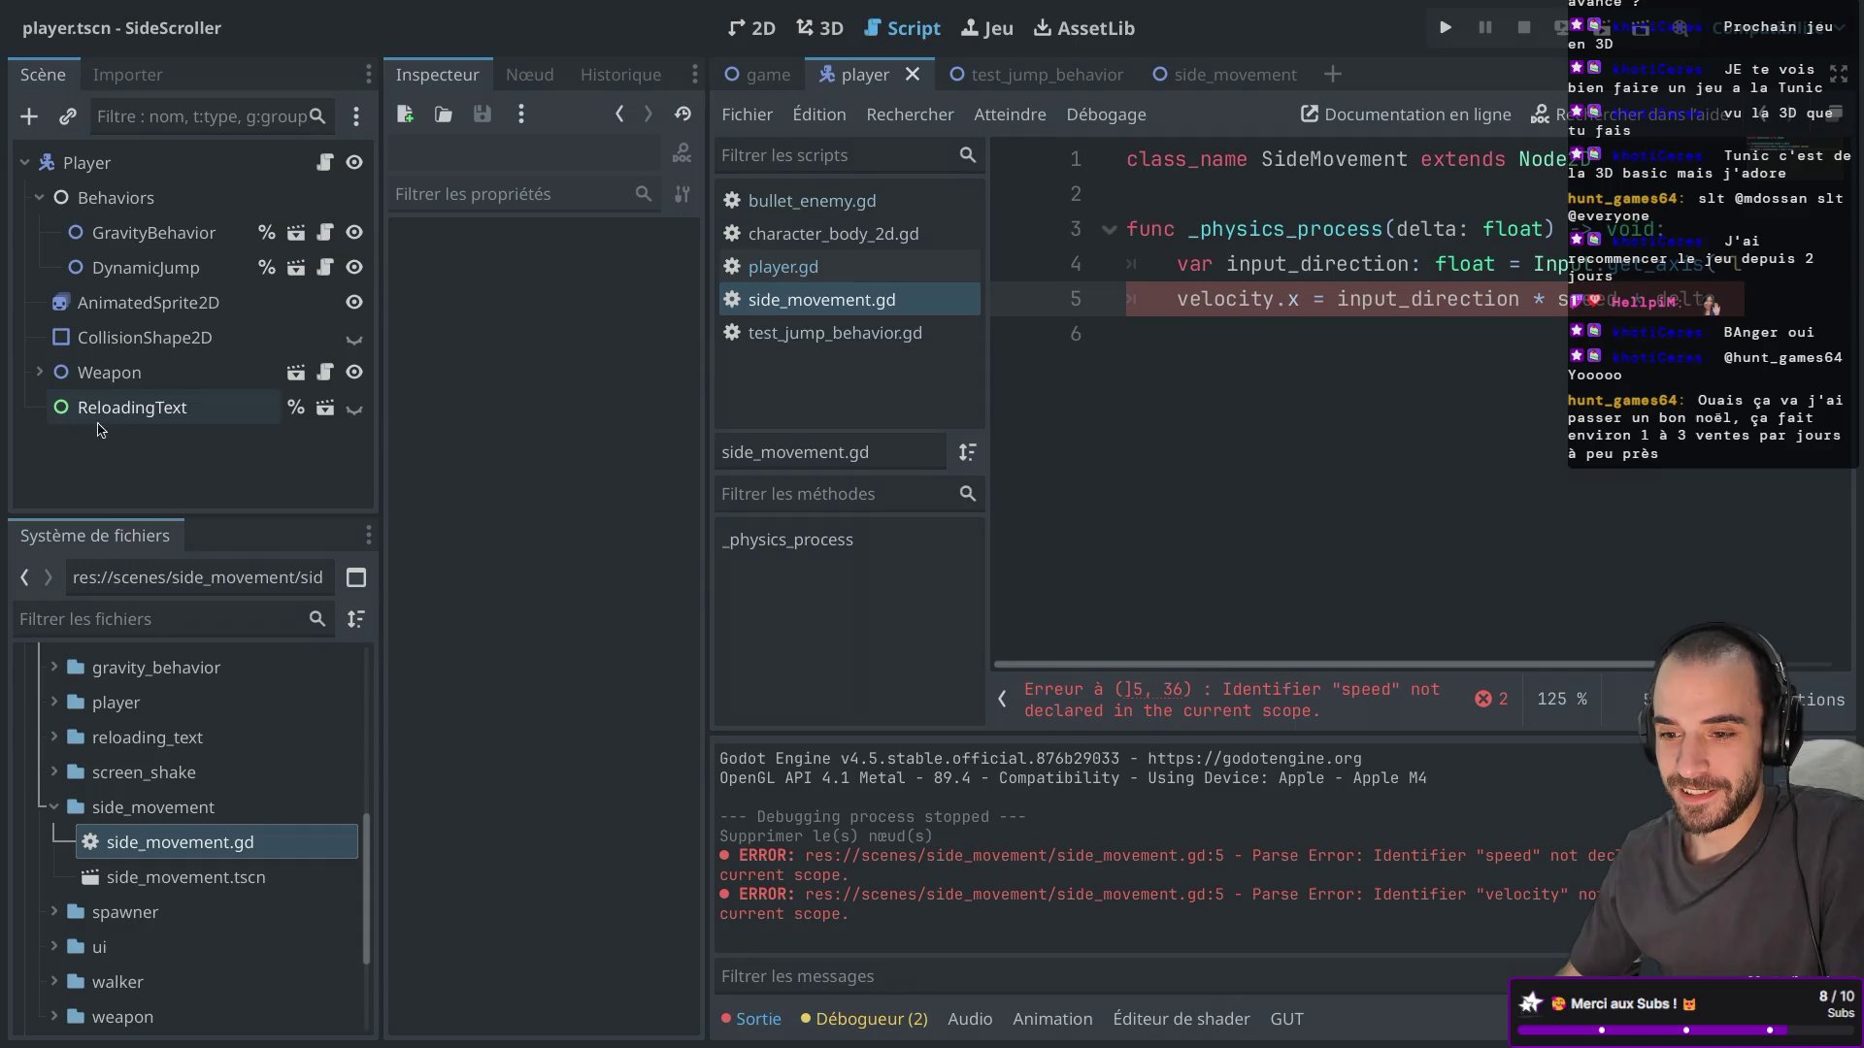
click(90, 381)
click(108, 416)
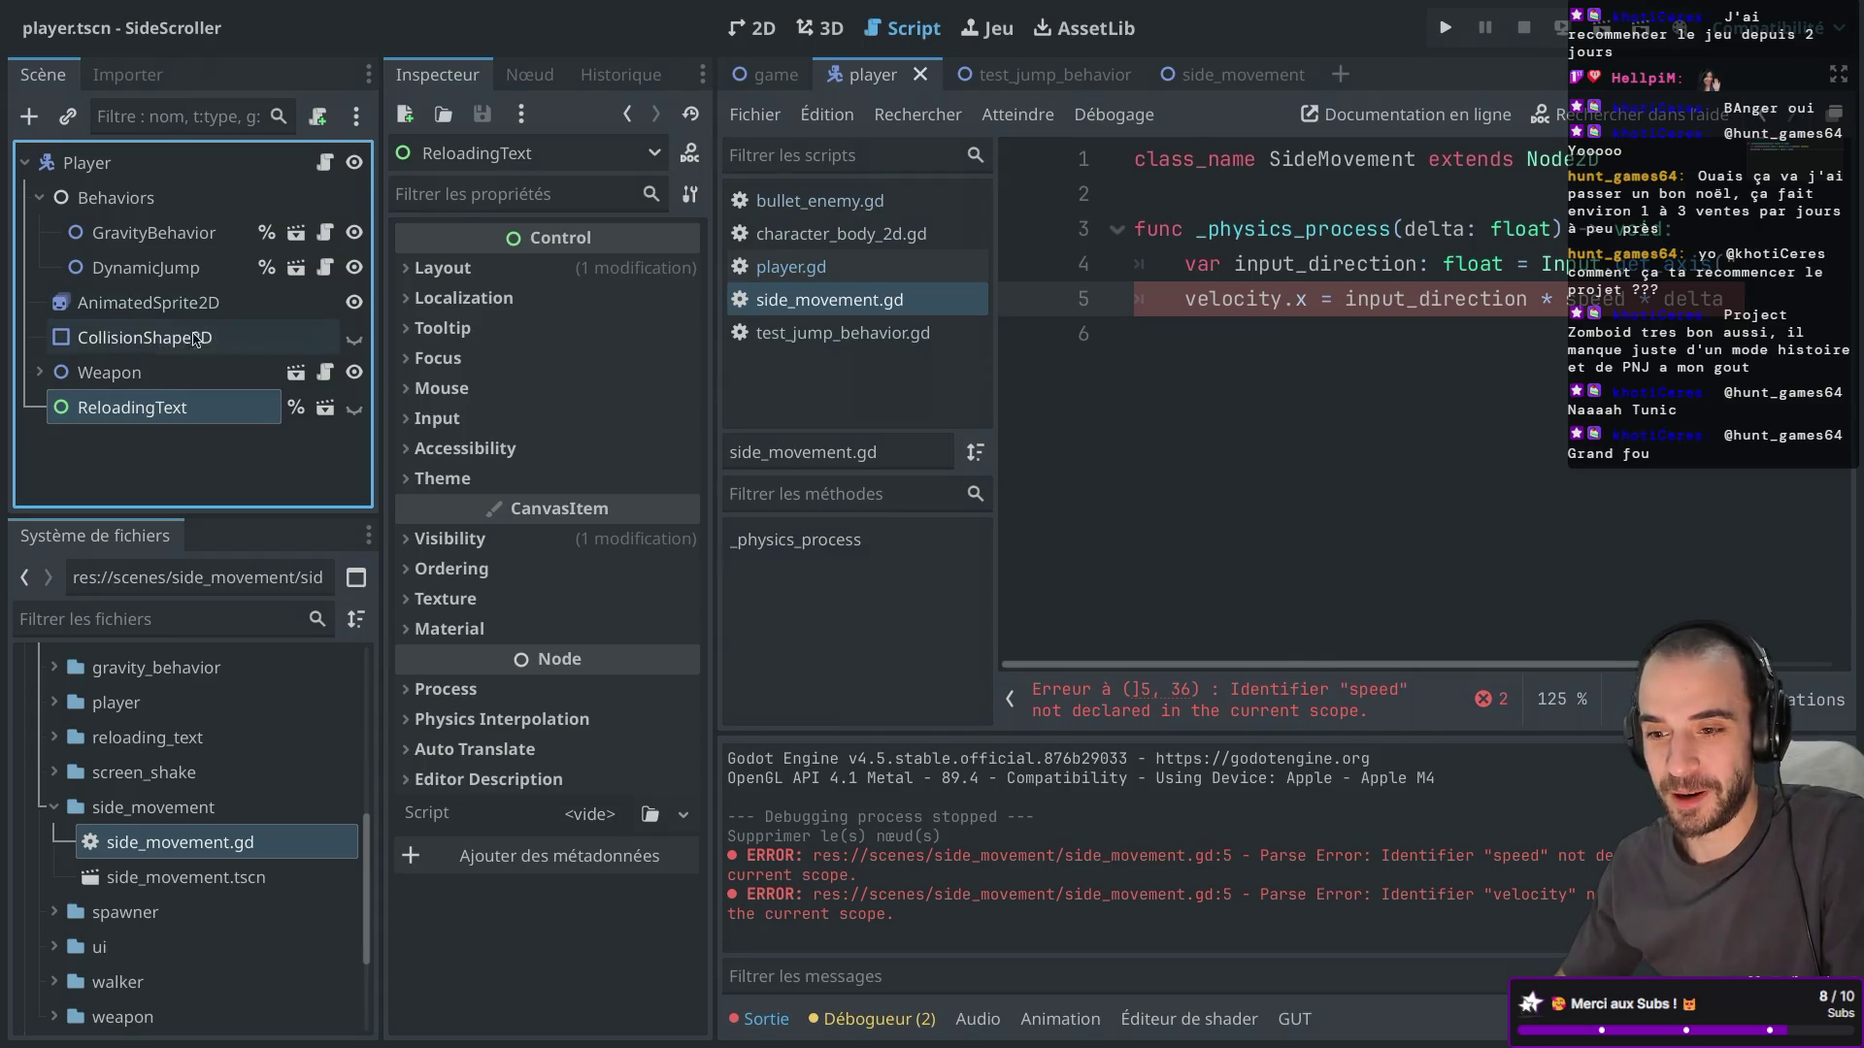
Browse the DynamicJump and GravityBehavior nodes and the bullet_enemy.gd and player.gd scripts, returning to side_movement.gd.
click(145, 270)
key(Up)
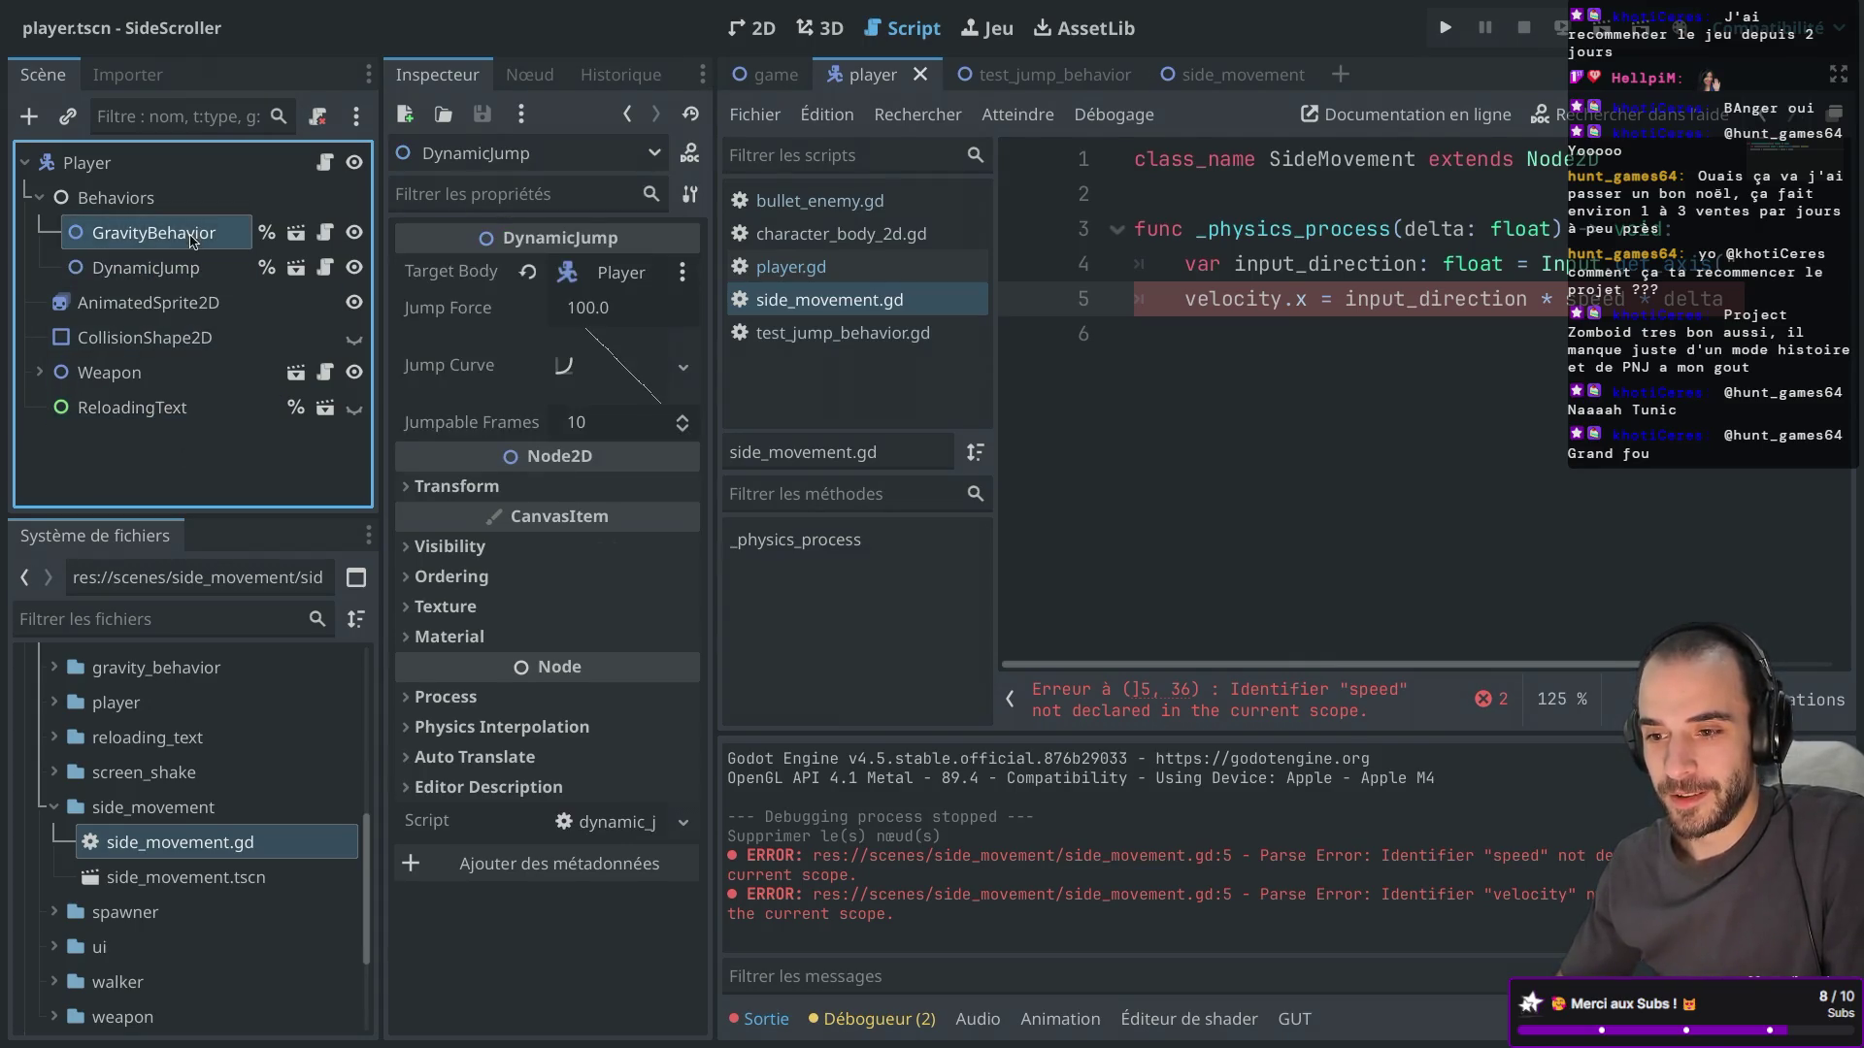
key(Down)
click(183, 274)
key(Escape)
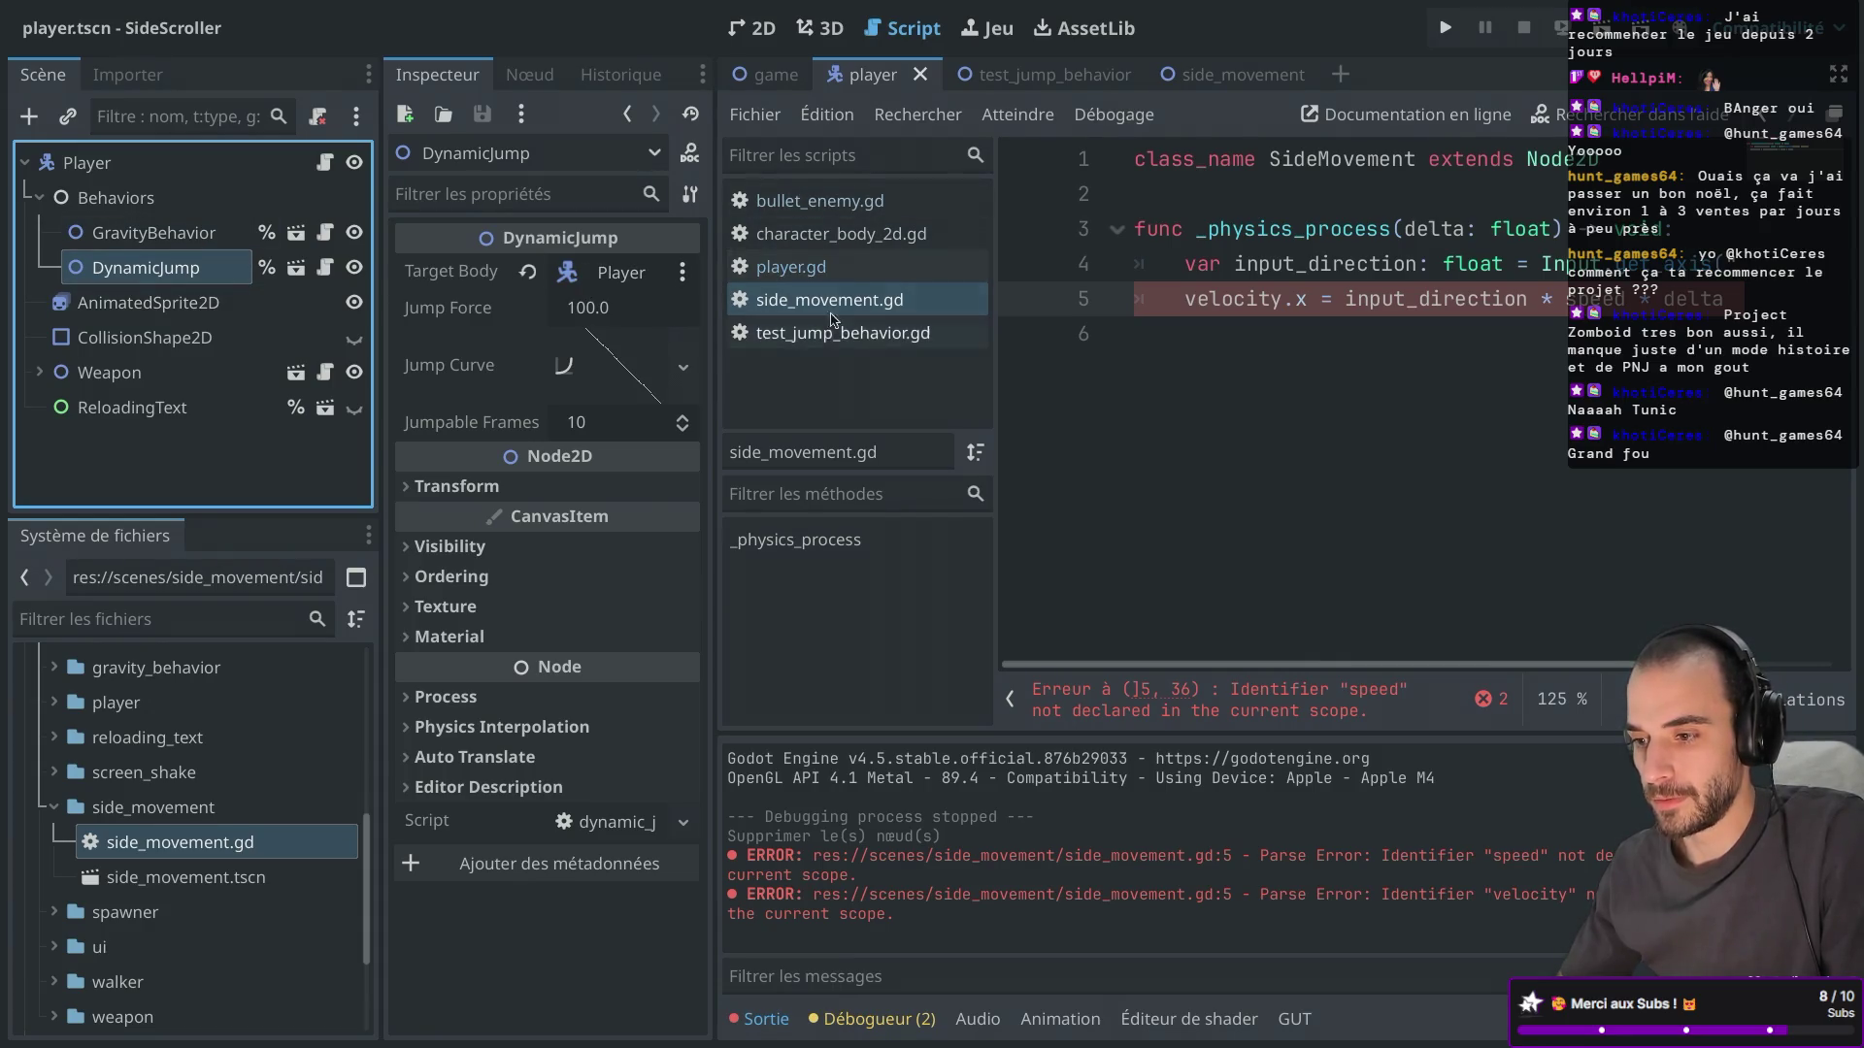
click(835, 204)
click(1194, 259)
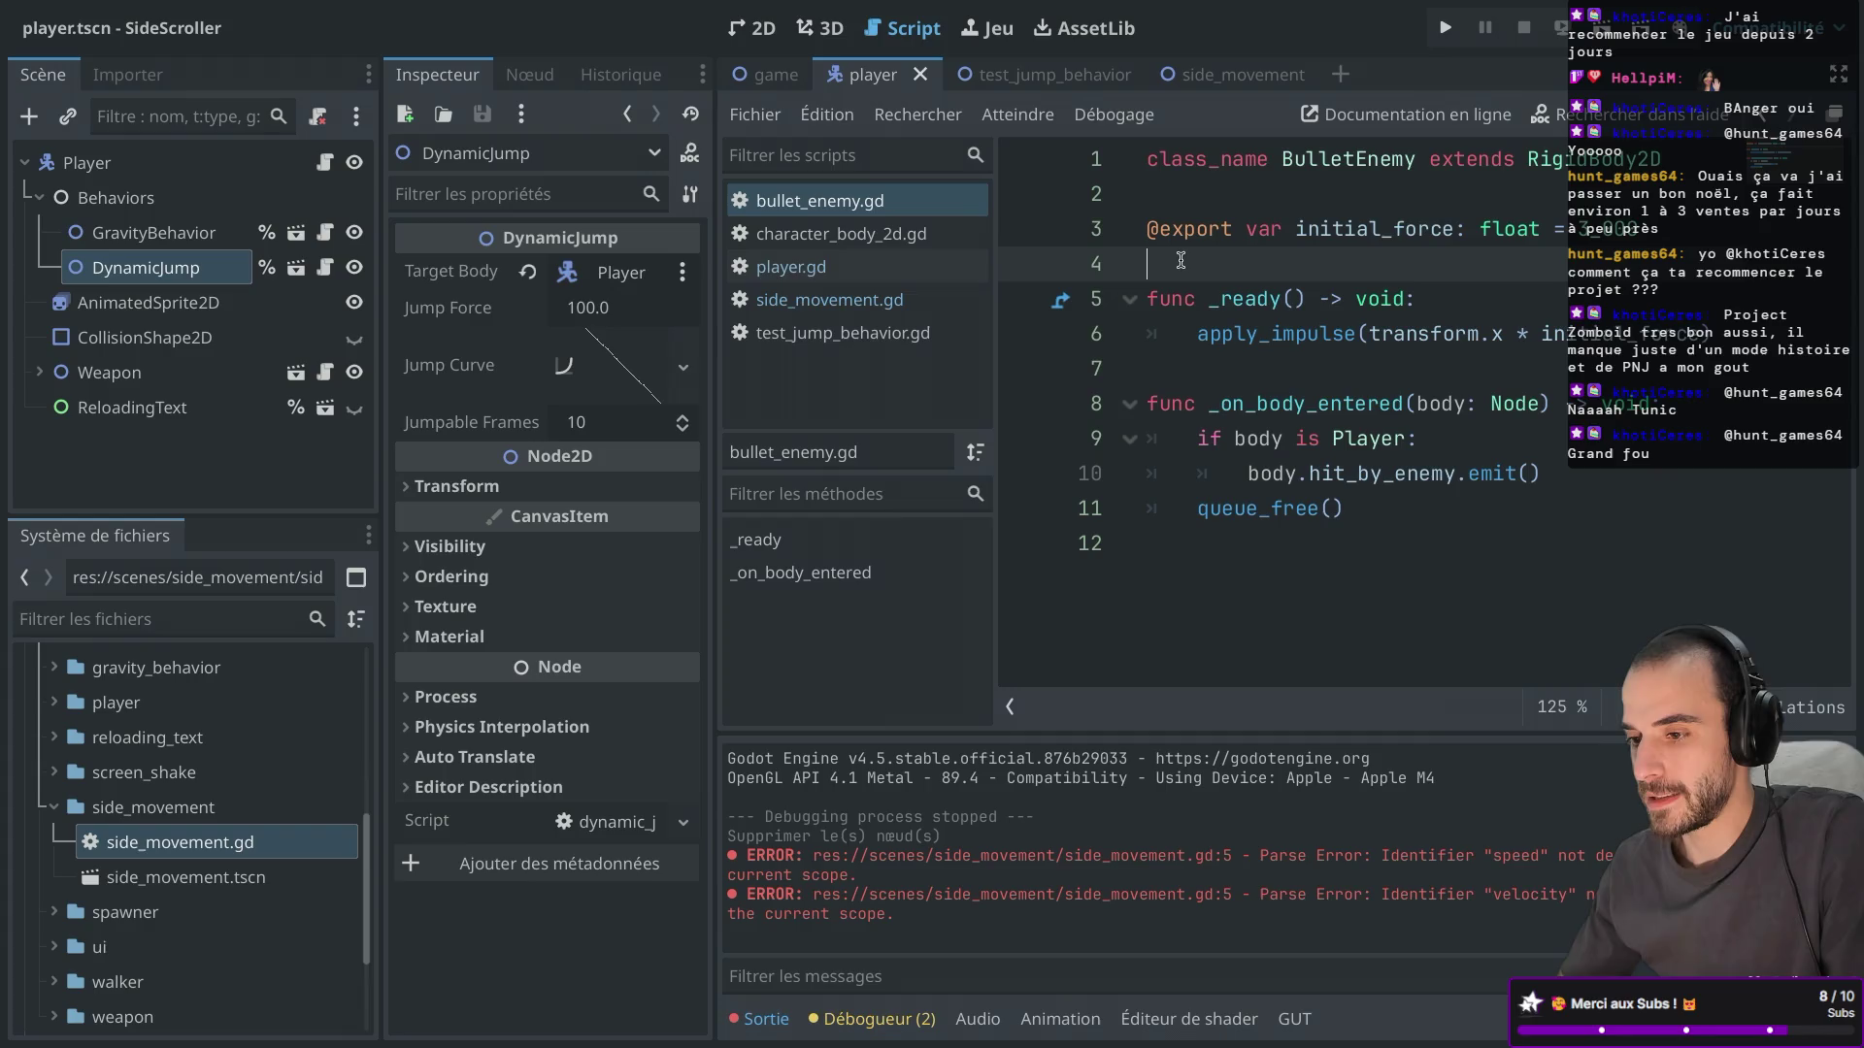
click(792, 266)
click(798, 299)
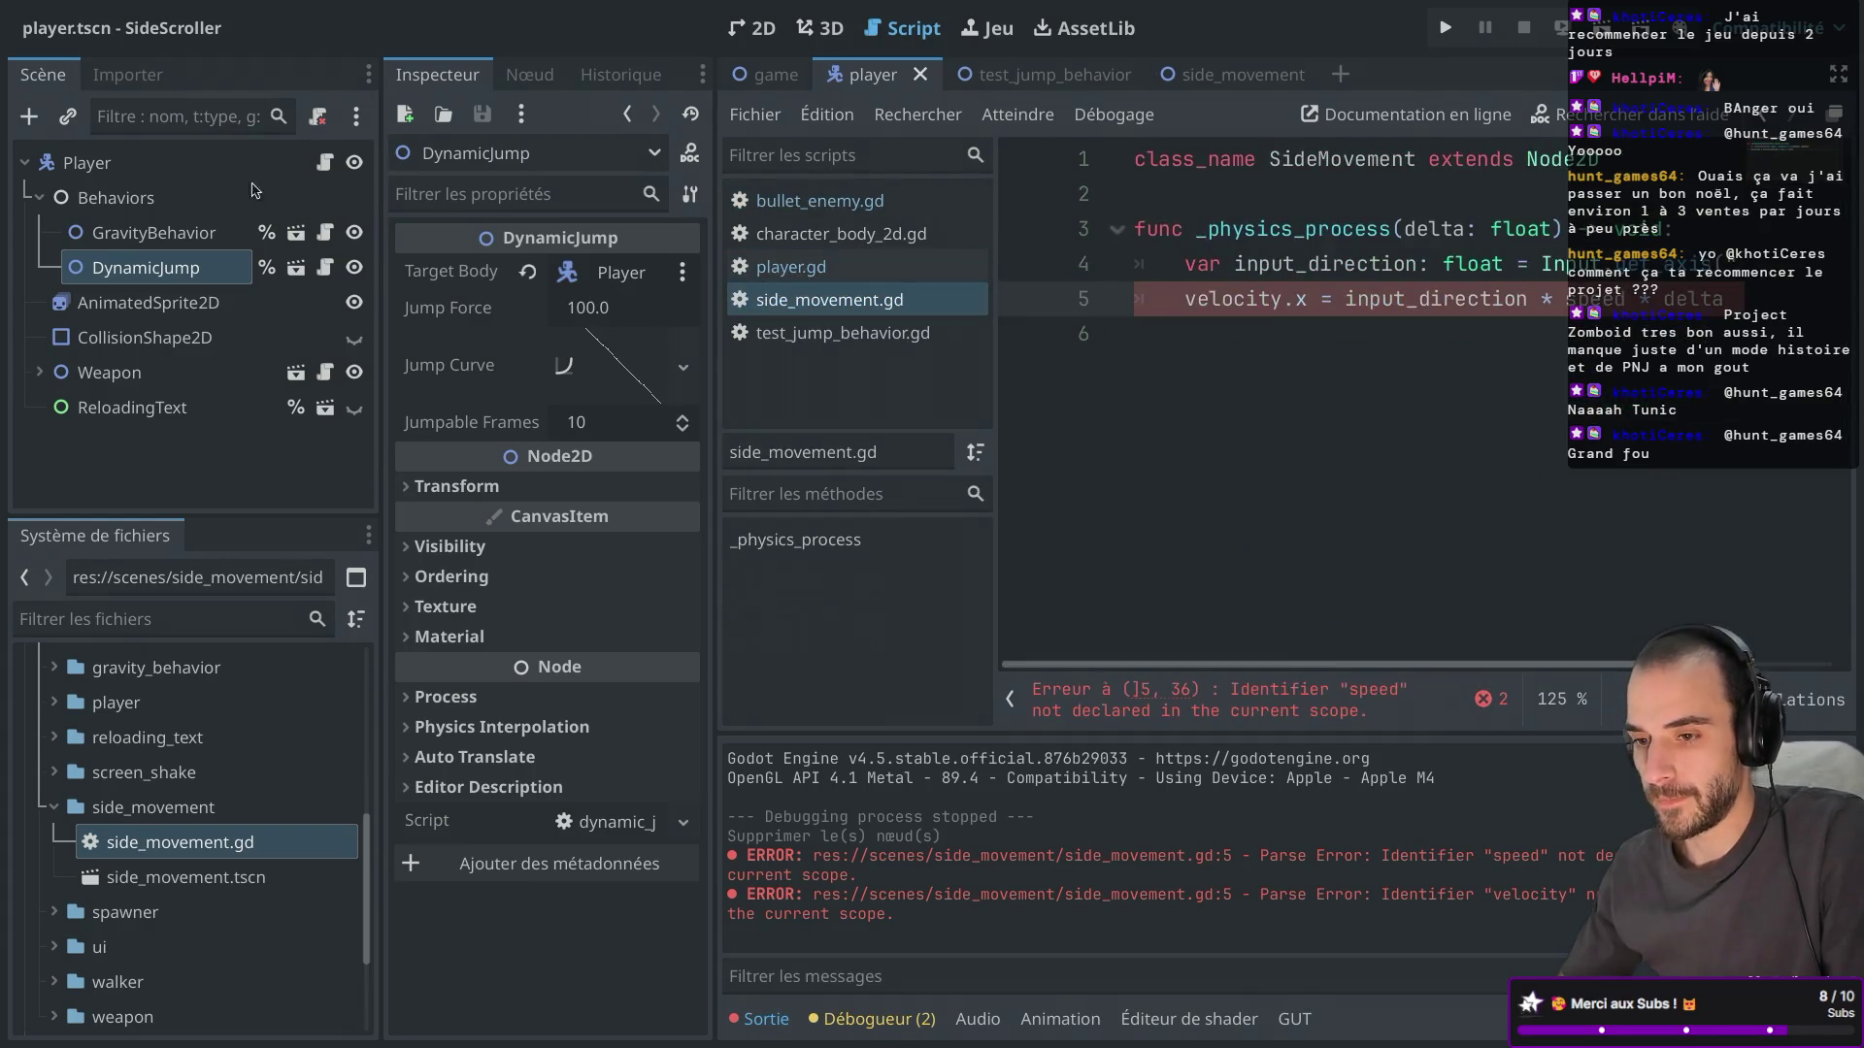
click(325, 233)
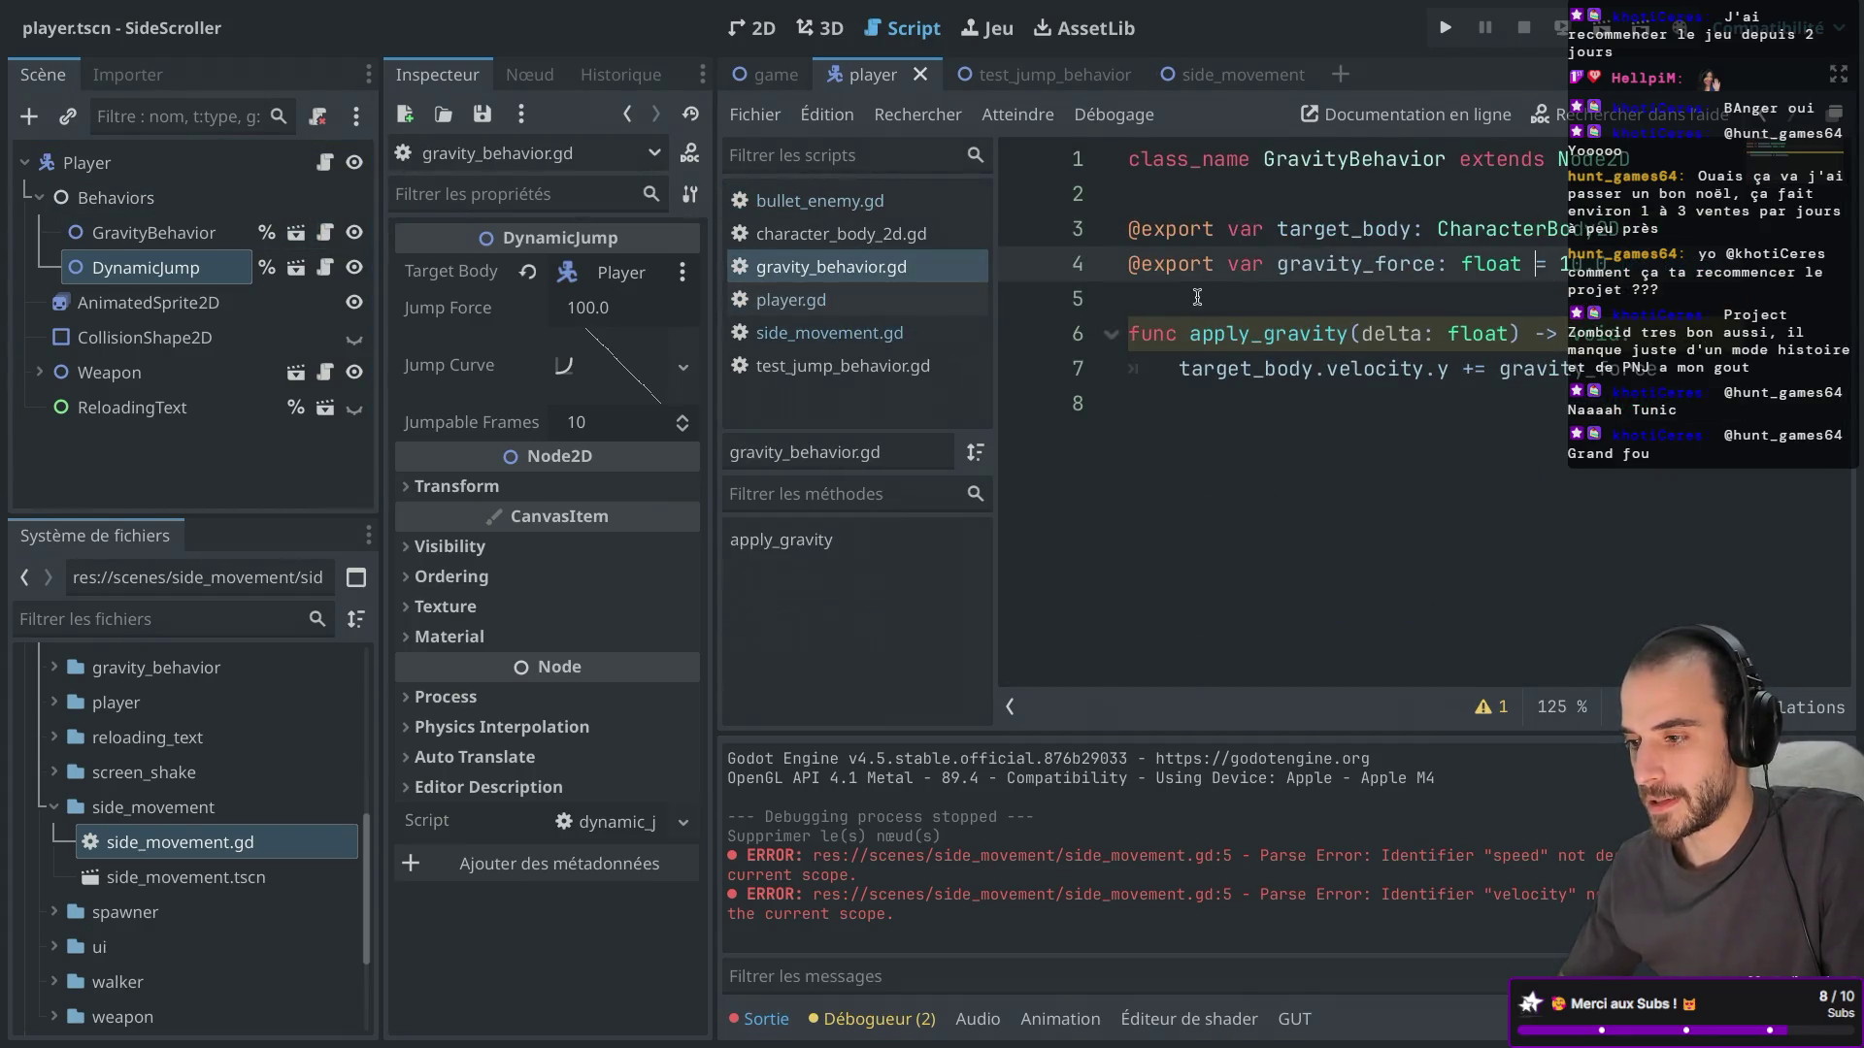
click(1640, 227)
key(shift+Up)
key(ctrl+c)
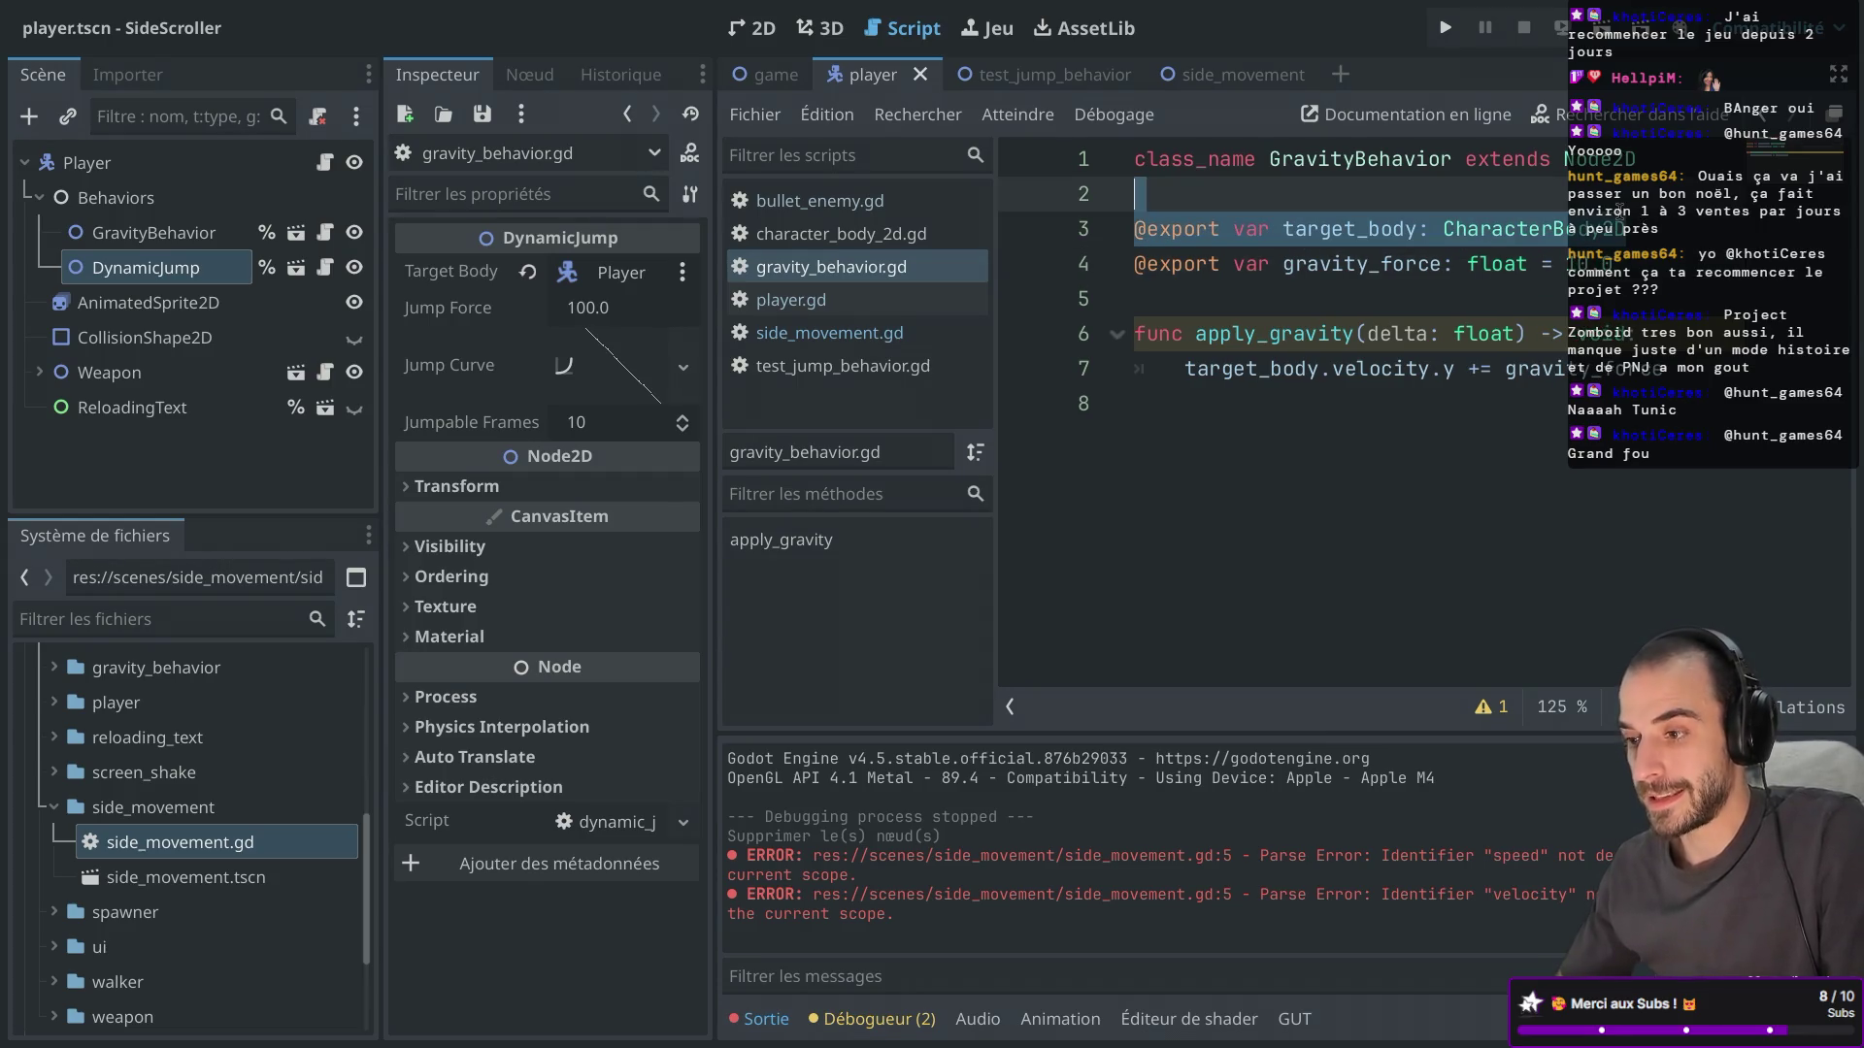
click(841, 333)
click(1183, 197)
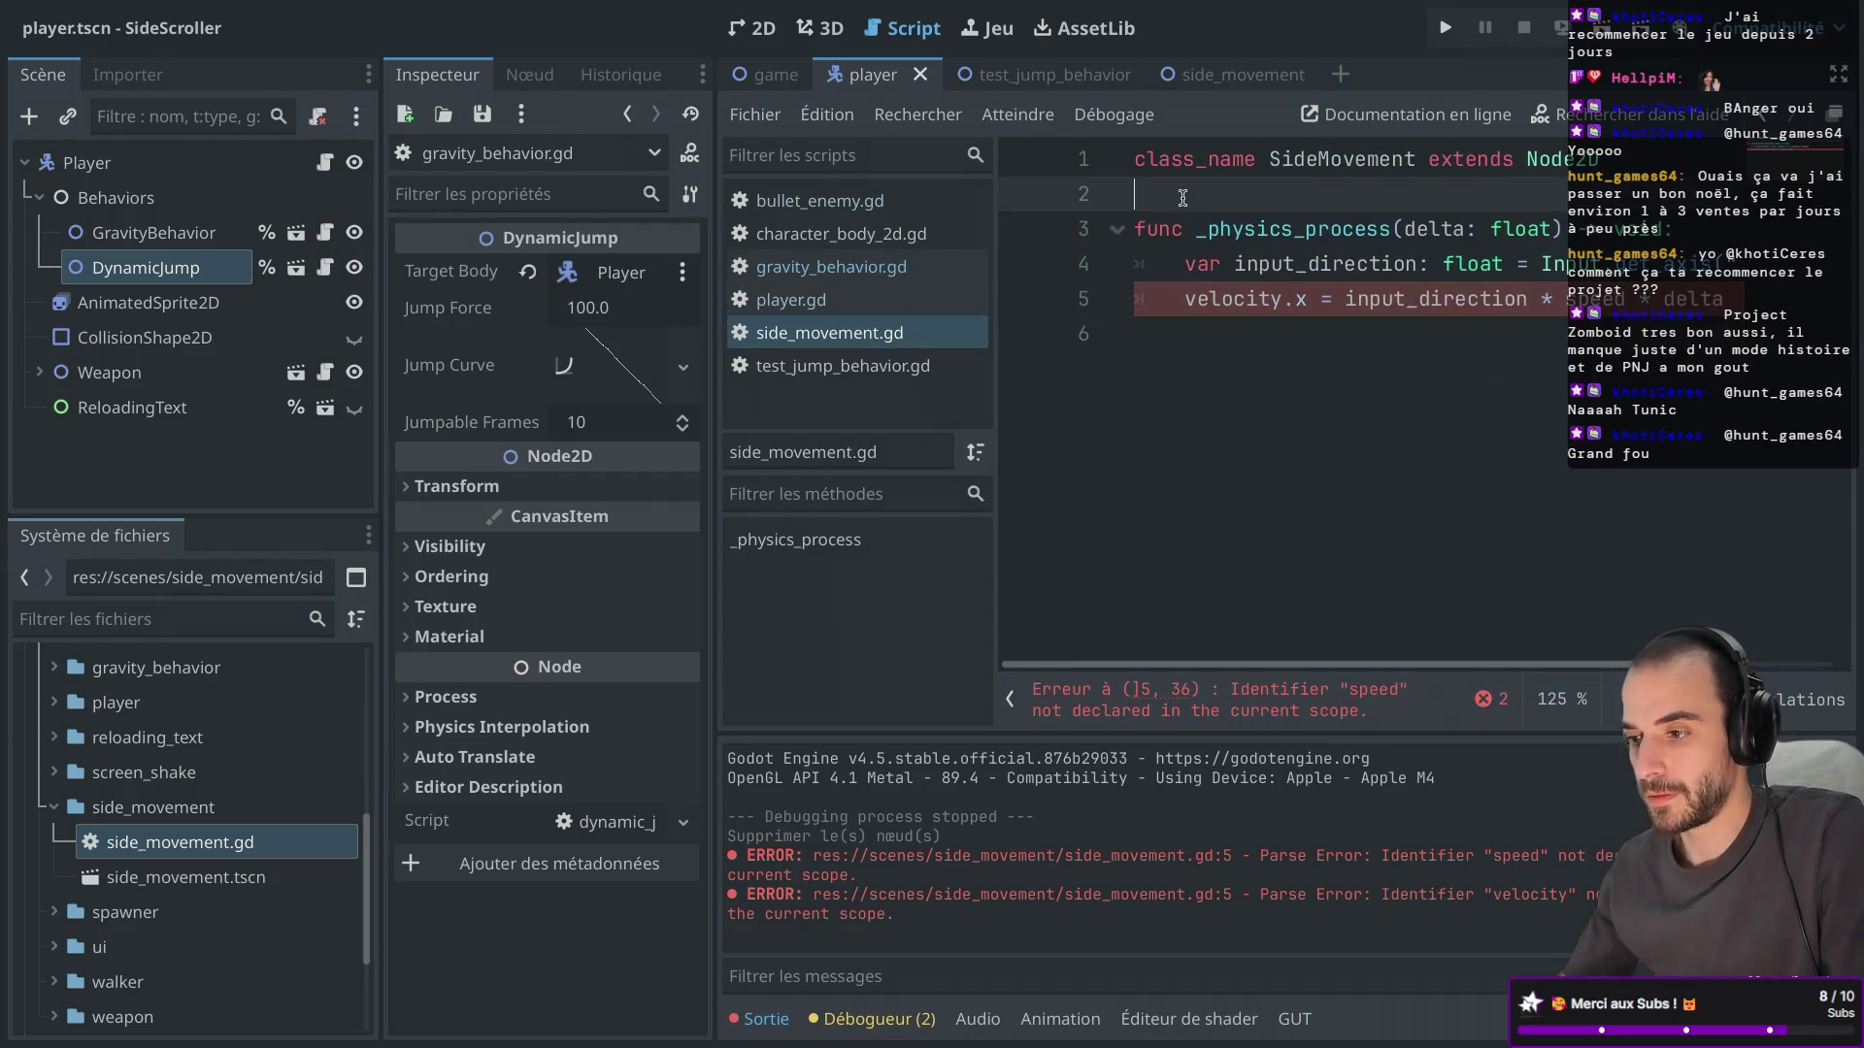
key(Return)
key(Return)
key(ctrl+v)
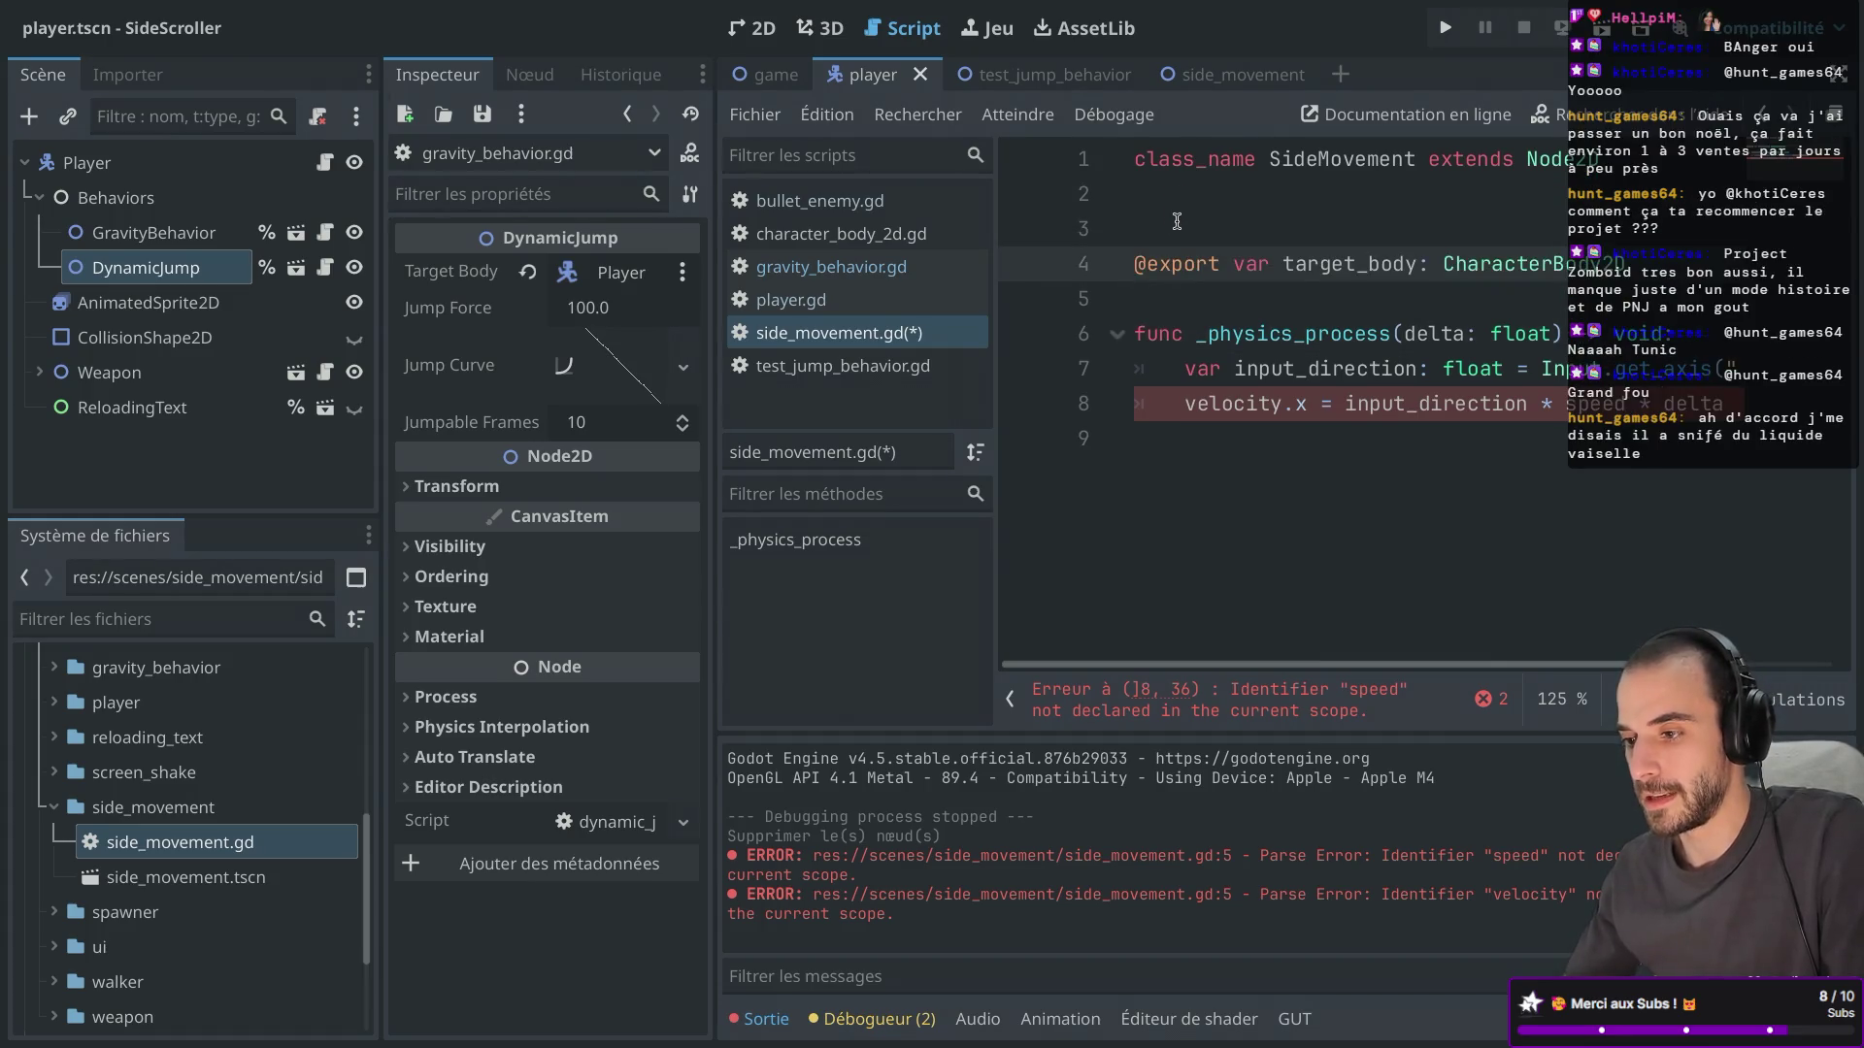
click(1176, 222)
key(BackSpace)
key(super+ctrl+d)
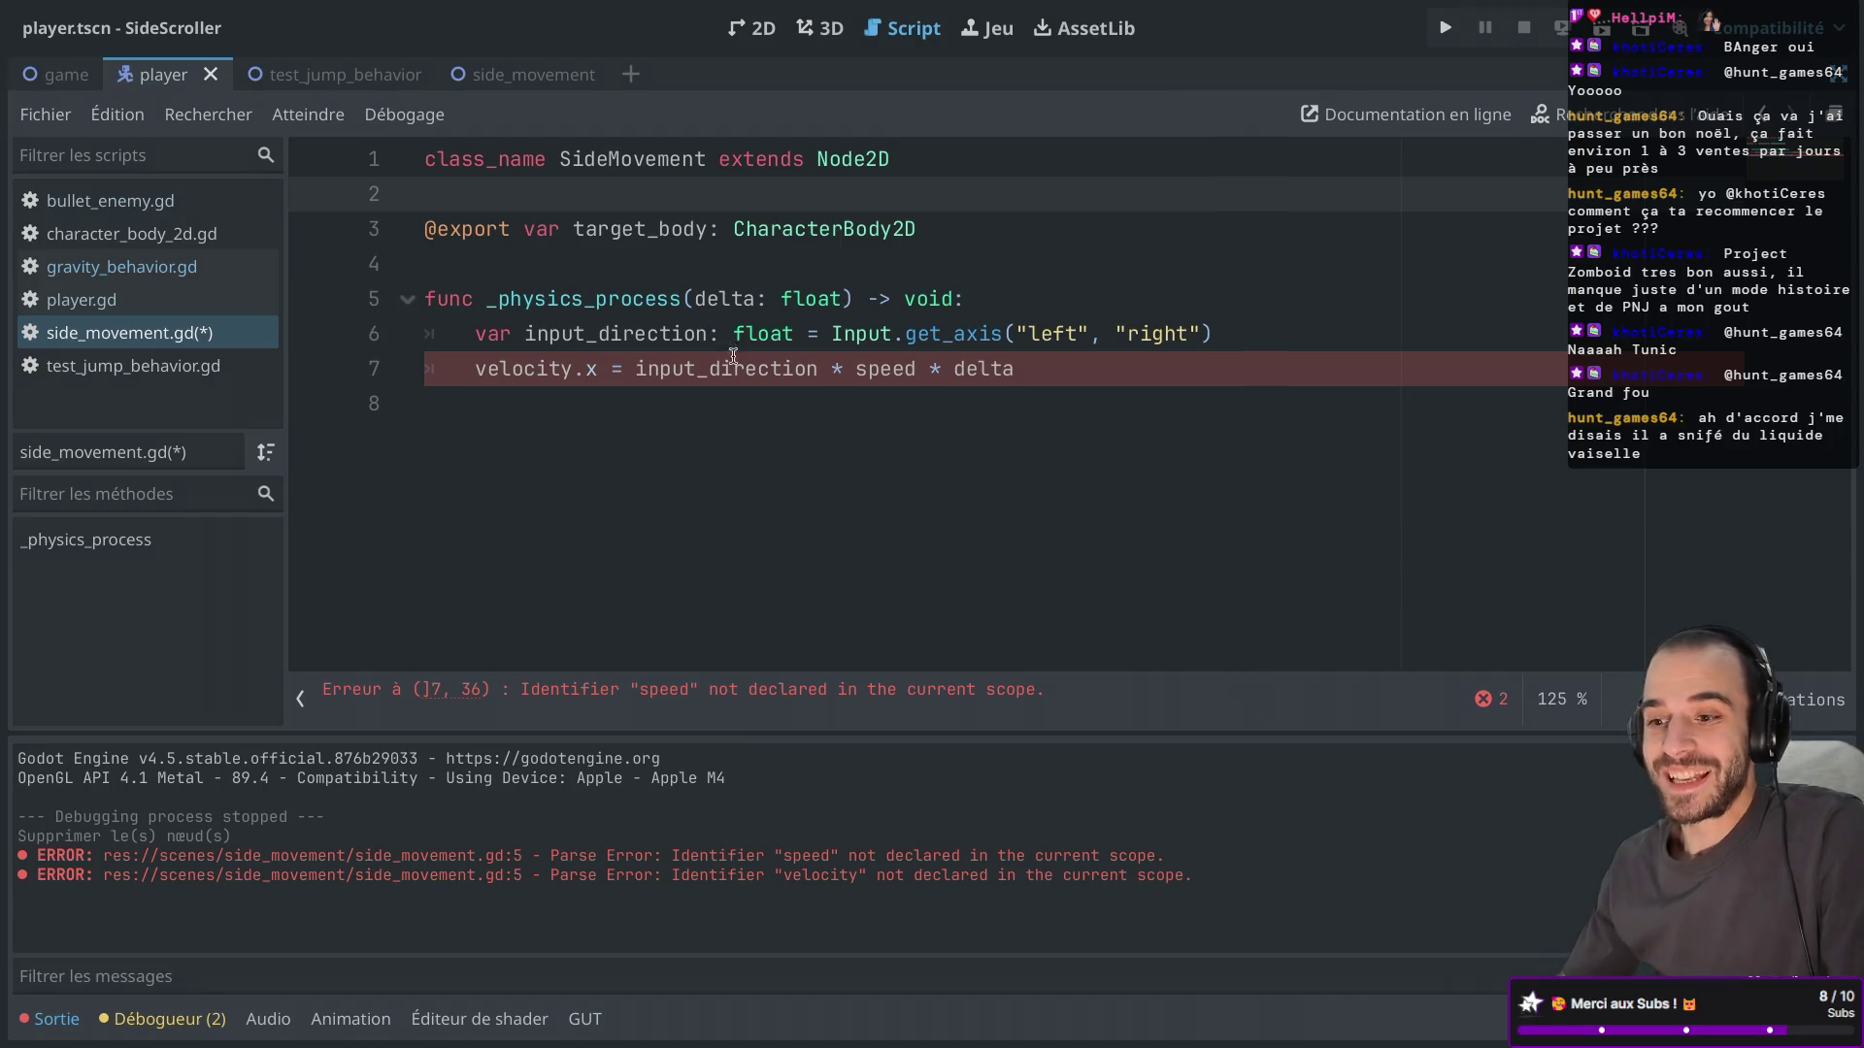
Change velocity.x on line 7 to target_body.velocity.x and save the script.
double_click(513, 371)
text(target_body)
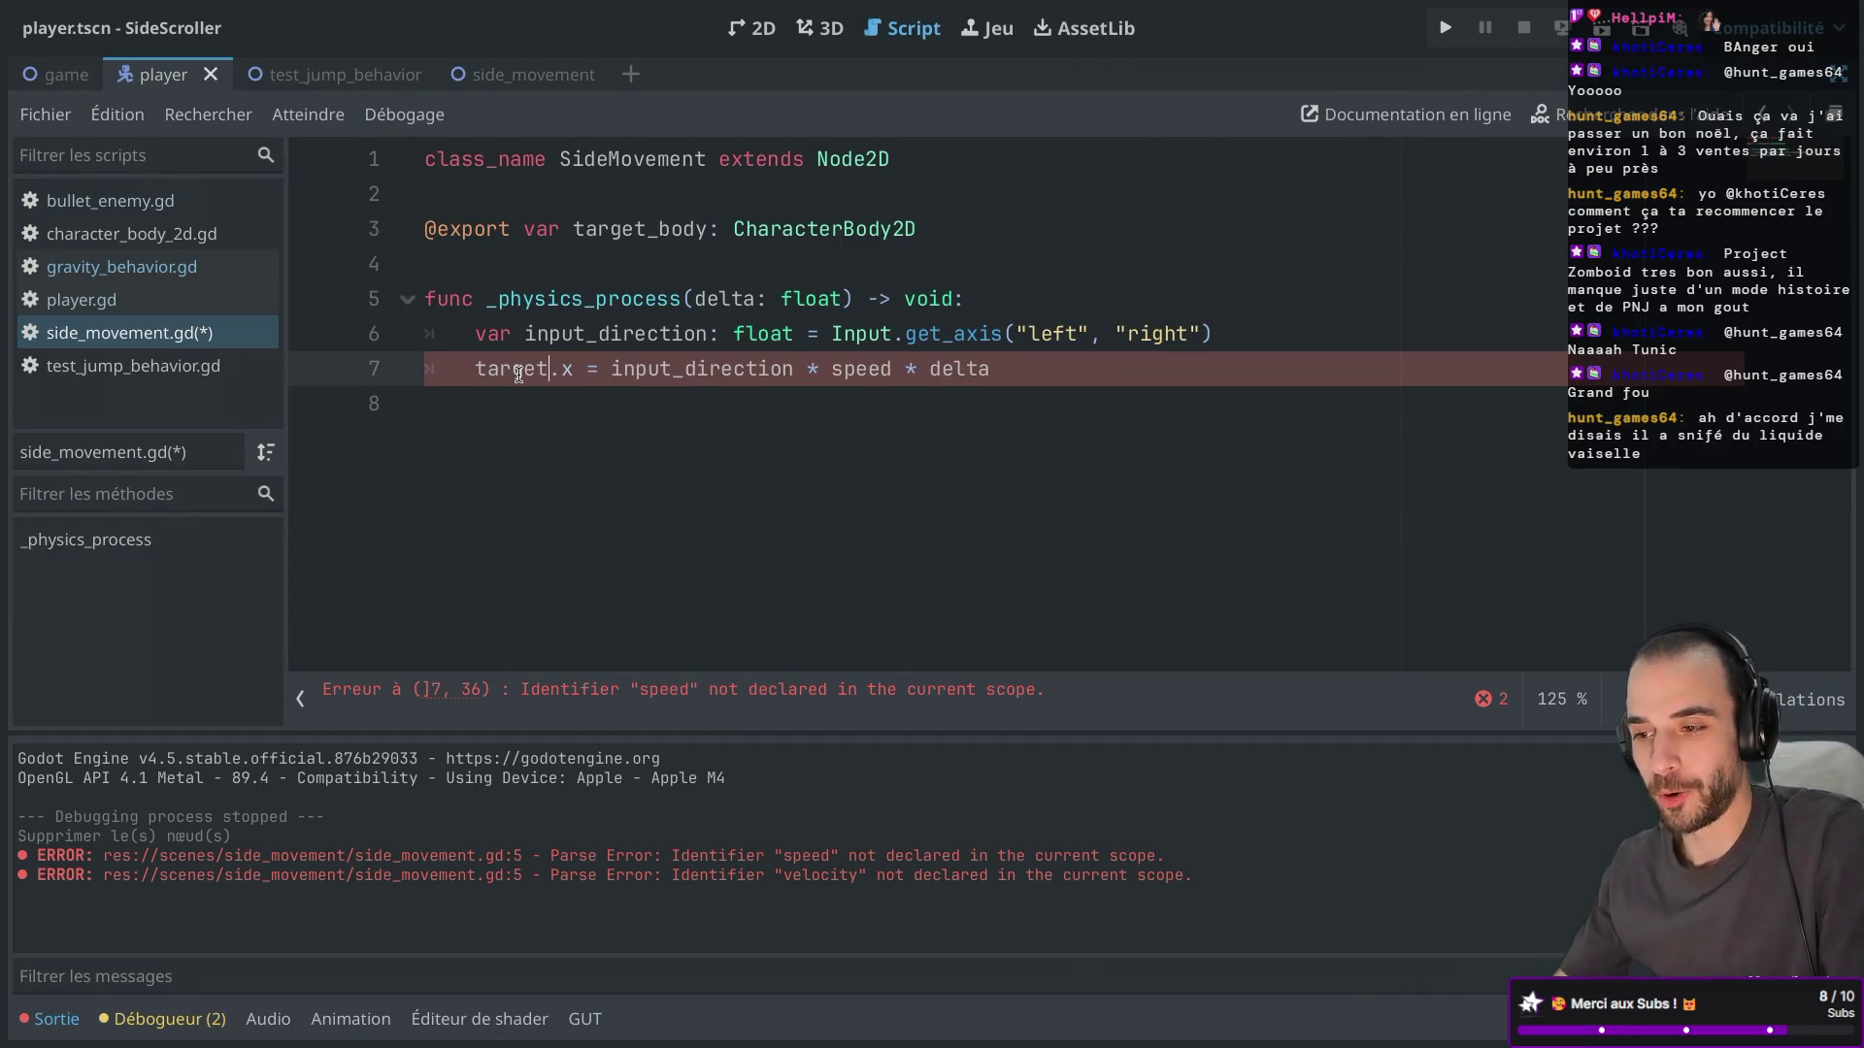
key(super+s)
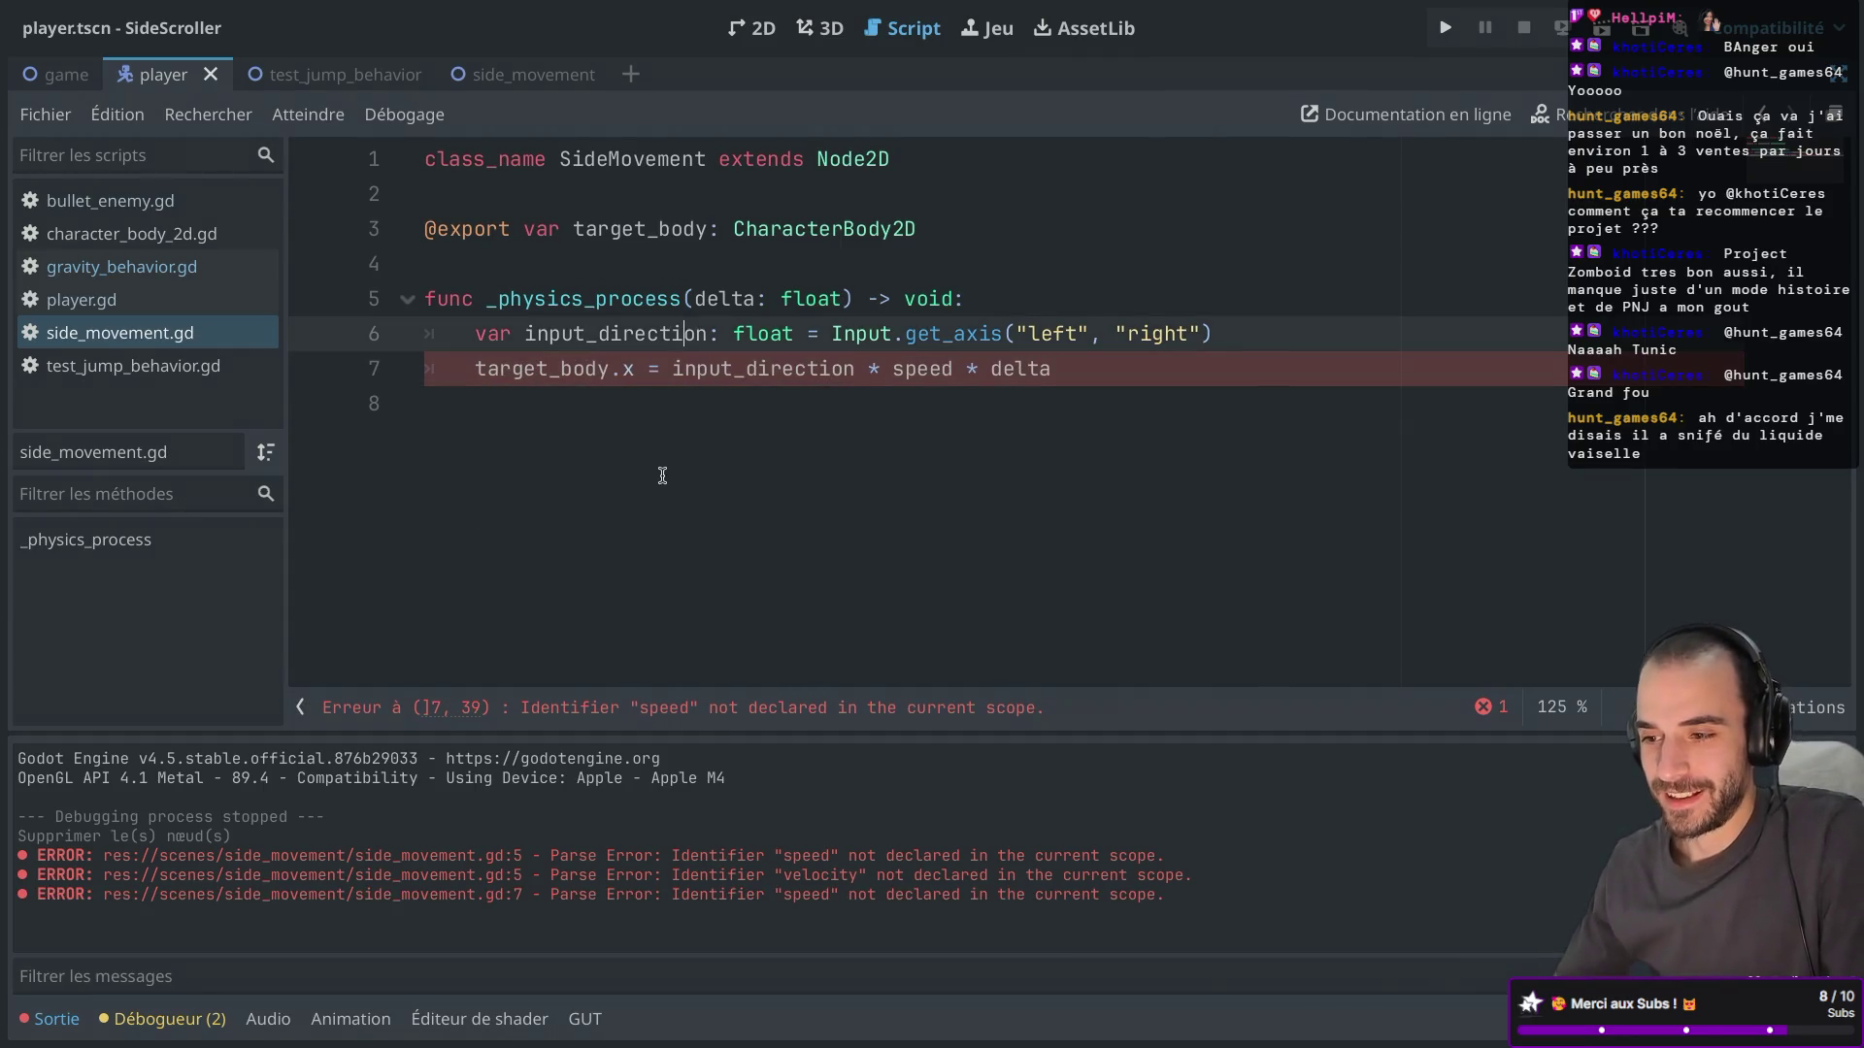
mouse_move(544, 369)
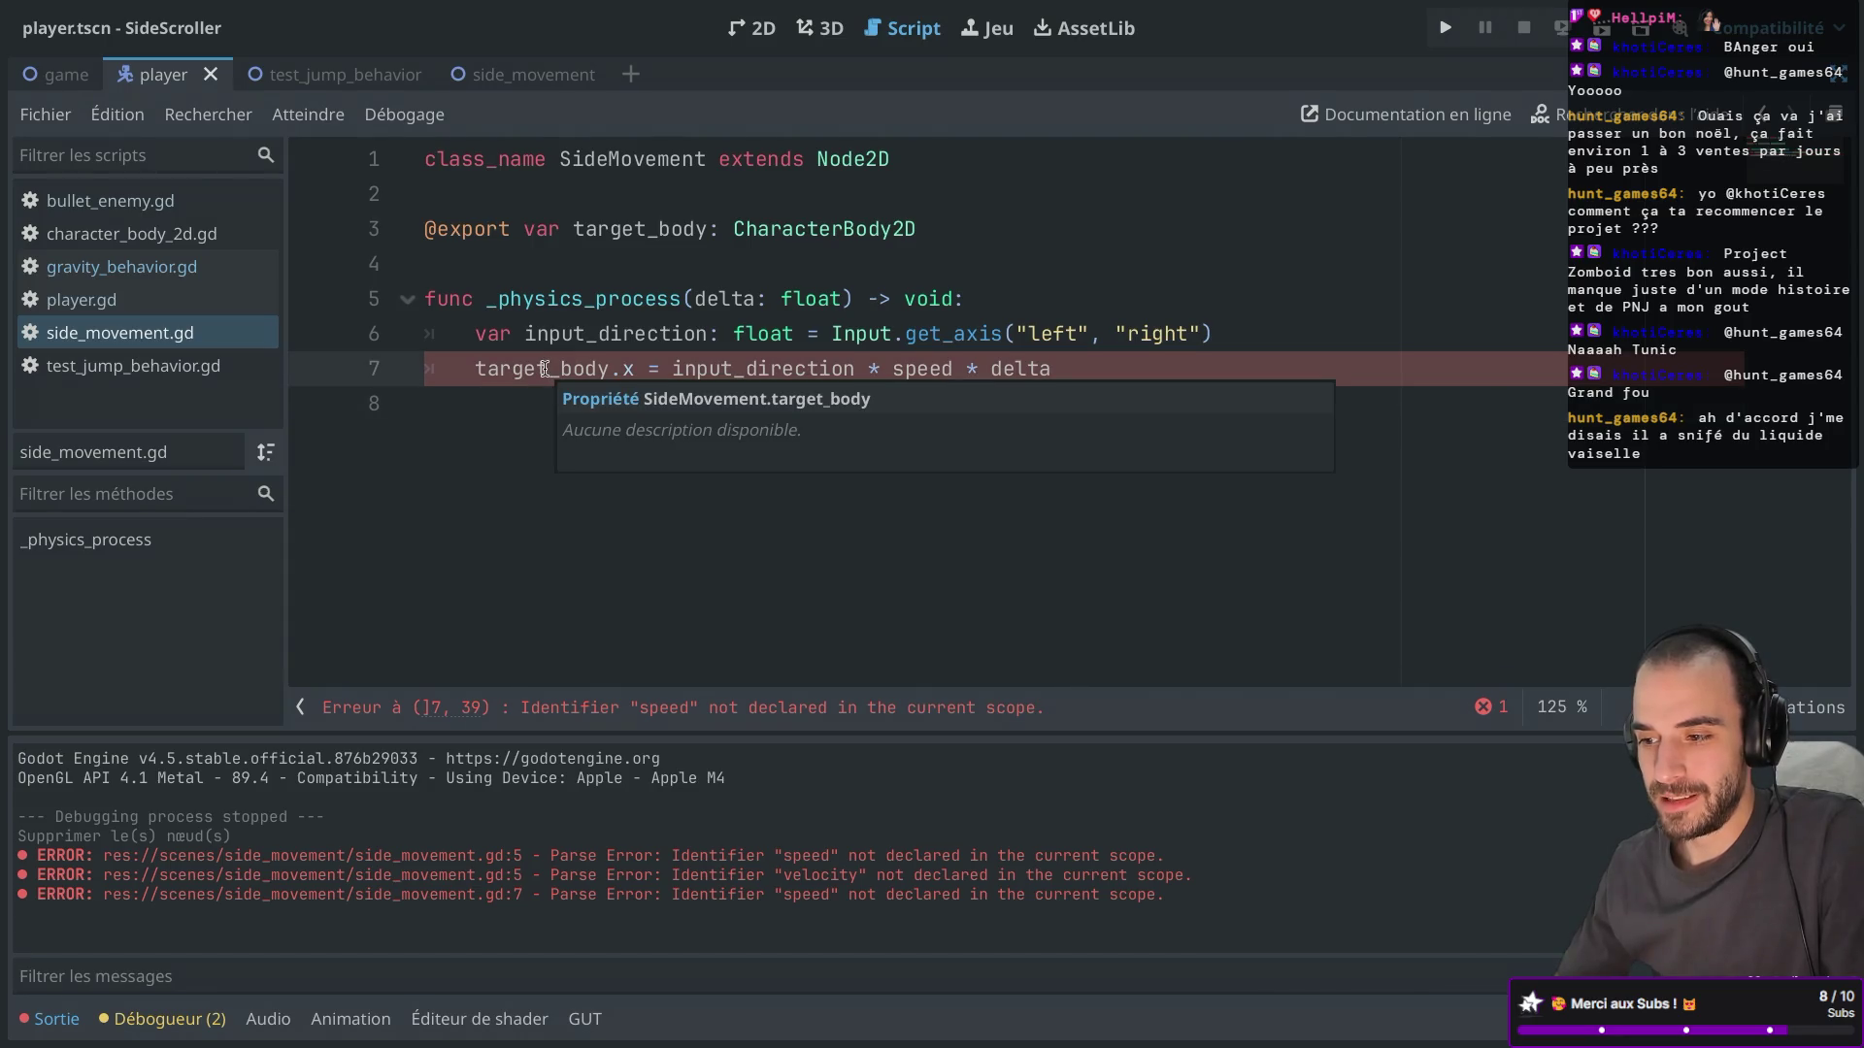
click(695, 231)
click(613, 371)
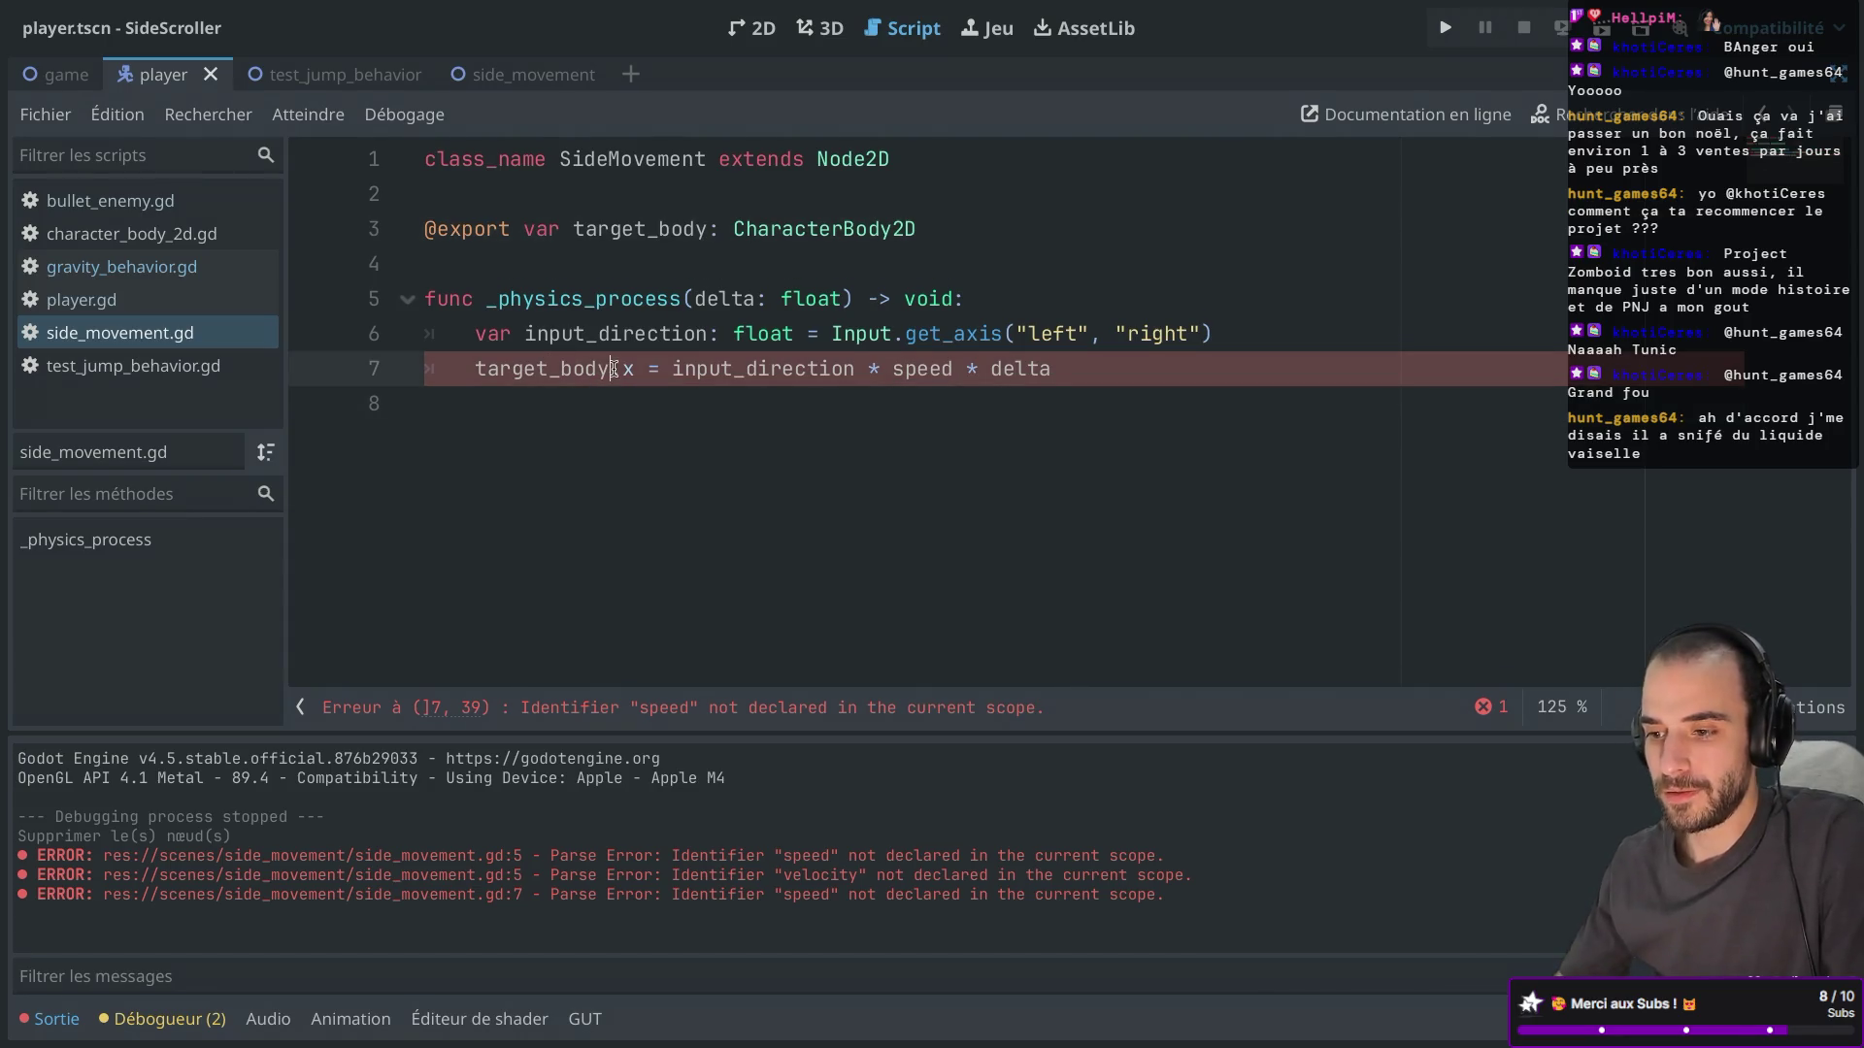
text(.vel)
key(Return)
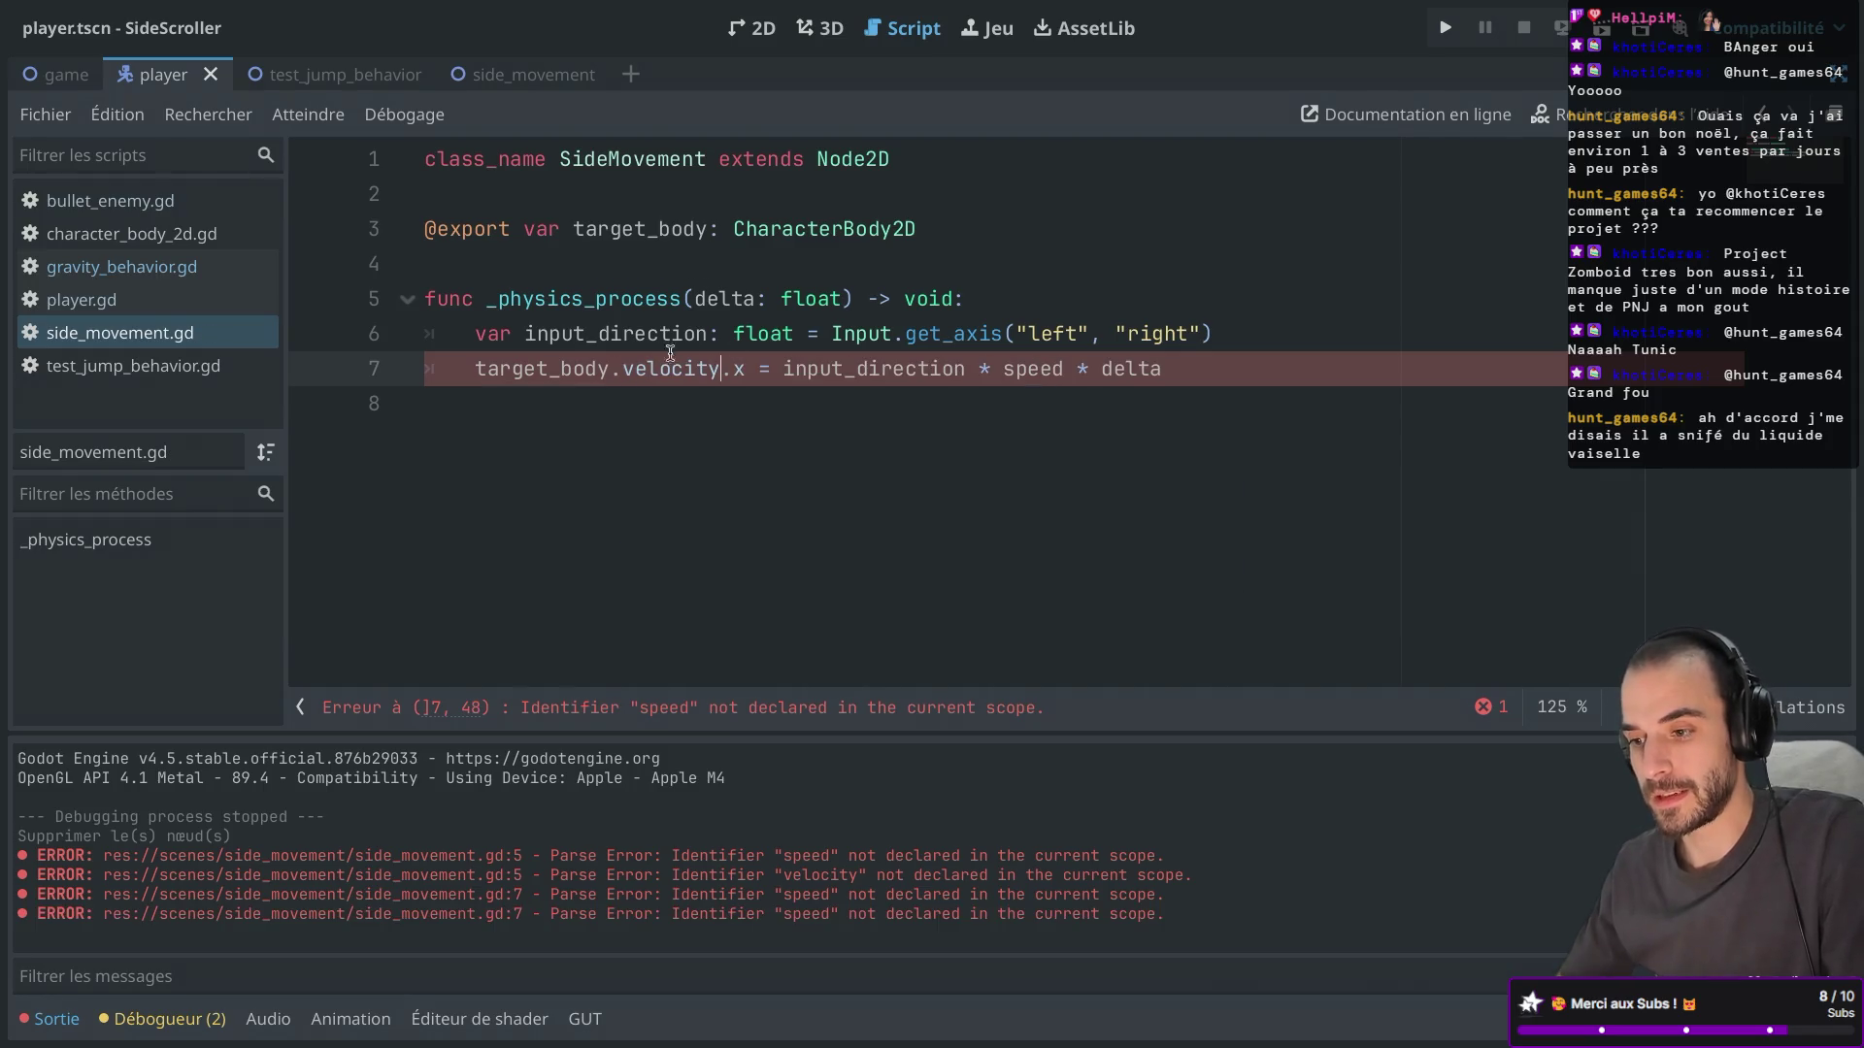
click(623, 458)
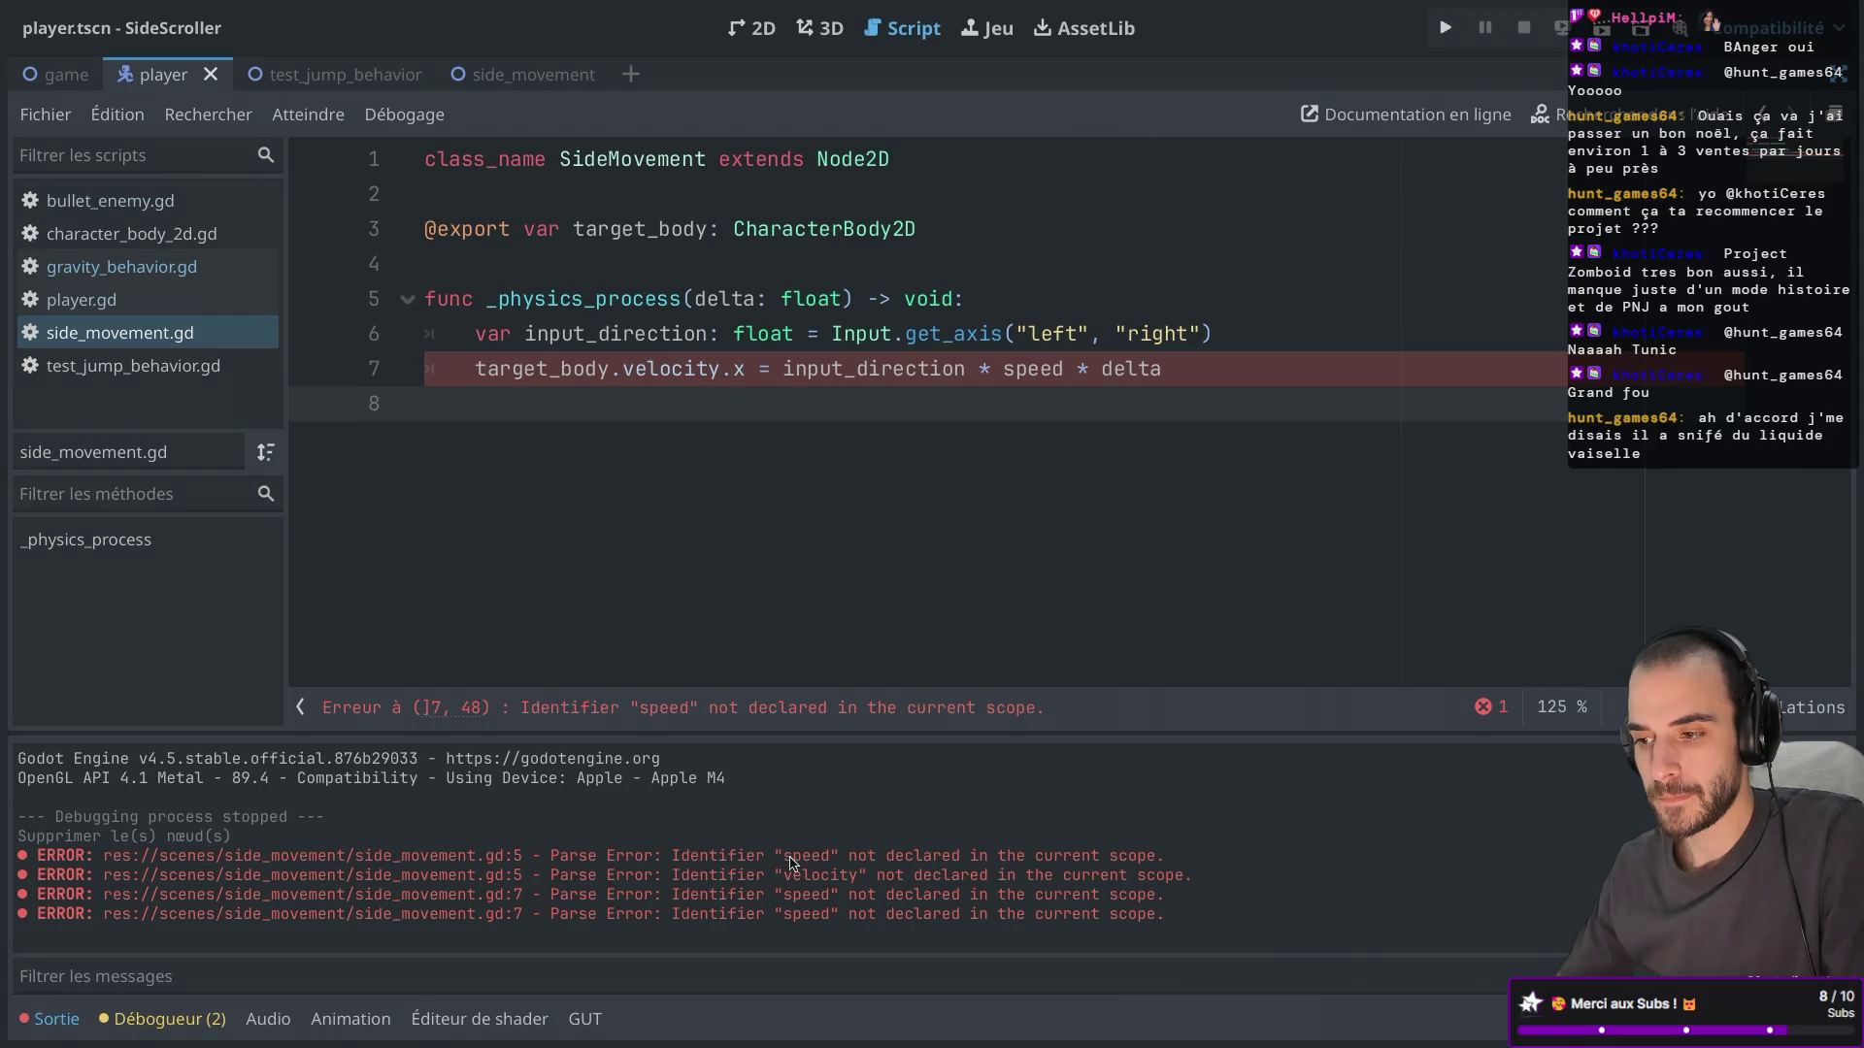
double_click(1039, 370)
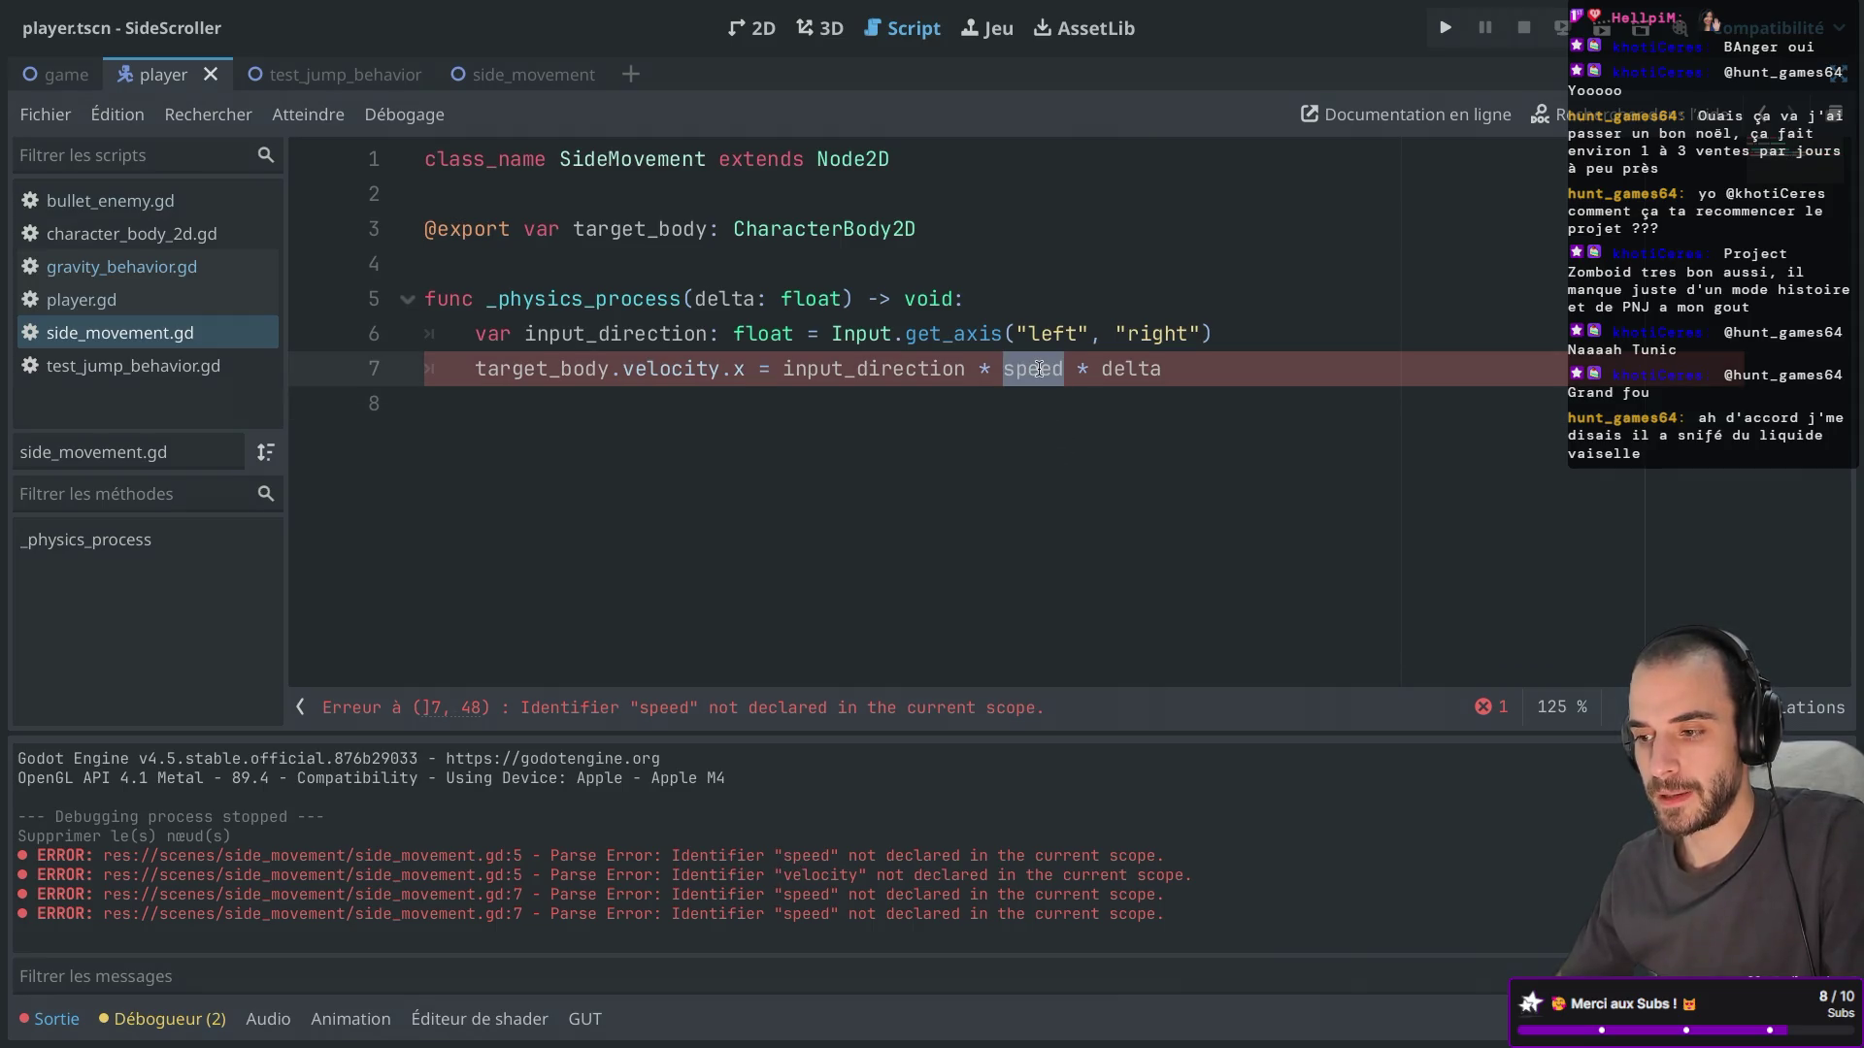
click(957, 229)
key(Return)
text(@)
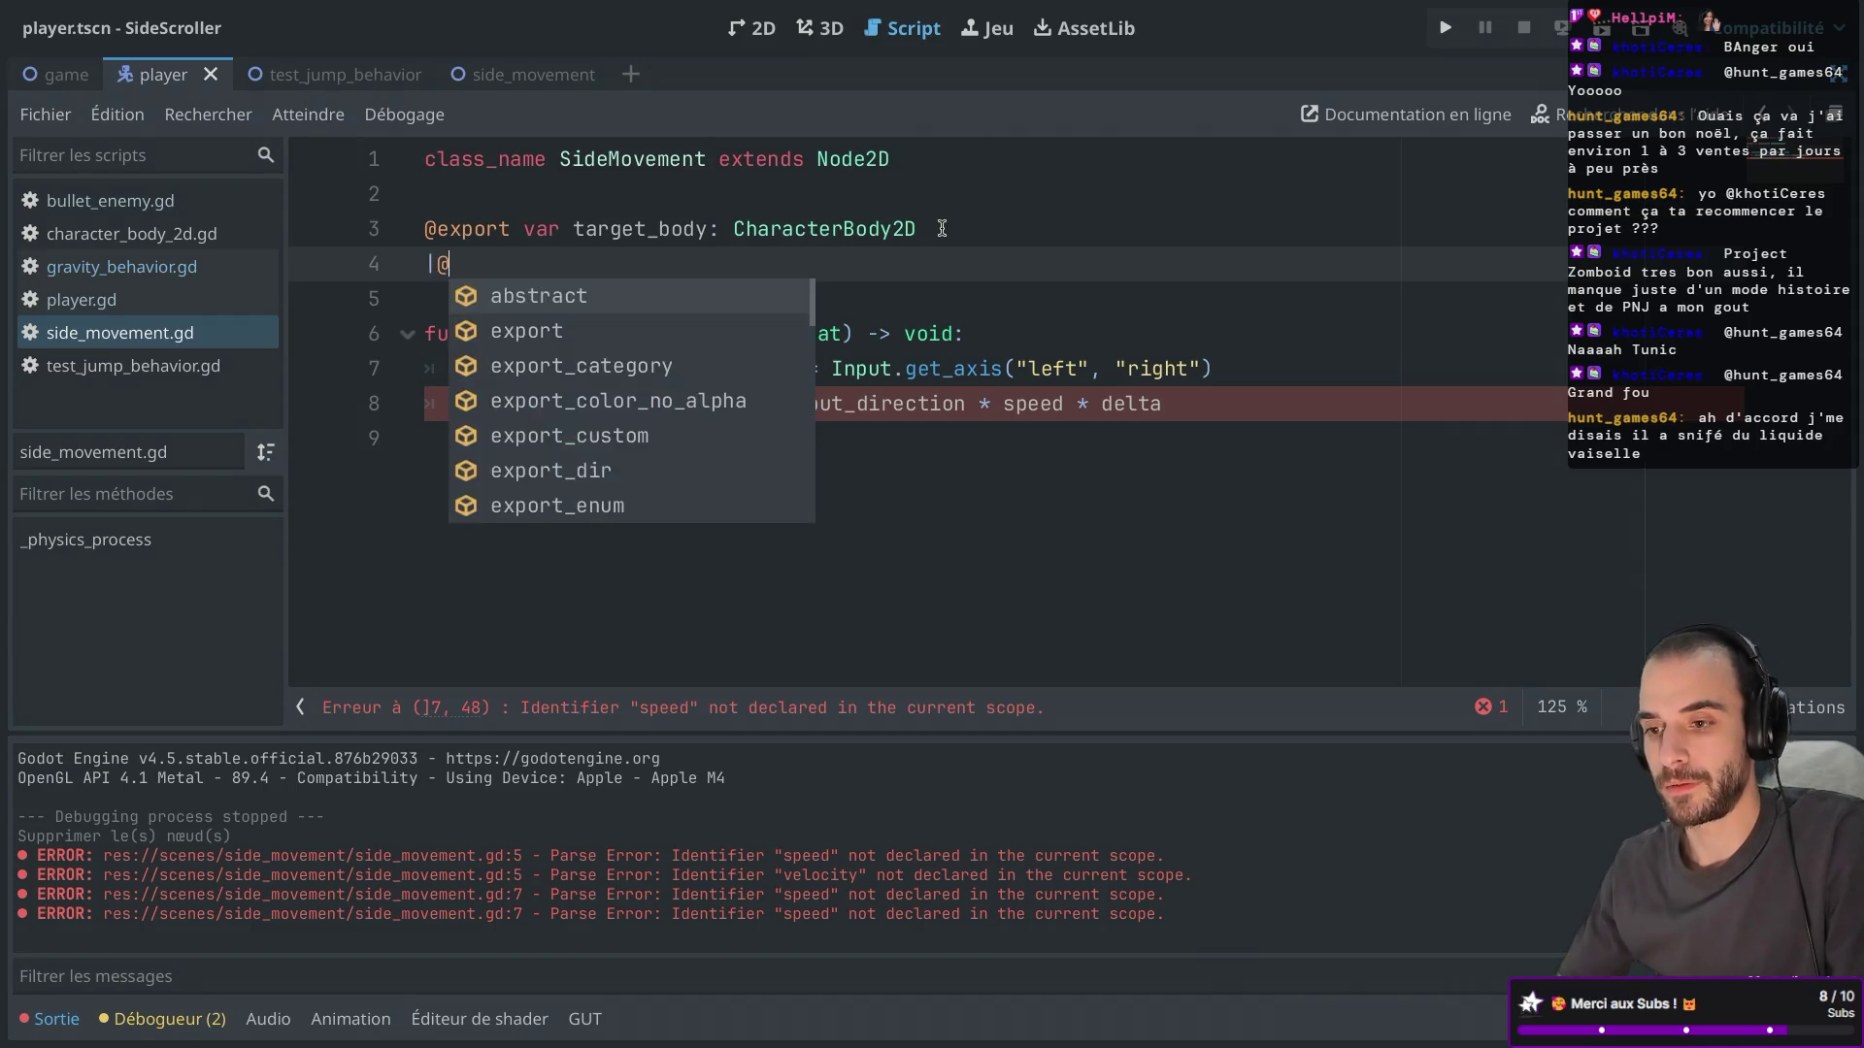
key(BackSpace)
text(@export va)
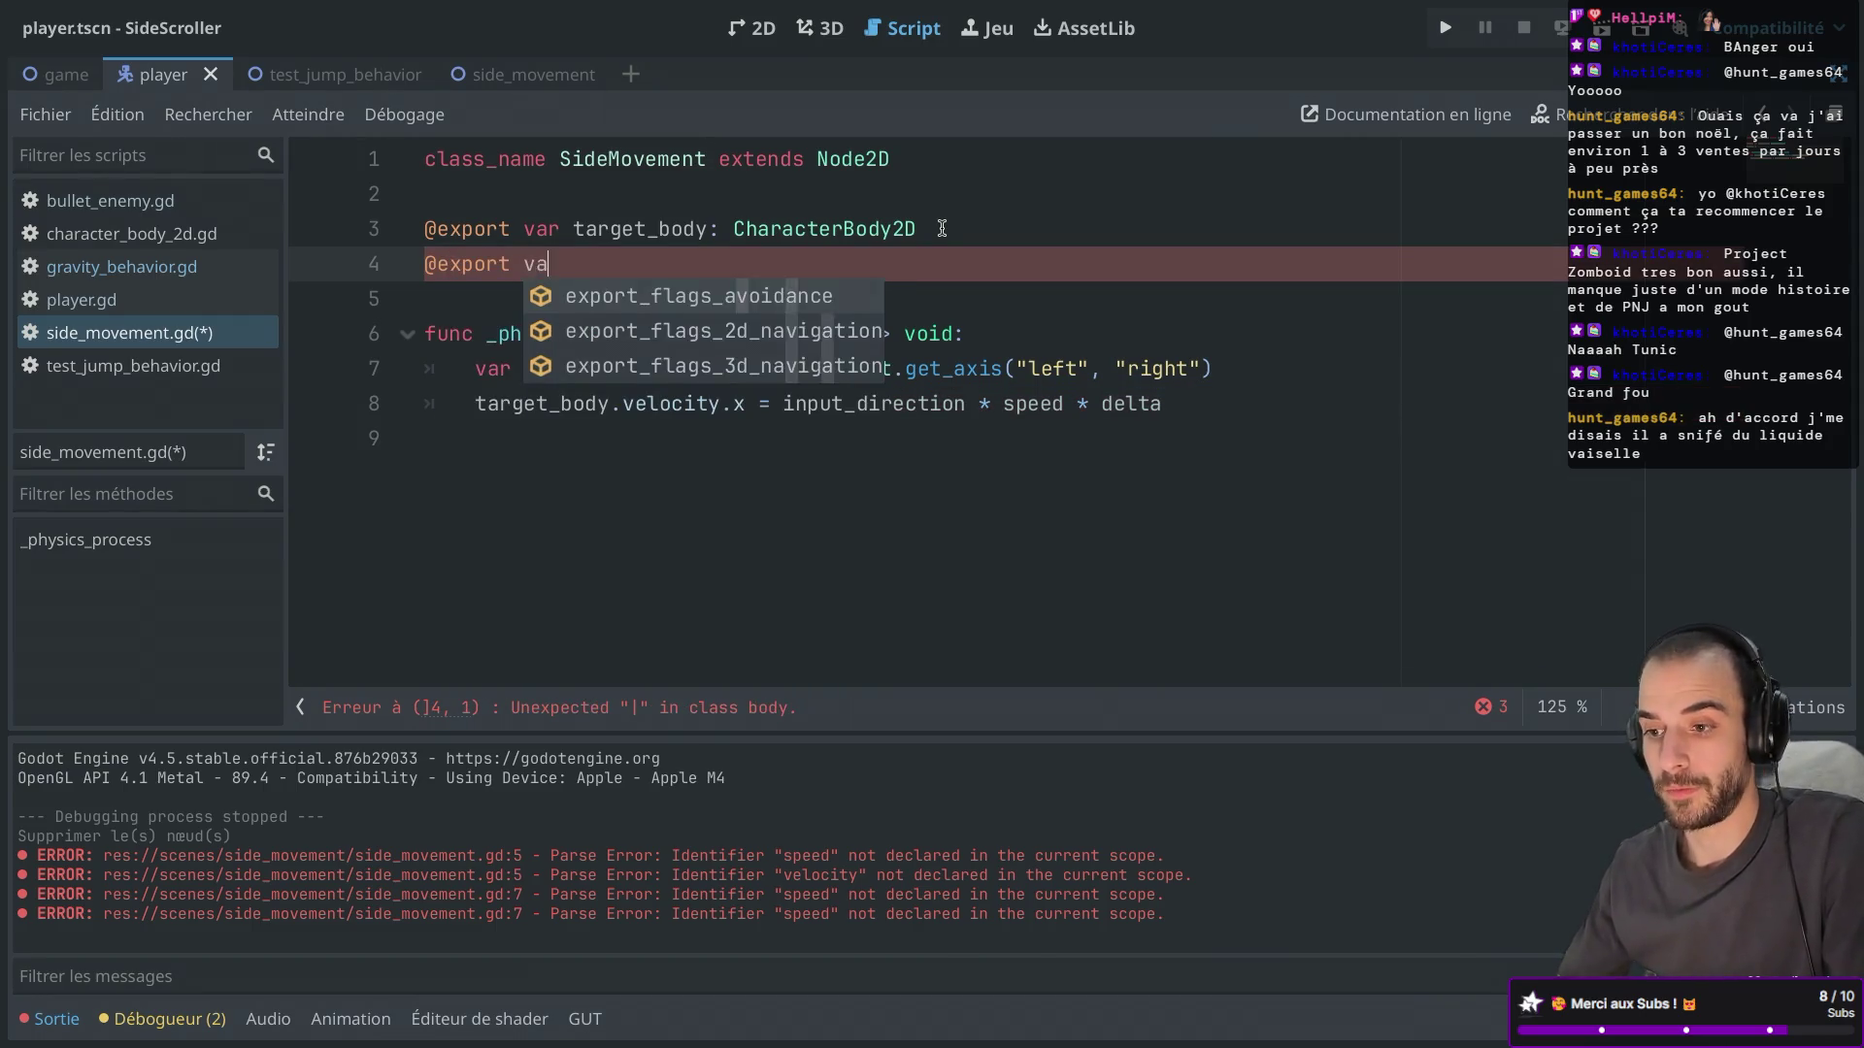
text(r speed)
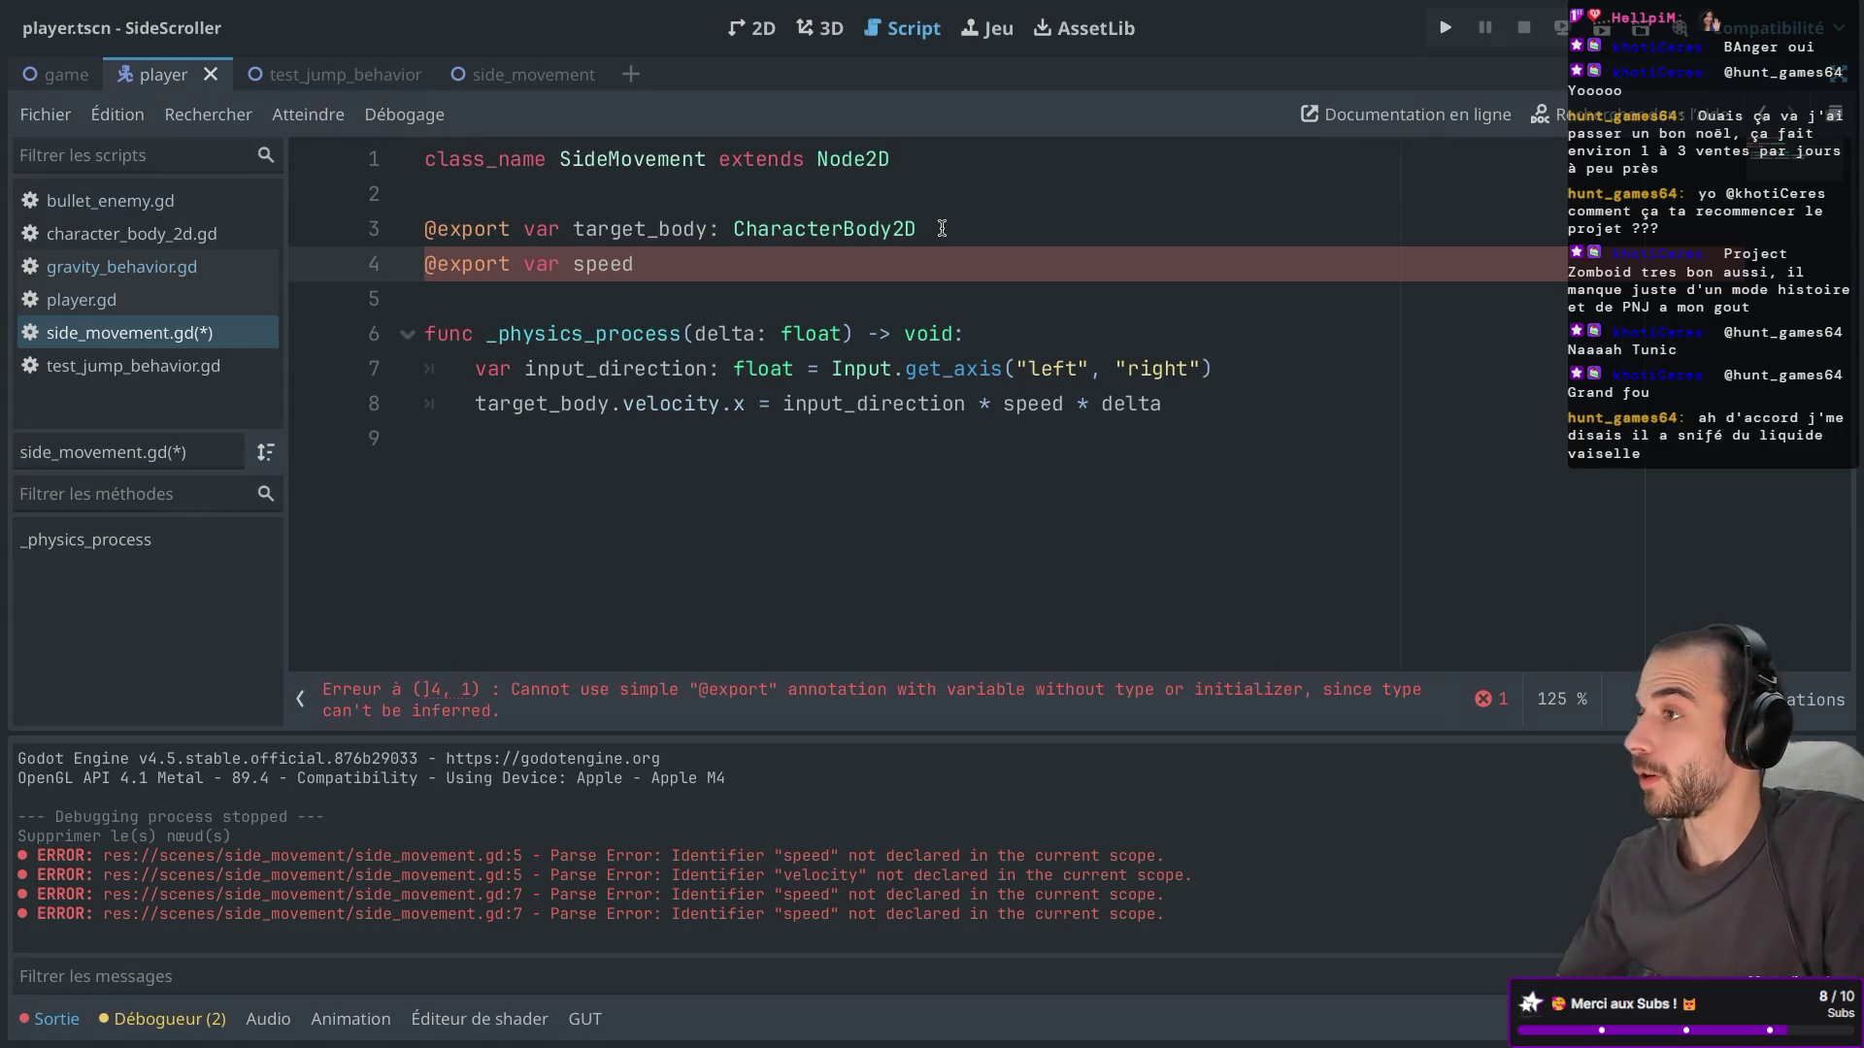
text(: float:)
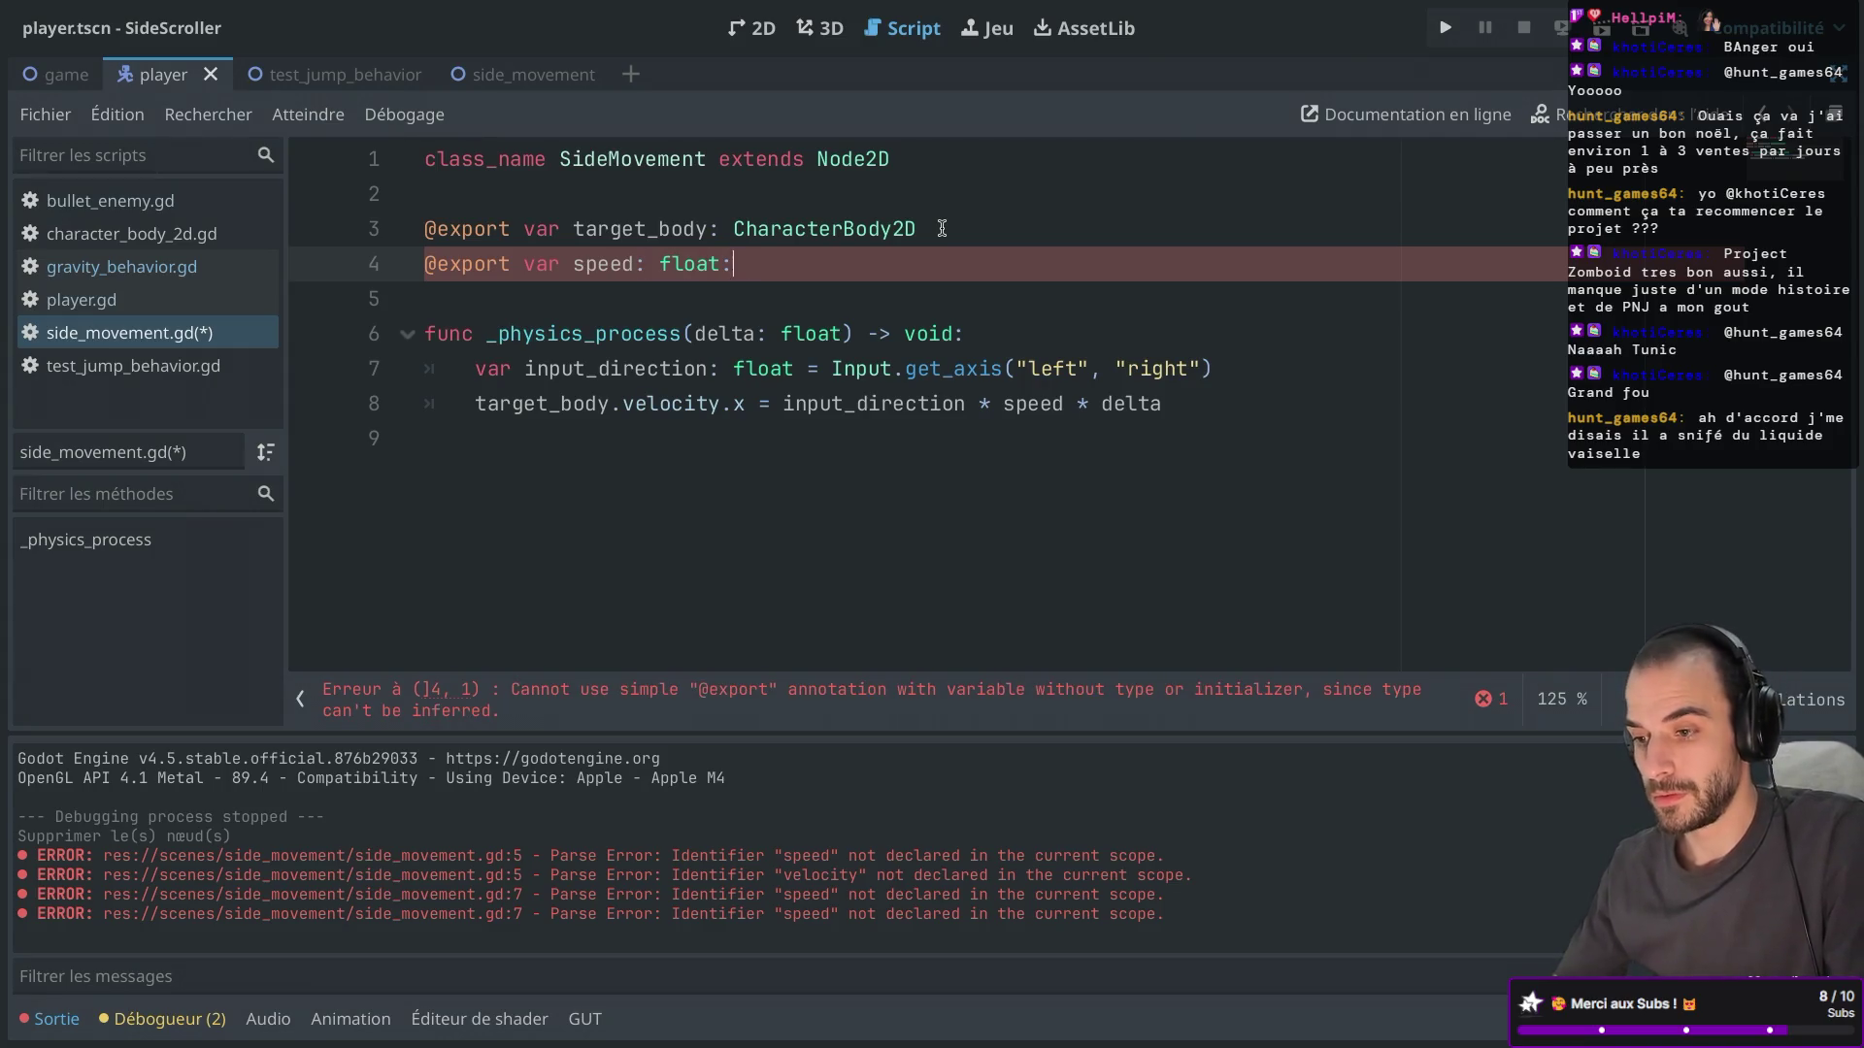
key(BackSpace)
text( = 1000;)
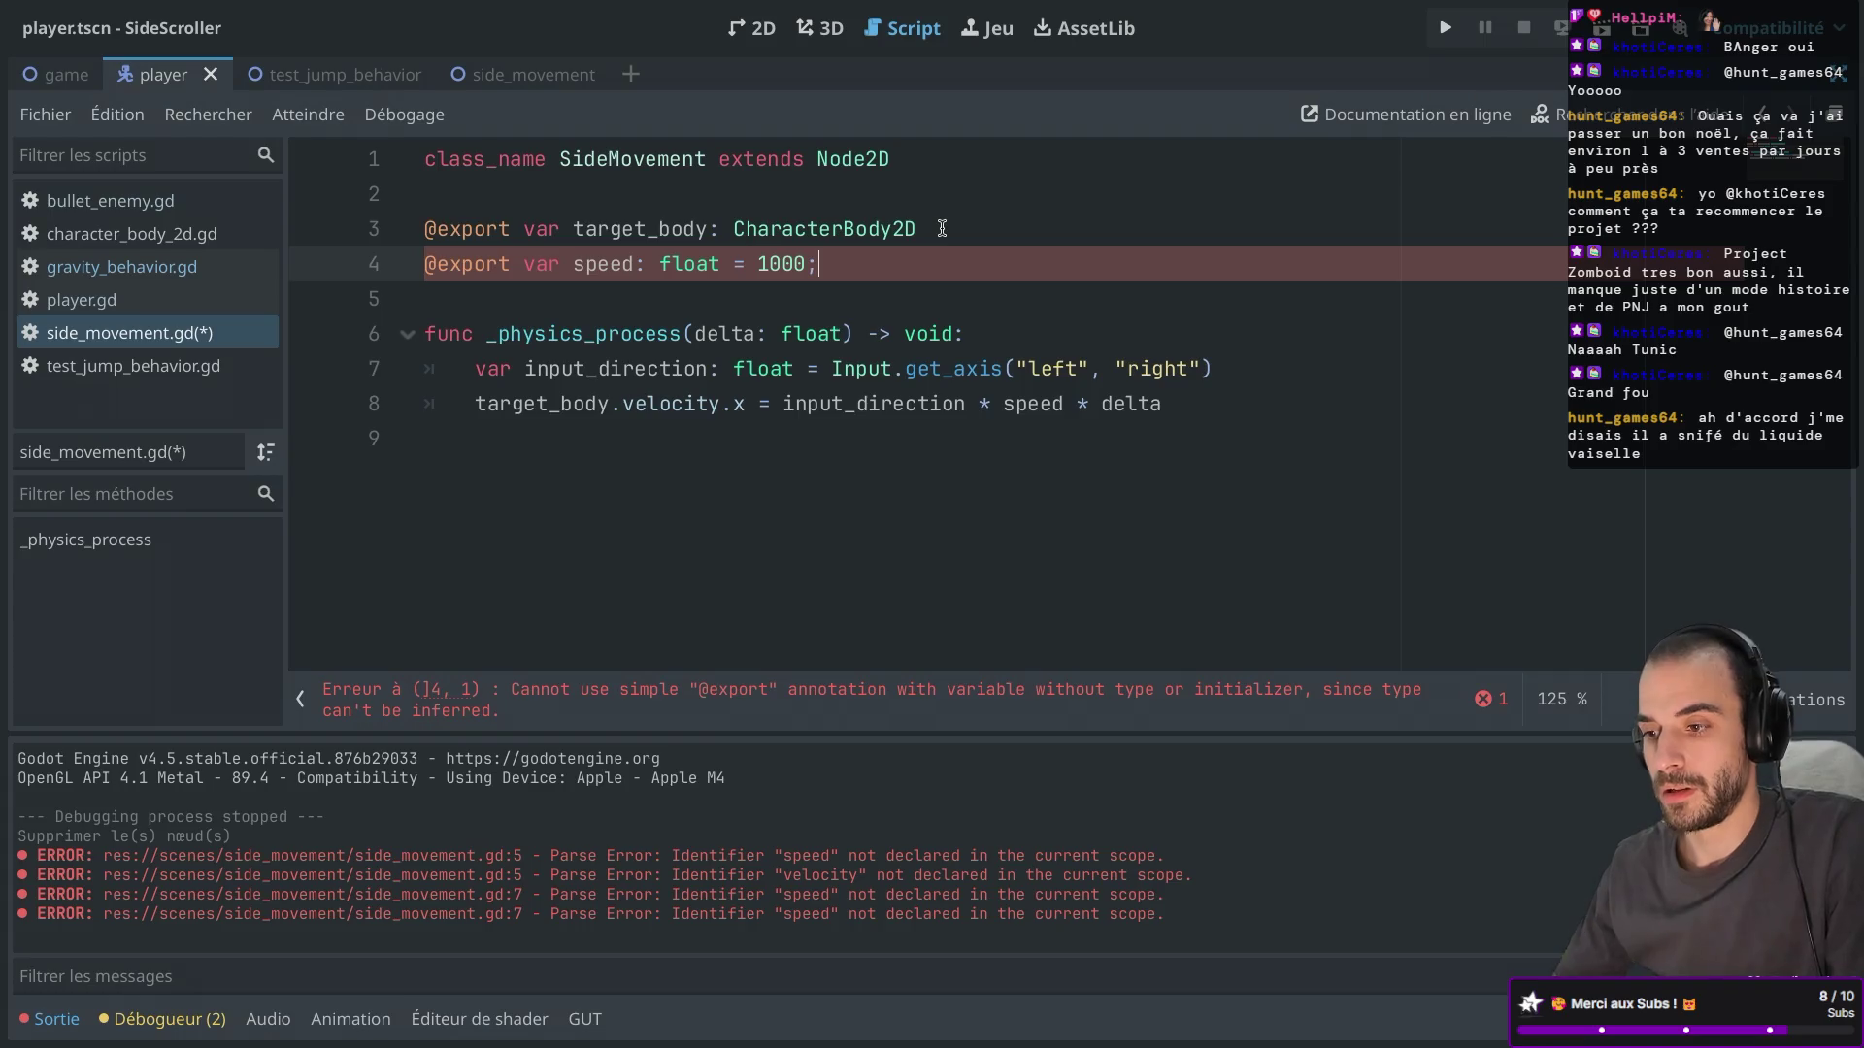
Review the script changes in the lazygit diff, then return to Godot.
key(super+Tab)
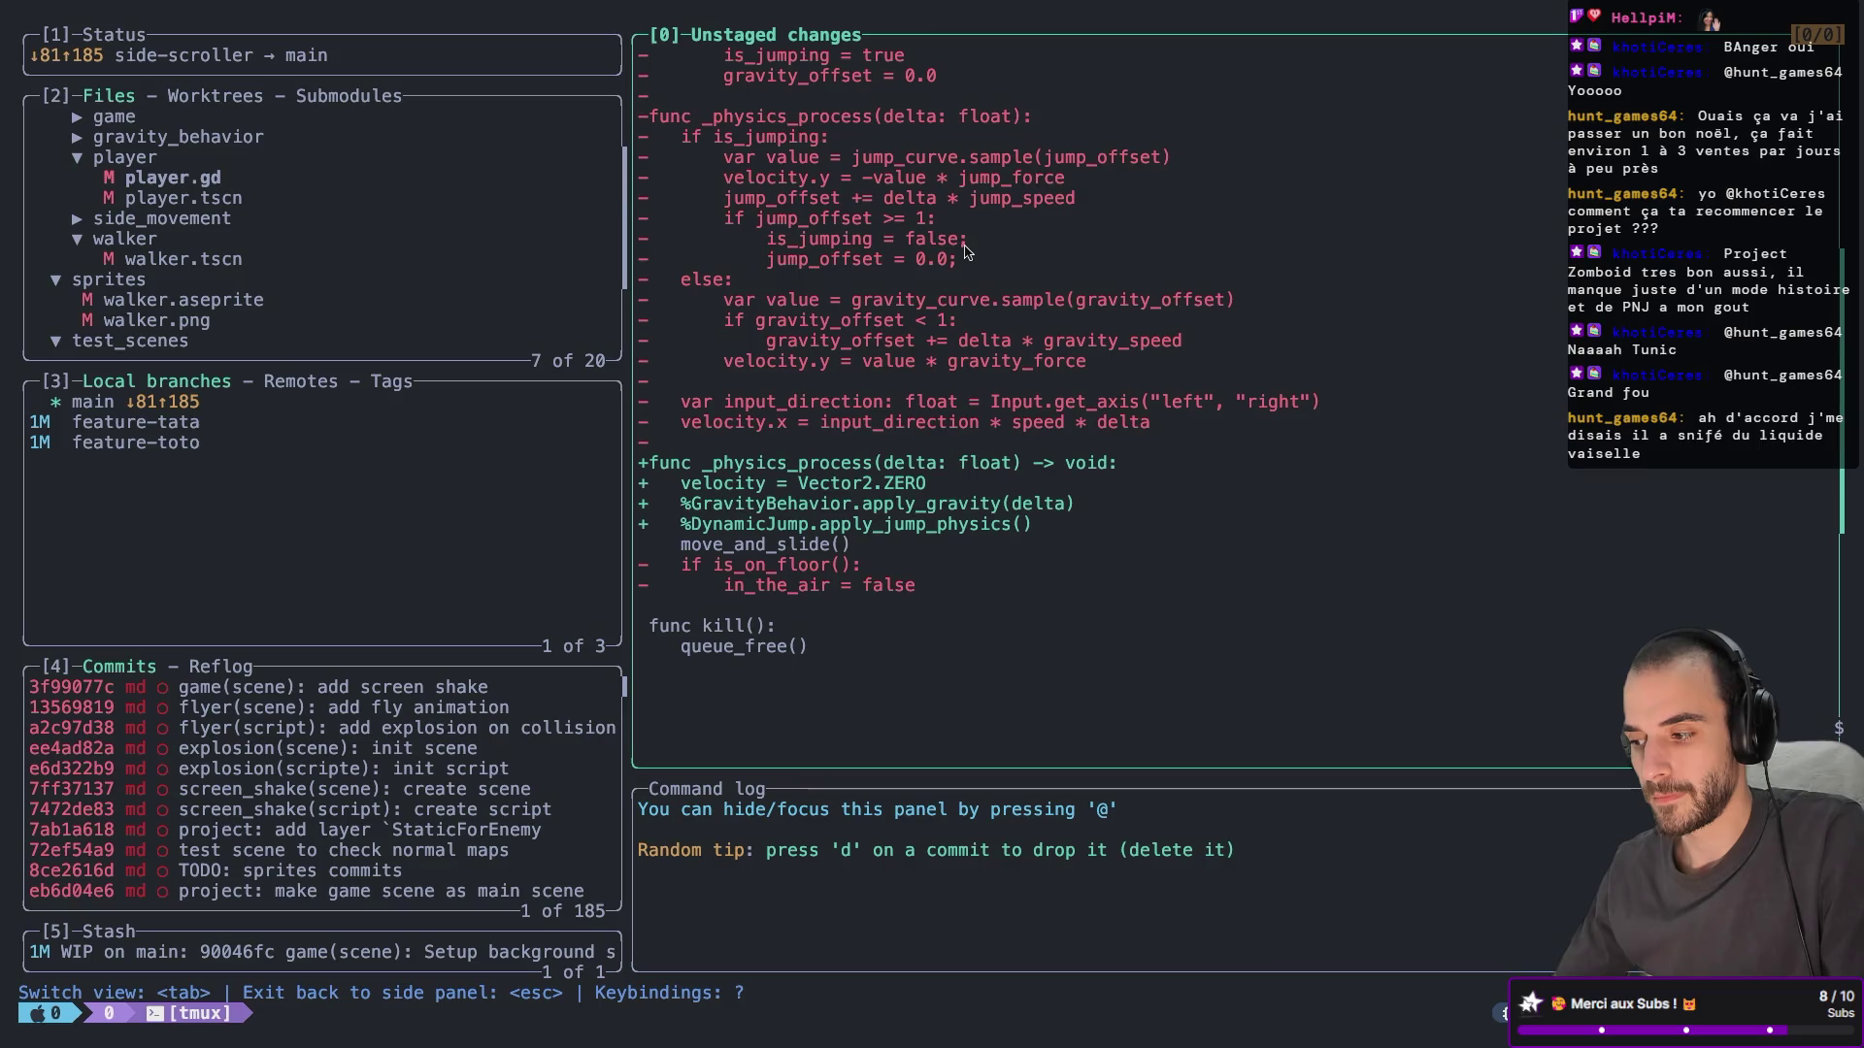
scroll(966, 252, up, 3)
scroll(966, 253, up, 5)
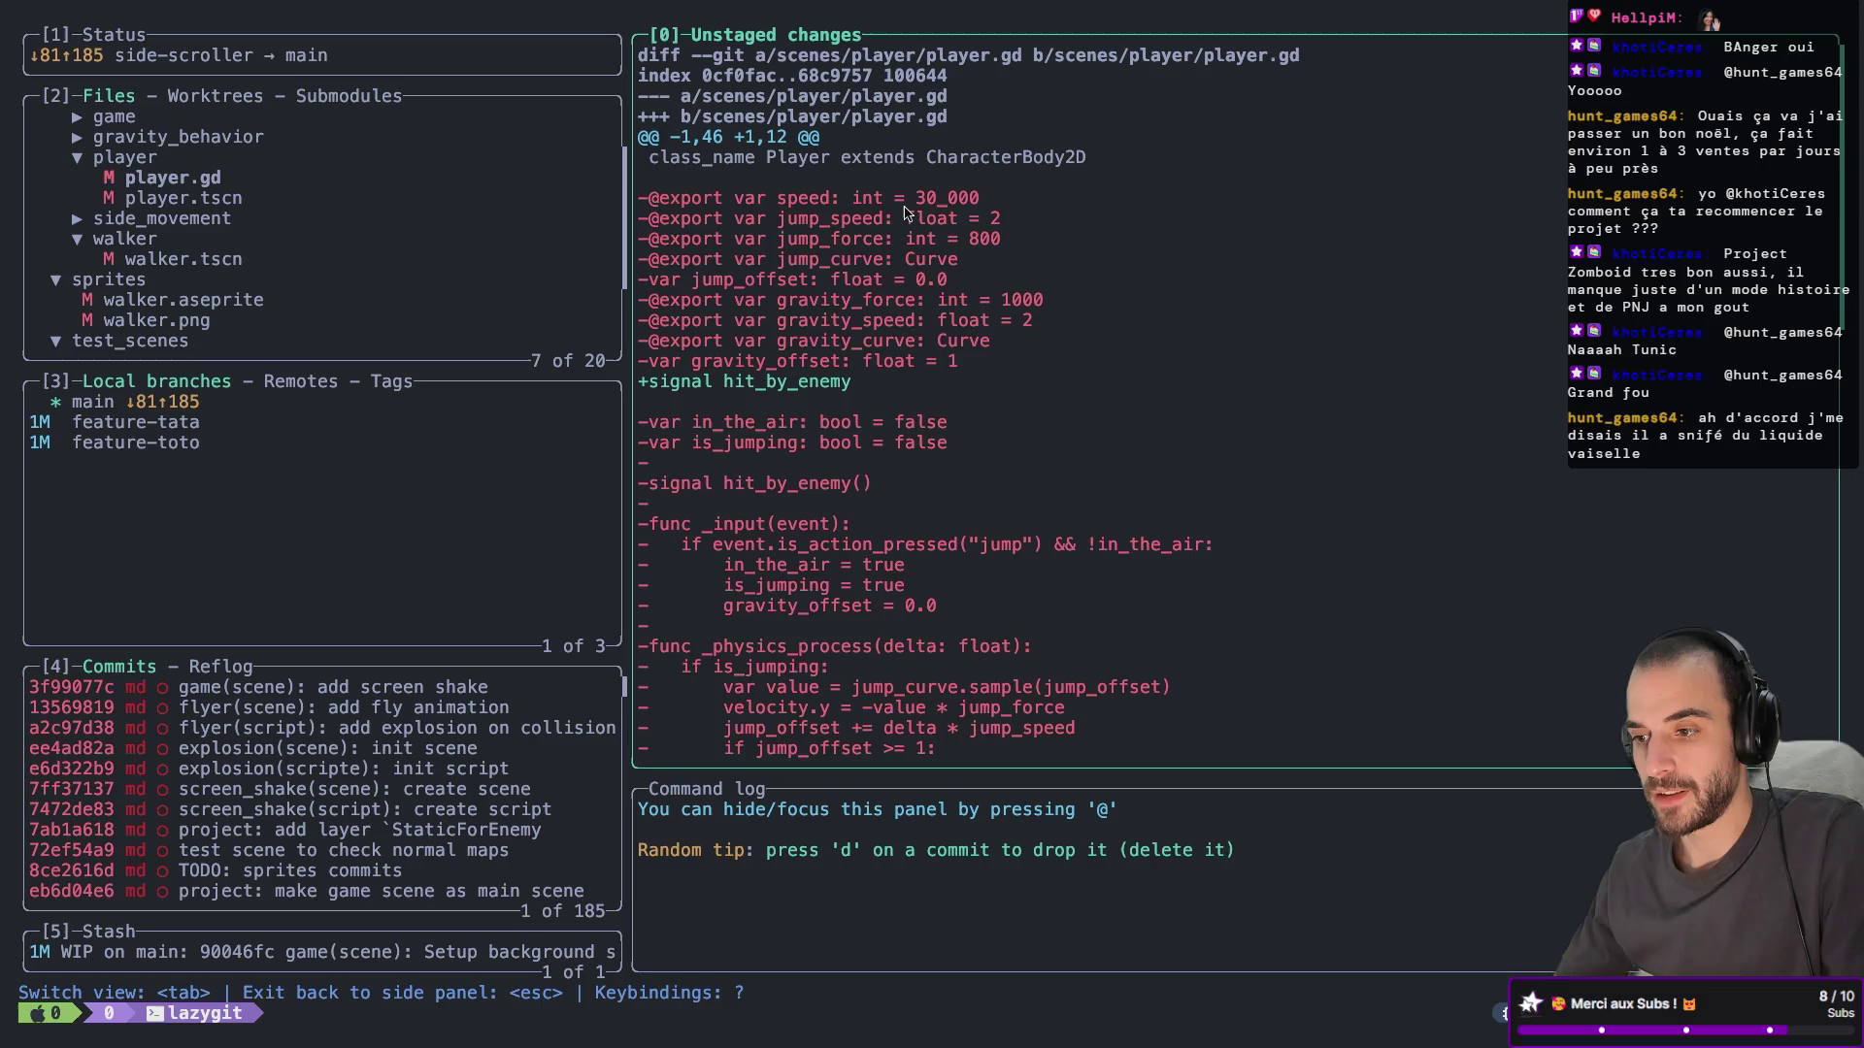
key(ctrl+Left)
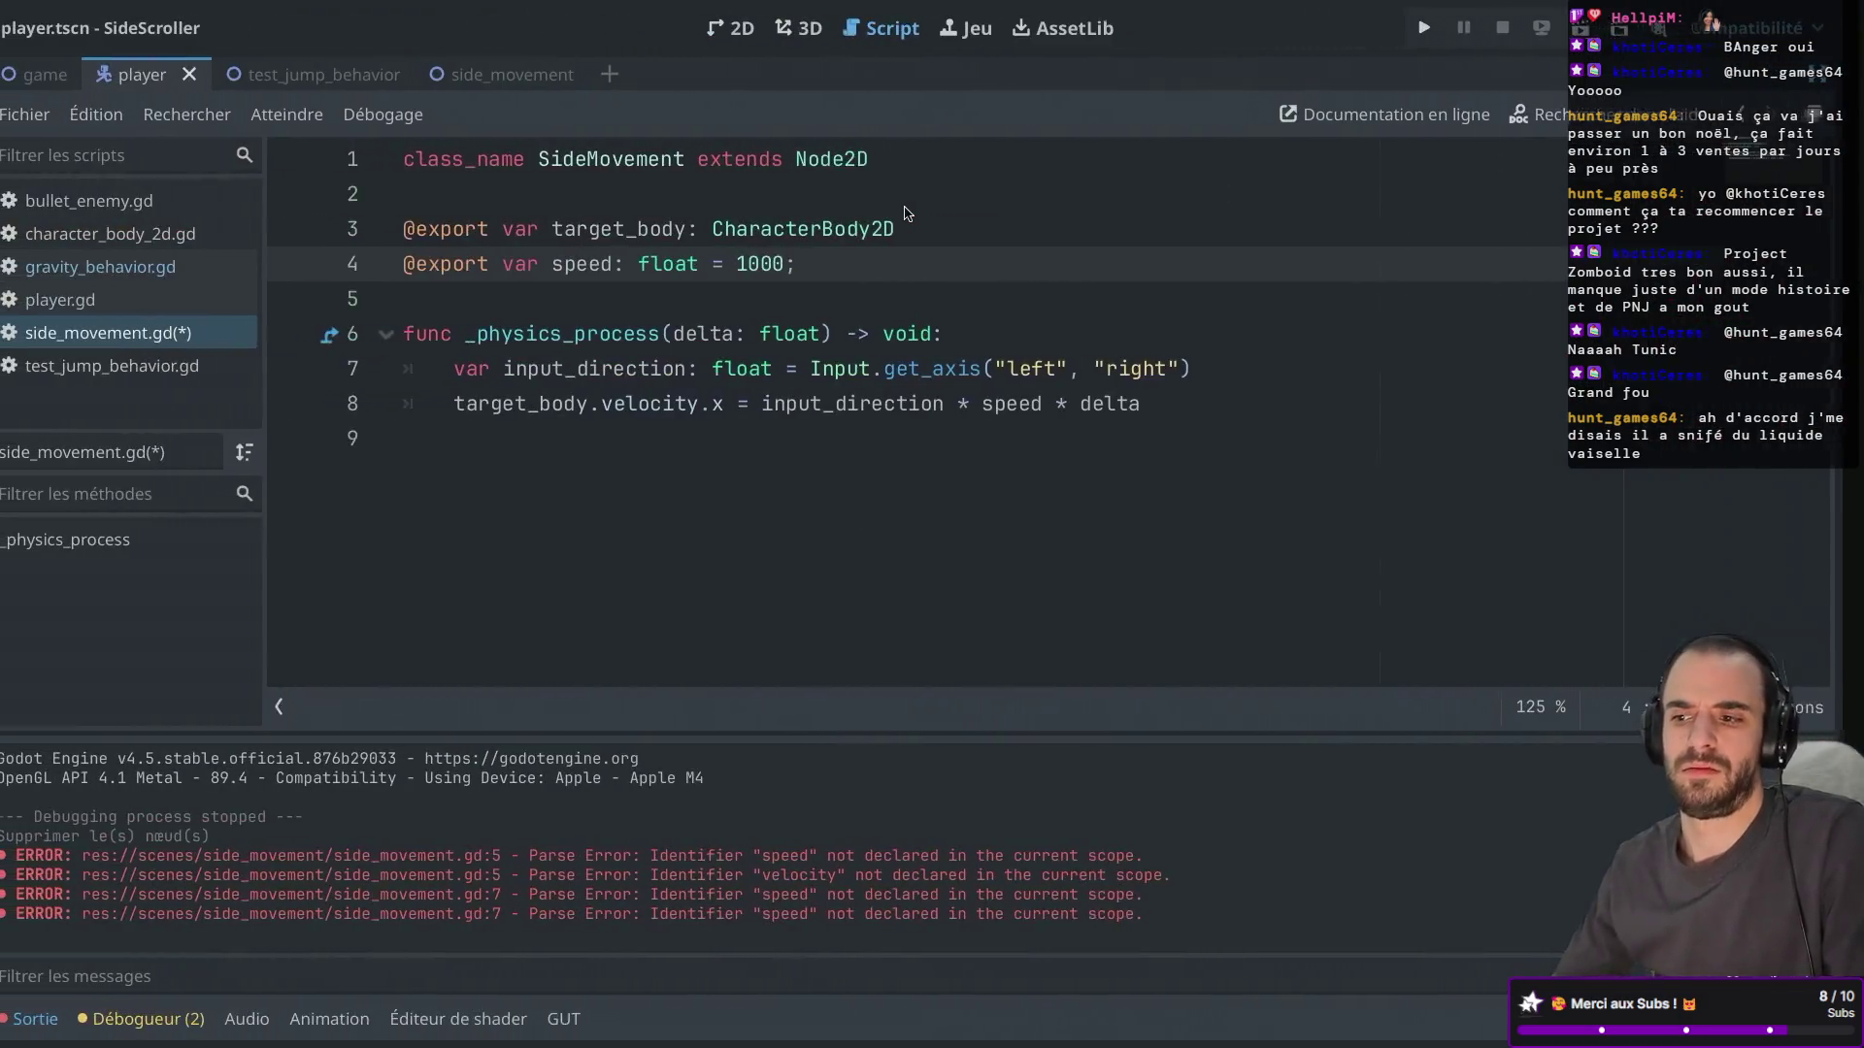
Change the exported speed to 30_000, save side_movement.gd, and run the game.
key(BackSpace)
key(BackSpace)
text(300)
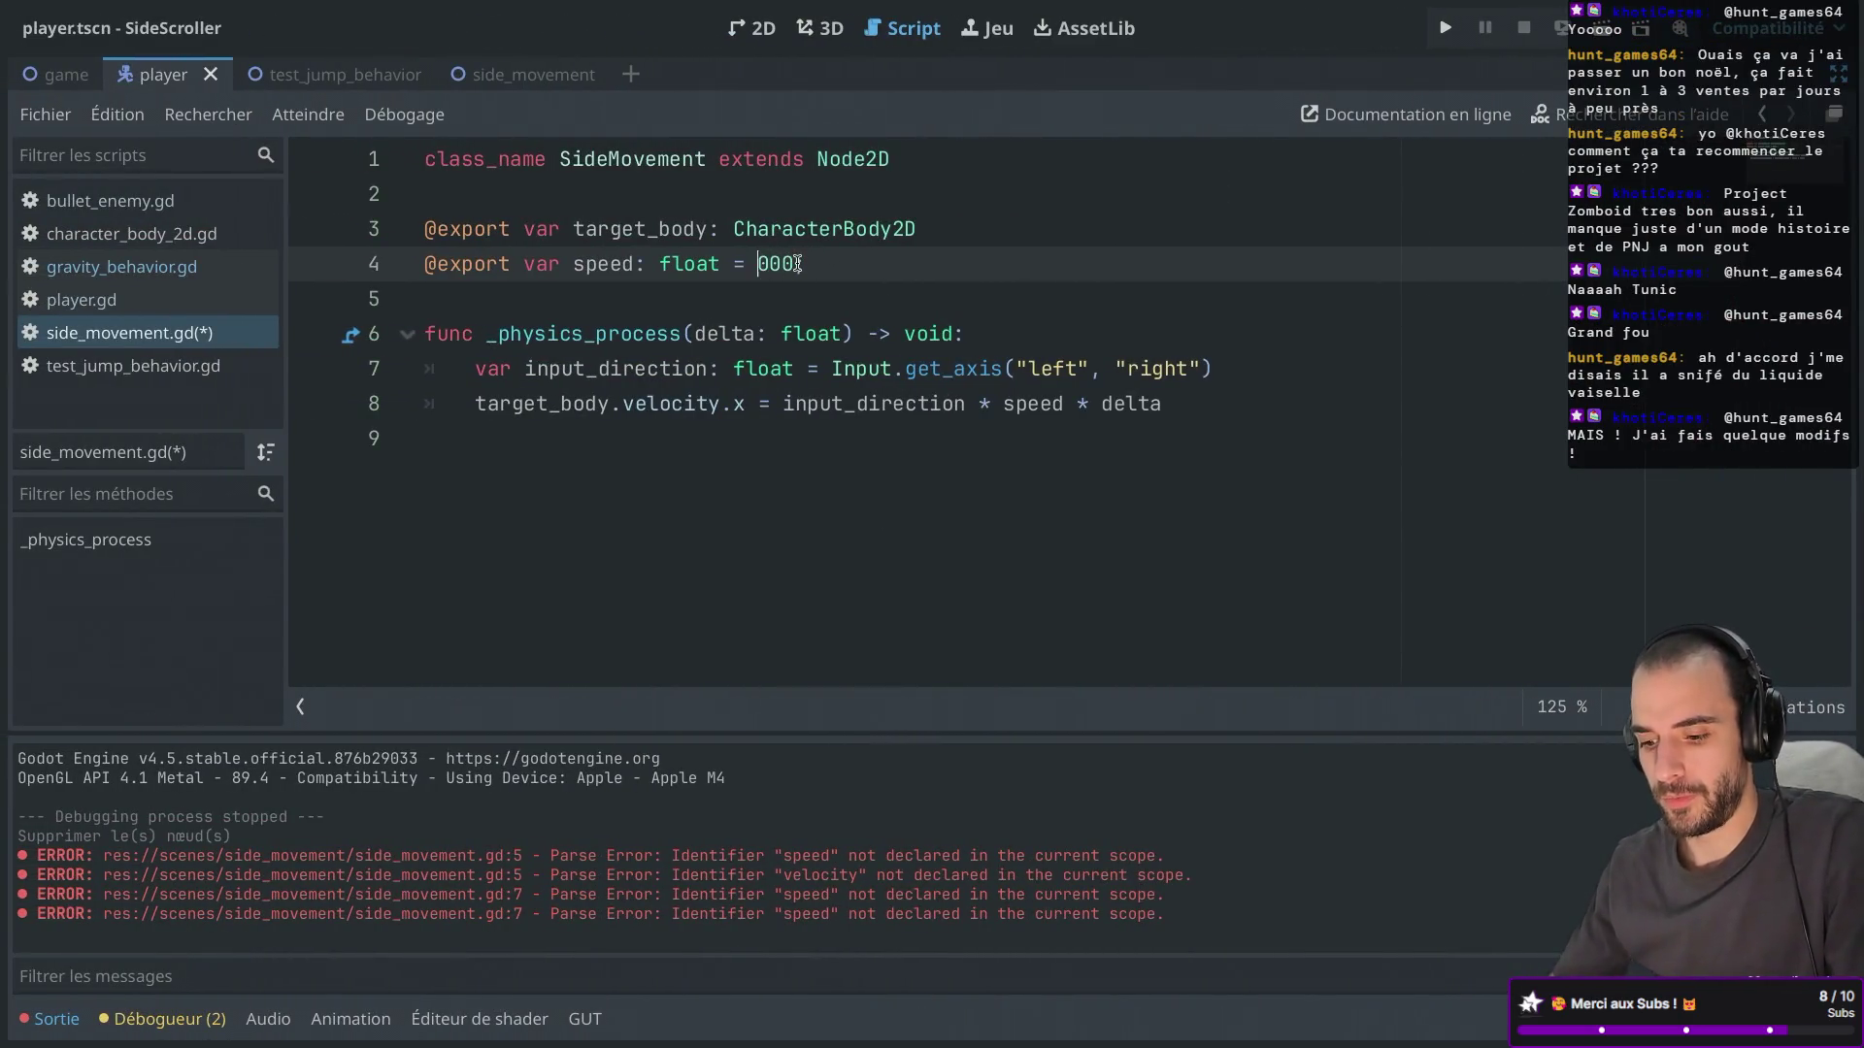
key(Left)
key(Left)
text(_)
key(ctrl+s)
key(Down)
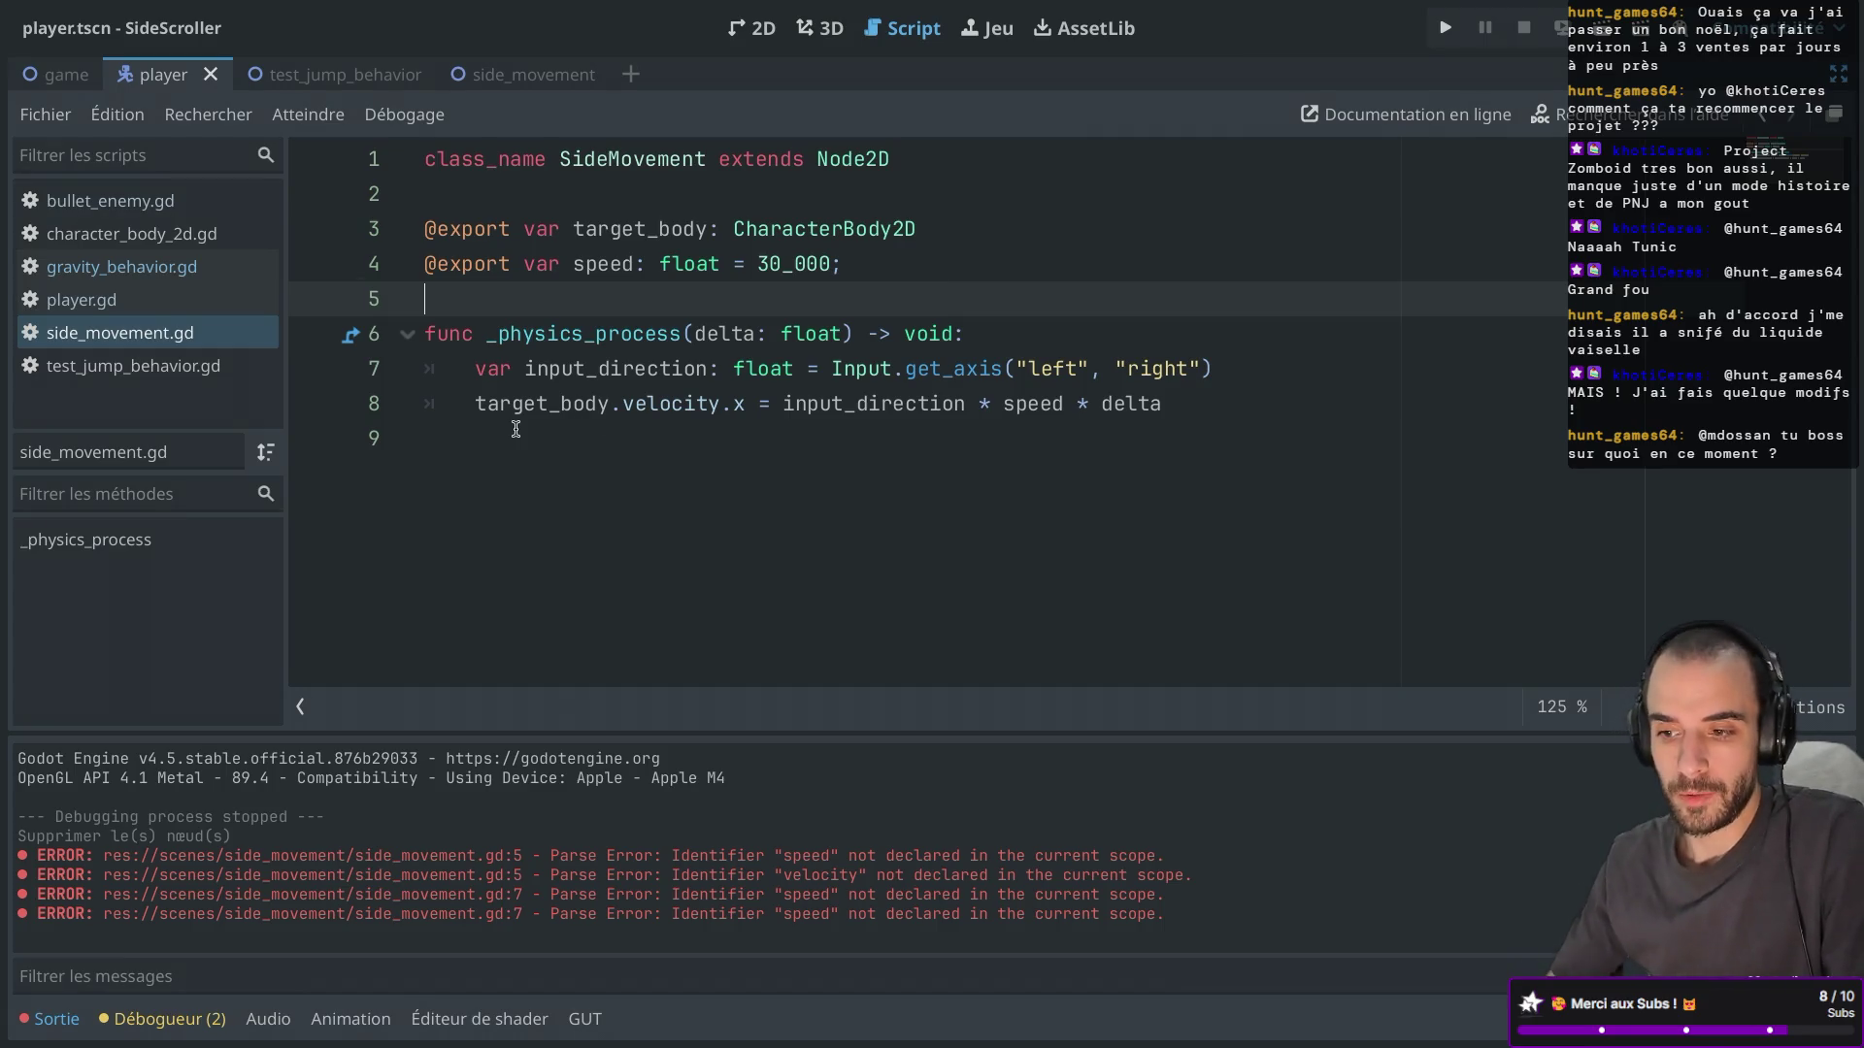
key(XF86MonBrightnessDown)
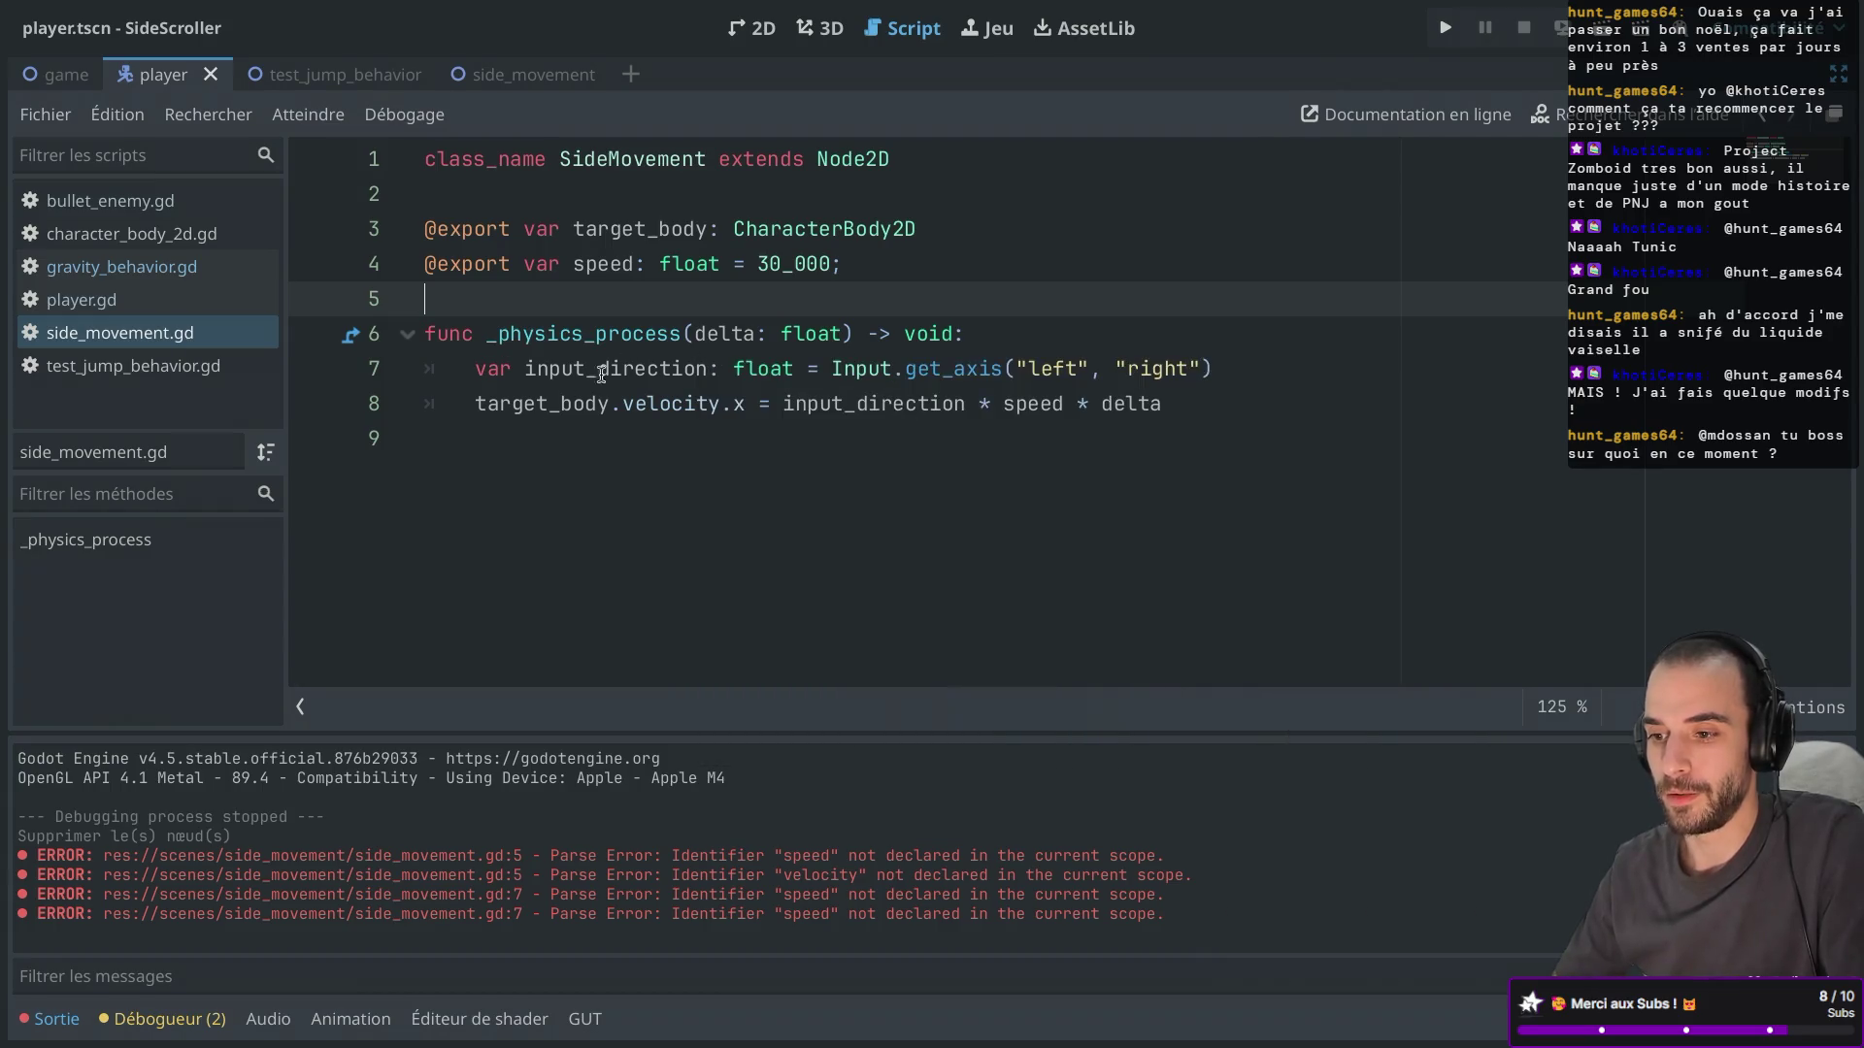
click(514, 427)
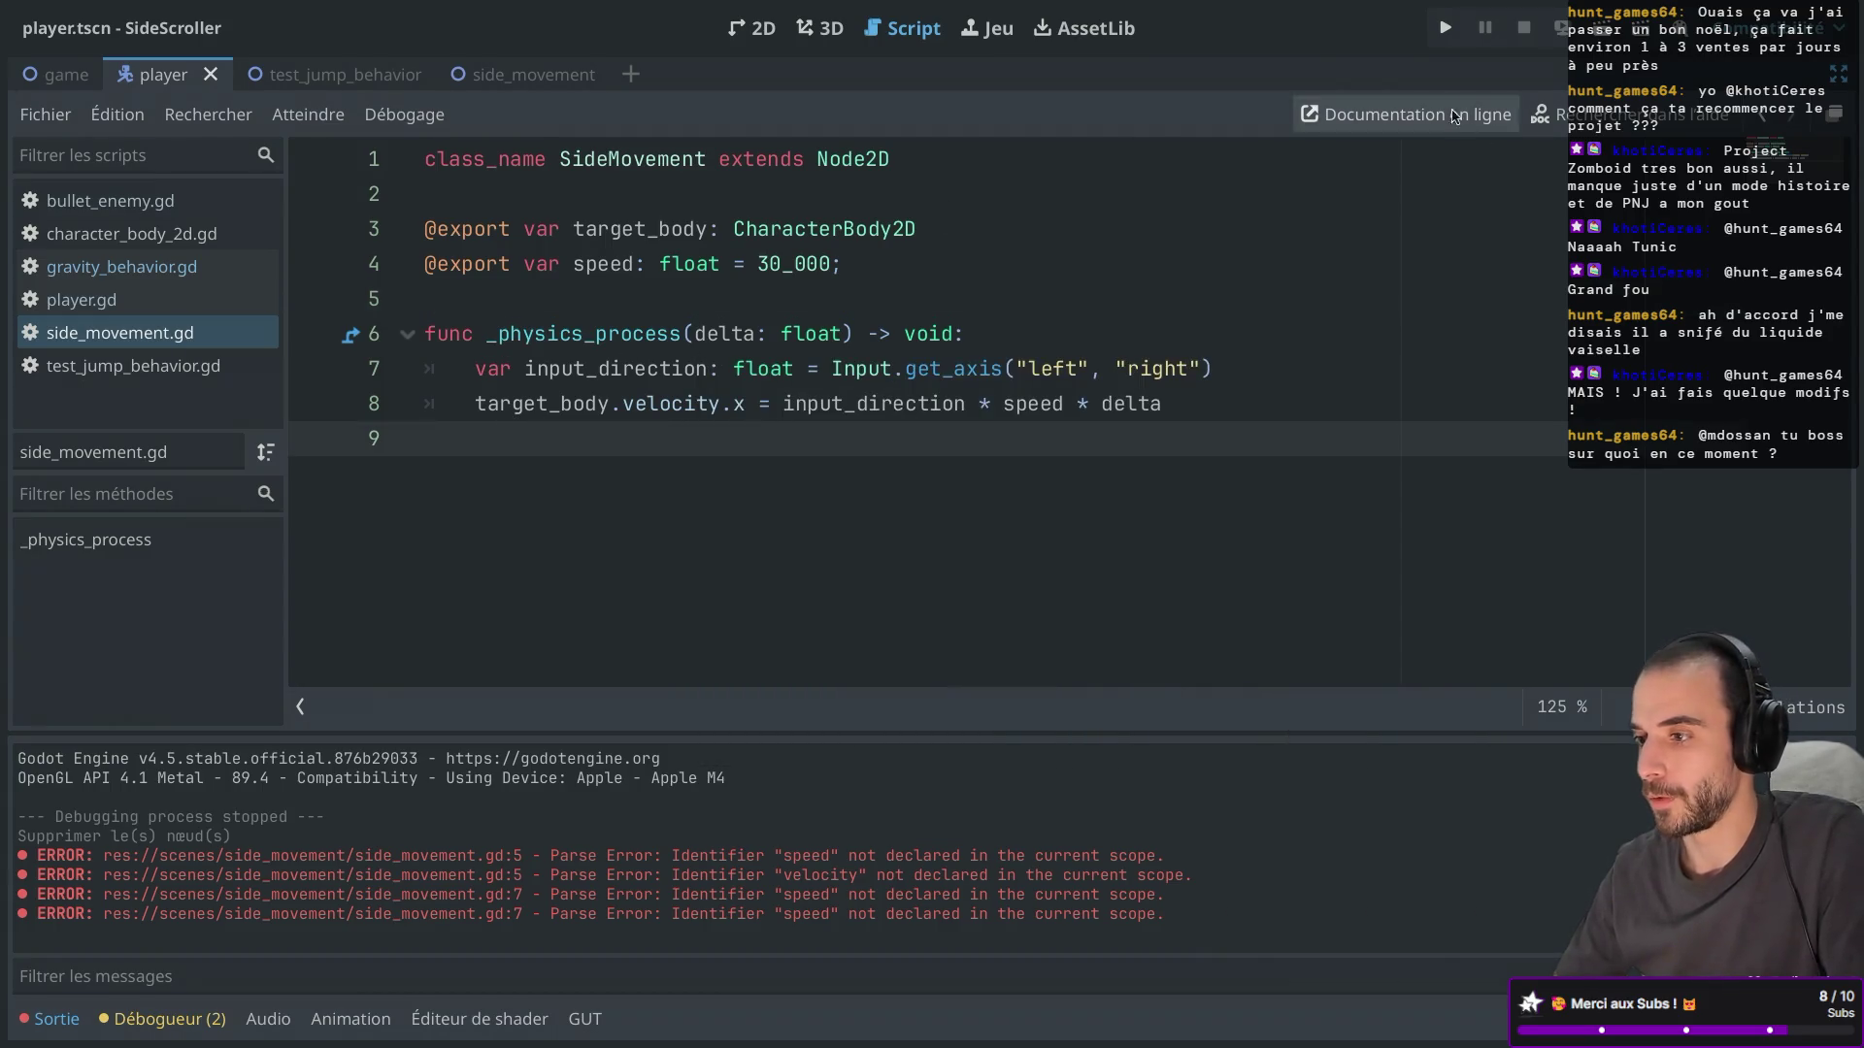
click(1444, 27)
Walk right, jump and fire twice in the running game, then stop it and restore the side docks.
key(Right)
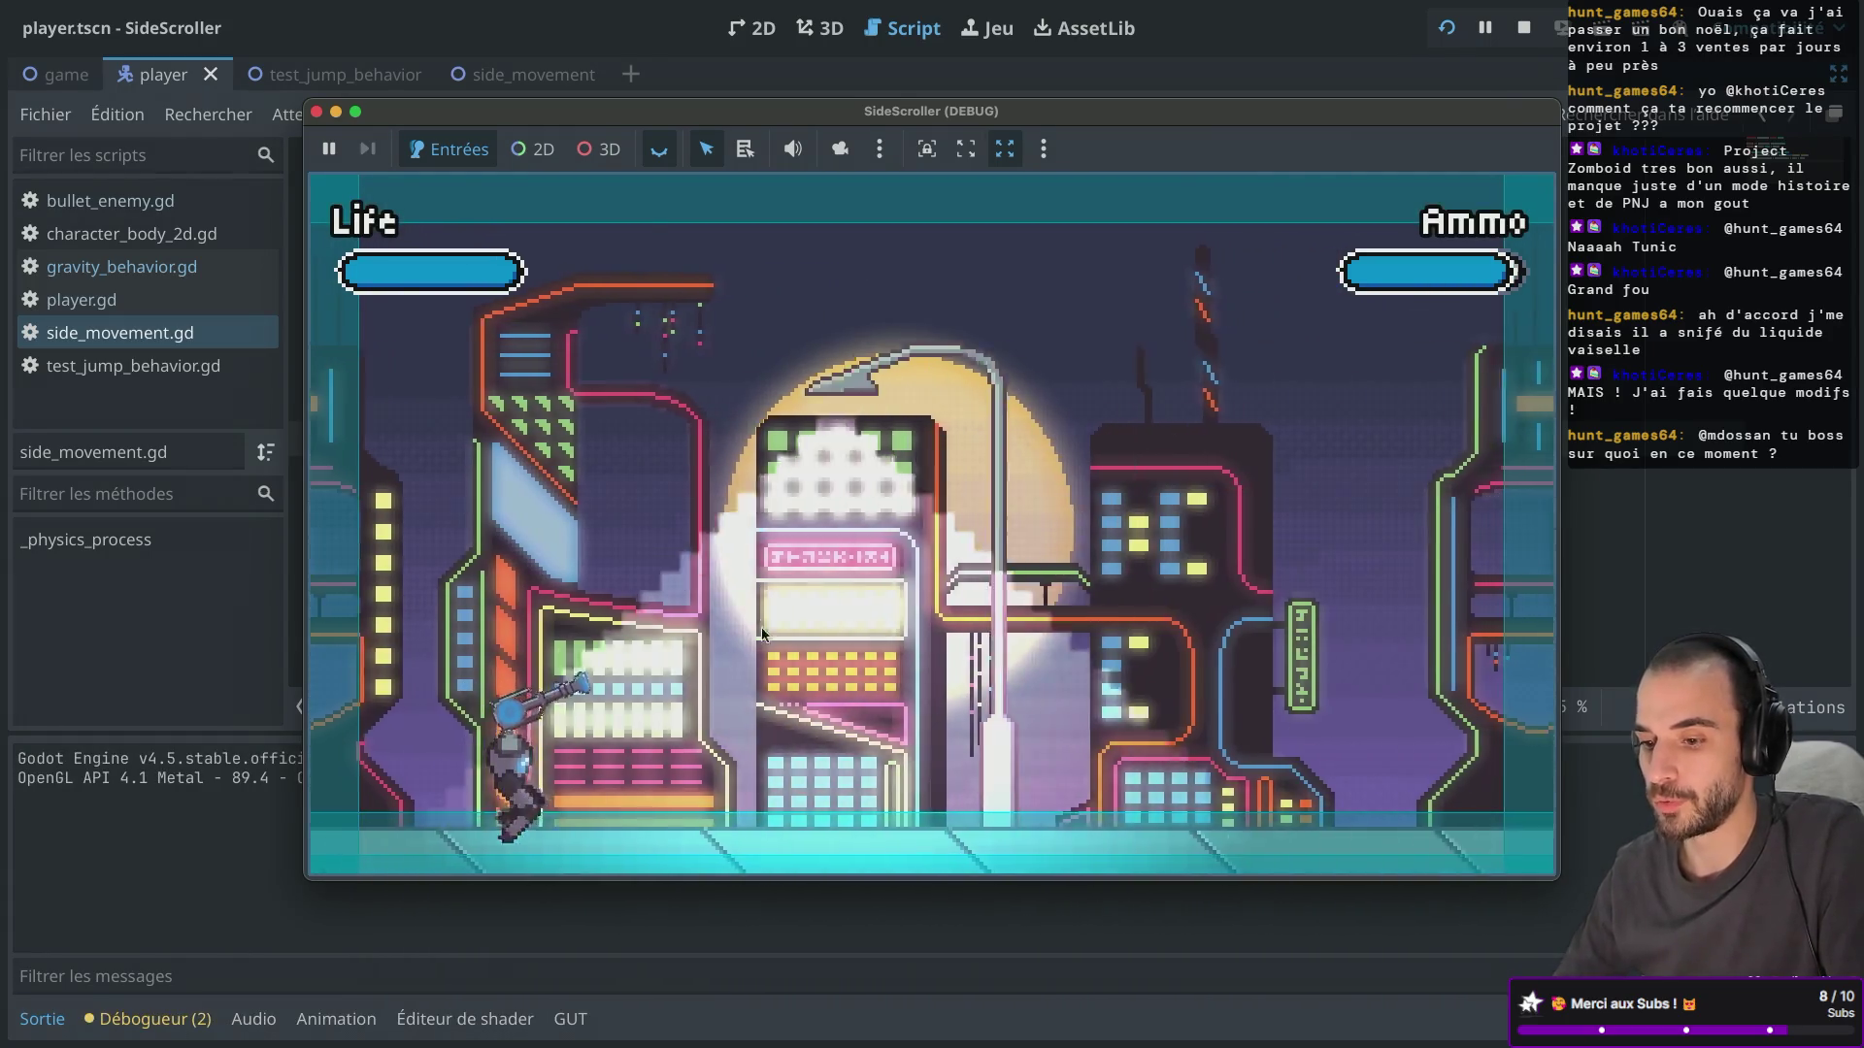
click(586, 696)
key(space)
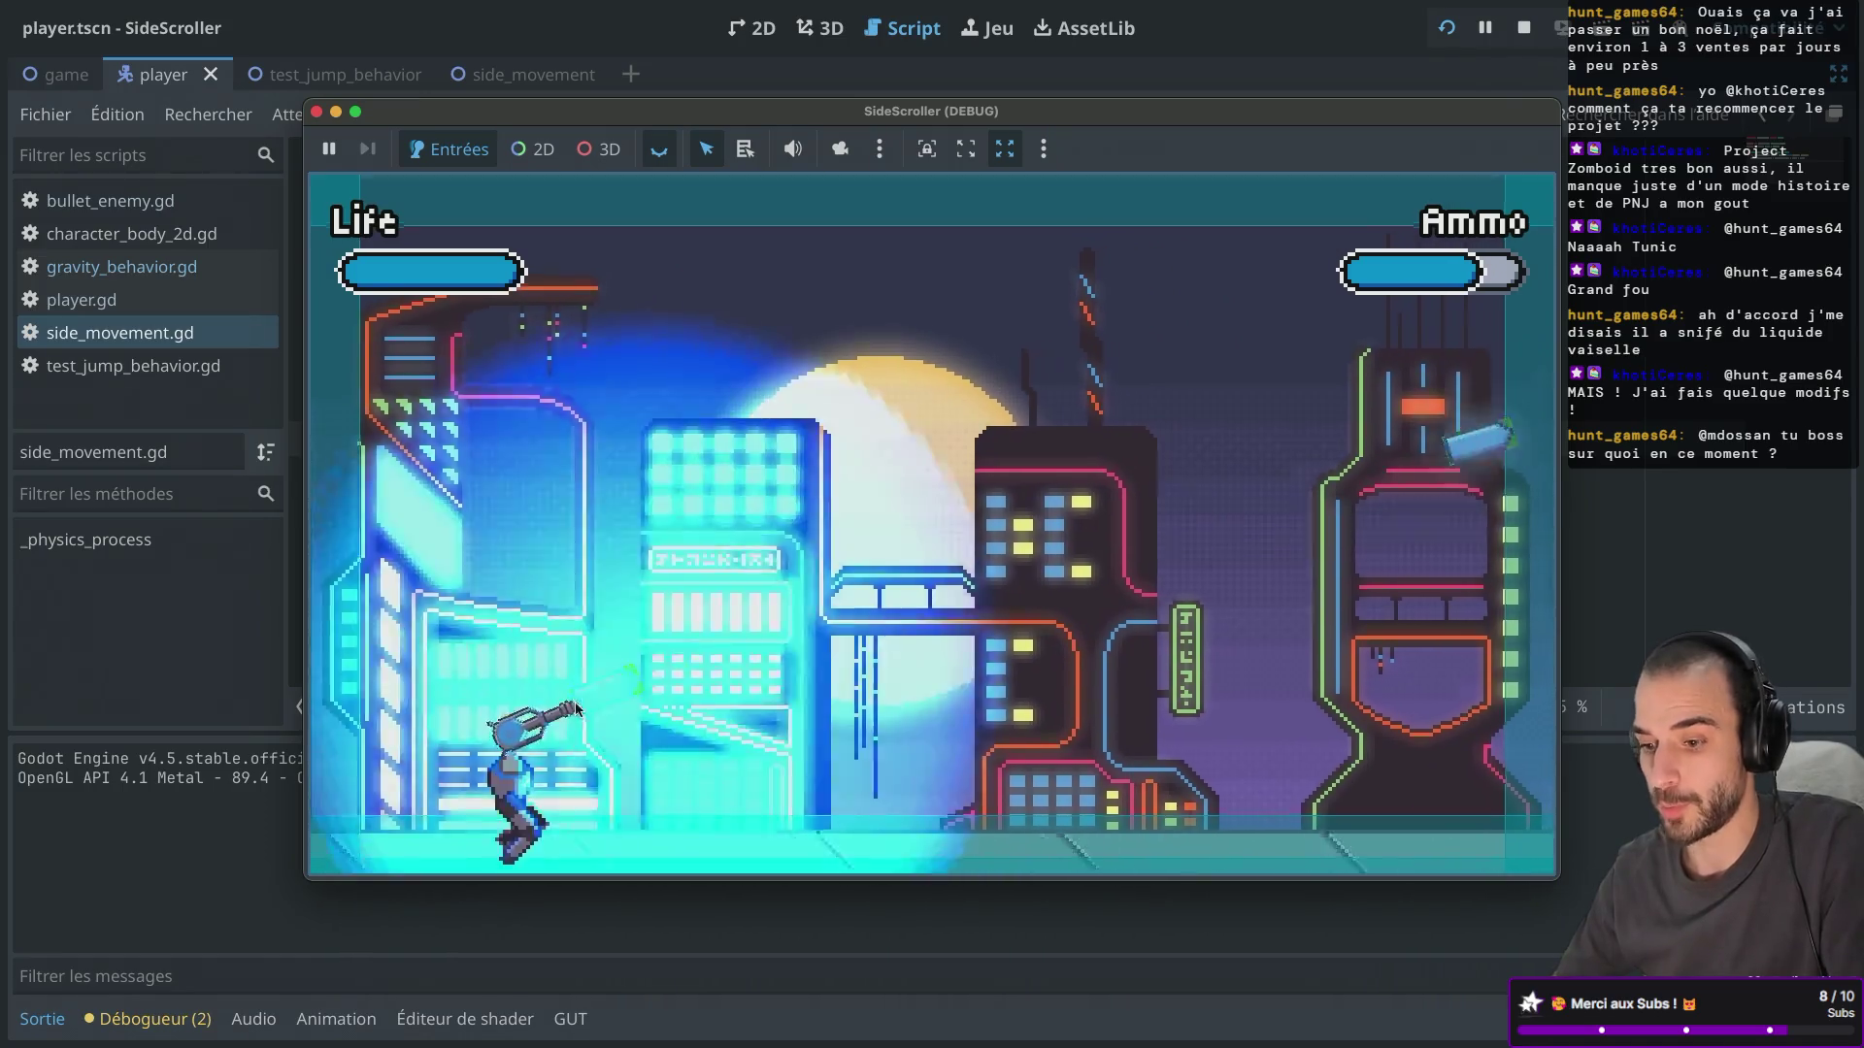
click(515, 854)
key(Right)
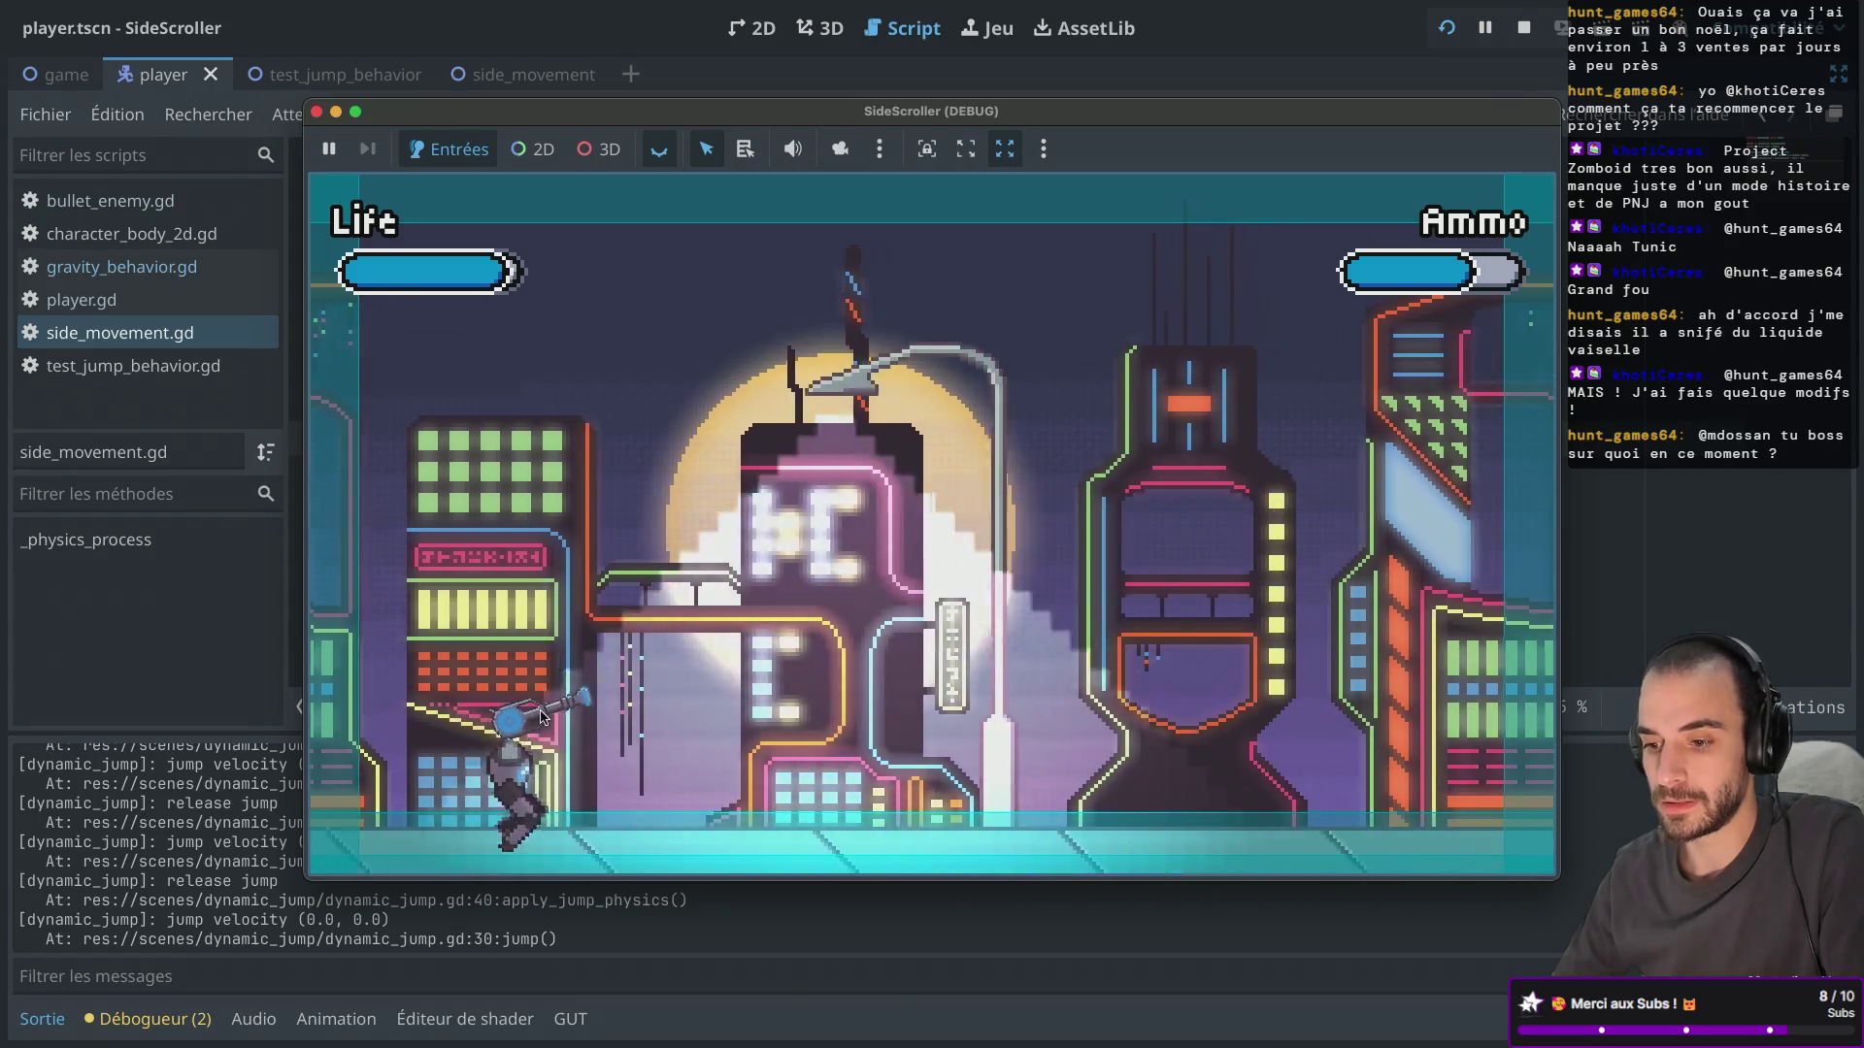
click(316, 112)
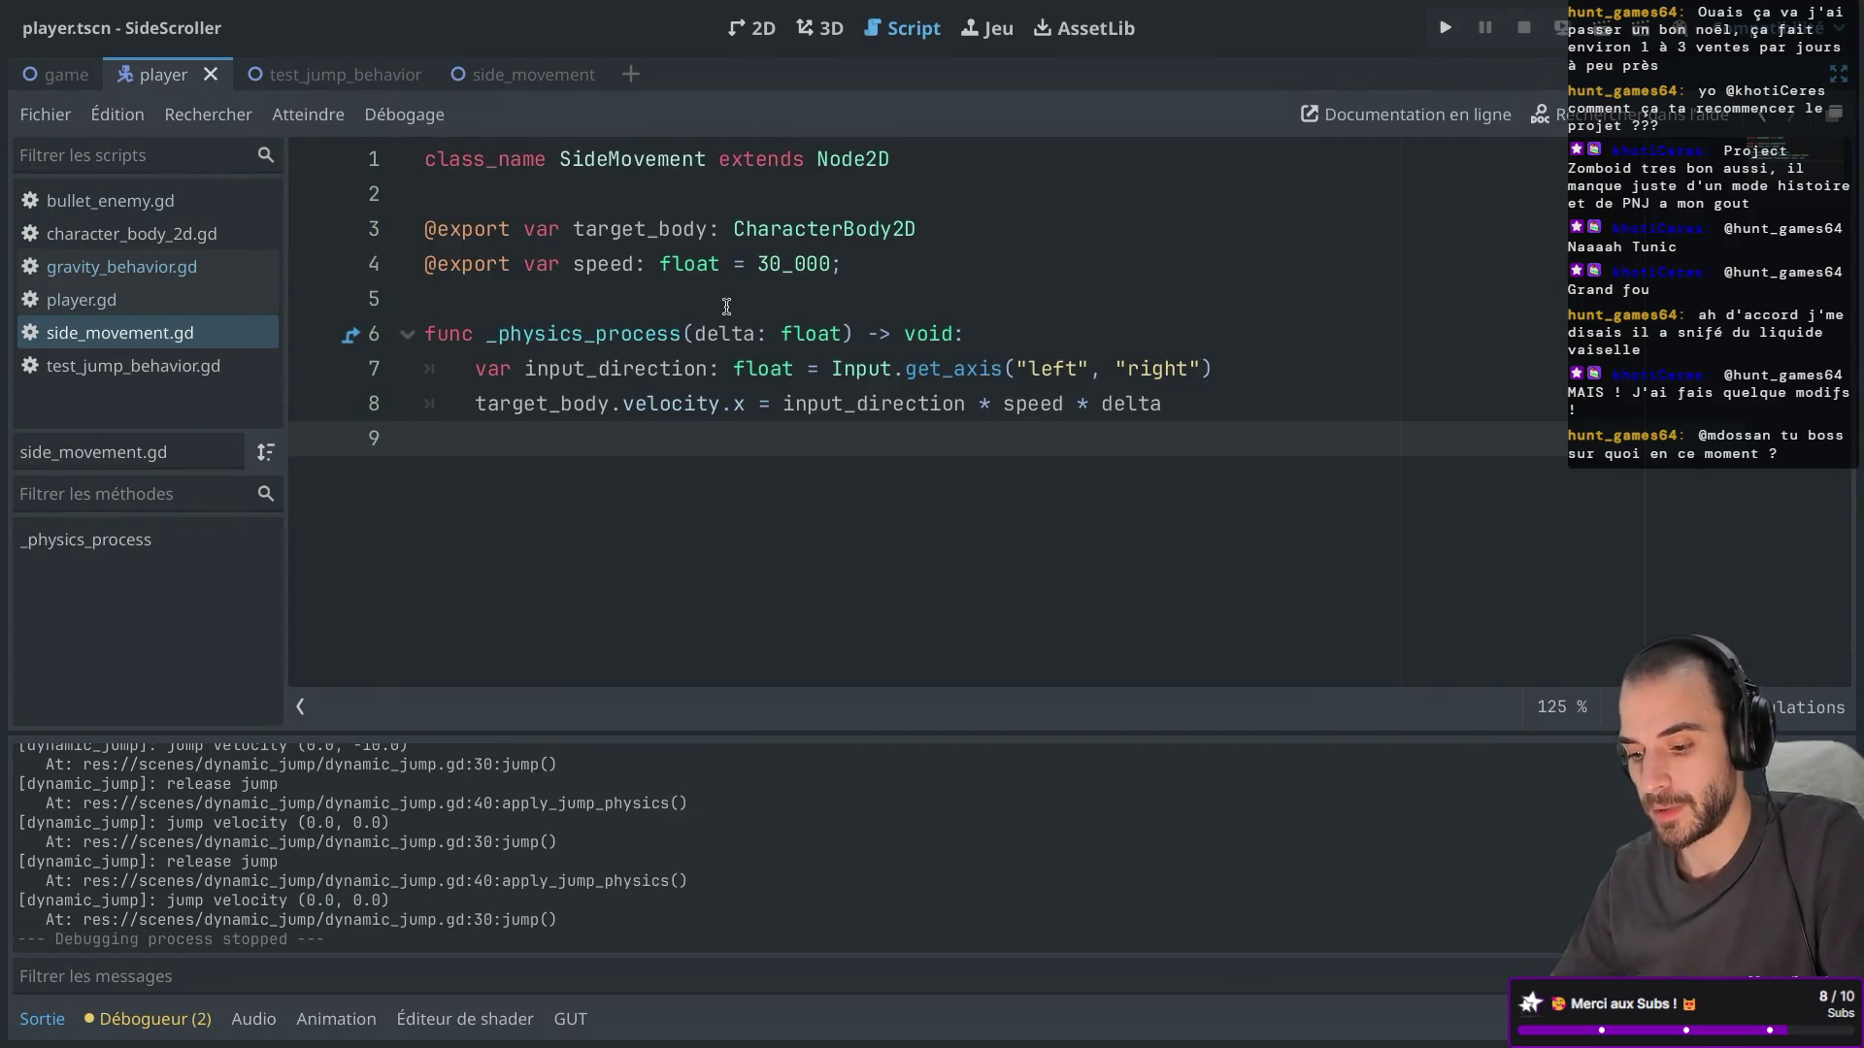
key(ctrl+shift+F11)
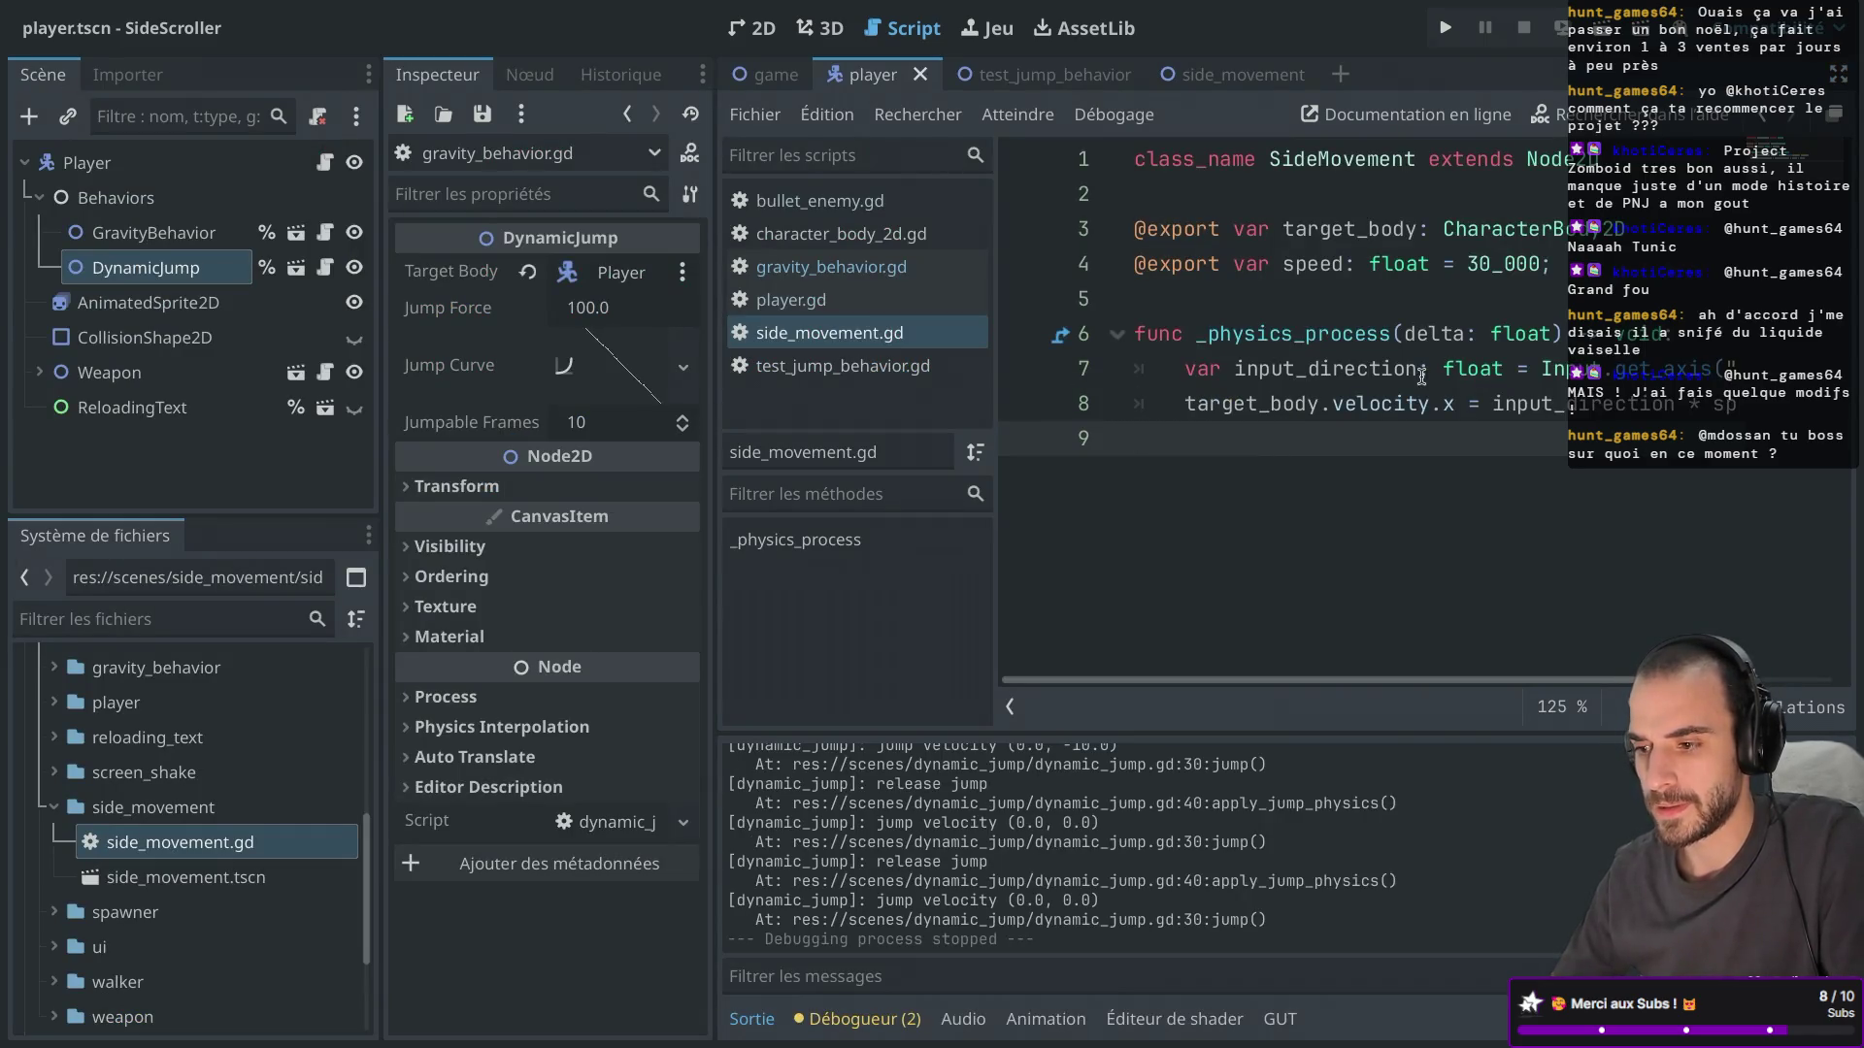
Drop side_movement.tscn under the player's Behaviors and assign Player as its Target Body.
click(193, 887)
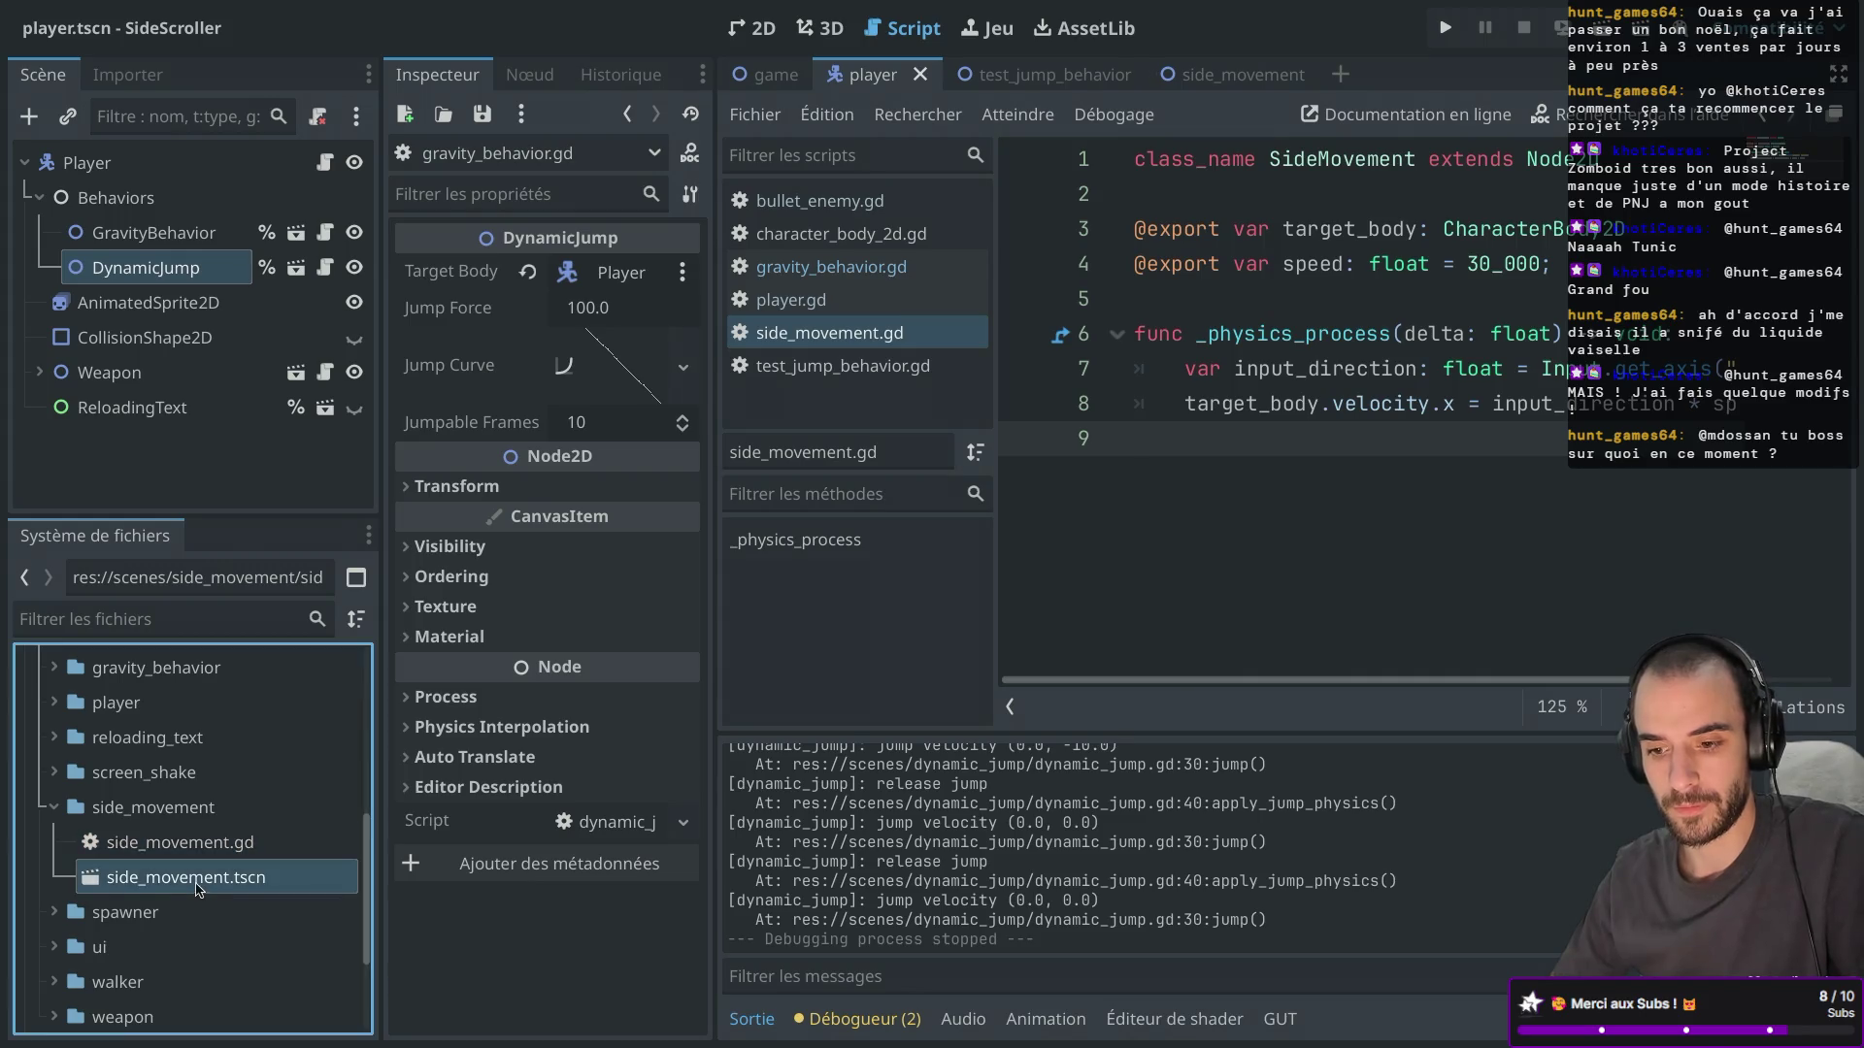
drag(197, 889, 148, 200)
click(615, 276)
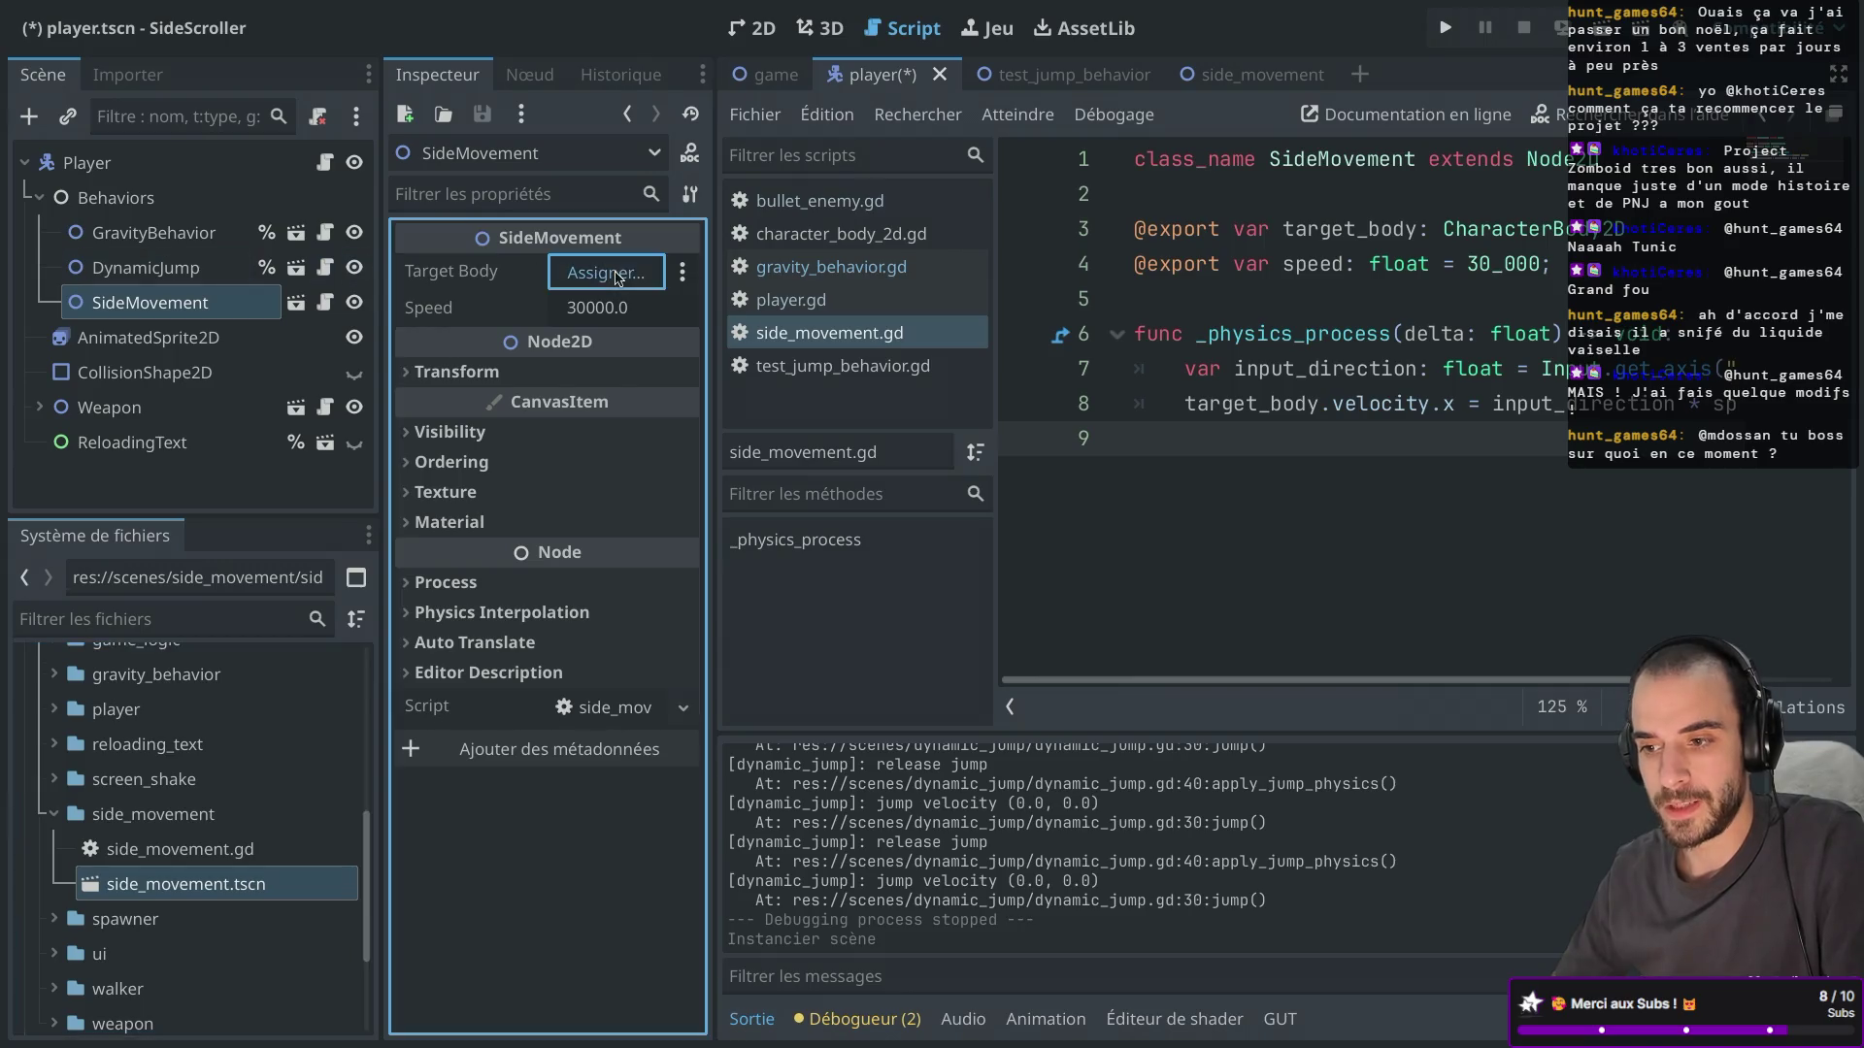
double_click(794, 247)
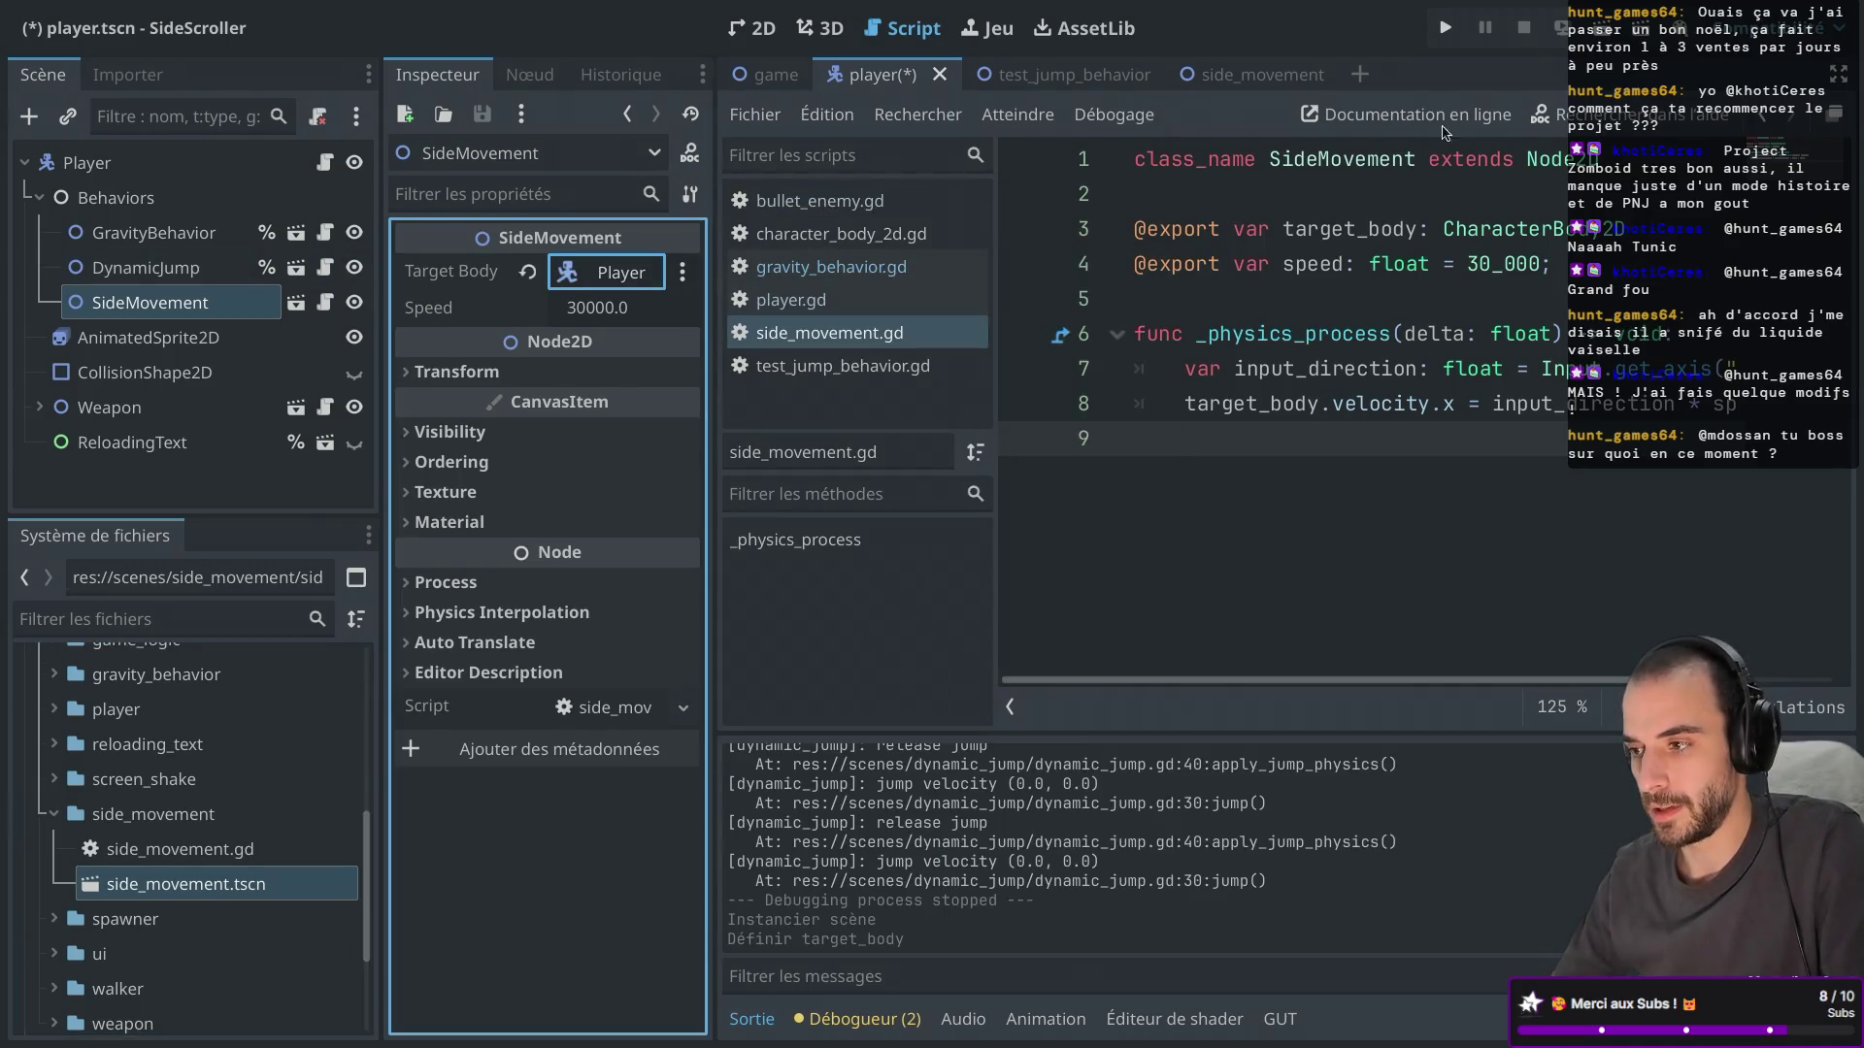
Run the game to test walking right, stop it, and select the _physics_process name.
click(1445, 28)
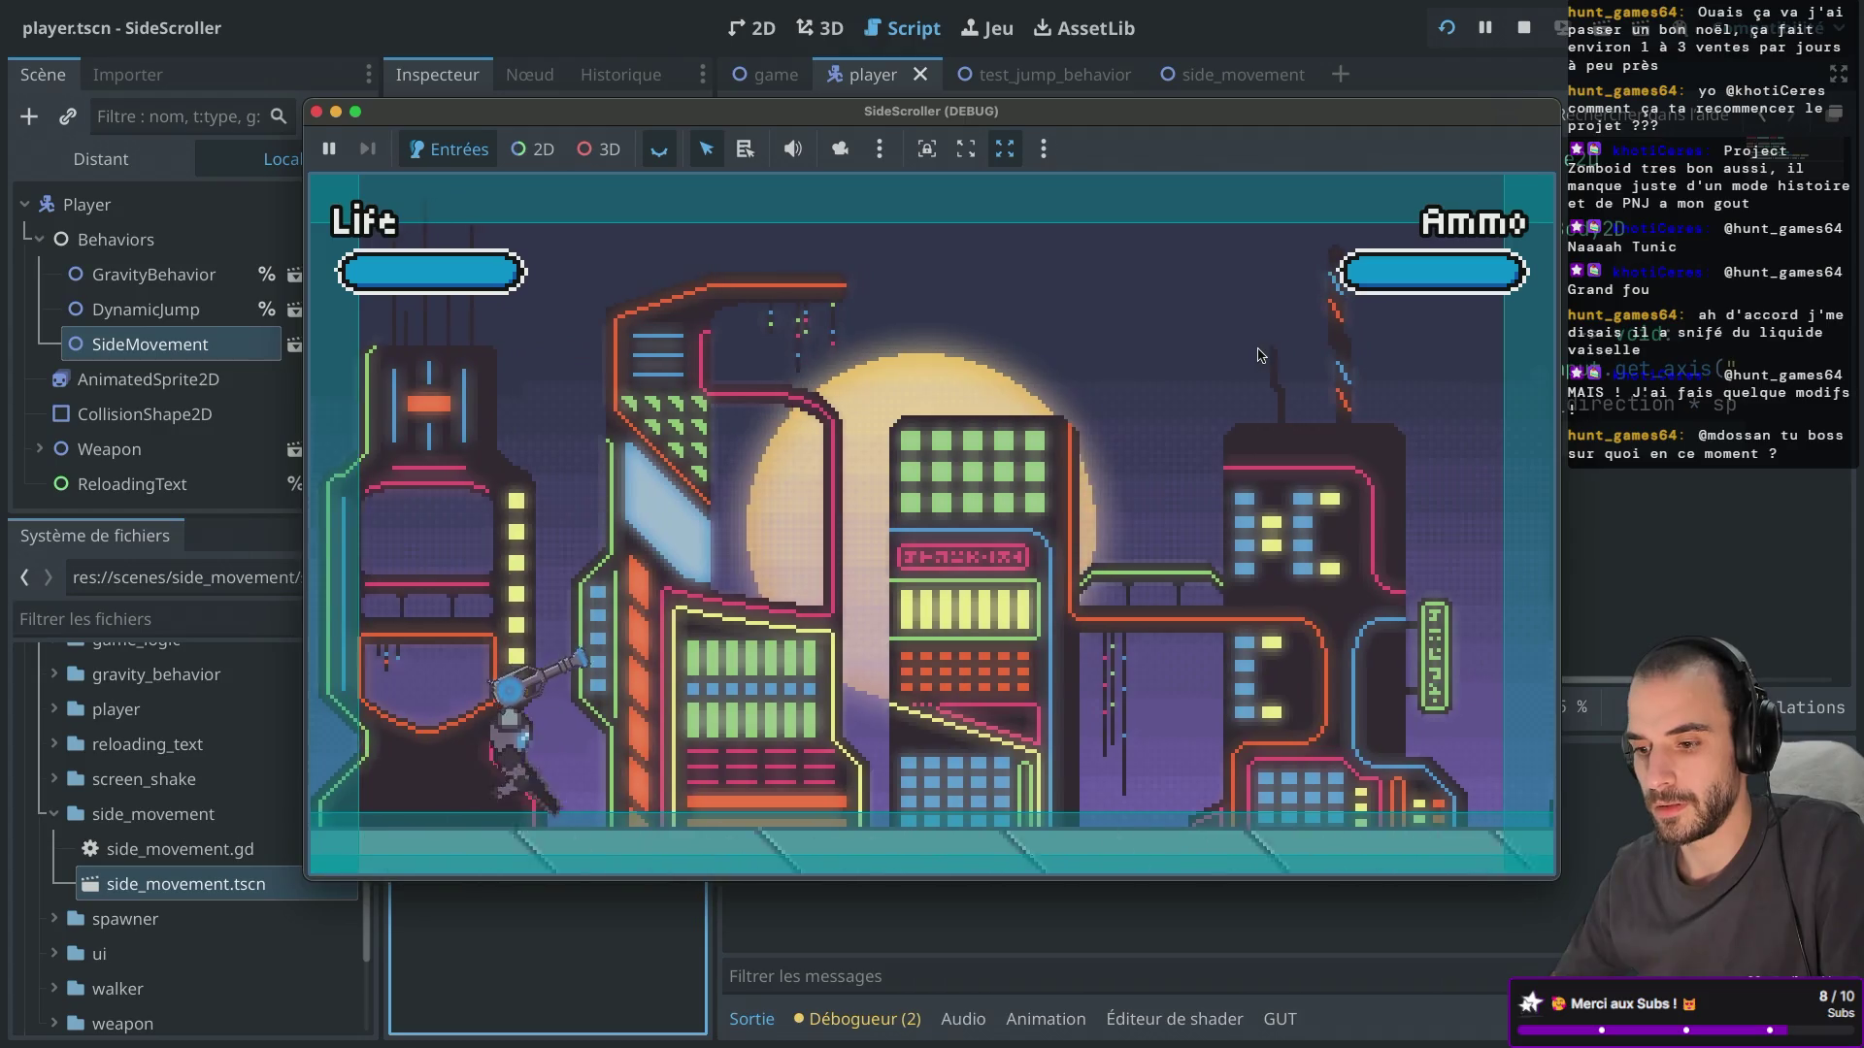
key(Right)
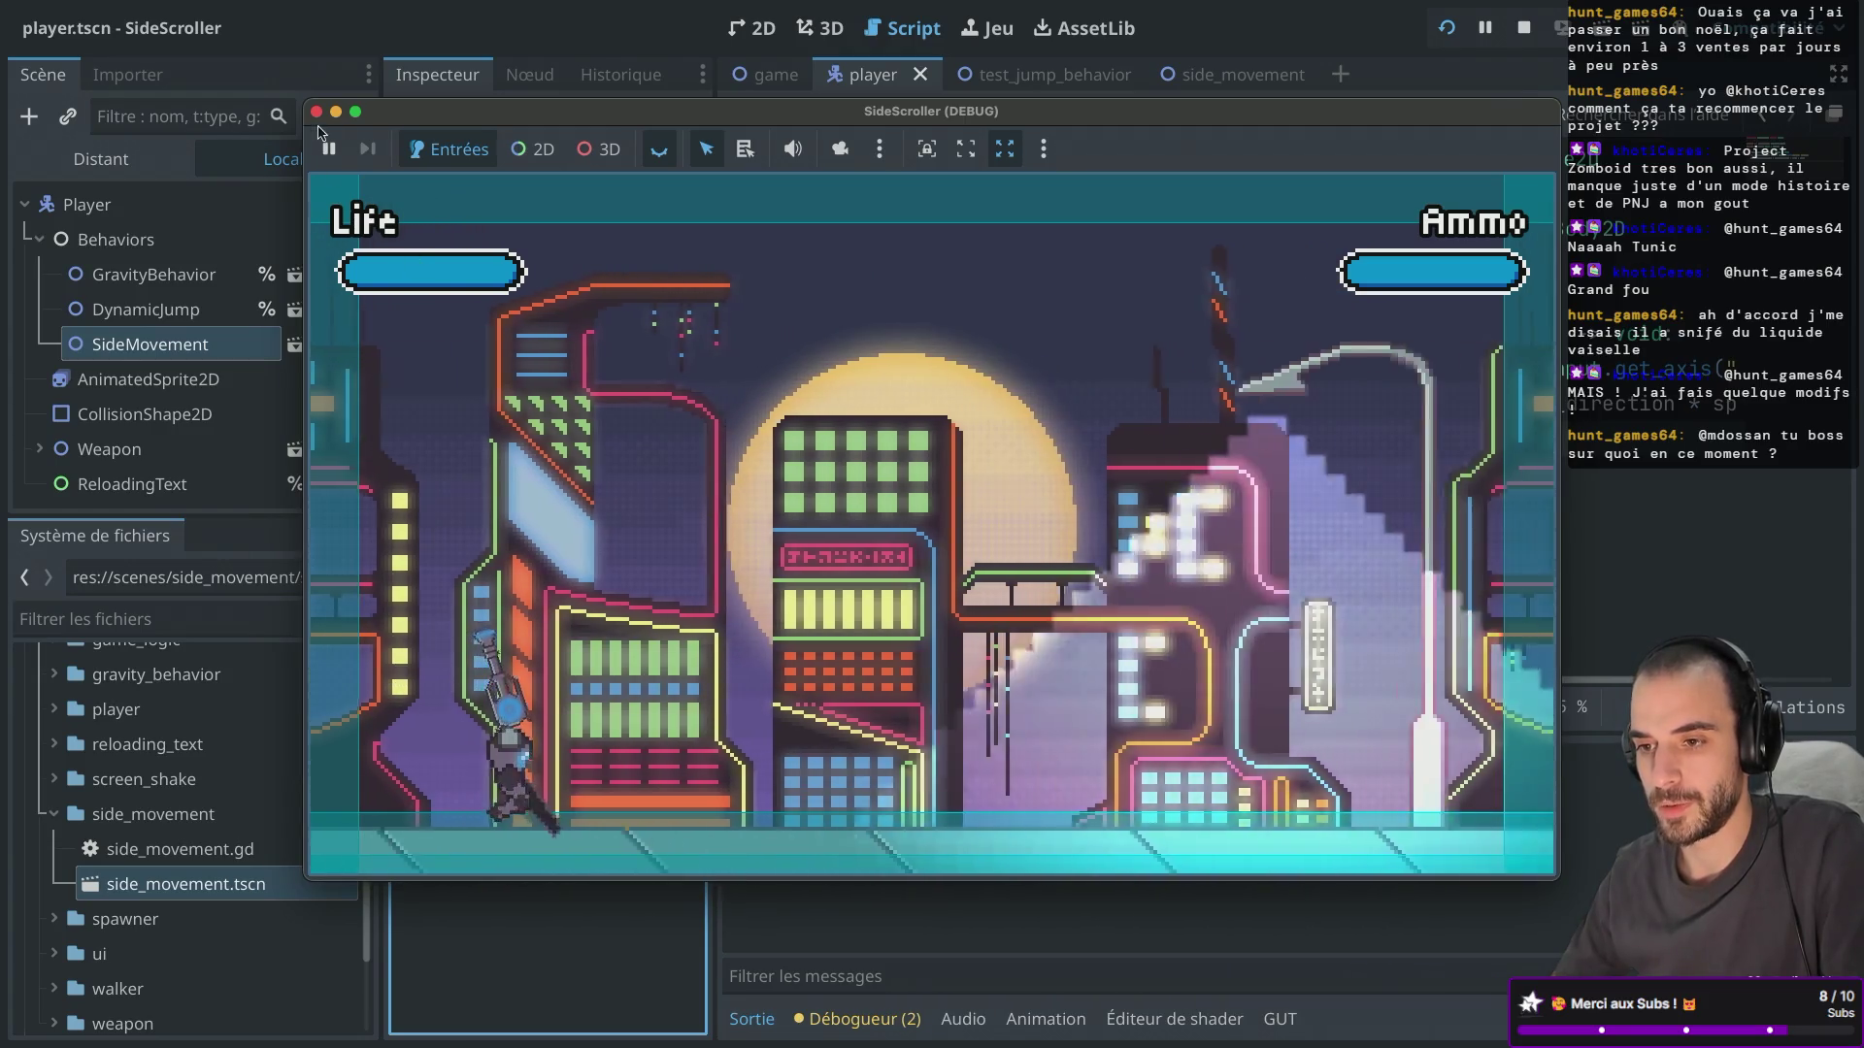
click(316, 113)
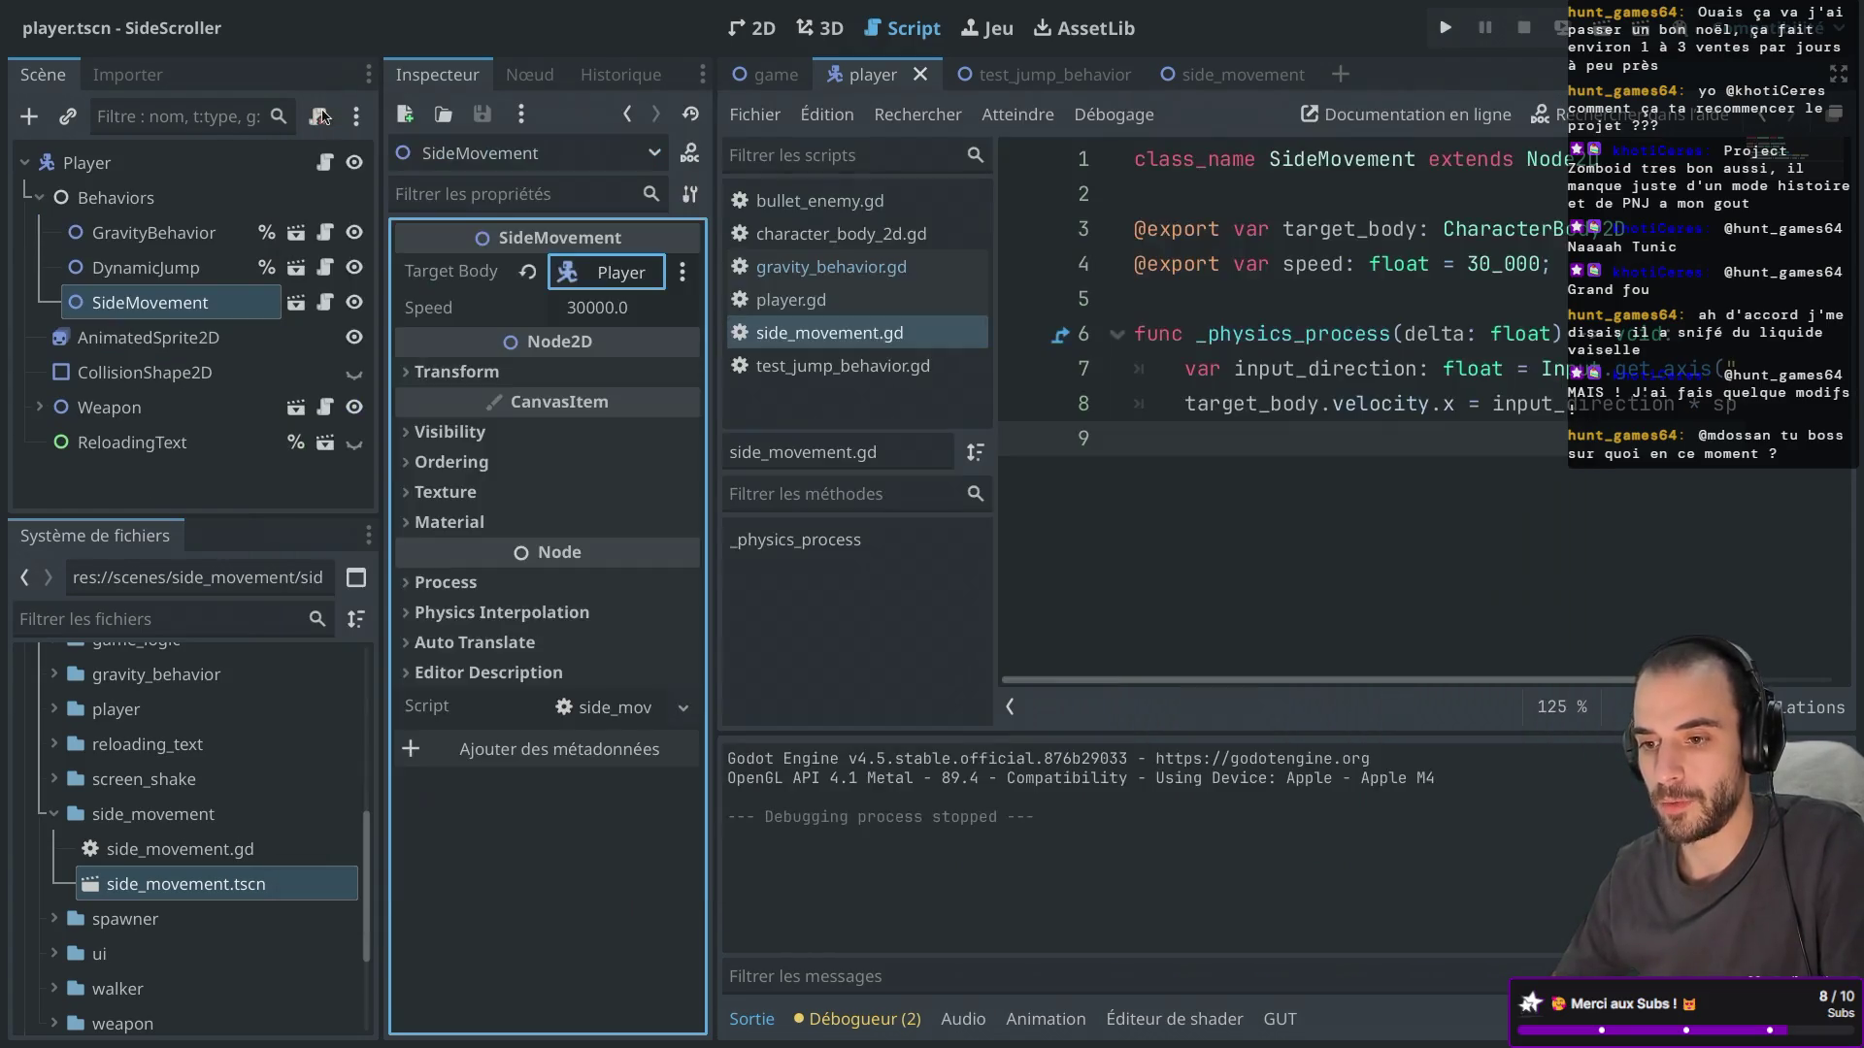
double_click(1274, 333)
Rename _physics_process to apply_movement and make the SideMovement node accessible by unique name.
text(_)
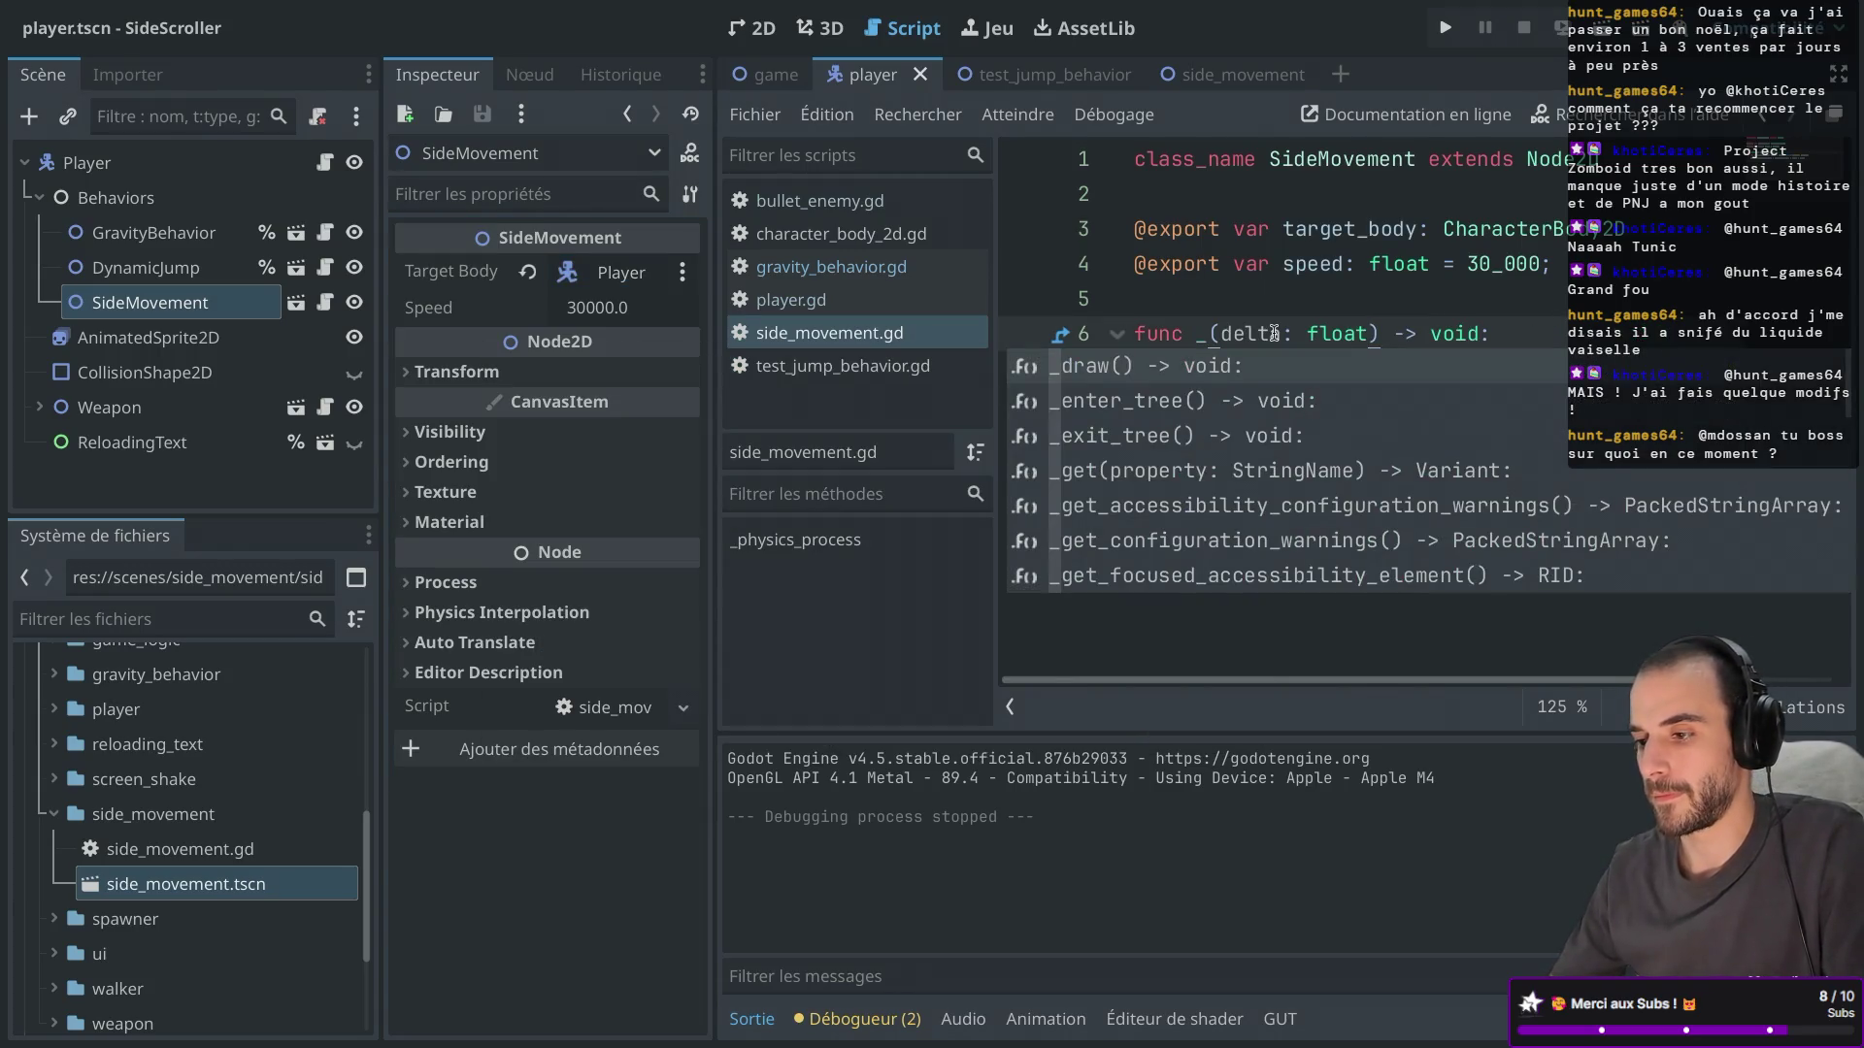
key(BackSpace)
text(apply_)
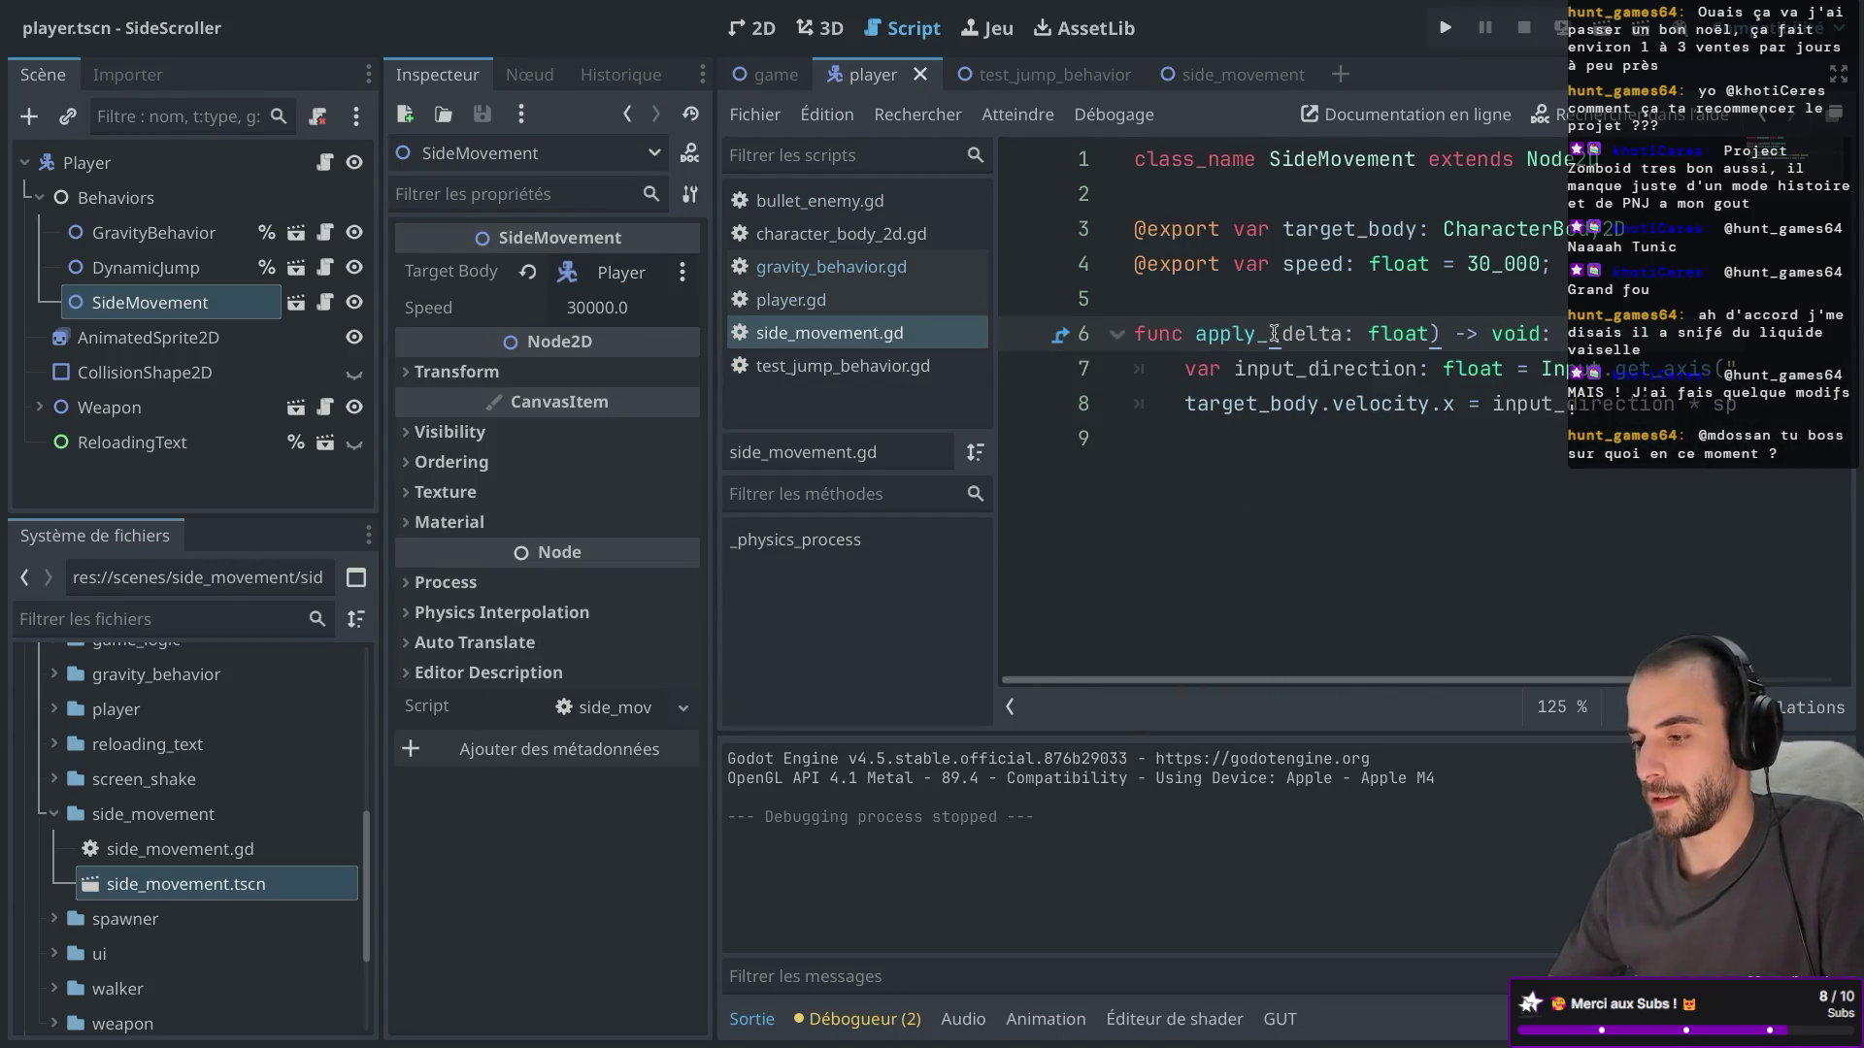
text(movement)
key(Return)
key(BackSpace)
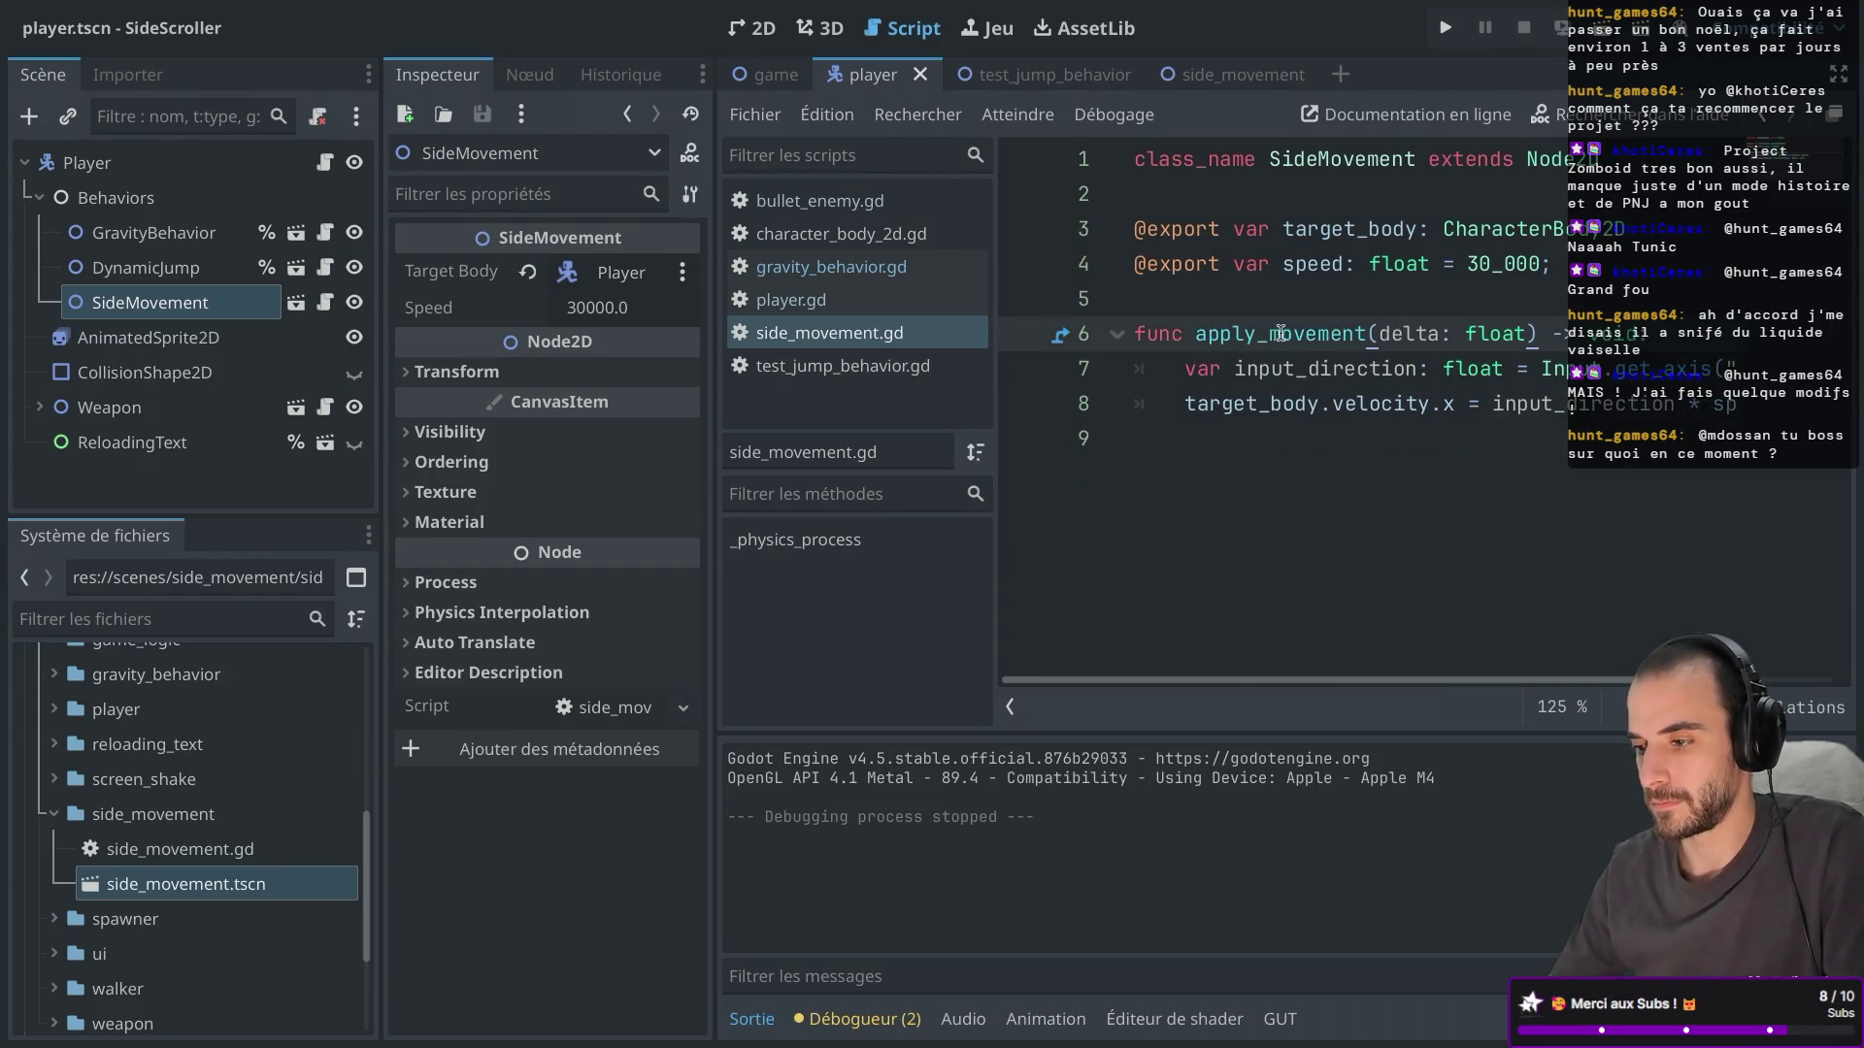
double_click(1281, 333)
key(ctrl+c)
right_click(262, 304)
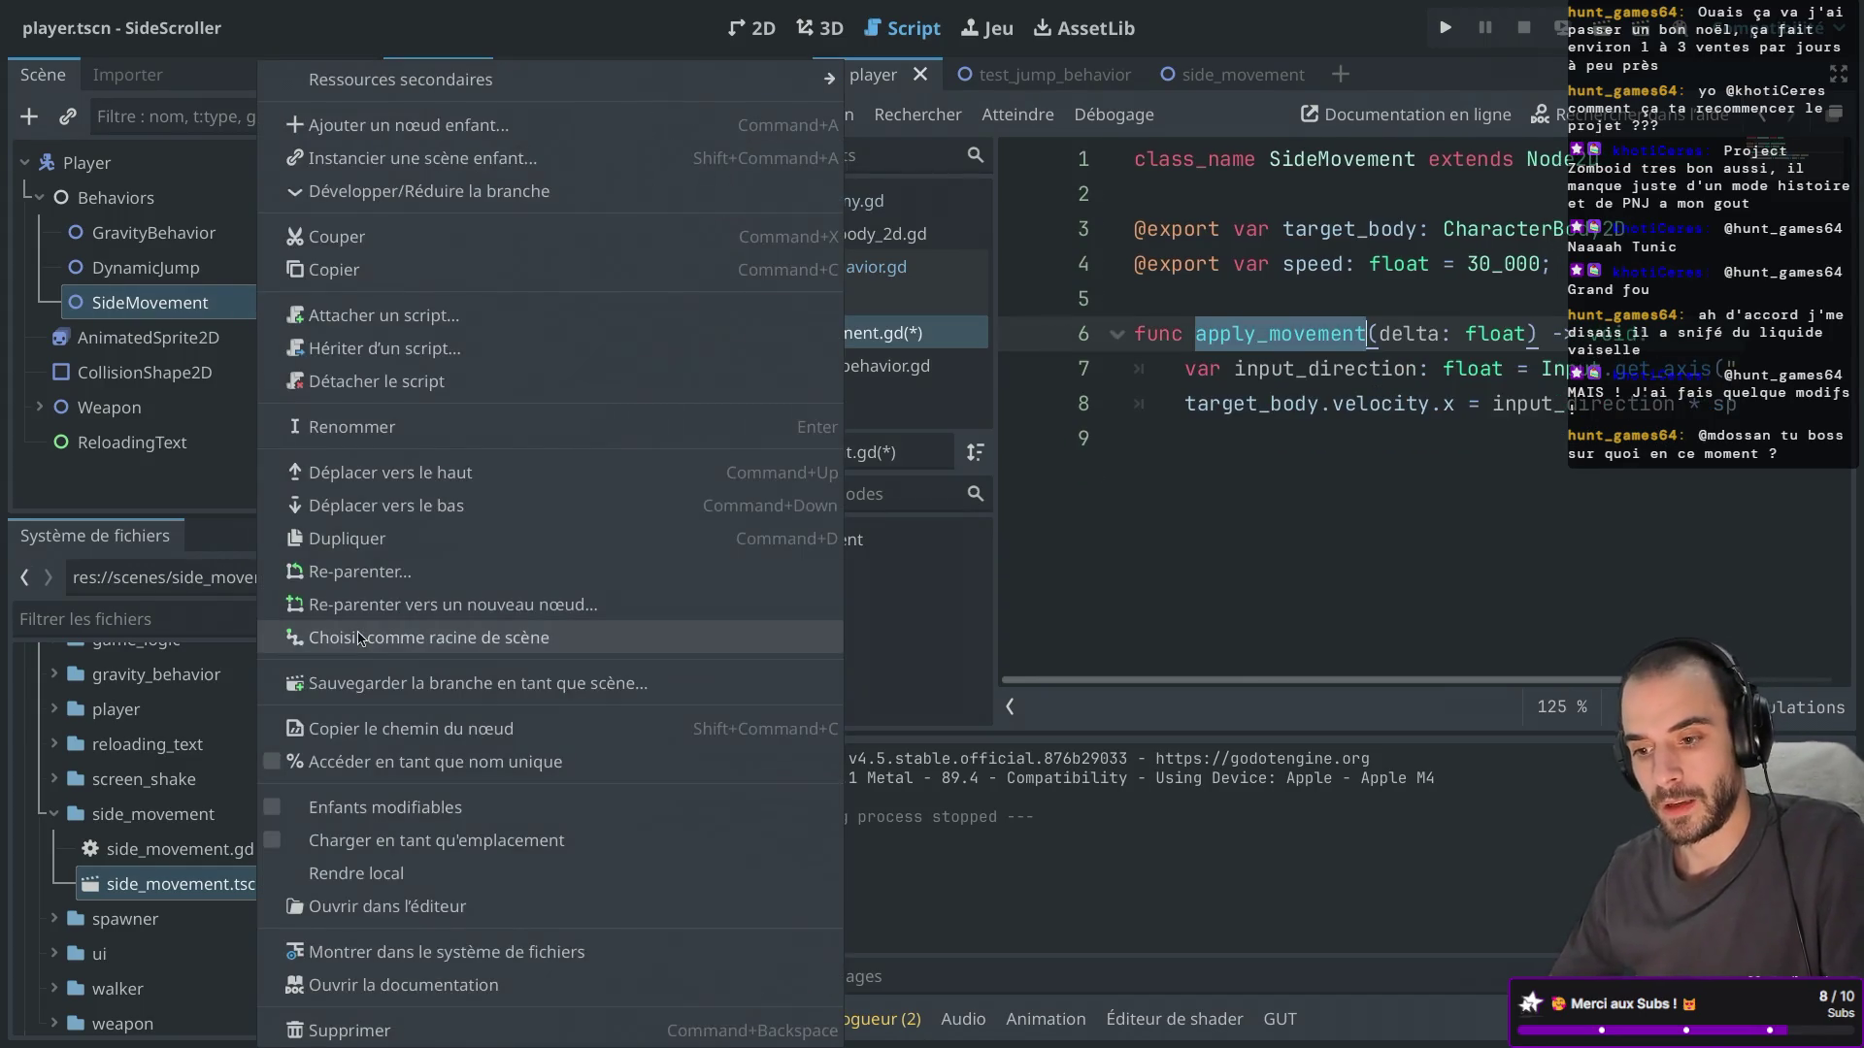
click(427, 762)
Add a %SideMovement.apply_movement() call after the jump call in player.gd and save it.
click(324, 167)
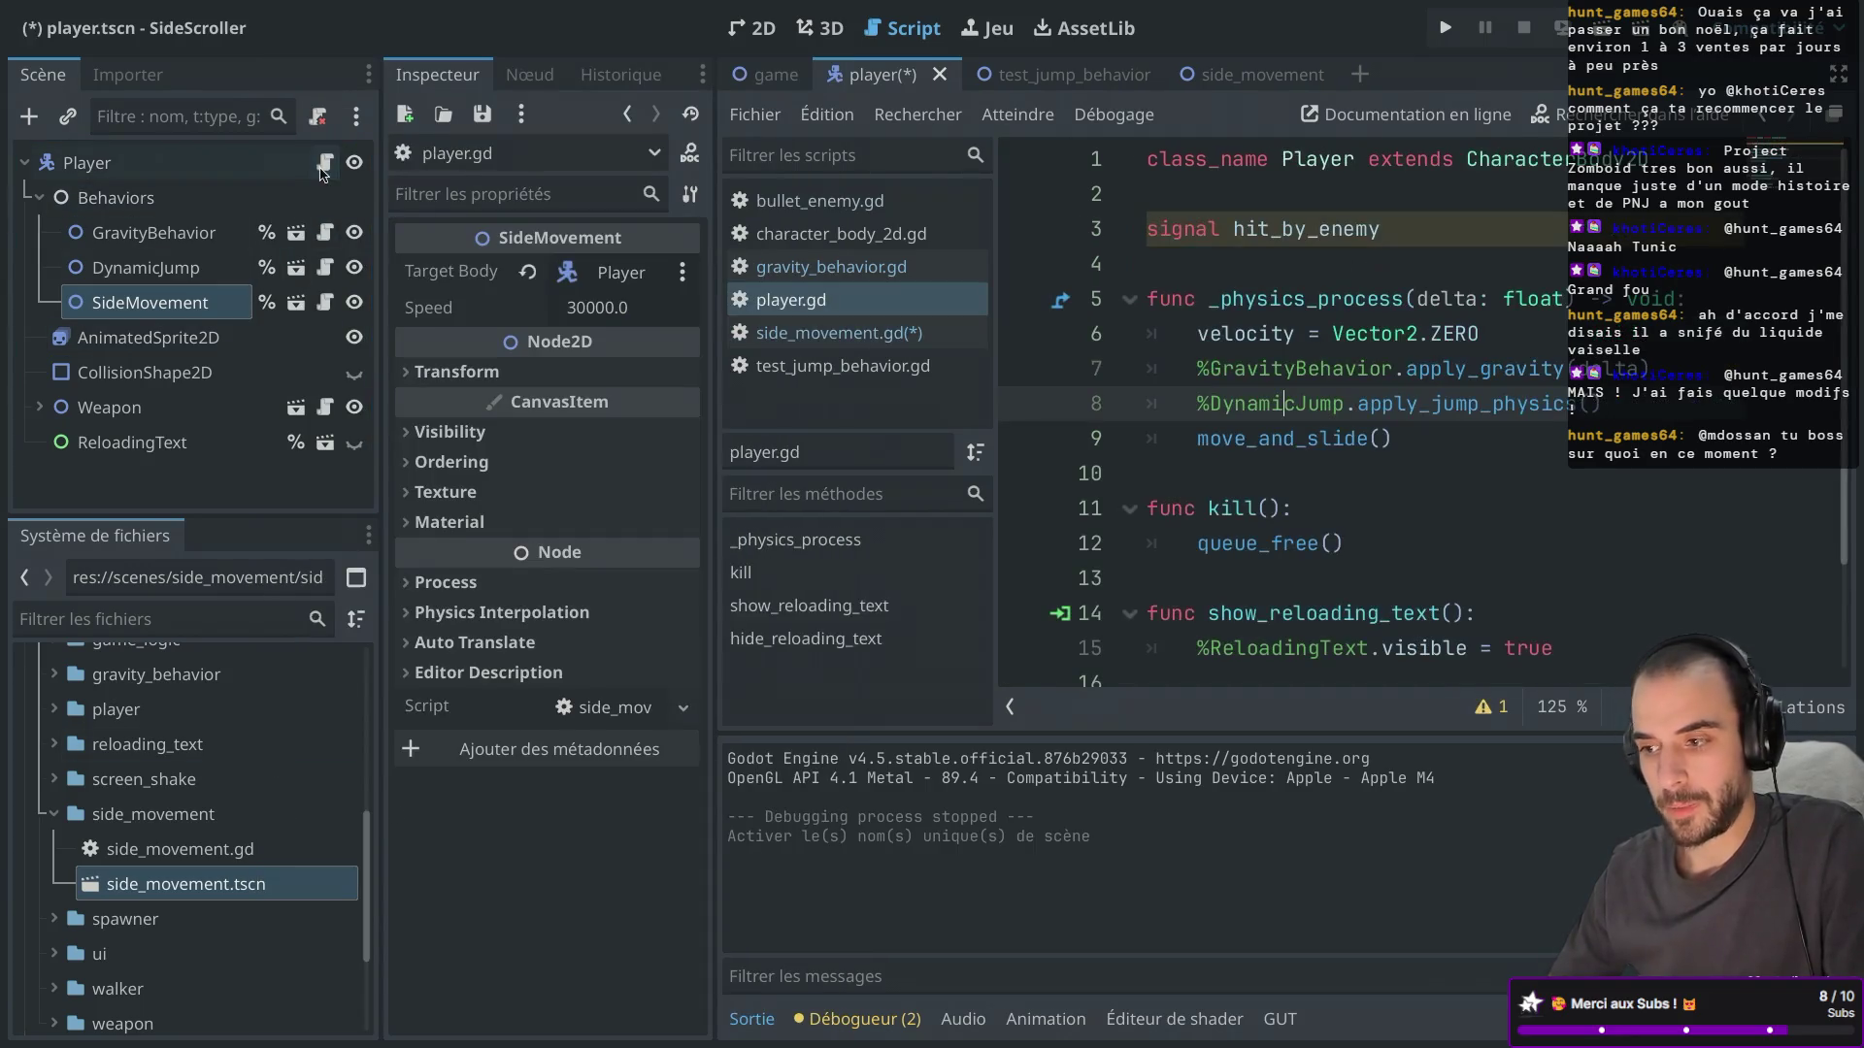
key(Return)
key(ctrl+v)
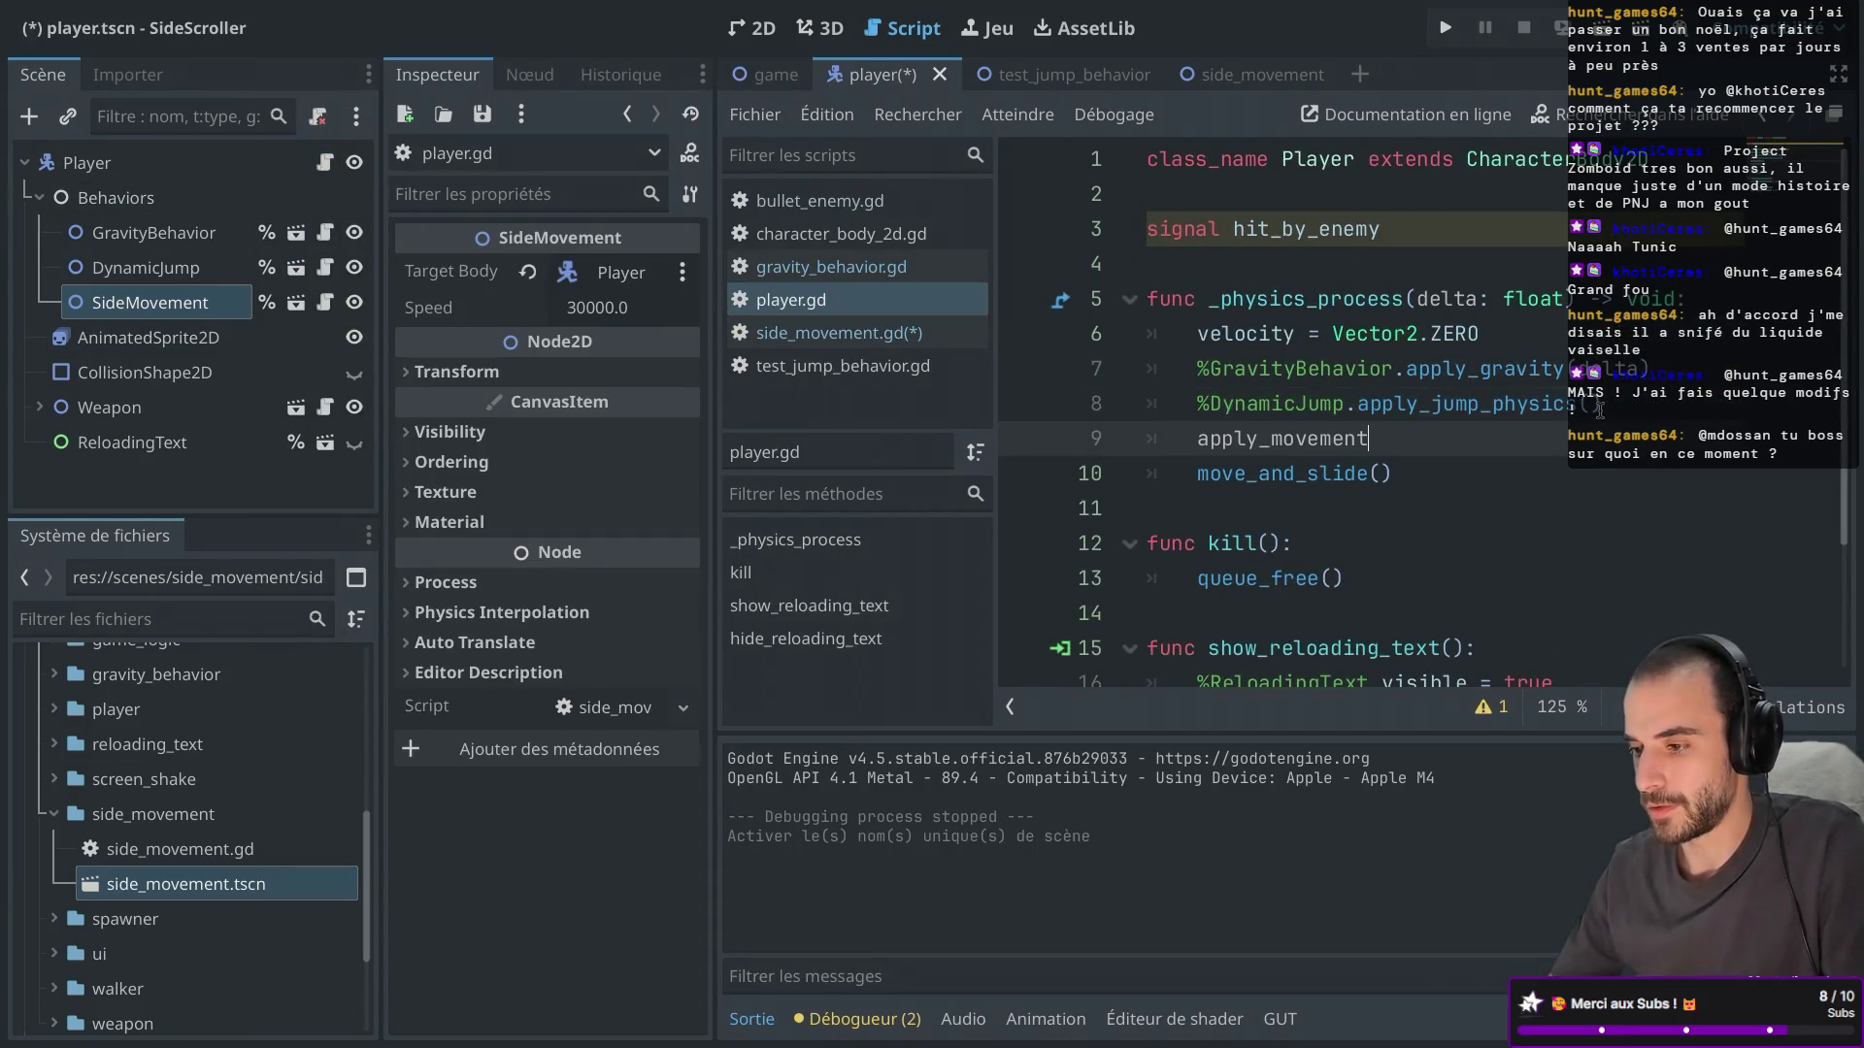
click(1200, 439)
text($.)
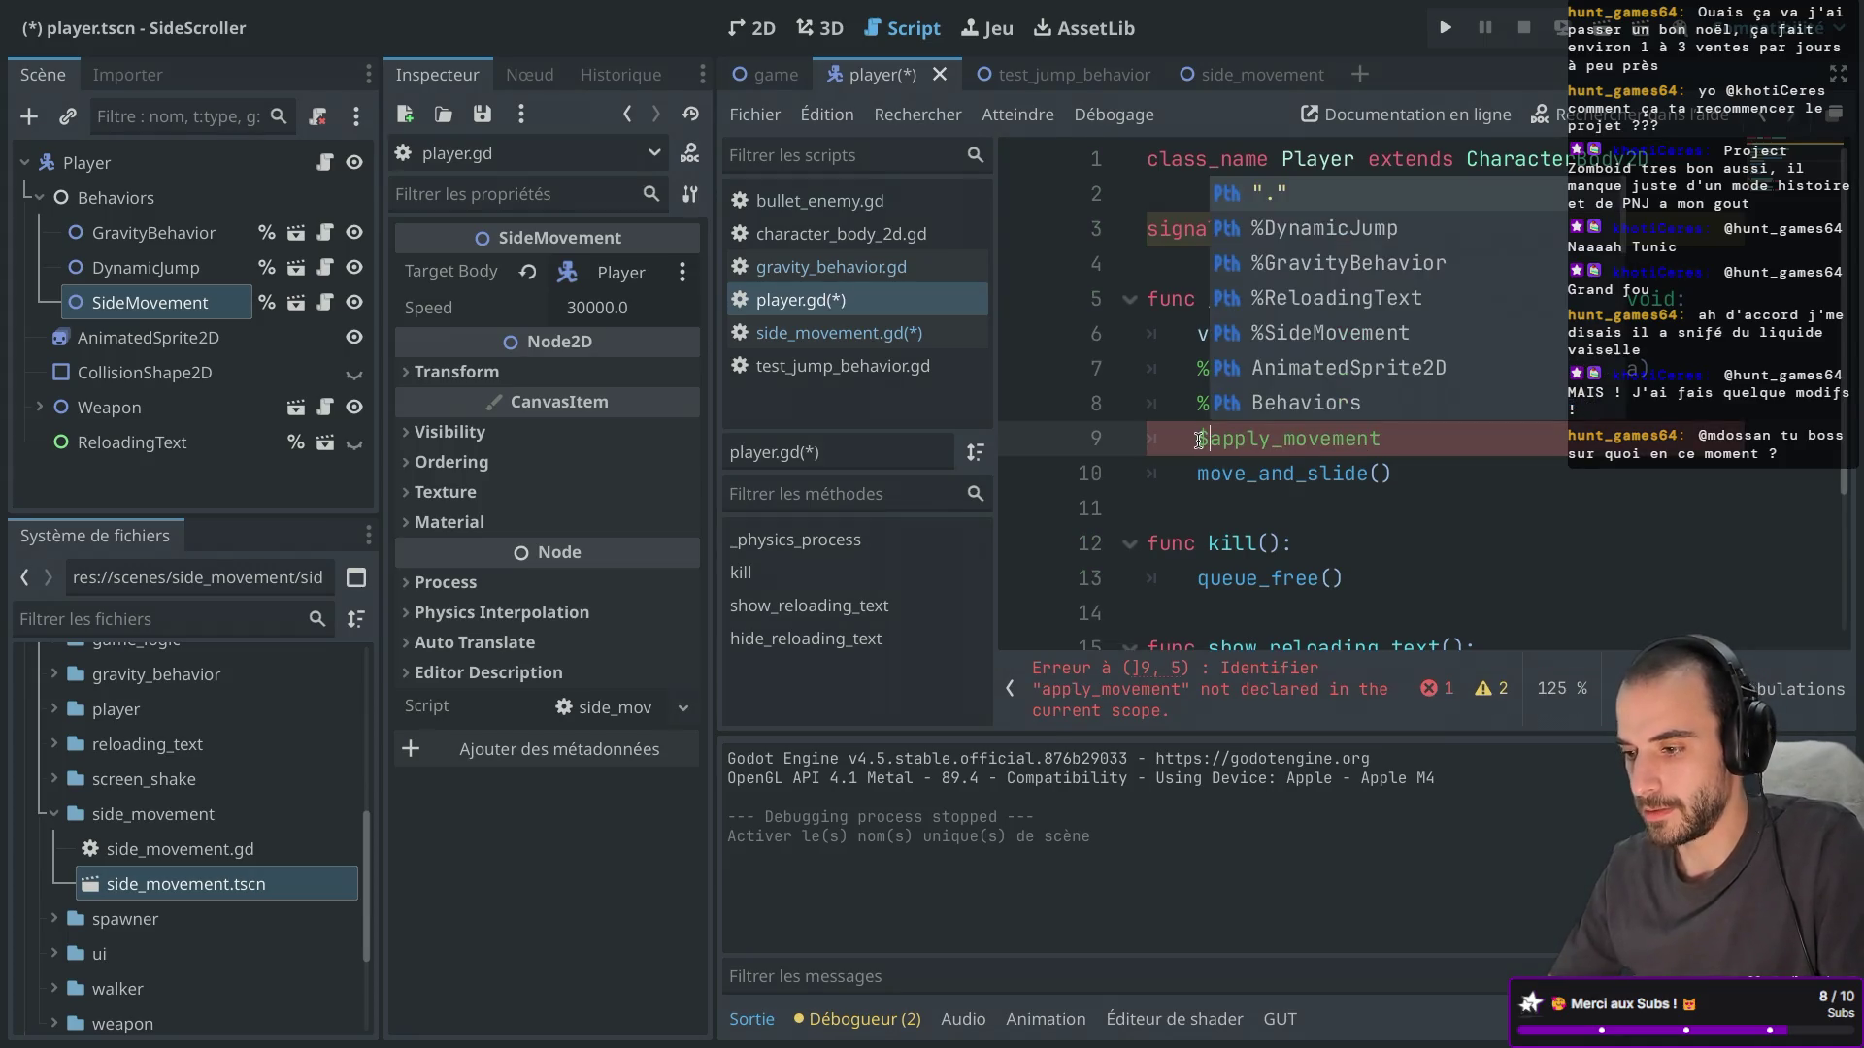
key(BackSpace)
key(BackSpace)
text(5.)
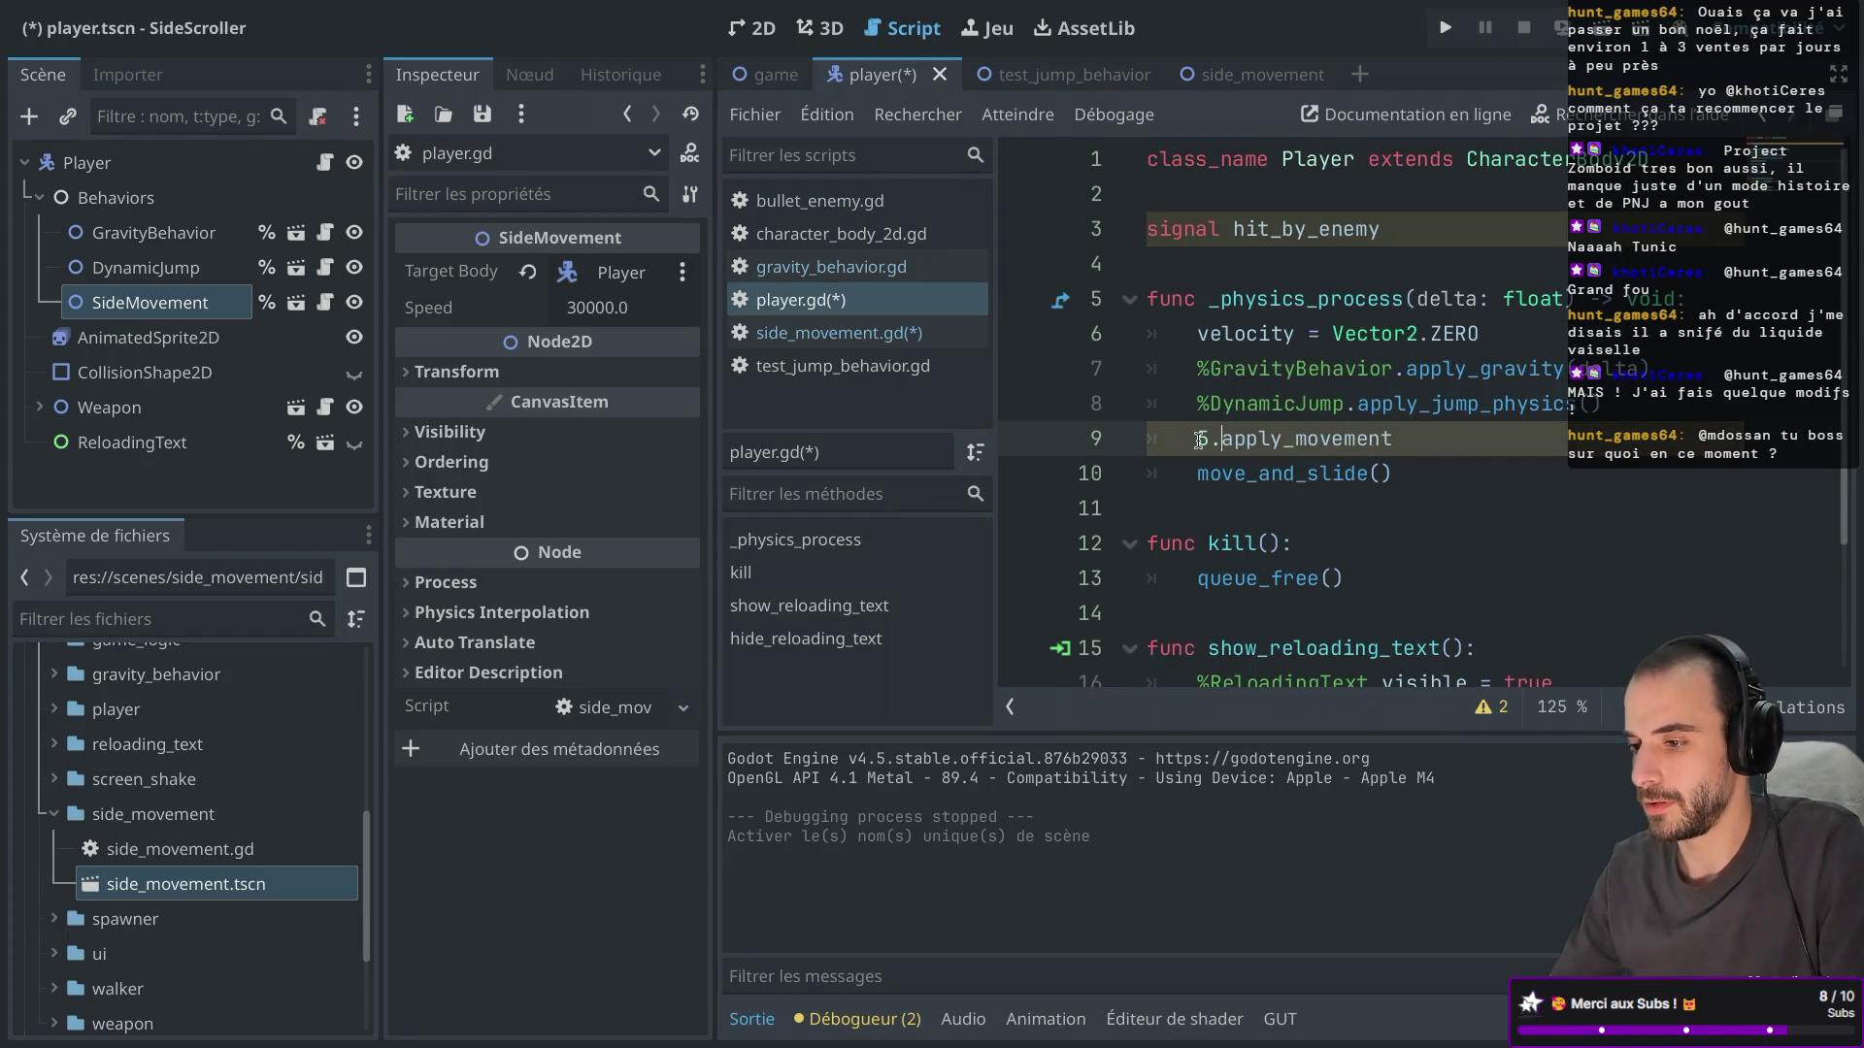
text(())
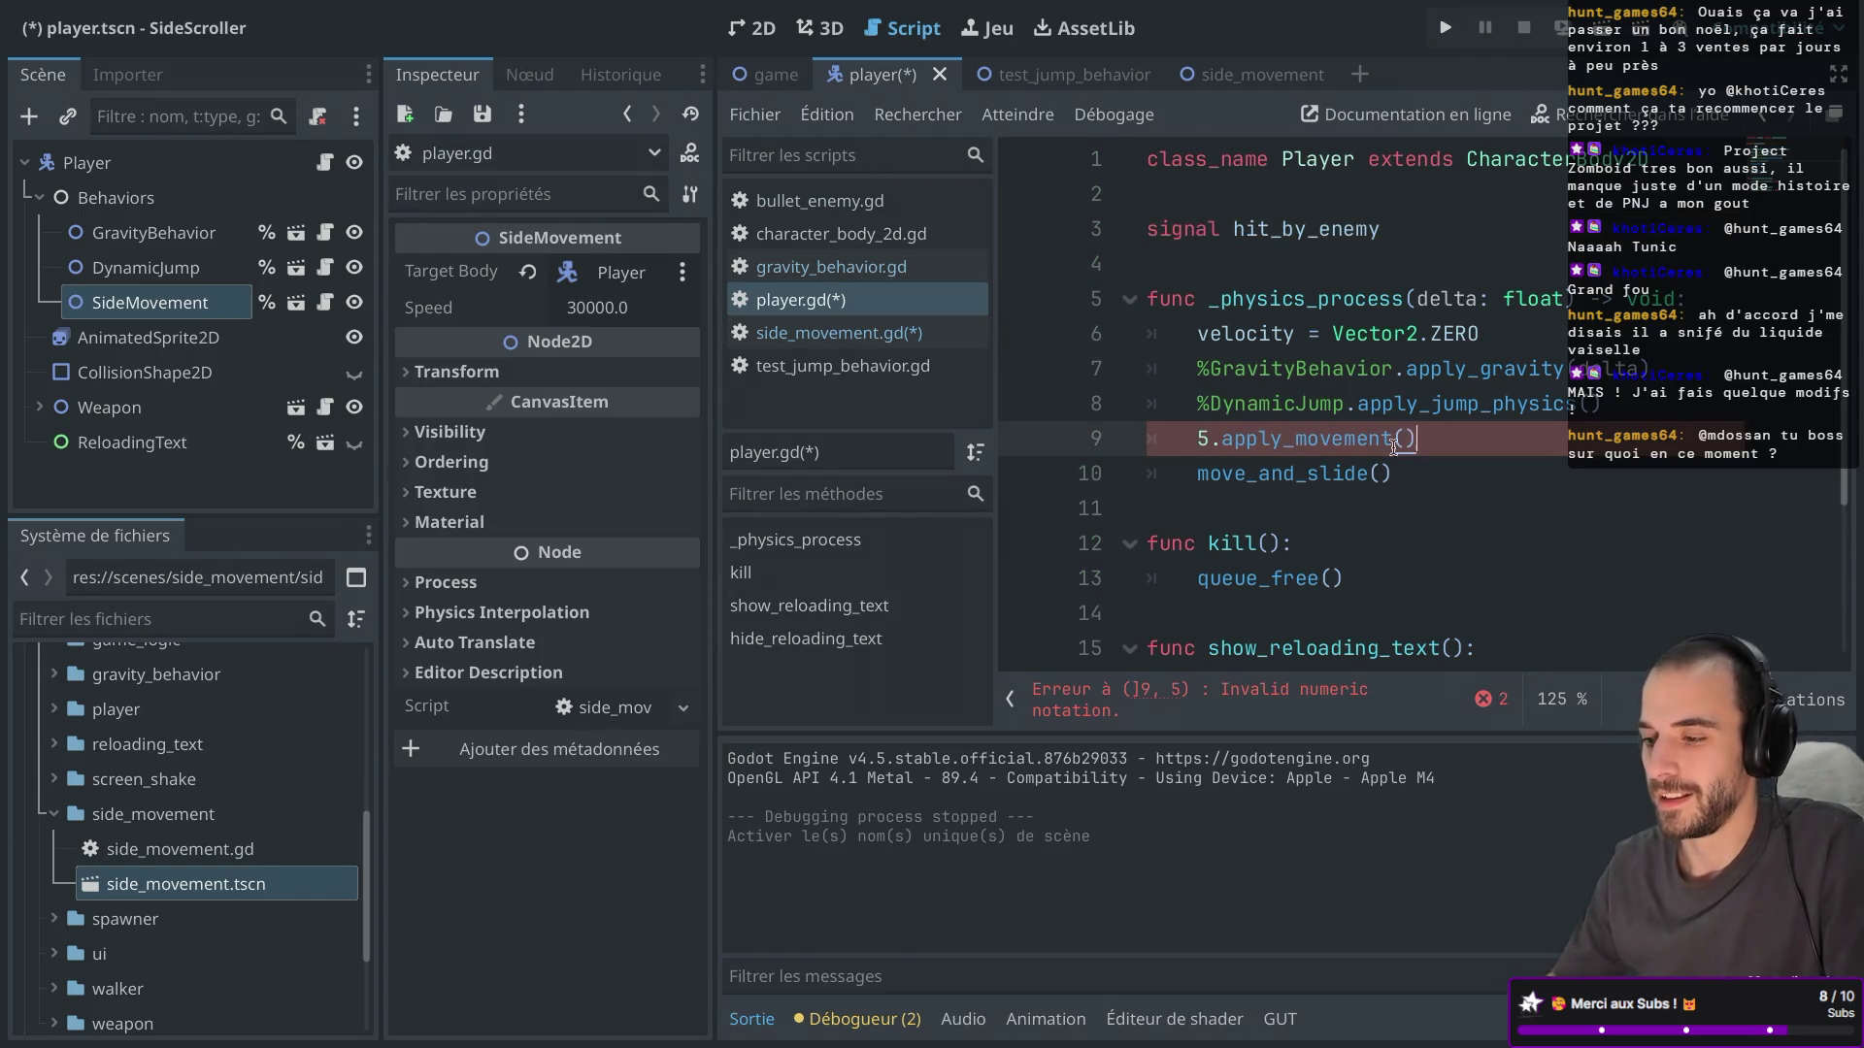
key(BackSpace)
text(%S)
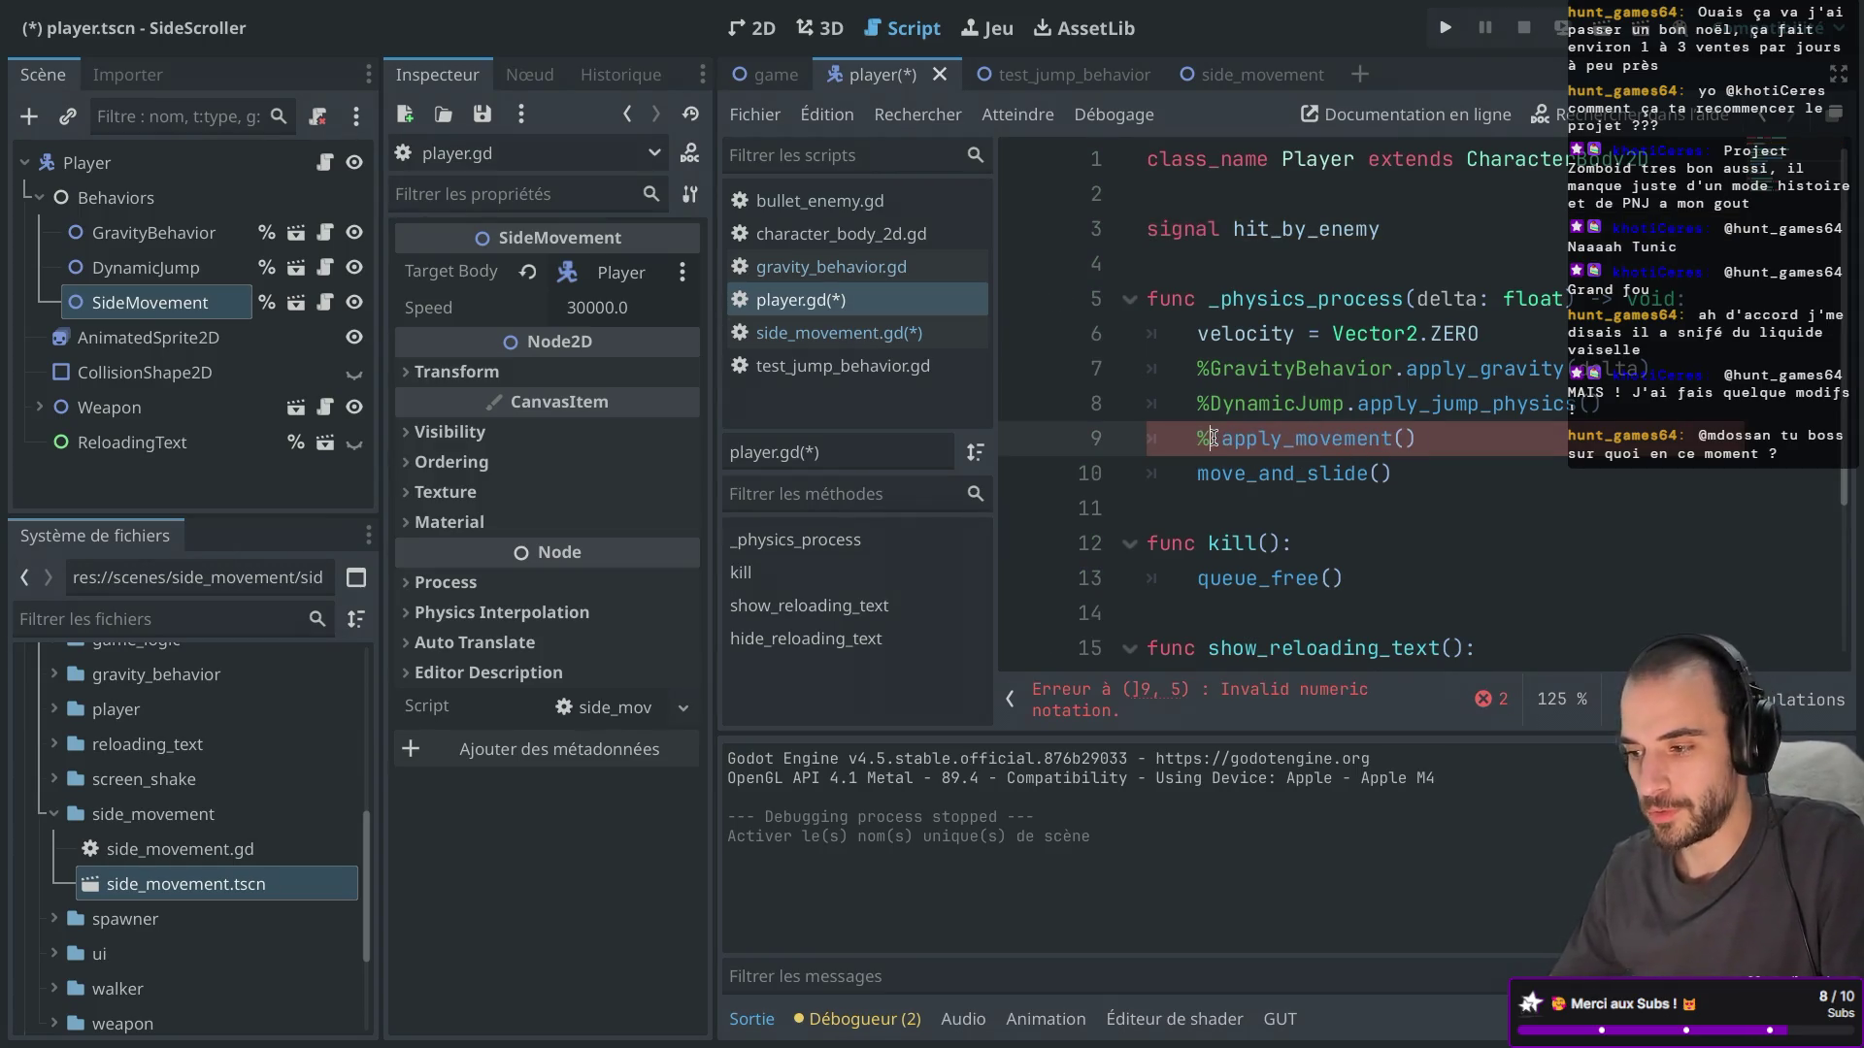
text(ideMo)
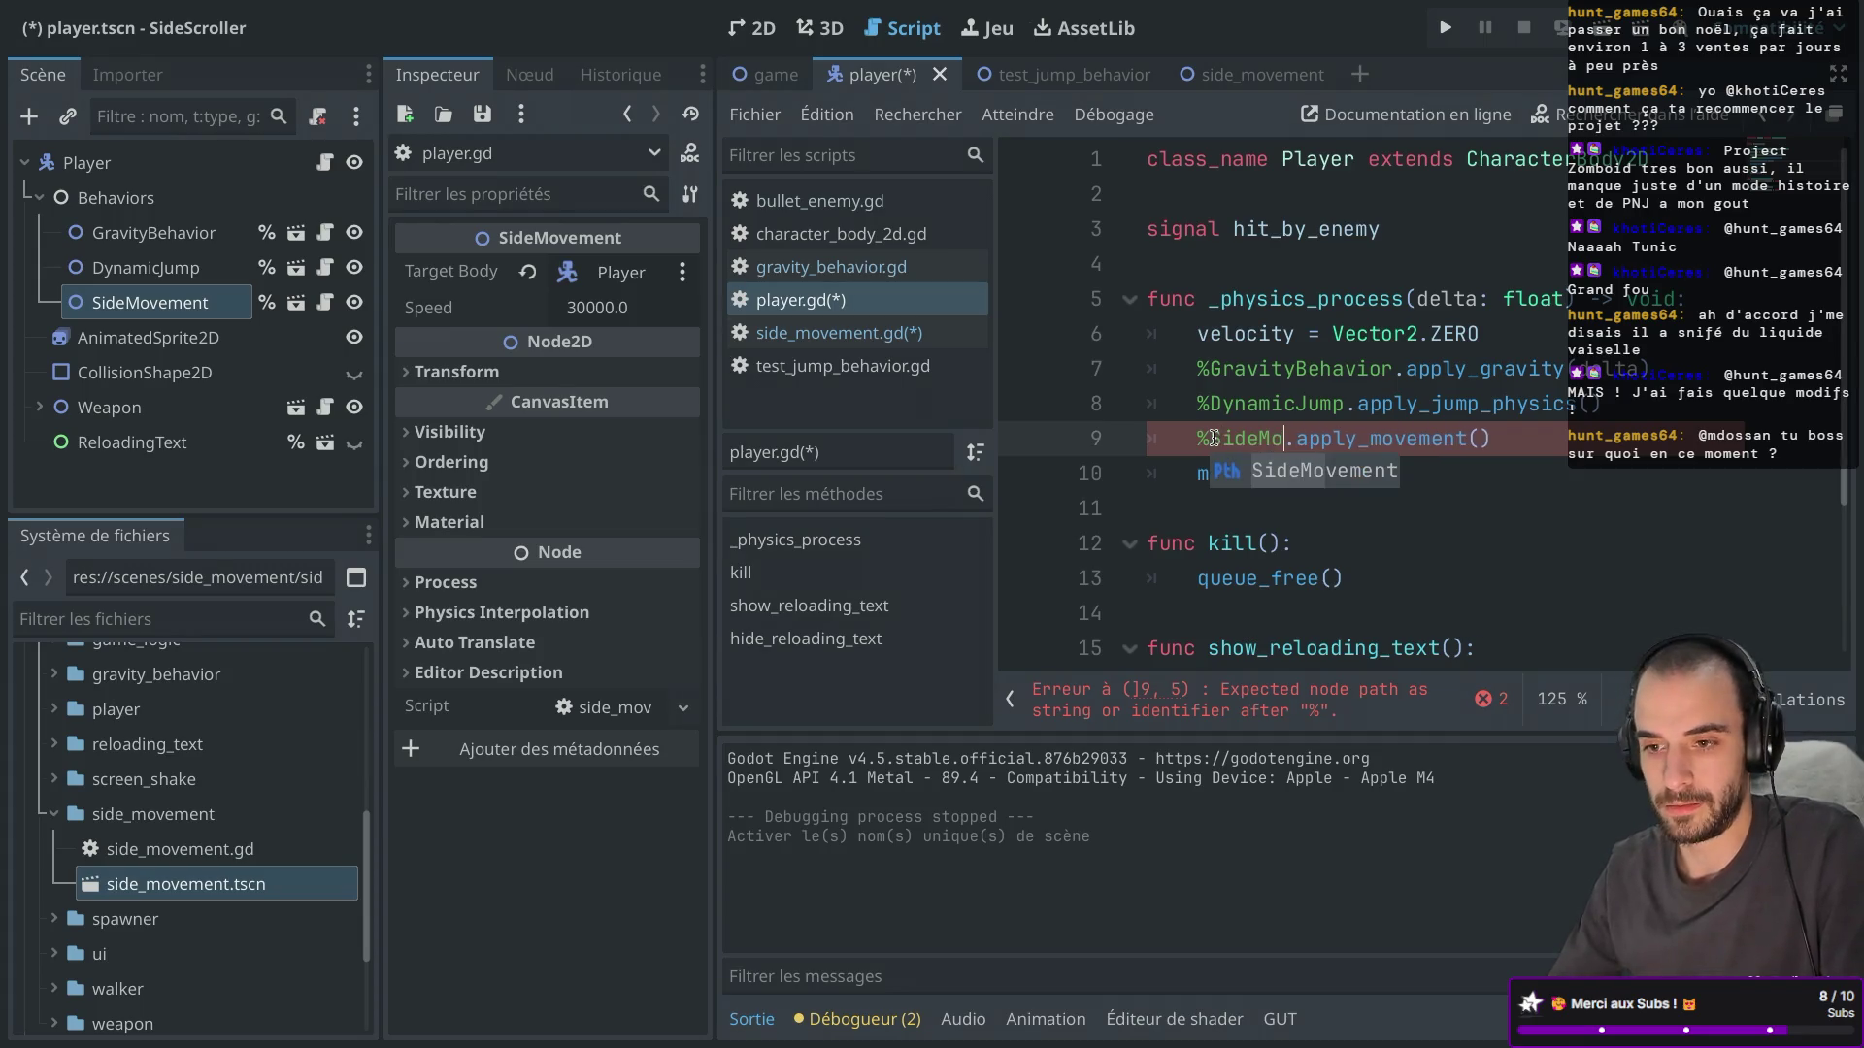
key(Return)
key(ctrl+s)
Review the new %SideMovement.apply_movement() call by selecting its node reference and method name.
click(1310, 333)
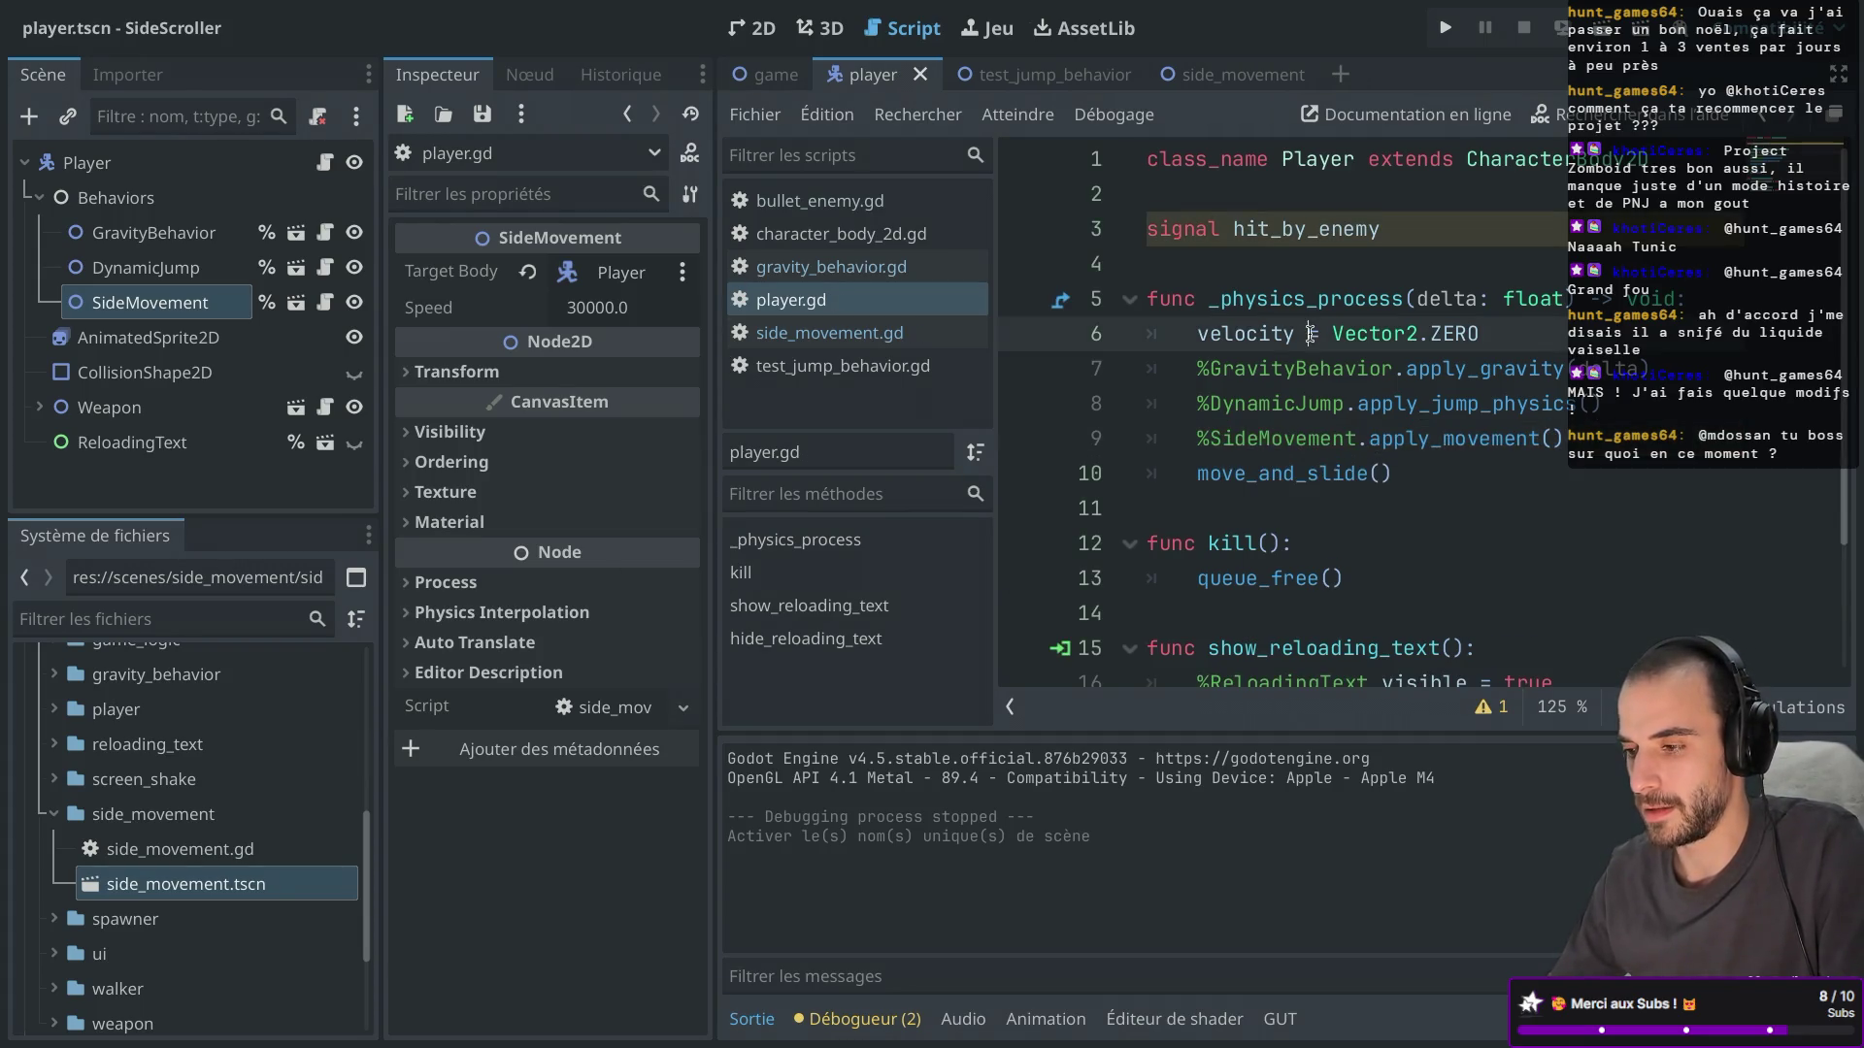
click(1342, 298)
click(1315, 442)
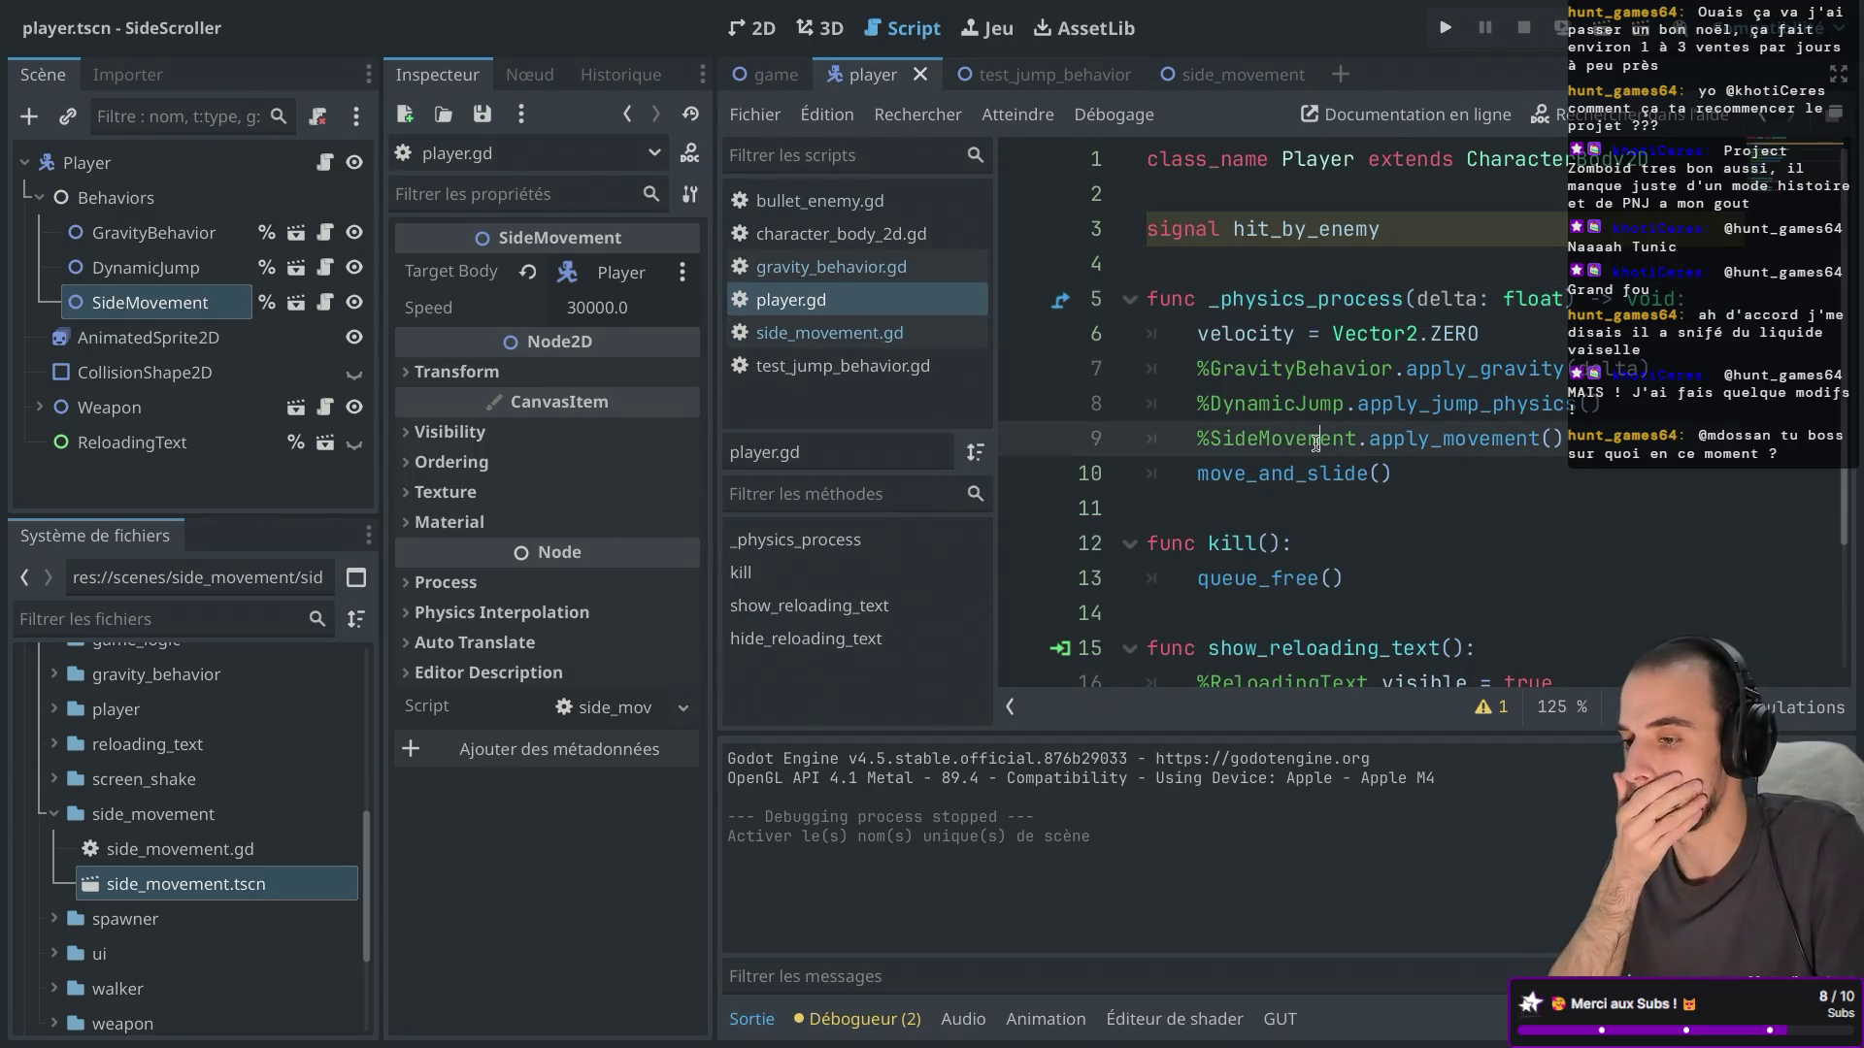
double_click(1252, 437)
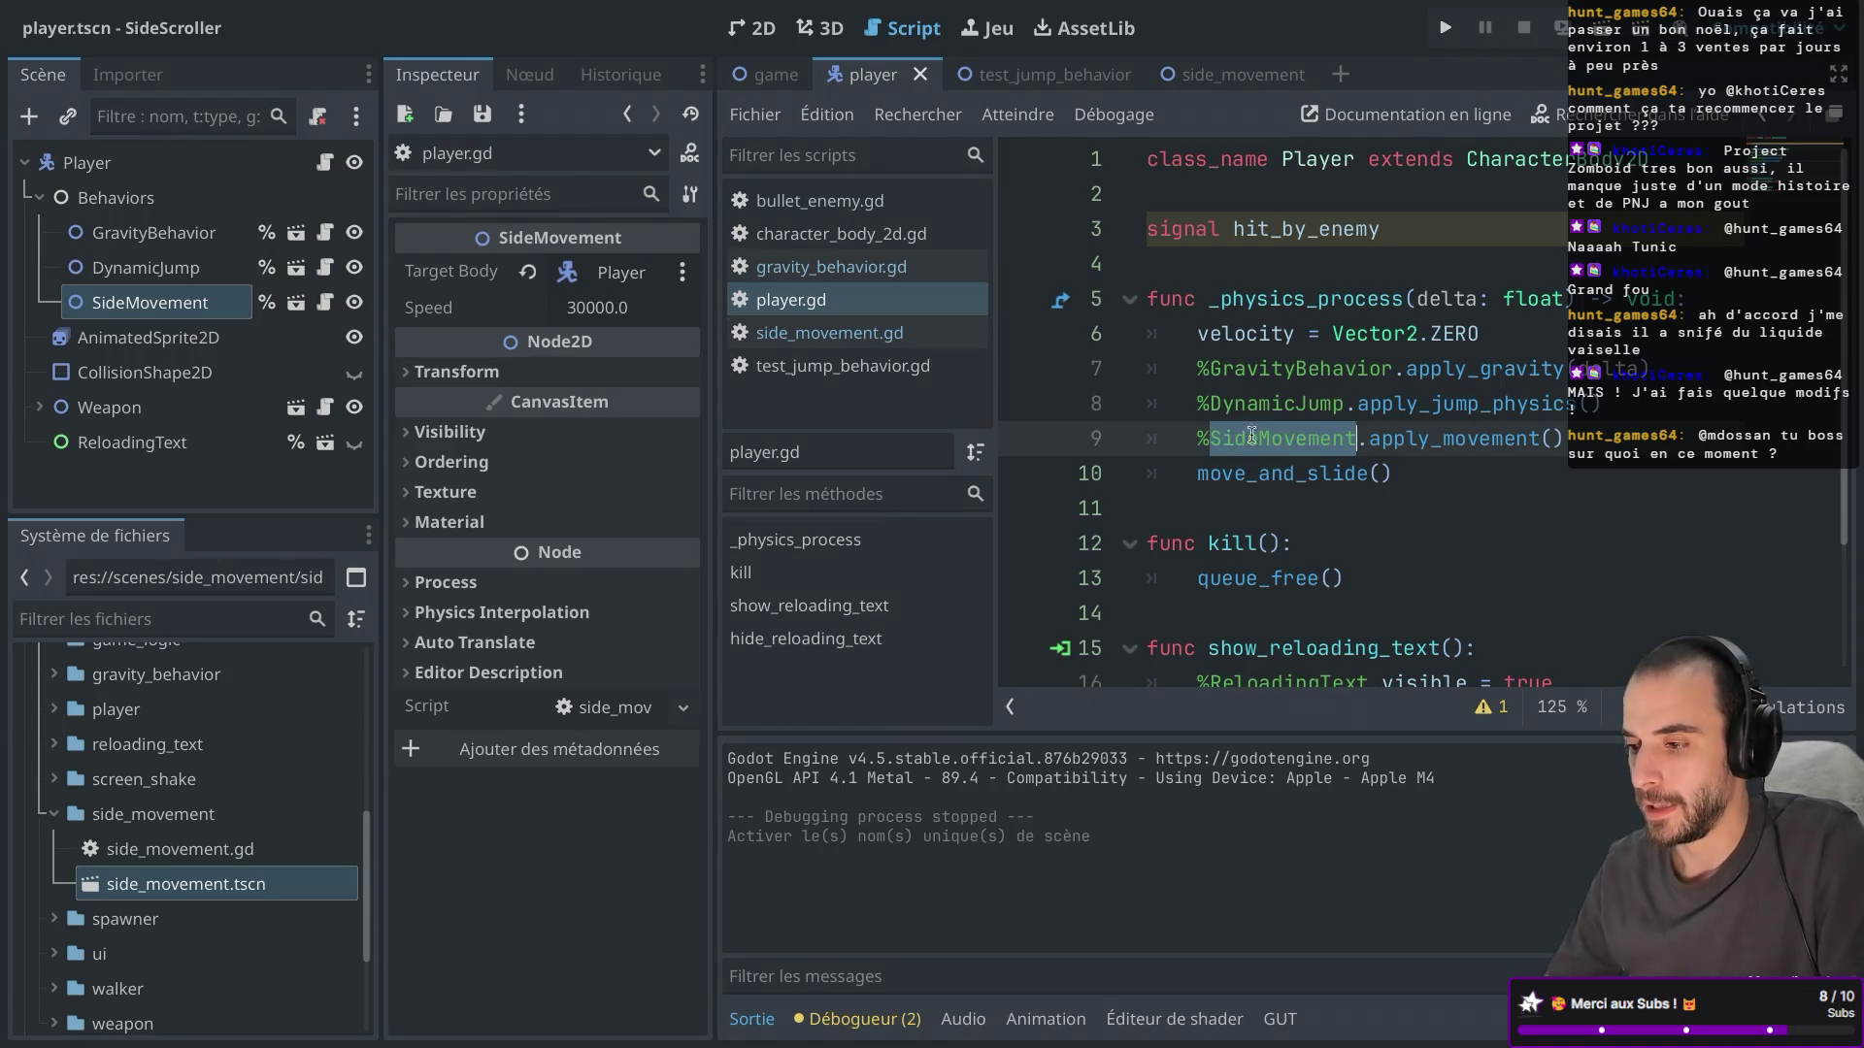
double_click(1473, 448)
double_click(1288, 438)
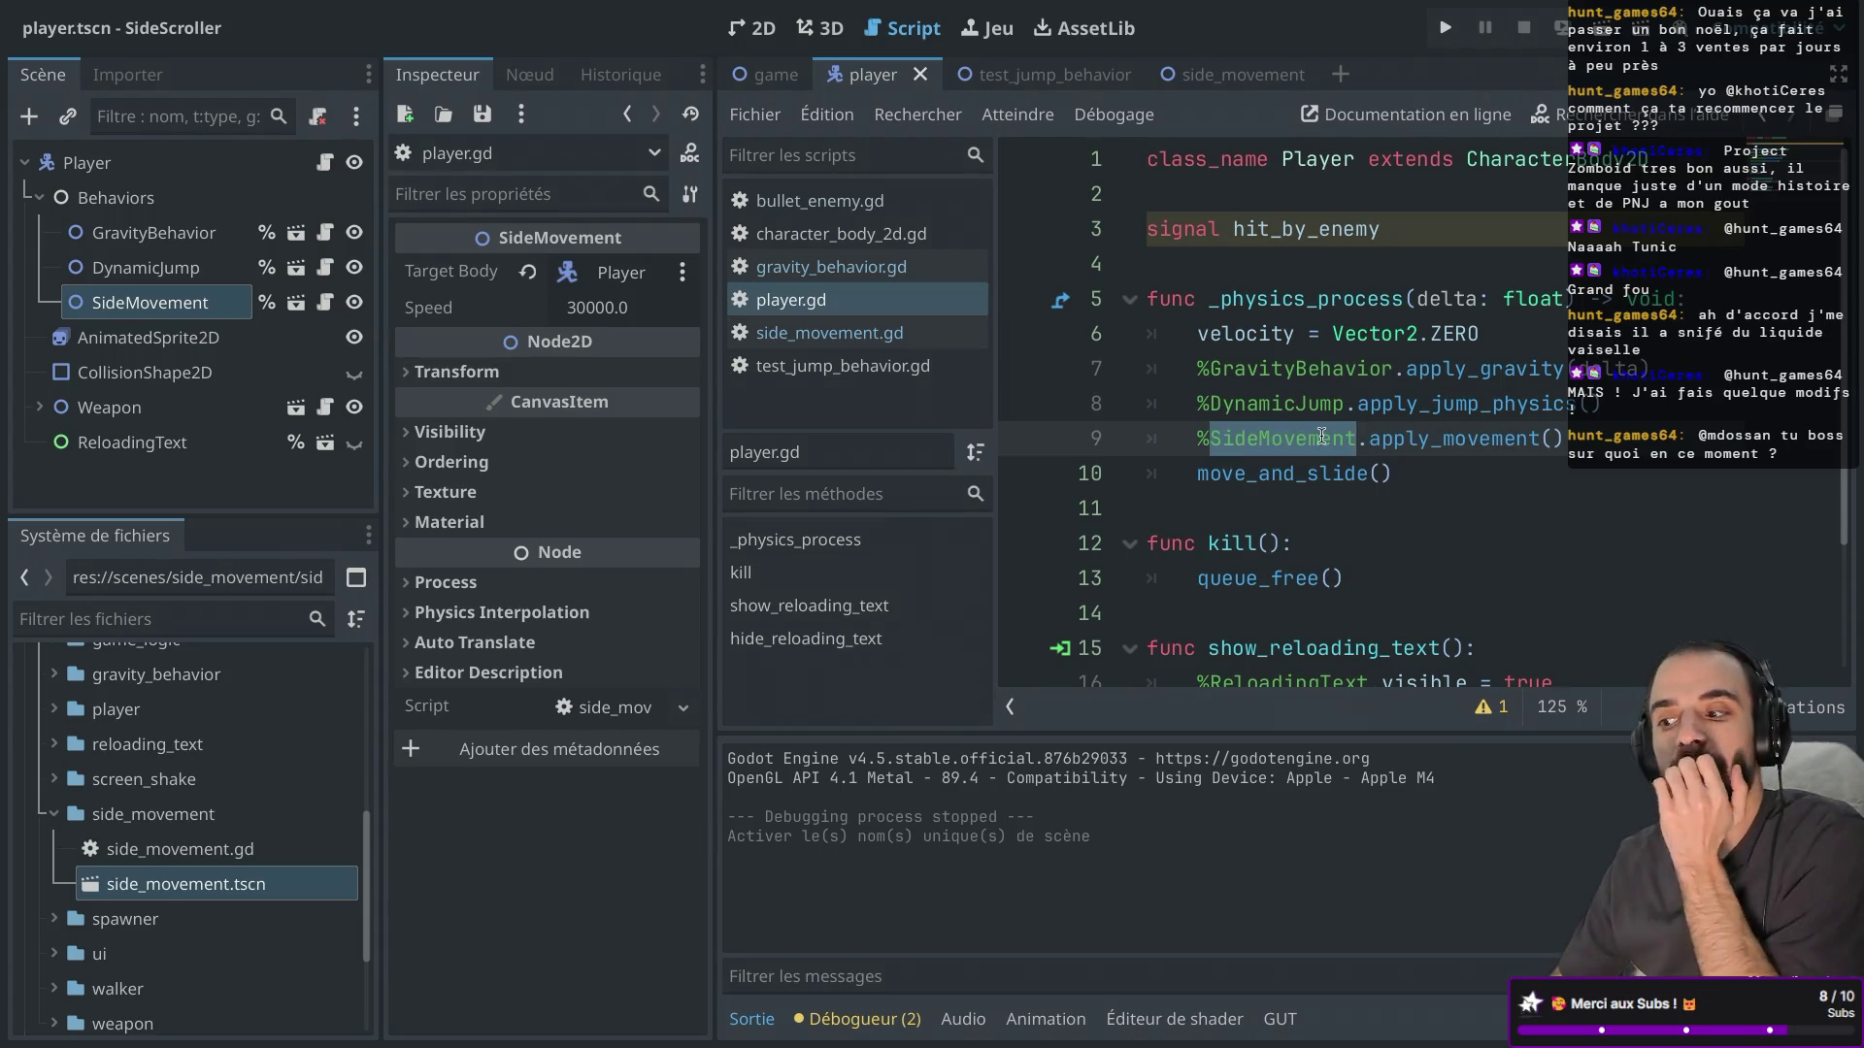
double_click(1412, 438)
Run the game twice to test the new apply_movement call, stopping it each time.
key(super+b)
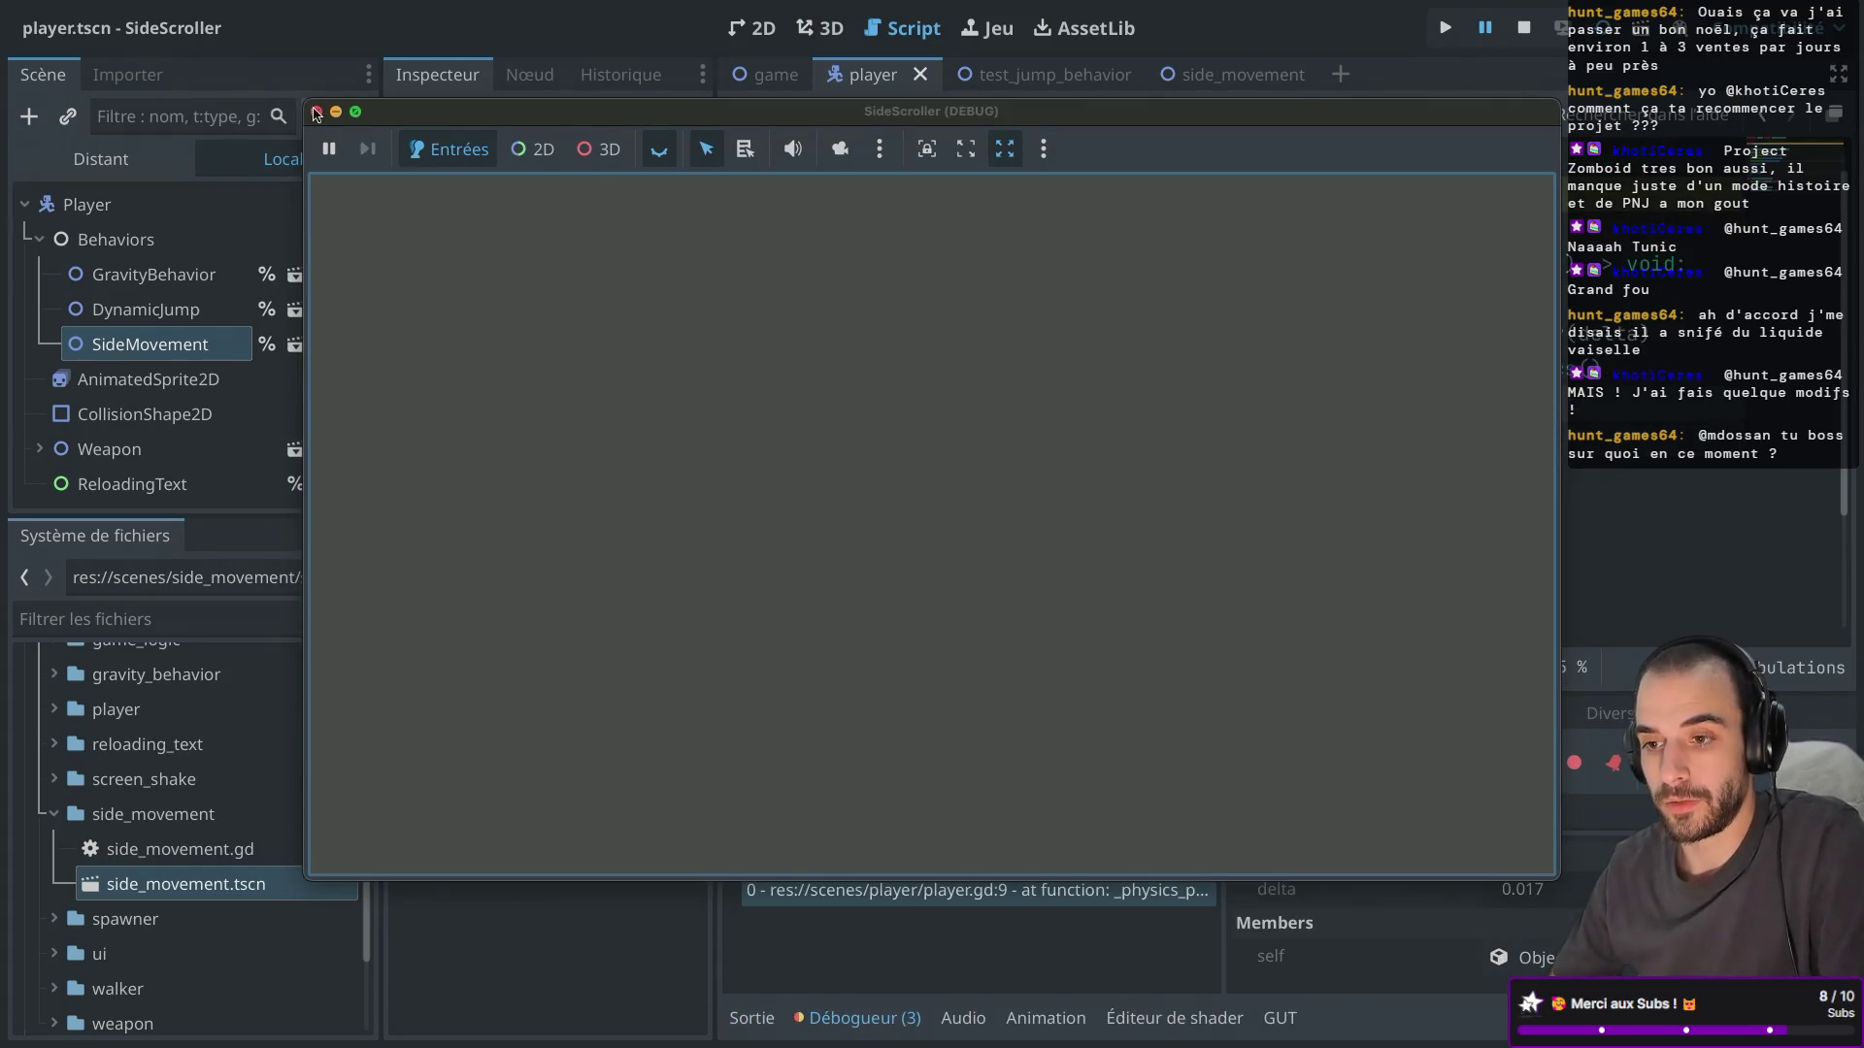
click(315, 114)
click(1445, 27)
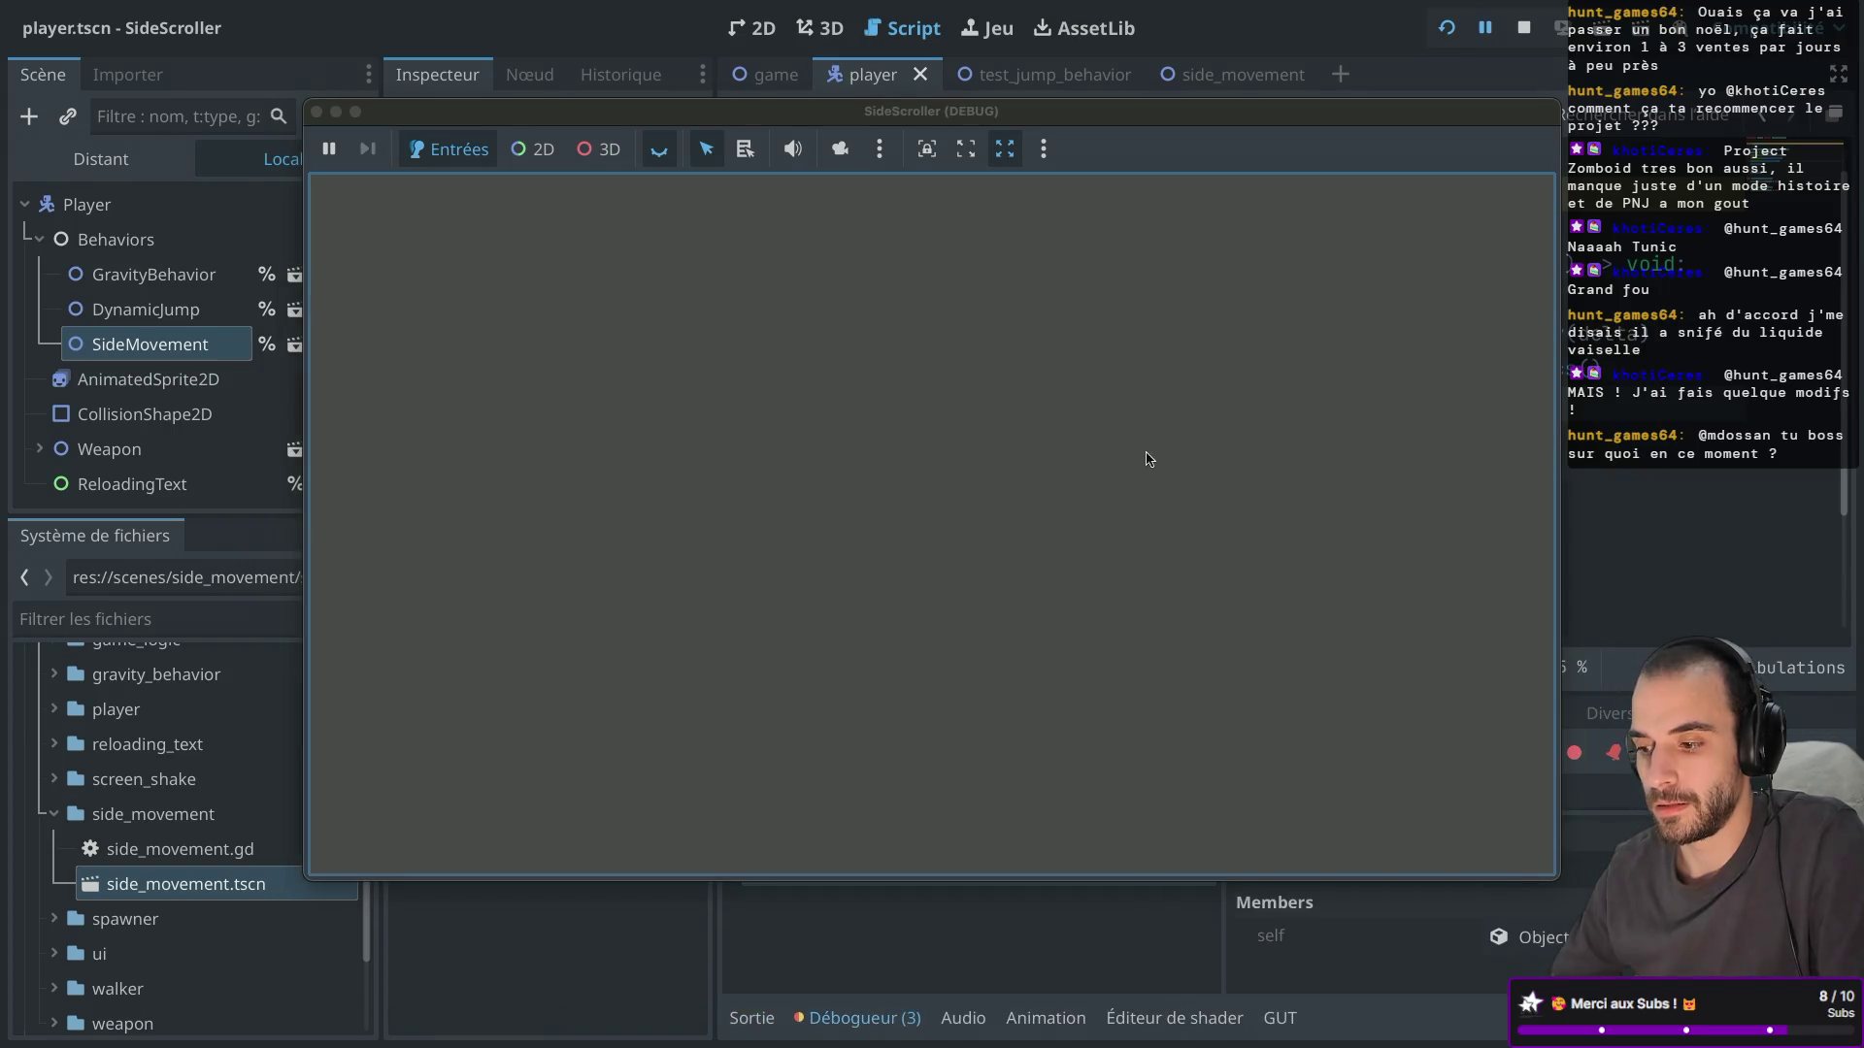
click(319, 112)
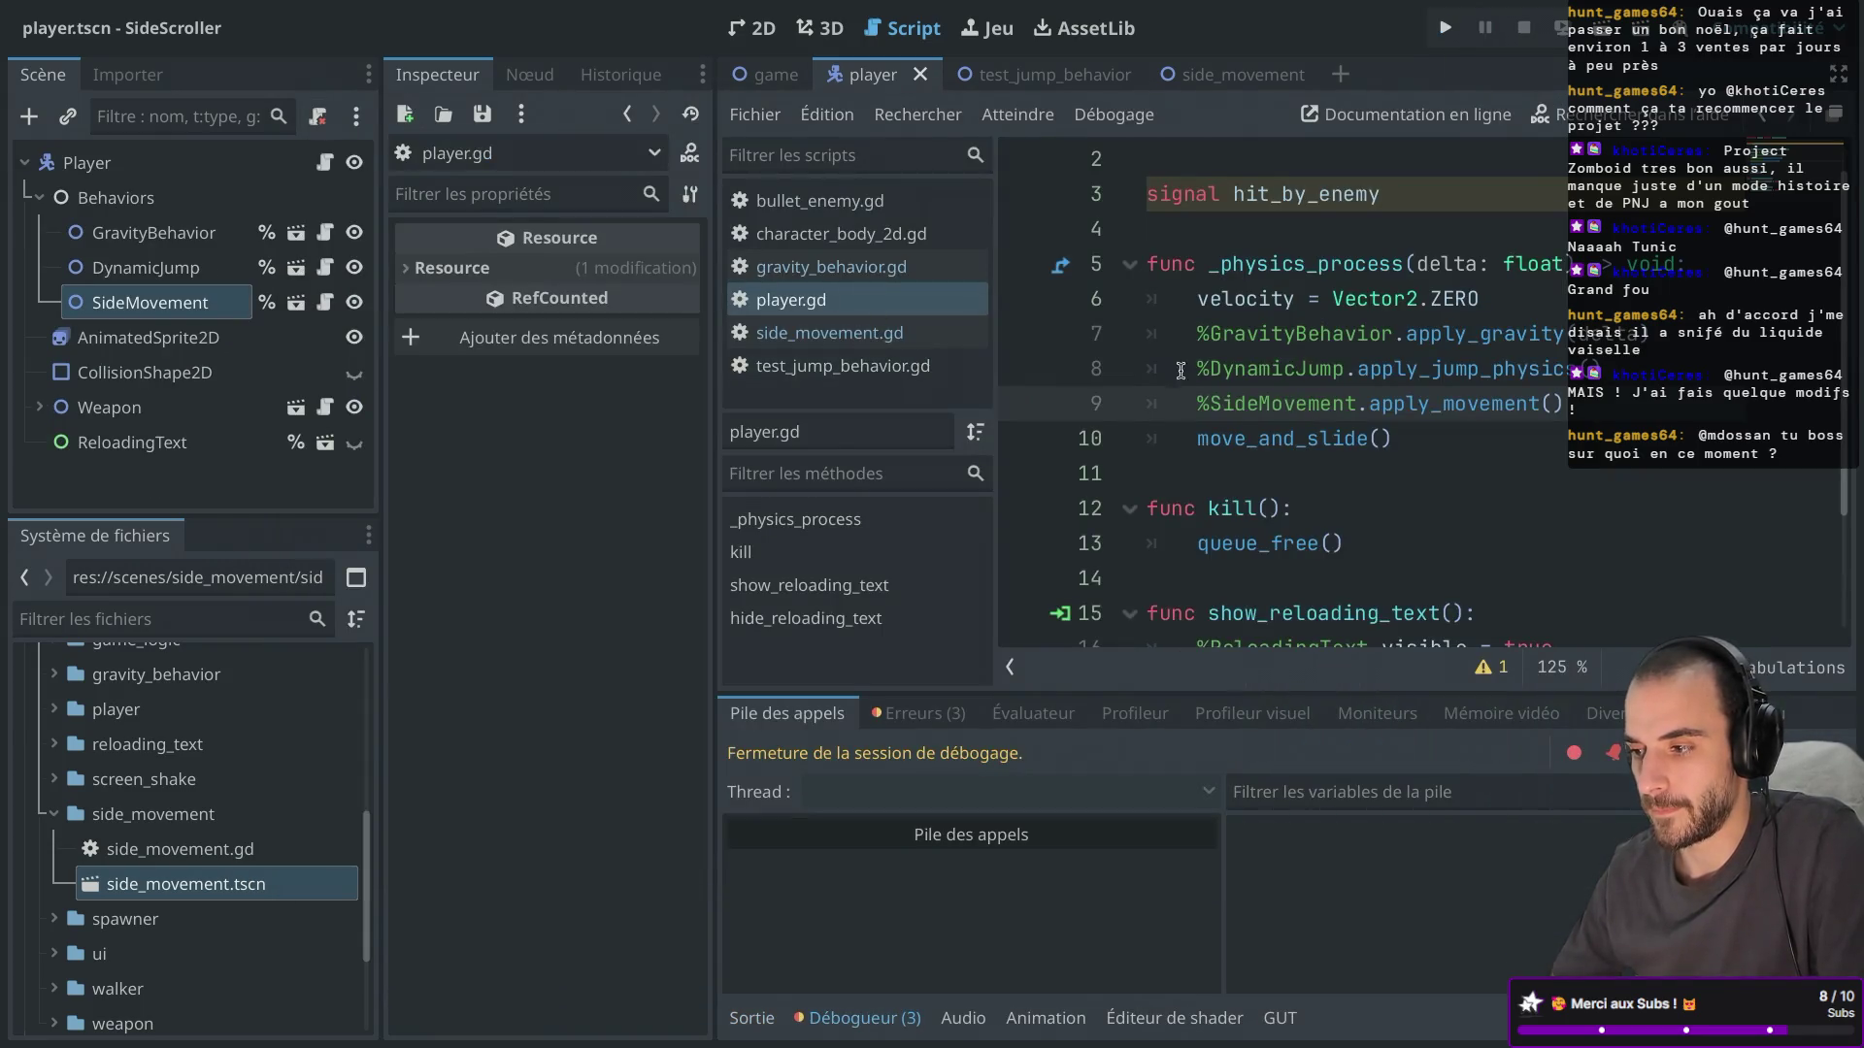
Check the apply_movement argument error in the error list, view side_movement.gd, and return to player.gd.
click(967, 710)
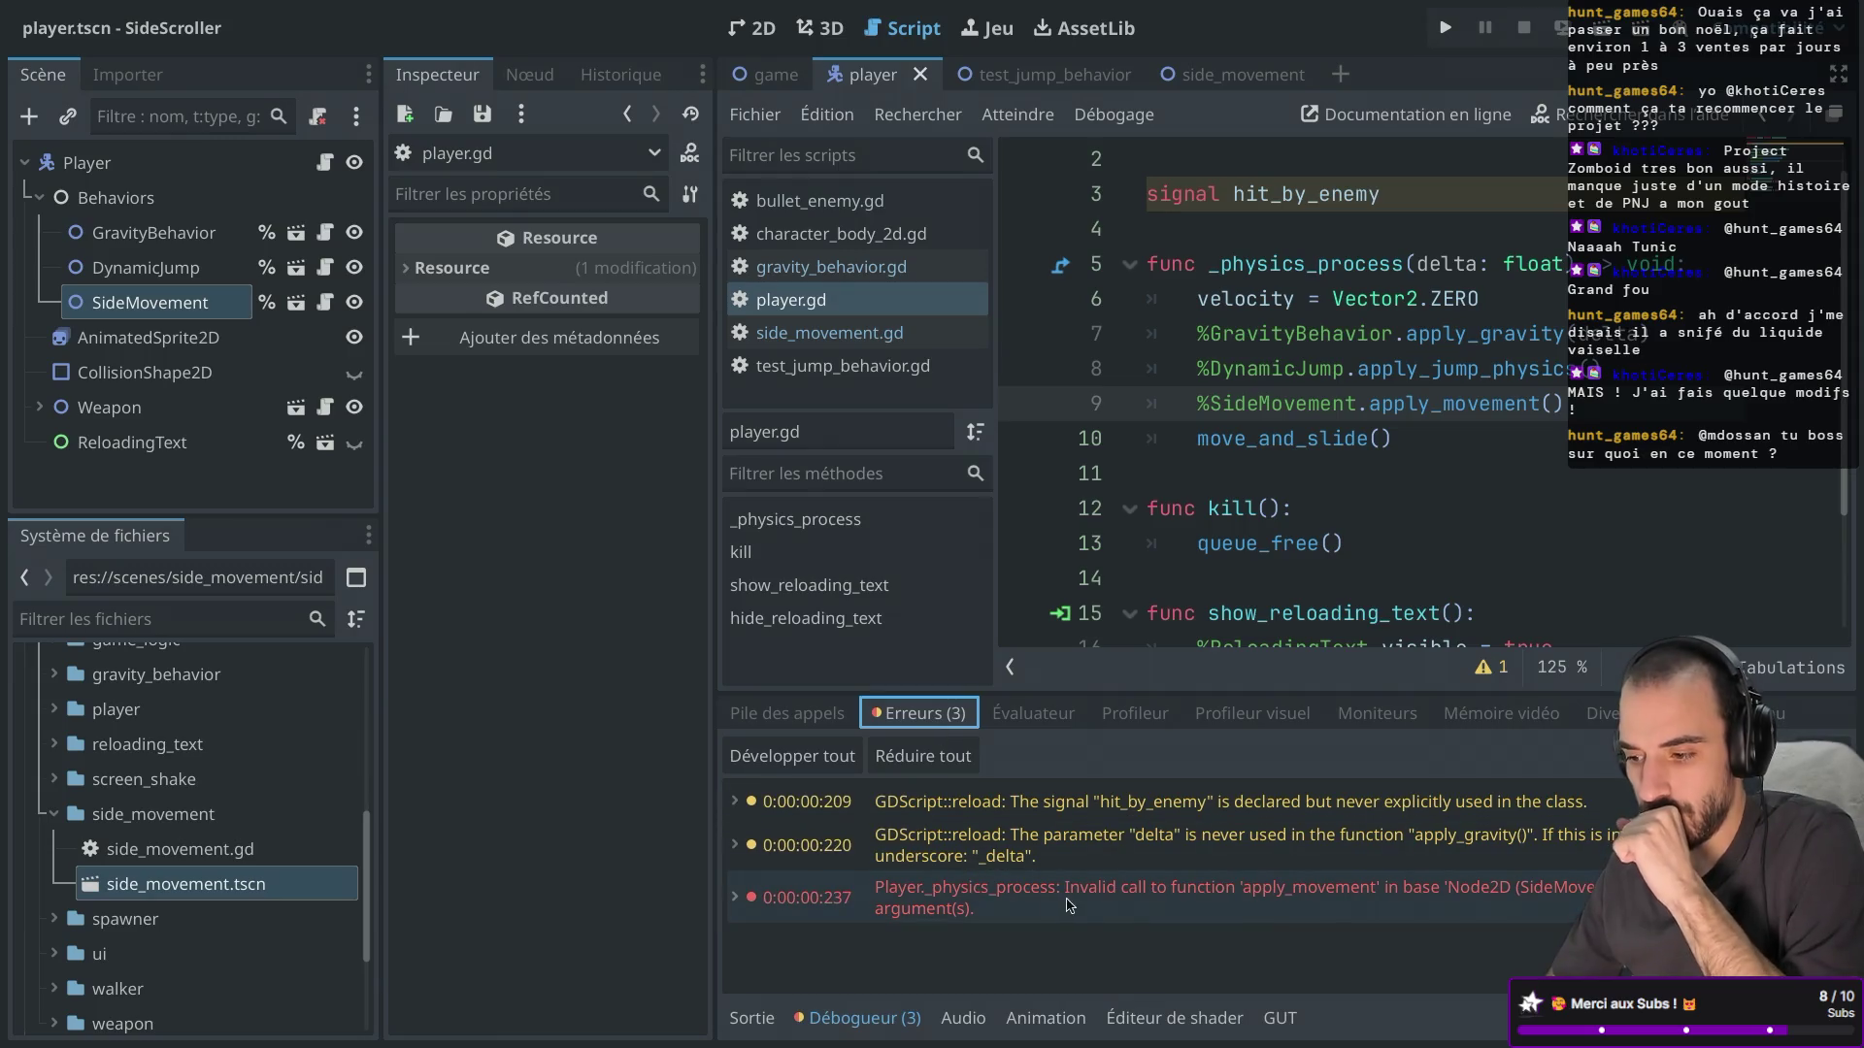
mouse_move(1257, 897)
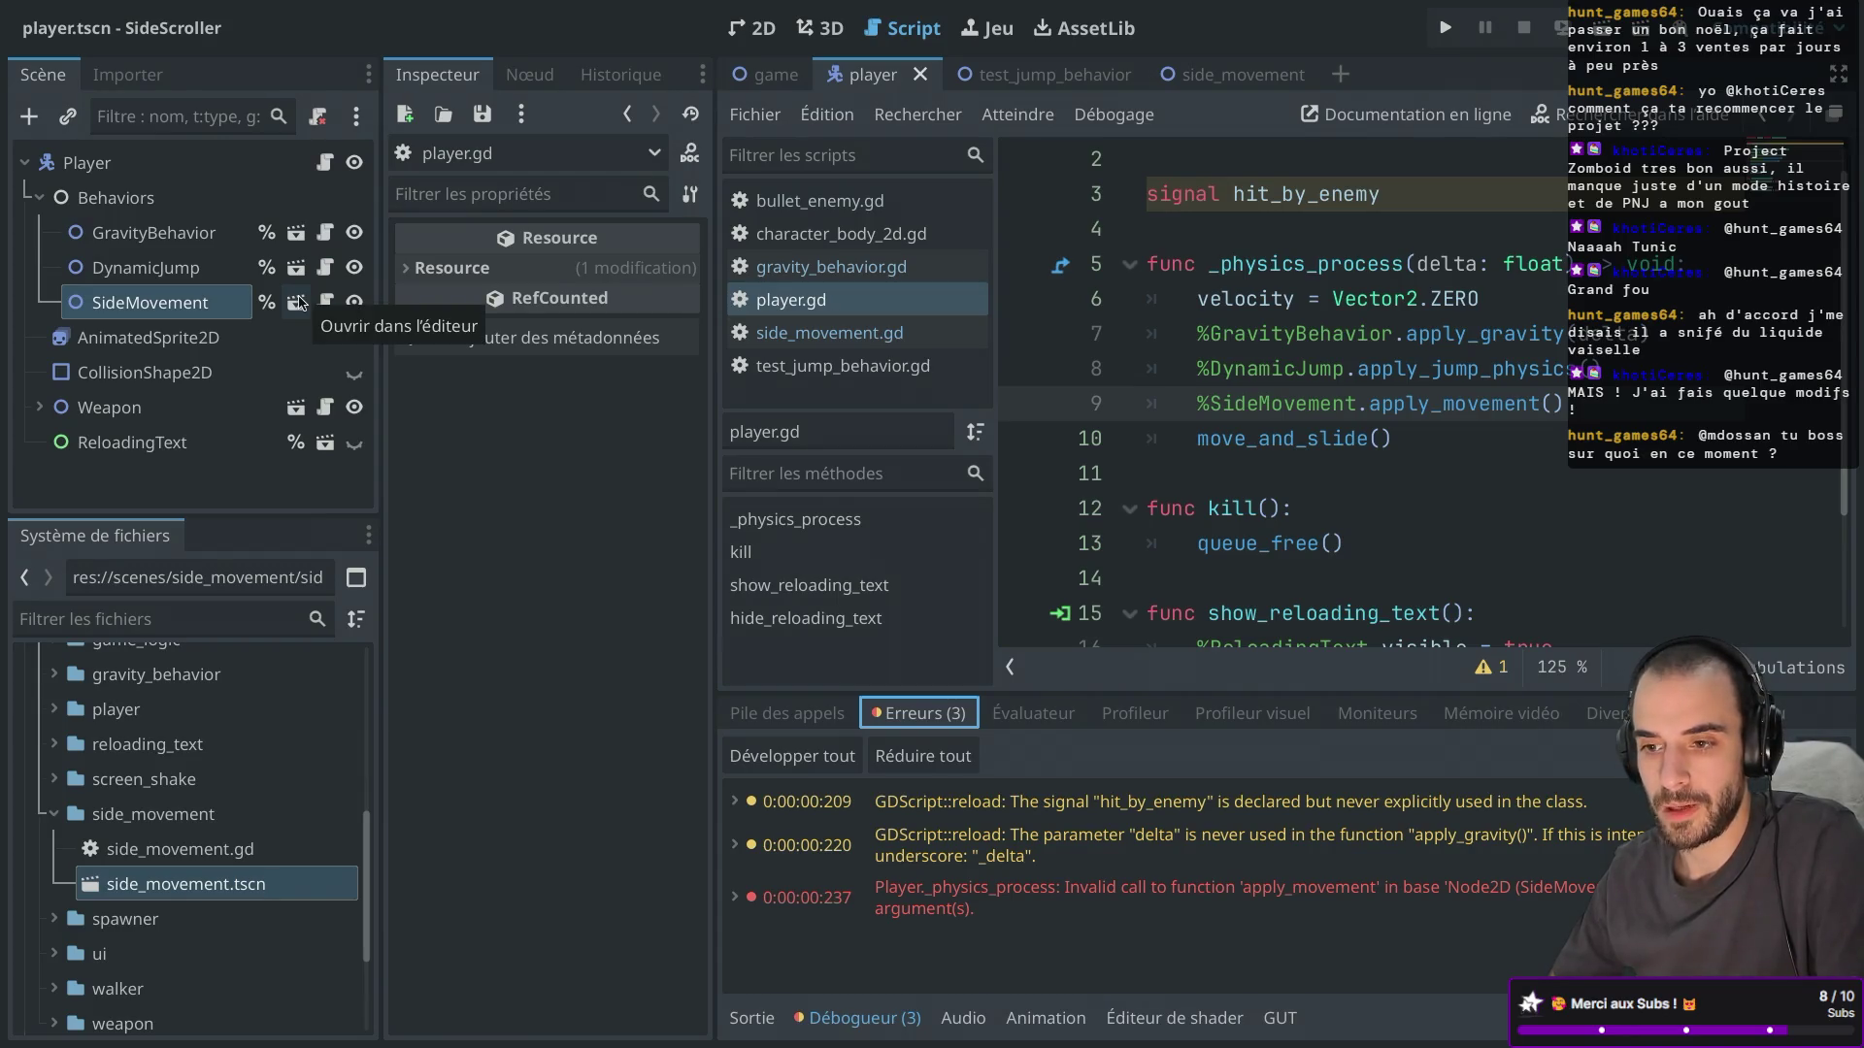
click(299, 303)
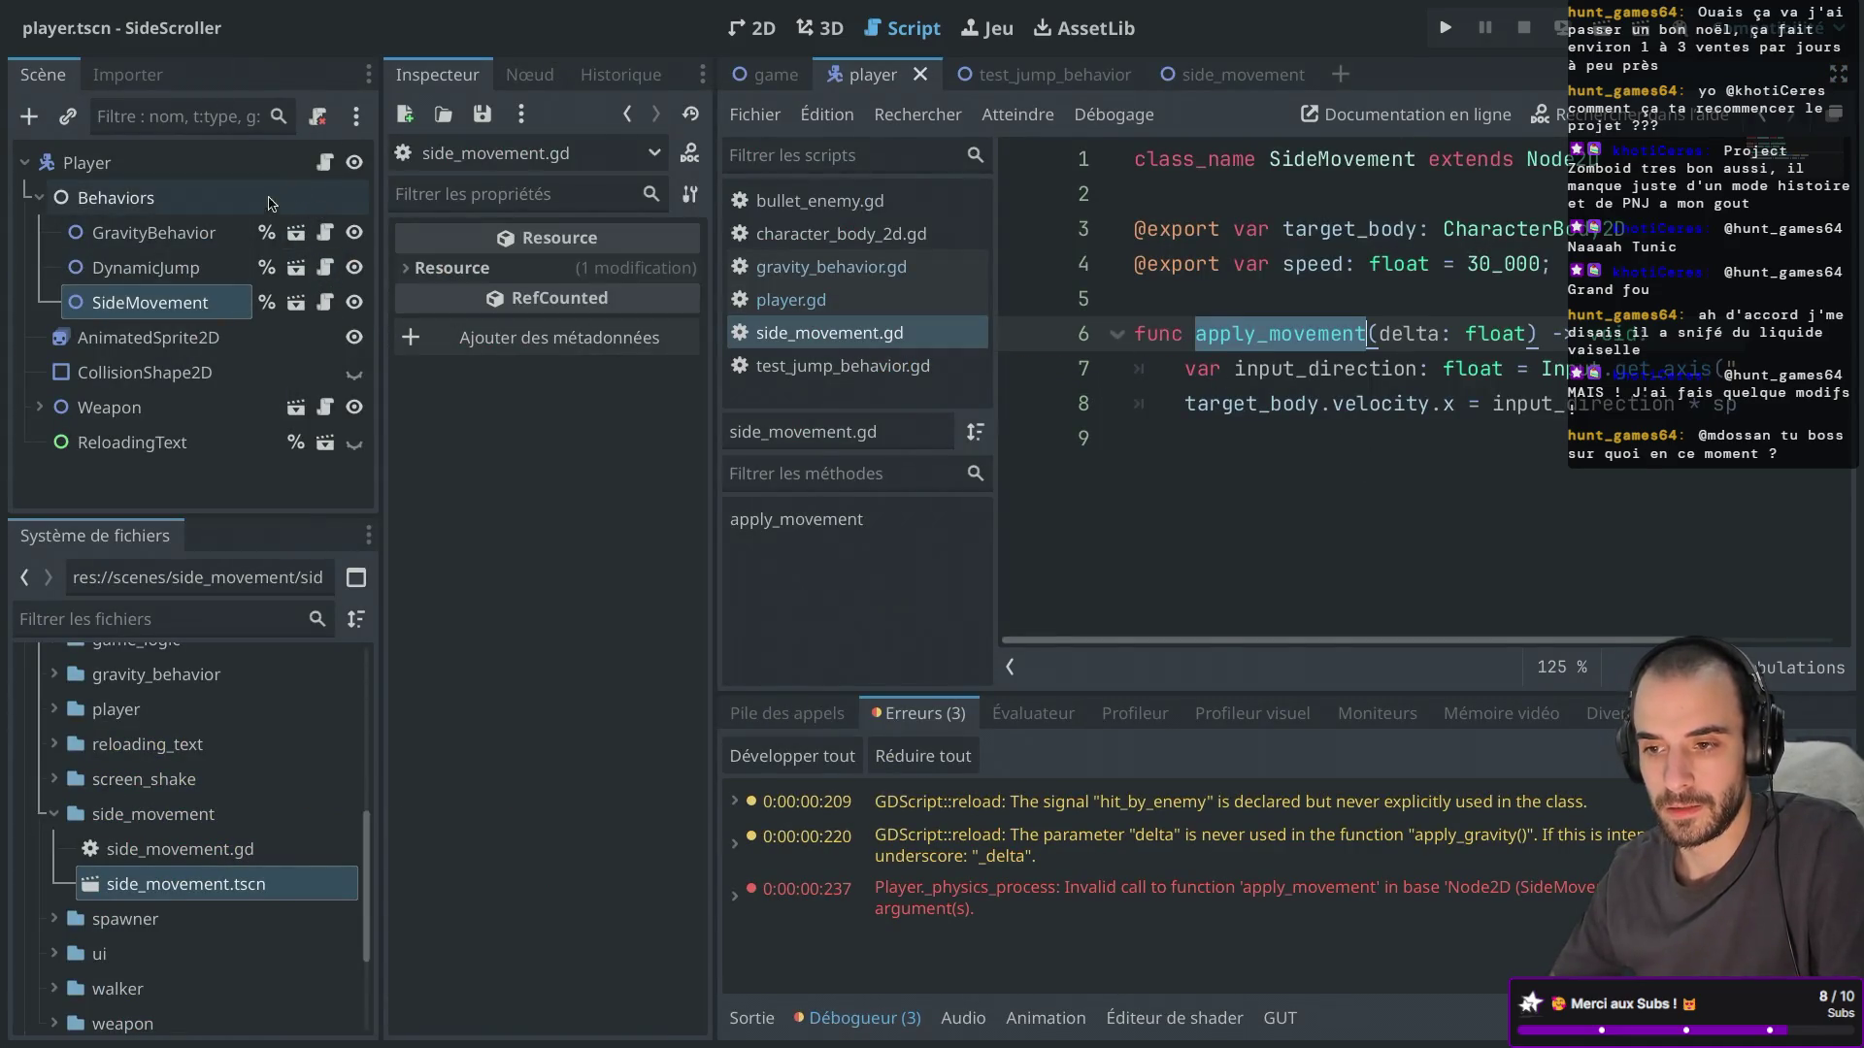
click(324, 162)
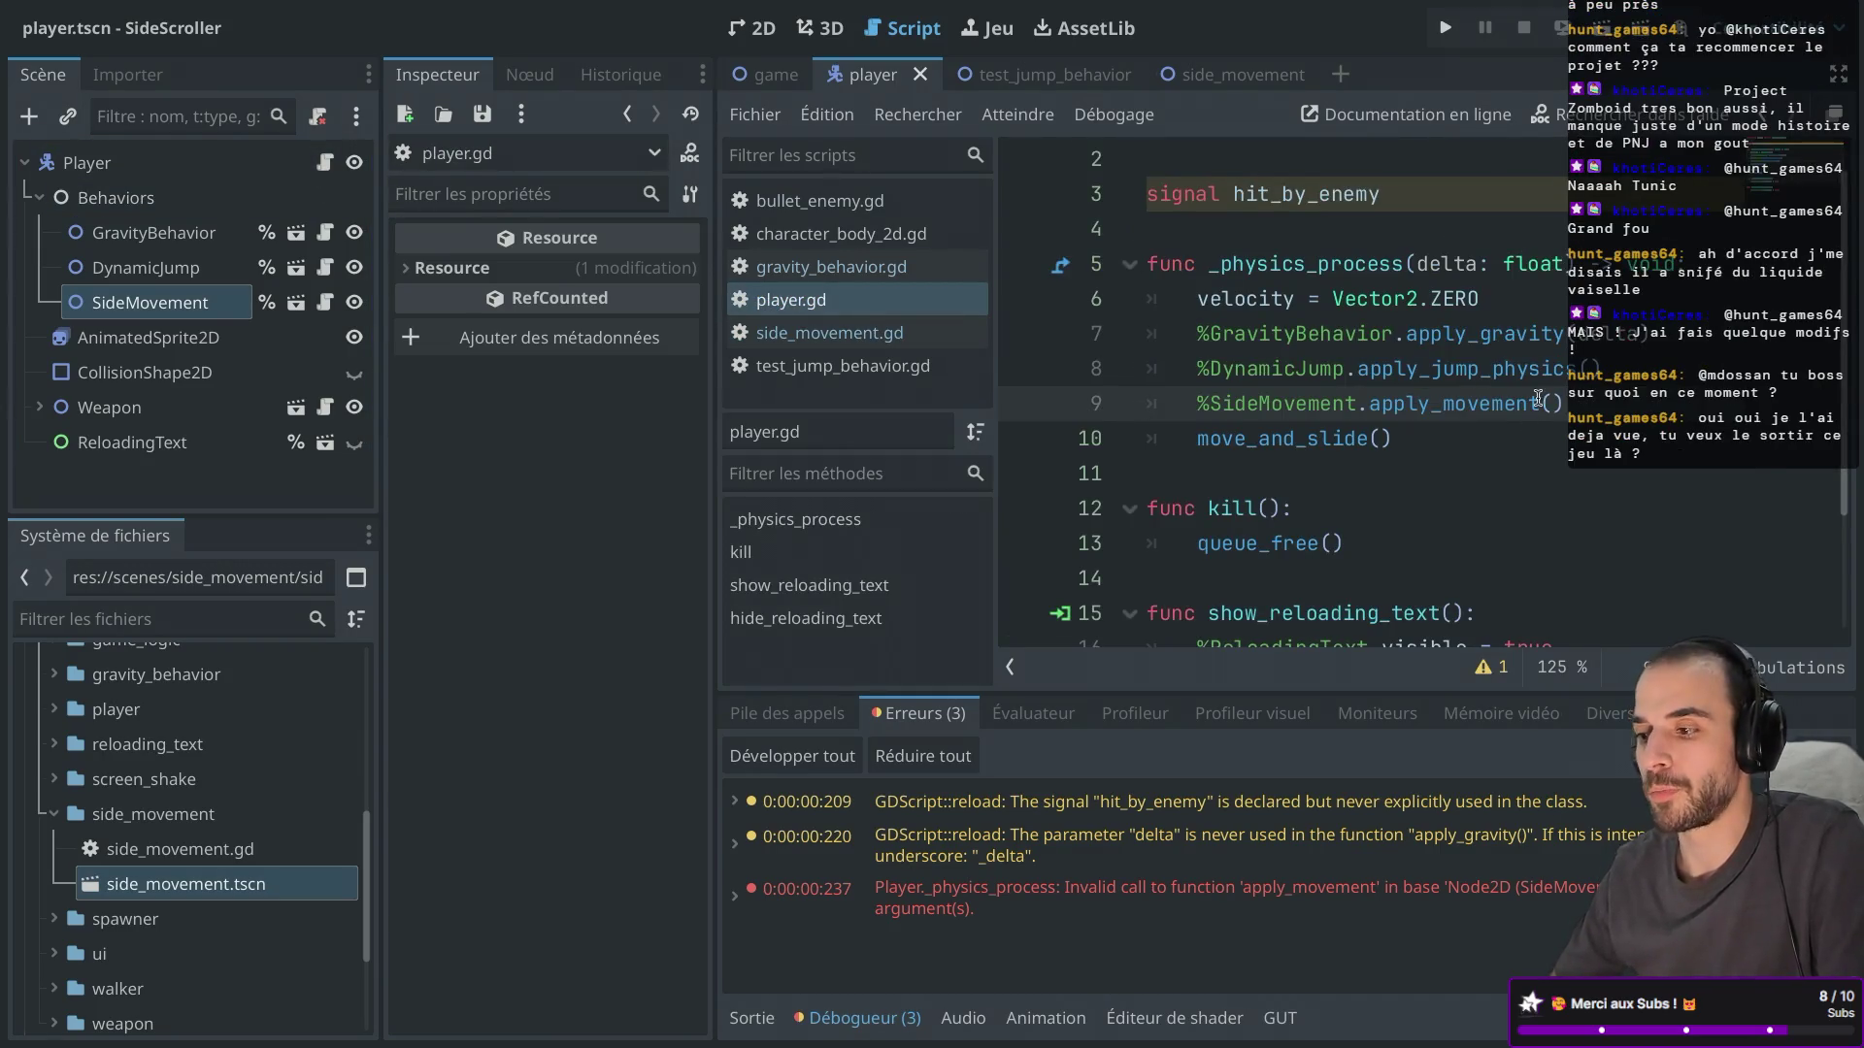
Pass delta into %SideMovement.apply_movement() on line 9, comparing it with the gravity call's delta.
text(delta)
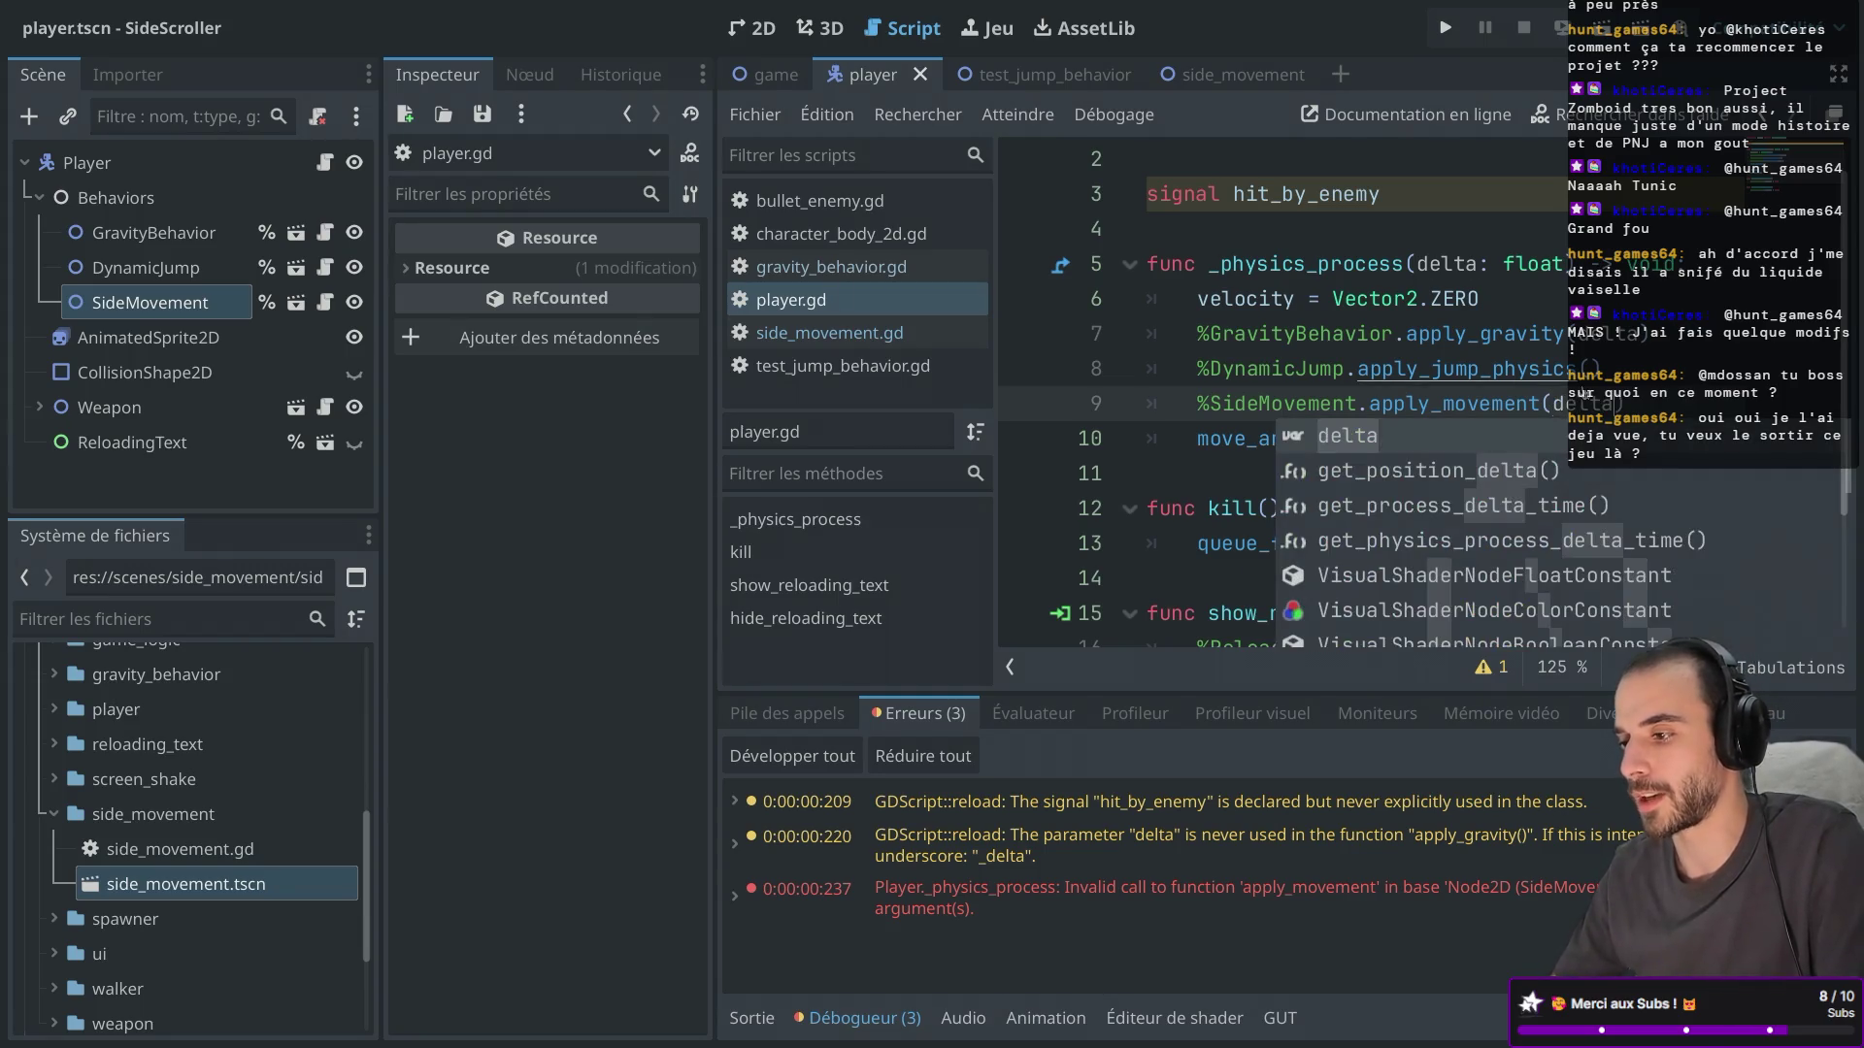
click(1556, 384)
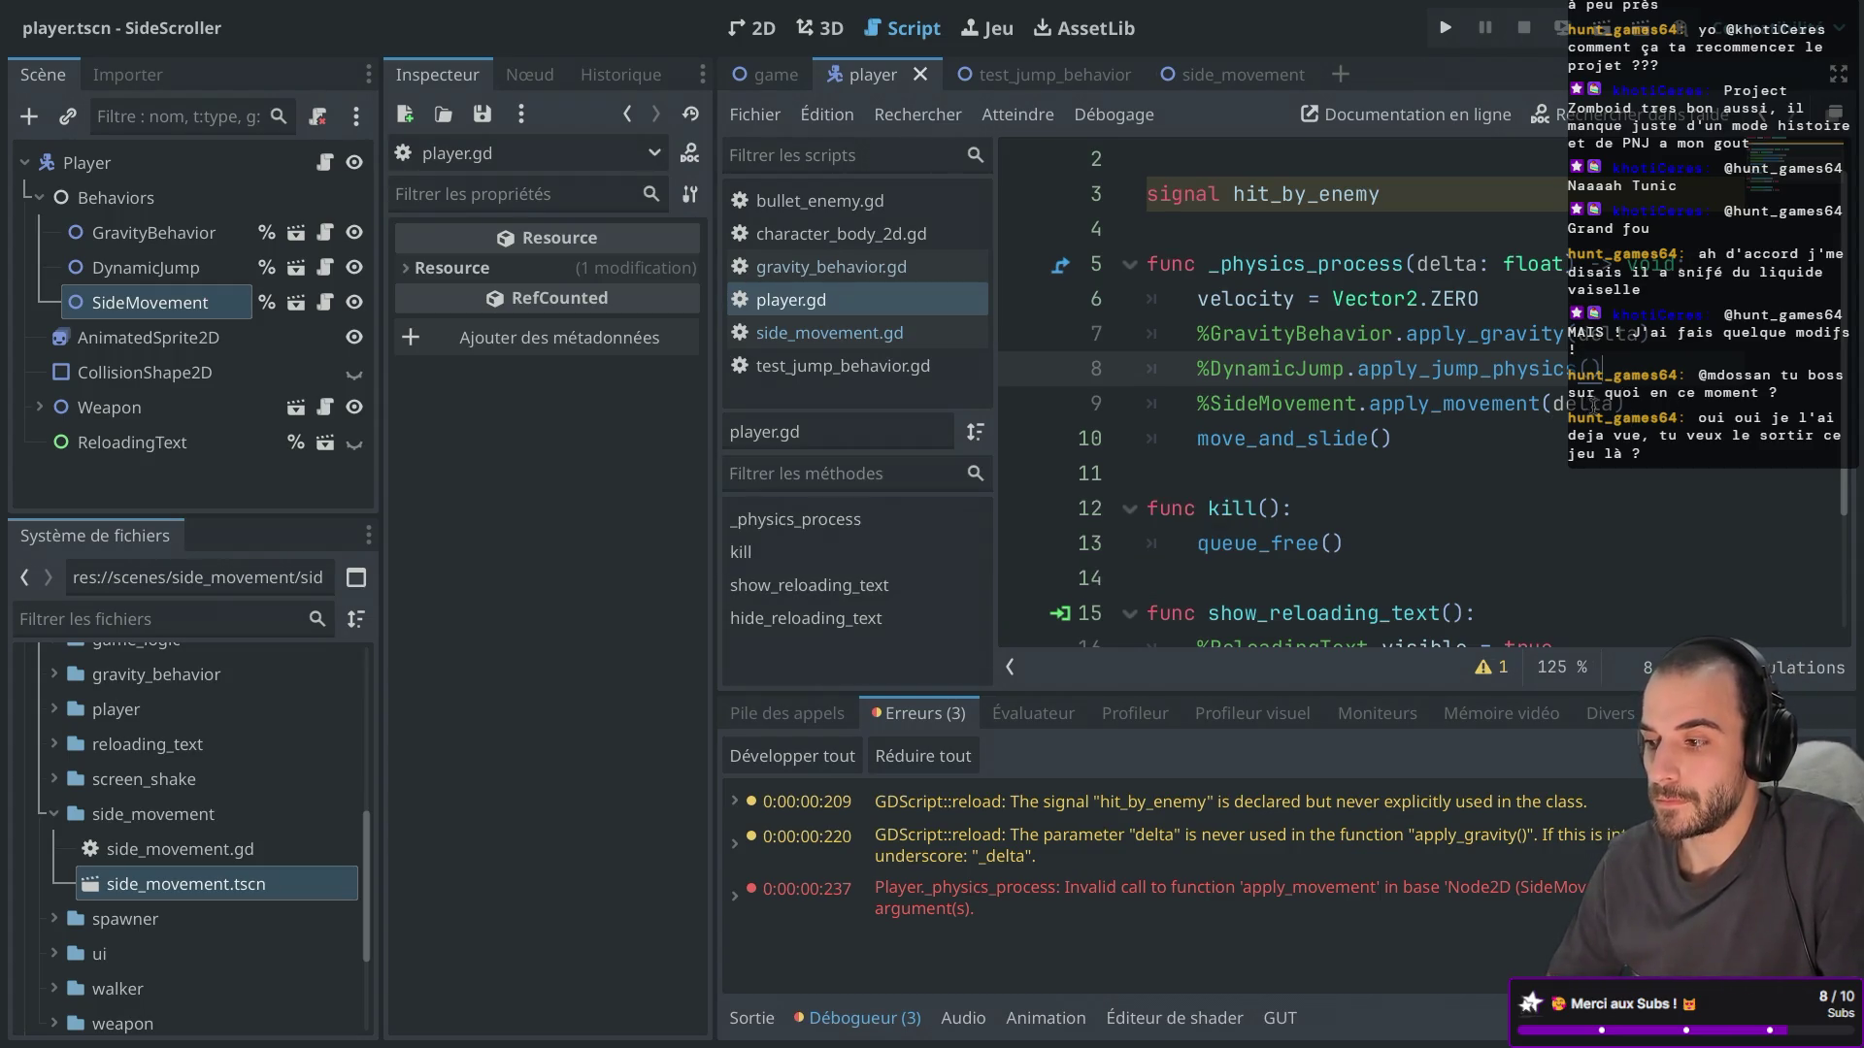
click(1588, 404)
double_click(1582, 404)
click(1611, 345)
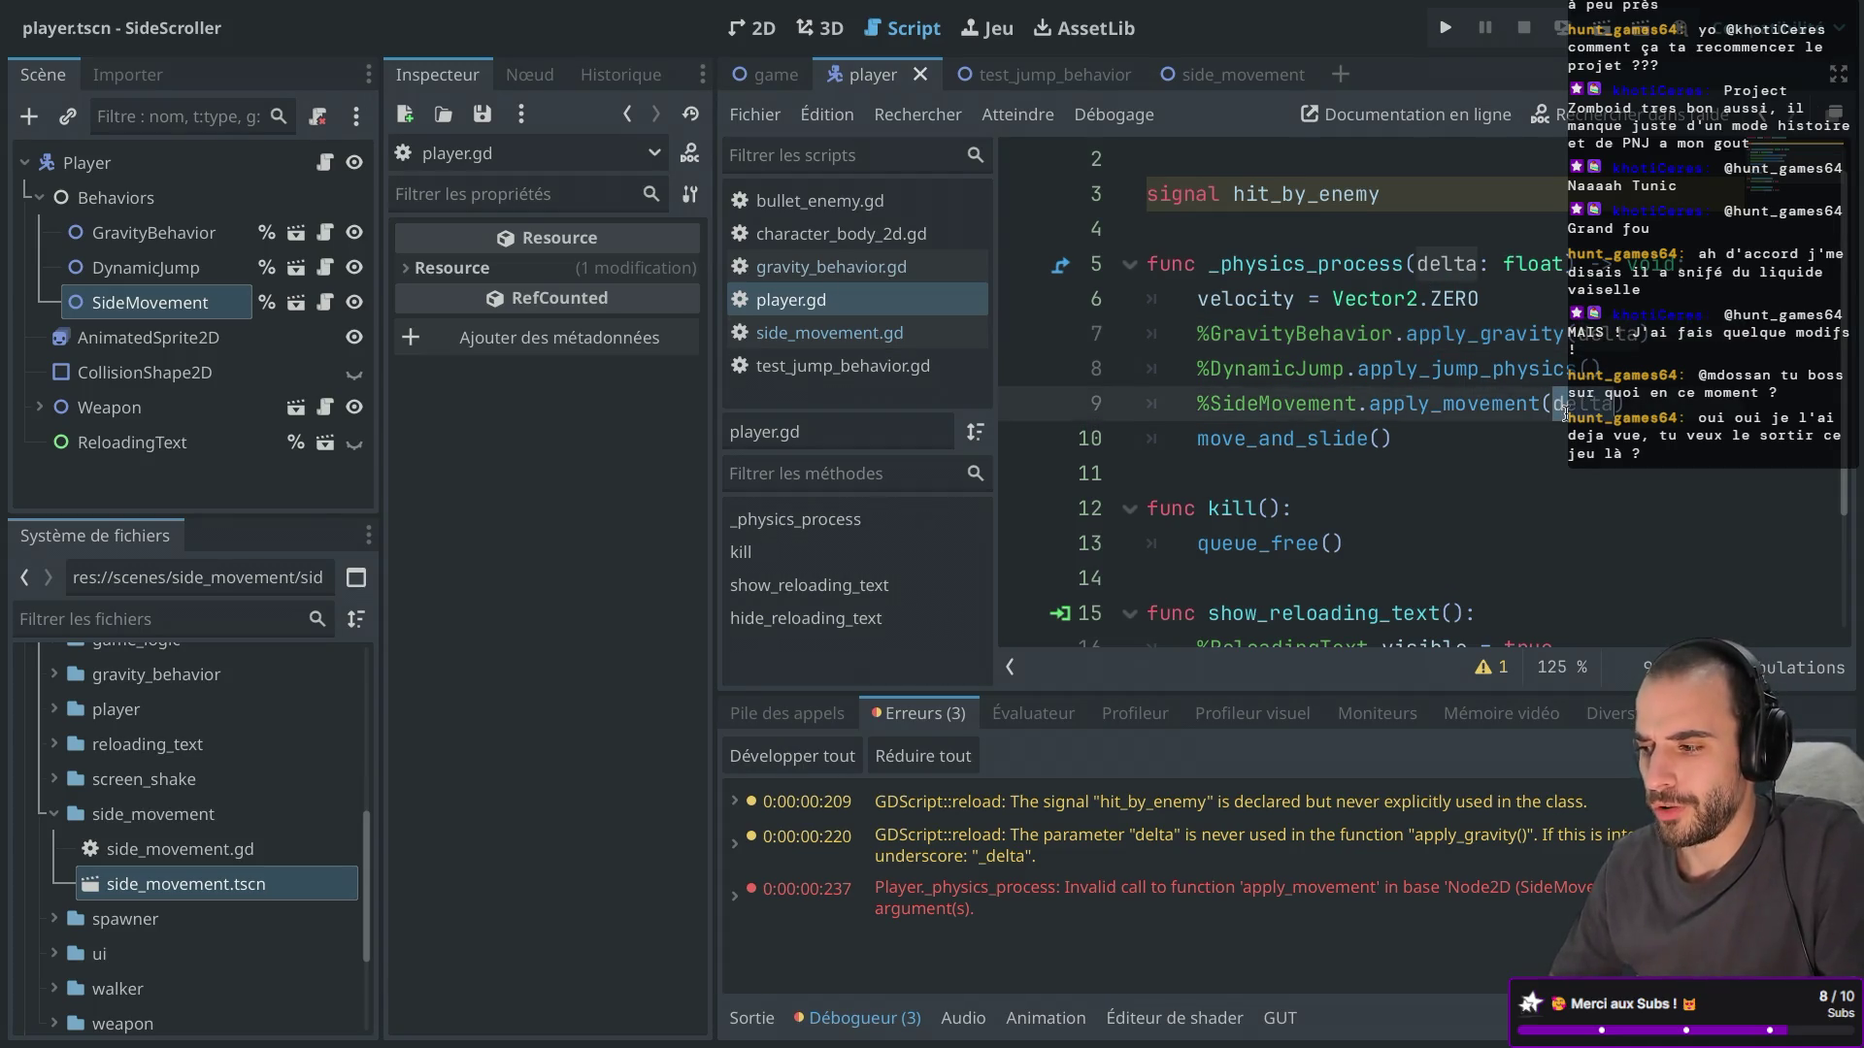
Run the game, run right through the city level jumping several times, then stop it.
click(1444, 27)
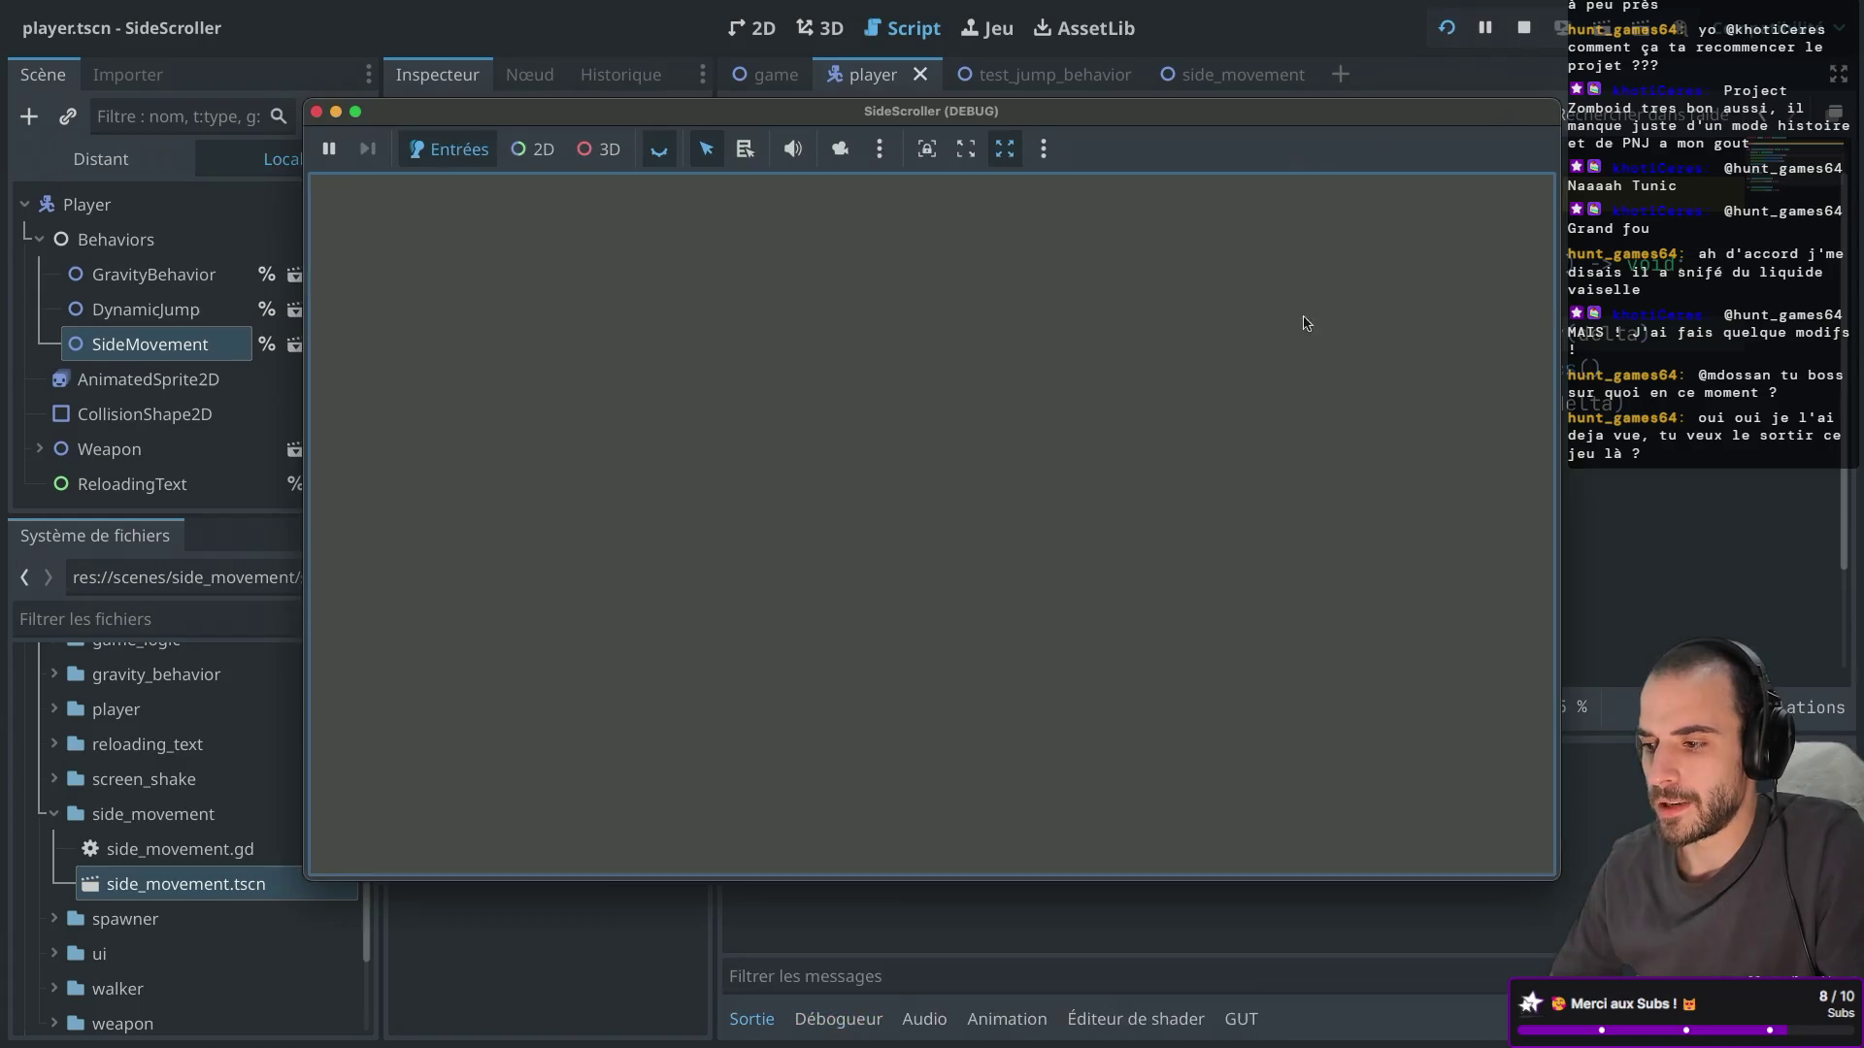
key(Right)
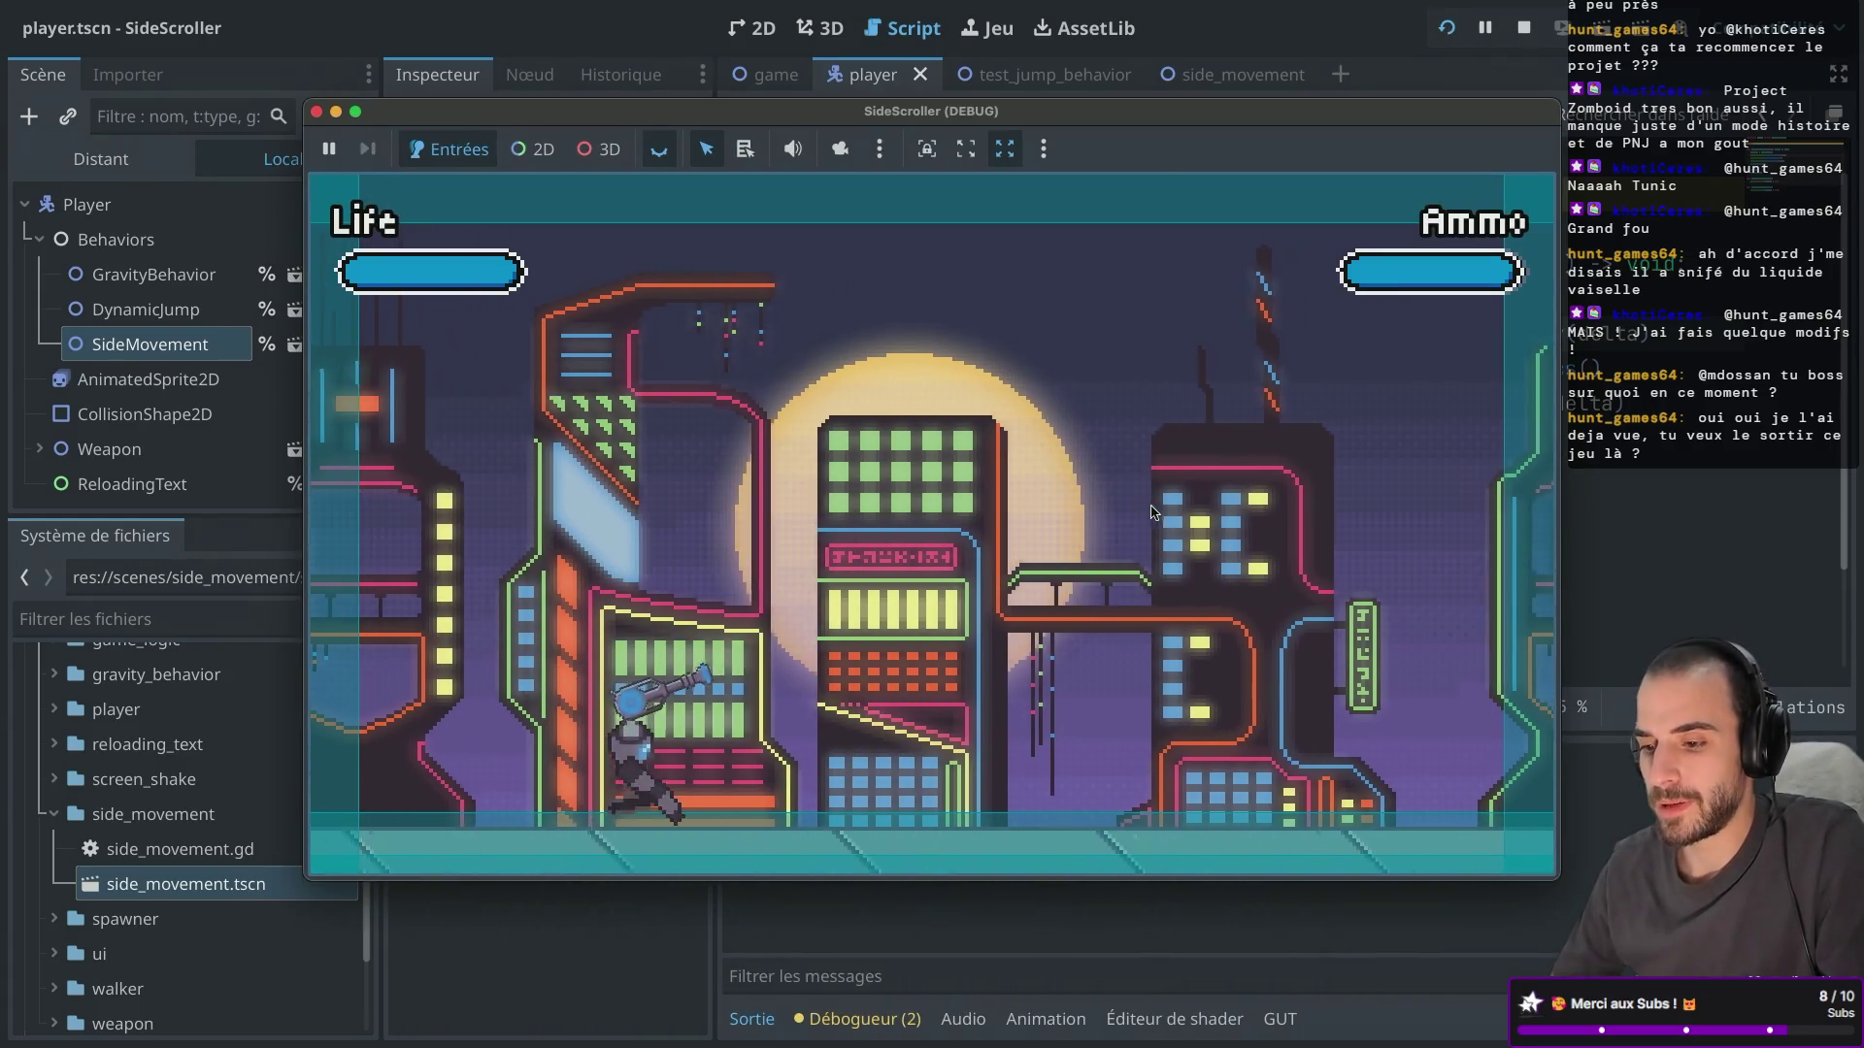
key(Right)
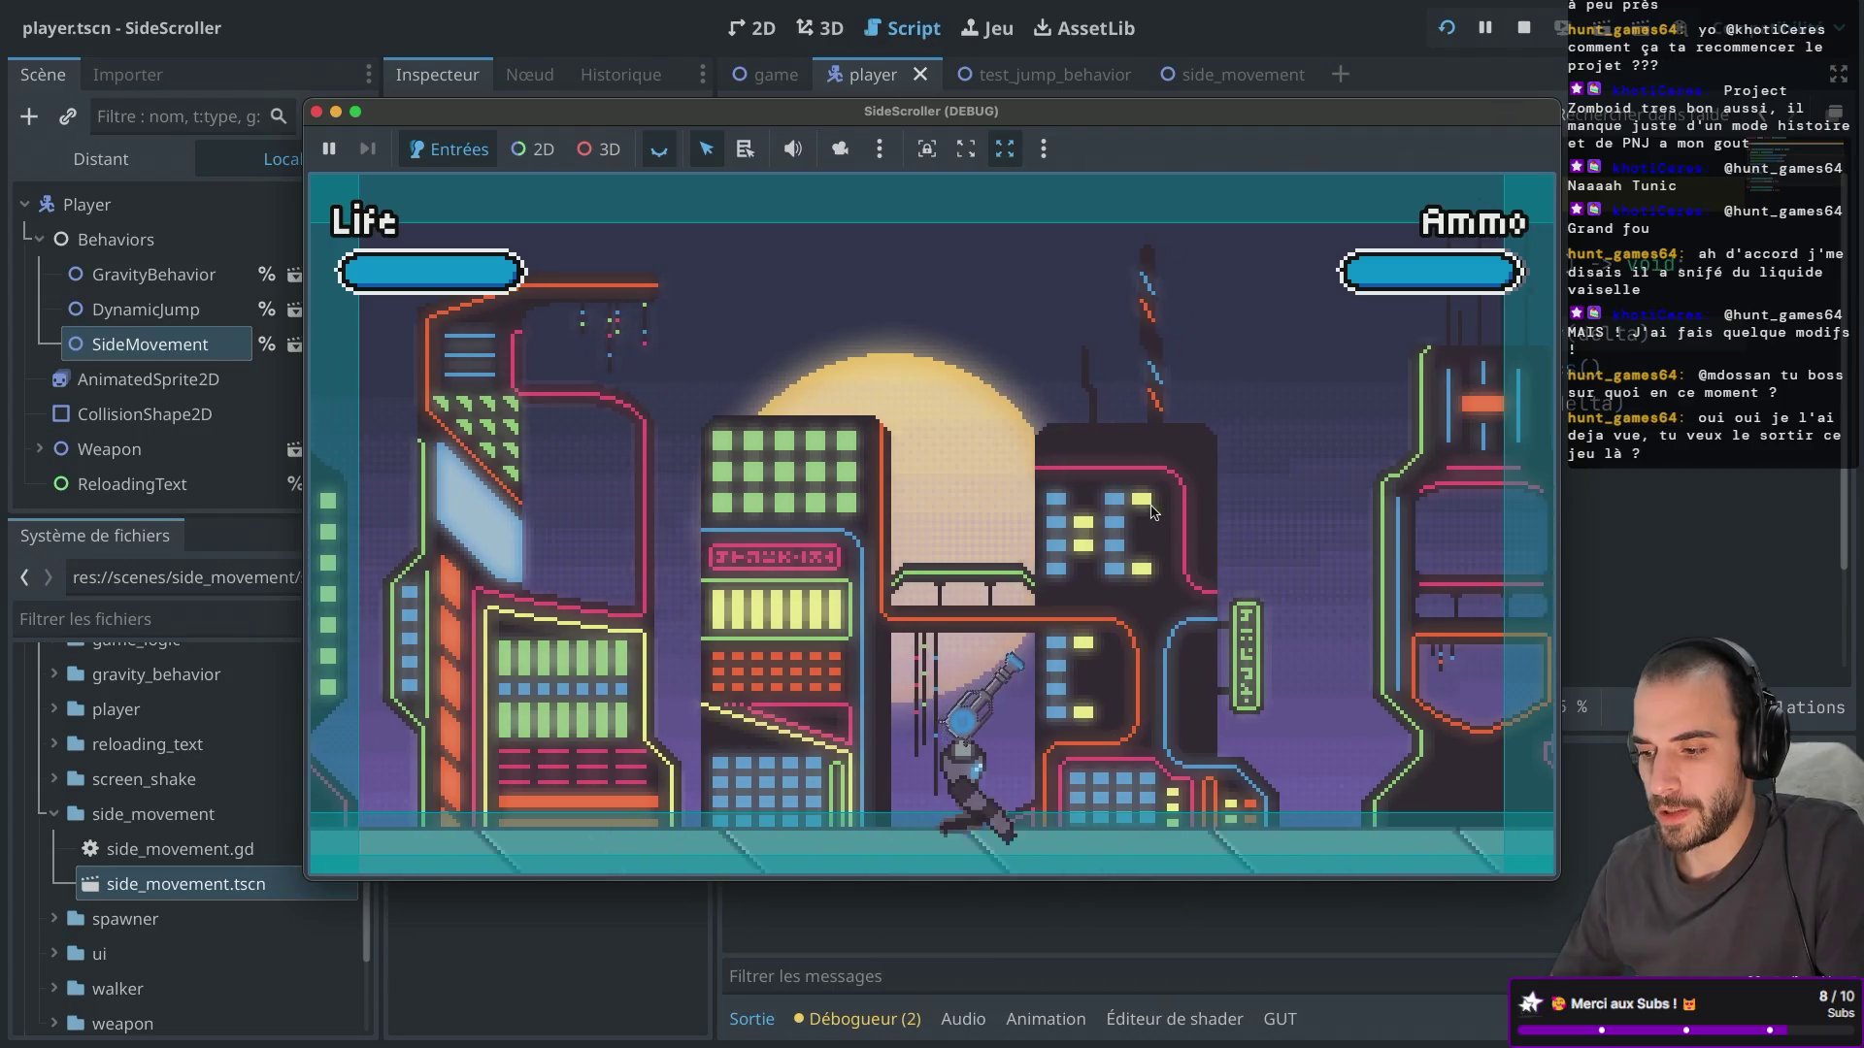
key(Right)
key(space)
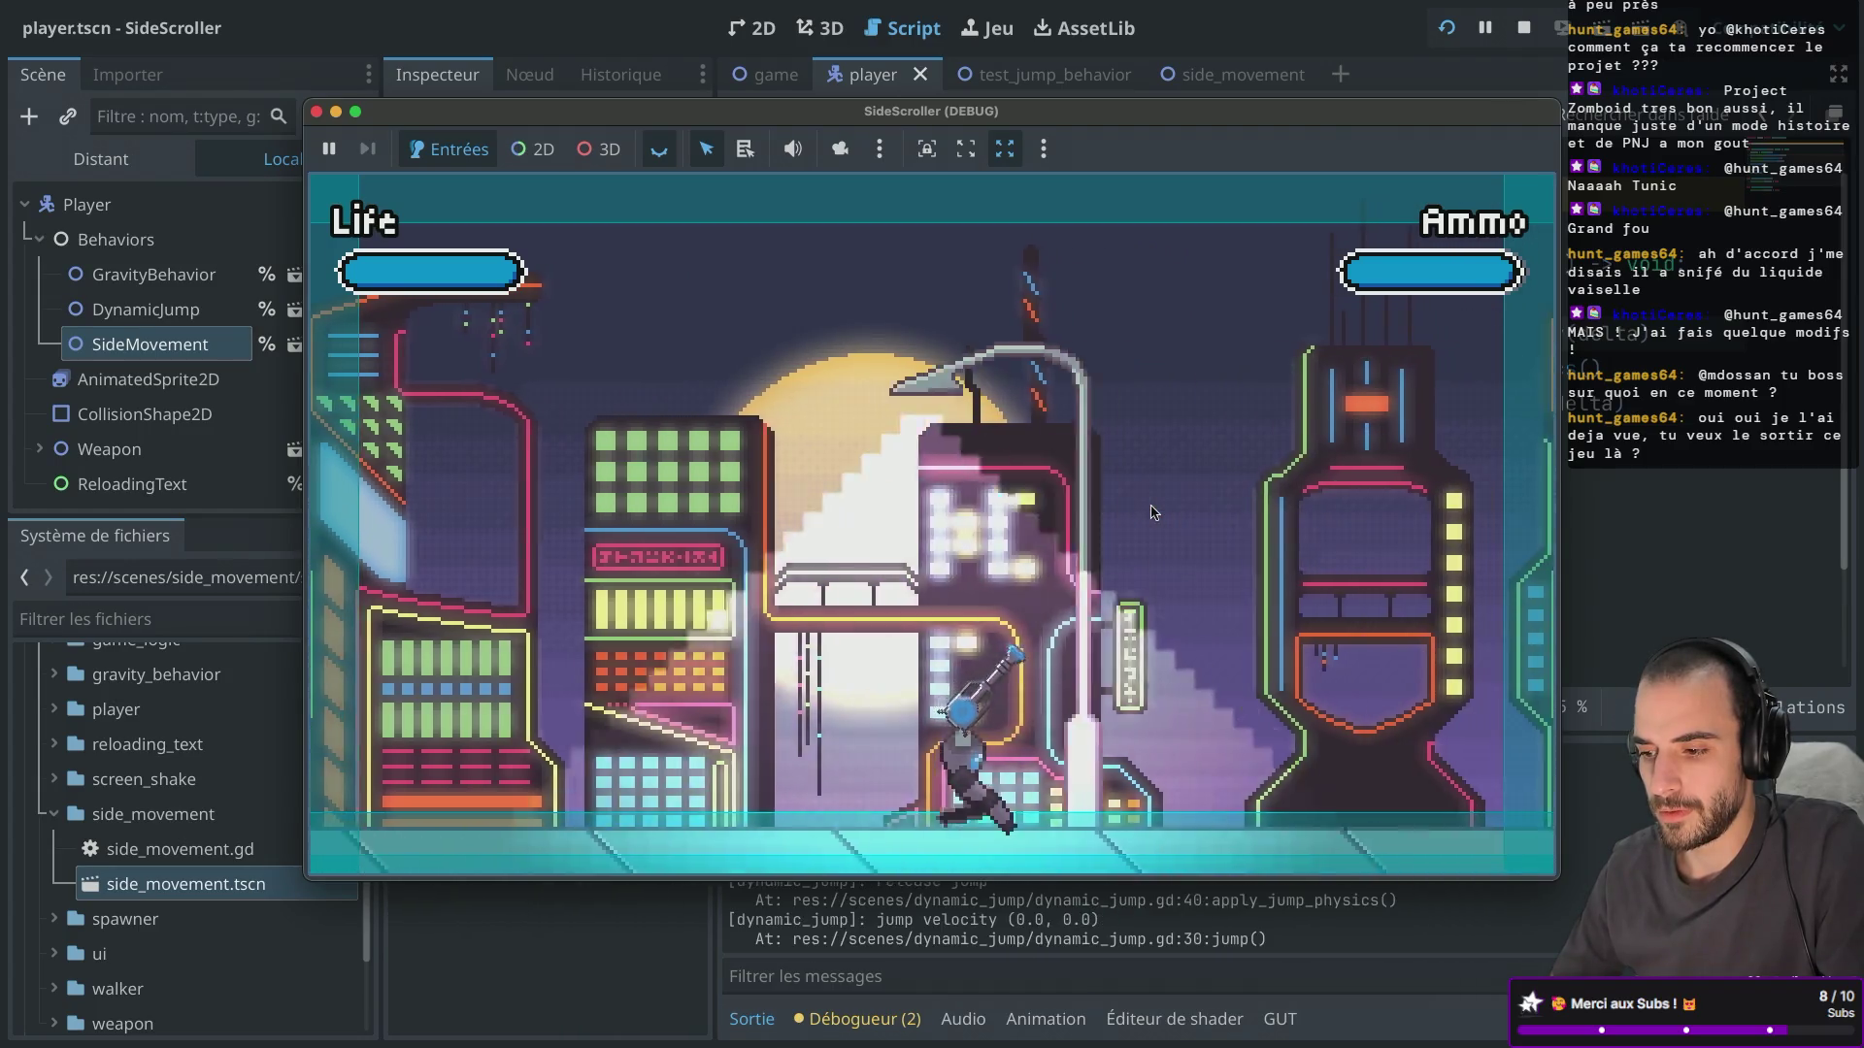
key(Right)
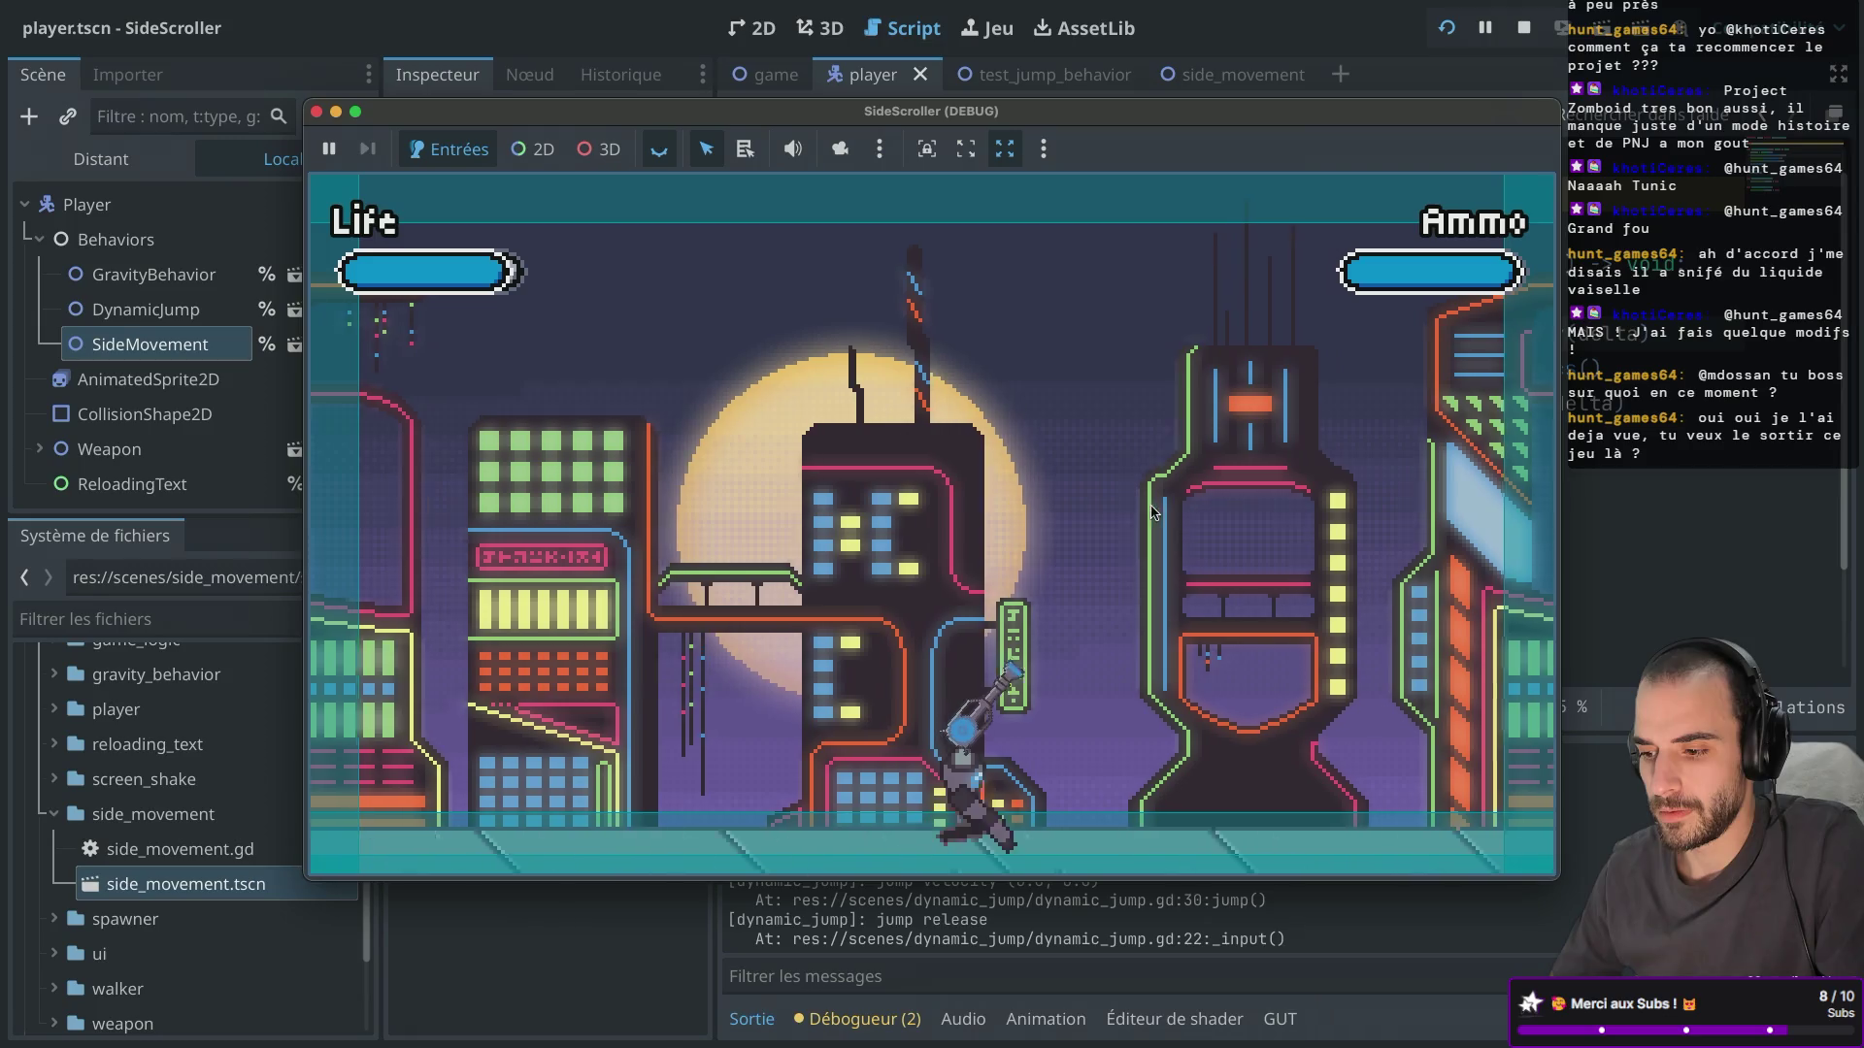
key(space)
key(Right)
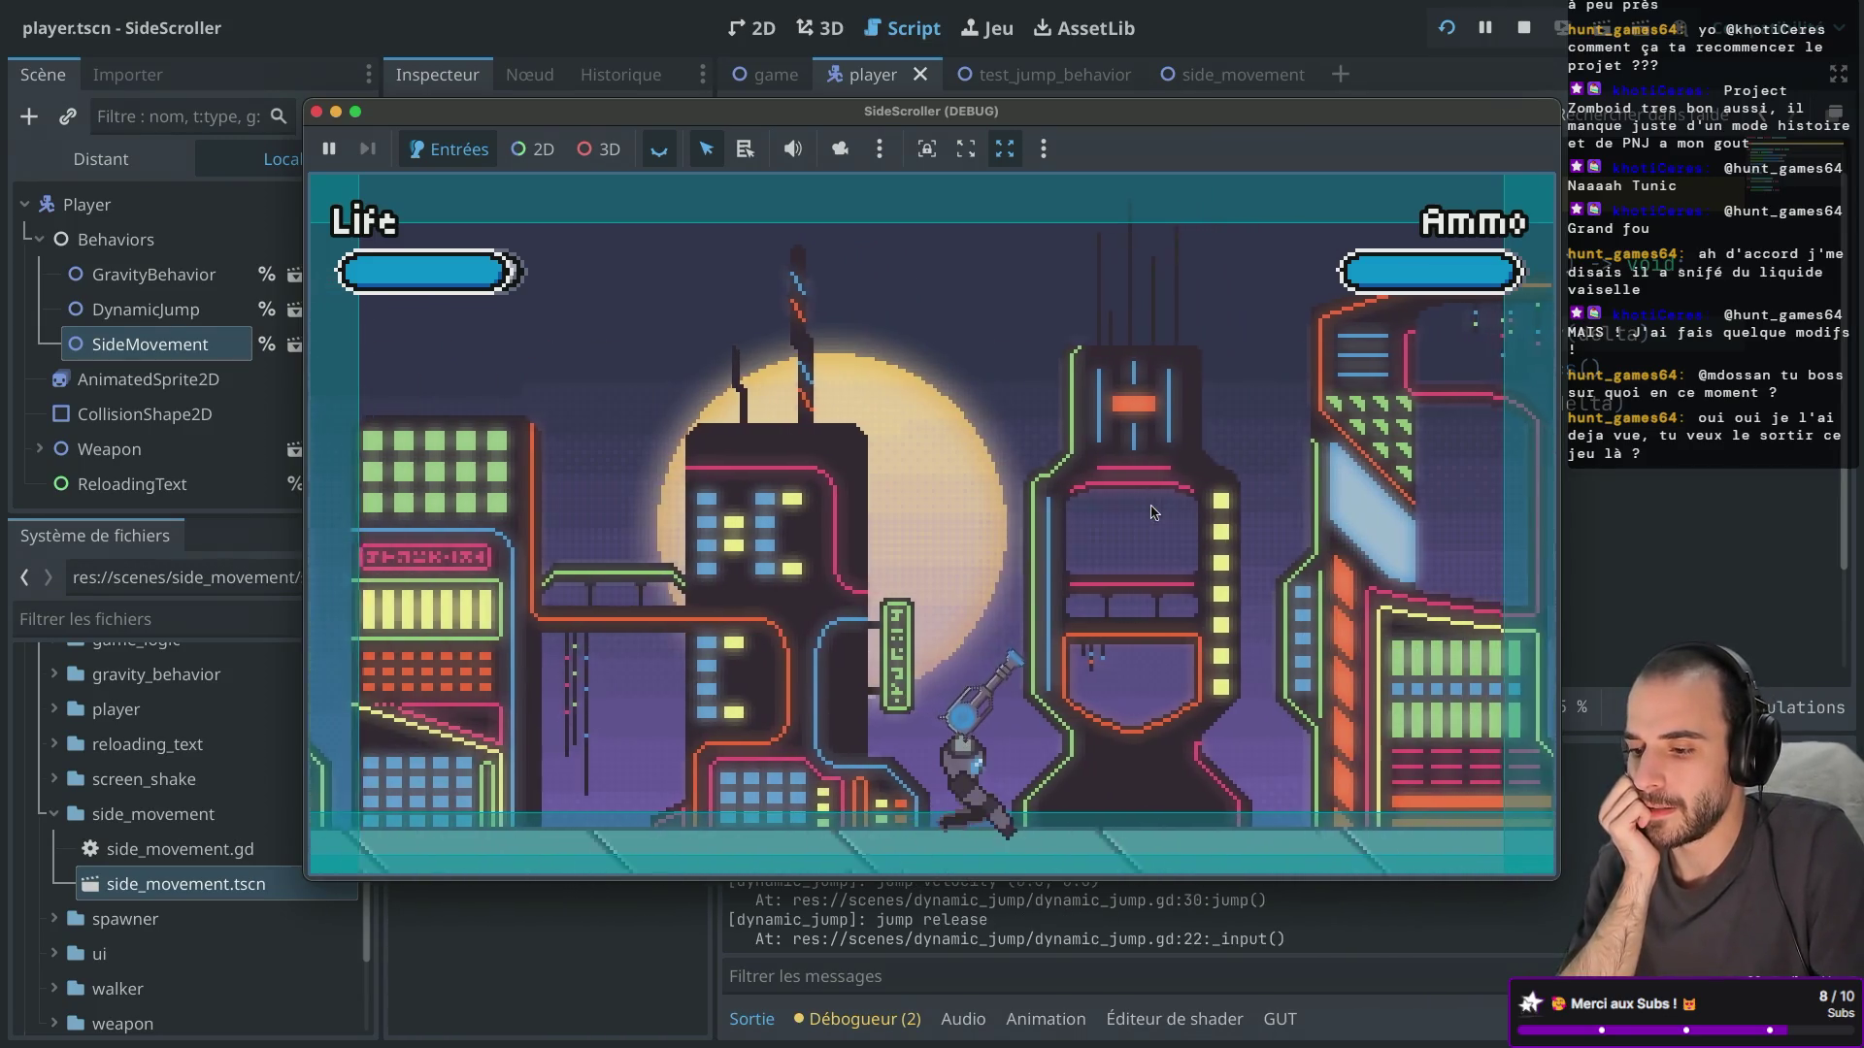
key(Right)
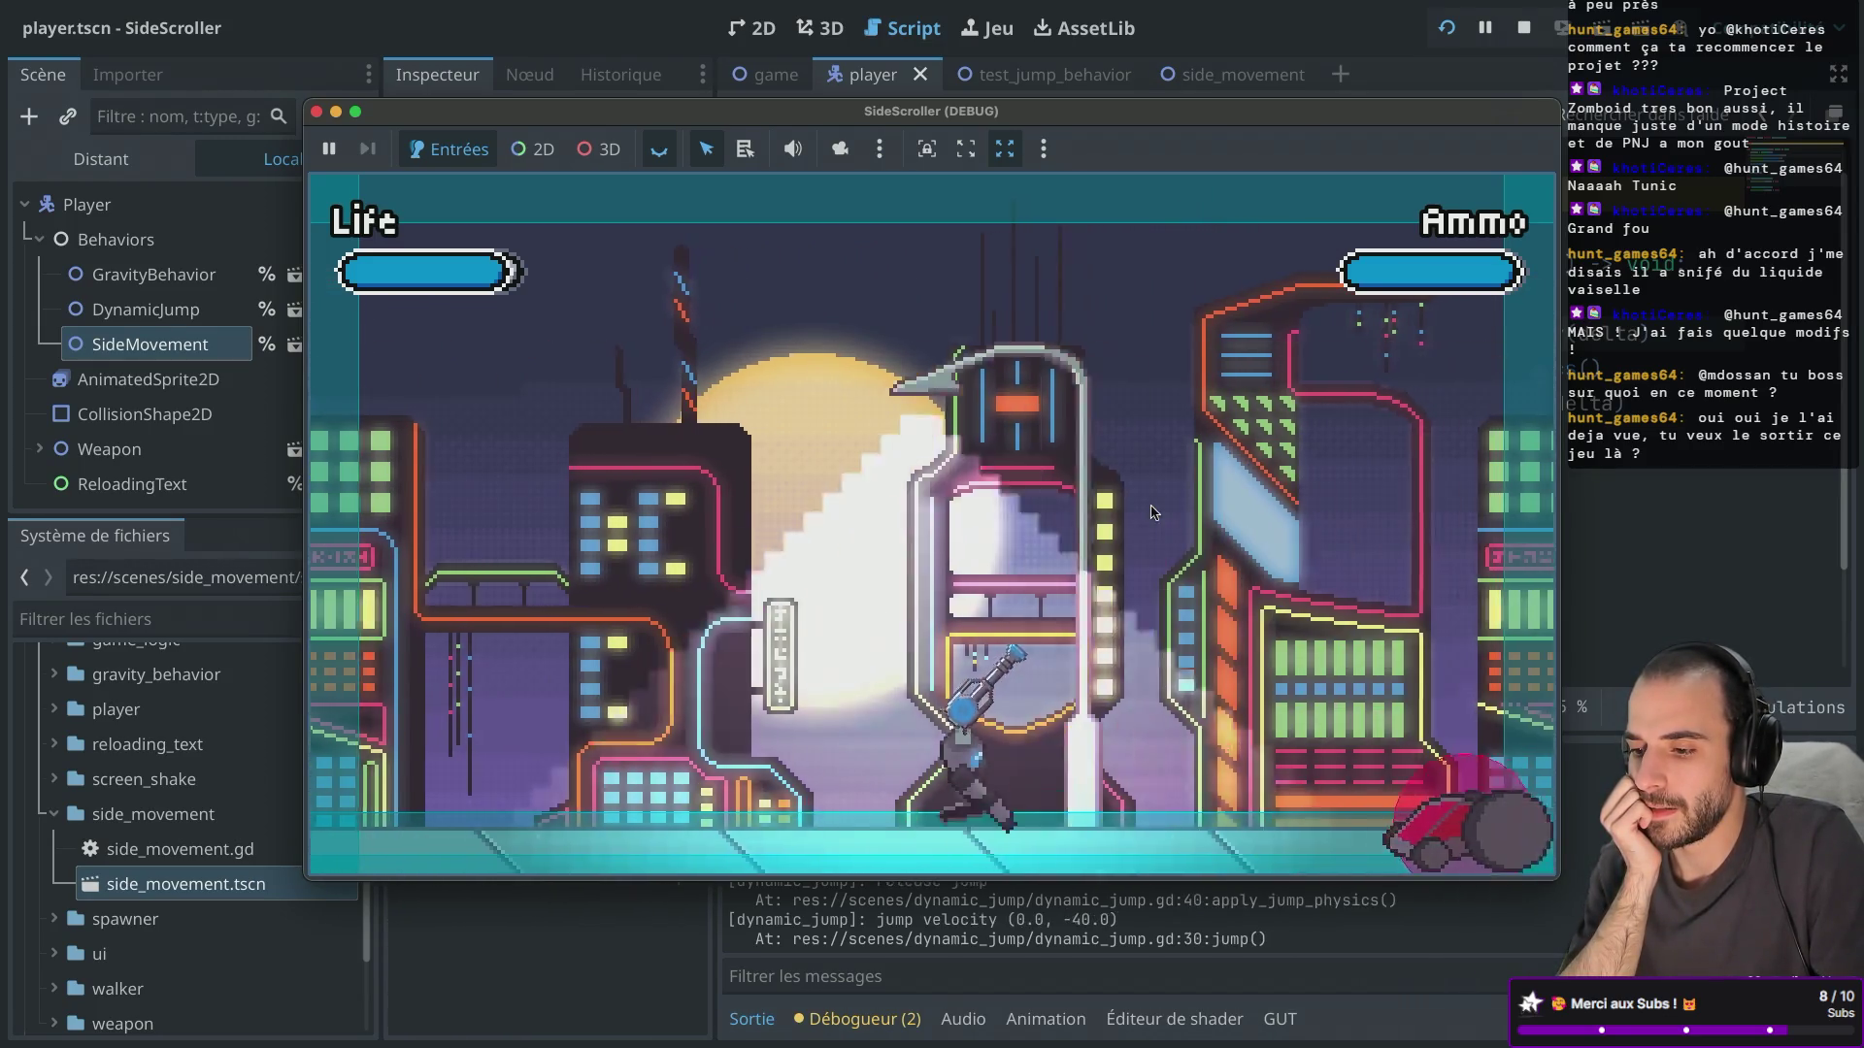
key(Right)
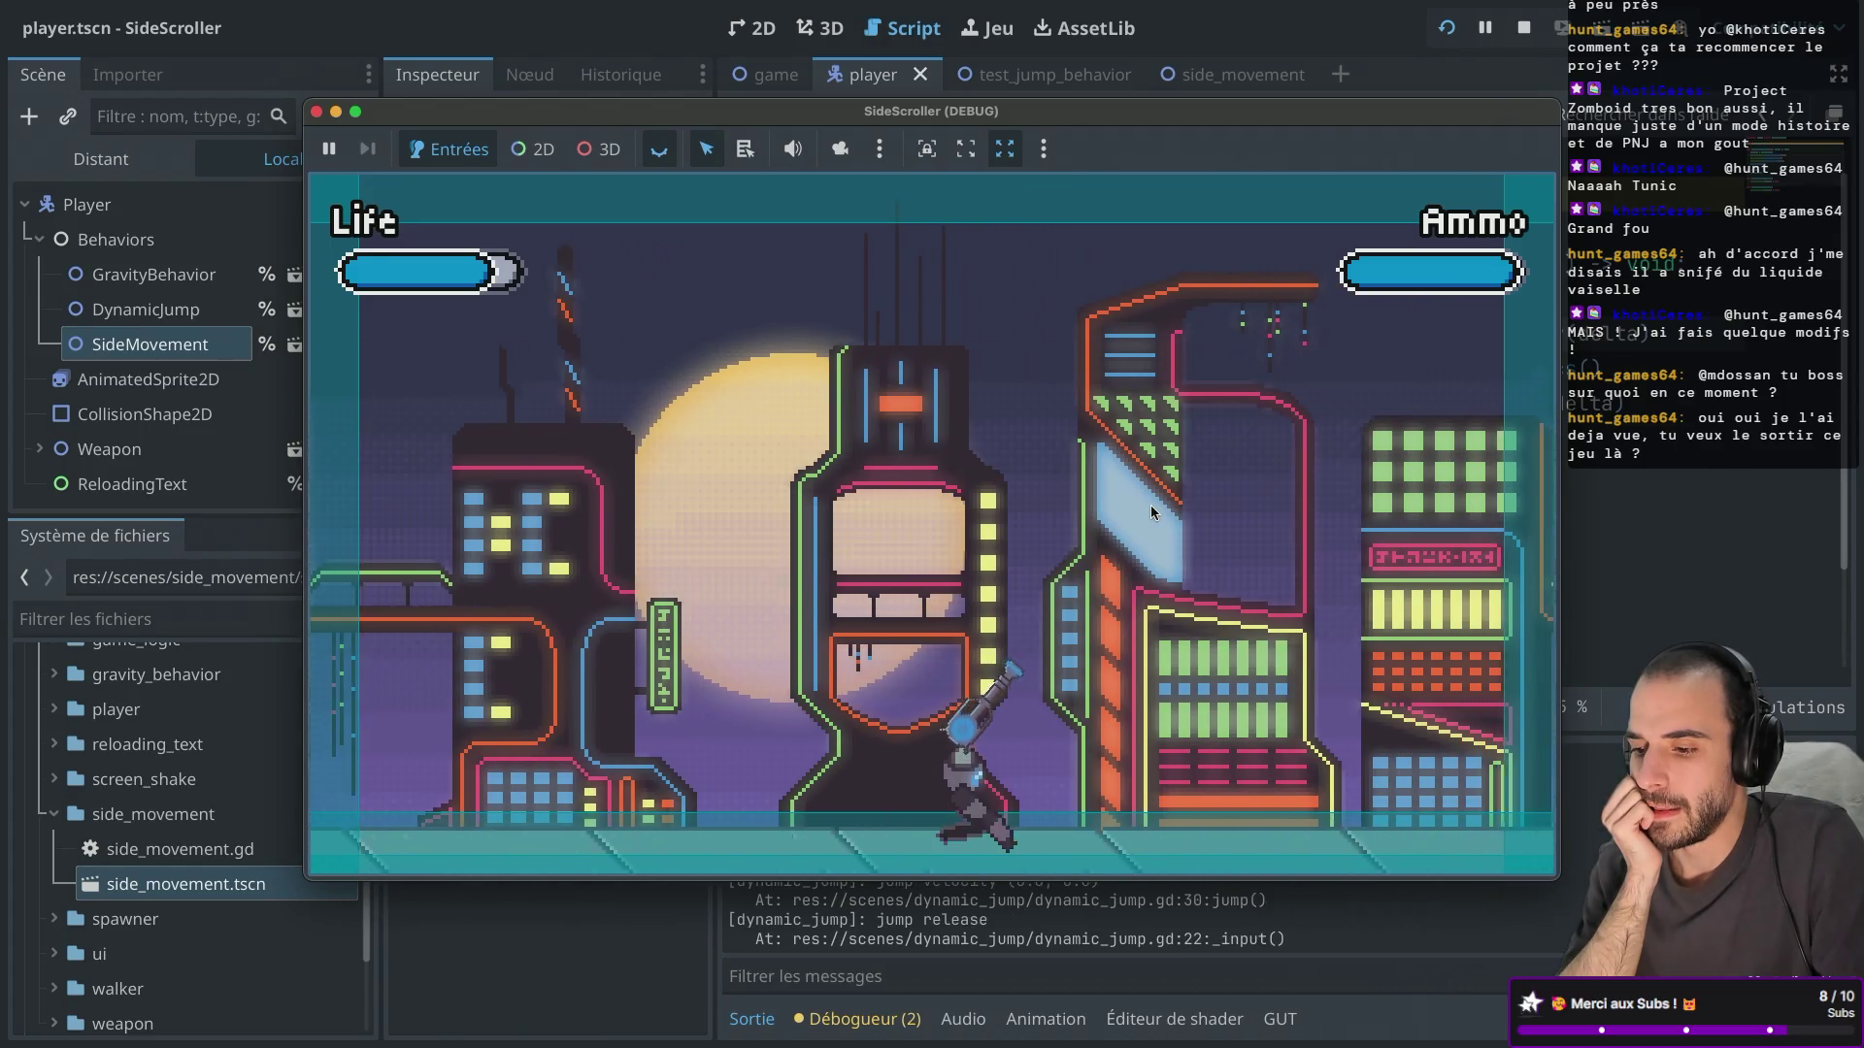
key(Right)
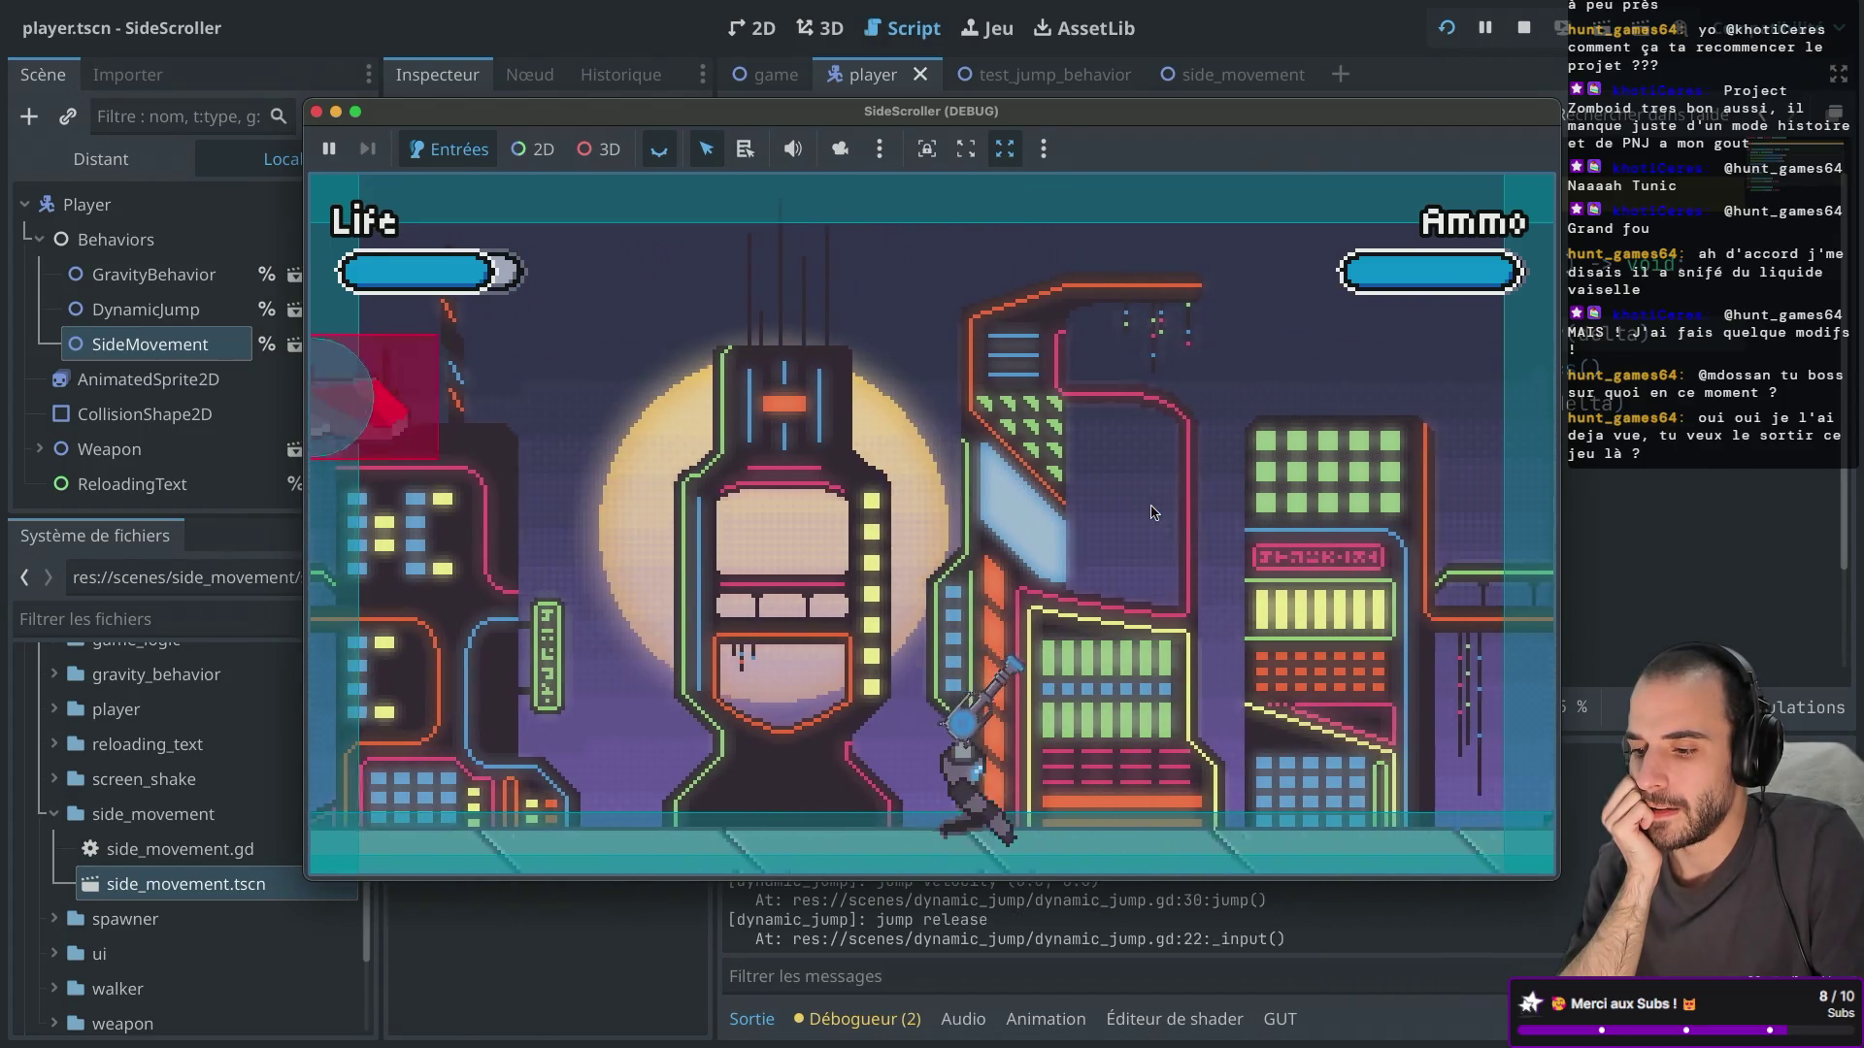
key(Right)
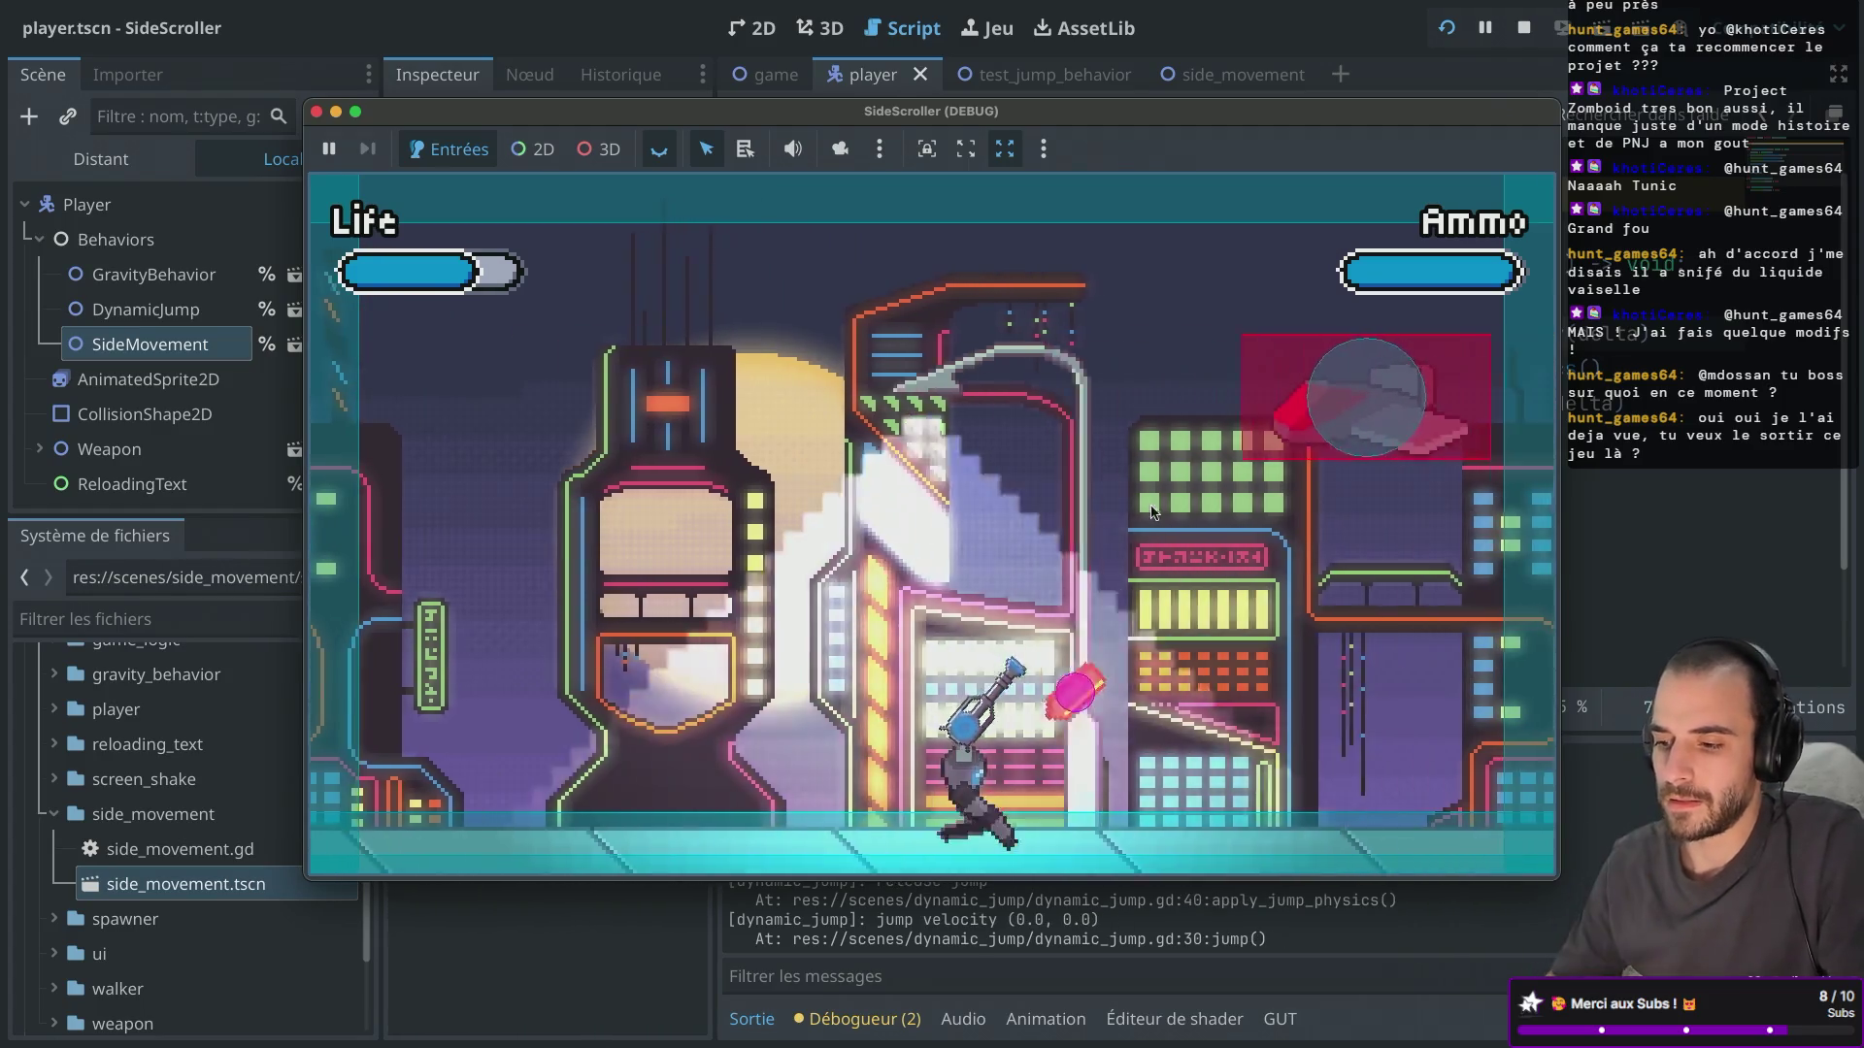
click(316, 113)
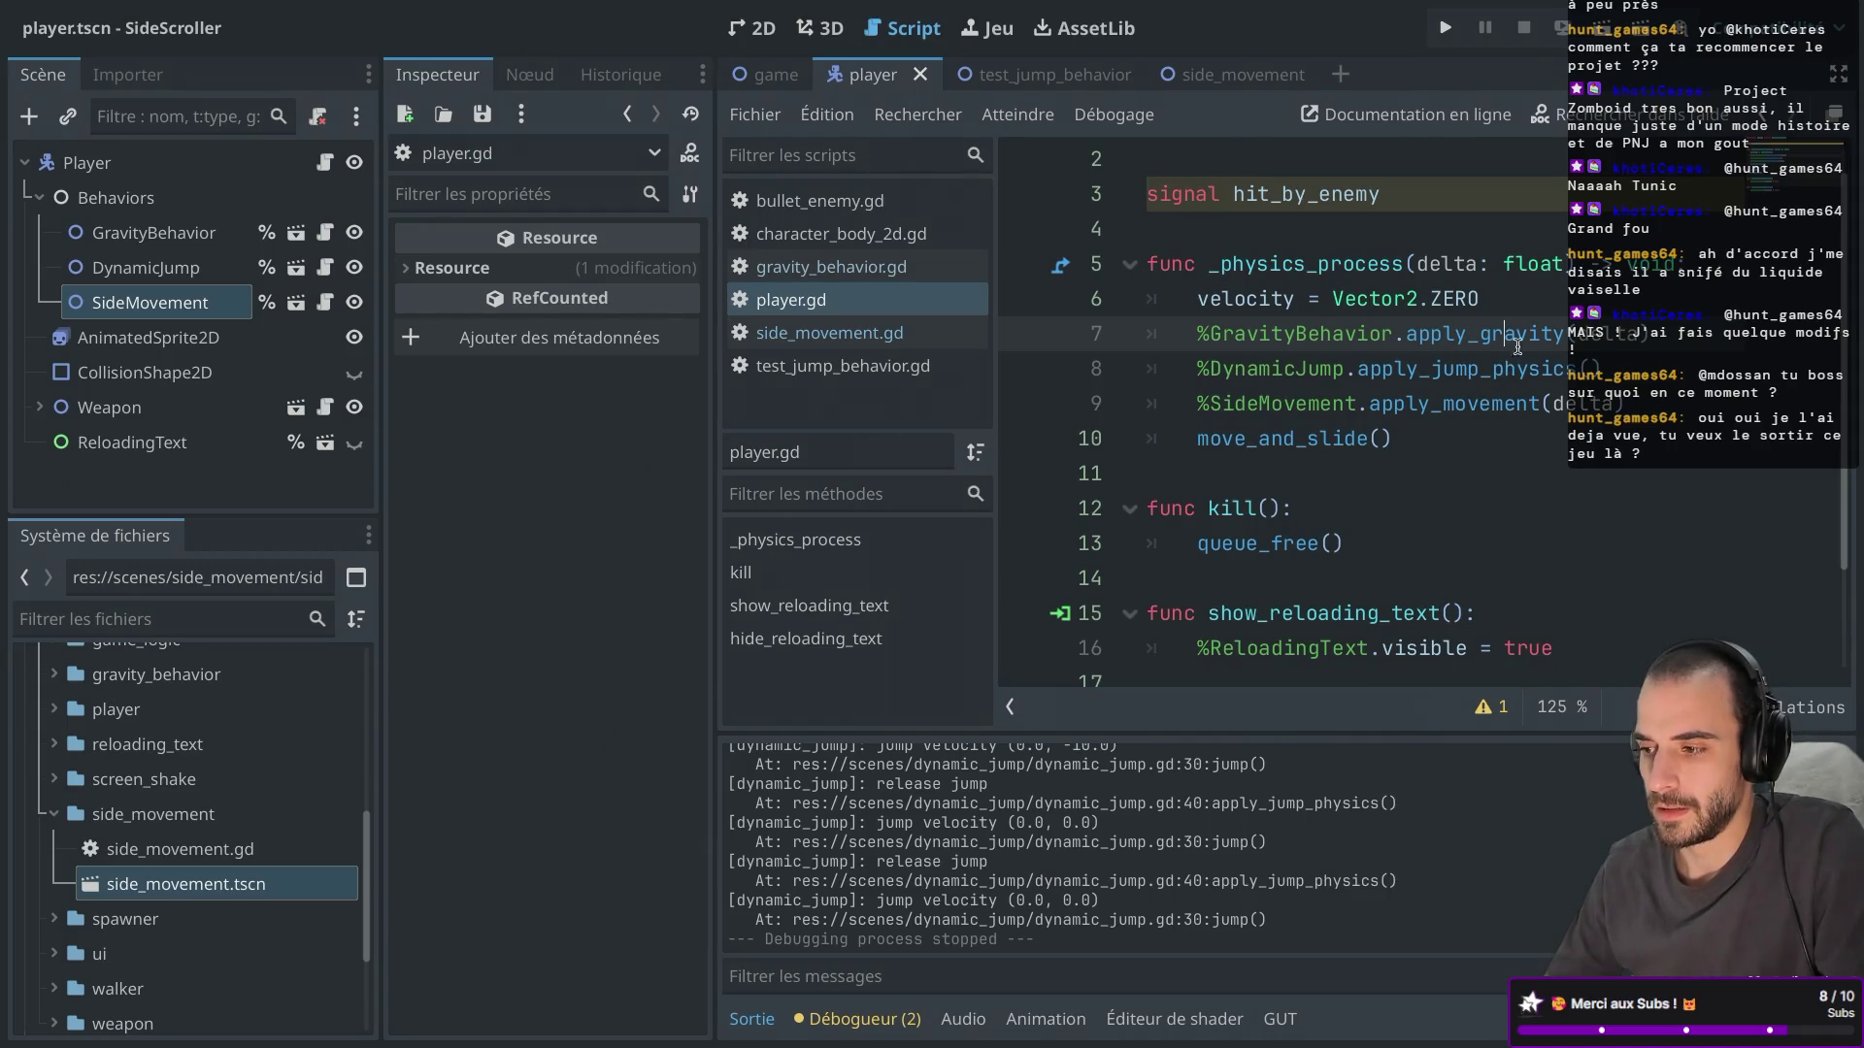
Open gravity_behavior.gd at apply_gravity and inspect the gravity_force declaration.
ctrl+click(1476, 335)
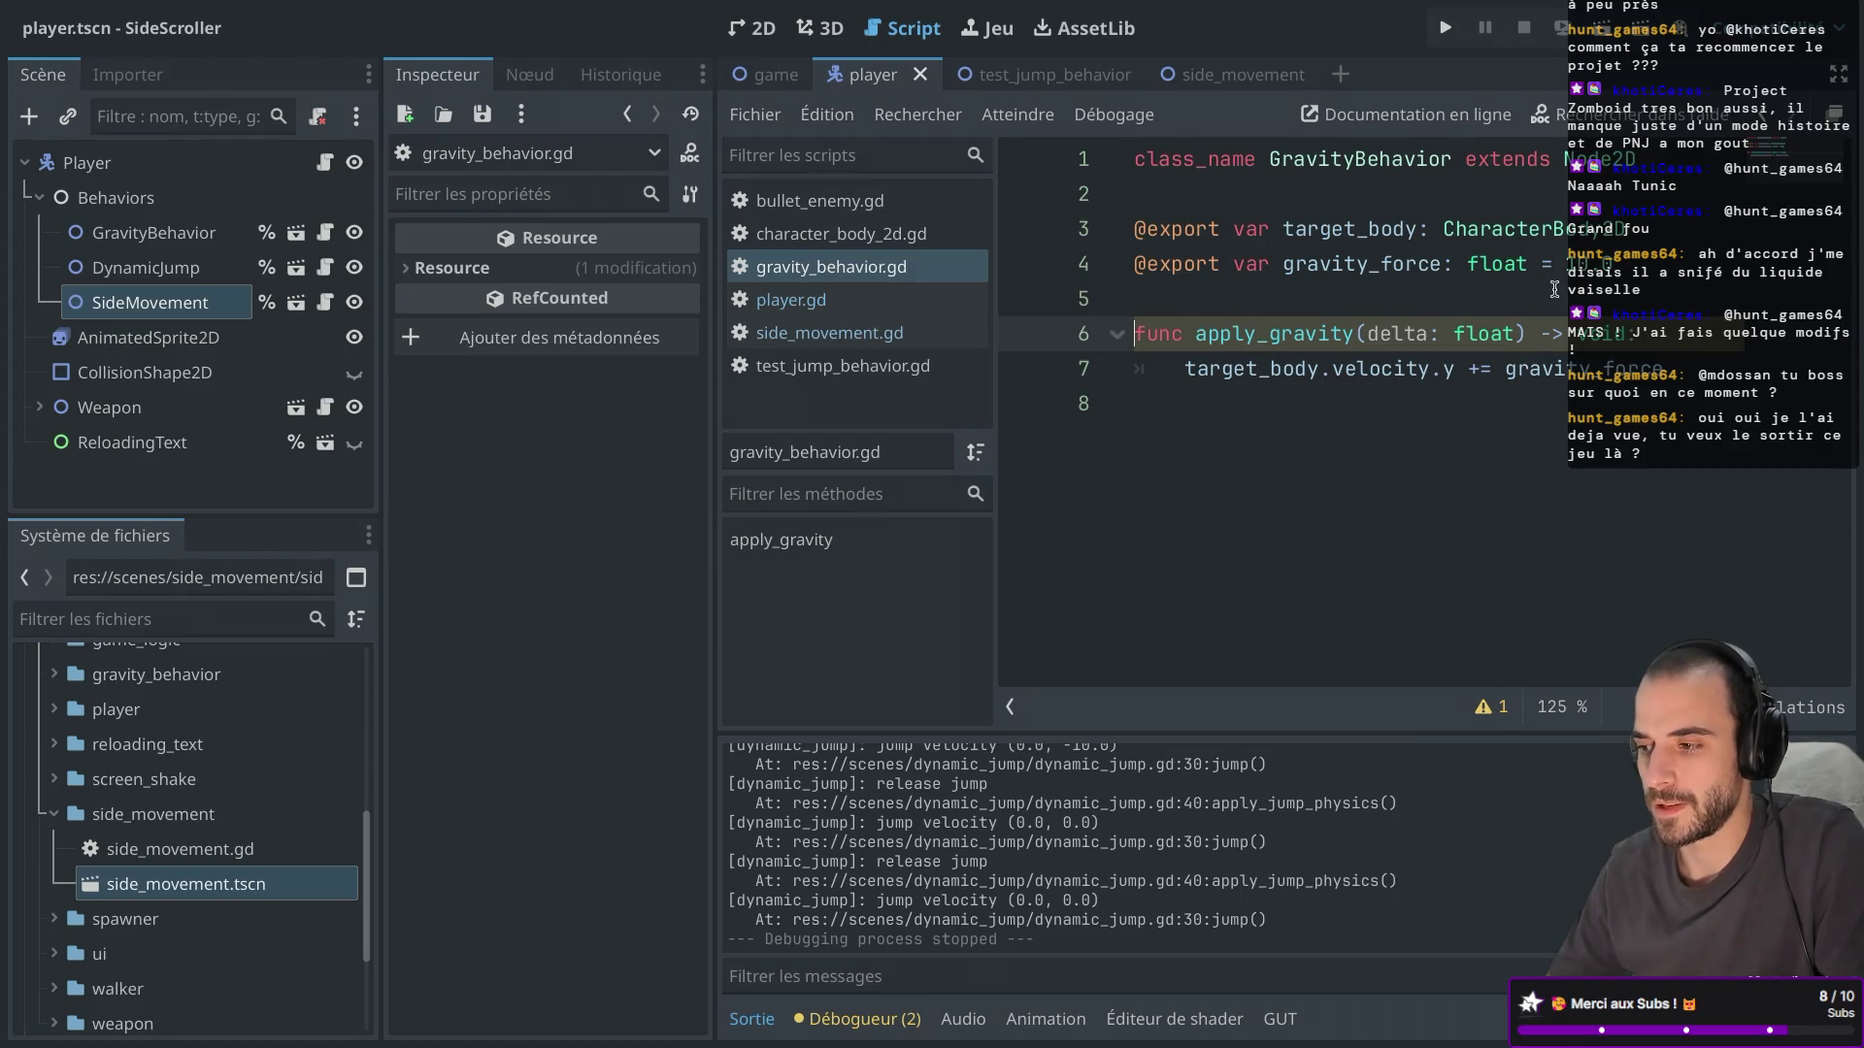
click(1594, 264)
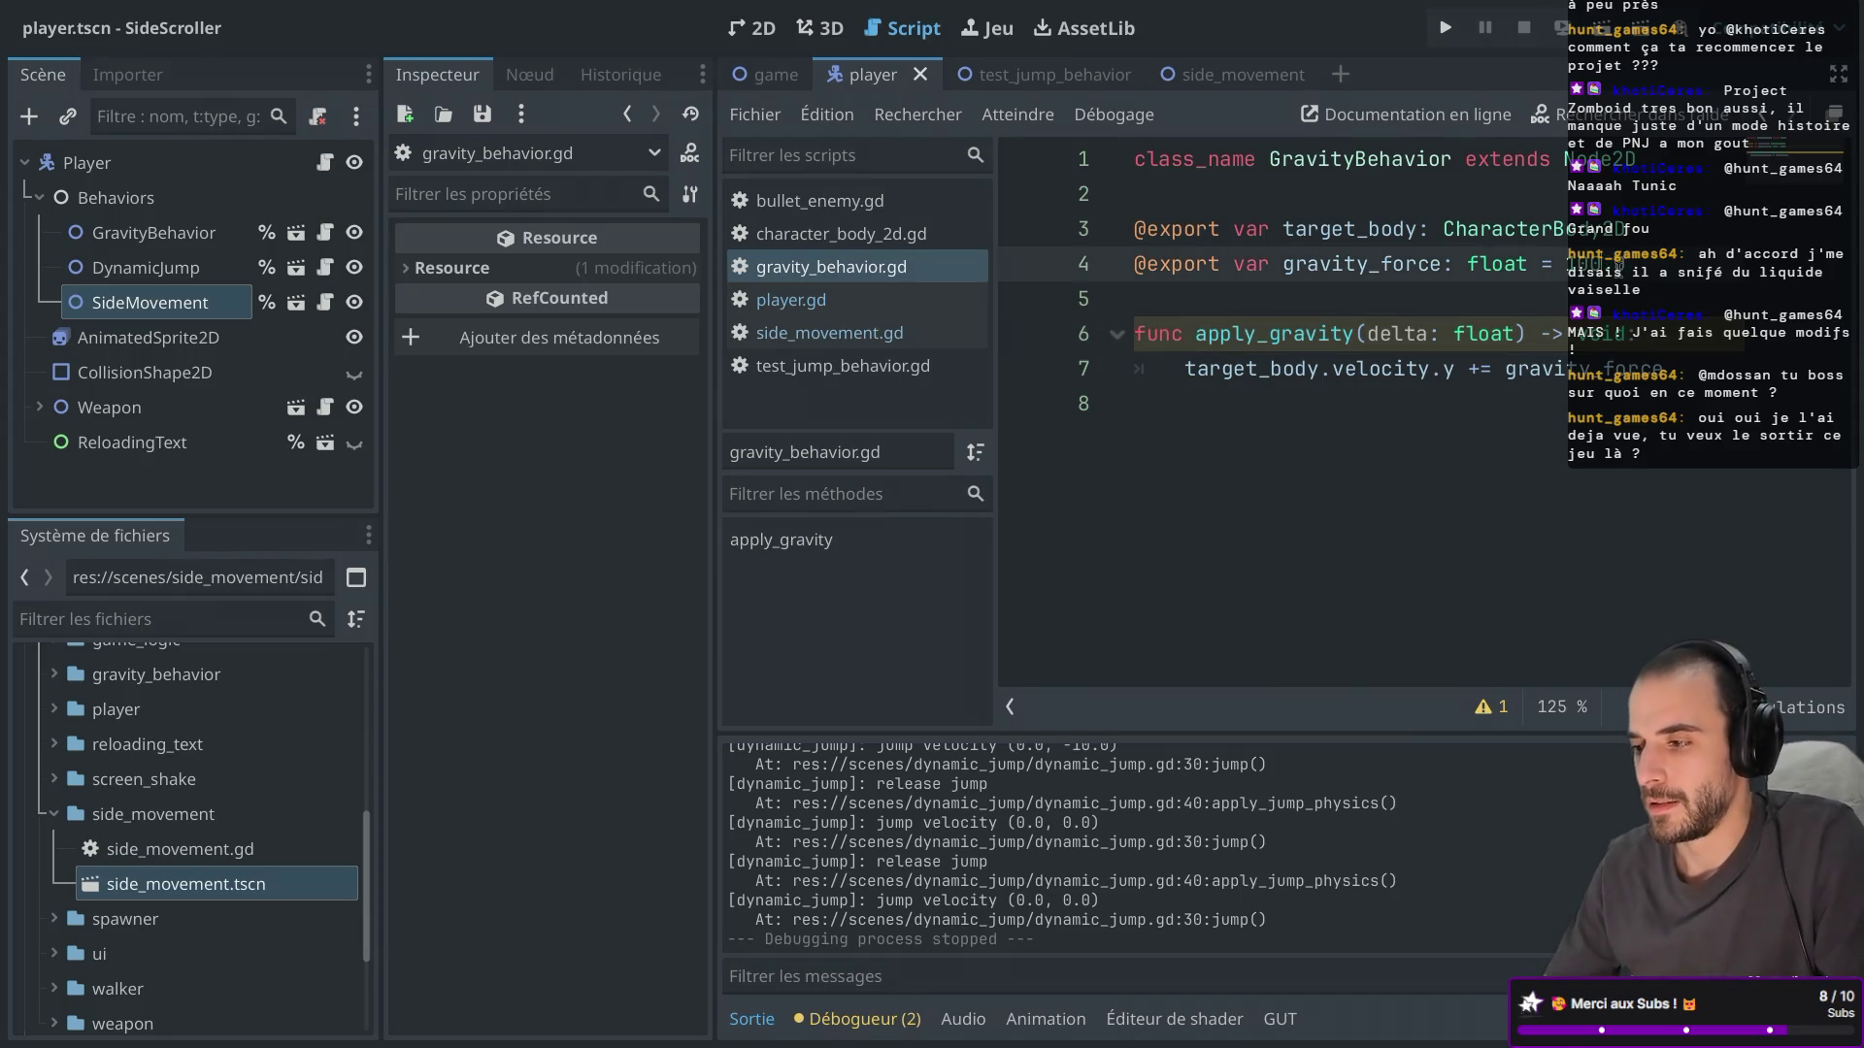
click(1537, 333)
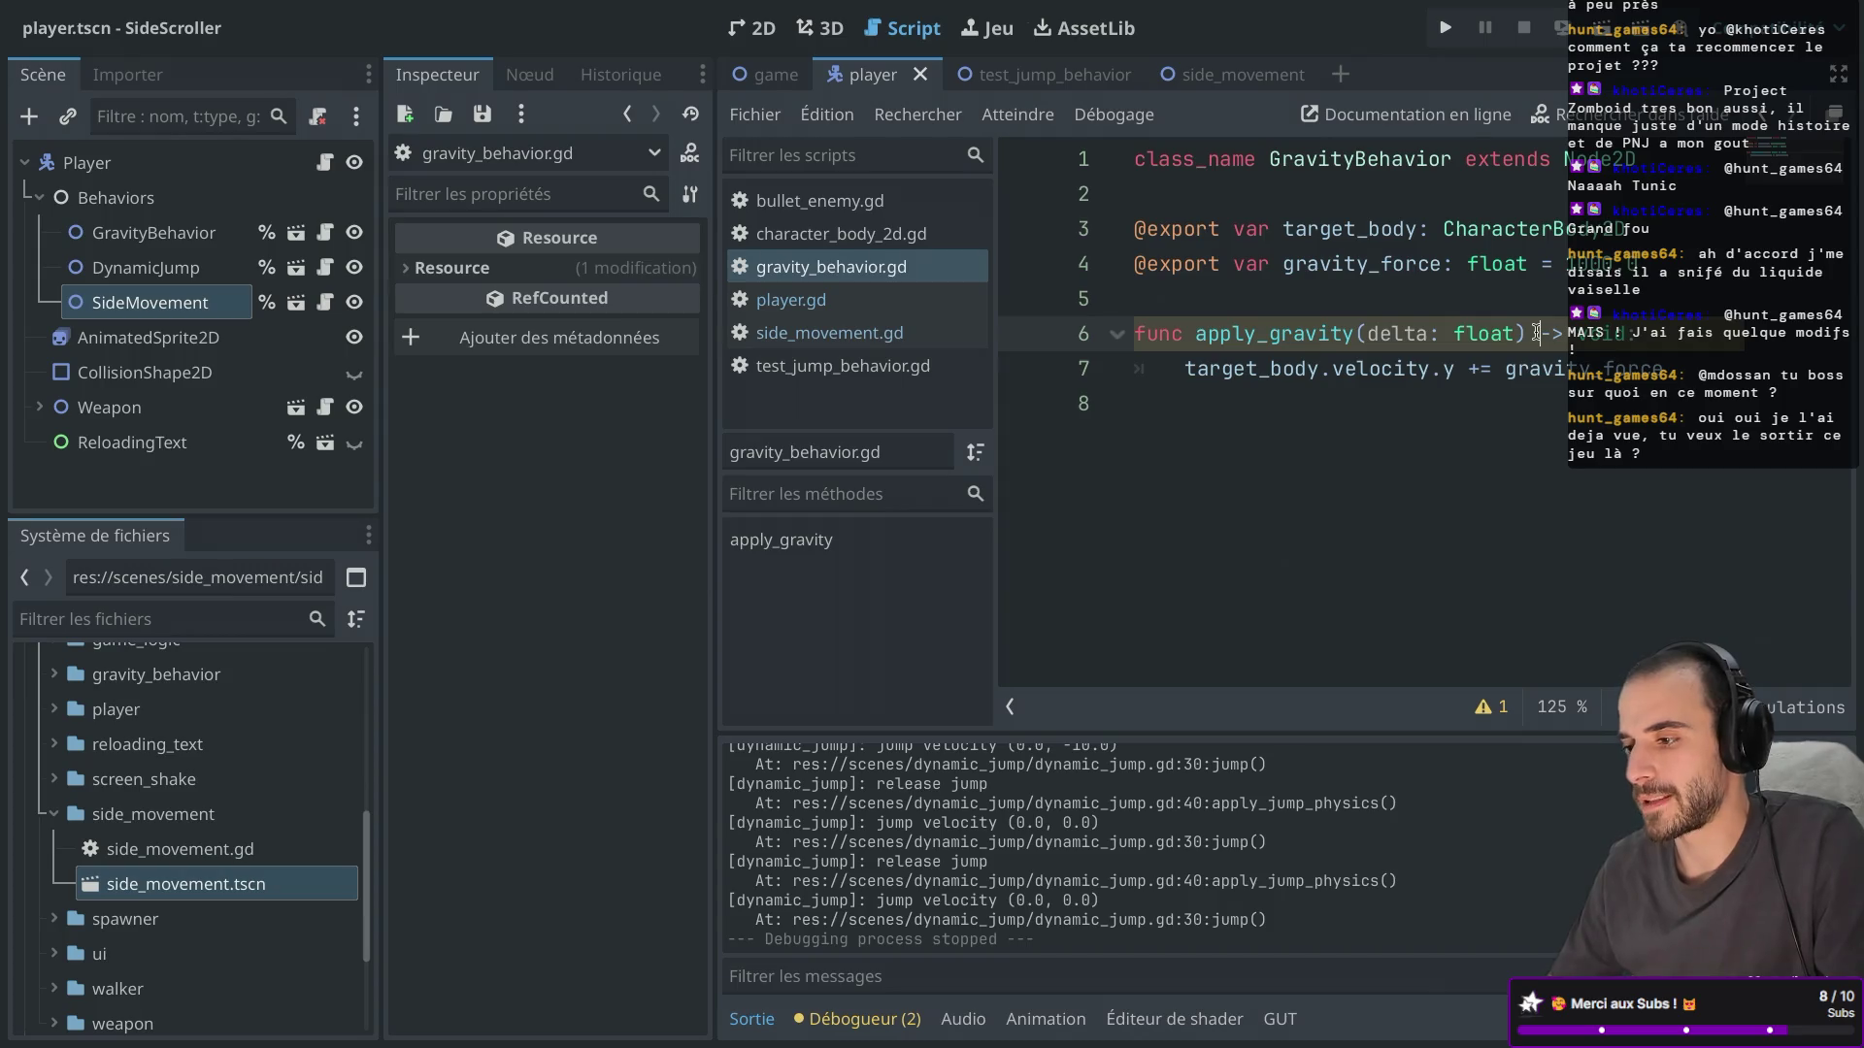
Briefly run the game walking right, stop it, and select GravityBehavior showing Gravity Force 1000.0.
click(1445, 28)
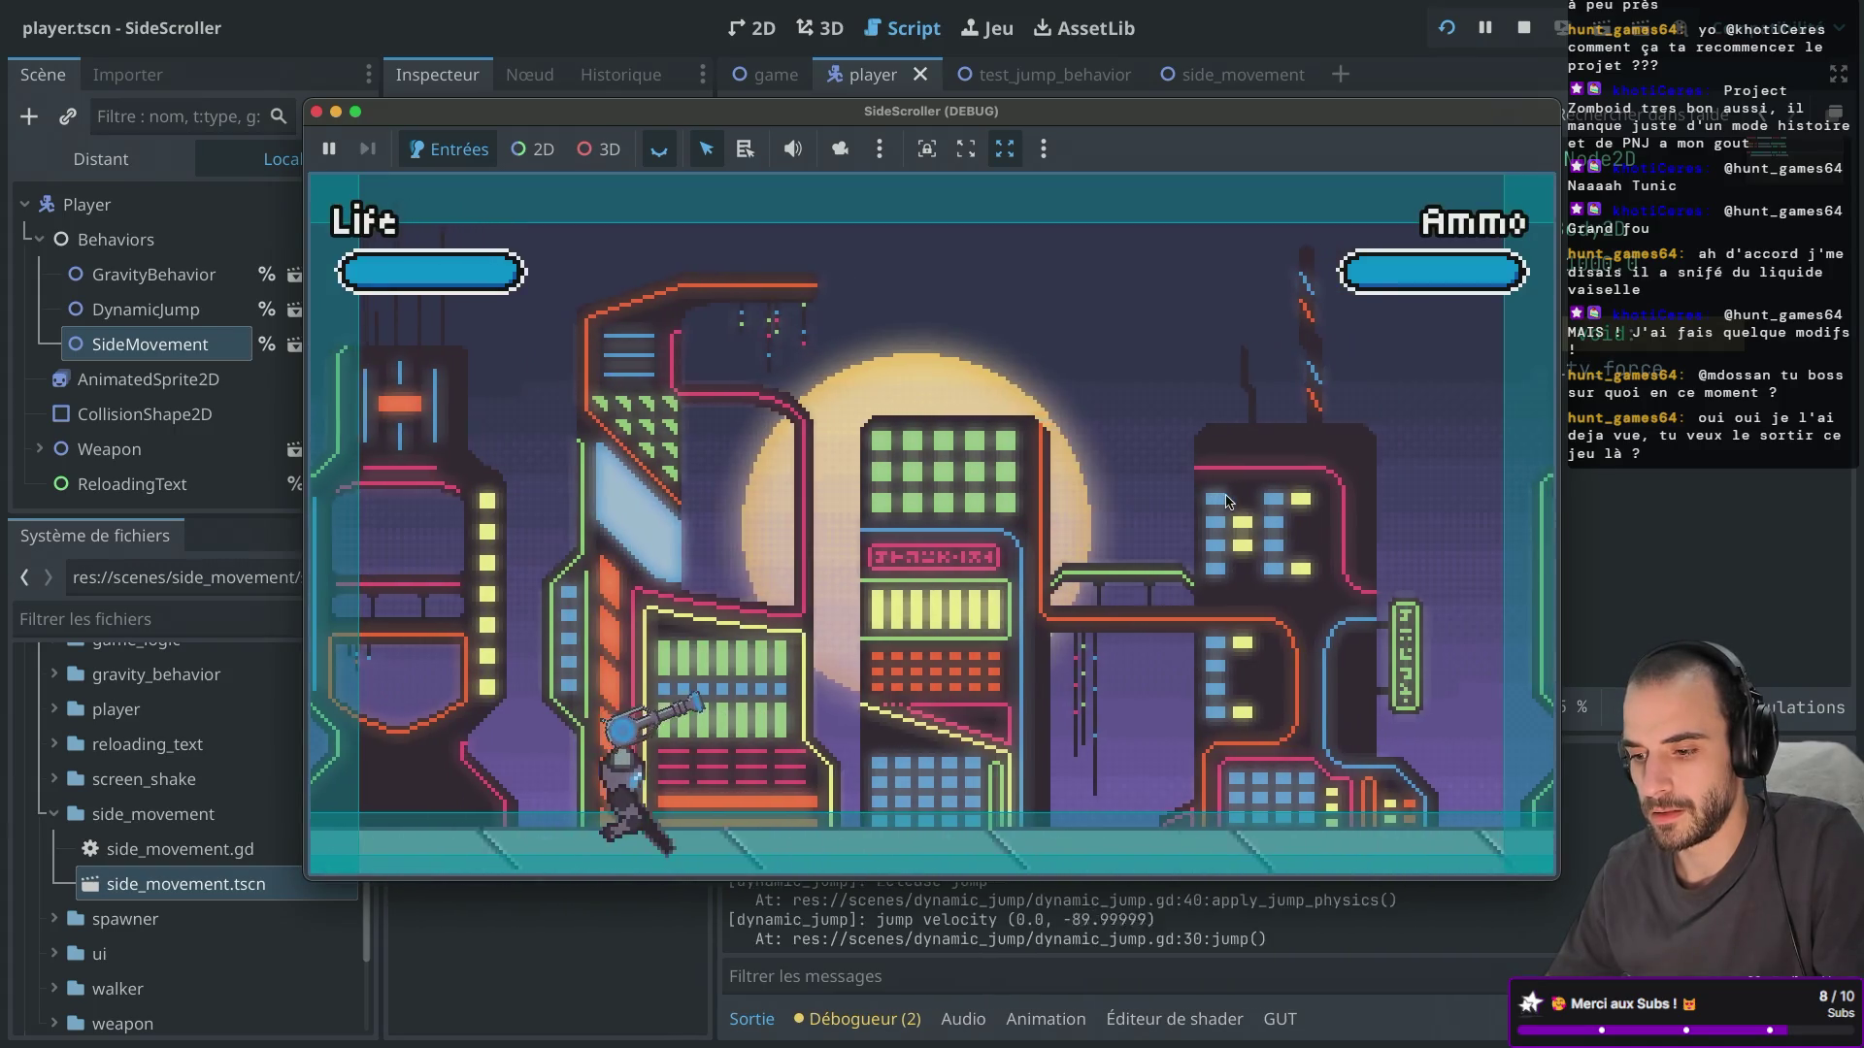
key(Right)
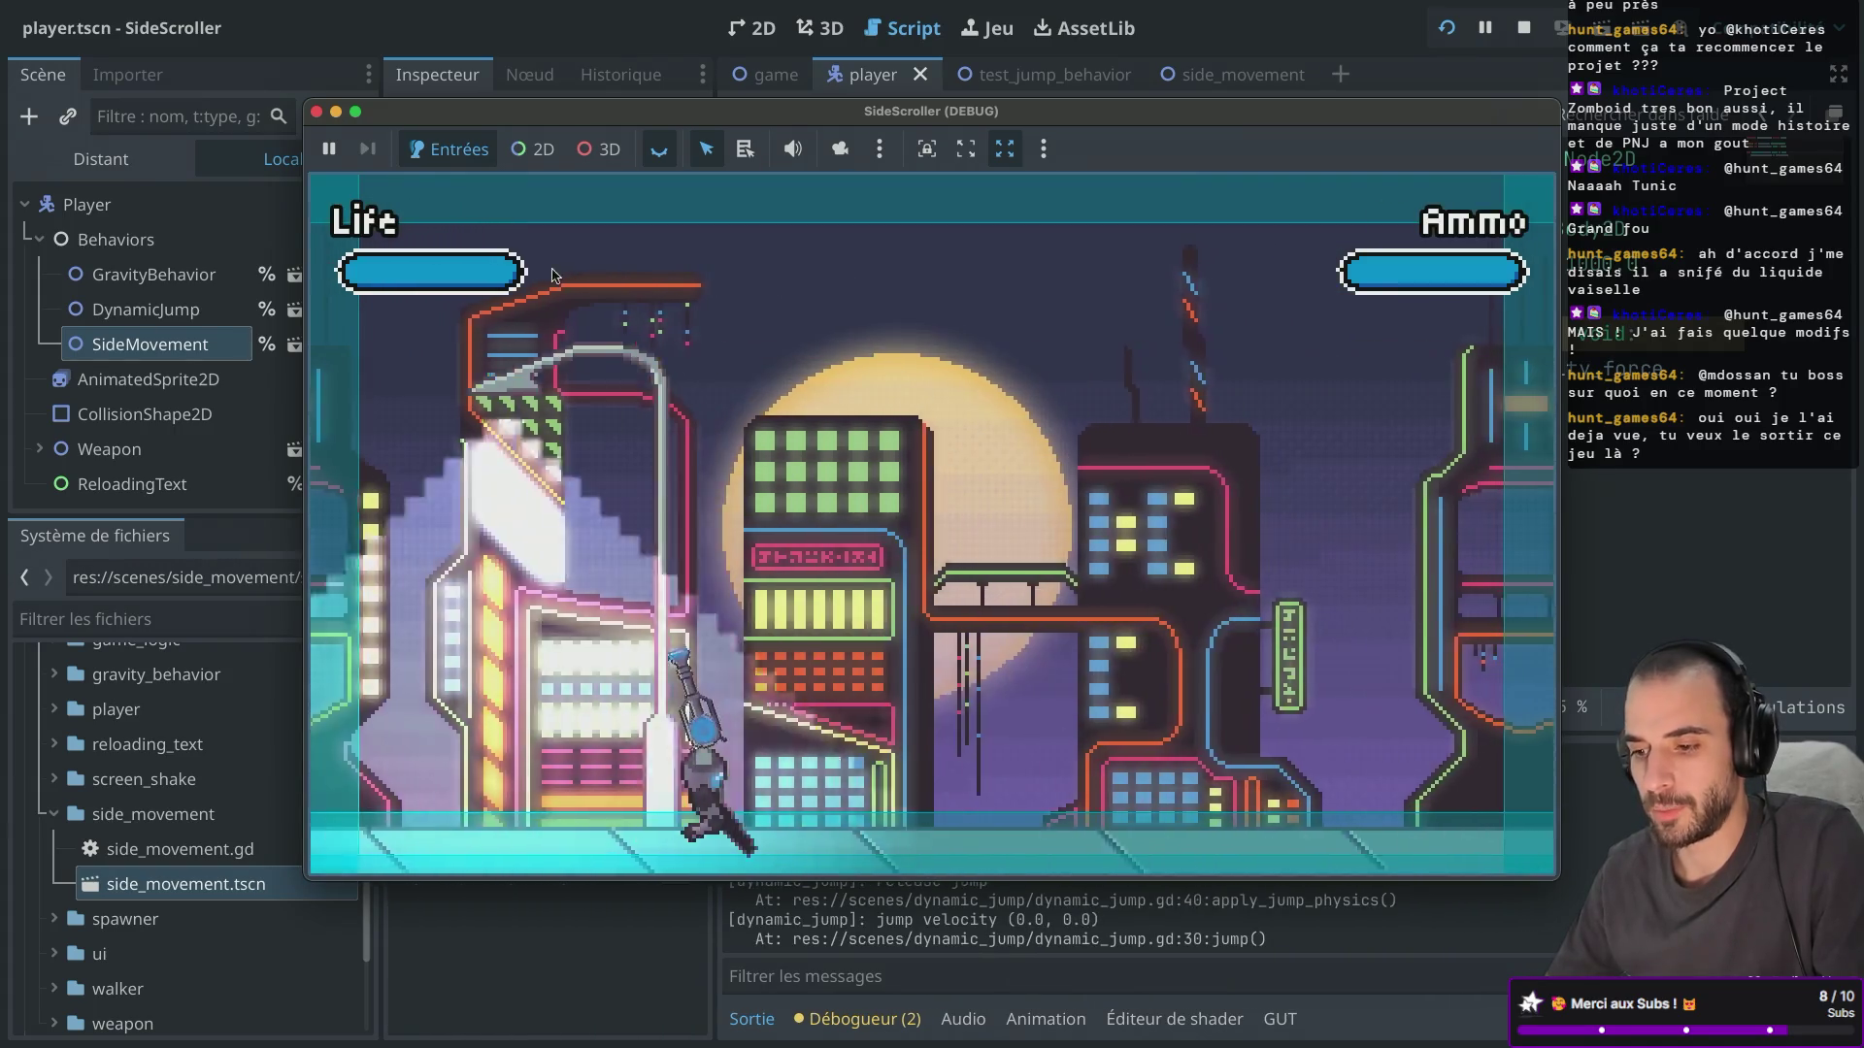
click(315, 110)
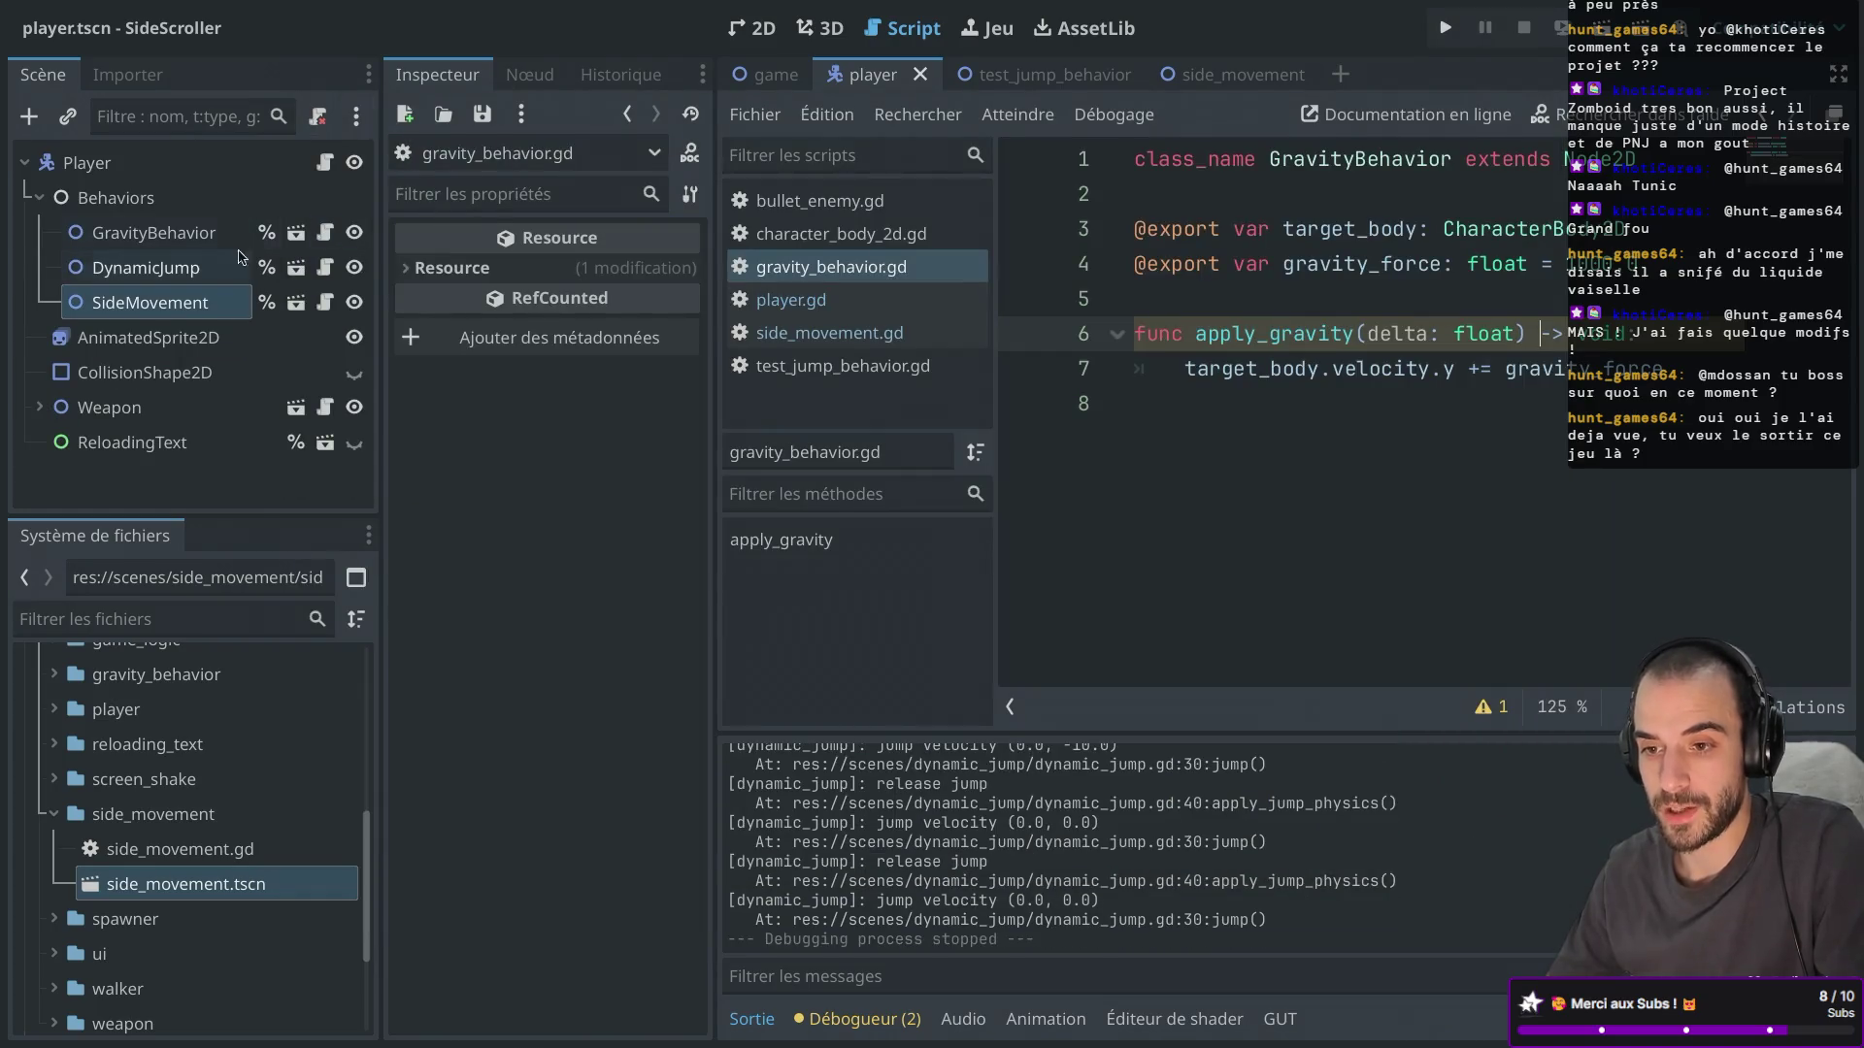
click(191, 235)
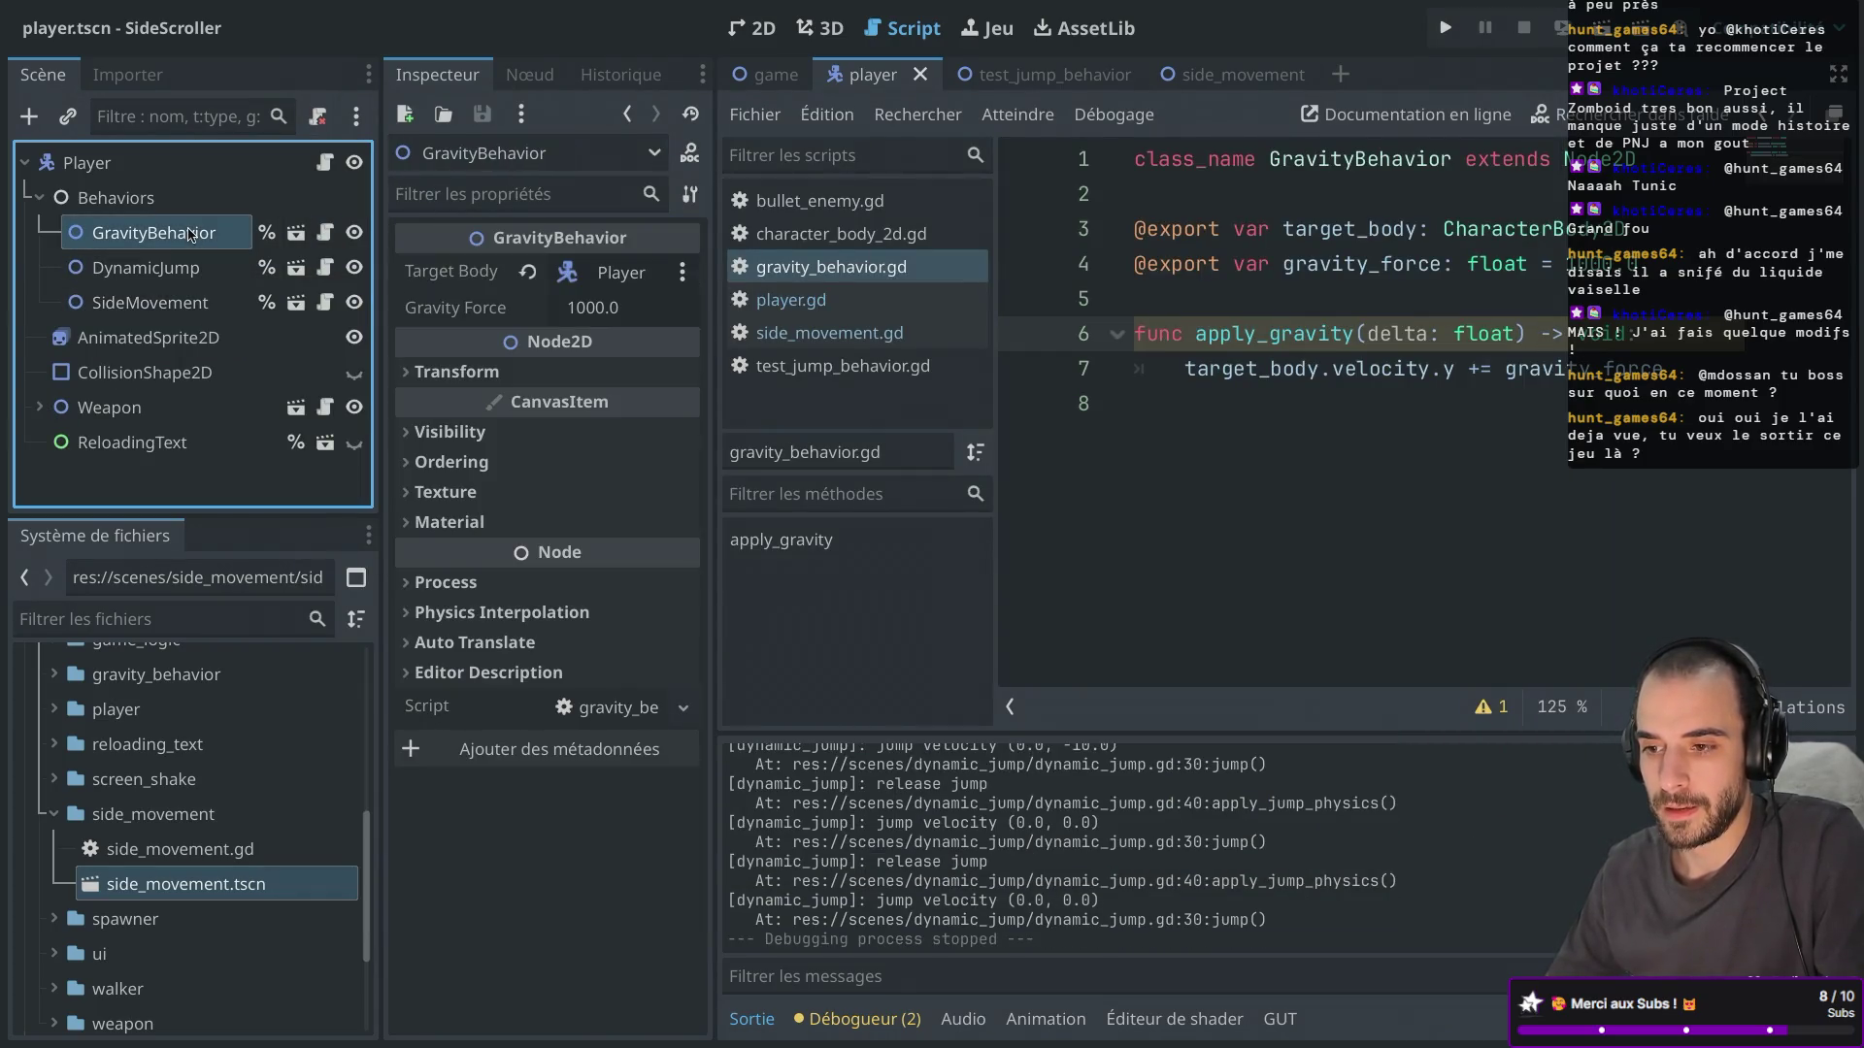
Select DynamicJump to show Jump Force 100.0, its Jump Curve and Jumpable Frames 10.
click(181, 268)
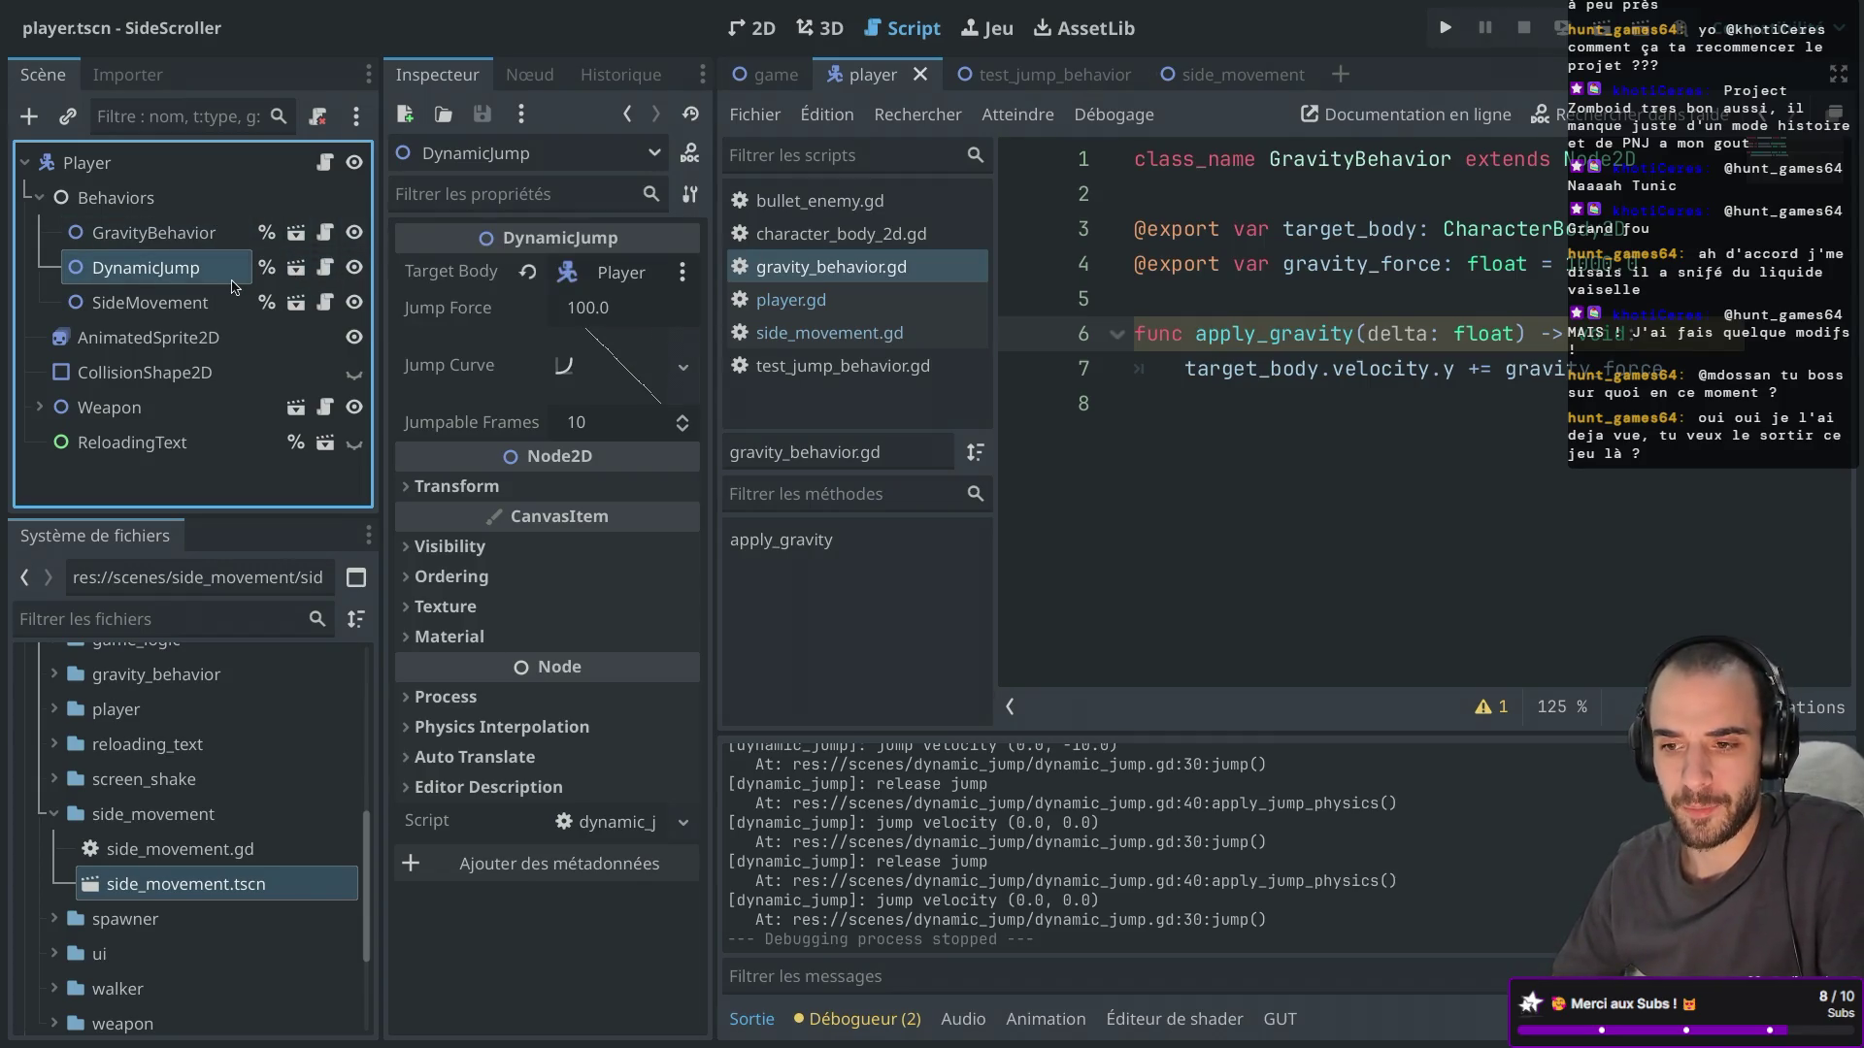
Open dynamic_jump.gd and test jumping while moving right at jump force 30000.0.
click(328, 274)
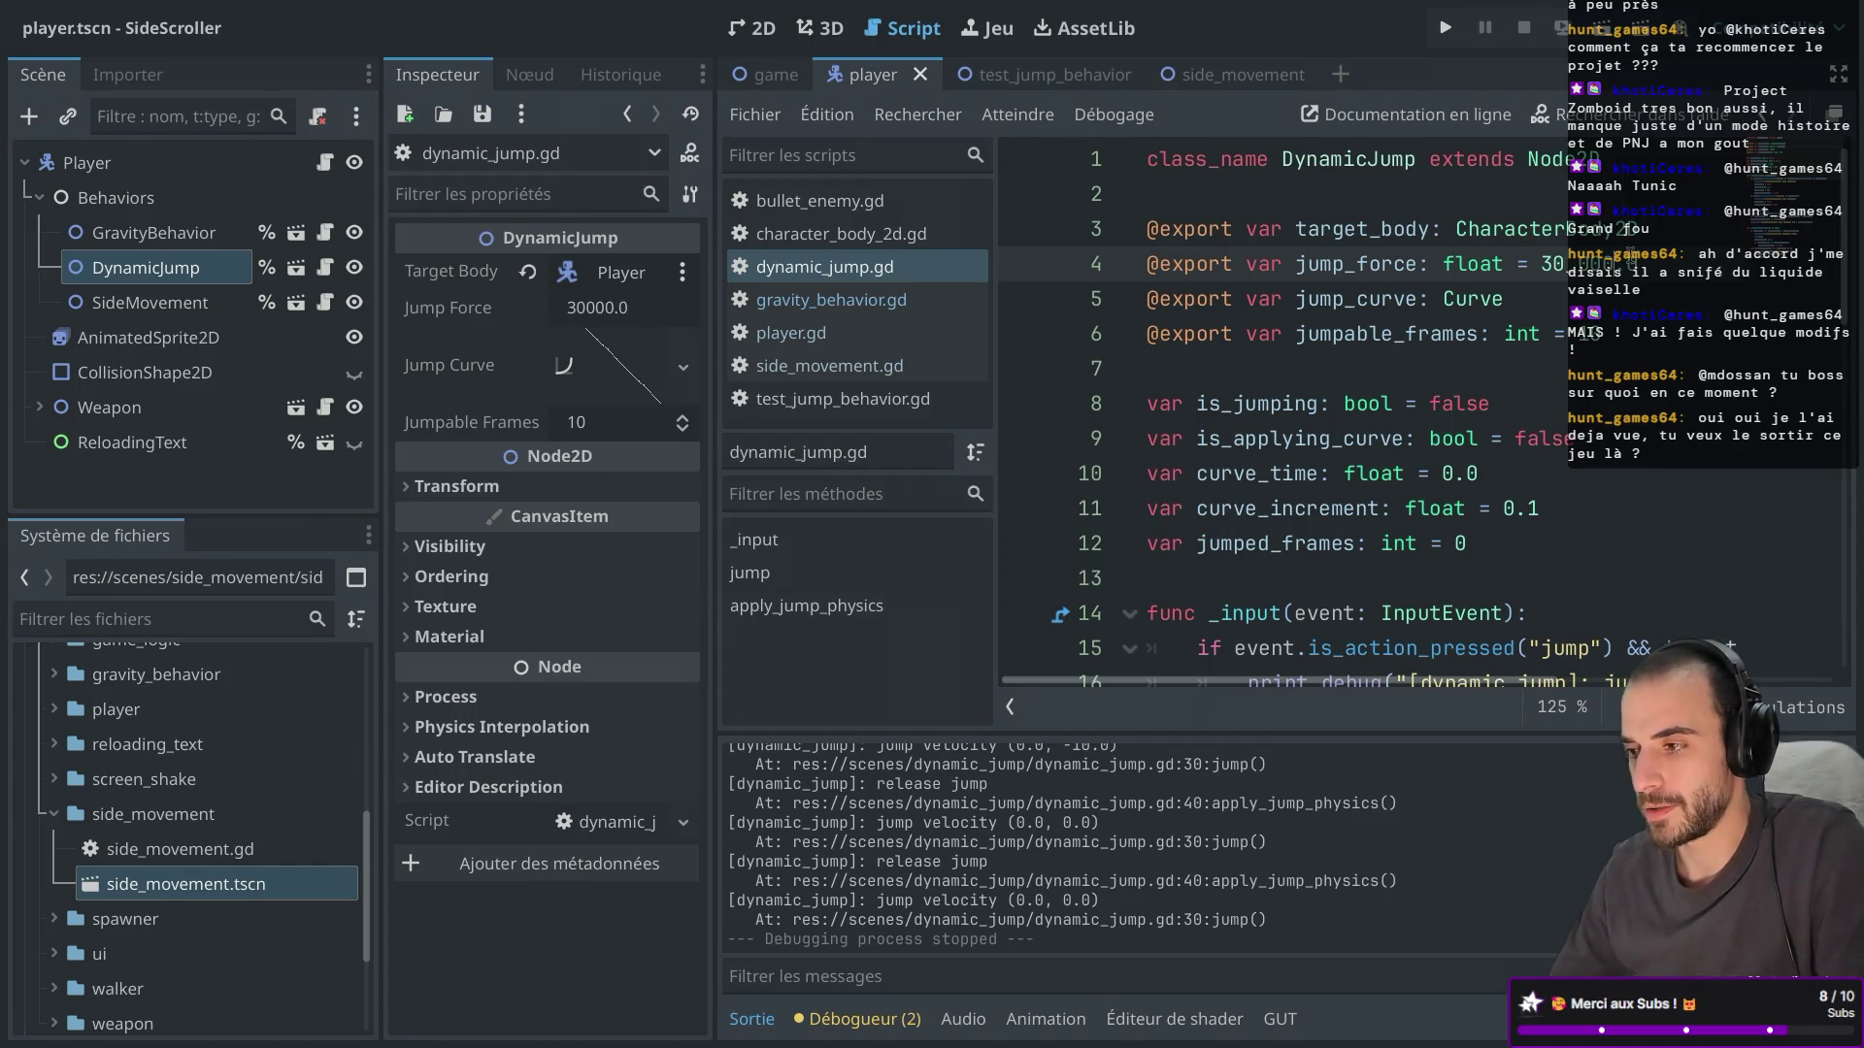
key(F5)
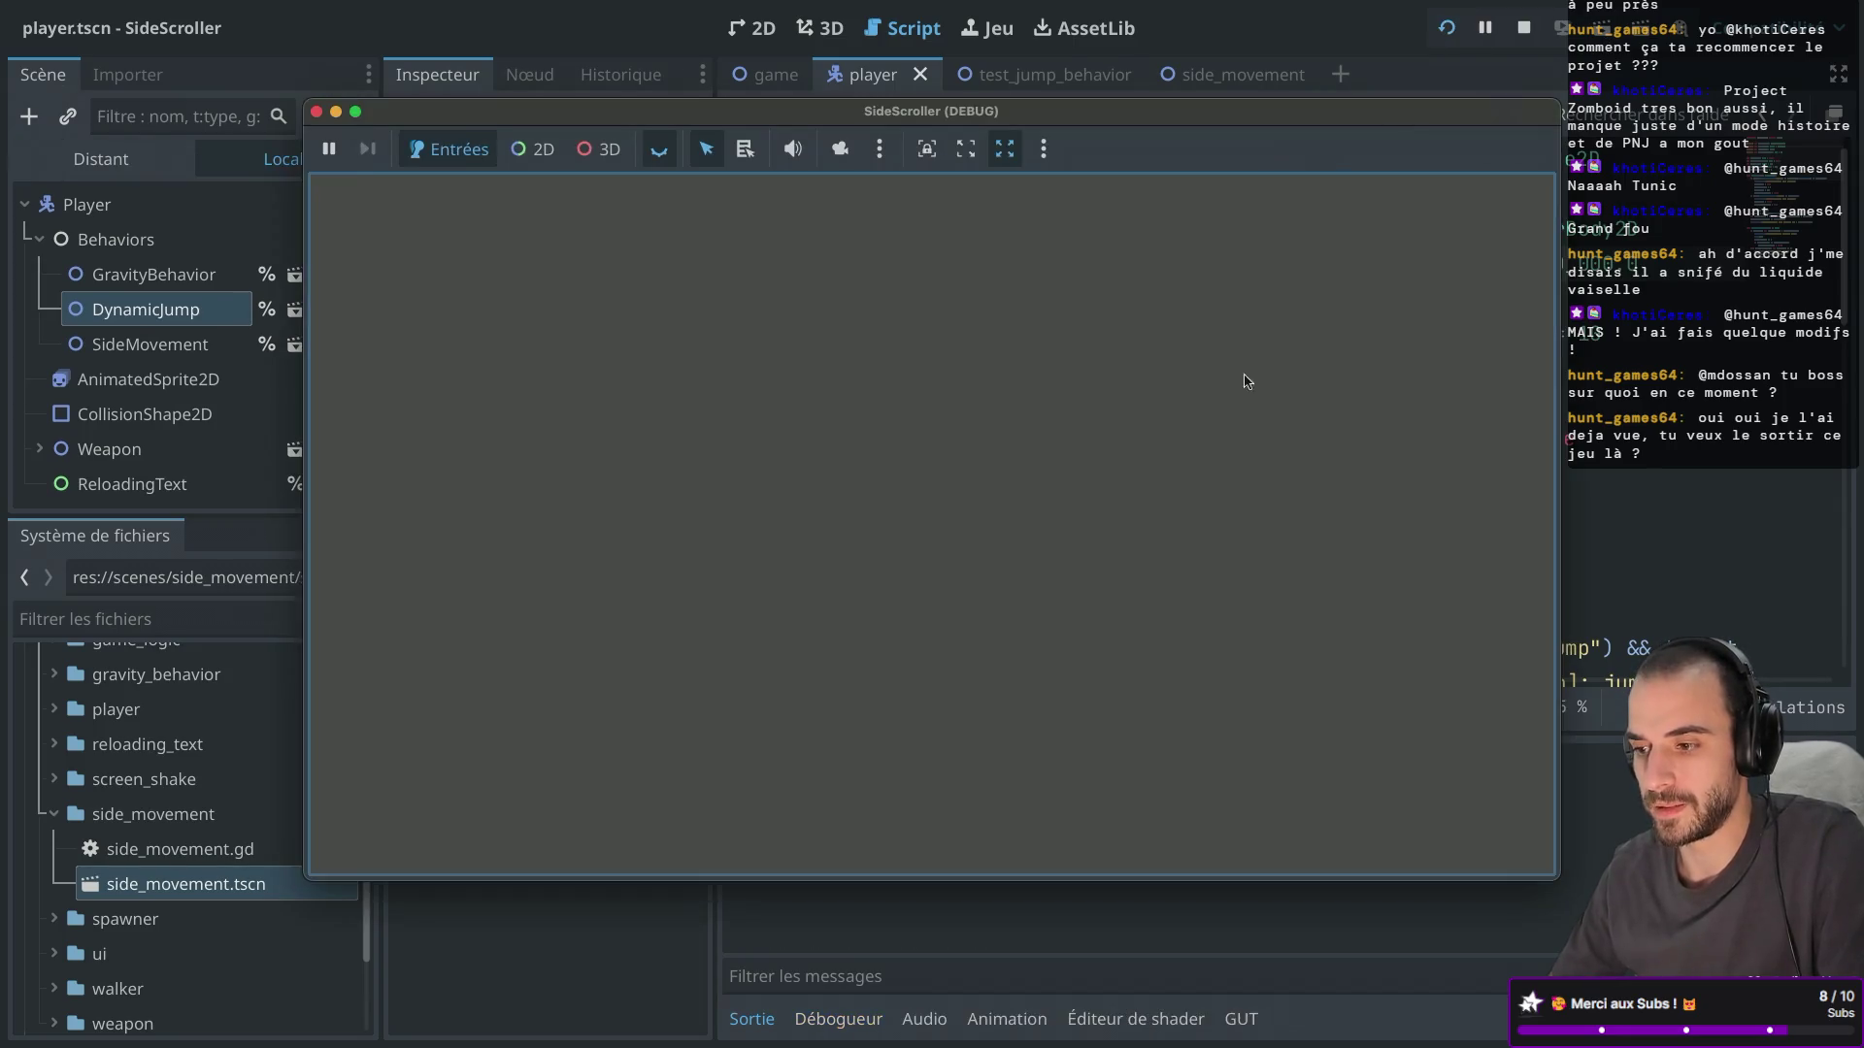
key(Right)
key(space)
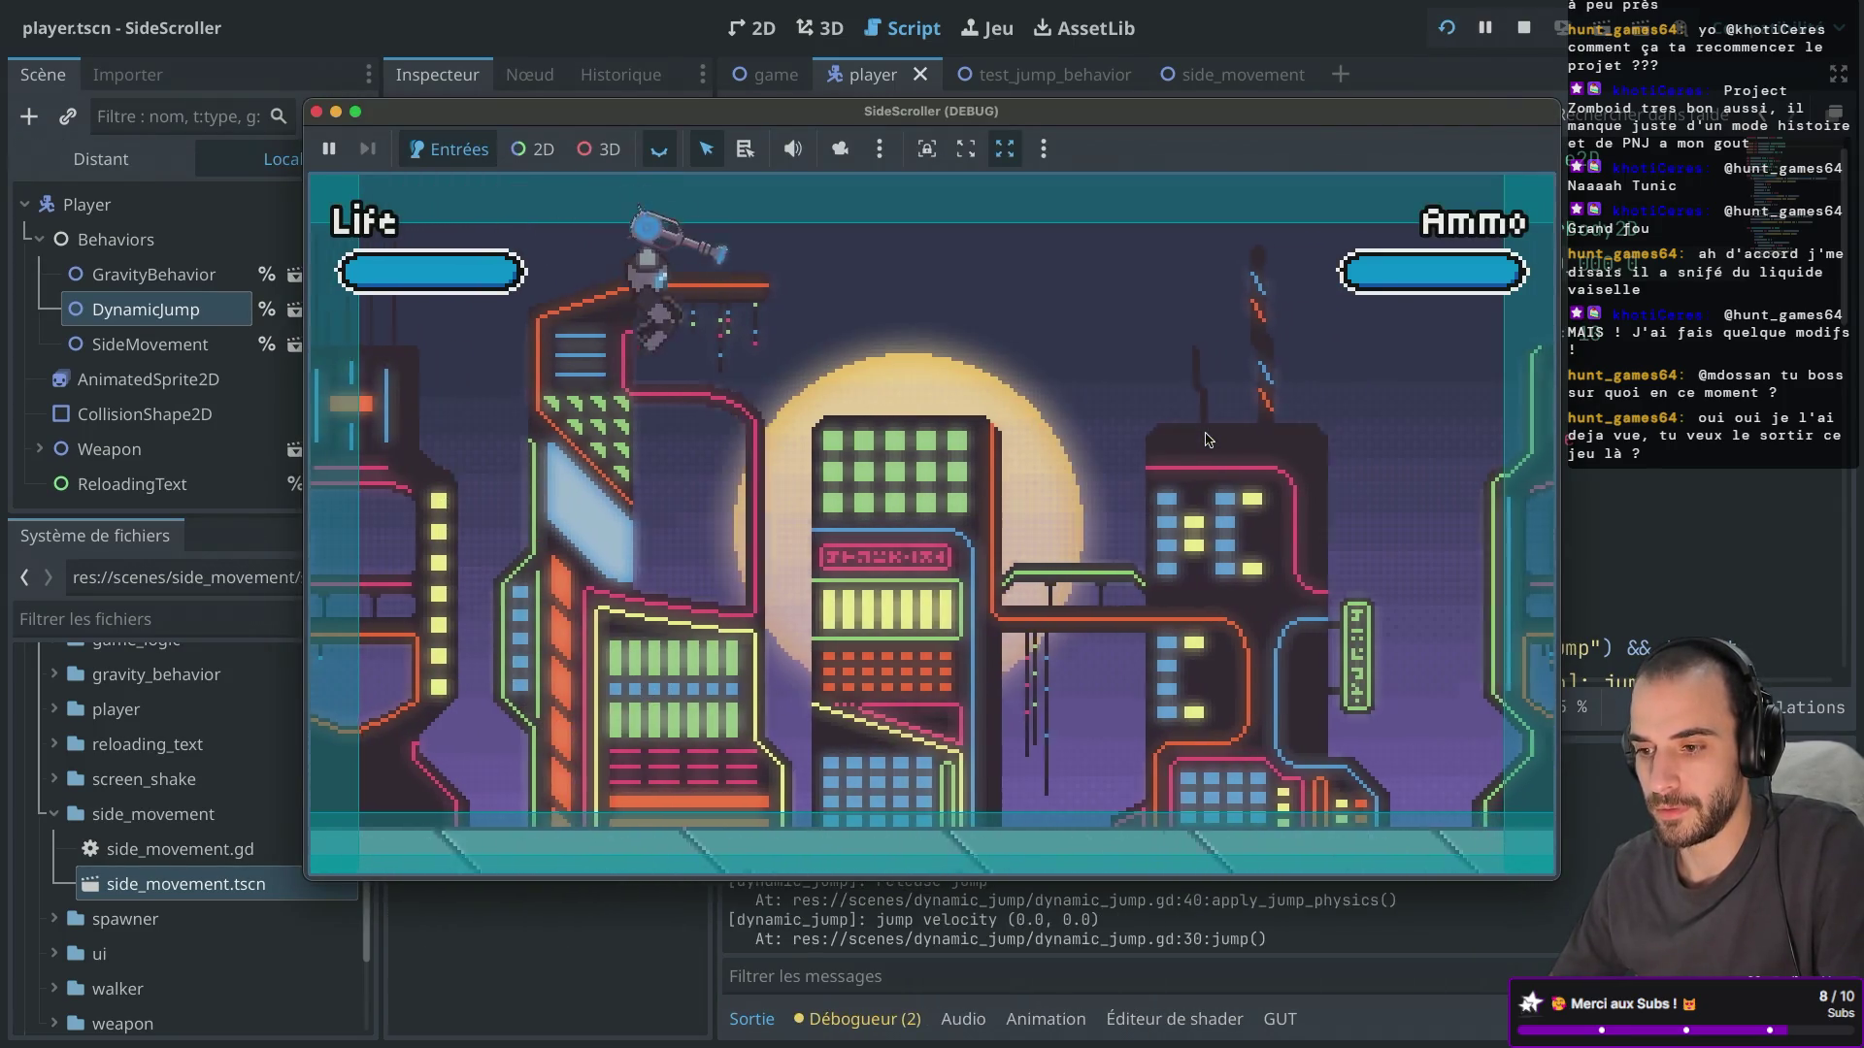
key(space)
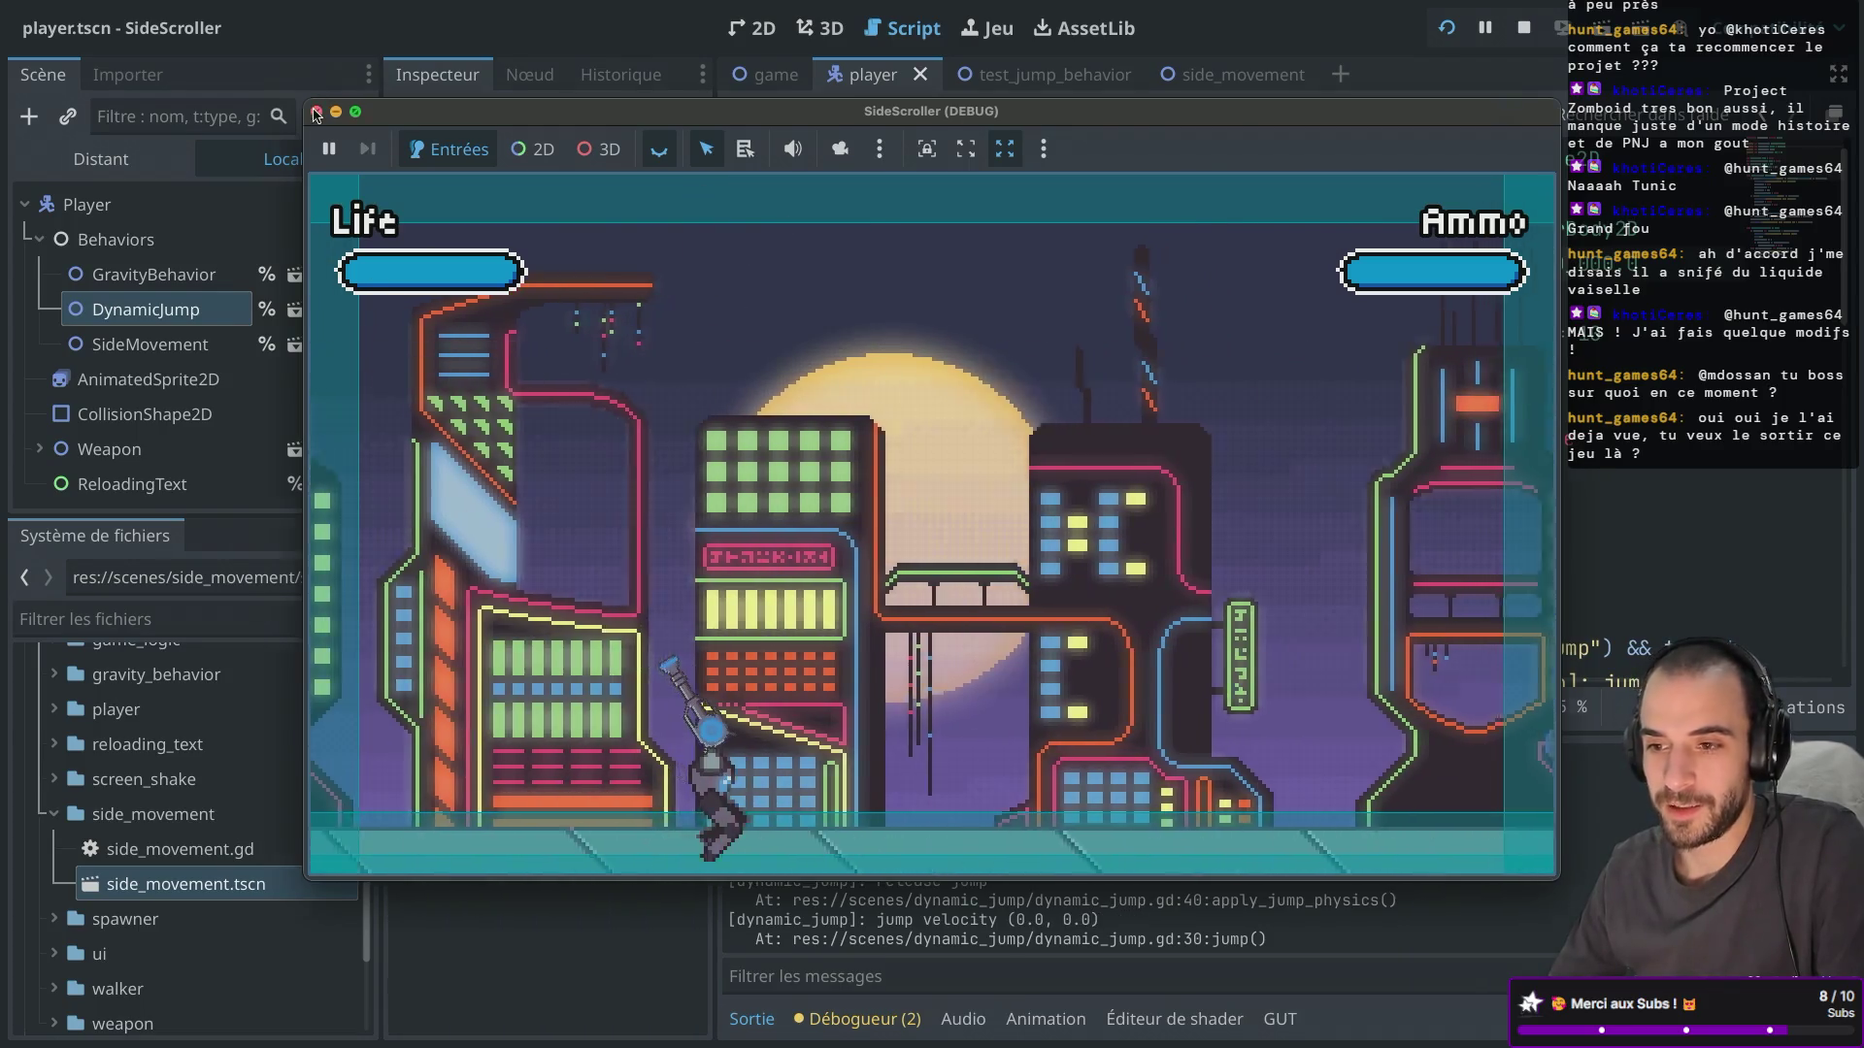
Stop the test run and start lowering the jump_force default from 30000.0.
key(F8)
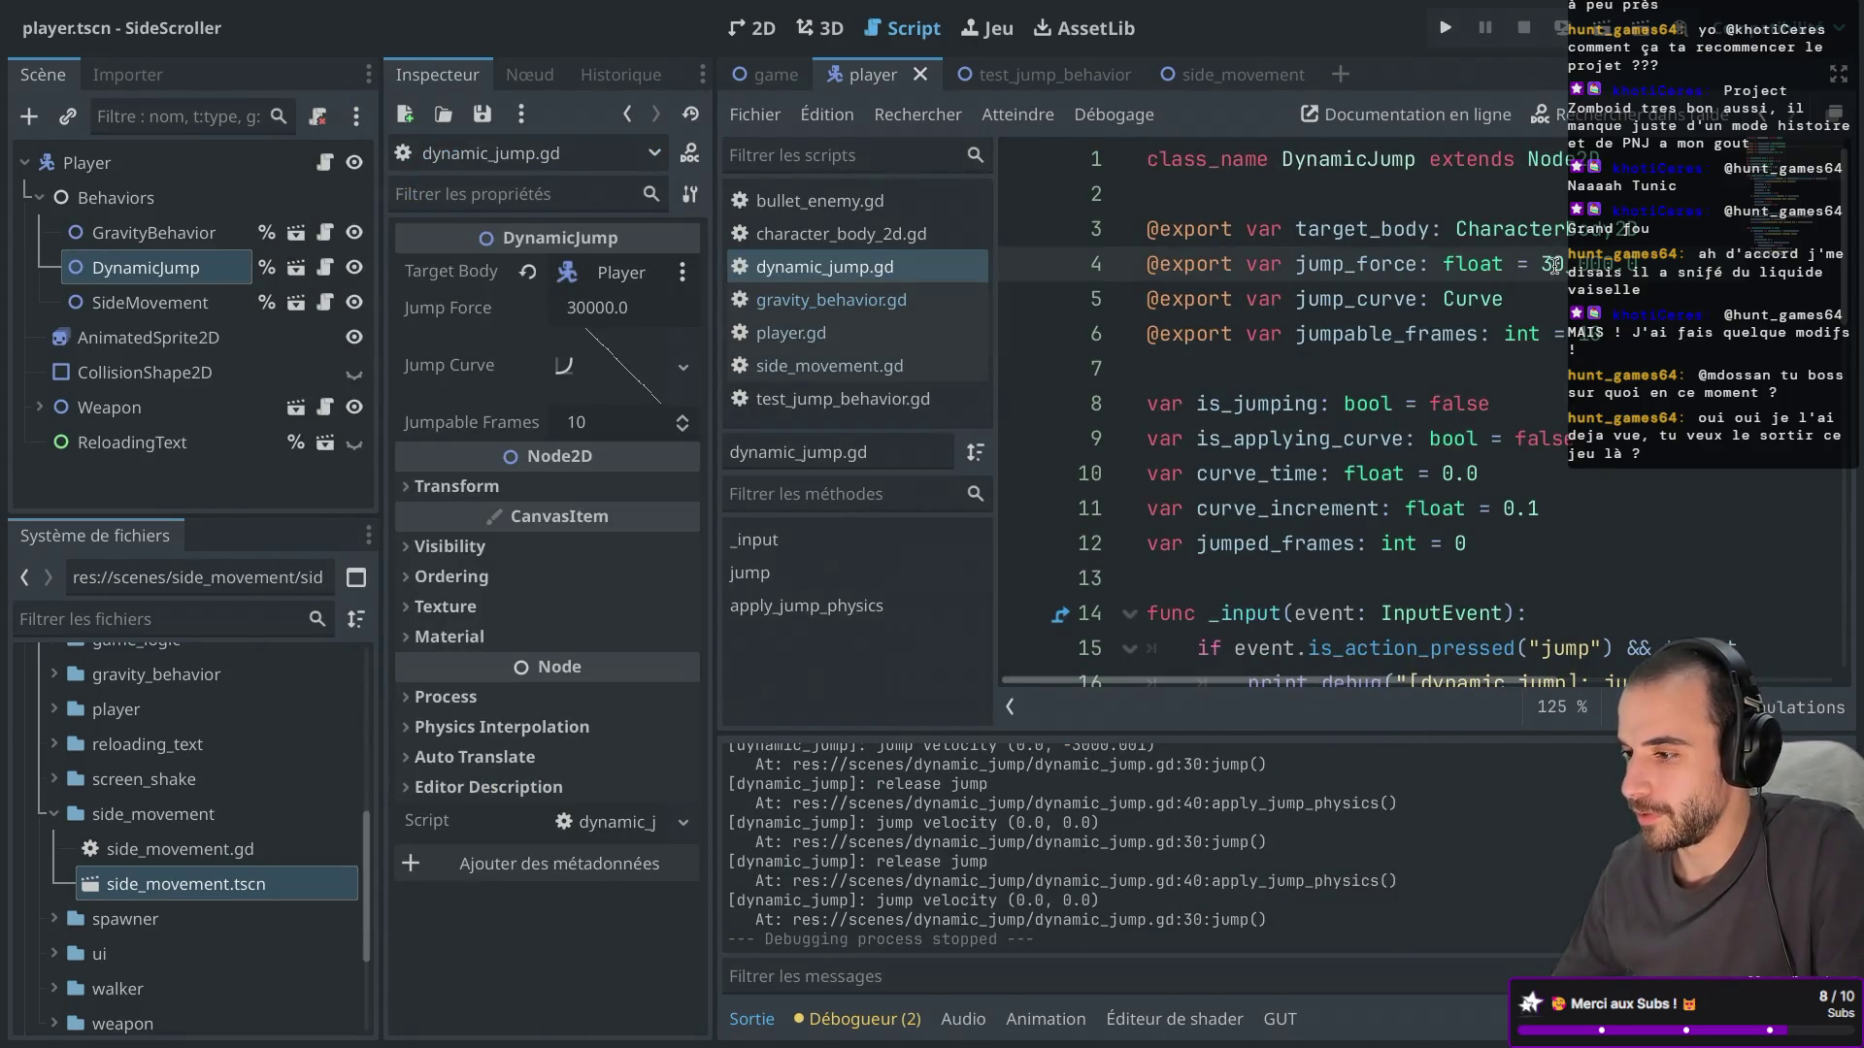
click(1554, 264)
key(BackSpace)
Finish the new jump_force value and test jumping while walking right.
text(1)
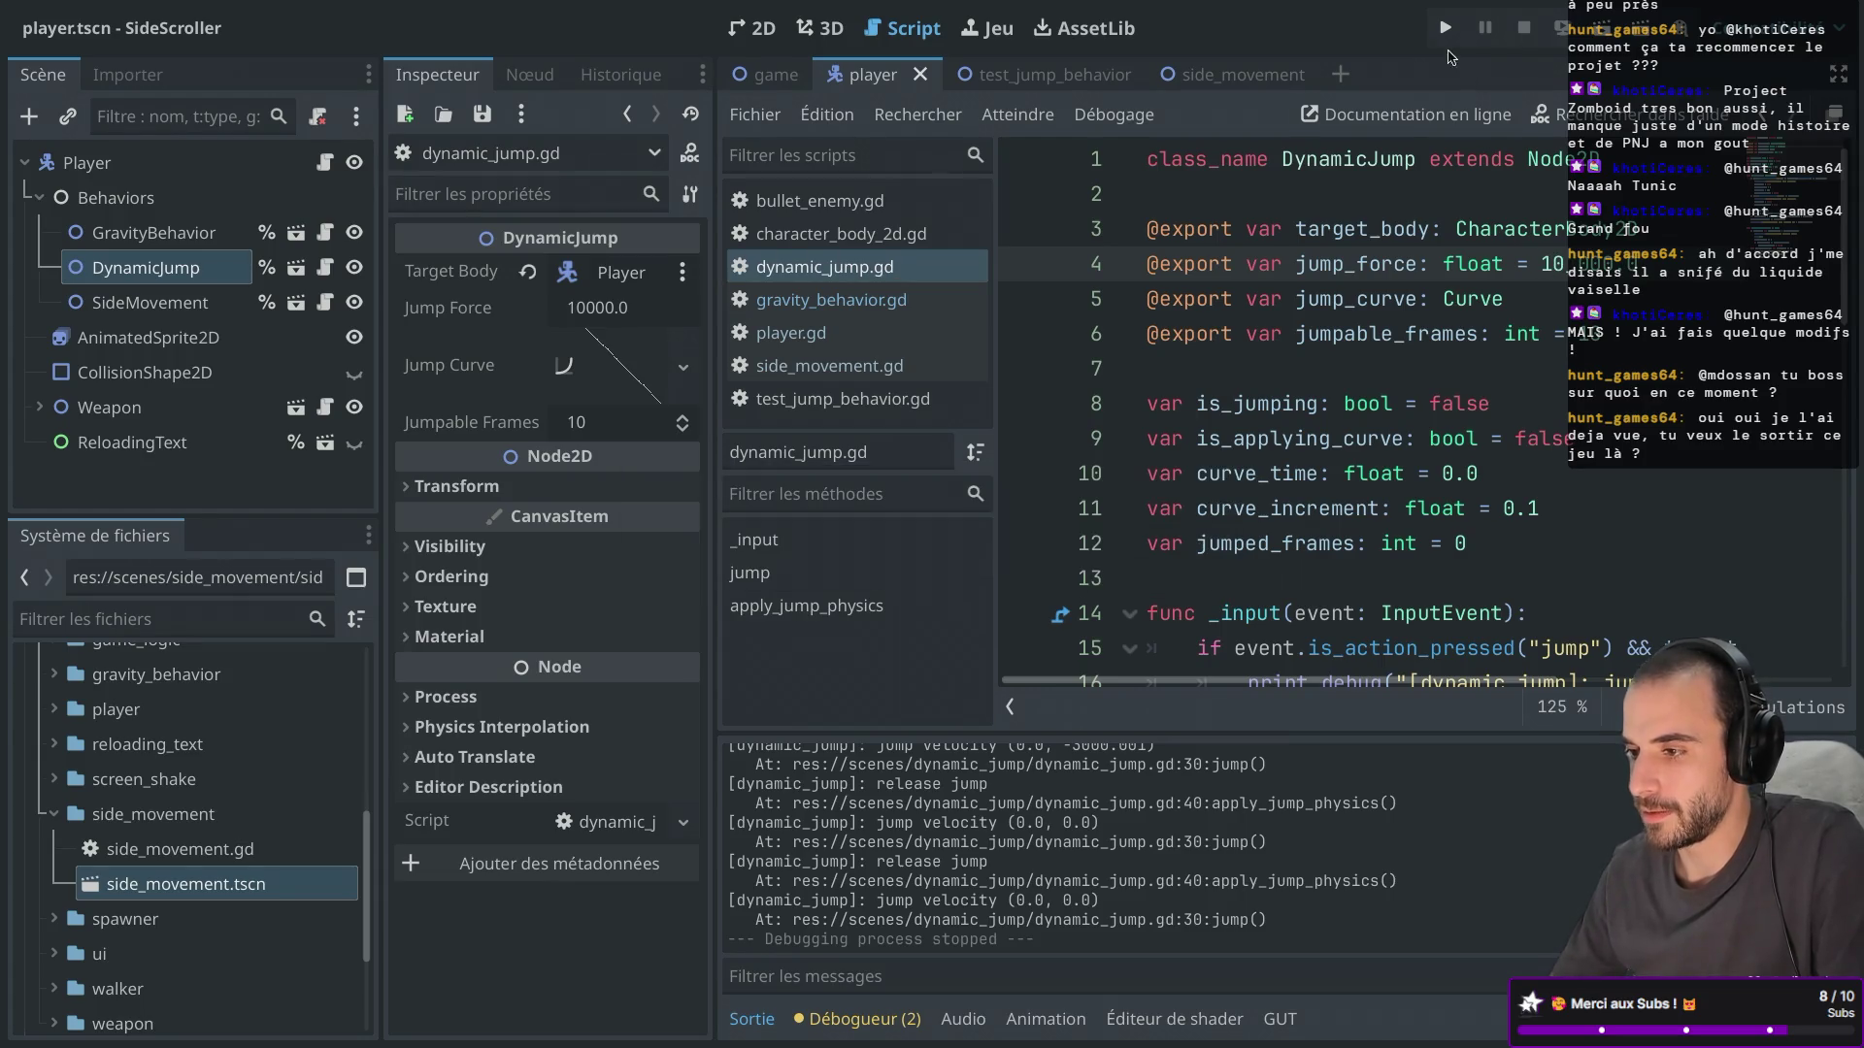
click(1444, 27)
key(space)
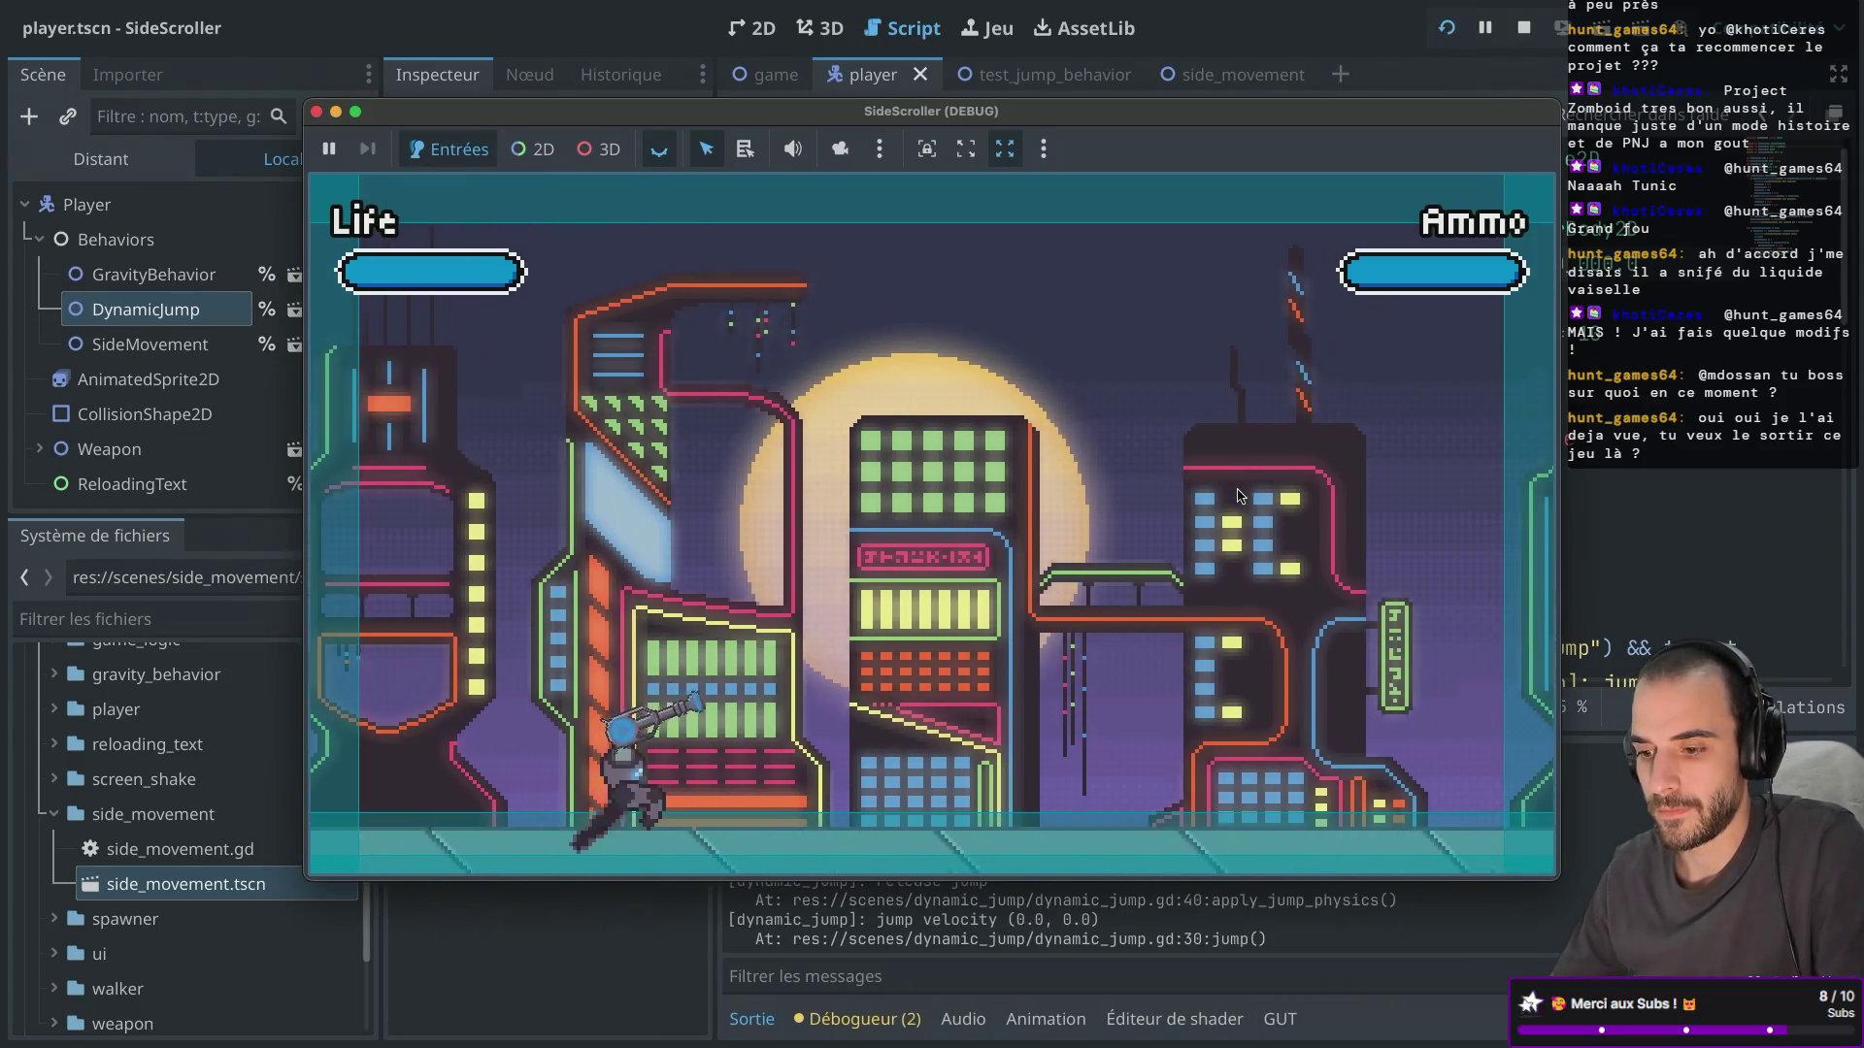
key(d)
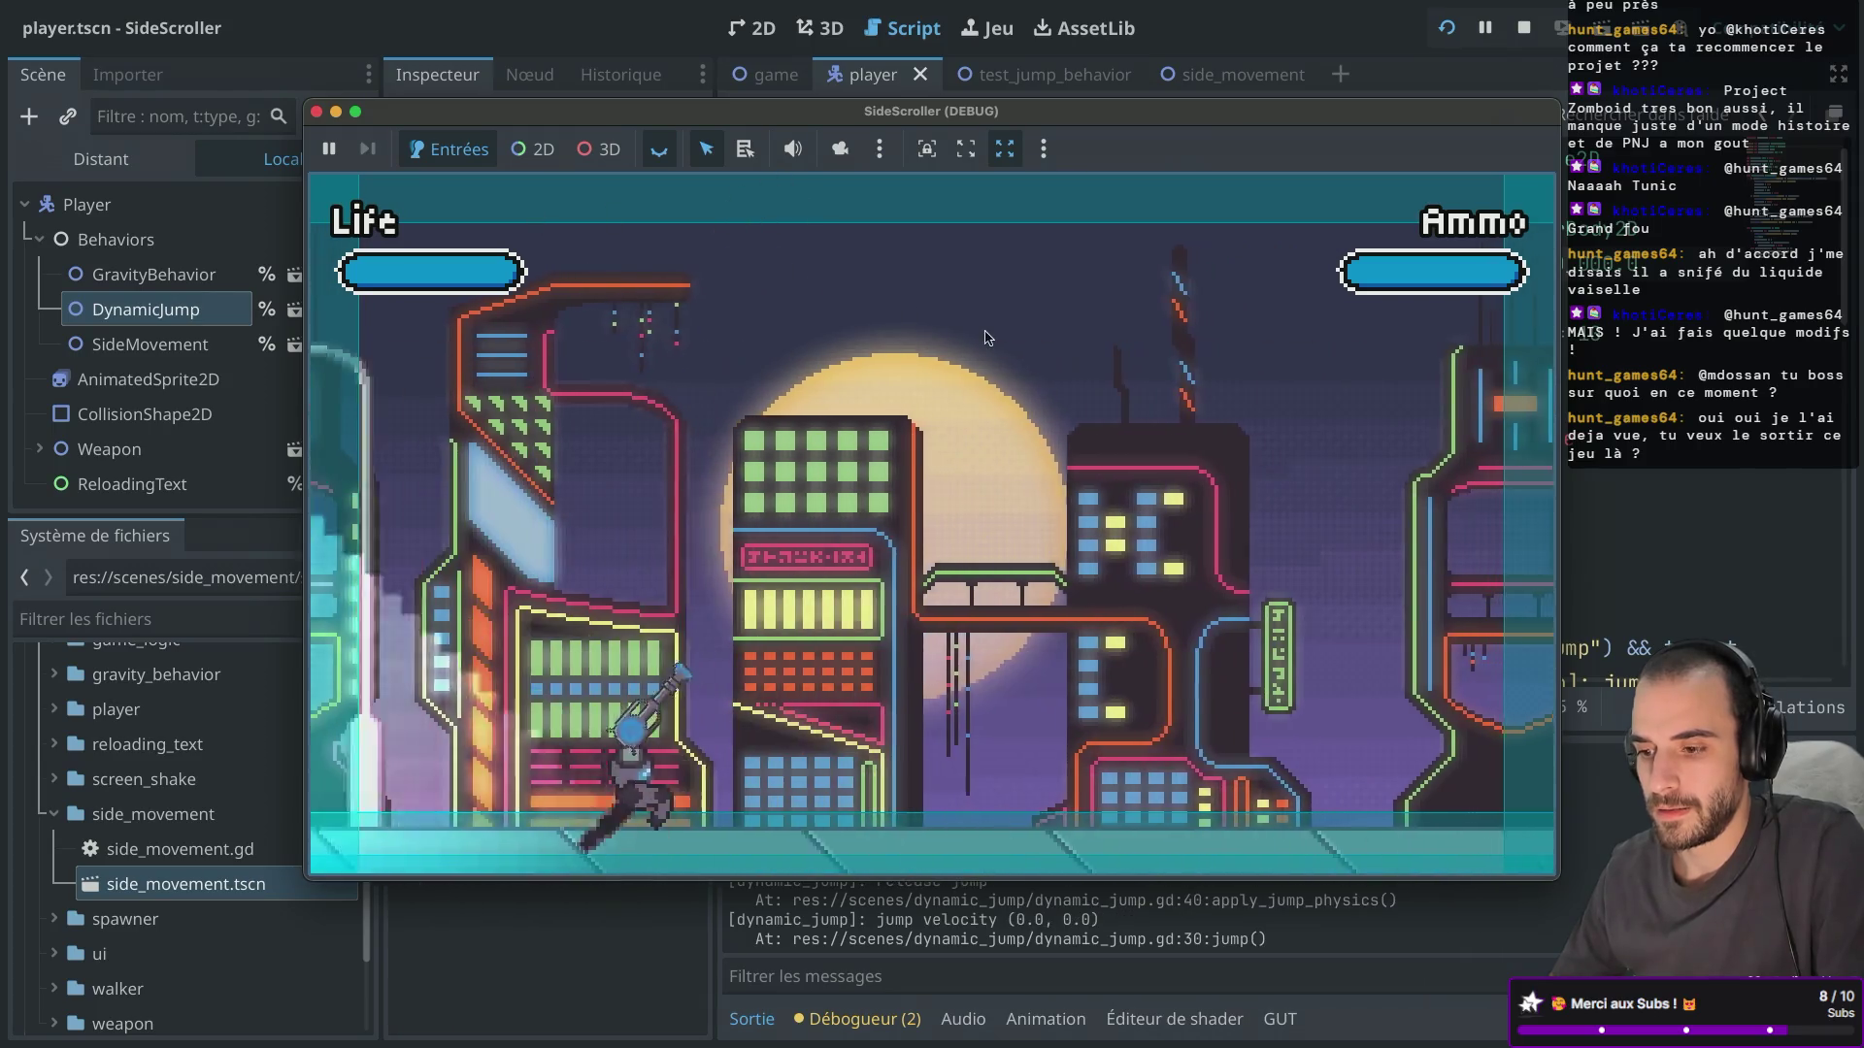
key(space)
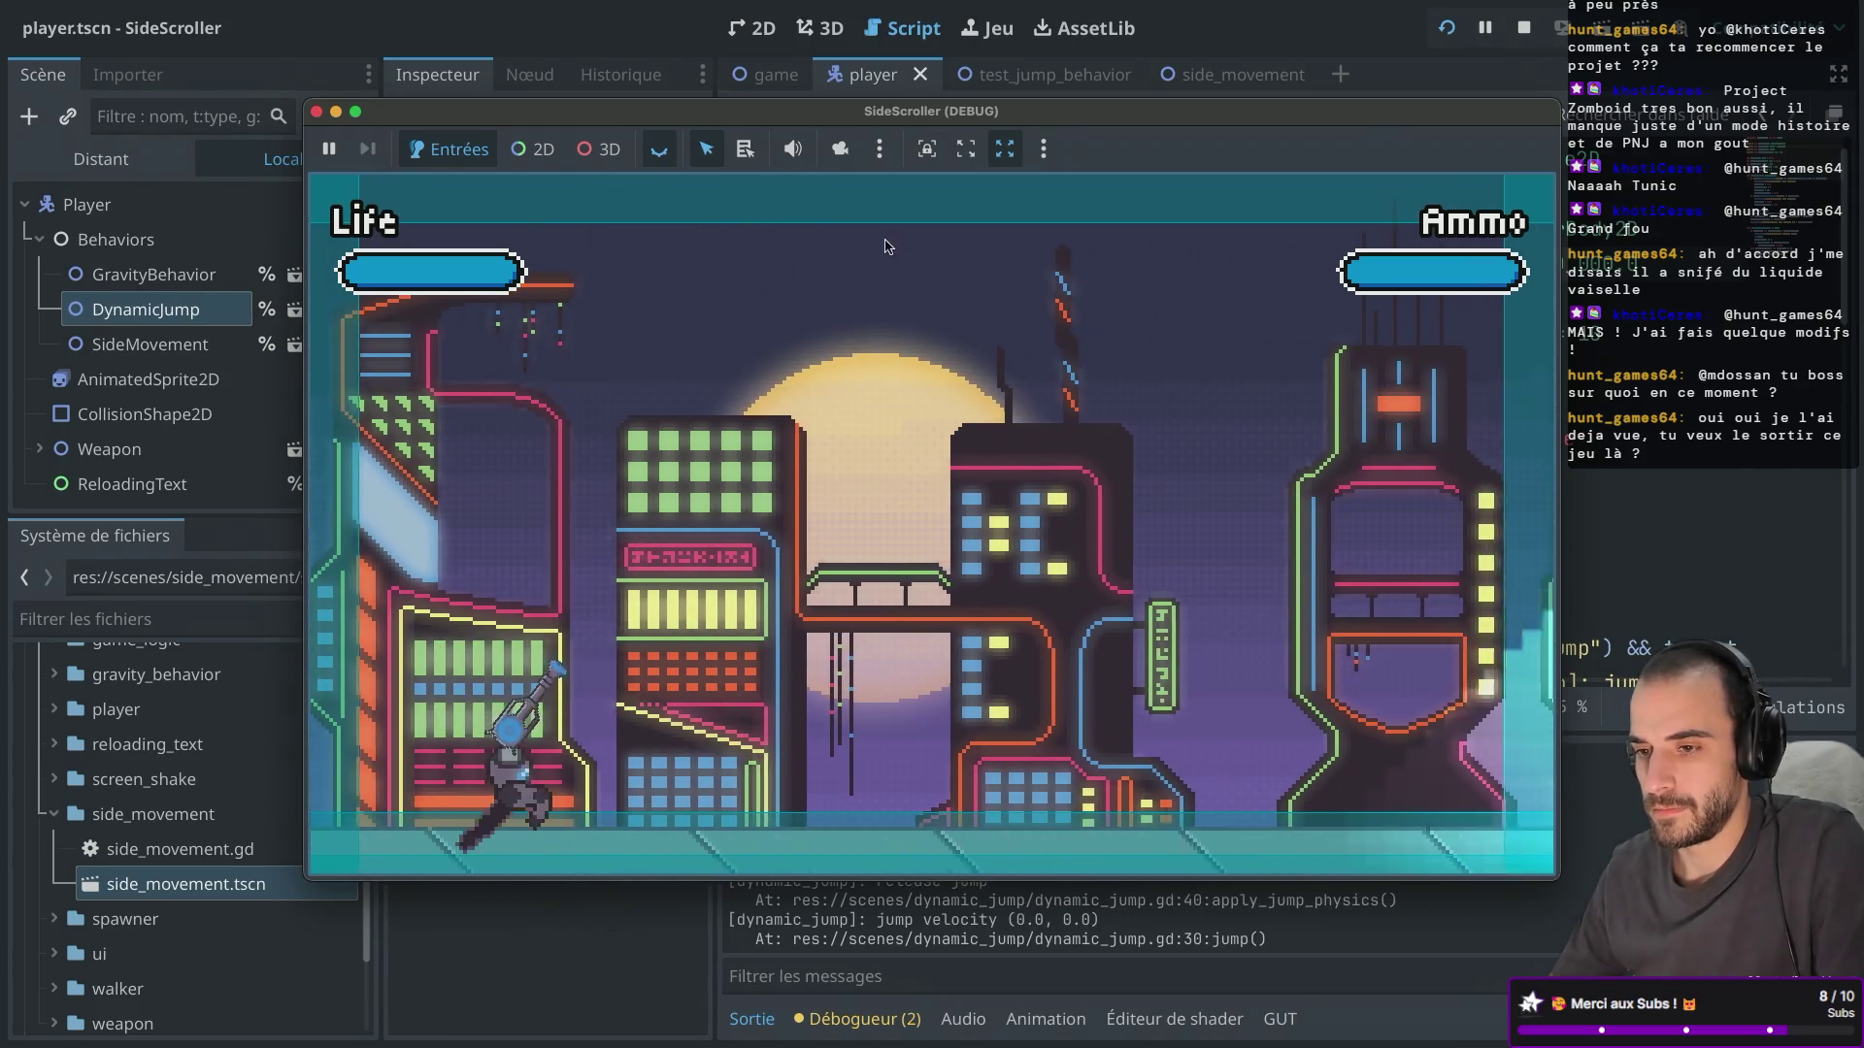
key(super+period)
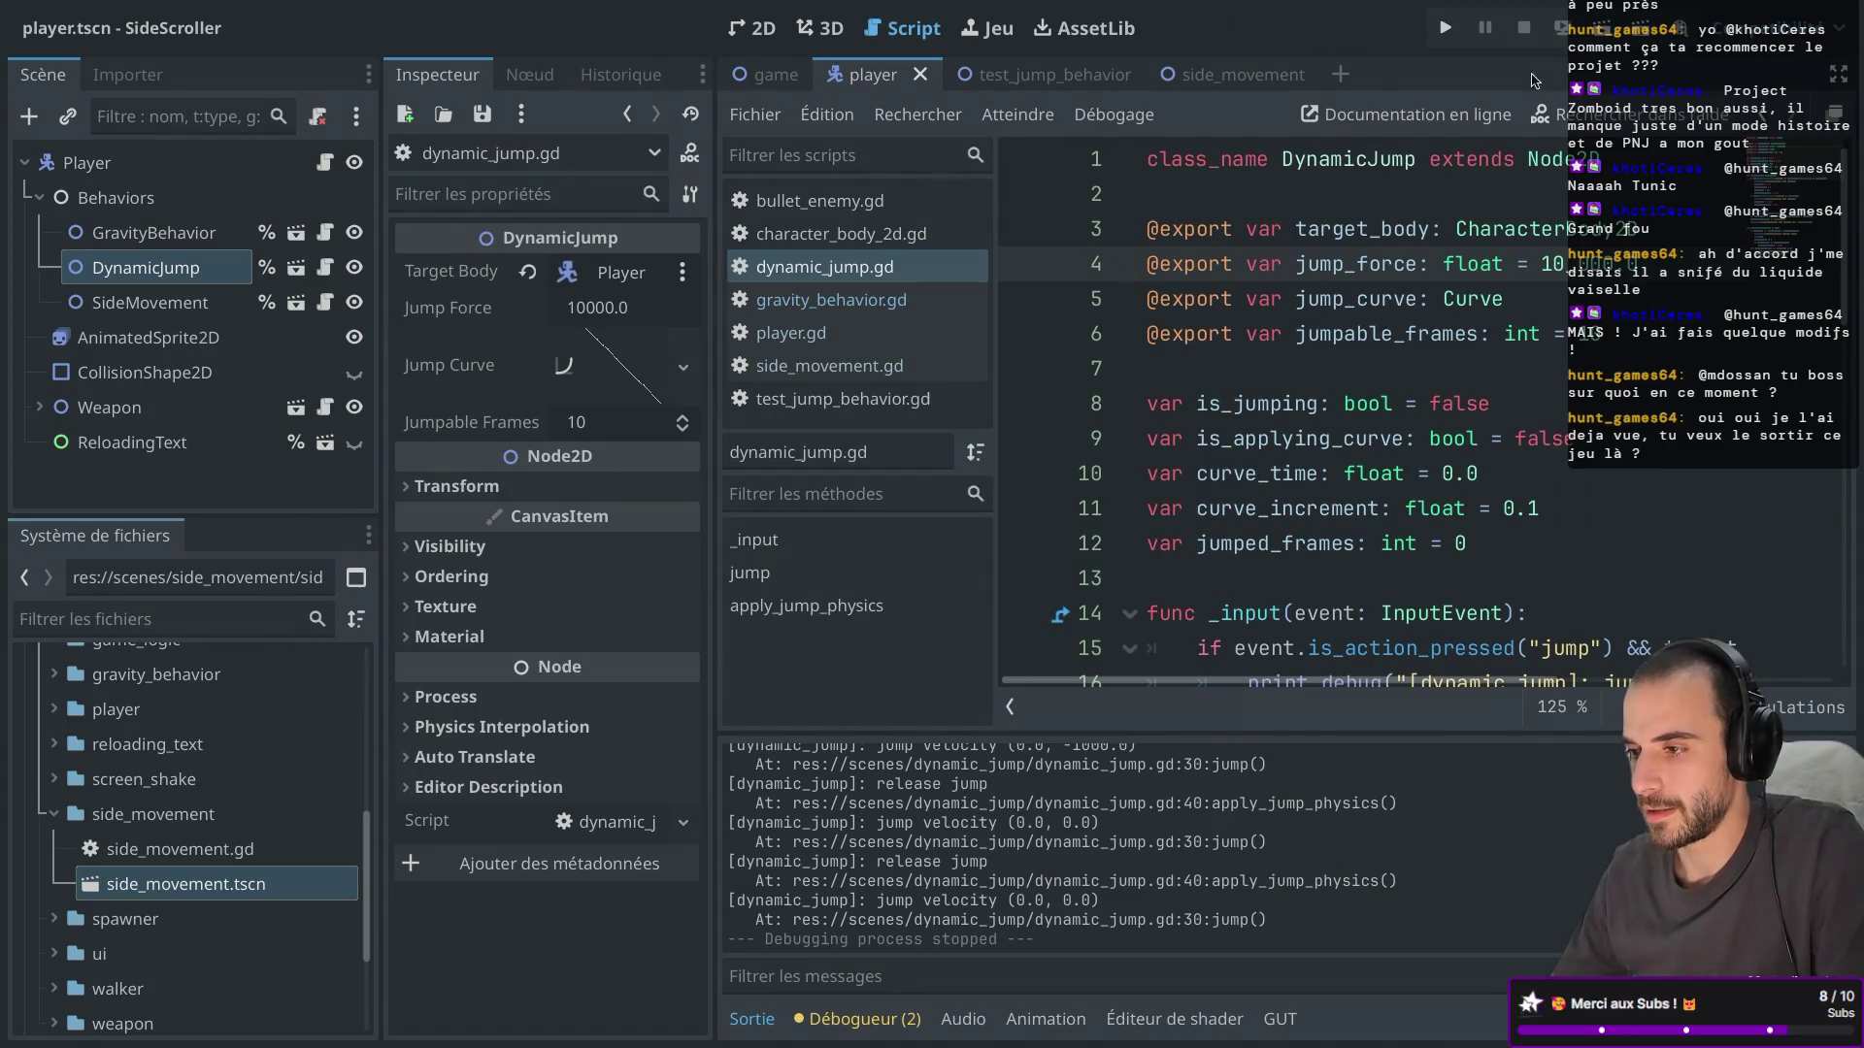
Replay the game twice to check jumping with the reduced jump force, then close it.
click(1444, 27)
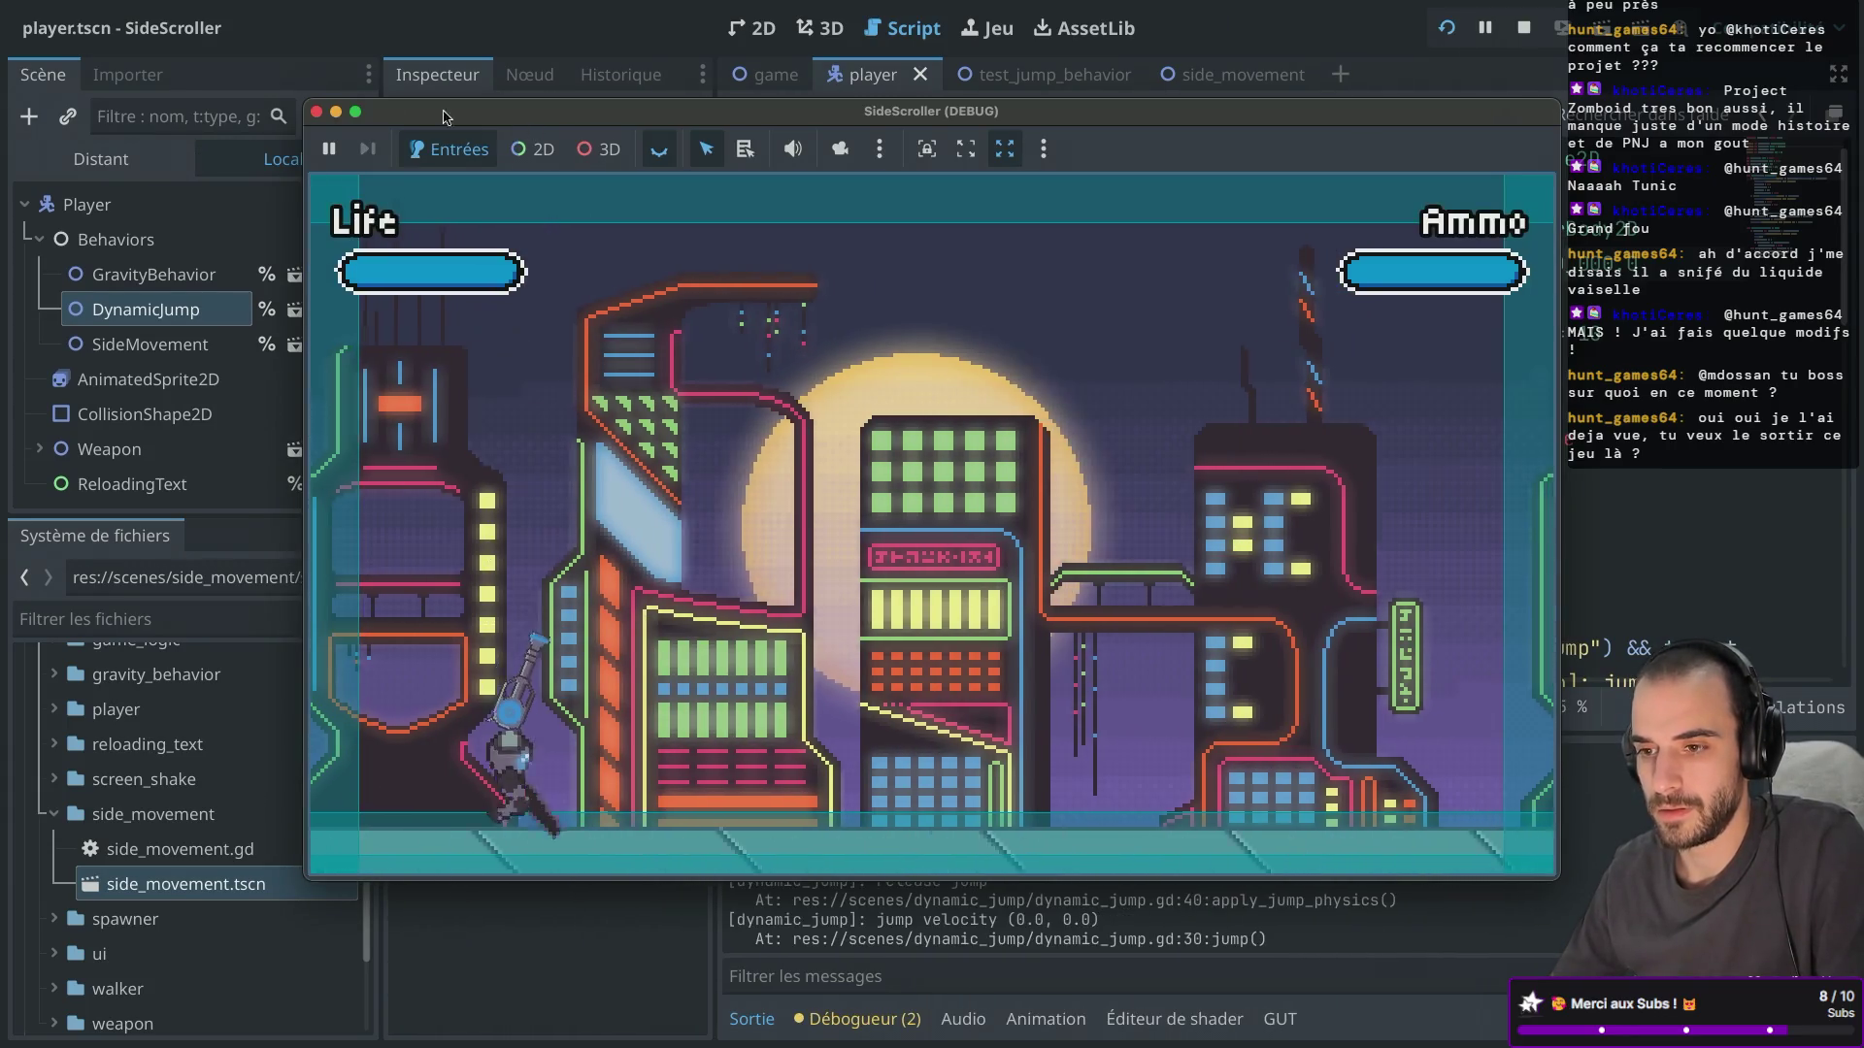
key(super+period)
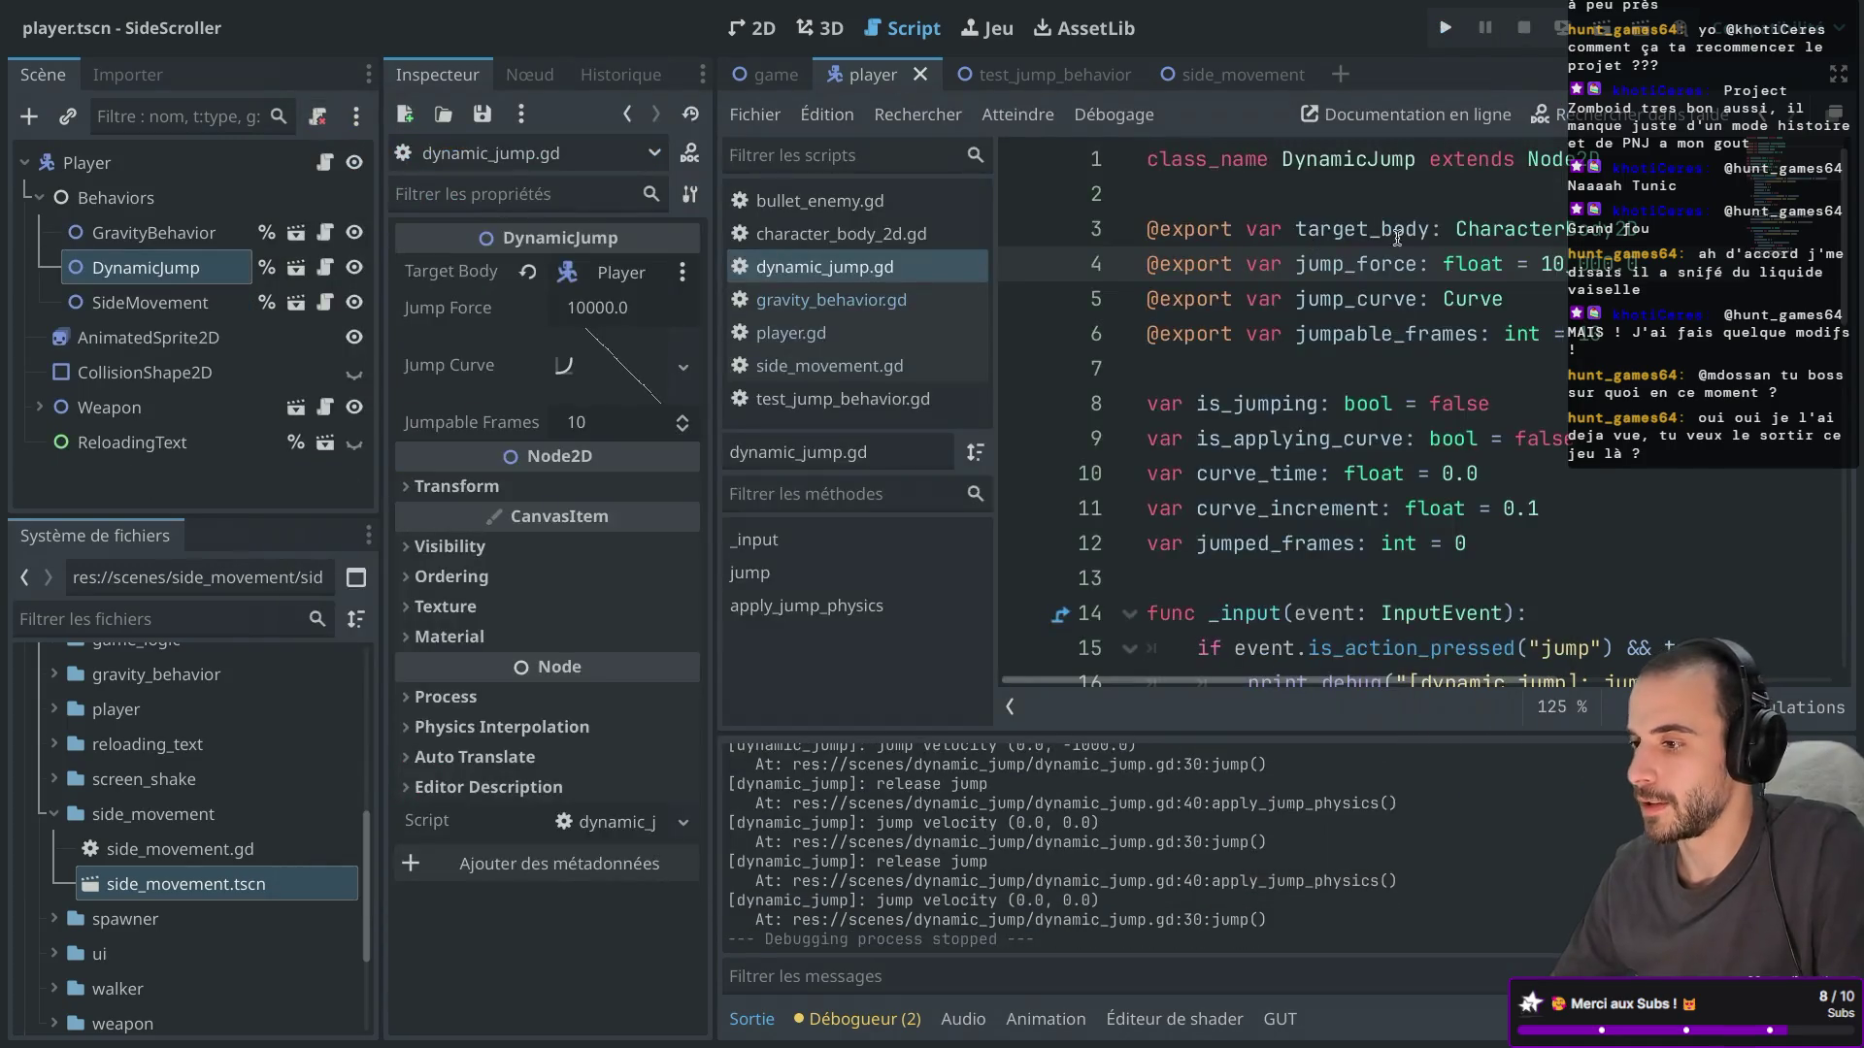
click(1445, 27)
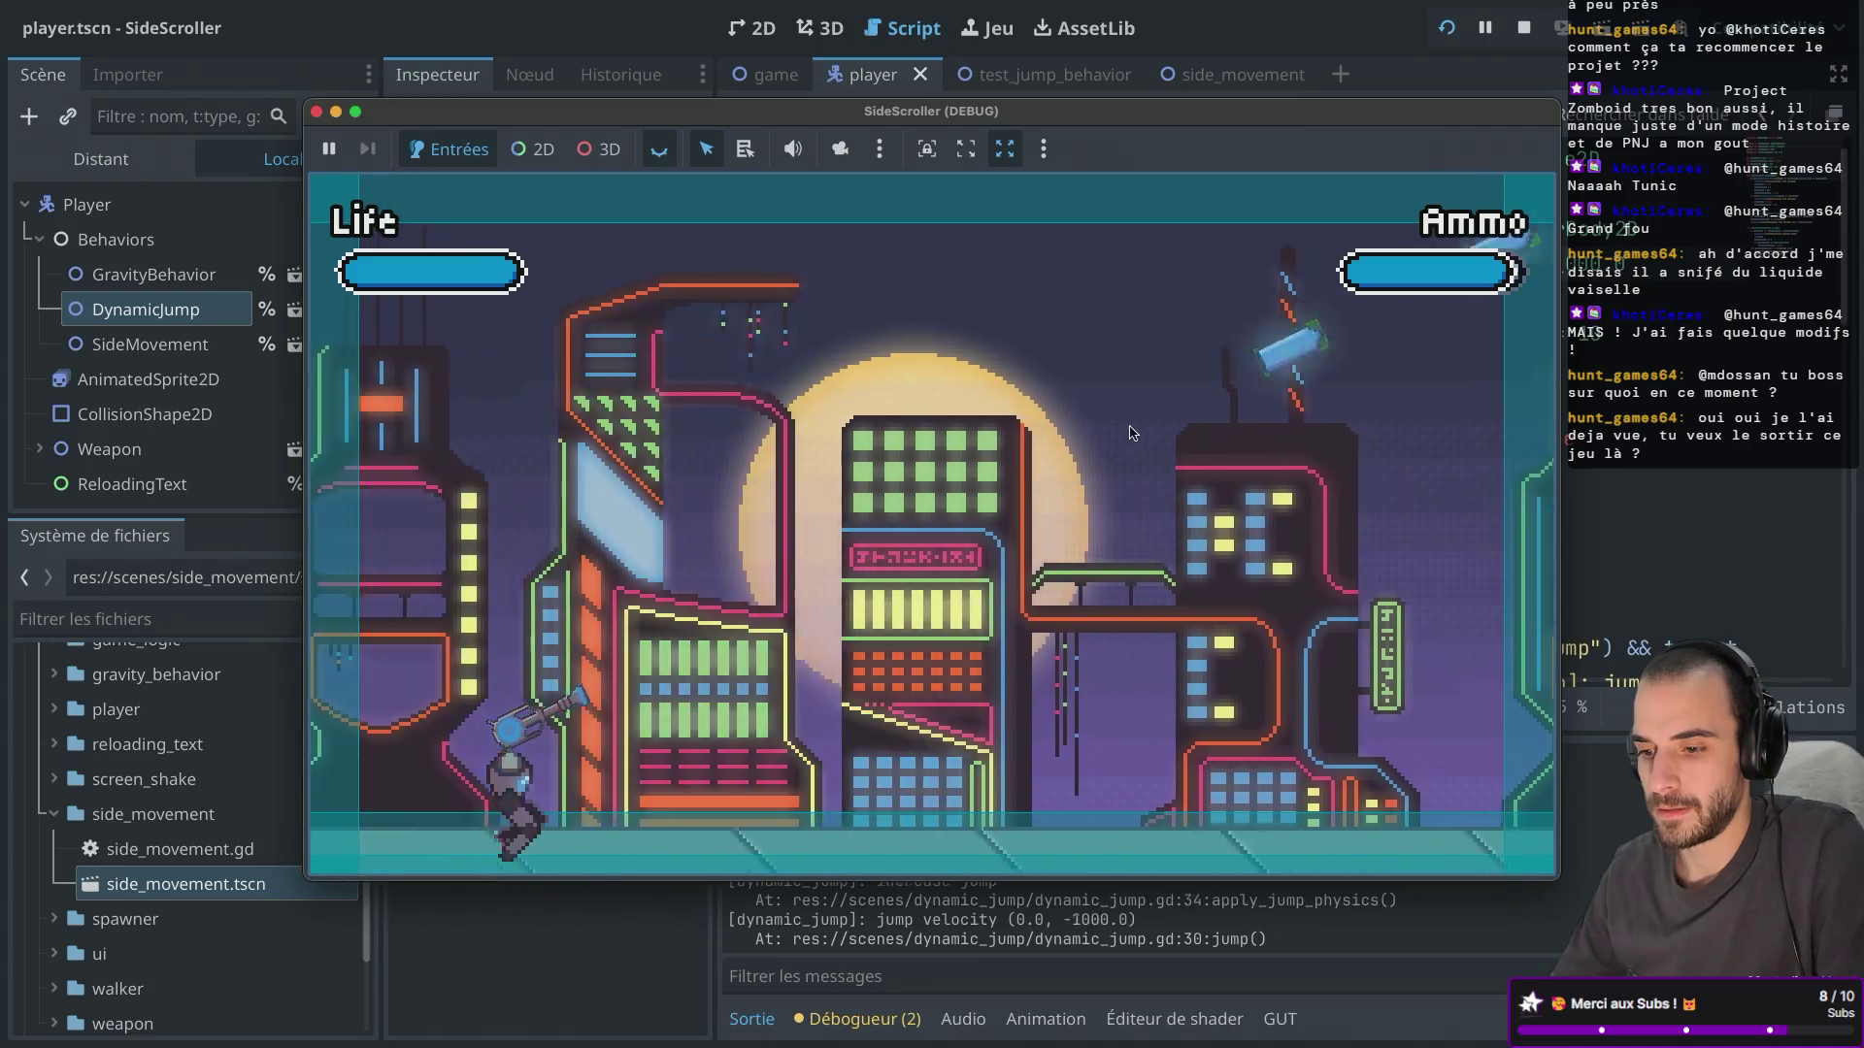
key(space)
key(space)
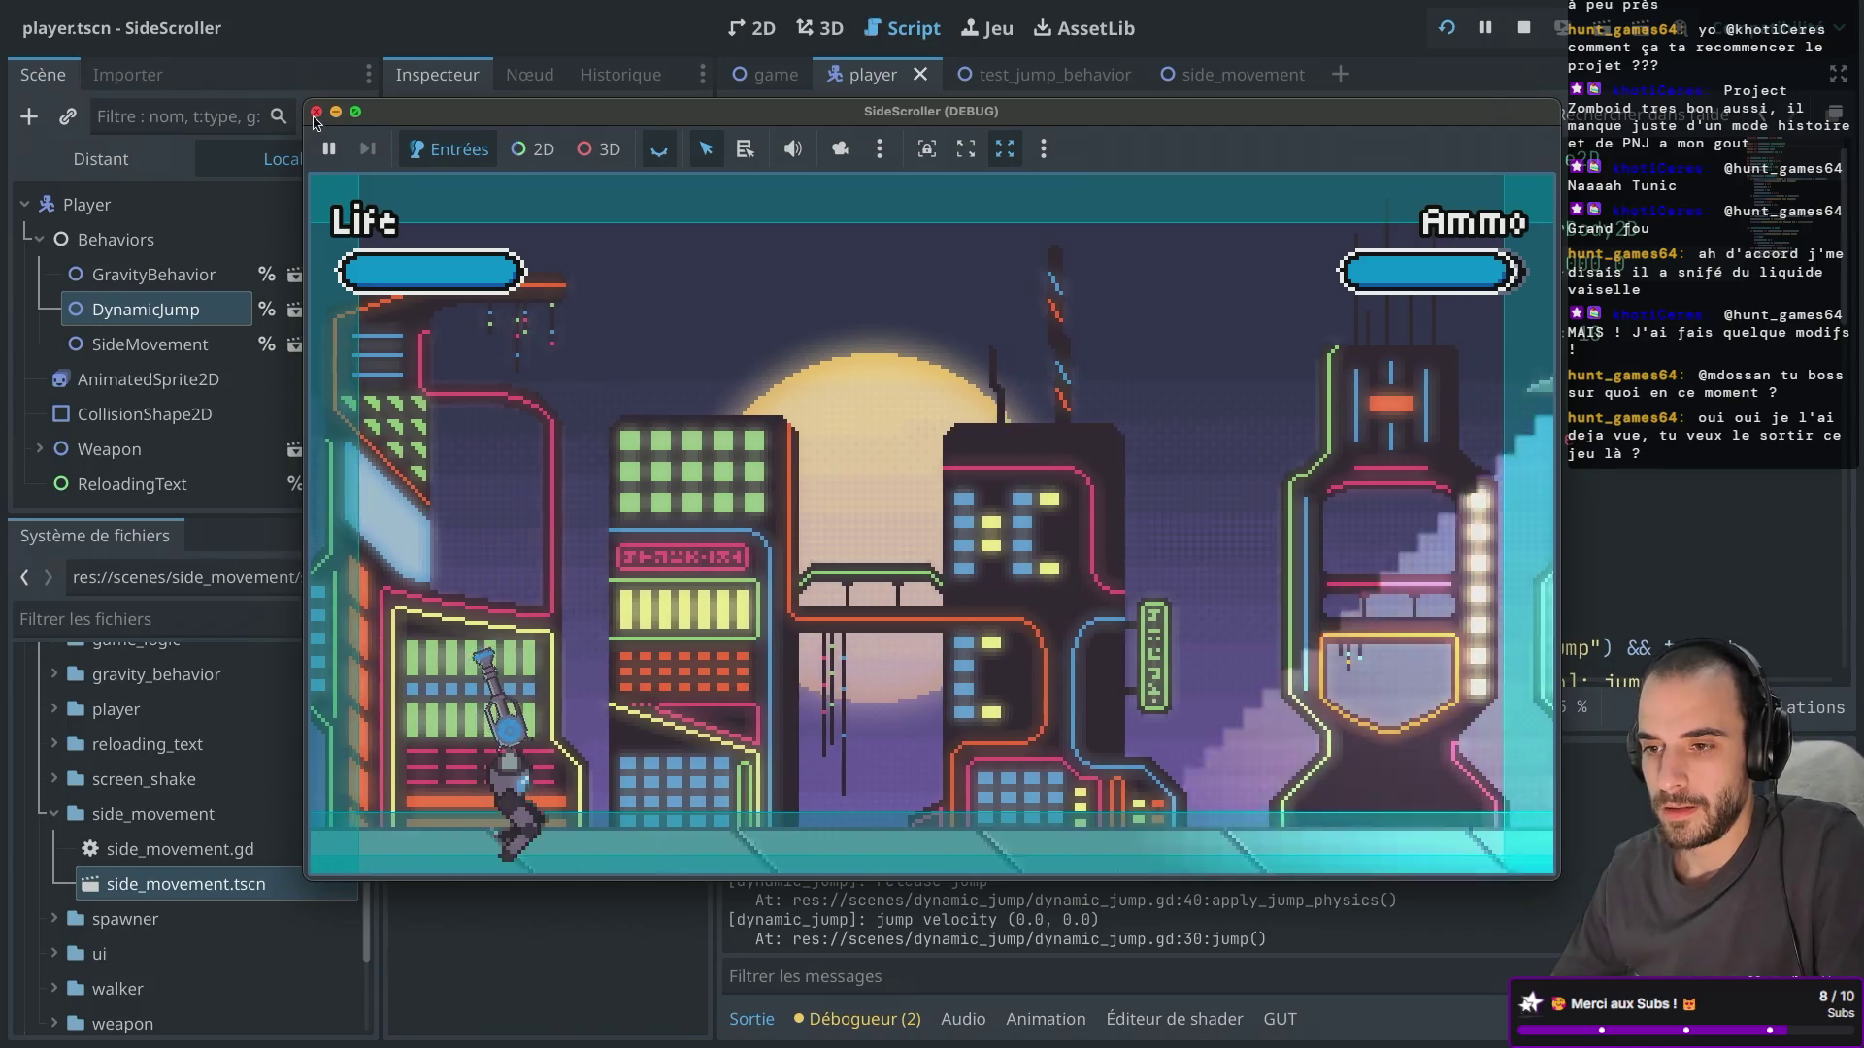
click(316, 111)
click(325, 235)
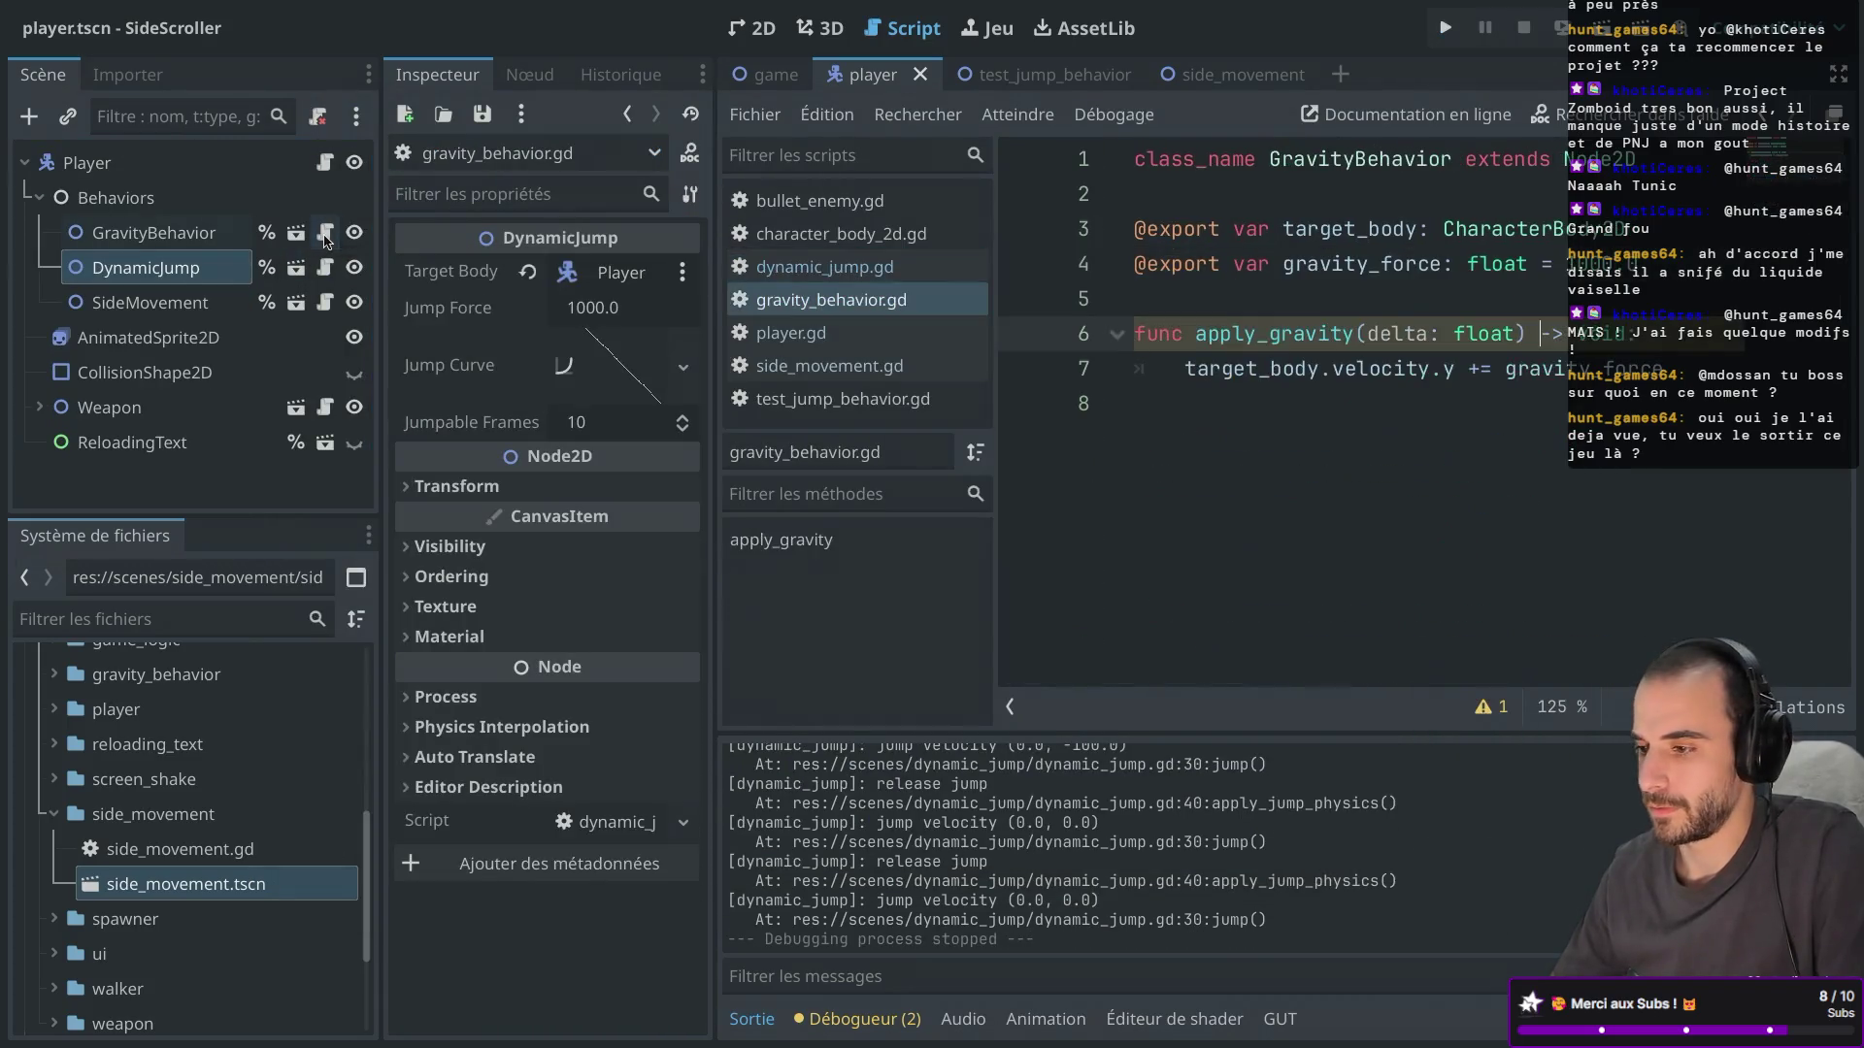
click(1544, 264)
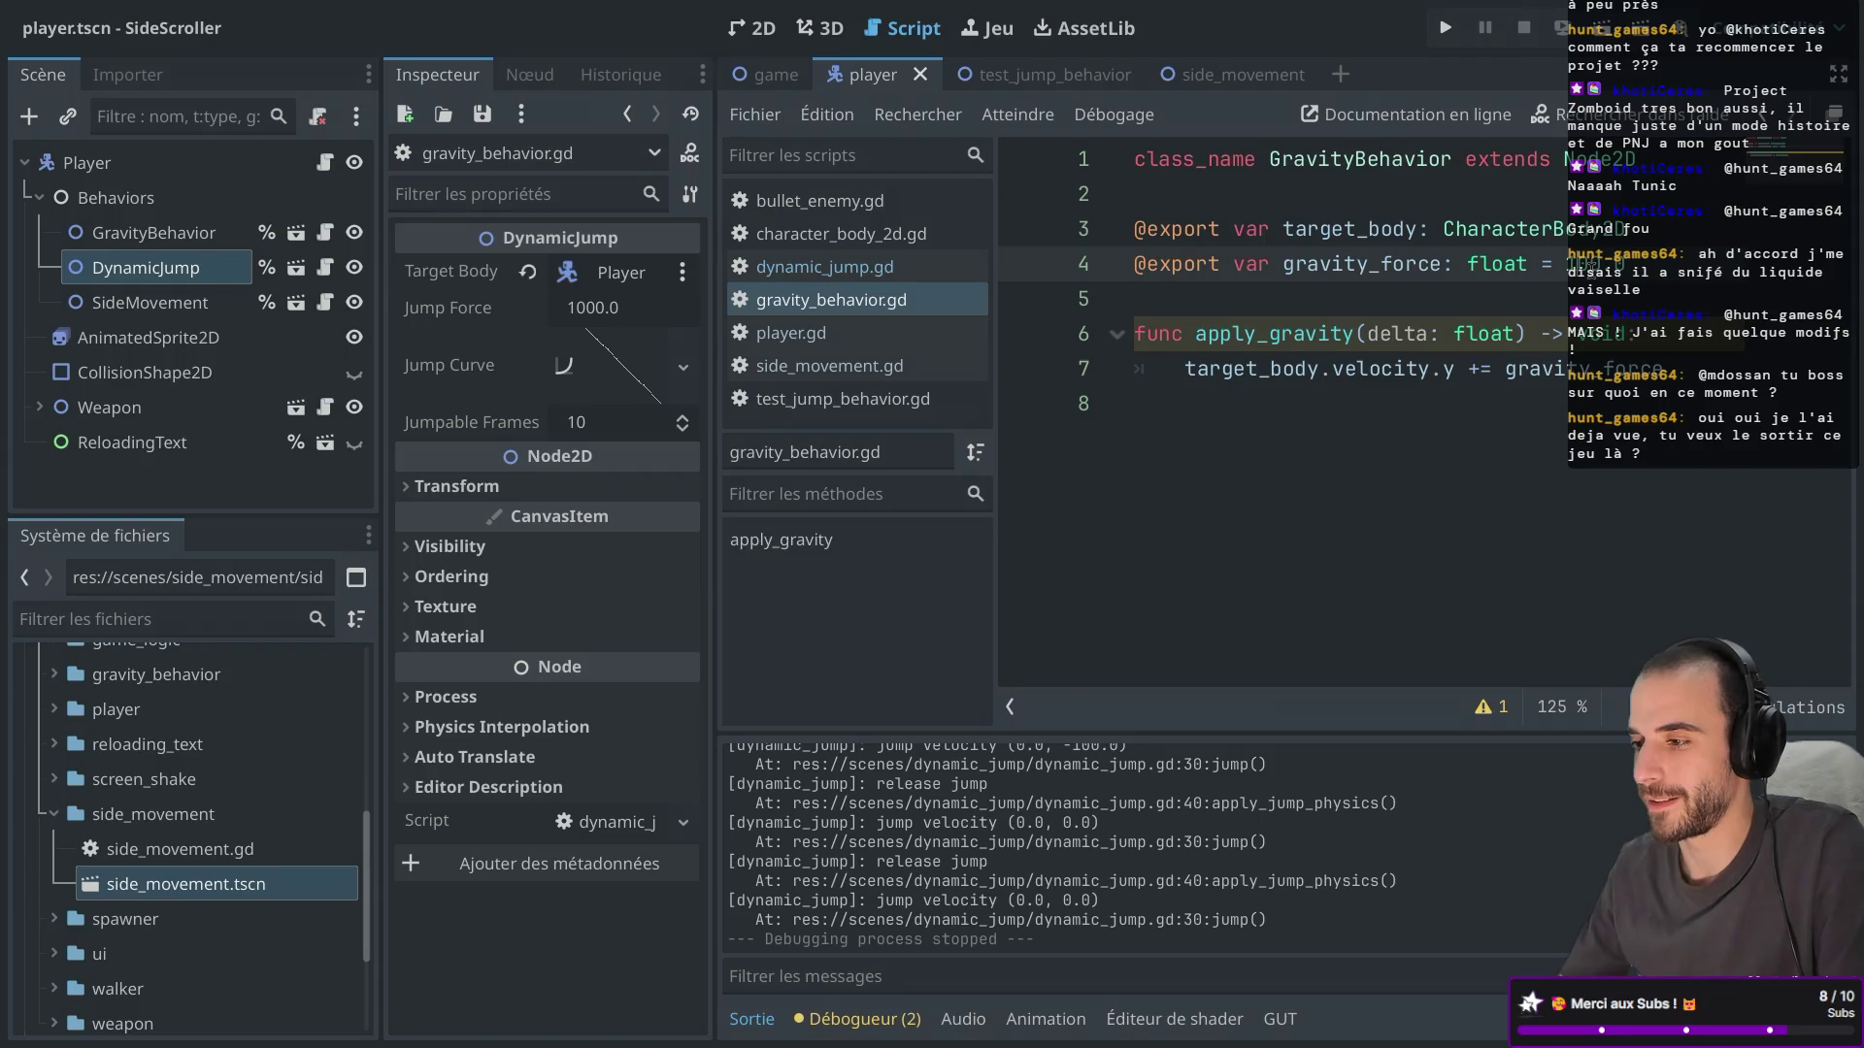
click(1444, 27)
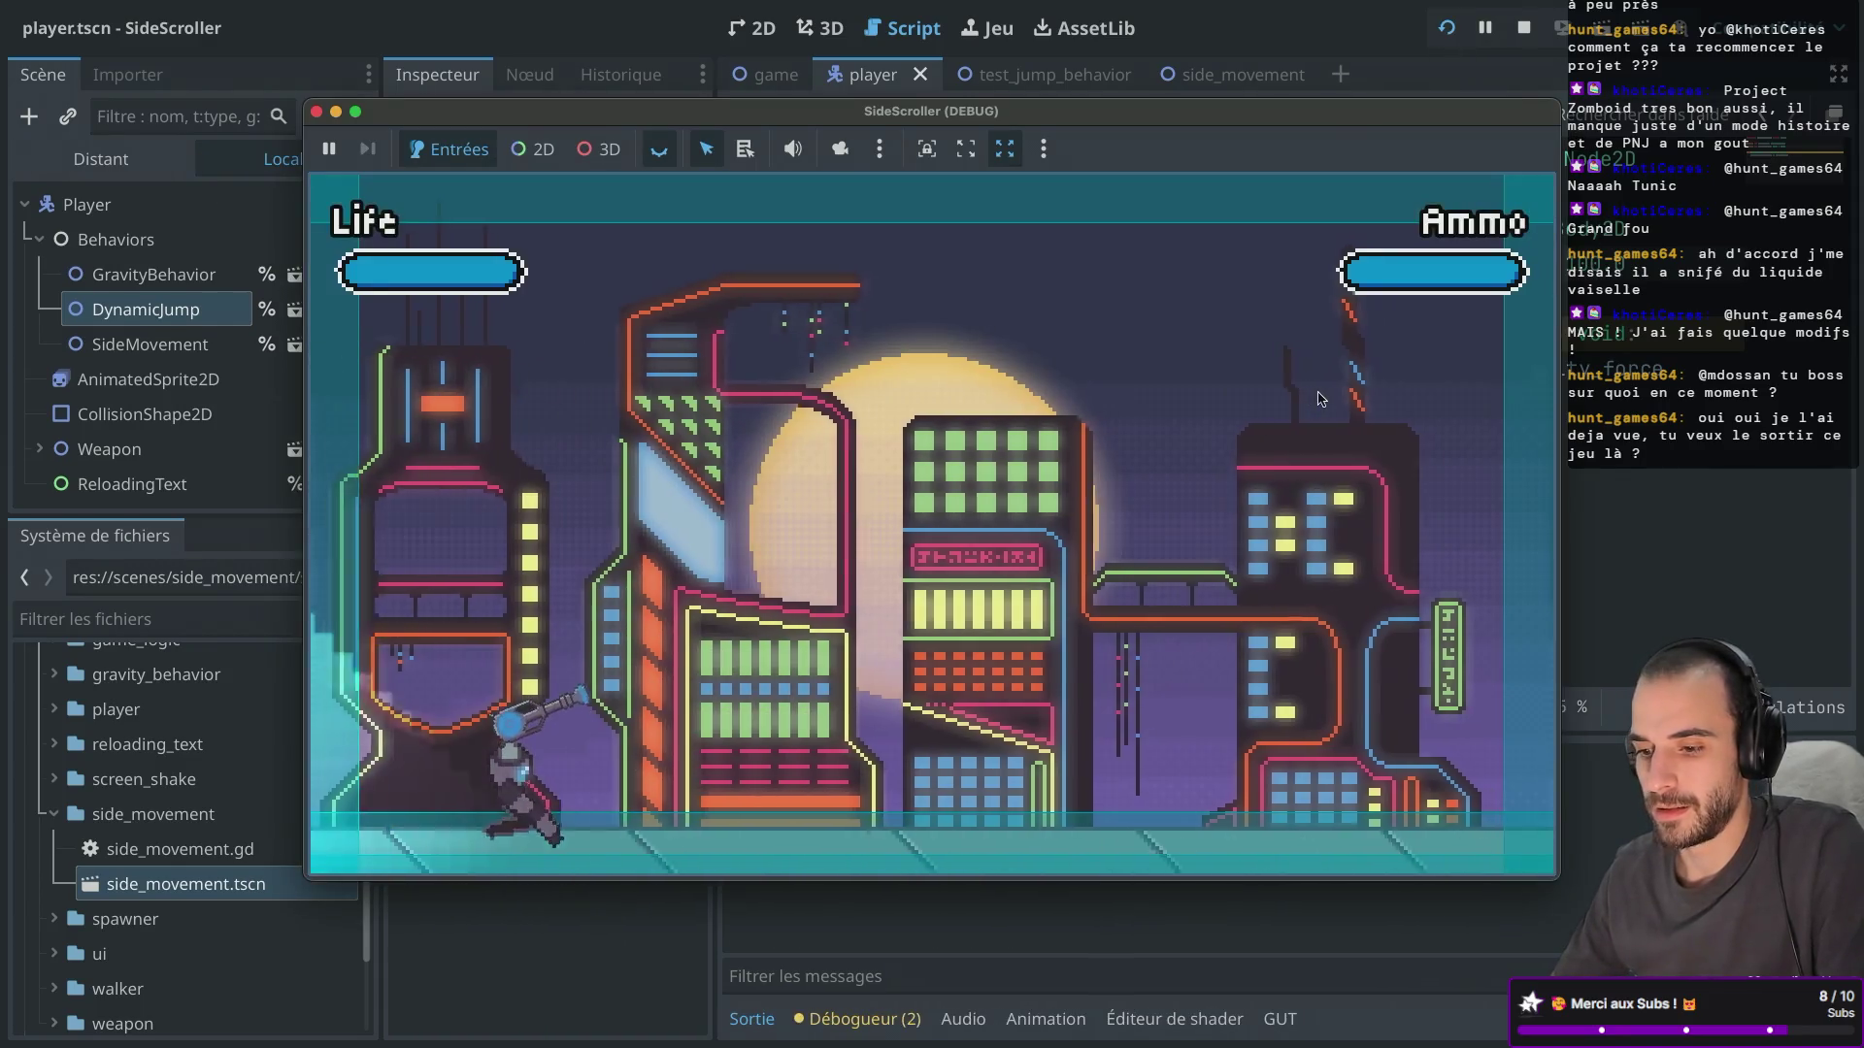
key(Right)
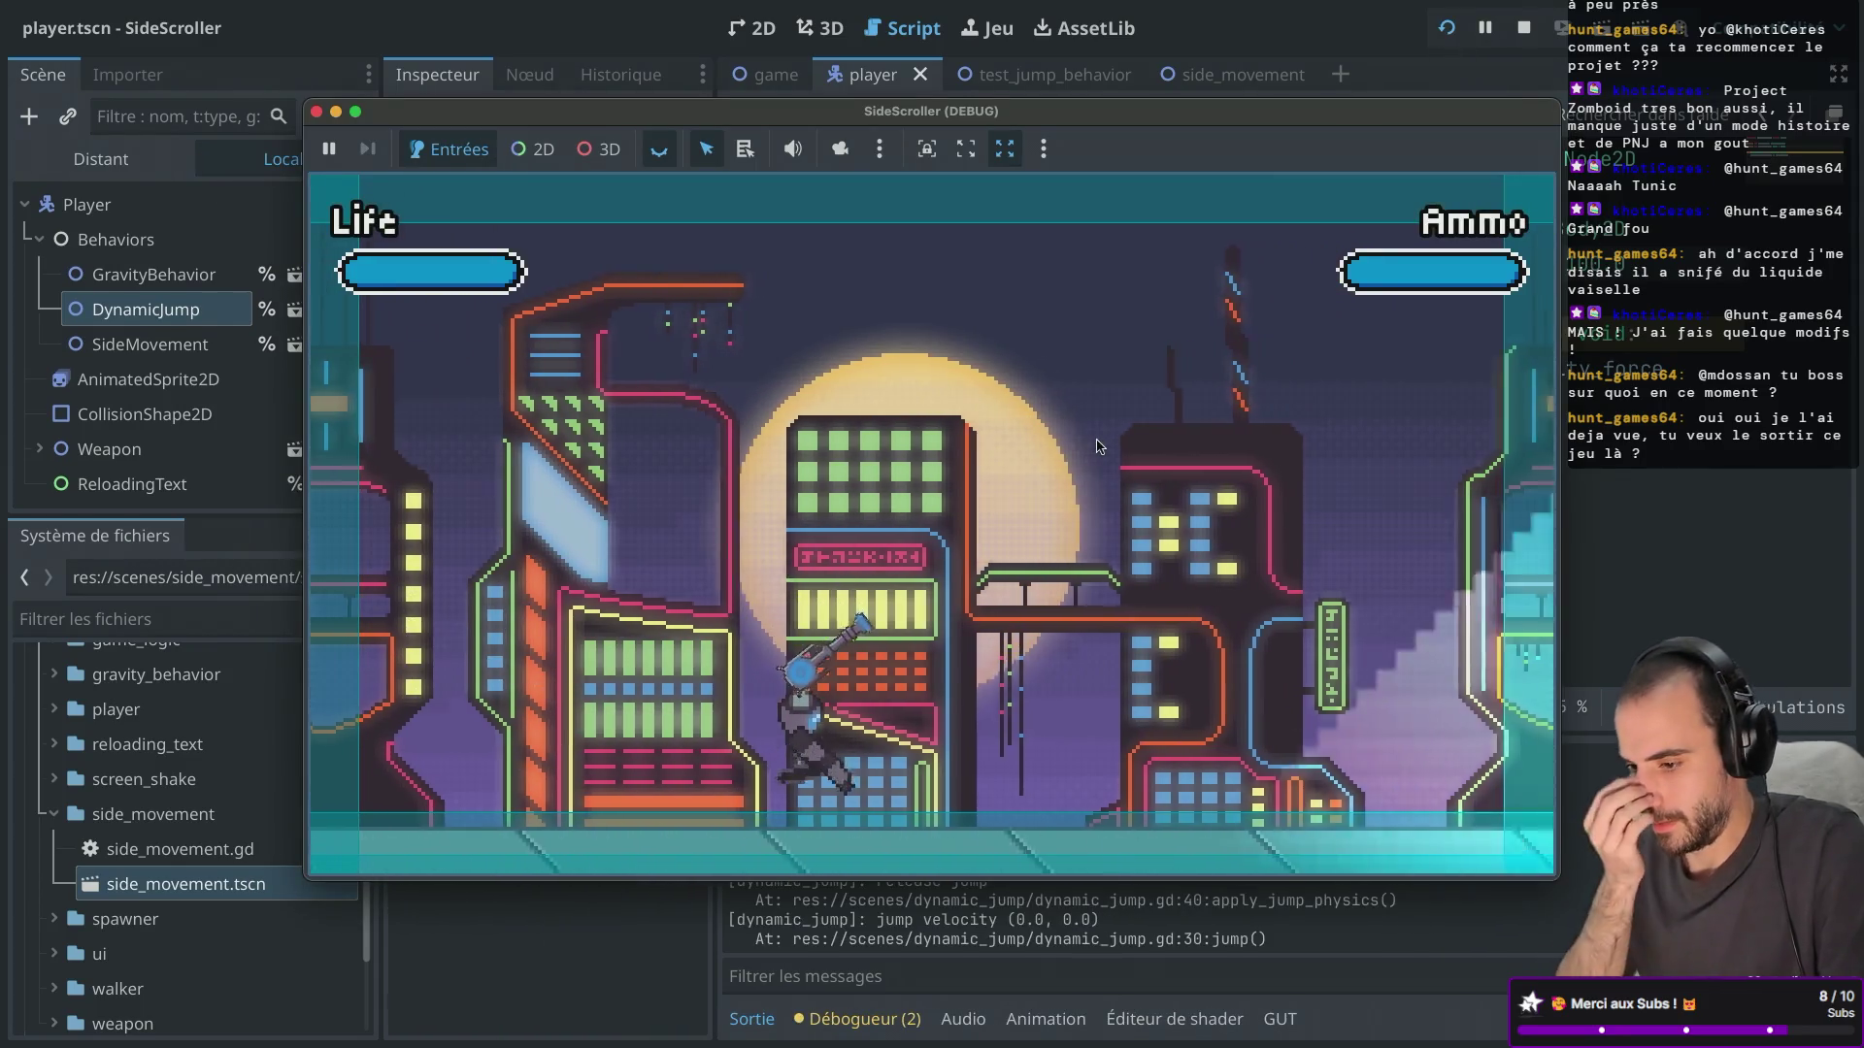
key(Left)
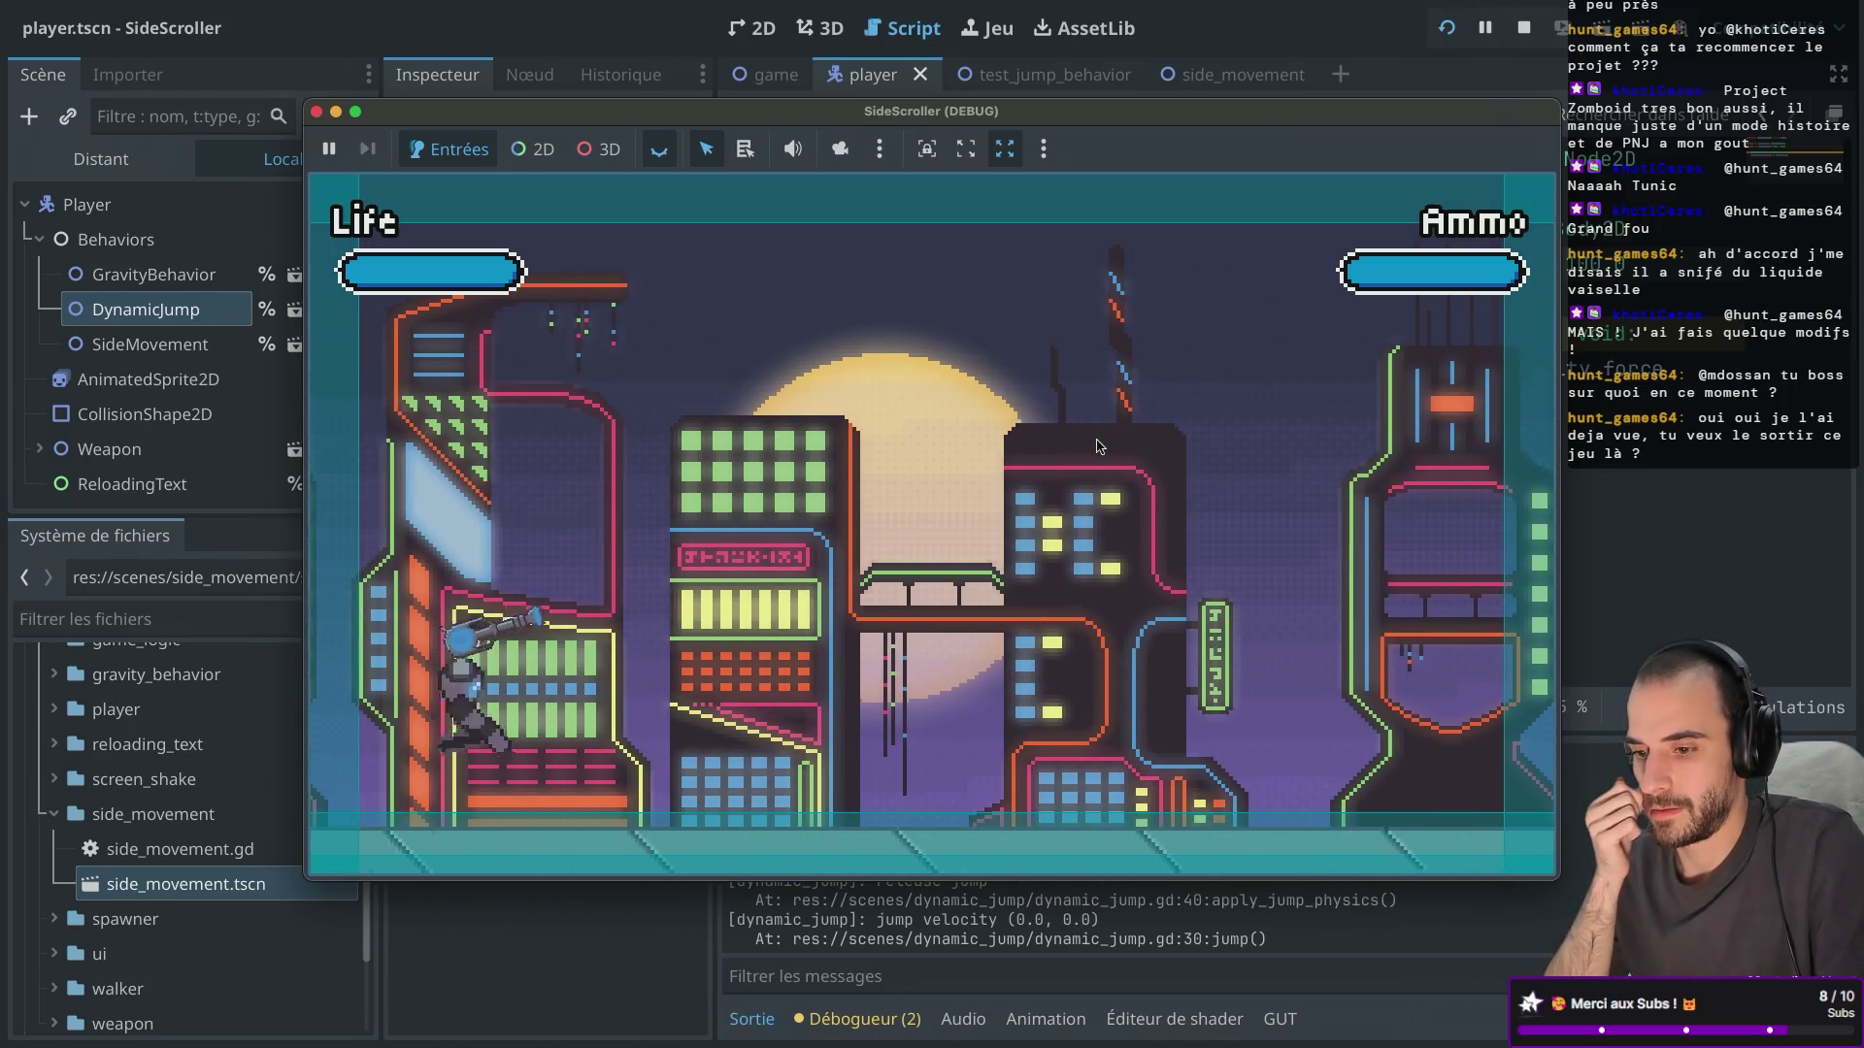
key(Right)
key(space)
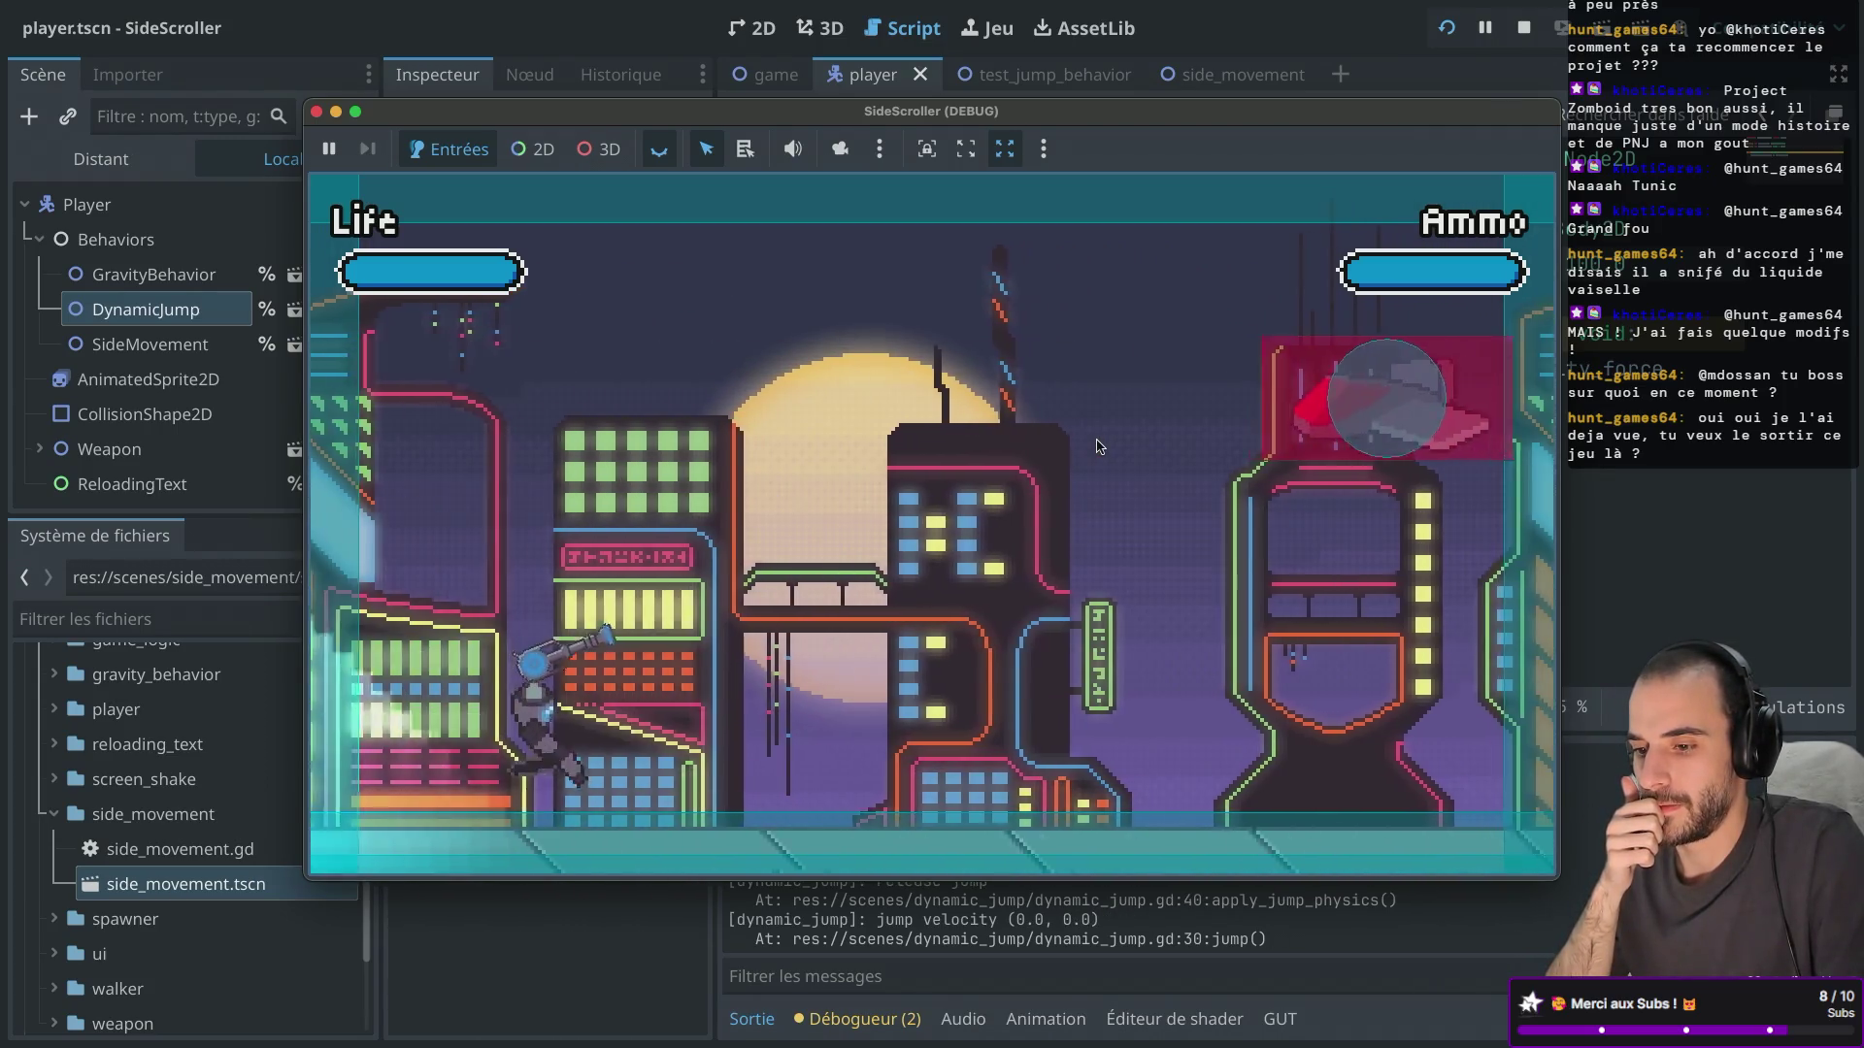
key(Right)
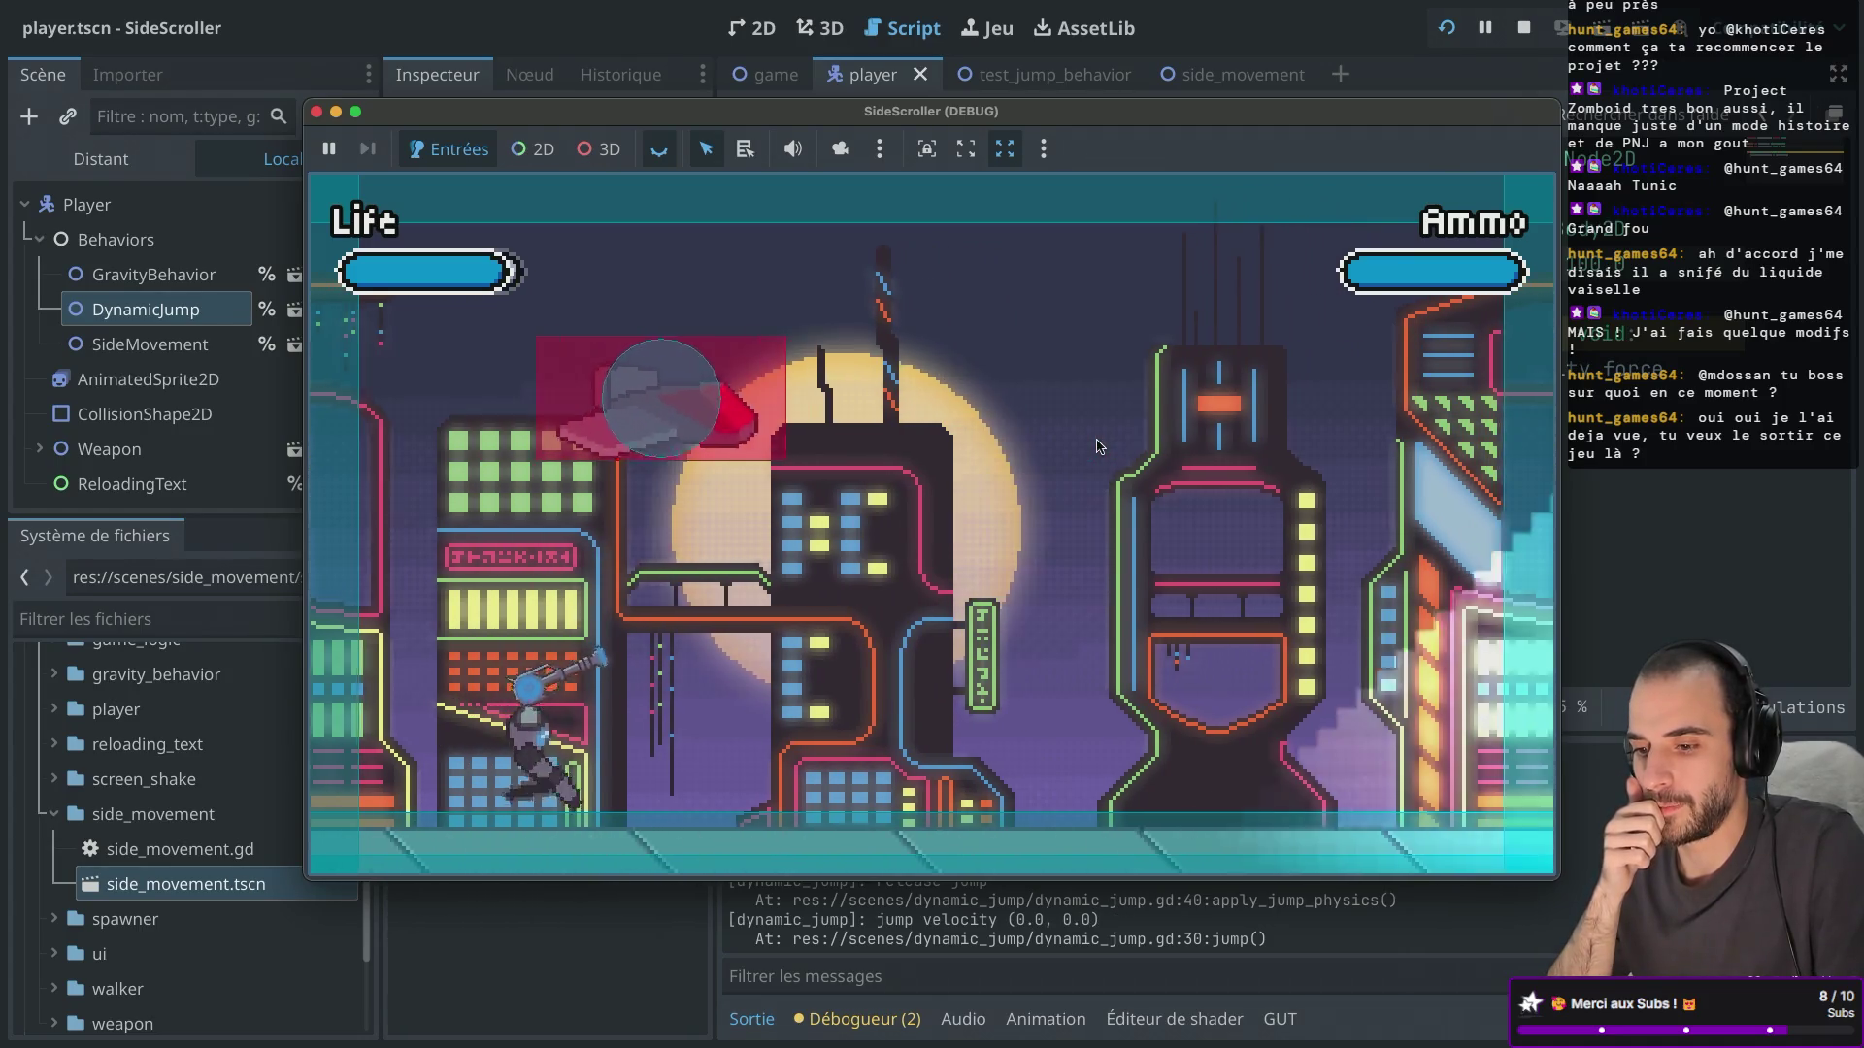
key(Right)
key(space)
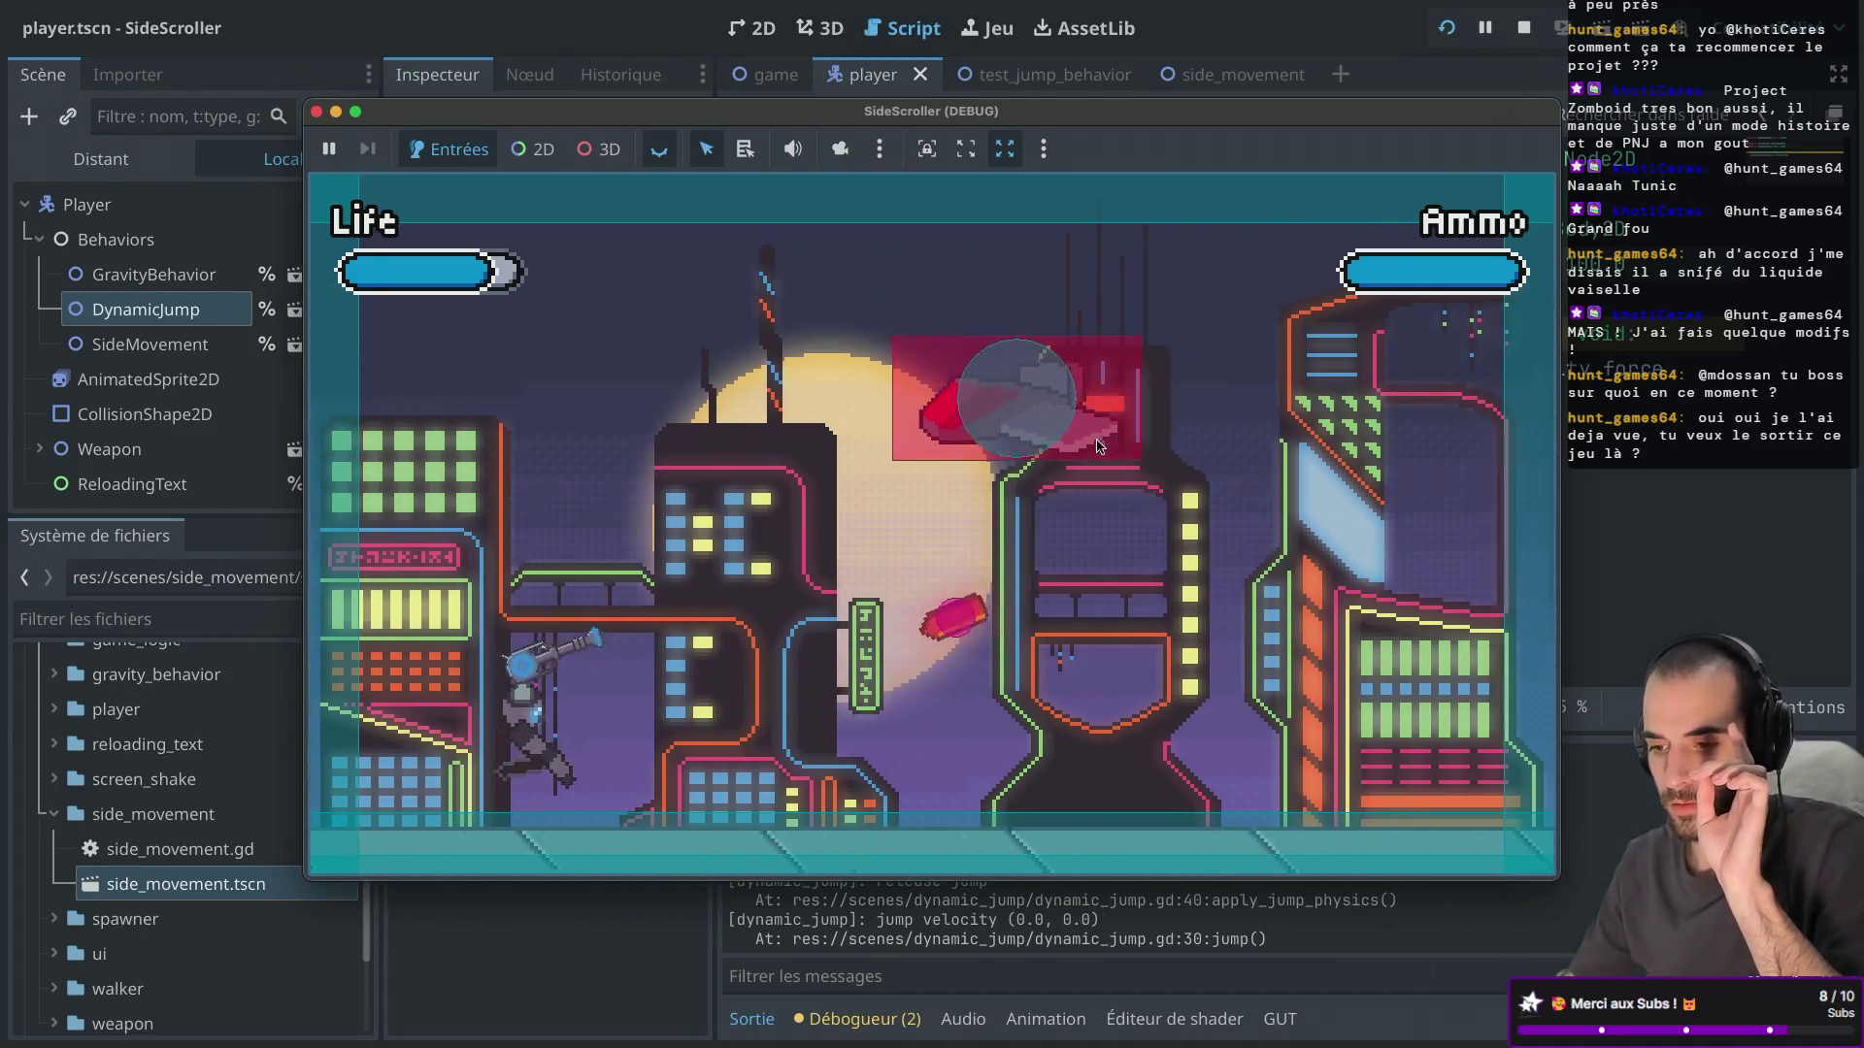
key(Right)
key(space)
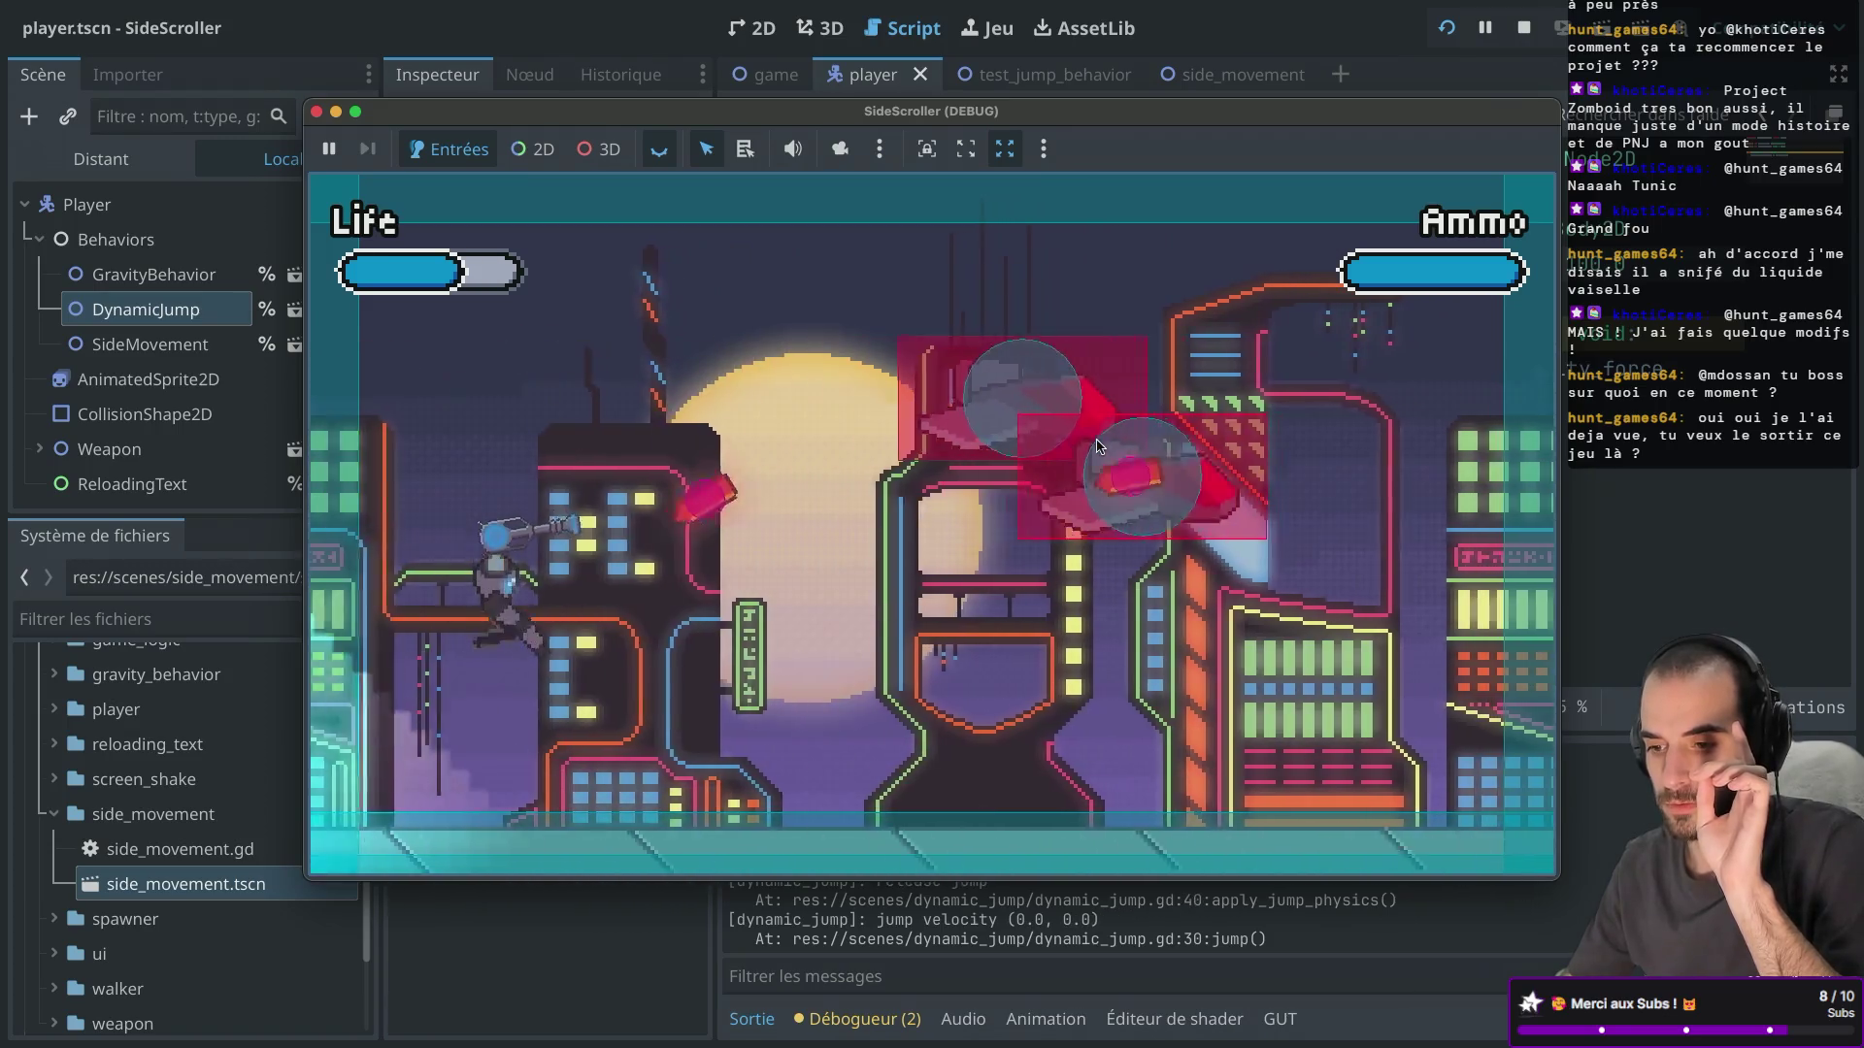
key(Right)
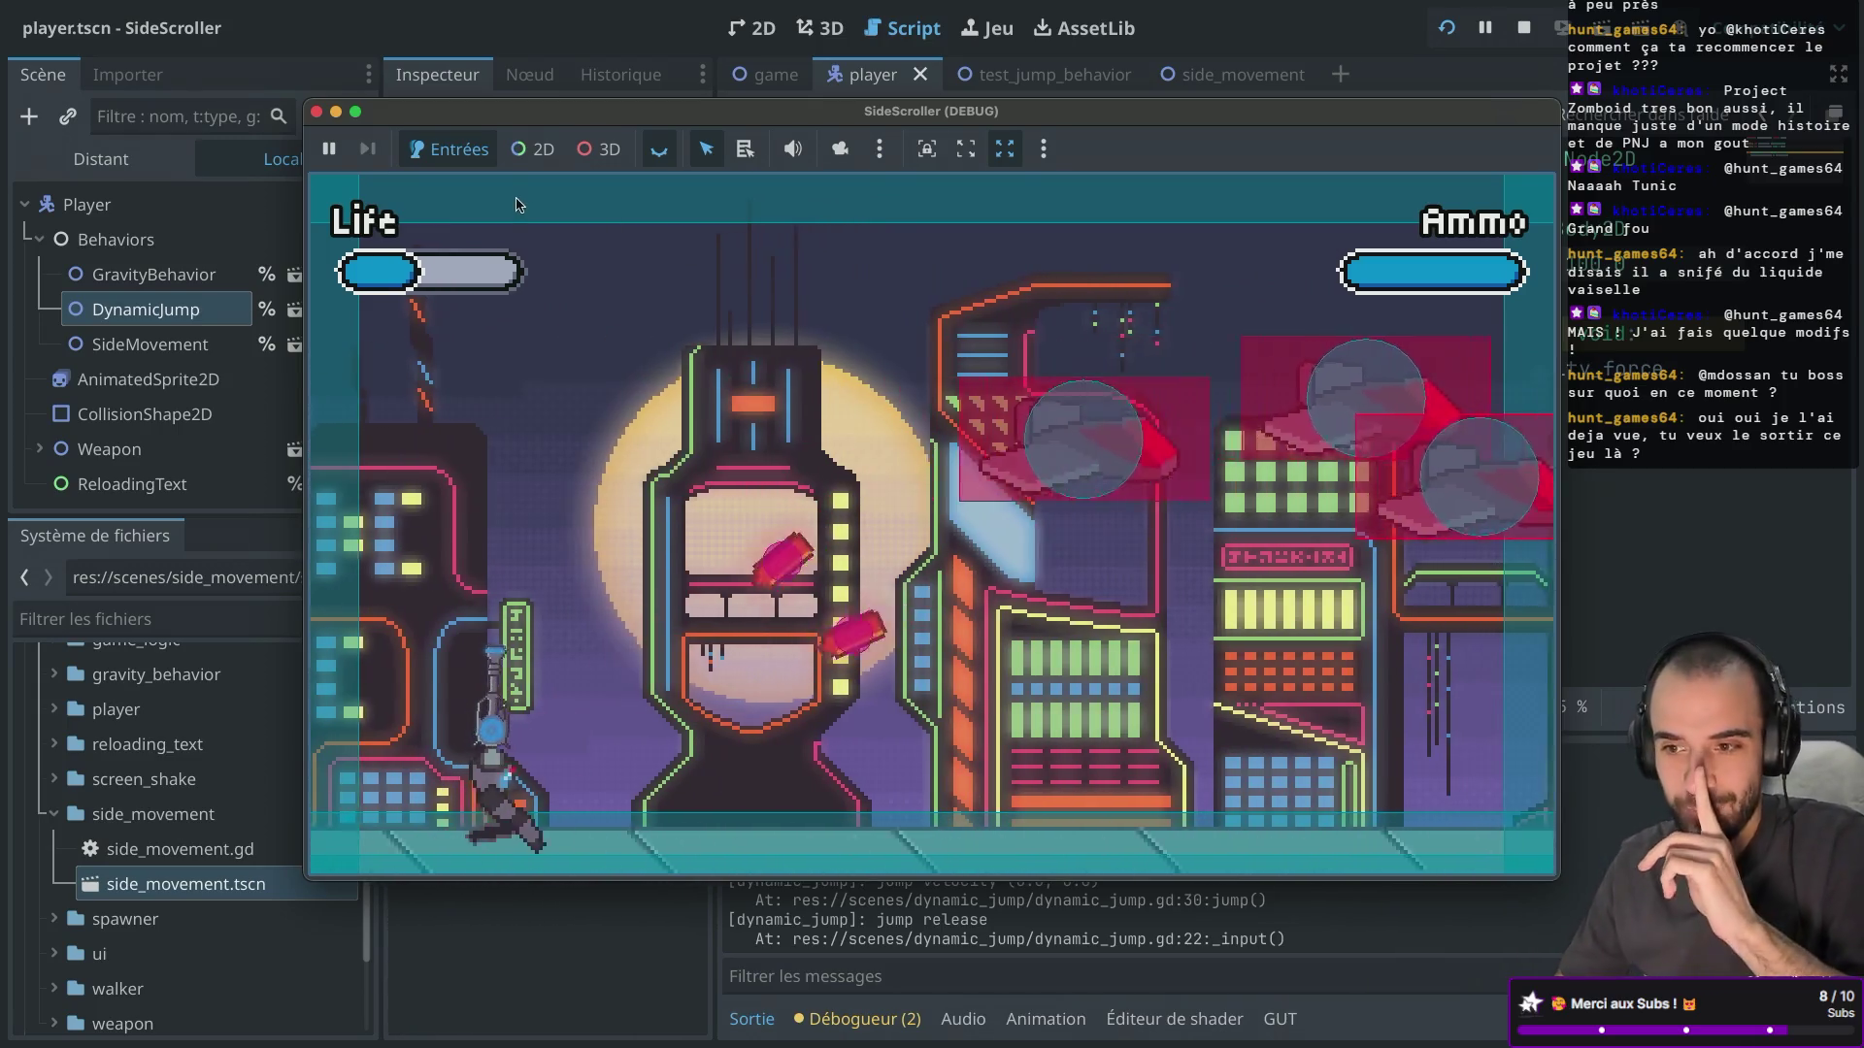
click(316, 110)
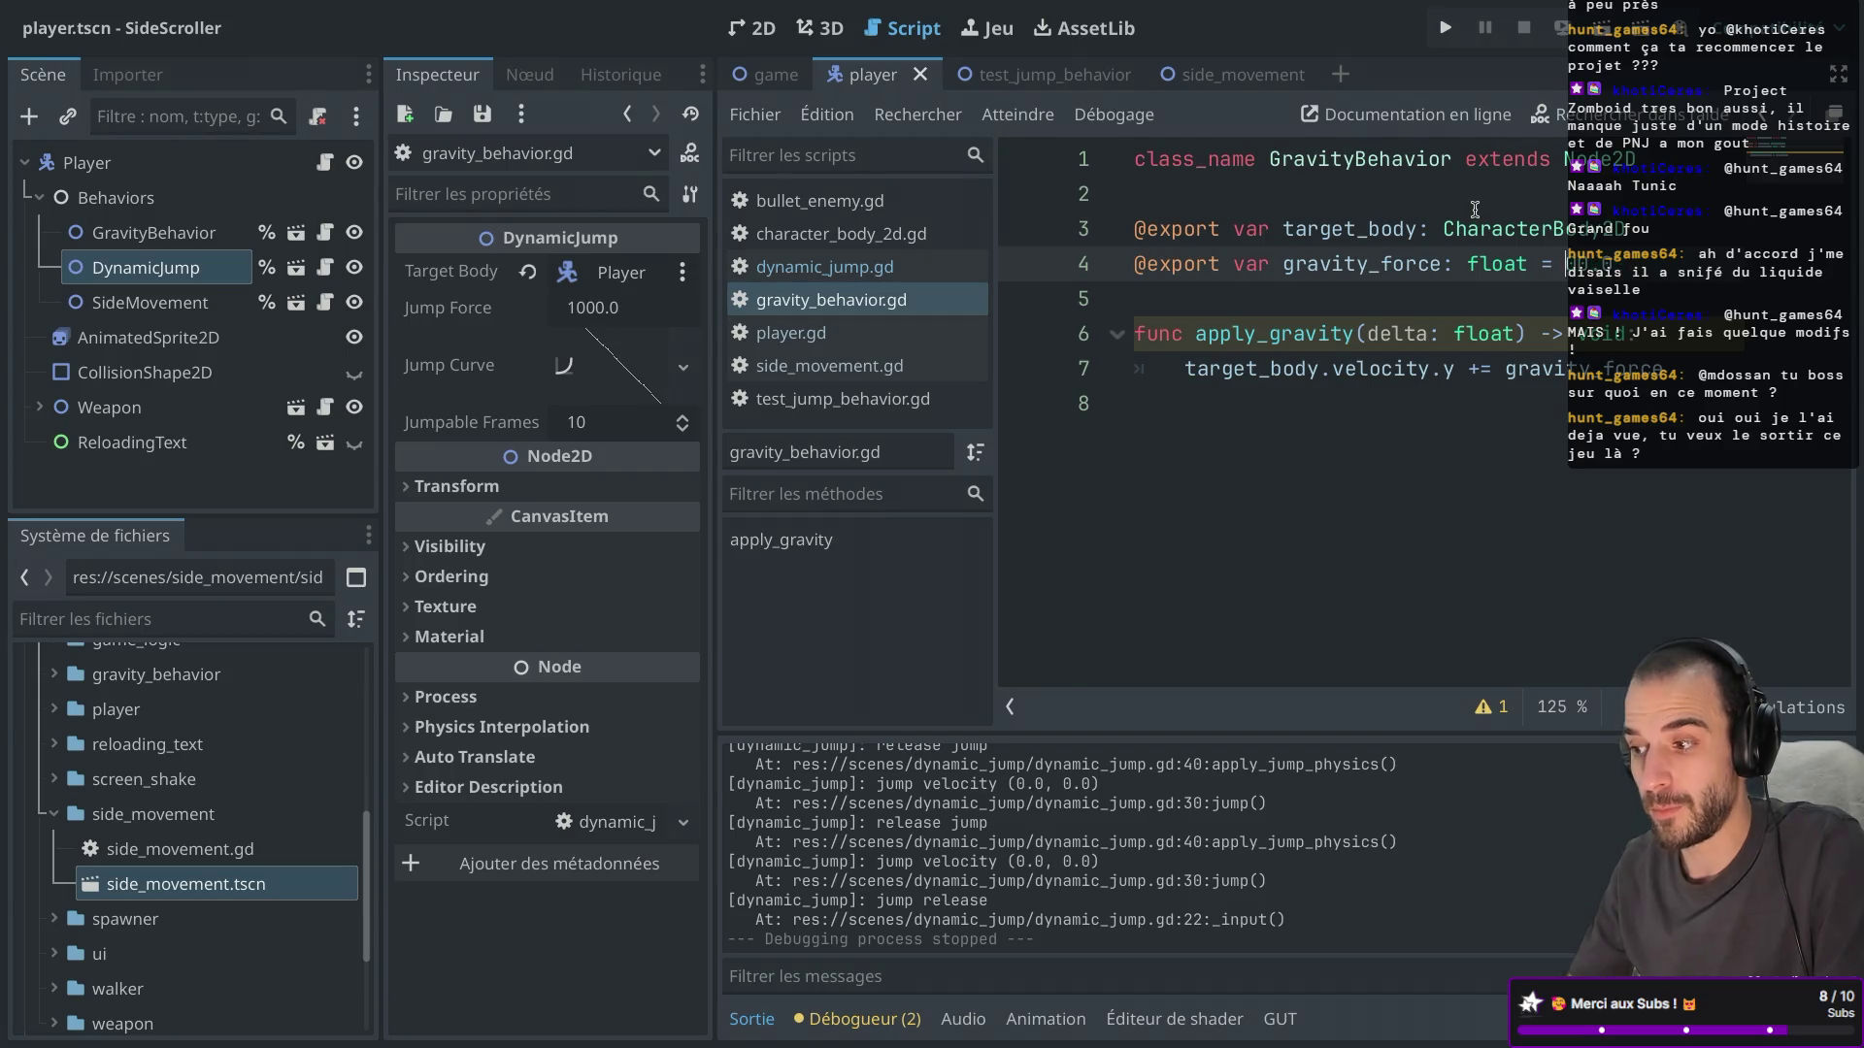
Playtest a single jump in the game, then close it.
click(1446, 28)
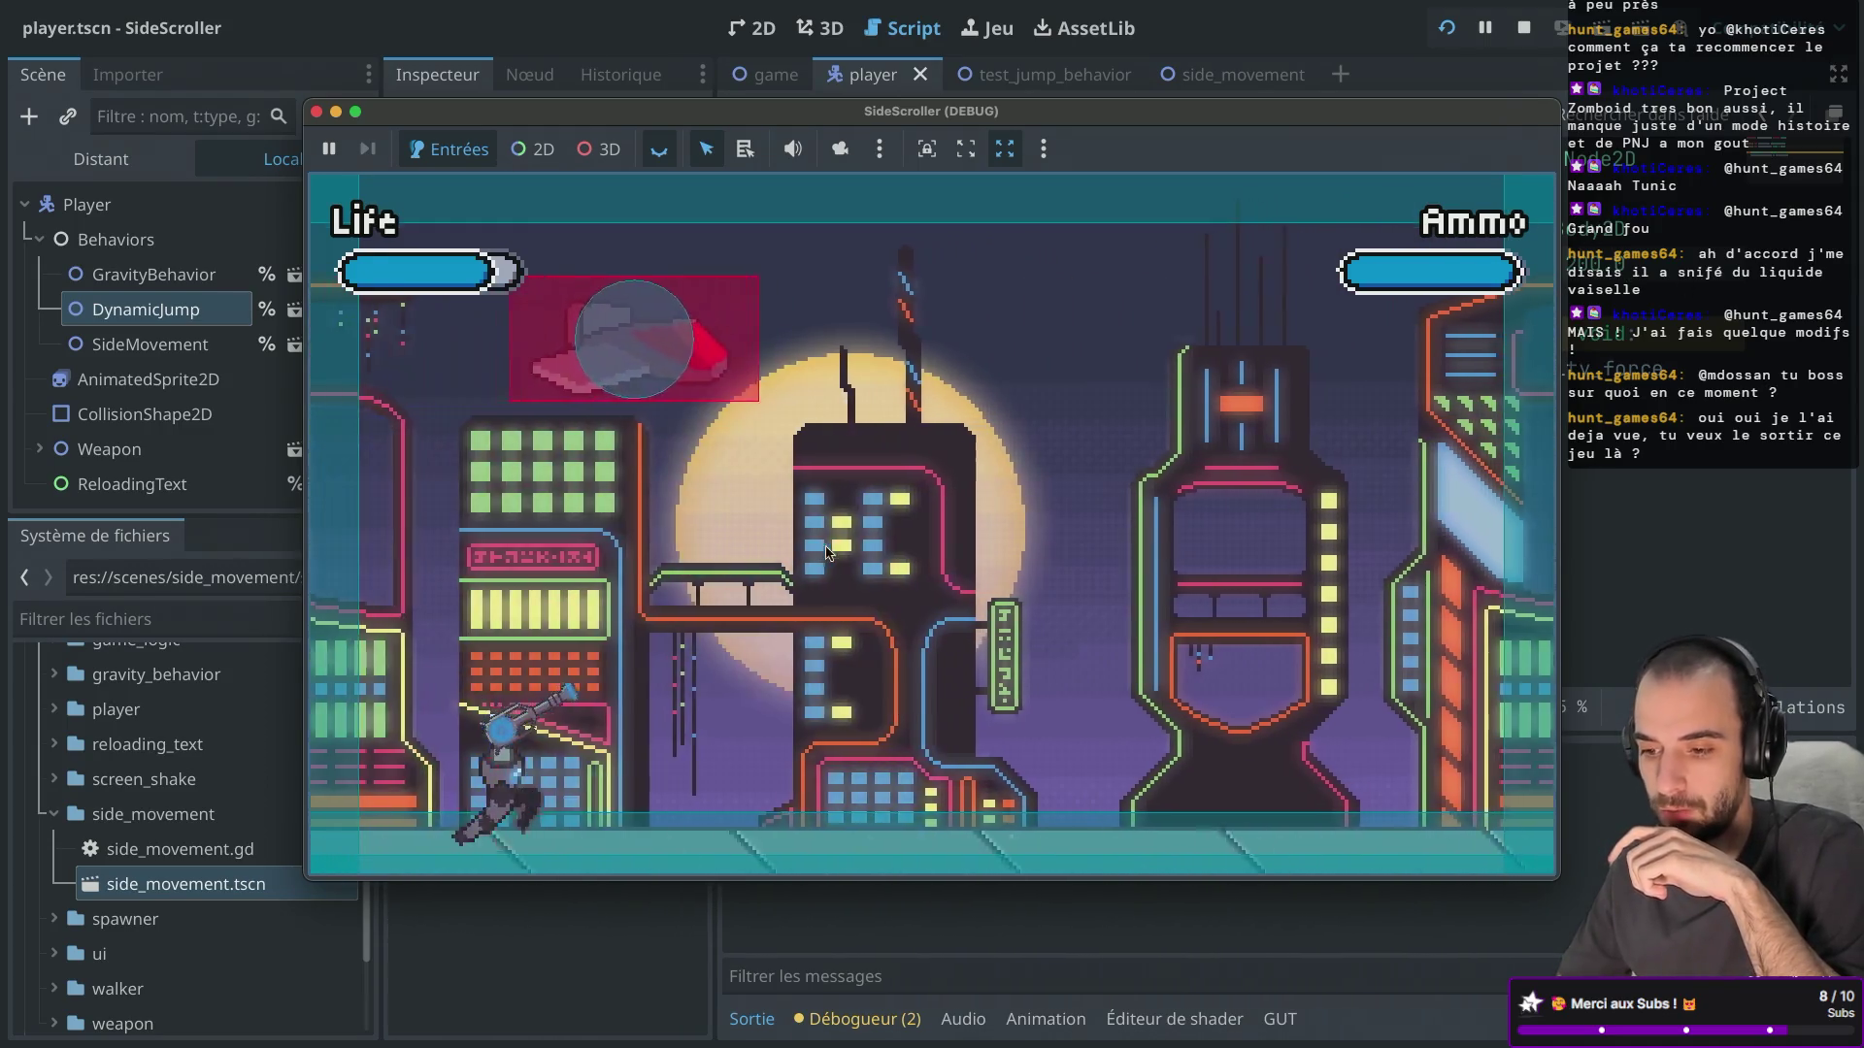
key(space)
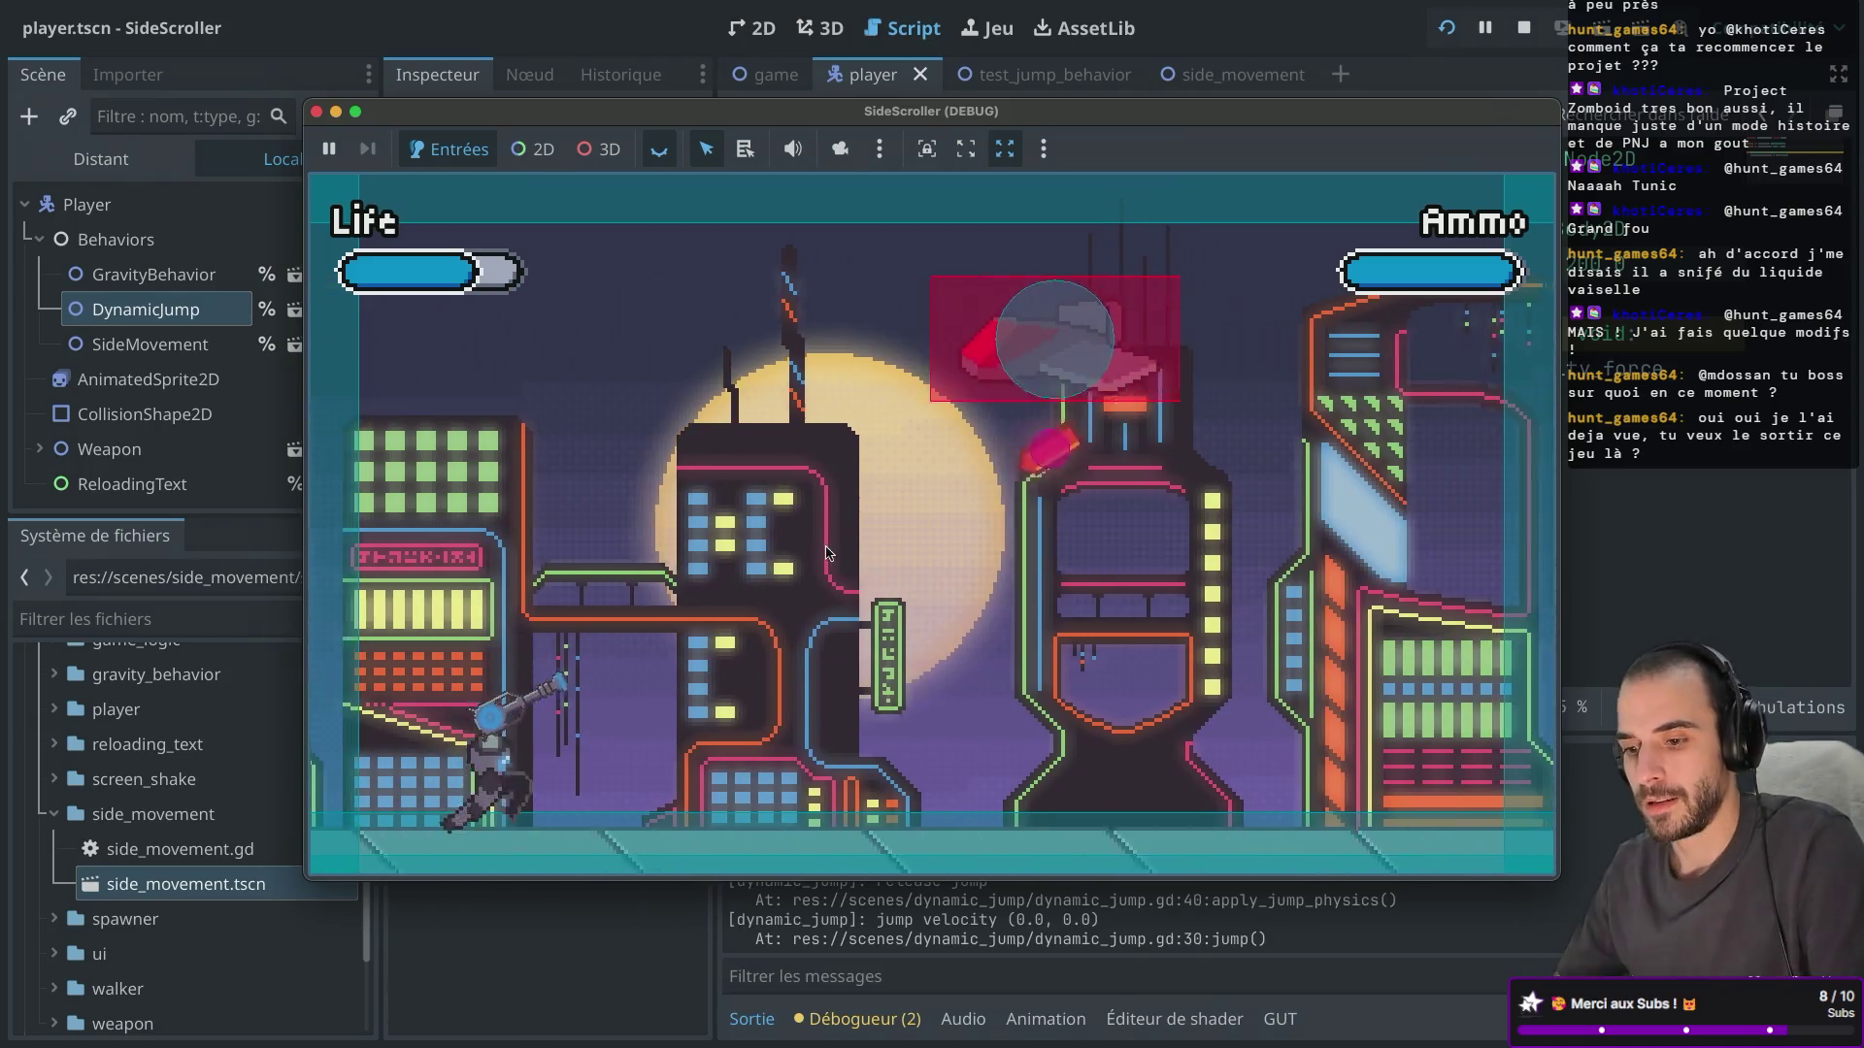
click(316, 113)
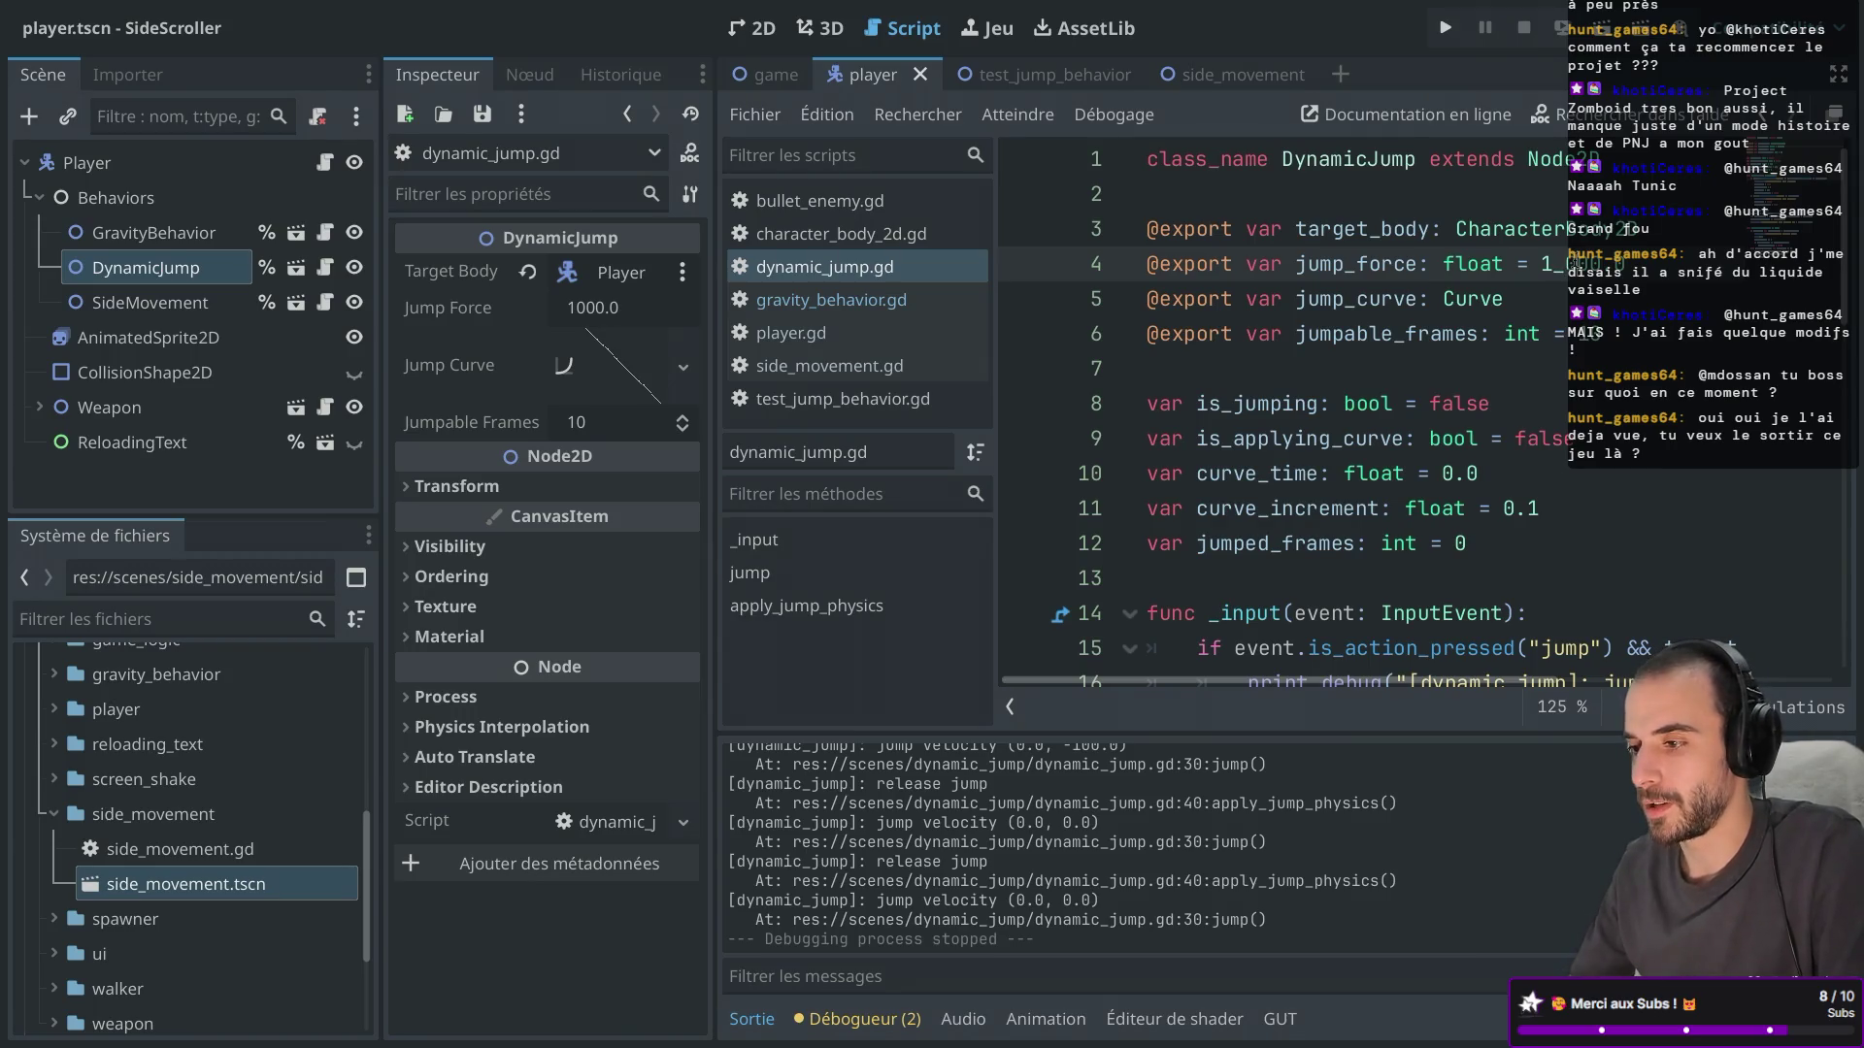
Playtest repeated jumps at jump force 1200.0 while running right, then close the game.
click(1443, 32)
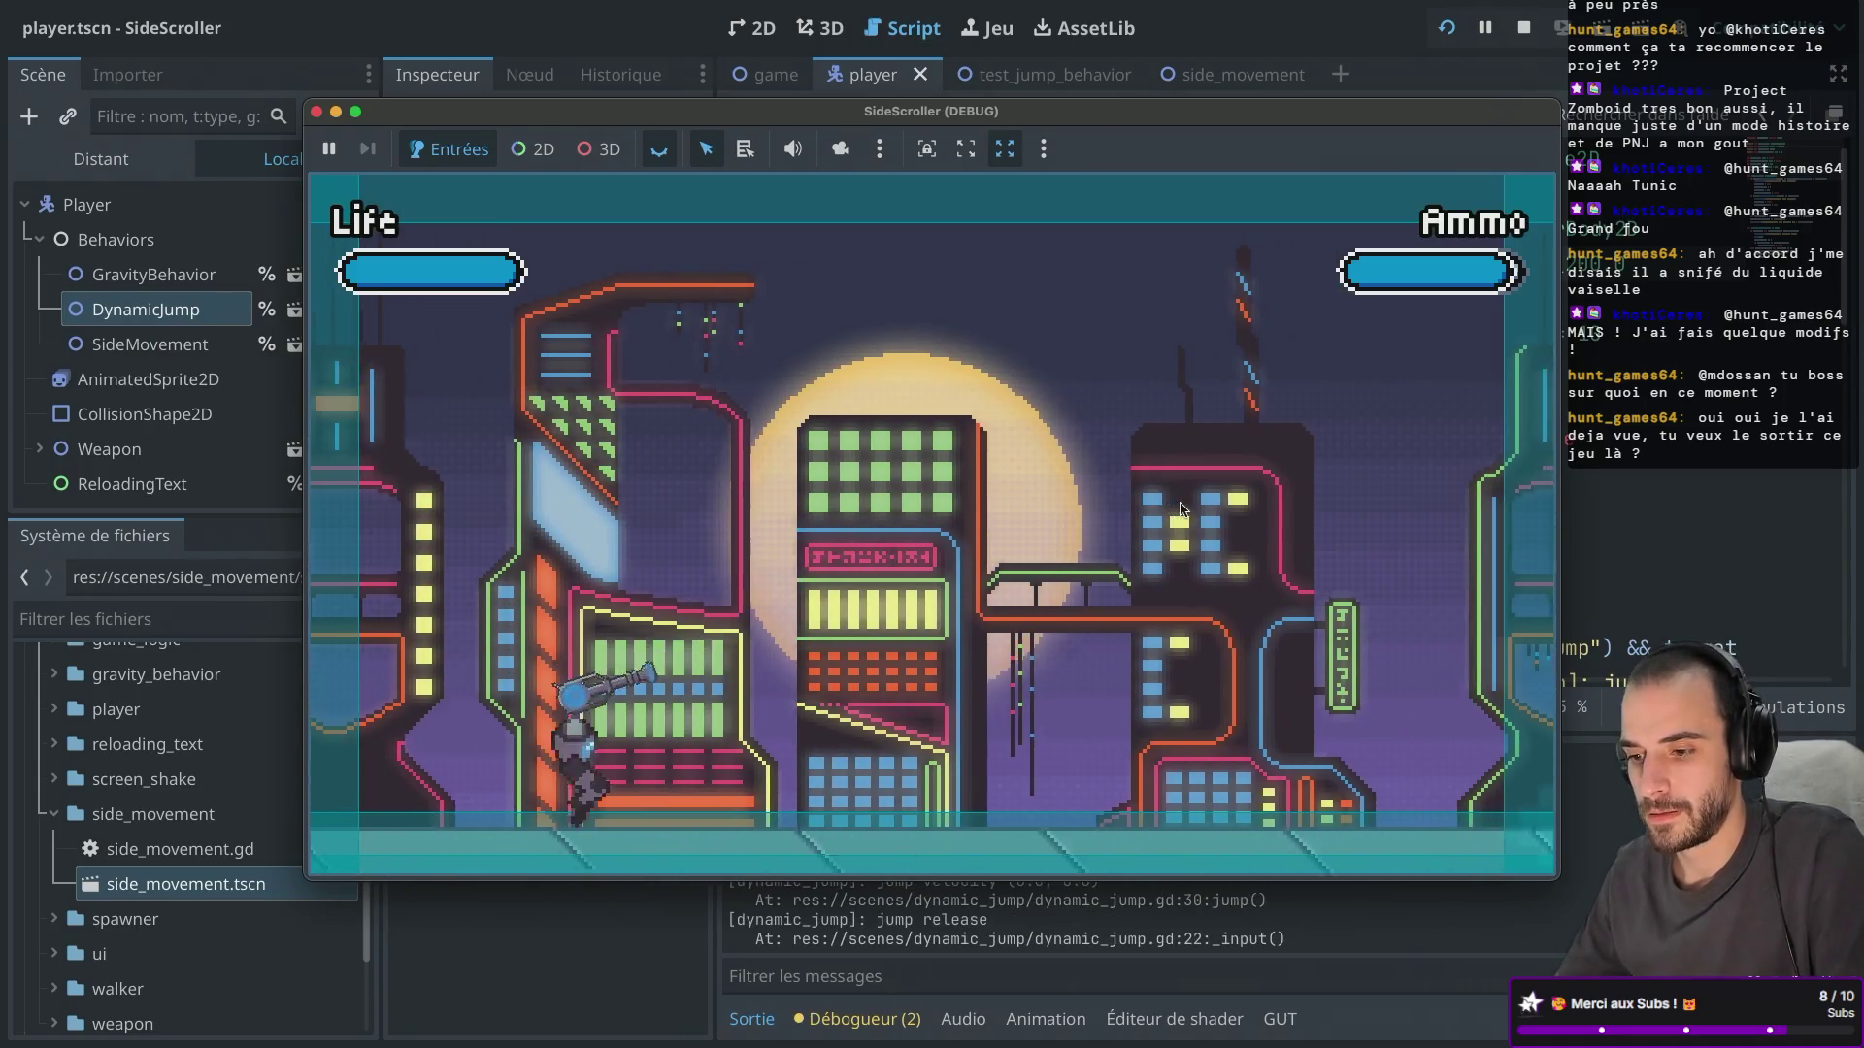
key(space)
key(Right)
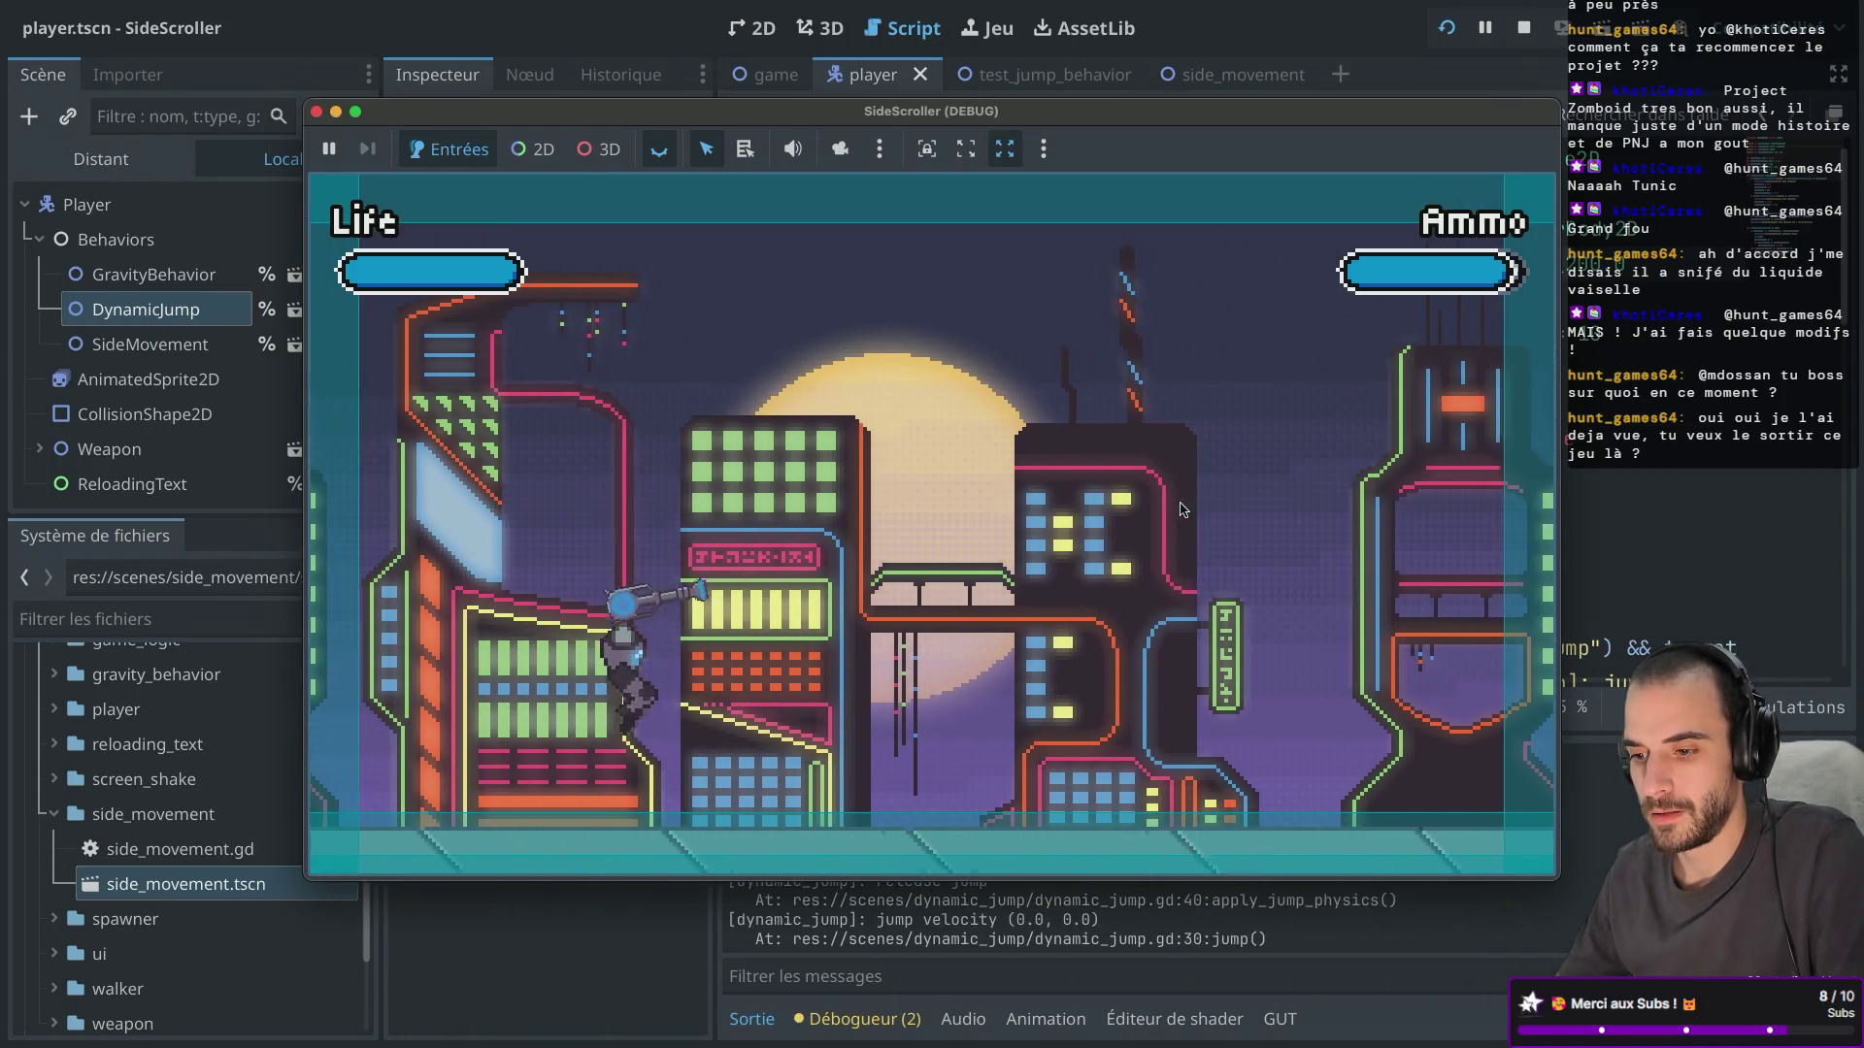
key(space)
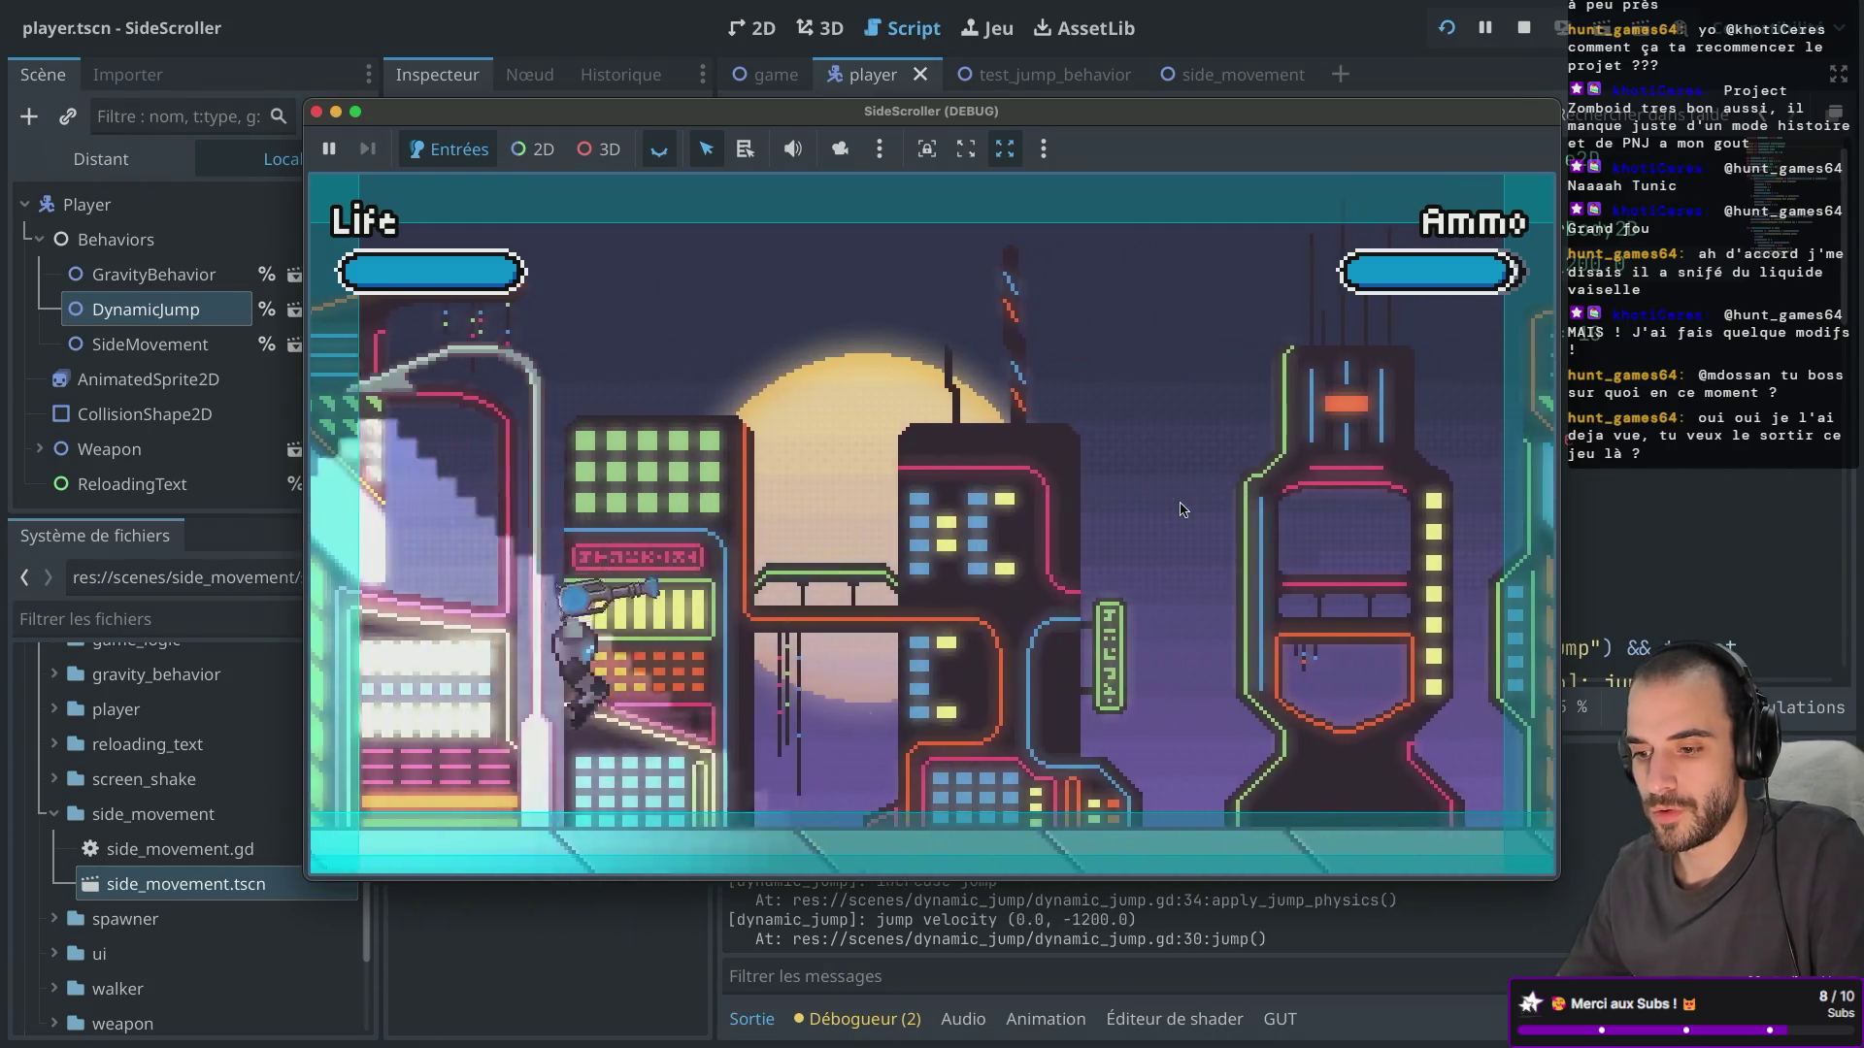
key(space)
key(Right)
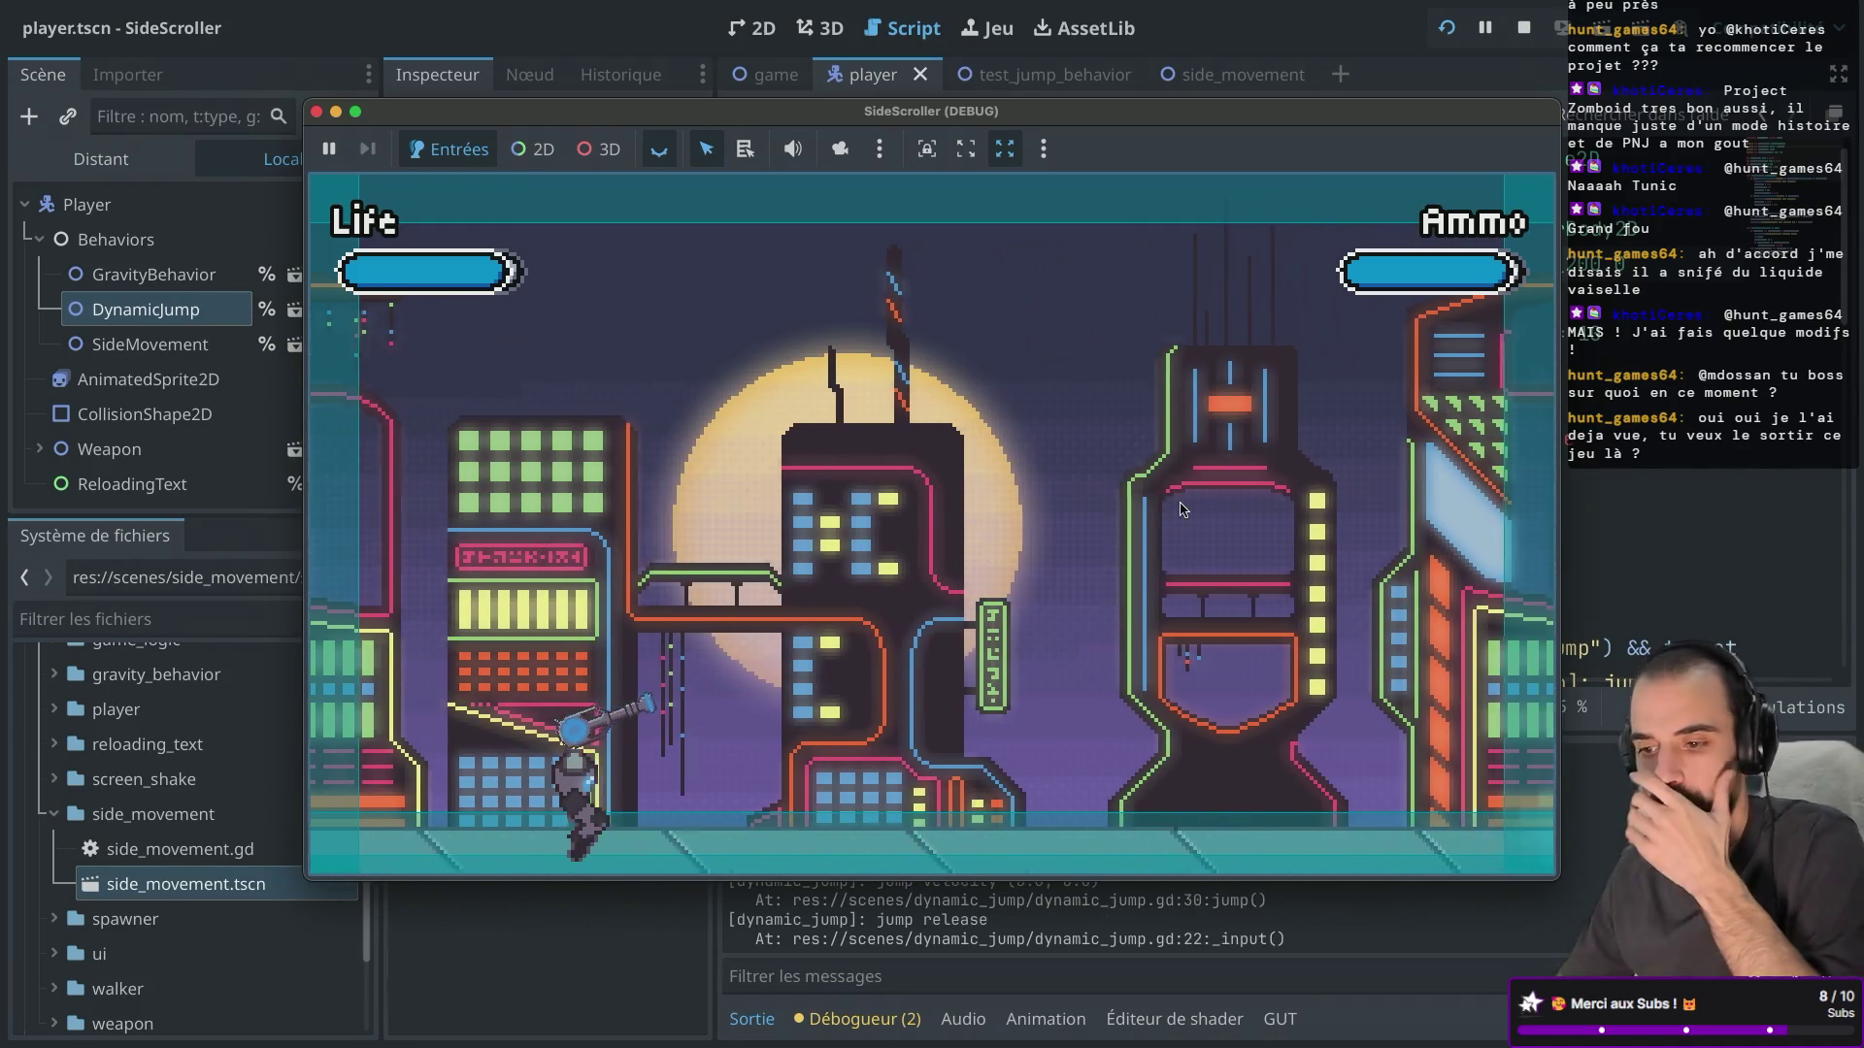
key(Right)
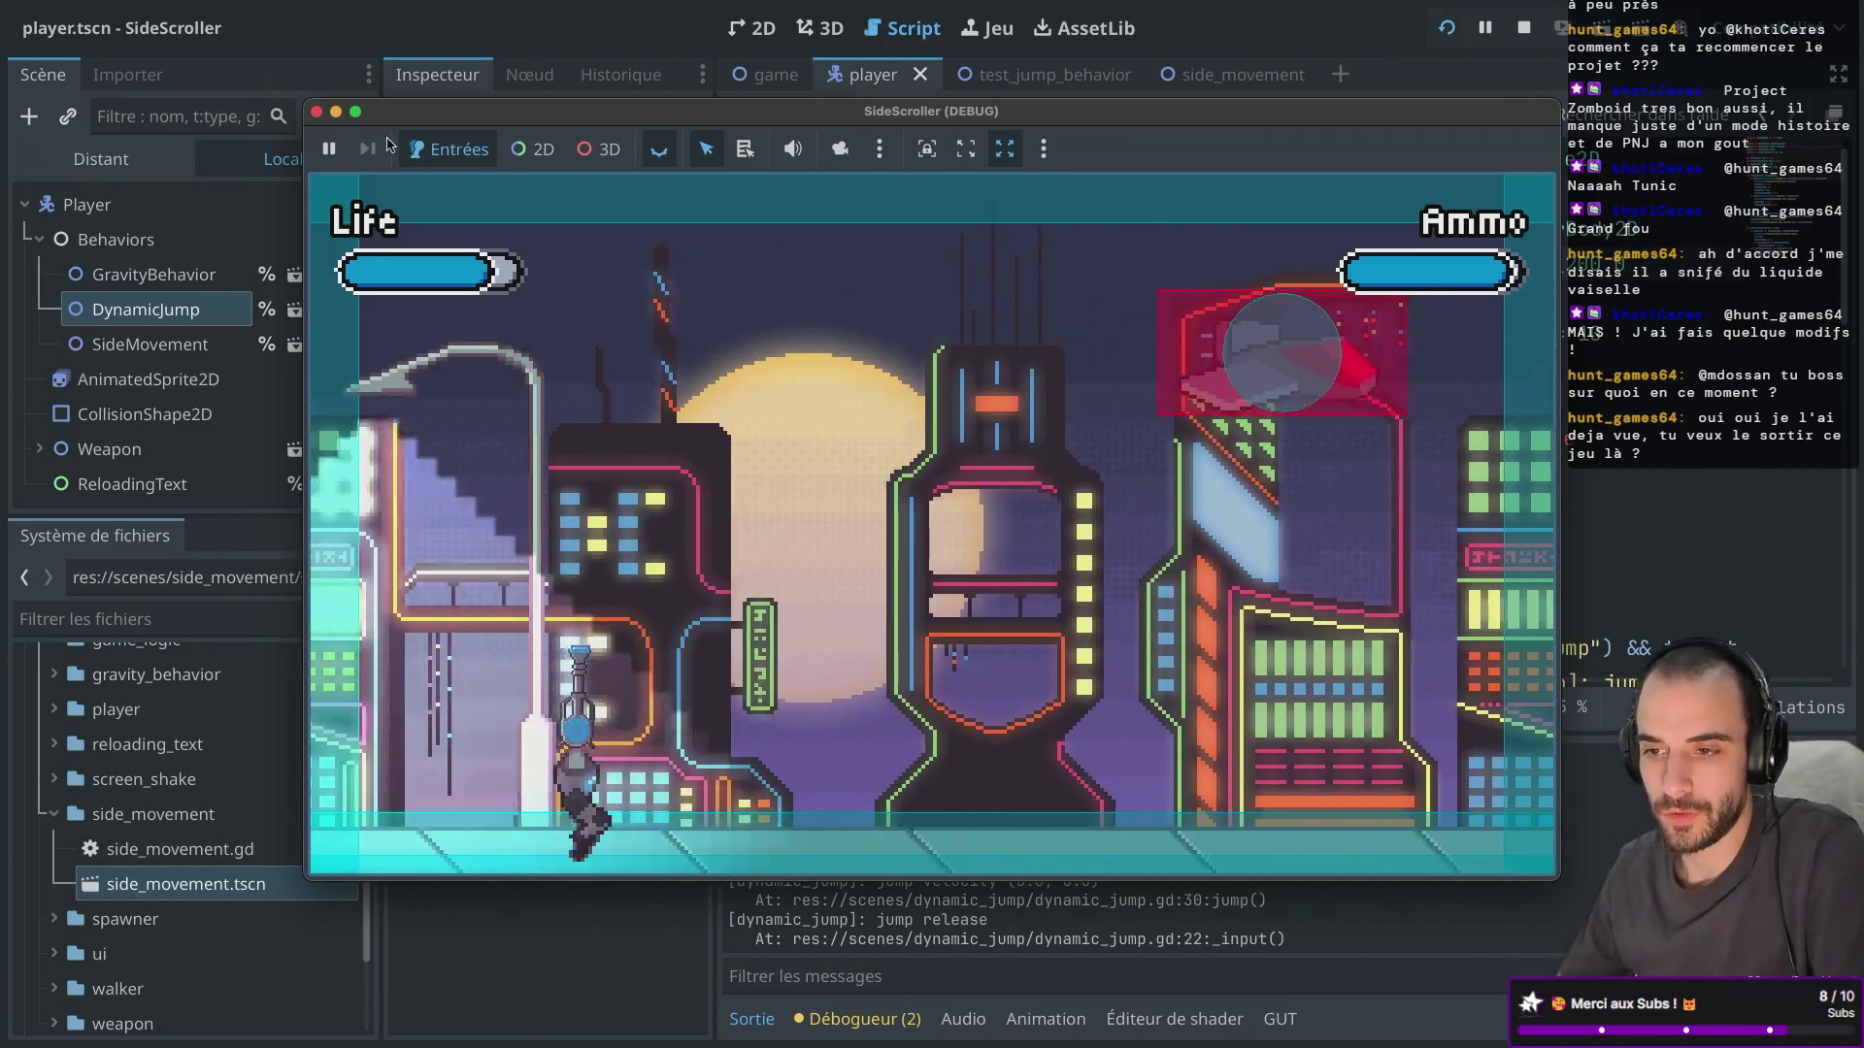
click(316, 113)
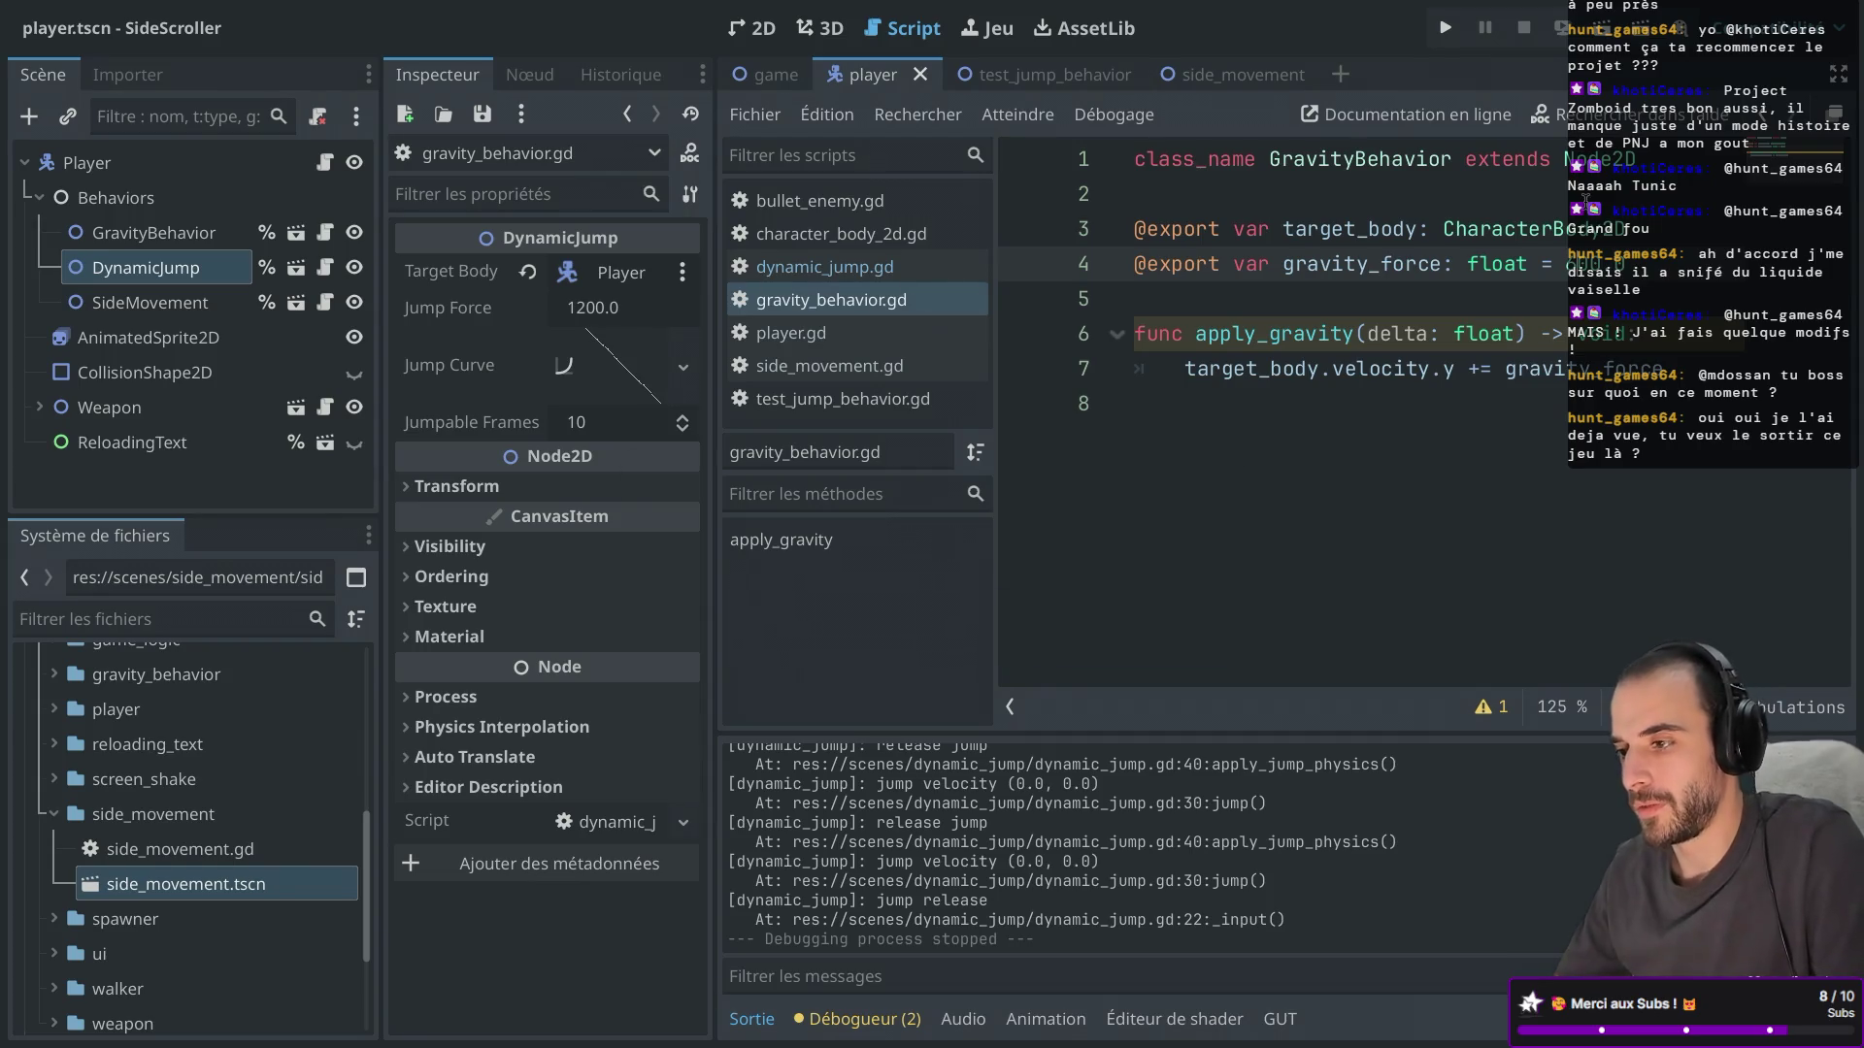
Run two quick jump tests with the edited jump force, stopping each with F8.
click(1452, 40)
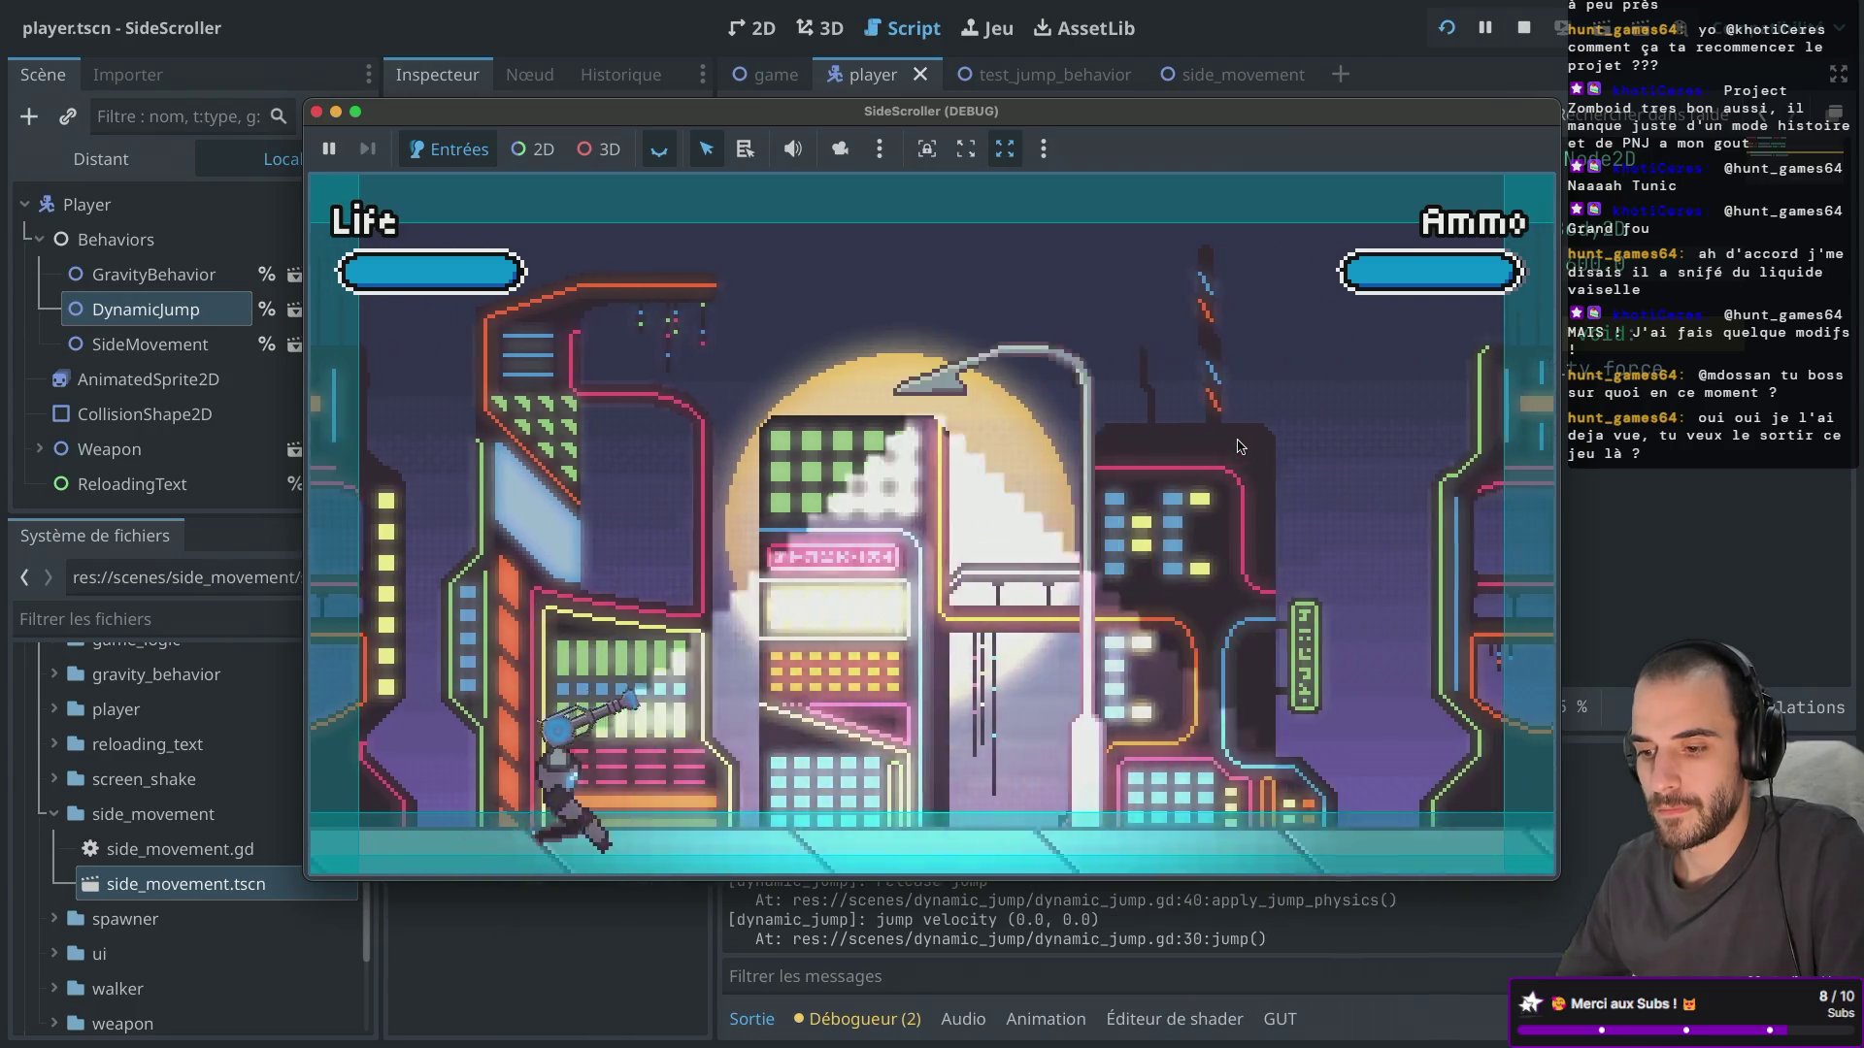
key(F8)
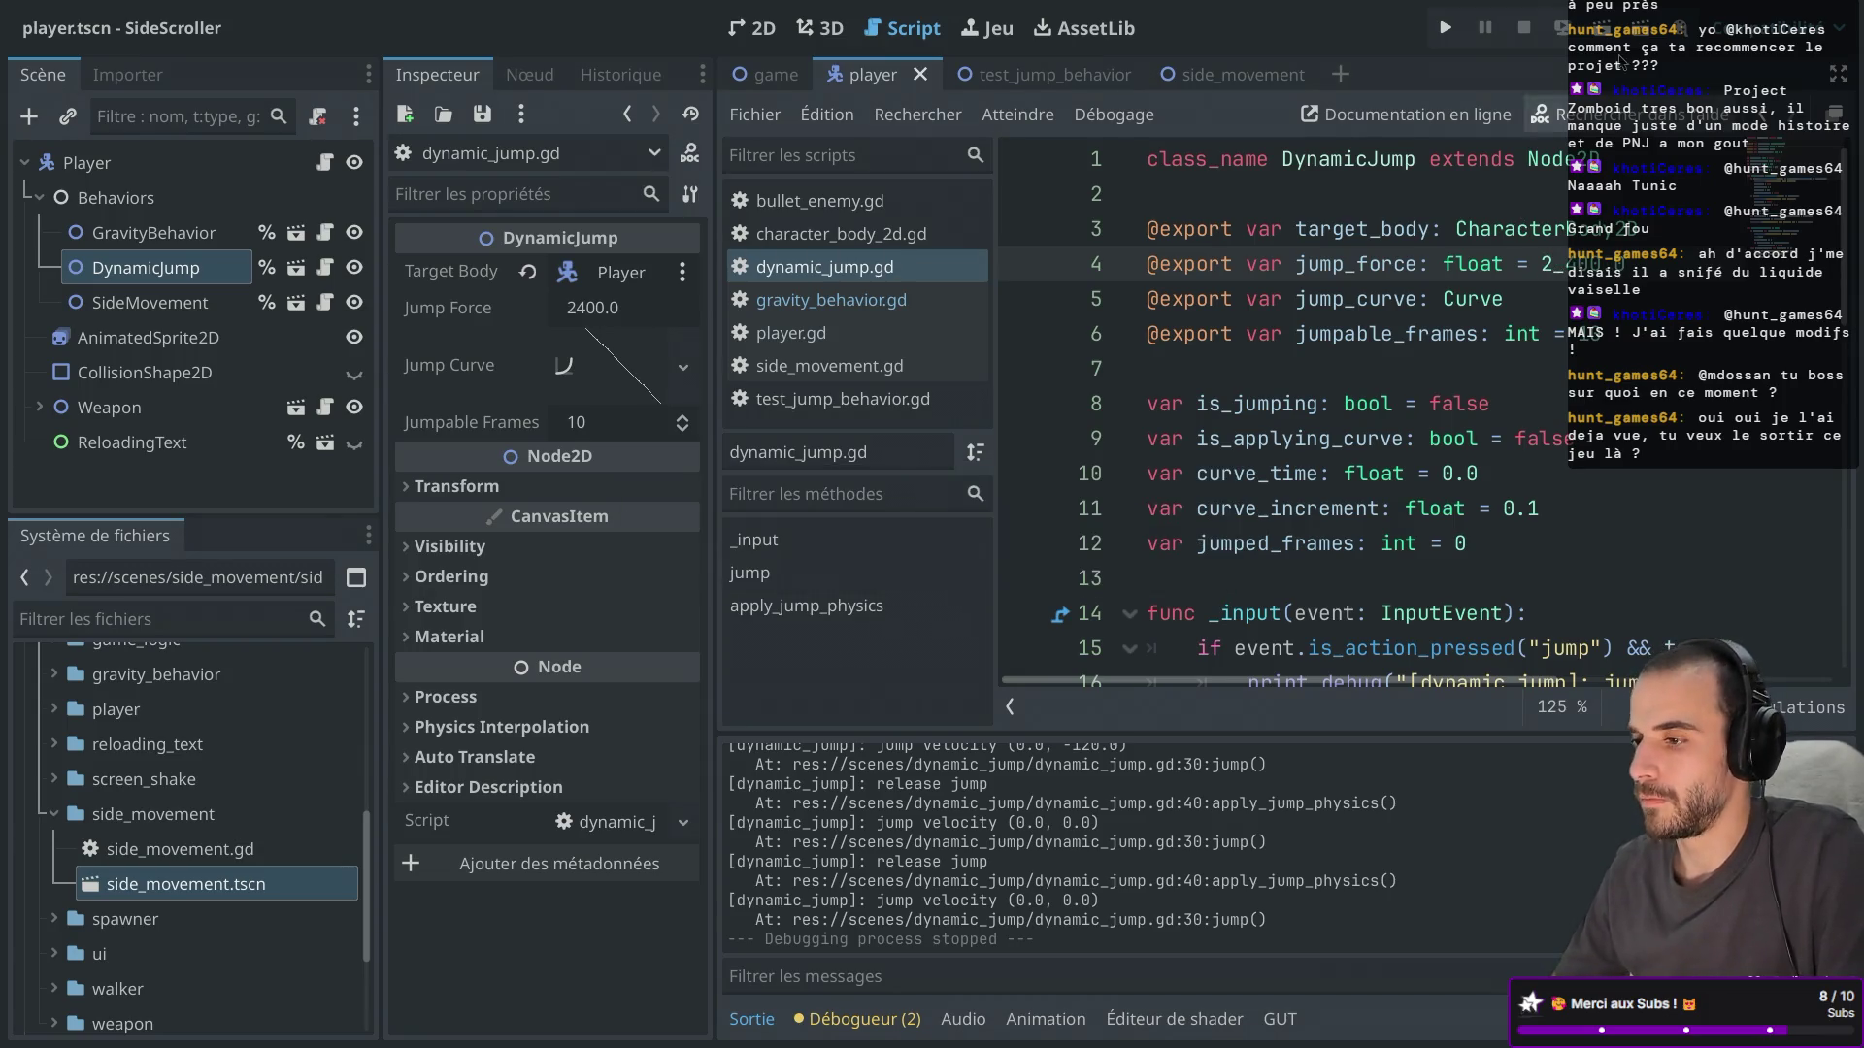
click(1447, 31)
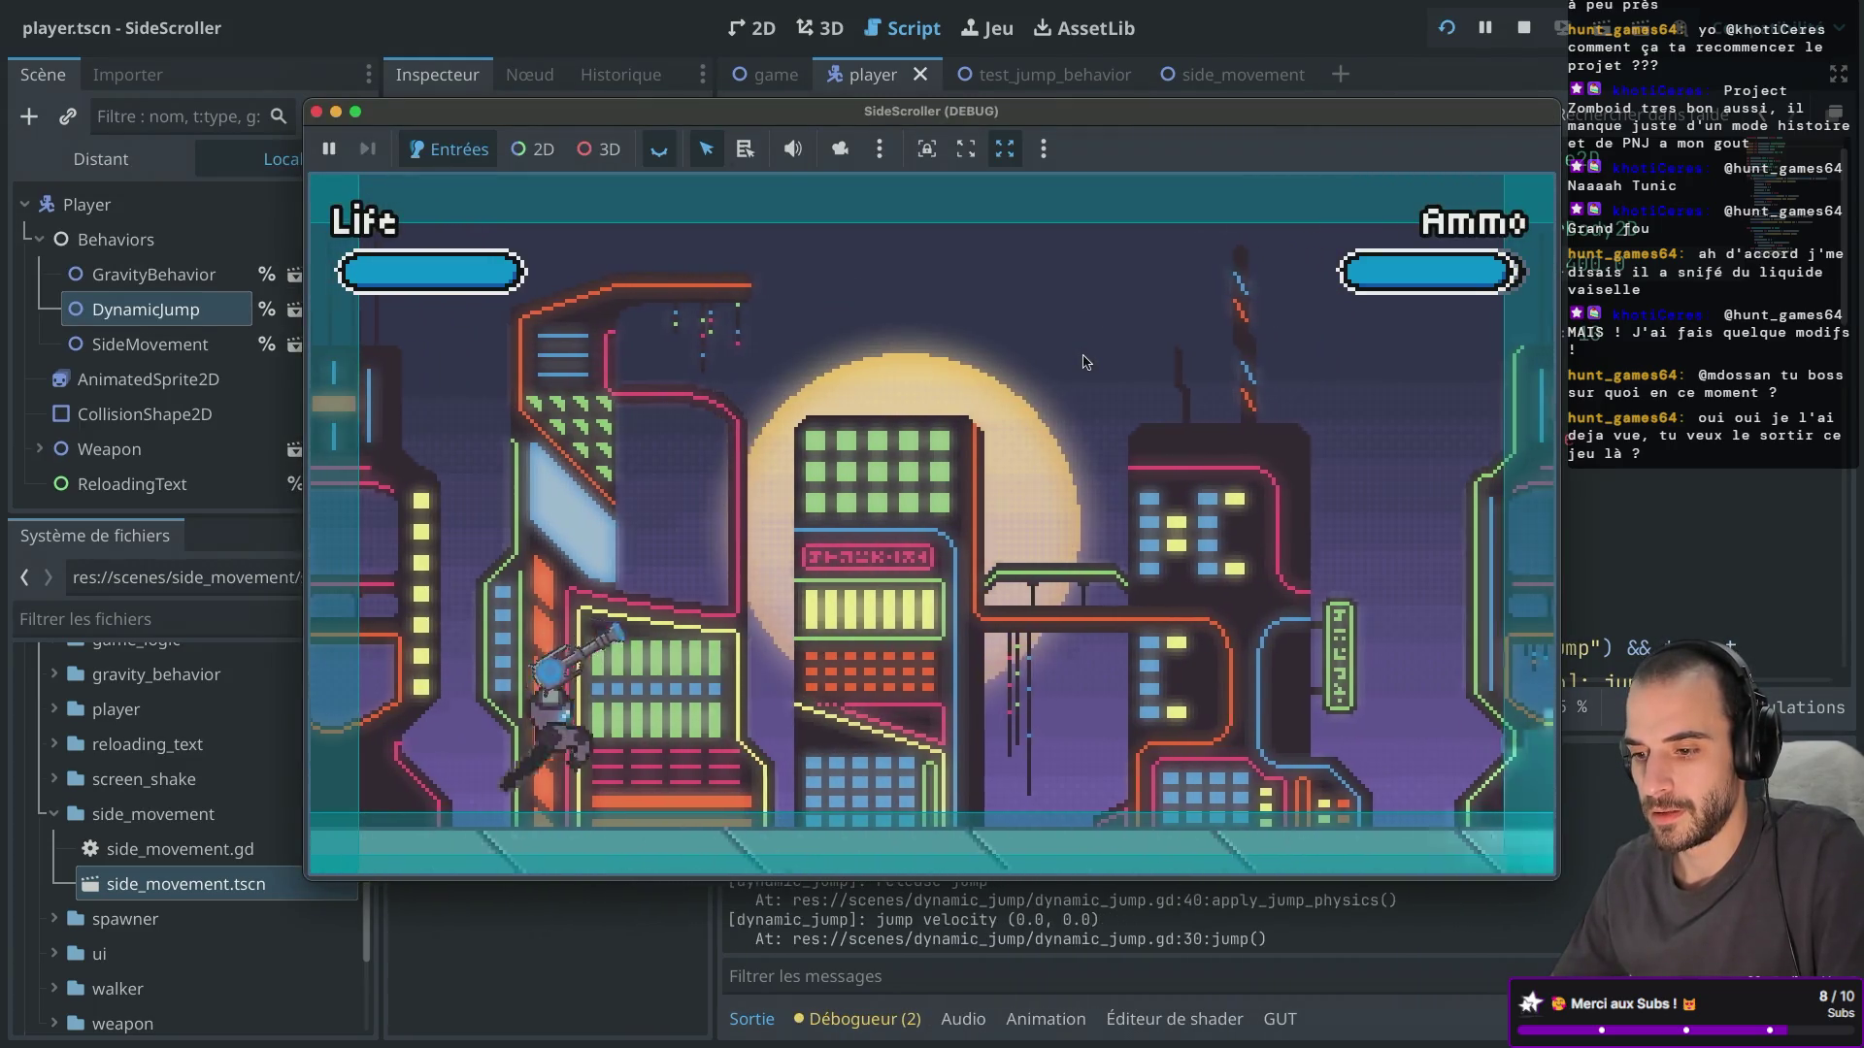
key(space)
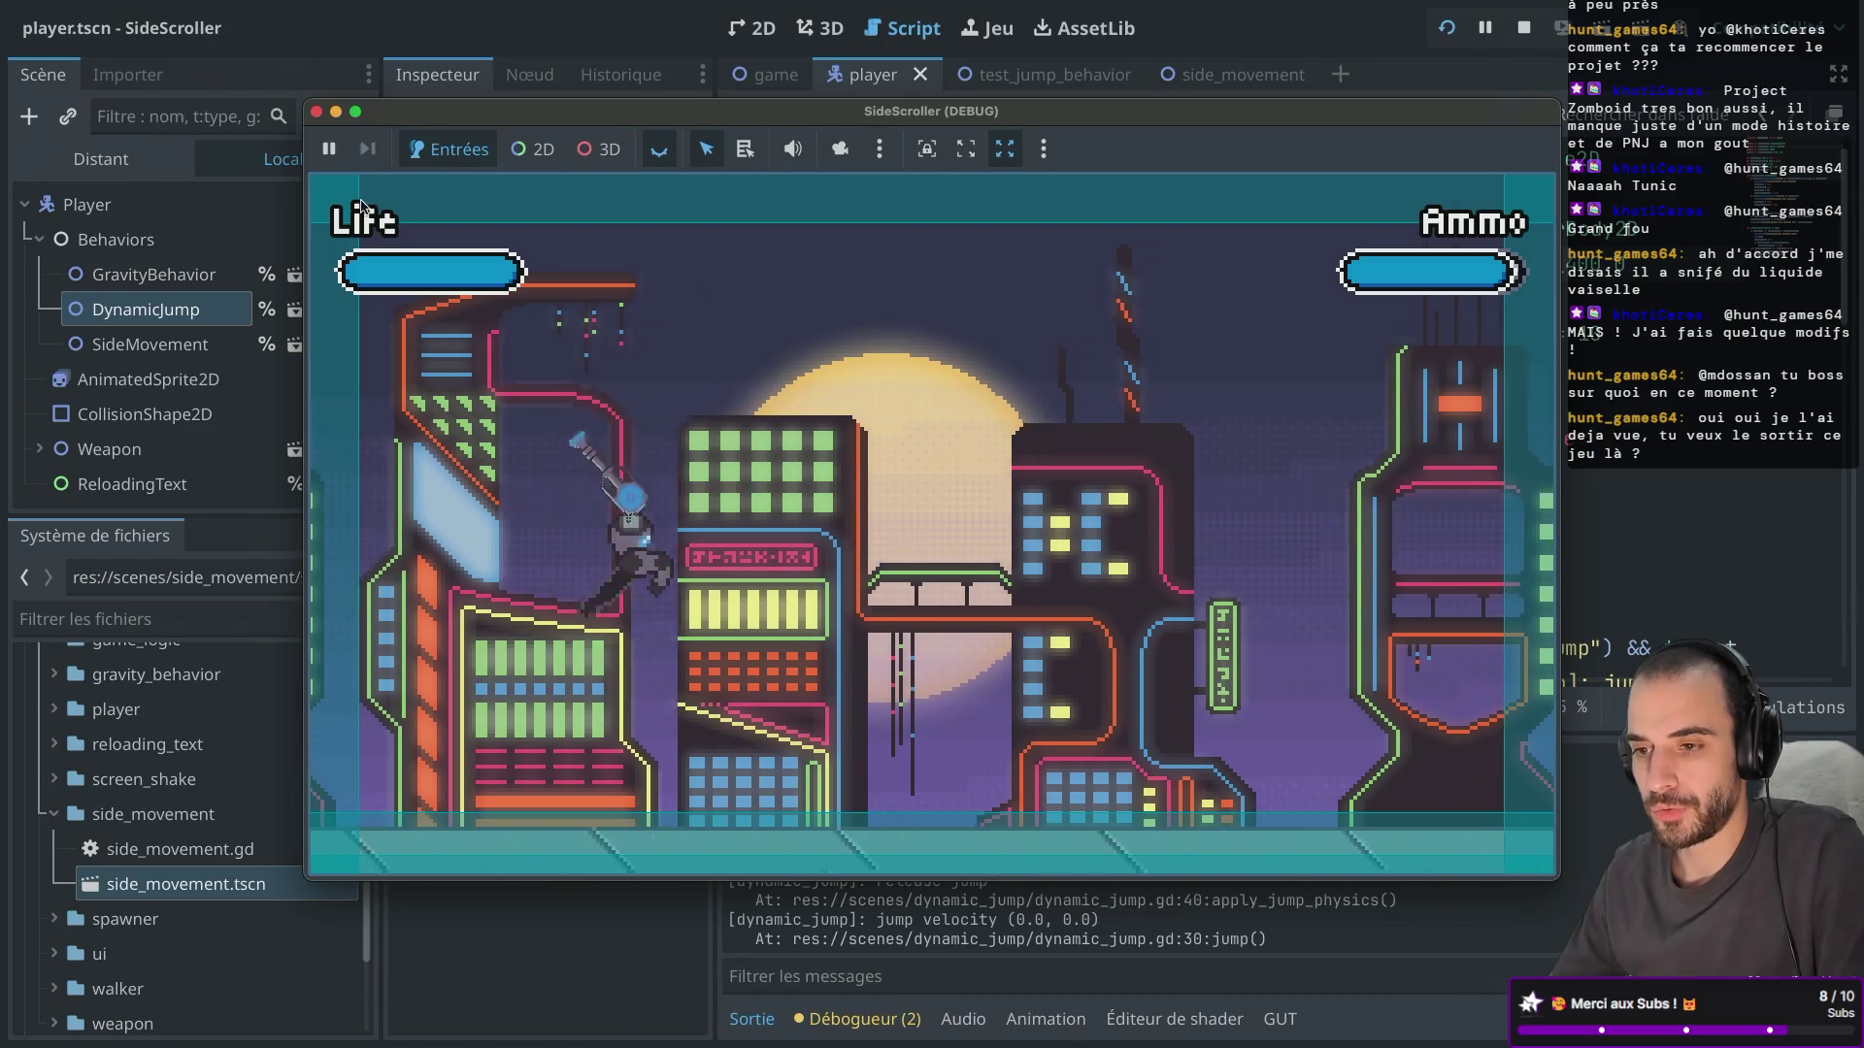
key(F8)
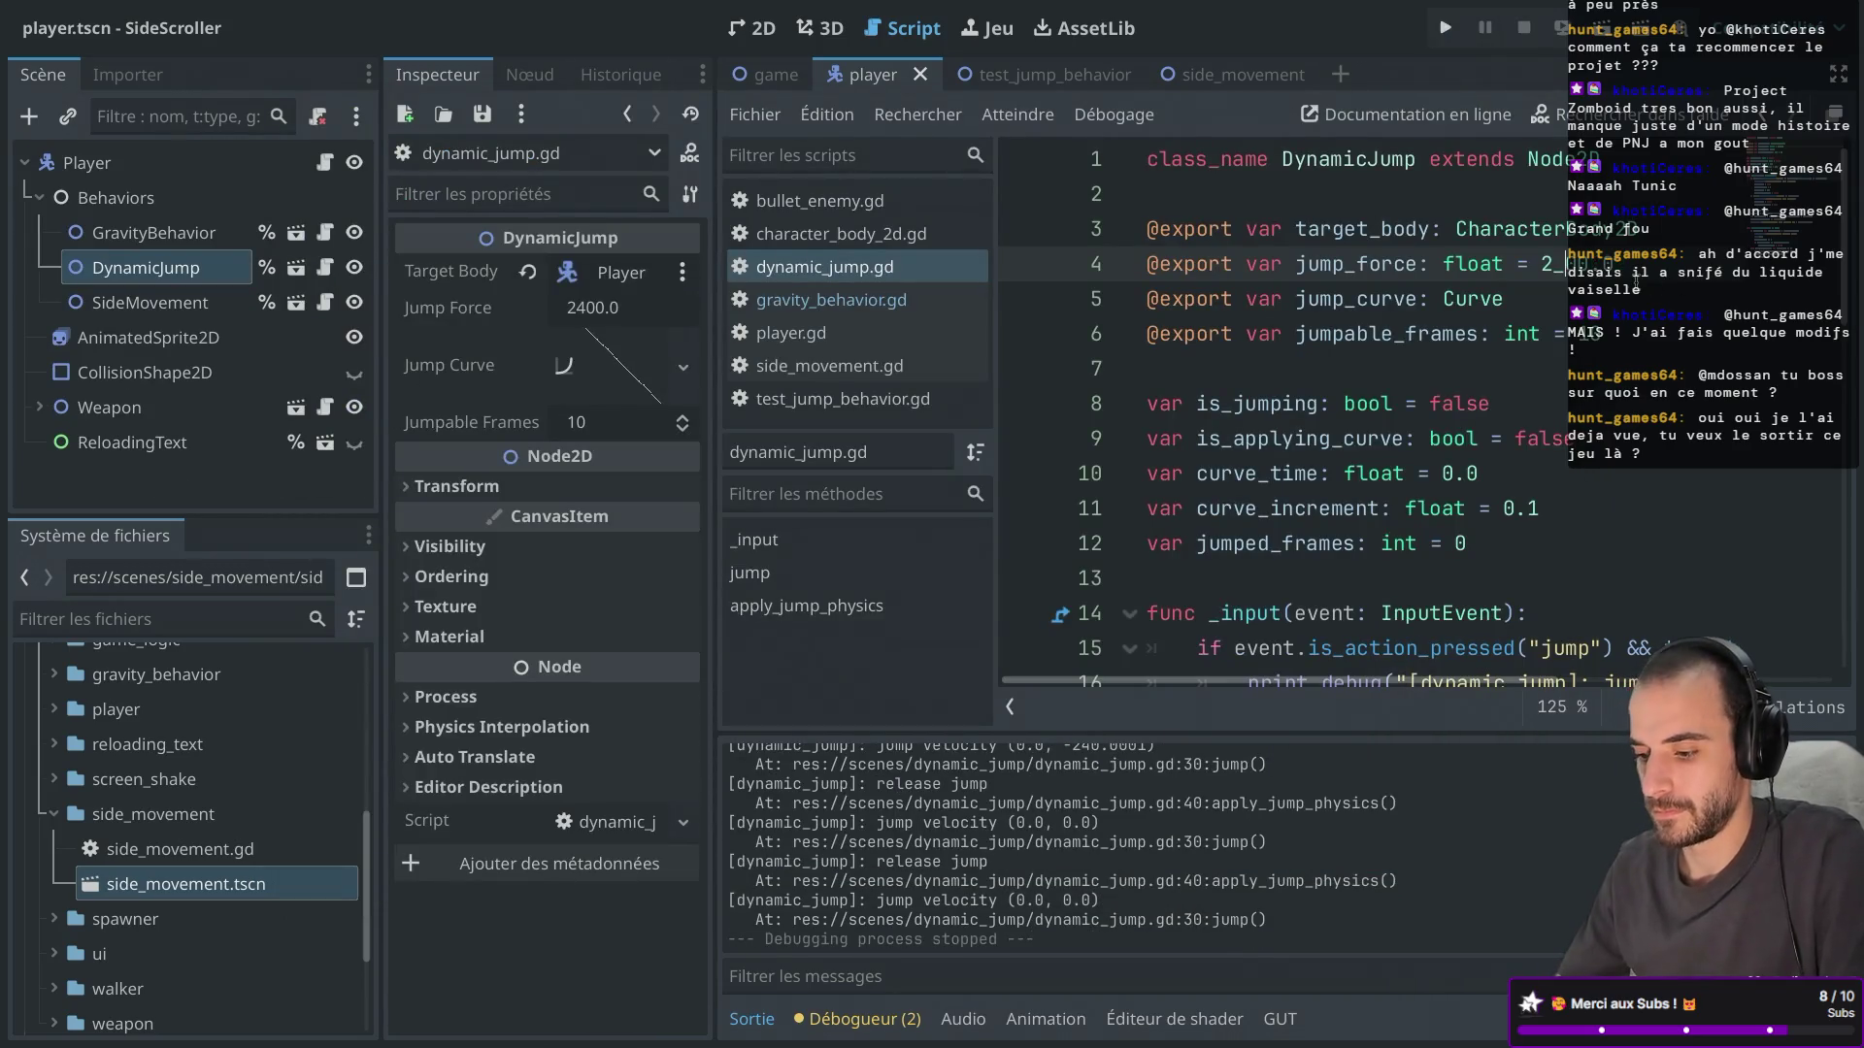
Test jumping while moving right over two more runs with changed jump forces.
click(1446, 31)
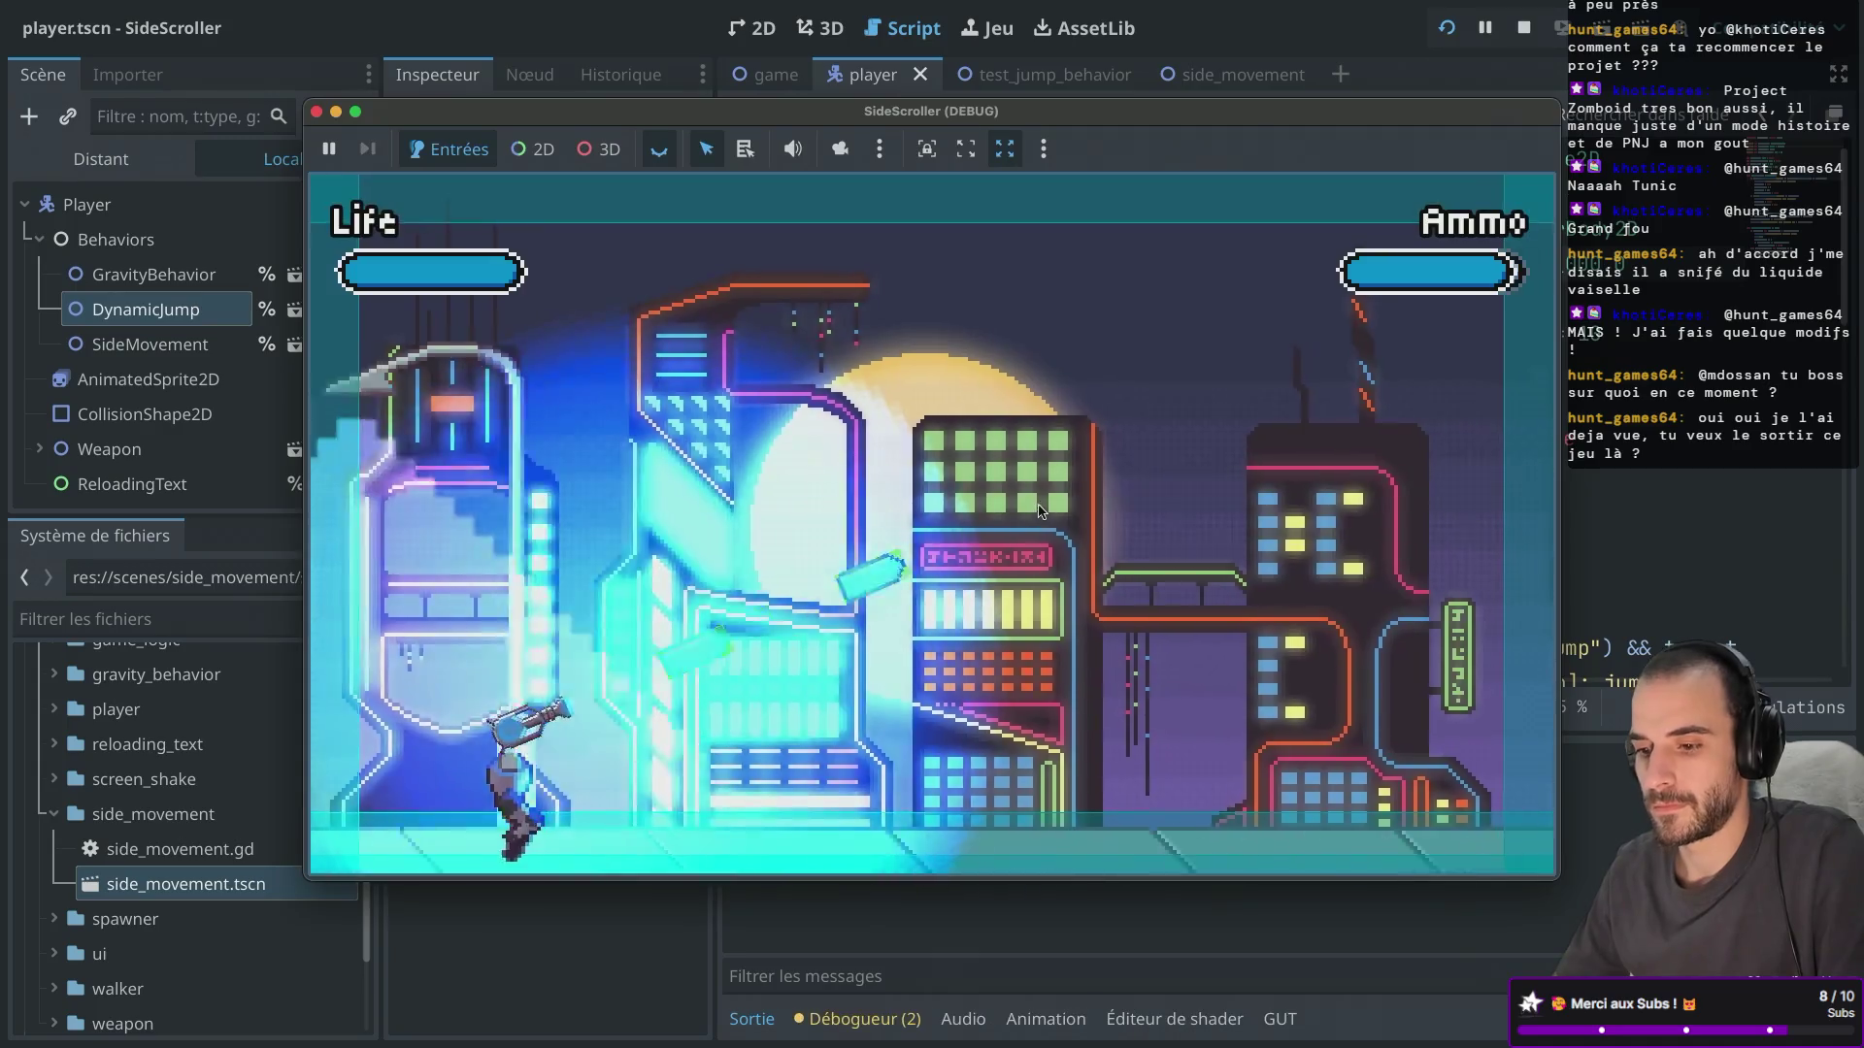
key(space)
key(Right)
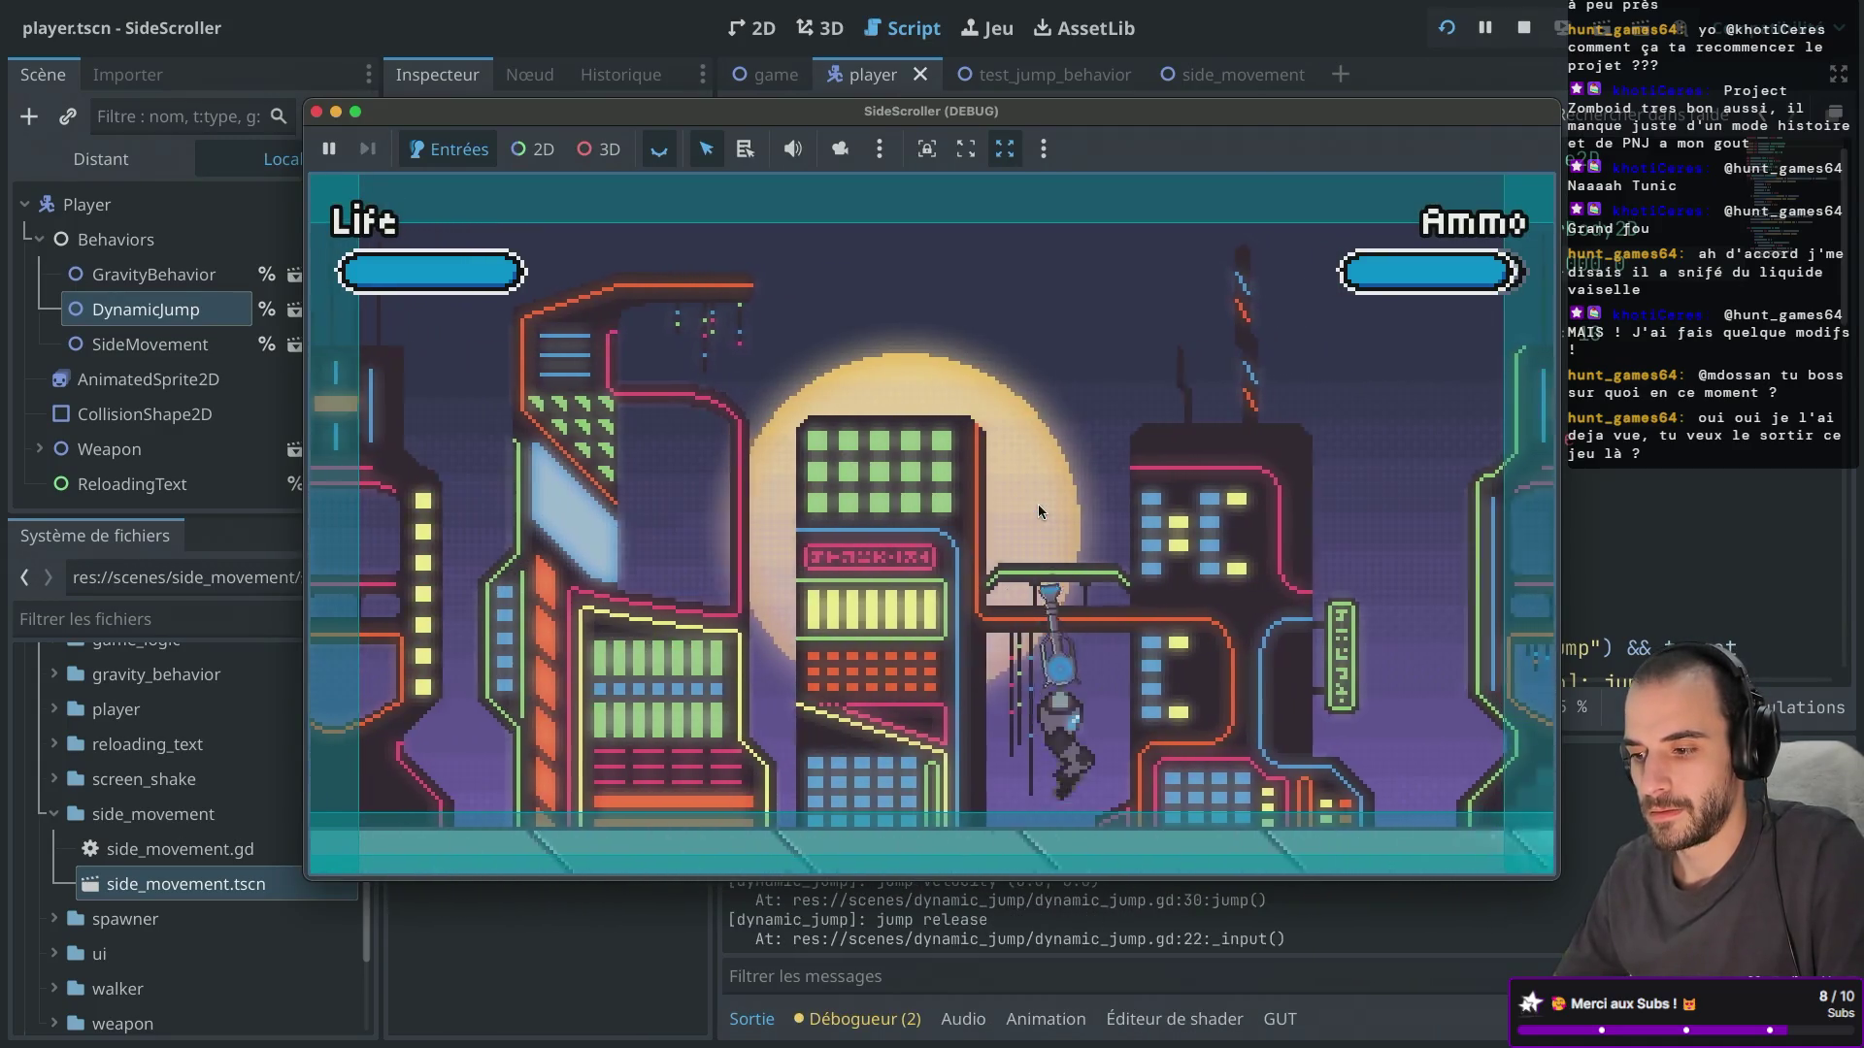
key(Right)
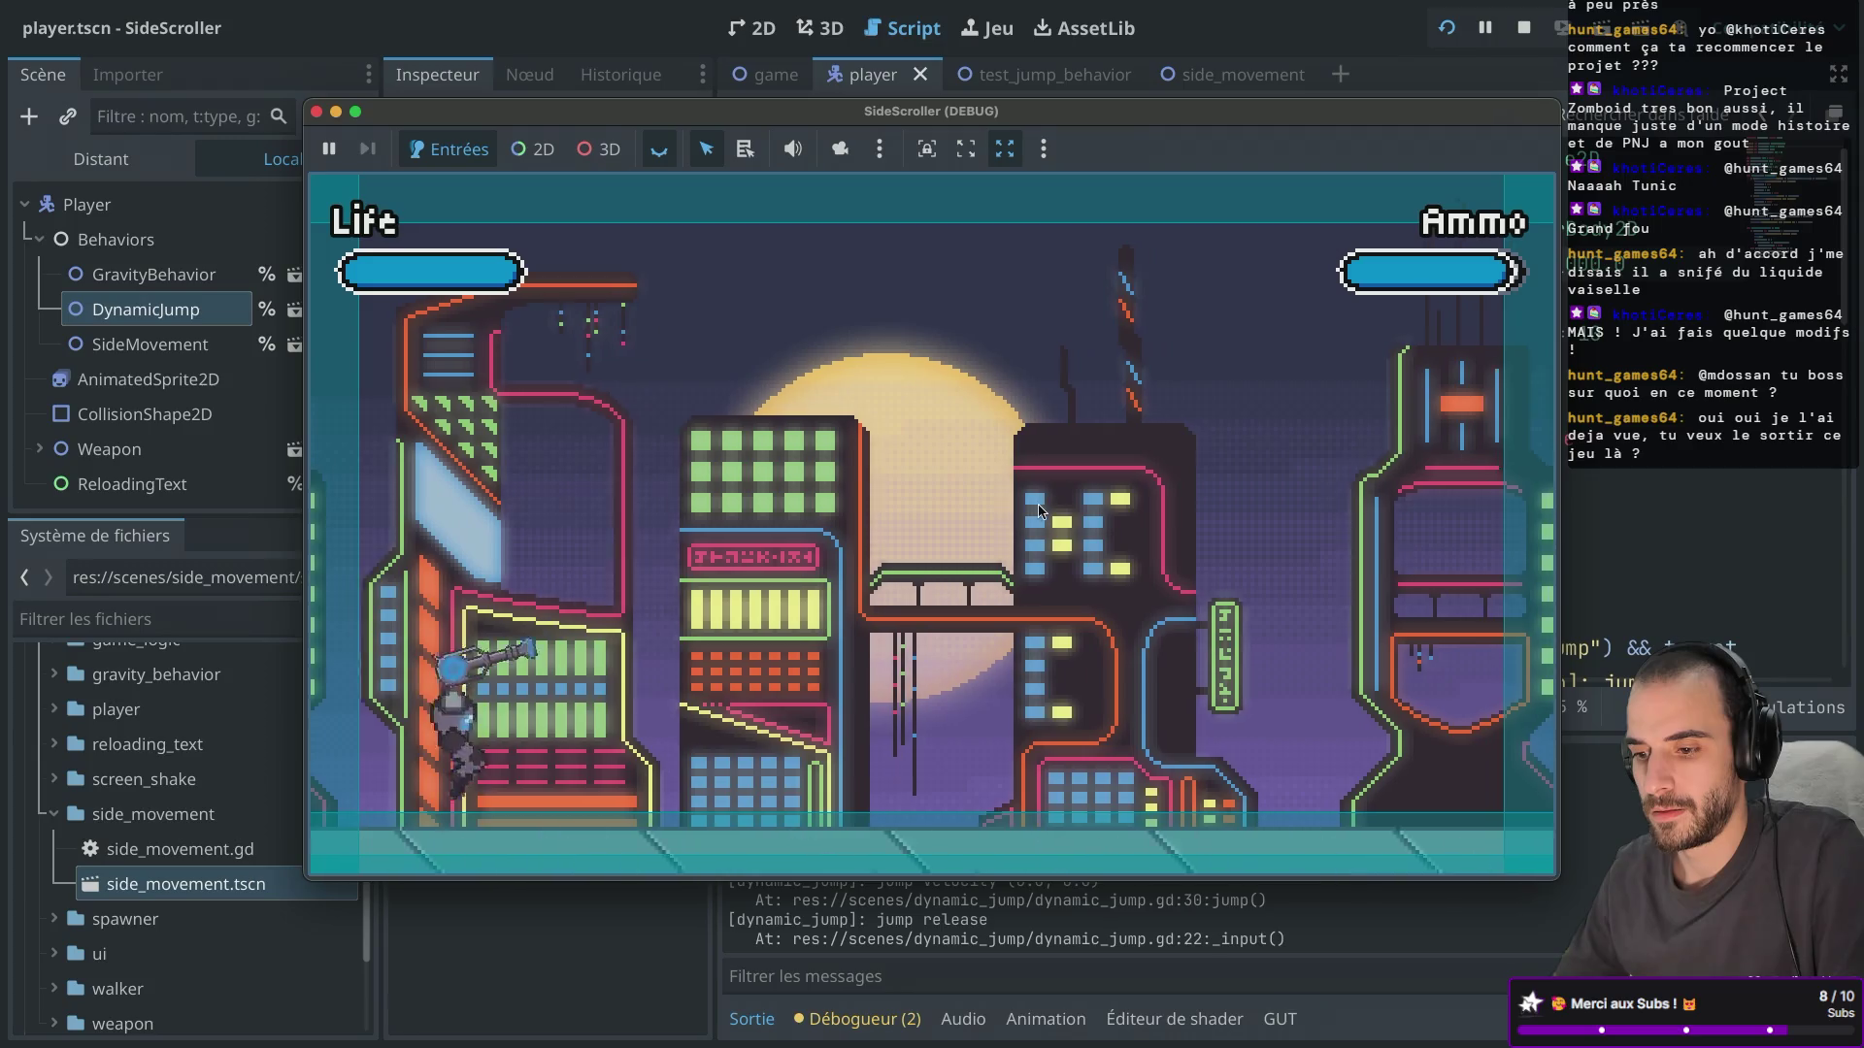
click(317, 114)
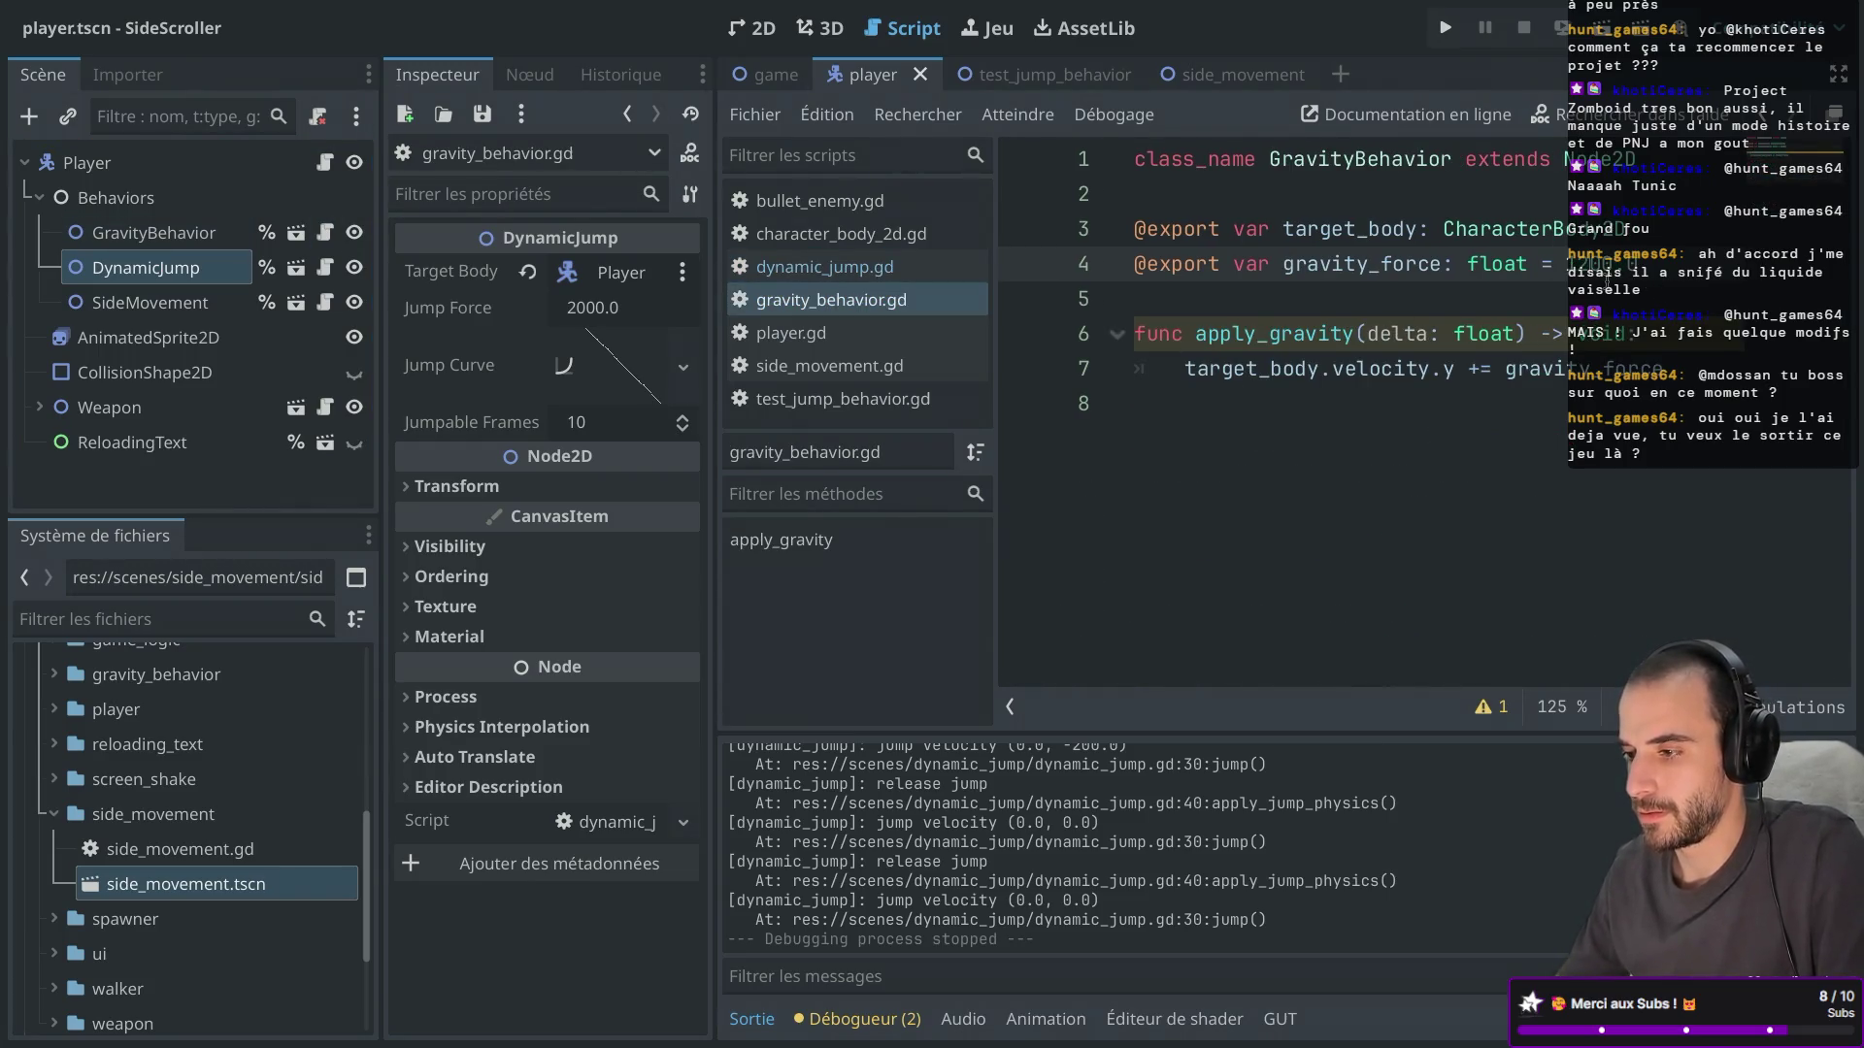
click(1445, 29)
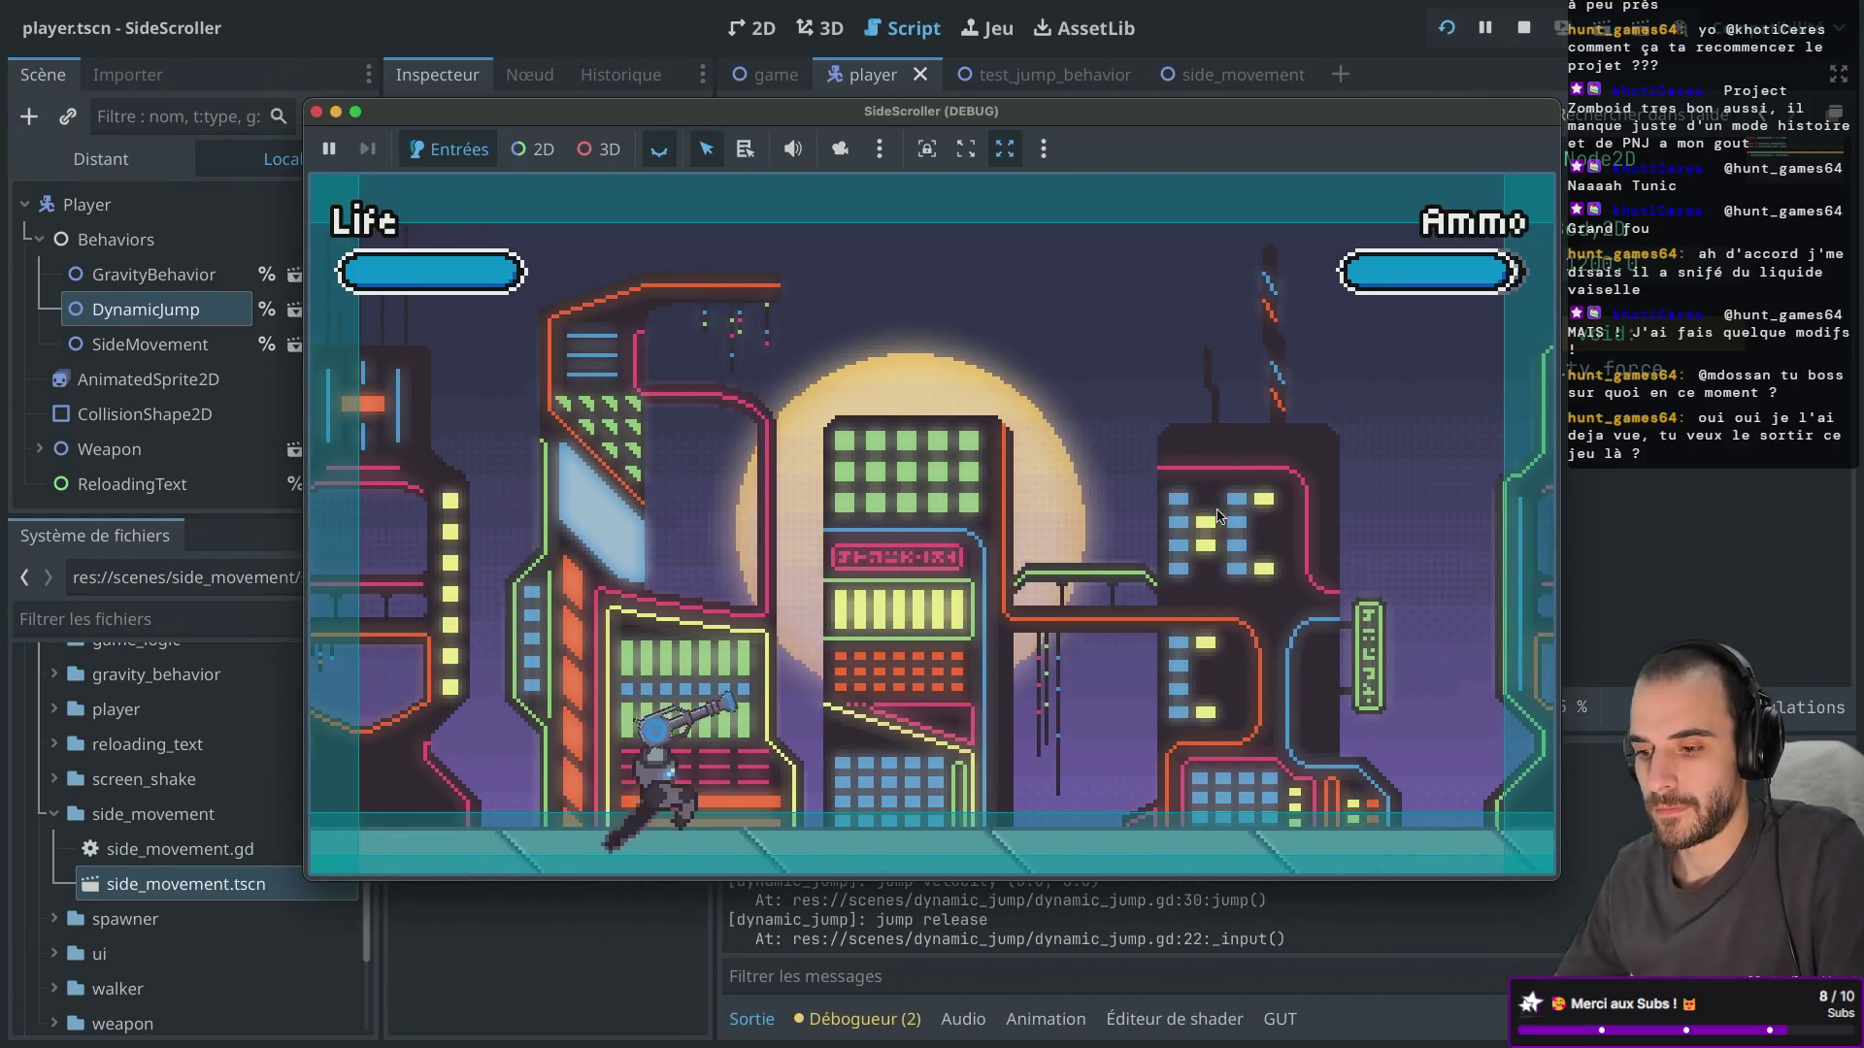
key(Right)
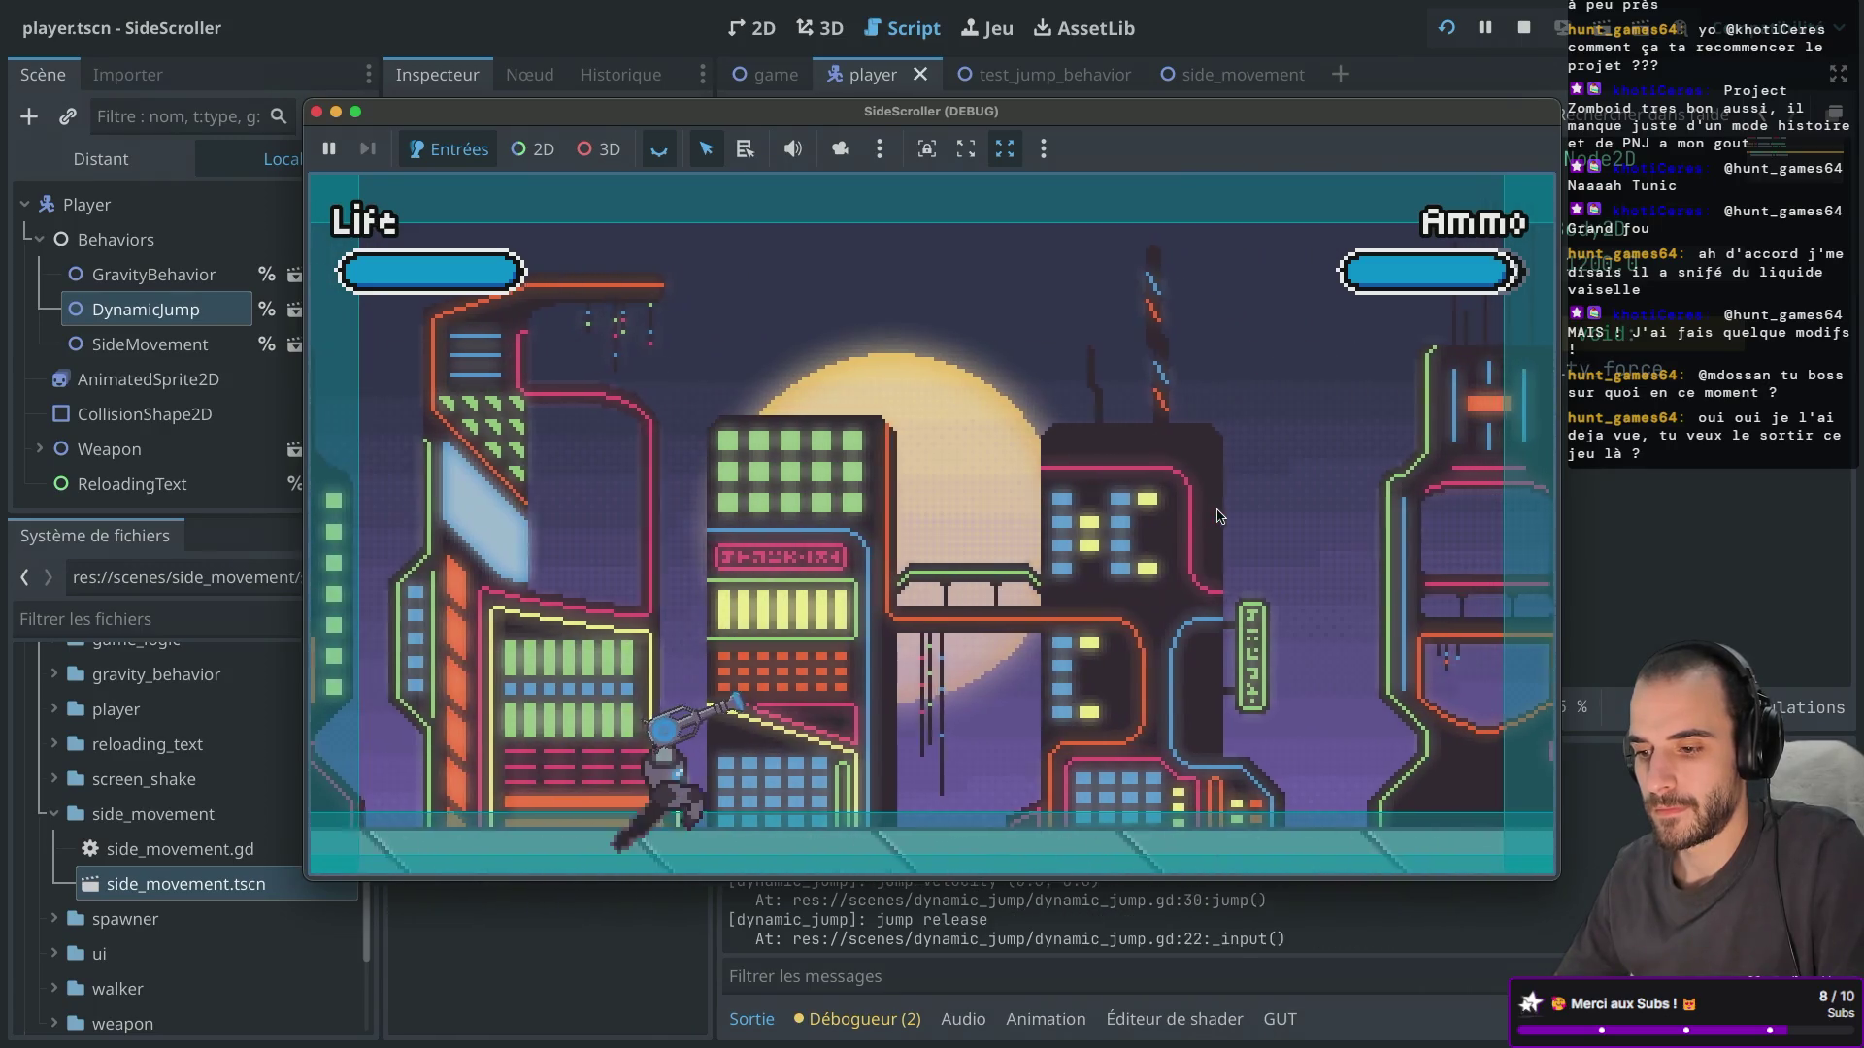
click(315, 111)
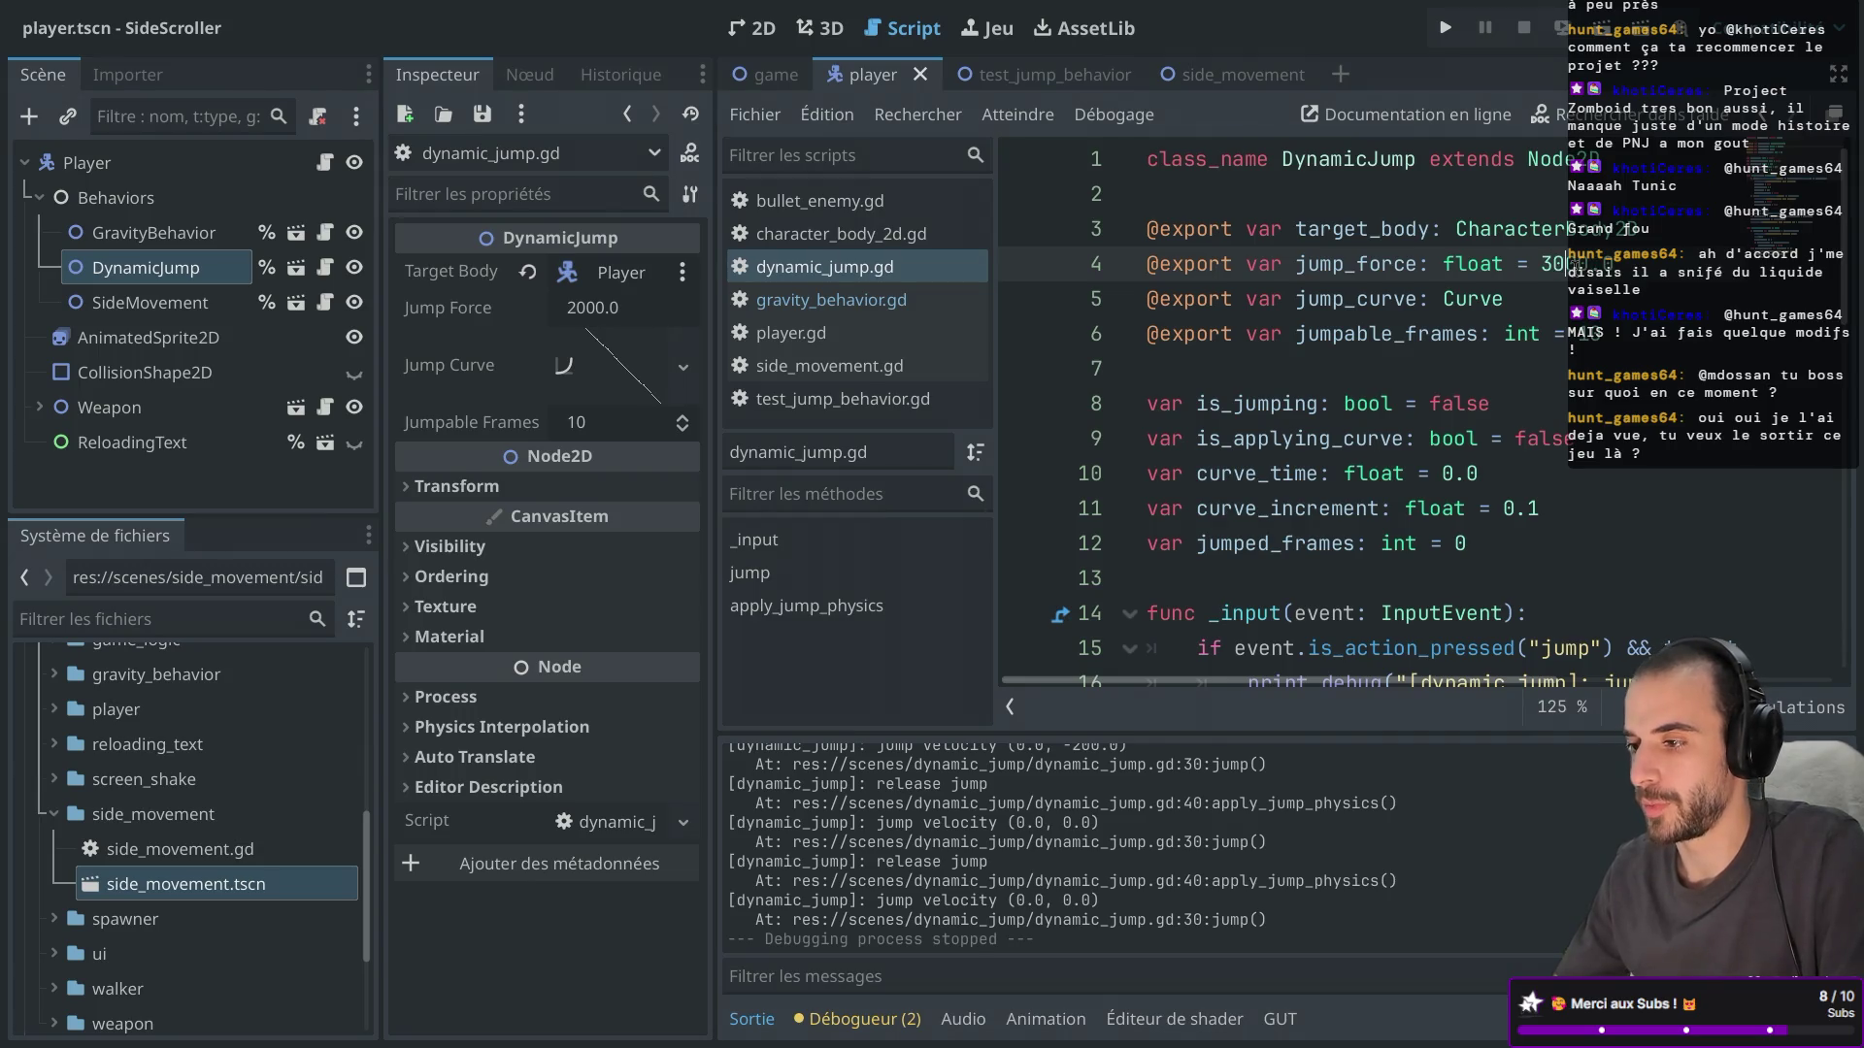
Check jump height at 3000.0 with repeated jumps while running right, then stop.
click(1446, 39)
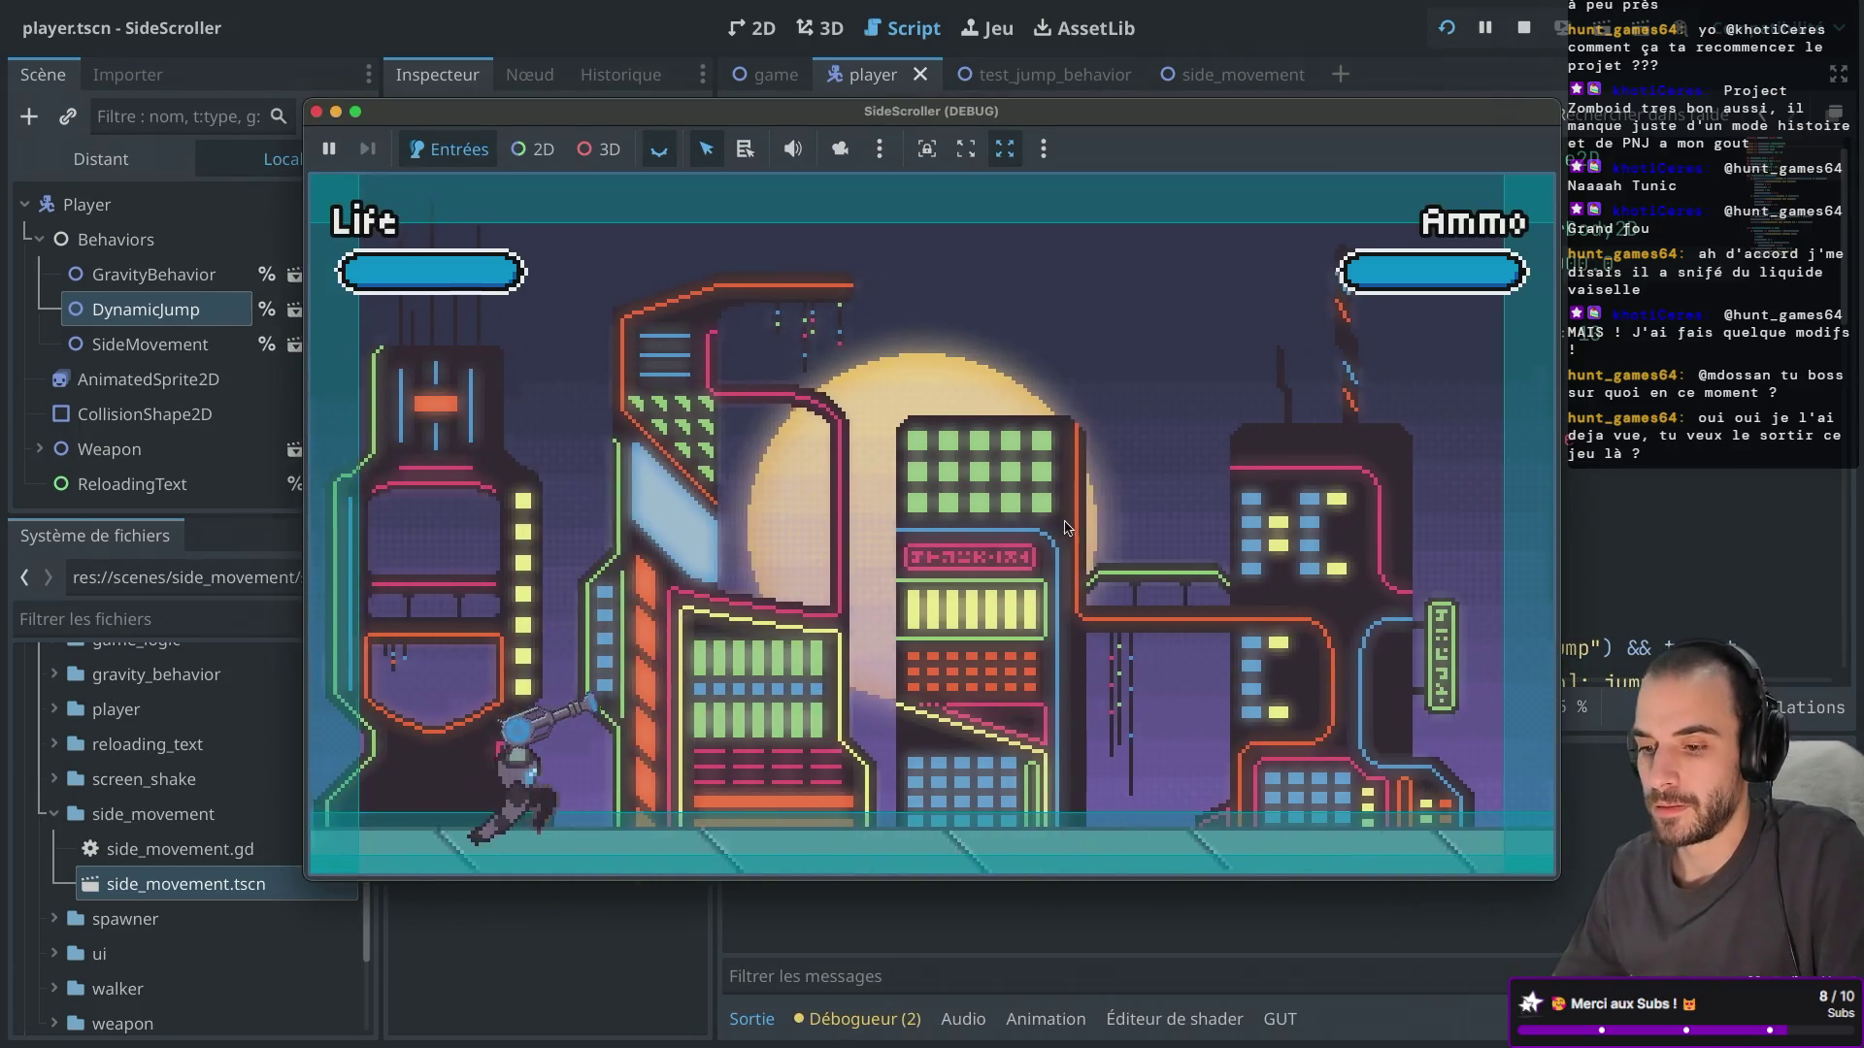
key(space)
key(Right)
key(space)
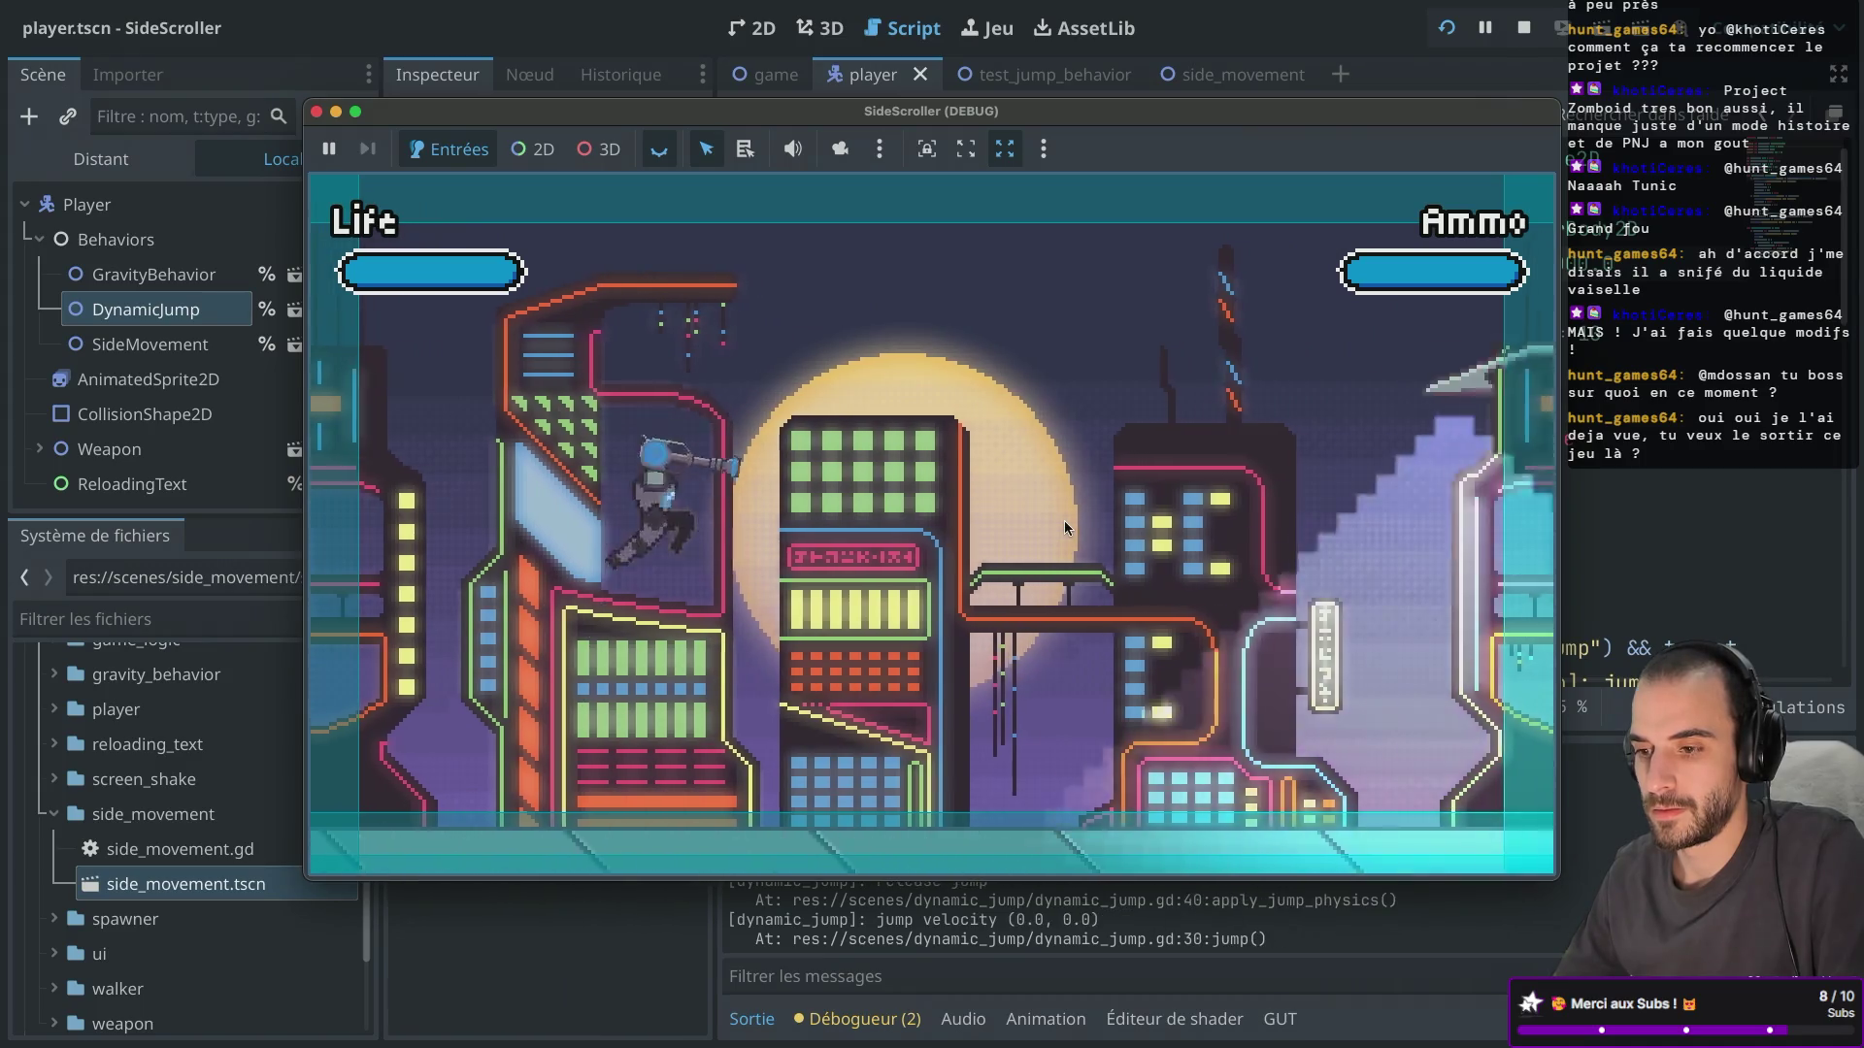
key(space)
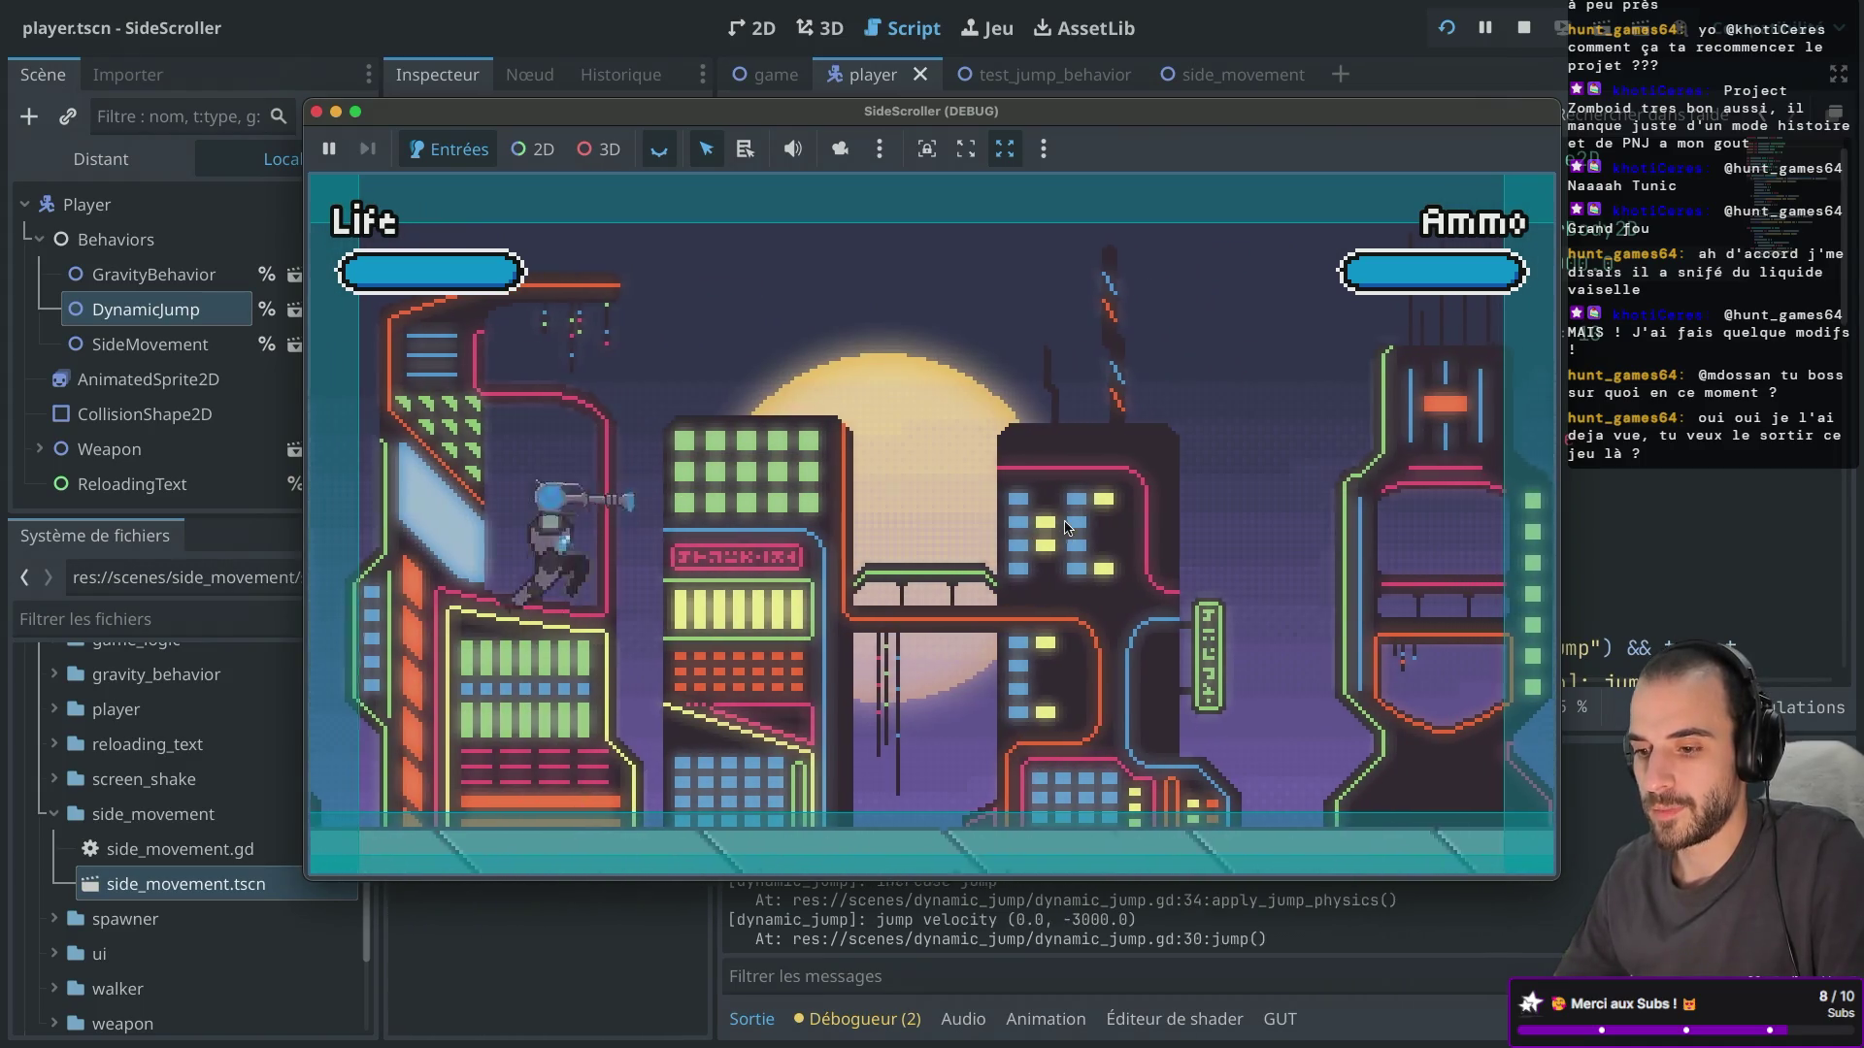
key(space)
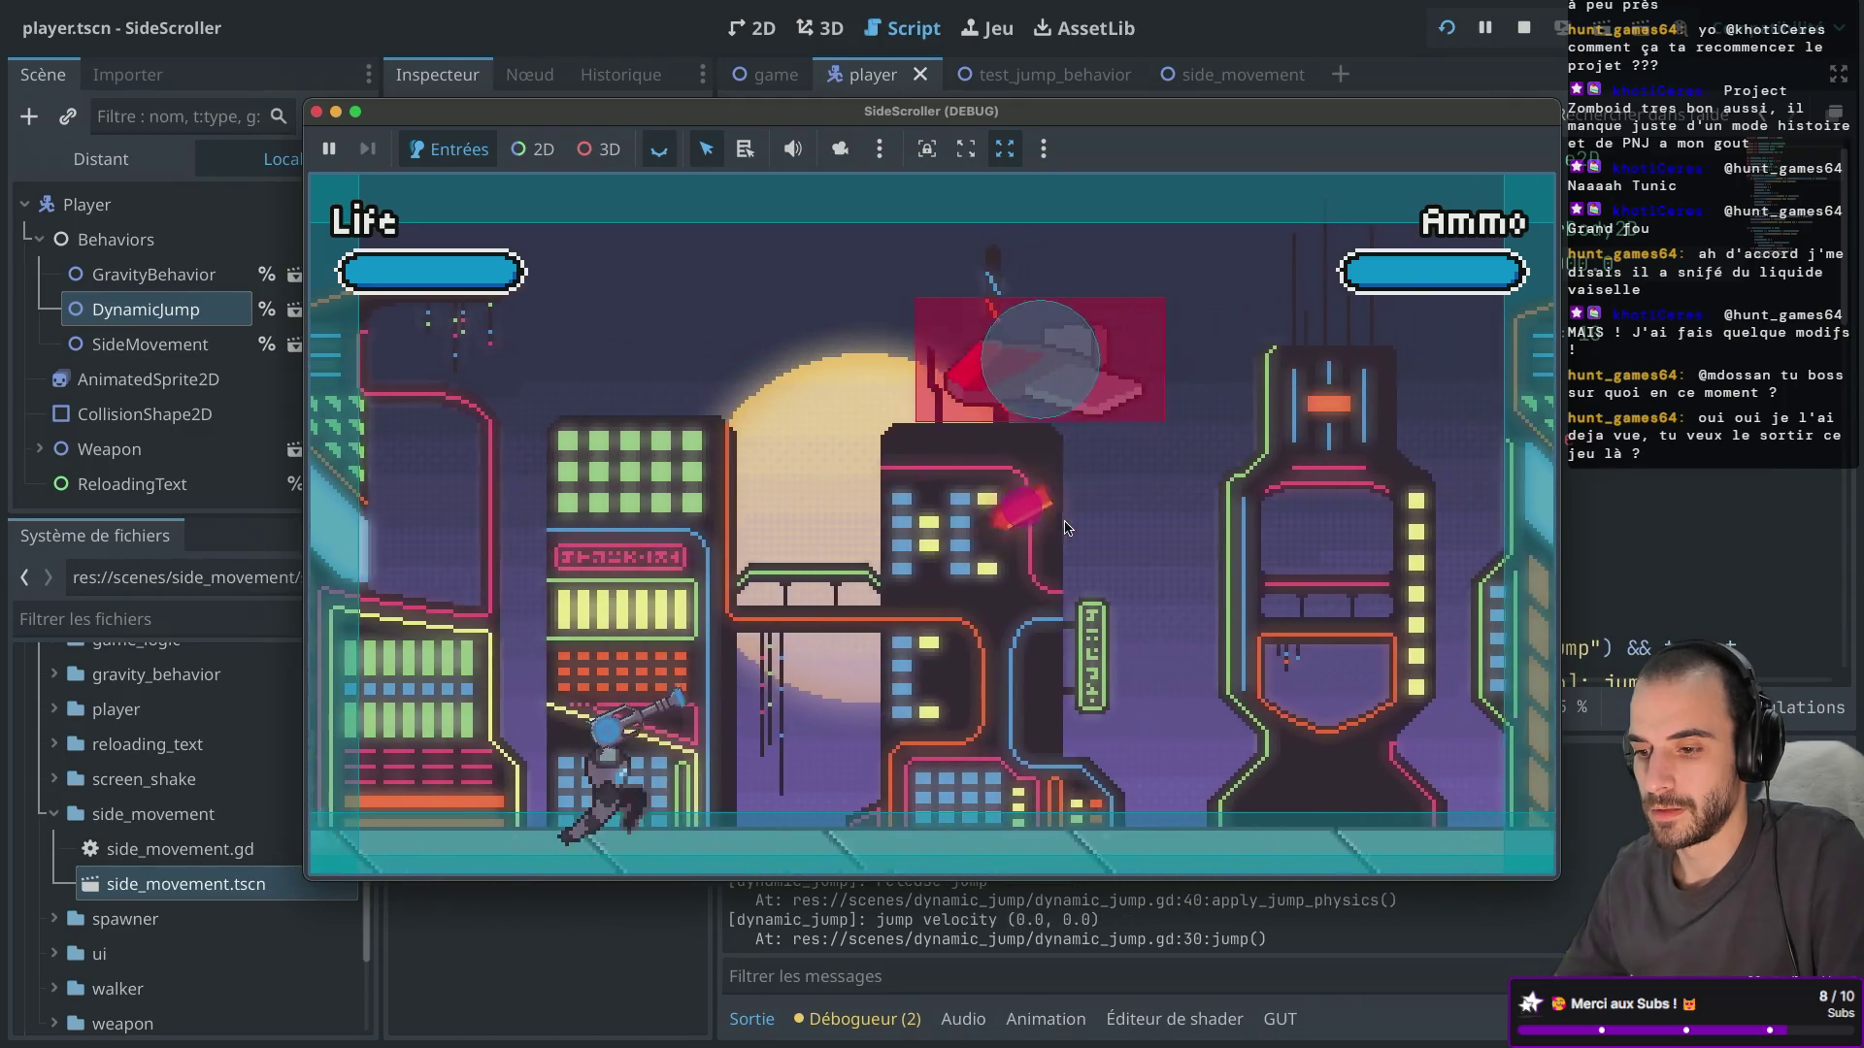
key(space)
key(space)
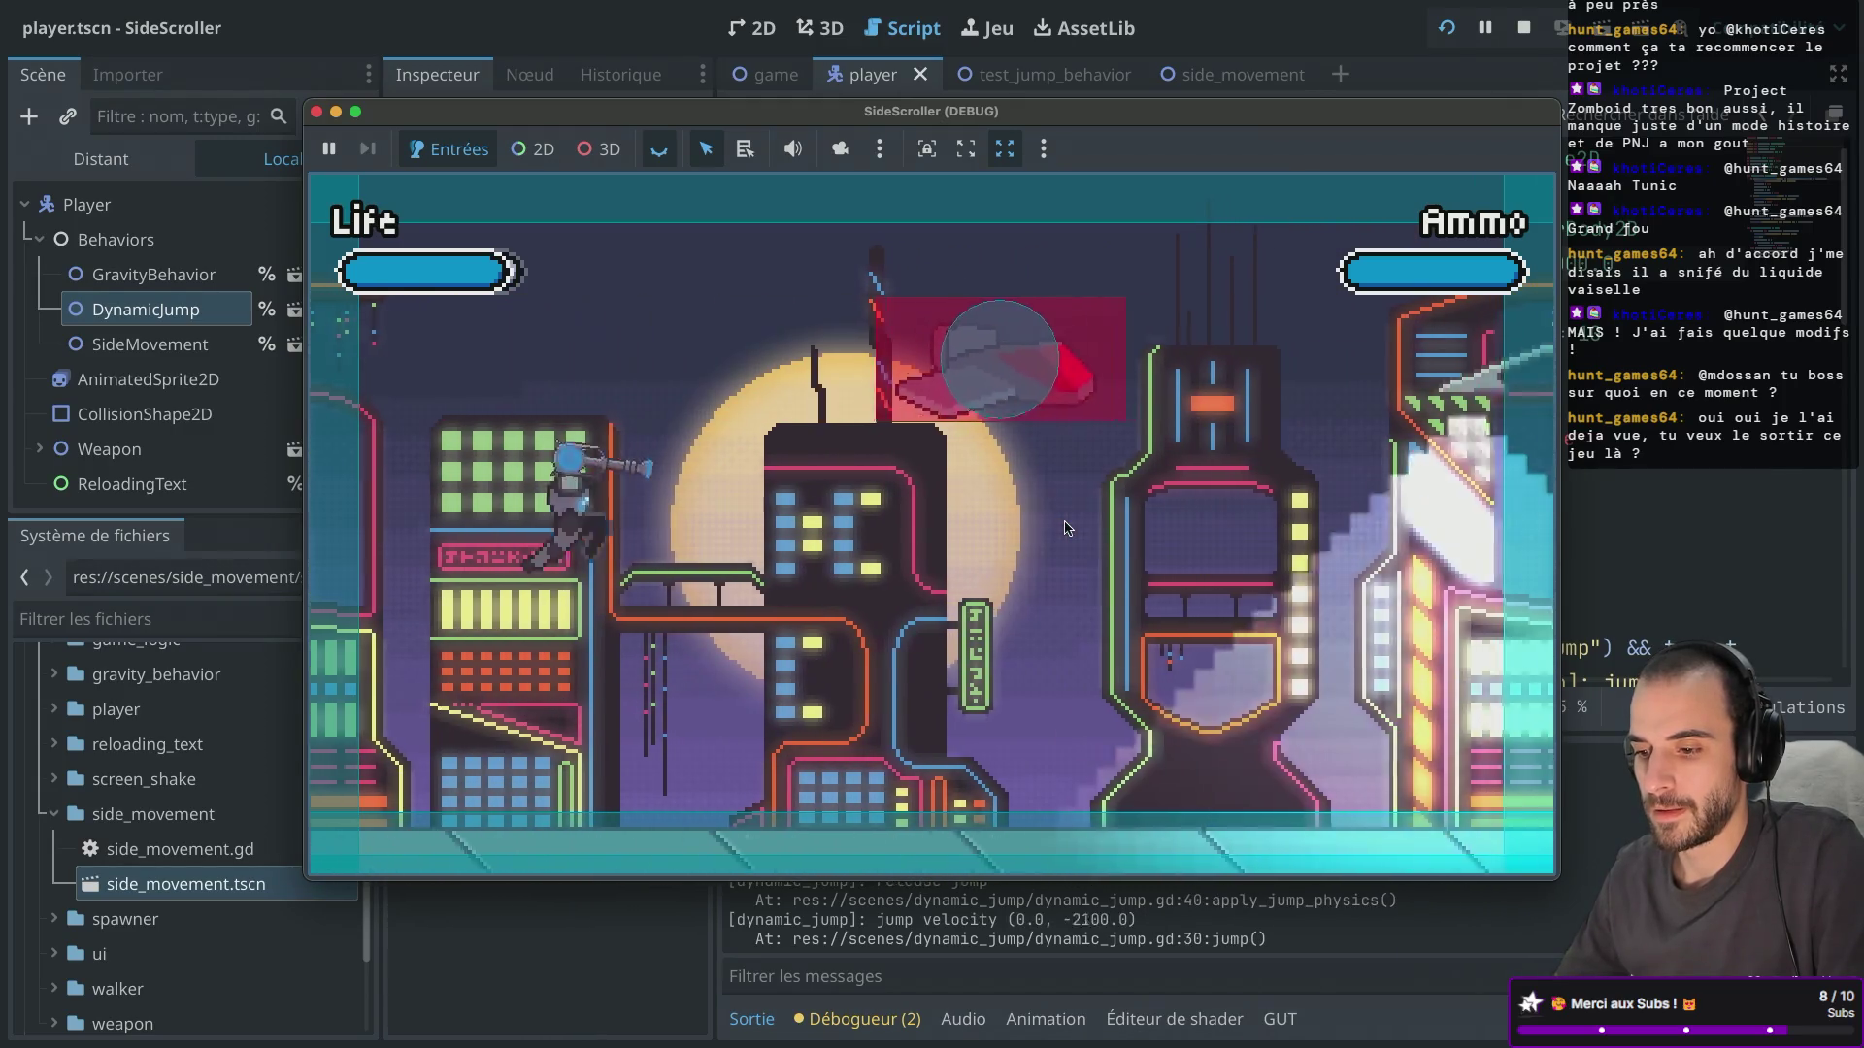
click(317, 113)
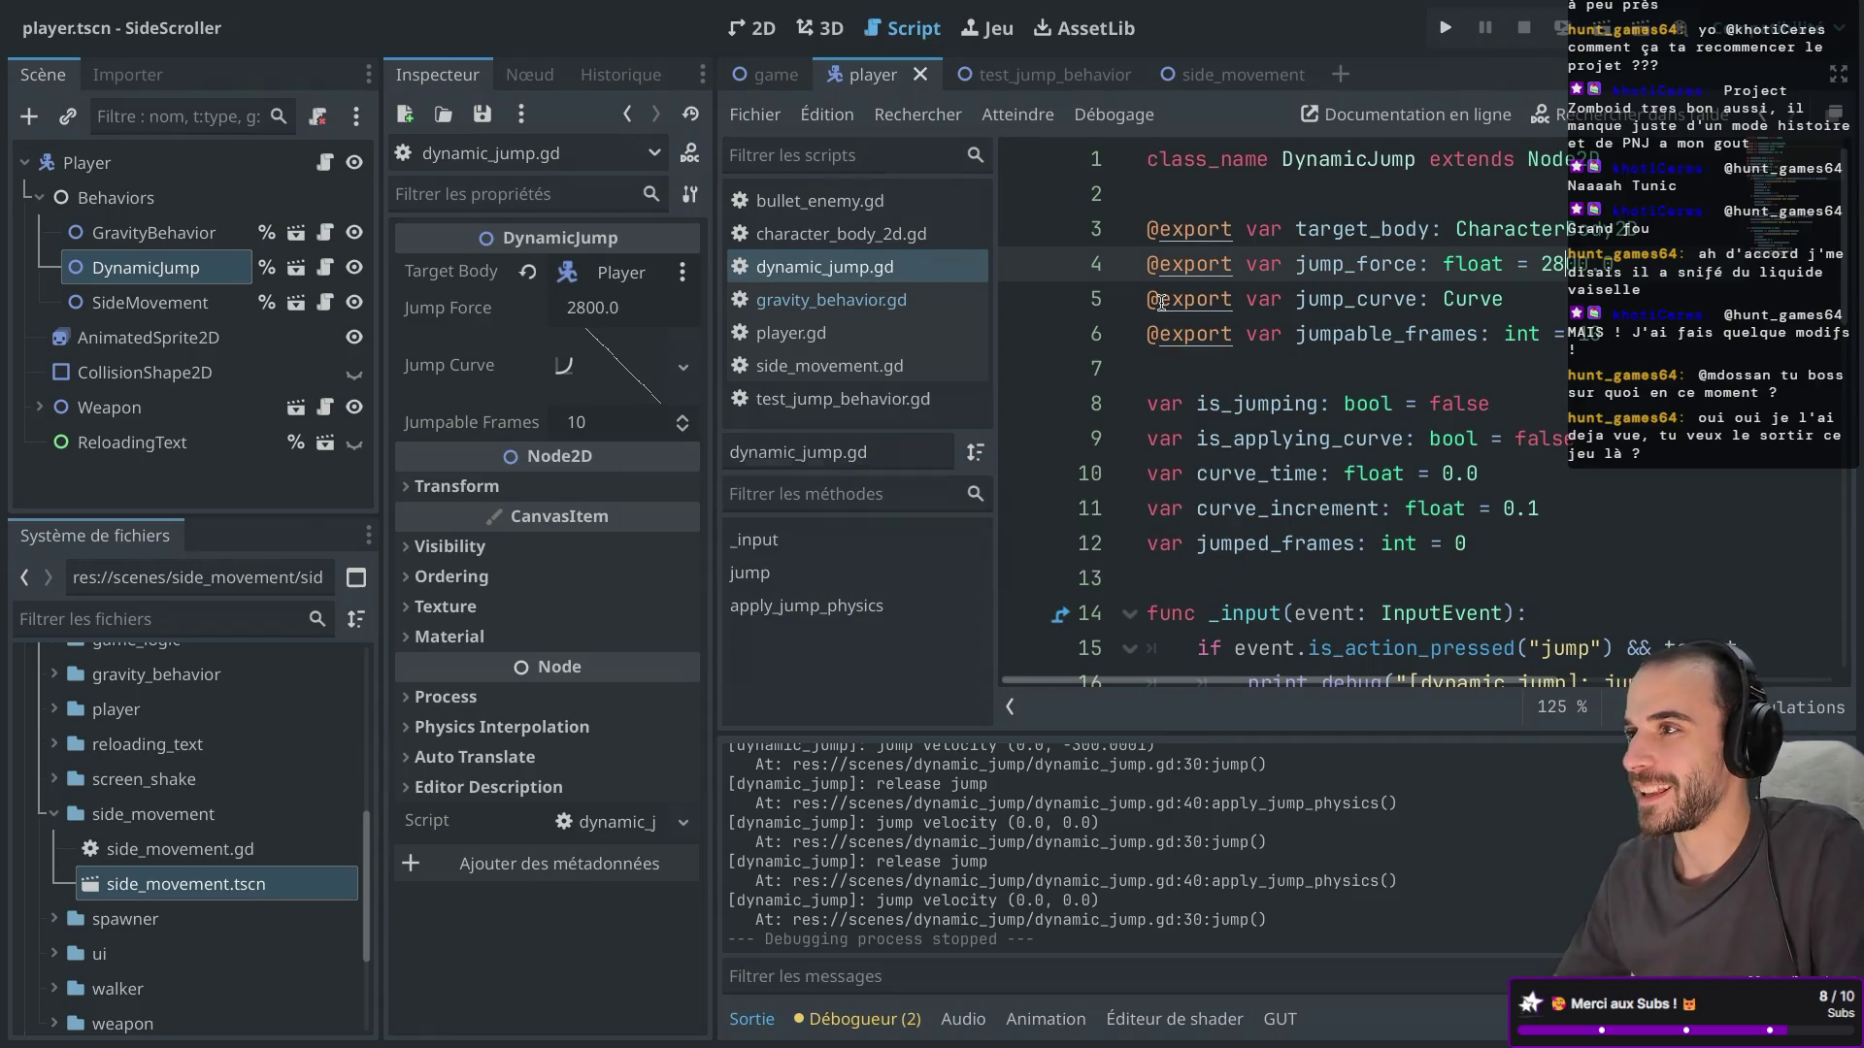
Run the game at jump force 2800, jump twice, and close it.
click(1459, 31)
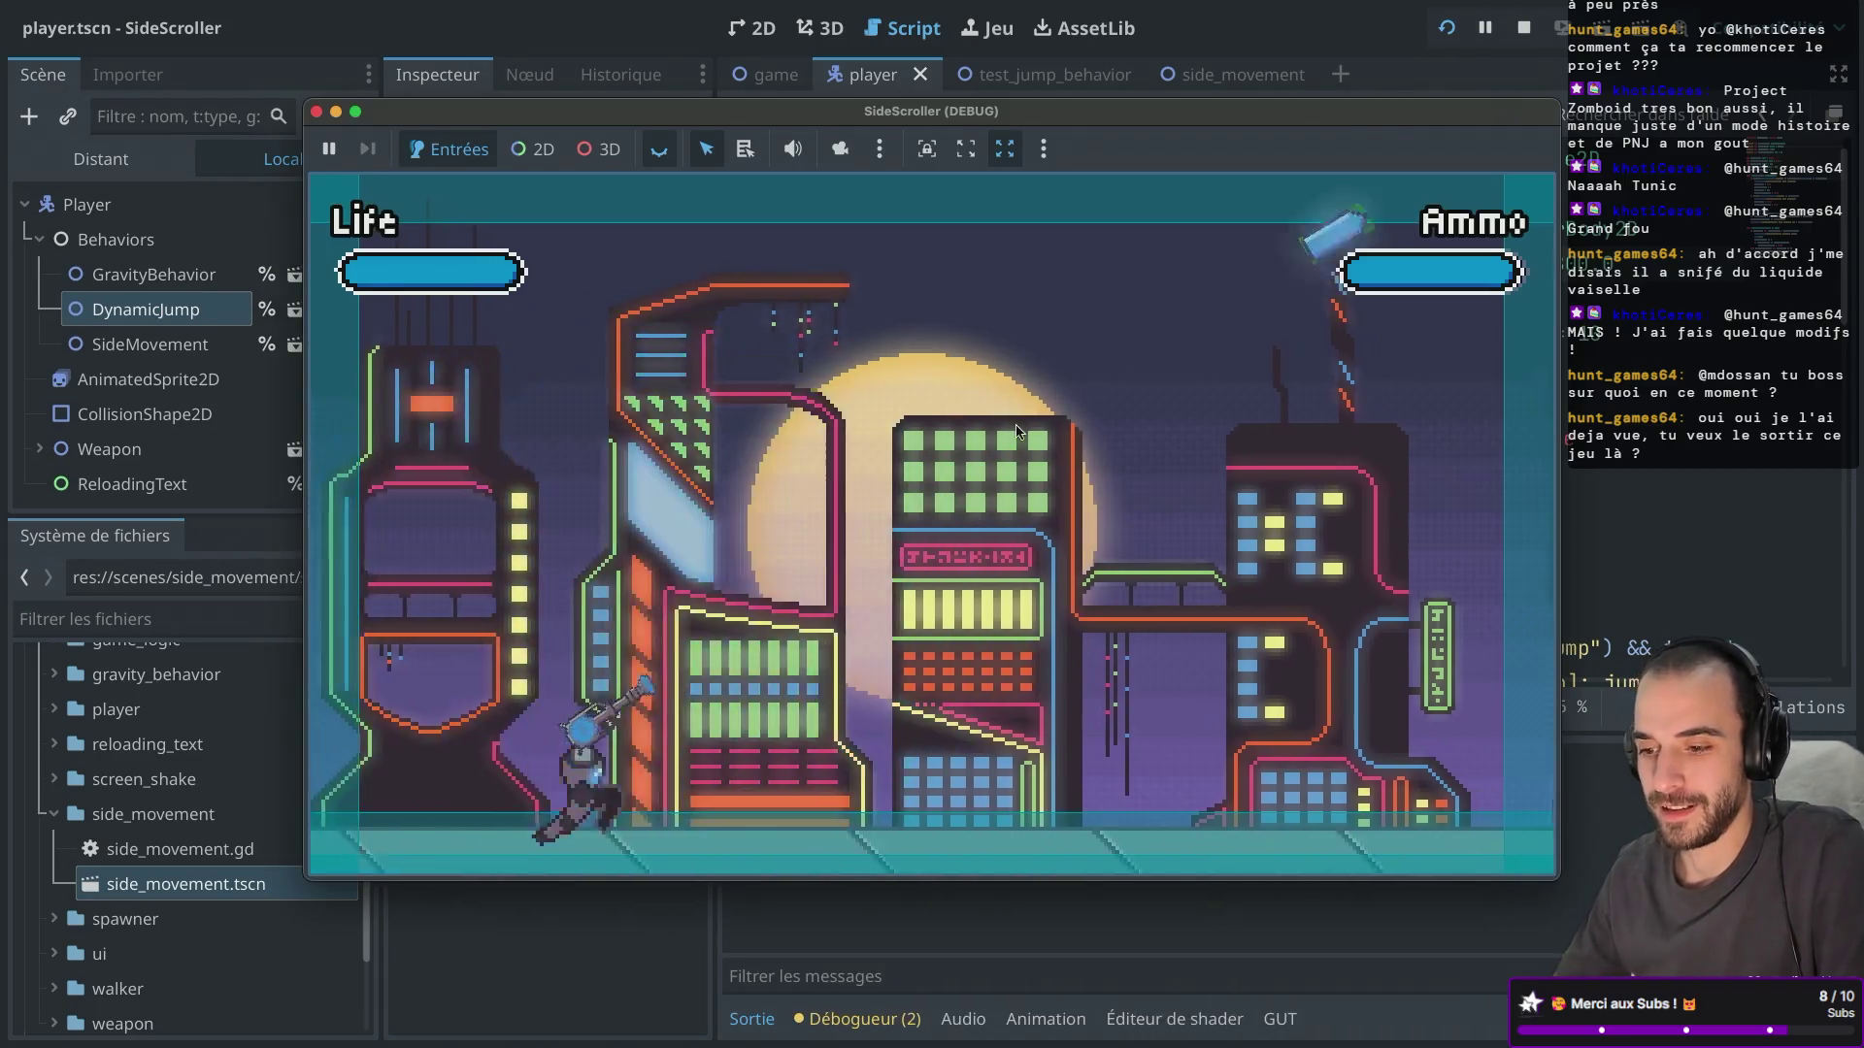
key(space)
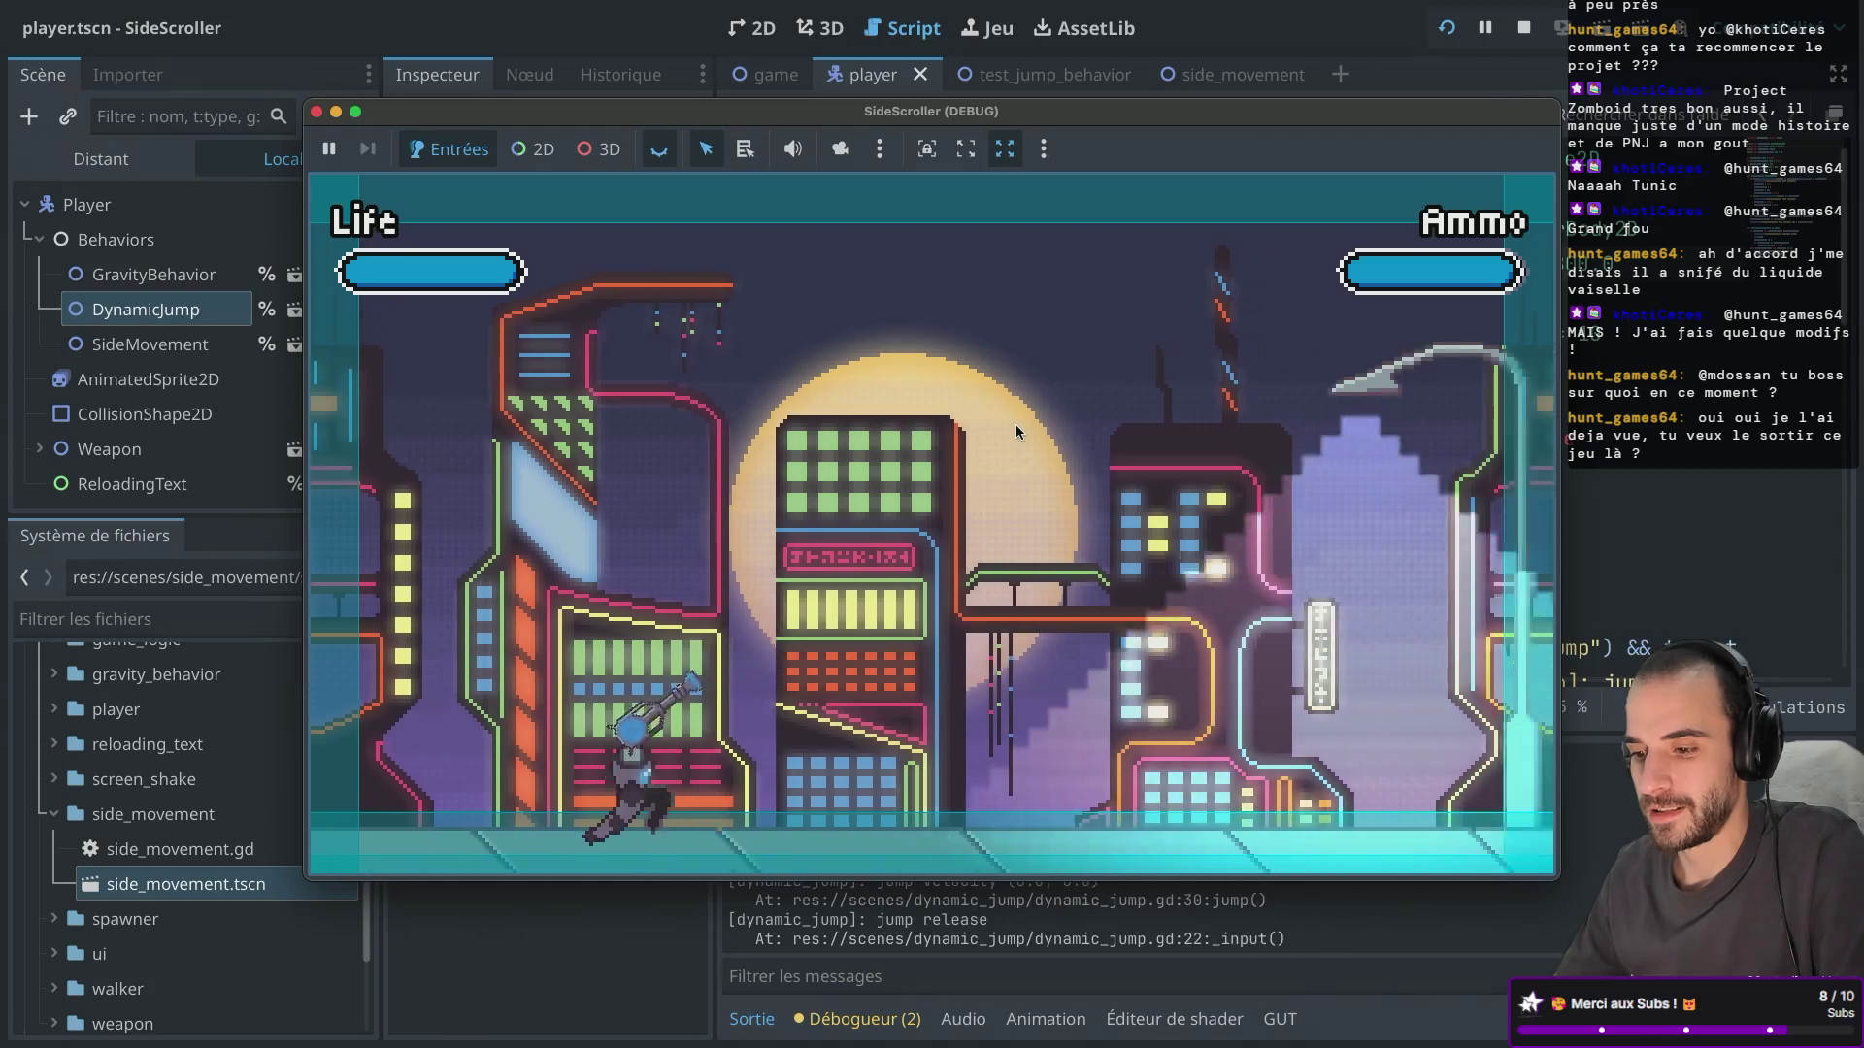
key(space)
click(316, 112)
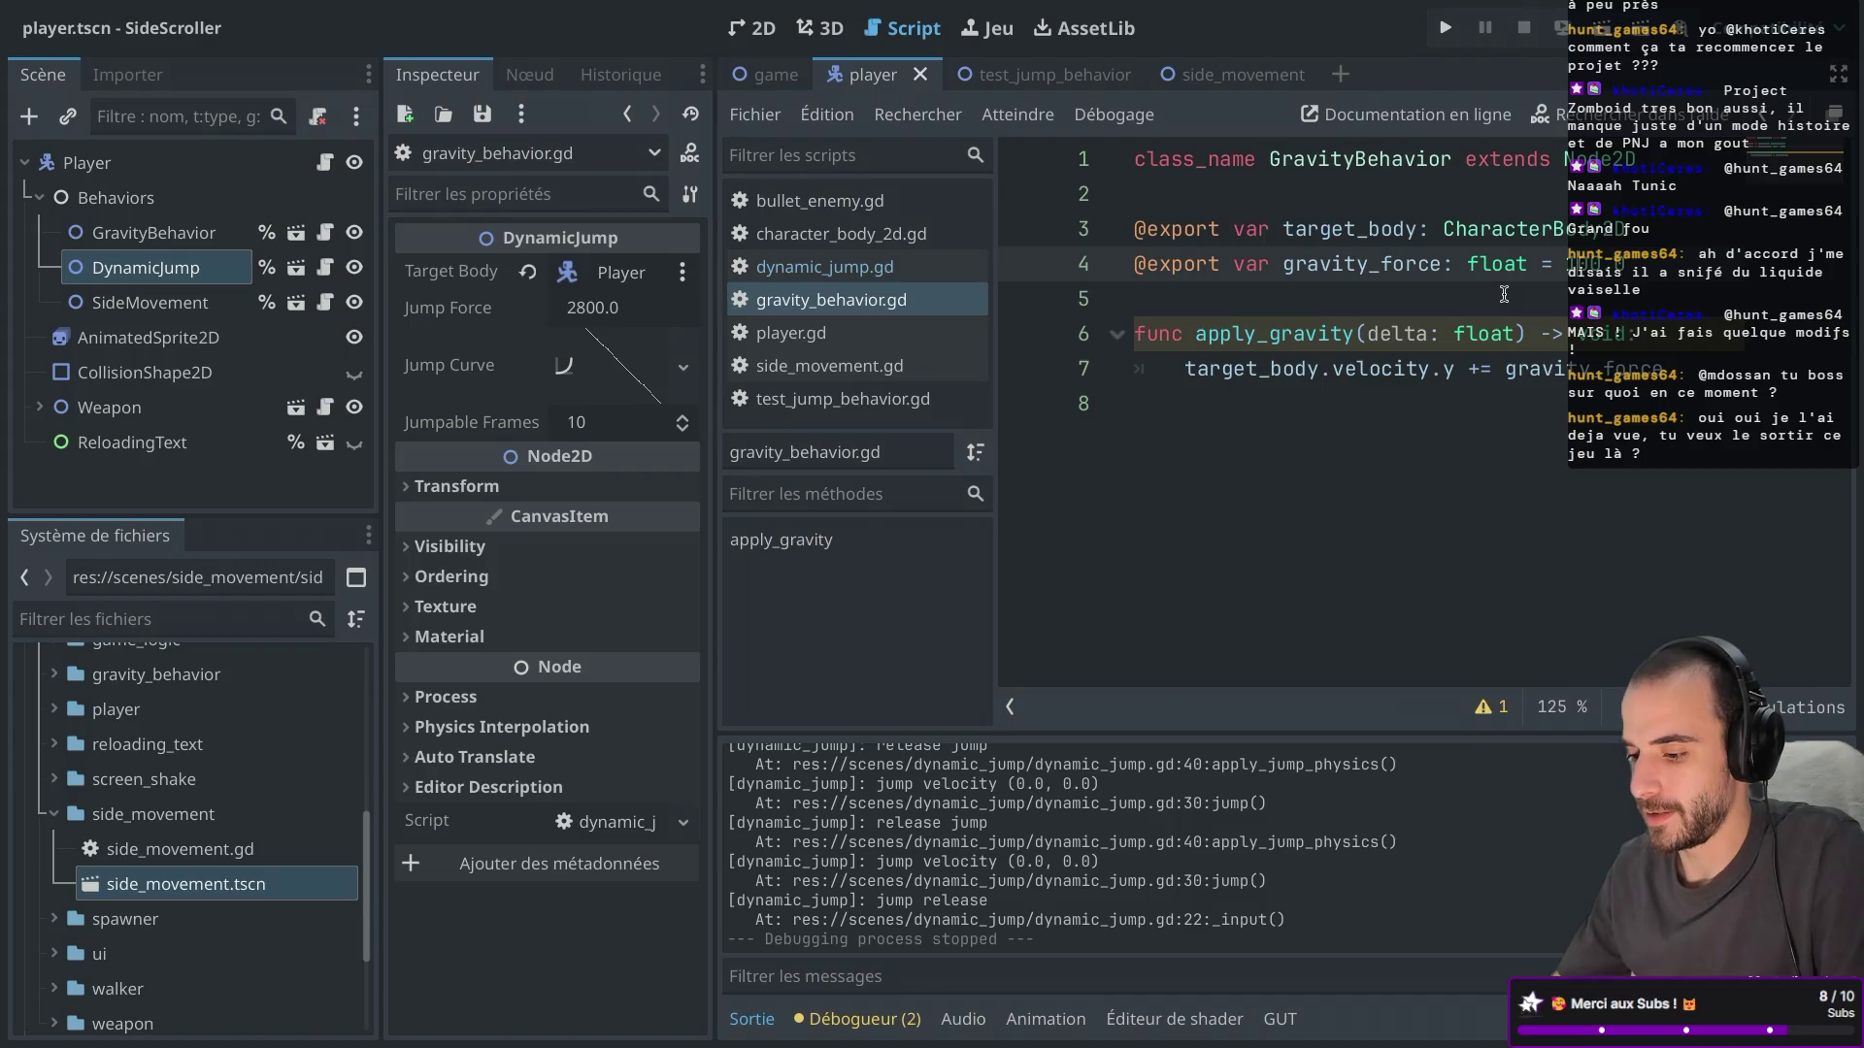
Relaunch the game and run right, jumping along the way.
click(1445, 27)
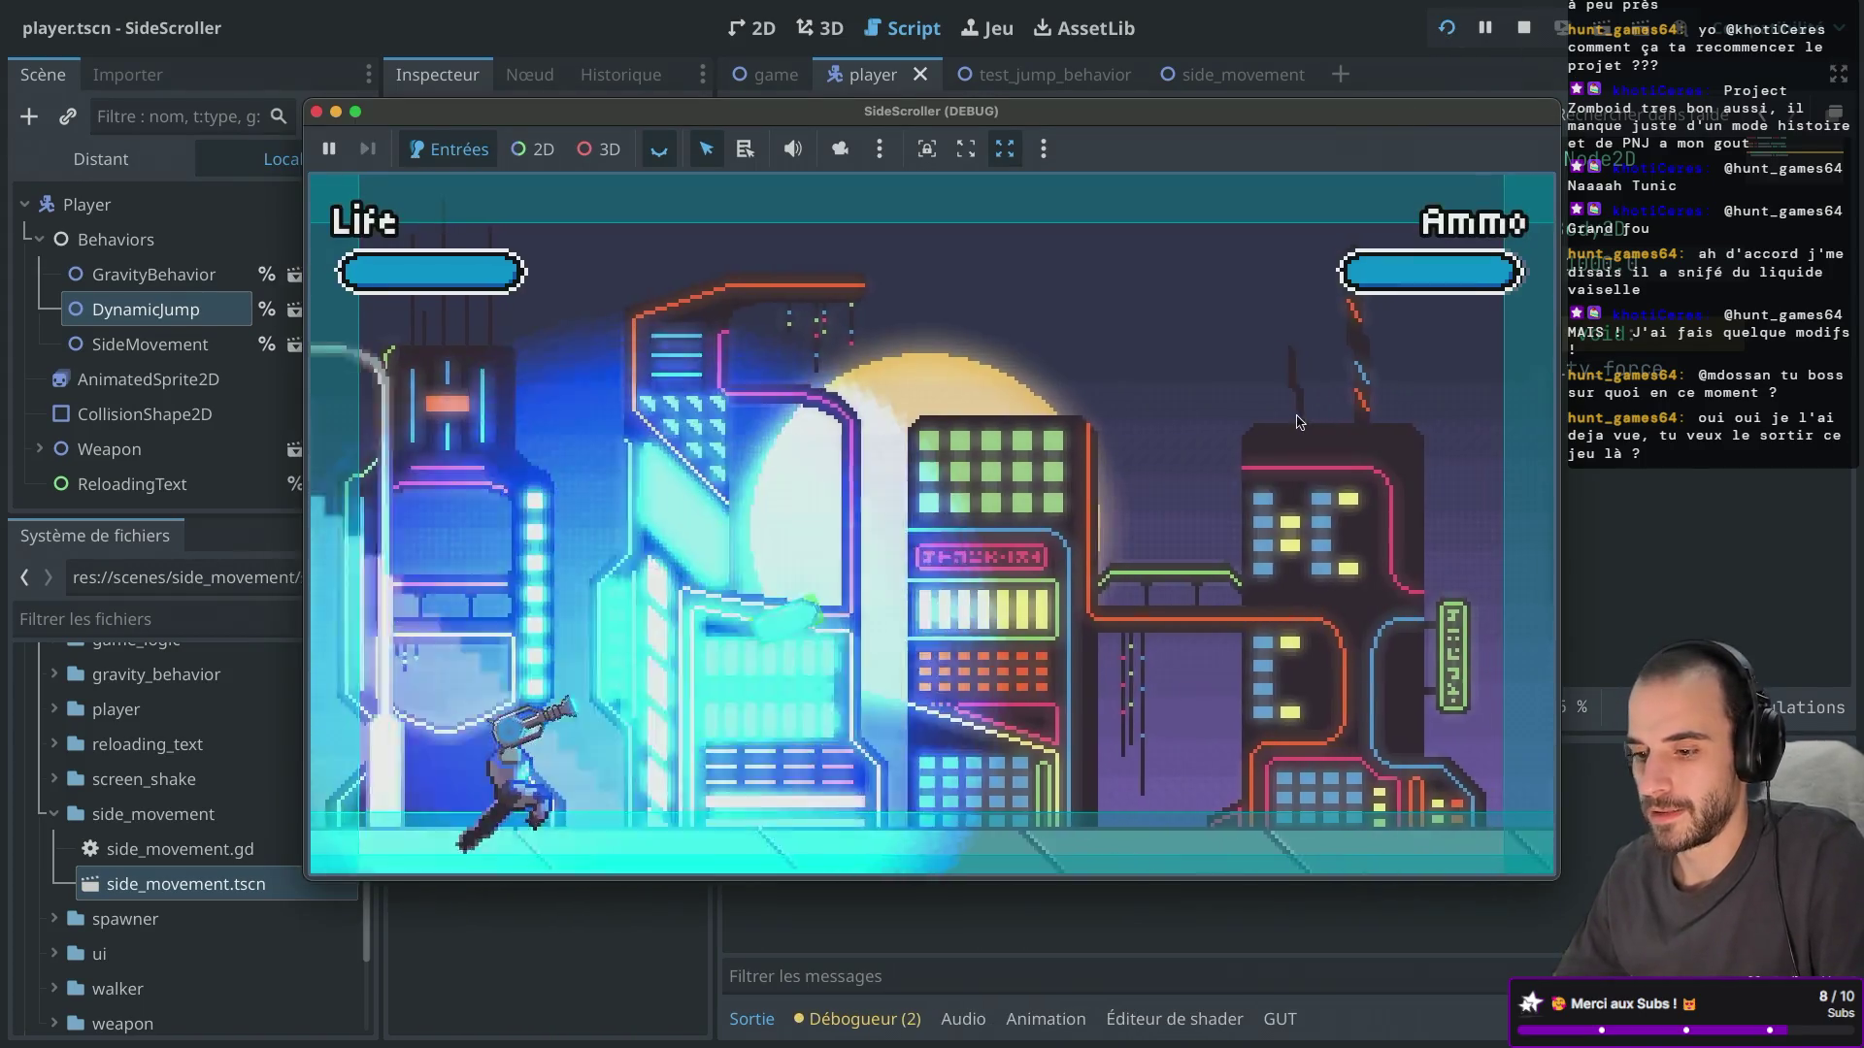
key(Right)
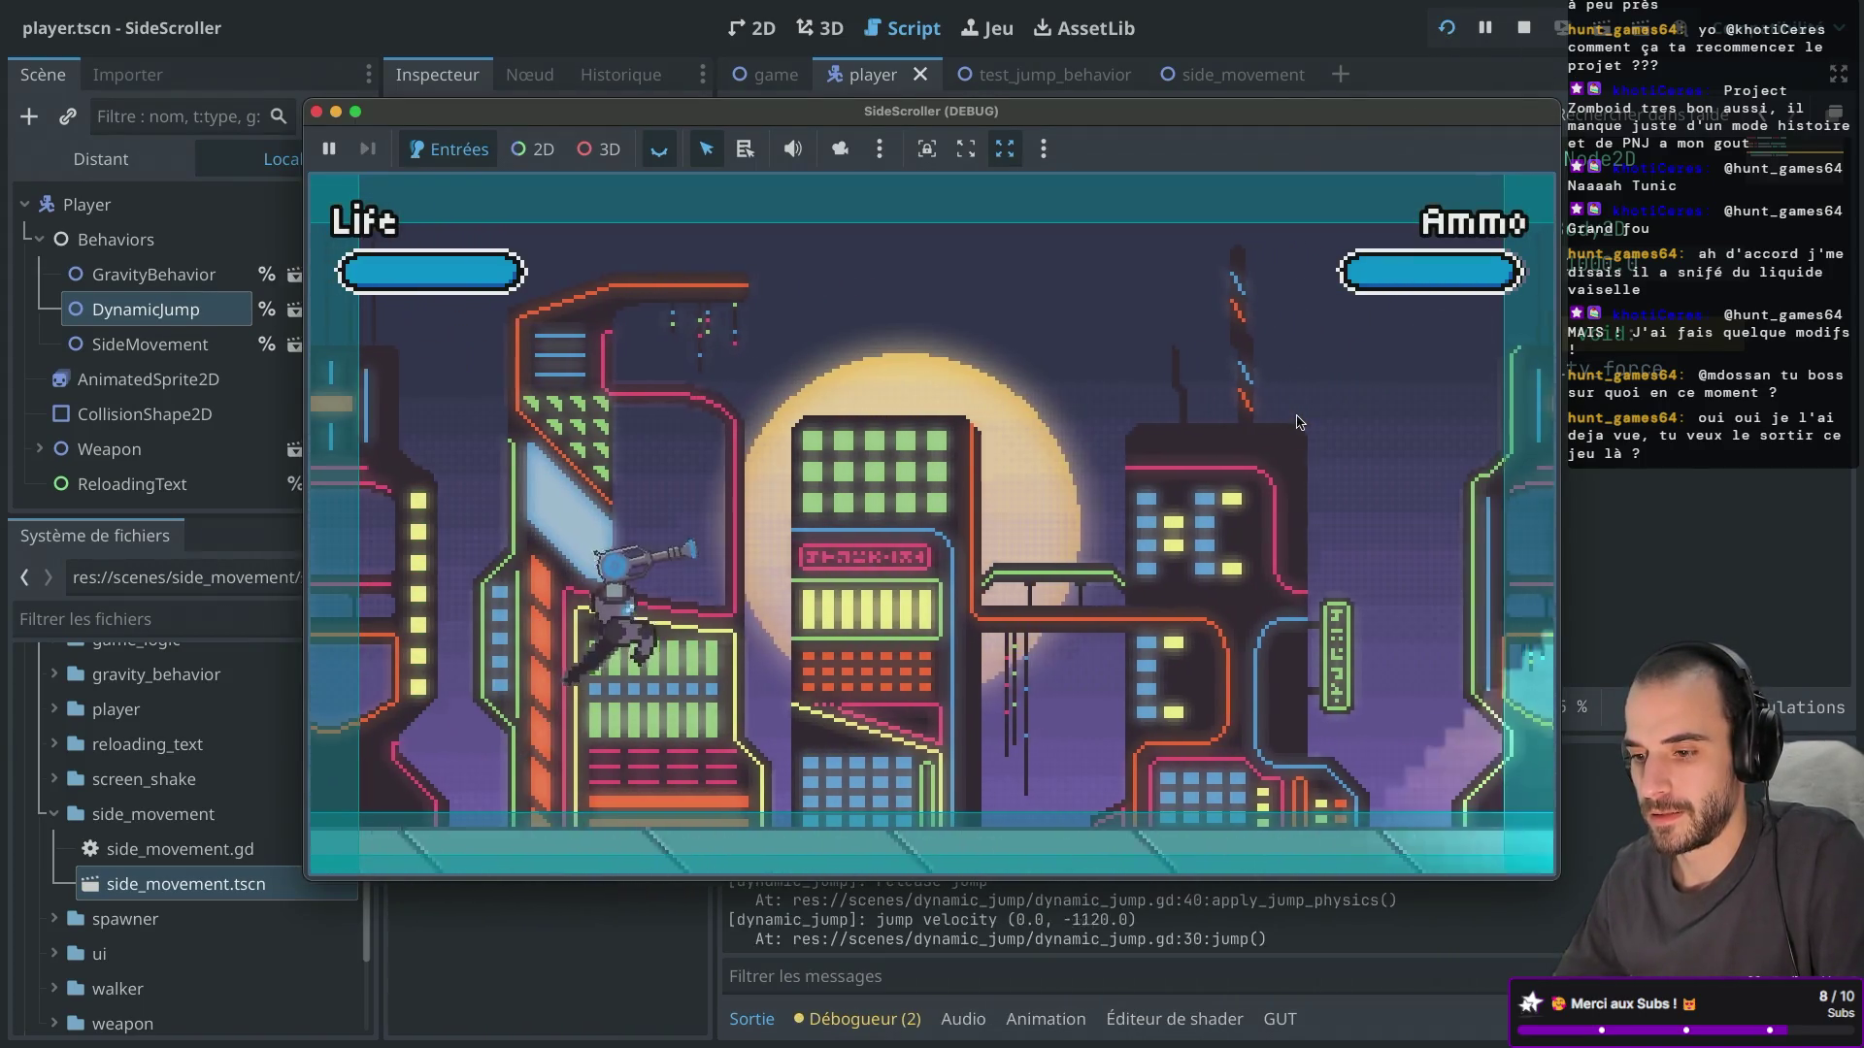
key(Right)
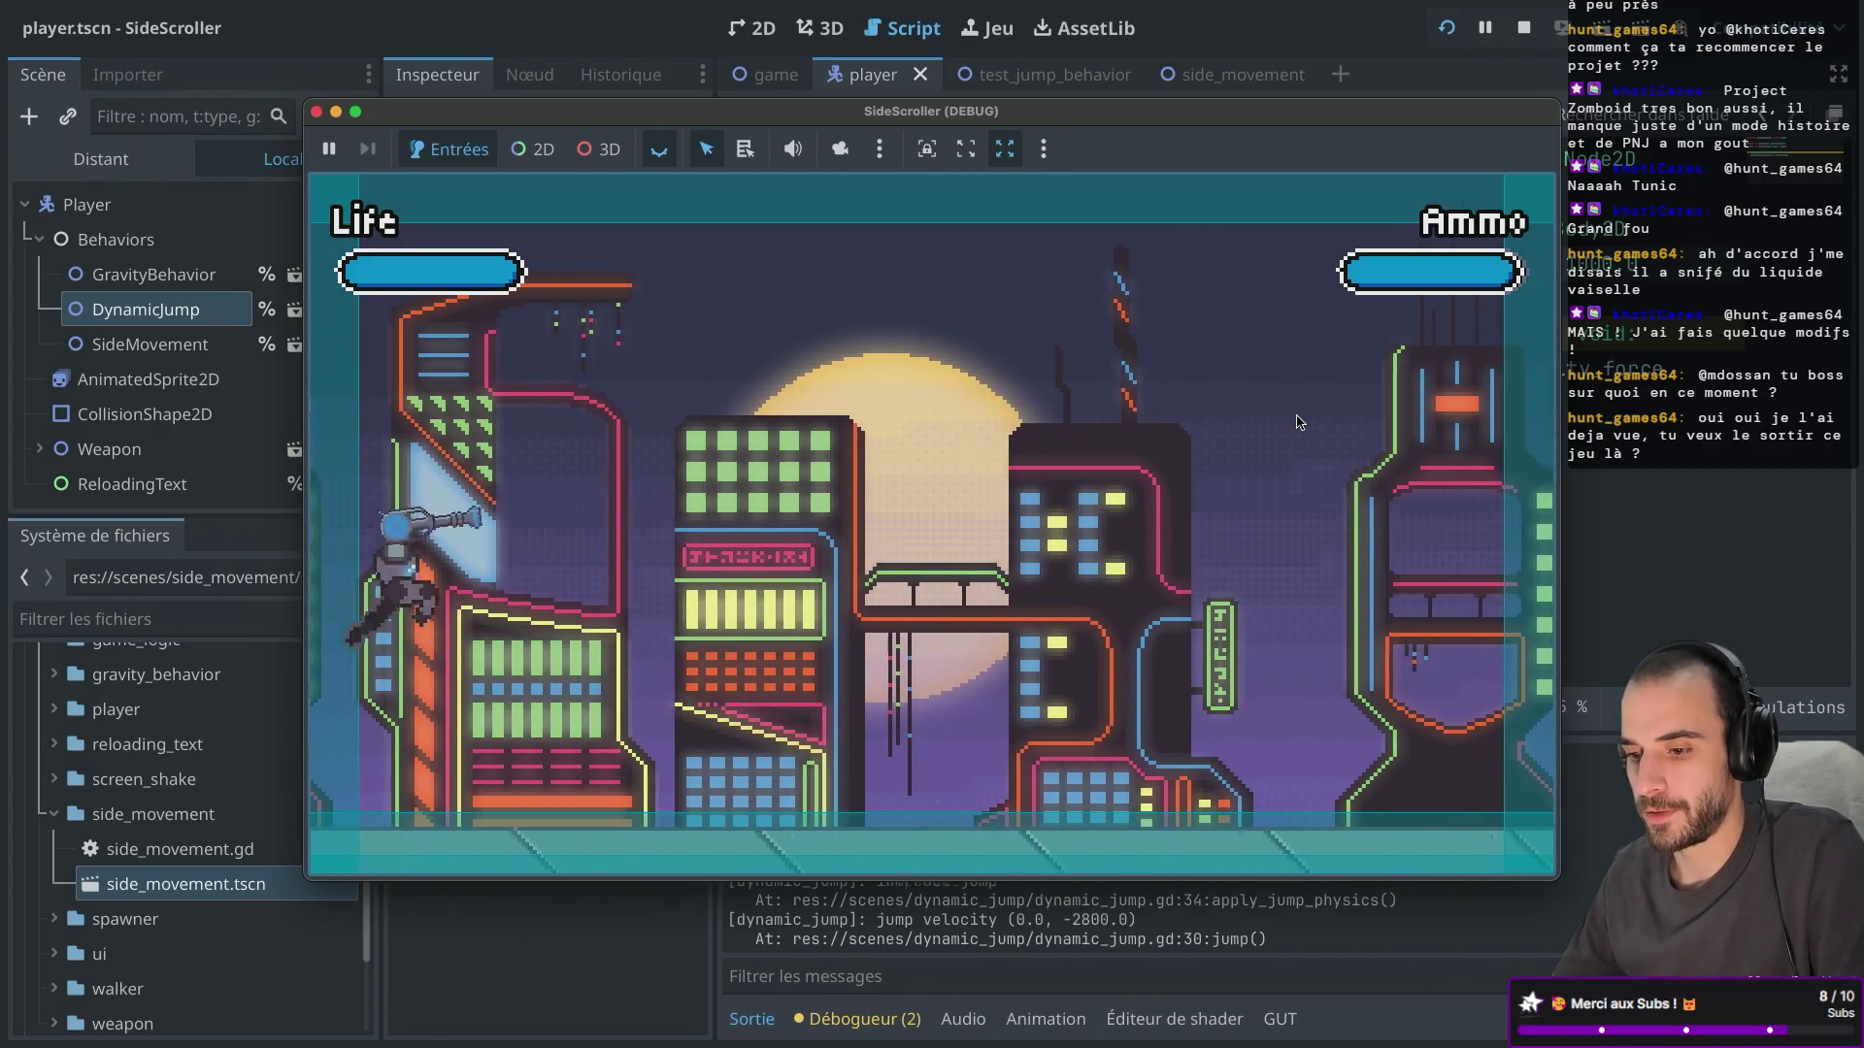
key(Right)
key(space)
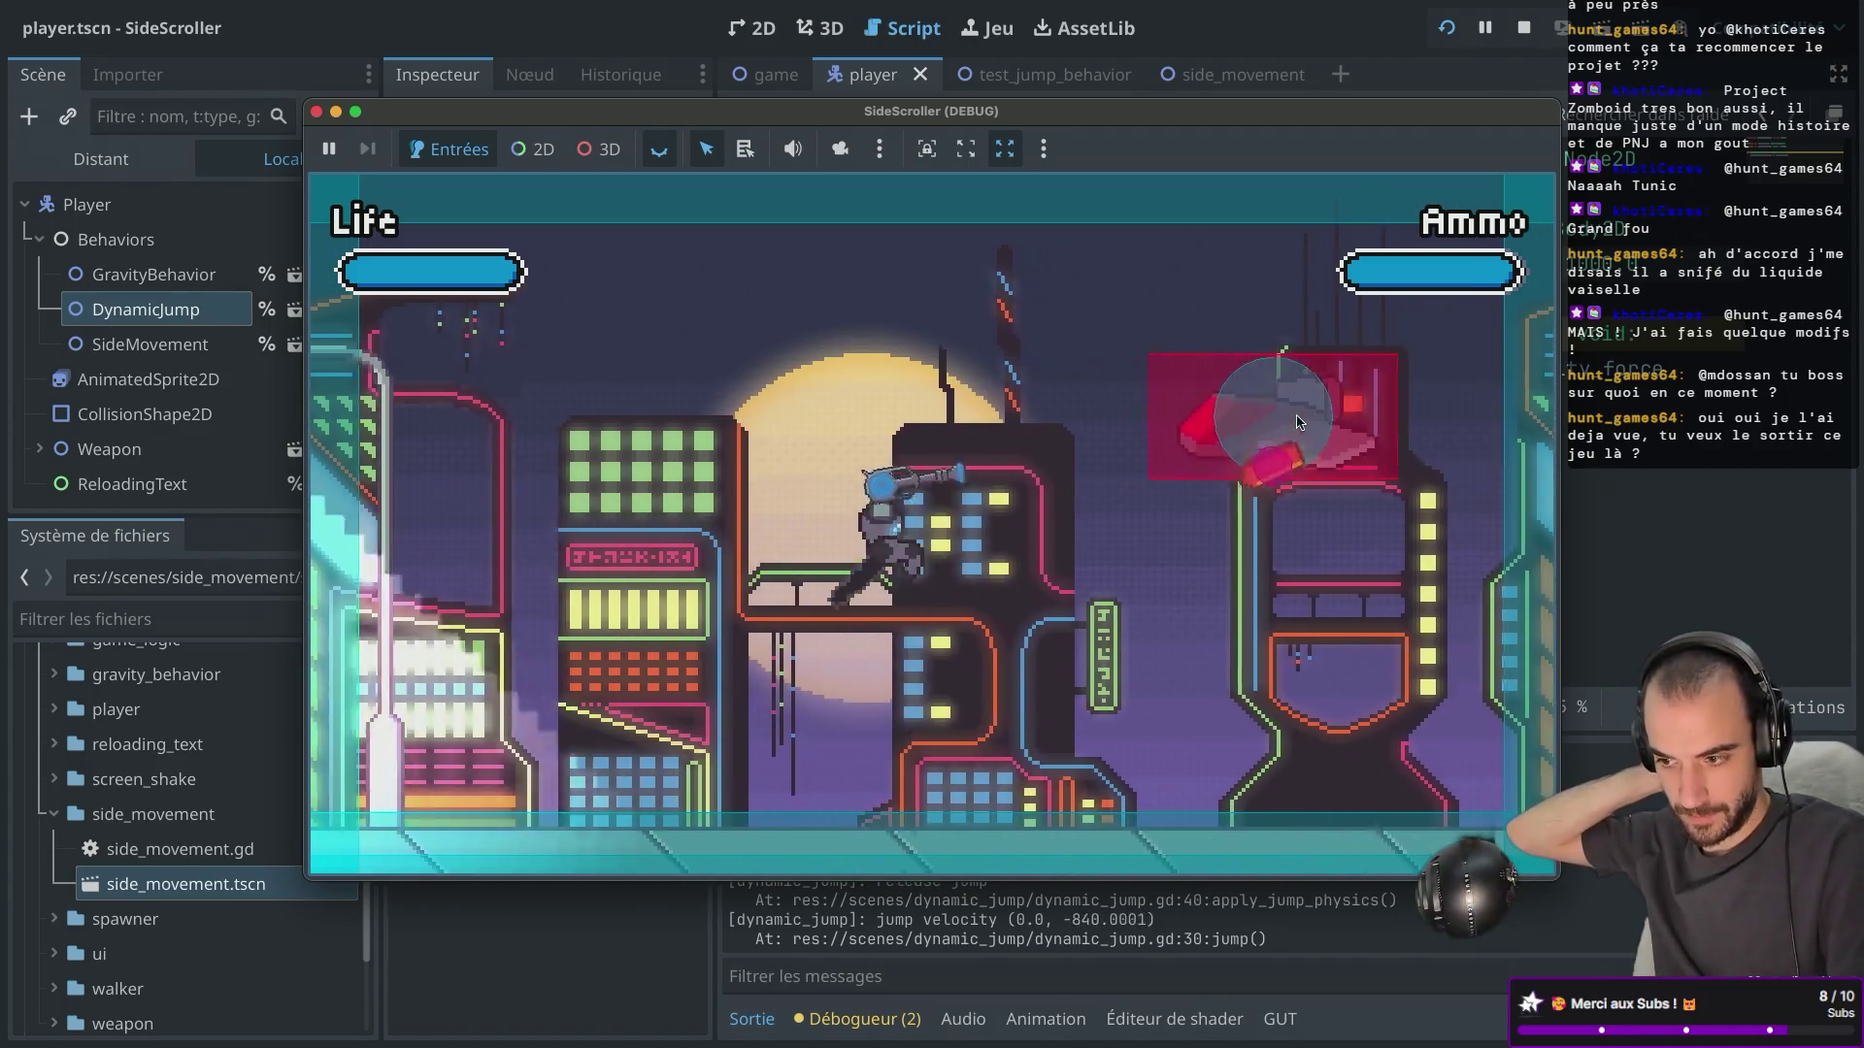
key(Right)
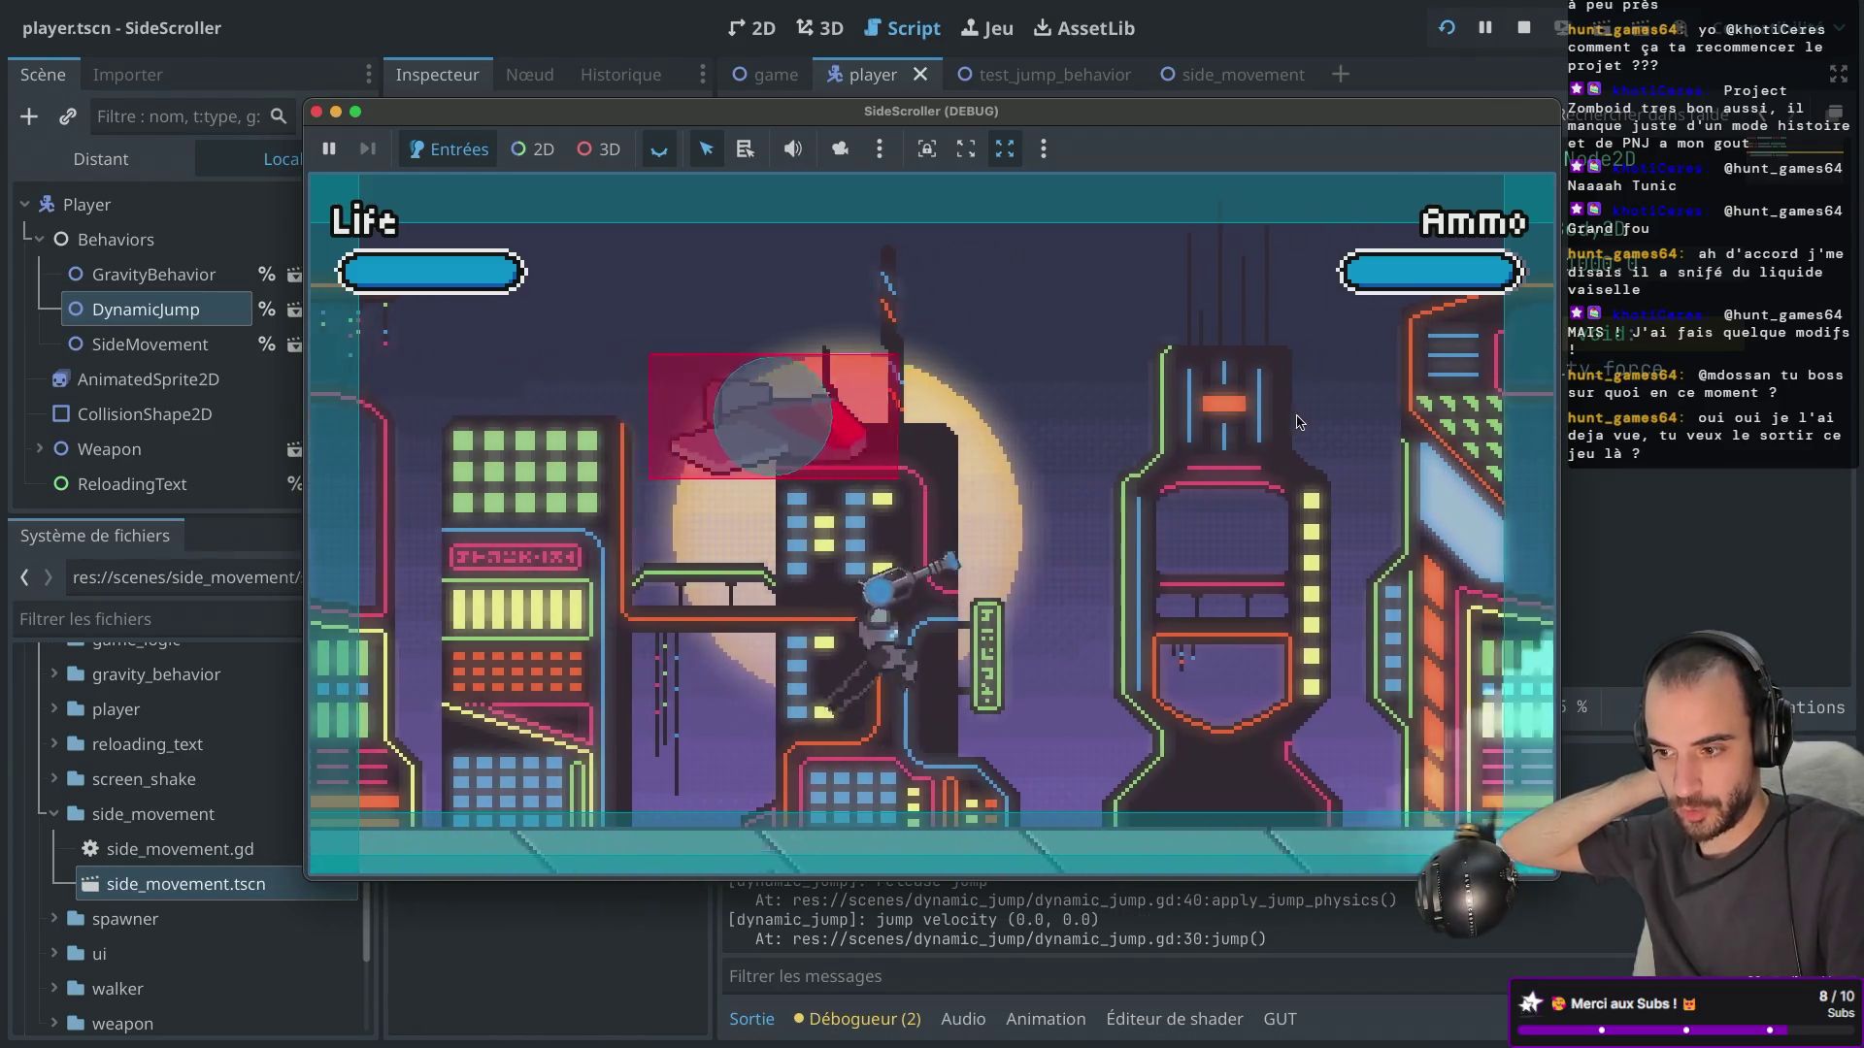
key(space)
key(Right)
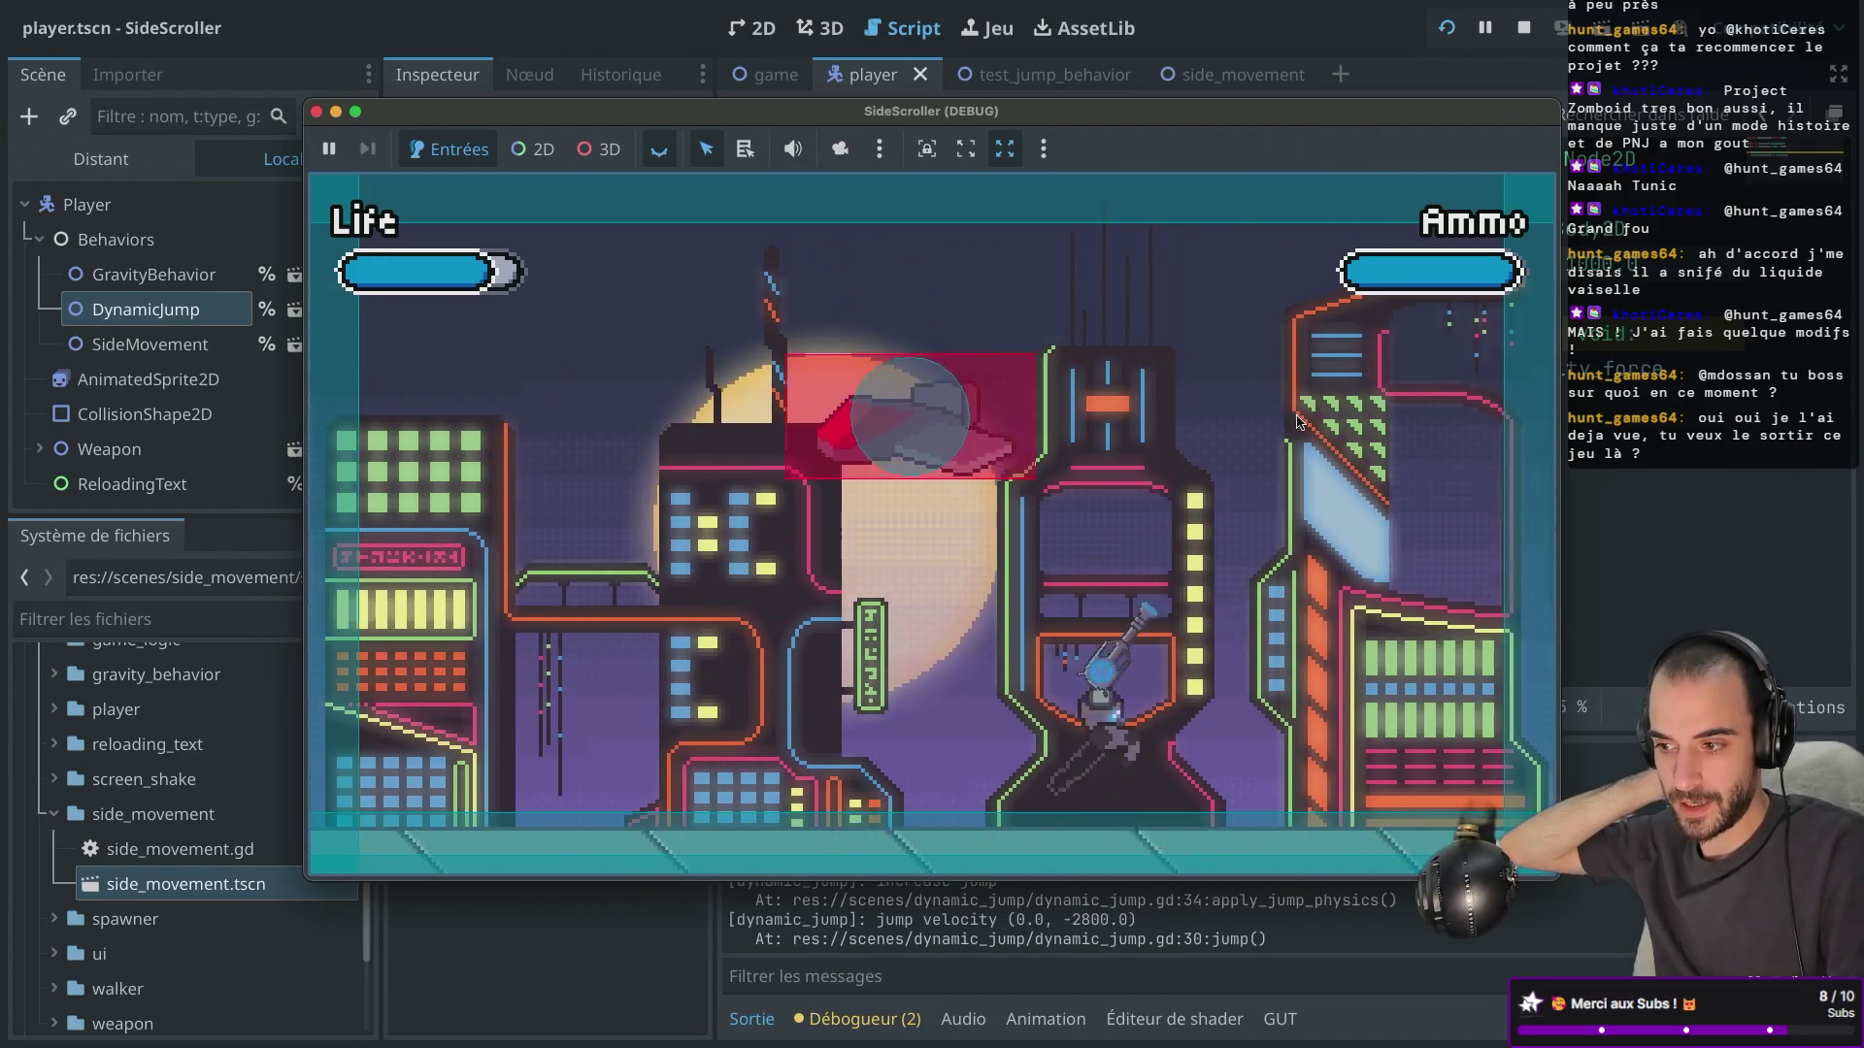
Keep jumping while steering left and right mid-air, then stop the game.
key(space)
key(Left)
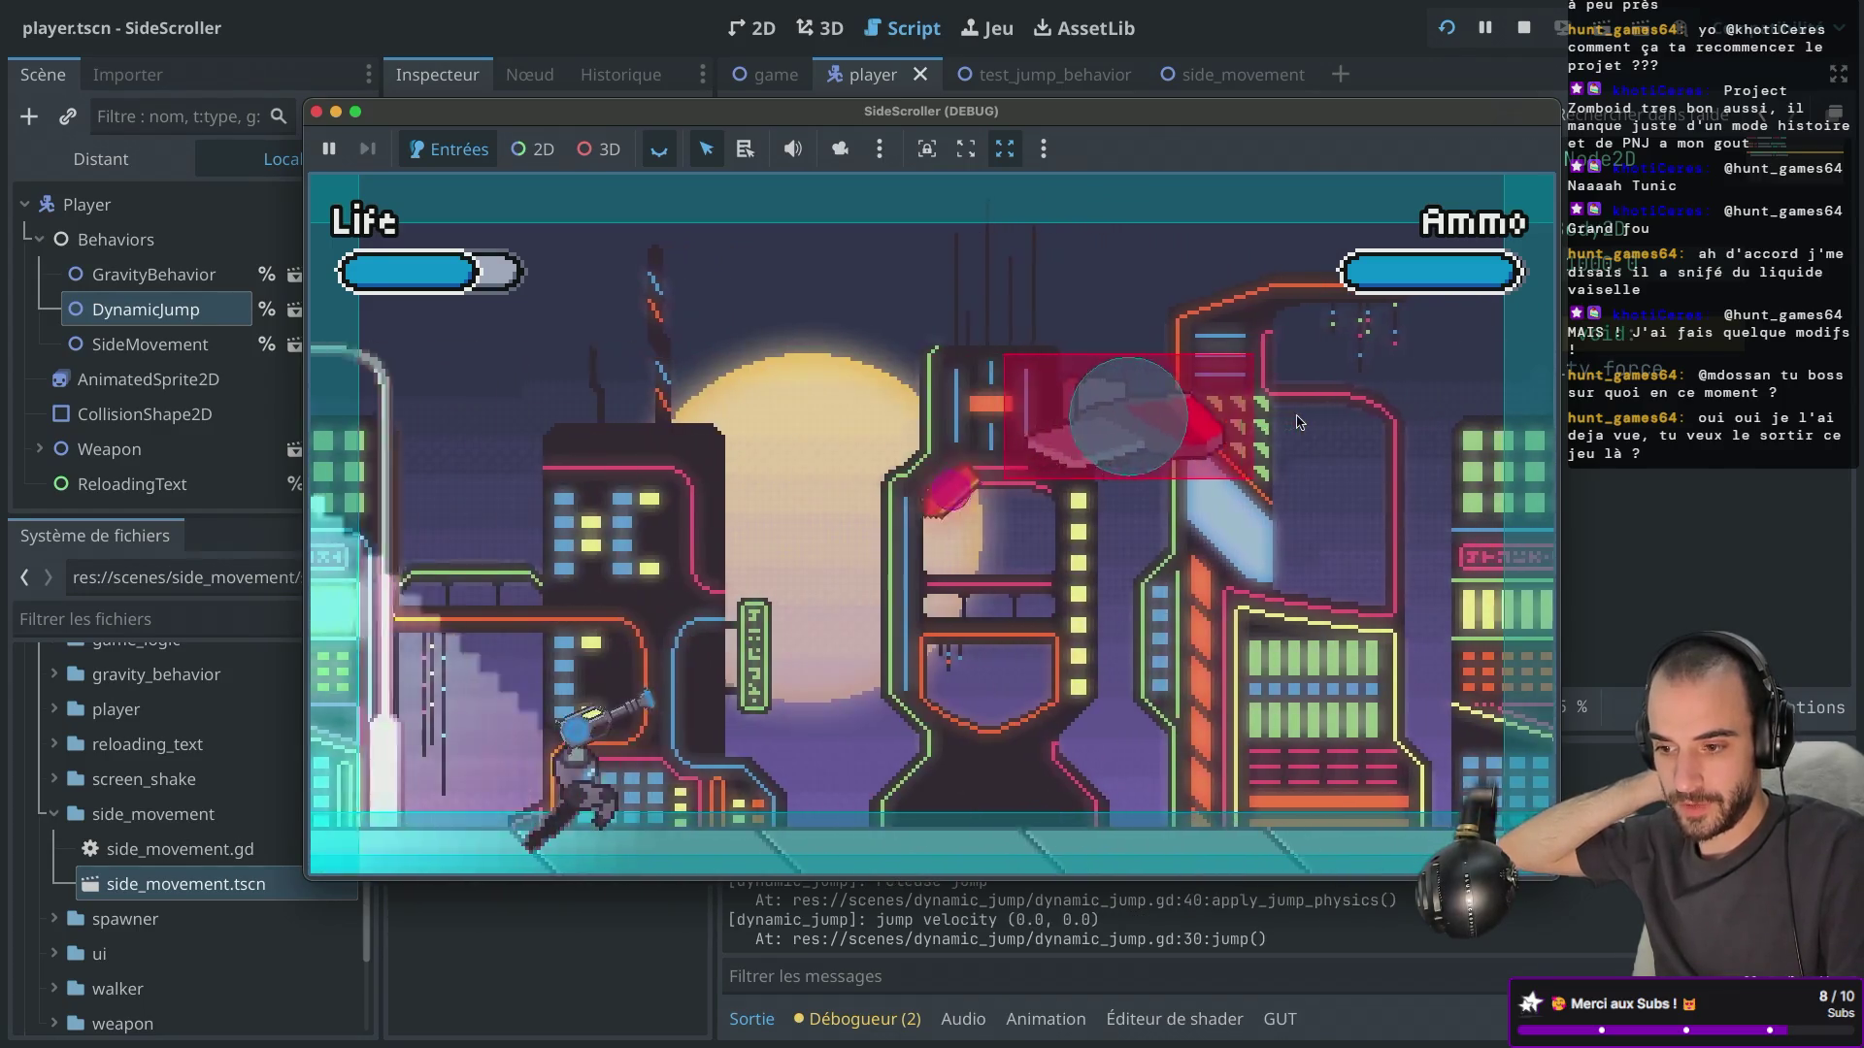
key(Right)
key(space)
key(Right)
key(space)
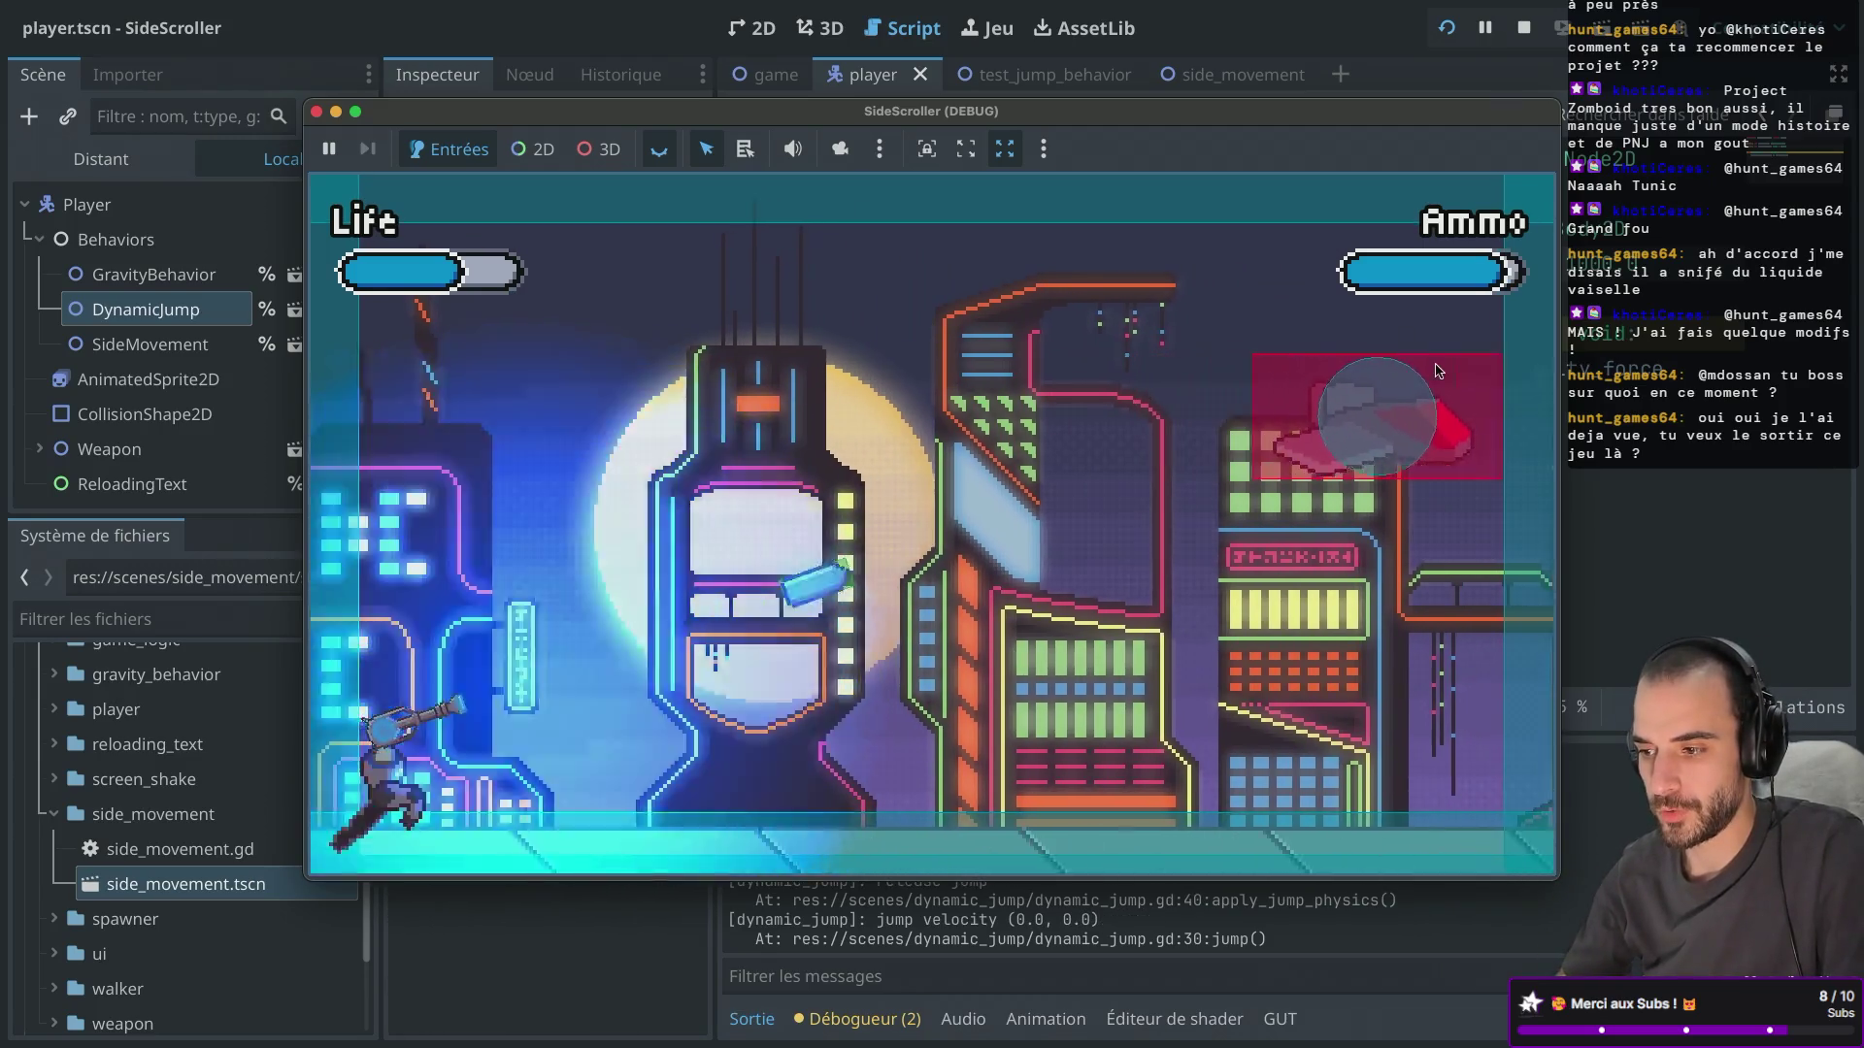
key(space)
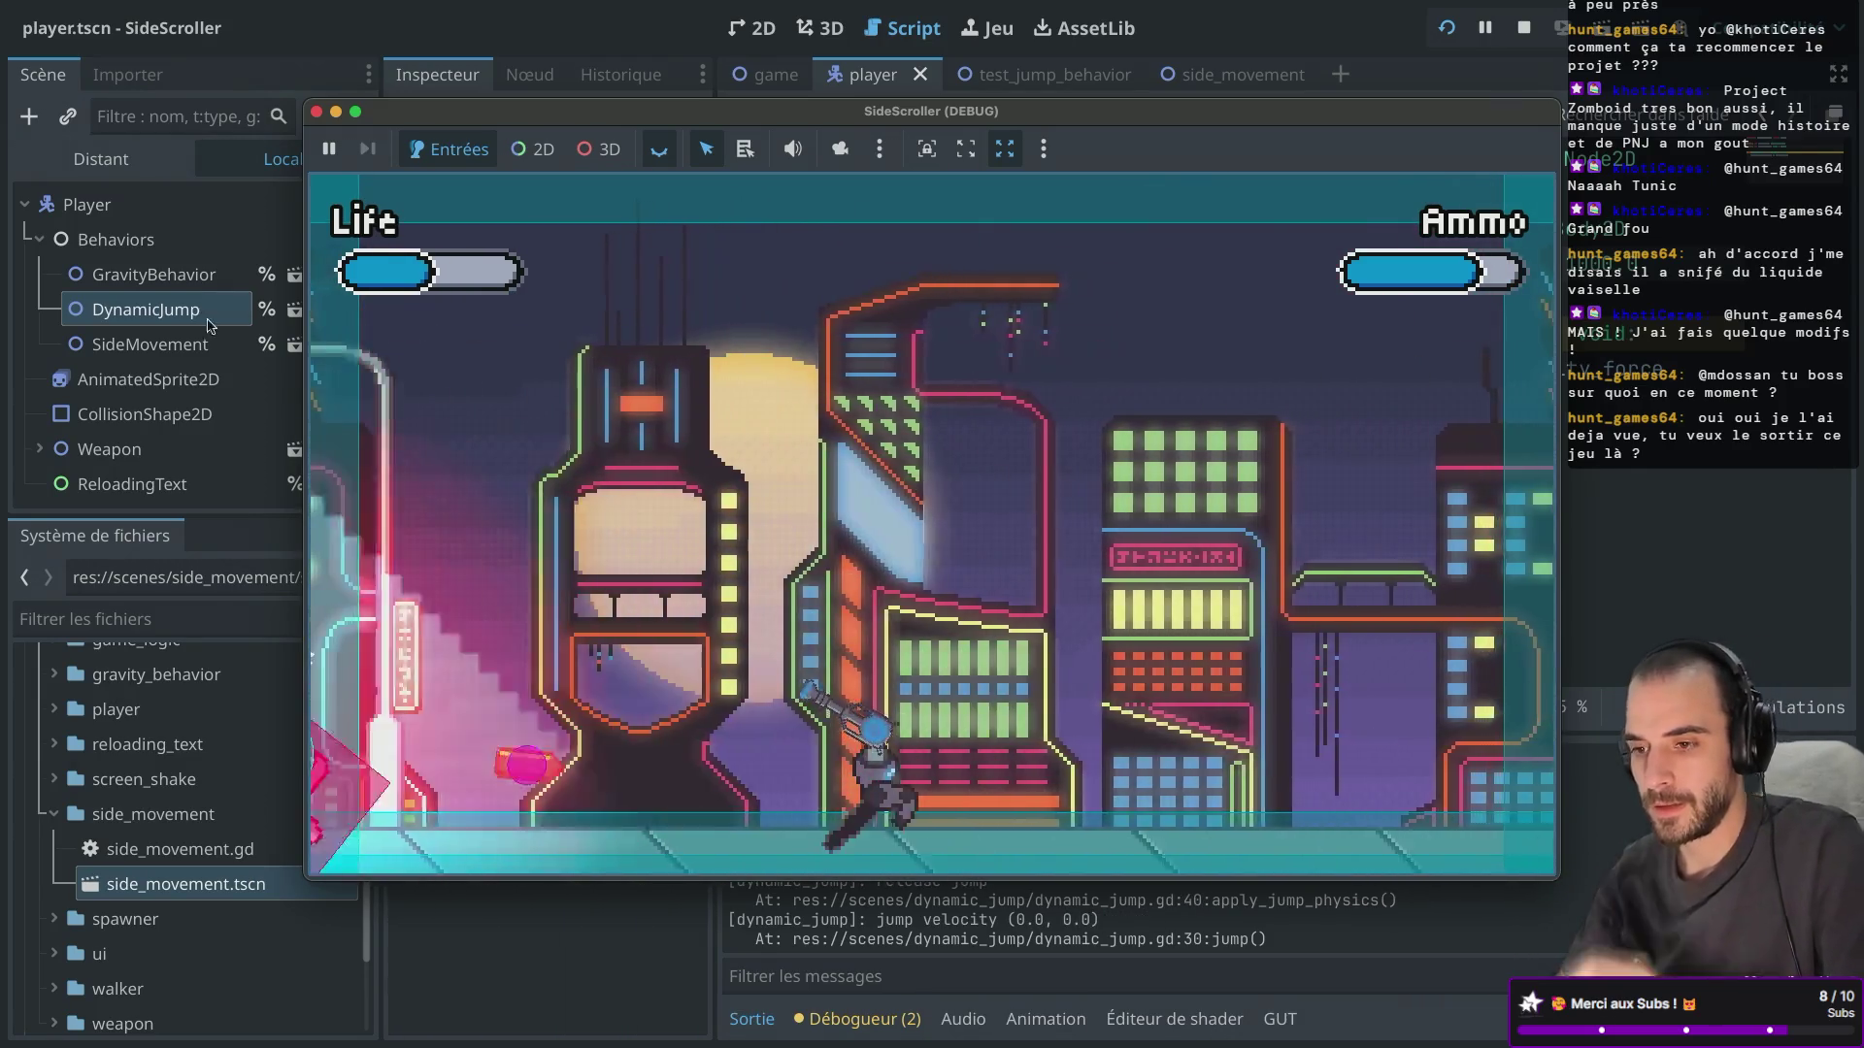
click(317, 112)
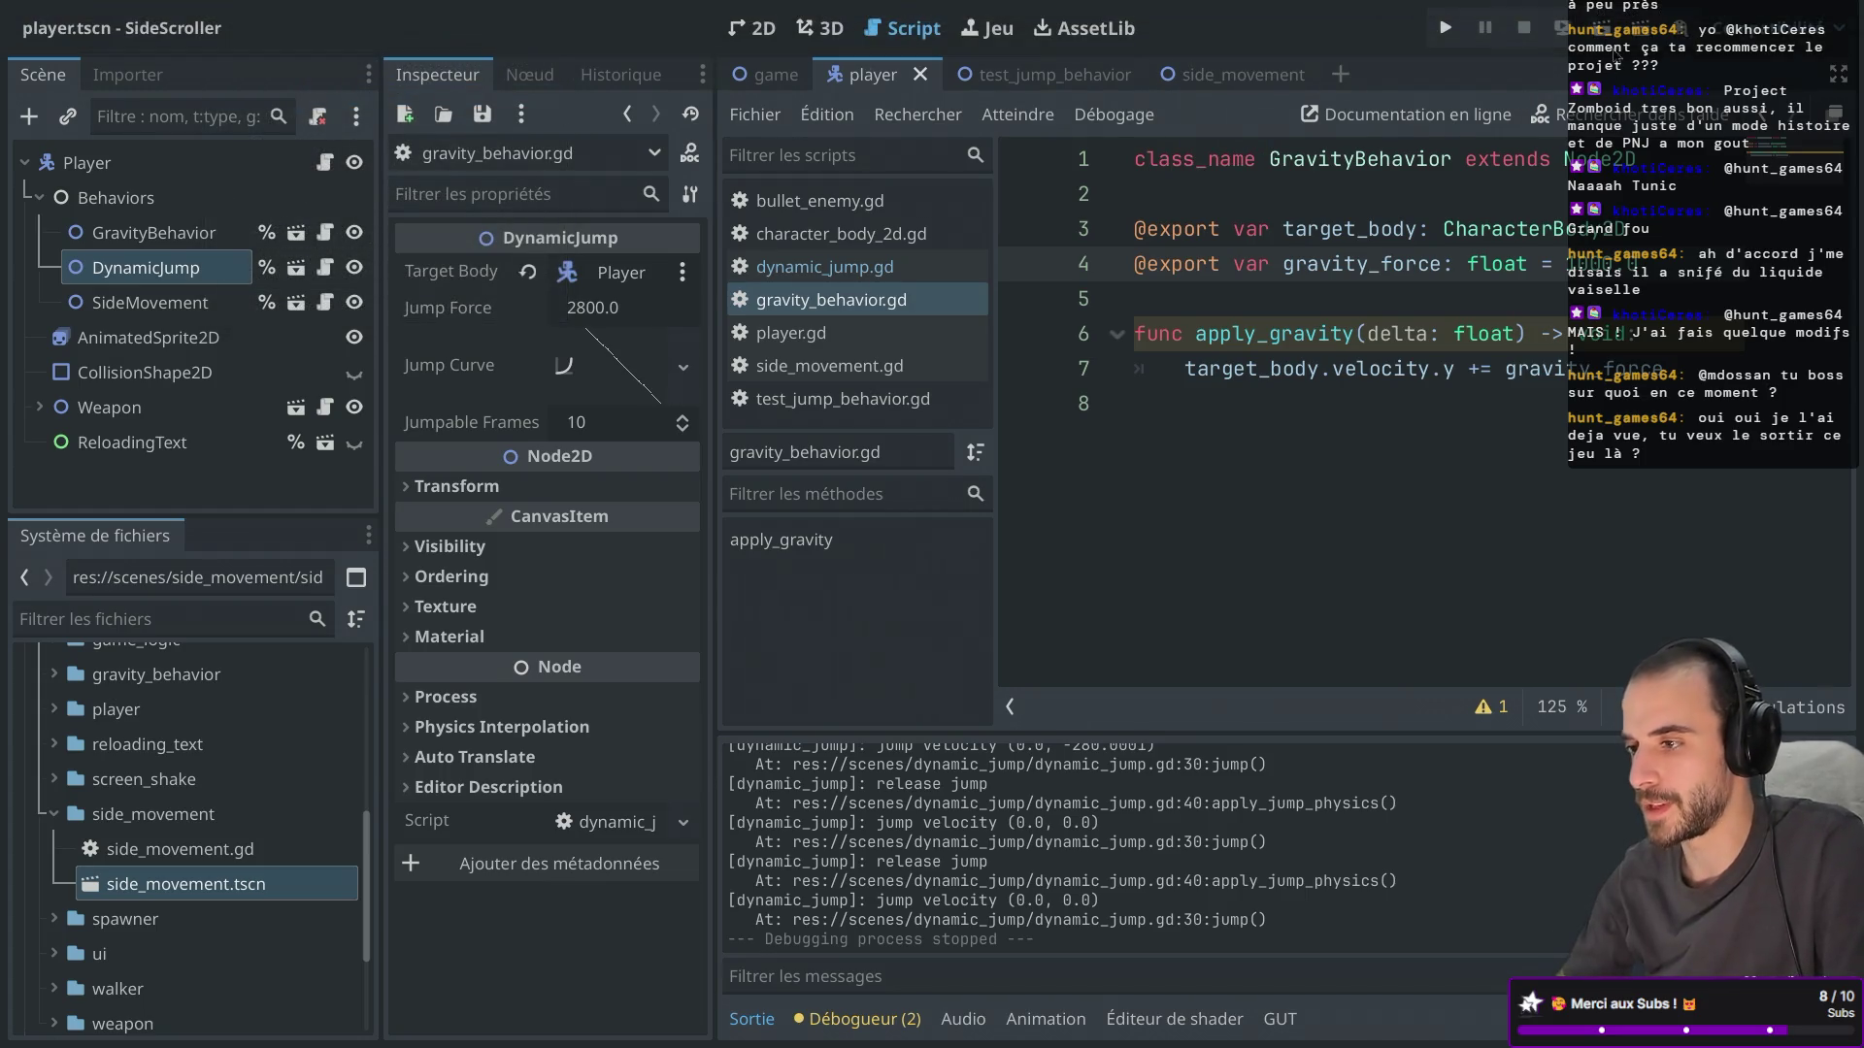
click(1445, 28)
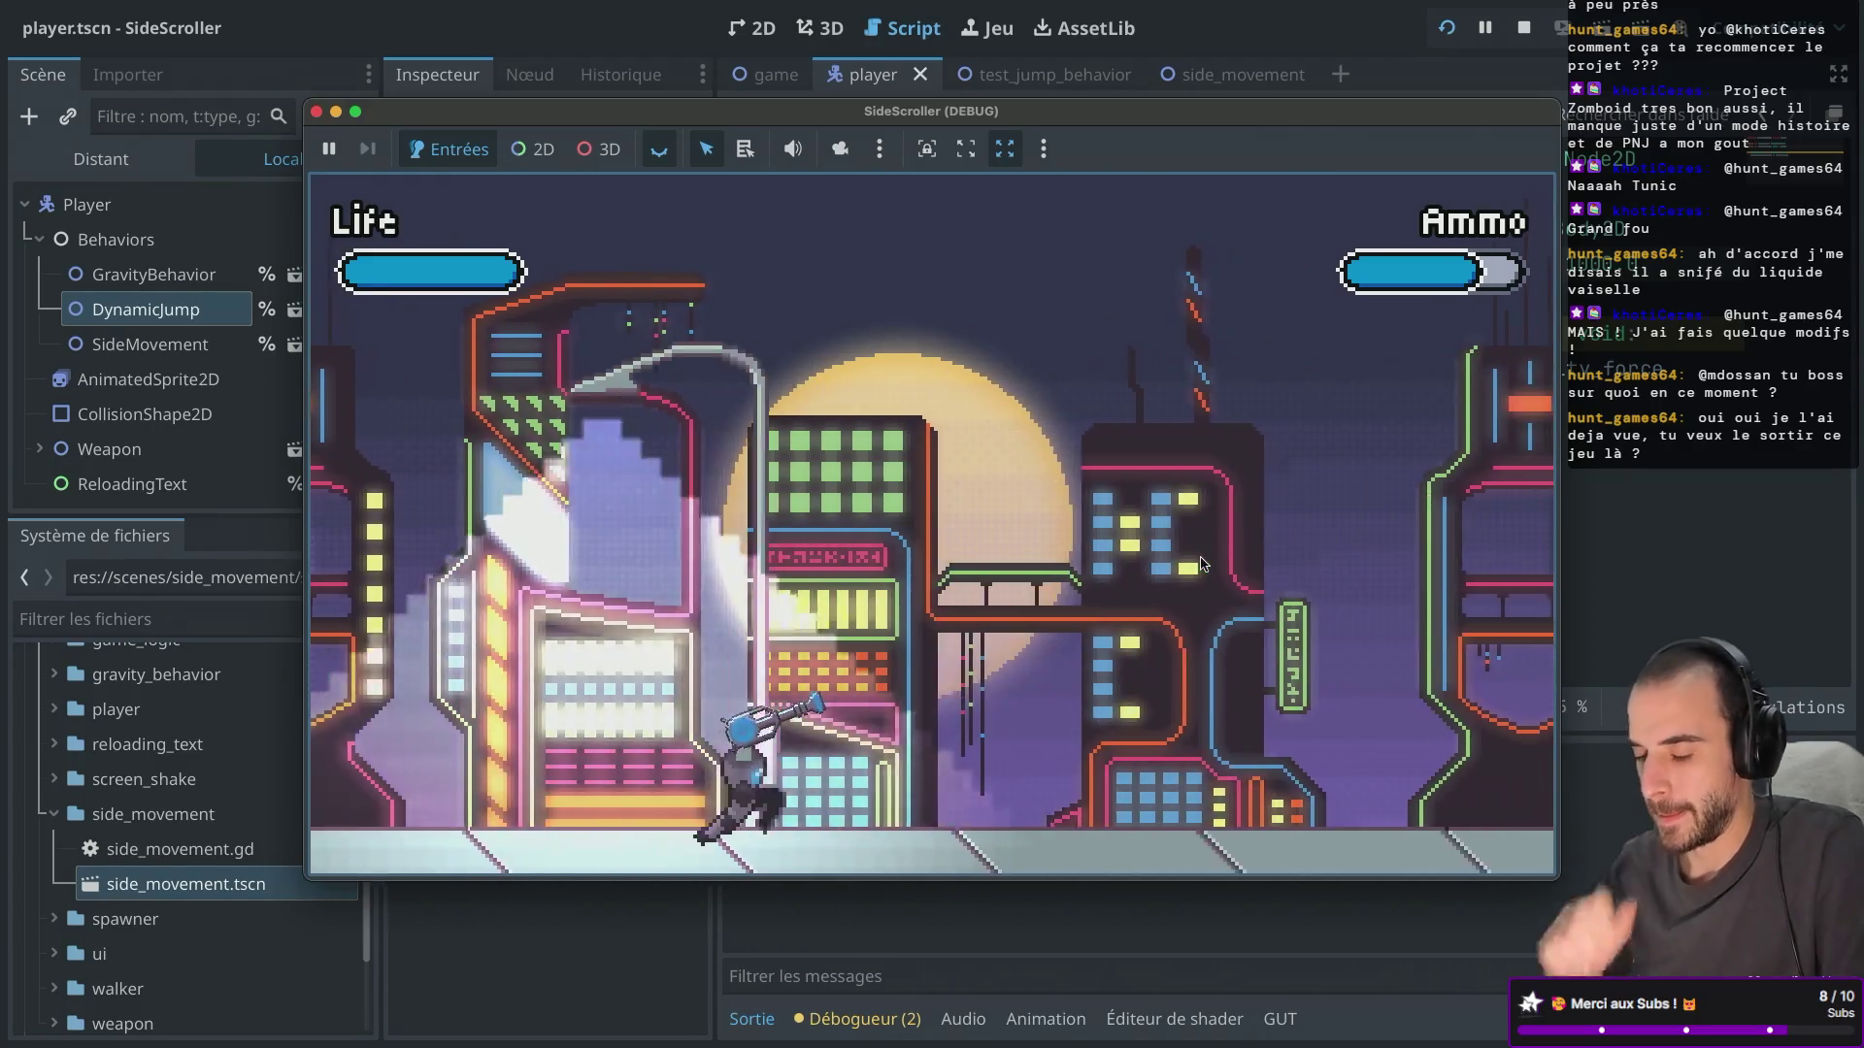
click(1201, 563)
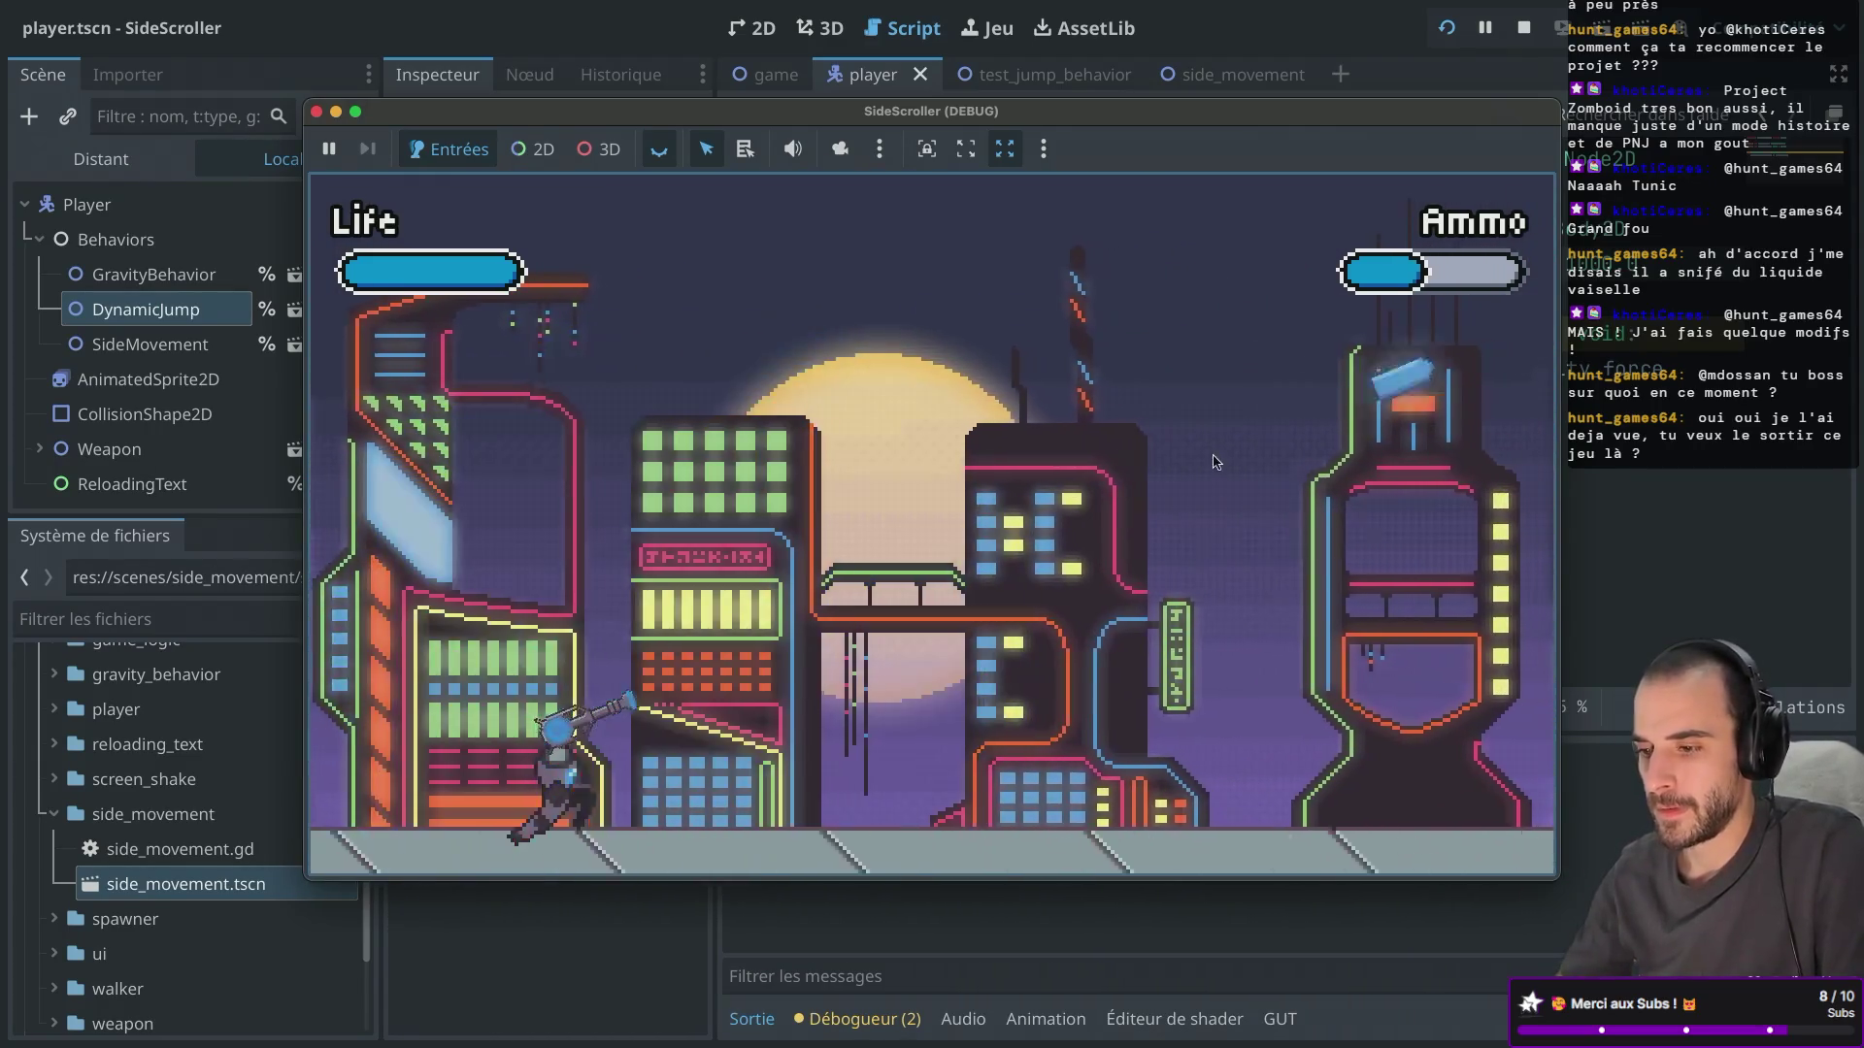
click(683, 655)
key(space)
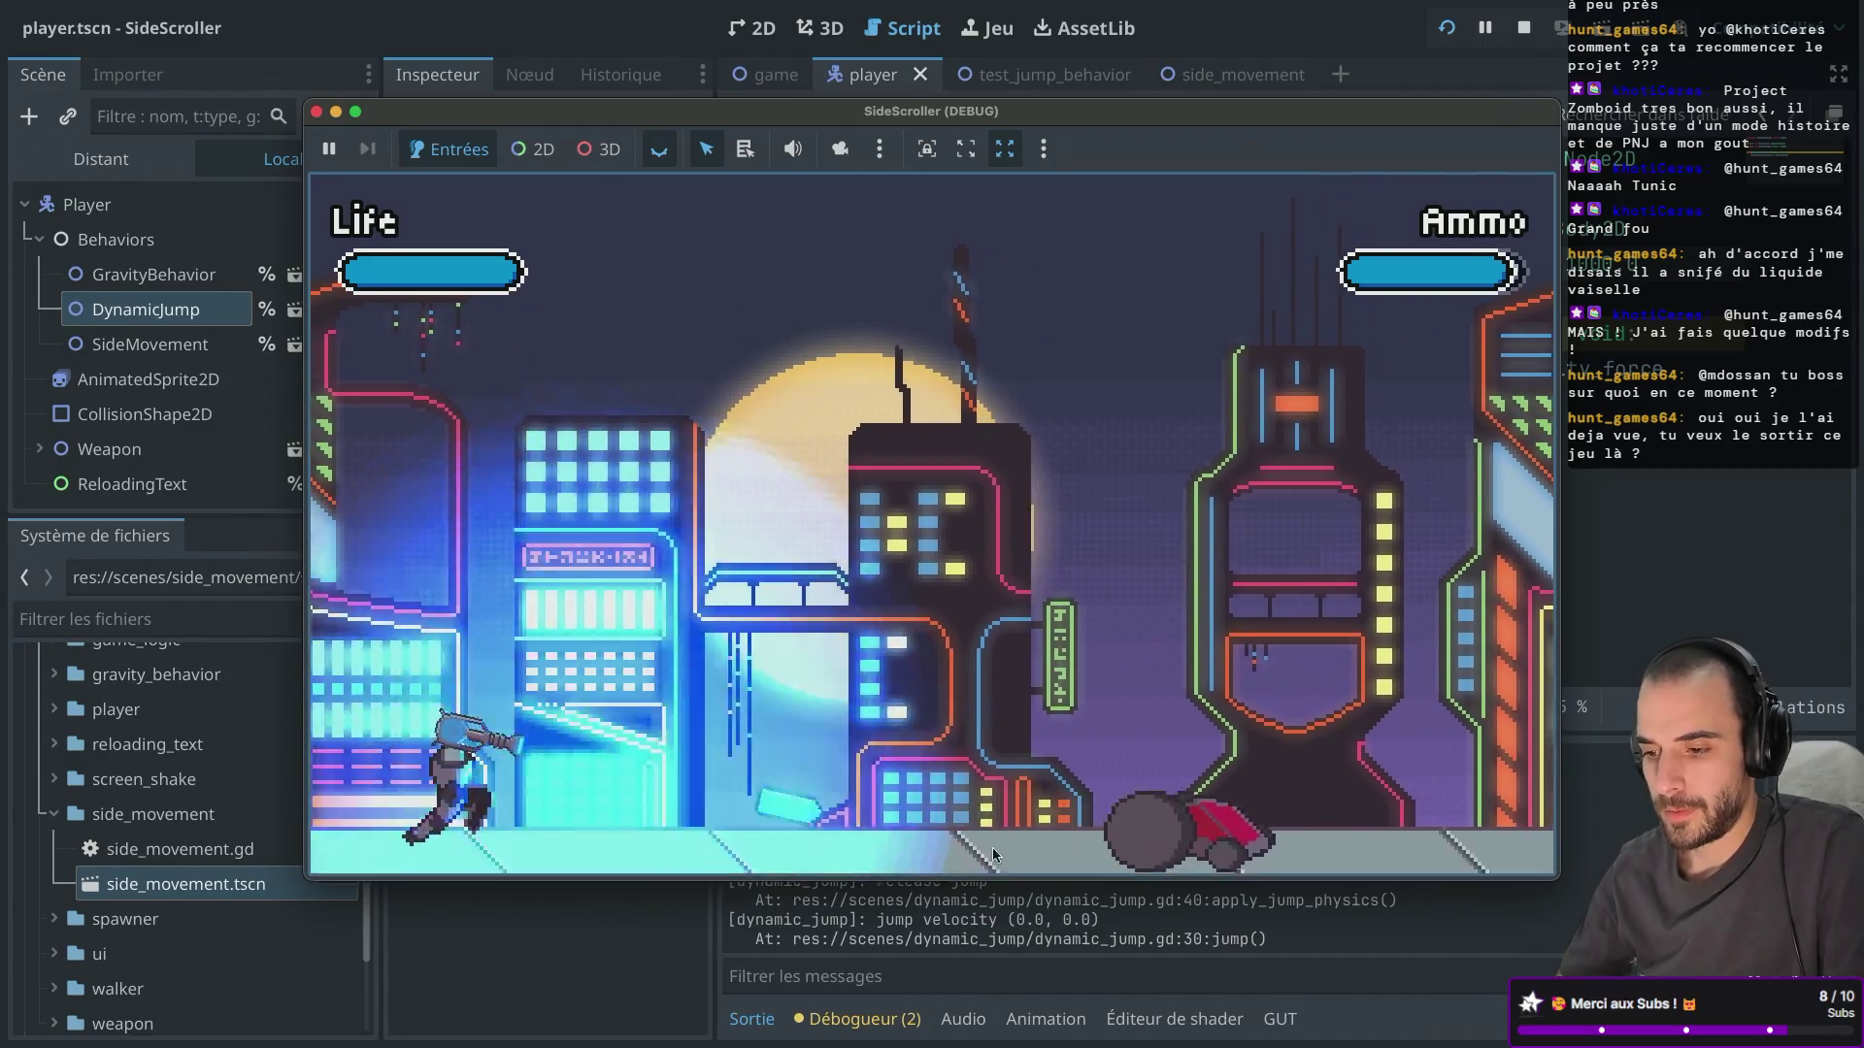
click(1065, 832)
click(713, 609)
key(d)
key(space)
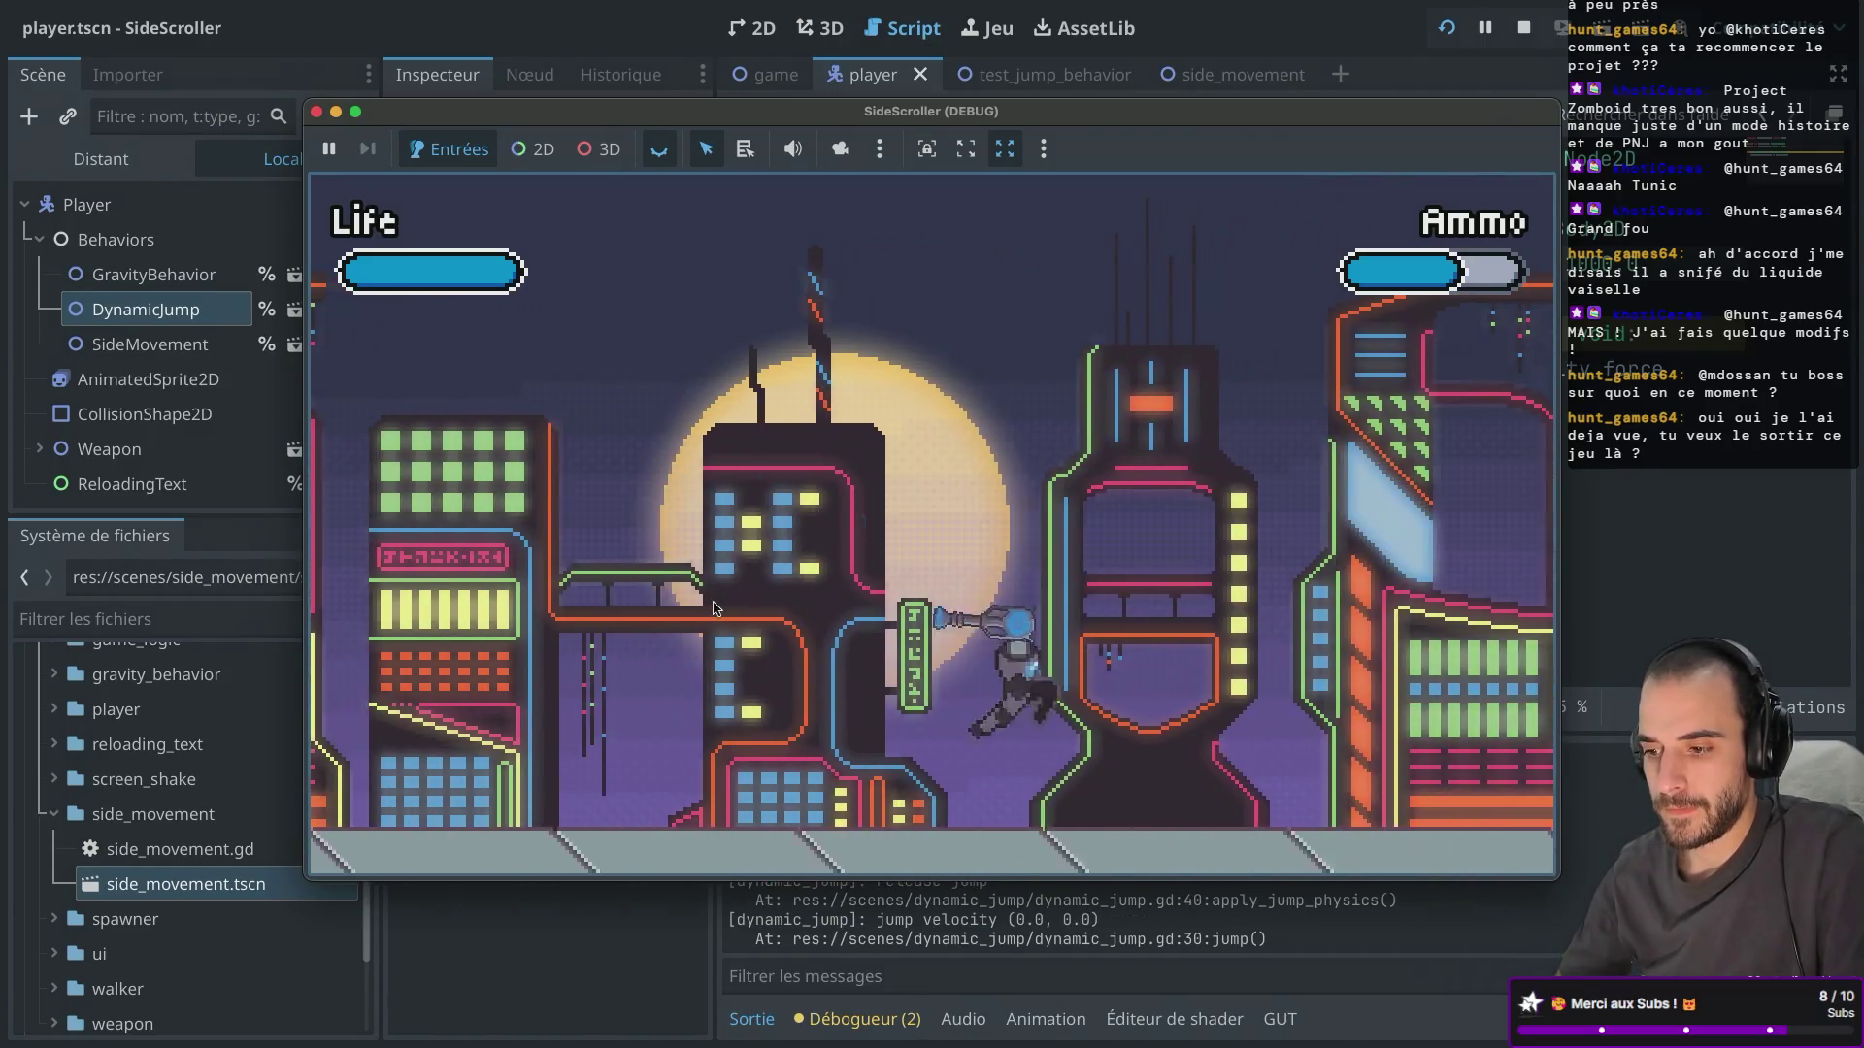
key(a)
key(space)
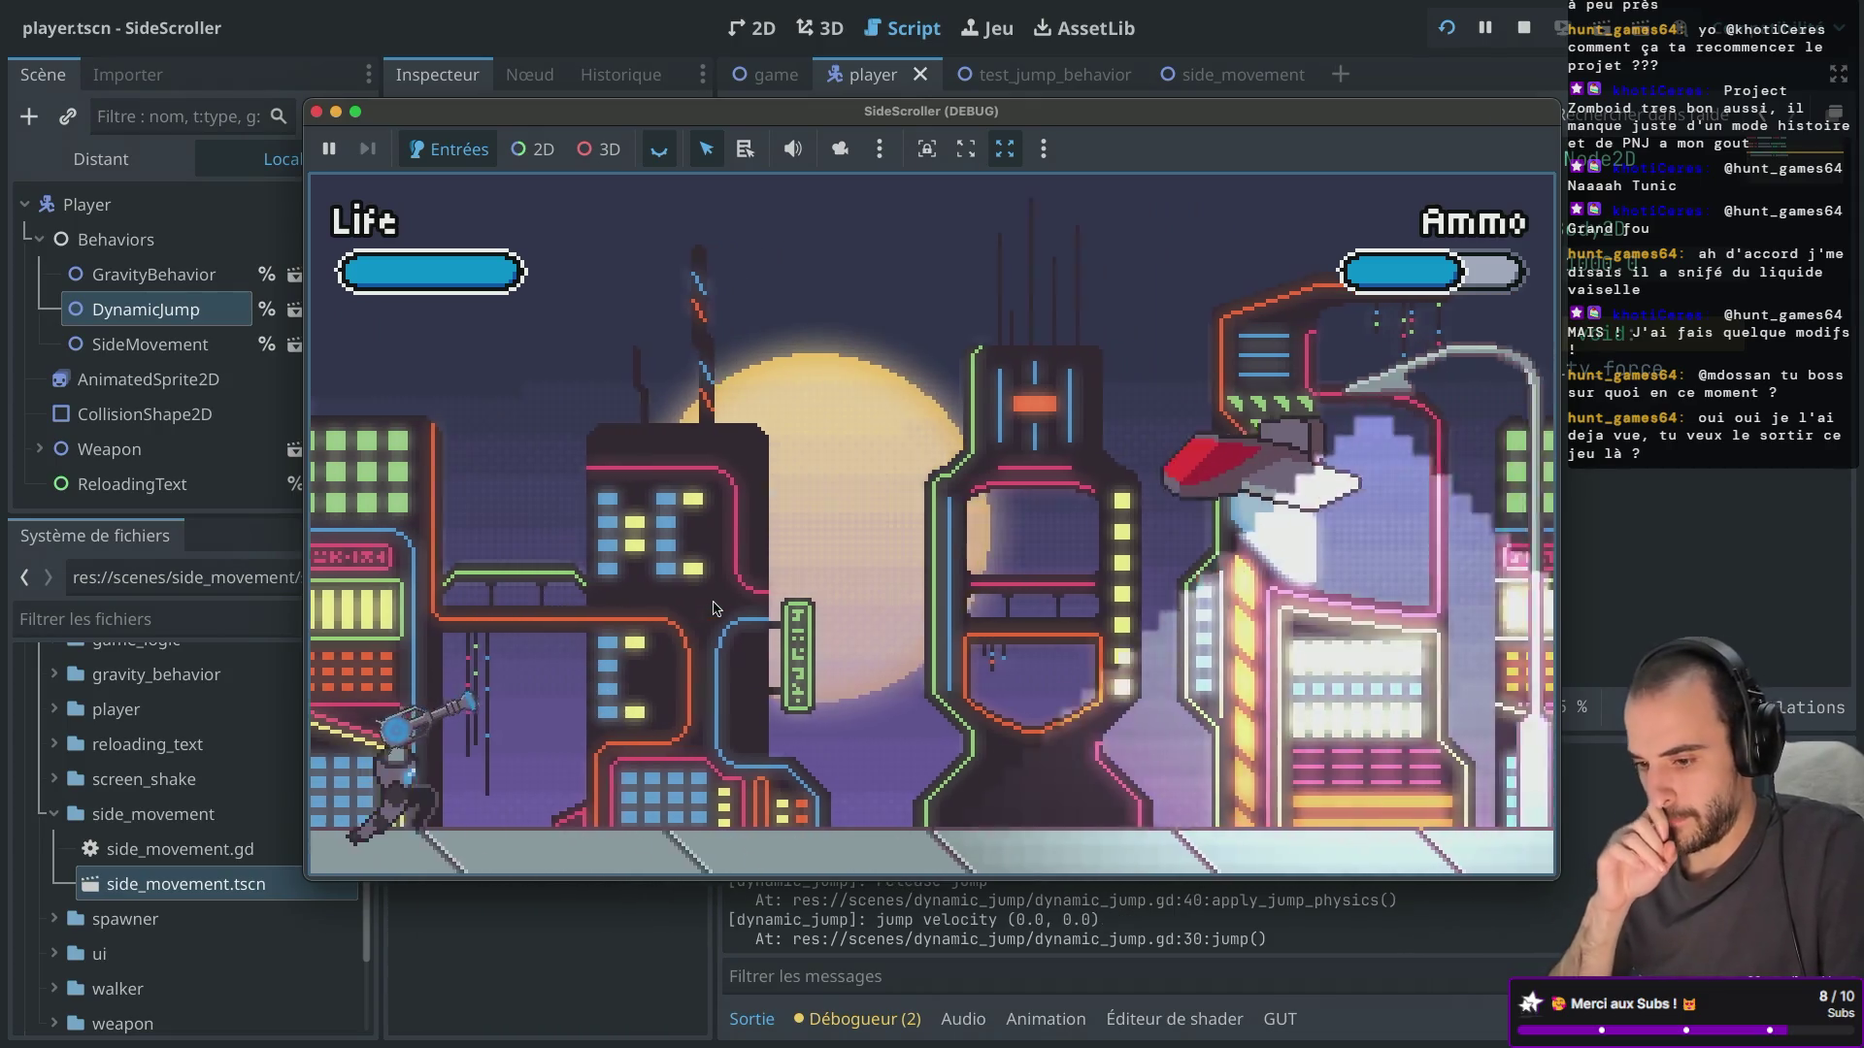
key(d)
key(space)
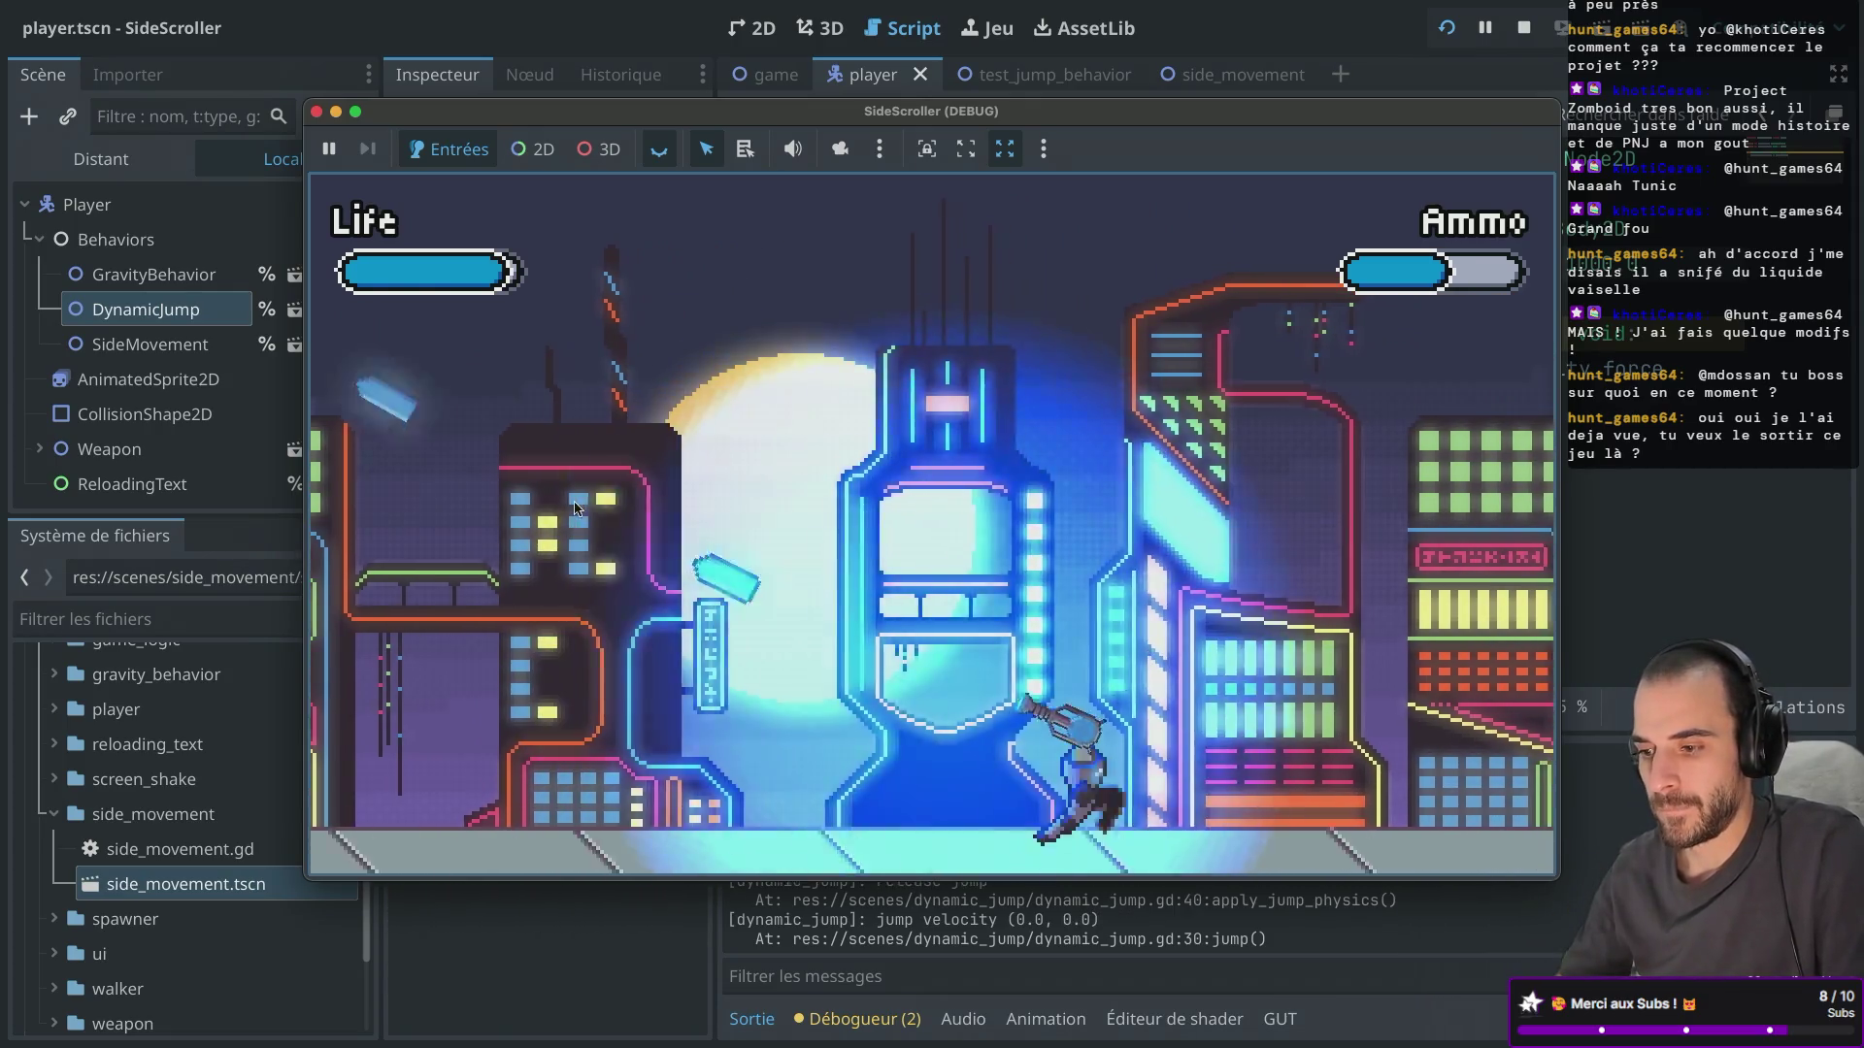
key(space)
key(a)
key(space)
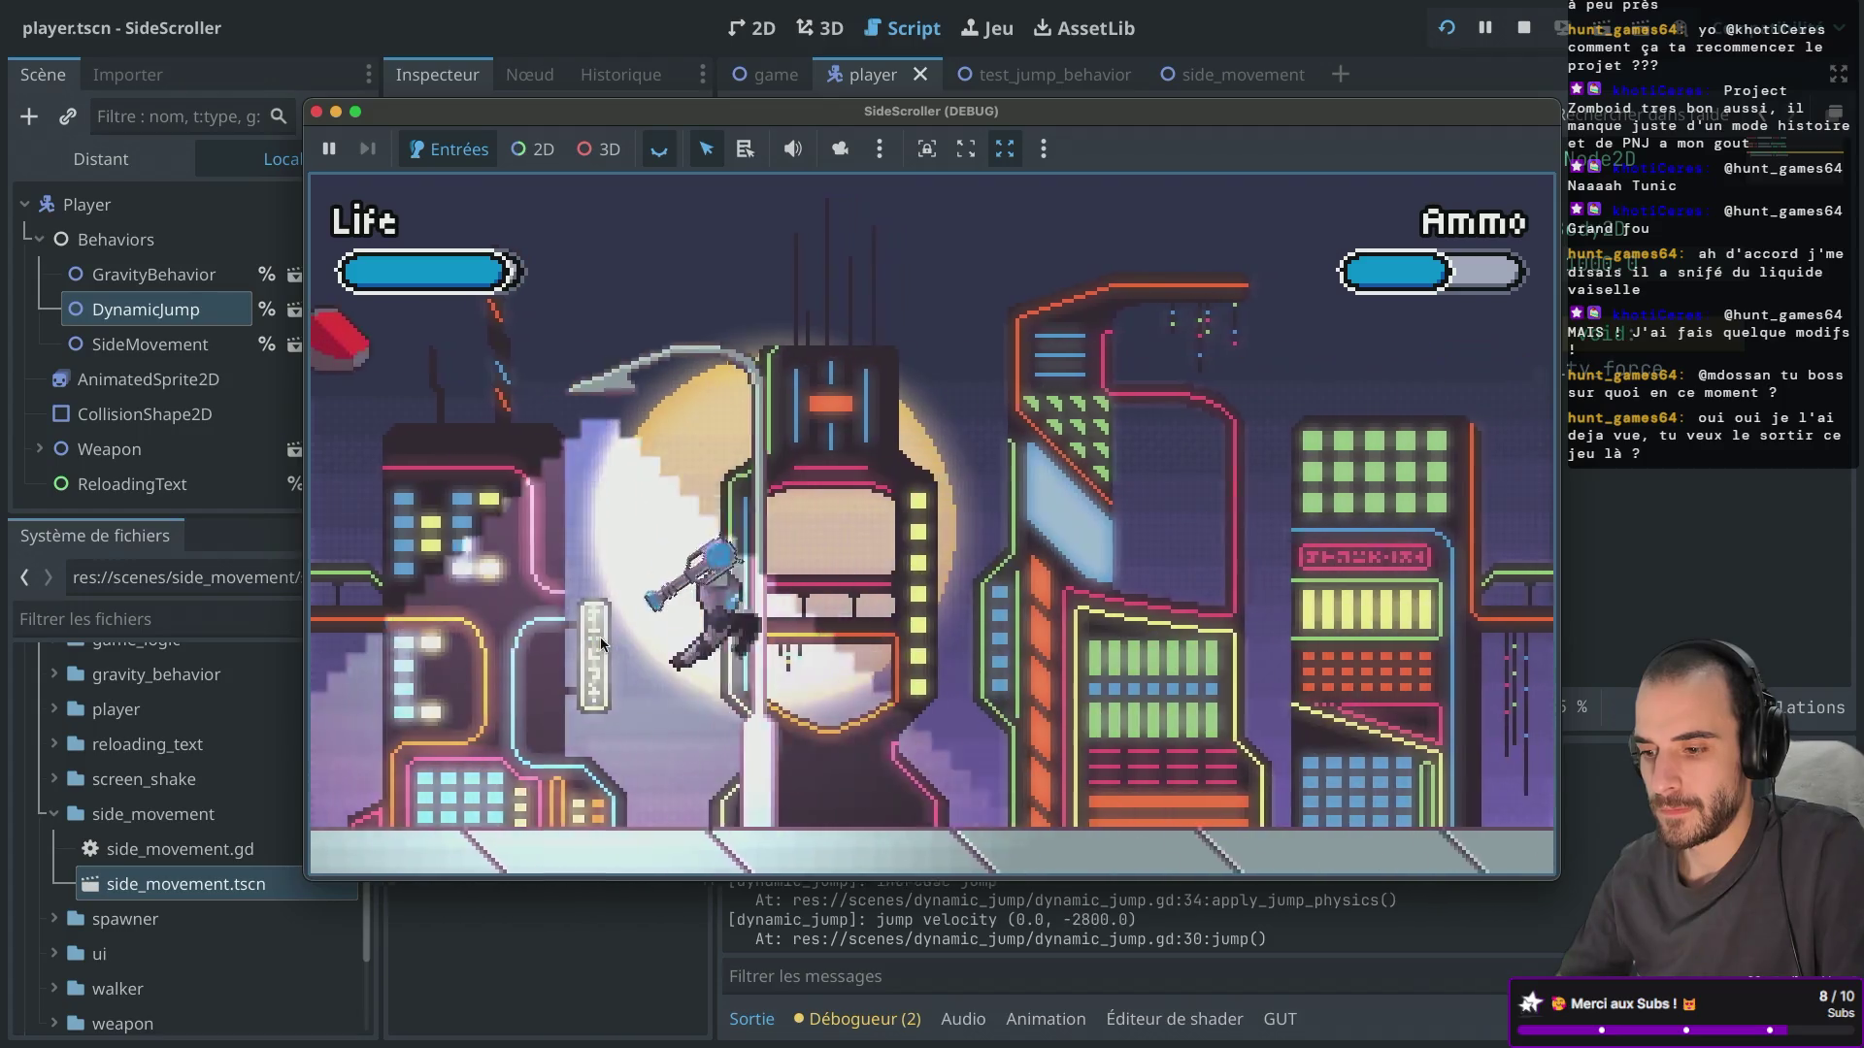
key(space)
key(d)
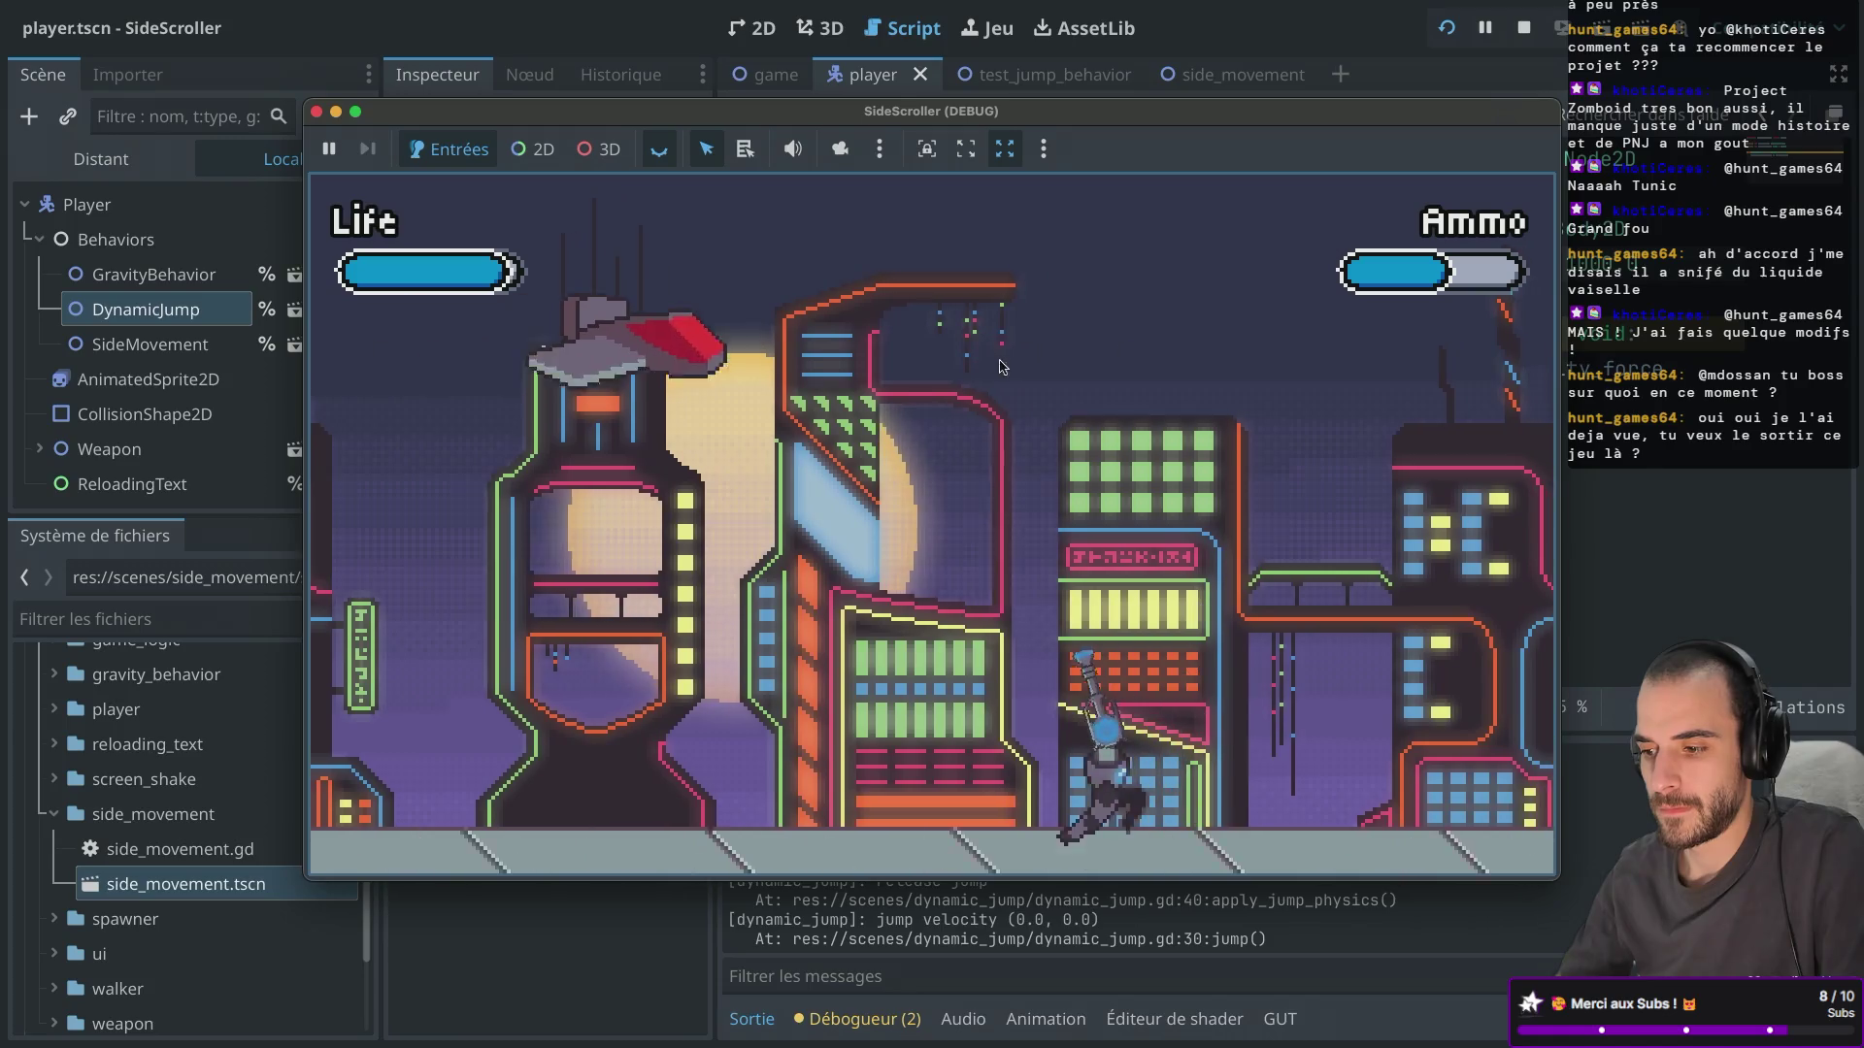
click(964, 377)
key(a)
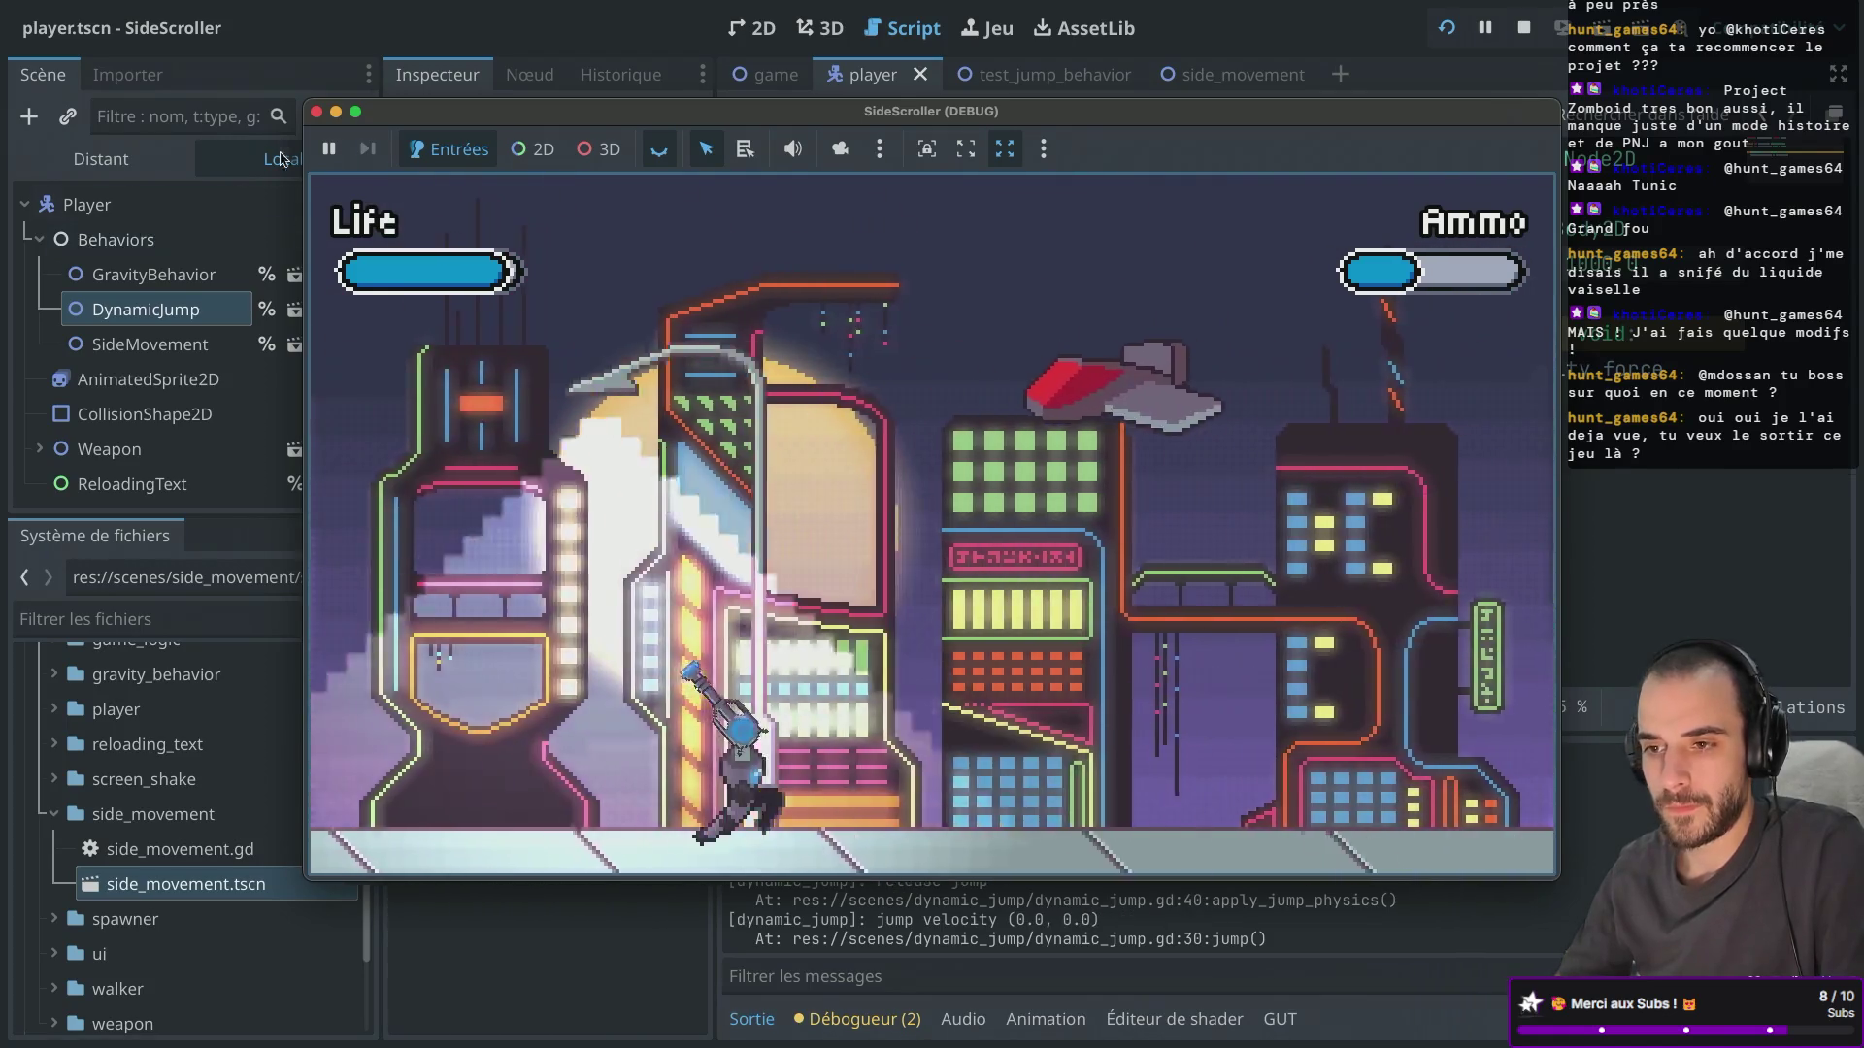
click(316, 114)
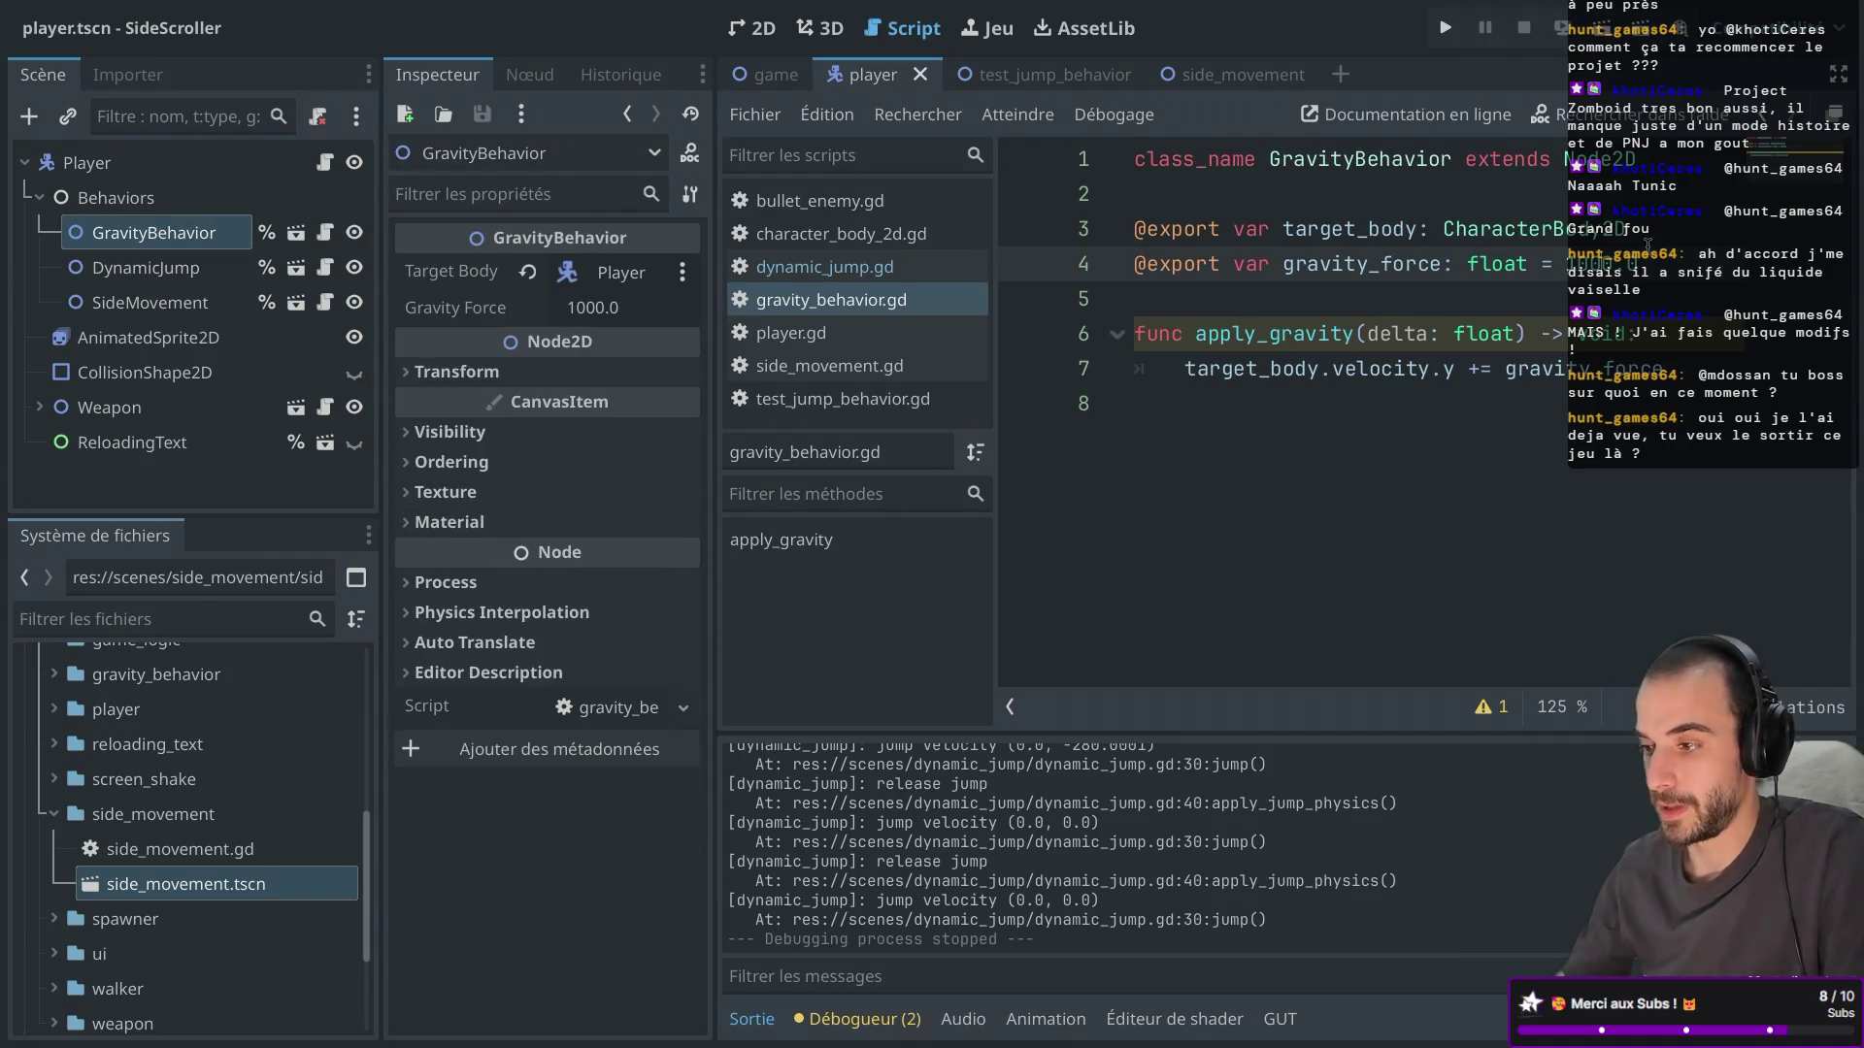
Launch the game and run right, jumping and firing a couple of shots.
click(1450, 37)
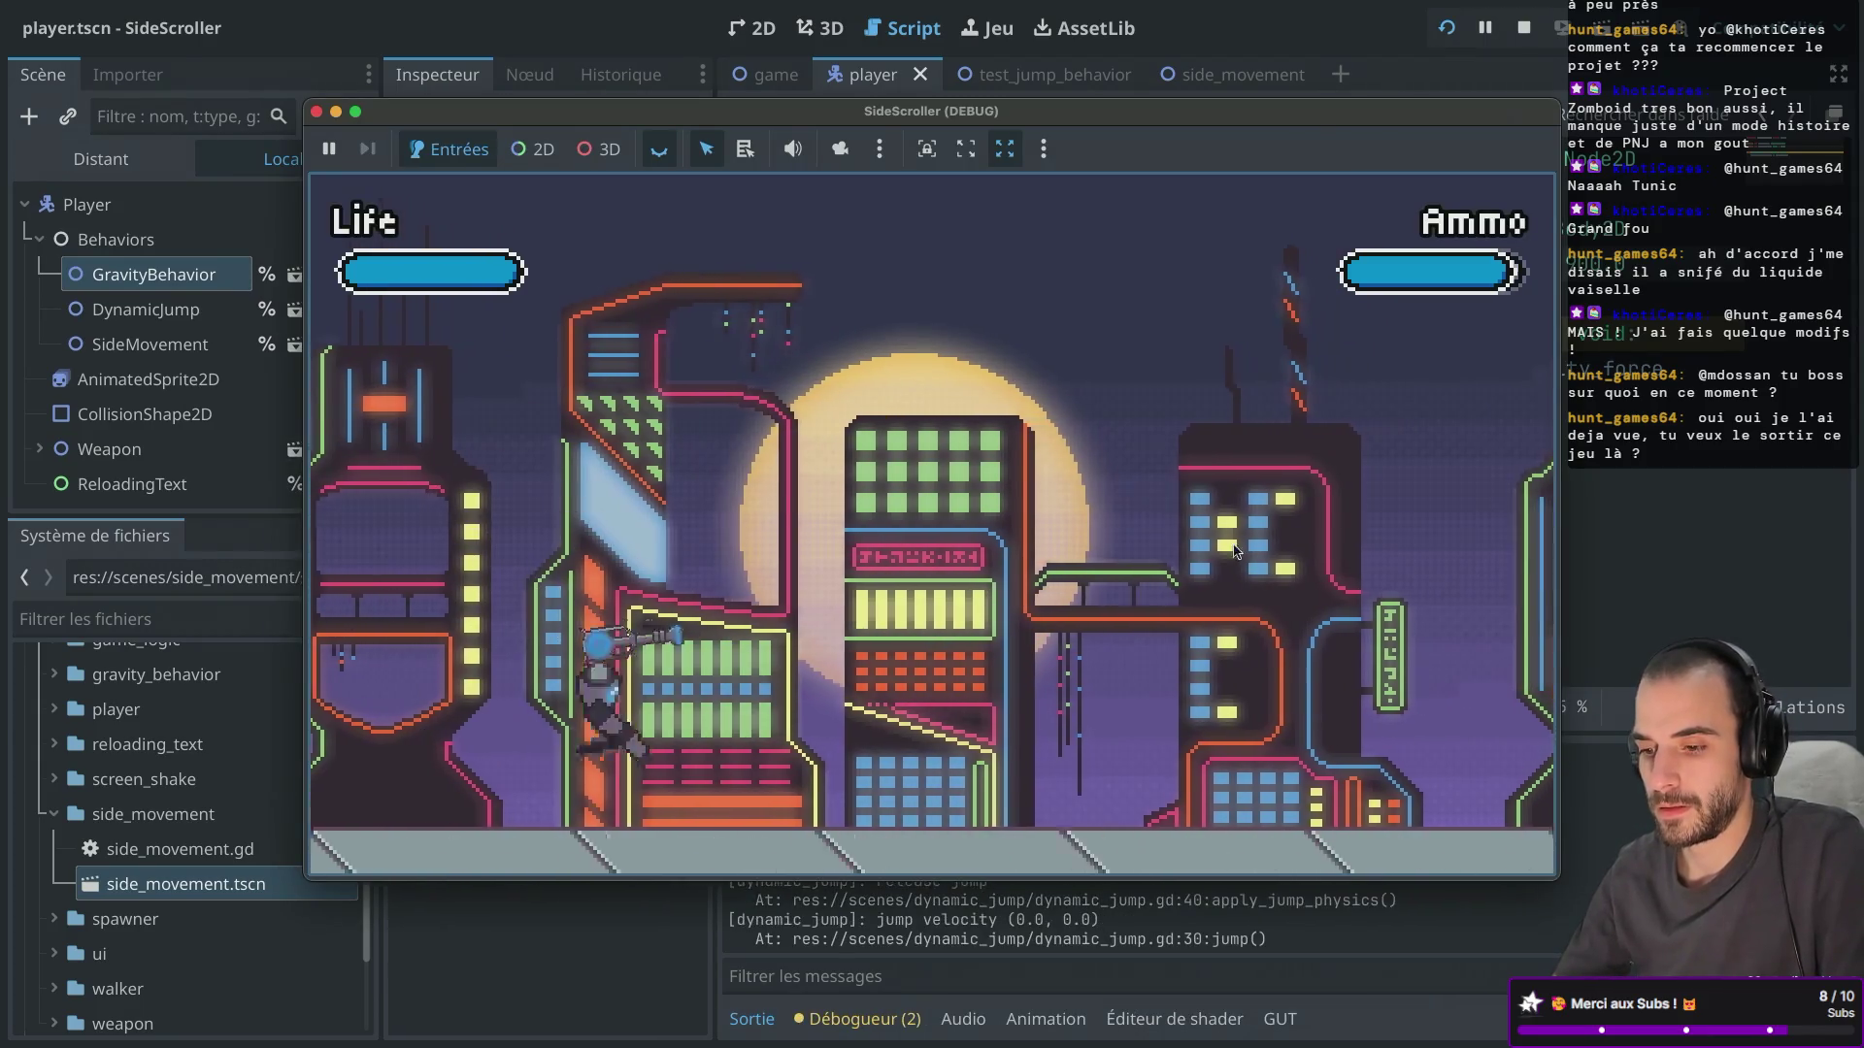
key(d)
key(space)
key(space)
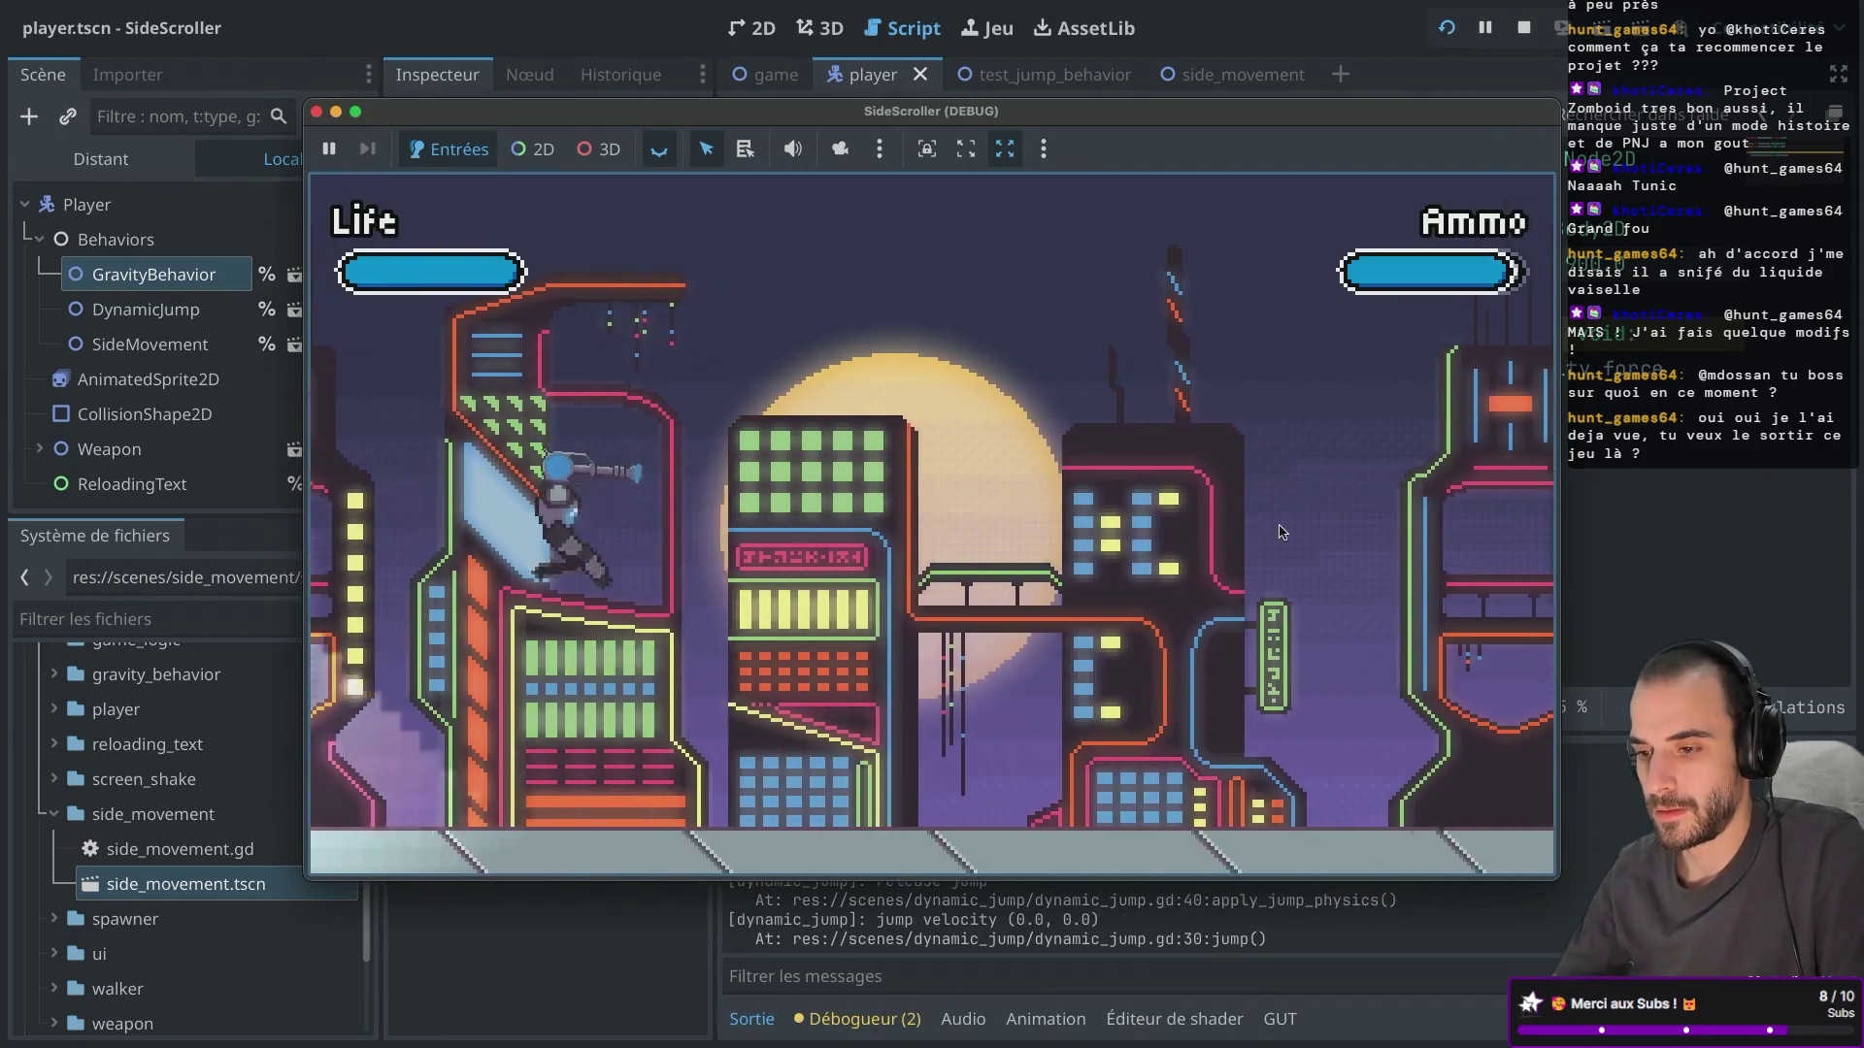
click(1281, 504)
key(space)
key(d)
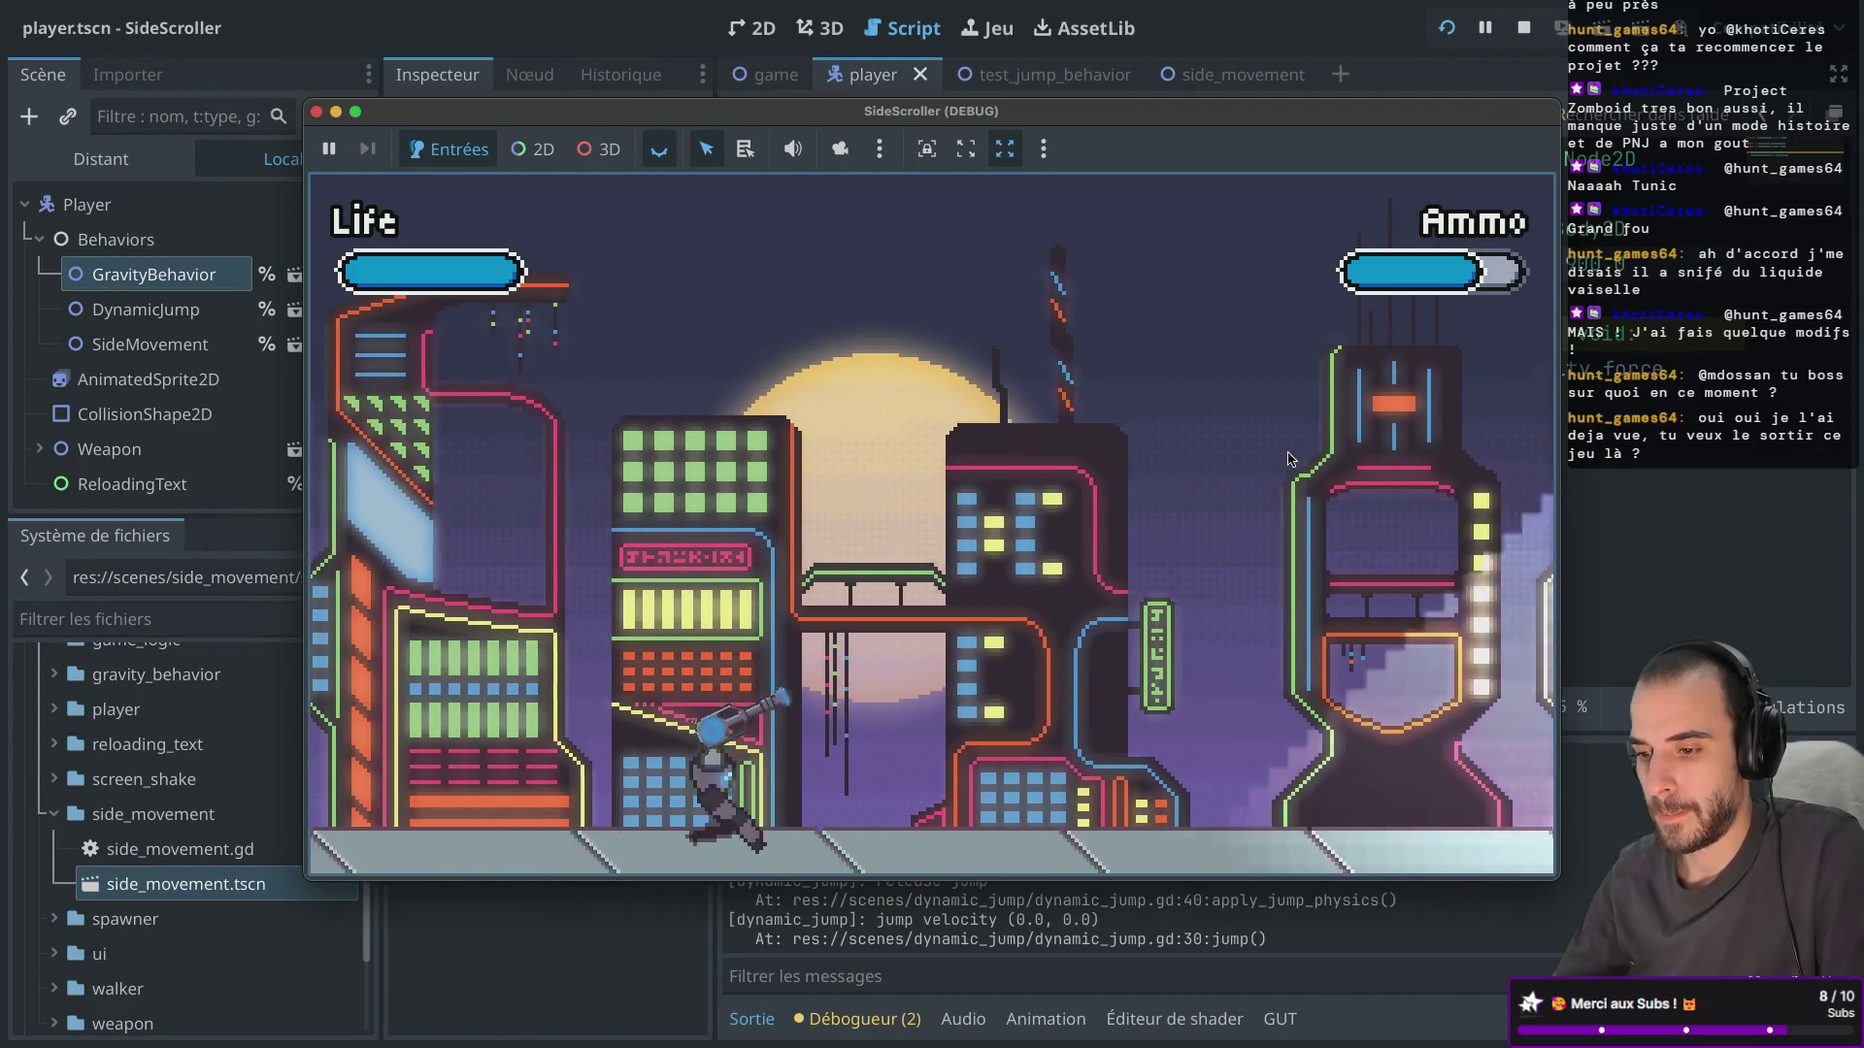
key(d)
click(1186, 385)
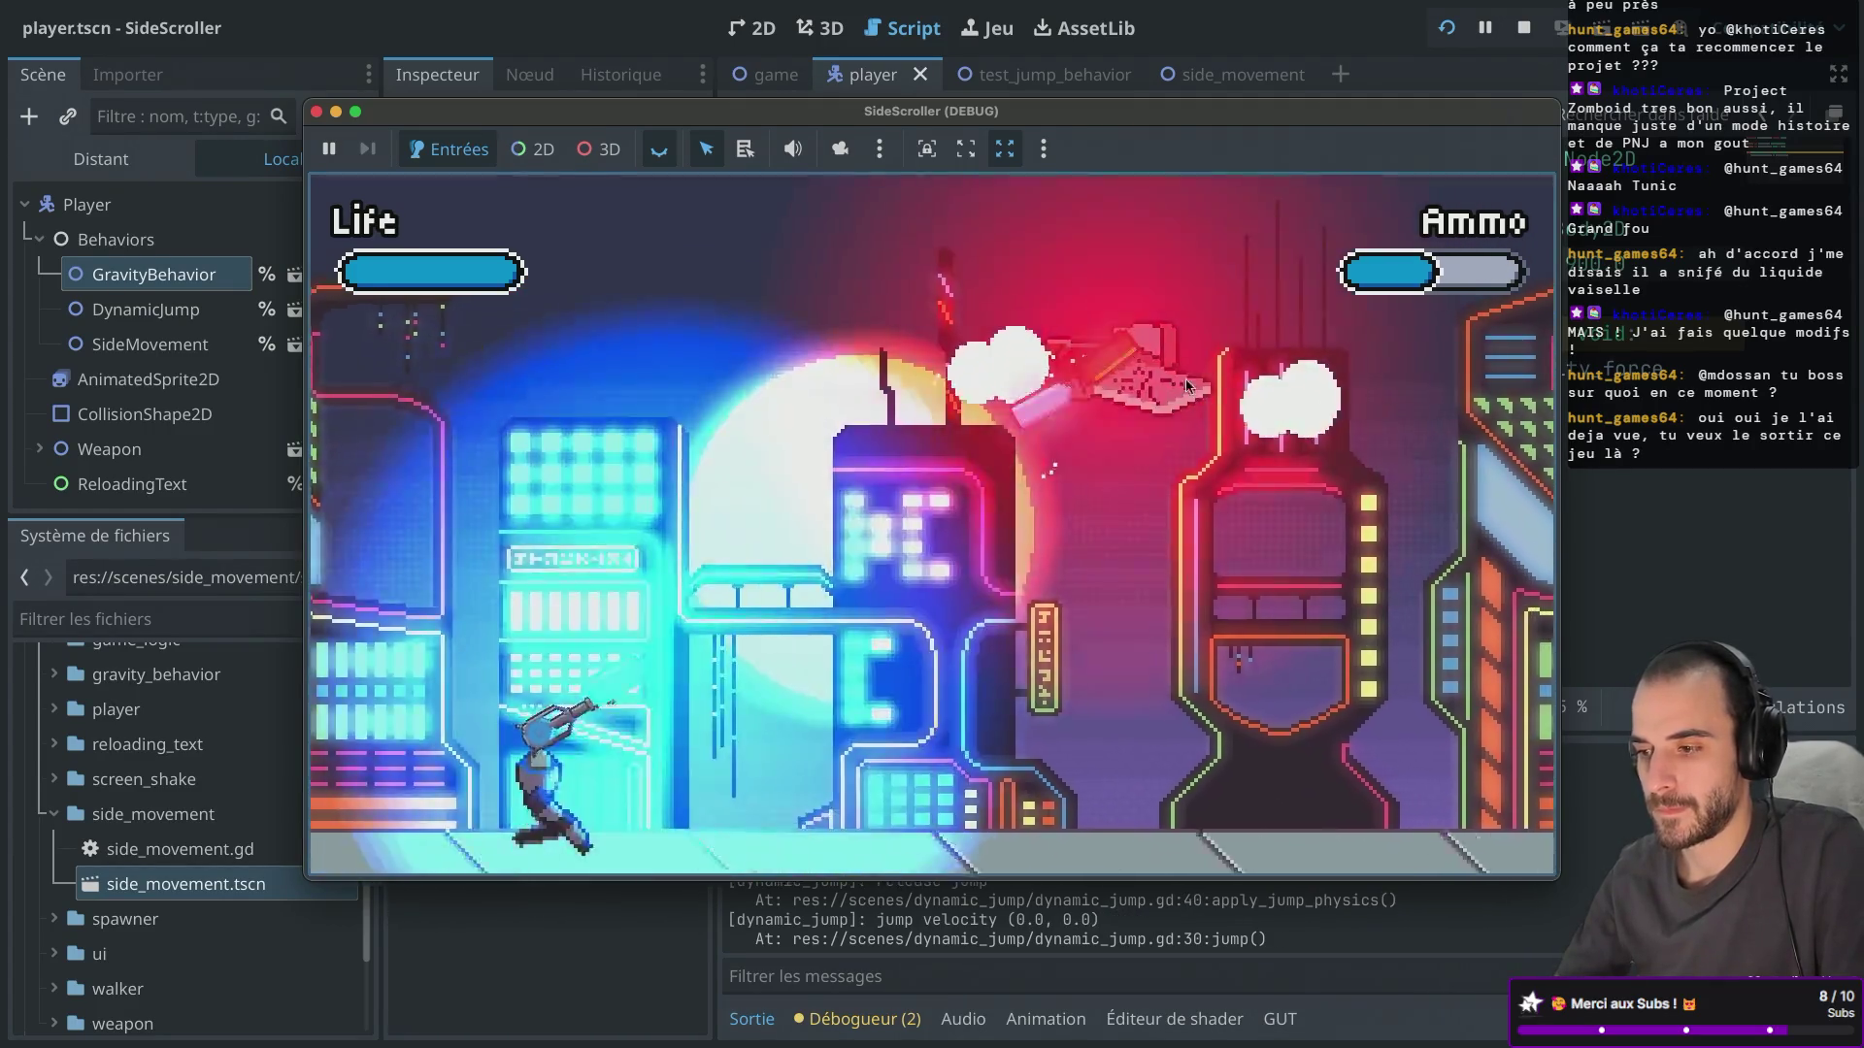
key(d)
key(space)
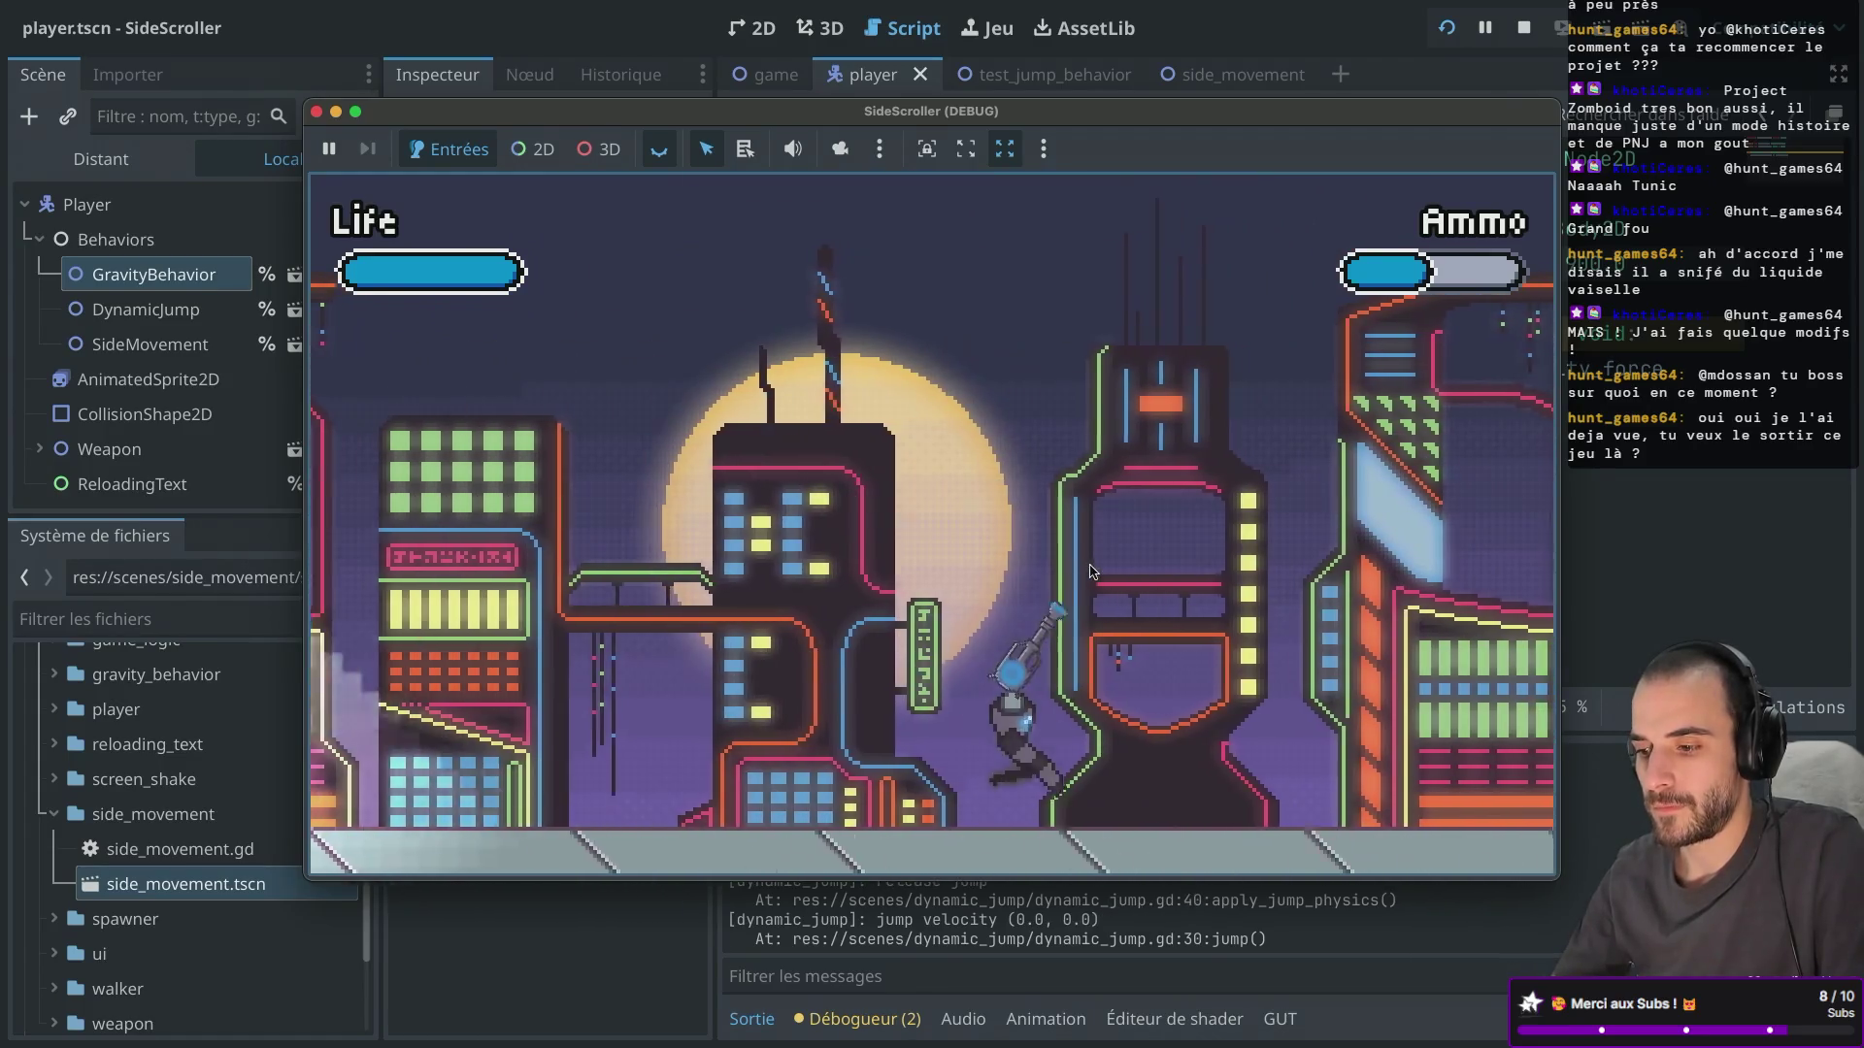
Keep running and jumping, shoot and reload, and jump onto the higher platform.
key(a)
key(space)
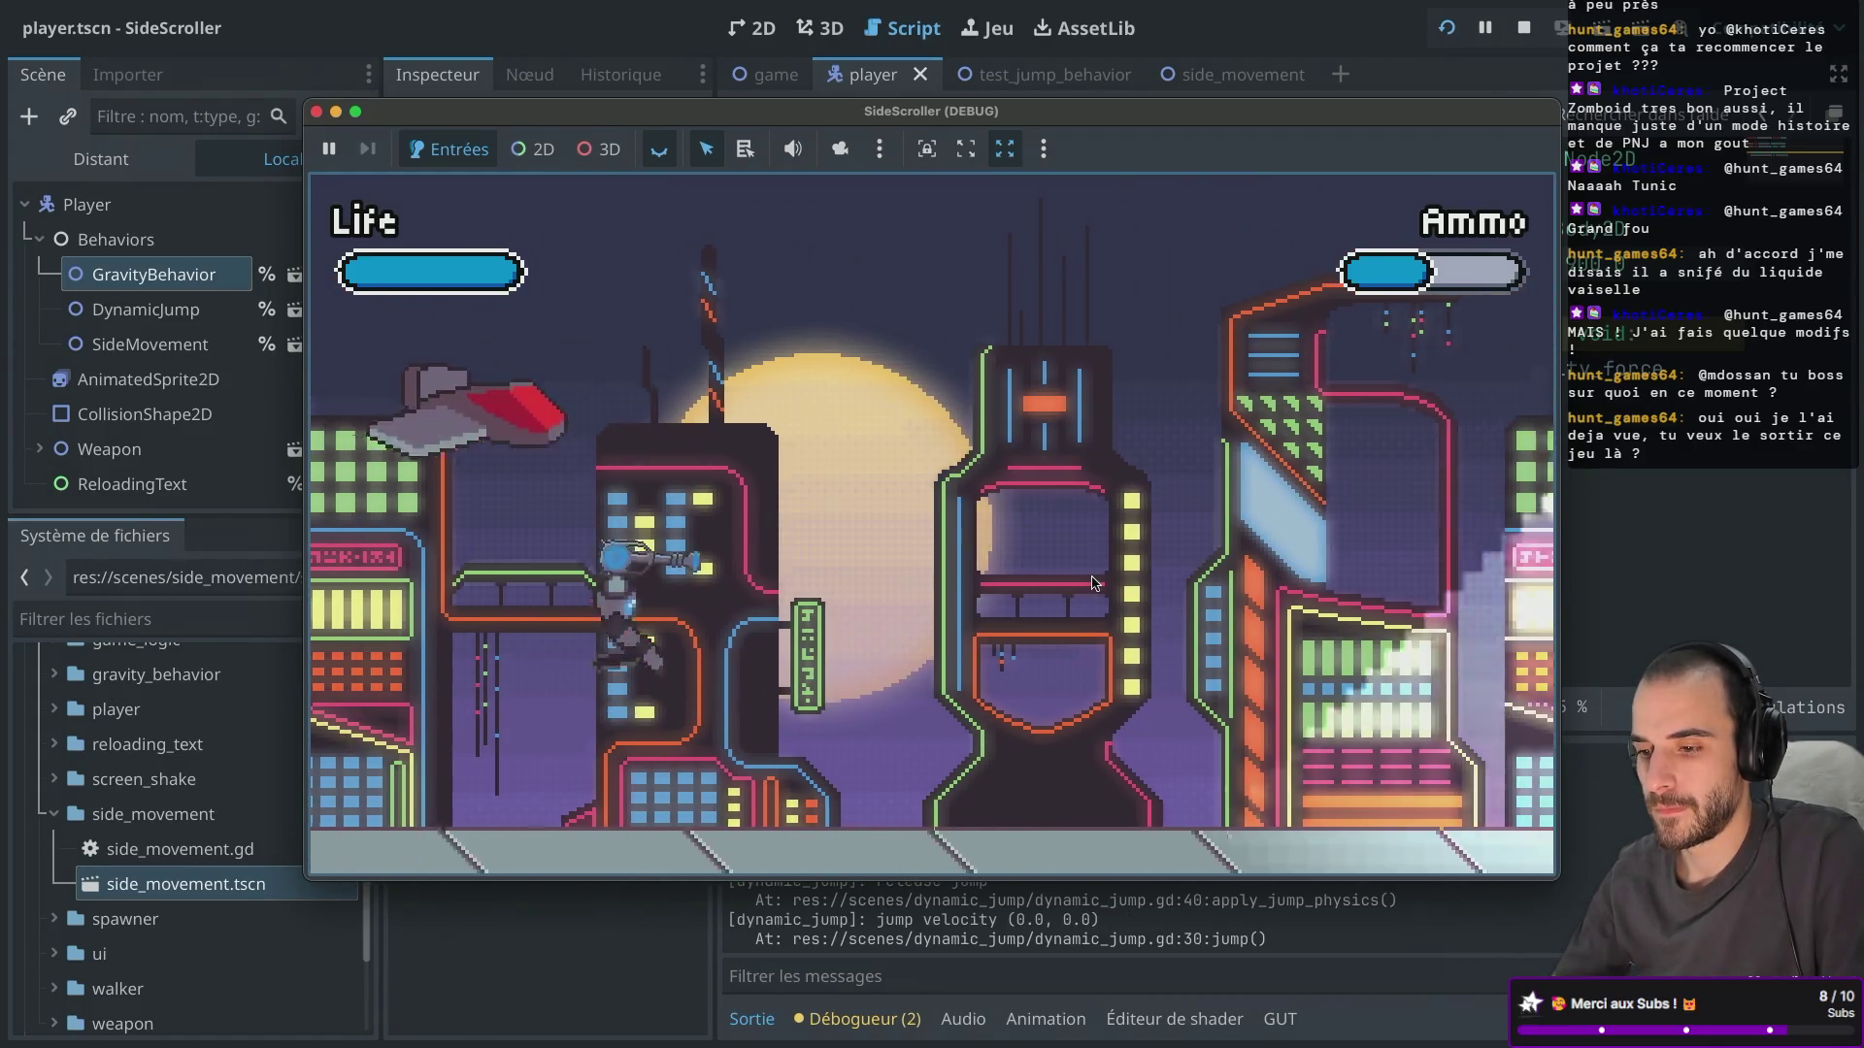
key(d)
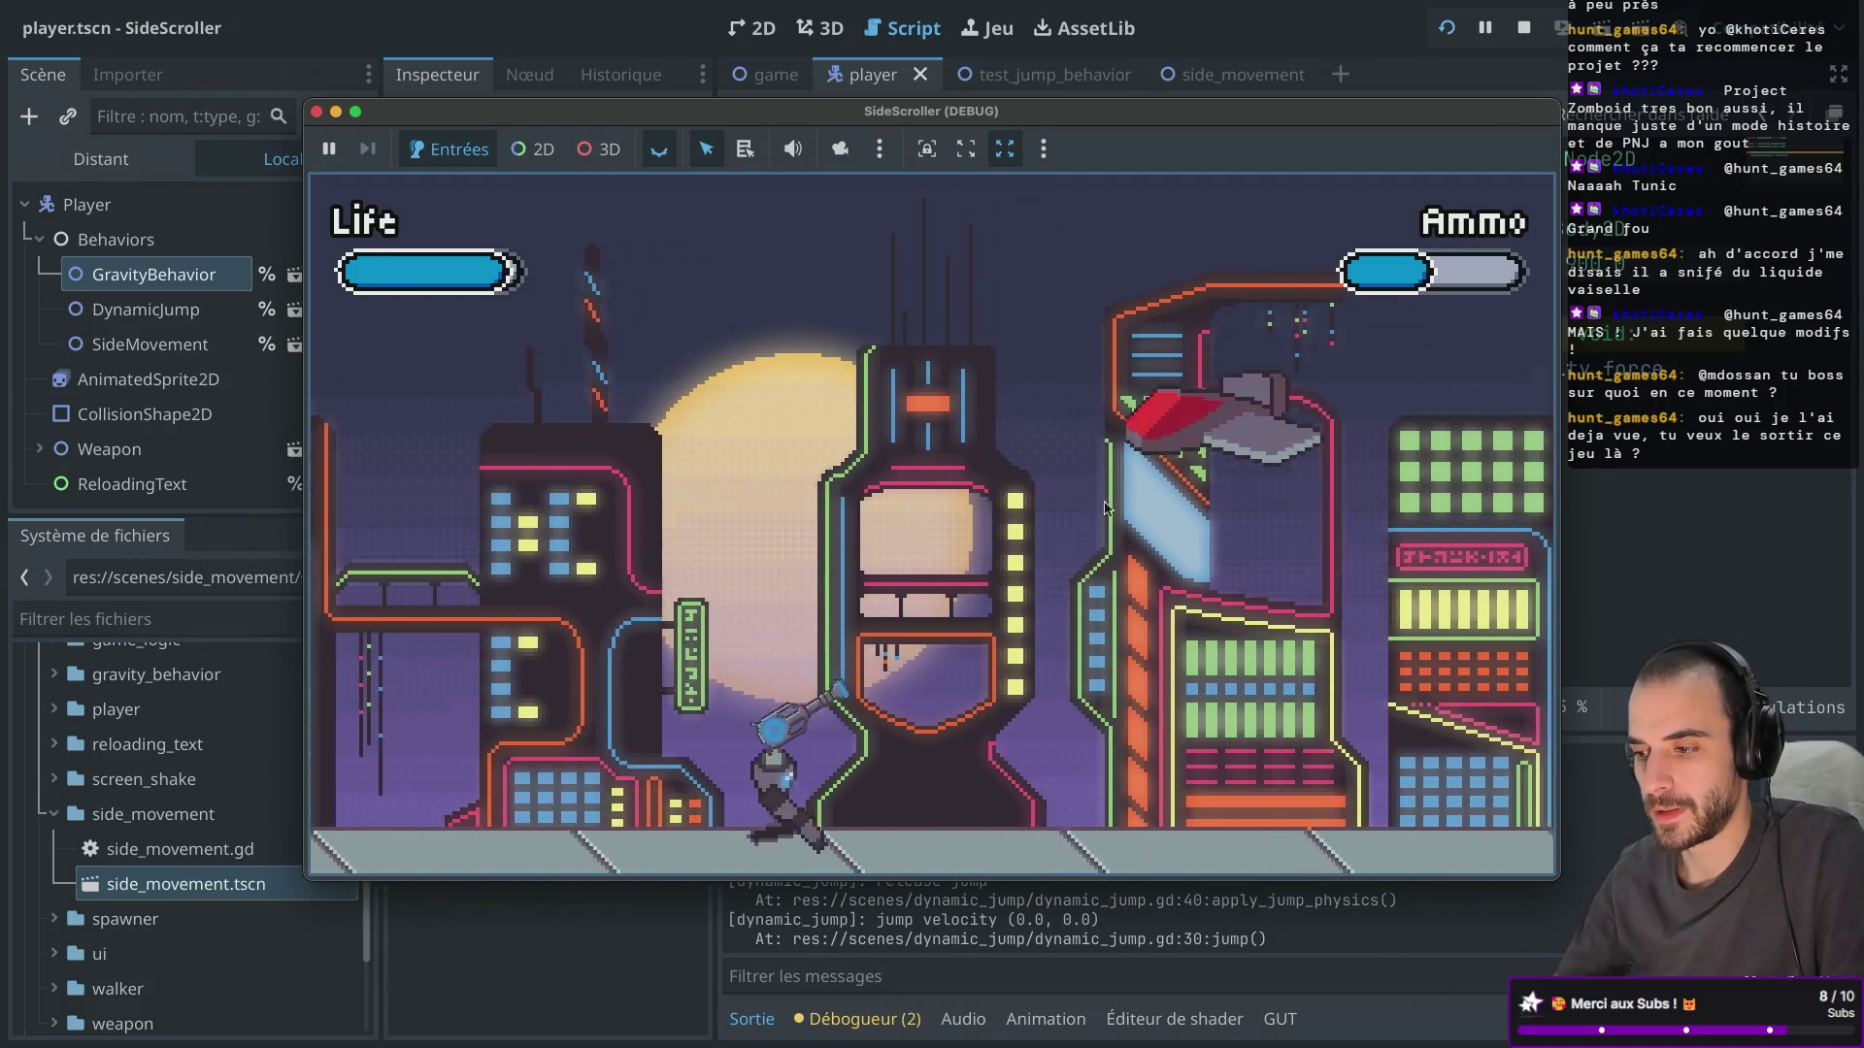
click(970, 466)
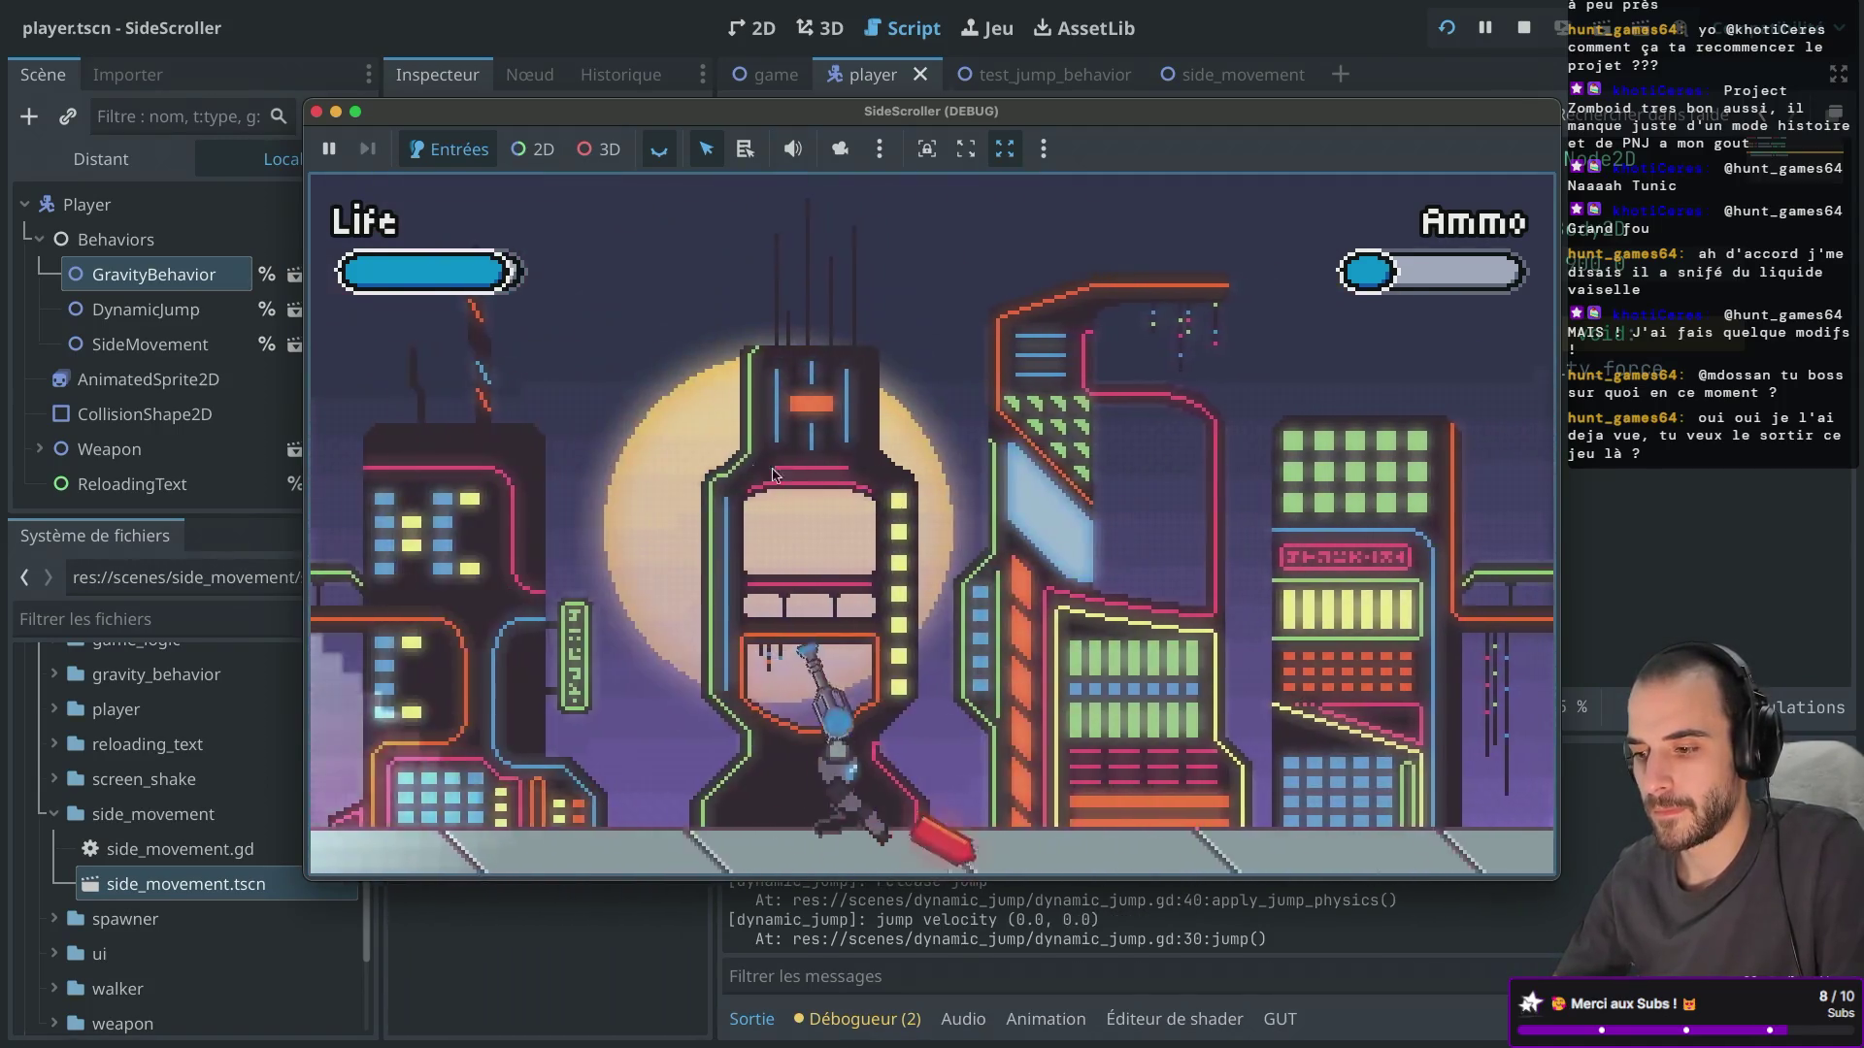
key(d)
key(space)
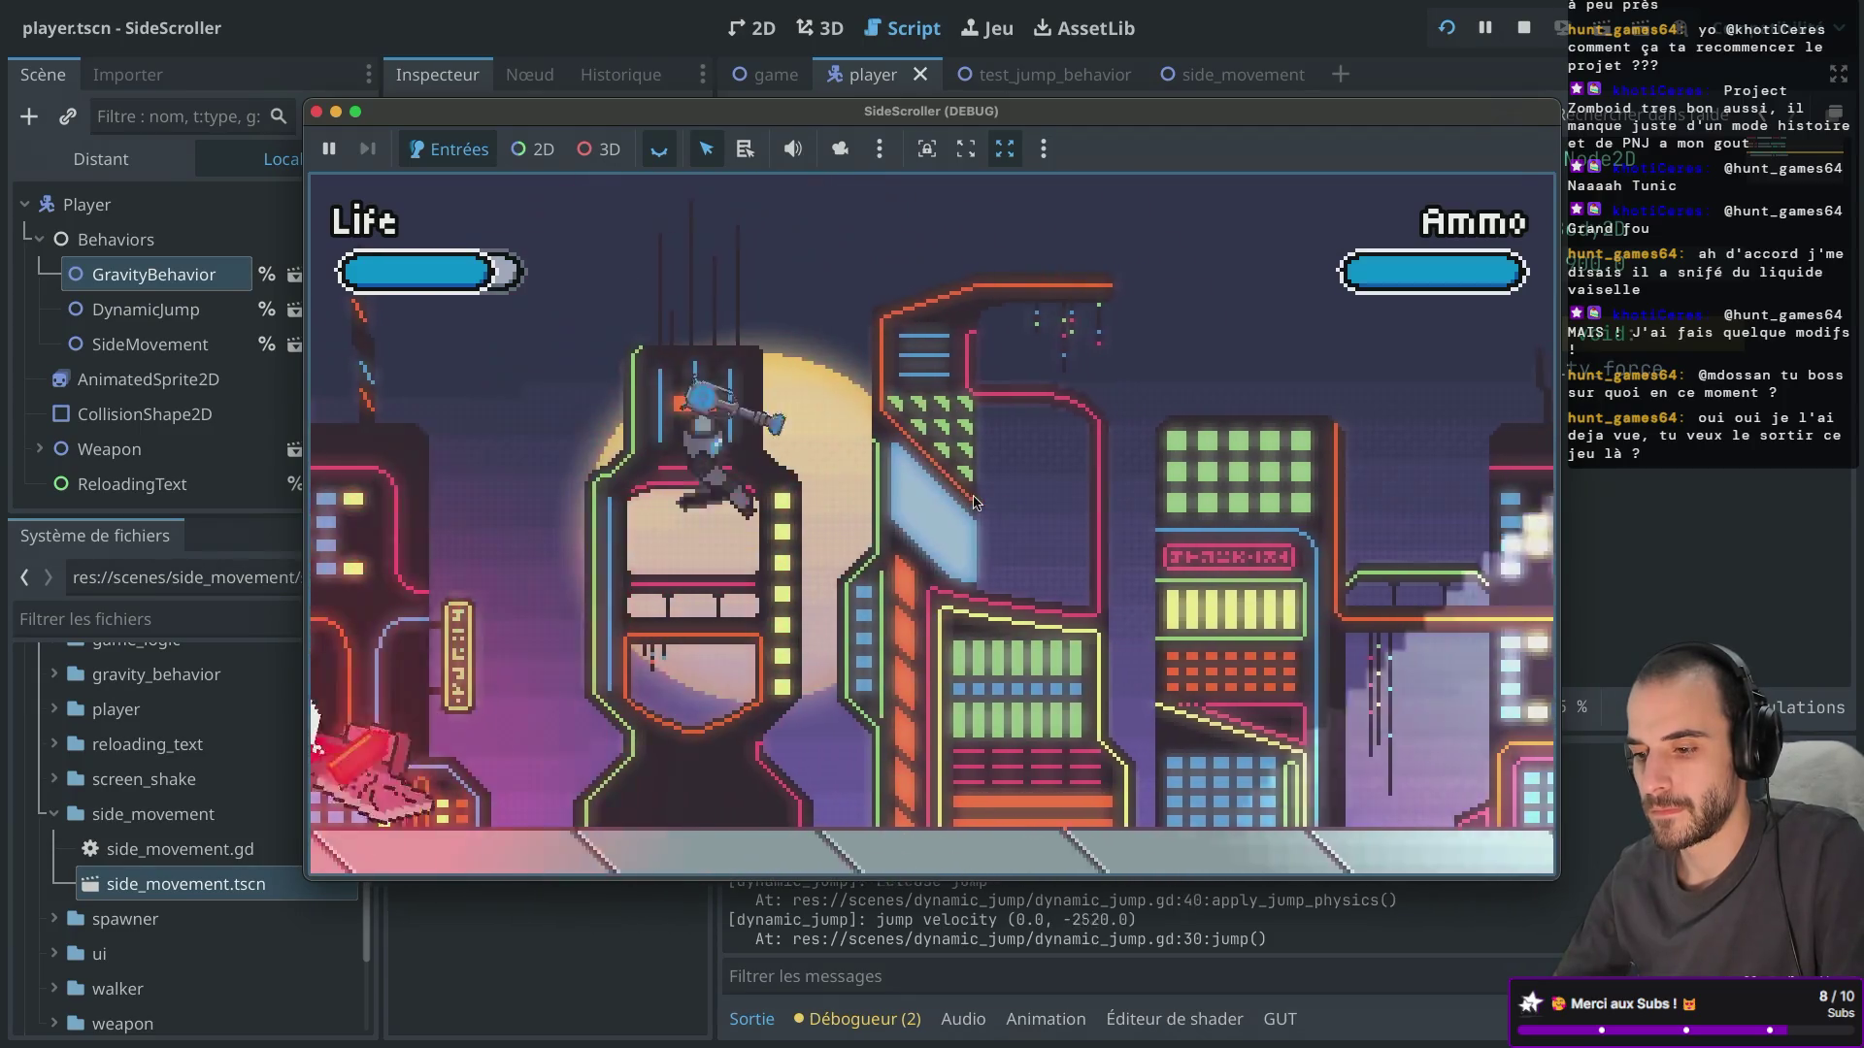
key(d)
key(space)
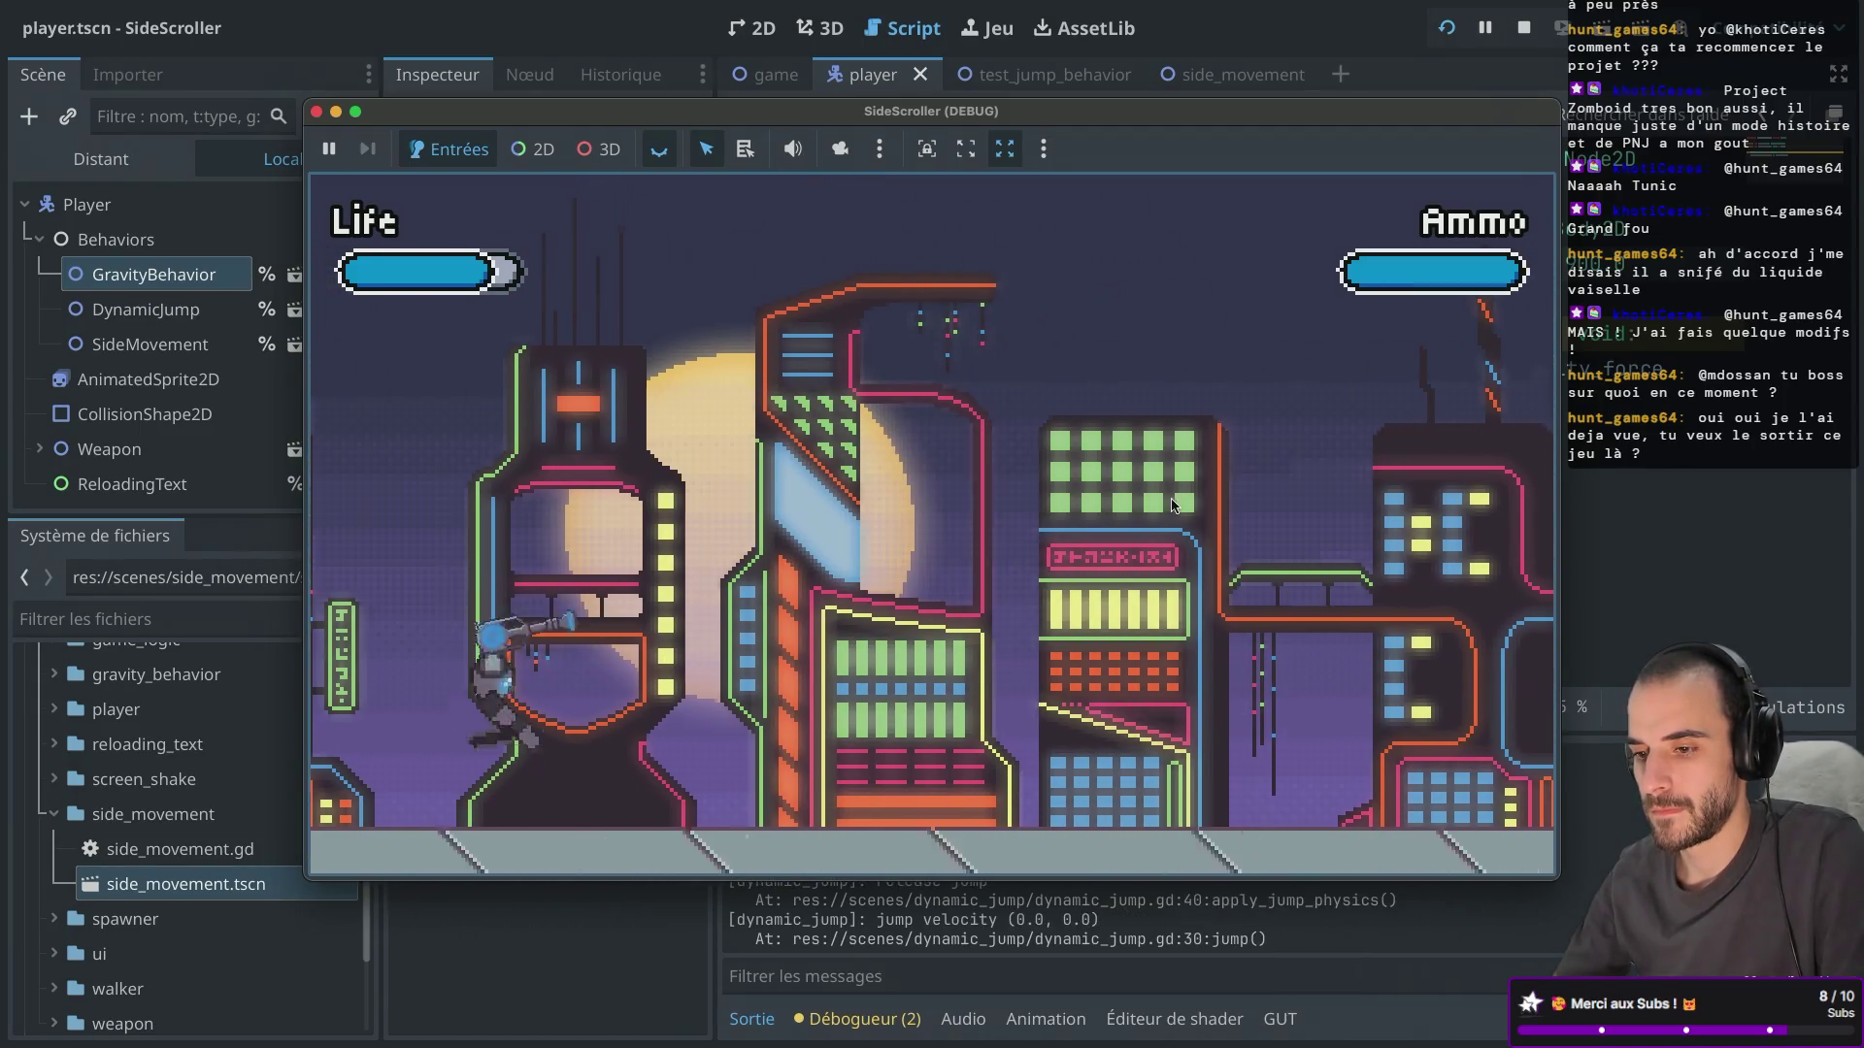
key(d)
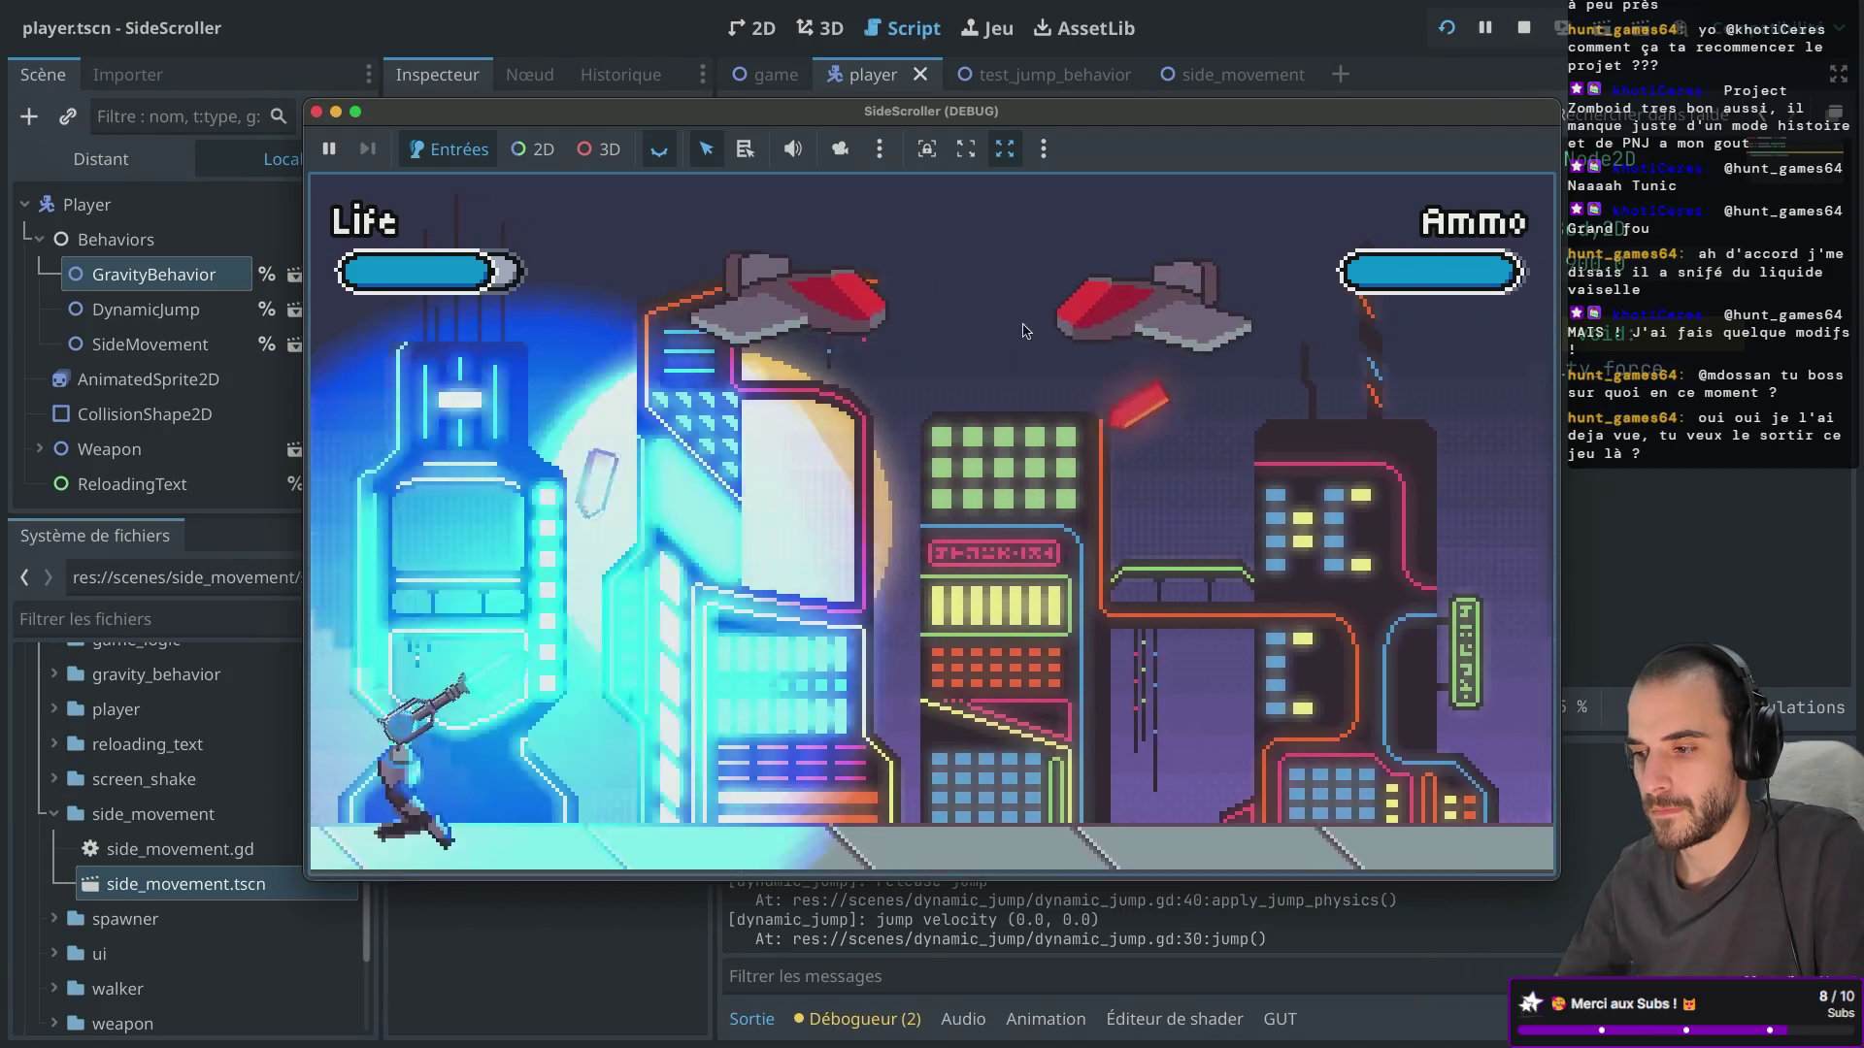
key(d)
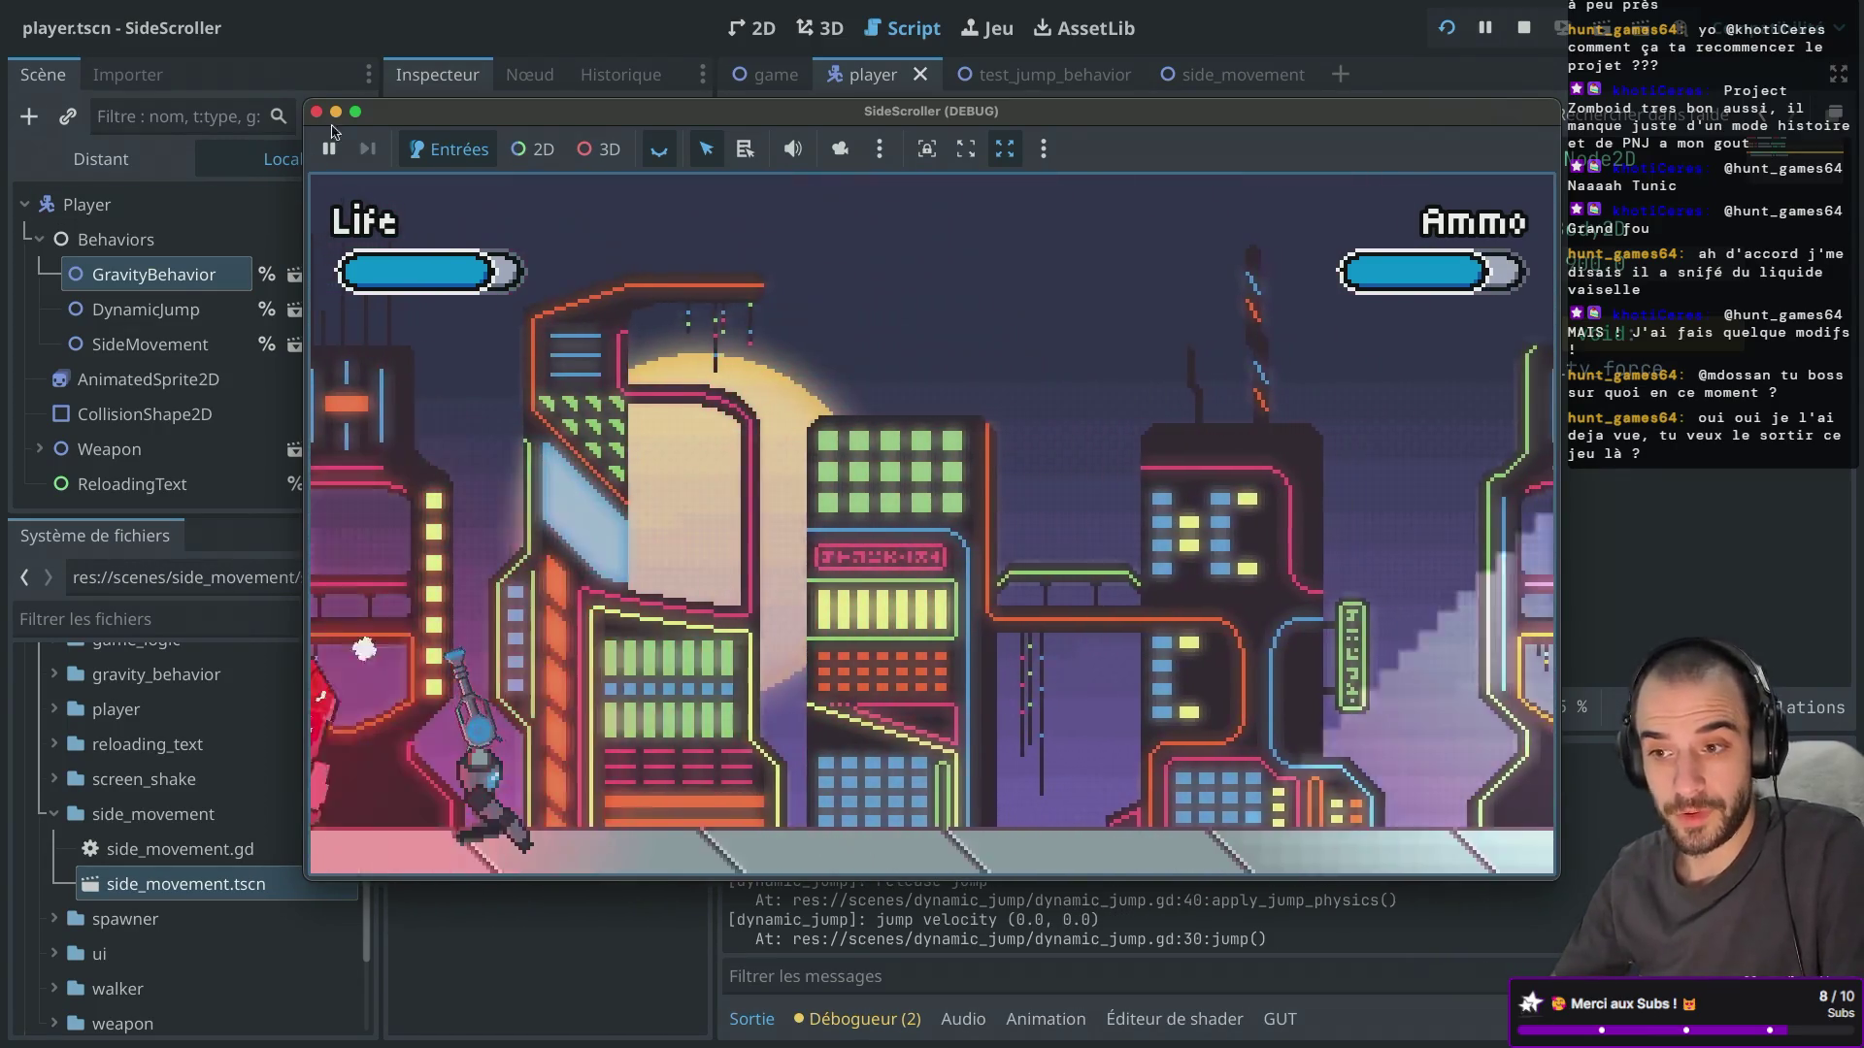
key(d)
key(space)
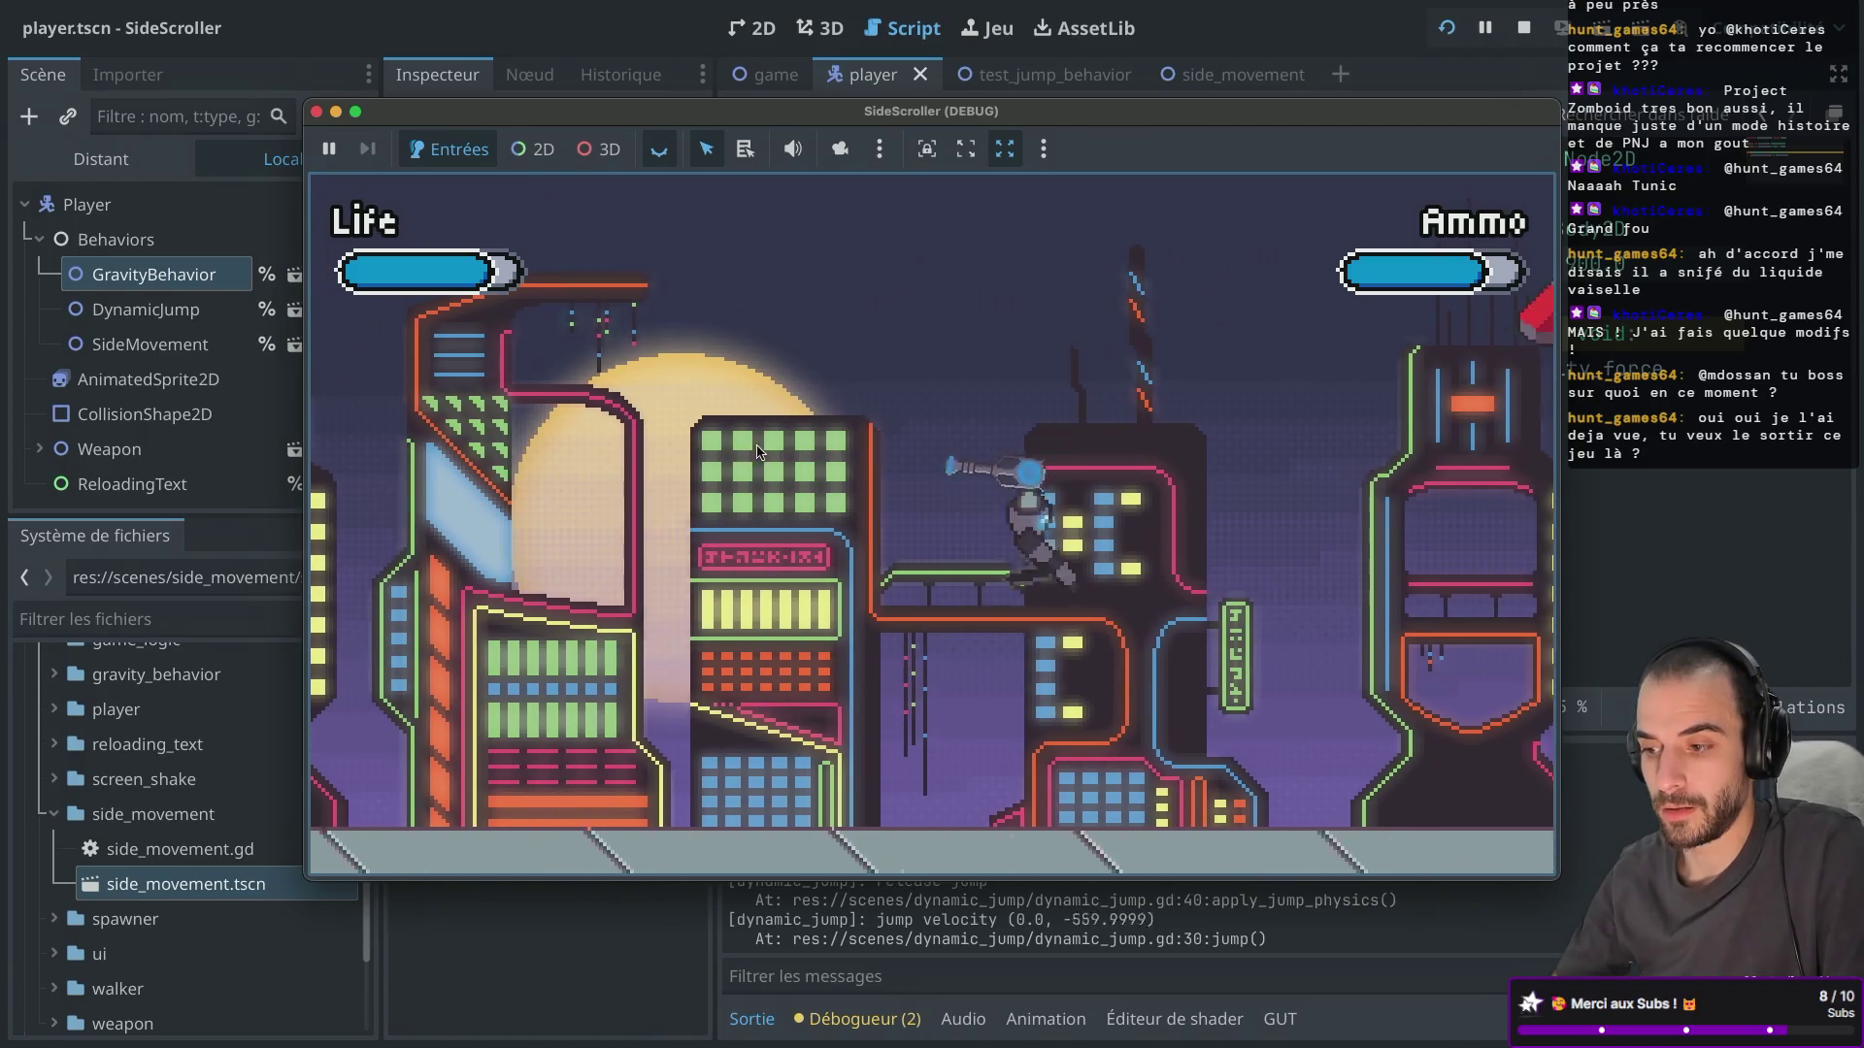
key(d)
Shoot at enemies while running left and right until the ammo runs out.
click(444, 472)
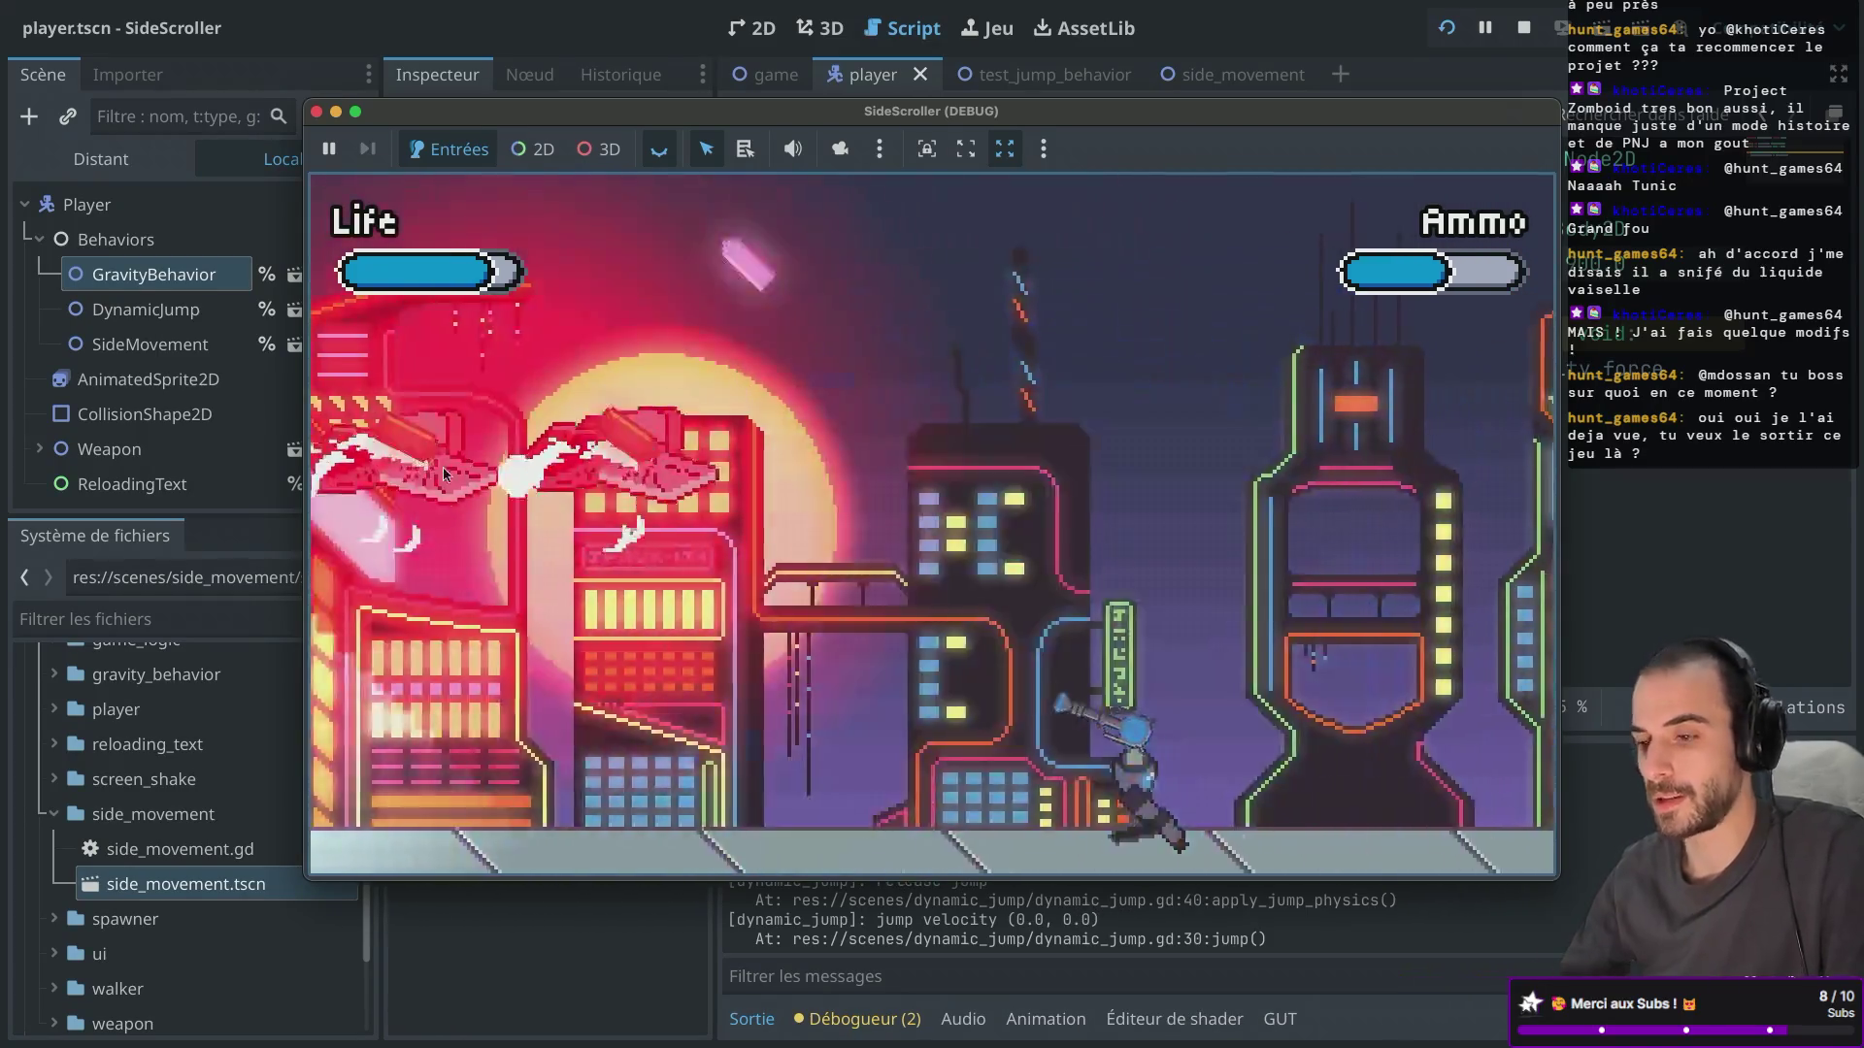
key(a)
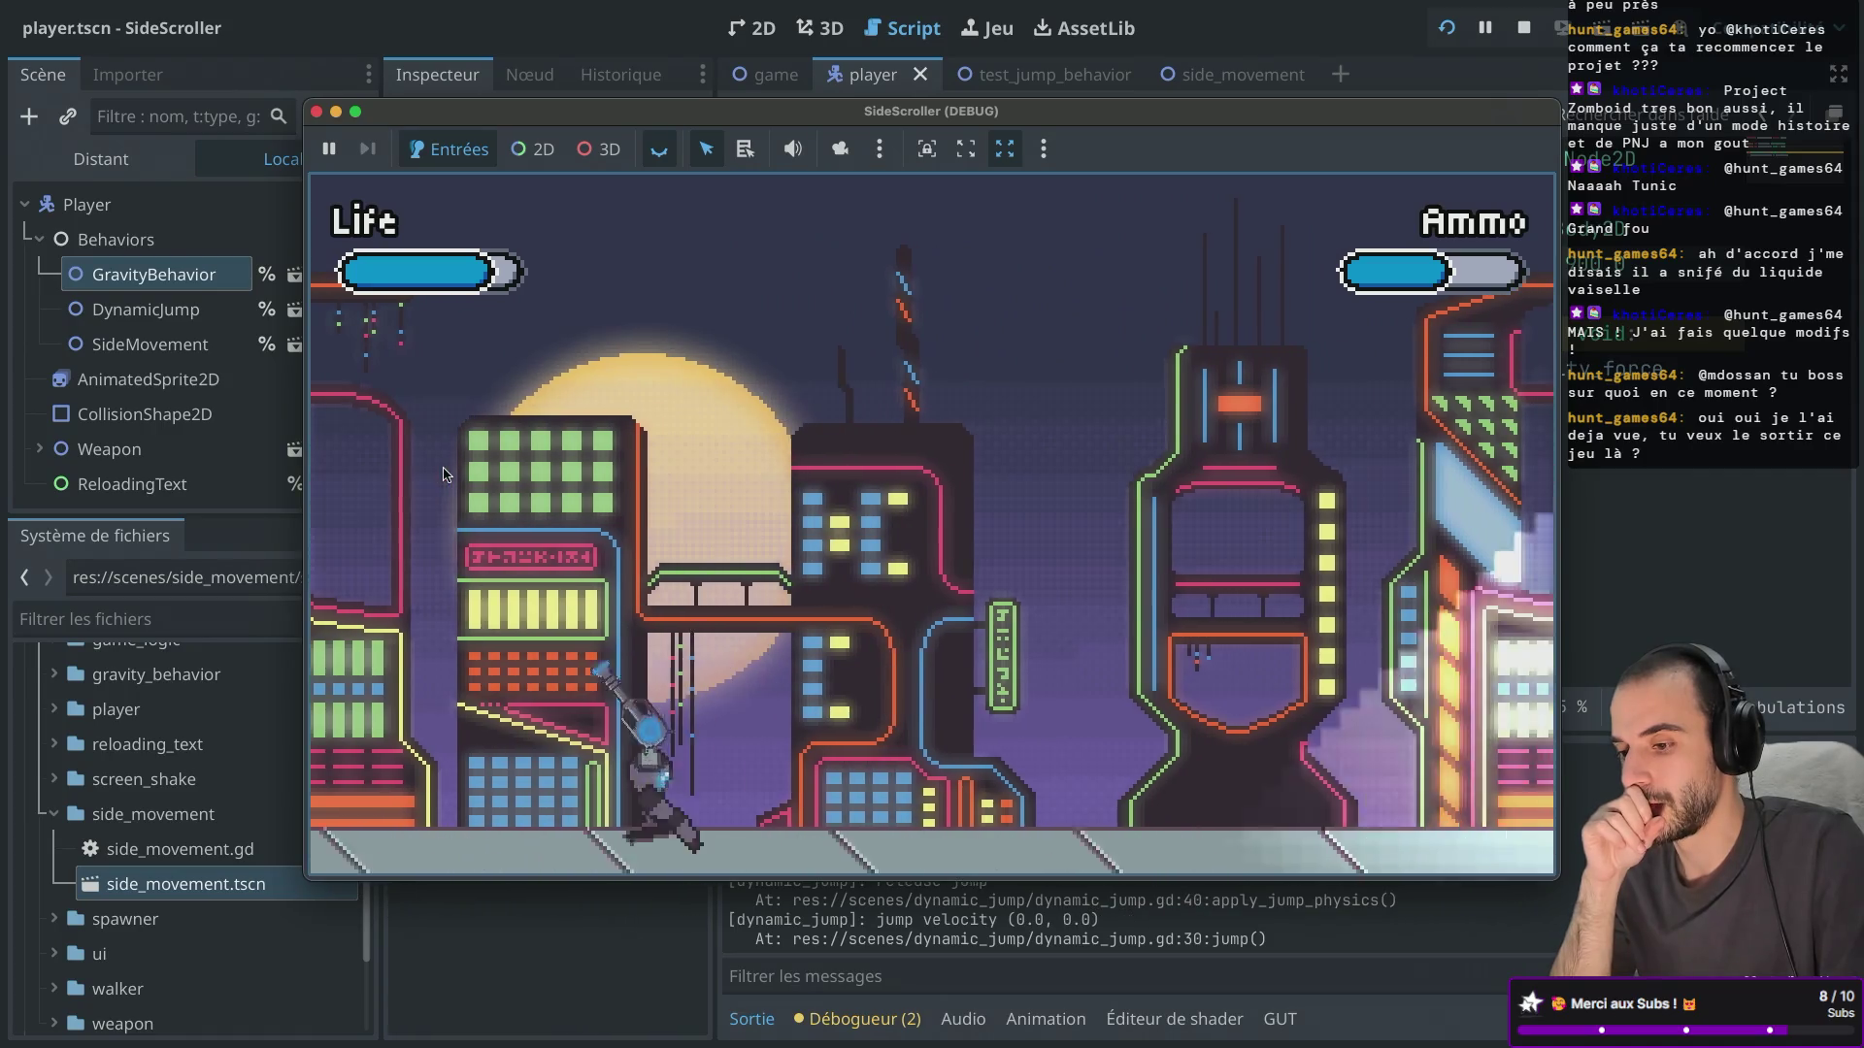
key(Right)
key(Left)
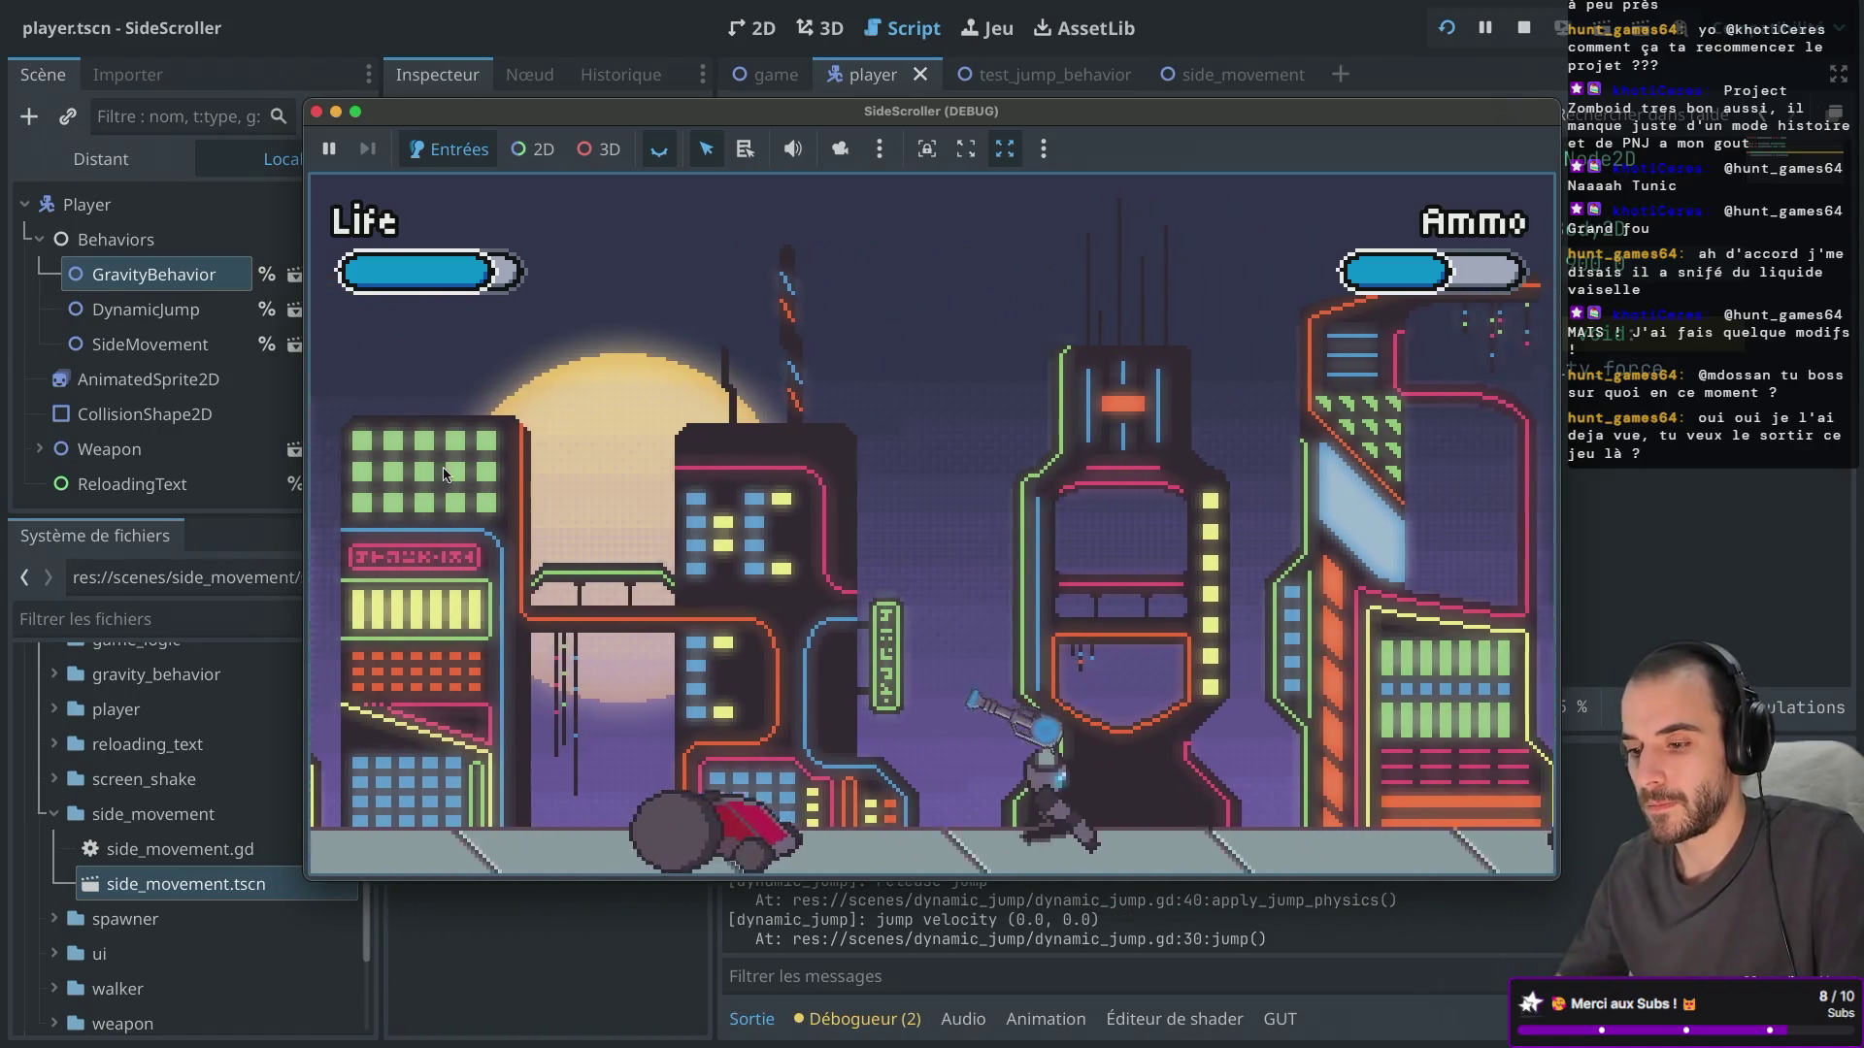
key(Right)
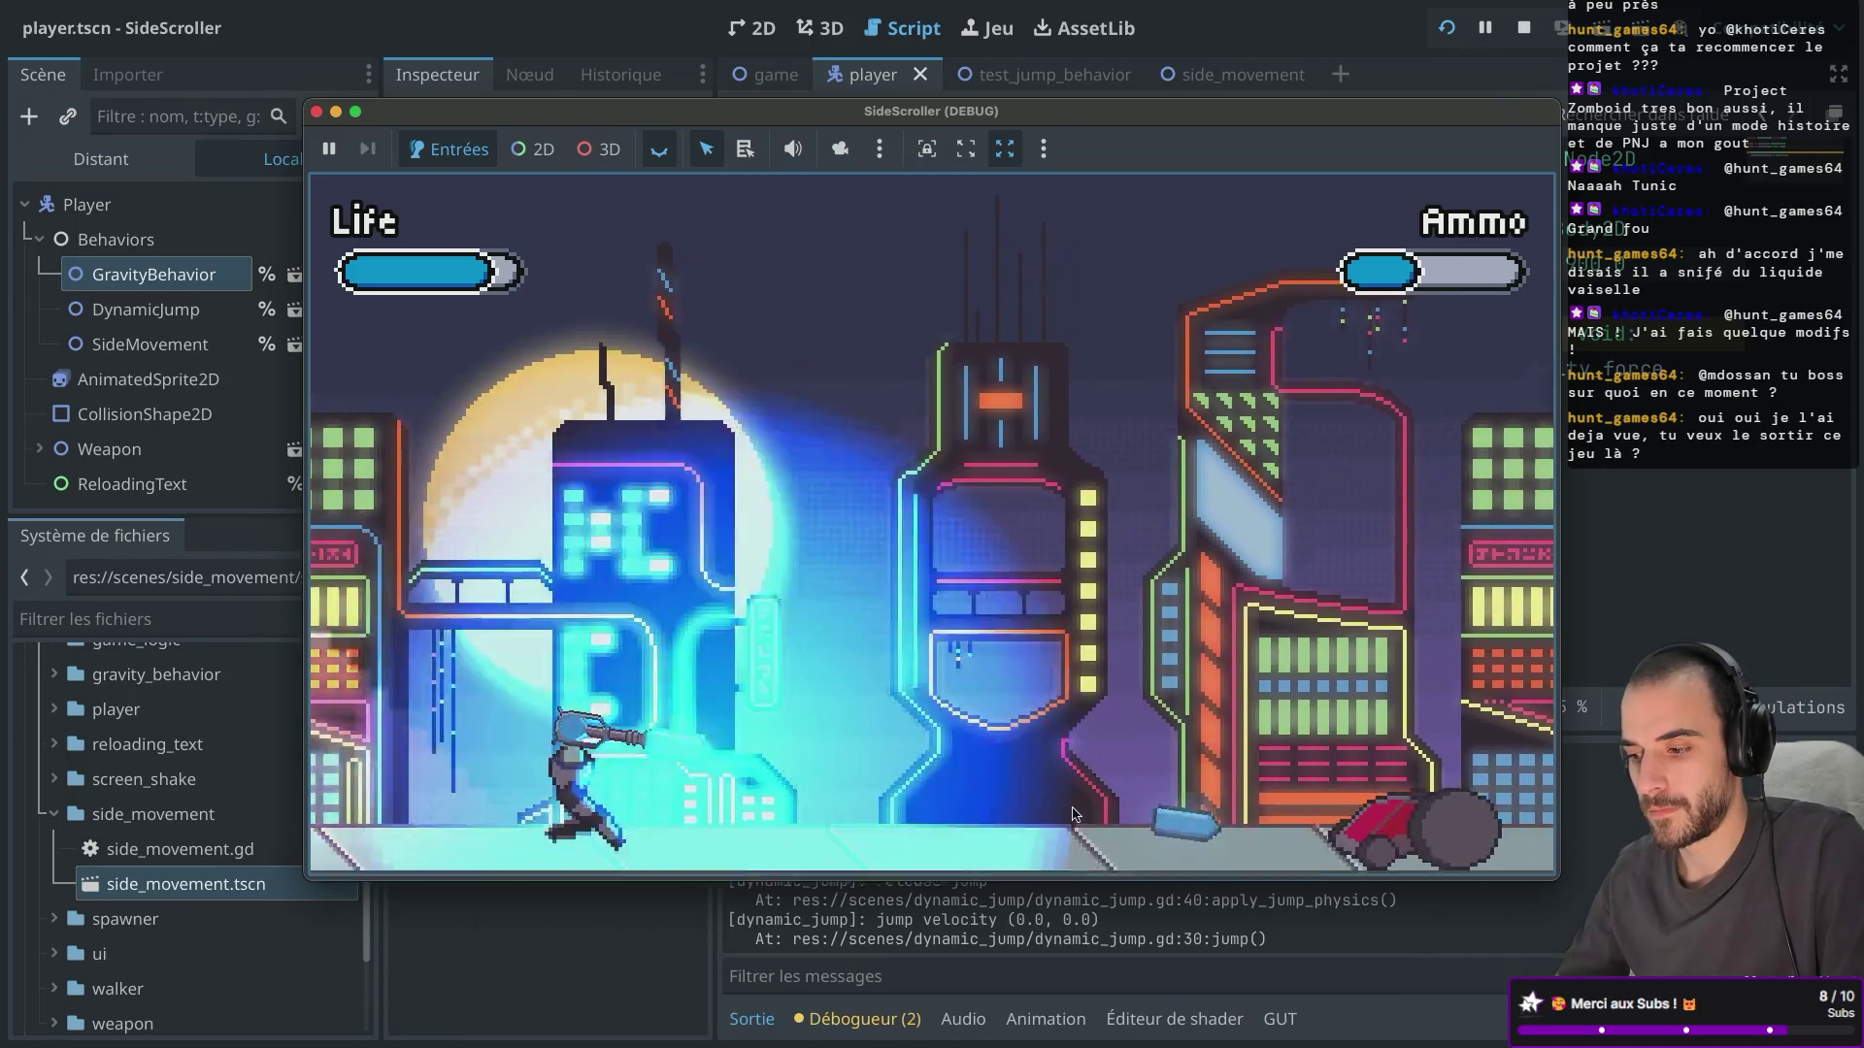
key(space)
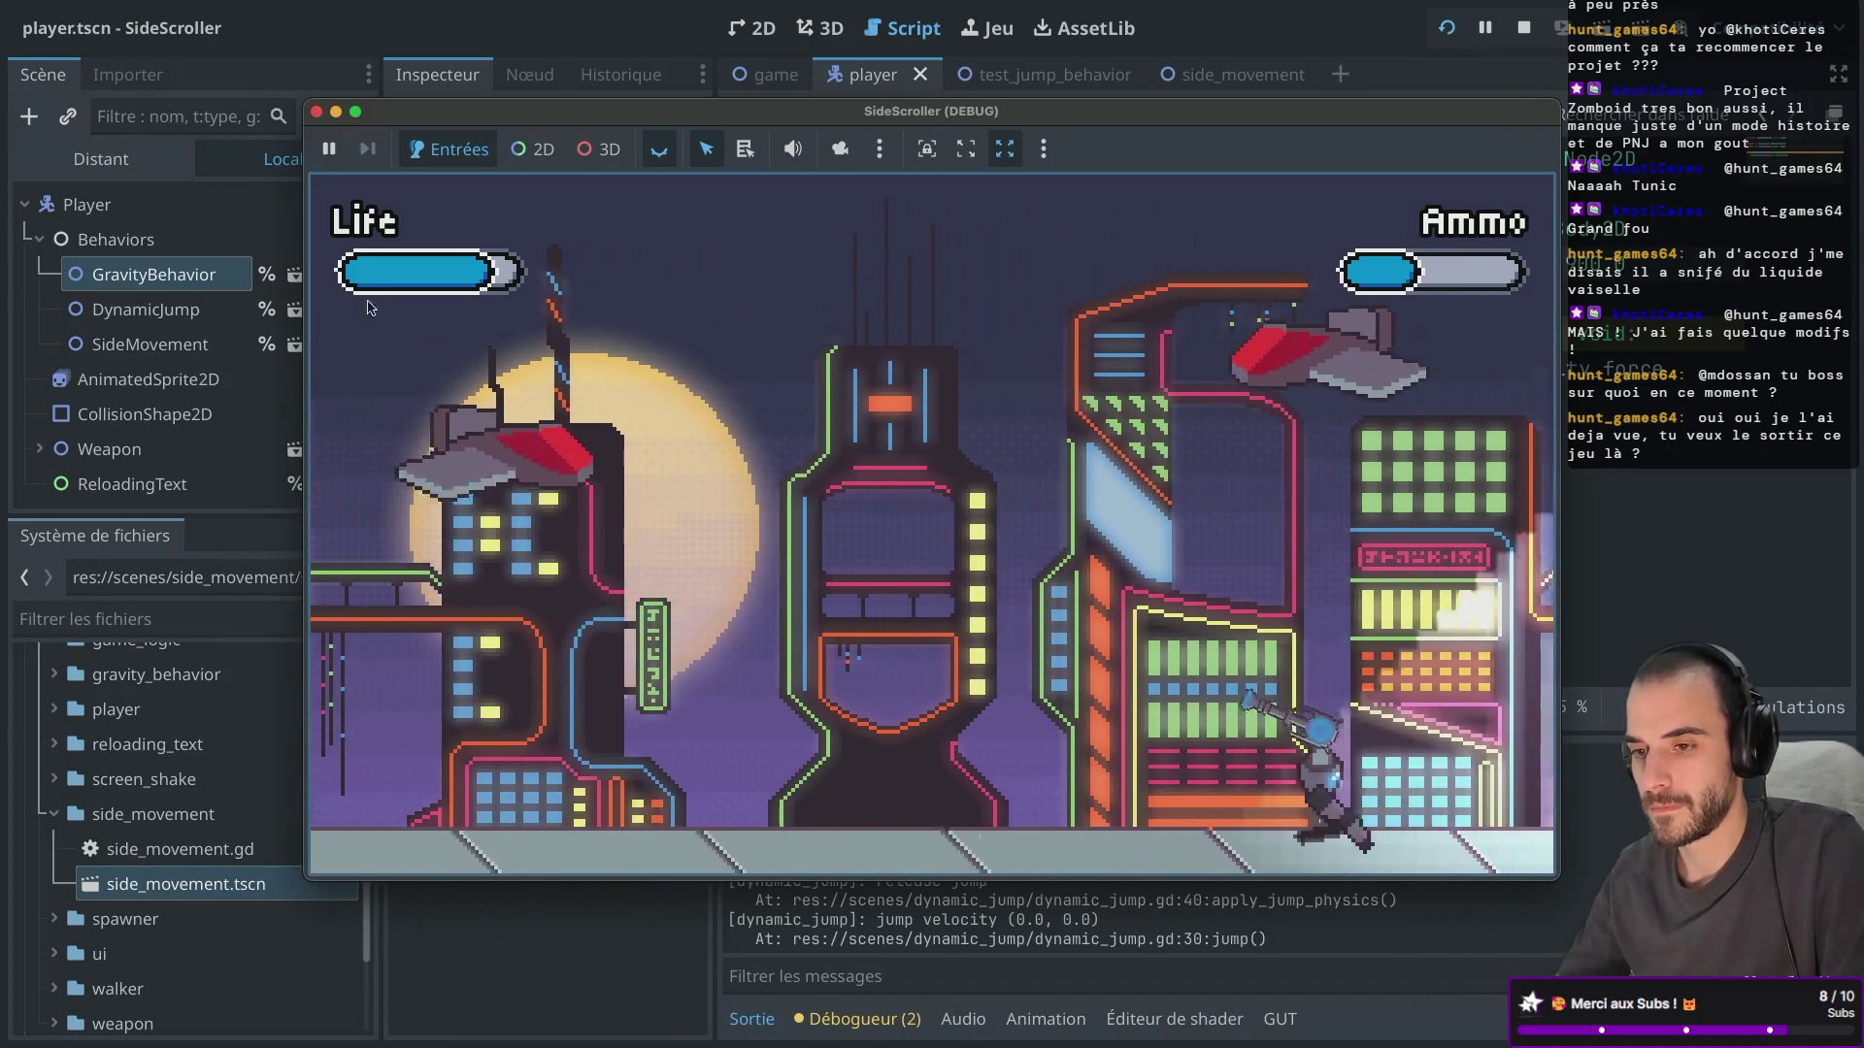
click(1225, 399)
key(Left)
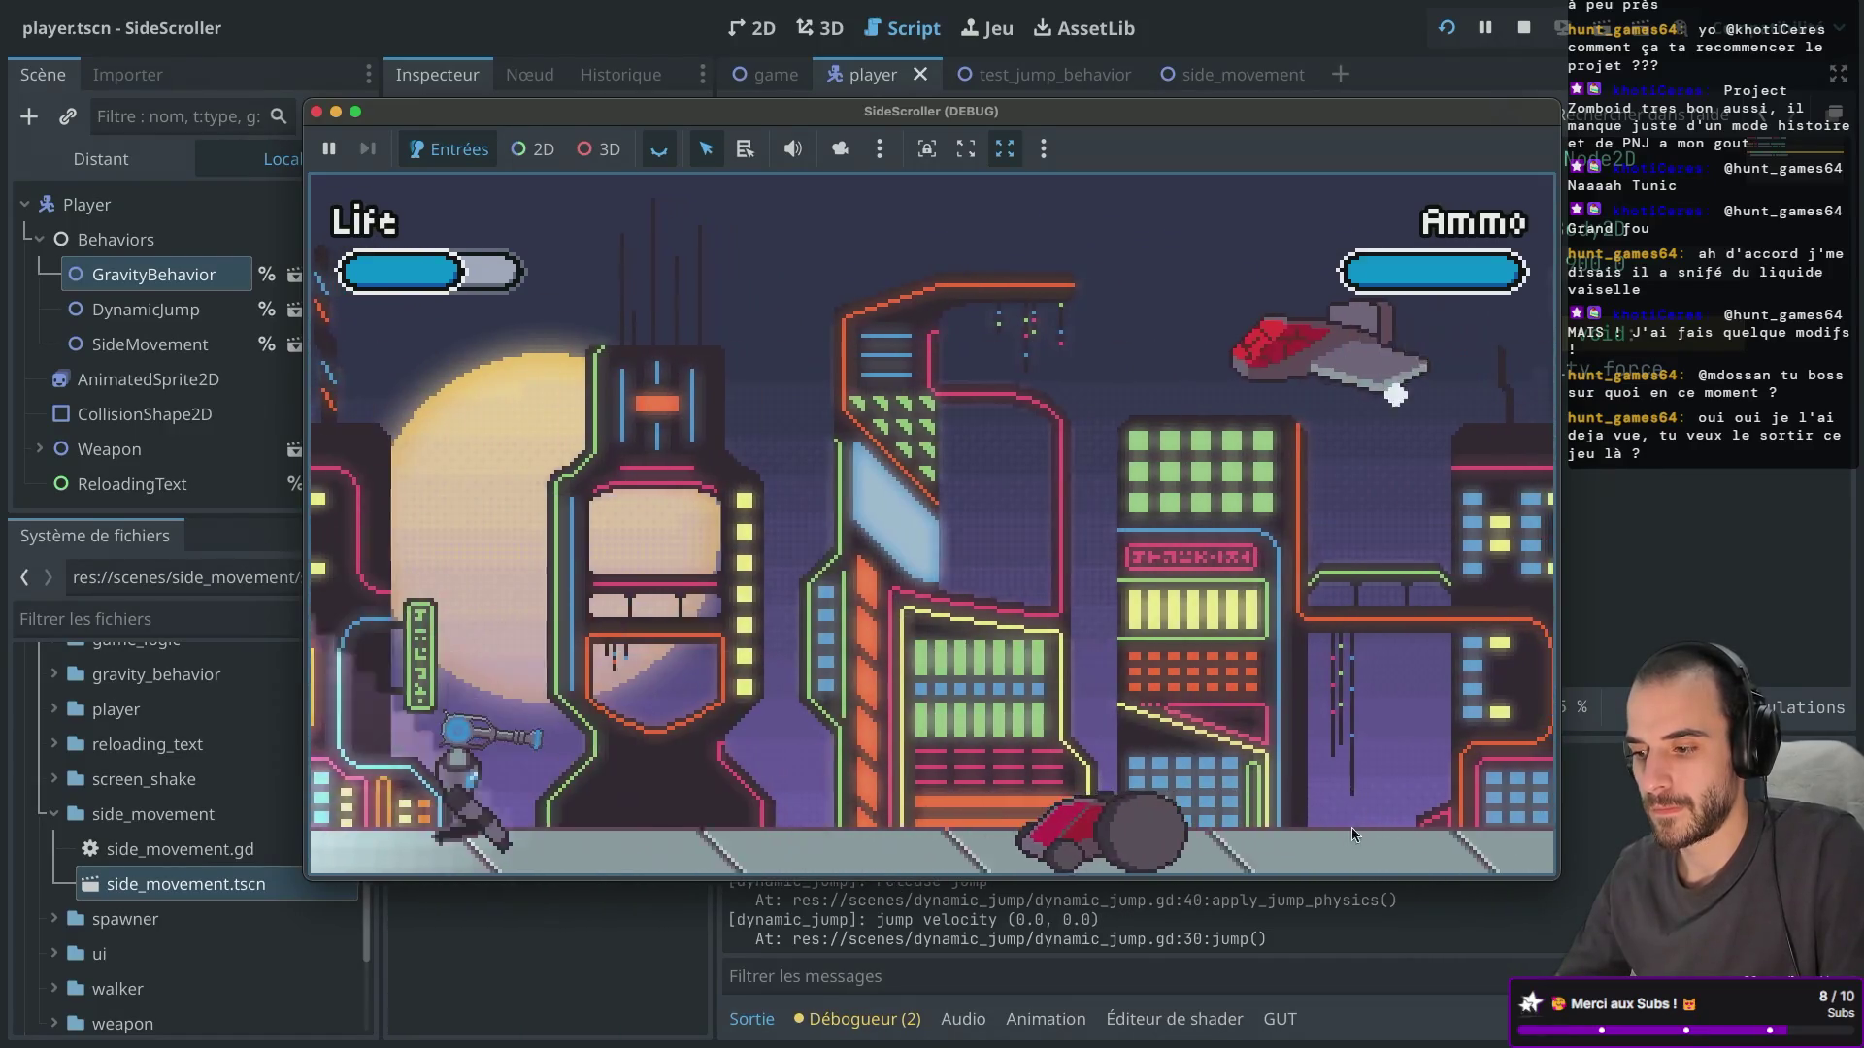
key(Right)
key(Right)
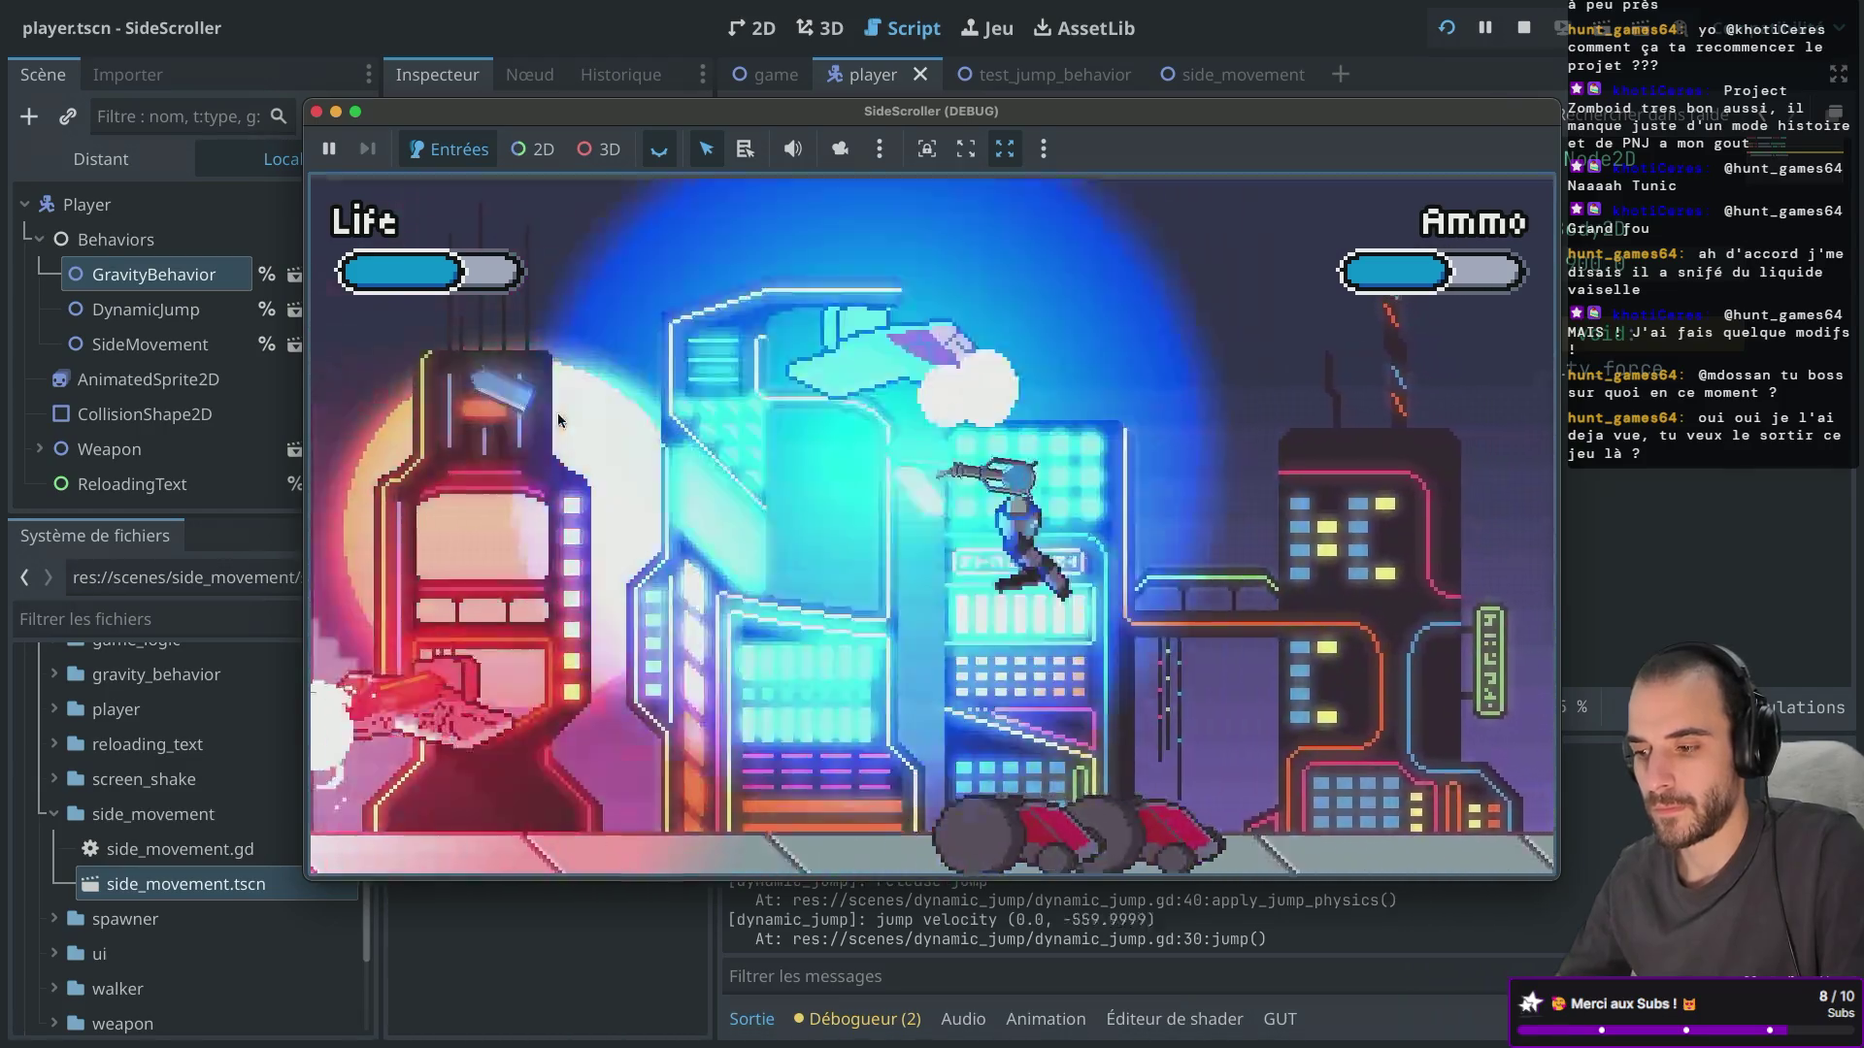
click(899, 504)
key(Left)
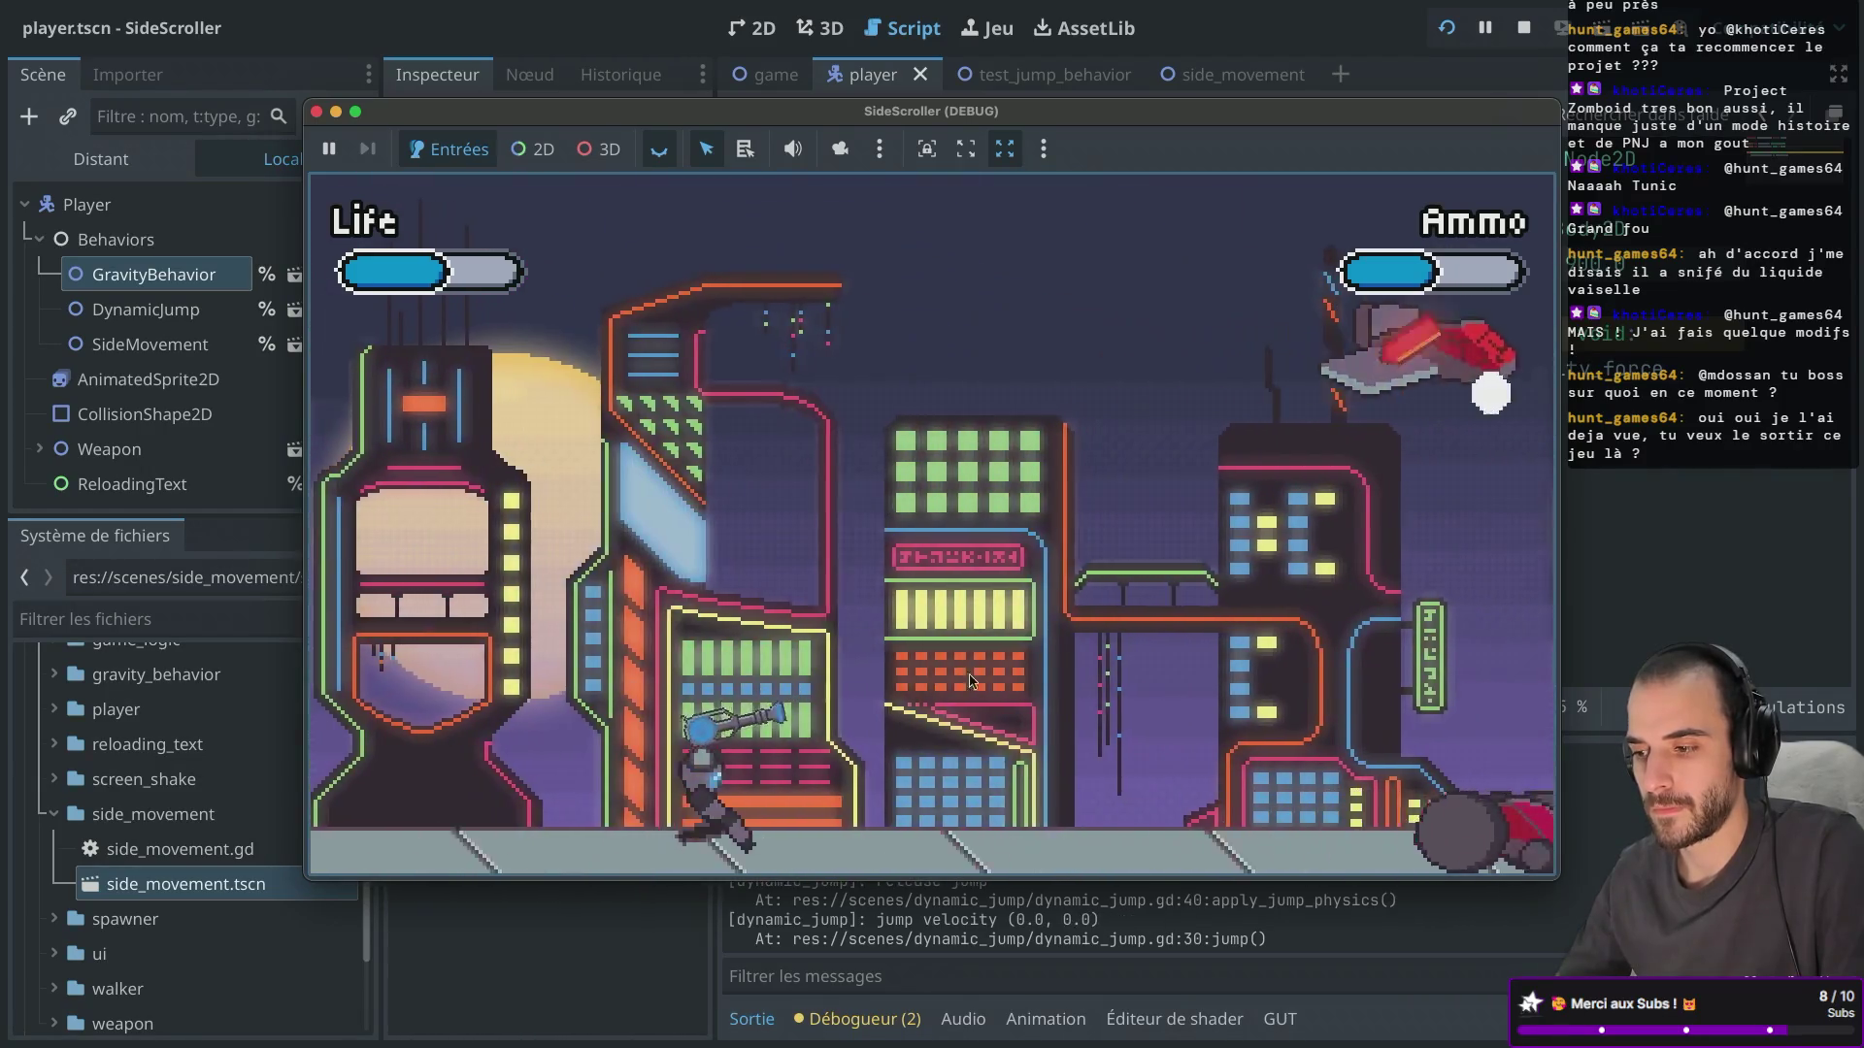
click(825, 567)
key(Right)
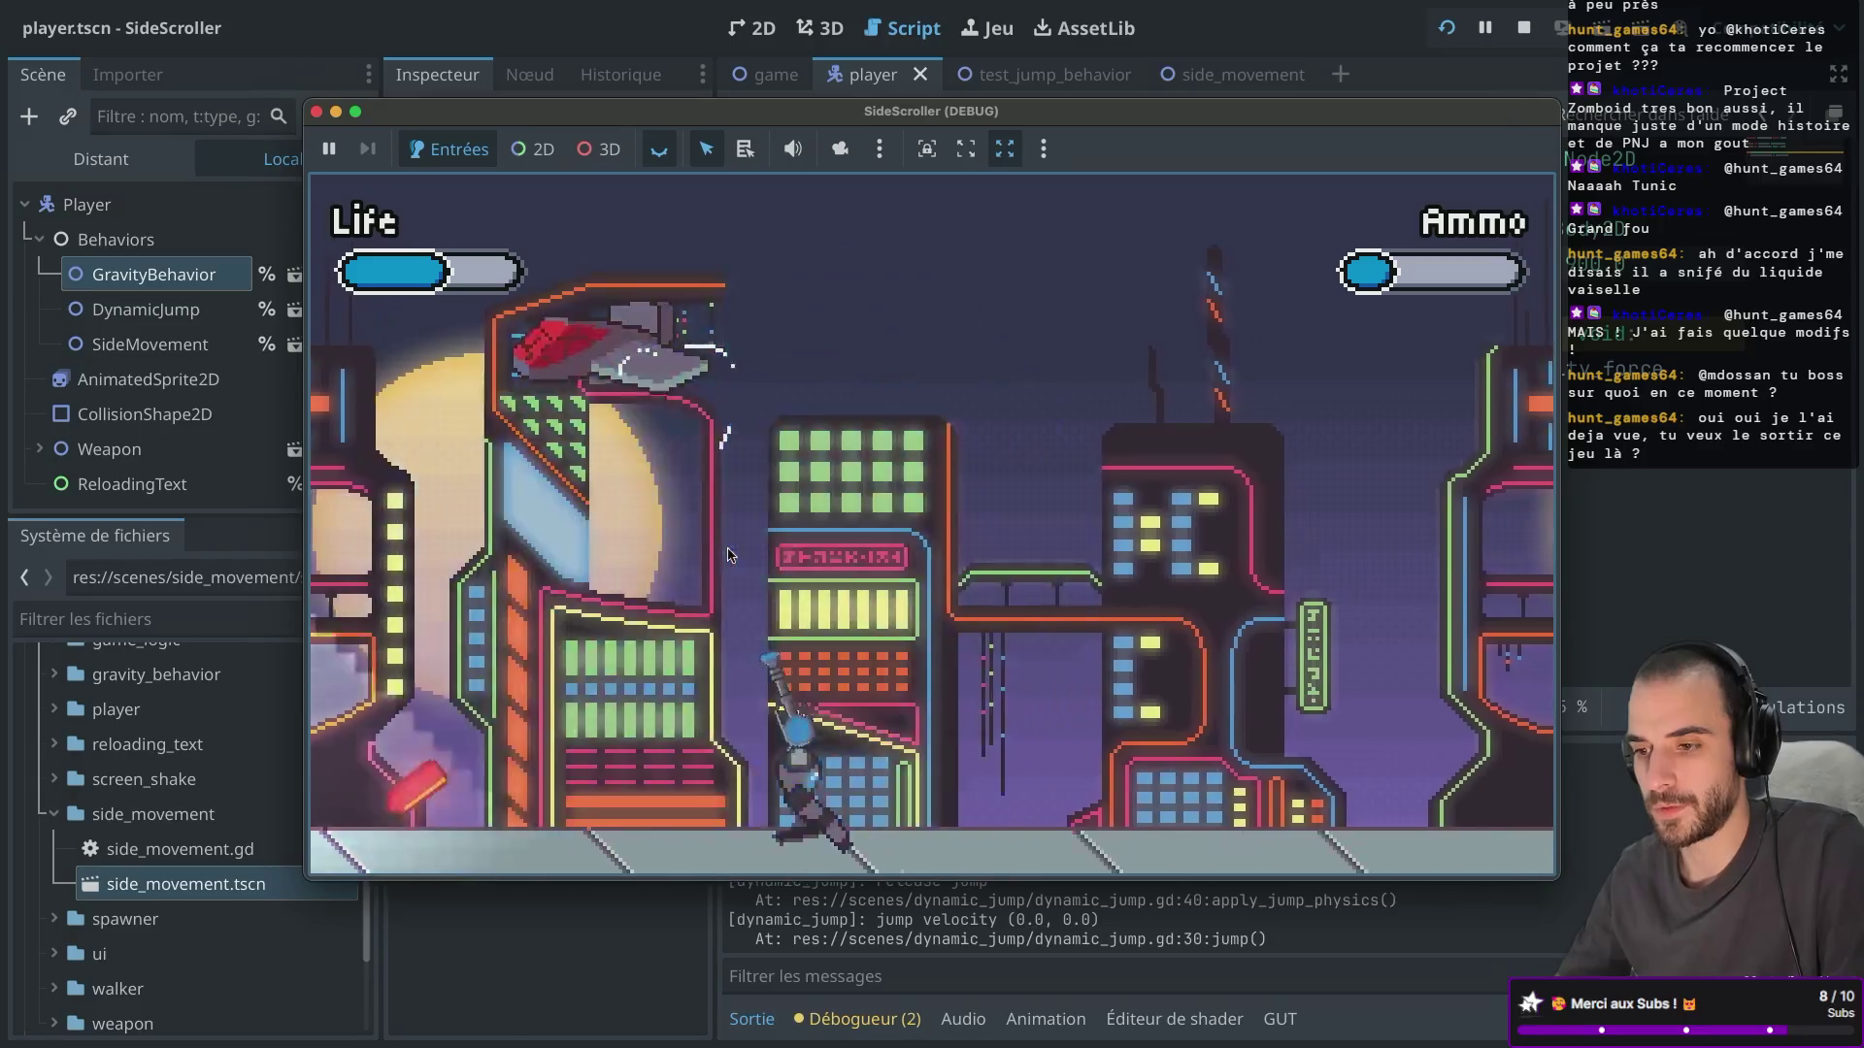
click(974, 464)
Fire fresh shots after reloading while jumping and dodging left and right.
key(Left)
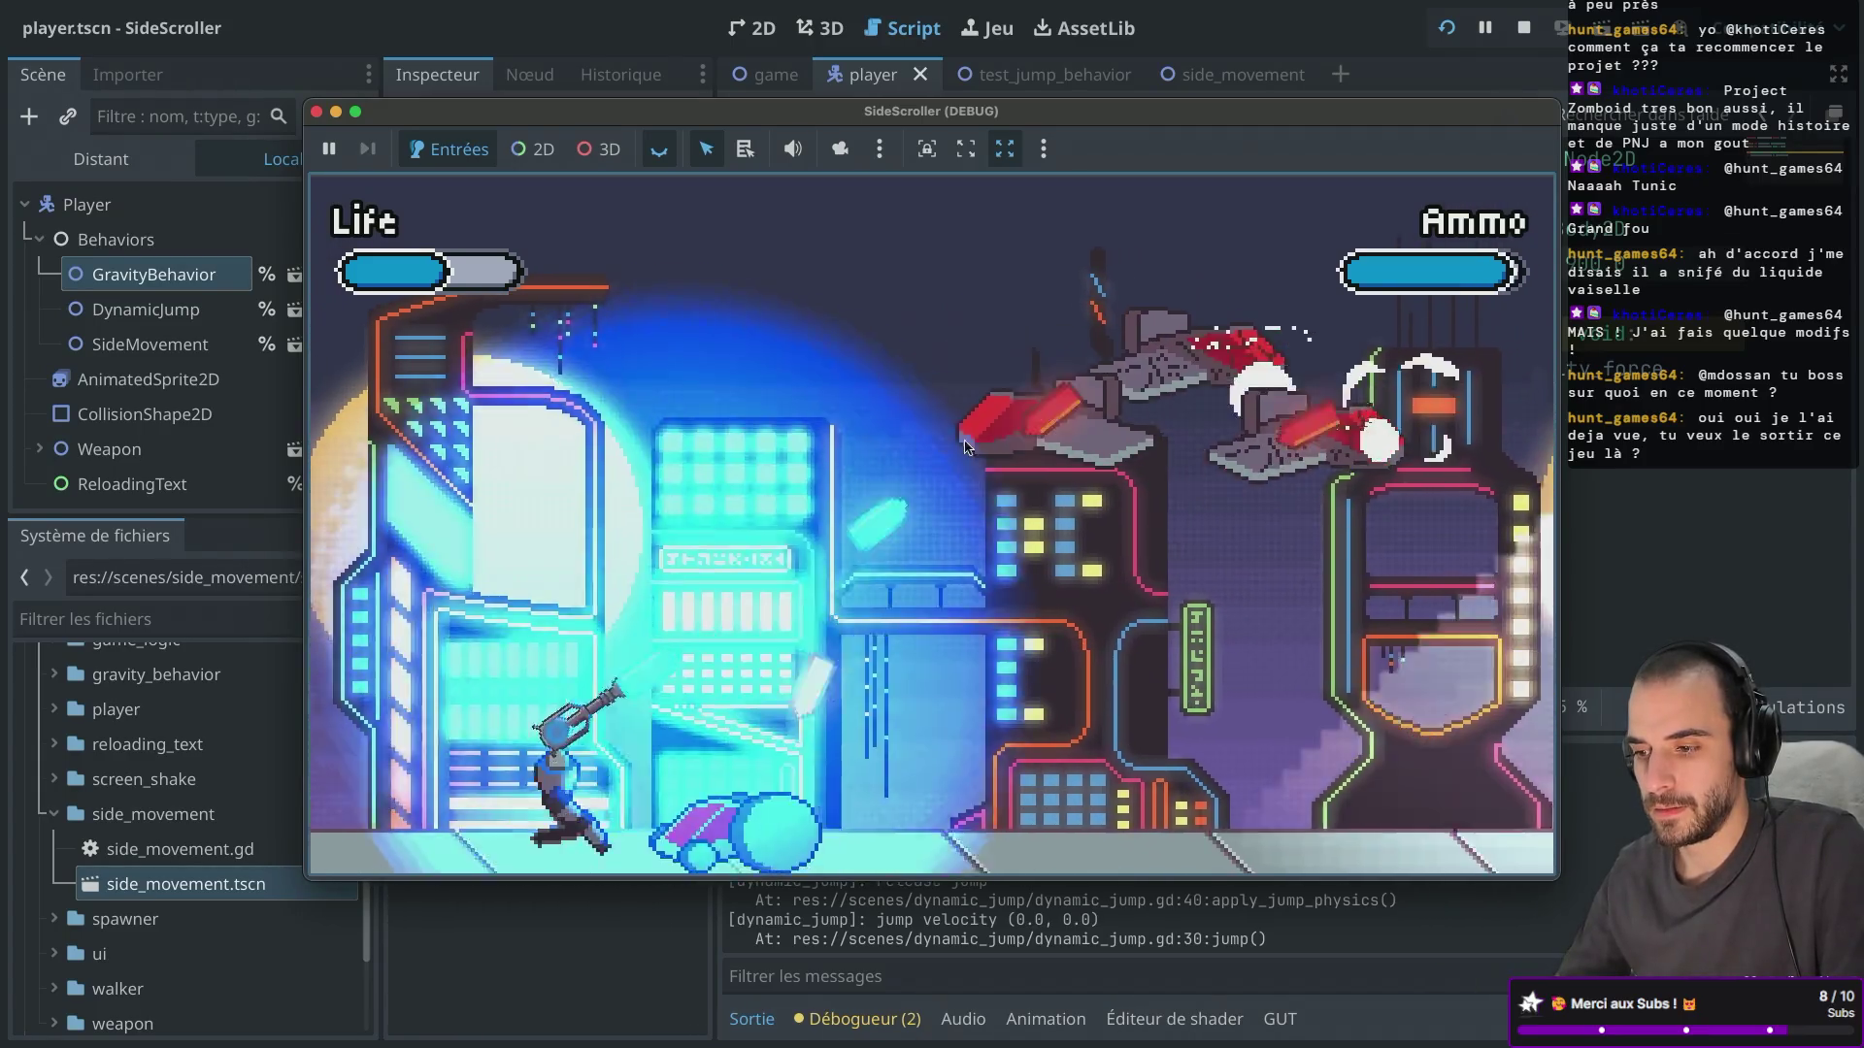
key(Right)
click(1016, 516)
key(Right)
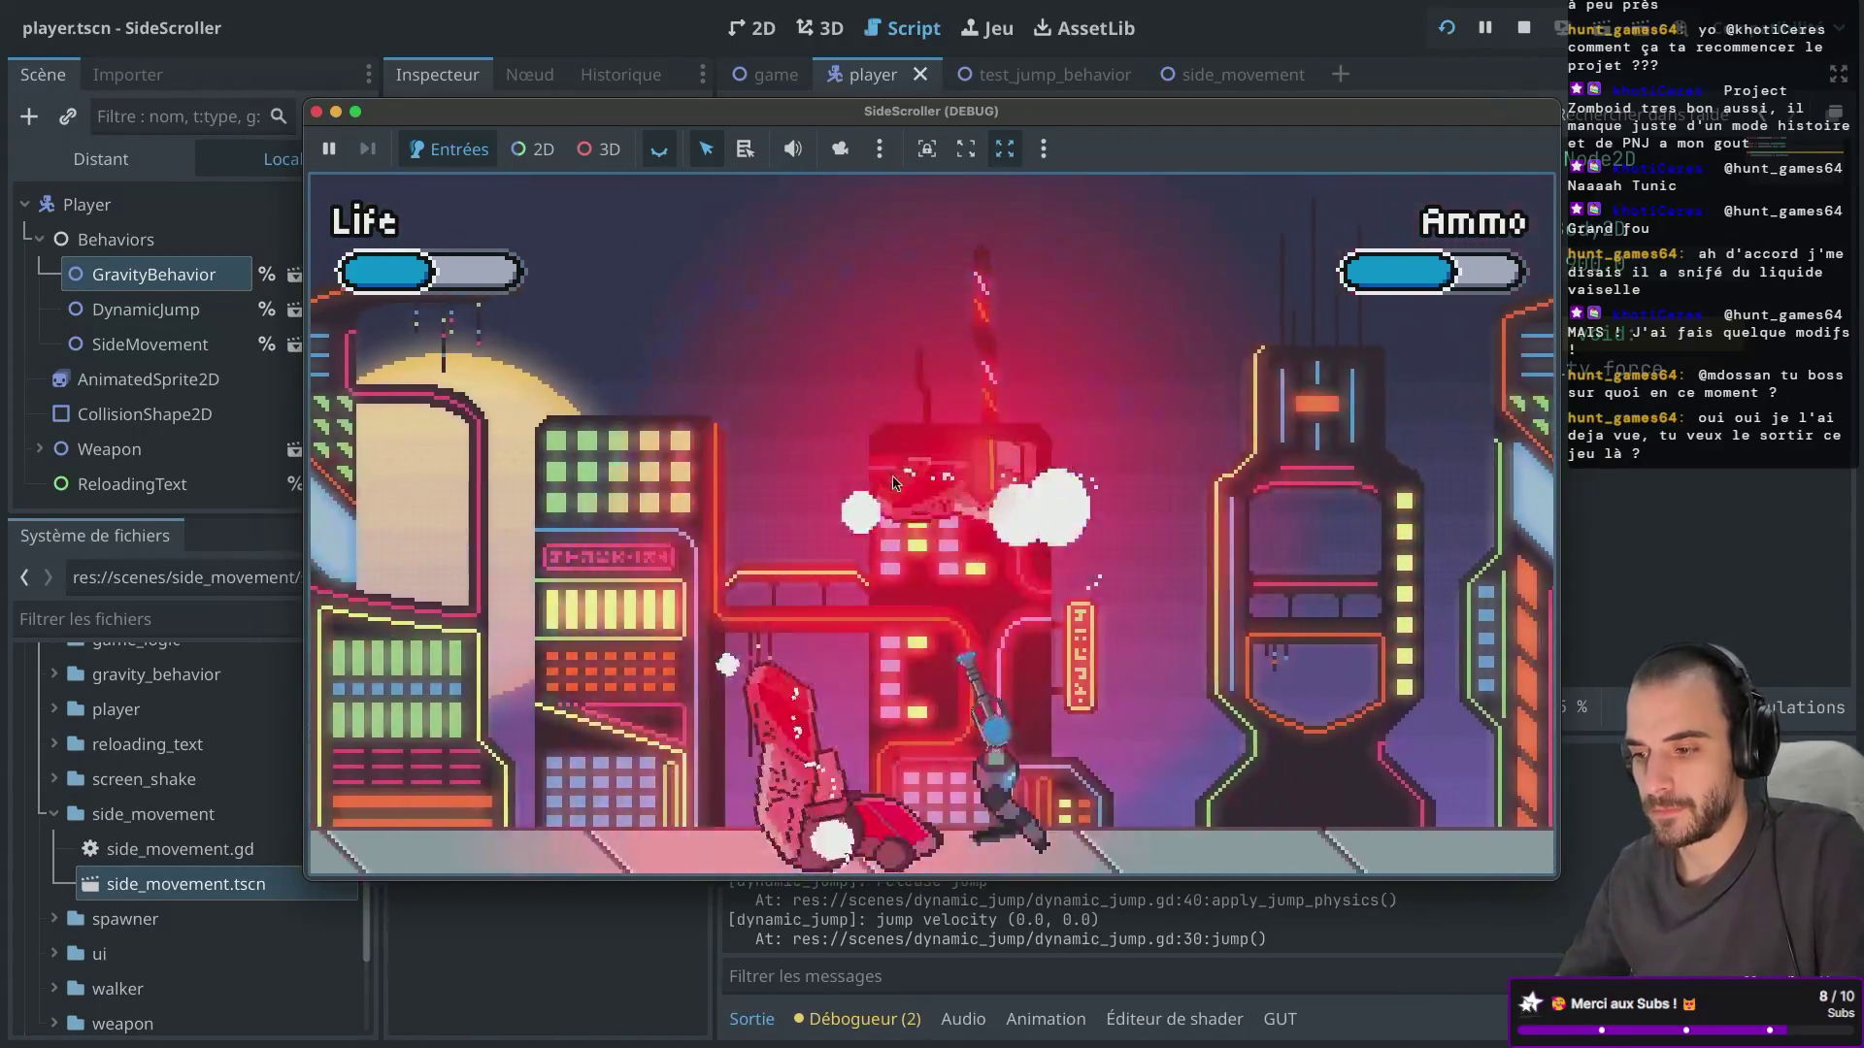
click(1081, 691)
key(space)
key(Right)
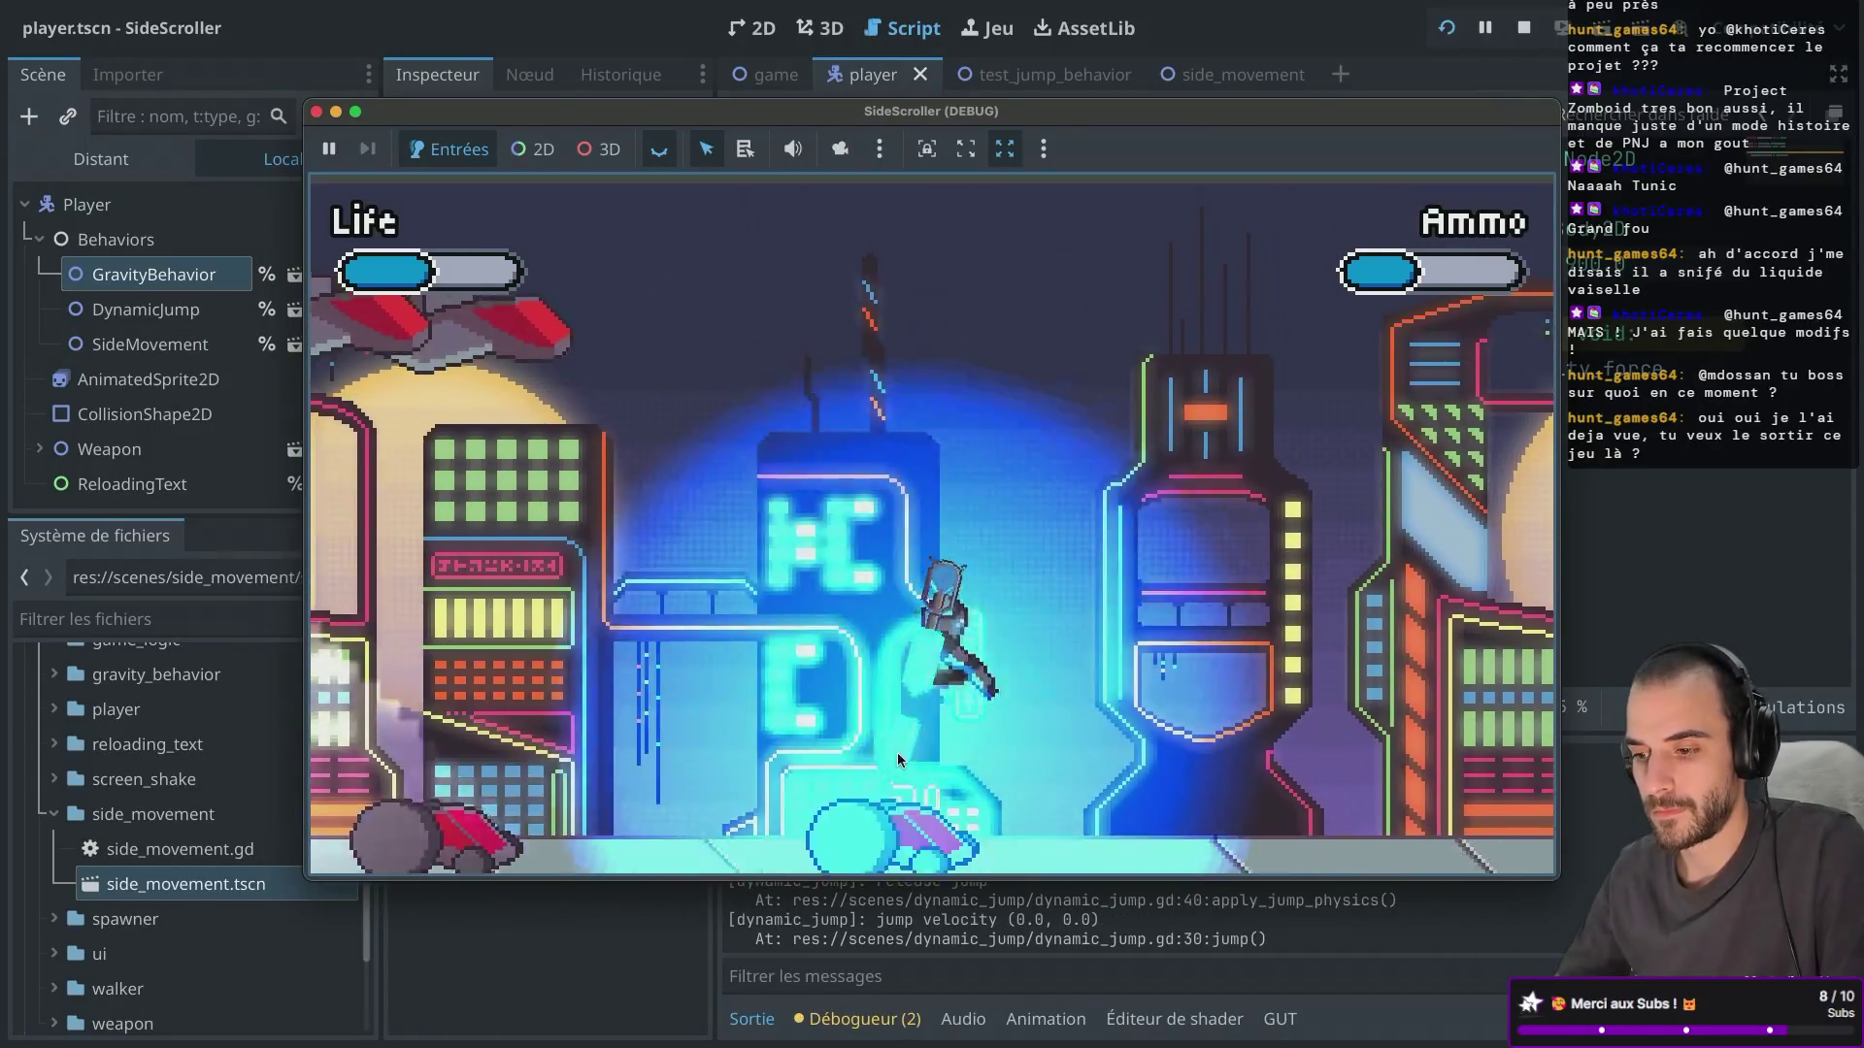
click(825, 709)
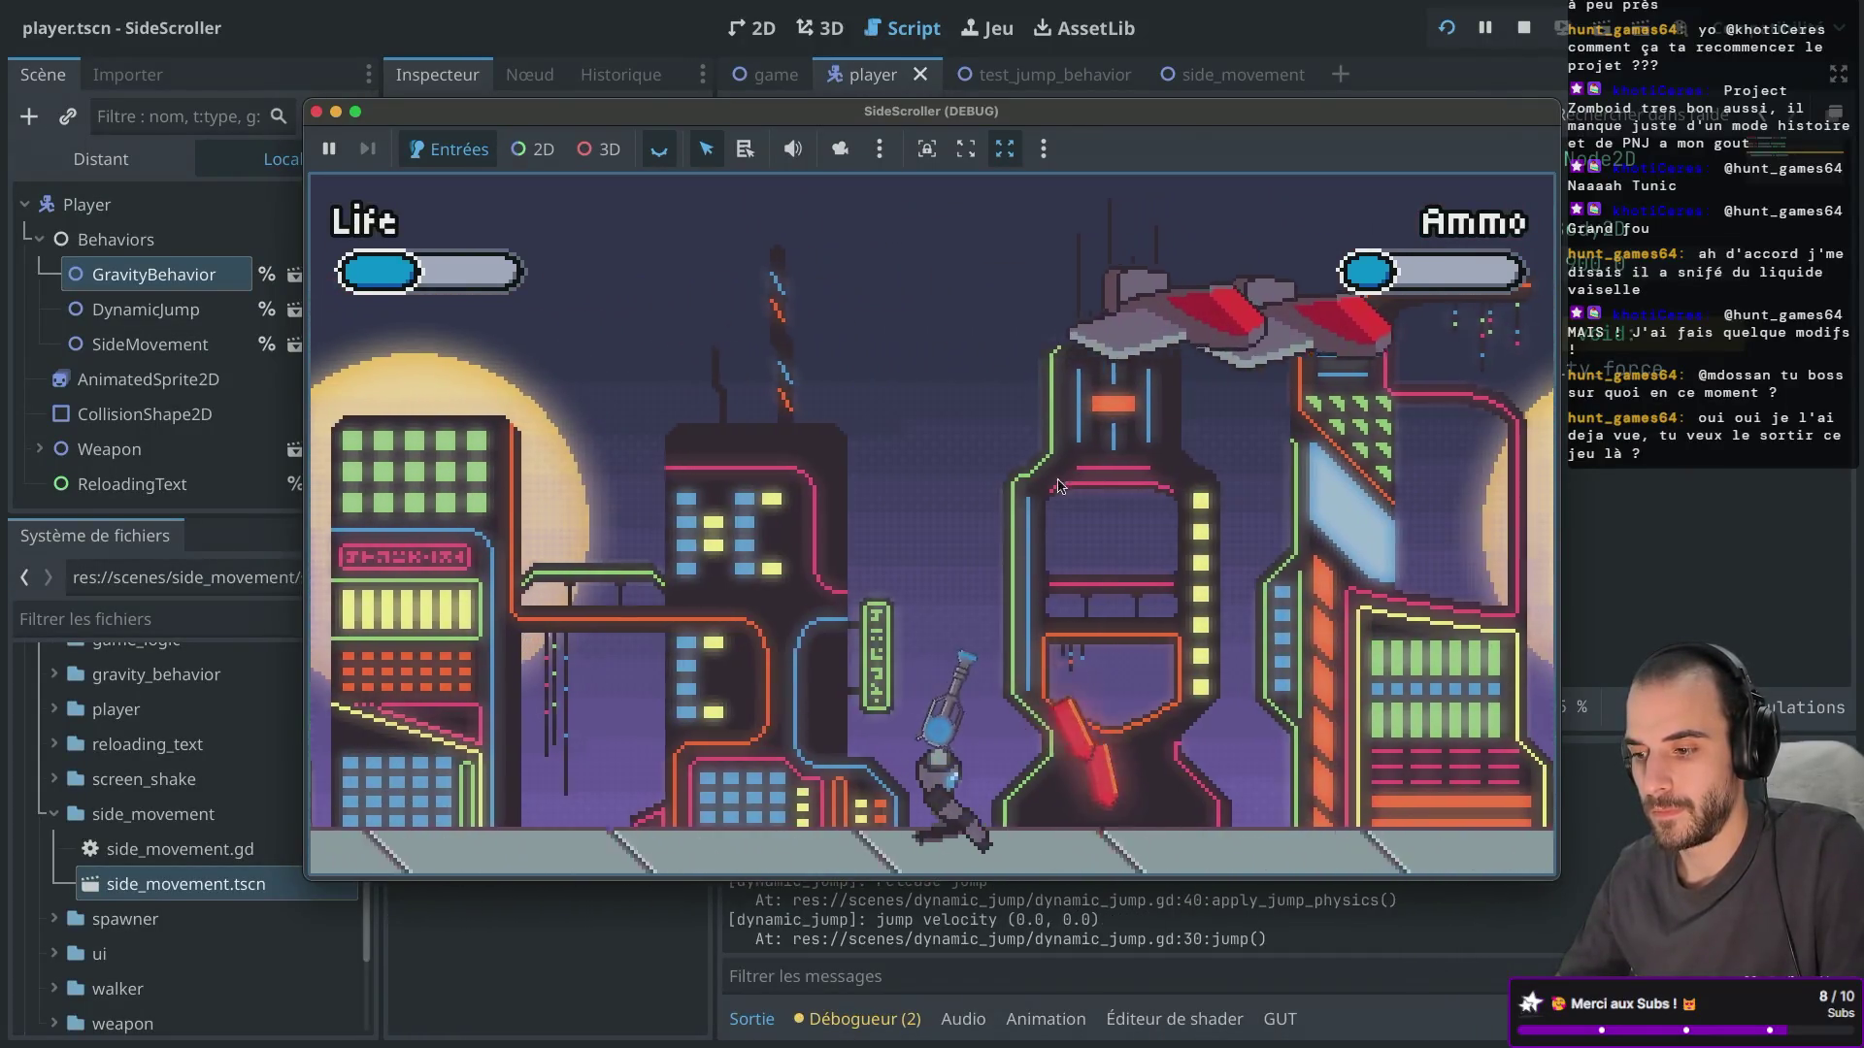
key(Left)
Keep shooting at incoming enemies and the enemy ship until the game ends.
key(r)
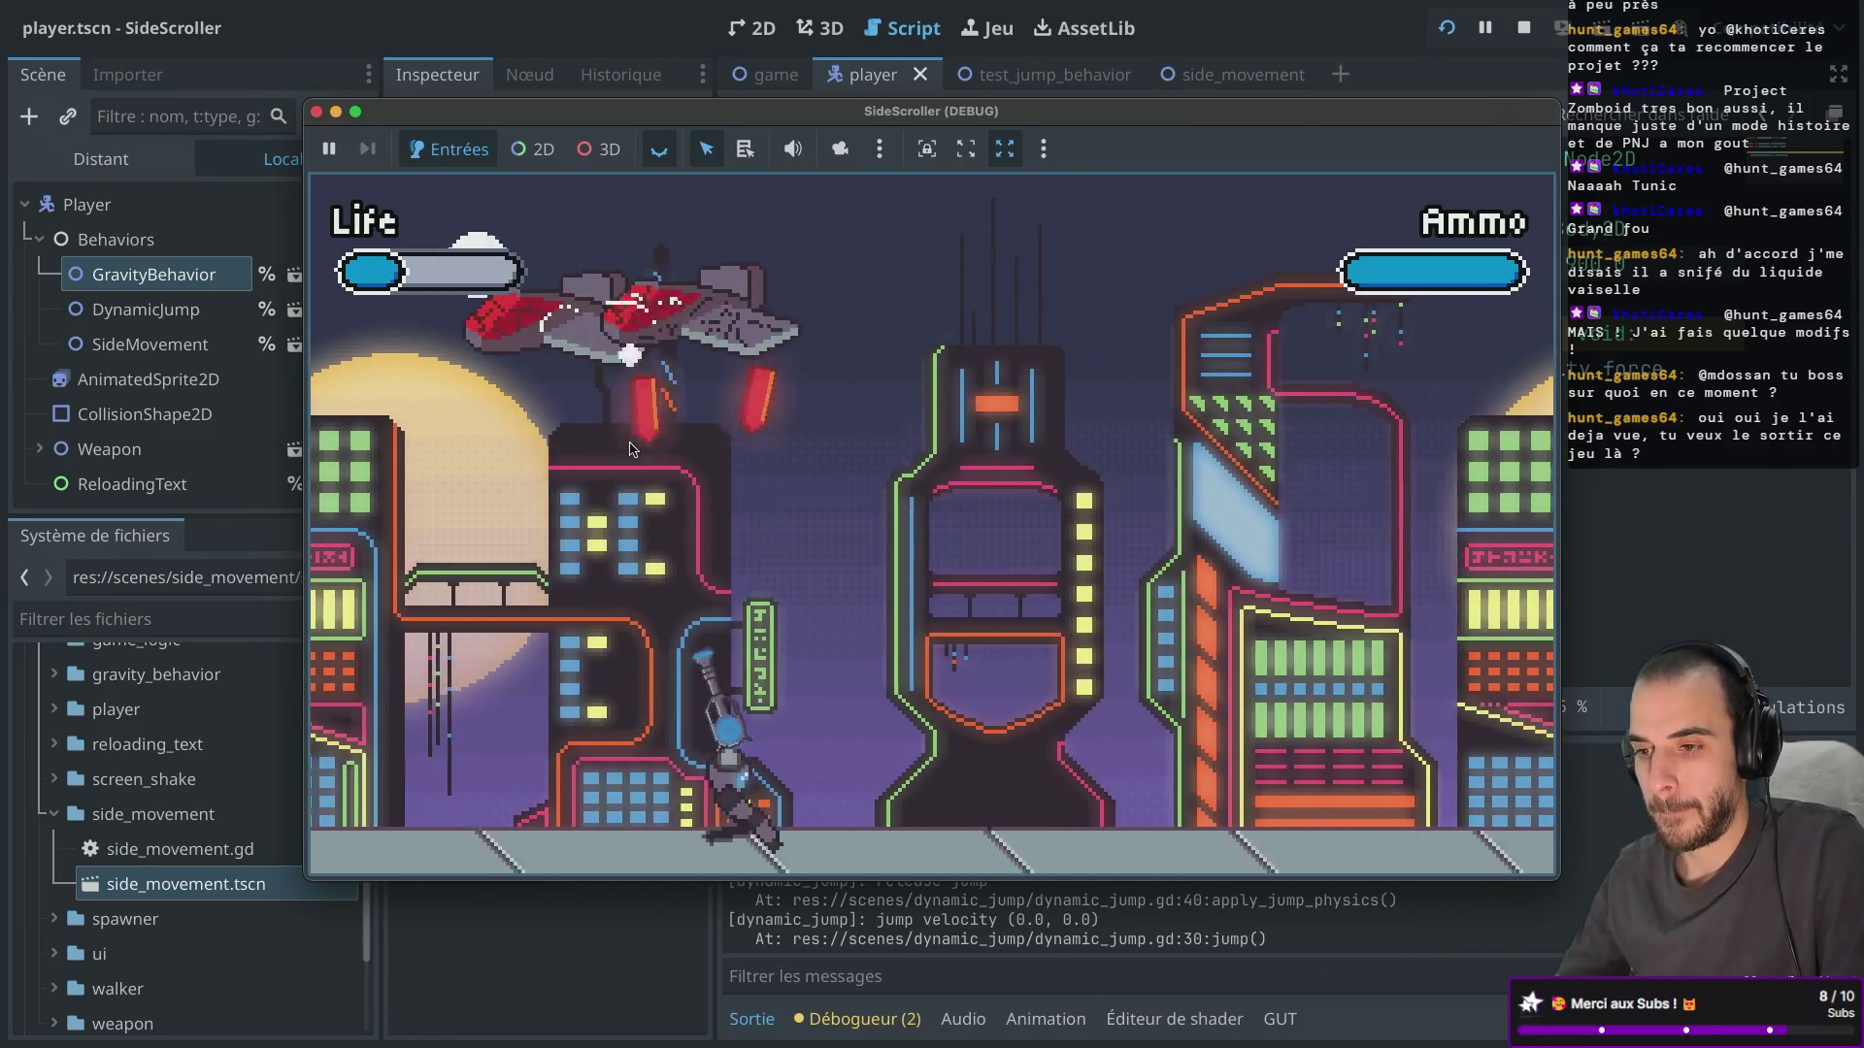
key(Right)
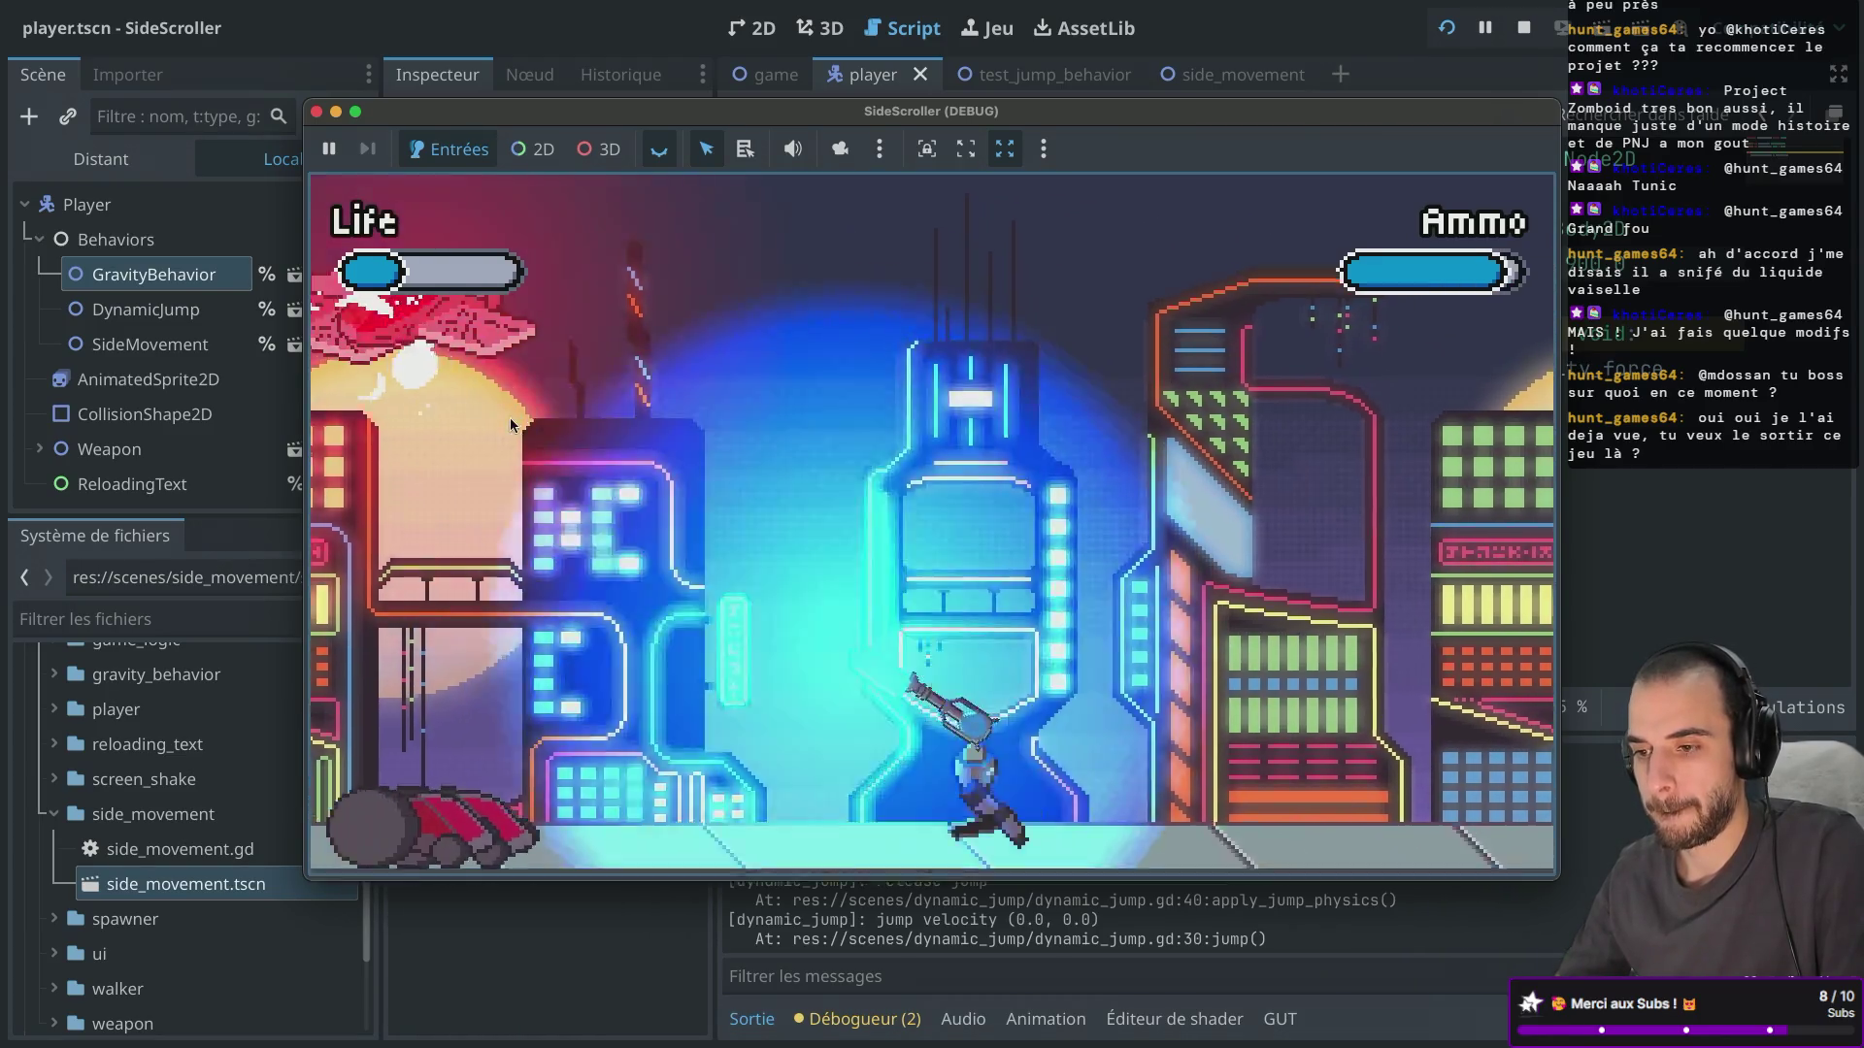
click(1278, 824)
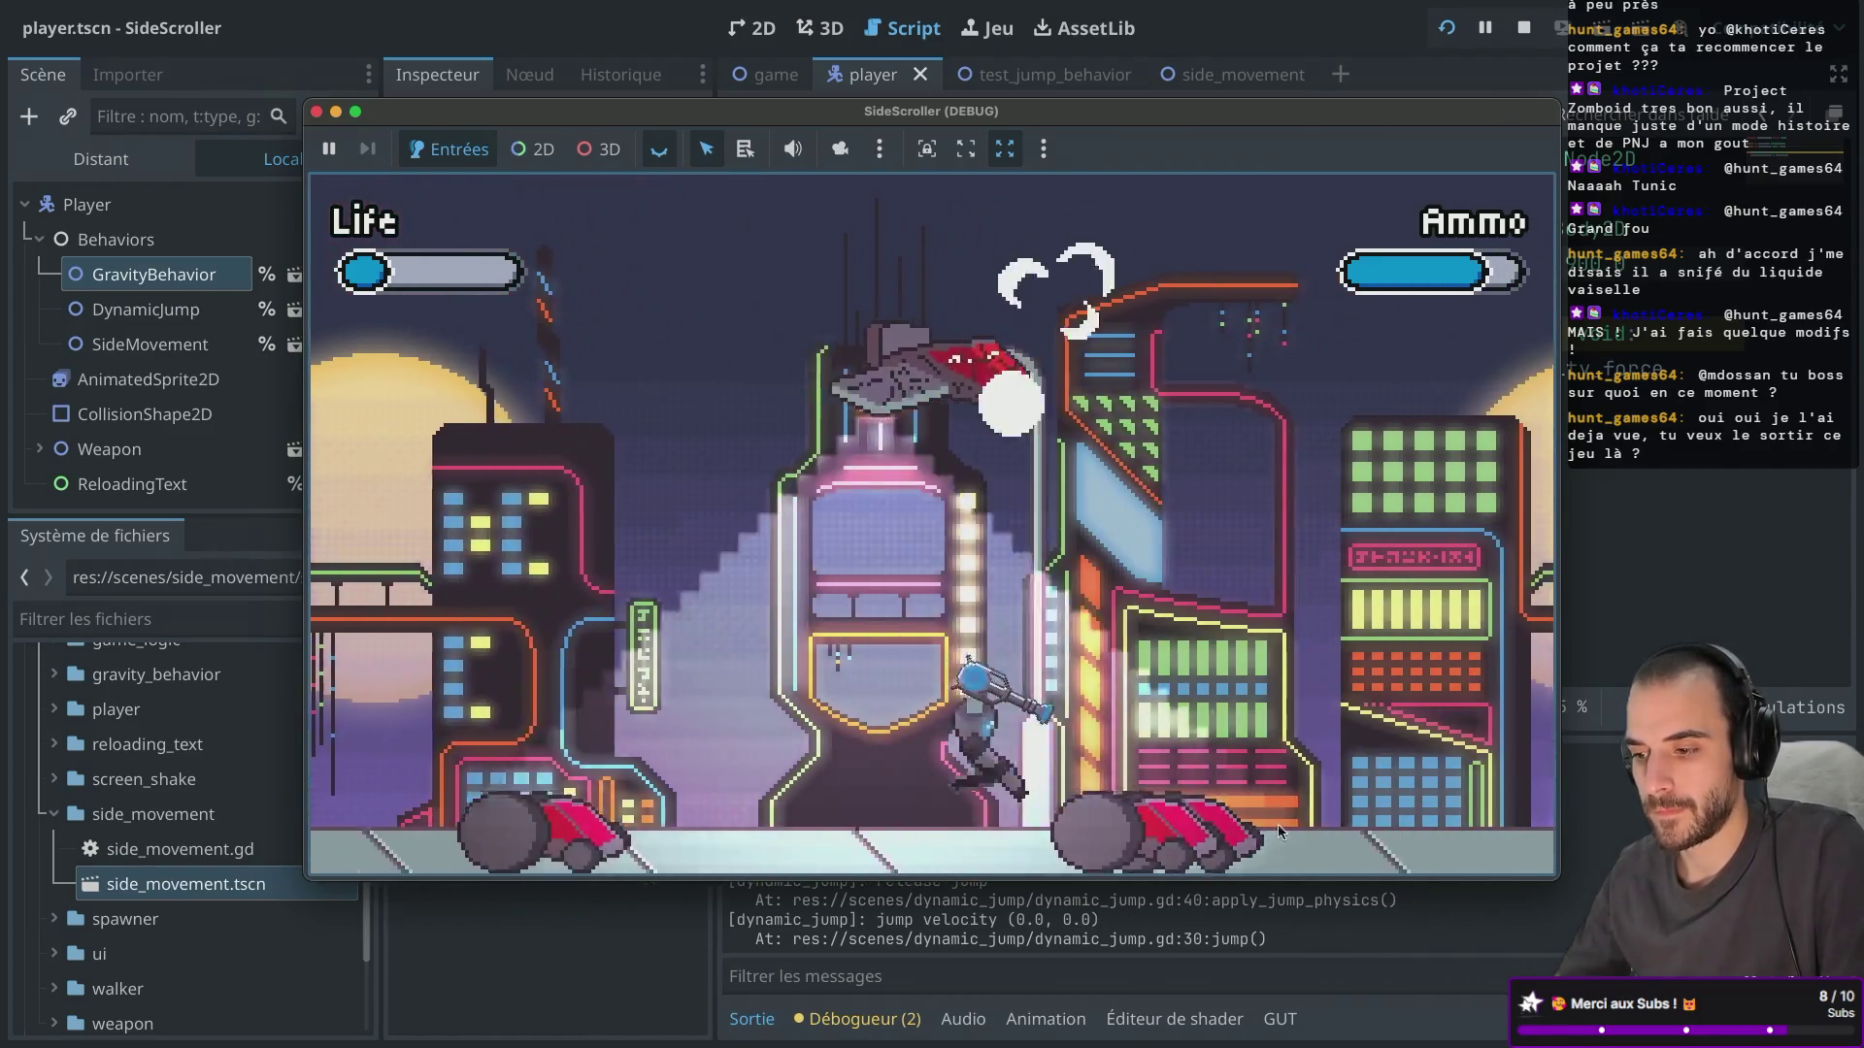
key(Left)
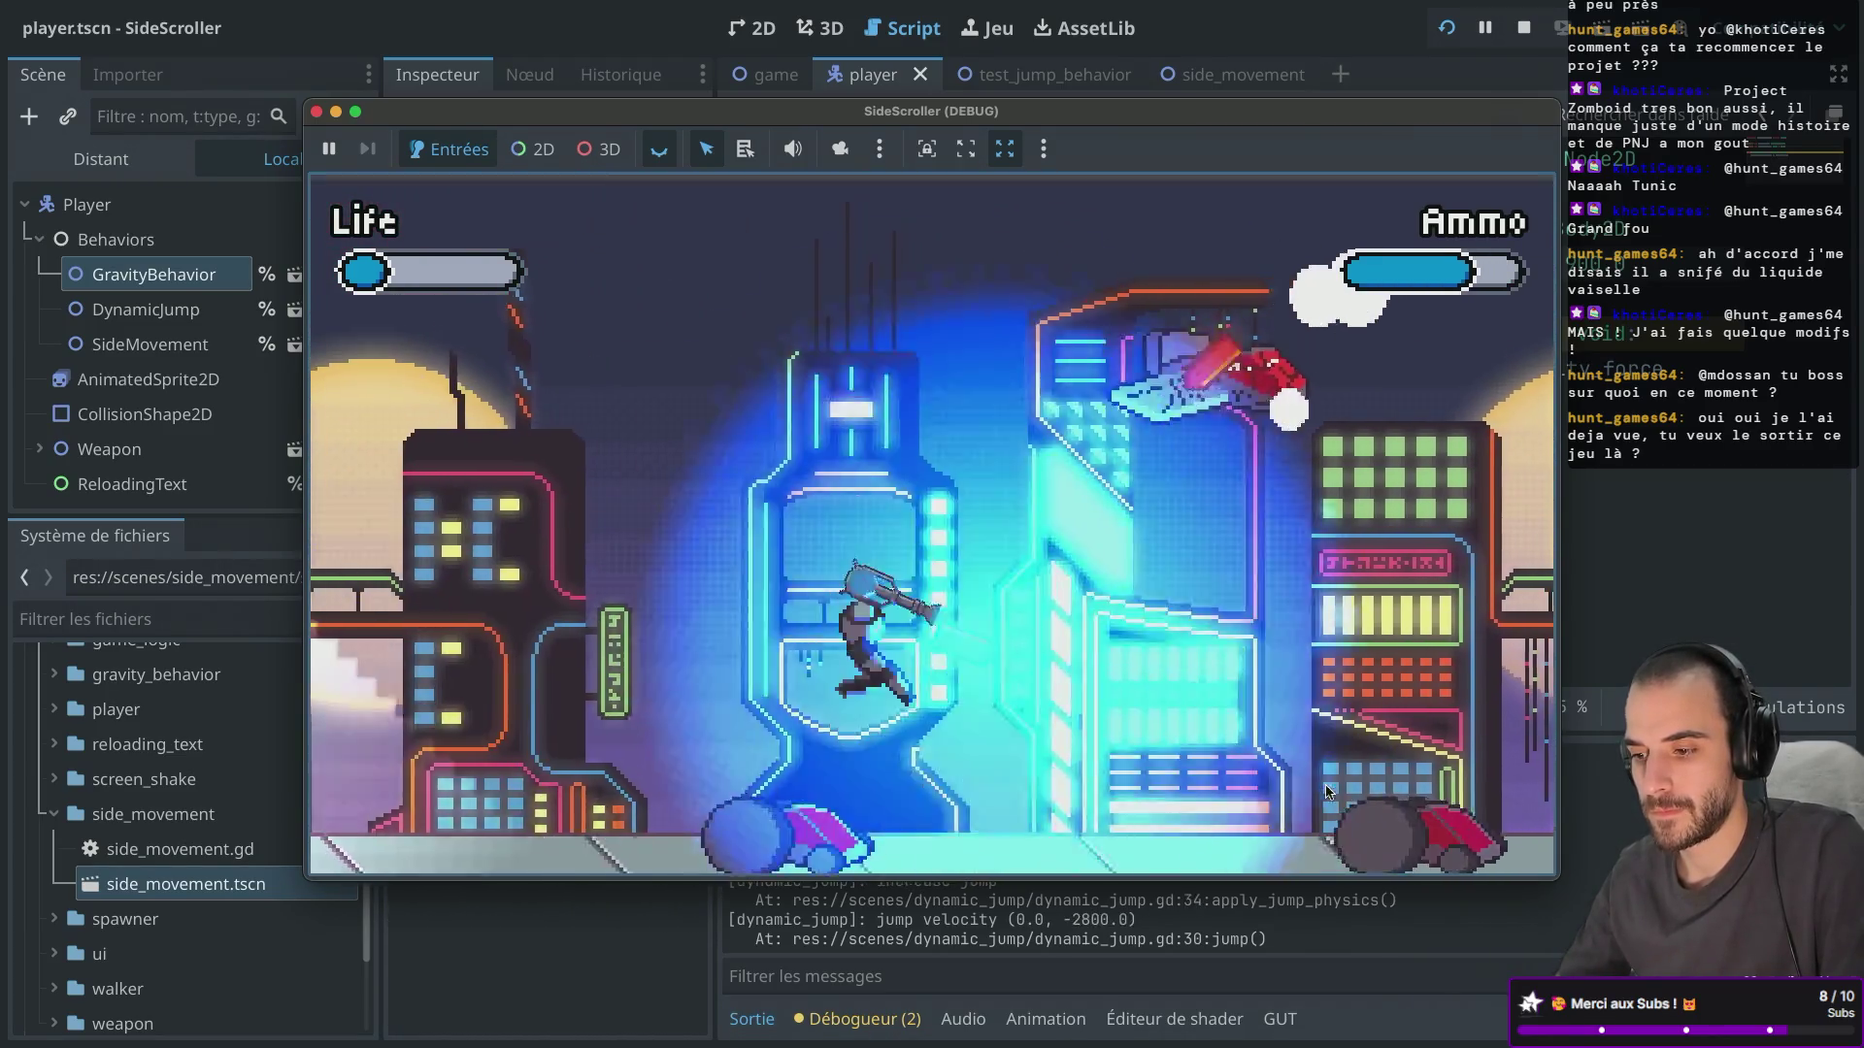
click(1394, 747)
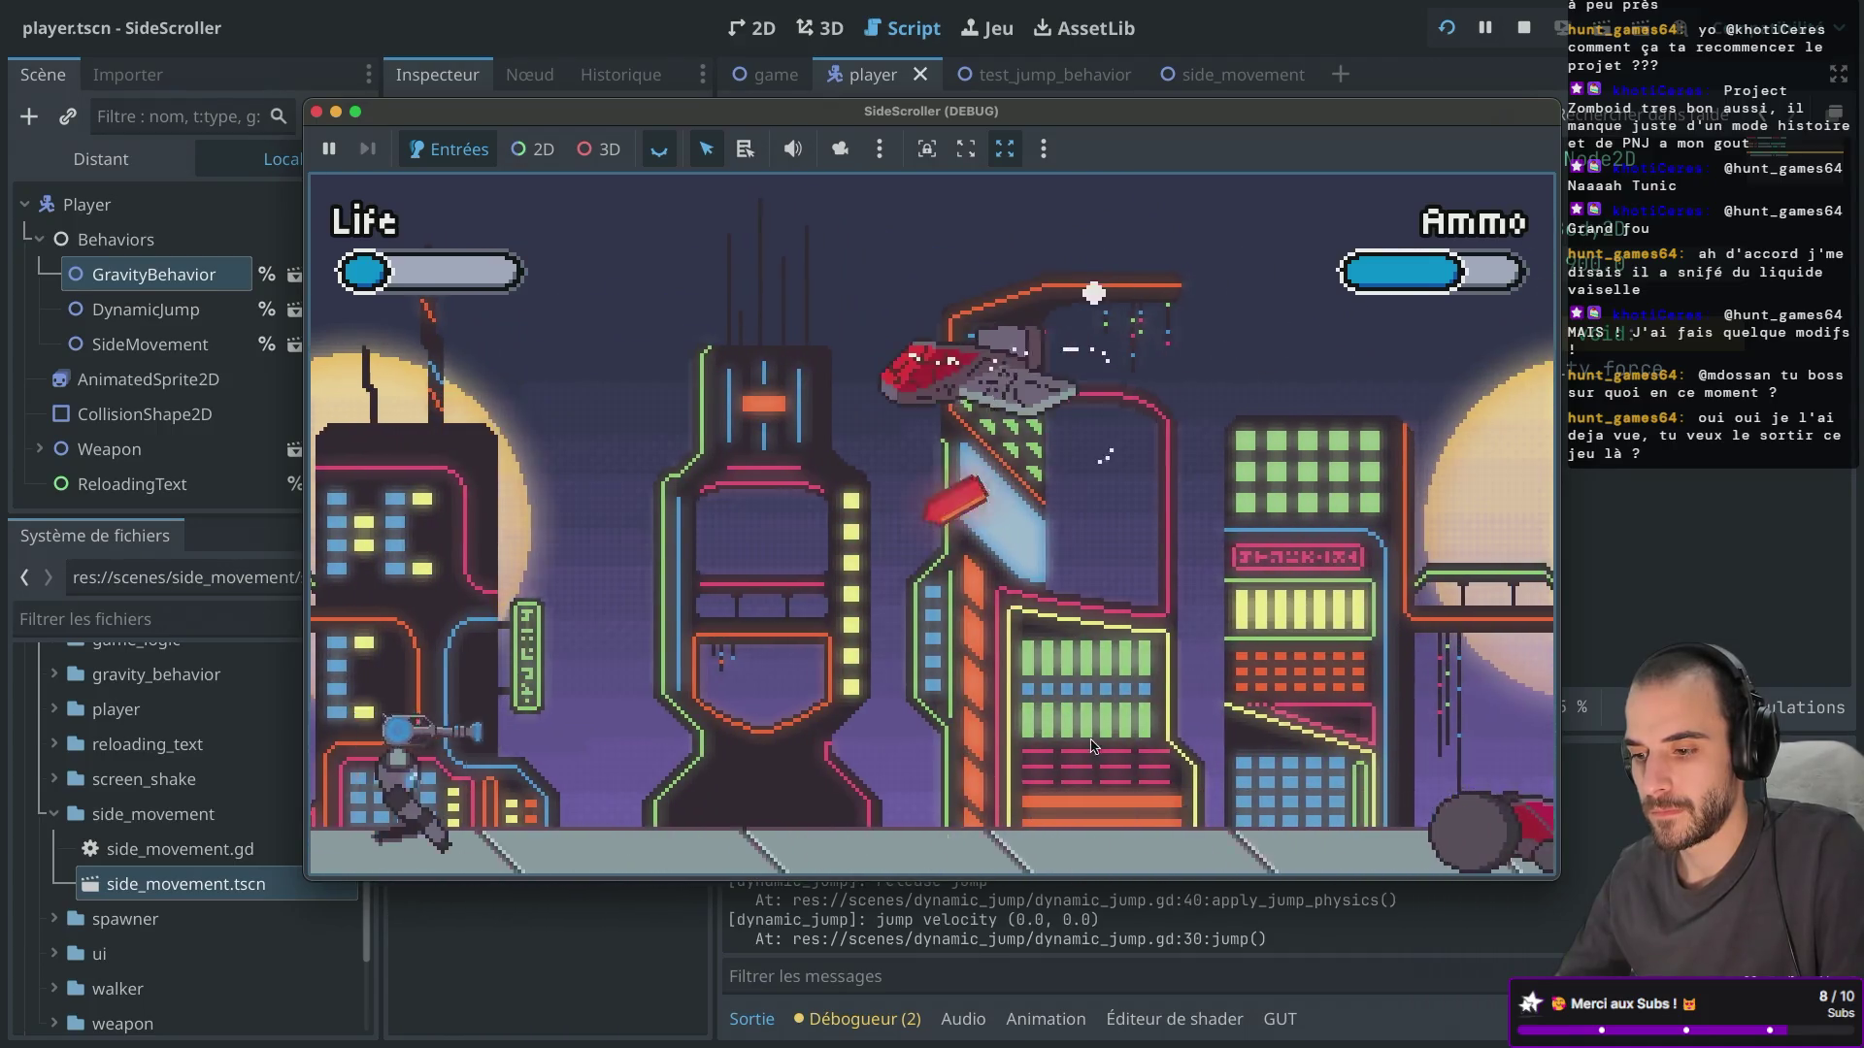
key(Right)
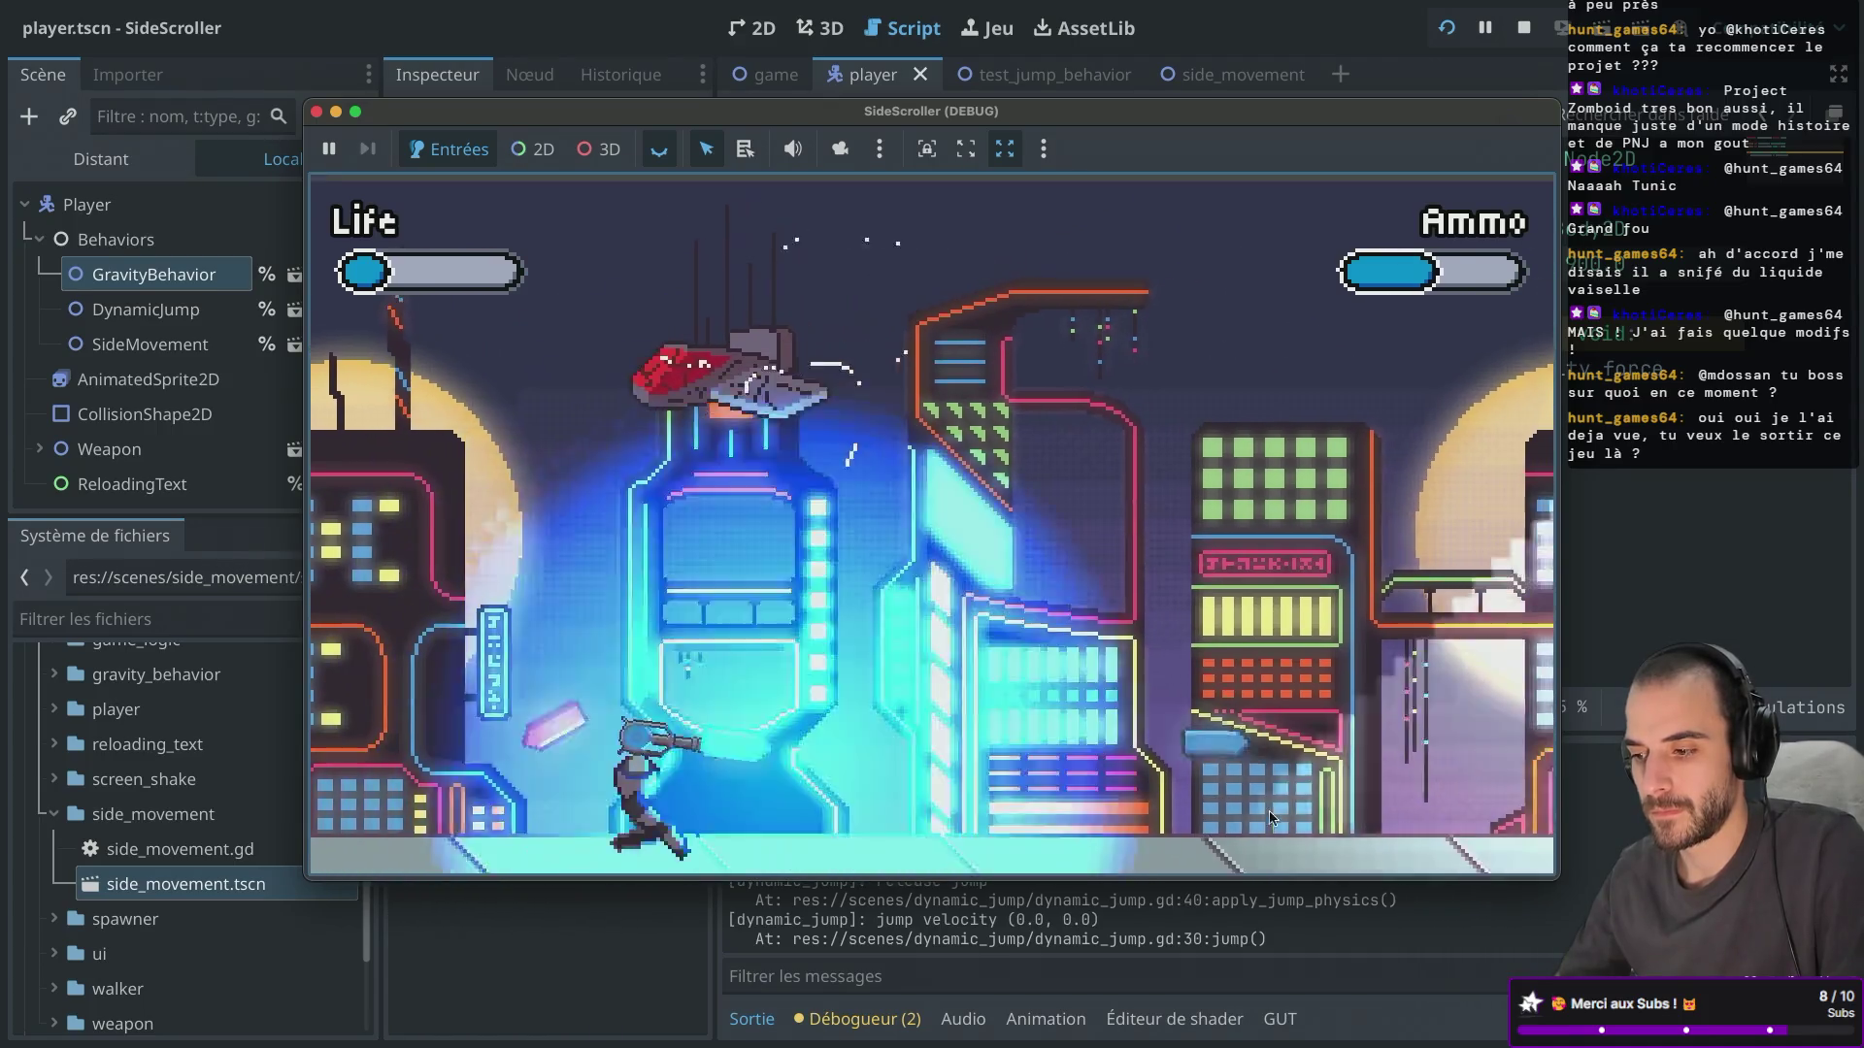
click(835, 520)
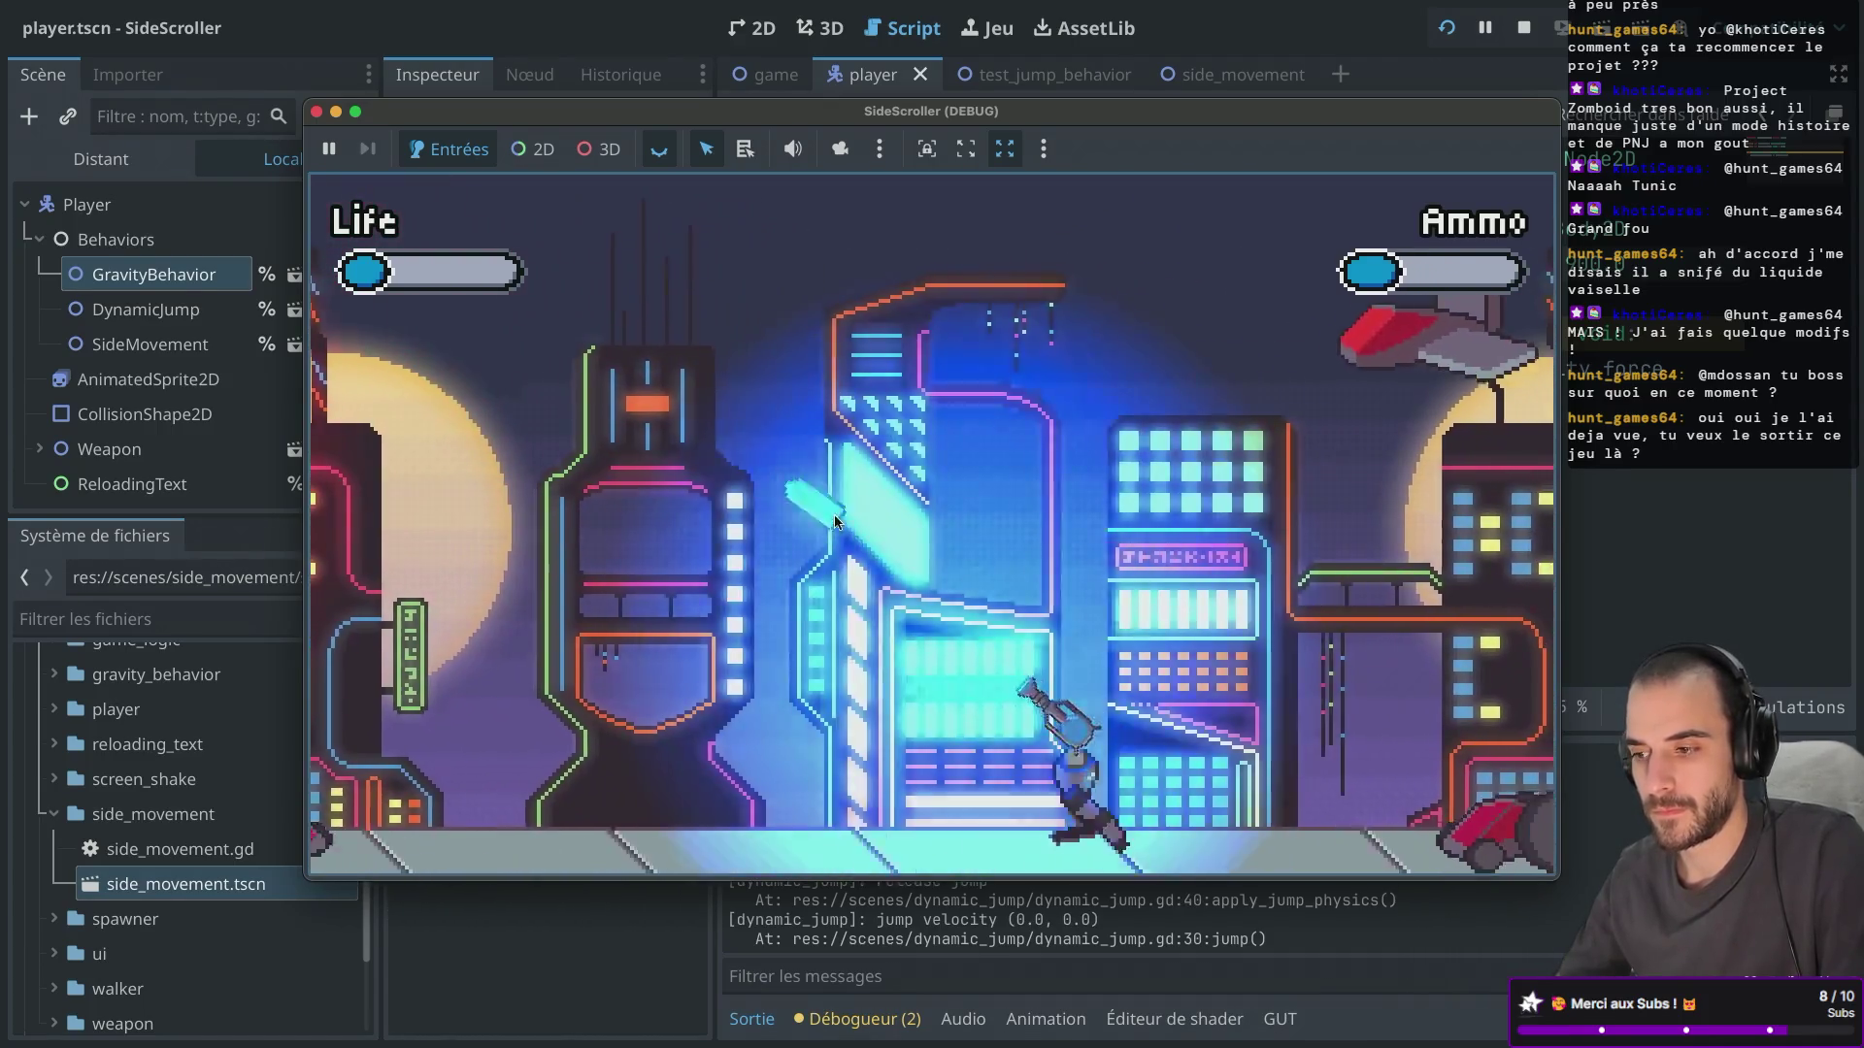
key(Right)
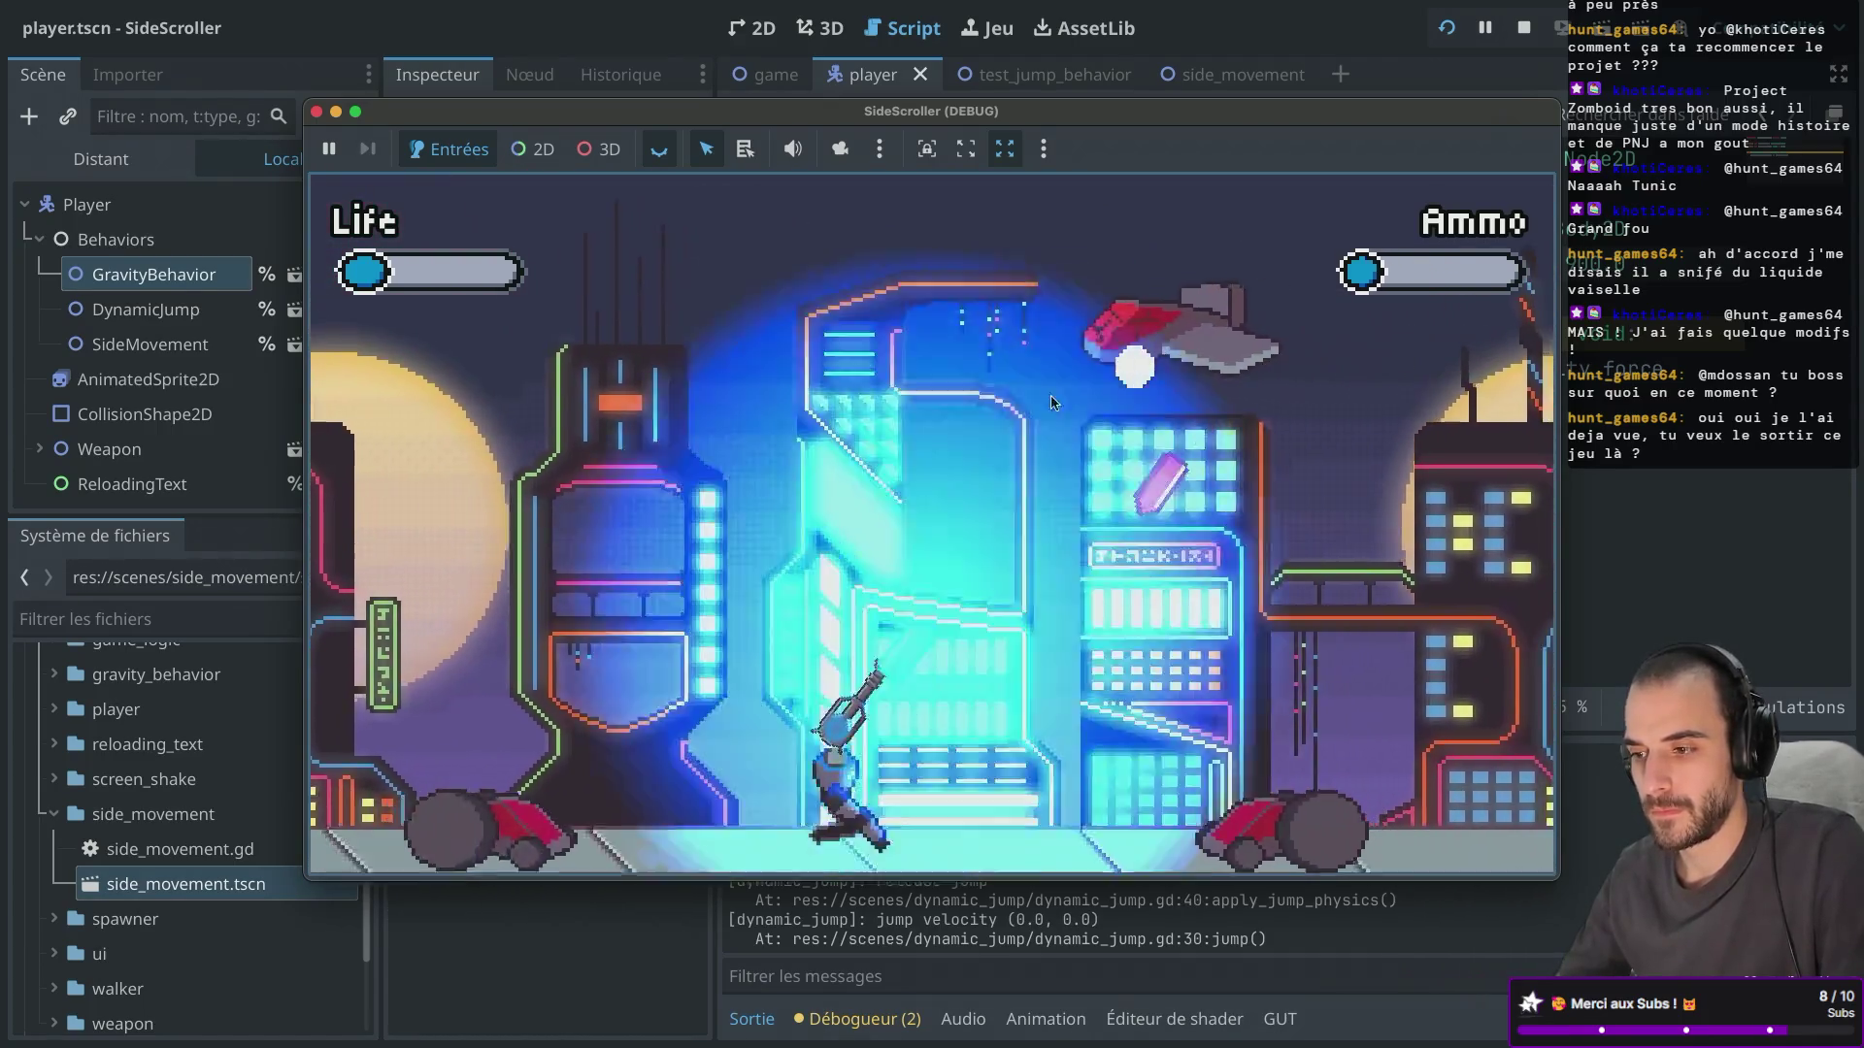
key(space)
Restart after Game Over, run right briefly, and close the game window.
click(944, 552)
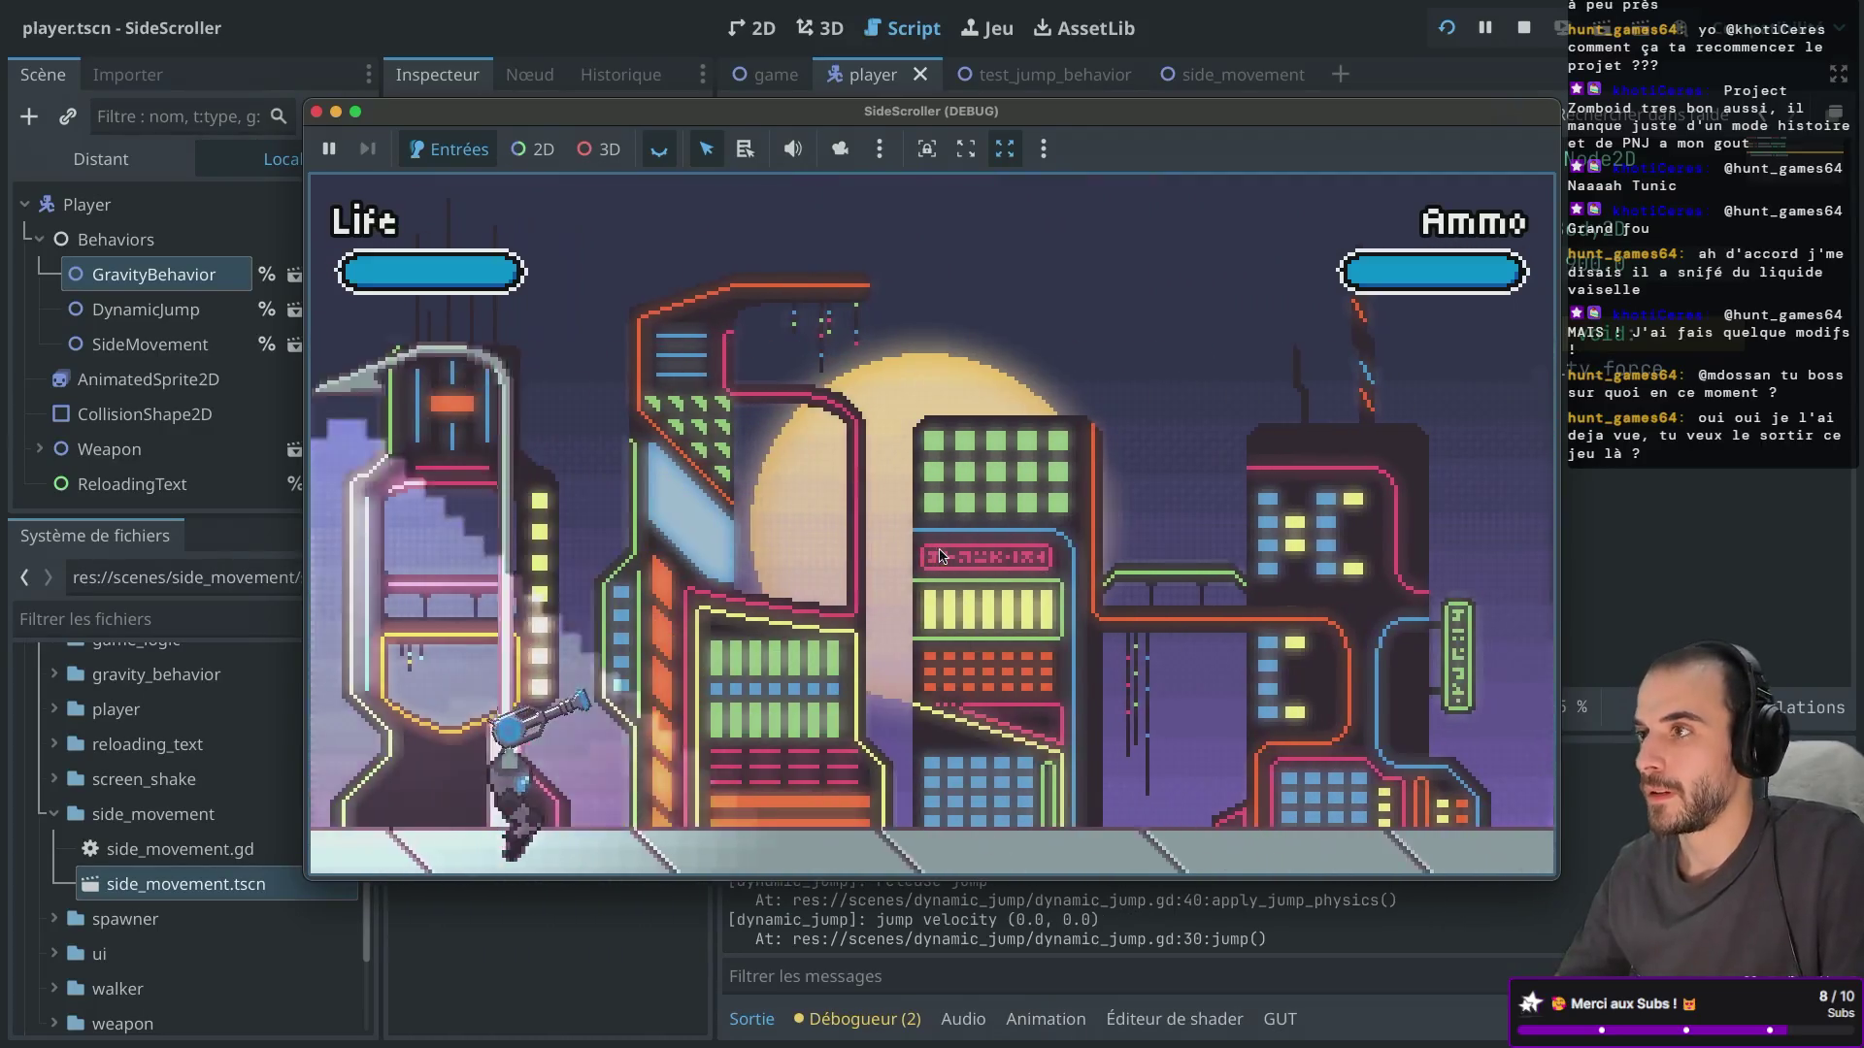
key(Right)
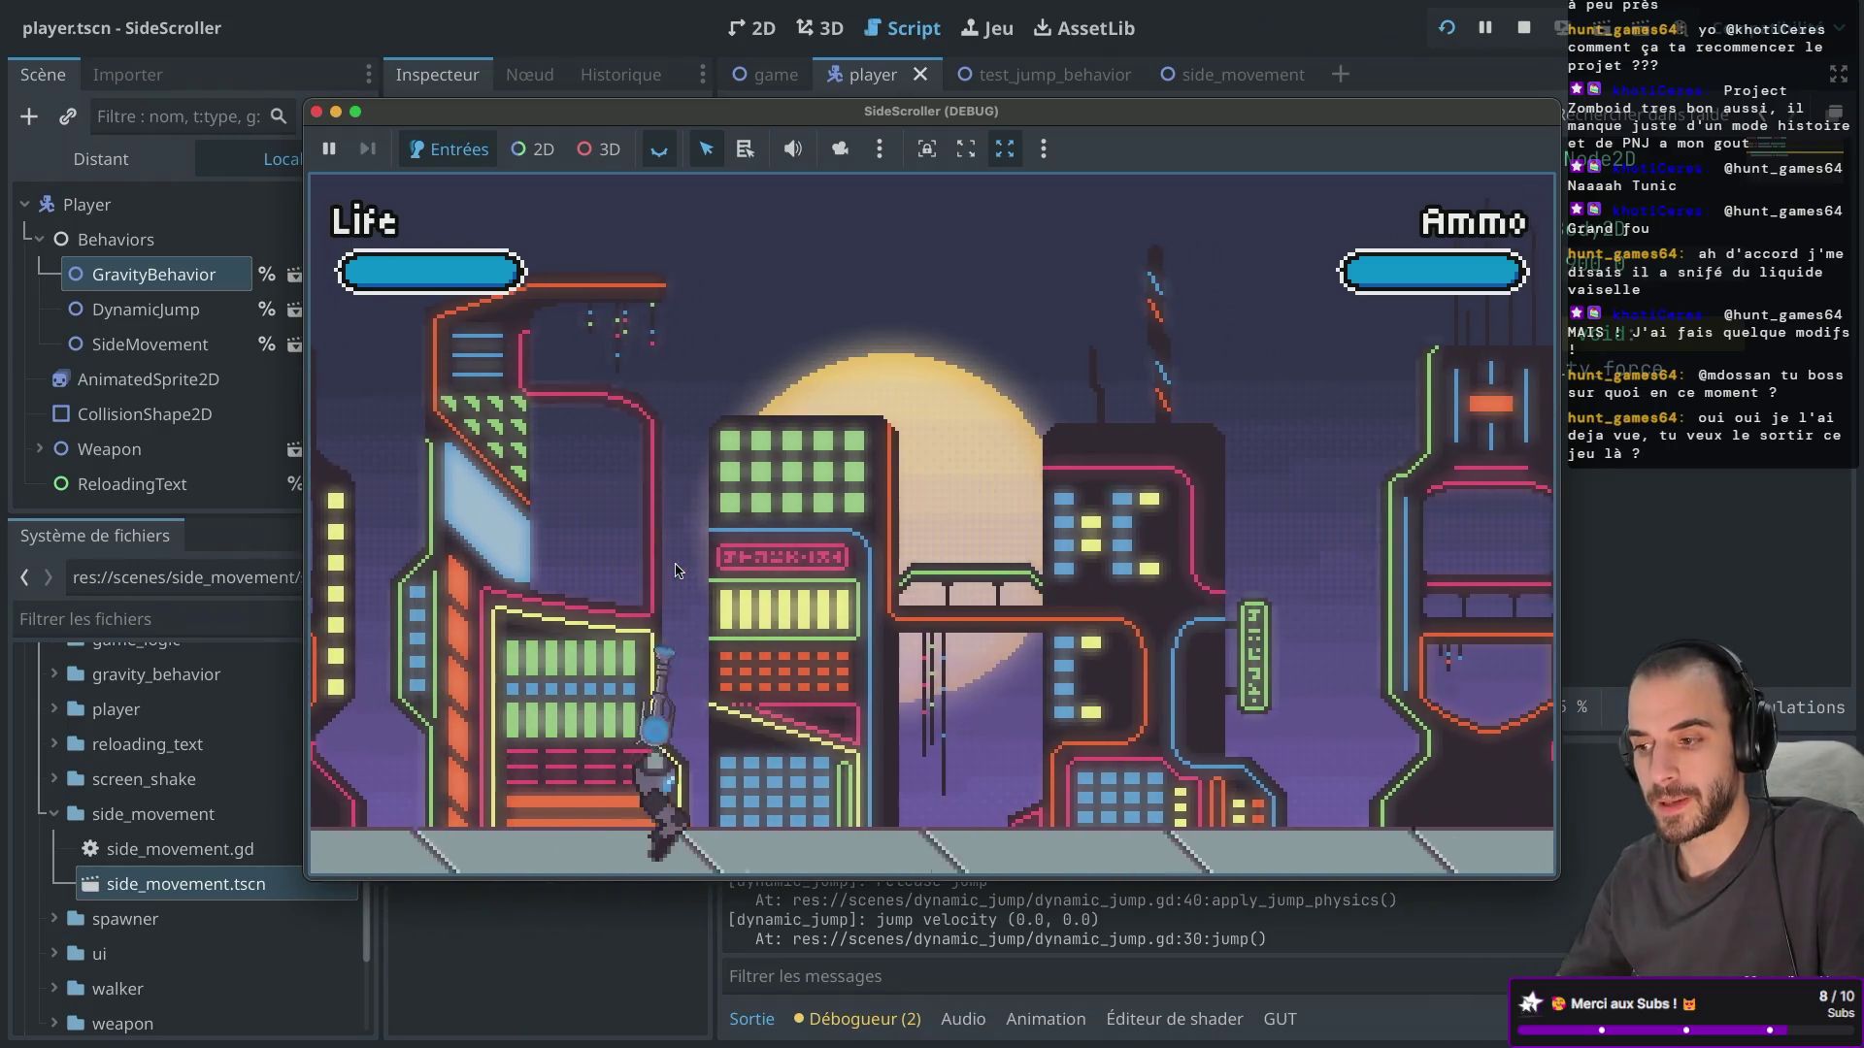
key(Right)
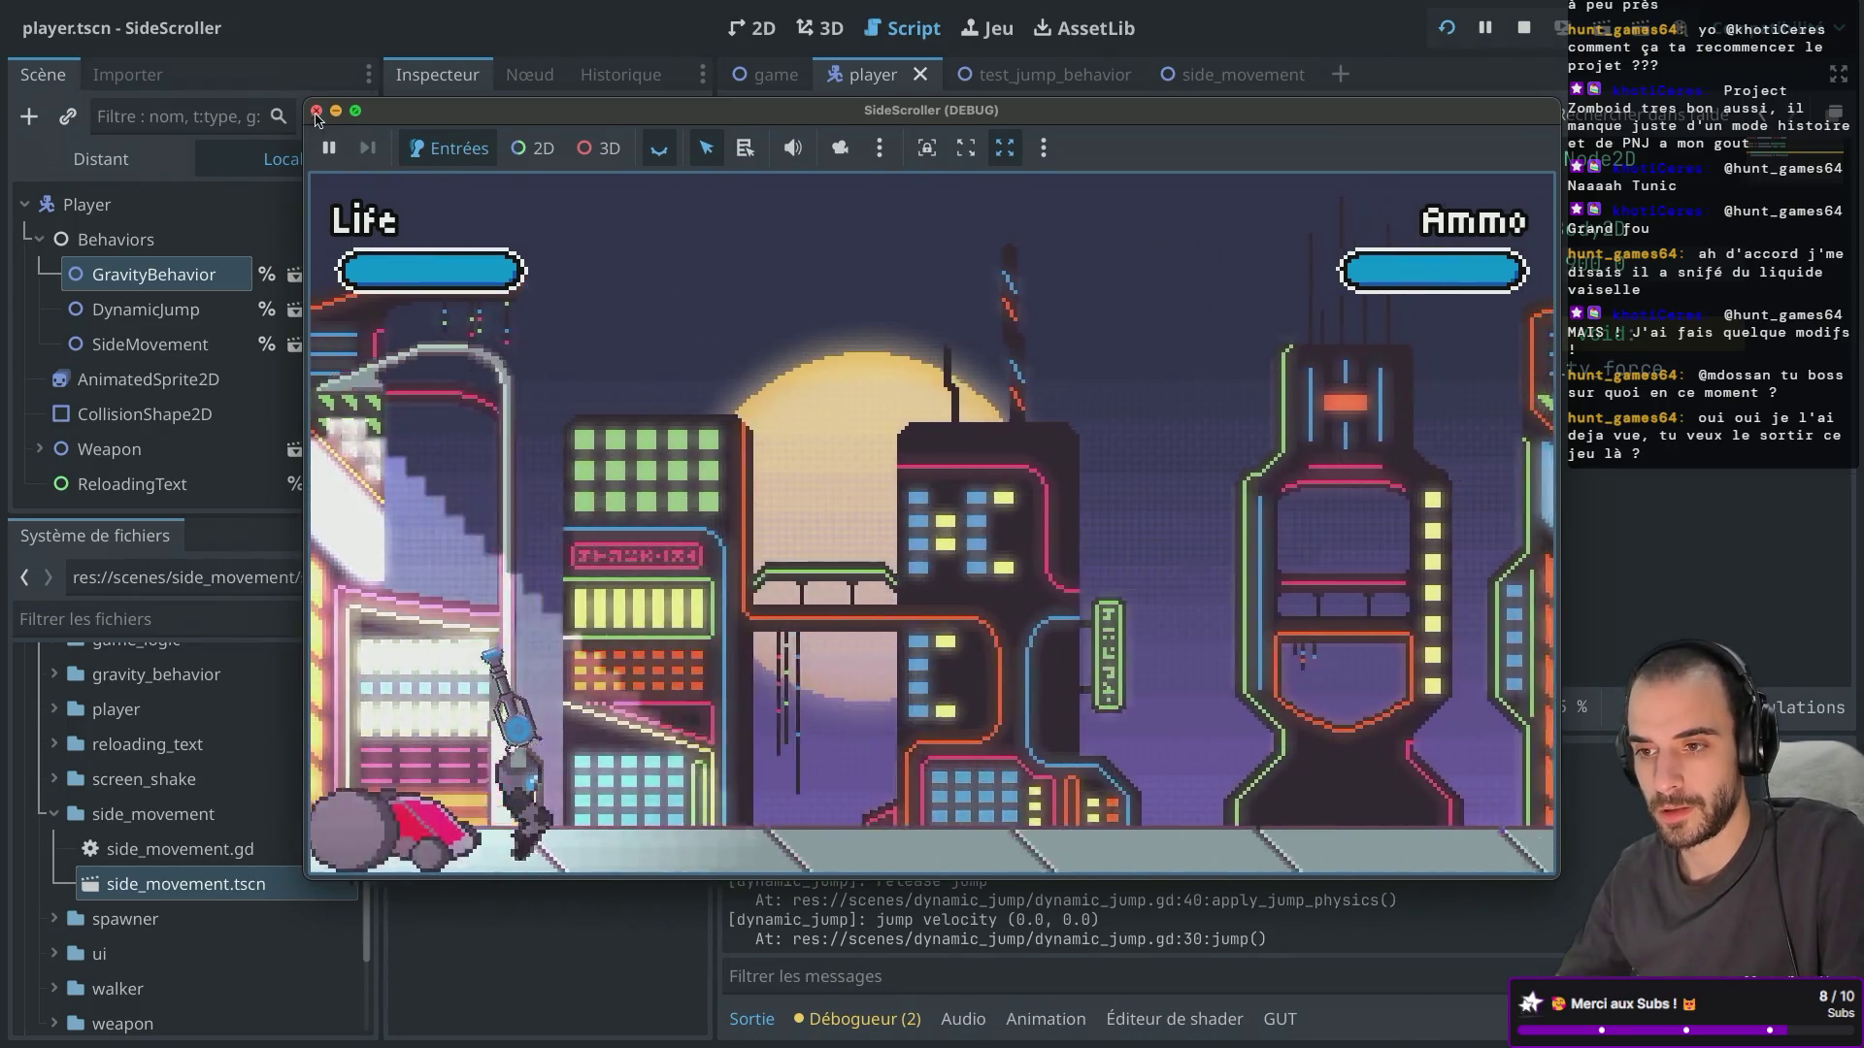
click(315, 112)
Review the gravity calculation and apply_gravity lines (7 and 6) in gravity_behavior.gd, checking gravity_force.
mouse_move(535, 411)
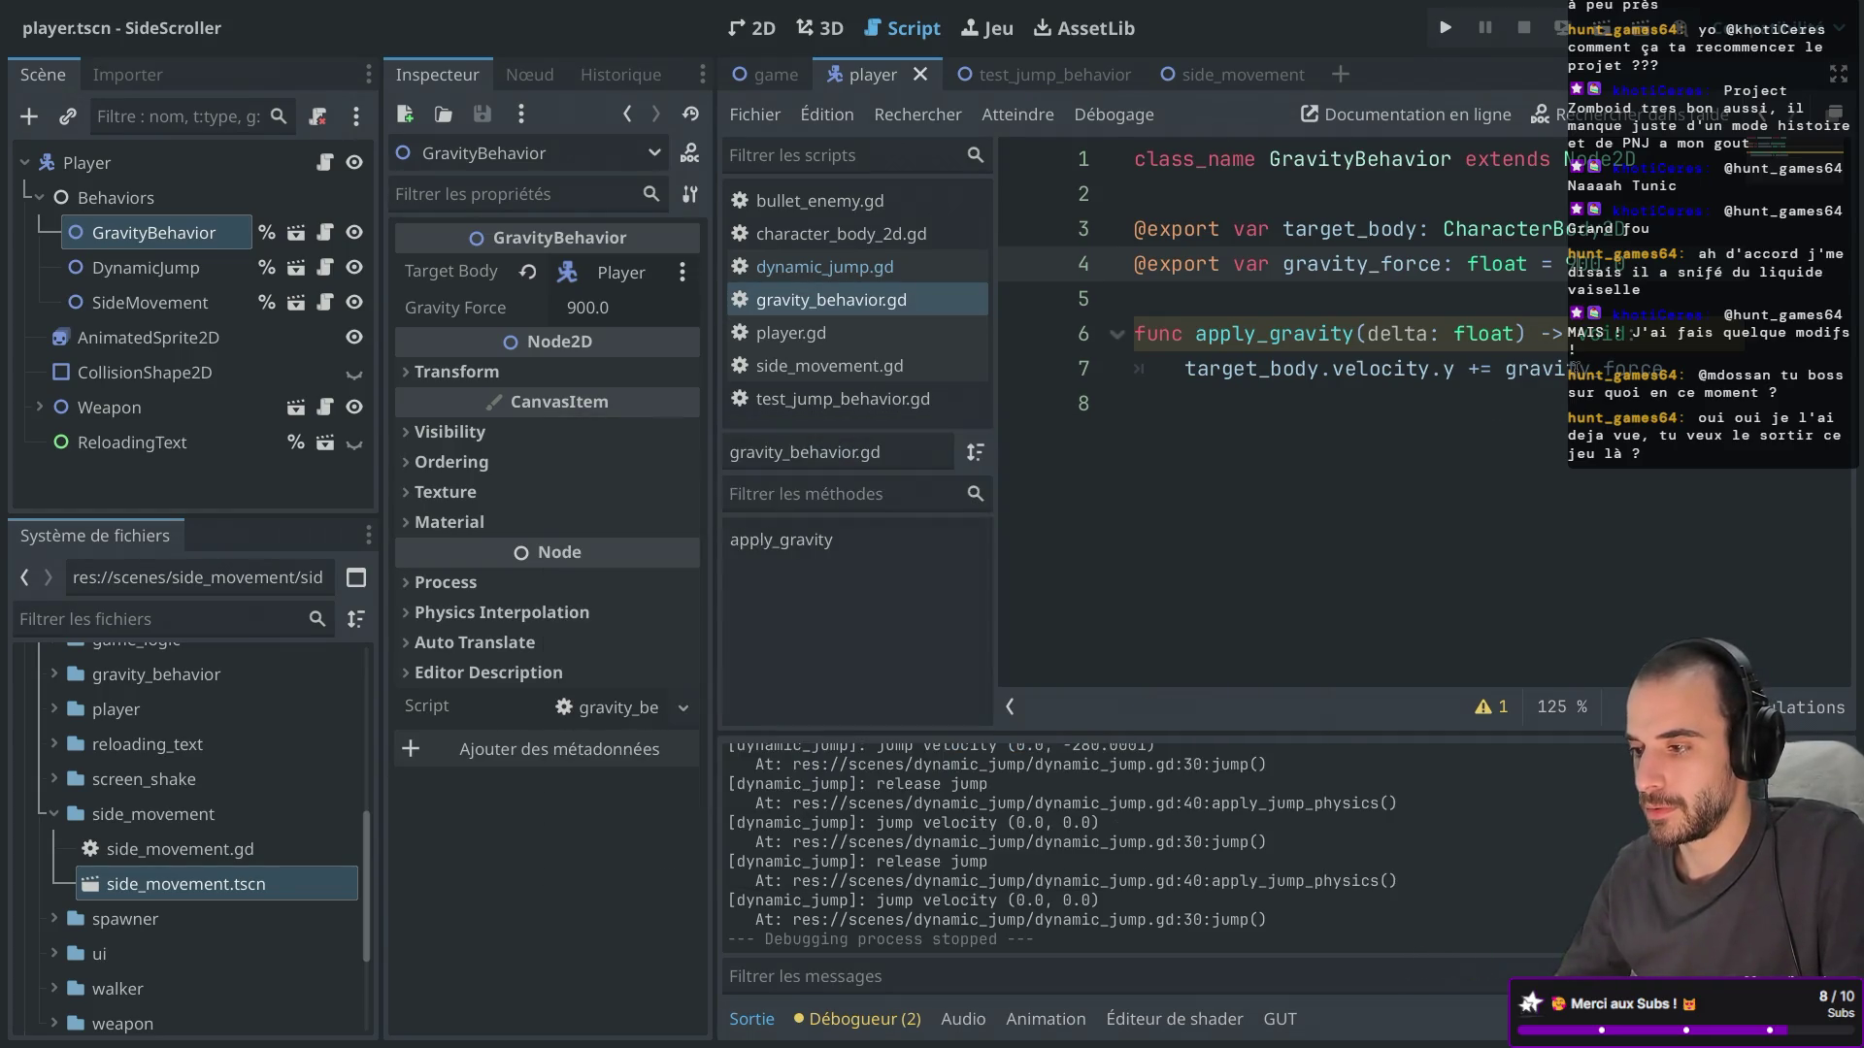
click(1359, 369)
click(1221, 336)
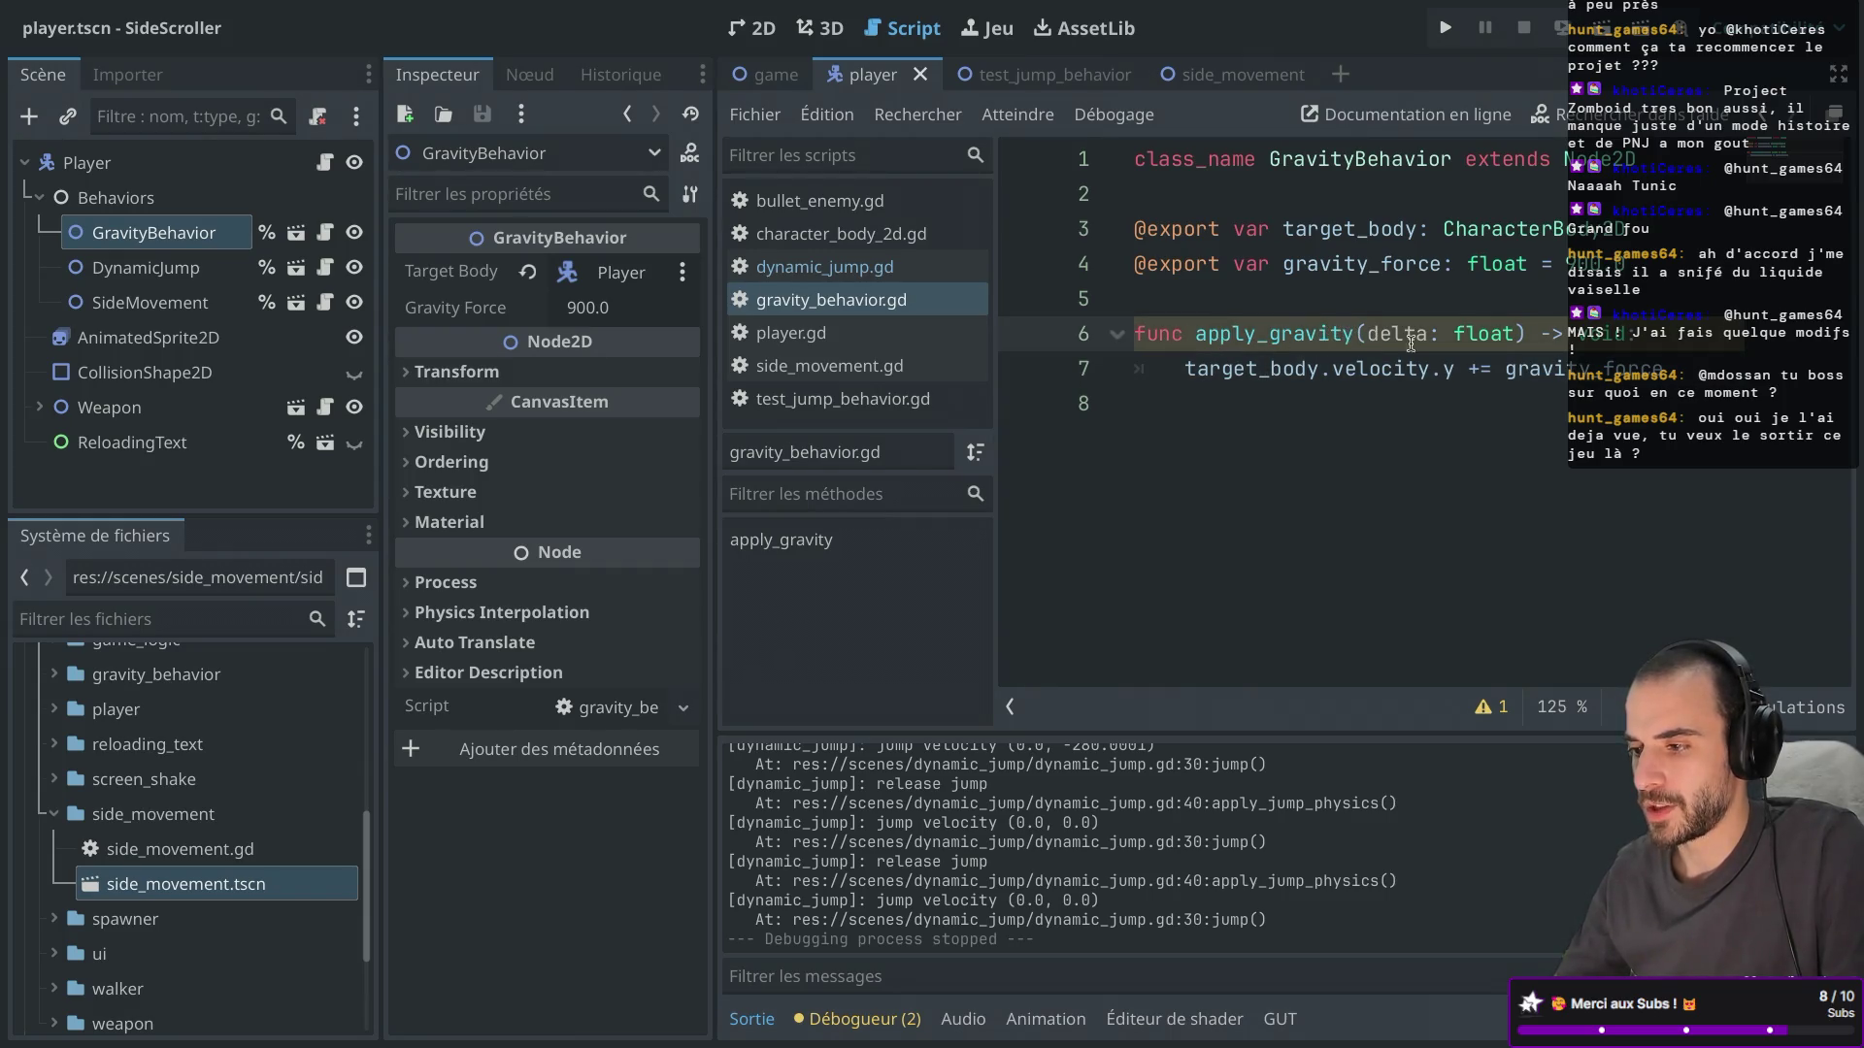
mouse_move(1534, 369)
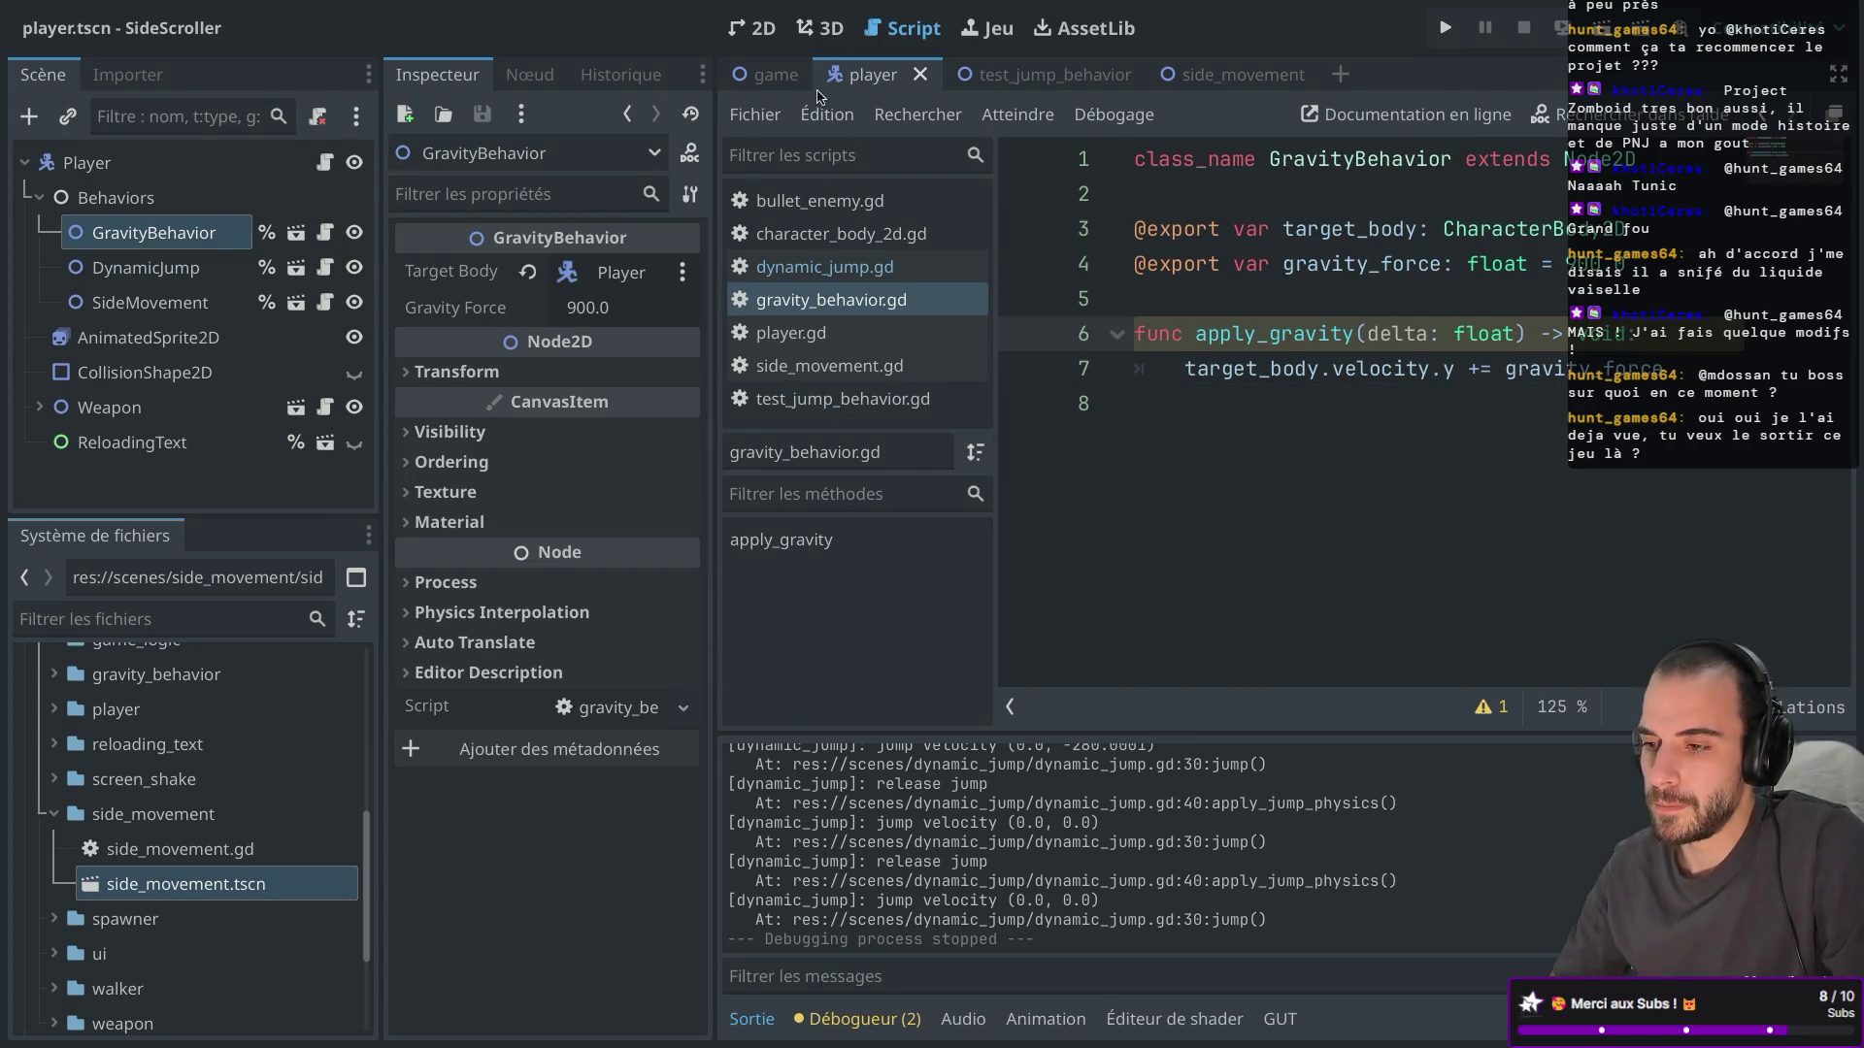
From line 10 of player.gd, open the CharacterBody2D move_and_slide docs and read its collision methods.
click(791, 333)
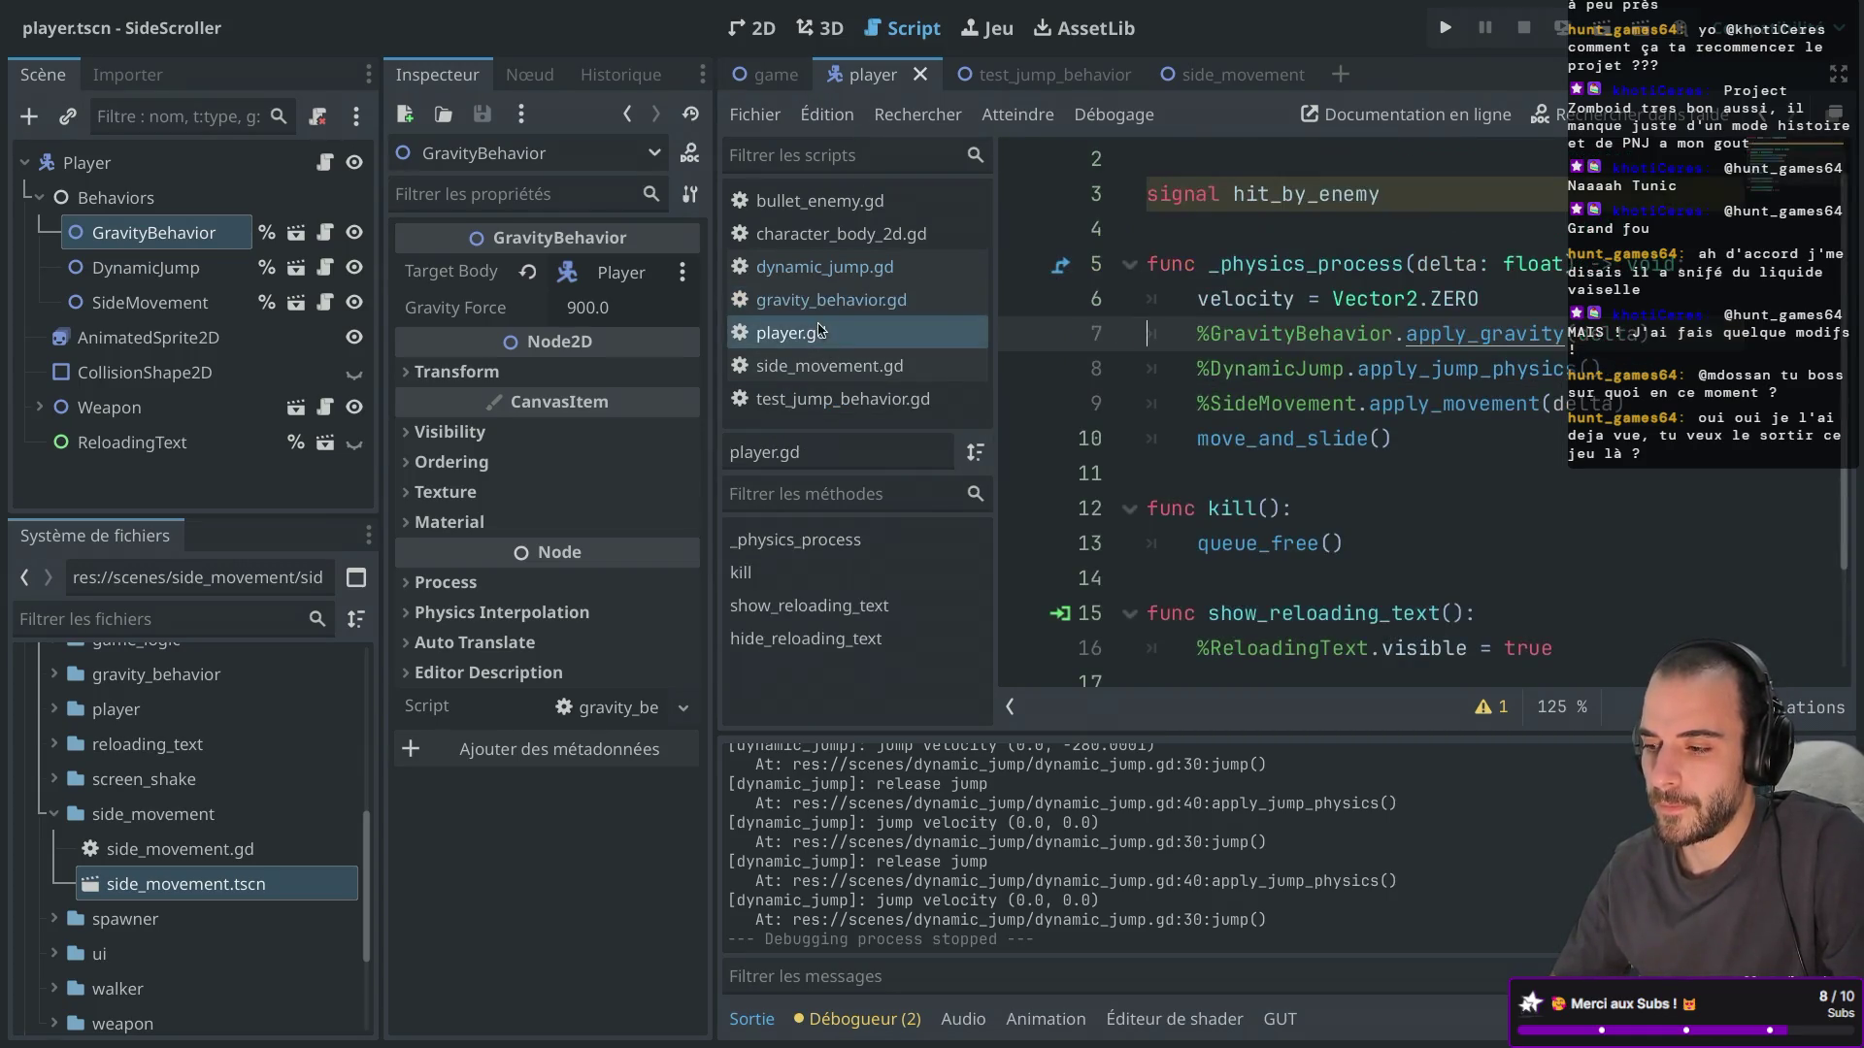
ctrl+click(1282, 444)
key(ctrl+shift+F11)
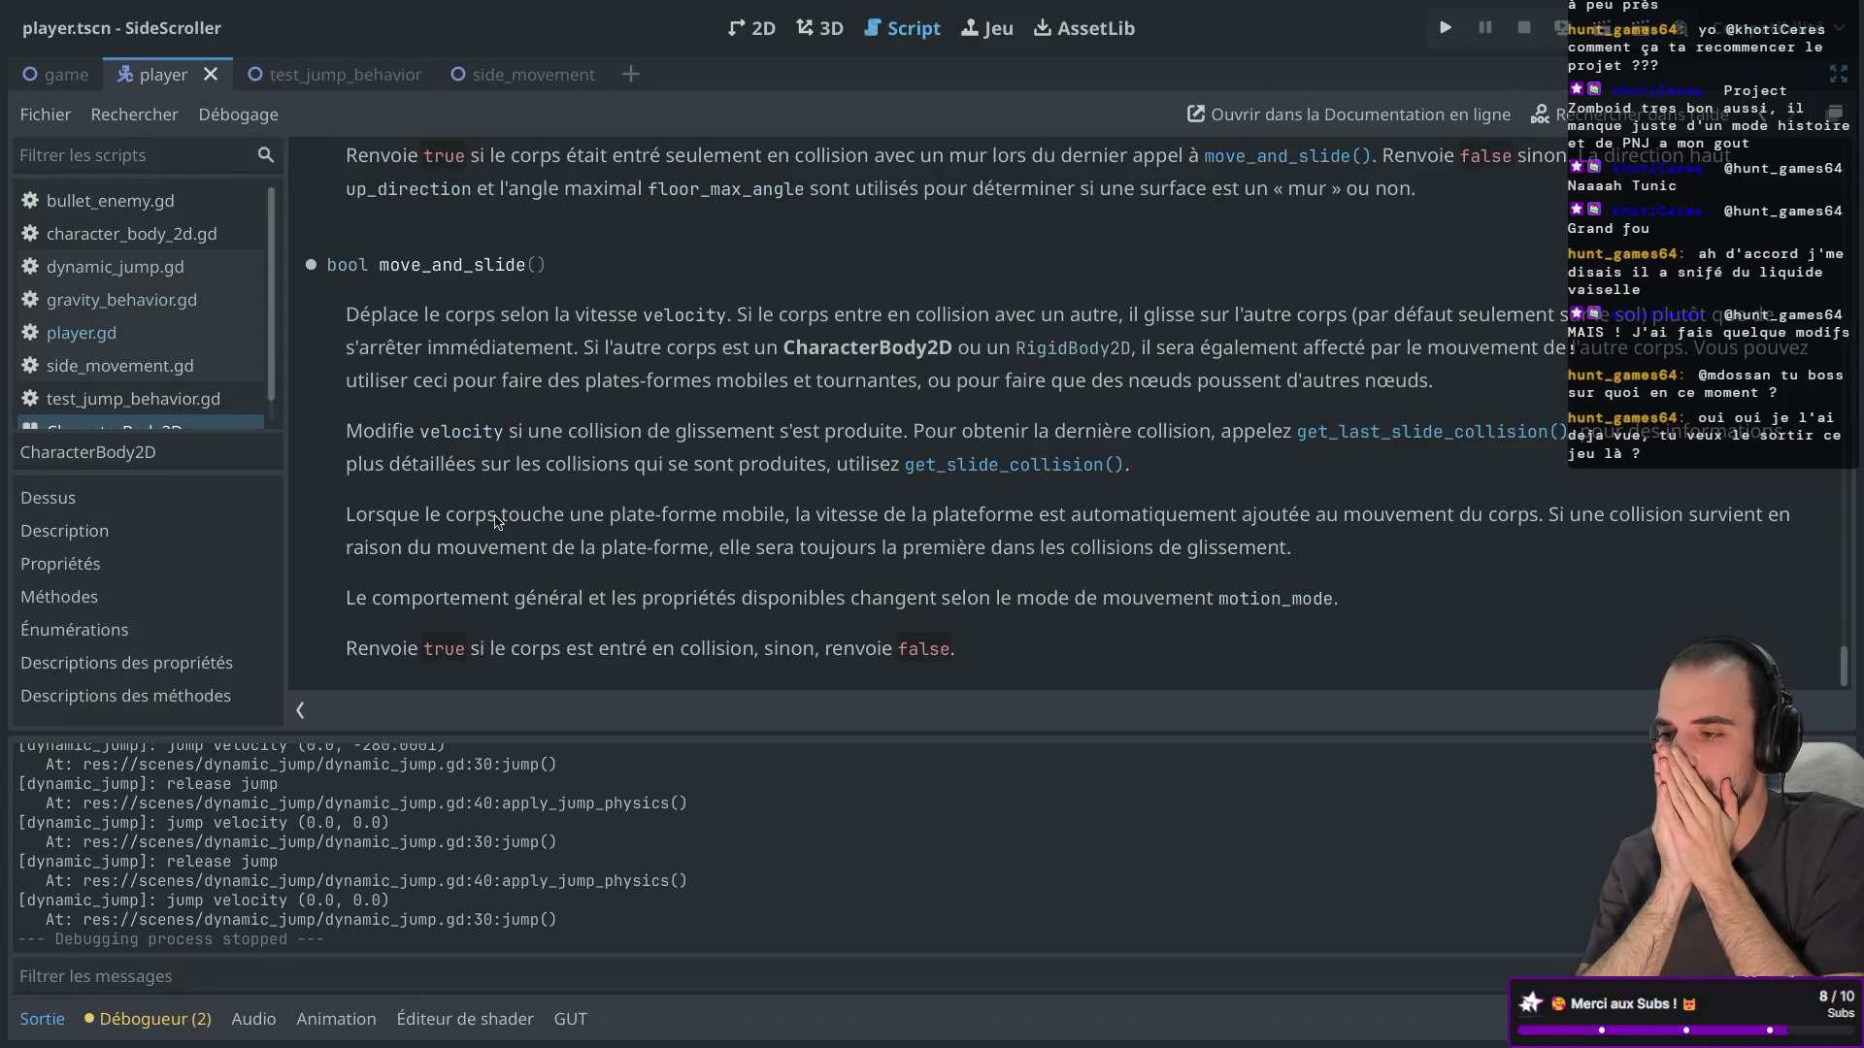
scroll(495, 522, up, 4)
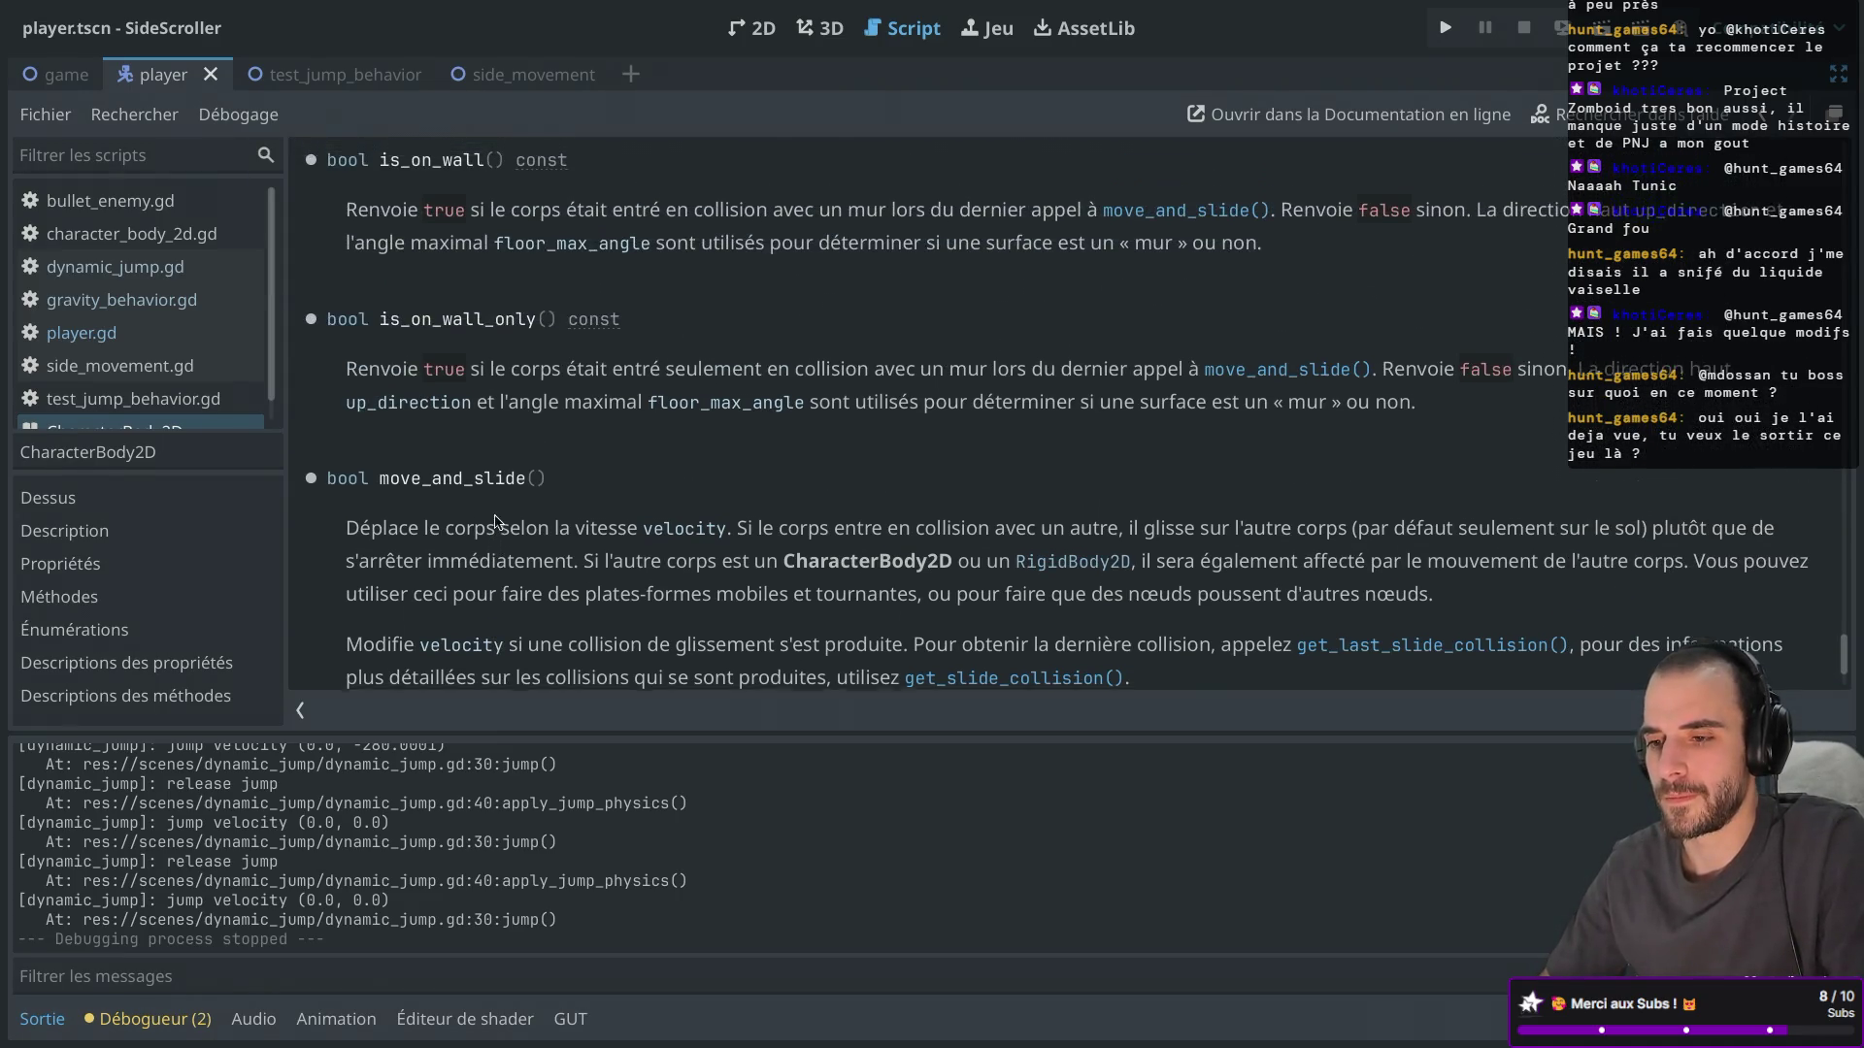
scroll(495, 522, up, 8)
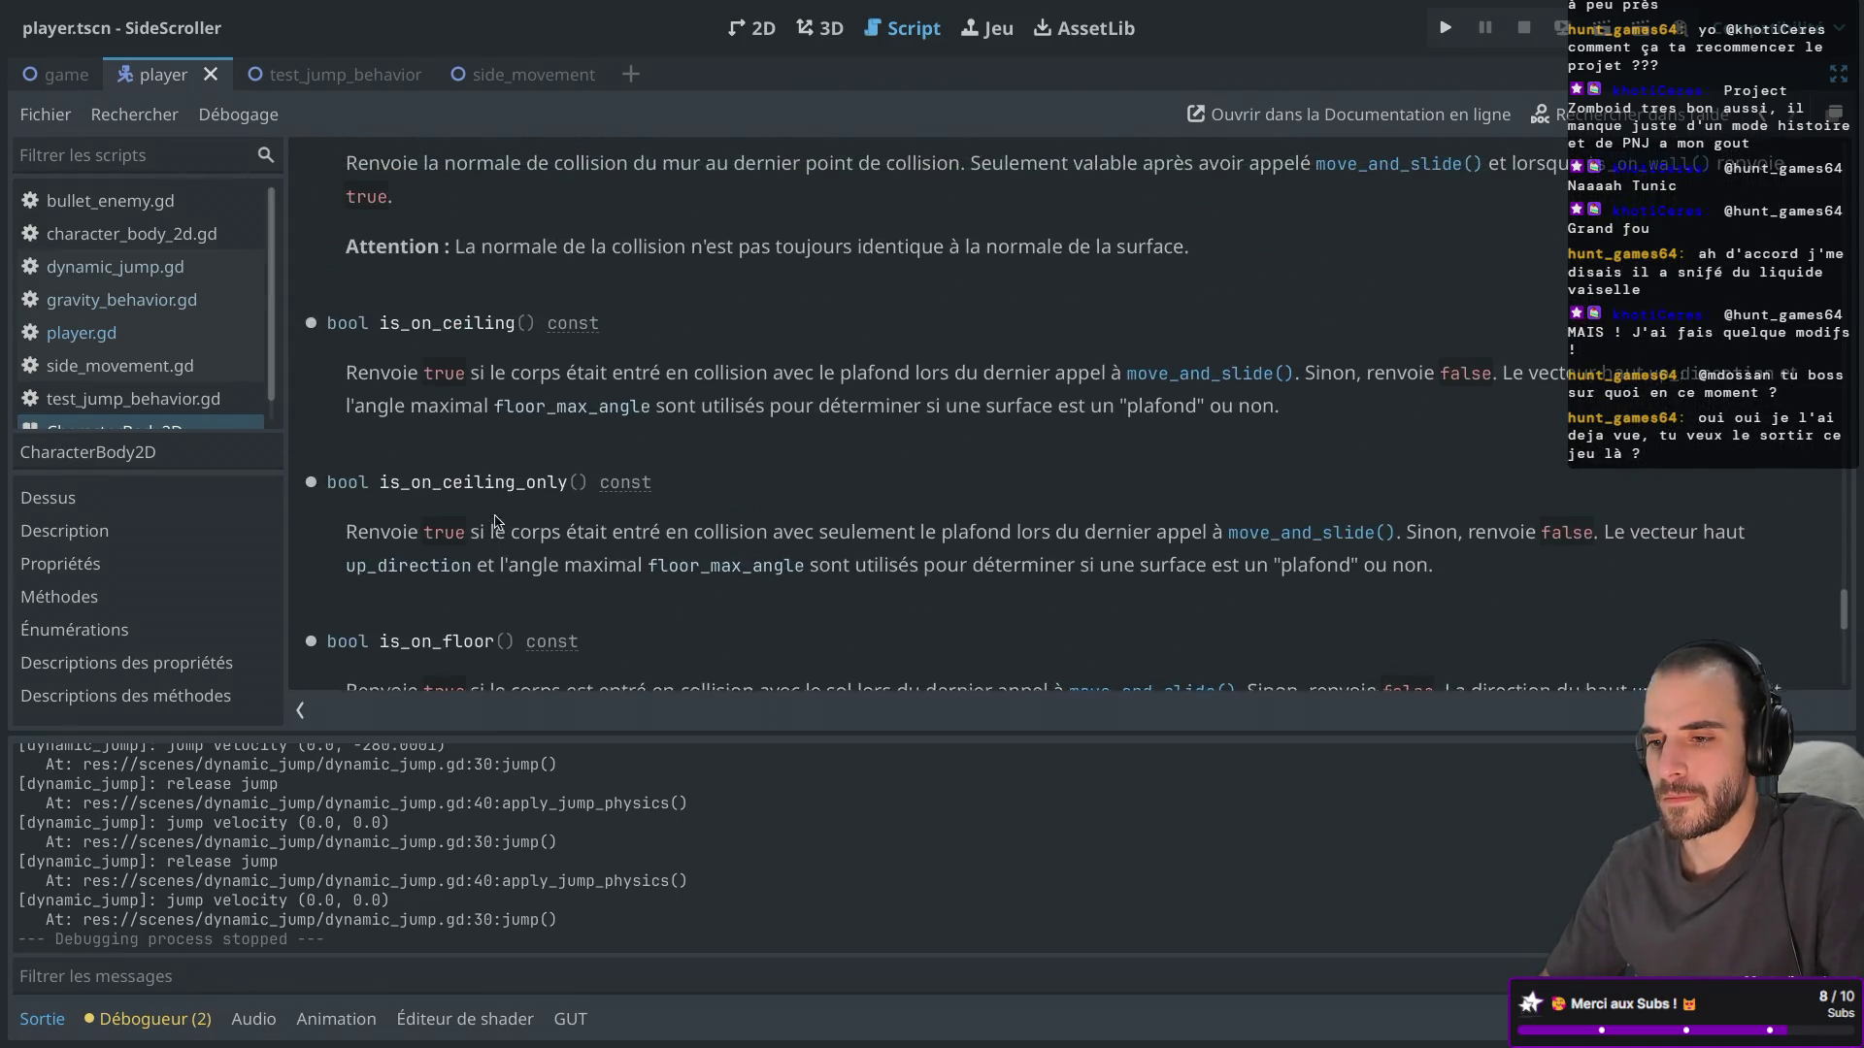
scroll(495, 523, up, 8)
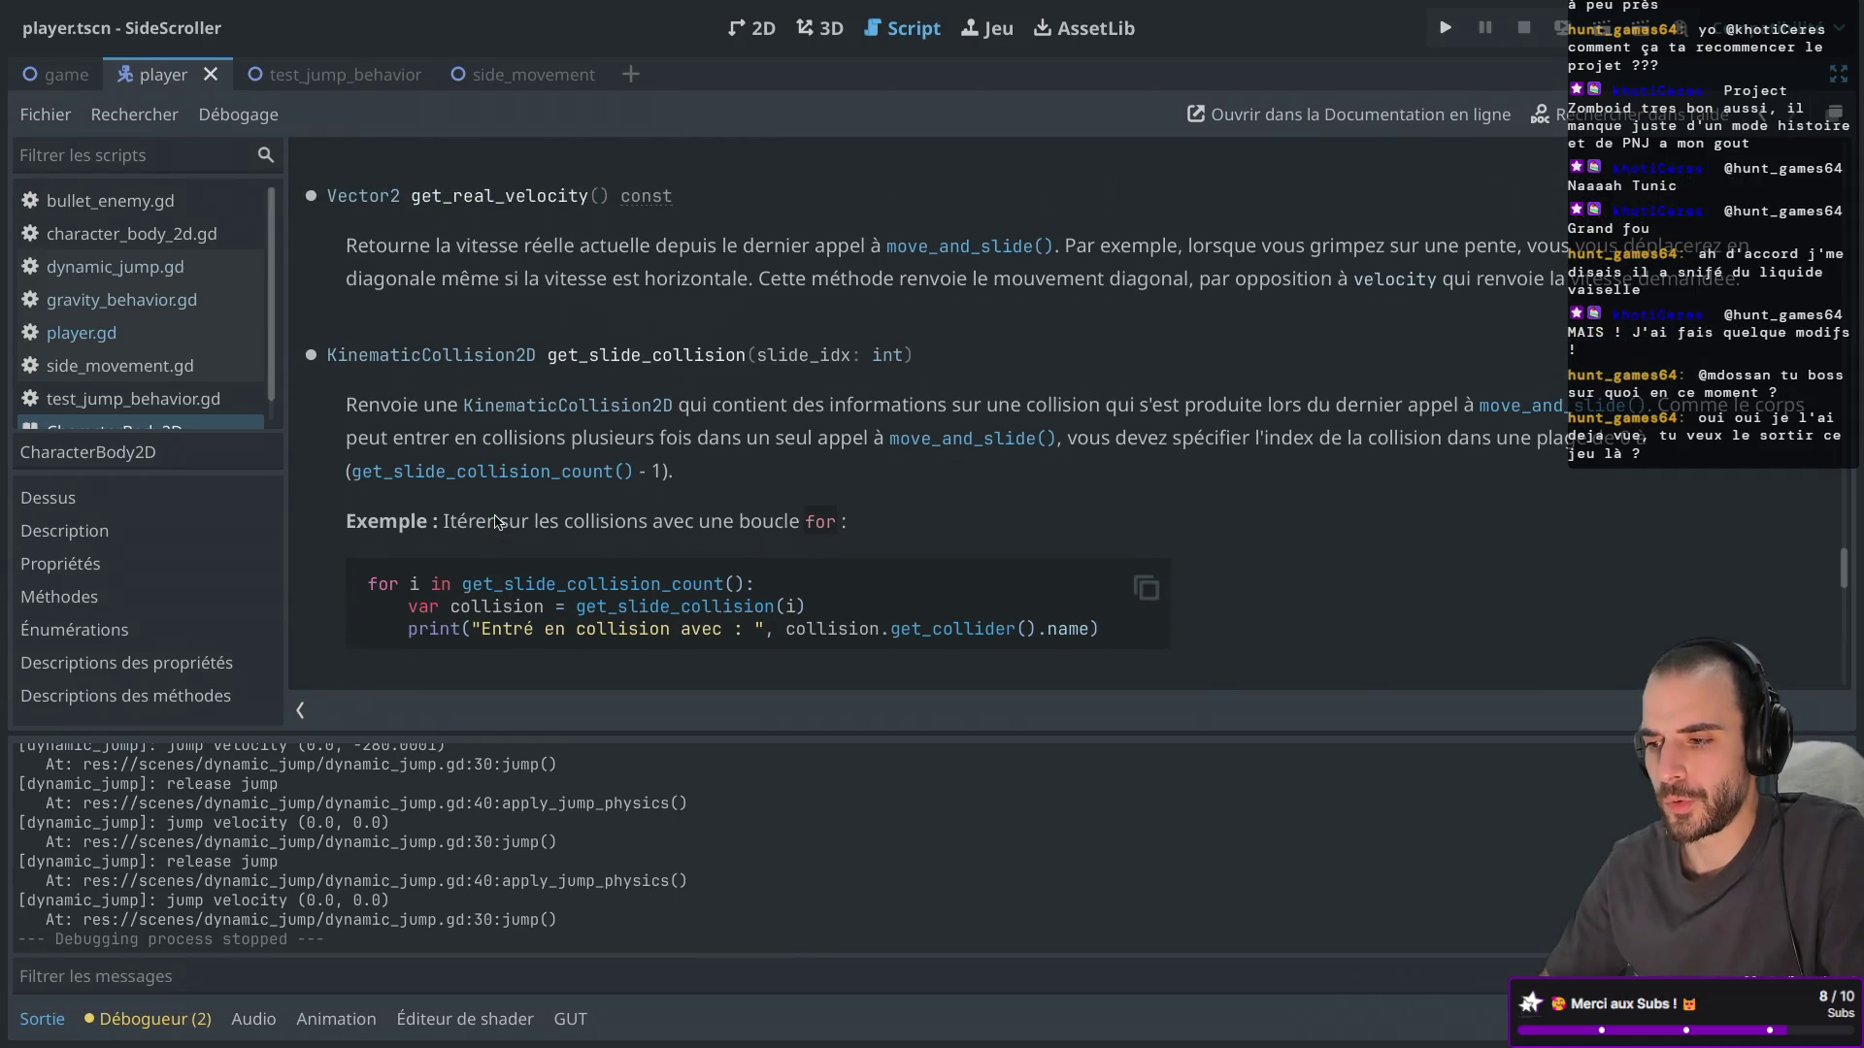
scroll(495, 523, down, 1)
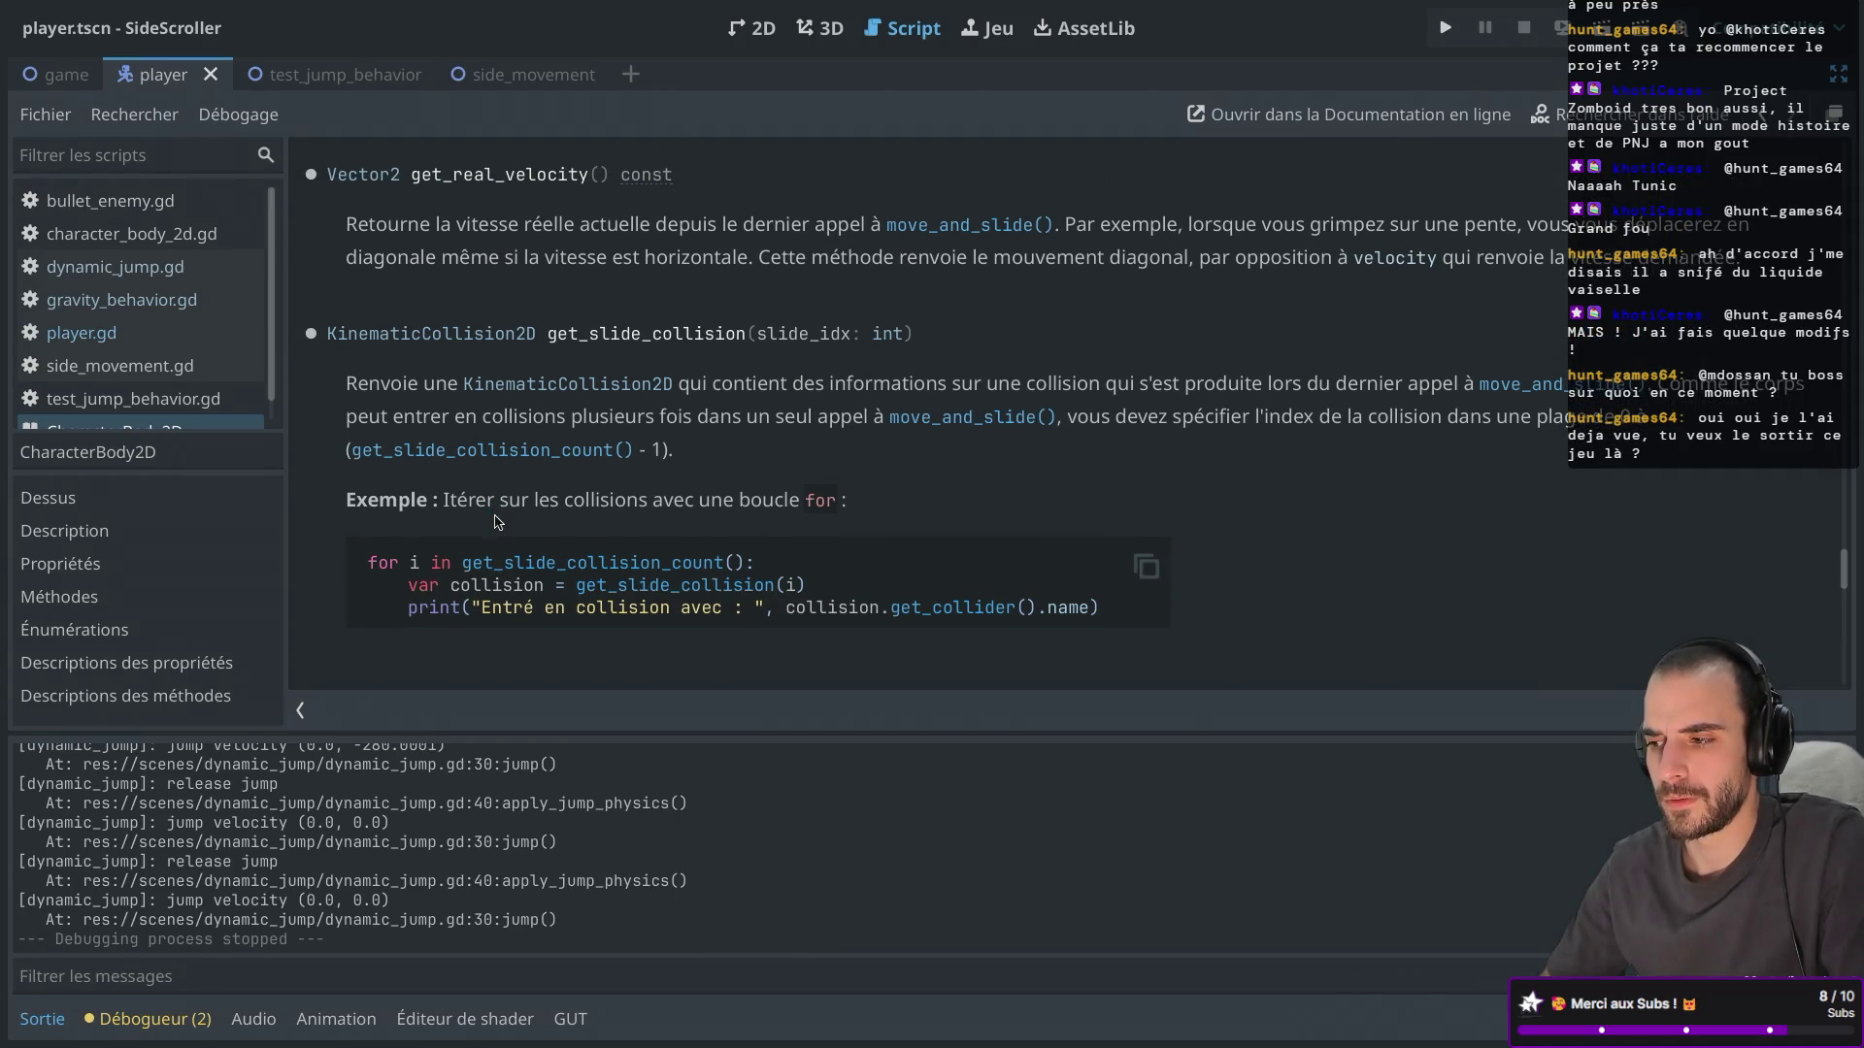
scroll(495, 522, down, 10)
Append '* delta' to the gravity_force expression on line 7 of gravity_behavior.gd.
key(ctrl+shift+F11)
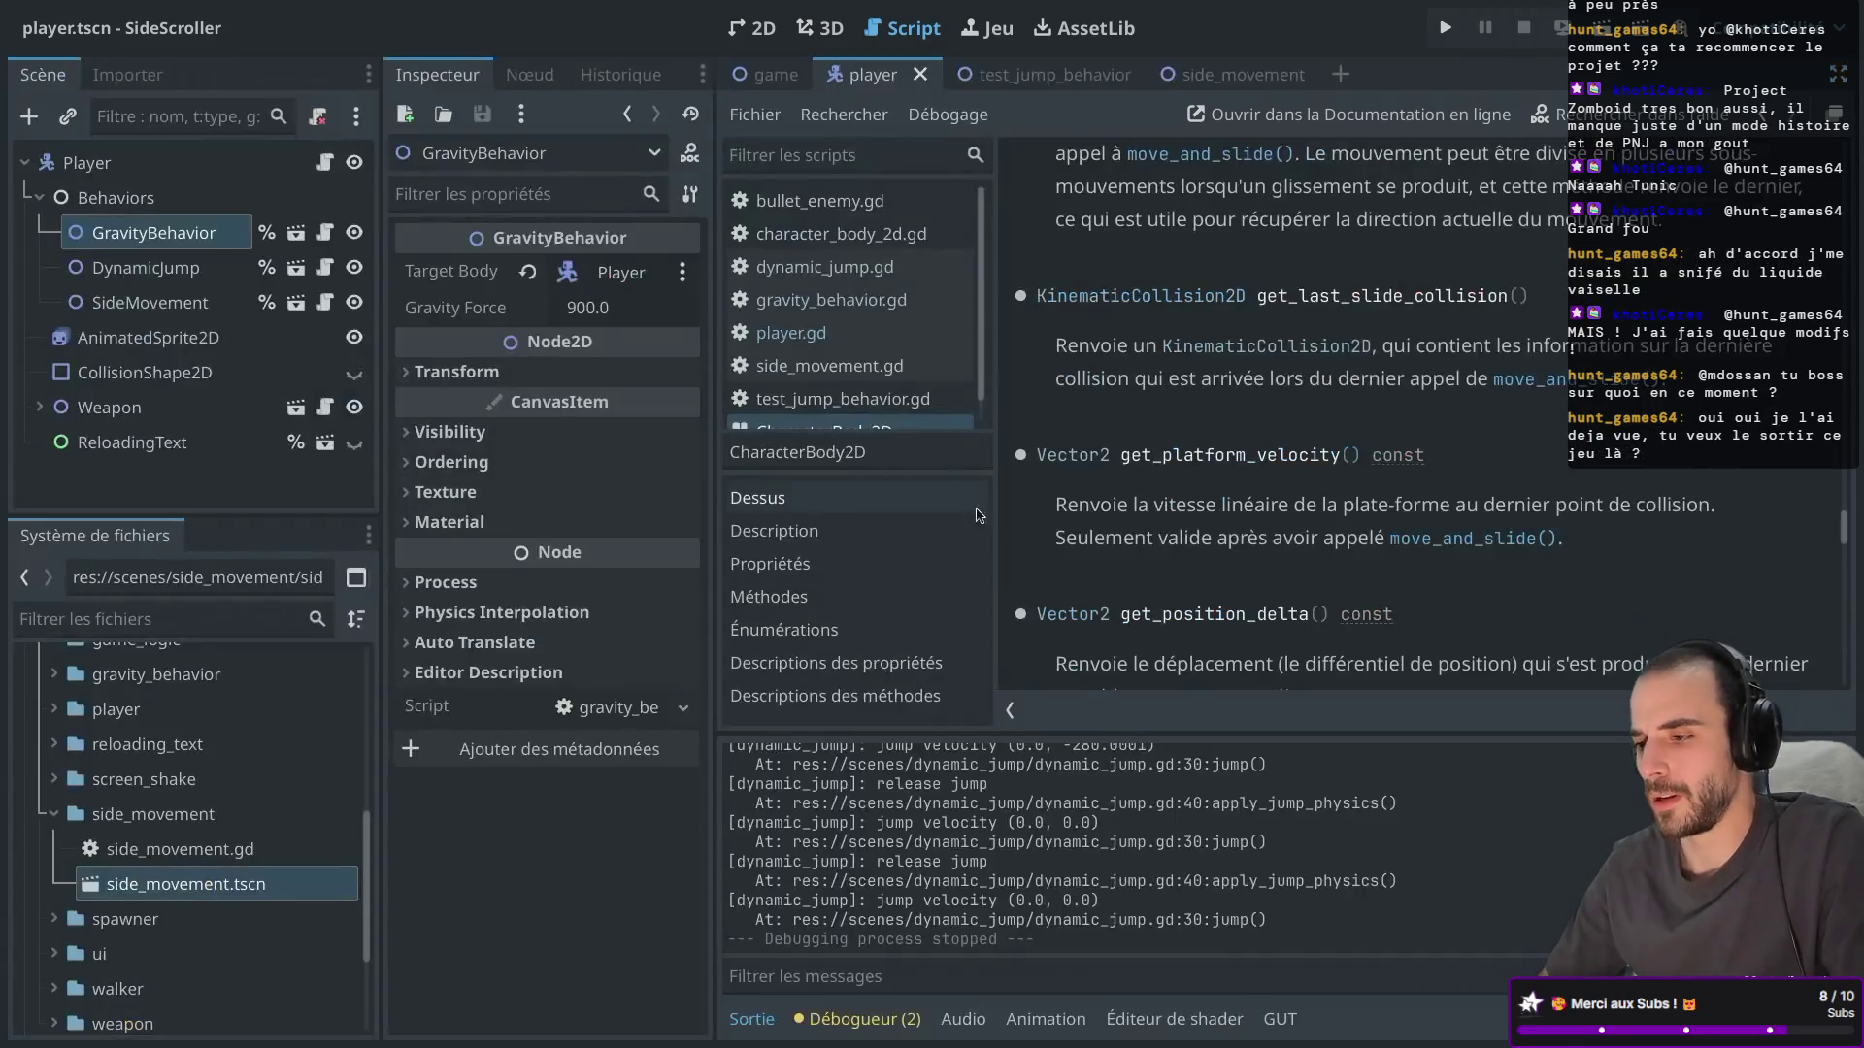
click(813, 312)
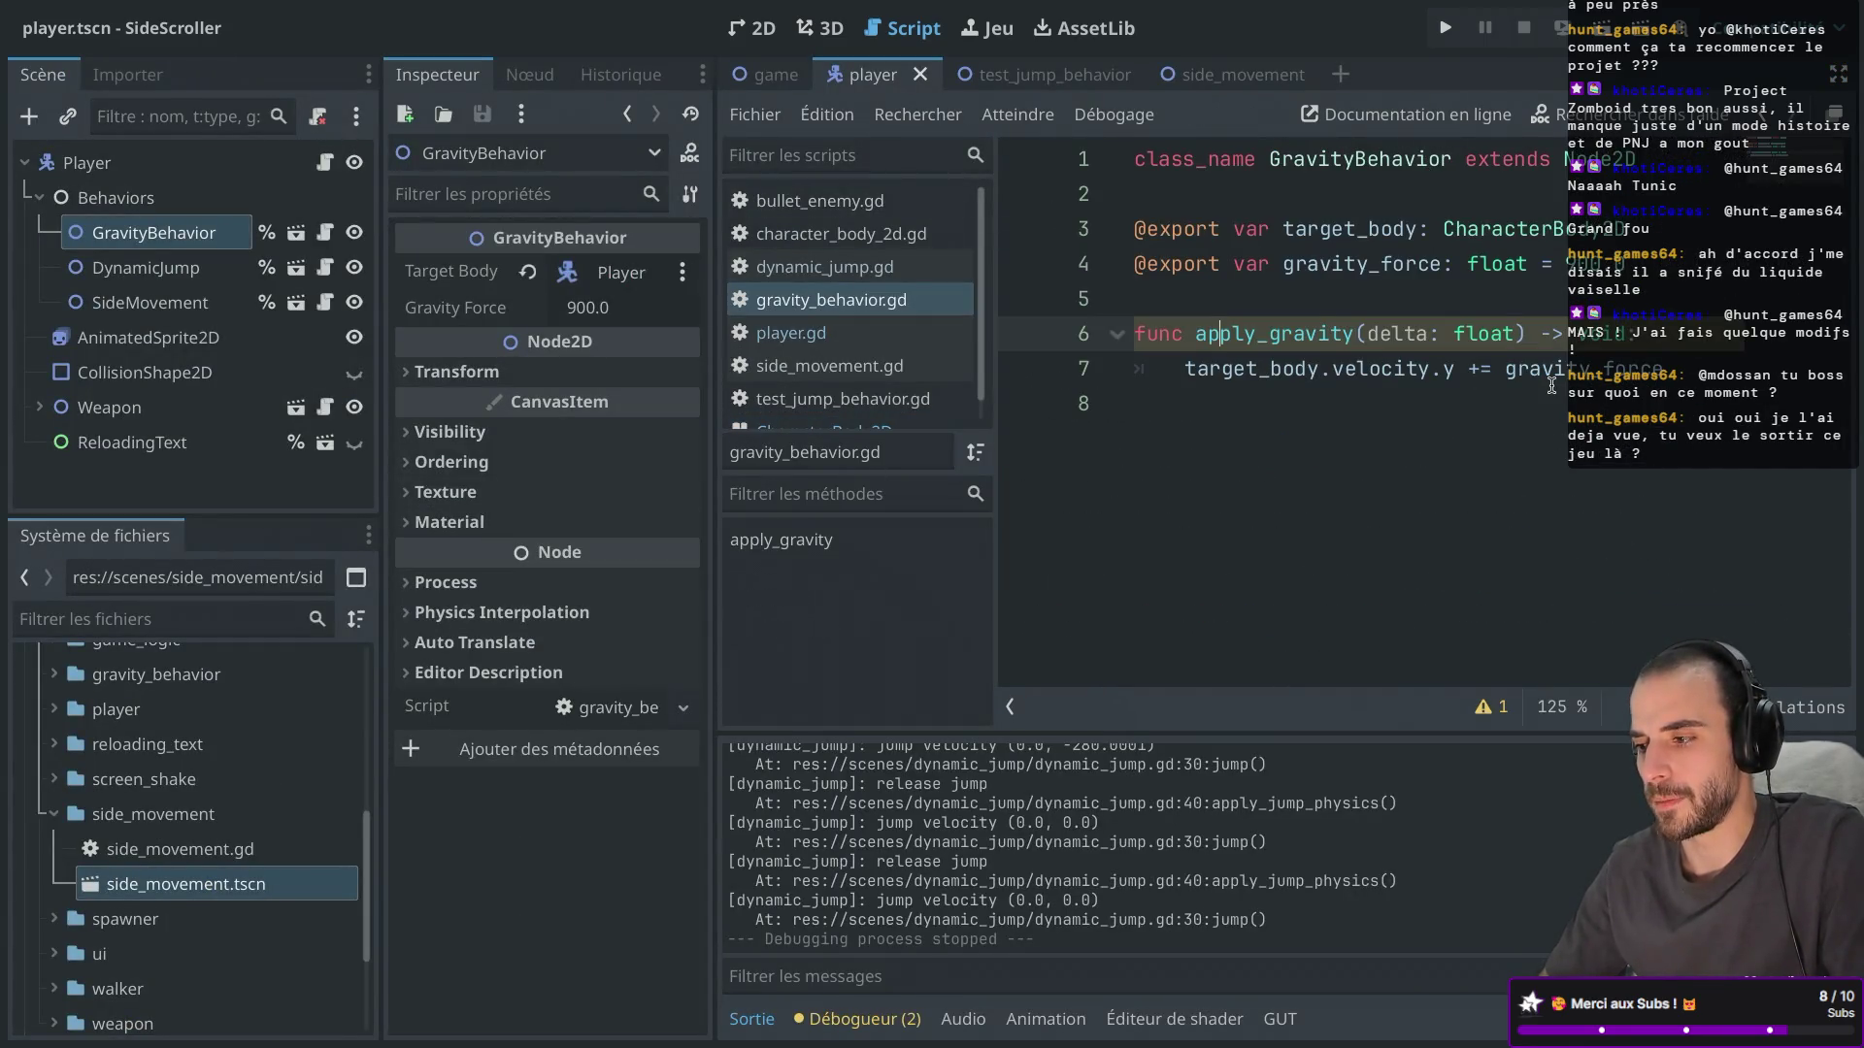
click(1667, 368)
text(* del)
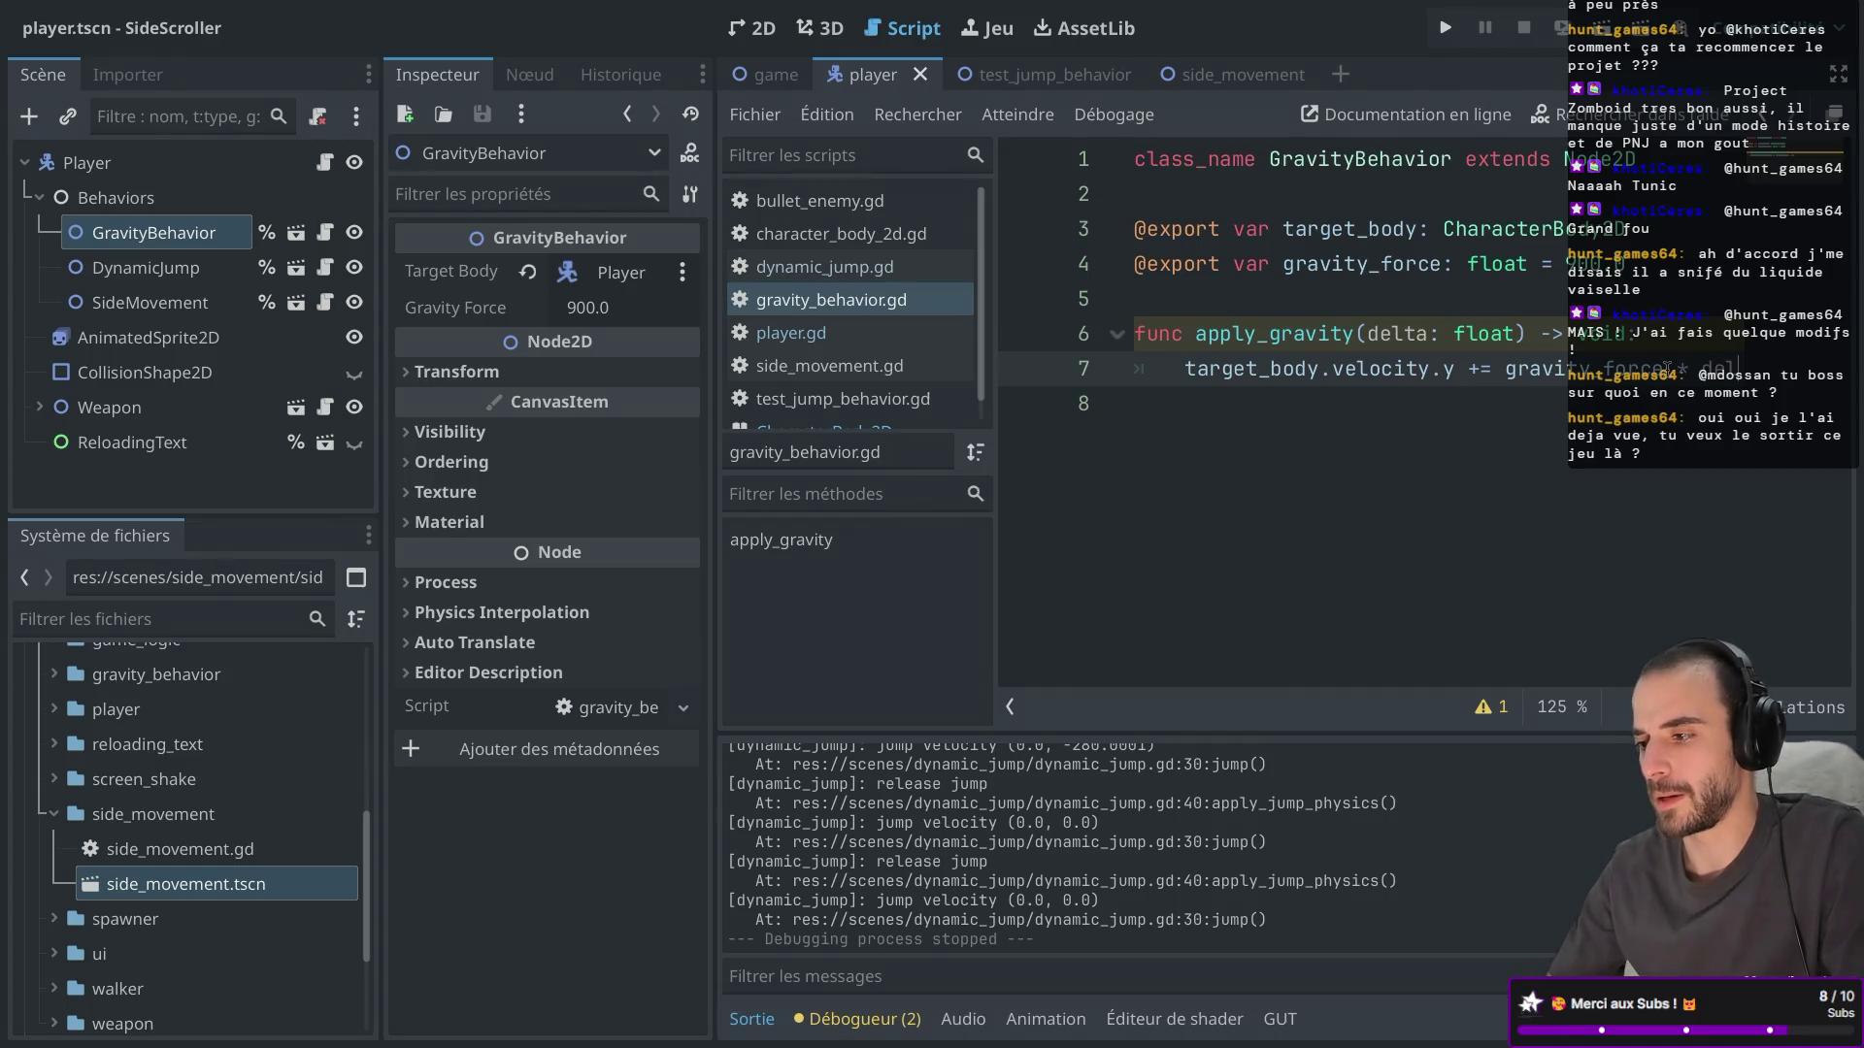
text(a)
key(ctrl+shift+F11)
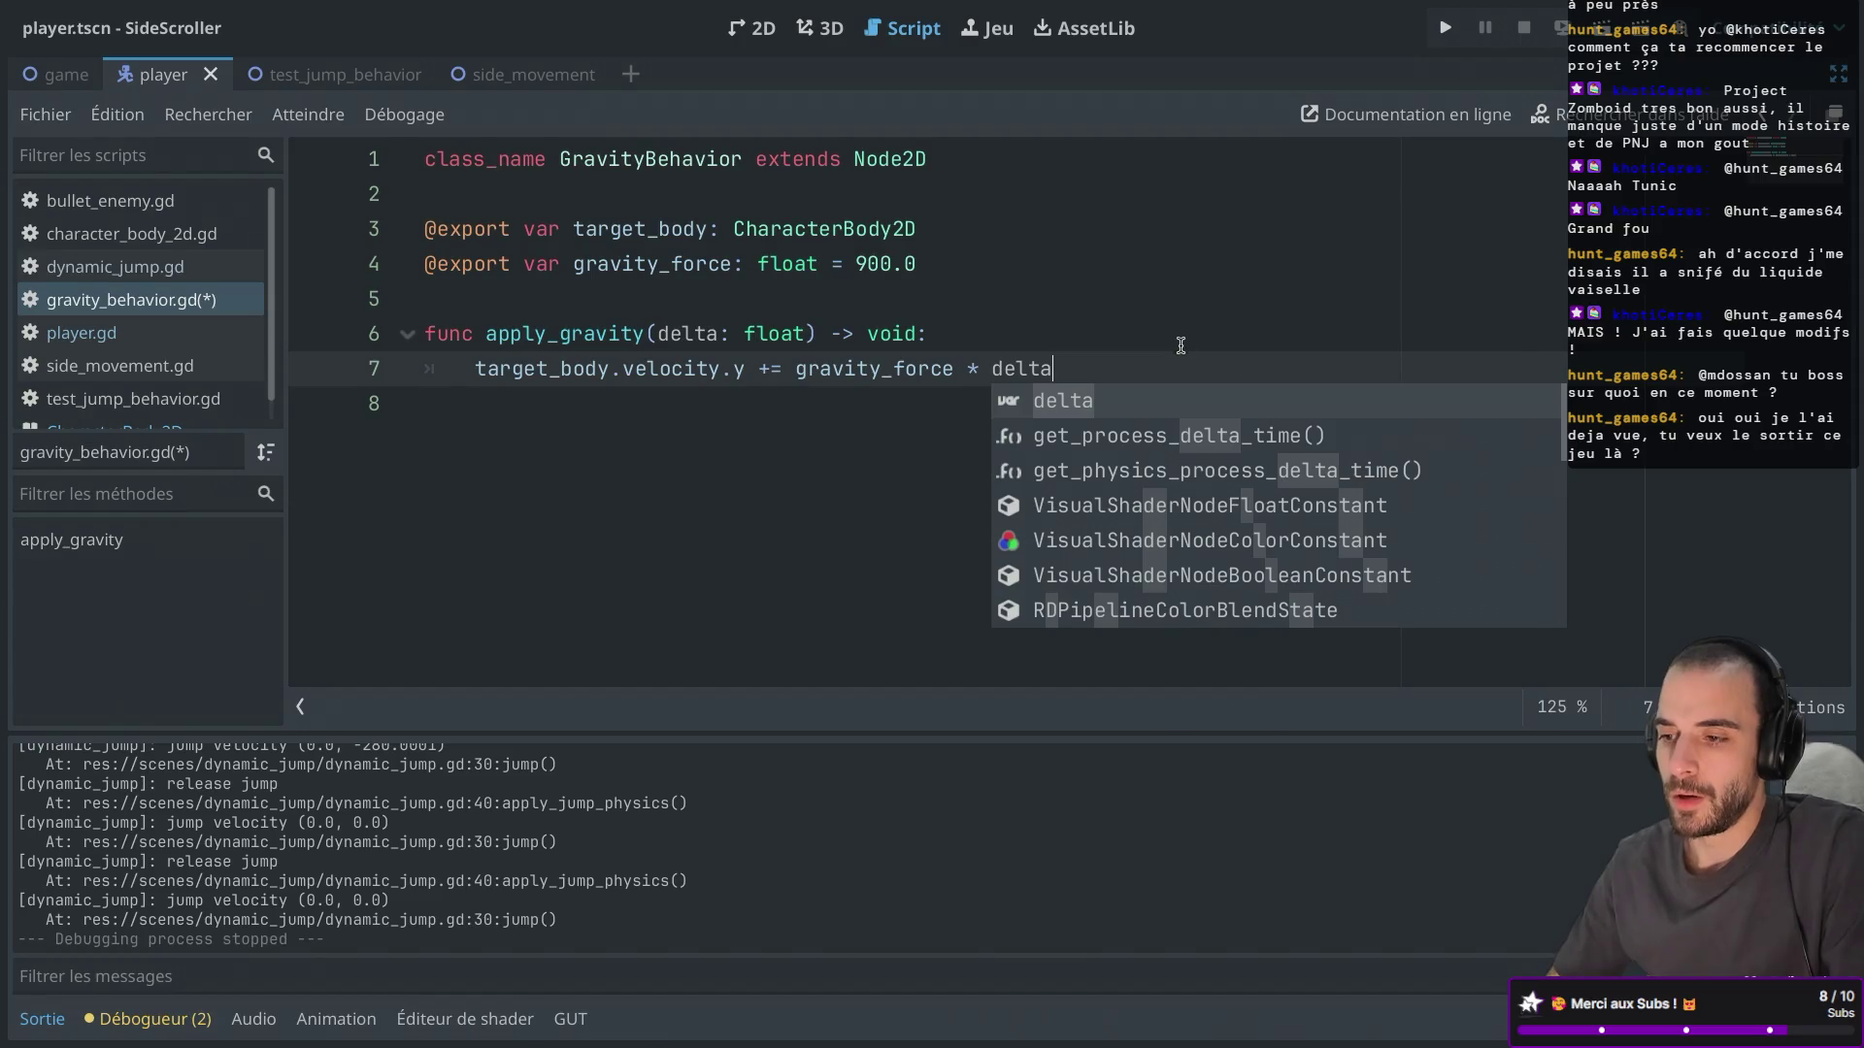
Run the game, move right and jump onto the rooftop to test delta-scaled gravity, then stop it.
click(1444, 27)
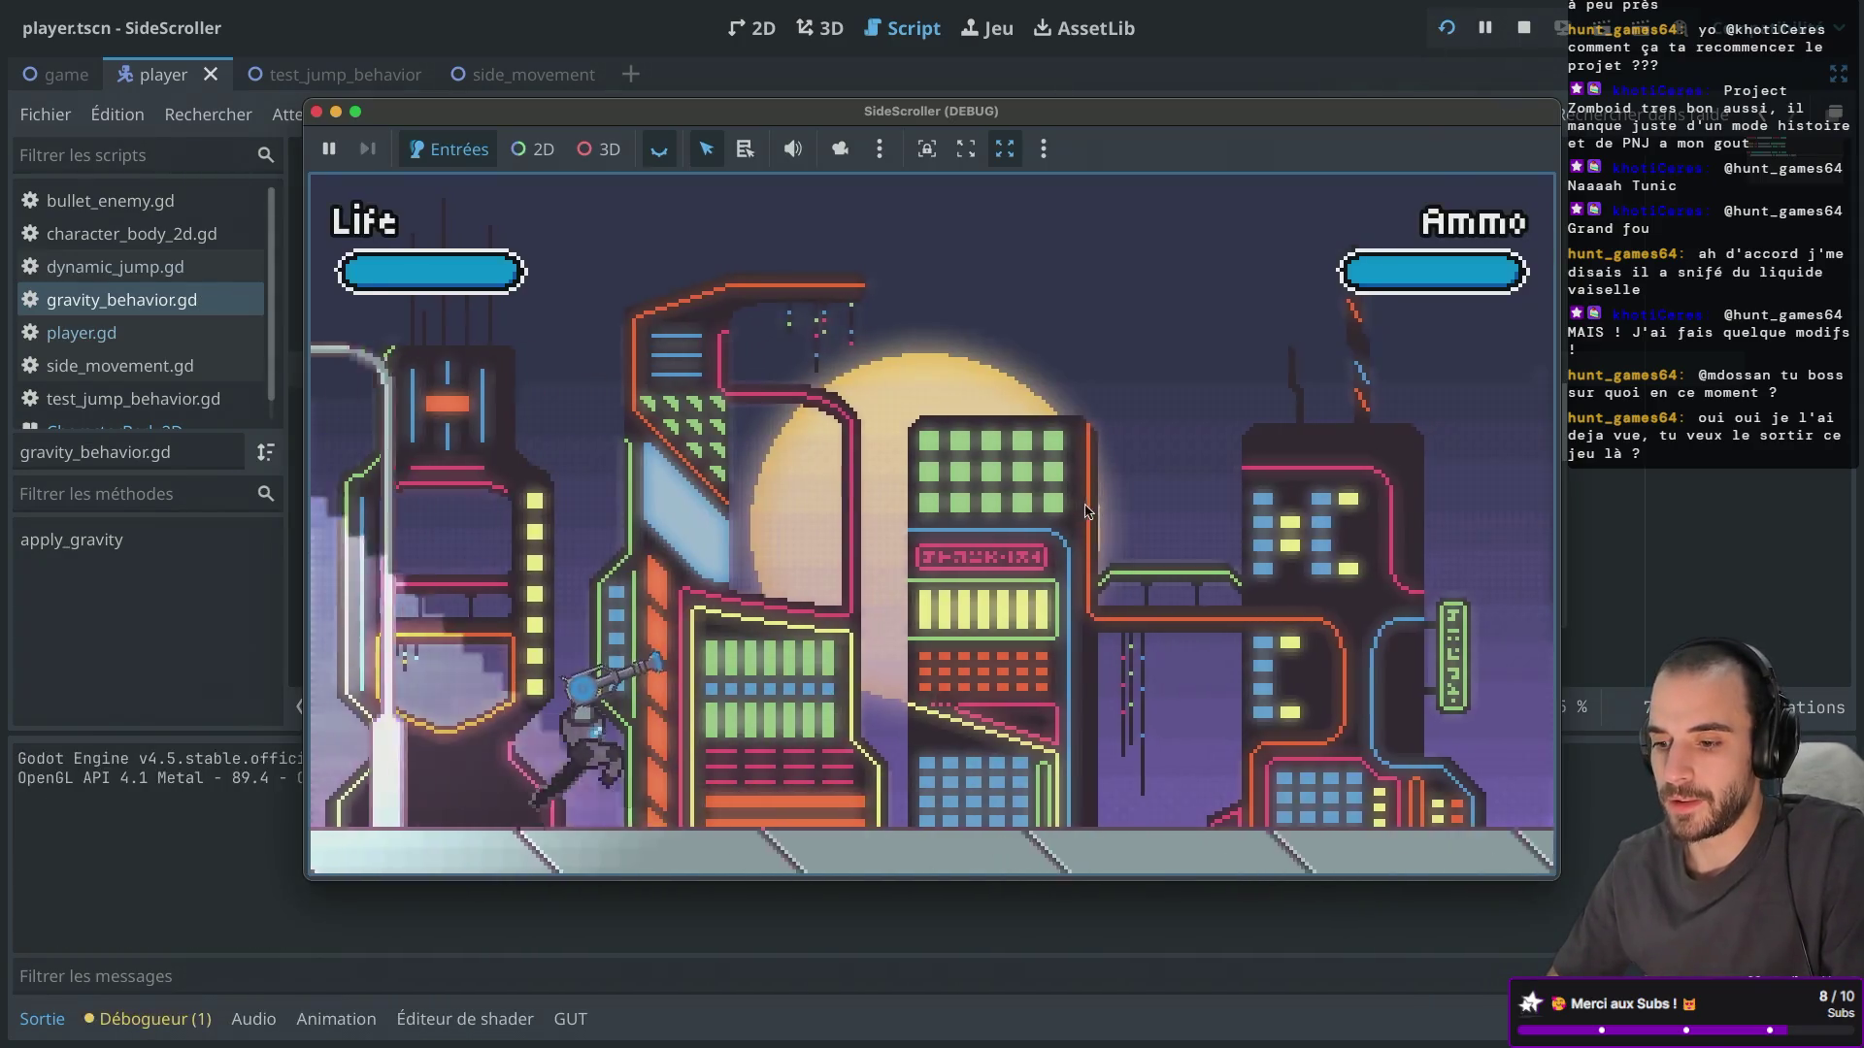
key(Right)
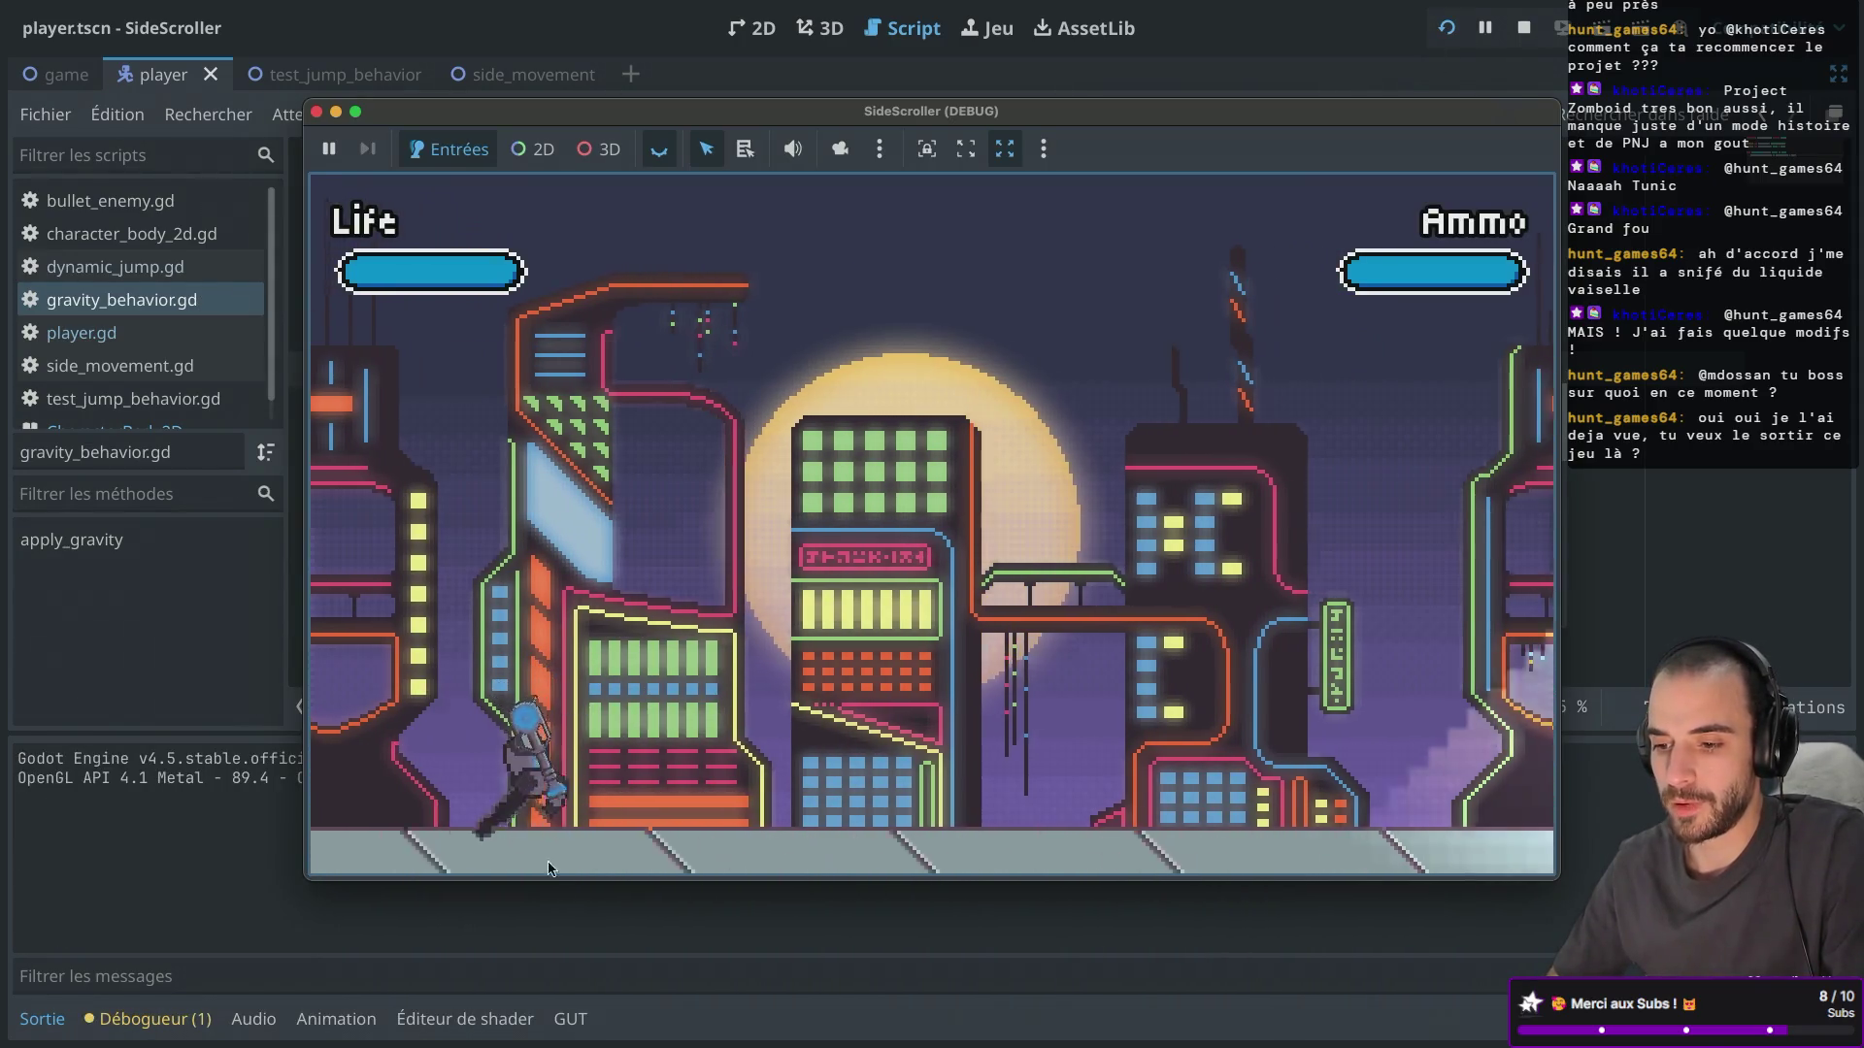
key(space)
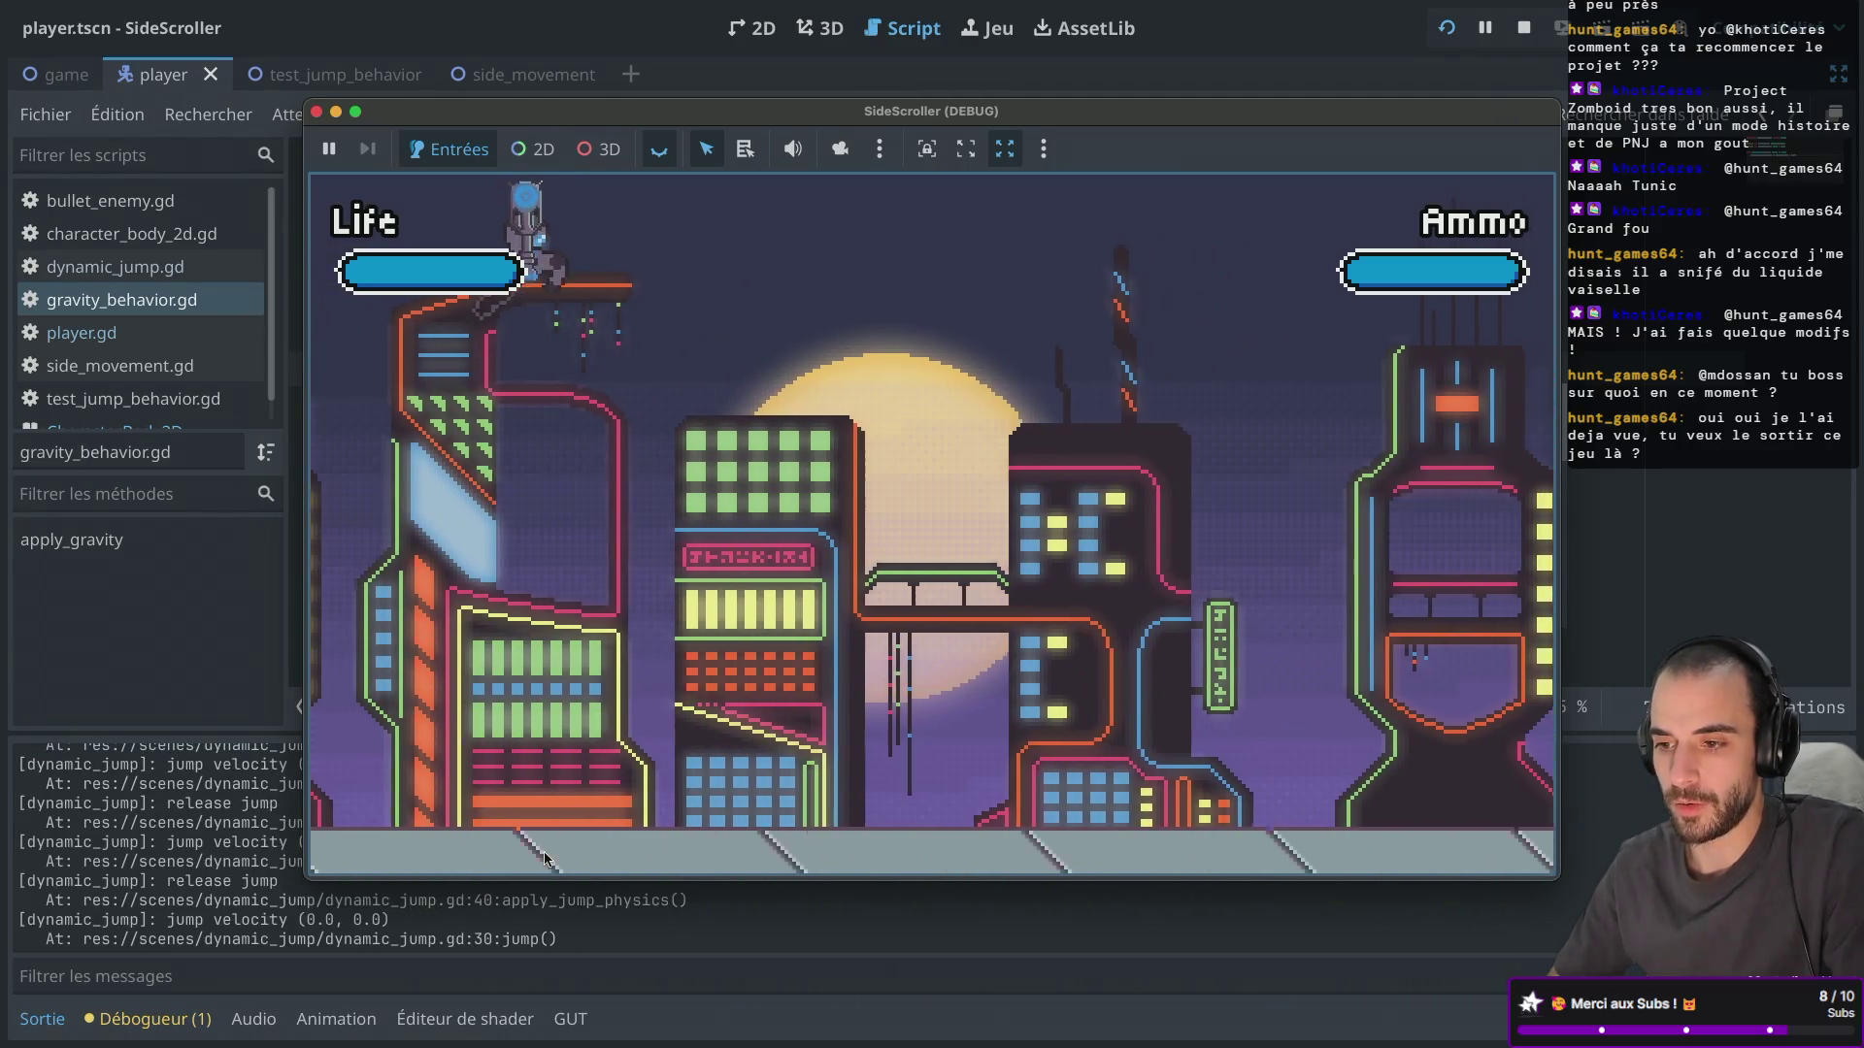
key(F8)
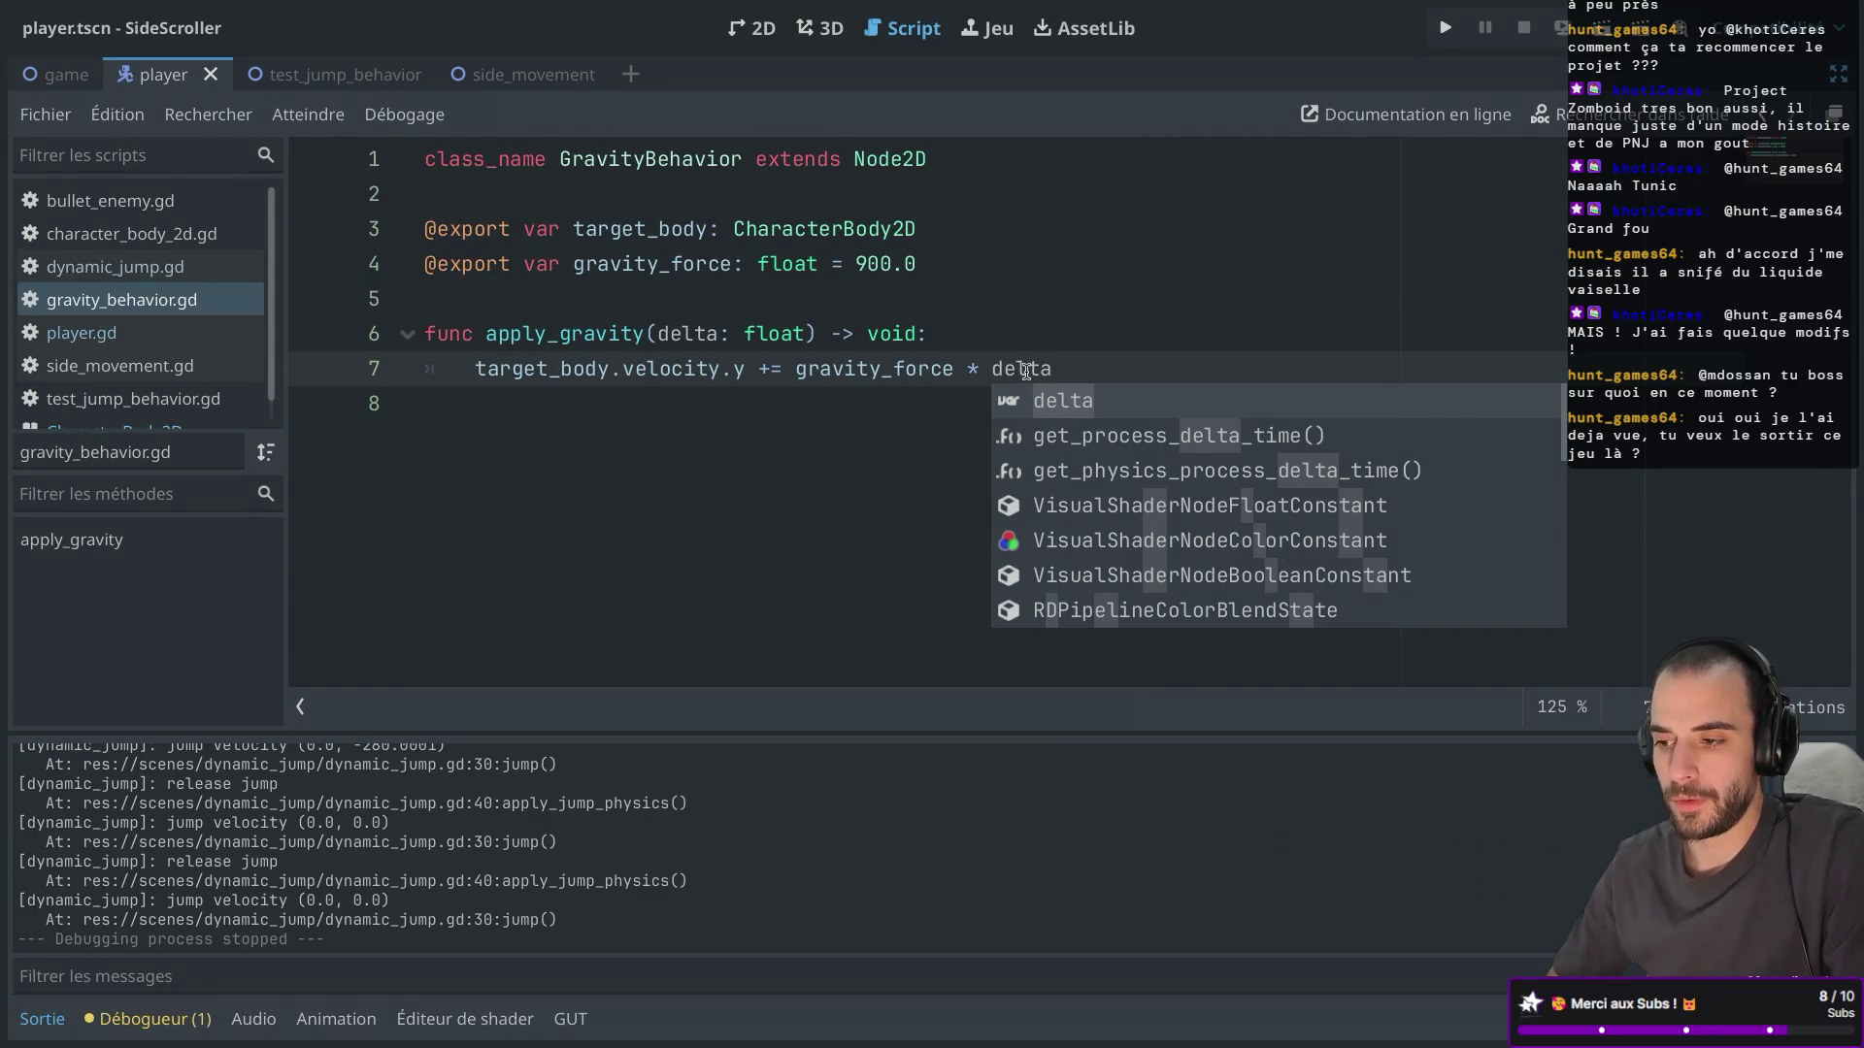
Delete ' * delta' from line 7 so gravity_force (900.0) is added straight to velocity.y.
drag(795, 372, 1061, 369)
click(990, 492)
drag(857, 263, 926, 260)
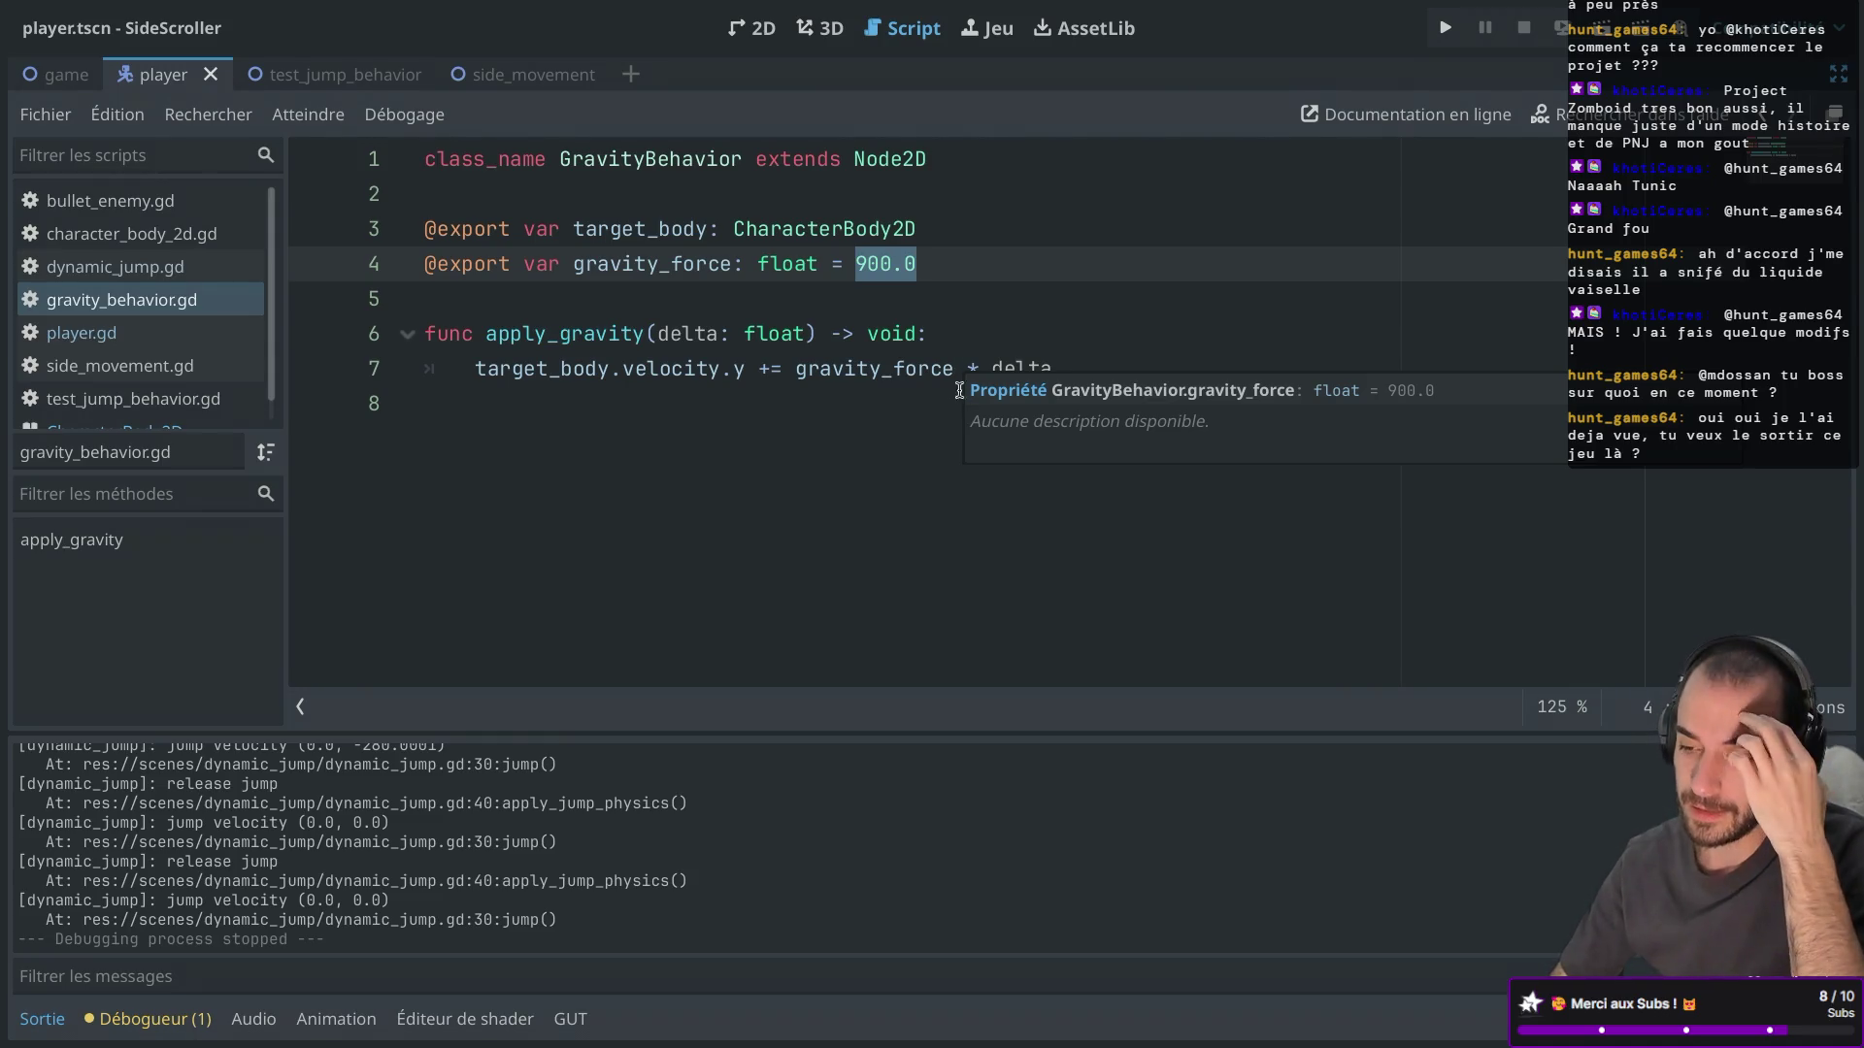
click(957, 369)
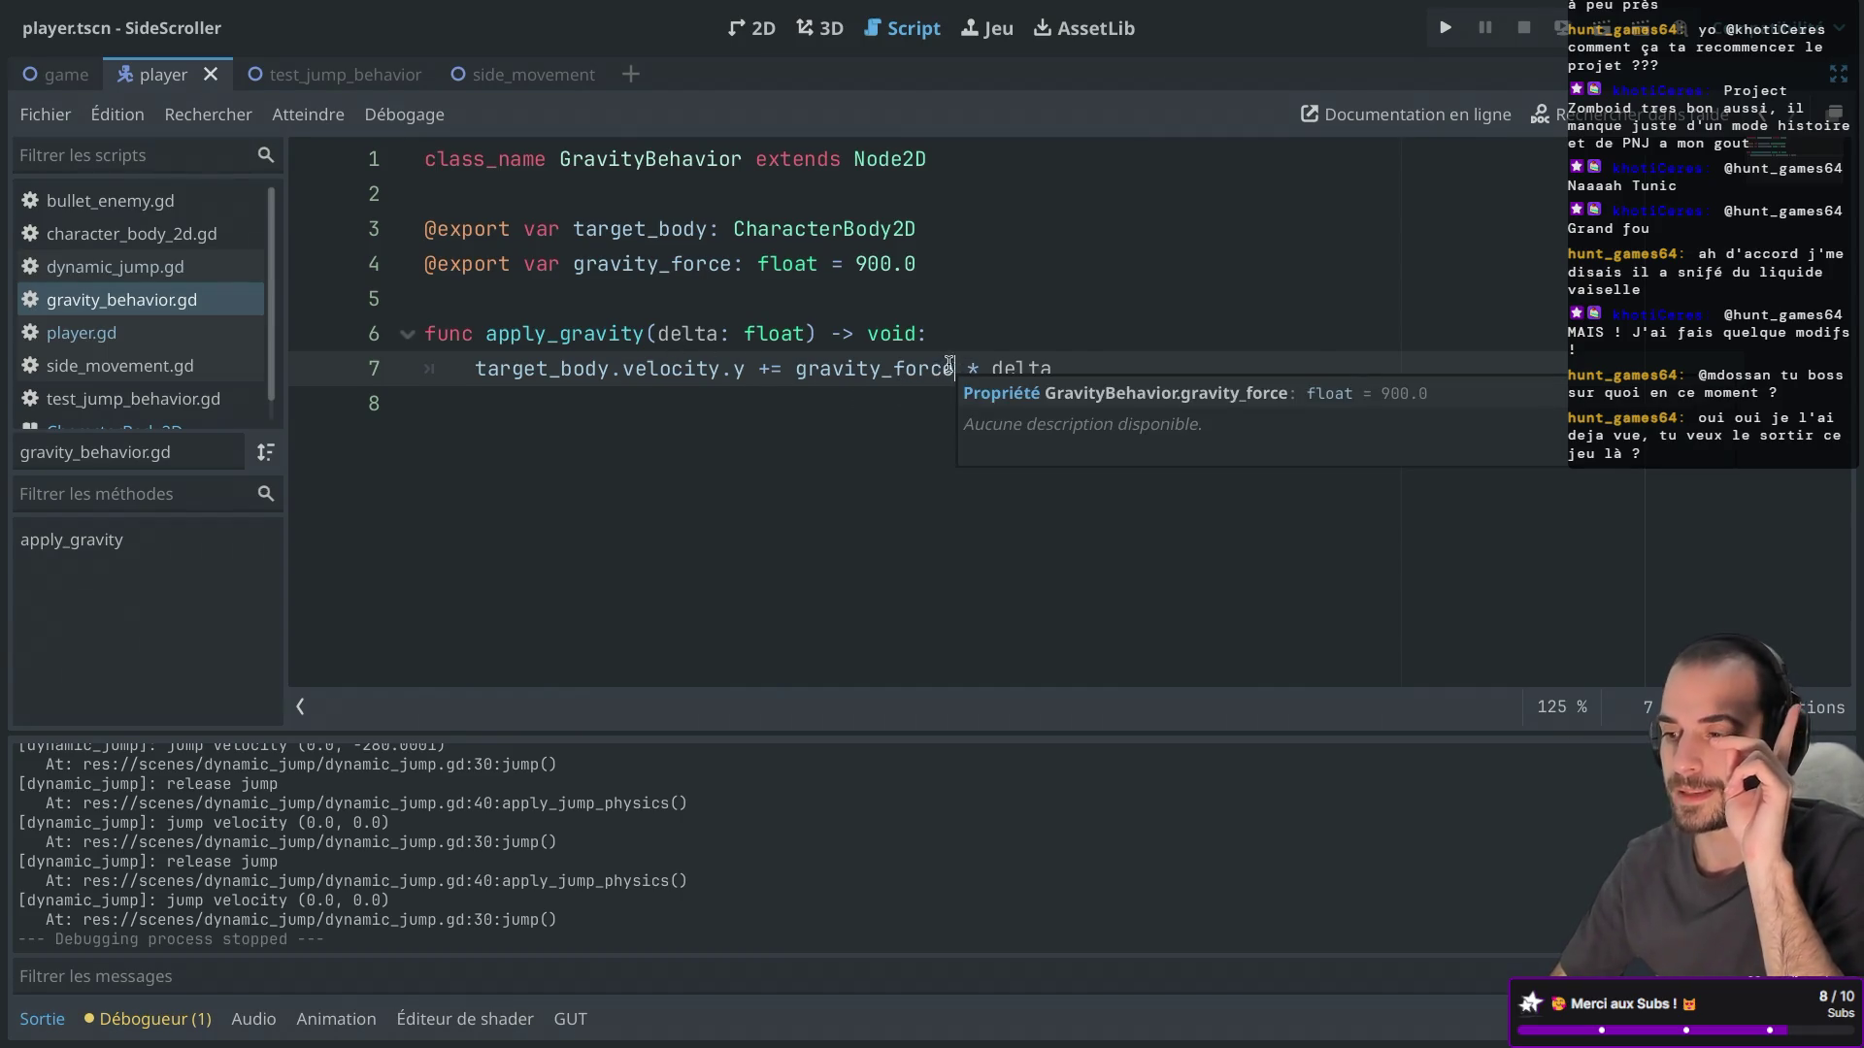
drag(954, 369, 1088, 369)
key(BackSpace)
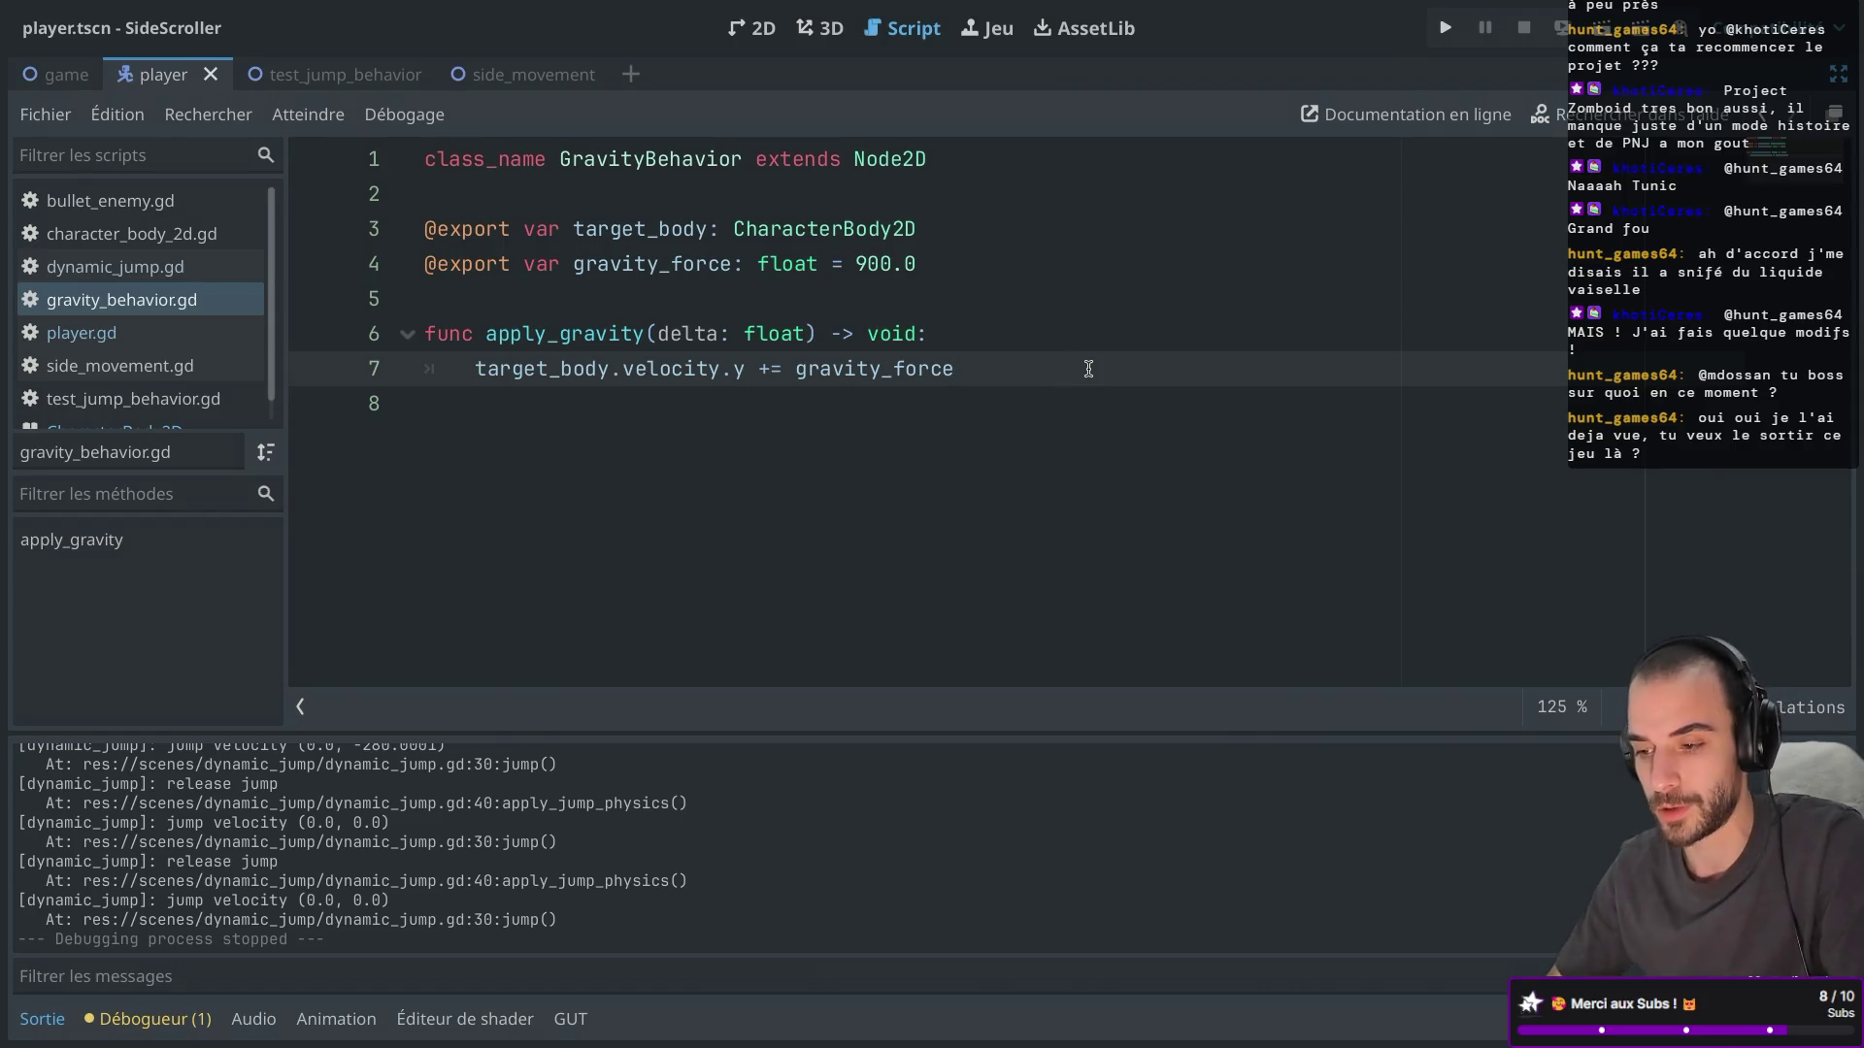
key(ctrl+Left)
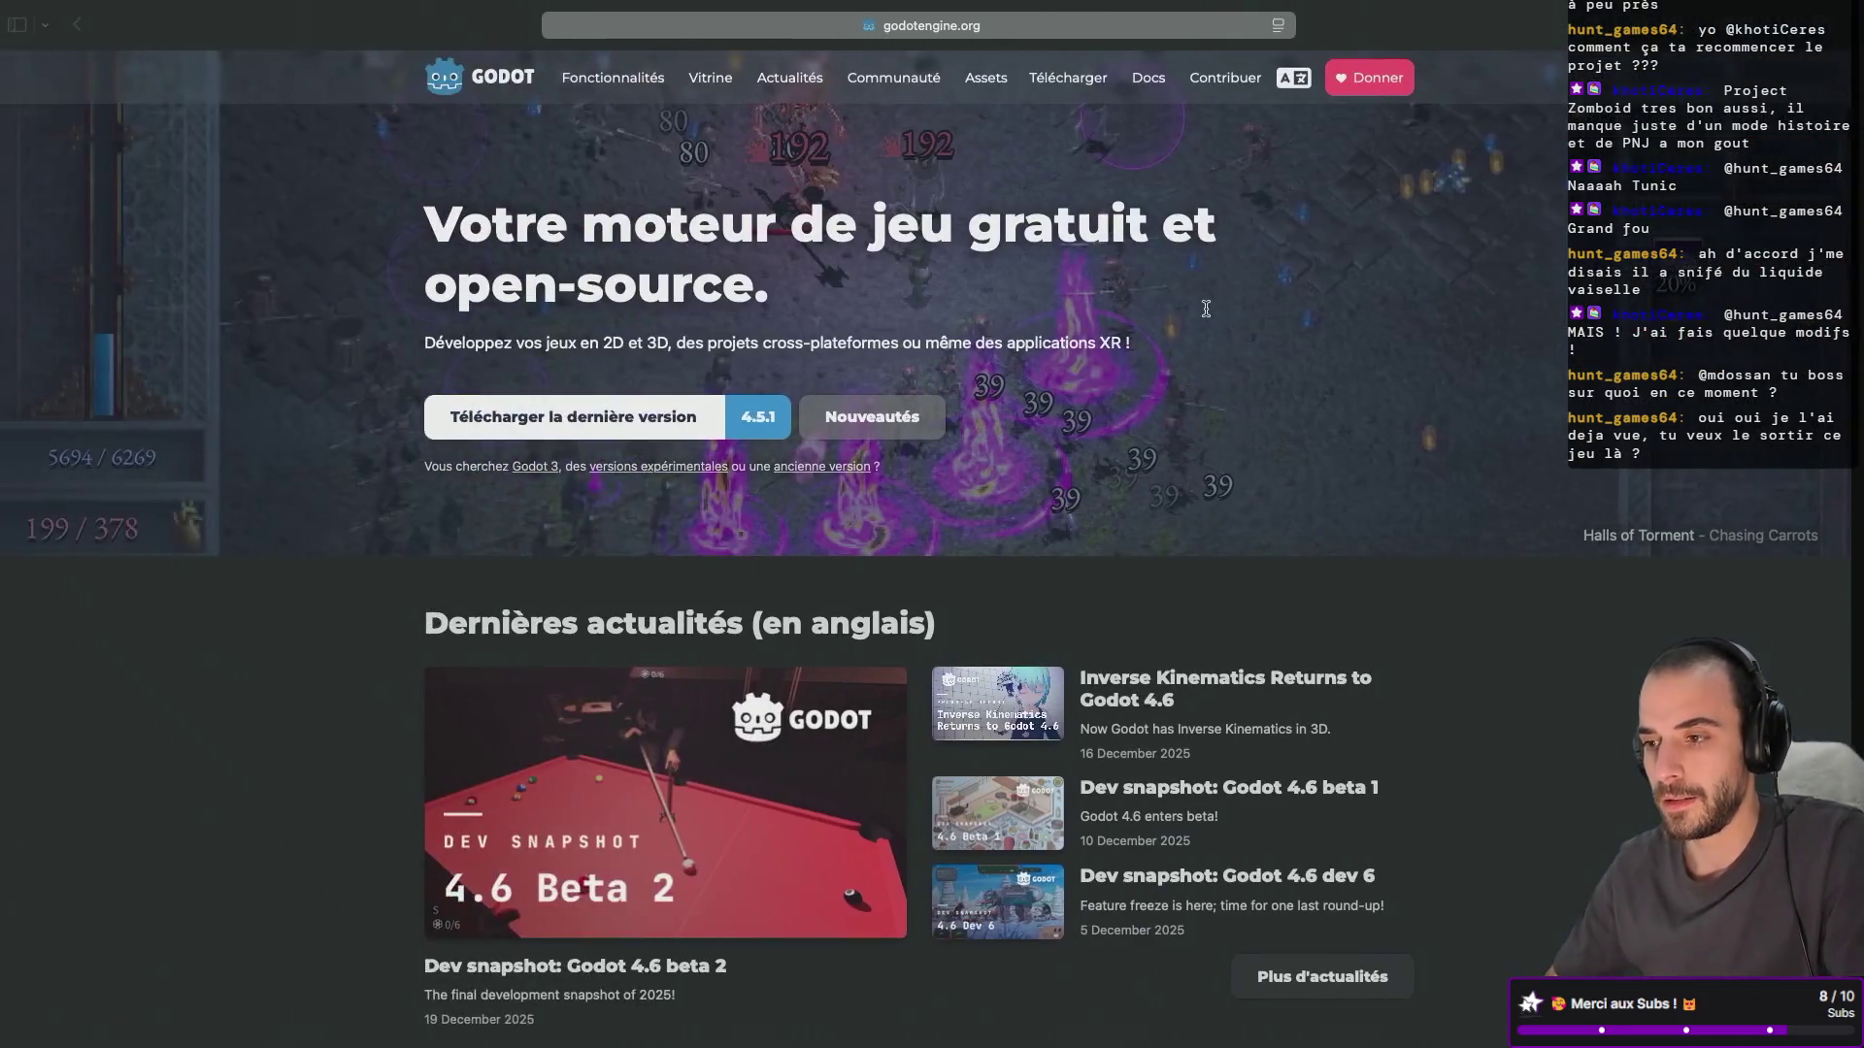
Google 'godot velocity delta' in a new tab and open the Godot Forum thread 'When to use, and when to not use delta'.
key(super+t)
text(godot ve)
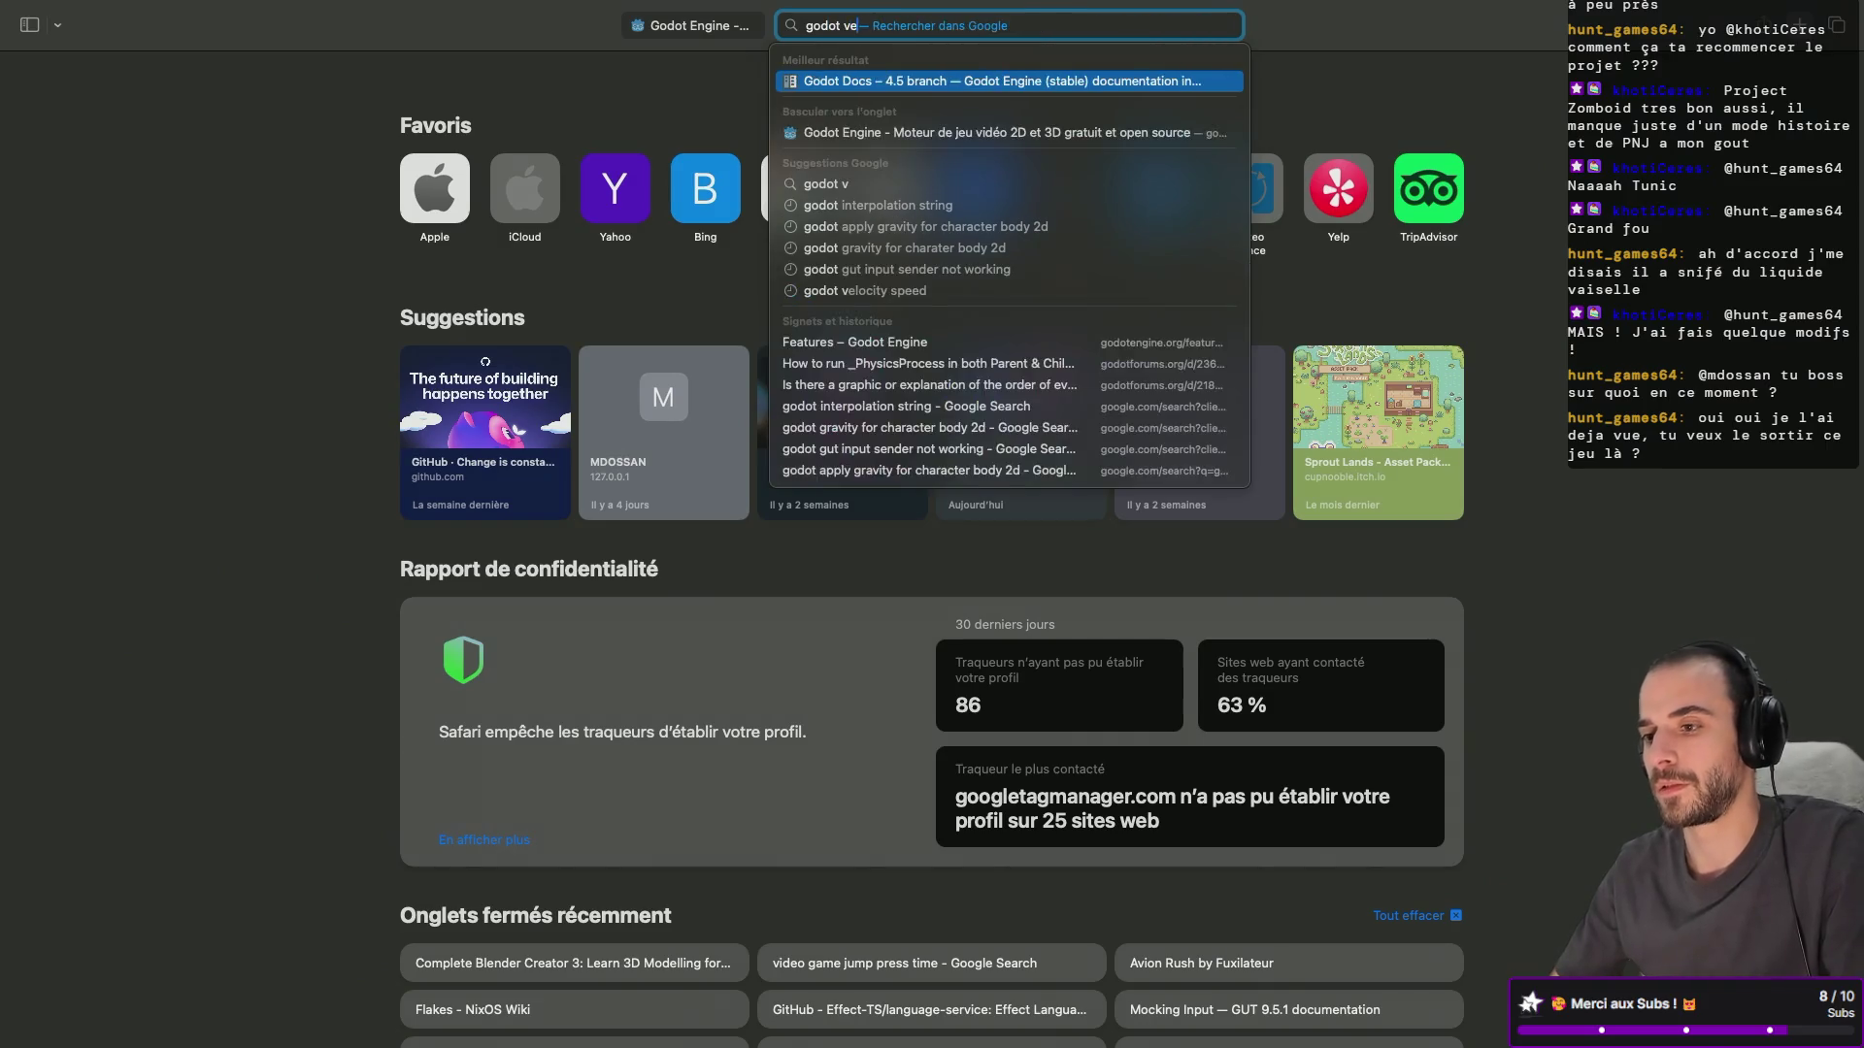
text(locity d)
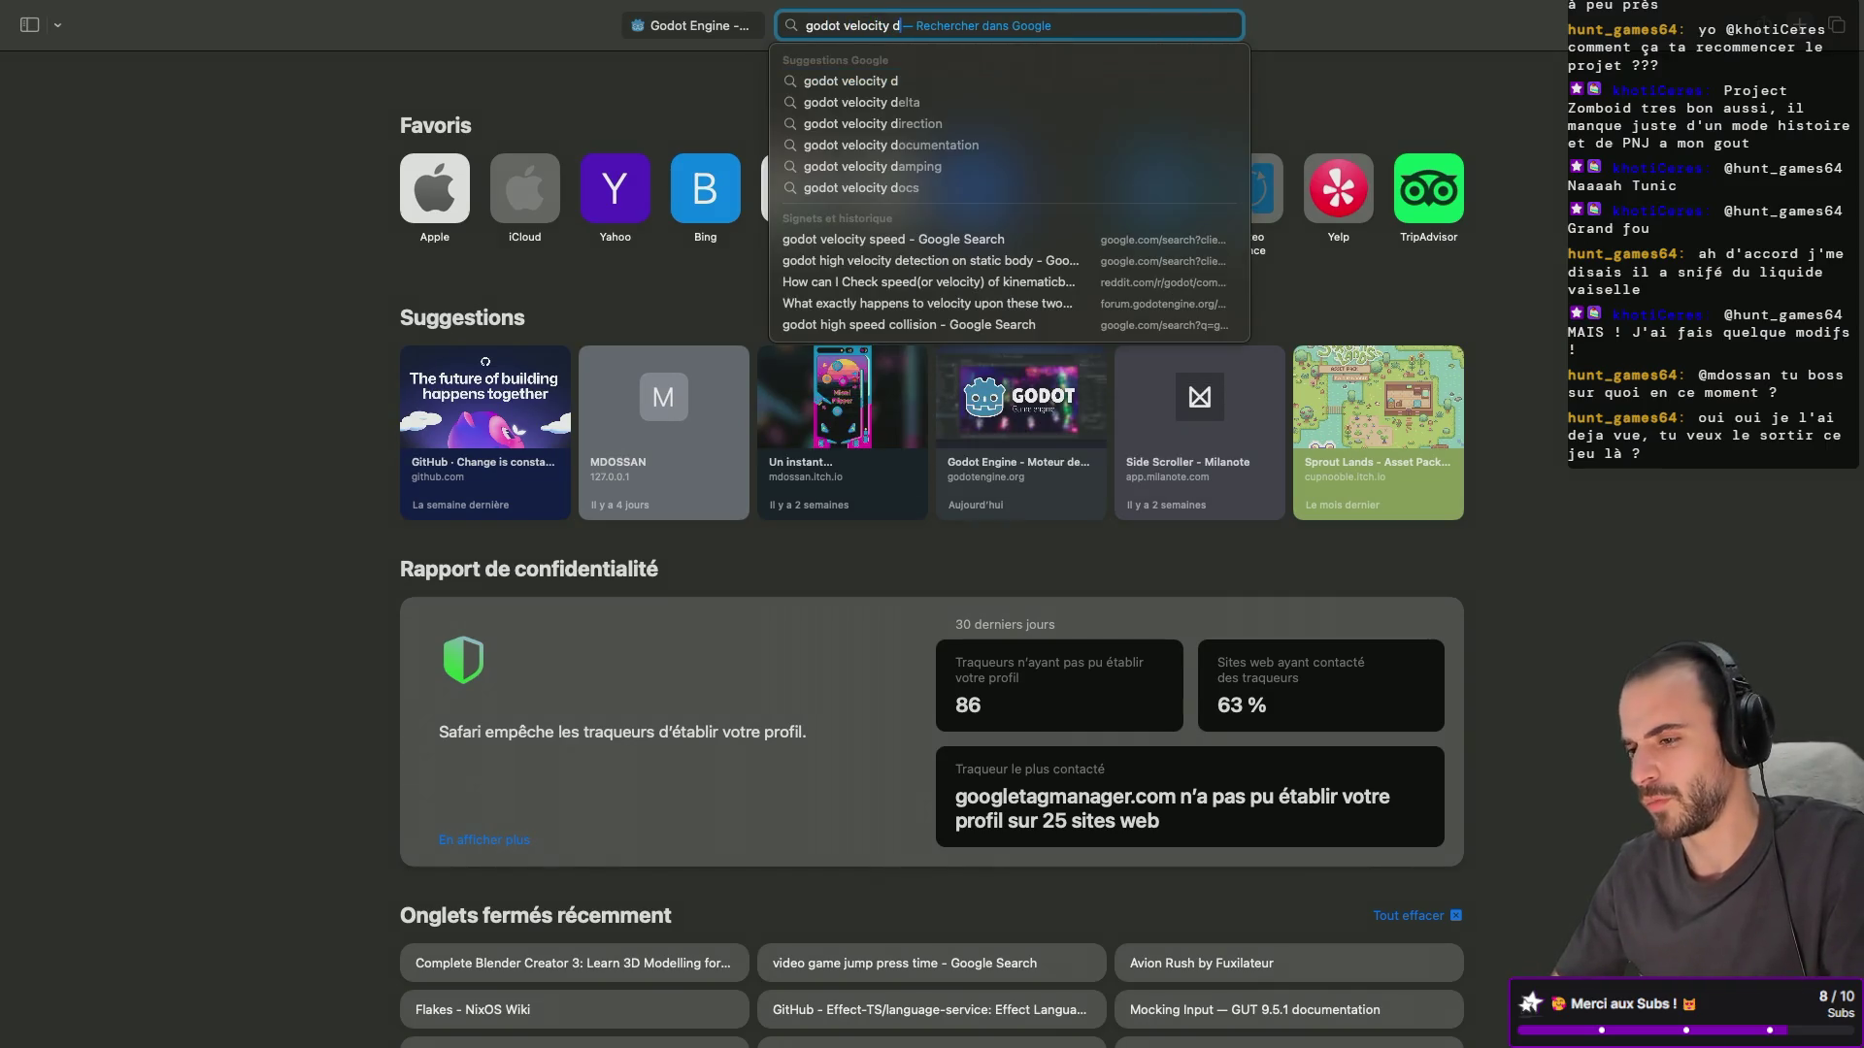
text(elta)
key(Return)
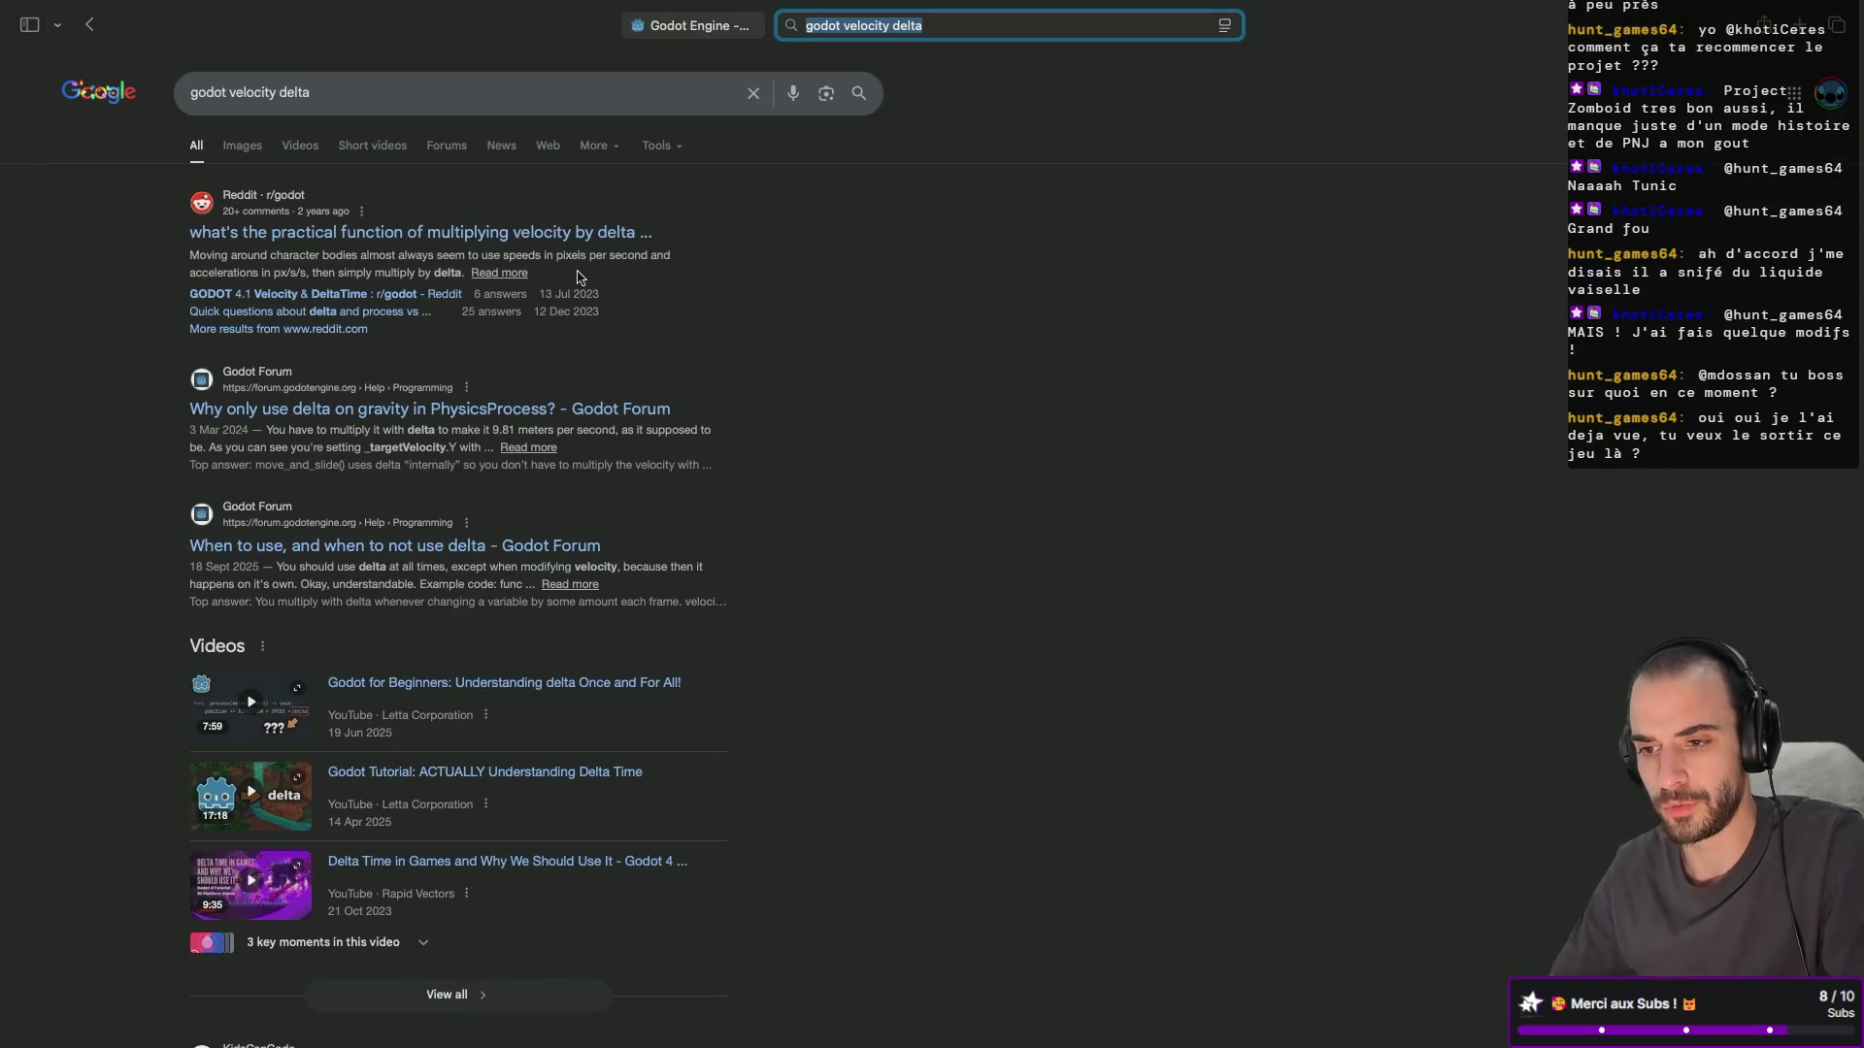
key(super+equal)
key(super+equal)
key(super+0)
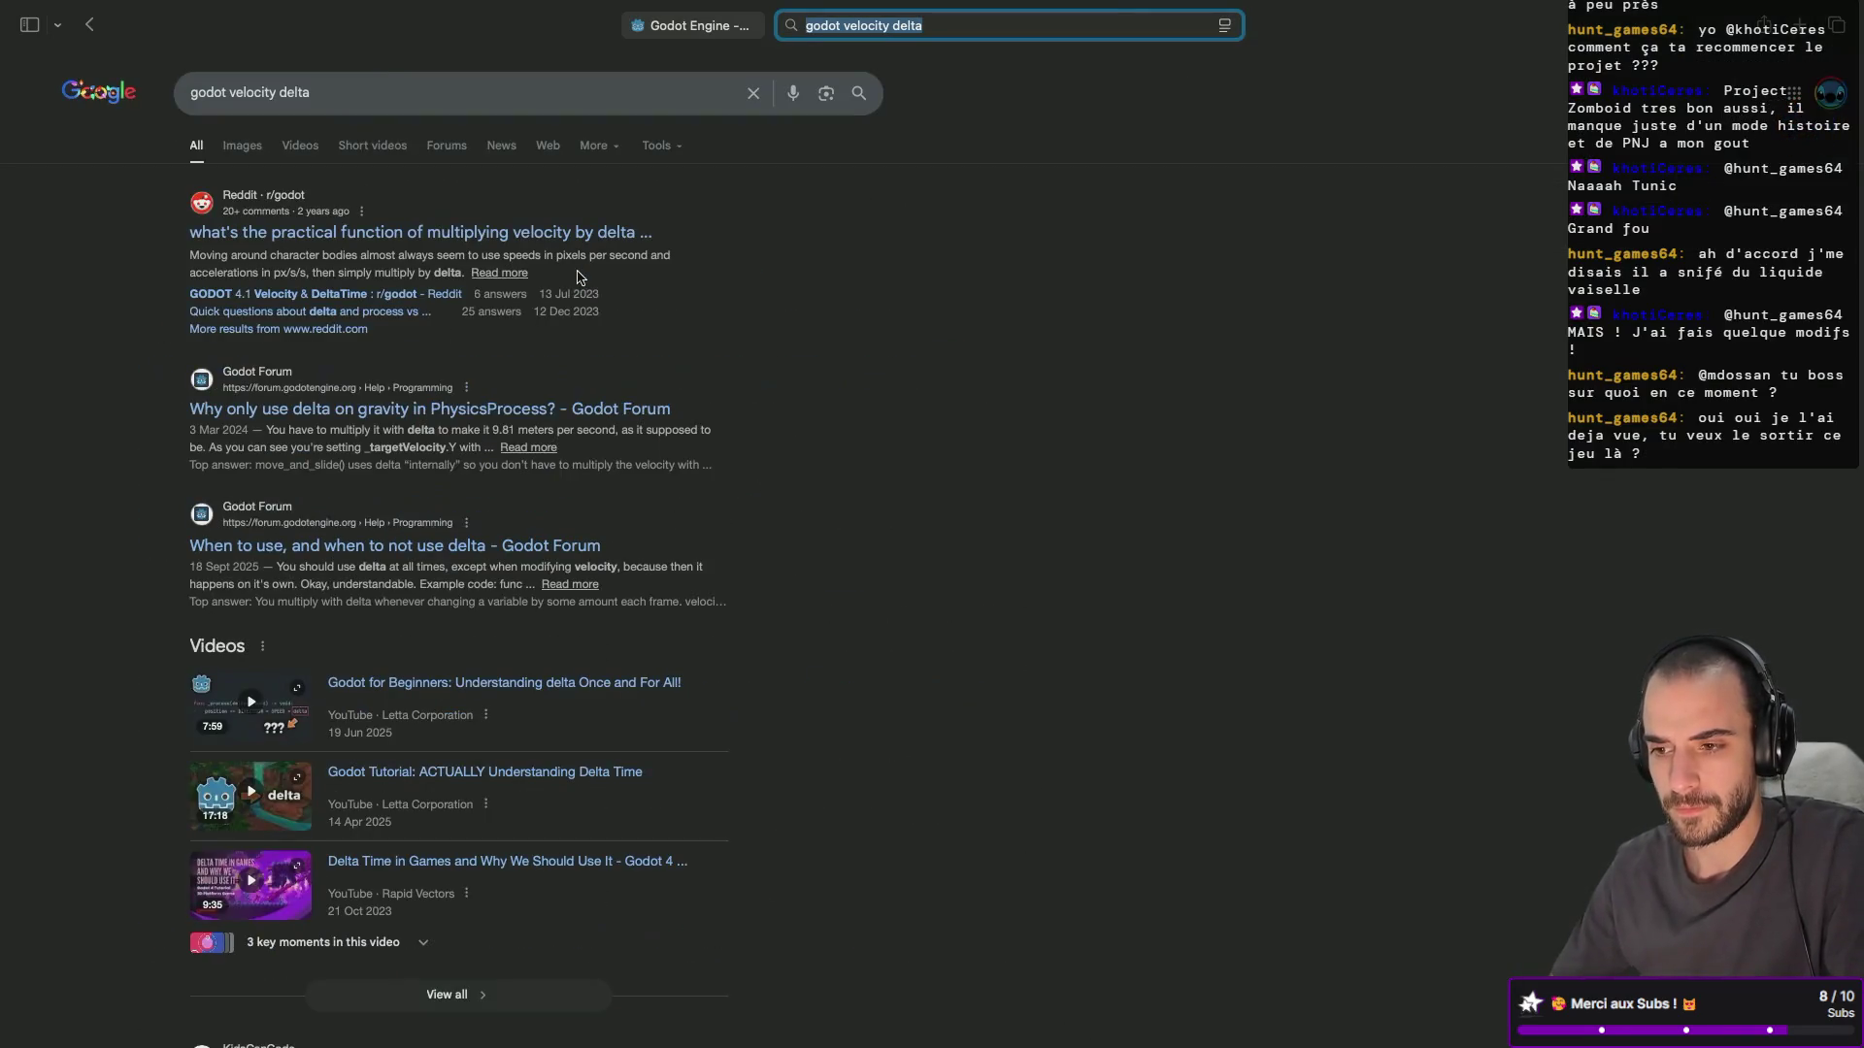
key(super+equal)
key(super+equal)
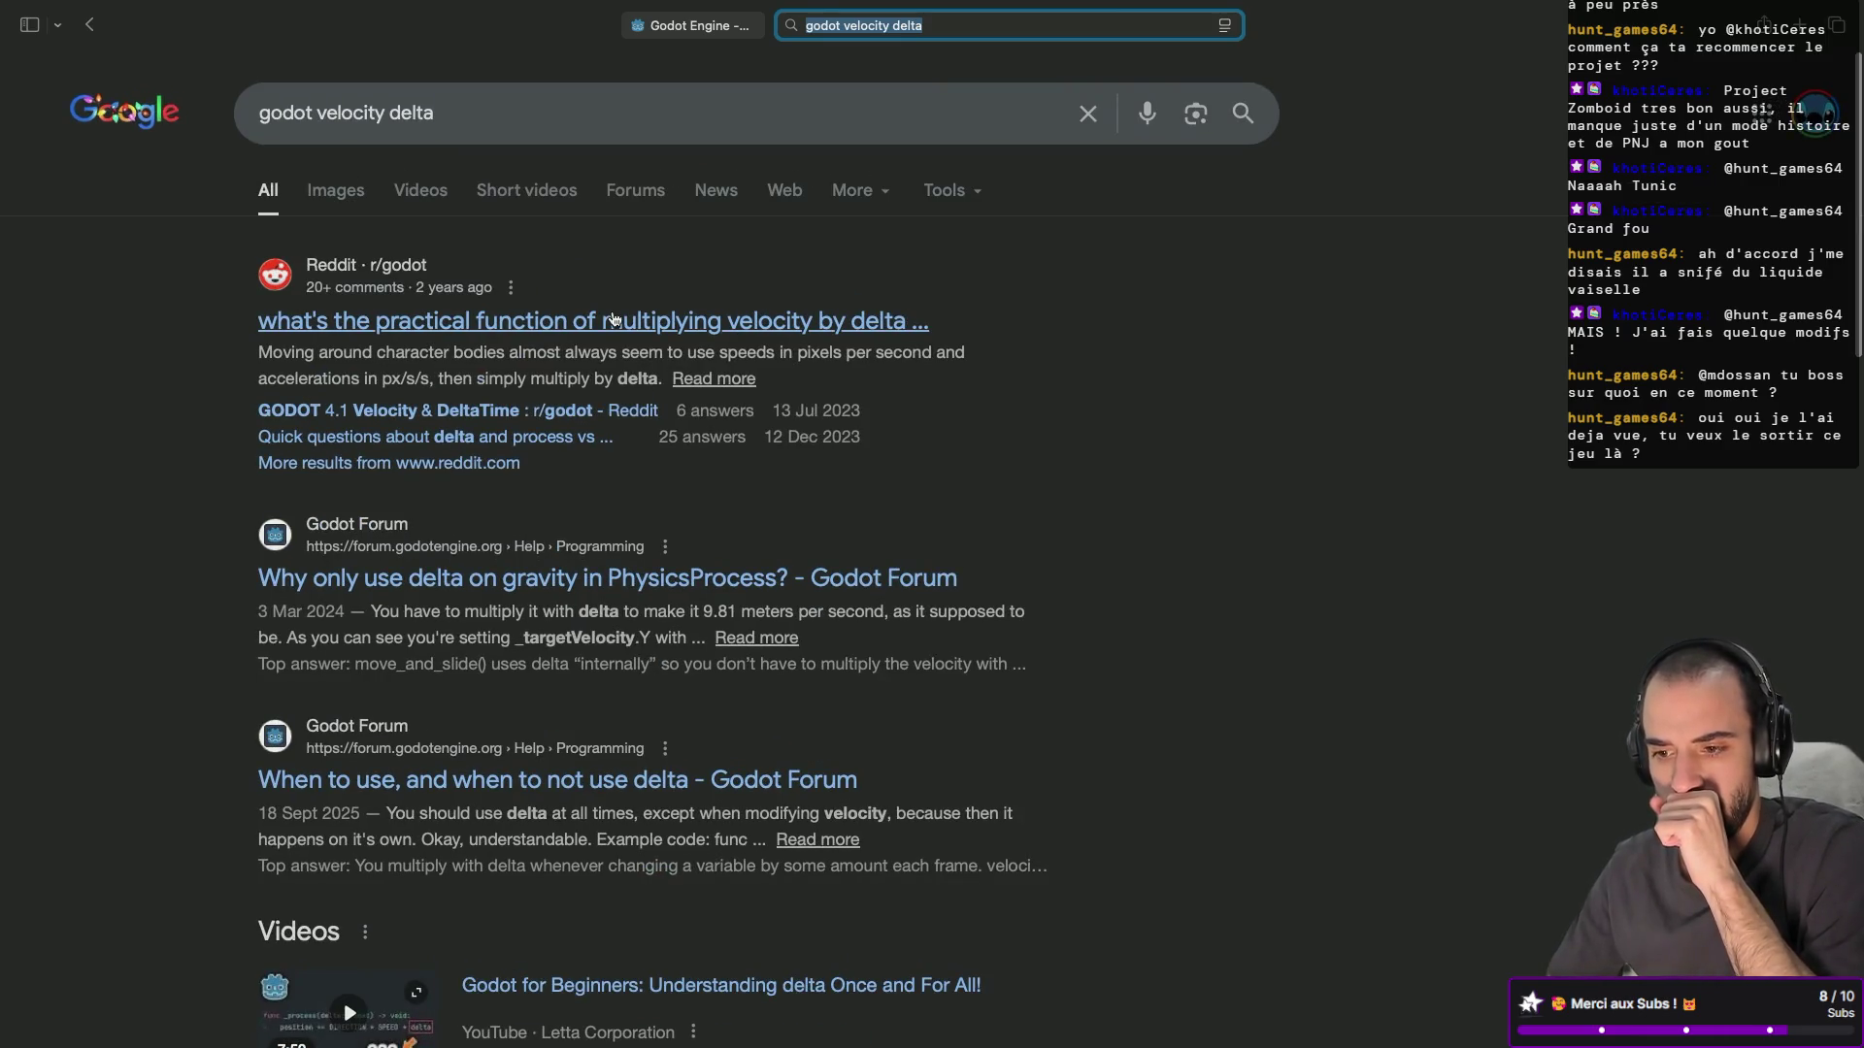
scroll(650, 648, down, 3)
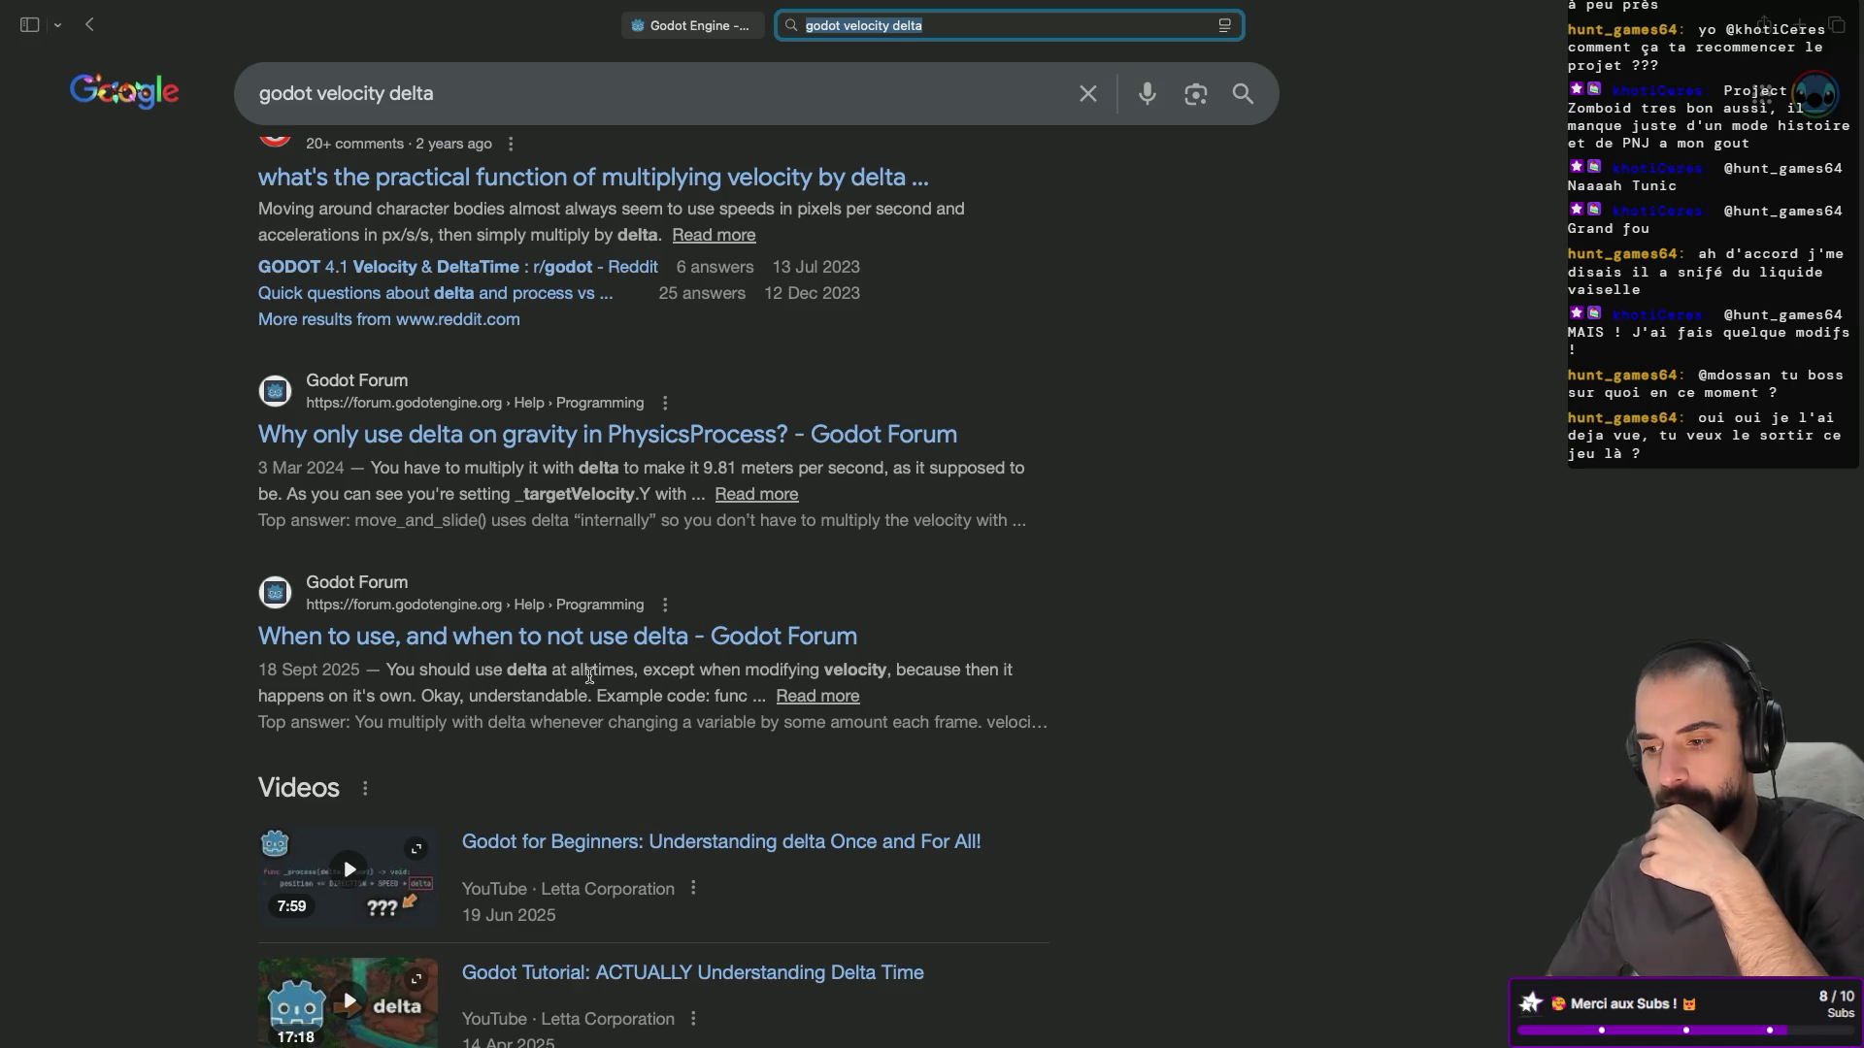
click(714, 639)
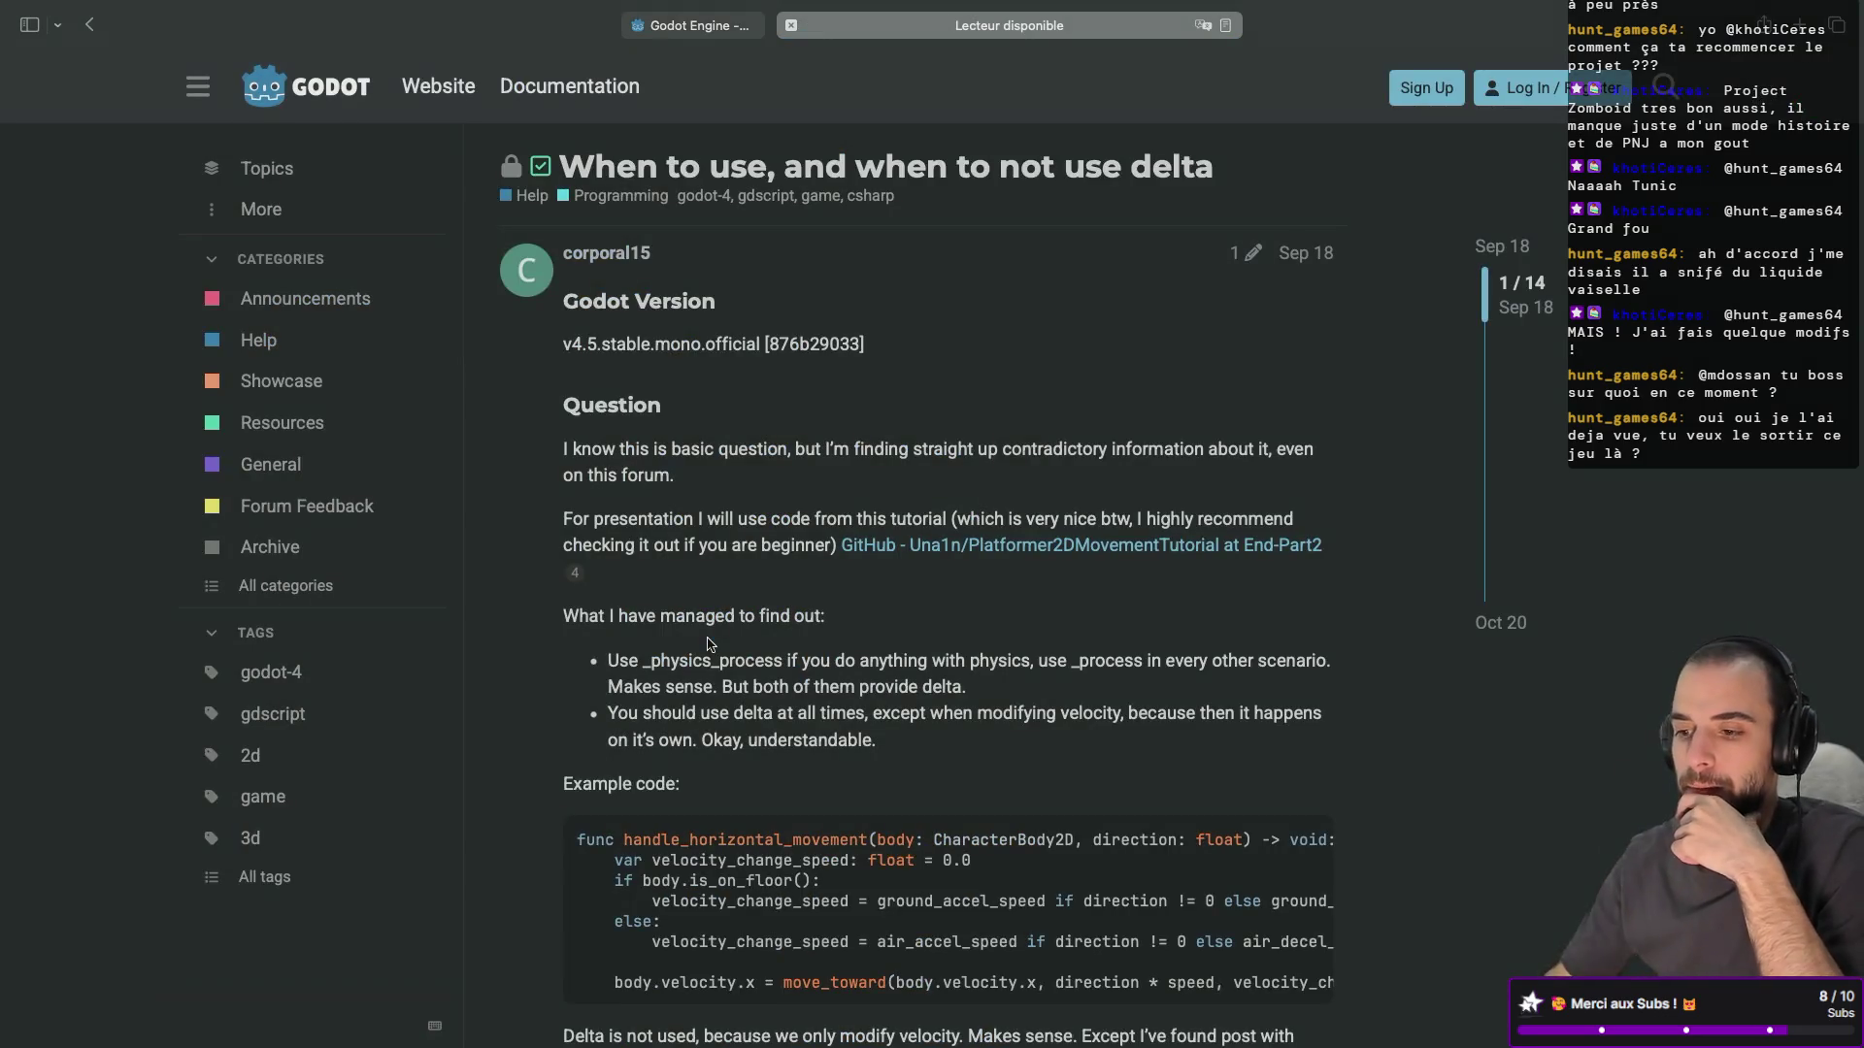
scroll(752, 616, down, 5)
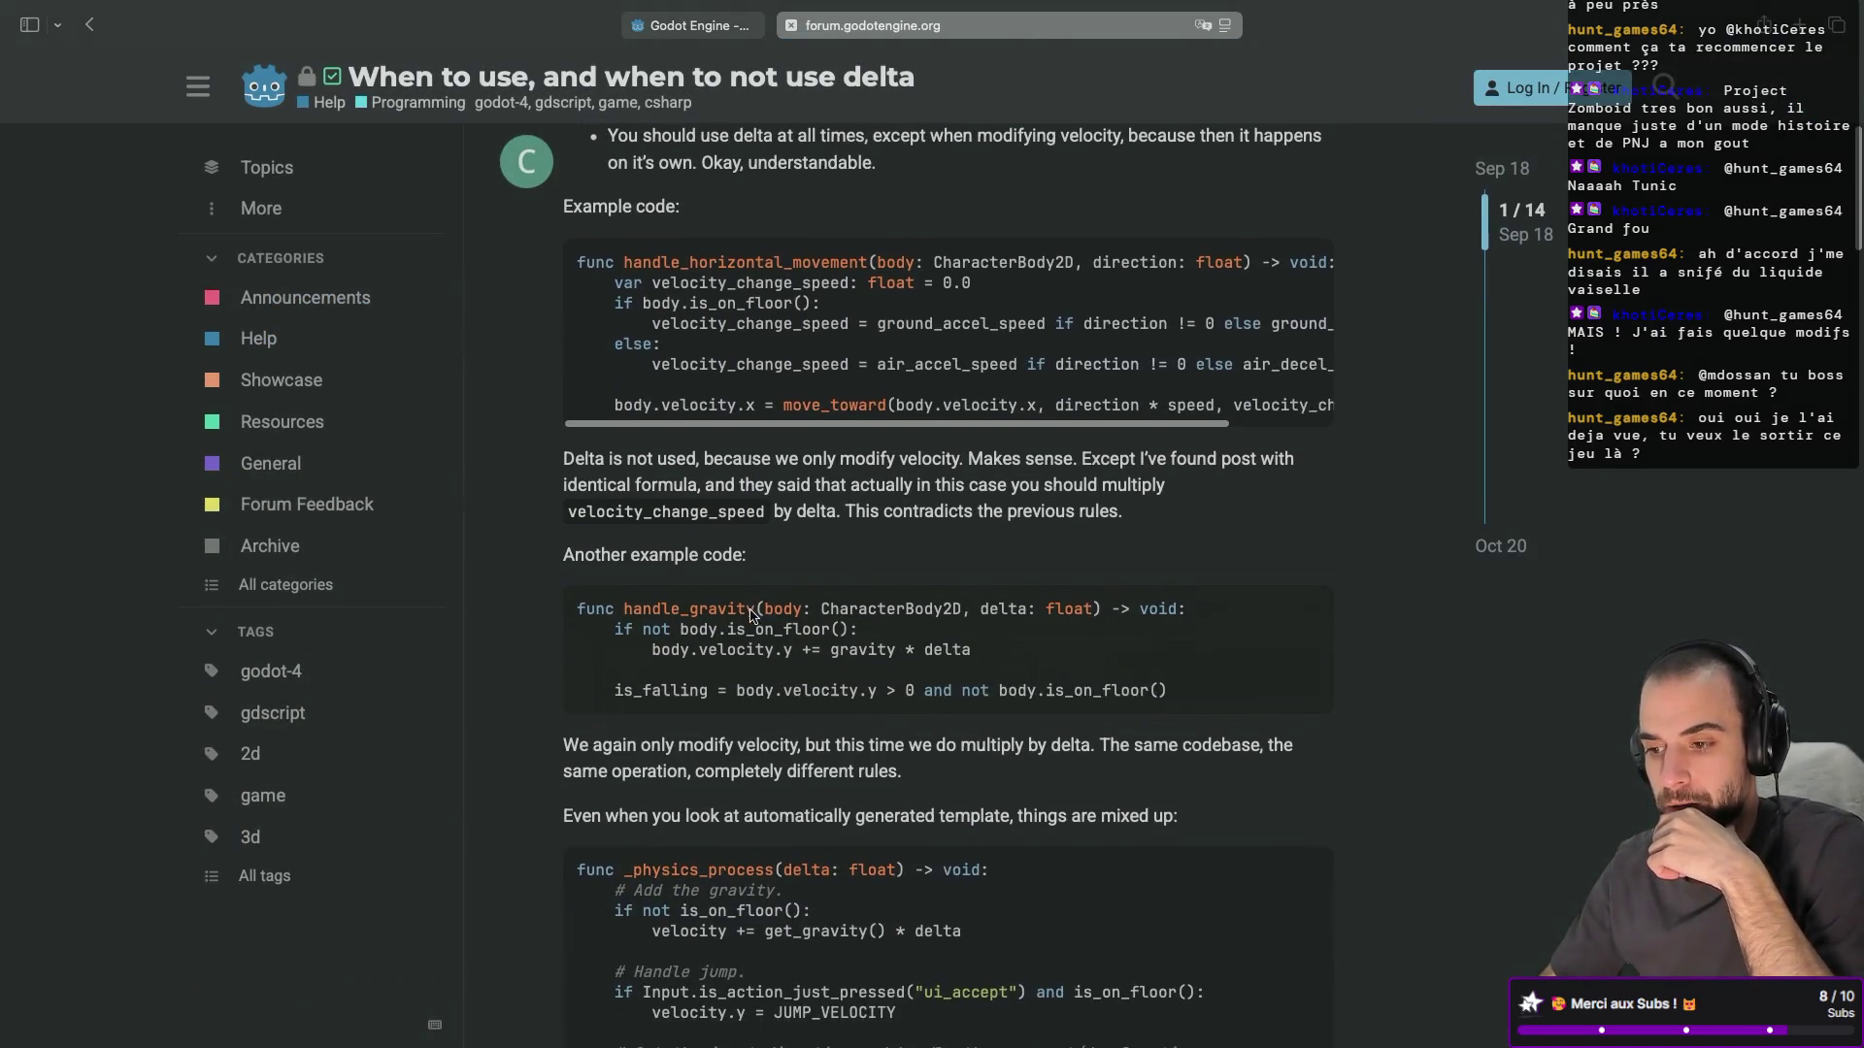
scroll(666, 396, up, 5)
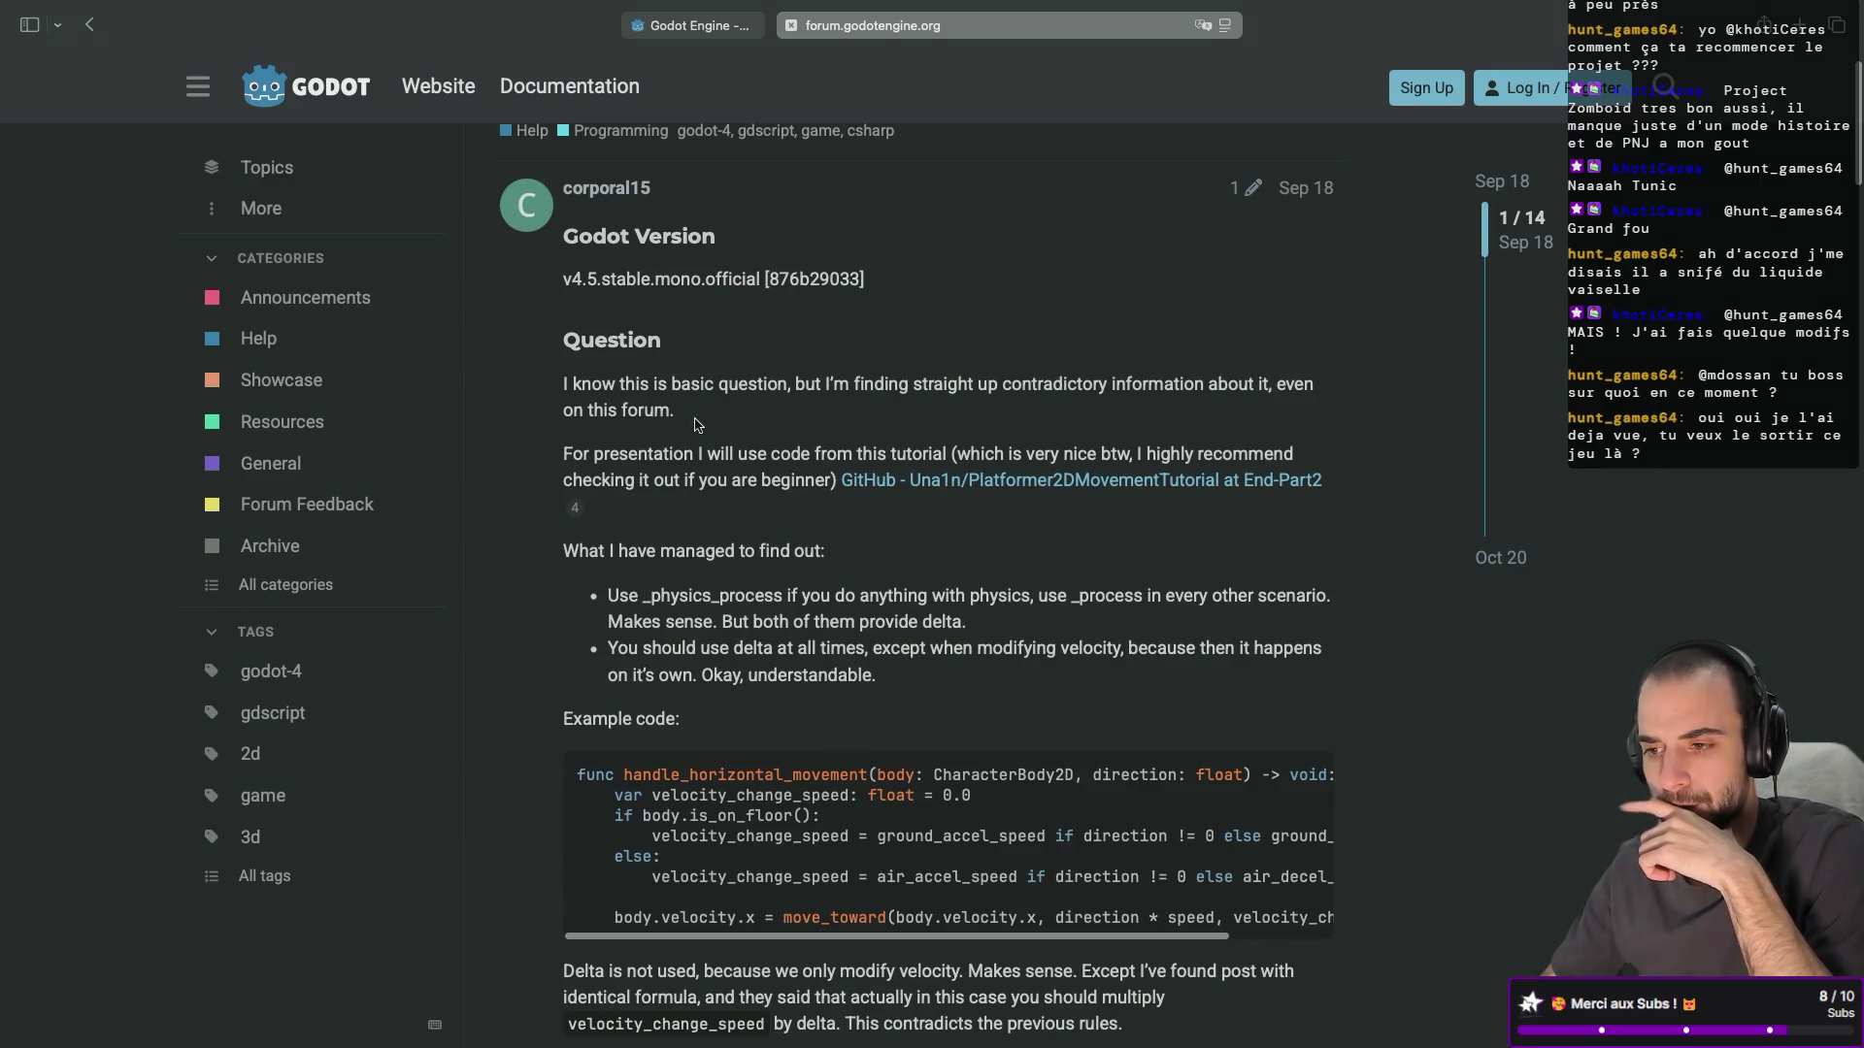
scroll(695, 424, up, 1)
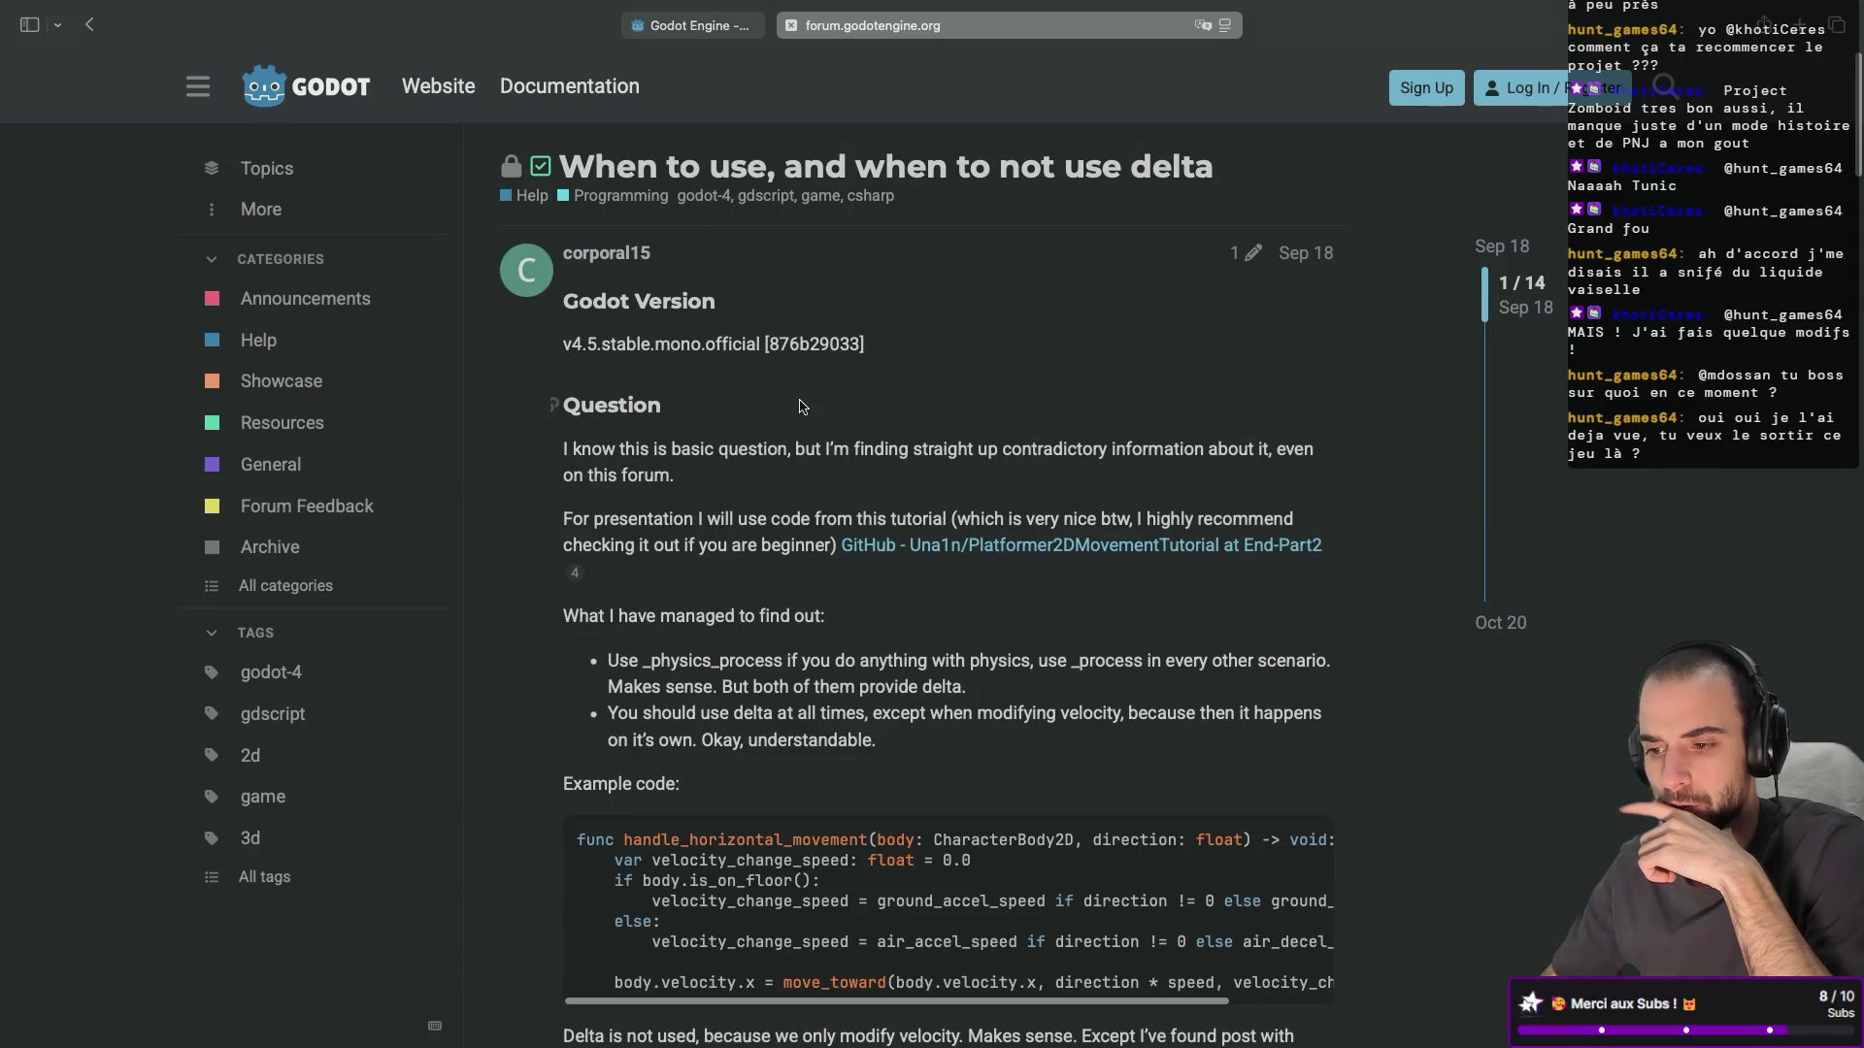
scroll(709, 478, down, 3)
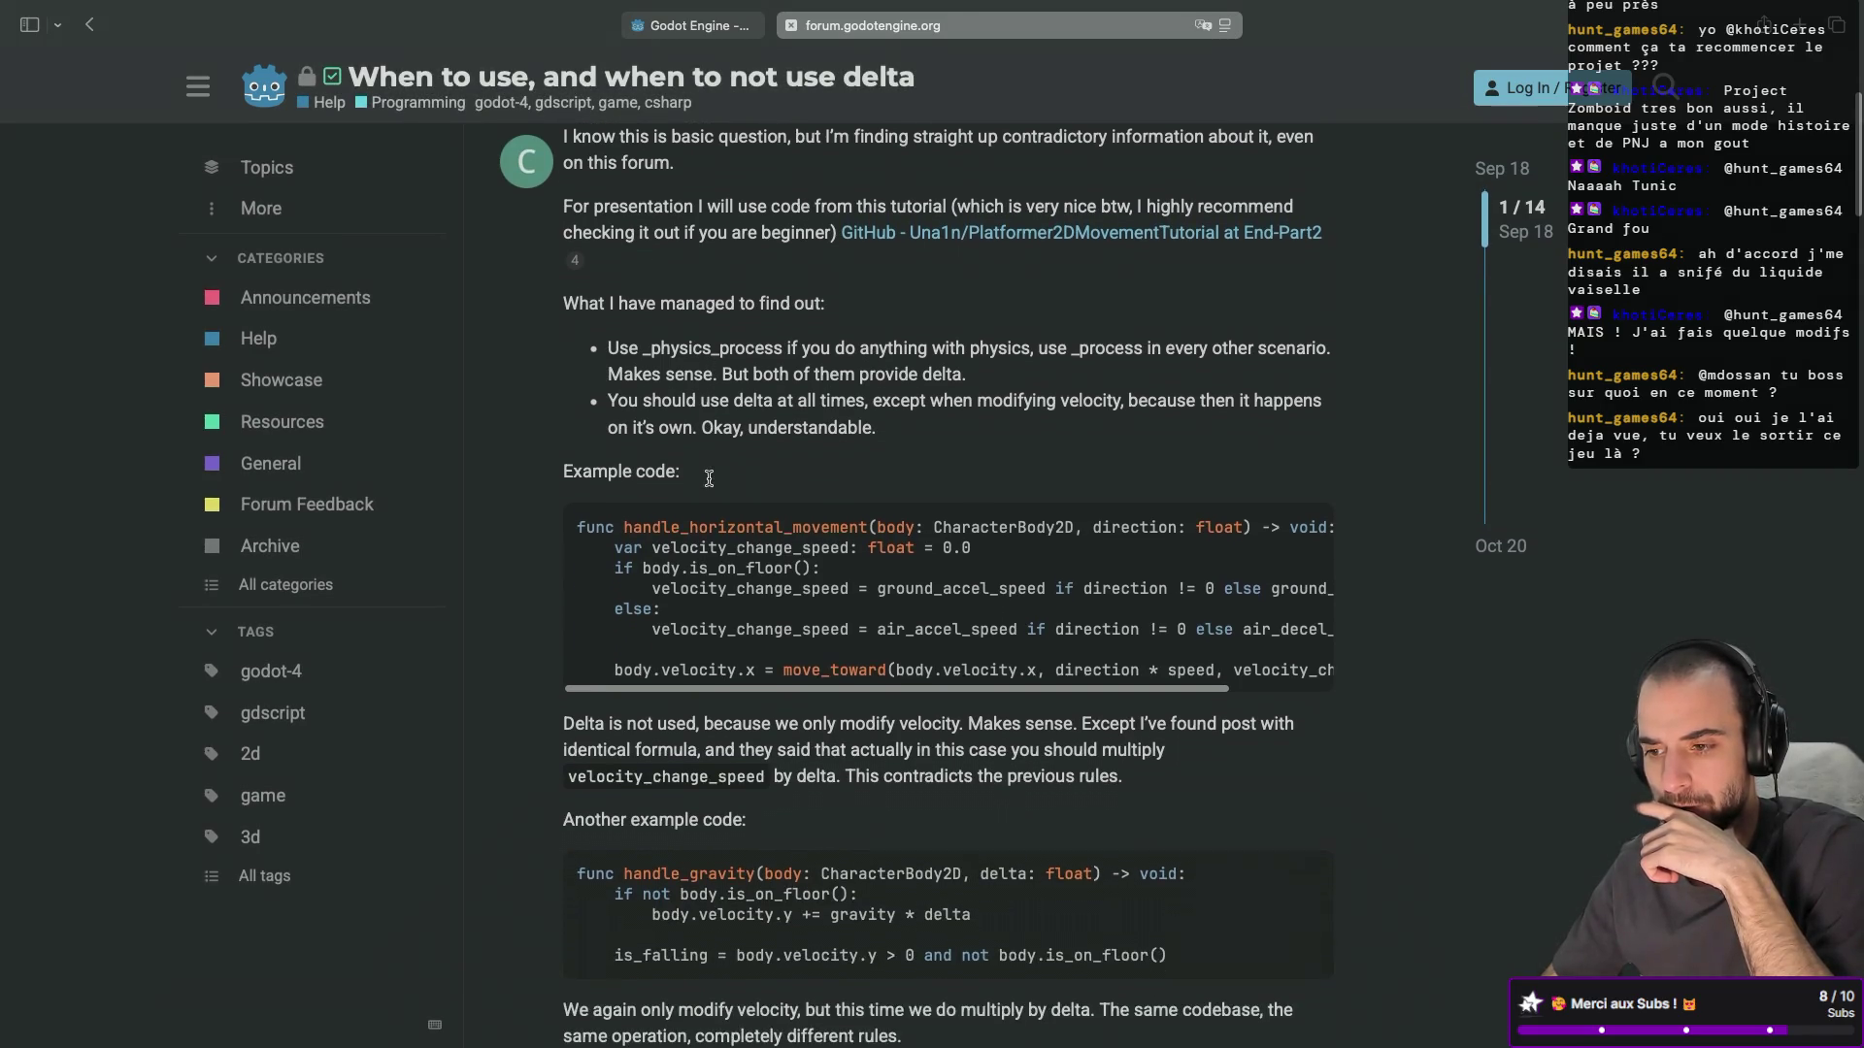
scroll(784, 428, up, 1)
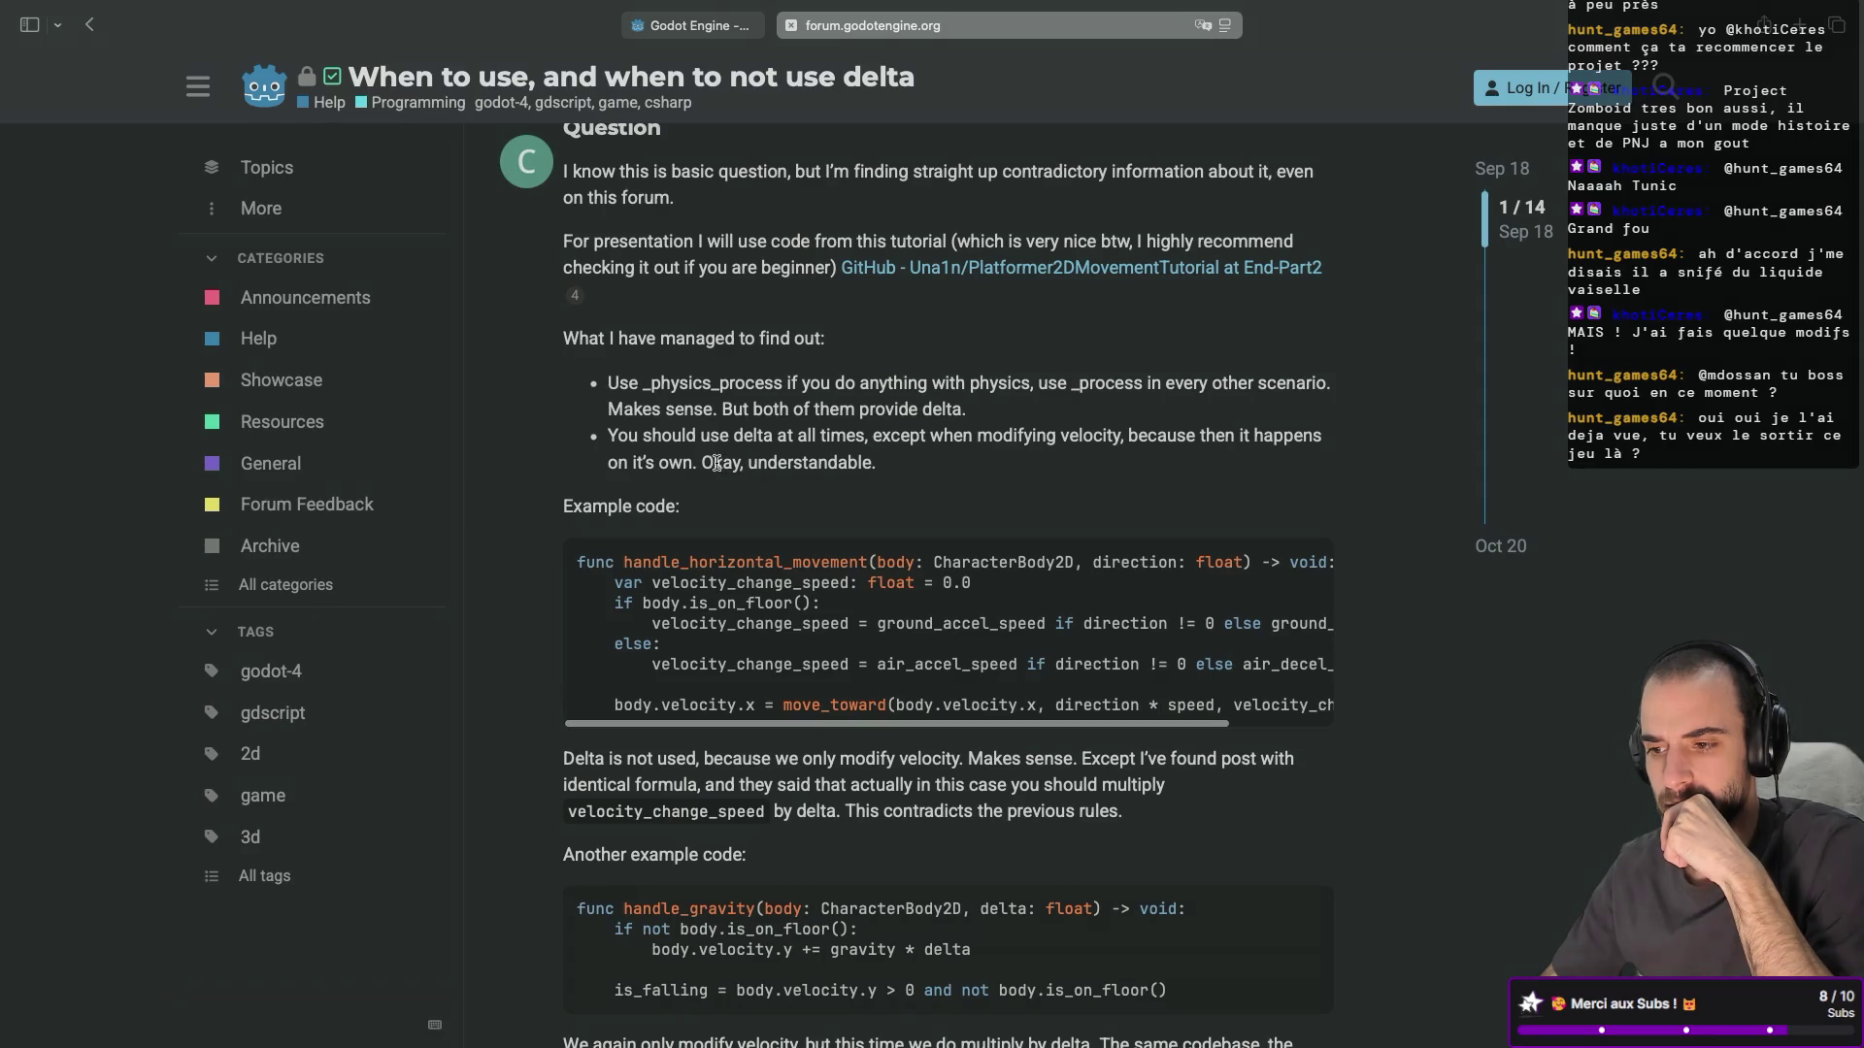
scroll(706, 460, down, 10)
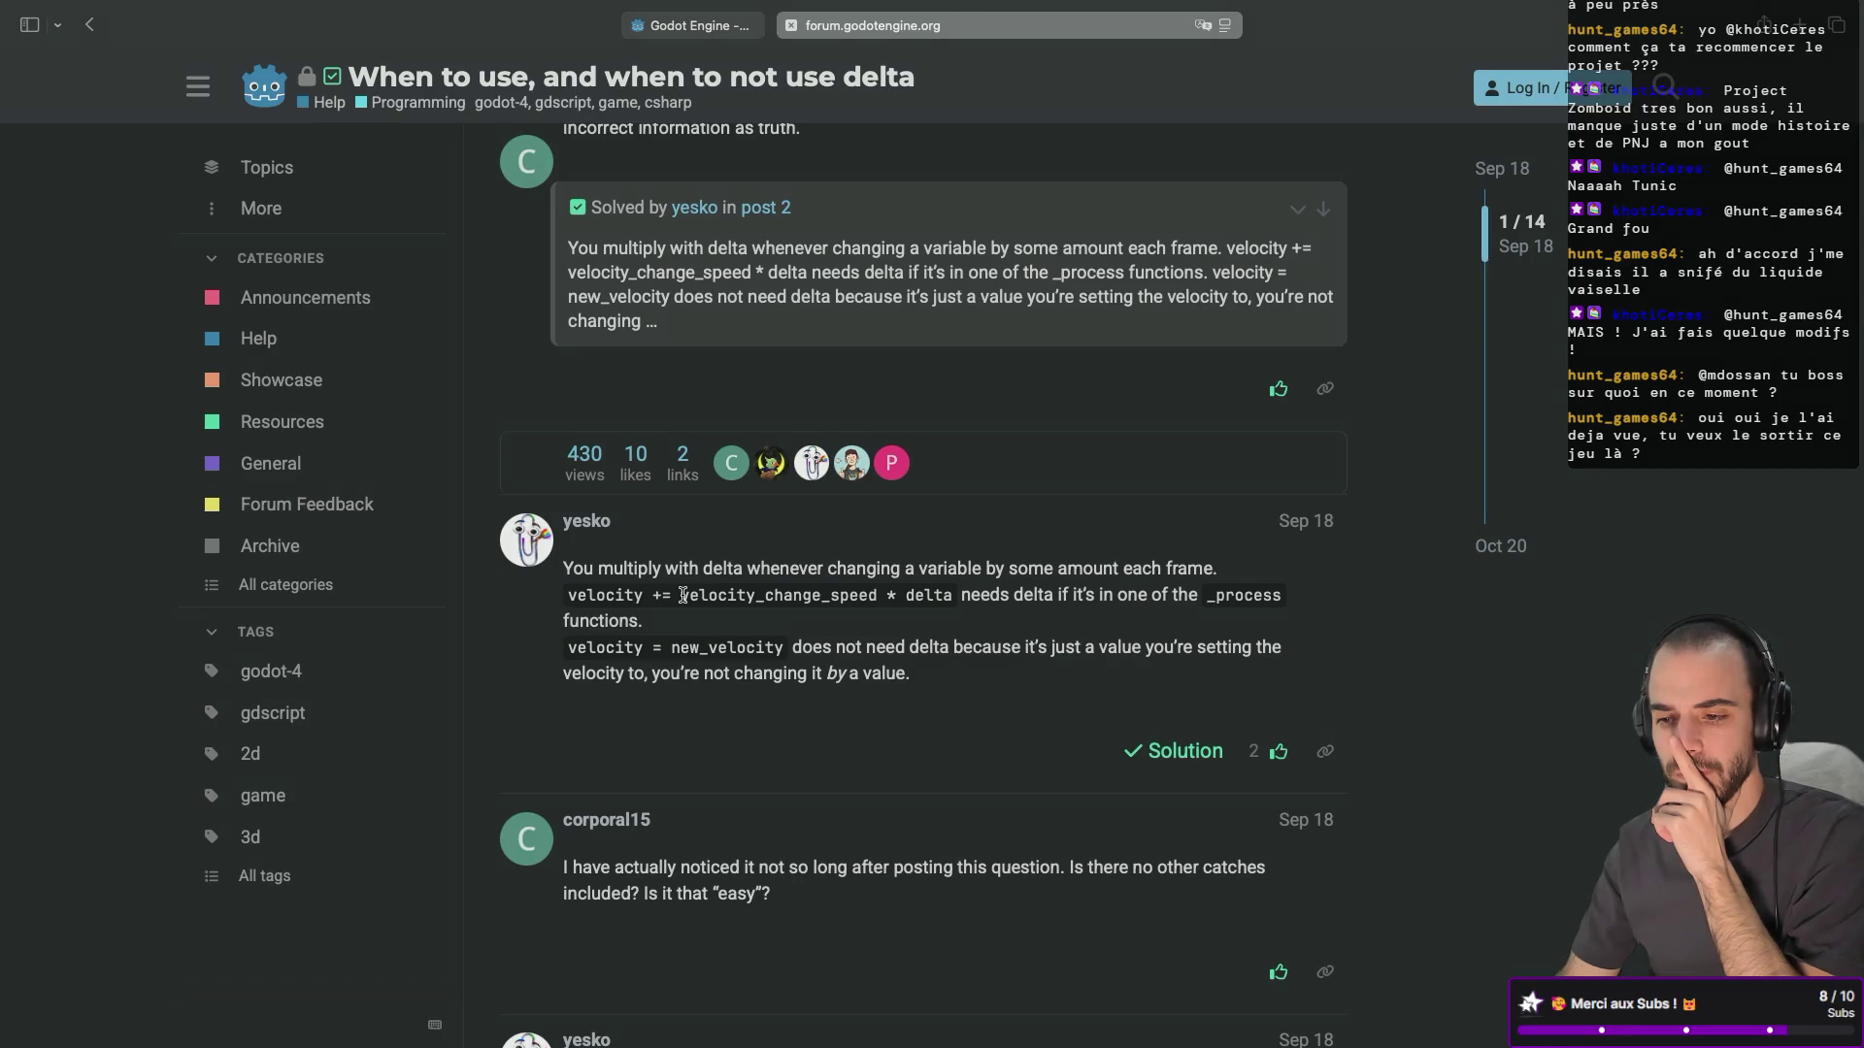
double_click(694, 656)
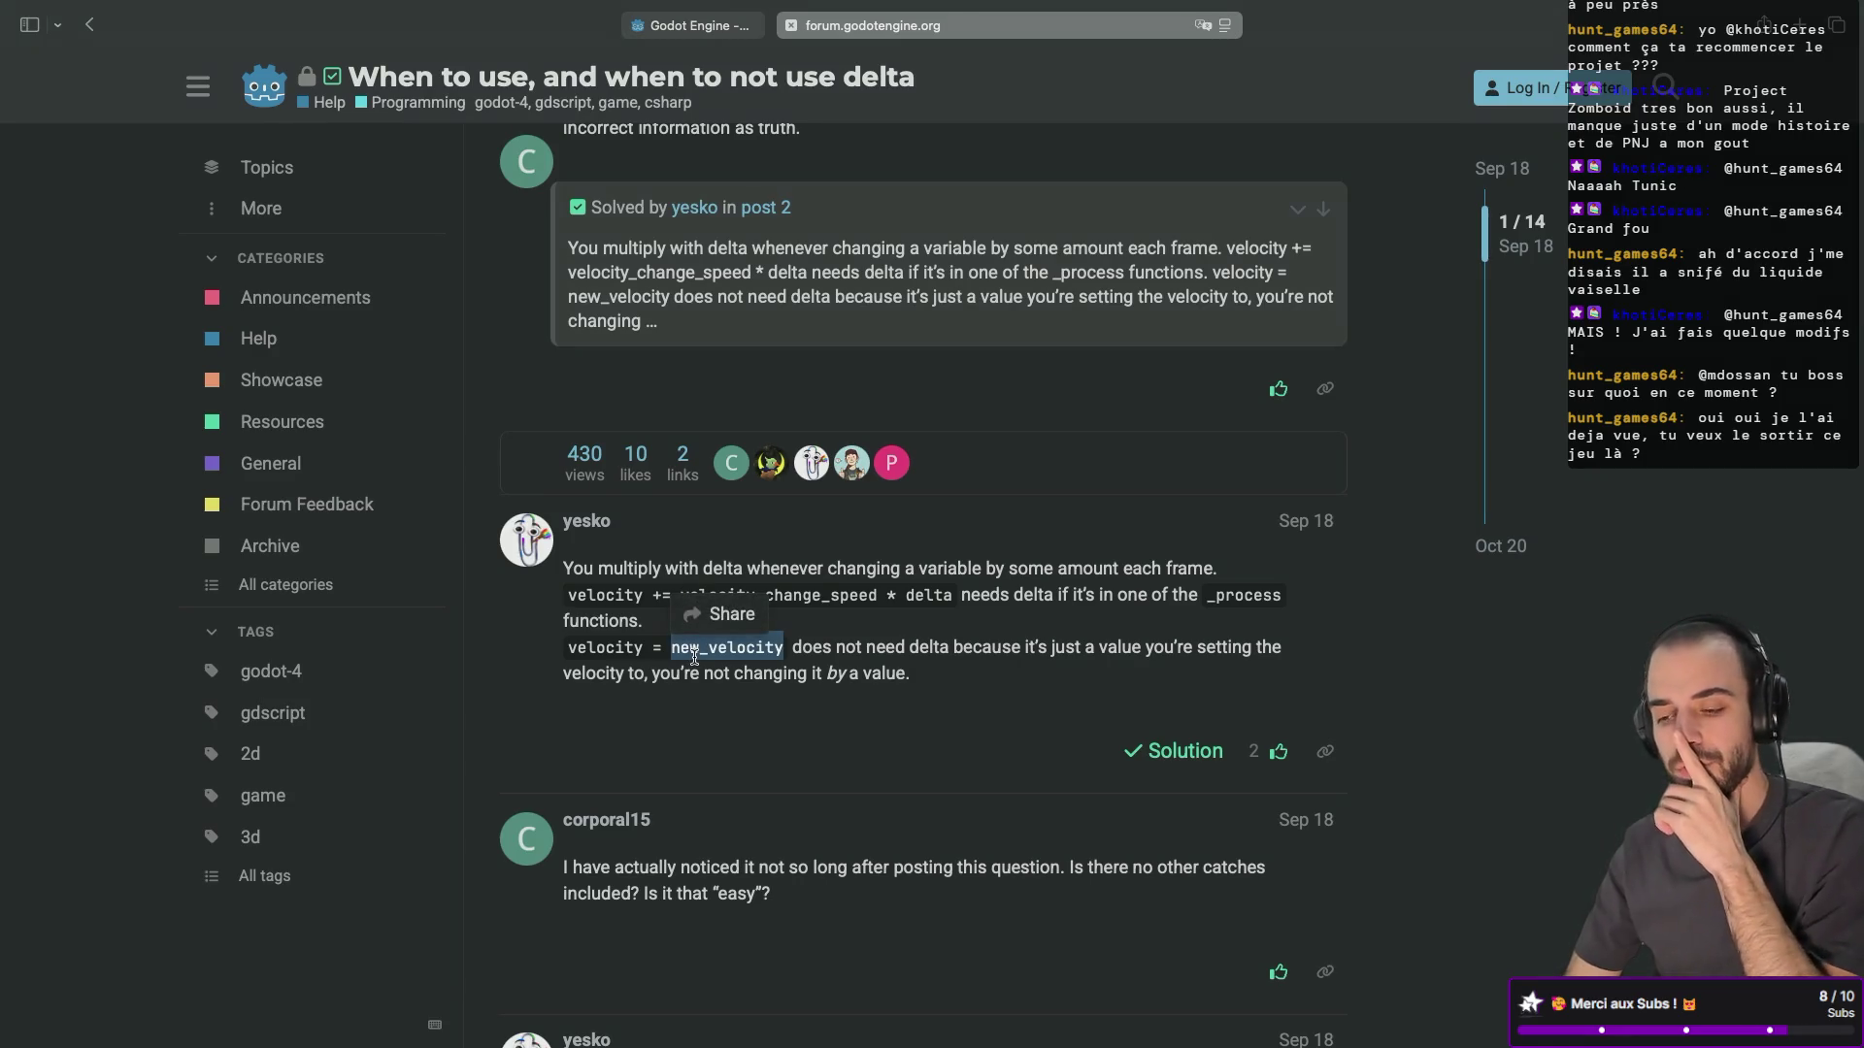
click(840, 624)
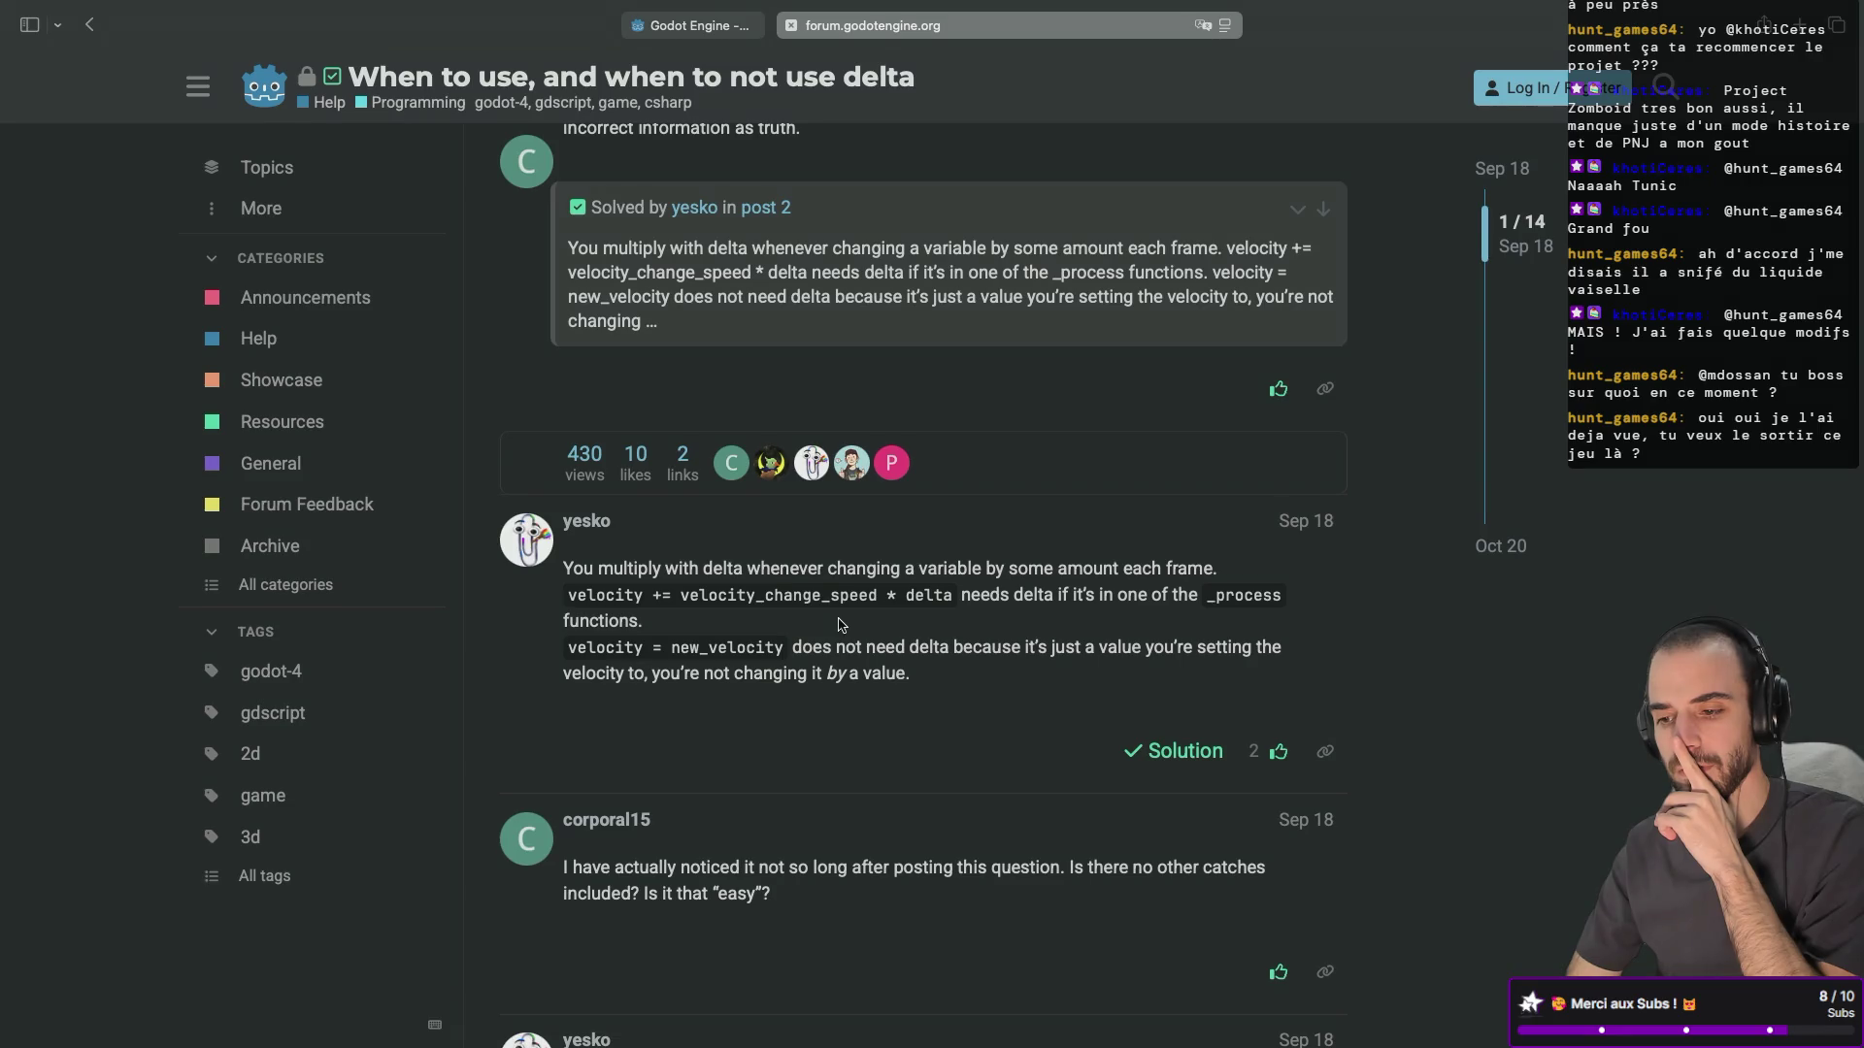
scroll(841, 624, down, 2)
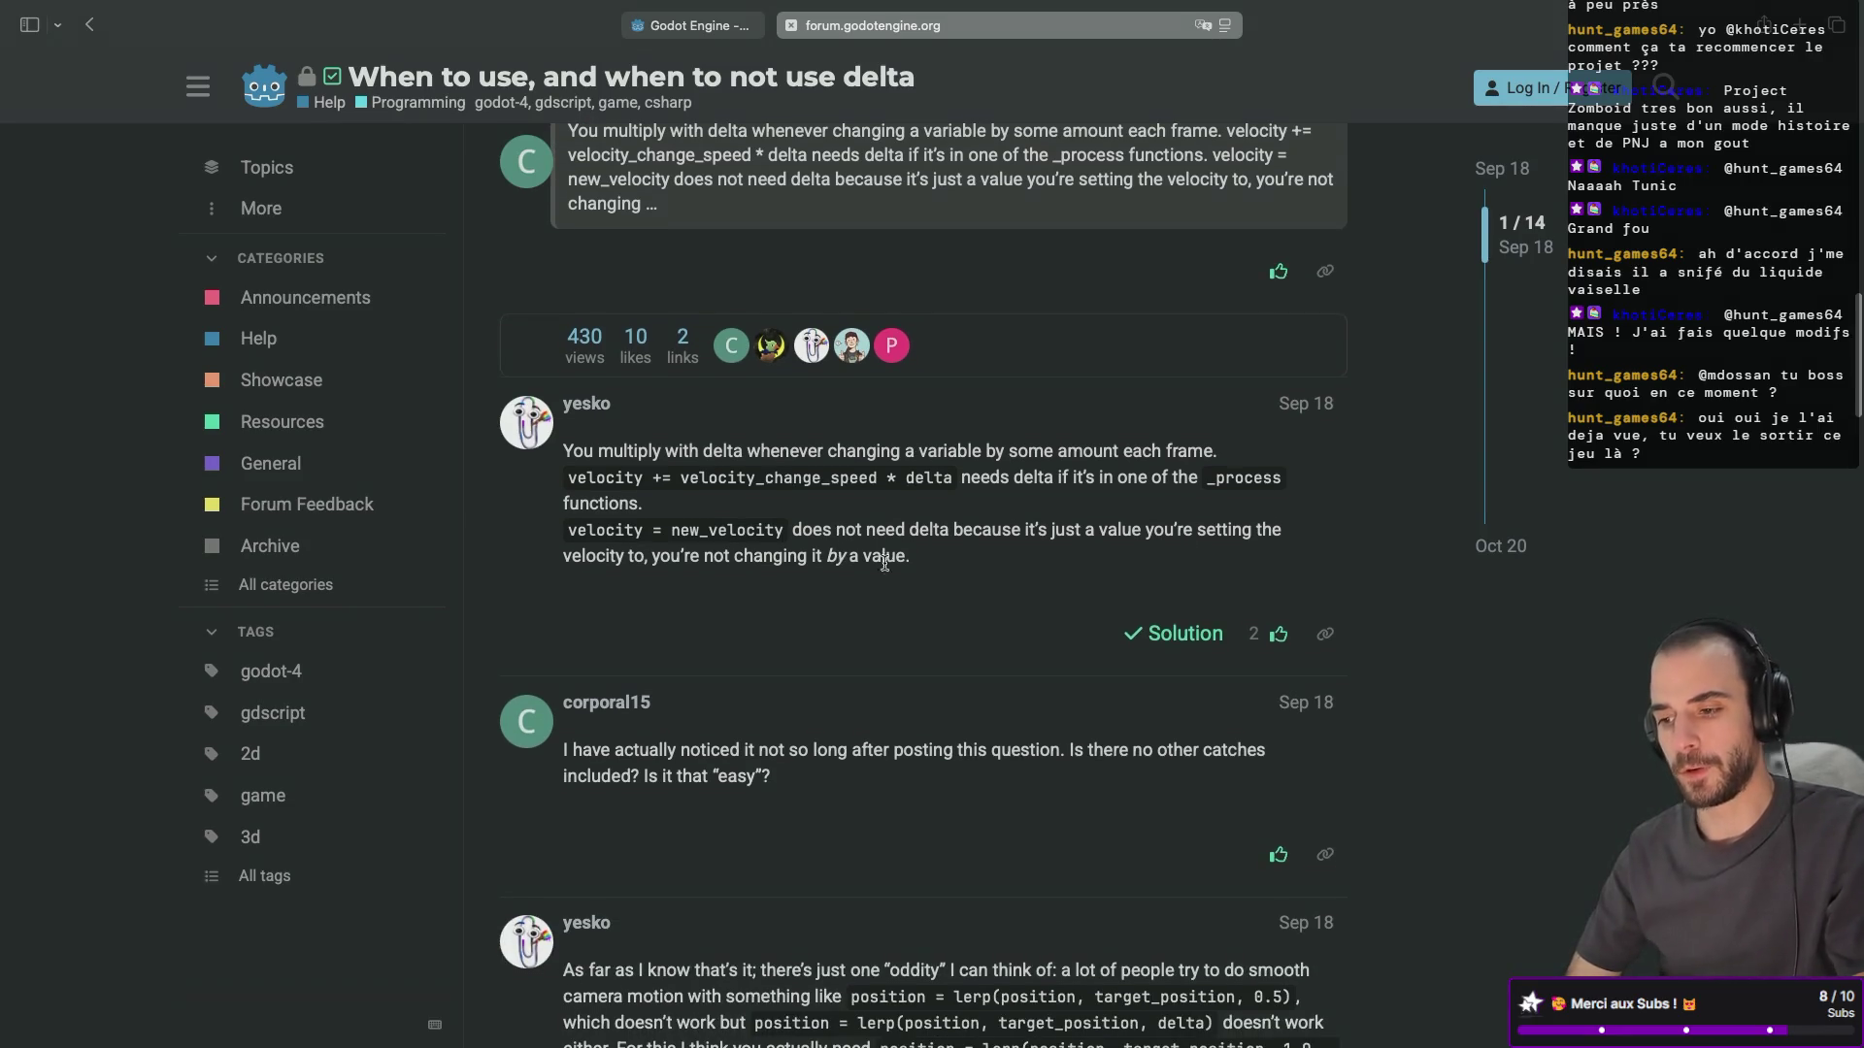
Remove the 'delta: float' parameter from apply_gravity in gravity_behavior.gd.
key(ctrl+Right)
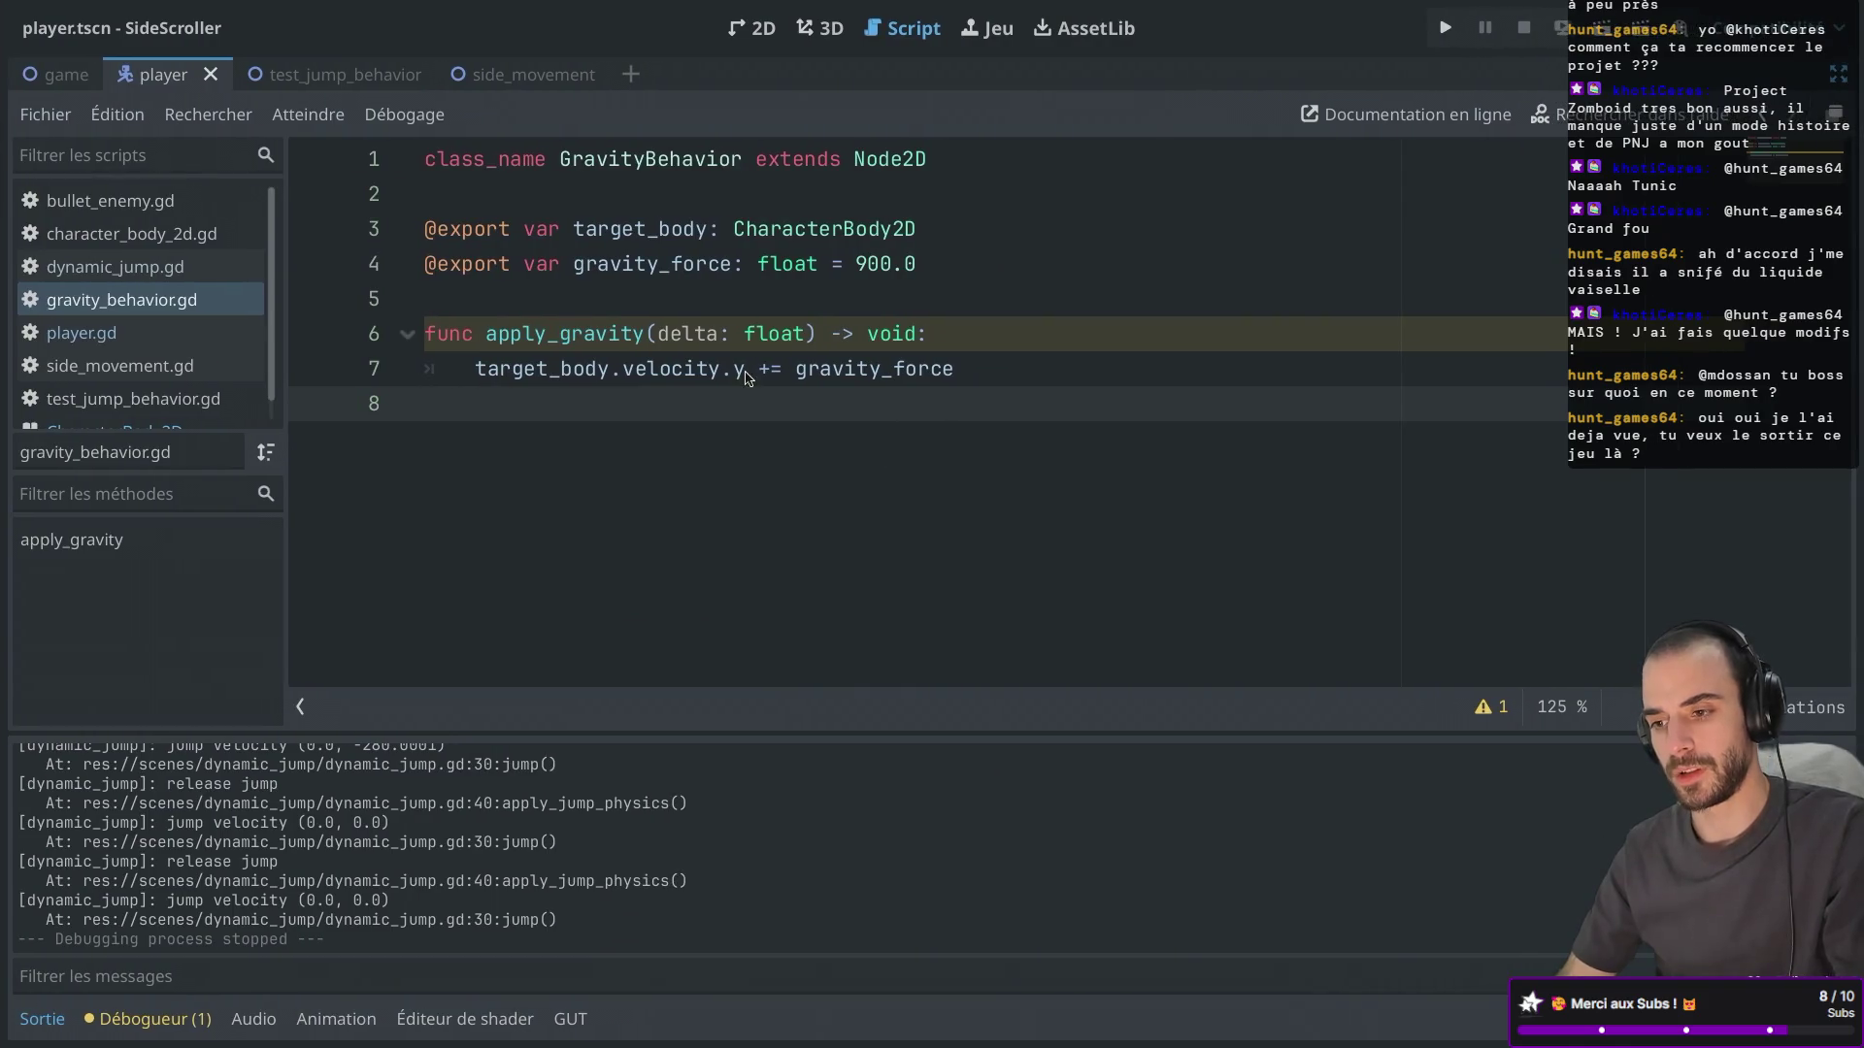
drag(809, 334, 659, 335)
key(BackSpace)
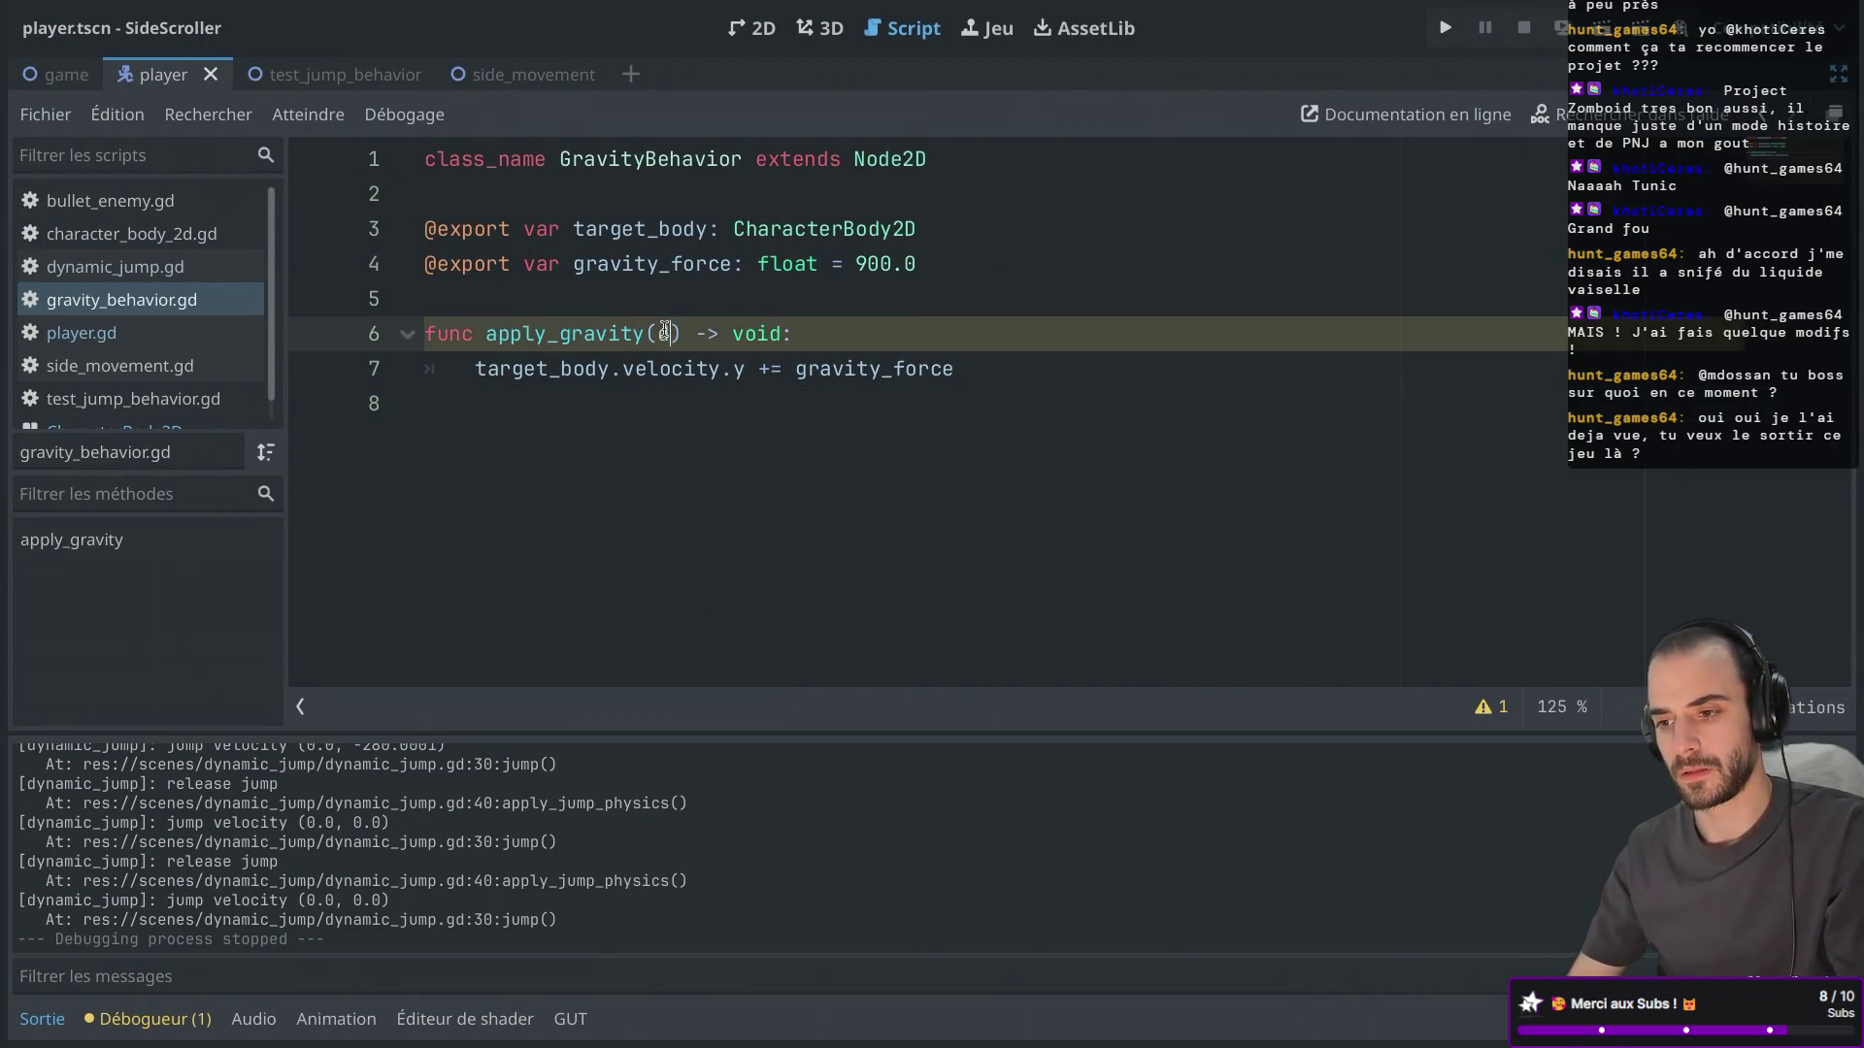
In player.gd, delete the delta argument from the SideMovement.apply_movement call.
click(104, 335)
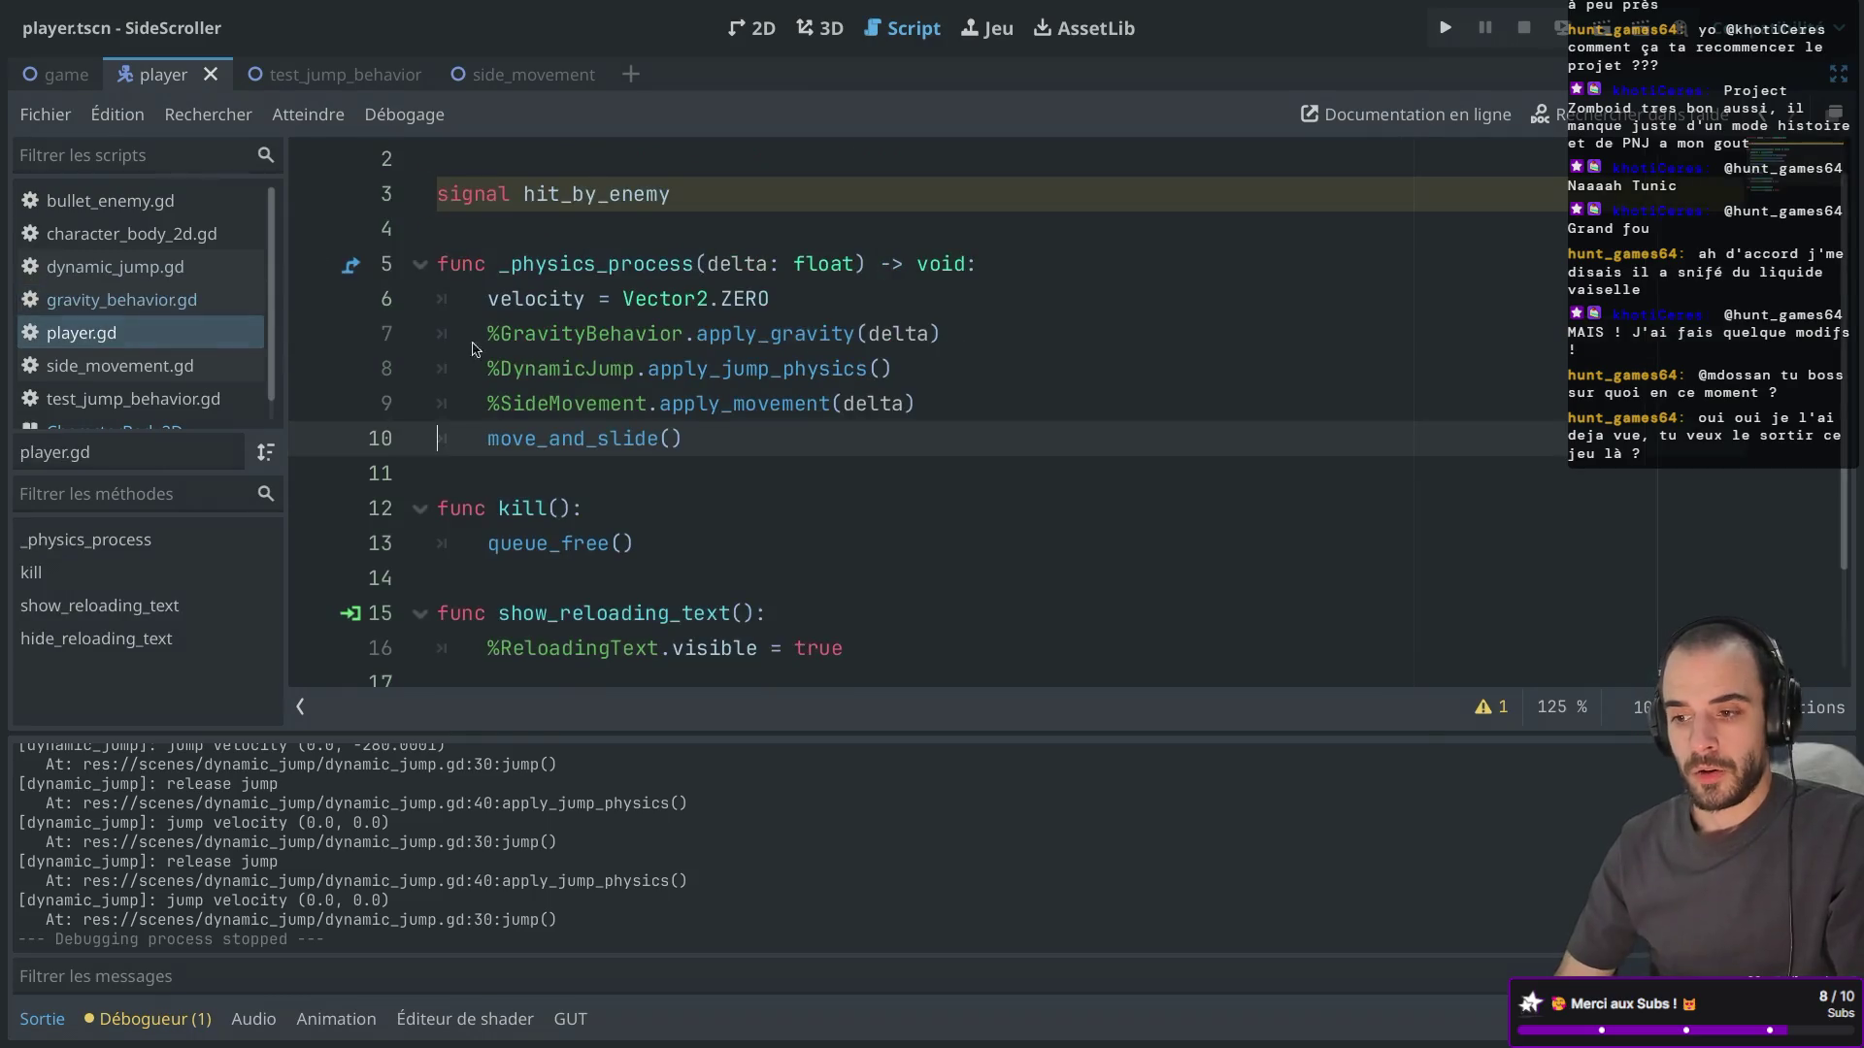
scroll(609, 426, down, 2)
double_click(876, 319)
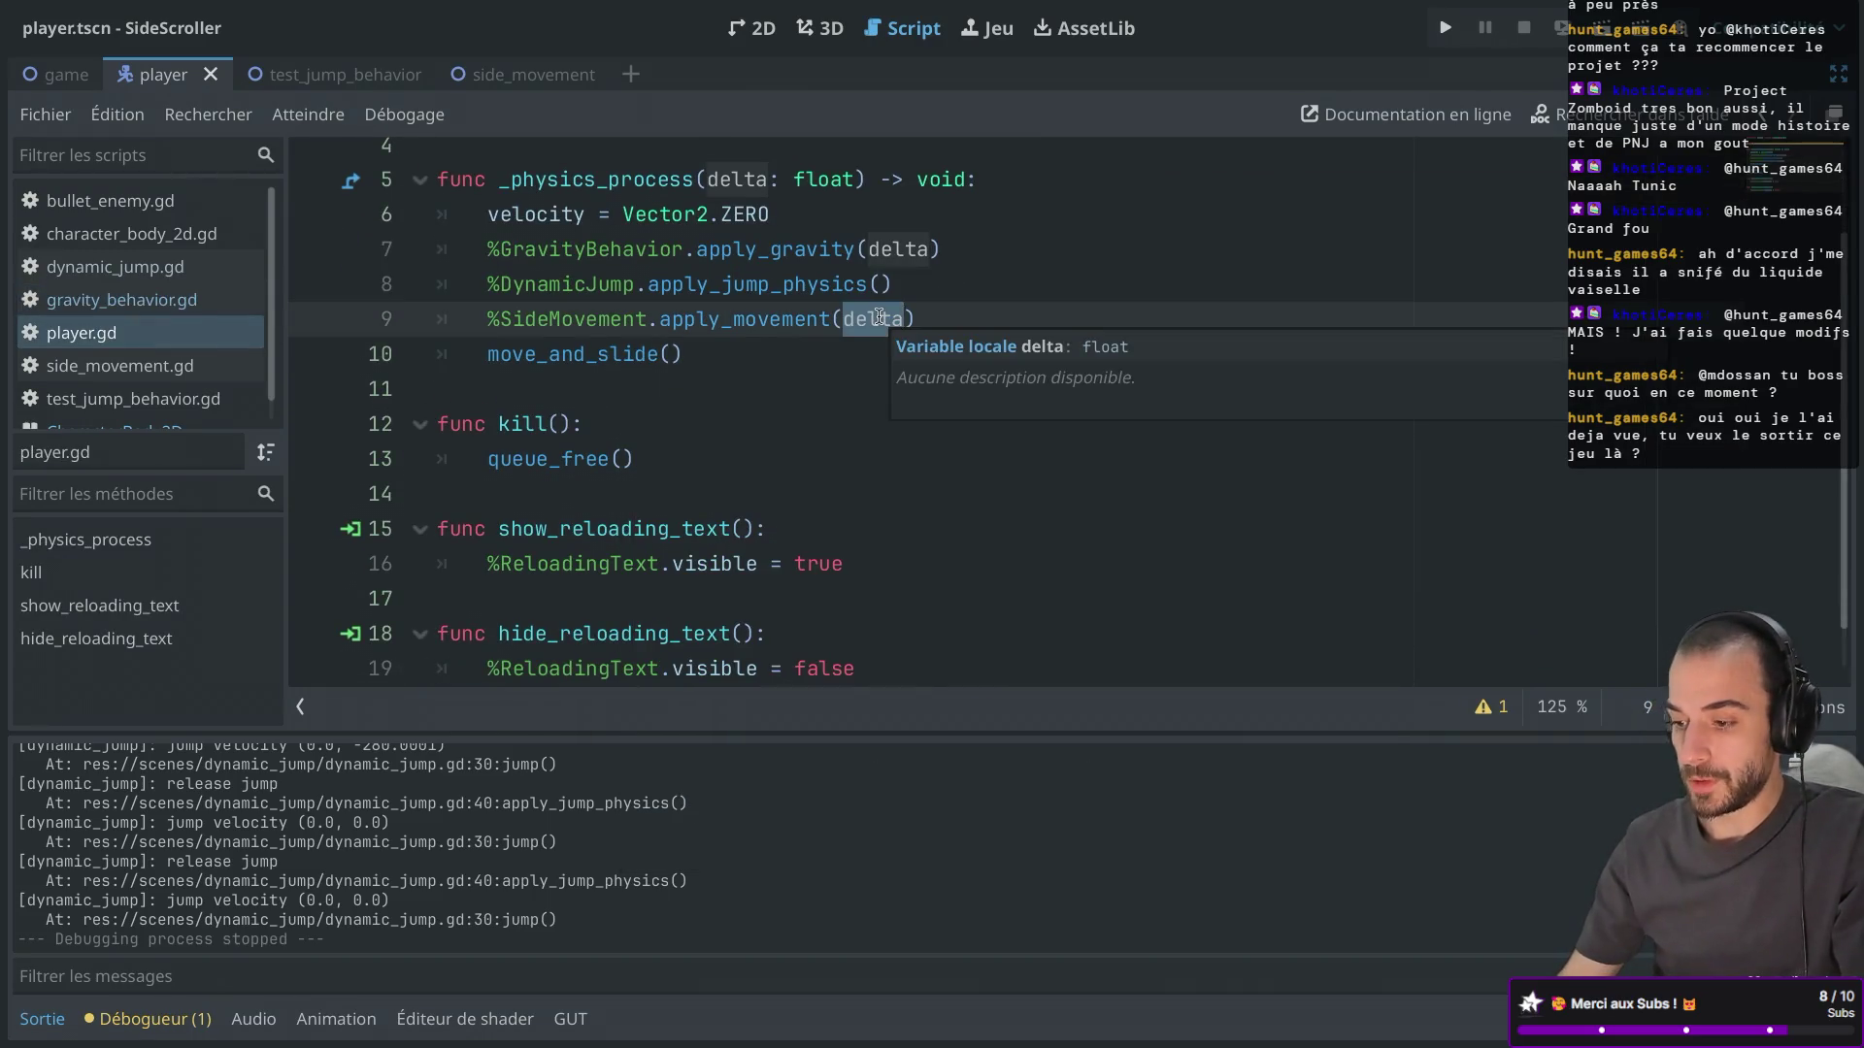
key(BackSpace)
scroll(777, 308, up, 2)
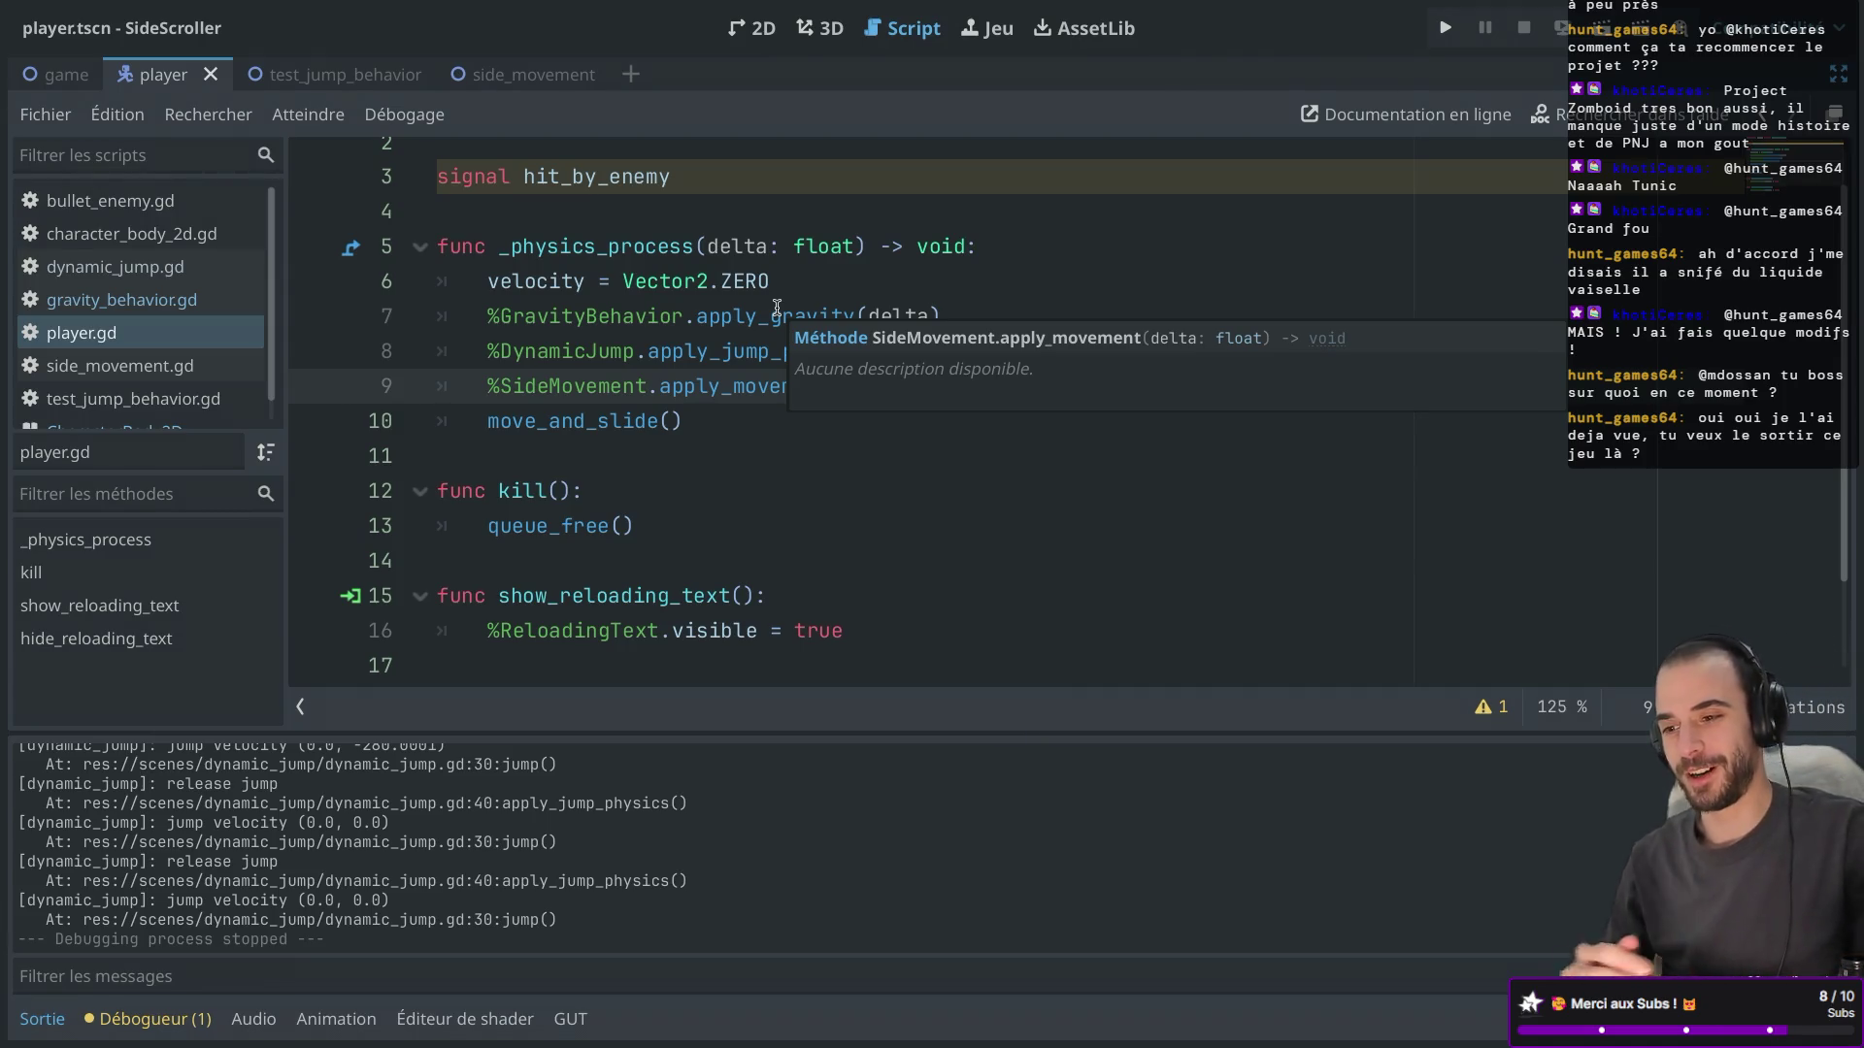
click(786, 318)
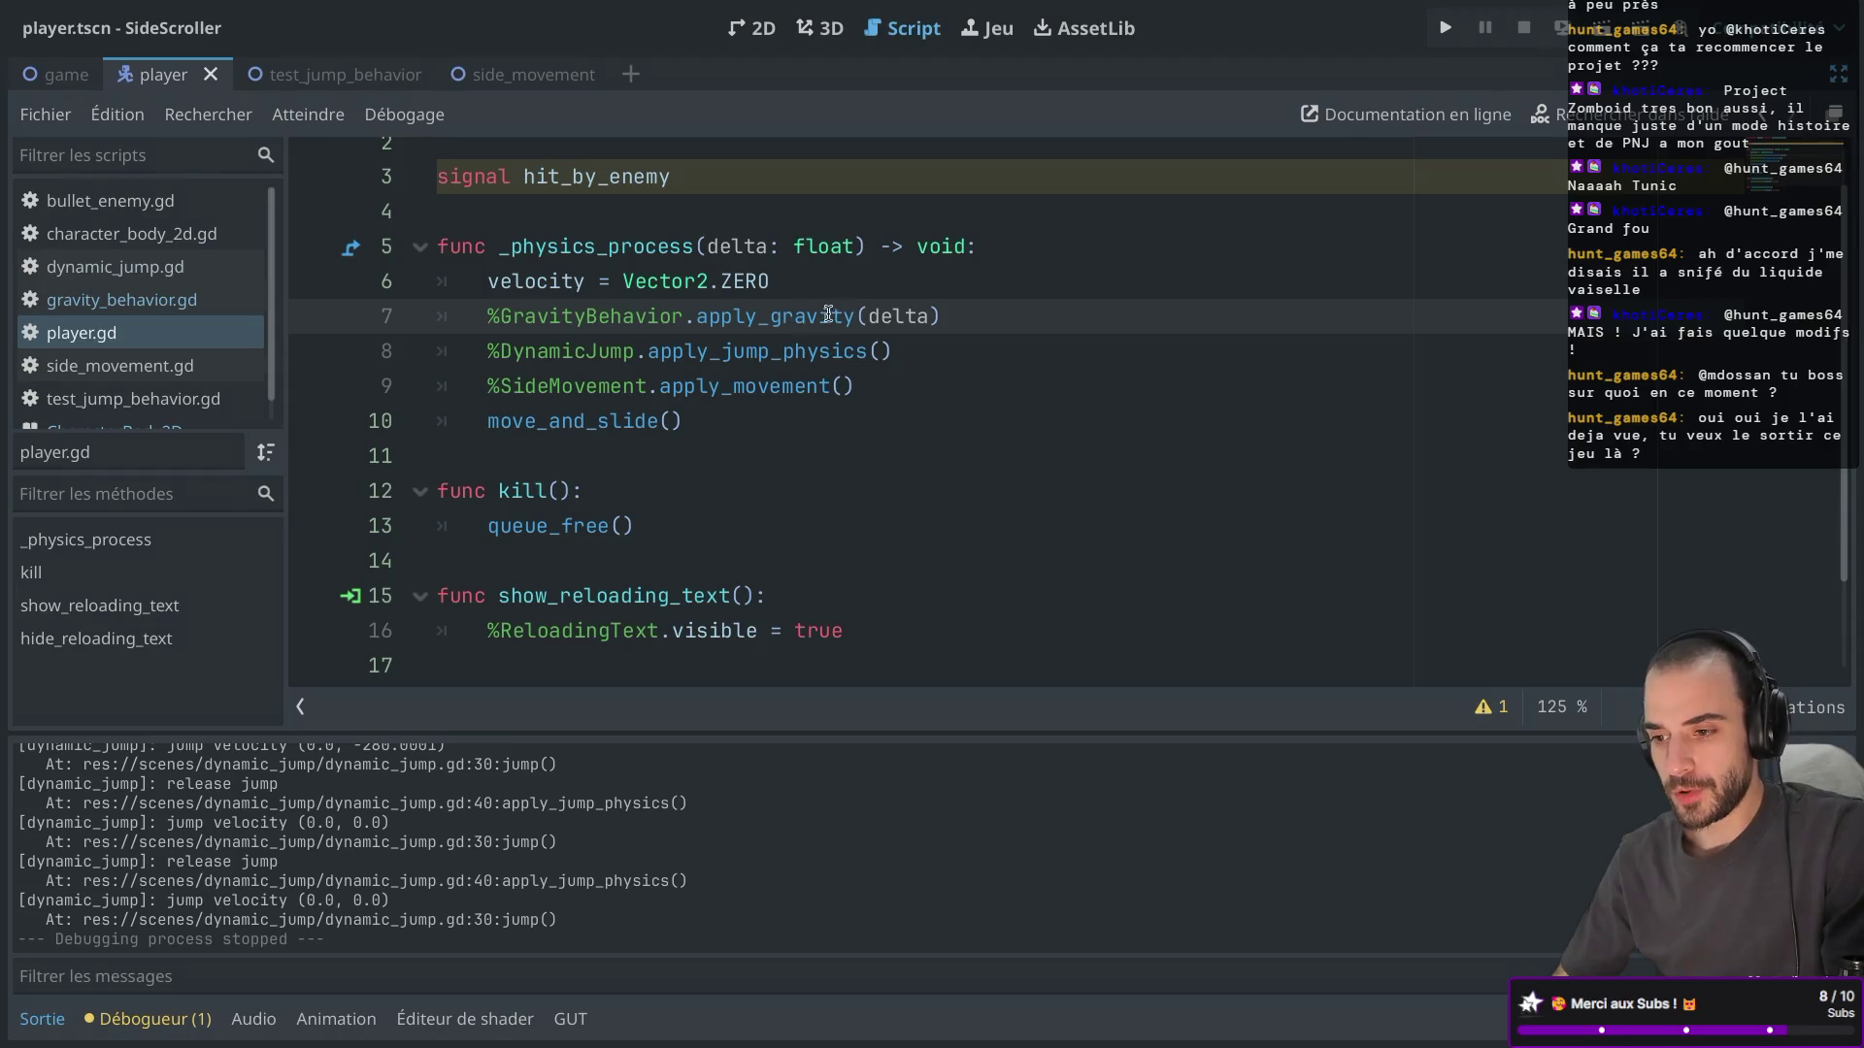
click(882, 316)
key(shift+End)
key(BackSpace)
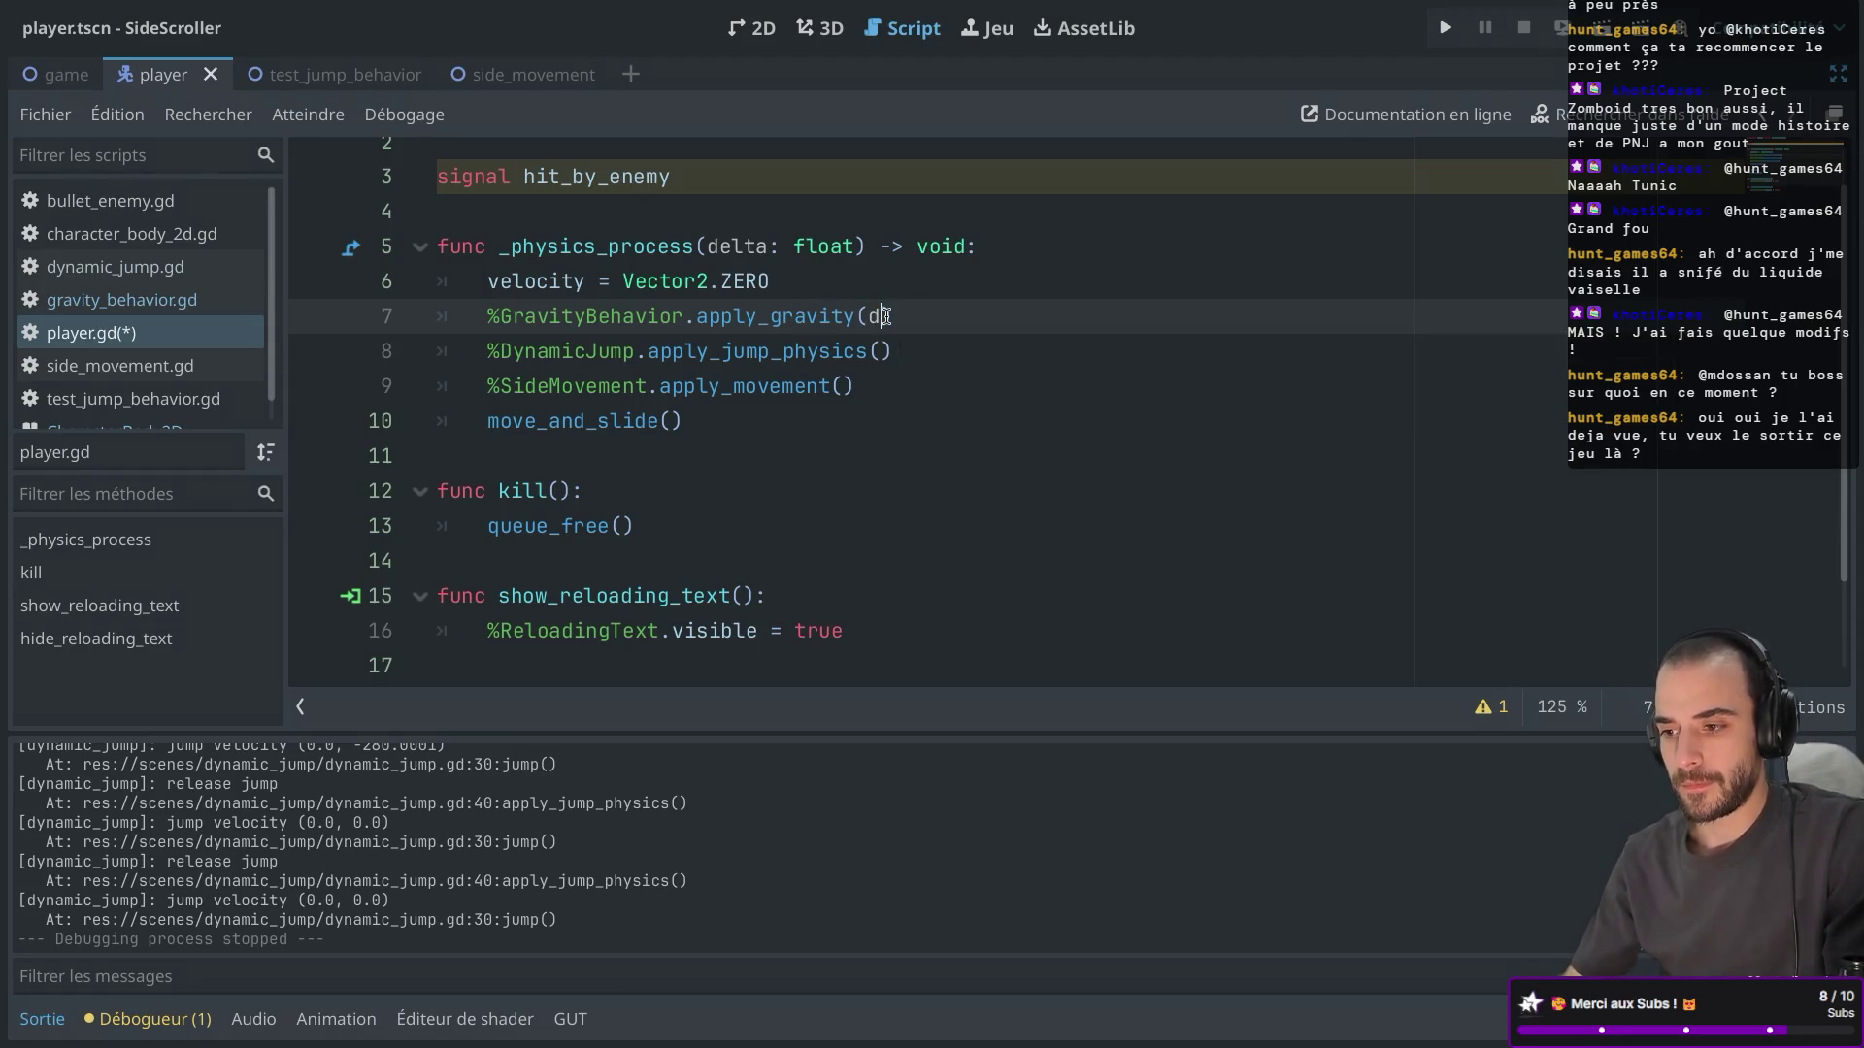
key(ctrl+s)
click(762, 387)
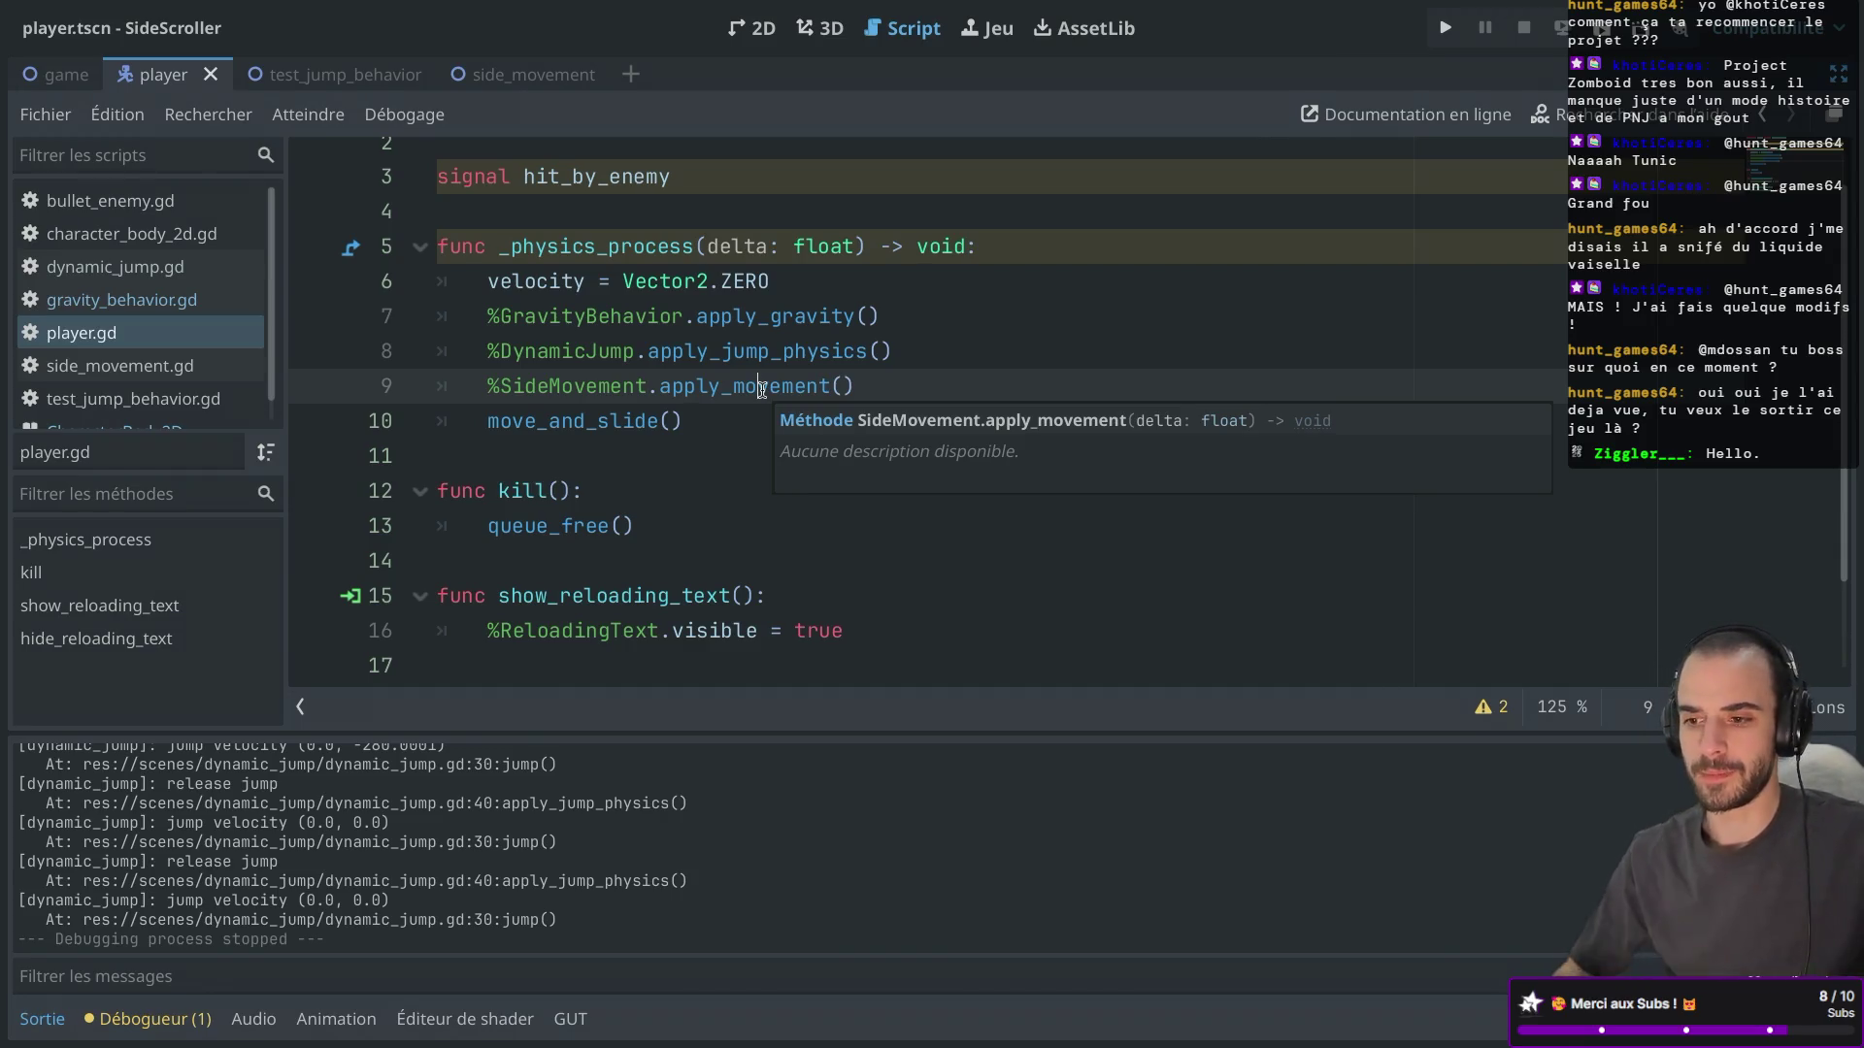
double_click(605, 421)
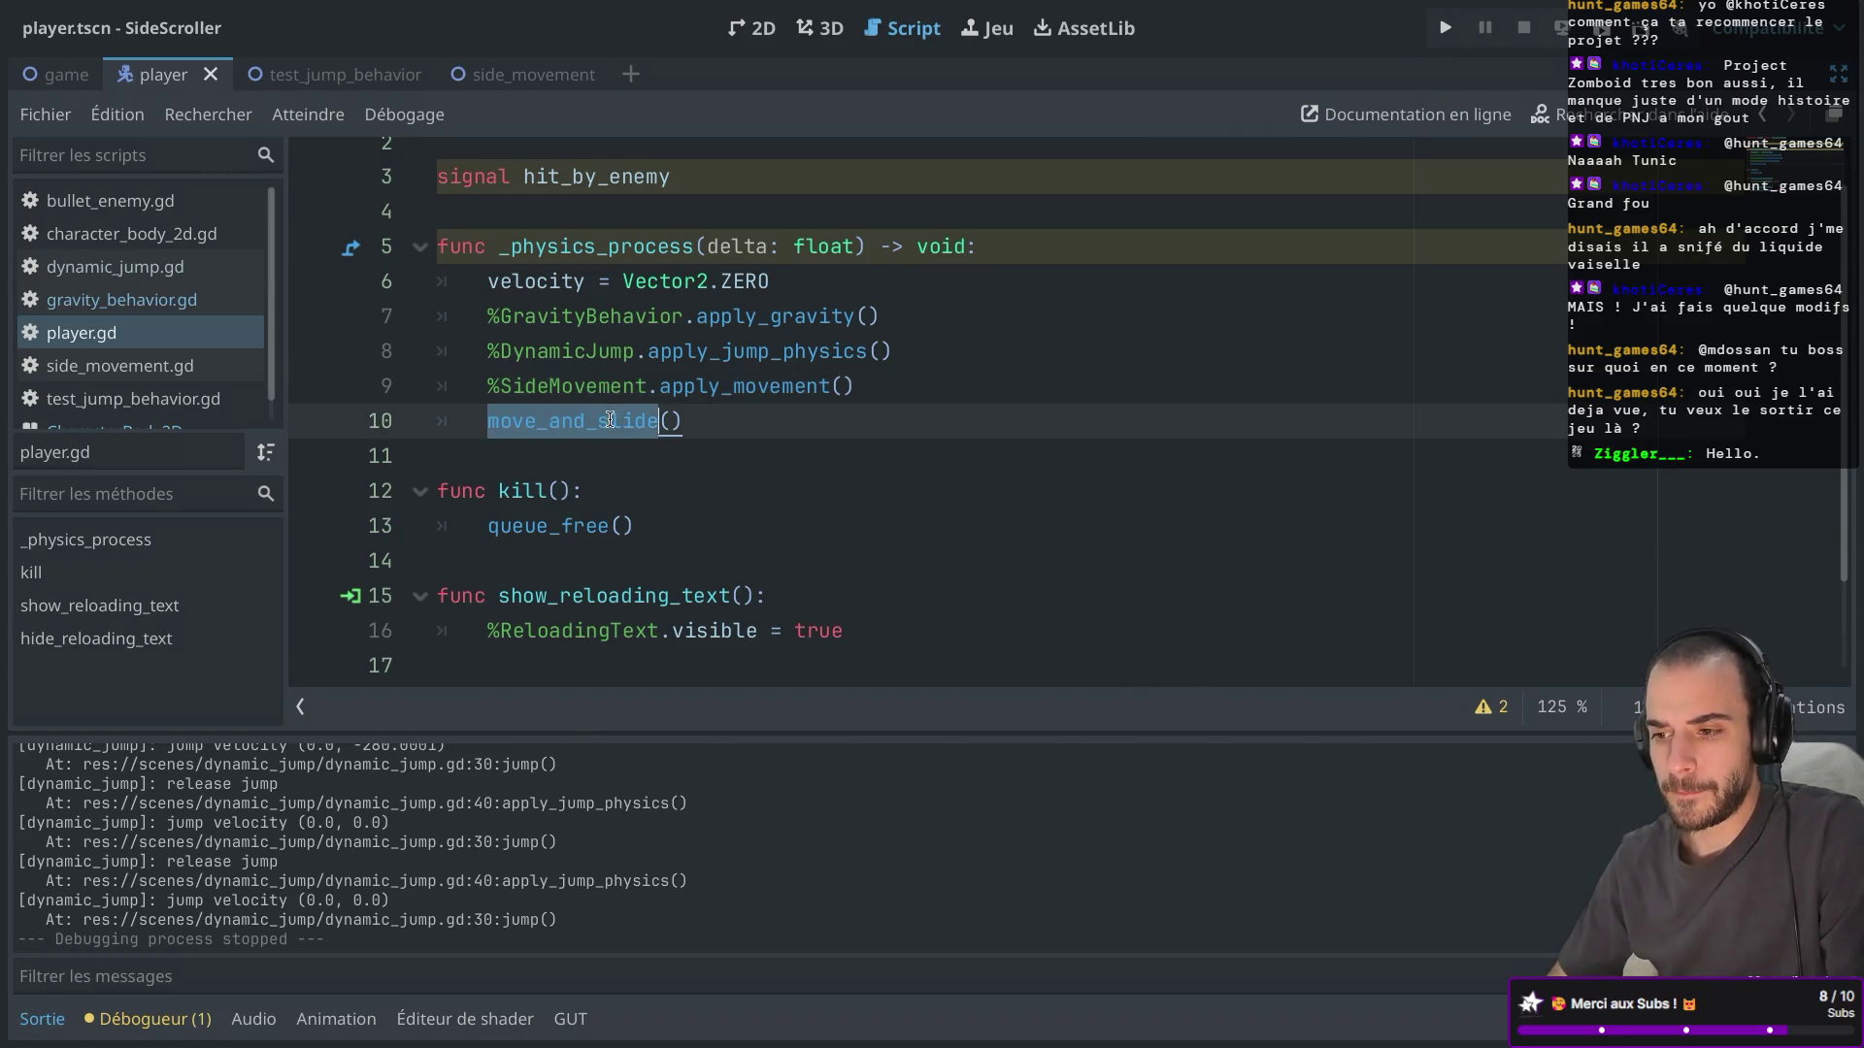
double_click(743, 387)
double_click(783, 353)
double_click(739, 388)
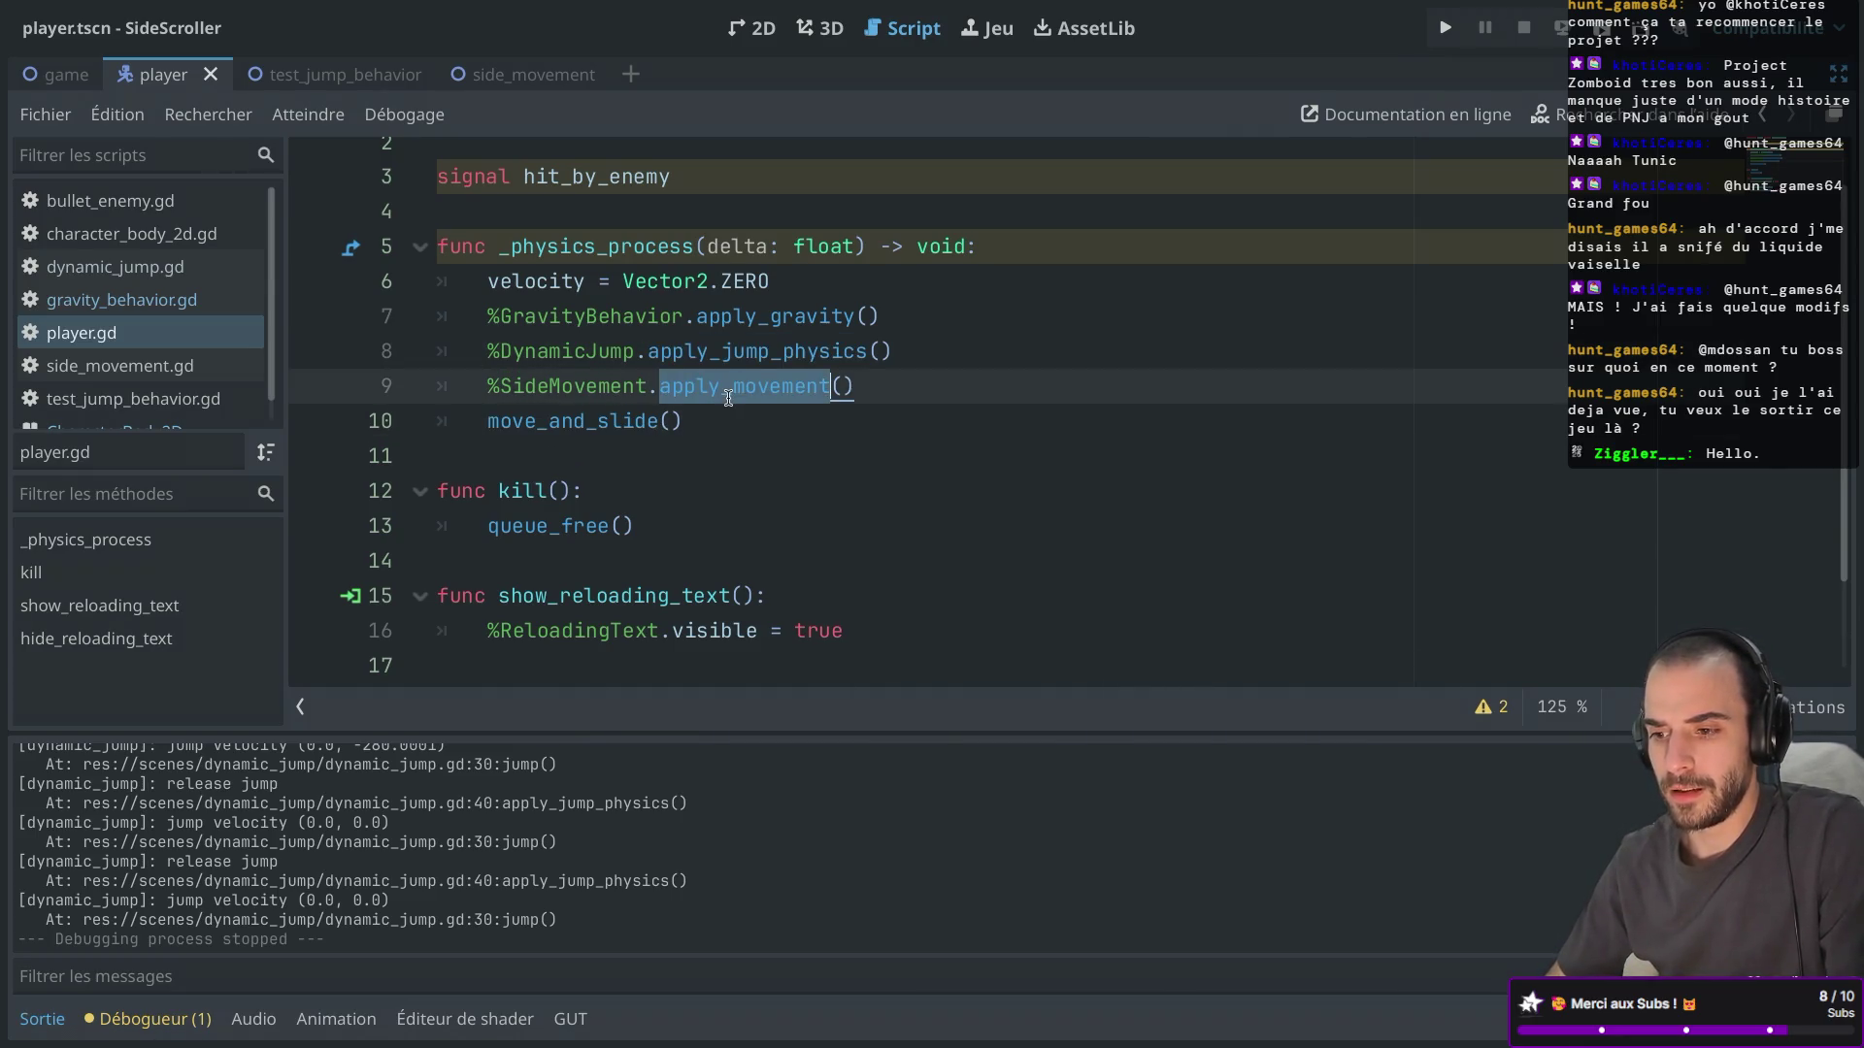
double_click(594, 423)
click(768, 387)
Launch the game and run right, jumping repeatedly and firing shots left and right.
key(super+b)
key(Right)
key(space)
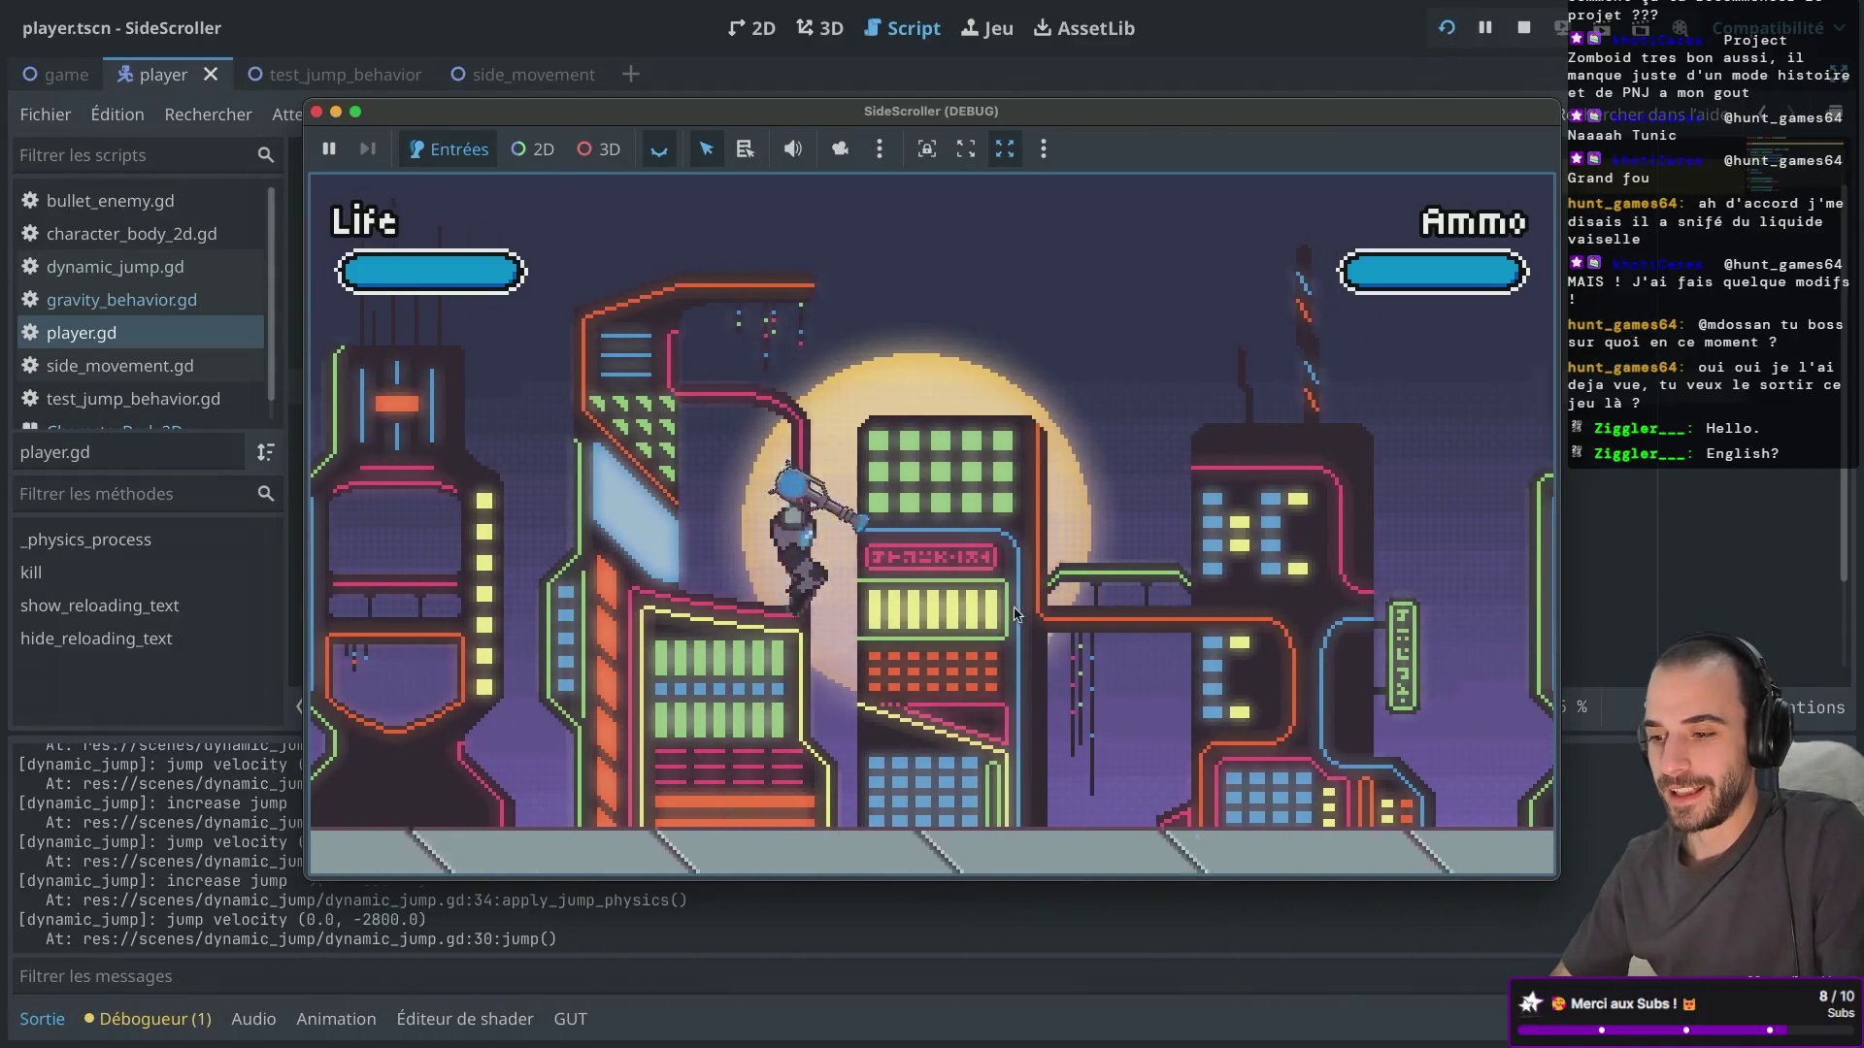
click(1169, 763)
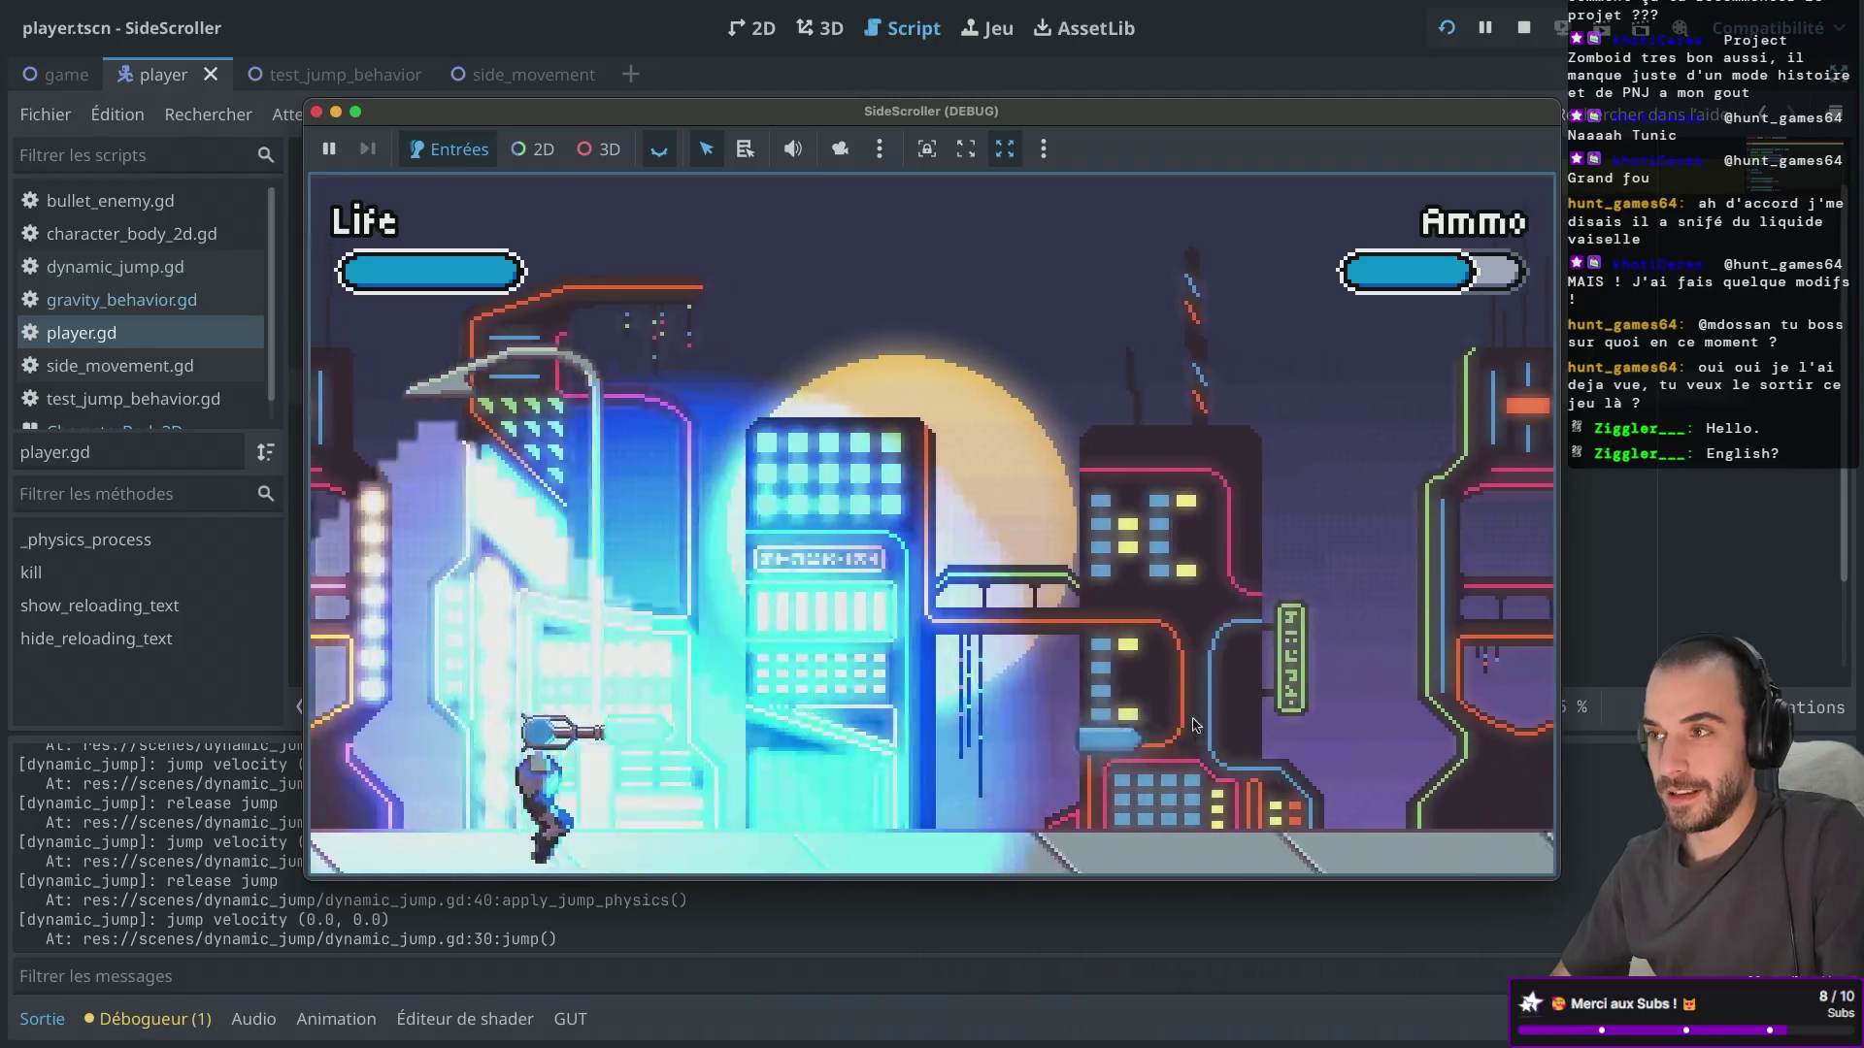
click(1092, 604)
key(space)
key(Right)
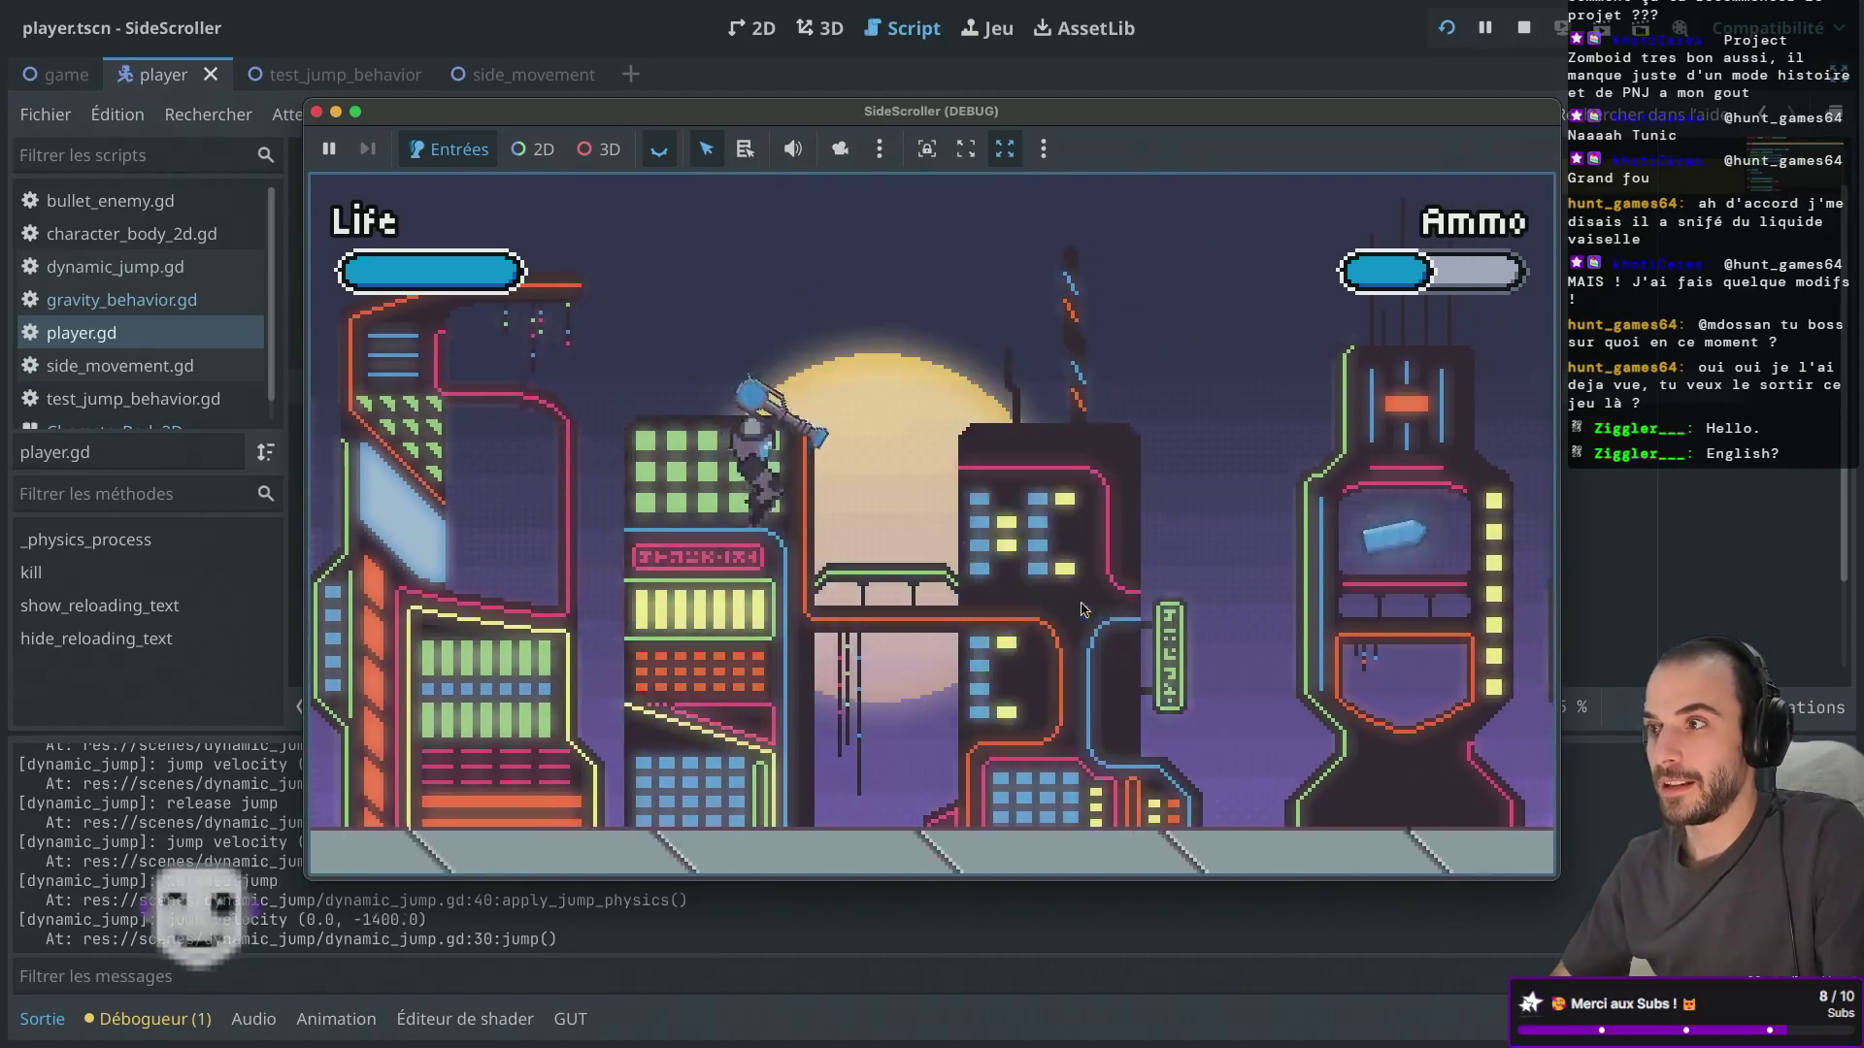
click(1104, 767)
key(Right)
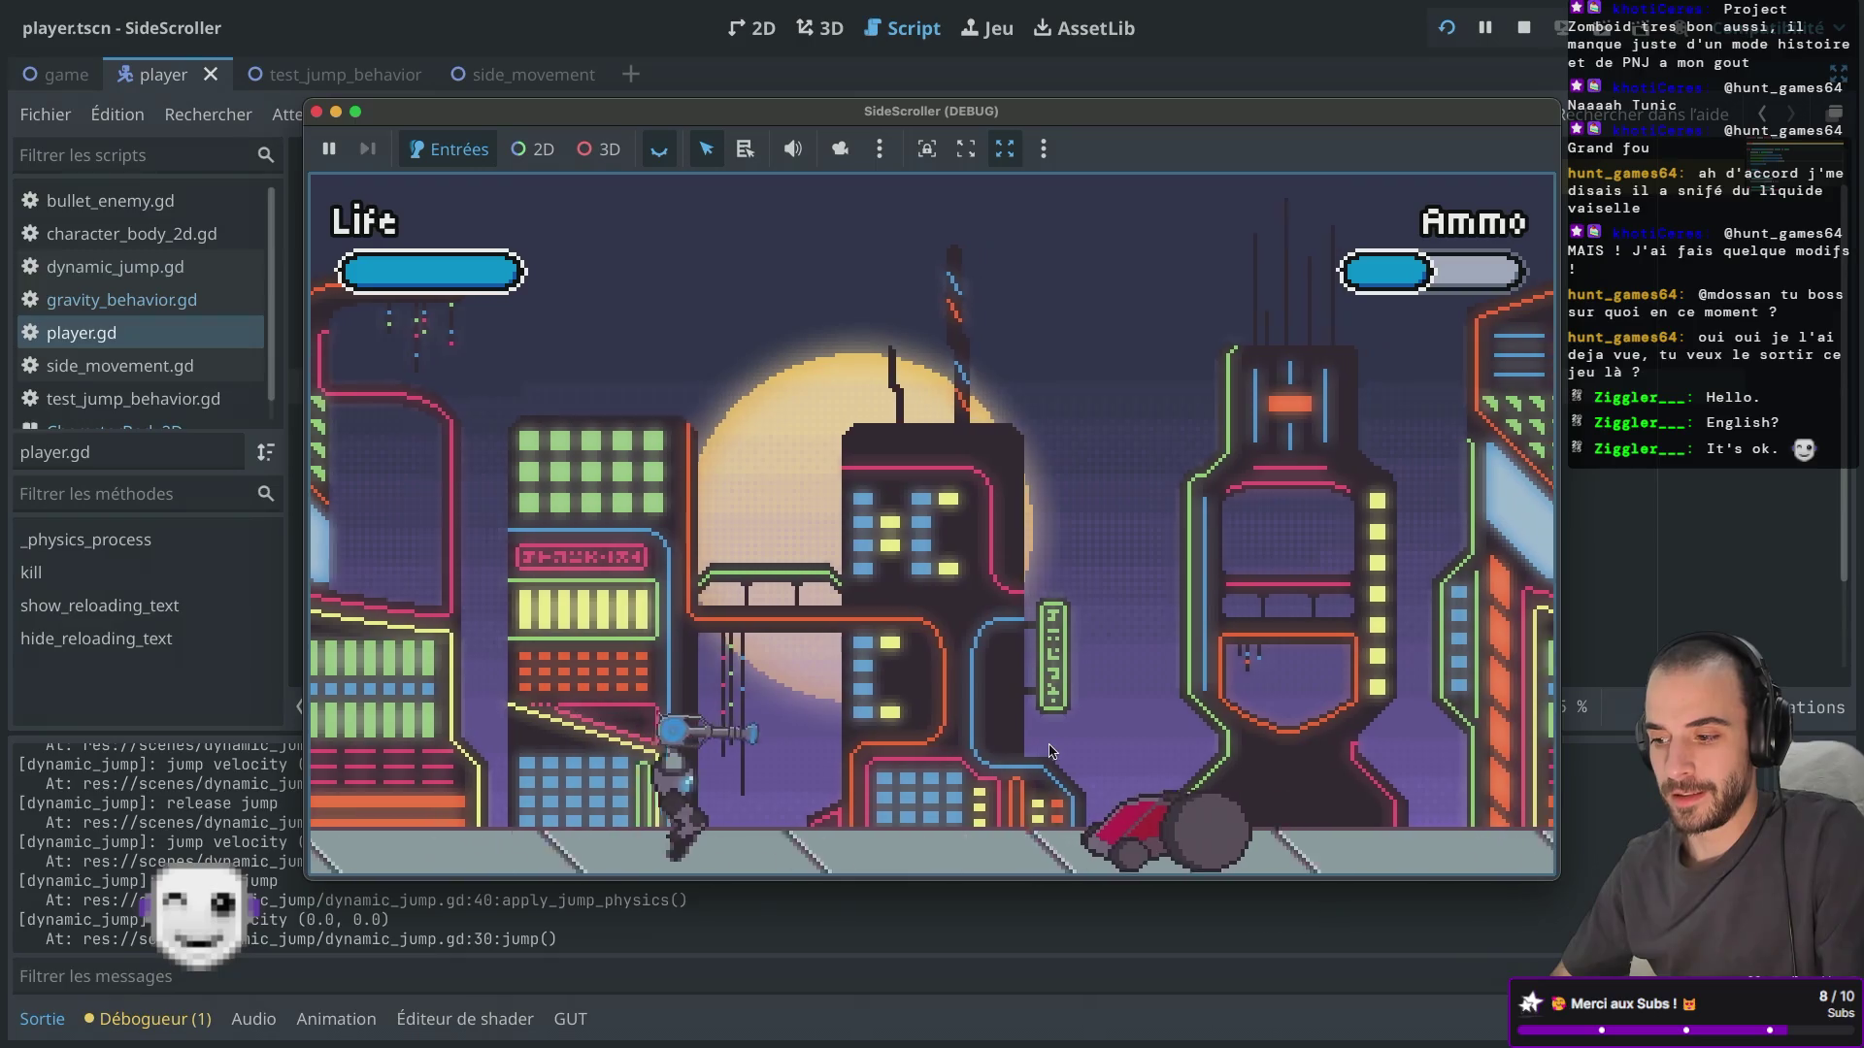
key(space)
click(641, 775)
Keep running through the city, jumping and shooting at the enemy ship and flying enemy.
key(Right)
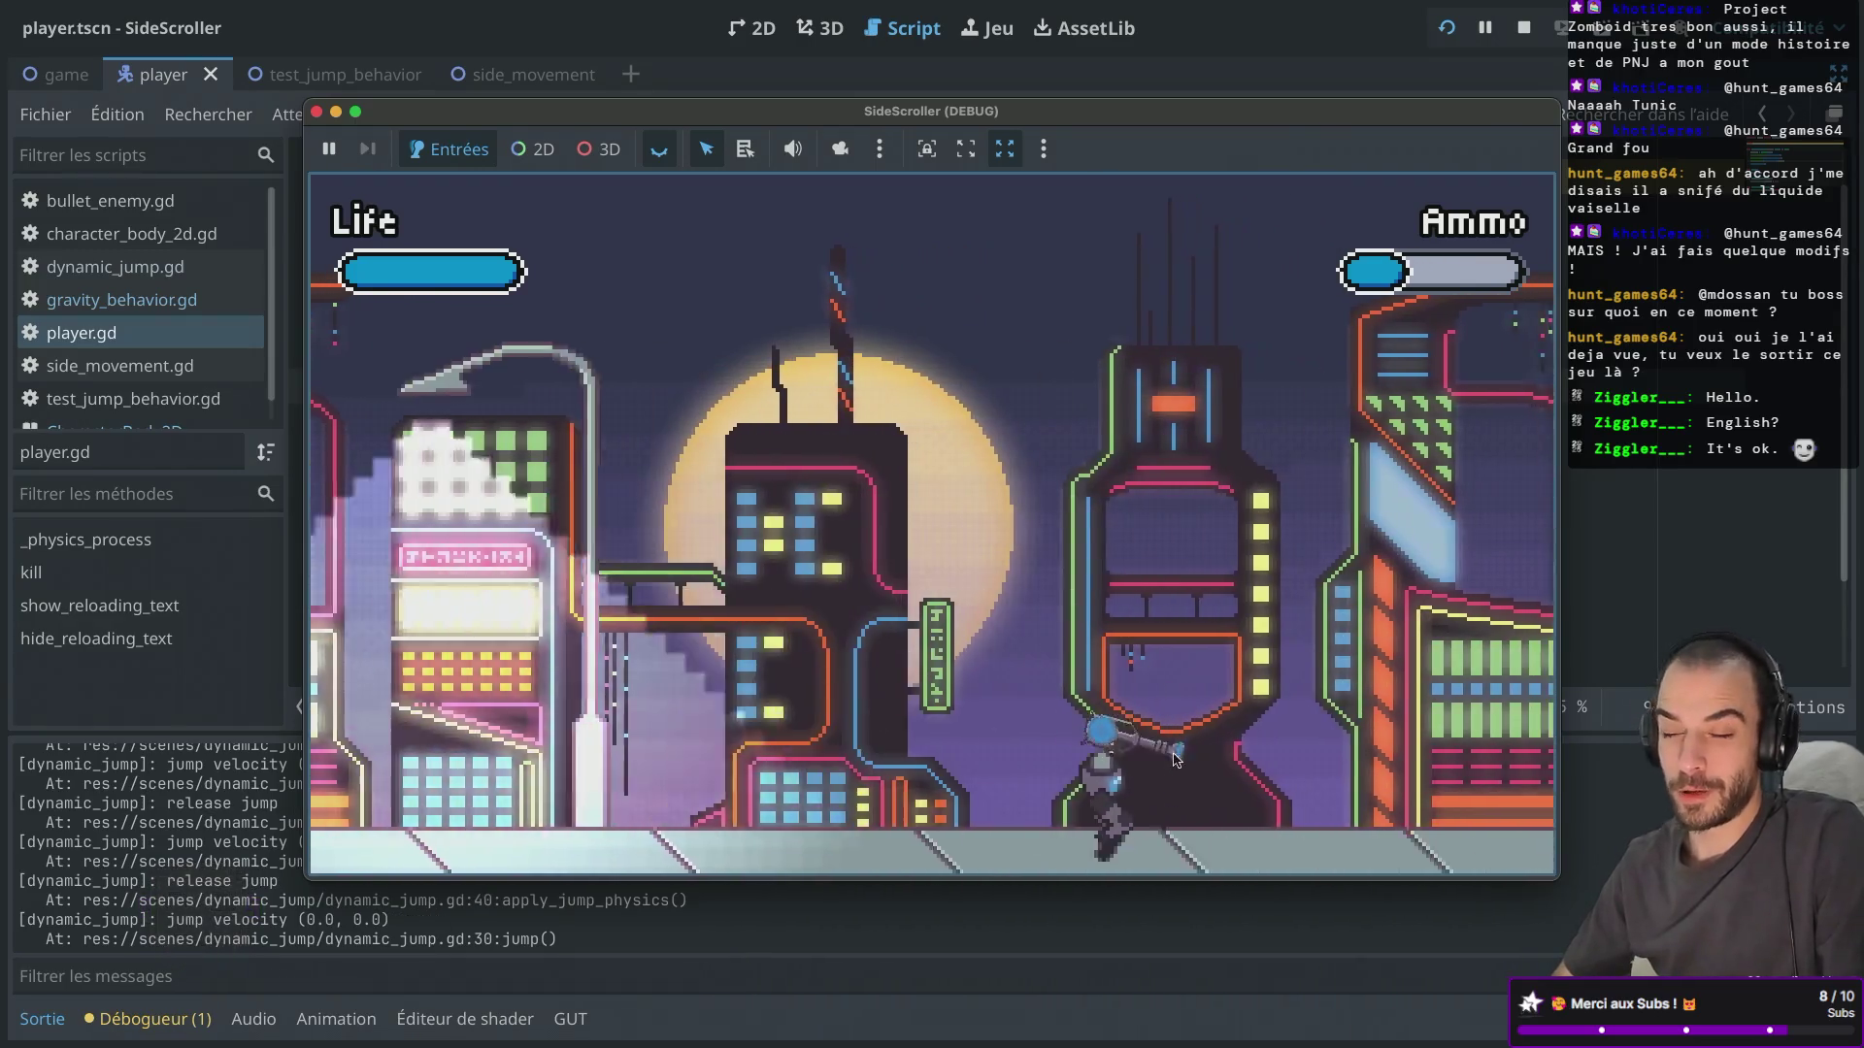
key(Right)
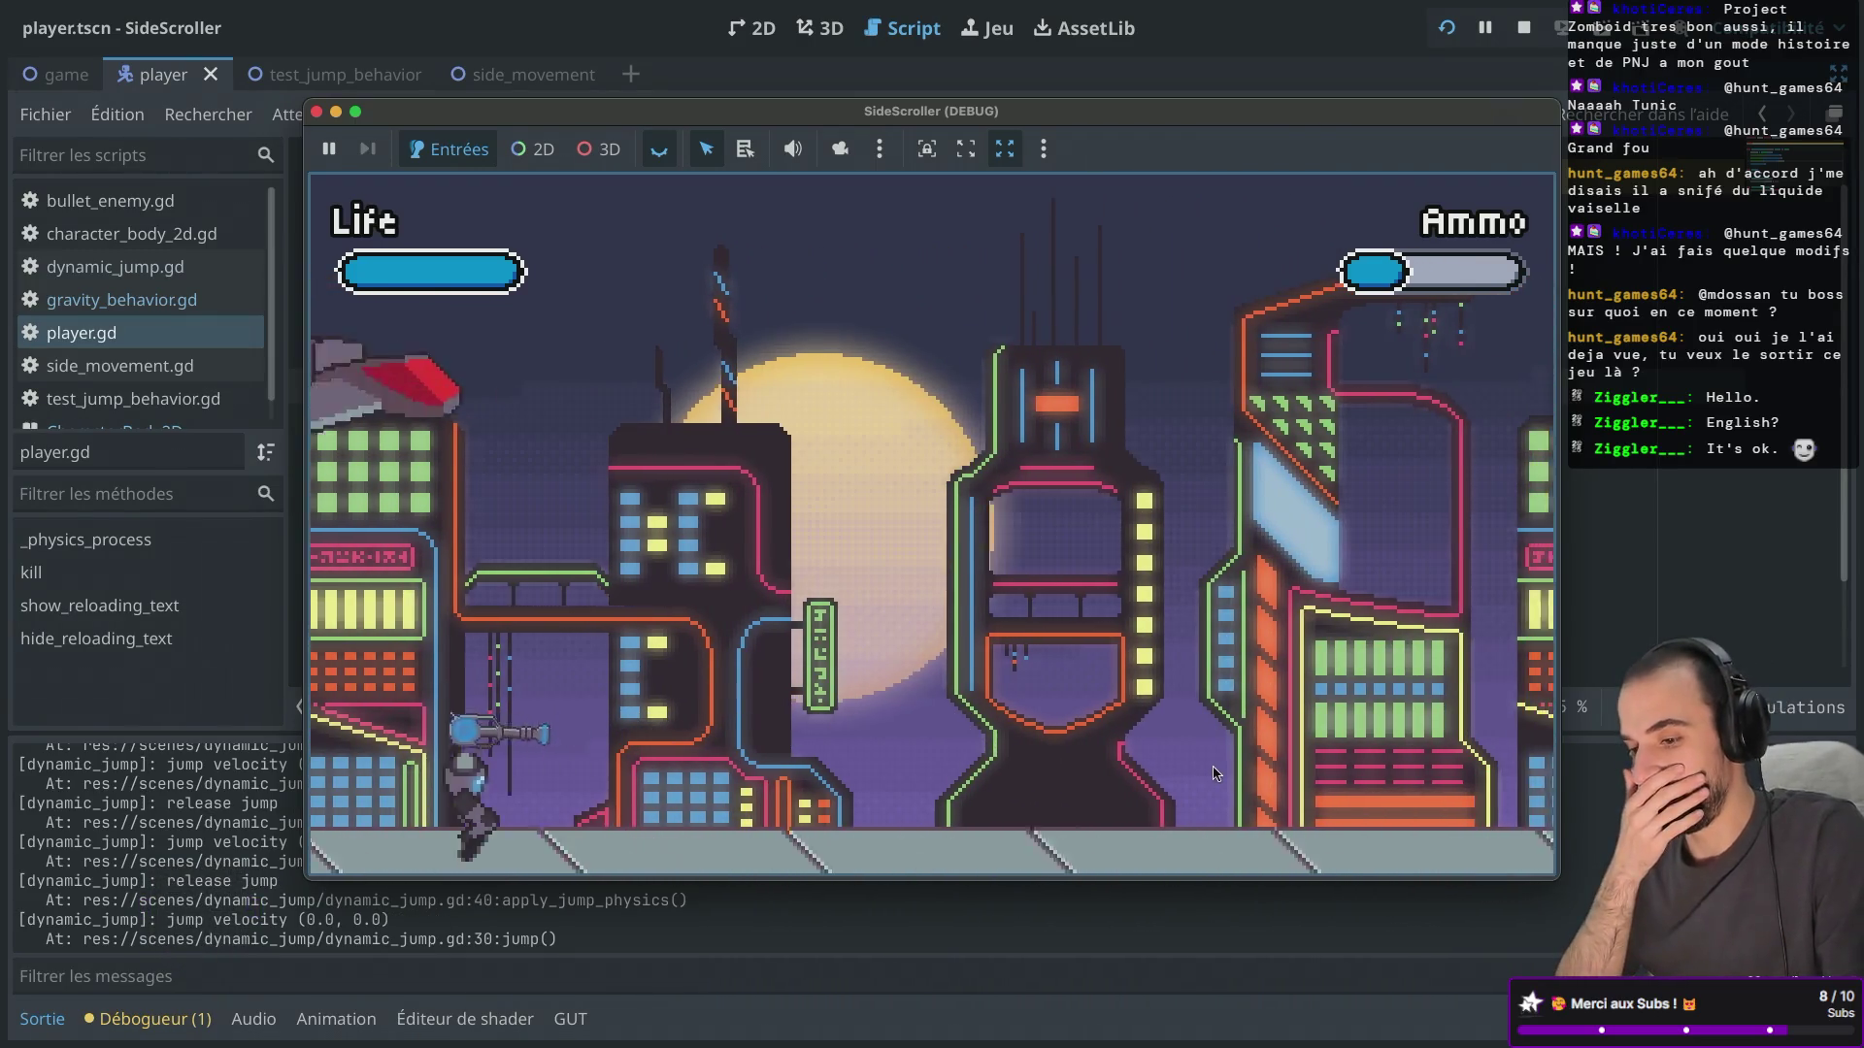
click(1483, 385)
key(Right)
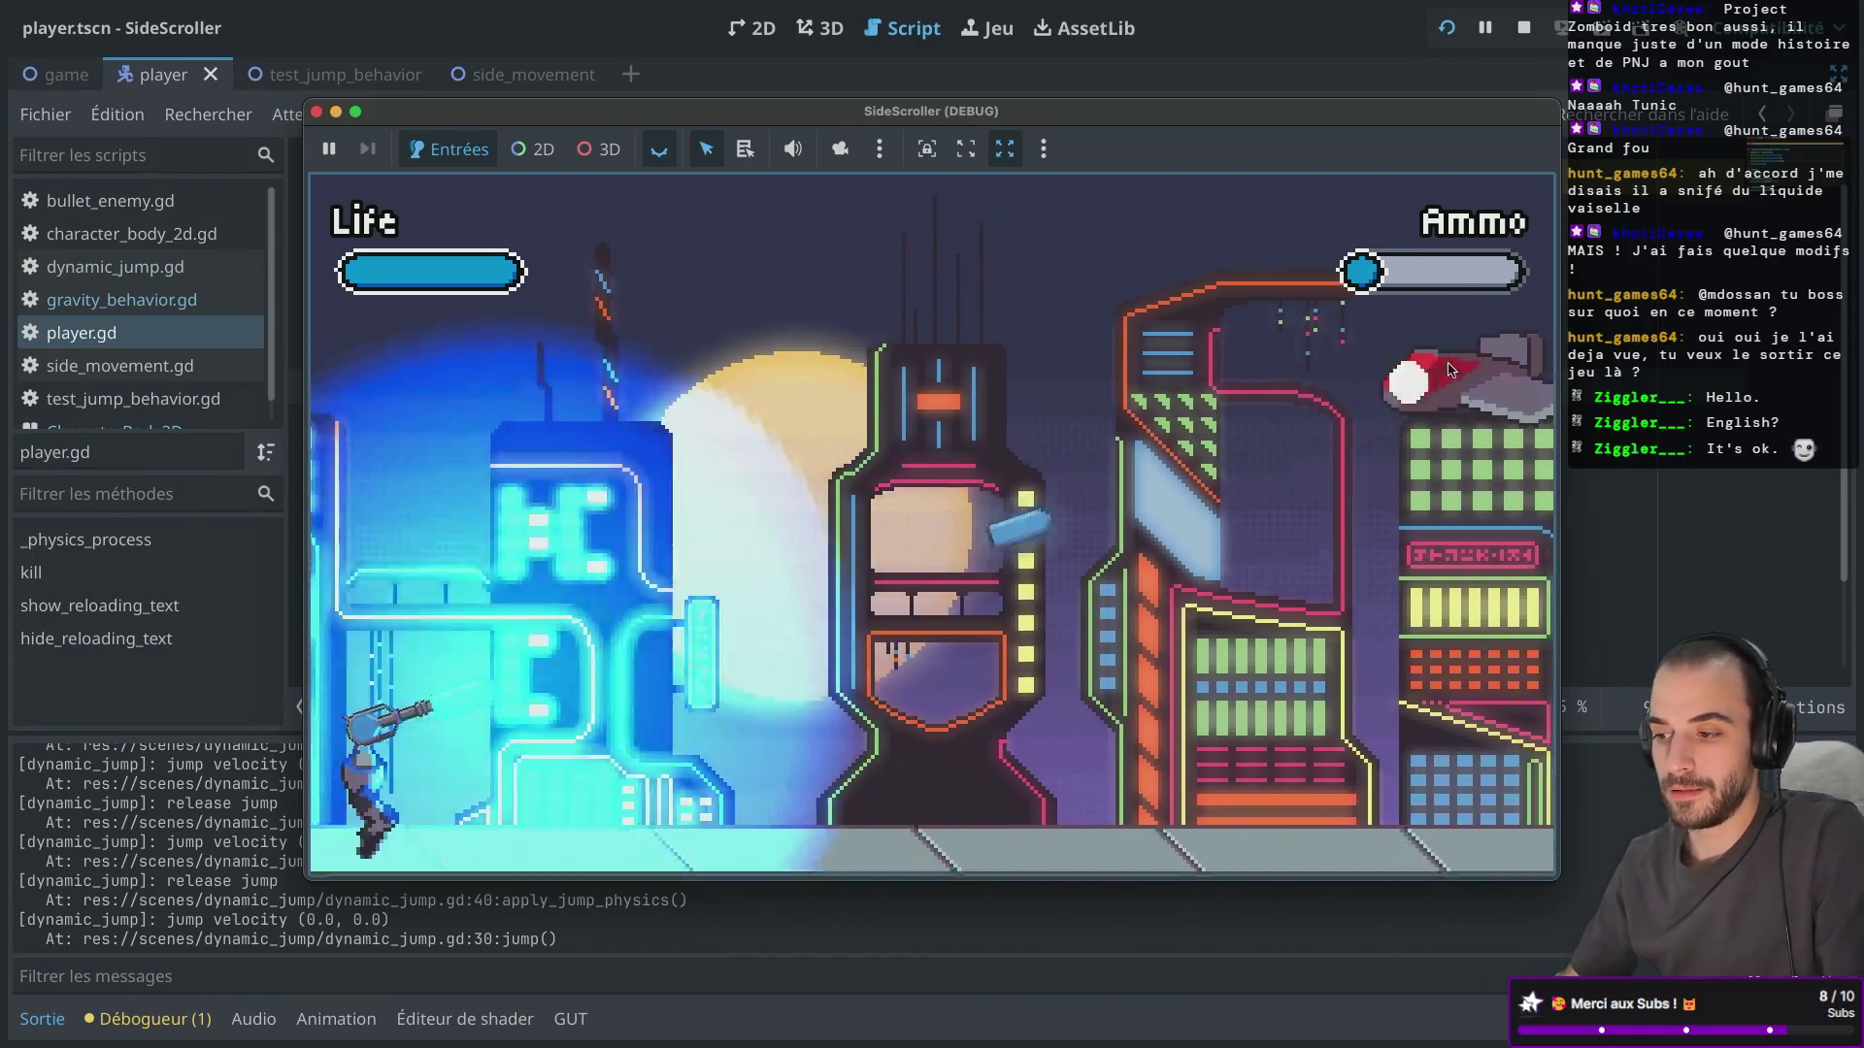
key(space)
key(Right)
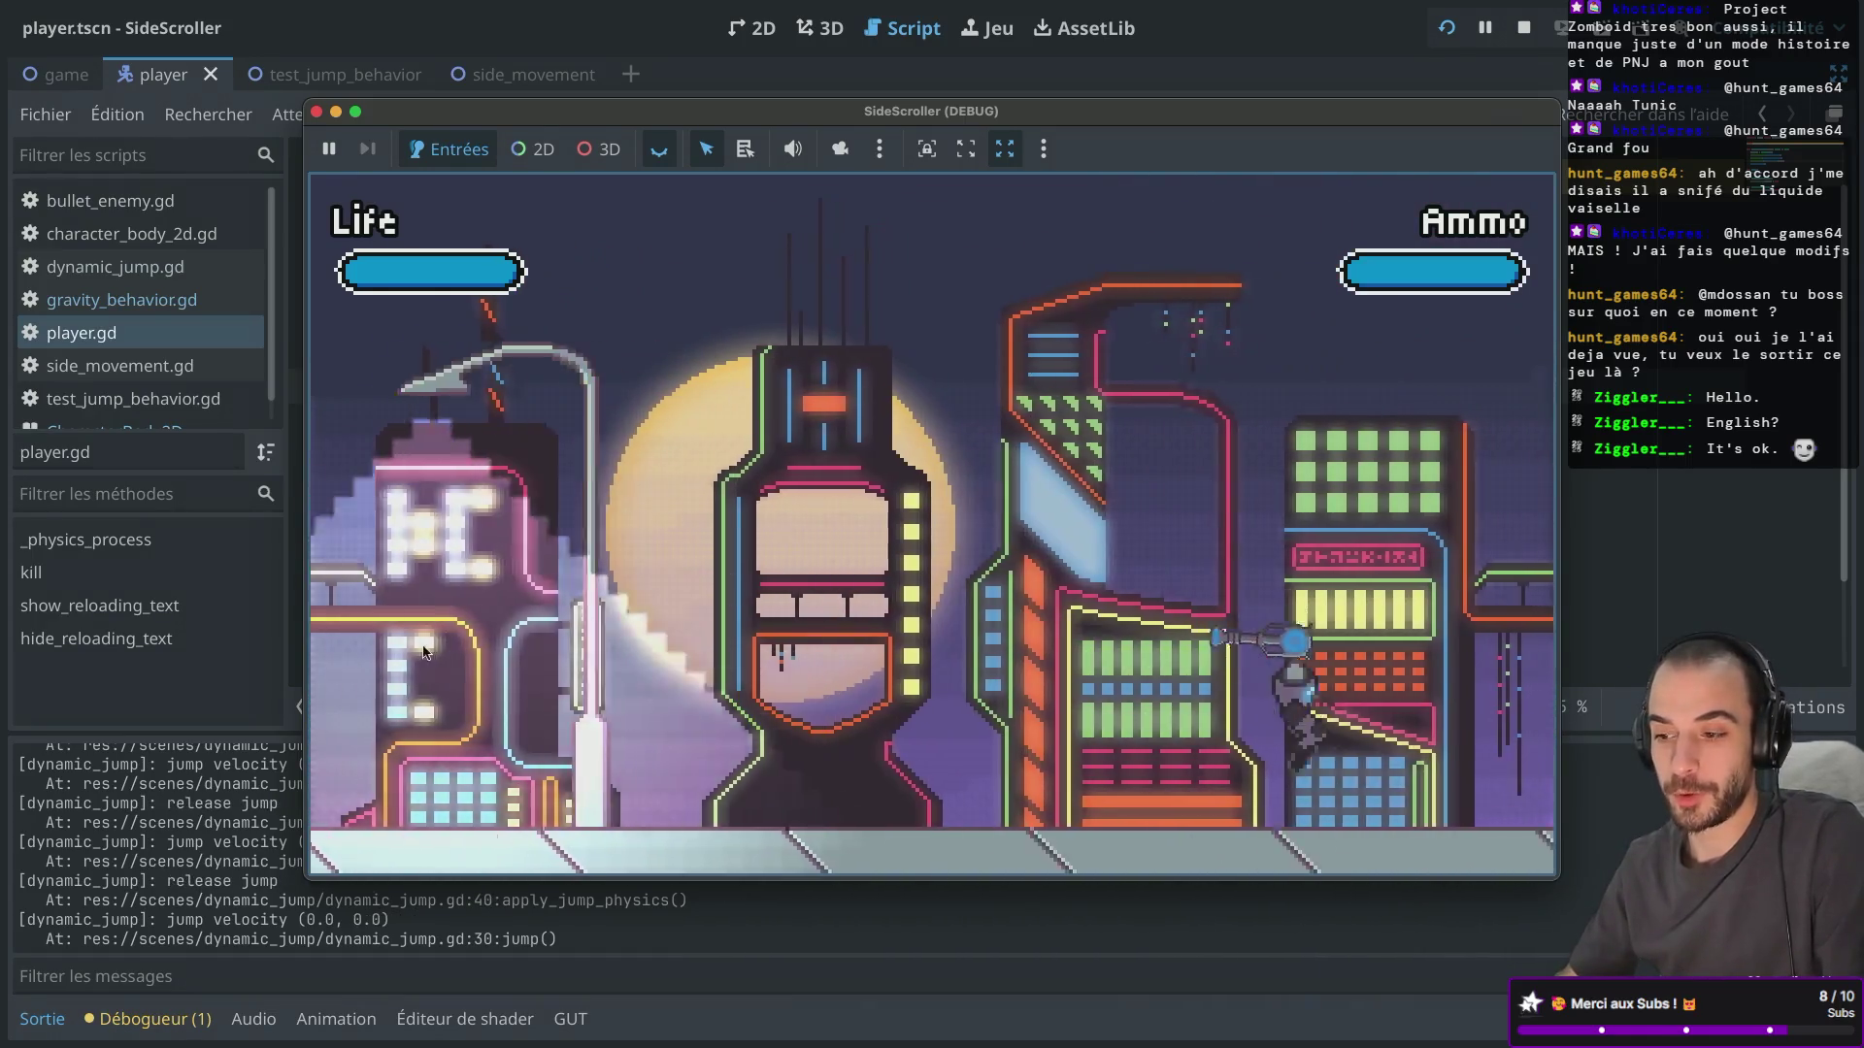
click(518, 659)
key(Right)
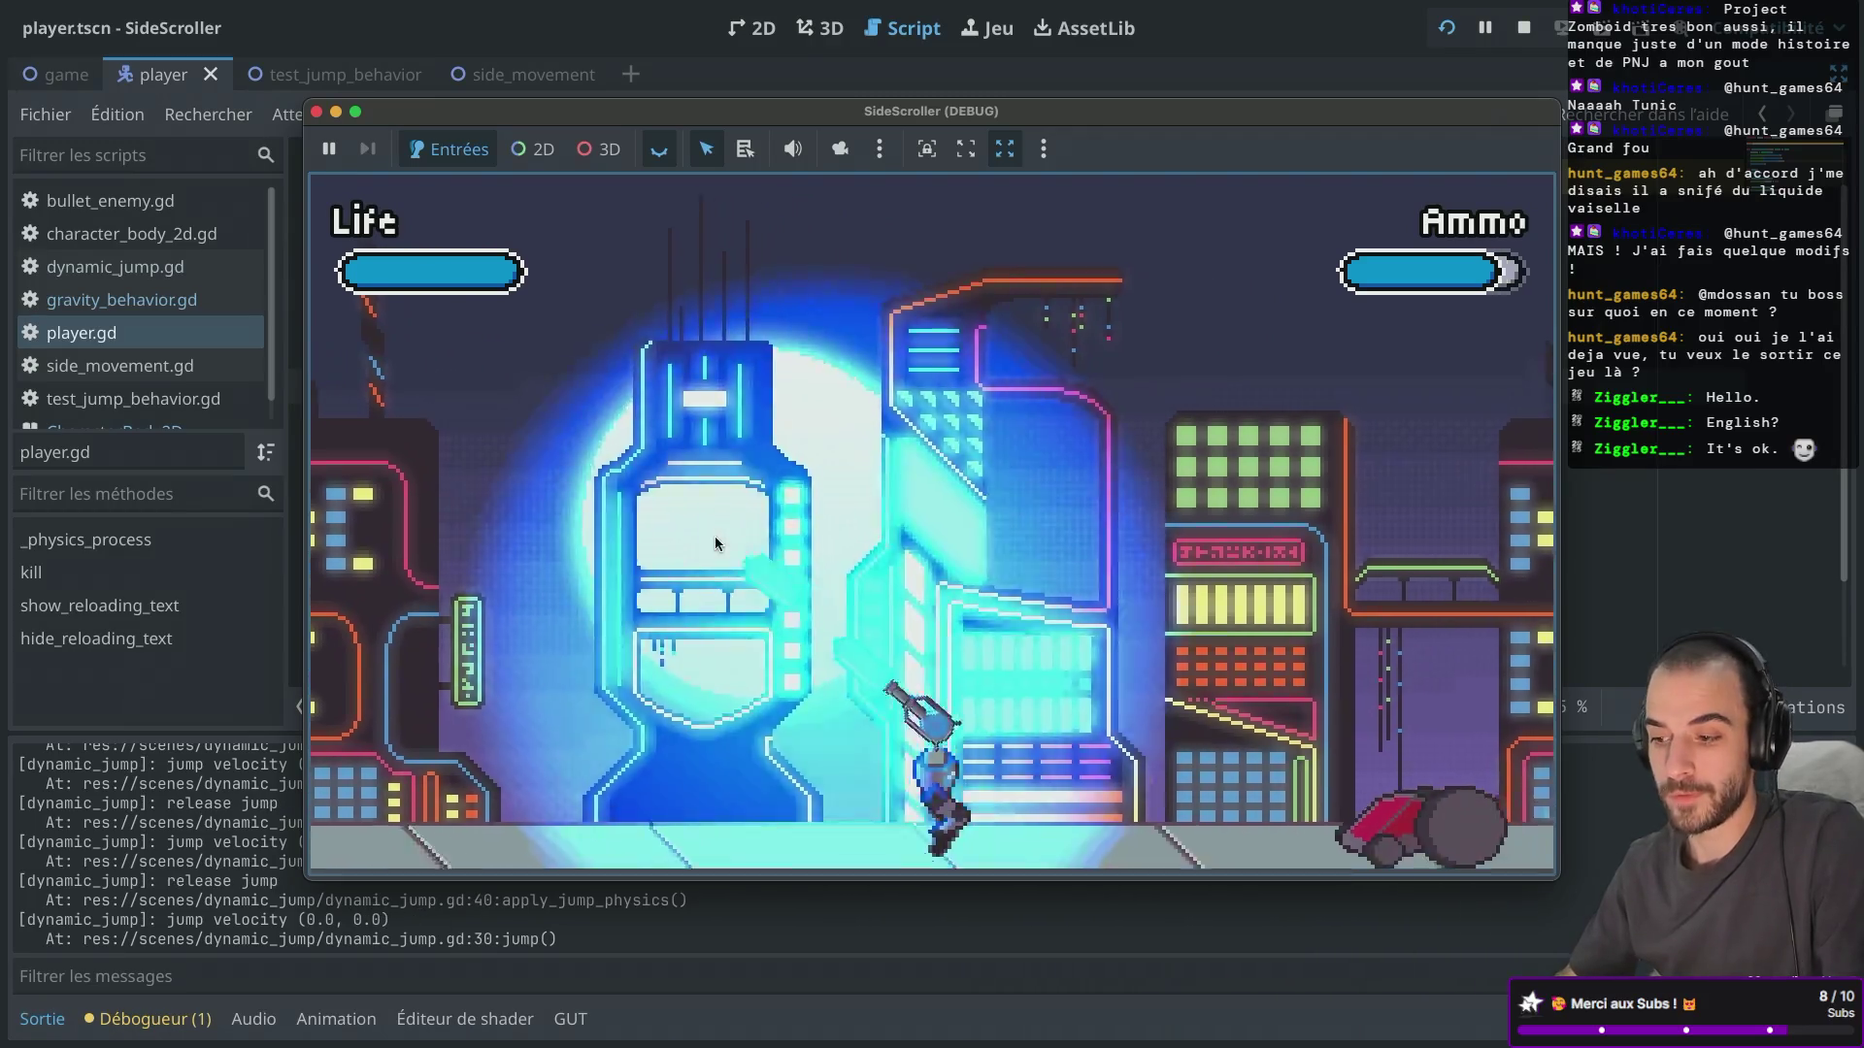
key(Right)
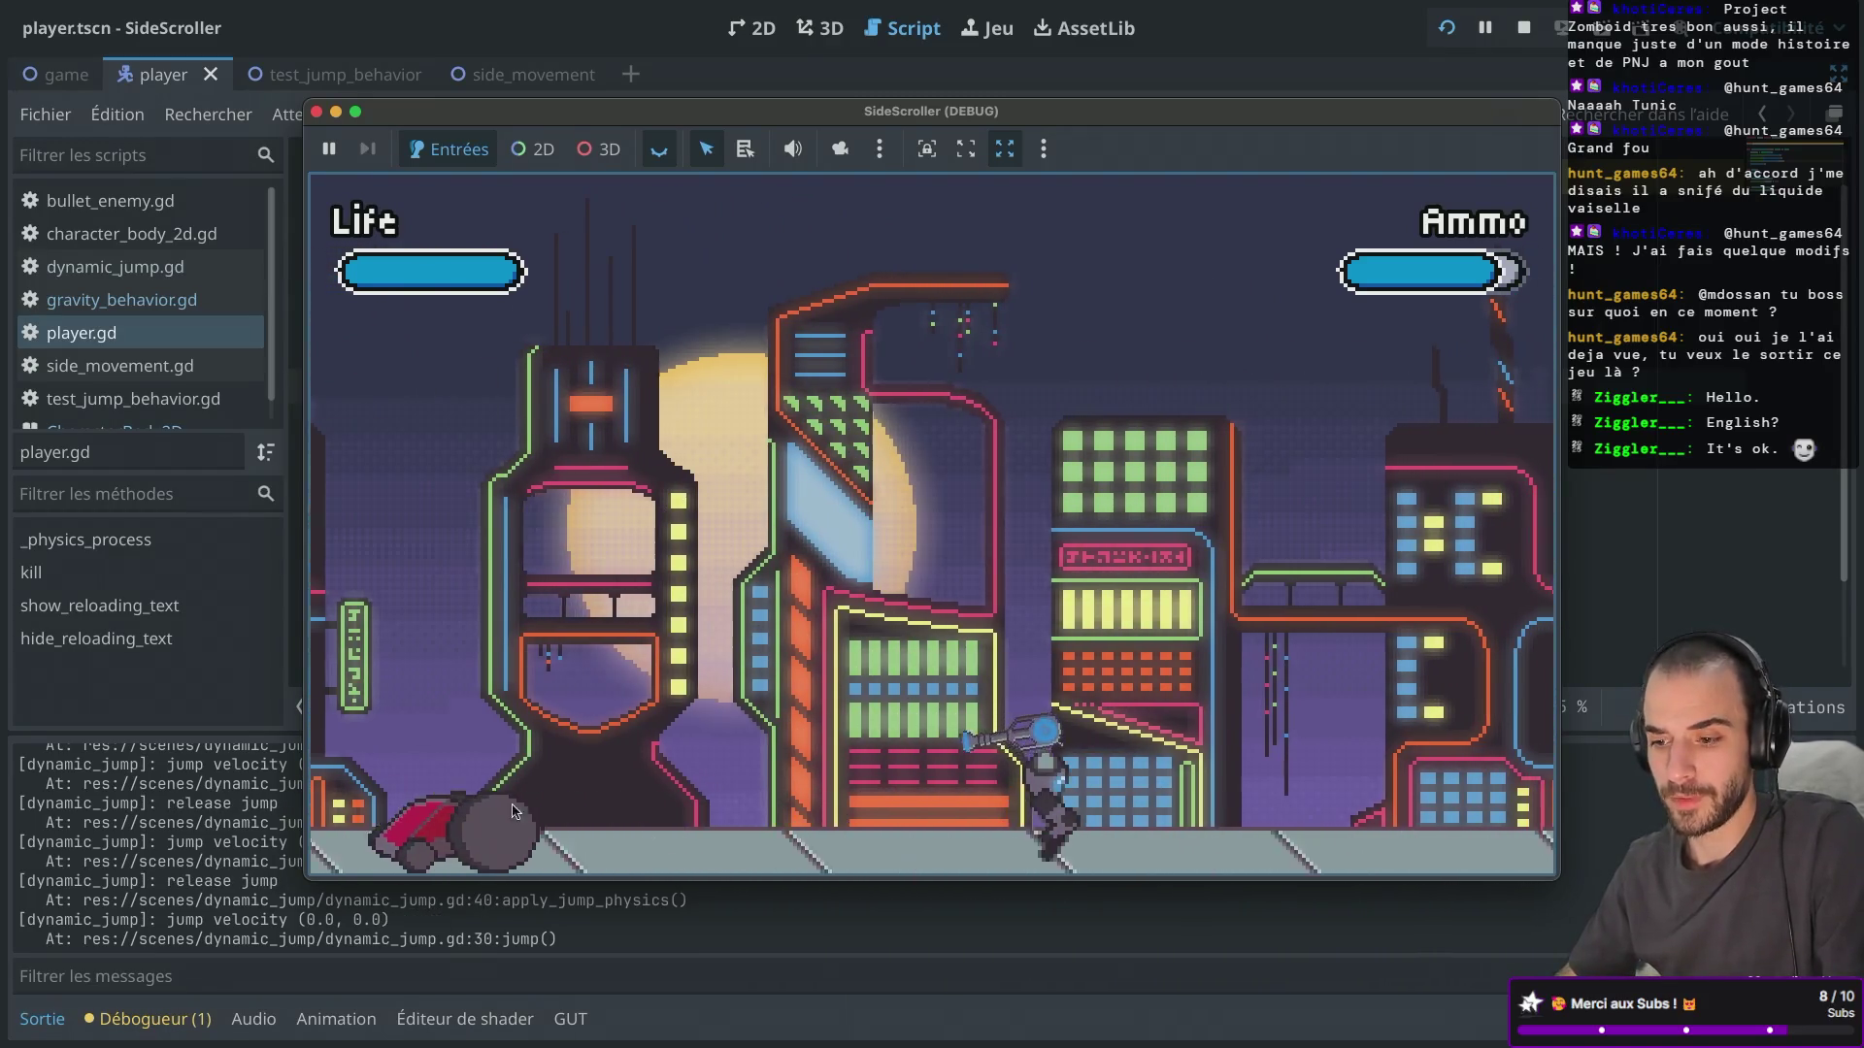
click(729, 491)
Jump high while firing mid-air, run left and right, and shoot upward again.
key(Right)
click(899, 367)
key(Right)
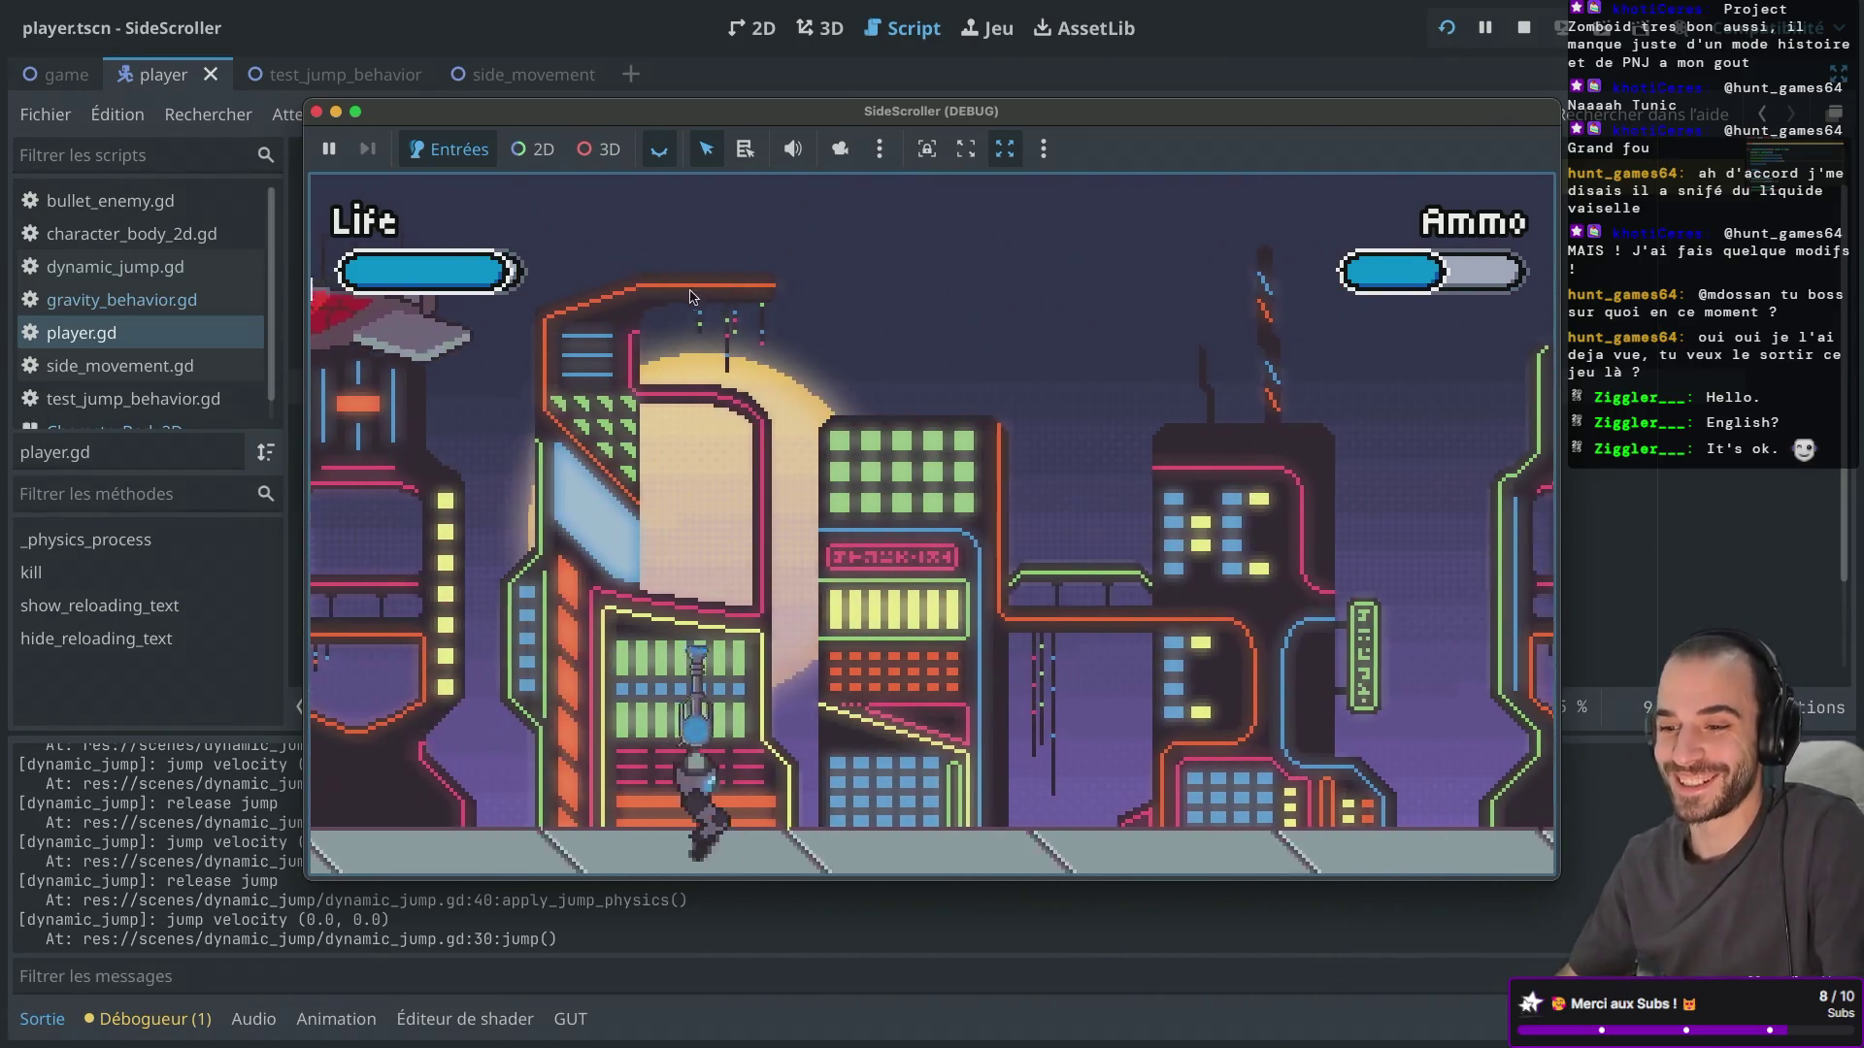
click(853, 289)
key(space)
click(853, 290)
key(Left)
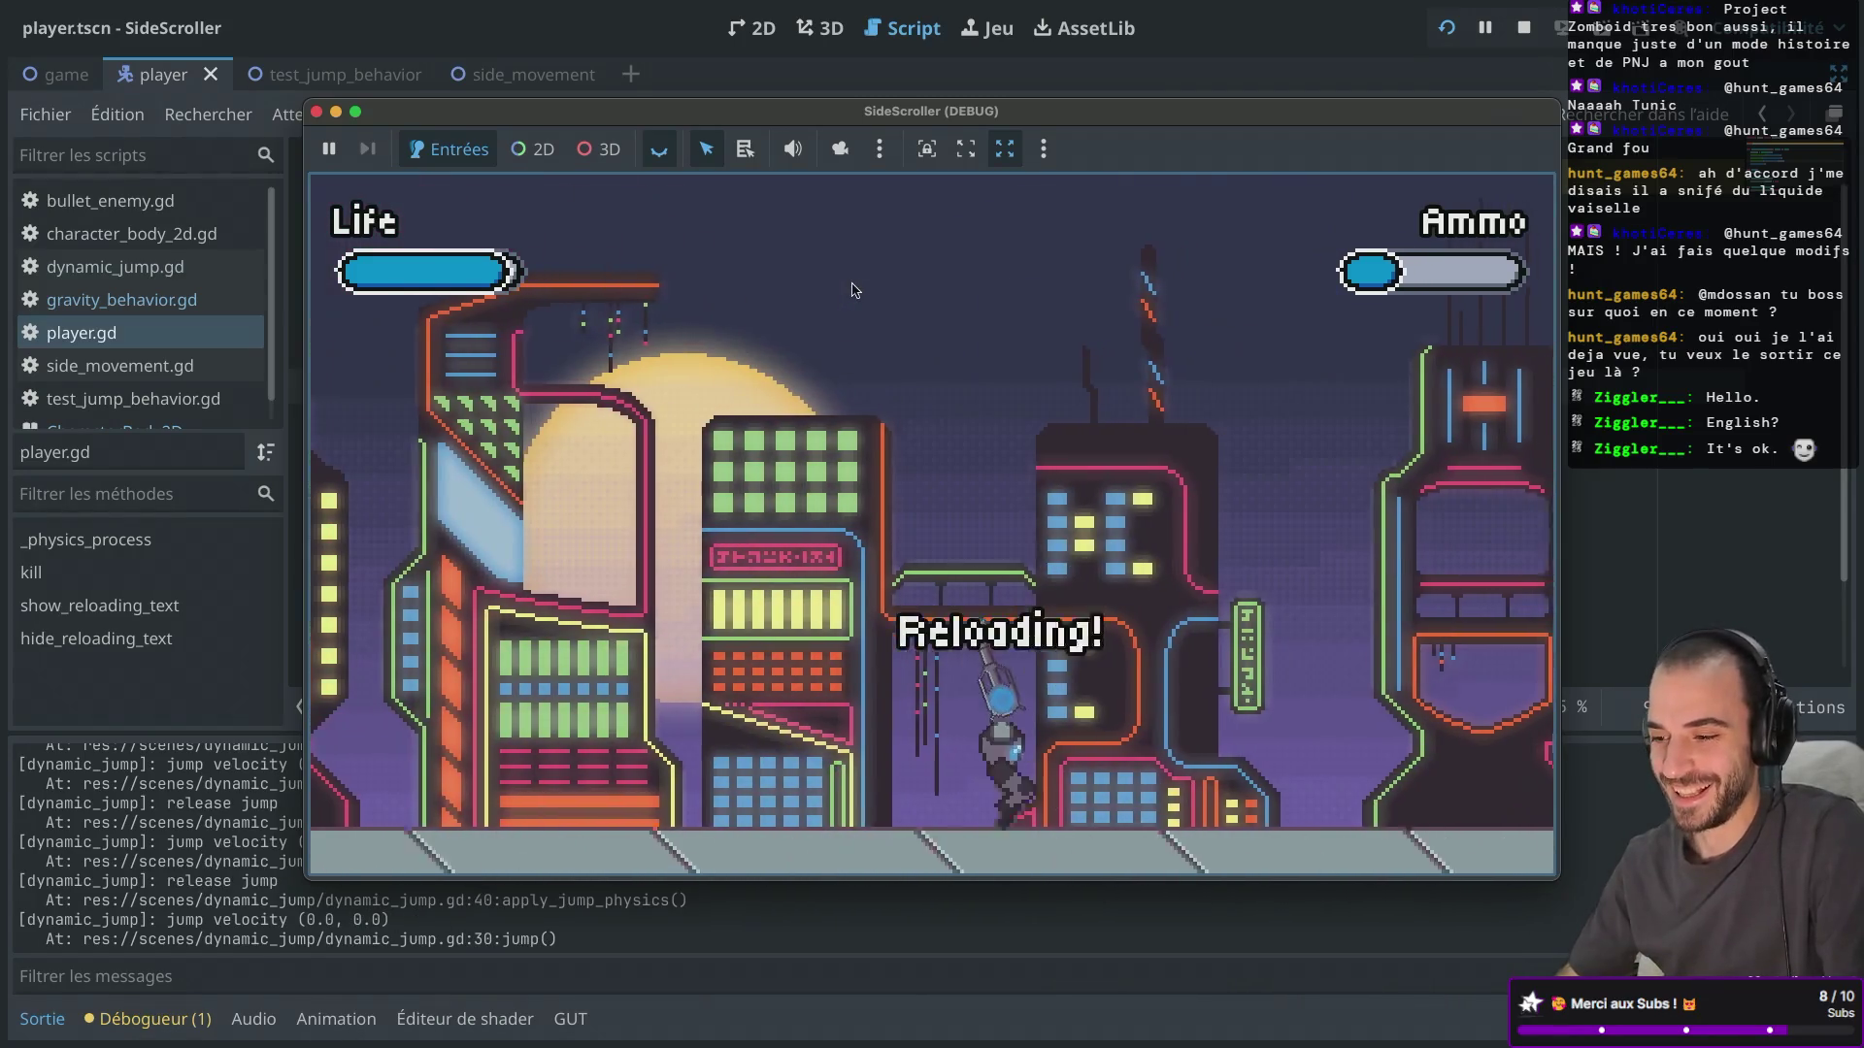
key(Right)
click(947, 392)
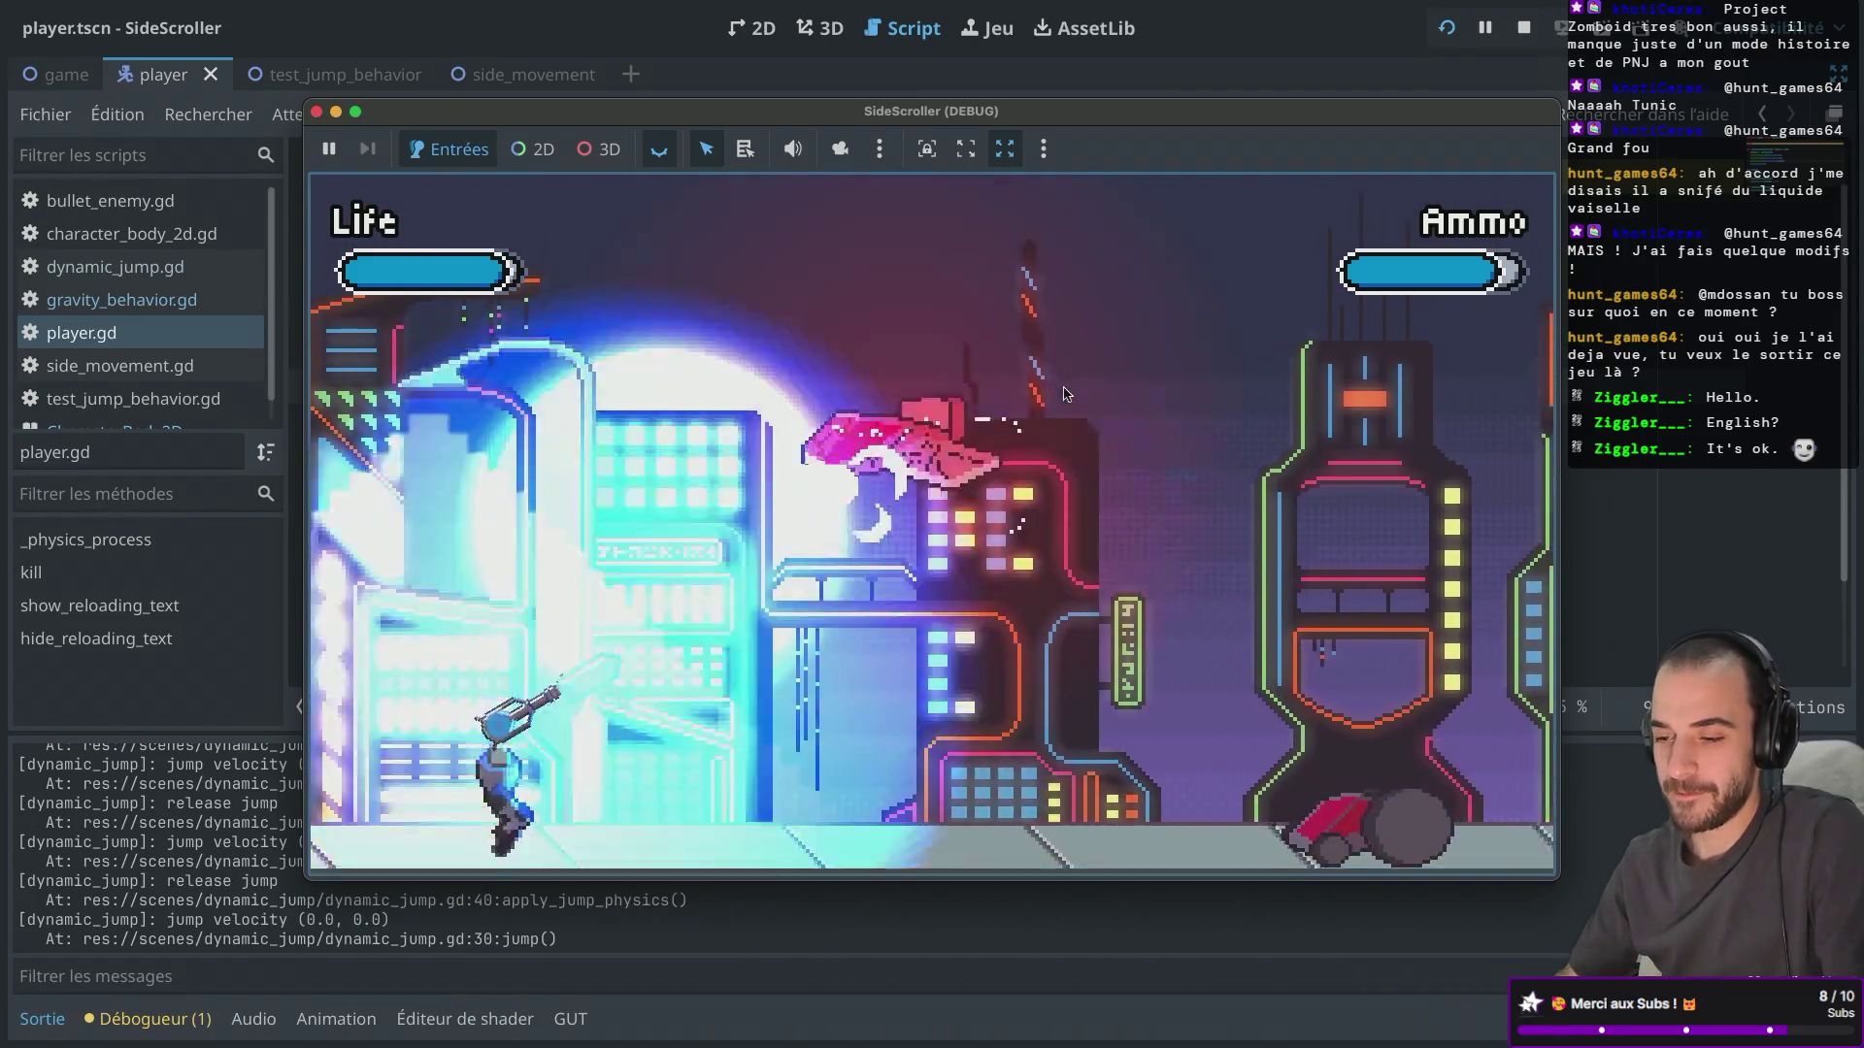
key(Right)
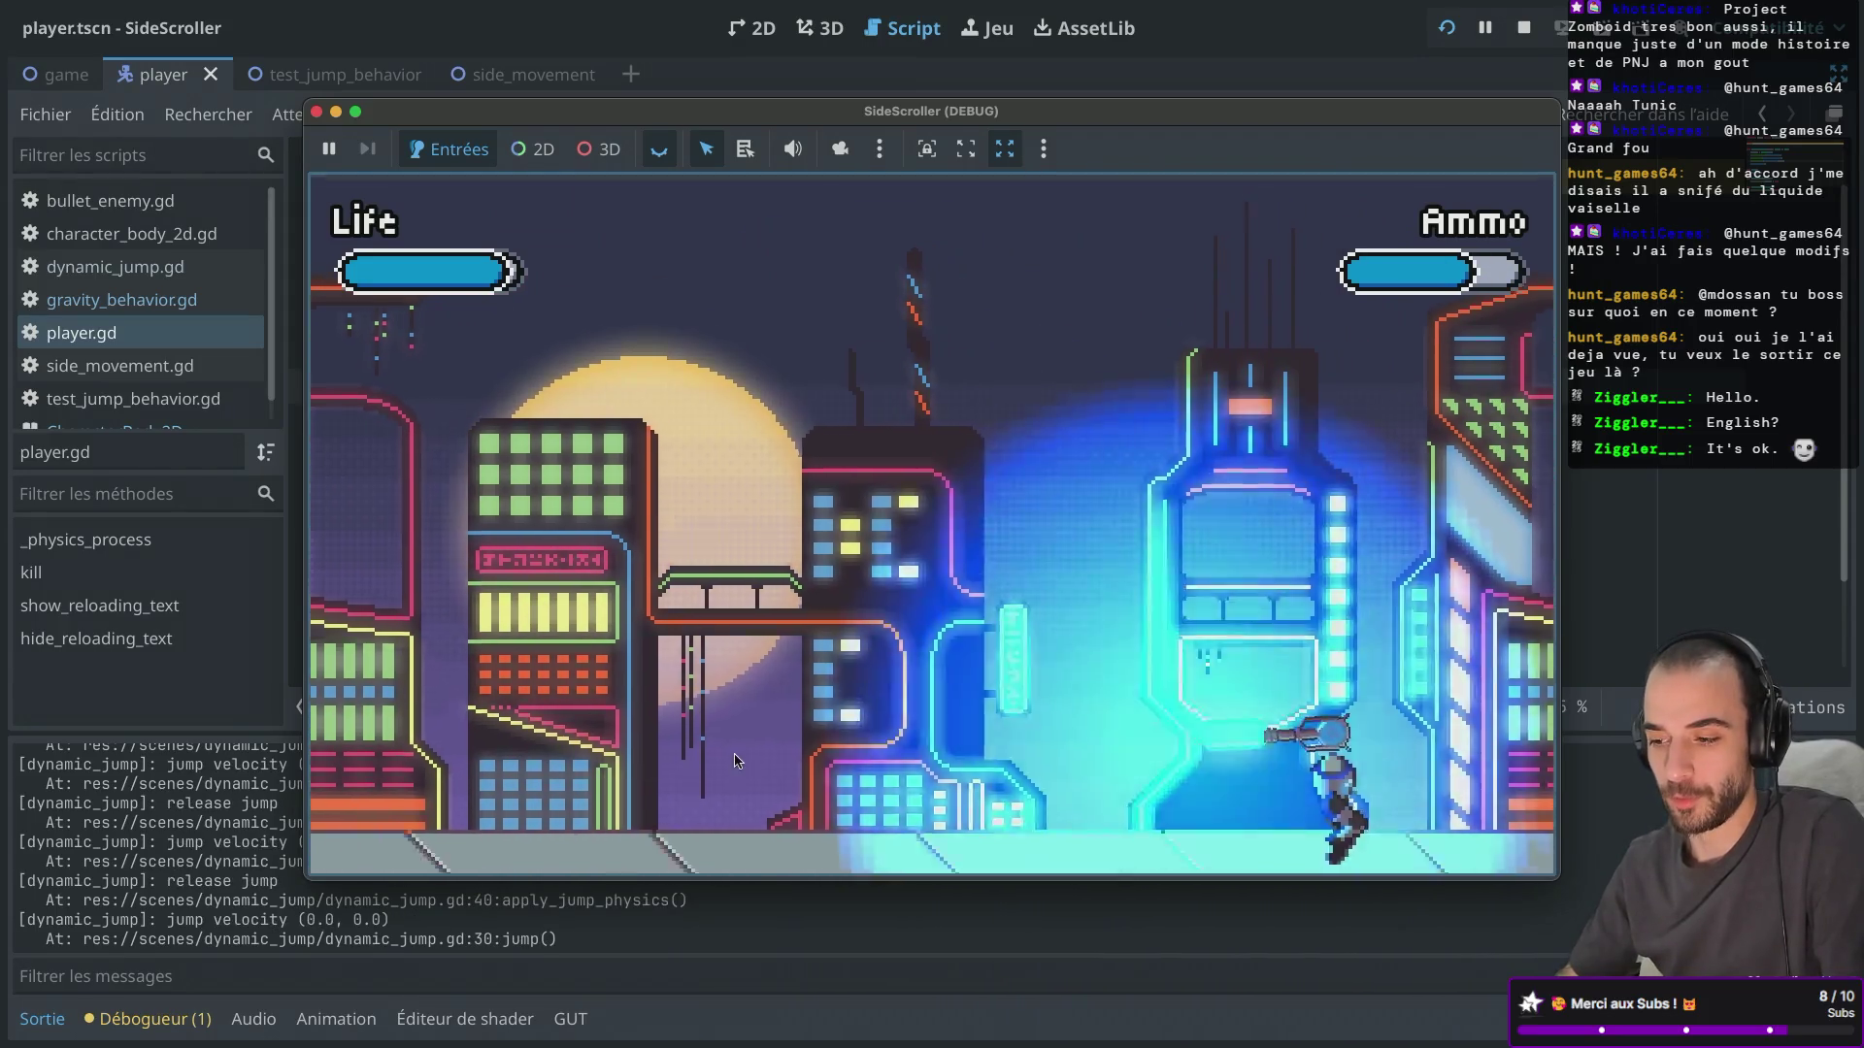
click(794, 558)
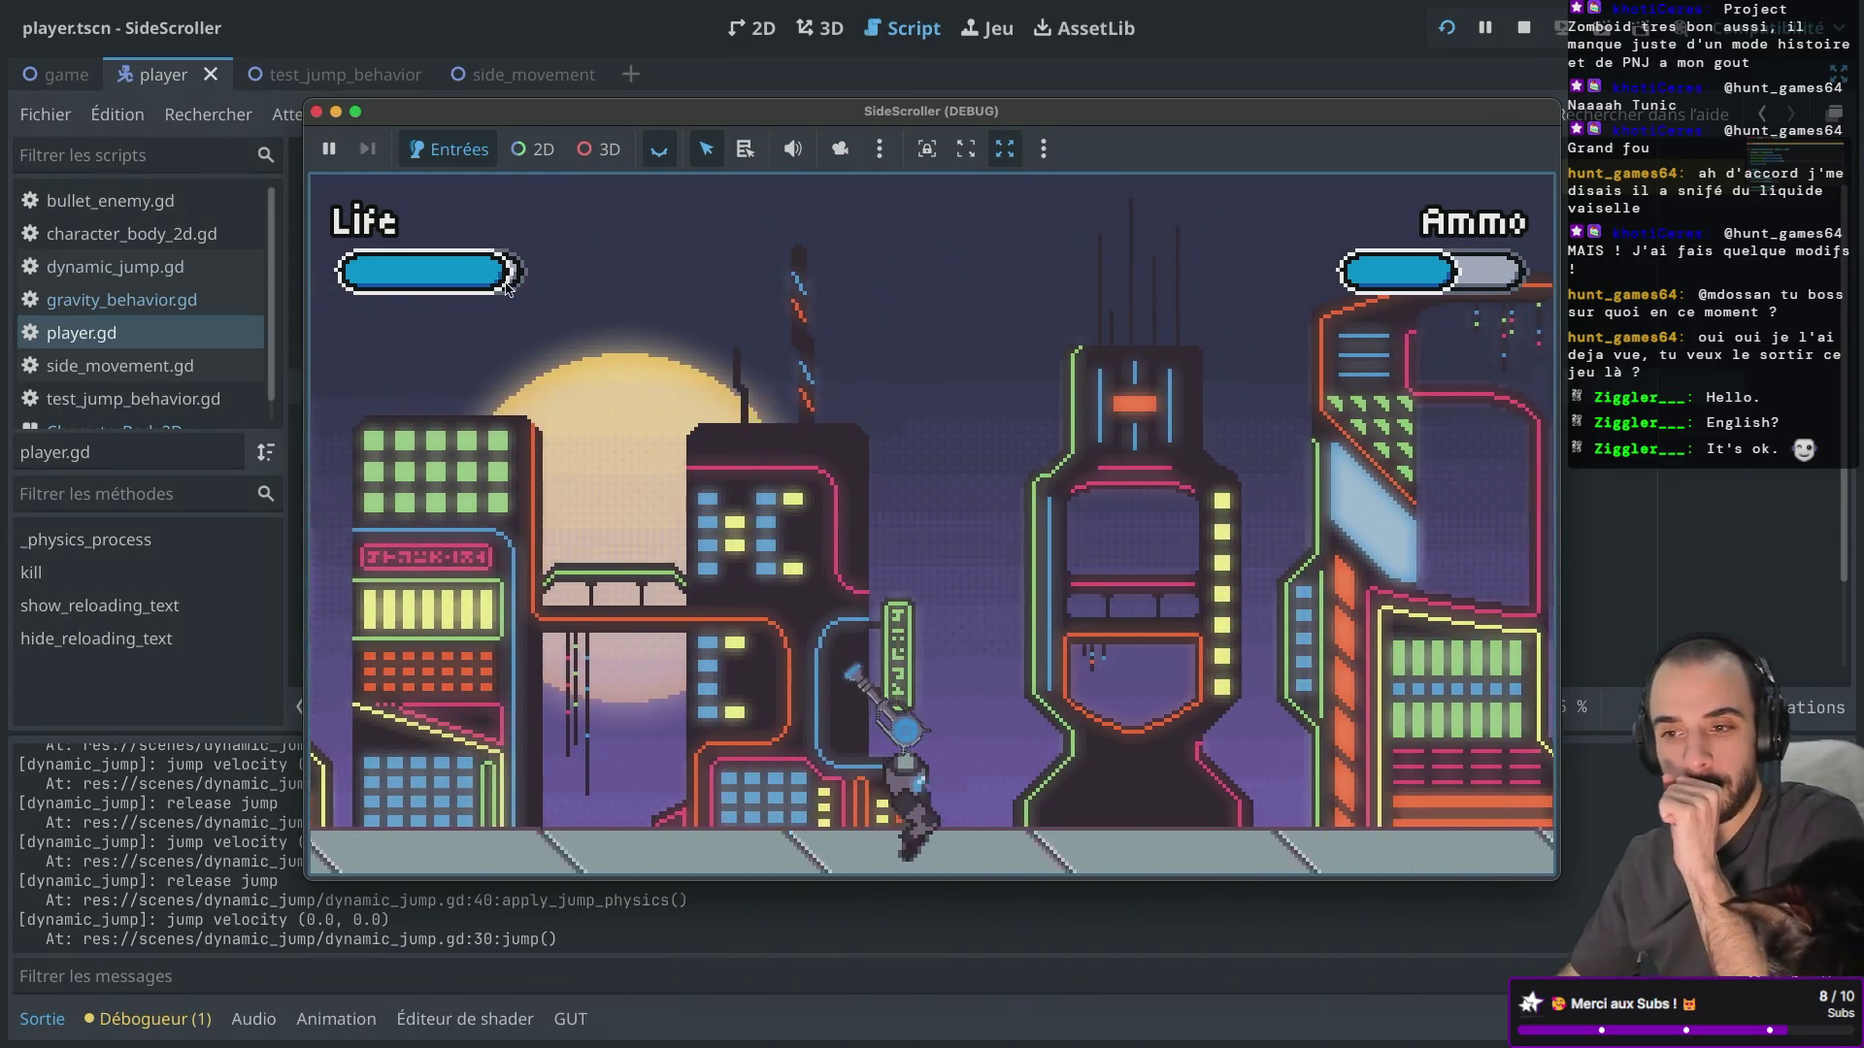
Stop the game, restore the scene and inspector docks, and open side_movement.gd from the SideMovement node.
key(F8)
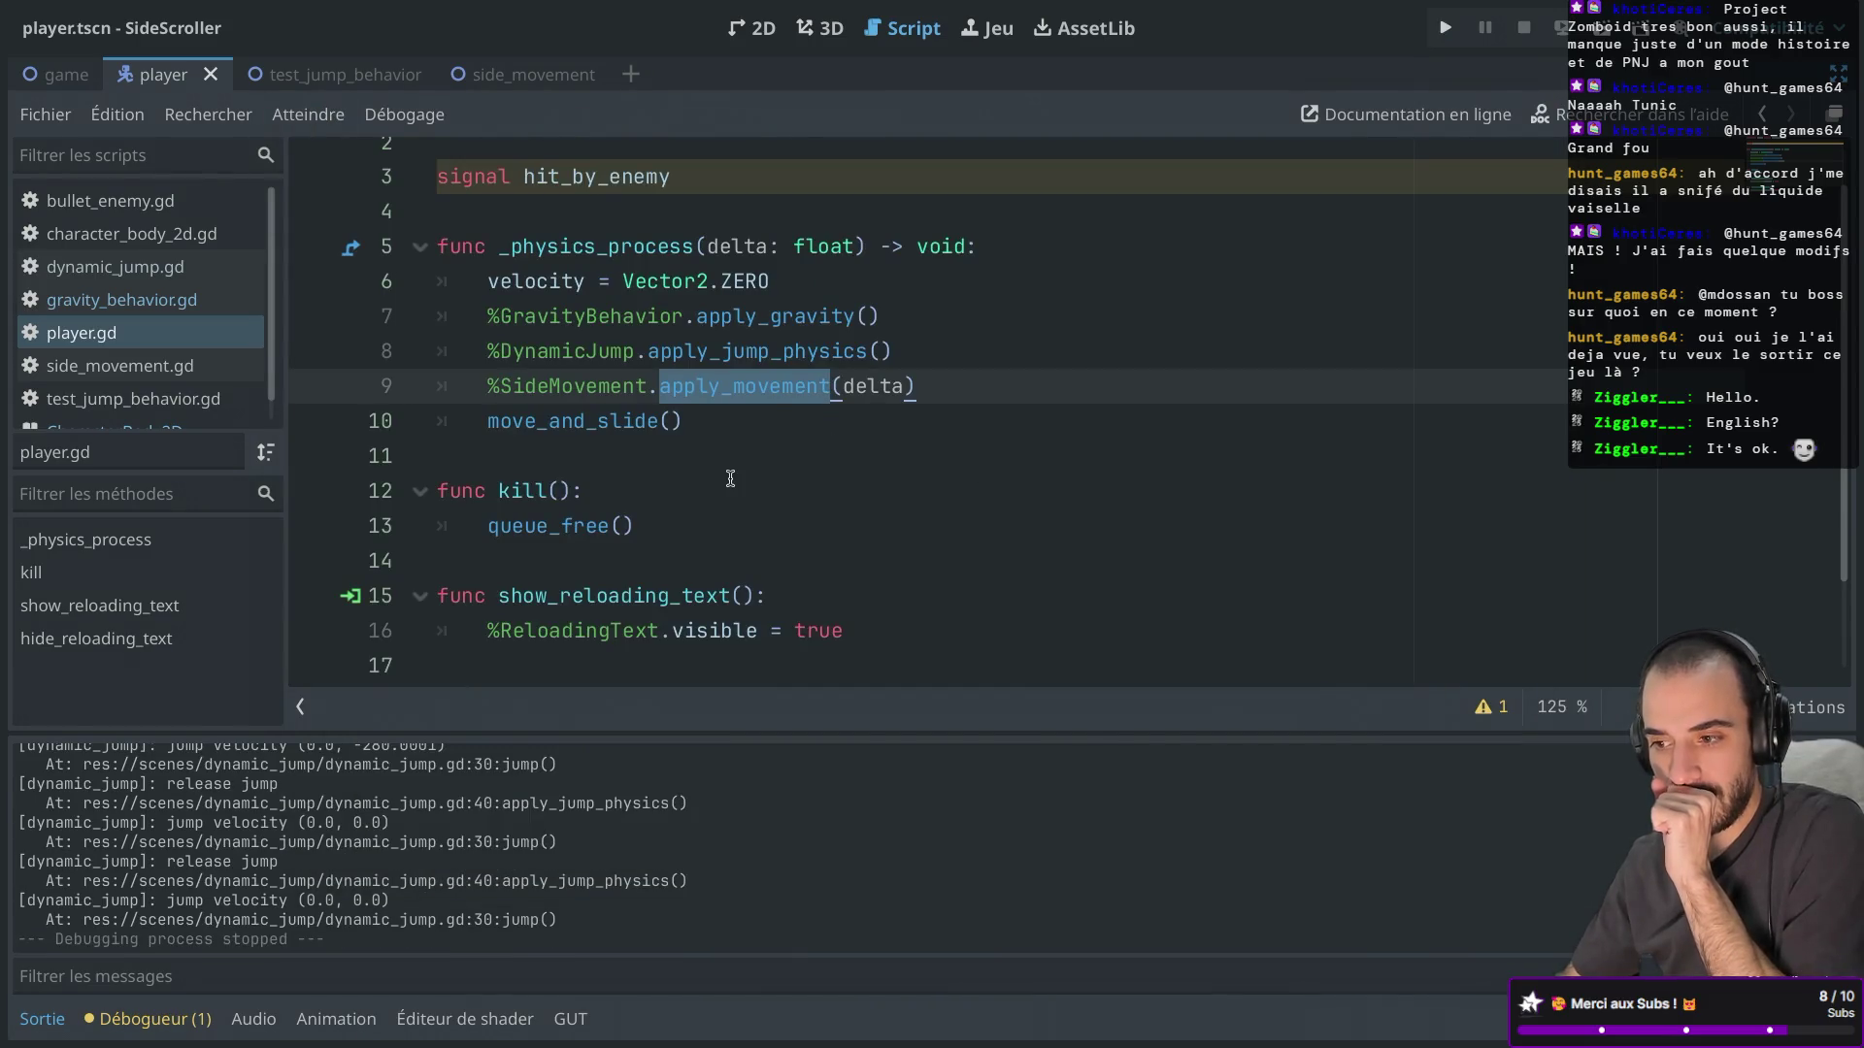
scroll(733, 479, down, 1)
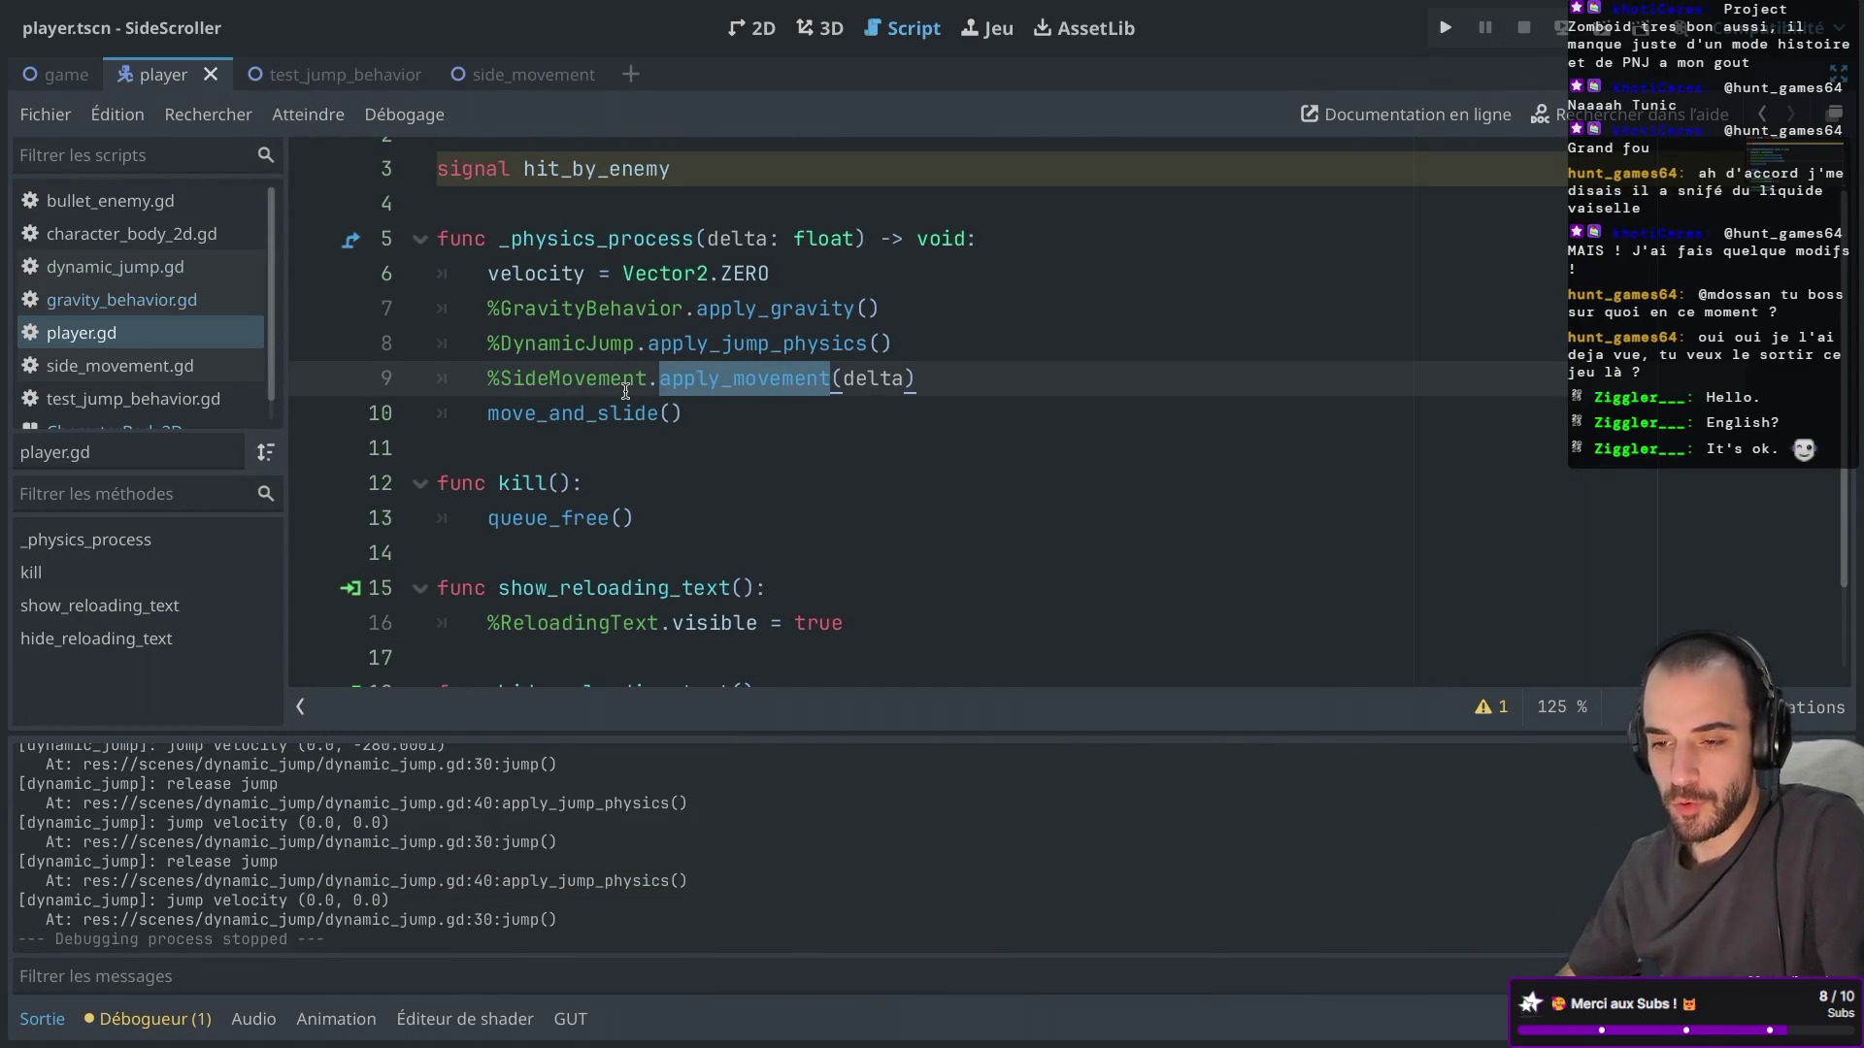
key(ctrl+shift+F11)
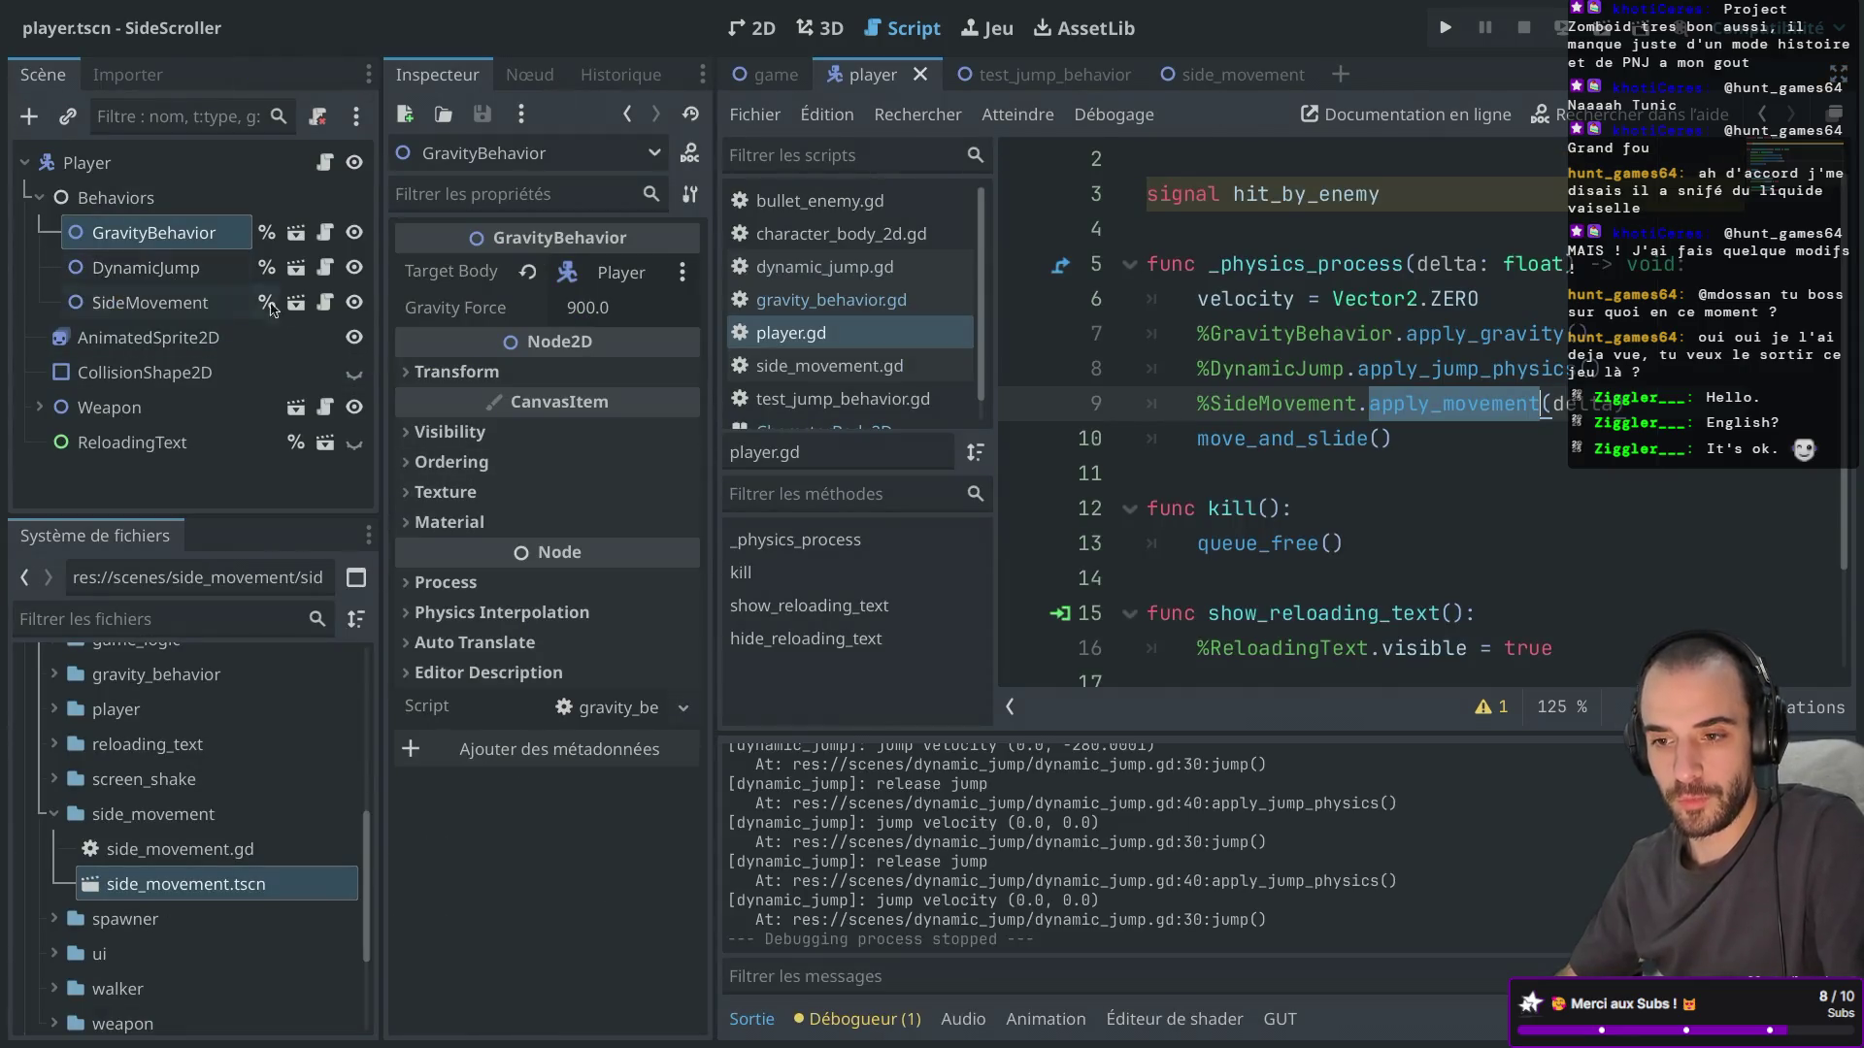
click(324, 303)
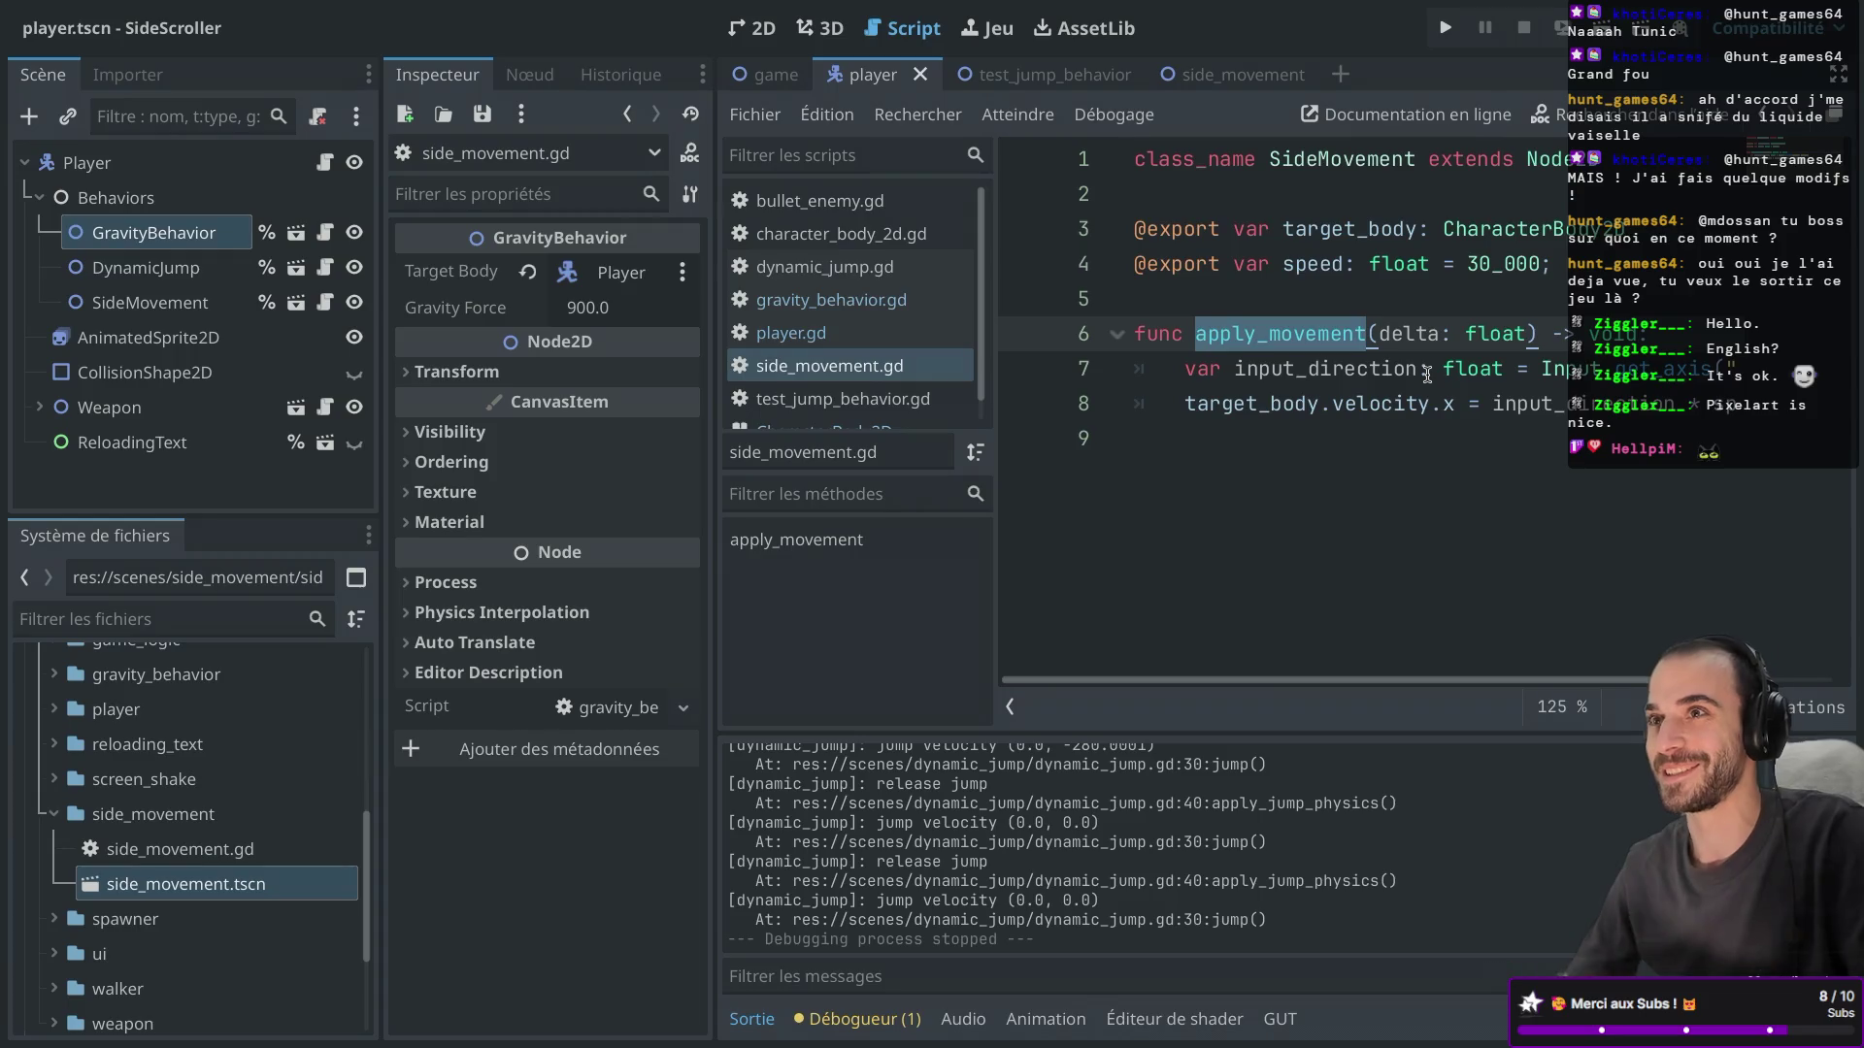
scroll(1553, 437, right, 3)
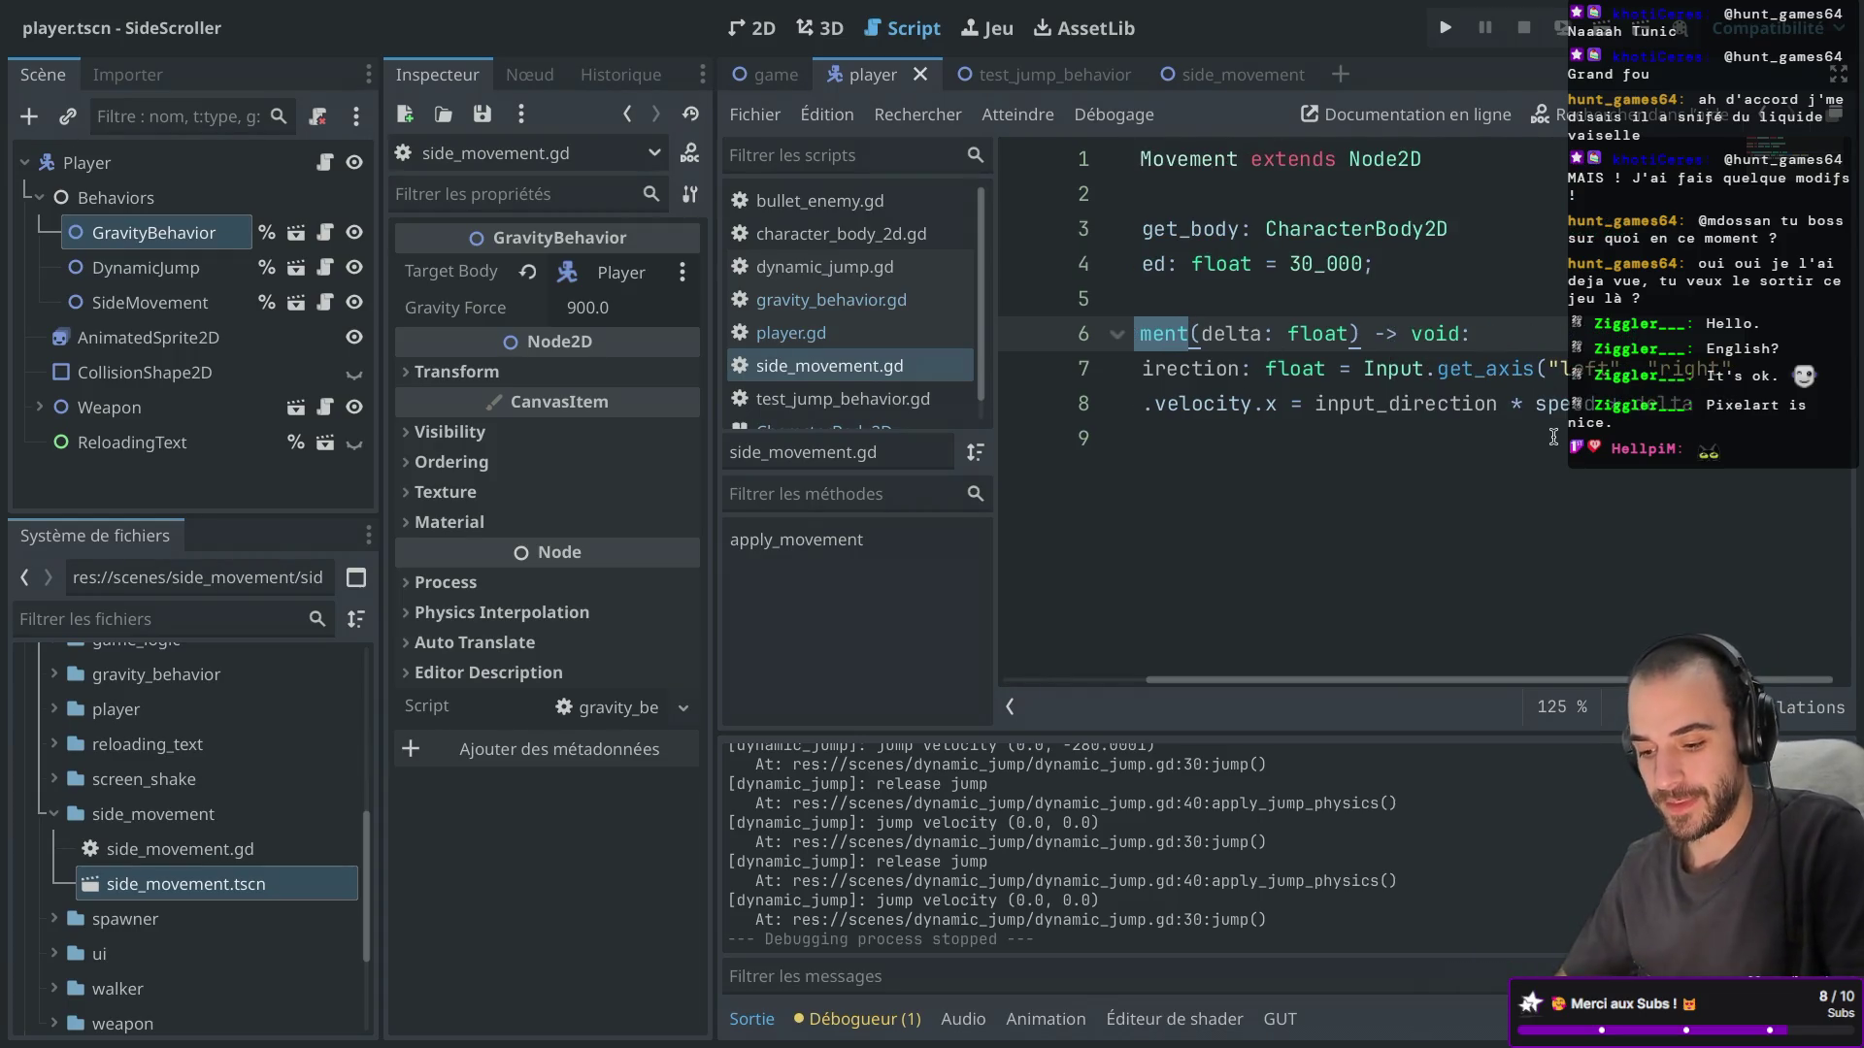
key(ctrl+shift+F11)
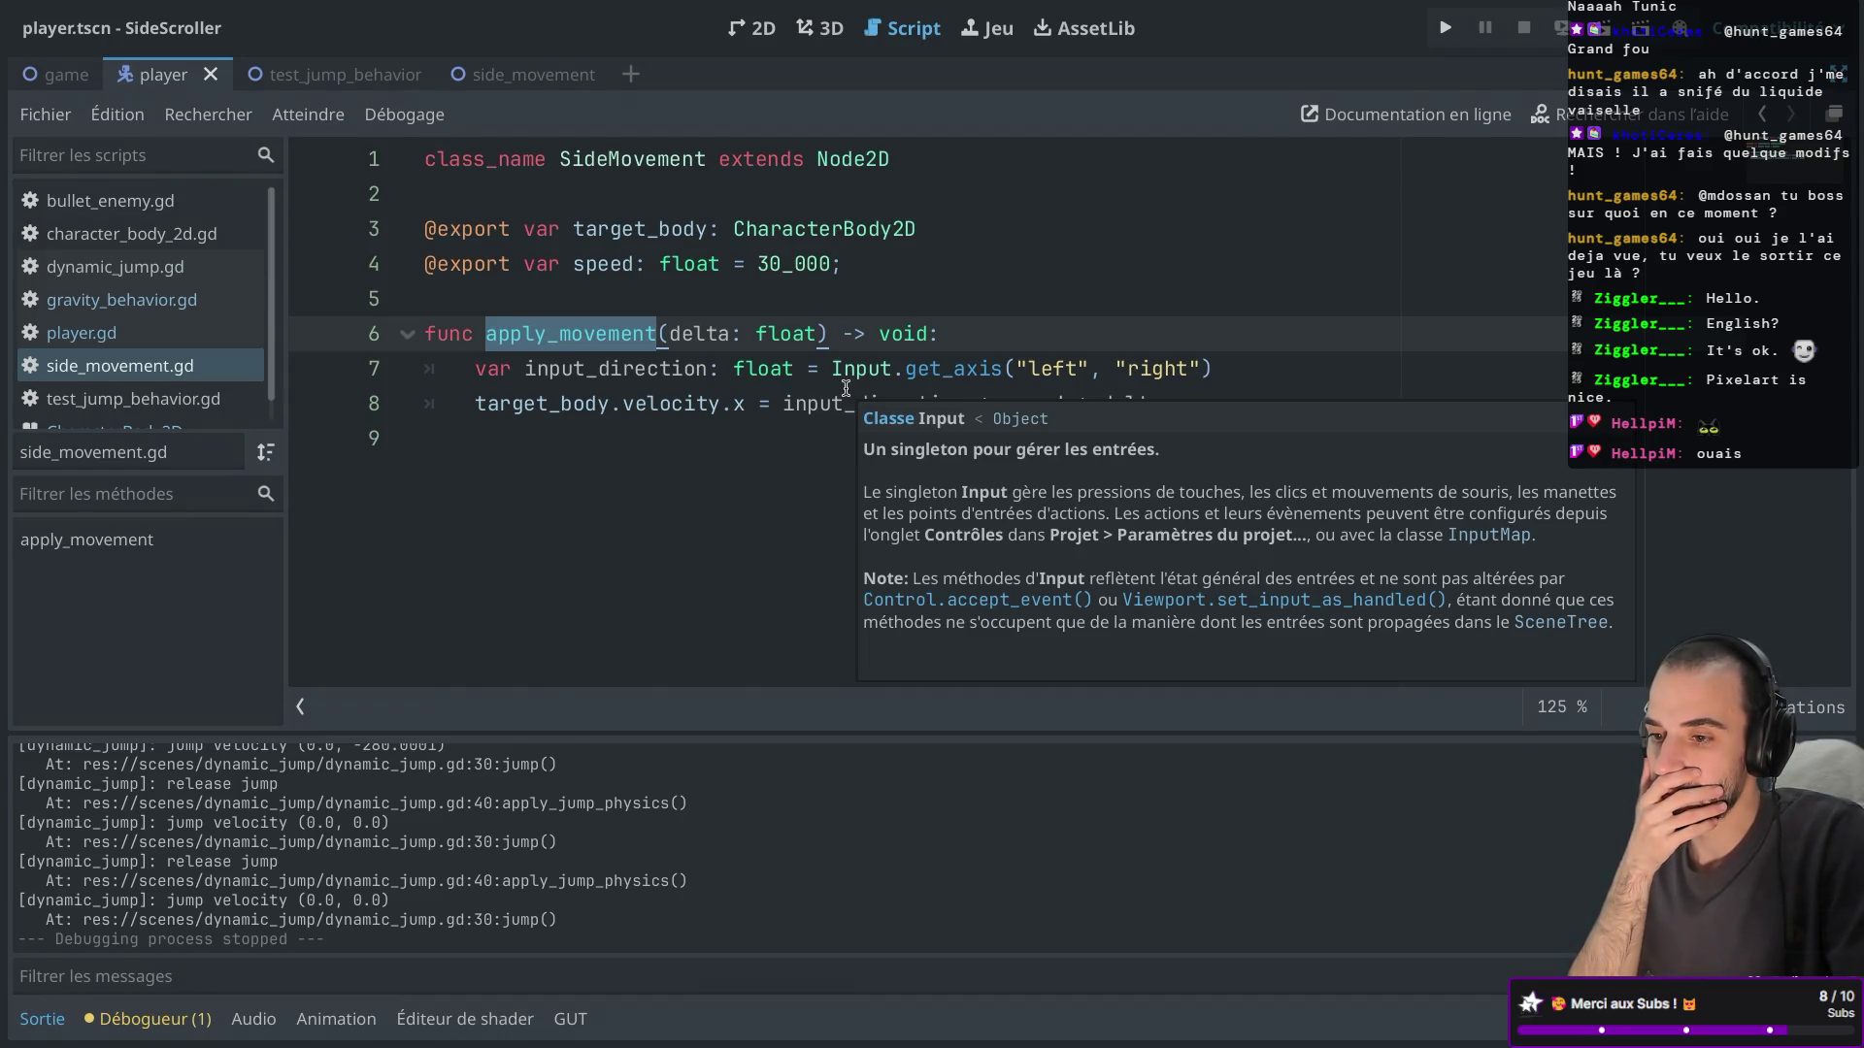
key(ctrl+shift+F11)
key(ctrl+shift+F11)
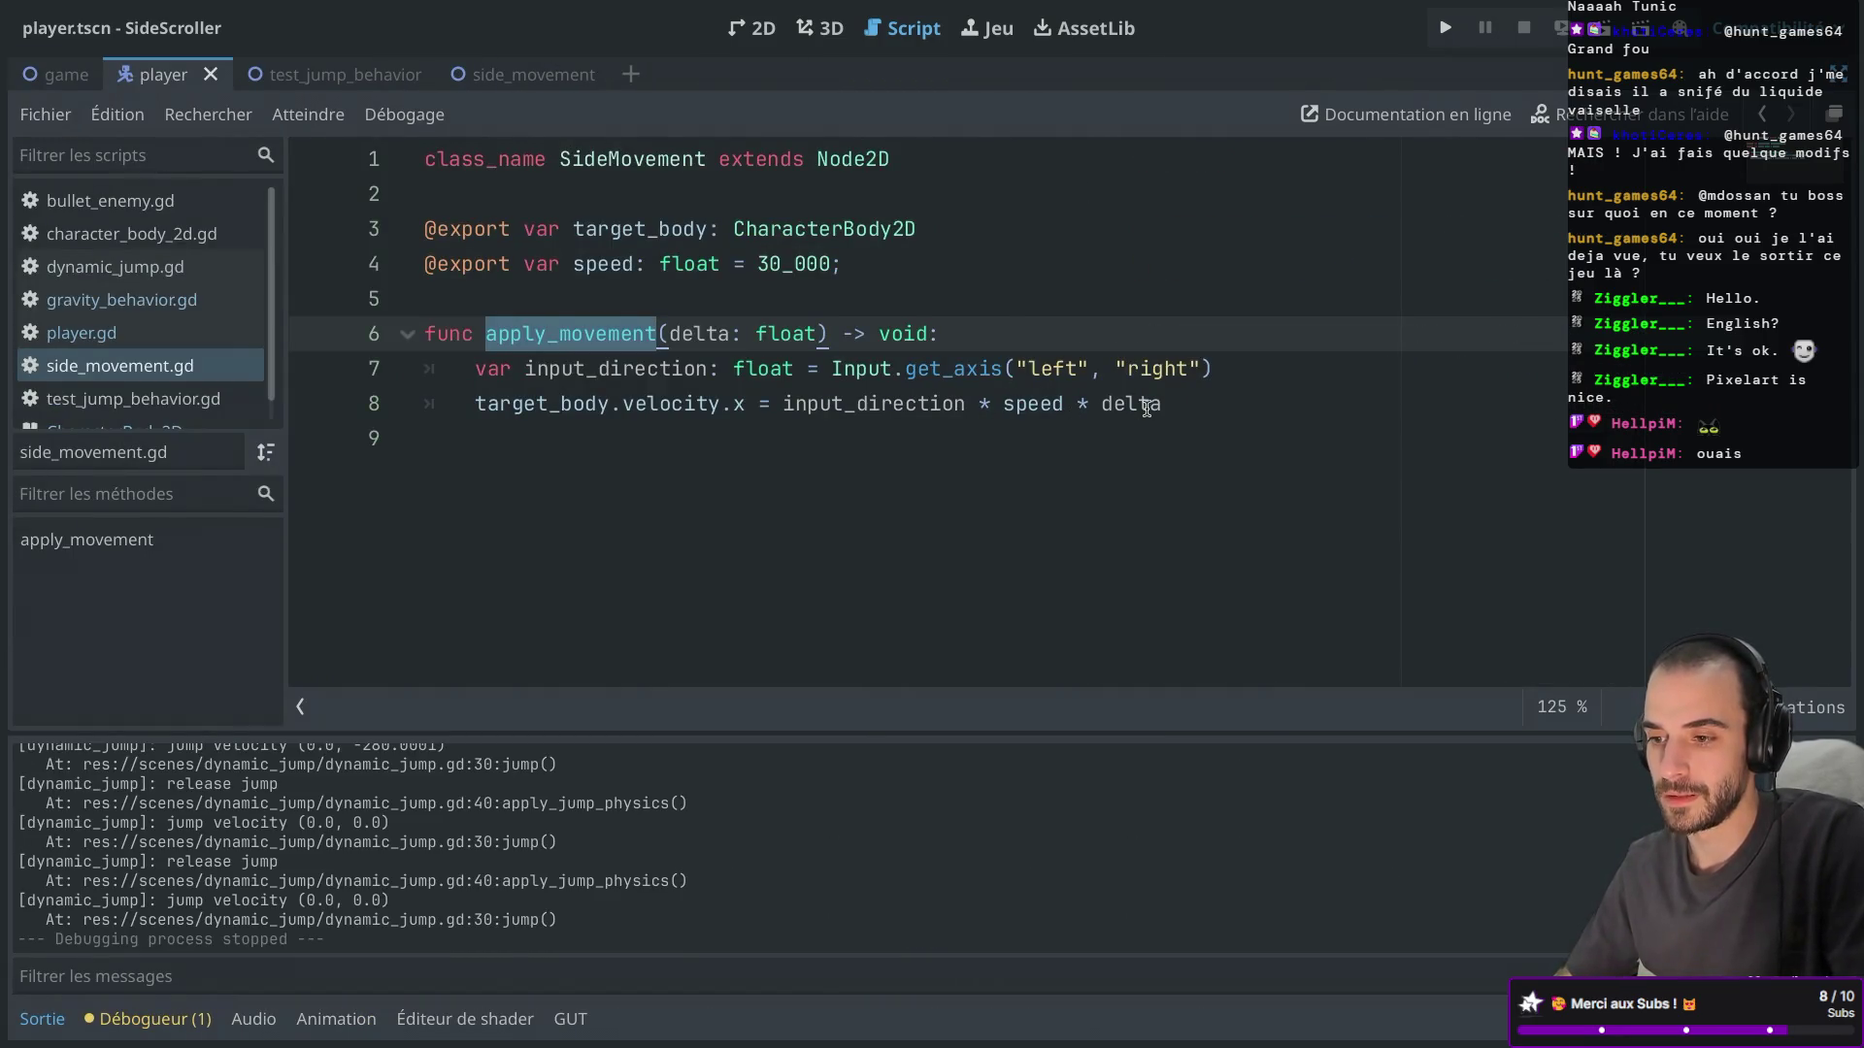
key(ctrl+shift+F11)
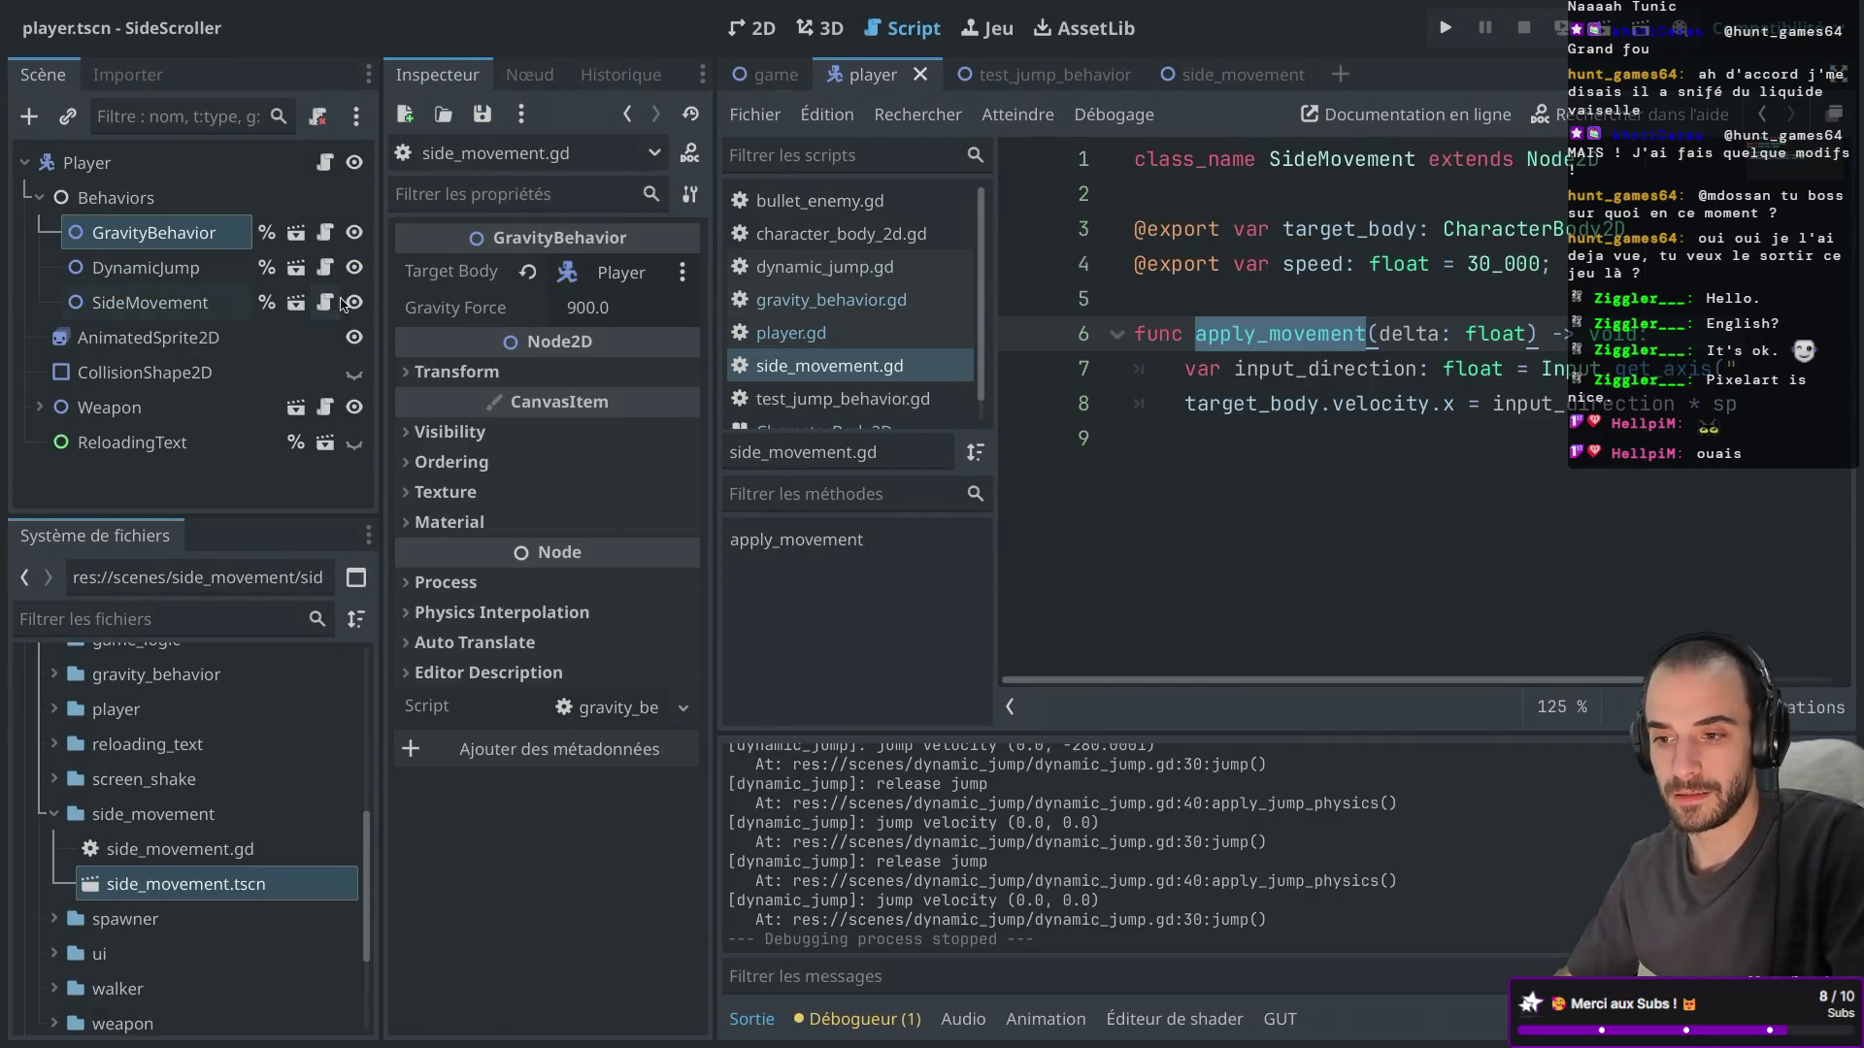
mouse_move(380, 277)
mouse_down()
mouse_move(410, 276)
mouse_move(388, 276)
mouse_up()
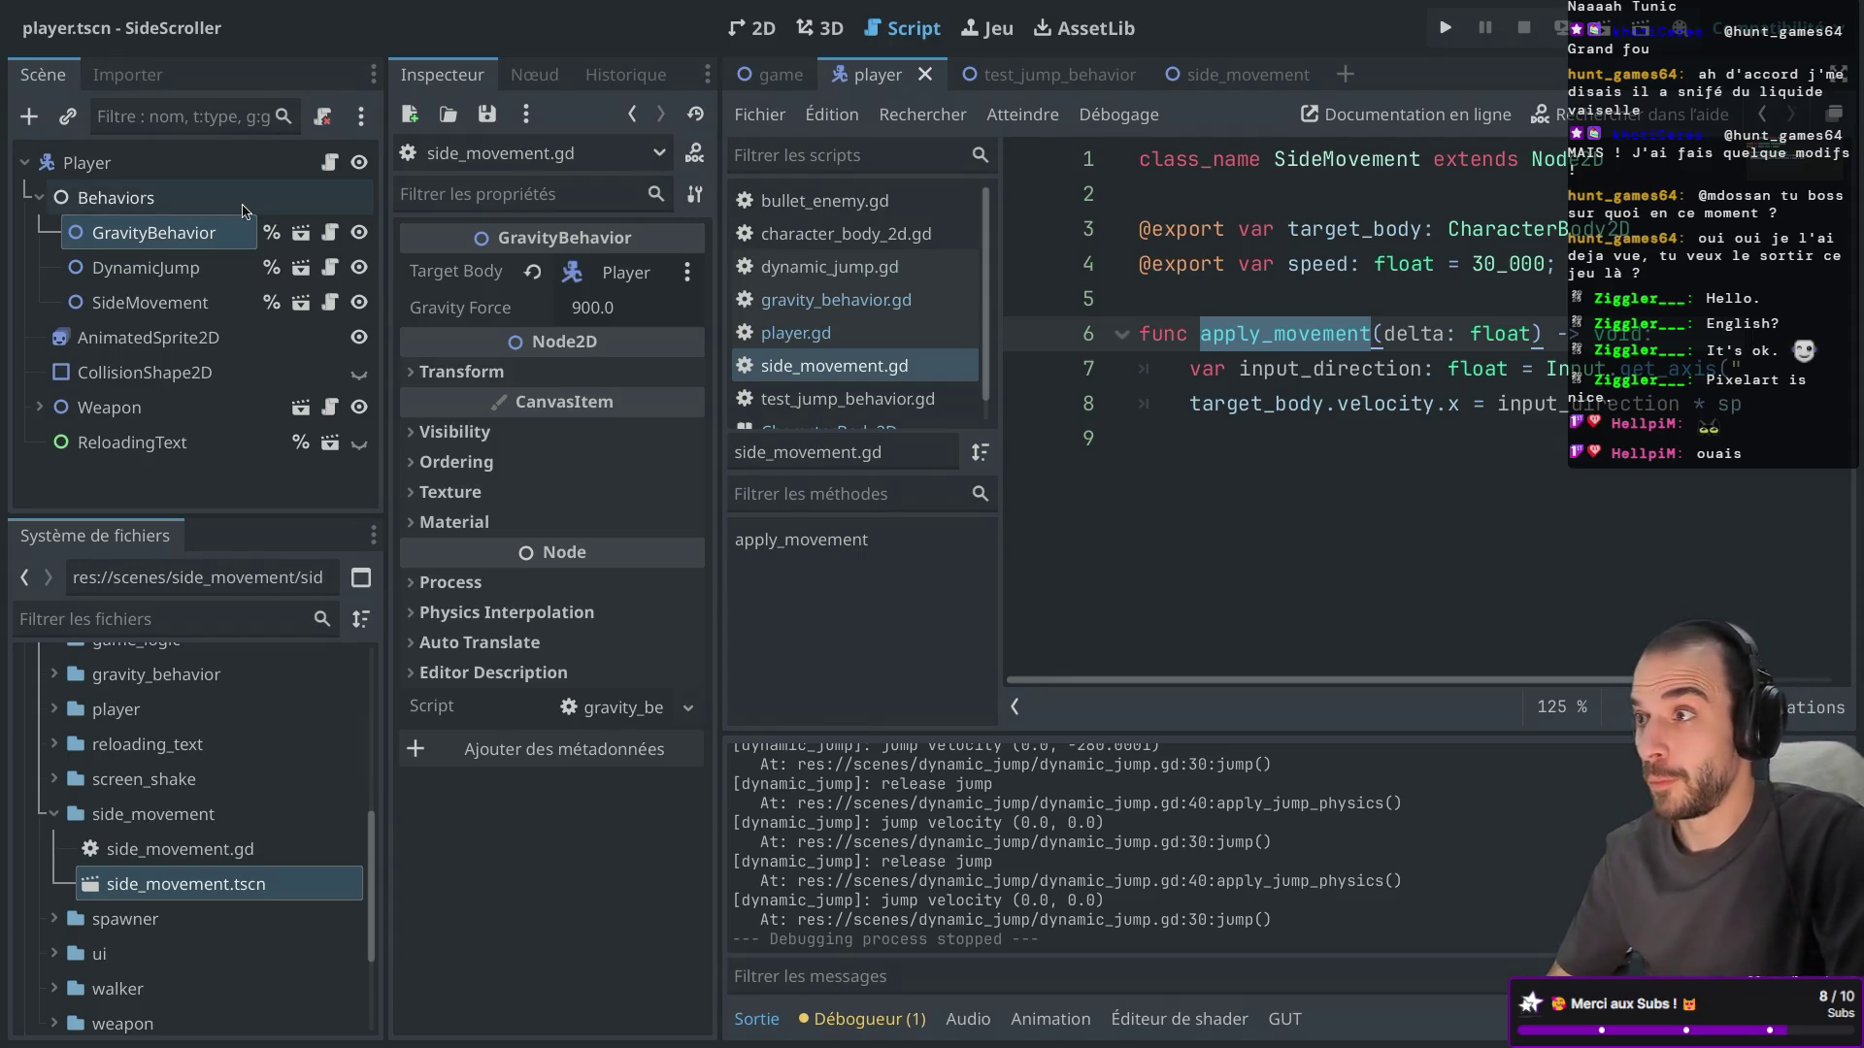
drag(386, 250, 362, 246)
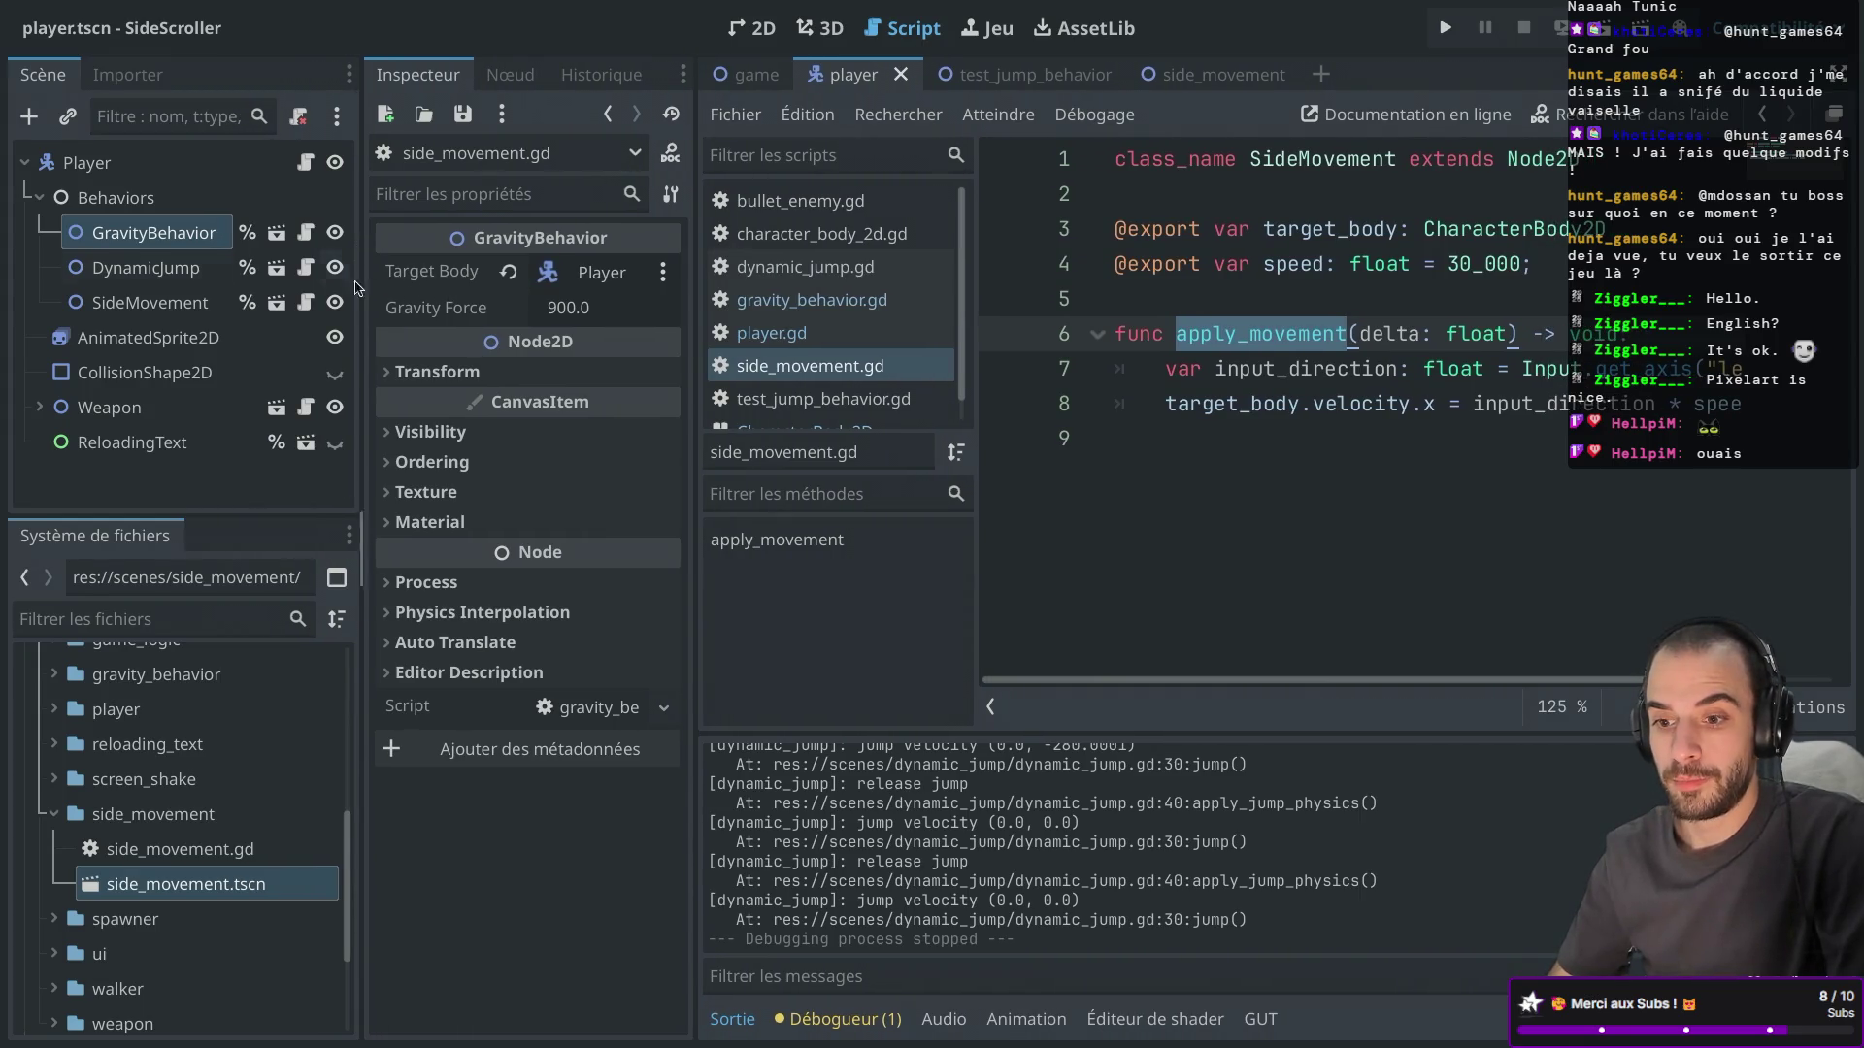
key(ctrl+alt+Left)
key(ctrl+alt+Right)
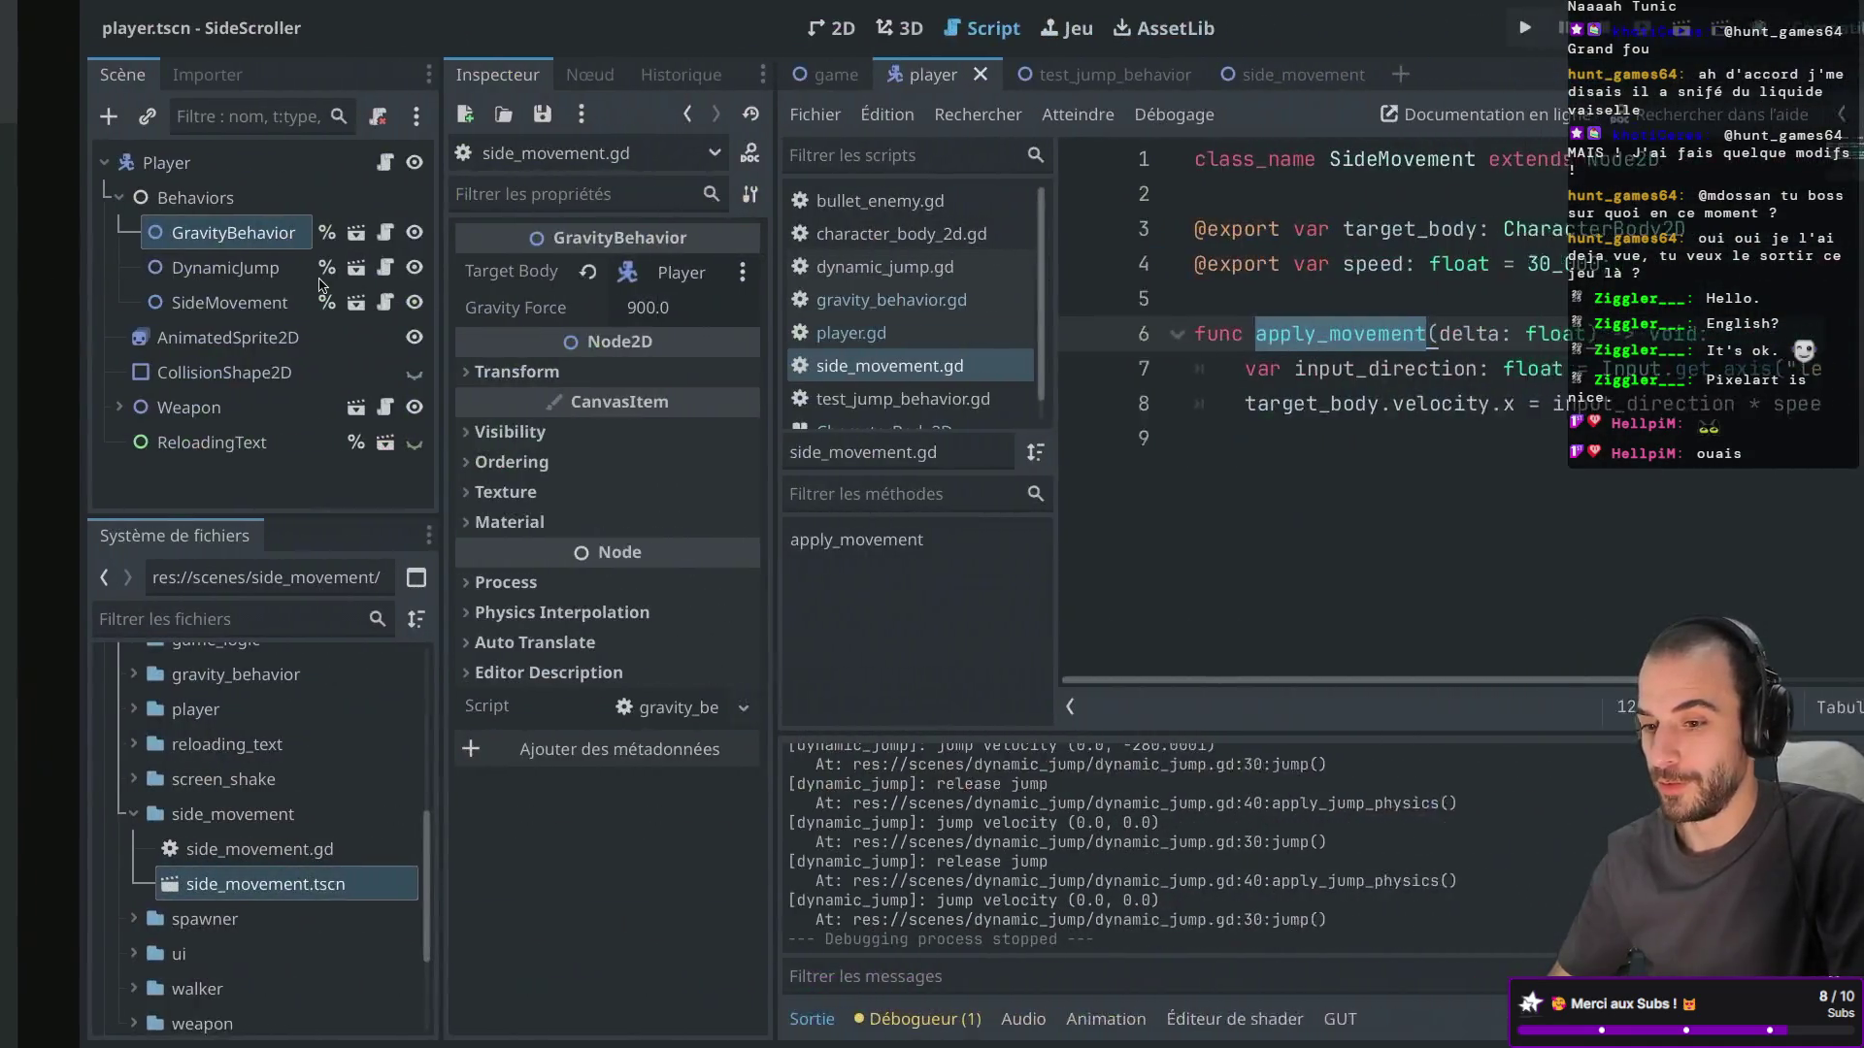
key(ctrl+alt+Right)
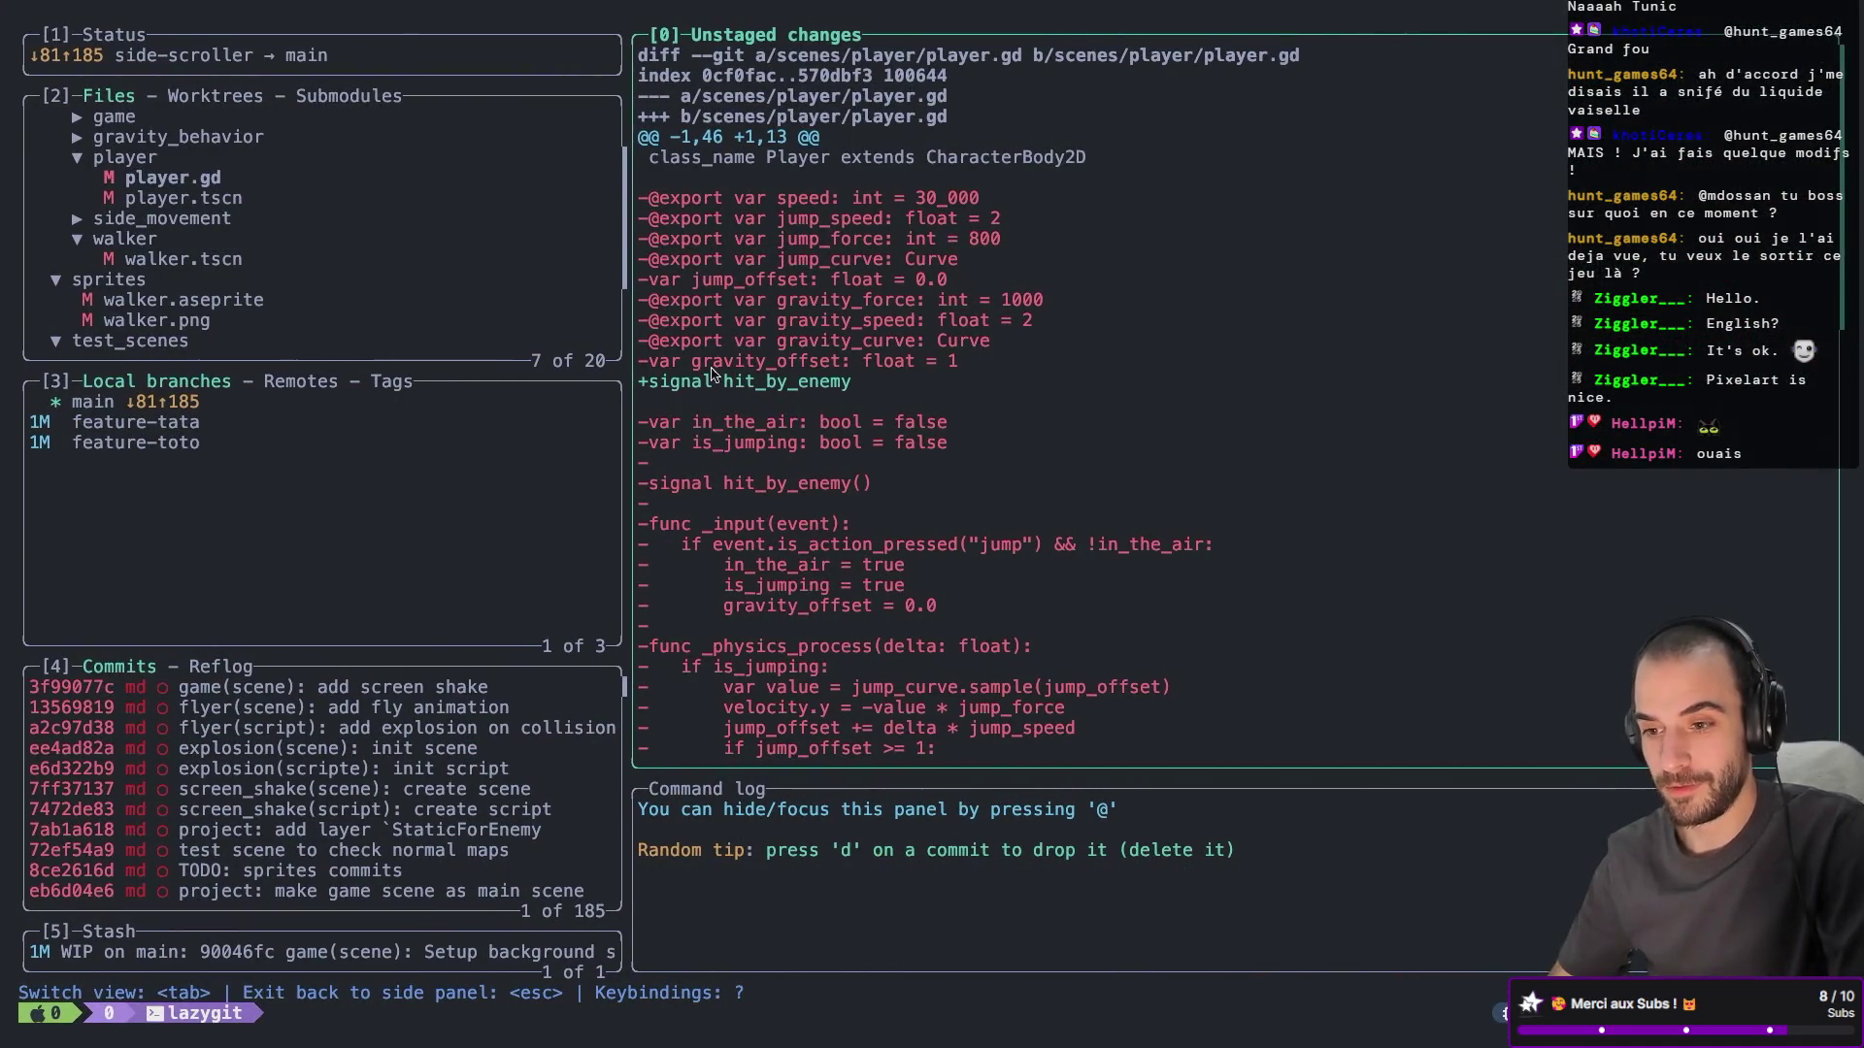
key(q)
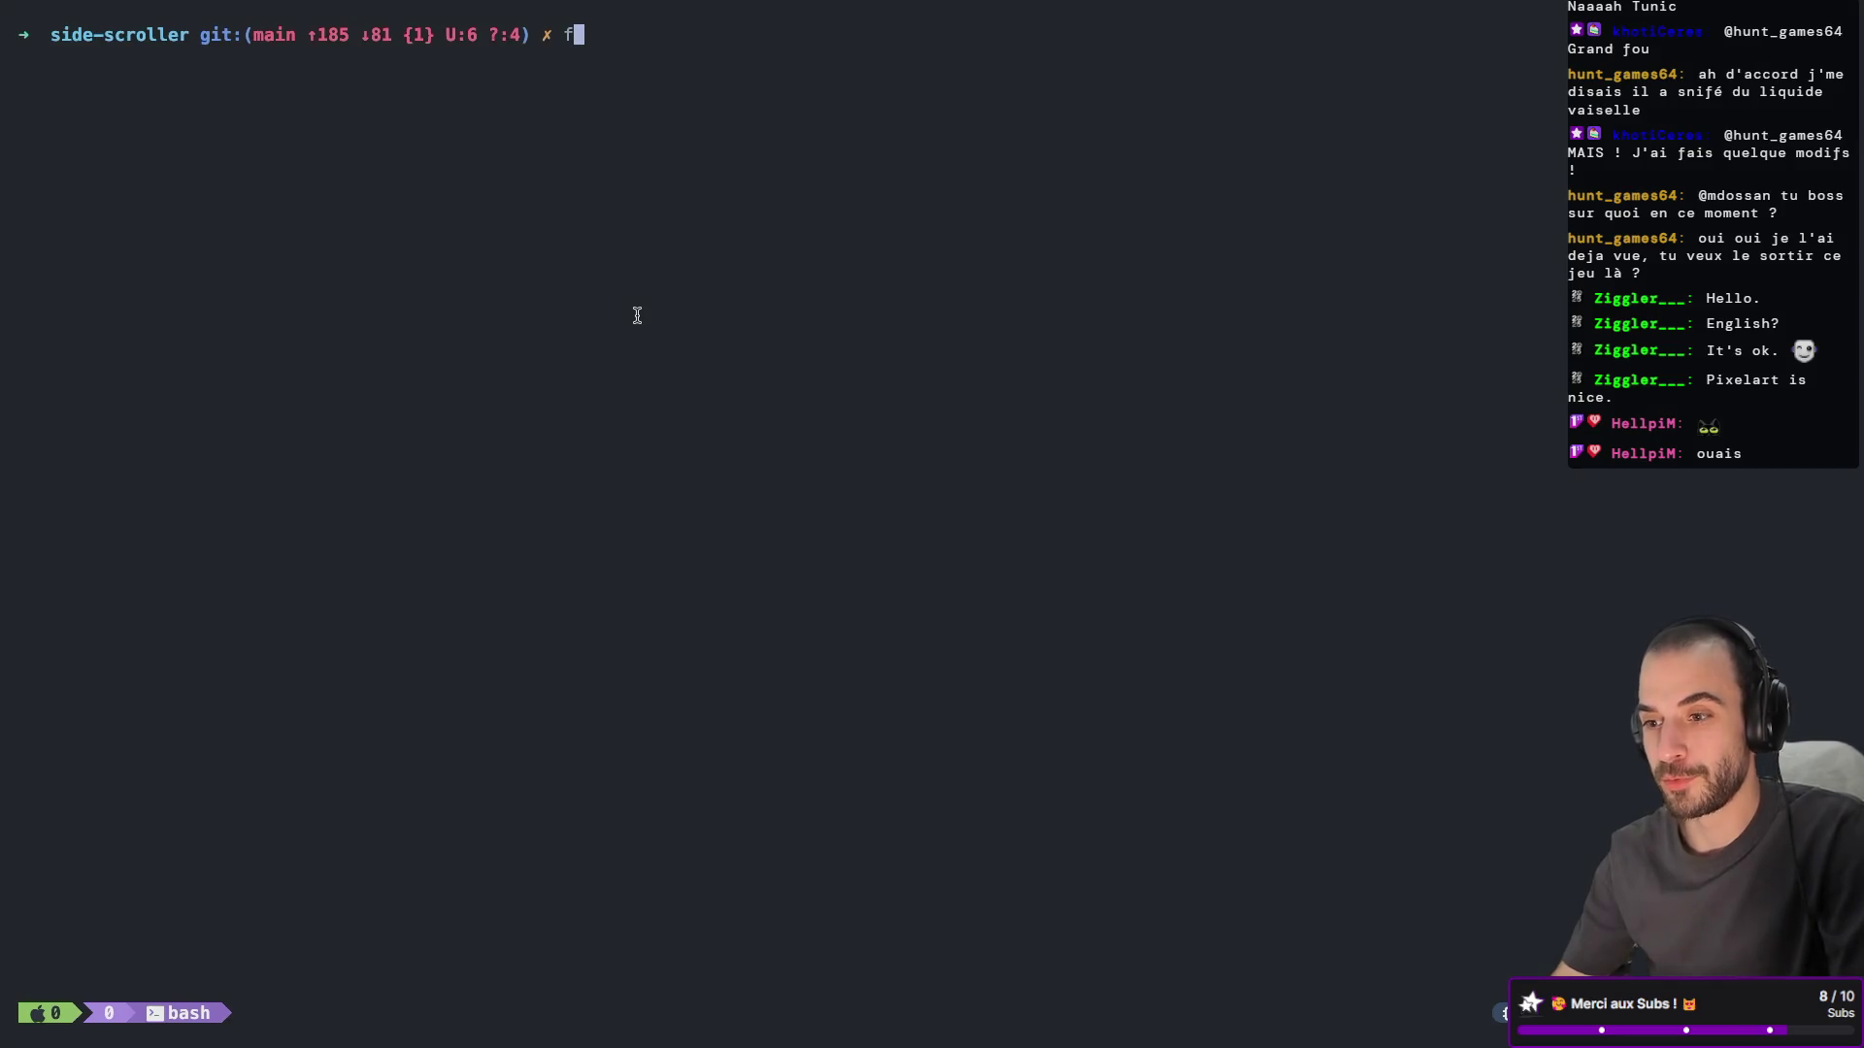
key(ctrl+alt+Left)
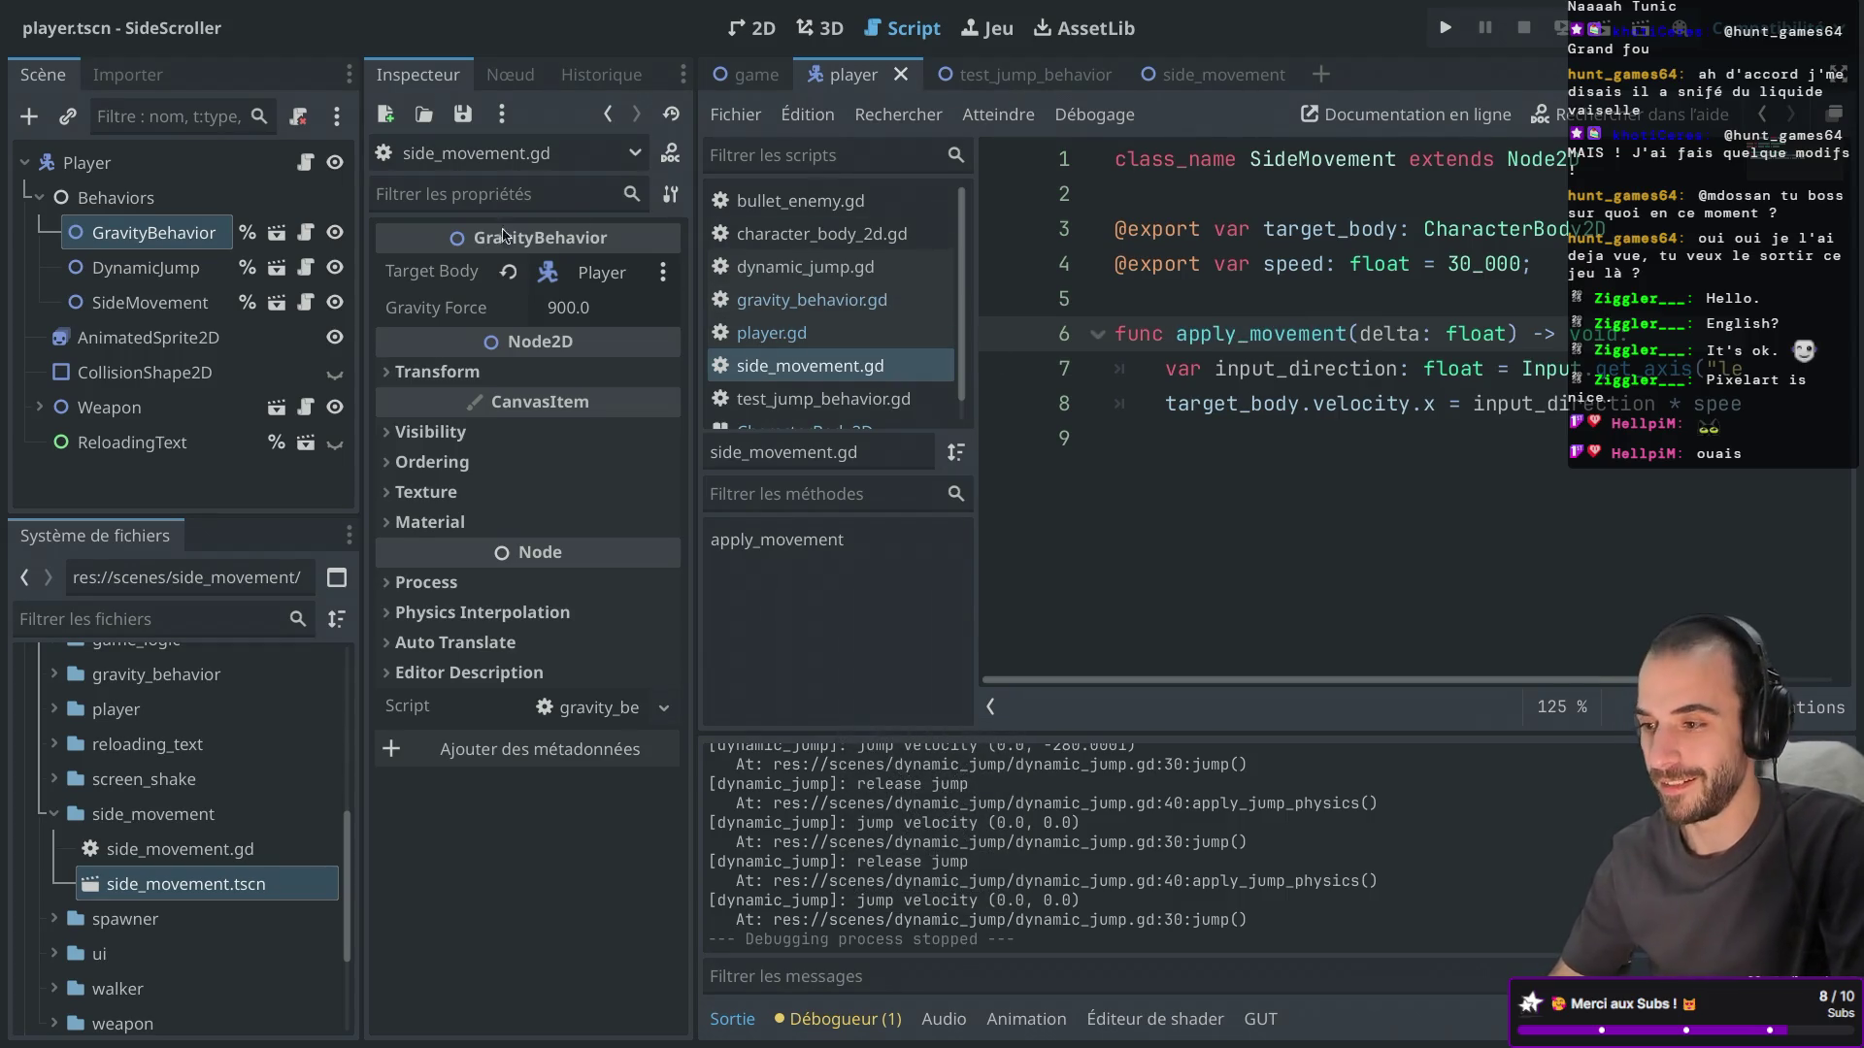
View, then close, the test_jump_behavior and side_movement scene tabs.
click(1044, 79)
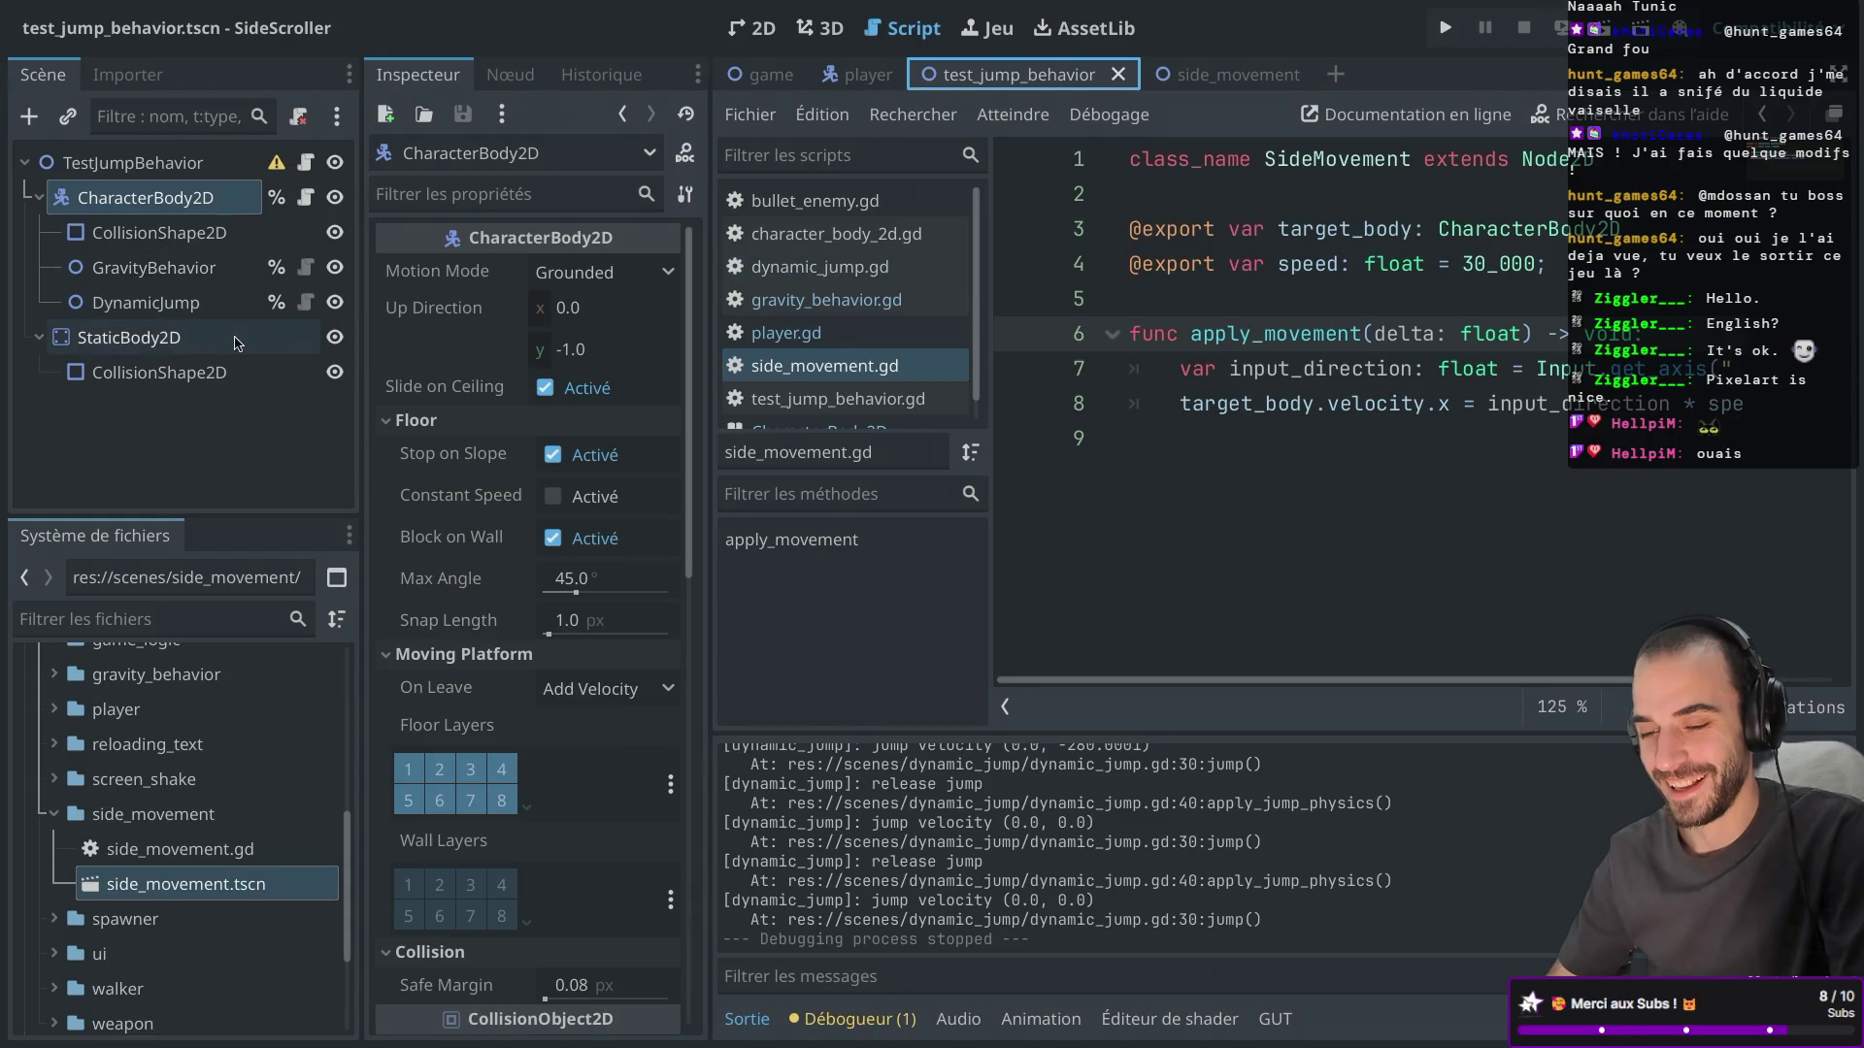
click(1228, 76)
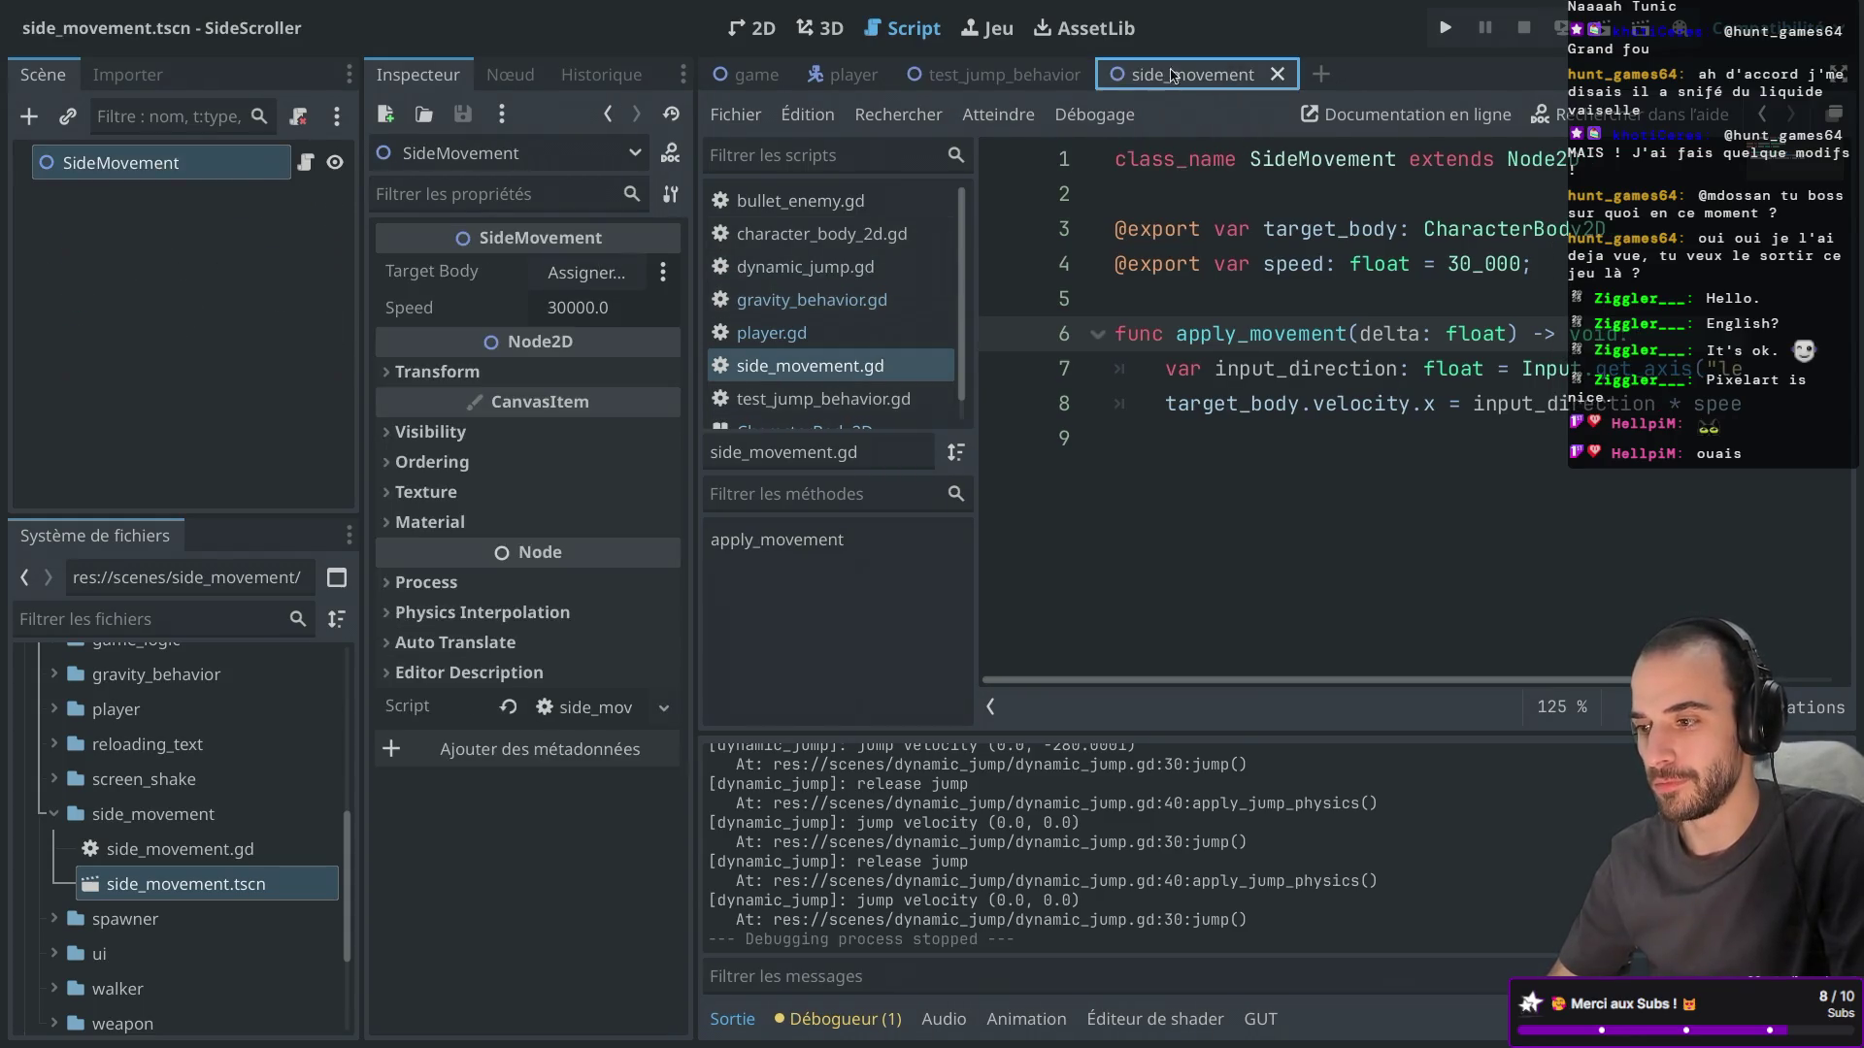
middle_click(1165, 74)
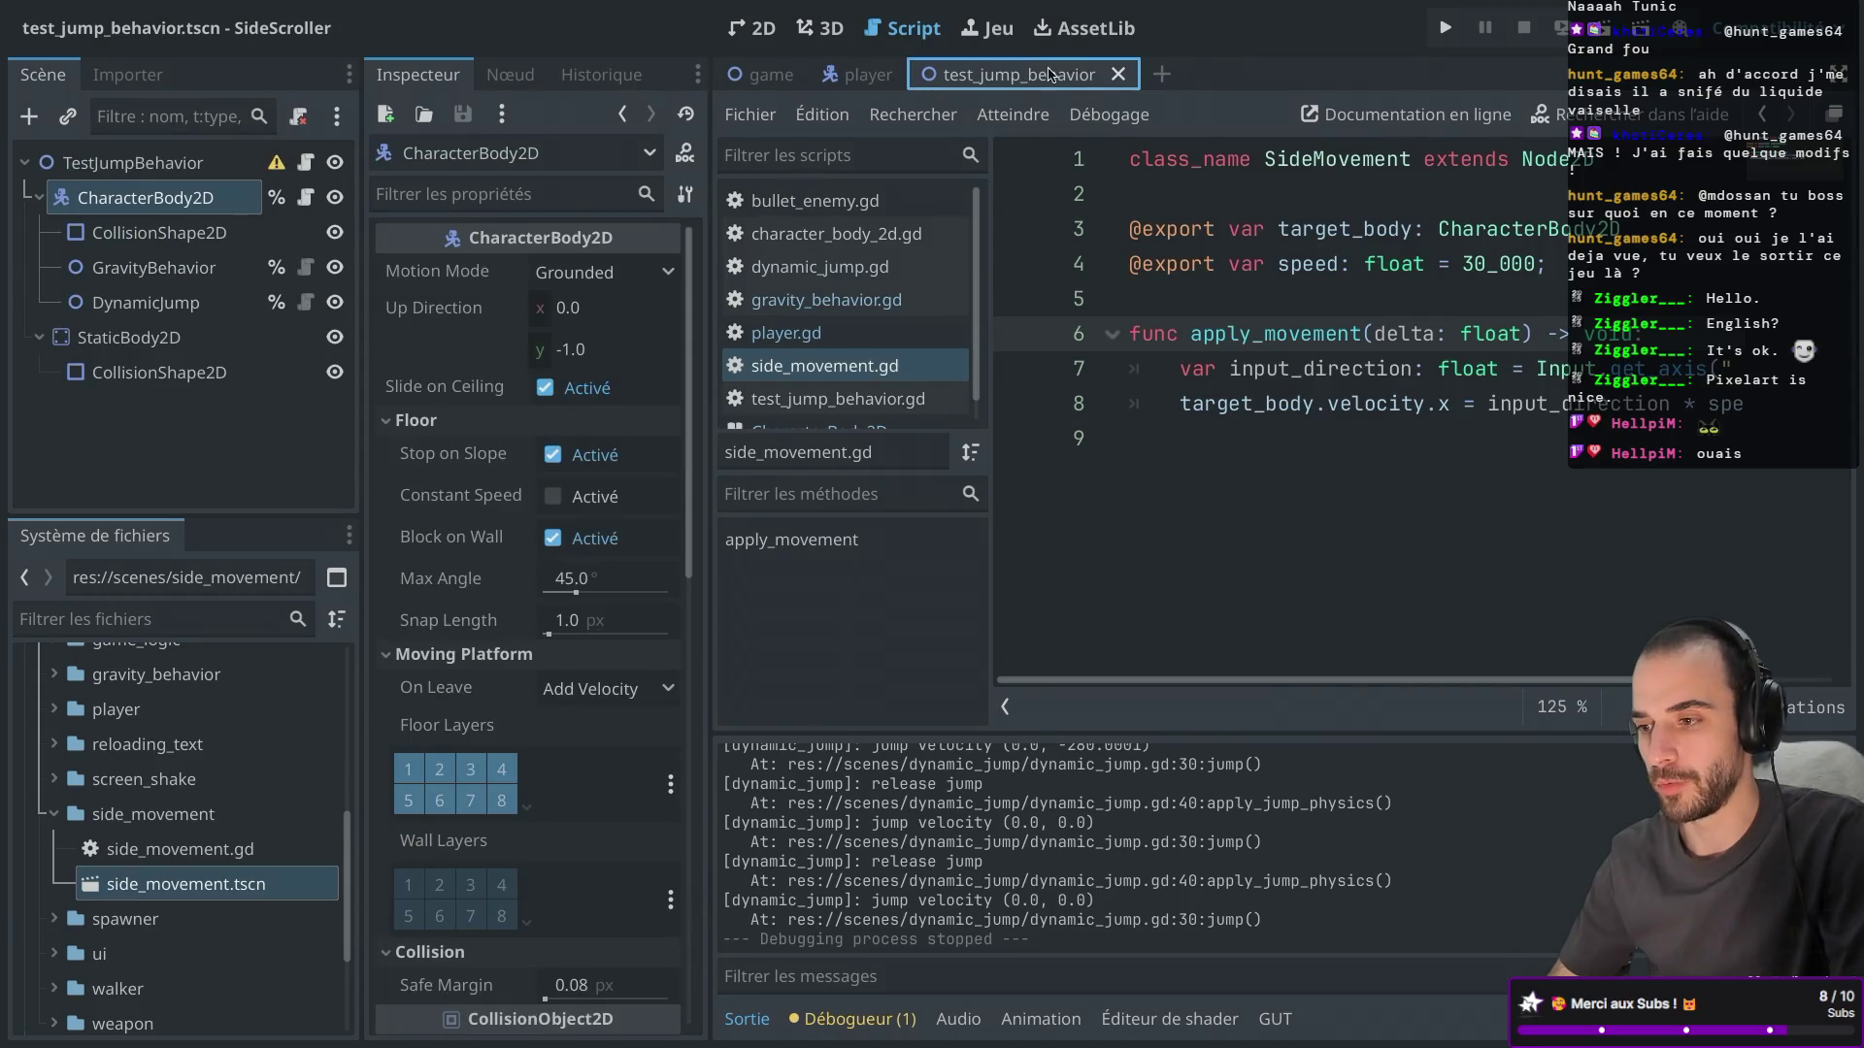
middle_click(1022, 73)
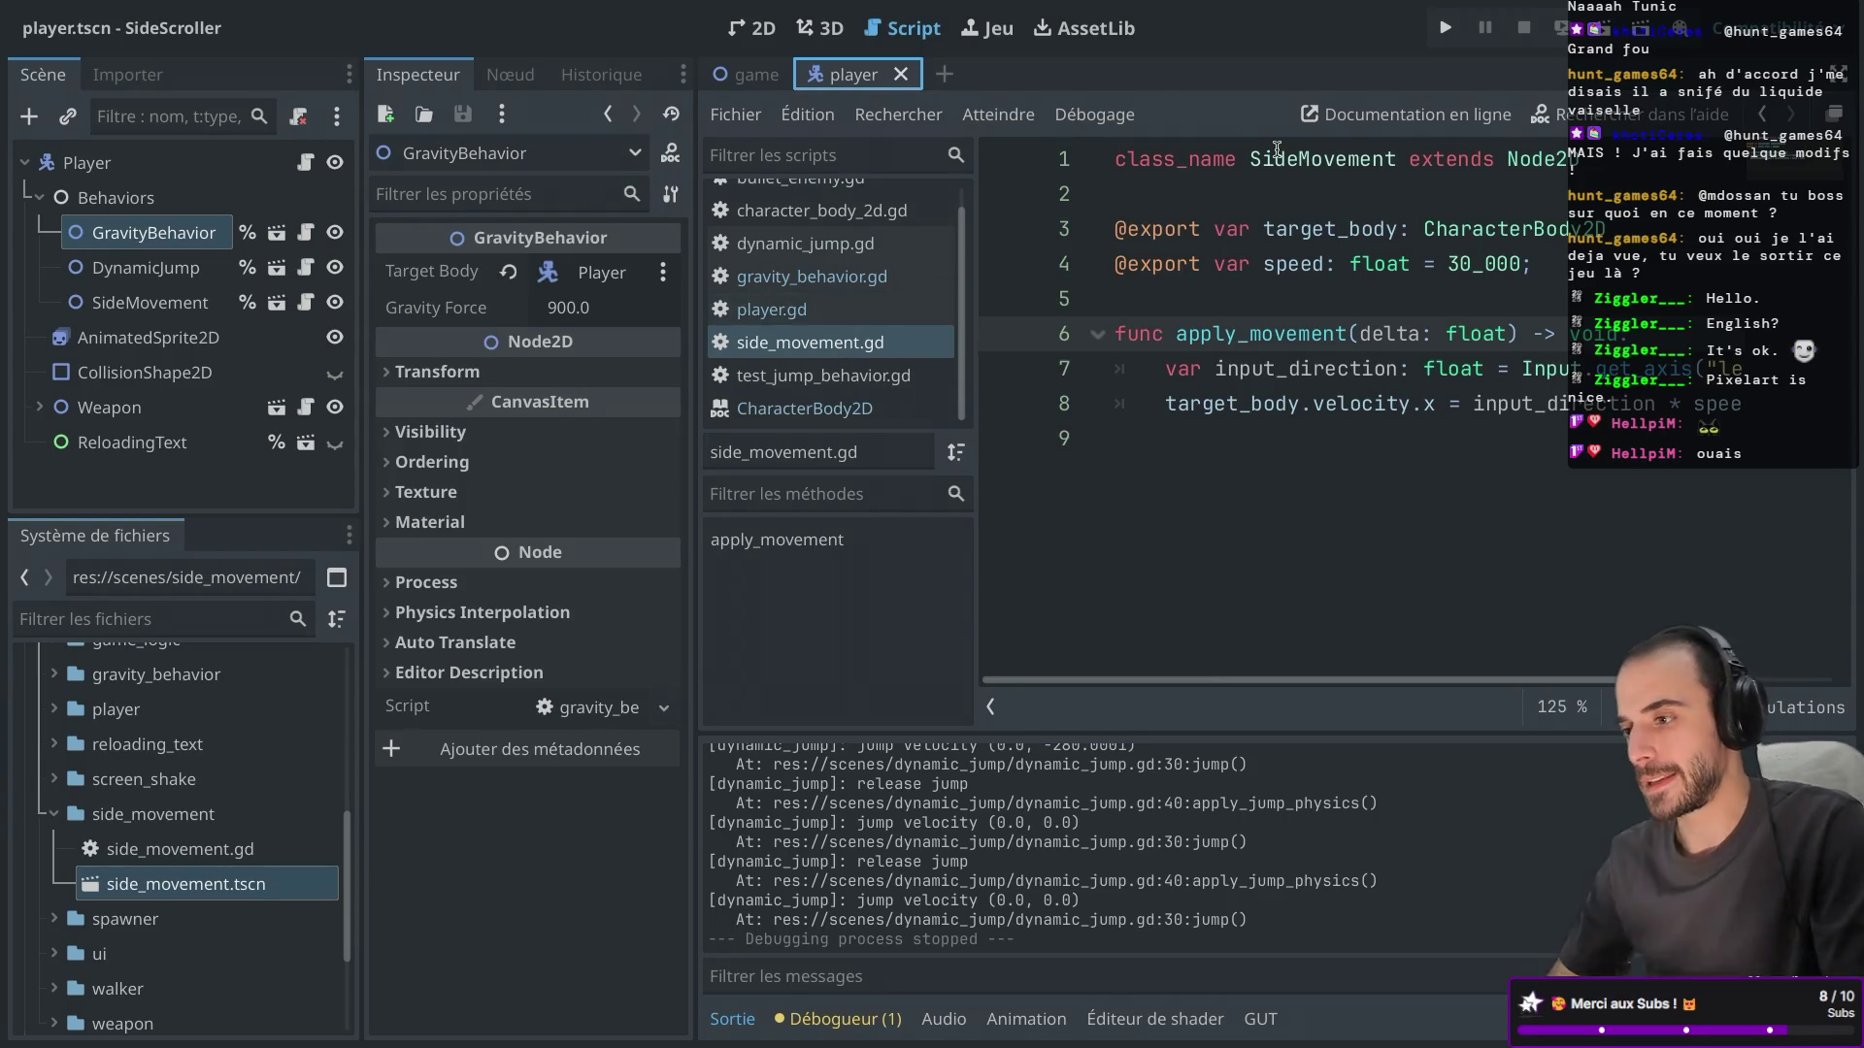
Launch the SideScroller game and make the character jump several times.
click(1445, 28)
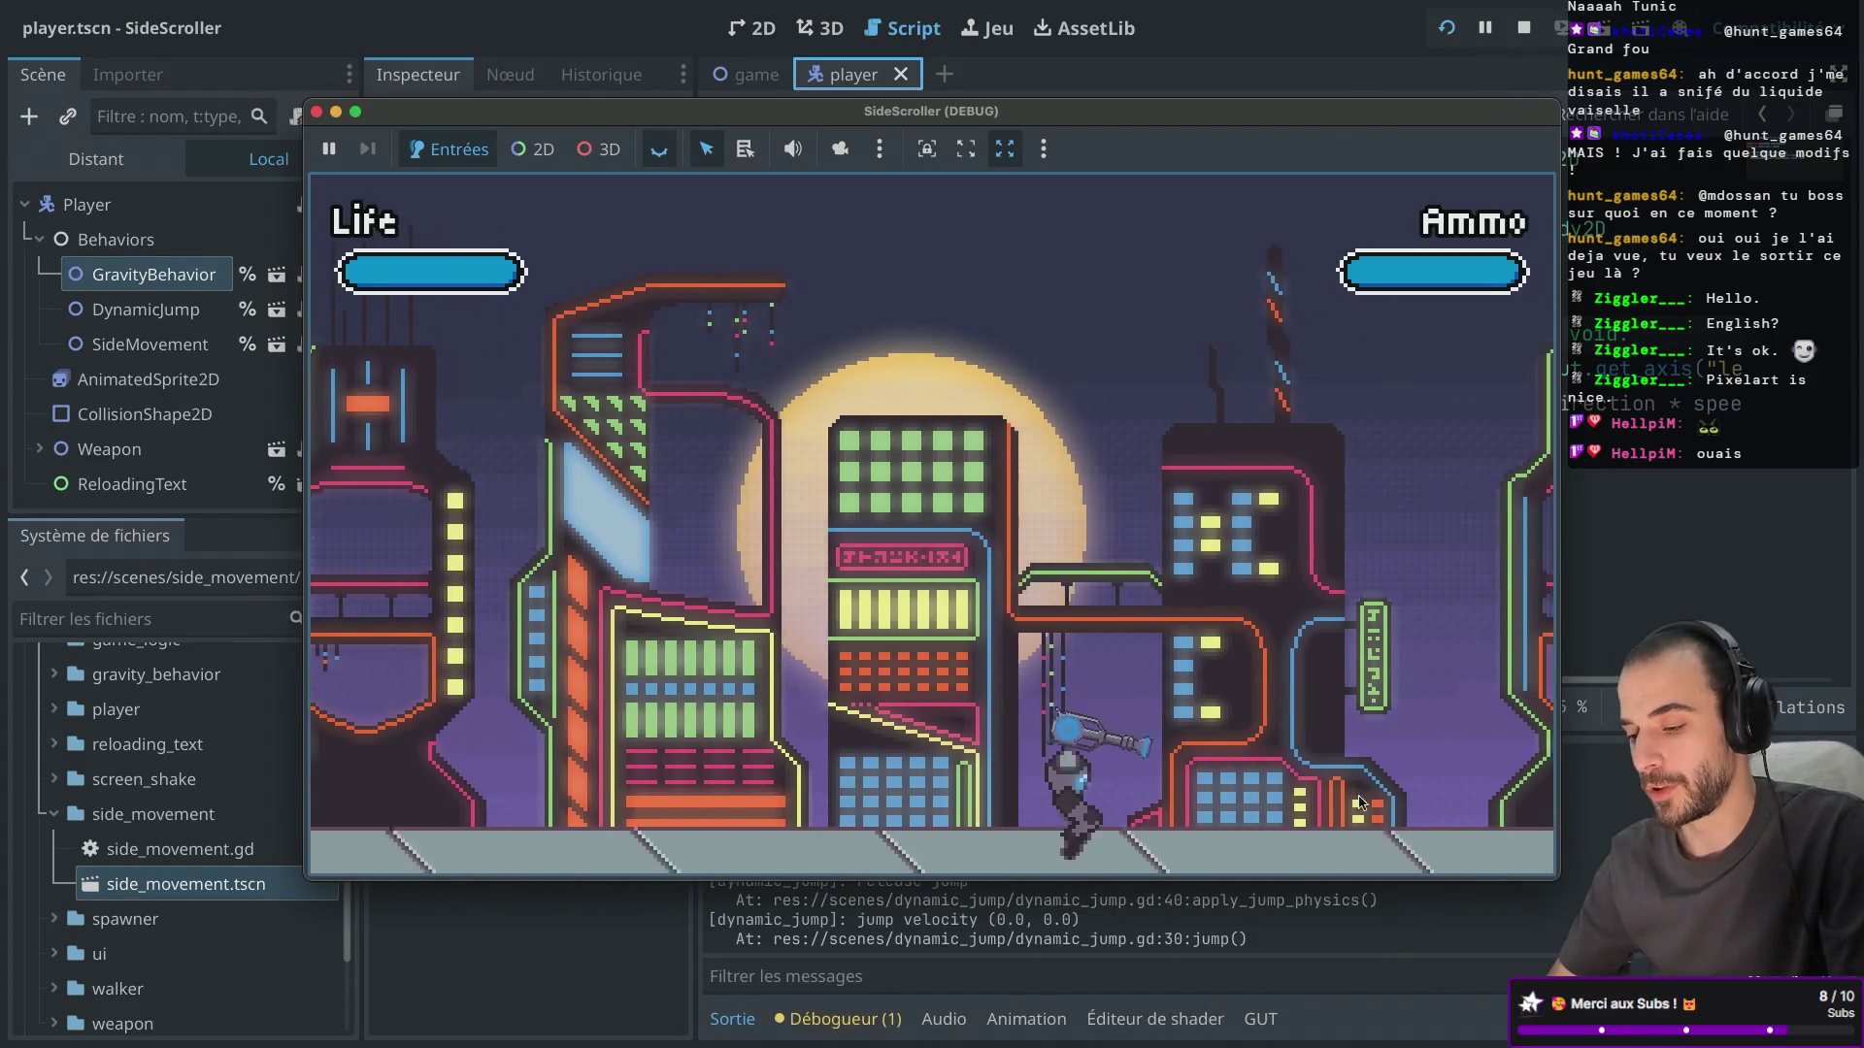
key(space)
key(space)
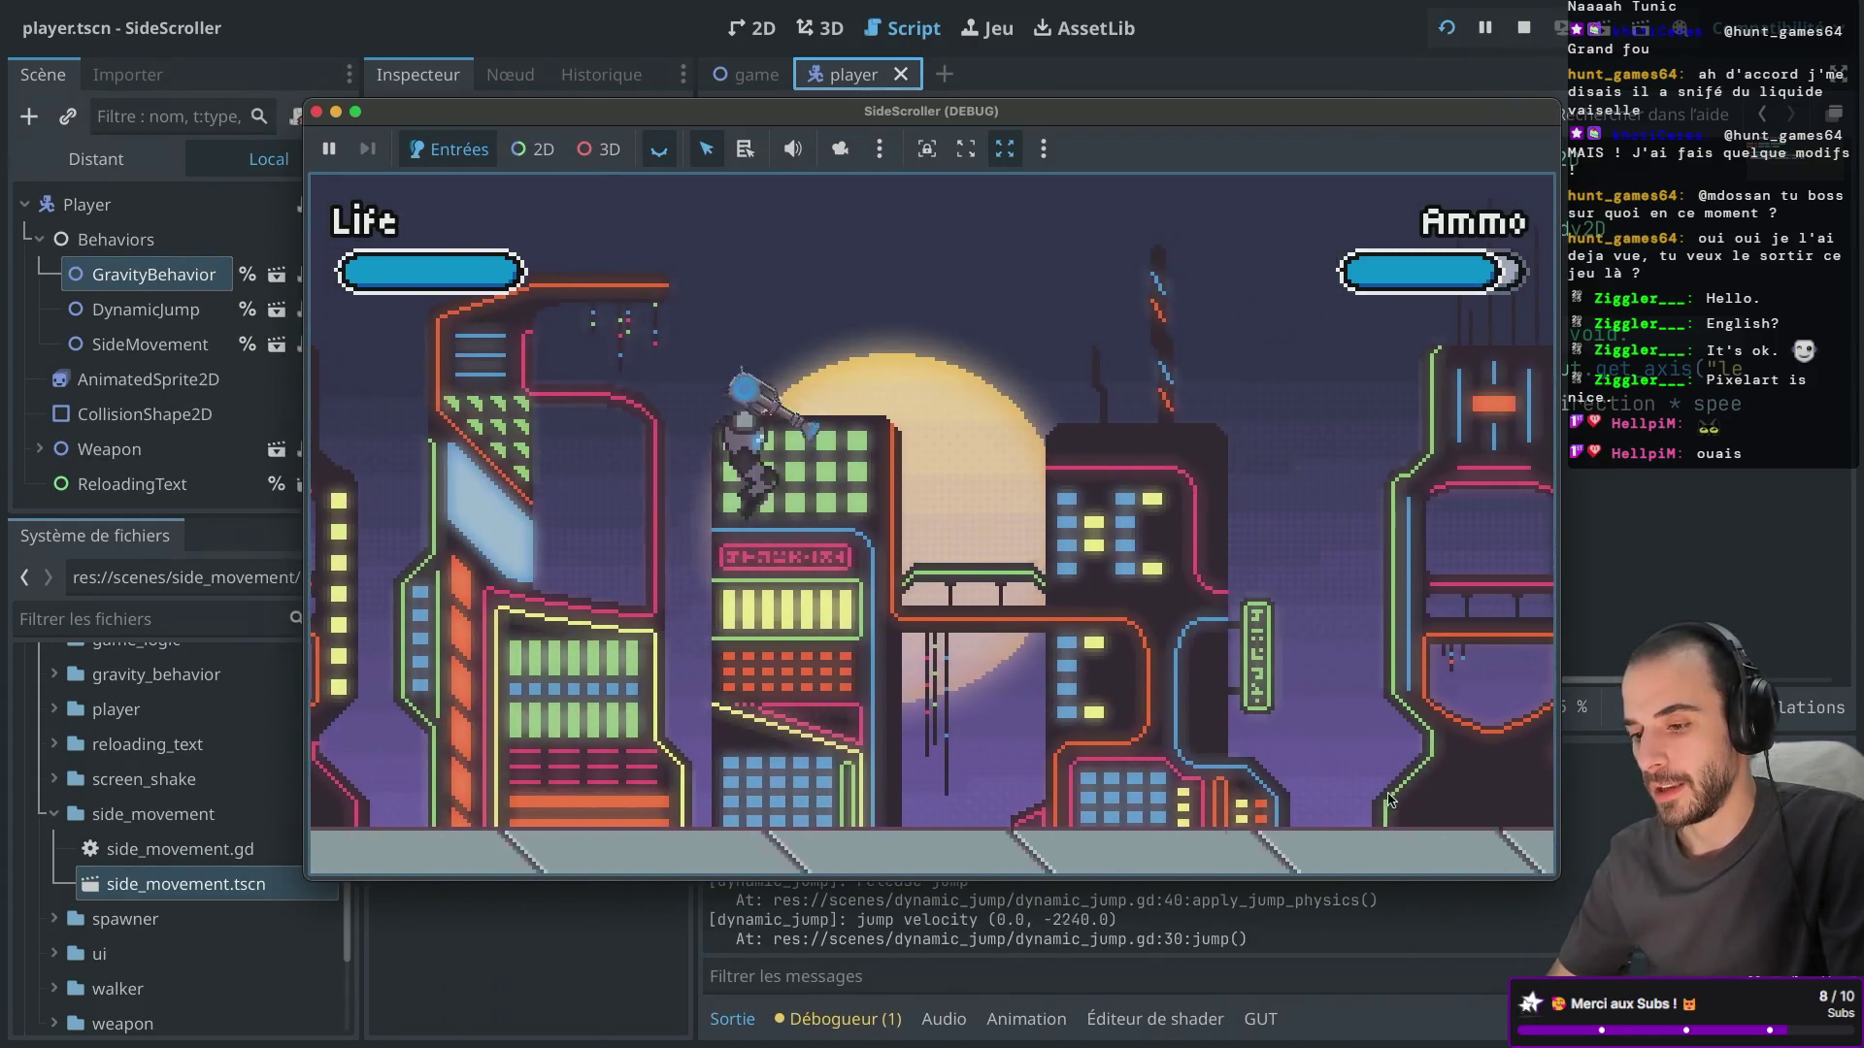
key(space)
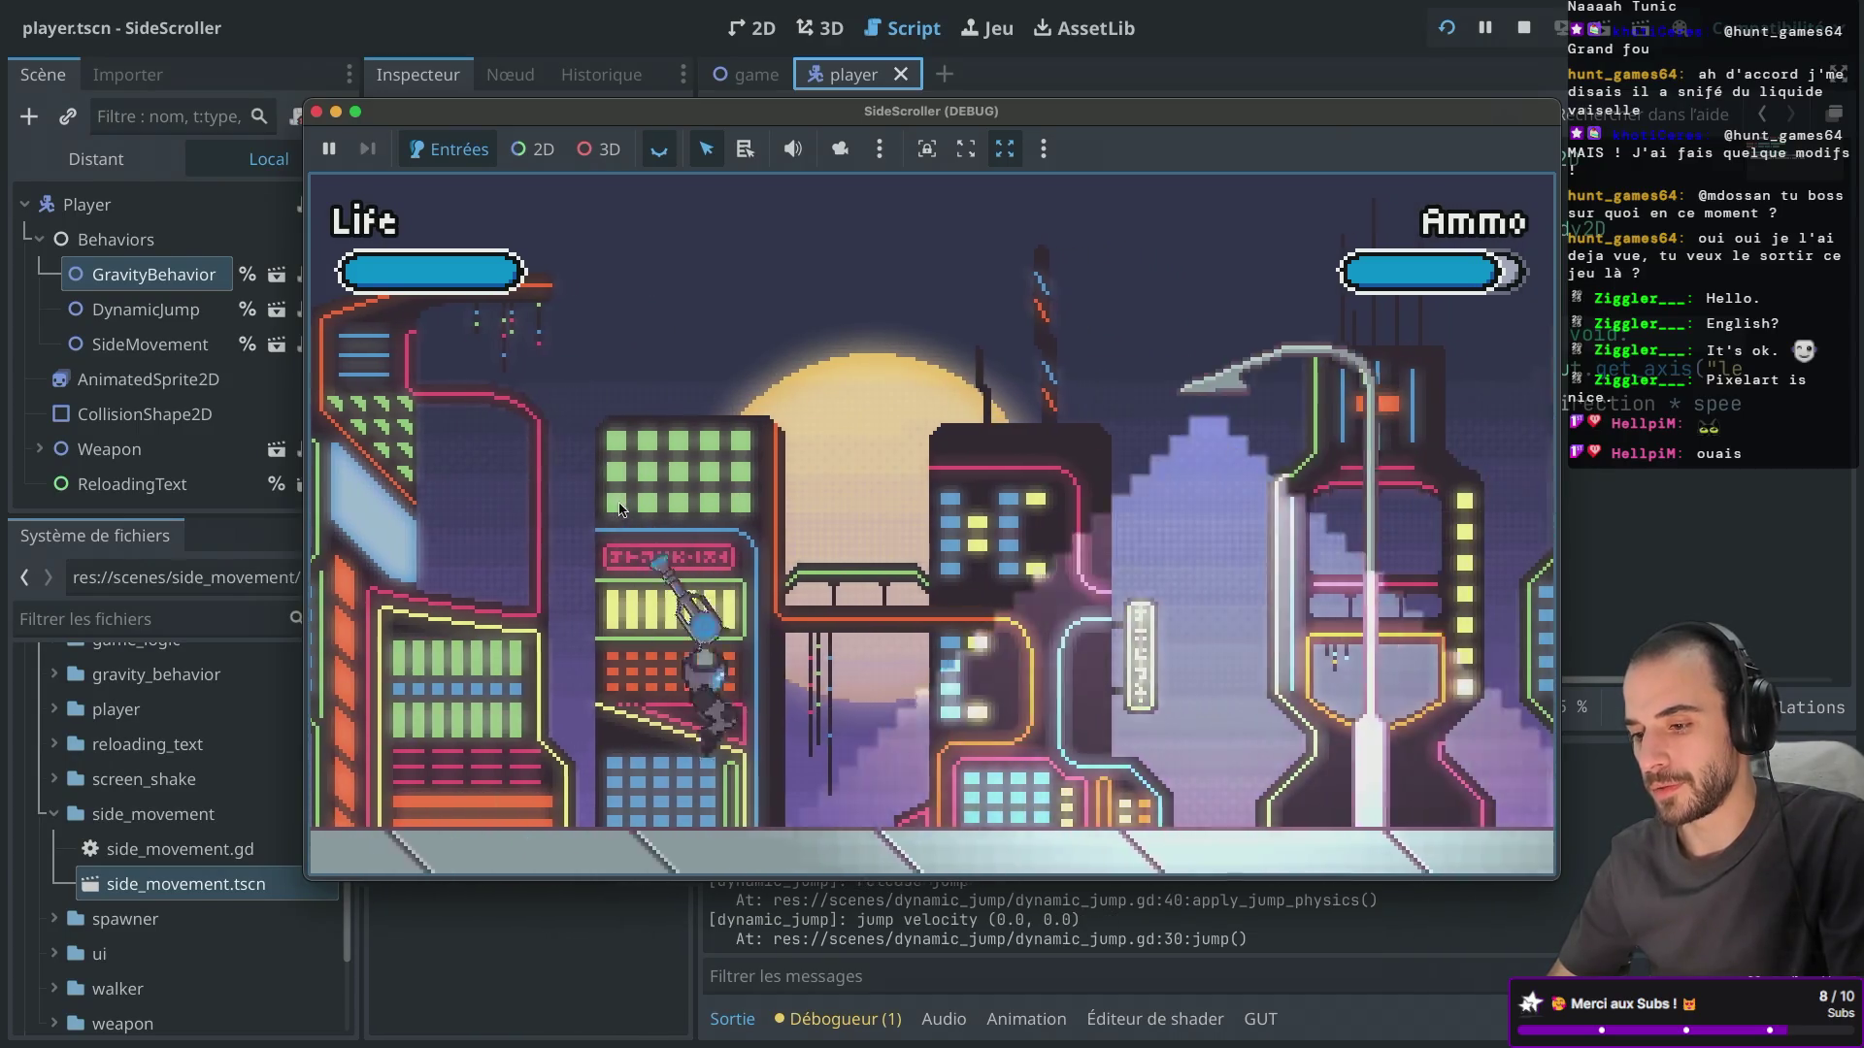
key(space)
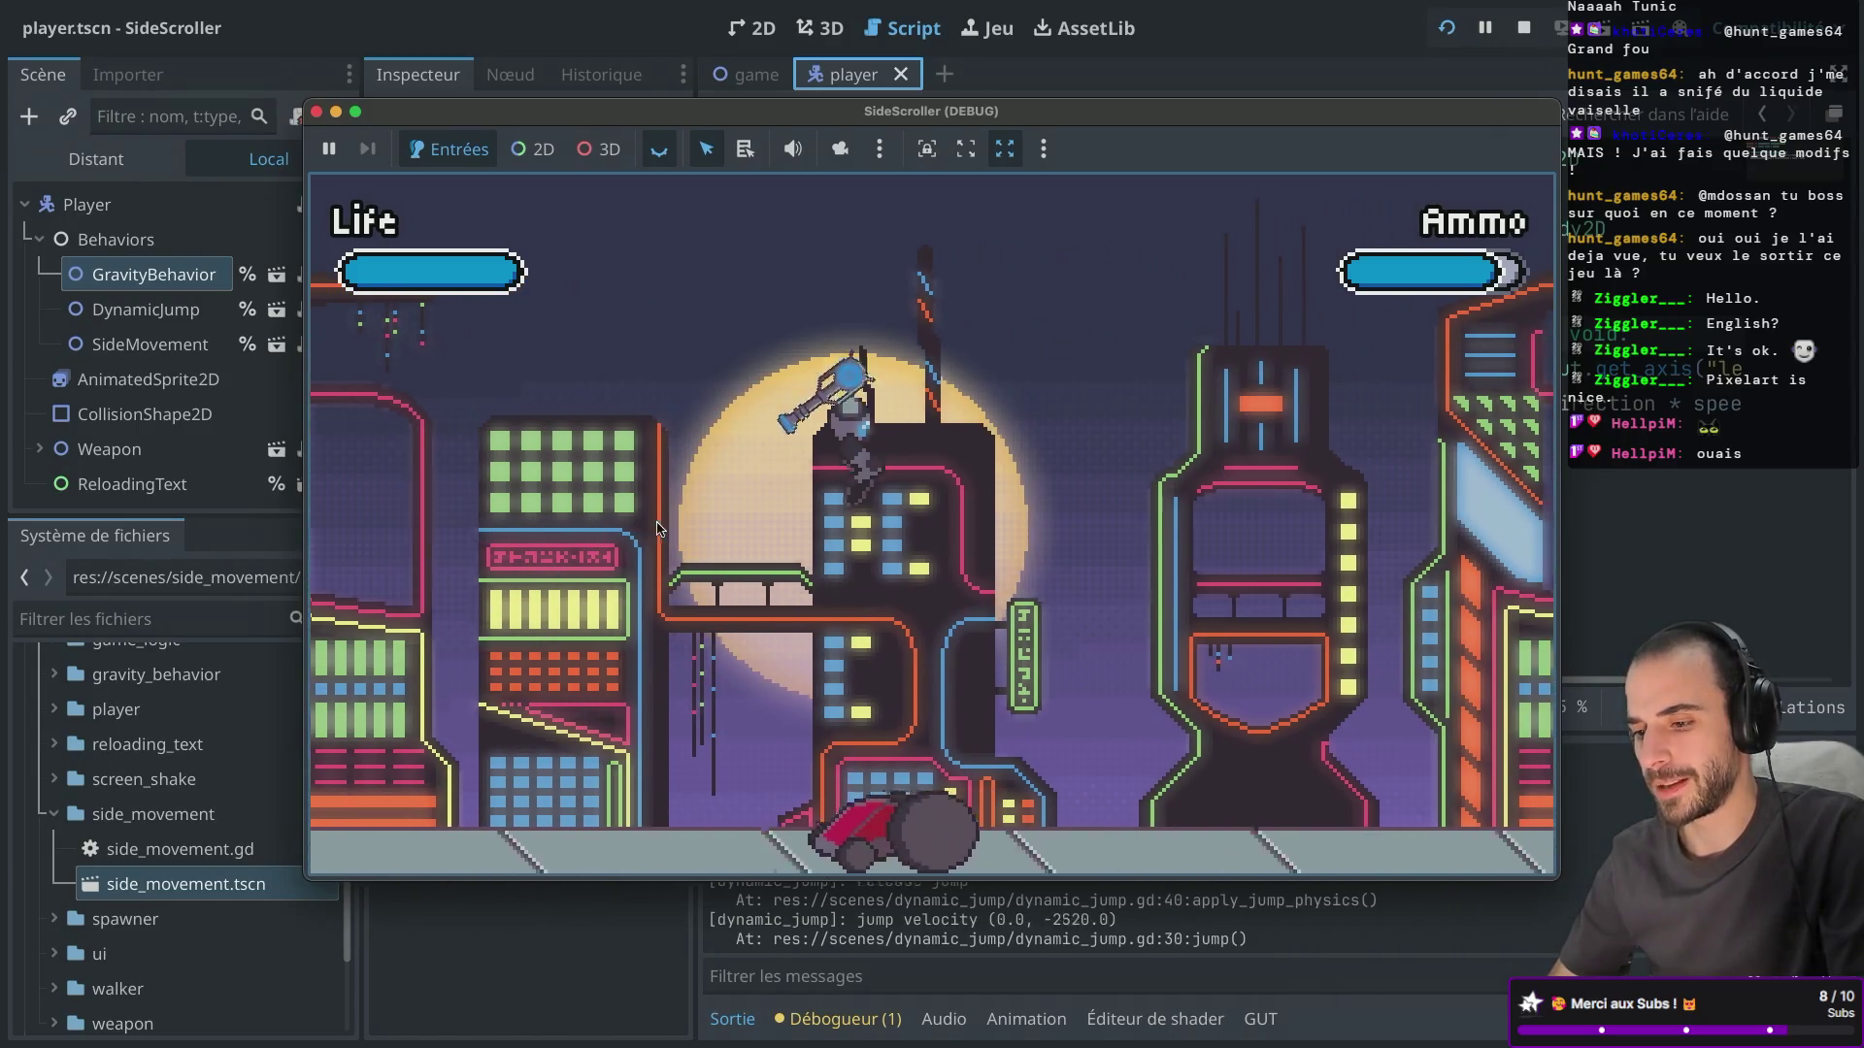
key(space)
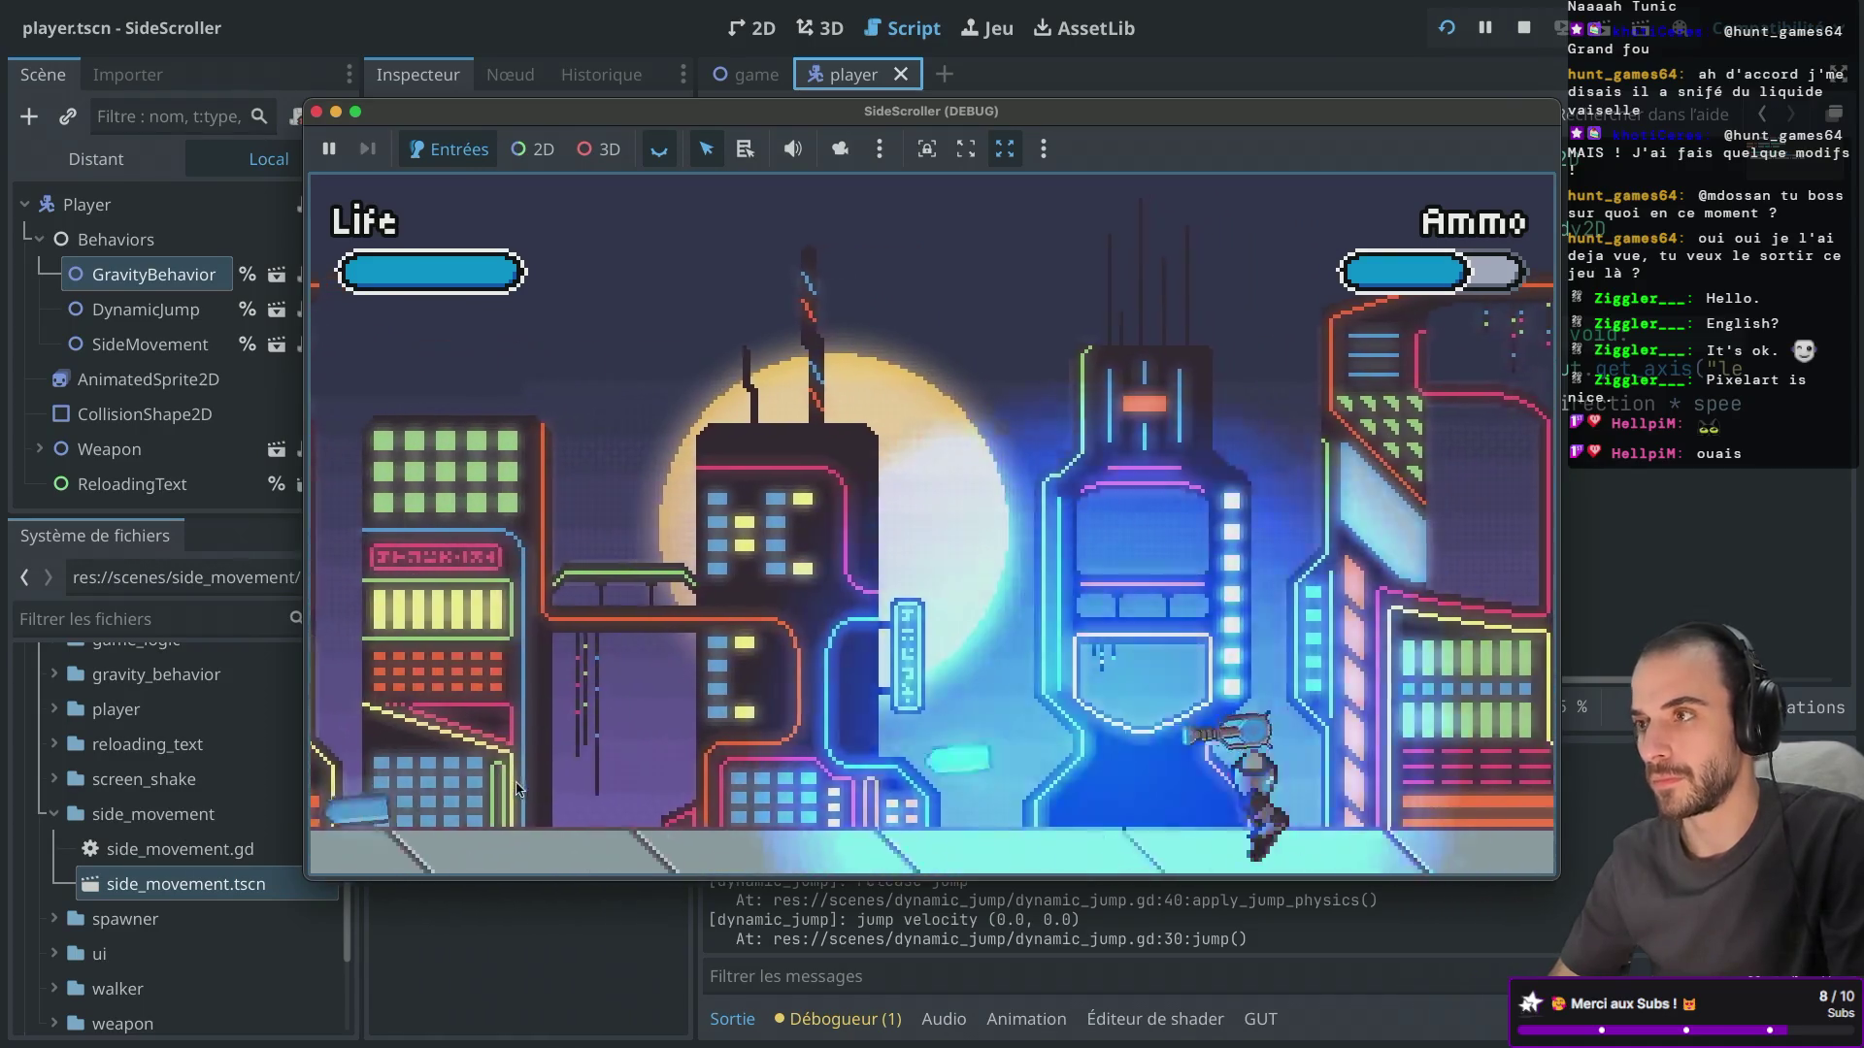
key(space)
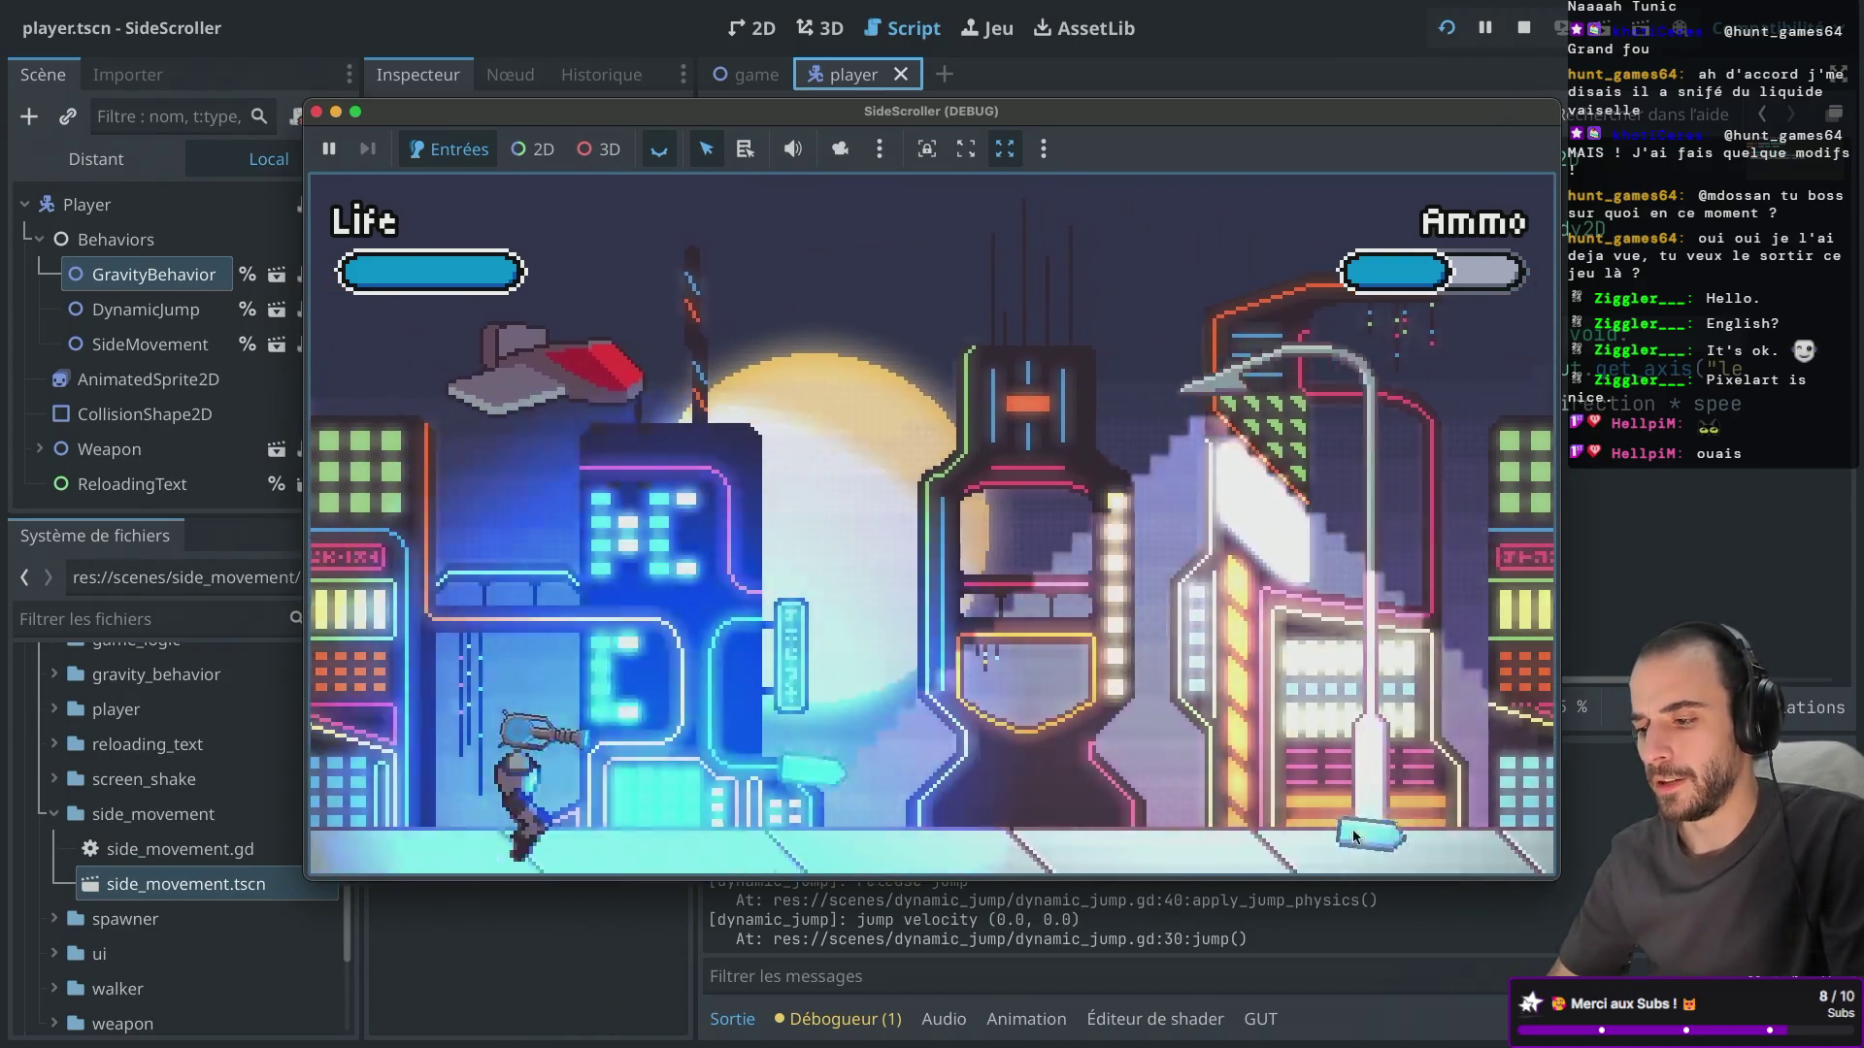
Run the character right, shoot the enemy ship, then move left and right.
key(d)
click(1356, 328)
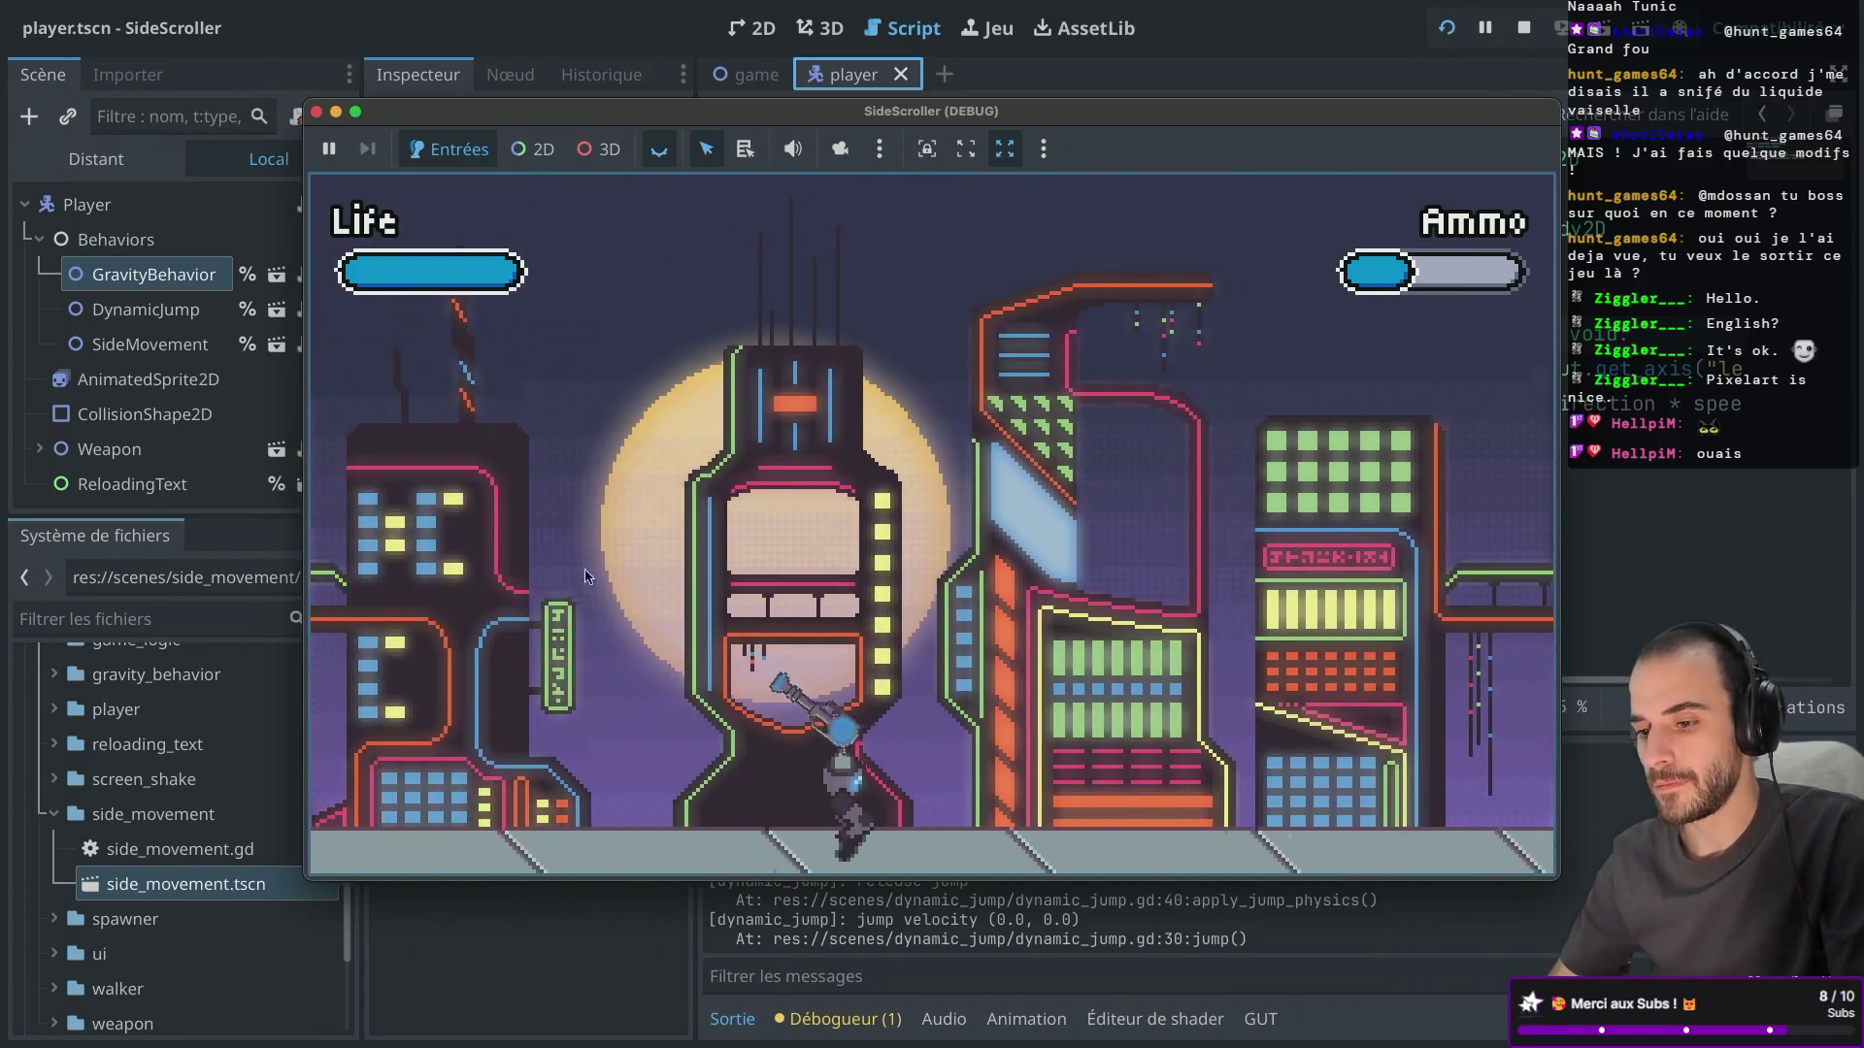
key(d)
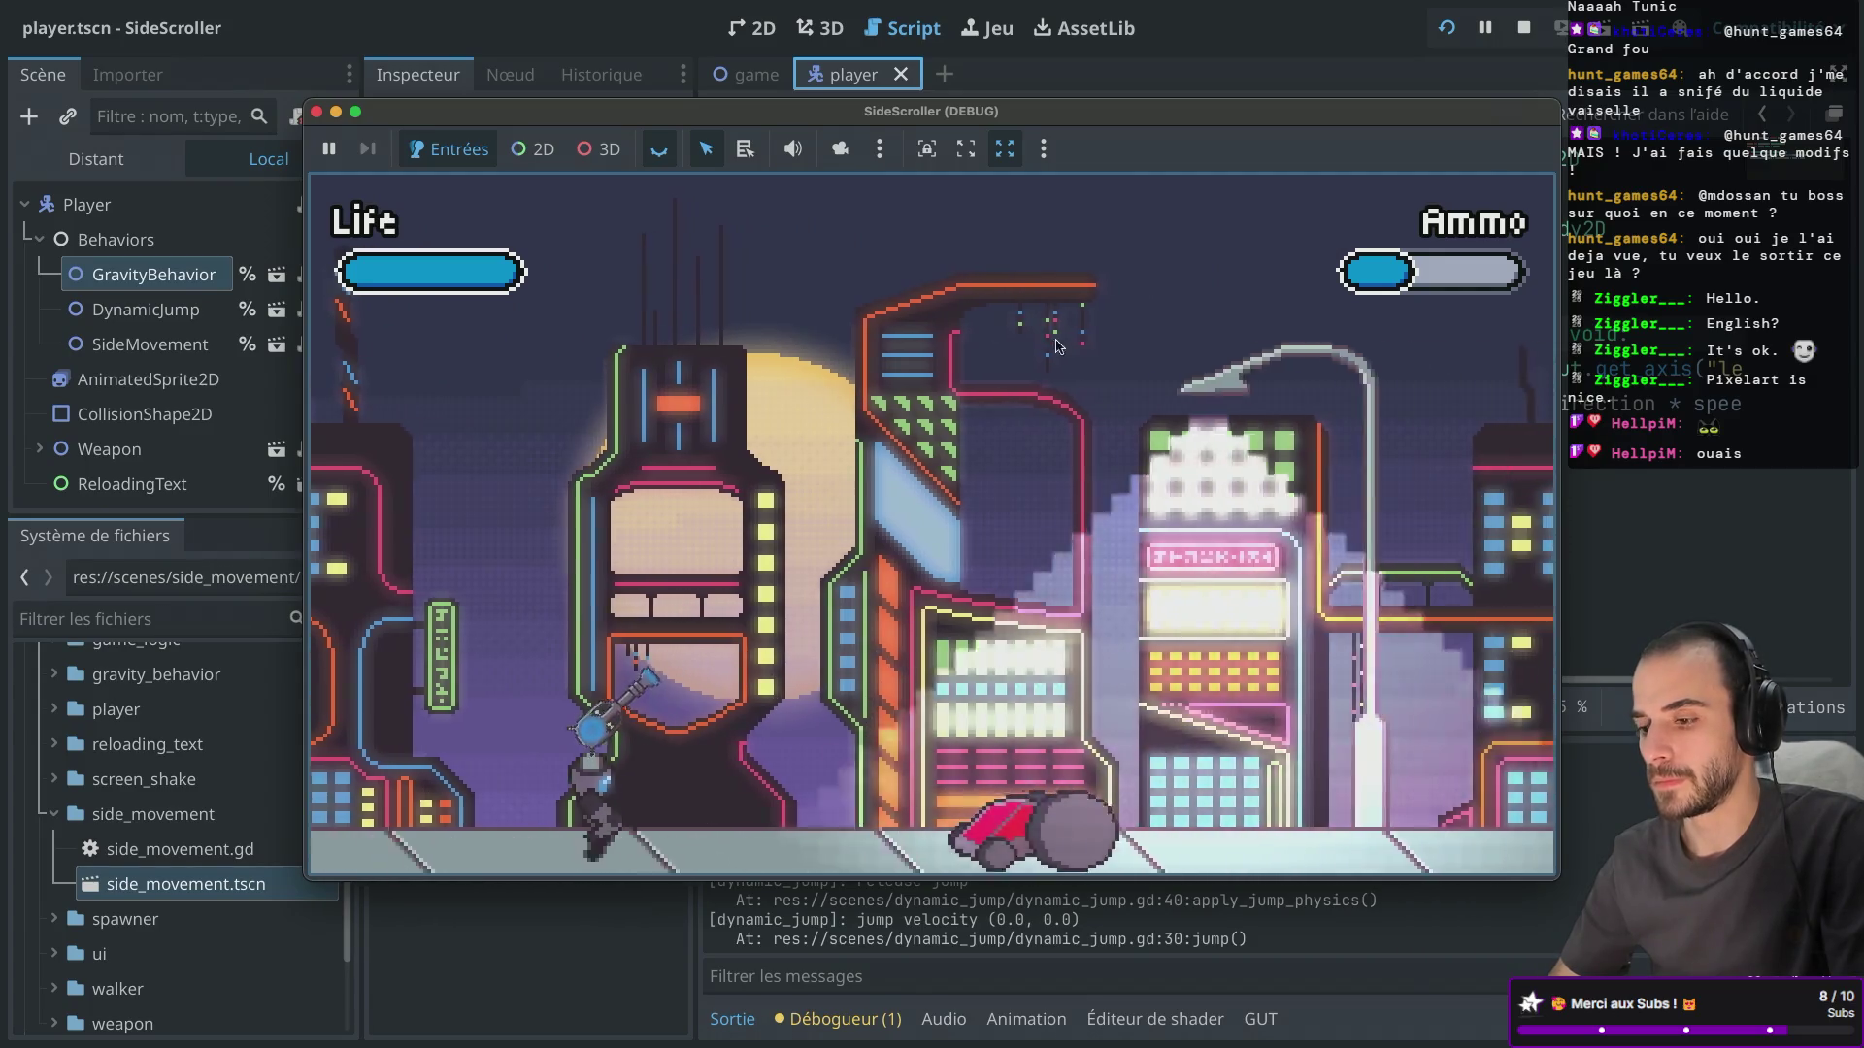
key(d)
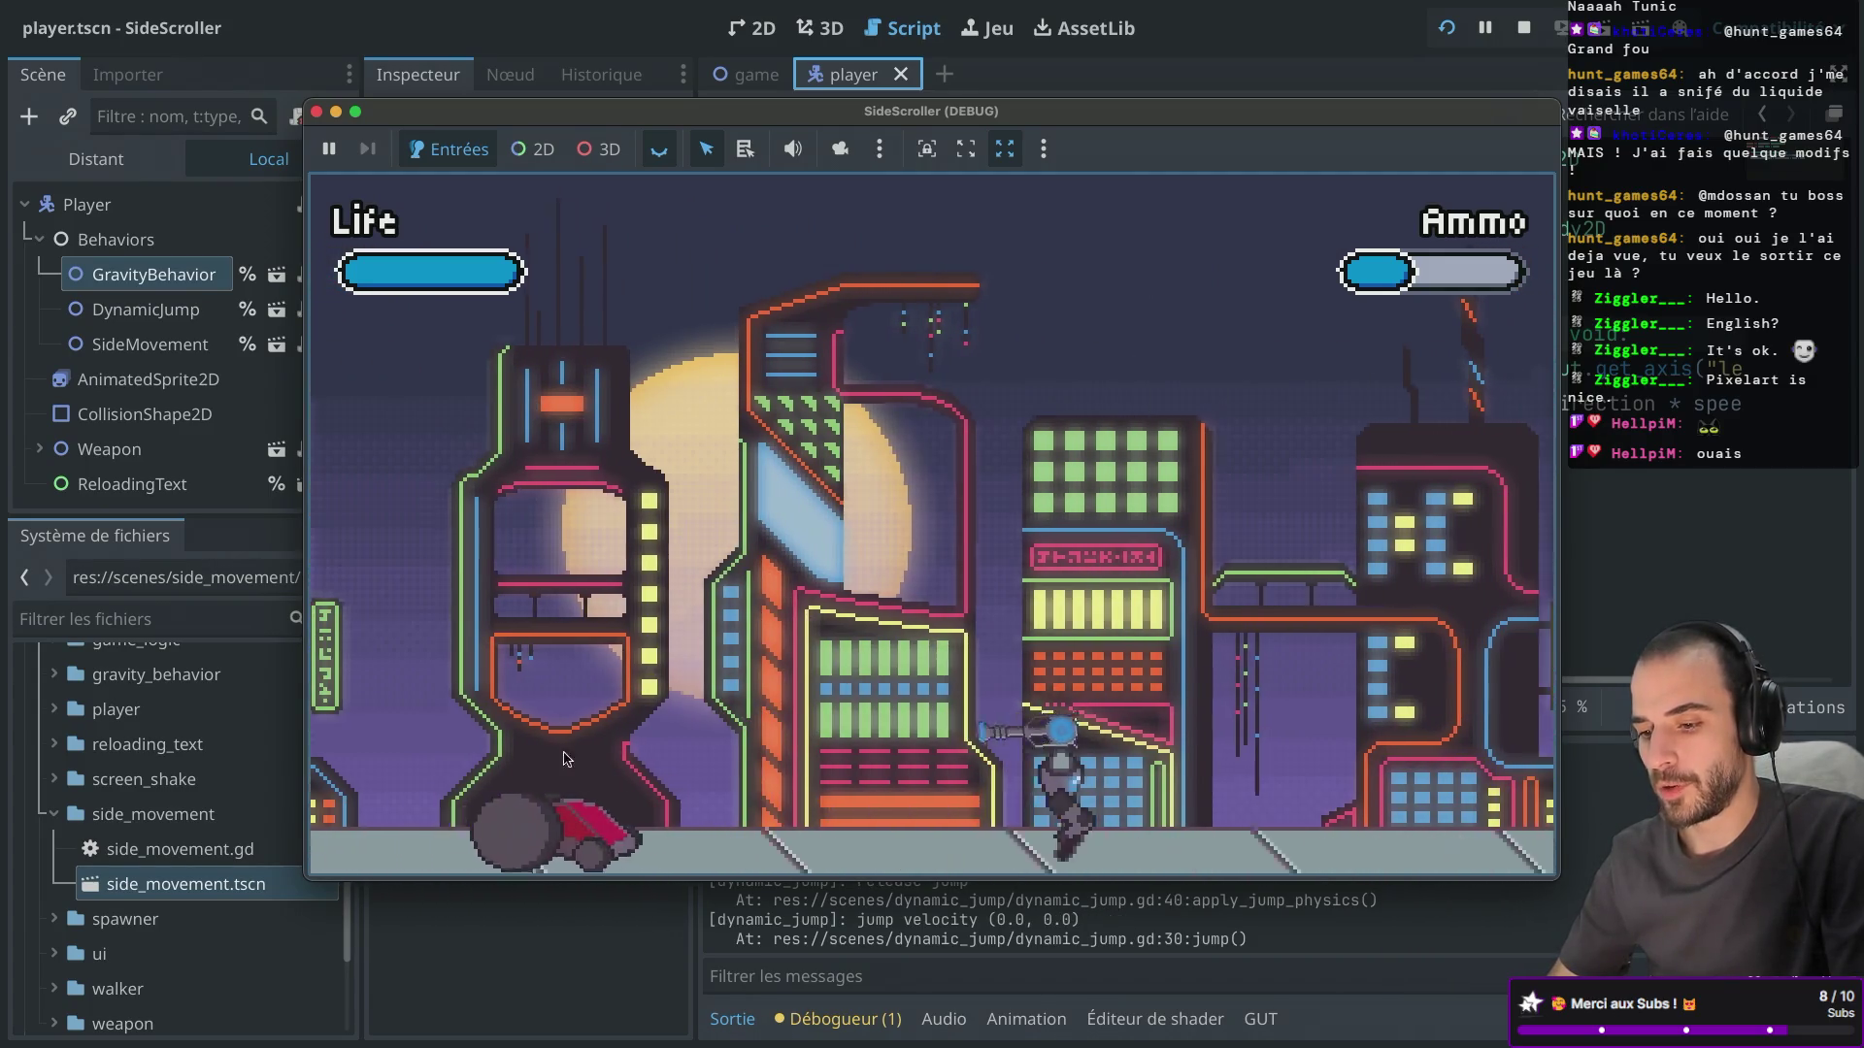
key(a)
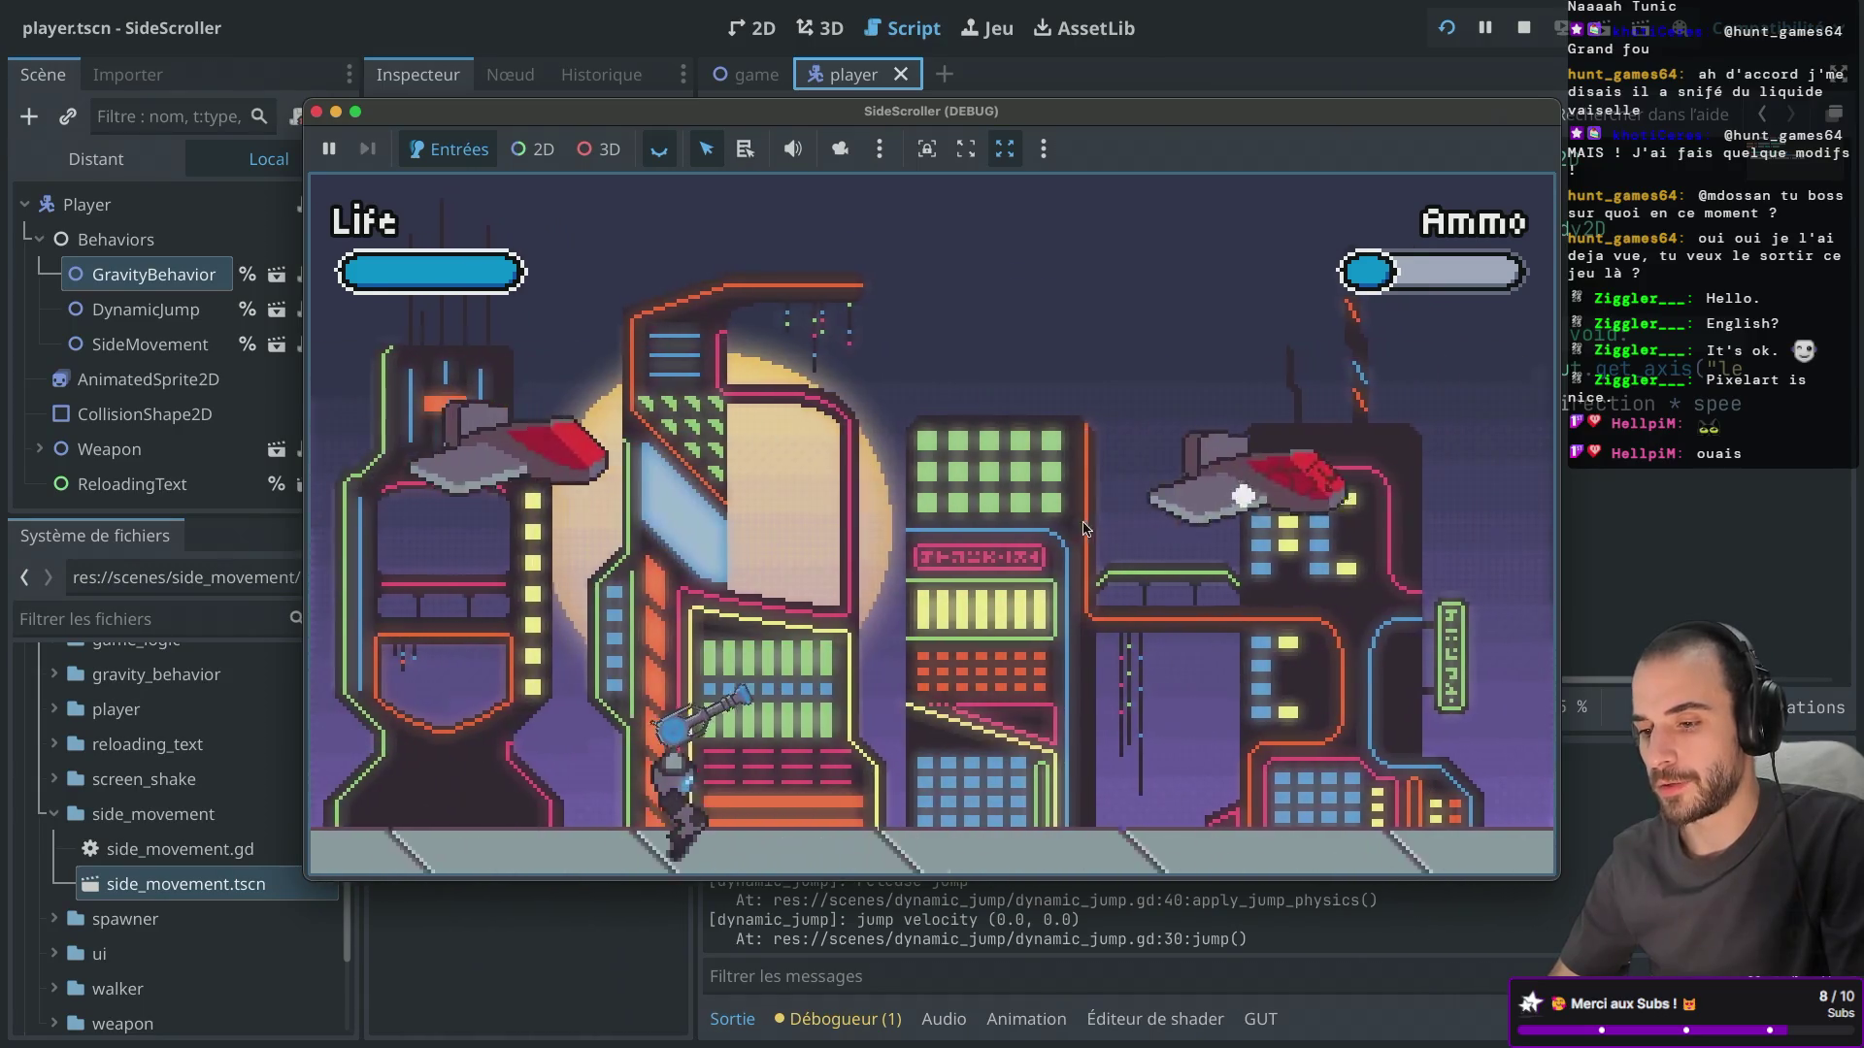
key(d)
Jump twice while running right, then head left and shoot the enemy ships overhead.
key(space)
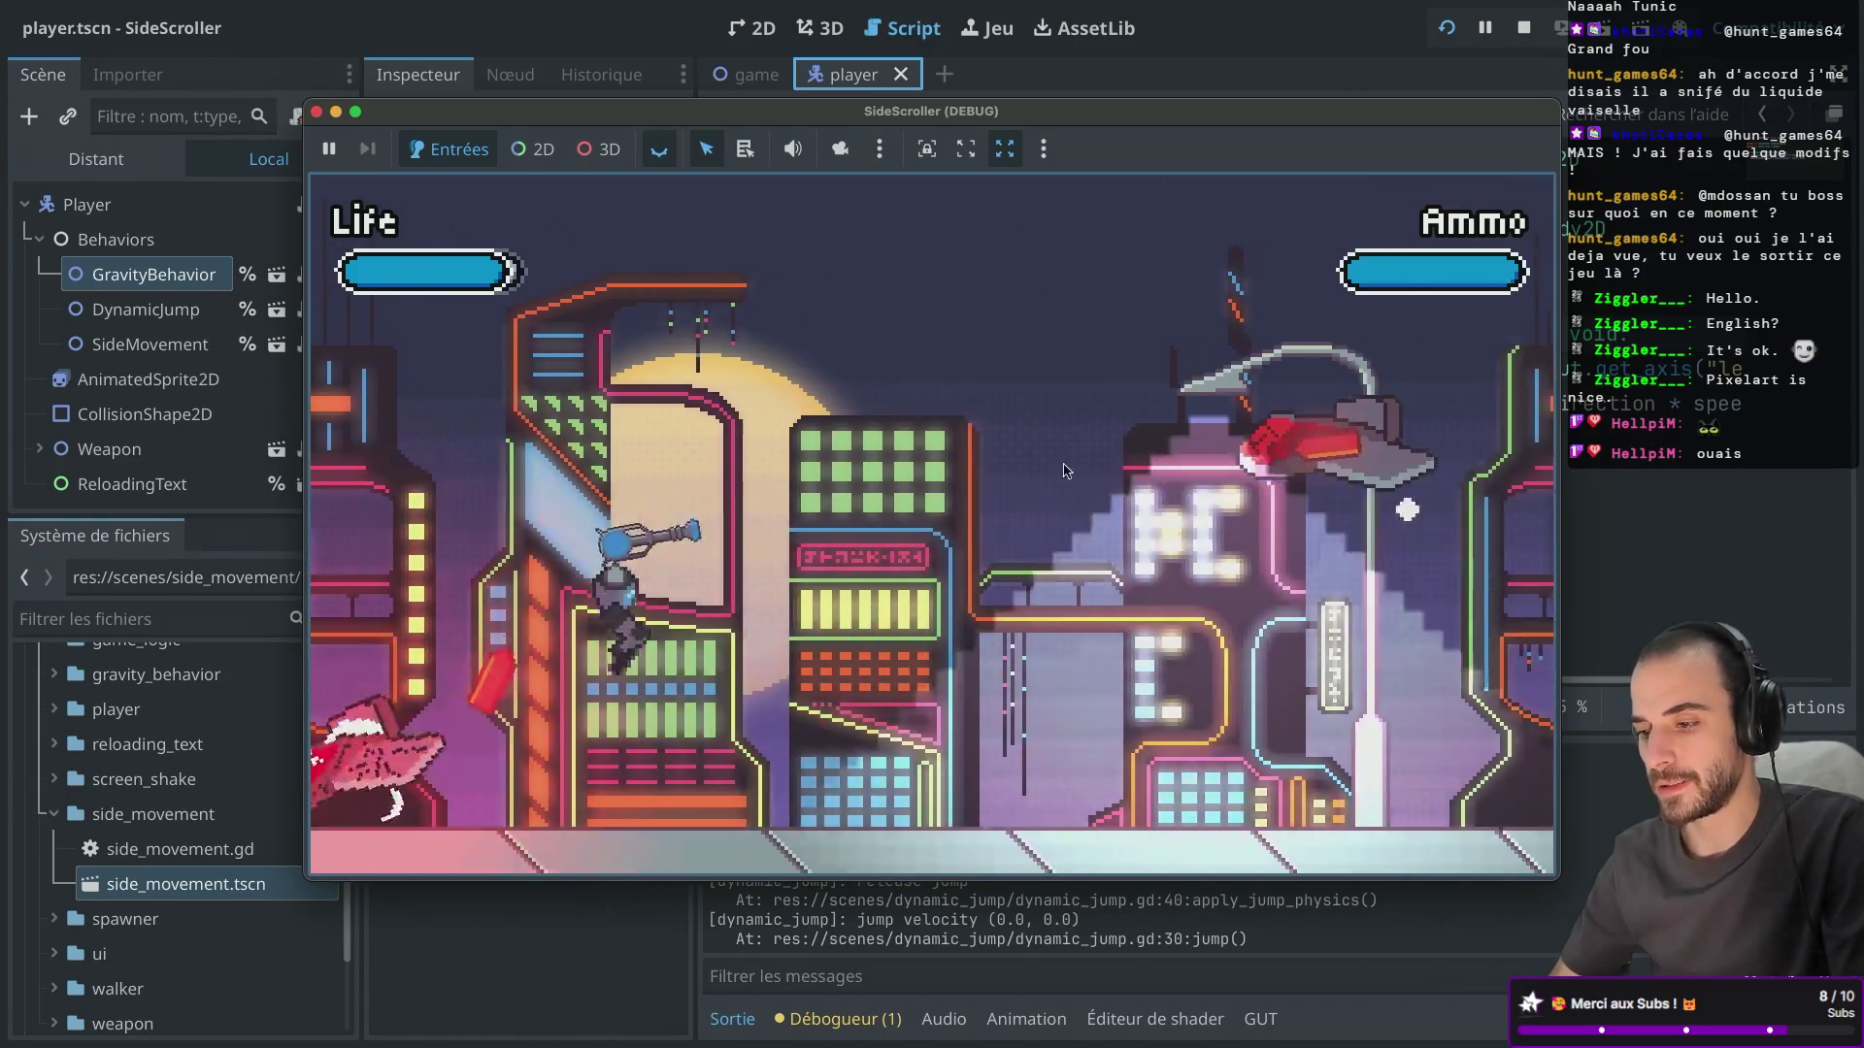
key(d)
key(space)
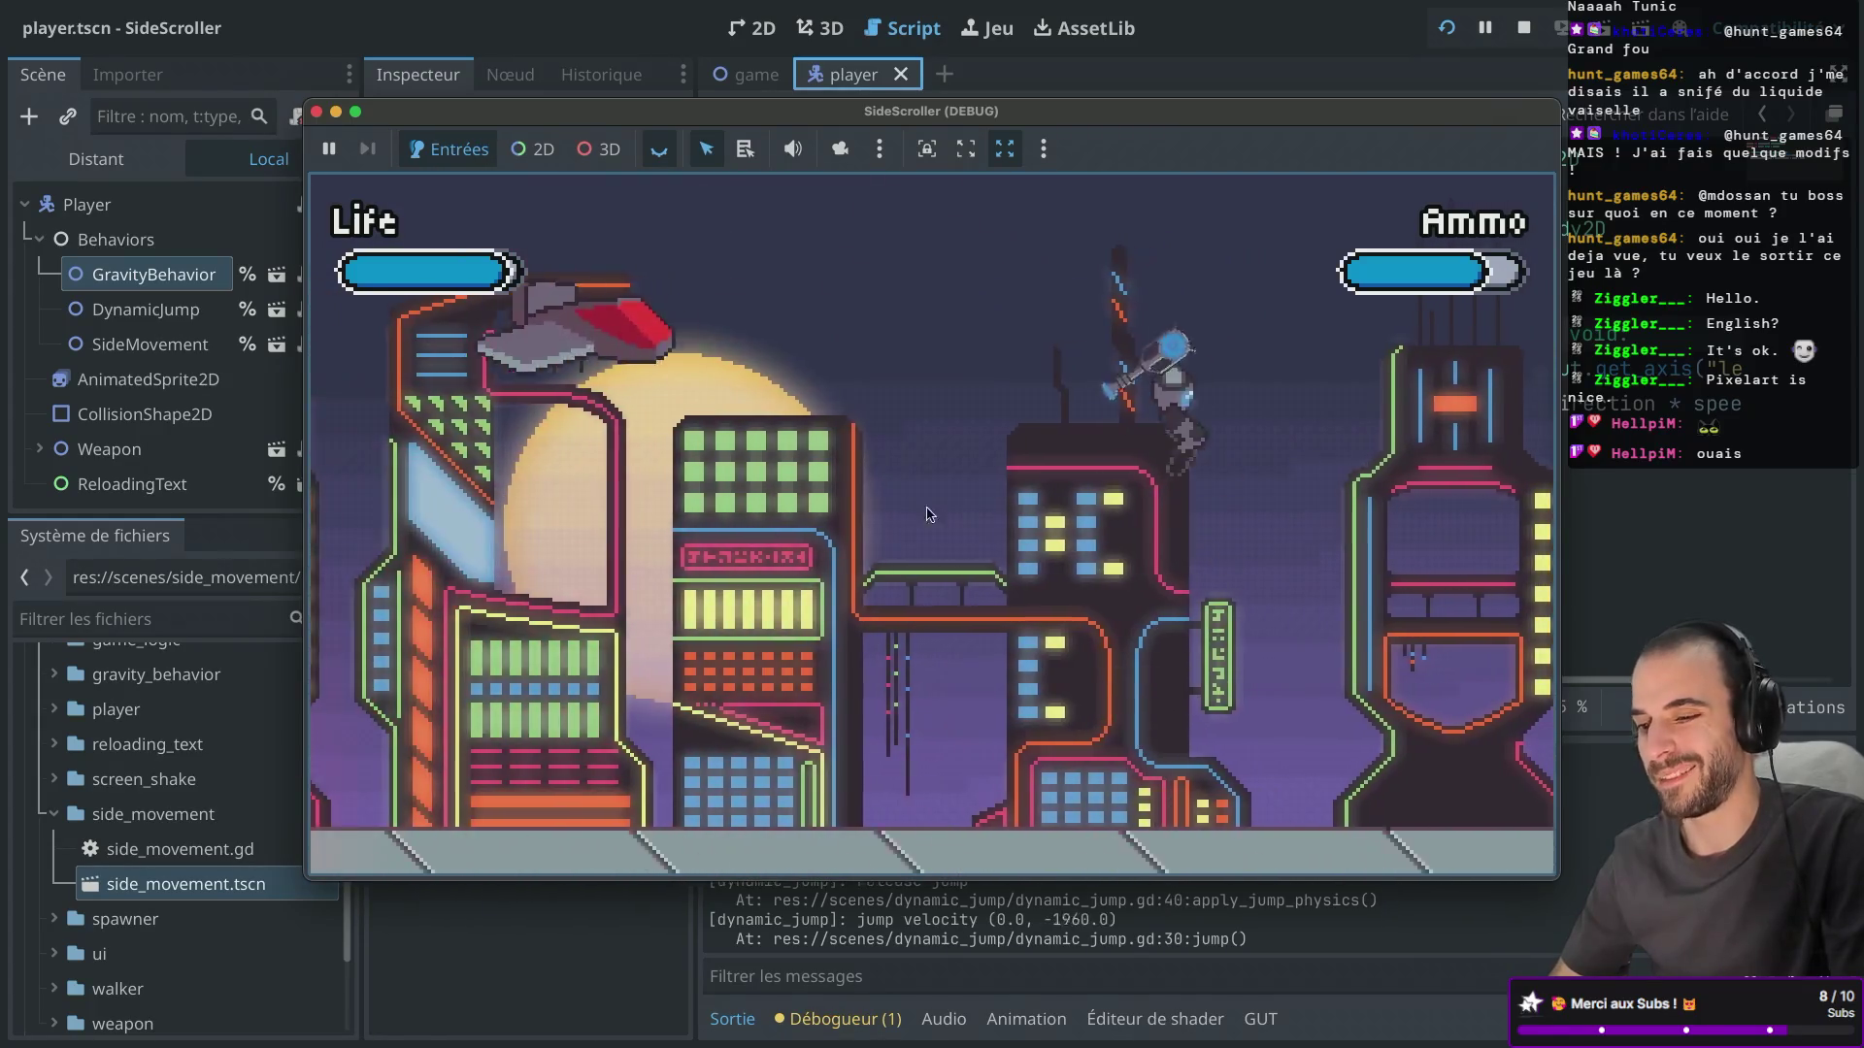
key(a)
click(846, 427)
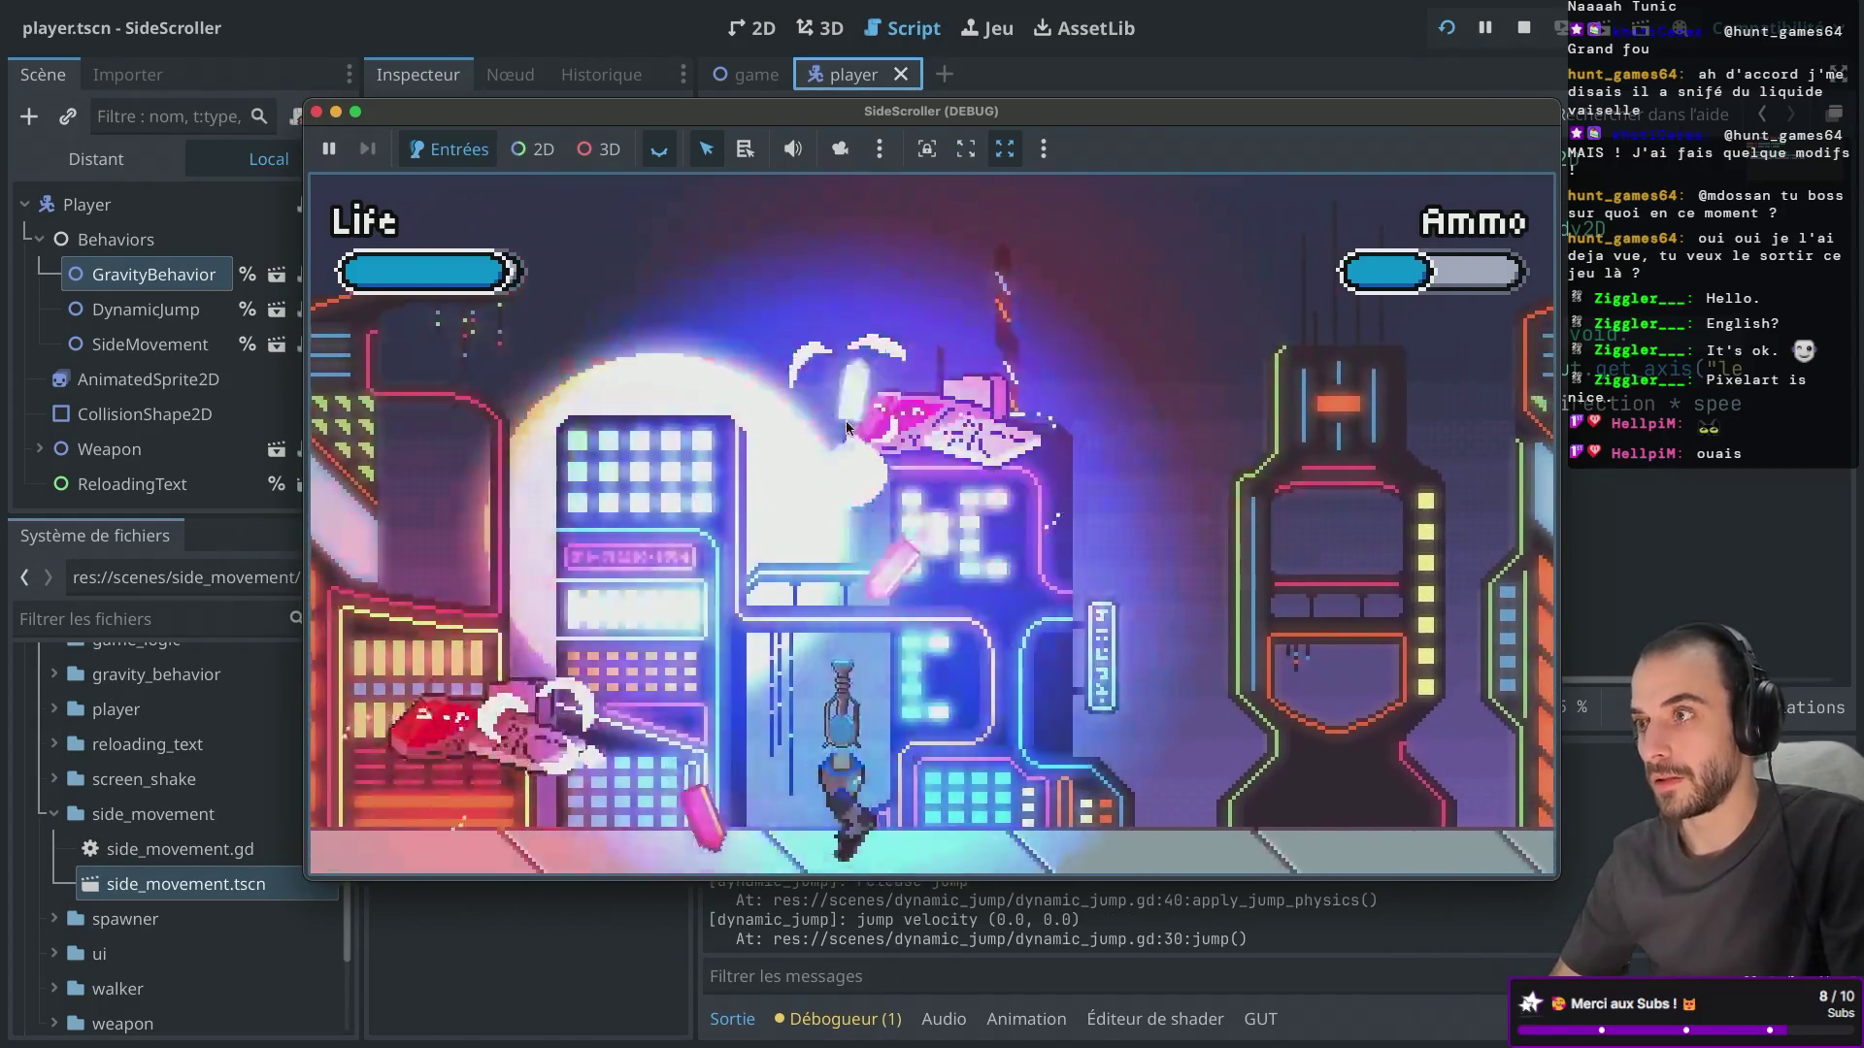
Run the character back and forth, passing the enemy ship to the right.
key(d)
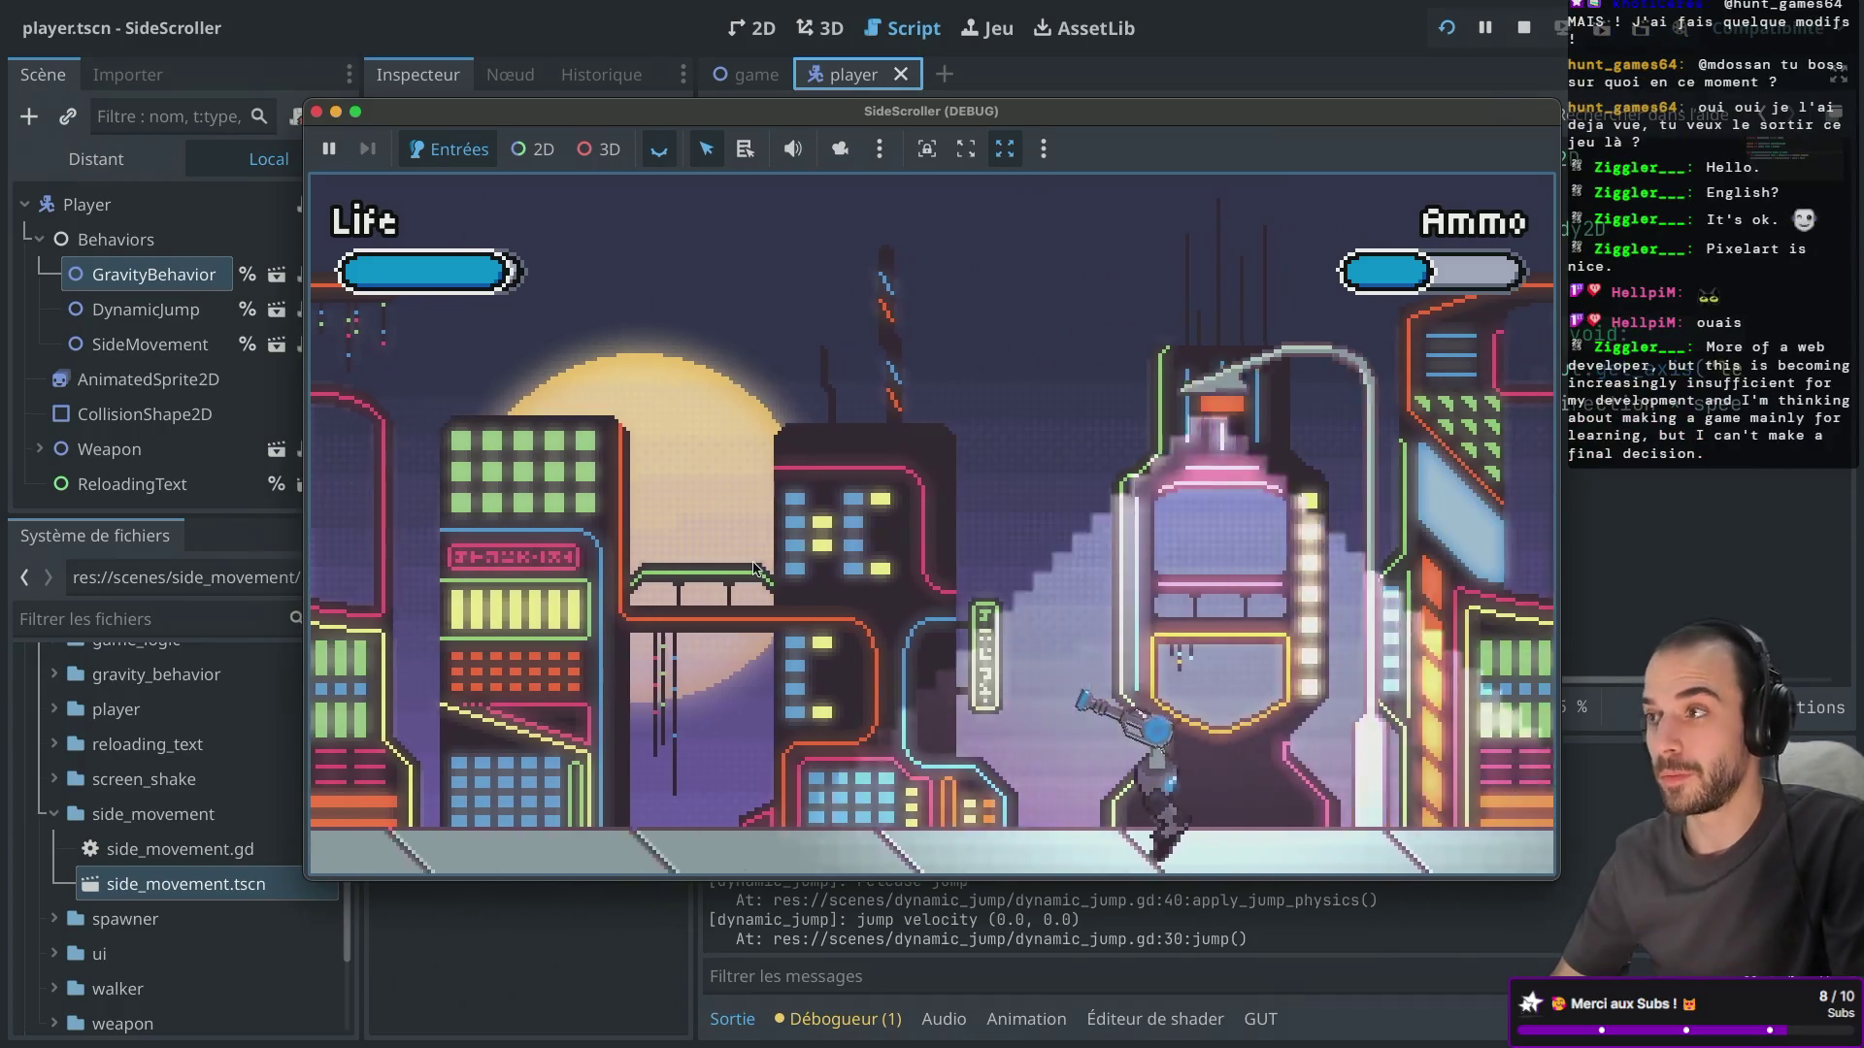
key(a)
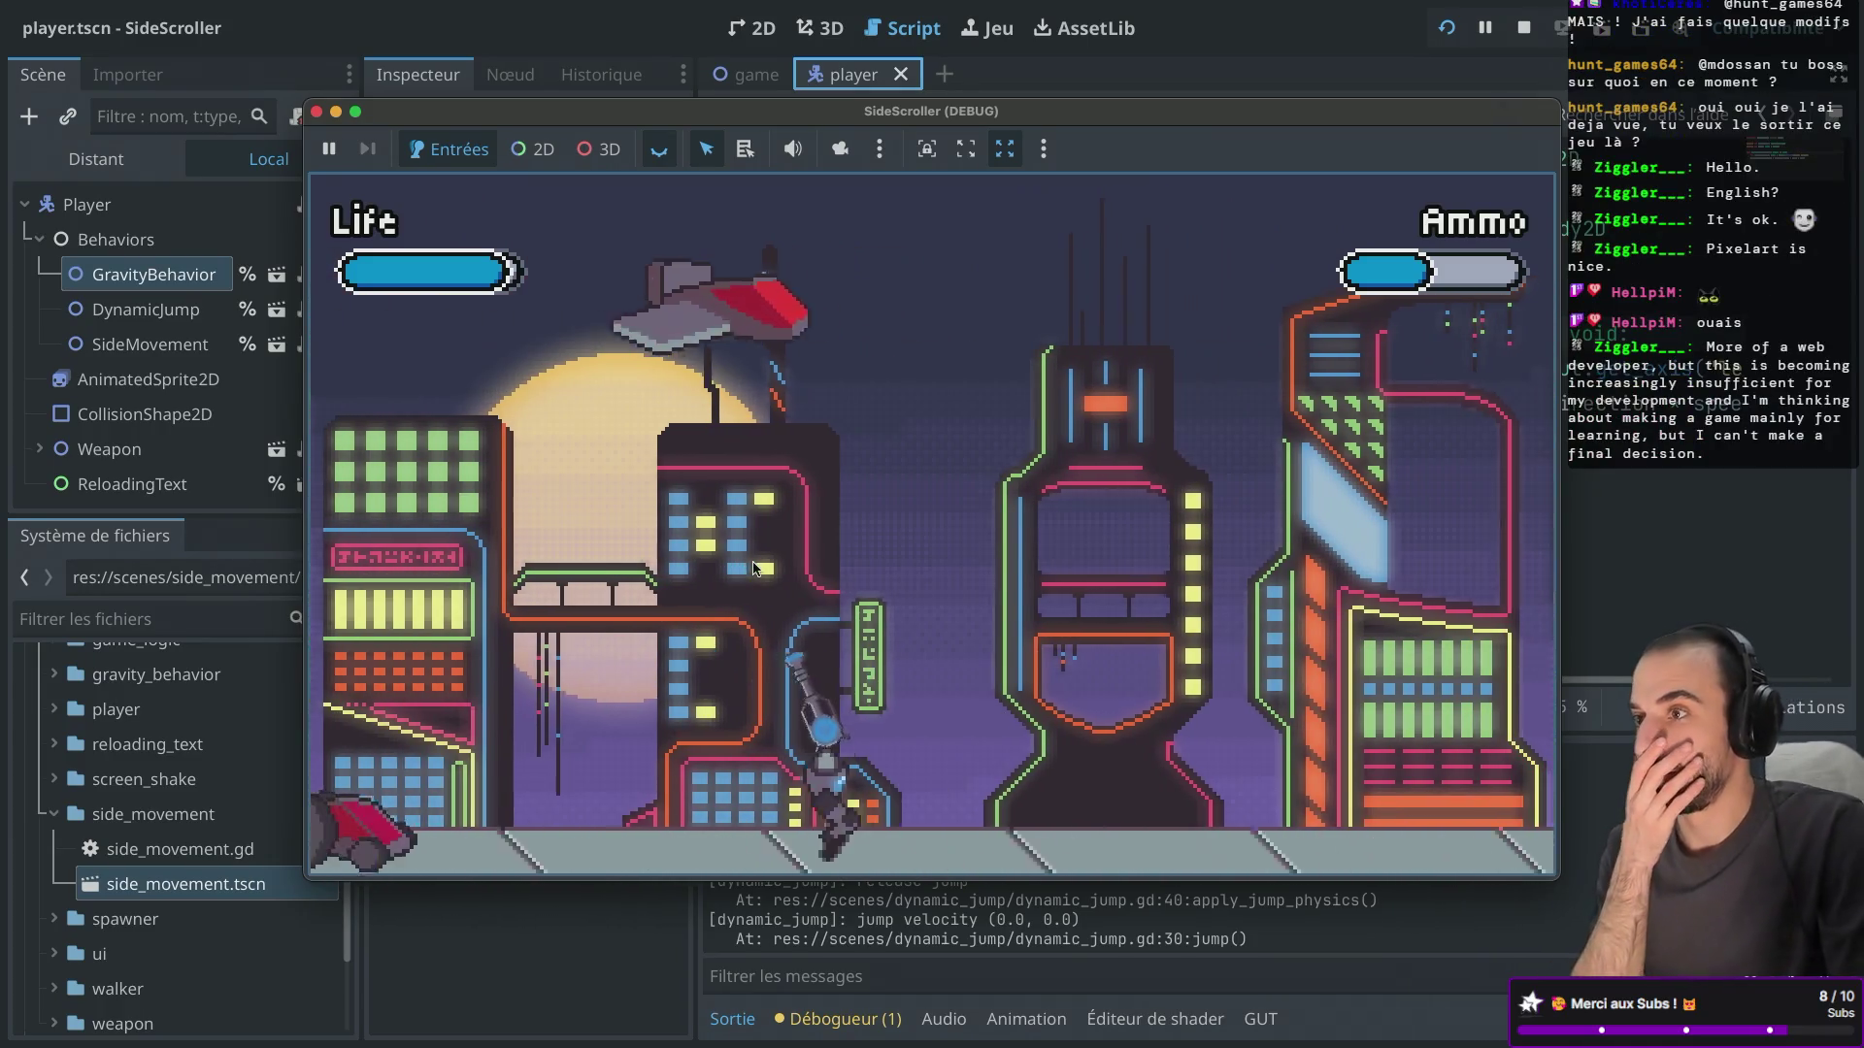
key(d)
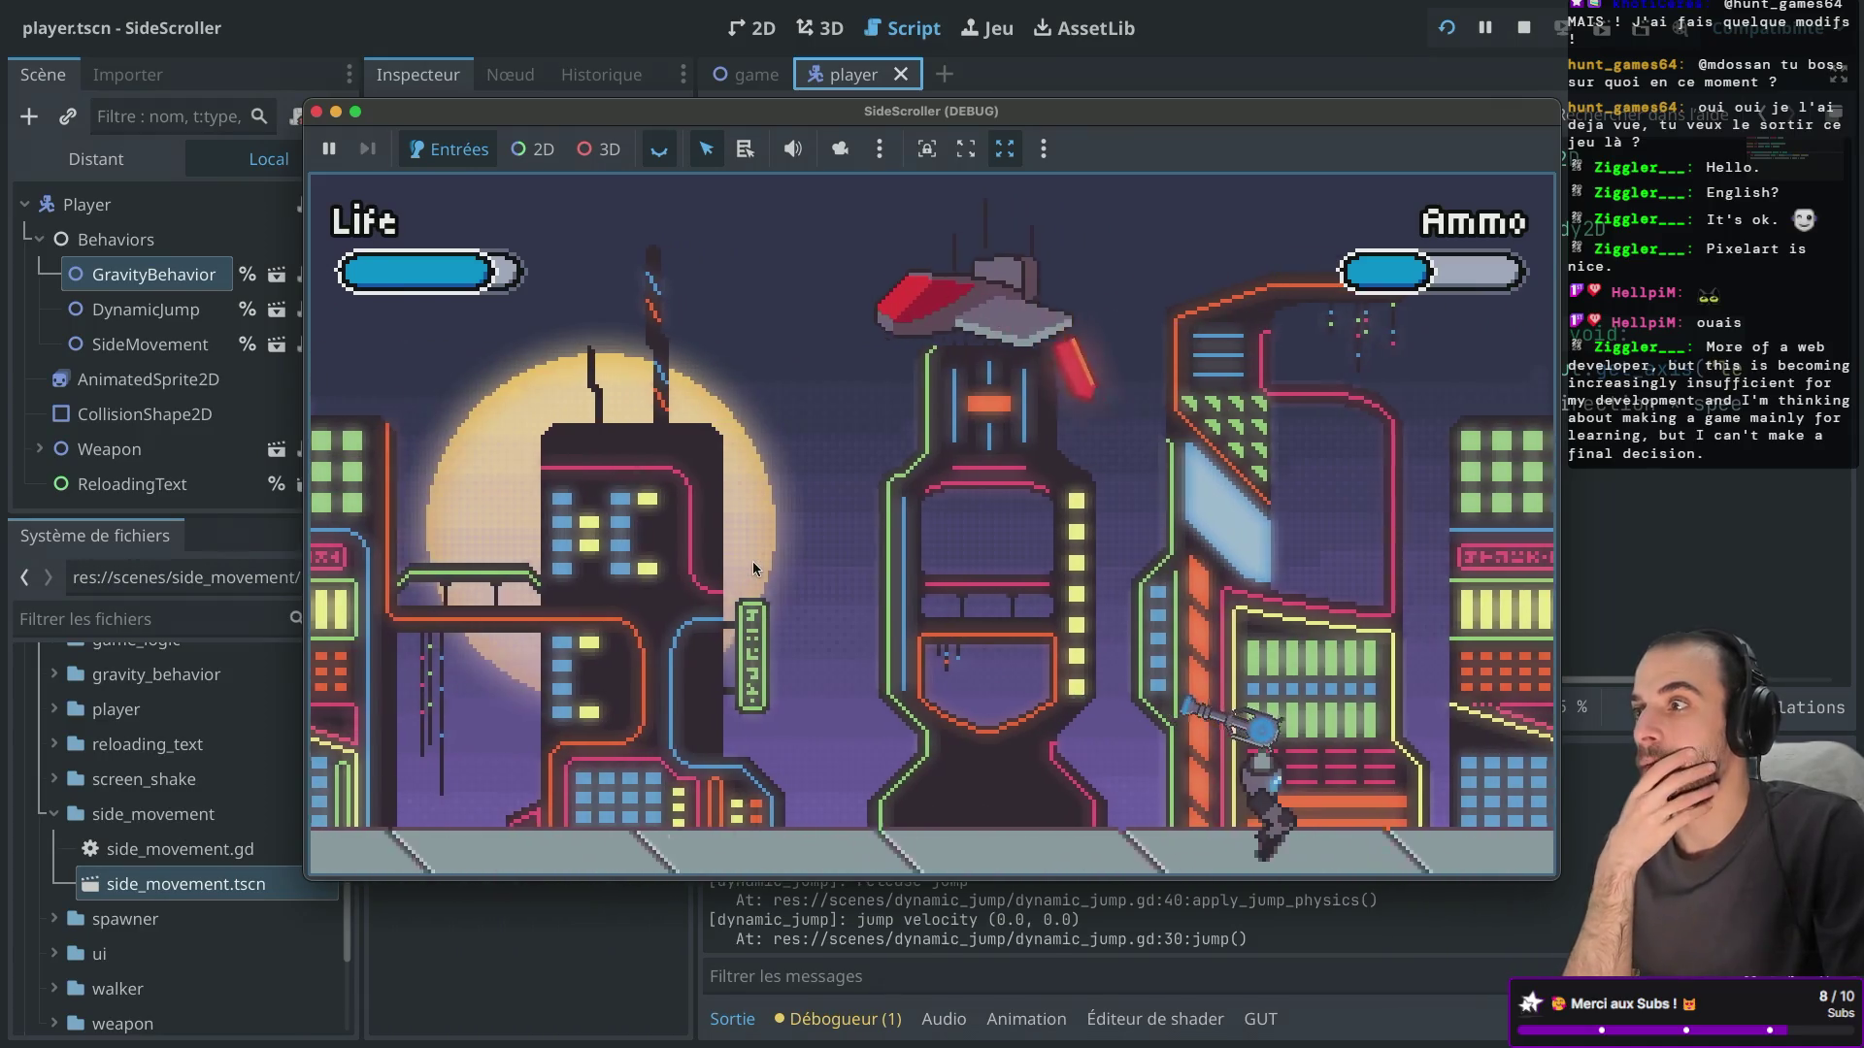
key(d)
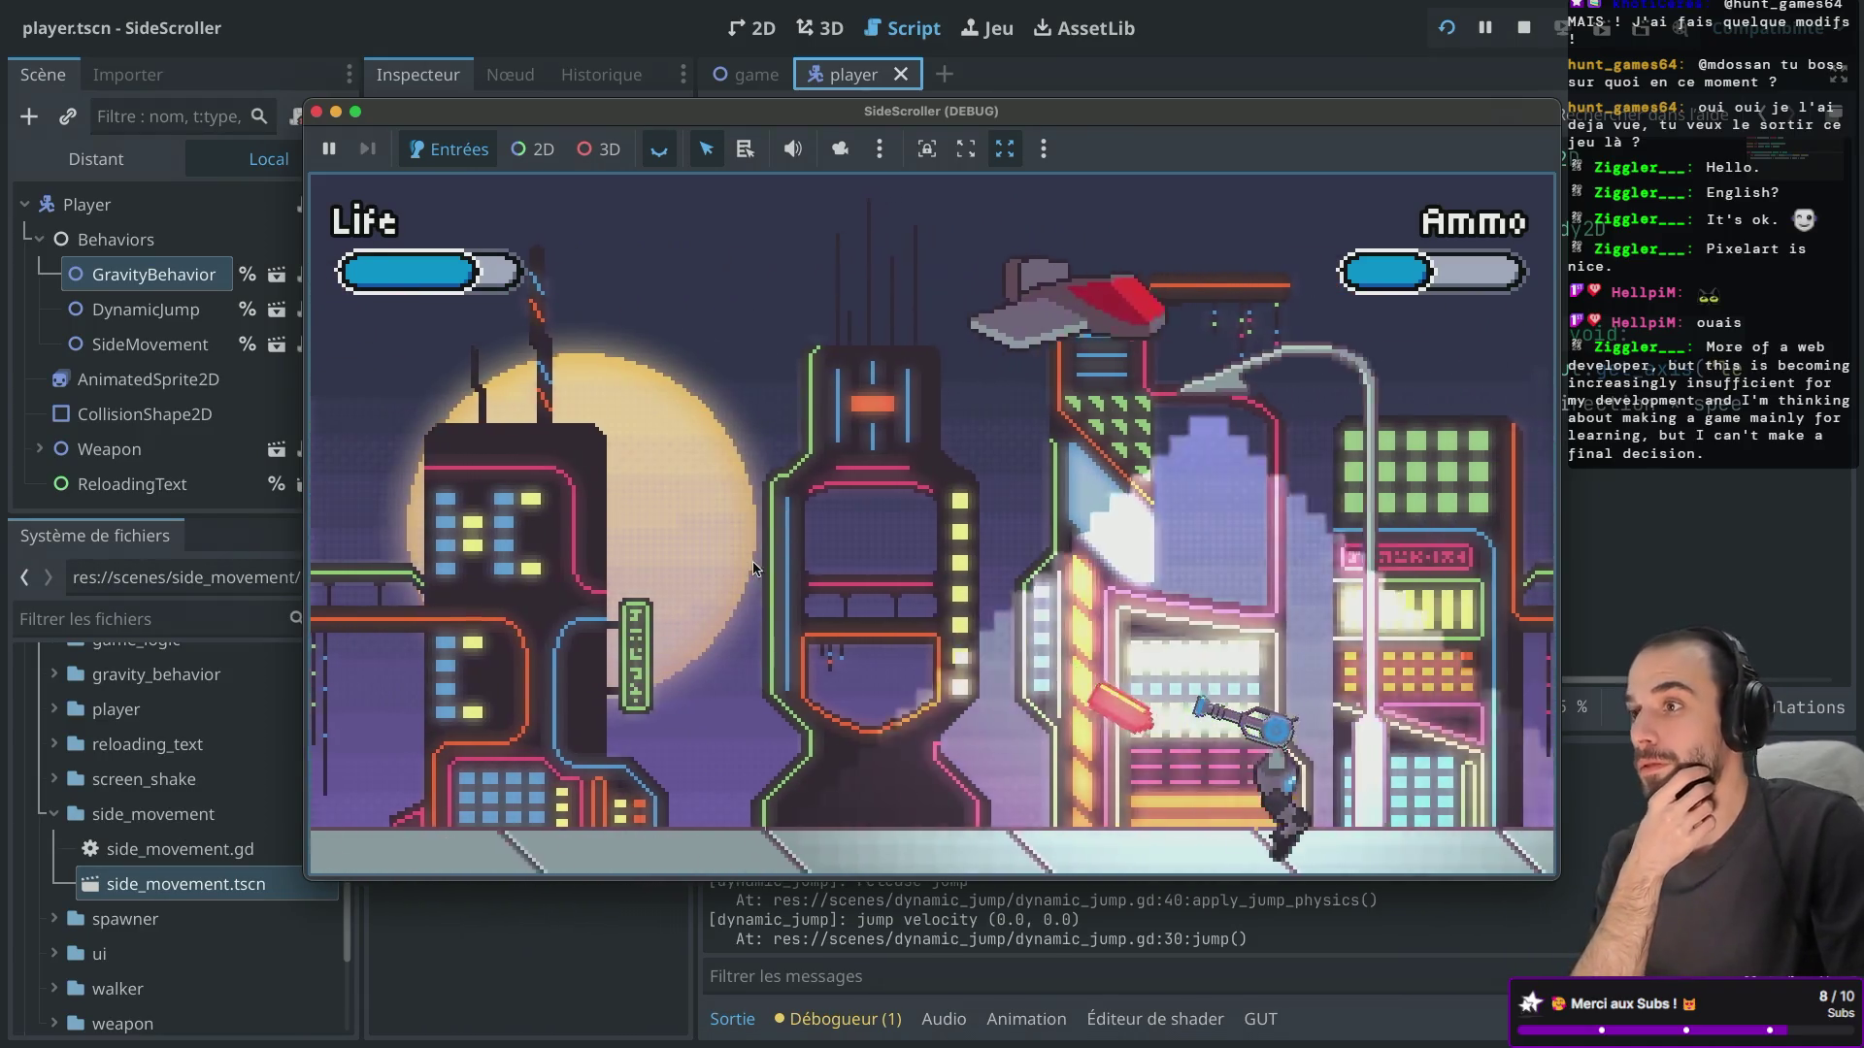
key(d)
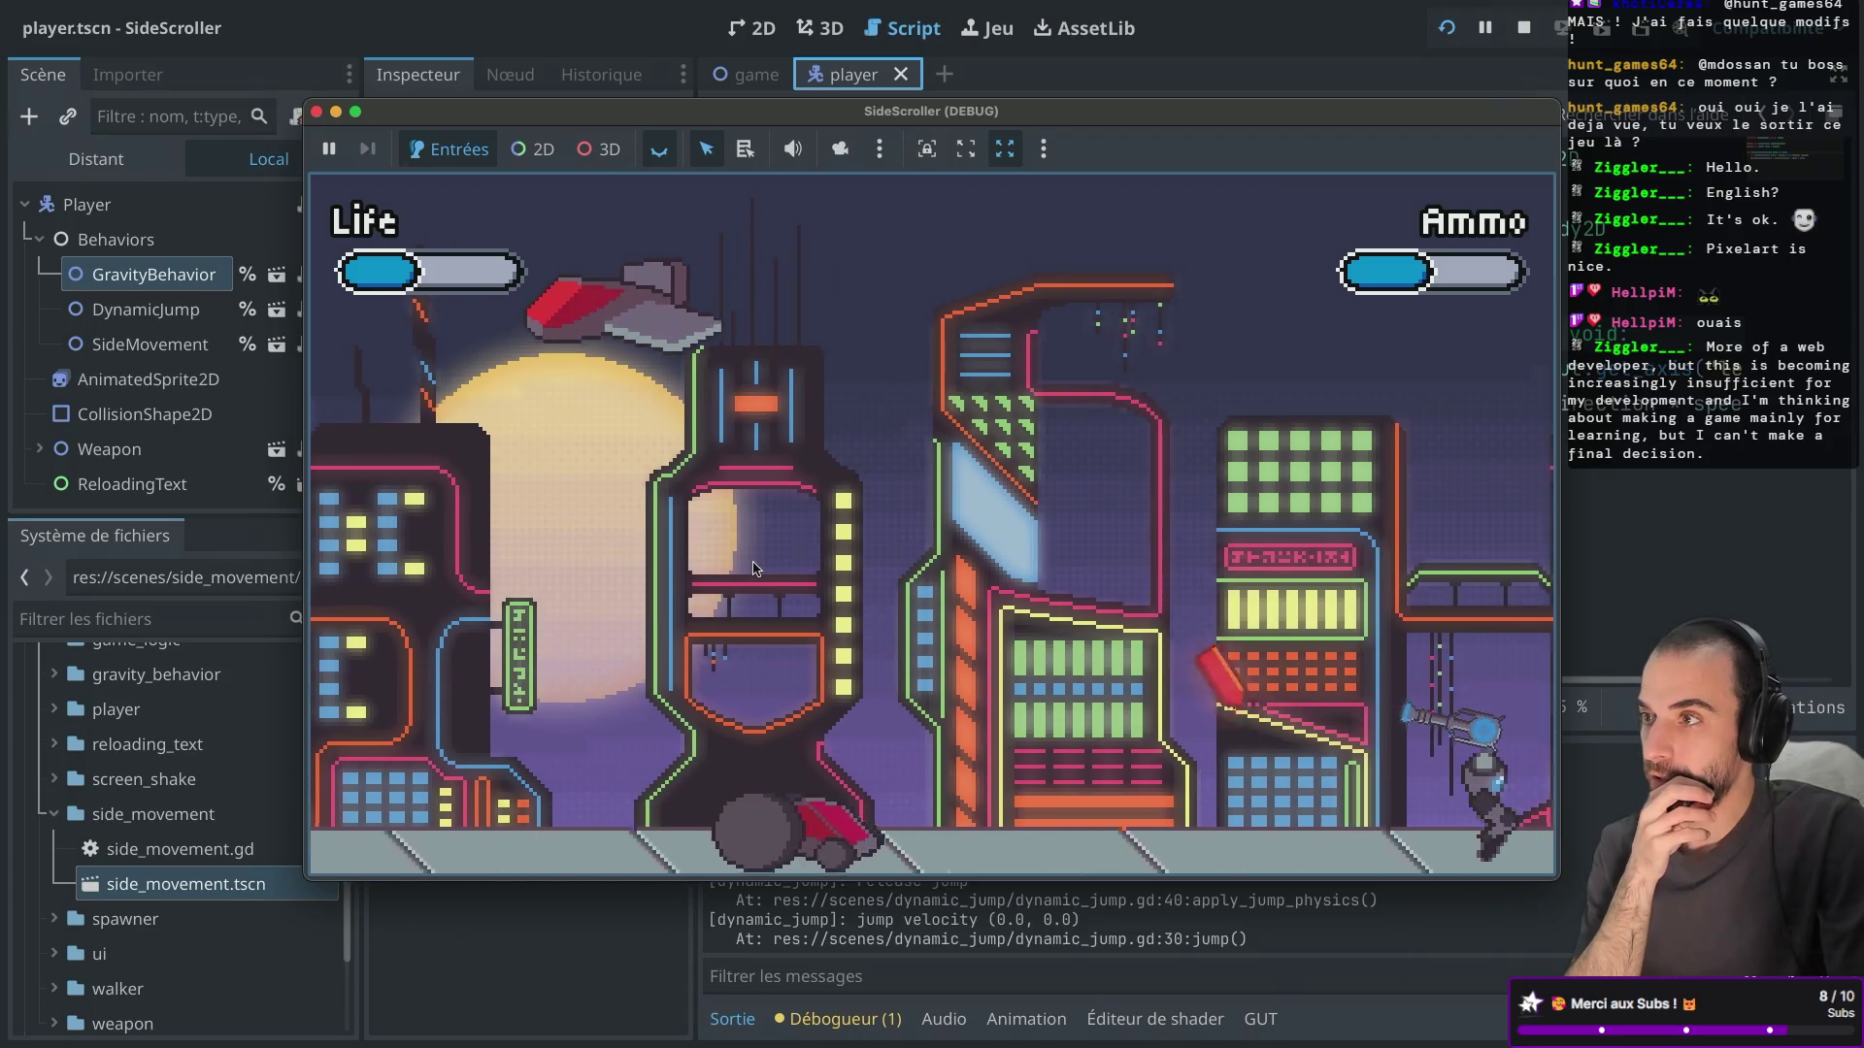
key(a)
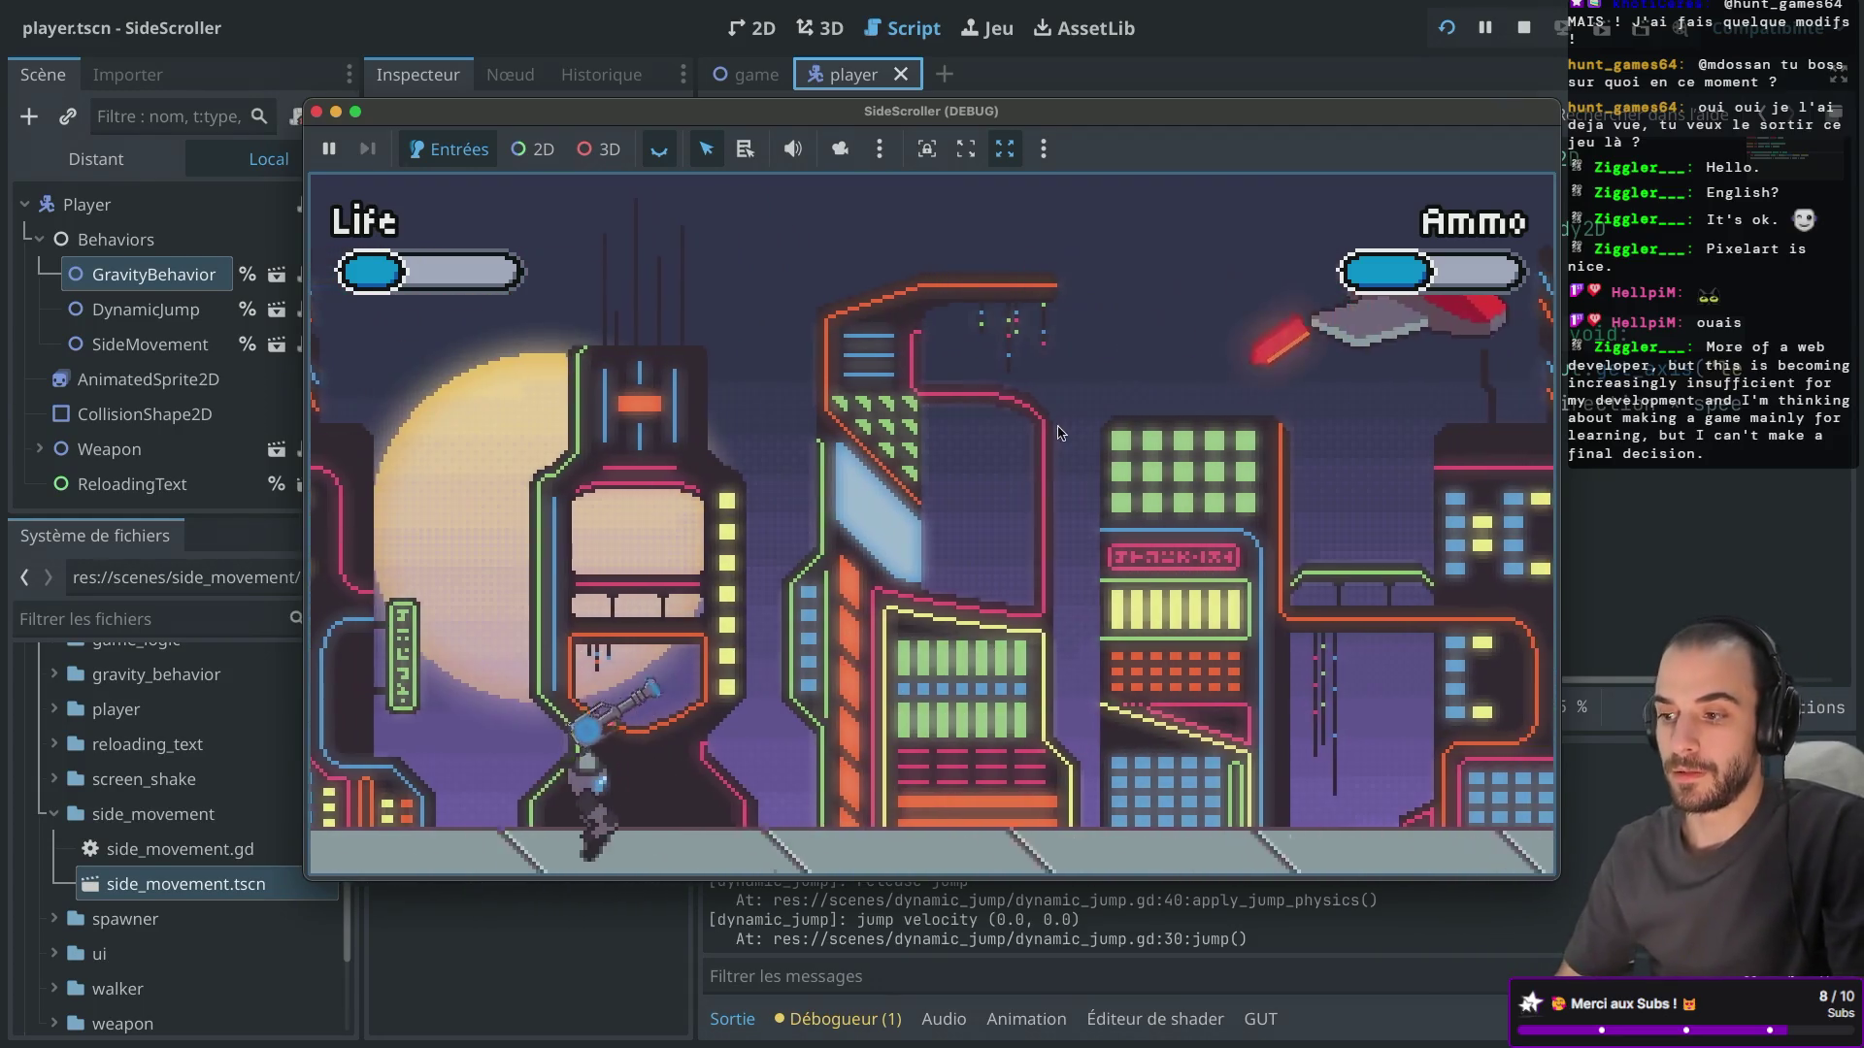
Jump to the right, keep running after landing, and restart after dying.
key(d)
key(space)
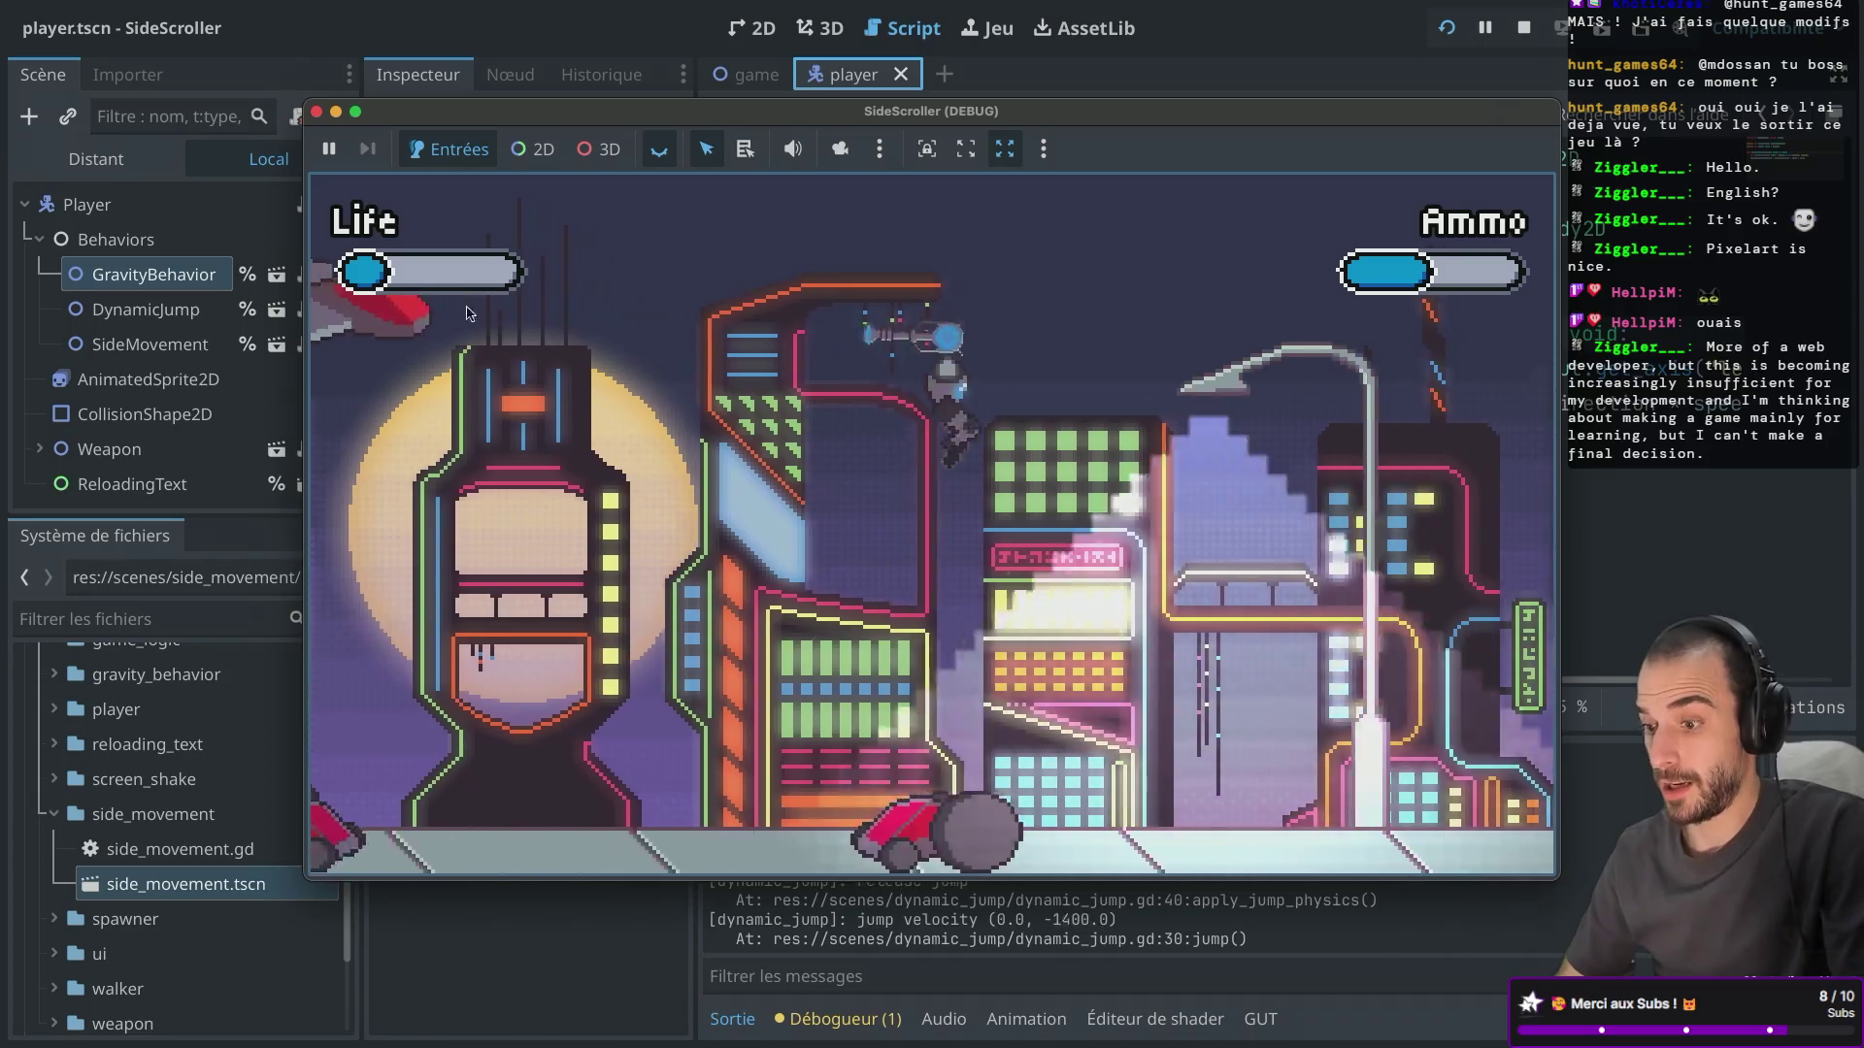
key(d)
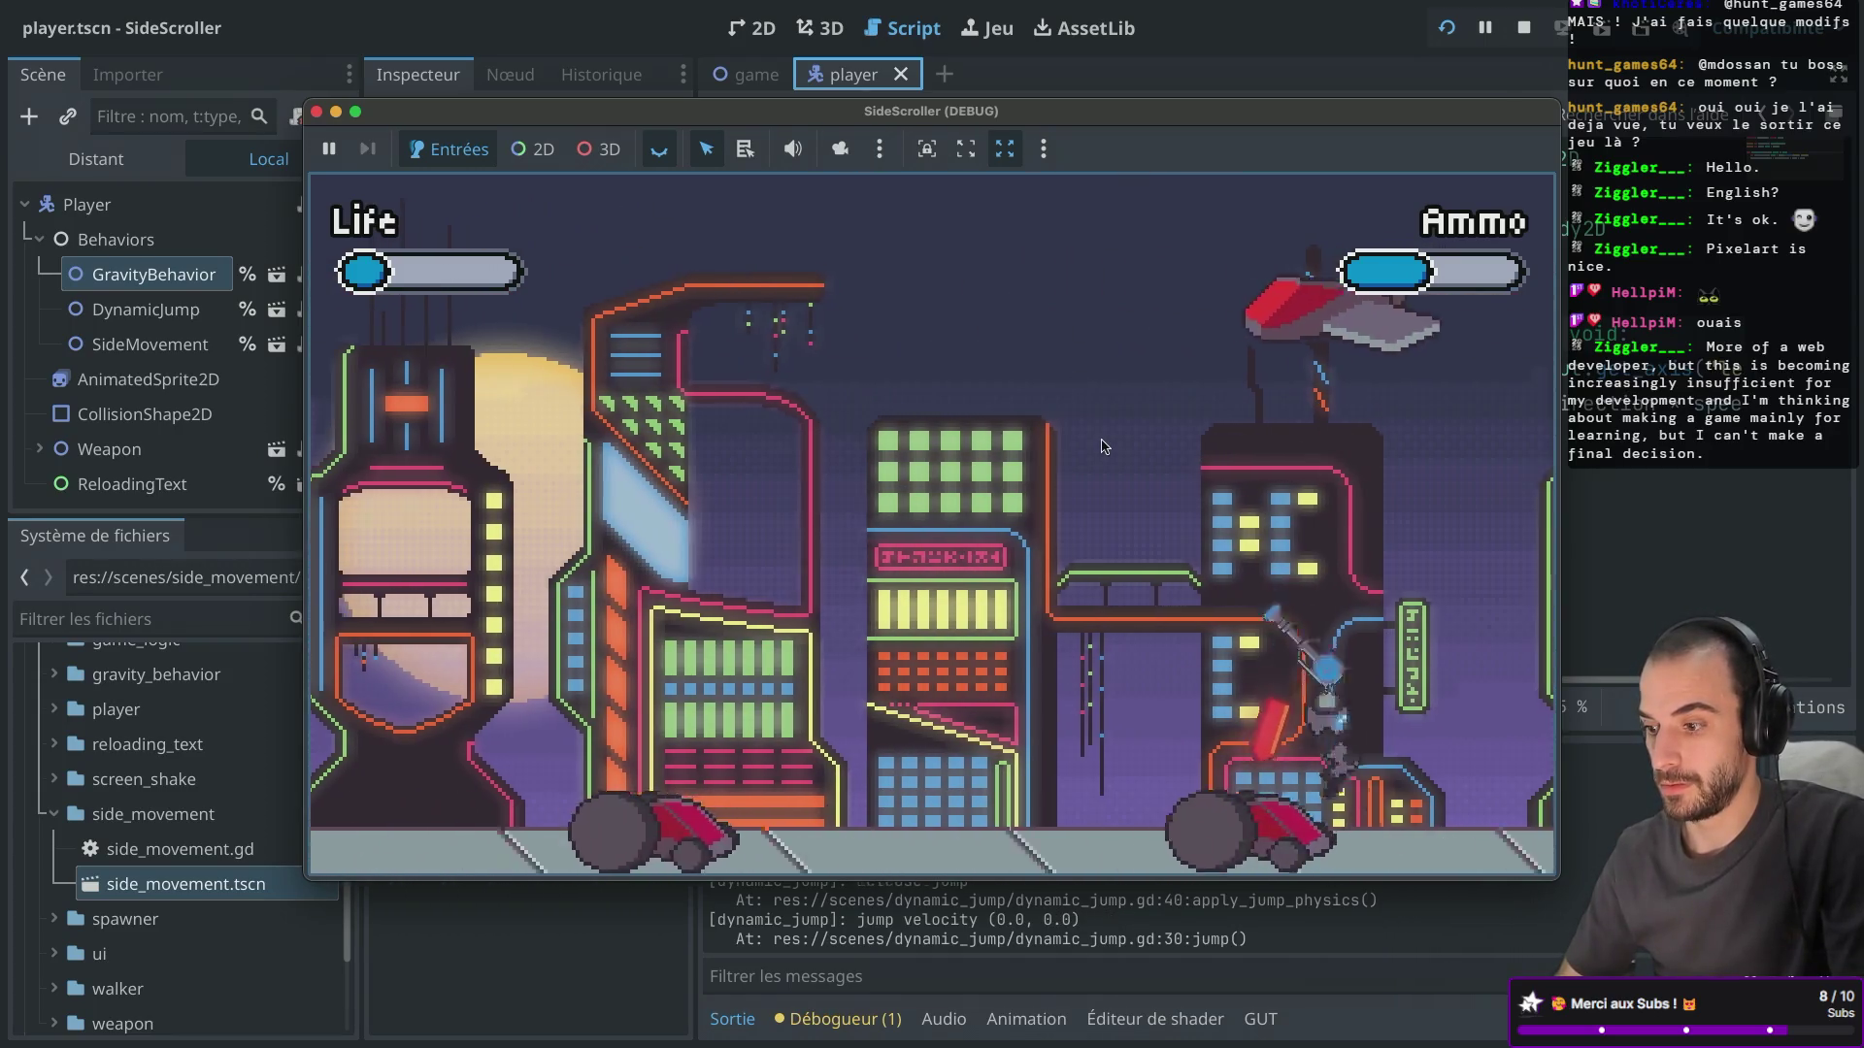
click(938, 554)
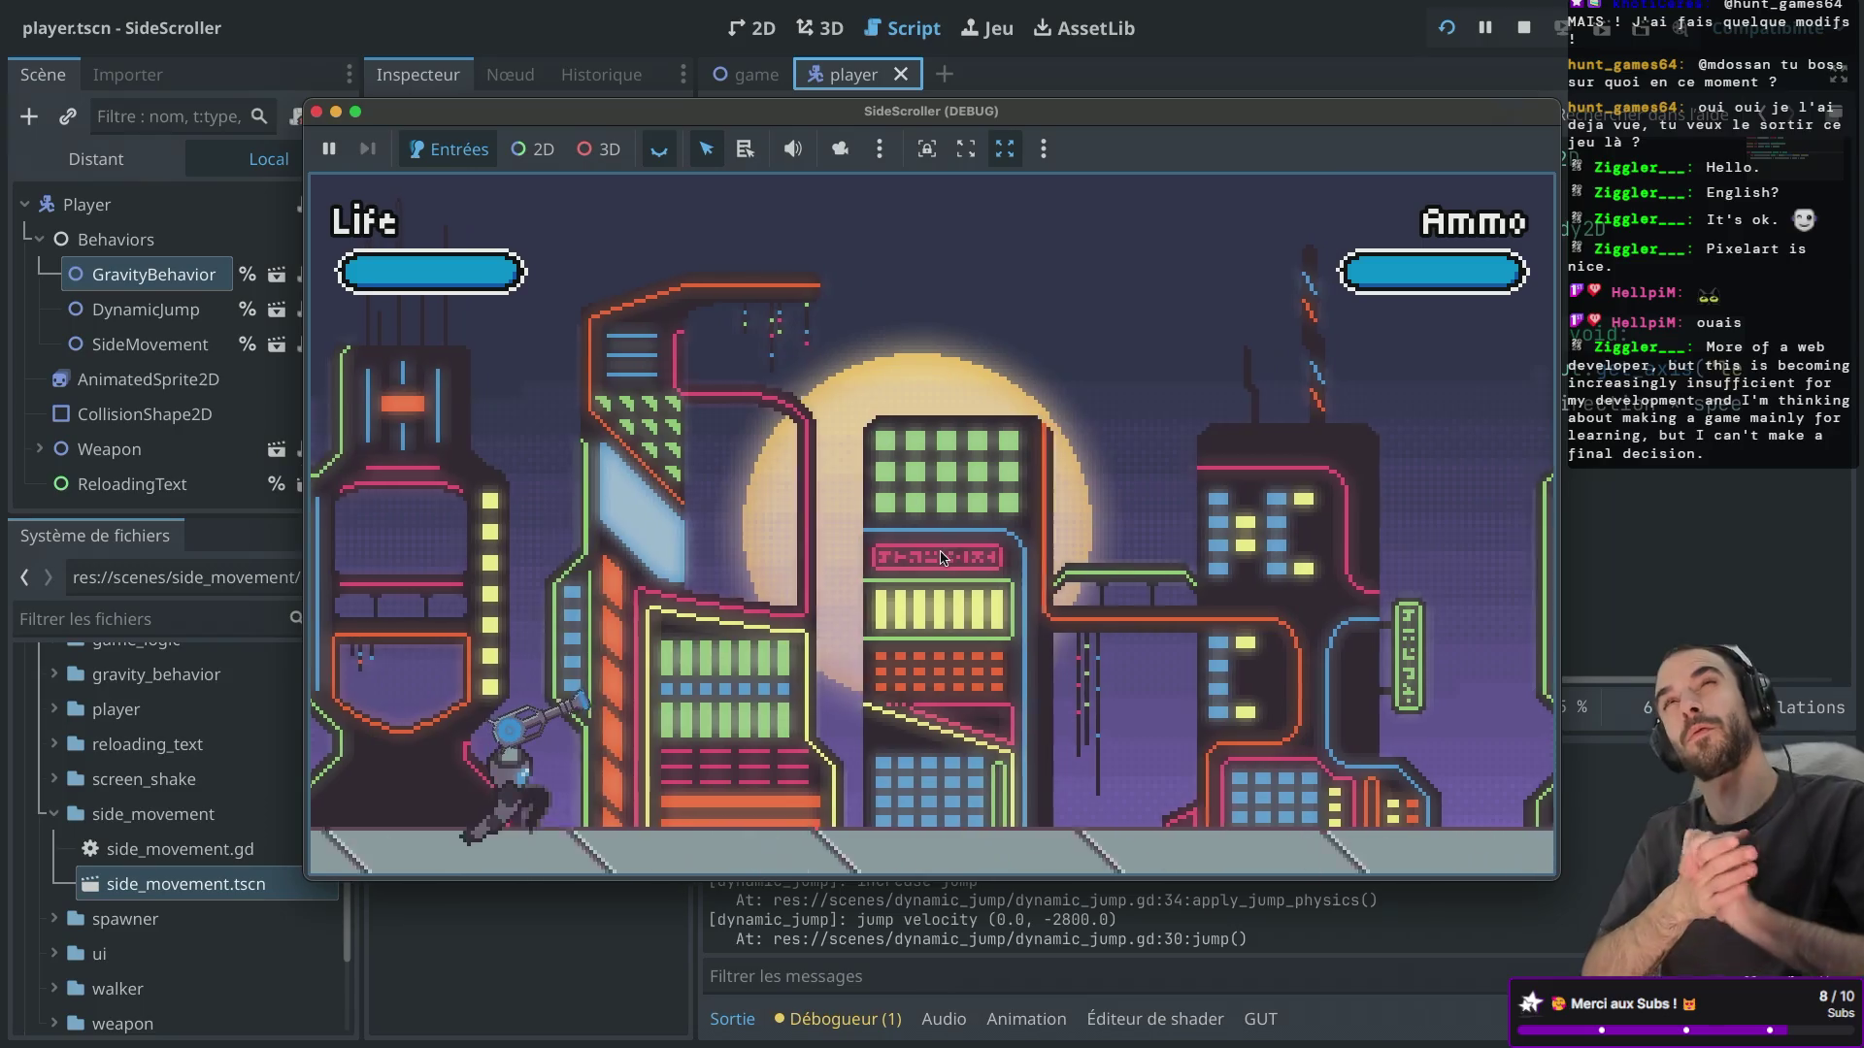
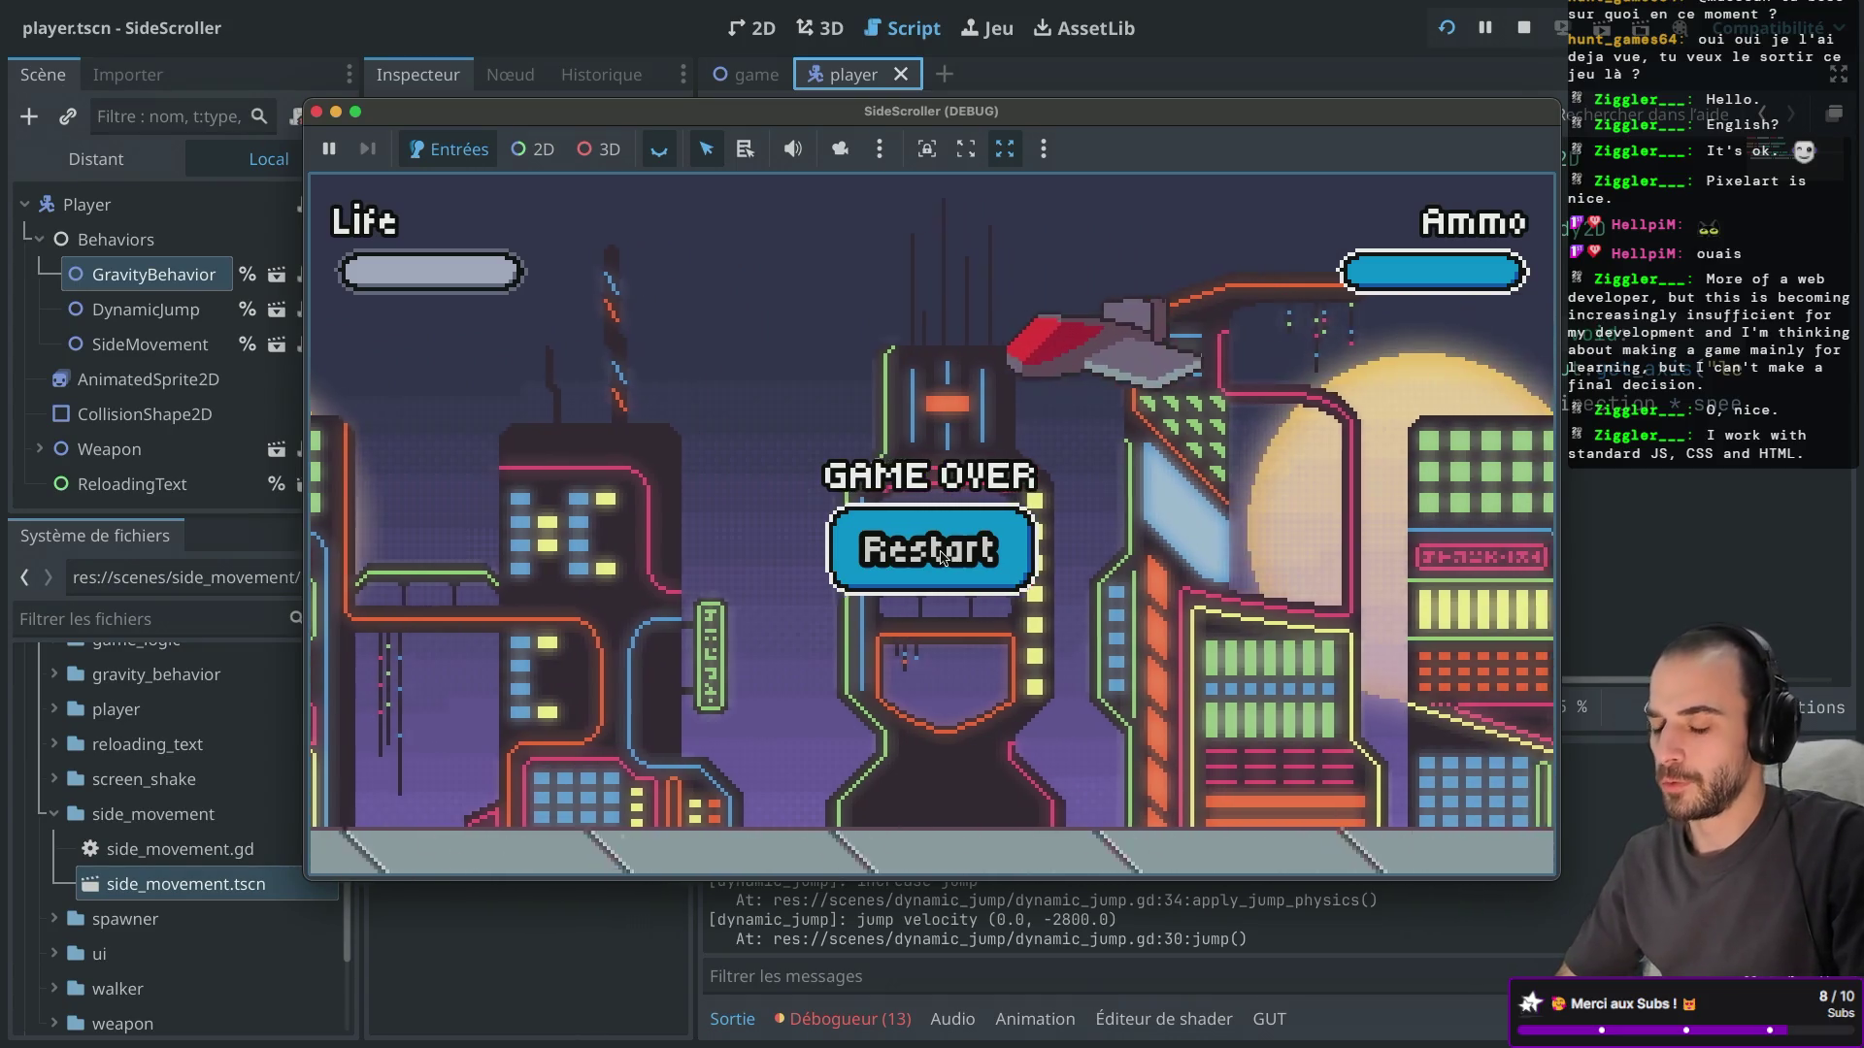
Restart the game, then jump and run through the city while firing at the flying ship.
click(940, 553)
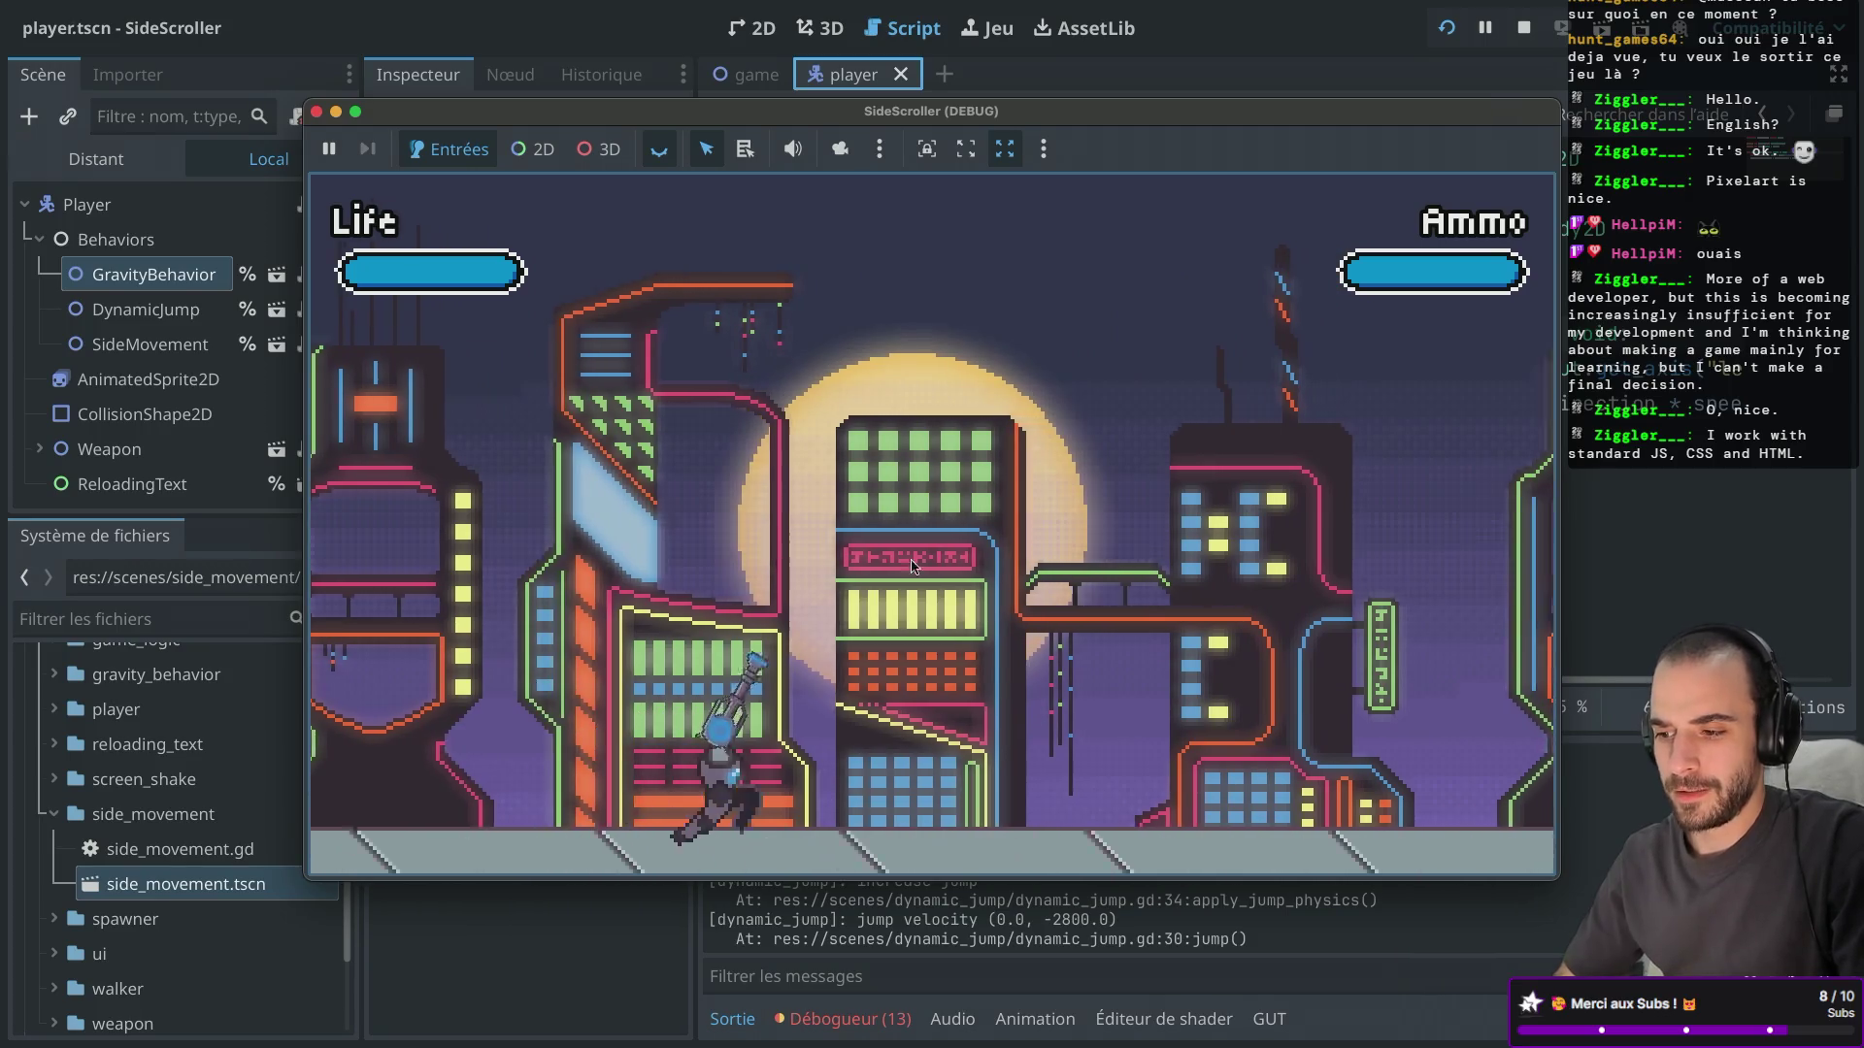
key(space)
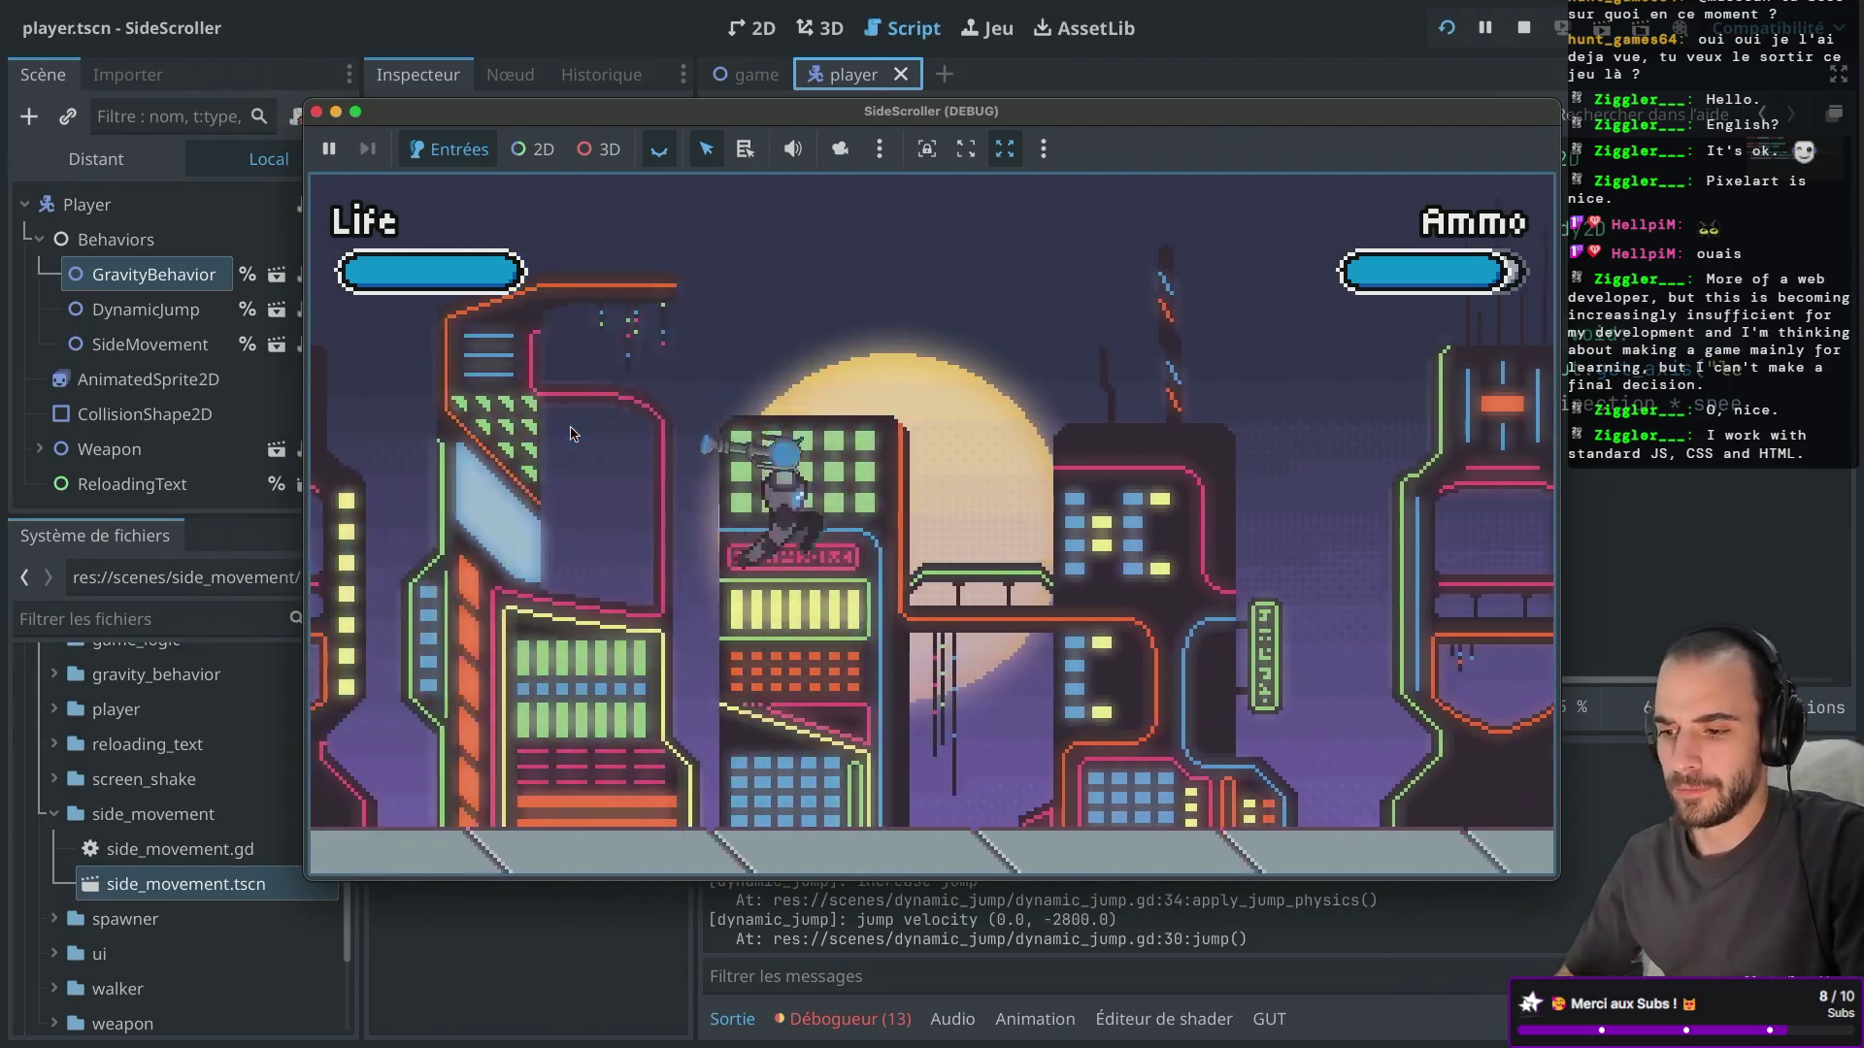
key(Left)
key(Right)
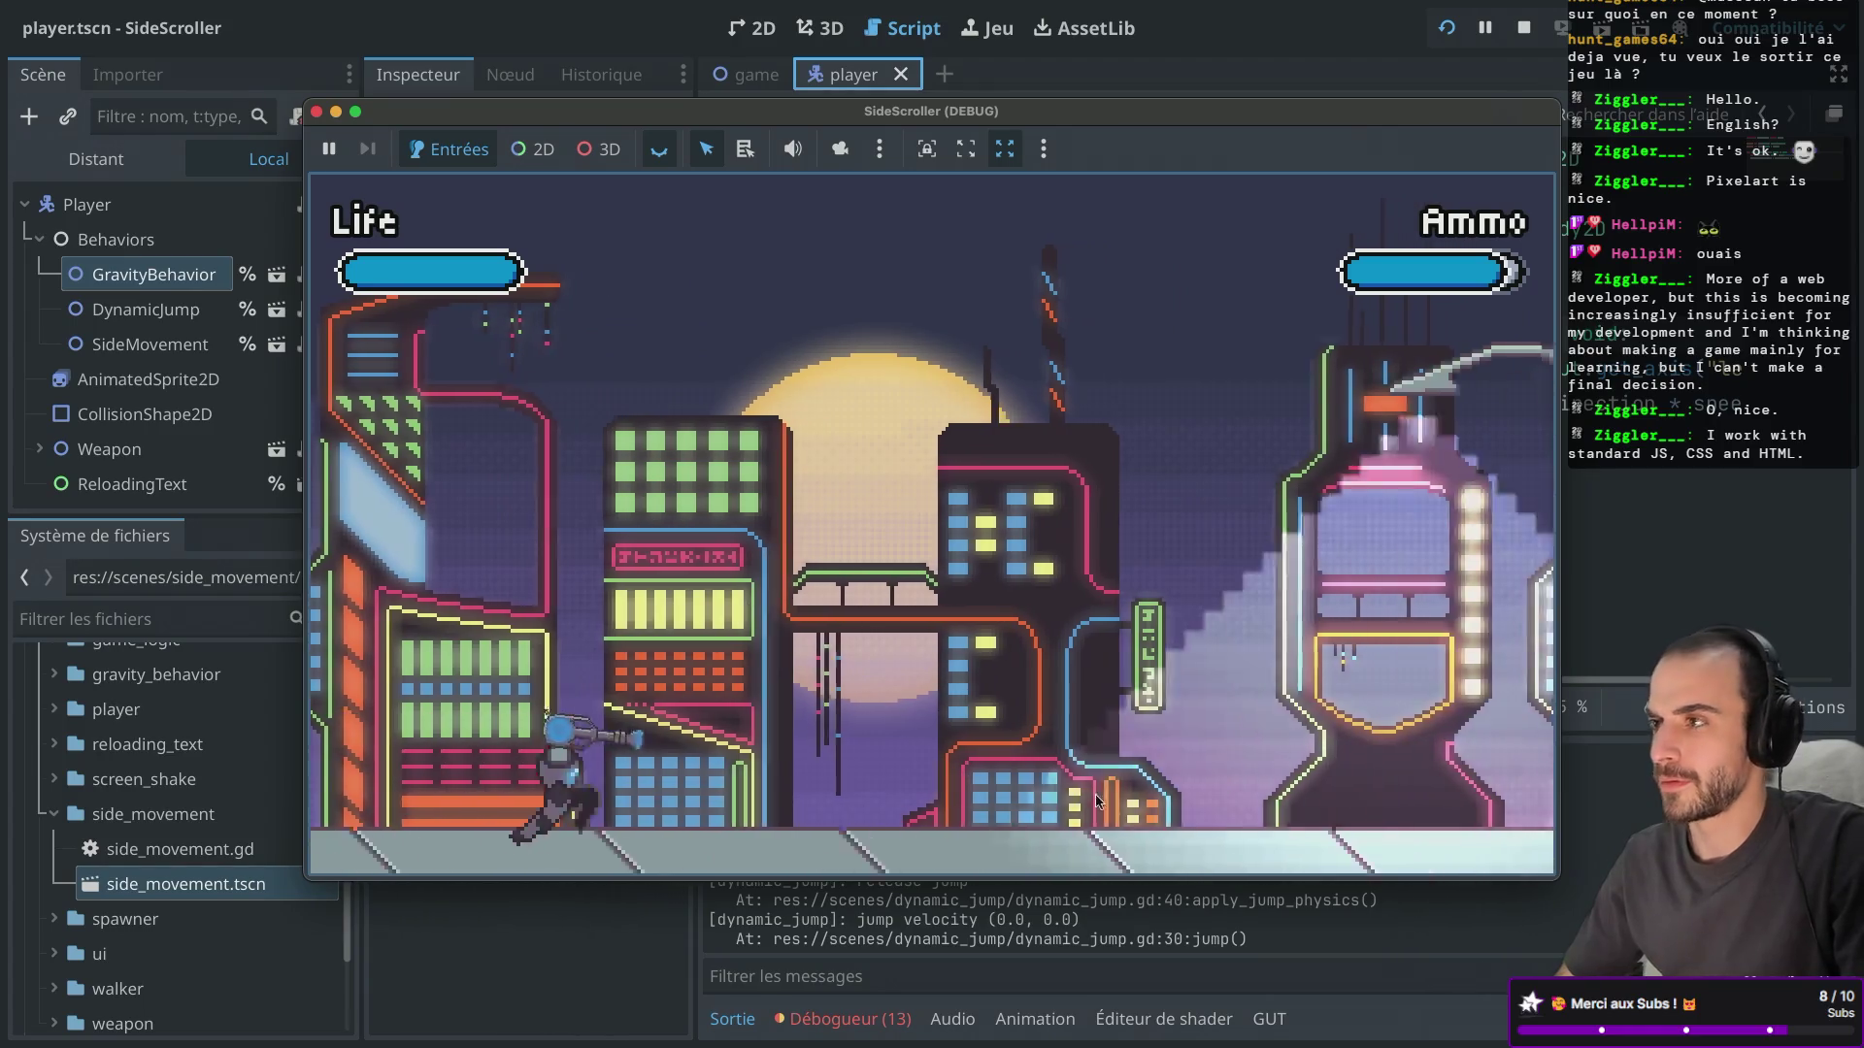
key(Right)
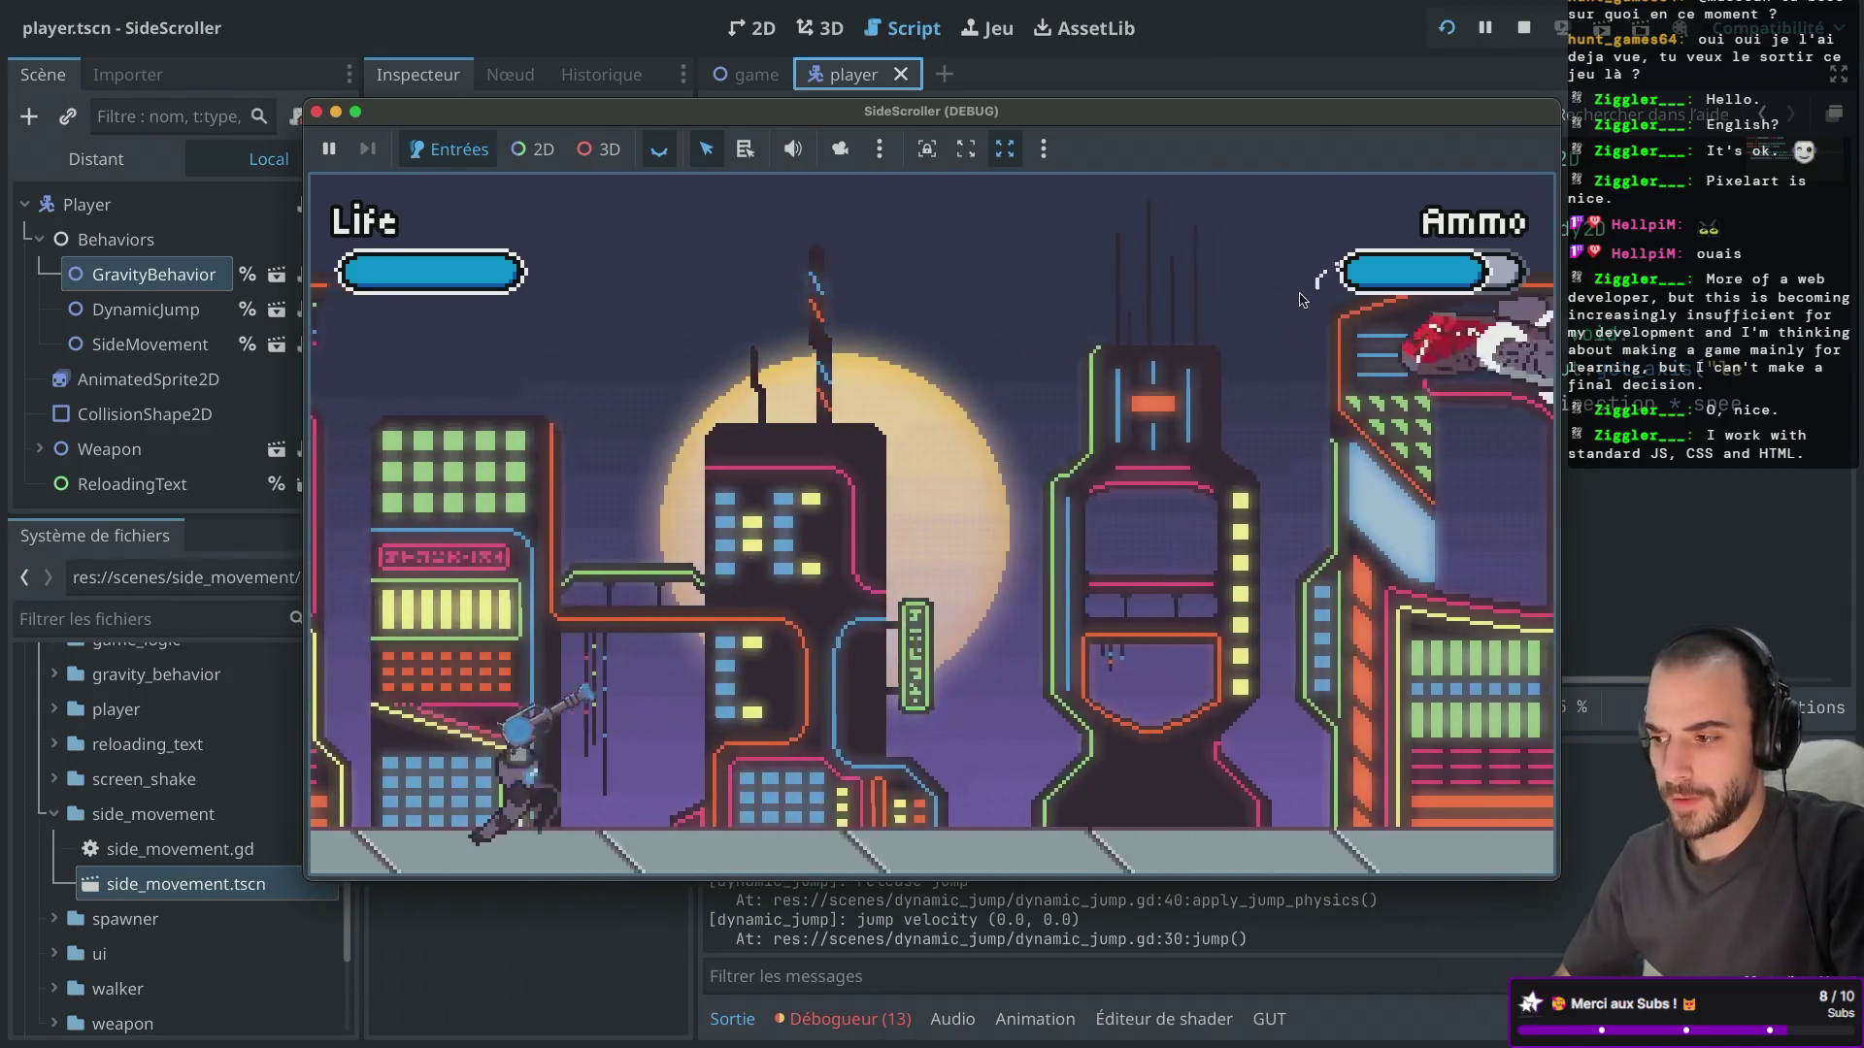
click(1116, 310)
click(834, 302)
key(Right)
key(space)
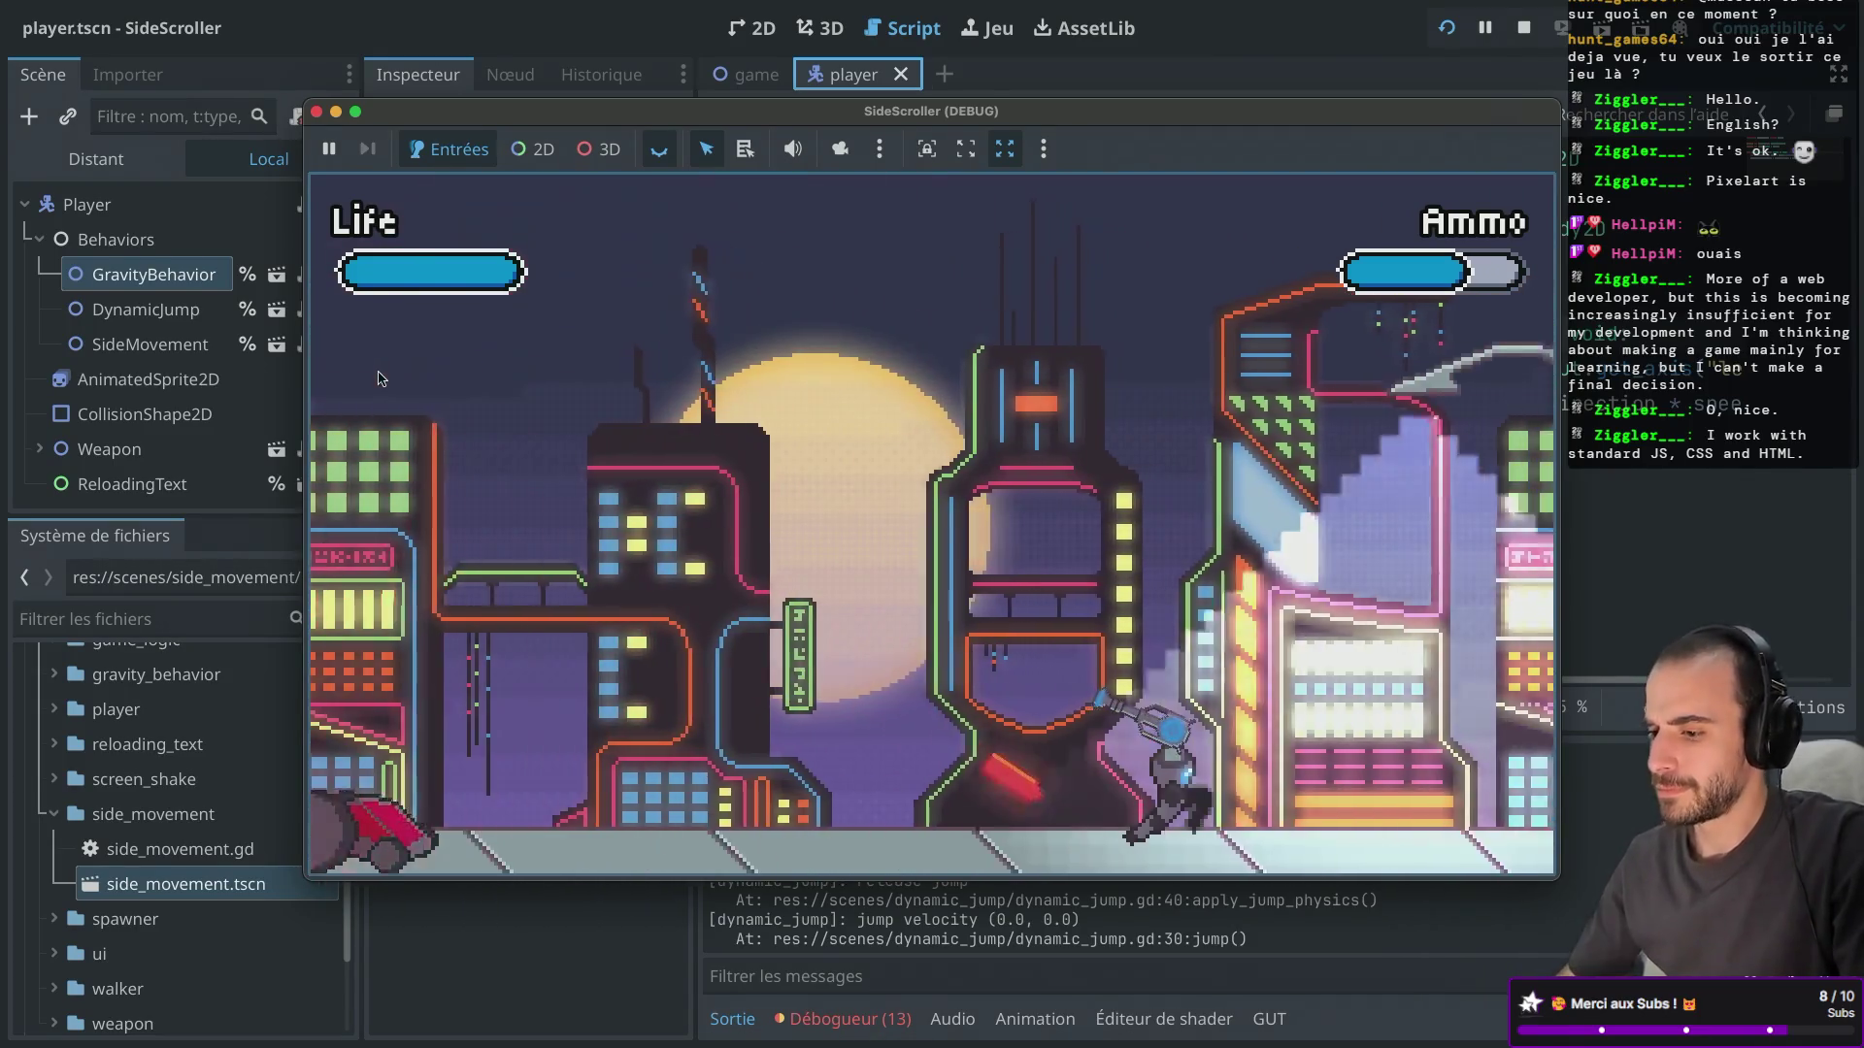
key(Left)
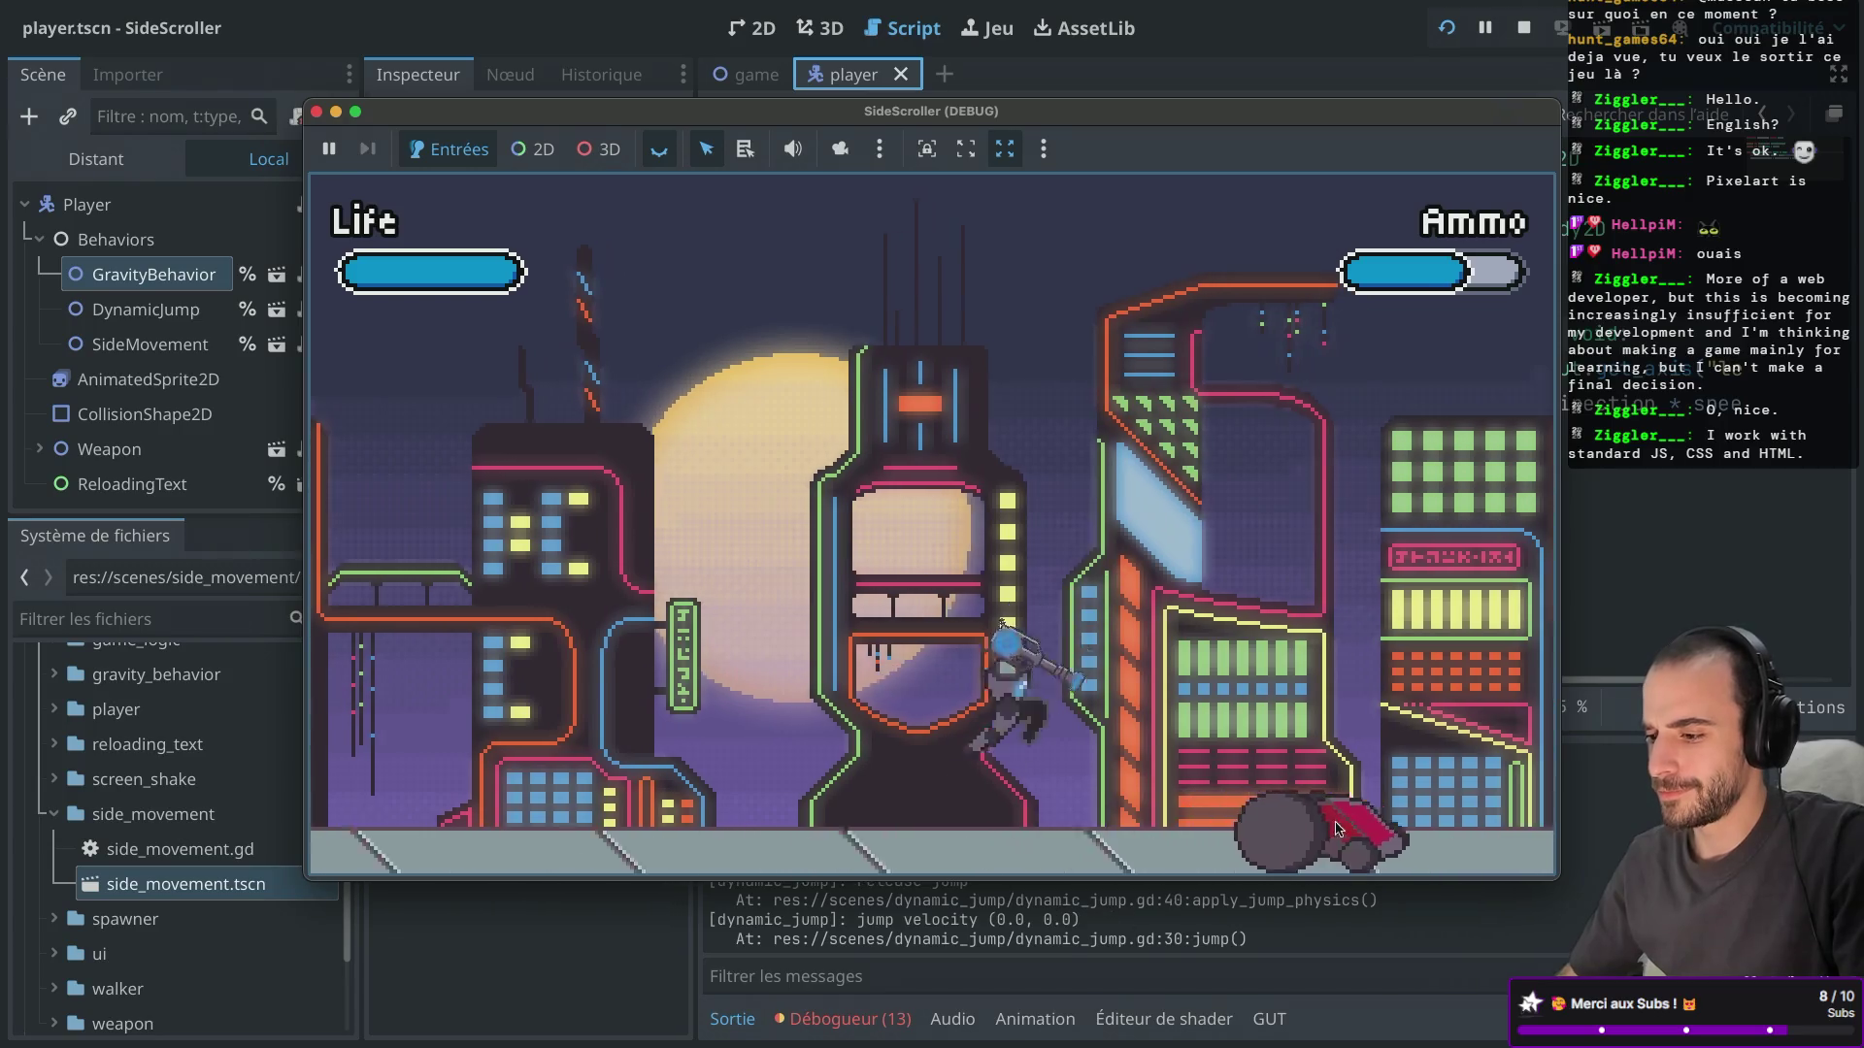
Keep shooting at the incoming enemies until the player dies, then restart.
click(1230, 781)
key(d)
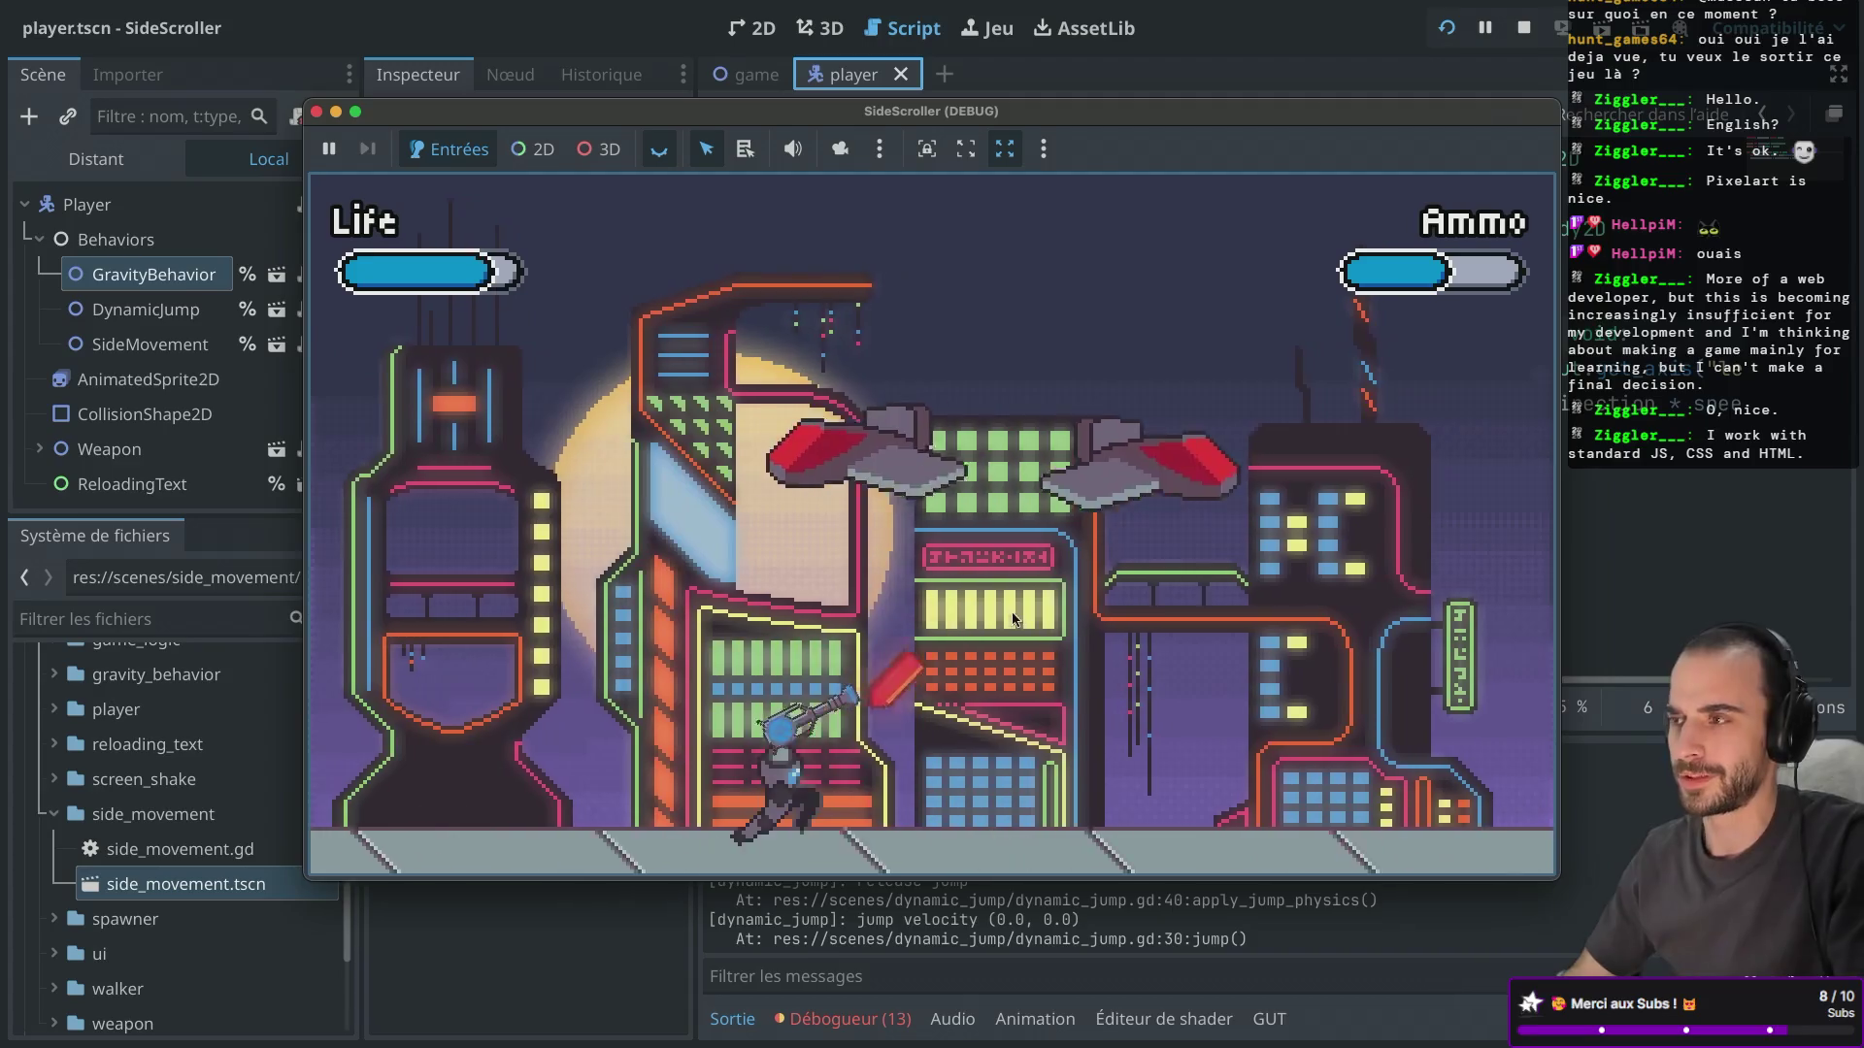
click(1020, 417)
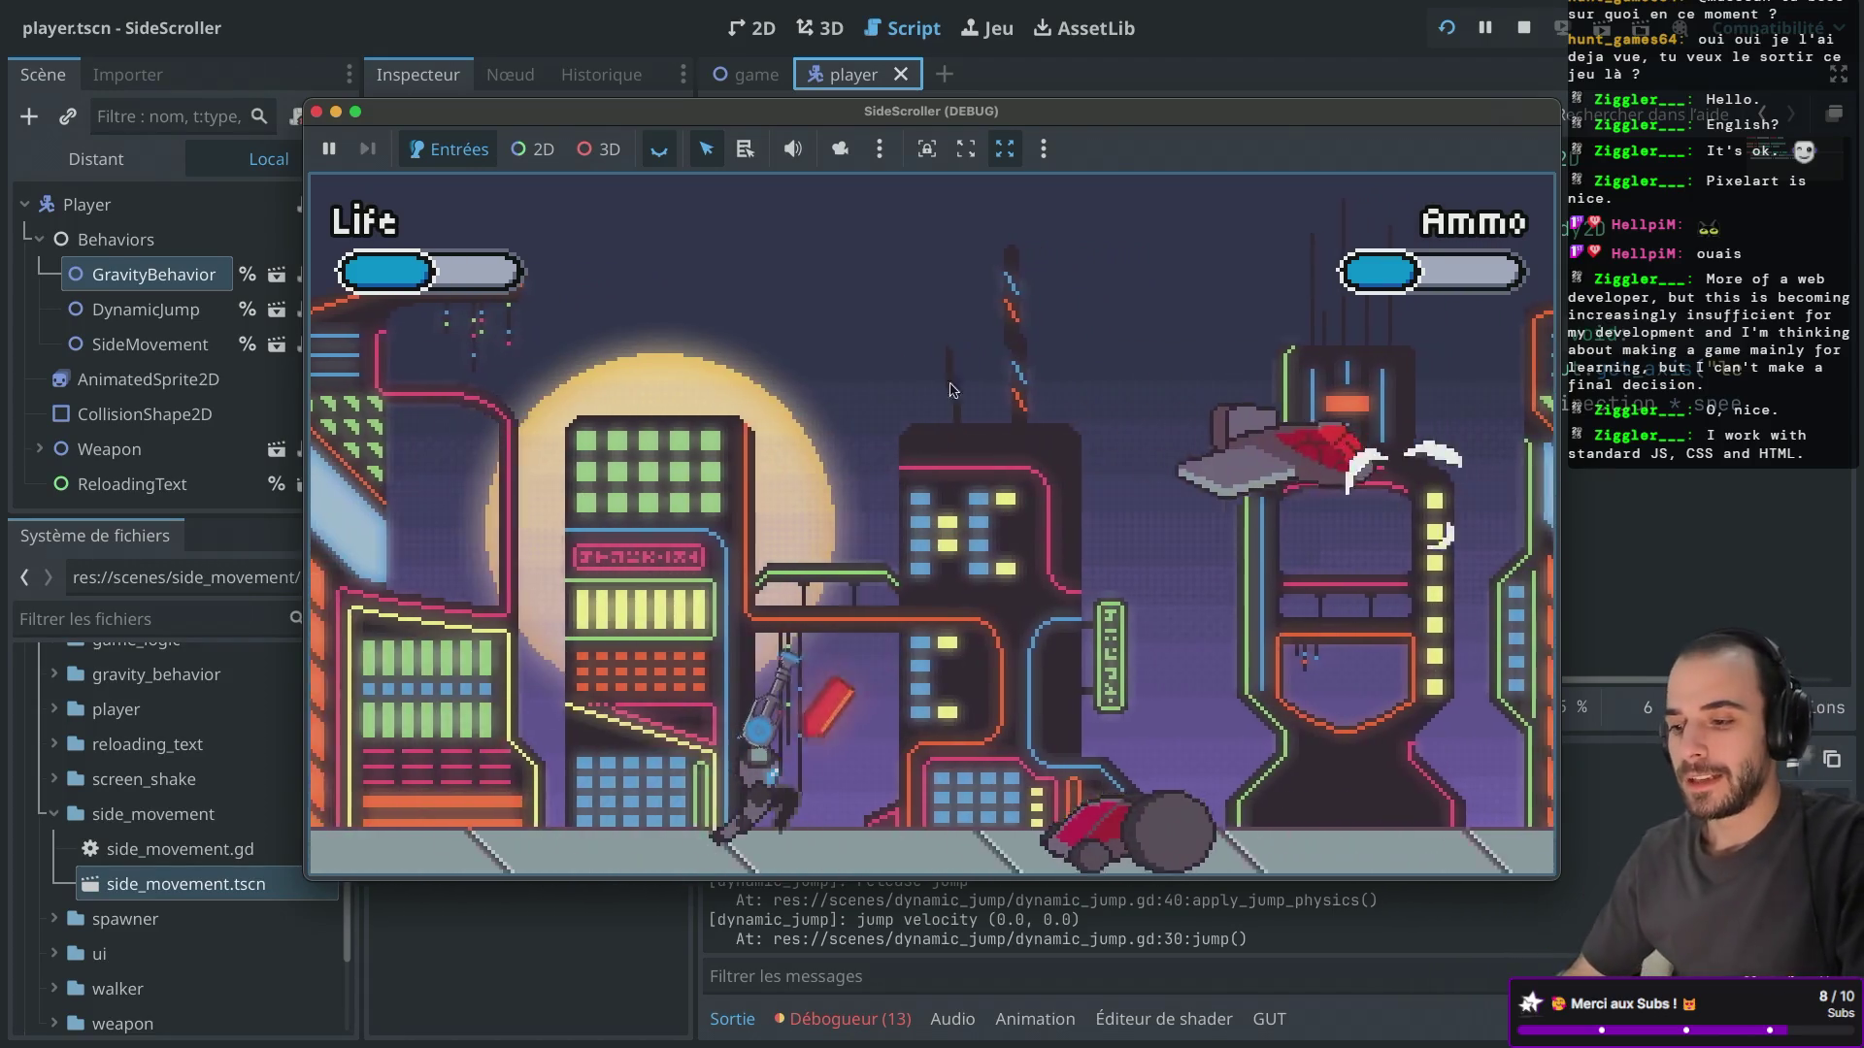
click(774, 432)
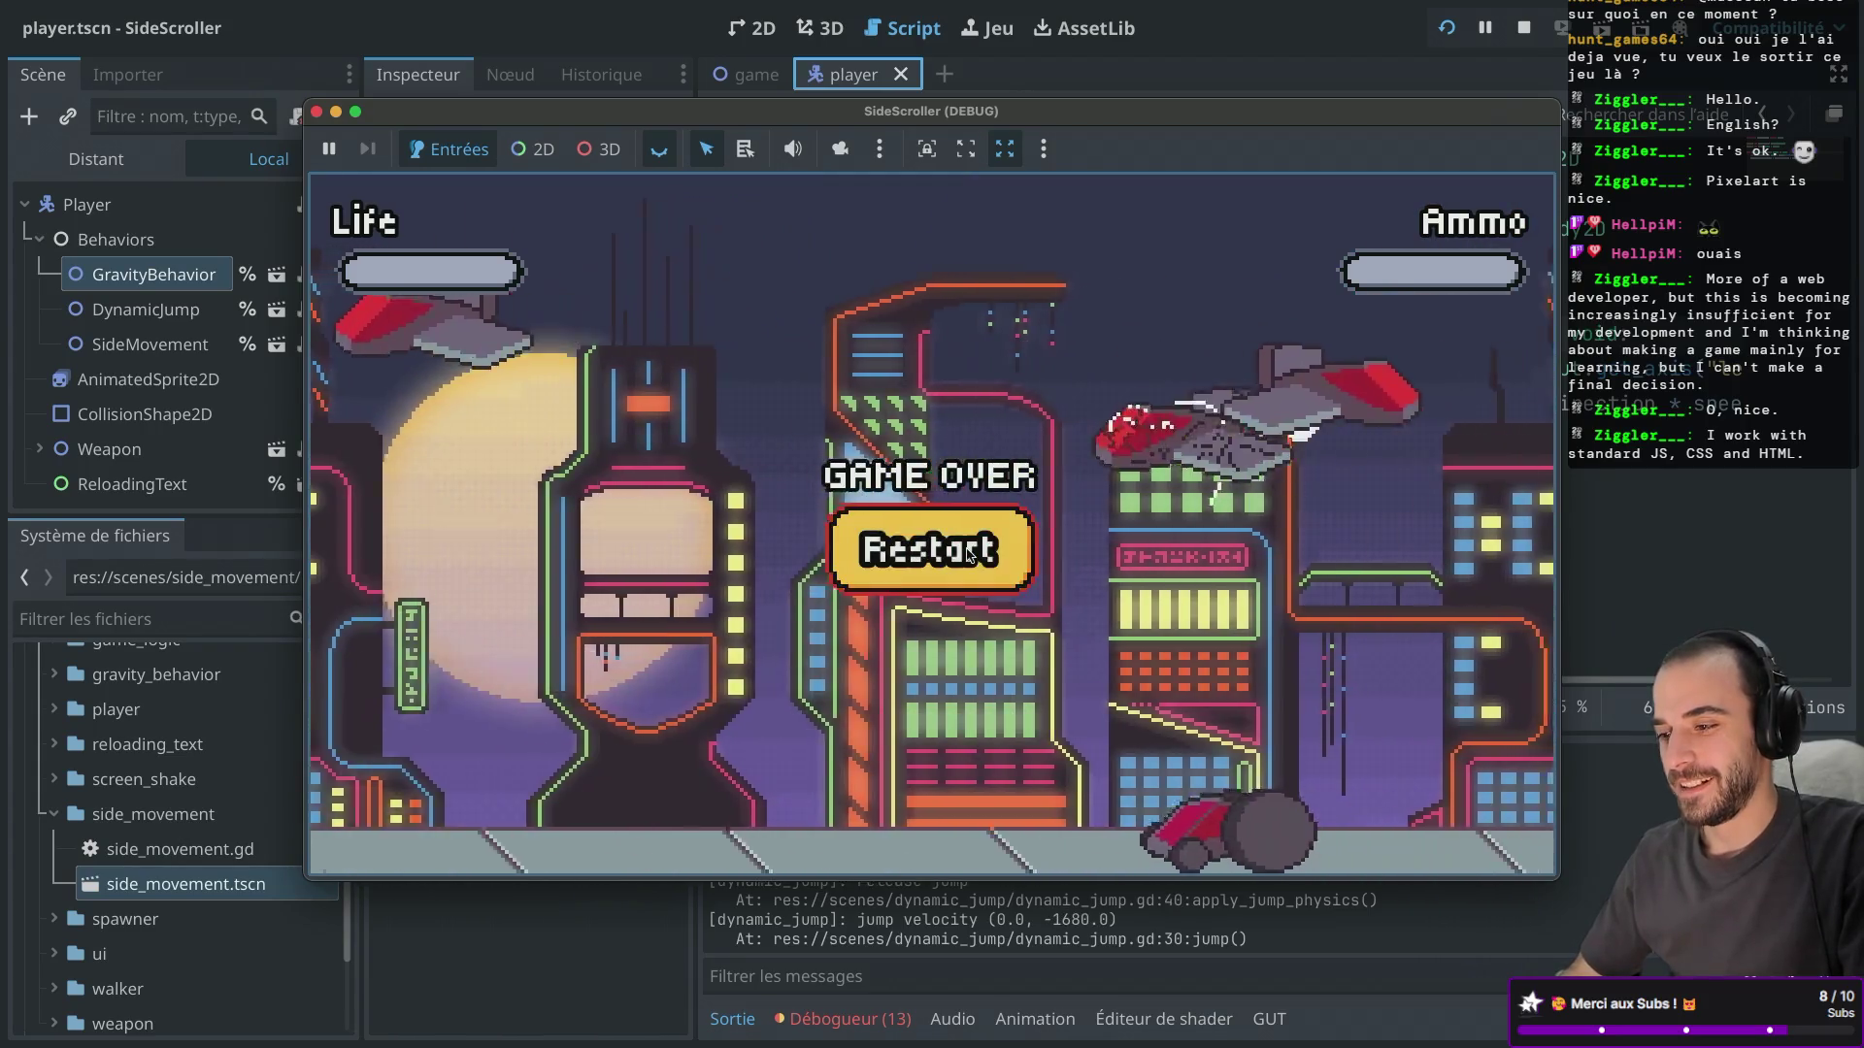
click(930, 549)
Stop the test run with F8, then slightly widen the Inspector and narrow the Scene dock.
key(F8)
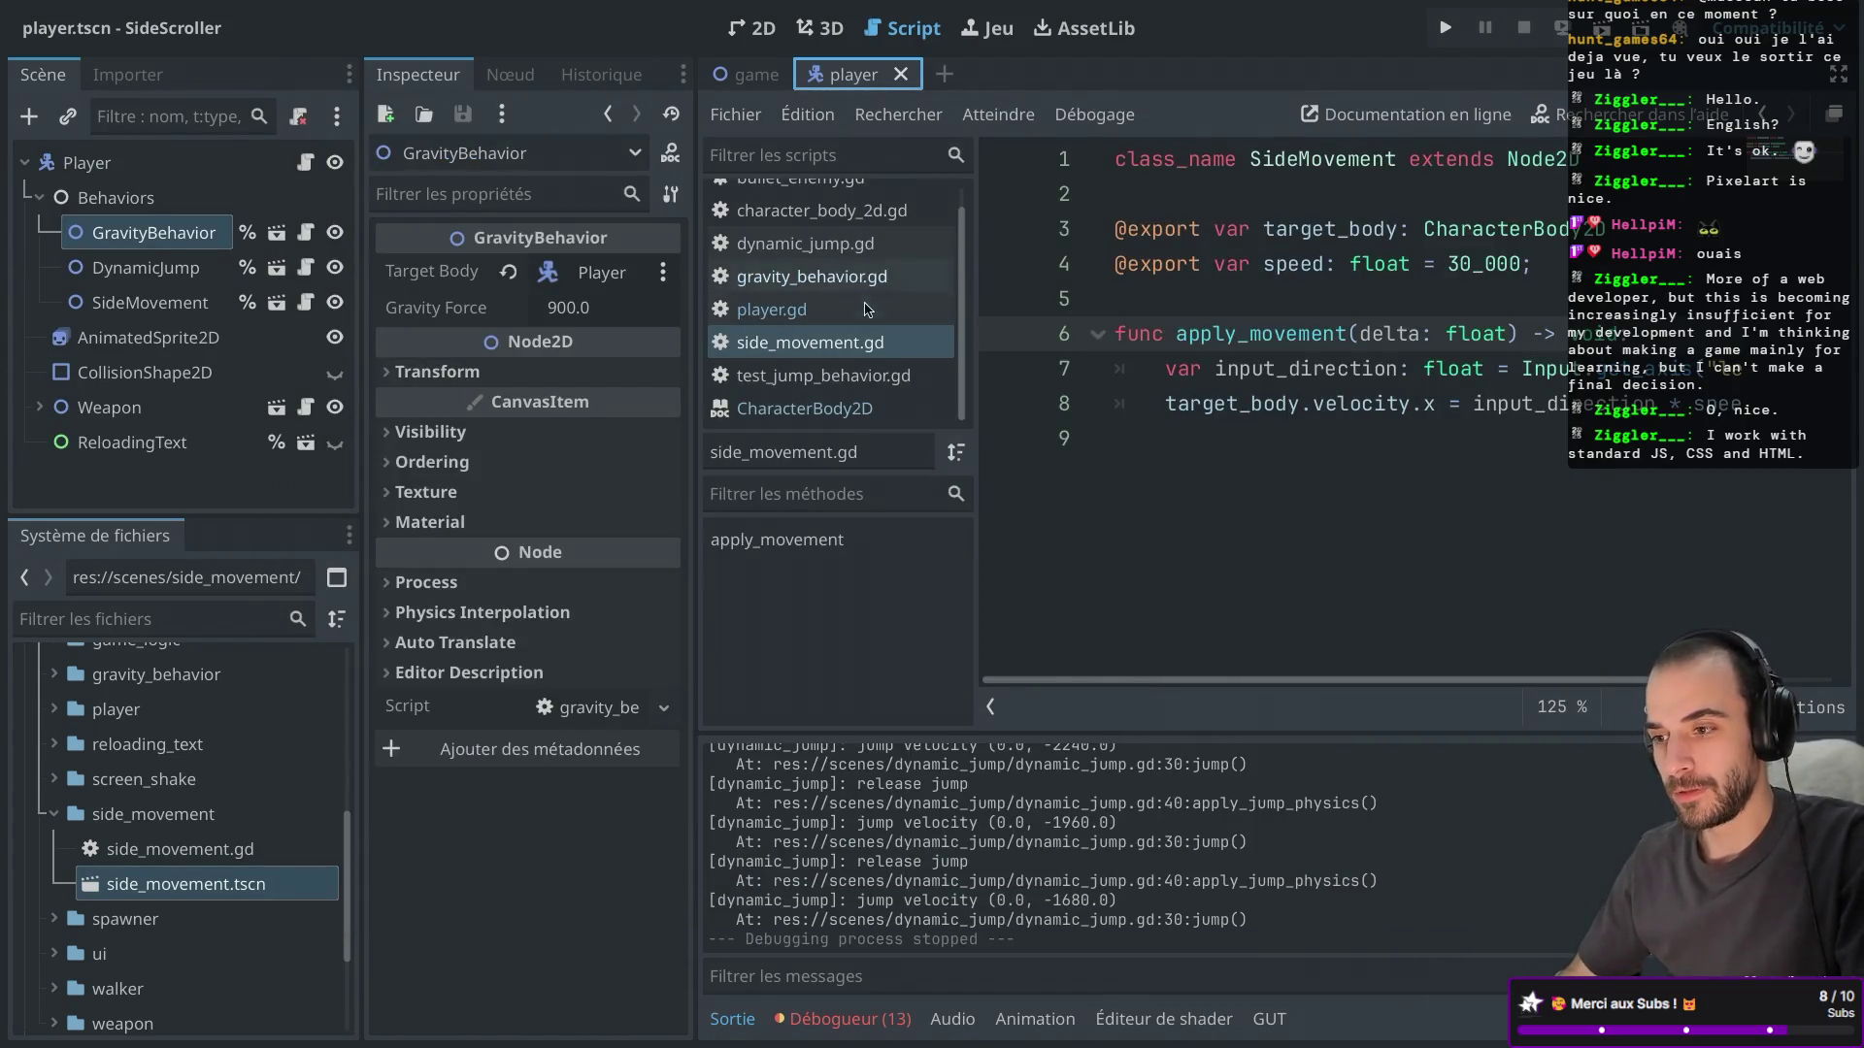
drag(700, 229, 720, 227)
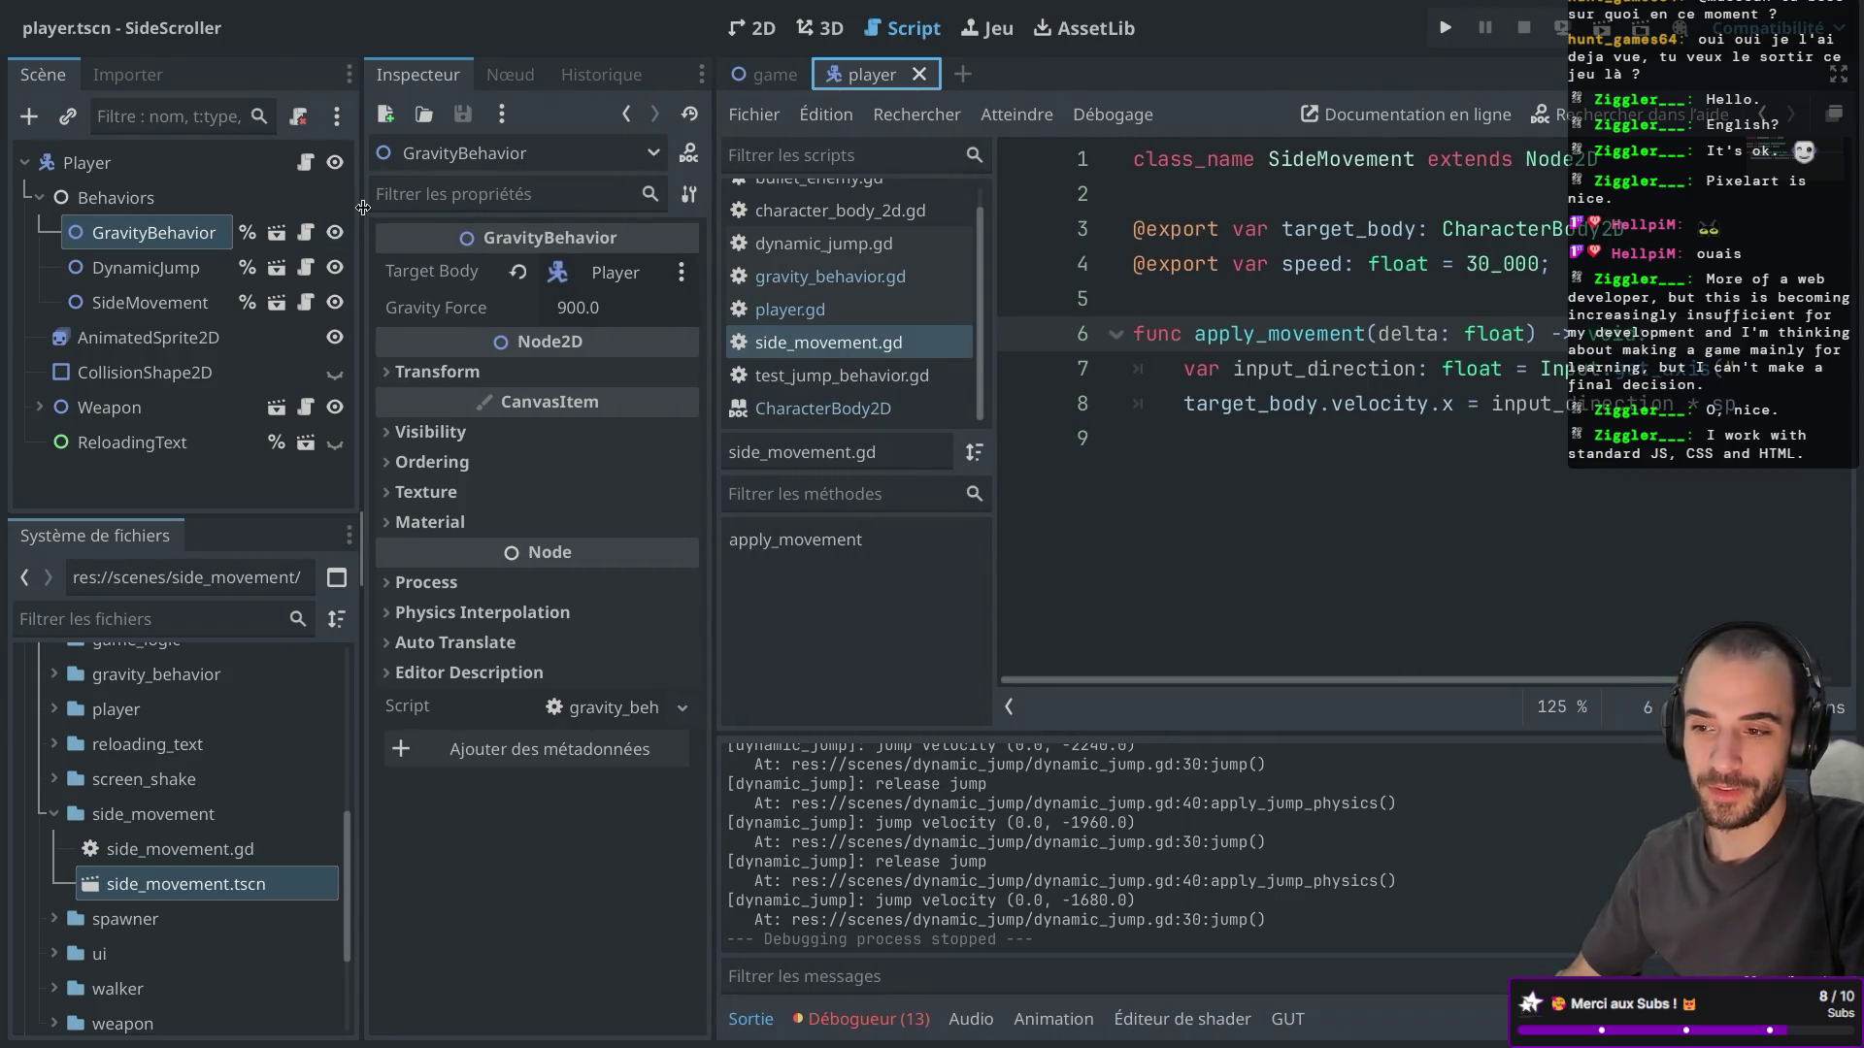
drag(360, 206, 349, 206)
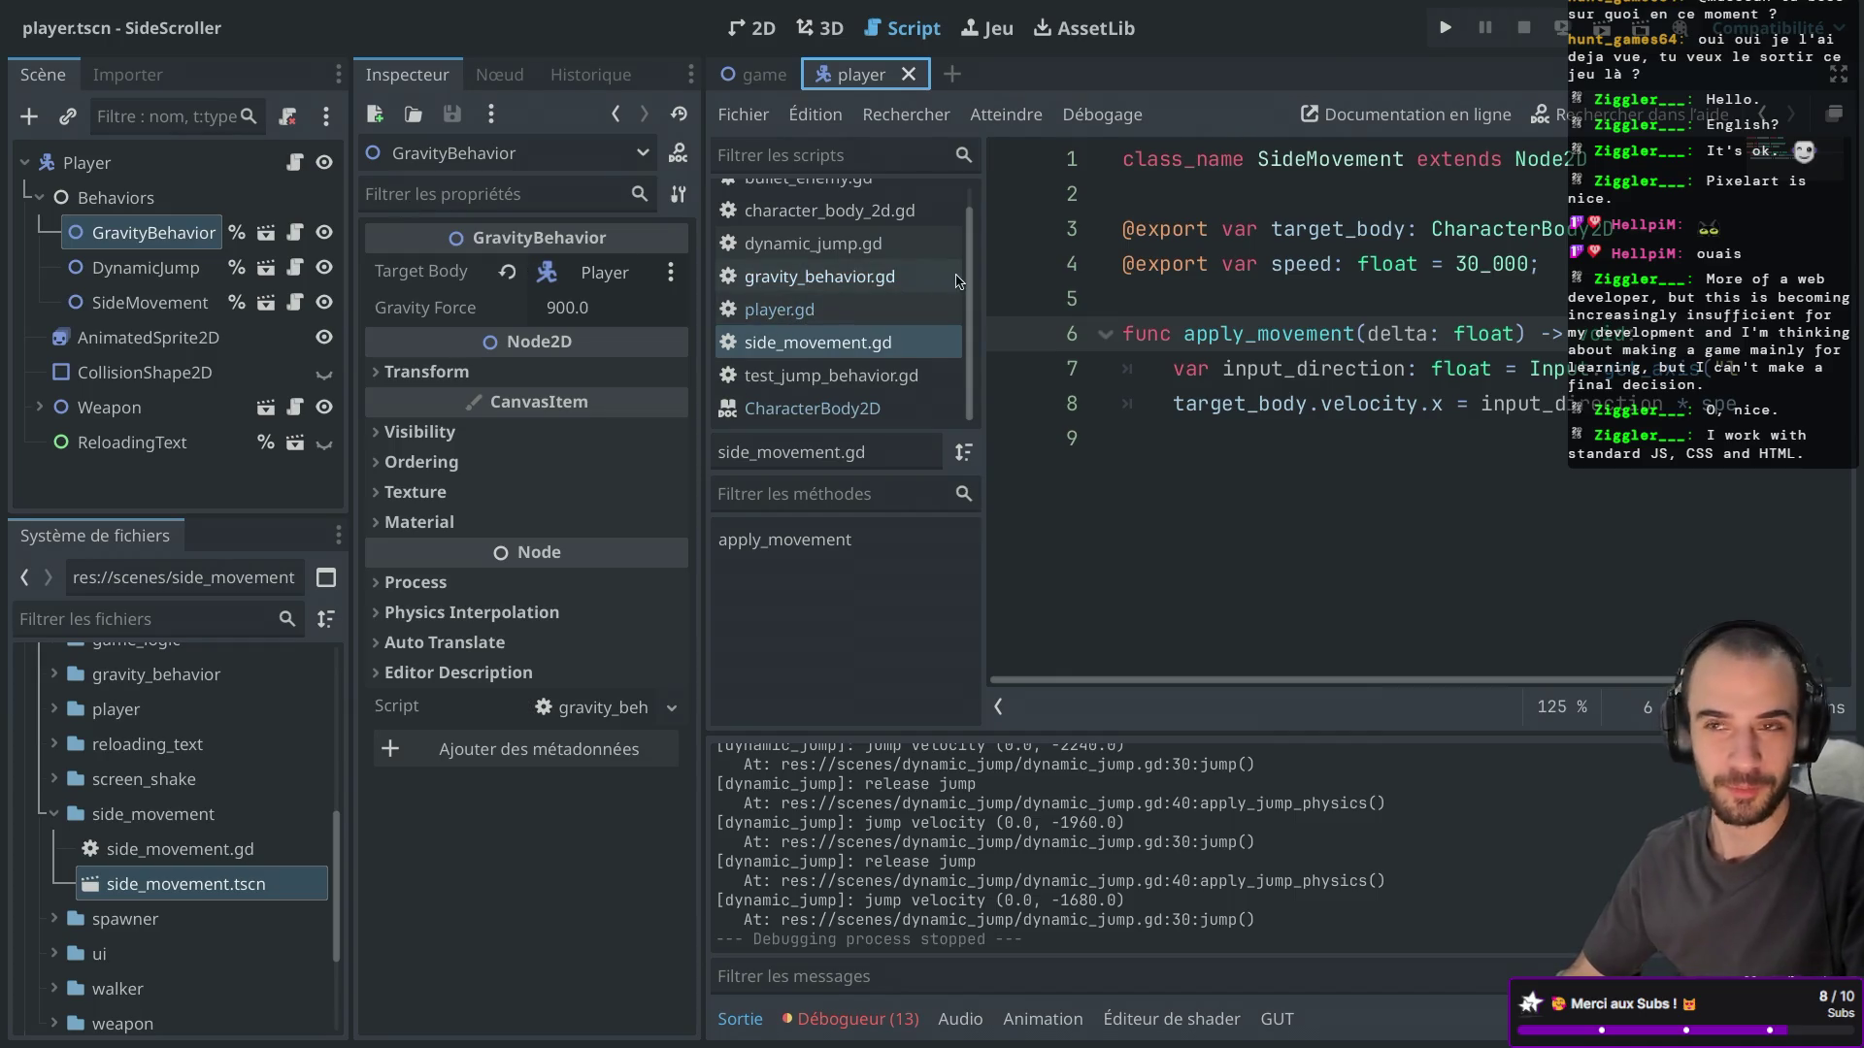
Filter the FileSystem by 'wal', open walker.tscn, and return to the player scene tab.
click(53, 813)
scroll(59, 874, down, 3)
scroll(59, 874, up, 5)
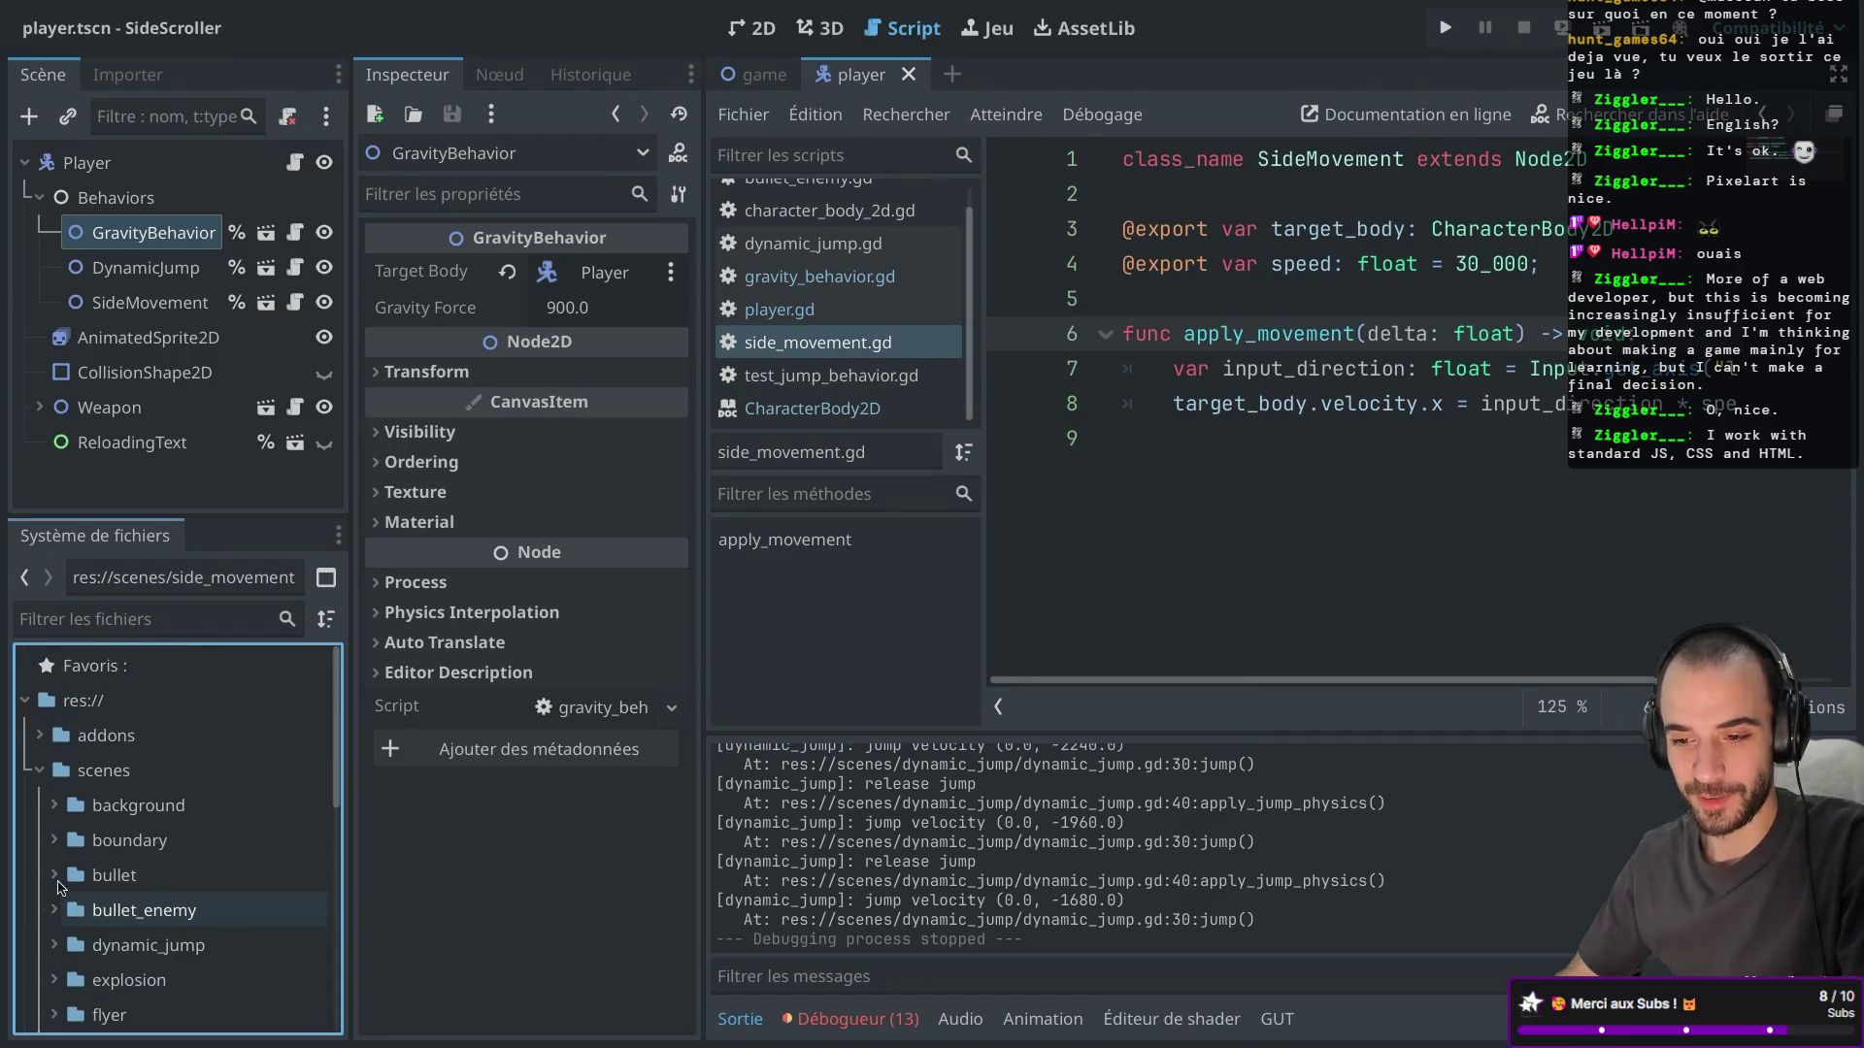
click(142, 621)
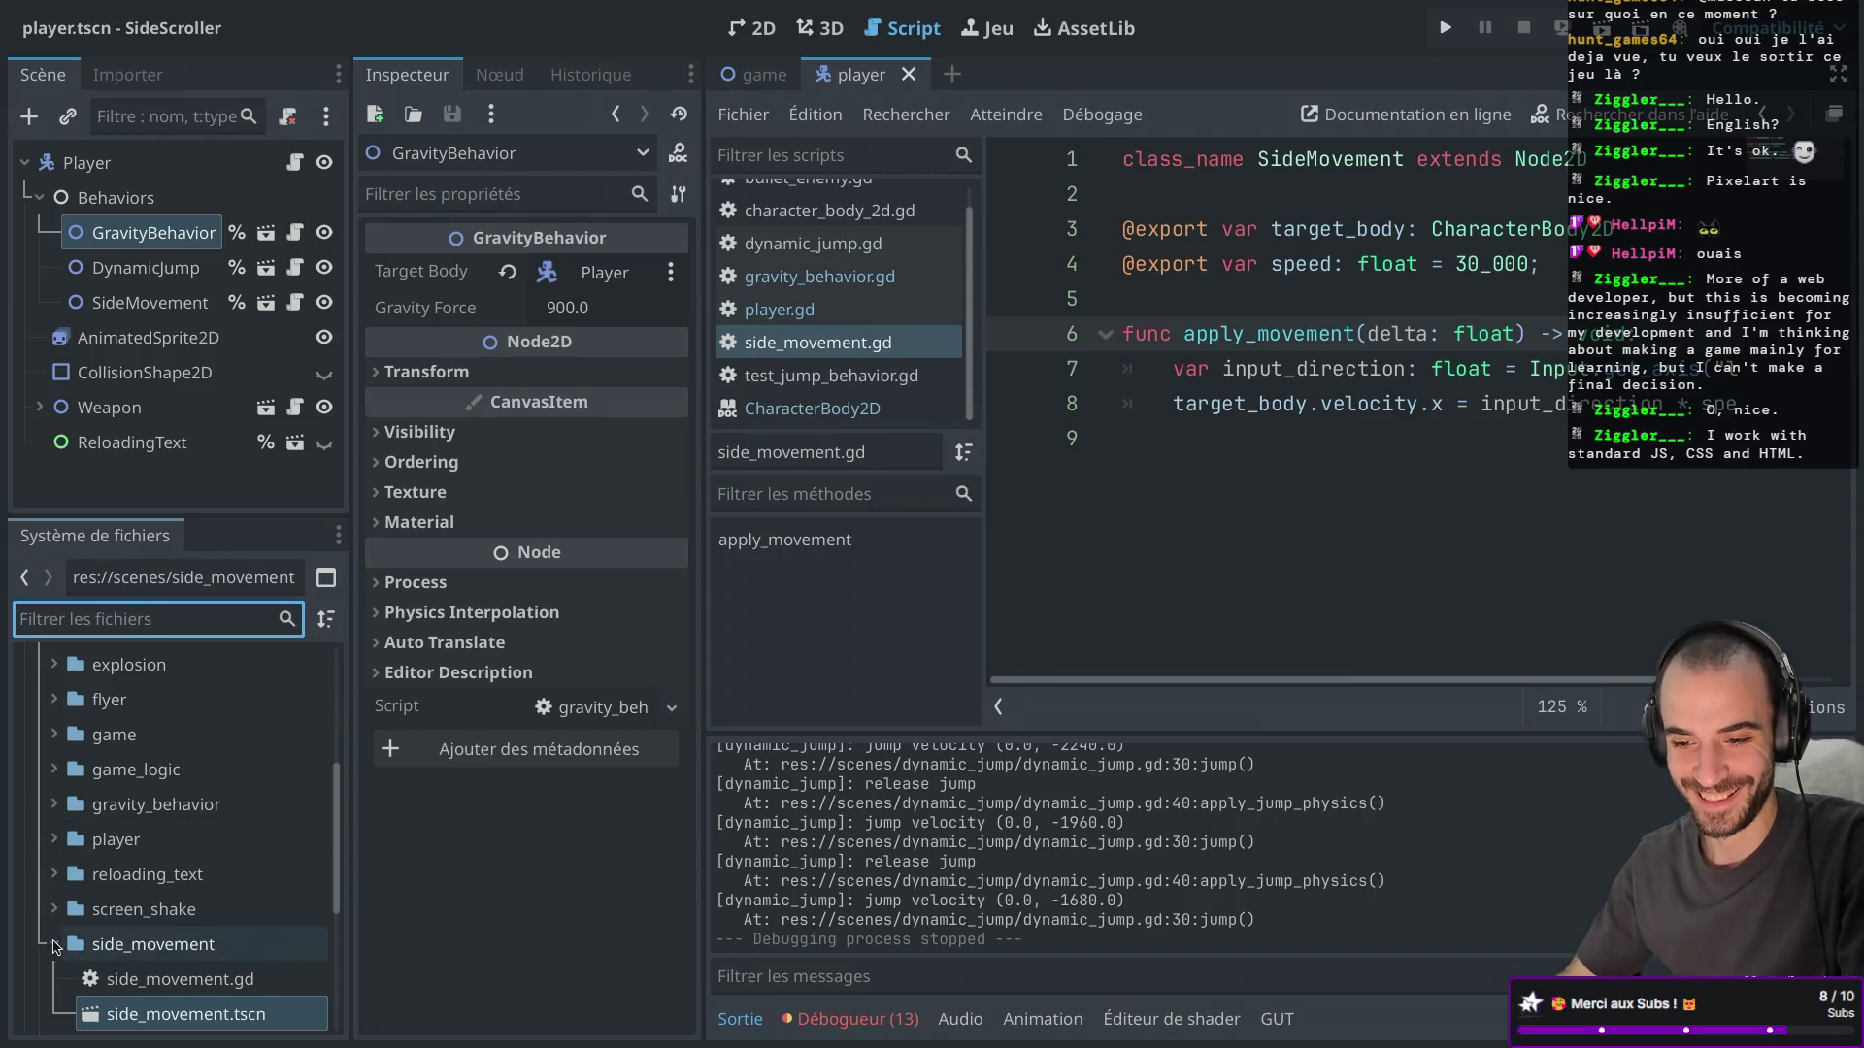
click(54, 944)
click(116, 624)
text(fol)
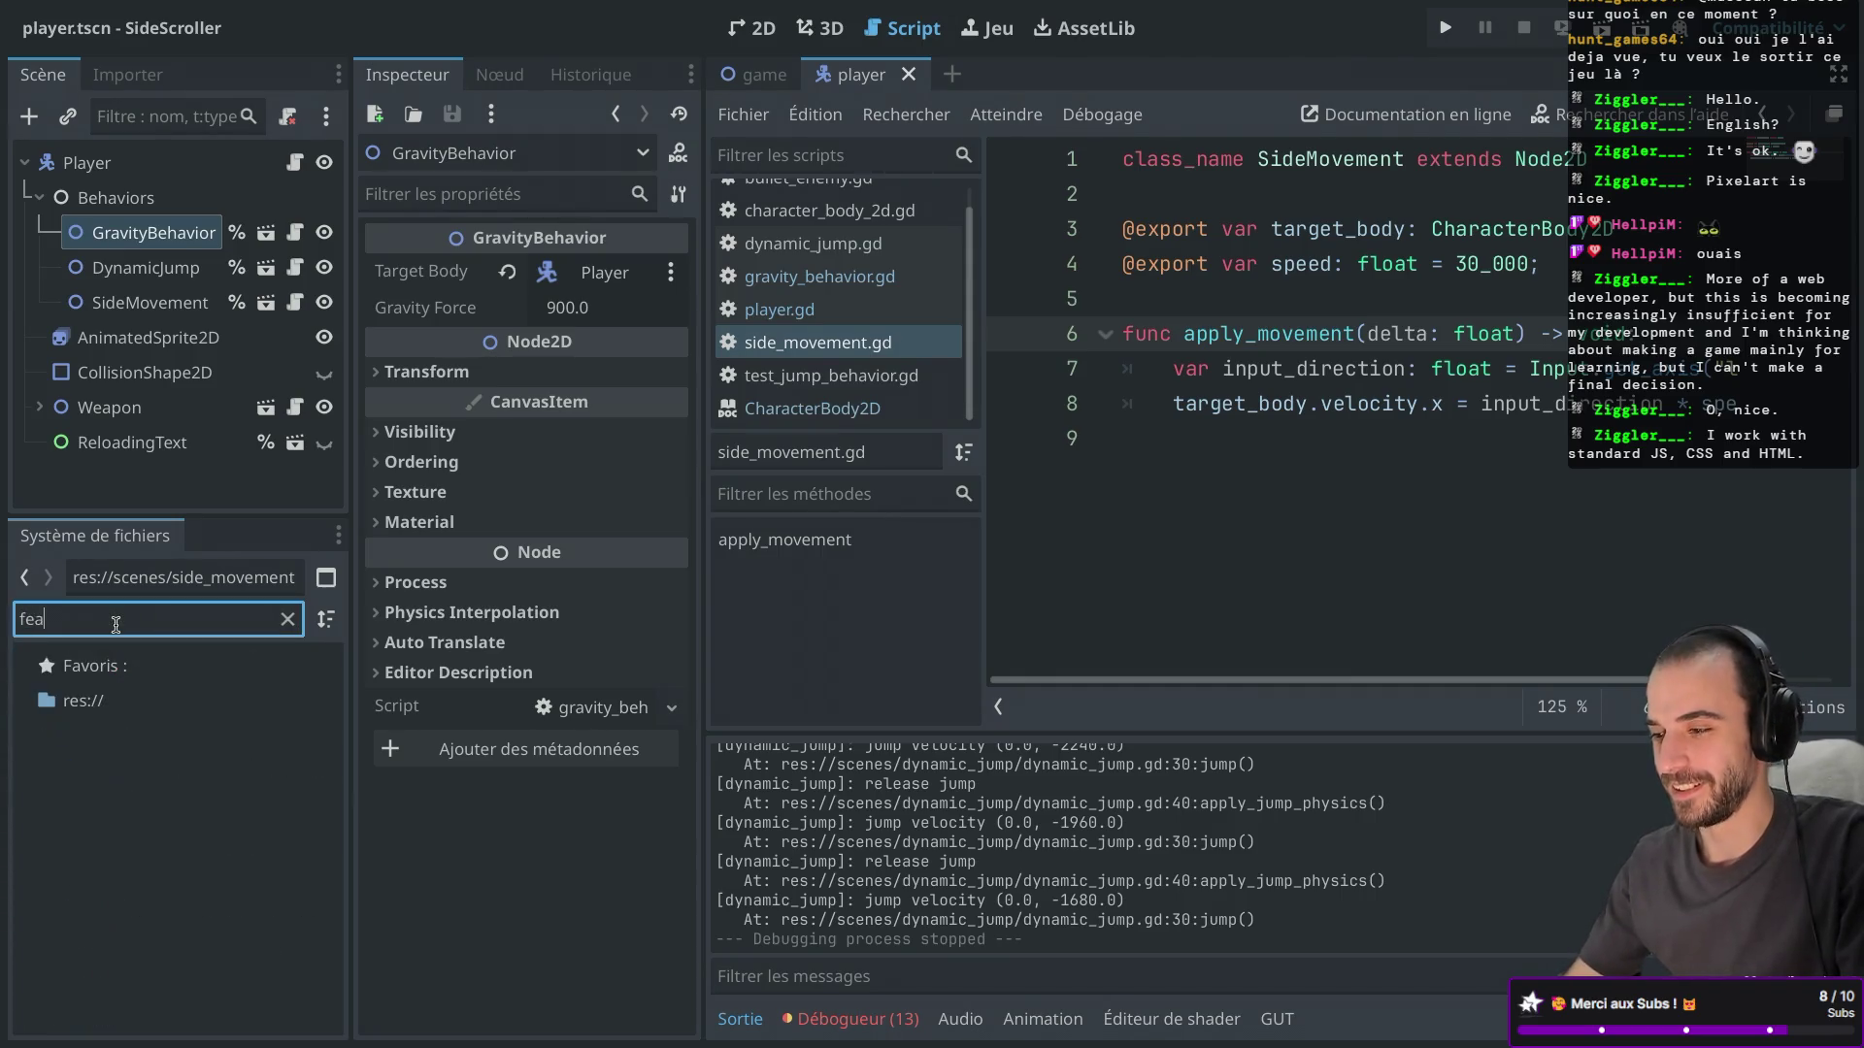
key(BackSpace)
key(BackSpace)
key(BackSpace)
text(wal)
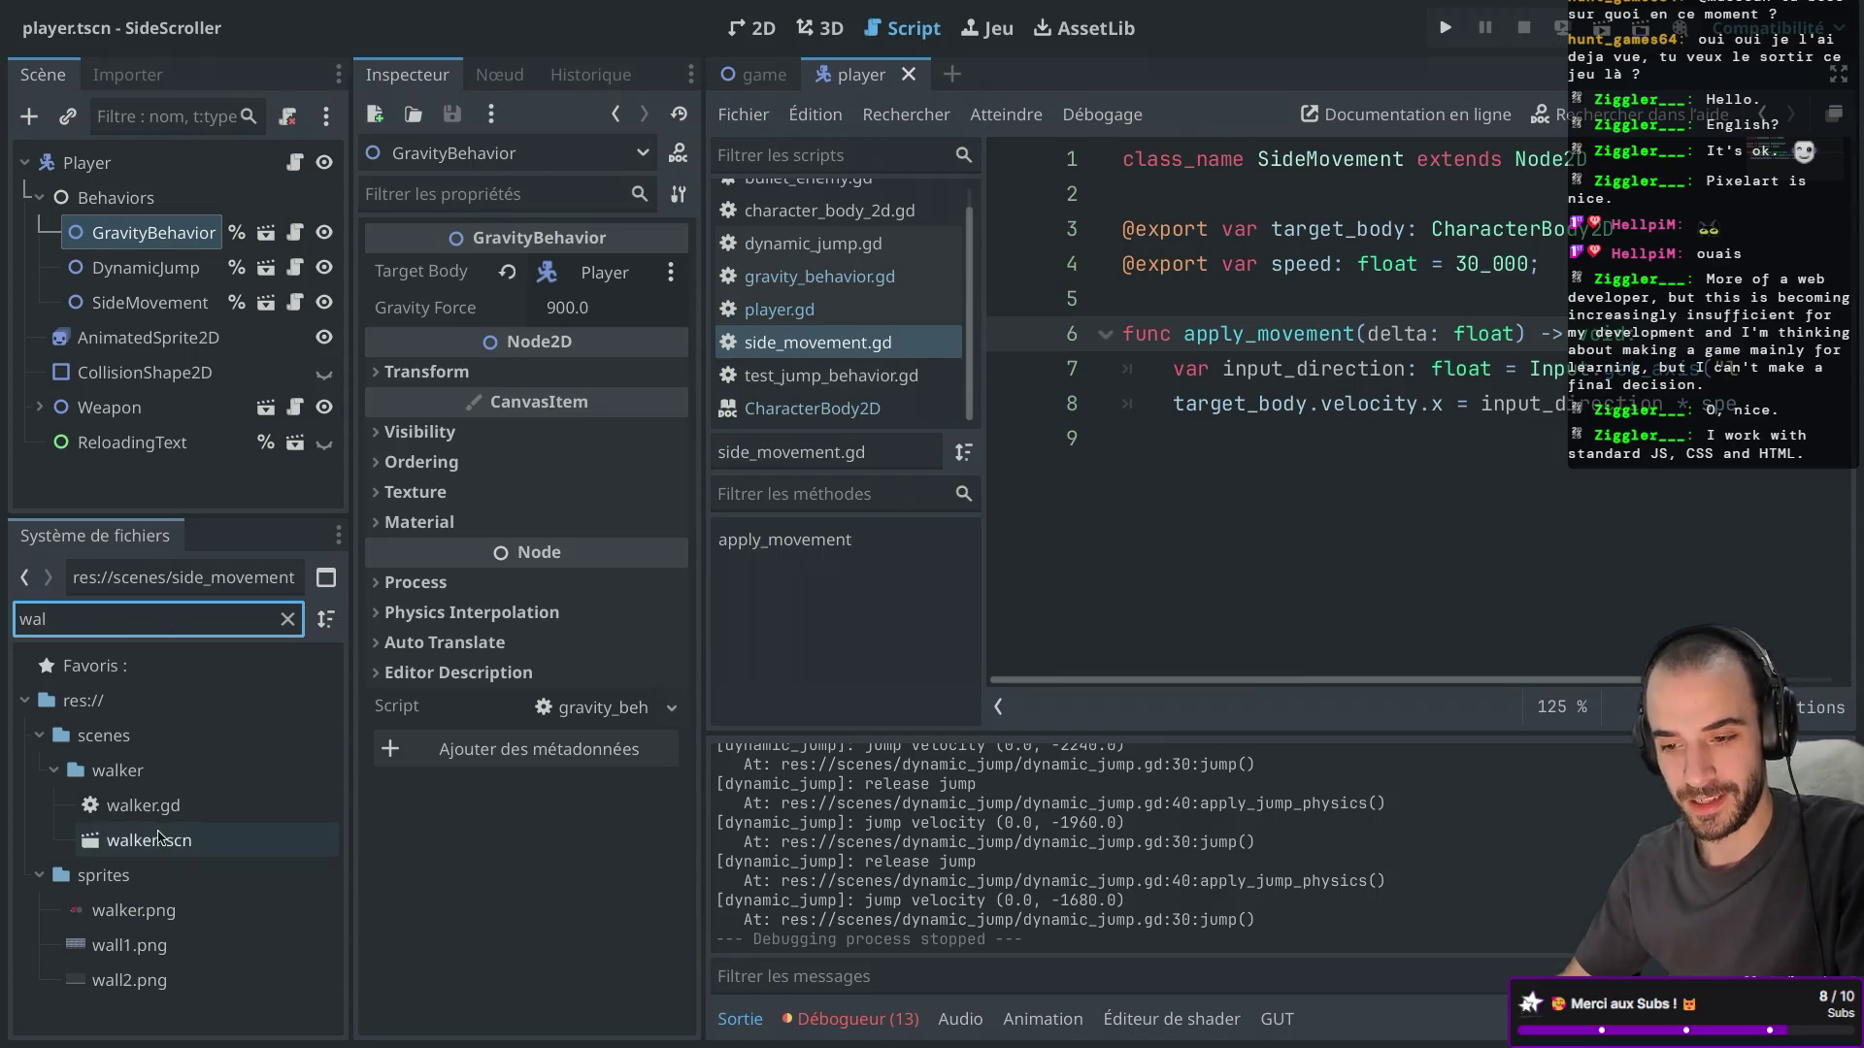
double_click(173, 841)
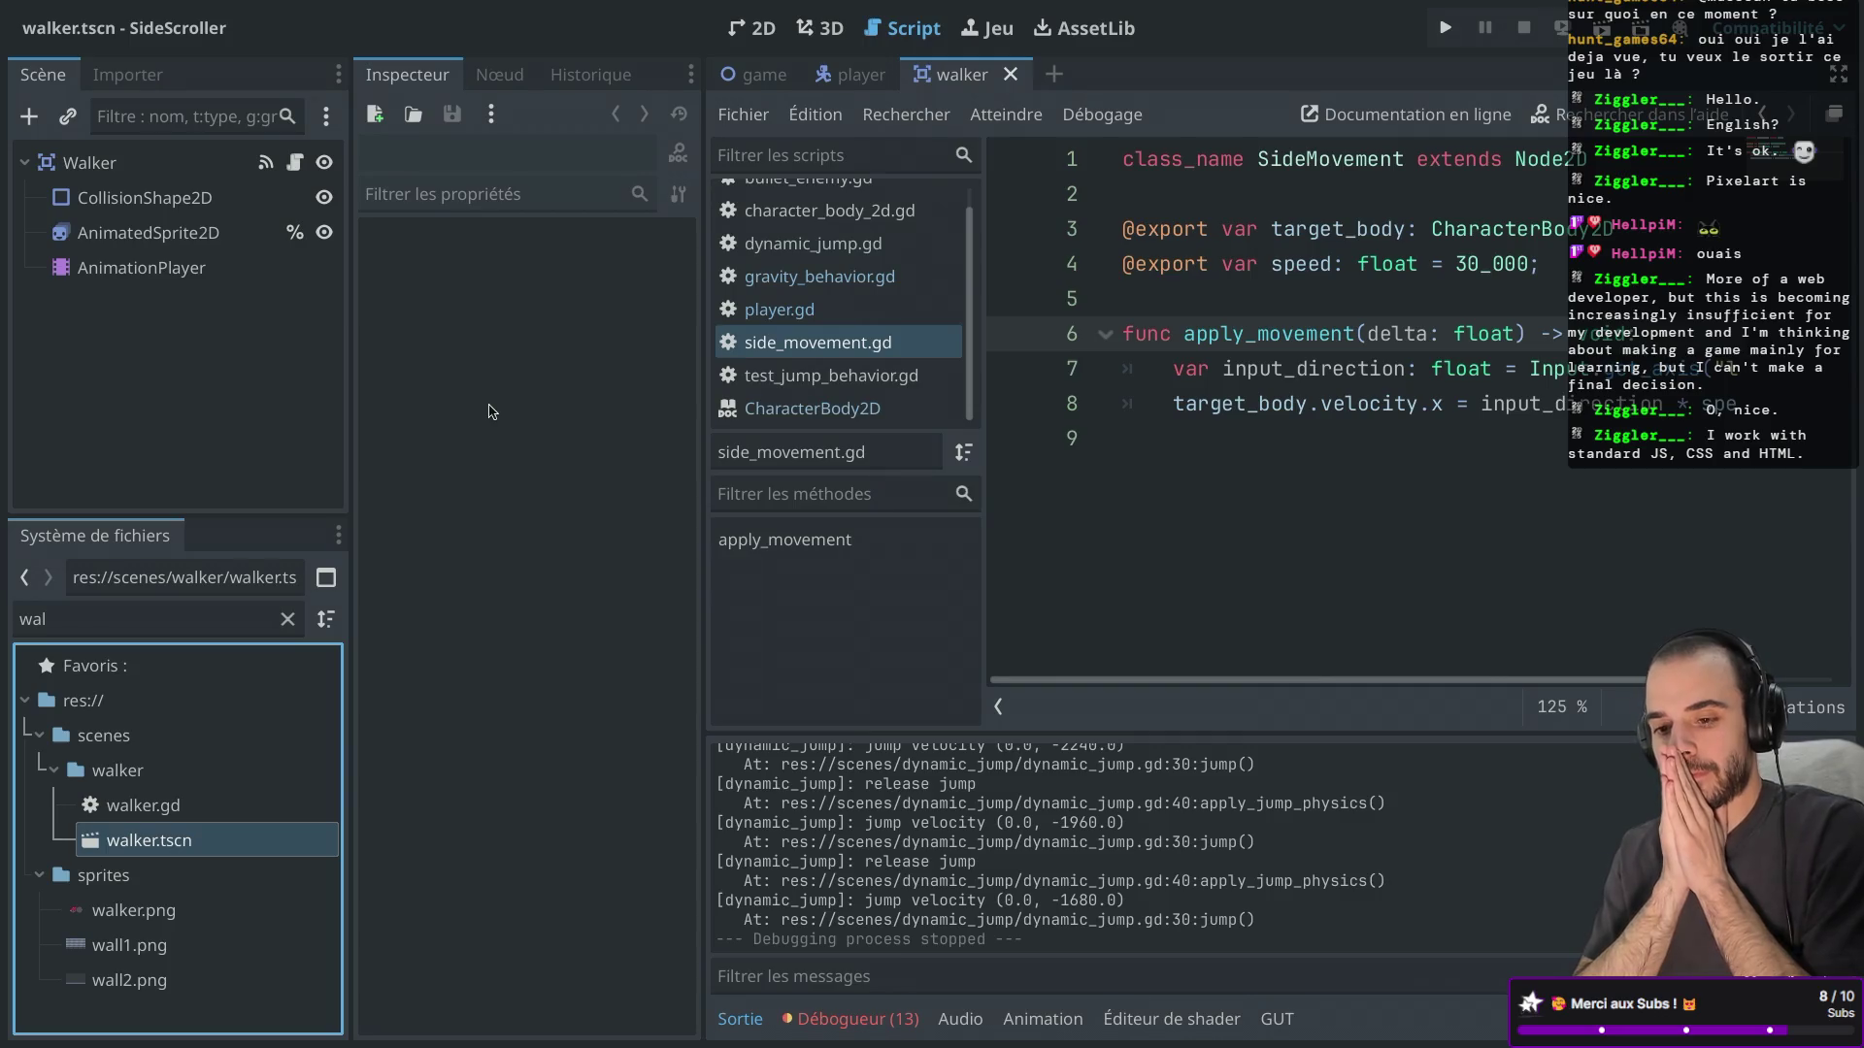
click(848, 78)
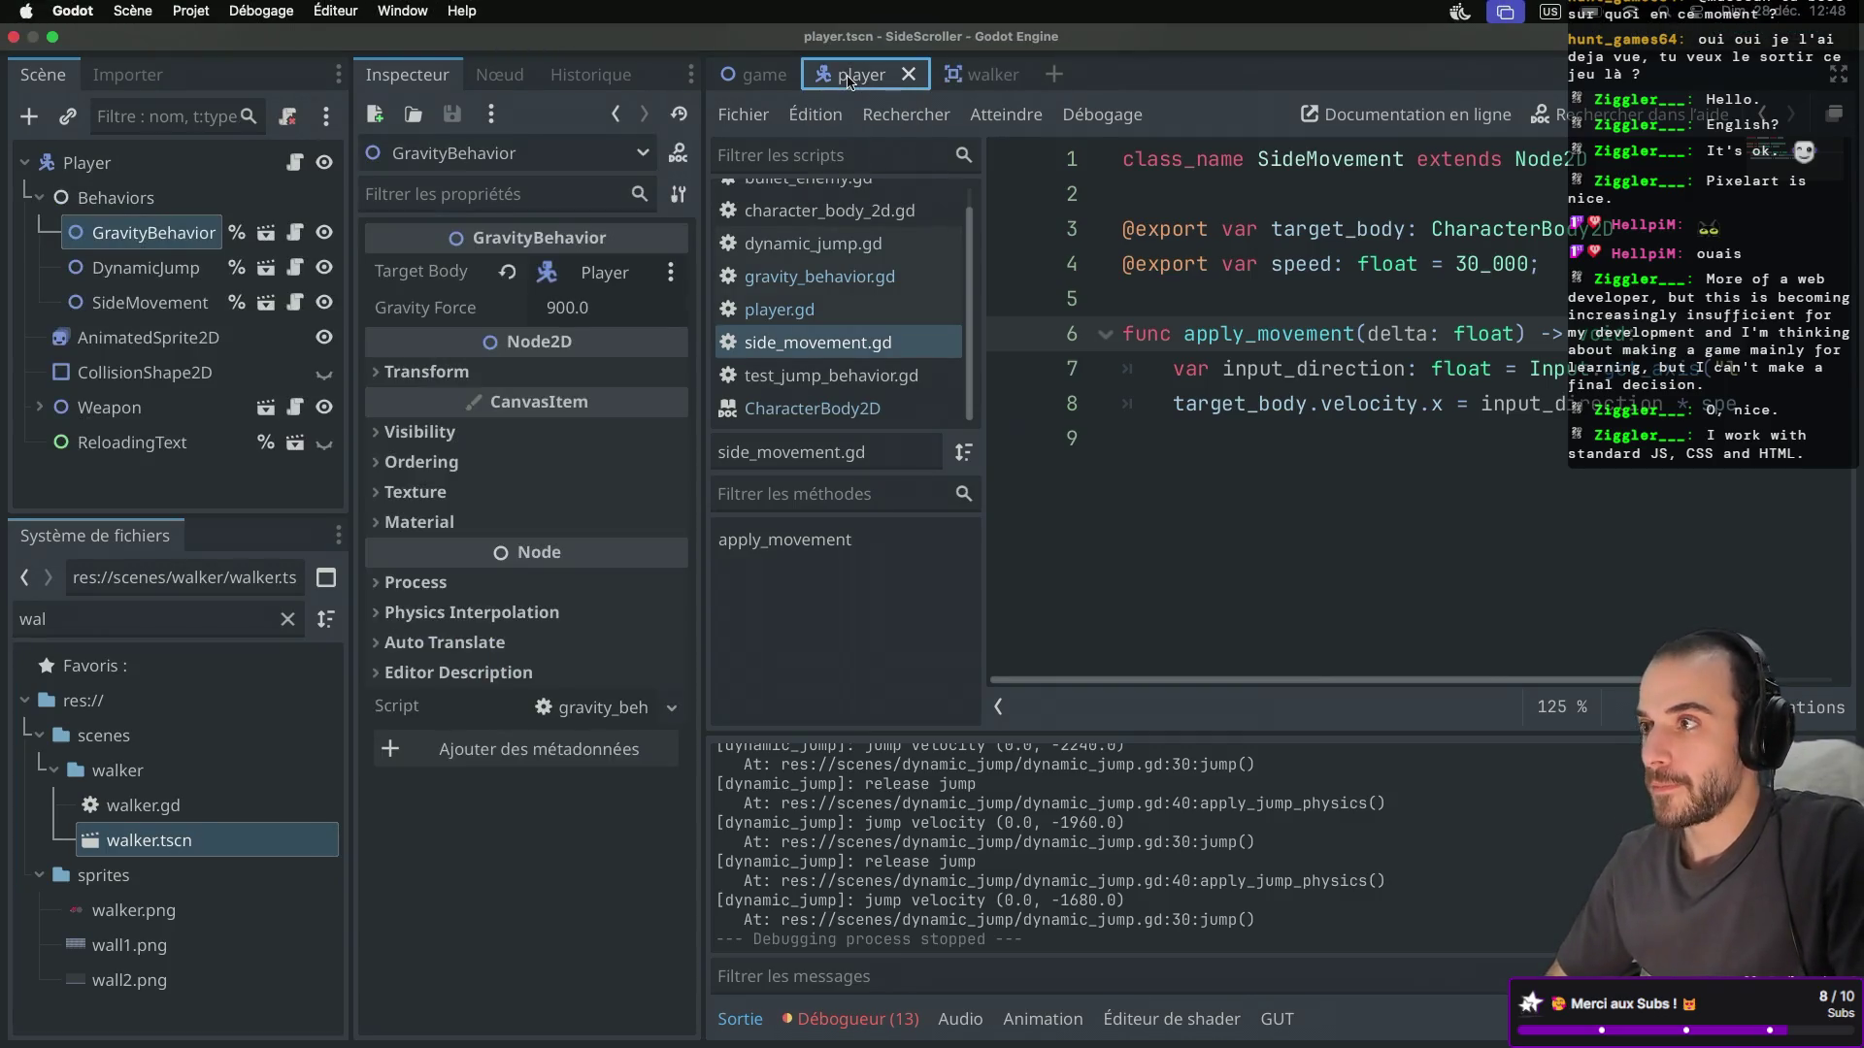
Close the player scene tab so game.tscn with its WalkerSpawner2 is shown.
middle_click(849, 78)
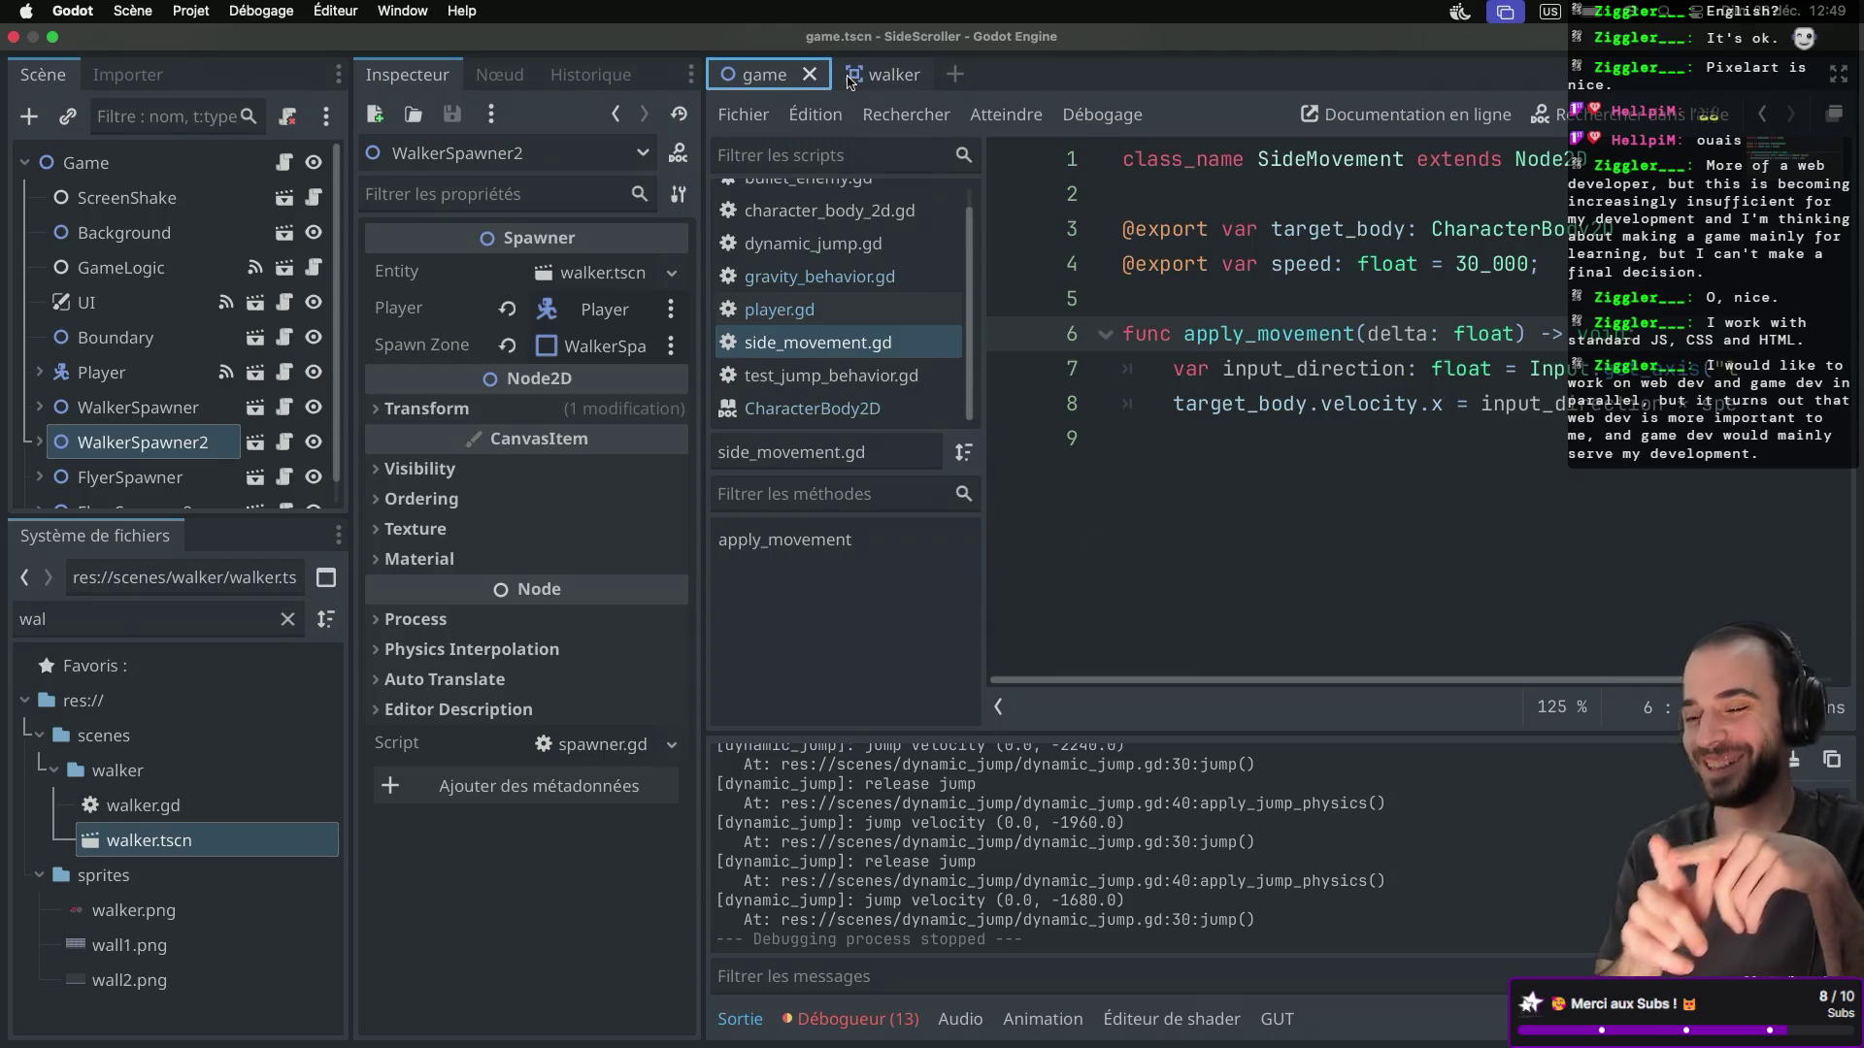
Widen the script list and the Inspector panel.
drag(983, 296, 1021, 296)
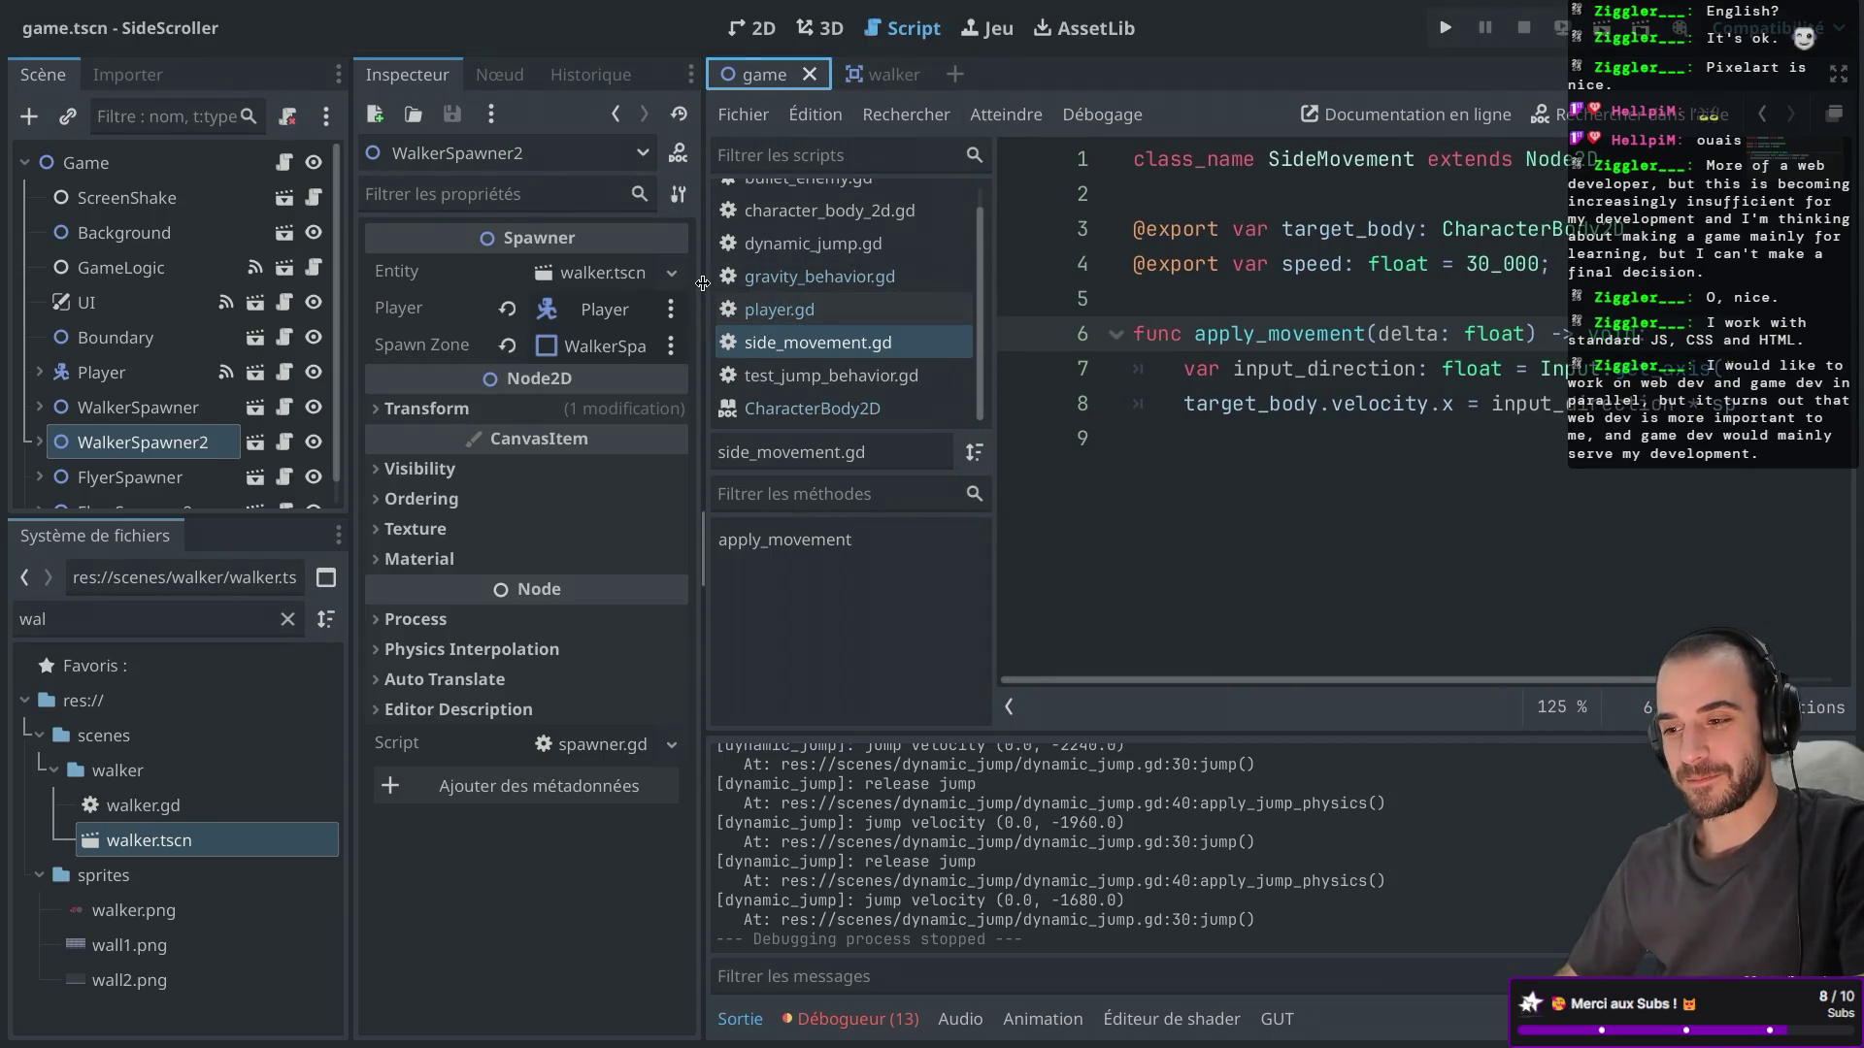
drag(701, 283, 747, 281)
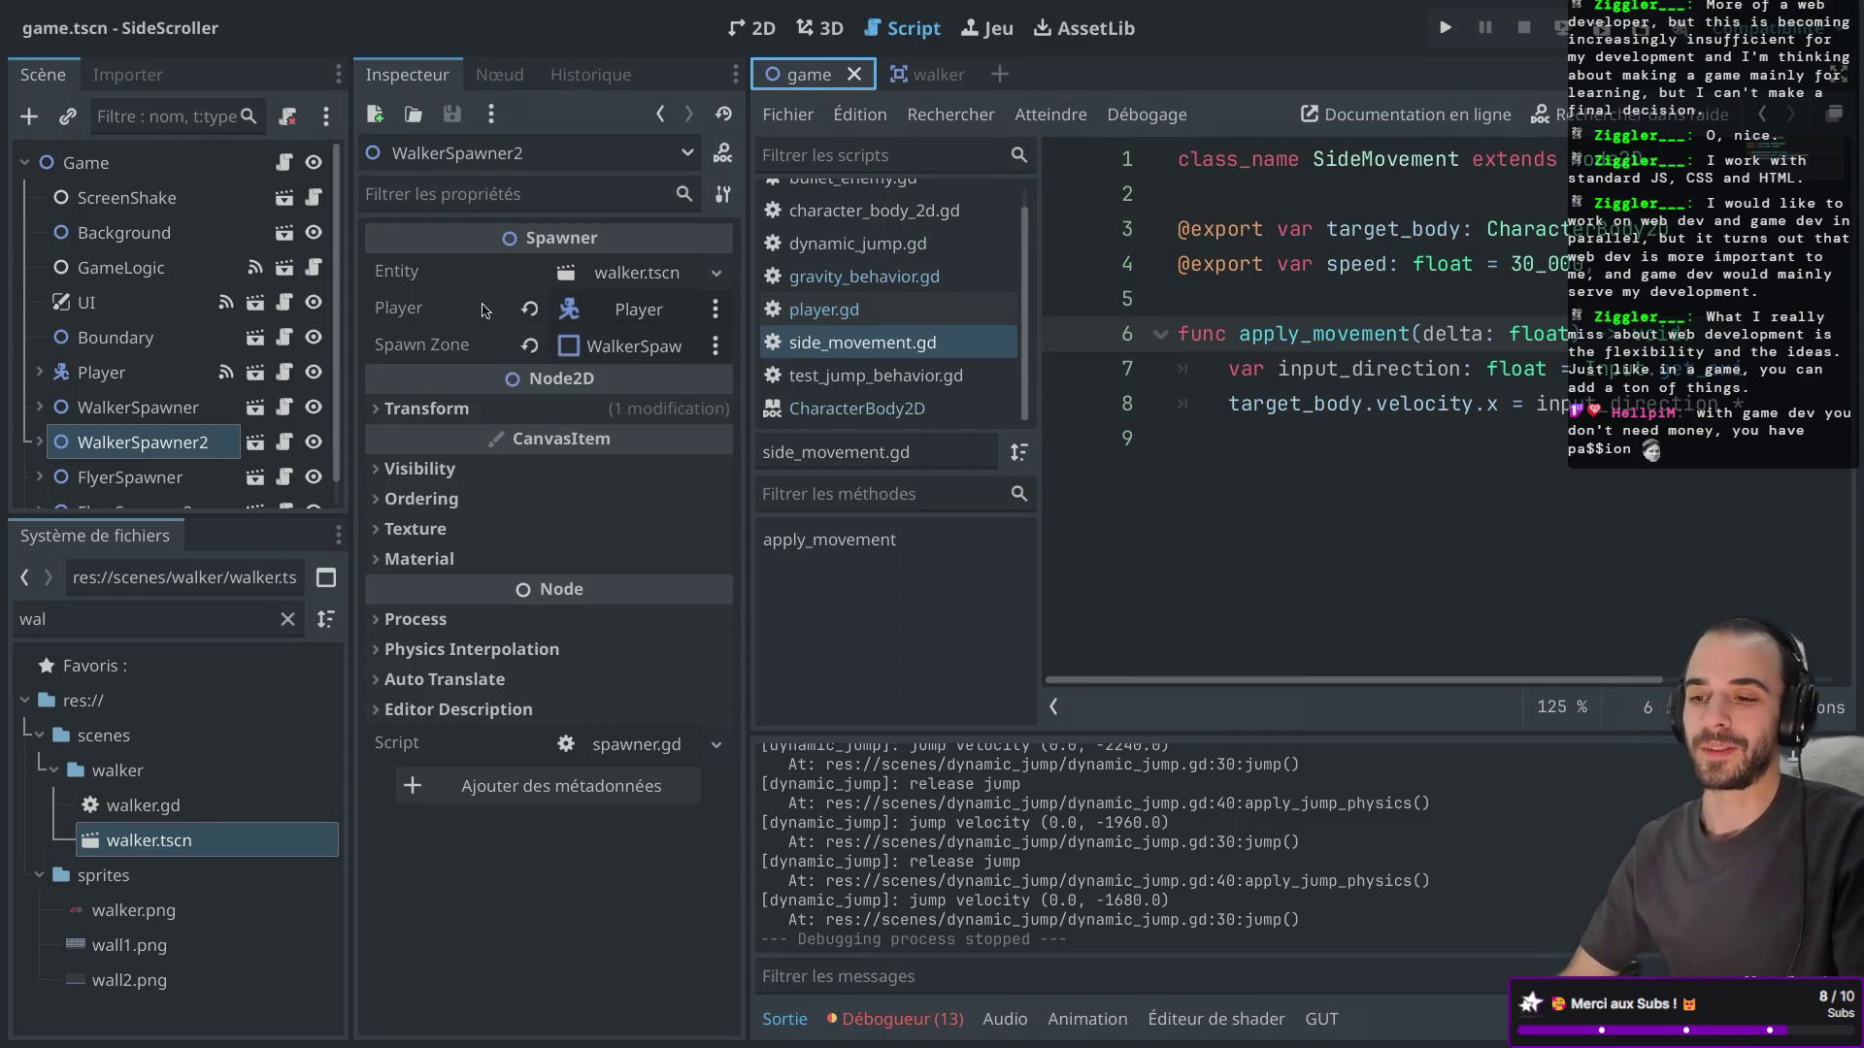
drag(750, 239, 754, 233)
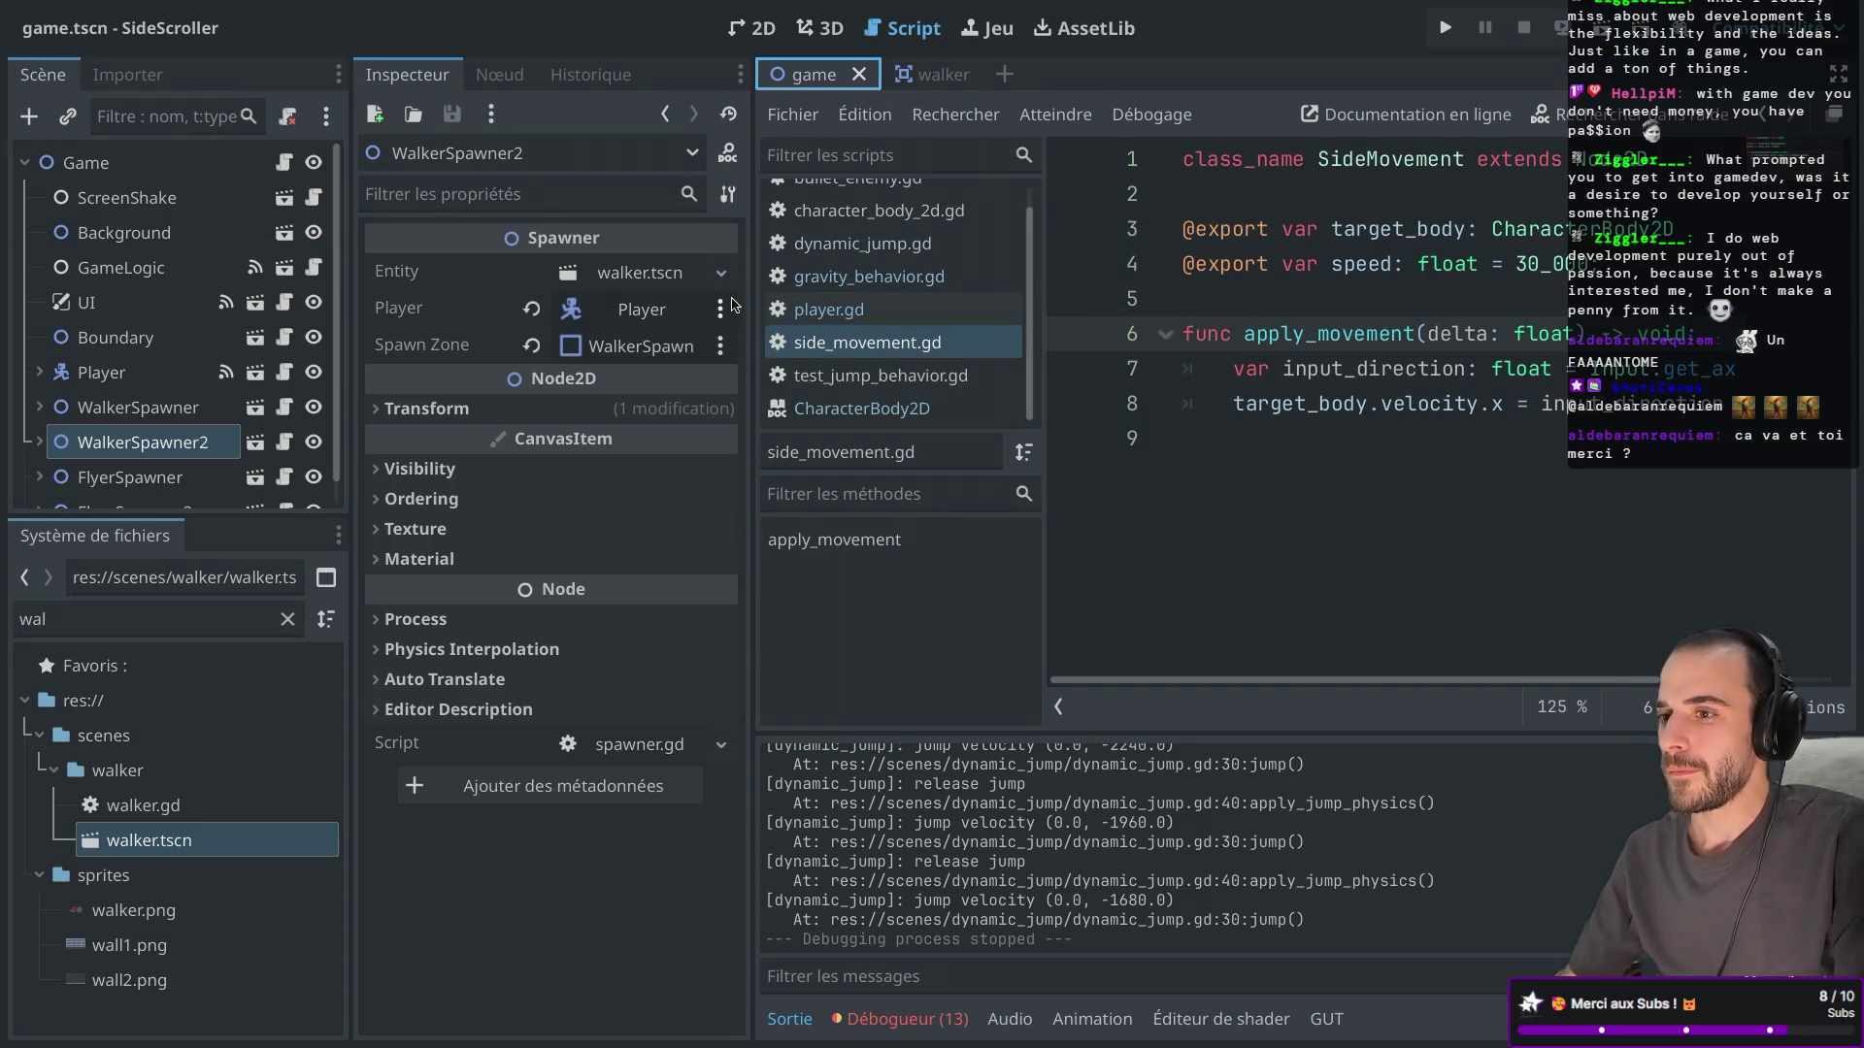
Narrow the Inspector a little and widen the Scene dock to give the script more room.
drag(755, 265, 744, 267)
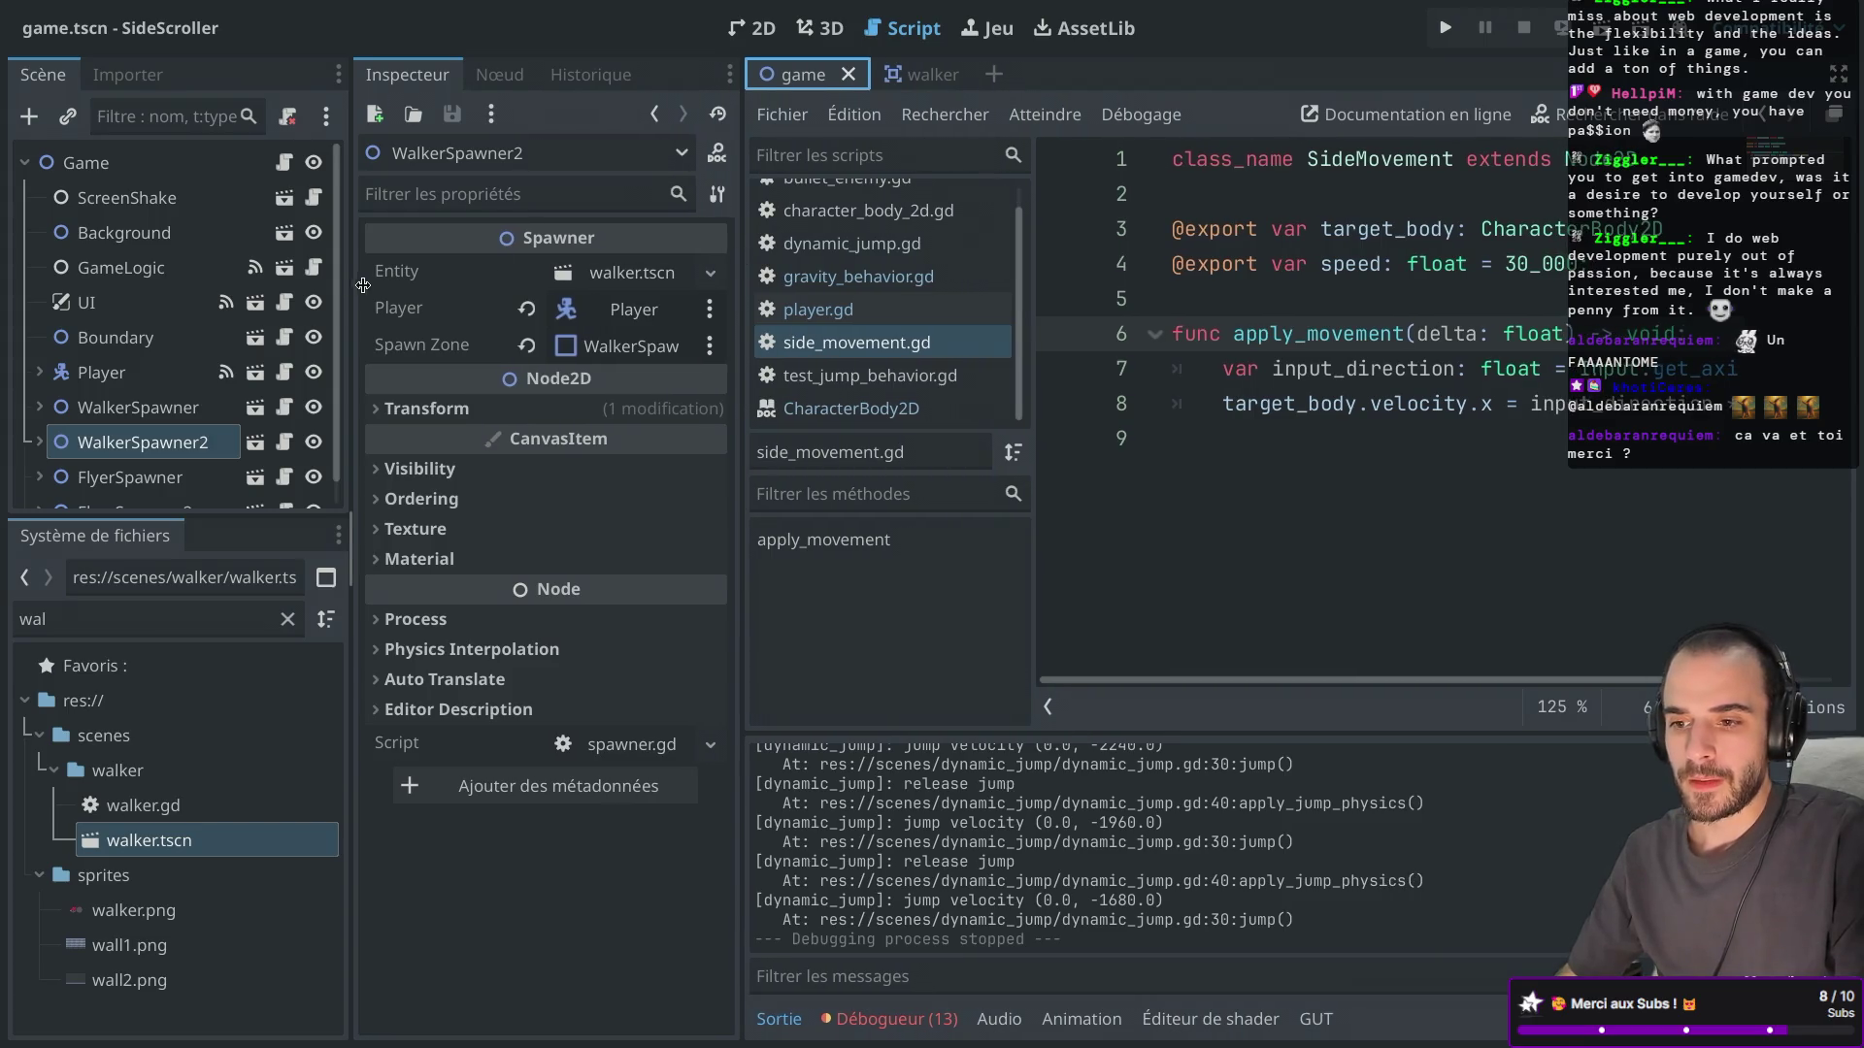
drag(352, 284, 373, 284)
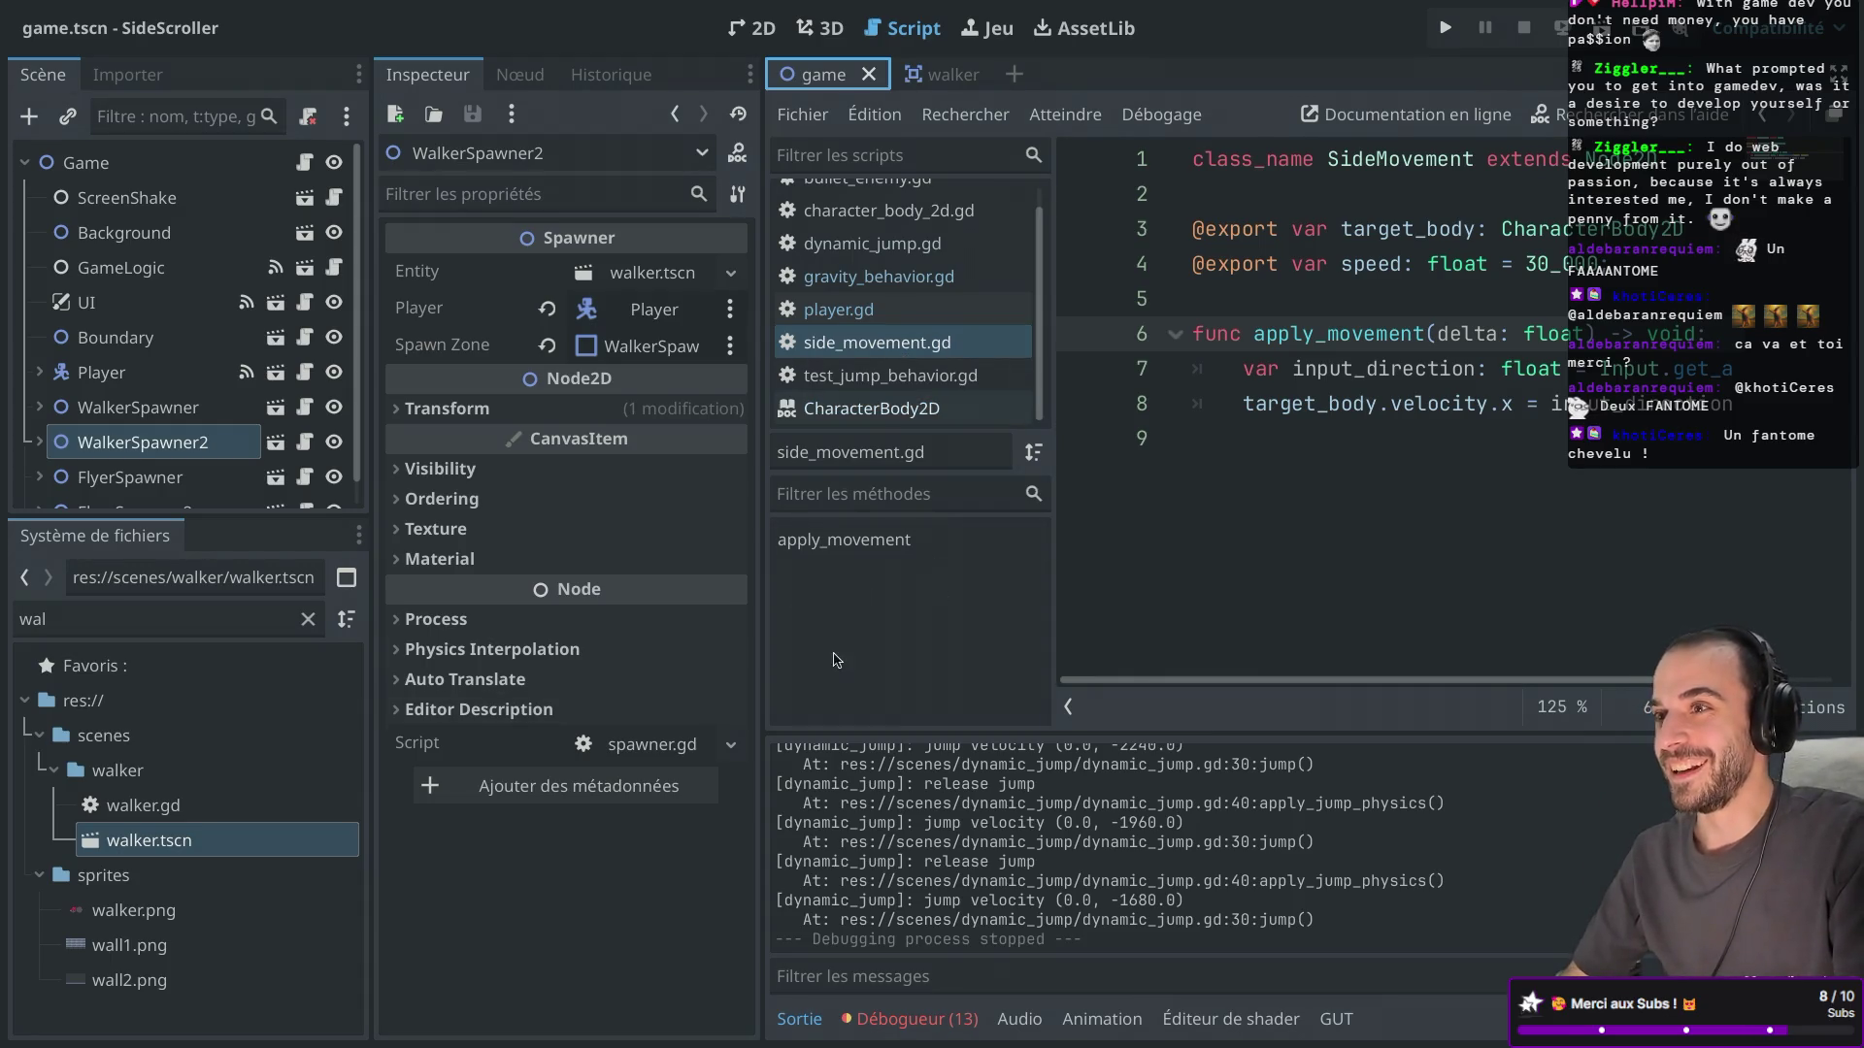
drag(760, 383, 749, 388)
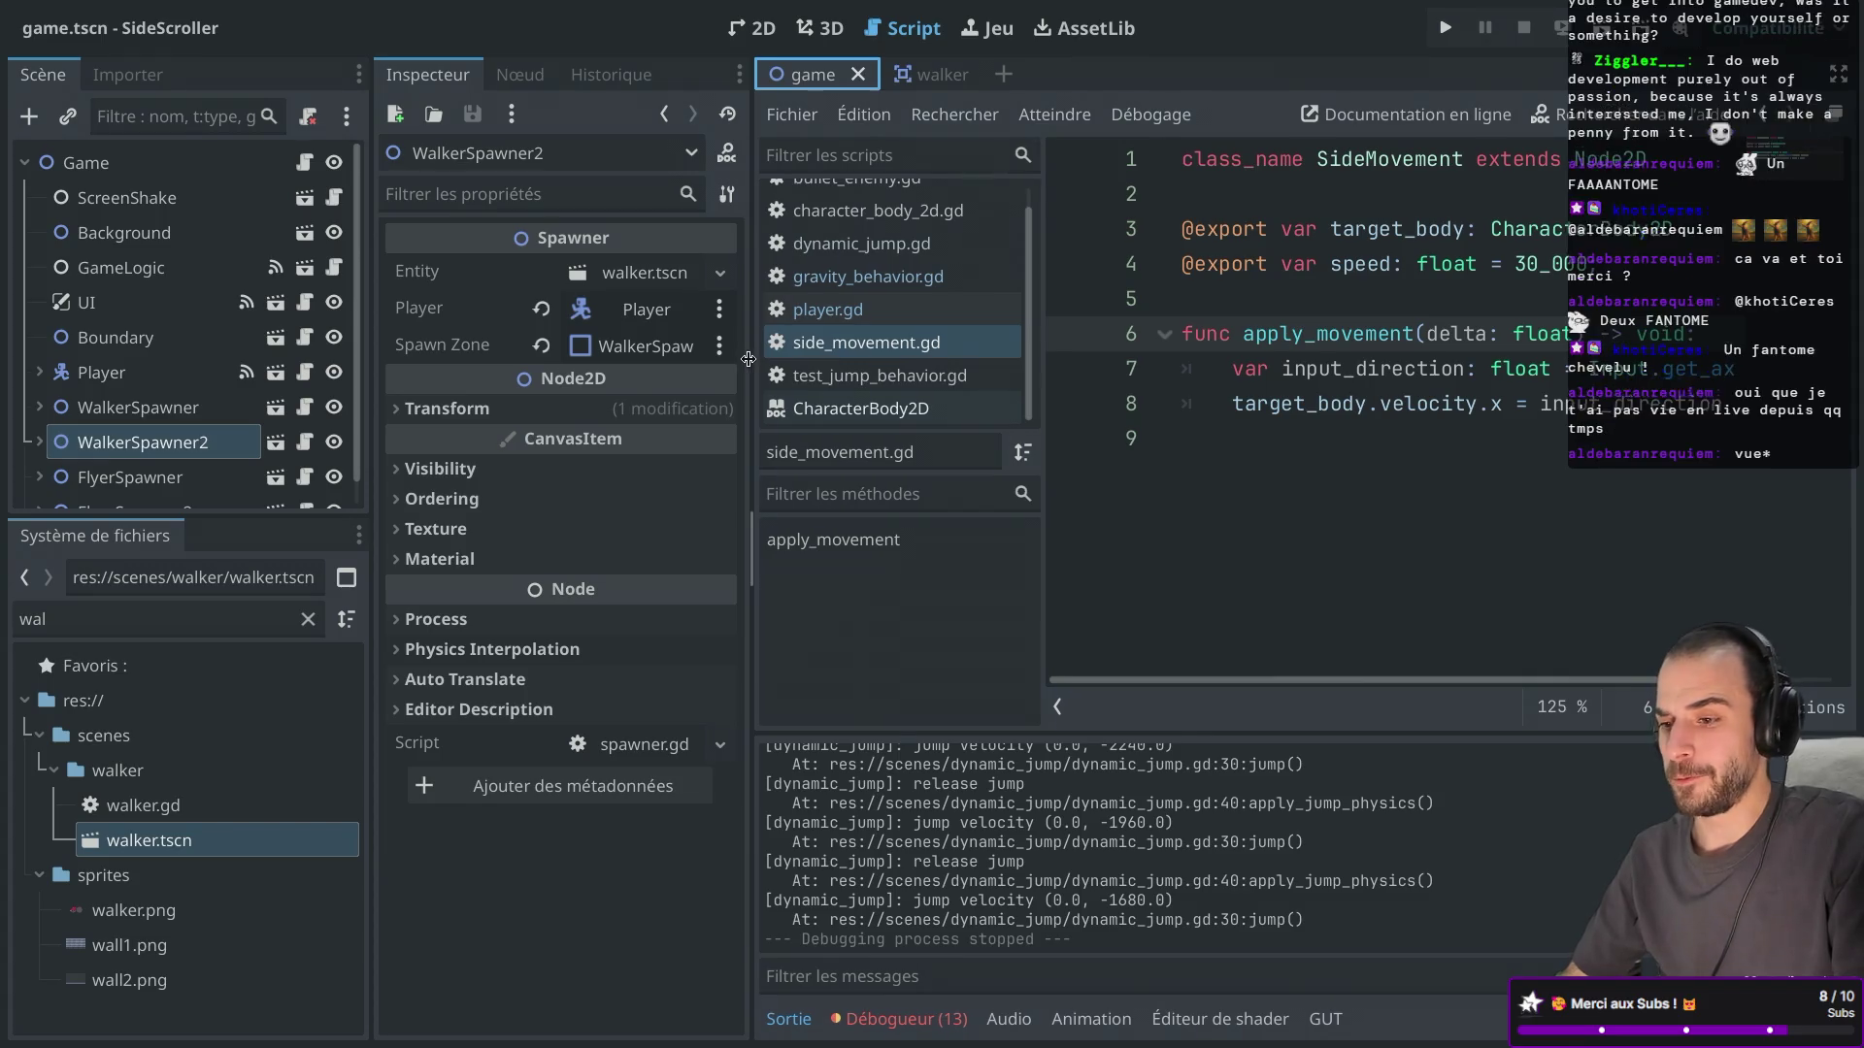
drag(750, 359, 744, 359)
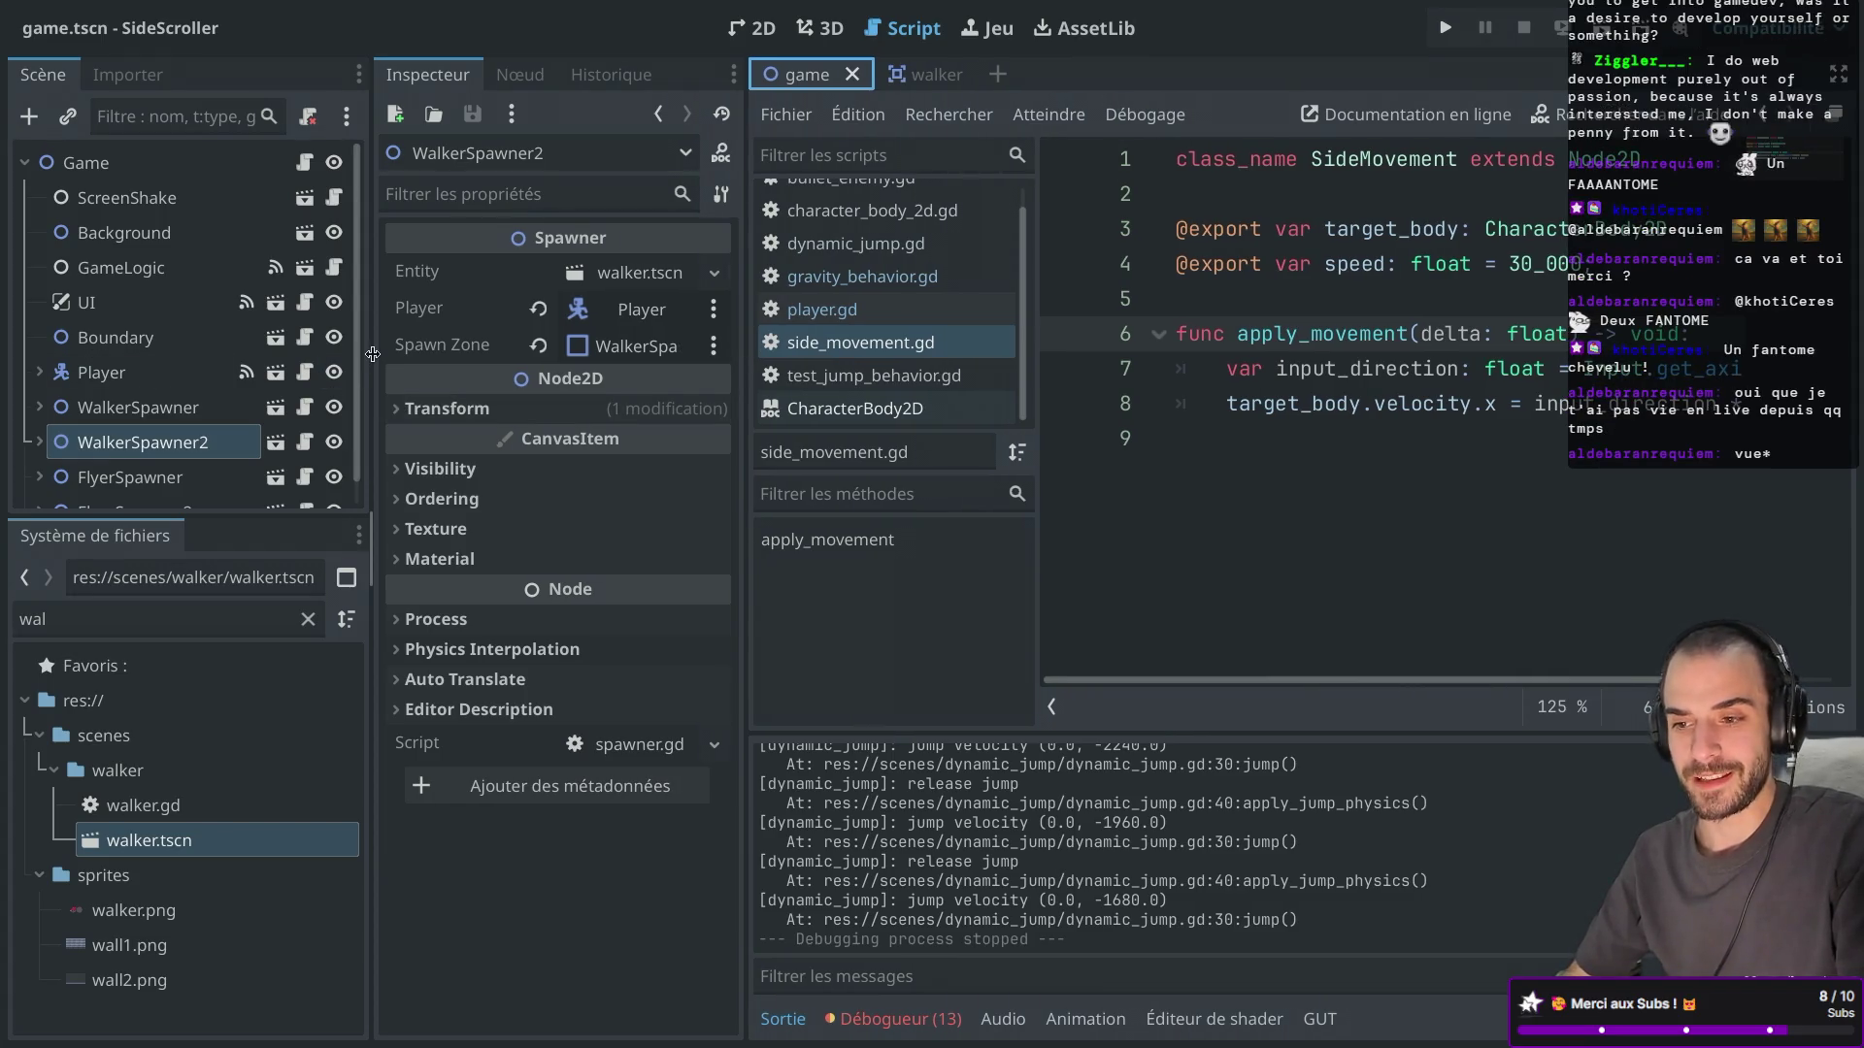
drag(371, 354, 383, 353)
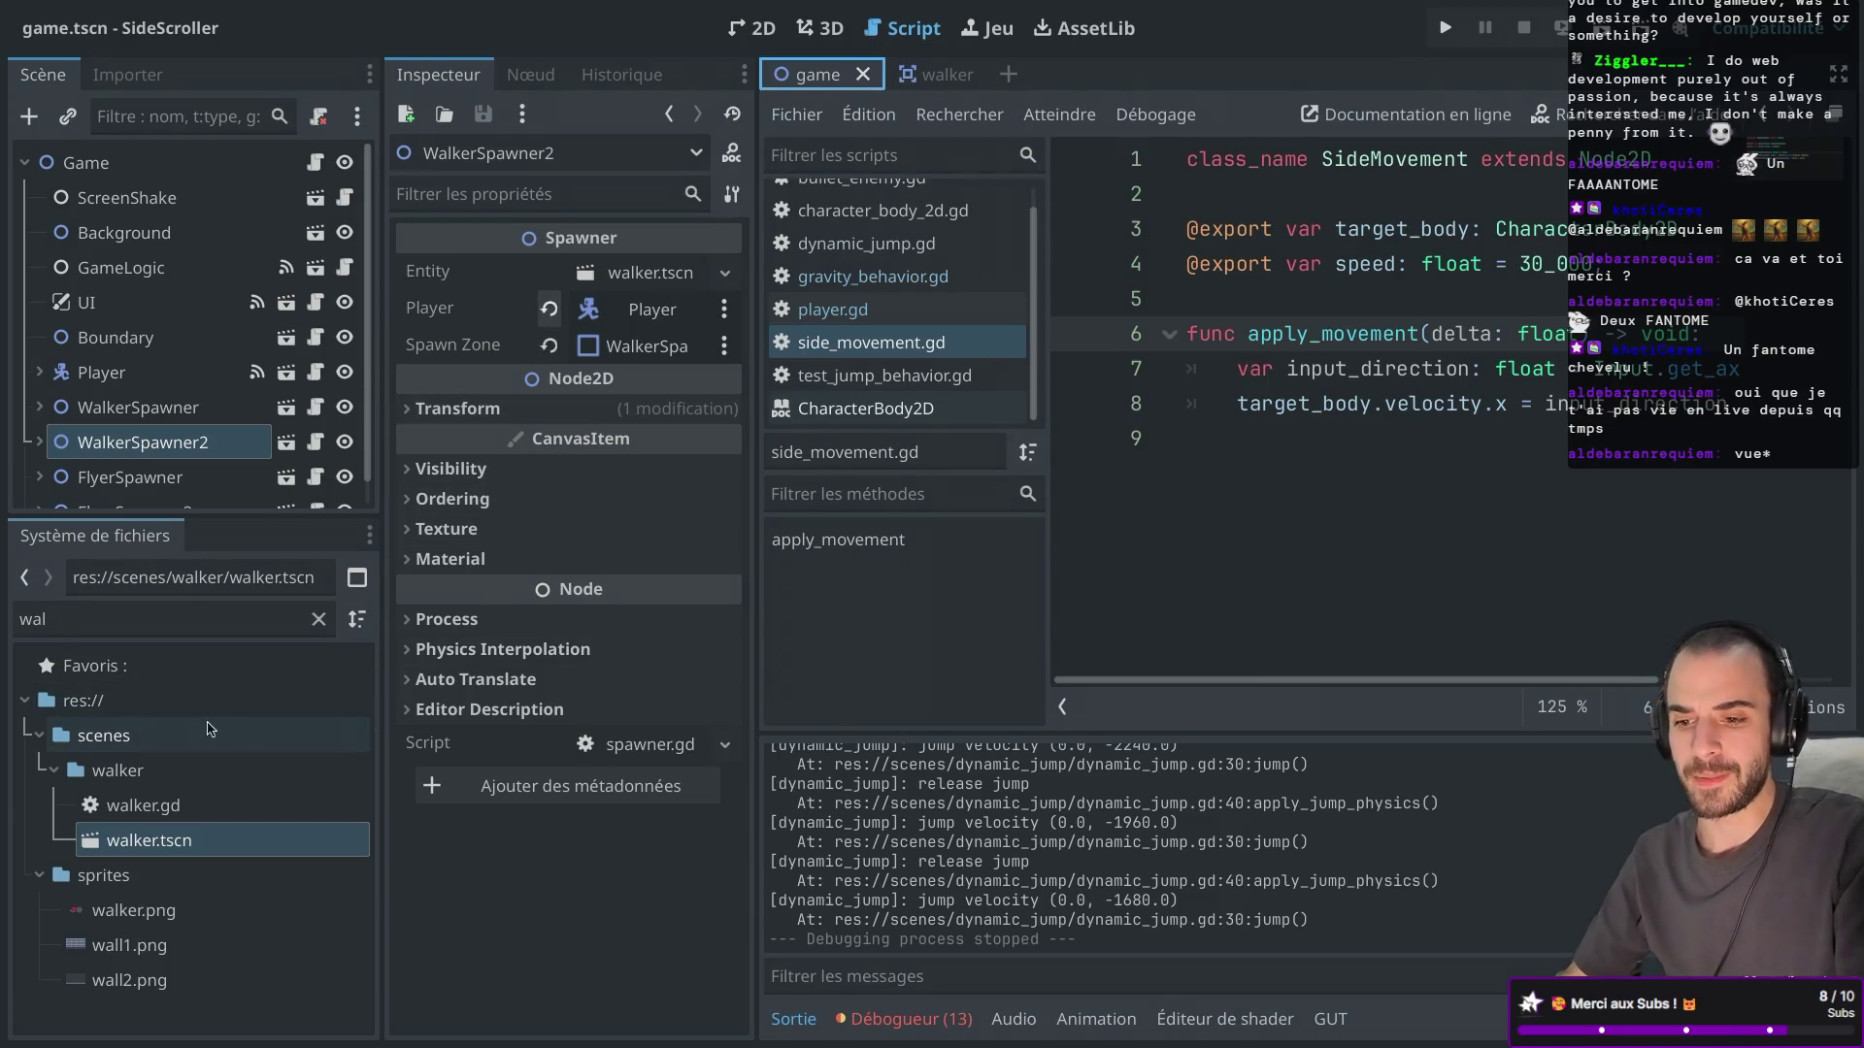
Clear the 'wal' file filter to restore the full project tree and collapse side_movement.
click(53, 770)
click(40, 807)
click(40, 807)
click(54, 769)
click(78, 631)
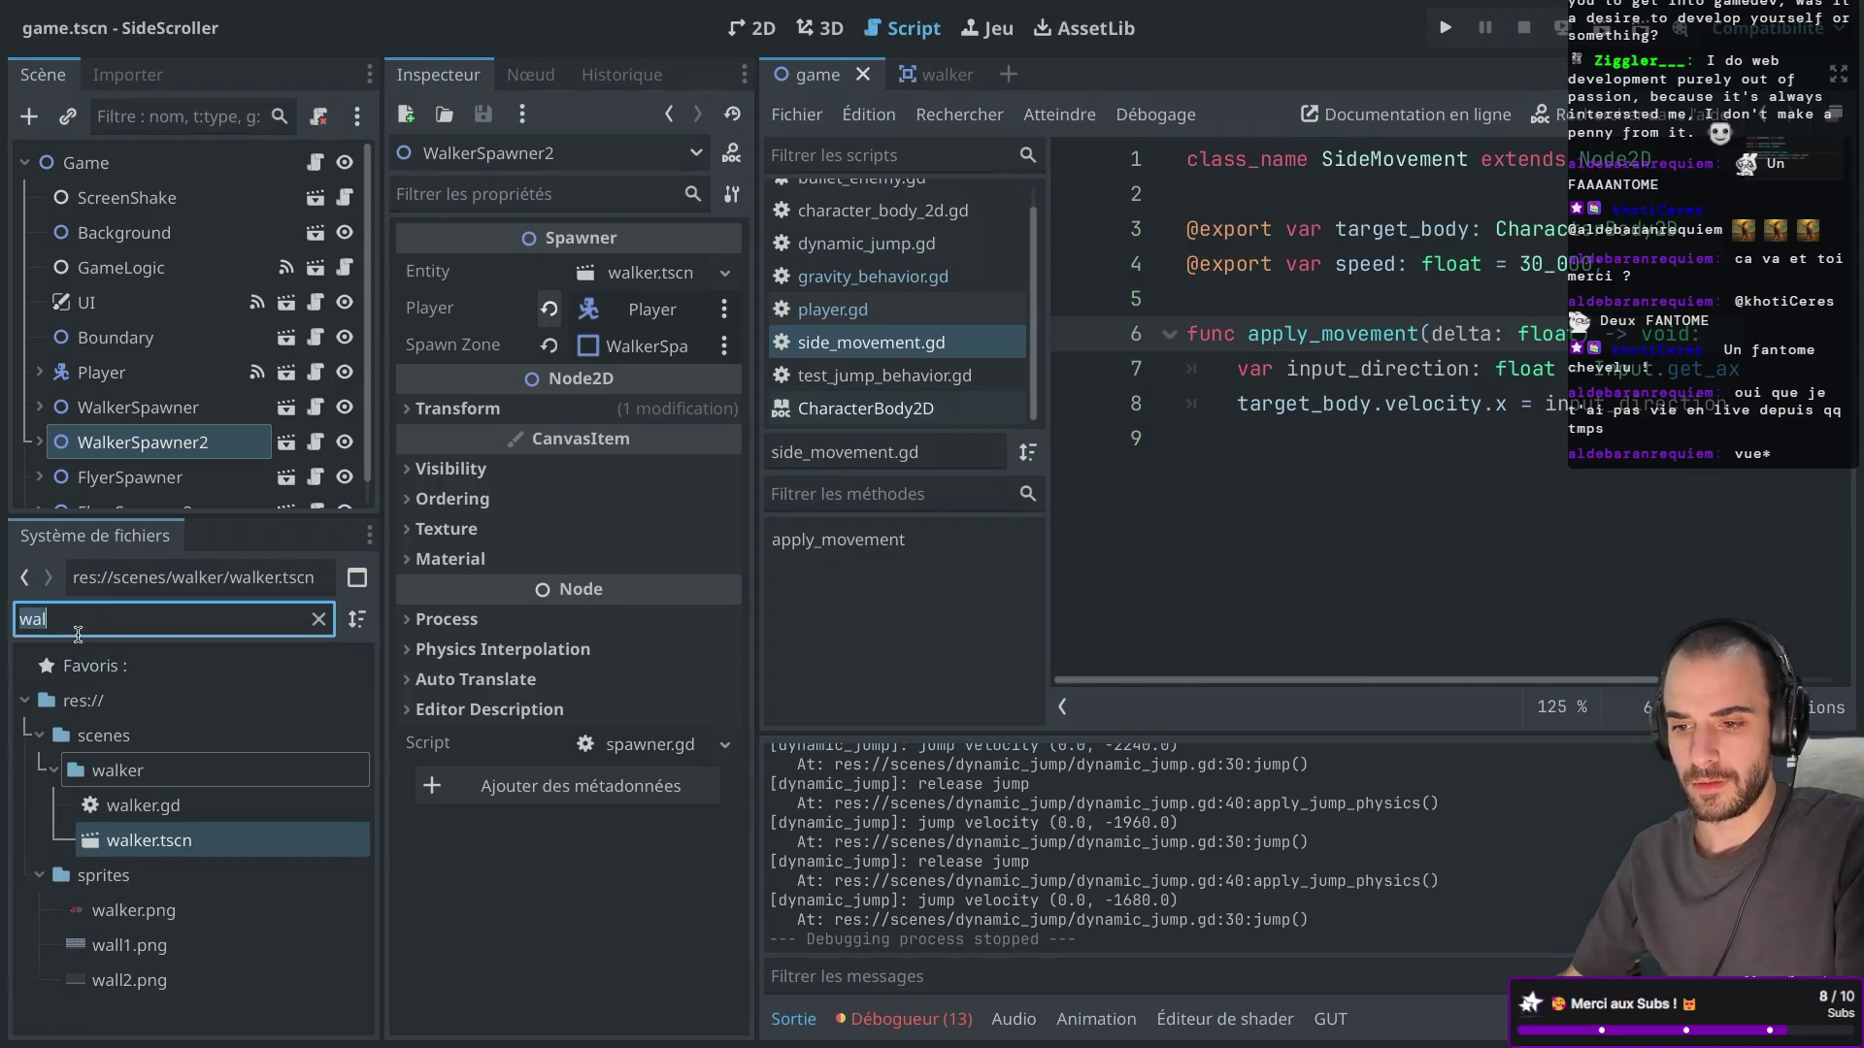
key(BackSpace)
click(121, 770)
click(44, 773)
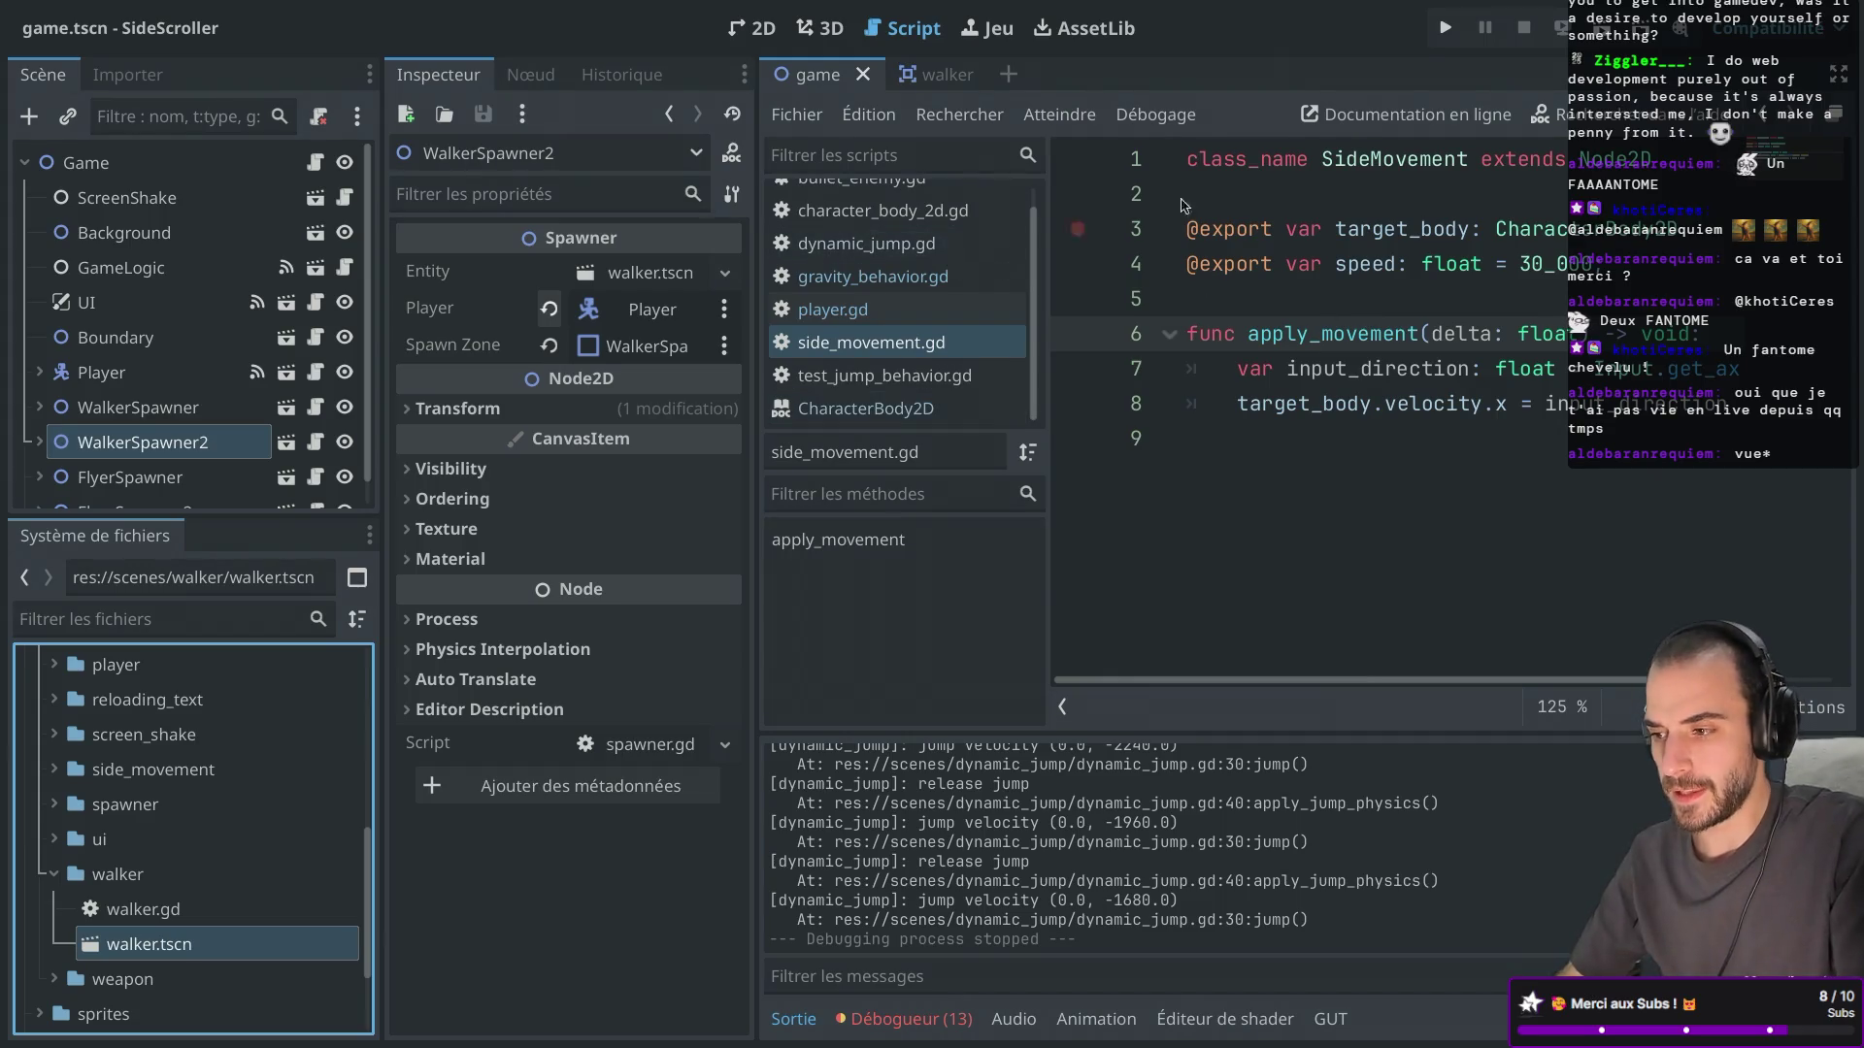
scroll(902, 242, up, 1)
Close bullet_enemy.gd and every other open script, open walker.gd, and close the game scene.
click(880, 201)
middle_click(880, 202)
click(880, 201)
middle_click(881, 201)
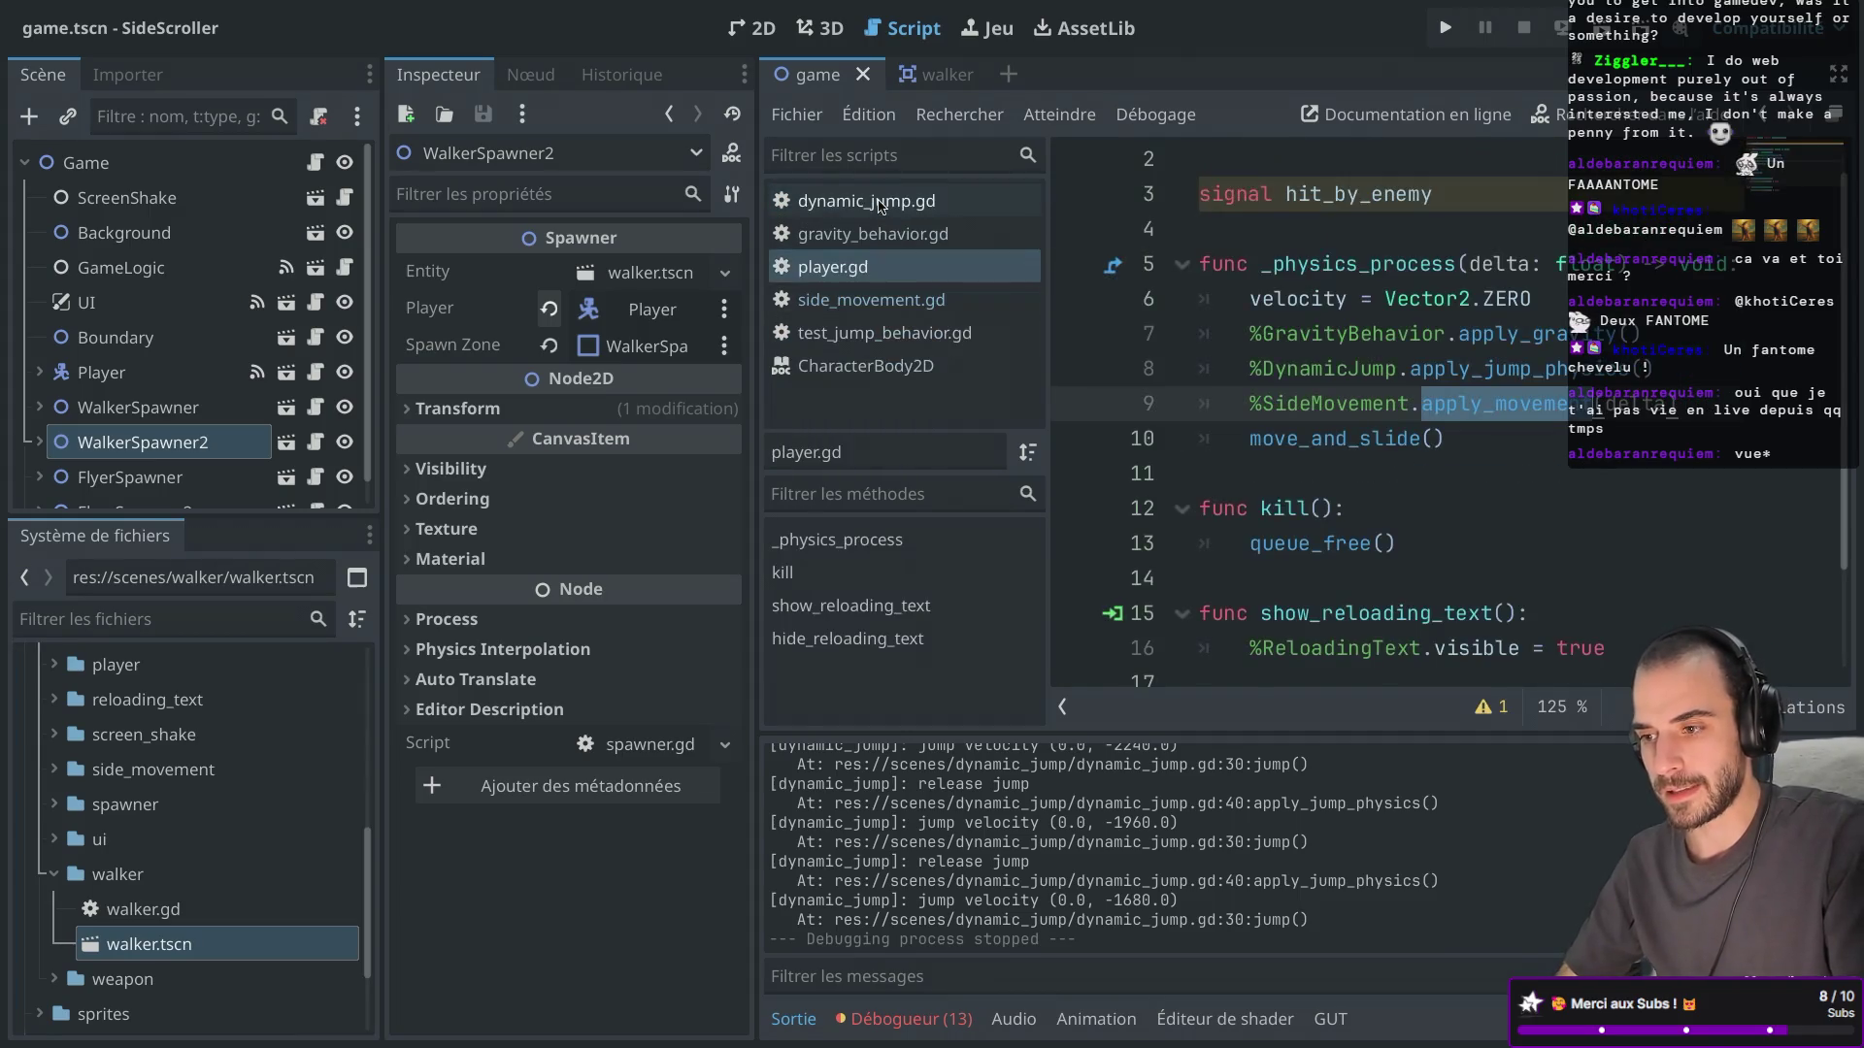
middle_click(881, 201)
middle_click(880, 202)
middle_click(881, 202)
middle_click(880, 202)
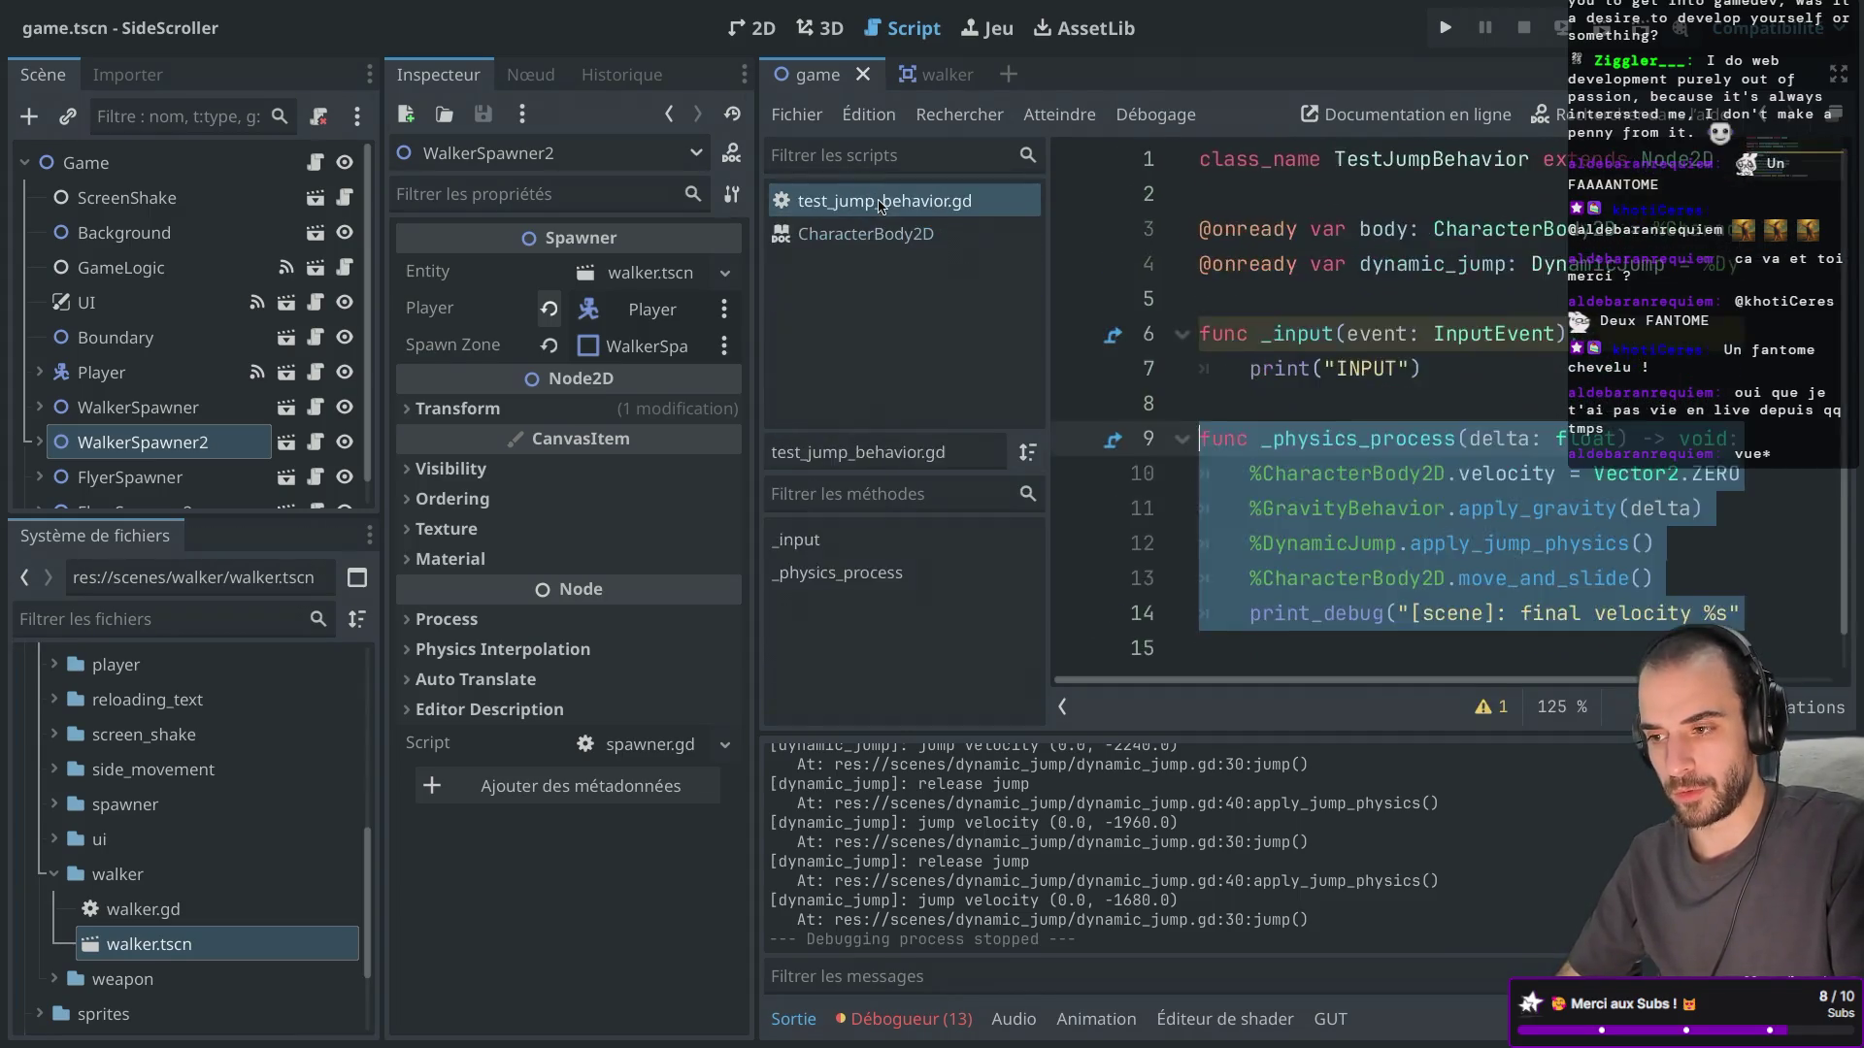
middle_click(880, 202)
middle_click(881, 202)
double_click(156, 913)
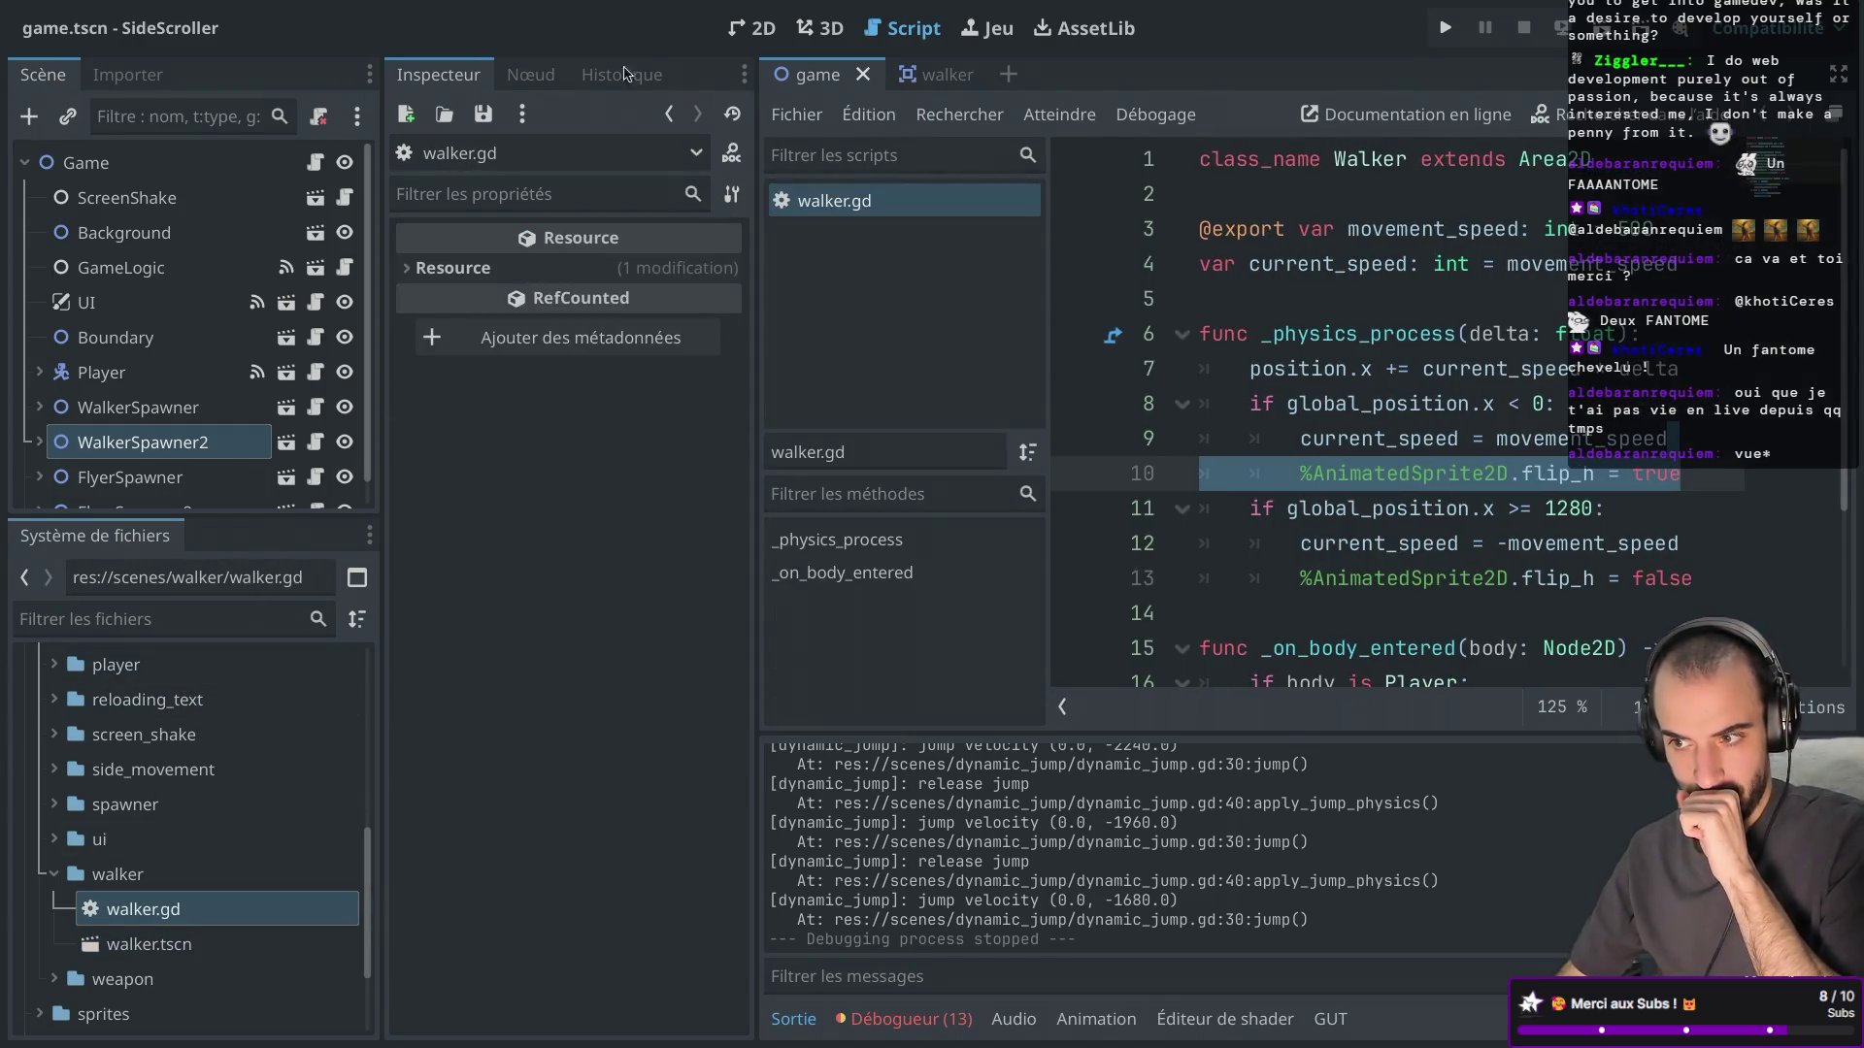
click(863, 75)
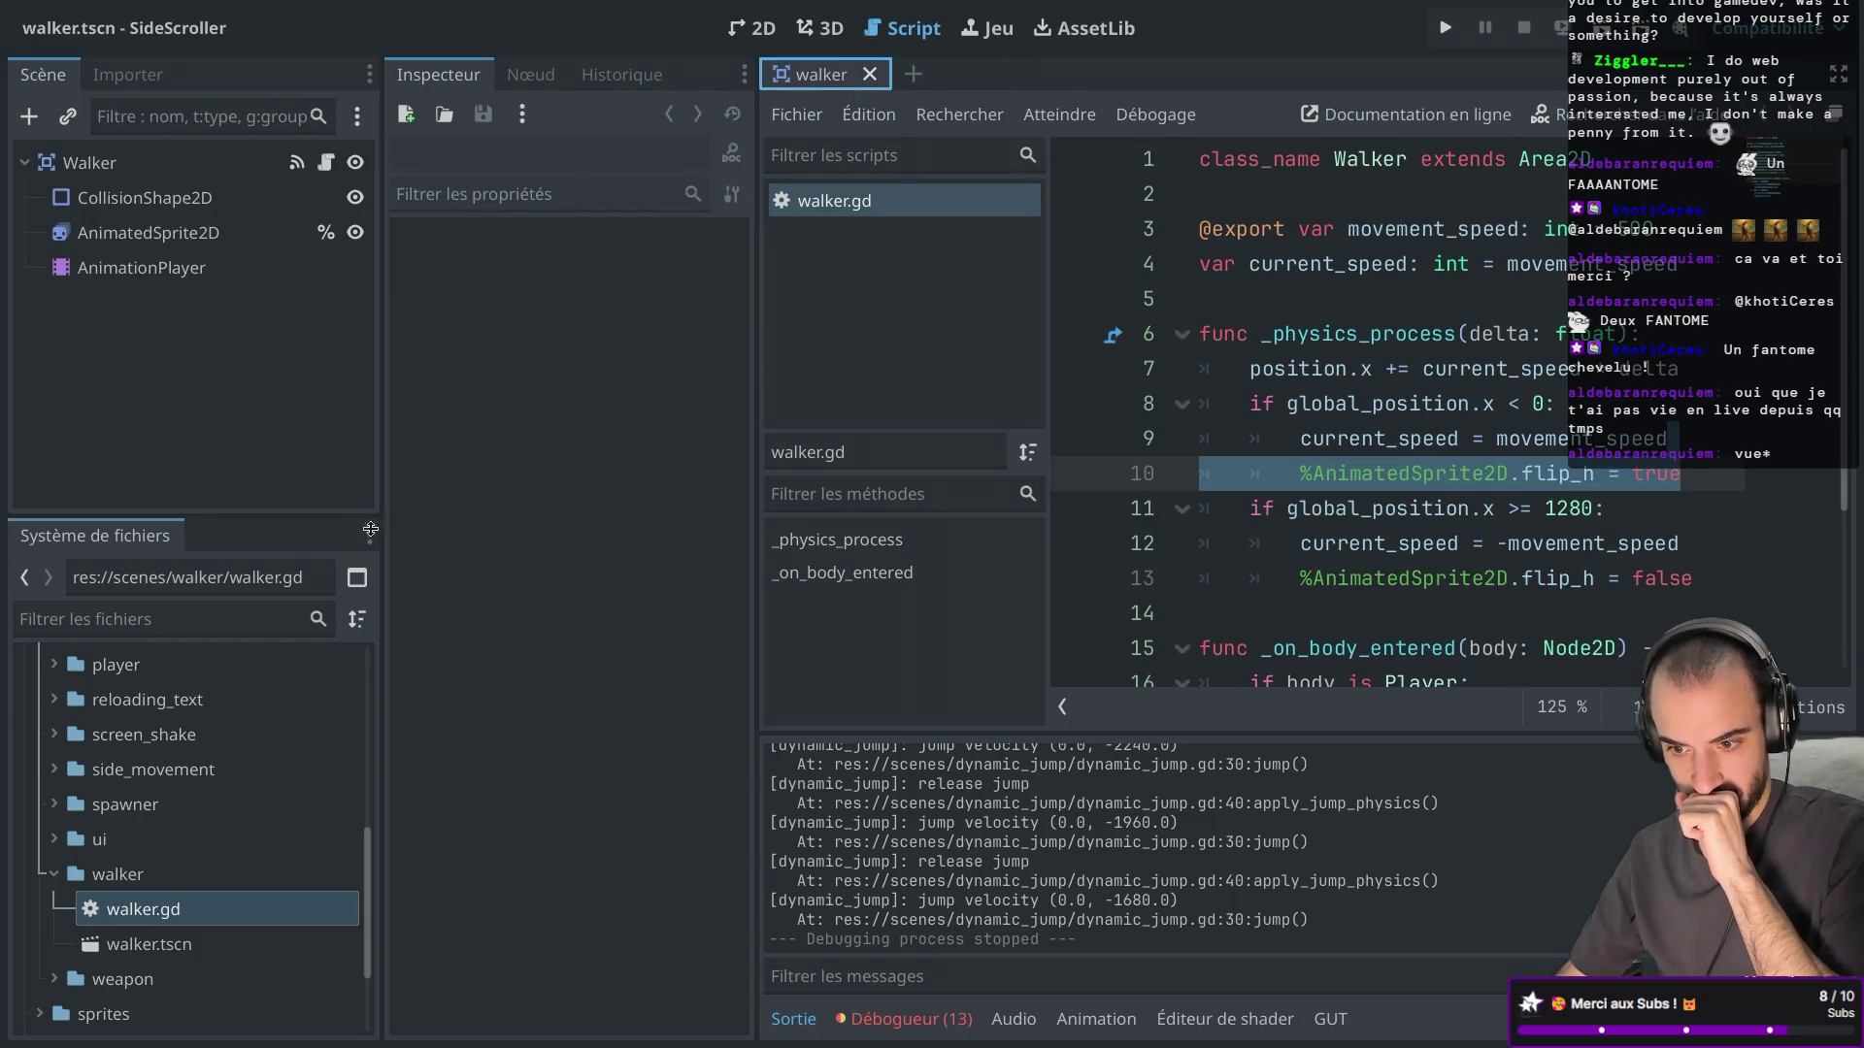
Expand the flyer folder in the FileSystem dock to show its files.
scroll(133, 650, up, 2)
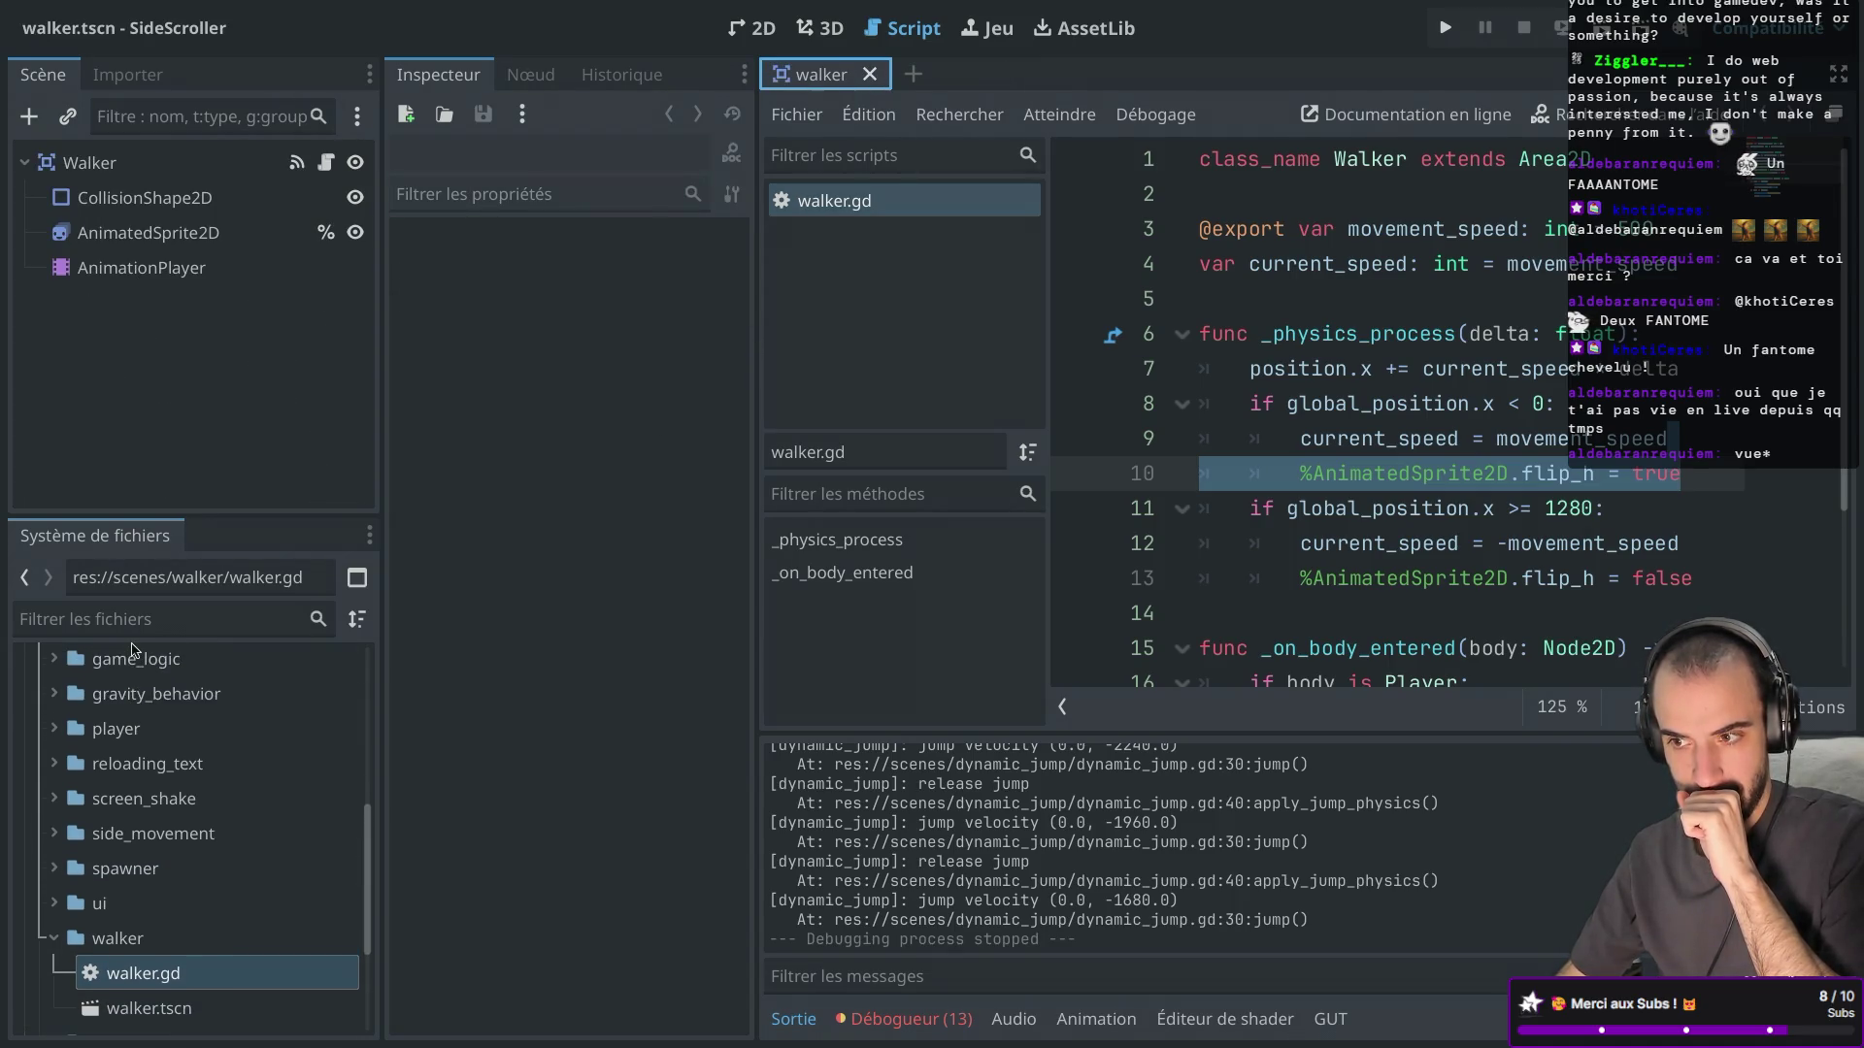
scroll(133, 651, down, 2)
scroll(133, 650, up, 6)
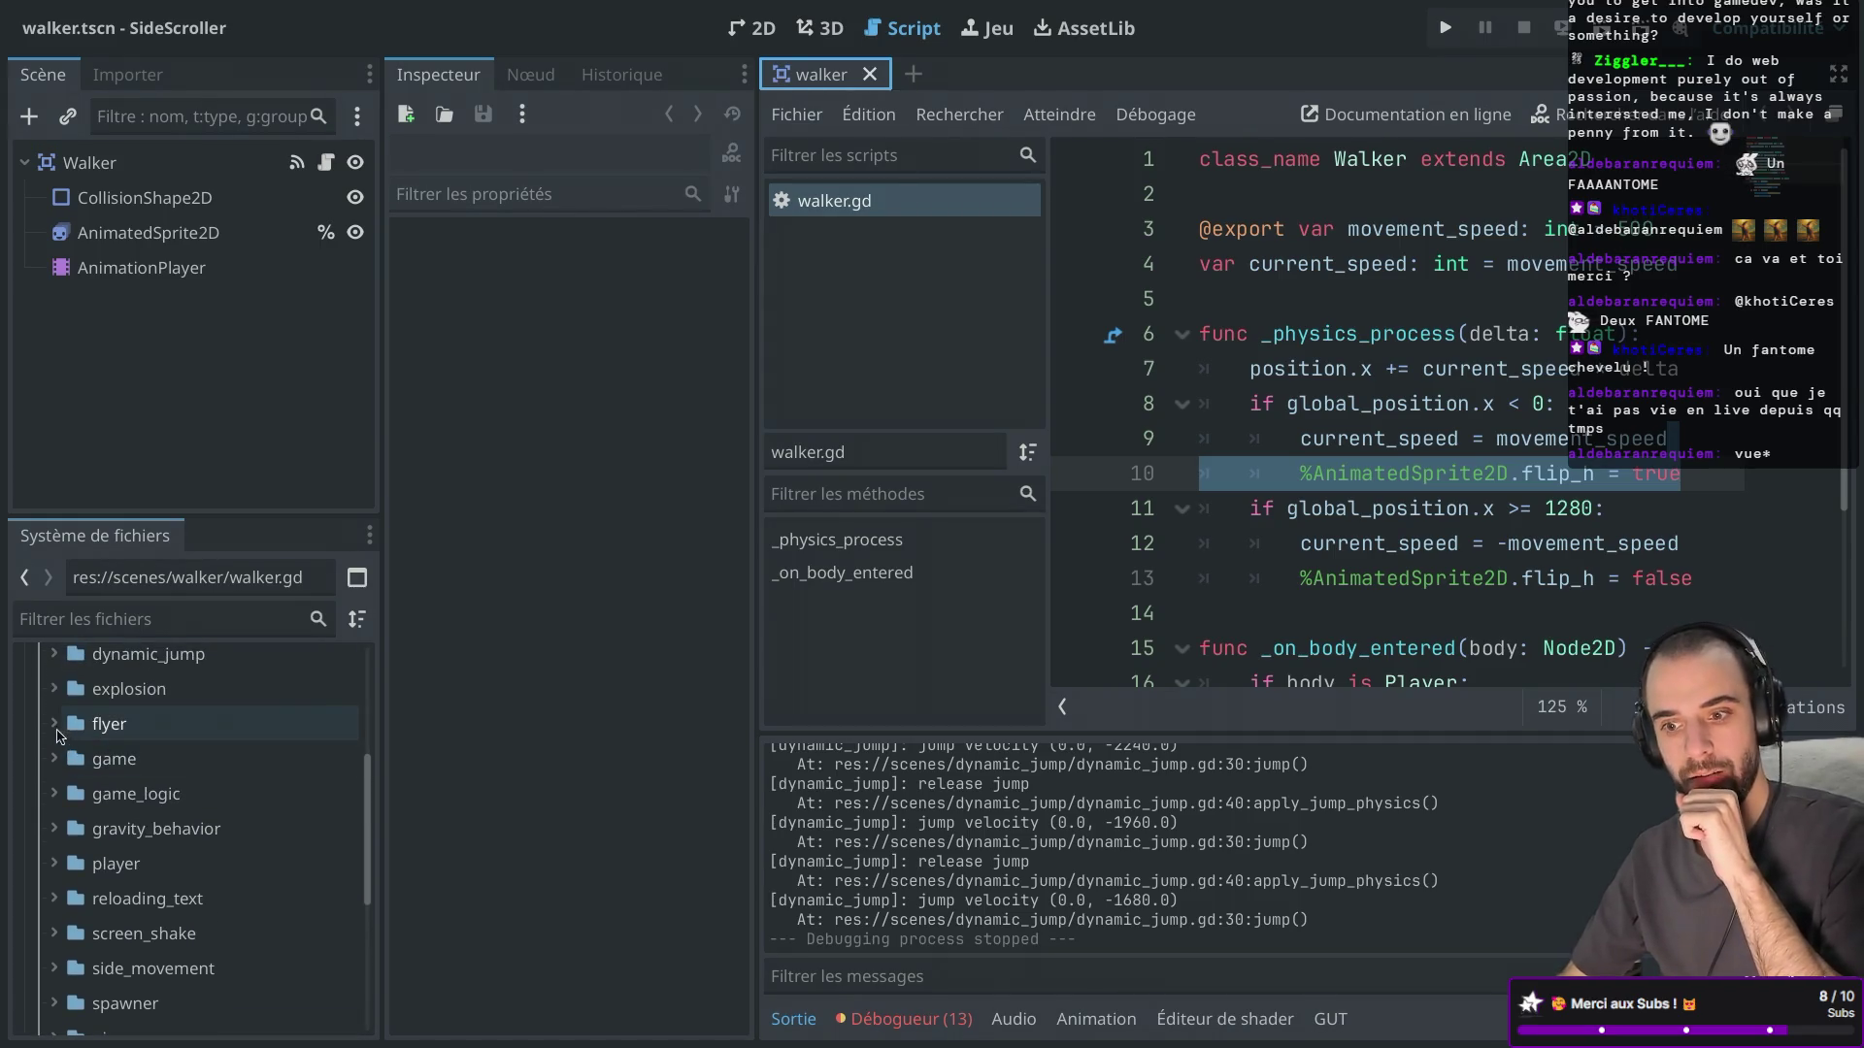
click(54, 724)
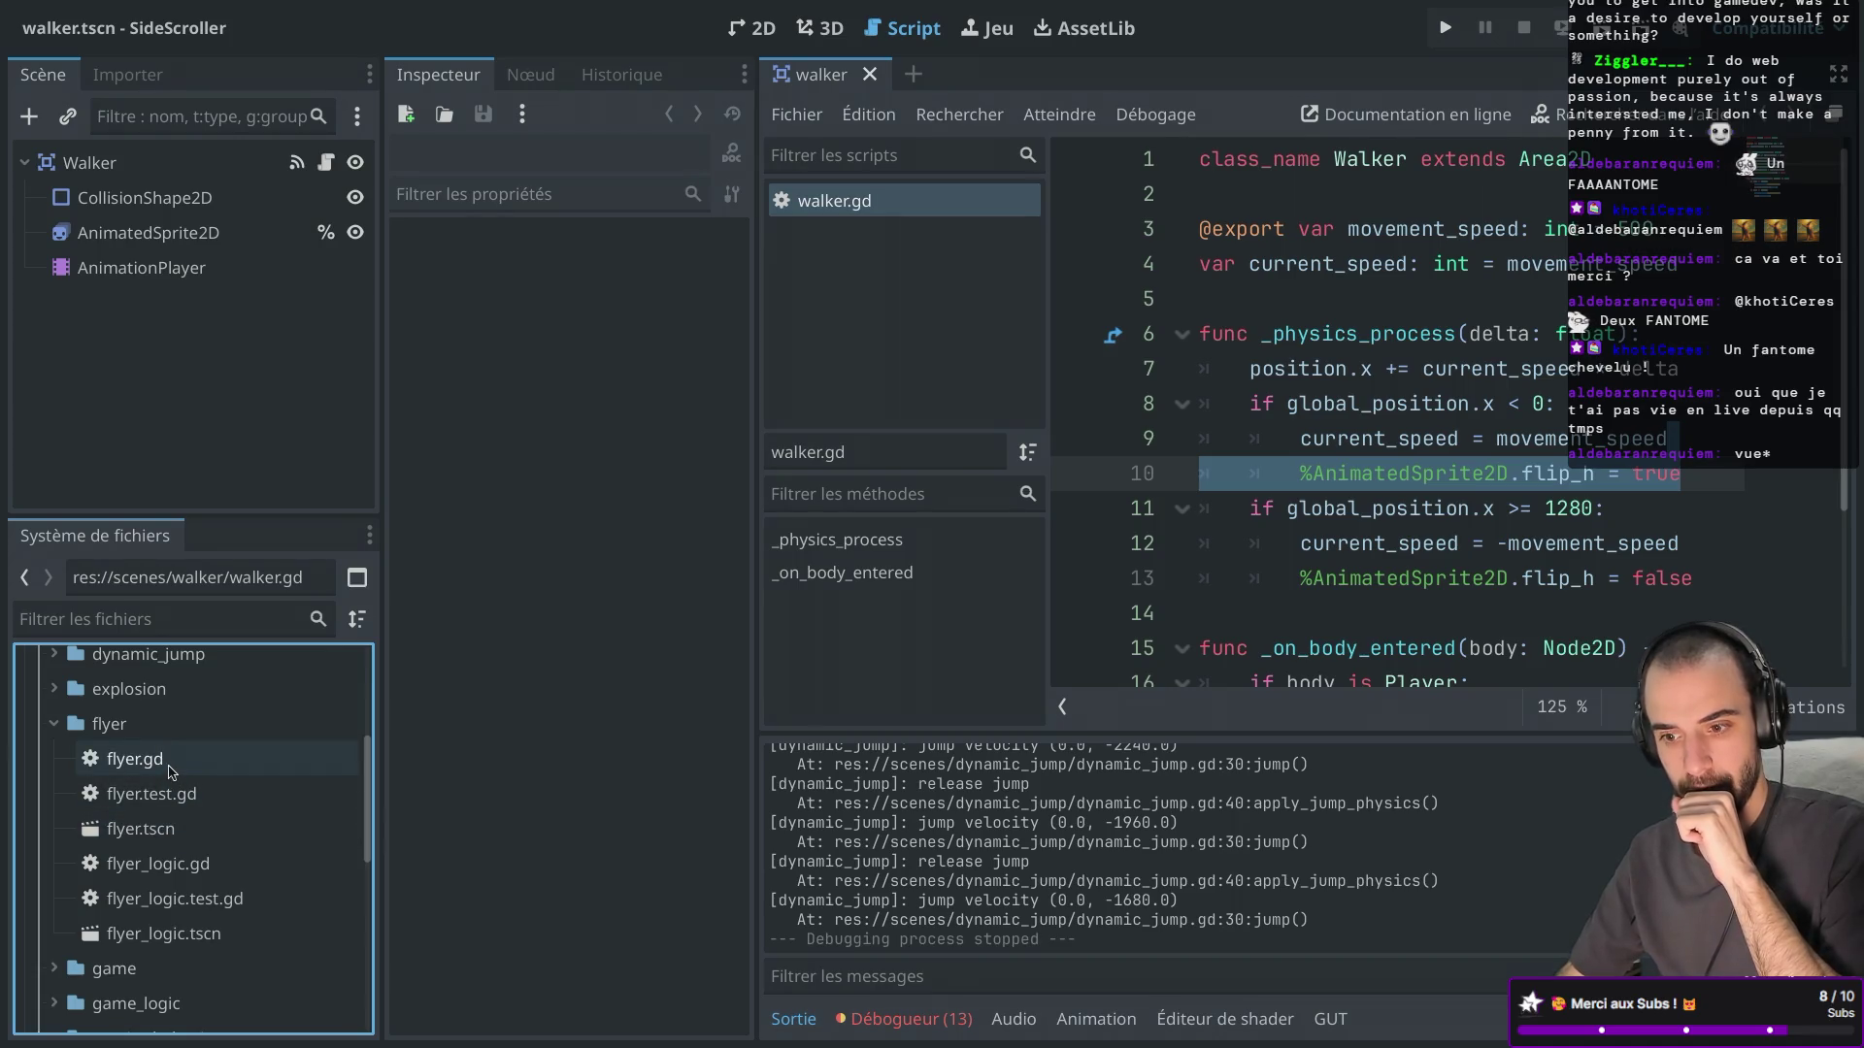
Open flyer_logic.gd and shrink the side docks to widen the code editor.
double_click(207, 874)
drag(756, 401, 716, 401)
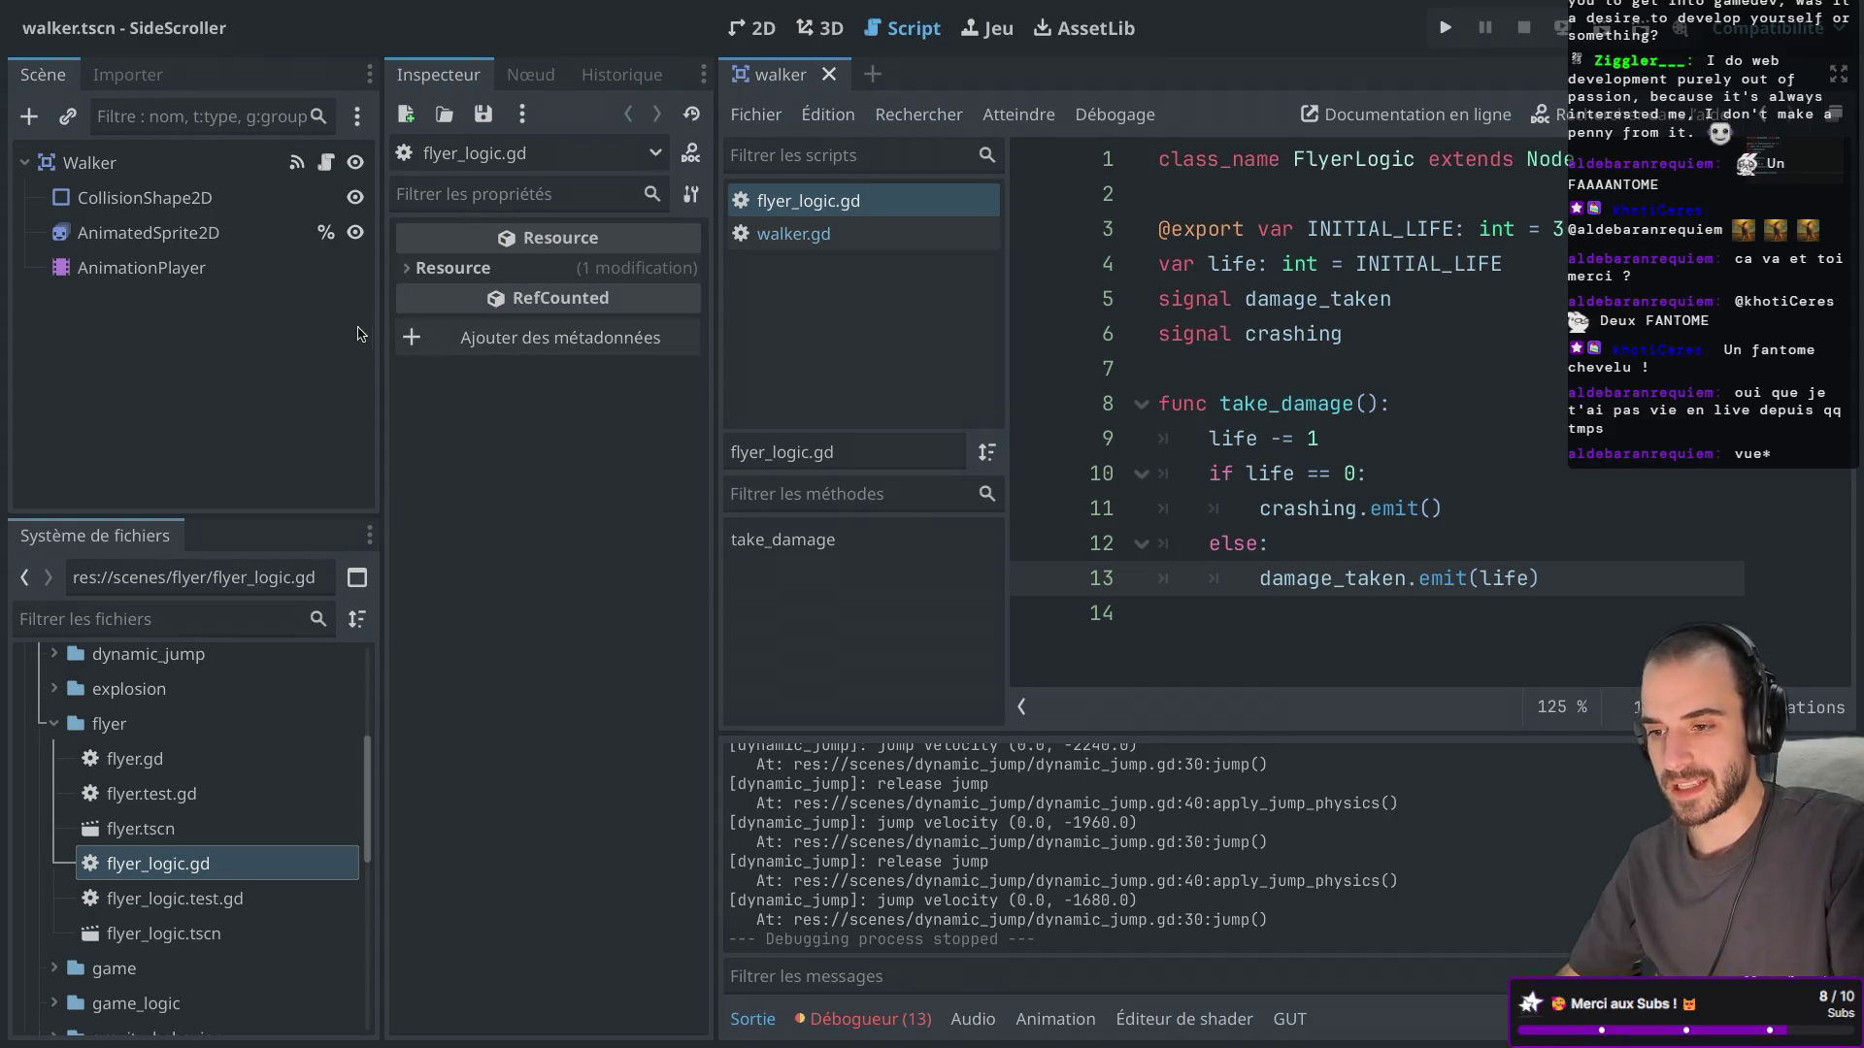
drag(383, 318, 300, 321)
Highlight the crashing signal, life variables and damage_taken signal, then return to walker's 2D view.
mouse_move(1179, 626)
mouse_down()
mouse_move(1116, 593)
mouse_move(1129, 218)
mouse_up()
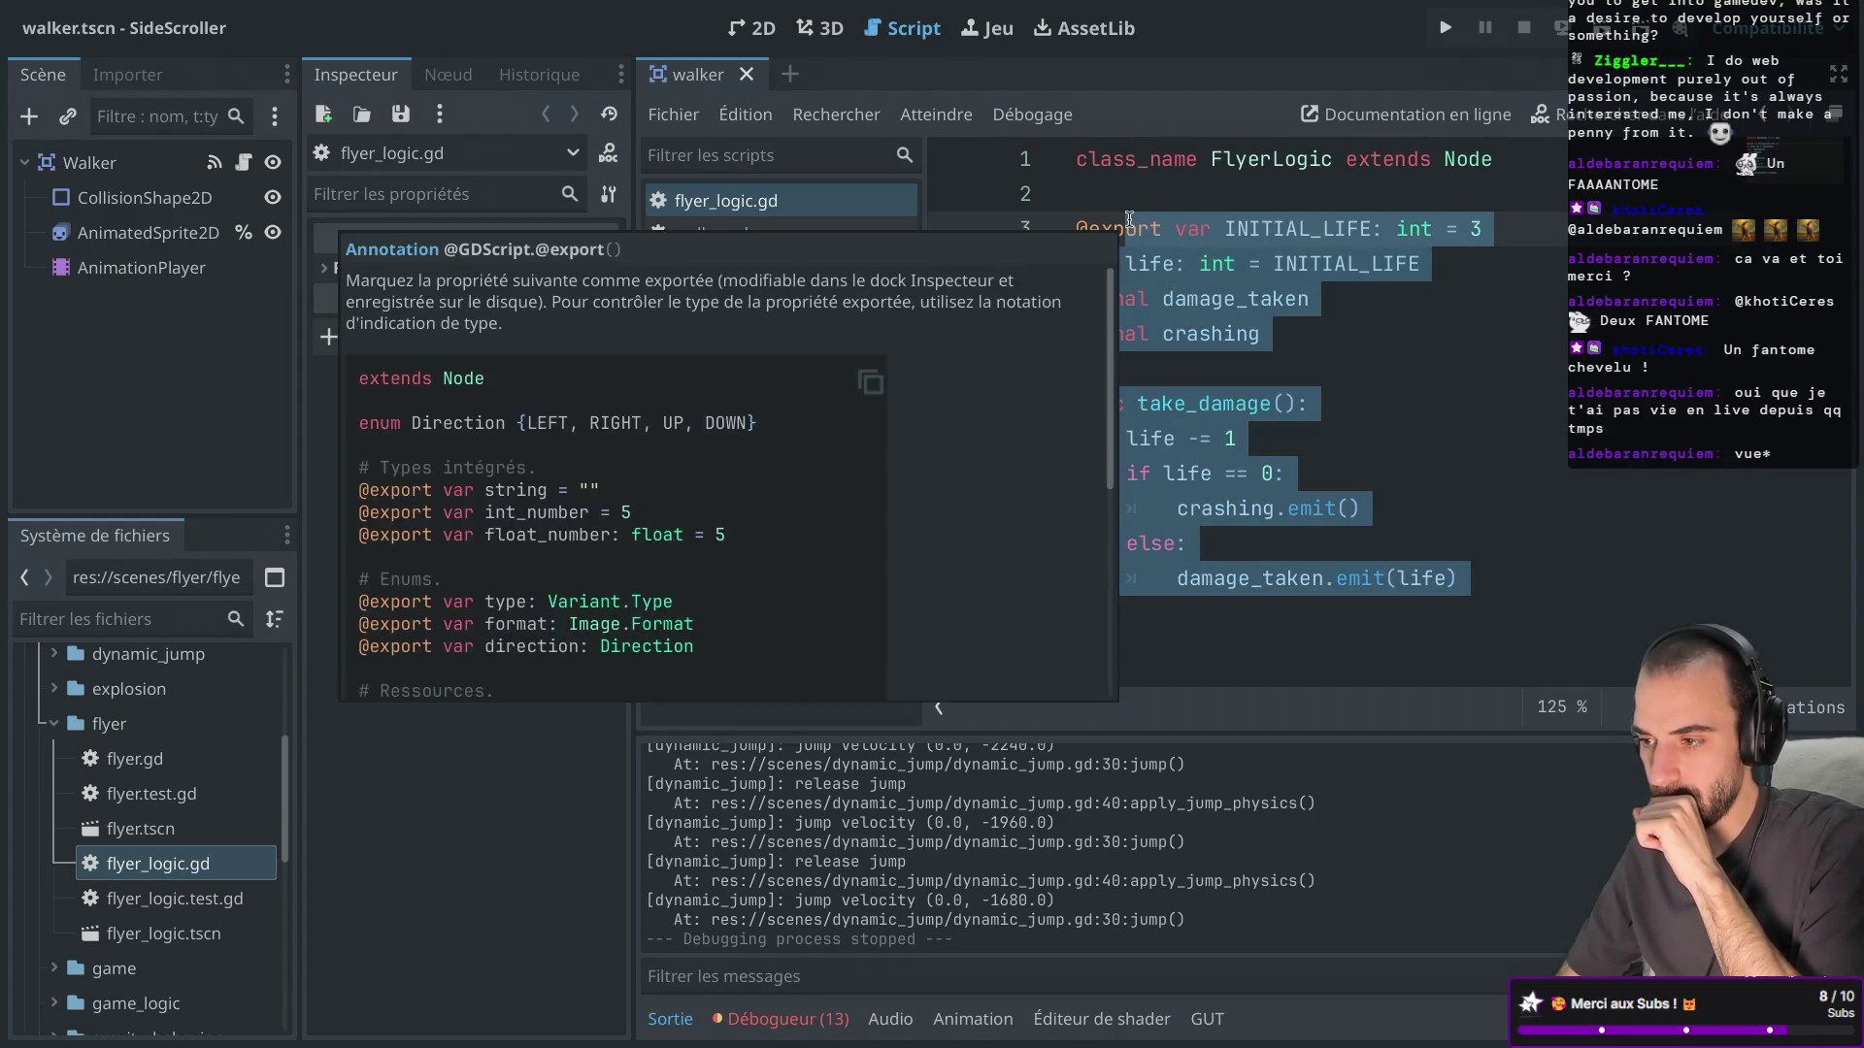
click(1351, 333)
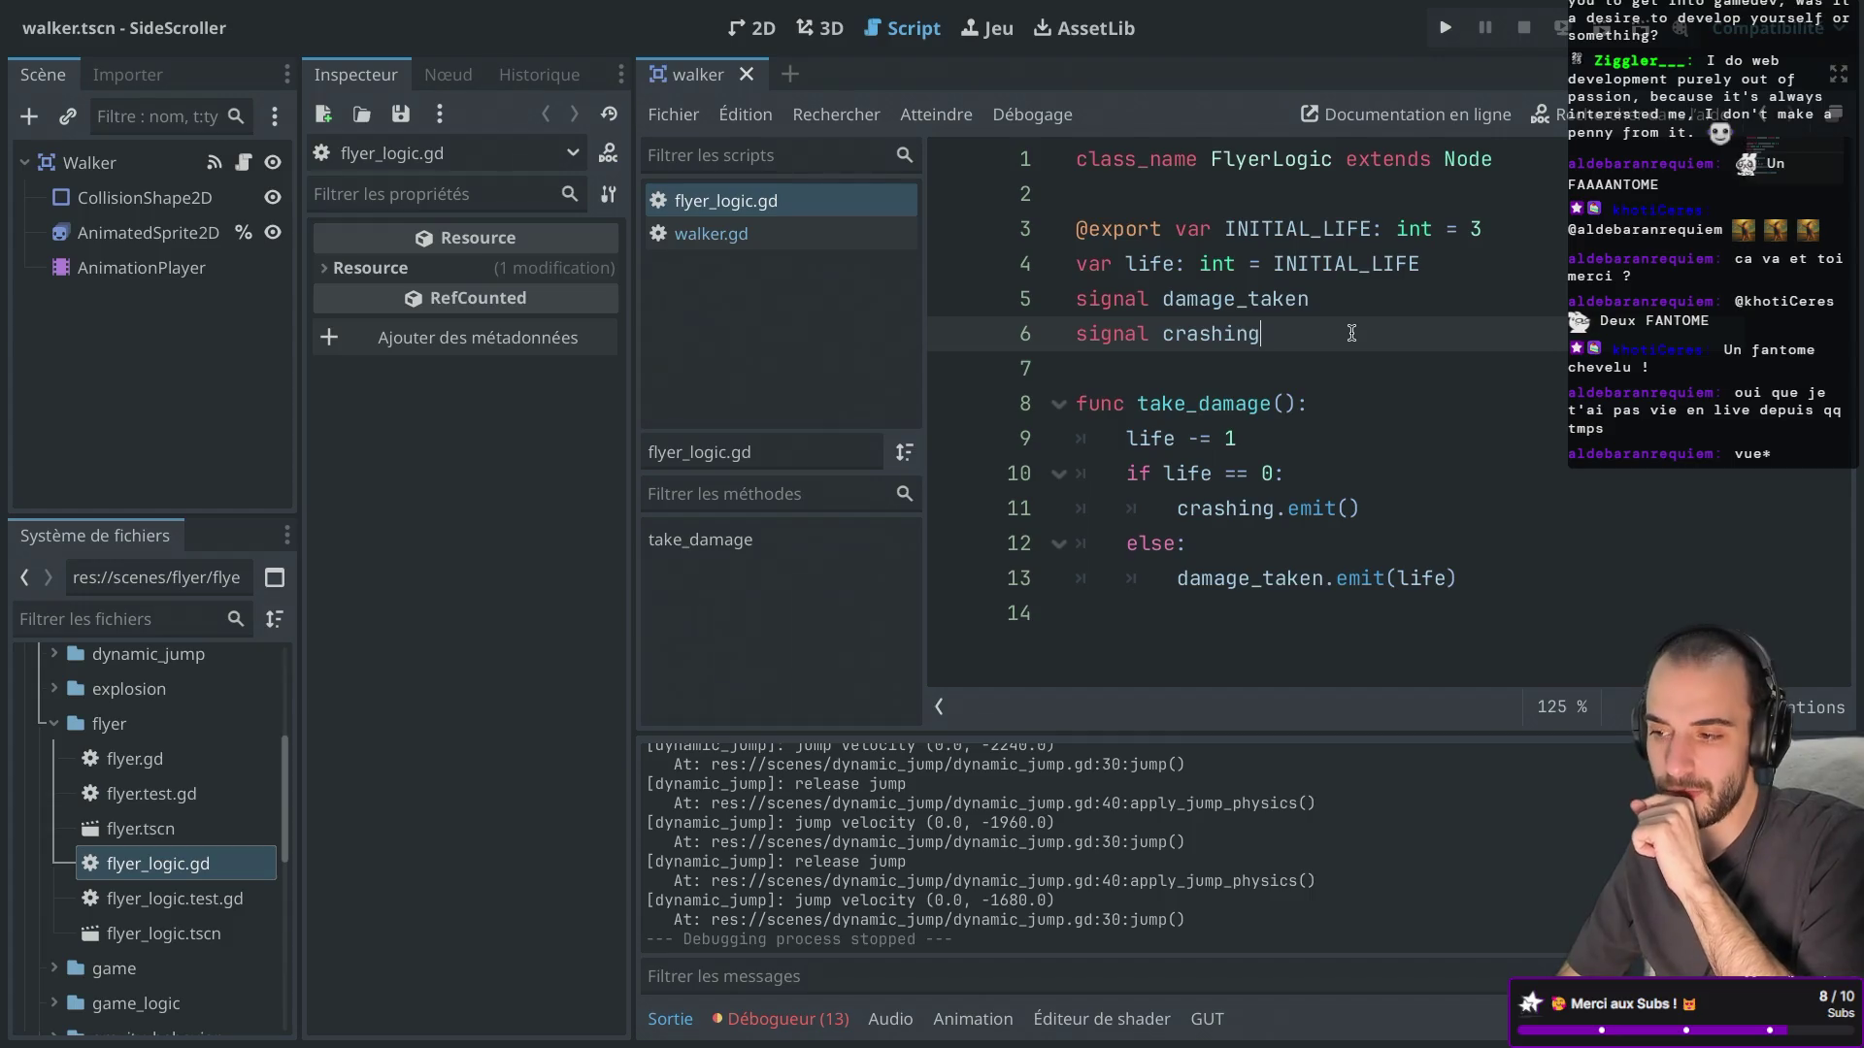
drag(1315, 332, 1071, 336)
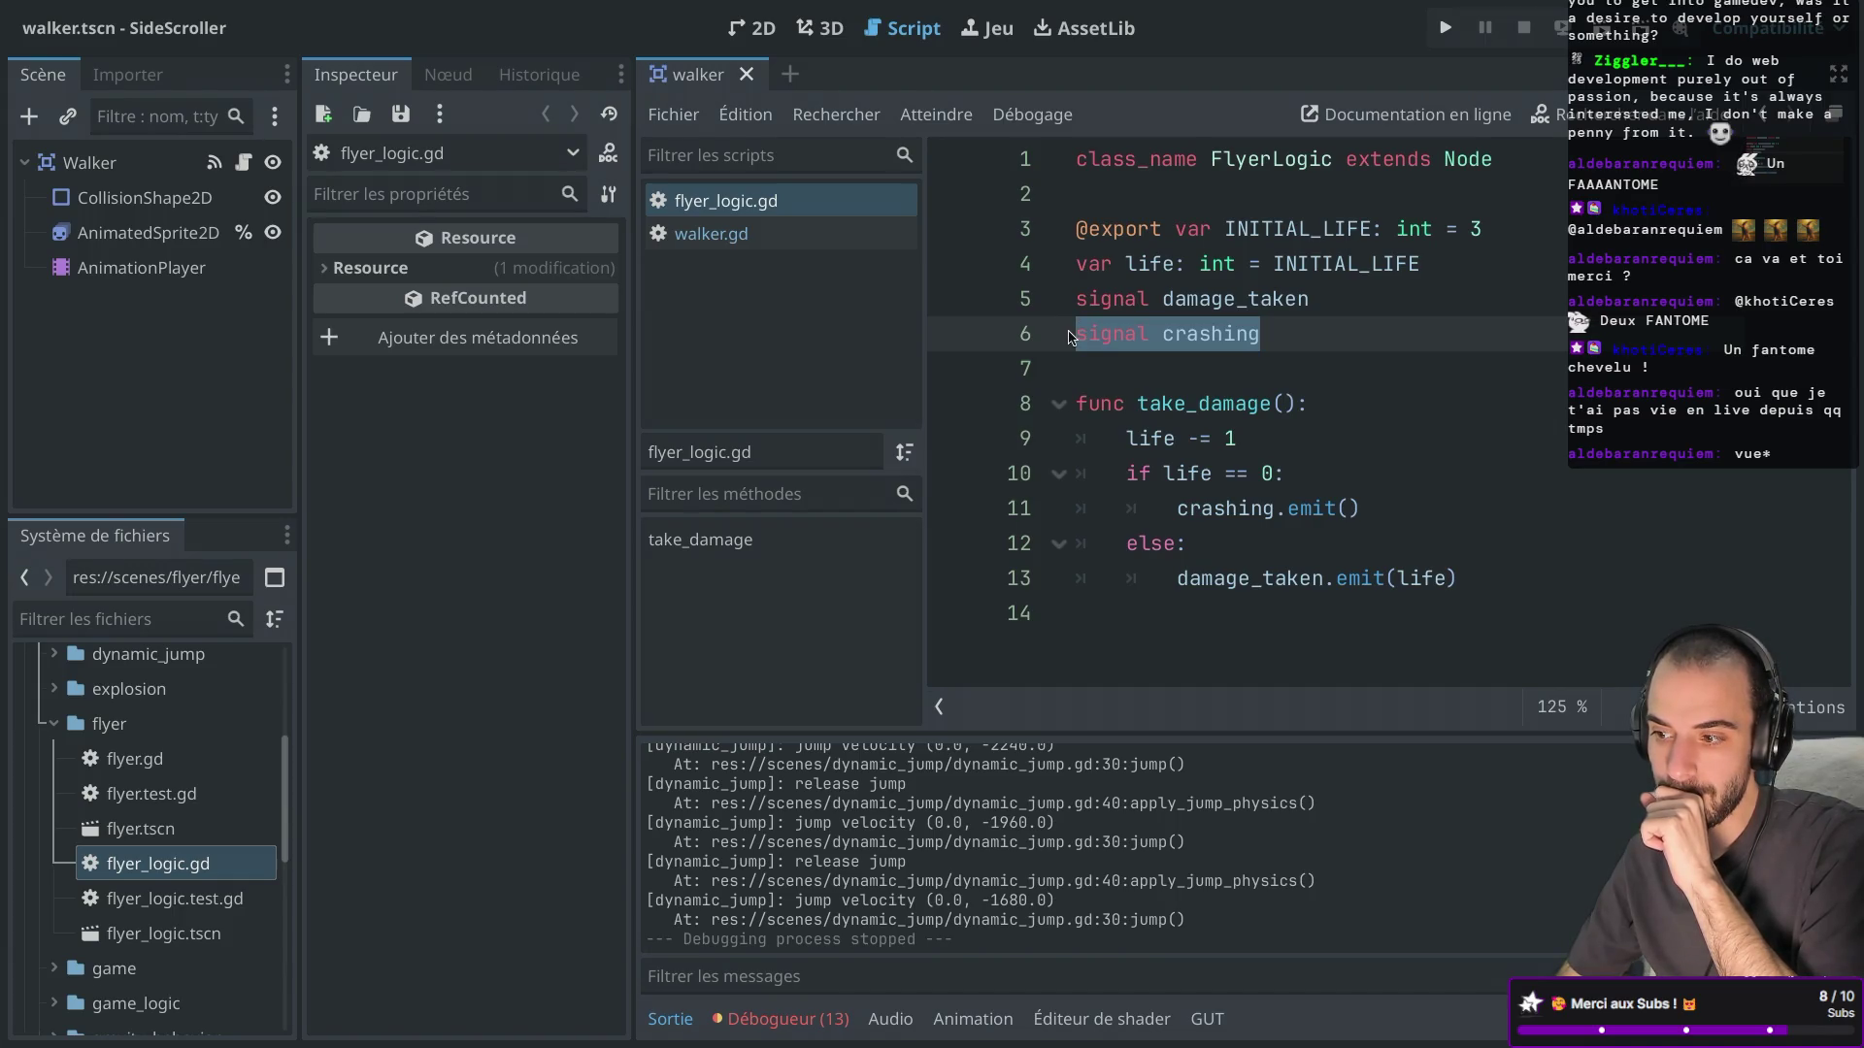
drag(1337, 299, 1054, 230)
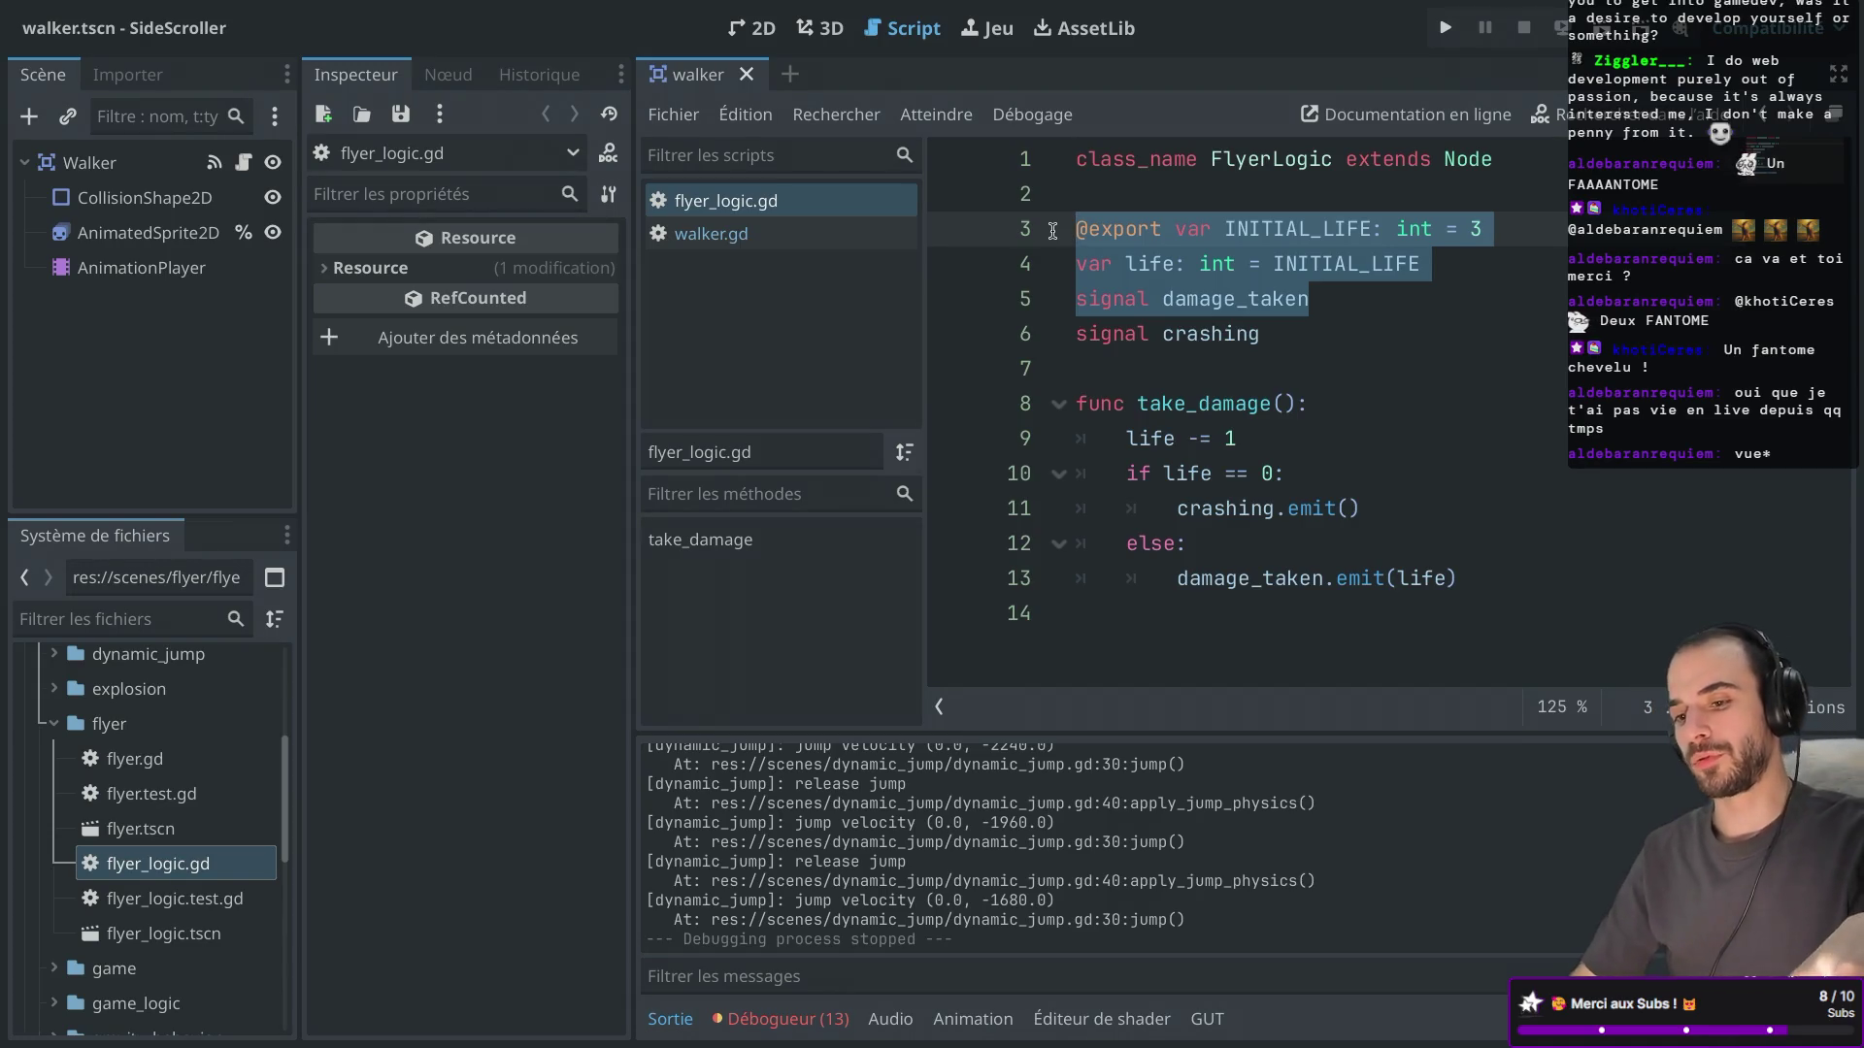
click(776, 33)
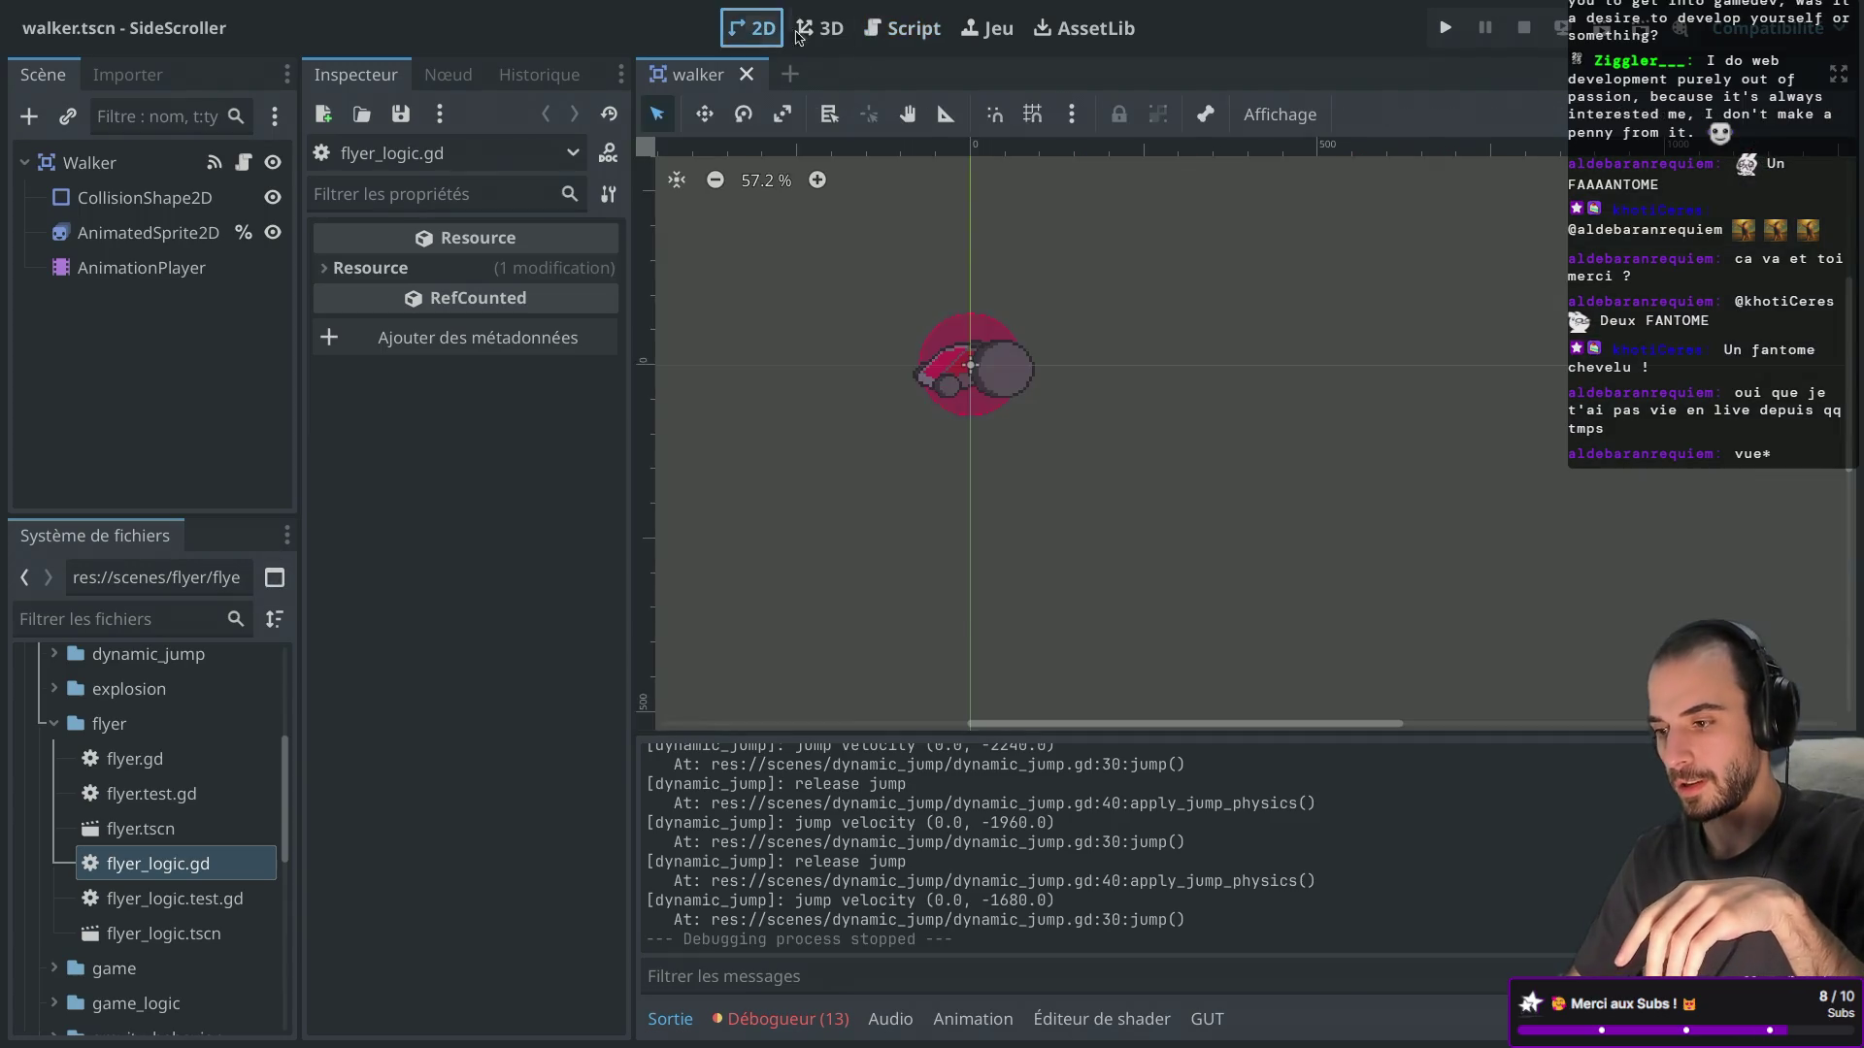
Open flyer.tscn and its flyer_logic.gd script.
scroll(982, 402, up, 10)
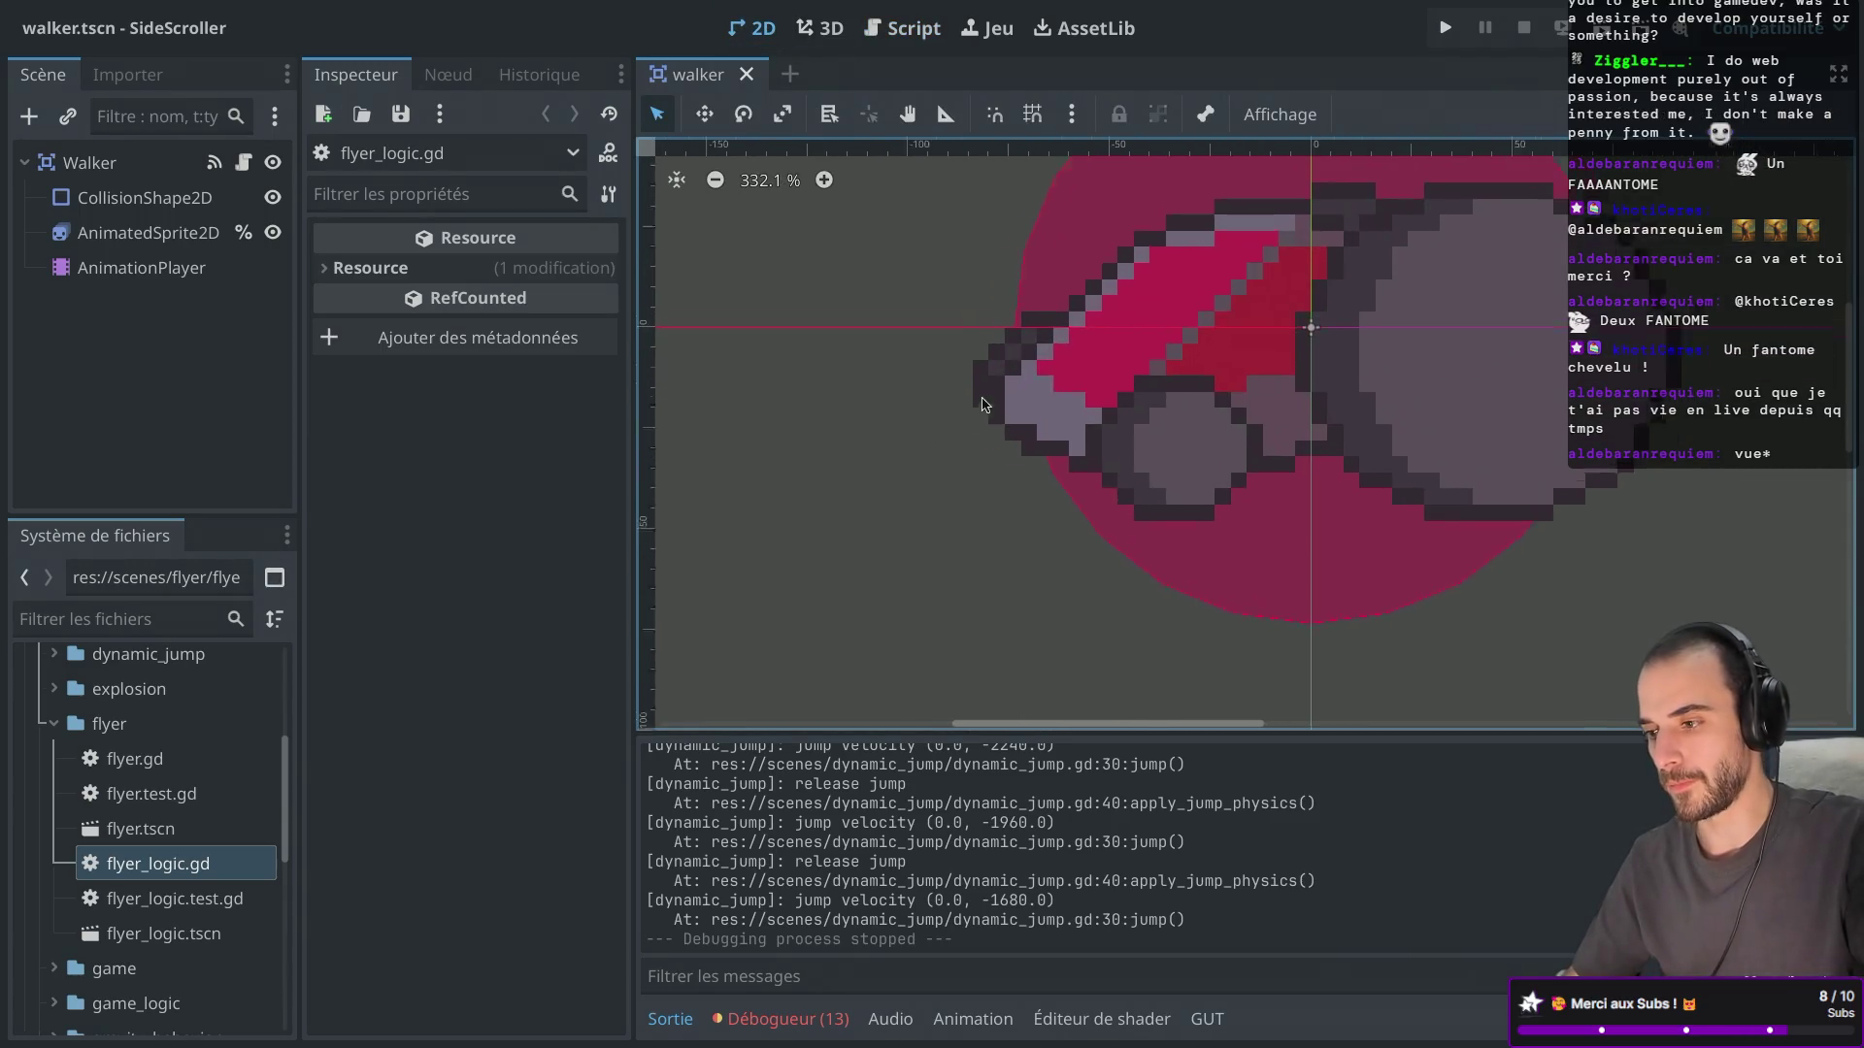
scroll(982, 402, down, 1)
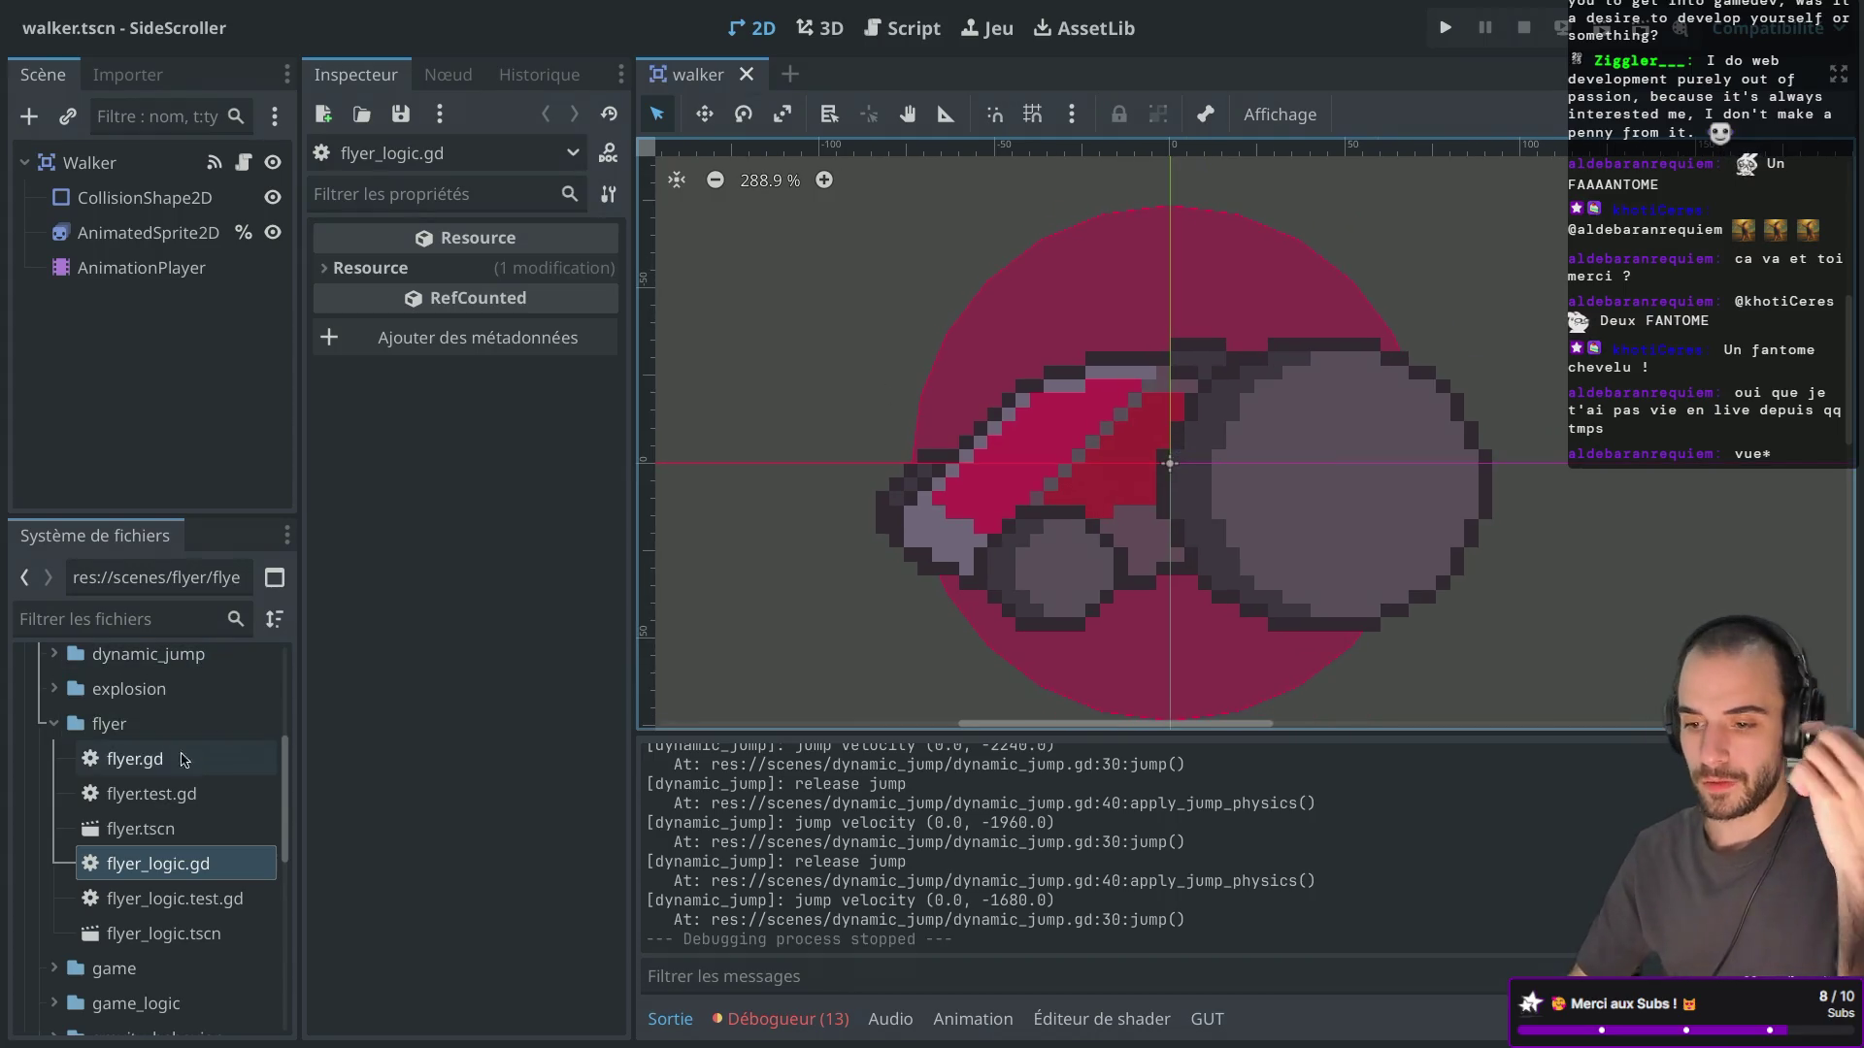
double_click(137, 833)
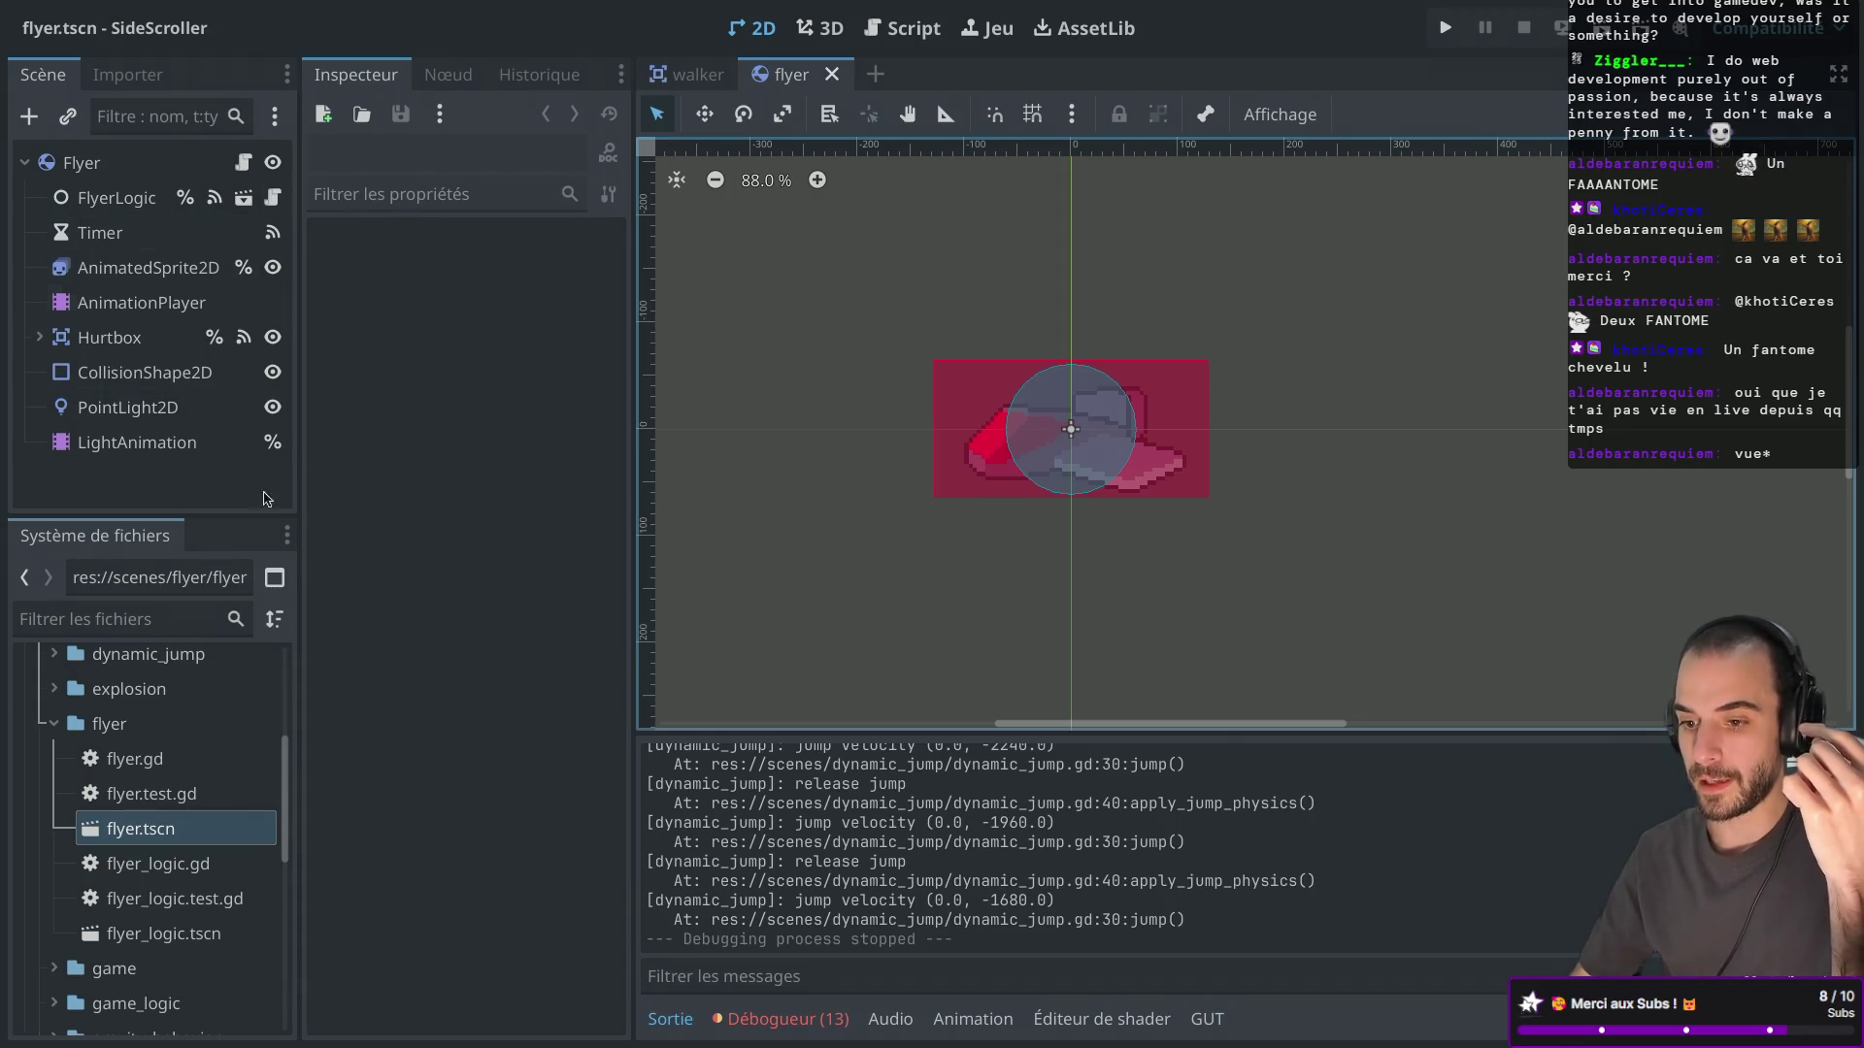
click(154, 864)
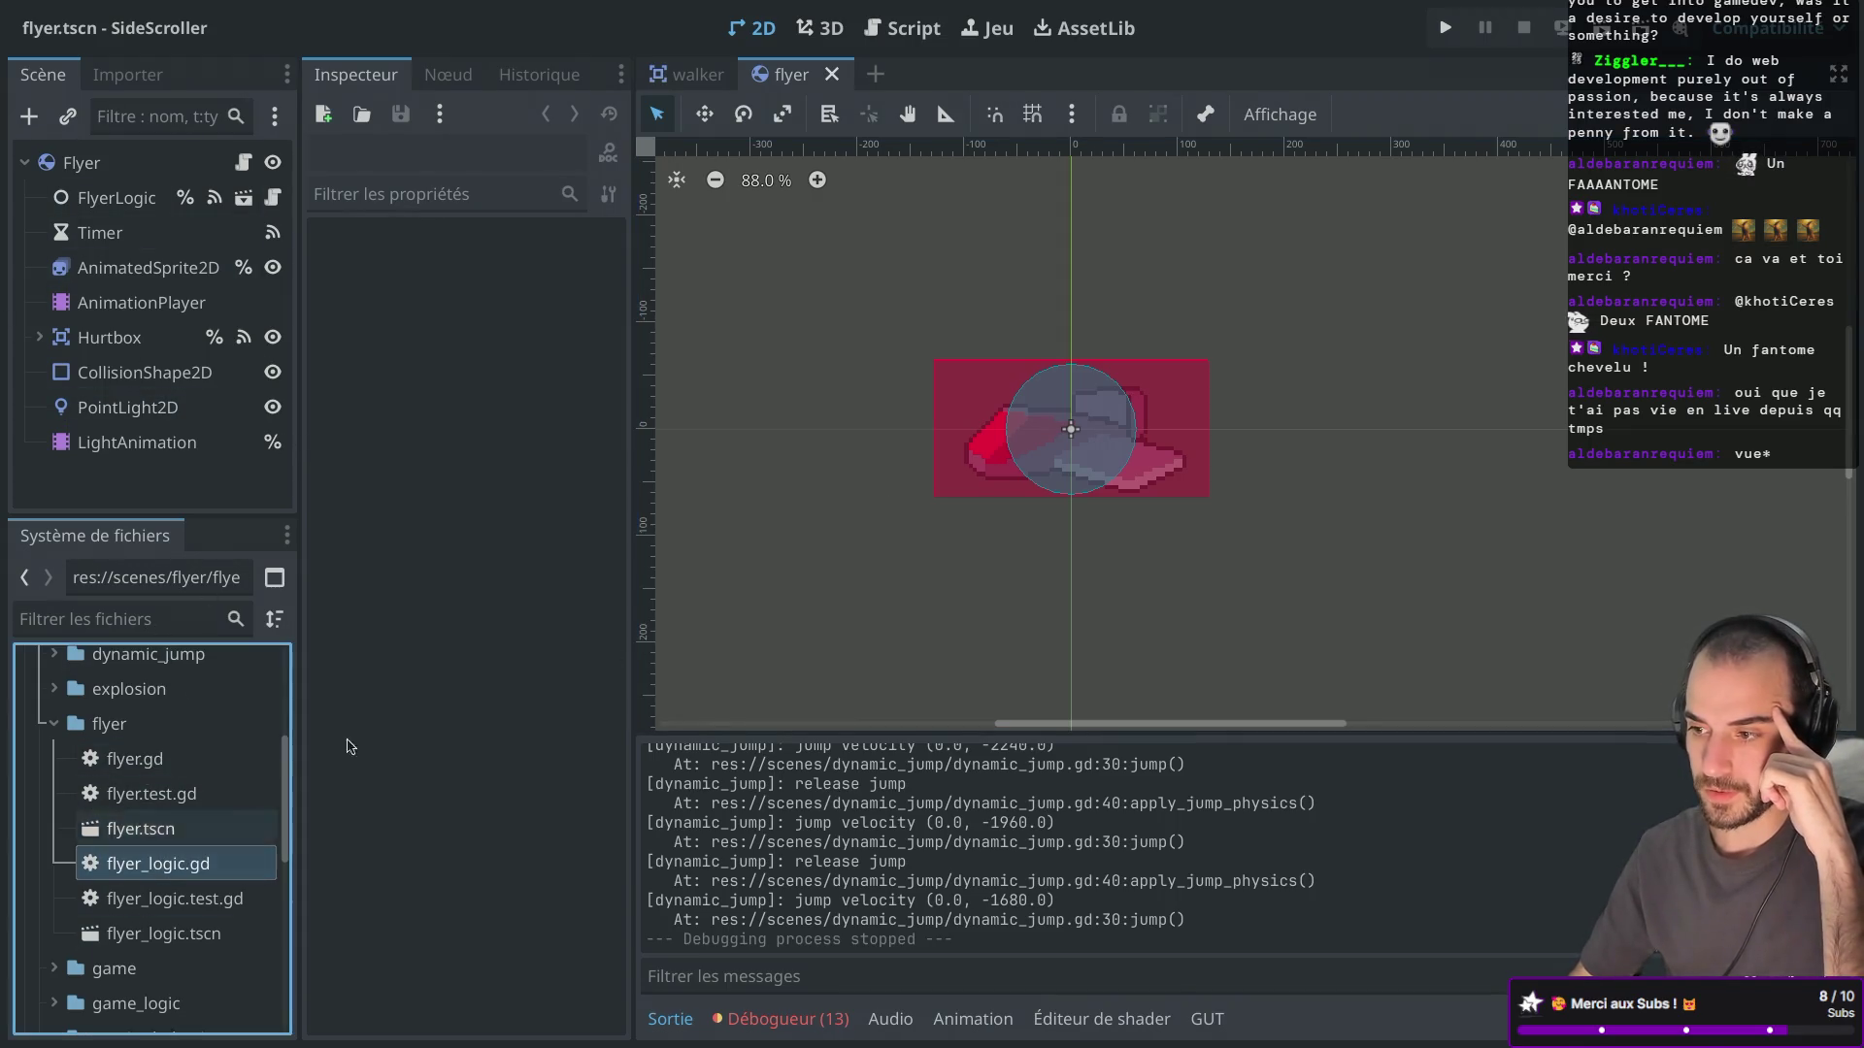
double_click(167, 864)
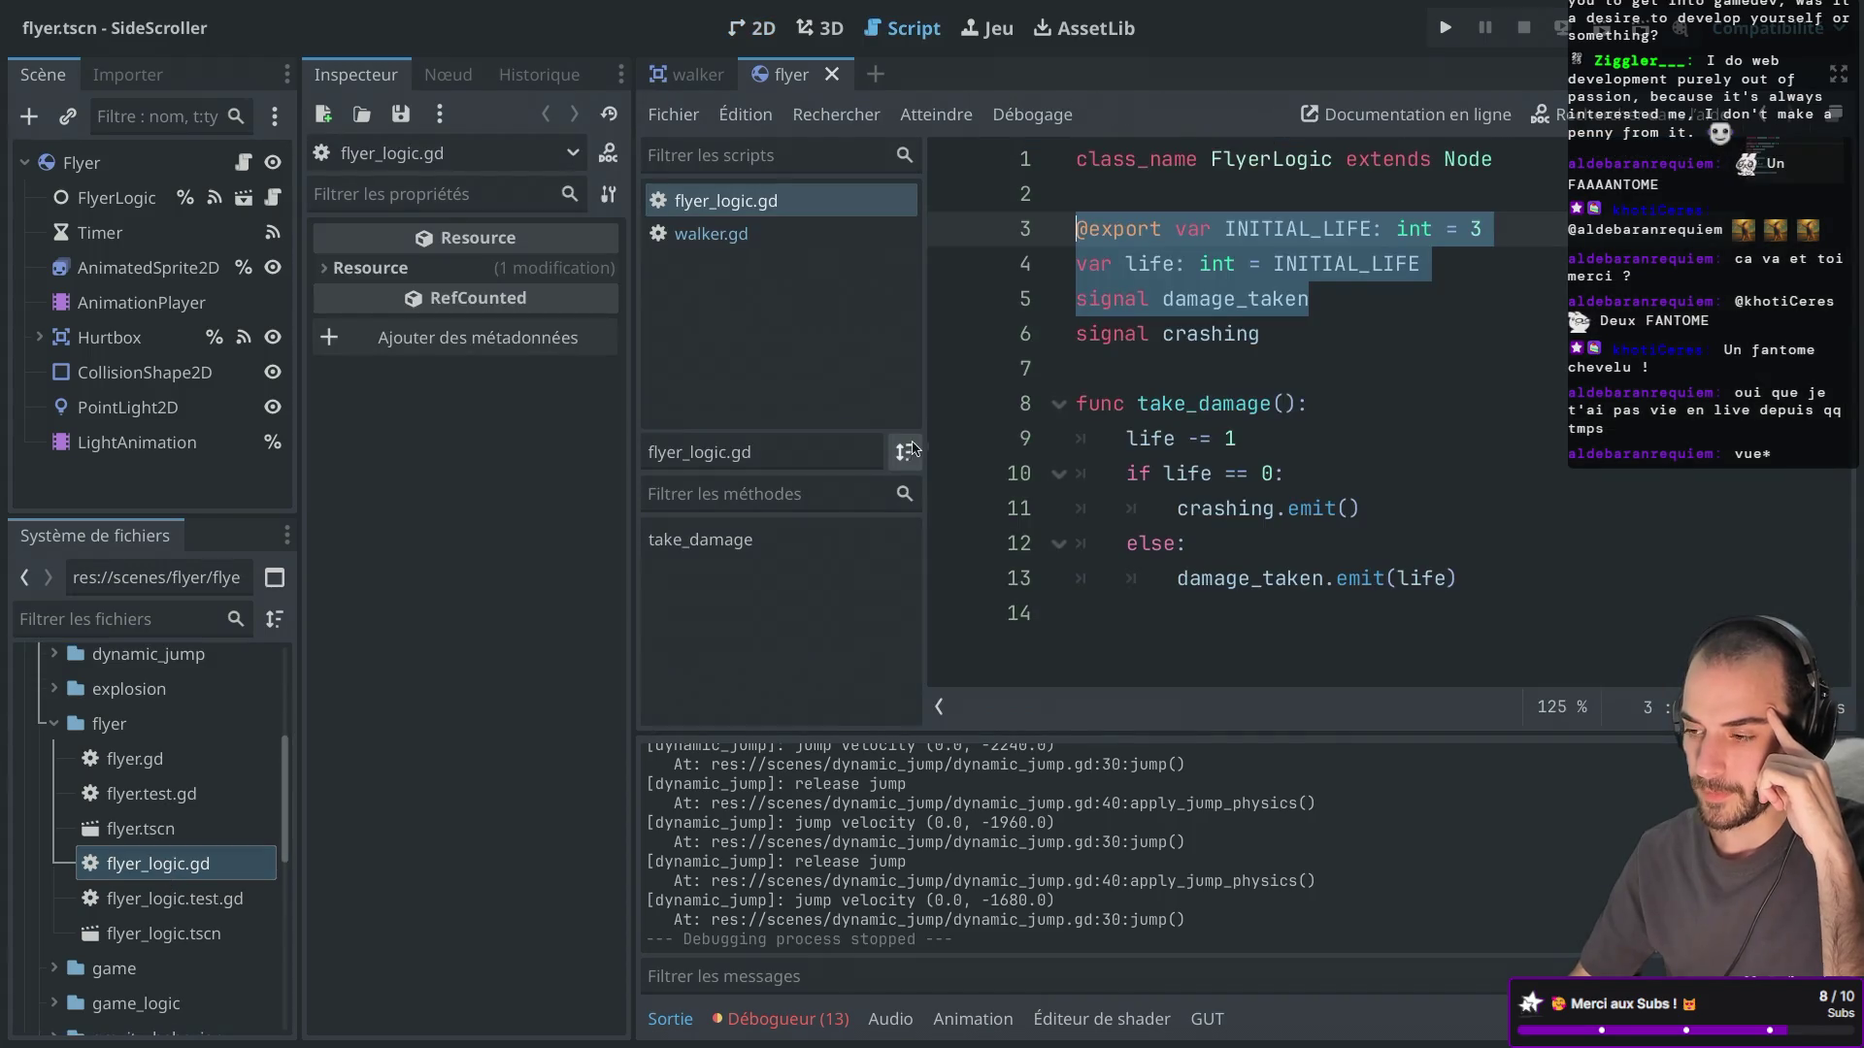
Highlight the life variables and the take_damage function, widen the left docks, and collapse the flyer folder.
click(1308, 372)
mouse_move(1346, 301)
mouse_down()
mouse_move(1206, 303)
mouse_move(1060, 243)
mouse_up()
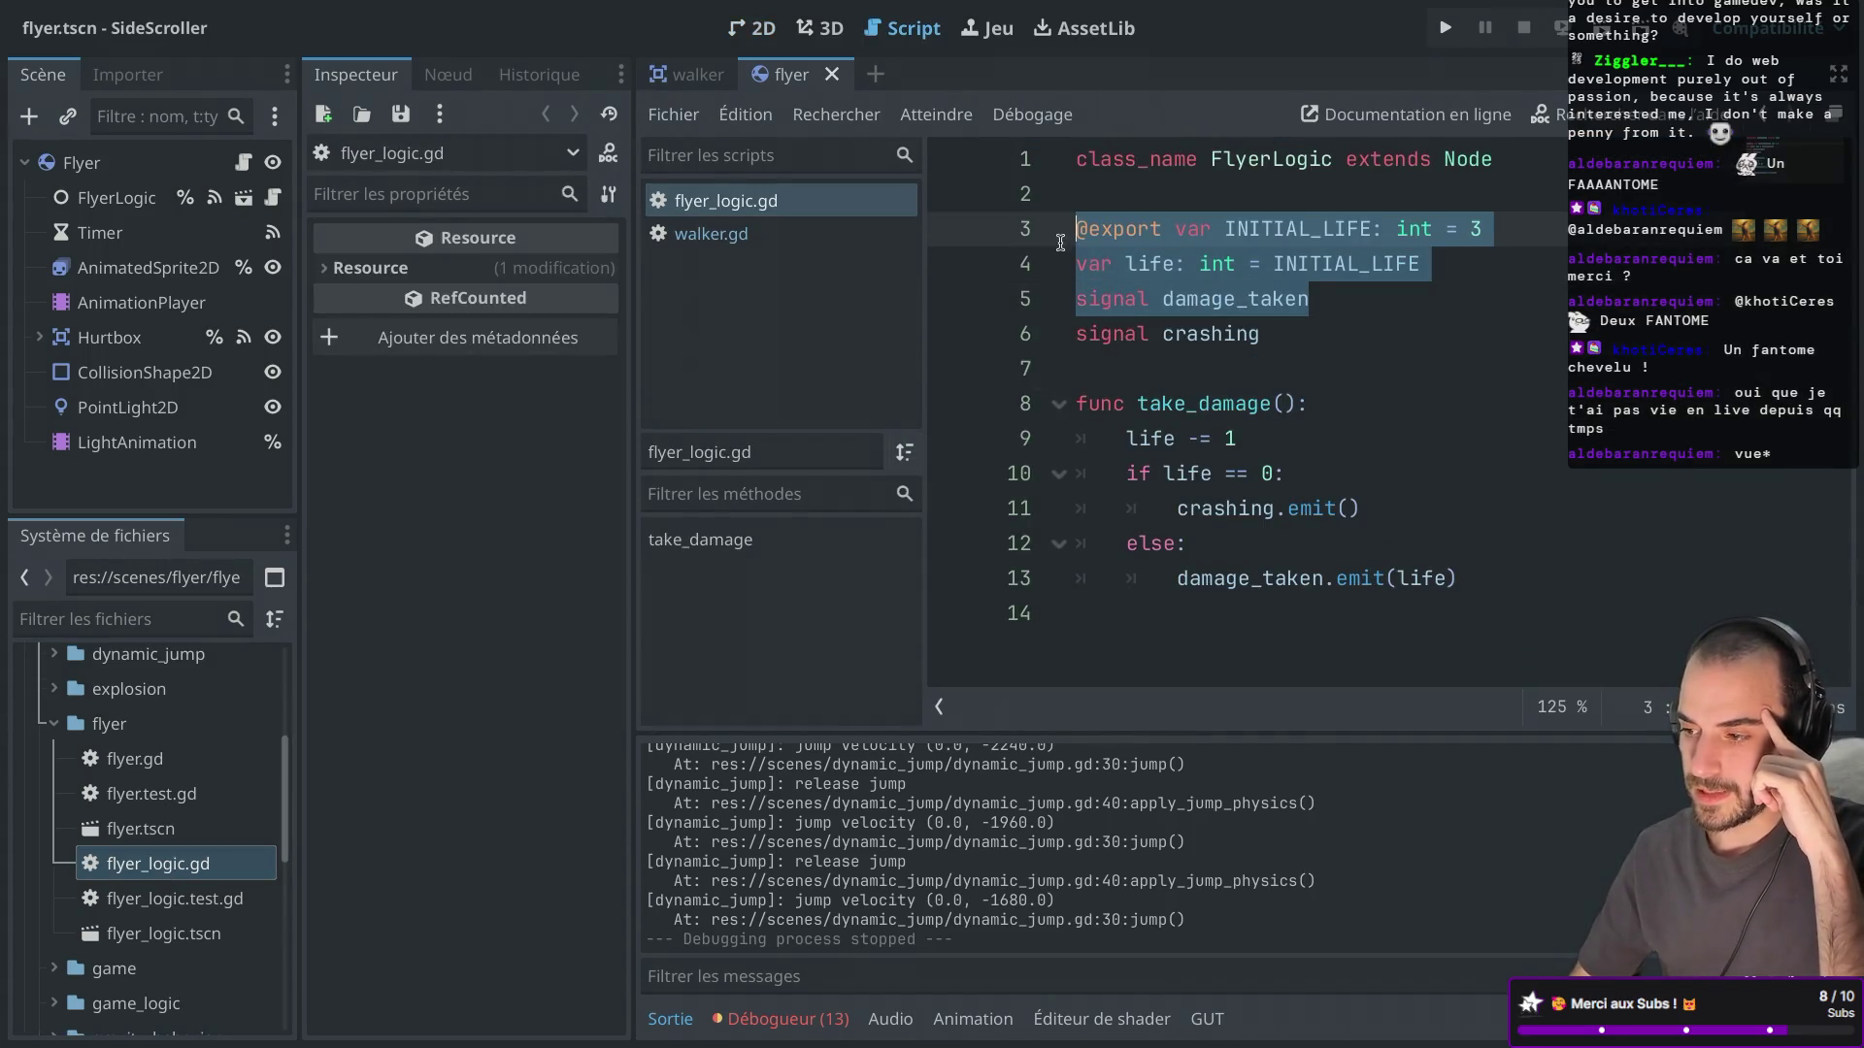
mouse_move(1359, 508)
mouse_down()
mouse_move(1170, 474)
mouse_move(1063, 404)
mouse_up()
drag(1024, 612, 1065, 385)
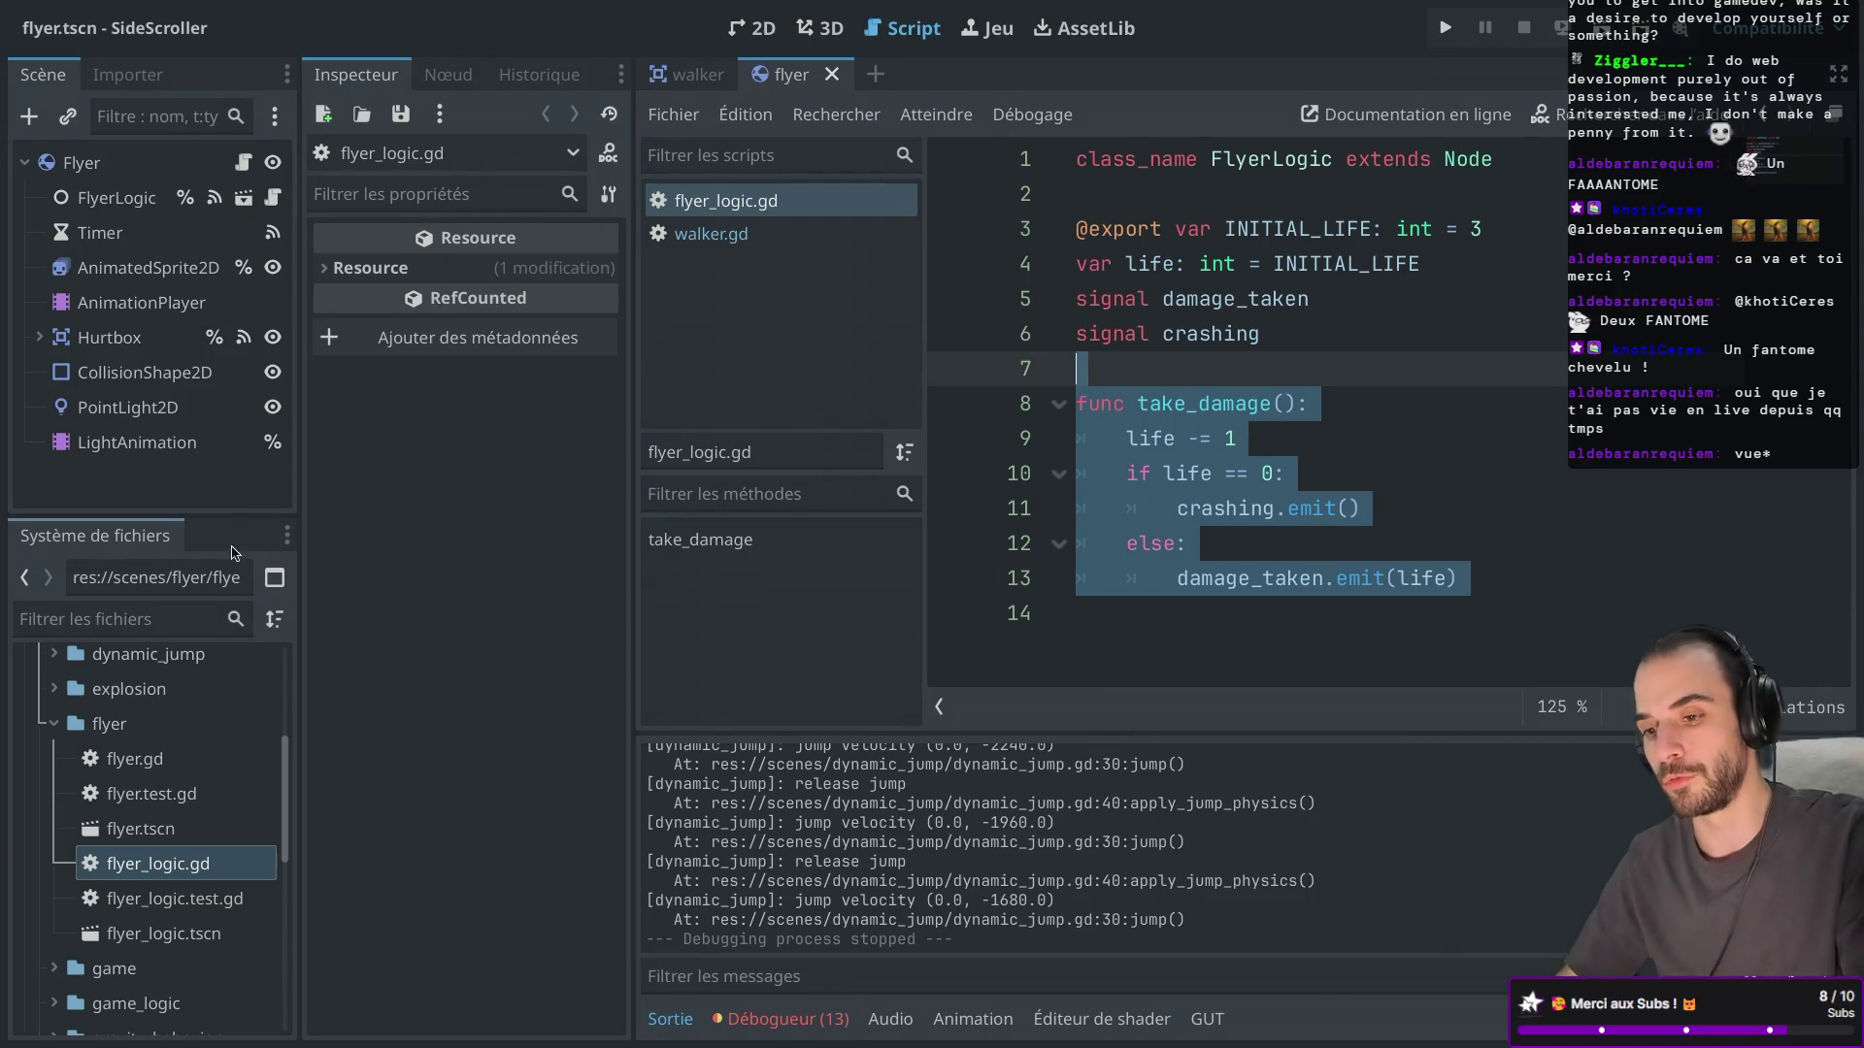
drag(301, 491, 367, 491)
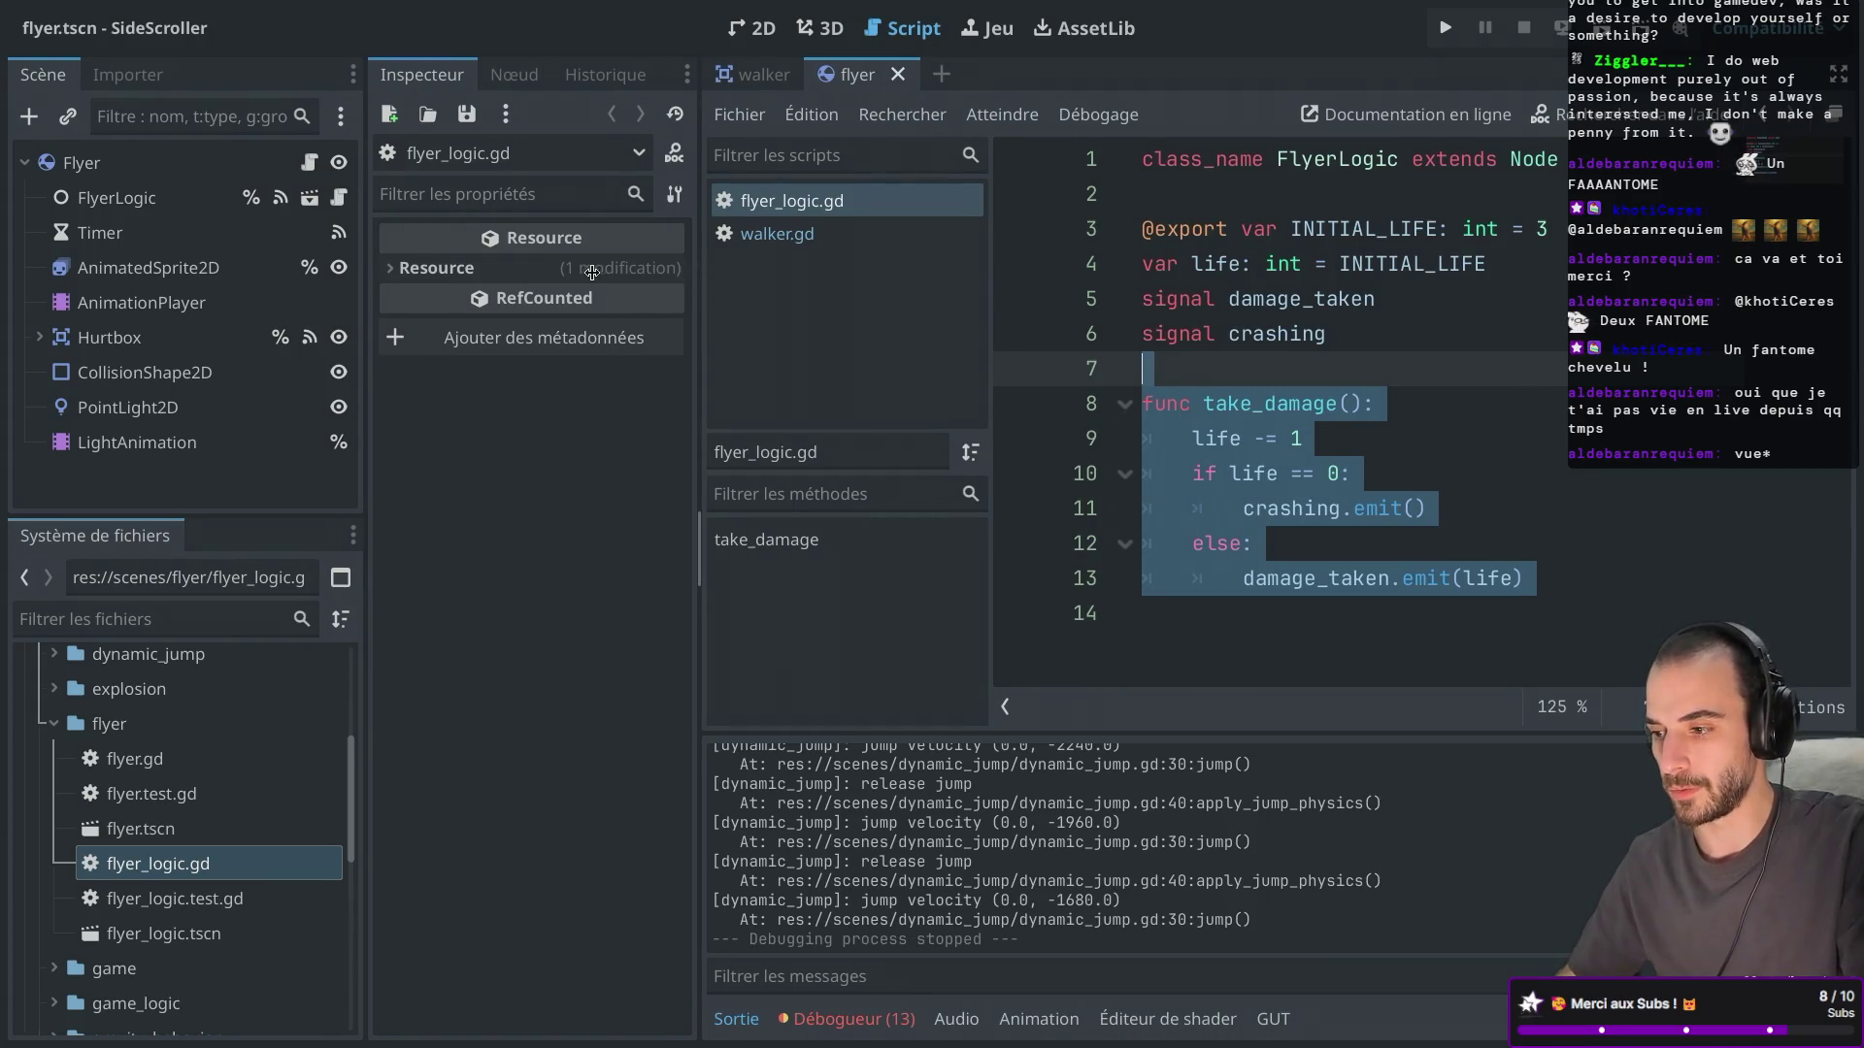
click(1203, 376)
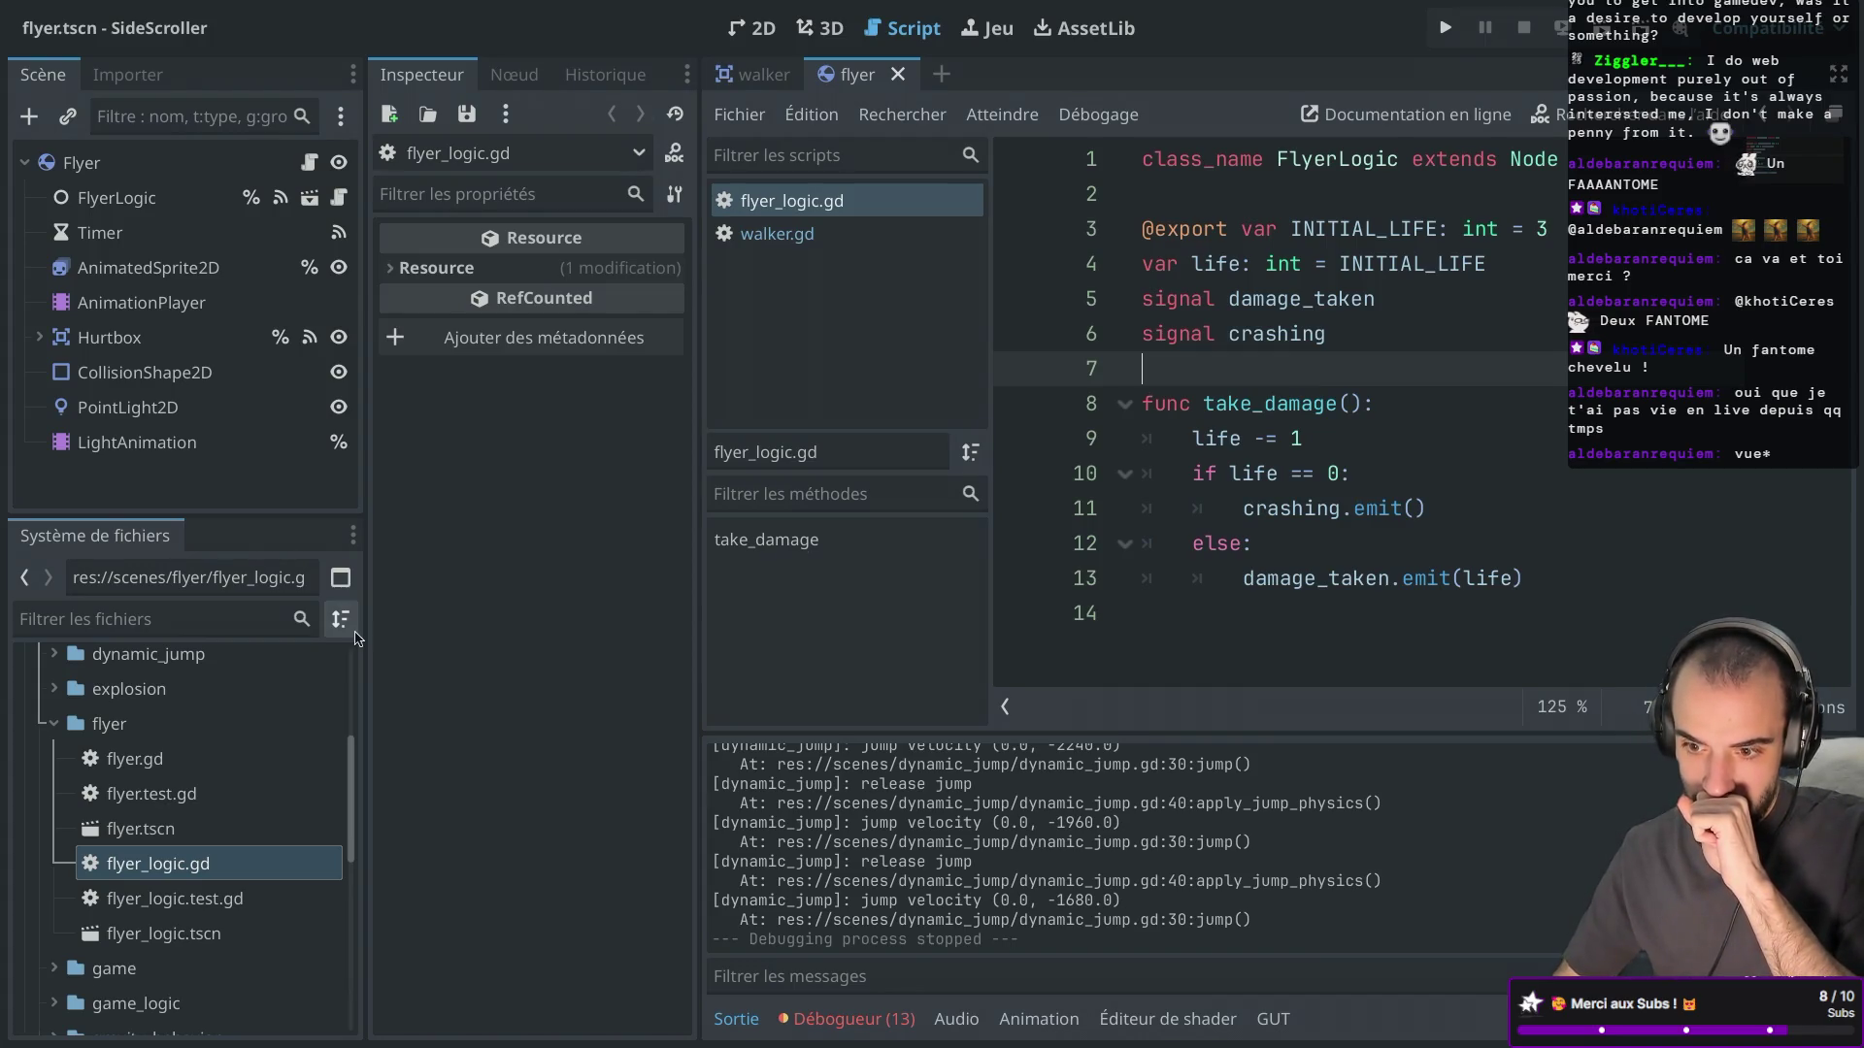
click(55, 724)
scroll(110, 753, up, 2)
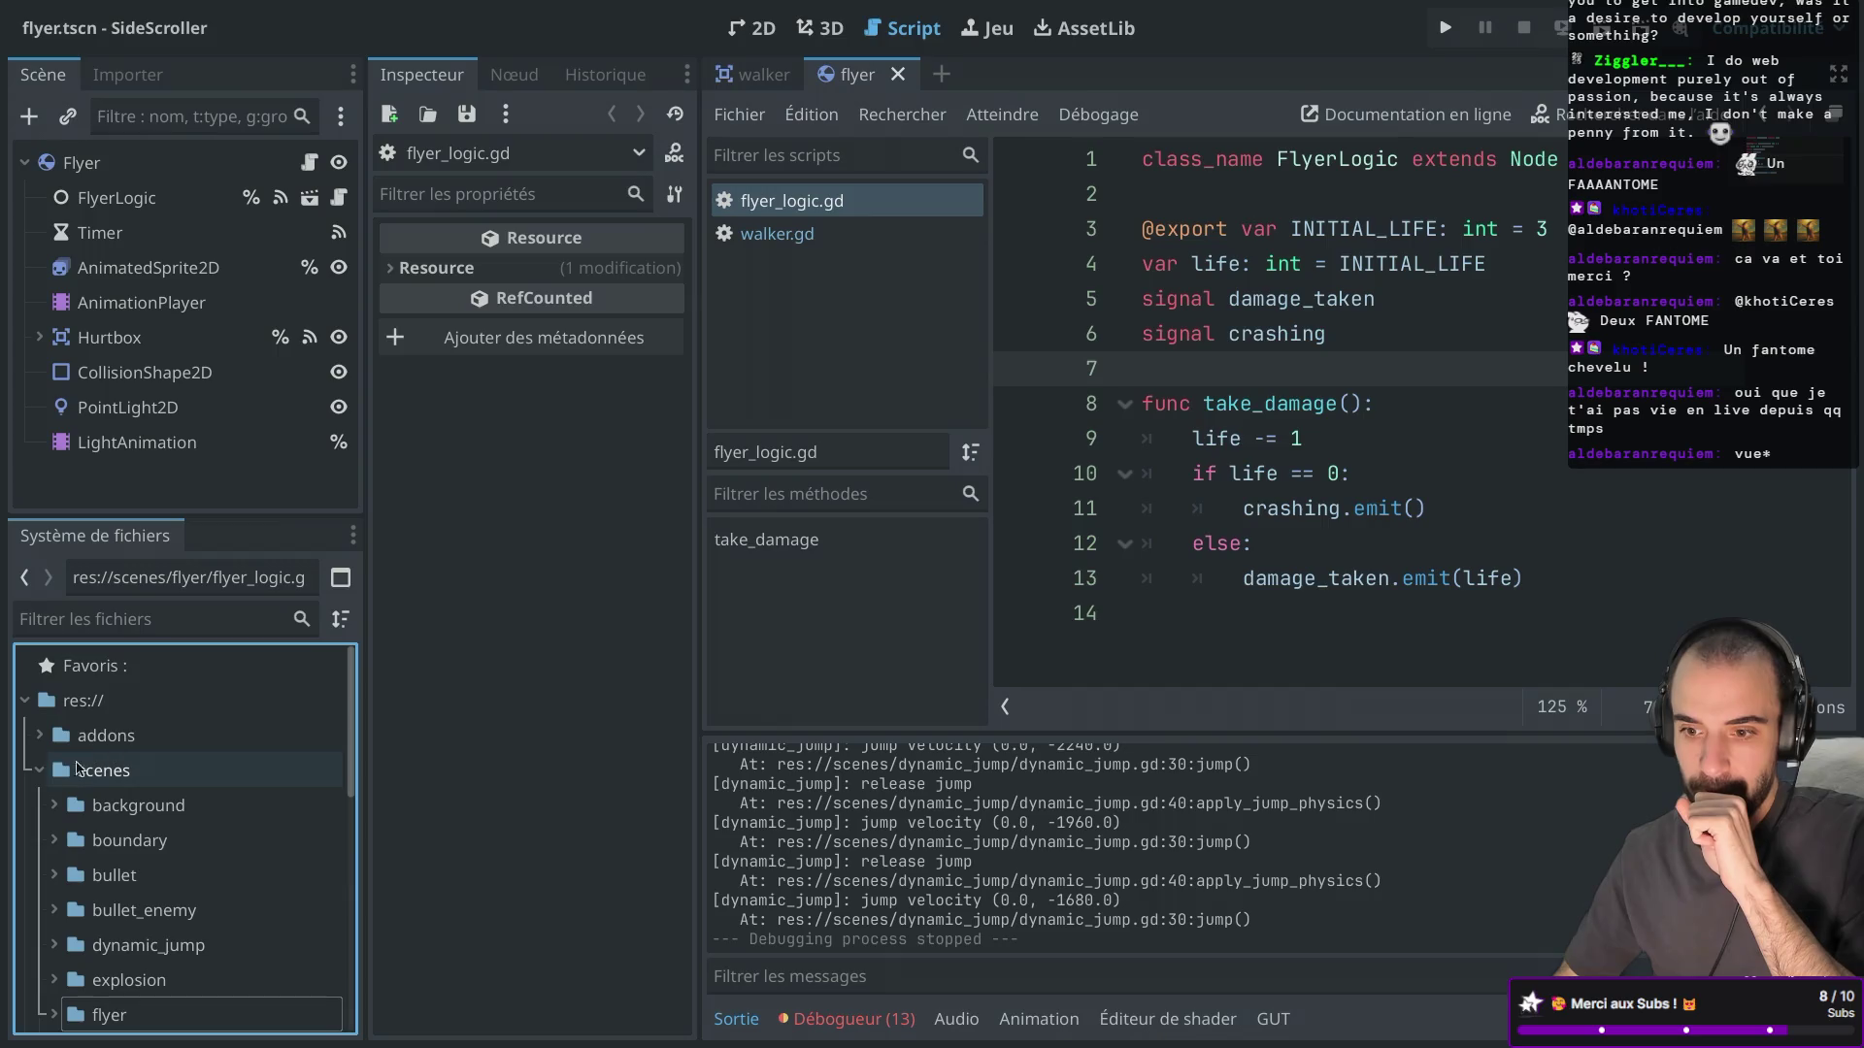
Create a new behaviors folder in the project root res://.
click(39, 770)
click(89, 701)
right_click(89, 713)
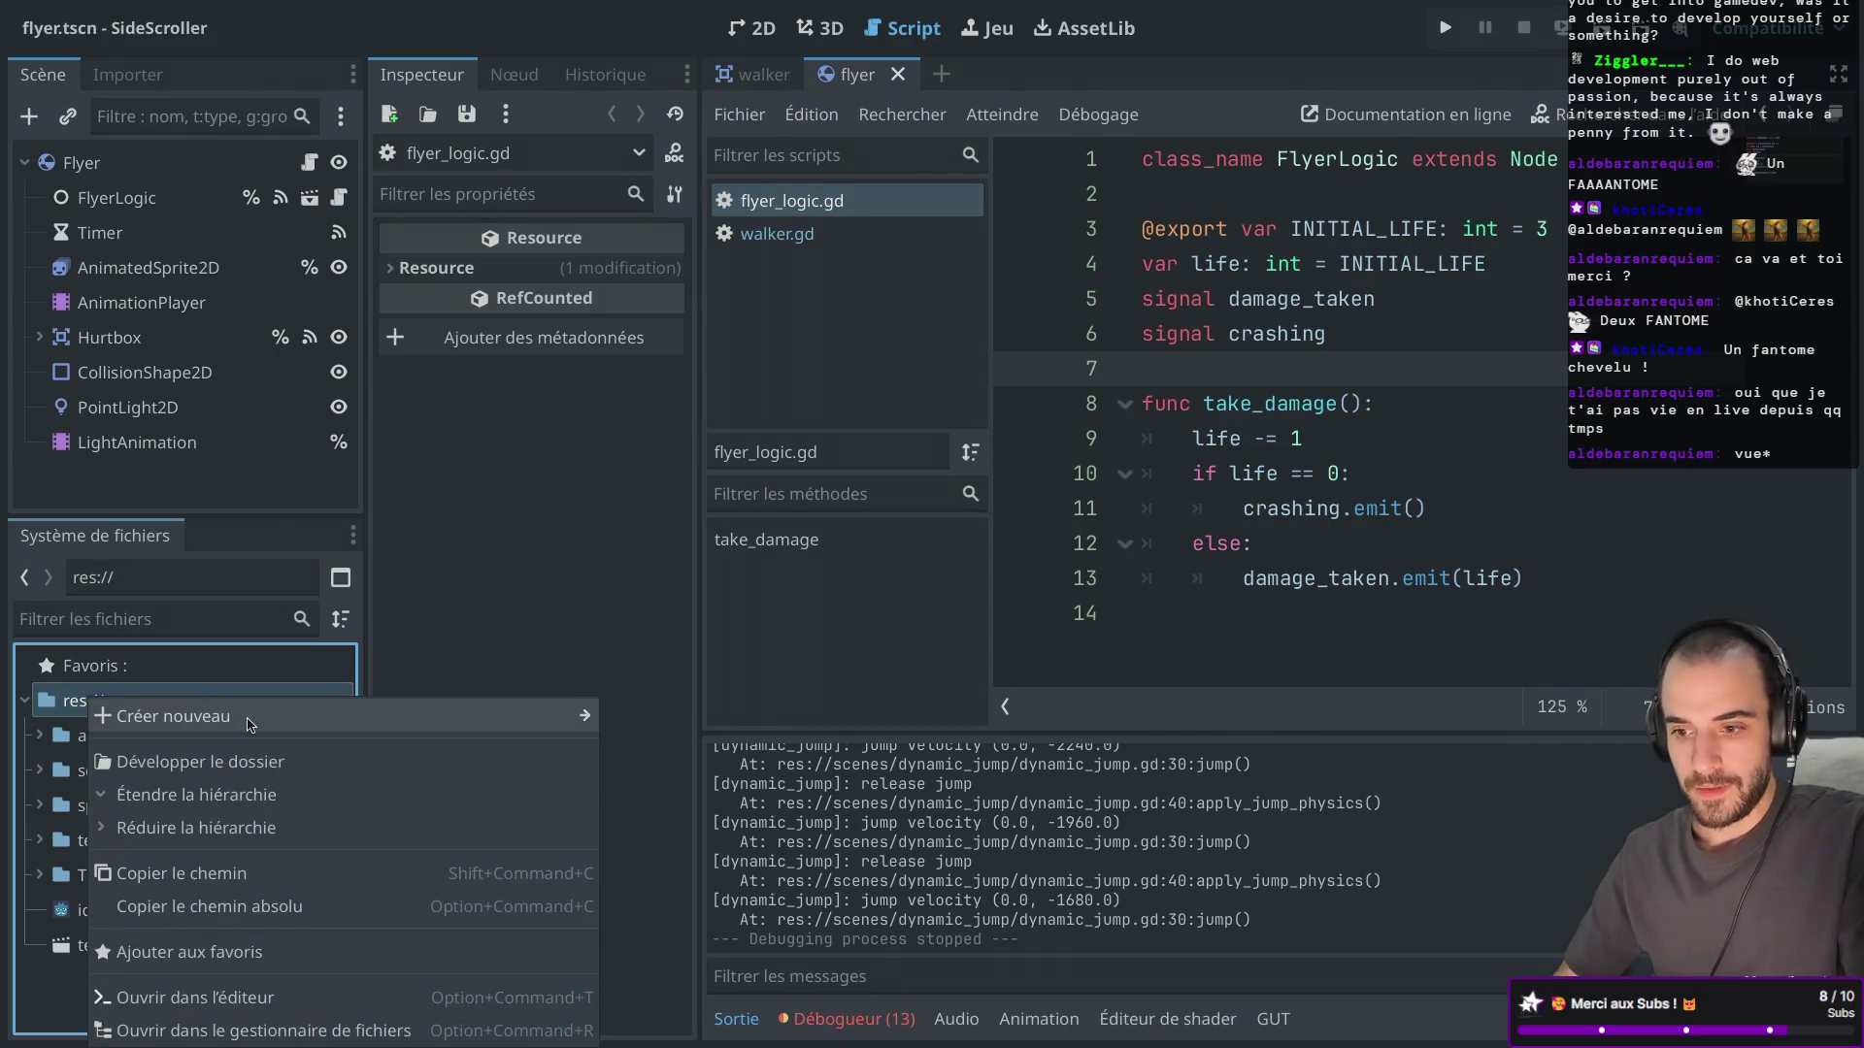
mouse_move(136, 716)
click(685, 730)
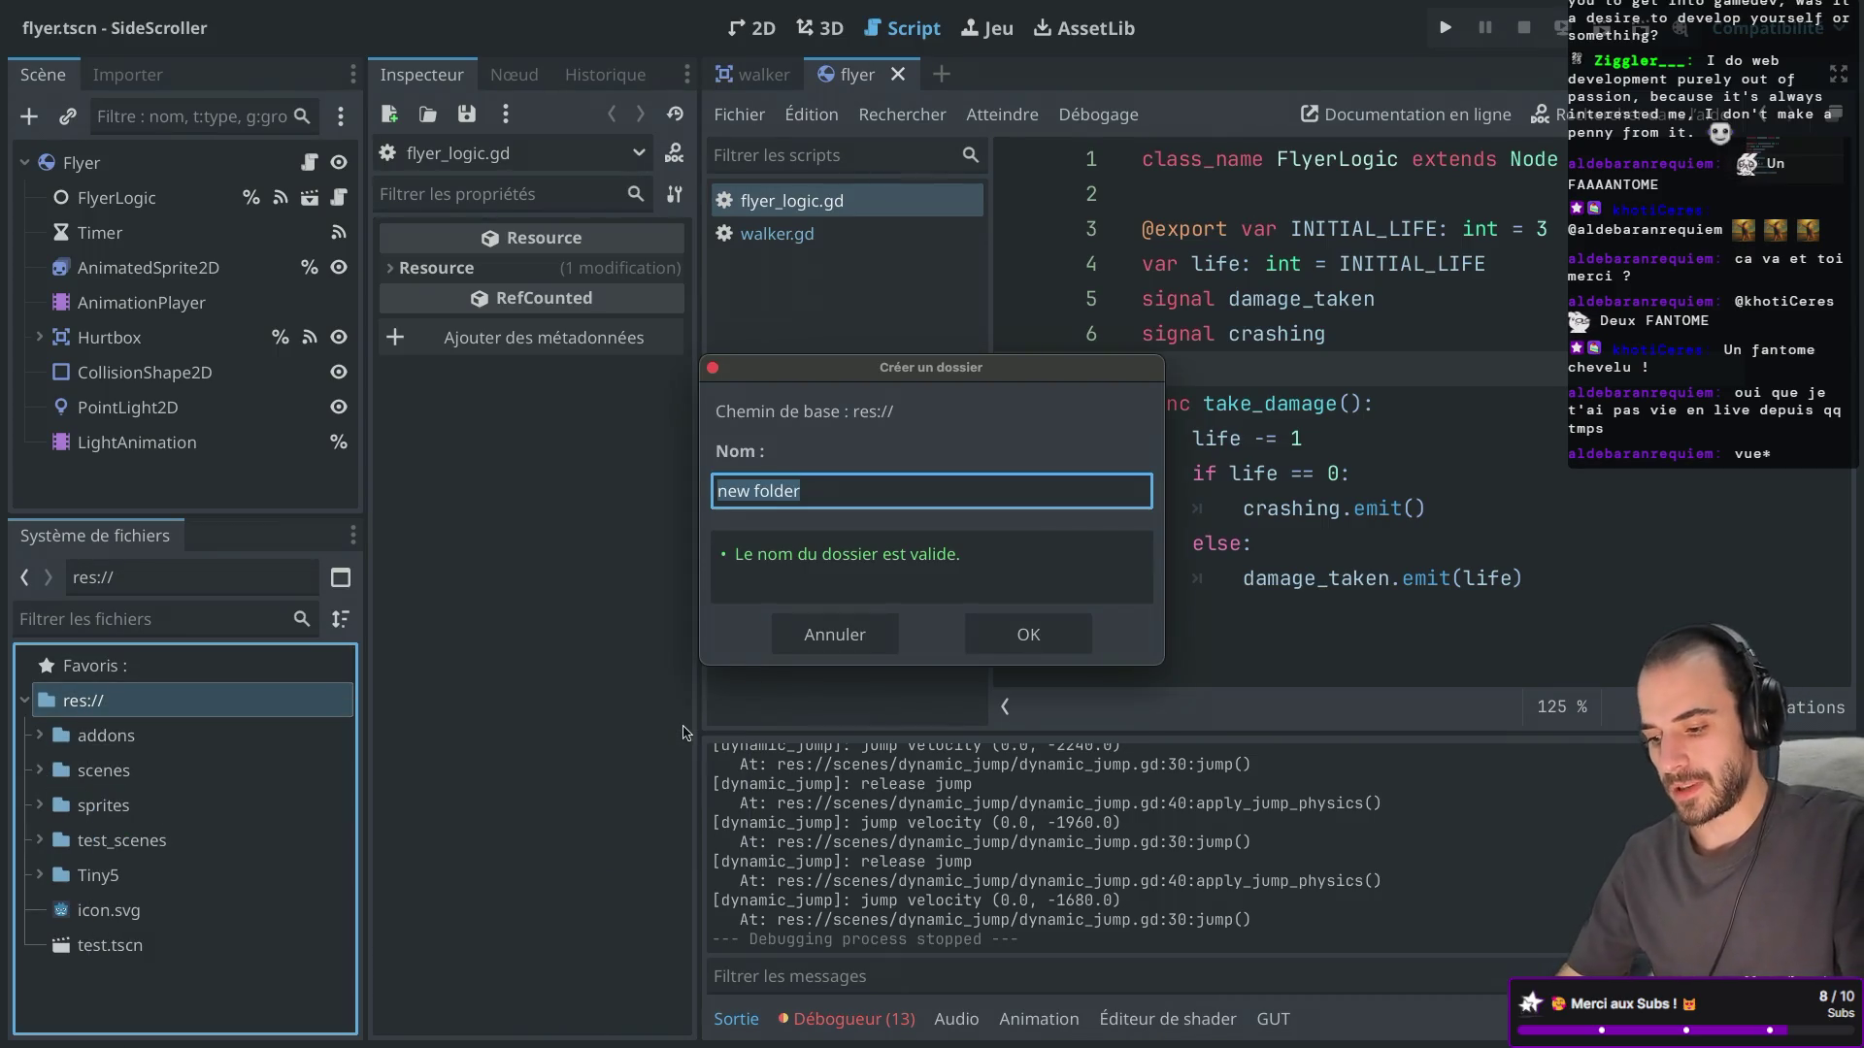
text(behavior)
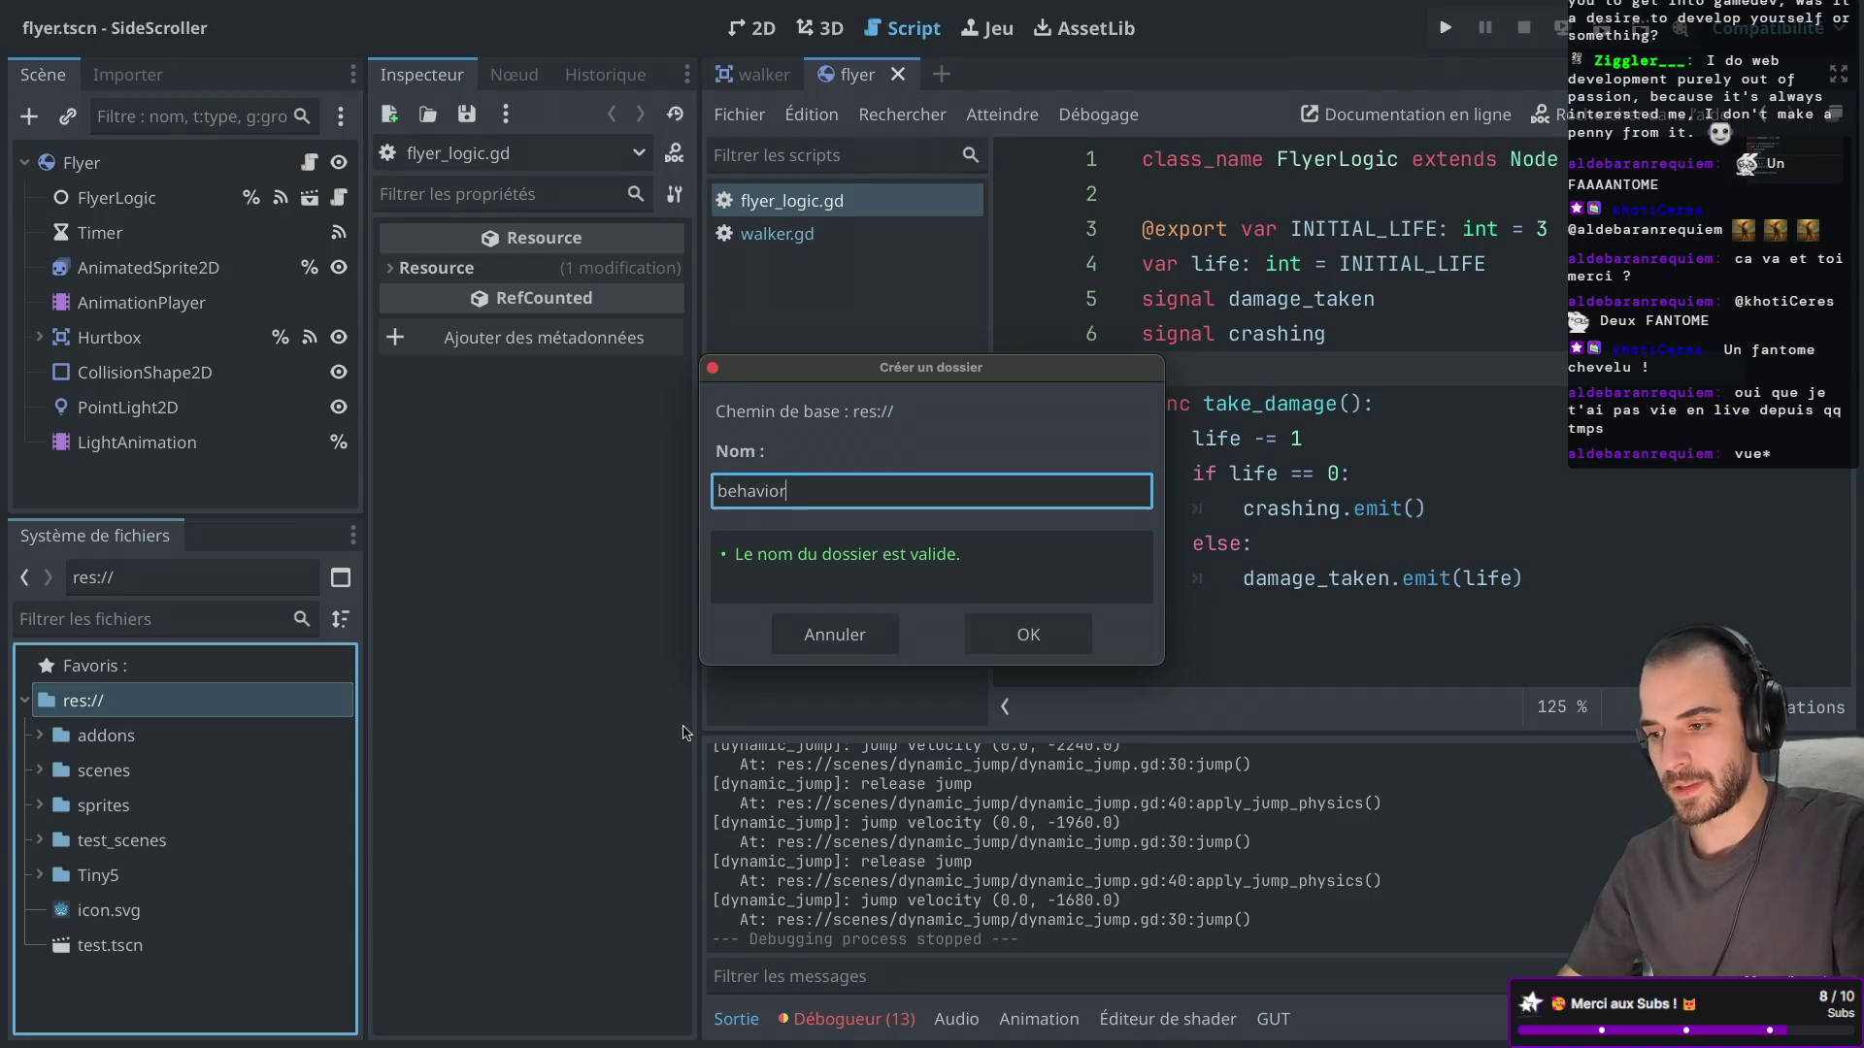
key(Return)
Create life_behavior.gd inheriting Node in the behaviors folder and open it for editing.
right_click(133, 776)
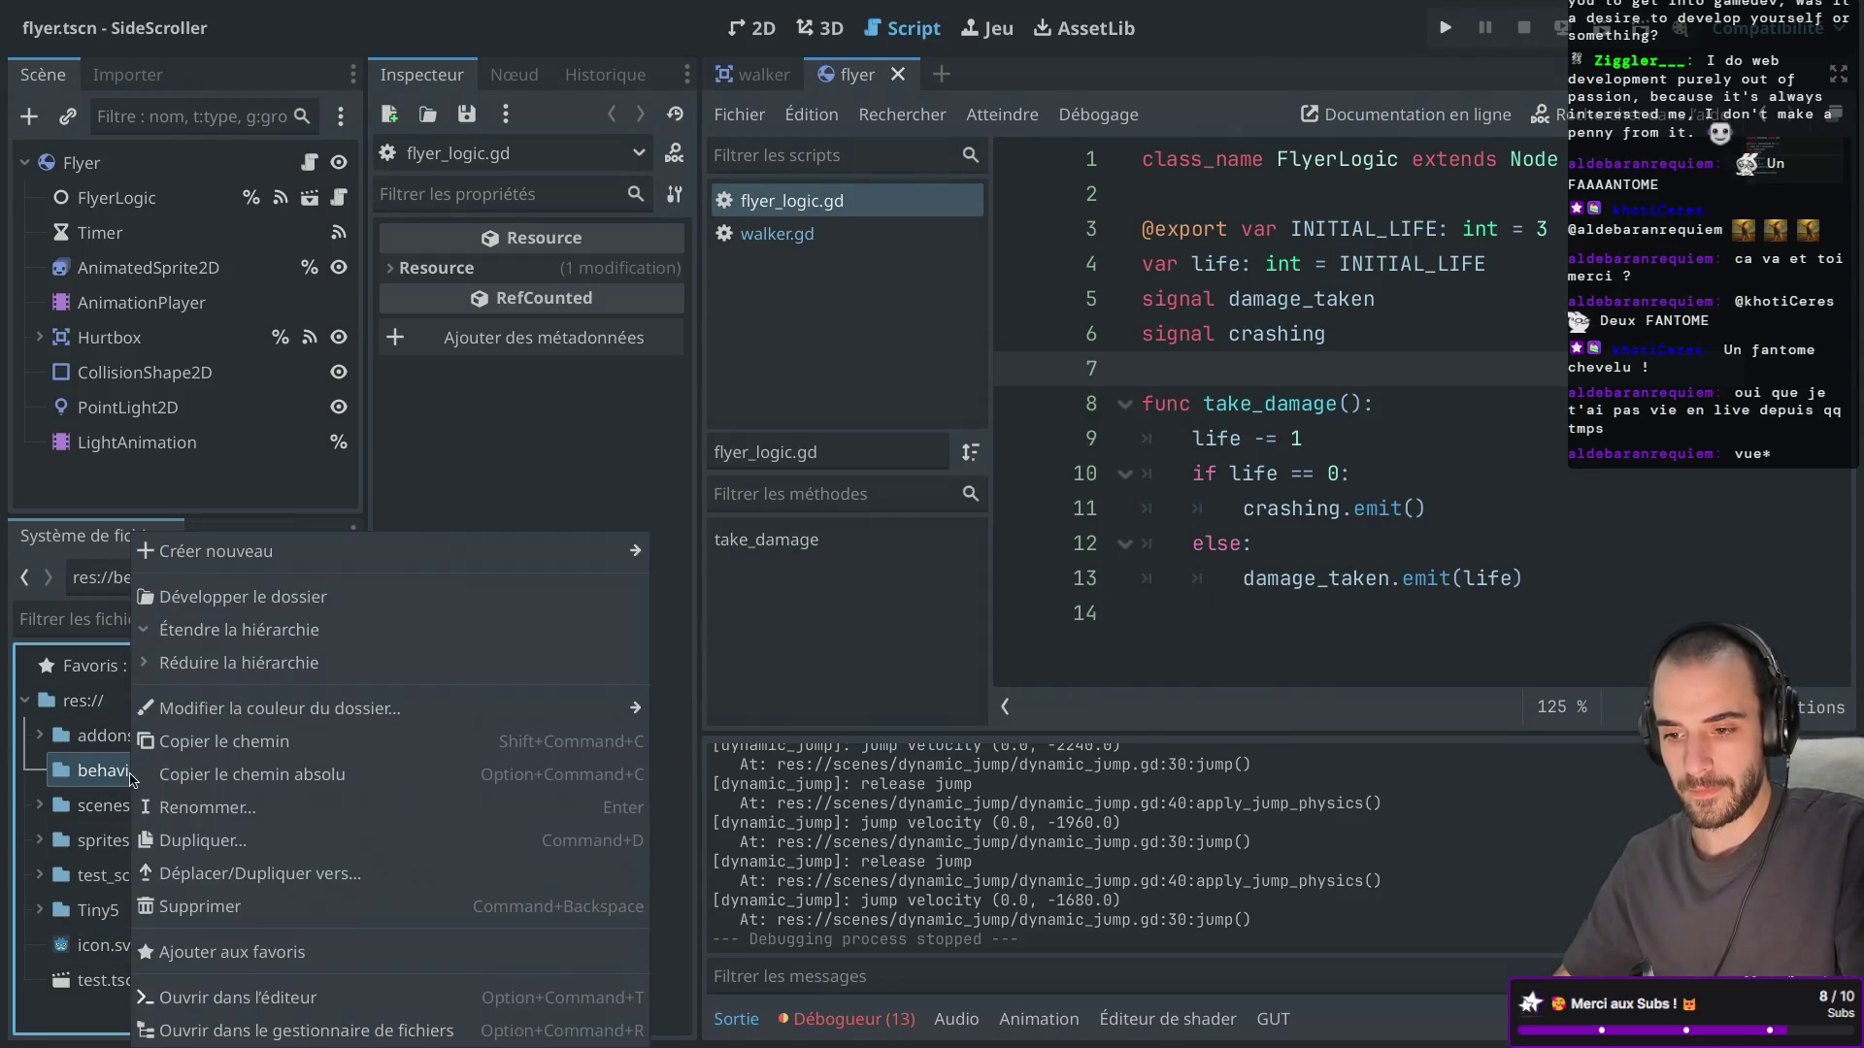
mouse_move(421, 551)
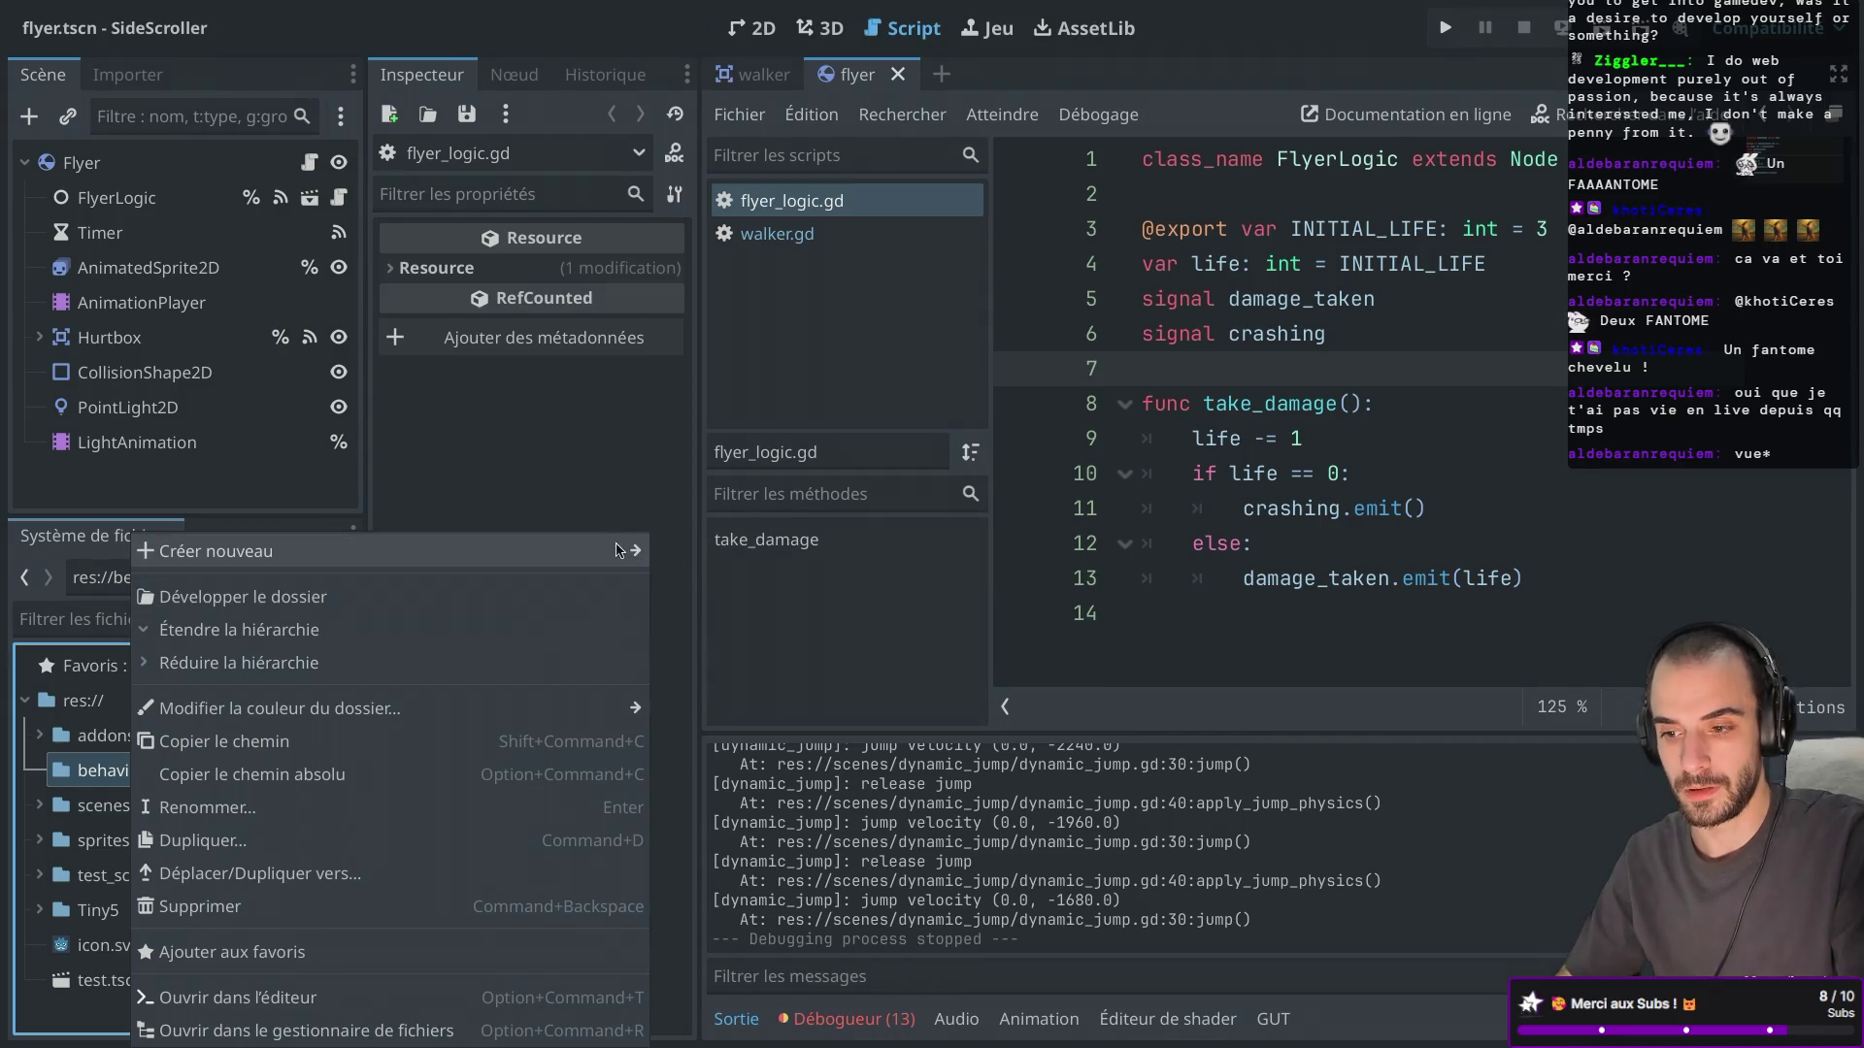
click(705, 612)
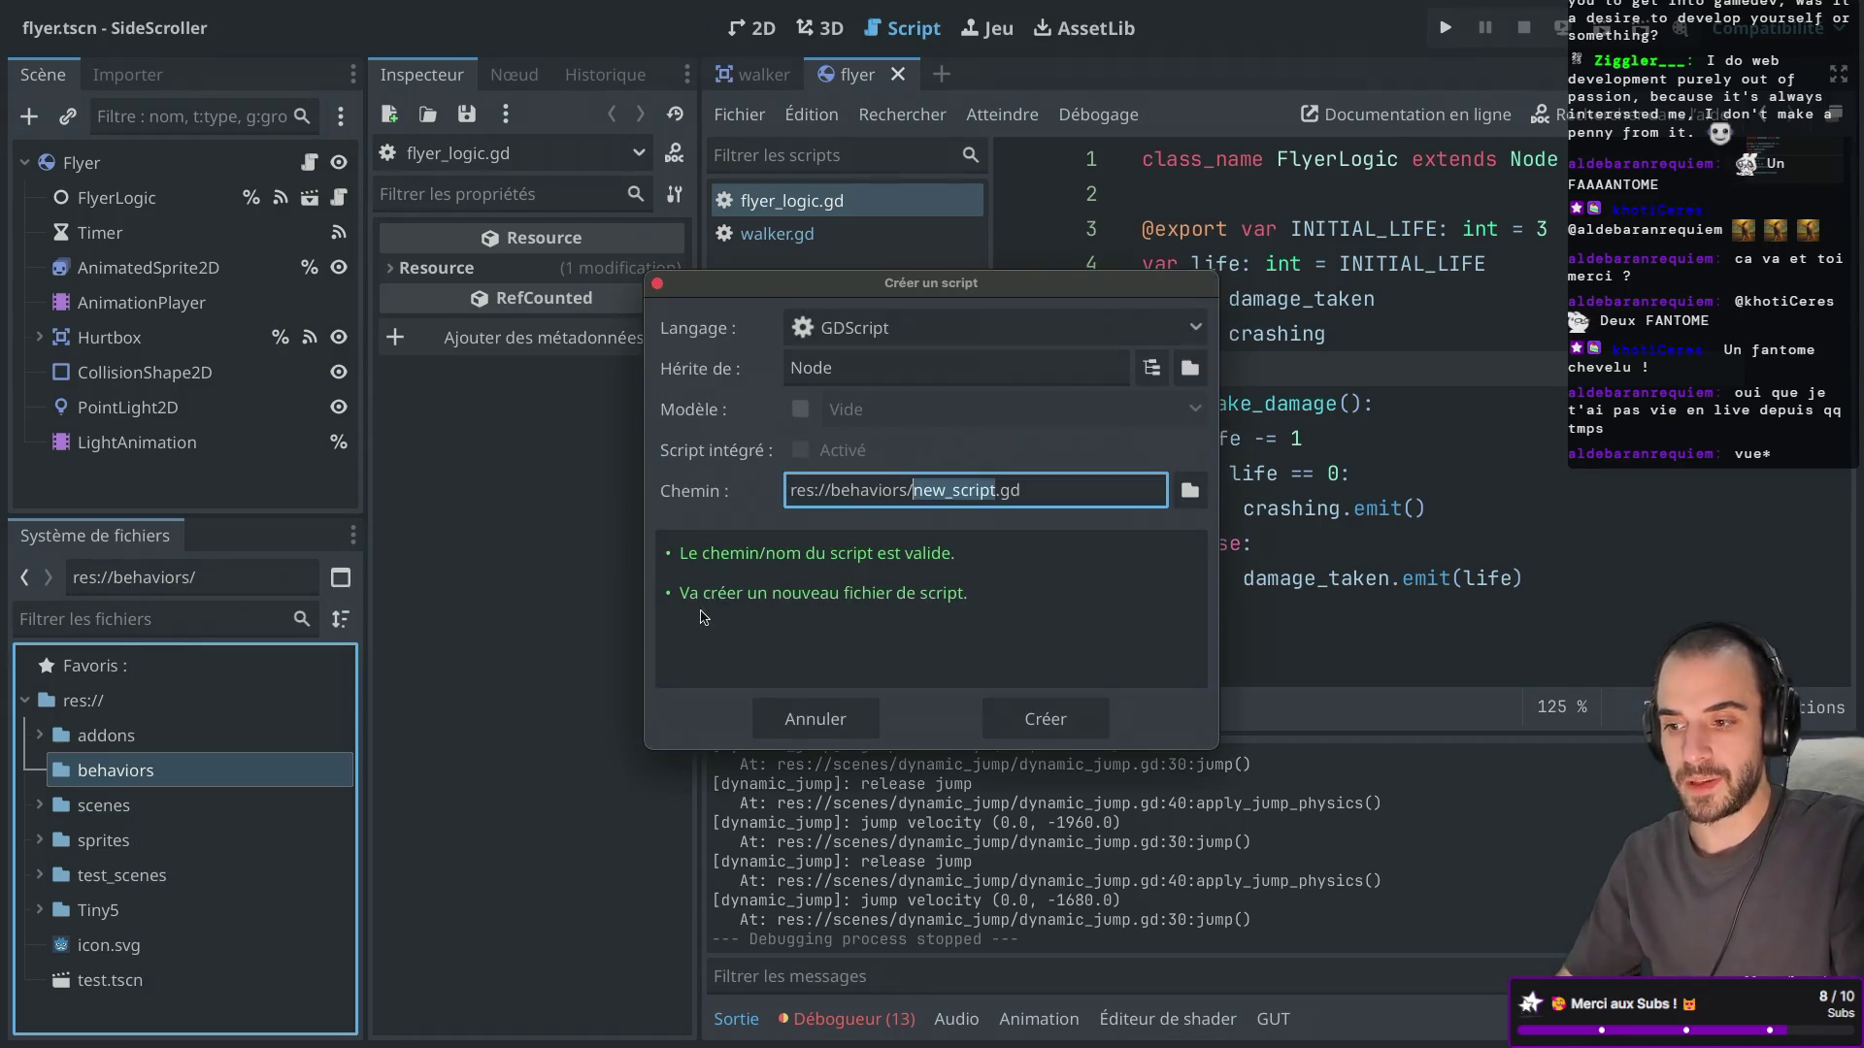
text(life_)
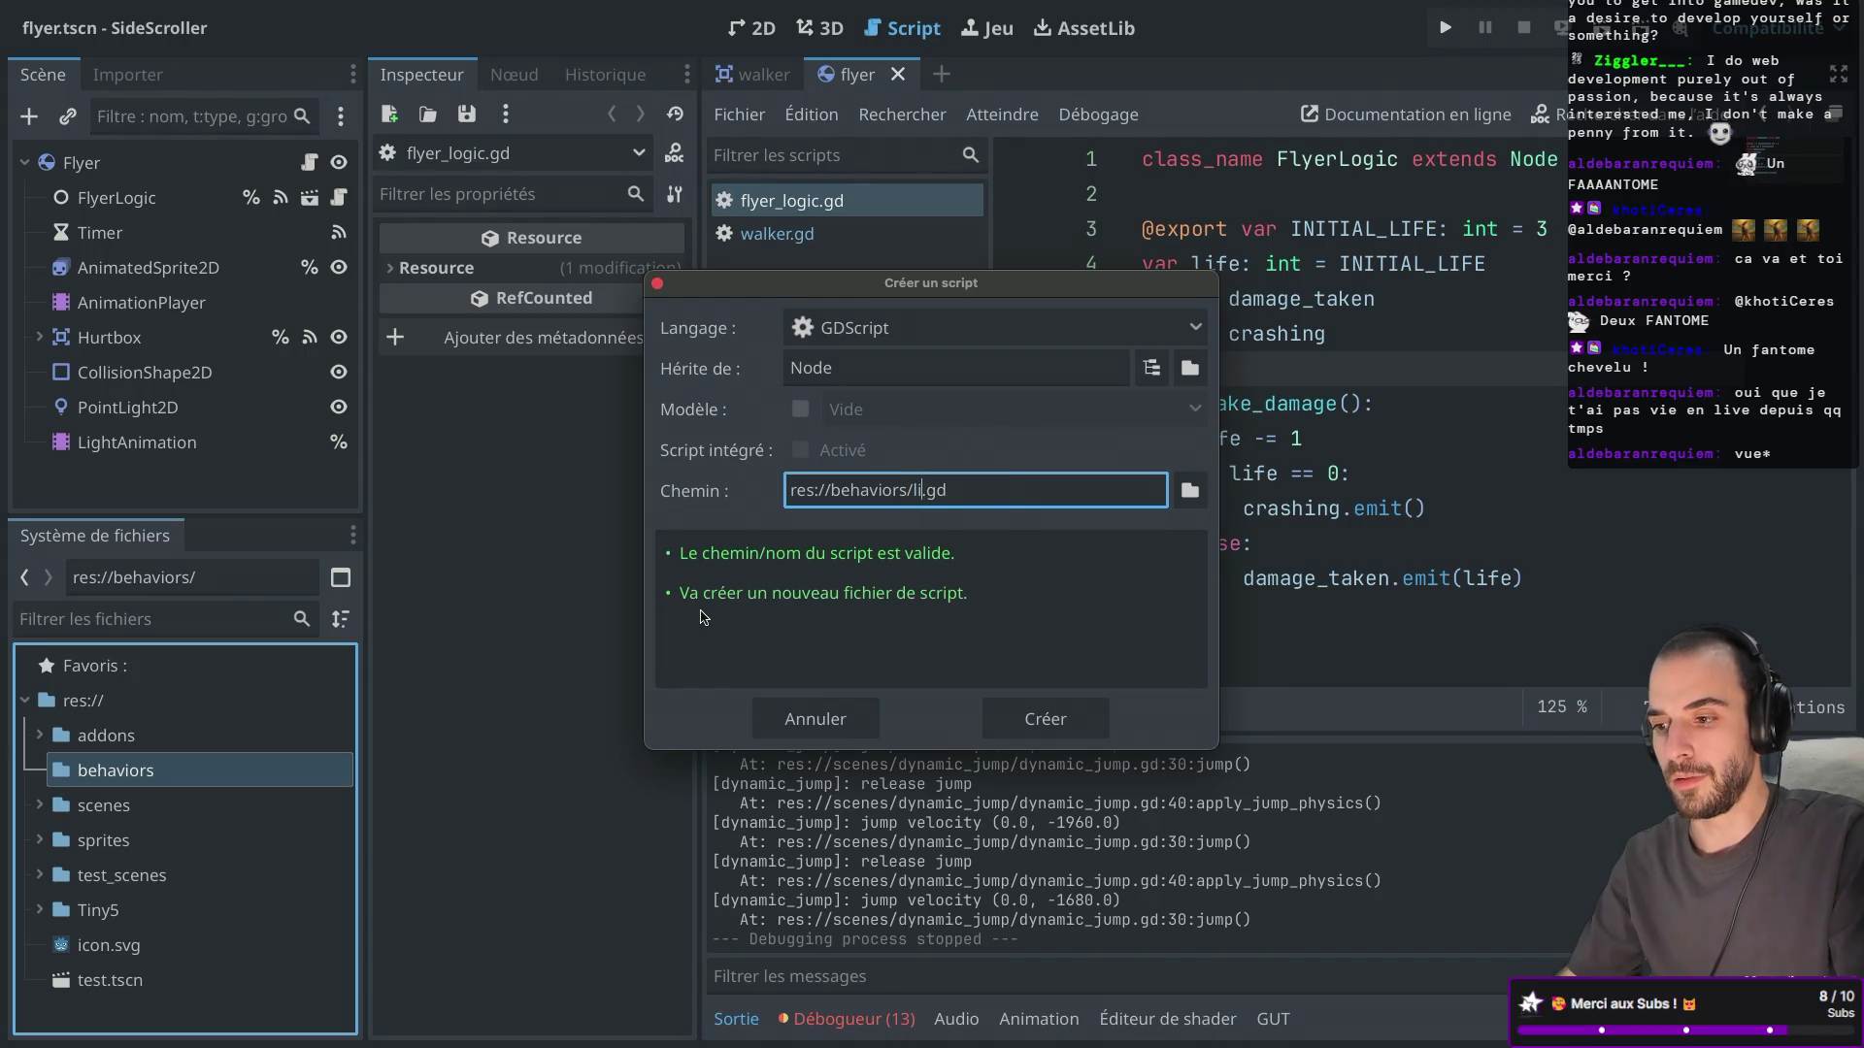
text(behavior)
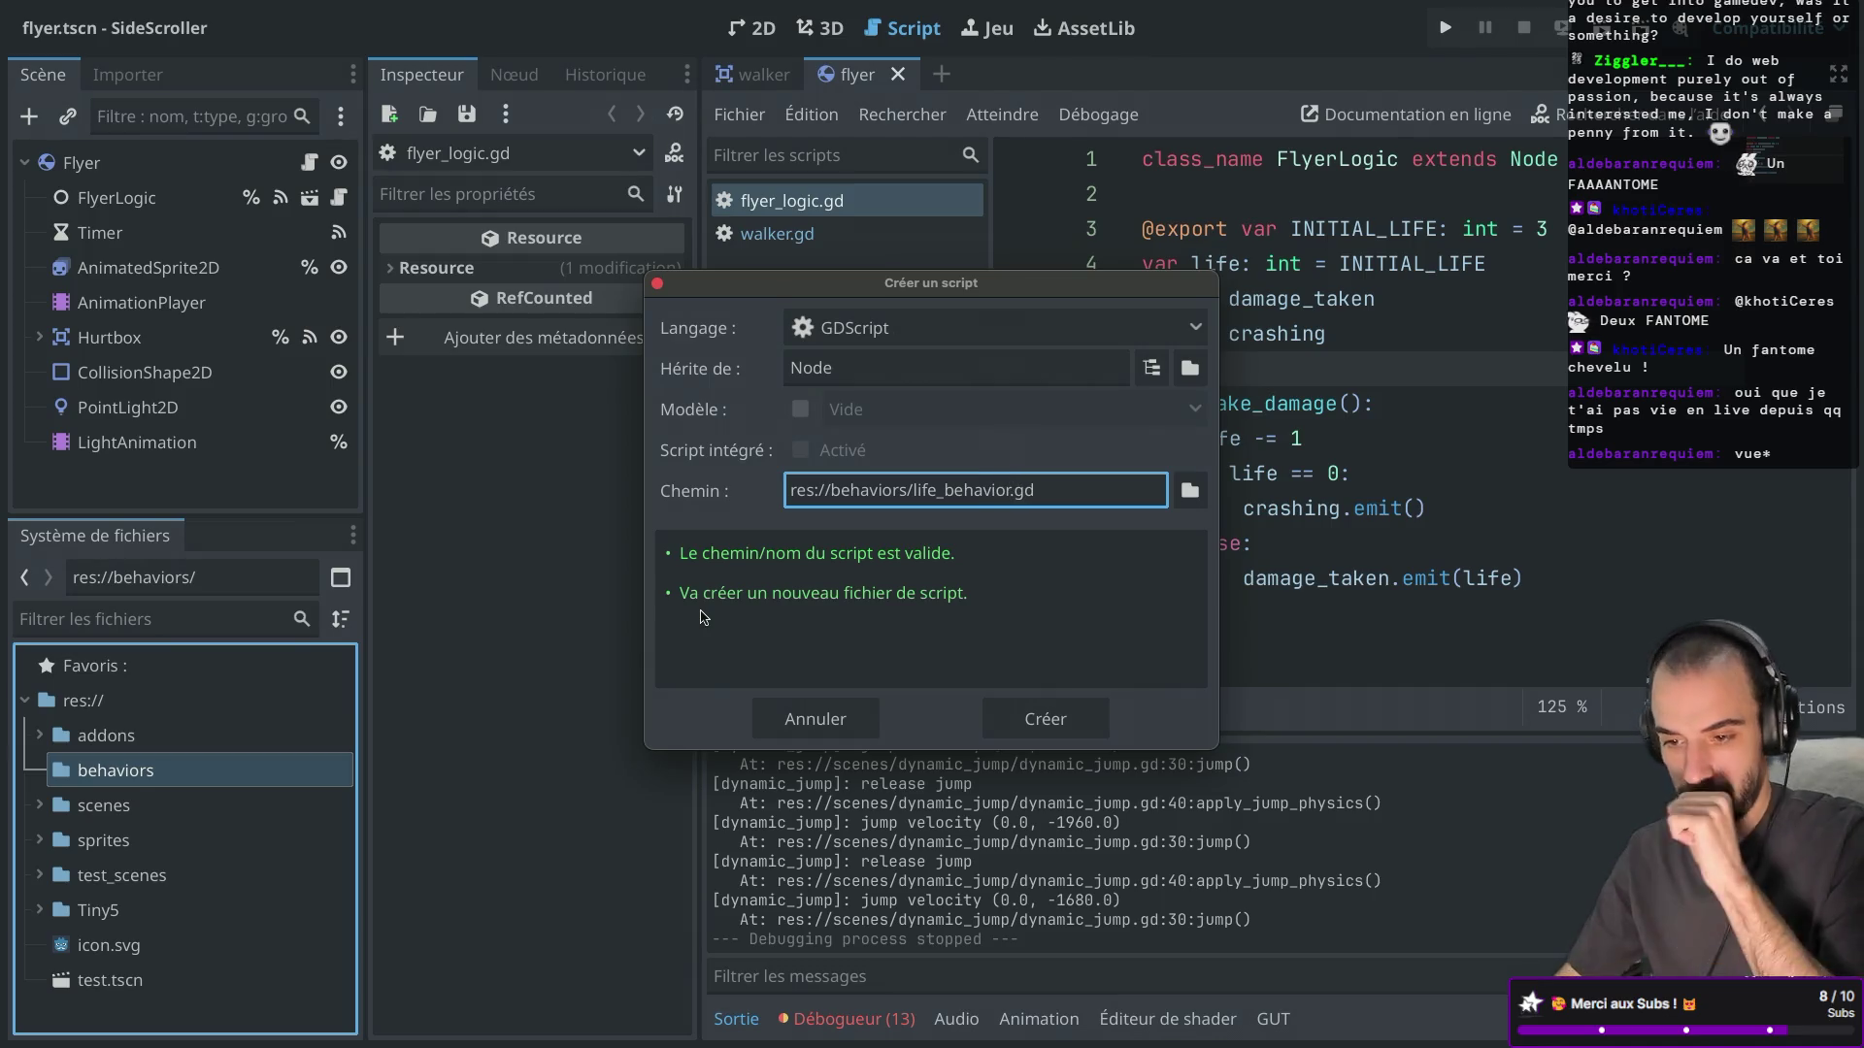
key(Return)
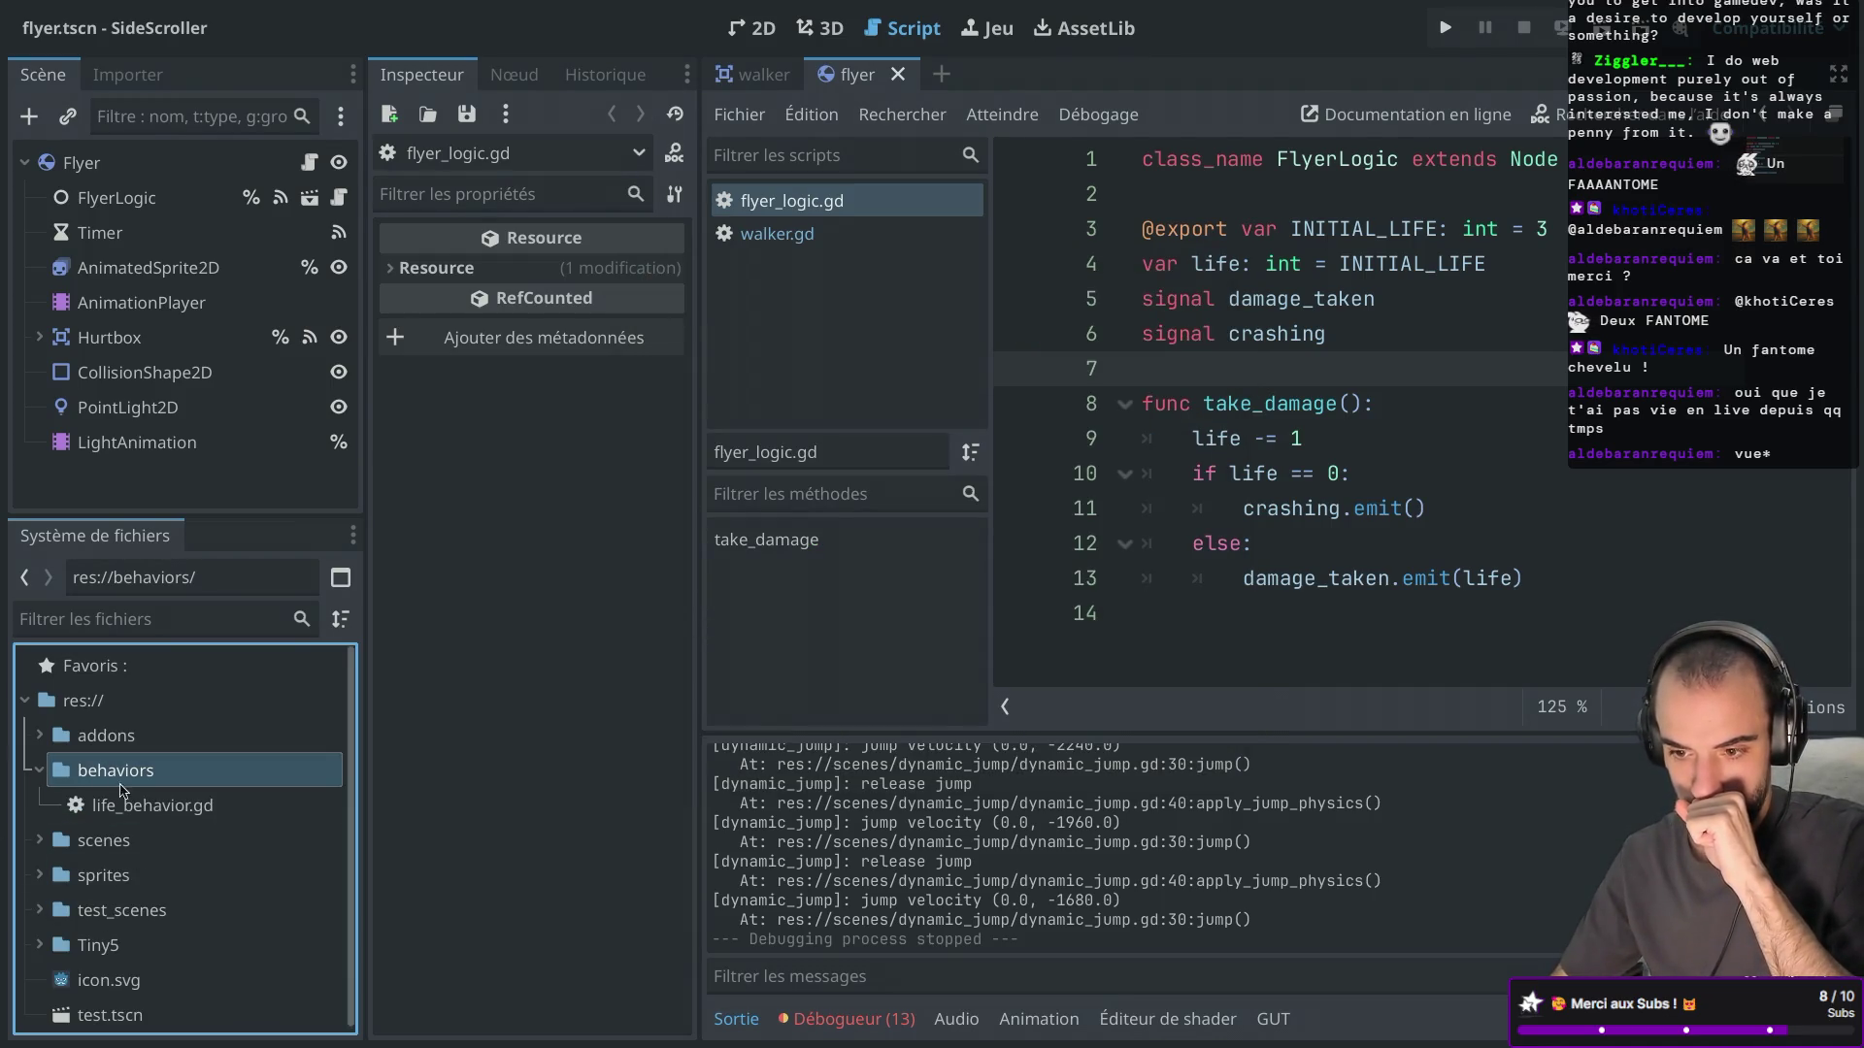
double_click(120, 802)
Declare class_name LifeBehavior, save, and paste in flyer_logic.gd's INITIAL_LIFE export line.
text(class_name)
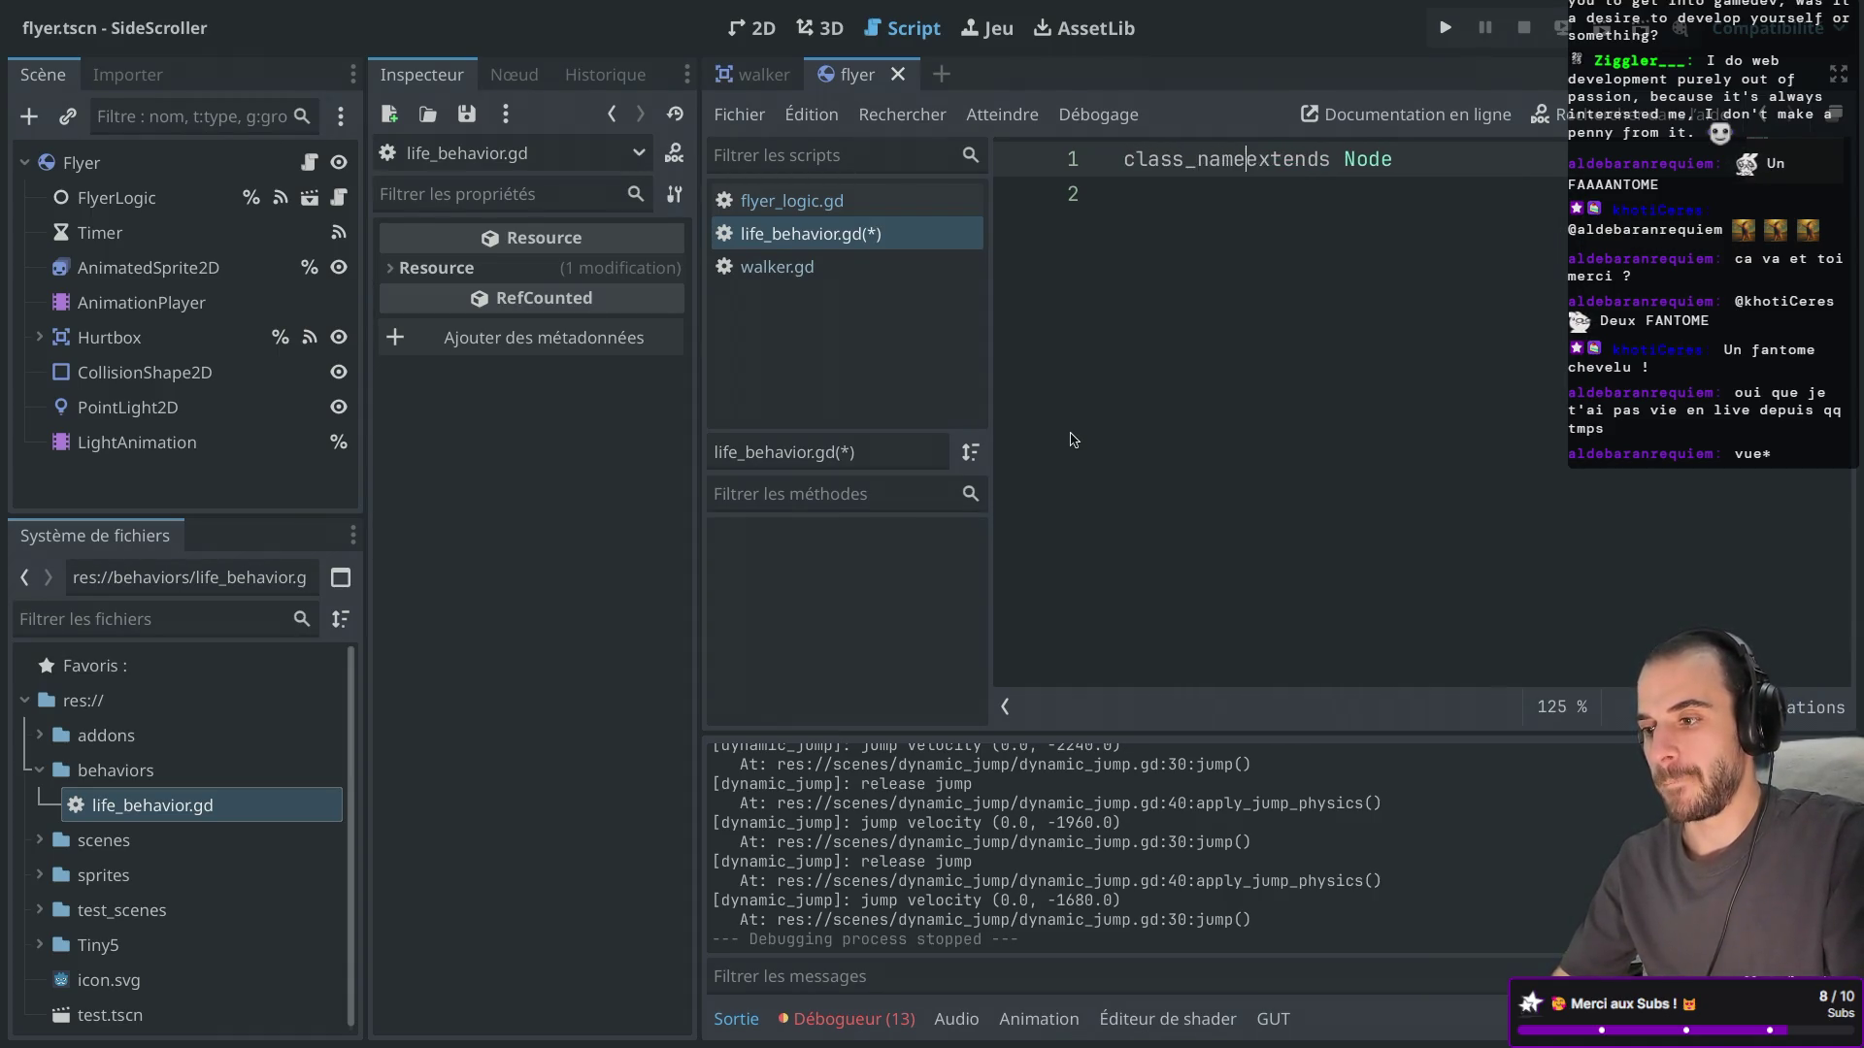
text( L)
text(ifeBehavio)
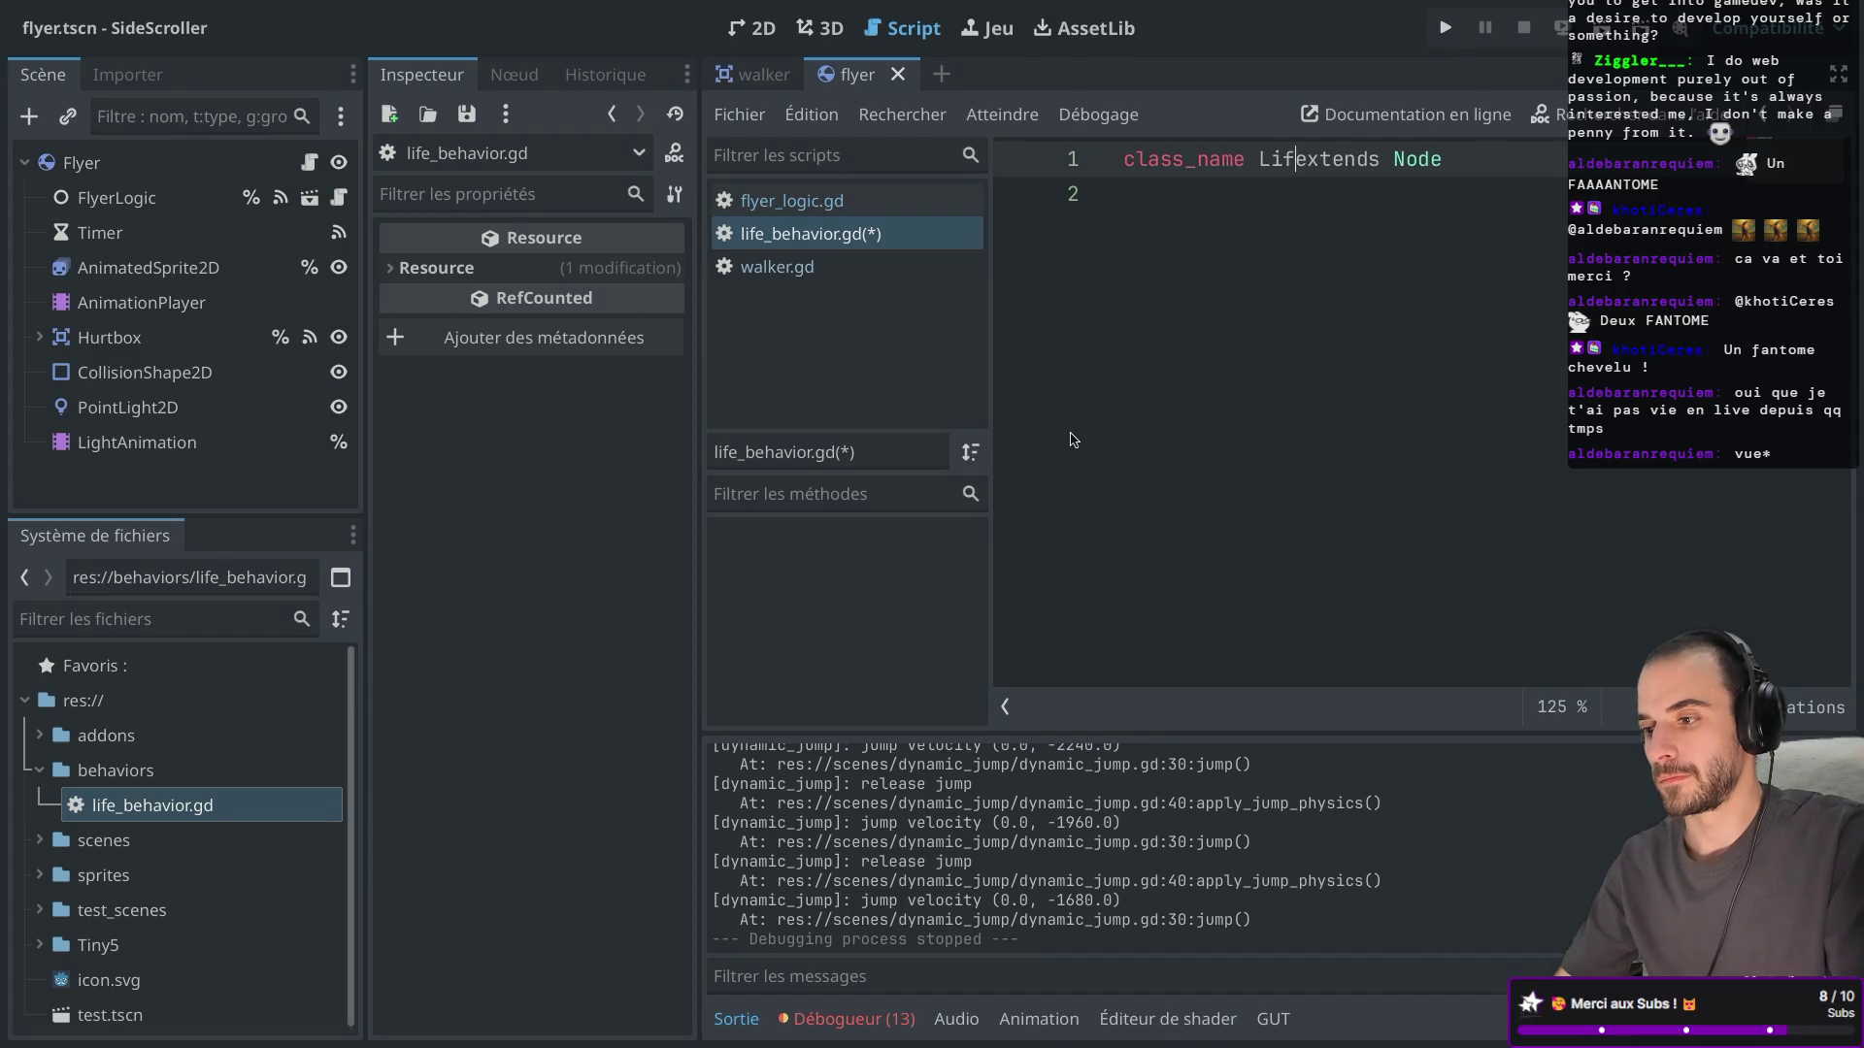
text(r)
key(ctrl+s)
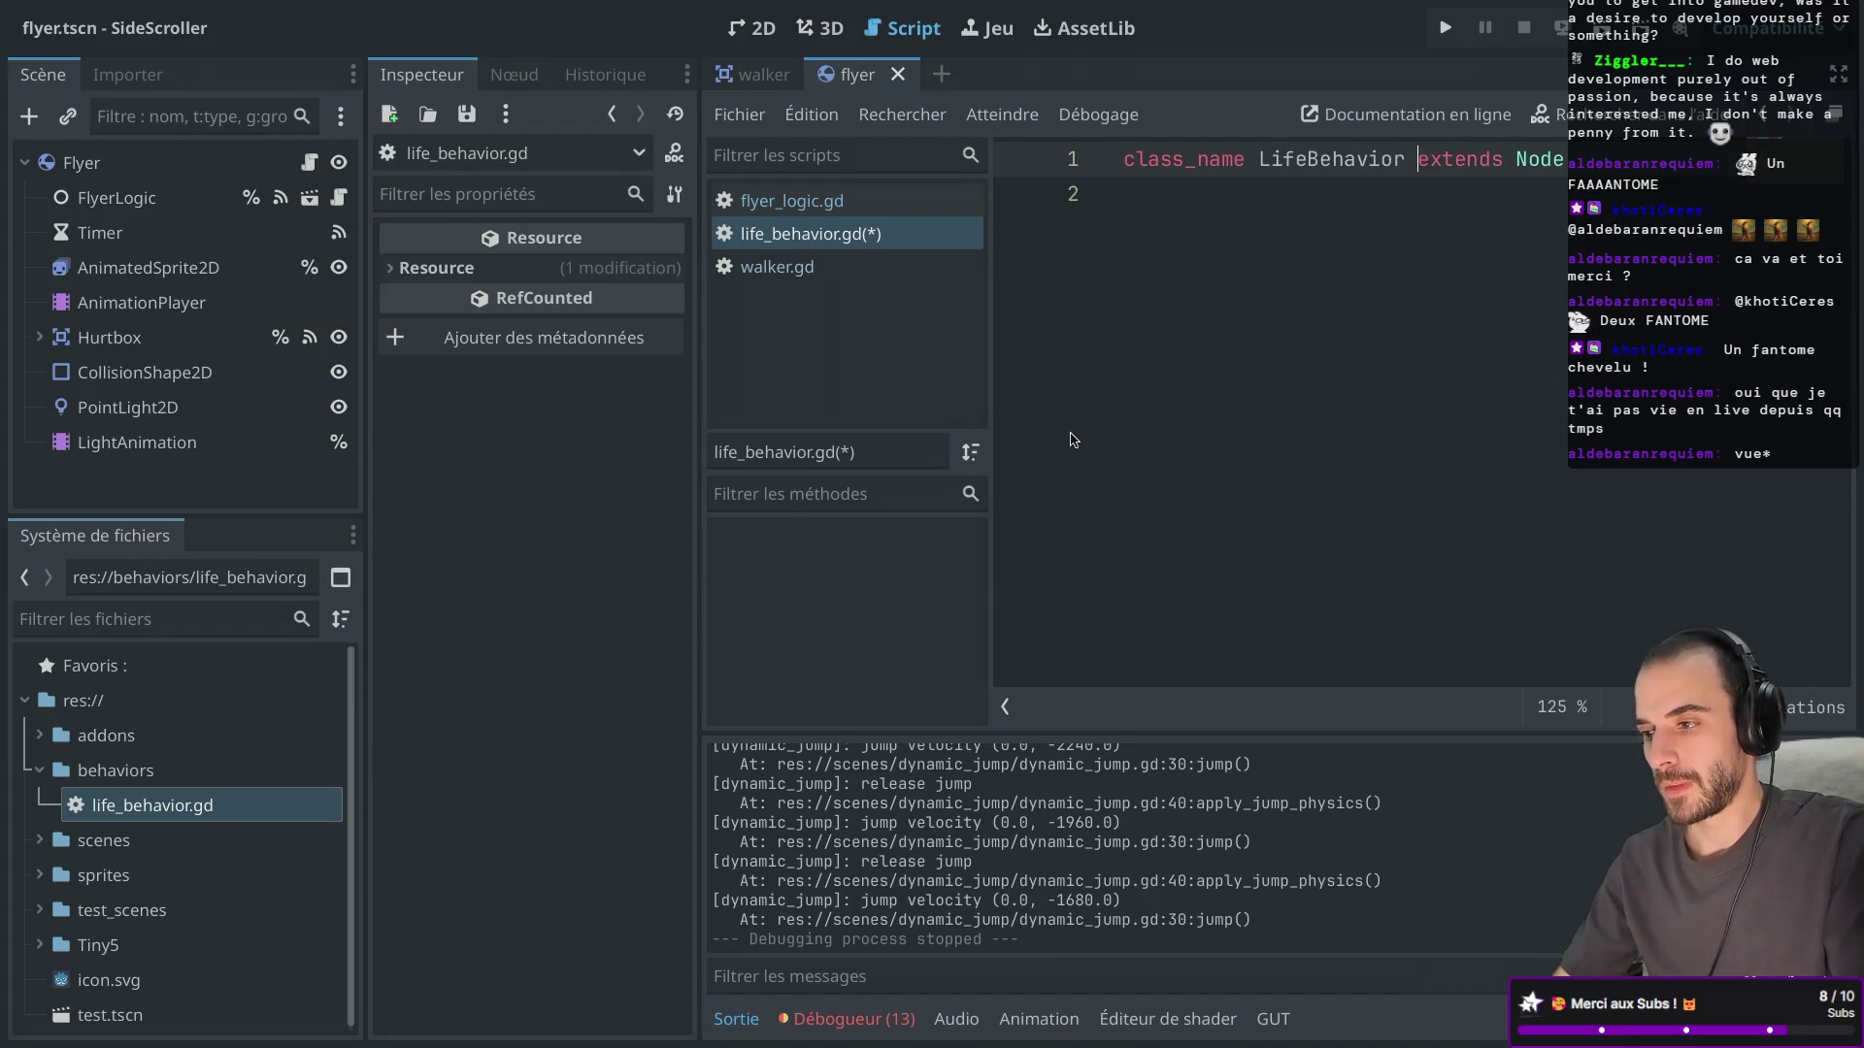
click(806, 201)
drag(1555, 227, 1455, 208)
key(ctrl+c)
click(800, 234)
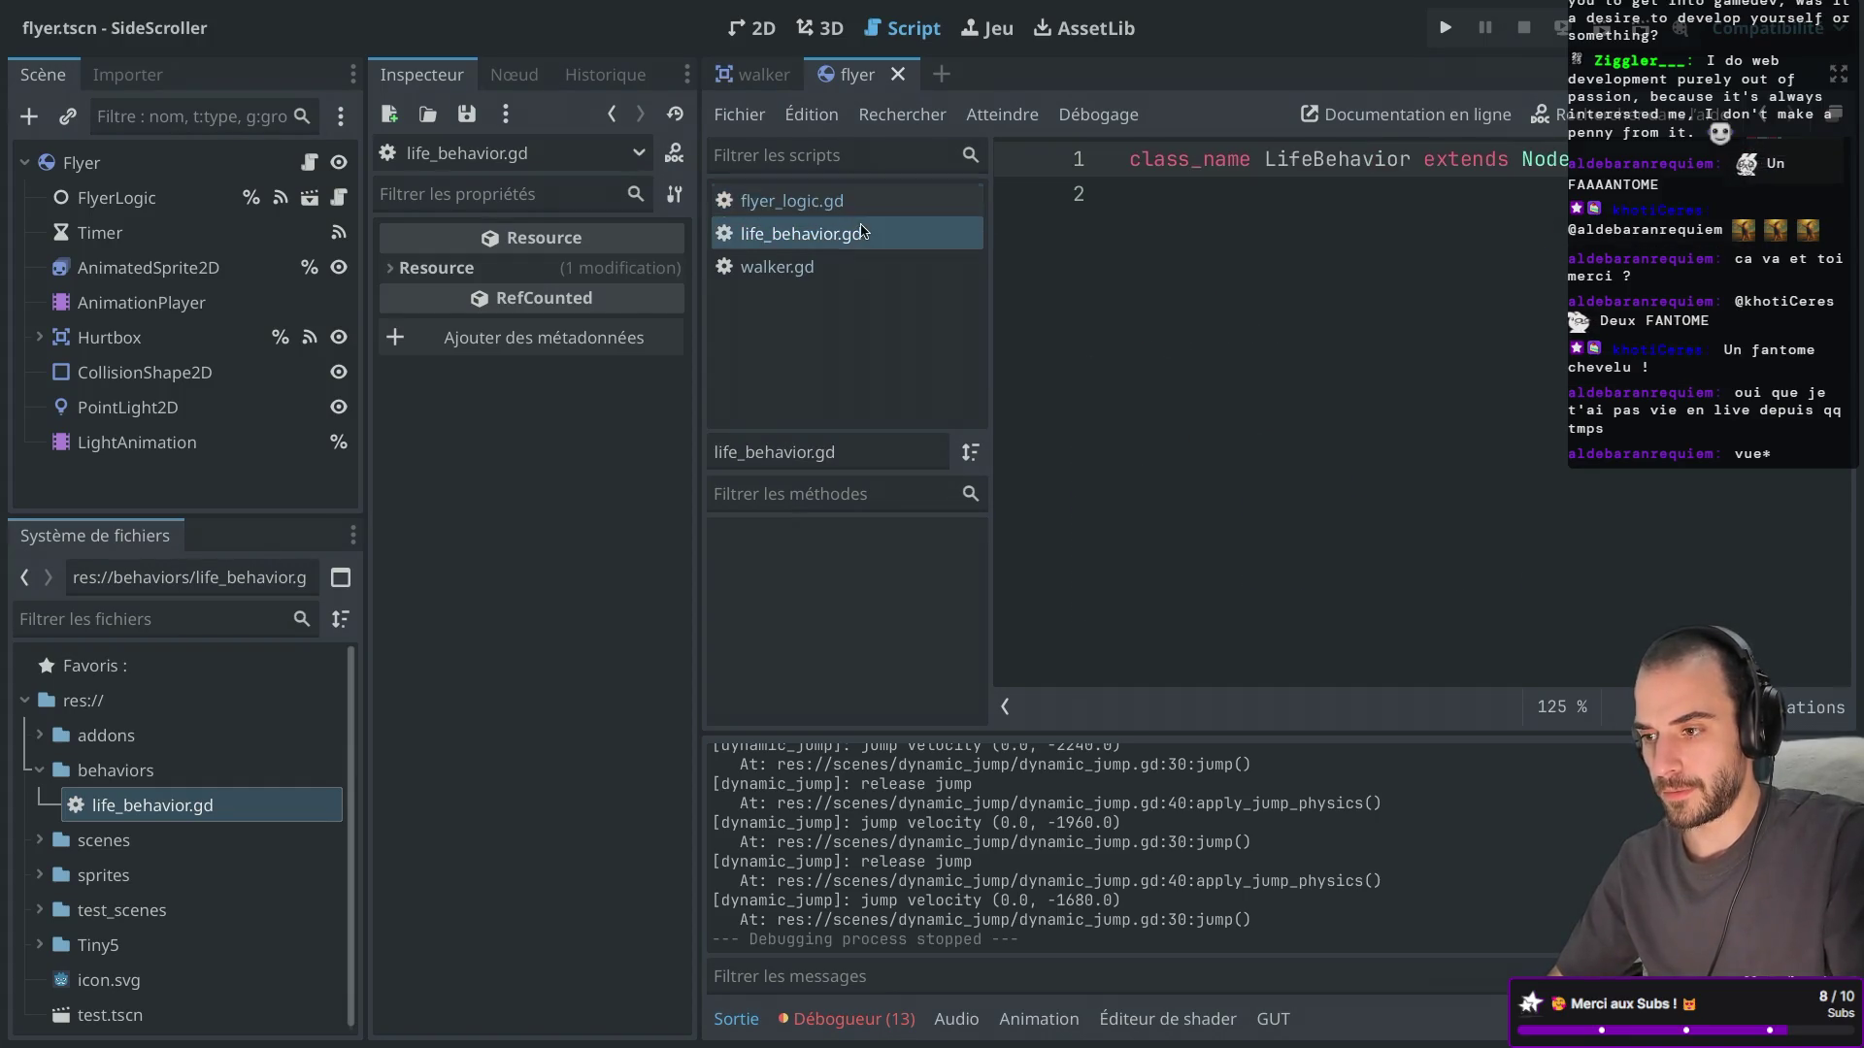
key(ctrl+v)
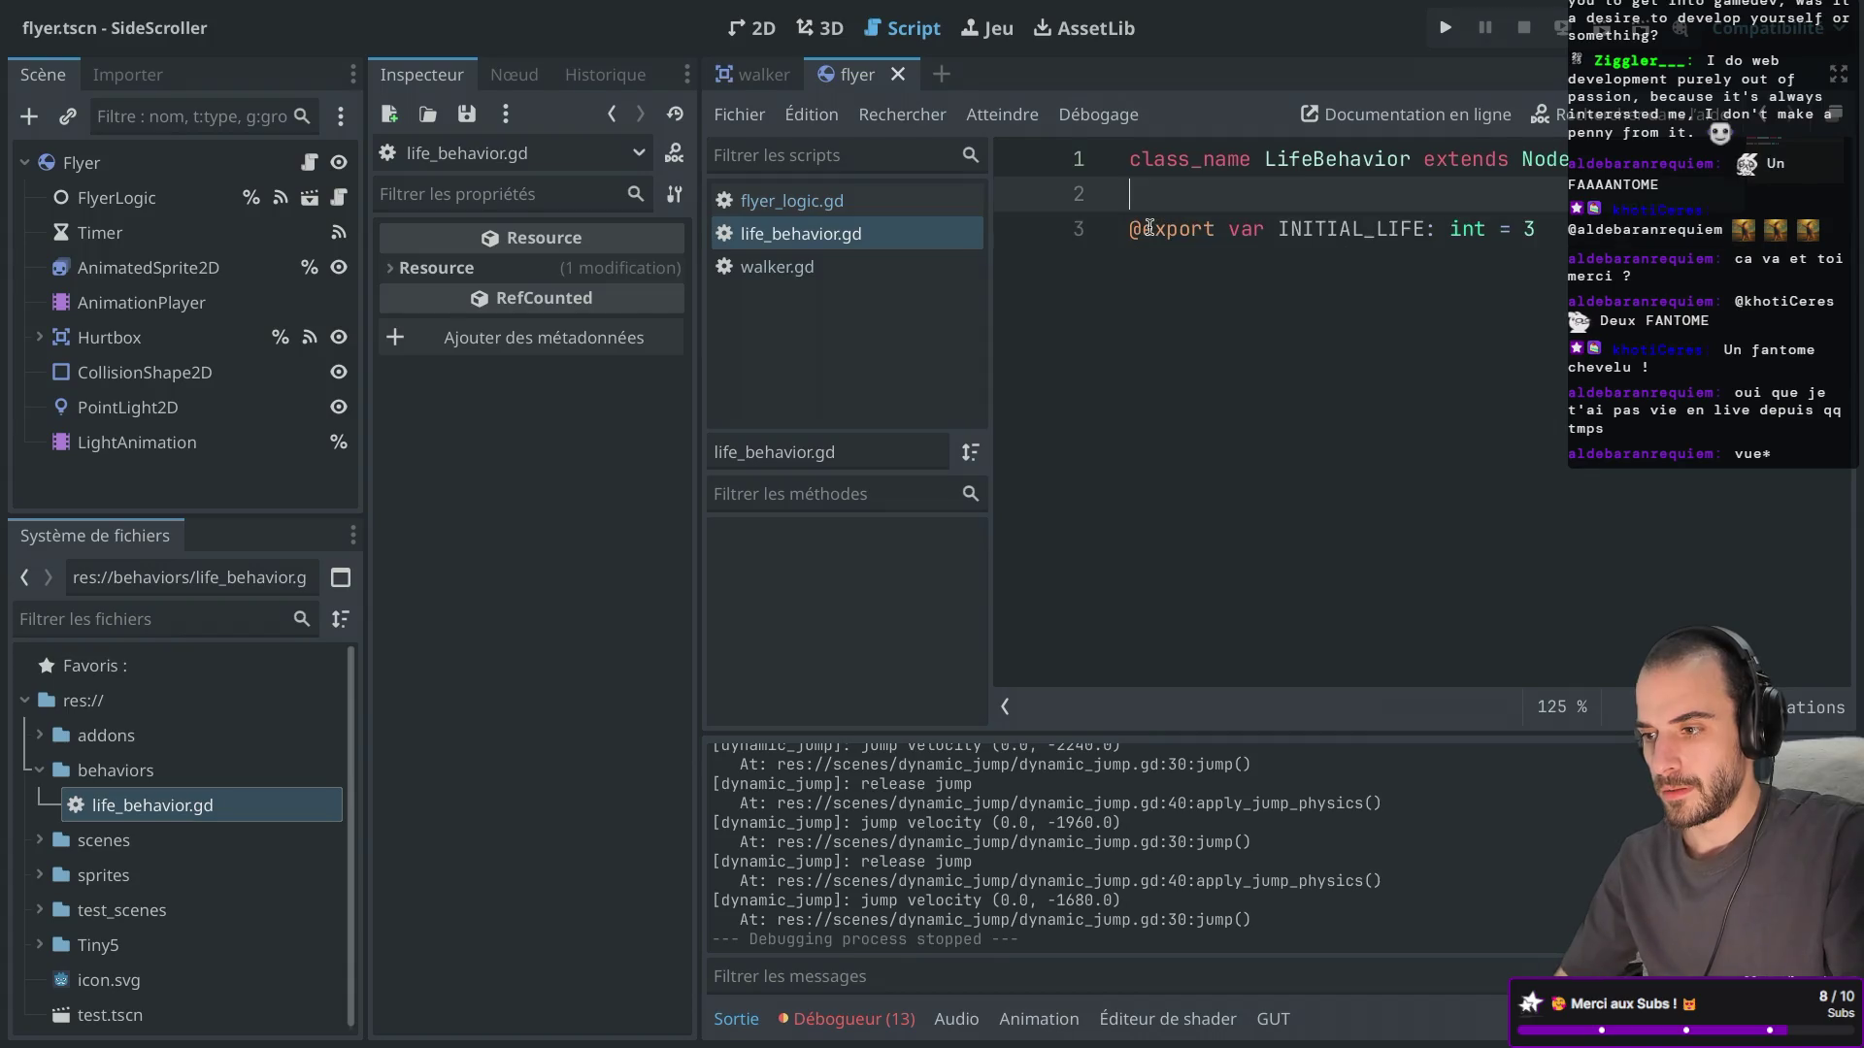
Copy the damage_taken signal and the whole take_damage function from flyer_logic.gd into the script.
click(840, 204)
drag(1377, 299, 1072, 294)
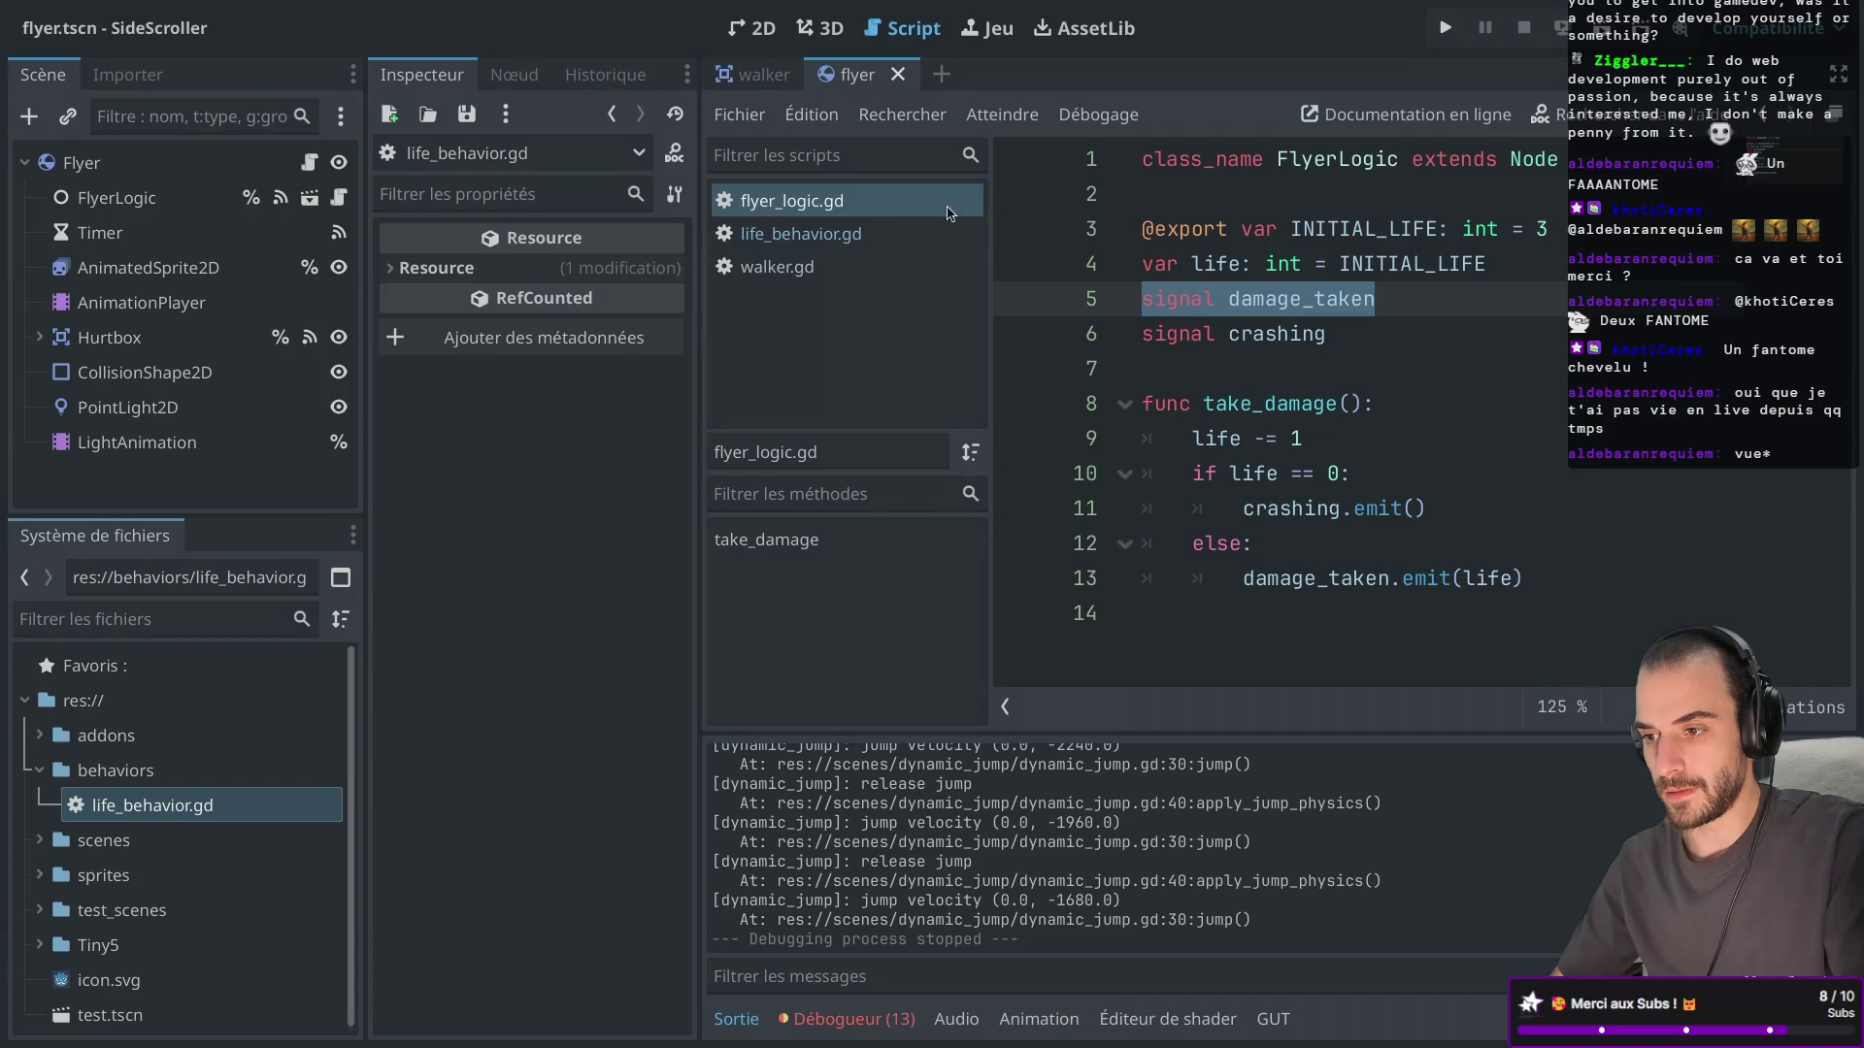
click(801, 234)
key(Return)
key(Return)
text(signal damage_taken)
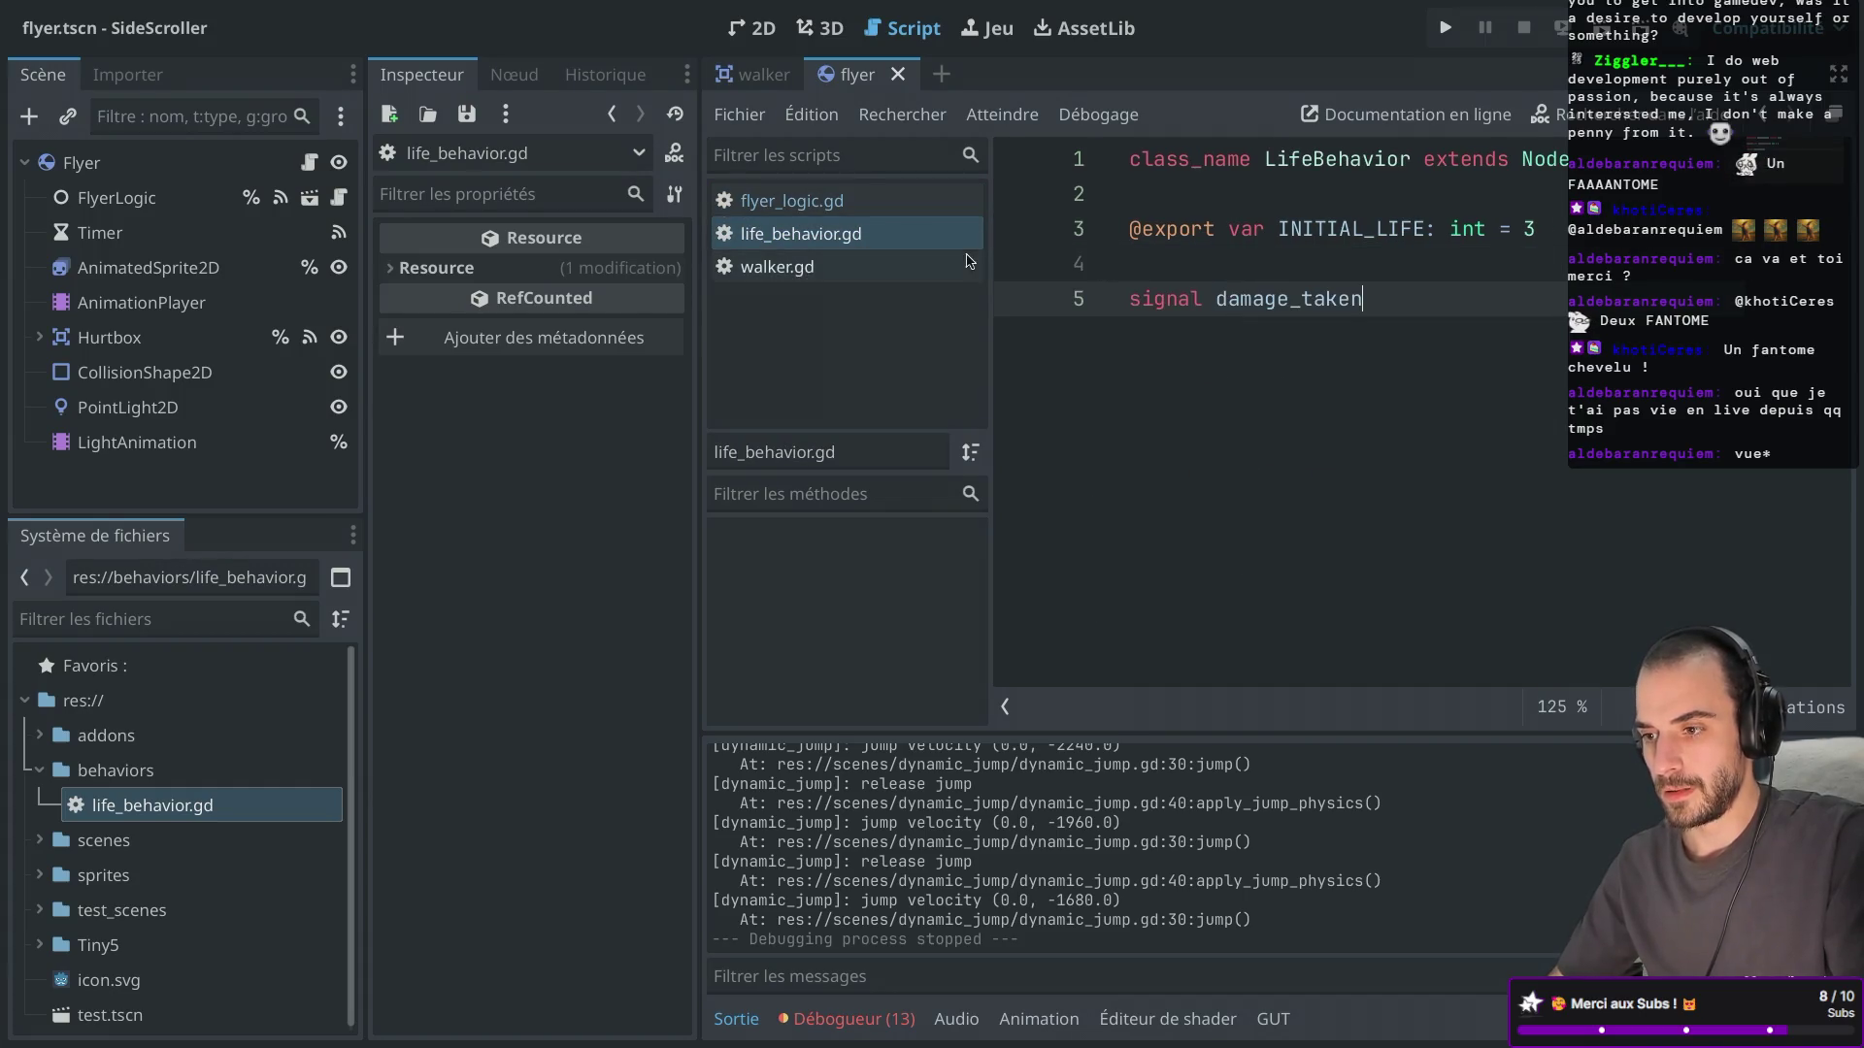
click(793, 201)
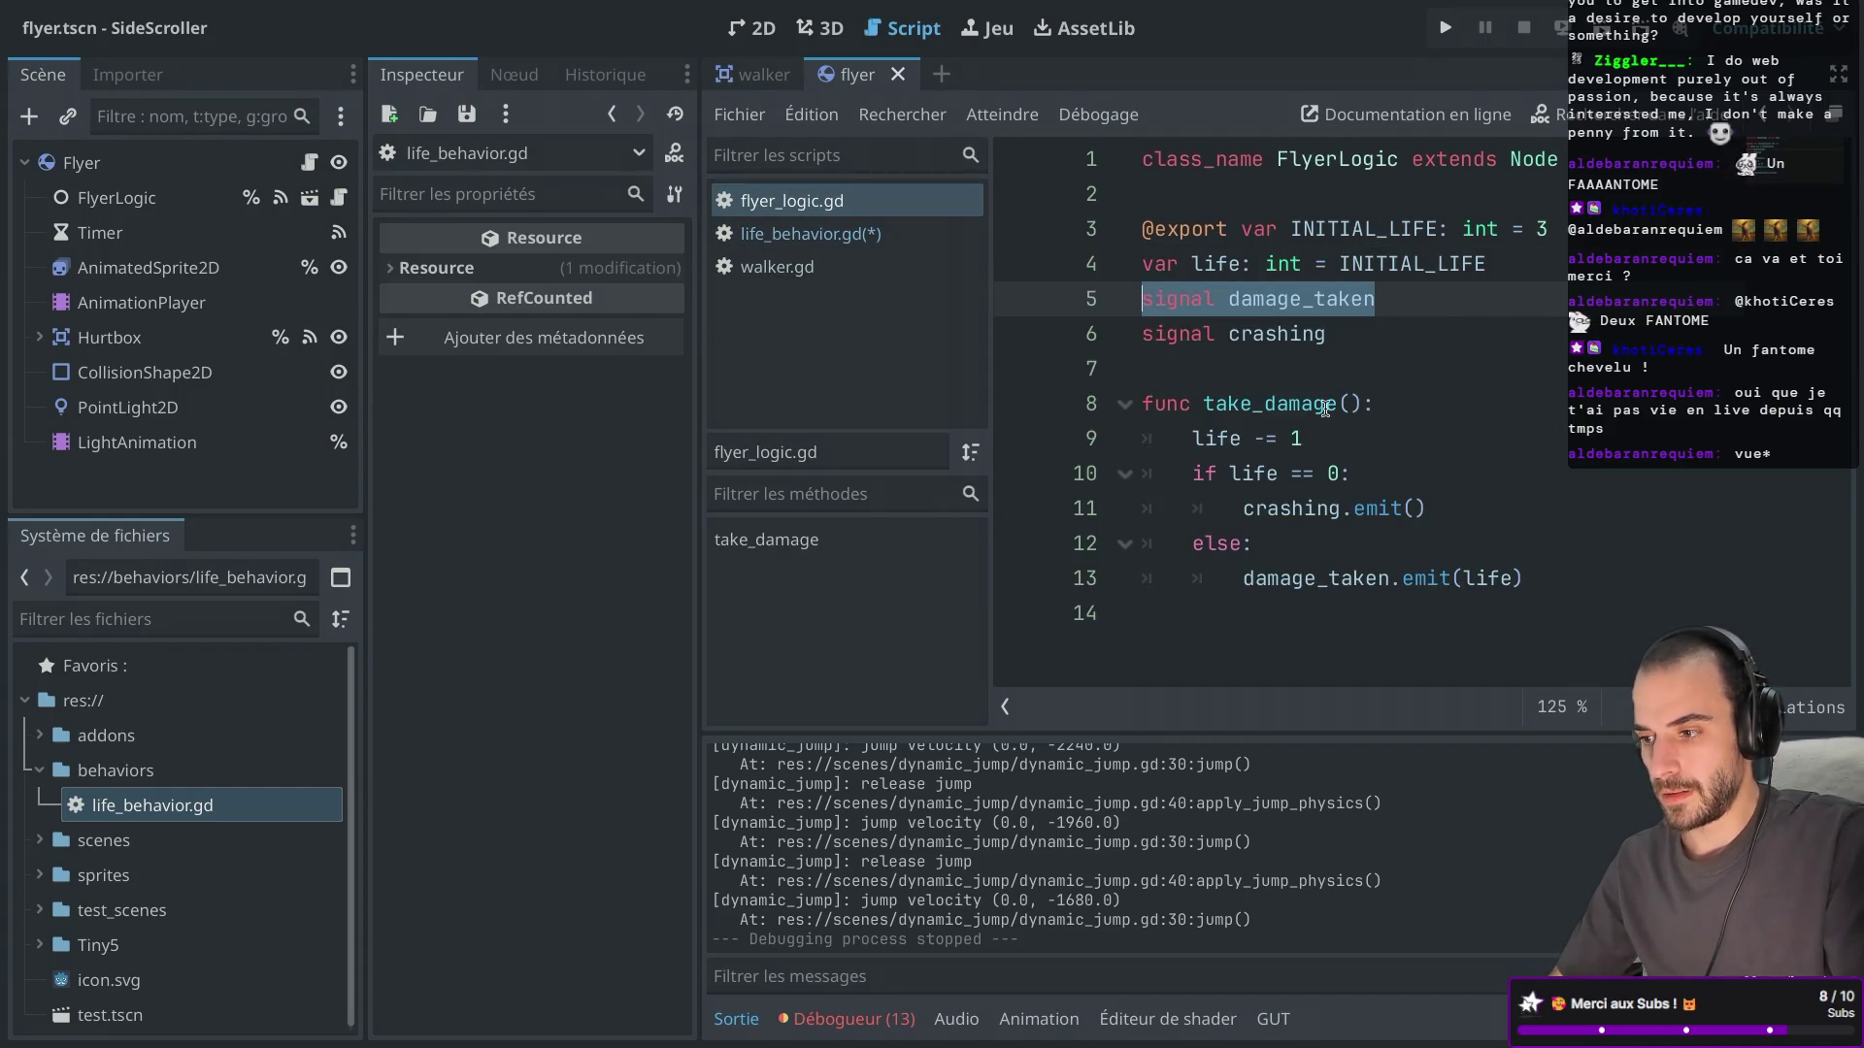
drag(1182, 608, 1116, 409)
key(ctrl+c)
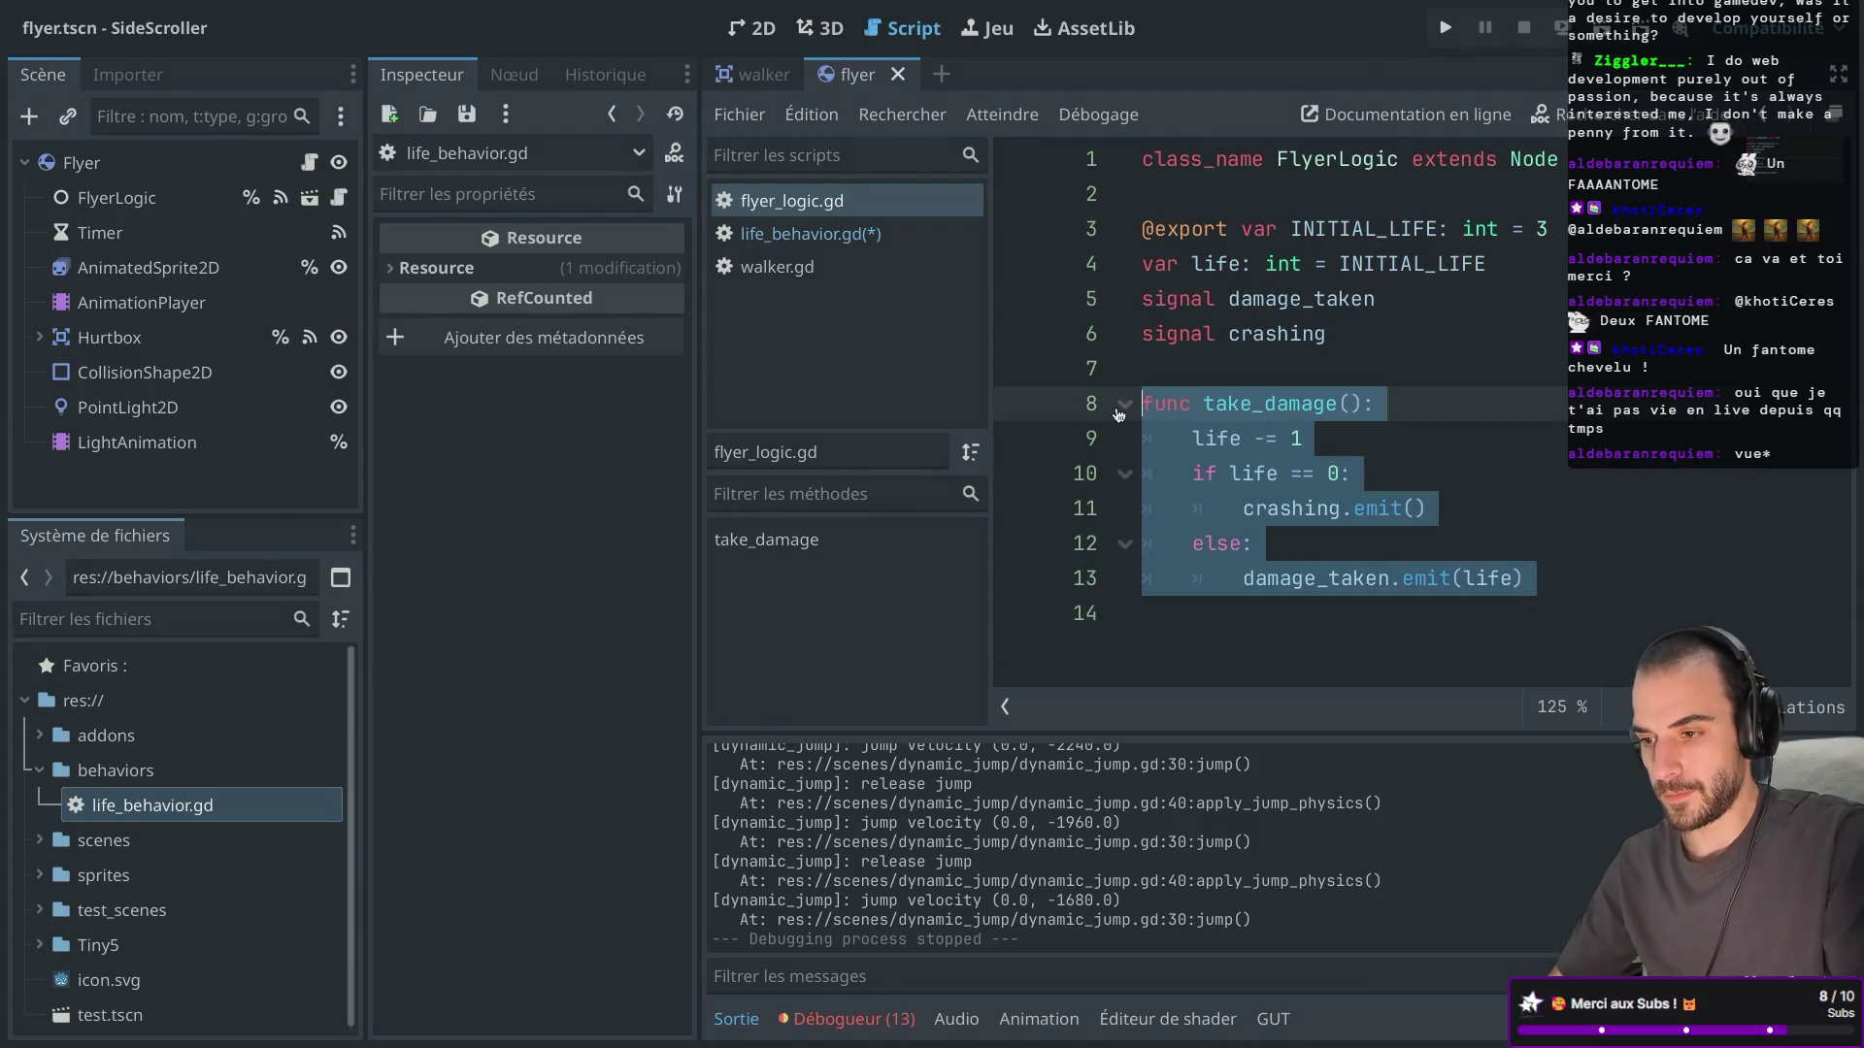
click(845, 236)
key(Return)
key(ctrl+v)
click(1280, 508)
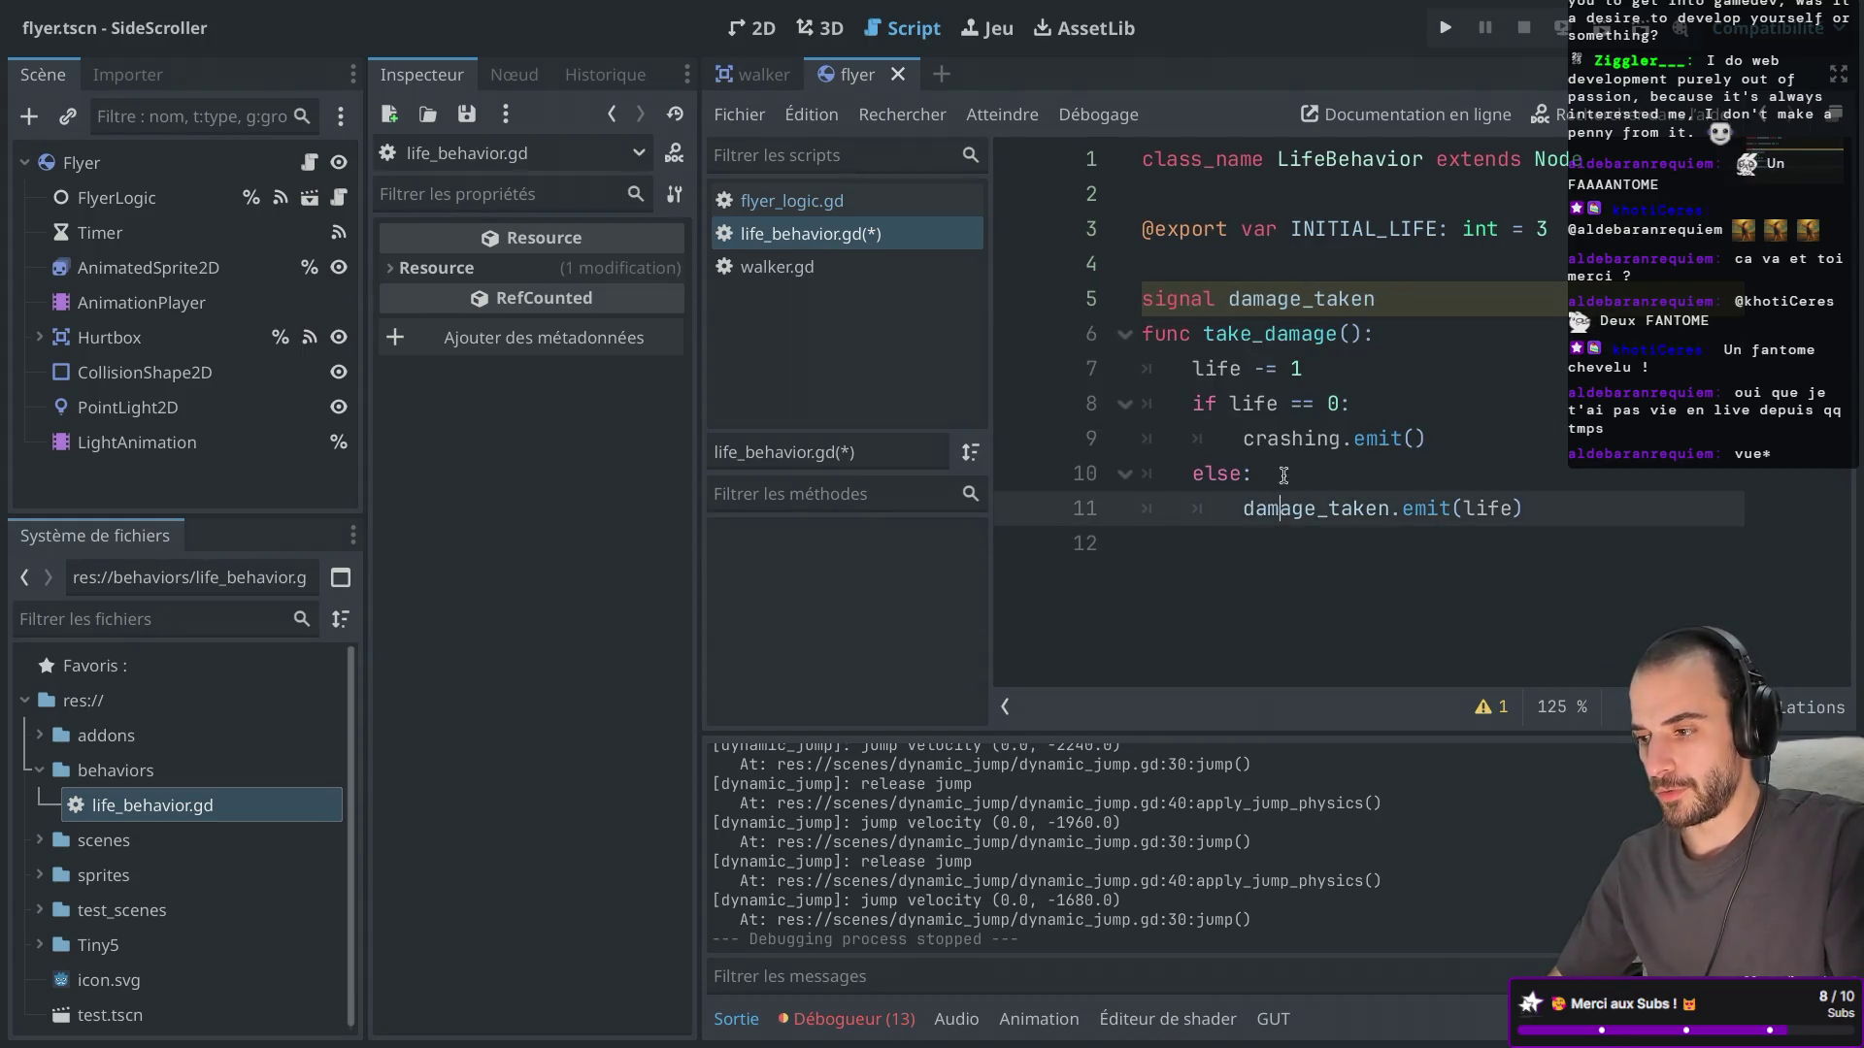
double_click(1289, 434)
Add a has_died signal beside the existing signal.
click(1398, 299)
key(Return)
key(Return)
key(Up)
text(signal)
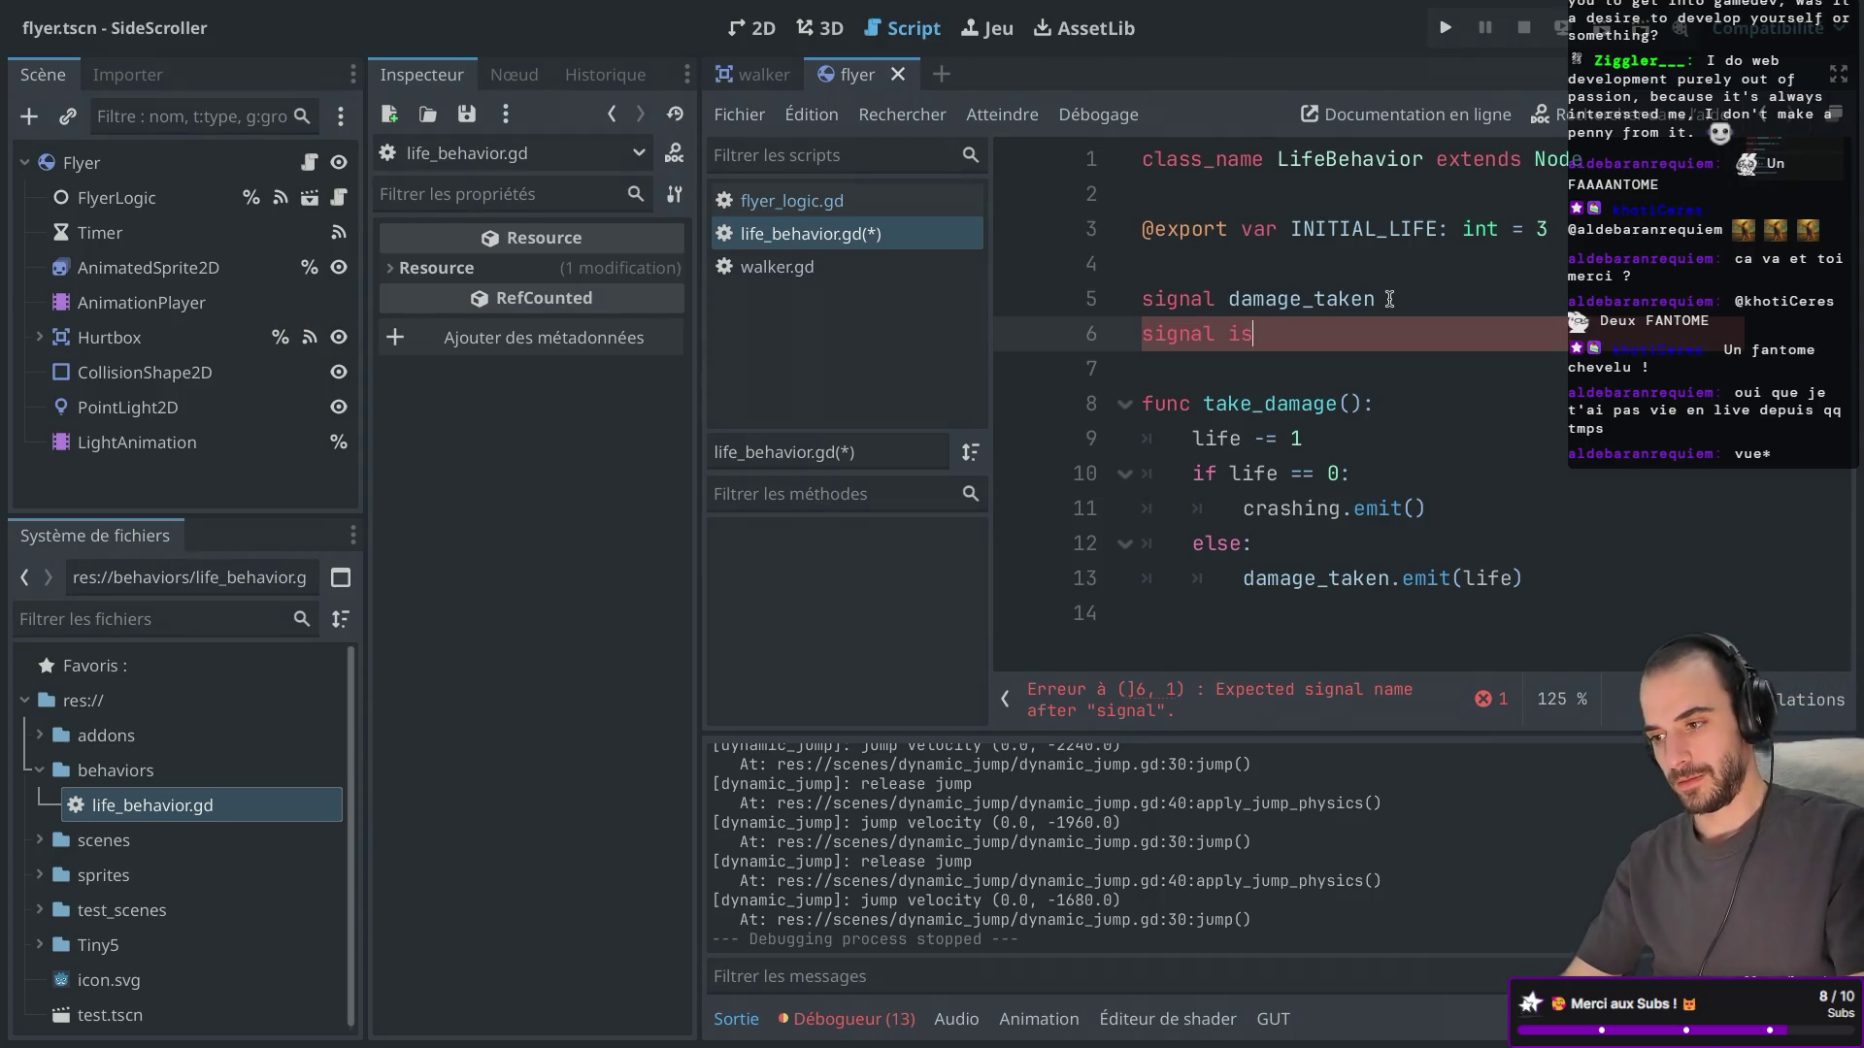
text(has)
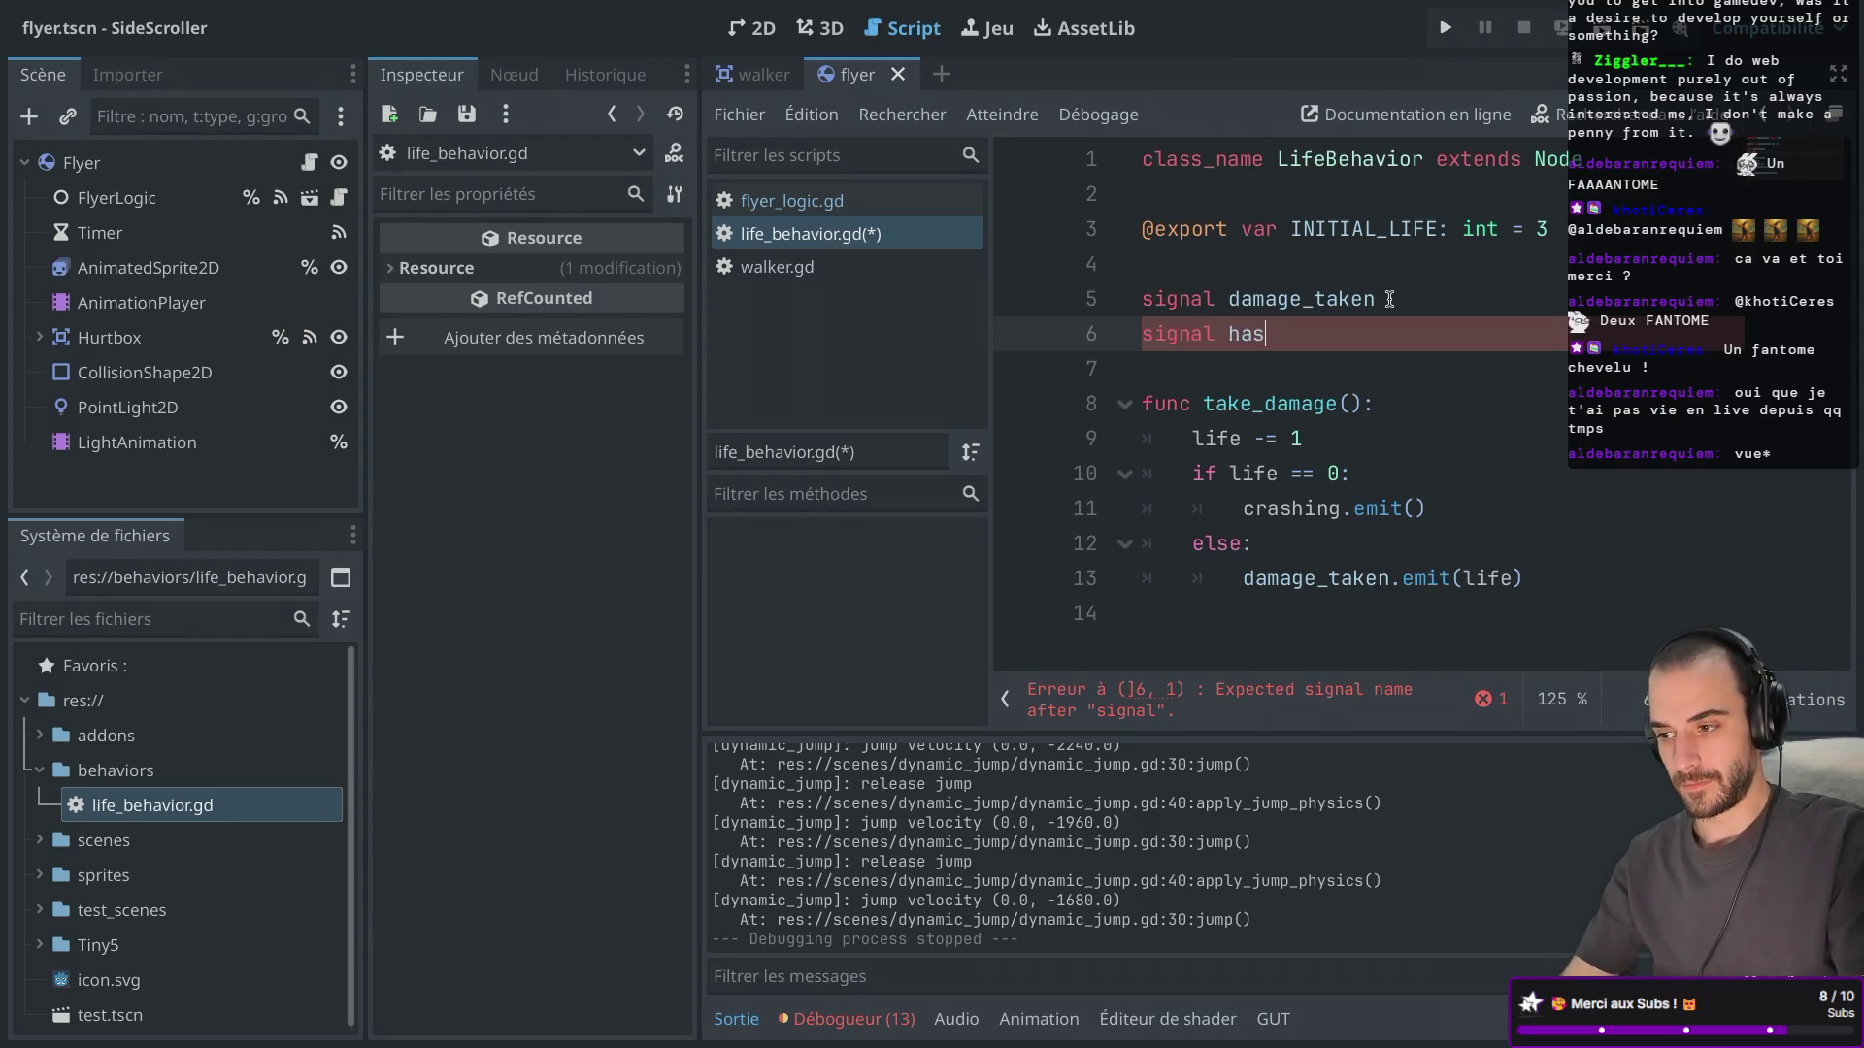
text(_died)
Rename the damage_taken signal to has_taken_damage, save, and open new lines below the signals.
click(1387, 306)
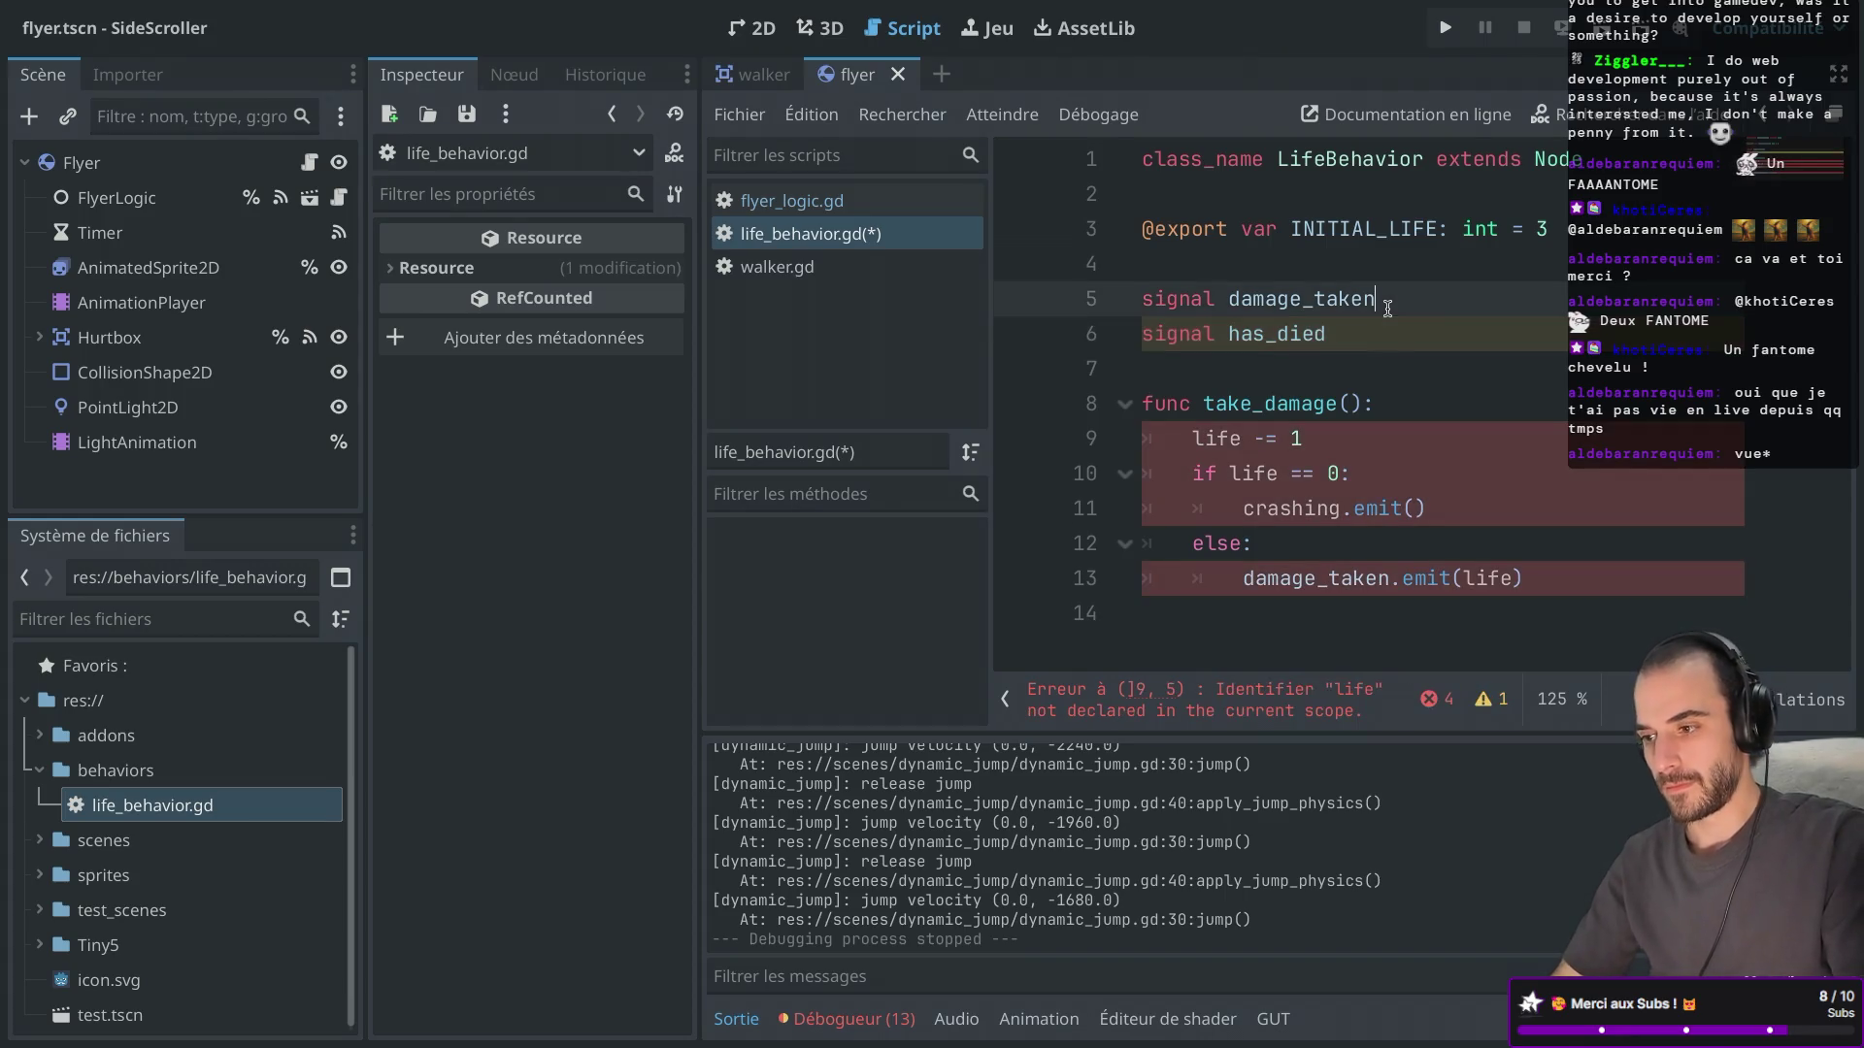
click(1229, 301)
text(has_taken)
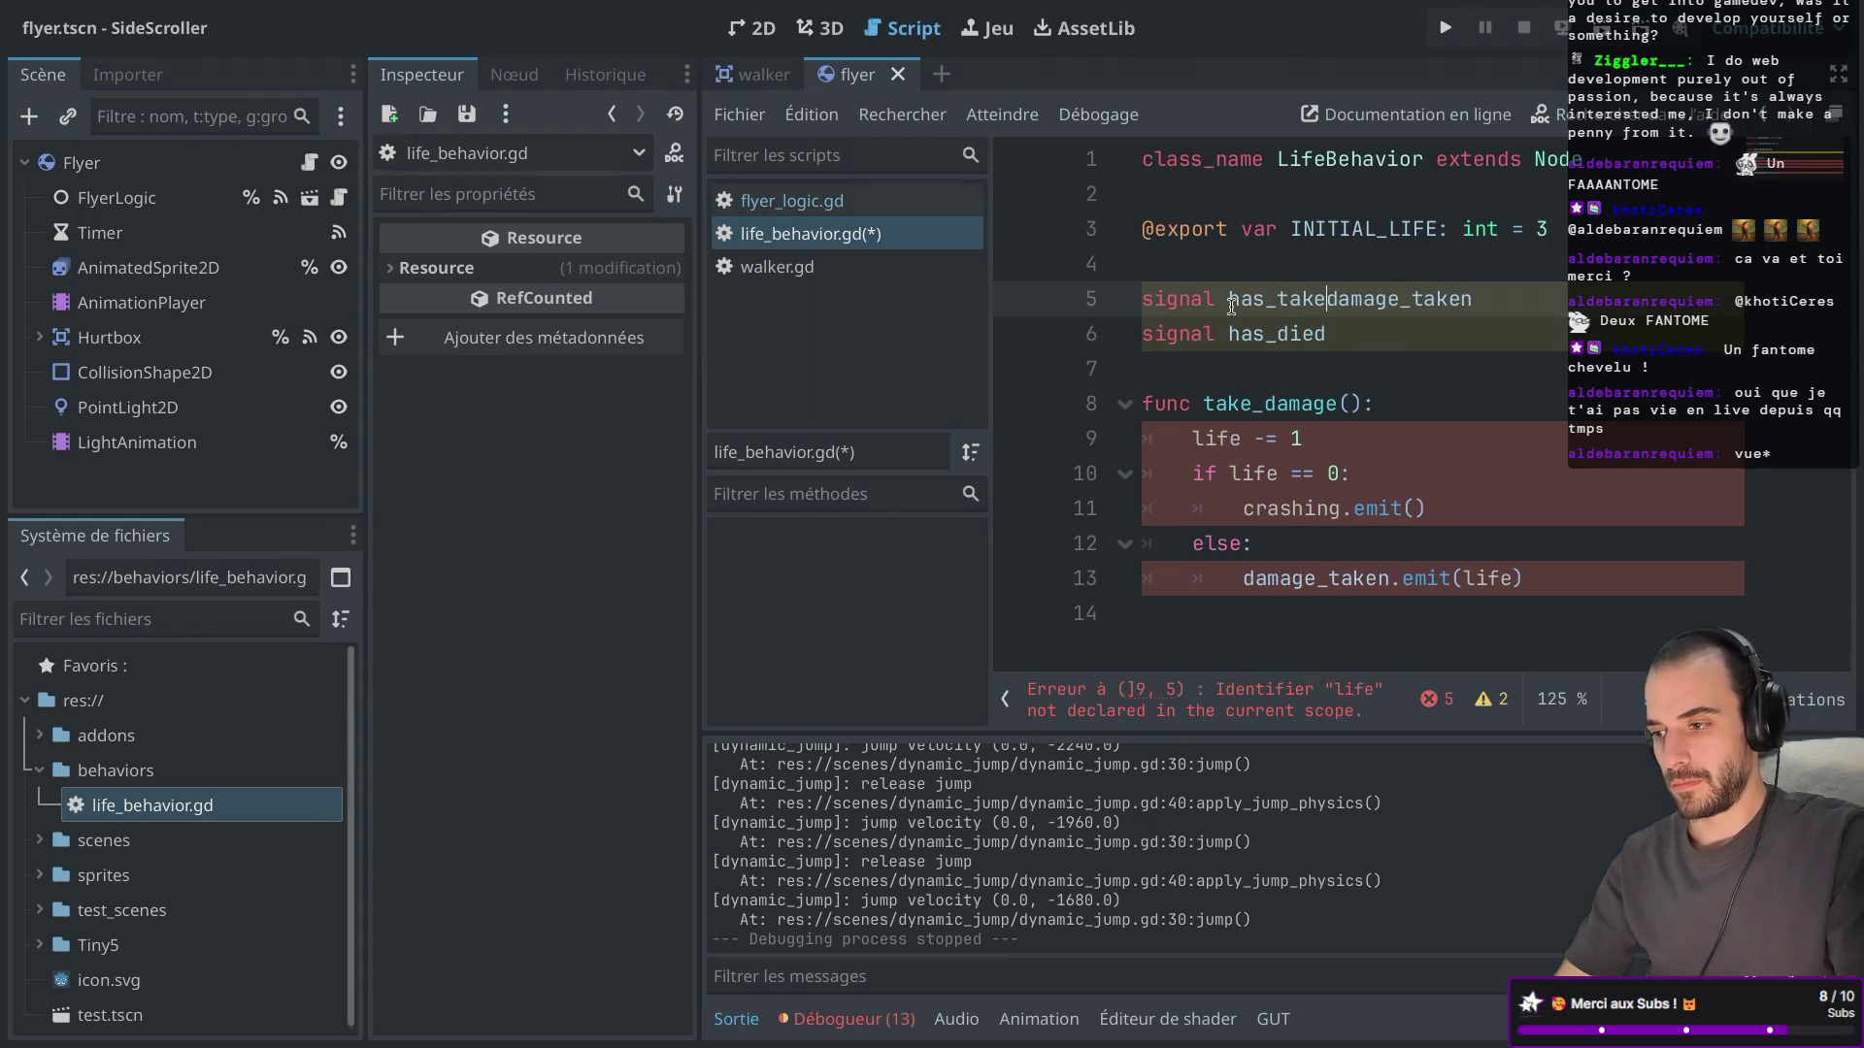
text(_)
double_click(1495, 299)
click(1515, 301)
key(BackSpace)
key(BackSpace)
key(BackSpace)
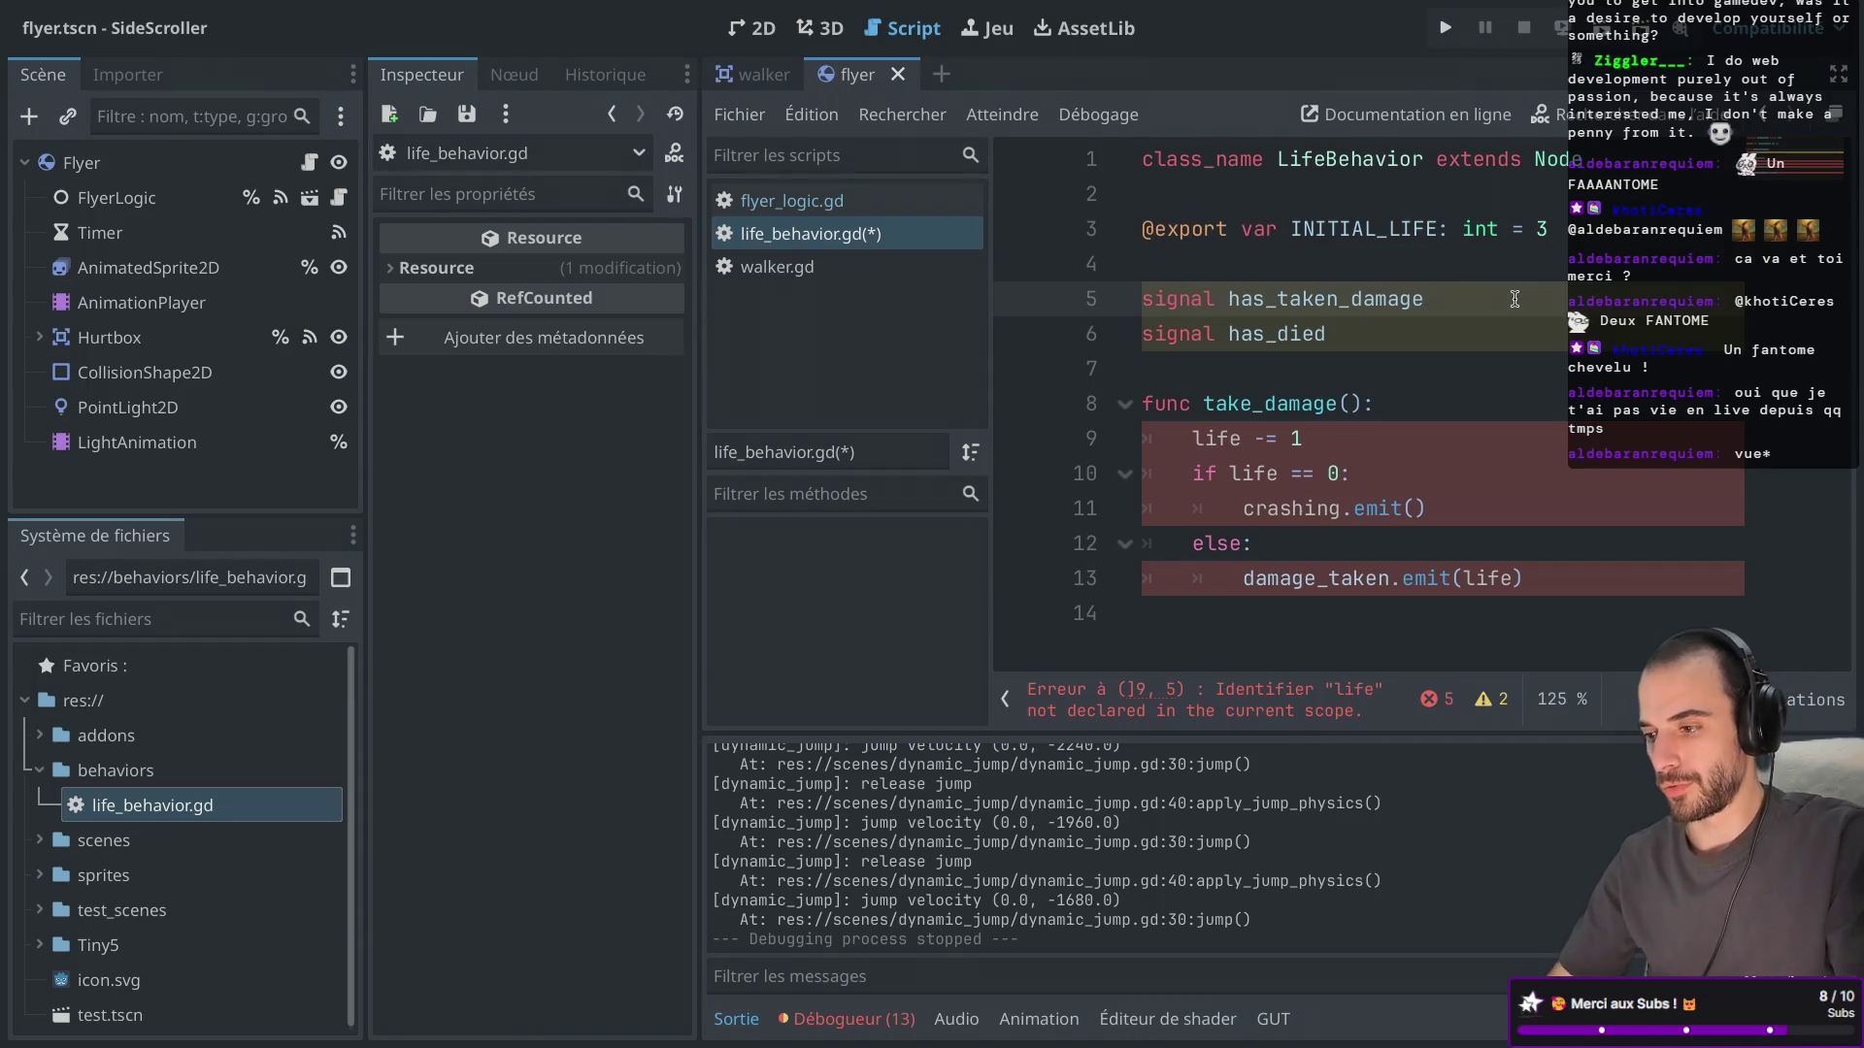
key(ctrl+s)
click(1253, 352)
click(1226, 265)
click(1390, 341)
key(Return)
key(Return)
Add 'var life: int = INITIAL_LIFE' copied from flyer_logic.gd.
text(var)
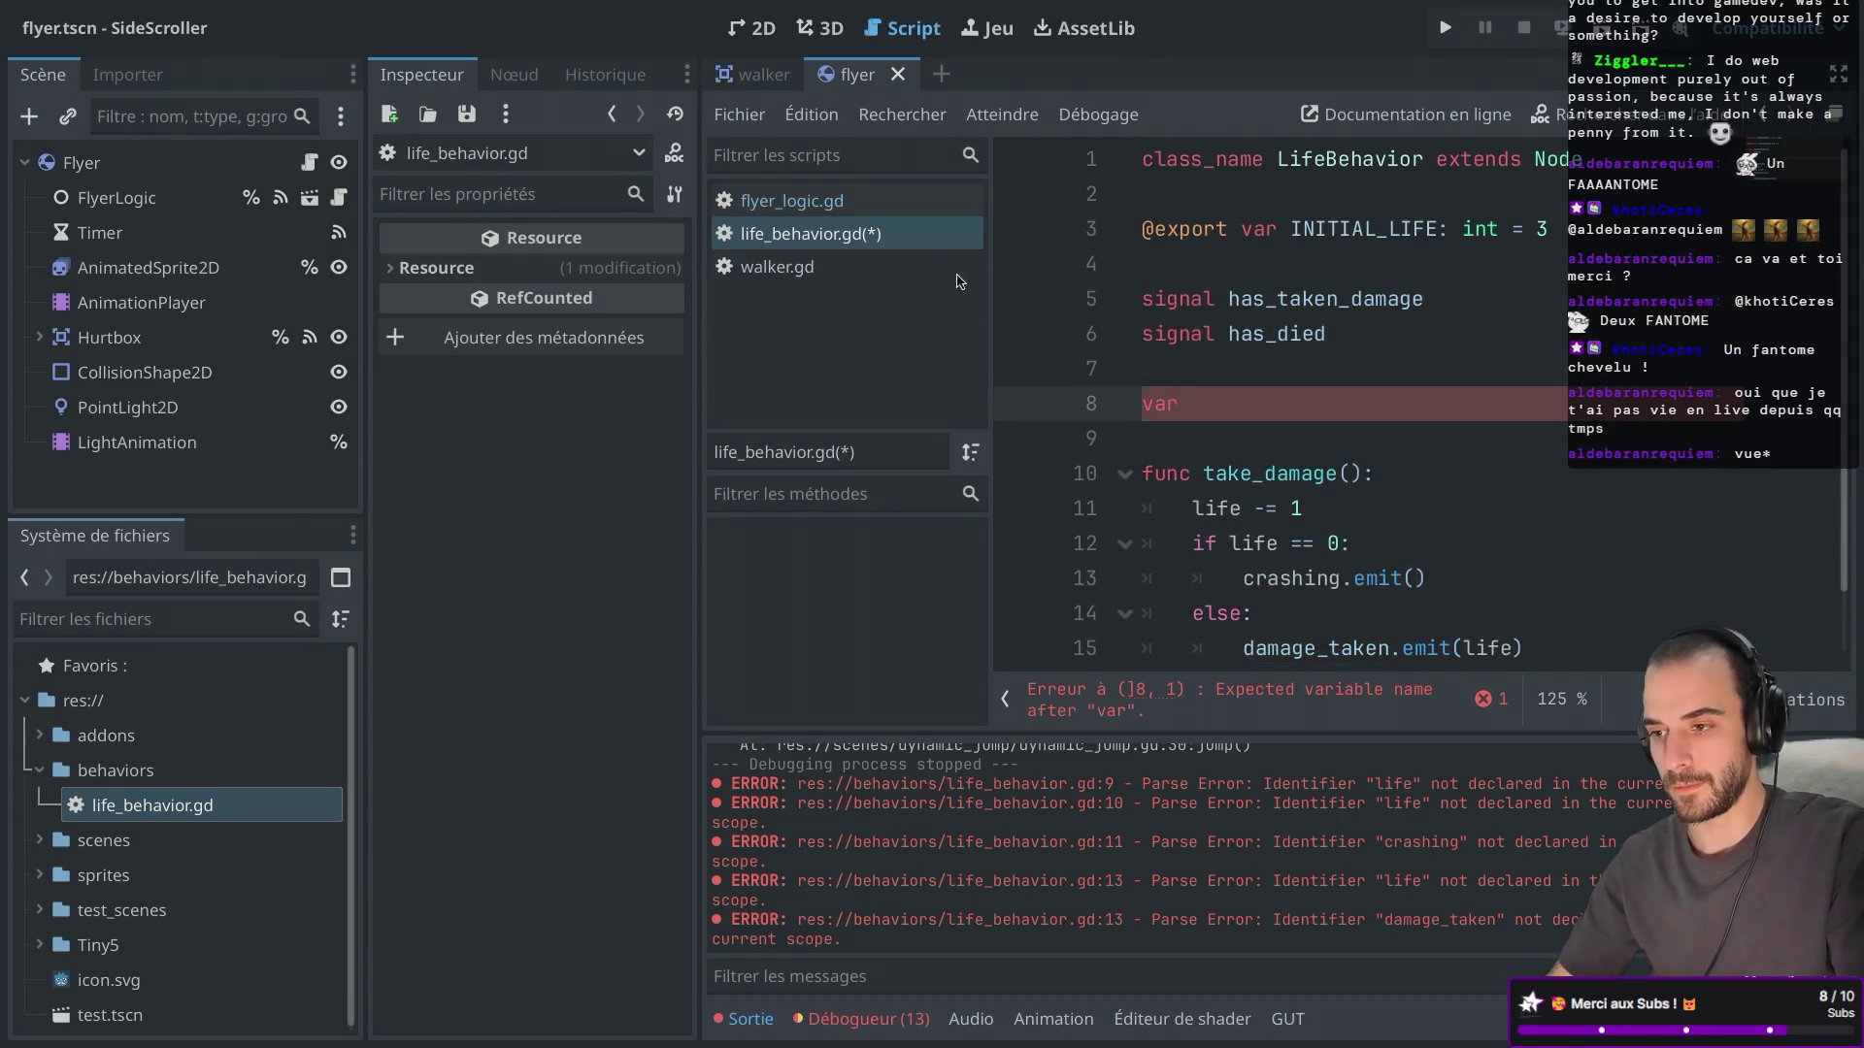
click(841, 206)
drag(1499, 264, 1117, 266)
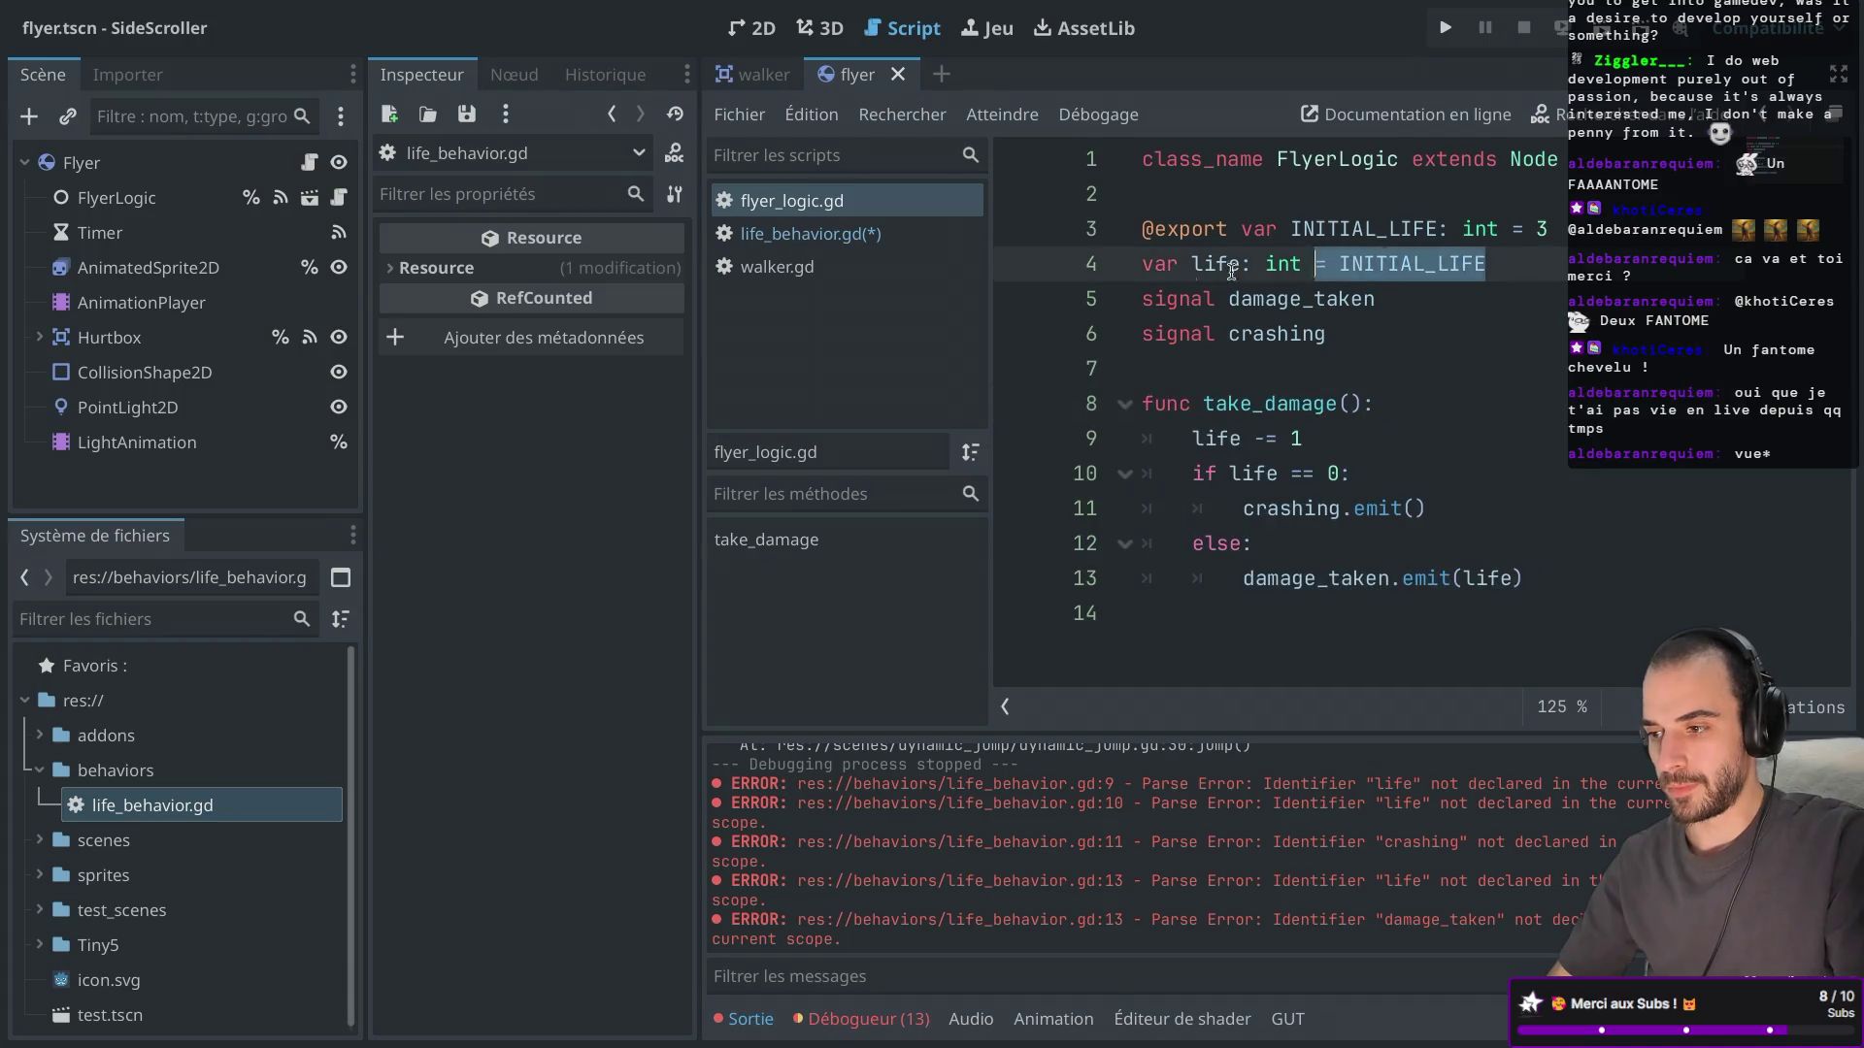
key(ctrl+c)
click(835, 234)
key(shift+Home)
key(ctrl+v)
scroll(1355, 431, down, 1)
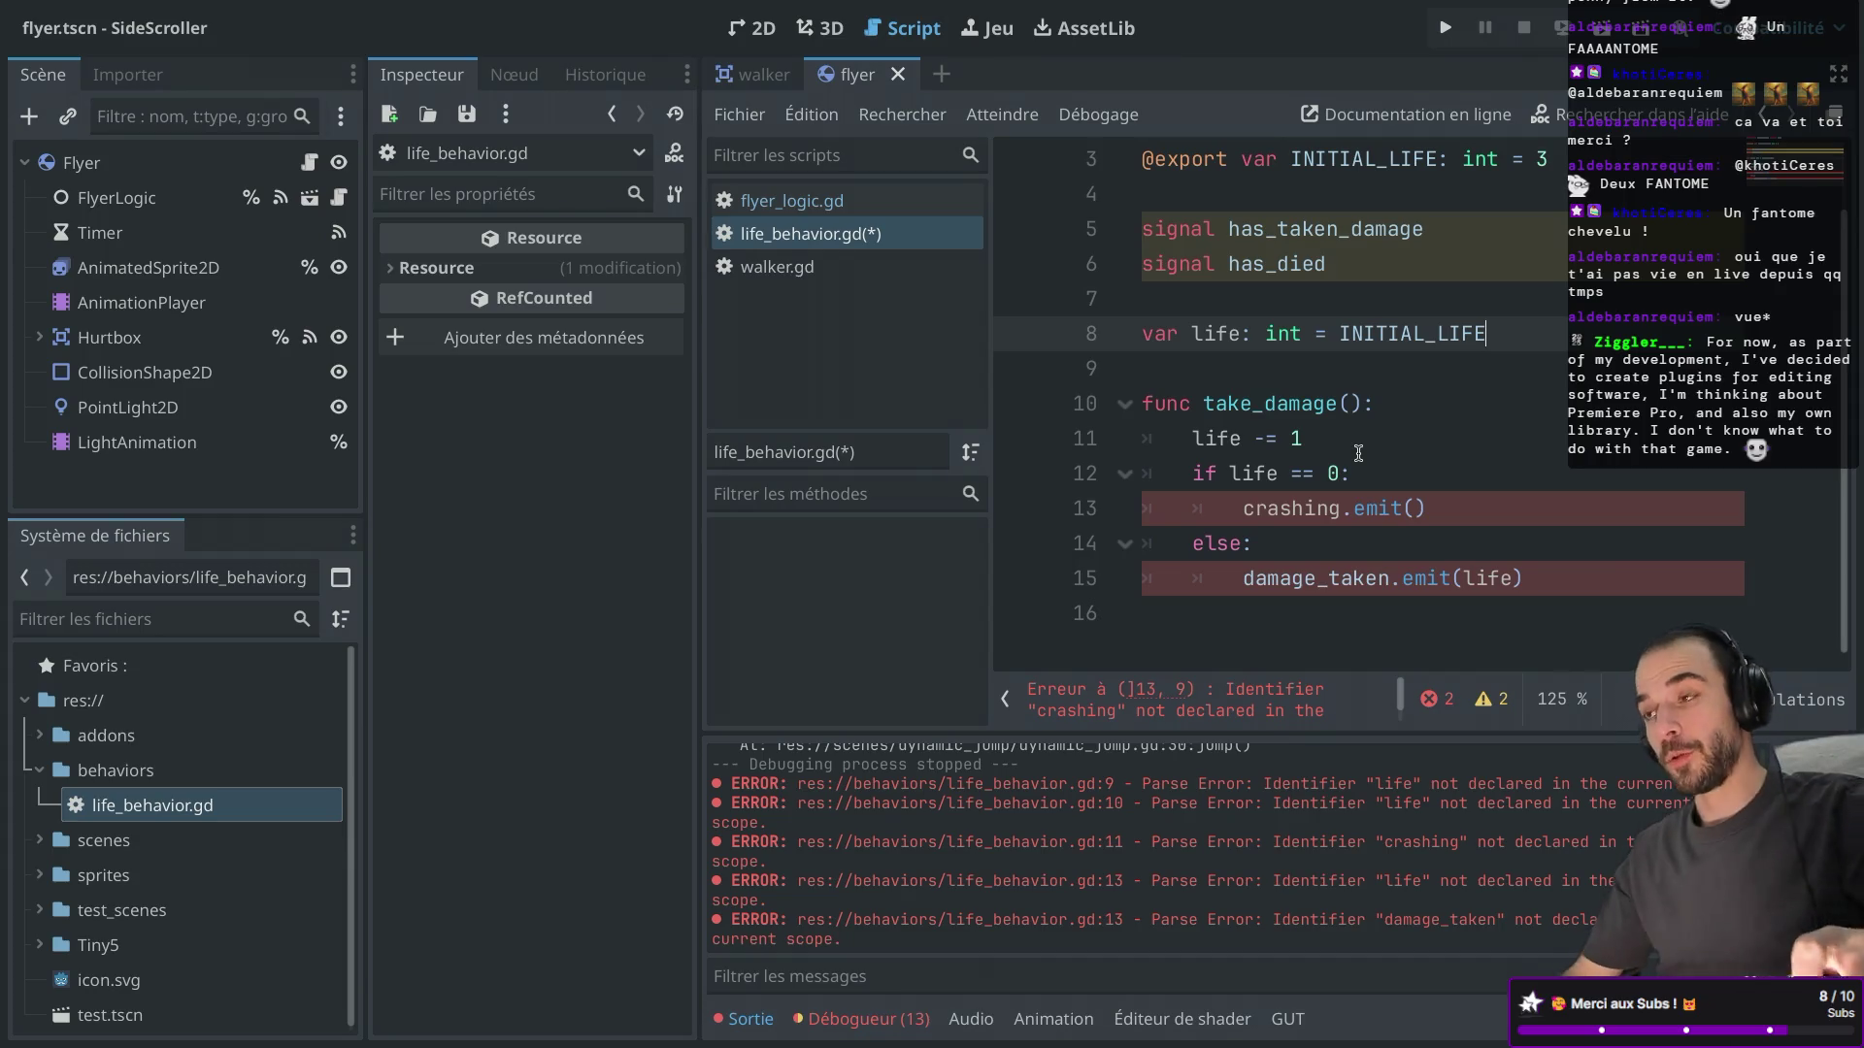
In take_damage, replace damage_taken with has_taken_damage and crashing with has_died.
key(ctrl+shift+F11)
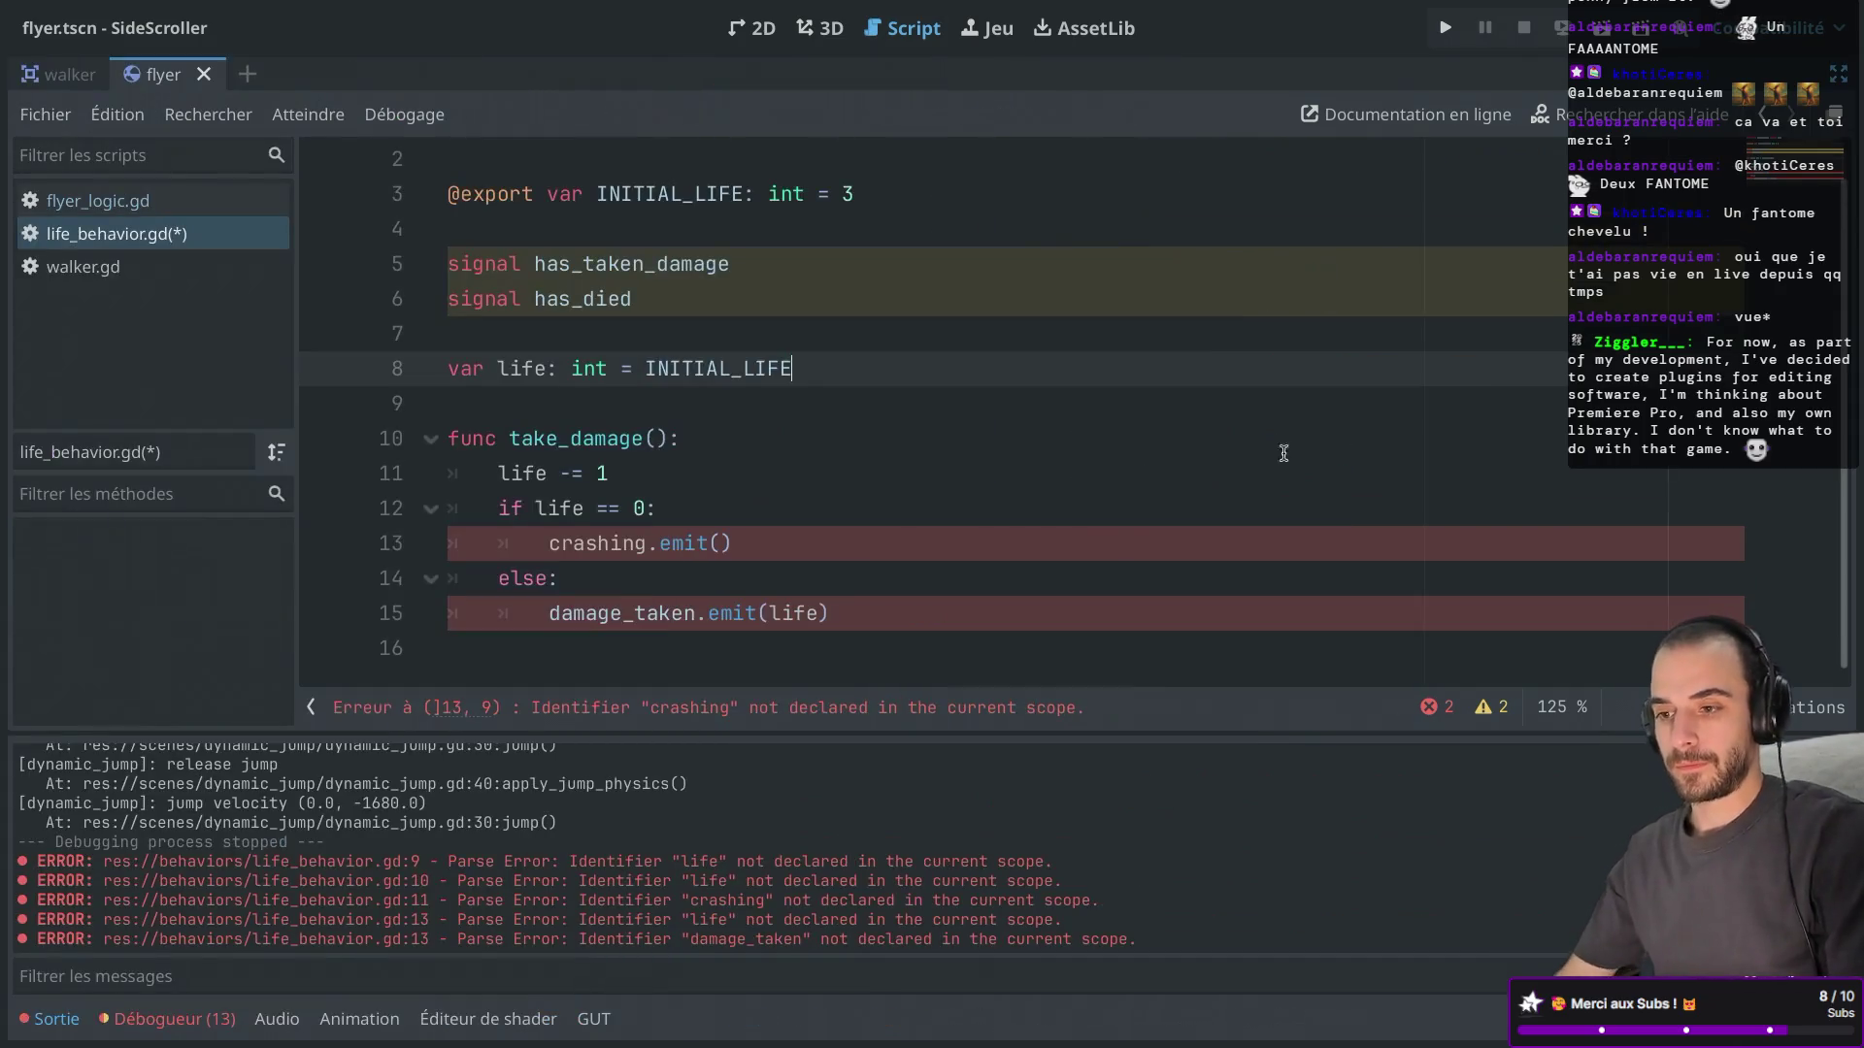
double_click(615, 268)
double_click(618, 605)
key(ctrl+v)
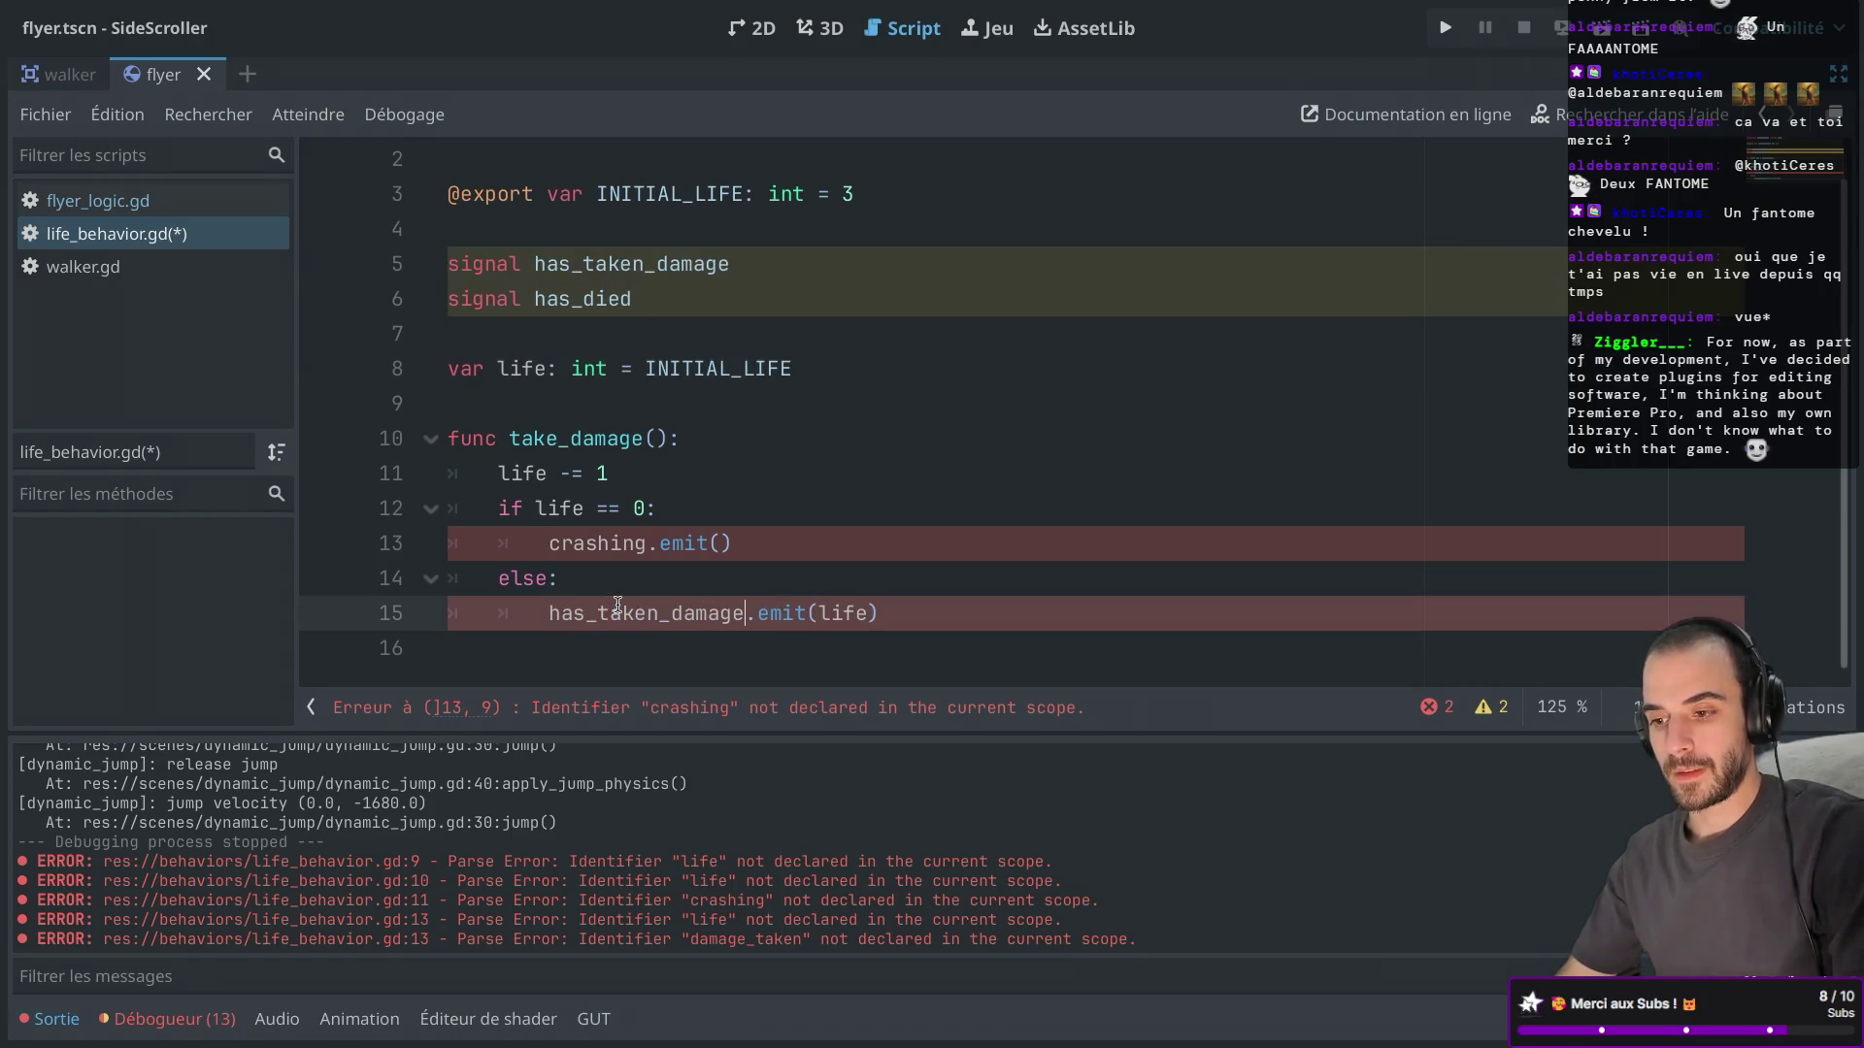
double_click(597, 300)
key(ctrl+c)
double_click(600, 540)
key(ctrl+v)
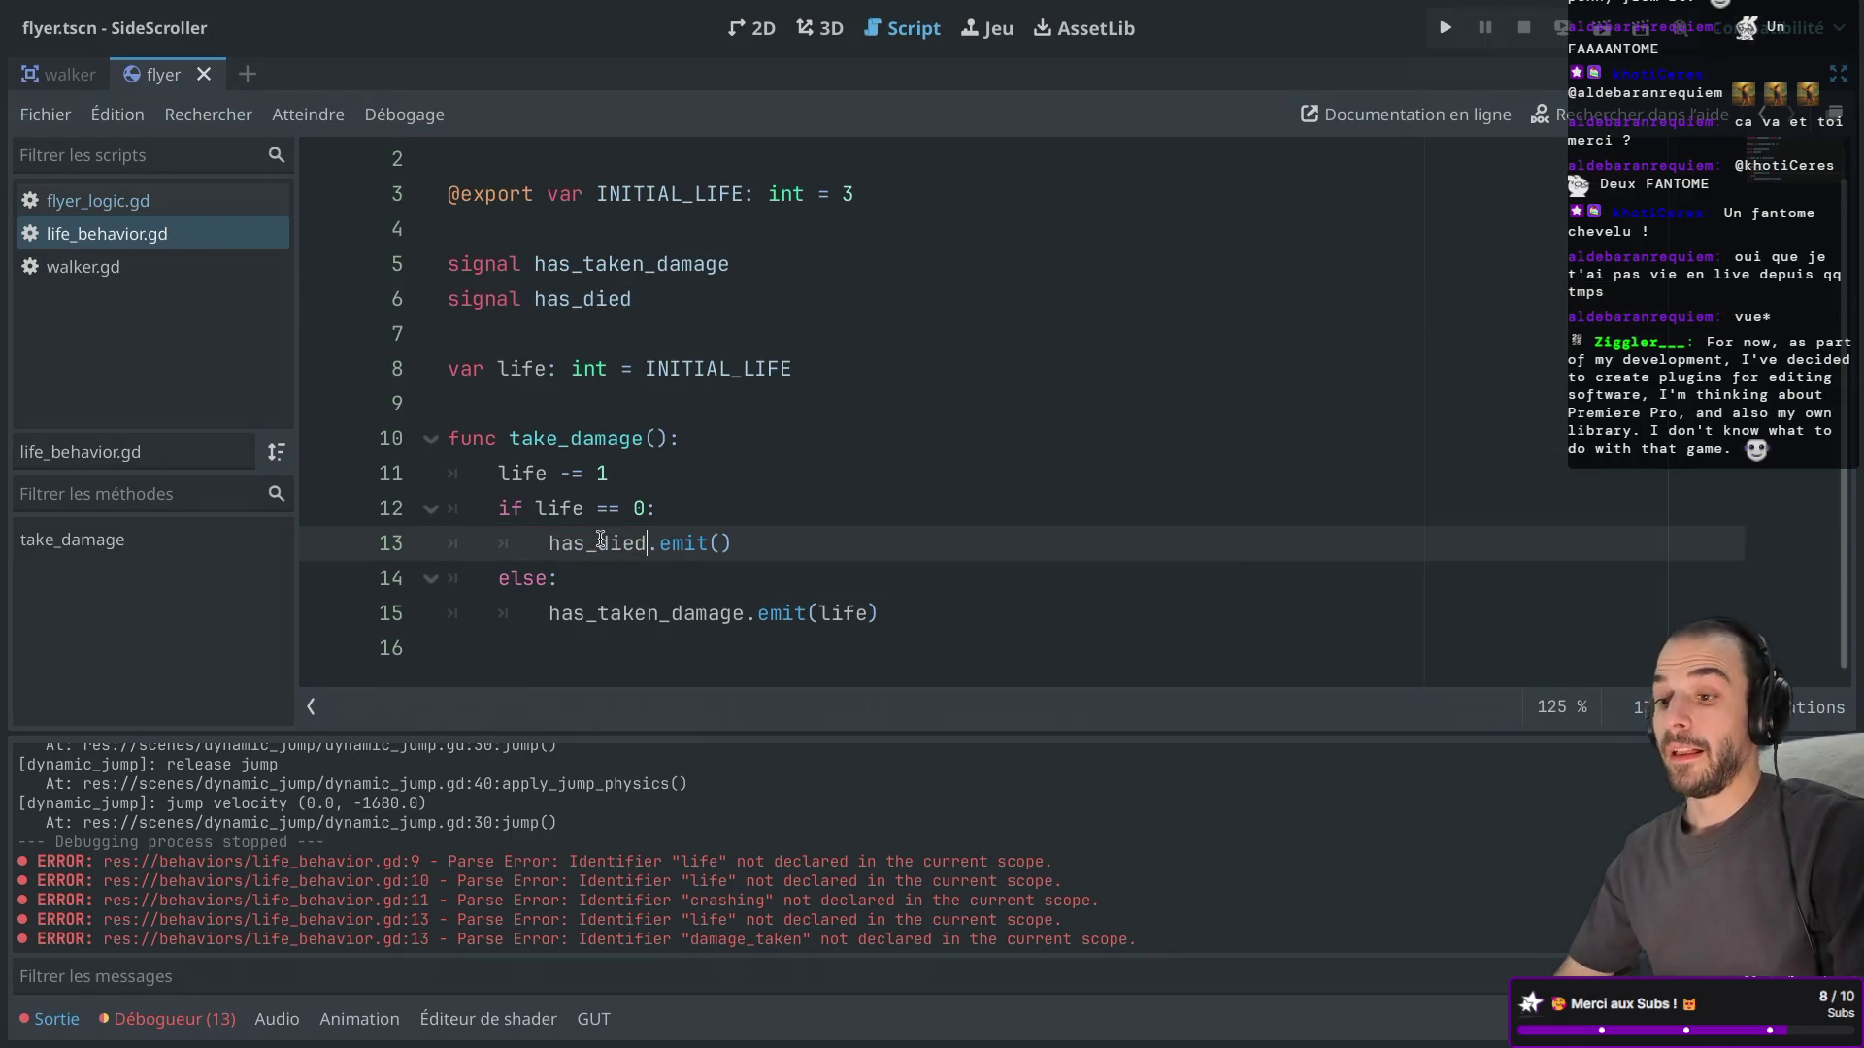
Restore the editor panels and show the flyer scene in the 2D view.
scroll(583, 332, up, 1)
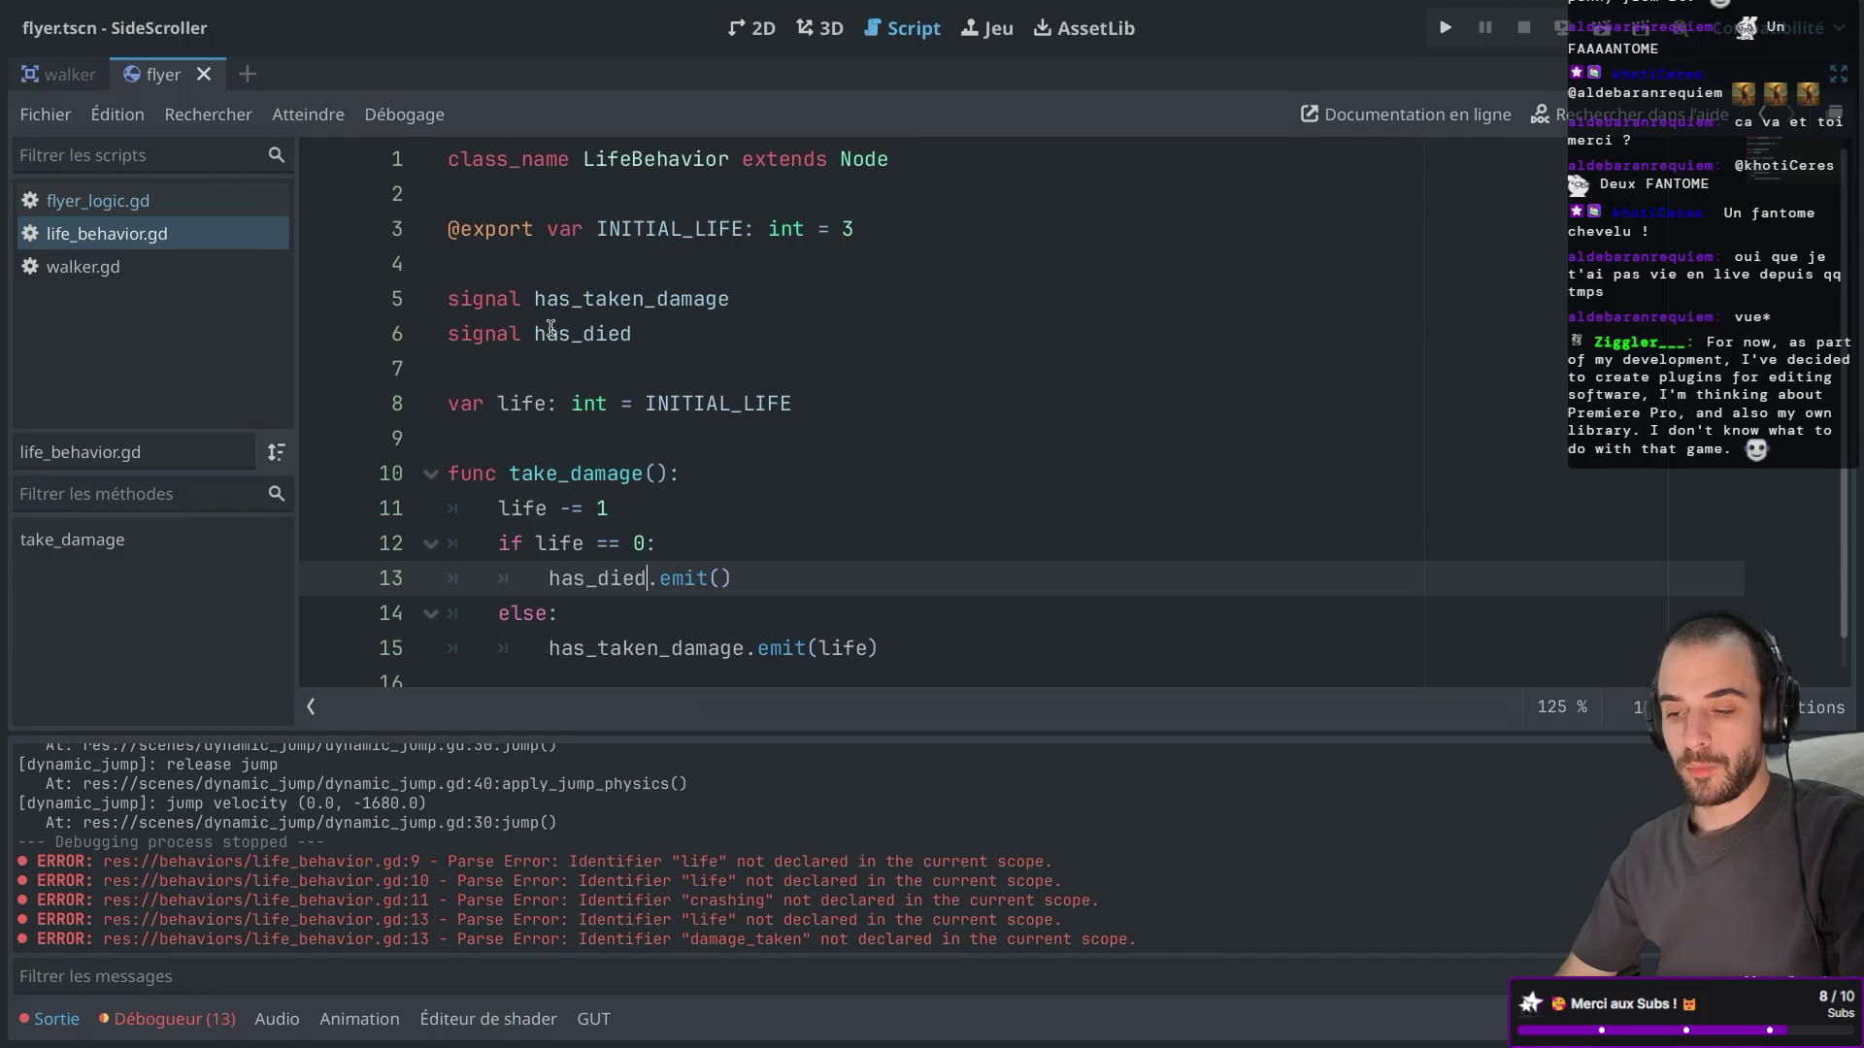
key(ctrl+shift+F11)
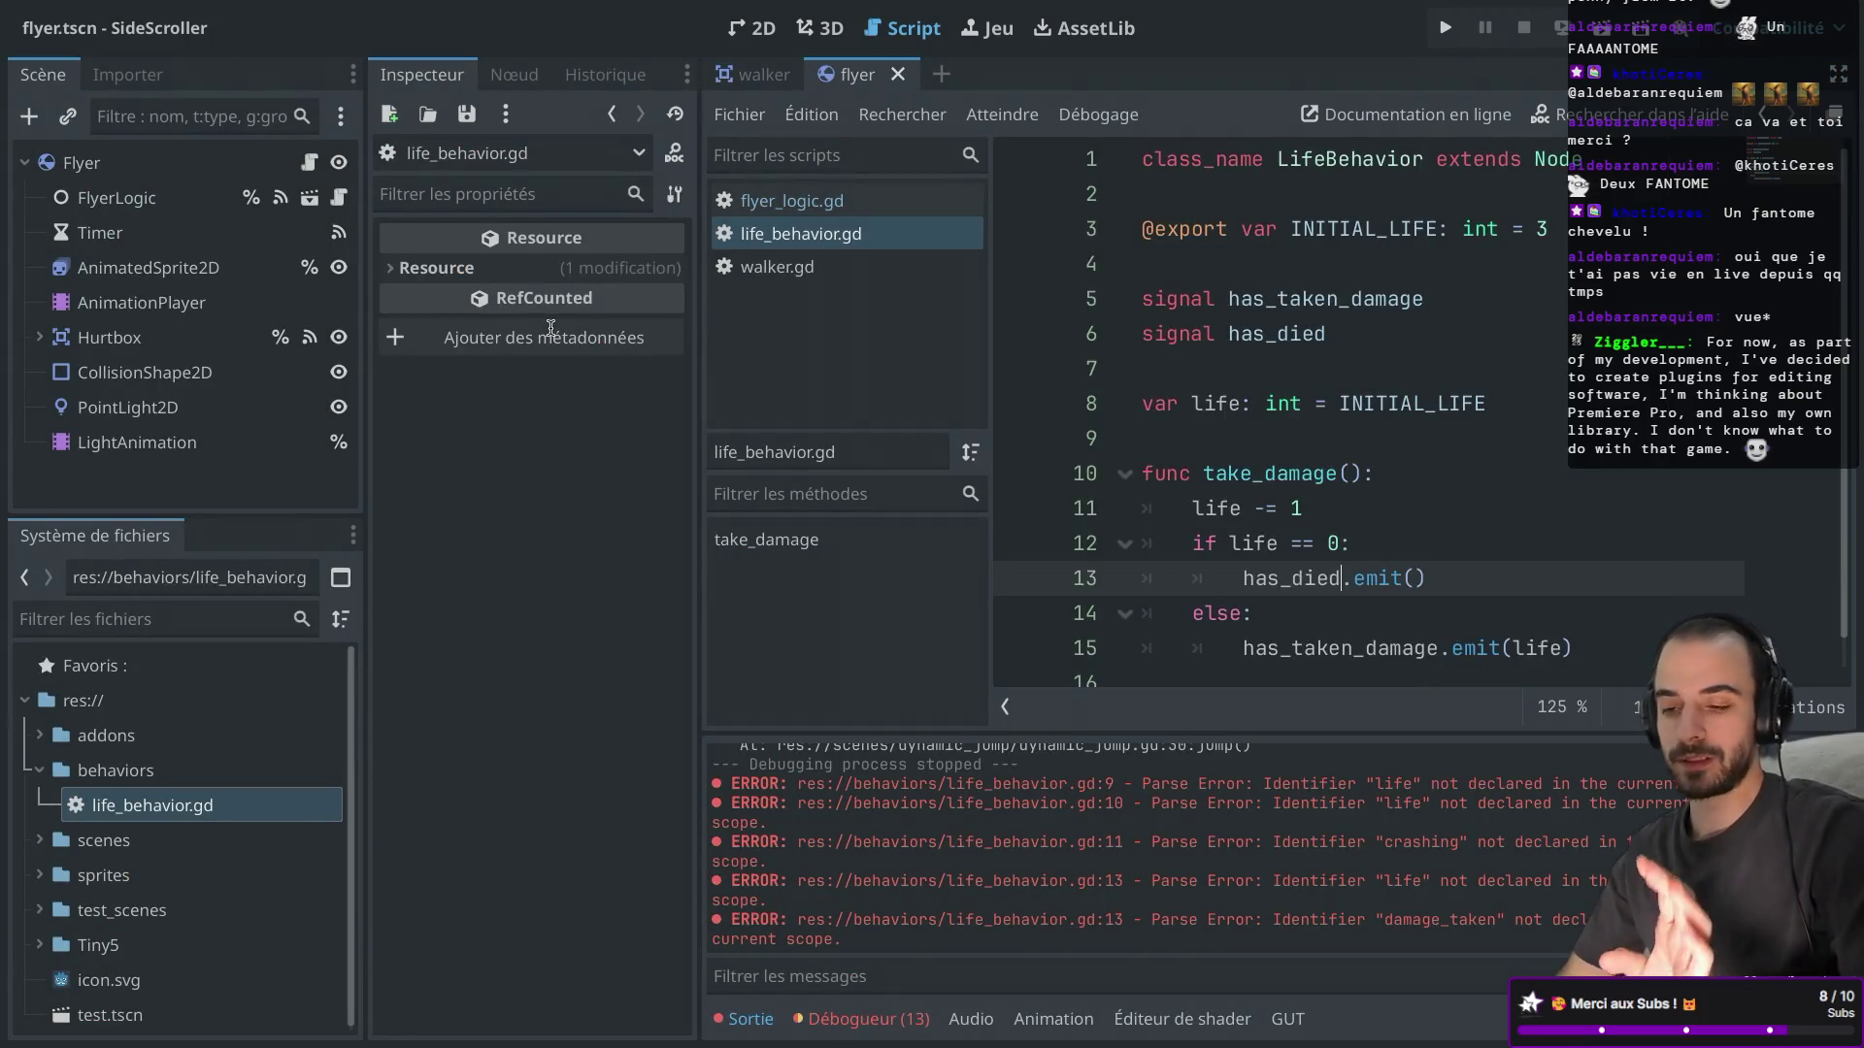
scroll(216, 852, down, 1)
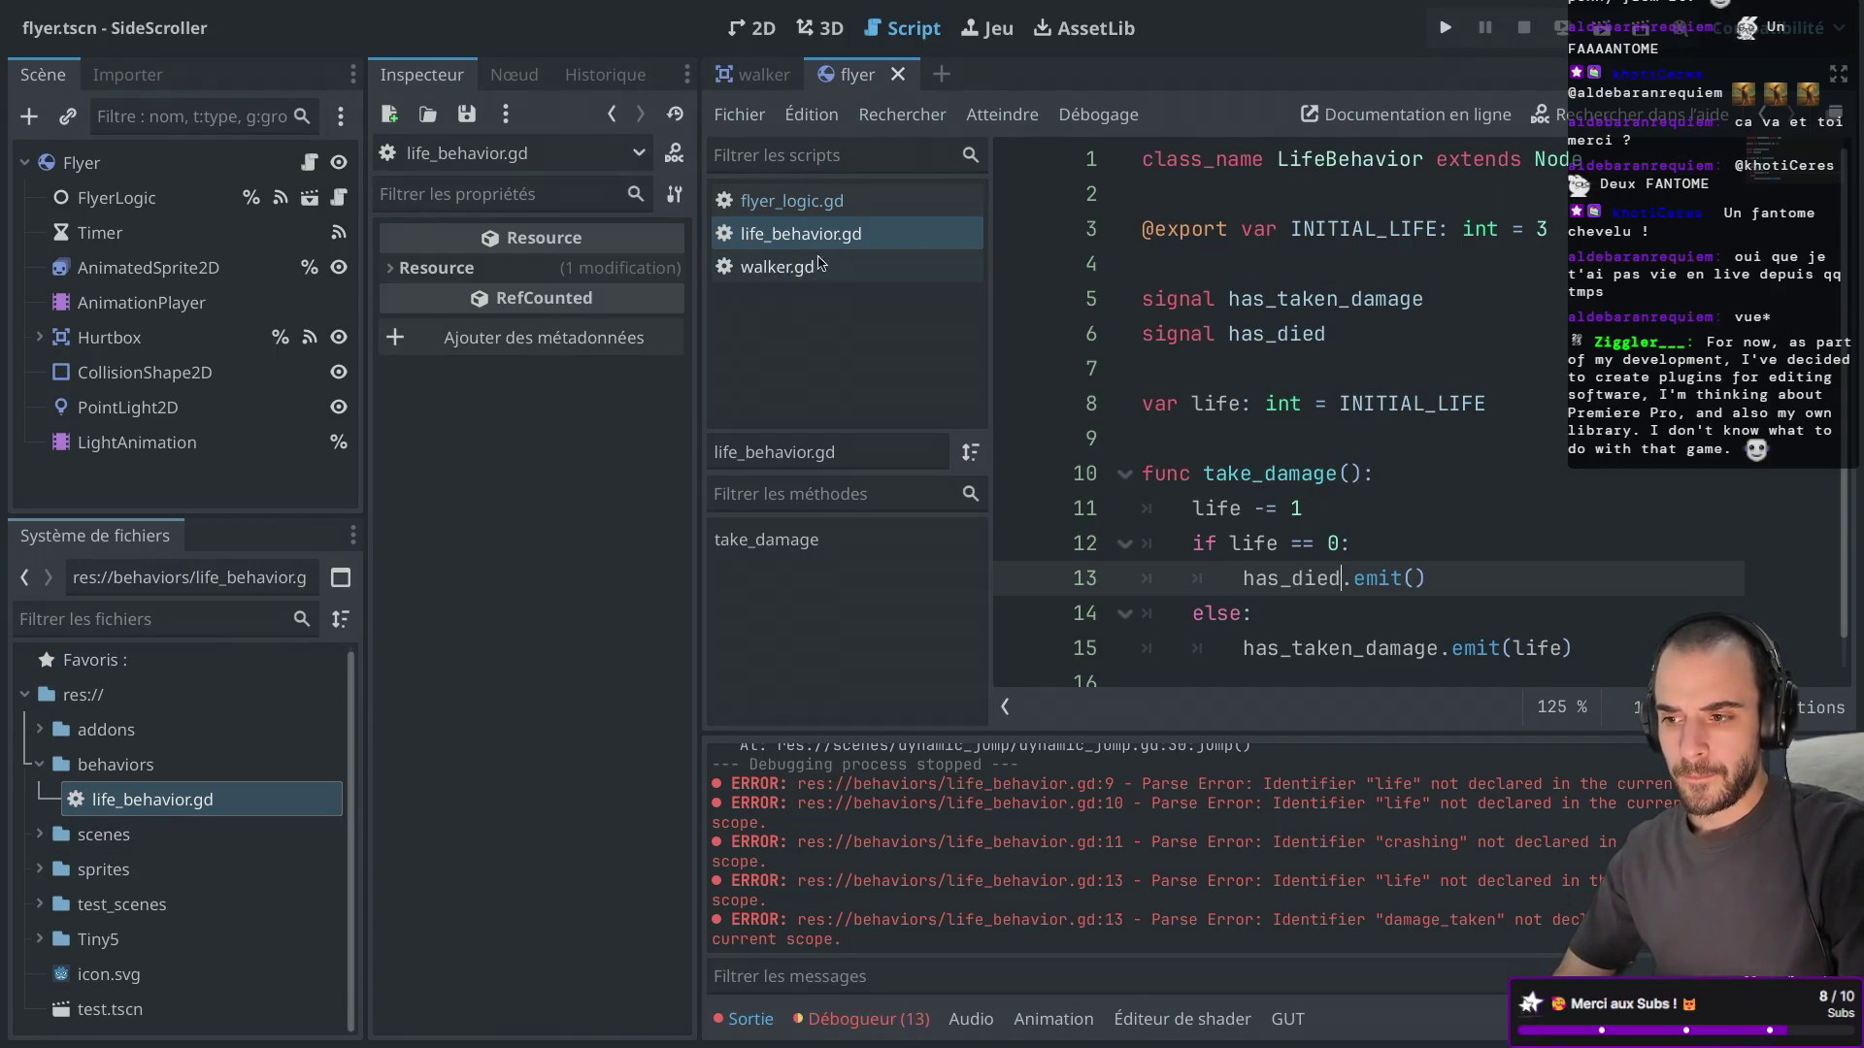
click(753, 28)
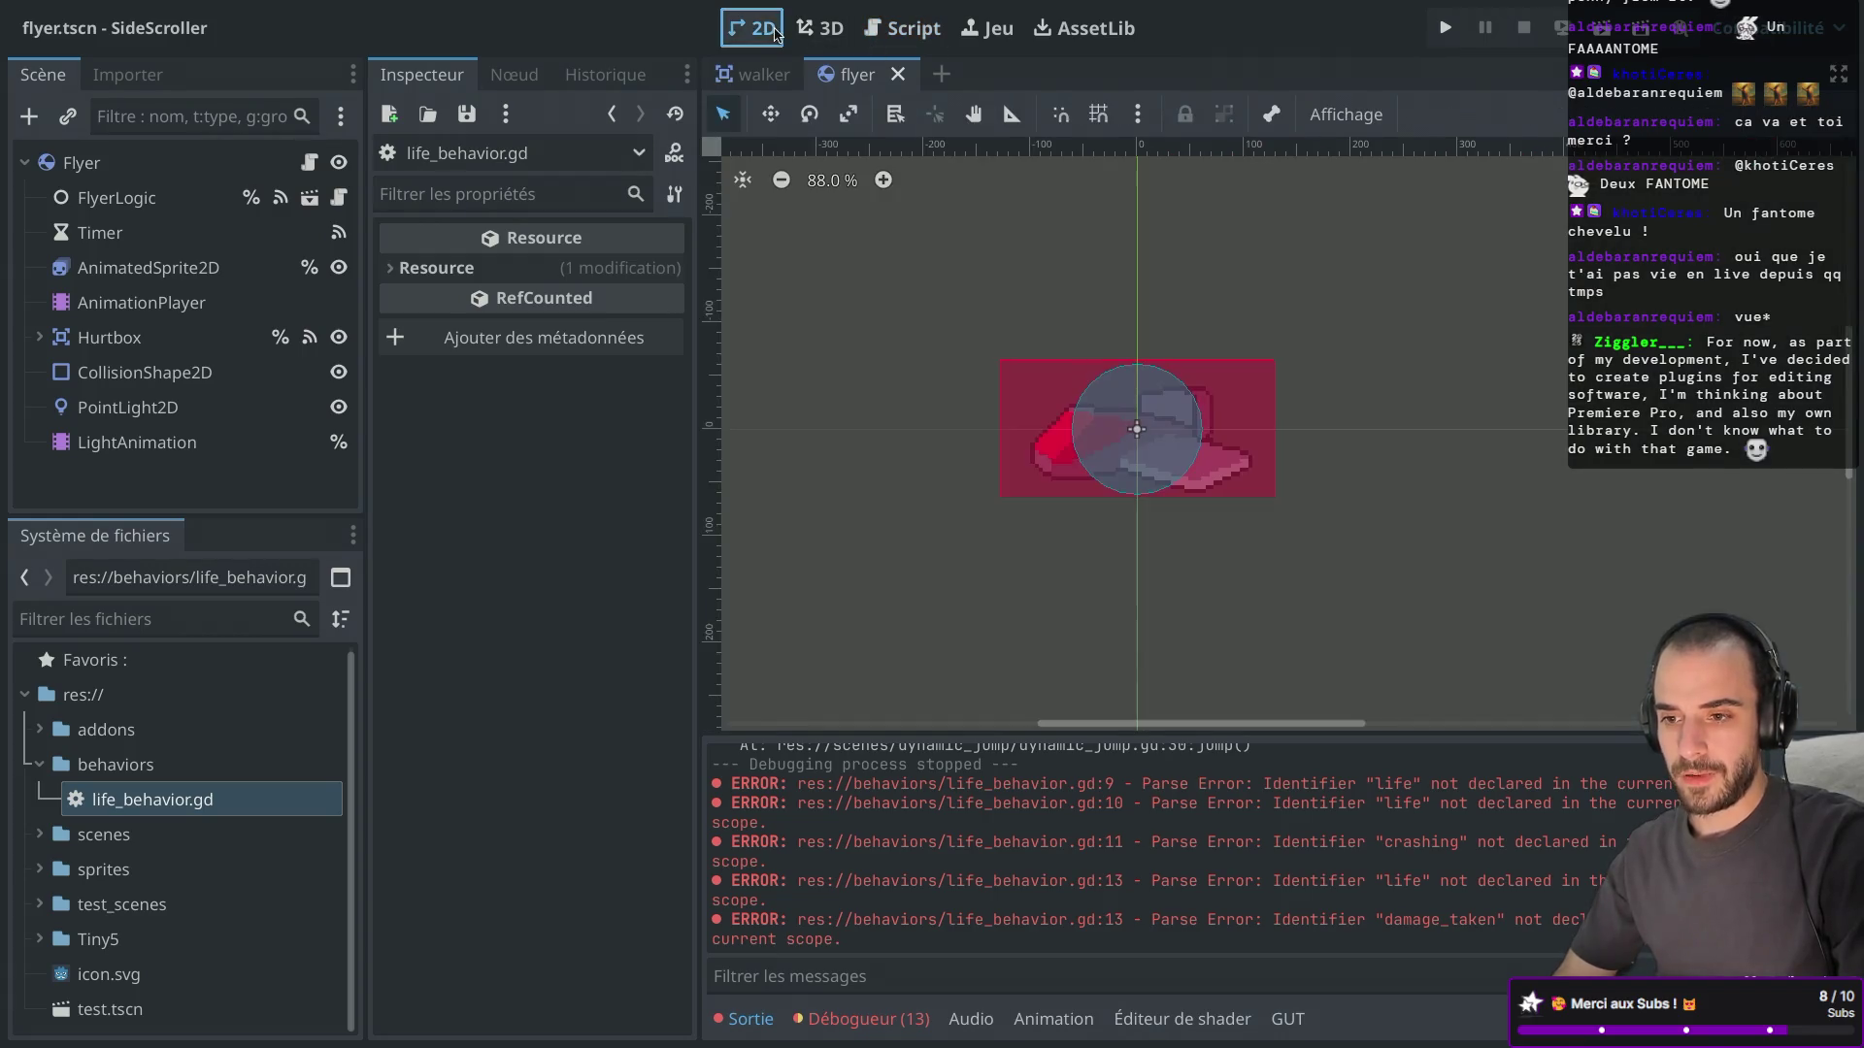
Add a plain Node under Flyer, name it Behaviors, and move it to the top of Flyer's children.
click(85, 162)
right_click(92, 161)
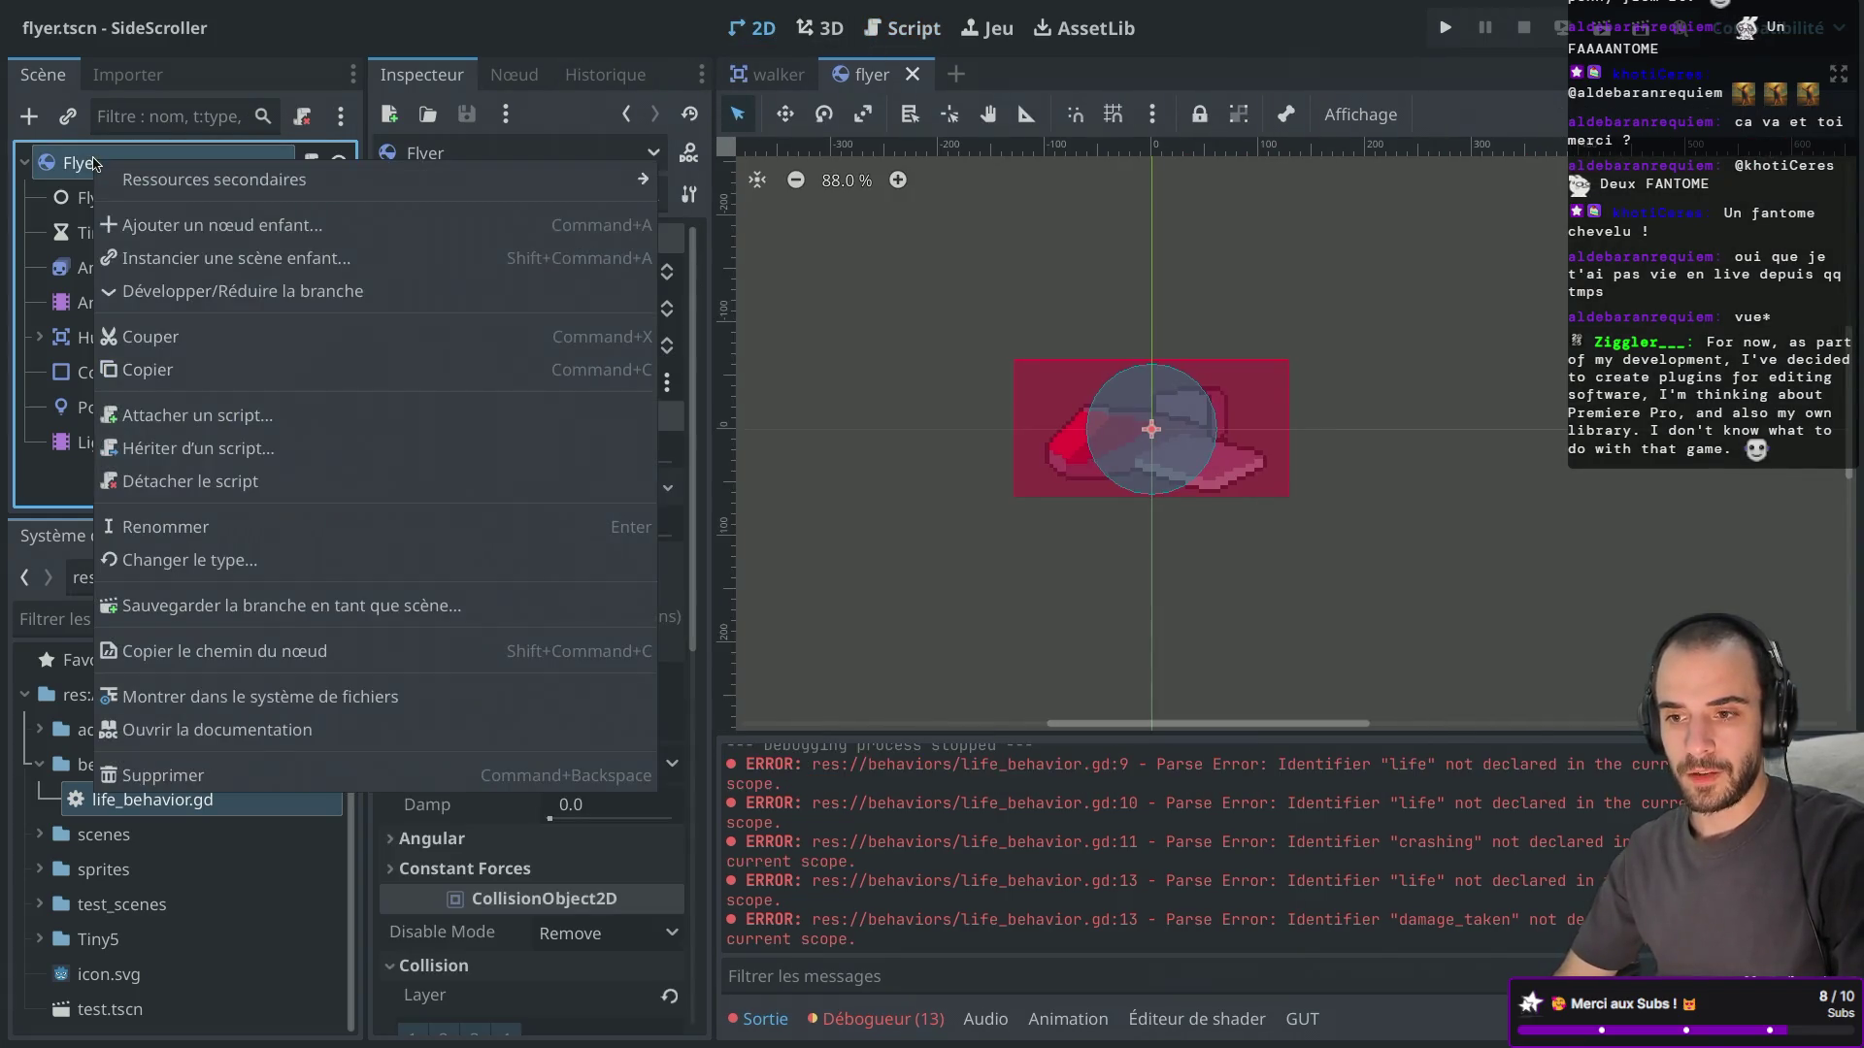
mouse_move(231, 192)
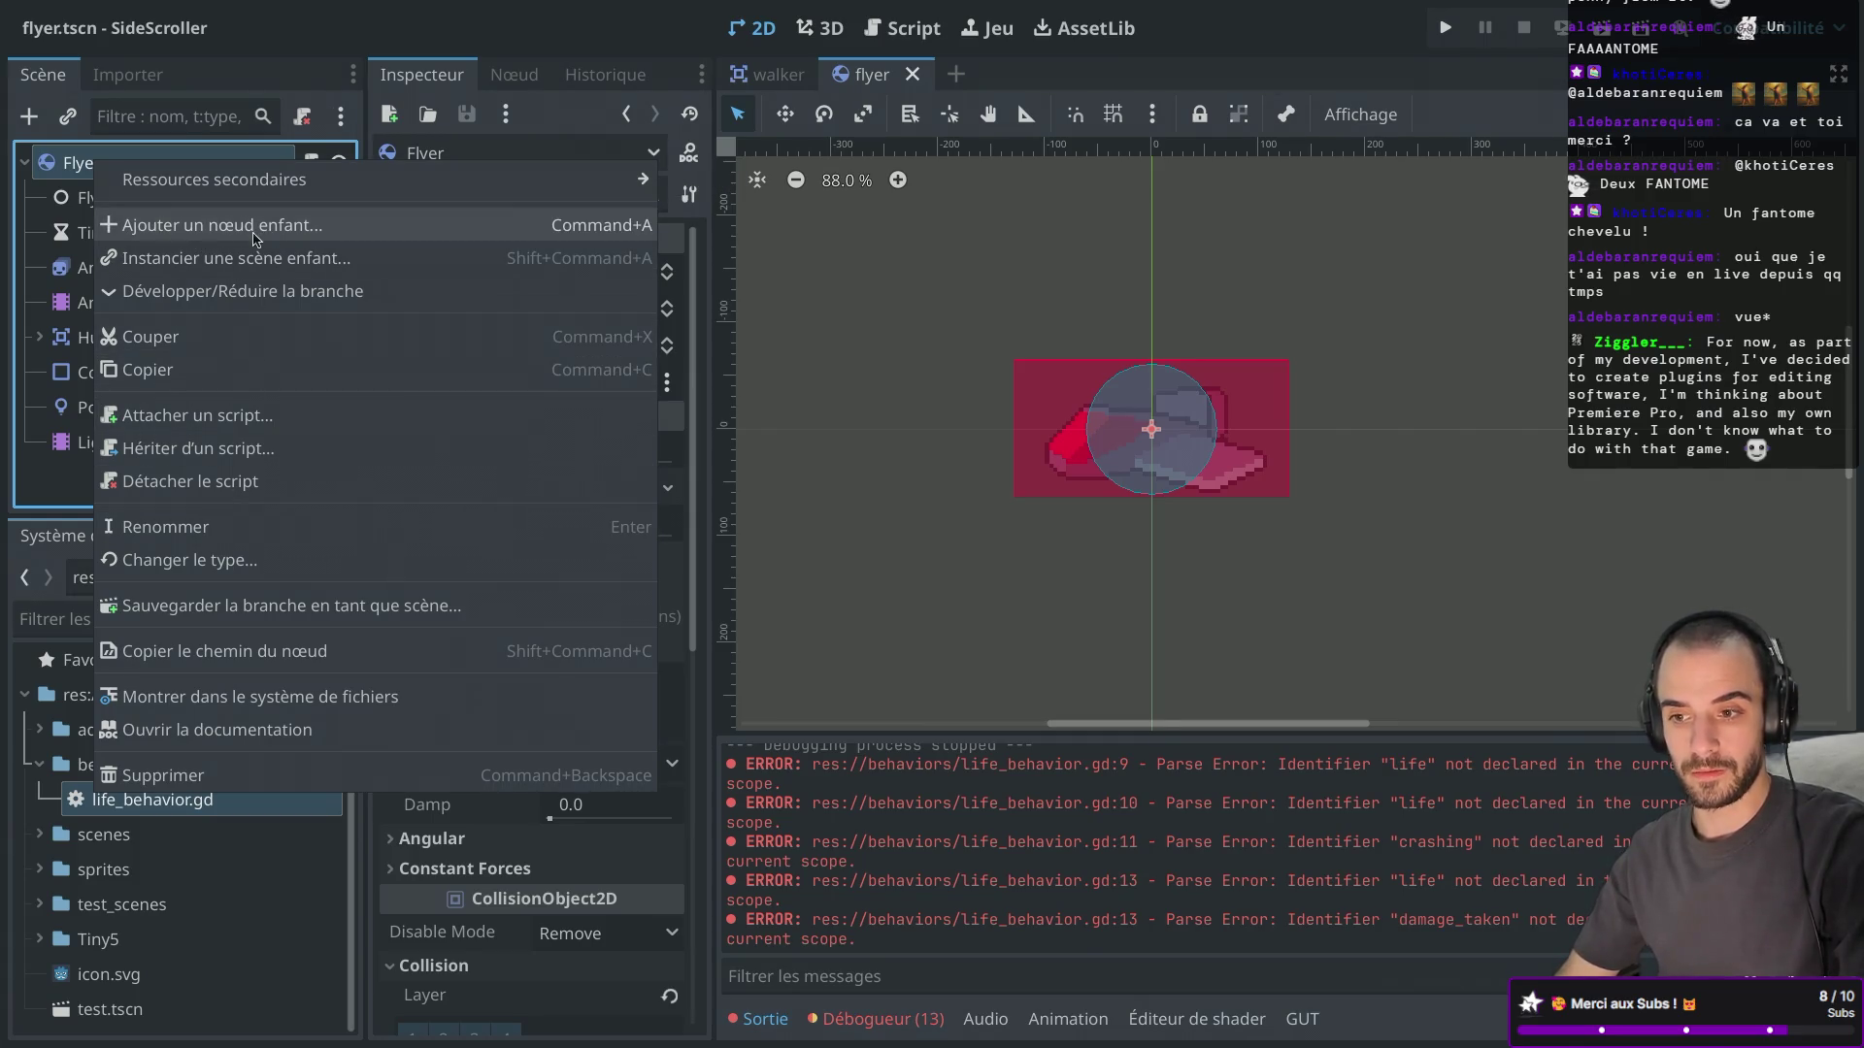
click(254, 227)
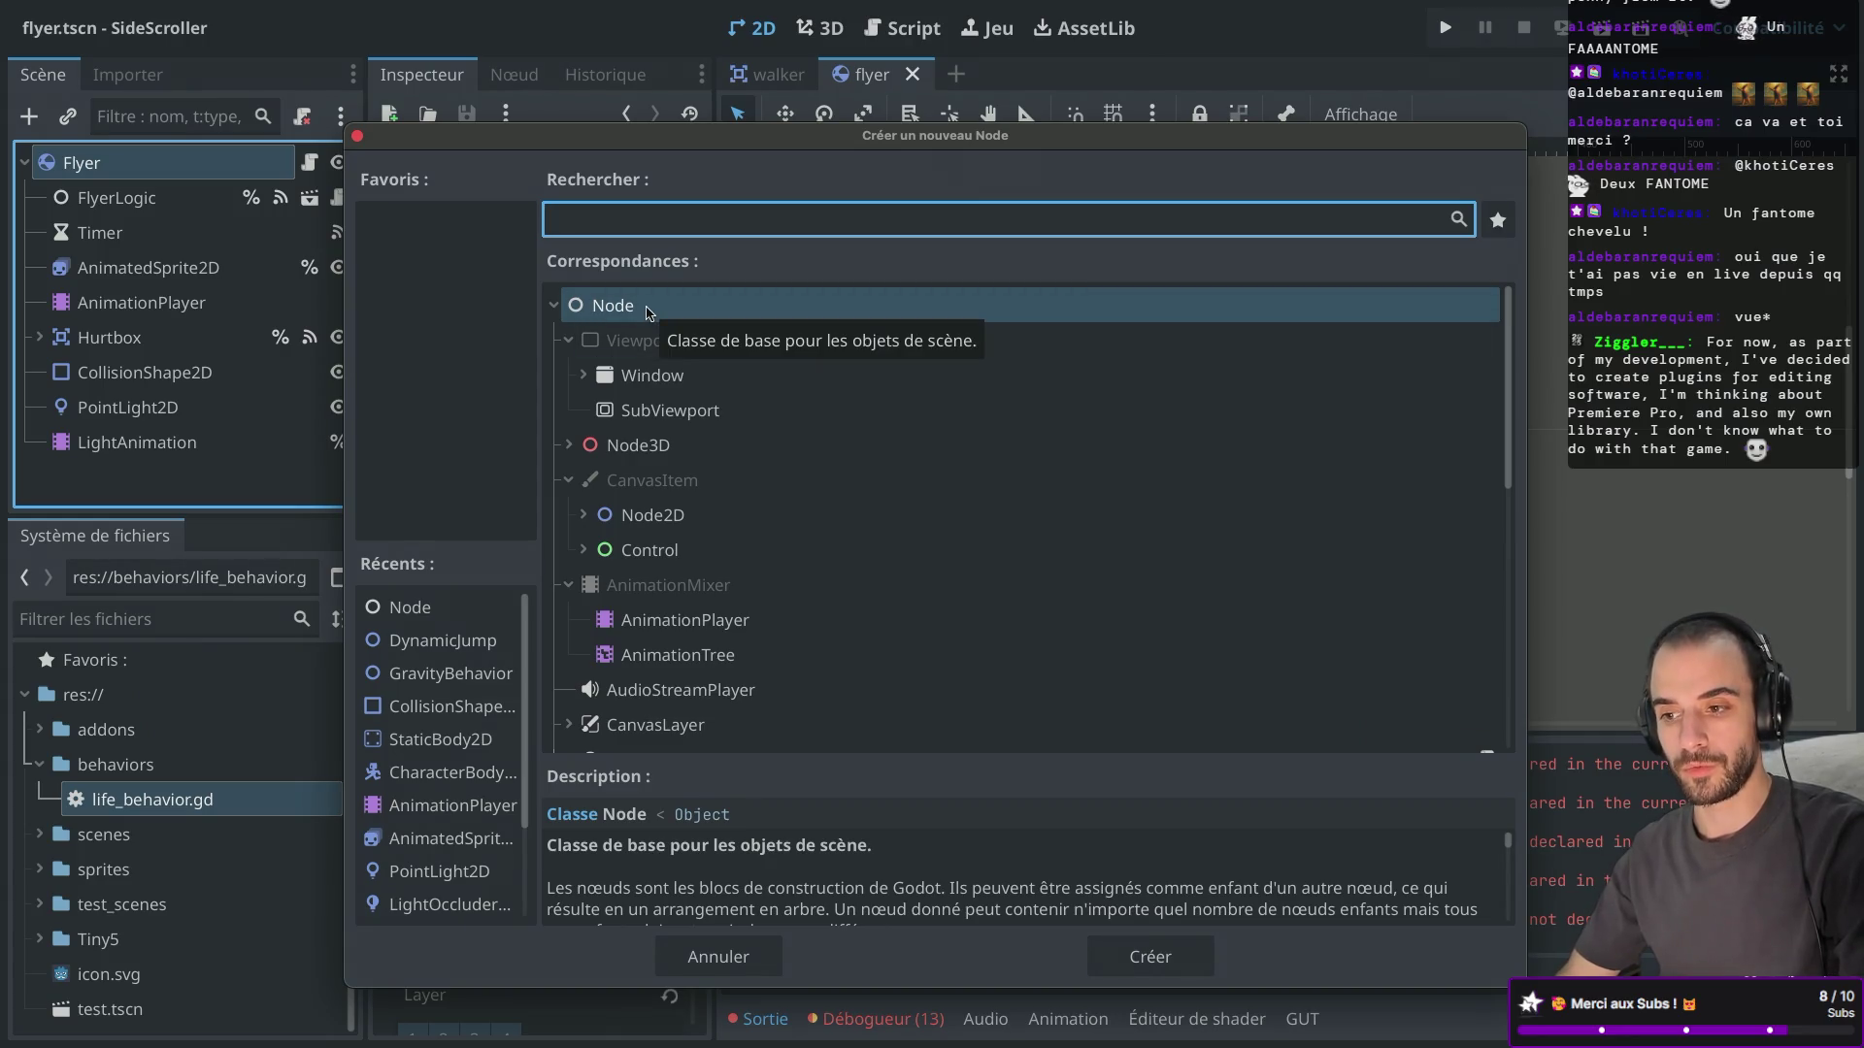
double_click(649, 312)
double_click(104, 474)
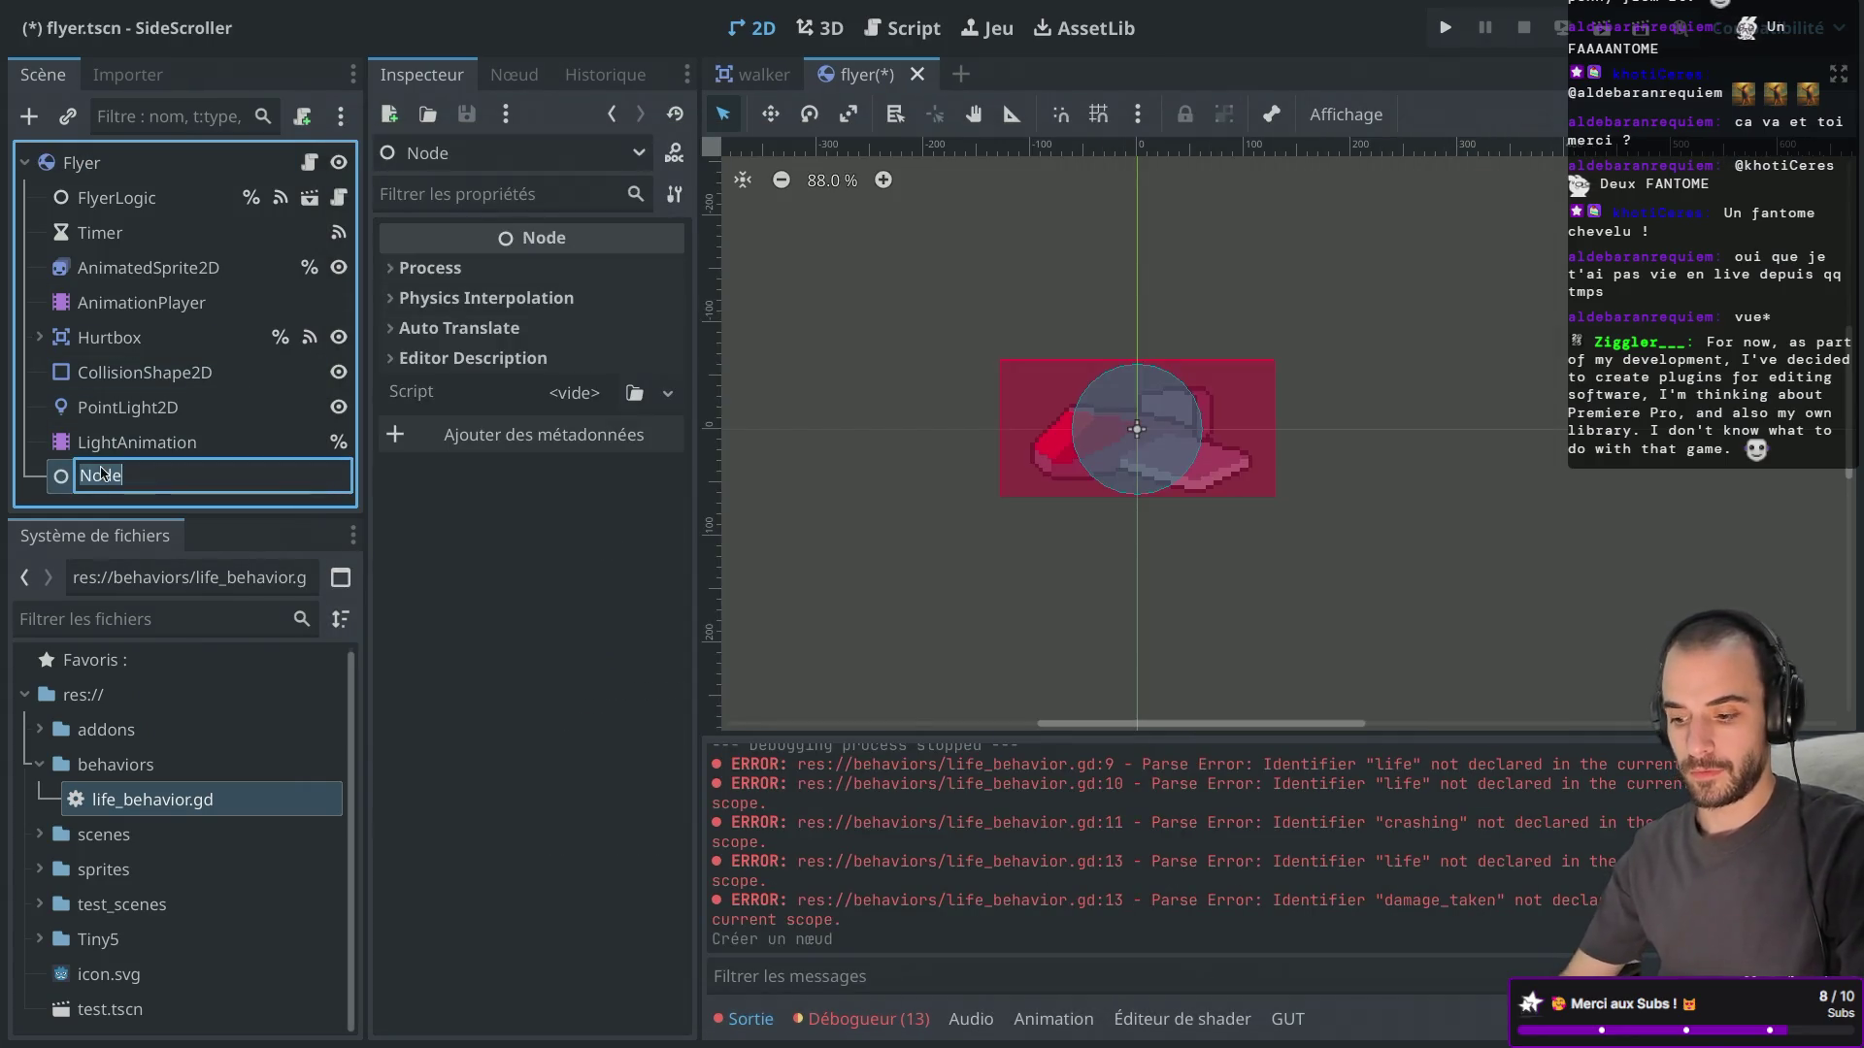
text(Behavior)
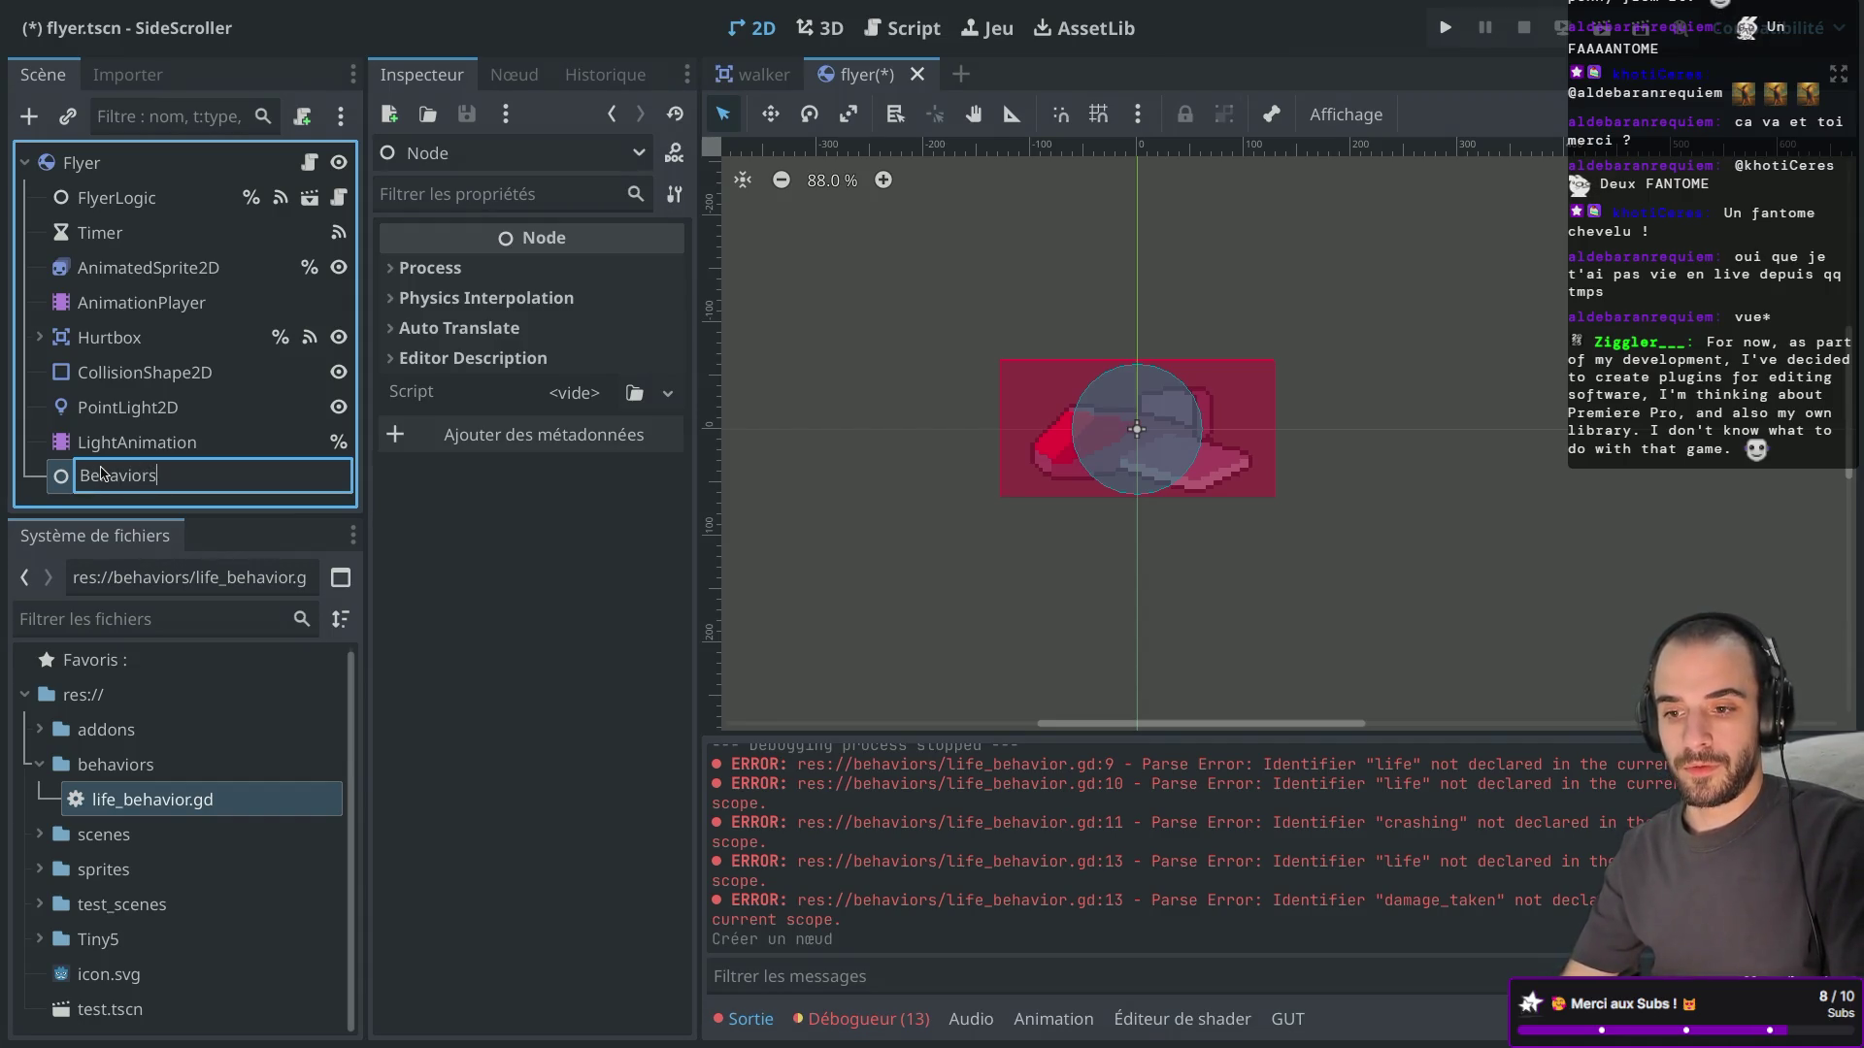
text(s)
key(Return)
drag(109, 482, 121, 184)
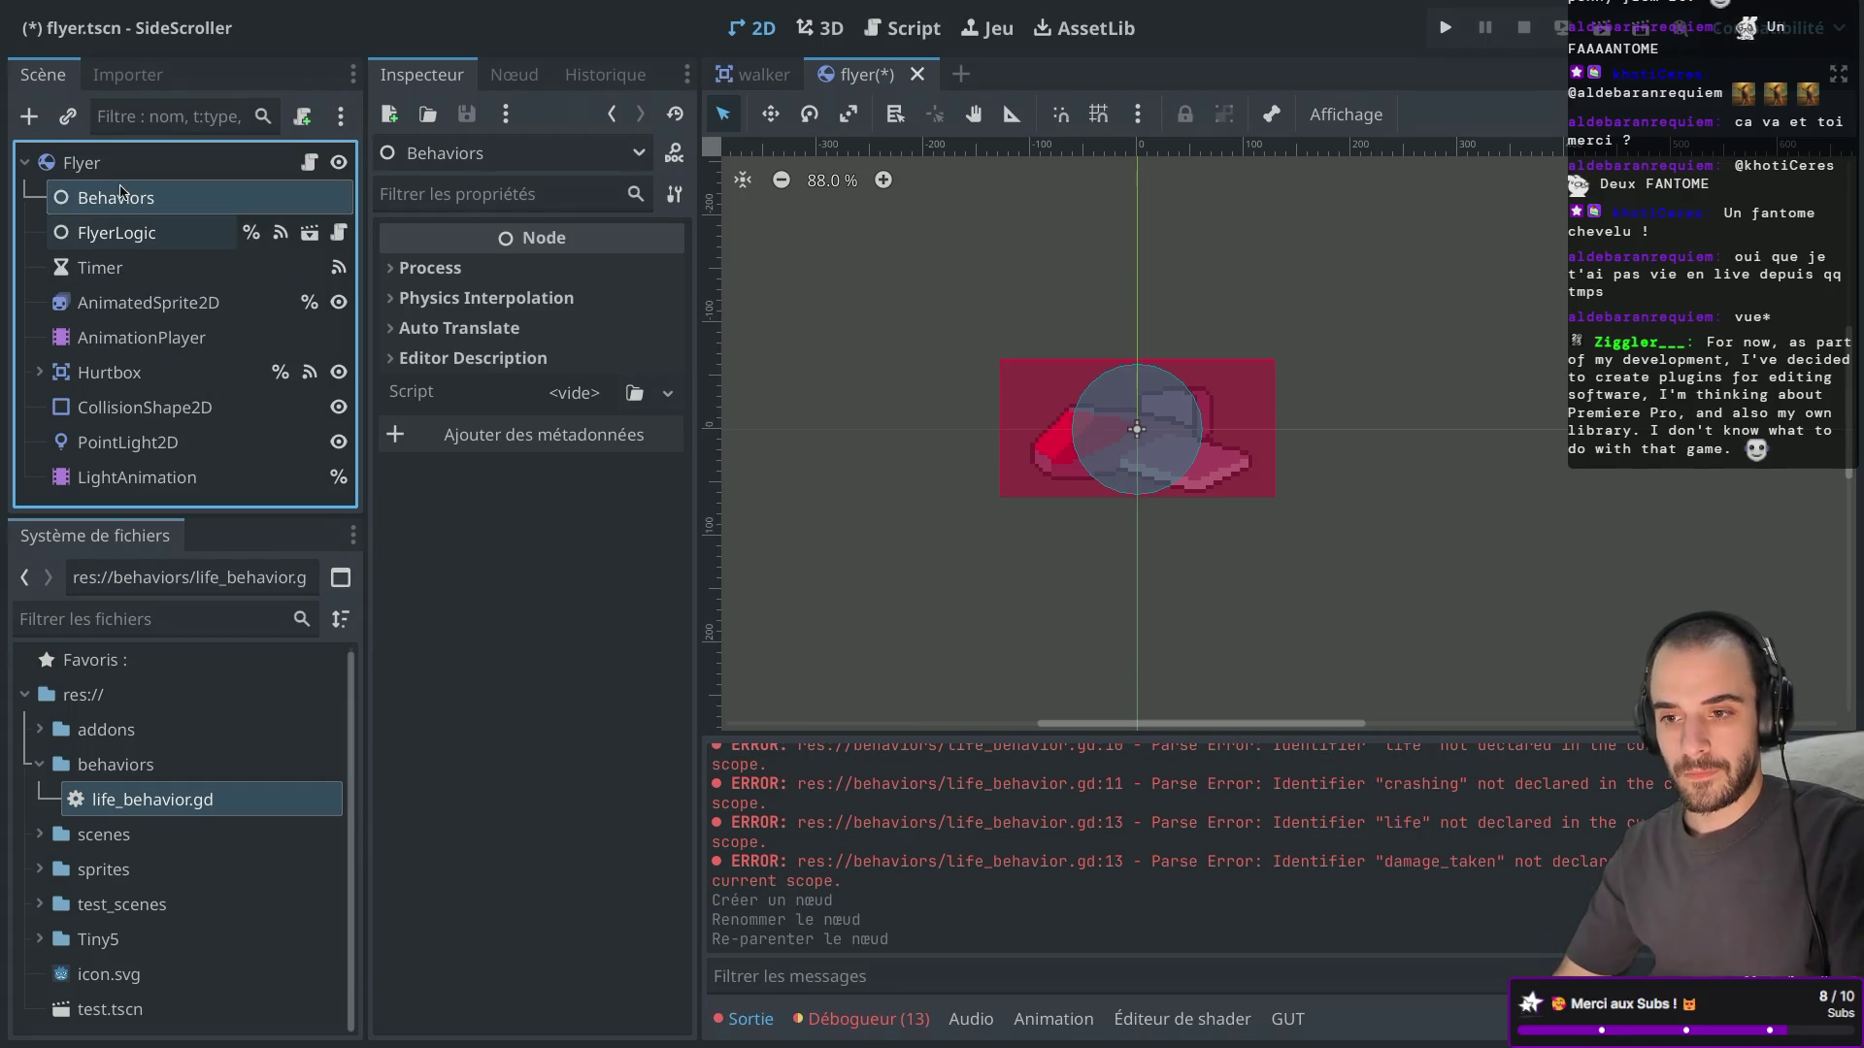
Add a test Node under Behaviors, then delete it so Behaviors stays empty.
click(161, 805)
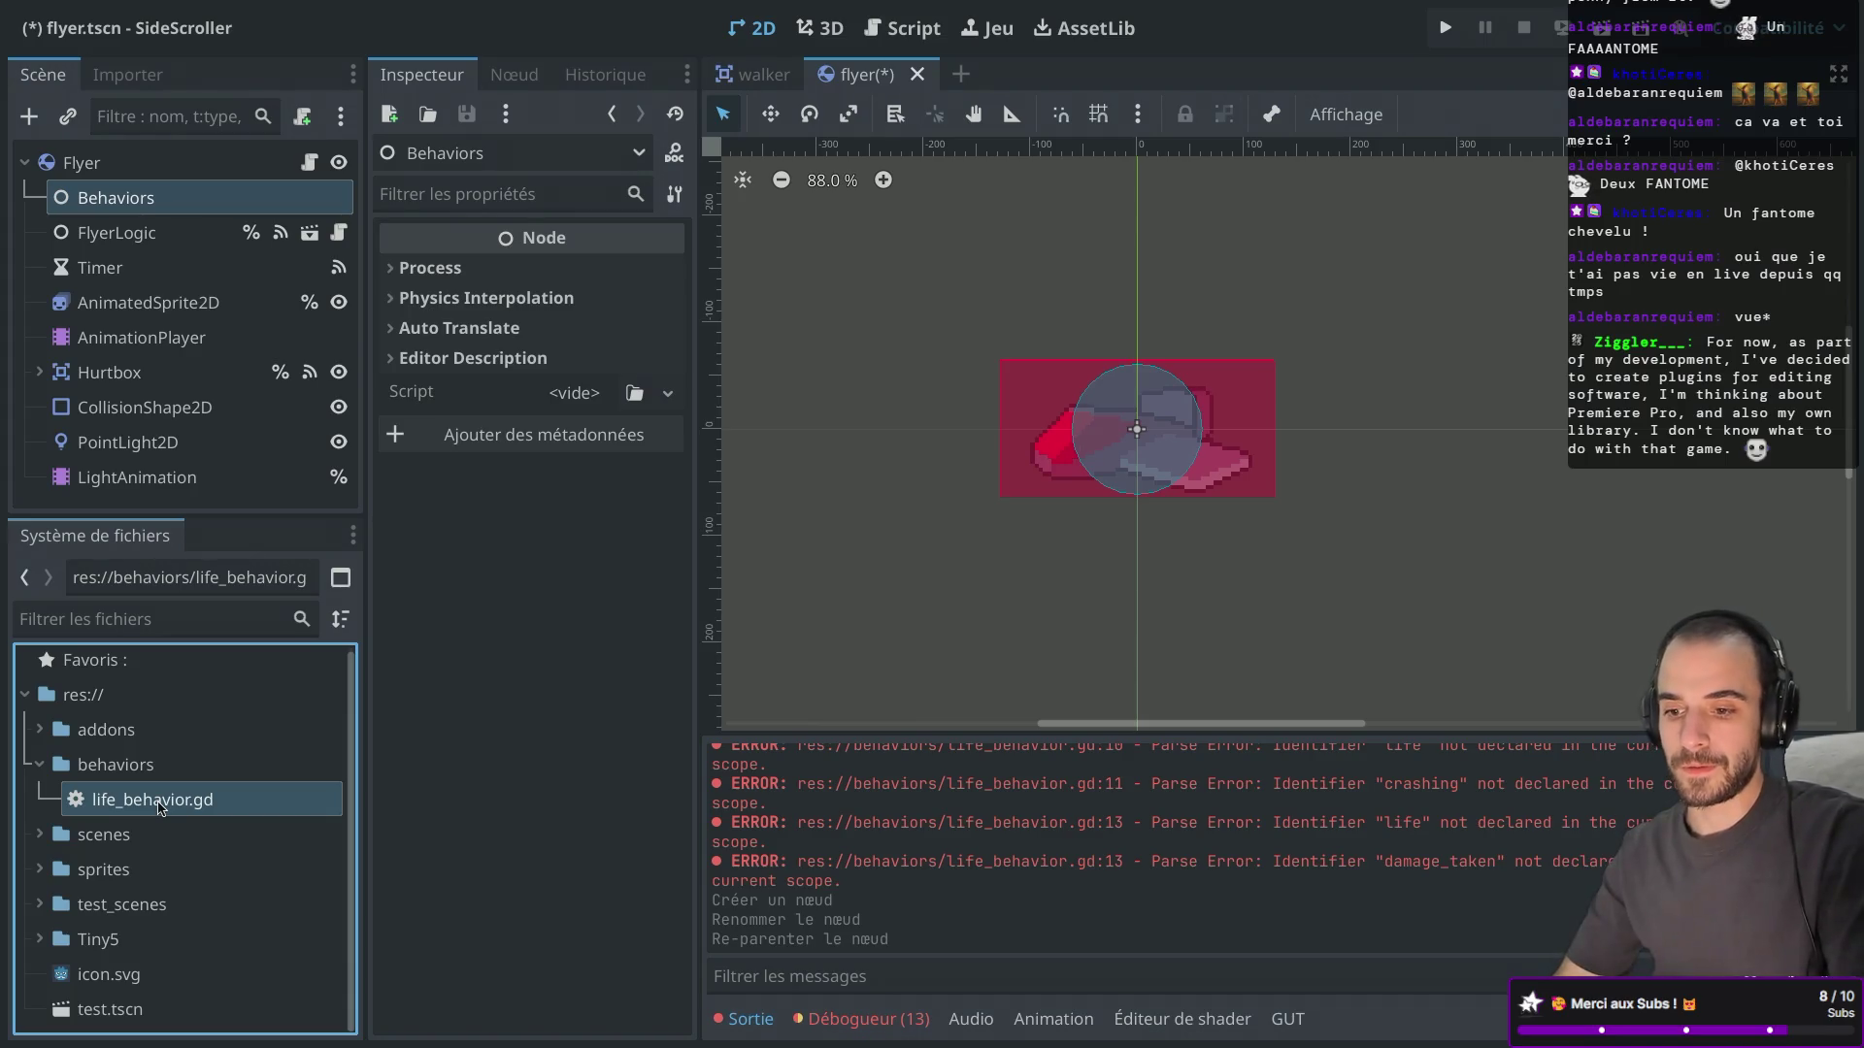
click(161, 773)
key(ctrl+a)
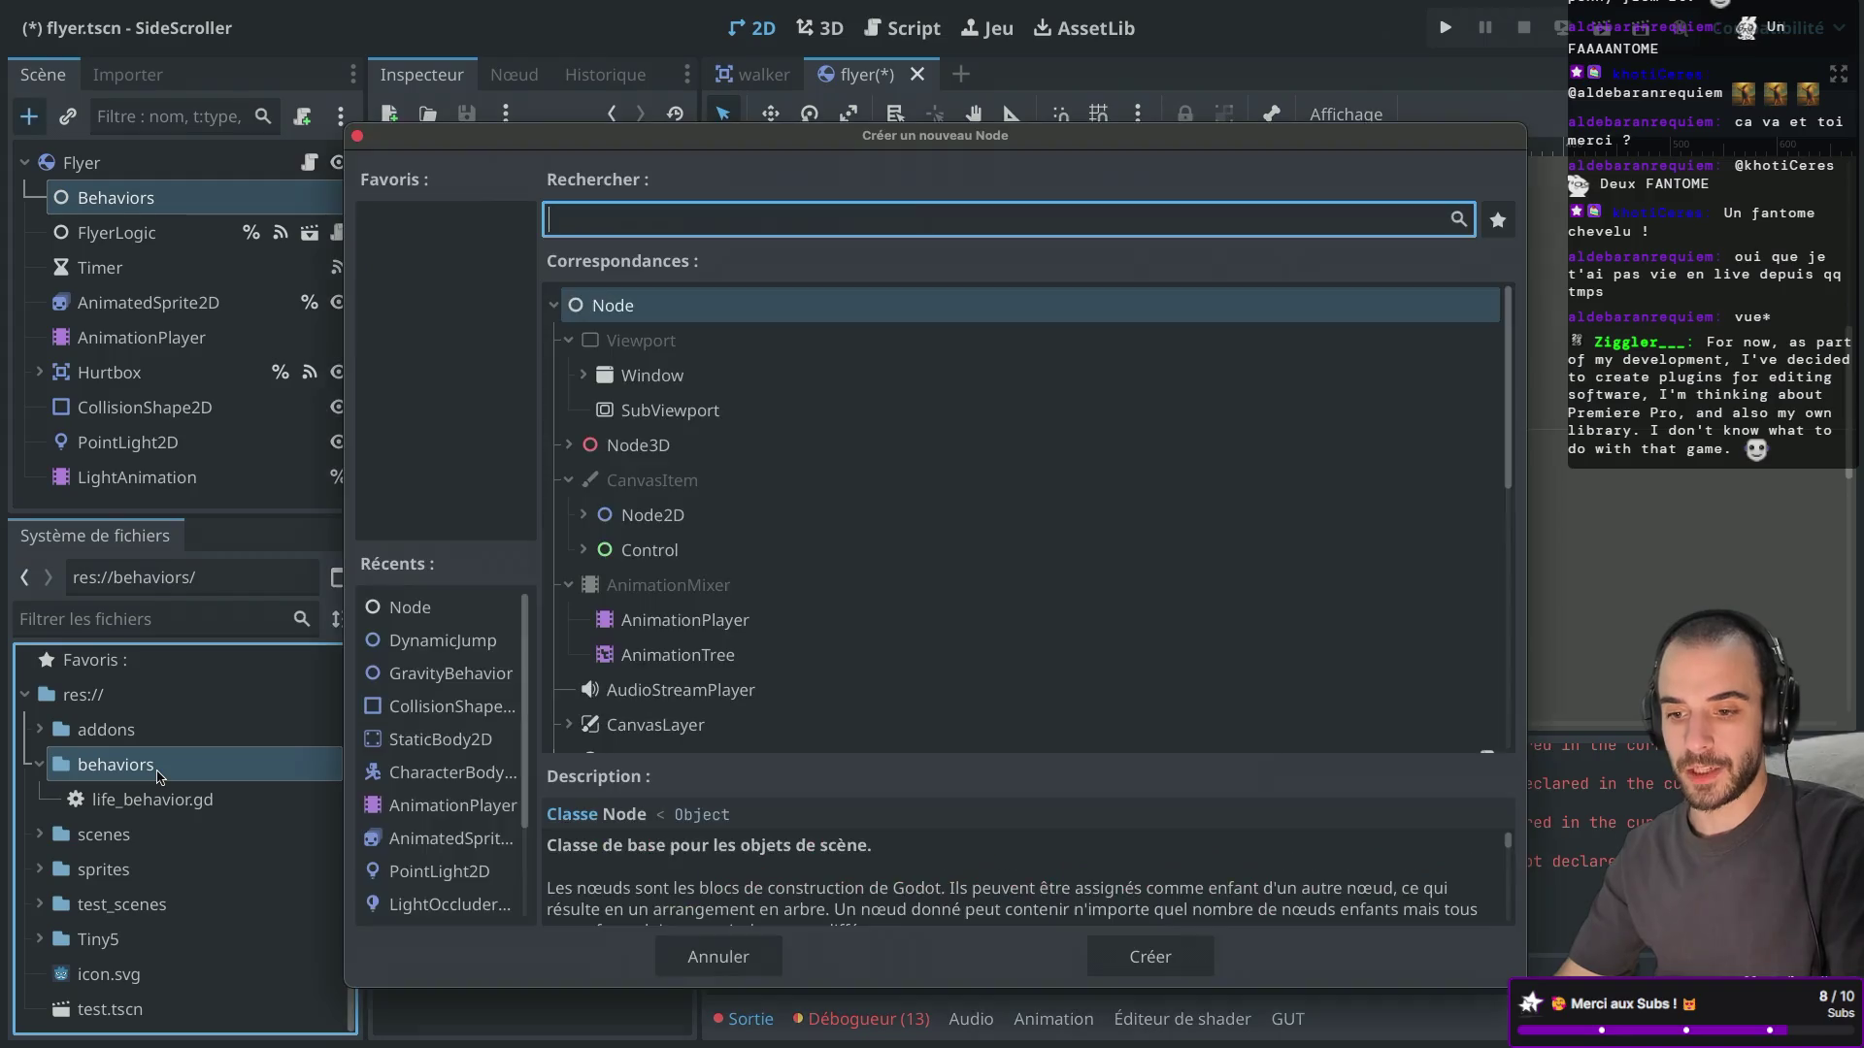
text(l)
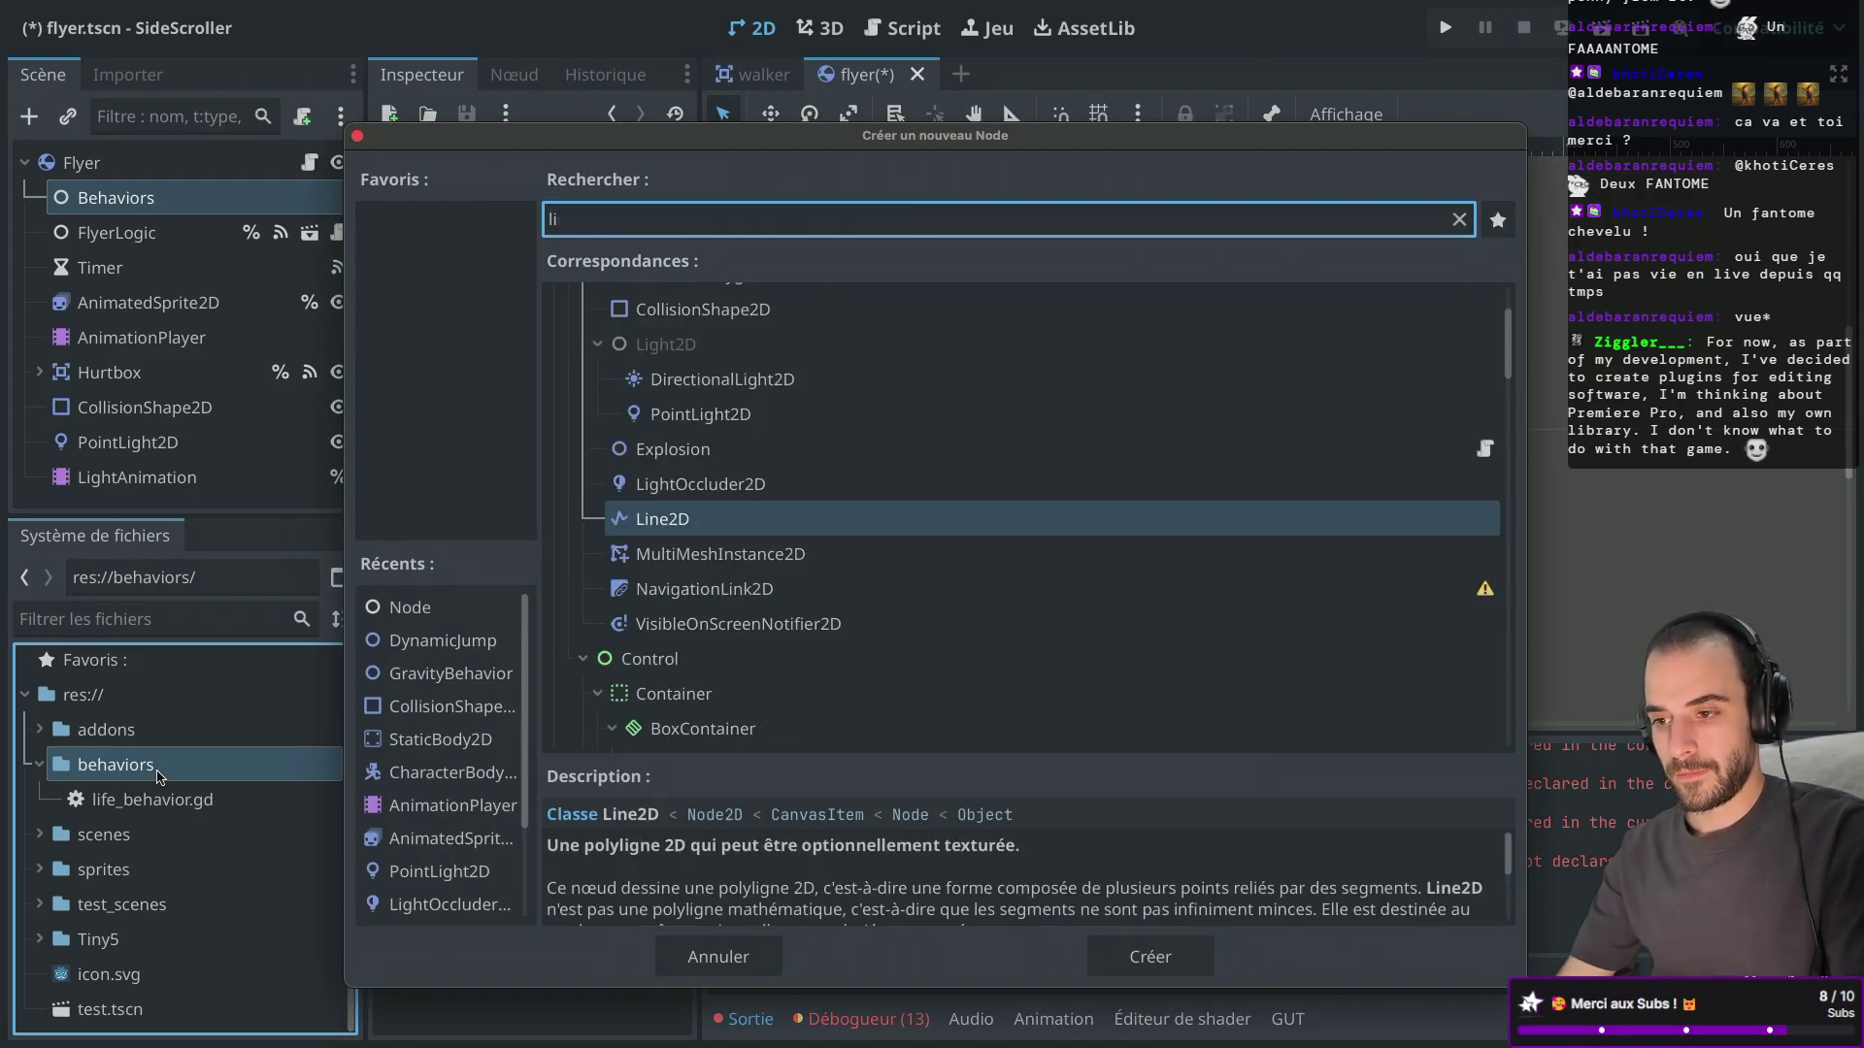
scroll(823, 436, up, 10)
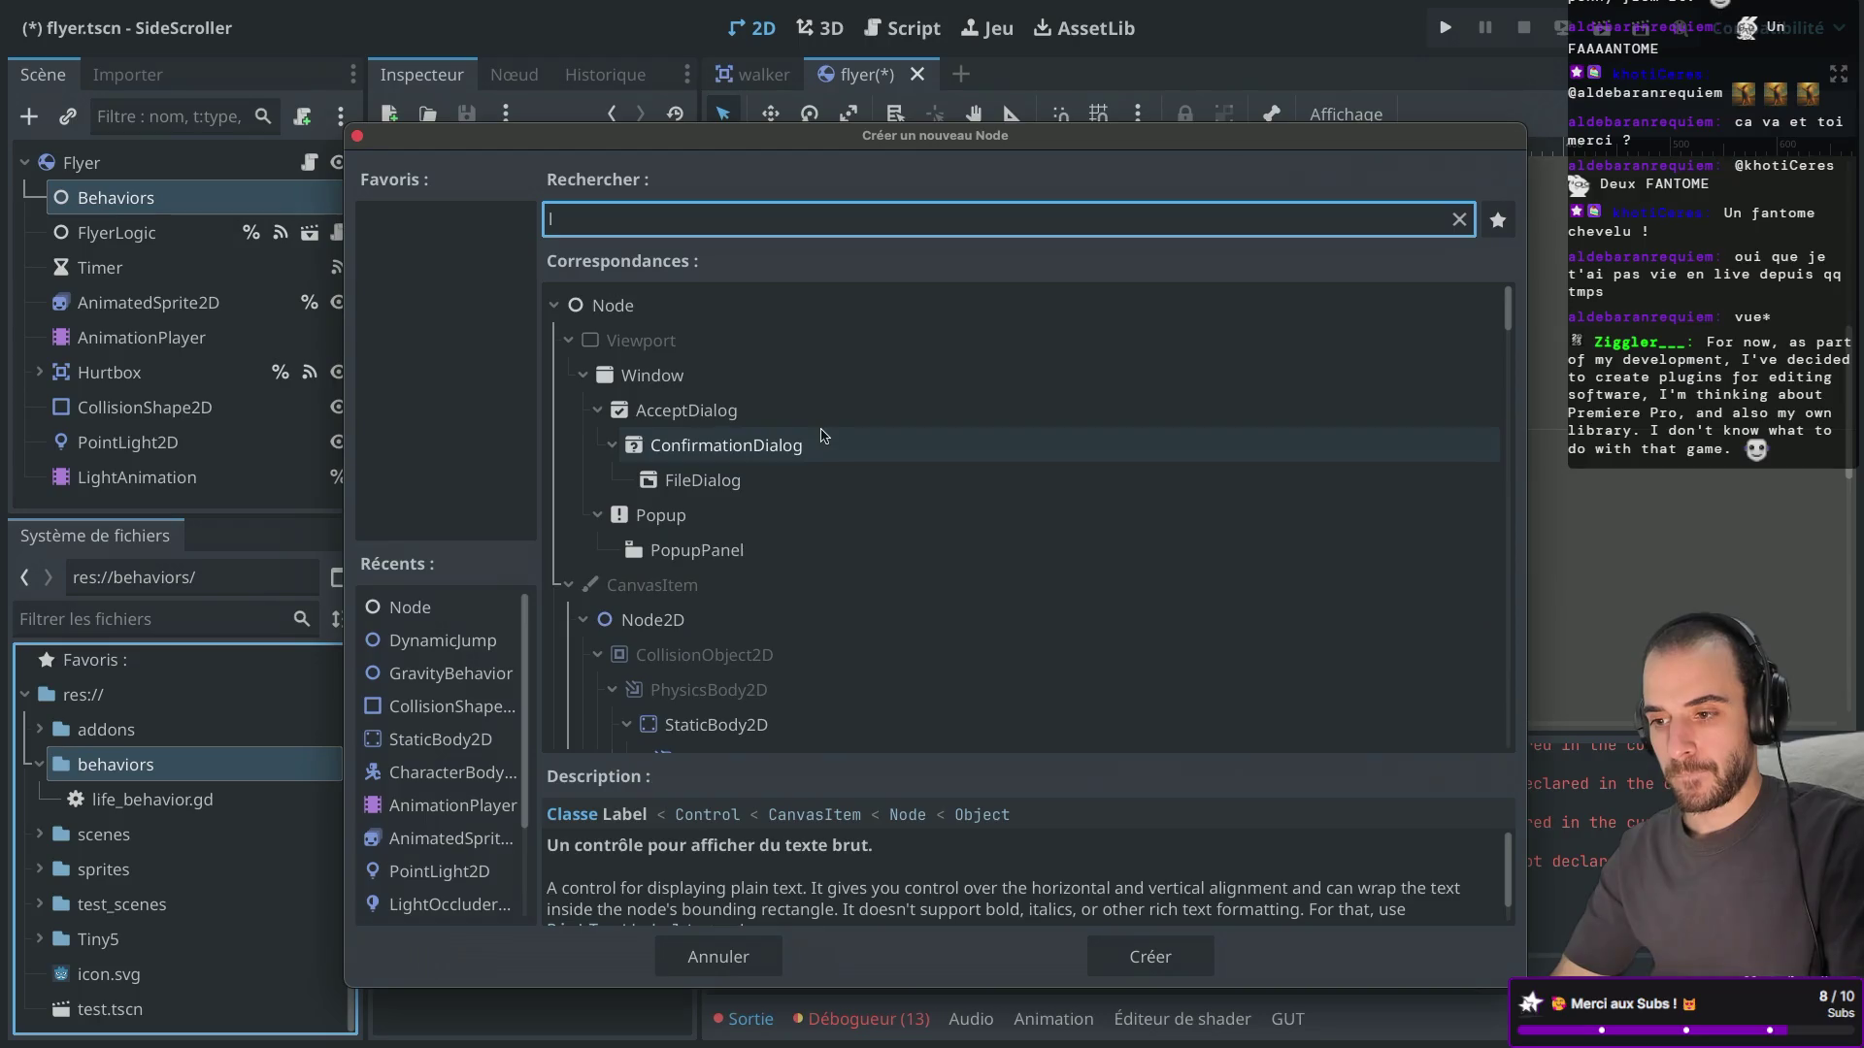
click(618, 307)
double_click(617, 307)
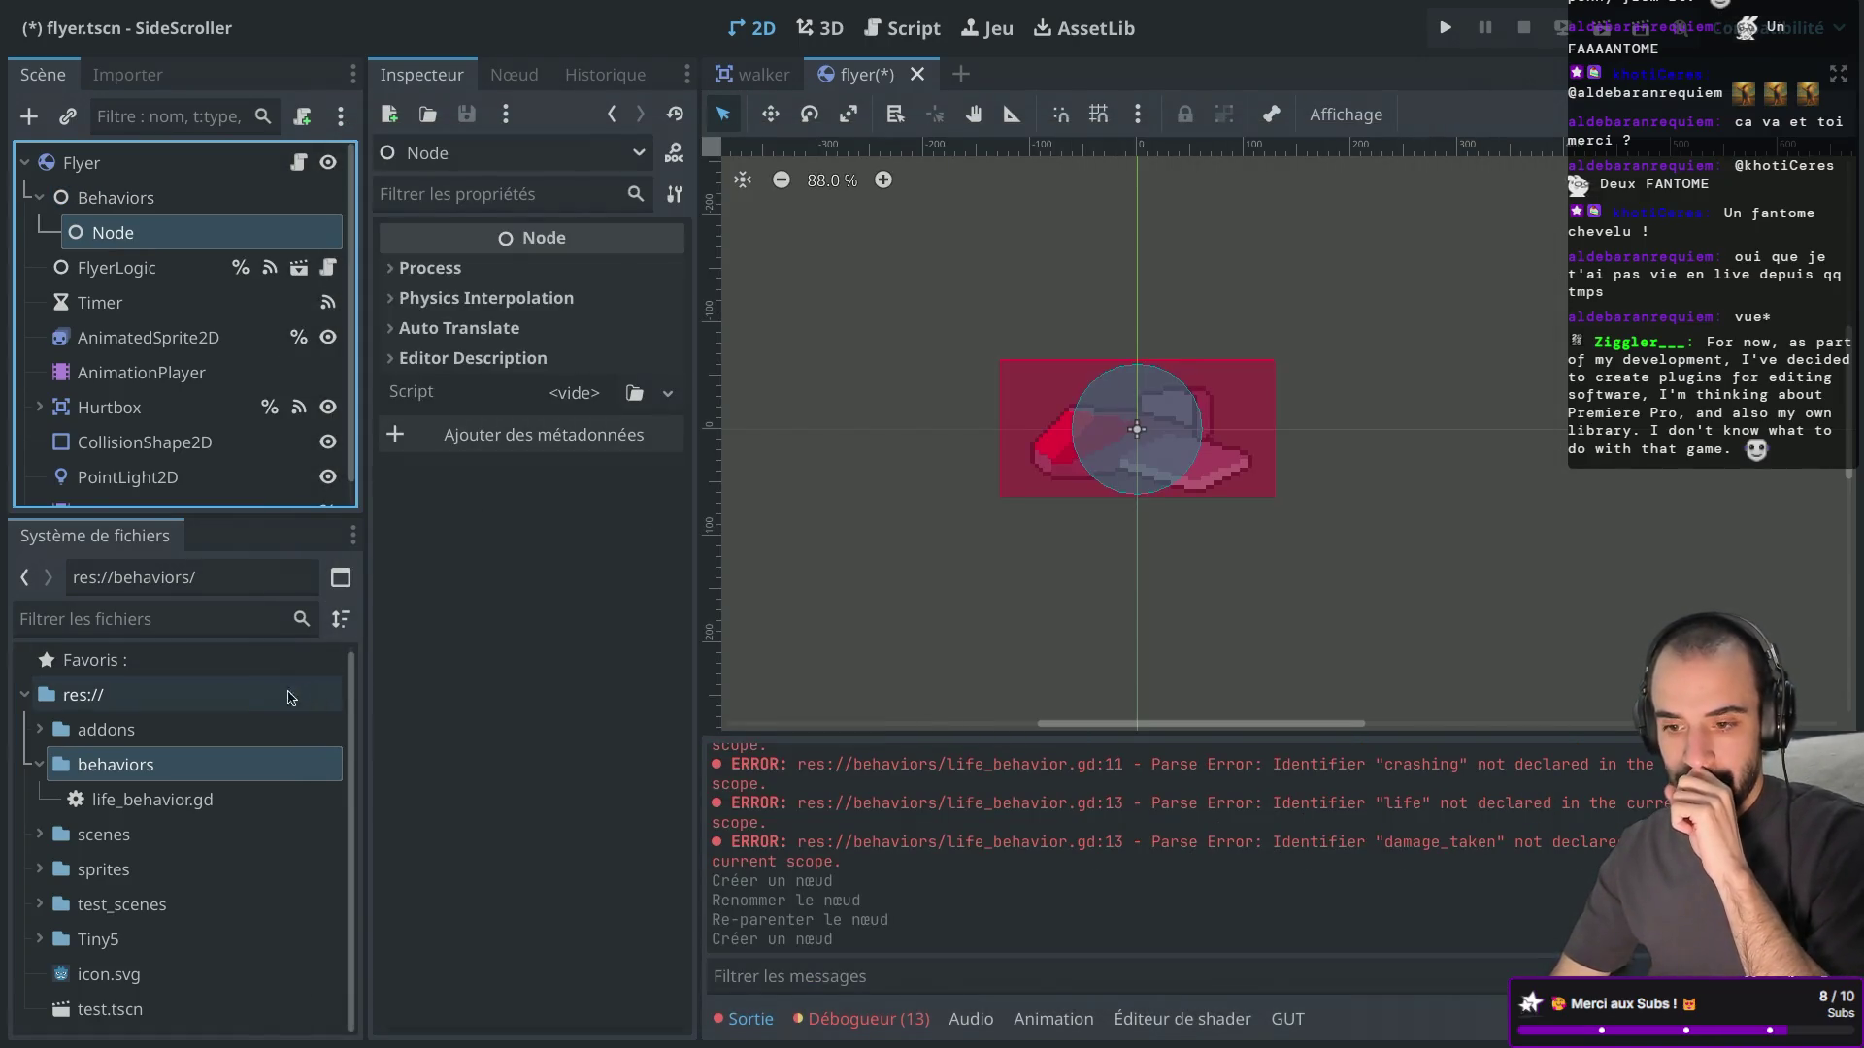
right_click(136, 233)
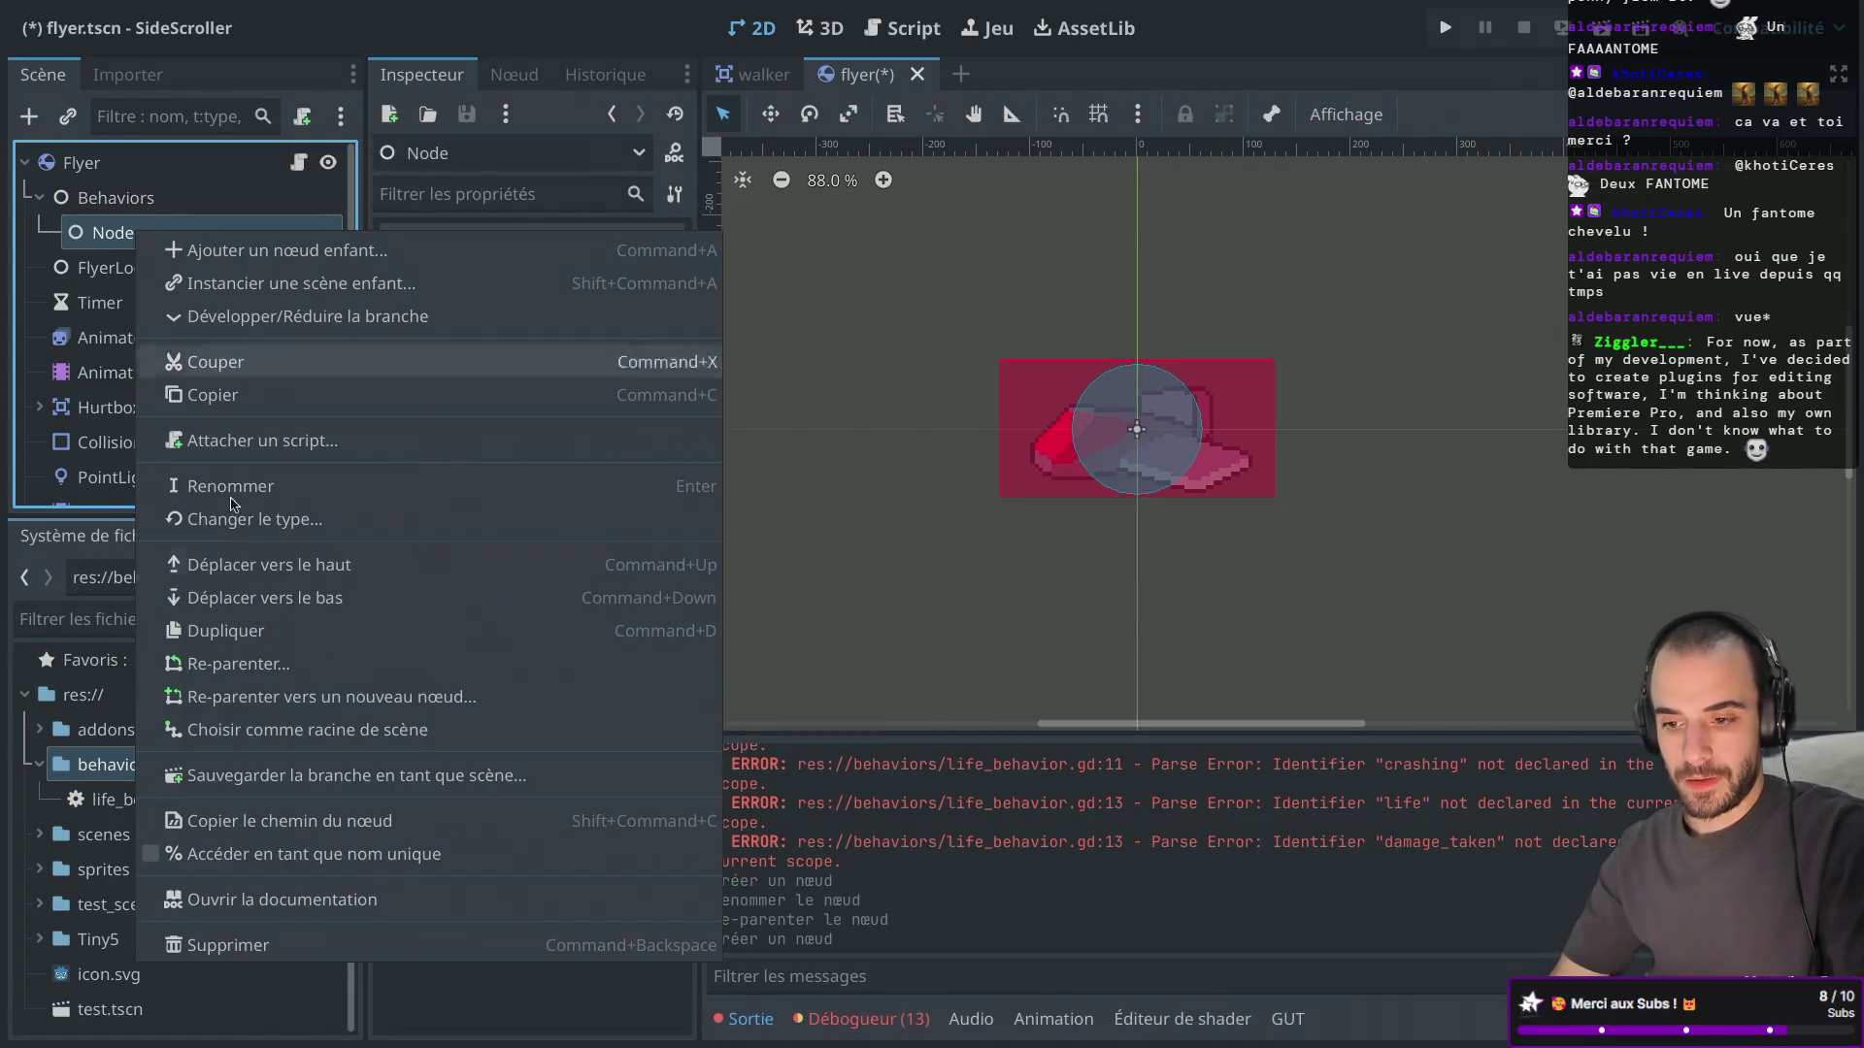
click(228, 945)
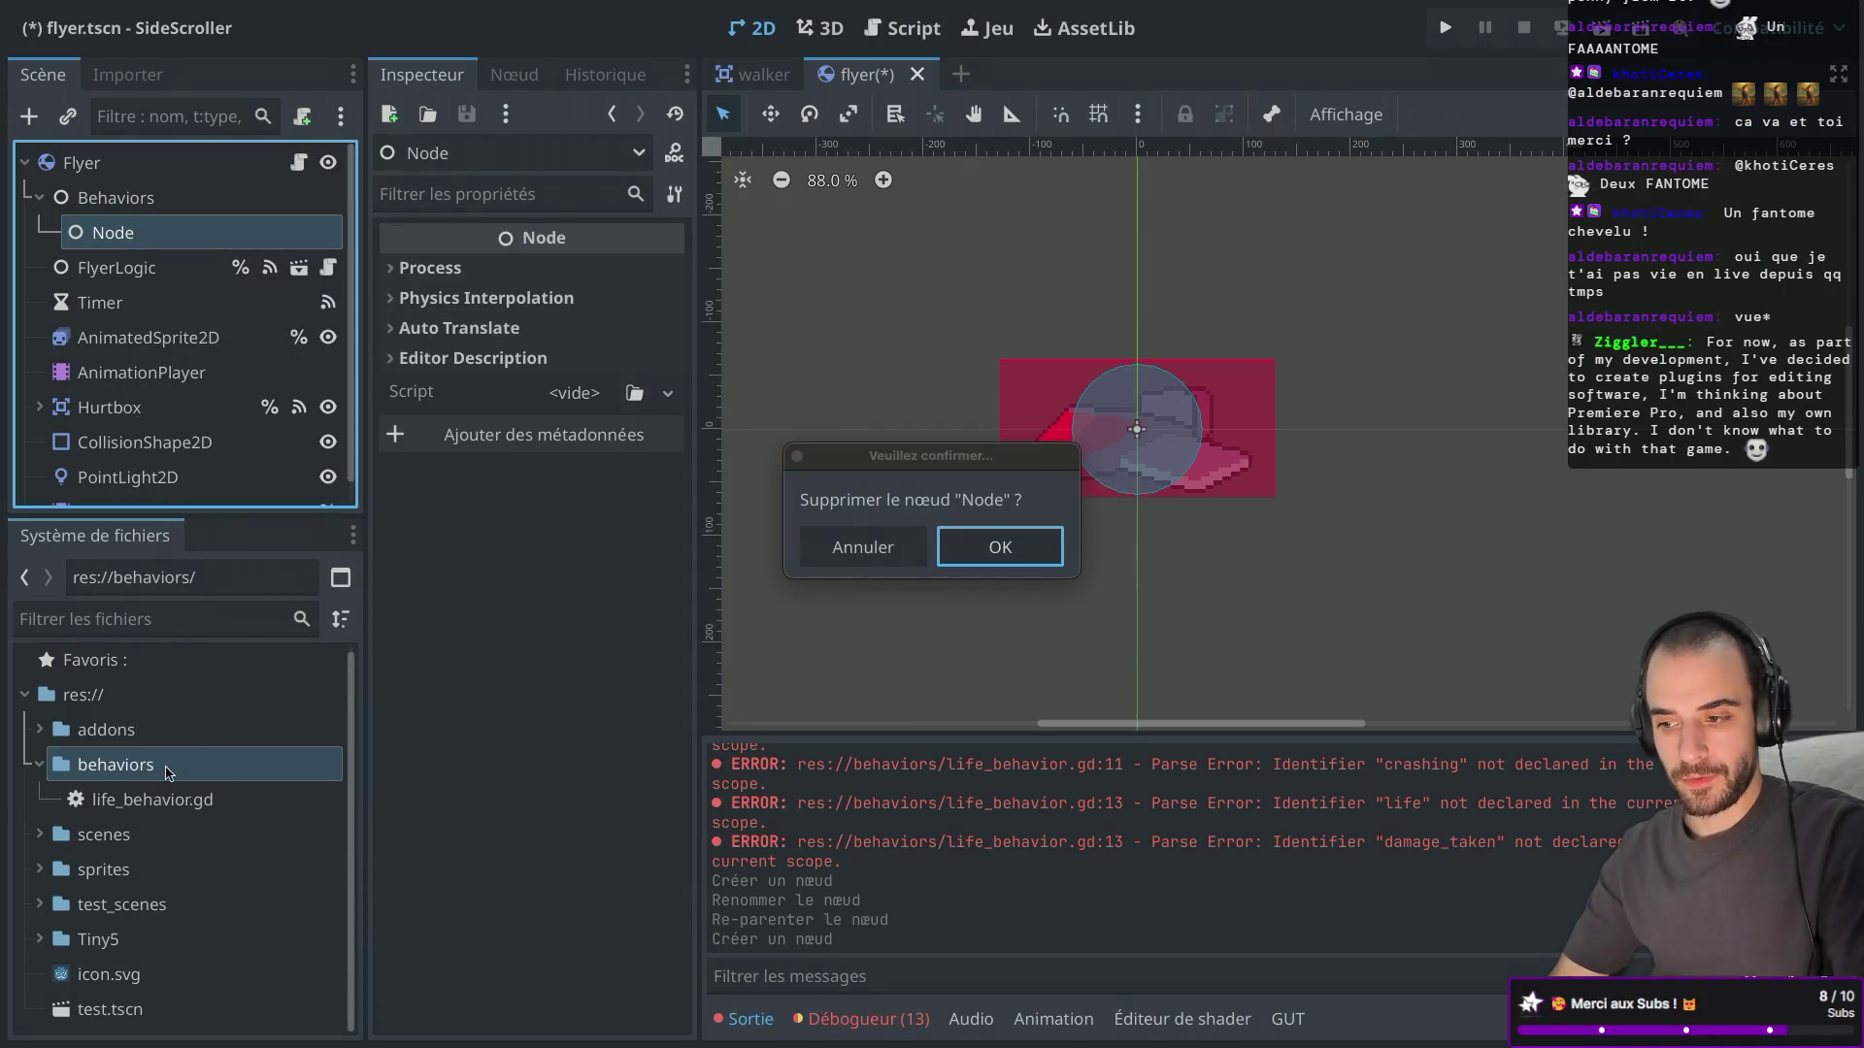
click(999, 545)
right_click(144, 773)
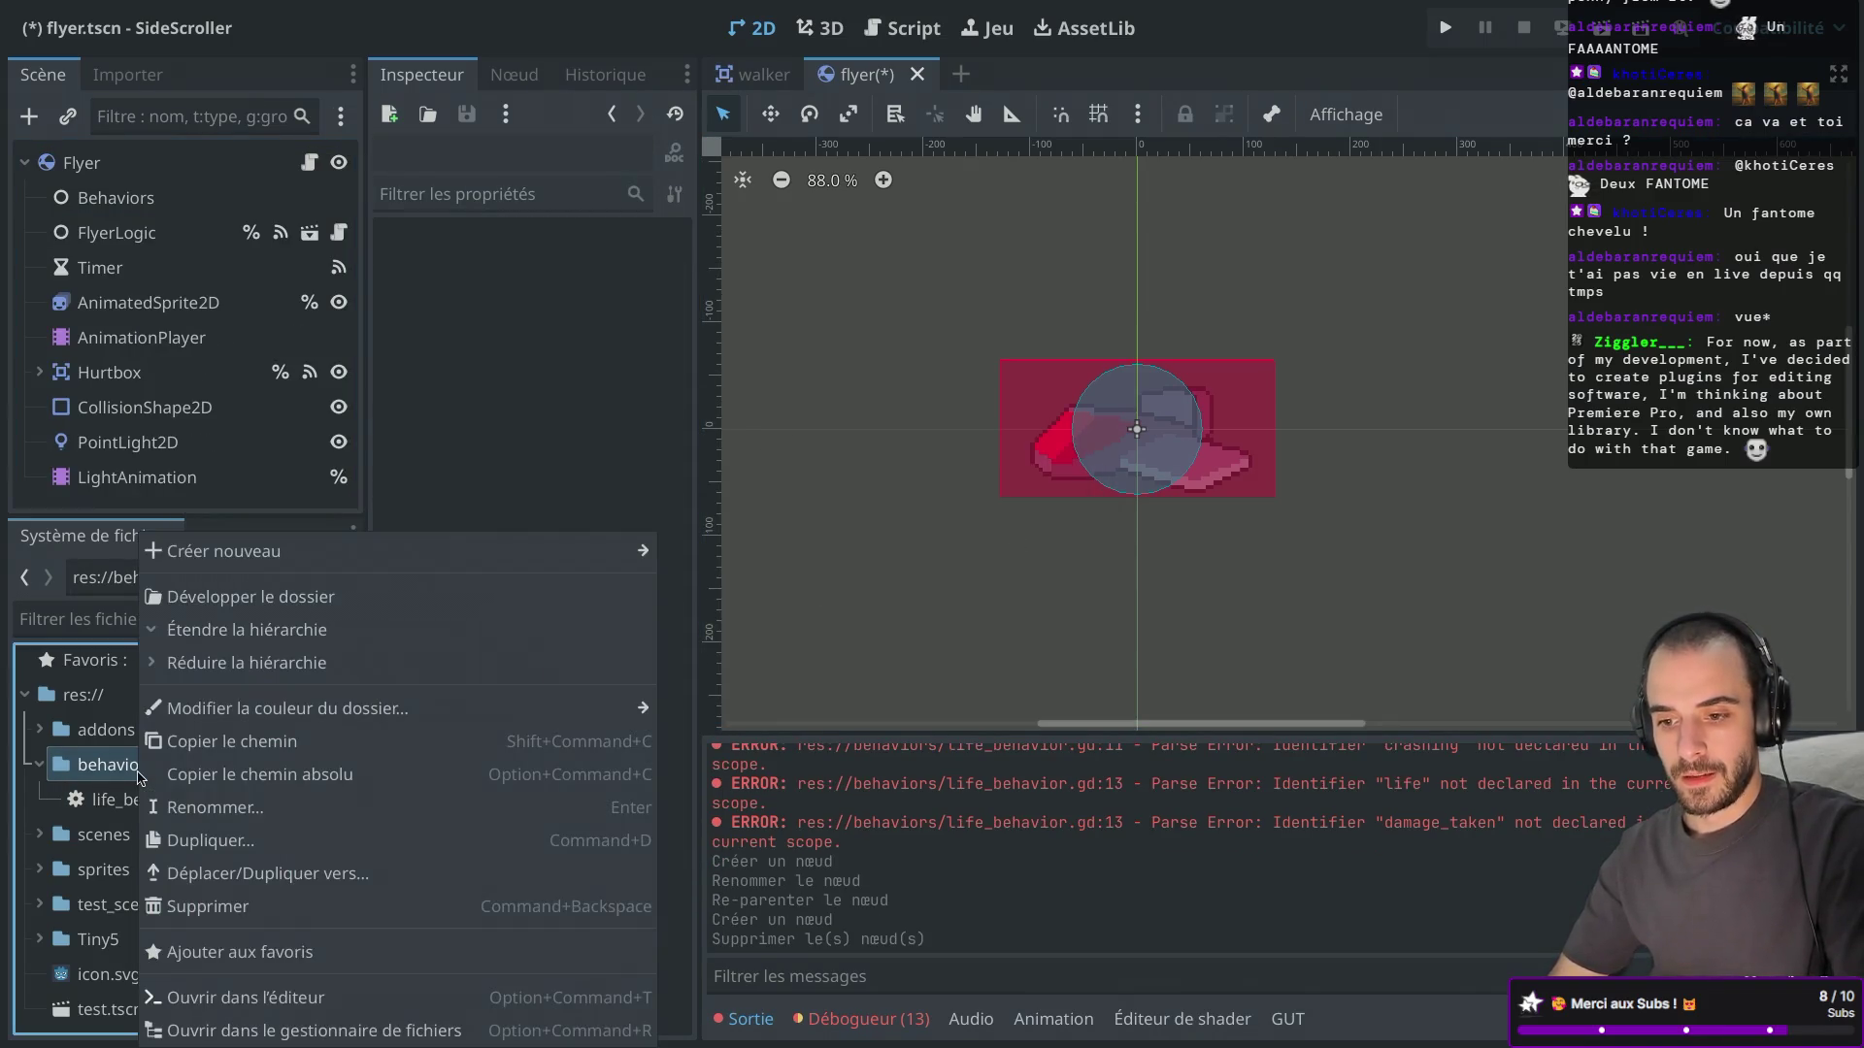
Create a life_behavior scene with a plain Node root in the behaviors folder.
mouse_move(446, 554)
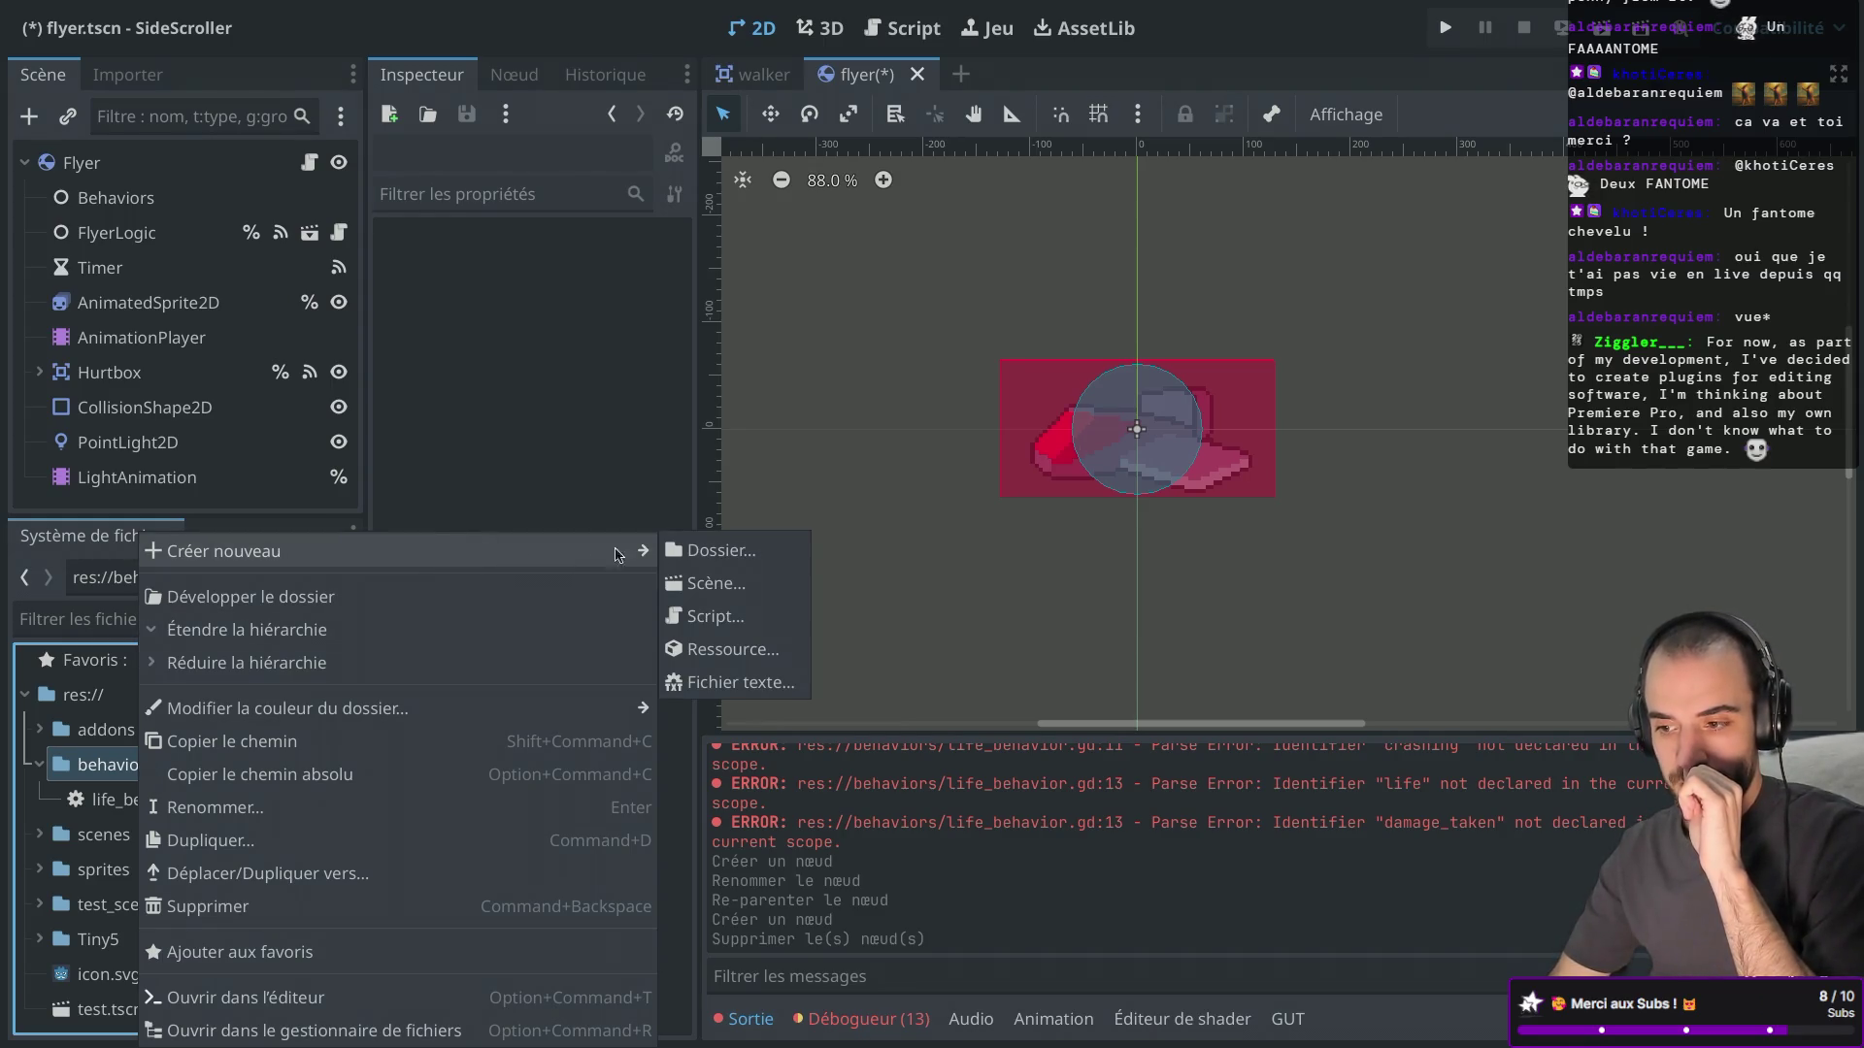
click(723, 568)
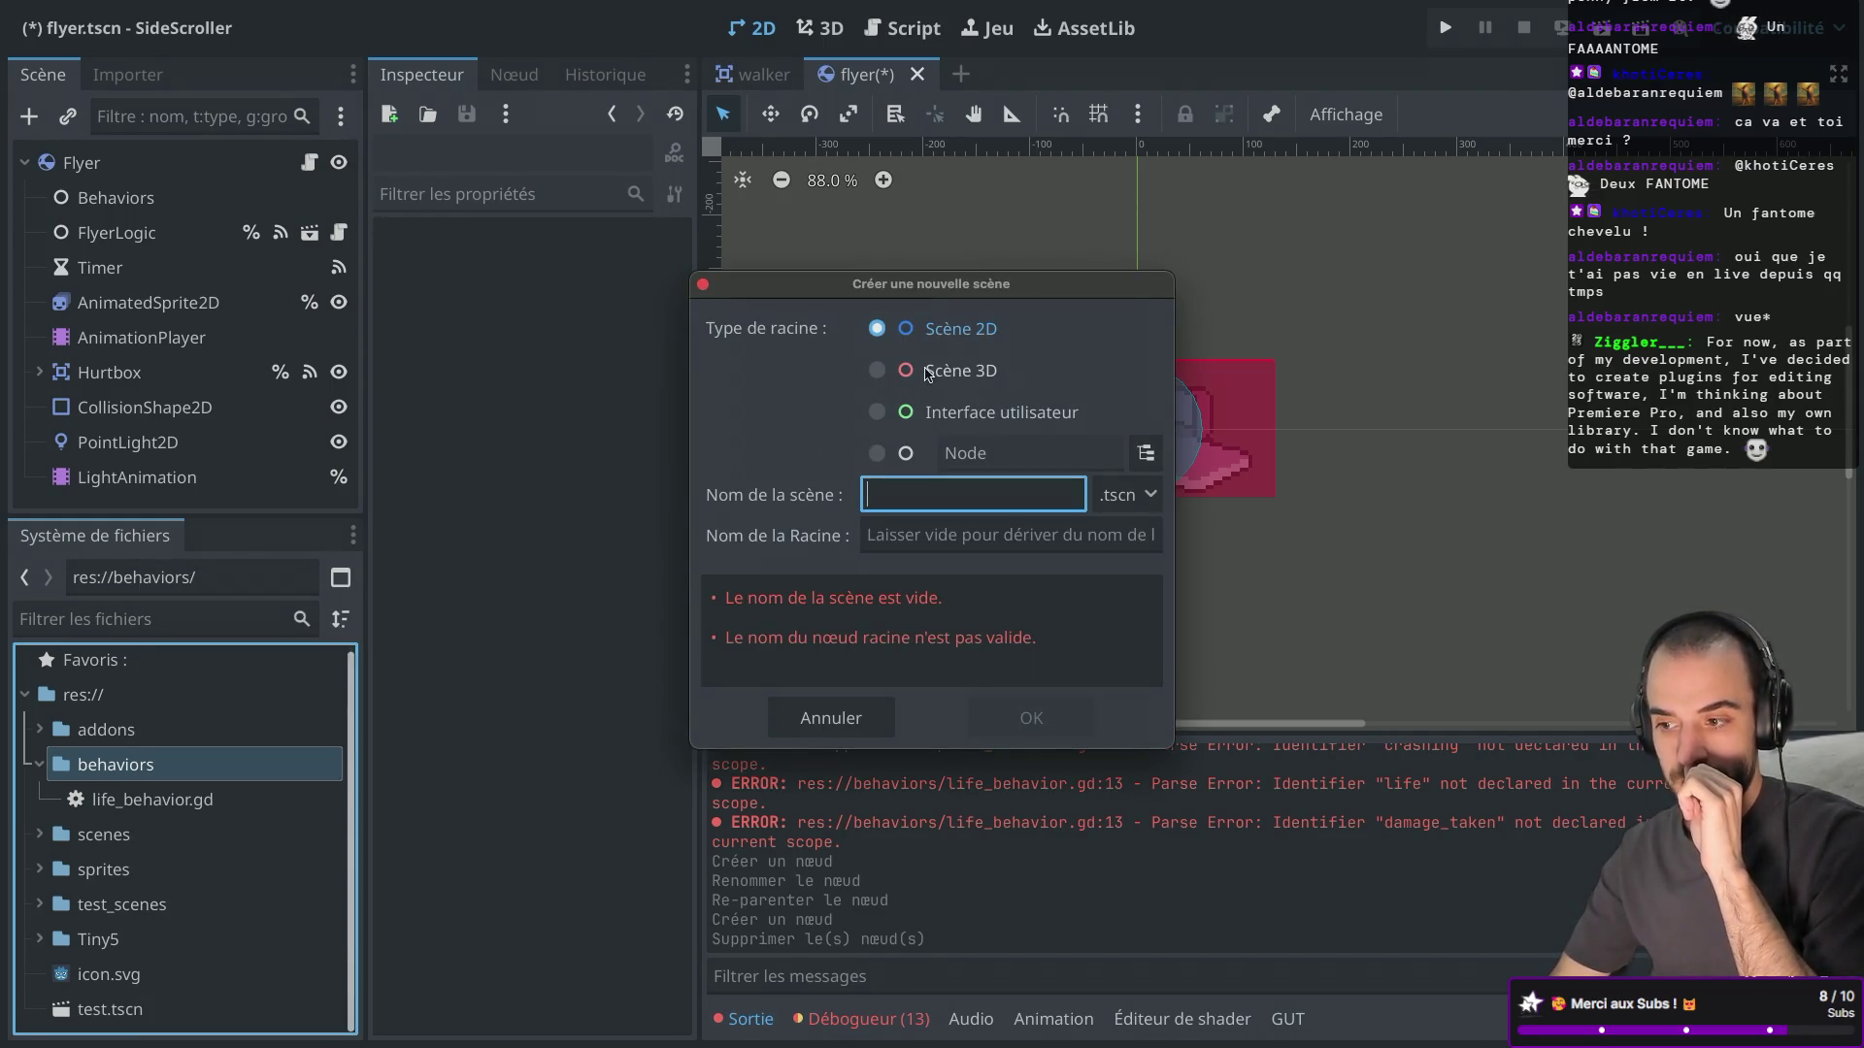
click(881, 453)
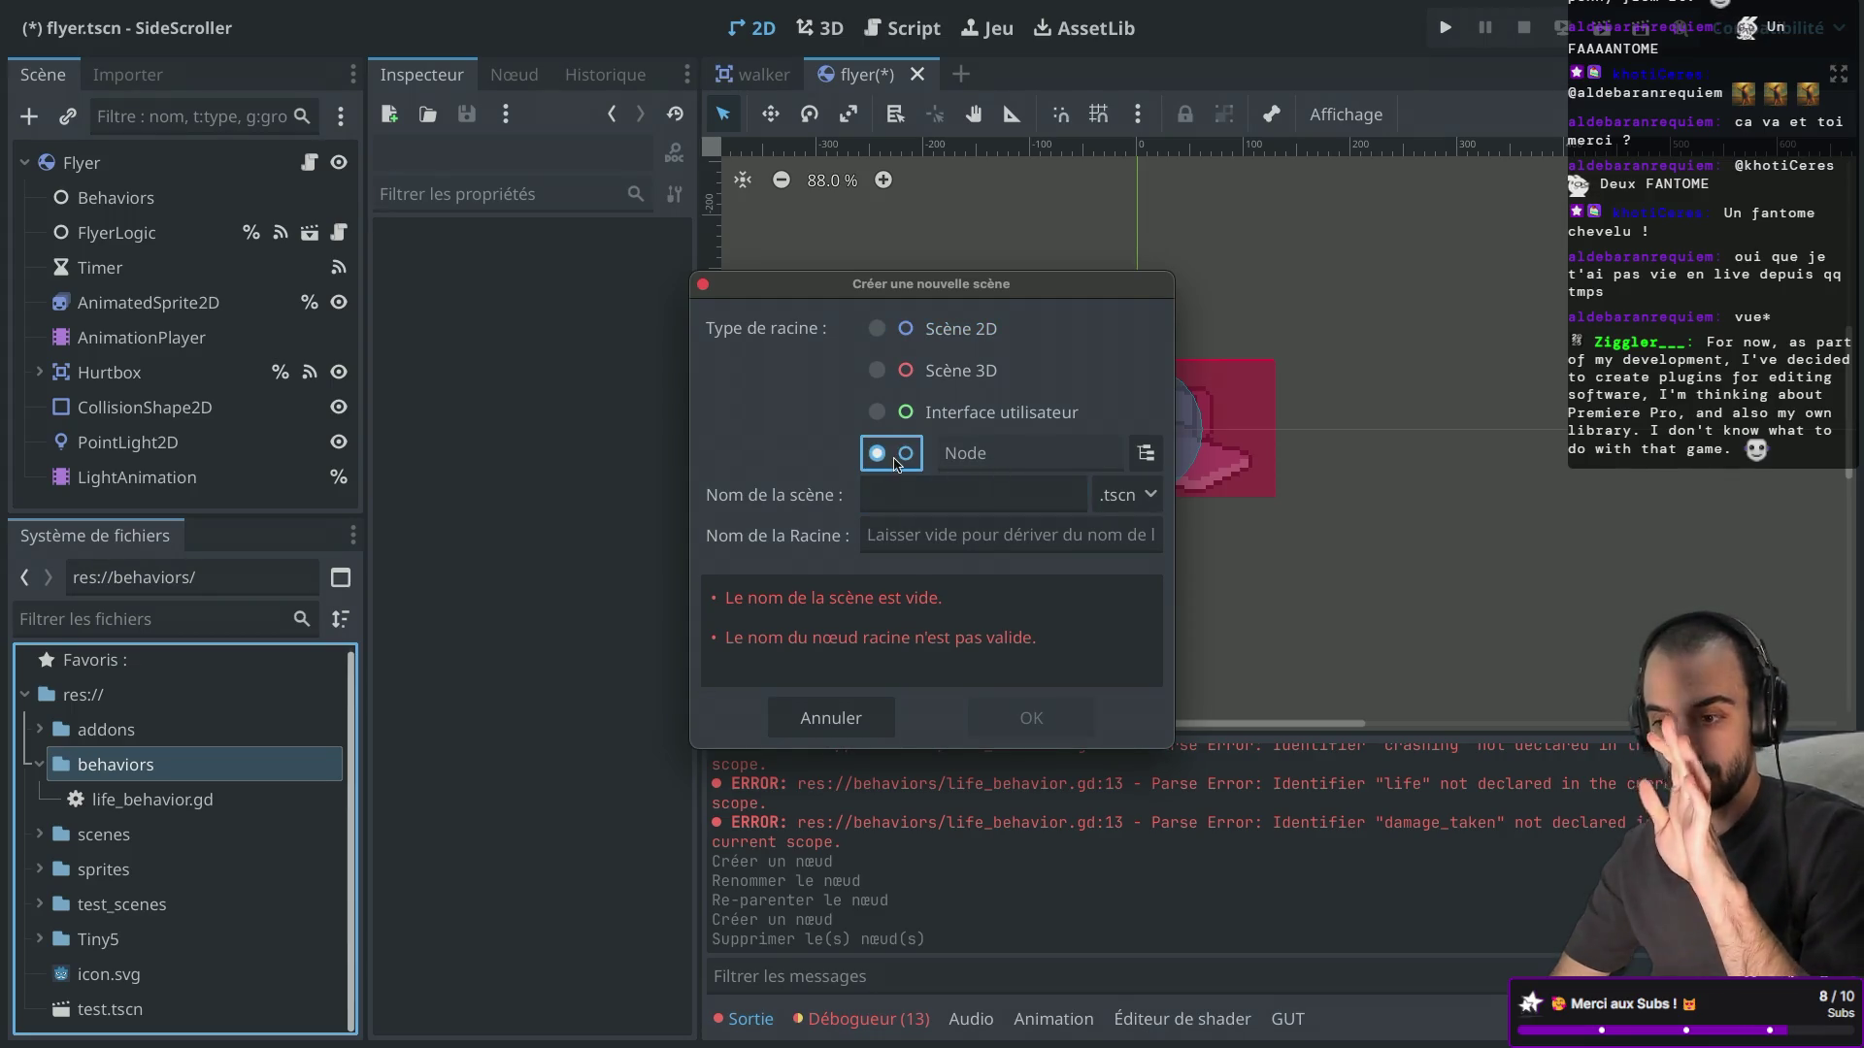
click(912, 497)
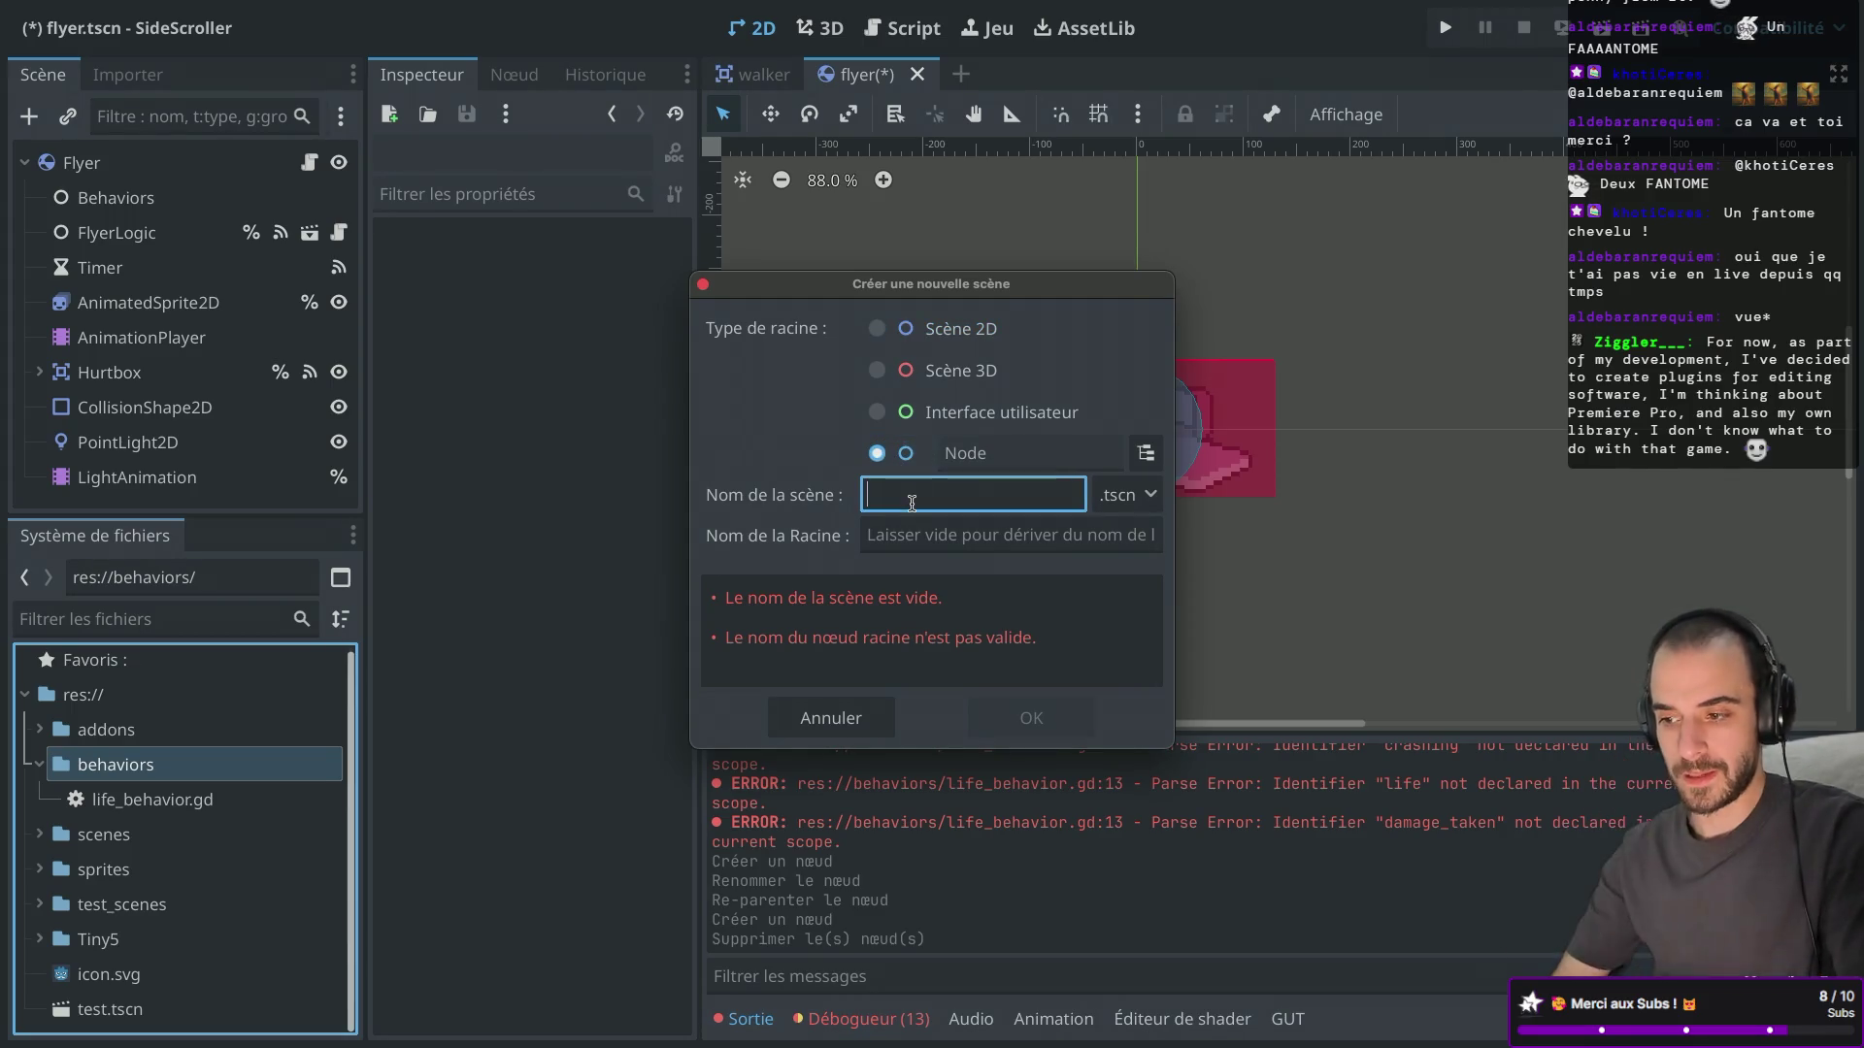
text(life_behavior)
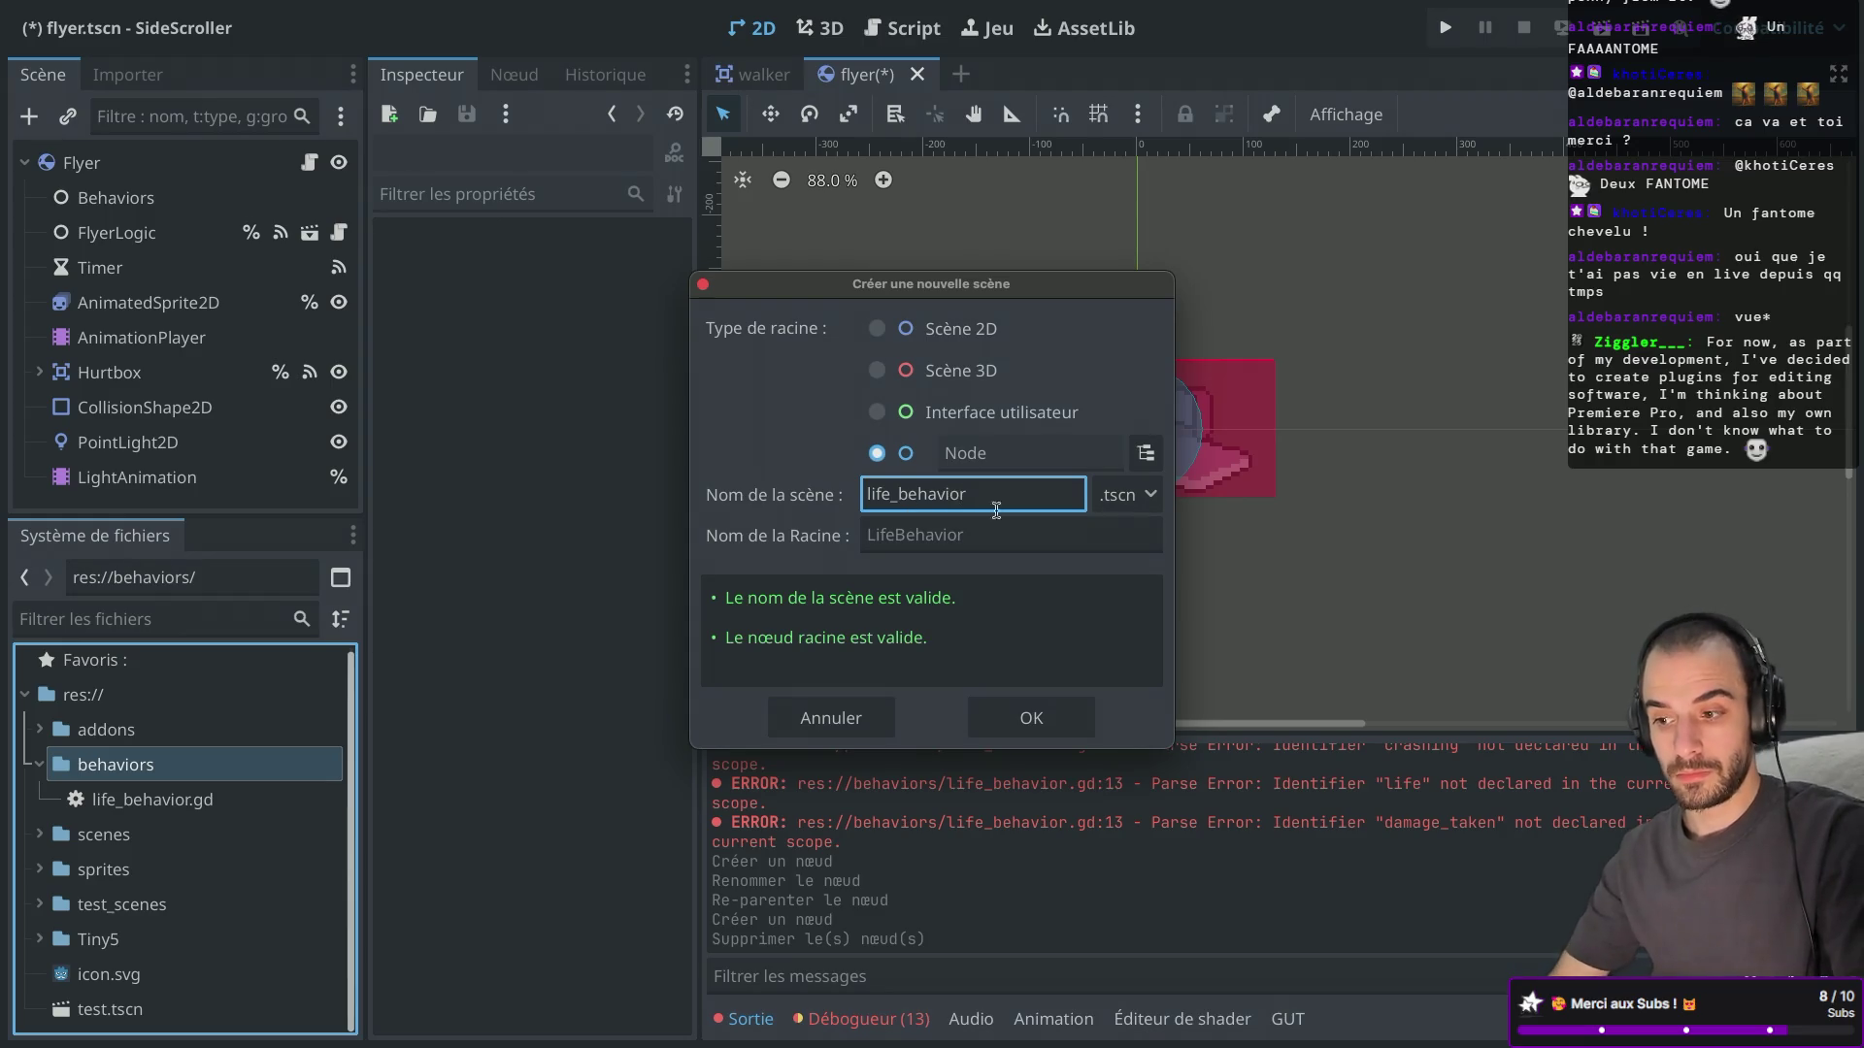
click(1029, 718)
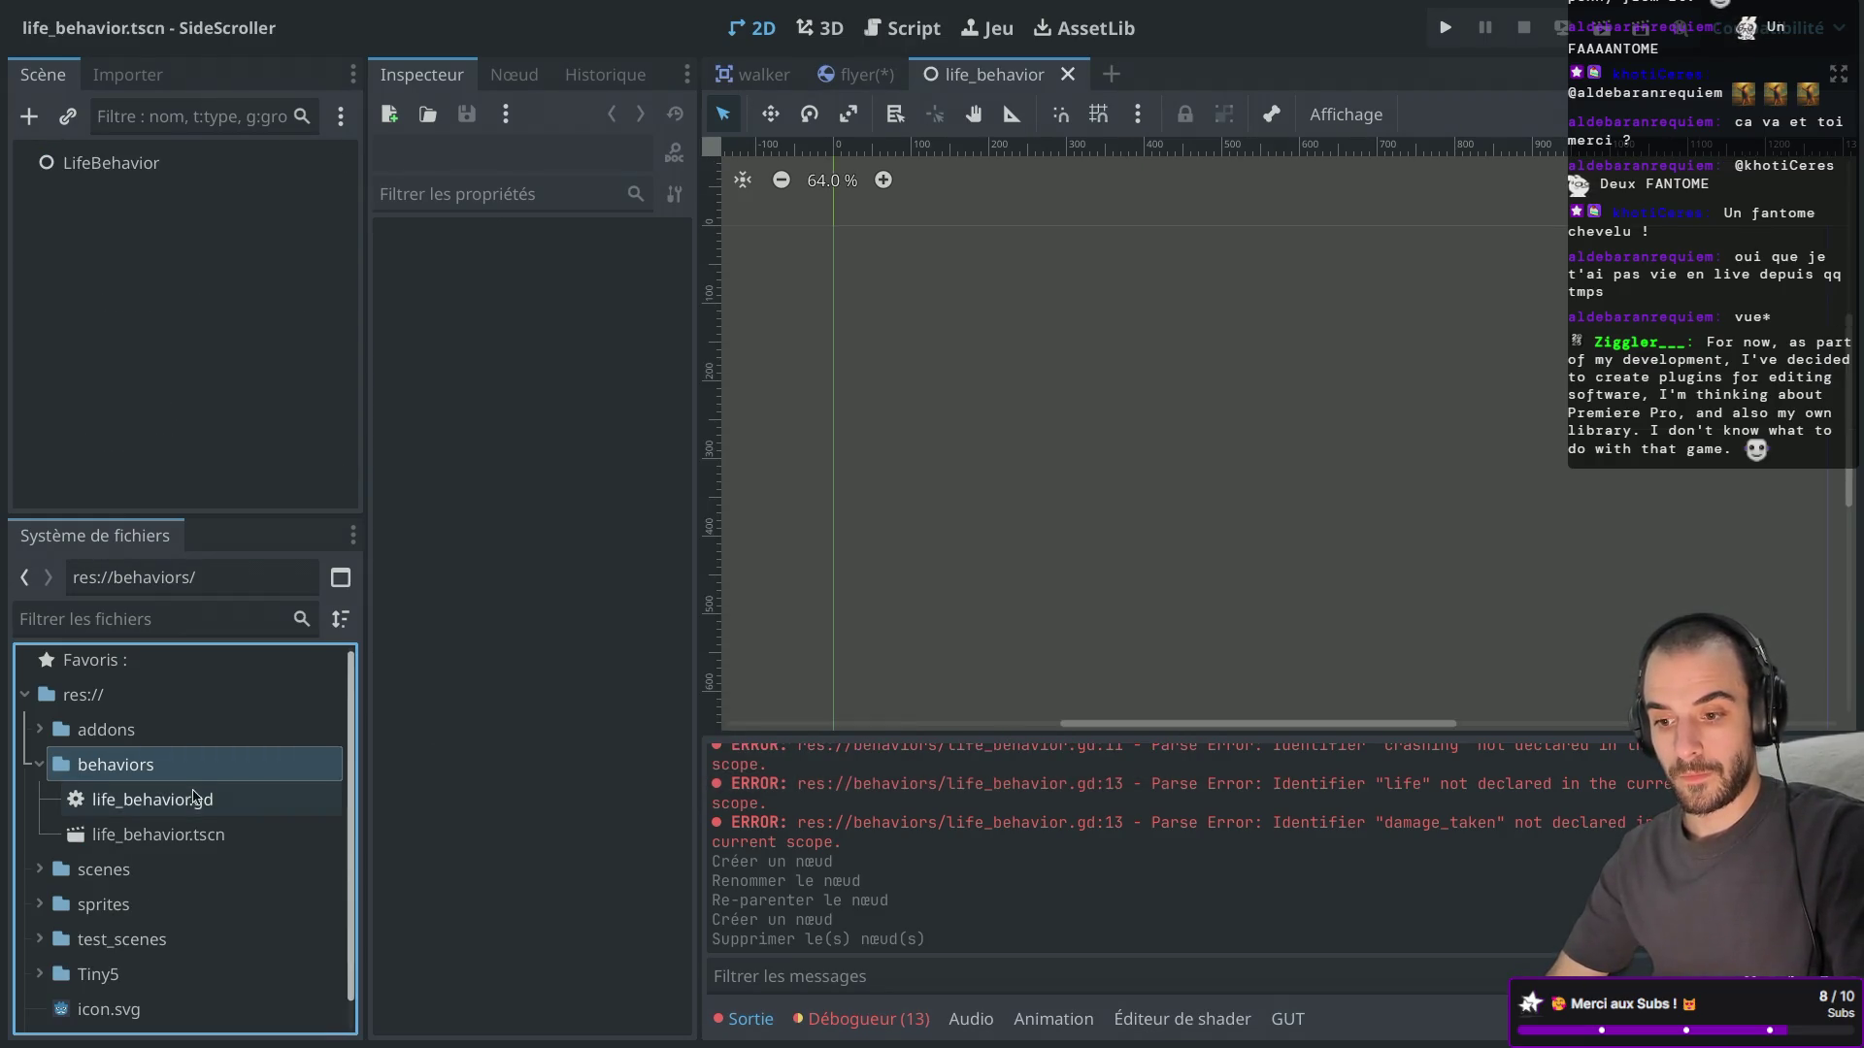
Attach life_behavior.gd to the scene's LifeBehavior root node and save the scene.
click(194, 797)
click(179, 830)
double_click(204, 799)
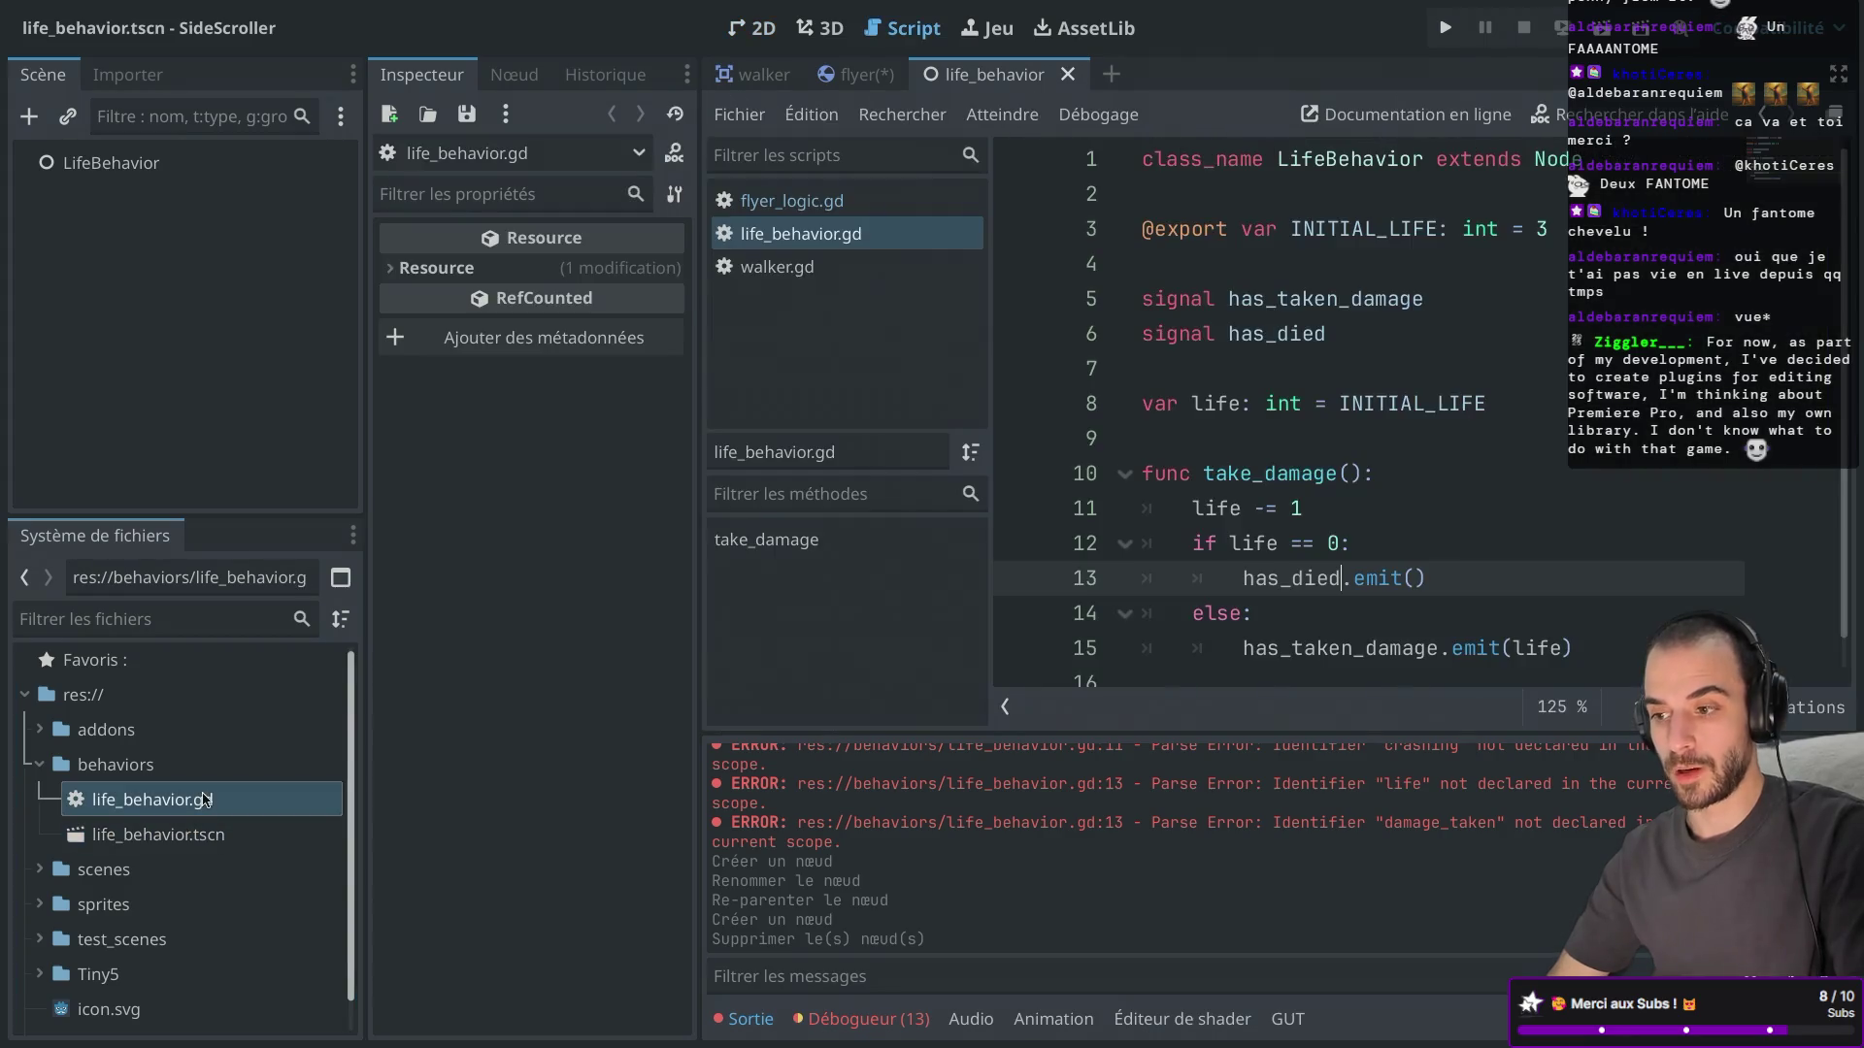
drag(181, 804, 112, 162)
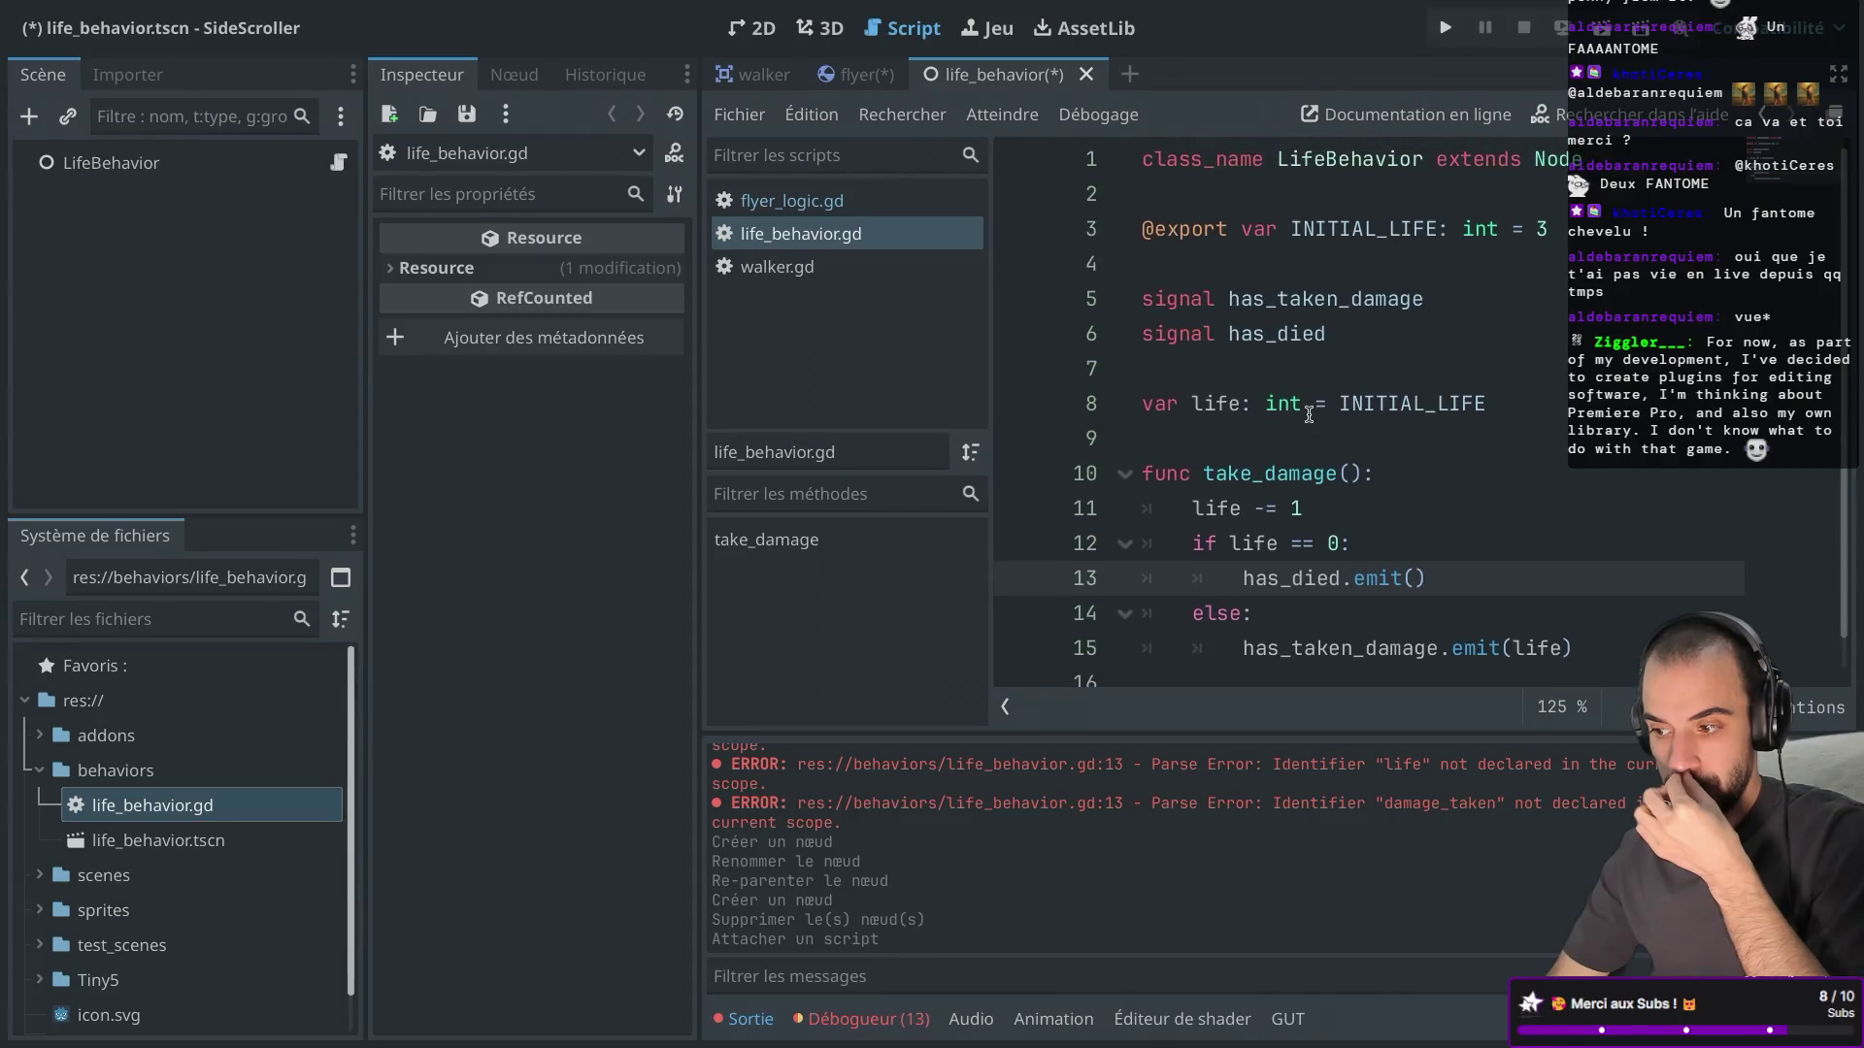
scroll(1308, 414, up, 1)
key(ctrl+s)
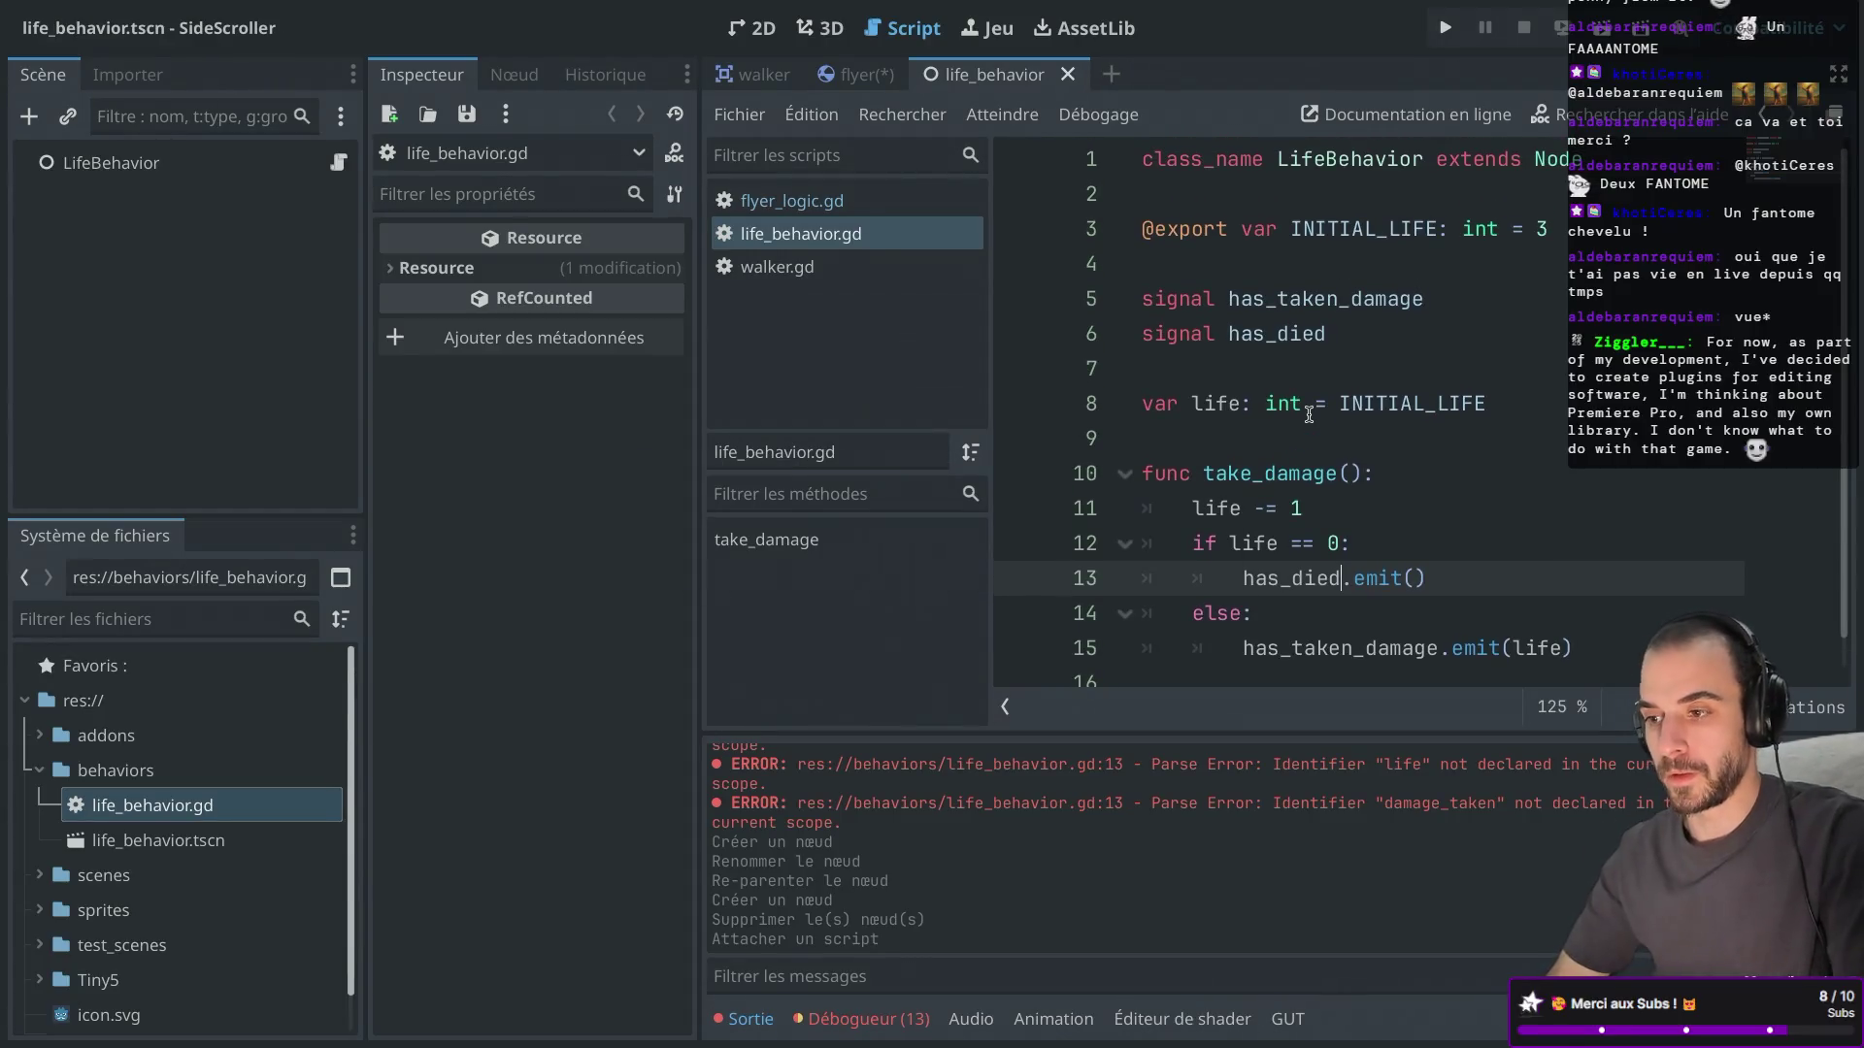
Instance life_behavior.tscn under the flyer scene's Behaviors node.
click(882, 77)
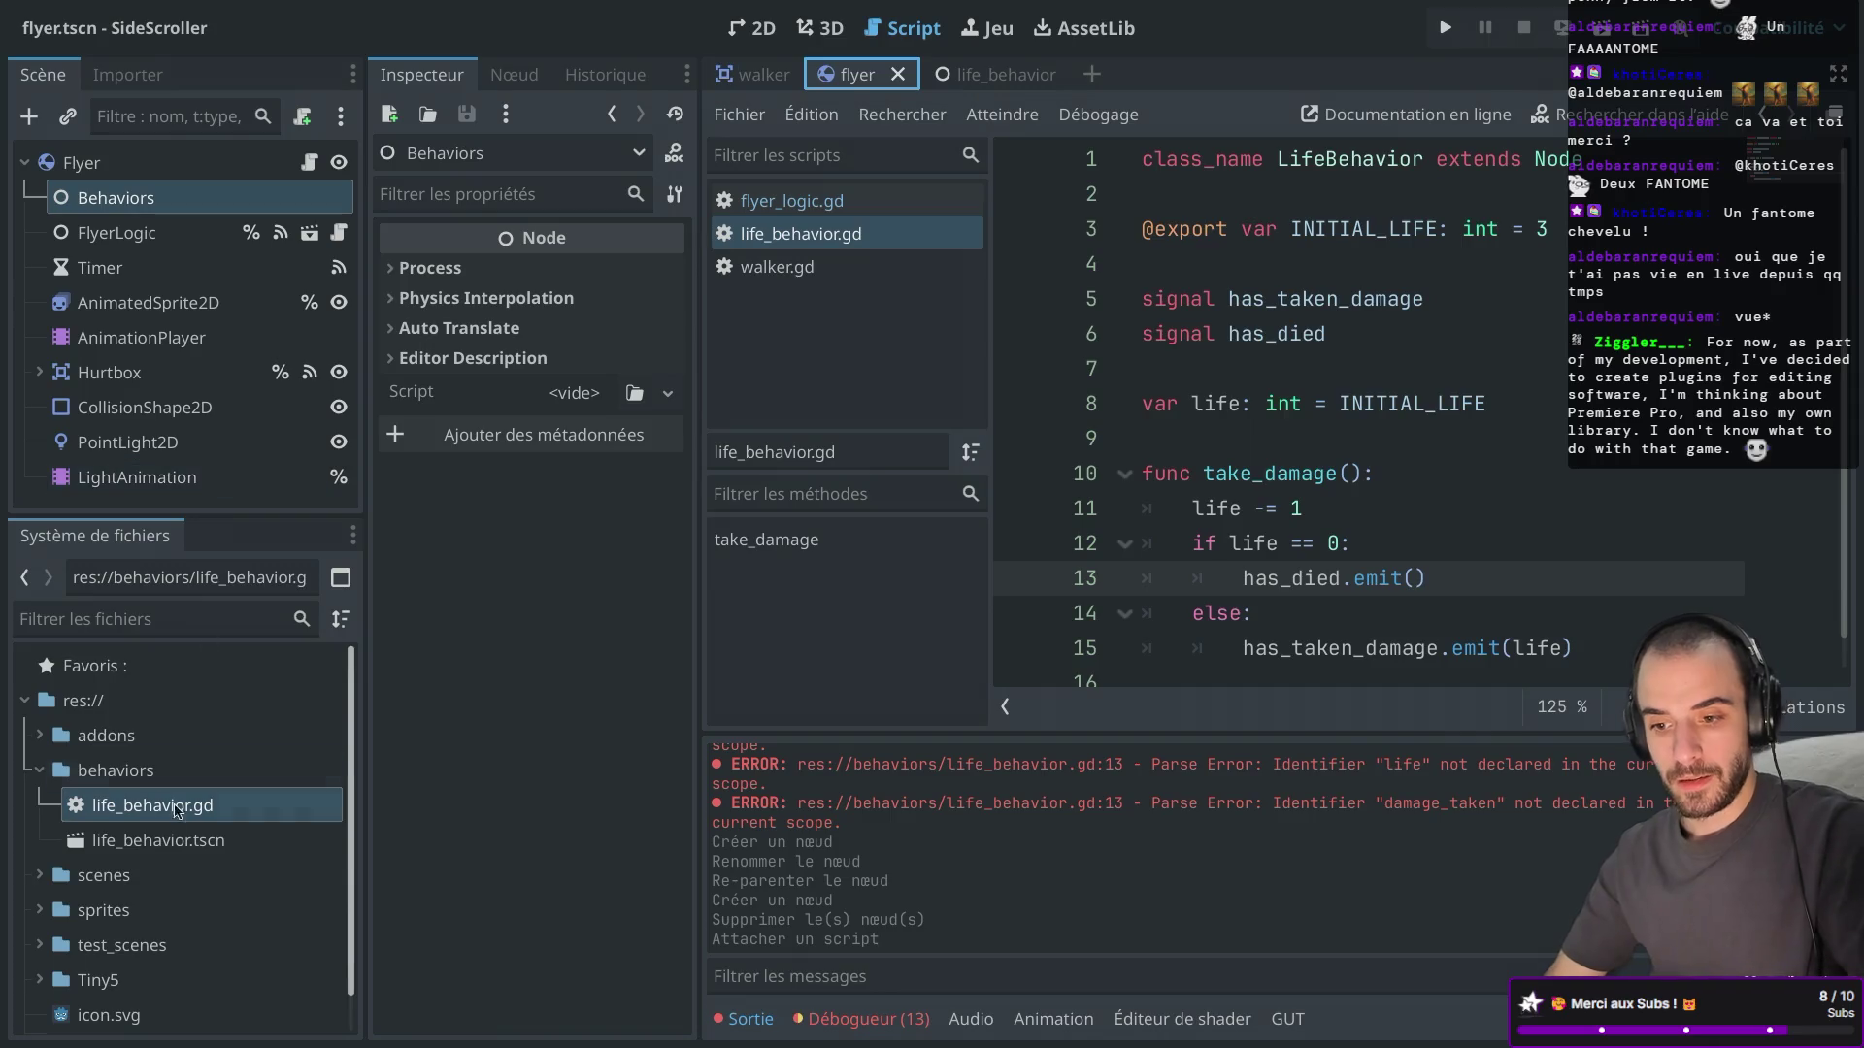
drag(187, 853, 149, 200)
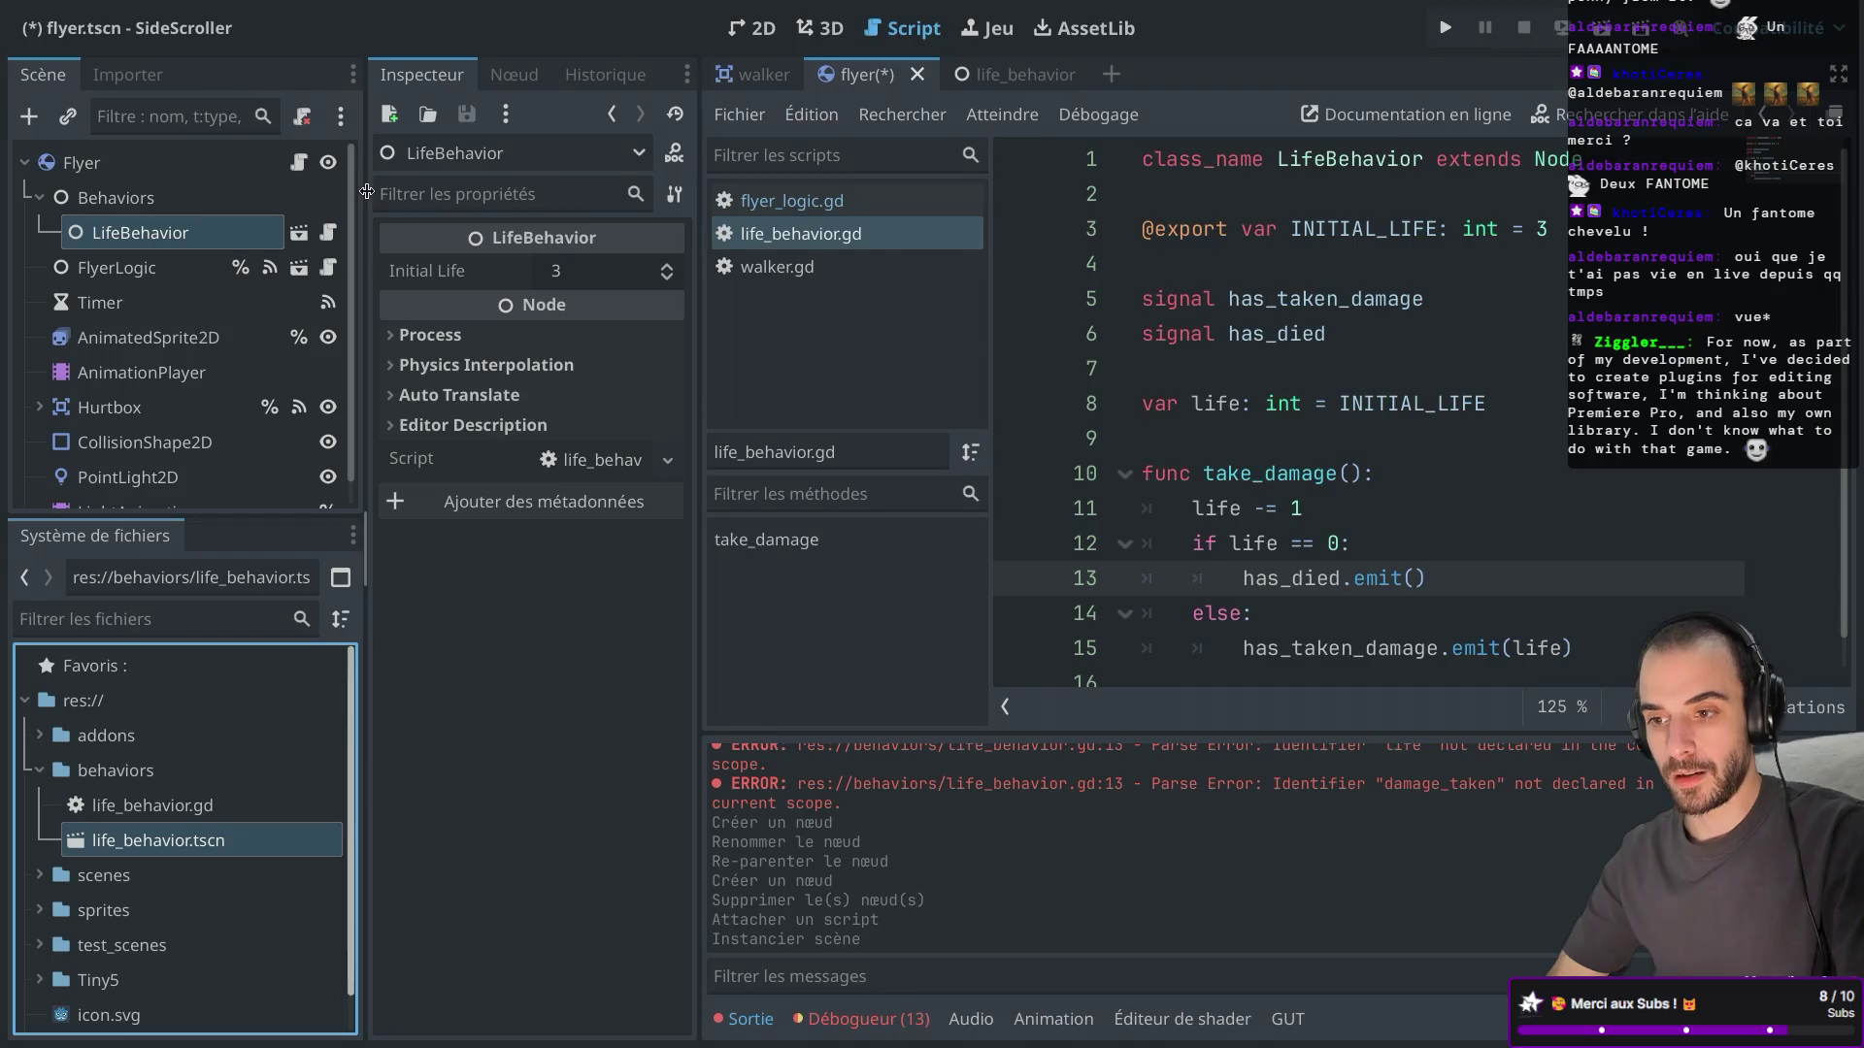
drag(367, 190, 412, 190)
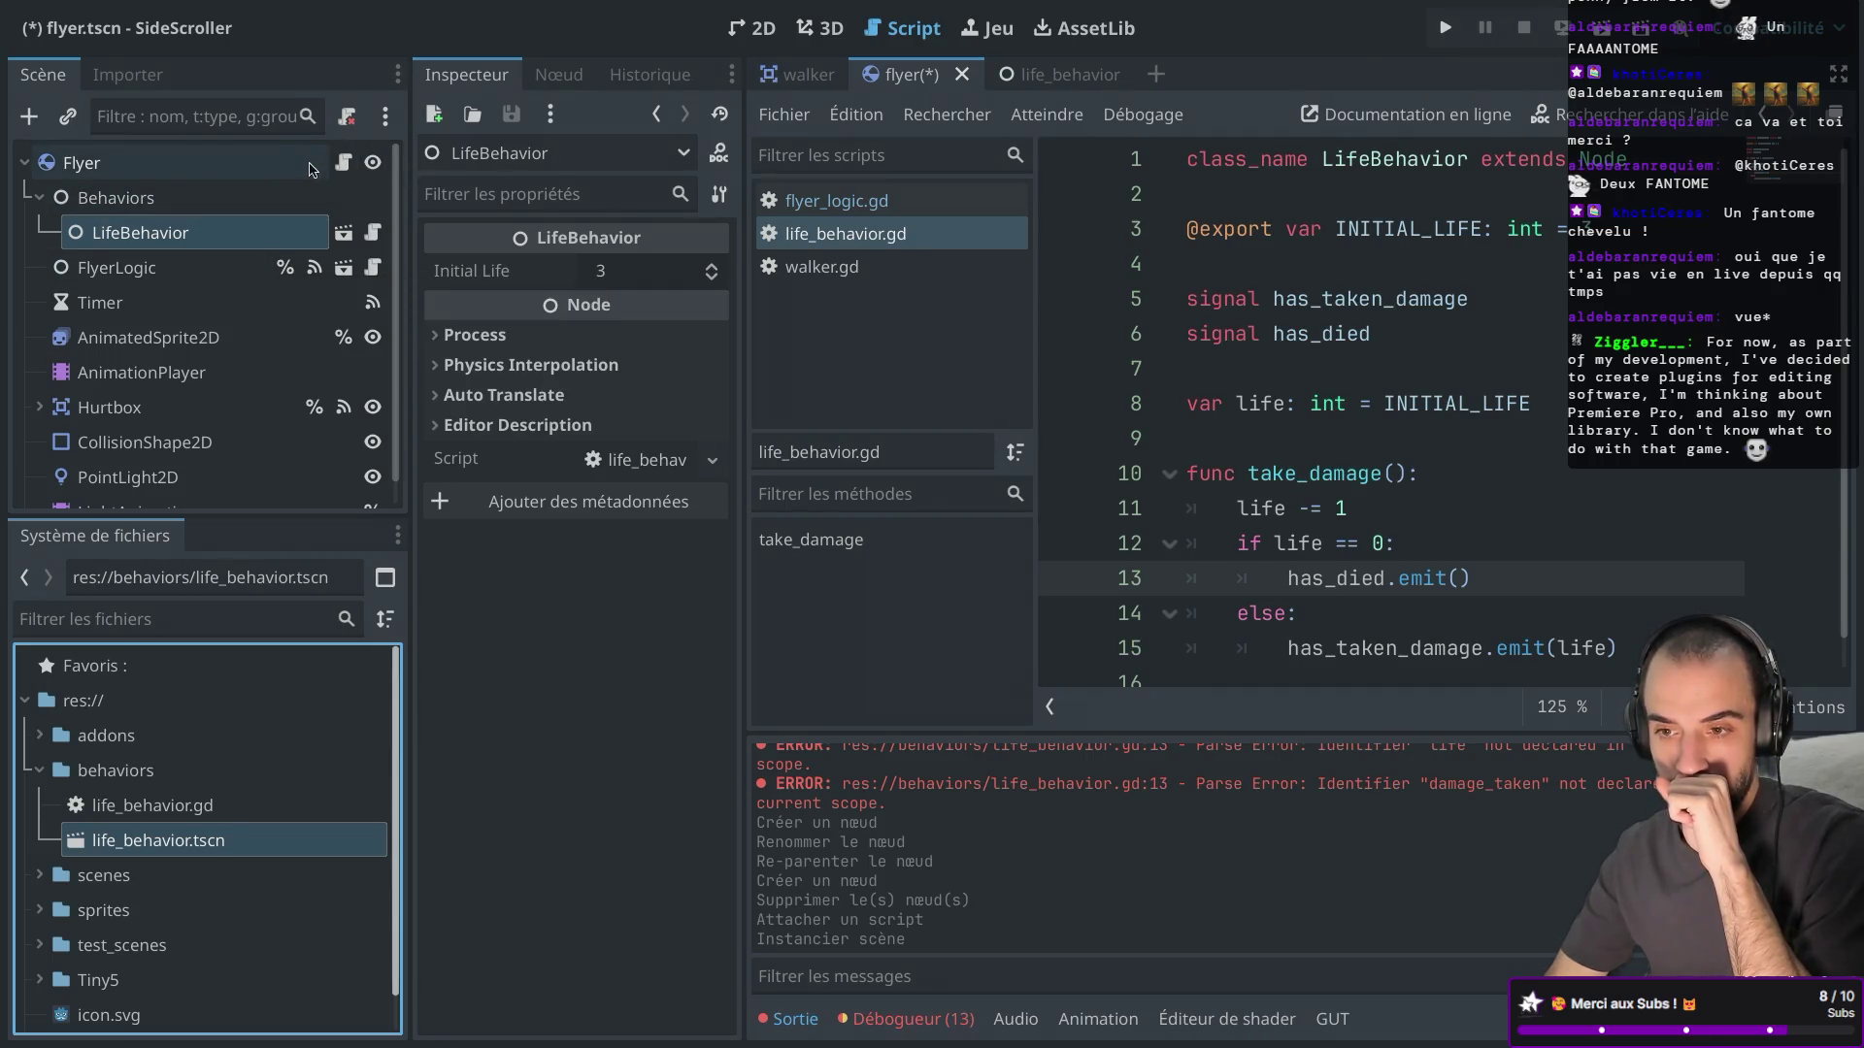
click(251, 167)
click(569, 78)
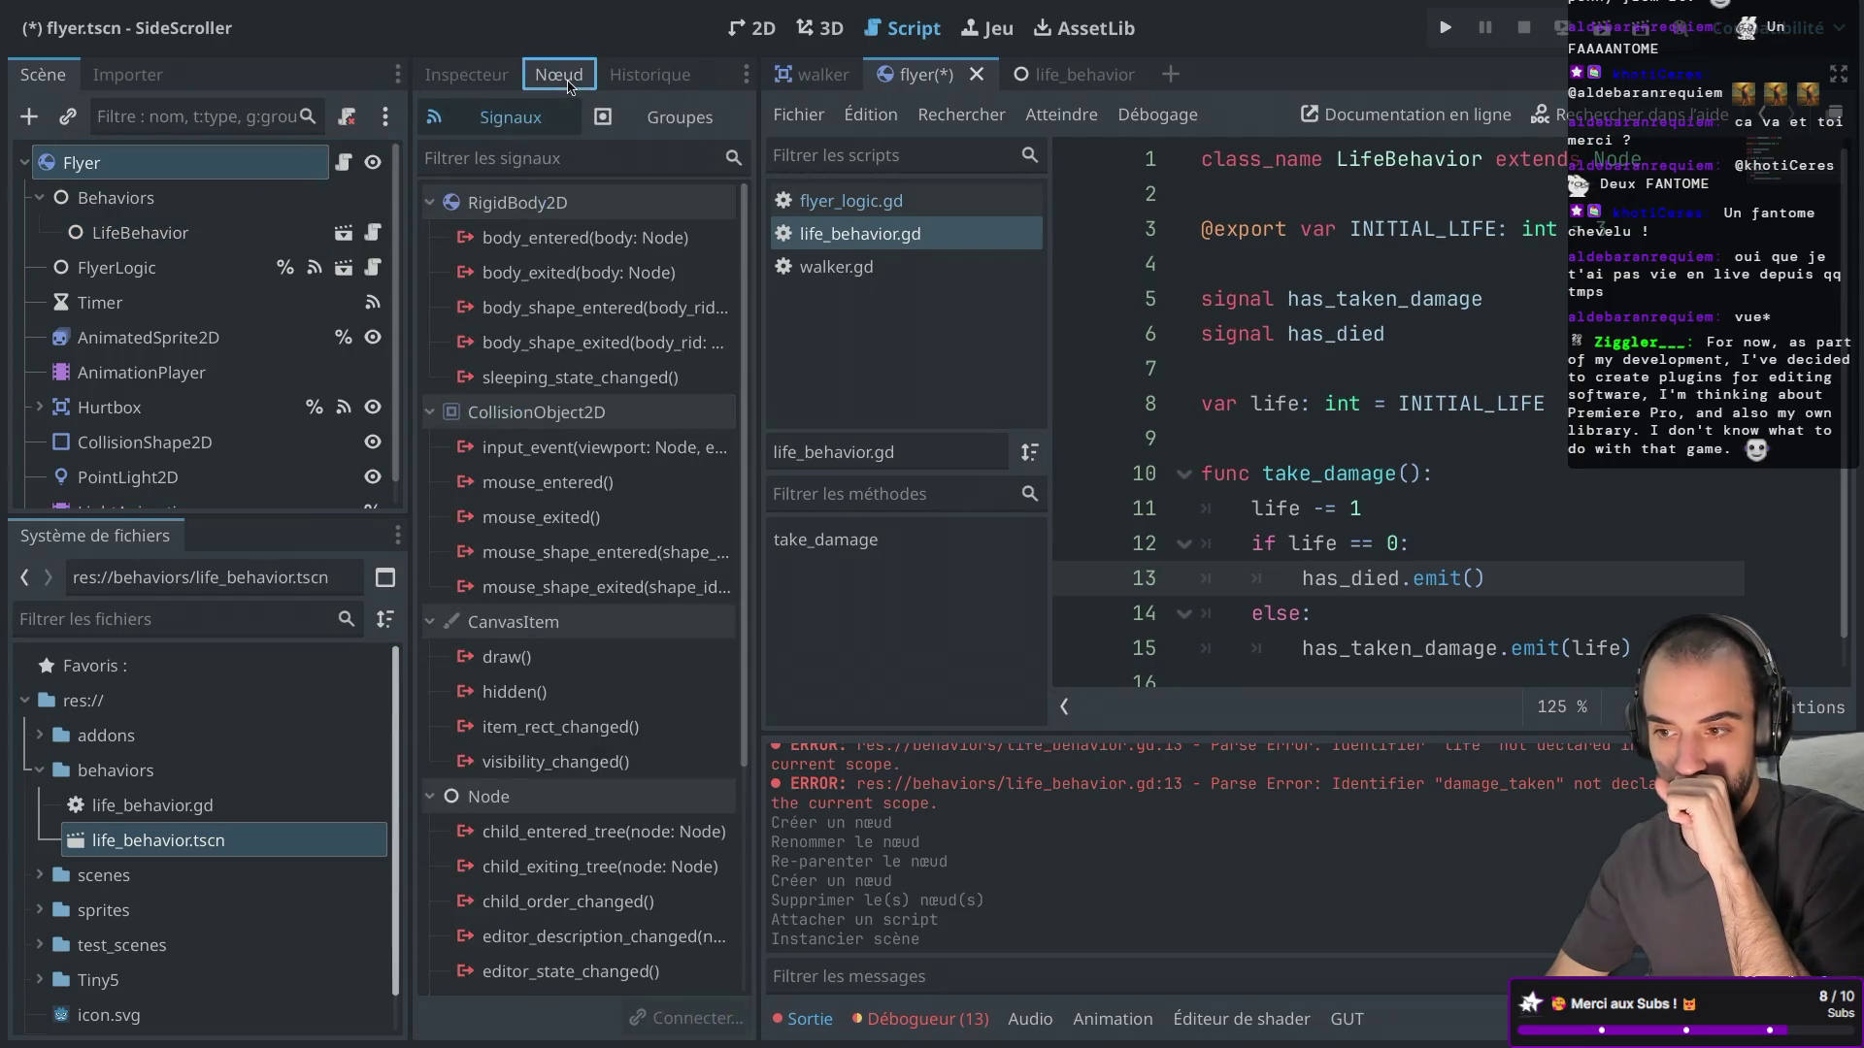
click(167, 268)
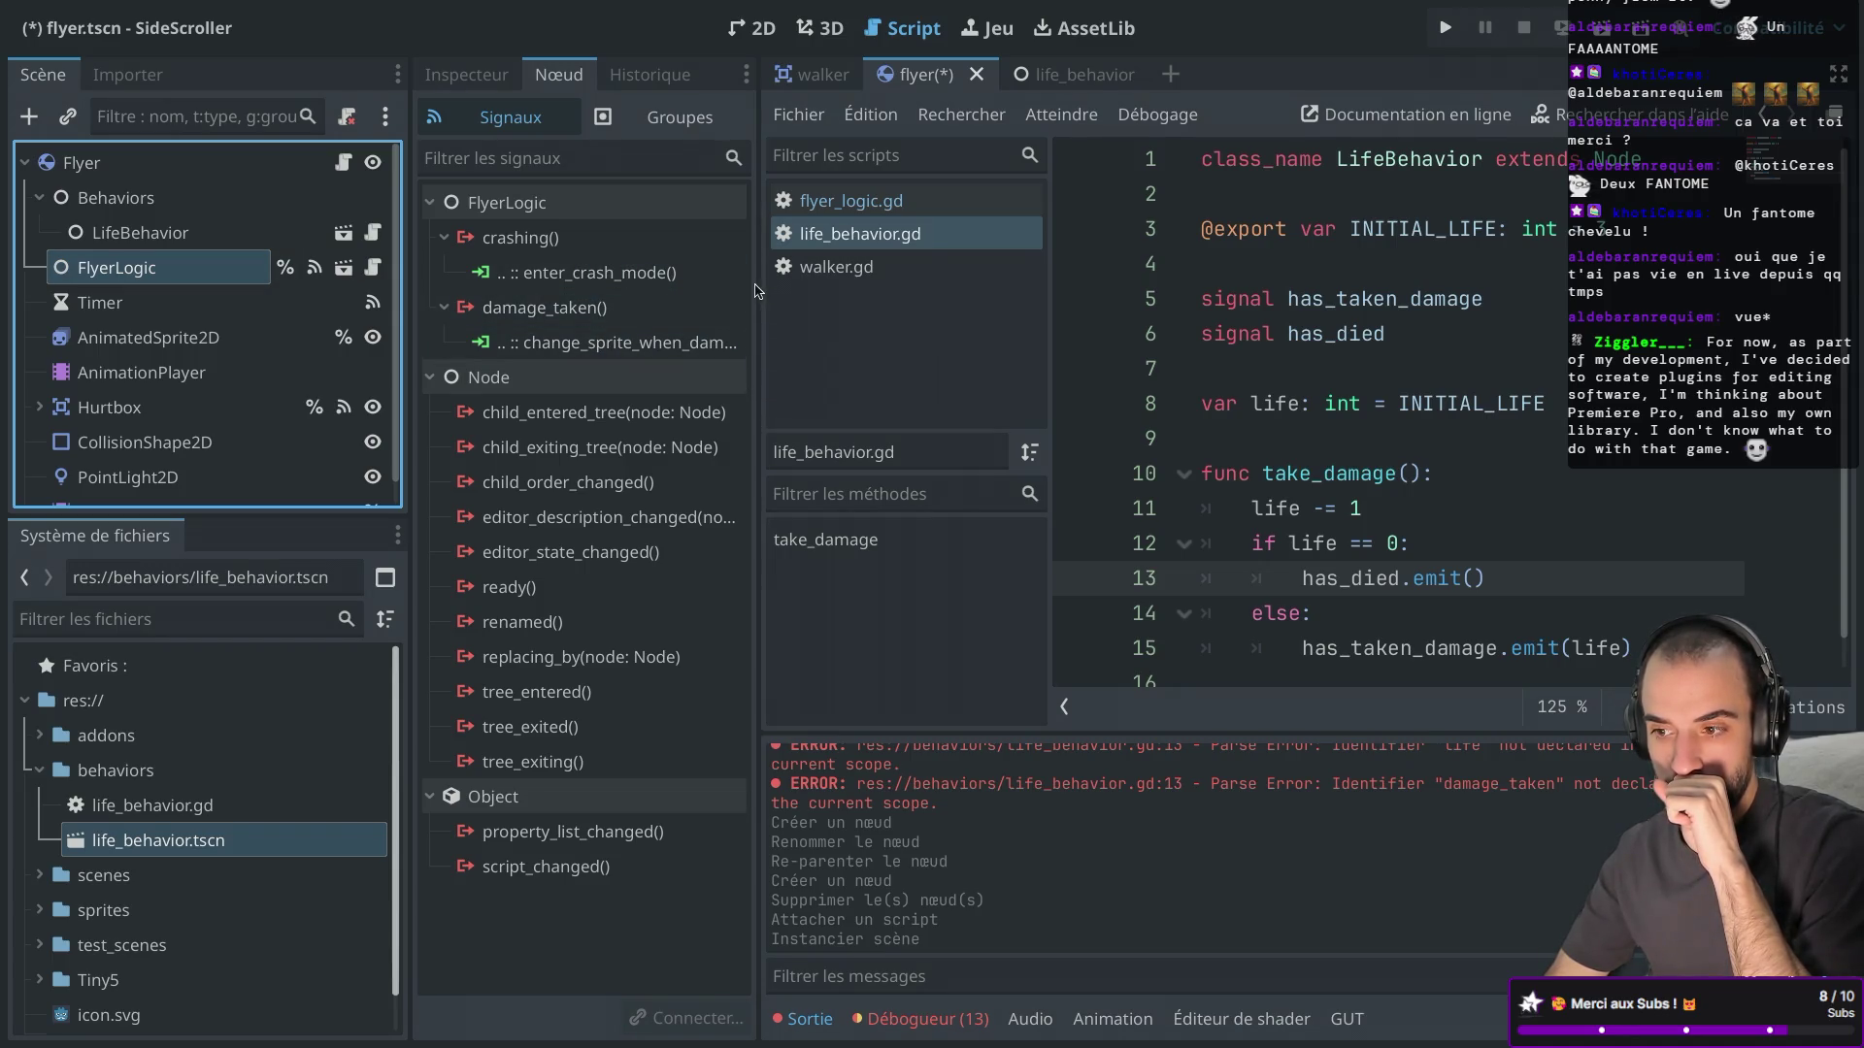
drag(757, 283, 952, 279)
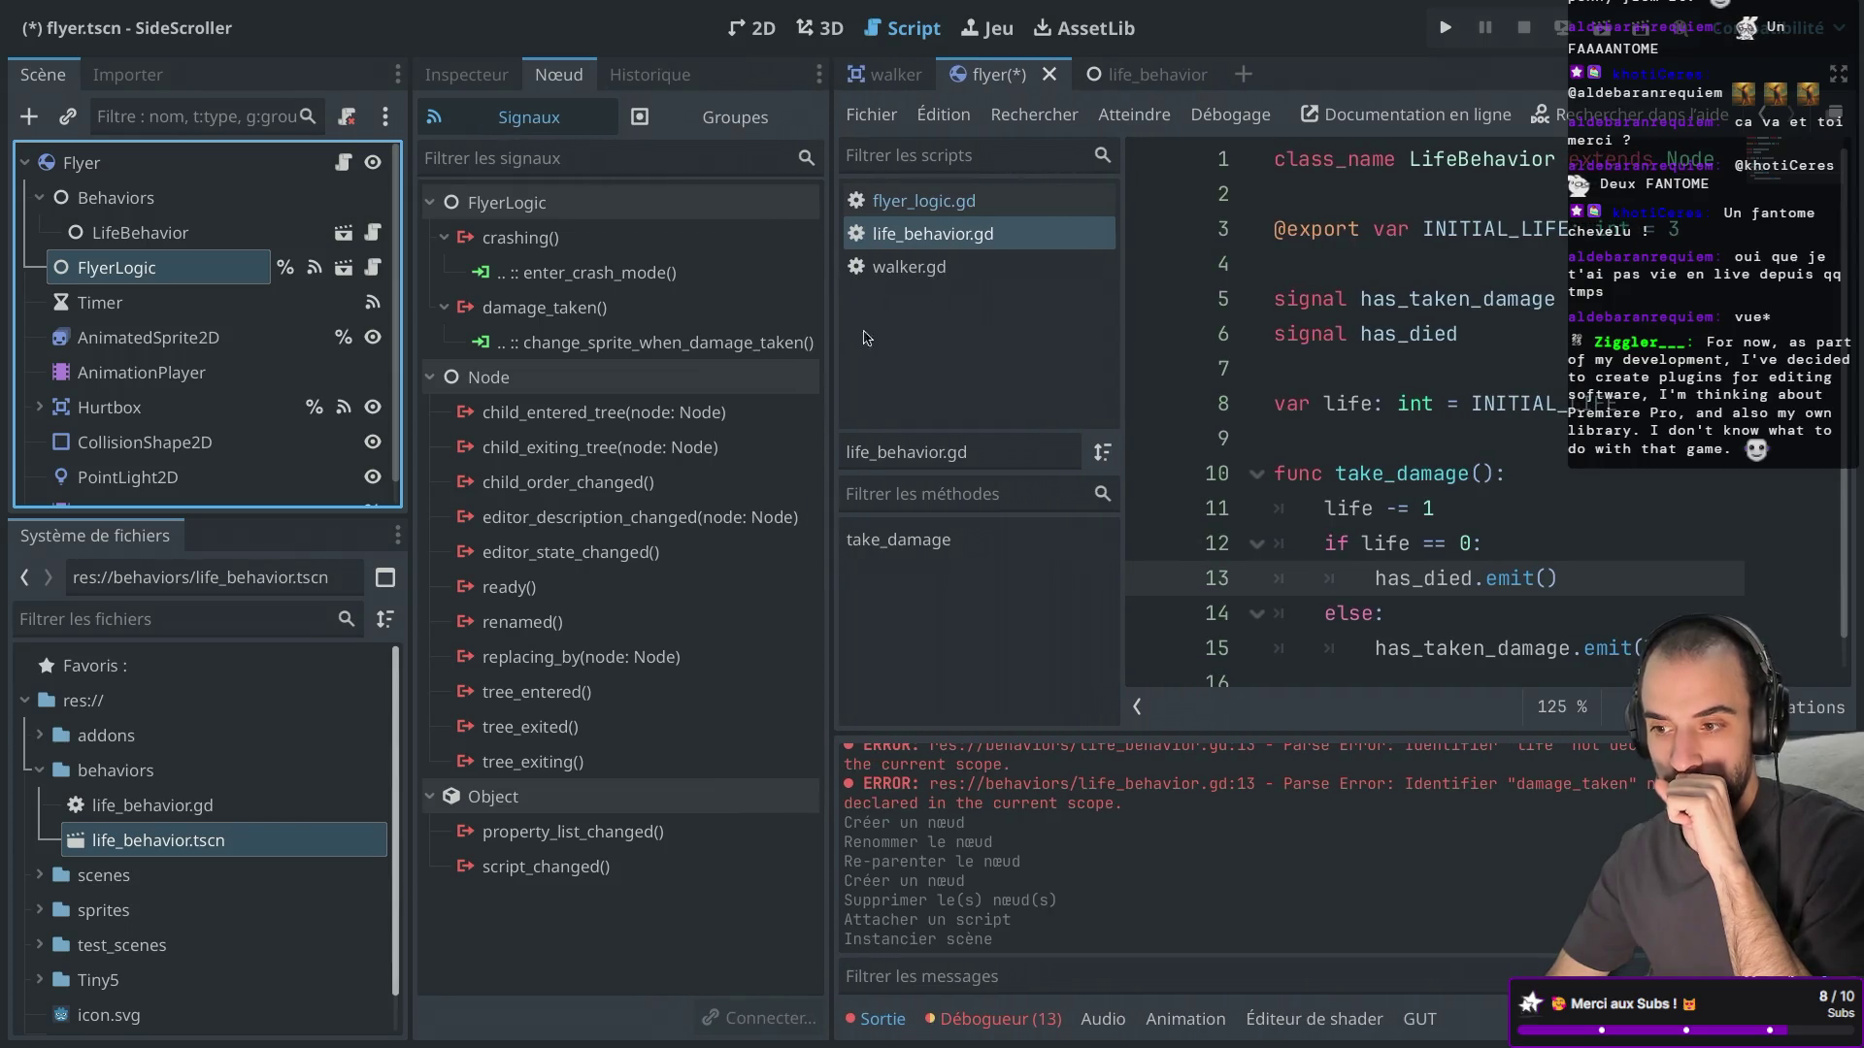
double_click(588, 273)
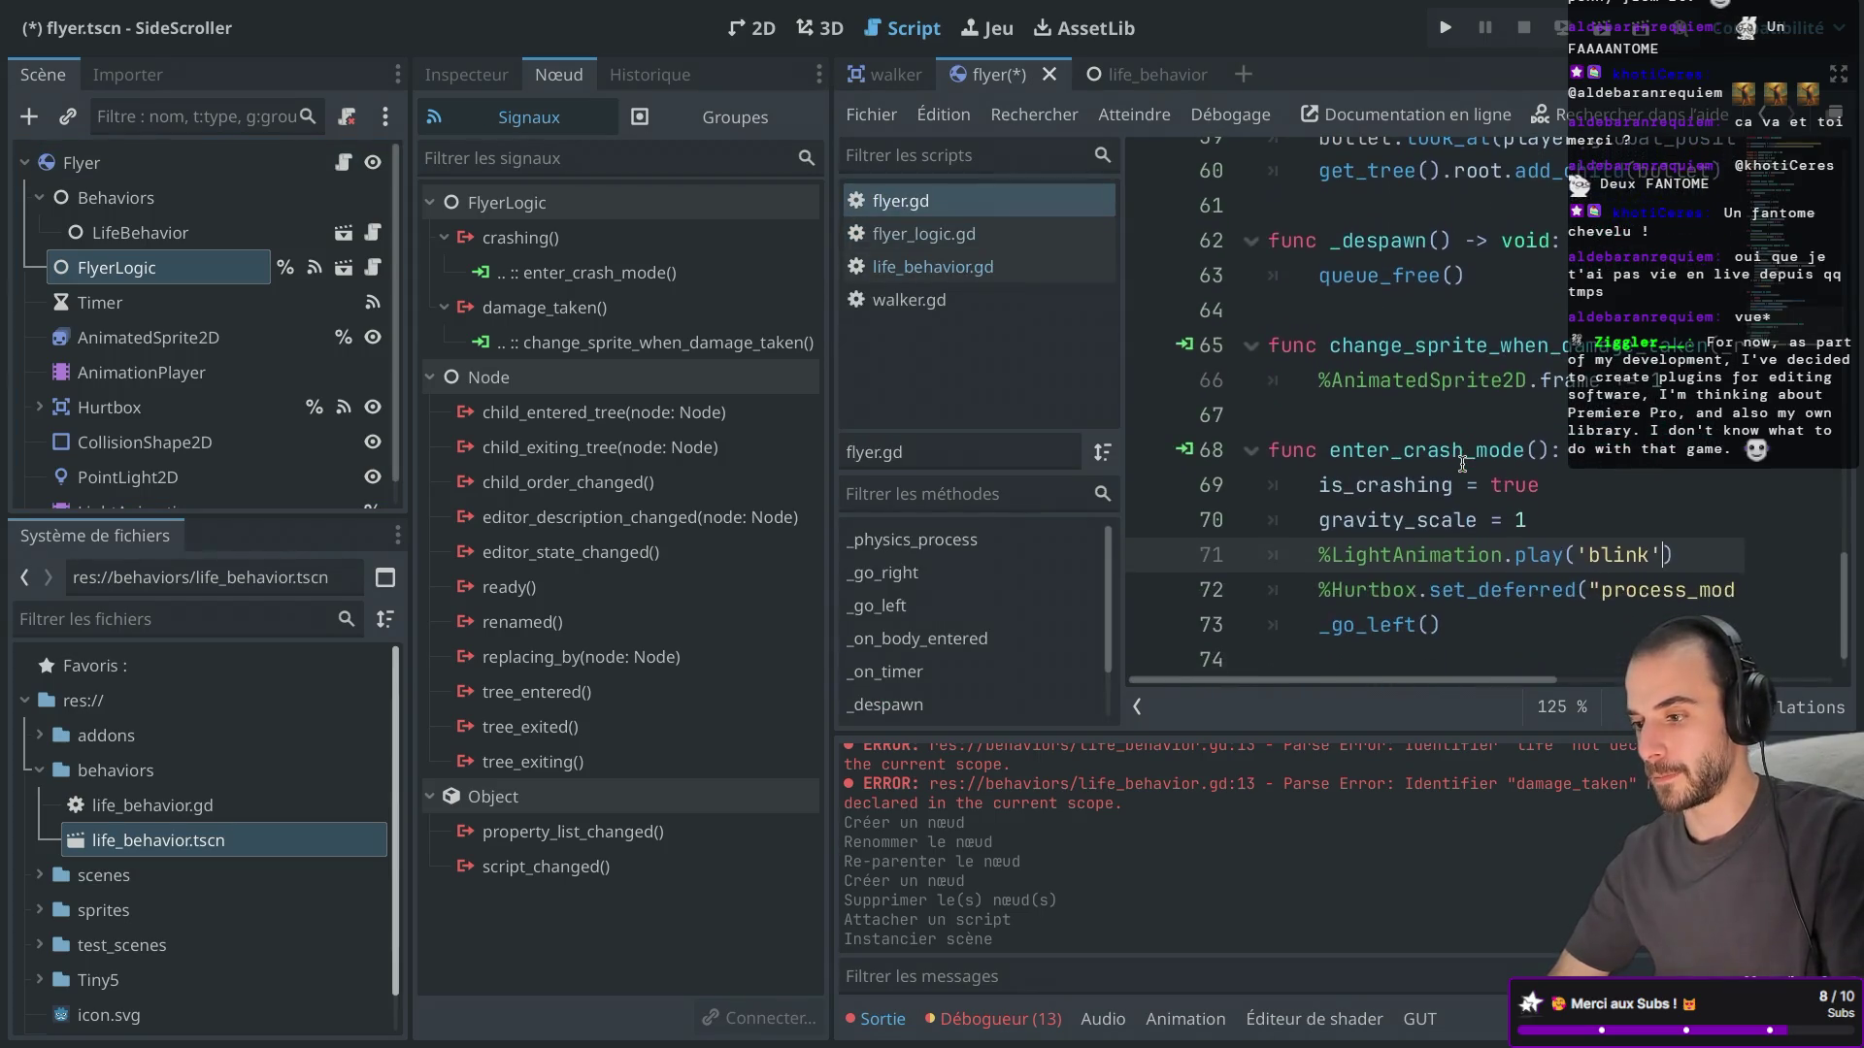
key(ctrl+shift+F11)
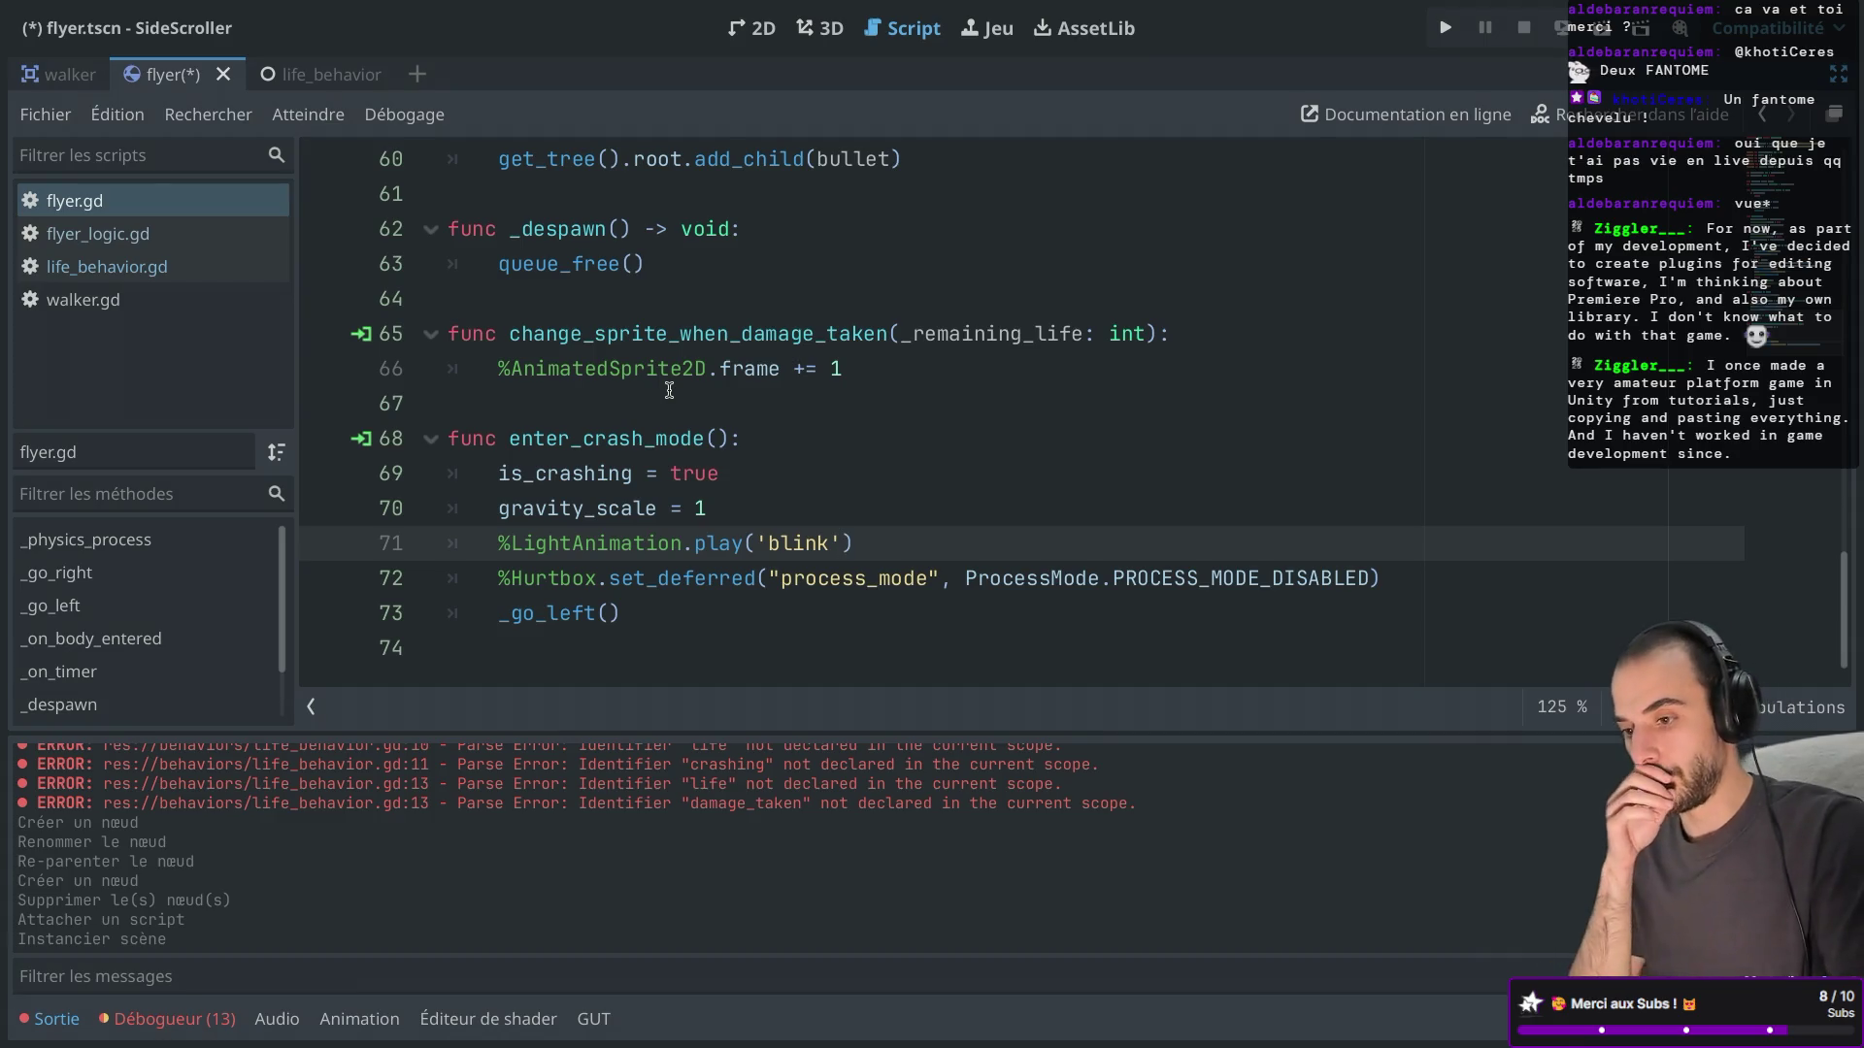
key(ctrl+shift+F11)
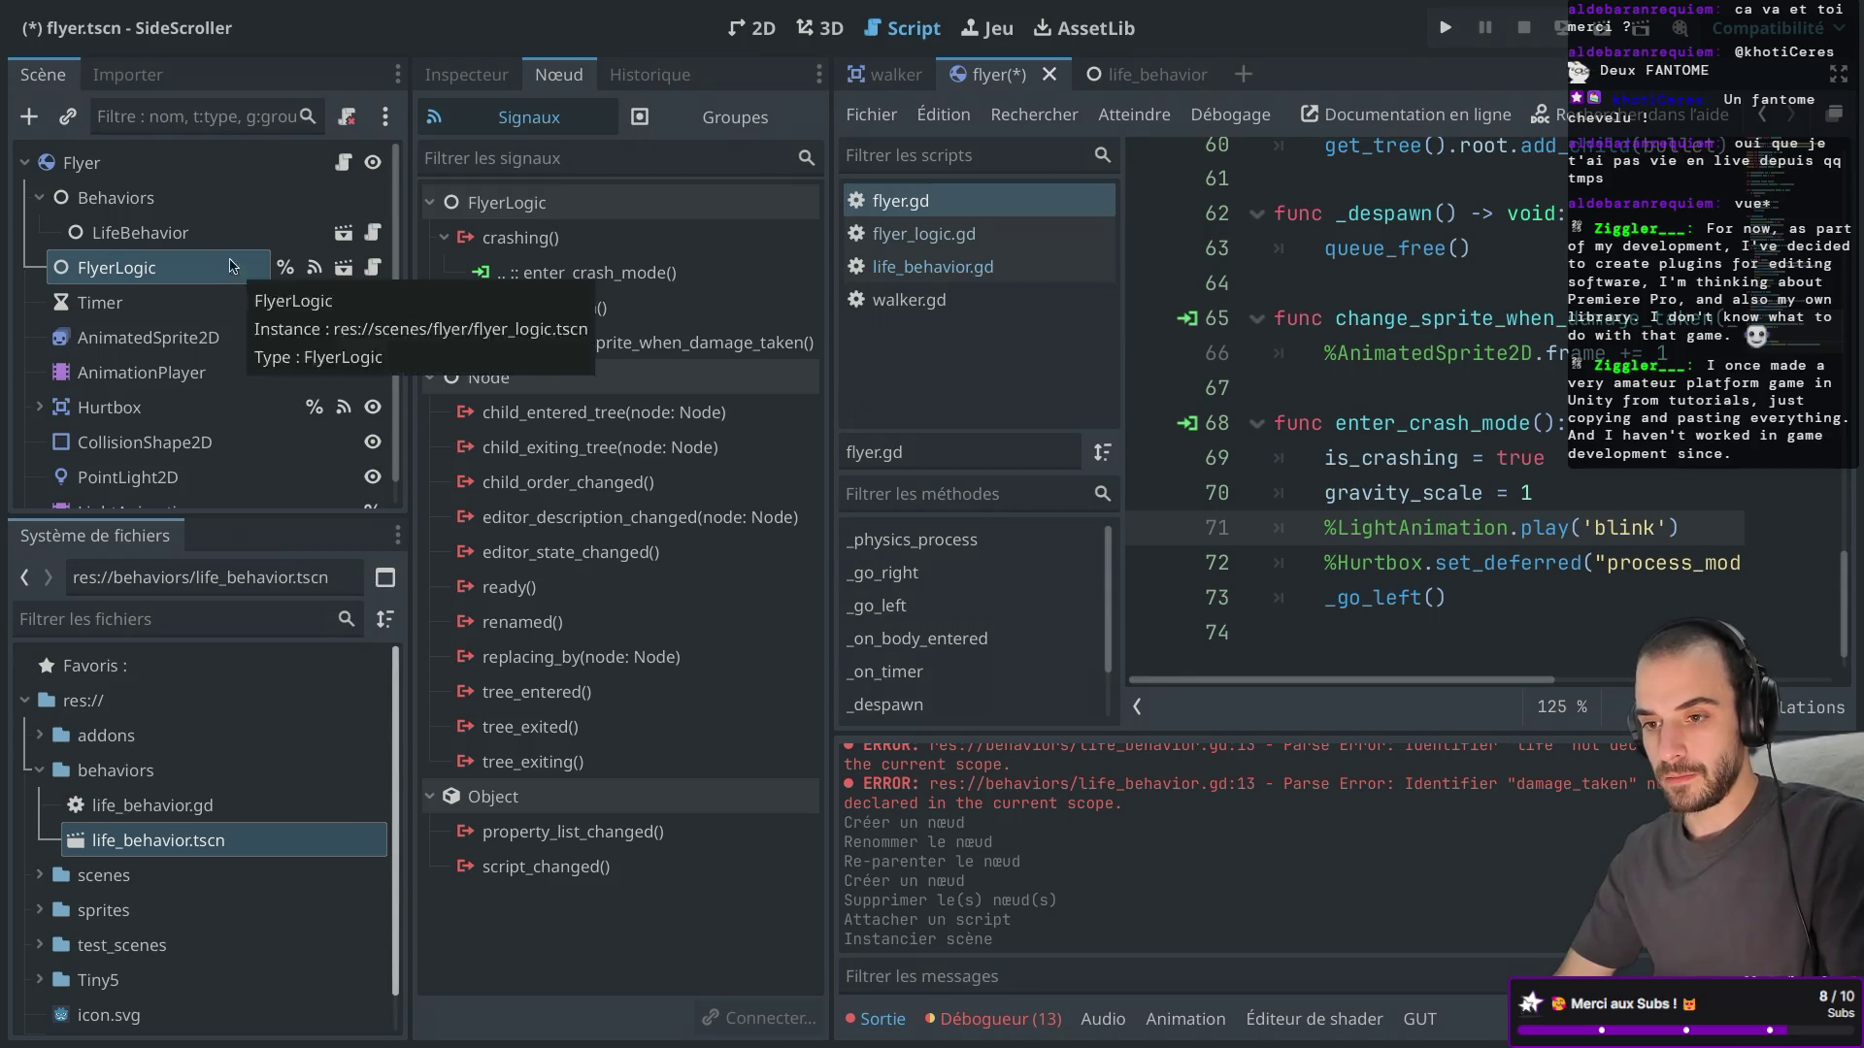
scroll(1456, 389, up, 4)
key(ctrl+shift+F11)
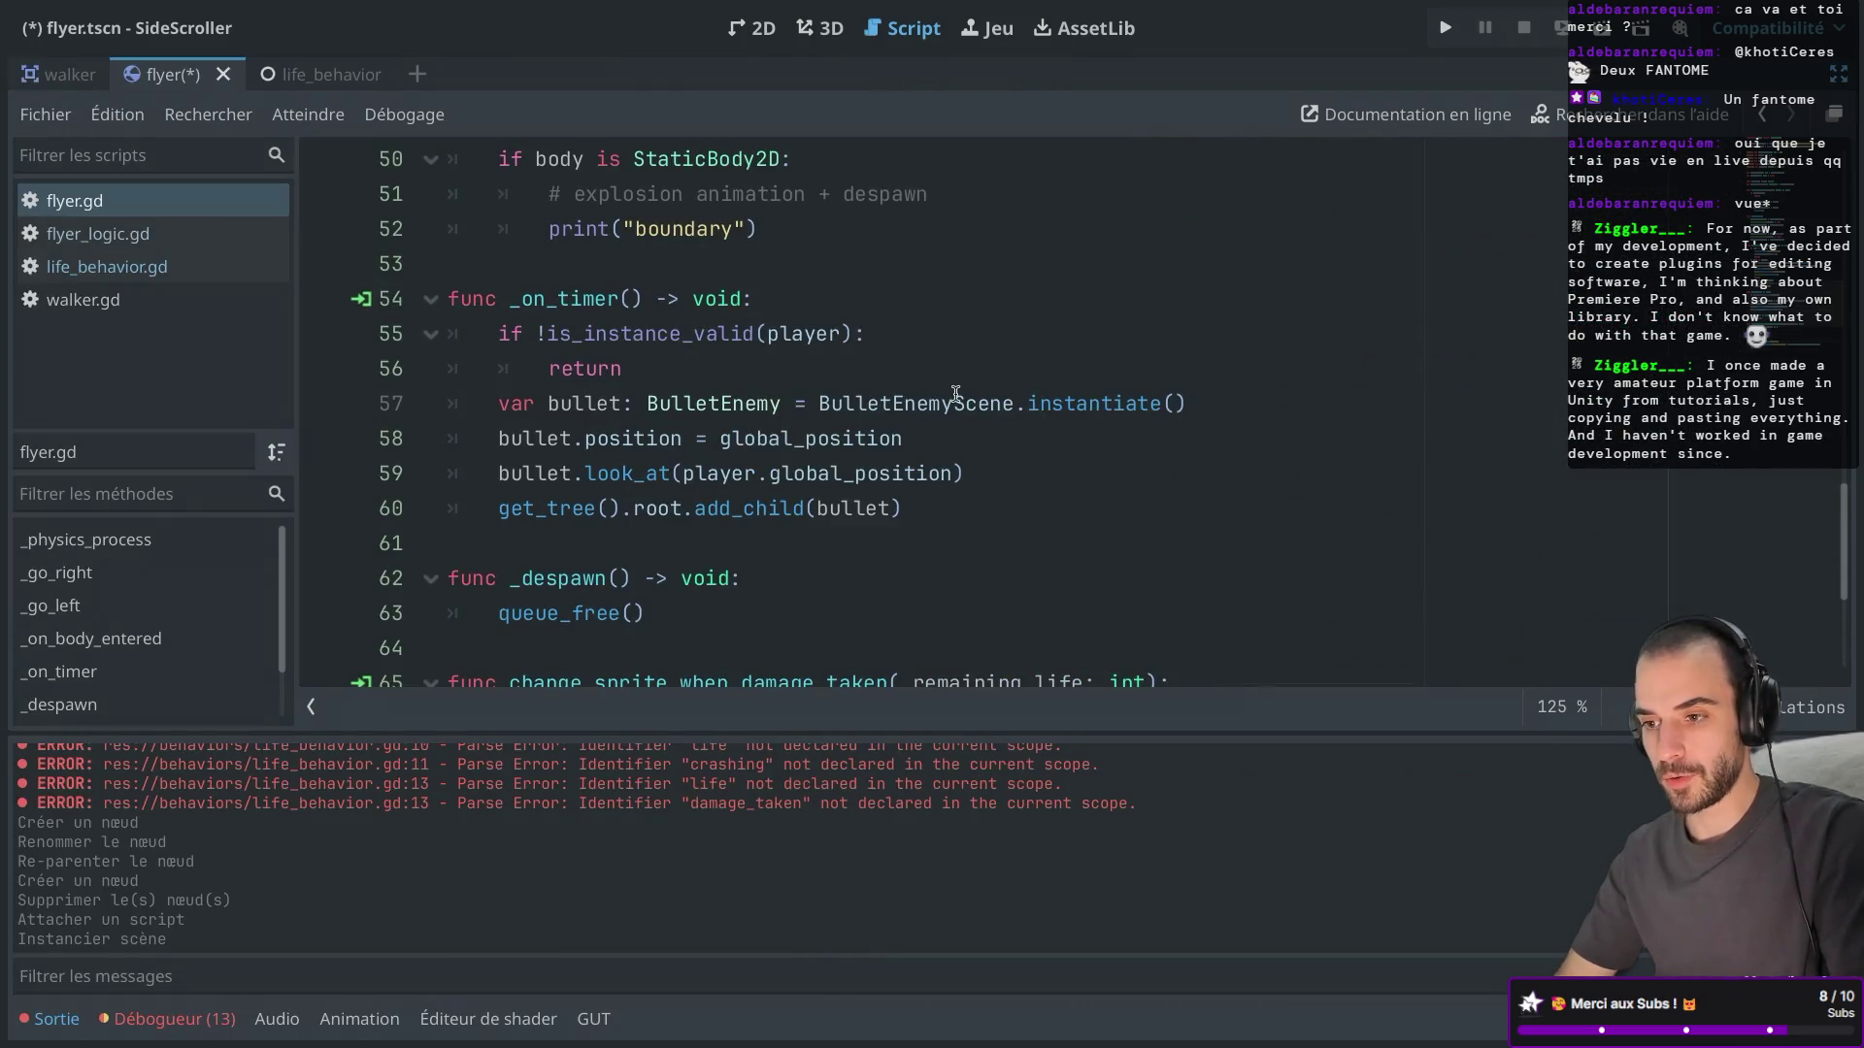
scroll(956, 393, up, 5)
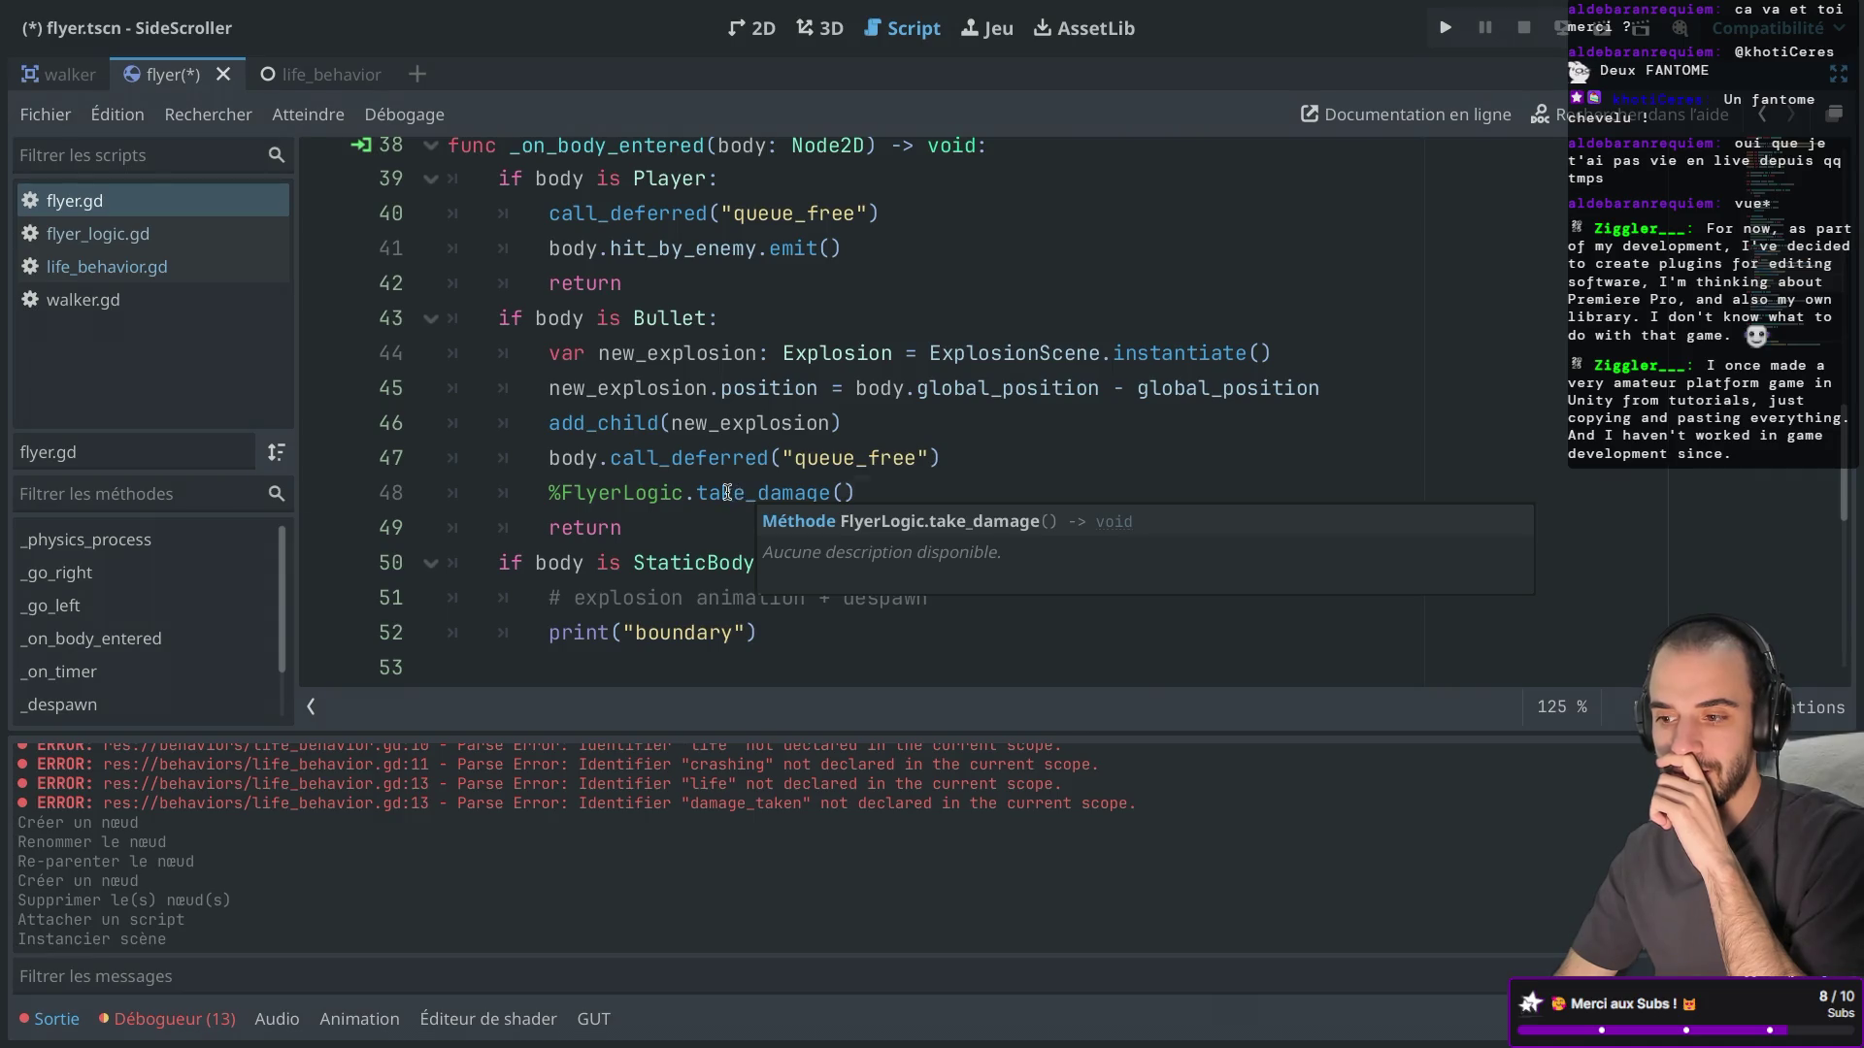
scroll(729, 412, up, 3)
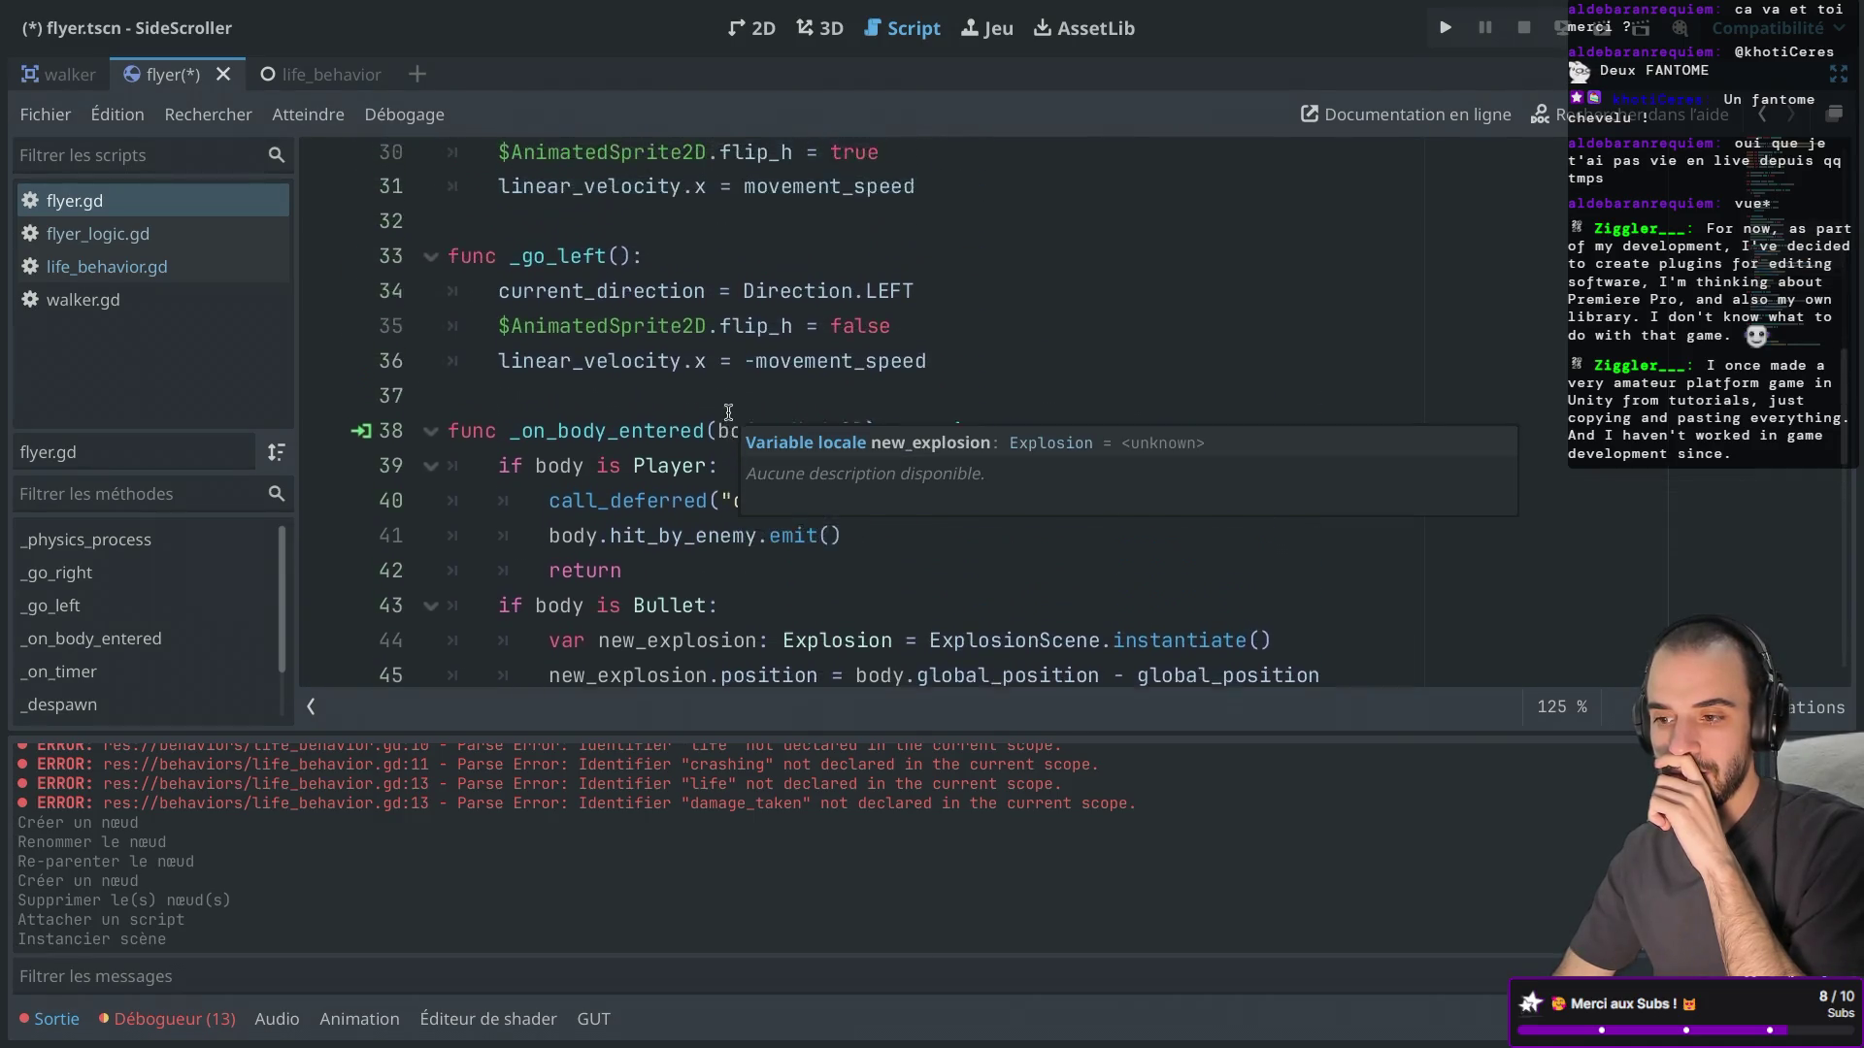
scroll(729, 411, down, 3)
scroll(729, 412, up, 5)
scroll(729, 411, up, 2)
scroll(729, 412, down, 7)
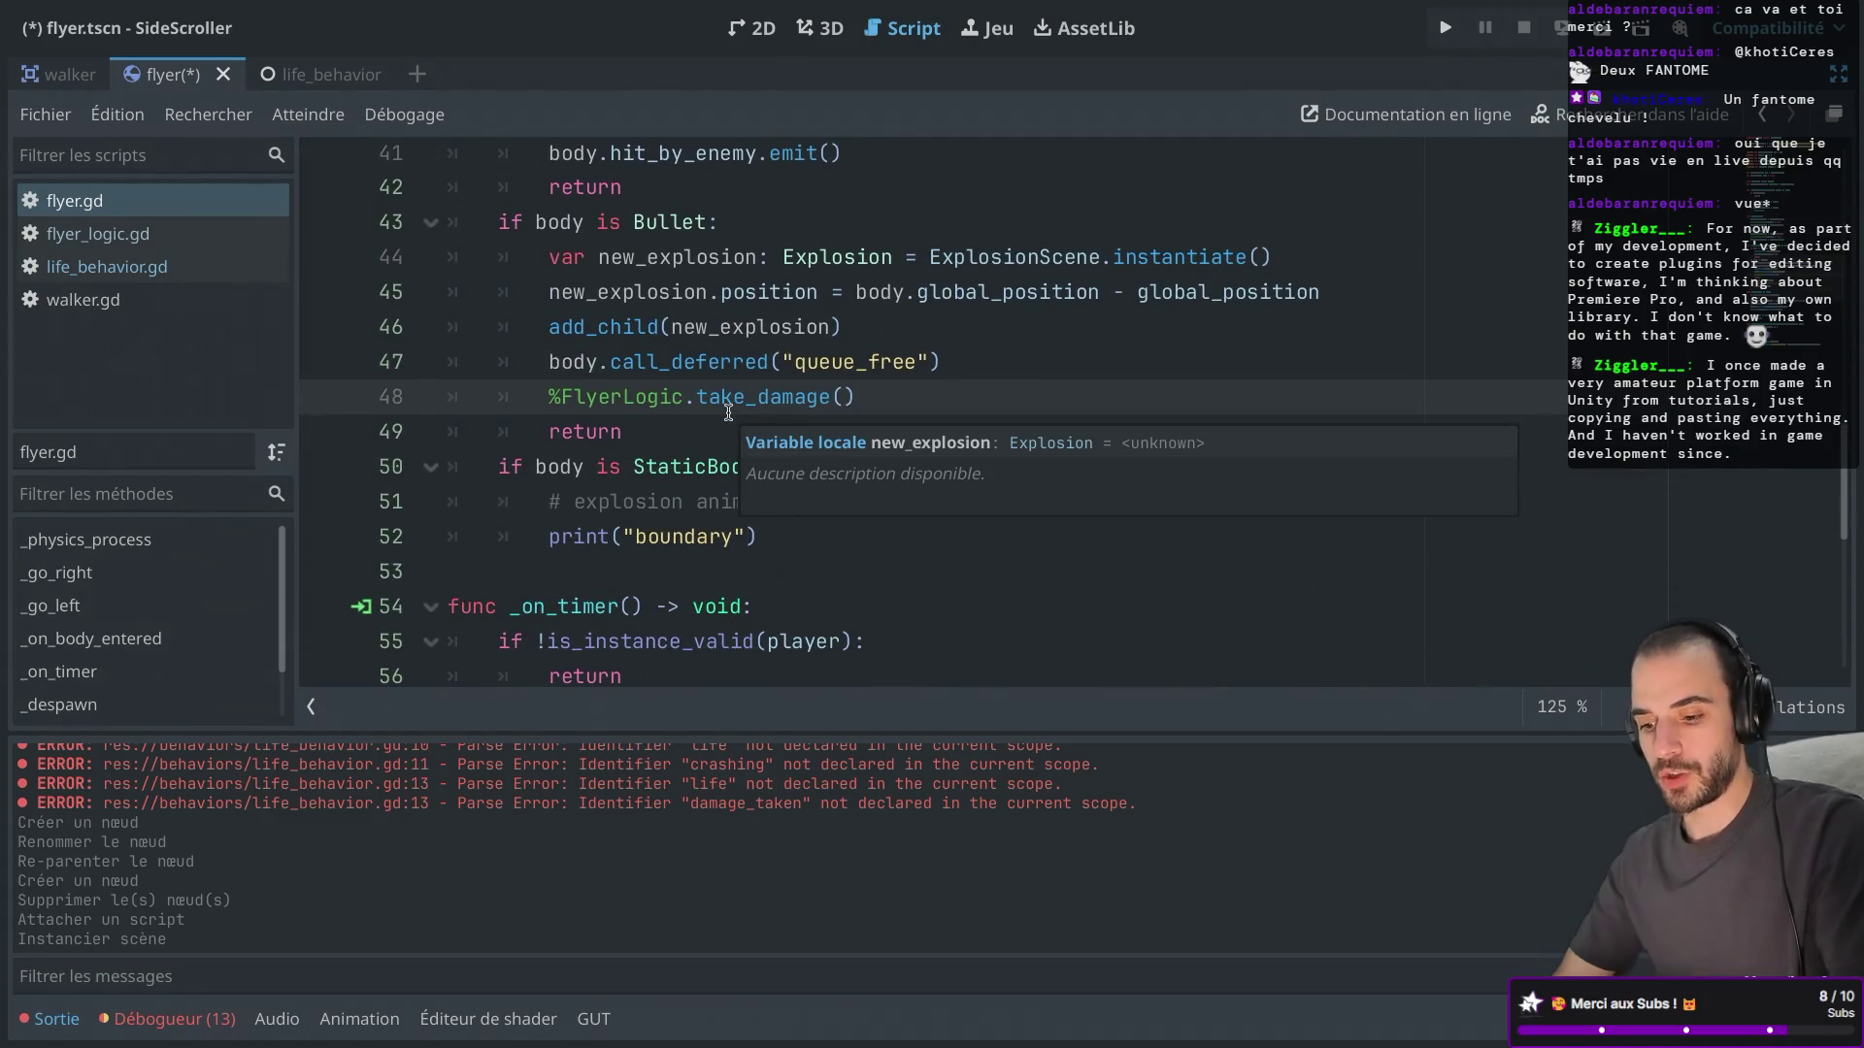
key(ctrl+super+d)
right_click(193, 276)
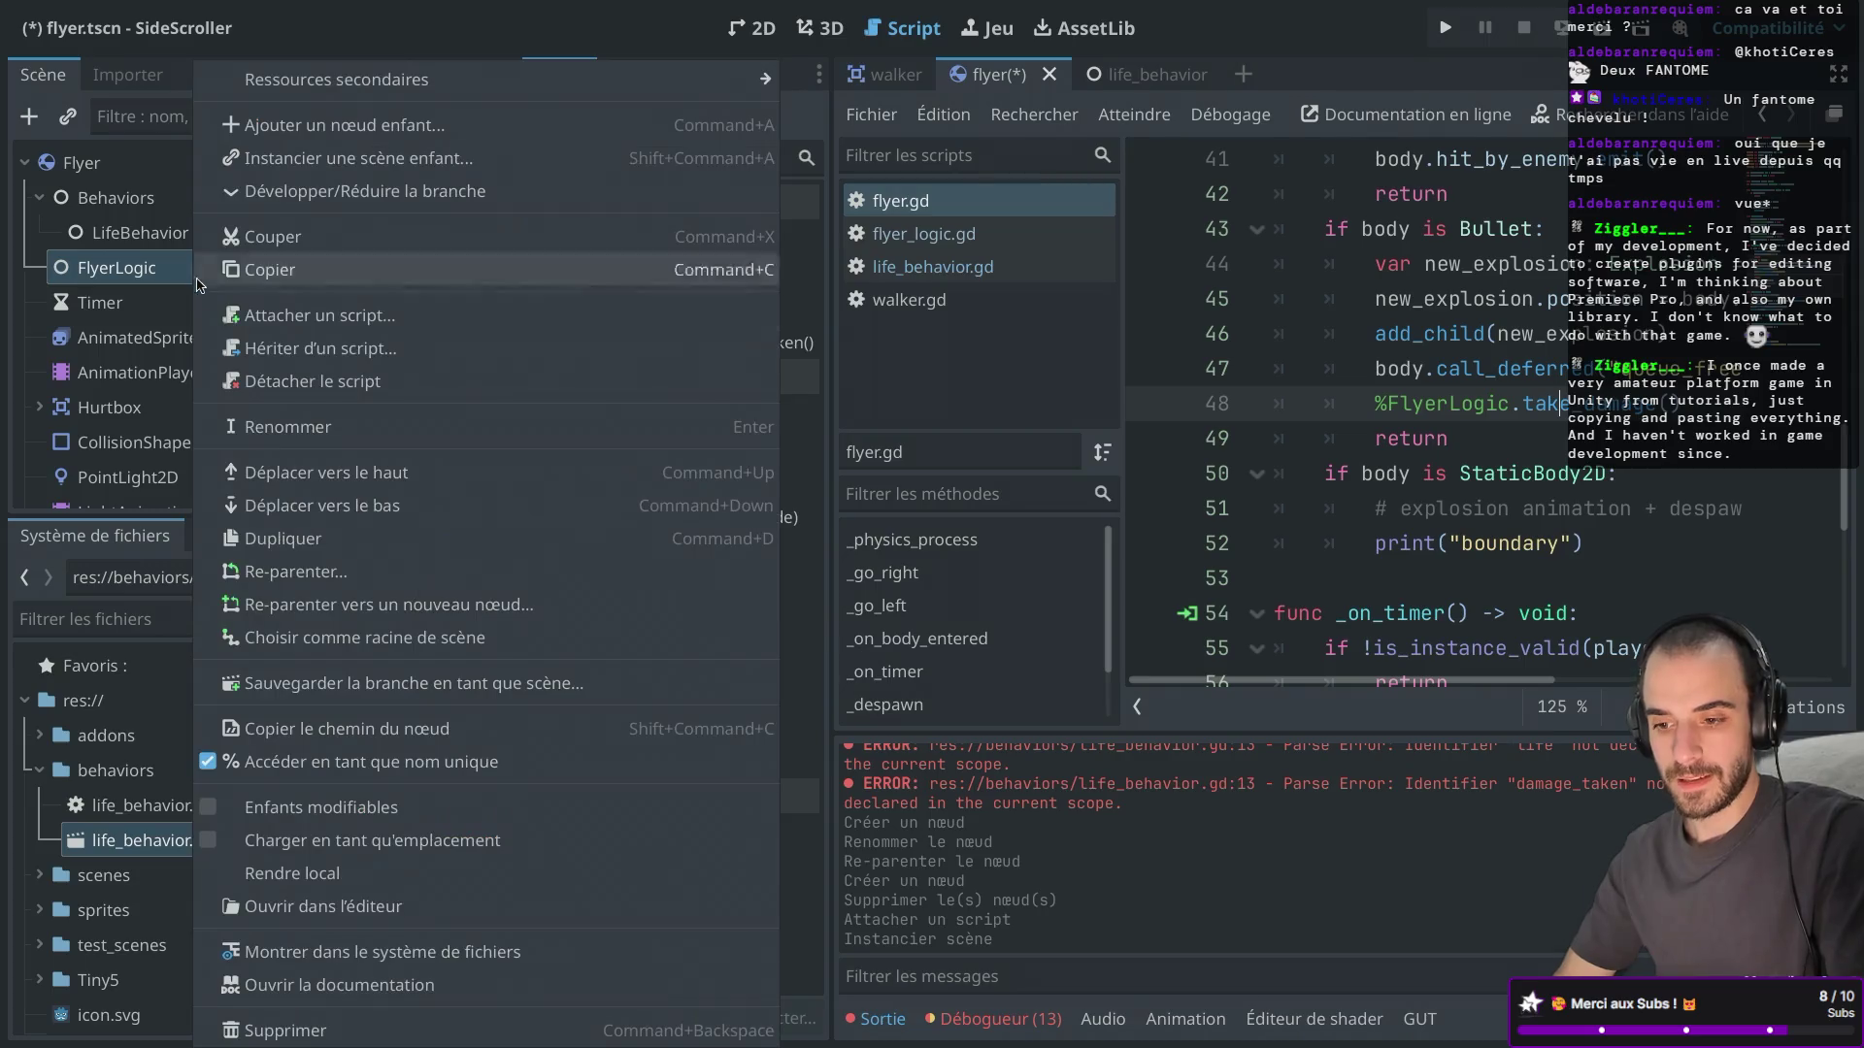
Delete the FlyerLogic node, then review LifeBehavior's signals and the debugger's error list.
click(286, 1031)
click(1018, 546)
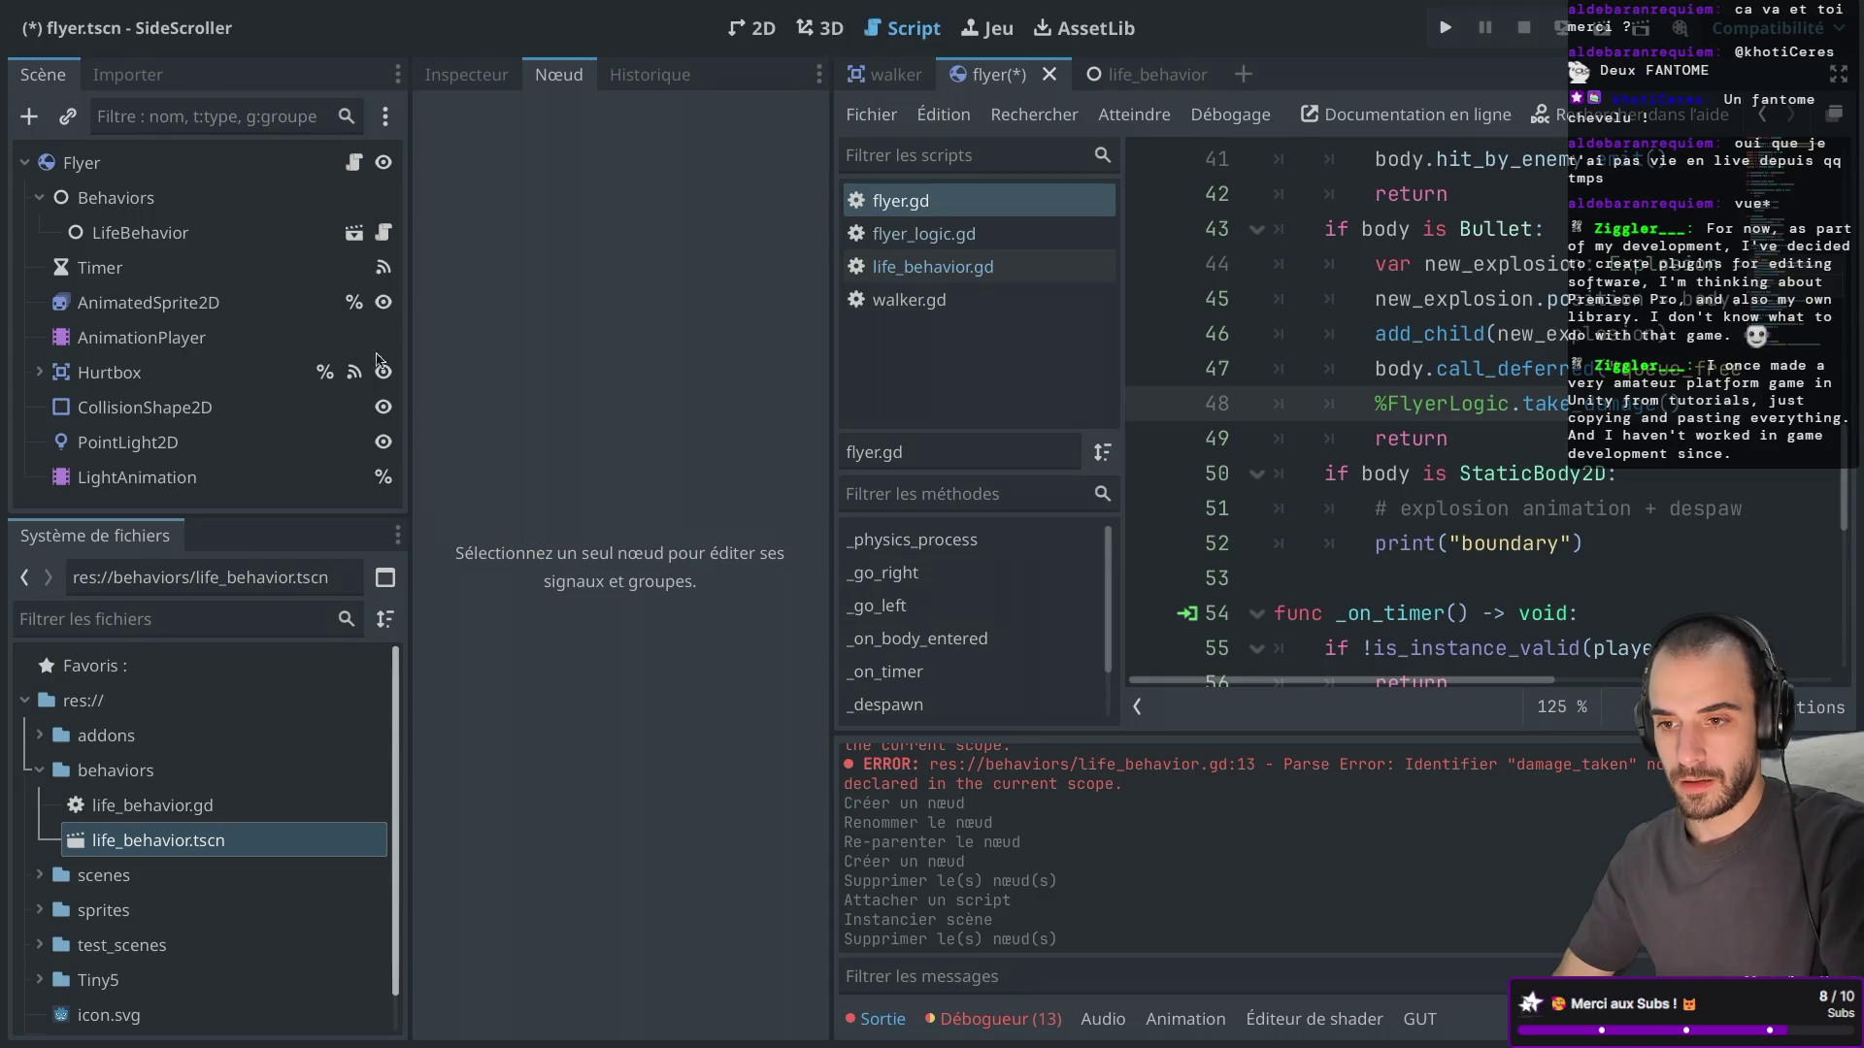
click(209, 238)
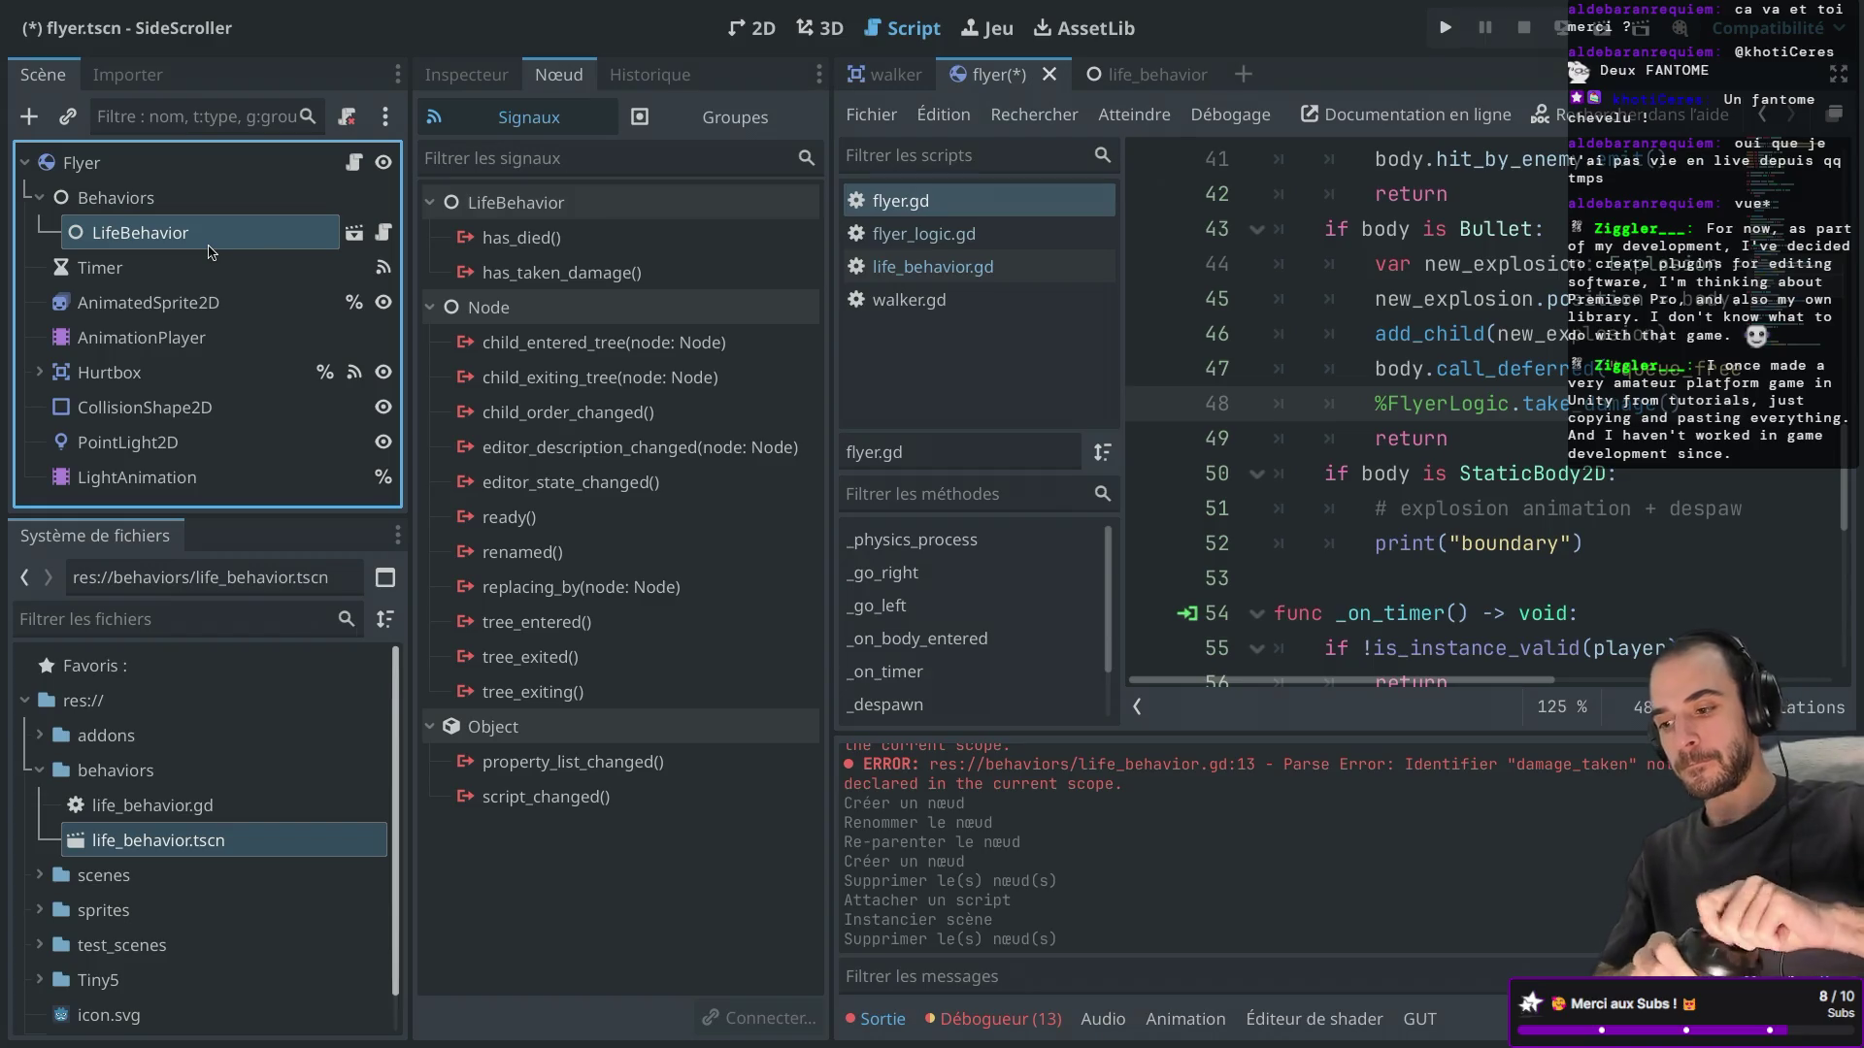
click(1000, 1019)
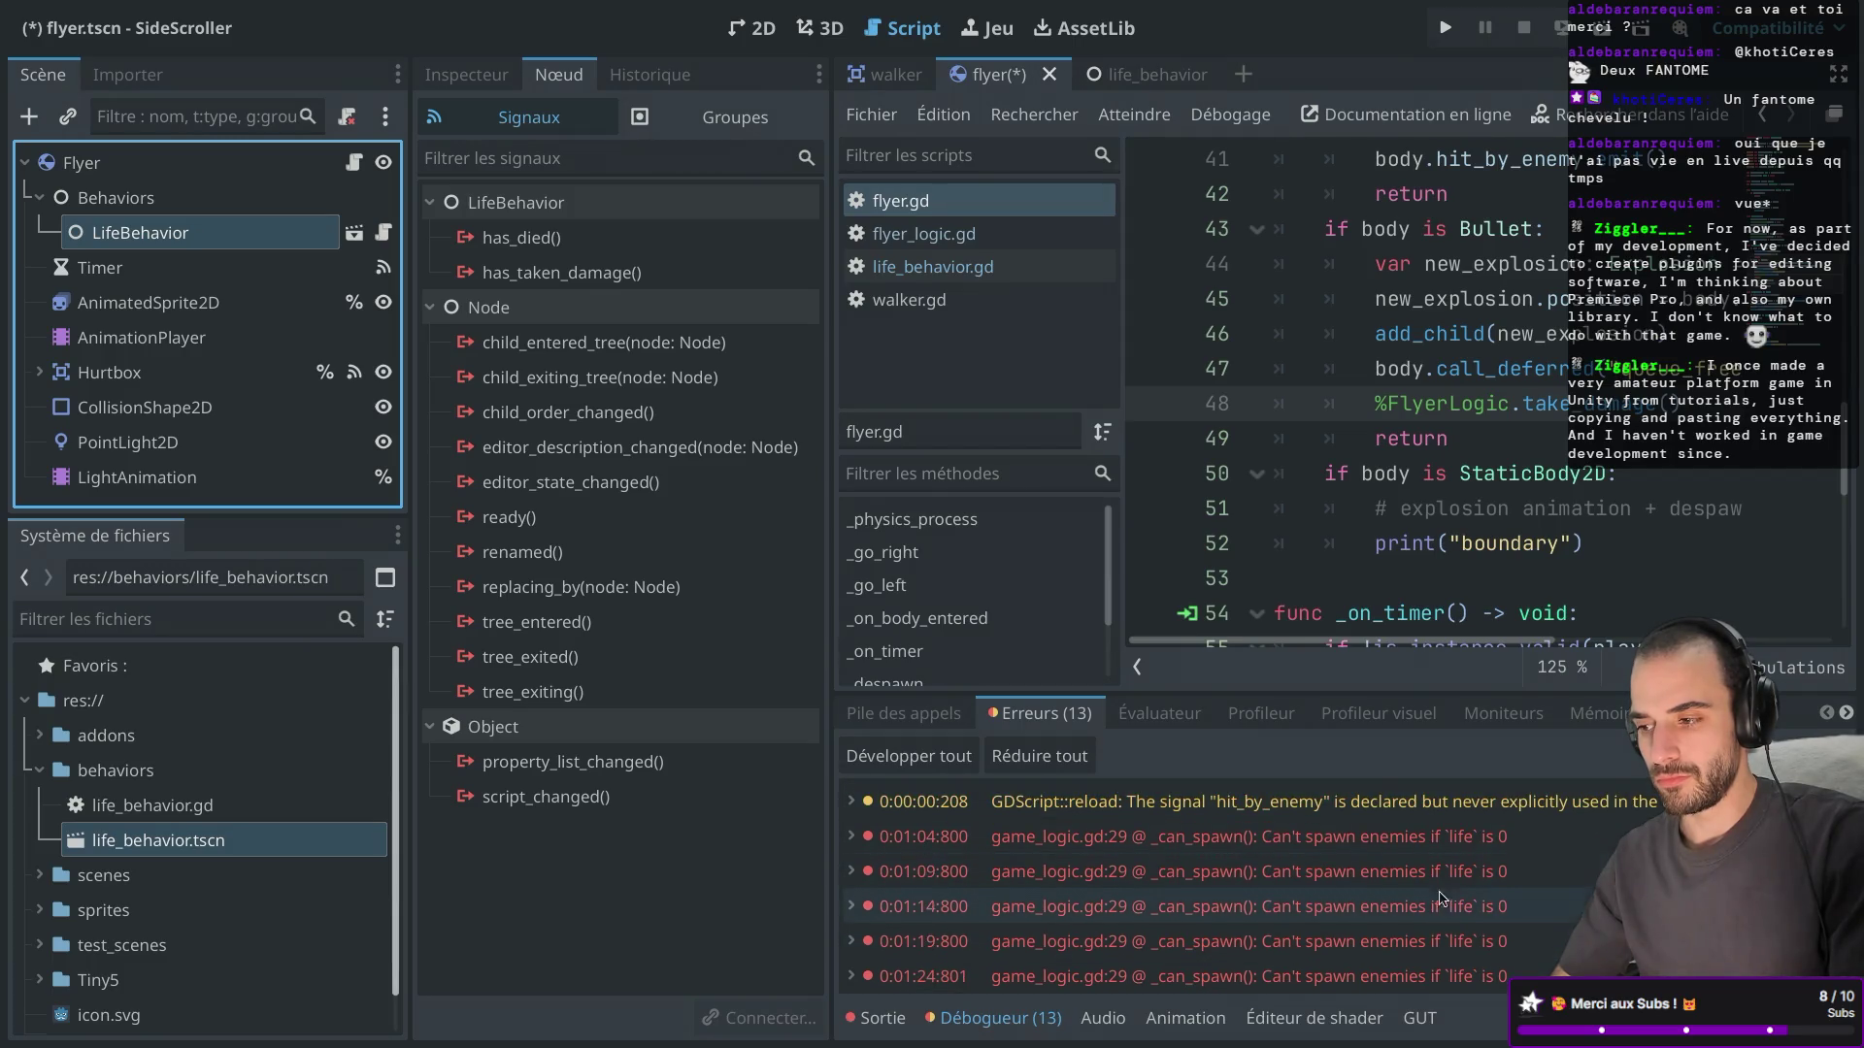
Make the LifeBehavior node accessible by unique name.
key(ctrl+shift+F11)
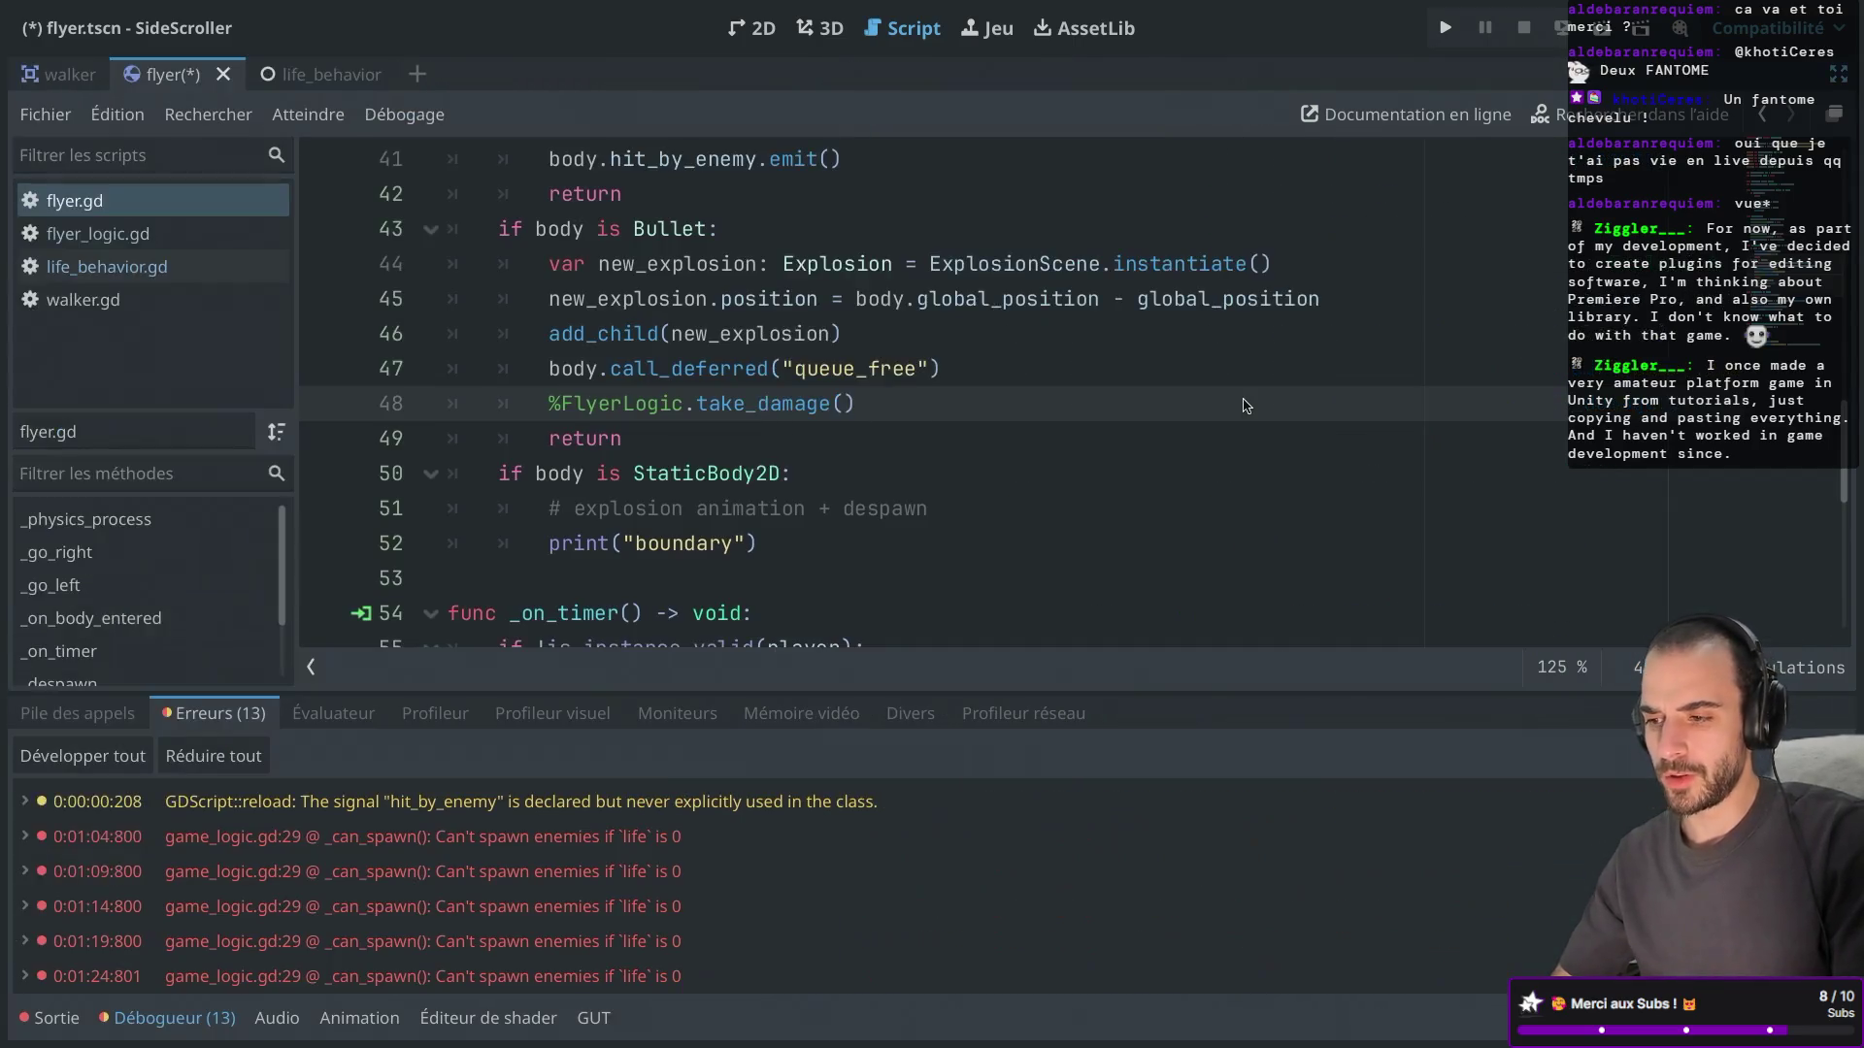
key(ctrl+shift+F11)
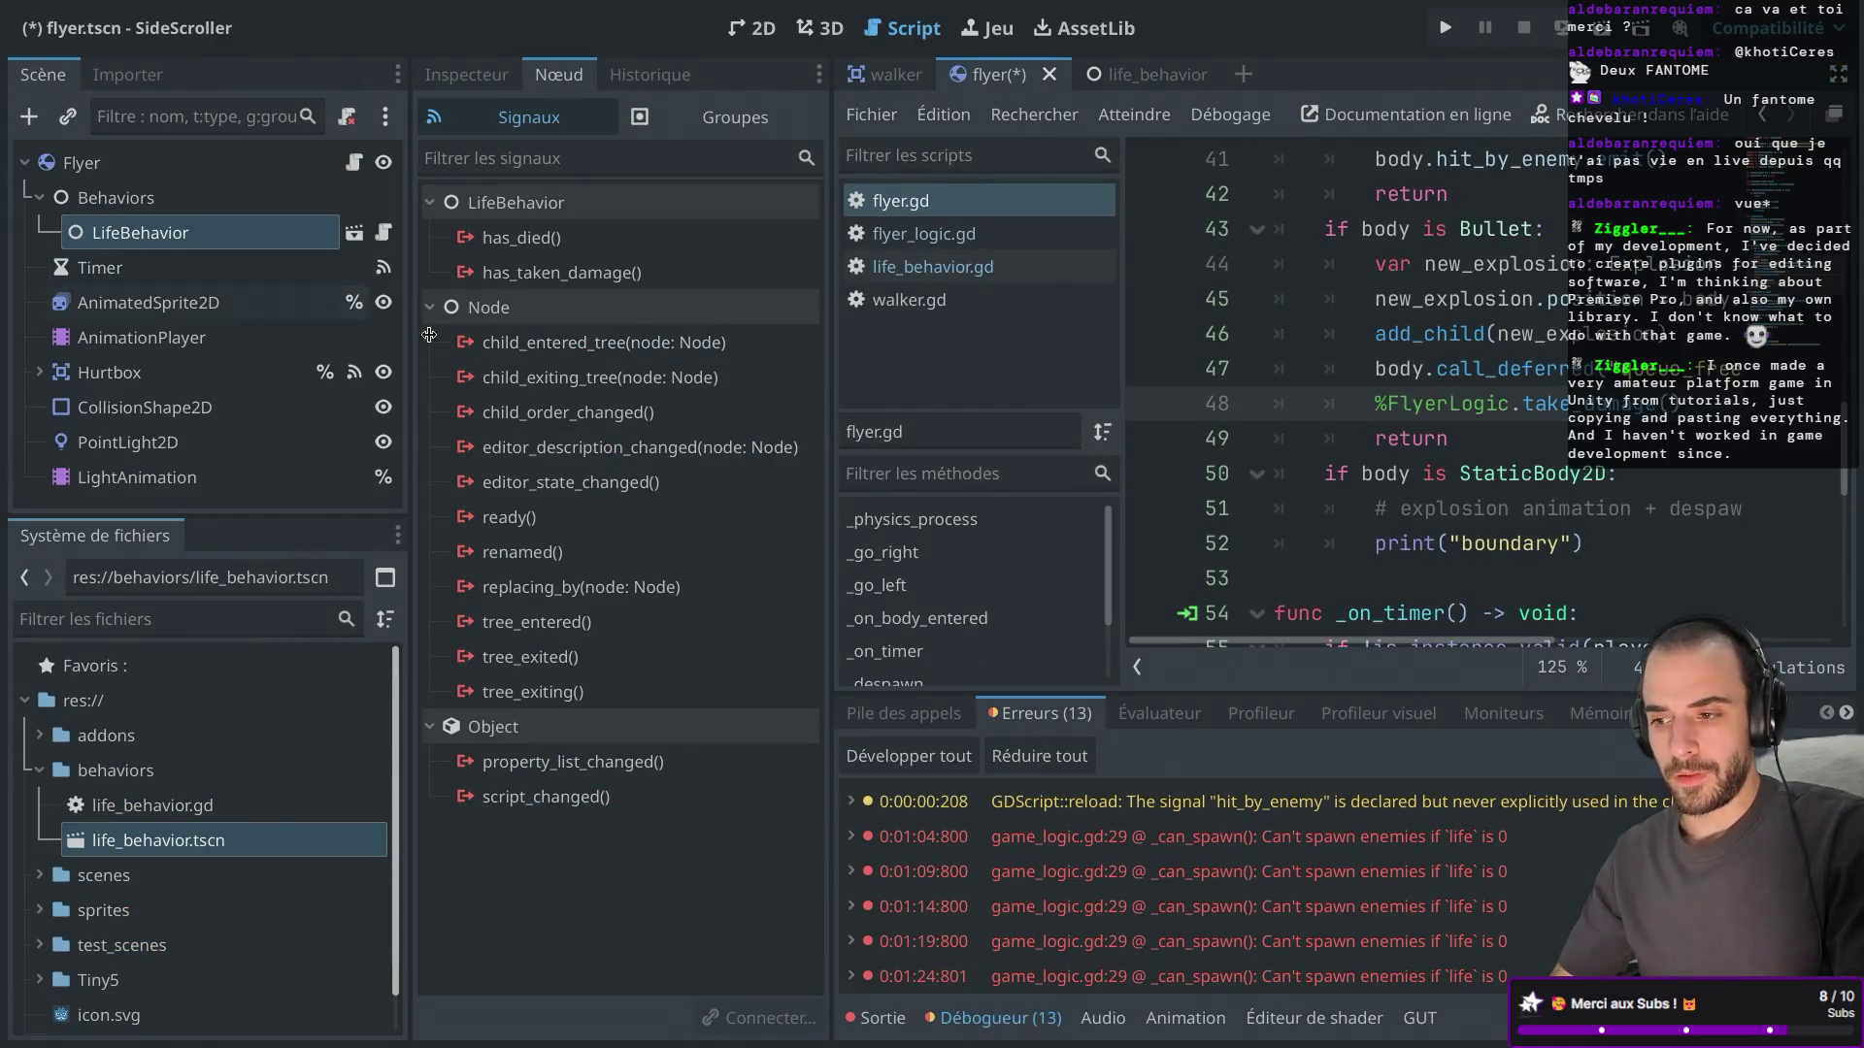
right_click(233, 229)
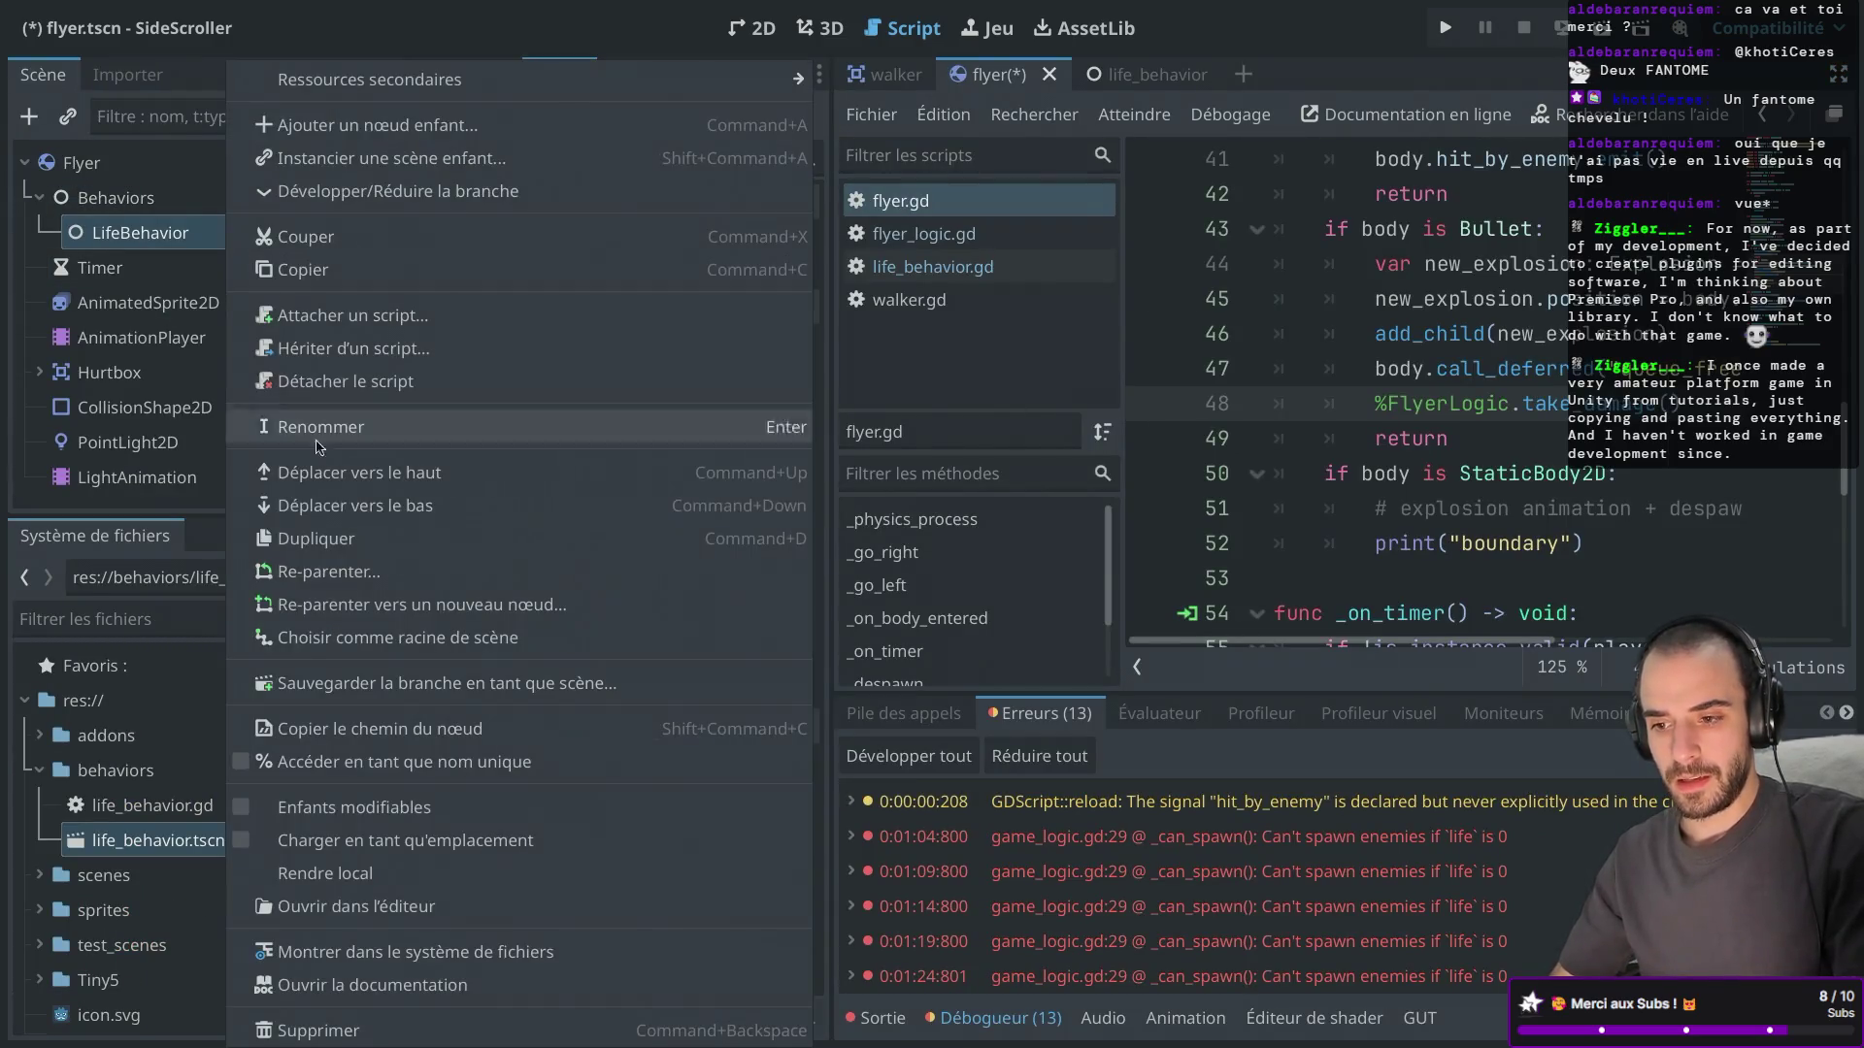
click(250, 762)
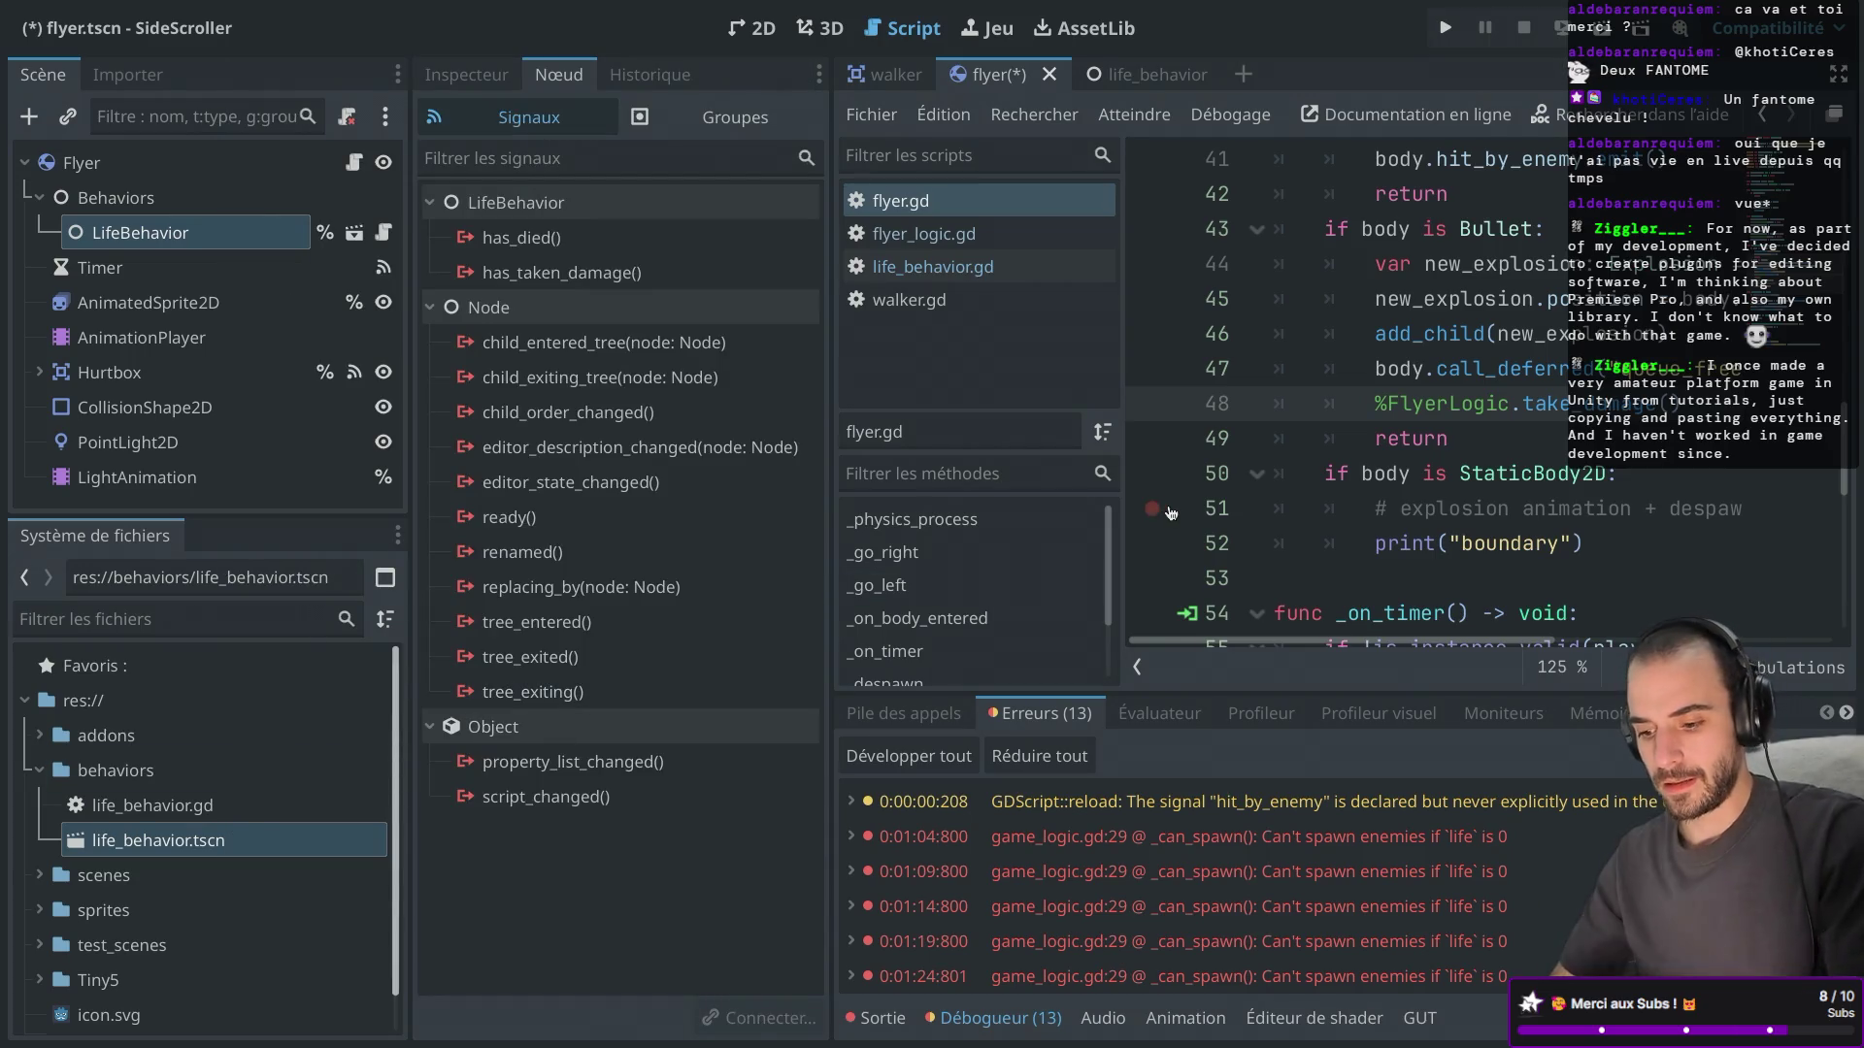
key(ctrl+shift+F11)
Change line 48's FlyerLogic reference to %LifeBehavior so bullet hits call its take_damage().
double_click(629, 402)
key(BackSpace)
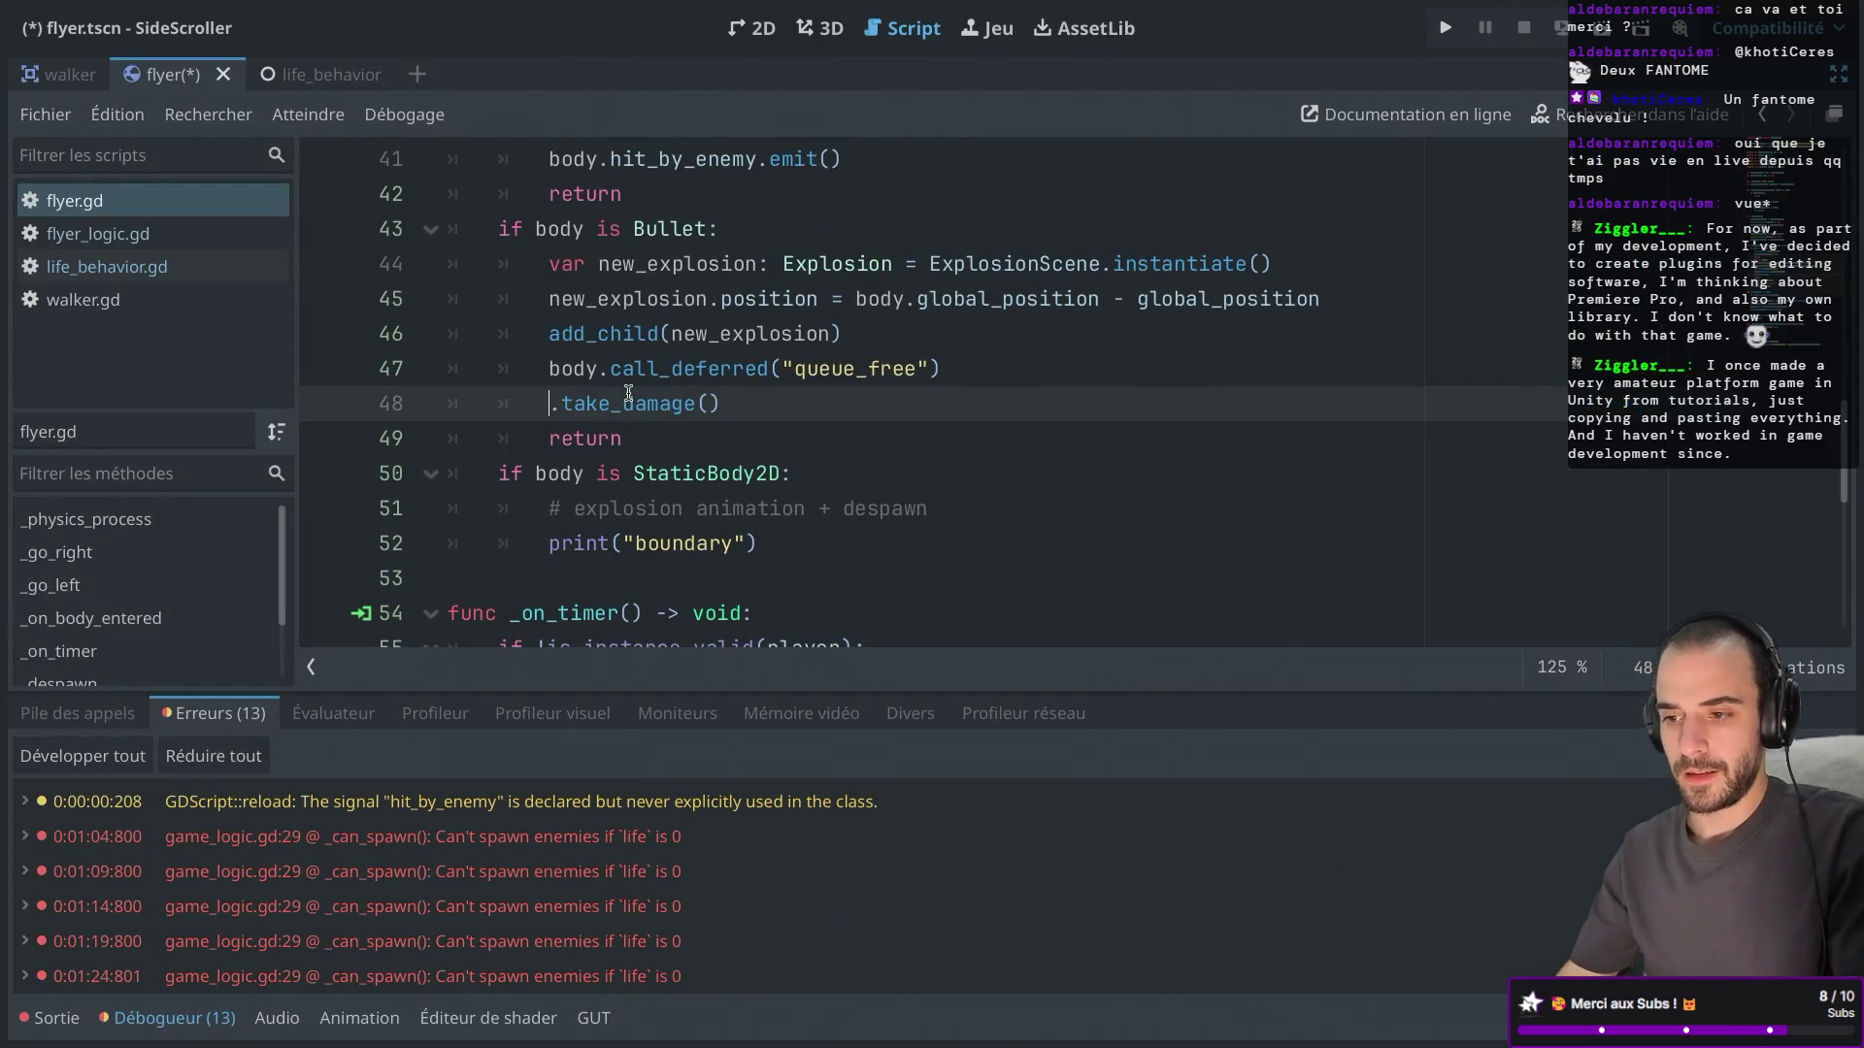
text(%Lif)
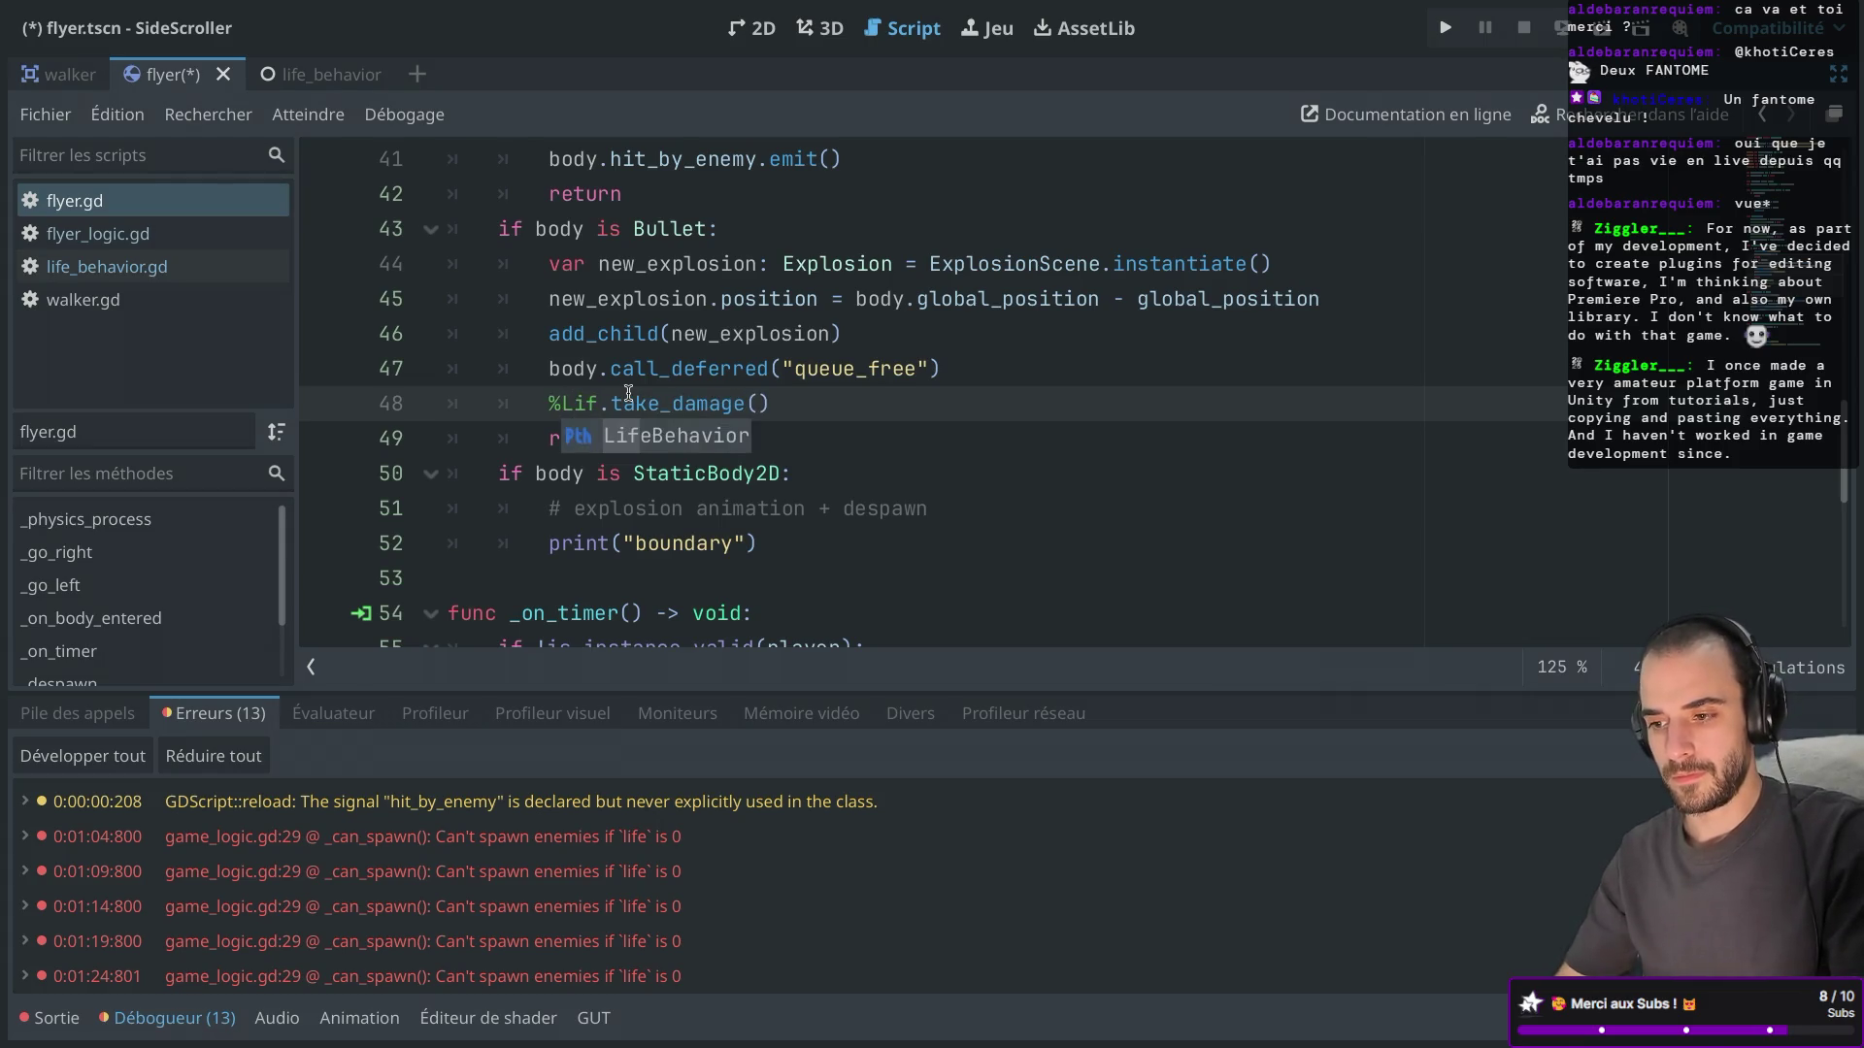
click(648, 446)
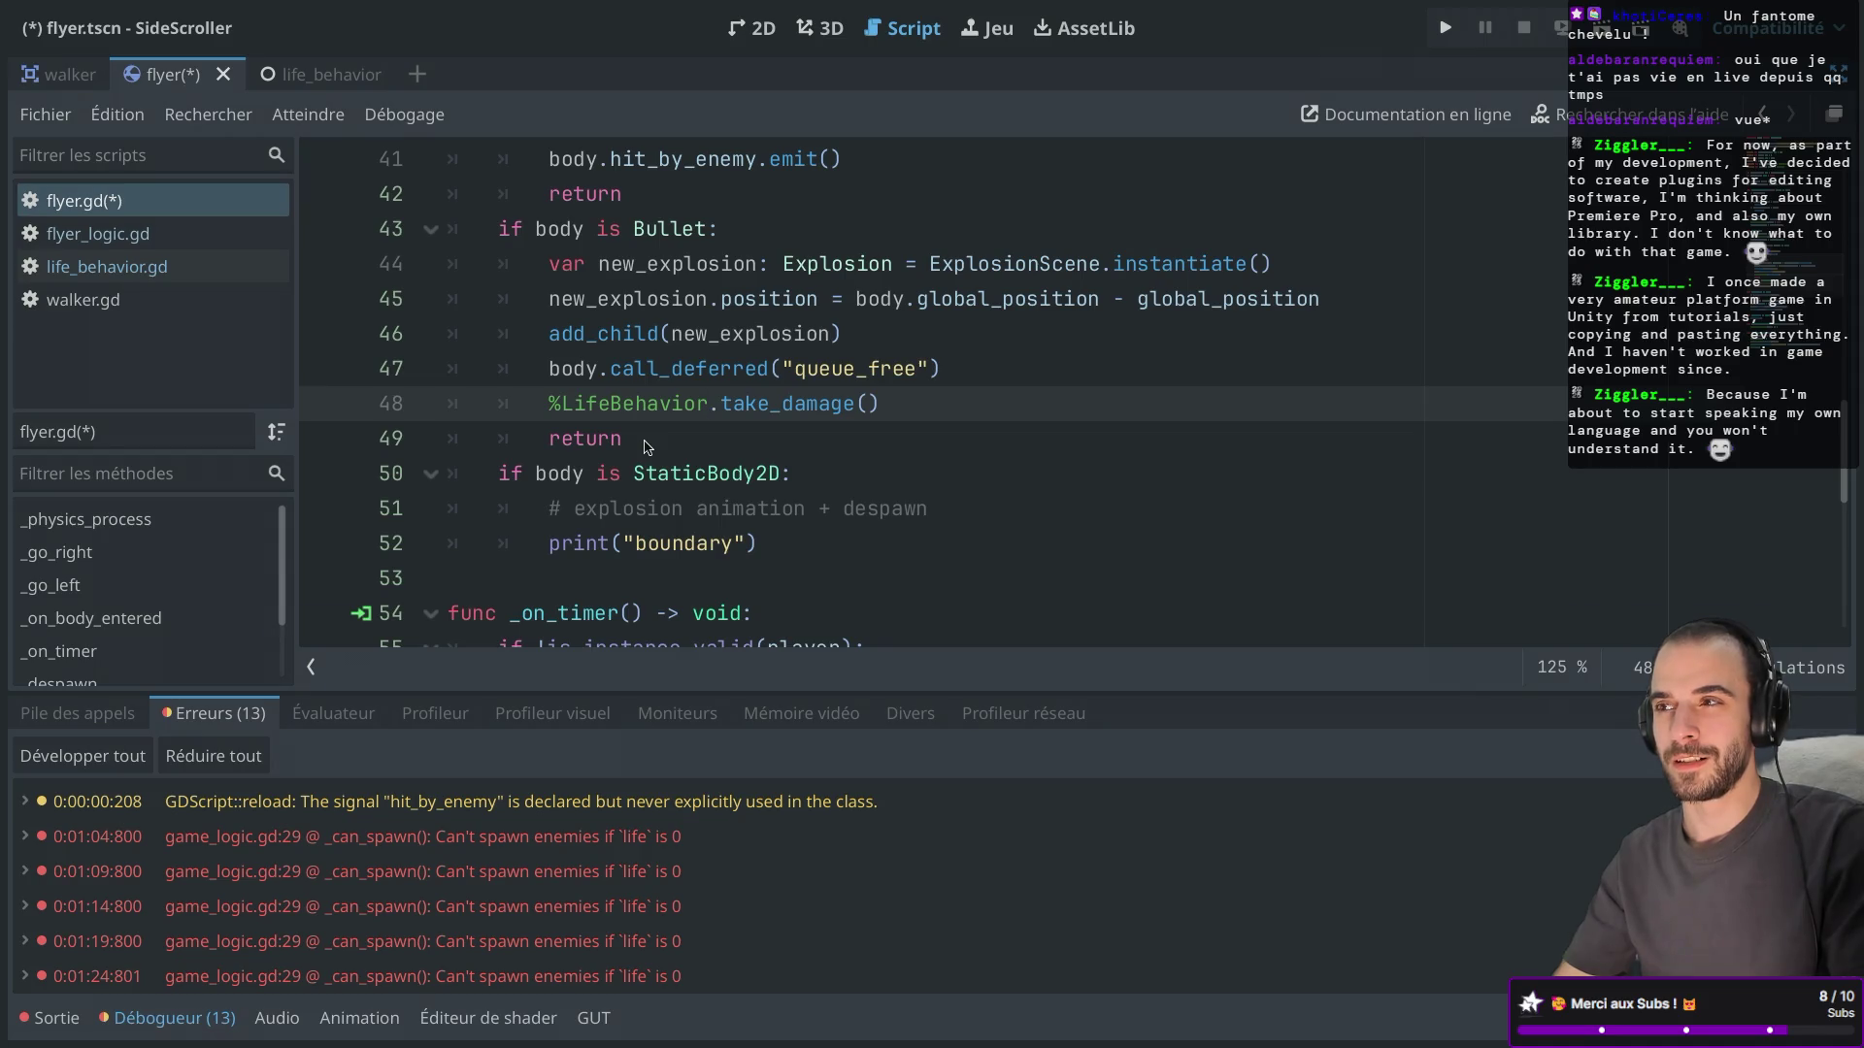
key(ctrl+f)
text(L)
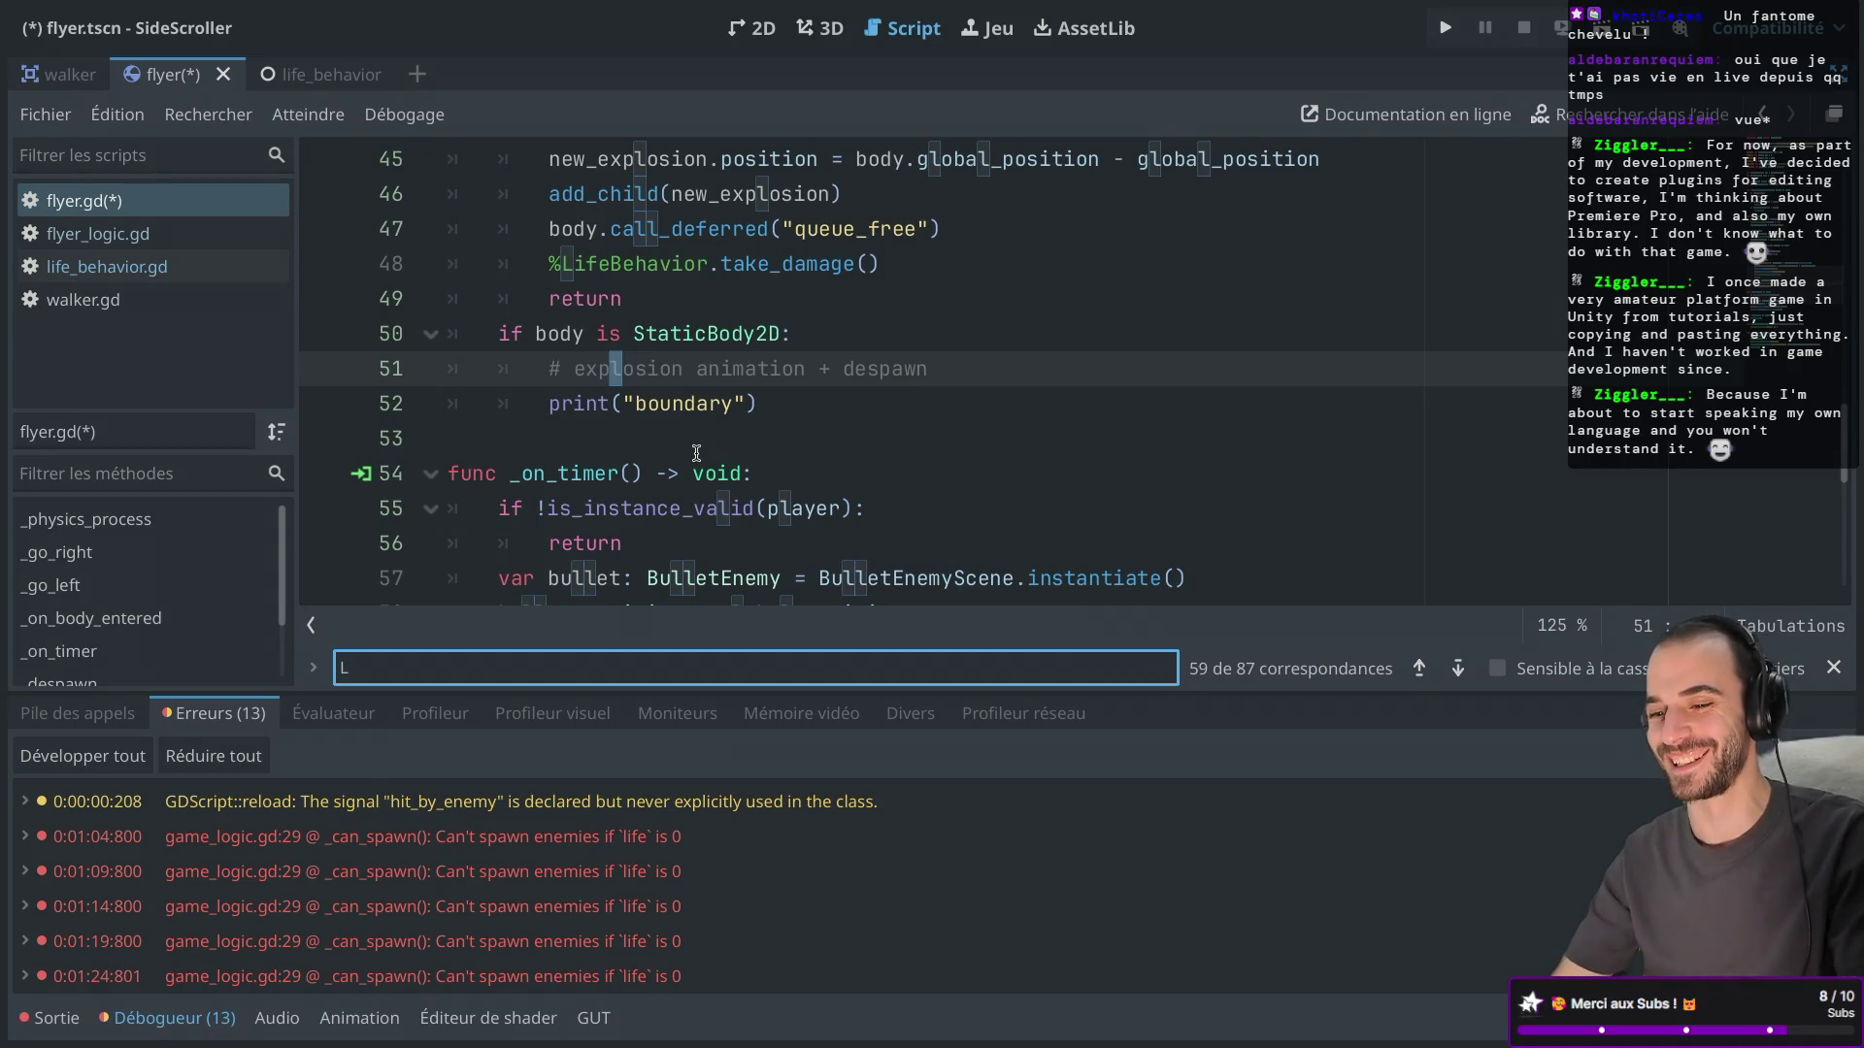
Search flyer.gd for LifeBehavior, step through the matches, then clear the search.
key(BackSpace)
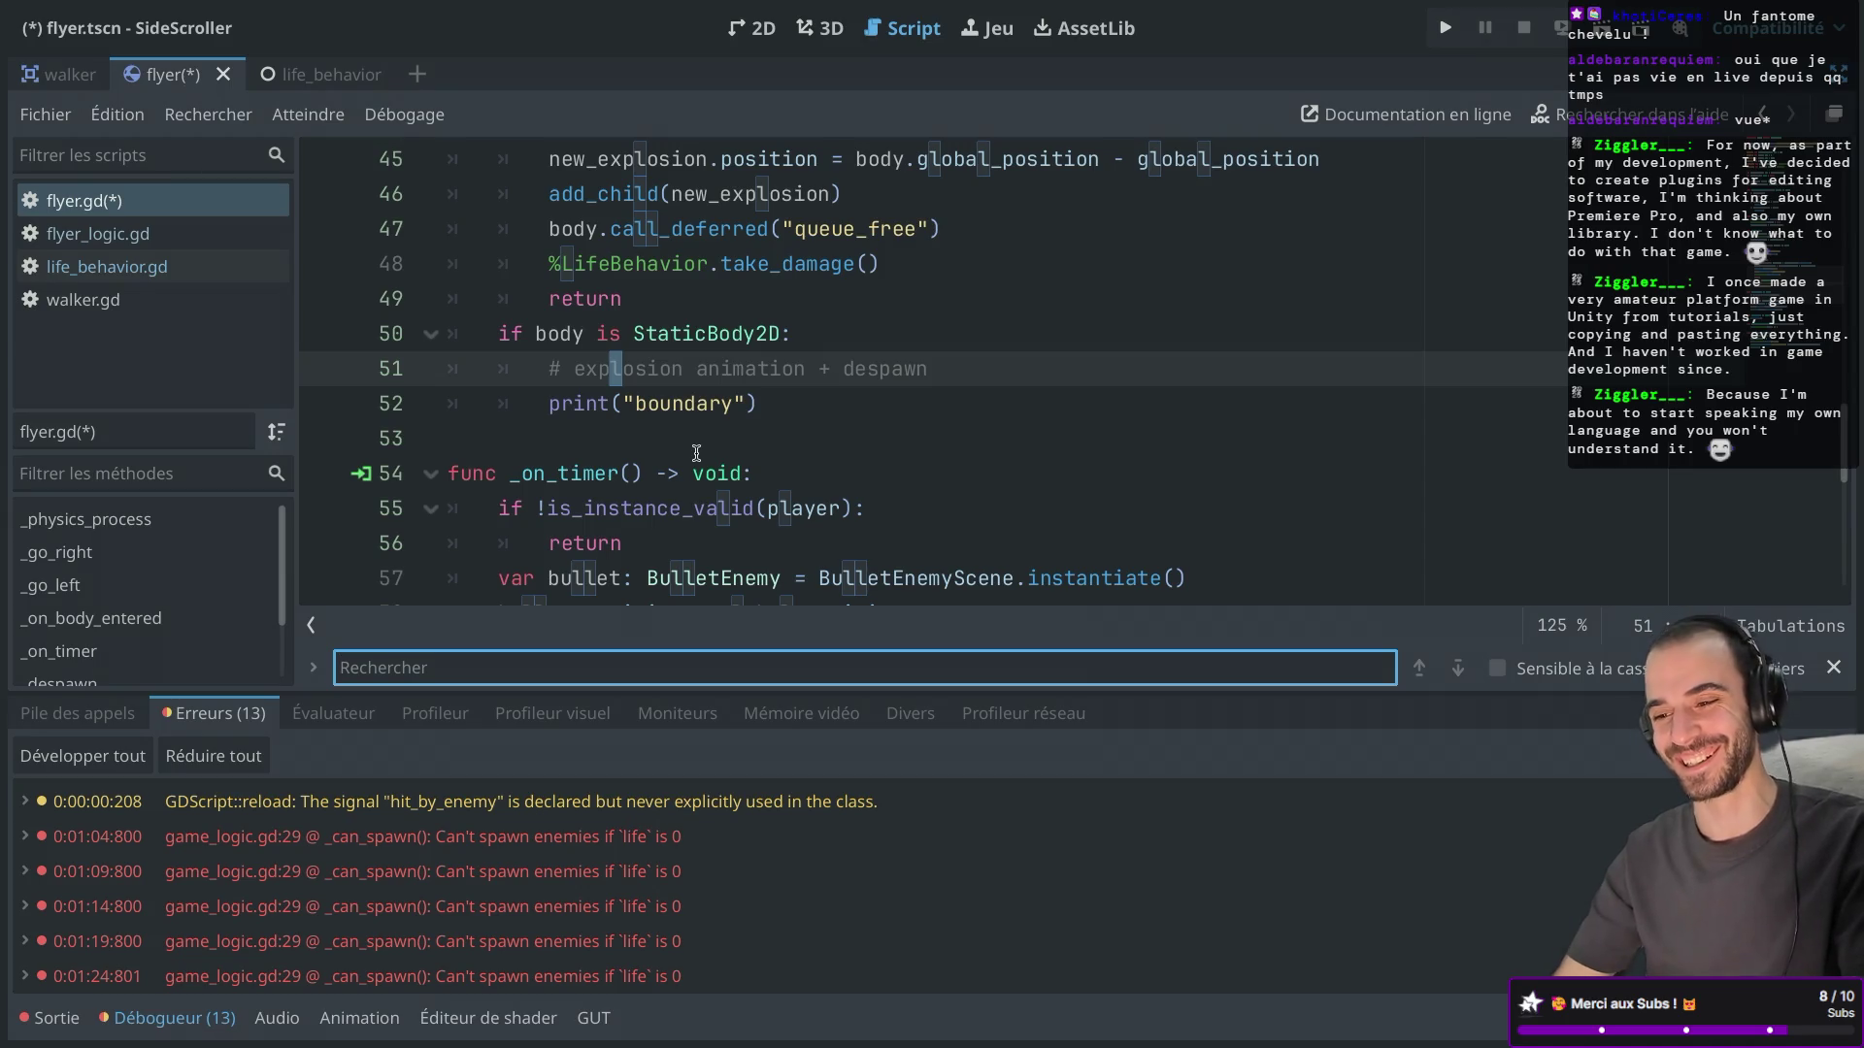
text(Life)
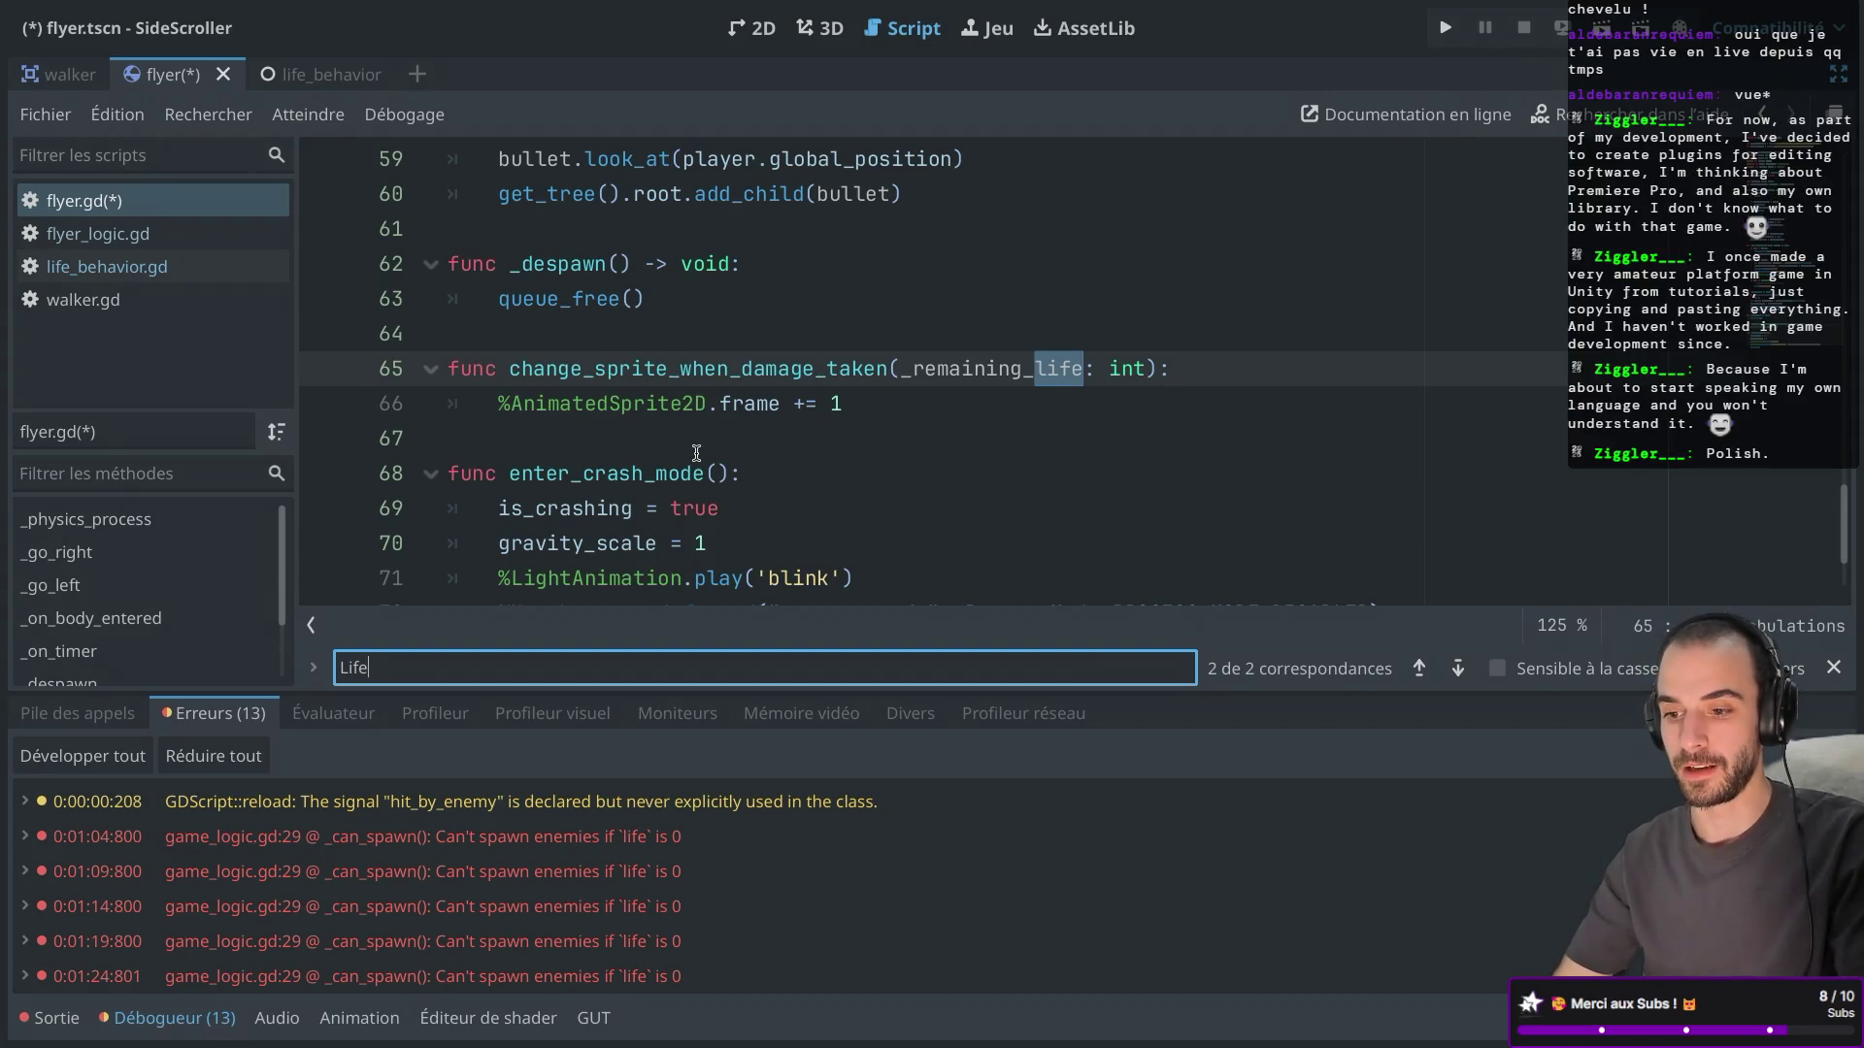
key(Return)
text(Beha)
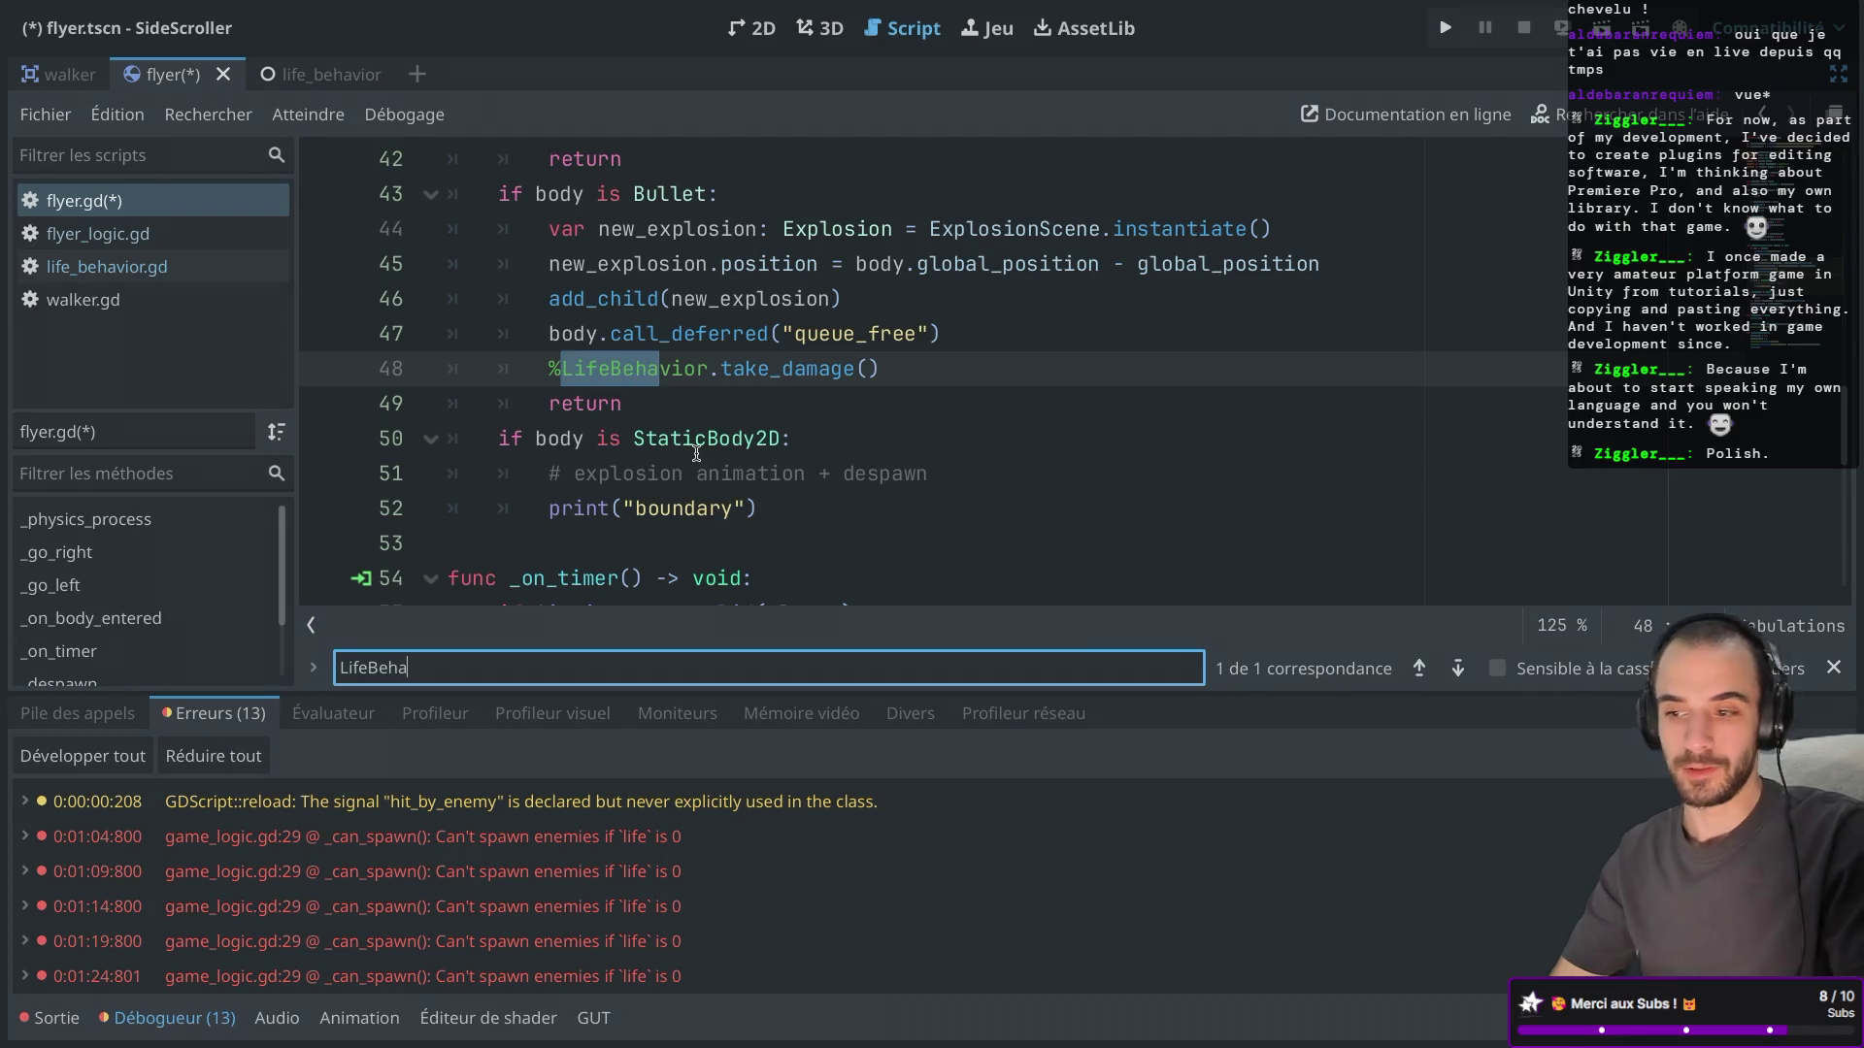
text(vior)
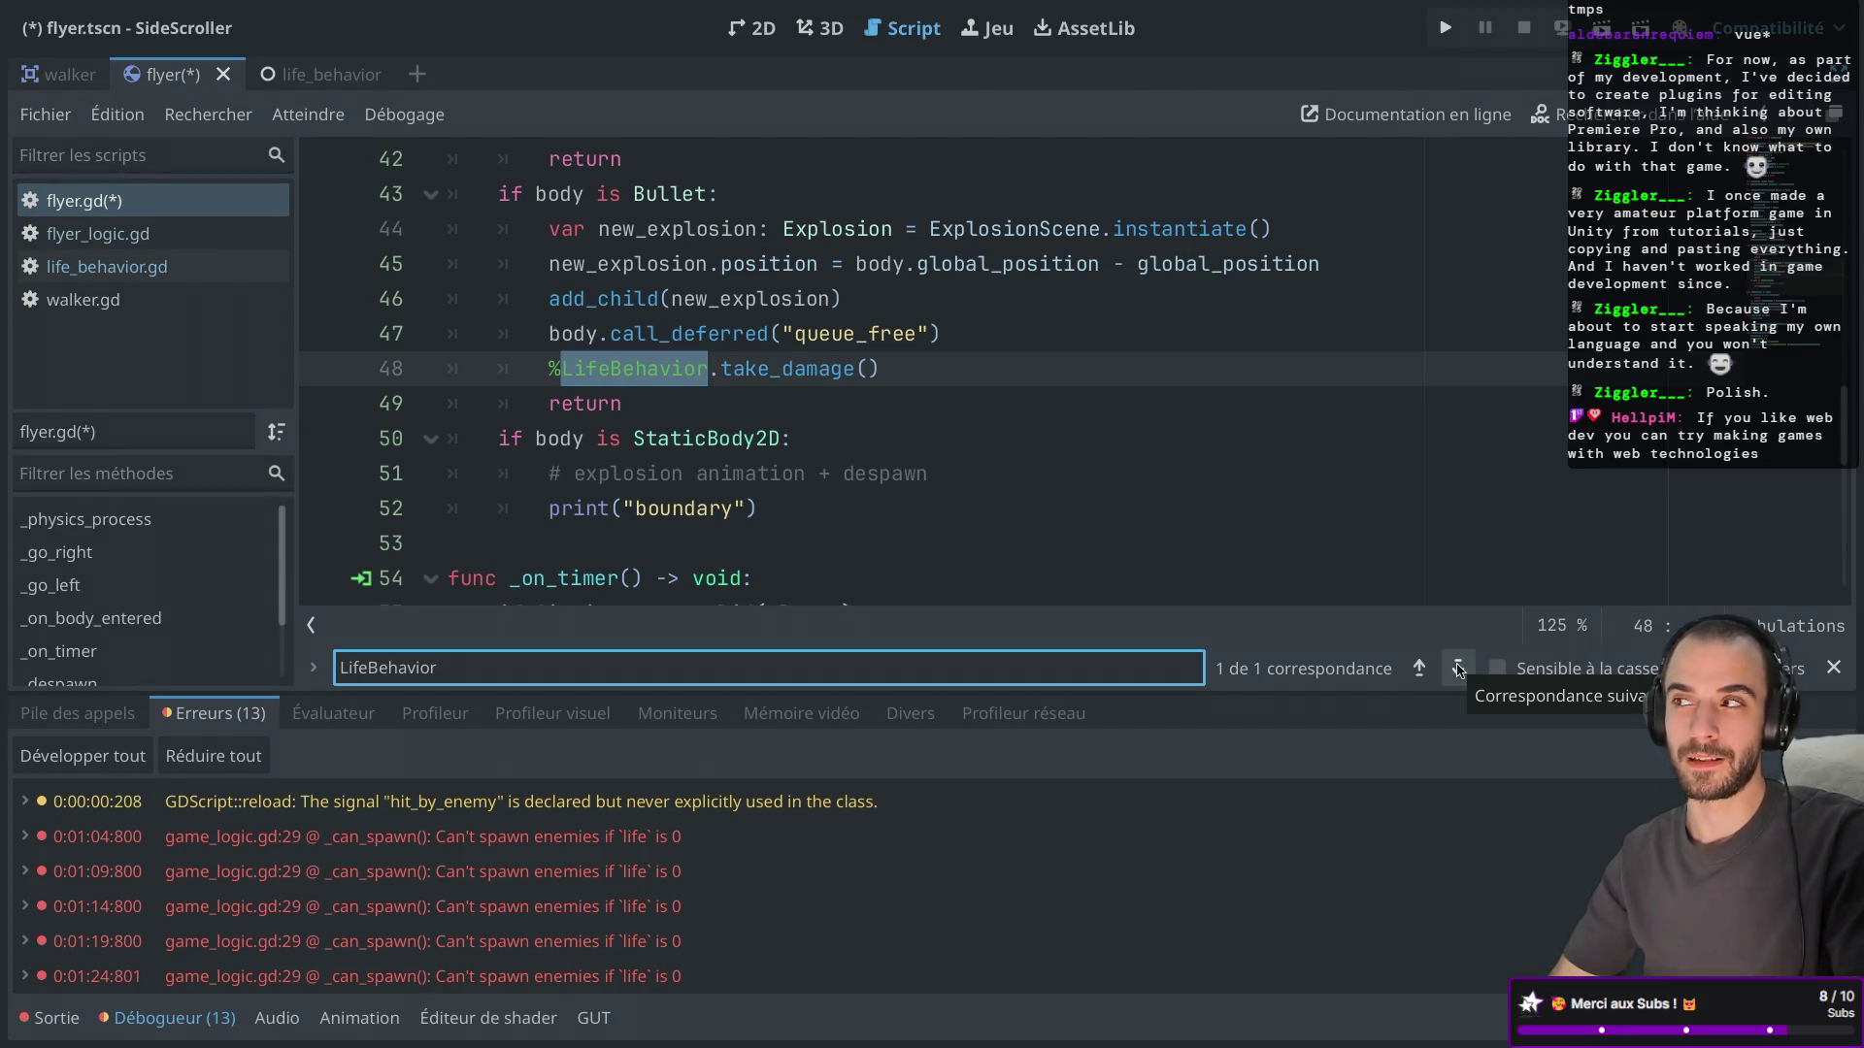
click(1459, 670)
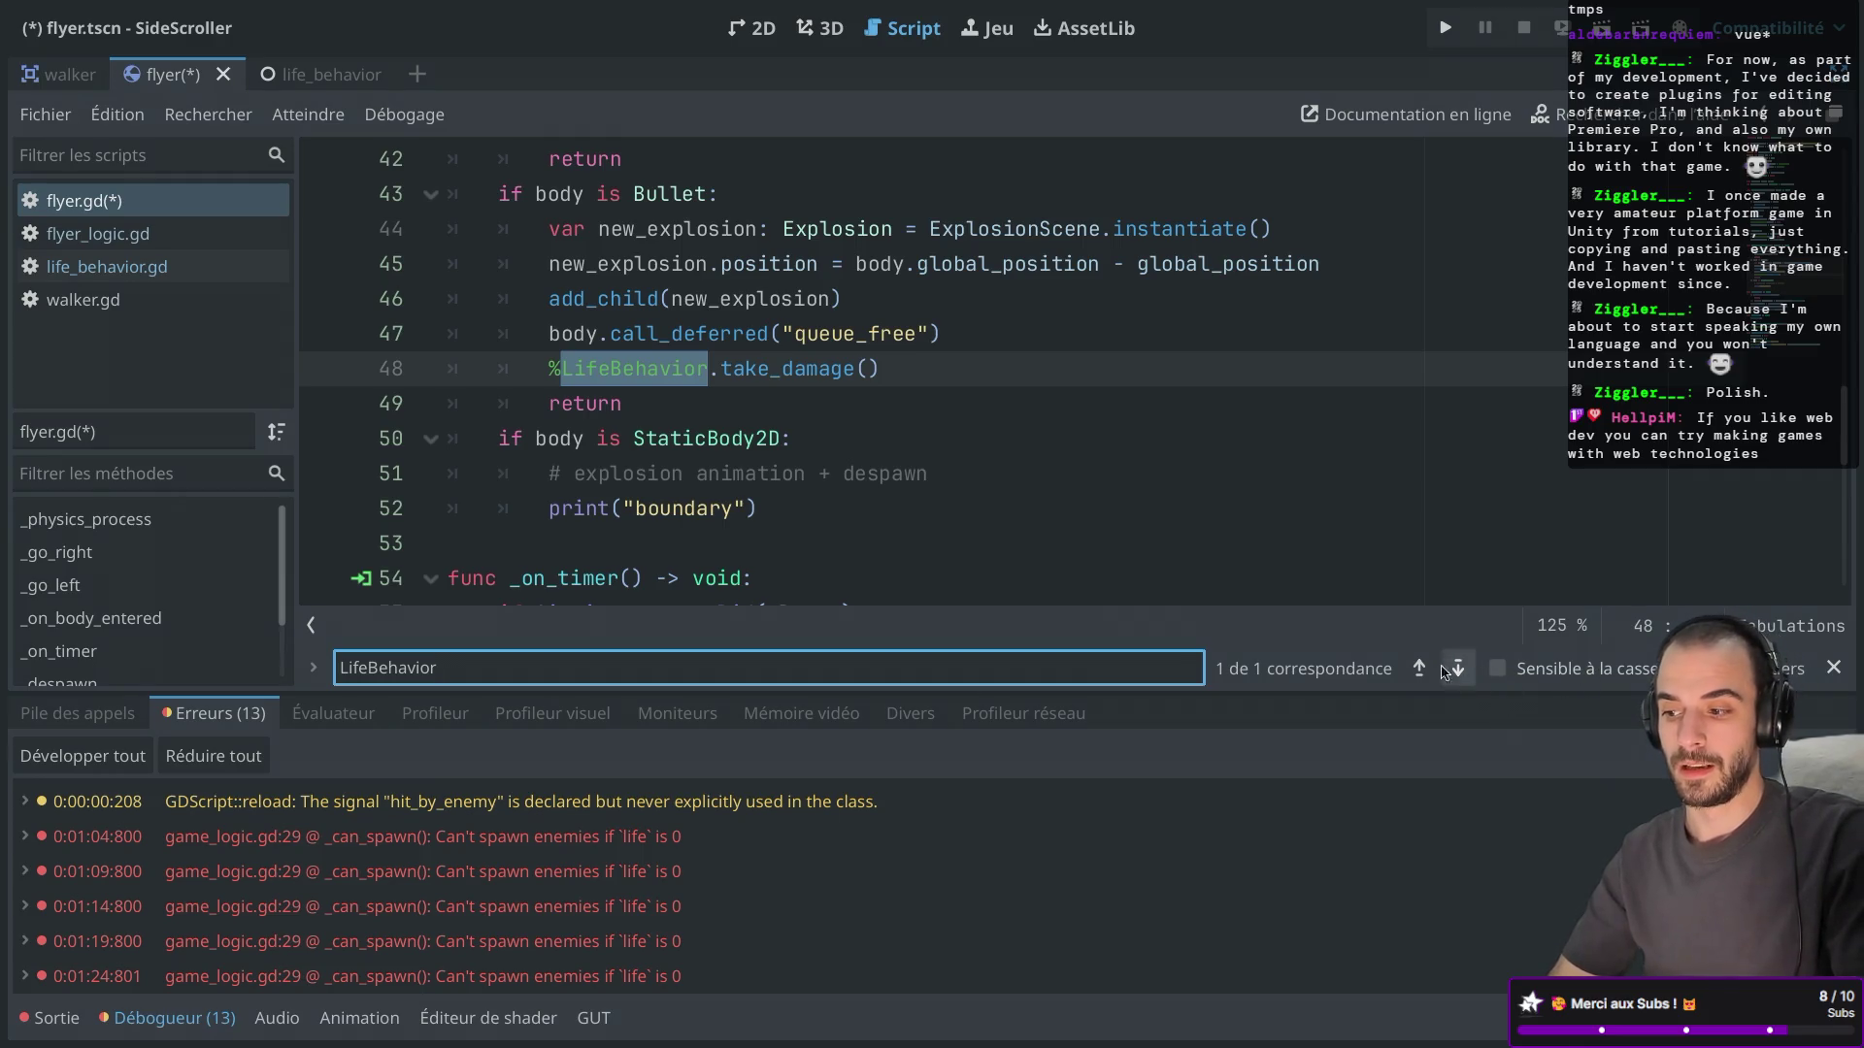
key(ctrl+a)
key(BackSpace)
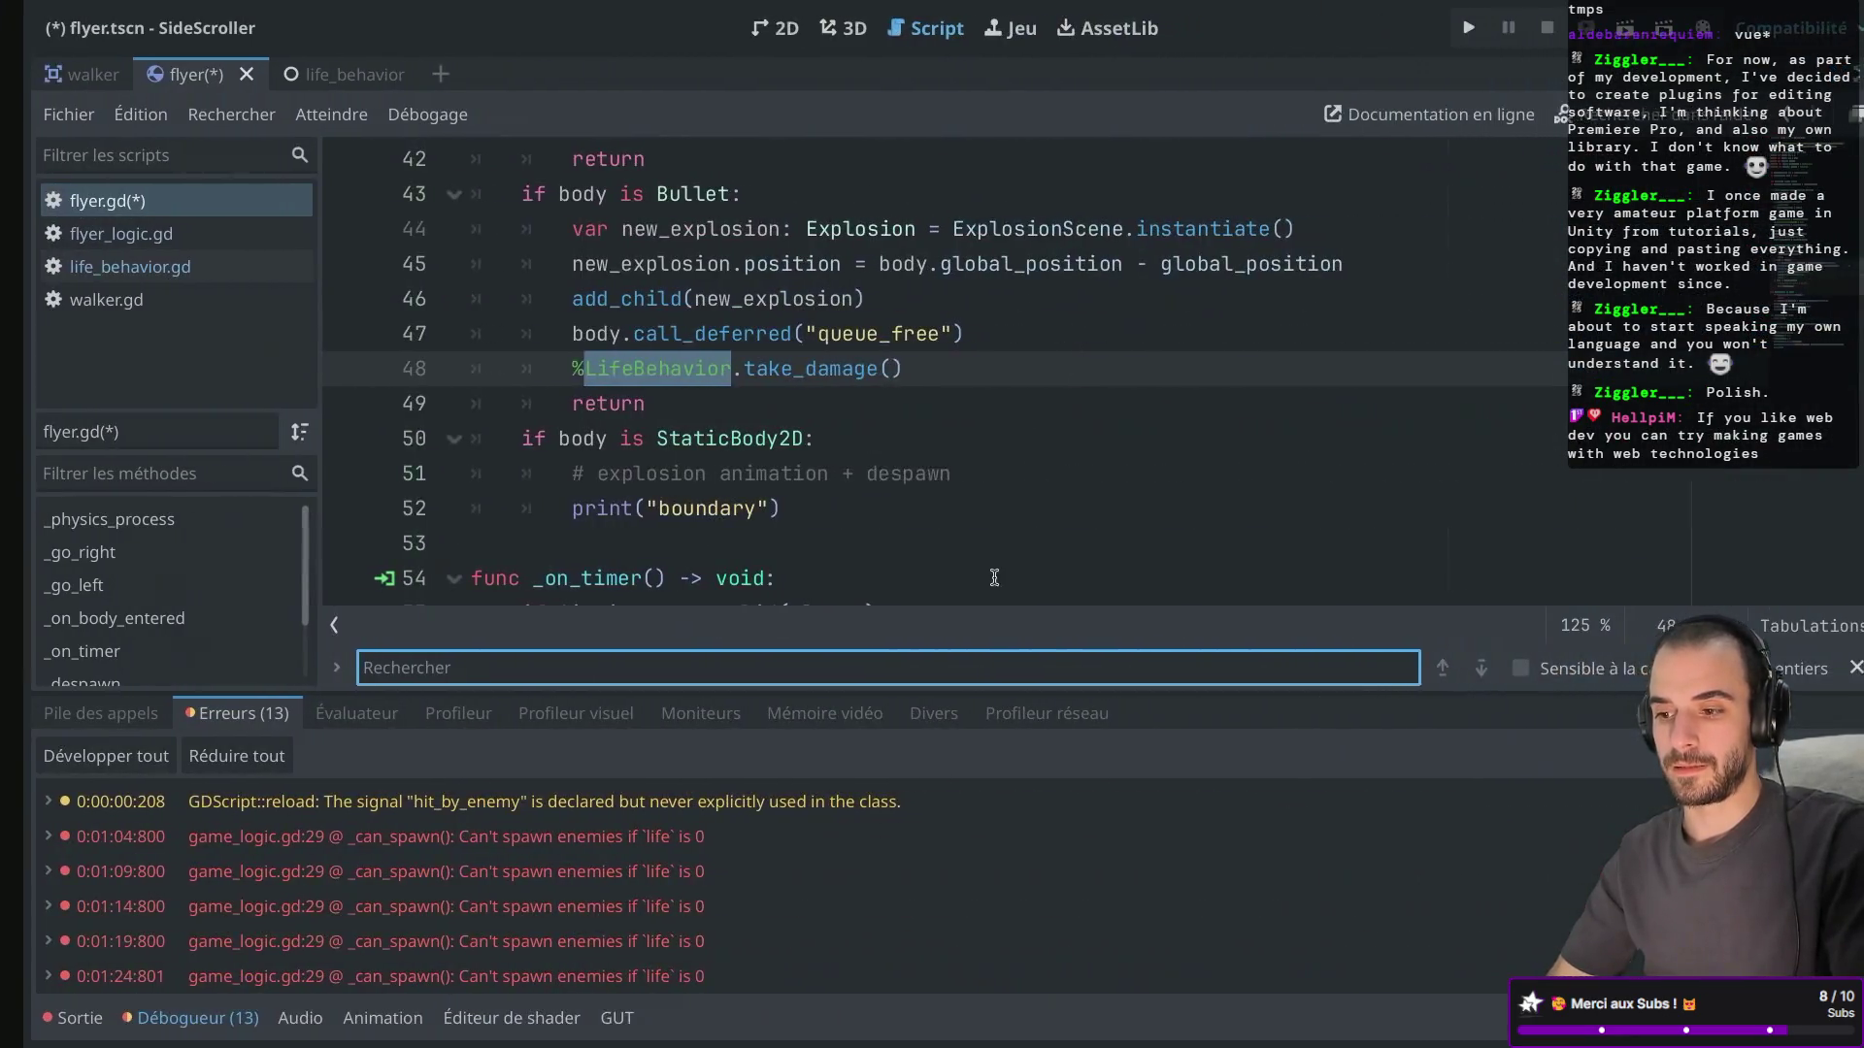
click(791, 565)
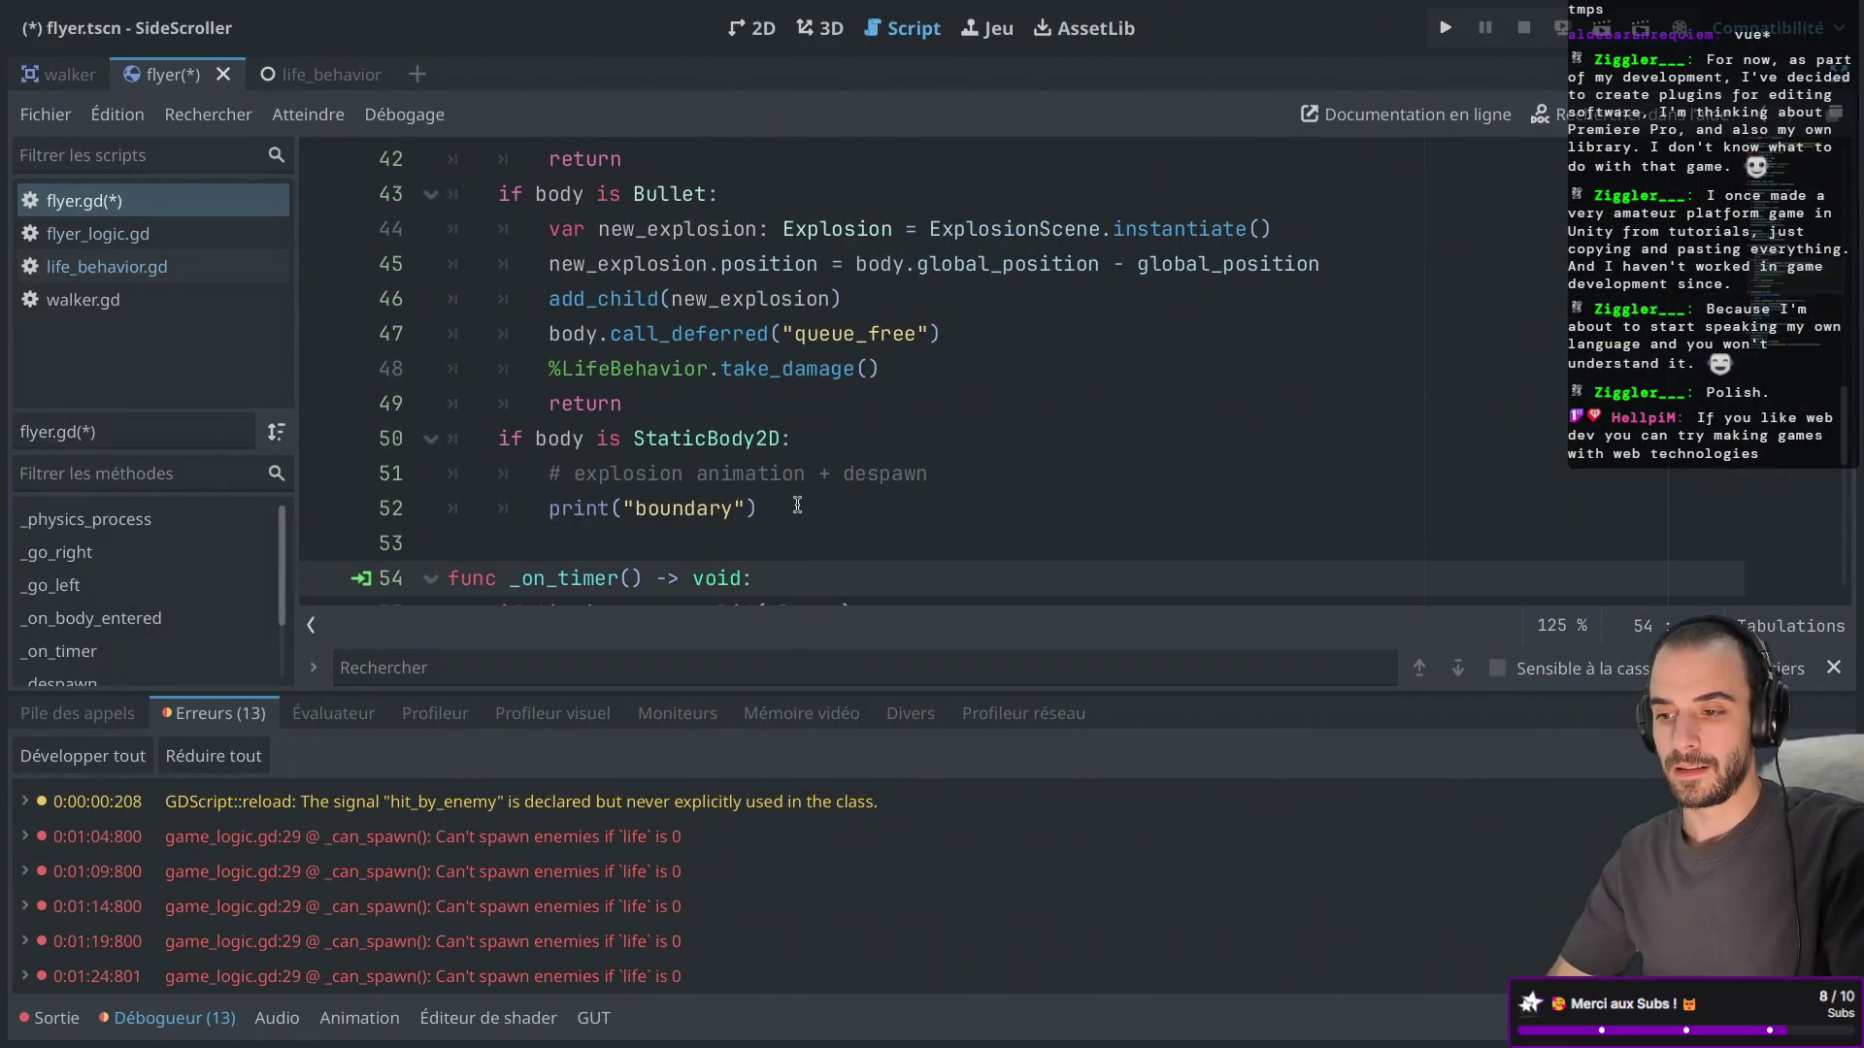
Review the enter_crash_mode and damage sprite code, then restore the scene and signal panels.
mouse_move(686, 444)
scroll(686, 445, up, 10)
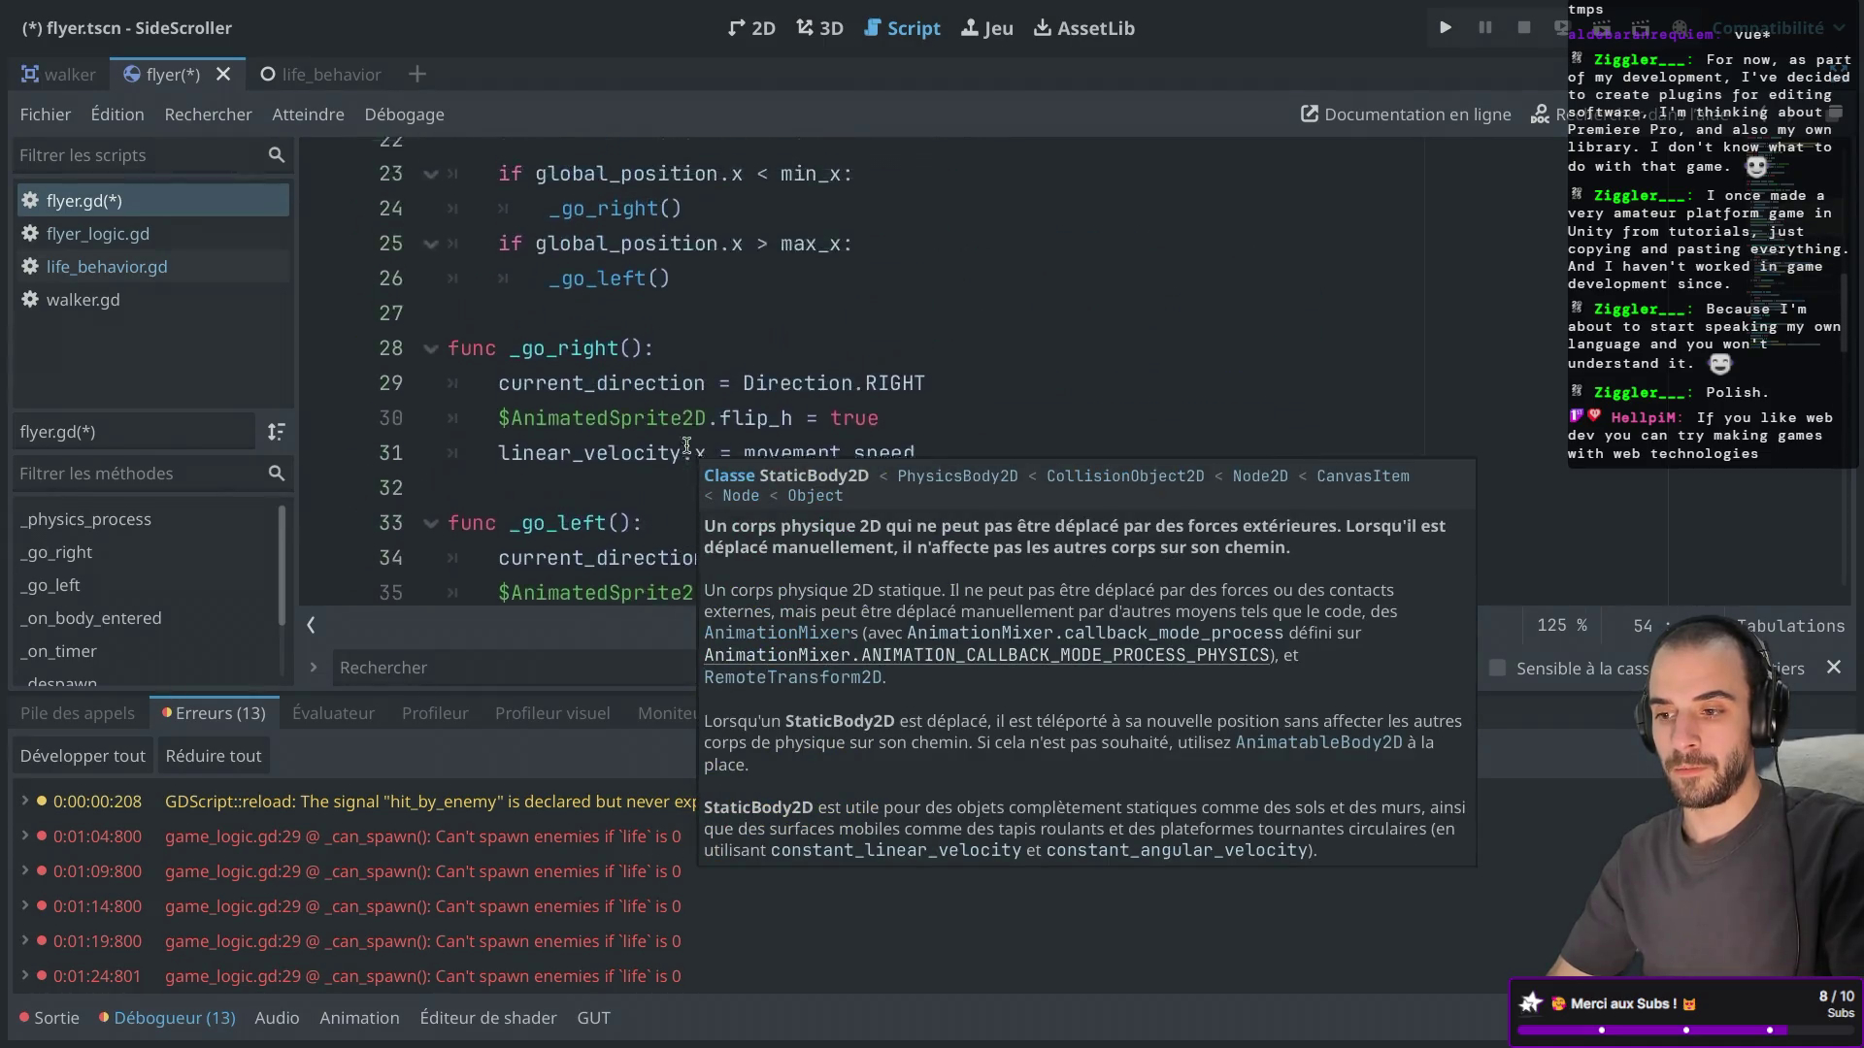
scroll(687, 445, up, 3)
scroll(686, 444, down, 20)
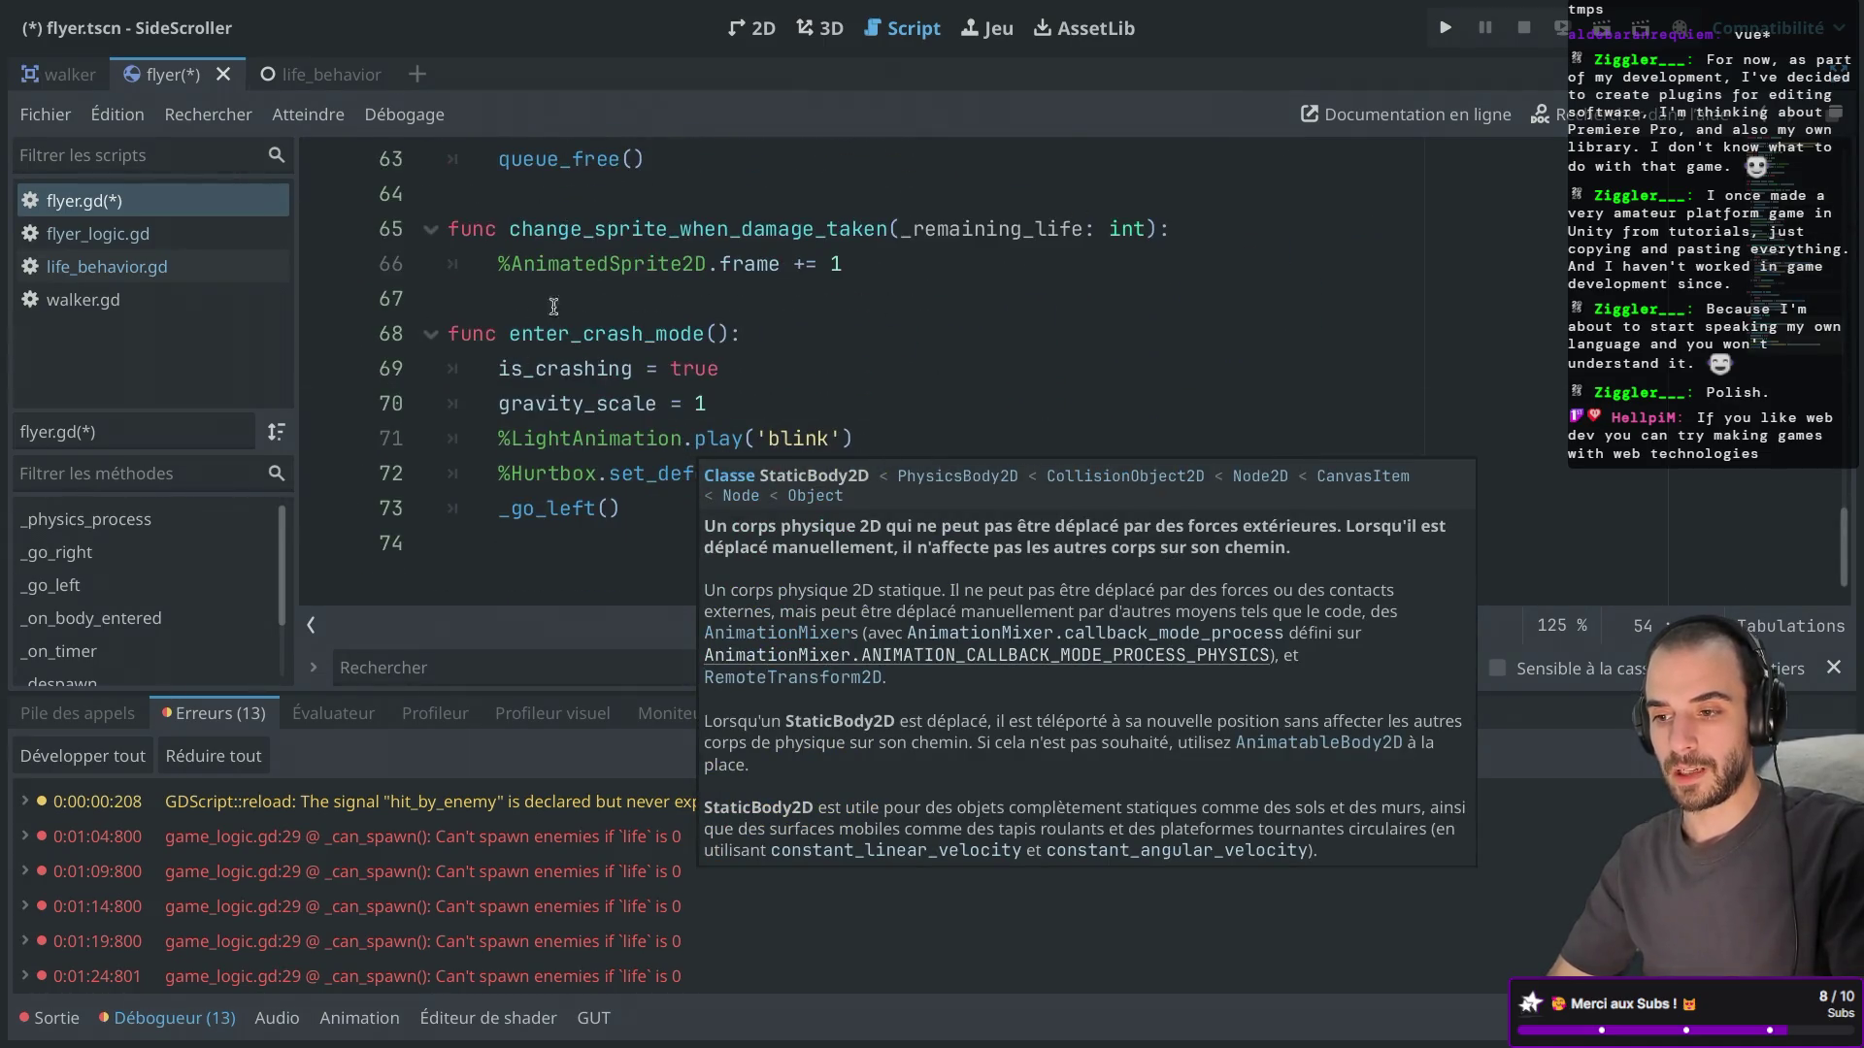
click(597, 241)
click(591, 358)
click(605, 268)
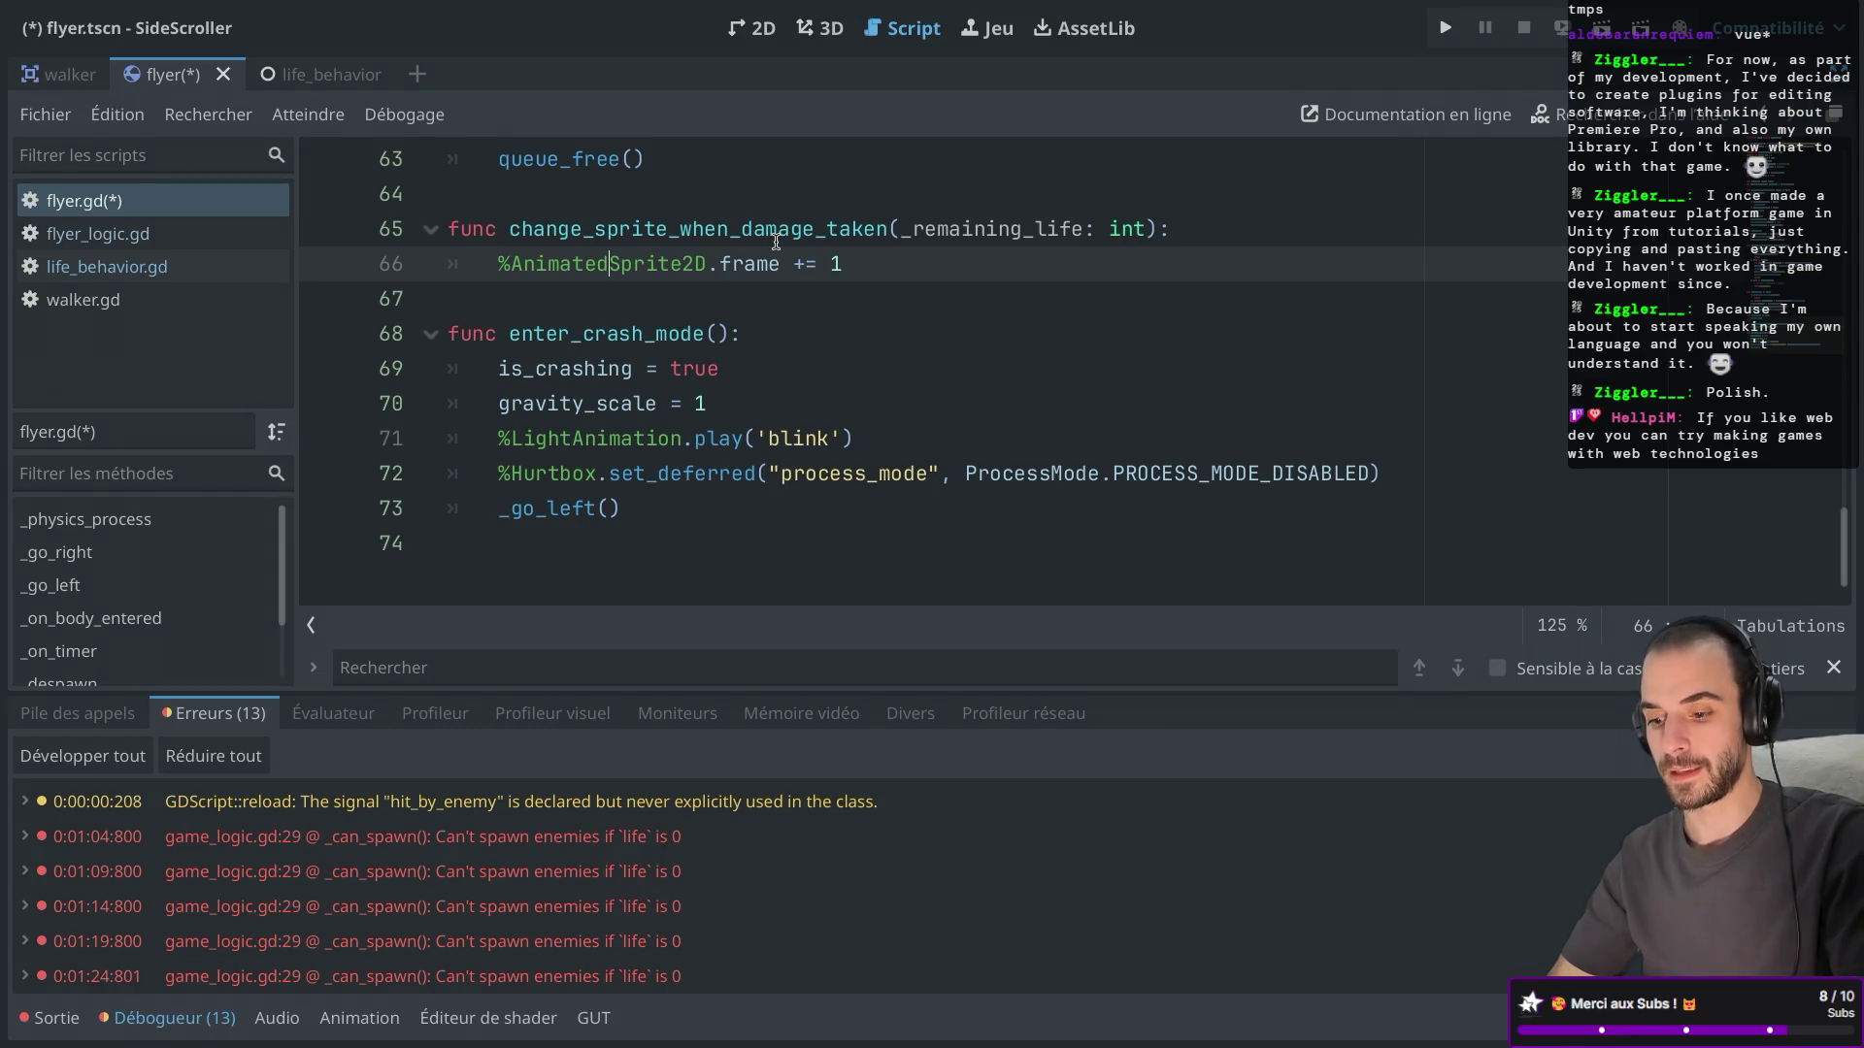
key(ctrl+shift+F11)
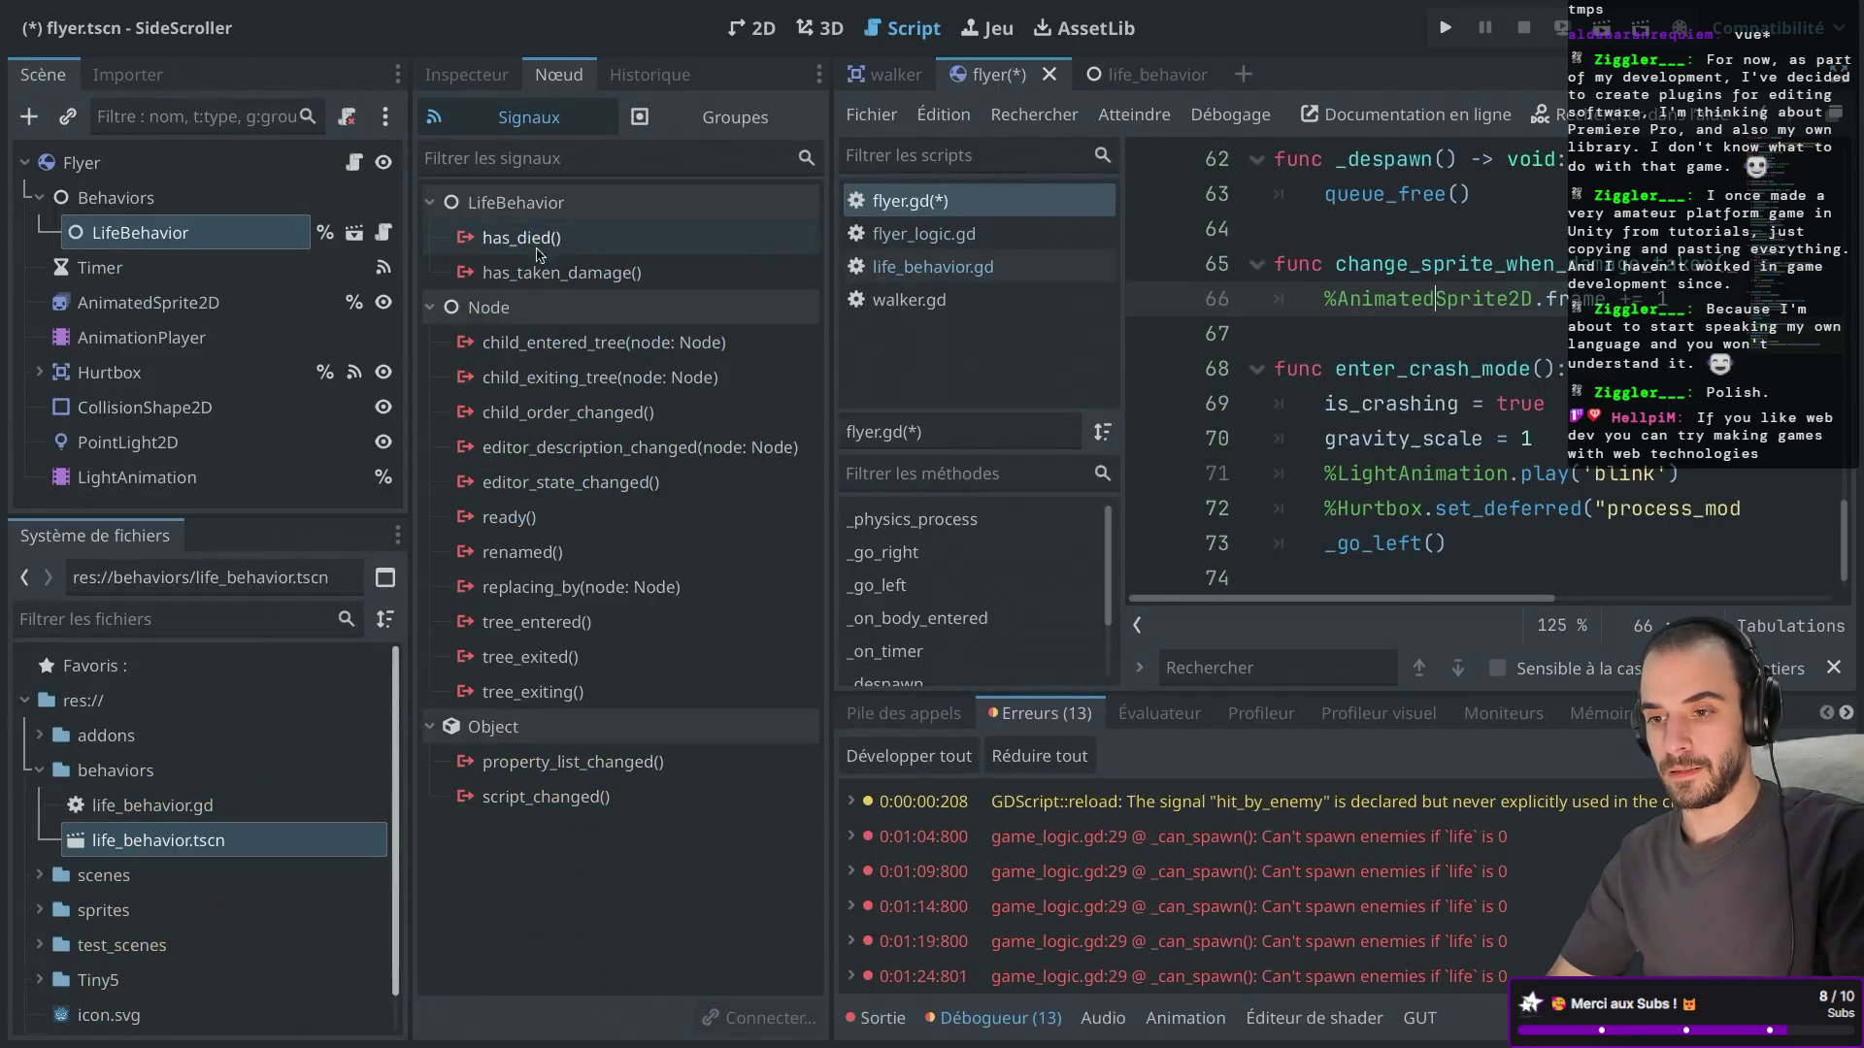
Start connecting LifeBehavior's has_taken_damage signal, with Flyer as the receiving node.
click(243, 233)
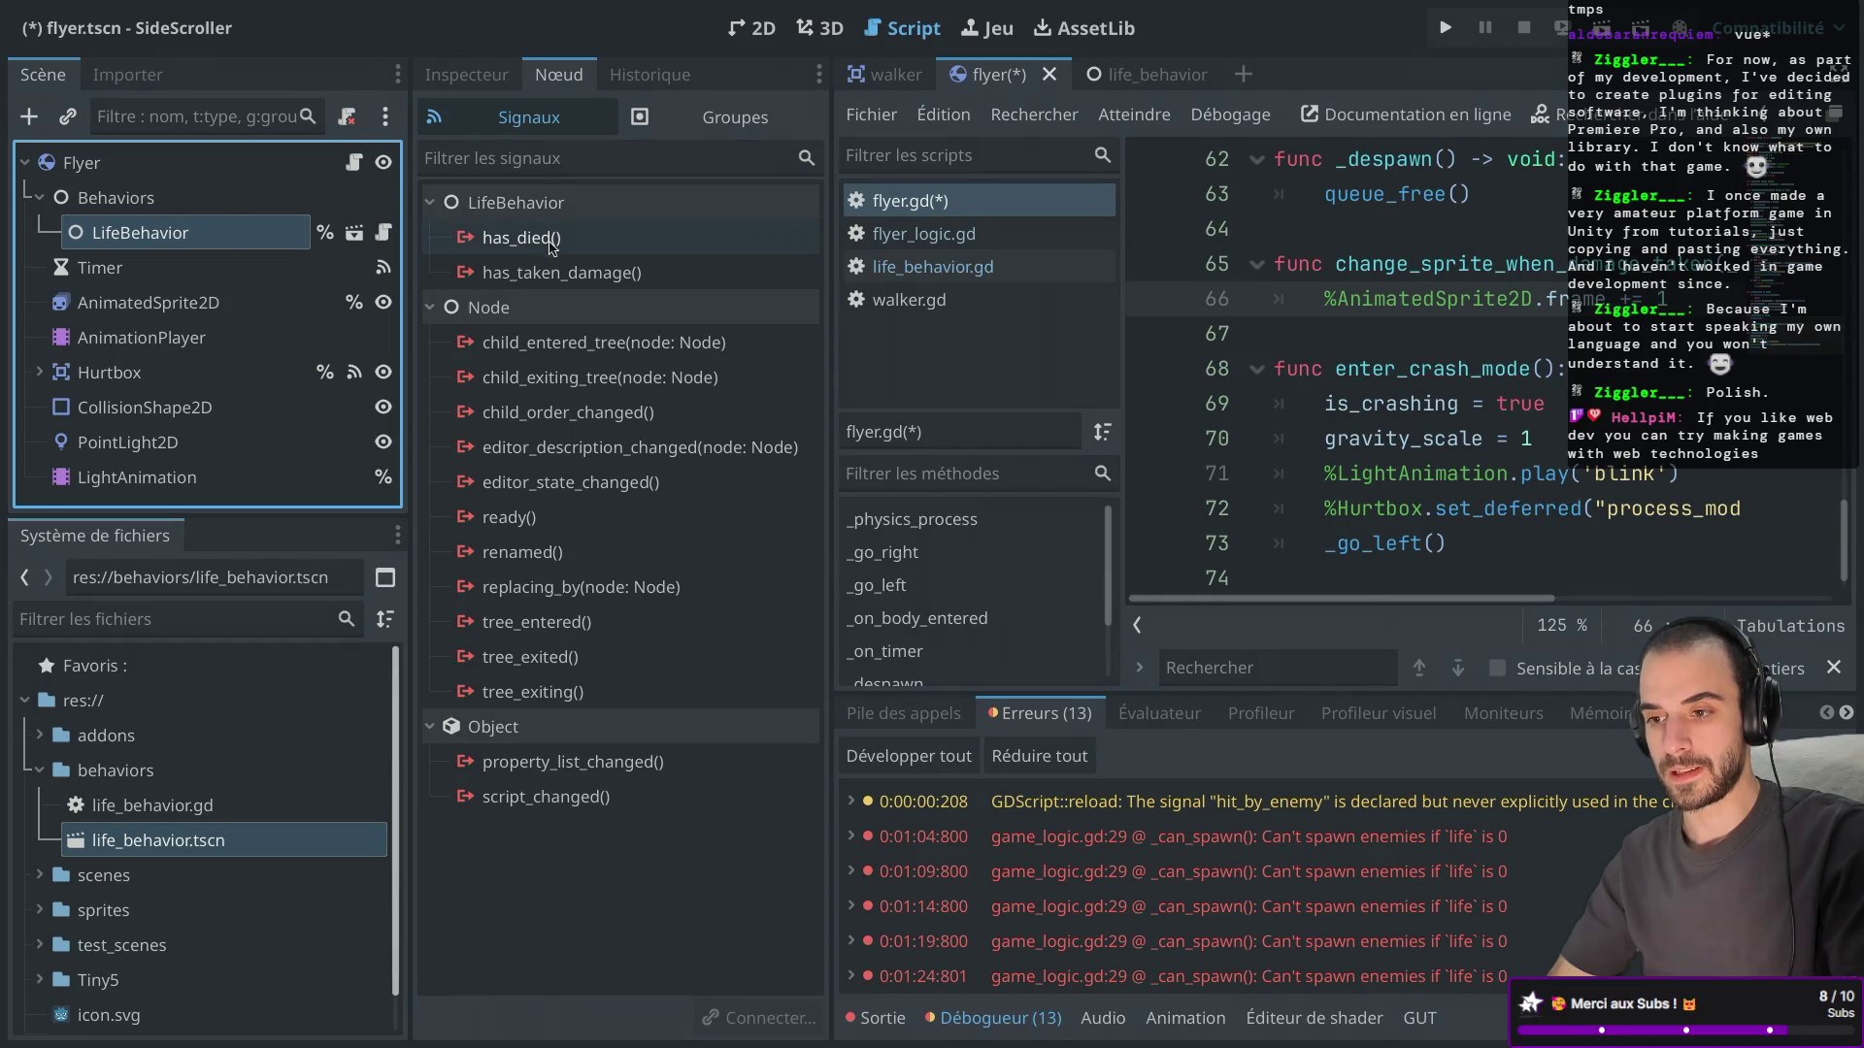
click(546, 274)
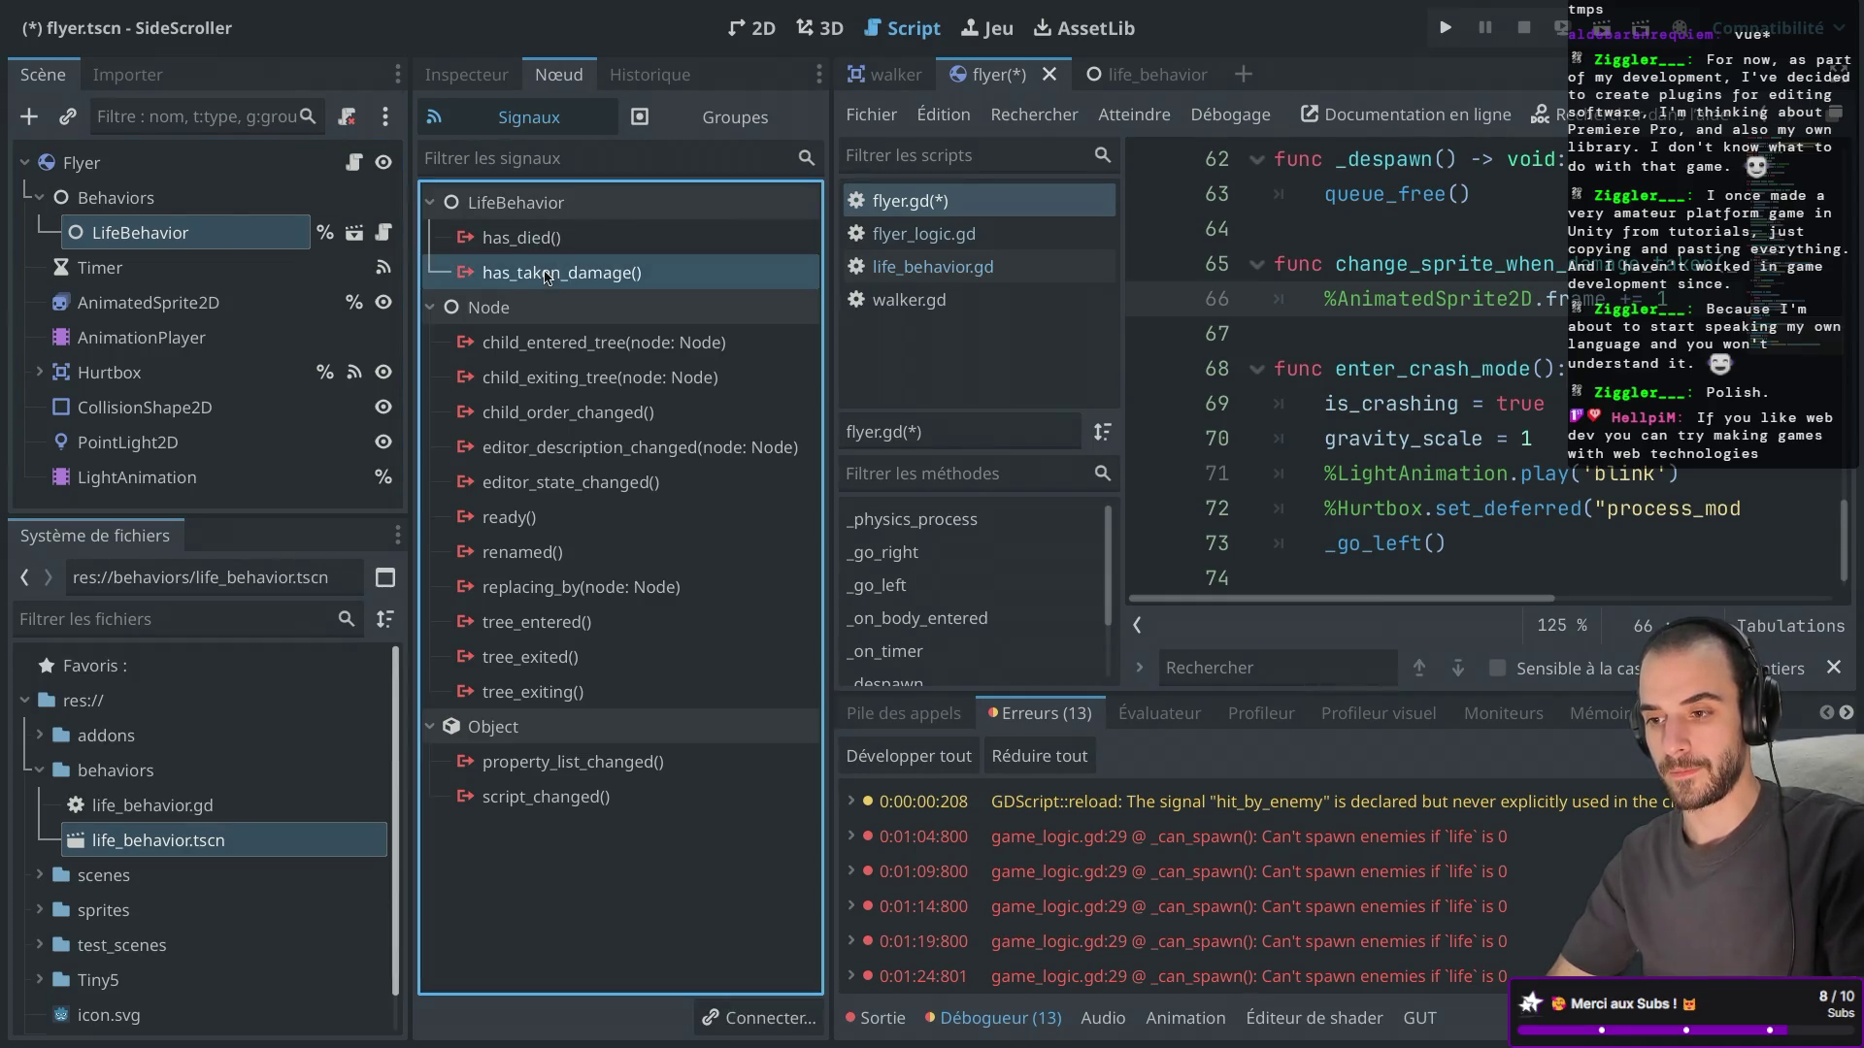
right_click(547, 276)
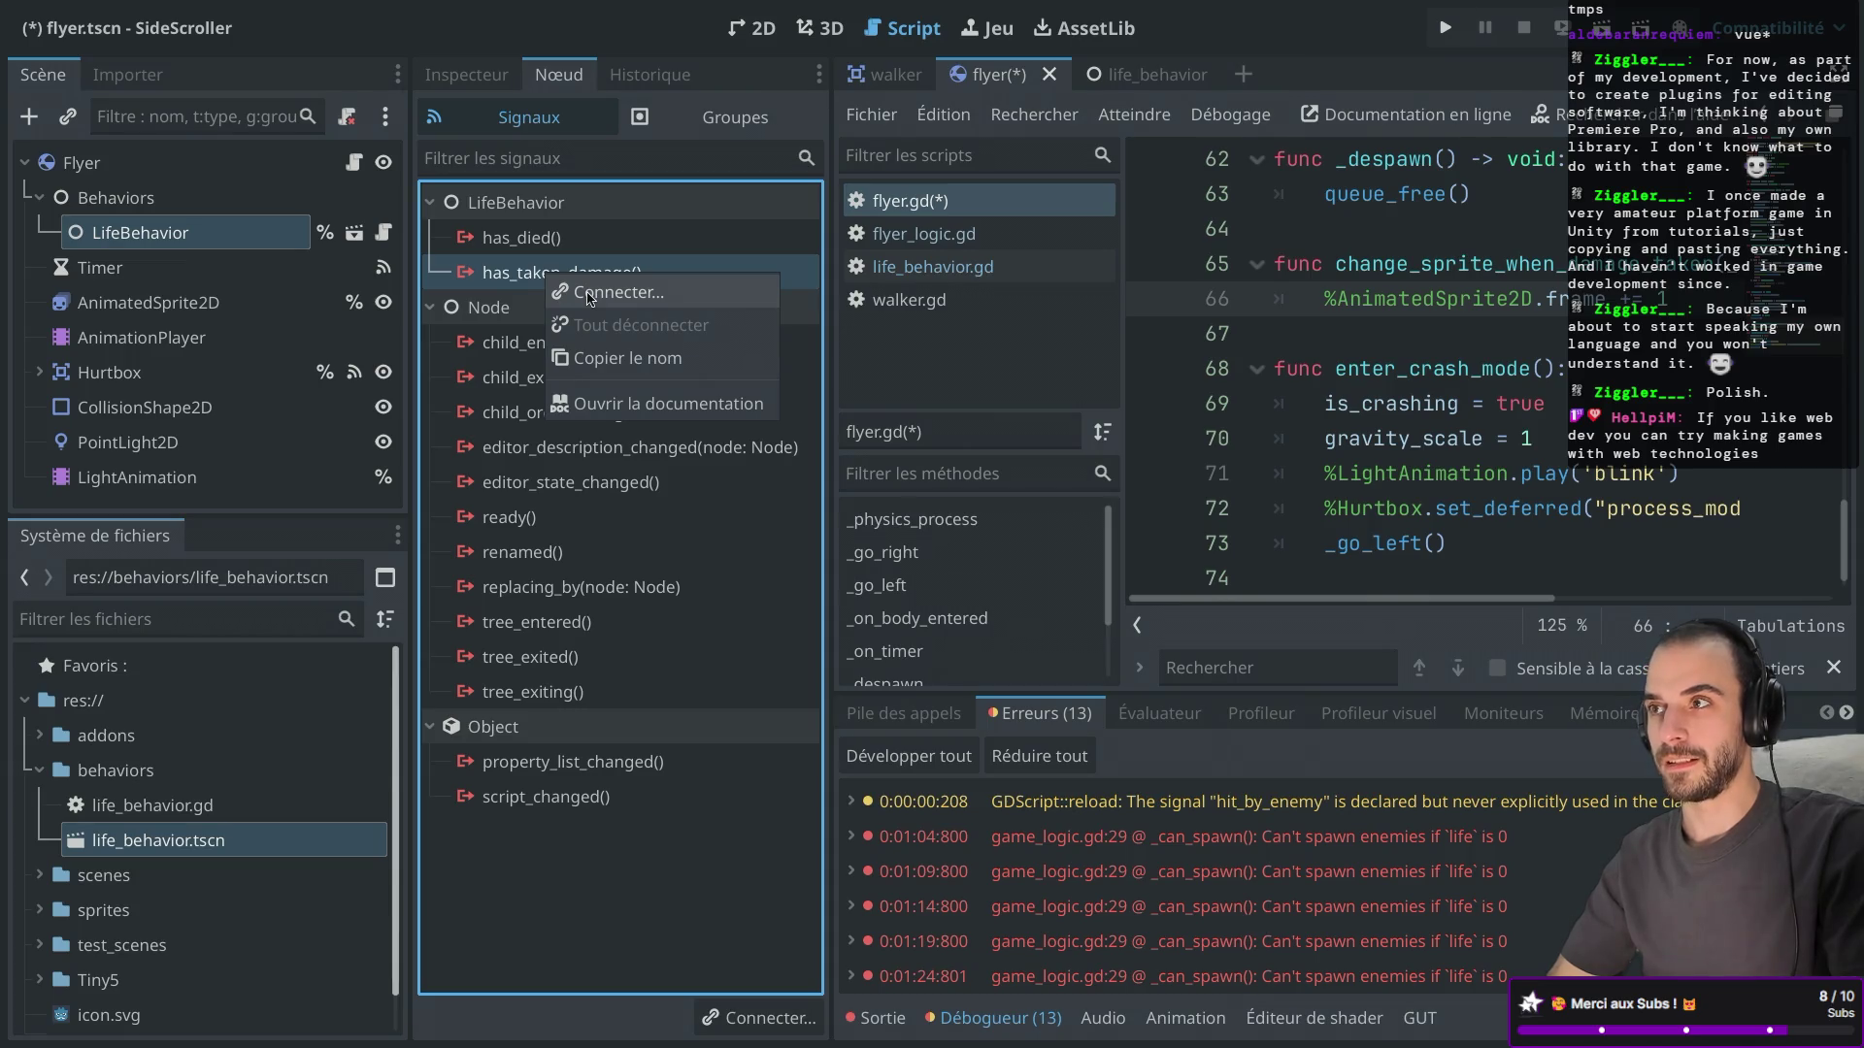
click(589, 294)
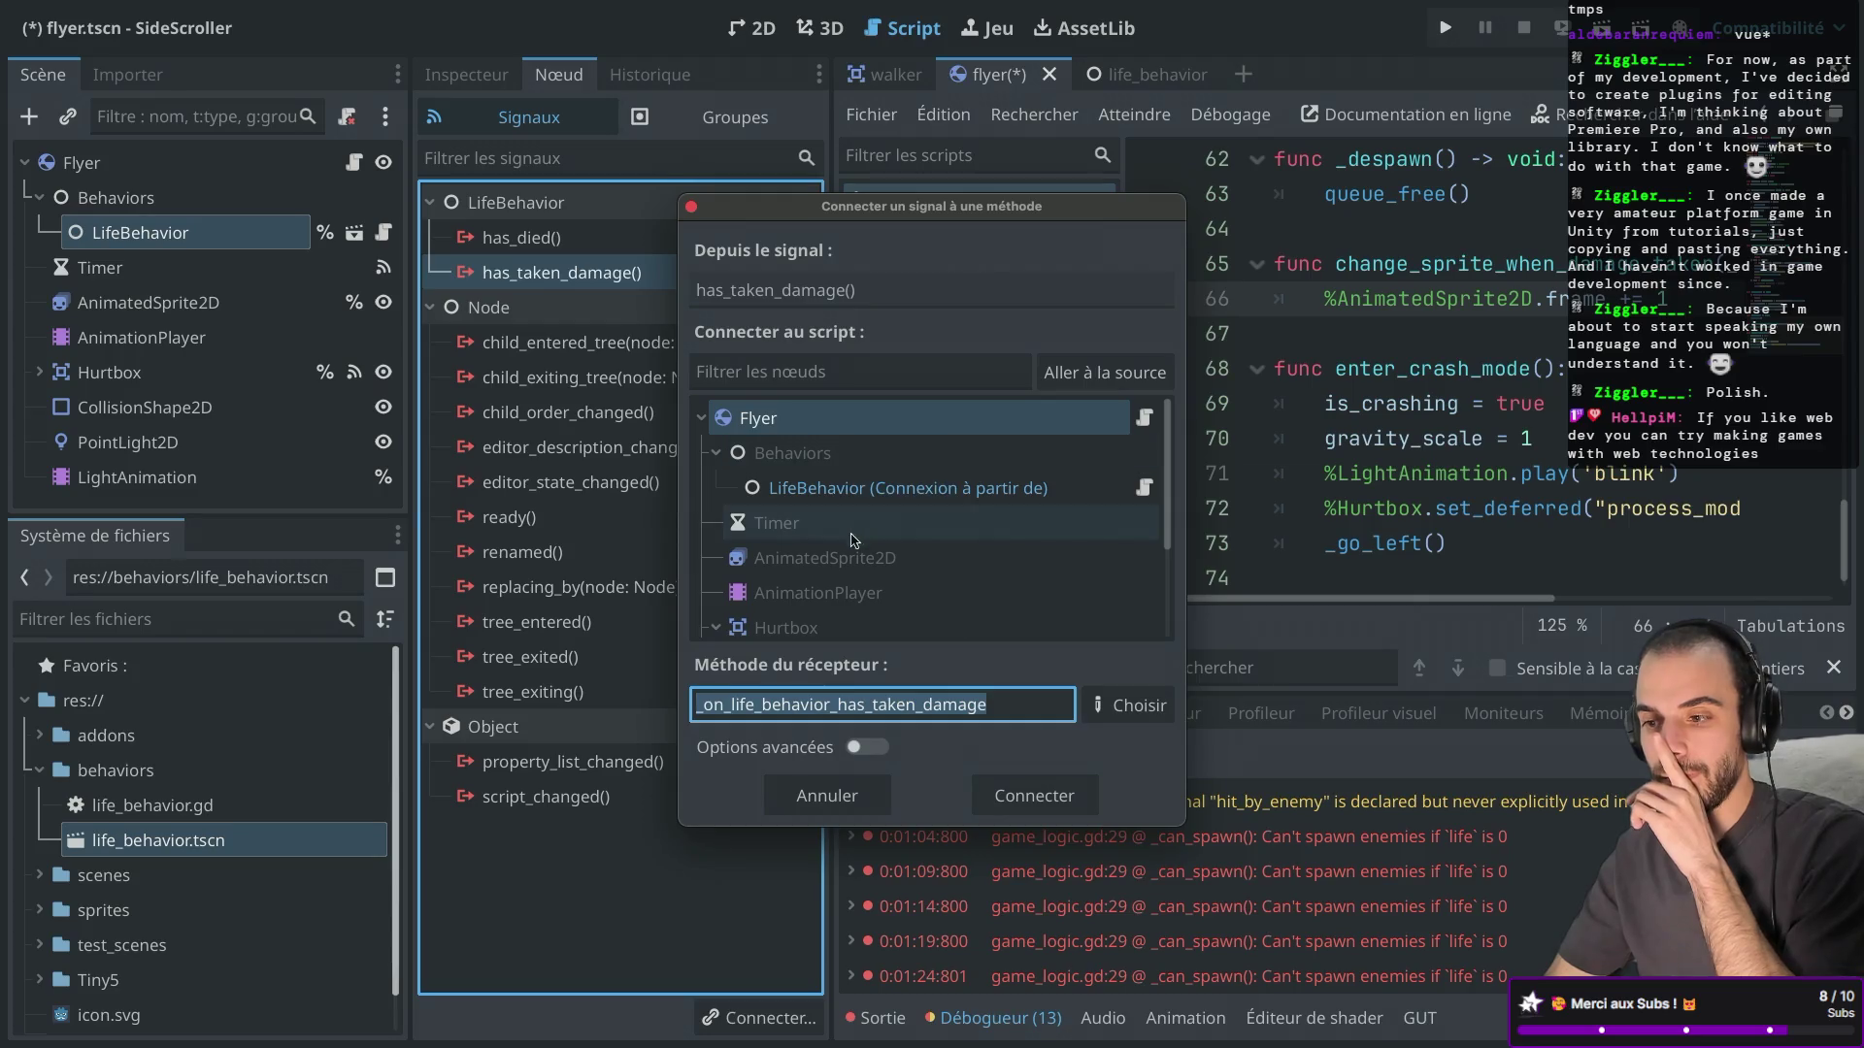
click(1039, 427)
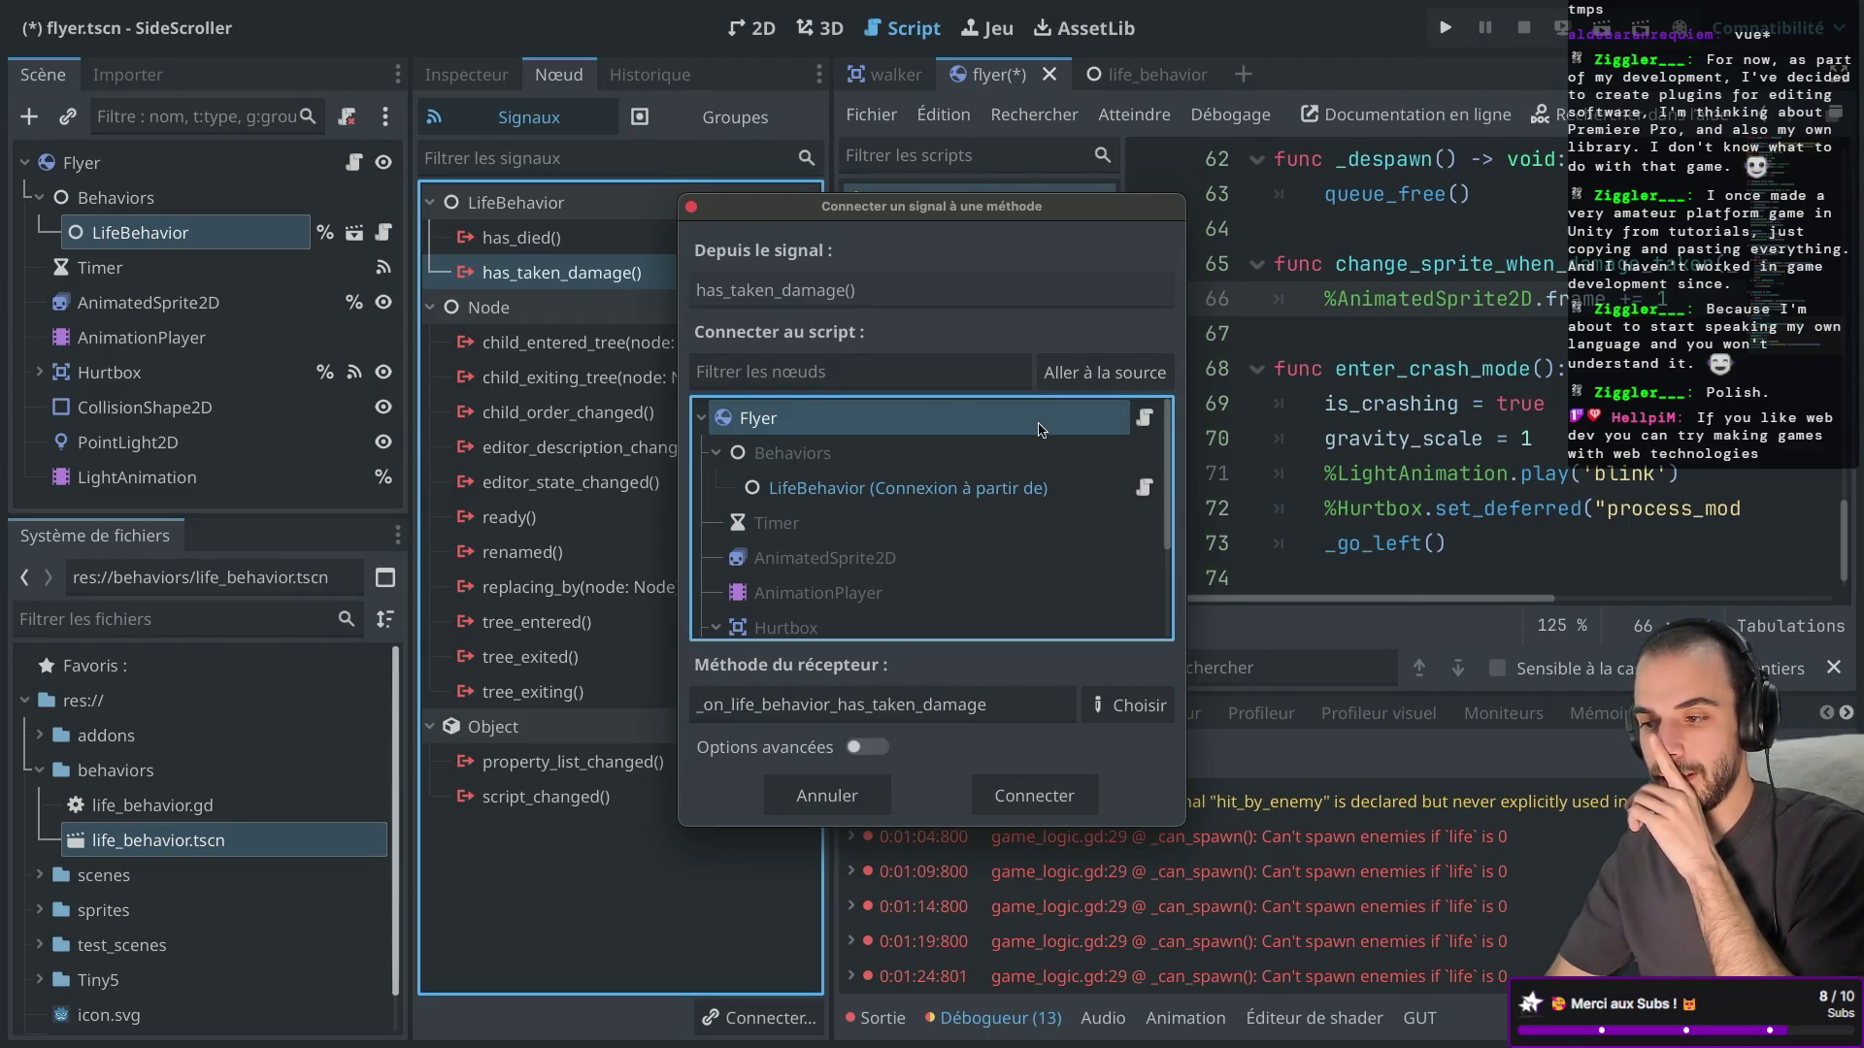
click(1150, 715)
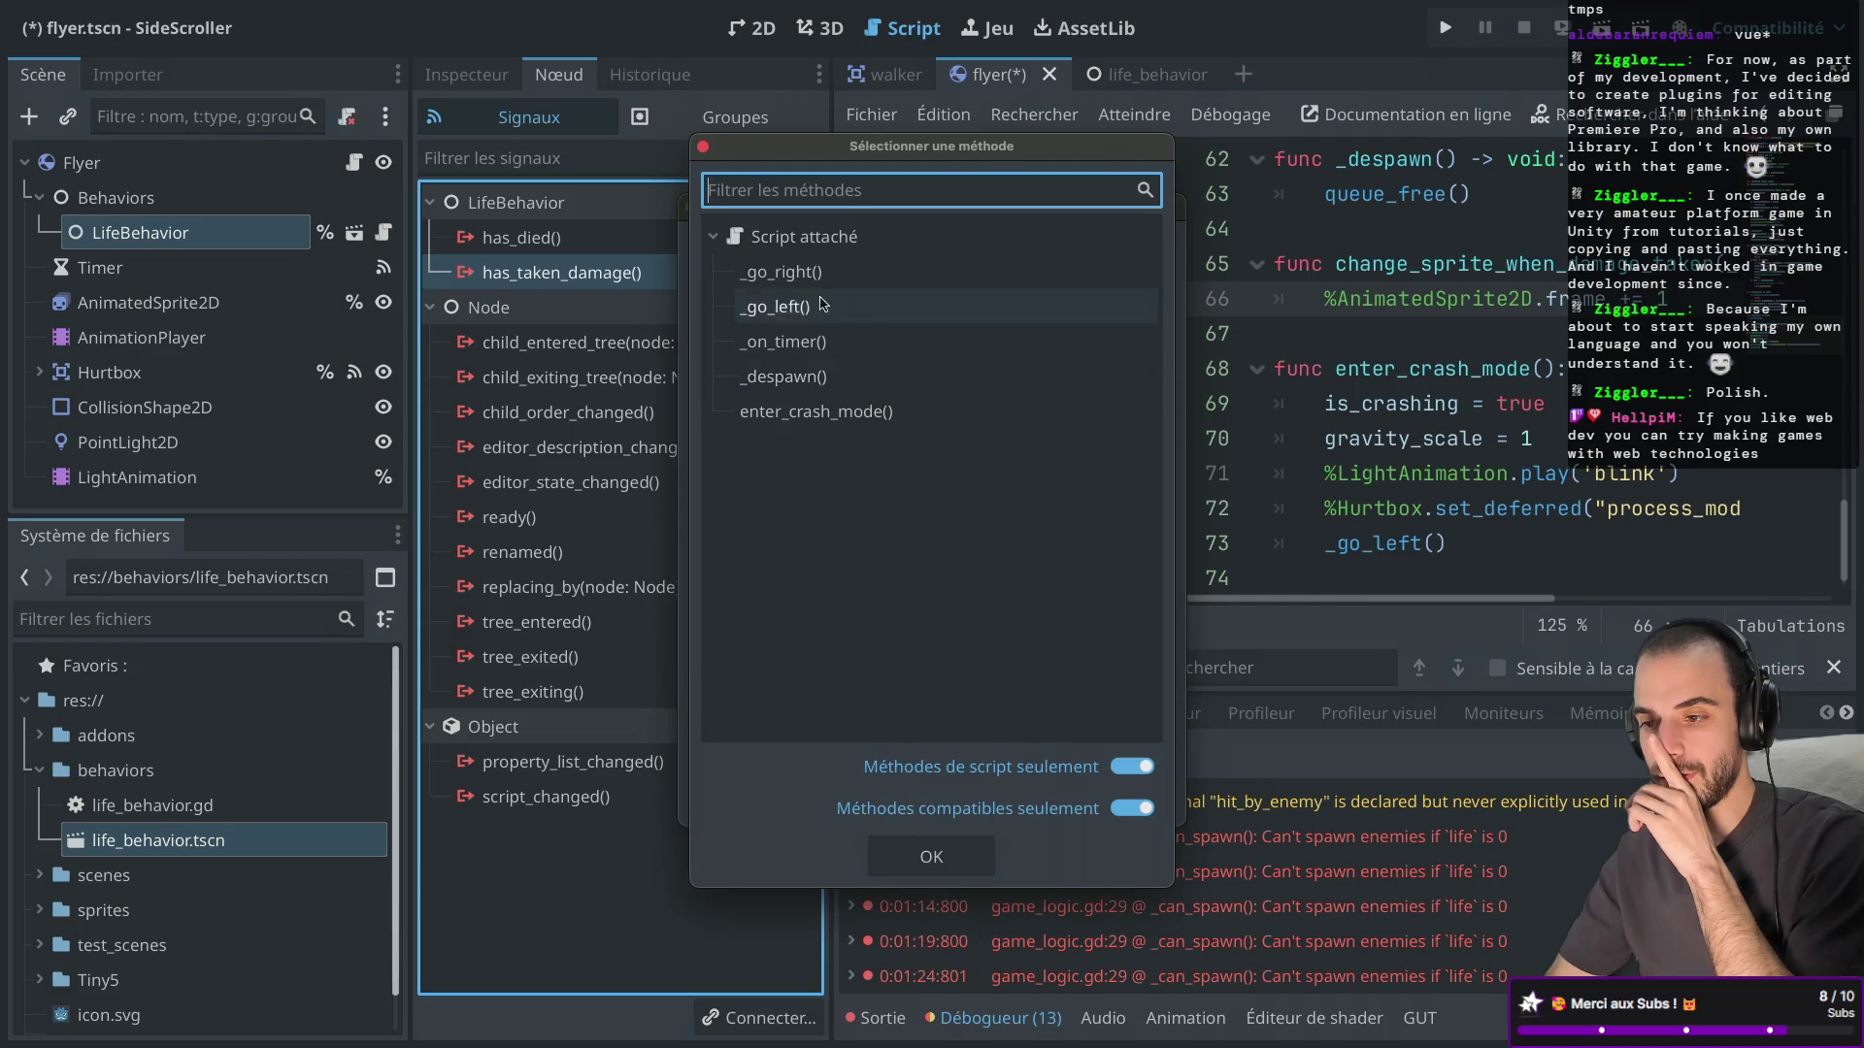
key(Escape)
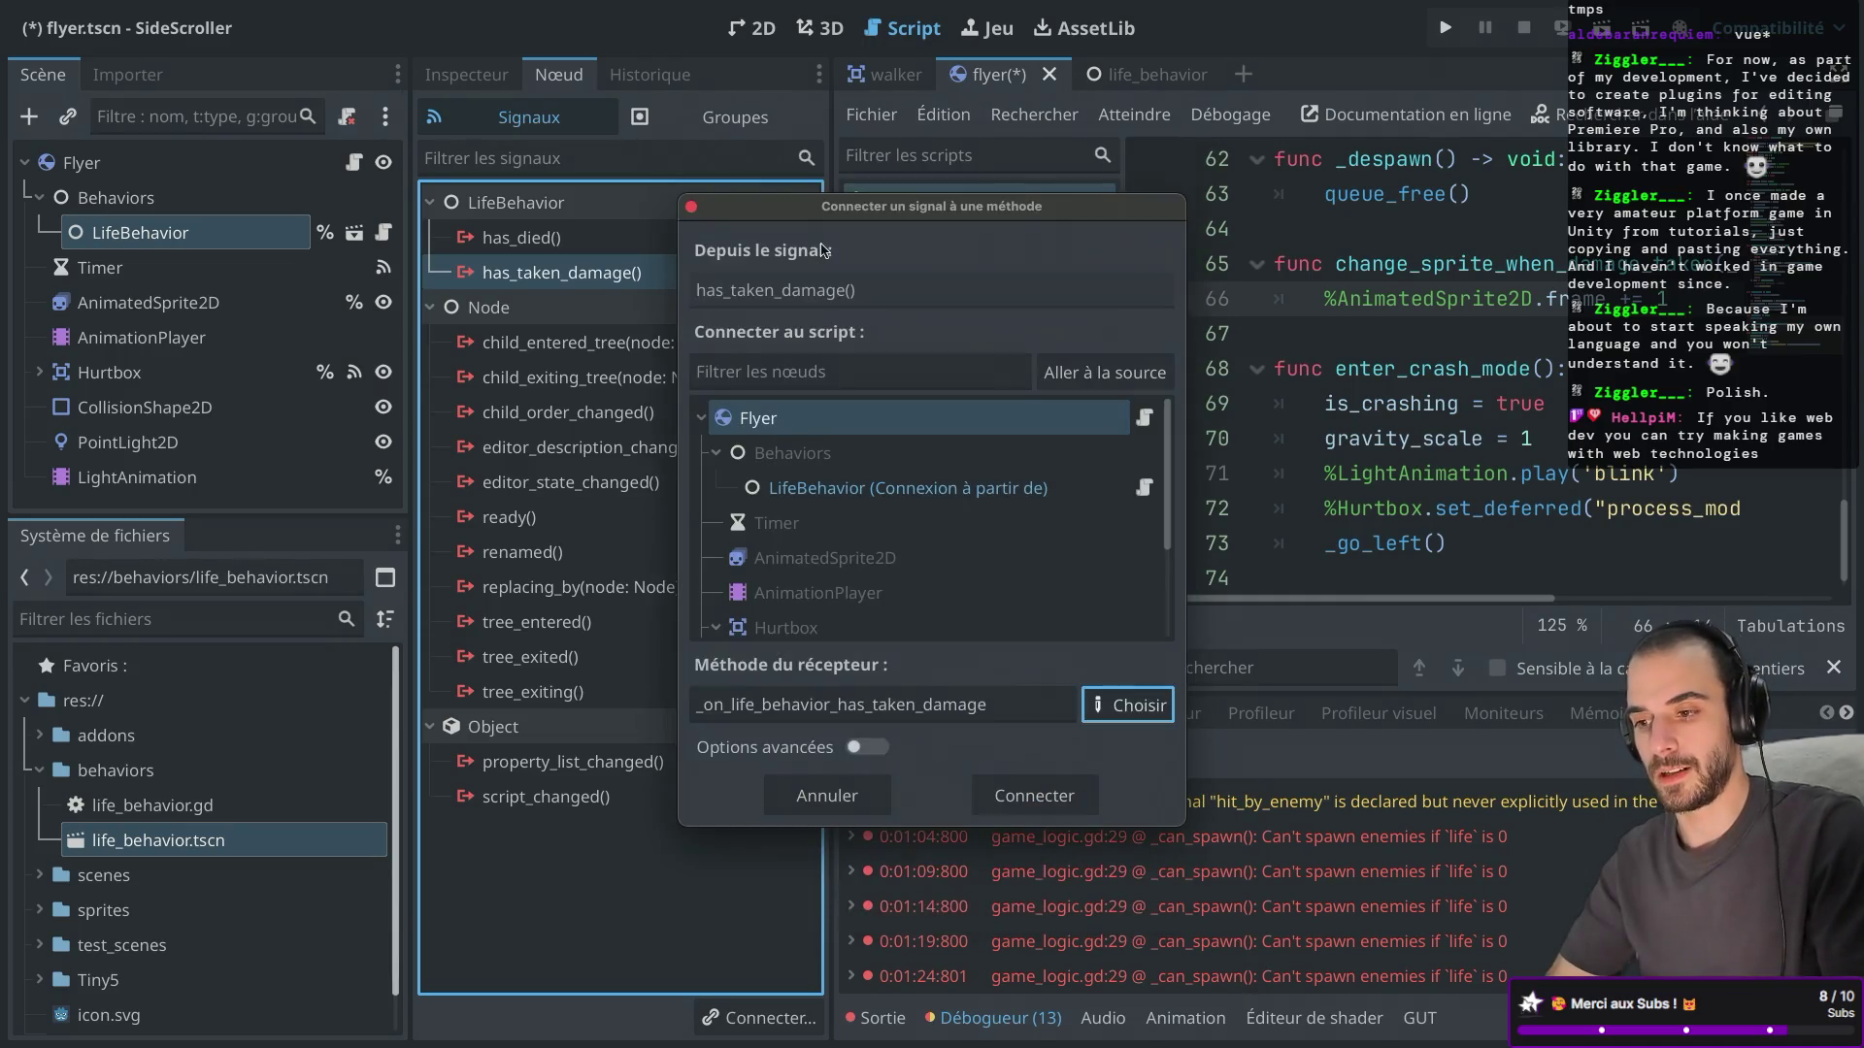
click(907, 422)
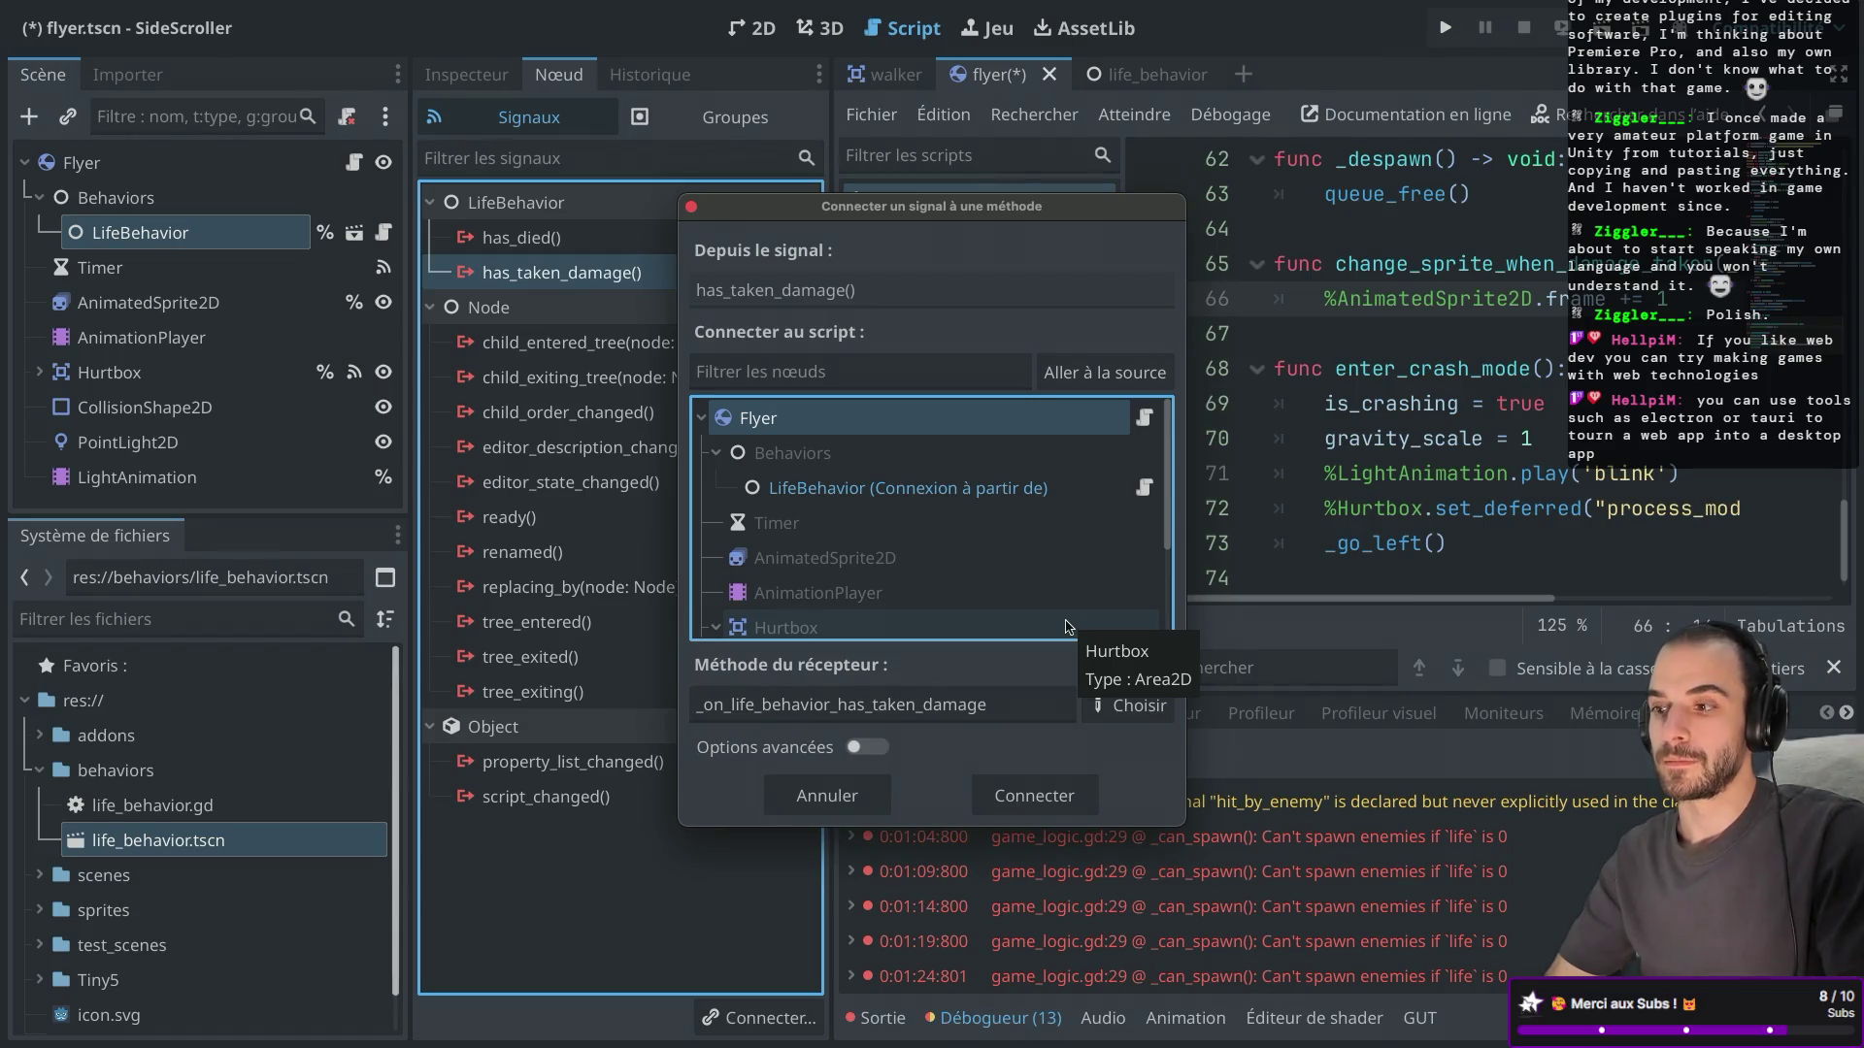
List incompatible script methods and connect the signal to change_sprite_when_damage_taken.
click(1118, 704)
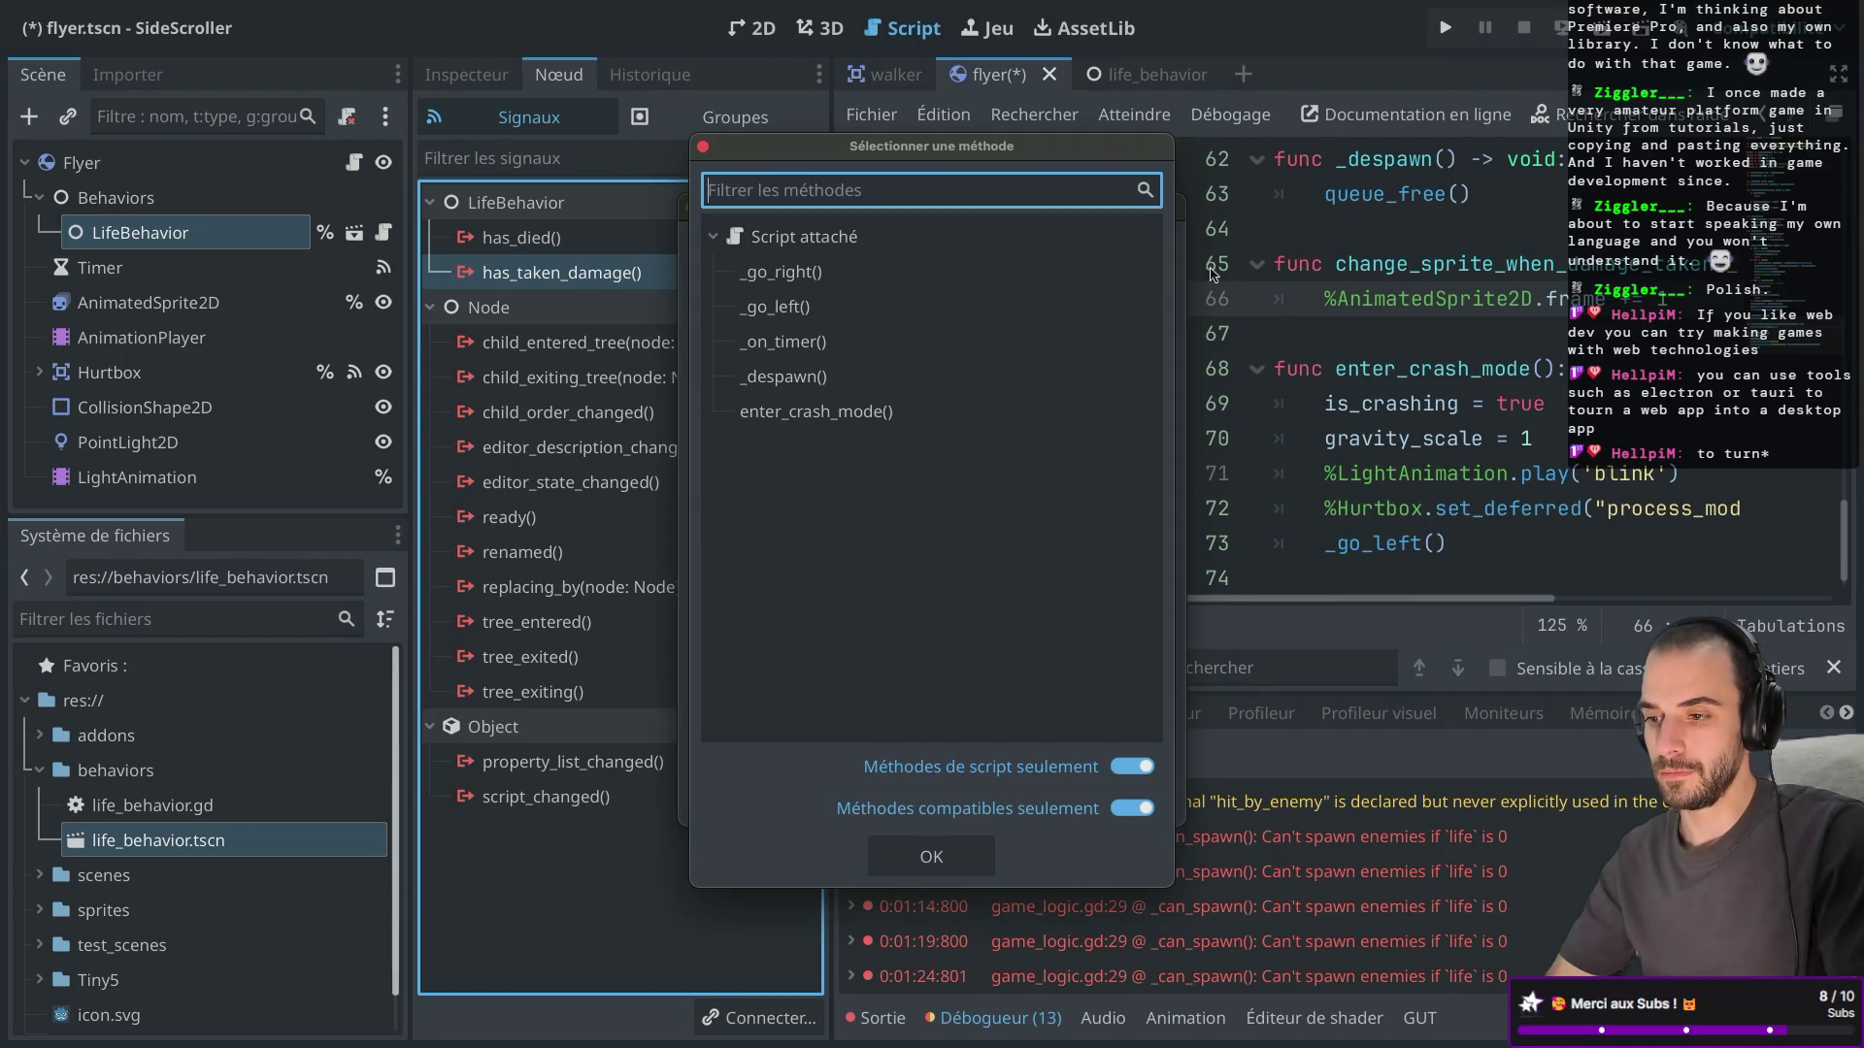
click(1132, 765)
click(1132, 767)
click(1131, 809)
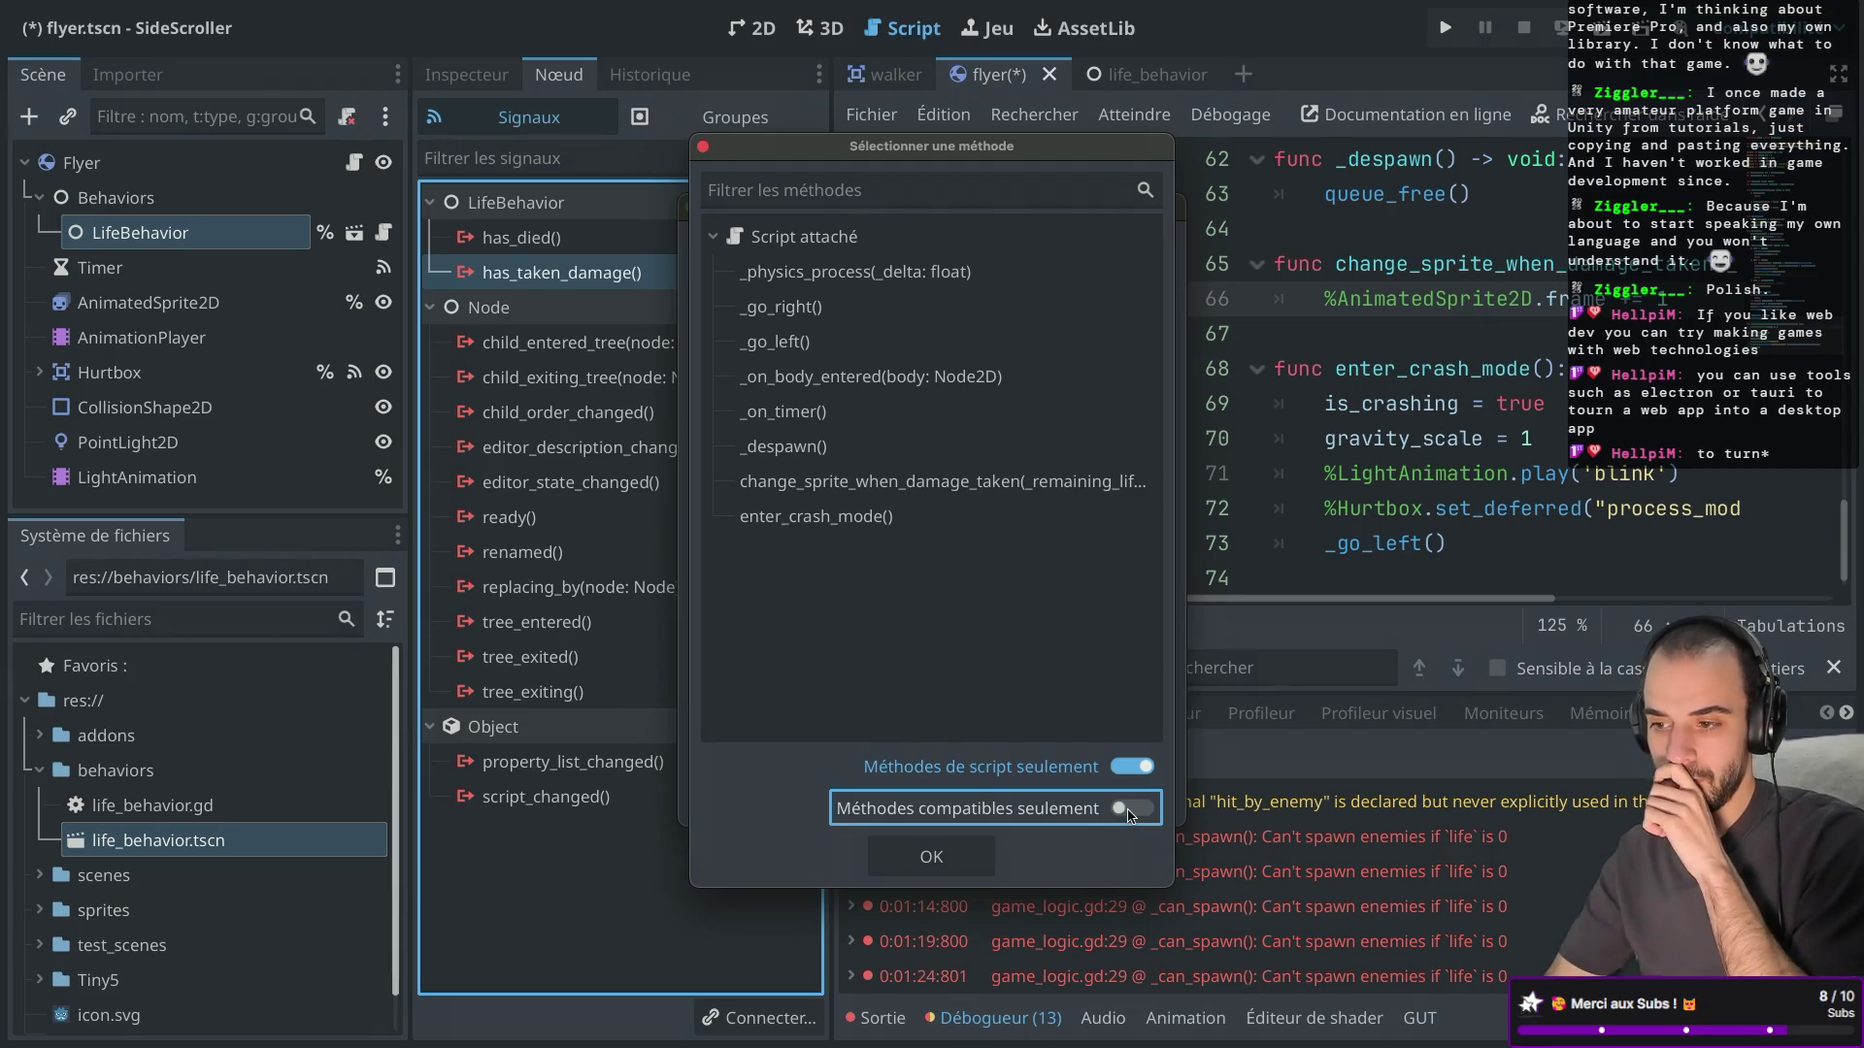
click(1131, 809)
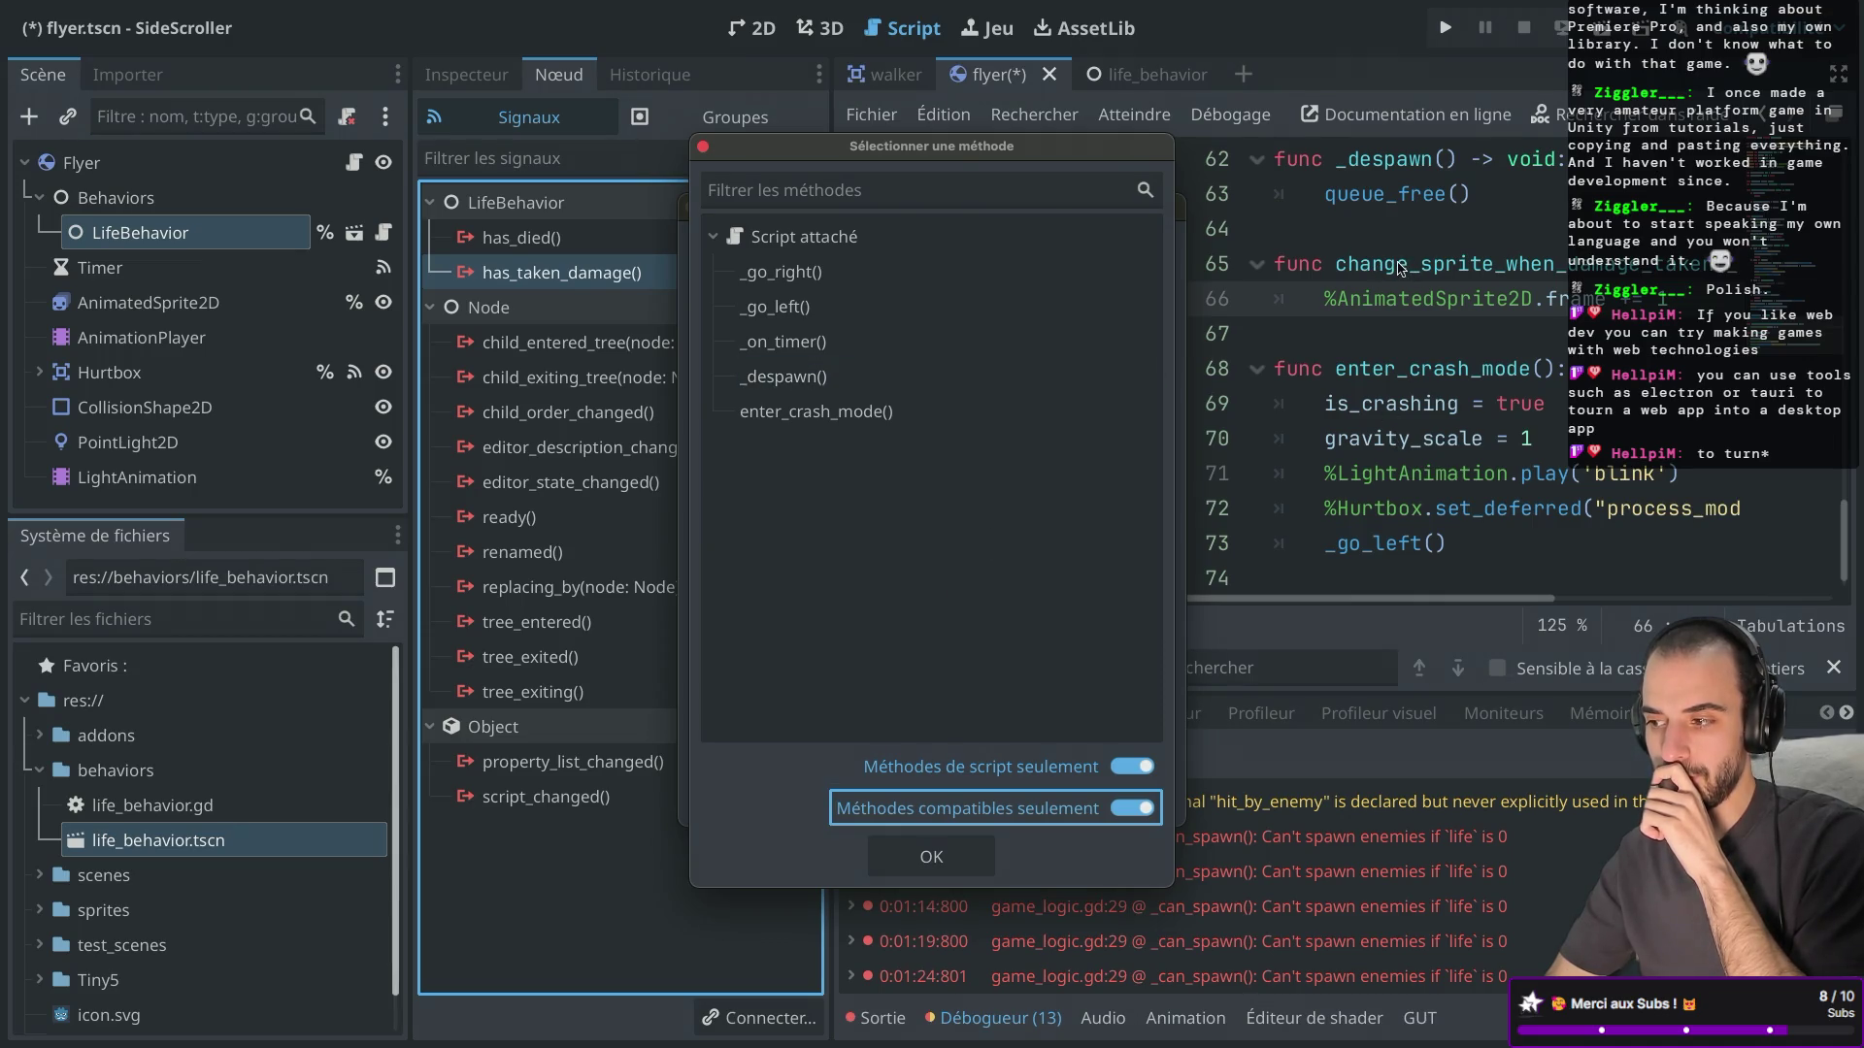
click(1386, 338)
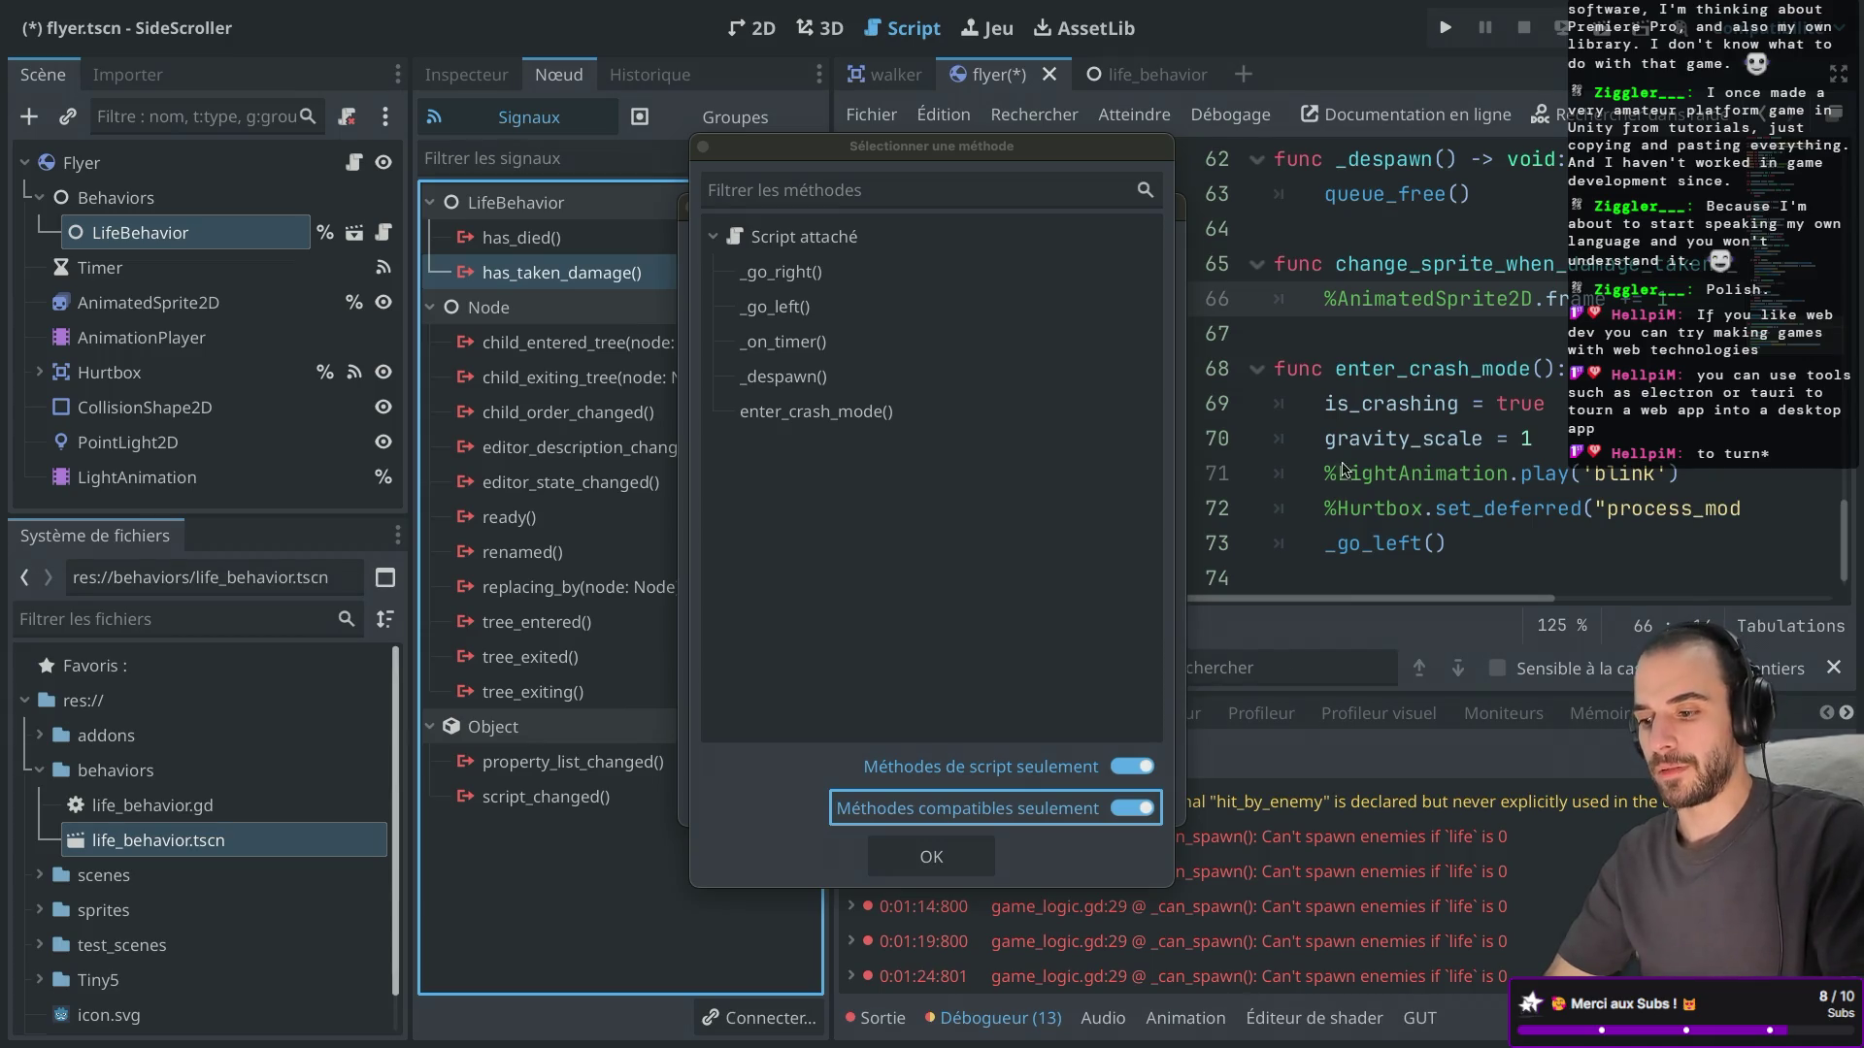
click(1131, 810)
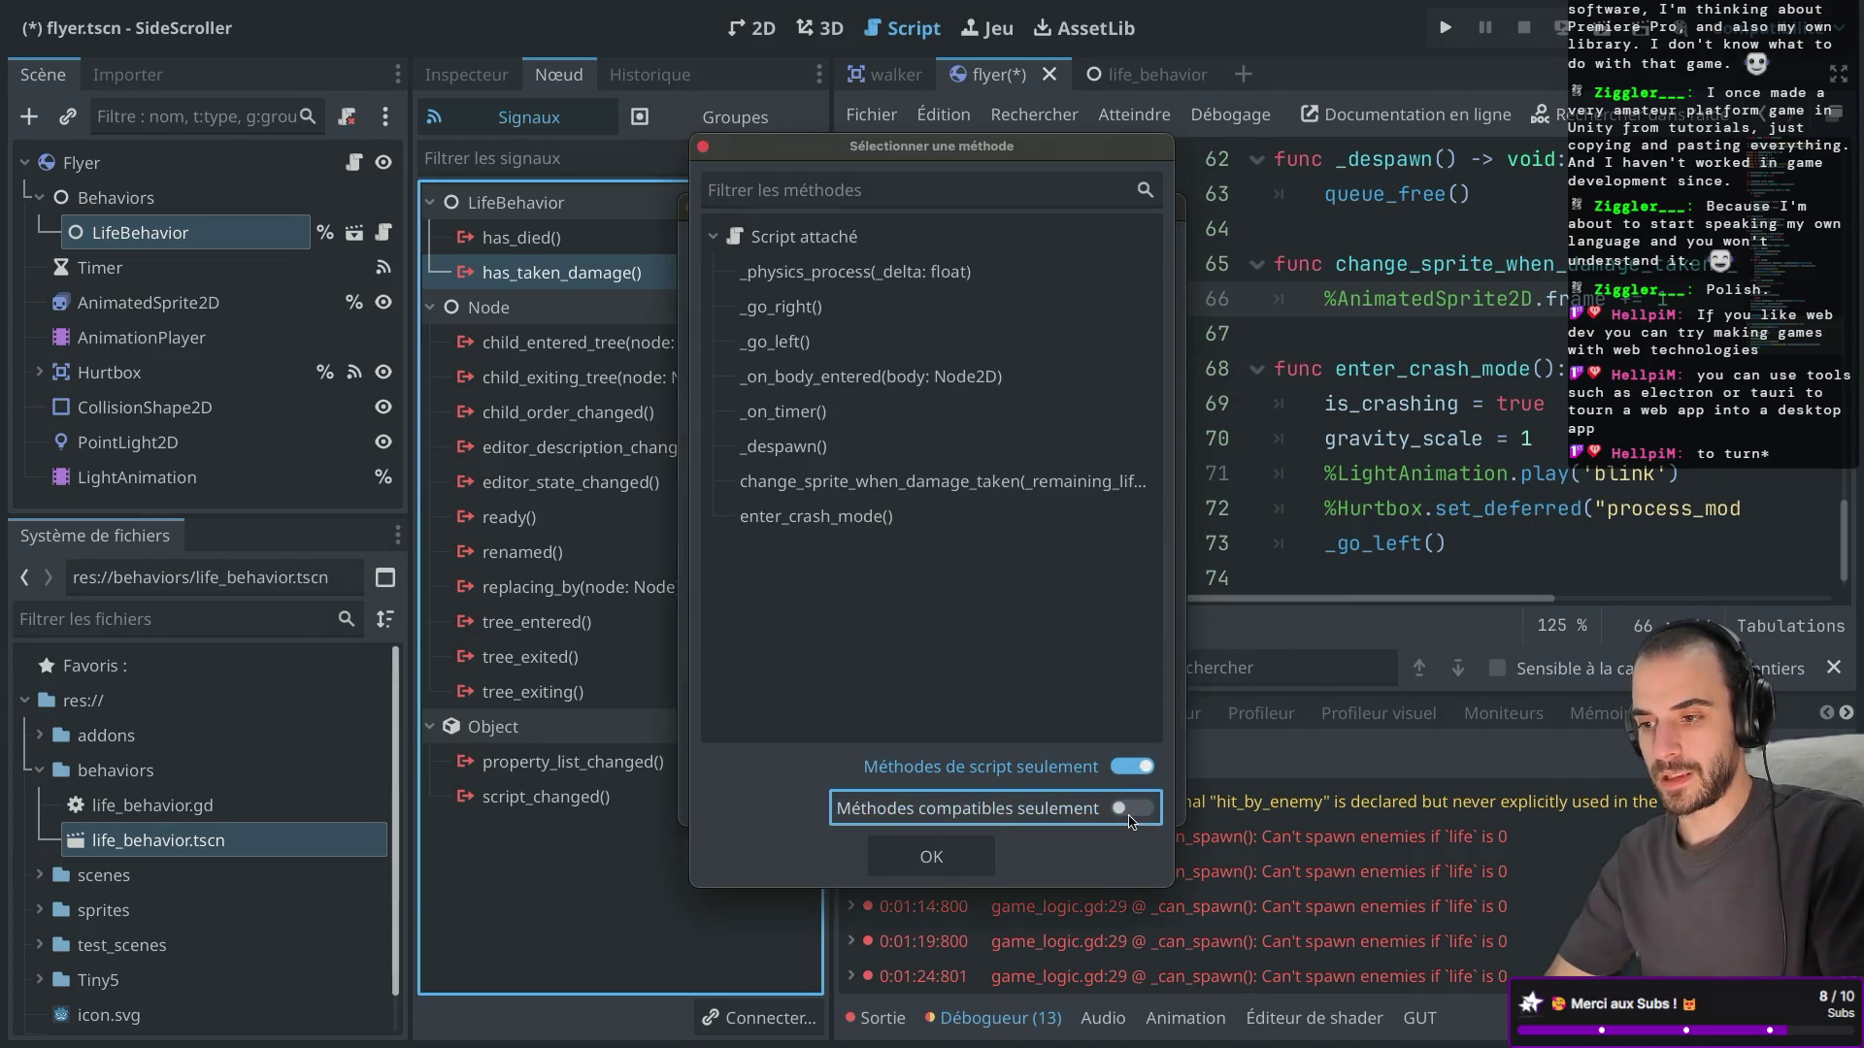
click(1055, 485)
double_click(1056, 485)
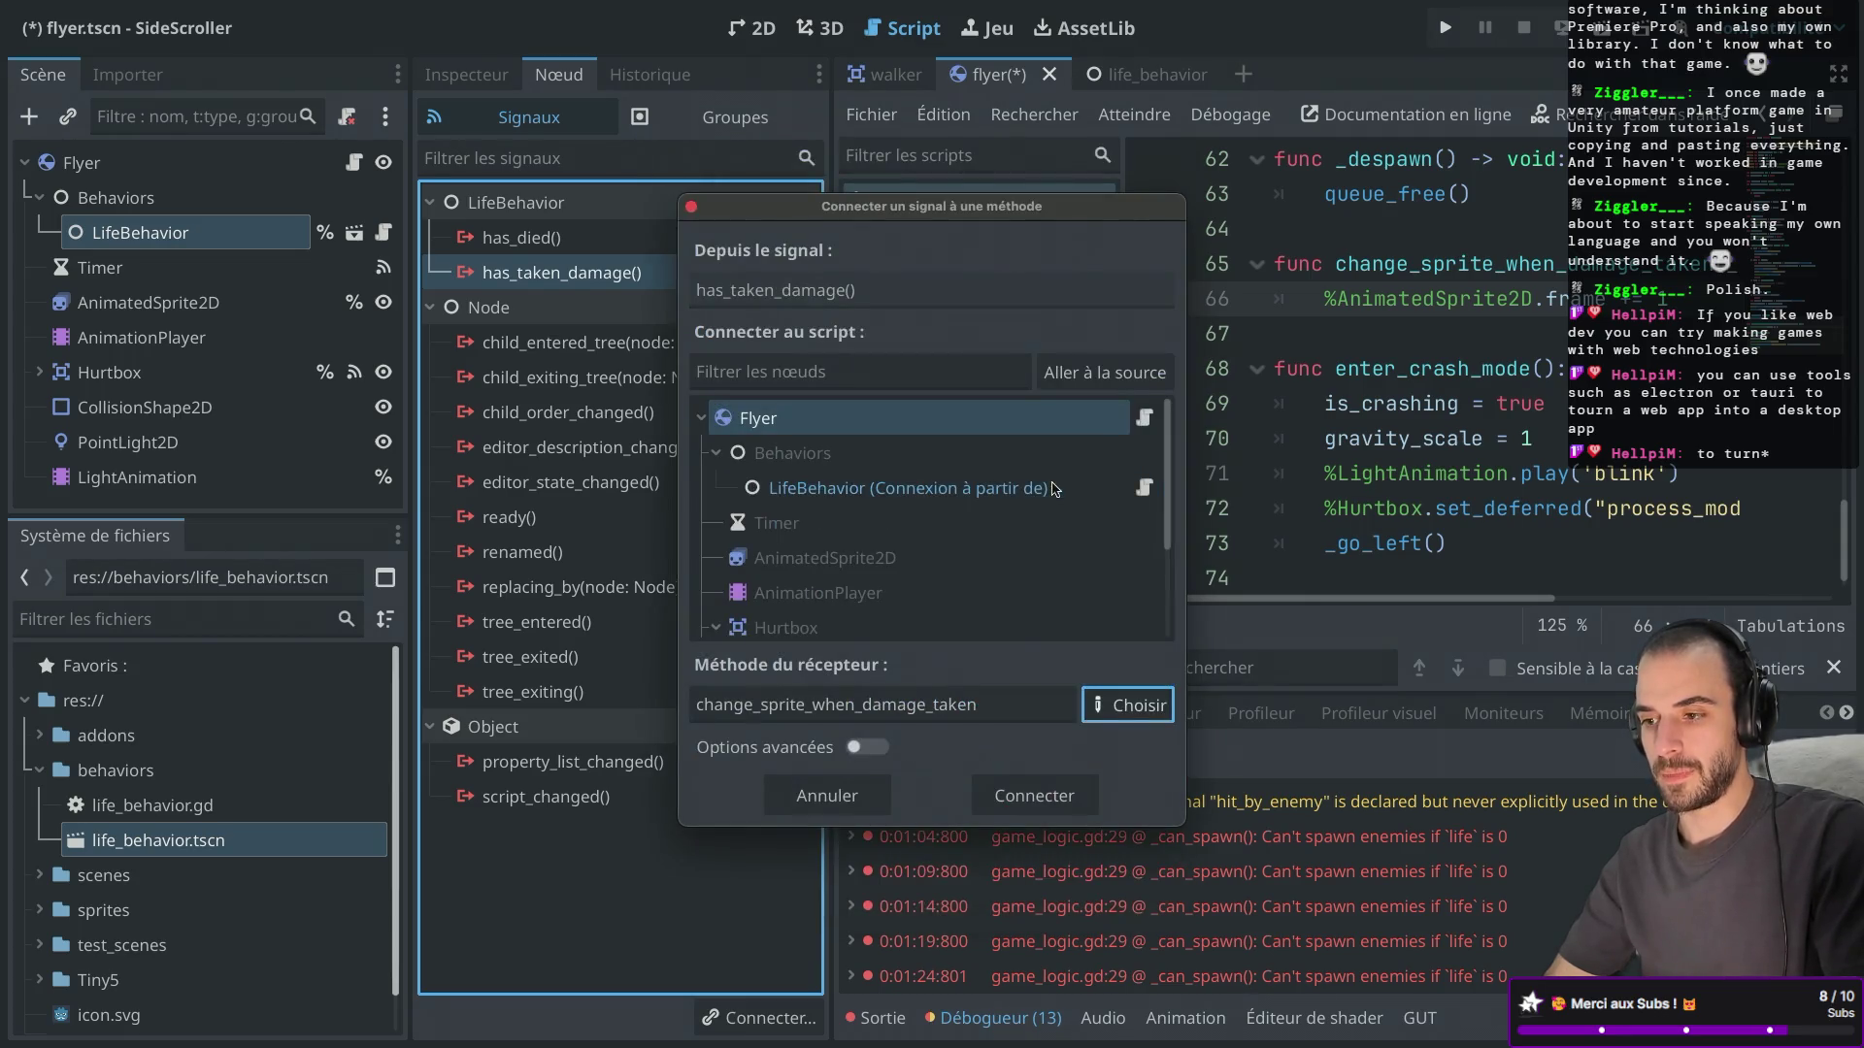
click(1068, 794)
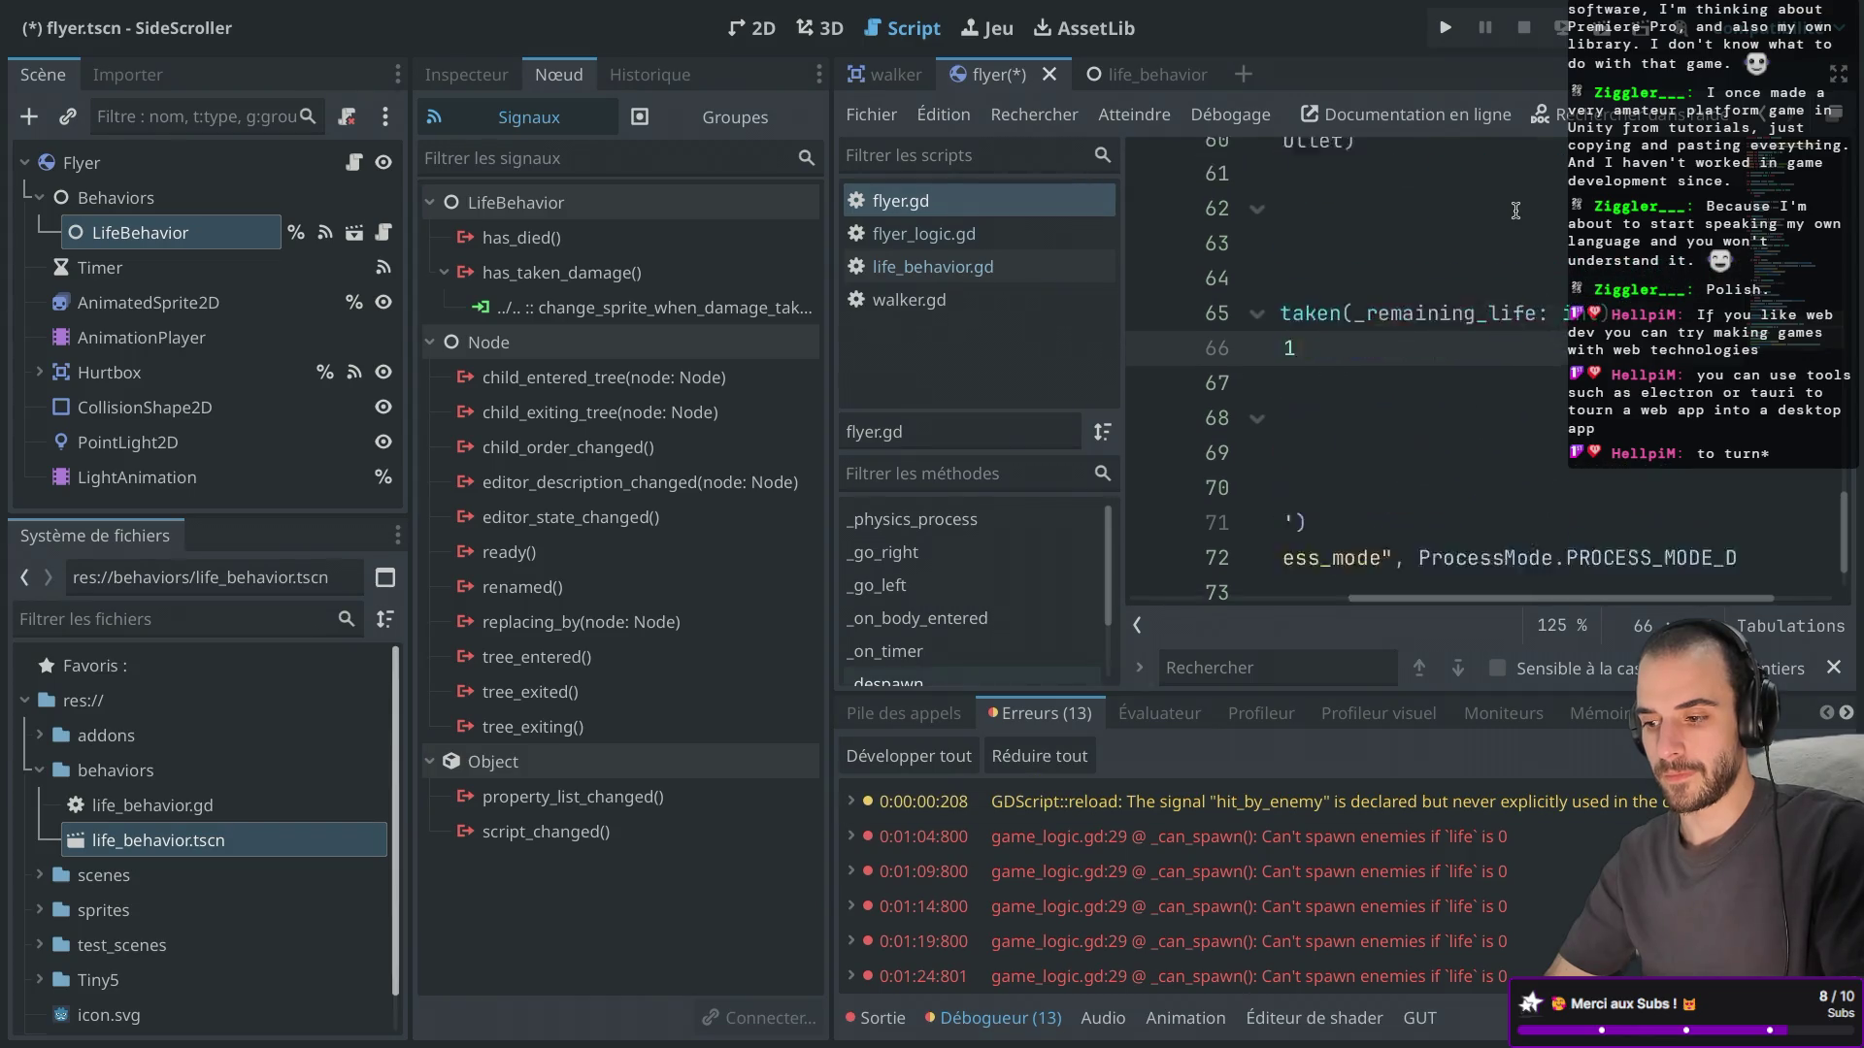
In flyer.gd, remove line 65's _remaining_life: int parameter, save, then undo to restore it.
key(ctrl+shift+F11)
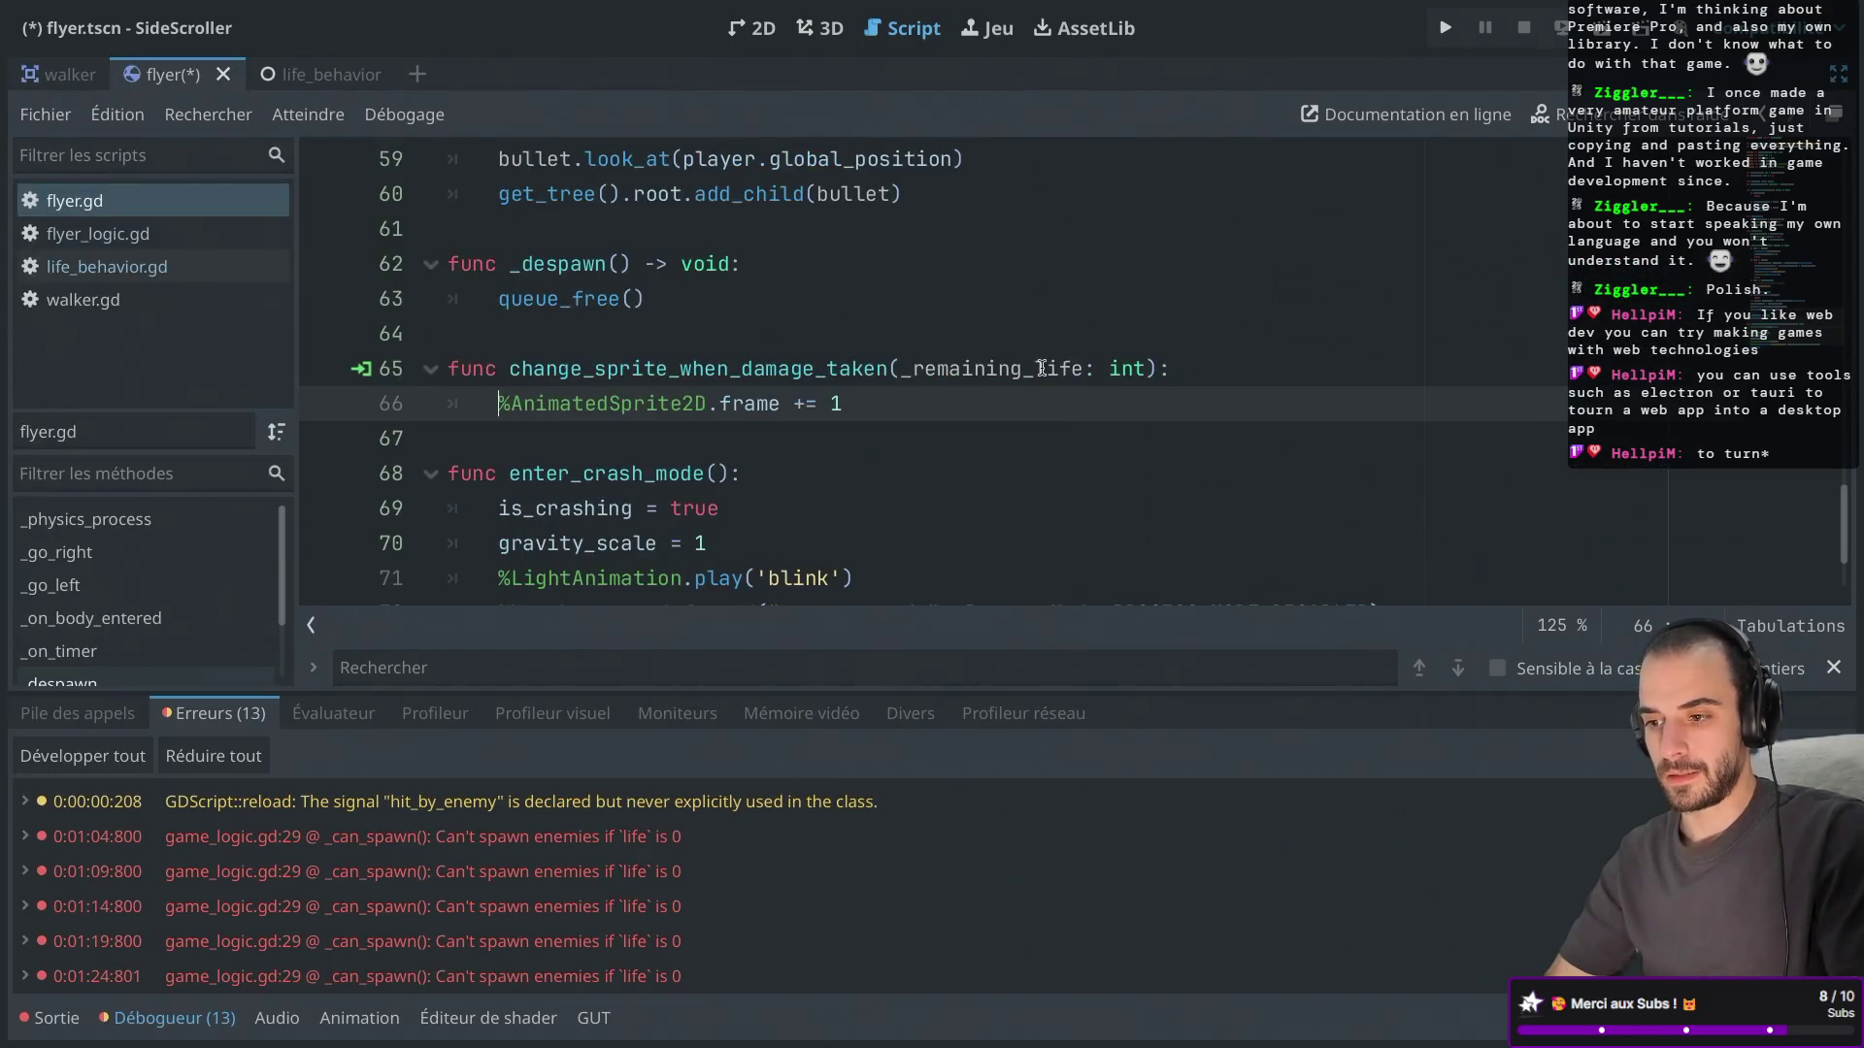
drag(894, 368, 1140, 368)
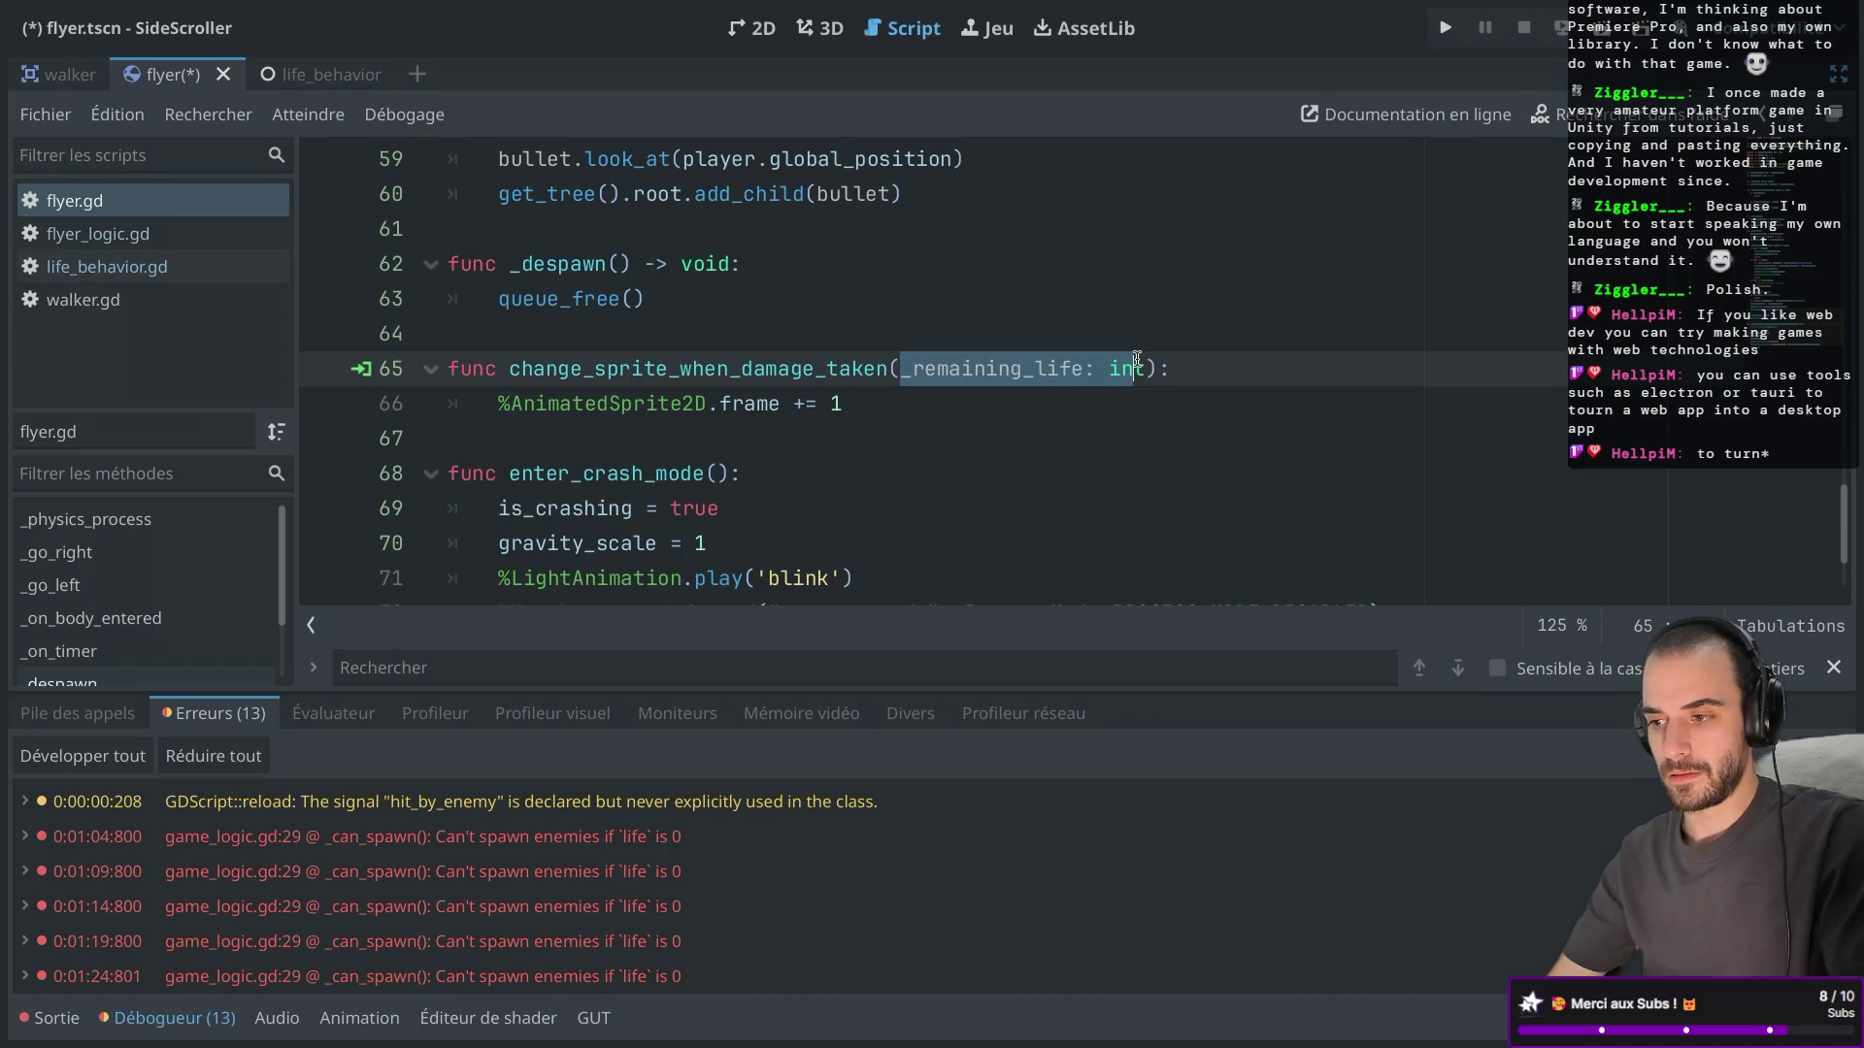
text(t)
key(BackSpace)
key(ctrl+s)
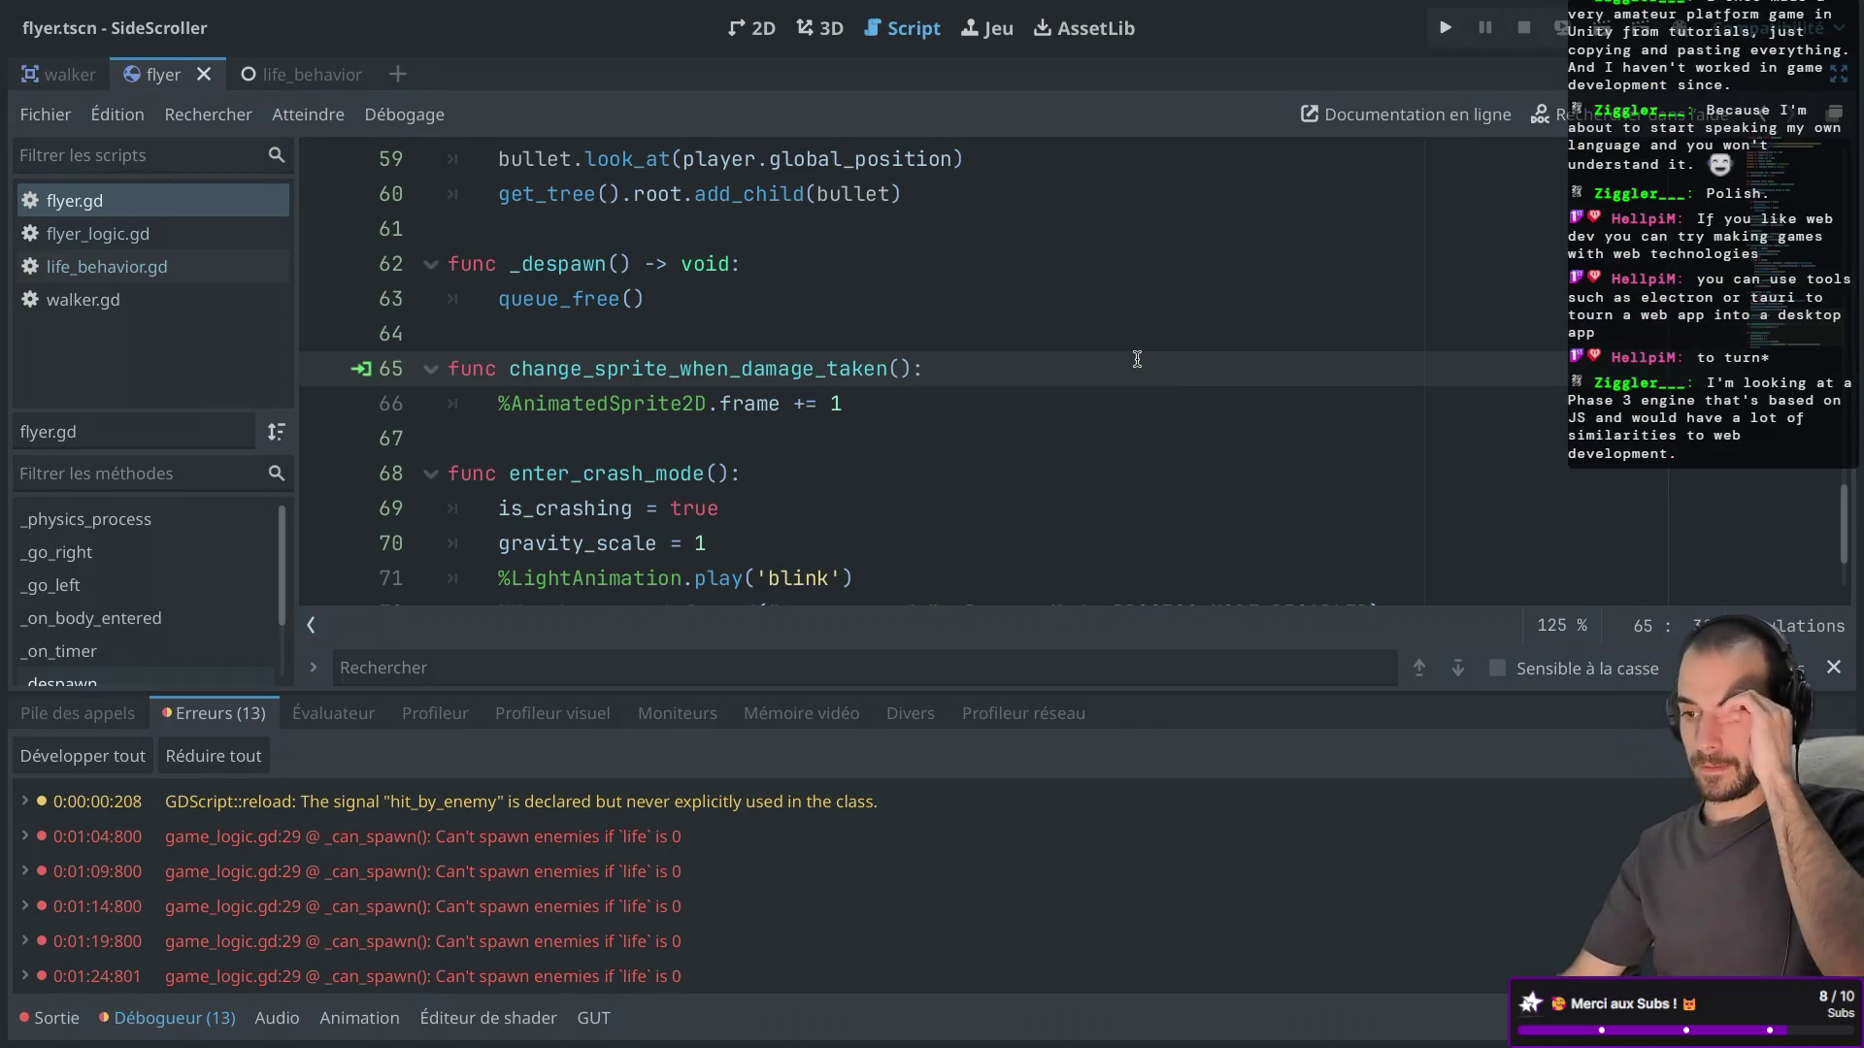
text(t)
key(ctrl+z)
key(ctrl+z)
key(ctrl+z)
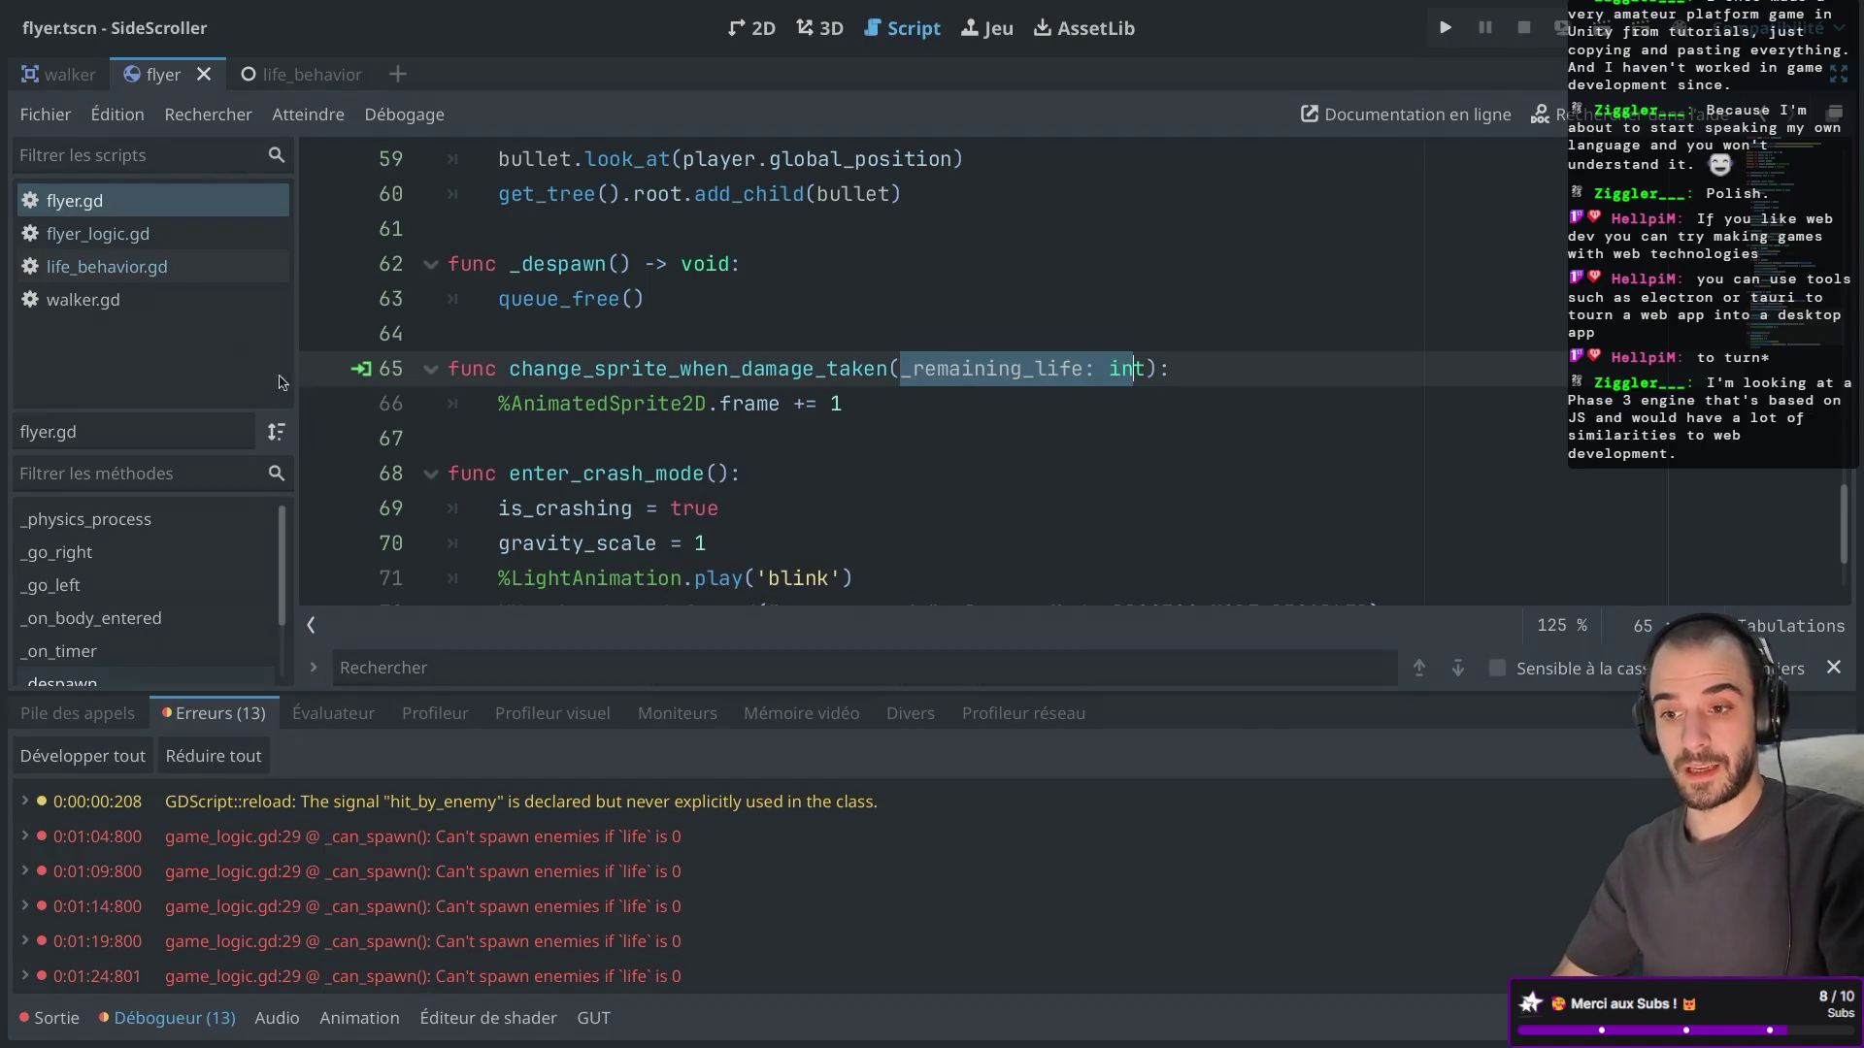
In life_behavior.gd, add () after signal has_taken_damage on line 5.
click(107, 268)
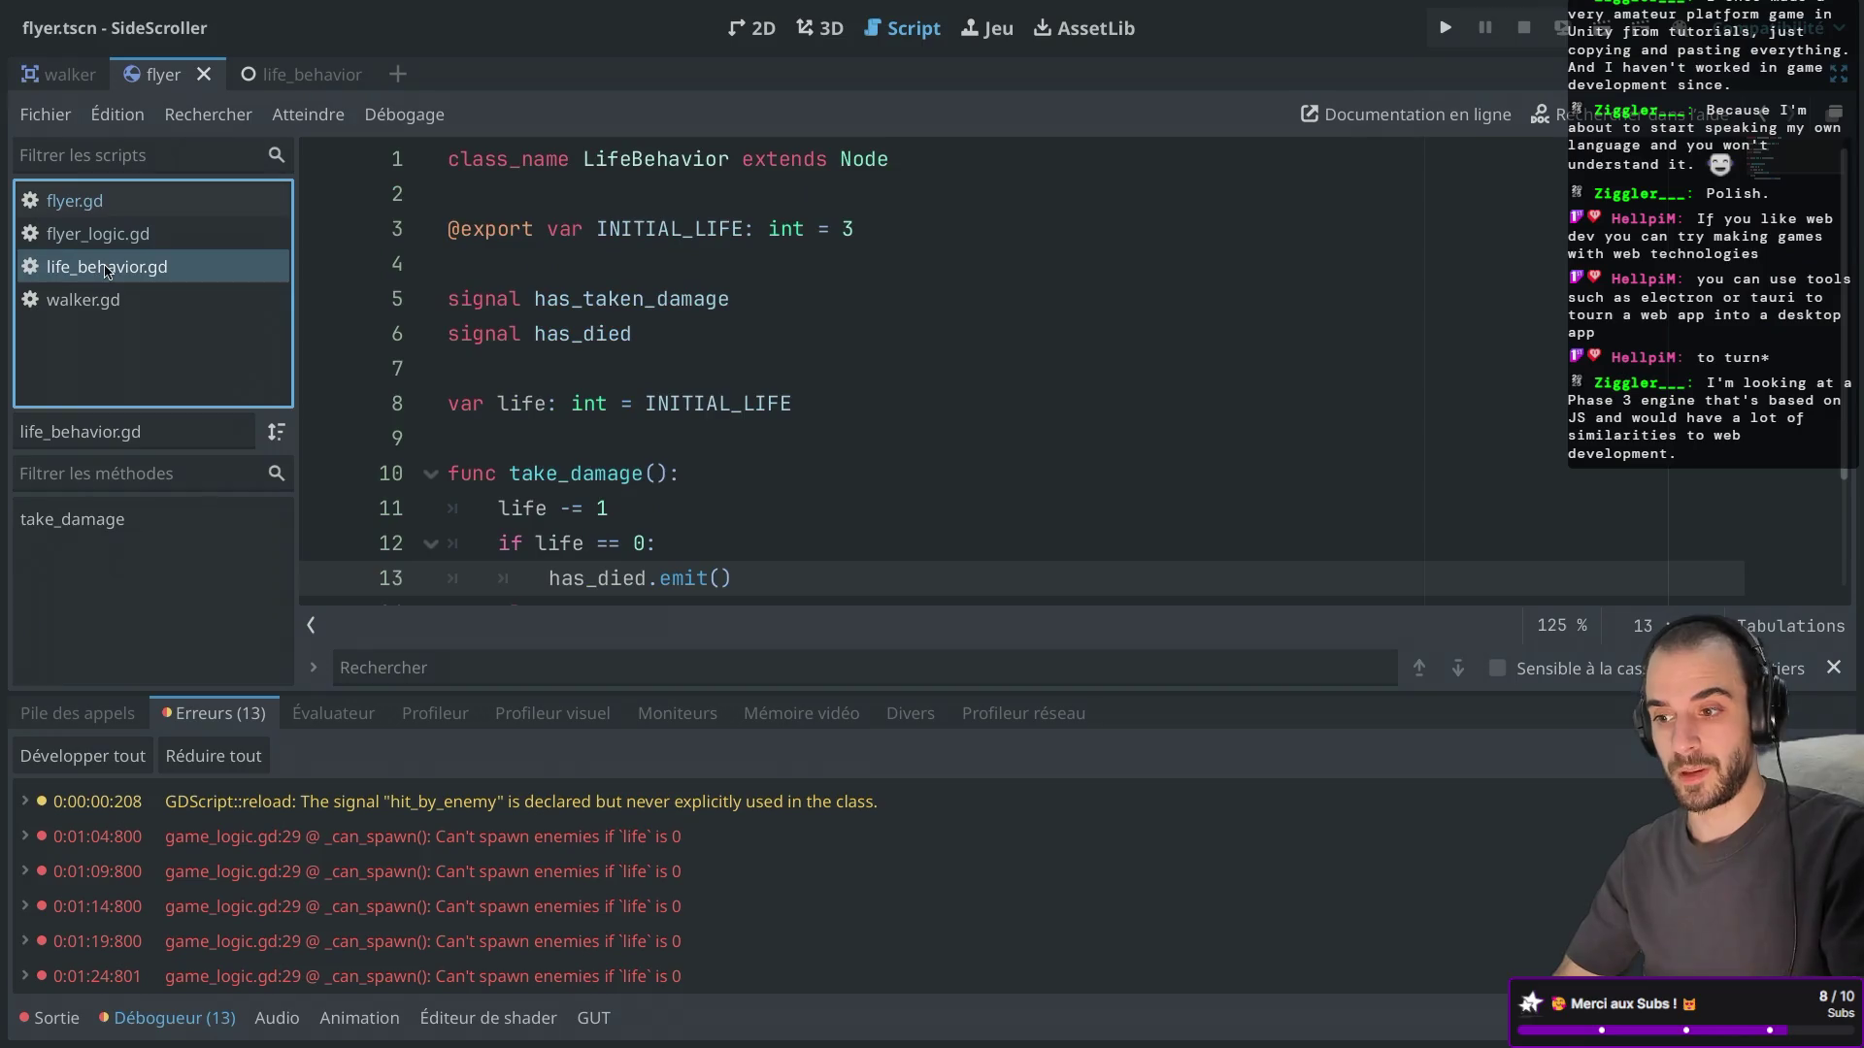
scroll(537, 420, down, 2)
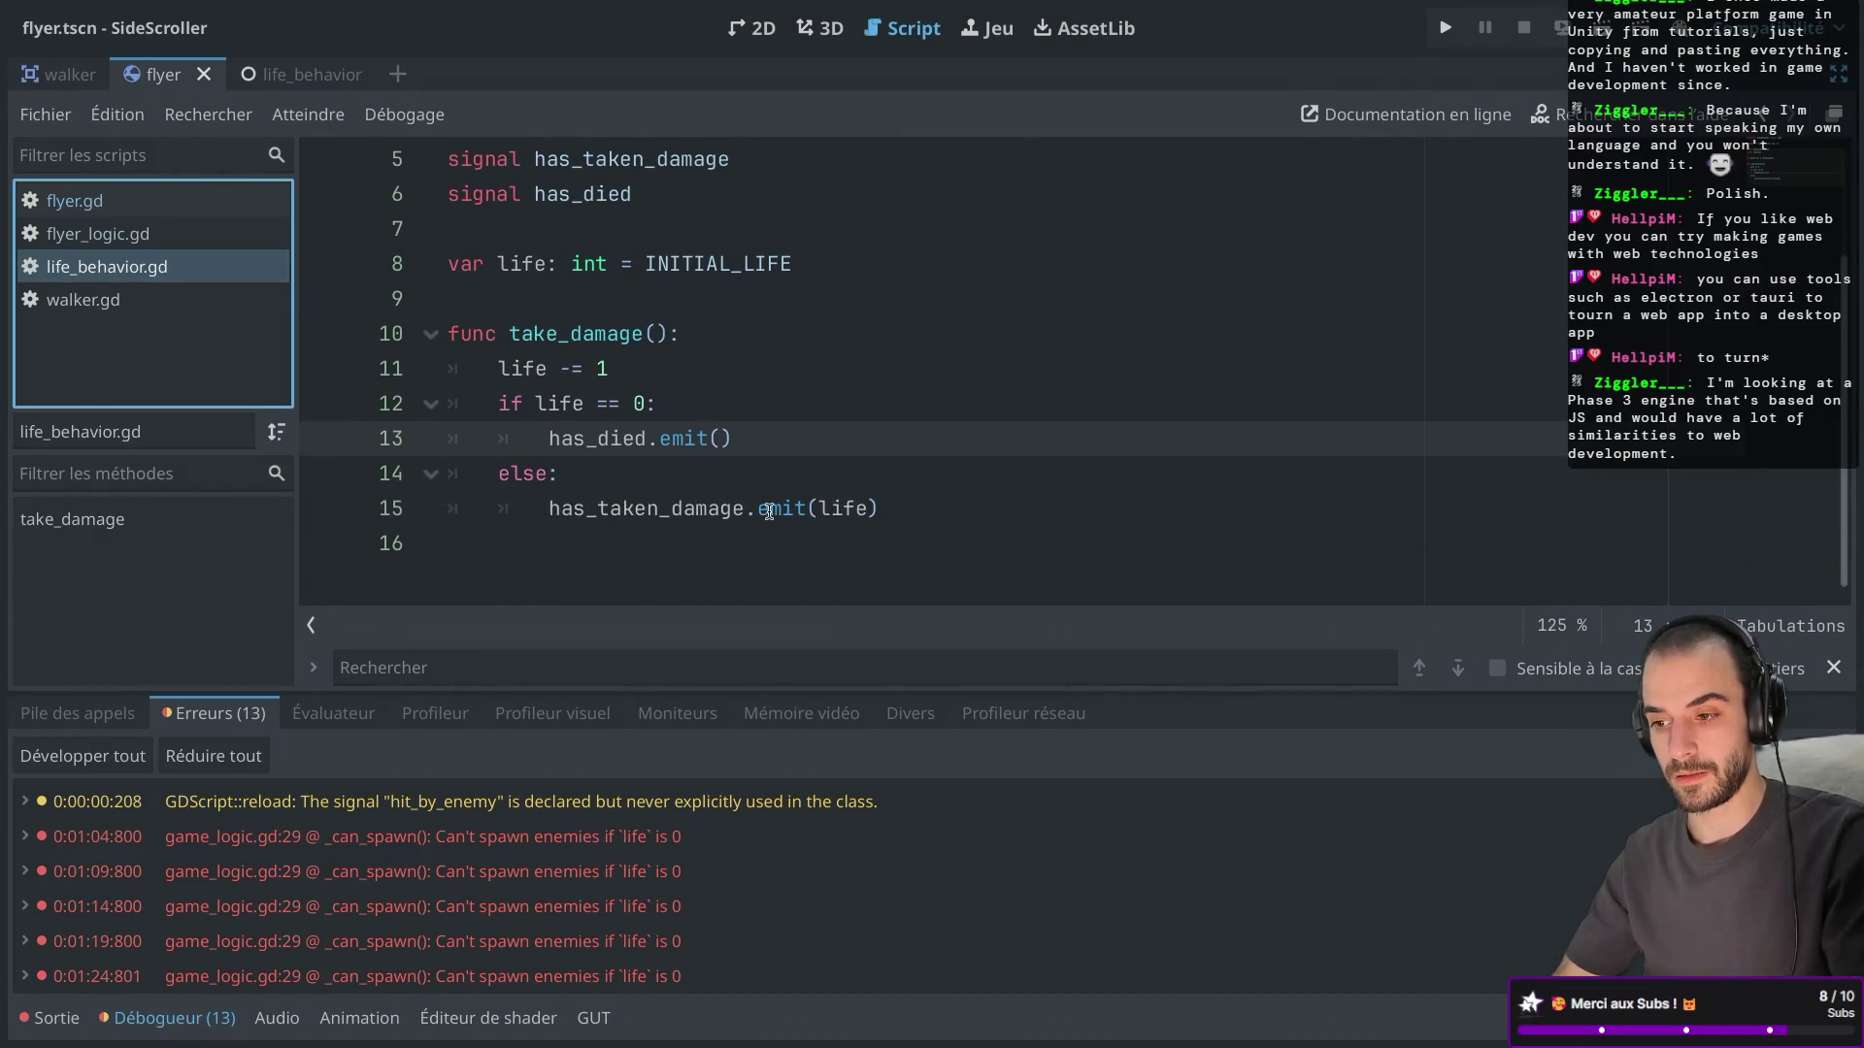
scroll(858, 502, up, 1)
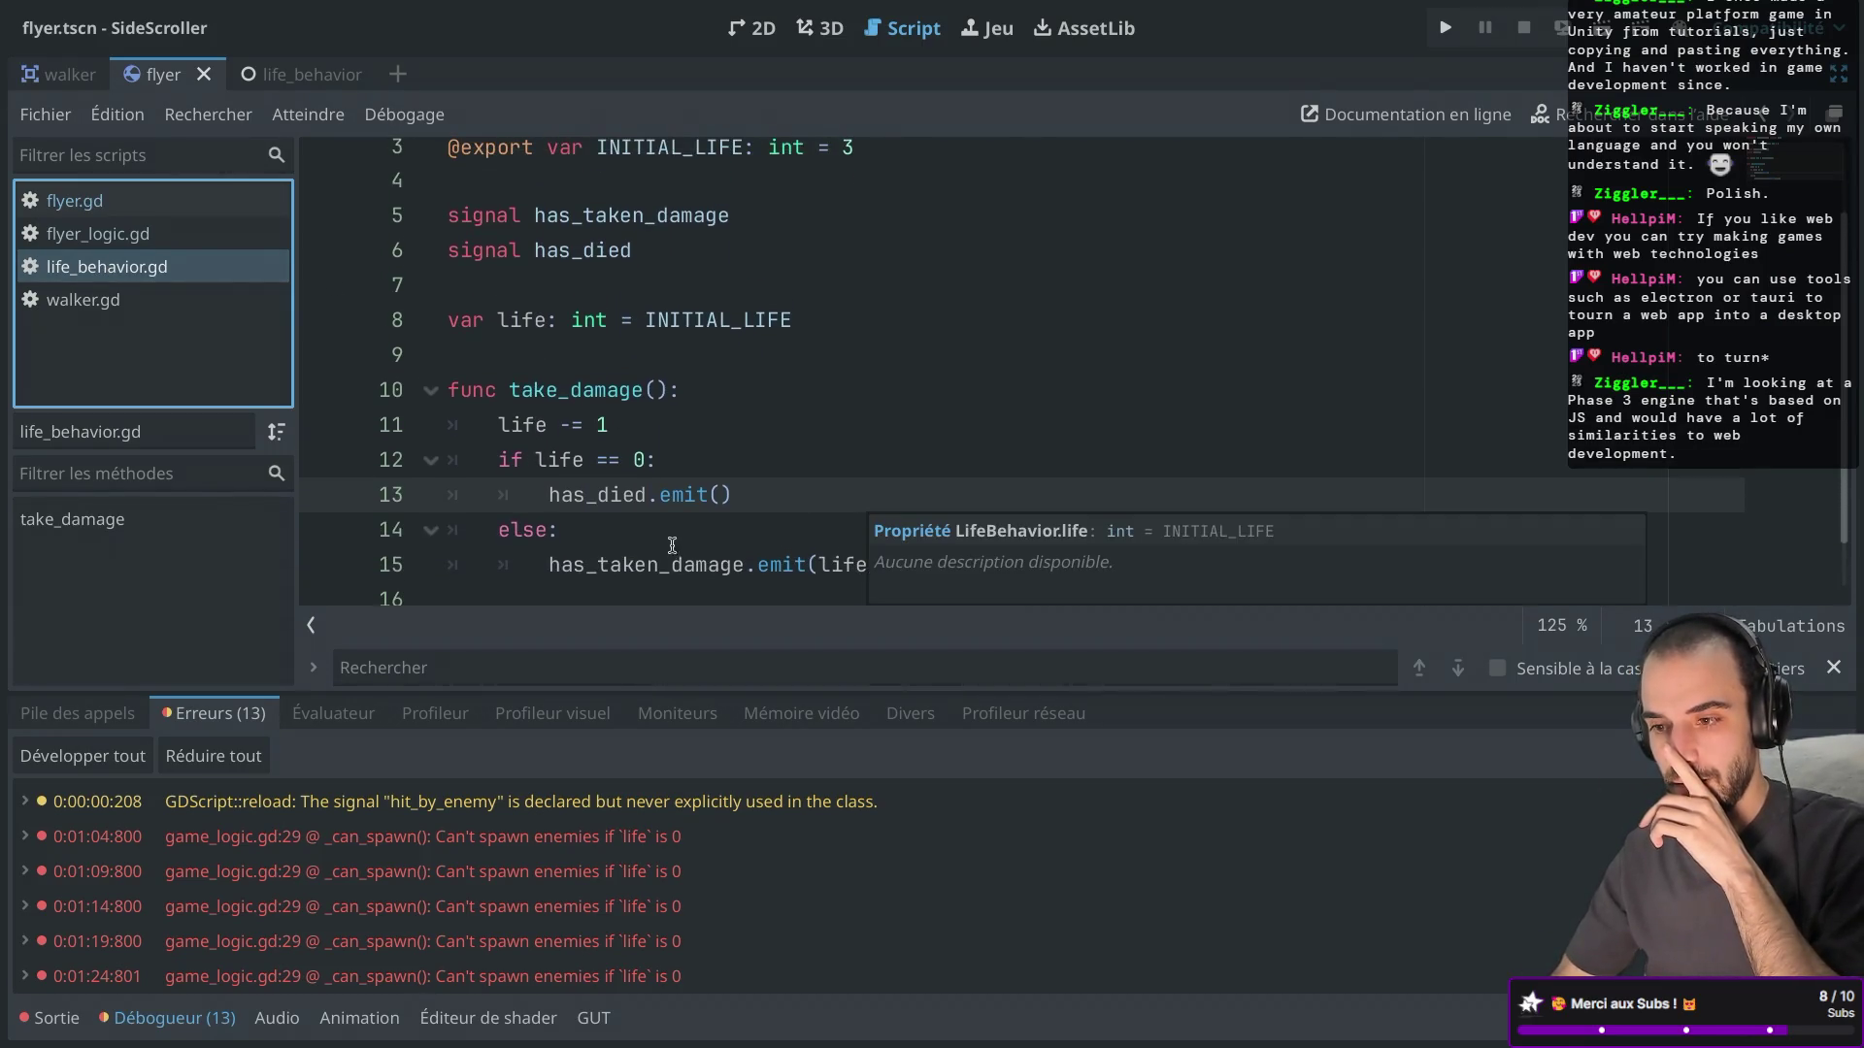
click(748, 238)
click(749, 217)
text(())
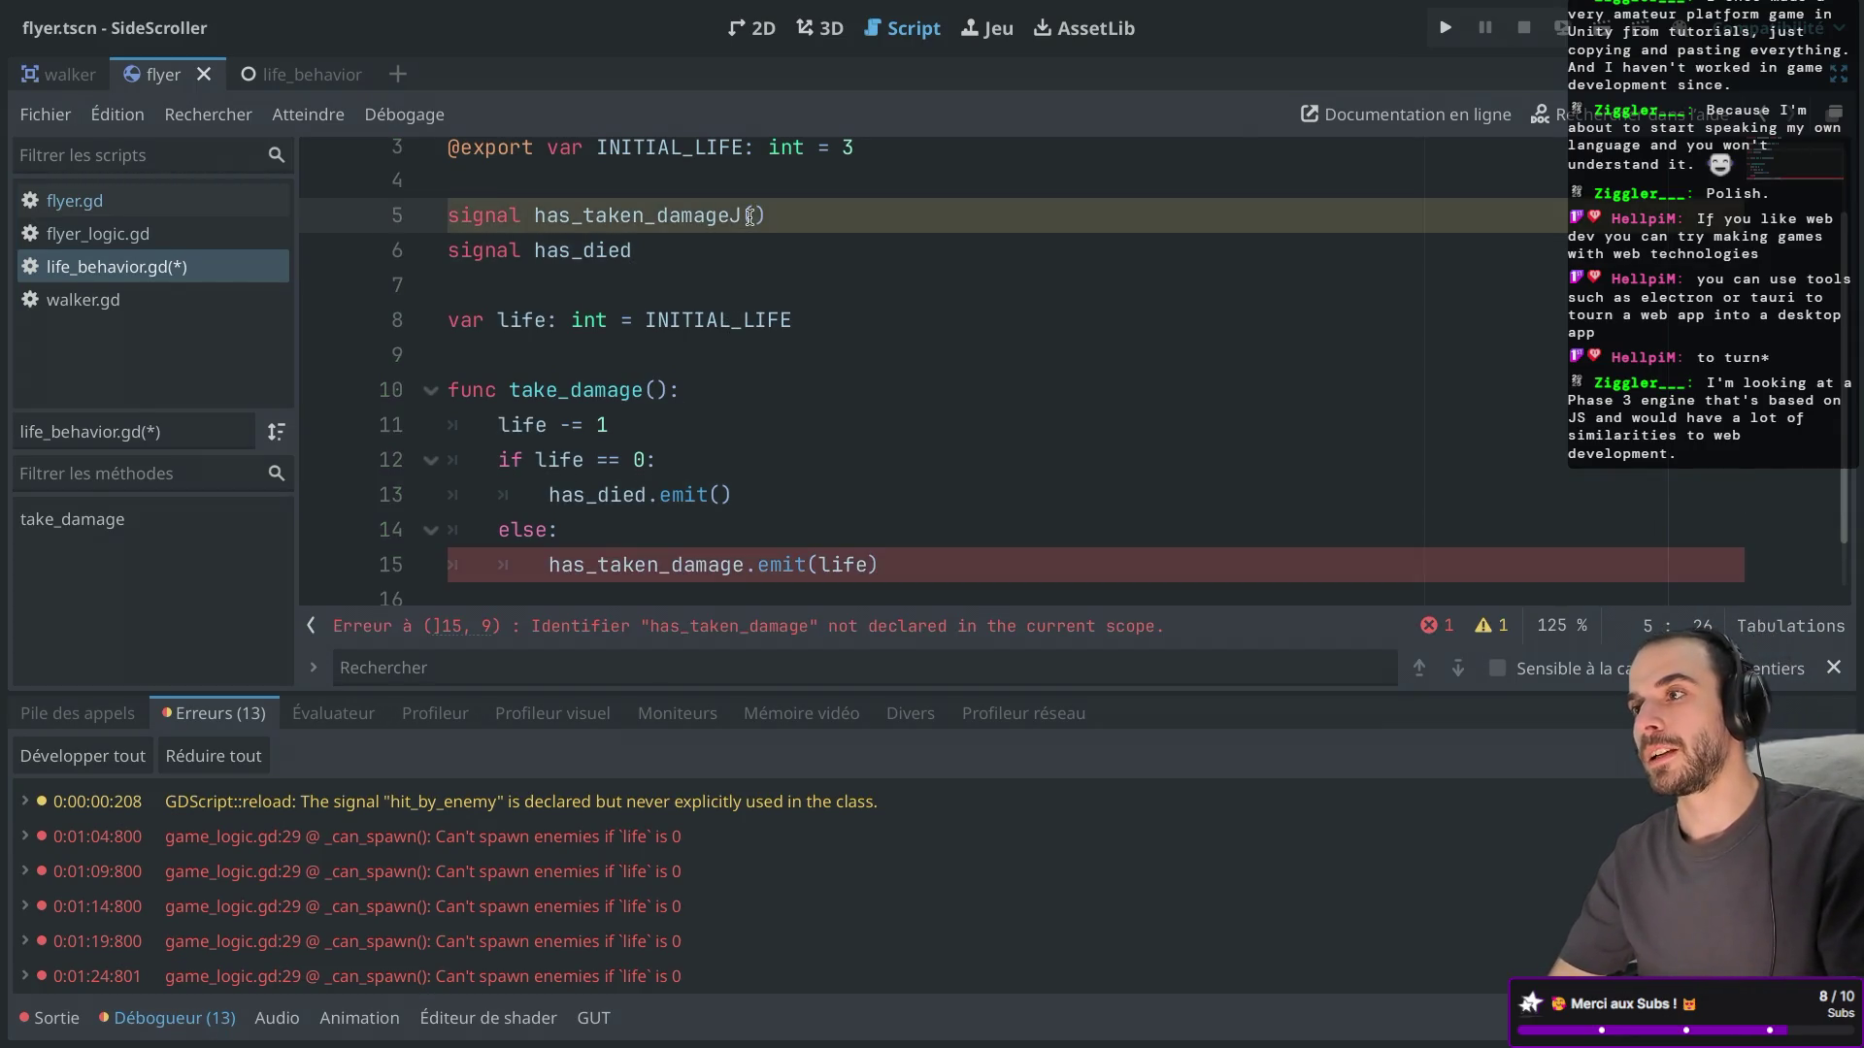
key(ctrl+Left)
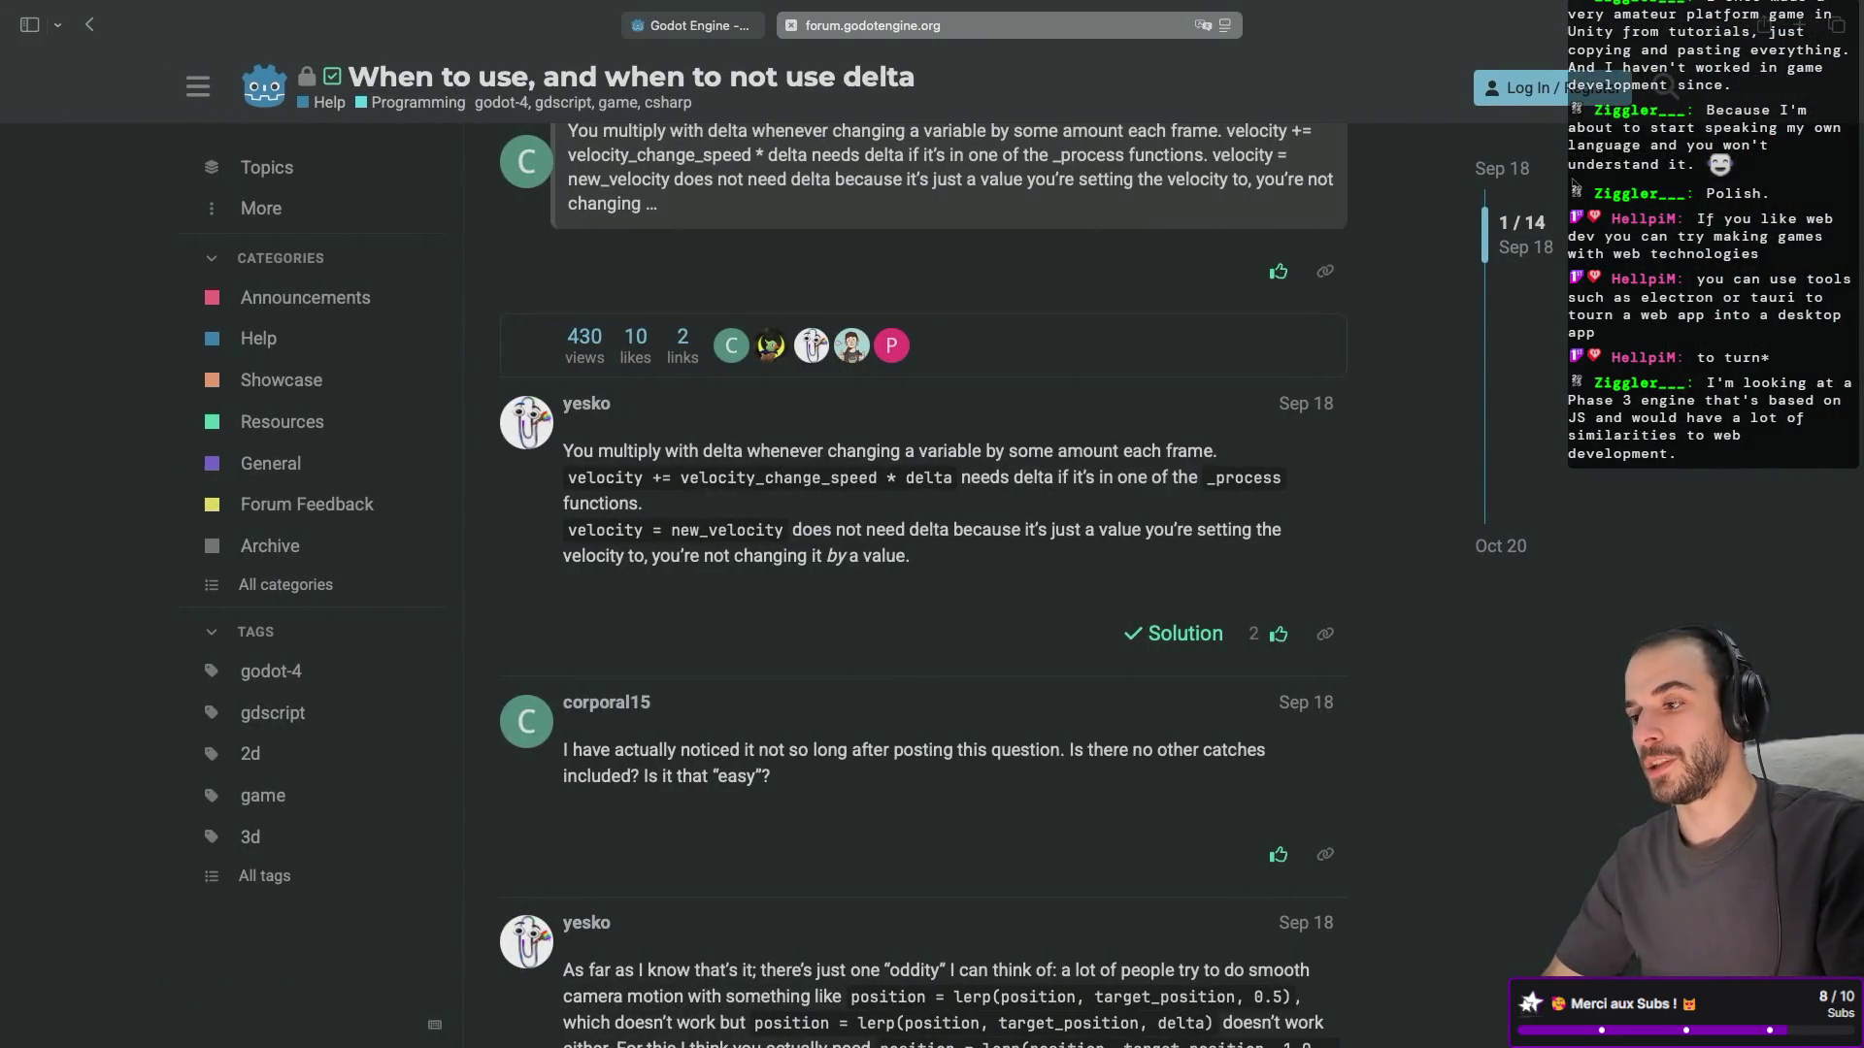
Search the web for 'phase 3 engine JS' in a new tab.
key(cmd+t)
text(ph)
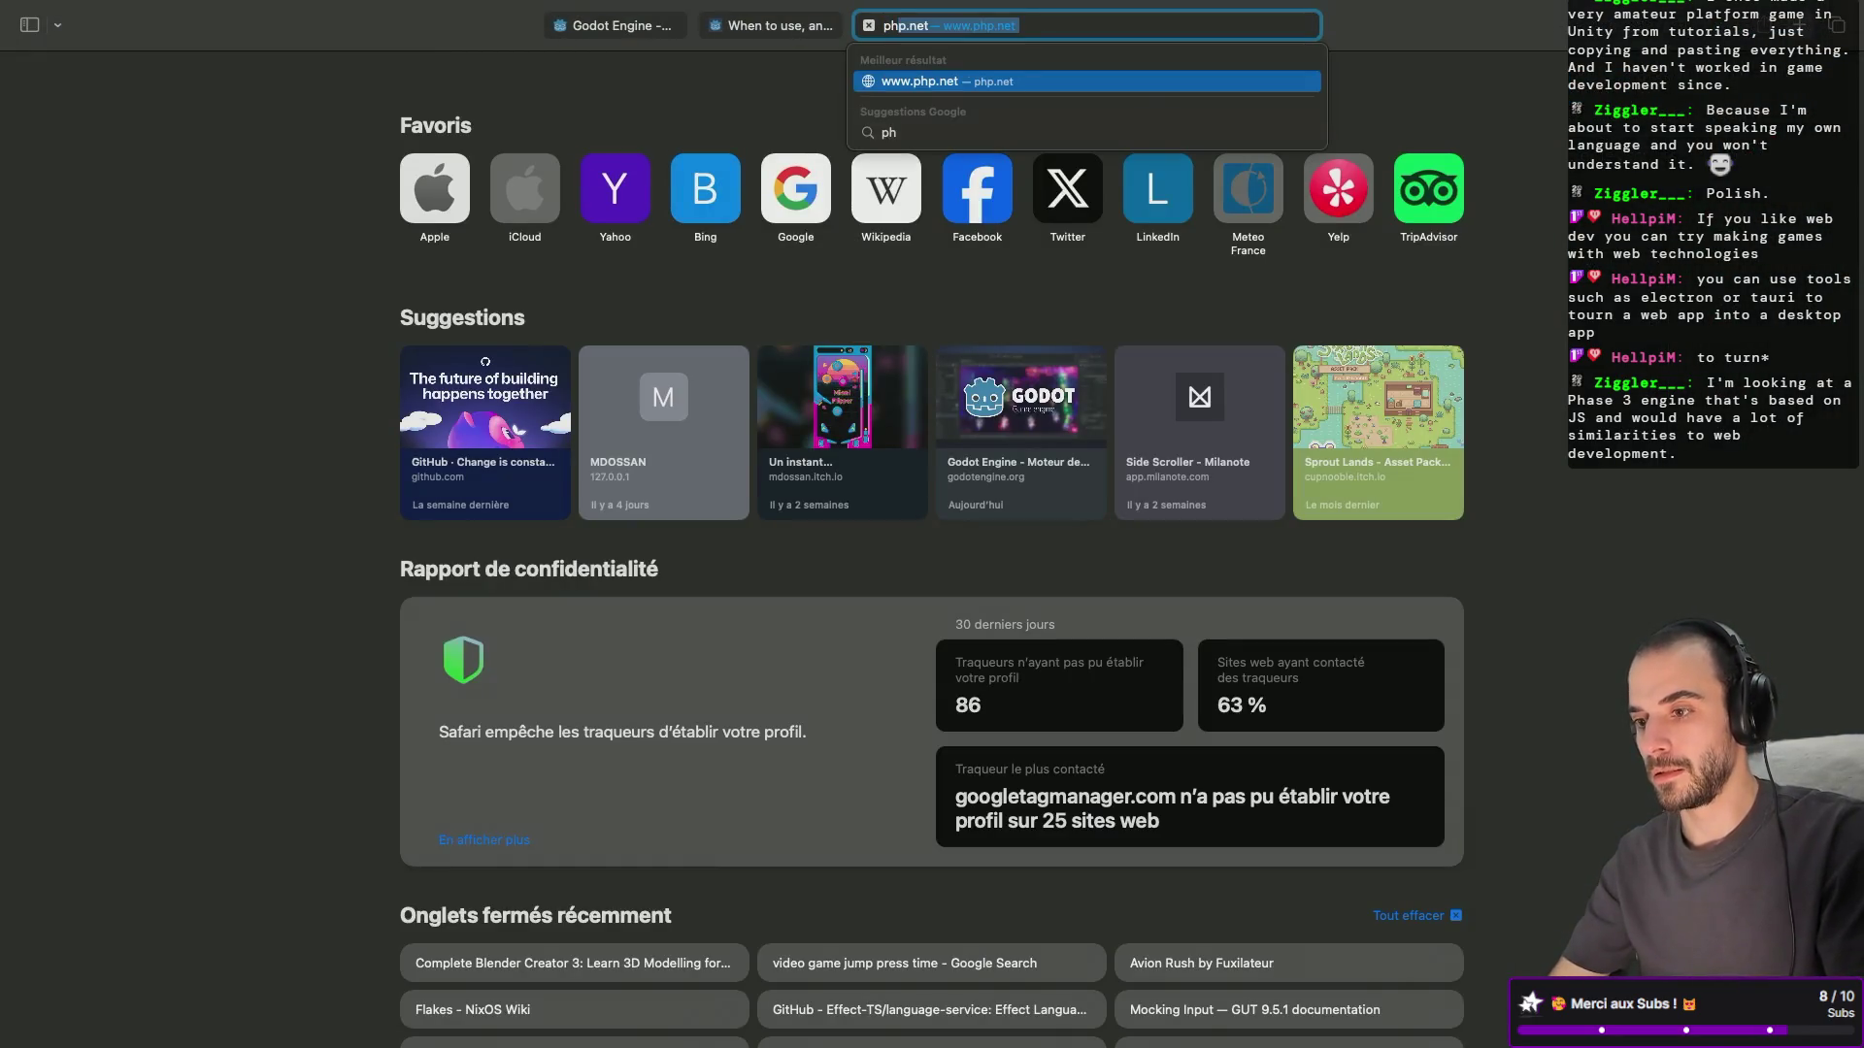
text(ase 3 engine)
key(Return)
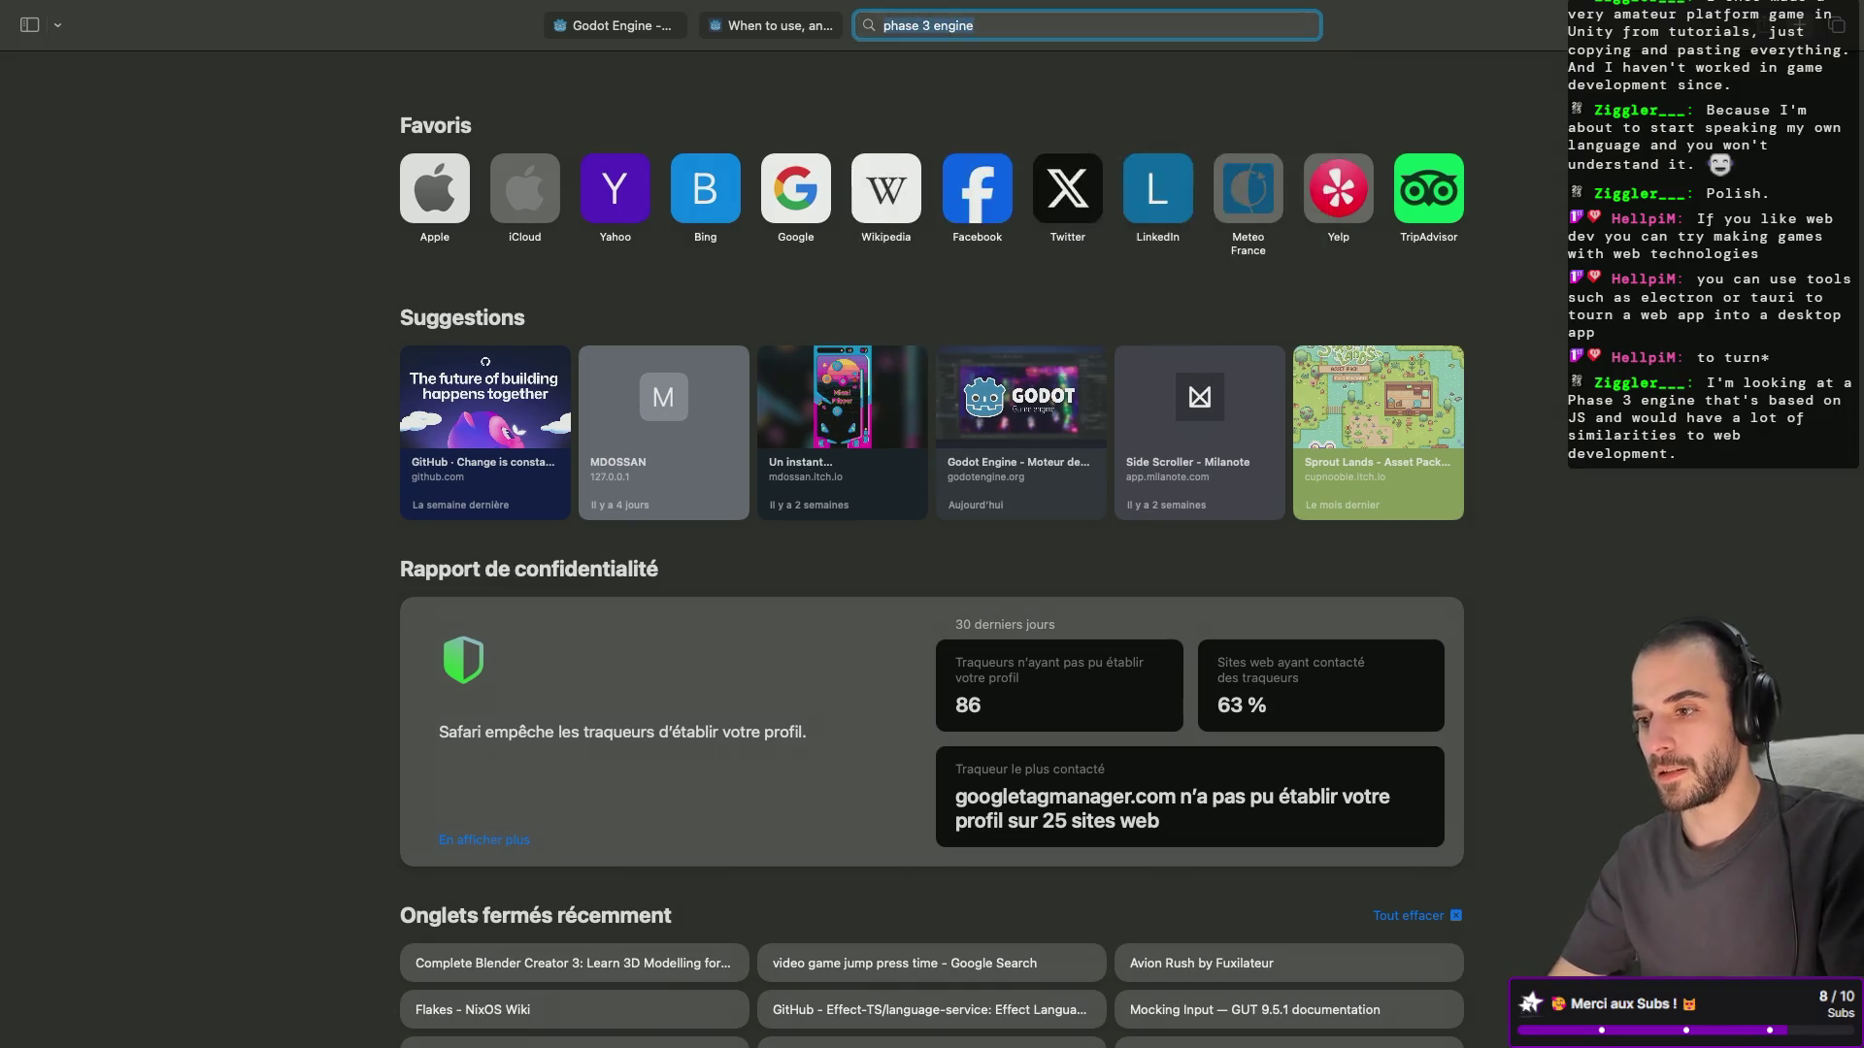
scroll(668, 495, down, 6)
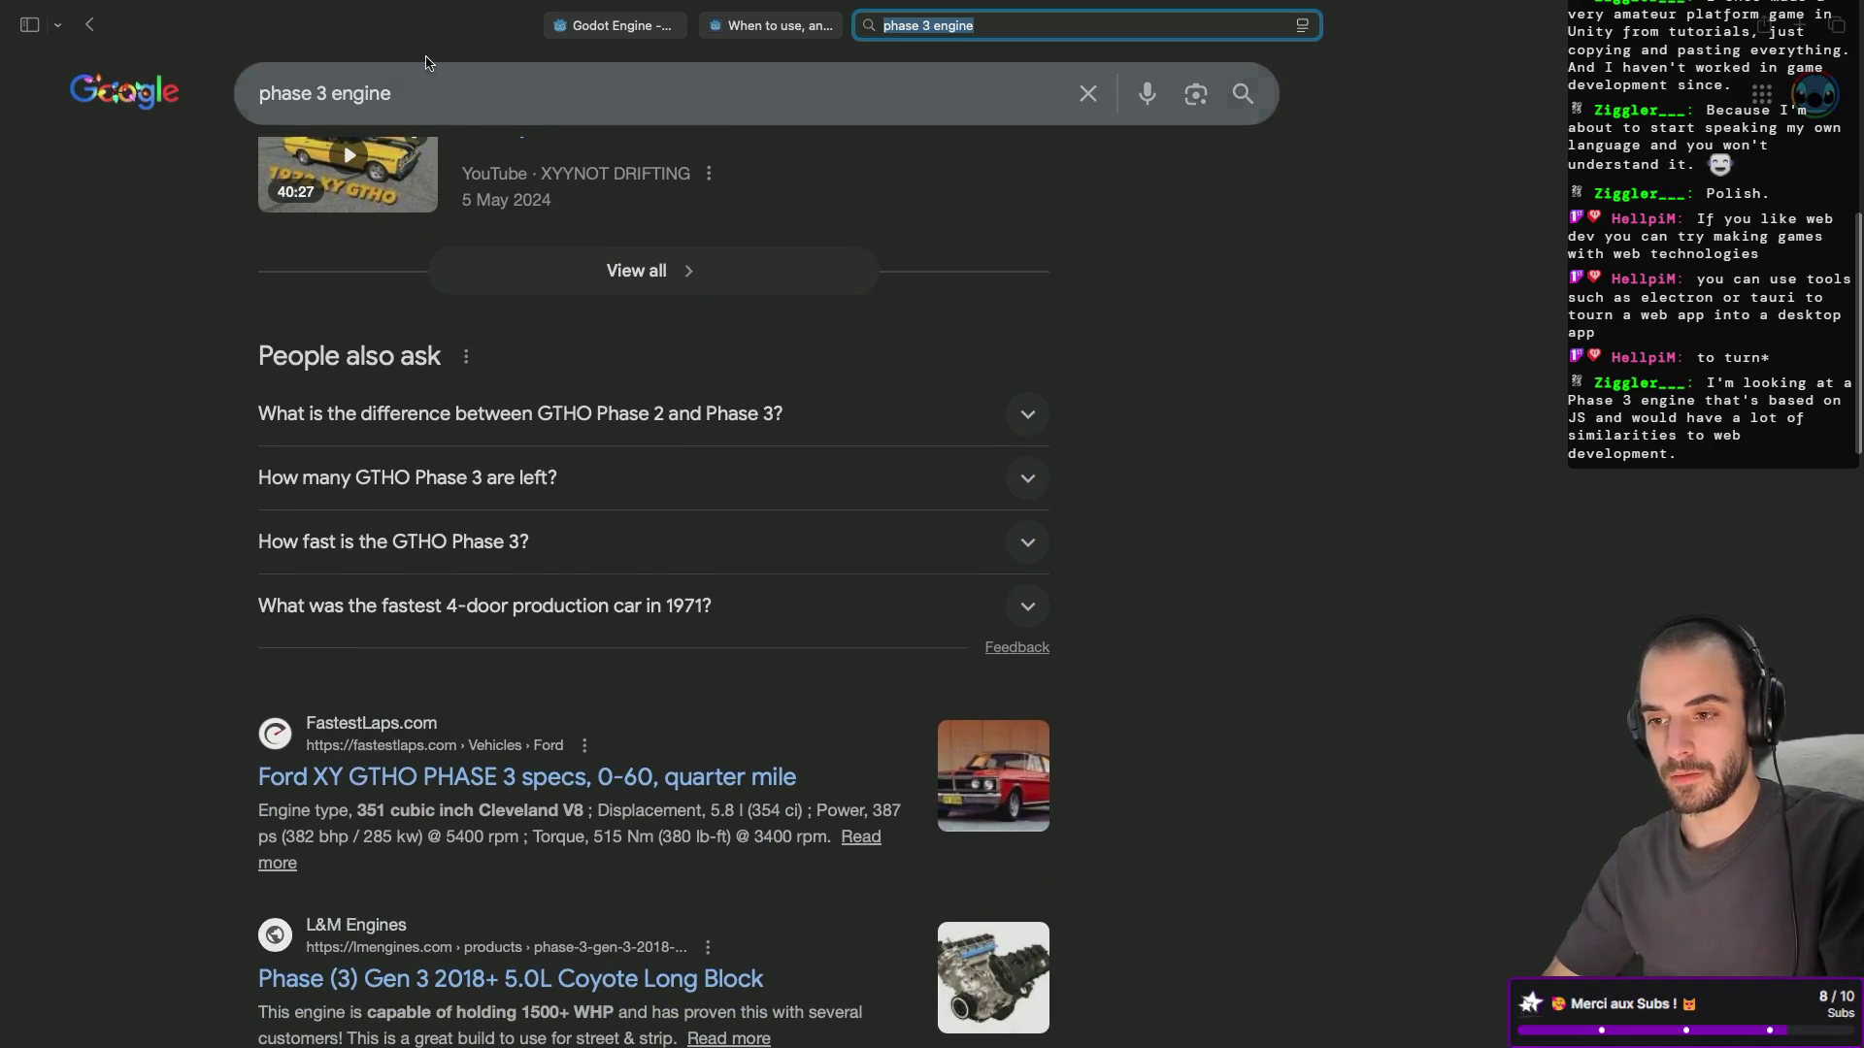
click(679, 93)
text(JS)
key(Return)
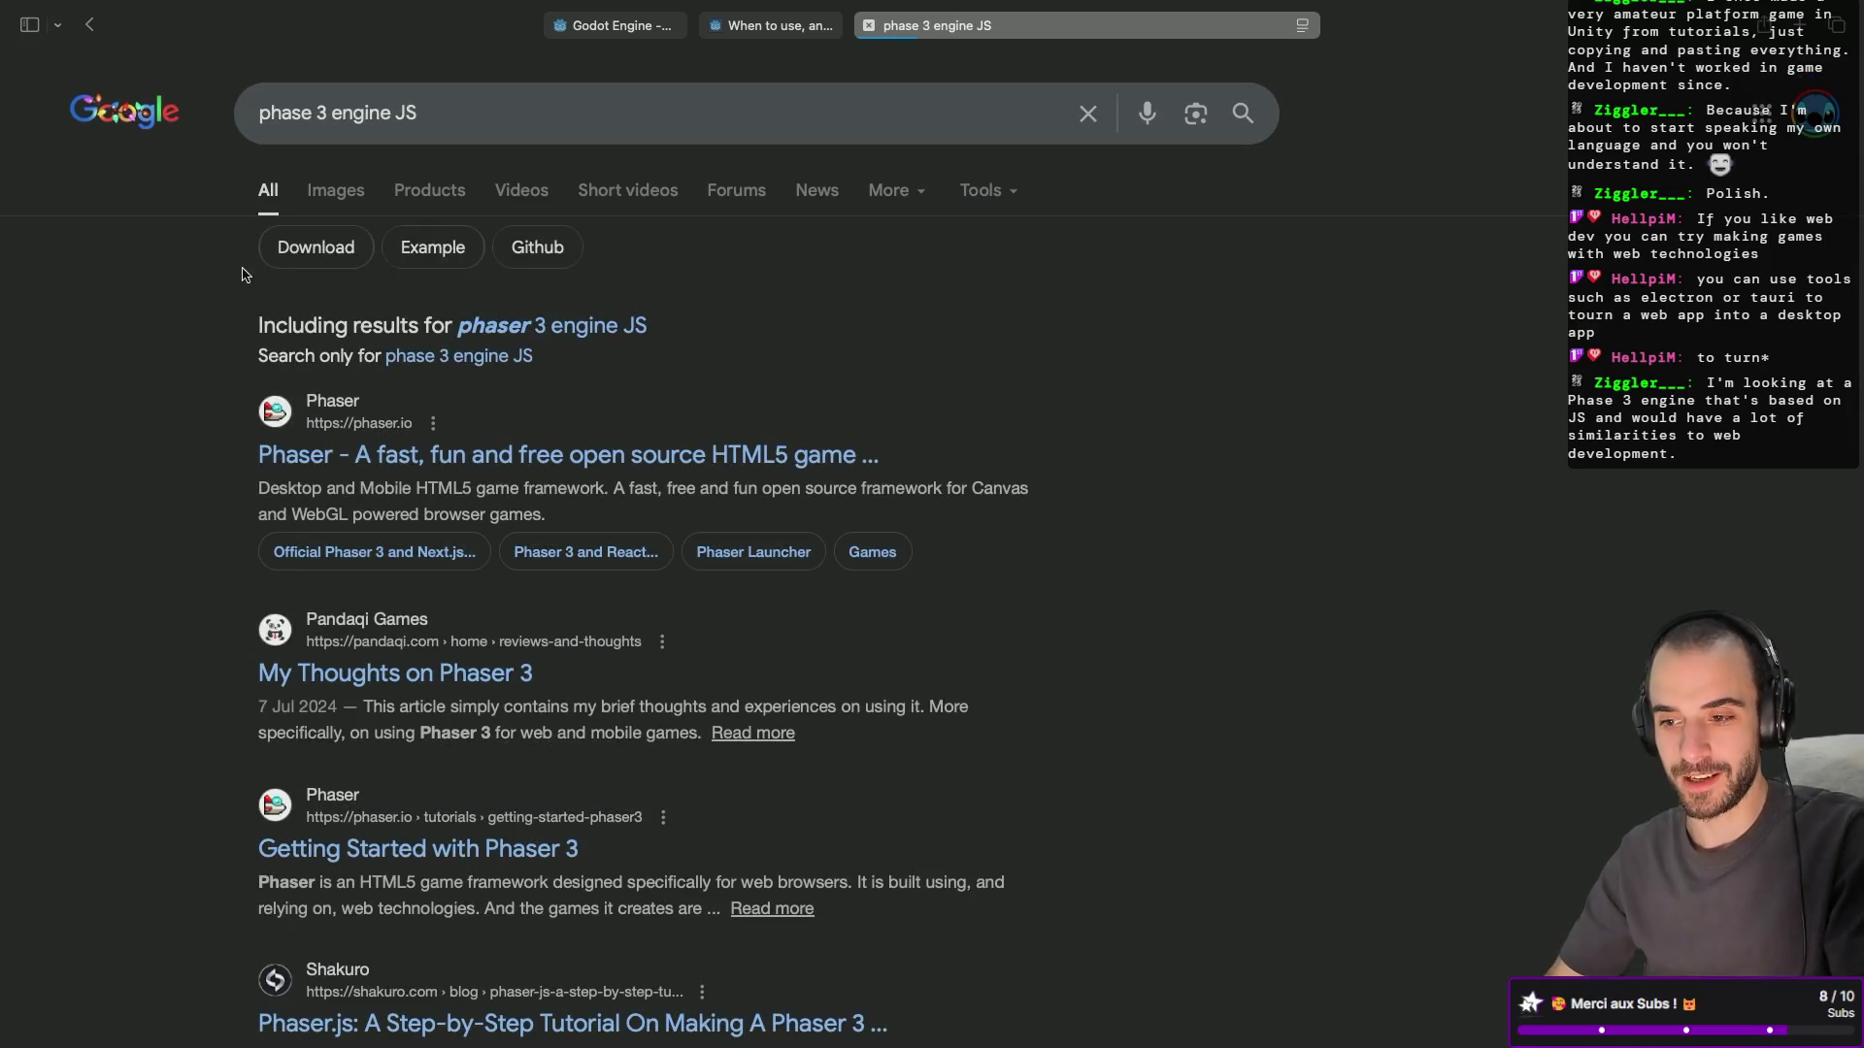
Switch to the 'phaser 3 engine JS' results and open the official Phaser website.
scroll(163, 562, down, 2)
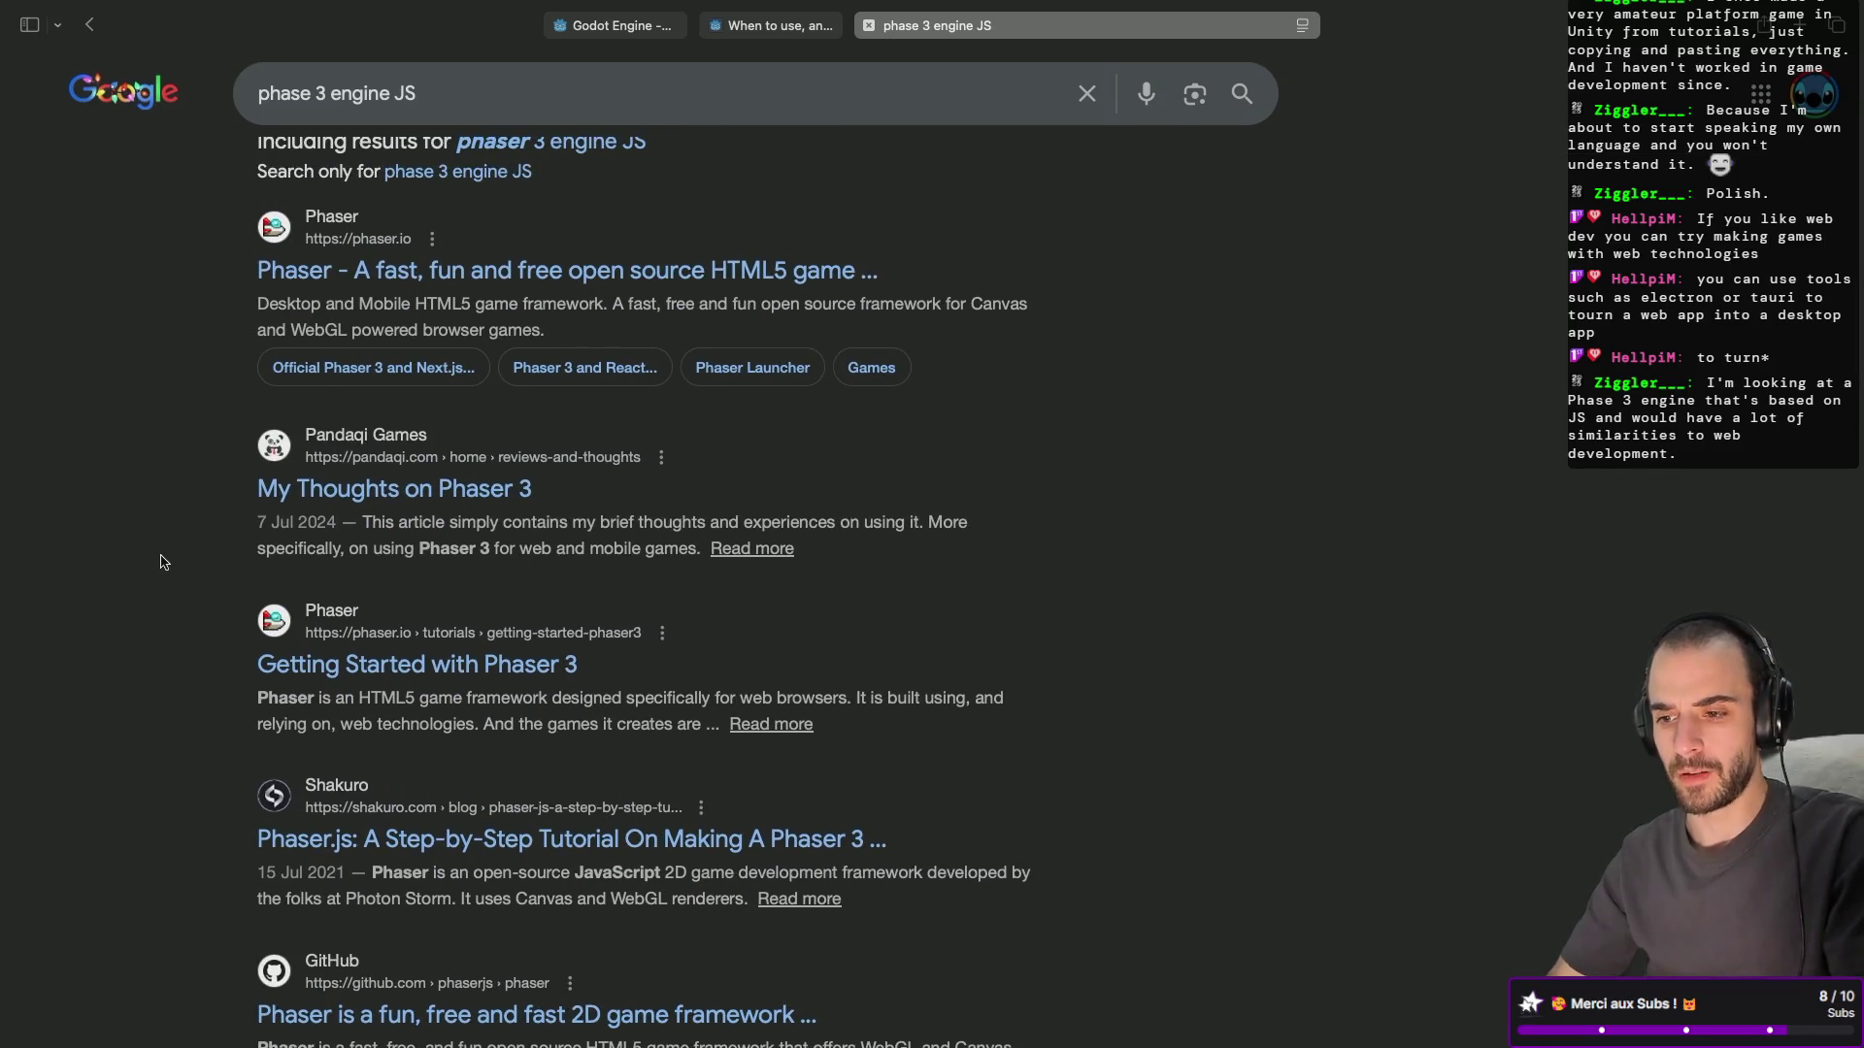
scroll(163, 562, down, 1)
scroll(164, 562, down, 1)
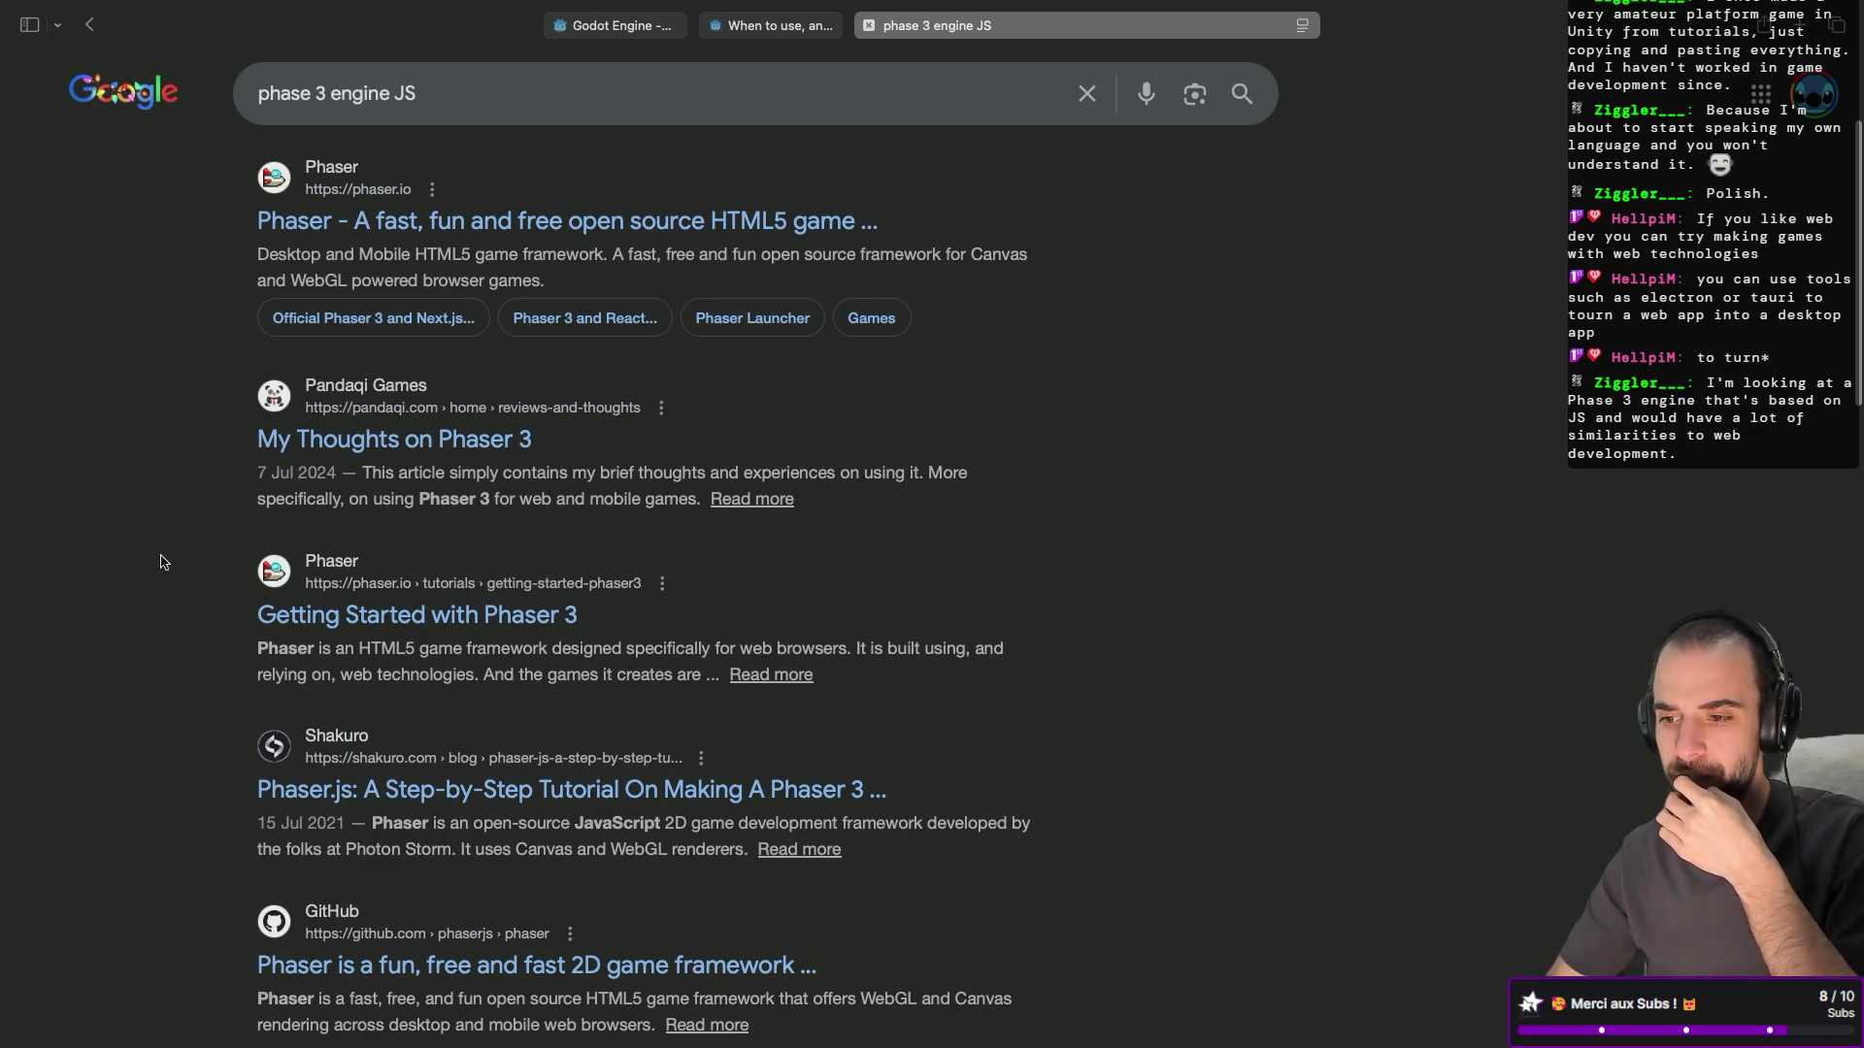
scroll(346, 501, up, 4)
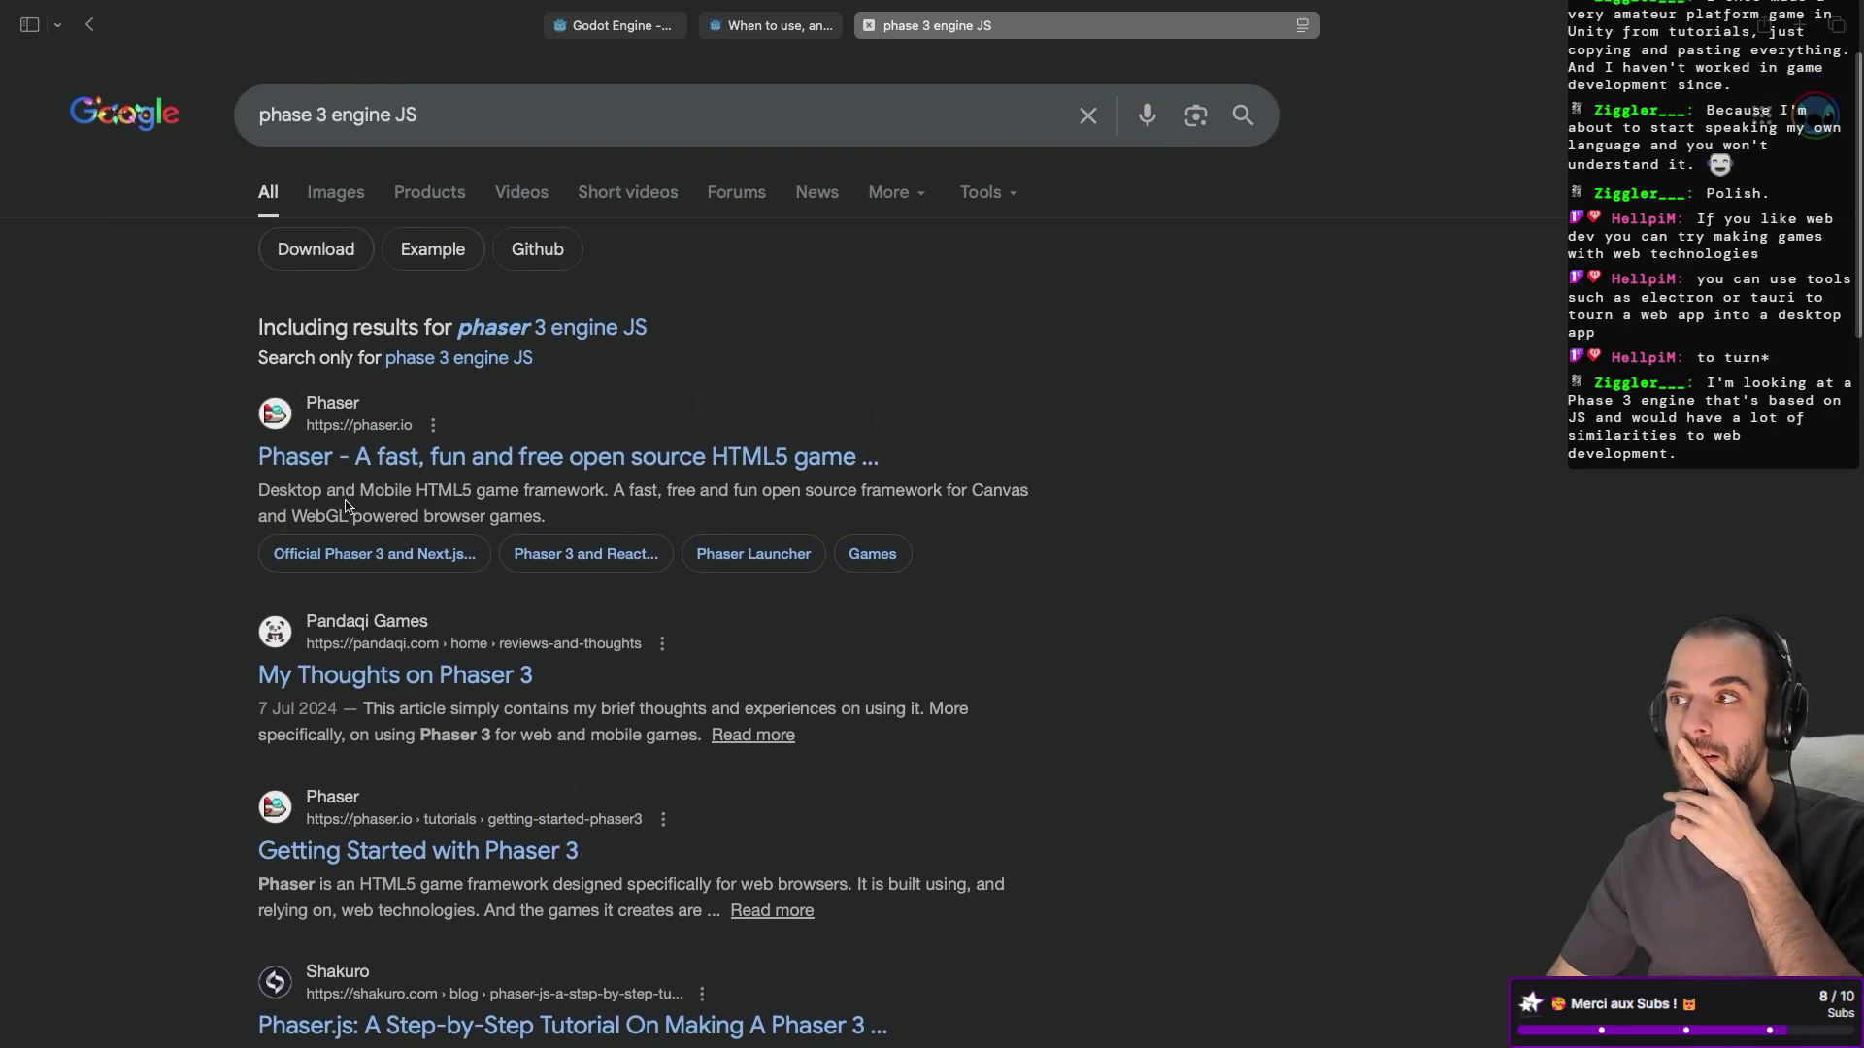
click(547, 326)
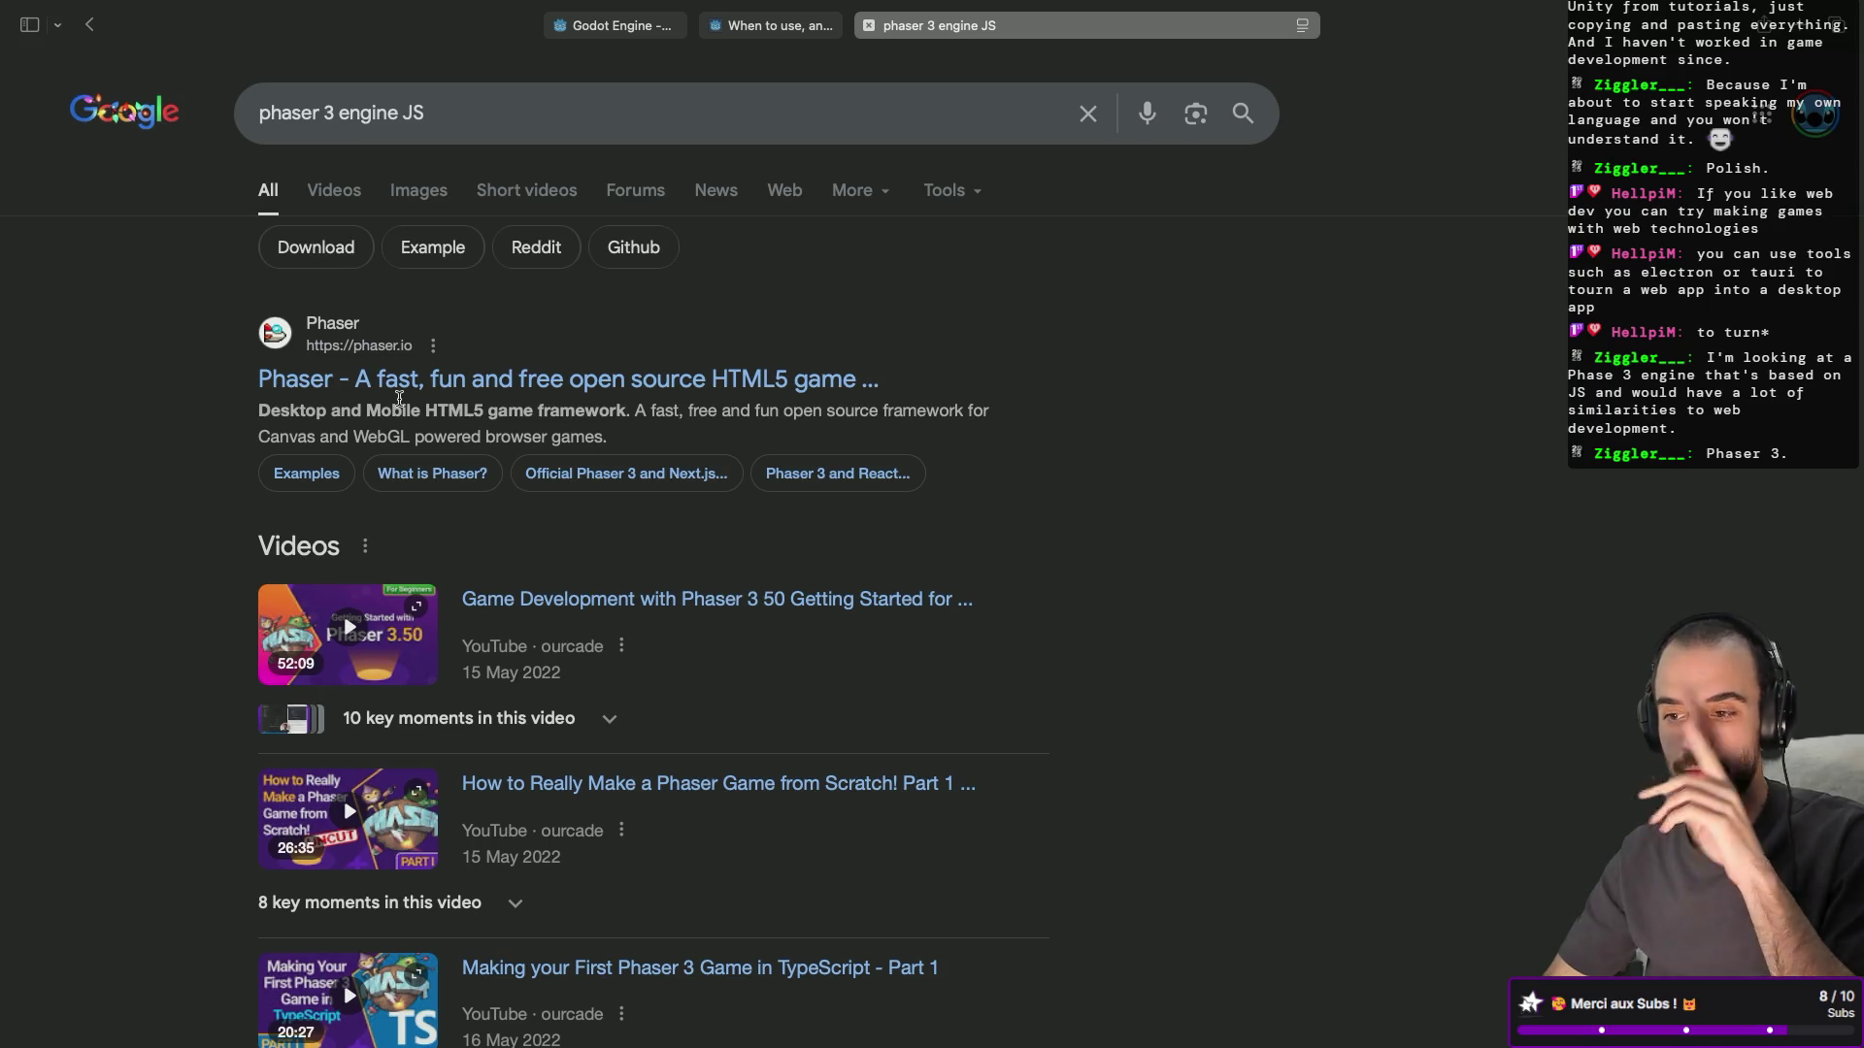
click(430, 380)
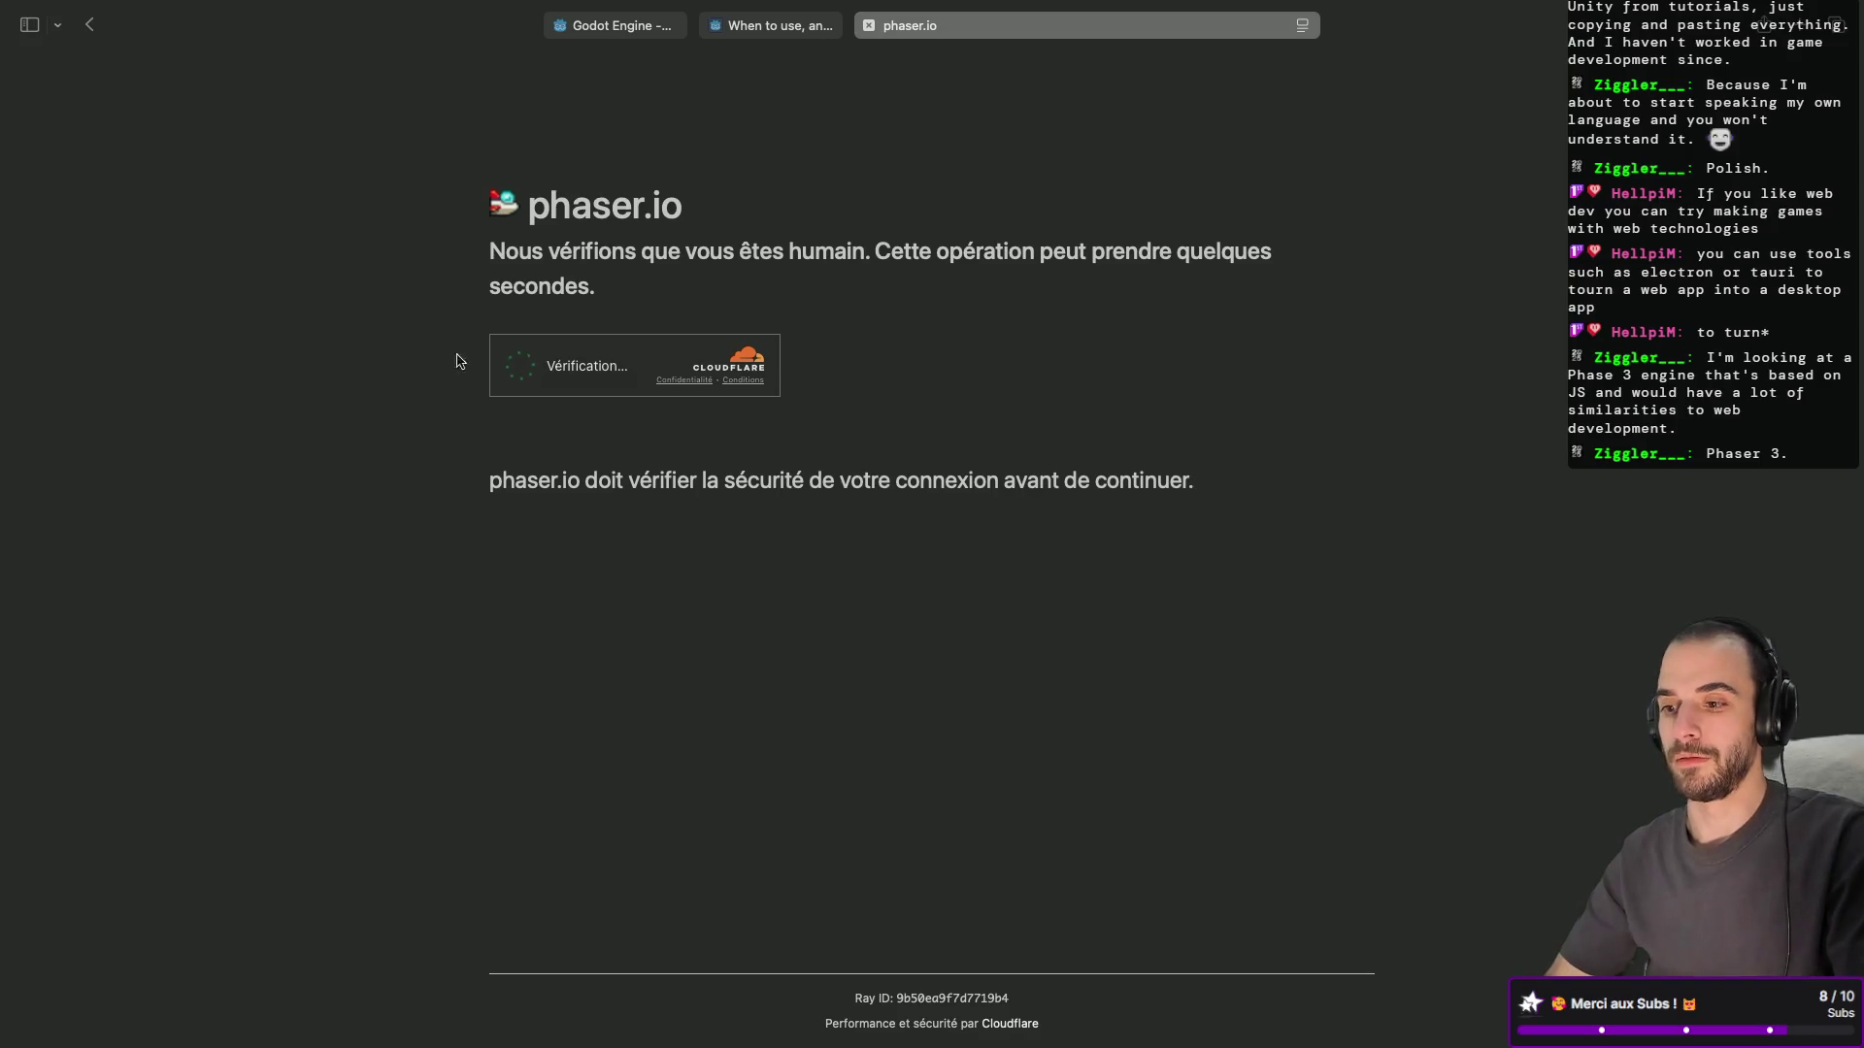
Close the mistaken 'moteur phase 3' search tab and go back to the Phaser results.
key(super+t)
text(moteur )
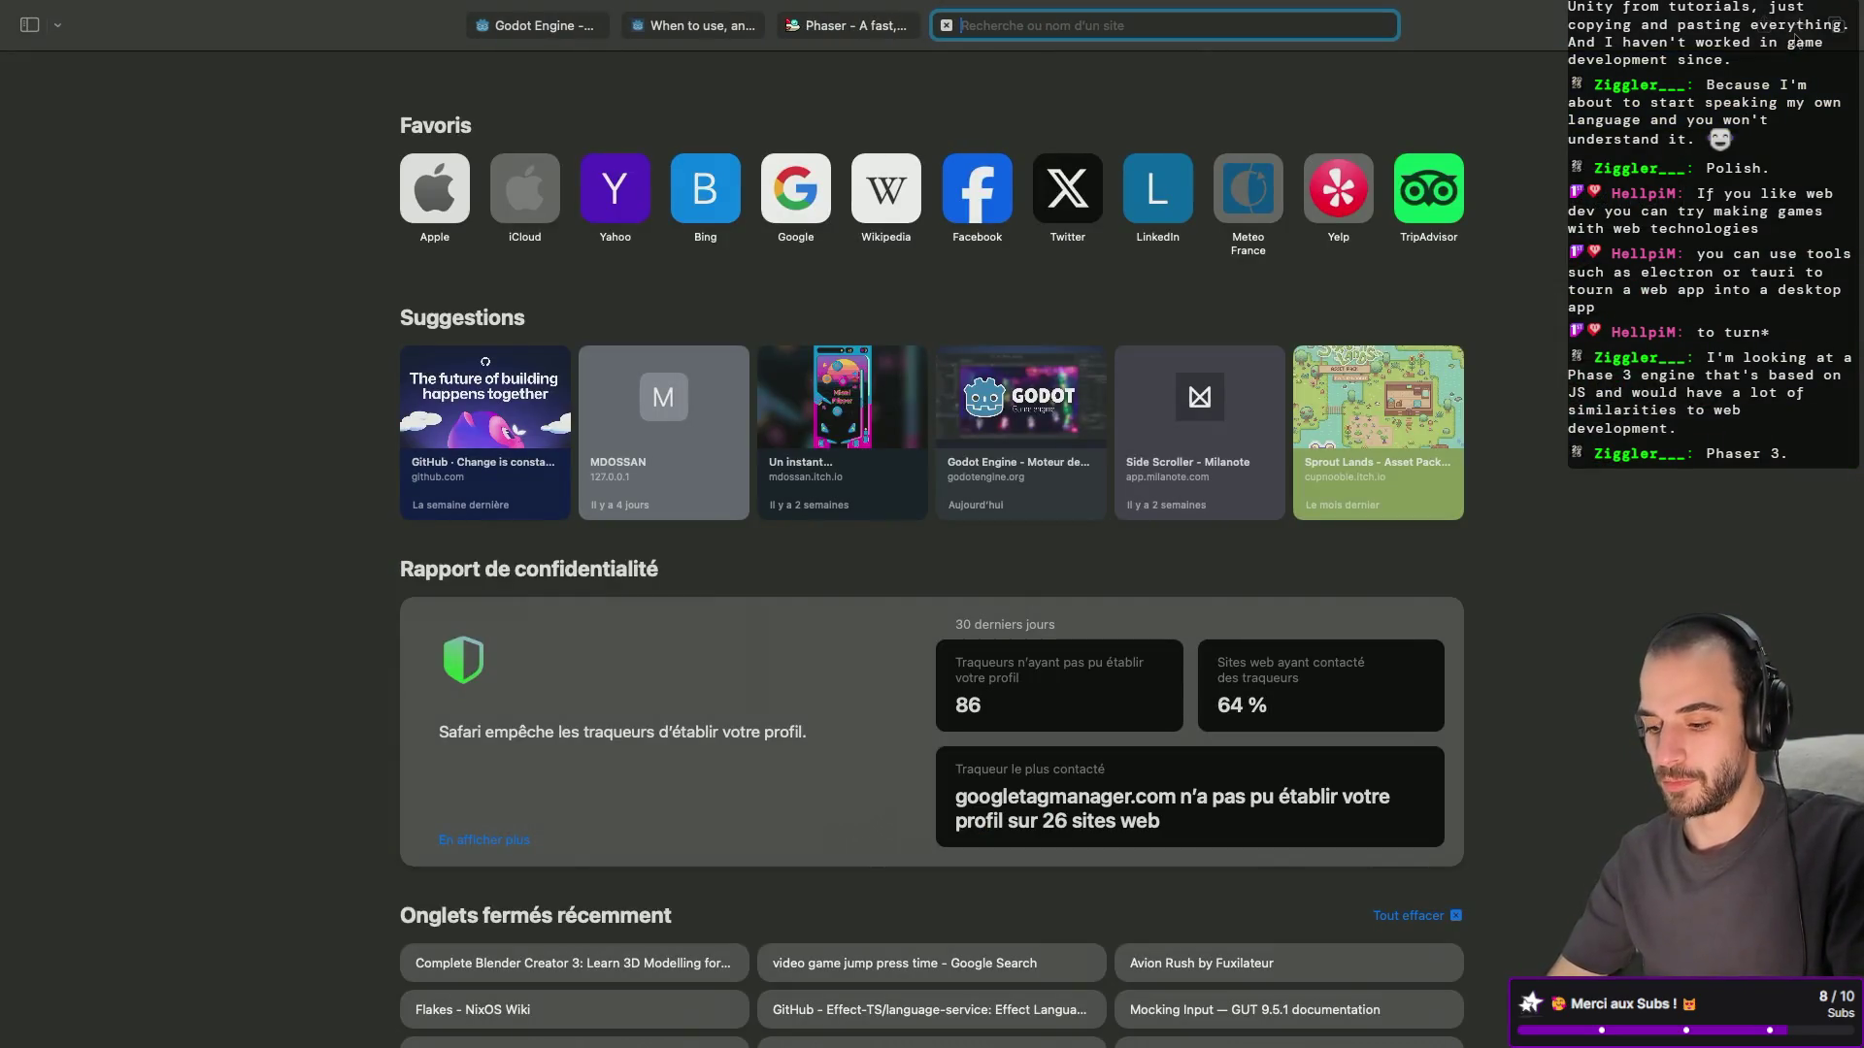
text(phase 3)
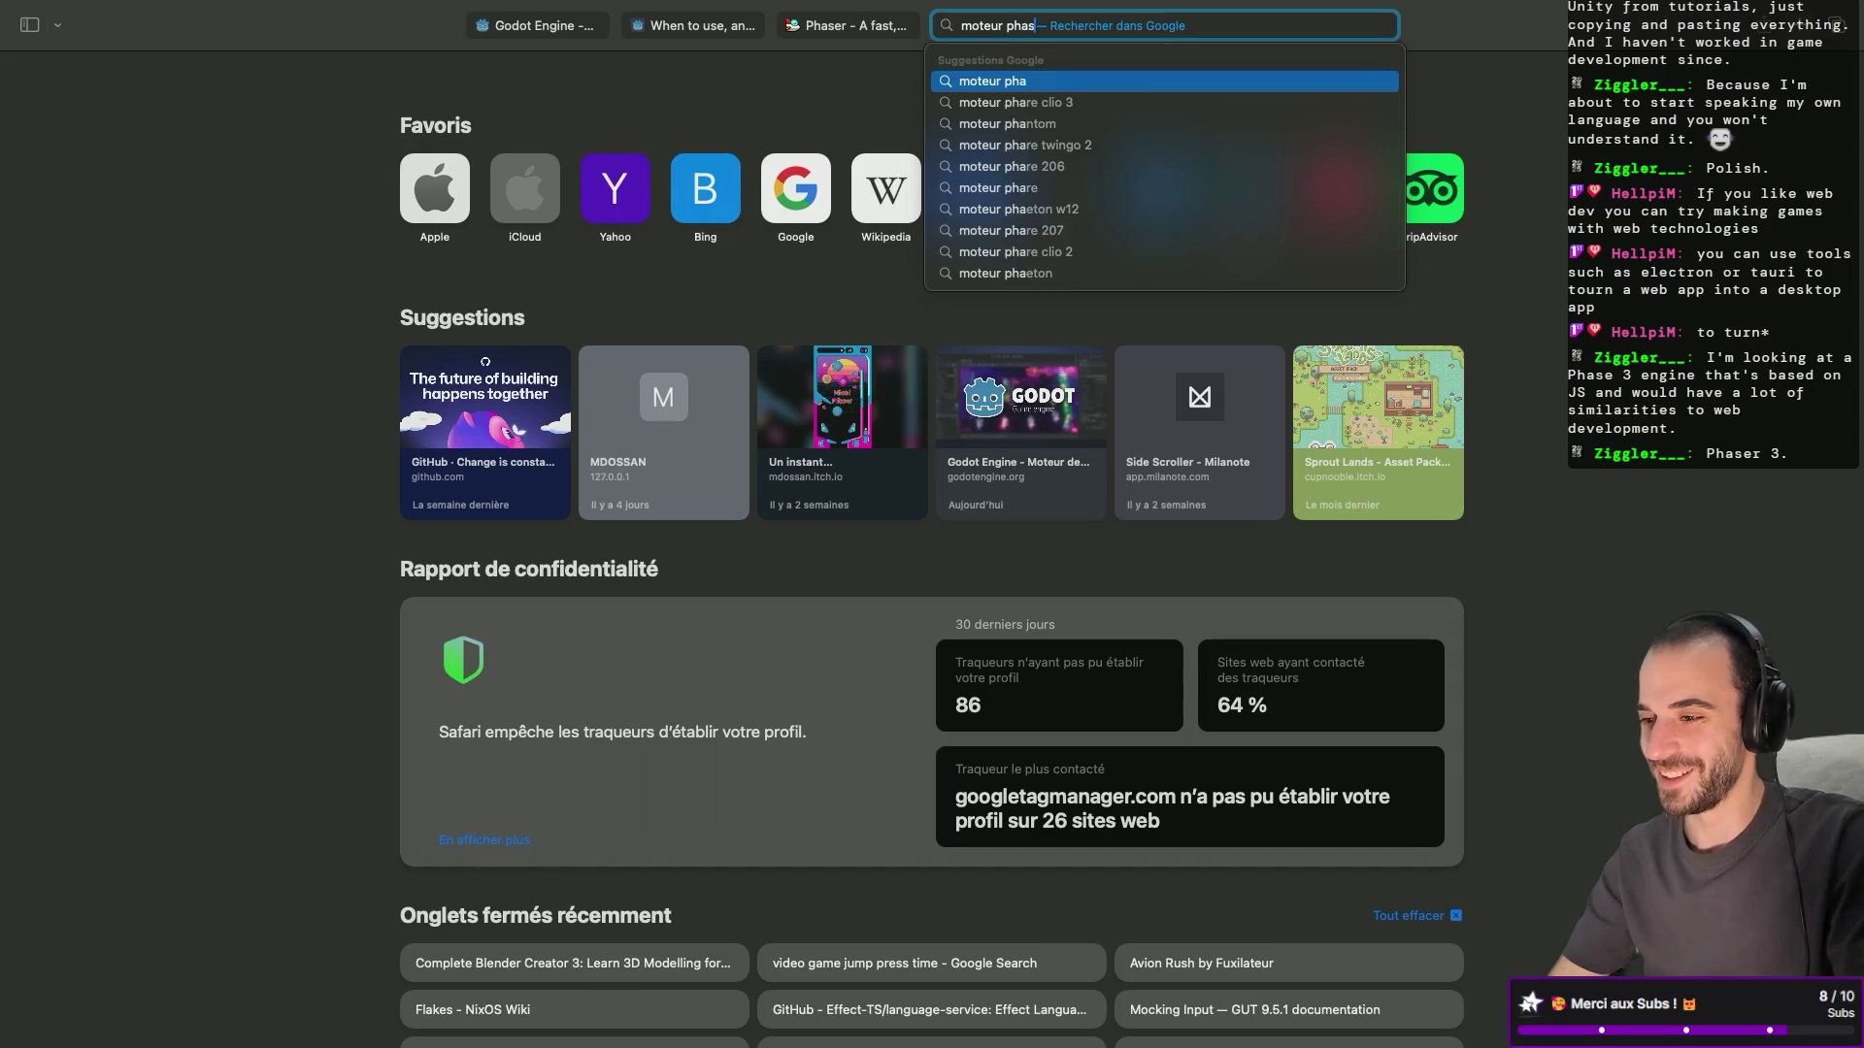
key(Return)
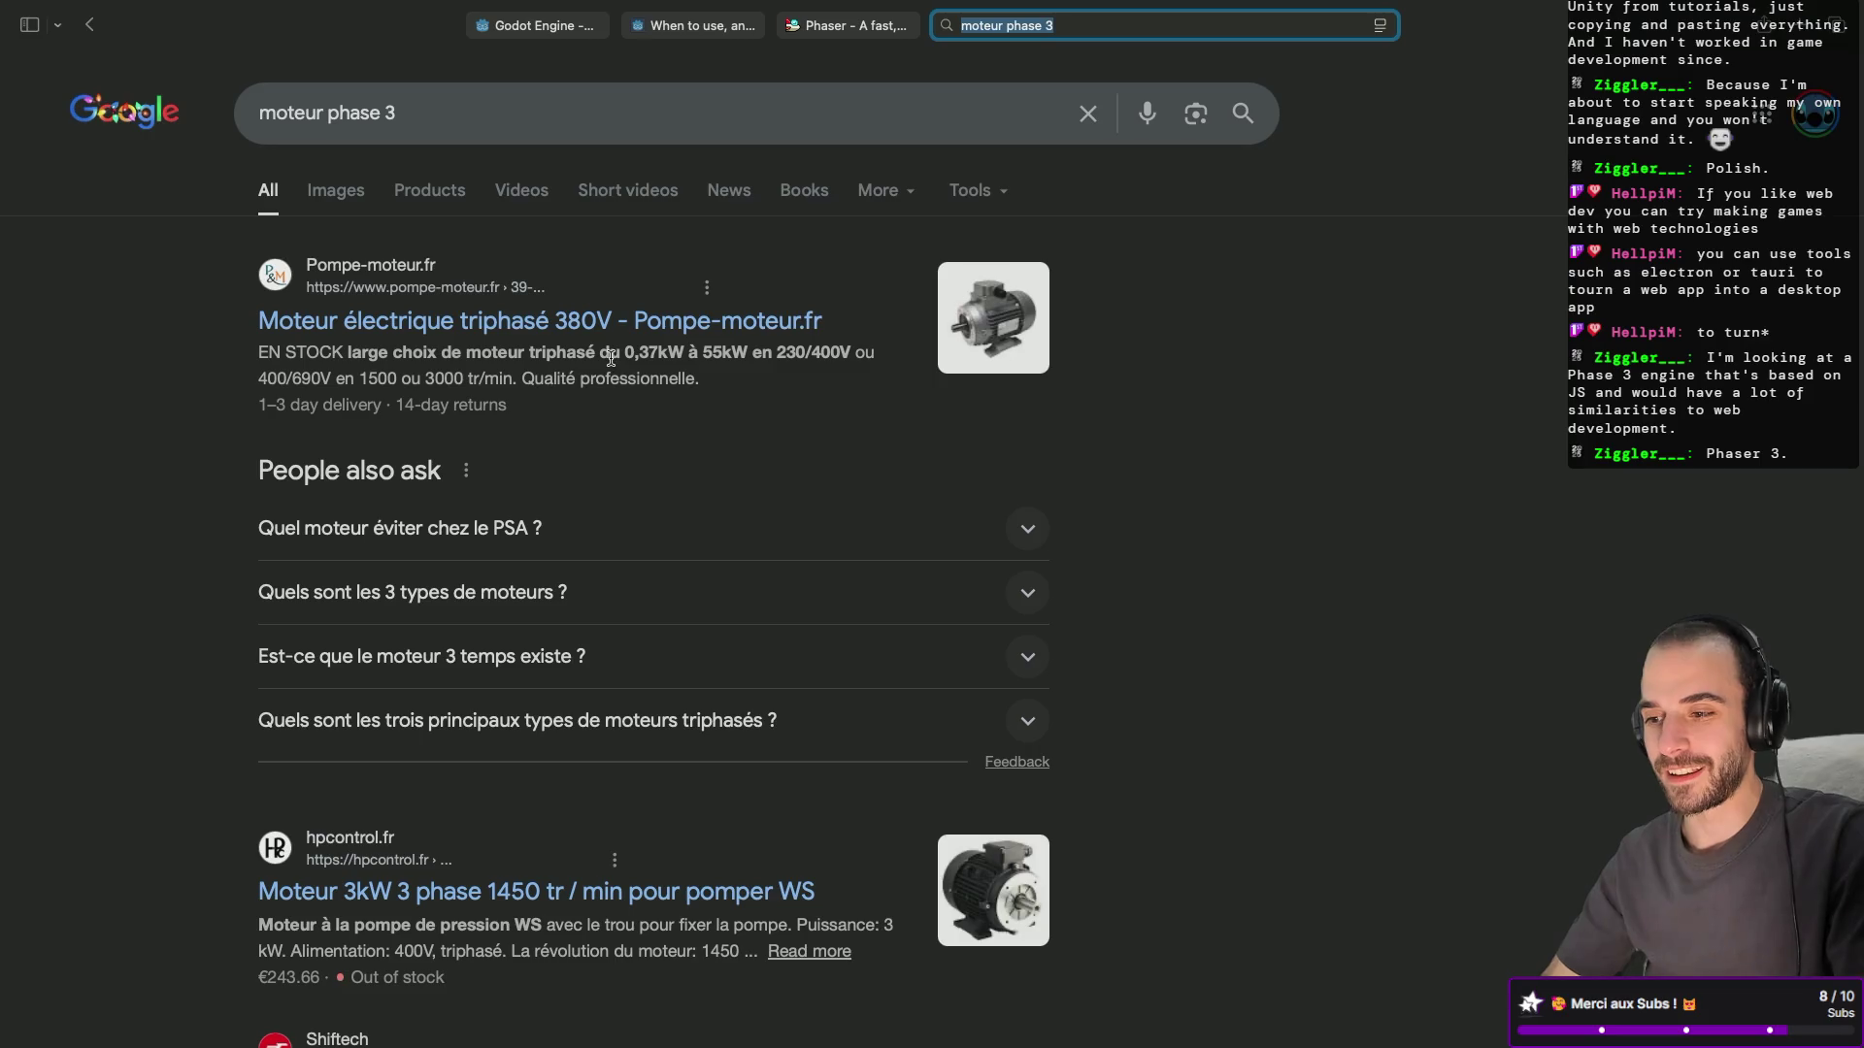
scroll(719, 498, down, 5)
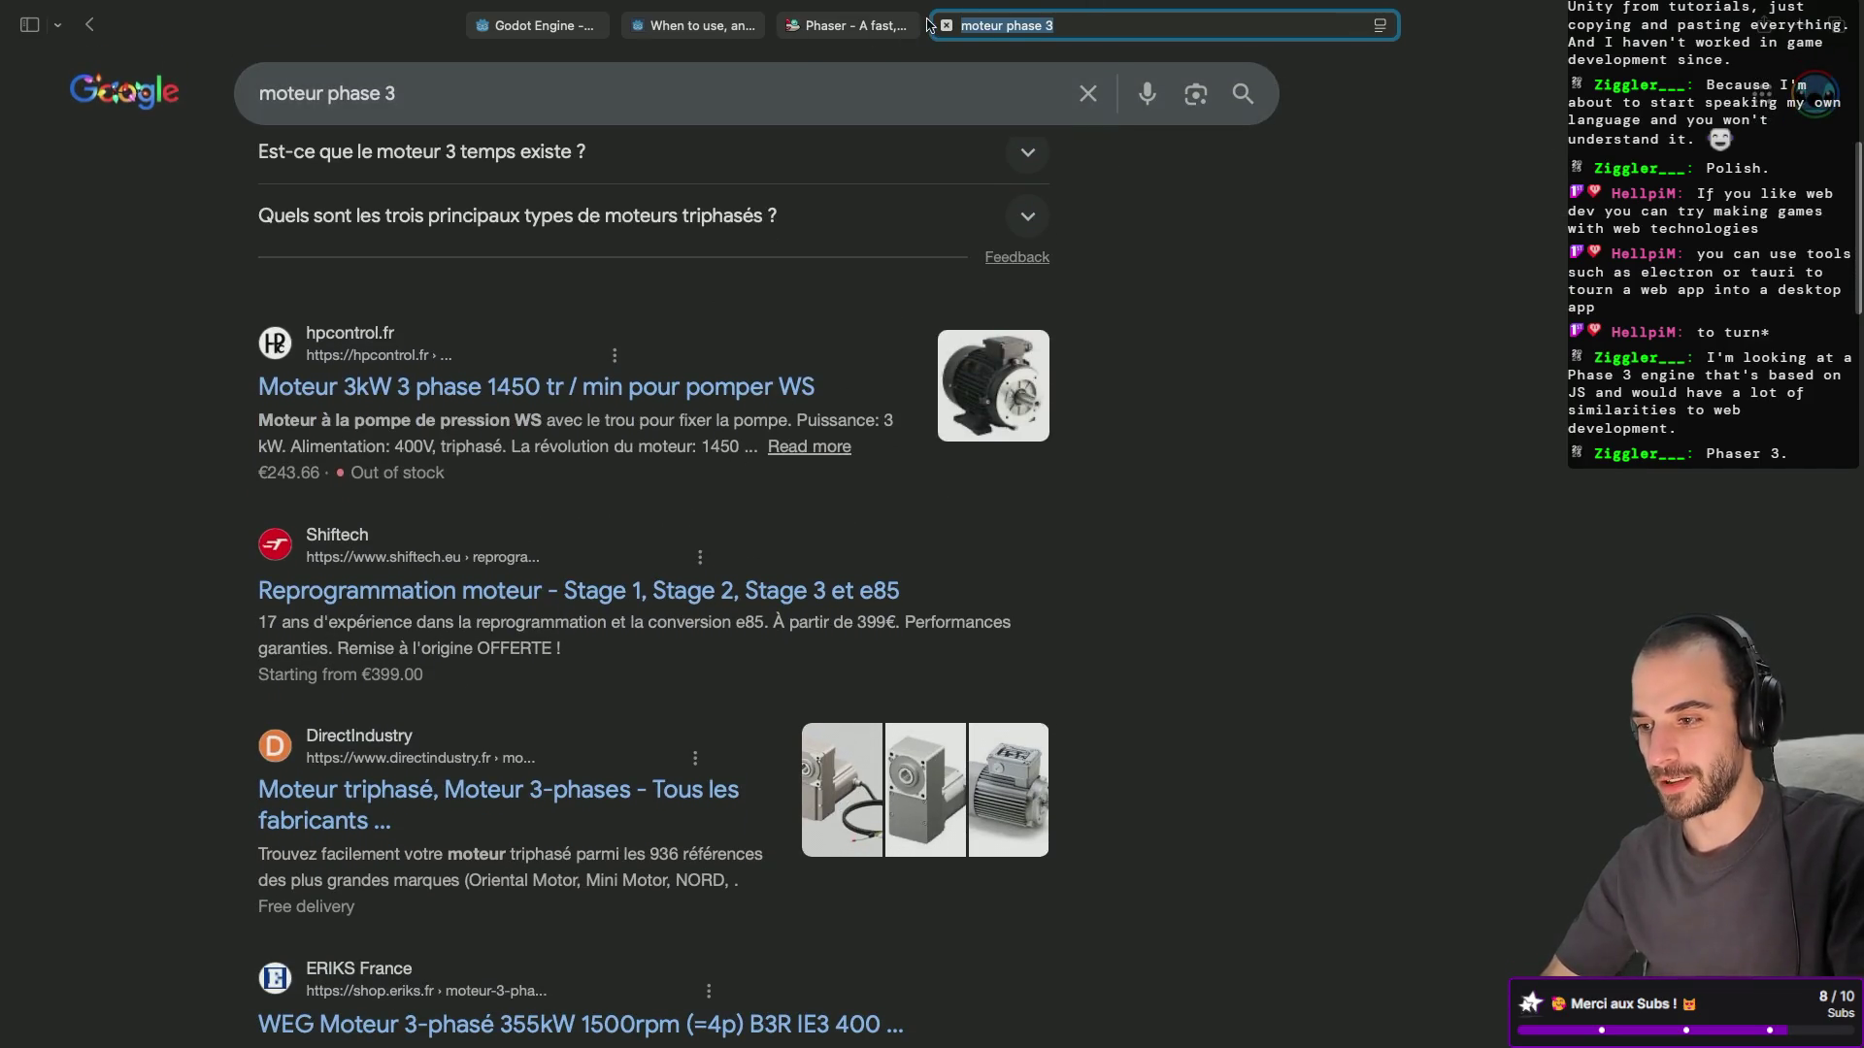
click(946, 26)
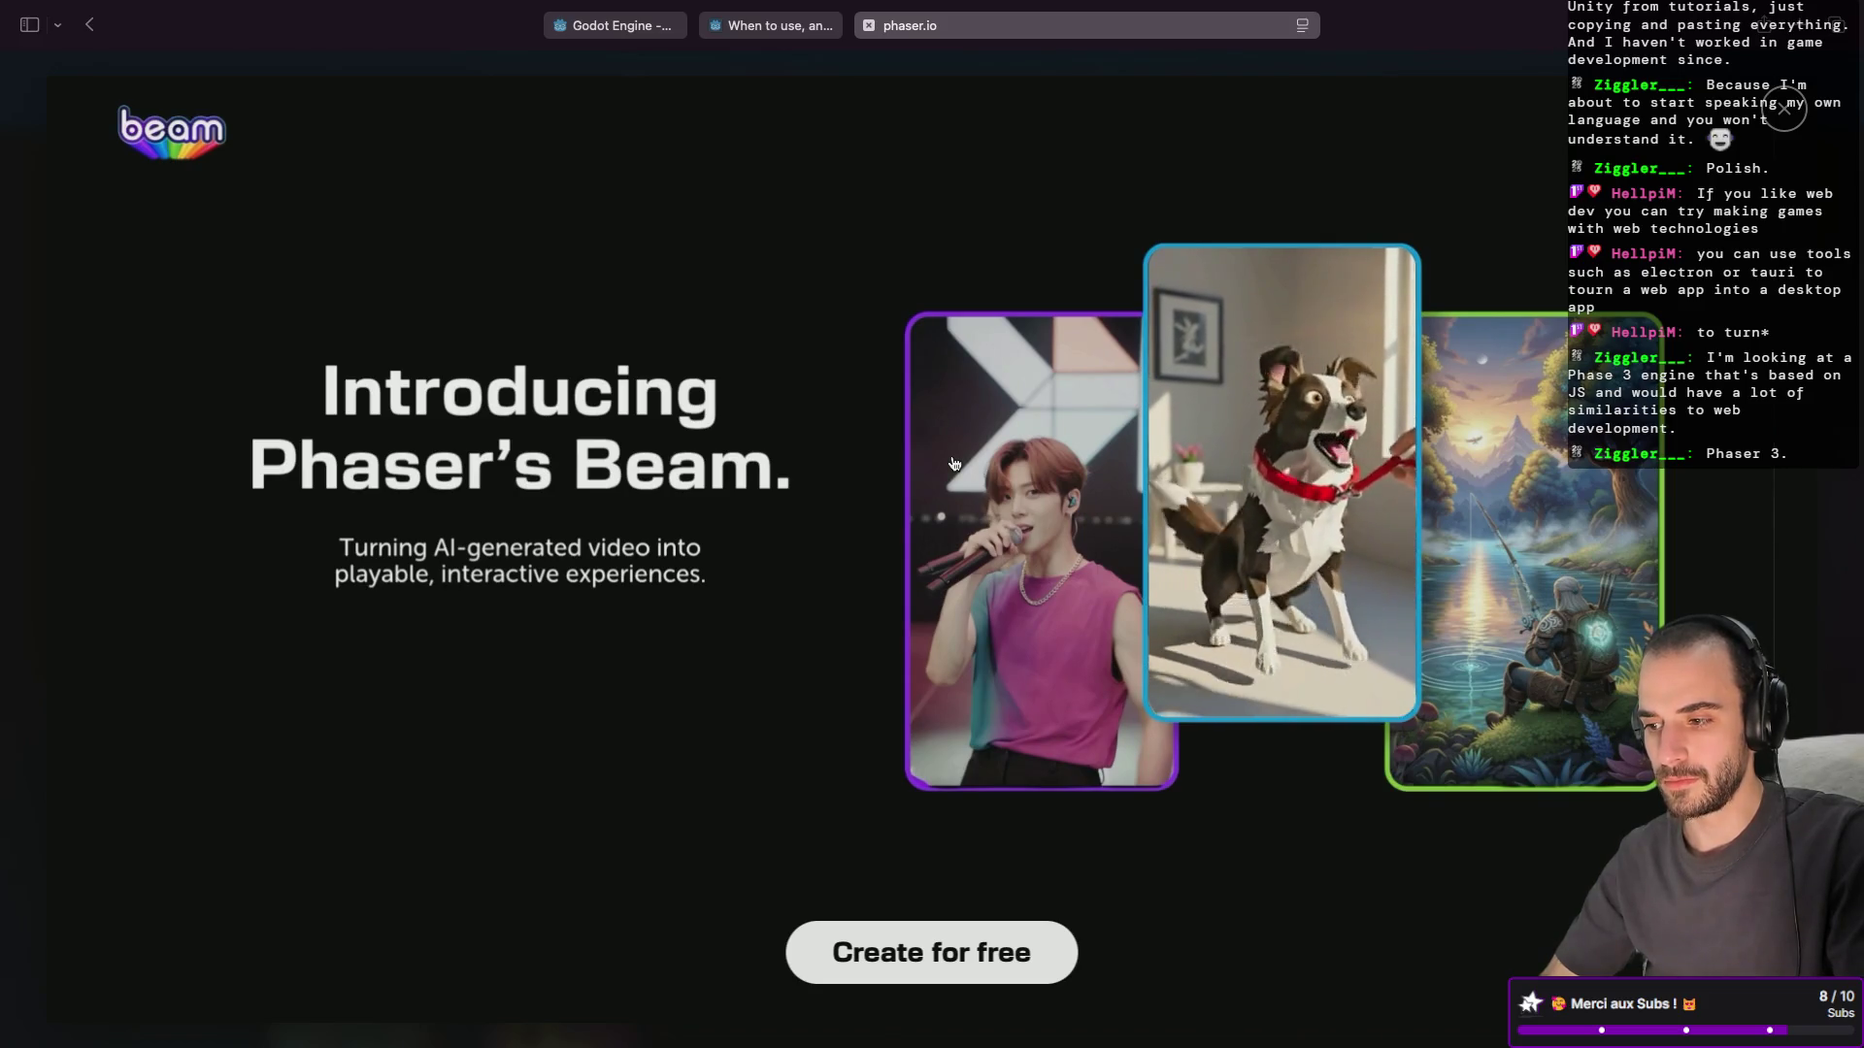
key(super+bracketleft)
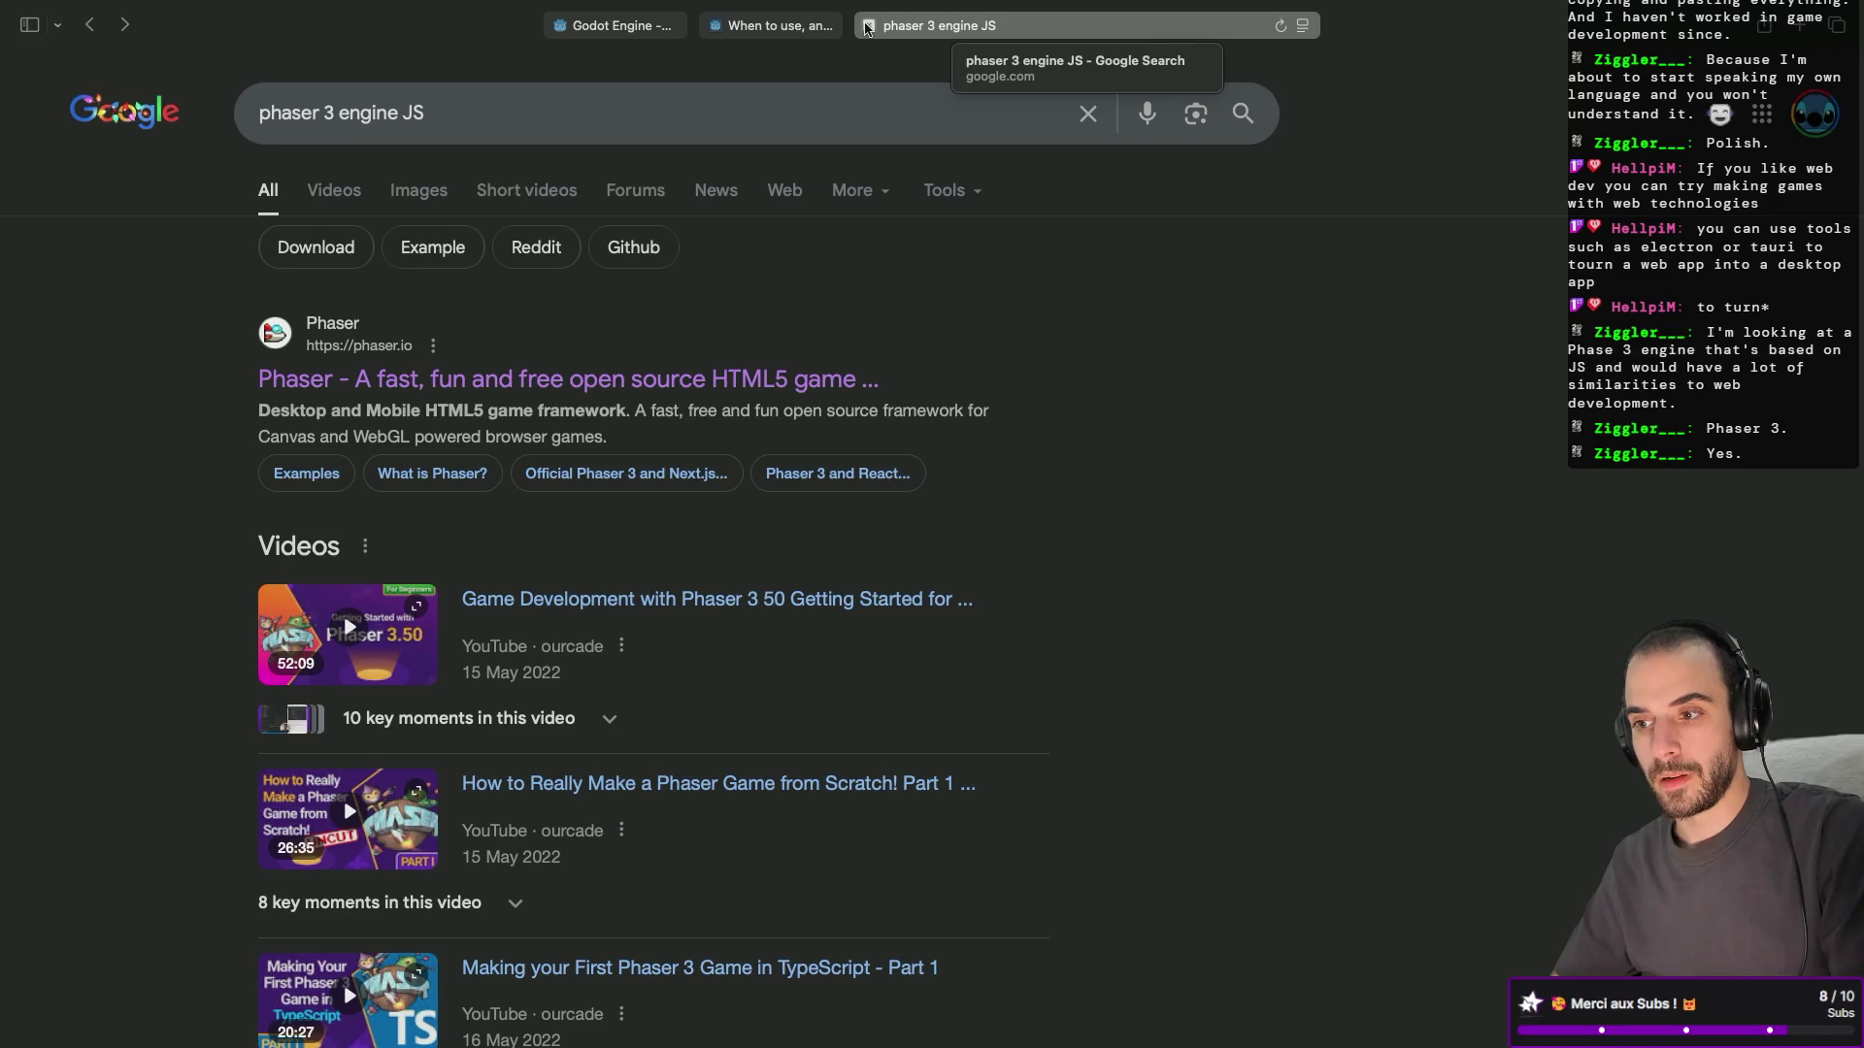
key(ctrl+shift+Tab)
key(super+Tab)
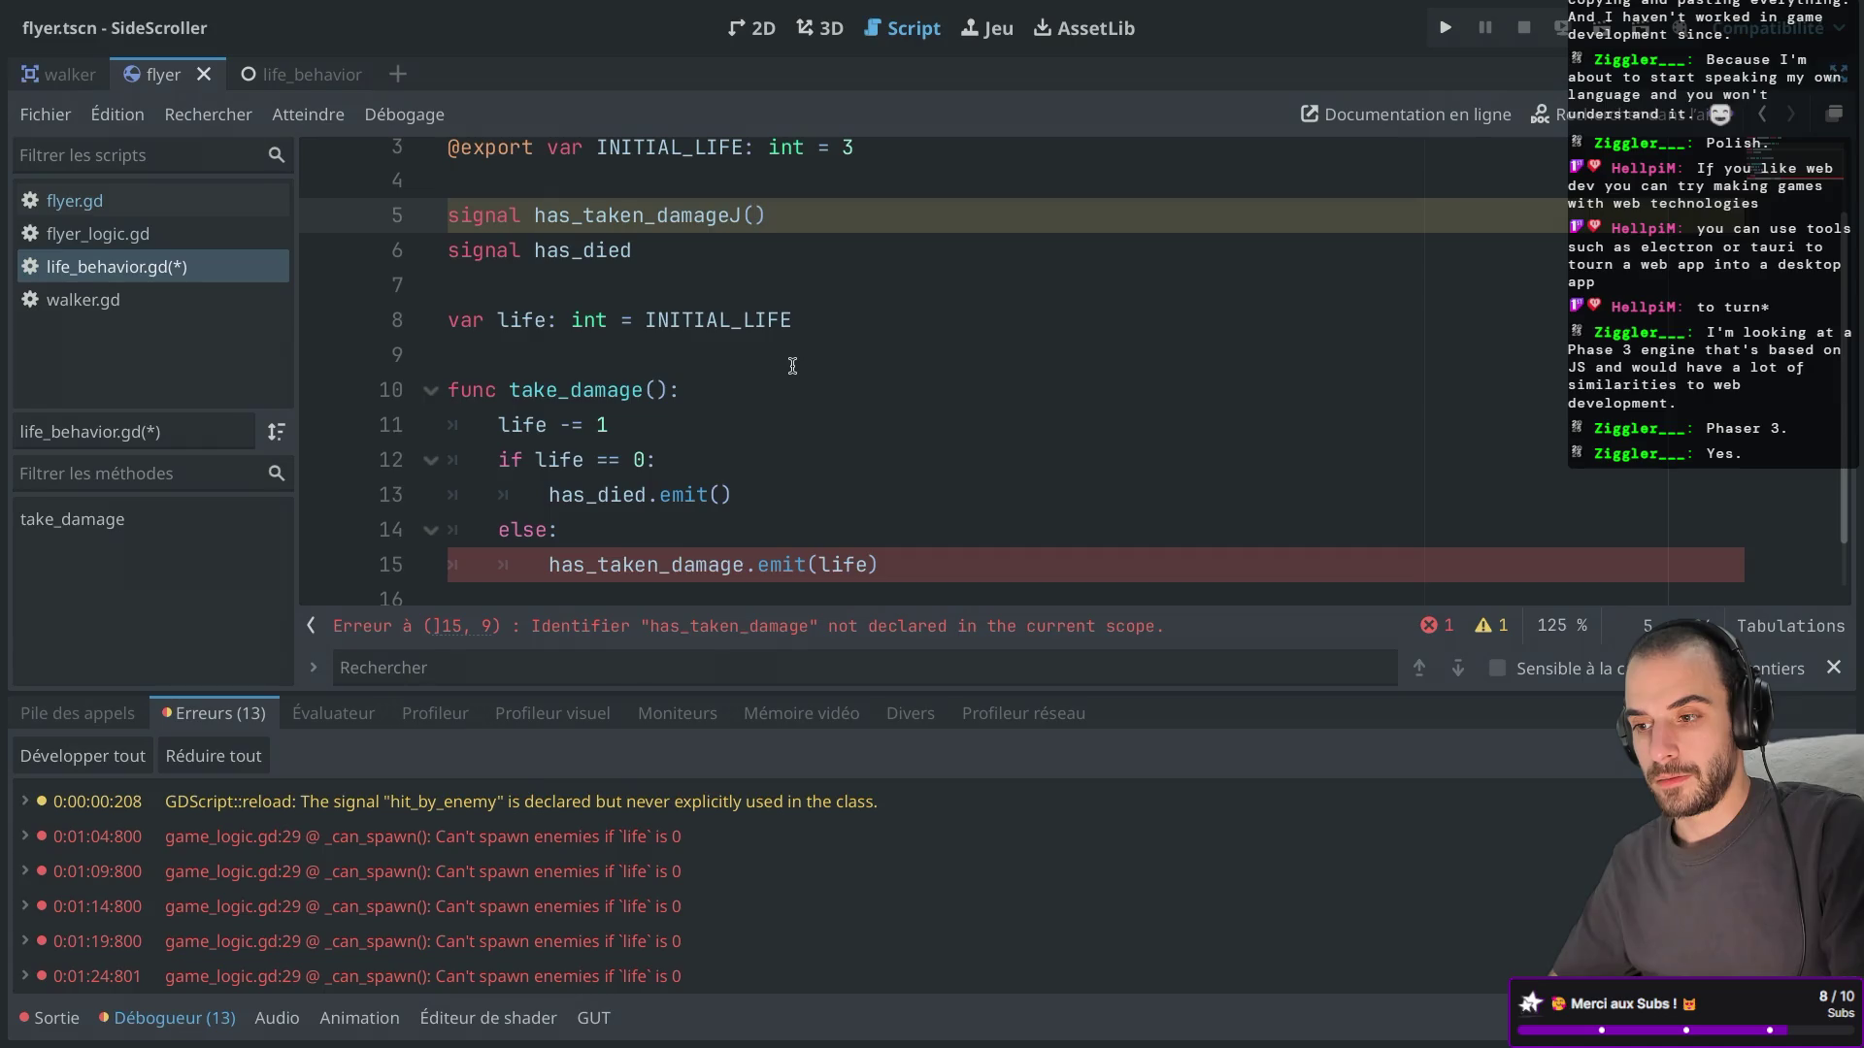
Delete the stray J and declare signal has_taken_damage(remaining_life: int) on line 5.
key(Left)
key(BackSpace)
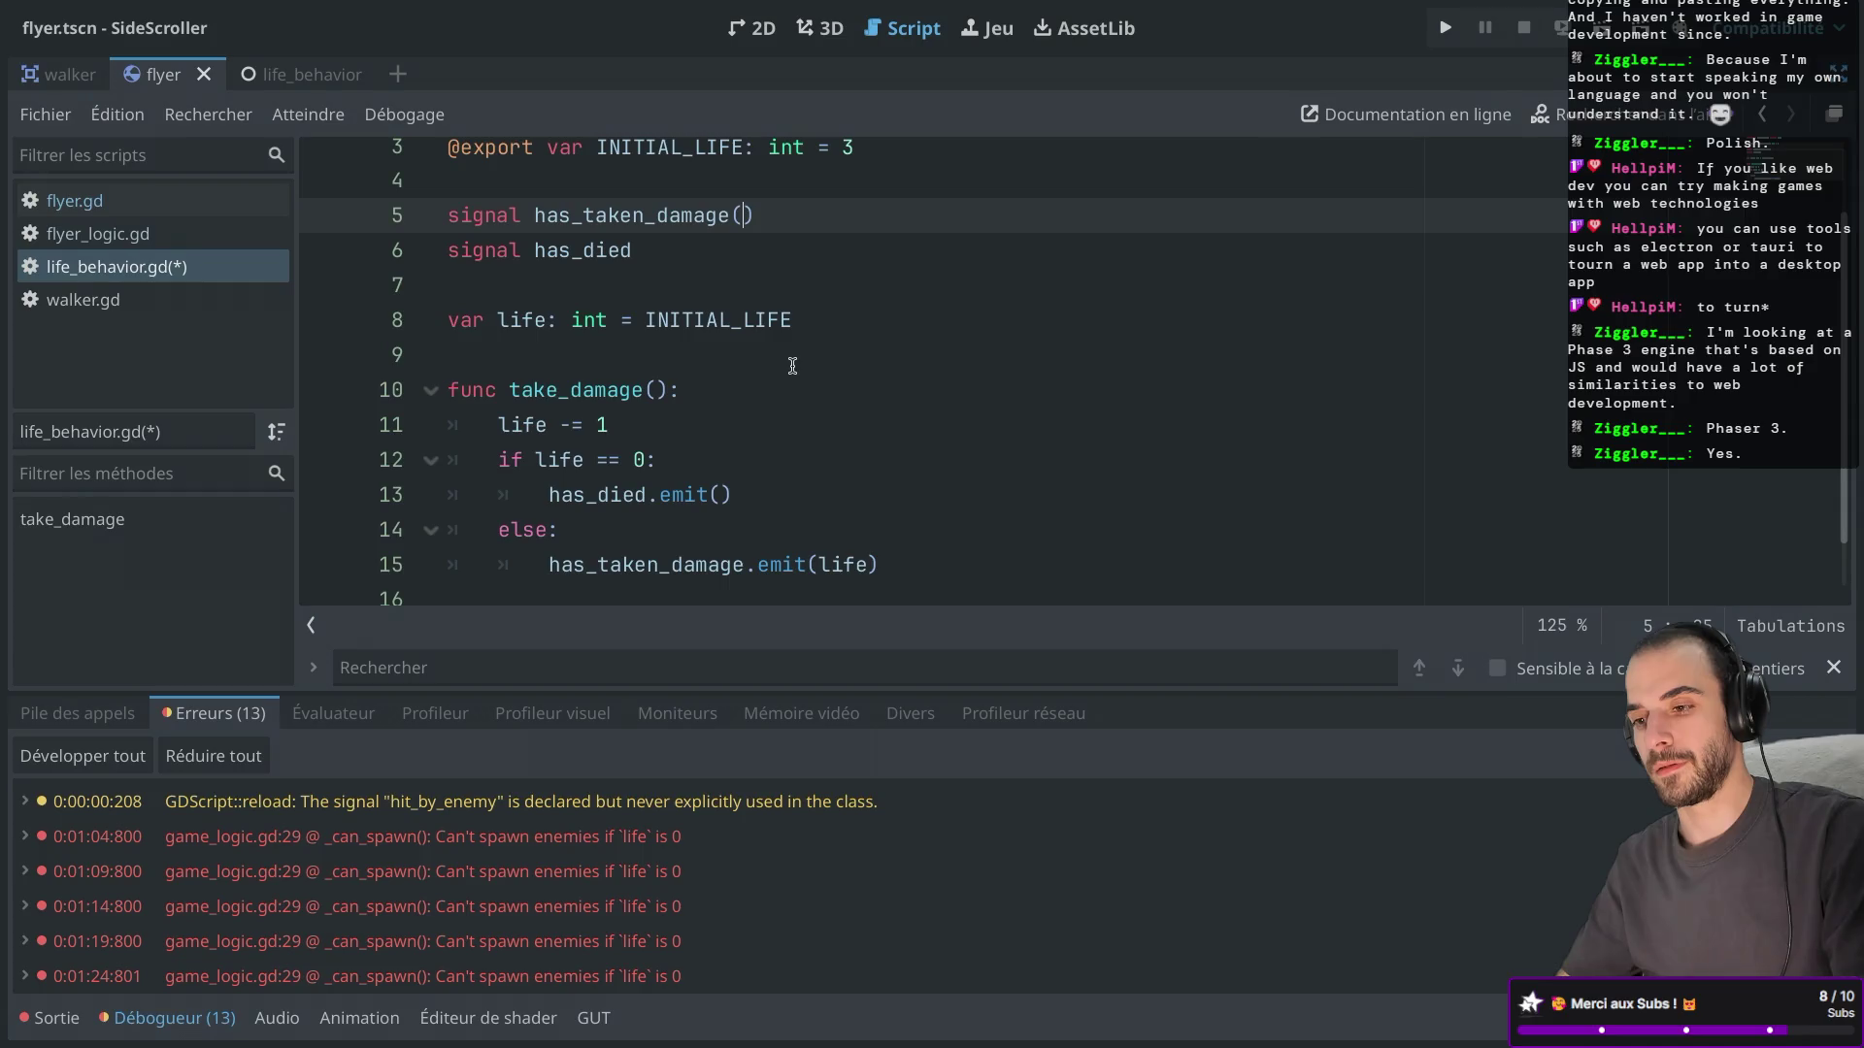
text(remaining_life)
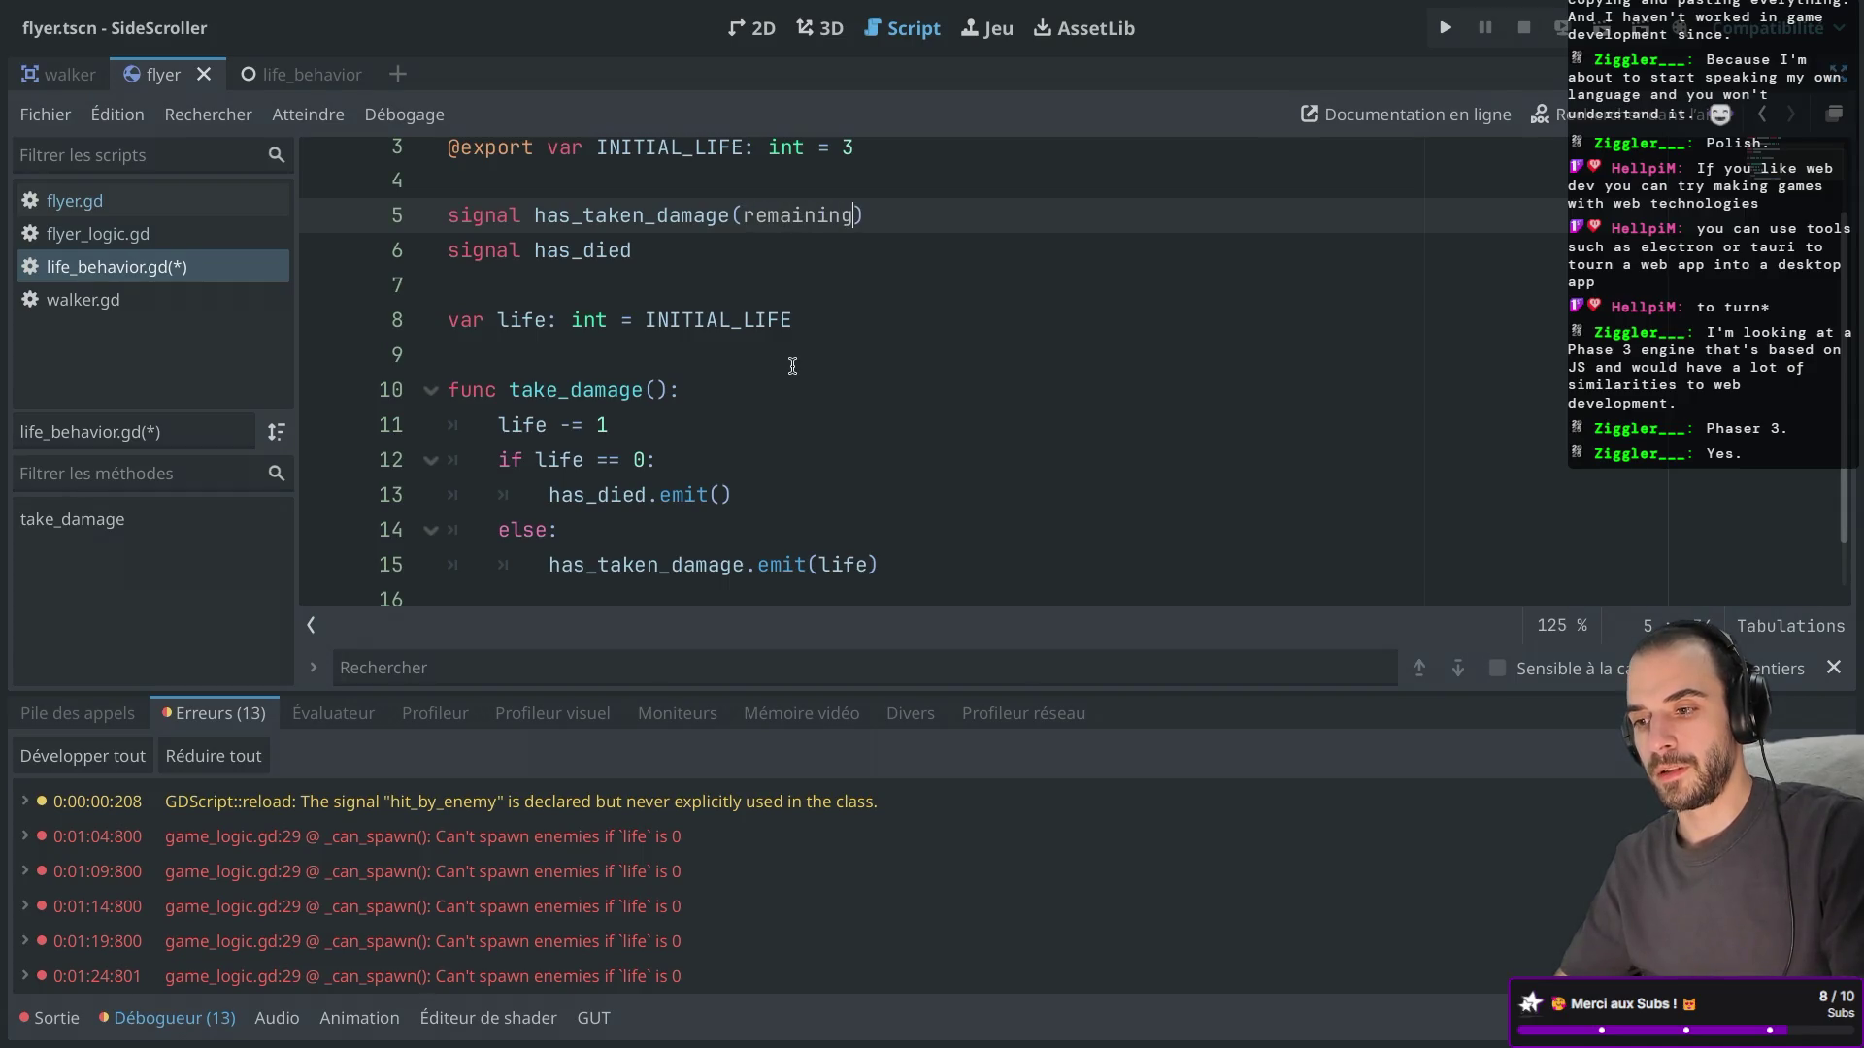
text(: int)
click(815, 428)
scroll(818, 436, down, 1)
scroll(818, 436, up, 2)
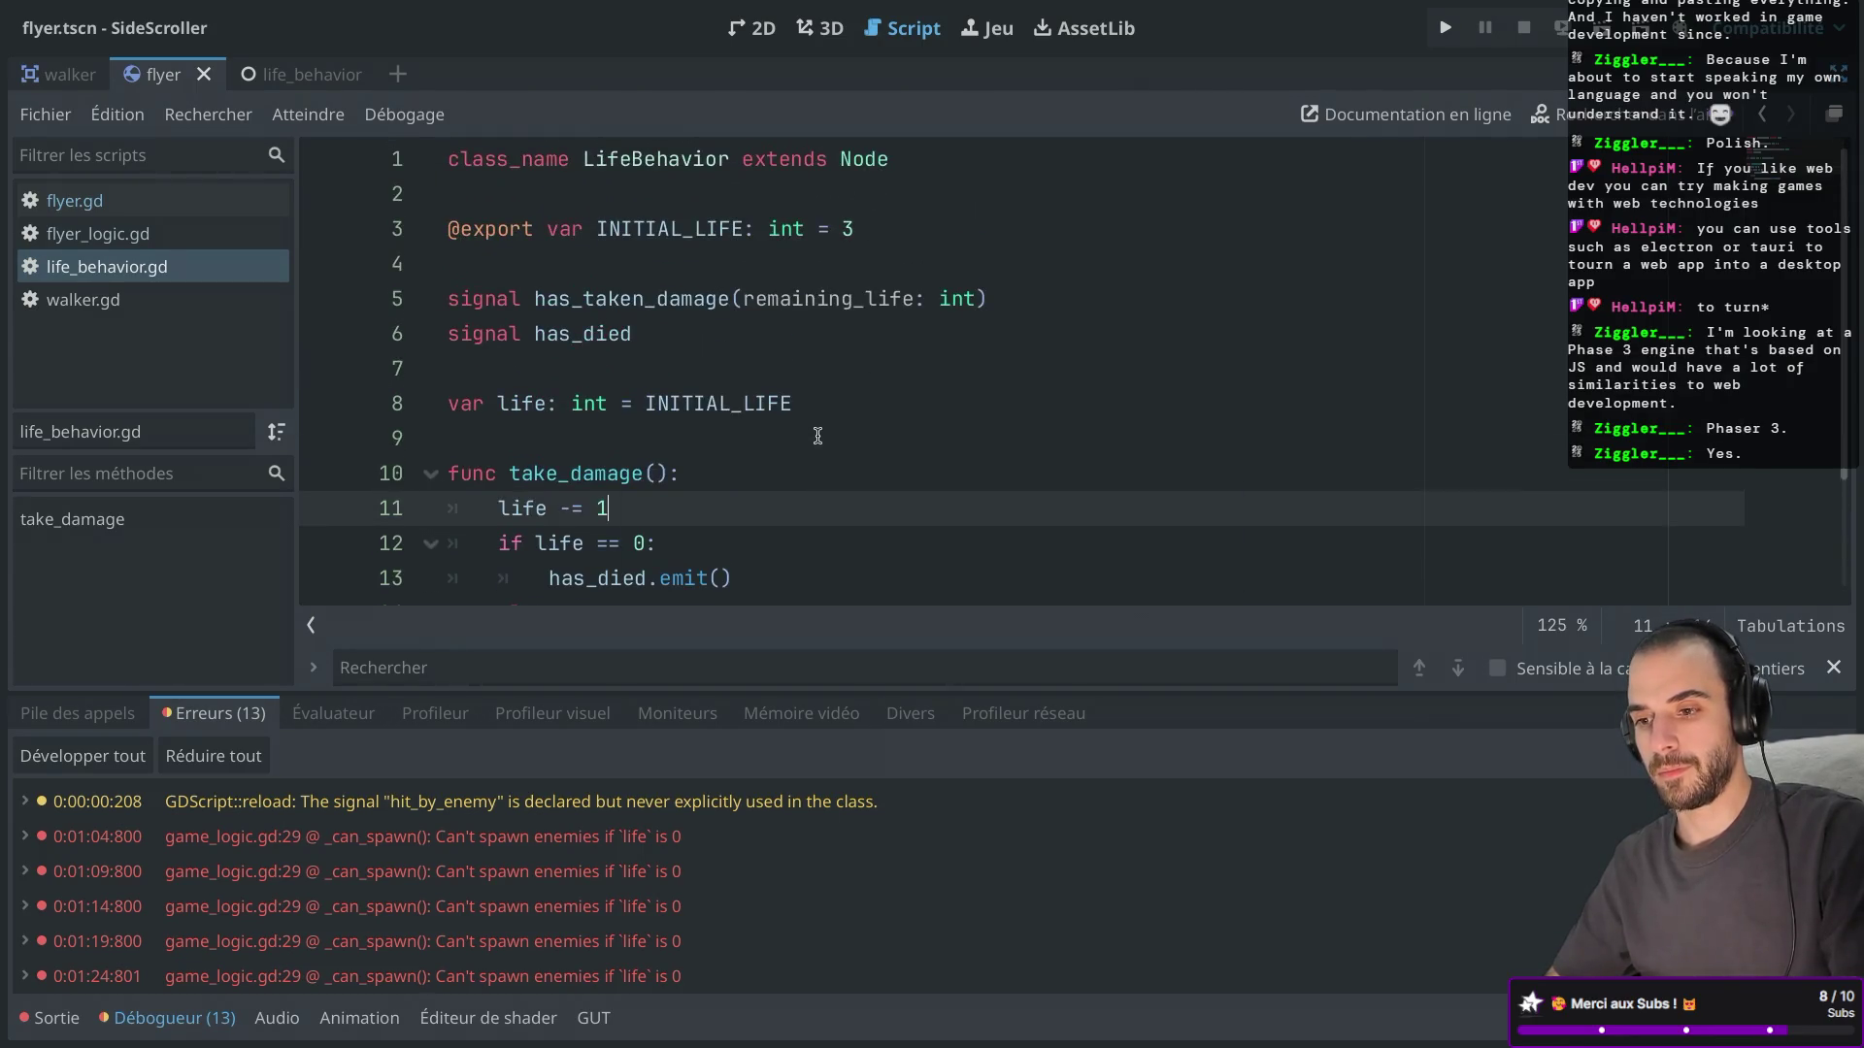
key(ctrl+shift+F11)
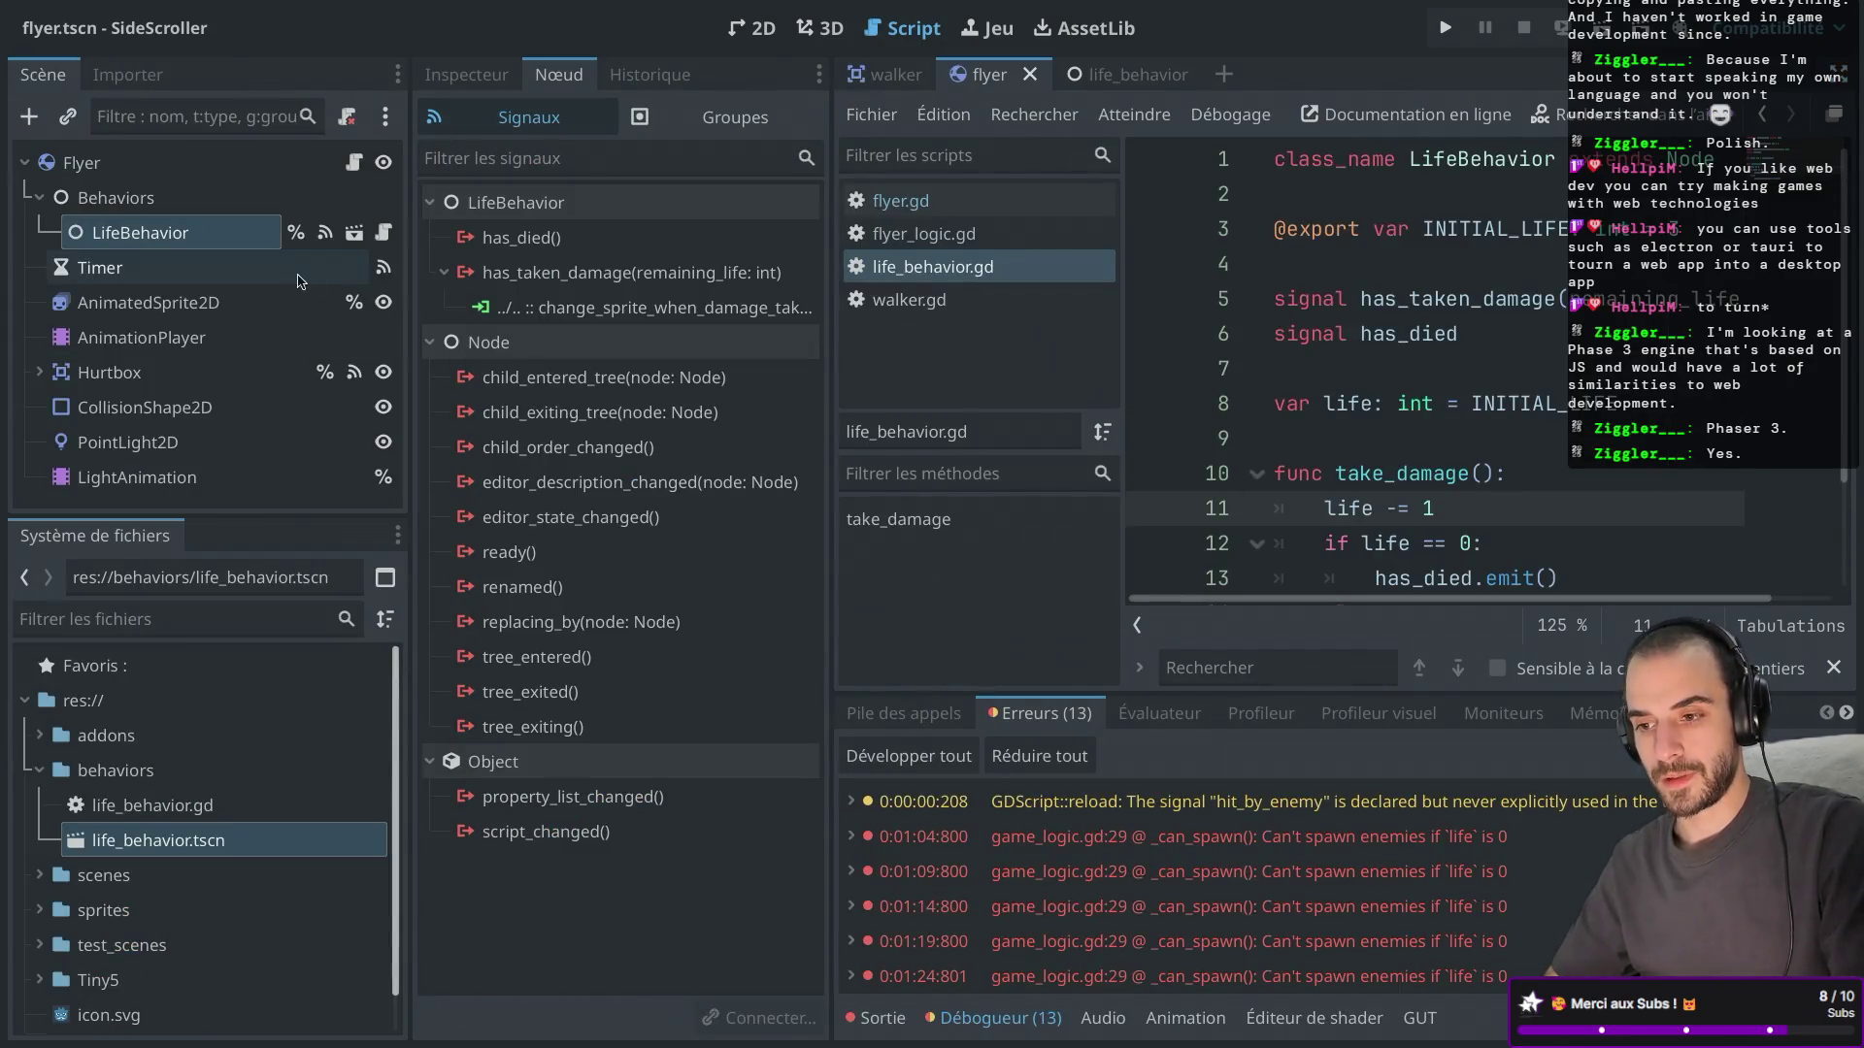
Connect has_died to flyer.gd's enter_crash_mode, save the flyer scene, and launch the game.
click(619, 317)
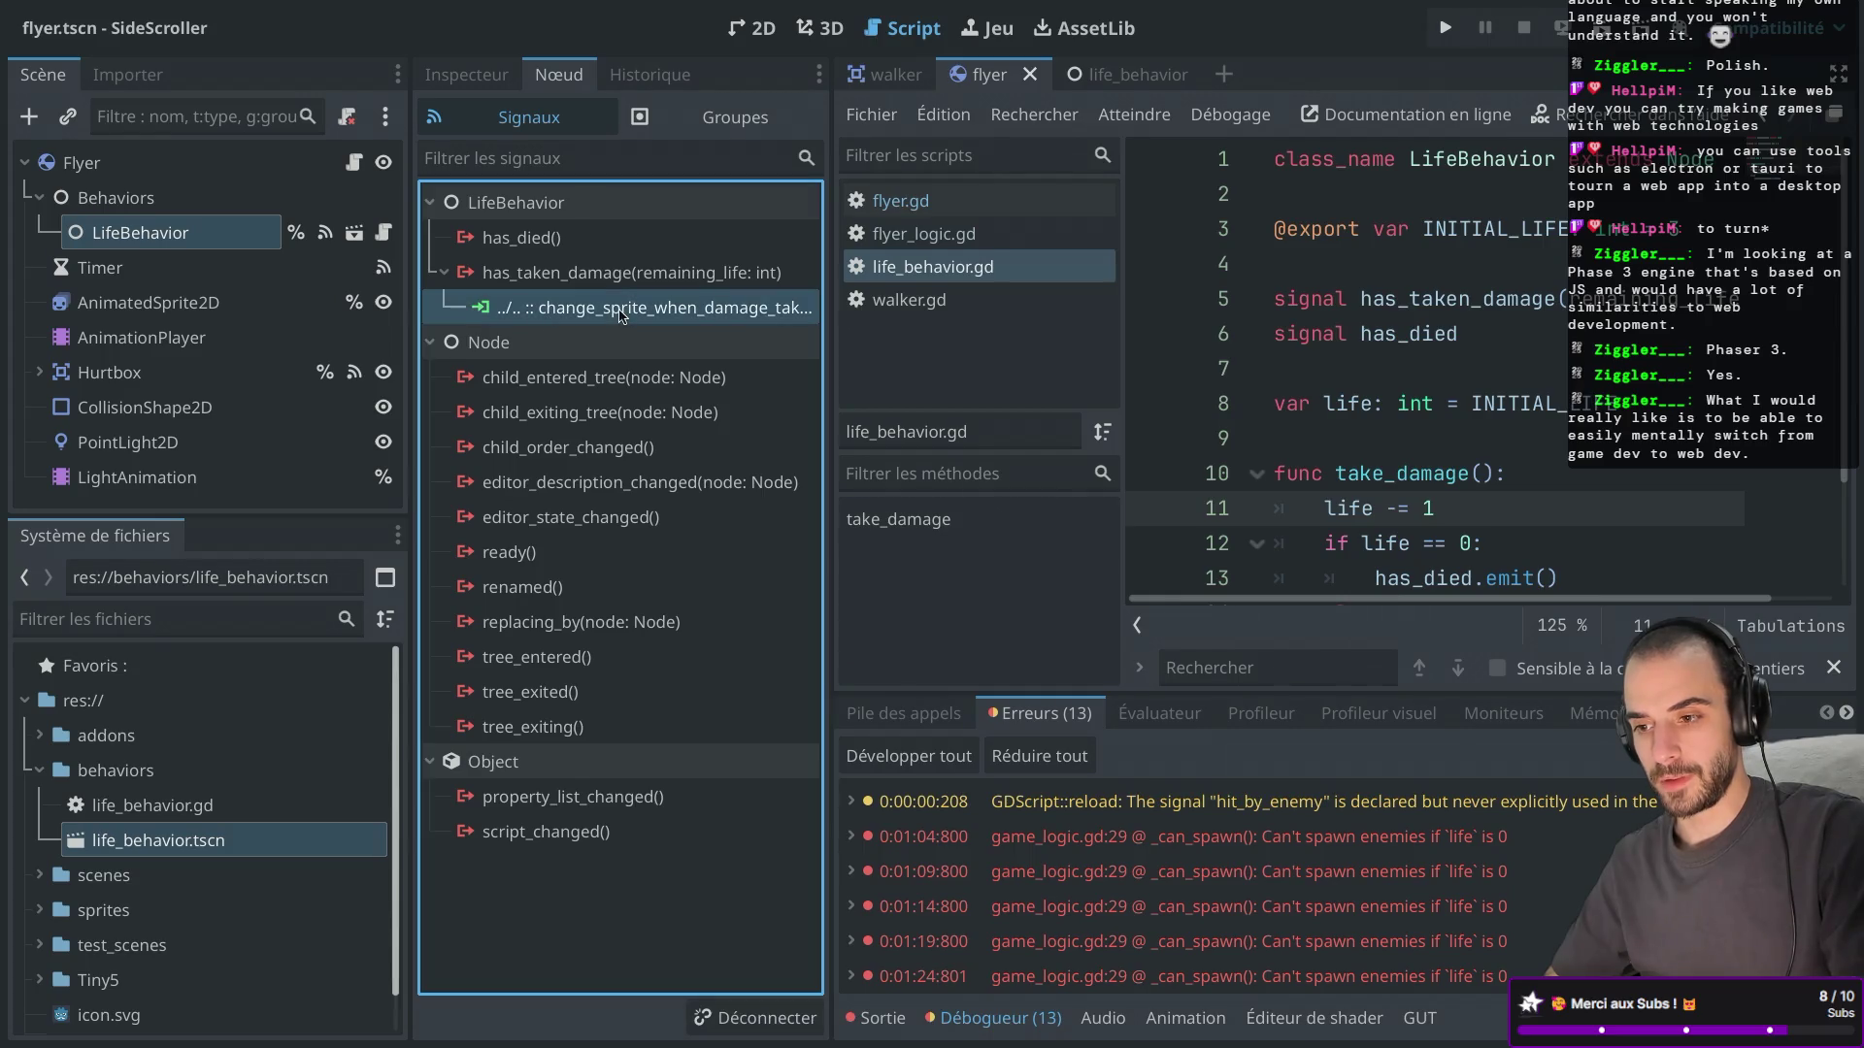
click(561, 243)
double_click(561, 243)
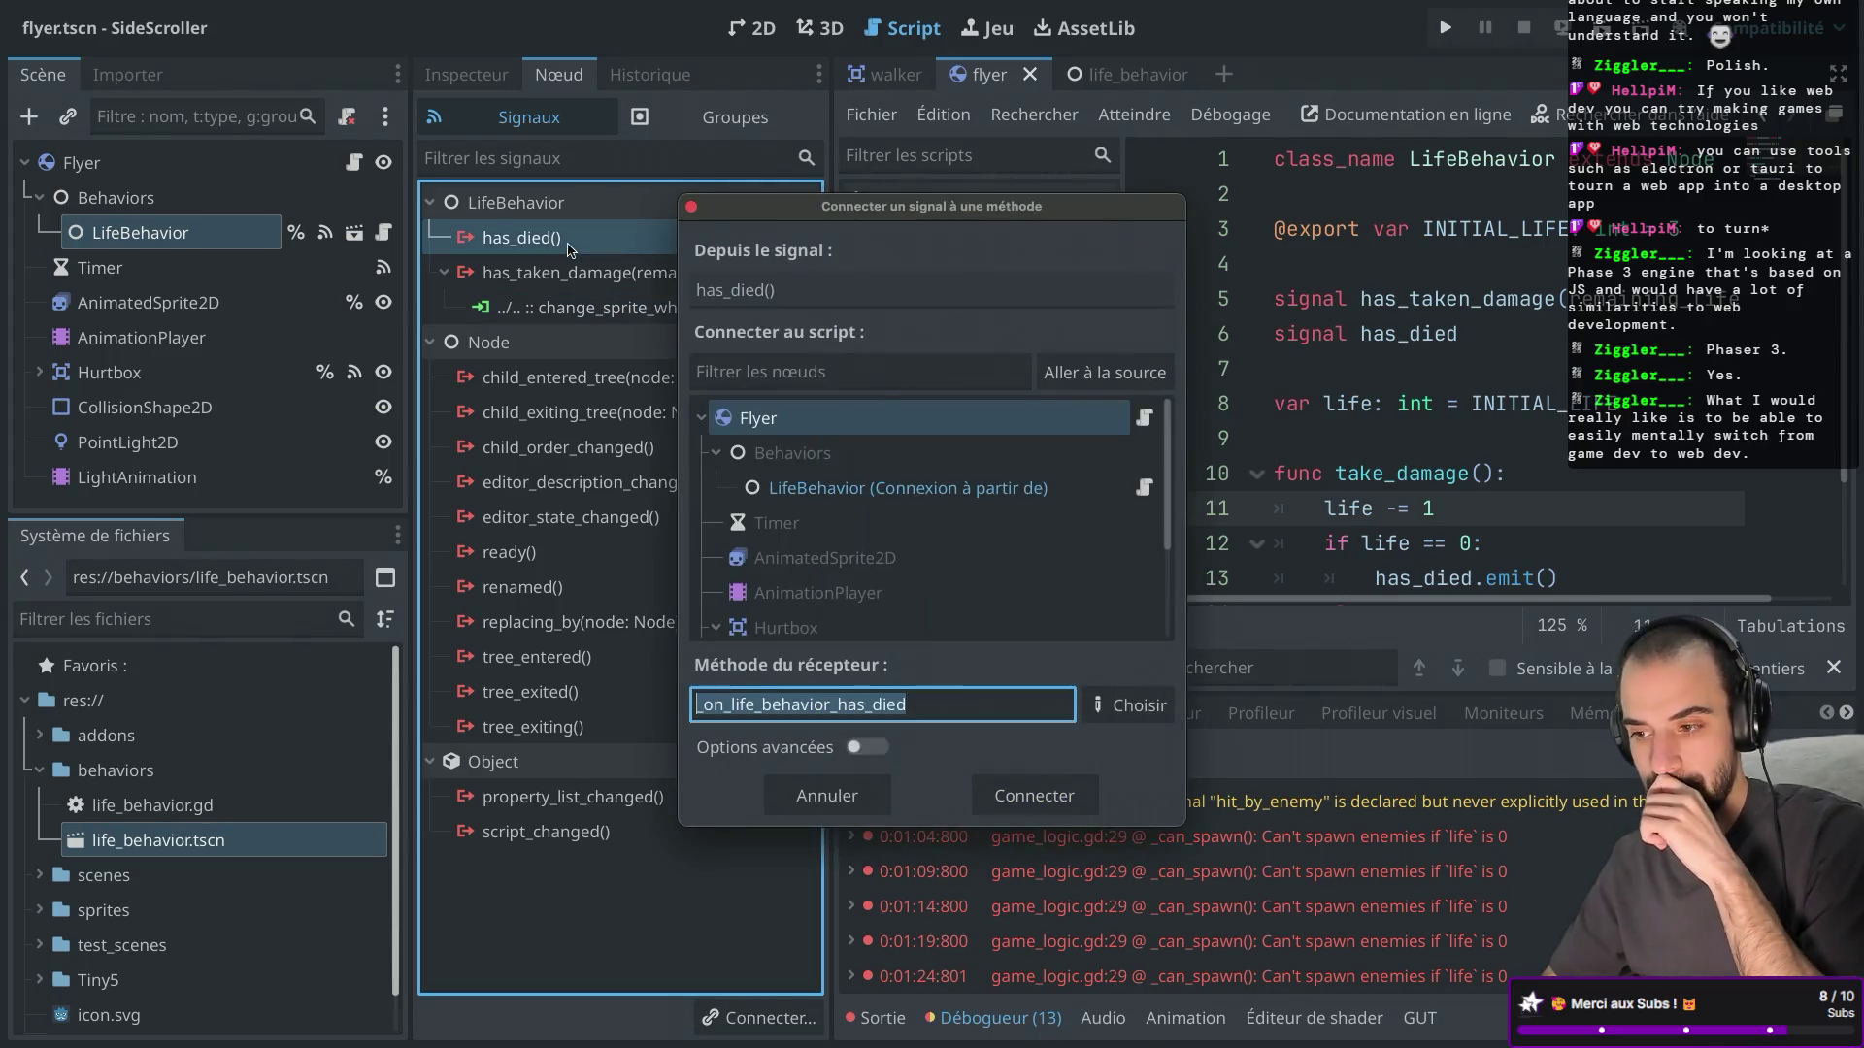
click(1126, 705)
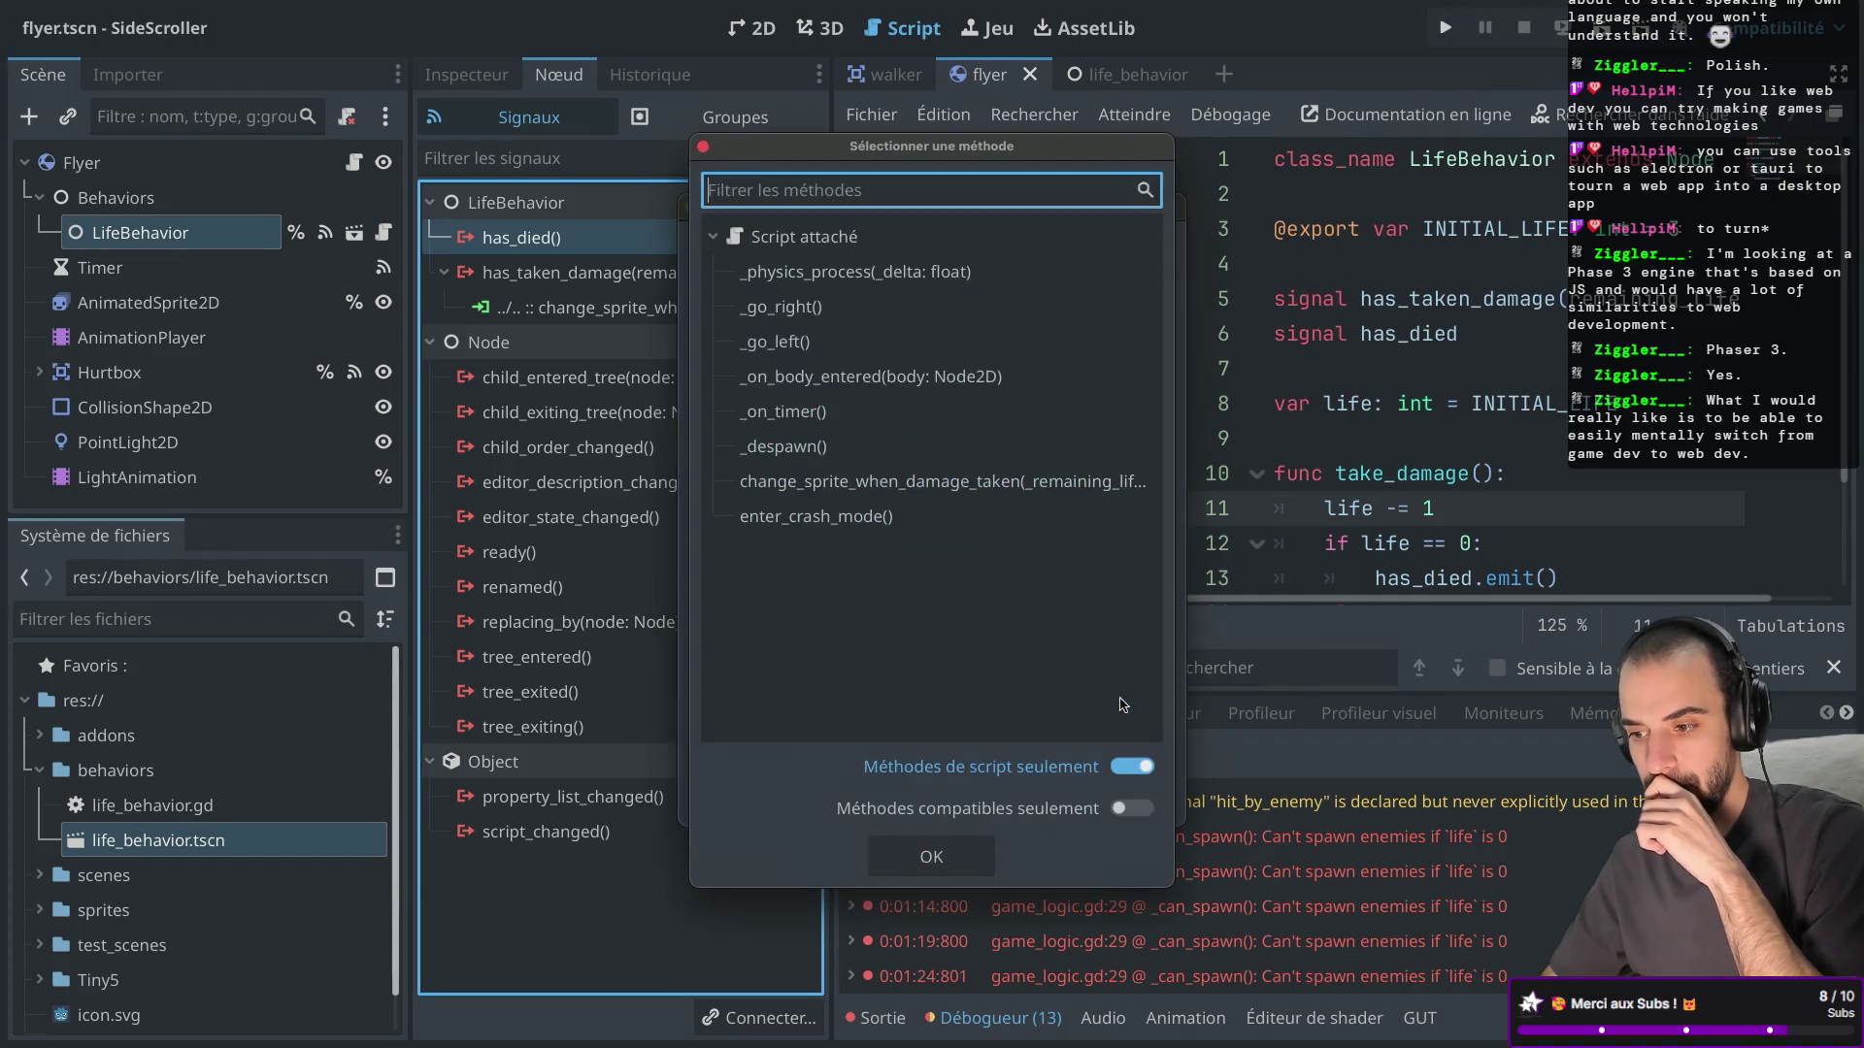
click(861, 519)
double_click(861, 520)
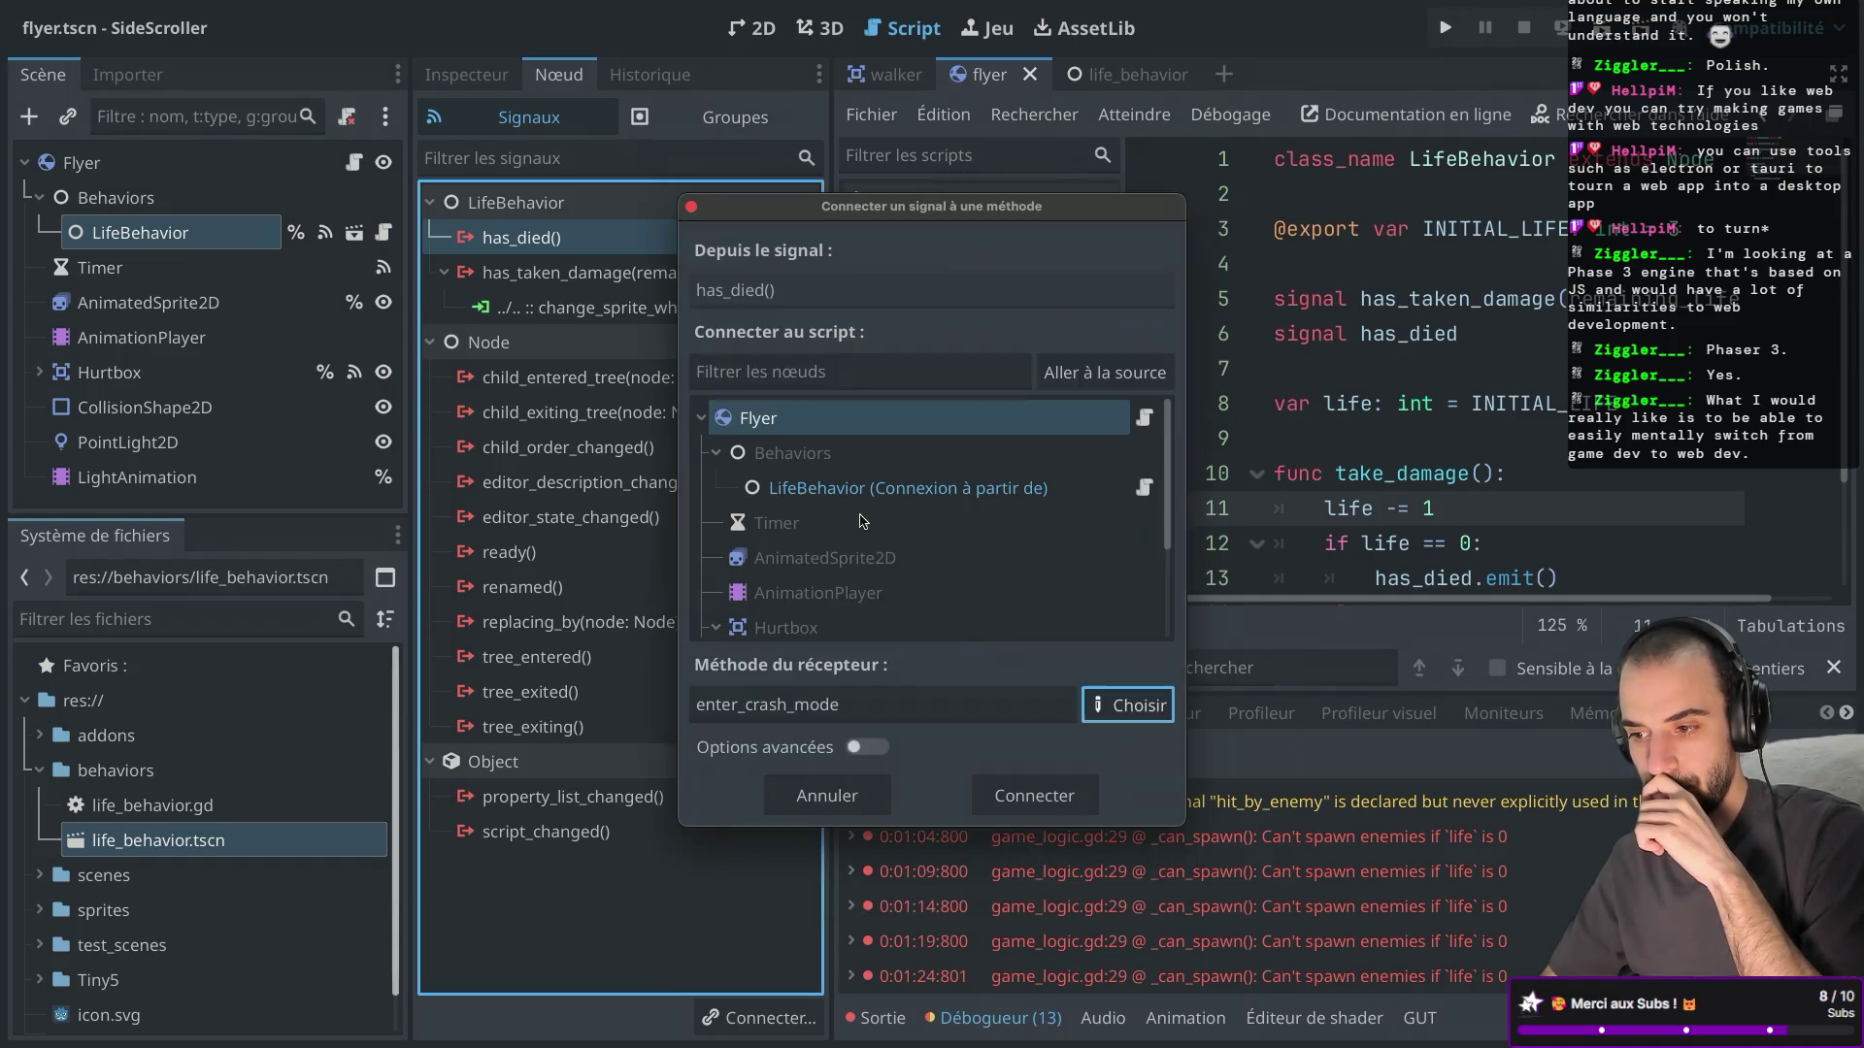
click(1033, 793)
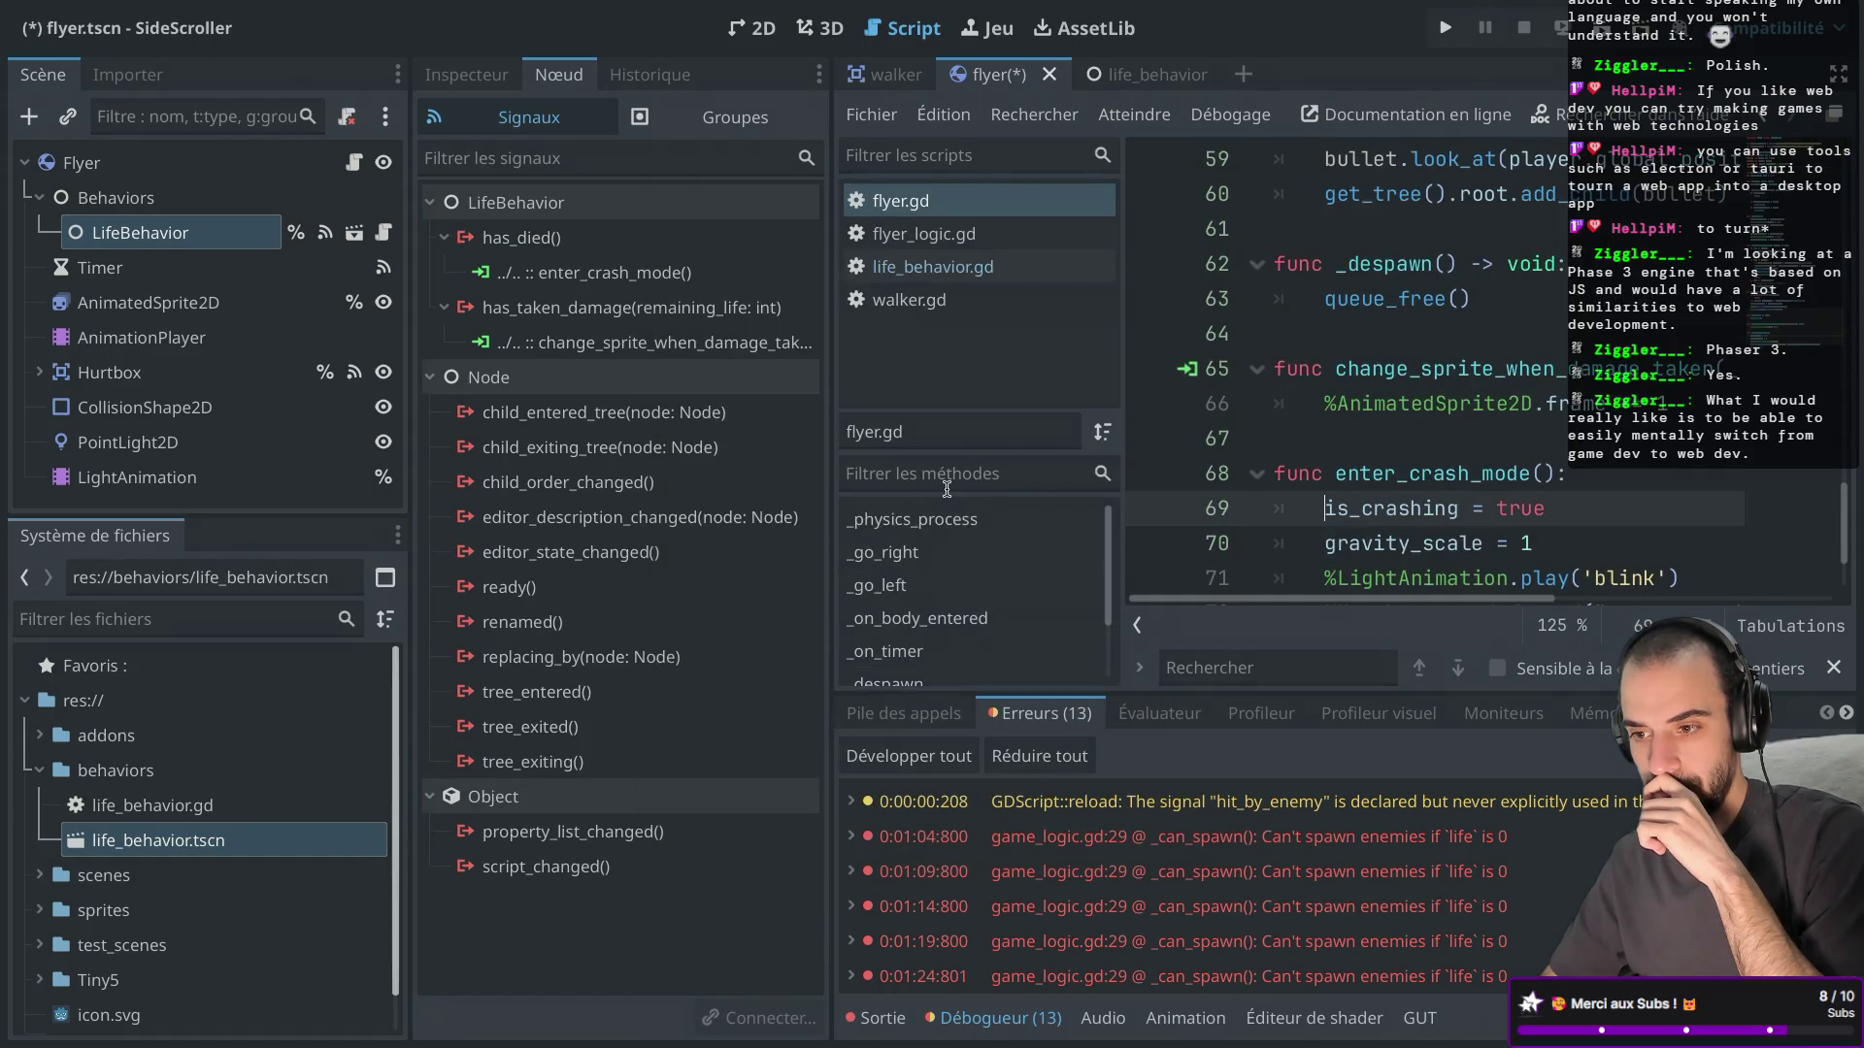
key(ctrl+s)
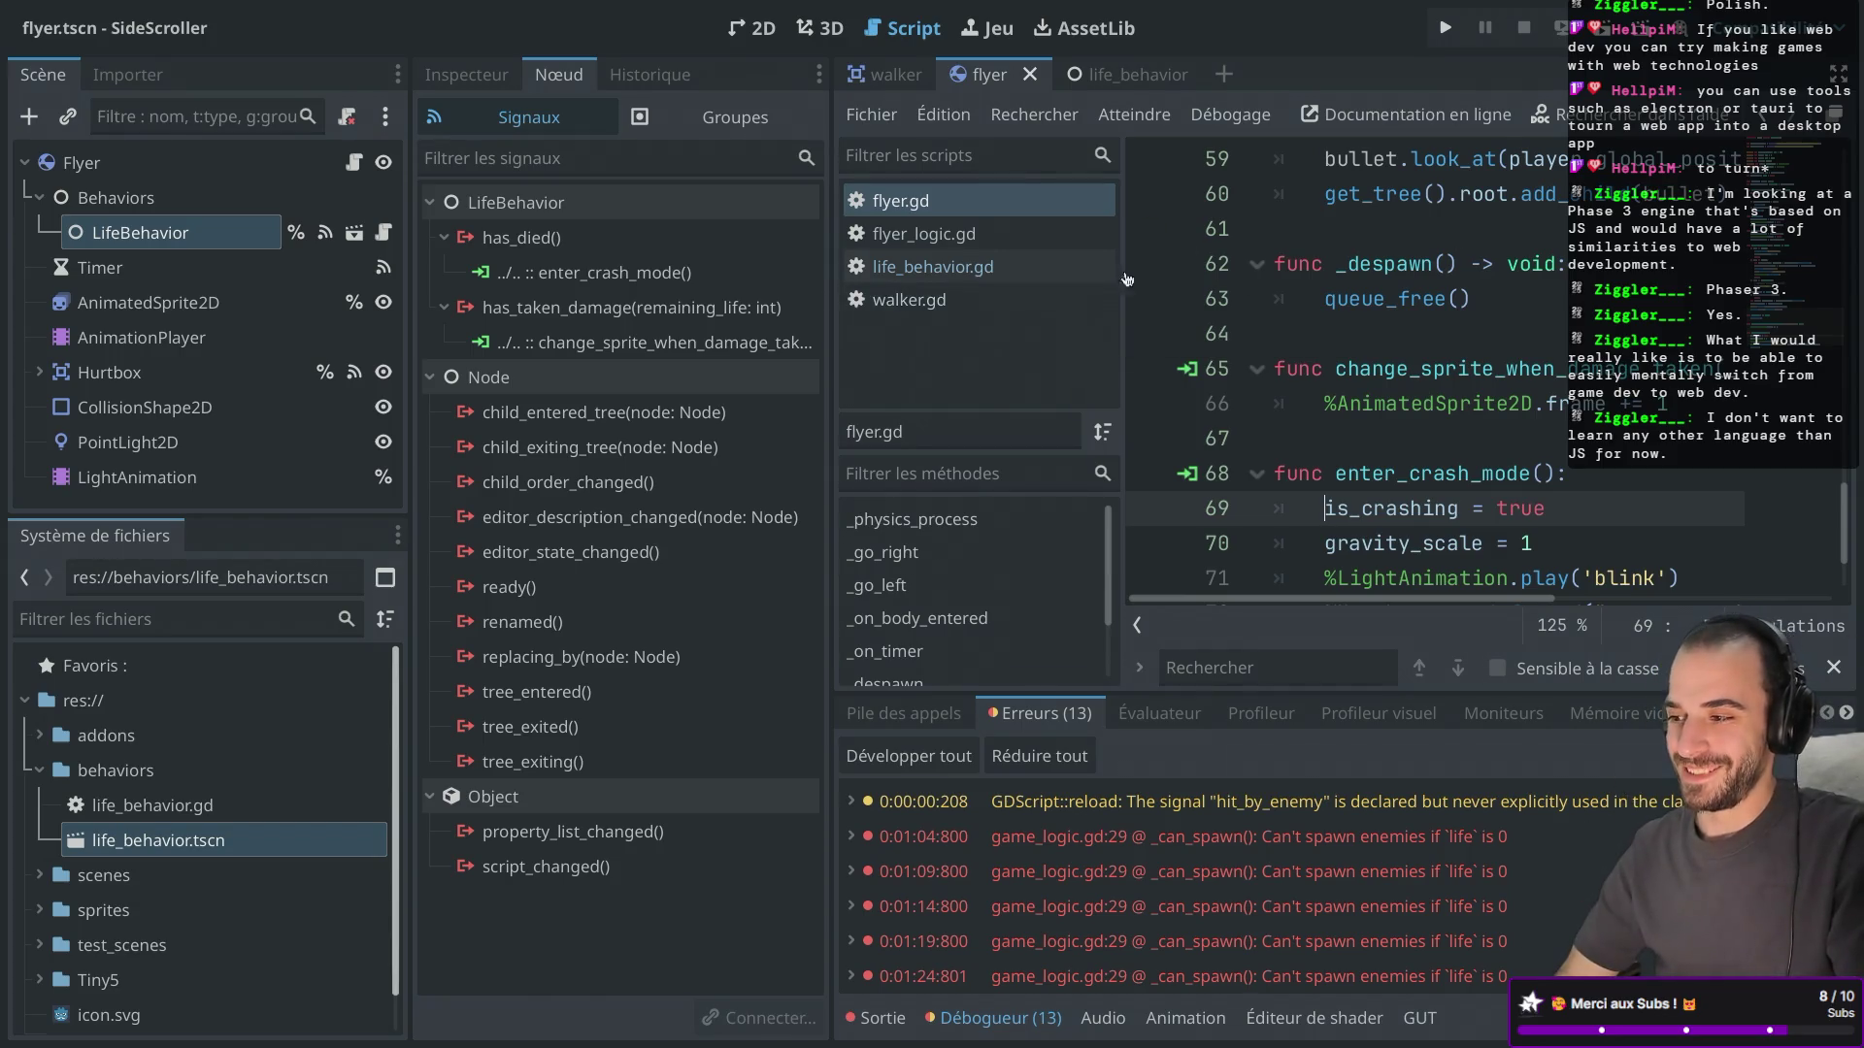
click(1445, 27)
Run and jump the character to the right while firing the gun.
key(Right)
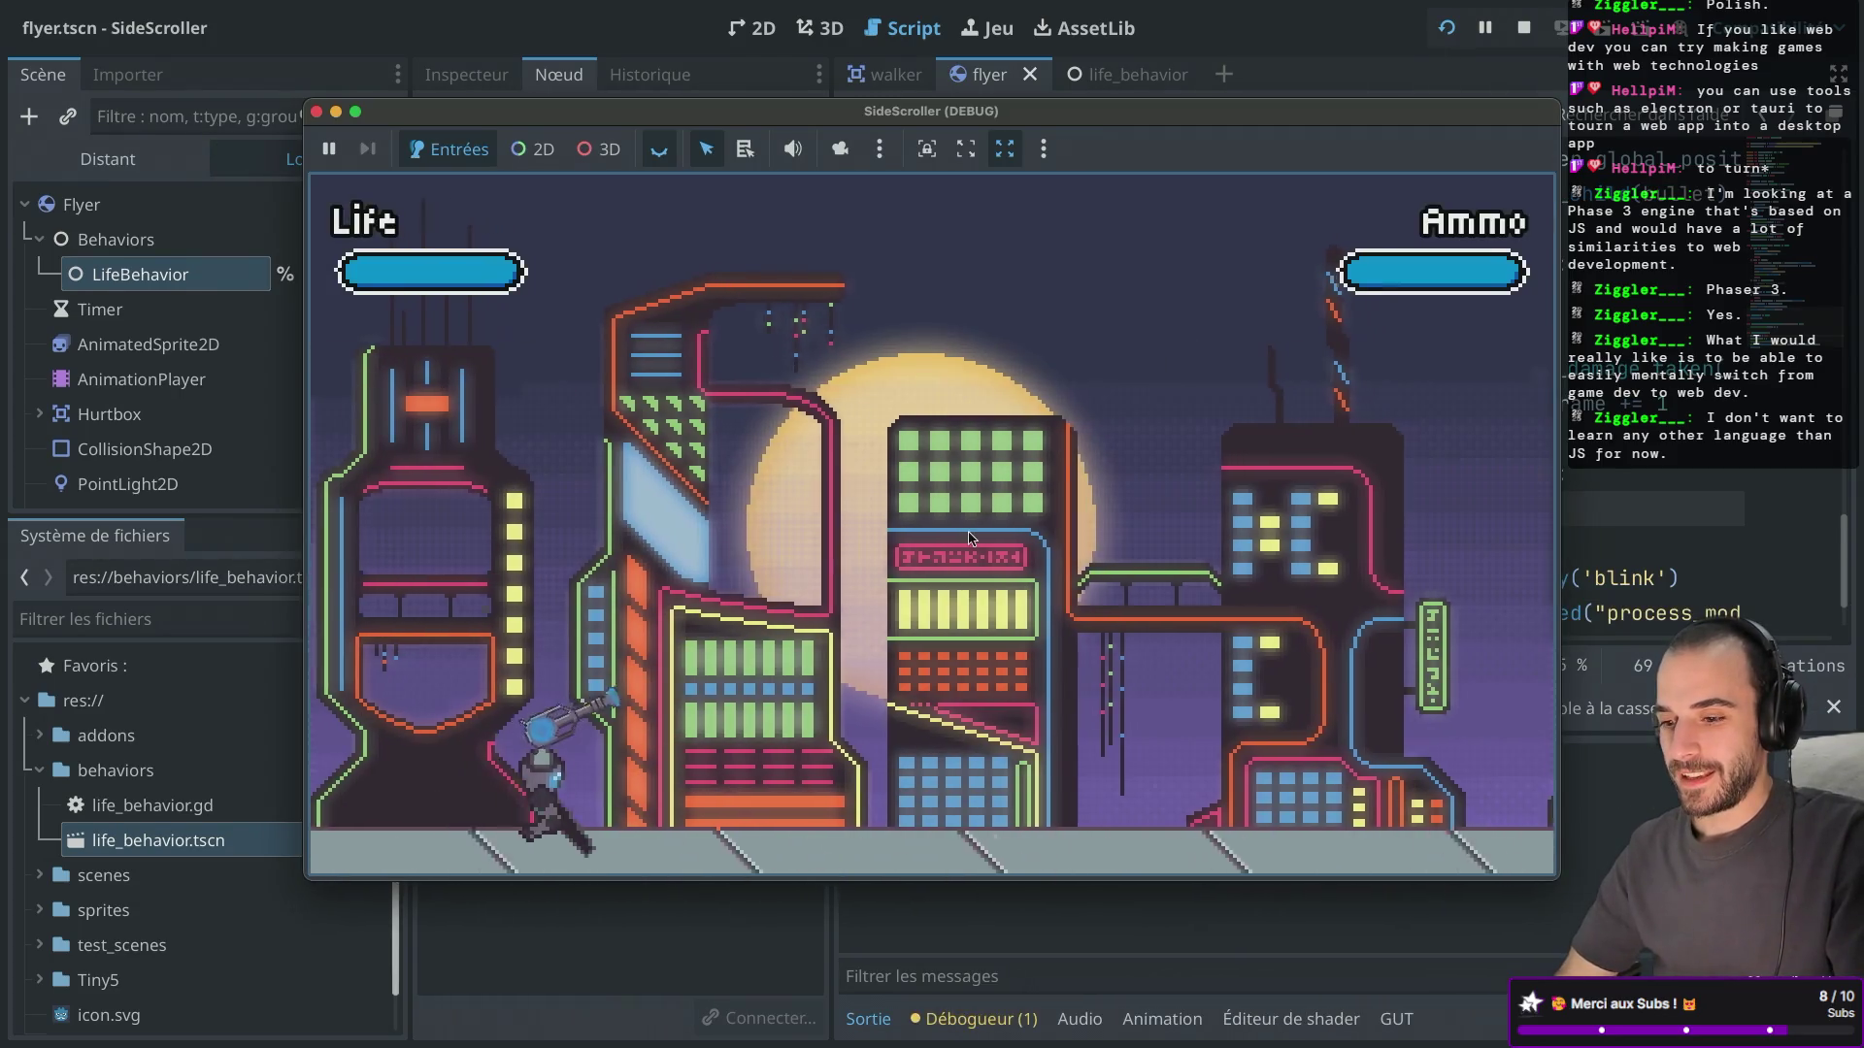
key(space)
key(Right)
key(space)
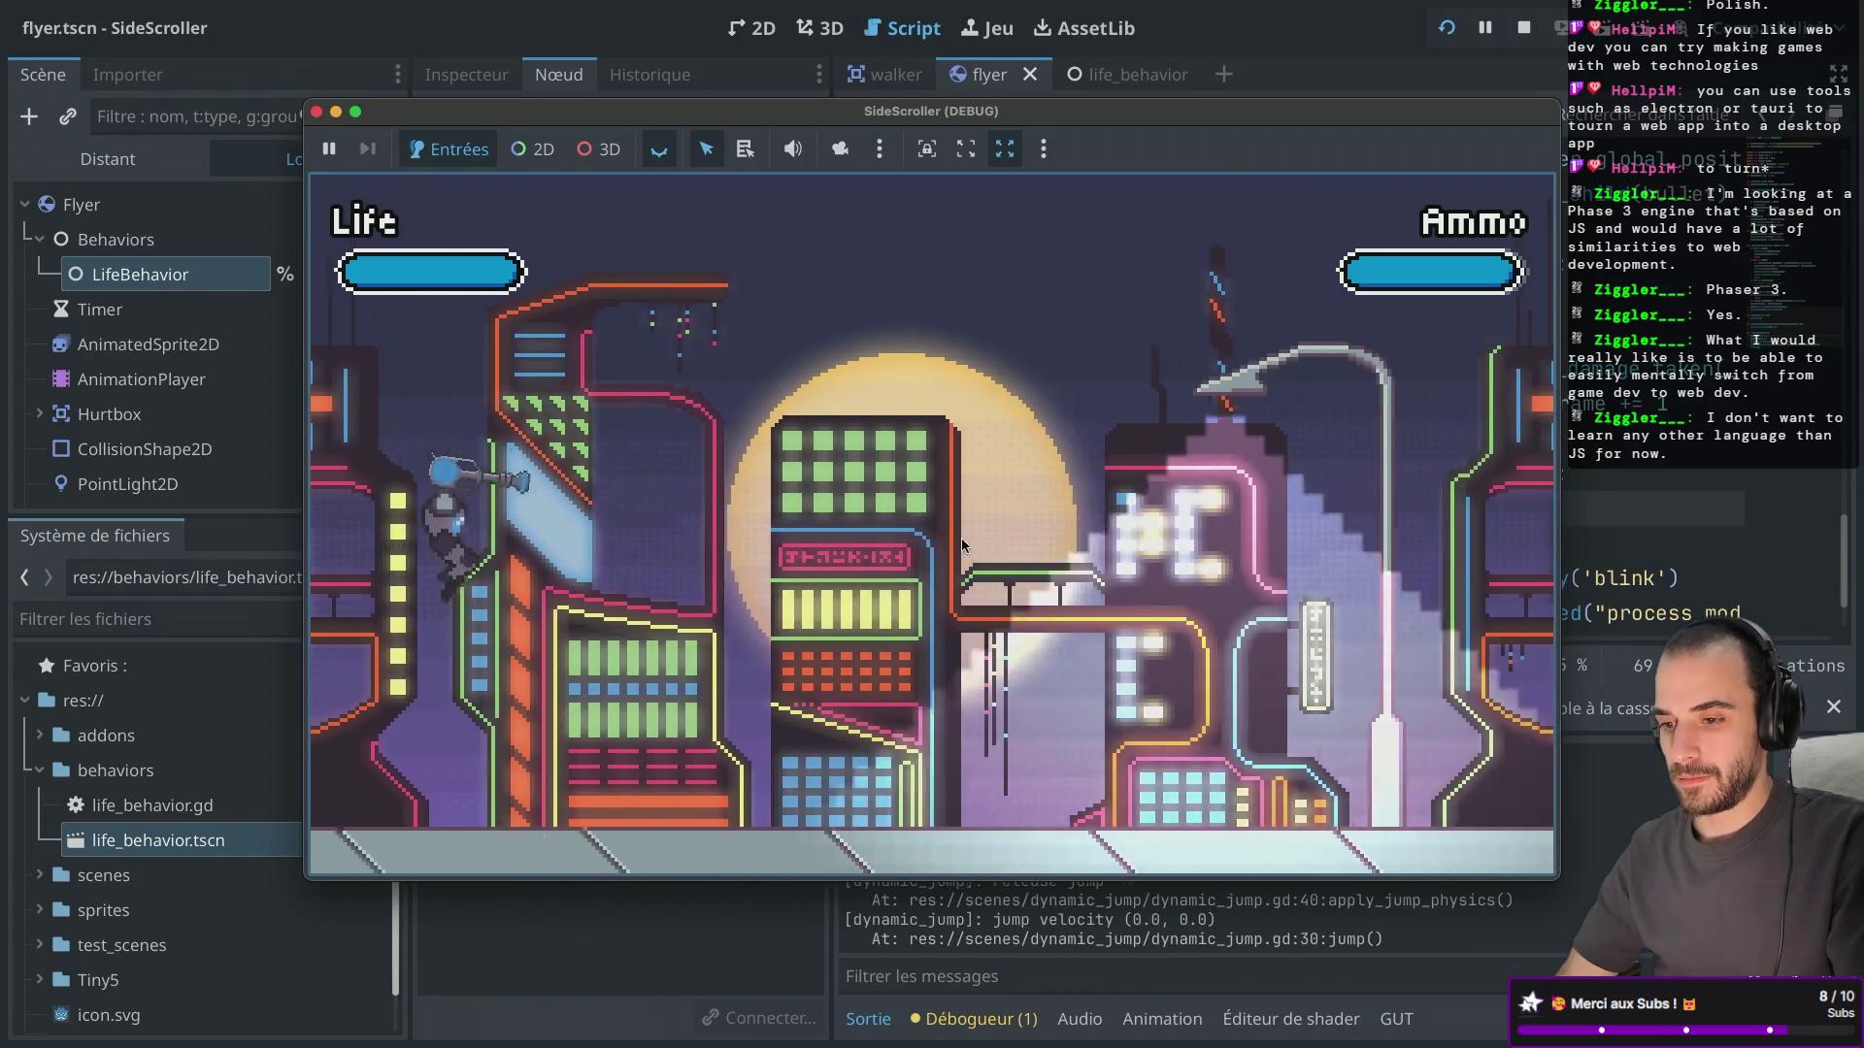
click(812, 644)
key(Right)
click(860, 733)
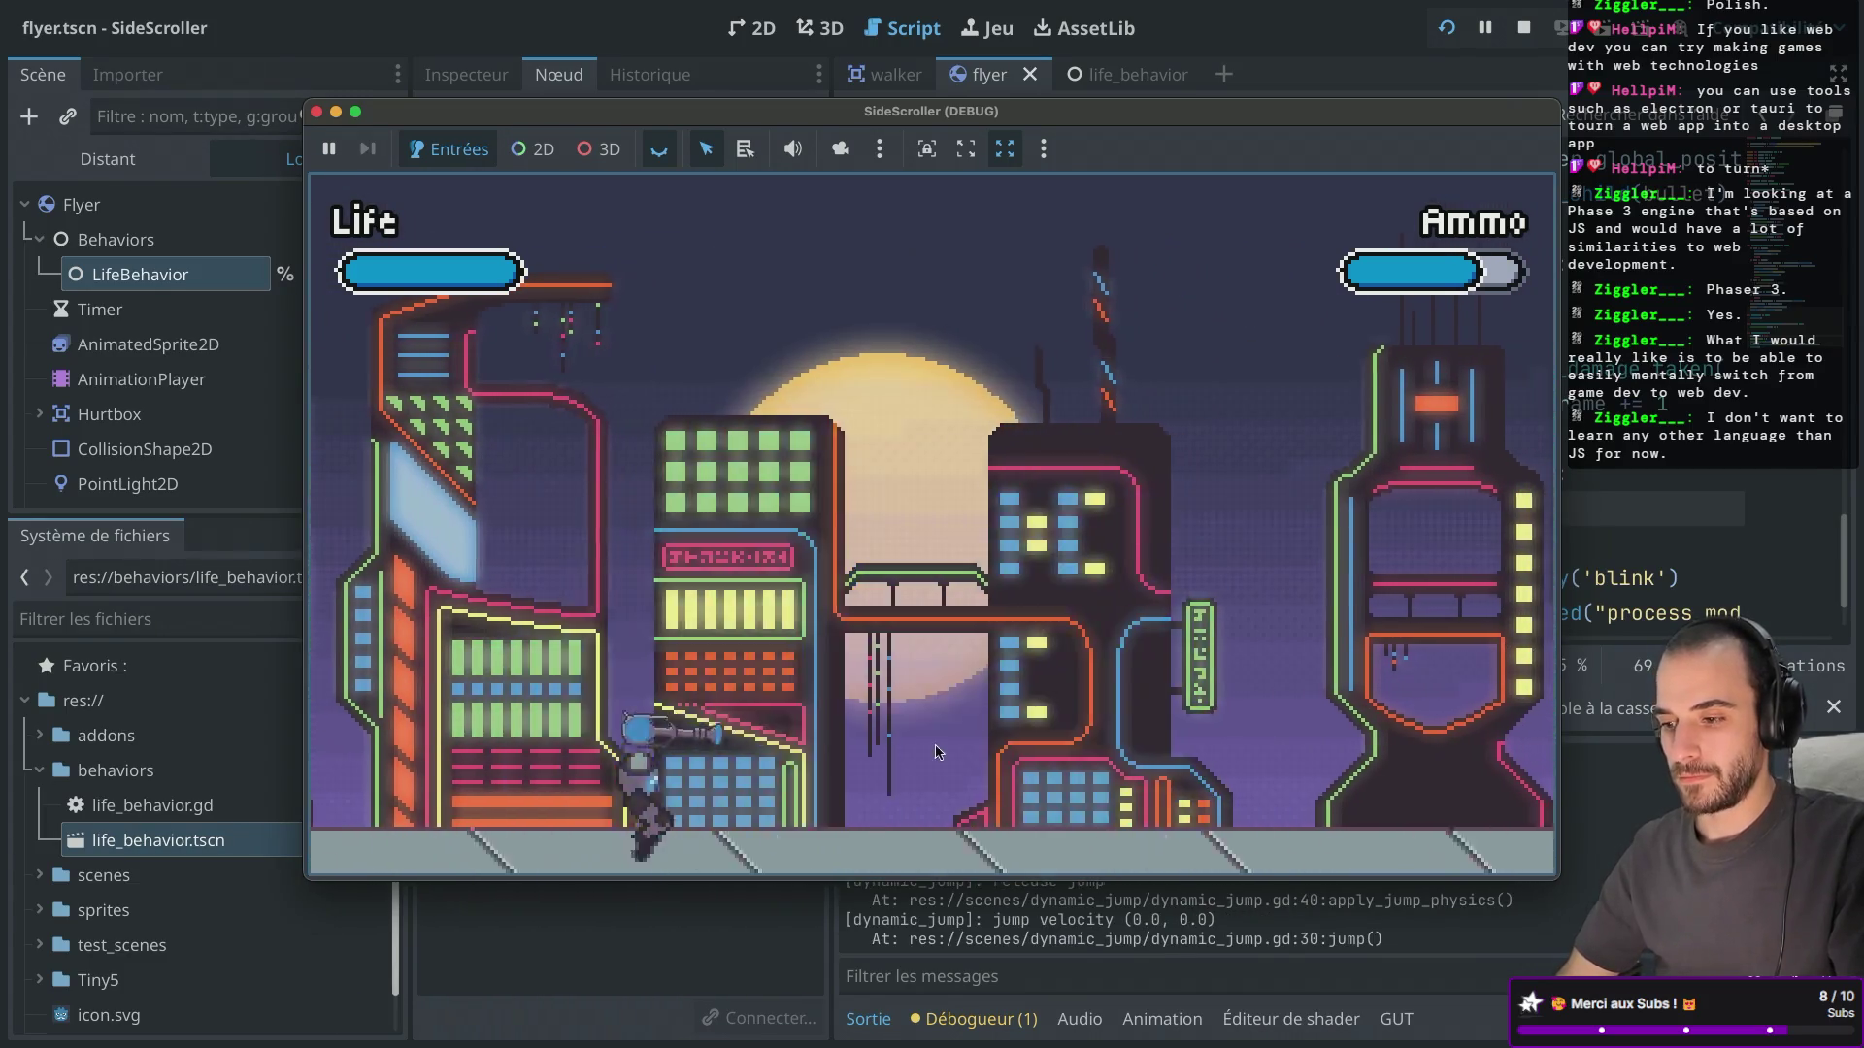
click(935, 744)
click(935, 743)
key(Right)
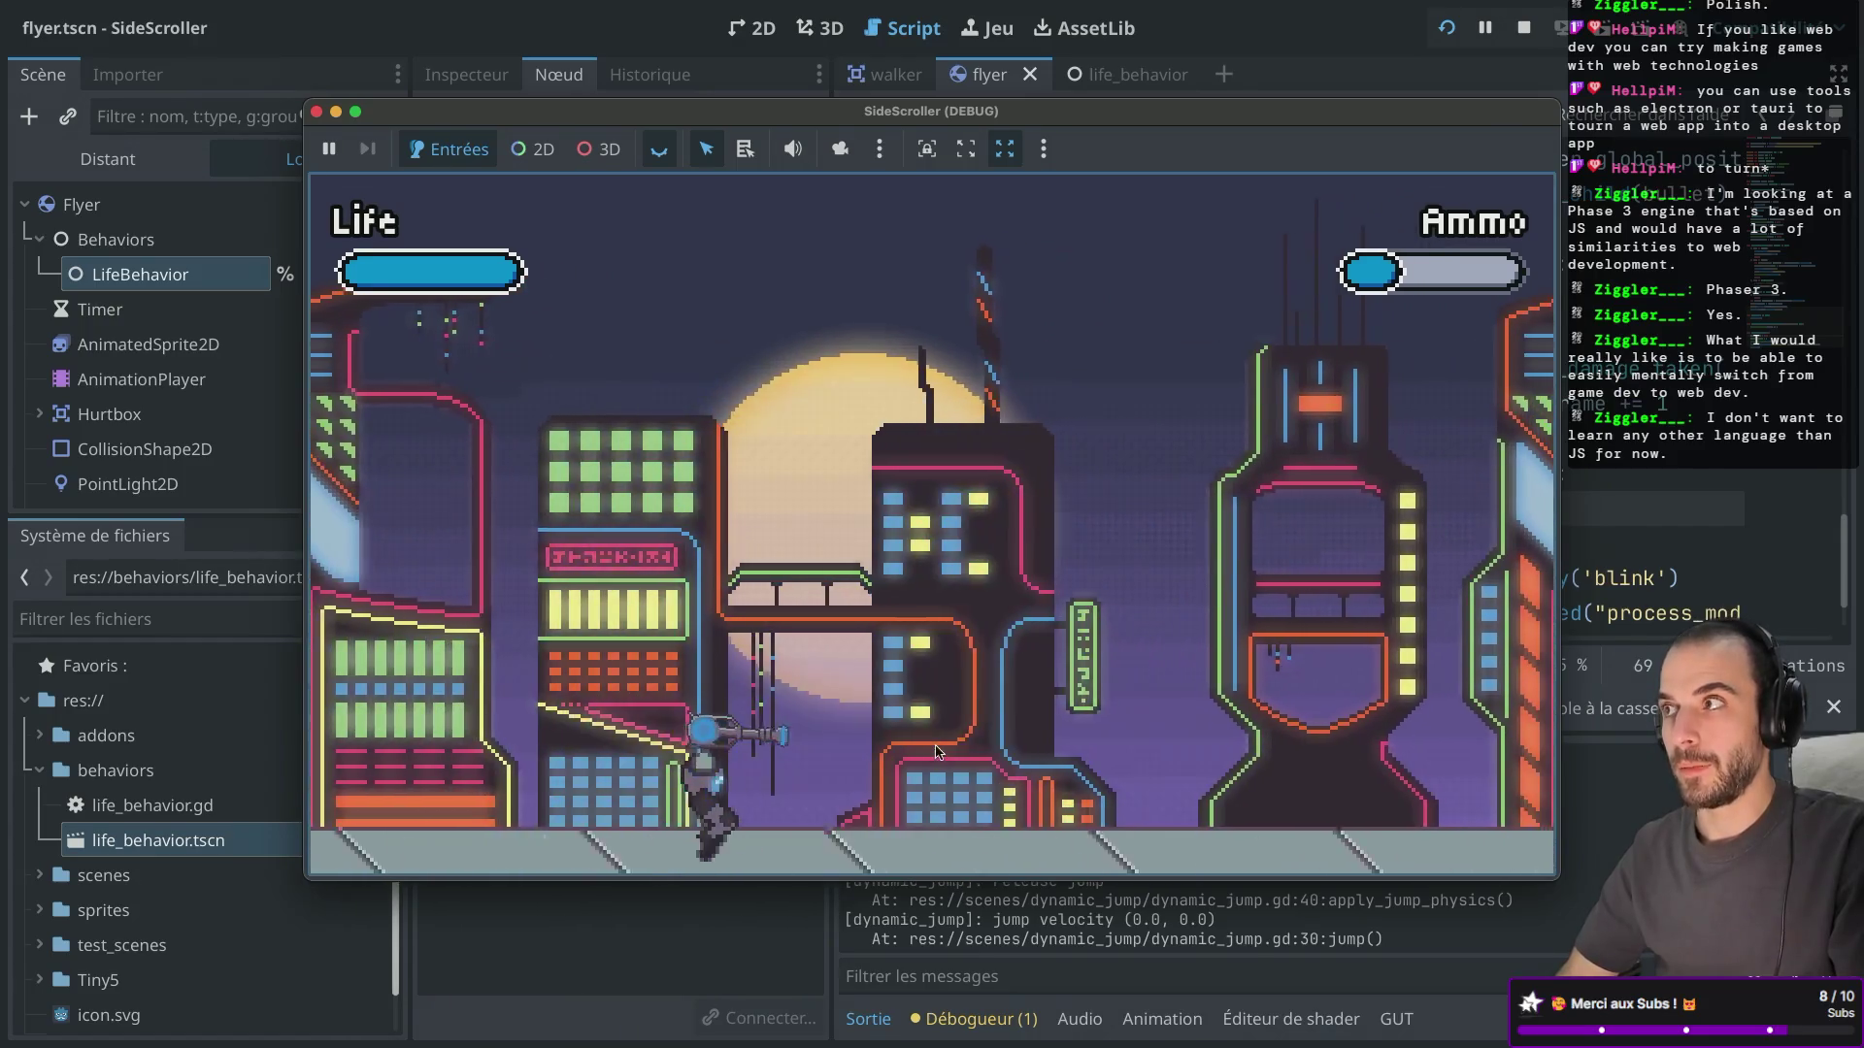
key(Right)
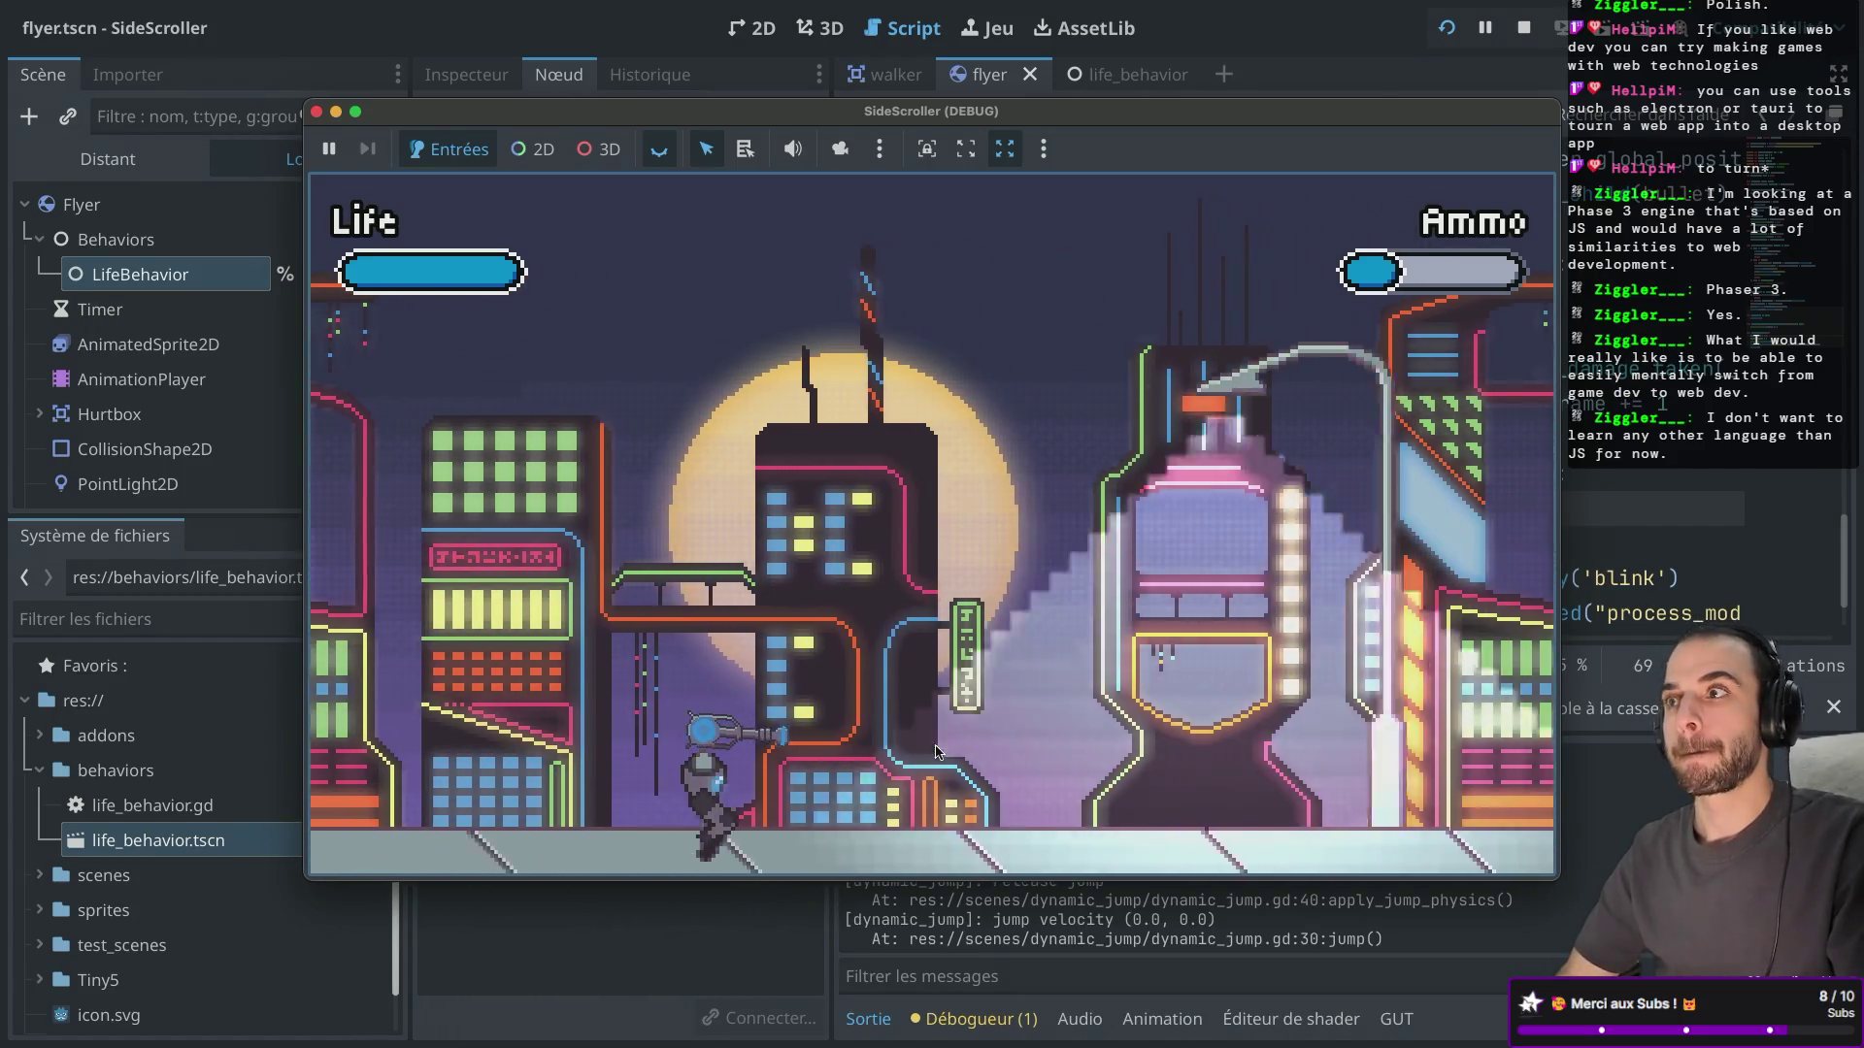
key(Right)
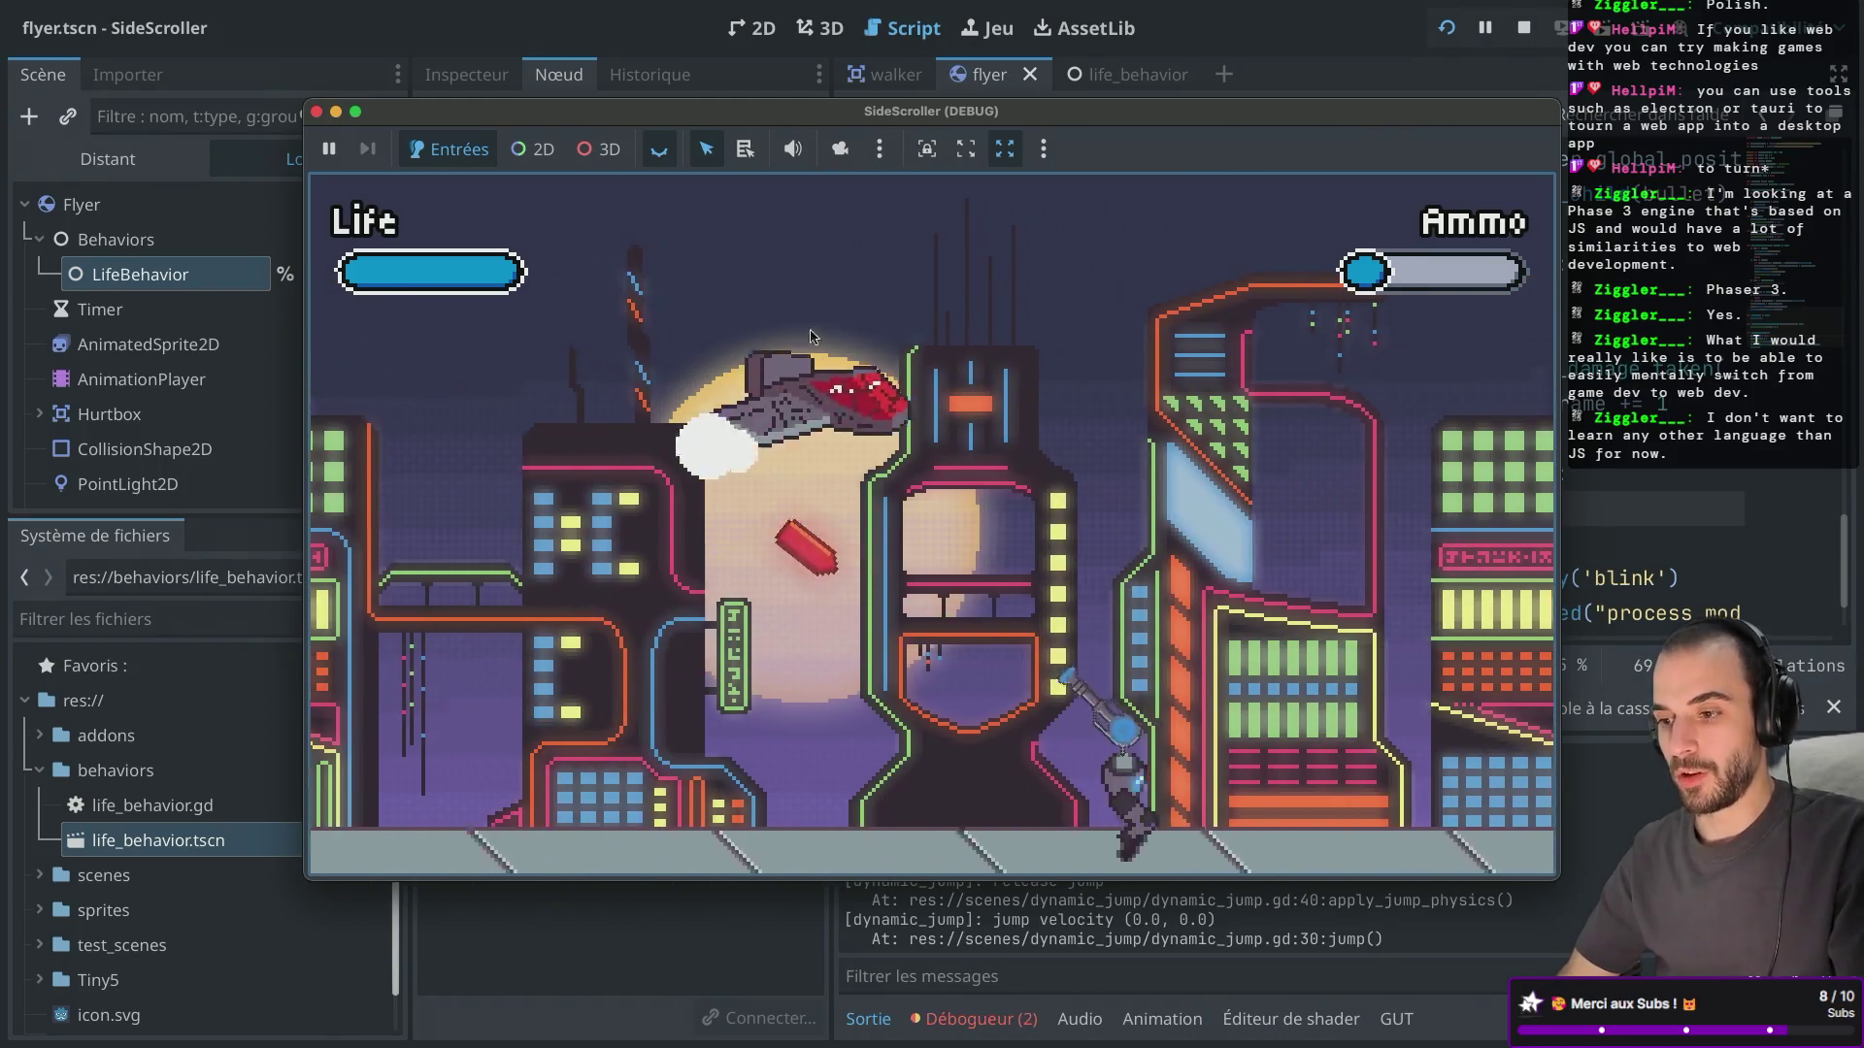
Shoot the overhead flyer, watch it fall, then close the SideScroller (DEBUG) window.
click(1116, 388)
key(Right)
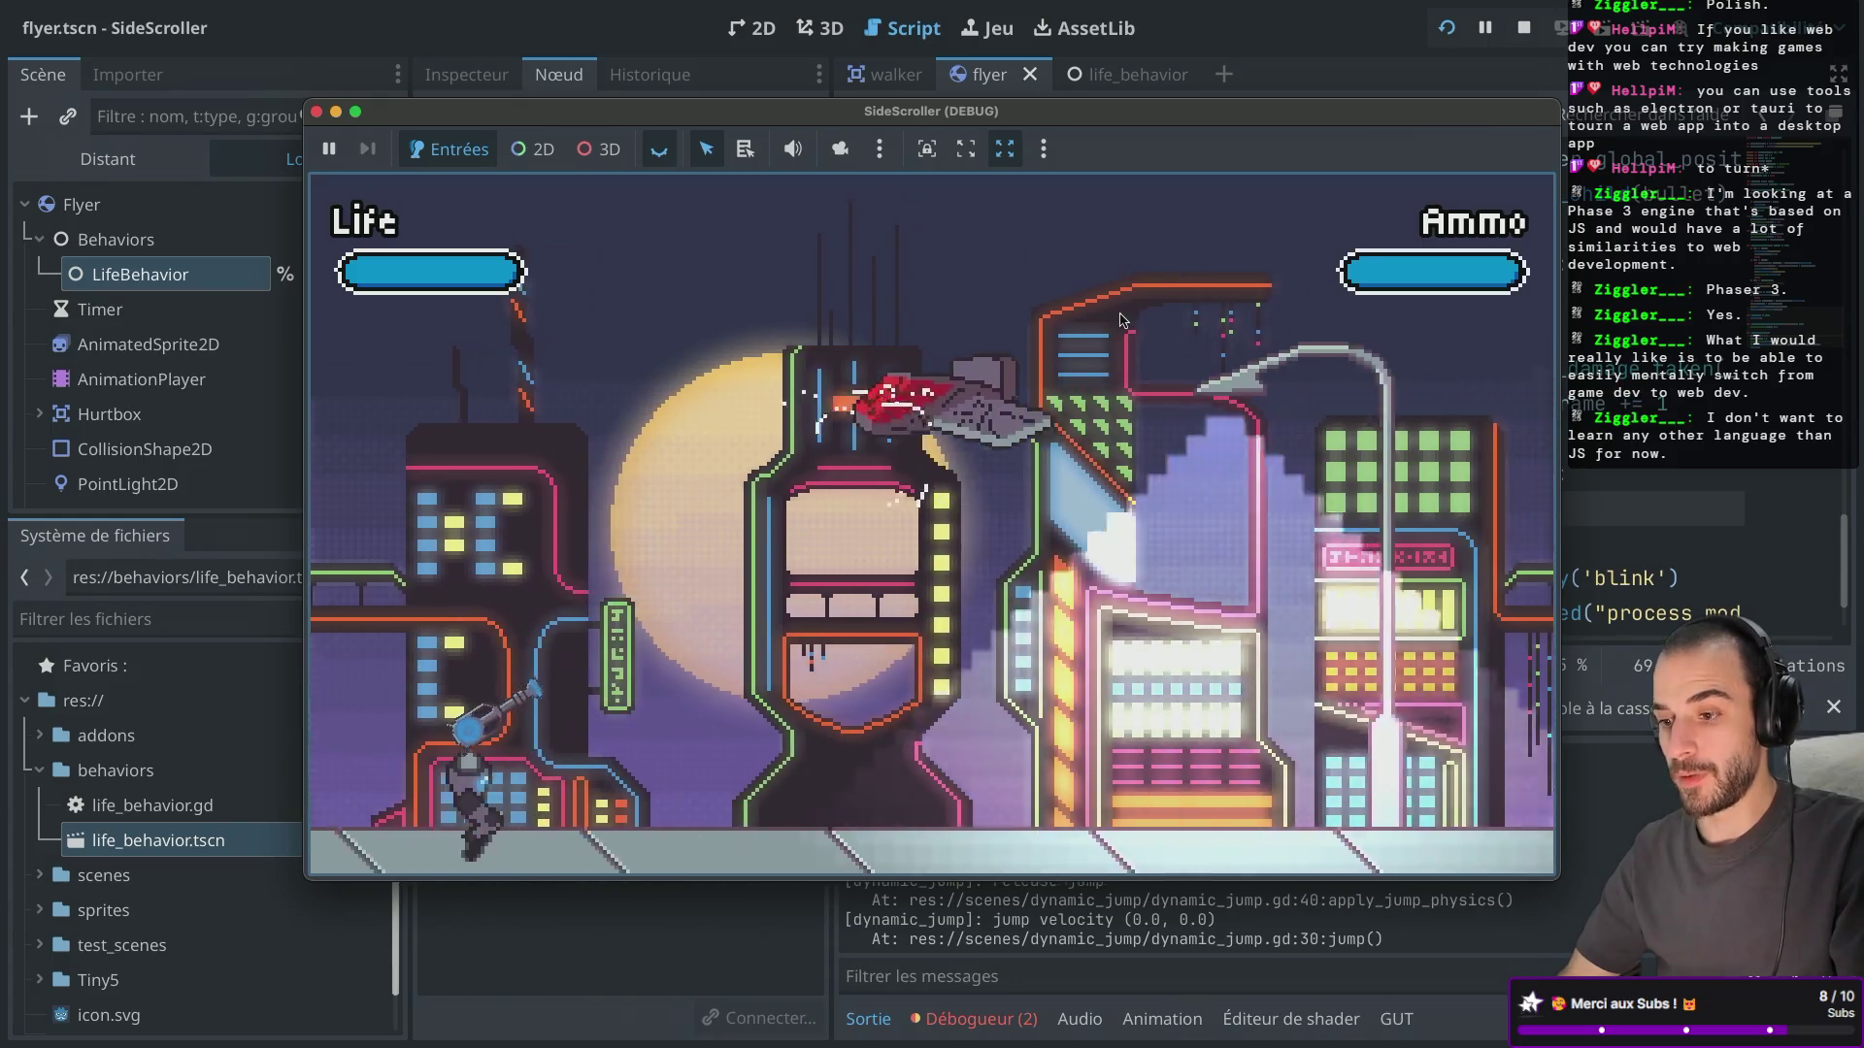
key(Right)
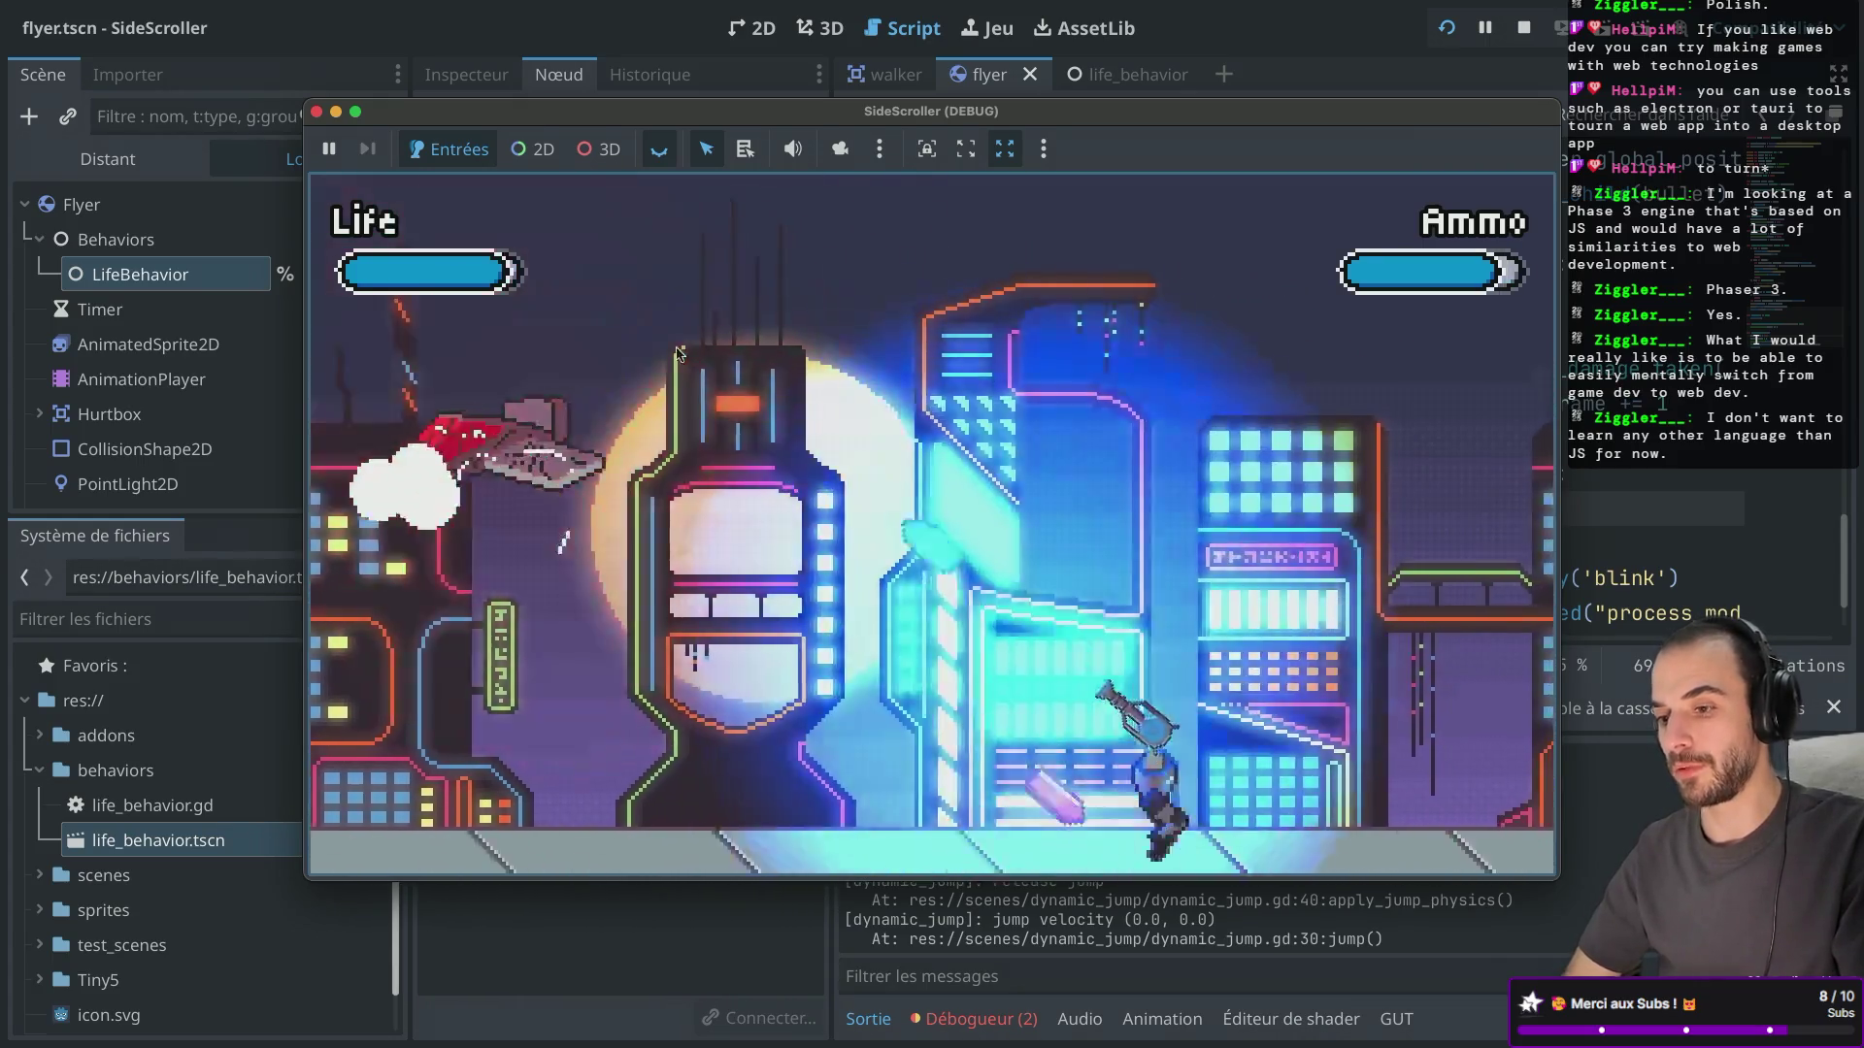
click(317, 111)
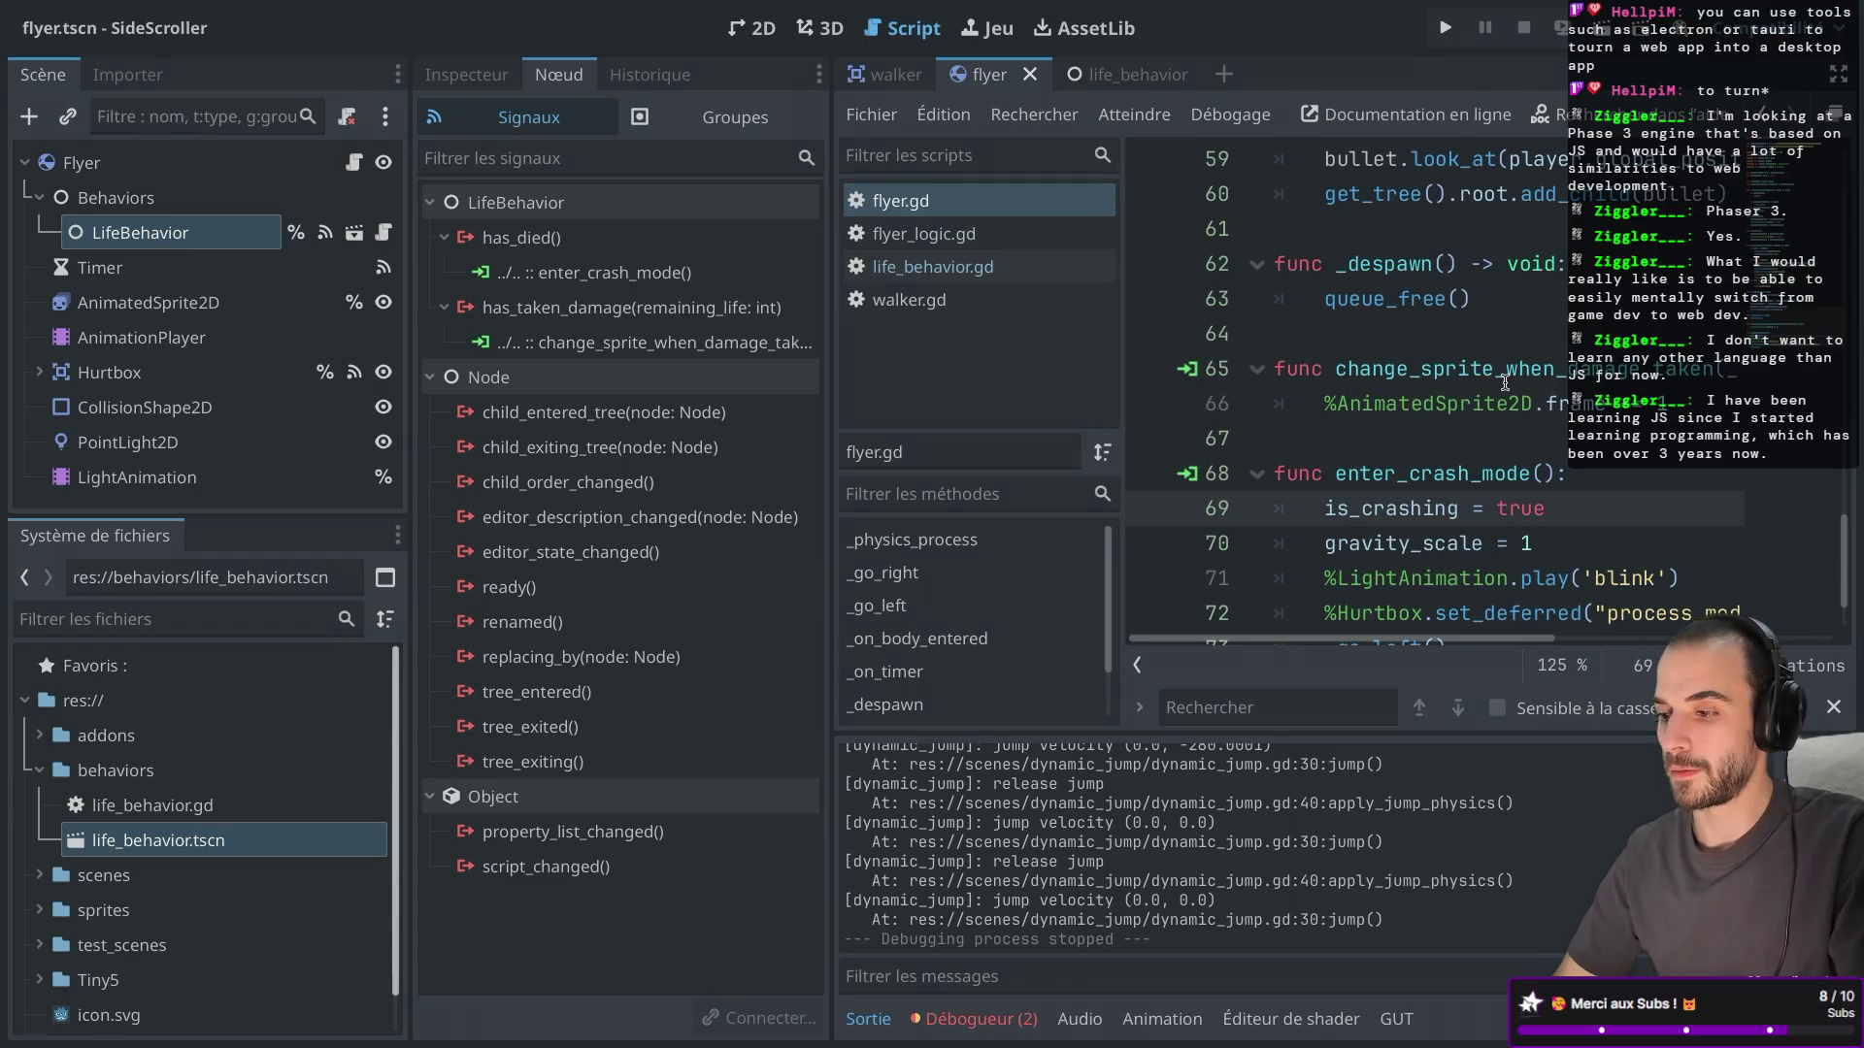
Show flyer.gd lines 62–74 full-width and select 'blink' on line 71.
key(ctrl+shift+F11)
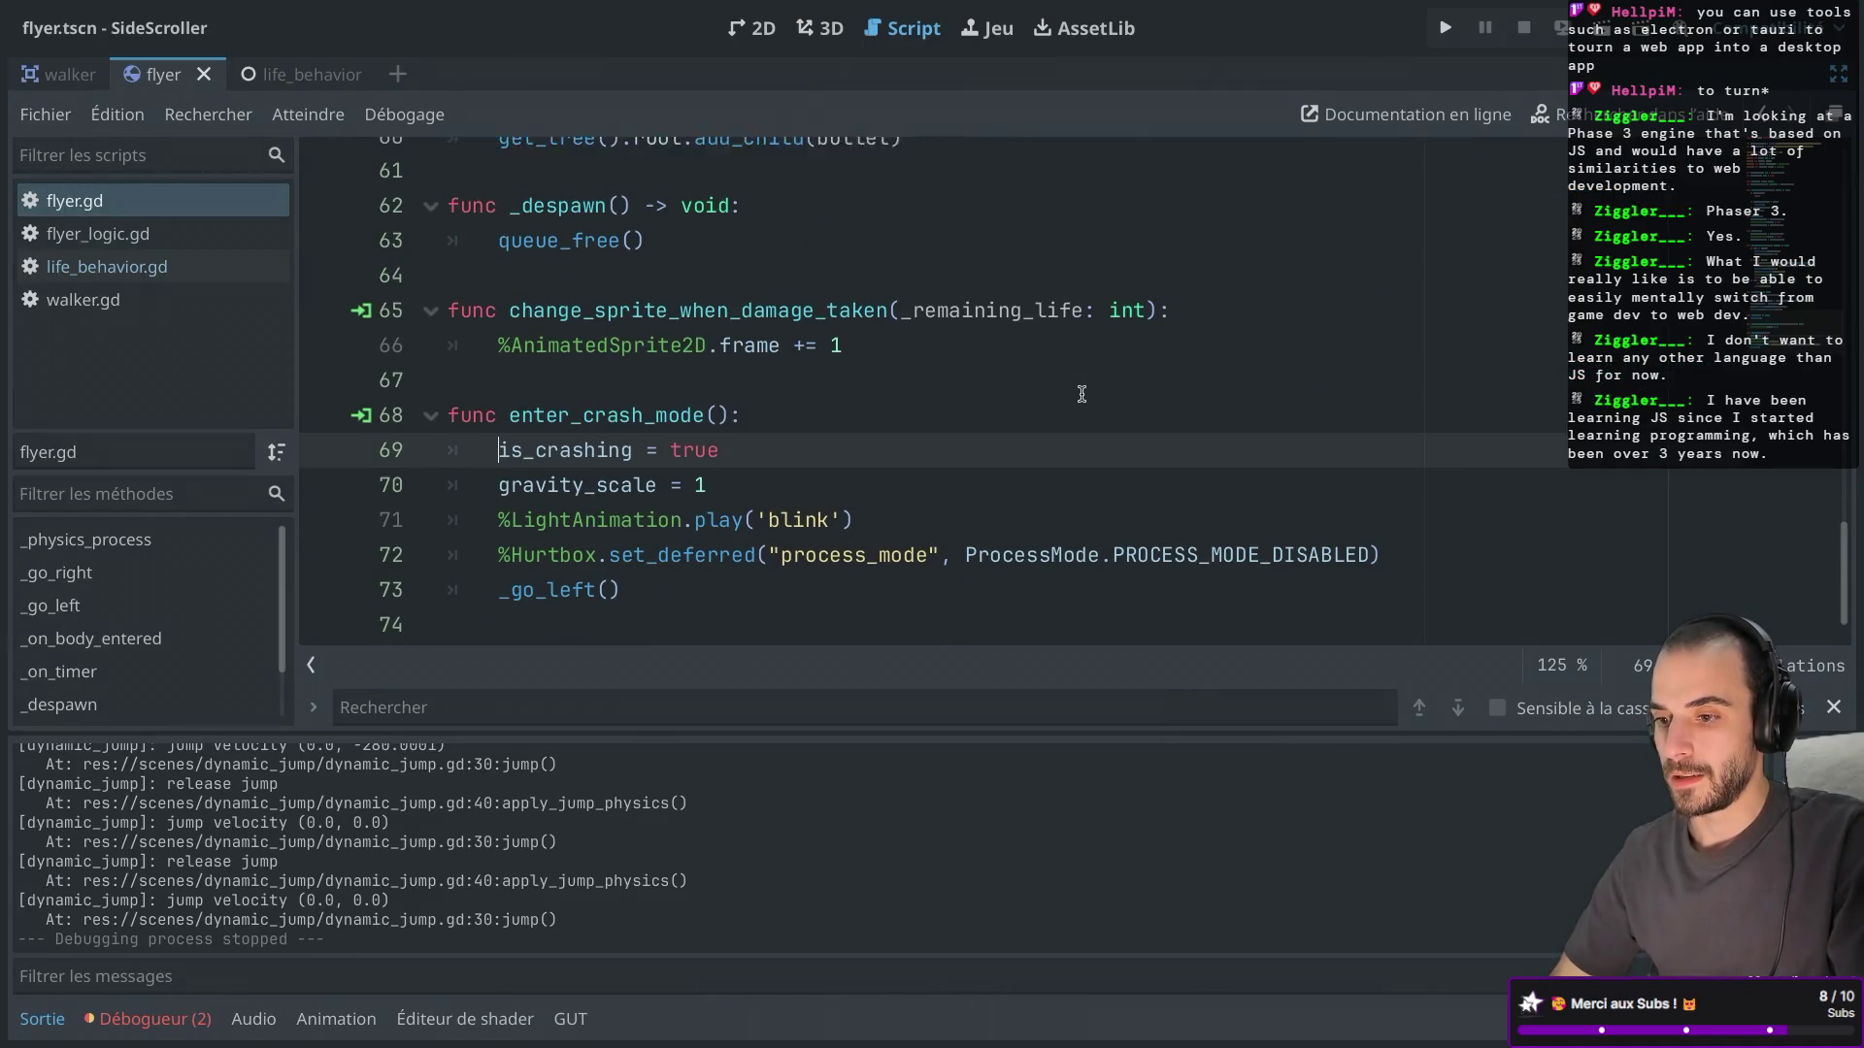
key(ctrl+shift+F11)
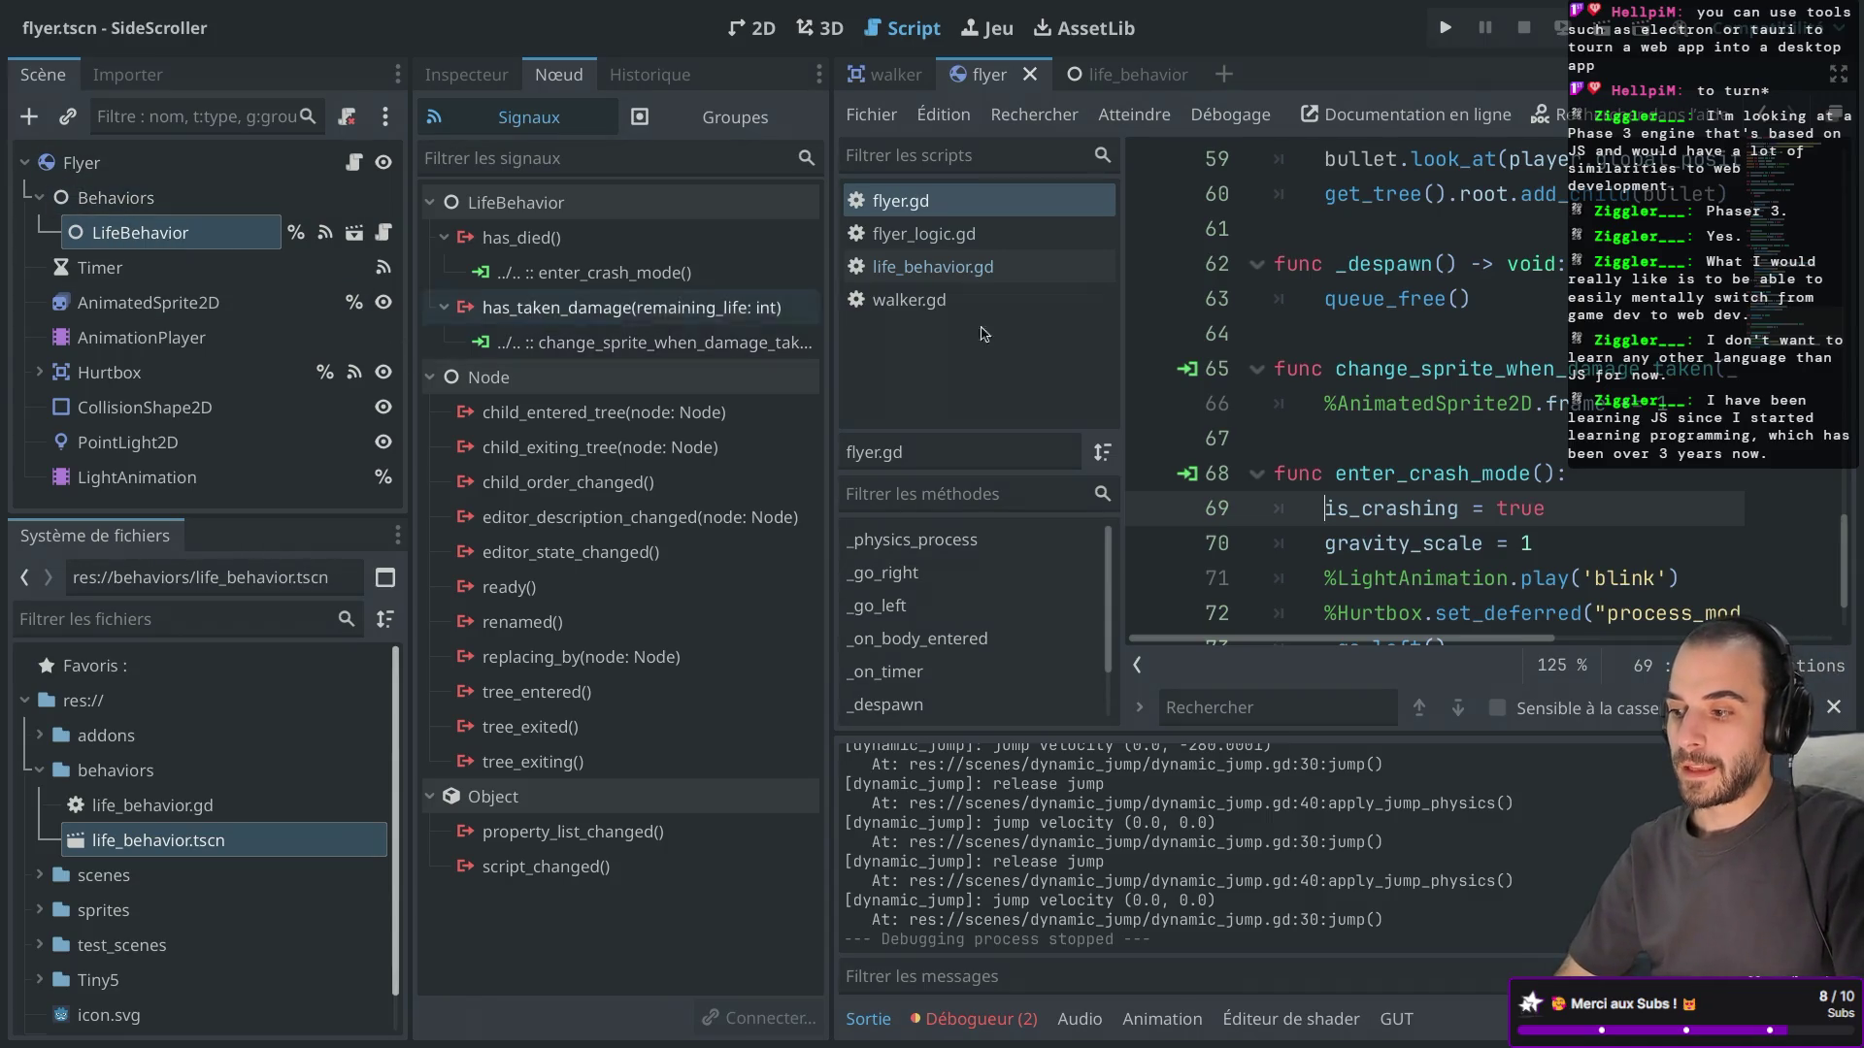
scroll(1511, 449, down, 1)
key(ctrl+shift+F11)
double_click(815, 477)
Delete the queue_free calls from walker.gd's Bullet and Player branches and save.
key(ctrl+shift+F11)
click(59, 74)
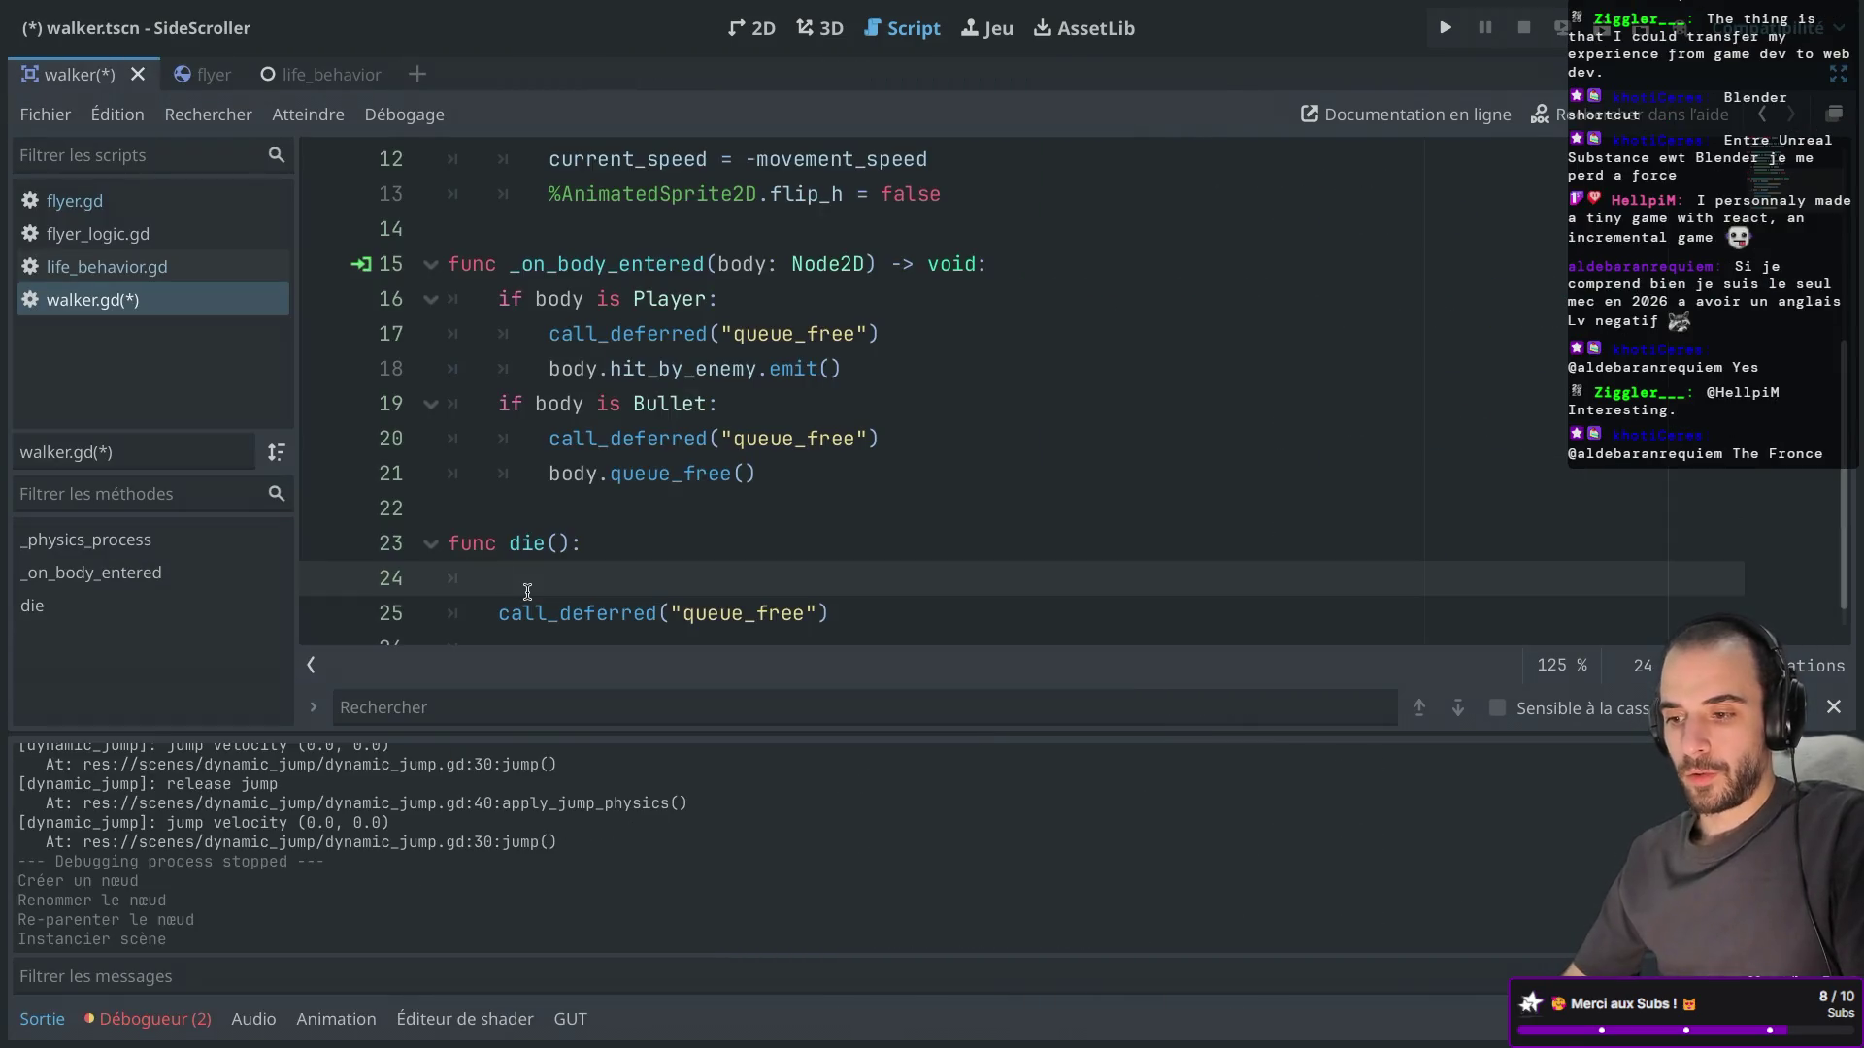
click(634, 537)
drag(917, 438, 925, 419)
key(BackSpace)
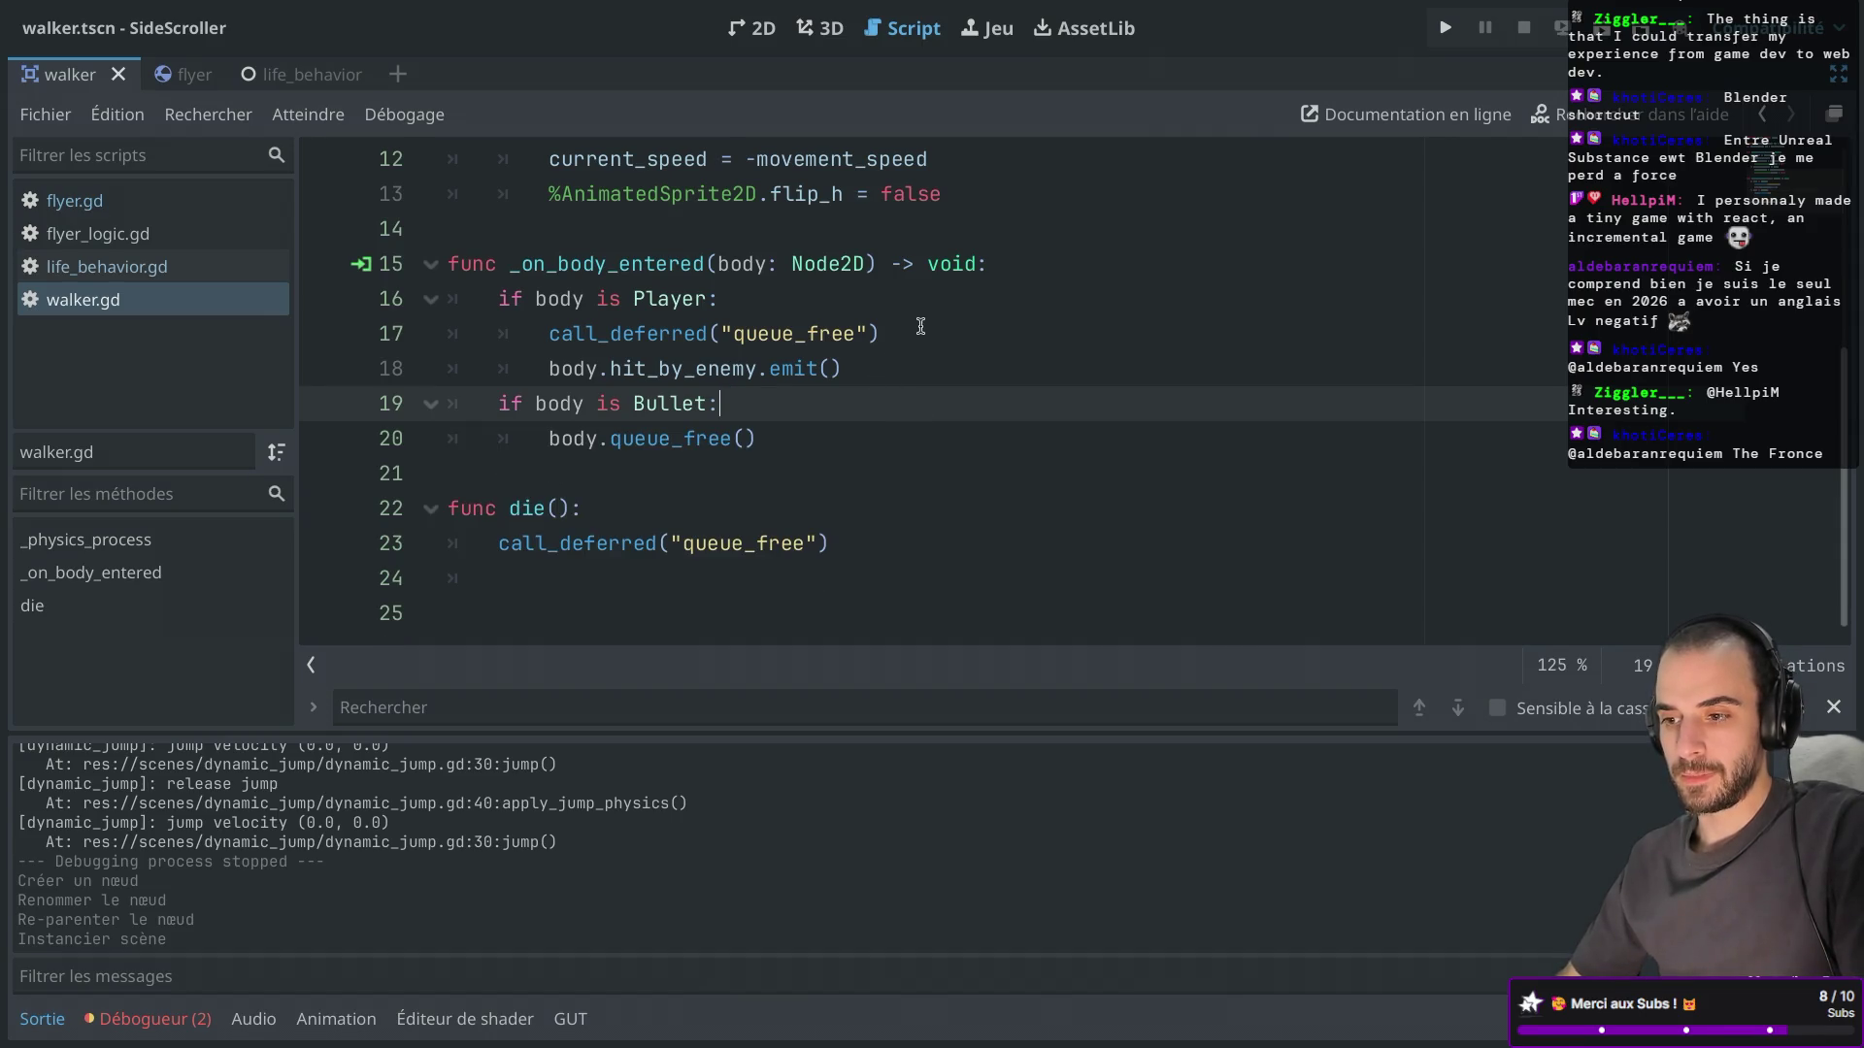
drag(921, 326, 915, 303)
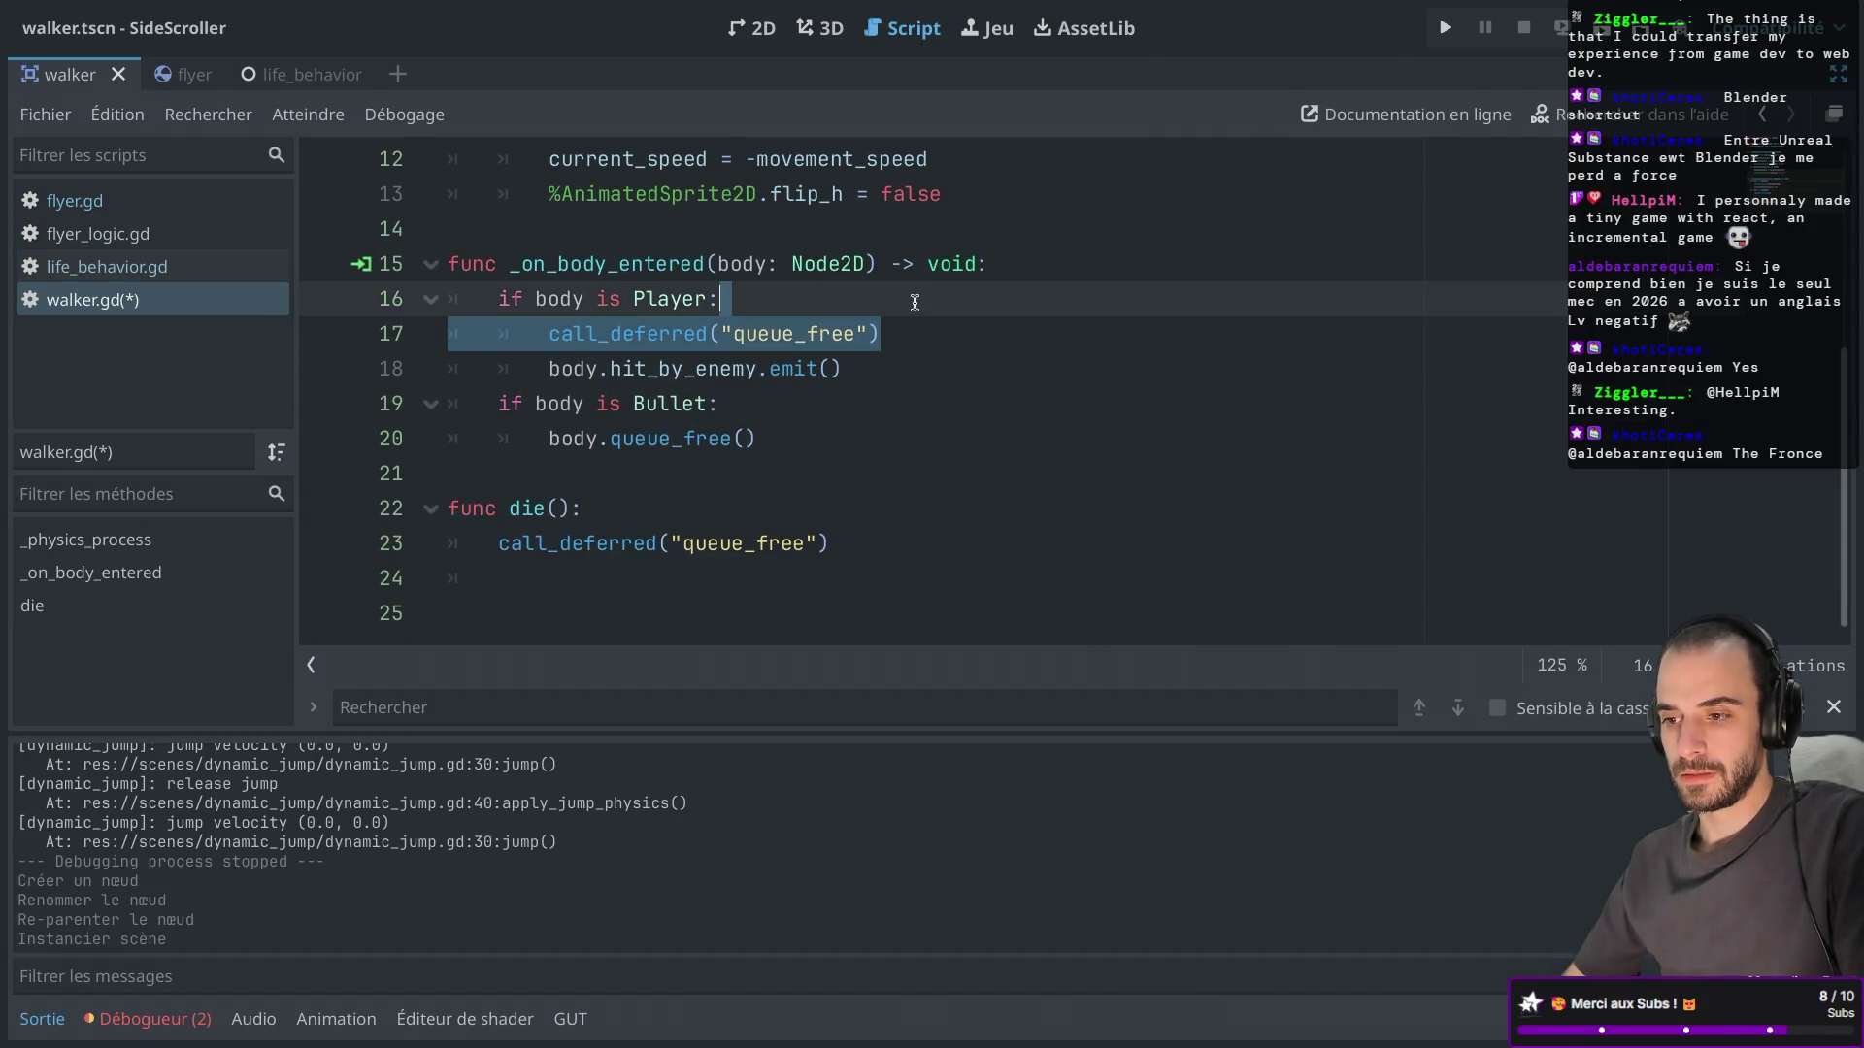
key(Delete)
key(ctrl+s)
Review the hit_by_enemy emit code in walker.gd, then restore the Scene, Signals and FileSystem docks.
click(816, 334)
scroll(785, 344, up, 2)
scroll(785, 344, up, 3)
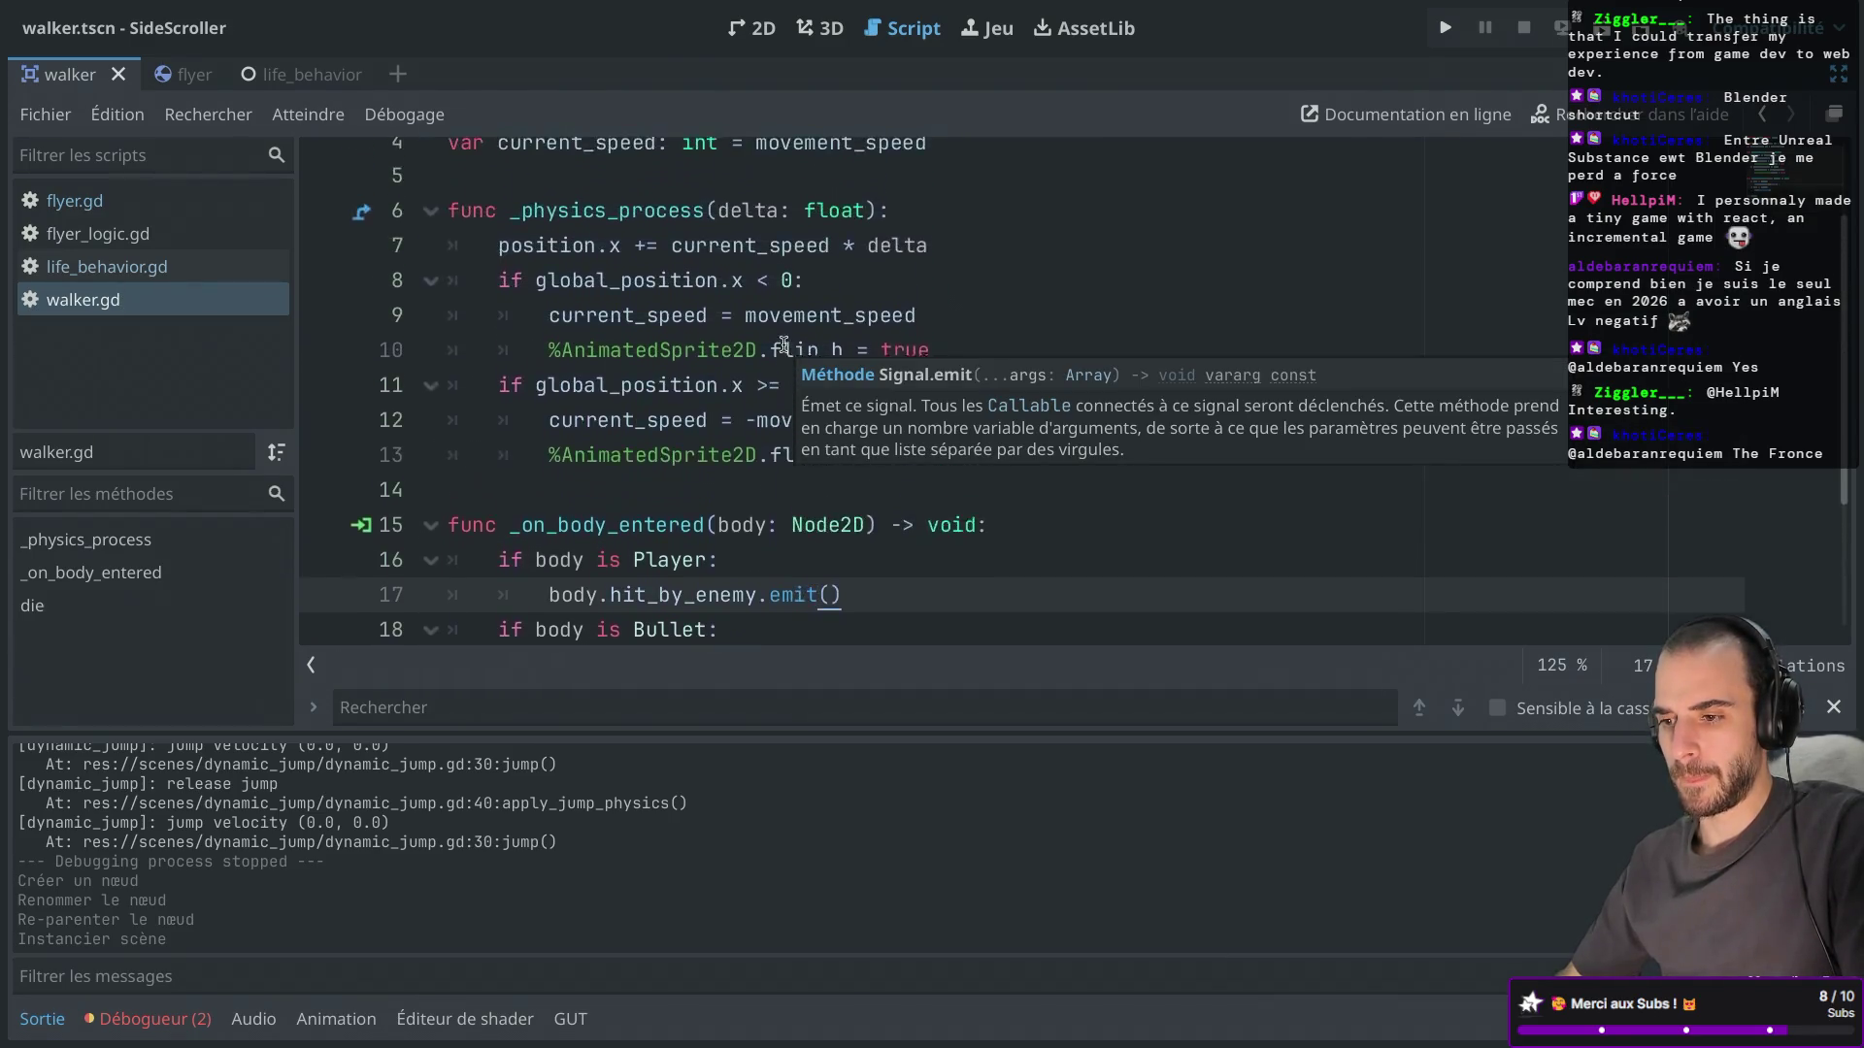
scroll(784, 345, down, 3)
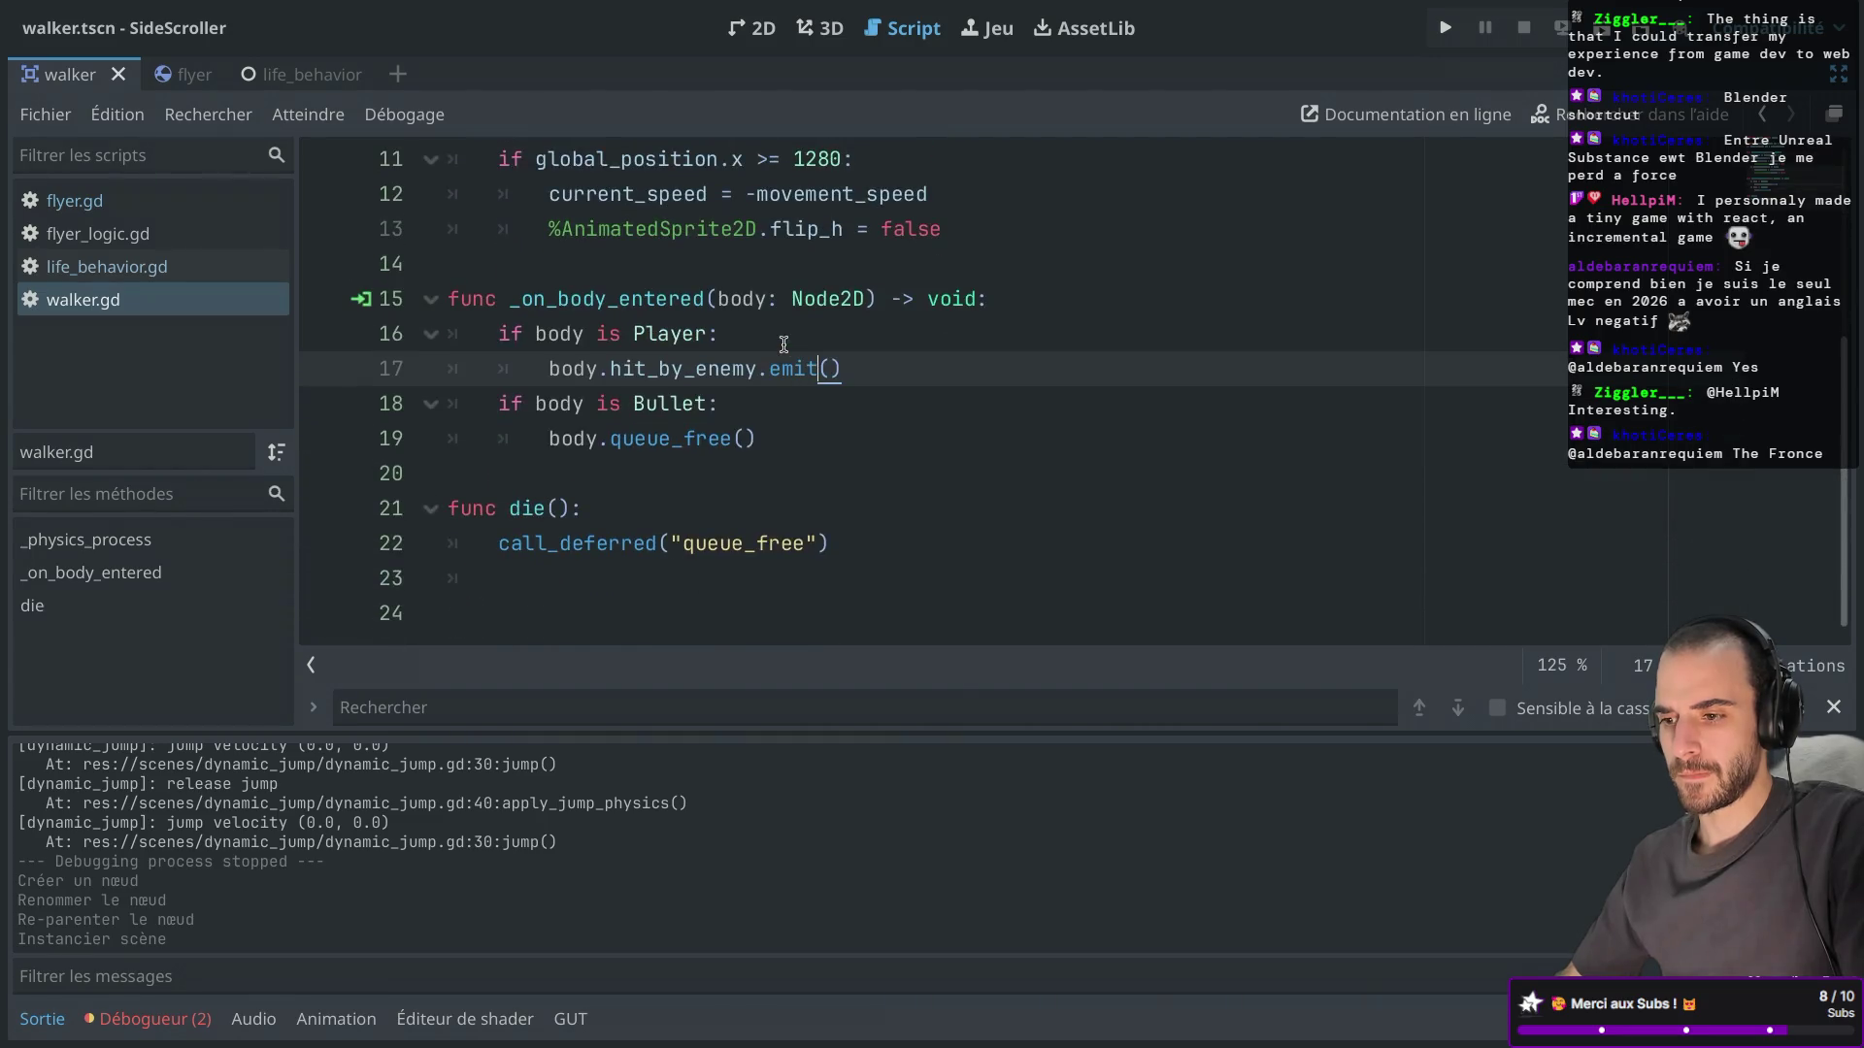
scroll(696, 460, up, 3)
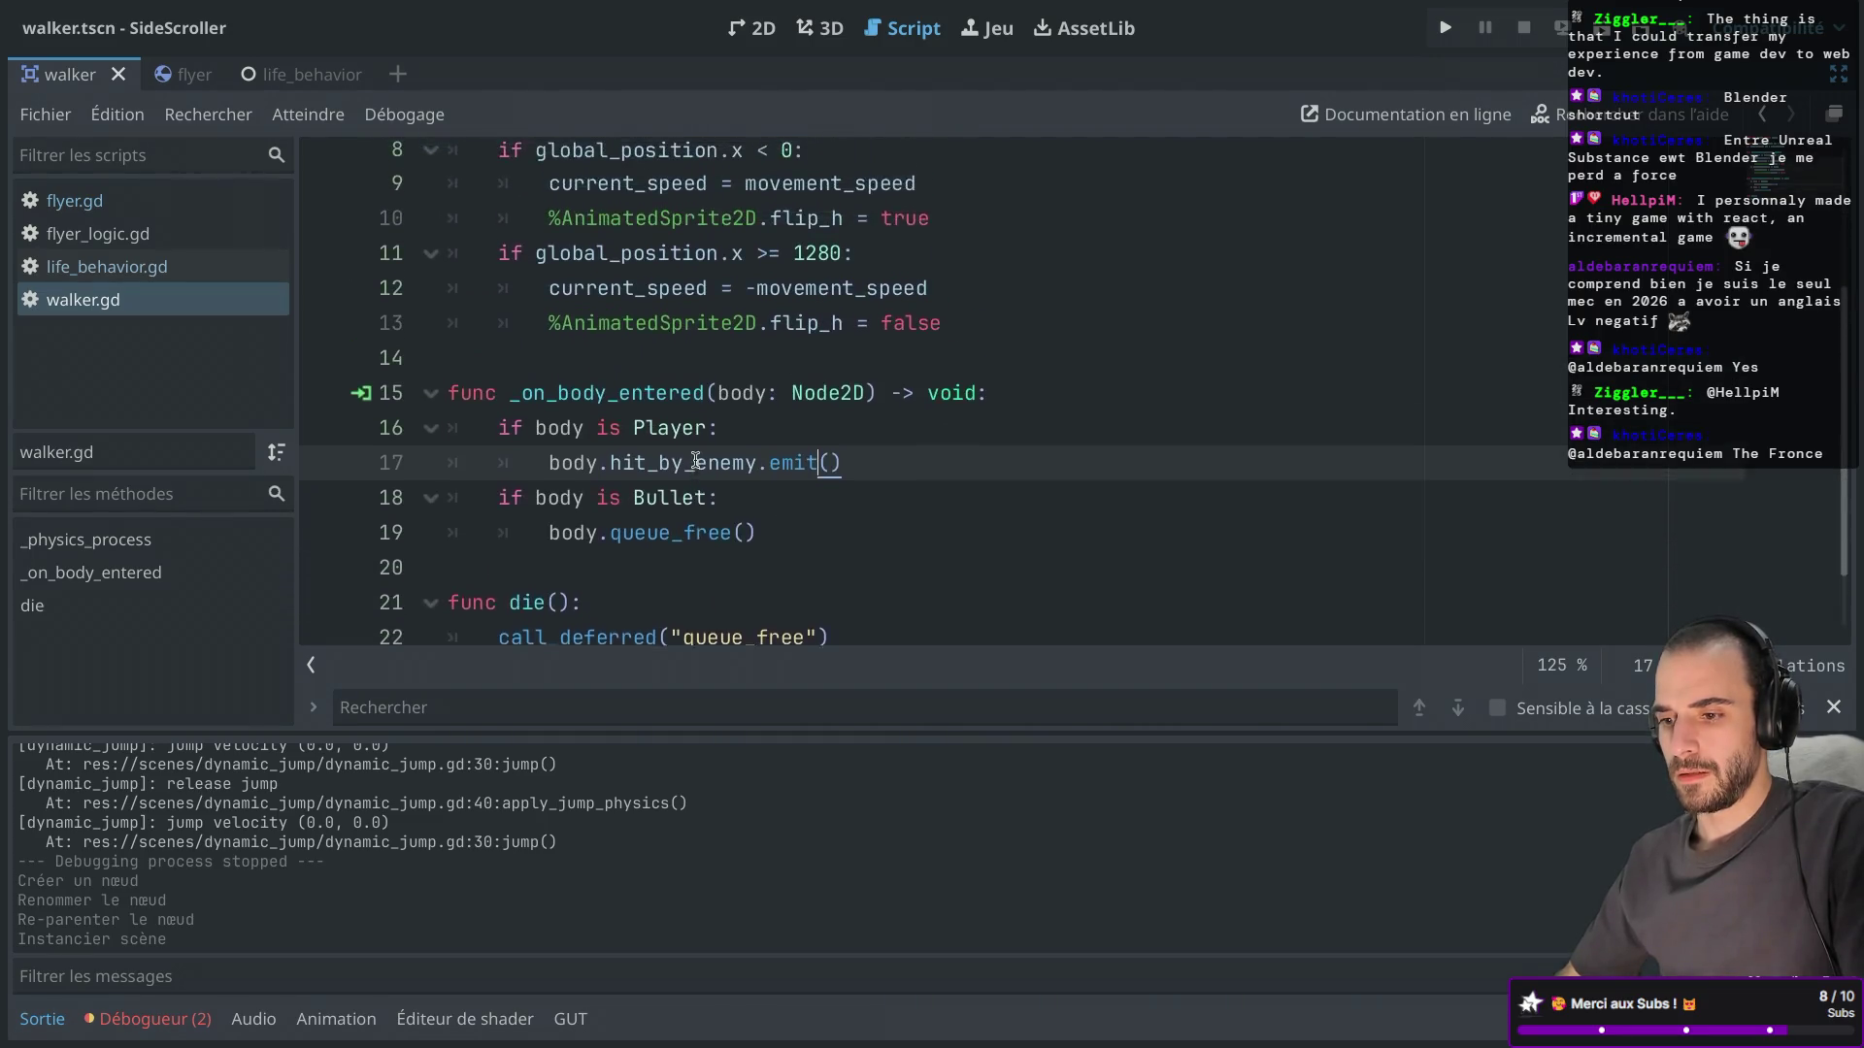
scroll(696, 459, up, 1)
scroll(660, 456, down, 1)
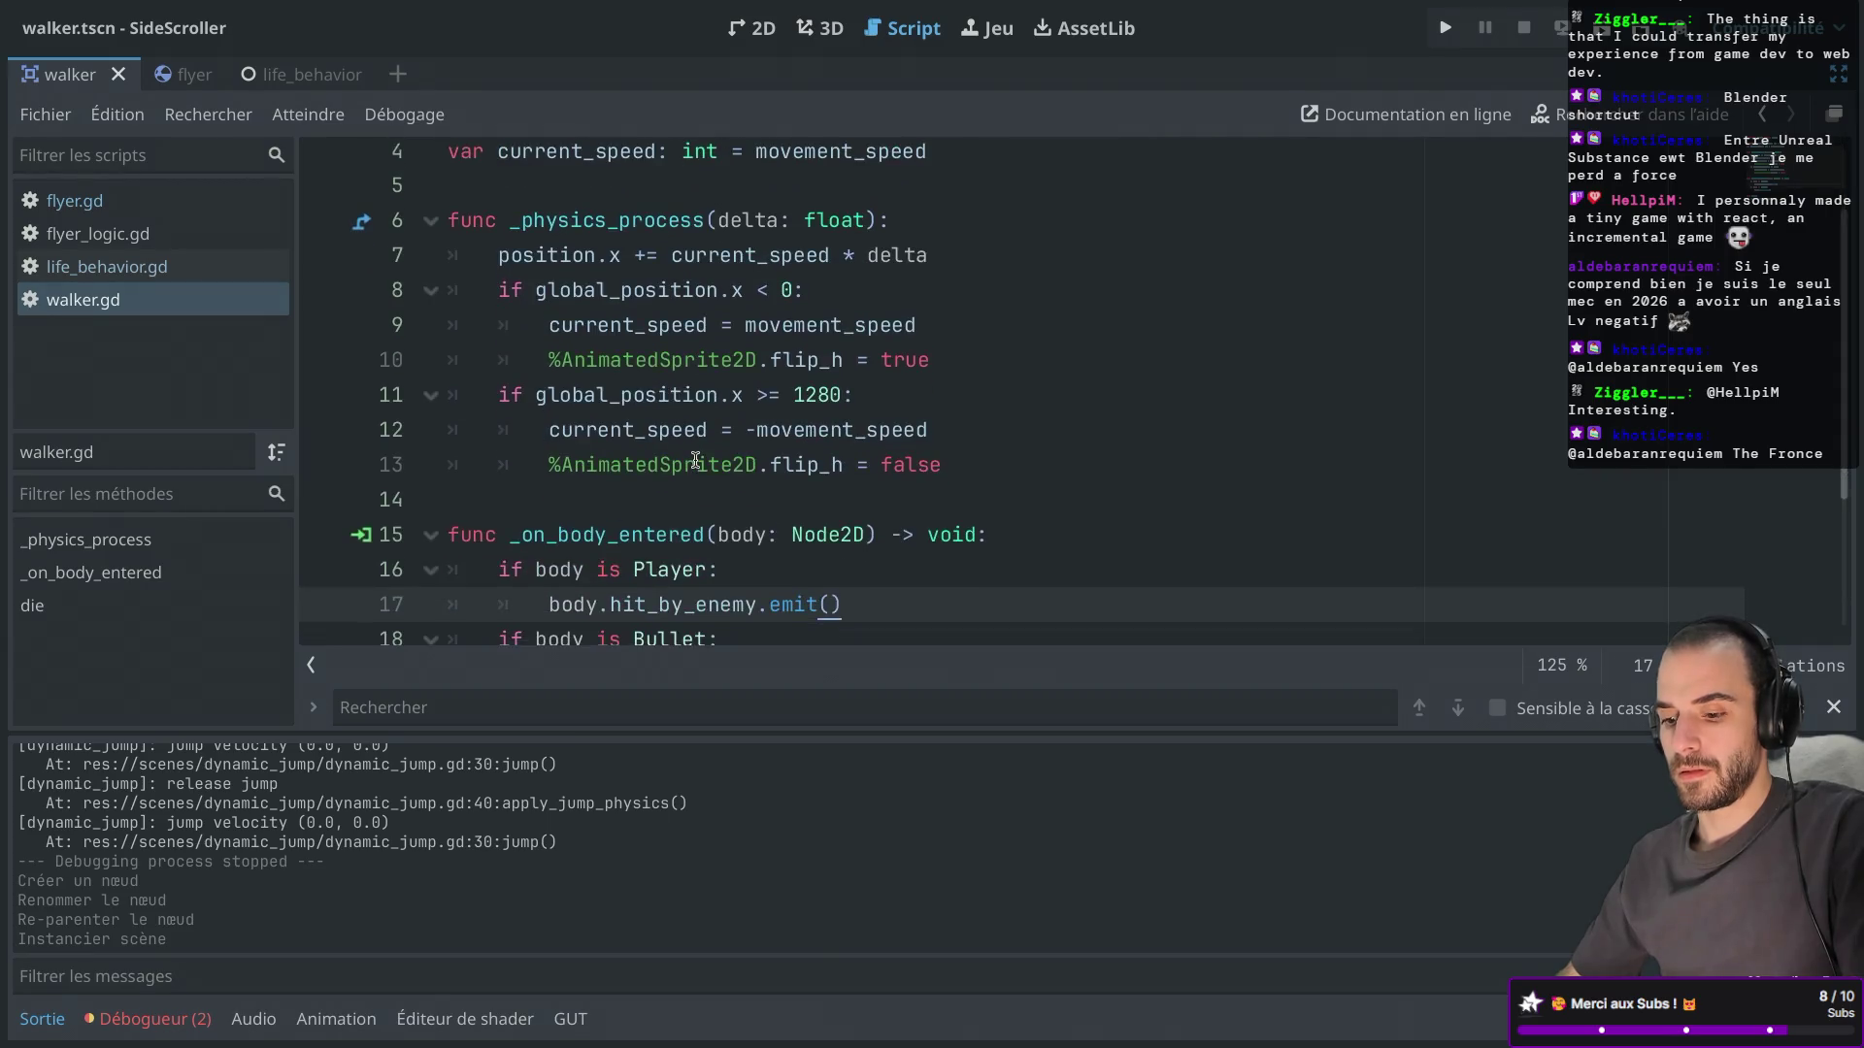
key(ctrl+shift+F11)
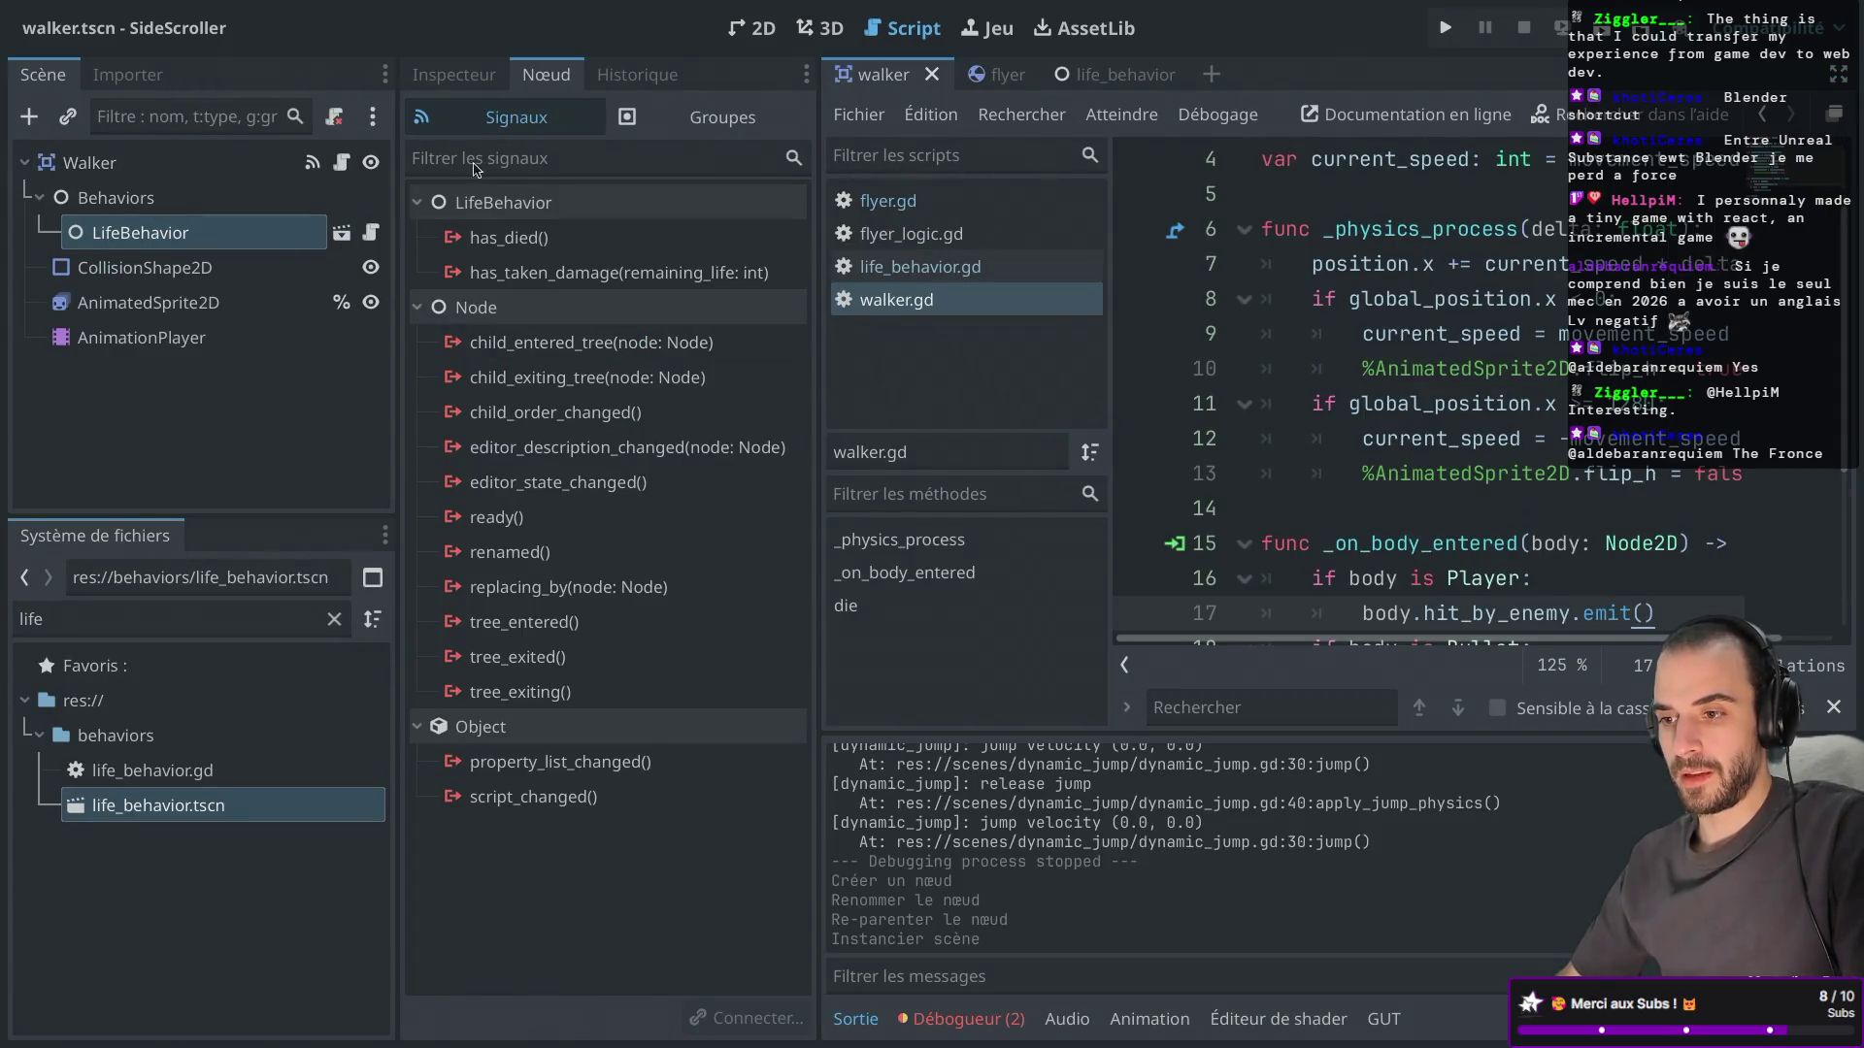
Connect the walker's LifeBehavior has_died signal to walker.gd's die() and run the game.
double_click(555, 248)
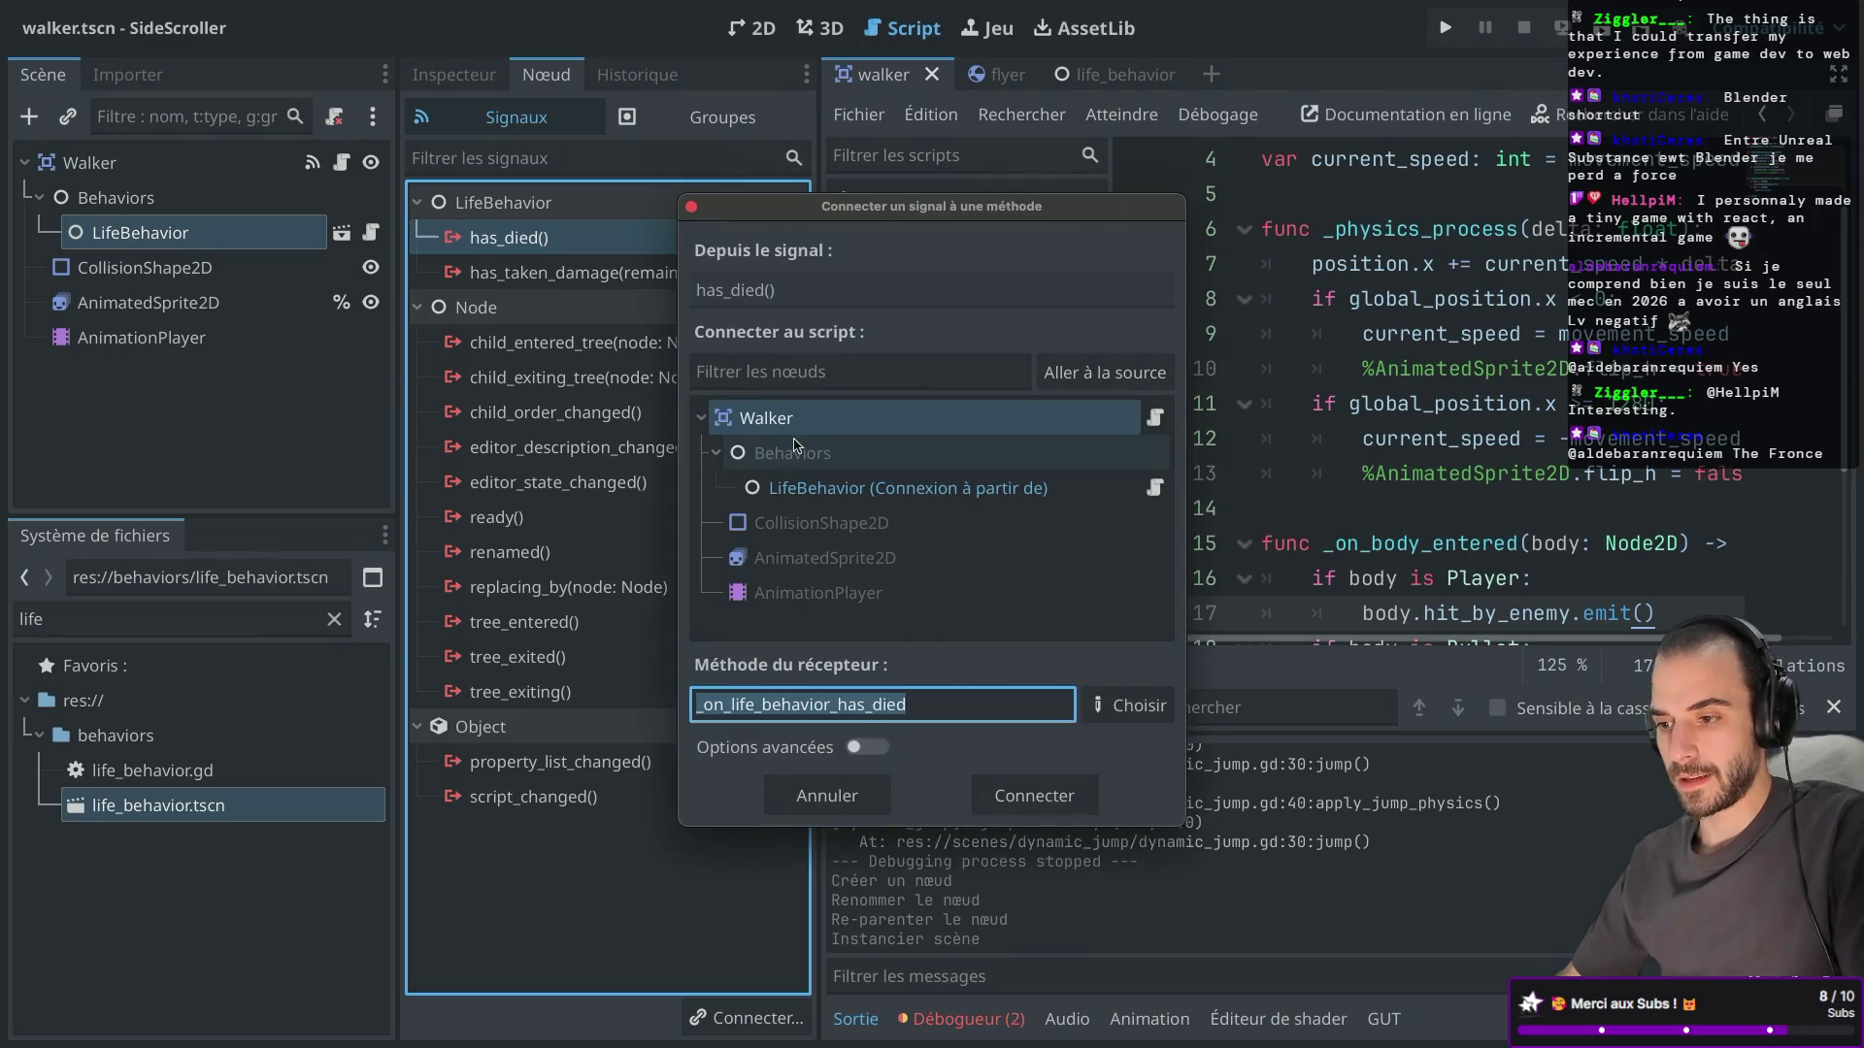
click(1073, 629)
click(1126, 705)
double_click(758, 343)
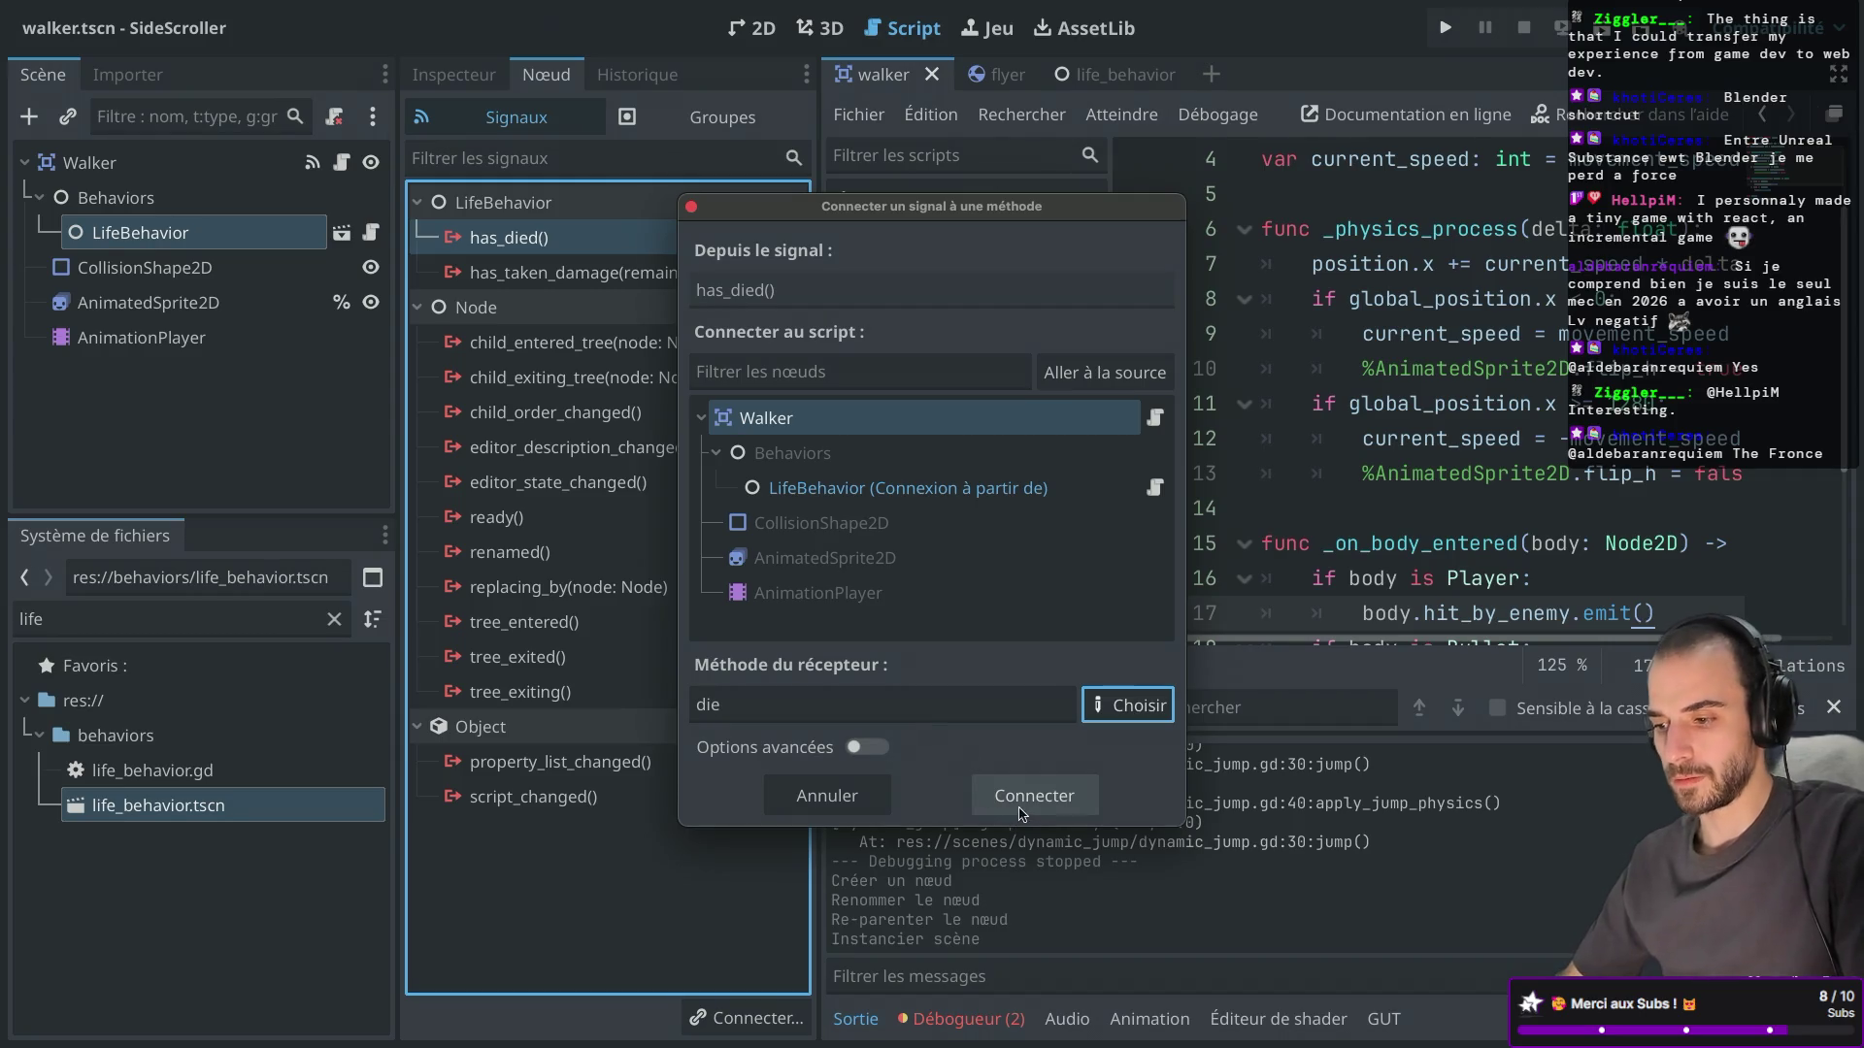
click(1021, 802)
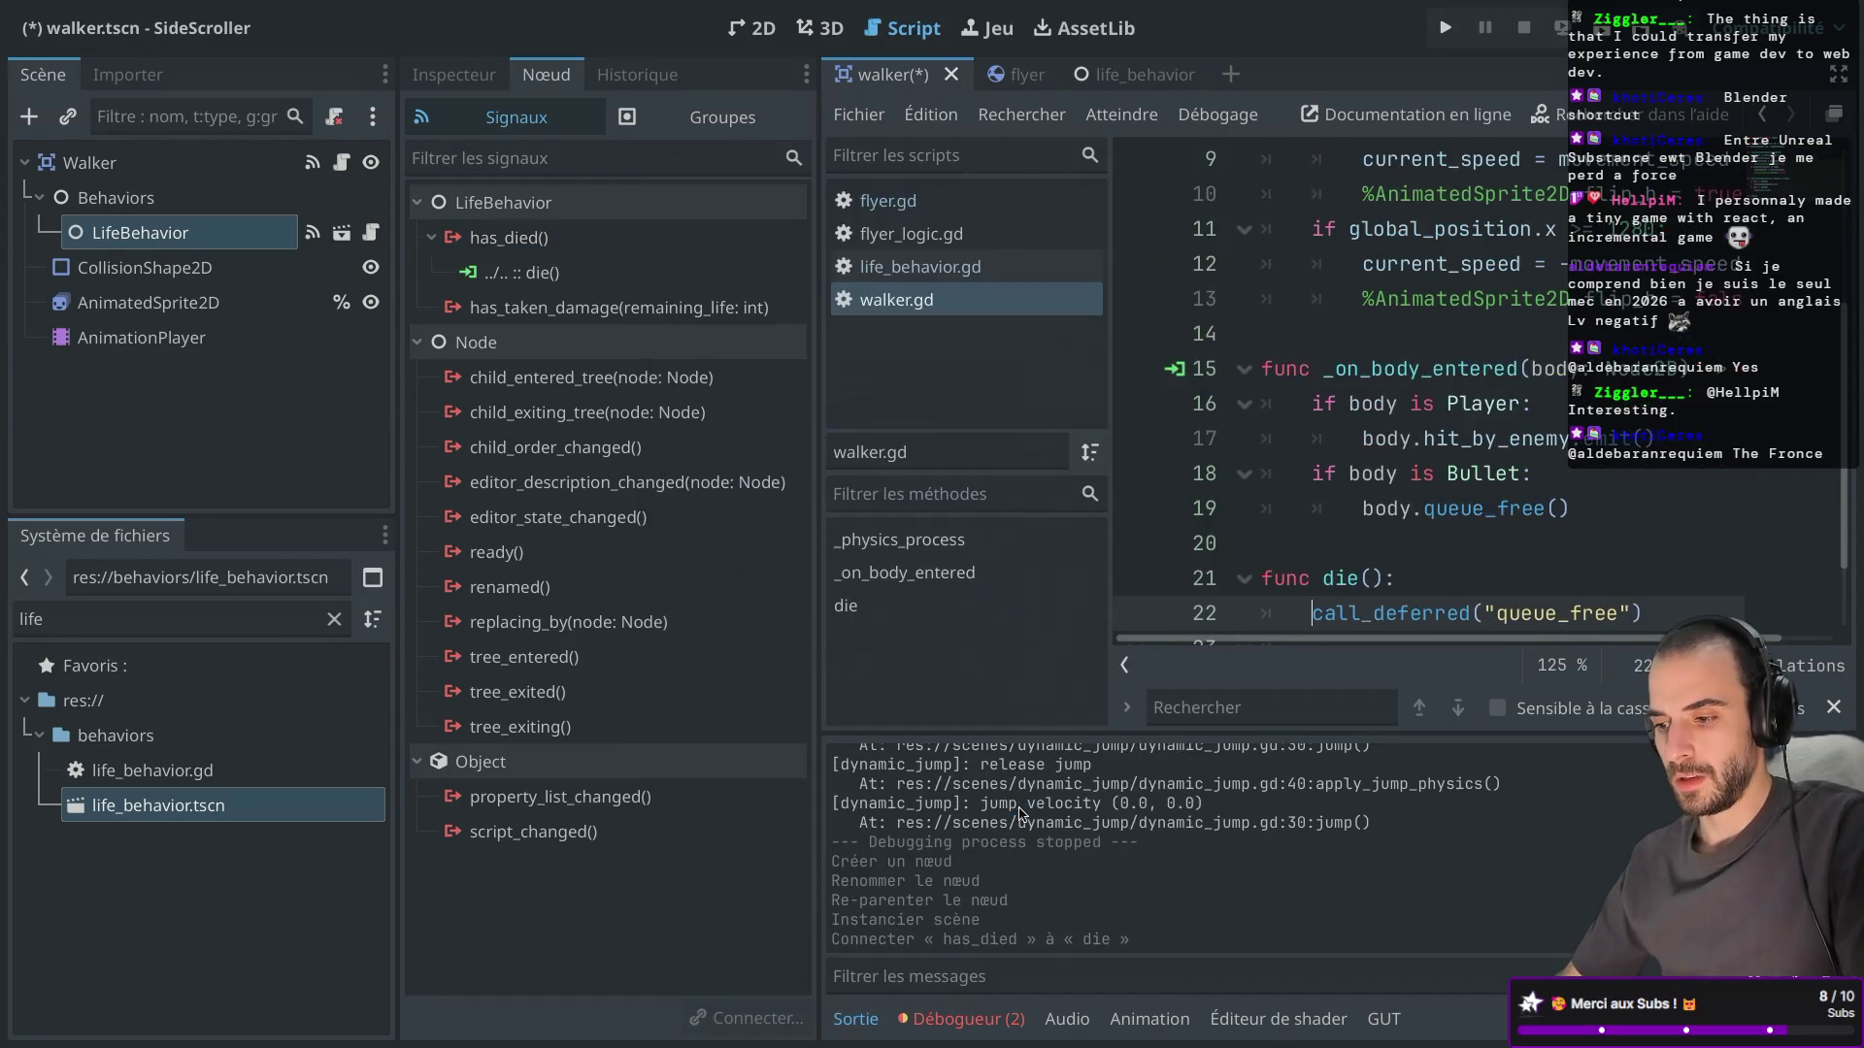
click(1444, 31)
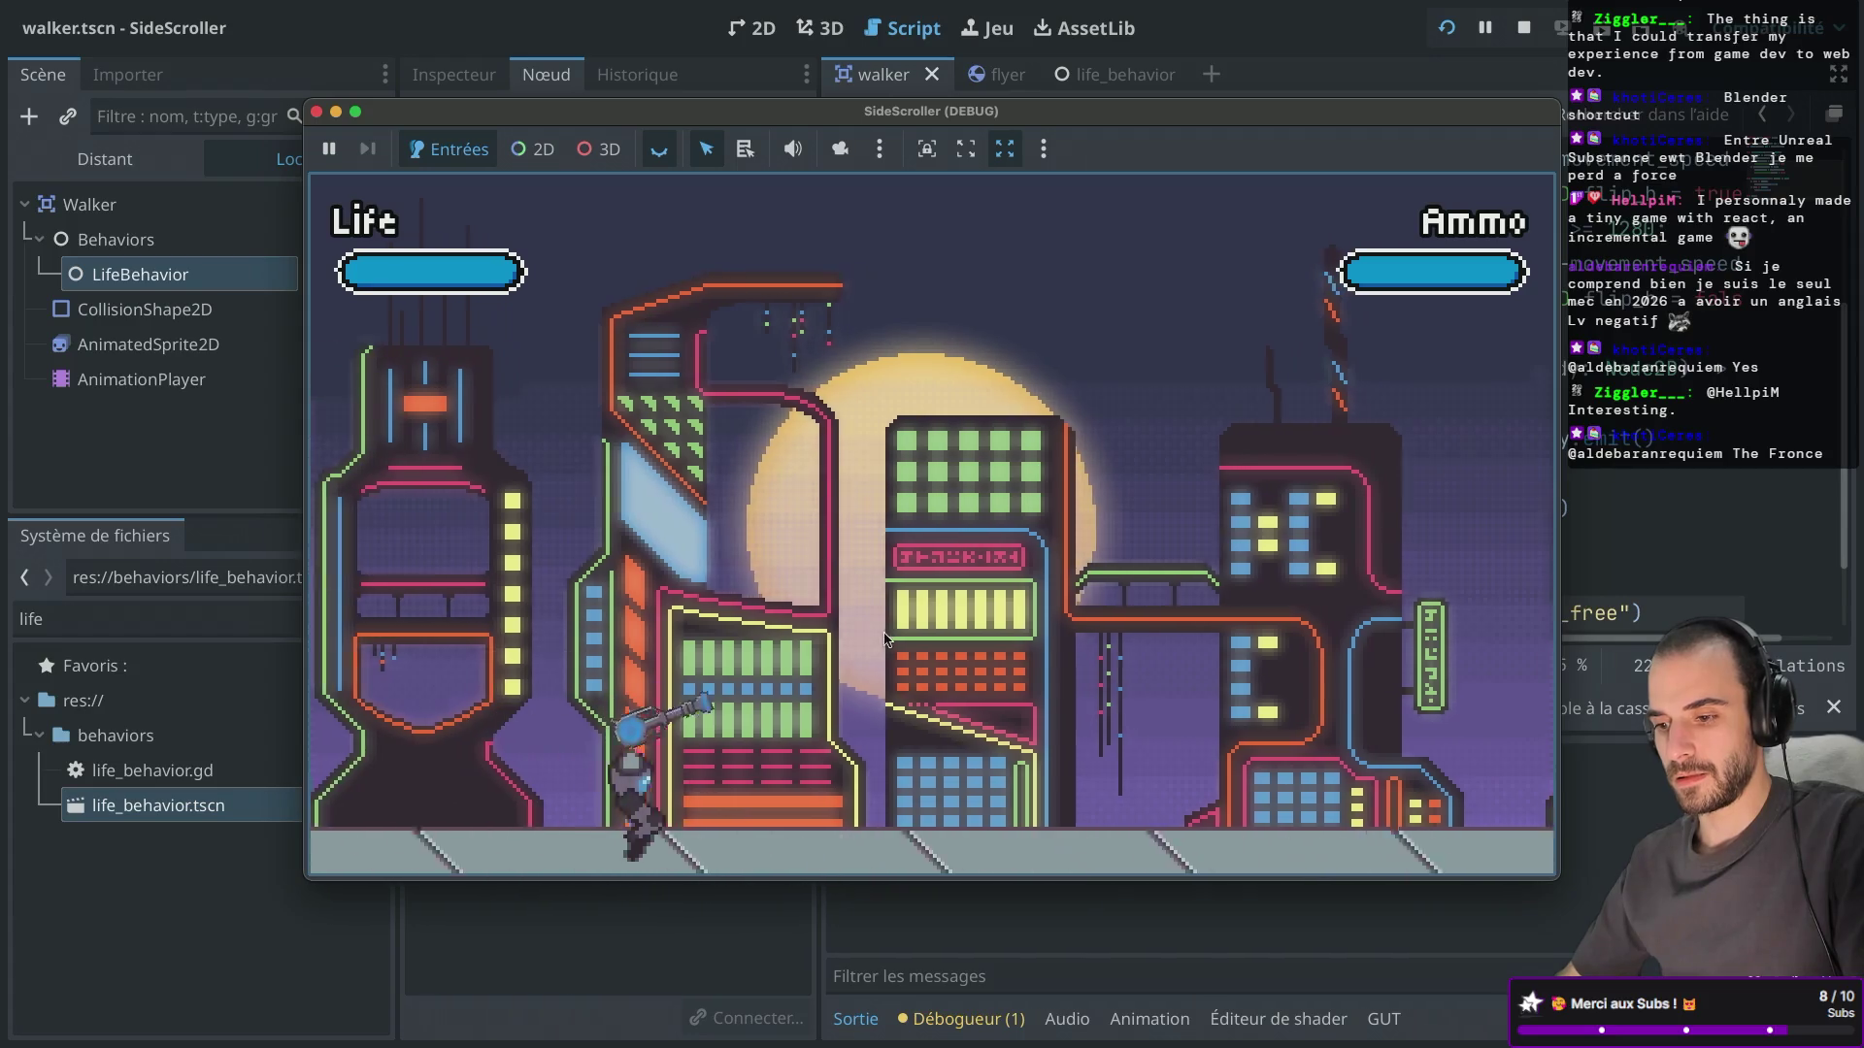
key(Left)
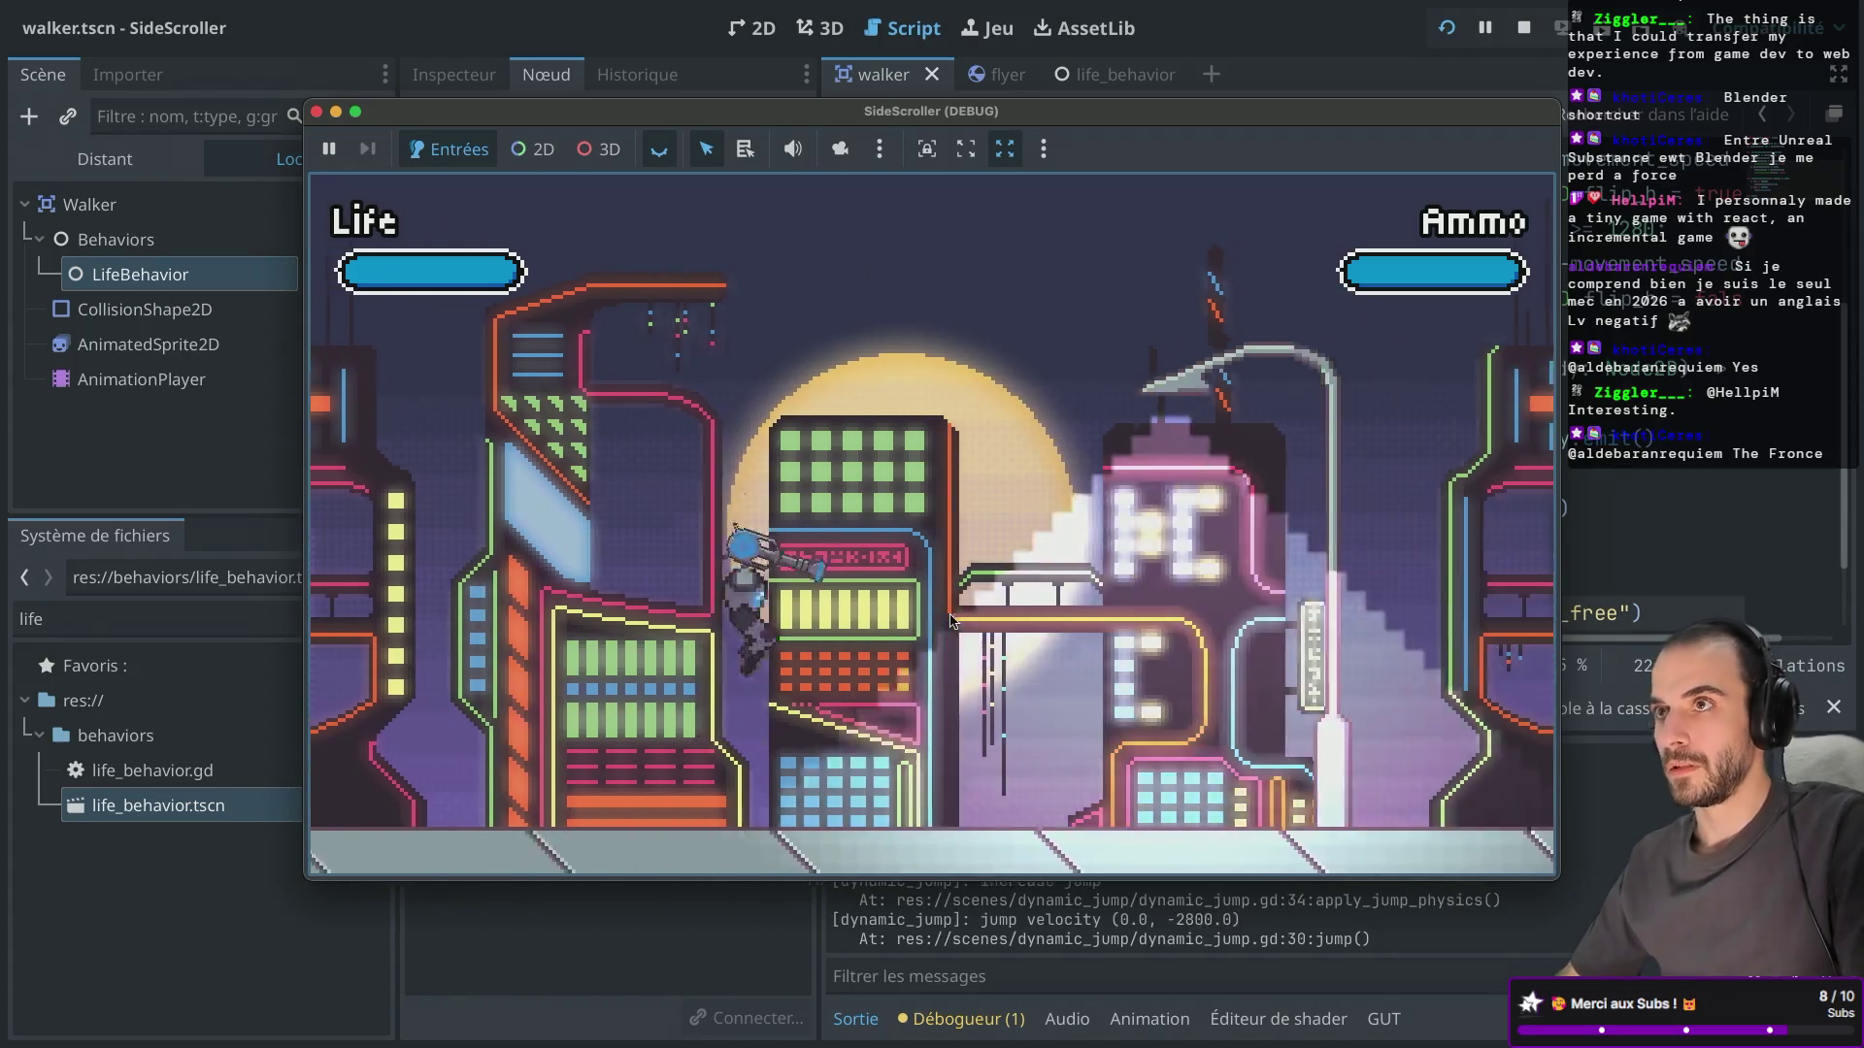
key(Right)
key(space)
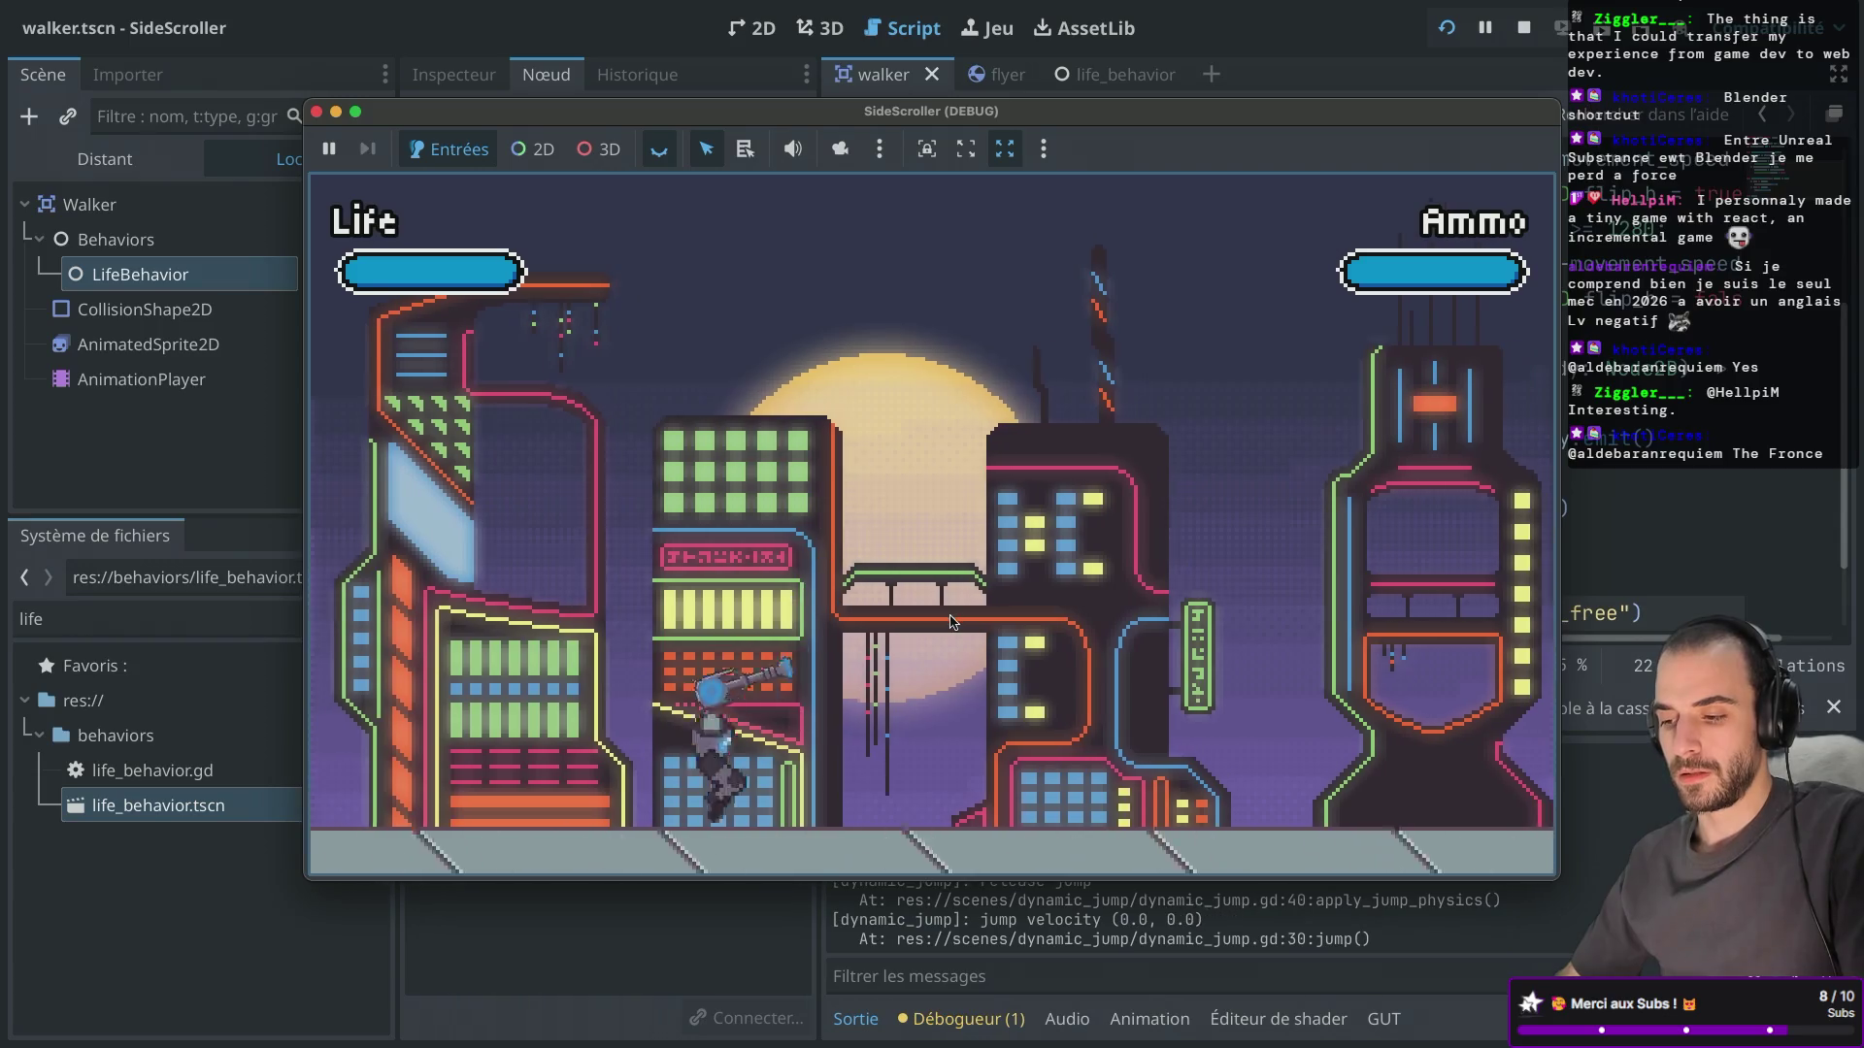
key(space)
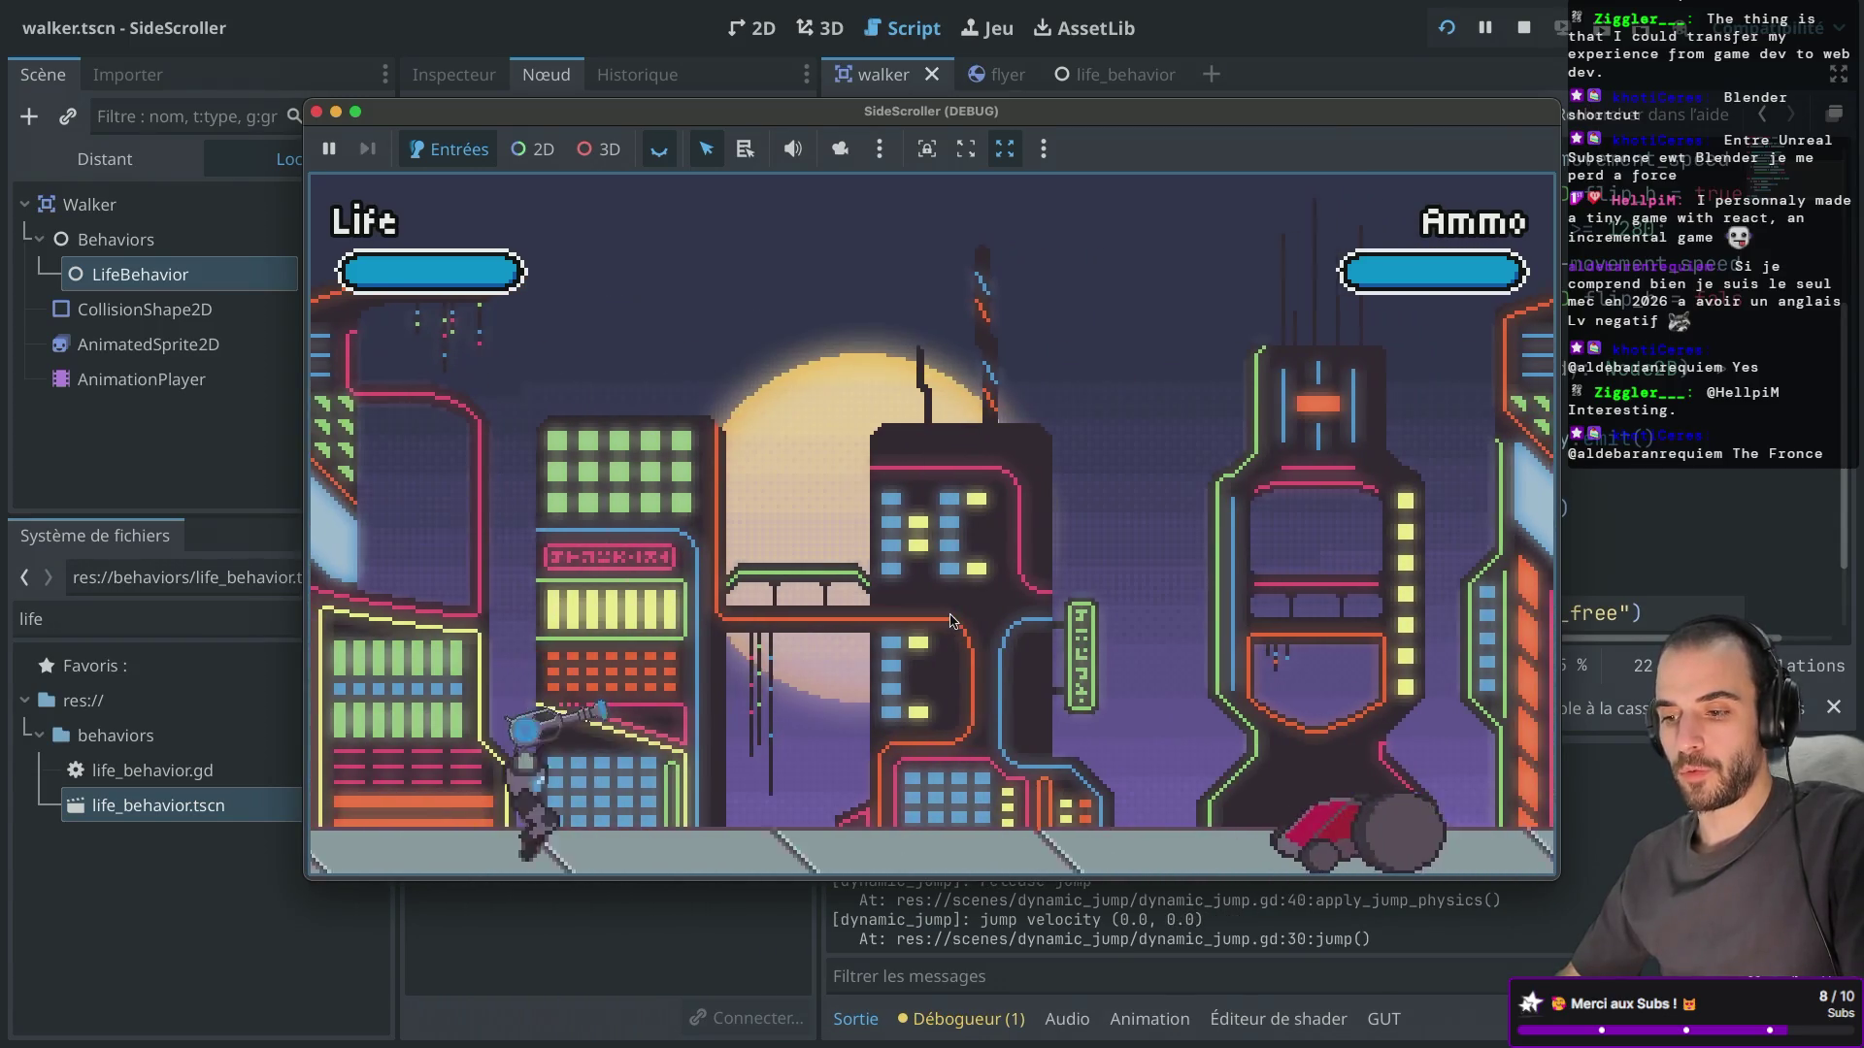
key(Right)
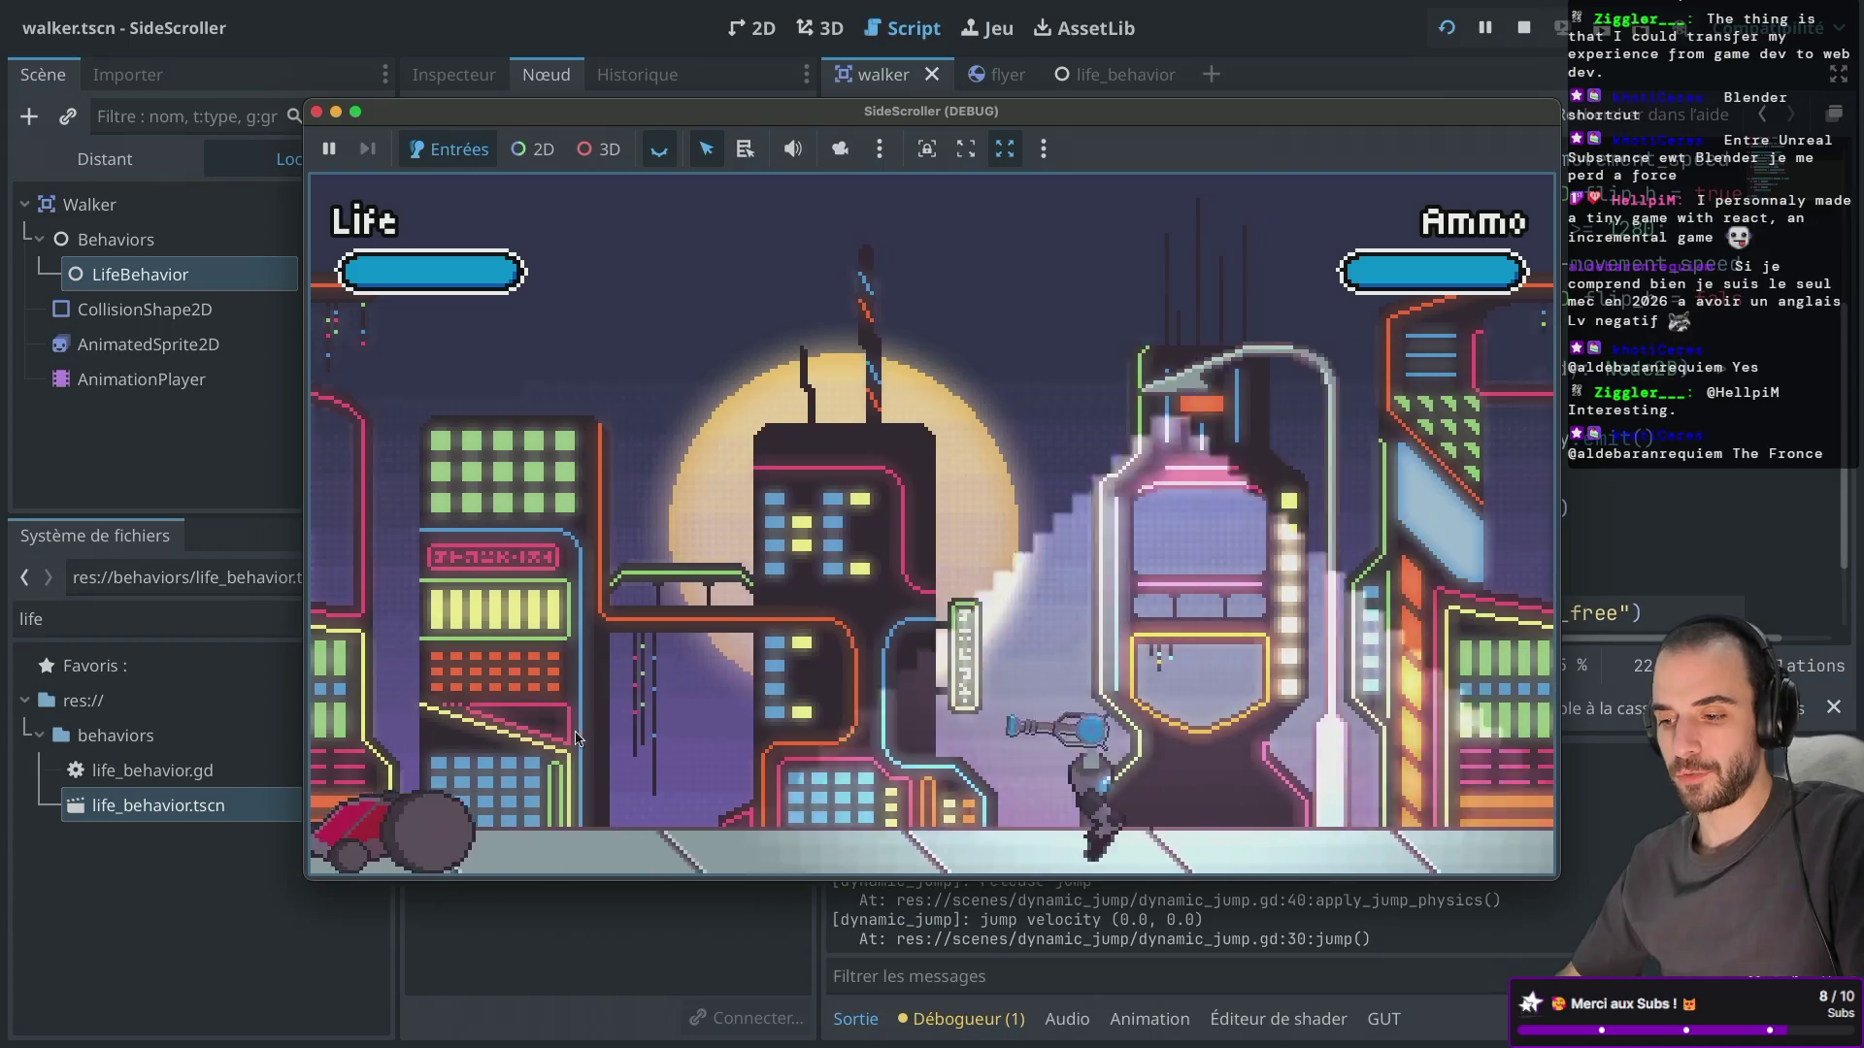
key(Right)
key(space)
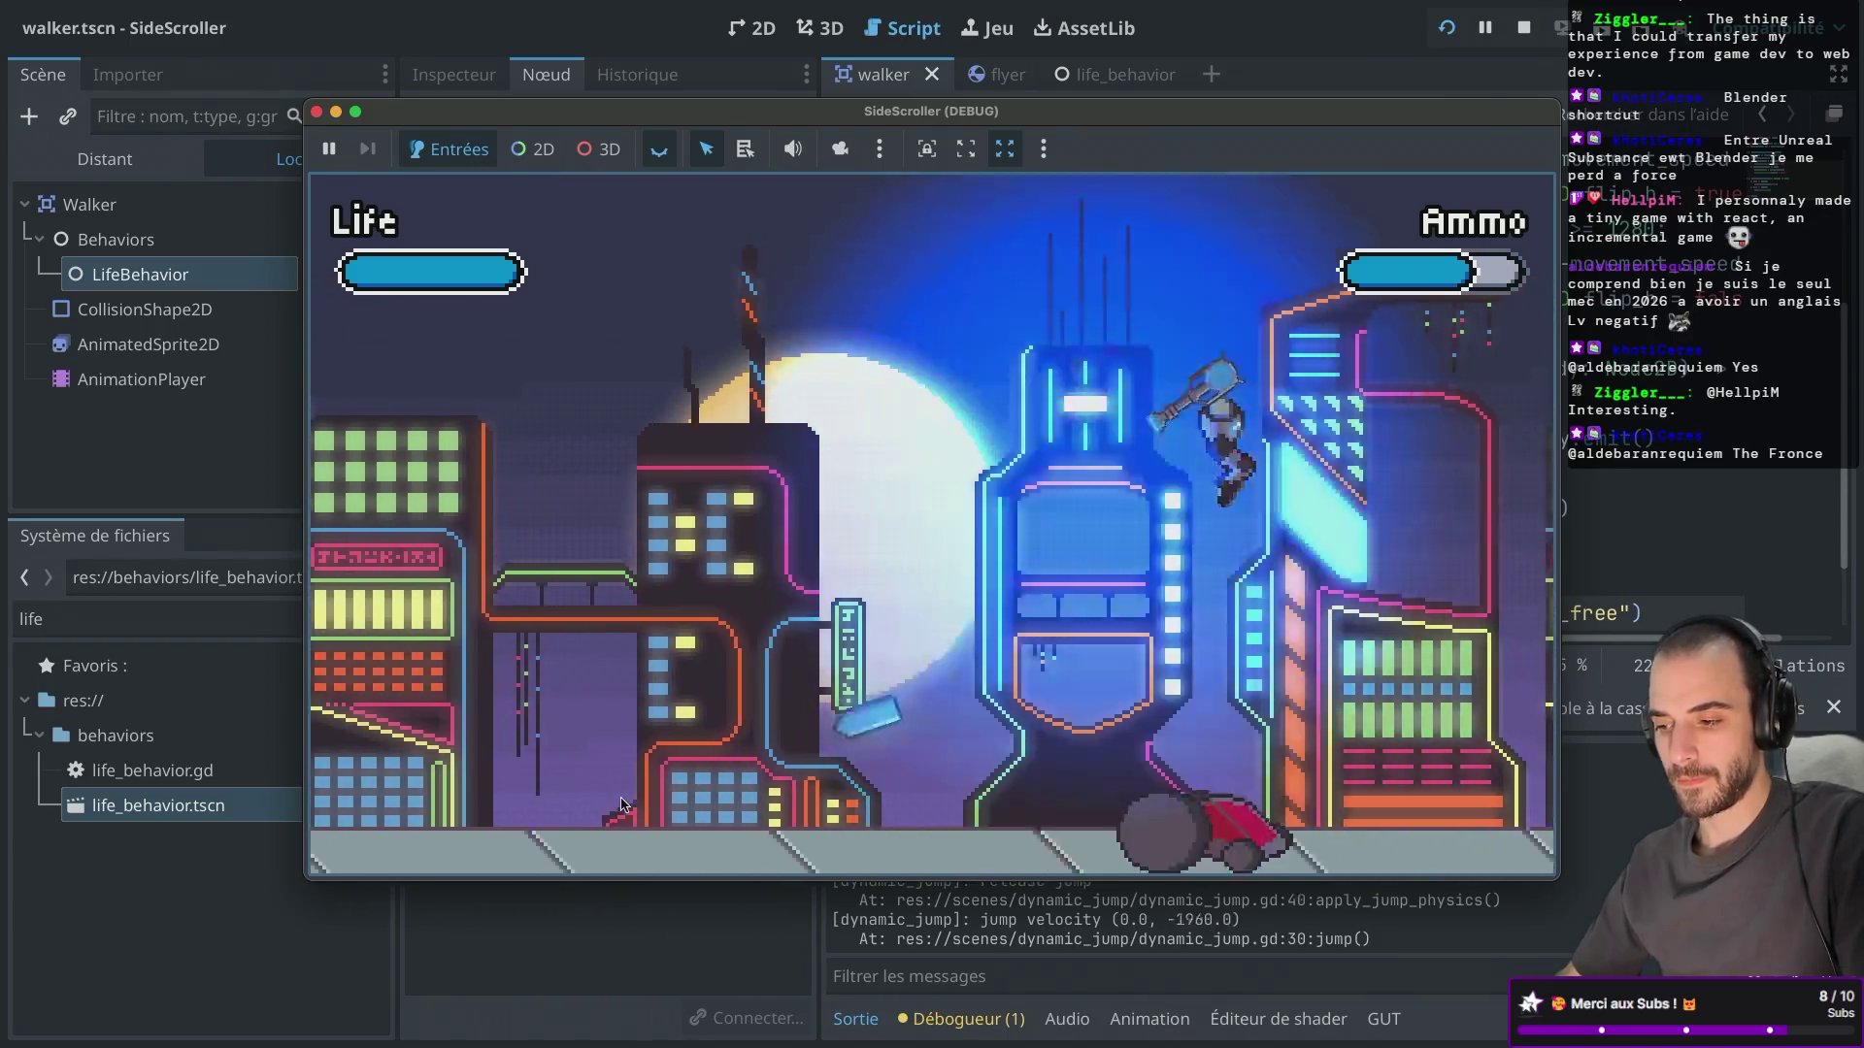
click(1044, 798)
key(Left)
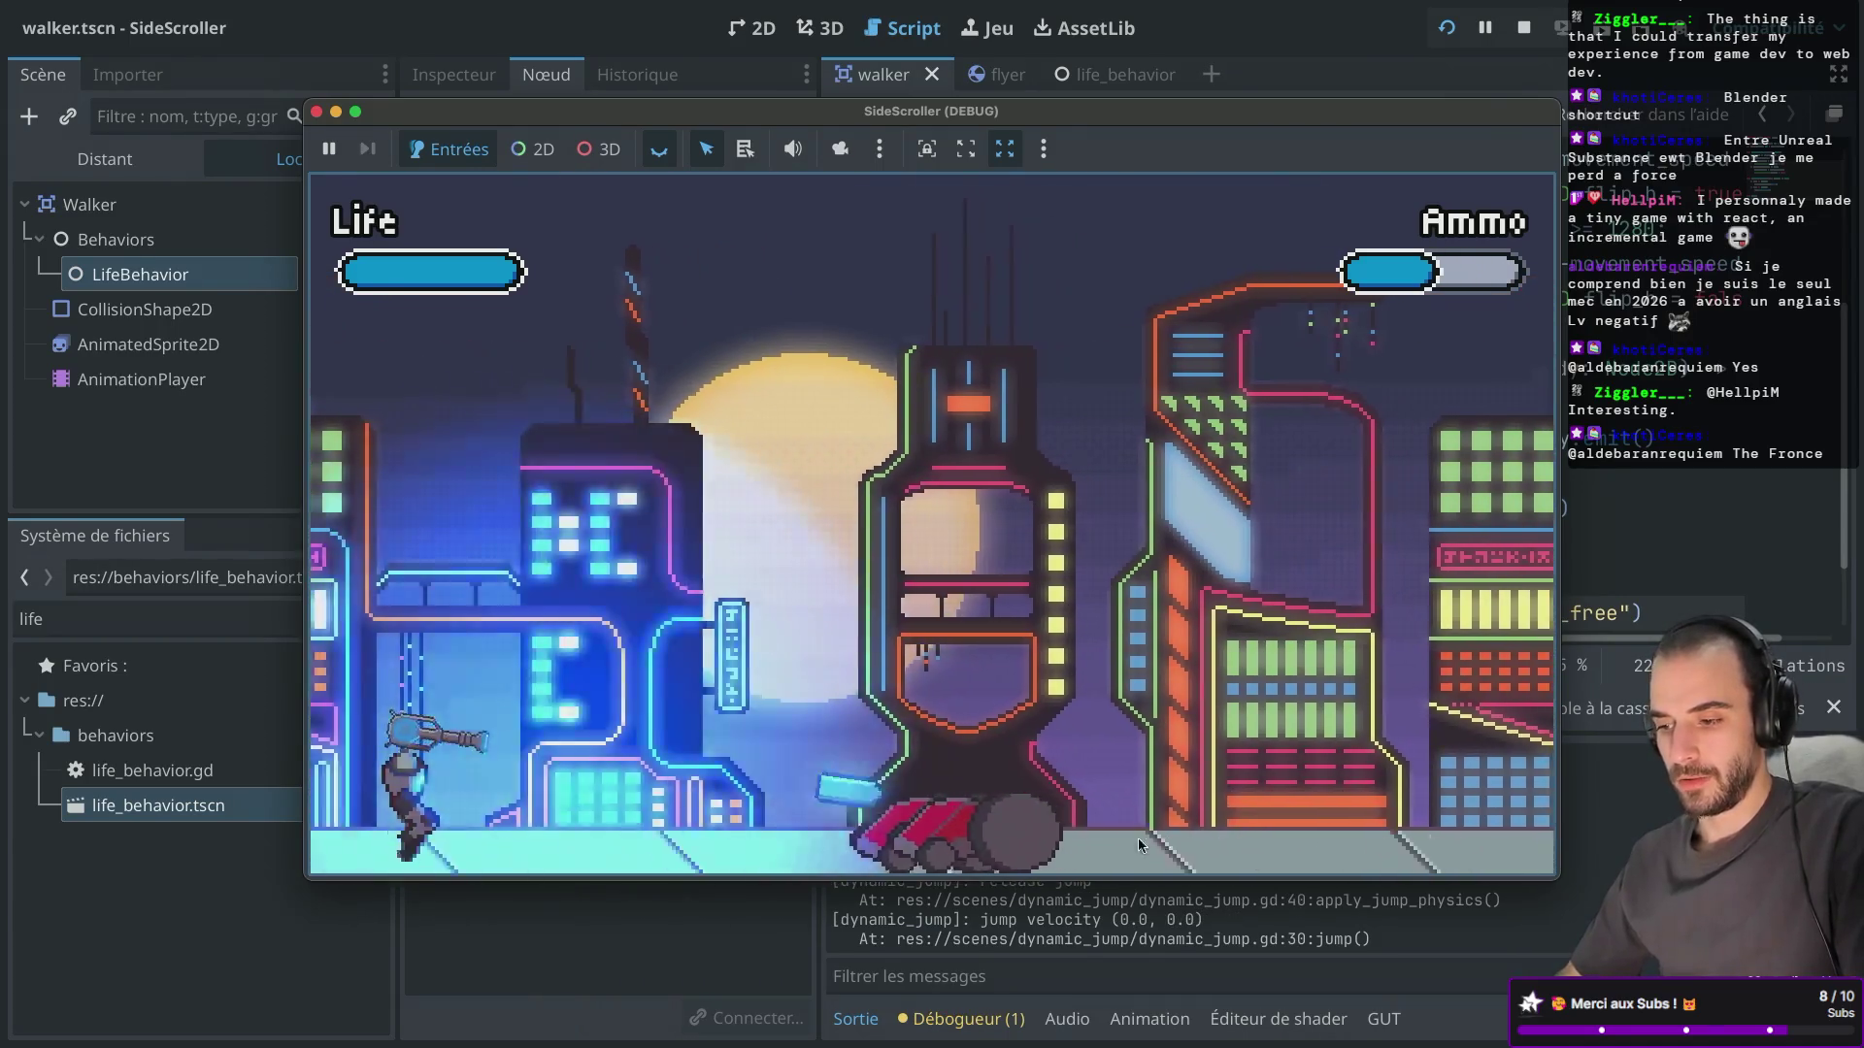
click(1115, 841)
key(Right)
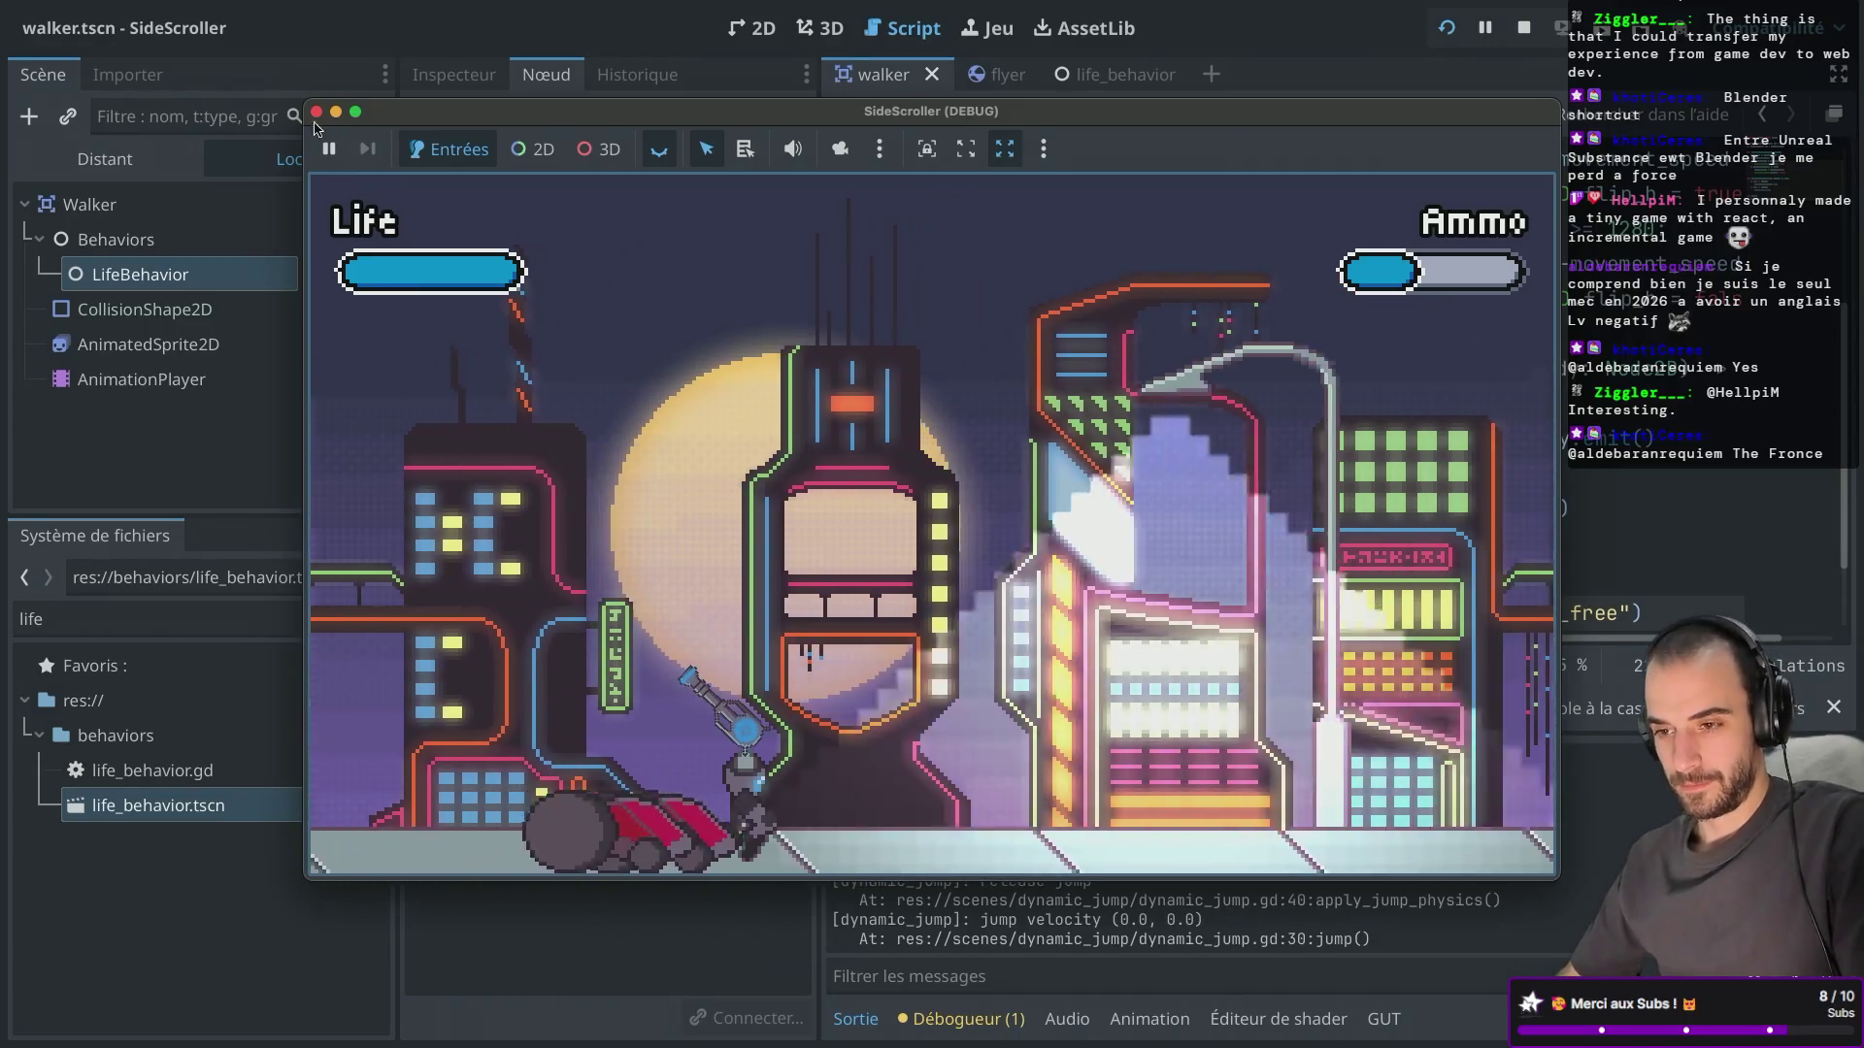
click(316, 111)
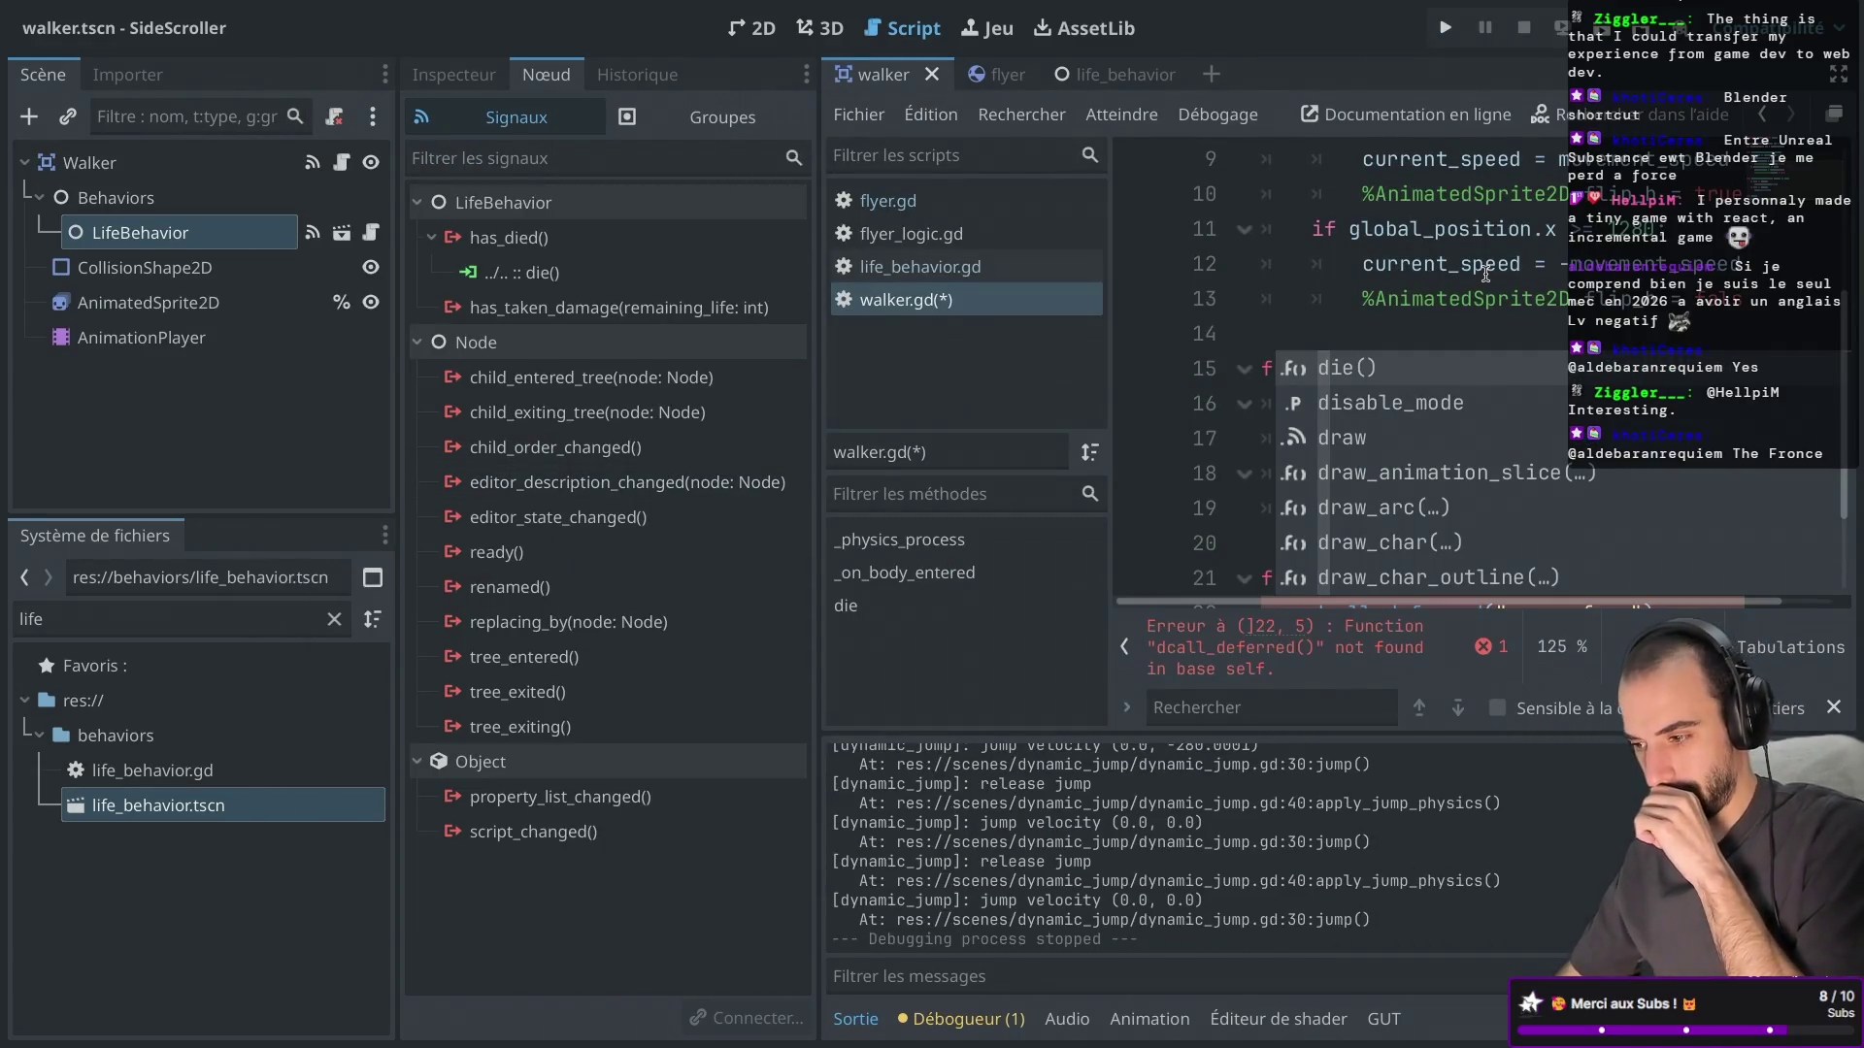
Remove the stray 'd' before call_deferred in walker.gd.
key(BackSpace)
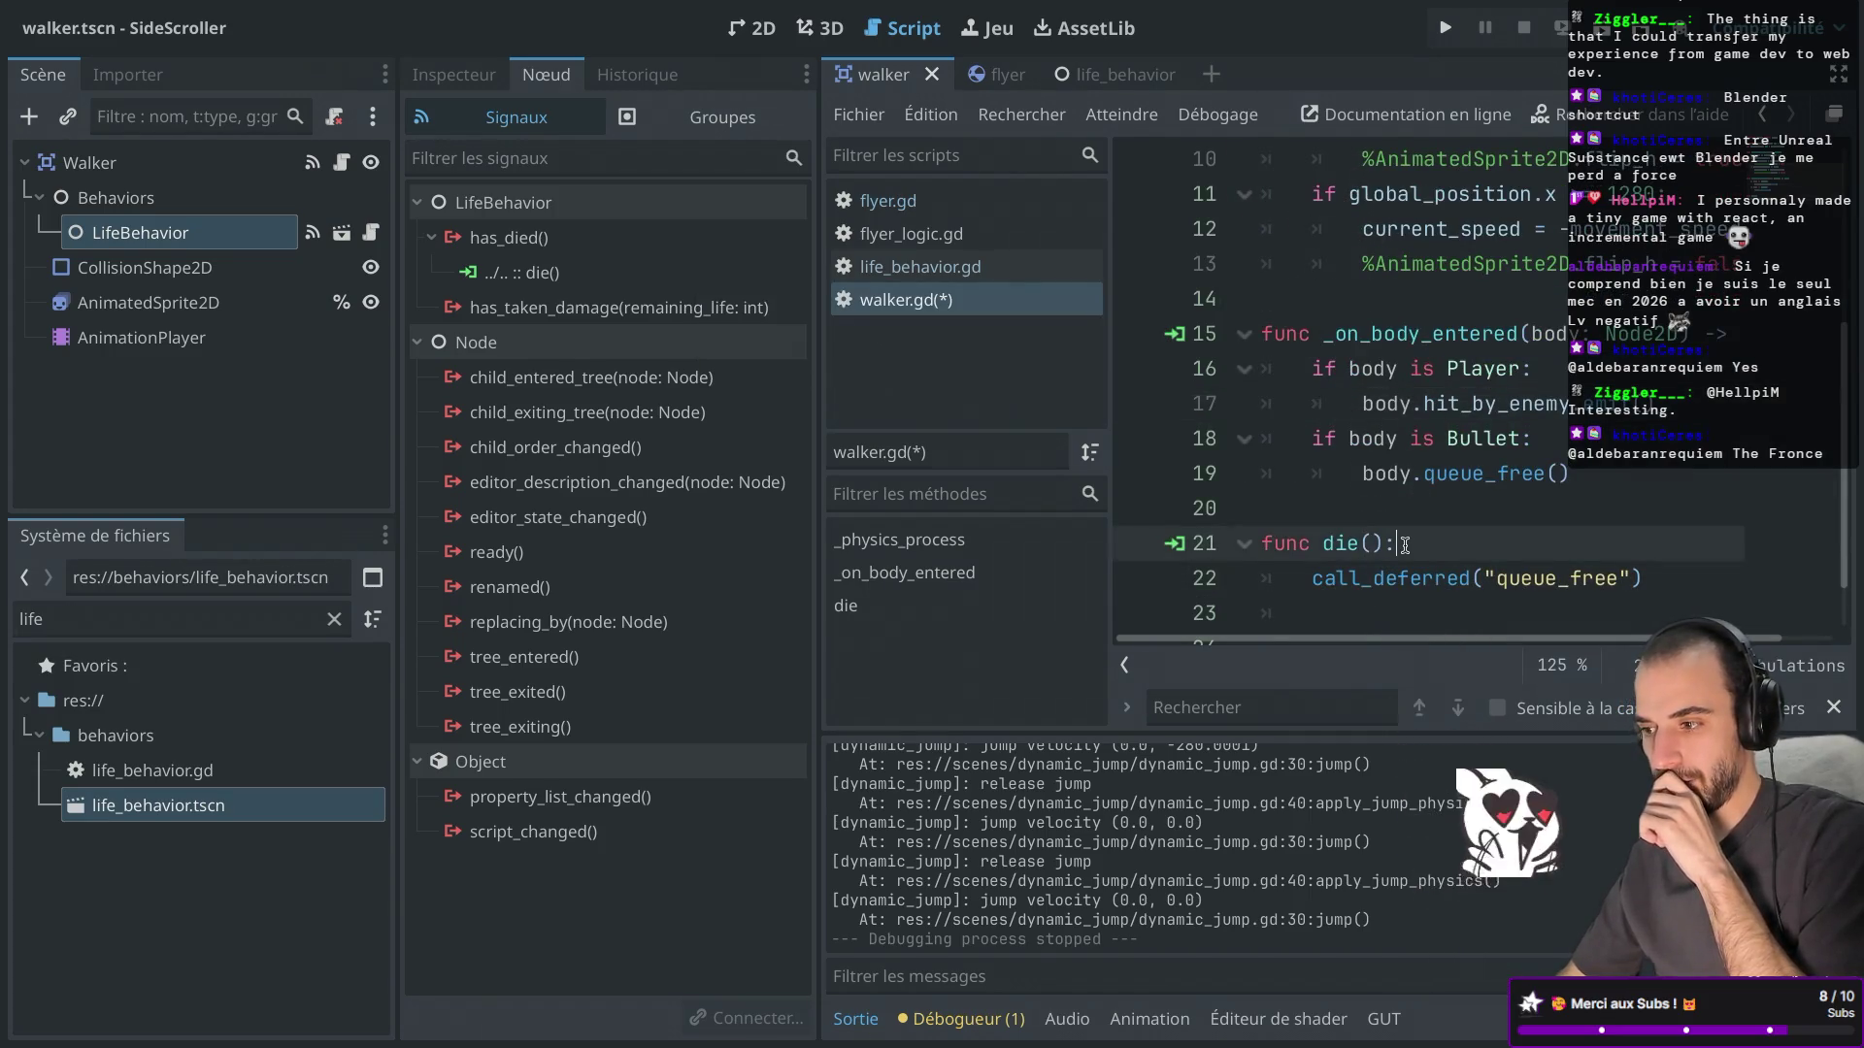
key(ctrl+shift+F11)
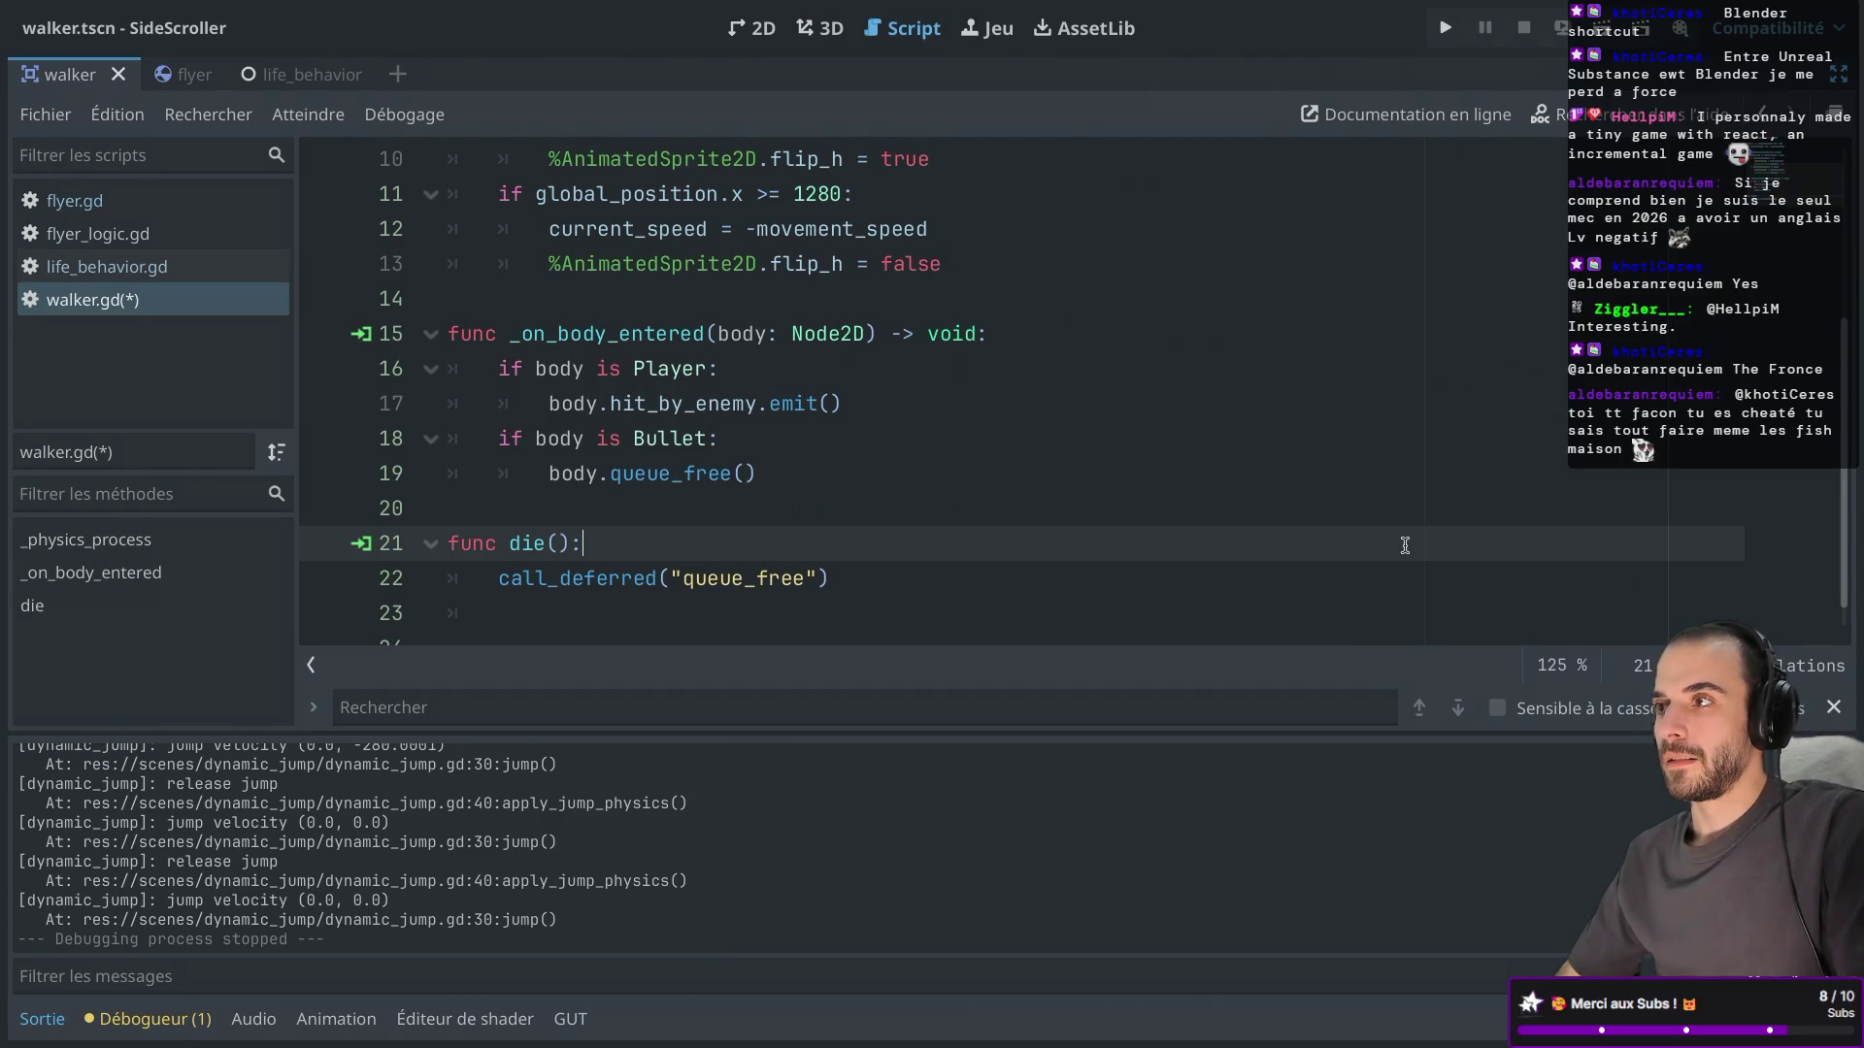
key(ctrl+shift+F11)
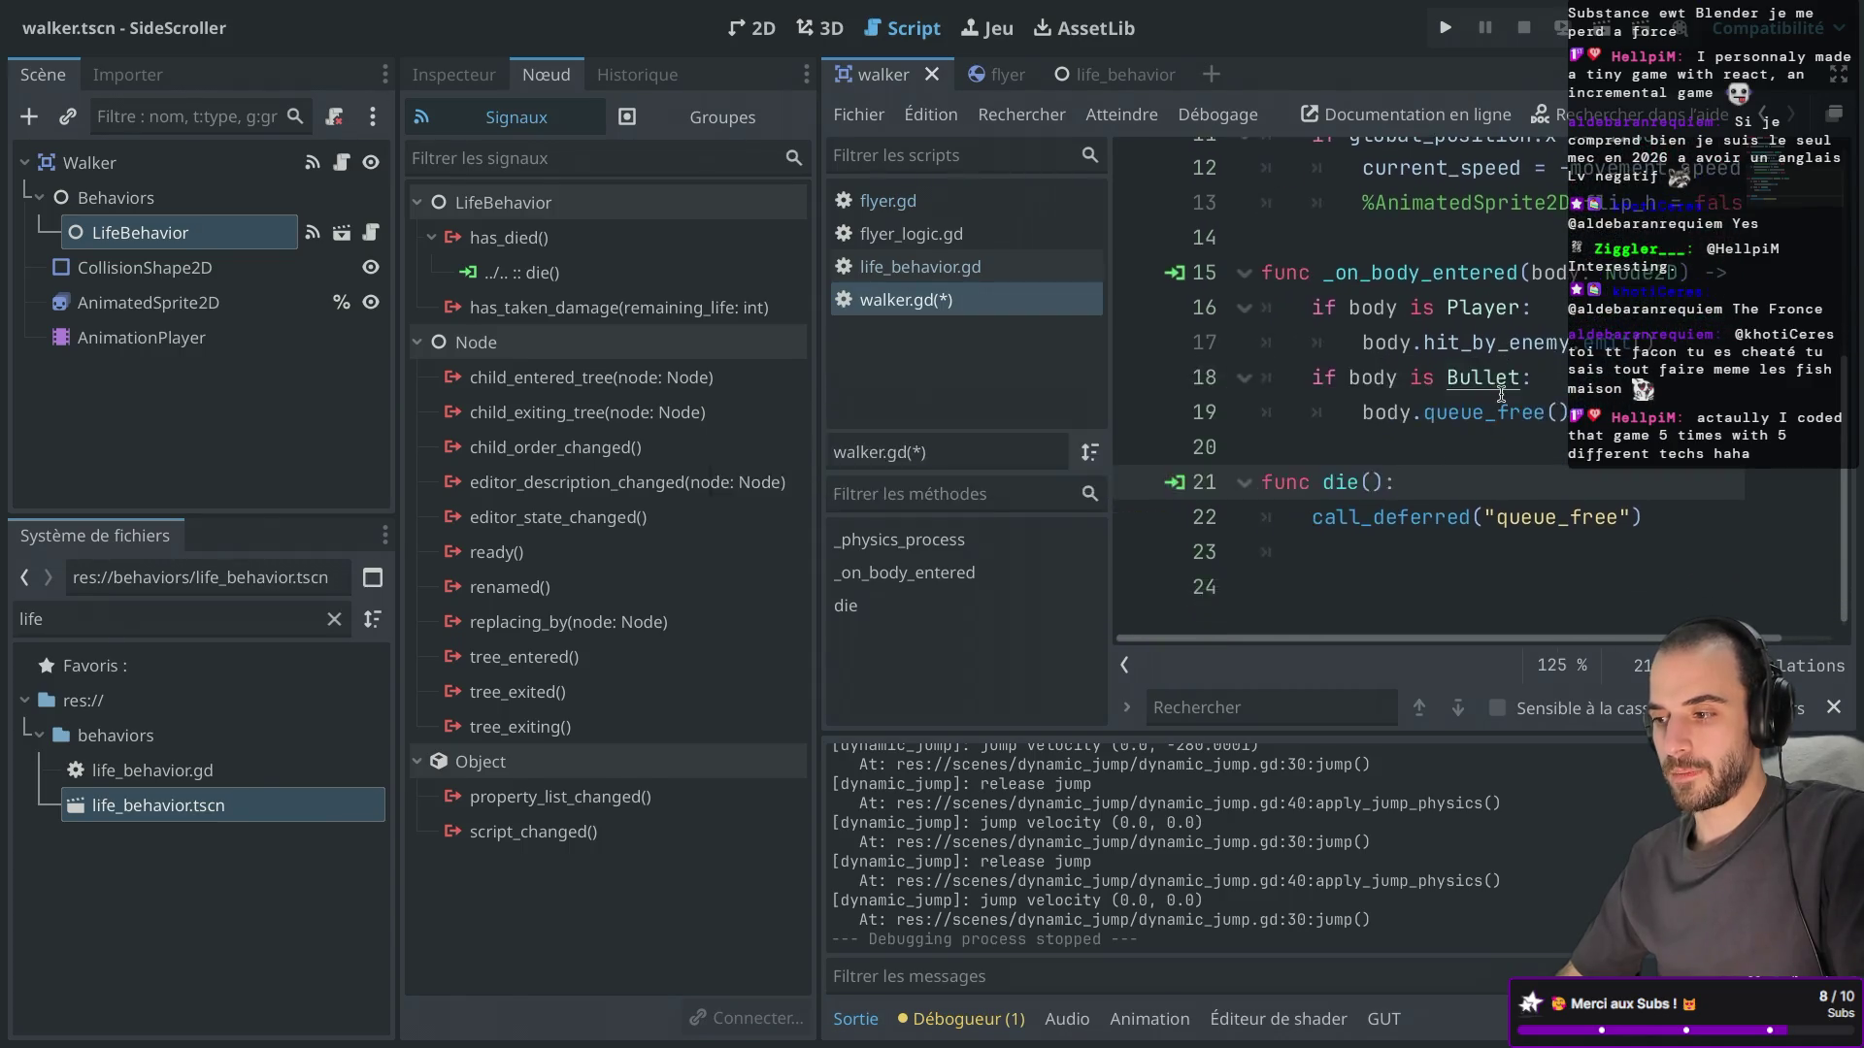
key(ctrl+shift+F11)
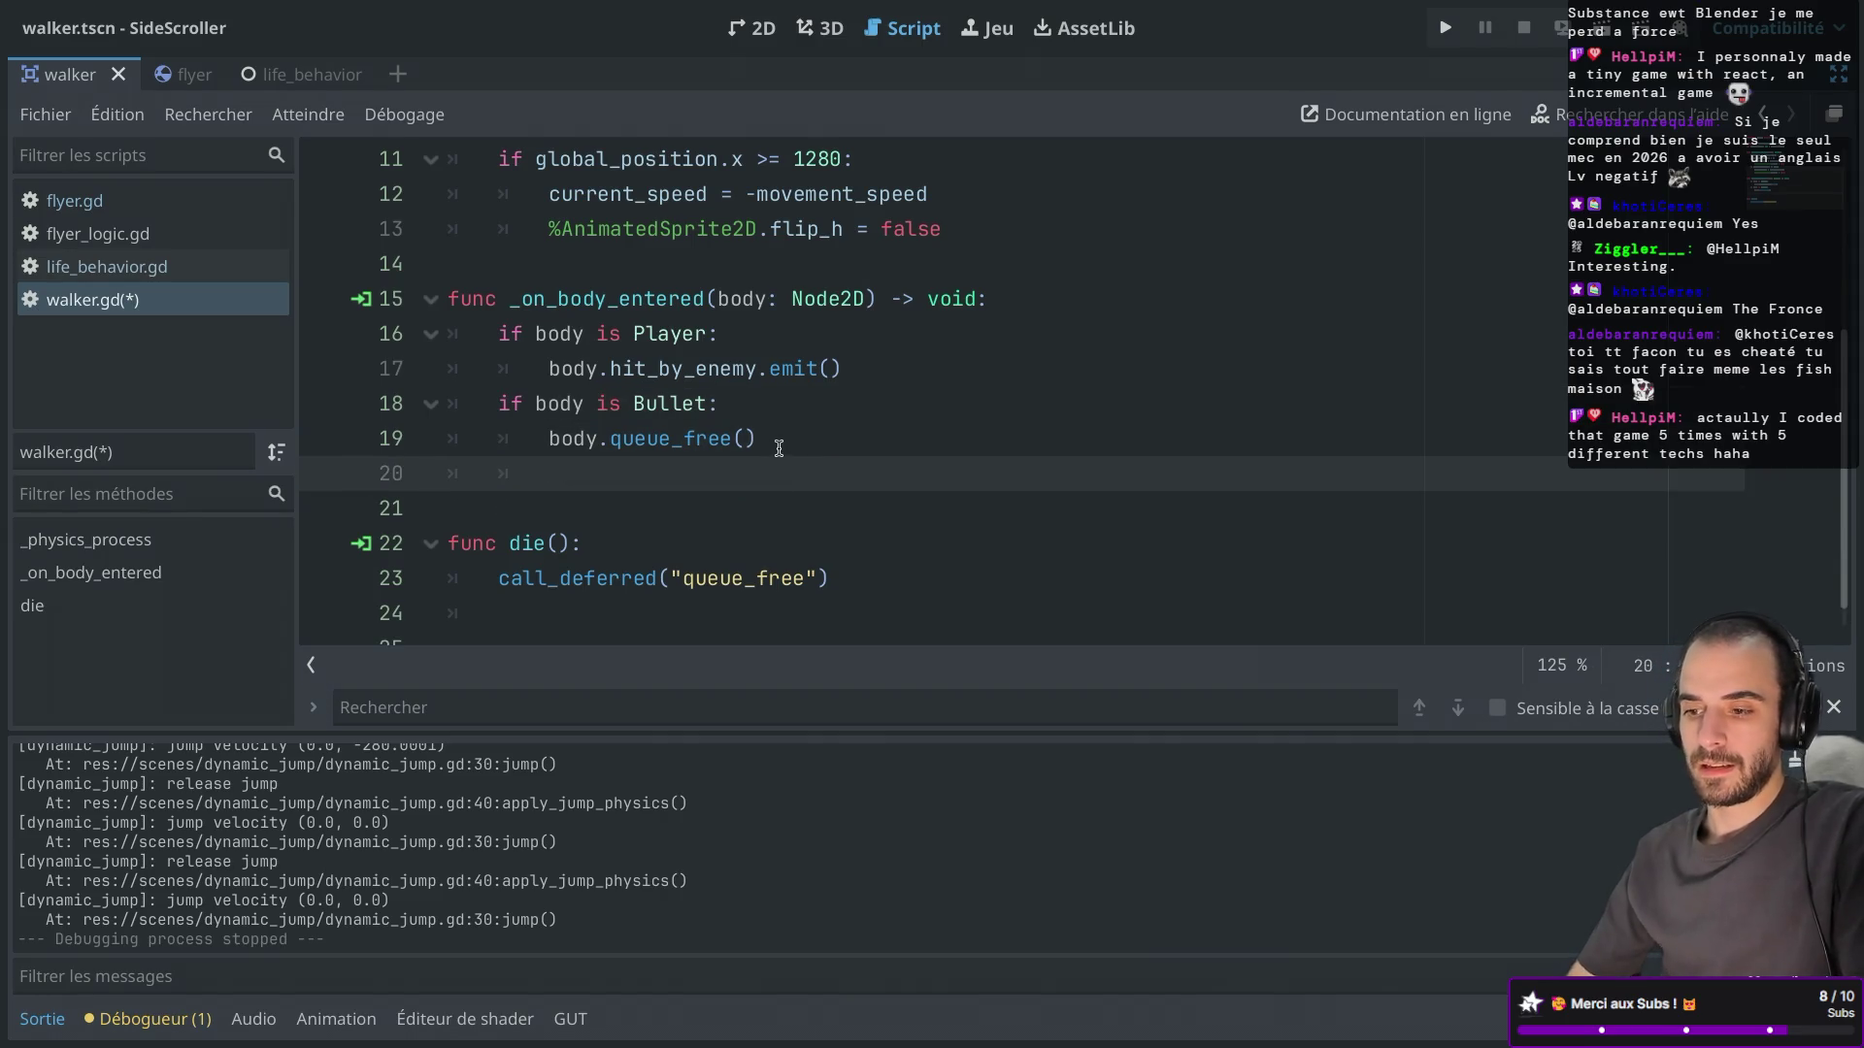
key(ctrl+shift+F11)
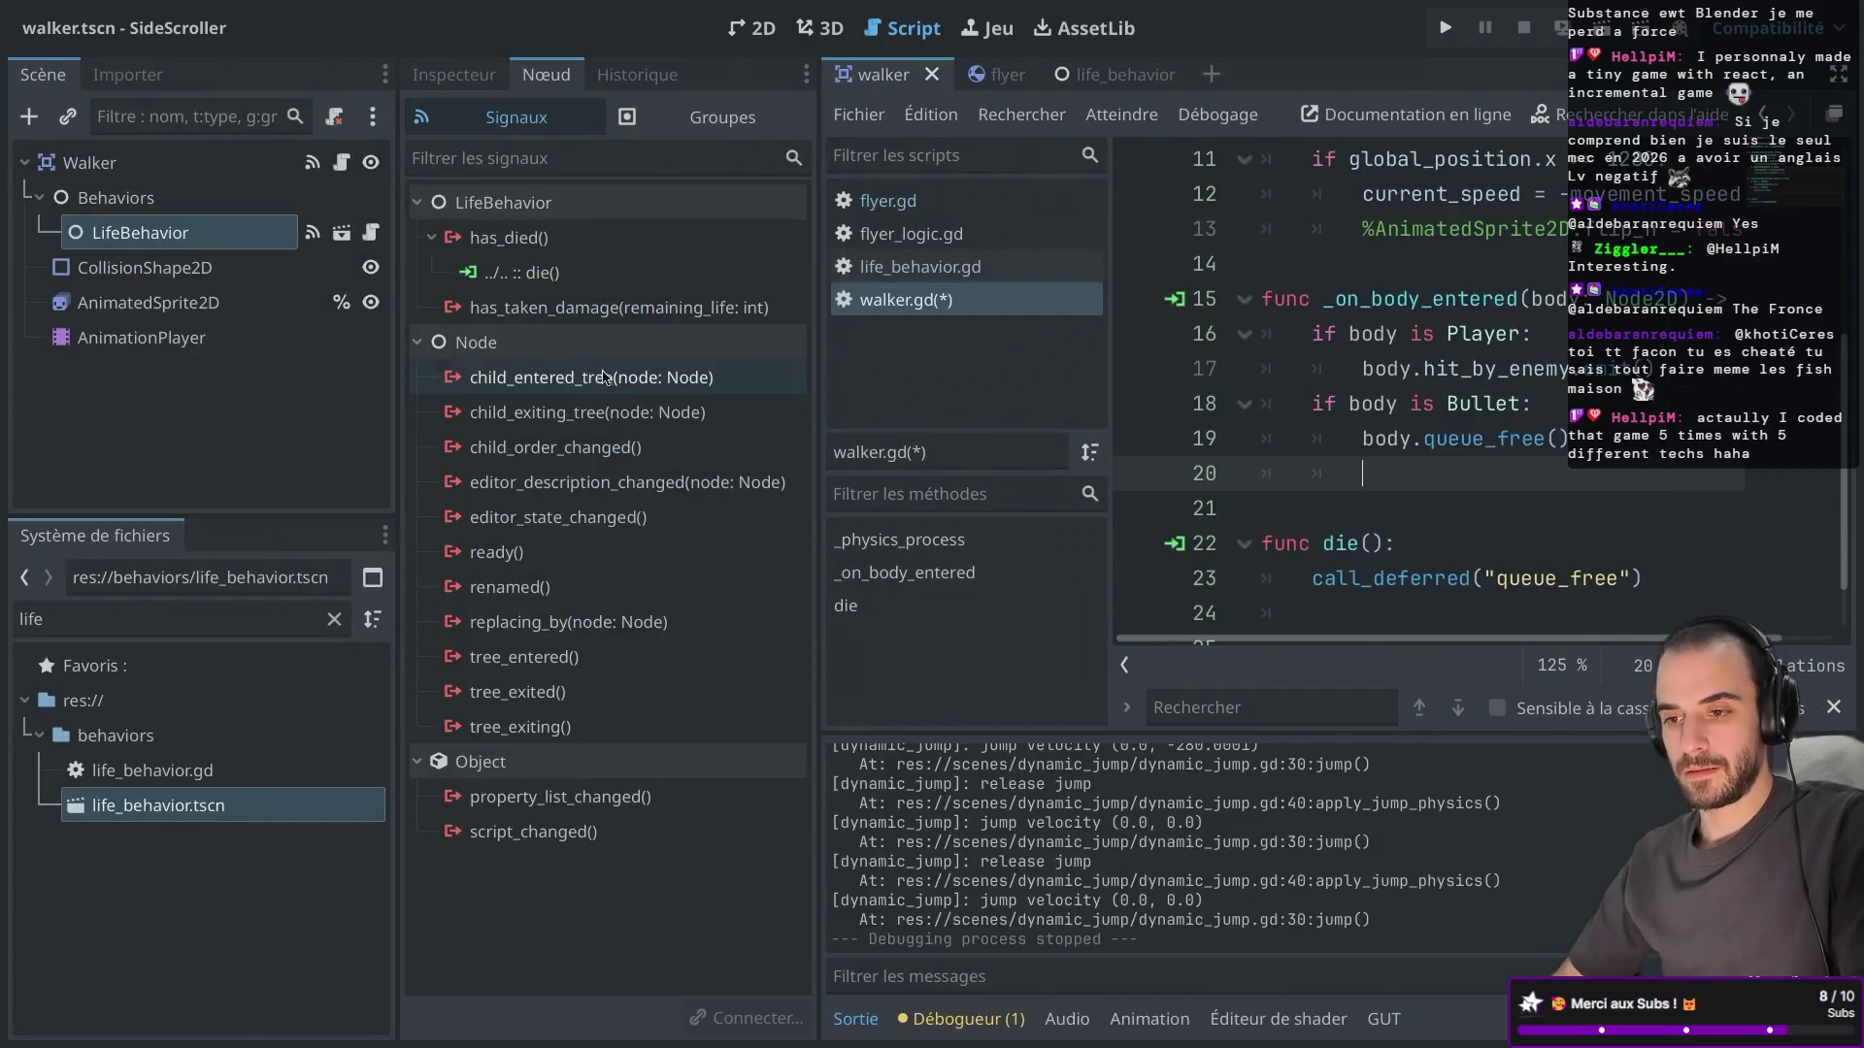
Enable 'Accéder en tant que nom unique' on the LifeBehavior node.
right_click(242, 239)
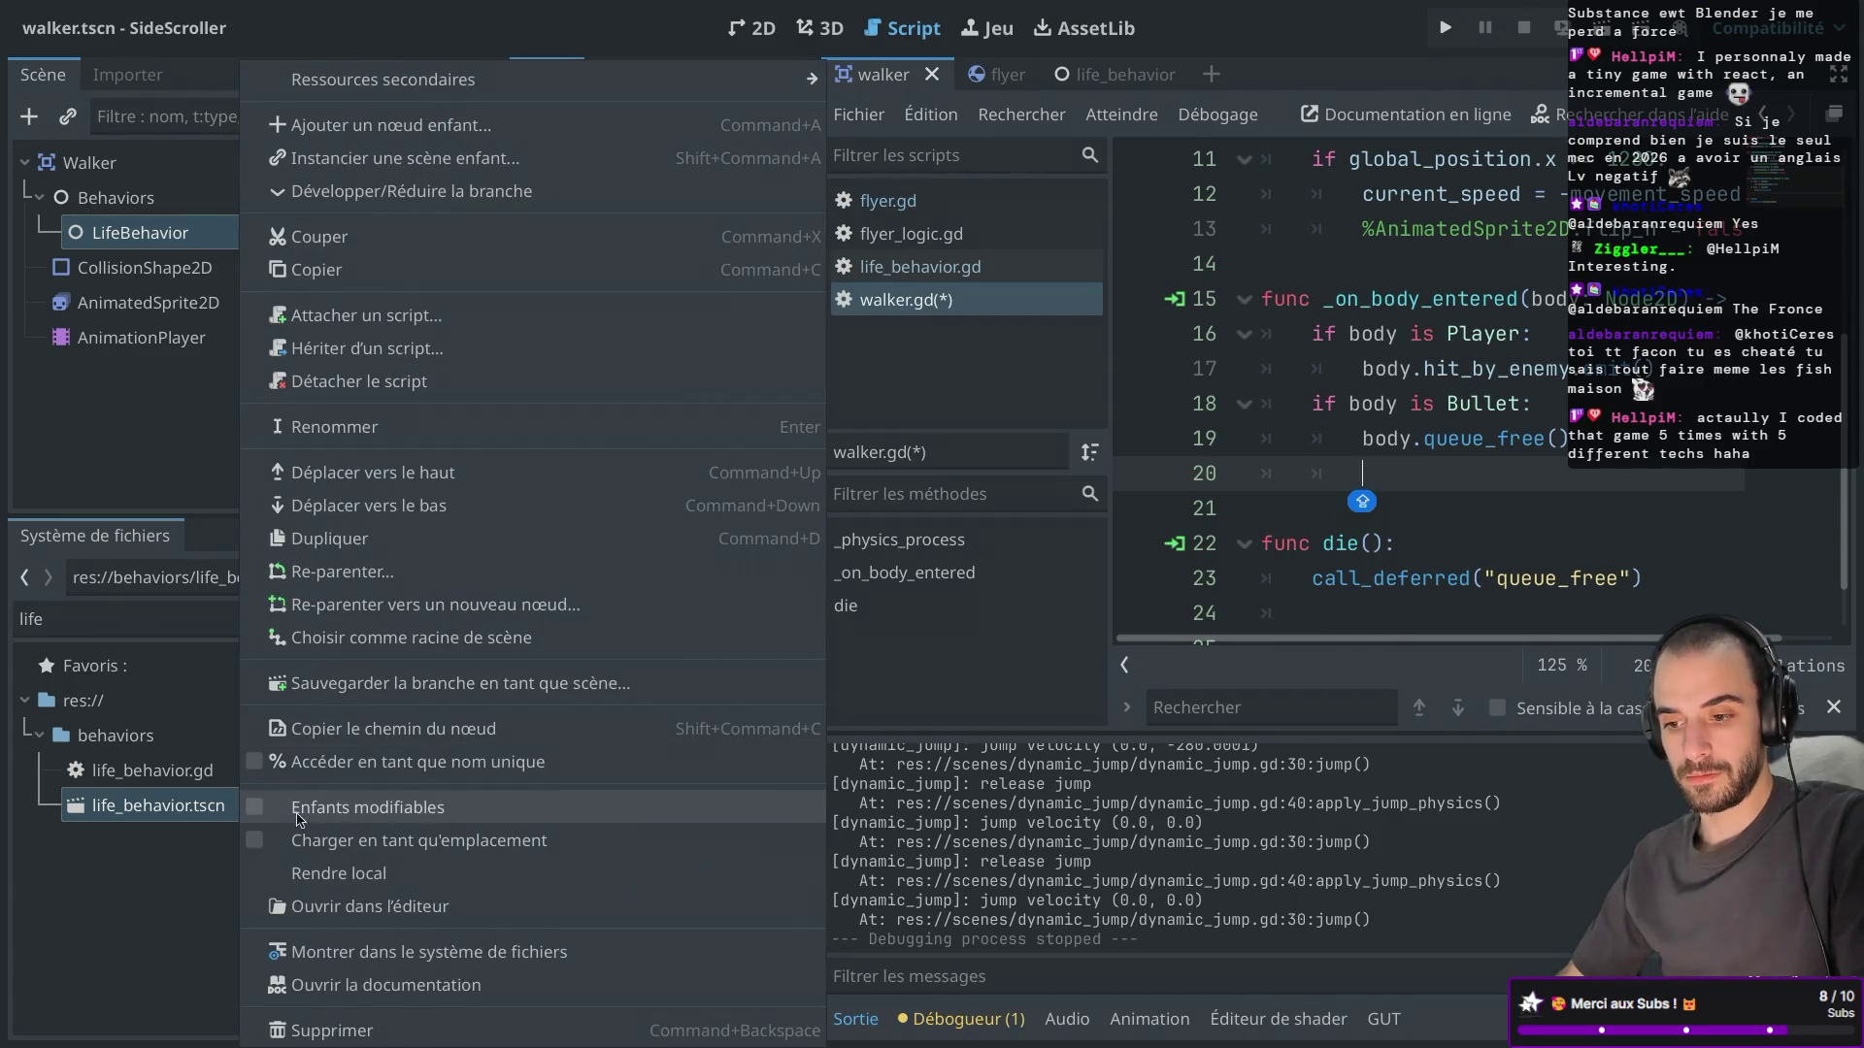
click(261, 770)
key(ctrl+shift+F11)
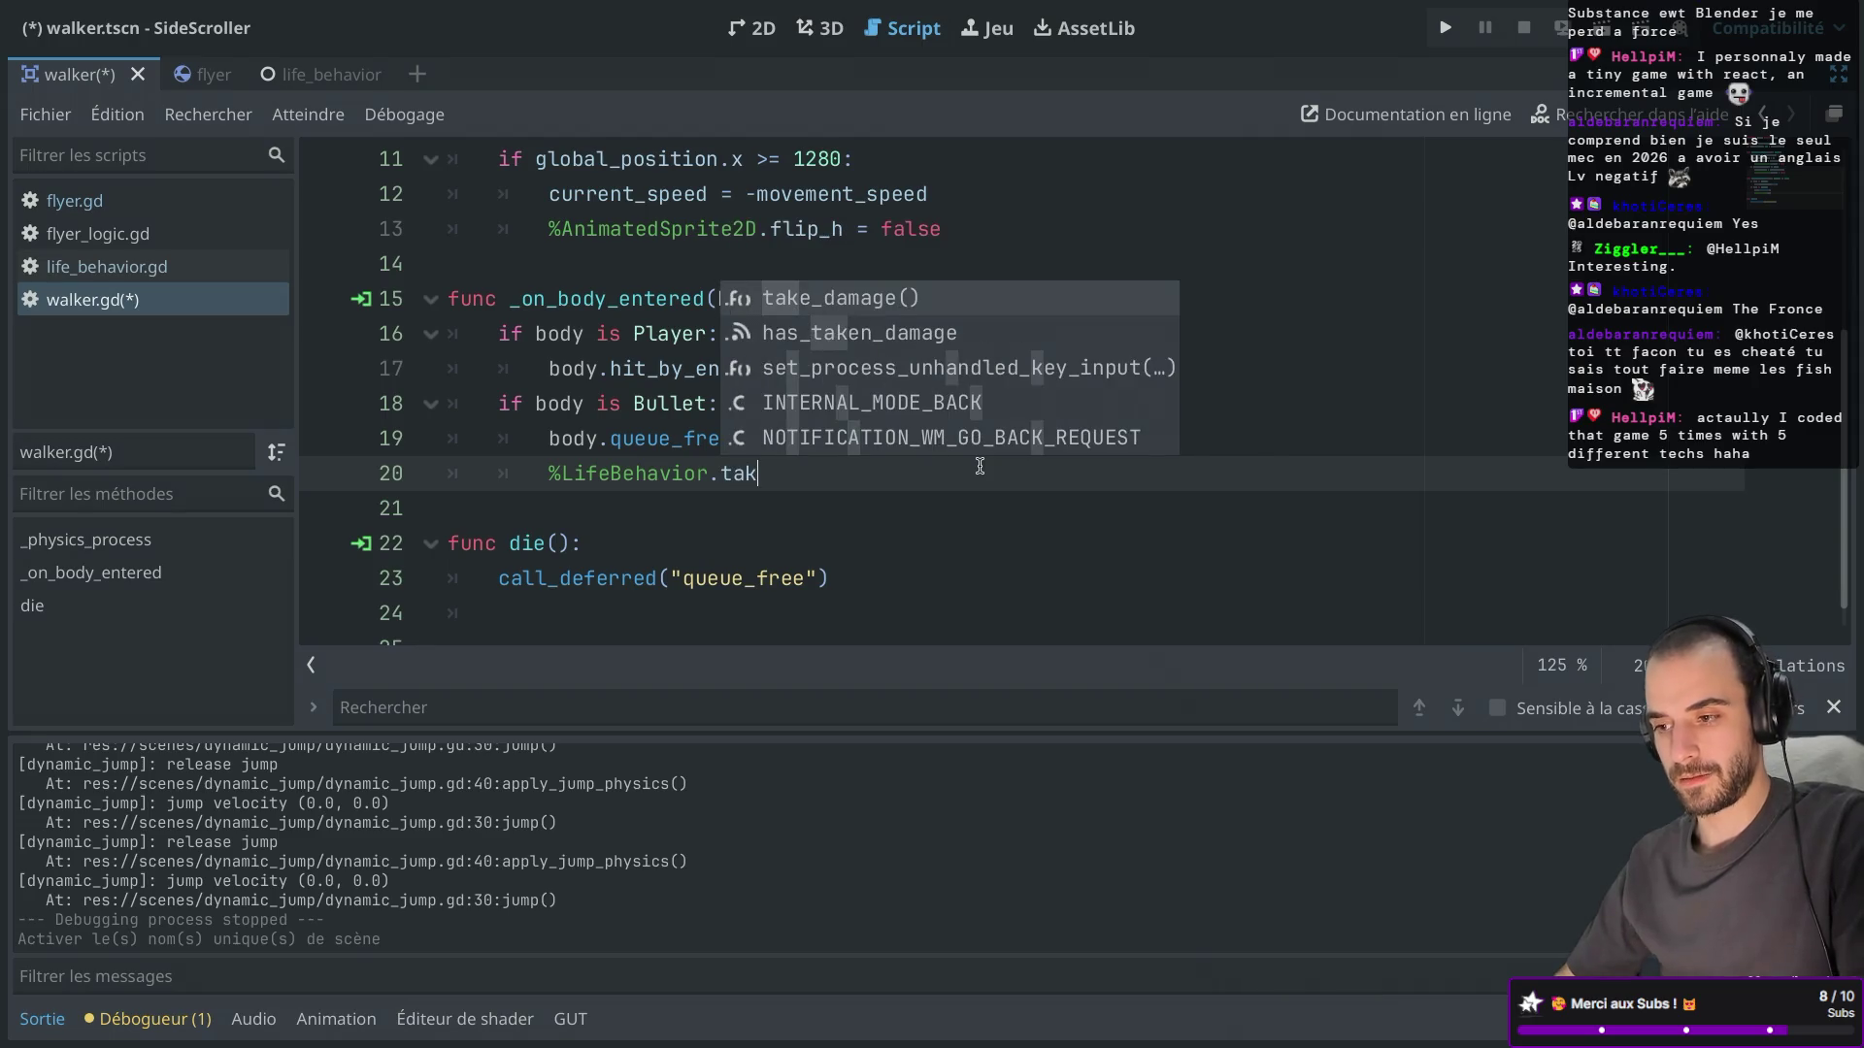
Launch the SideScroller and run right, jumping and shooting at the walker and a flyer.
click(1446, 29)
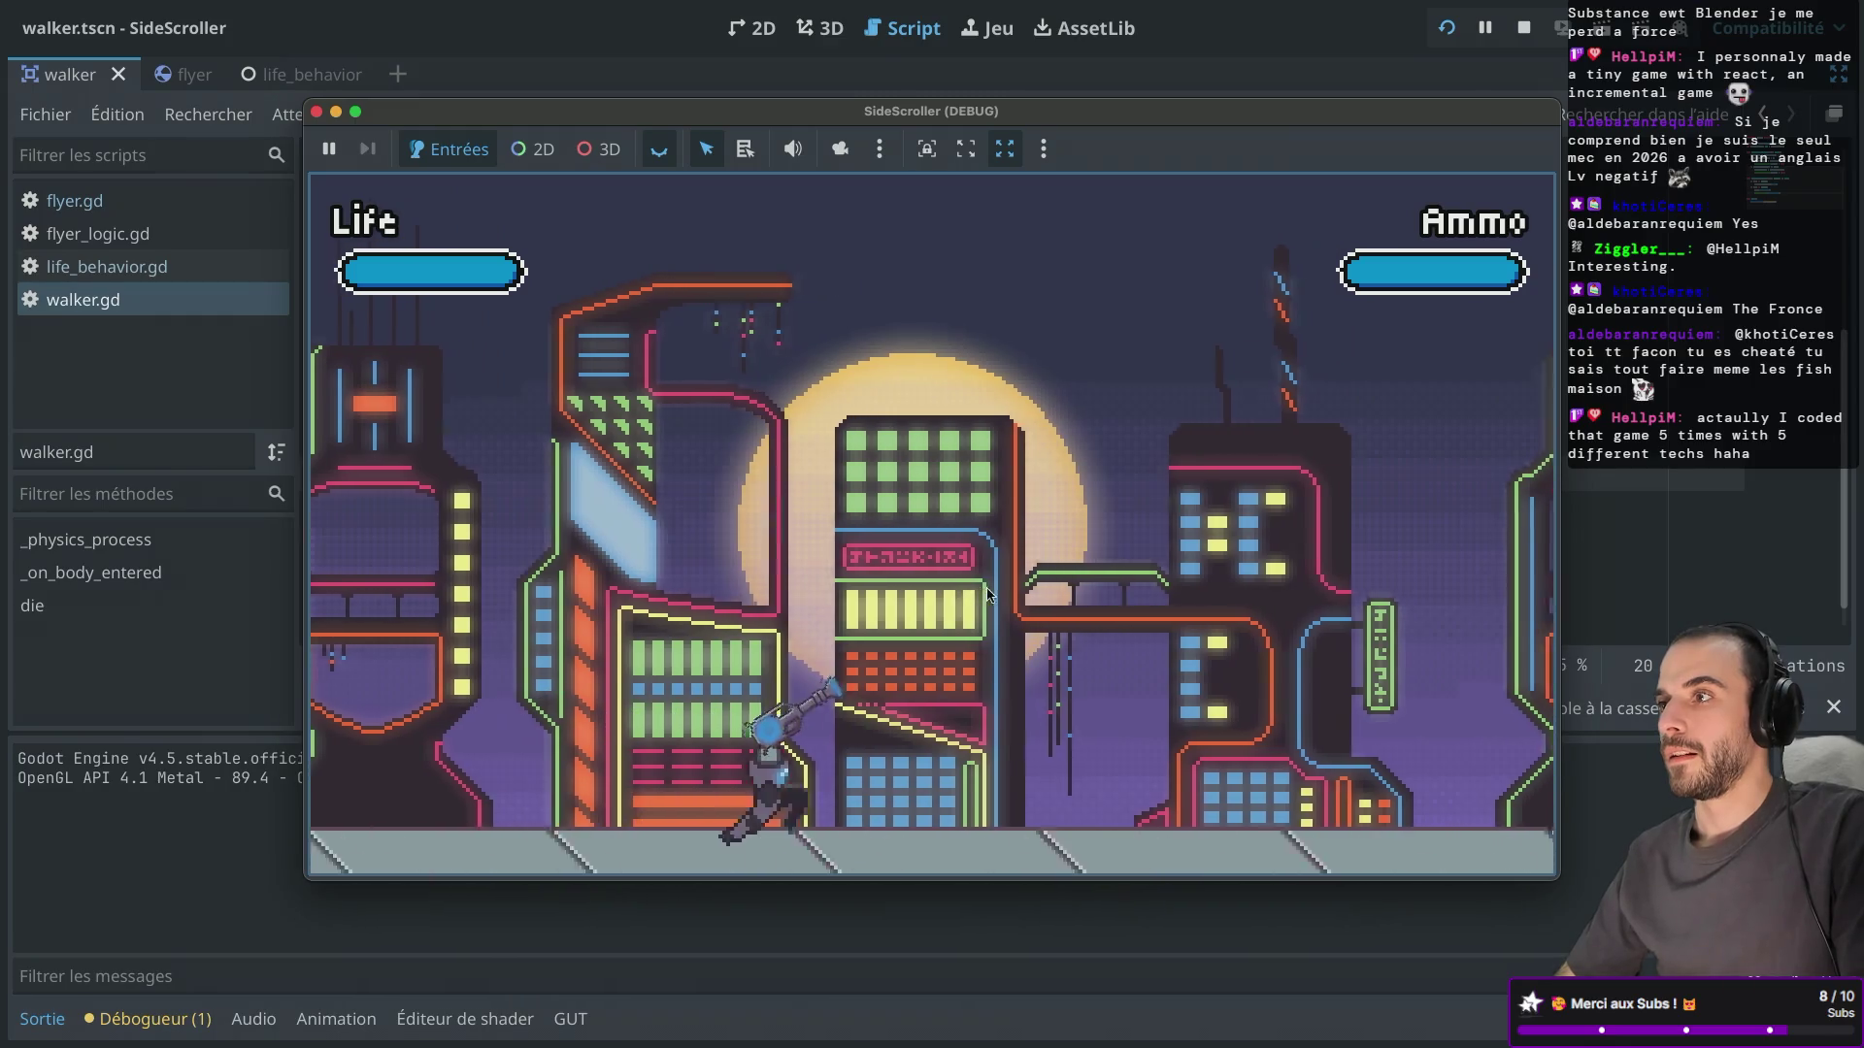
key(Right)
key(space)
key(space)
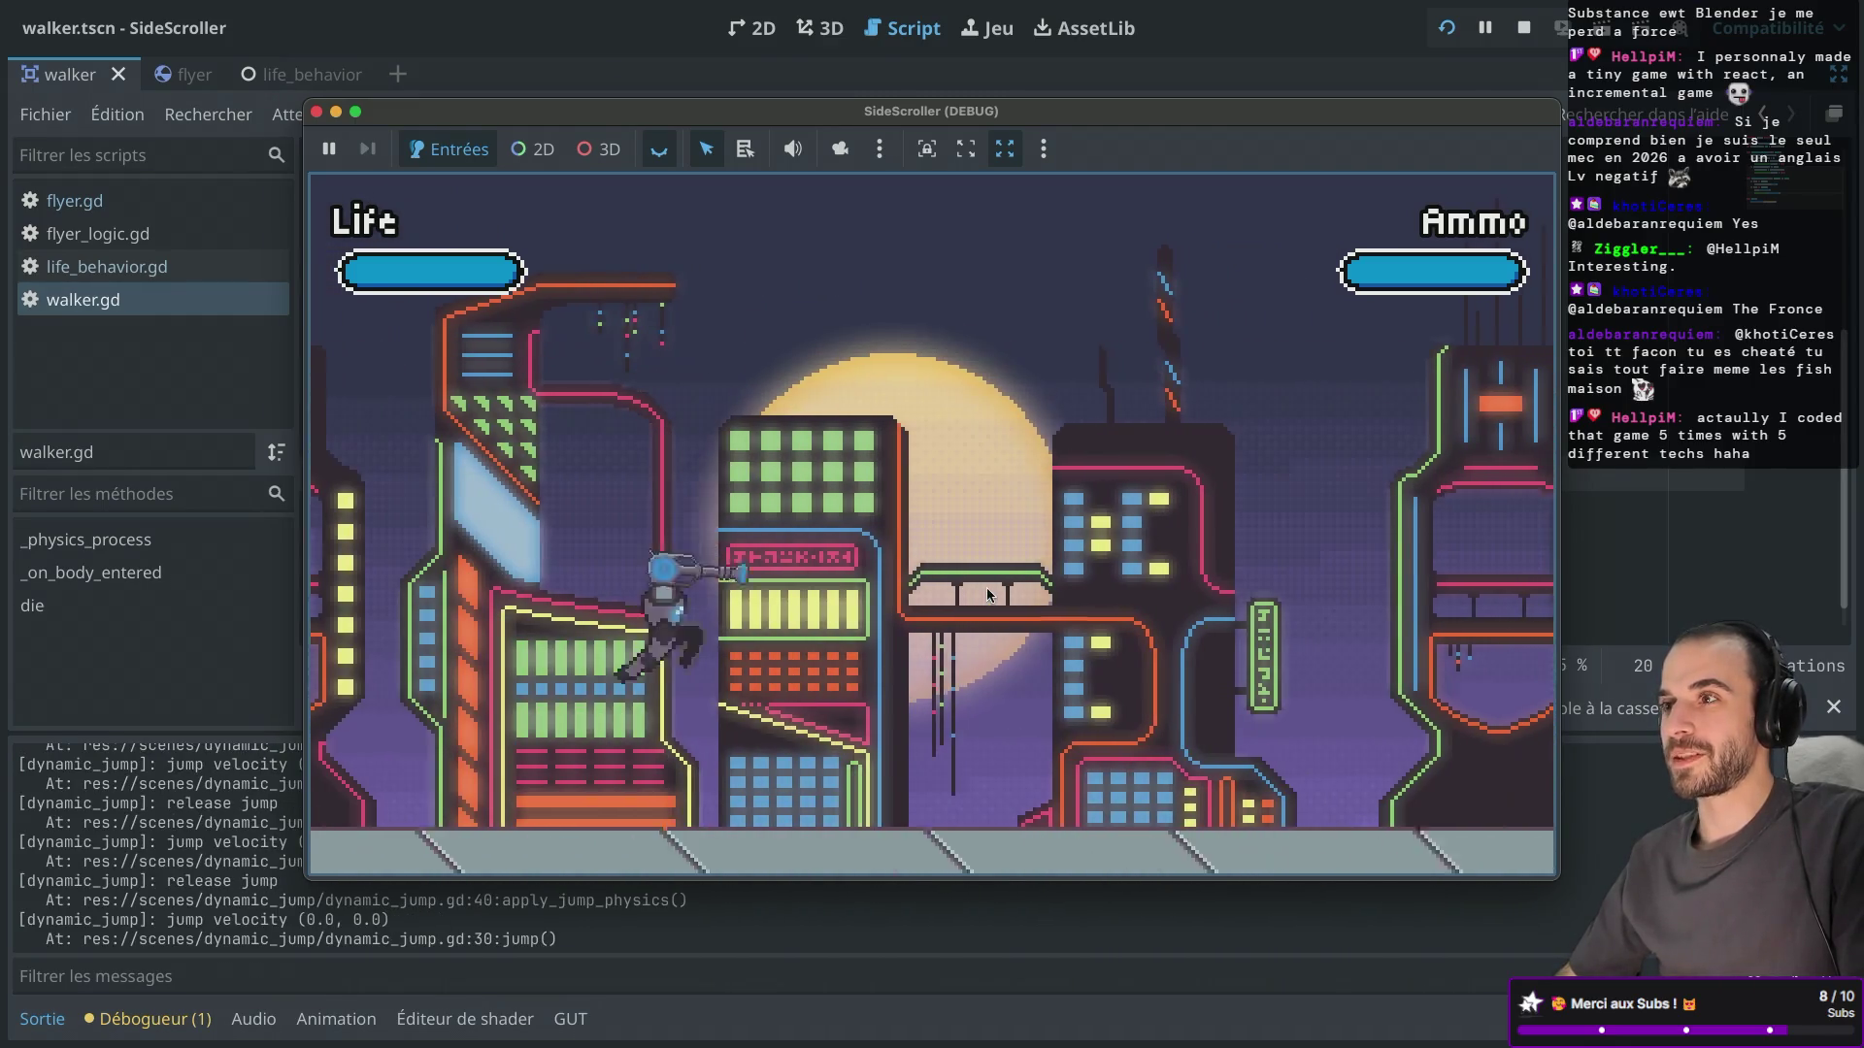
key(Right)
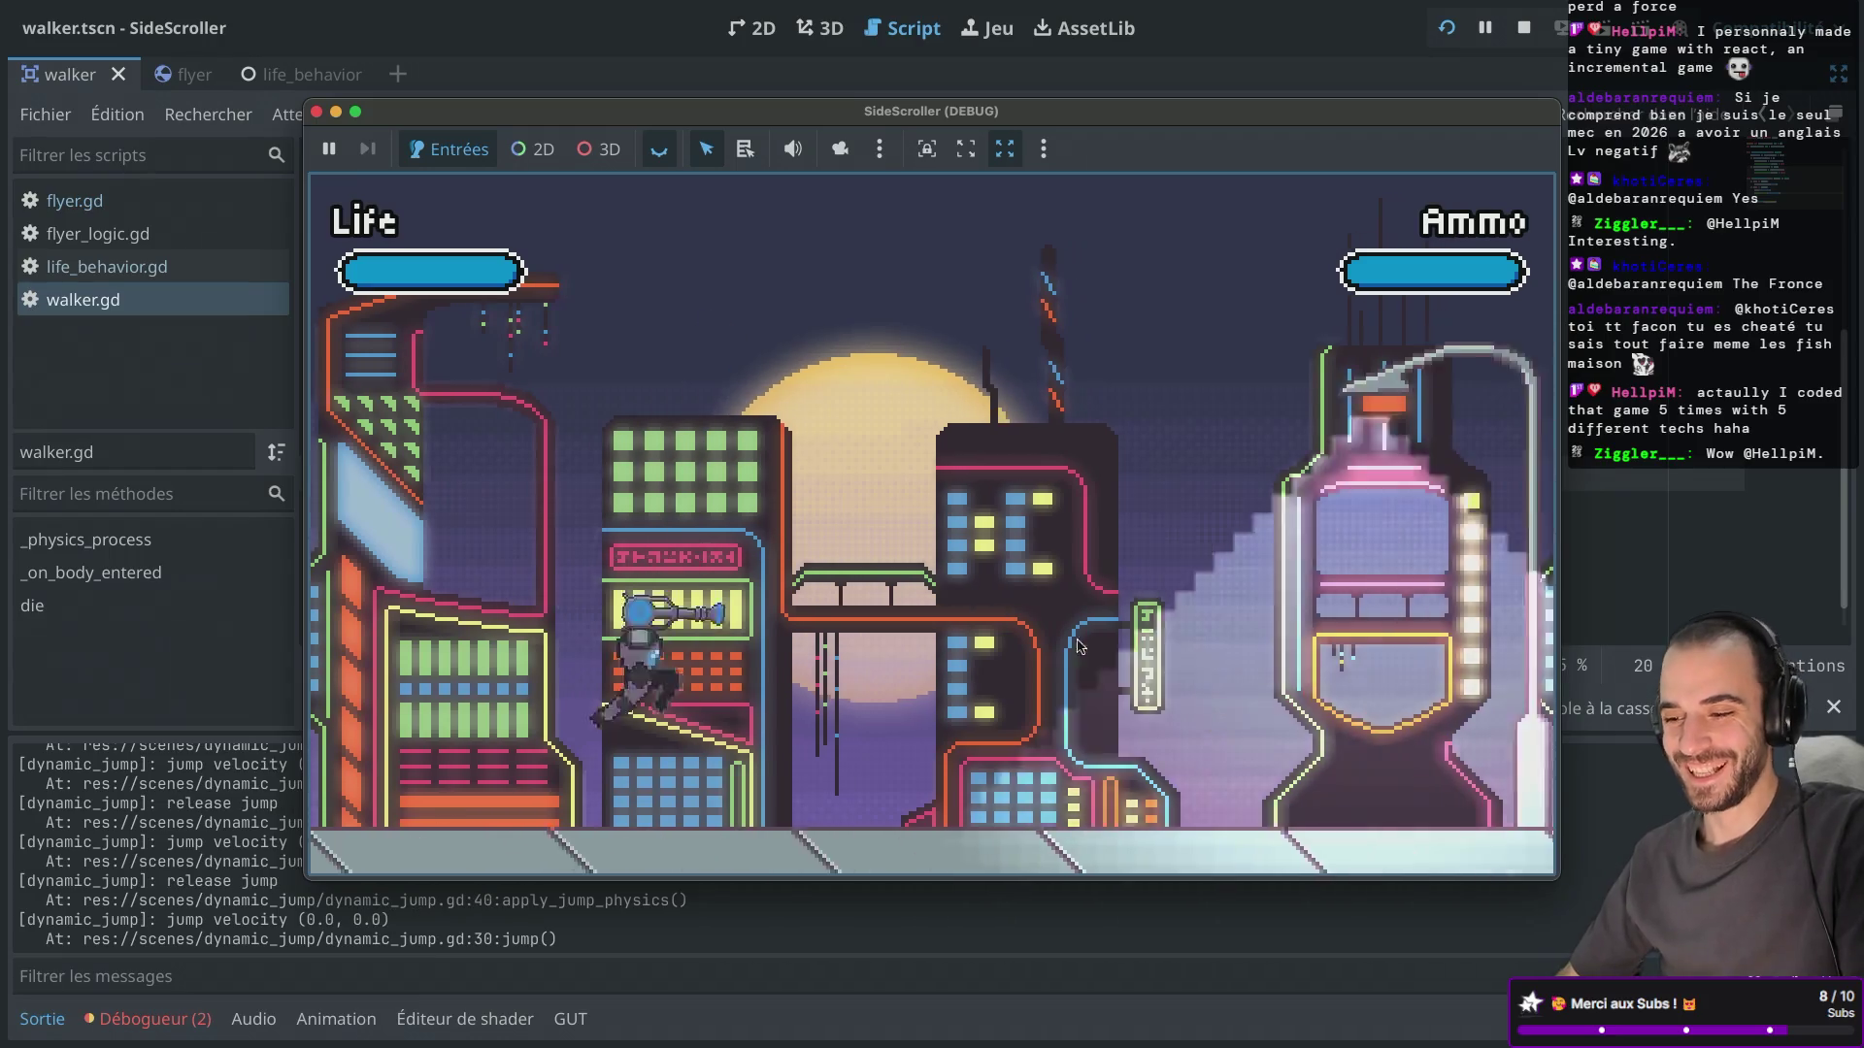
key(Right)
key(Right)
key(space)
click(504, 546)
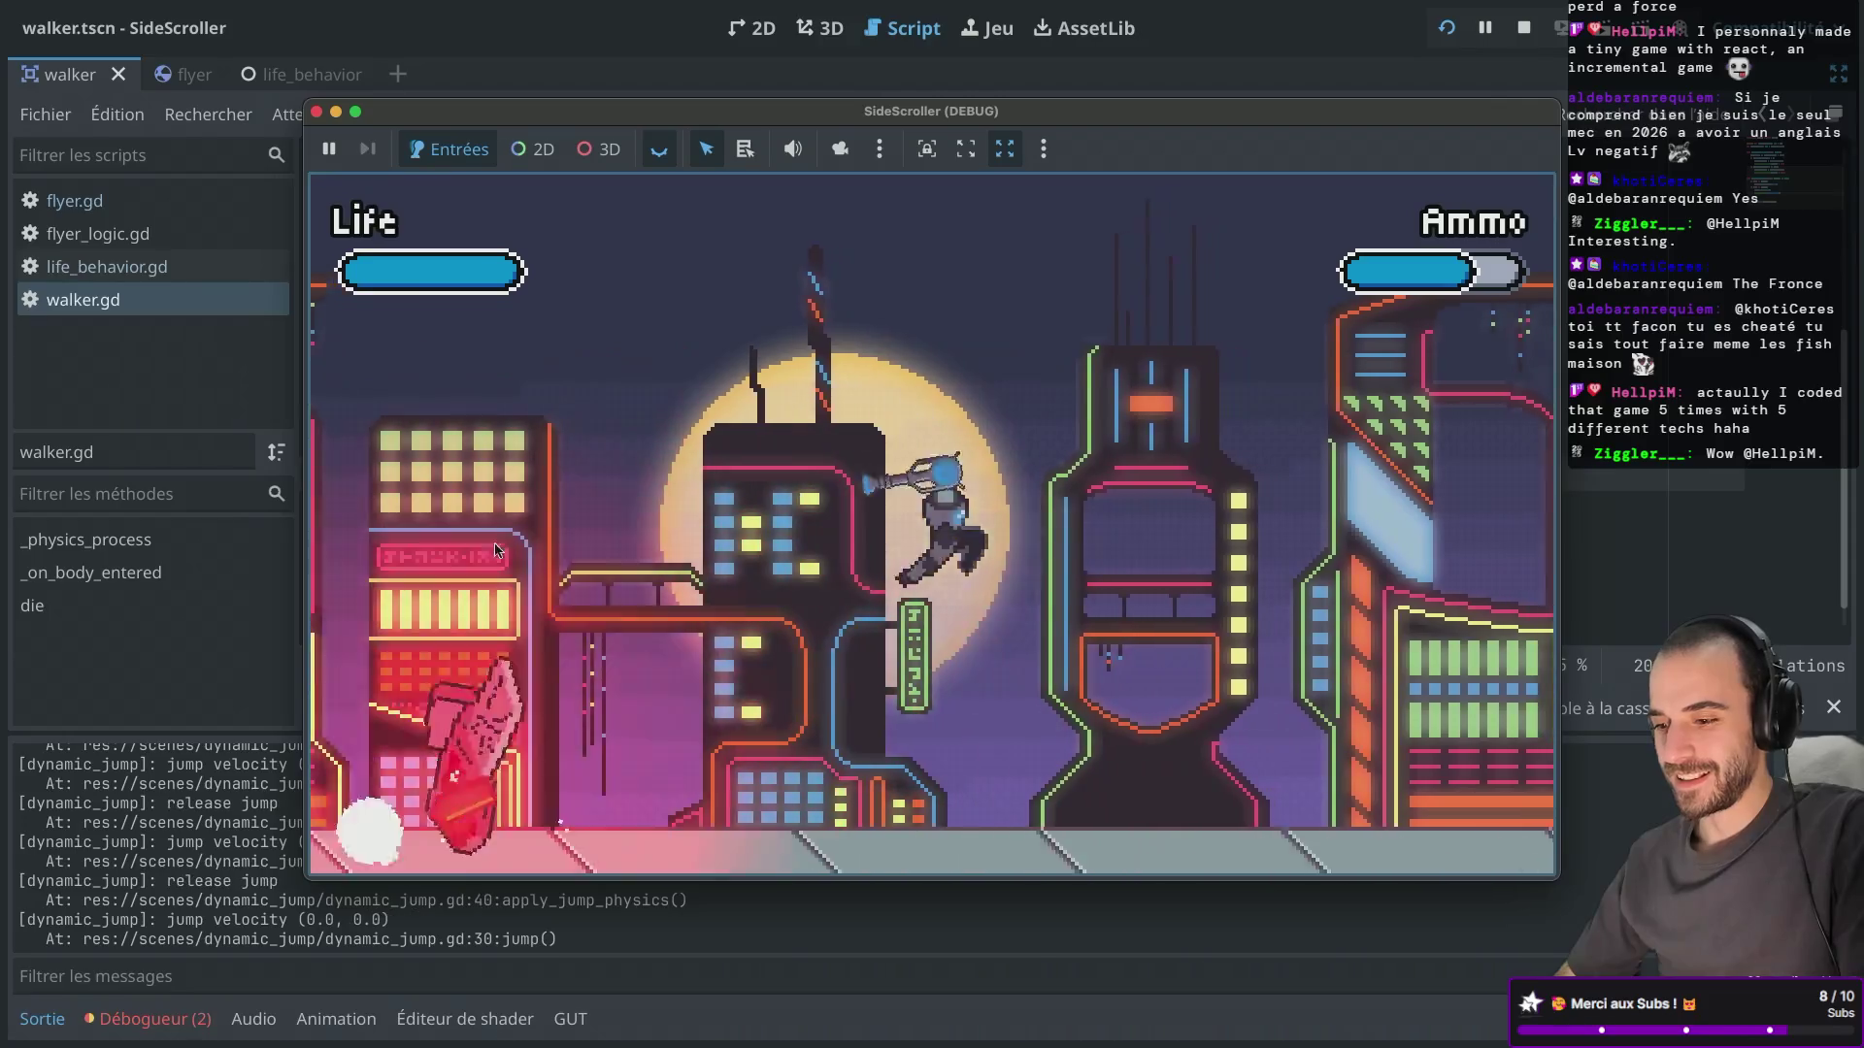
key(Right)
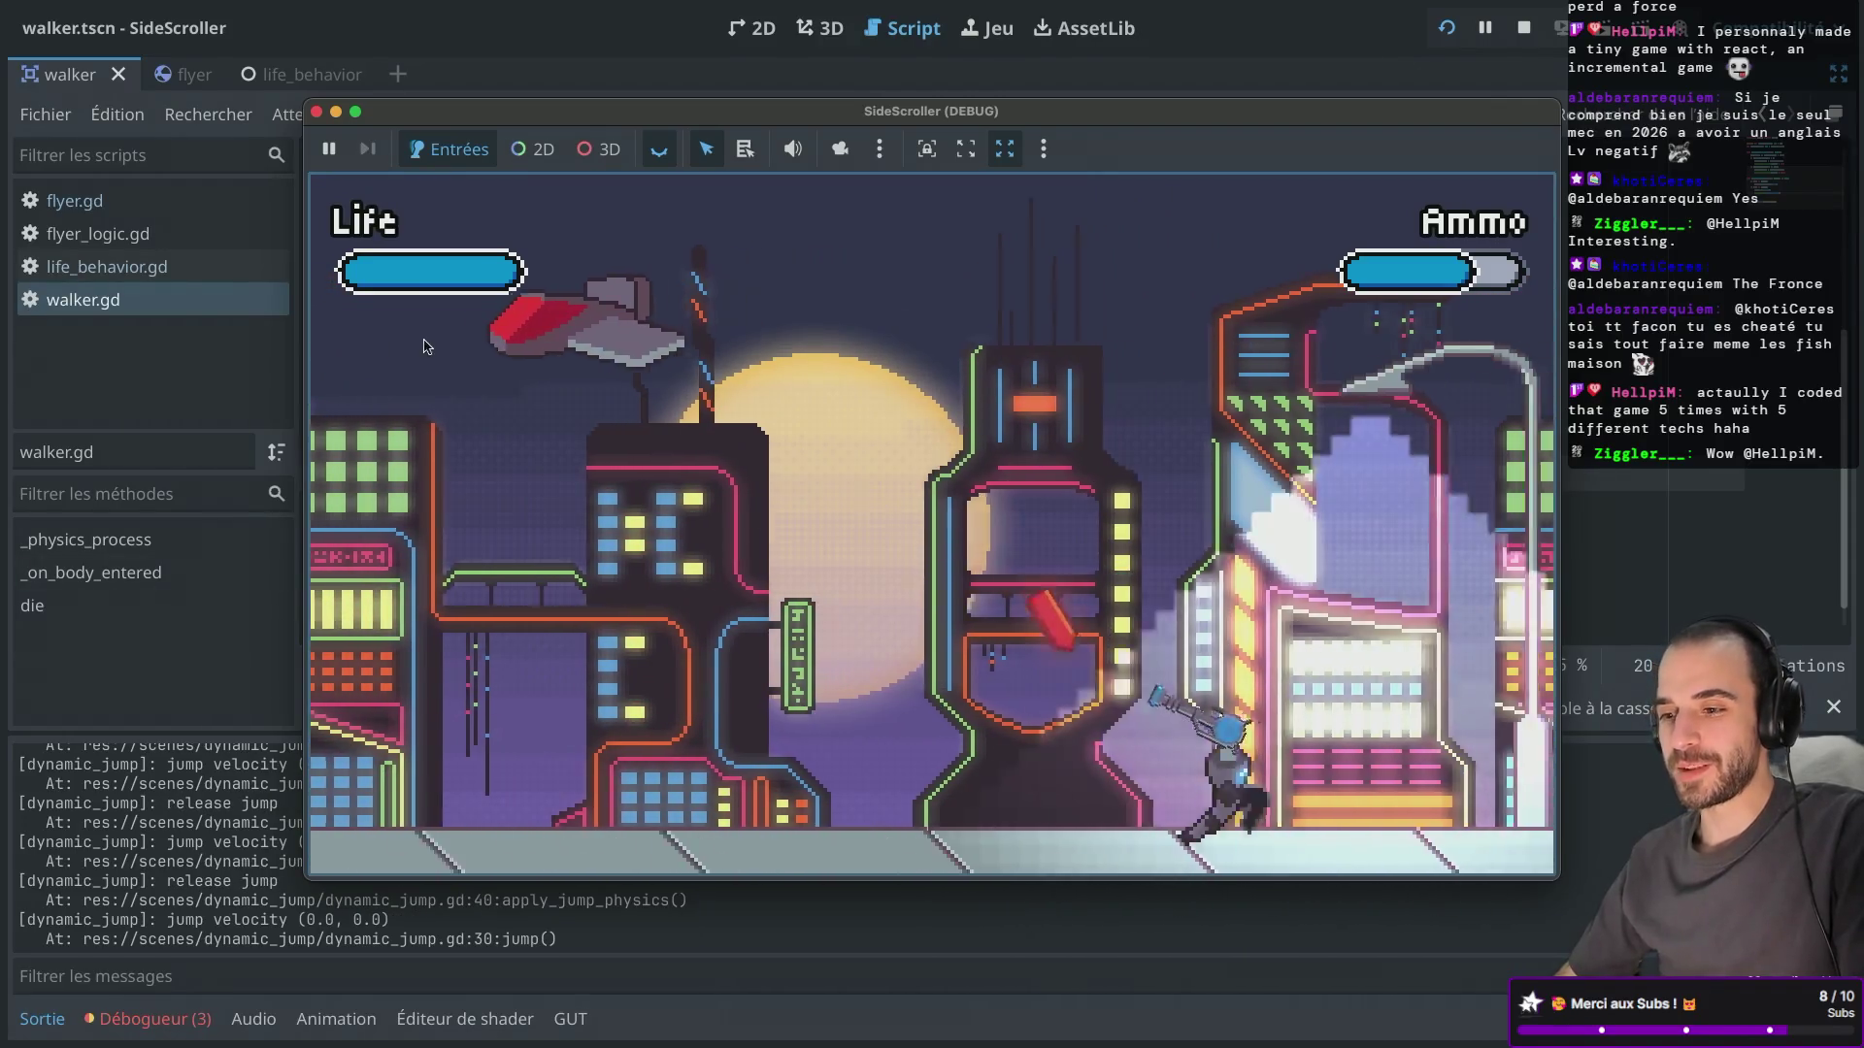
key(Right)
click(818, 299)
key(Right)
key(space)
key(space)
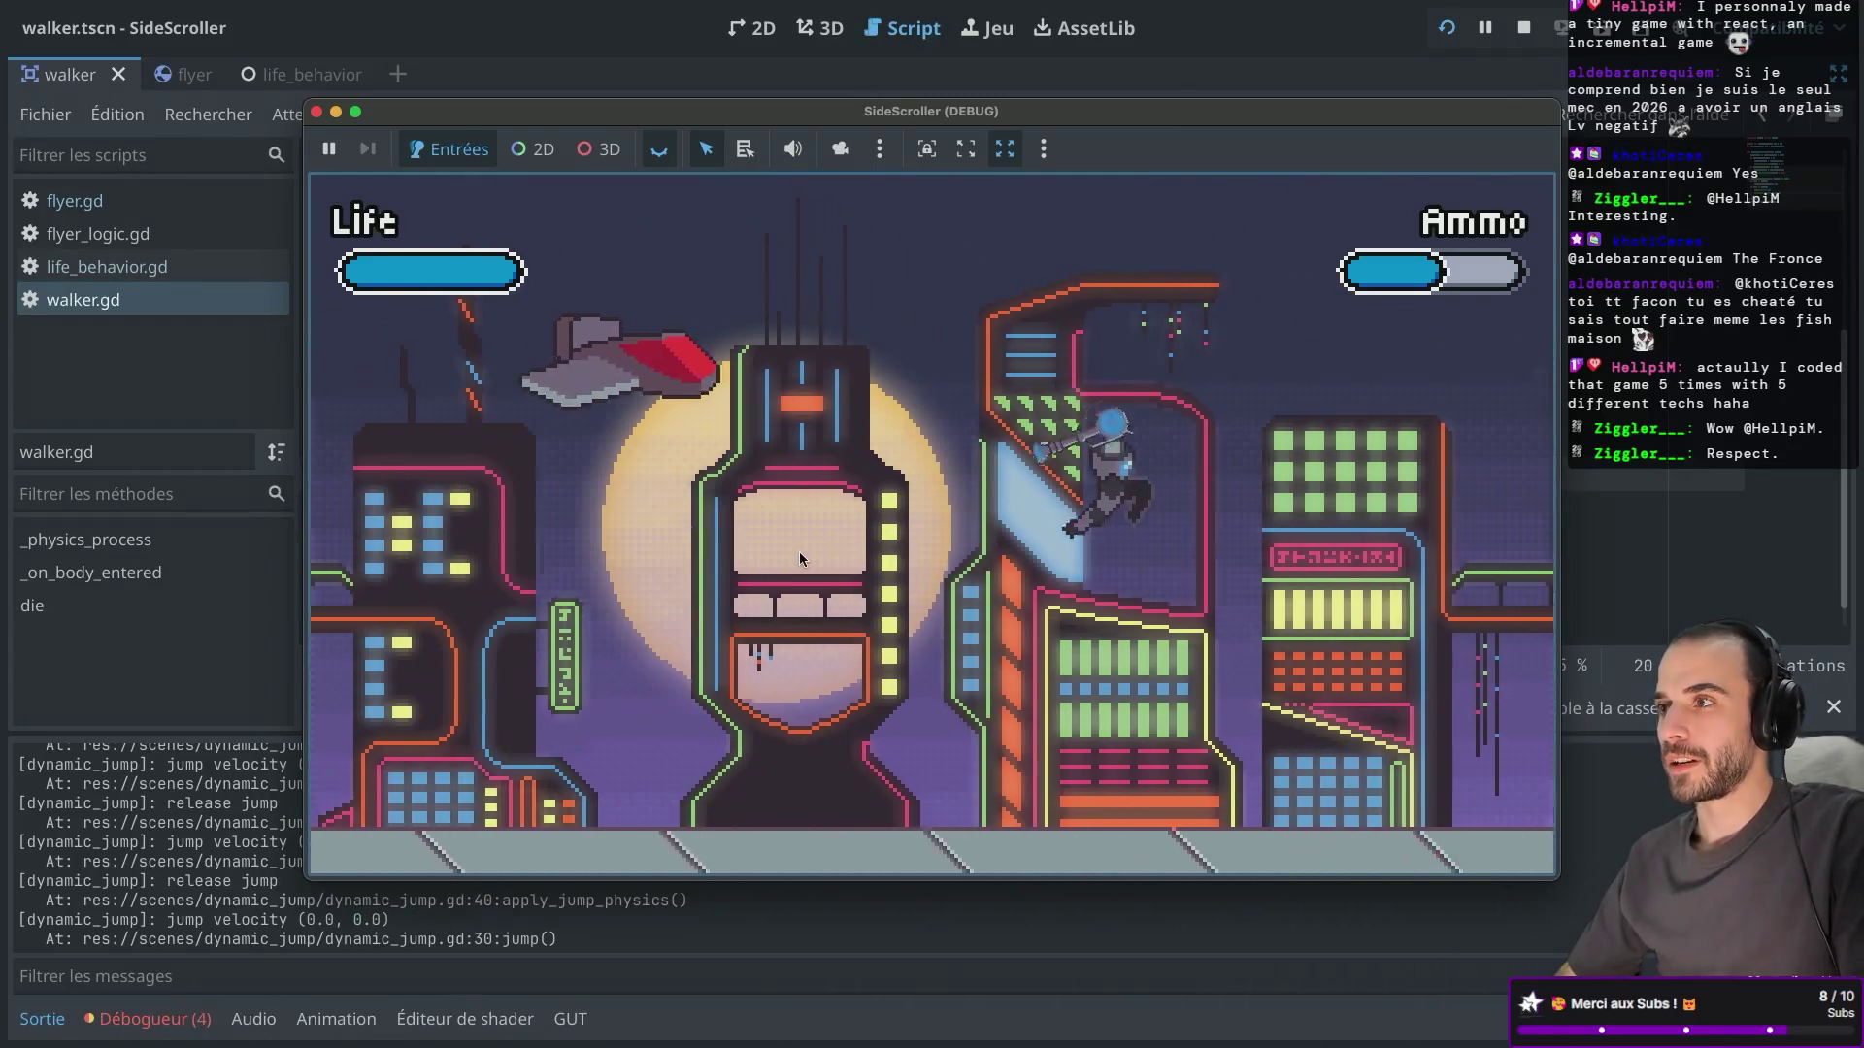
key(Left)
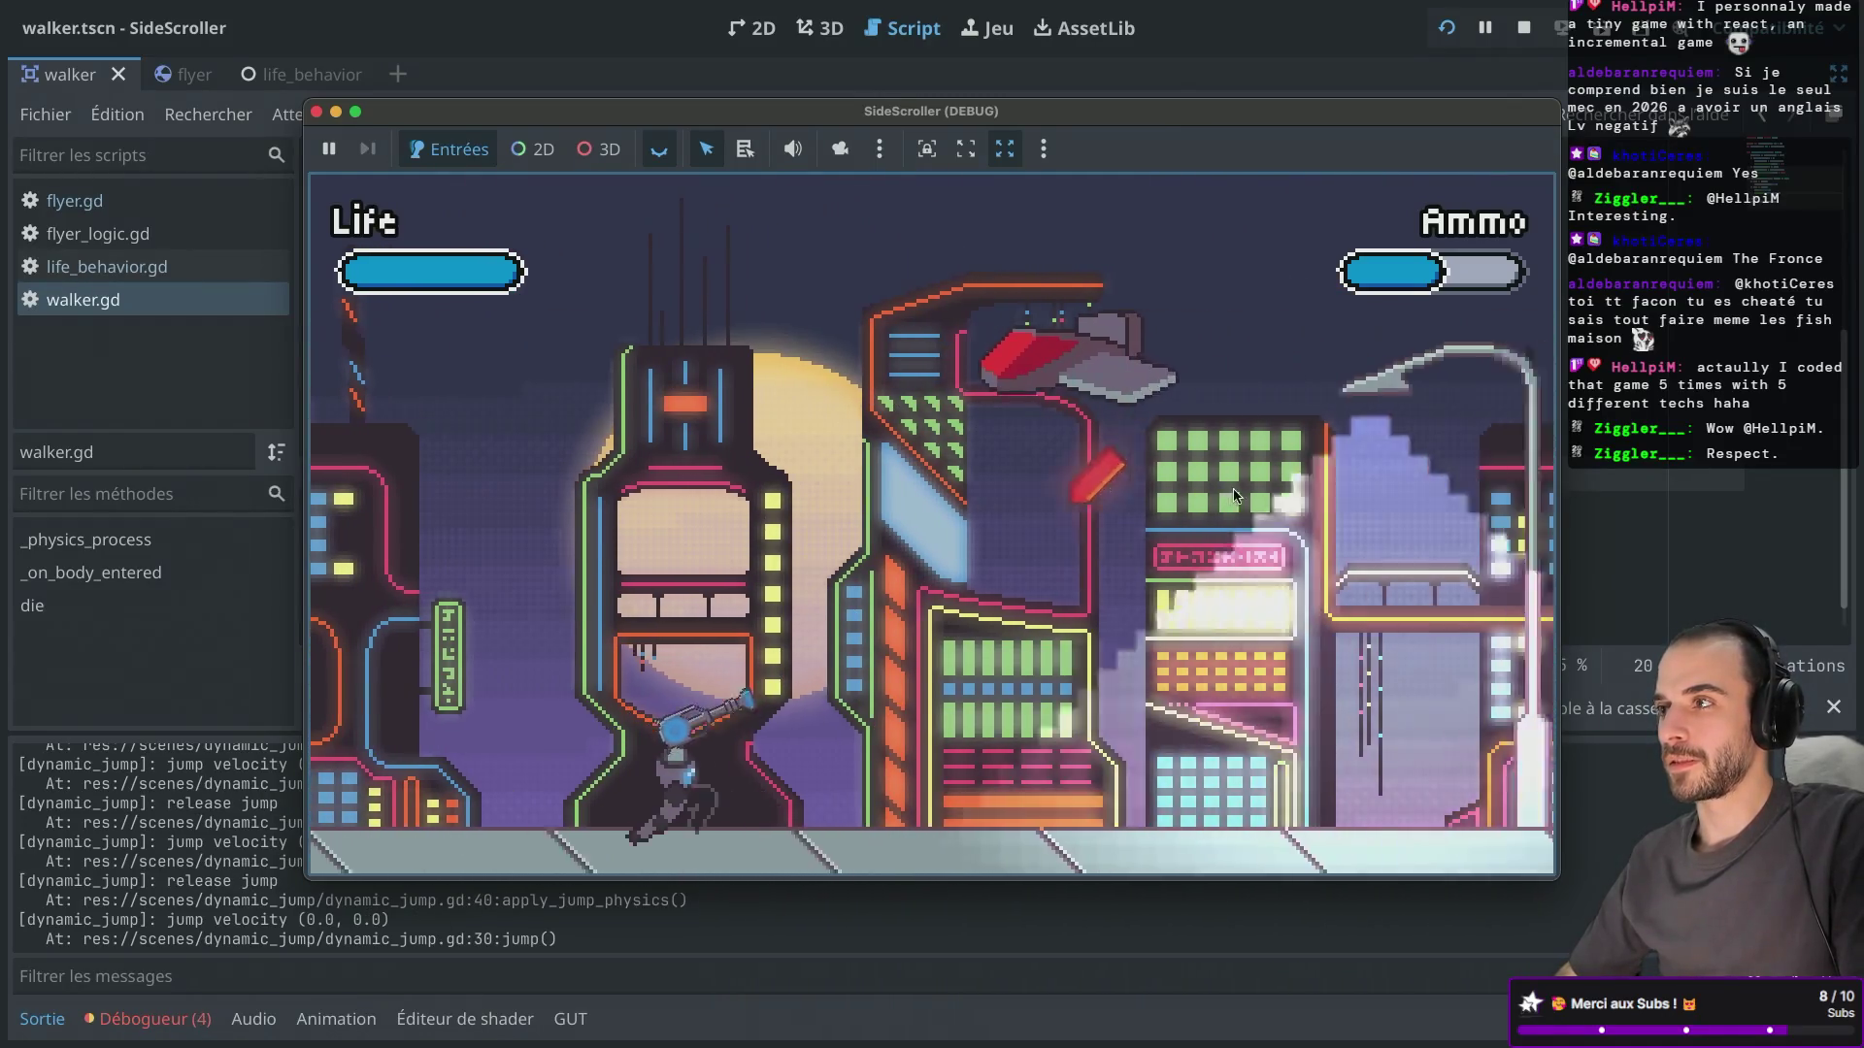
key(Right)
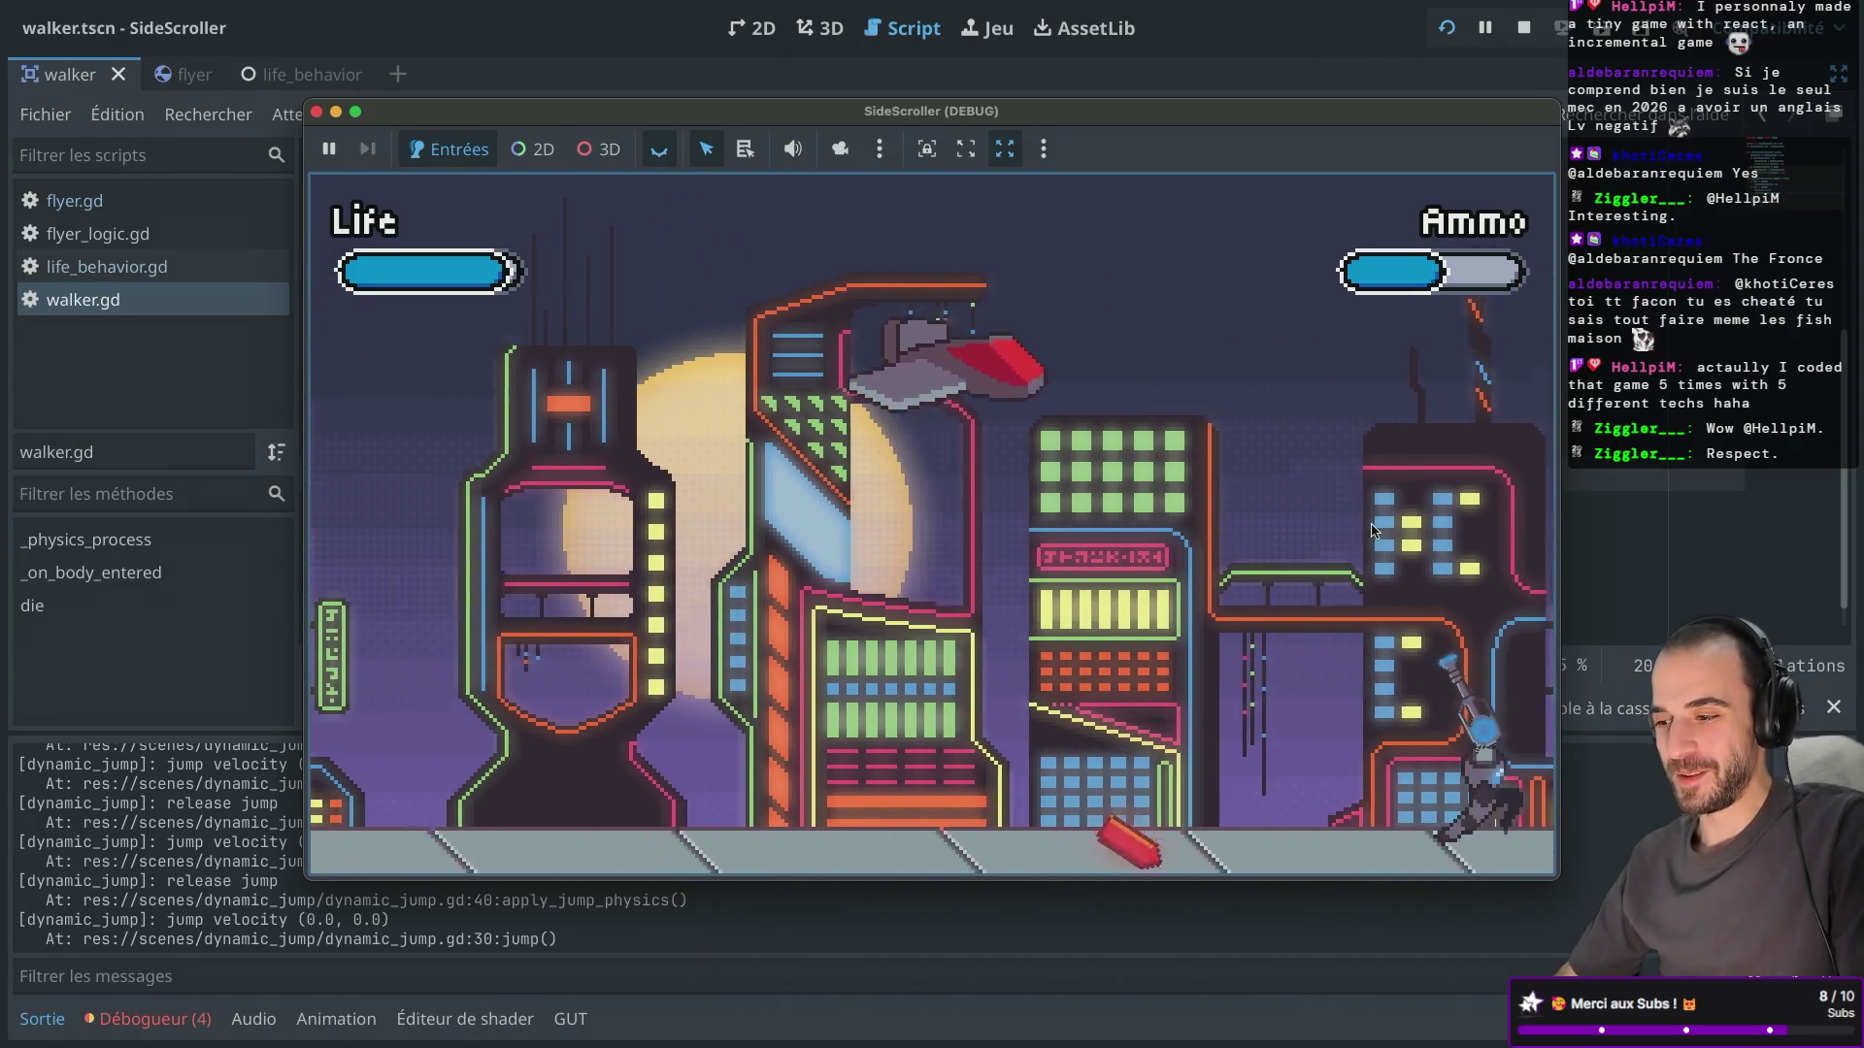
key(Left)
key(space)
key(Right)
key(space)
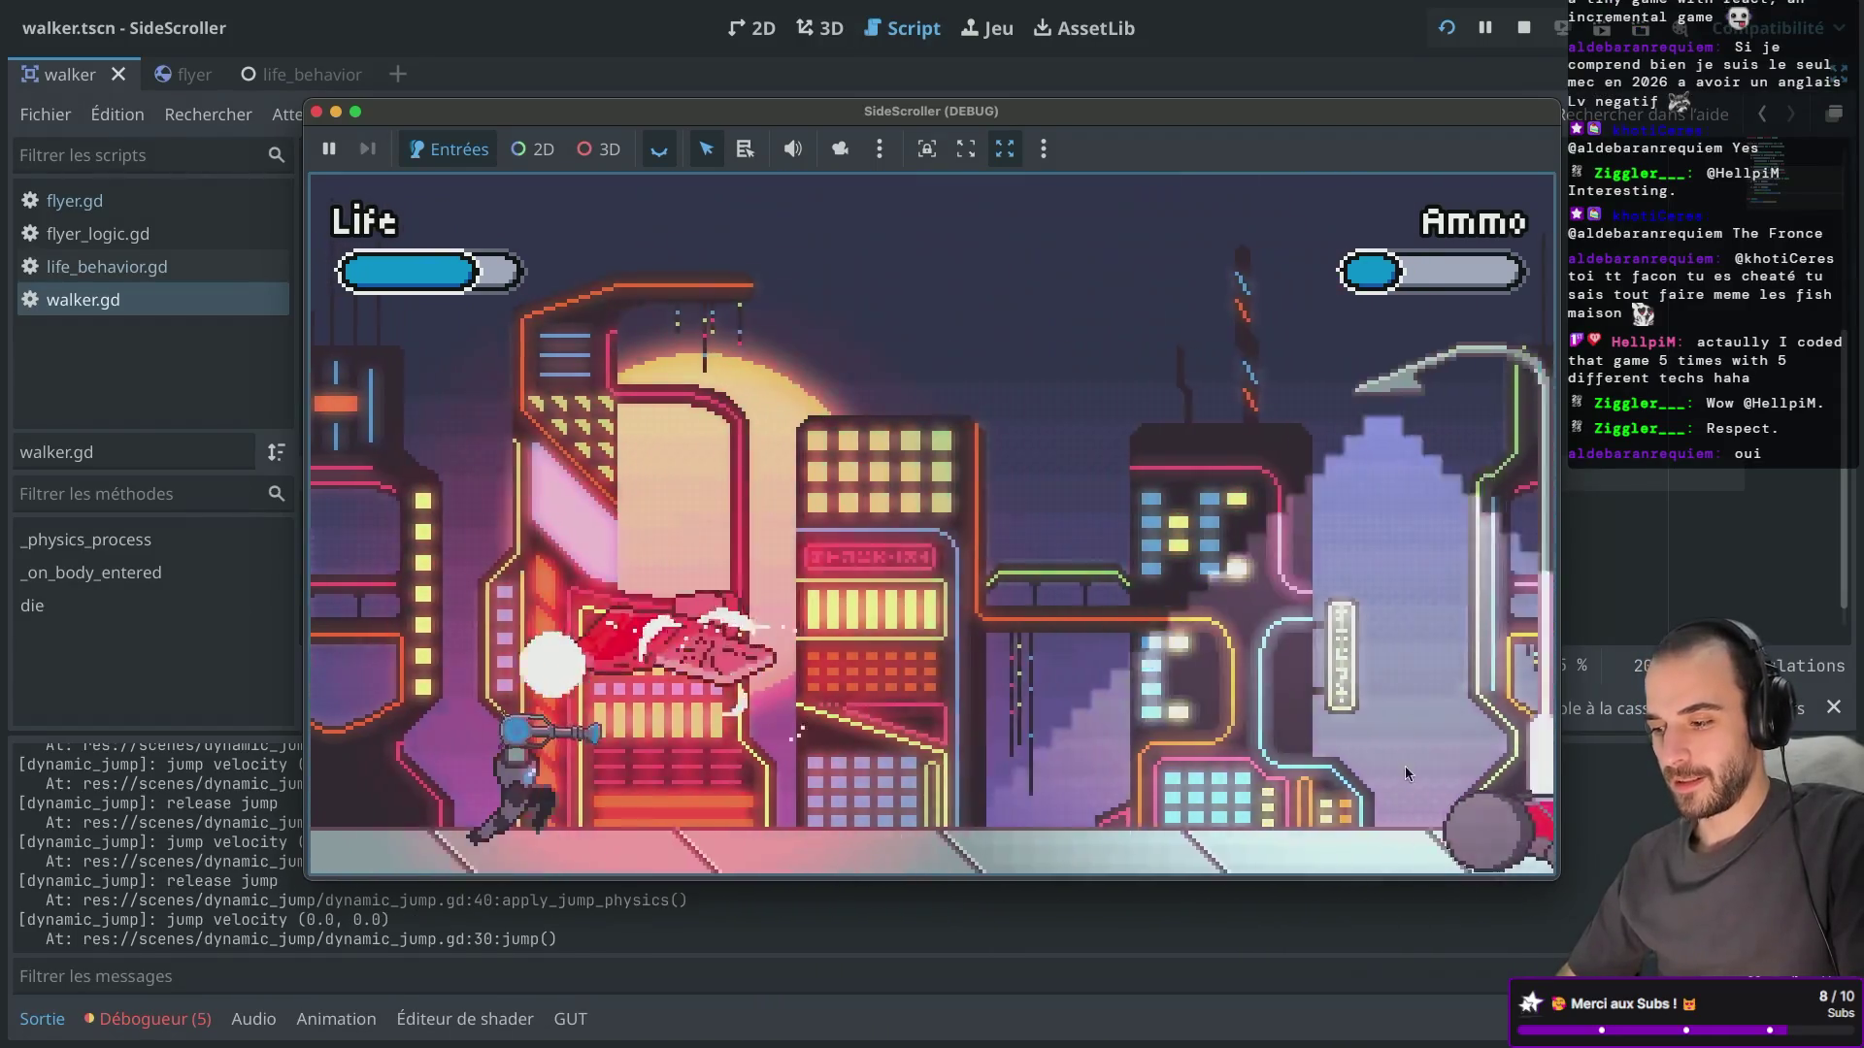
key(Right)
key(space)
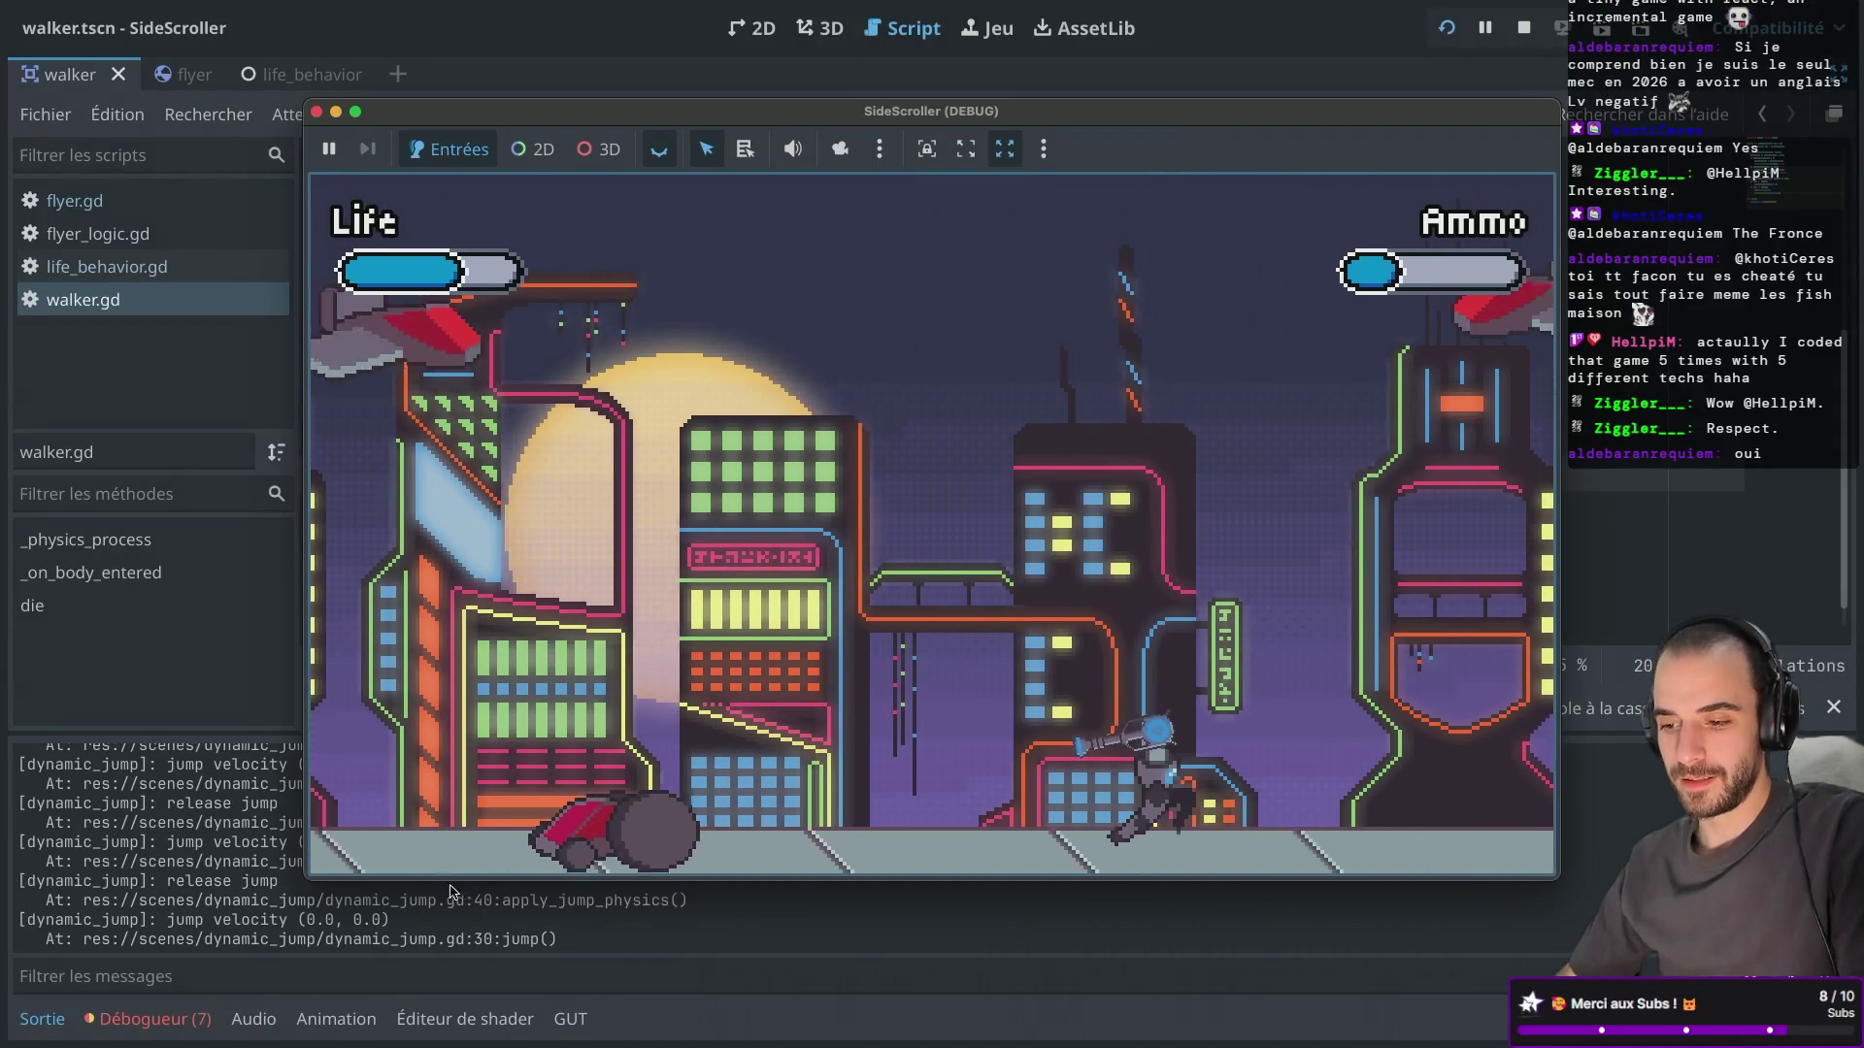
key(Right)
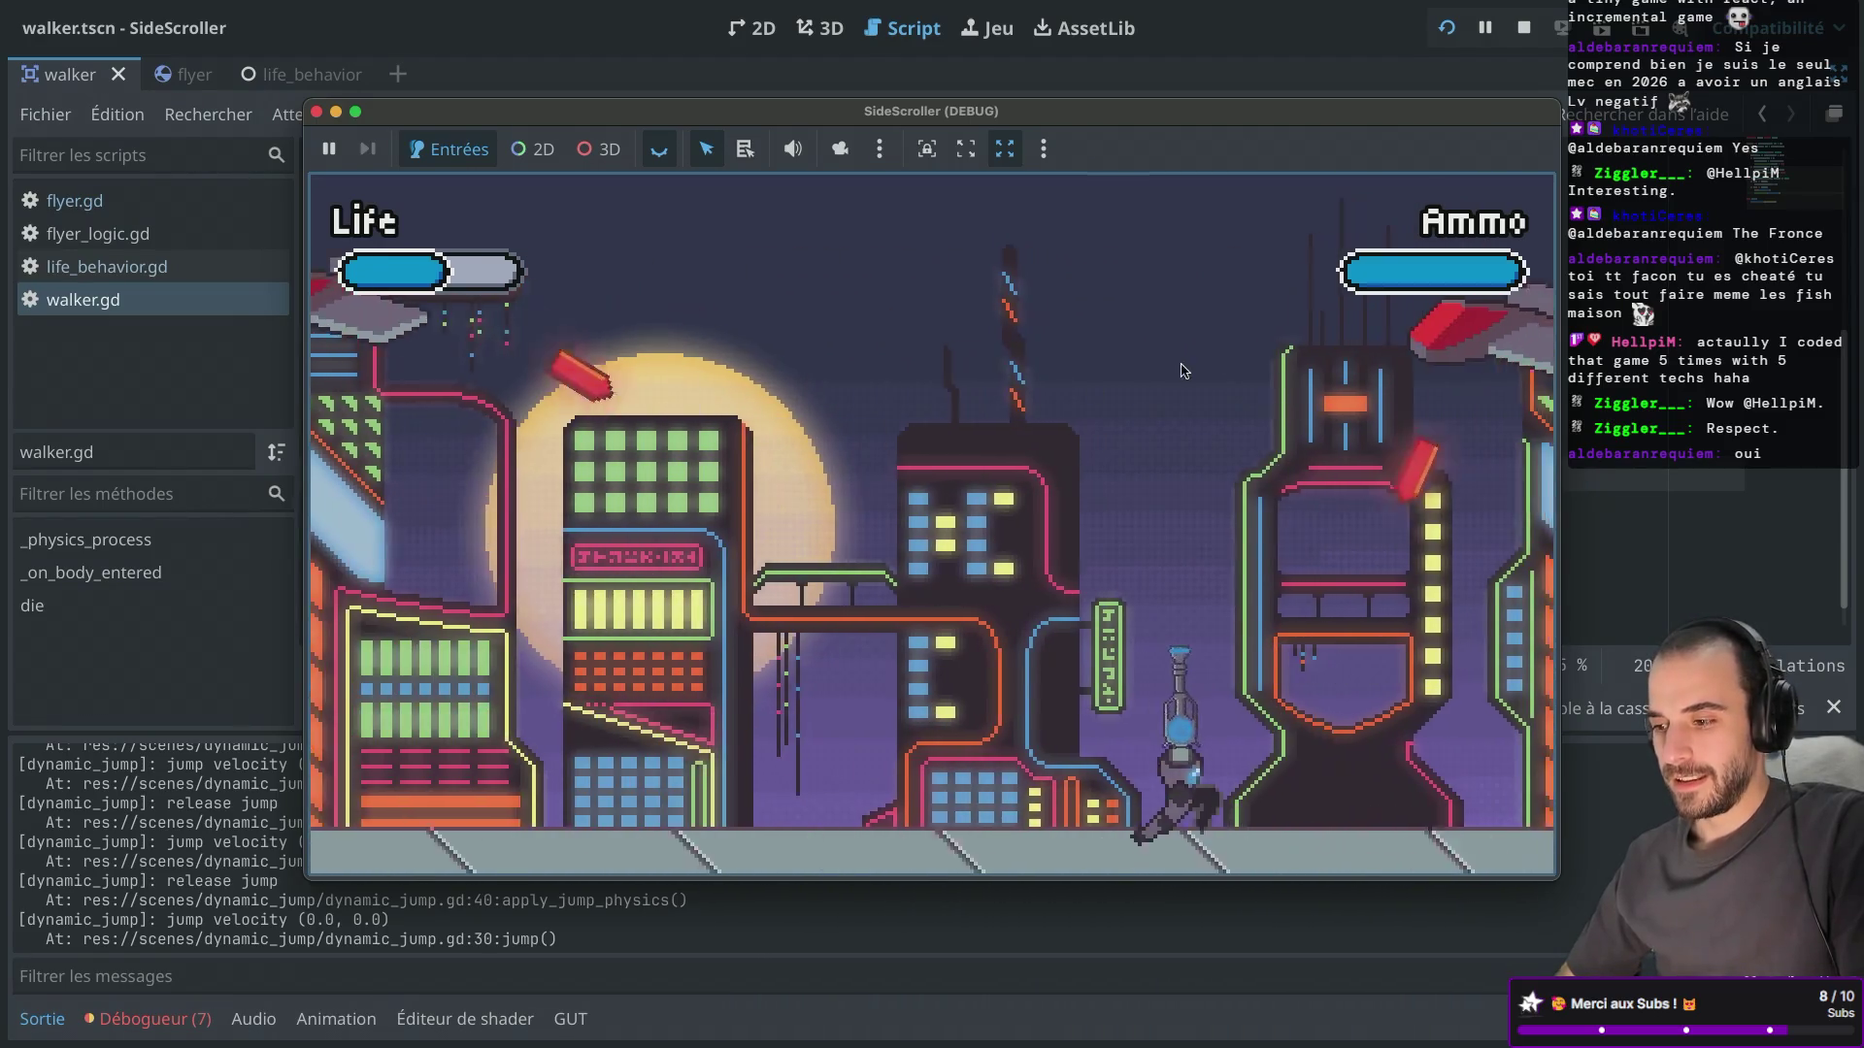
key(Left)
key(space)
Fight the overhead flyers, the car and enemy ships until Game Over, then restart with full Life.
click(1359, 287)
key(Right)
key(space)
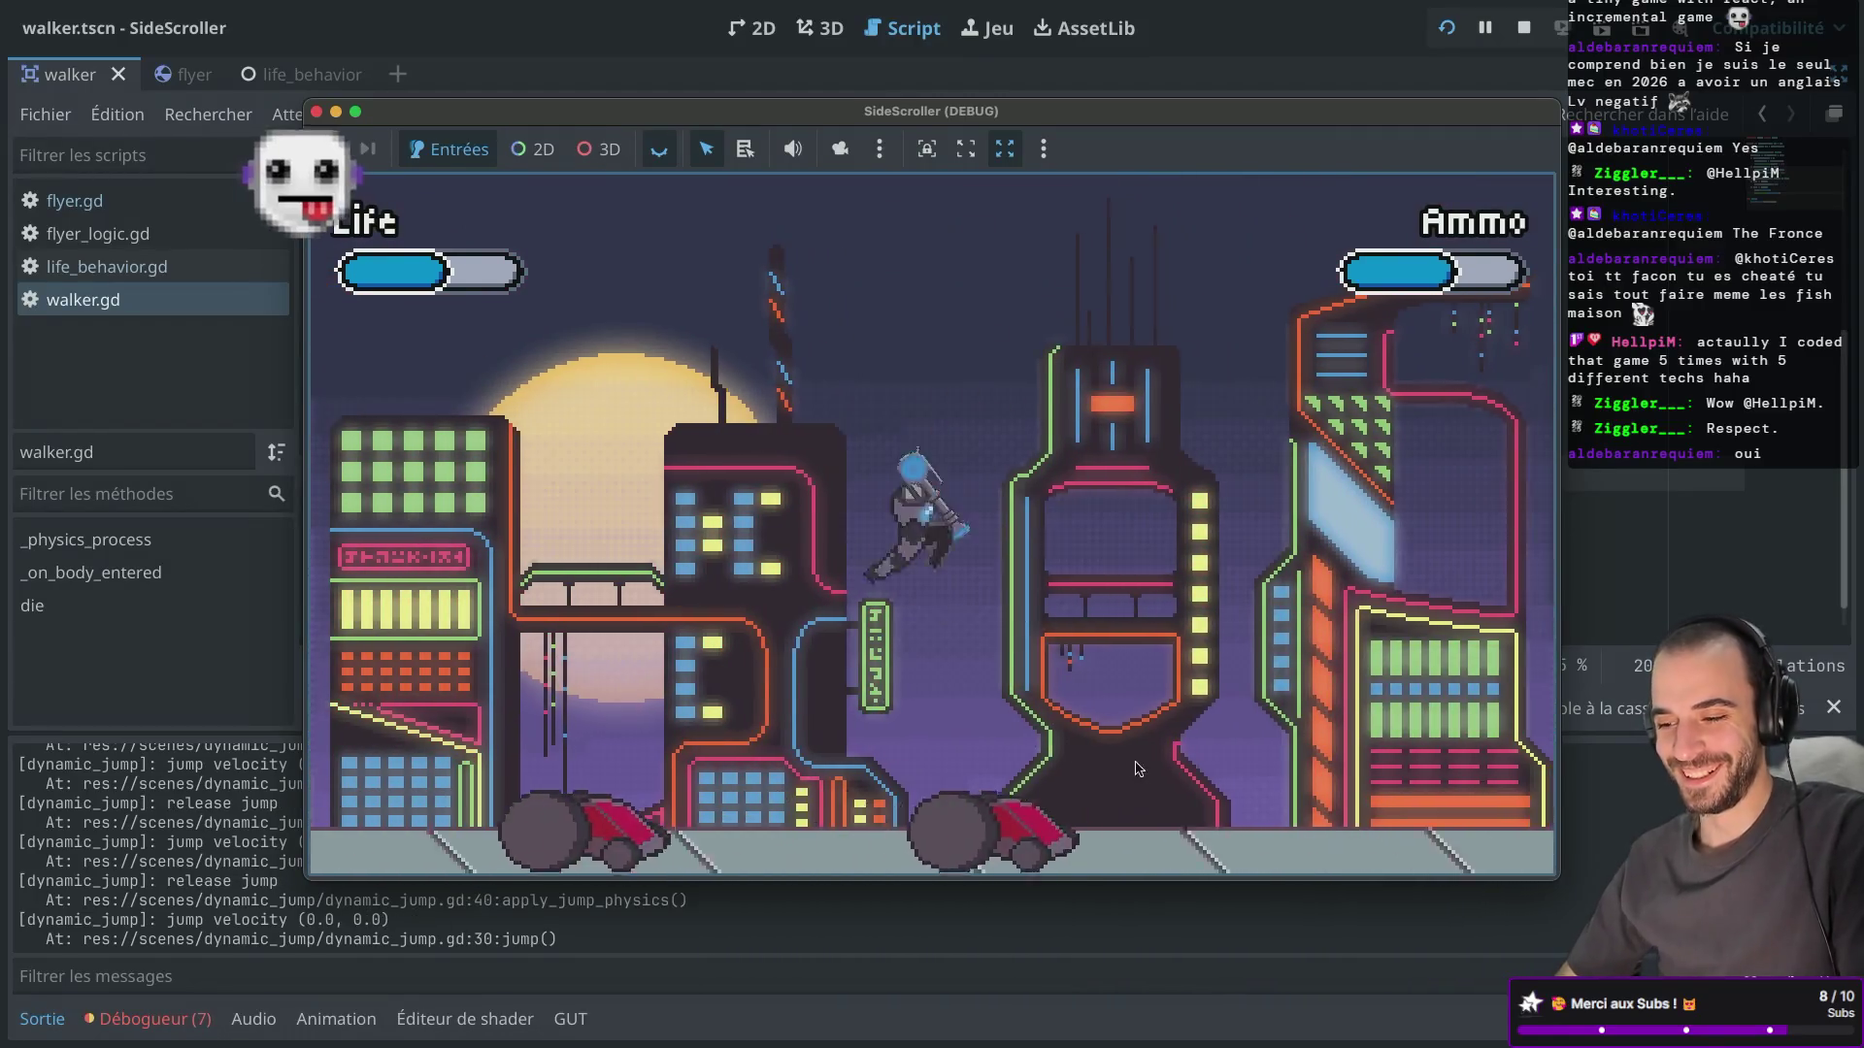
key(space)
key(Left)
click(1344, 807)
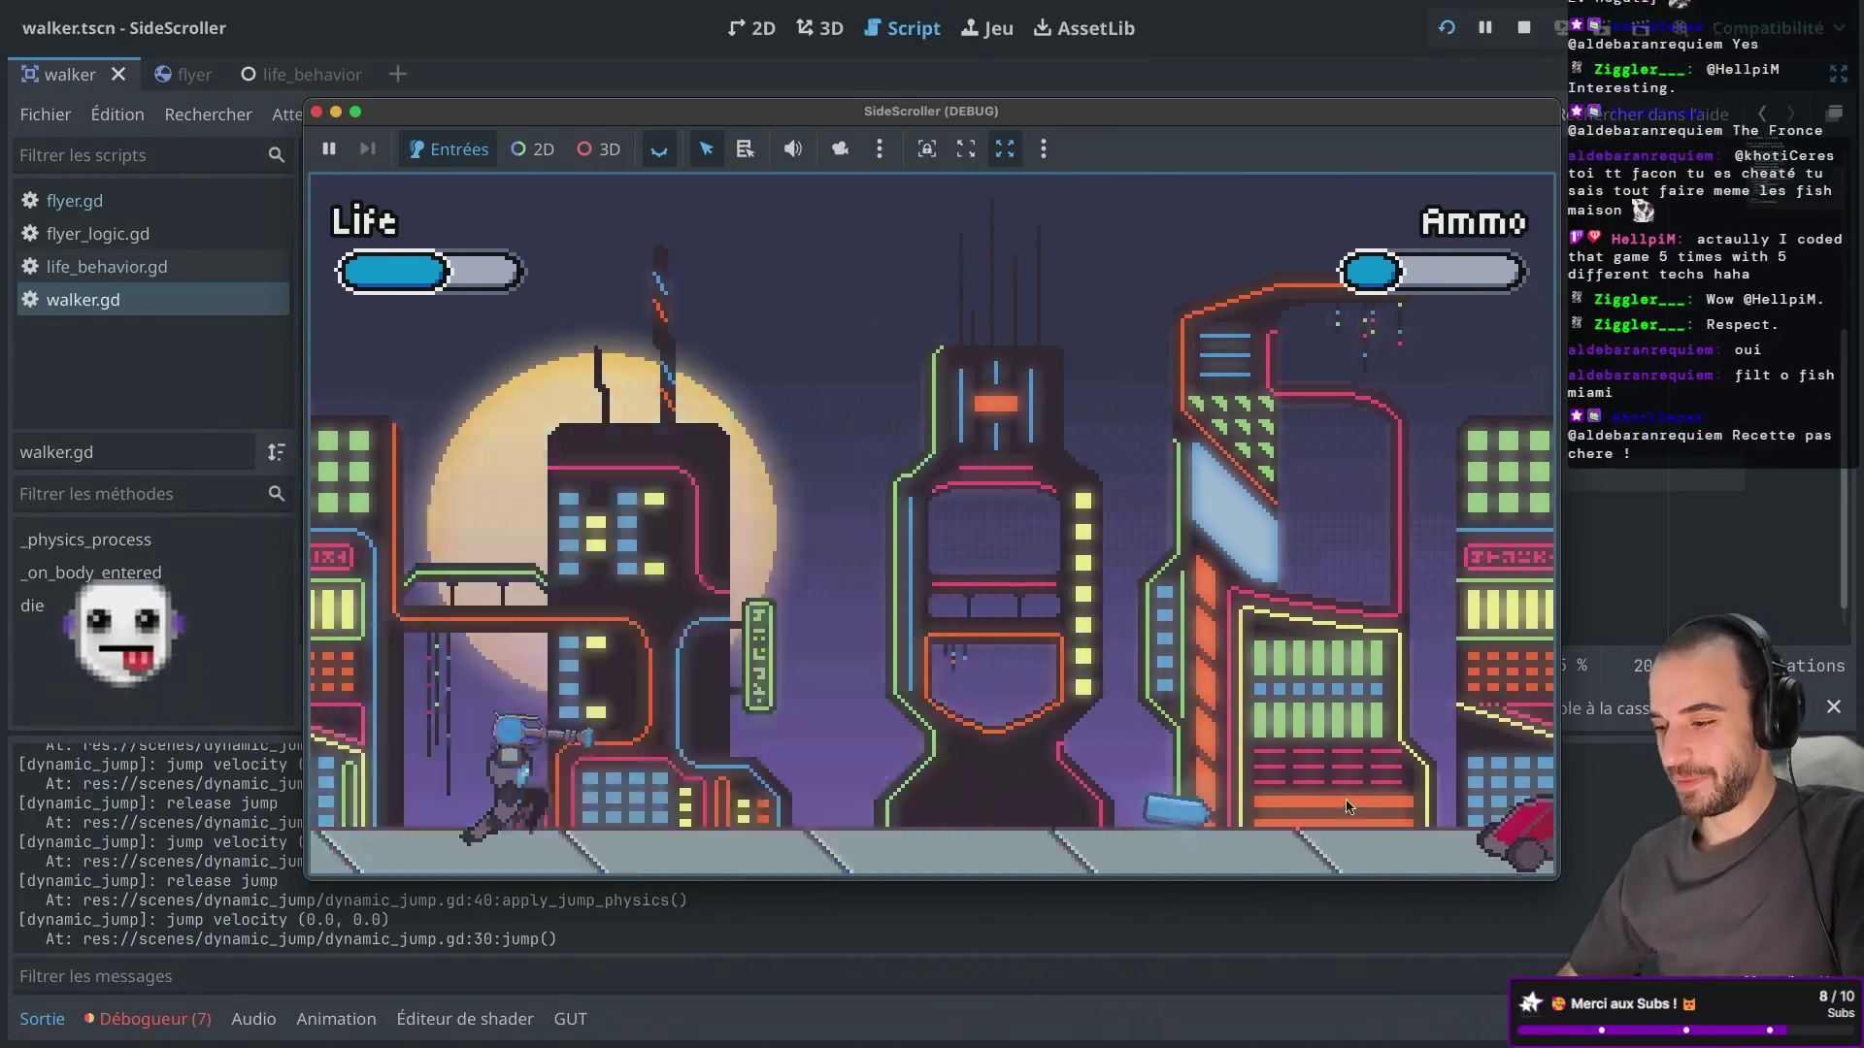
key(Right)
key(space)
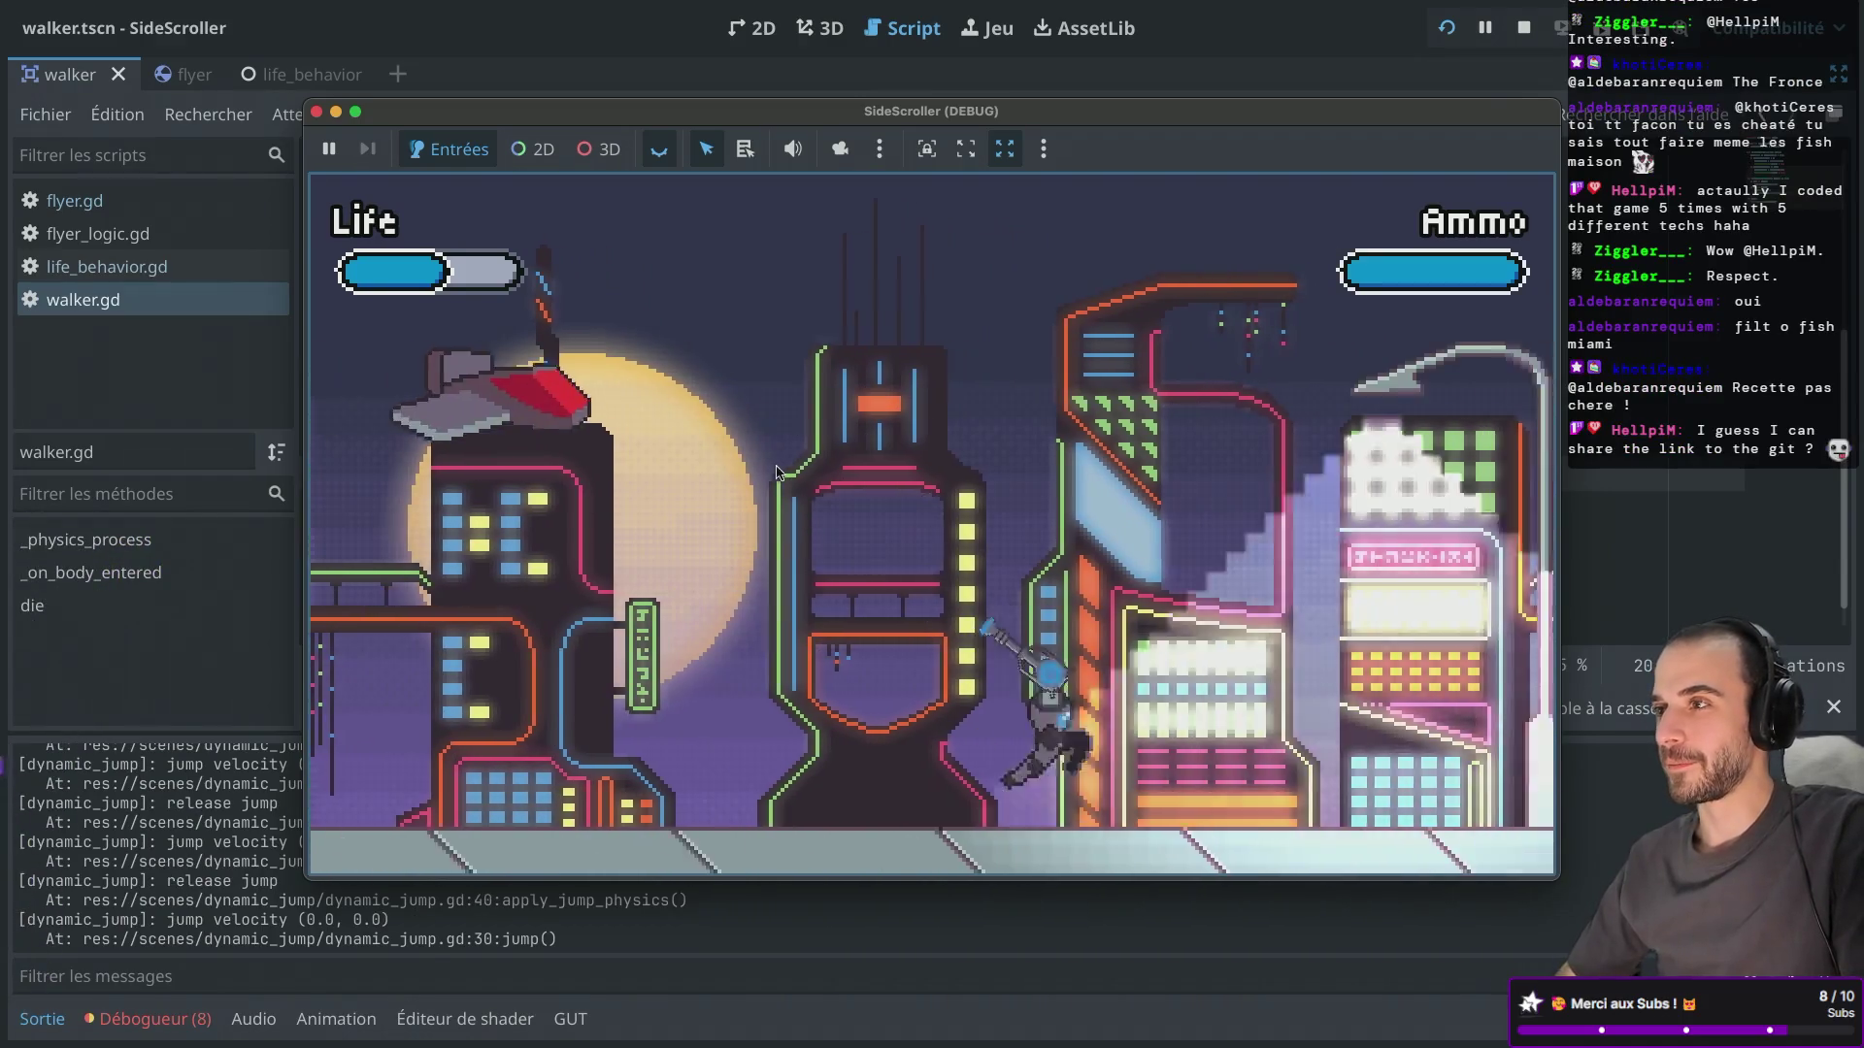
key(Right)
key(space)
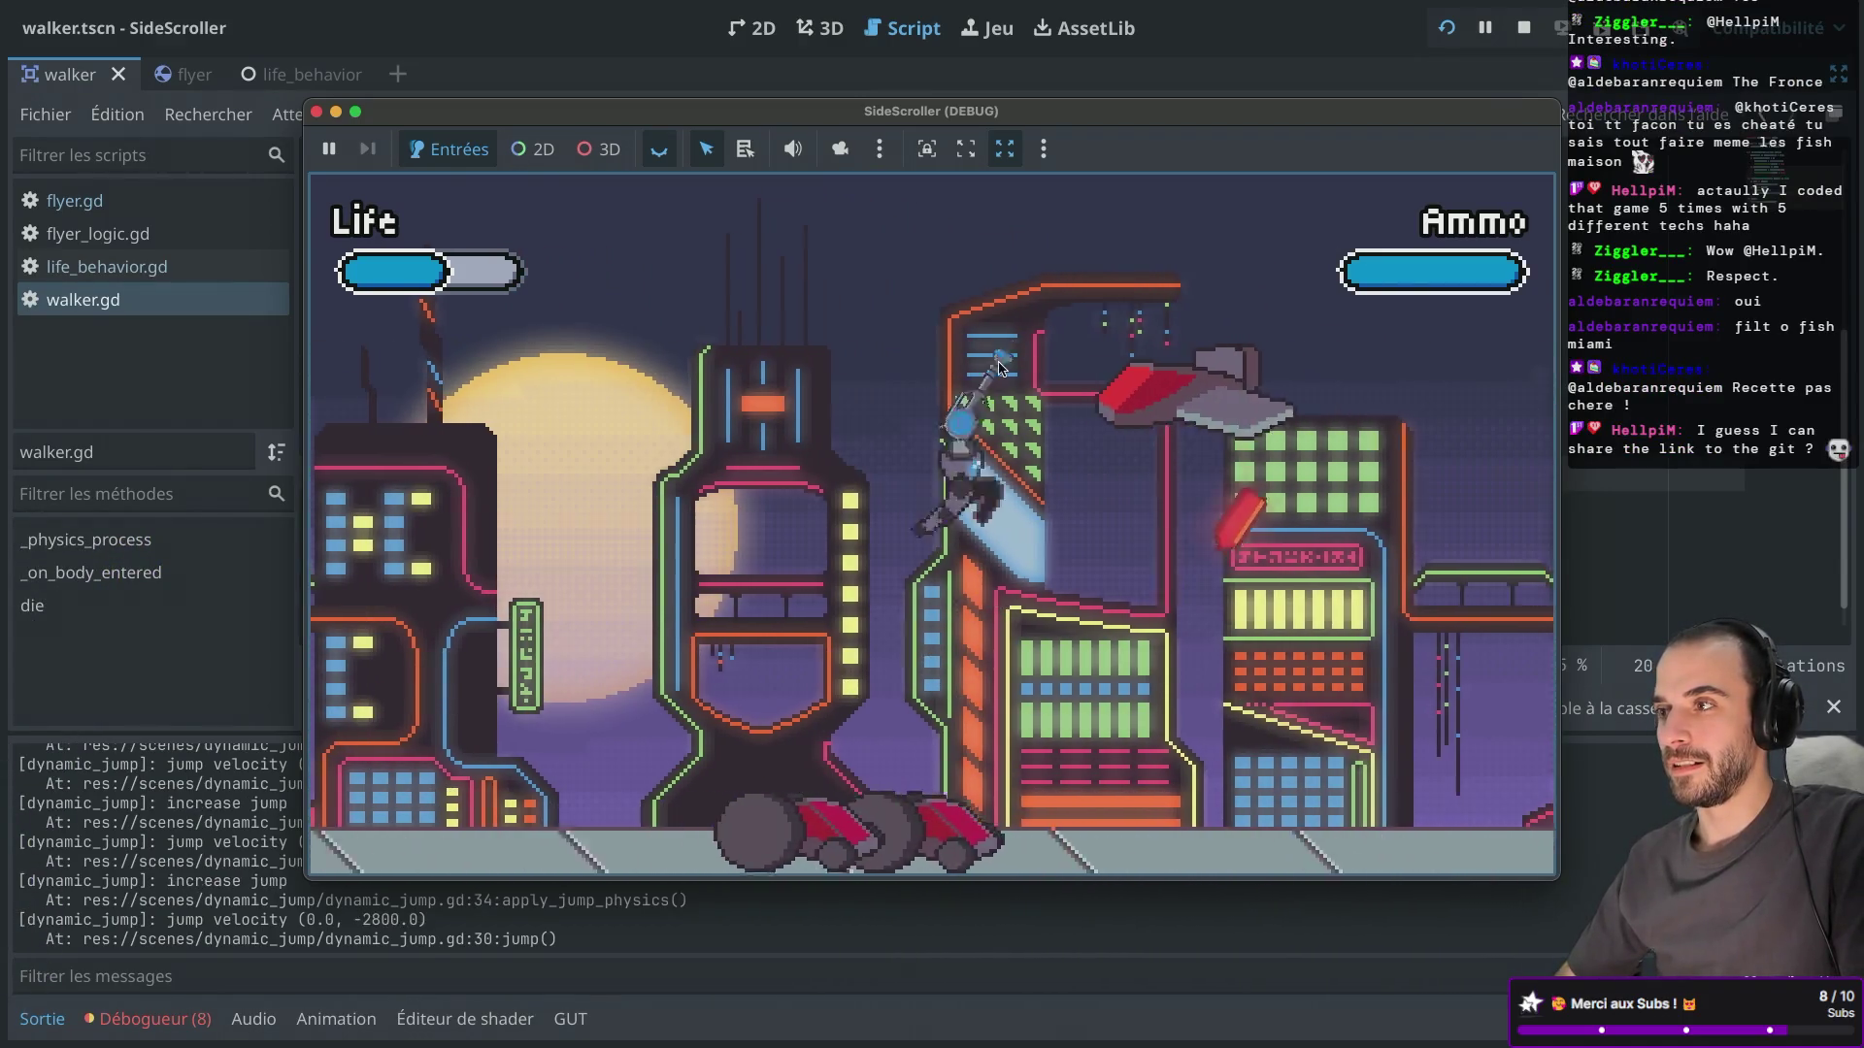
key(Left)
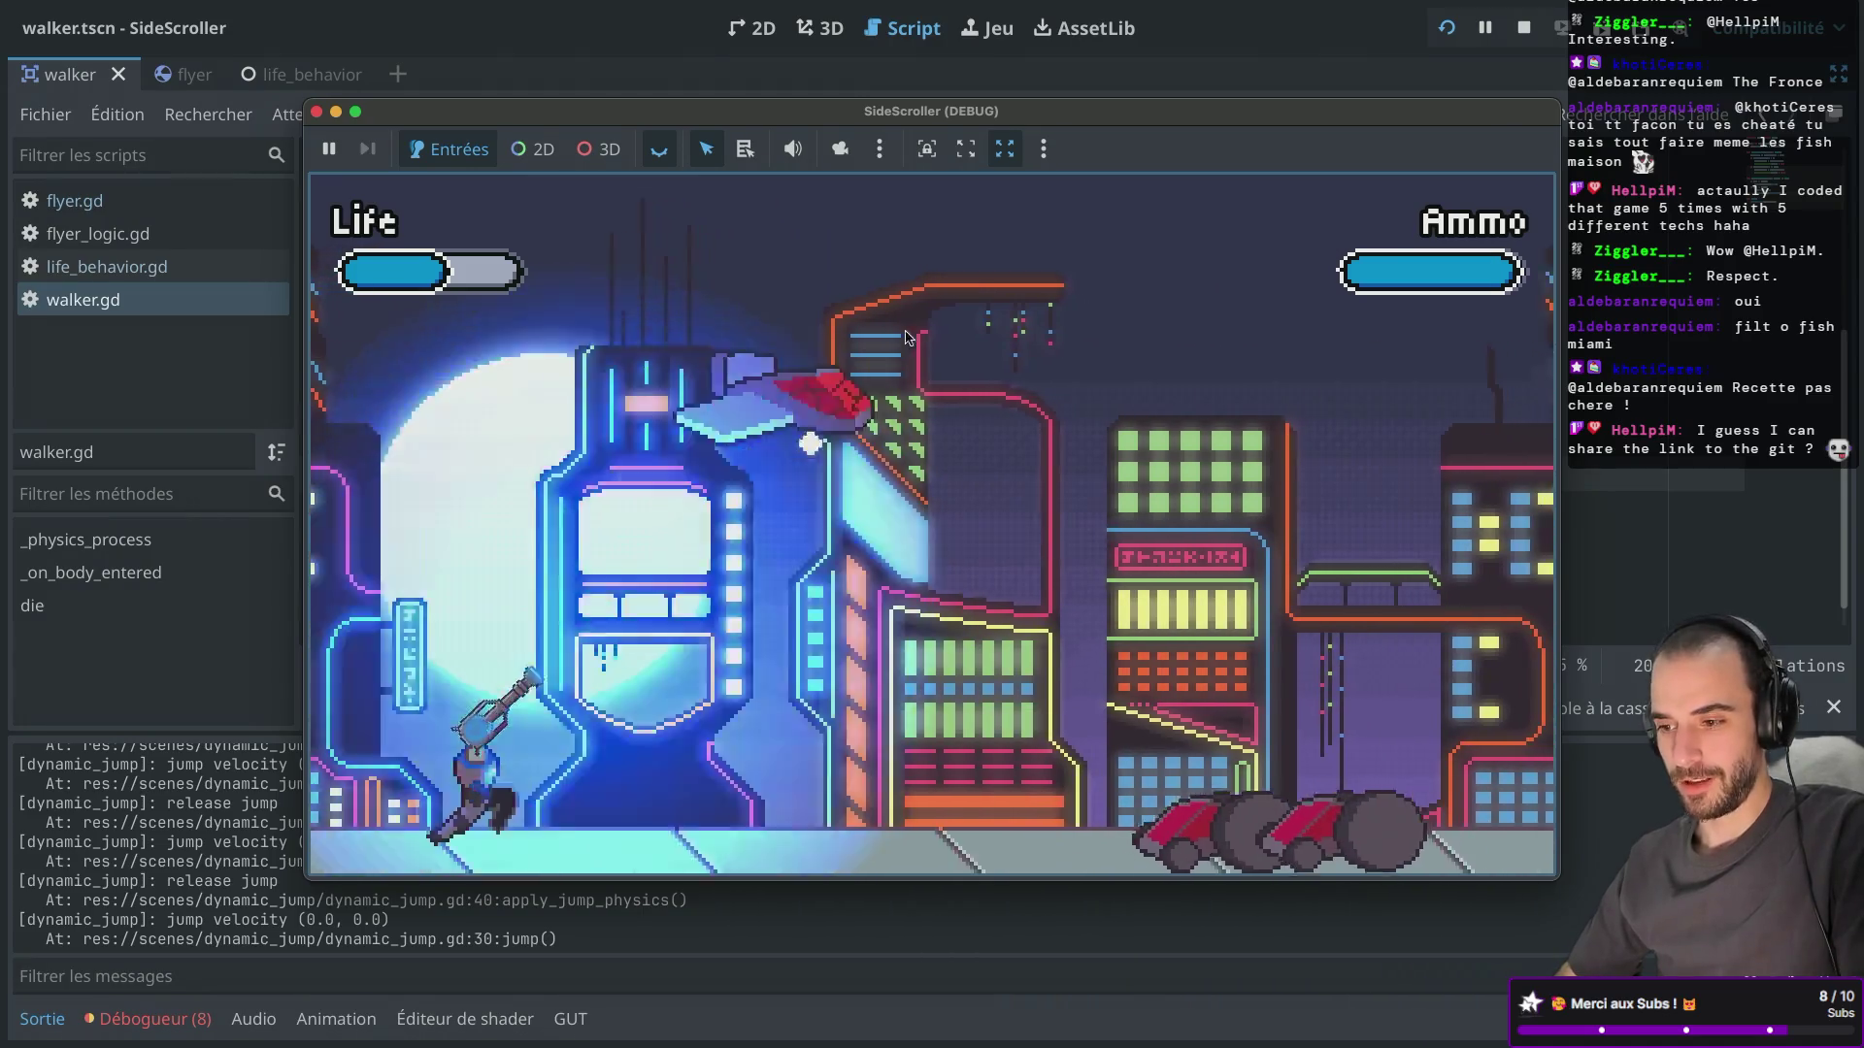
key(Right)
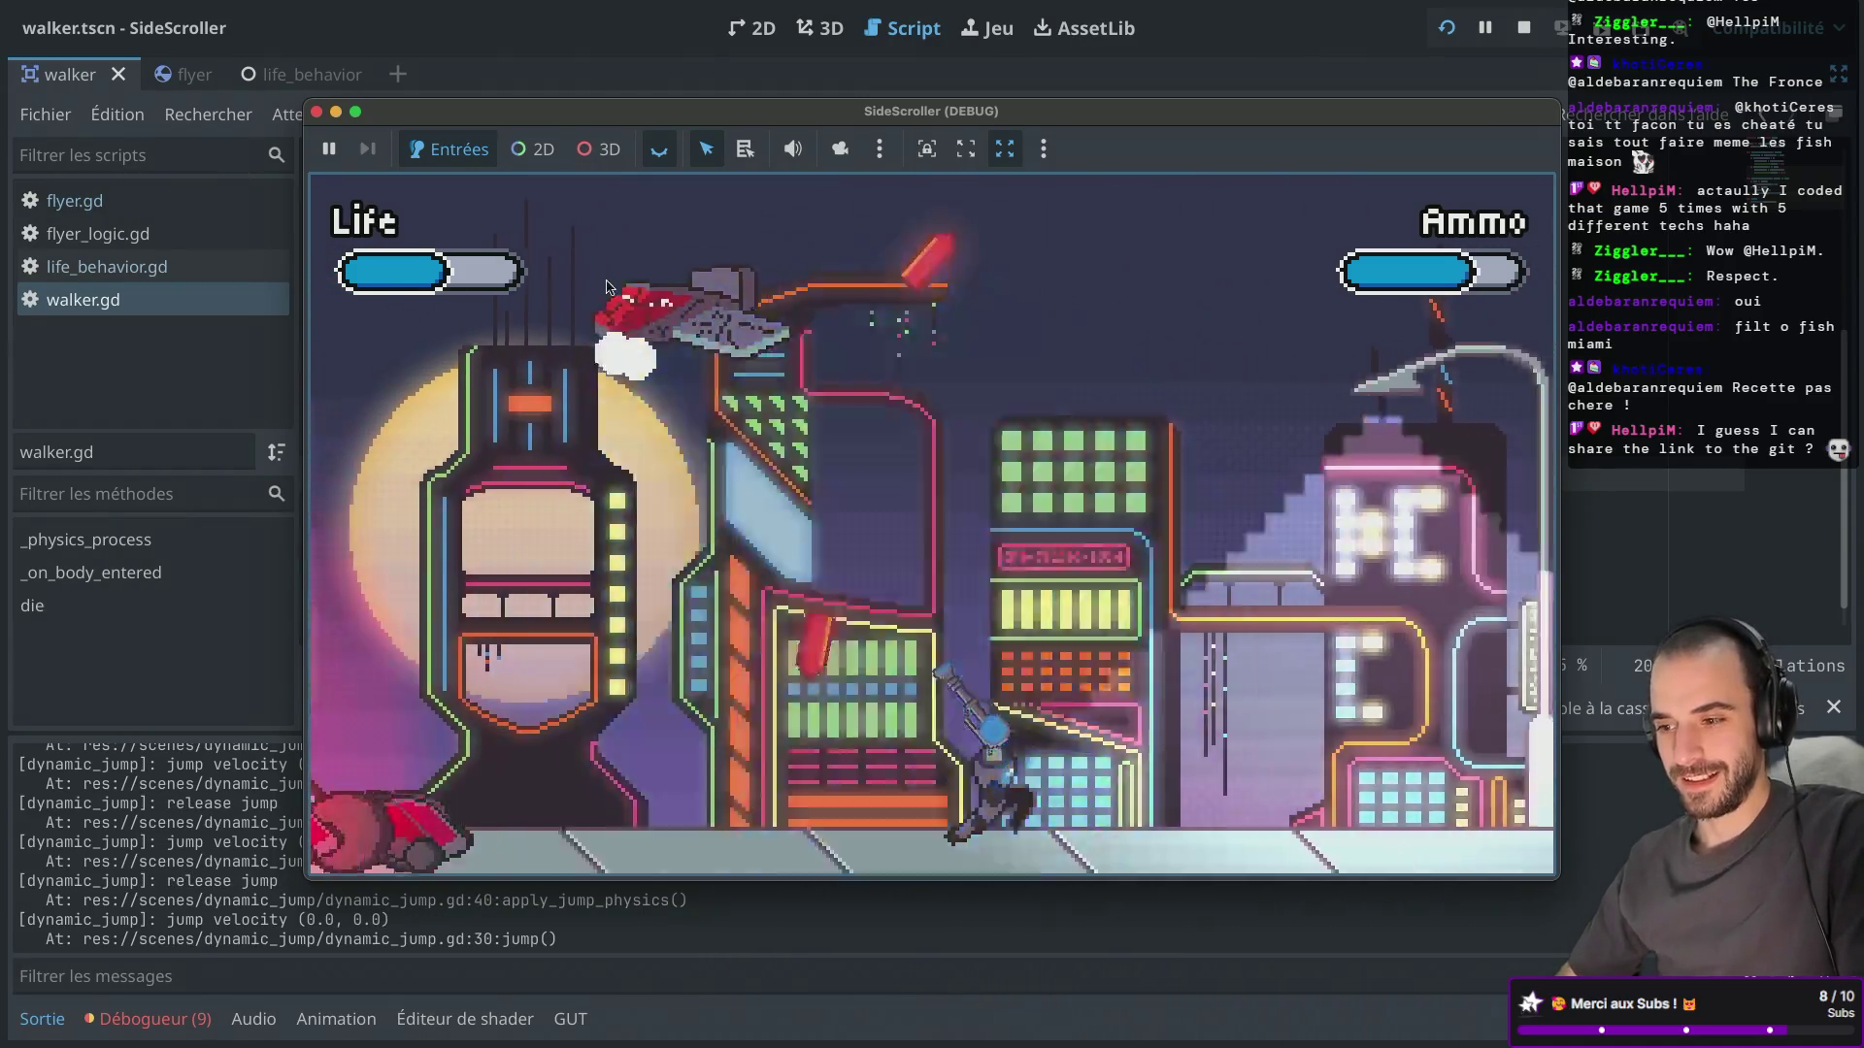
key(Right)
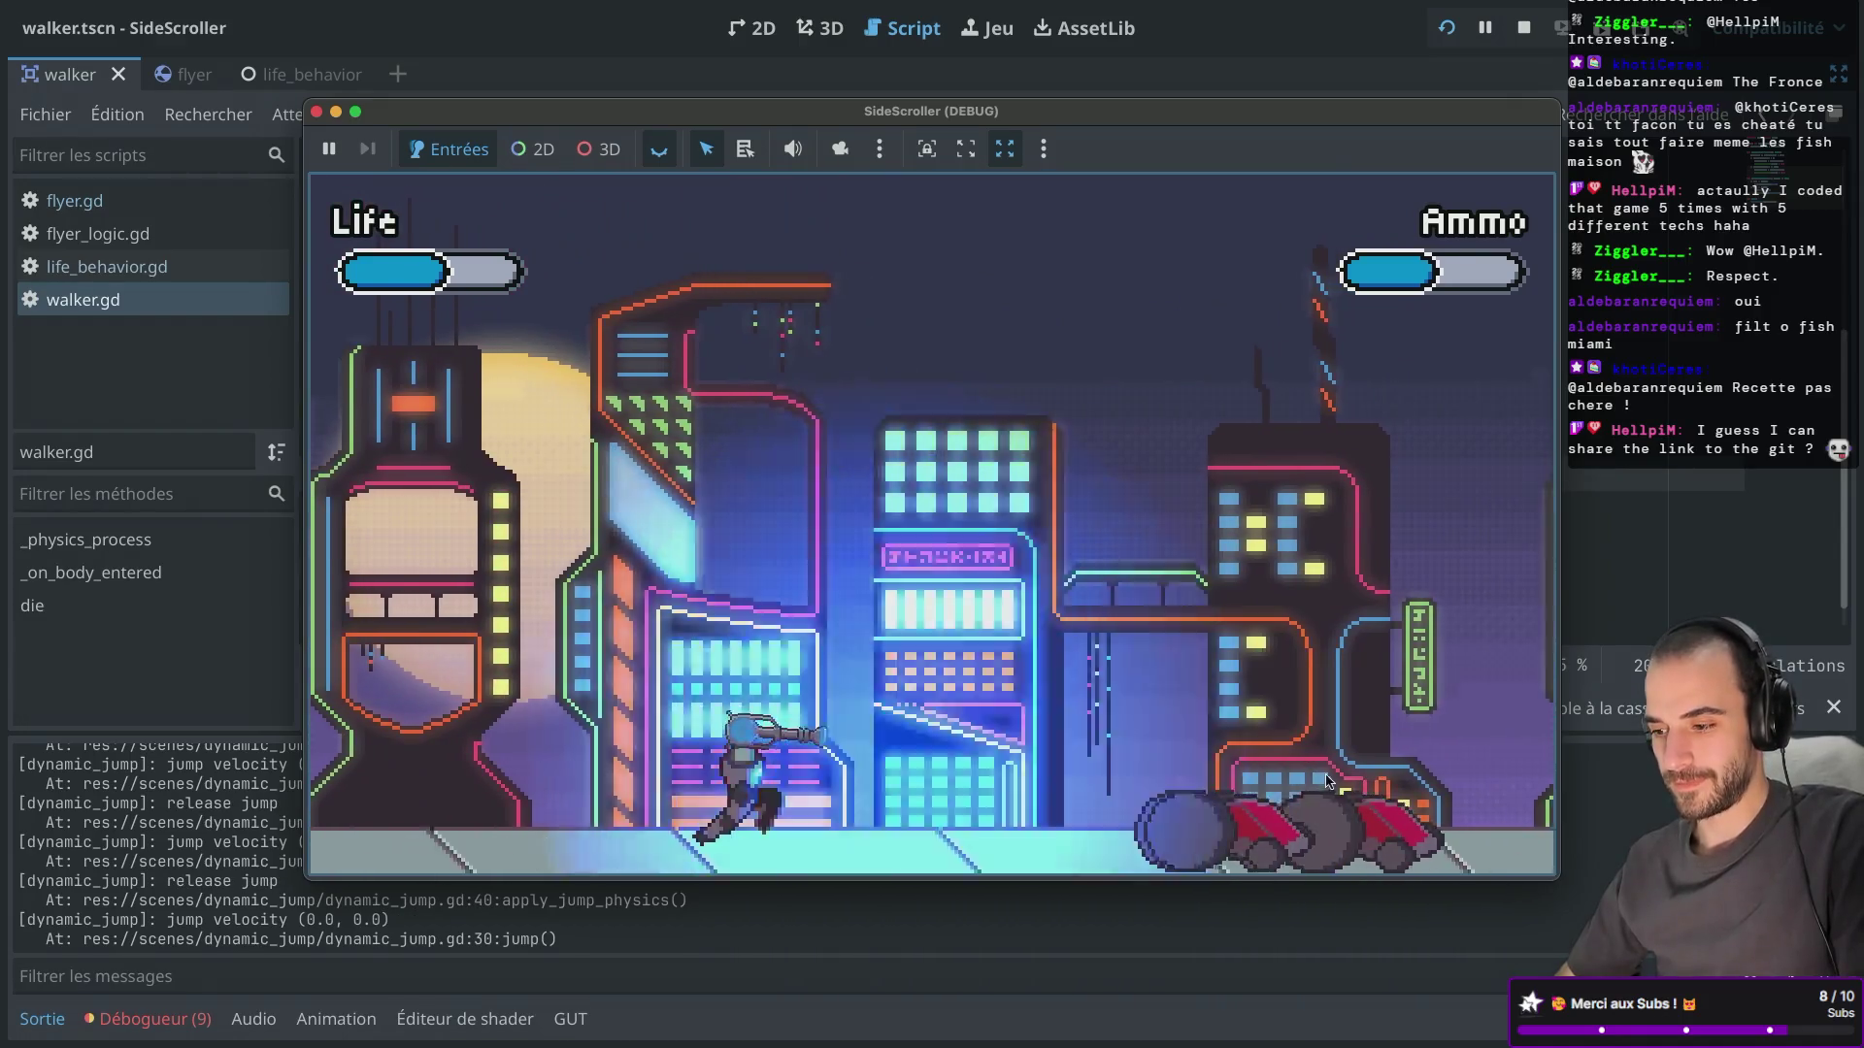
click(1338, 794)
key(space)
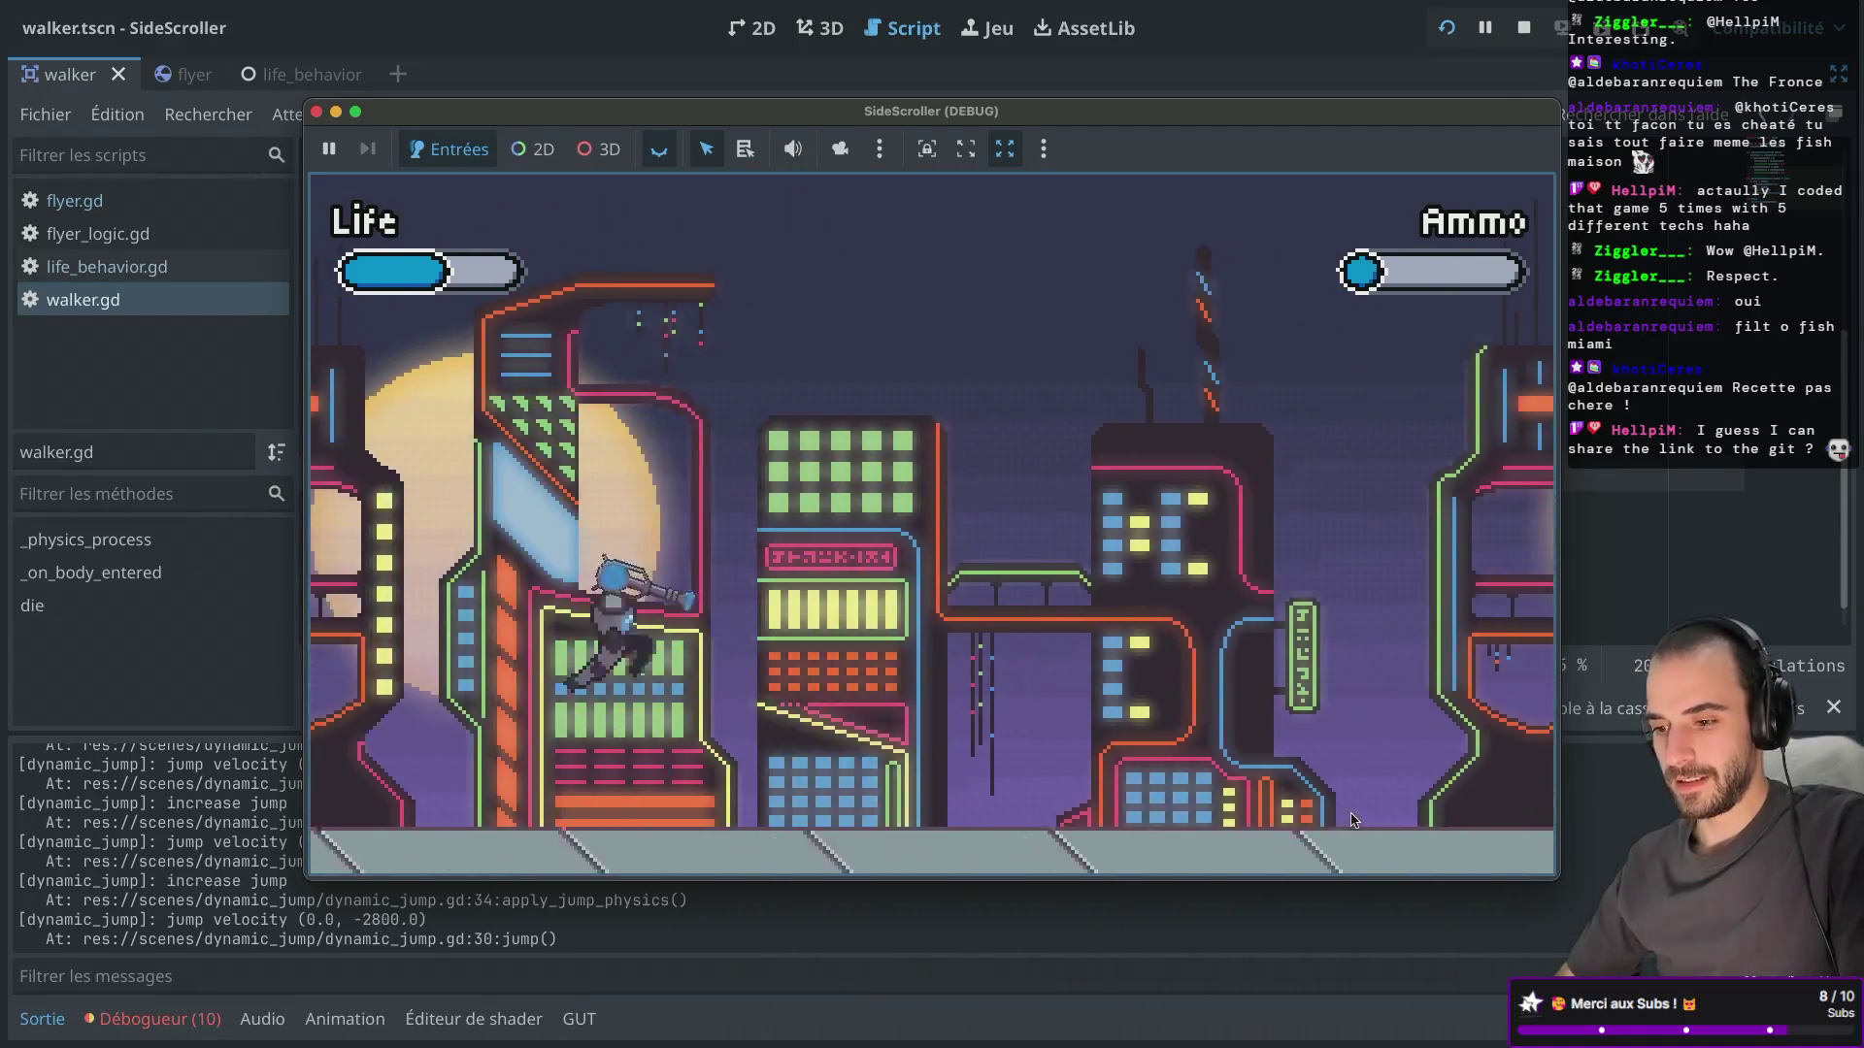
key(Right)
key(Right)
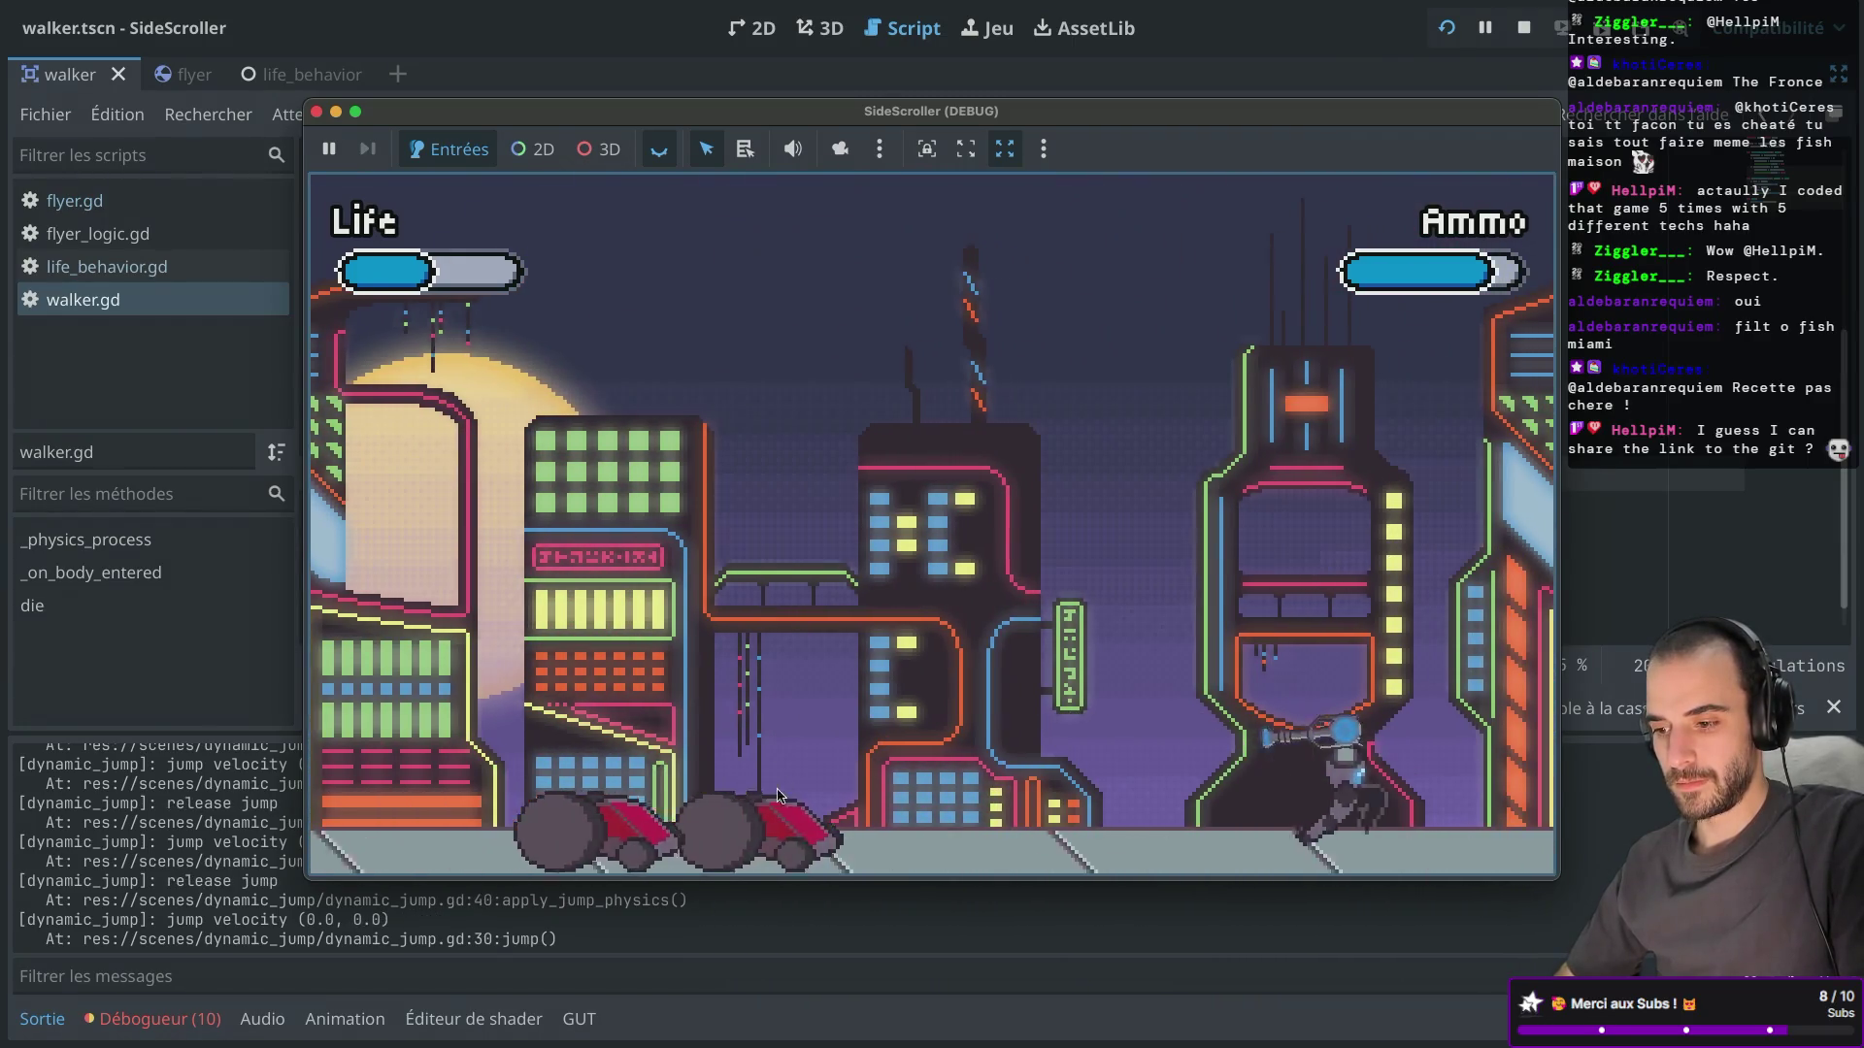
key(Right)
click(854, 820)
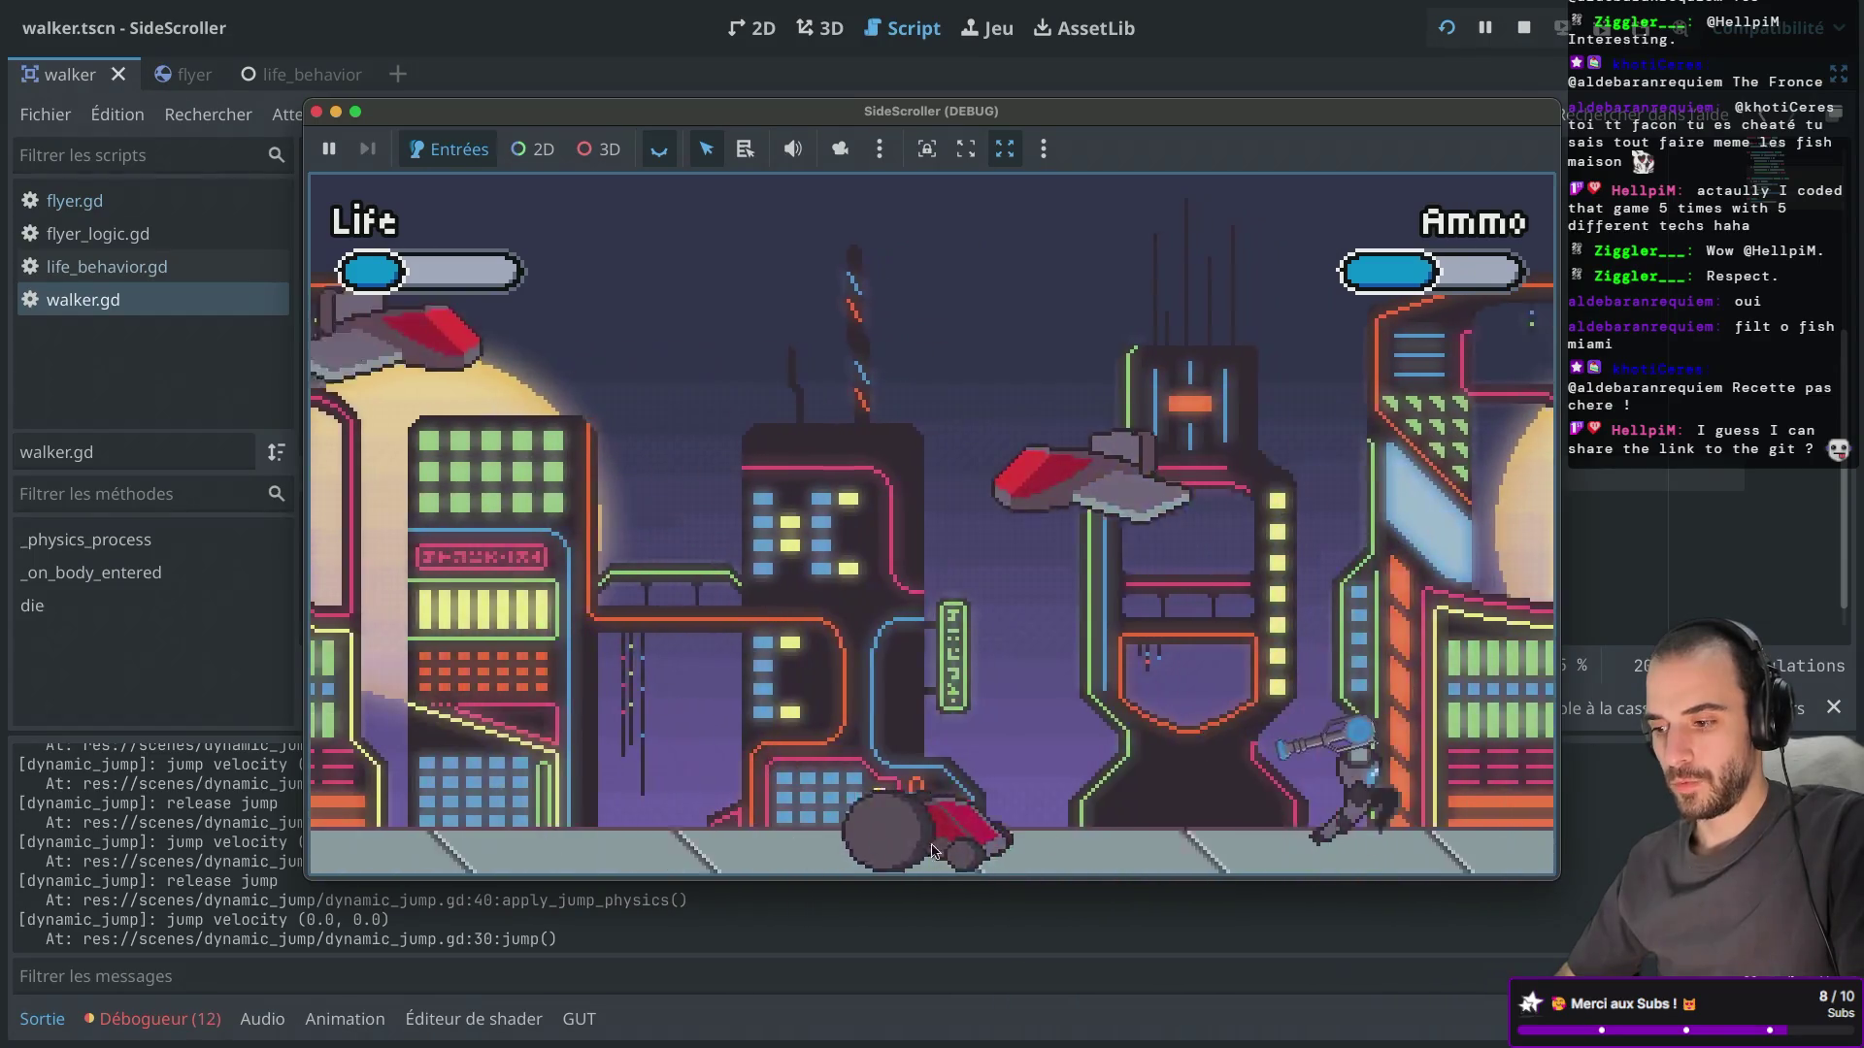
key(Right)
click(1364, 379)
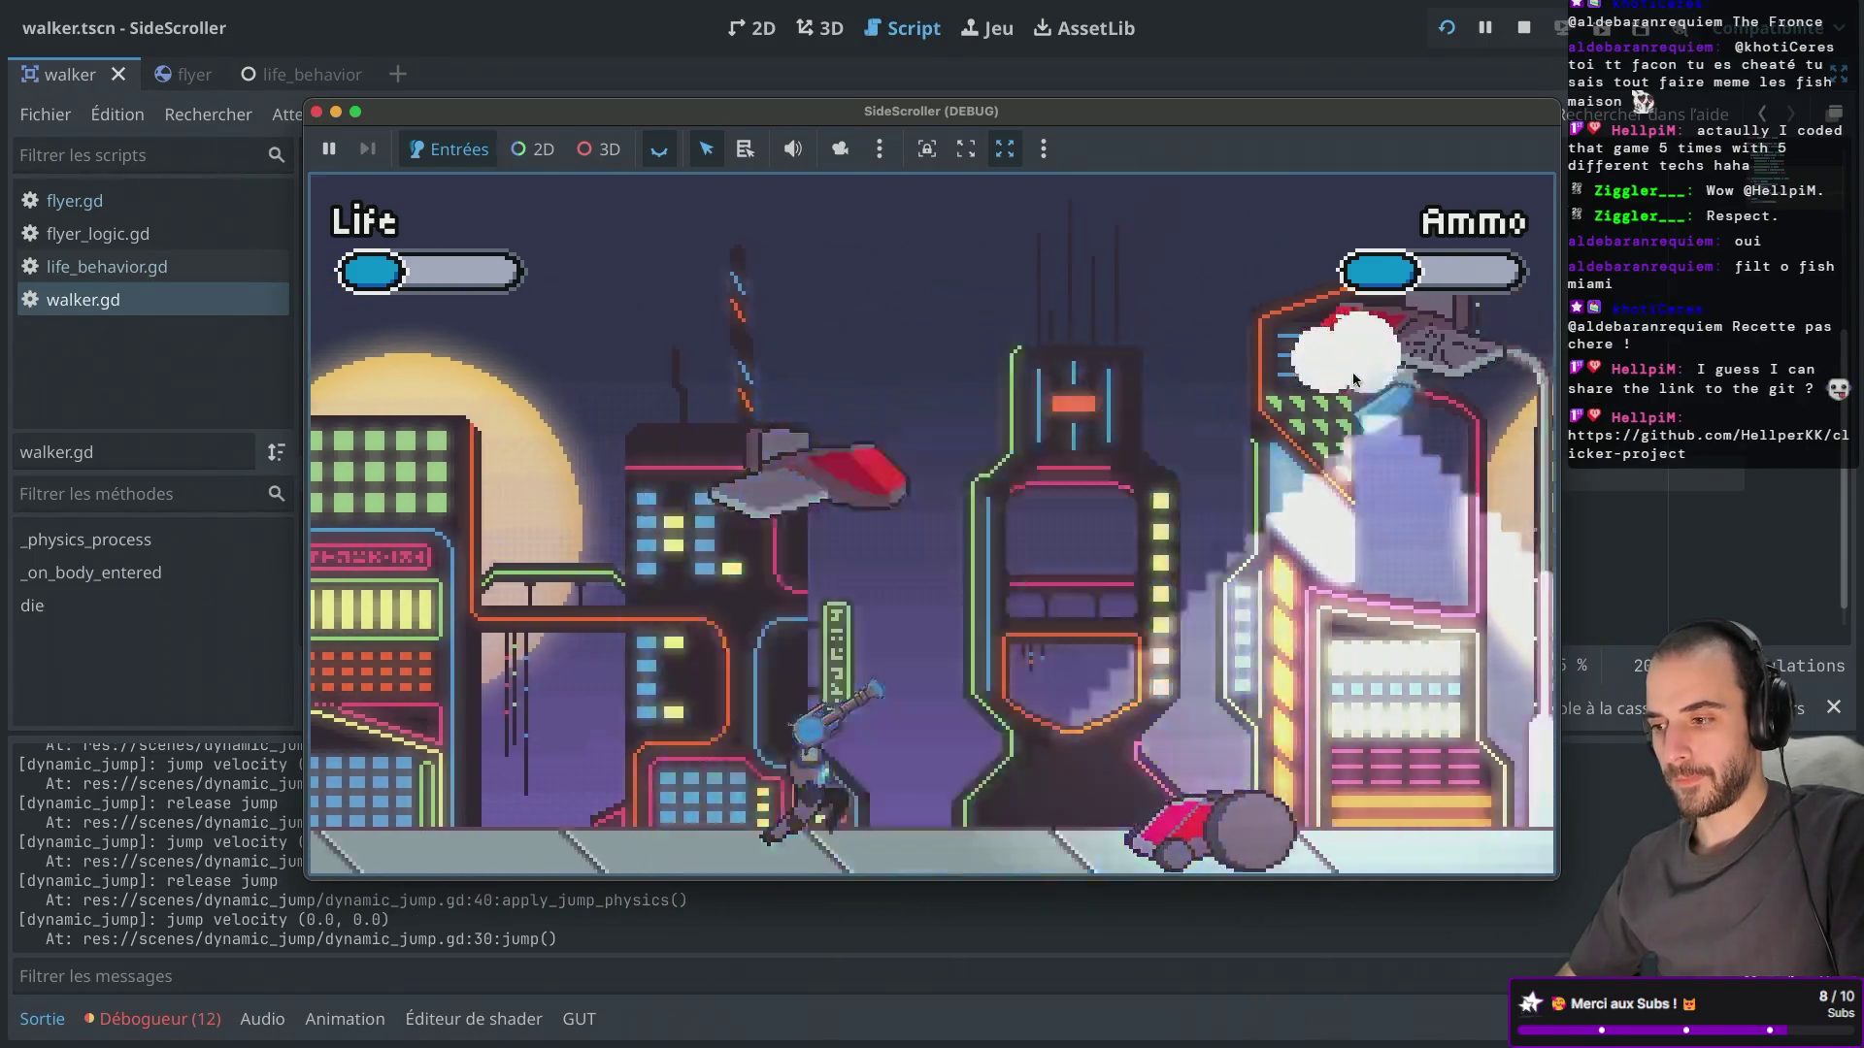
key(Right)
click(1109, 408)
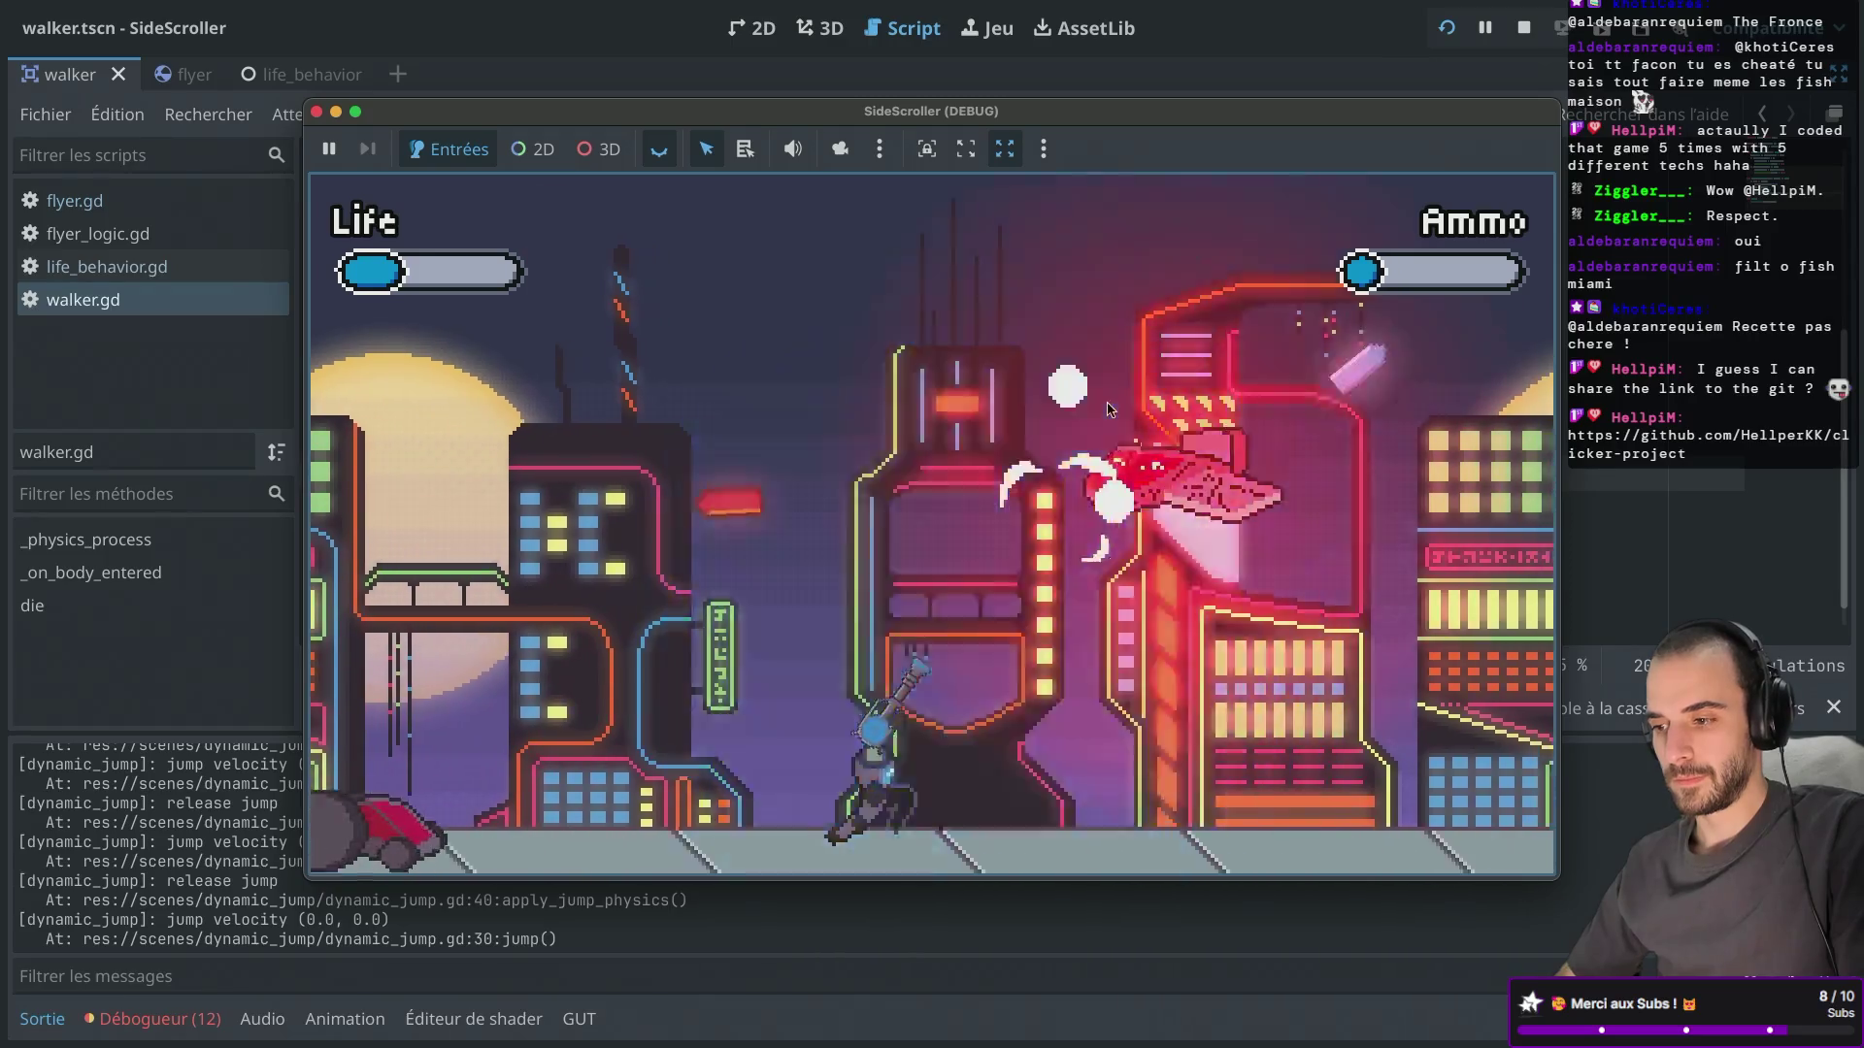
key(Right)
key(space)
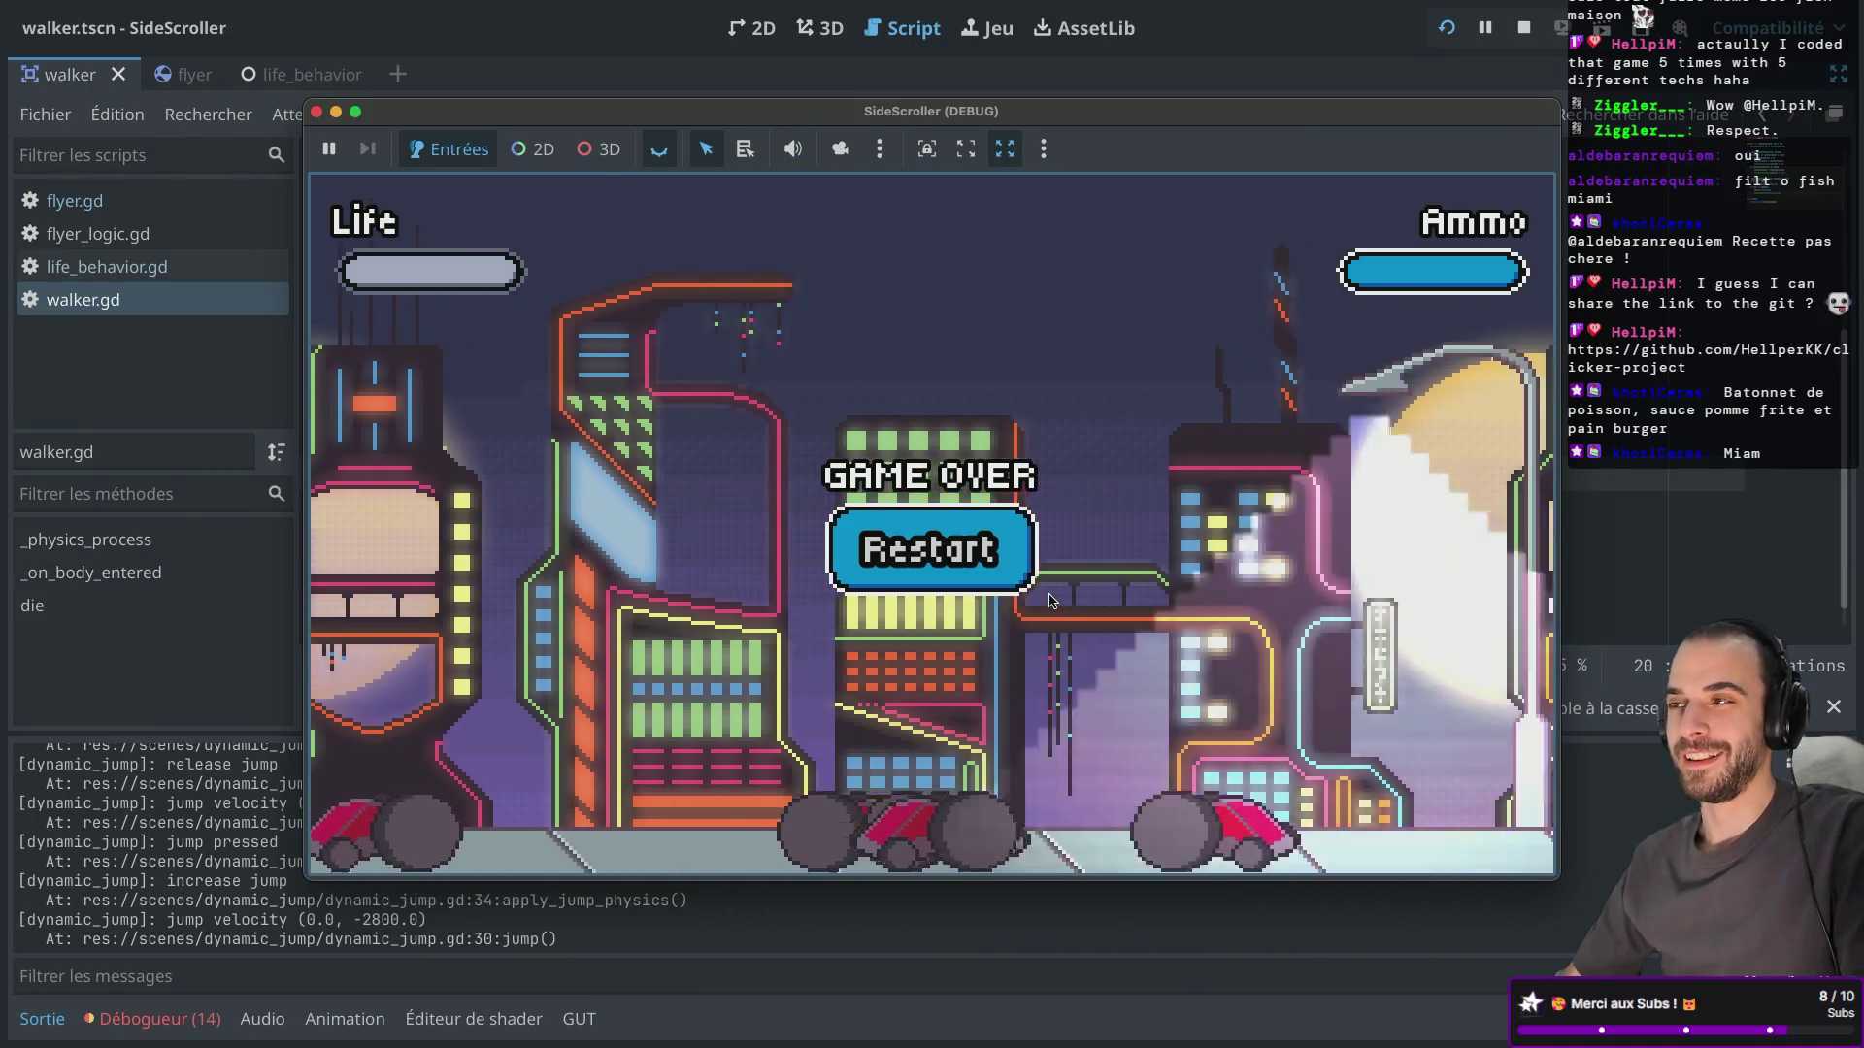
click(920, 566)
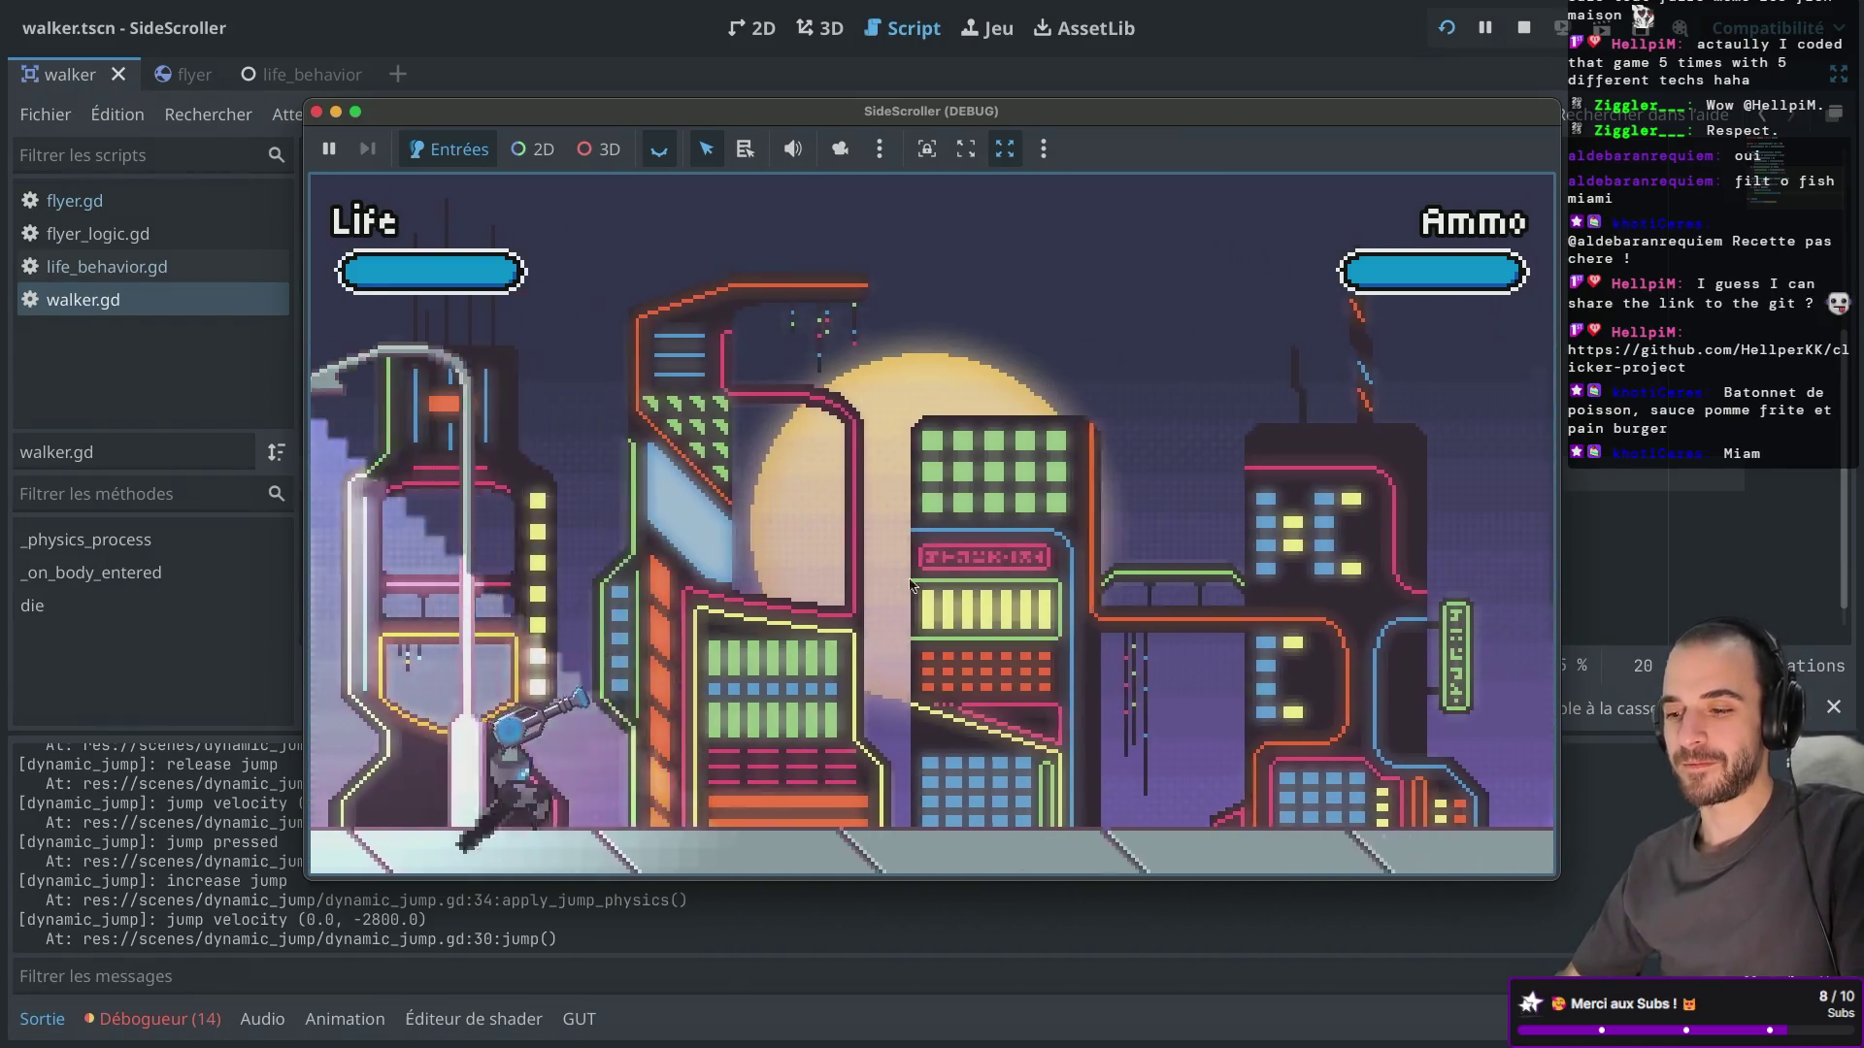
Jump around and shoot at the red flyer and other flyers until Game Over, then restart the round.
key(space)
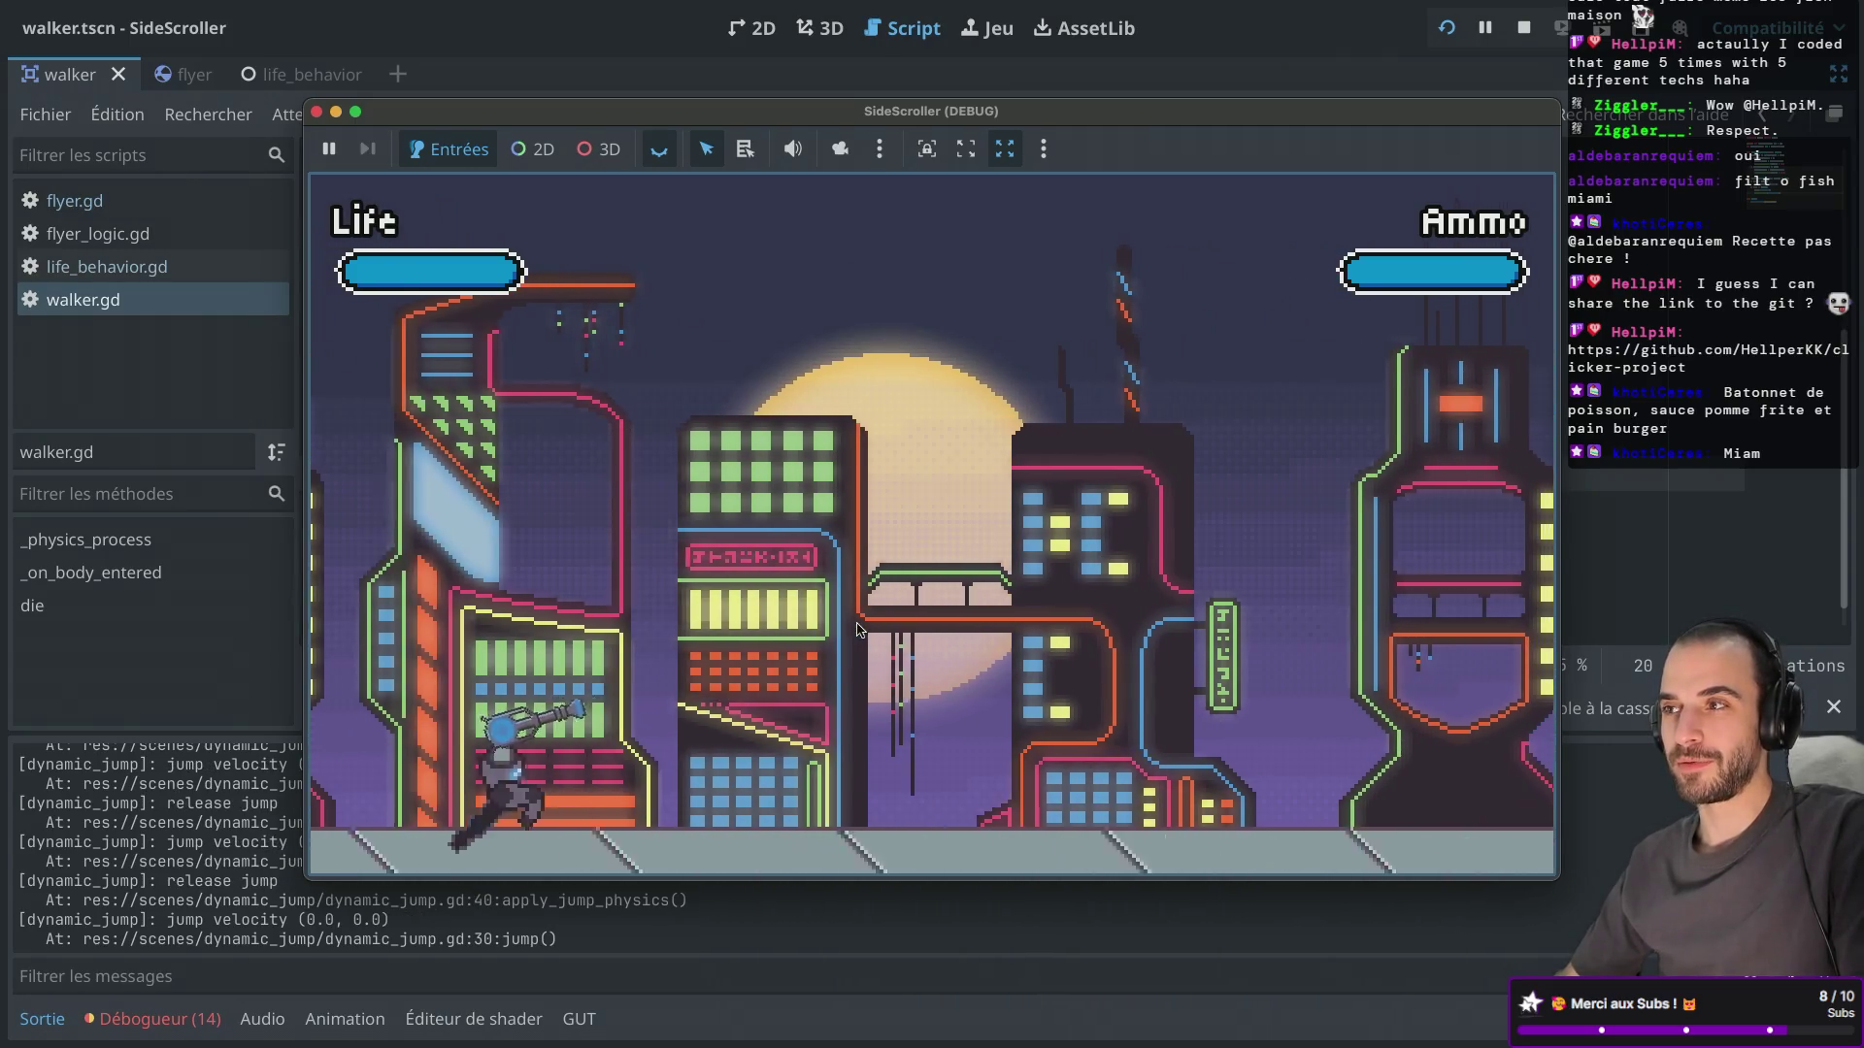
key(Right)
key(space)
key(Left)
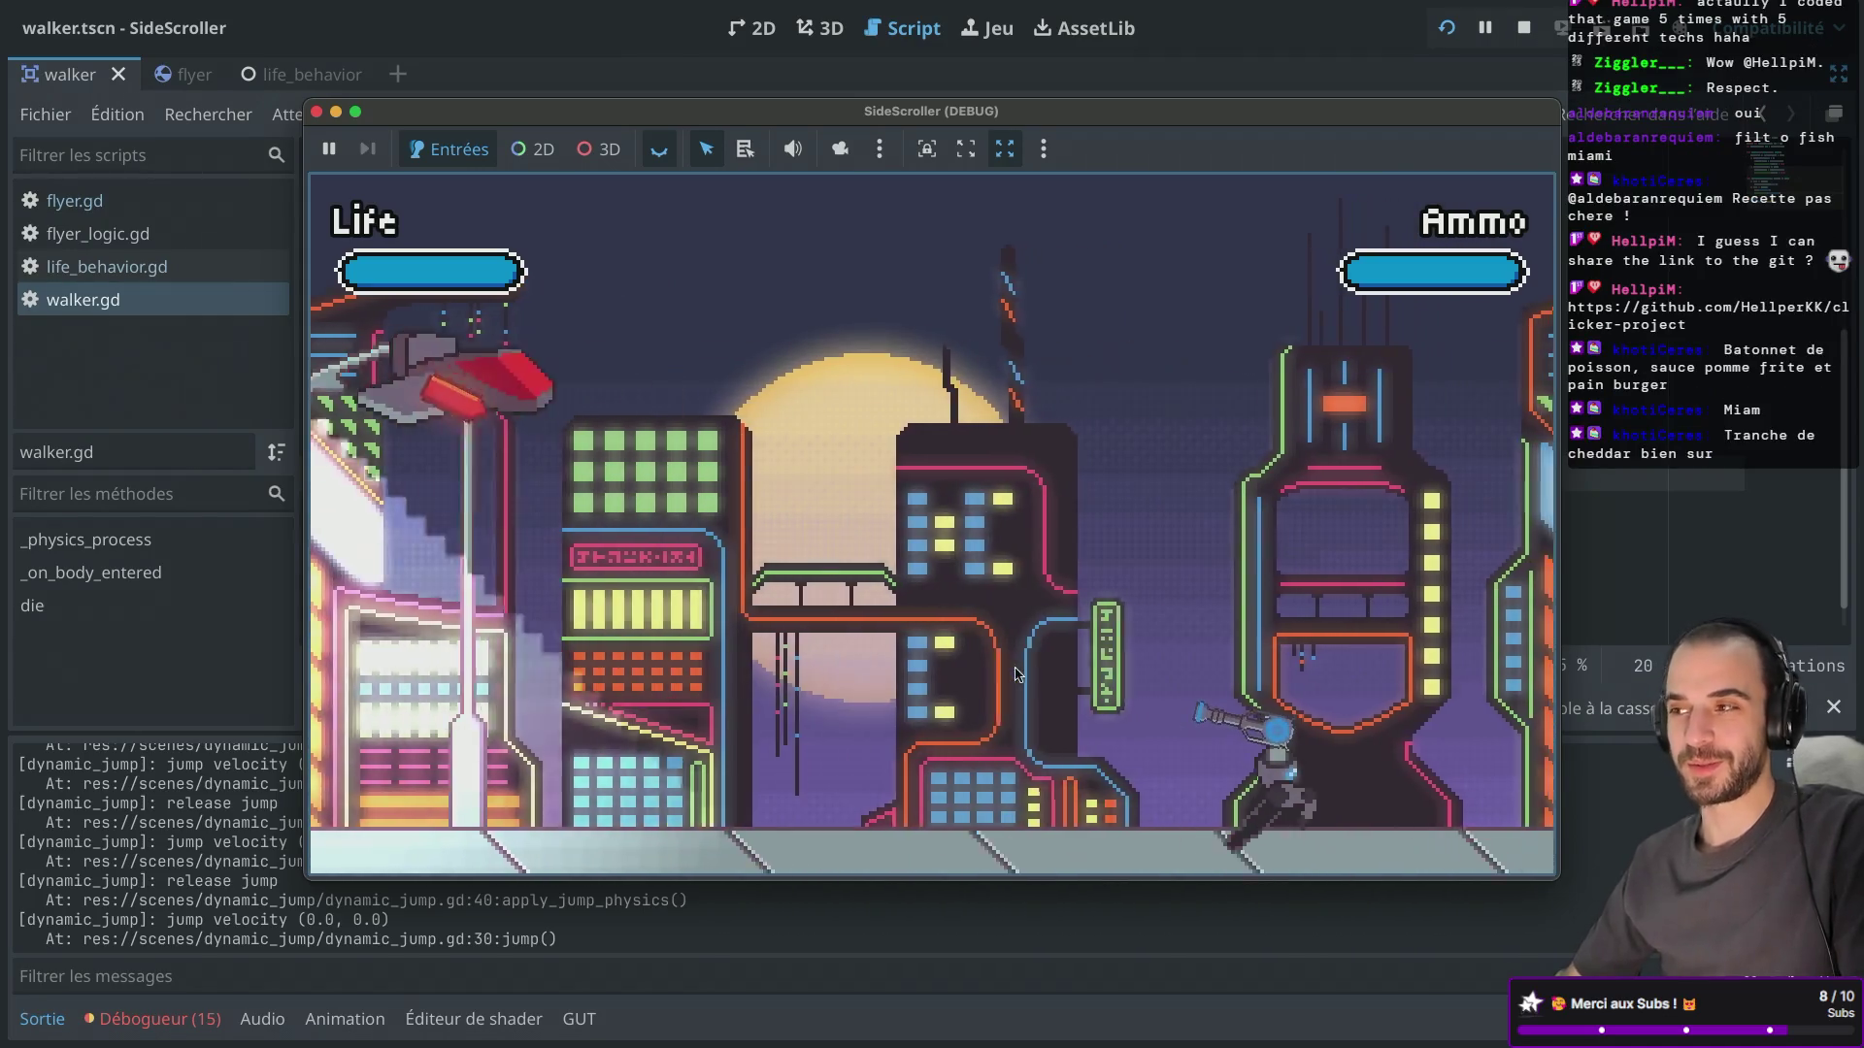
click(685, 407)
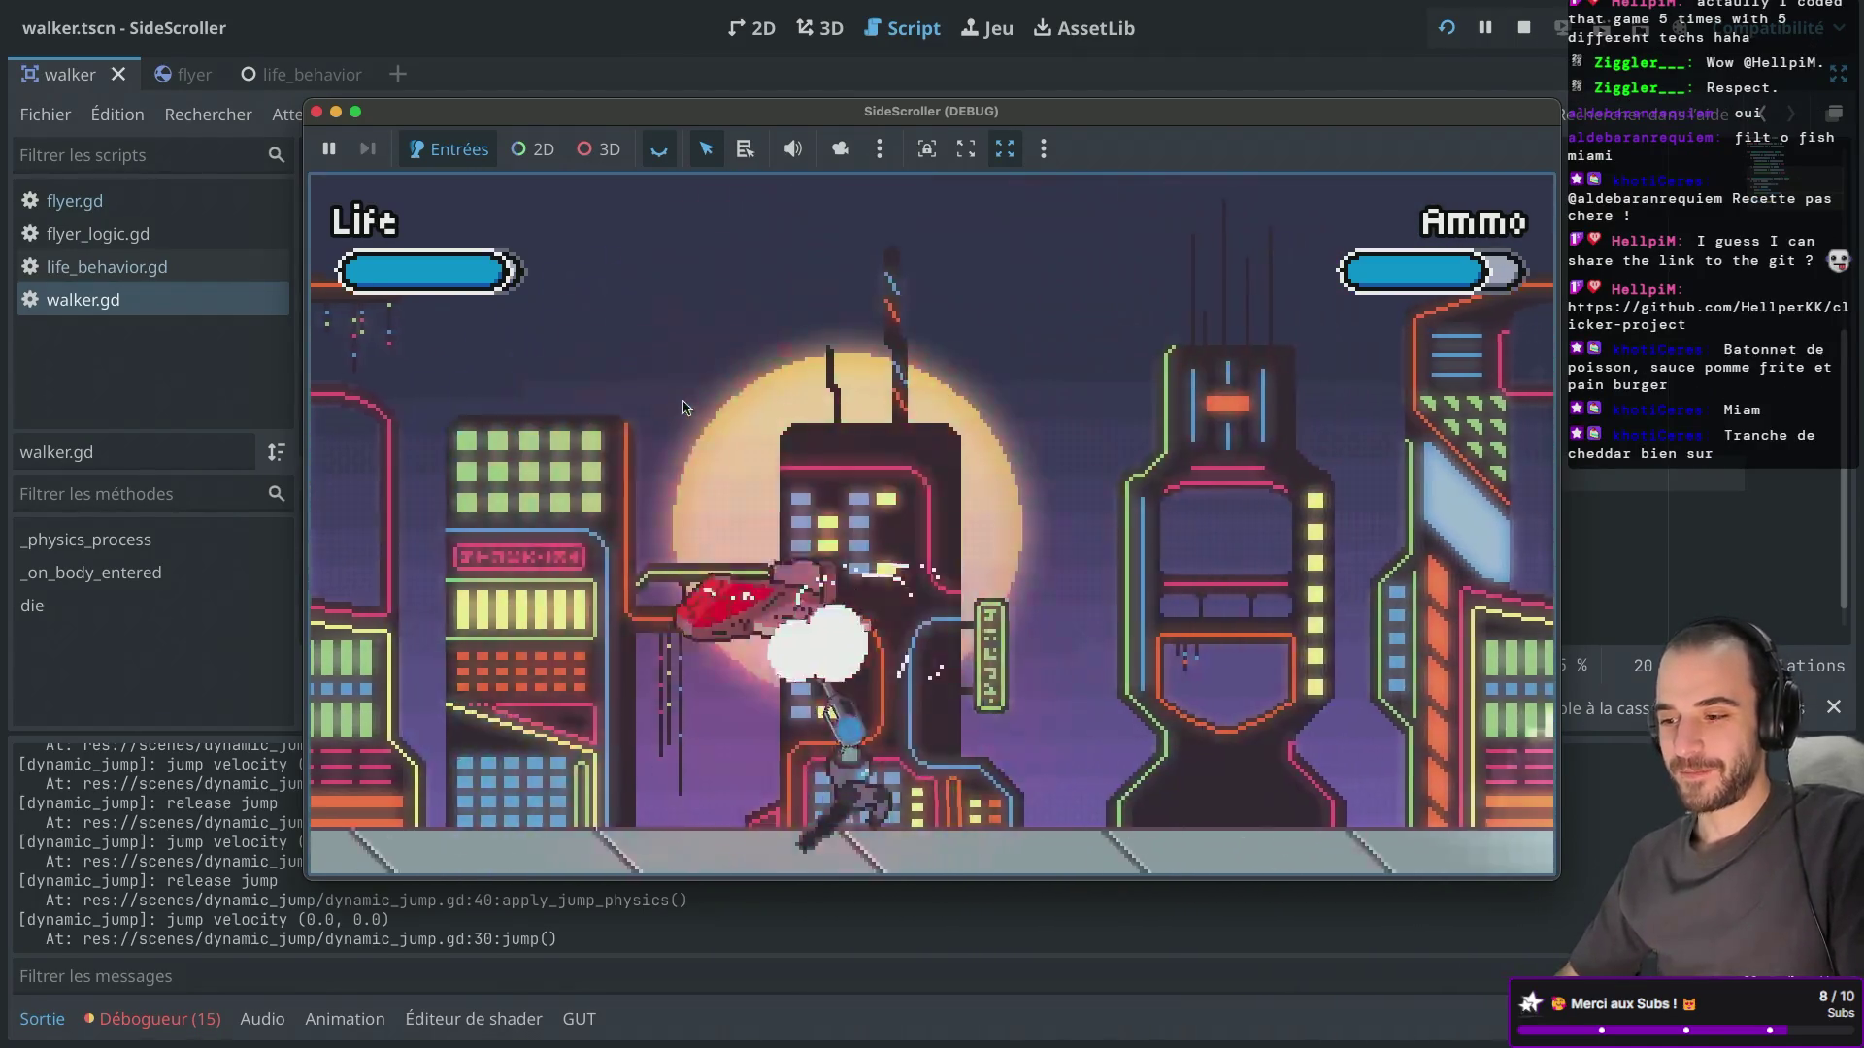
key(Right)
key(space)
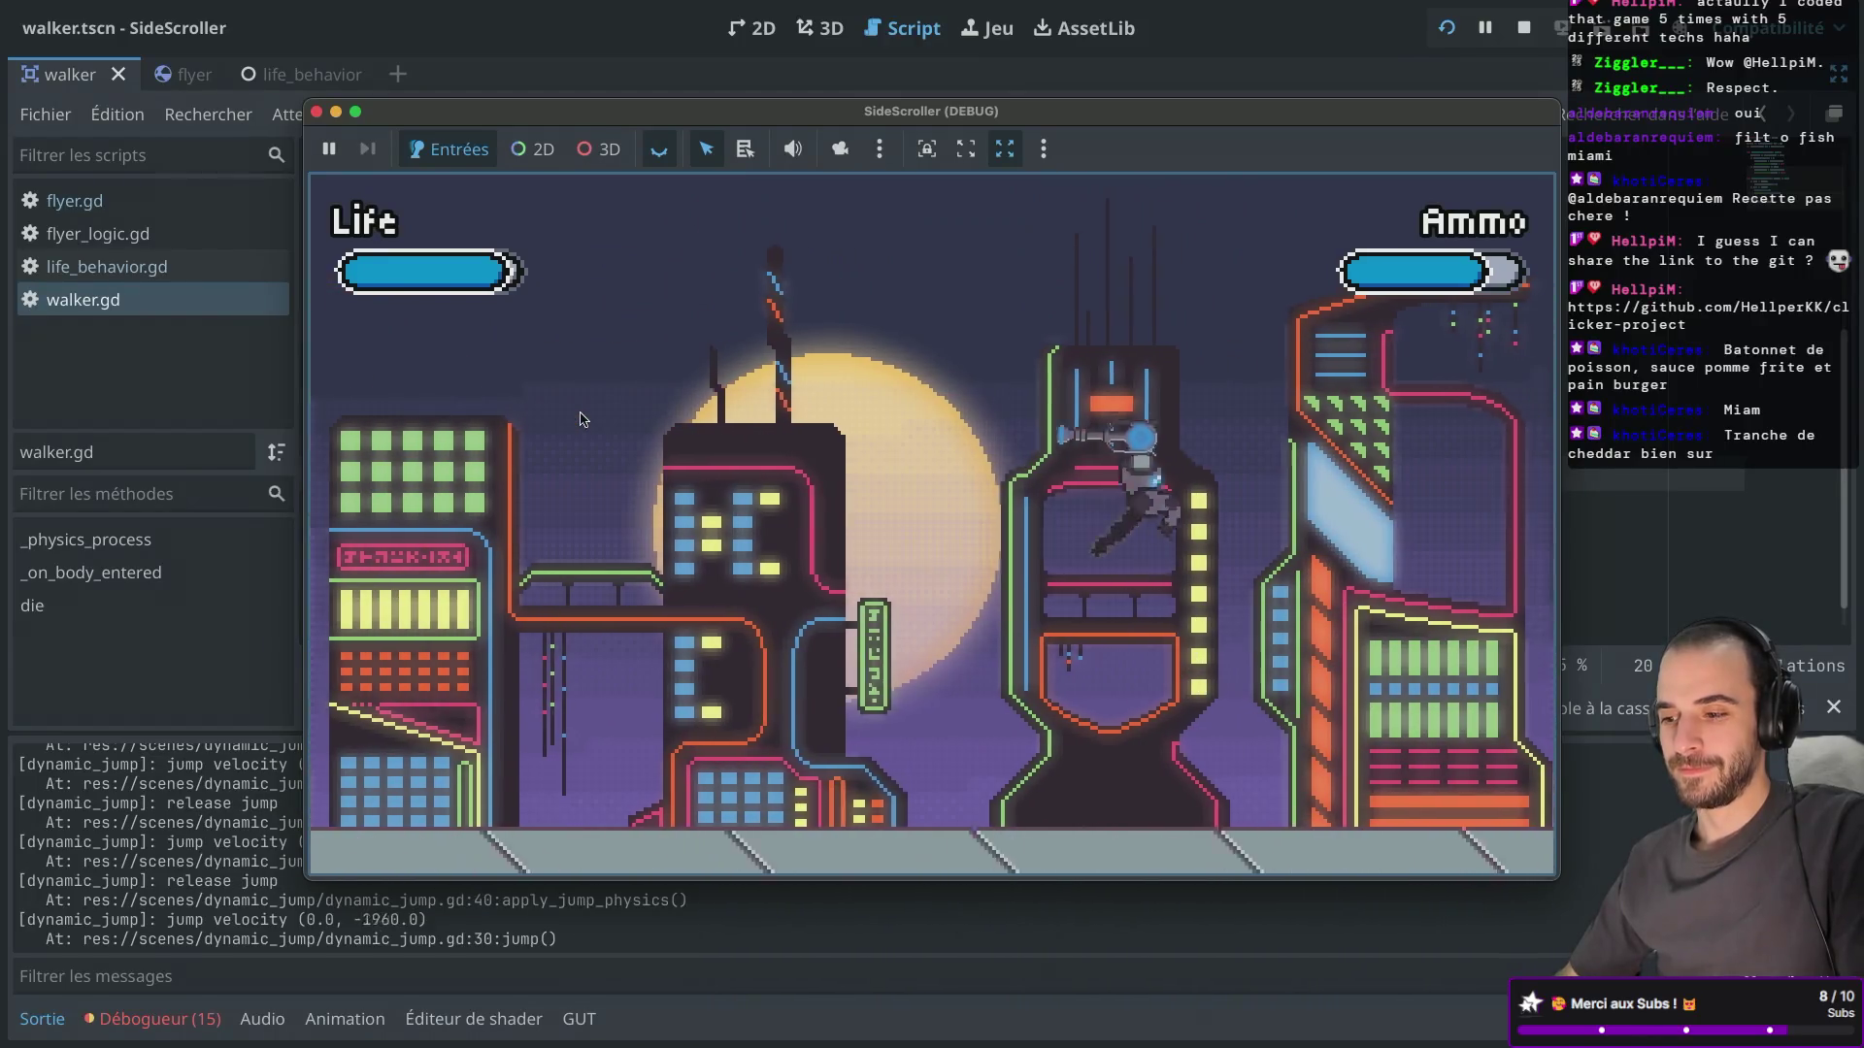
key(Right)
key(space)
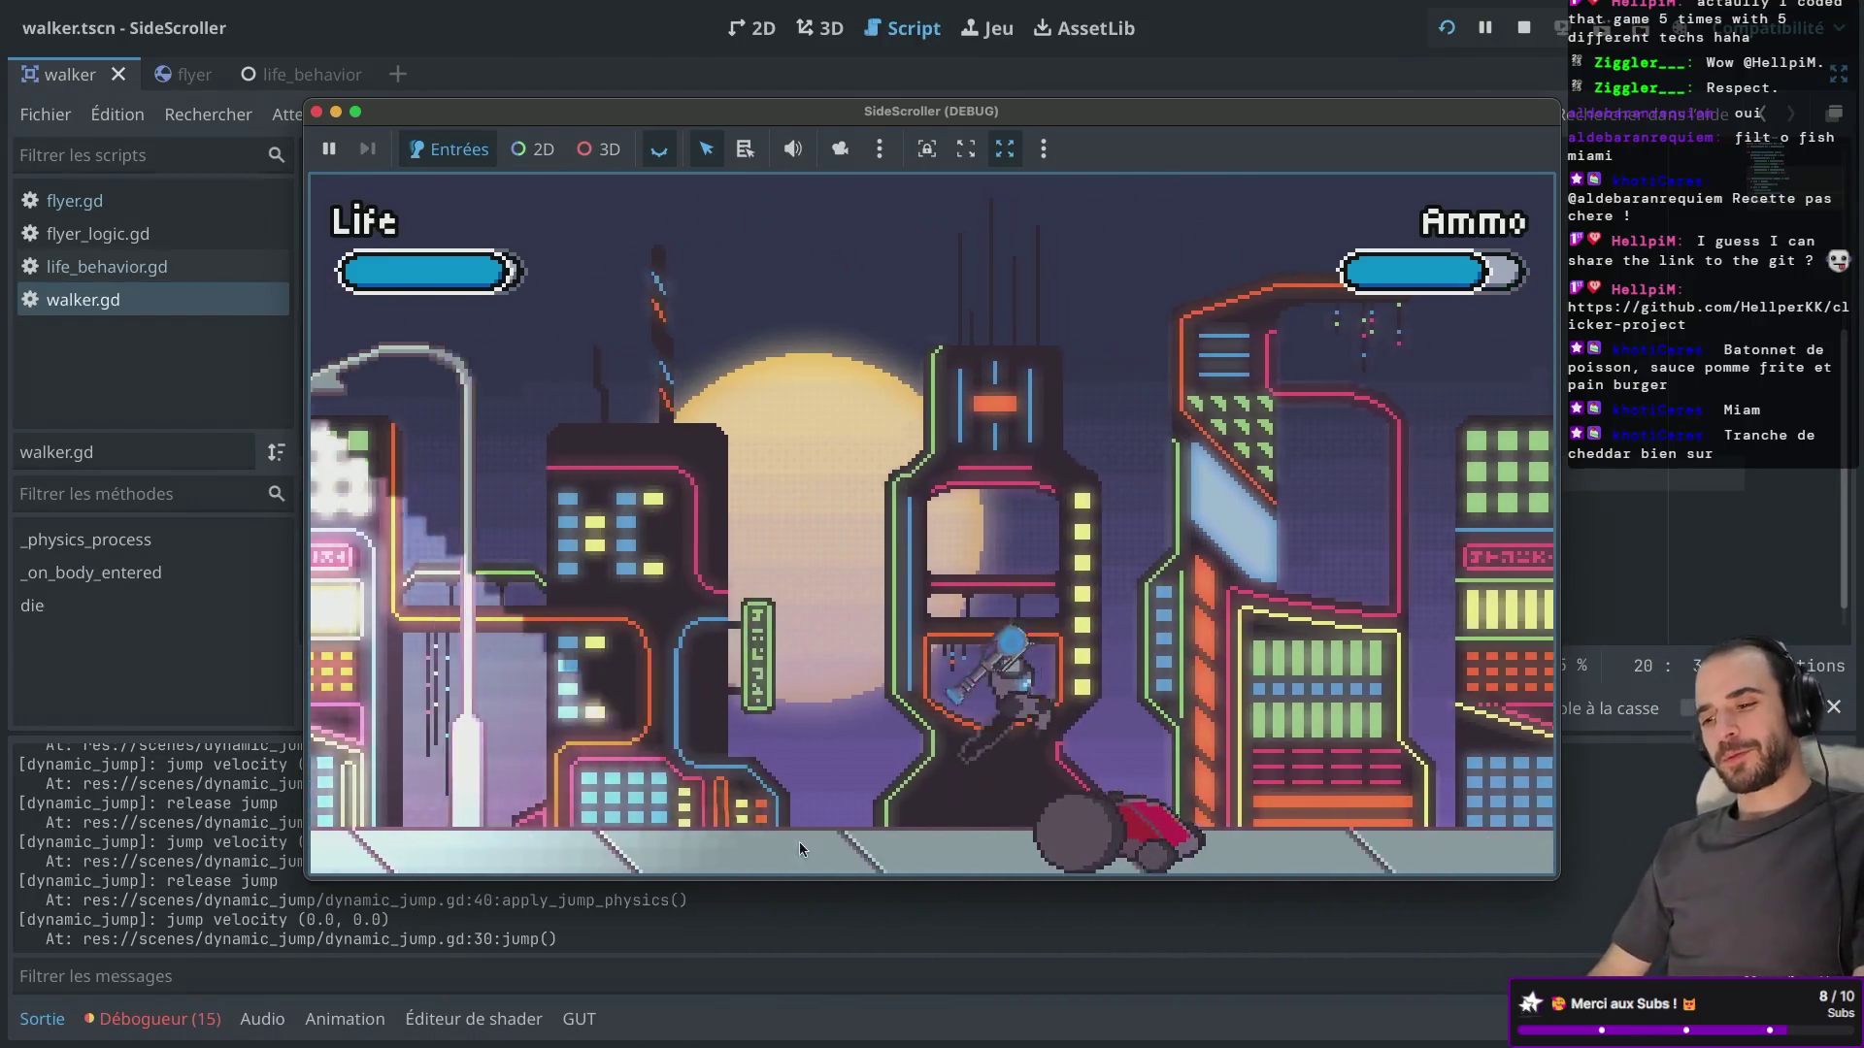
key(Left)
key(Right)
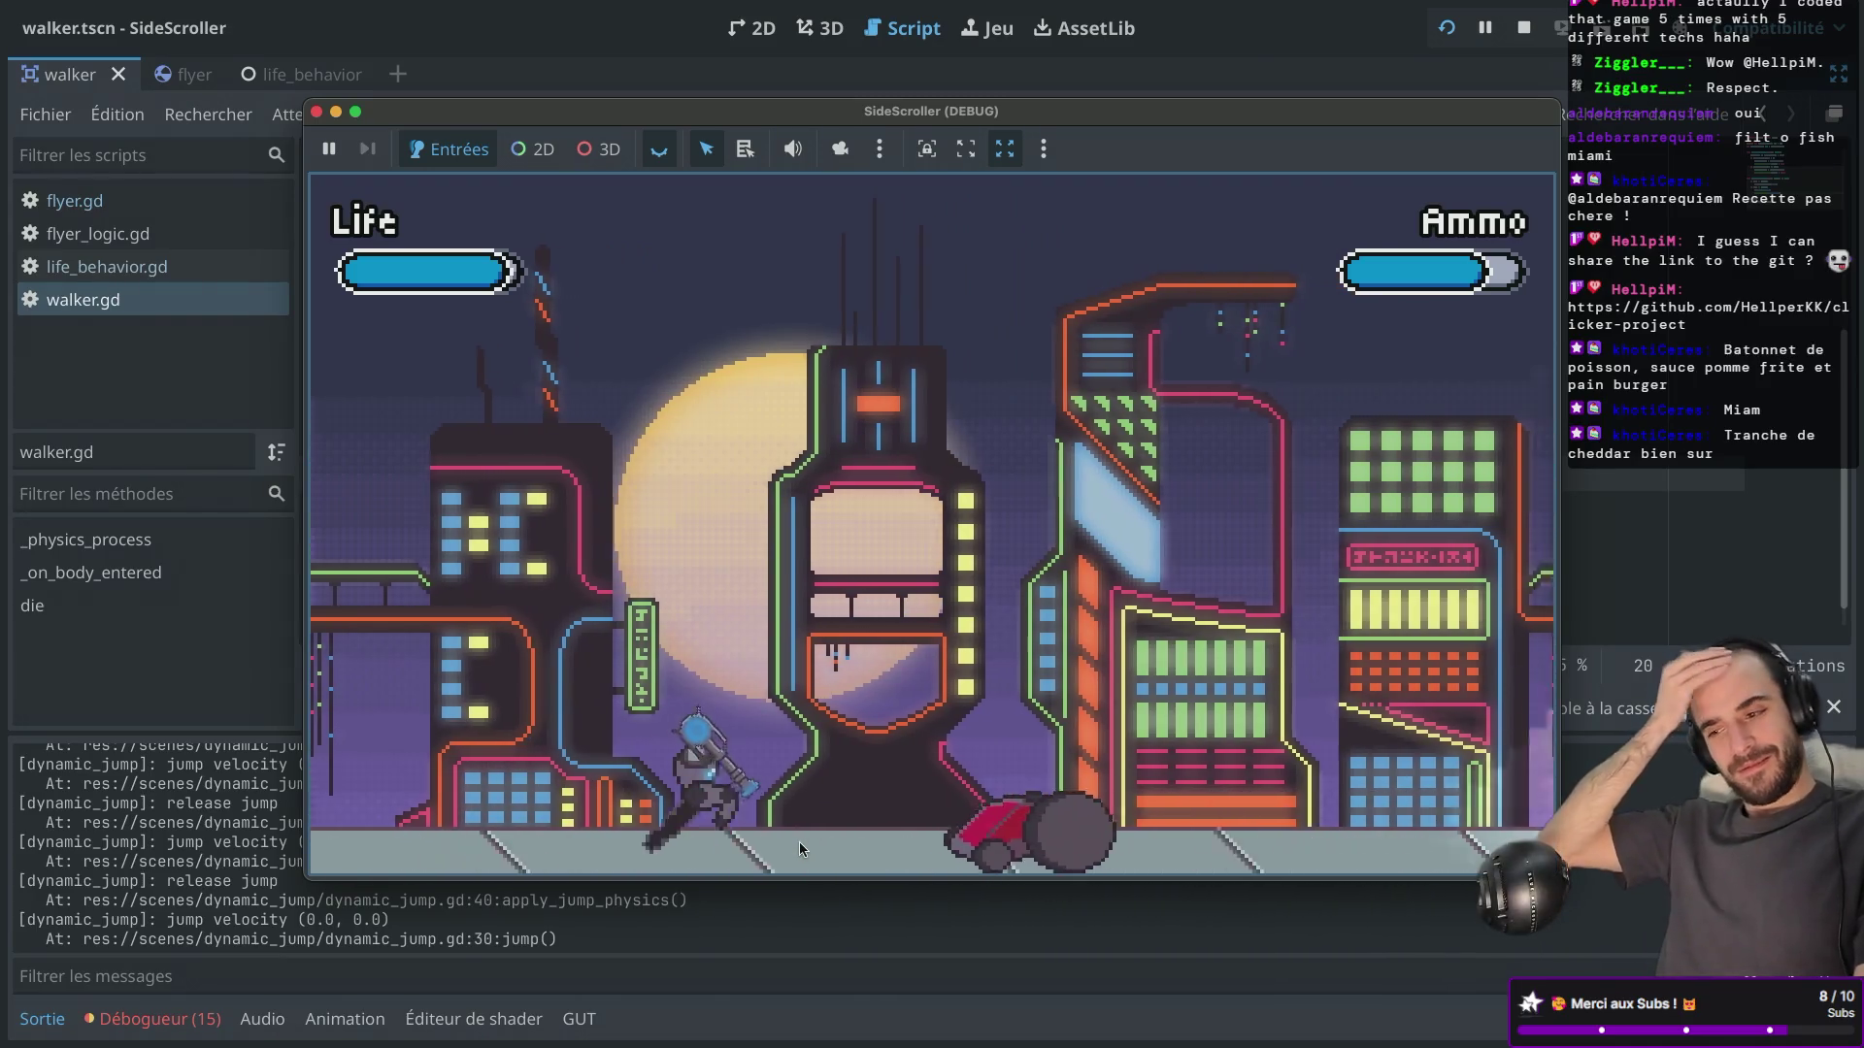
key(Right)
key(space)
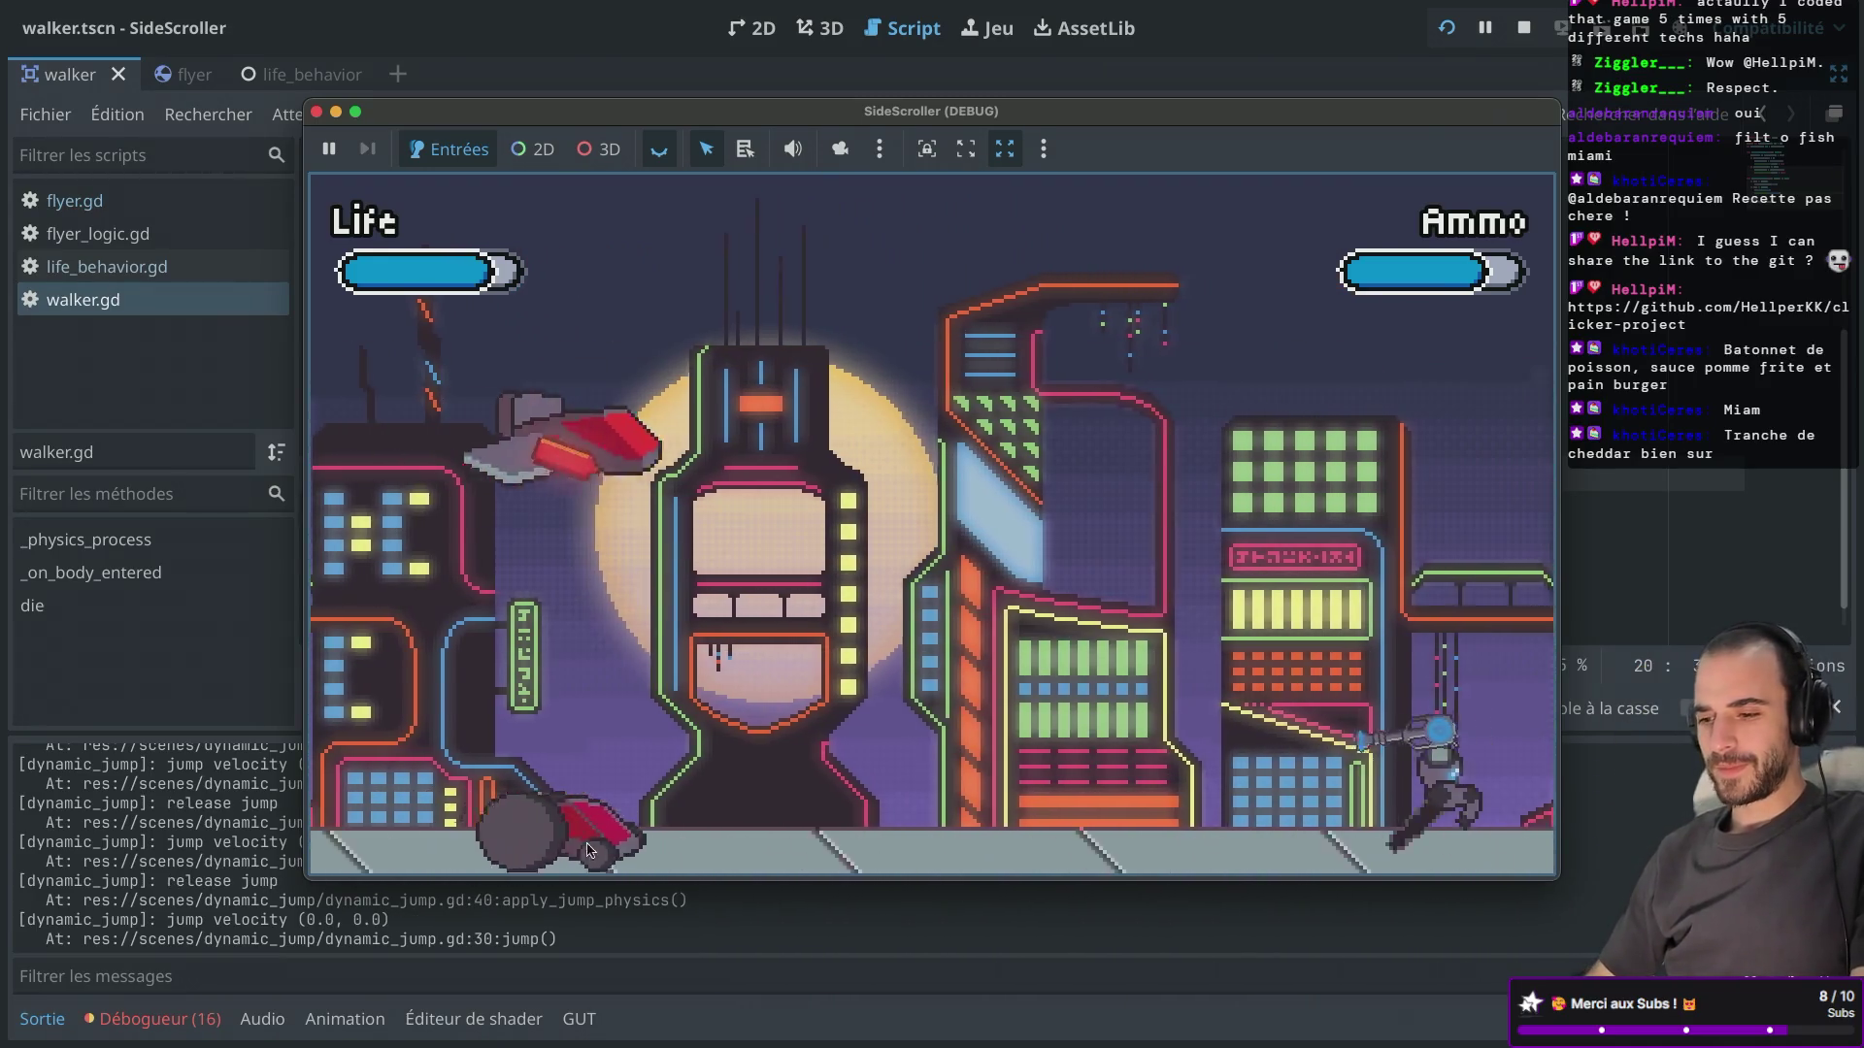
key(Right)
key(space)
click(1247, 483)
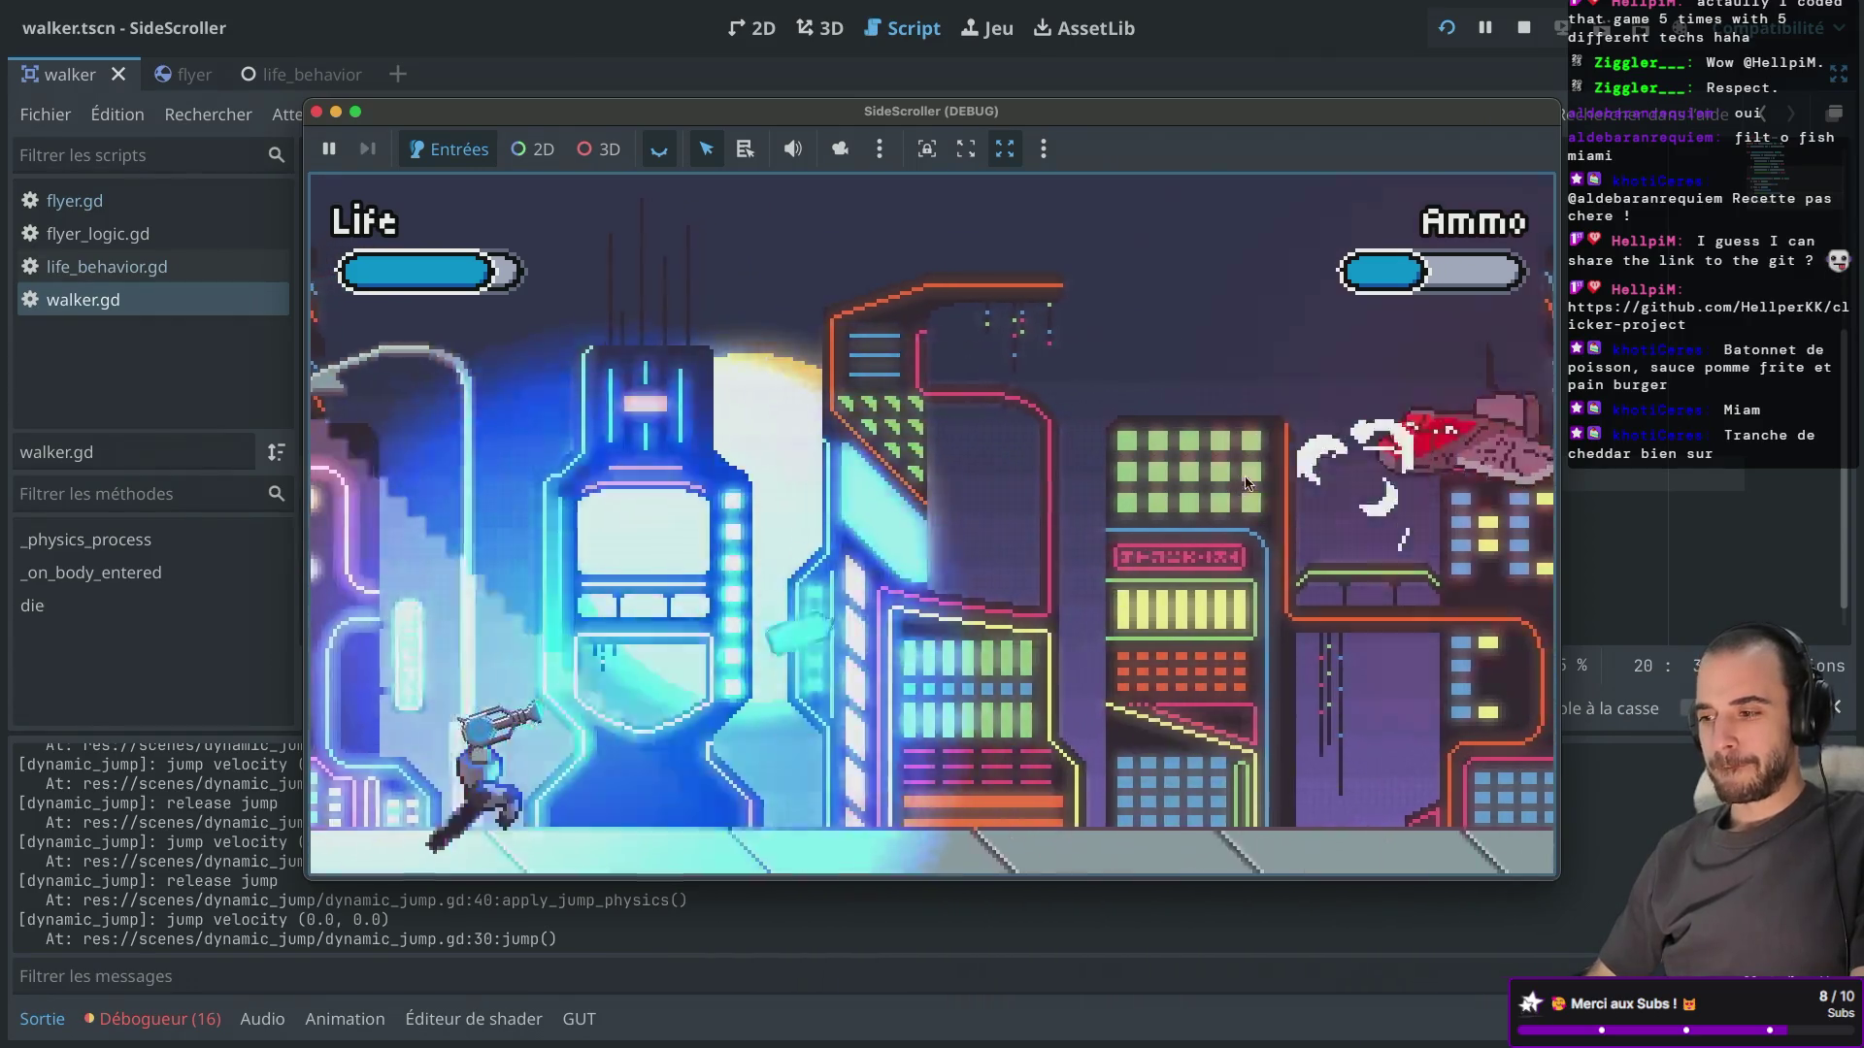
key(Right)
click(894, 456)
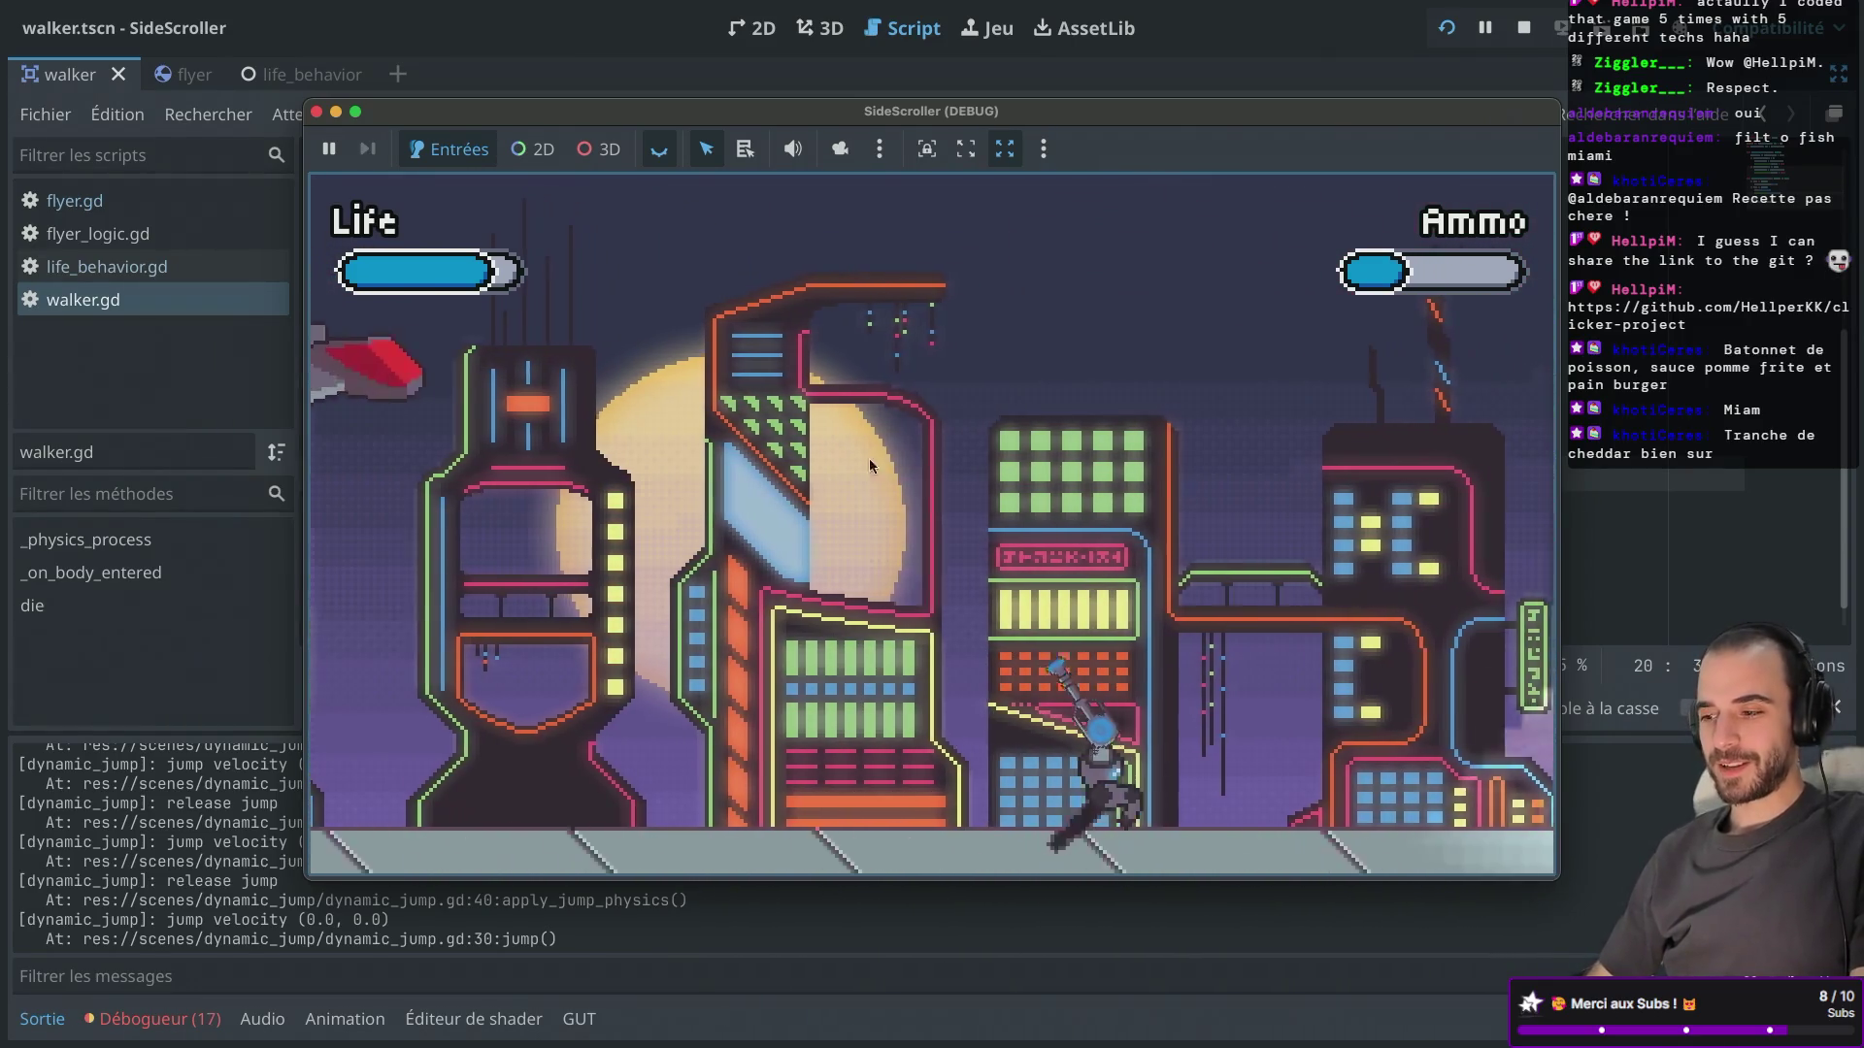
click(1141, 393)
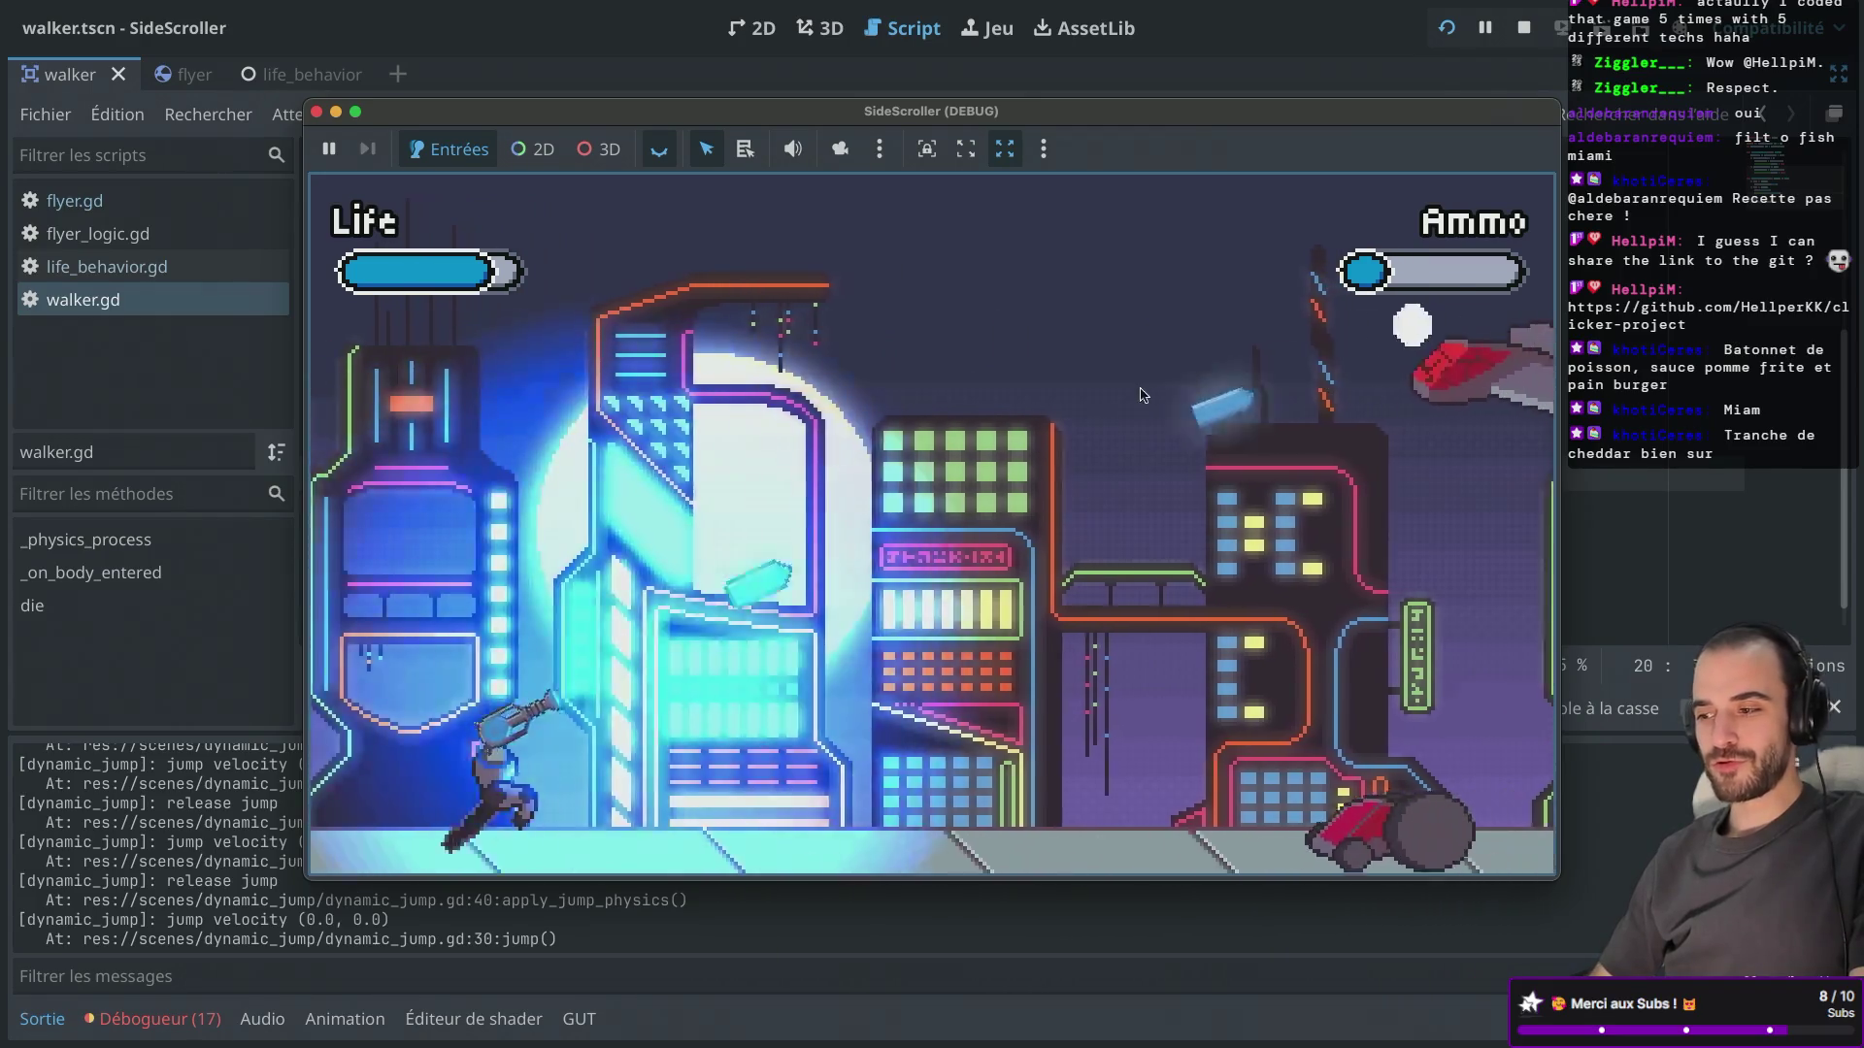
key(Right)
key(space)
key(Right)
click(726, 849)
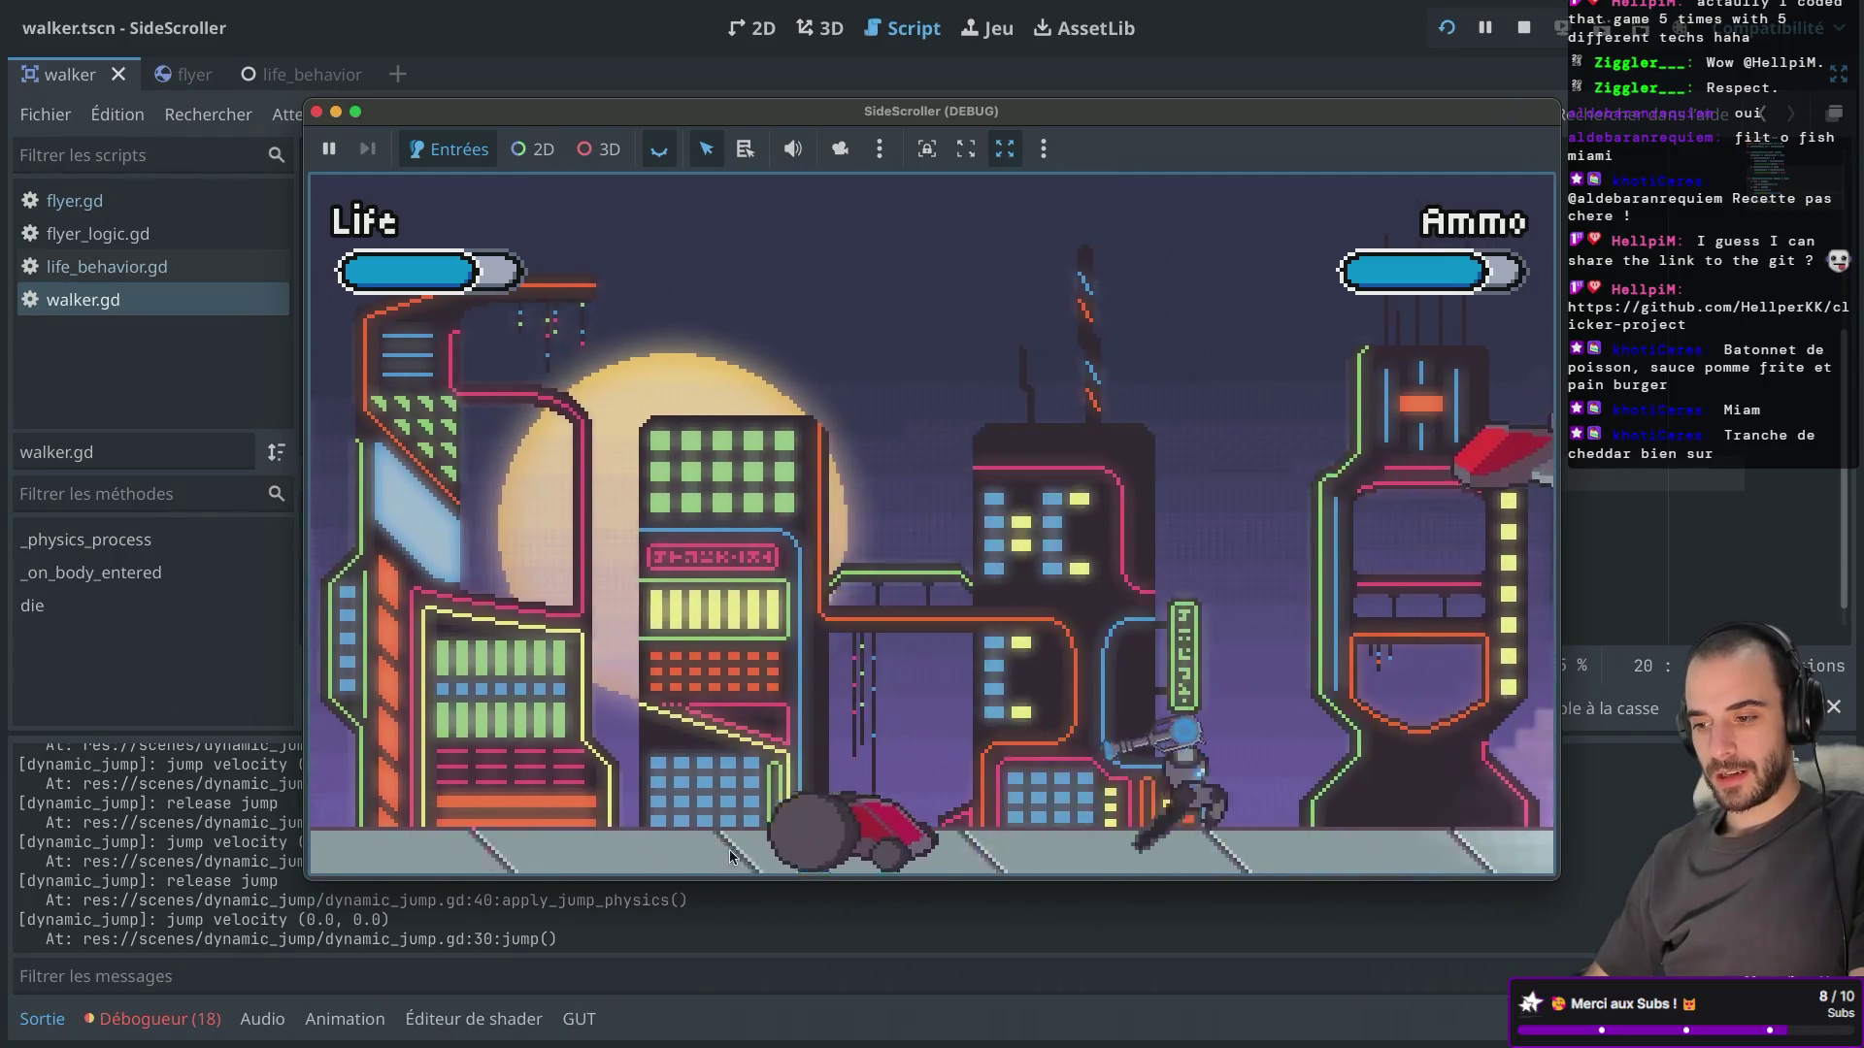
key(Right)
click(694, 505)
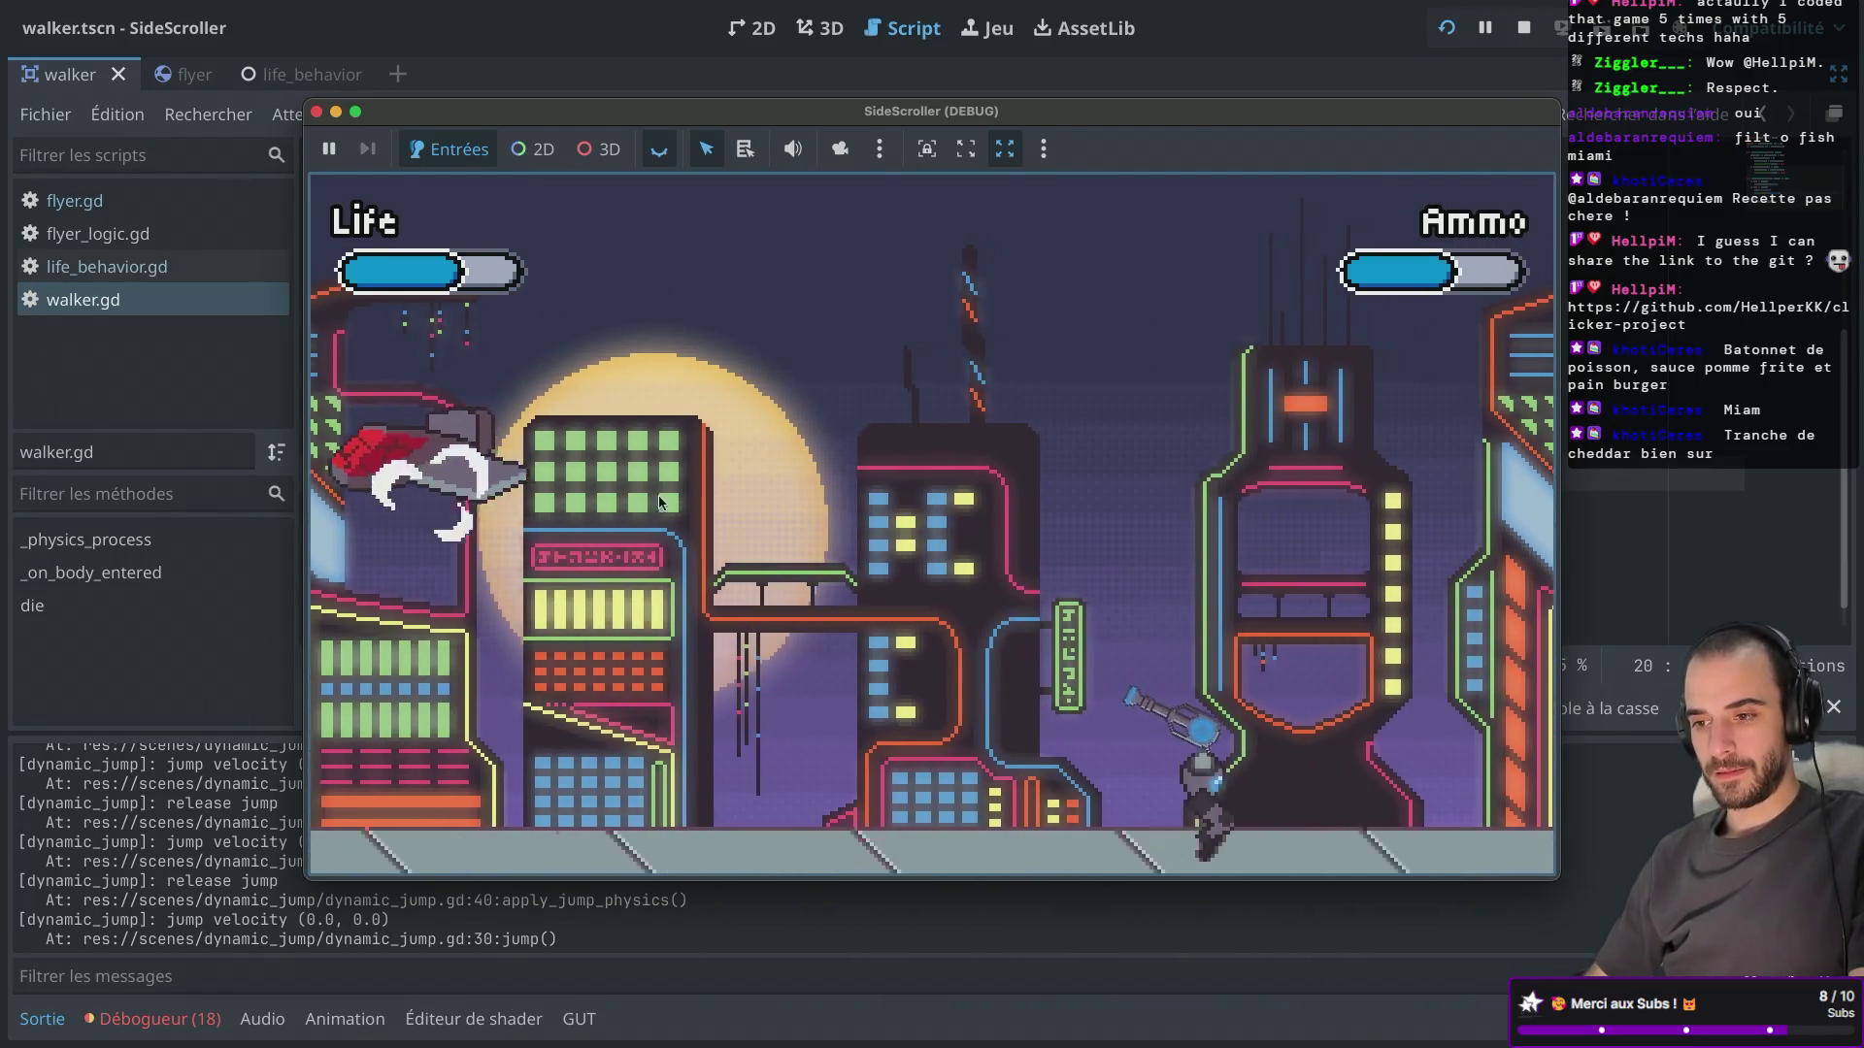
key(Left)
click(1419, 436)
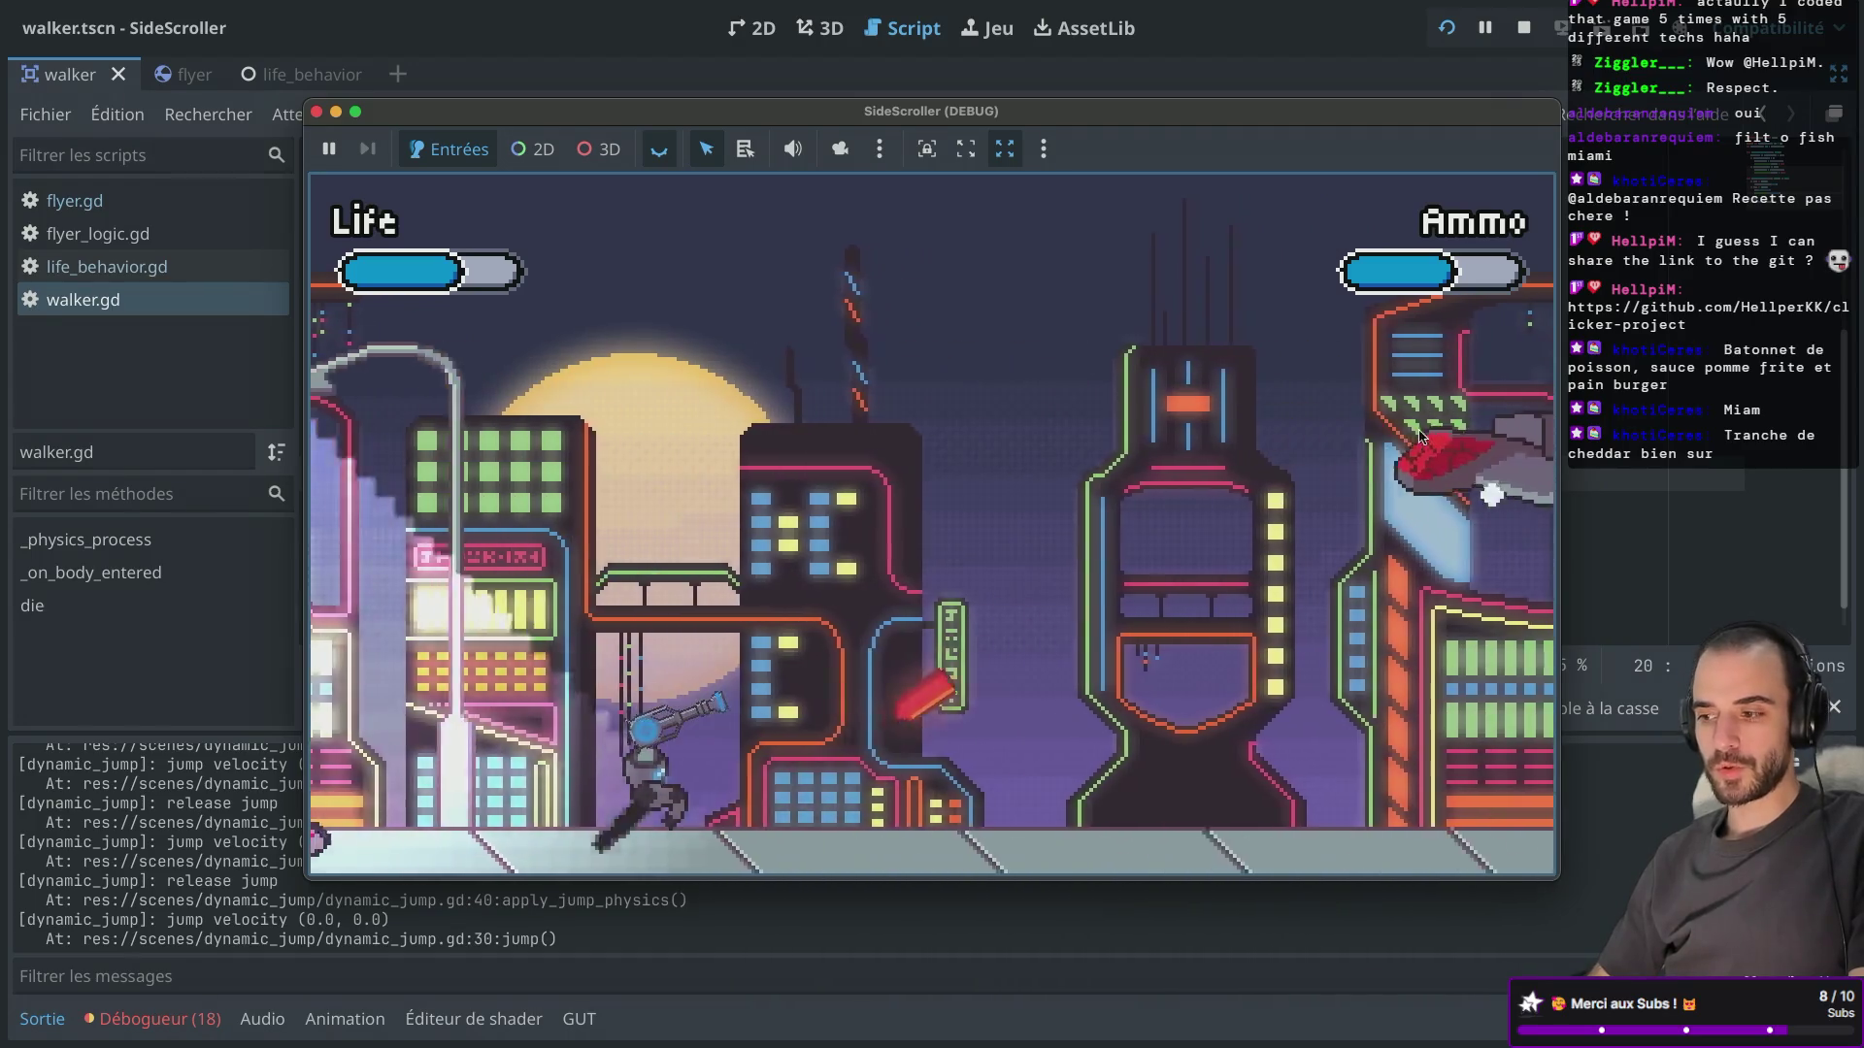
key(Right)
key(space)
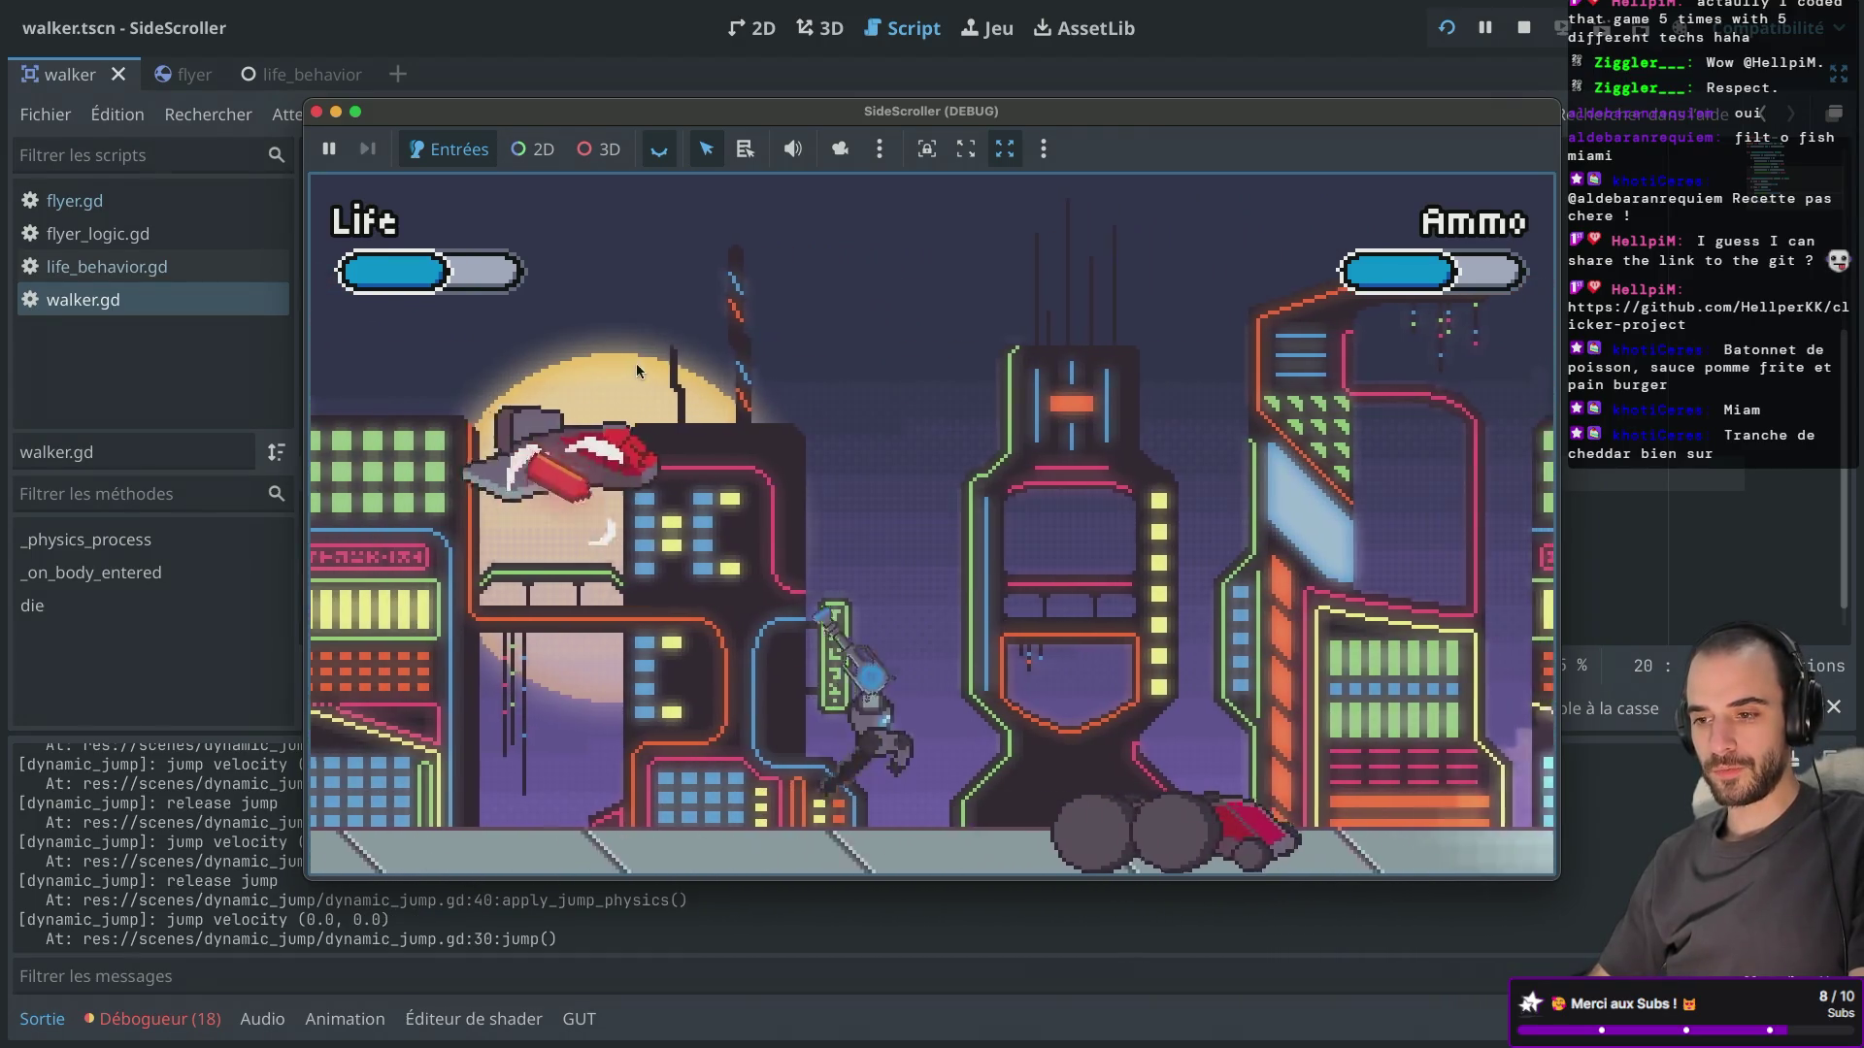
key(Right)
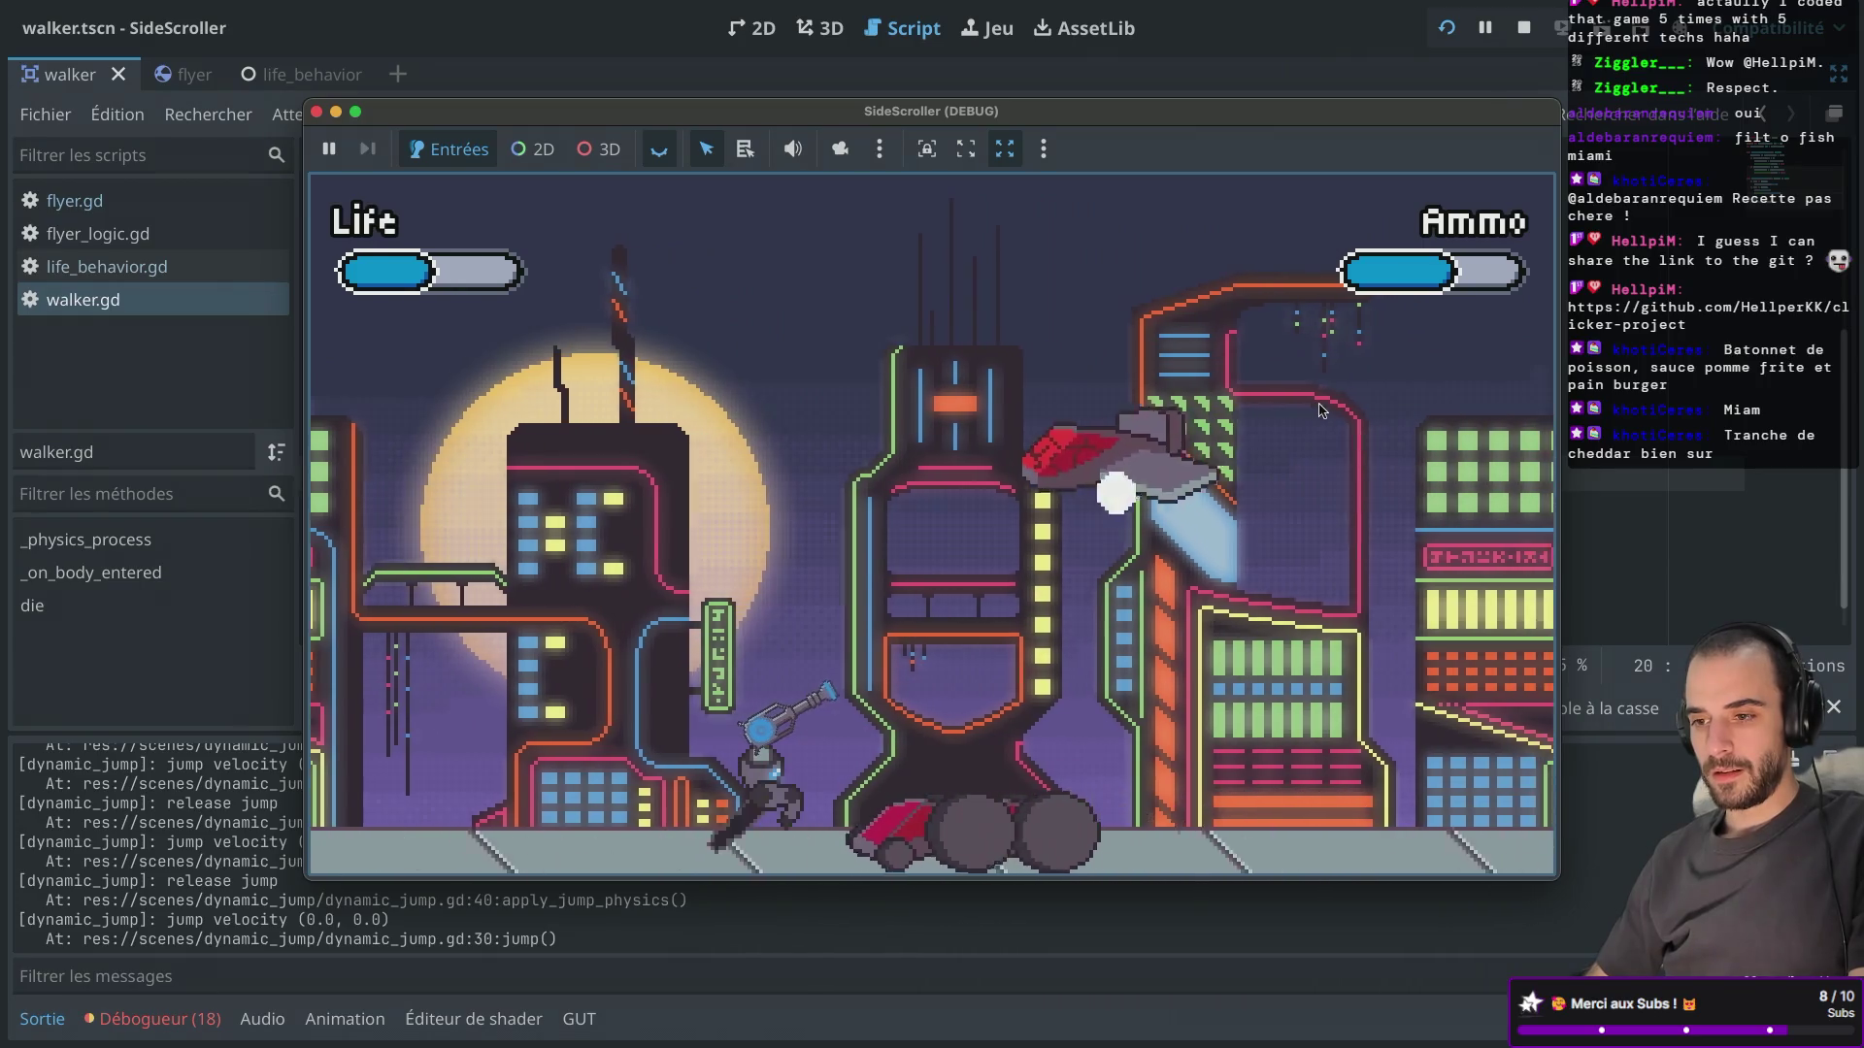
key(Right)
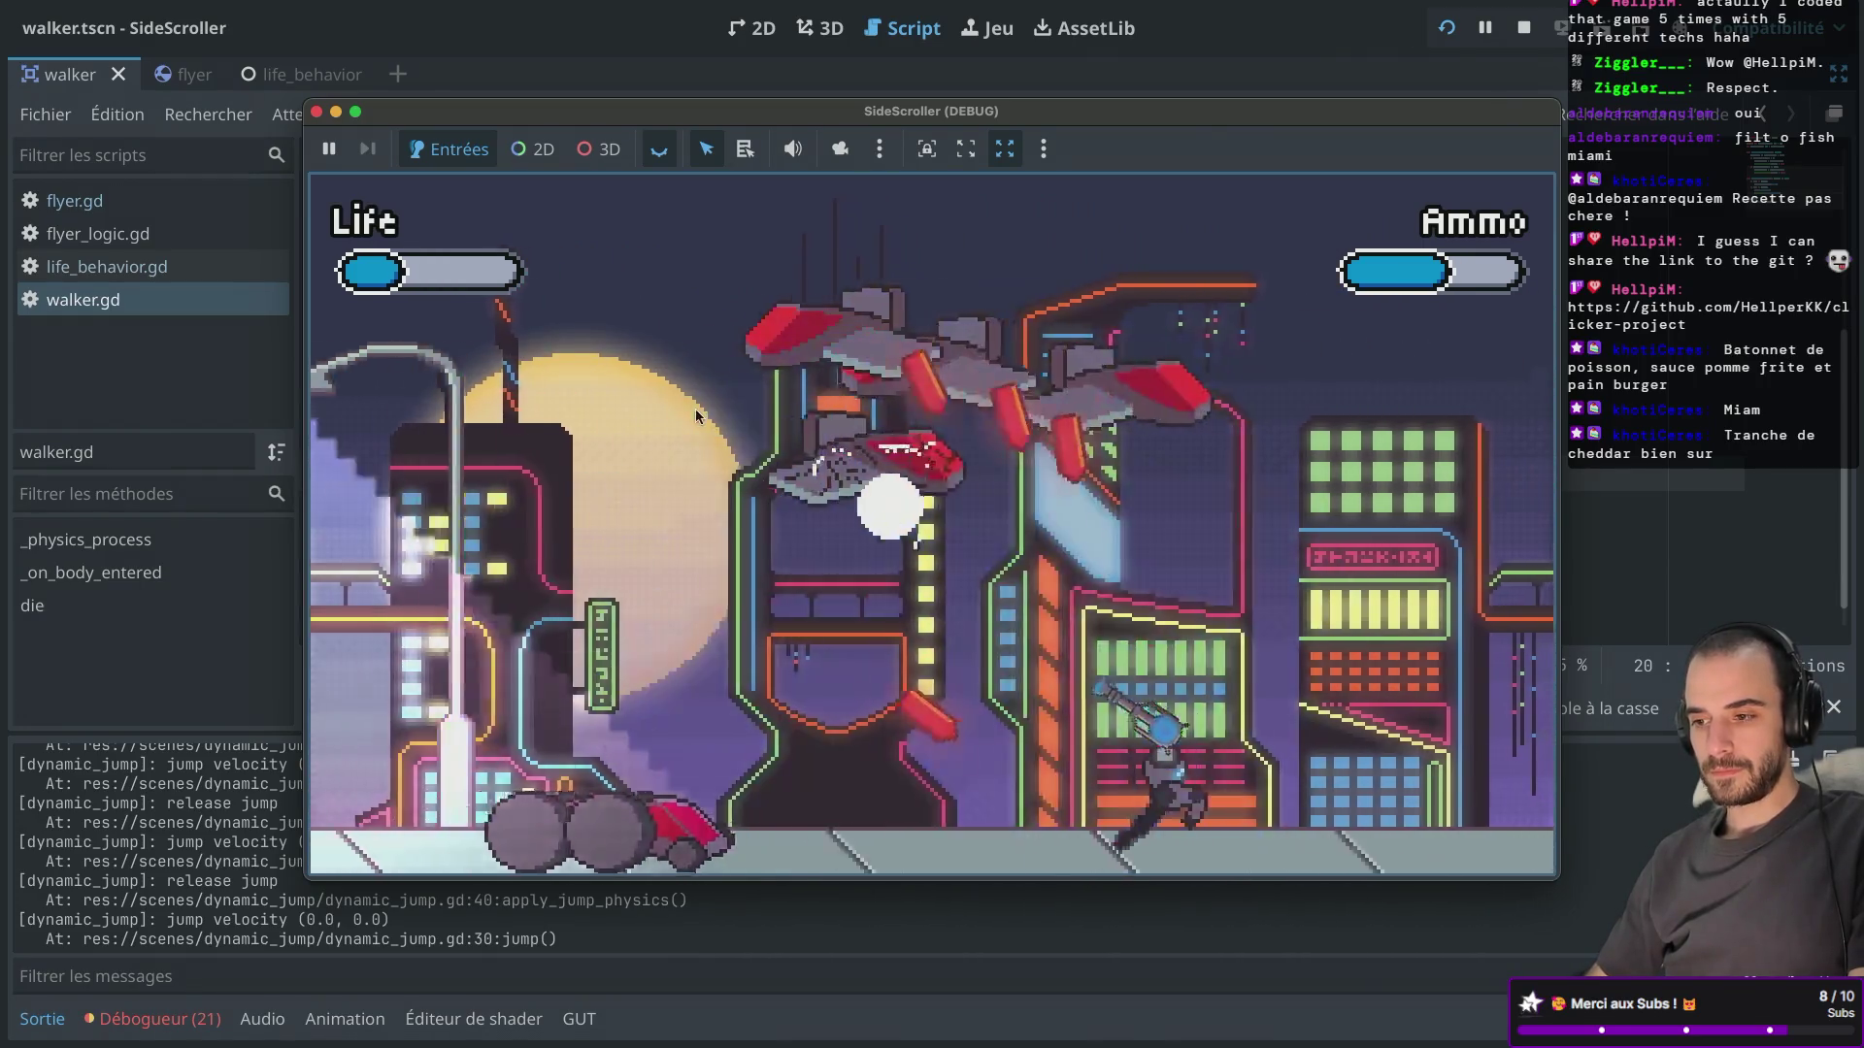
key(Right)
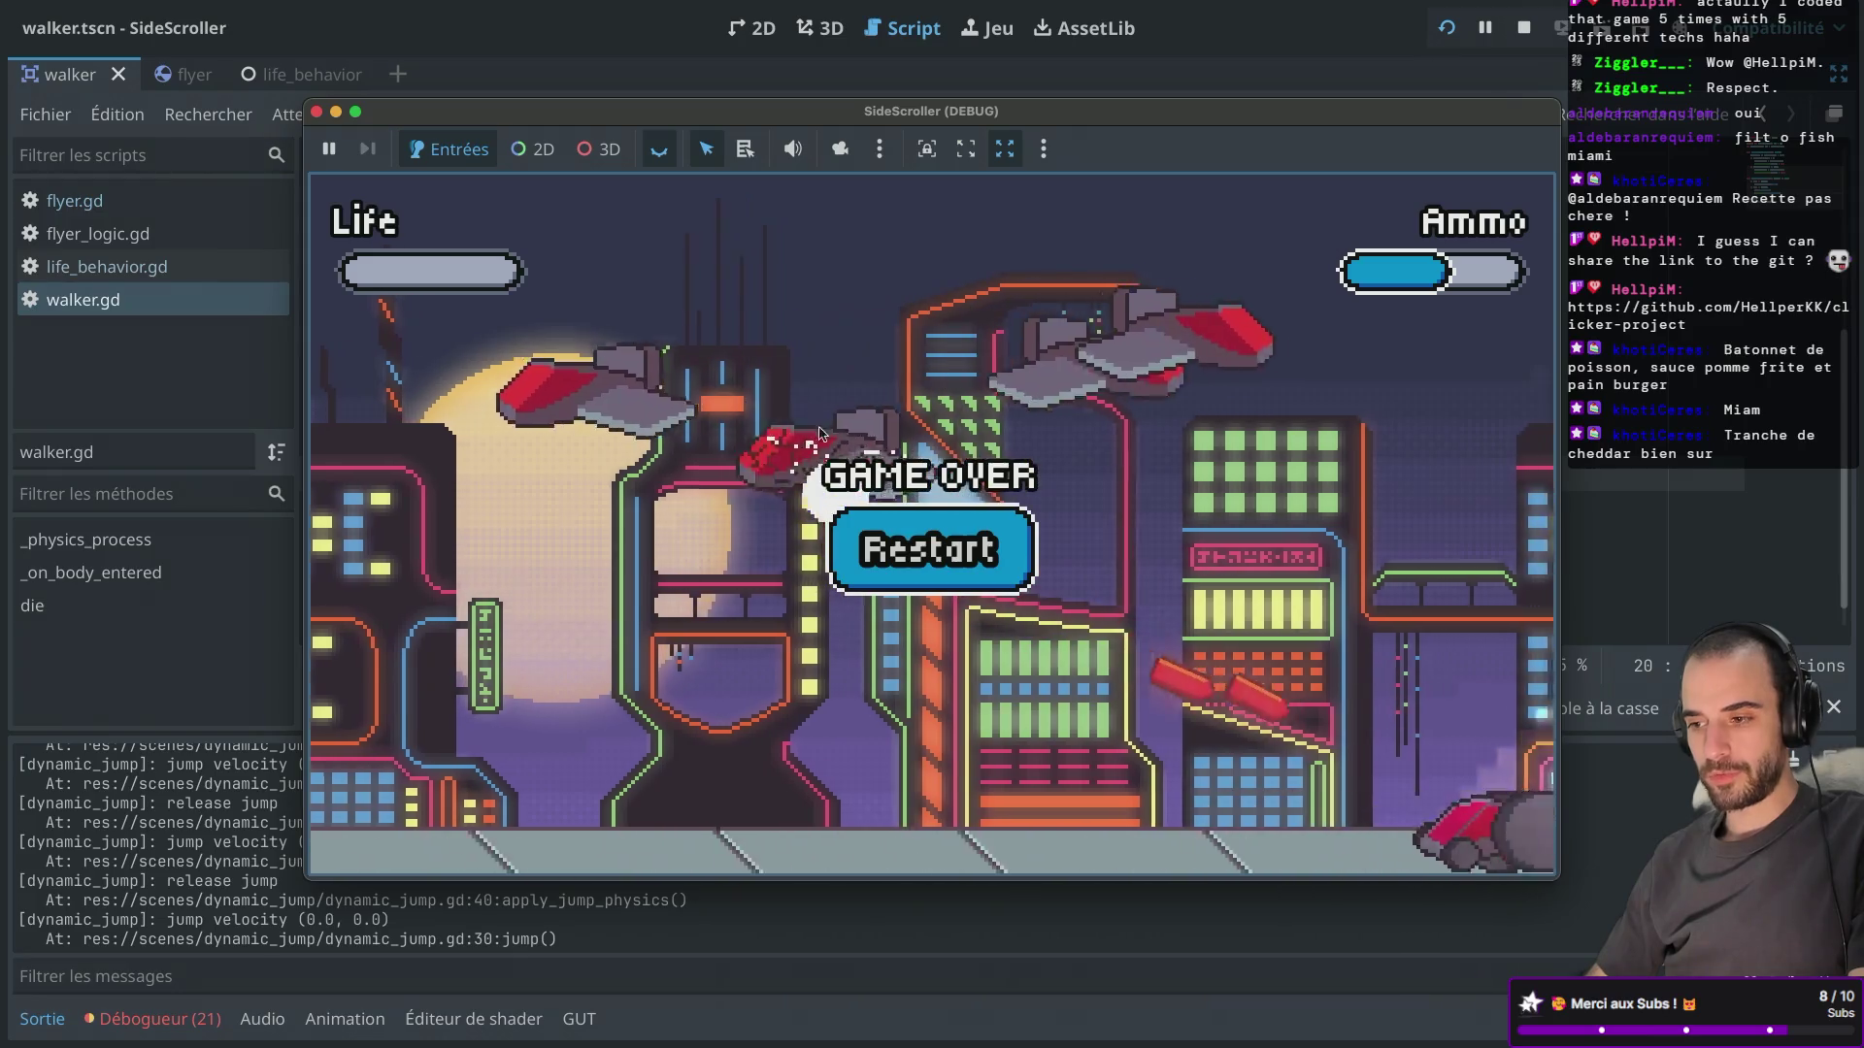
click(873, 549)
Test jump heights while running right, fire at the enemy car, then stop the game with F8.
key(Right)
key(space)
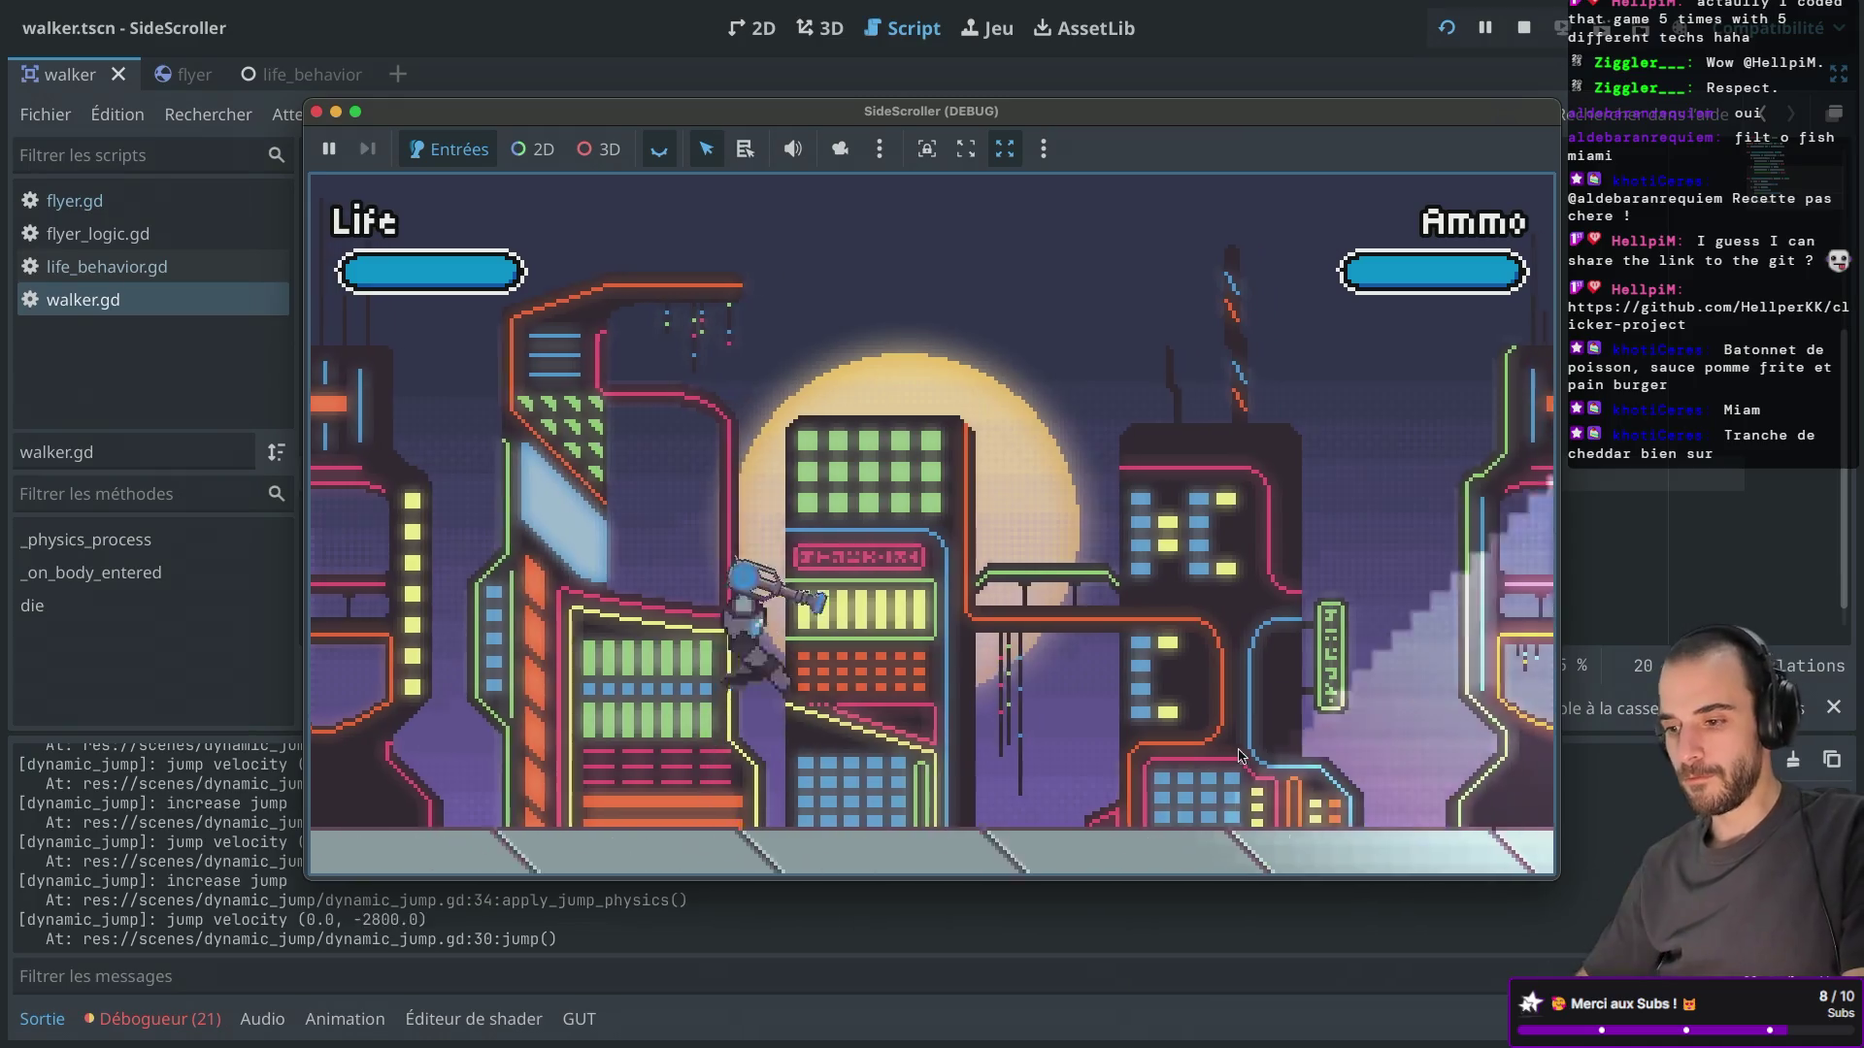
key(Right)
key(space)
key(space)
key(Right)
key(space)
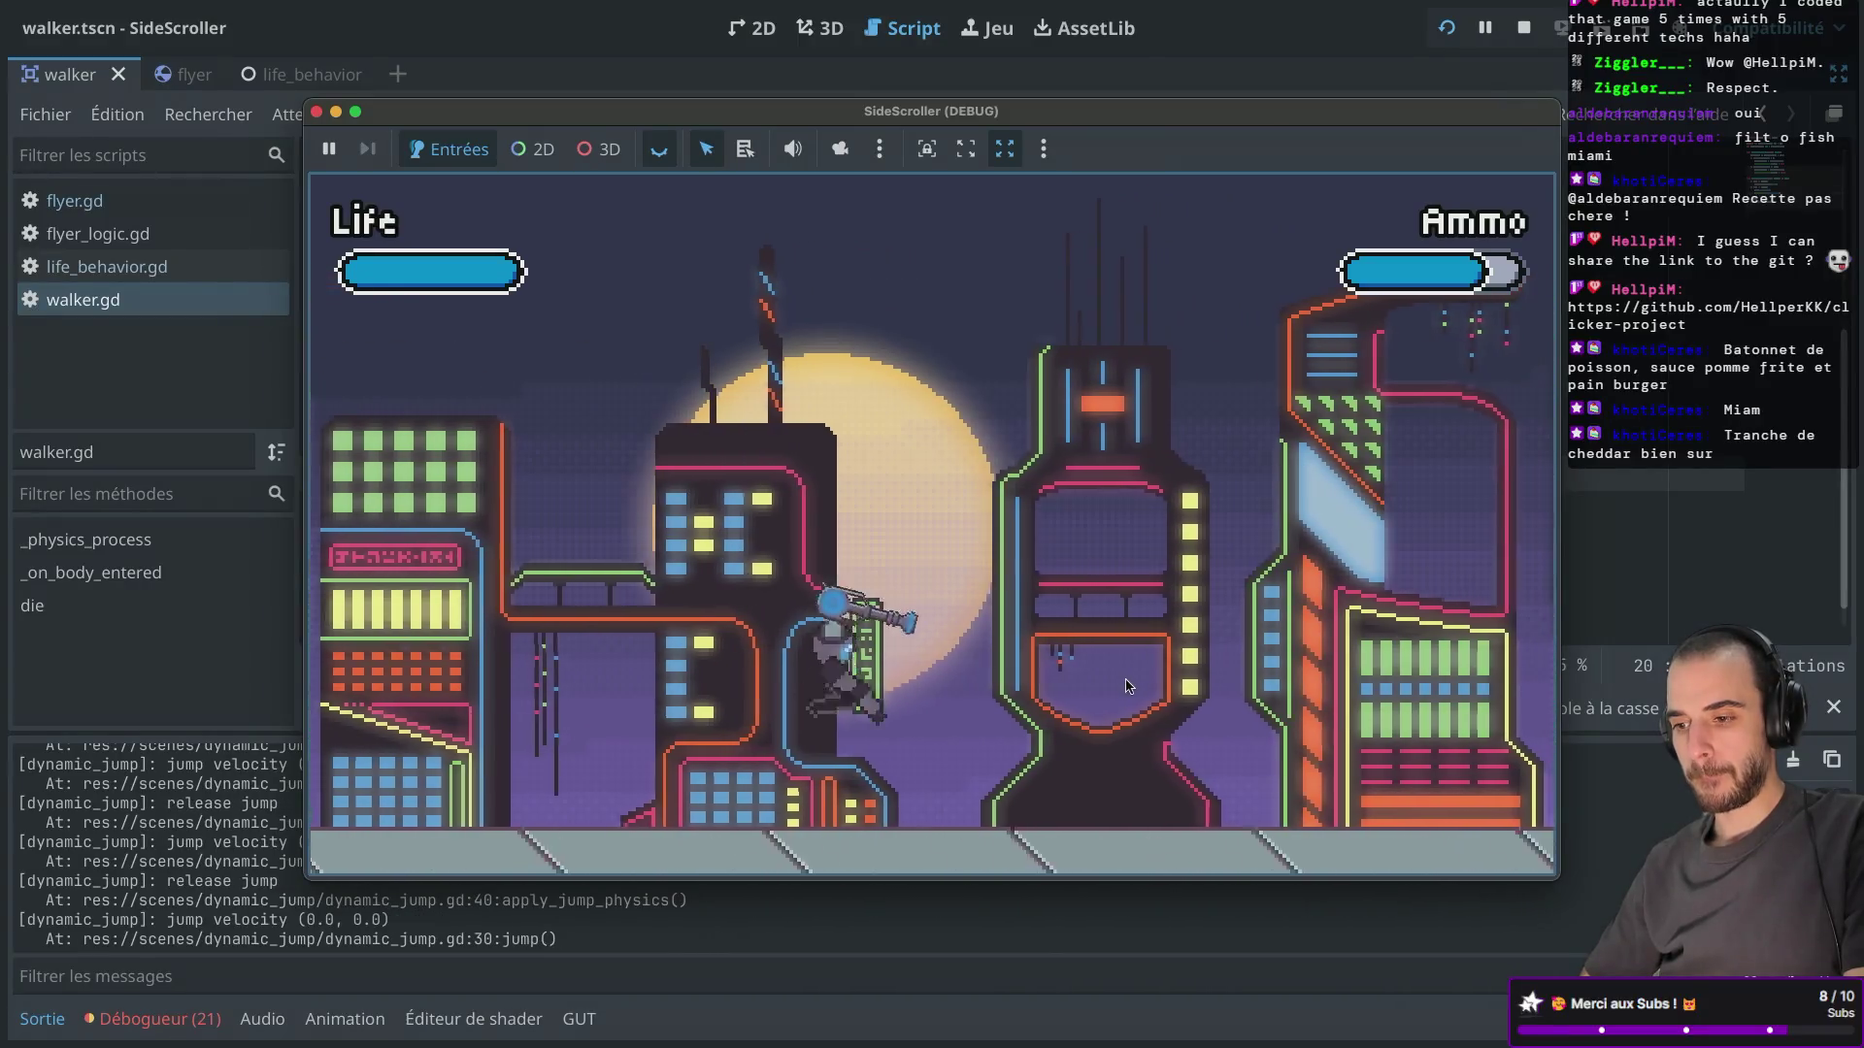
key(Right)
key(space)
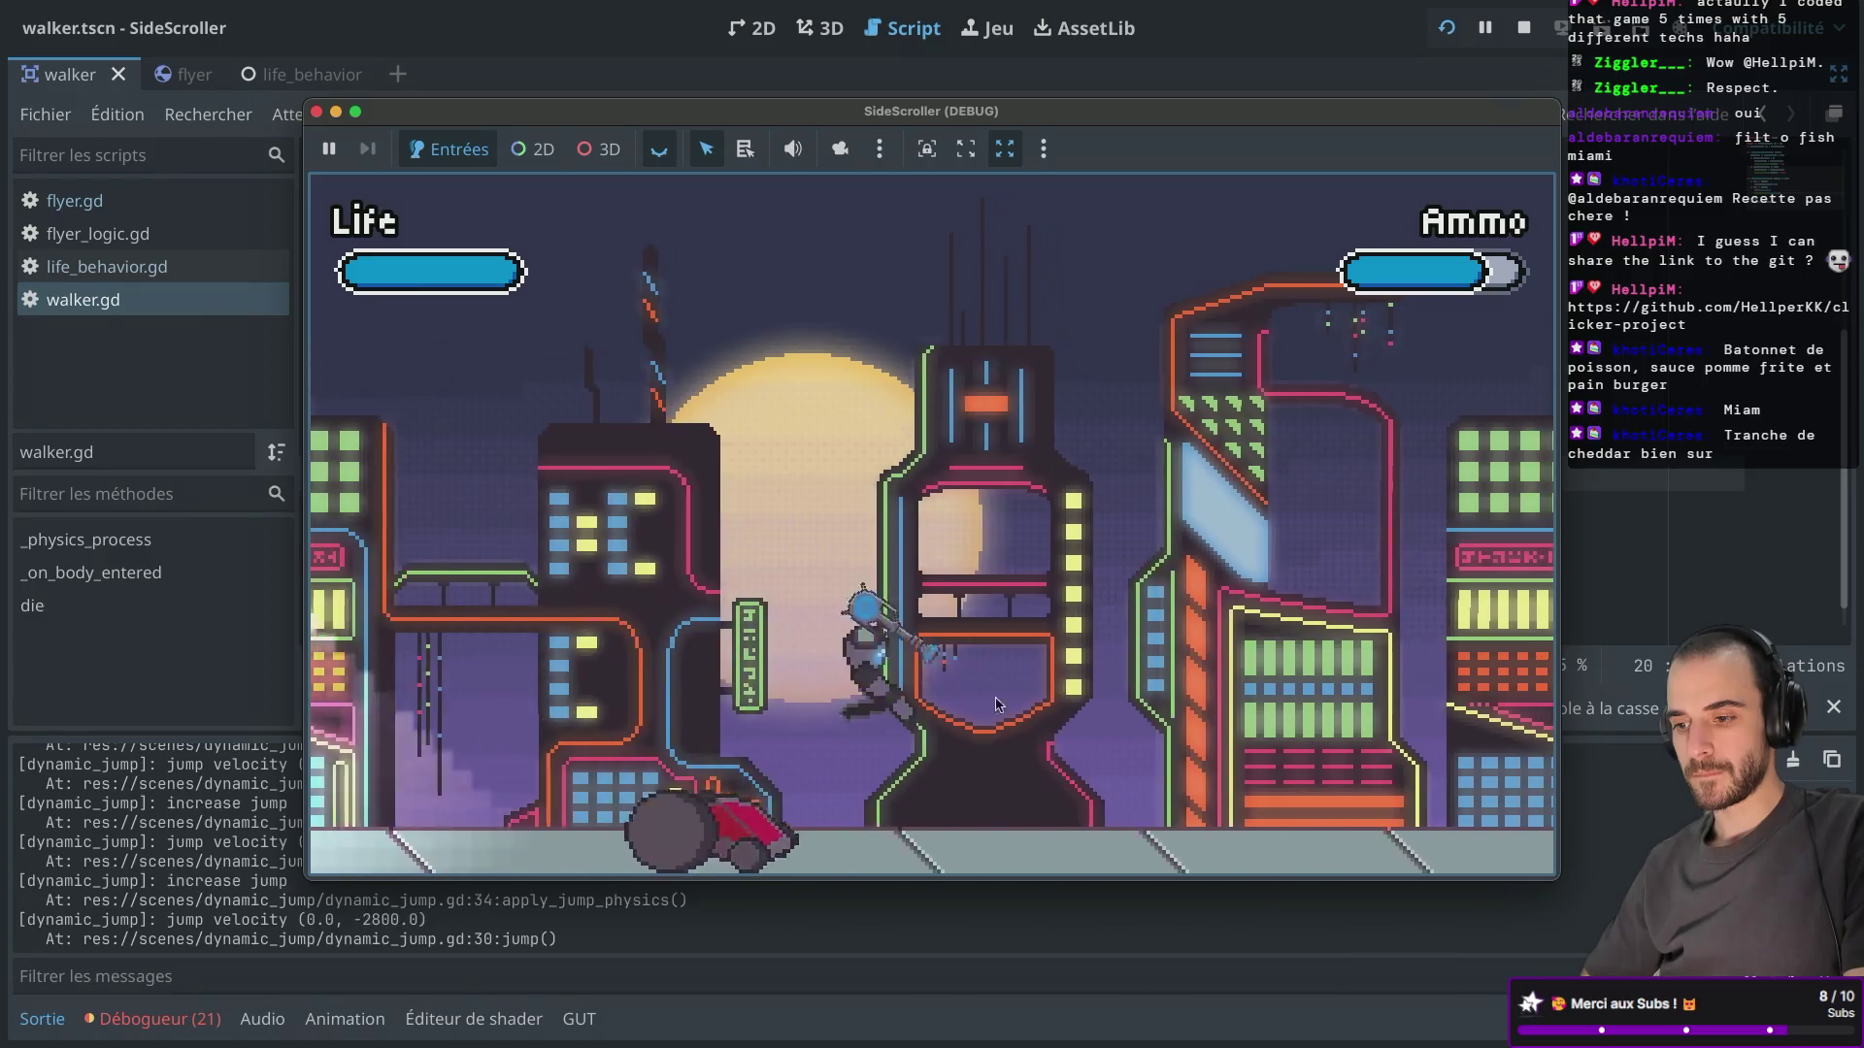
key(Right)
key(space)
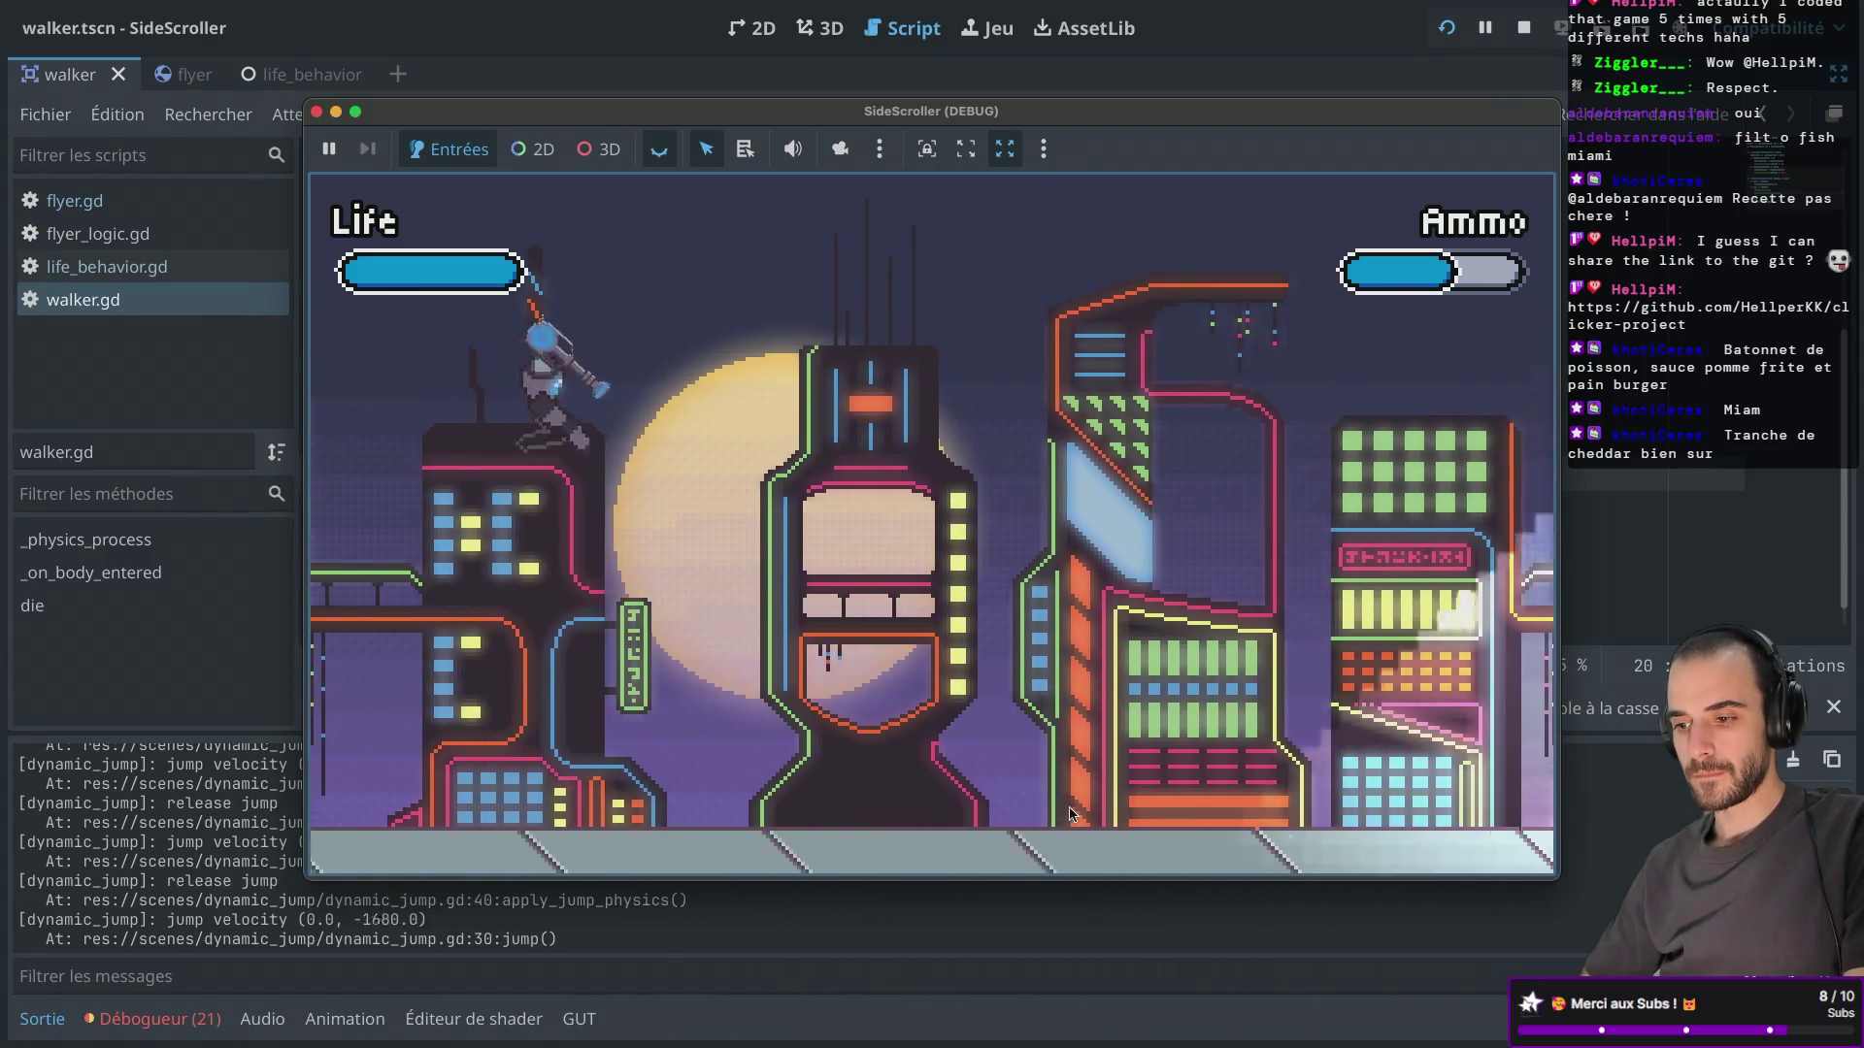
key(Right)
key(space)
key(space)
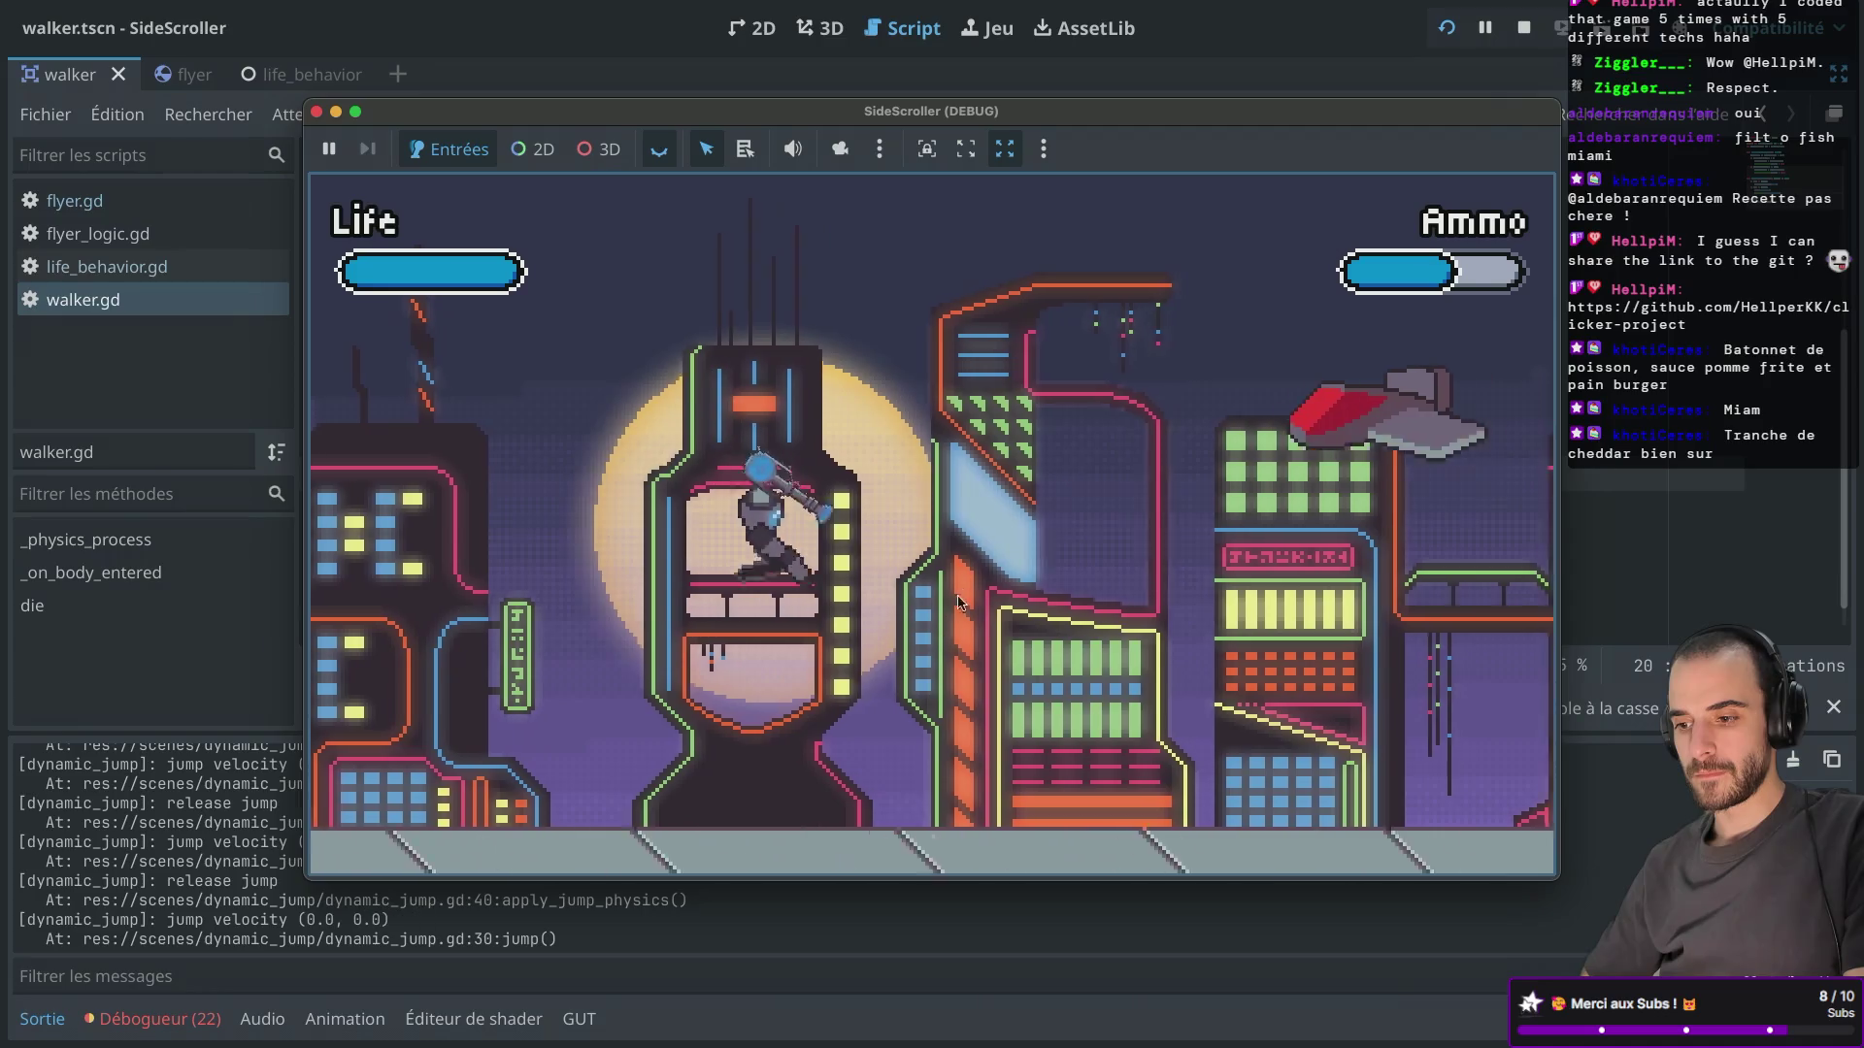
key(Right)
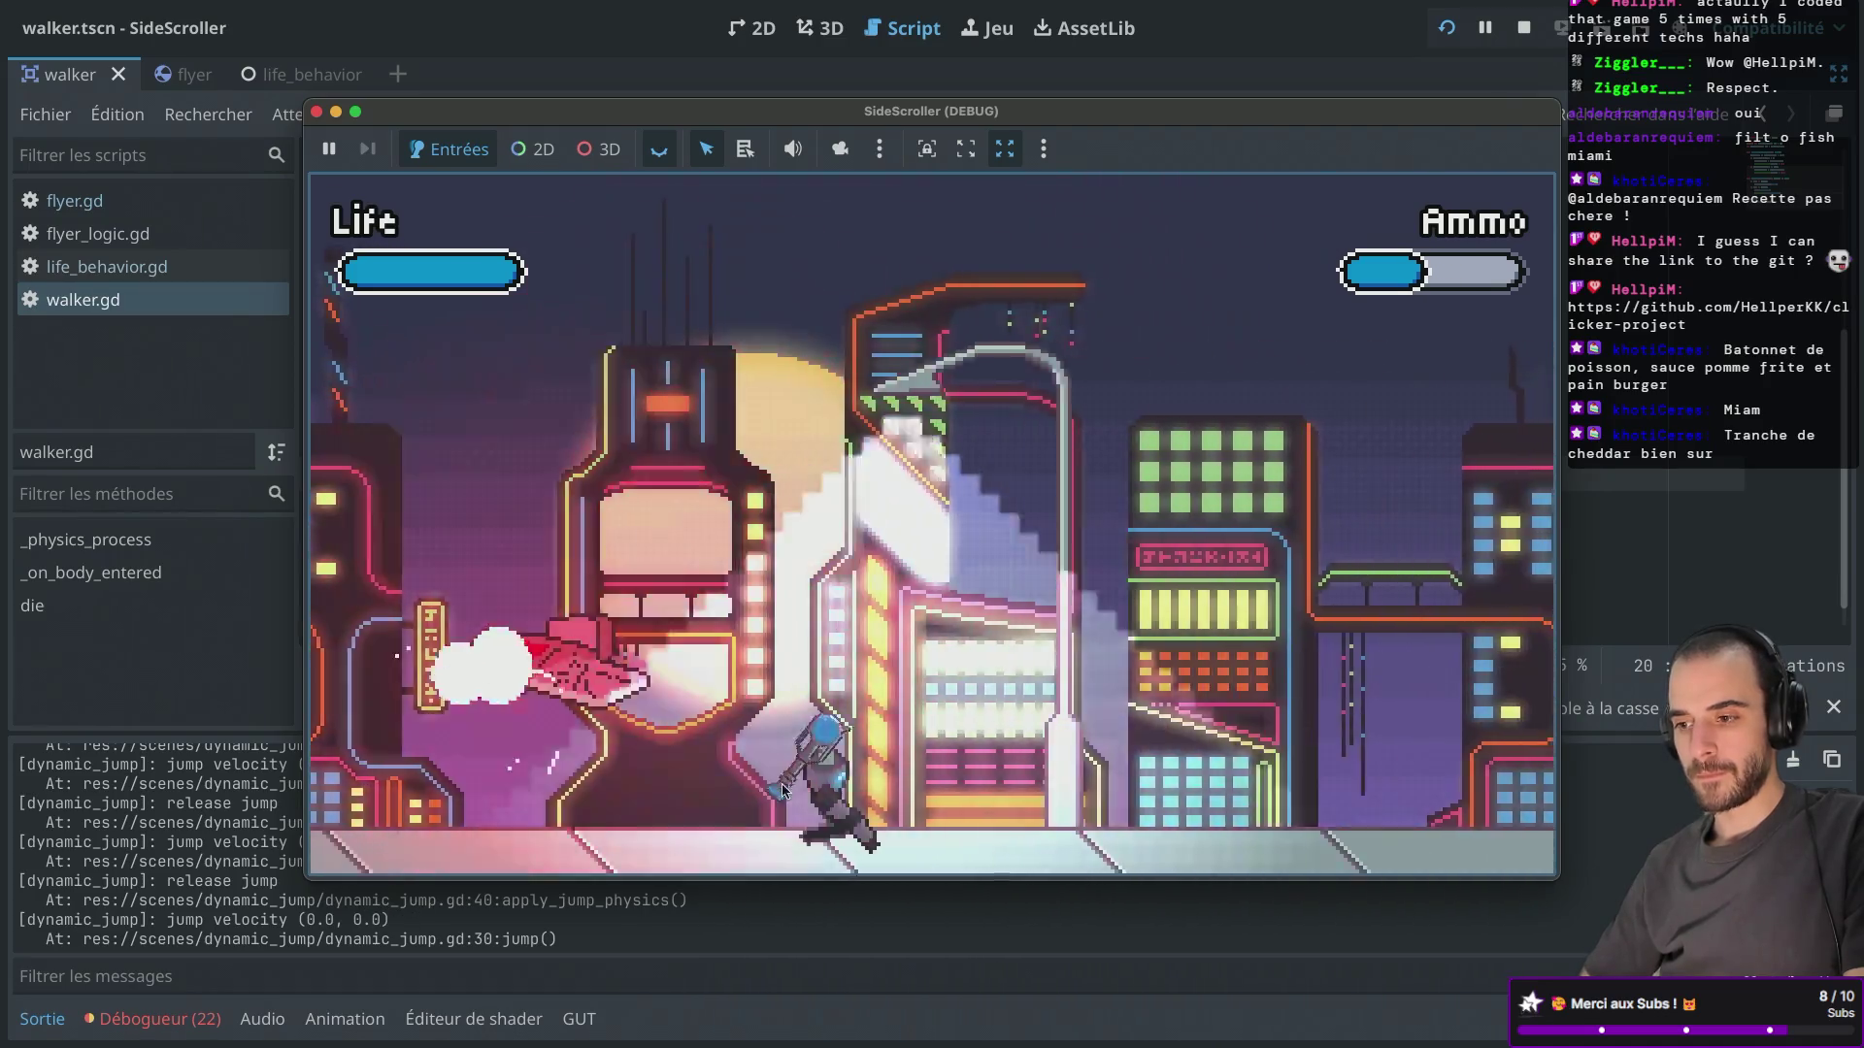
click(634, 730)
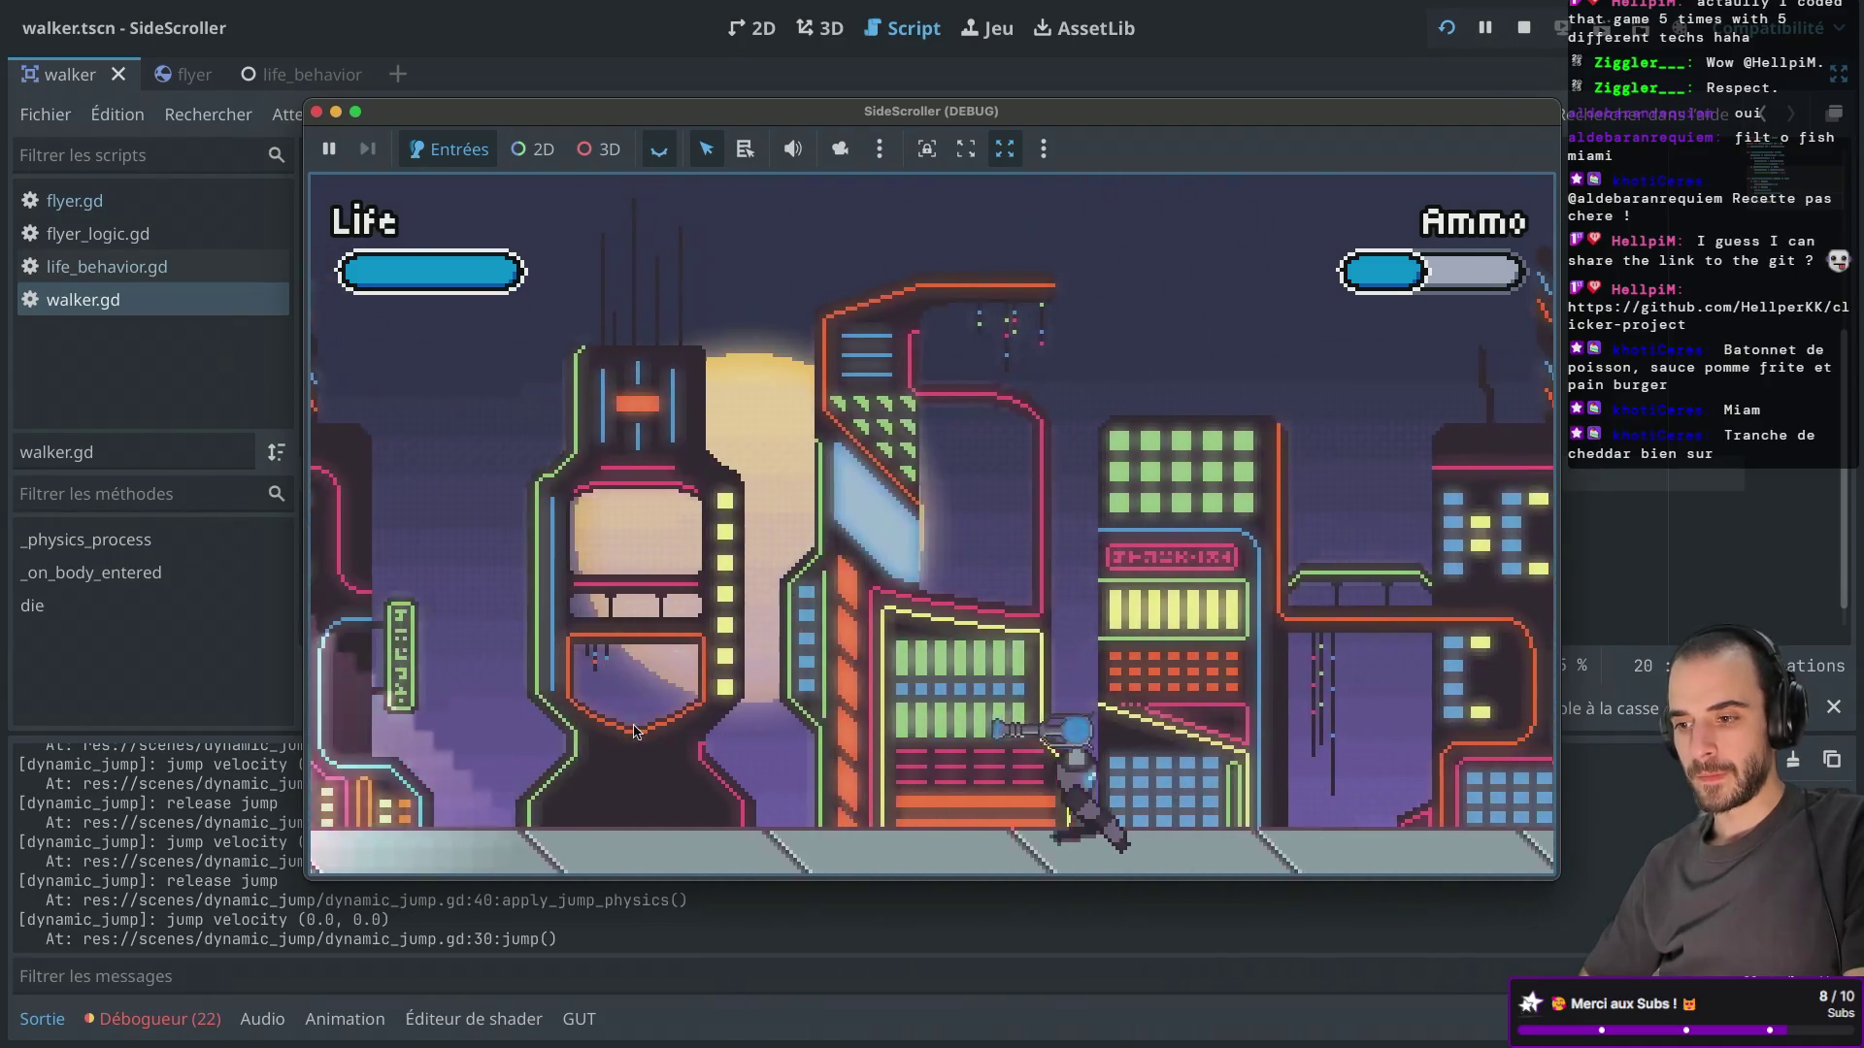
key(Right)
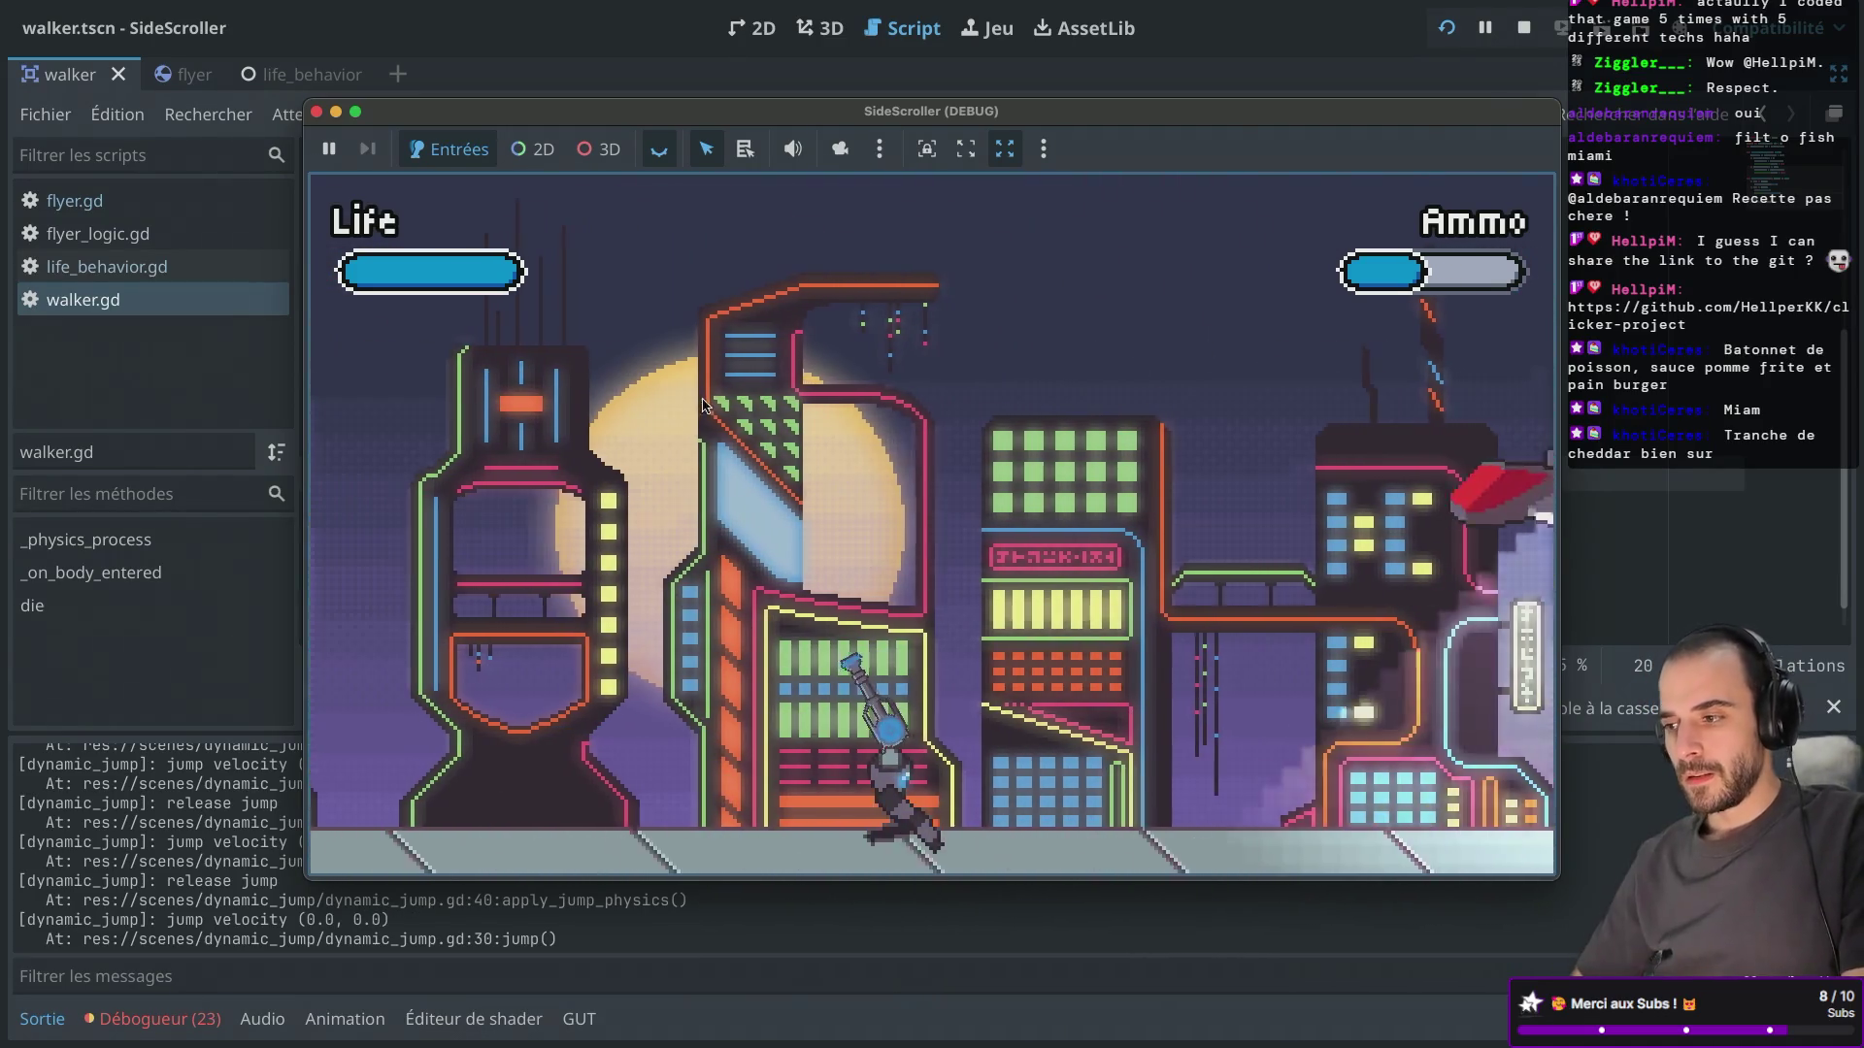
key(Right)
key(space)
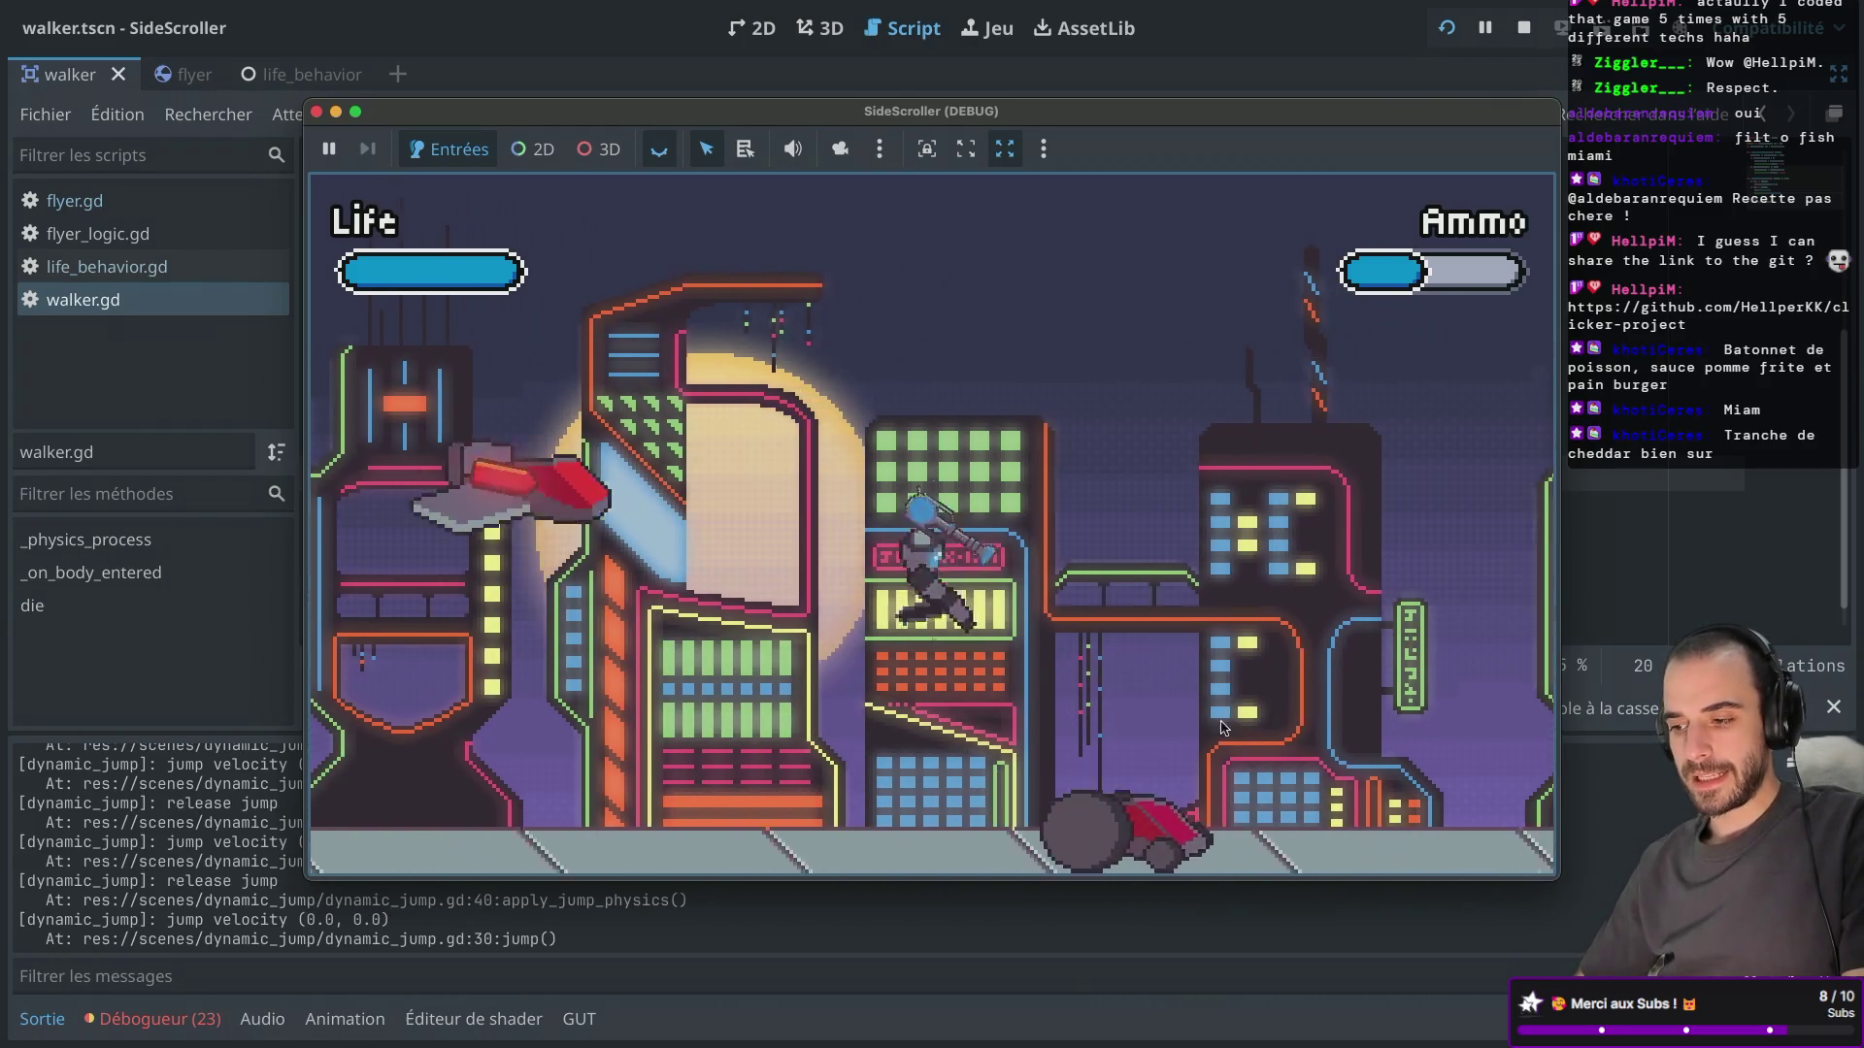
key(F8)
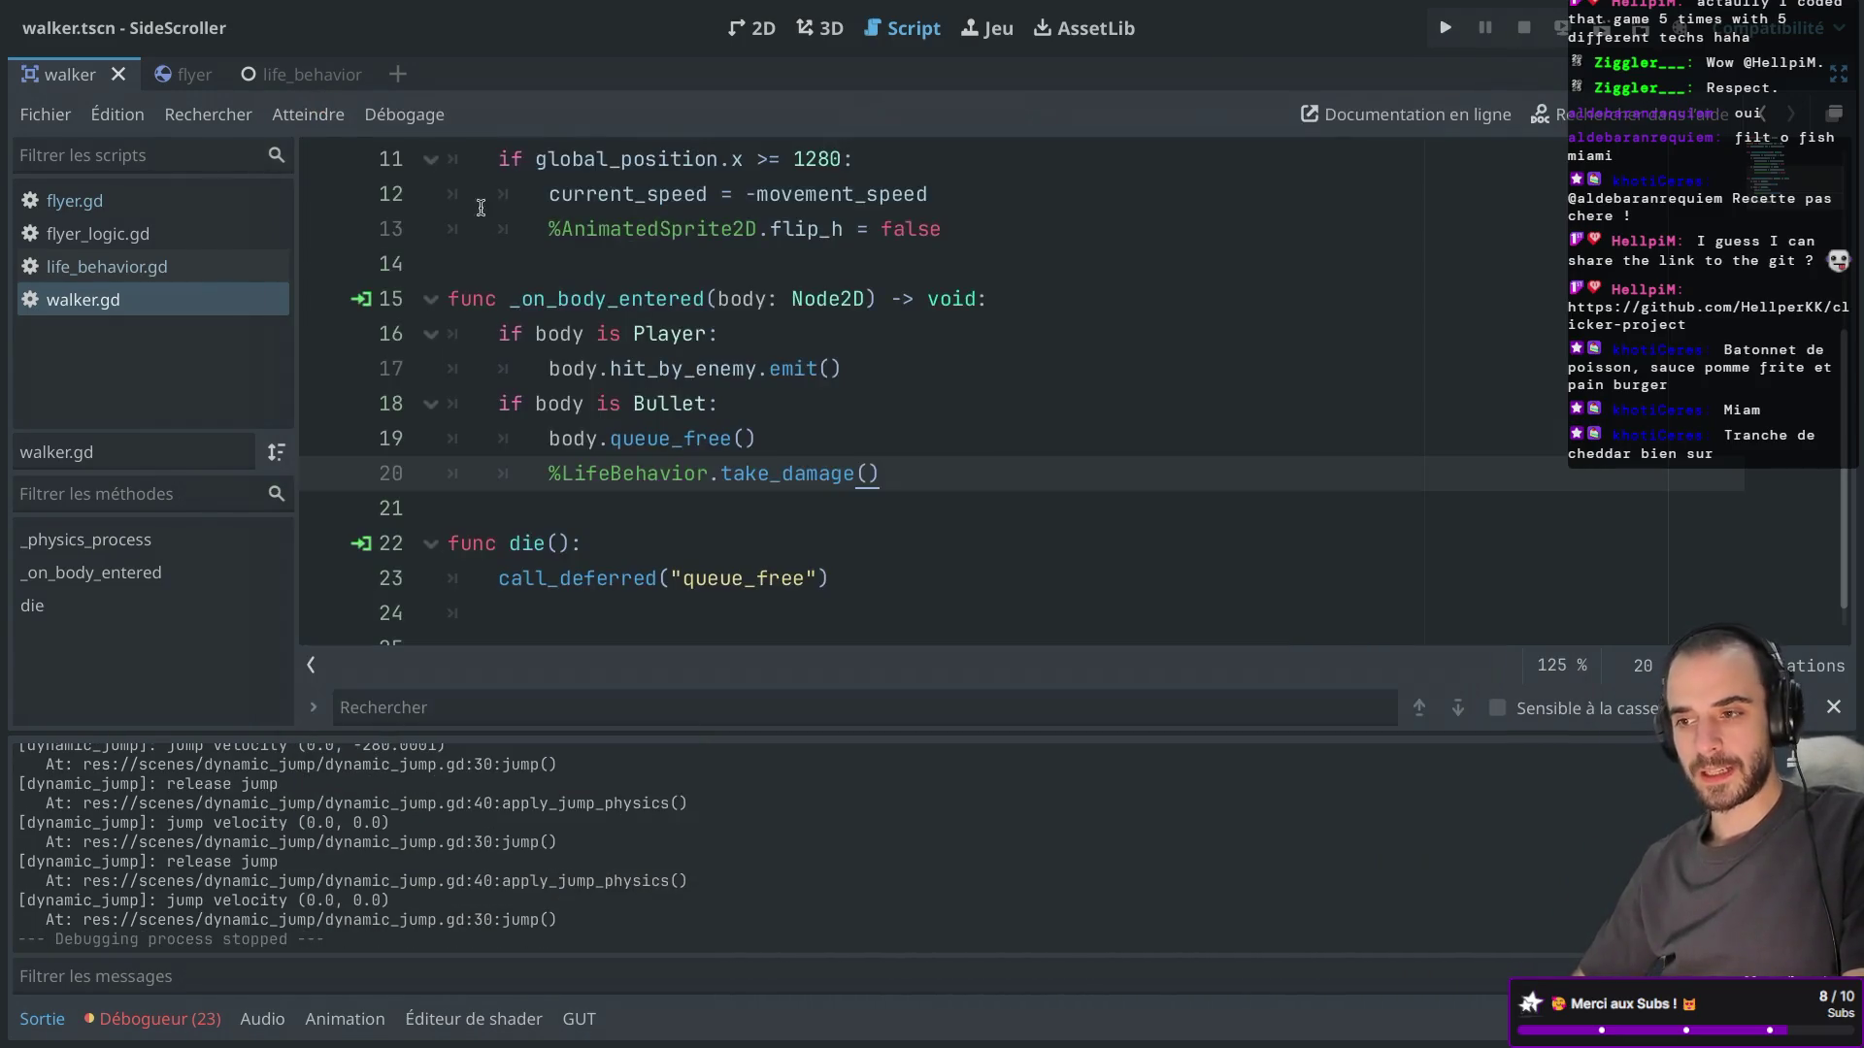
Select flyer.gd's explosion positioning and spawning lines and place the cursor under walker.gd's Bullet check.
key(ctrl+shift+F11)
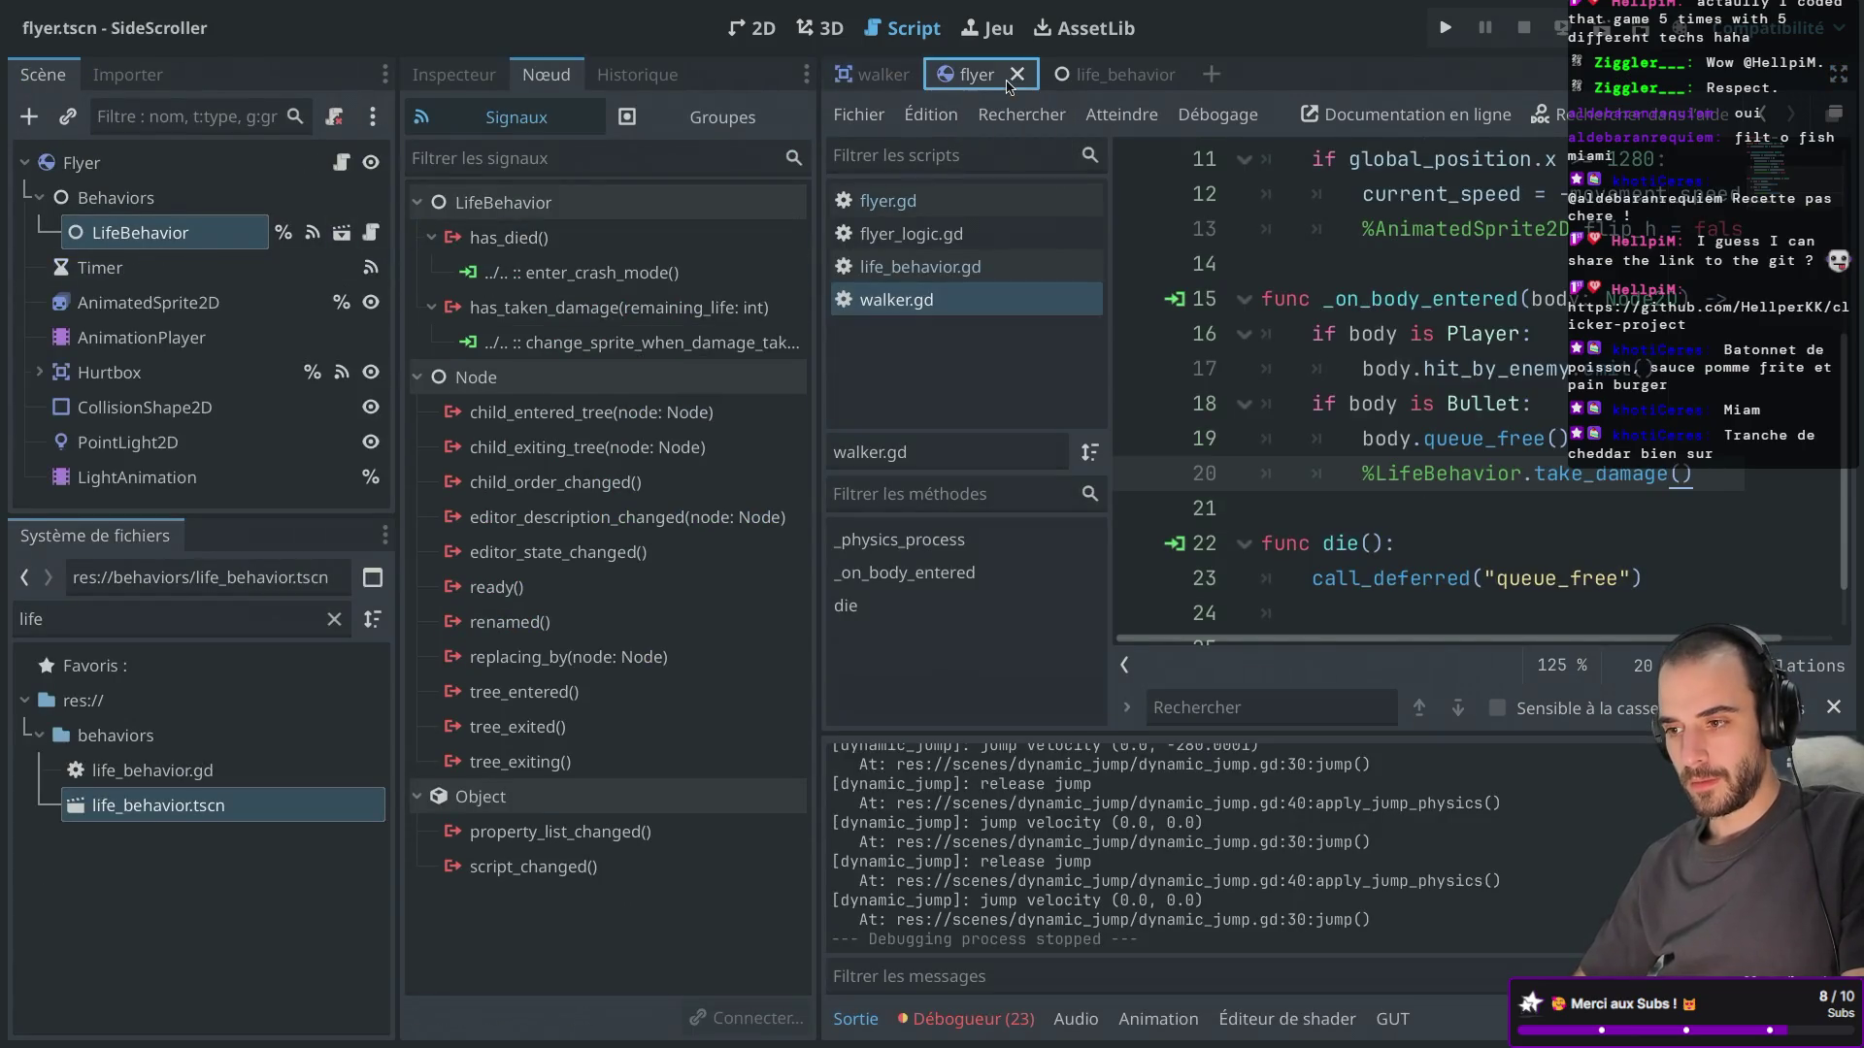
click(343, 163)
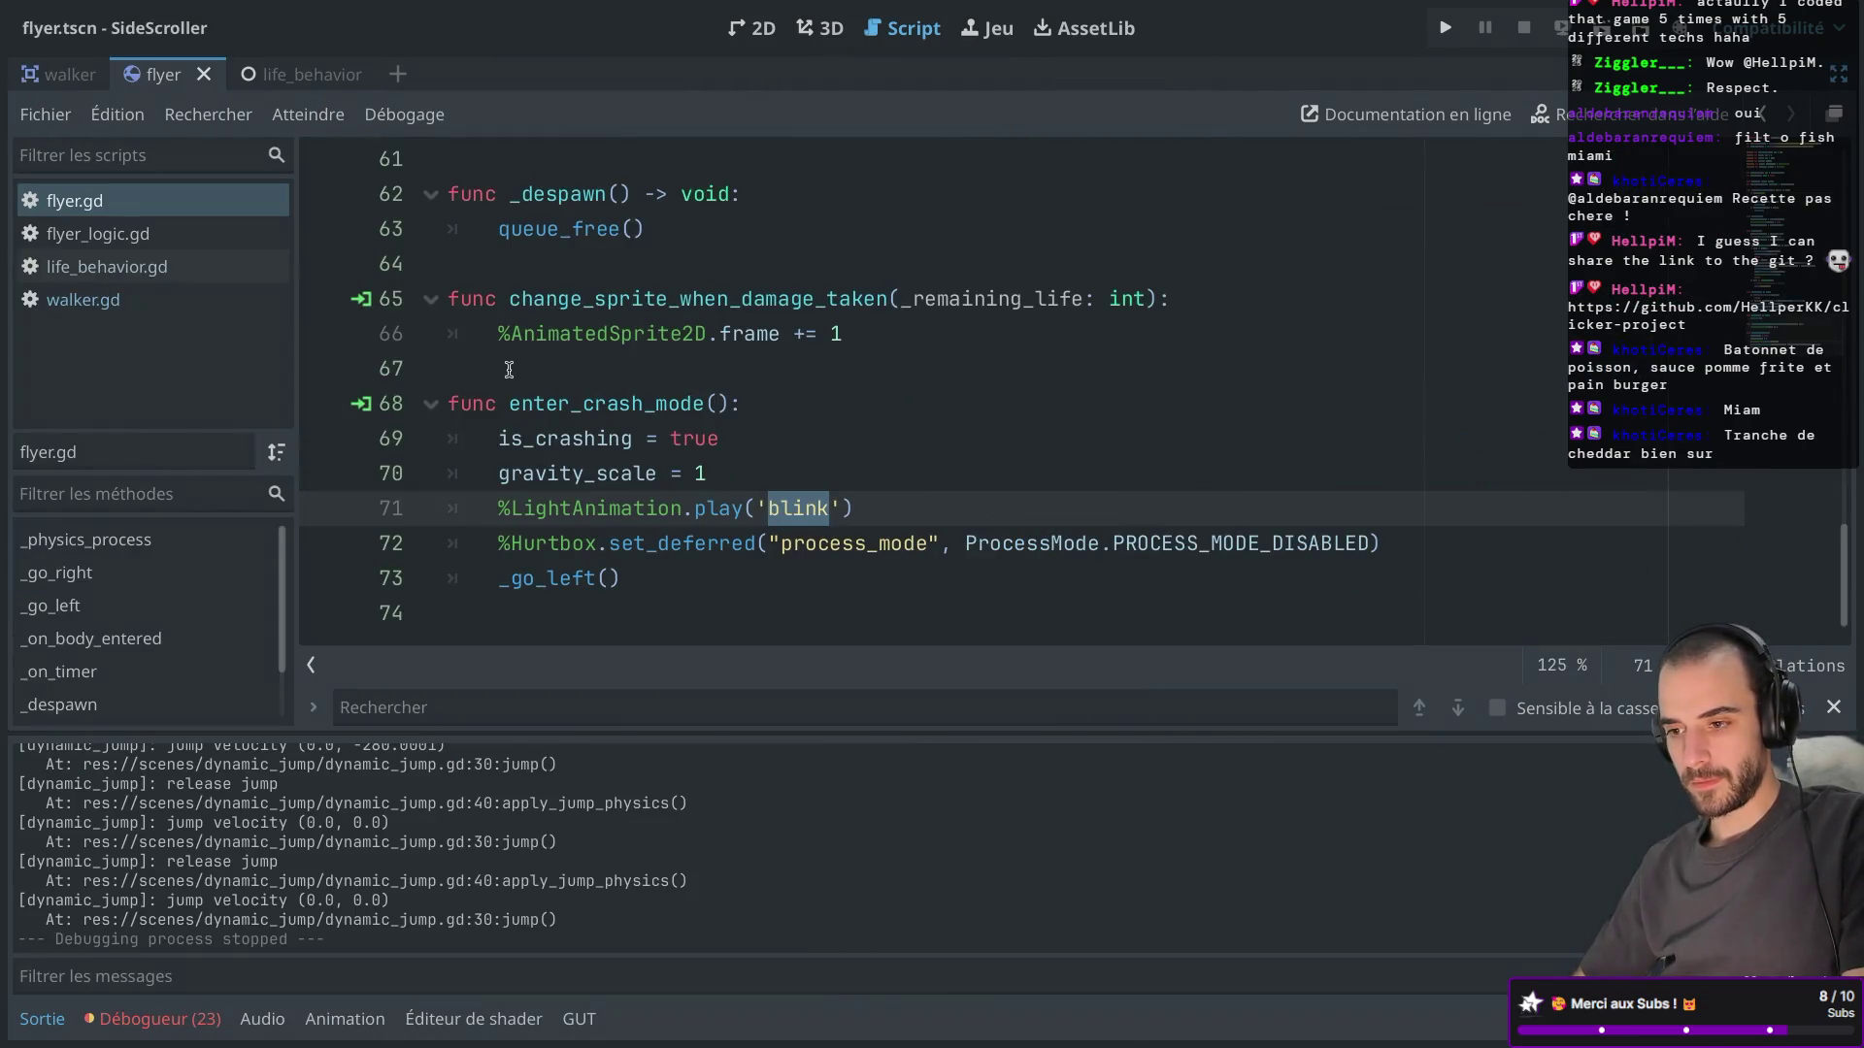
scroll(509, 370, down, 1)
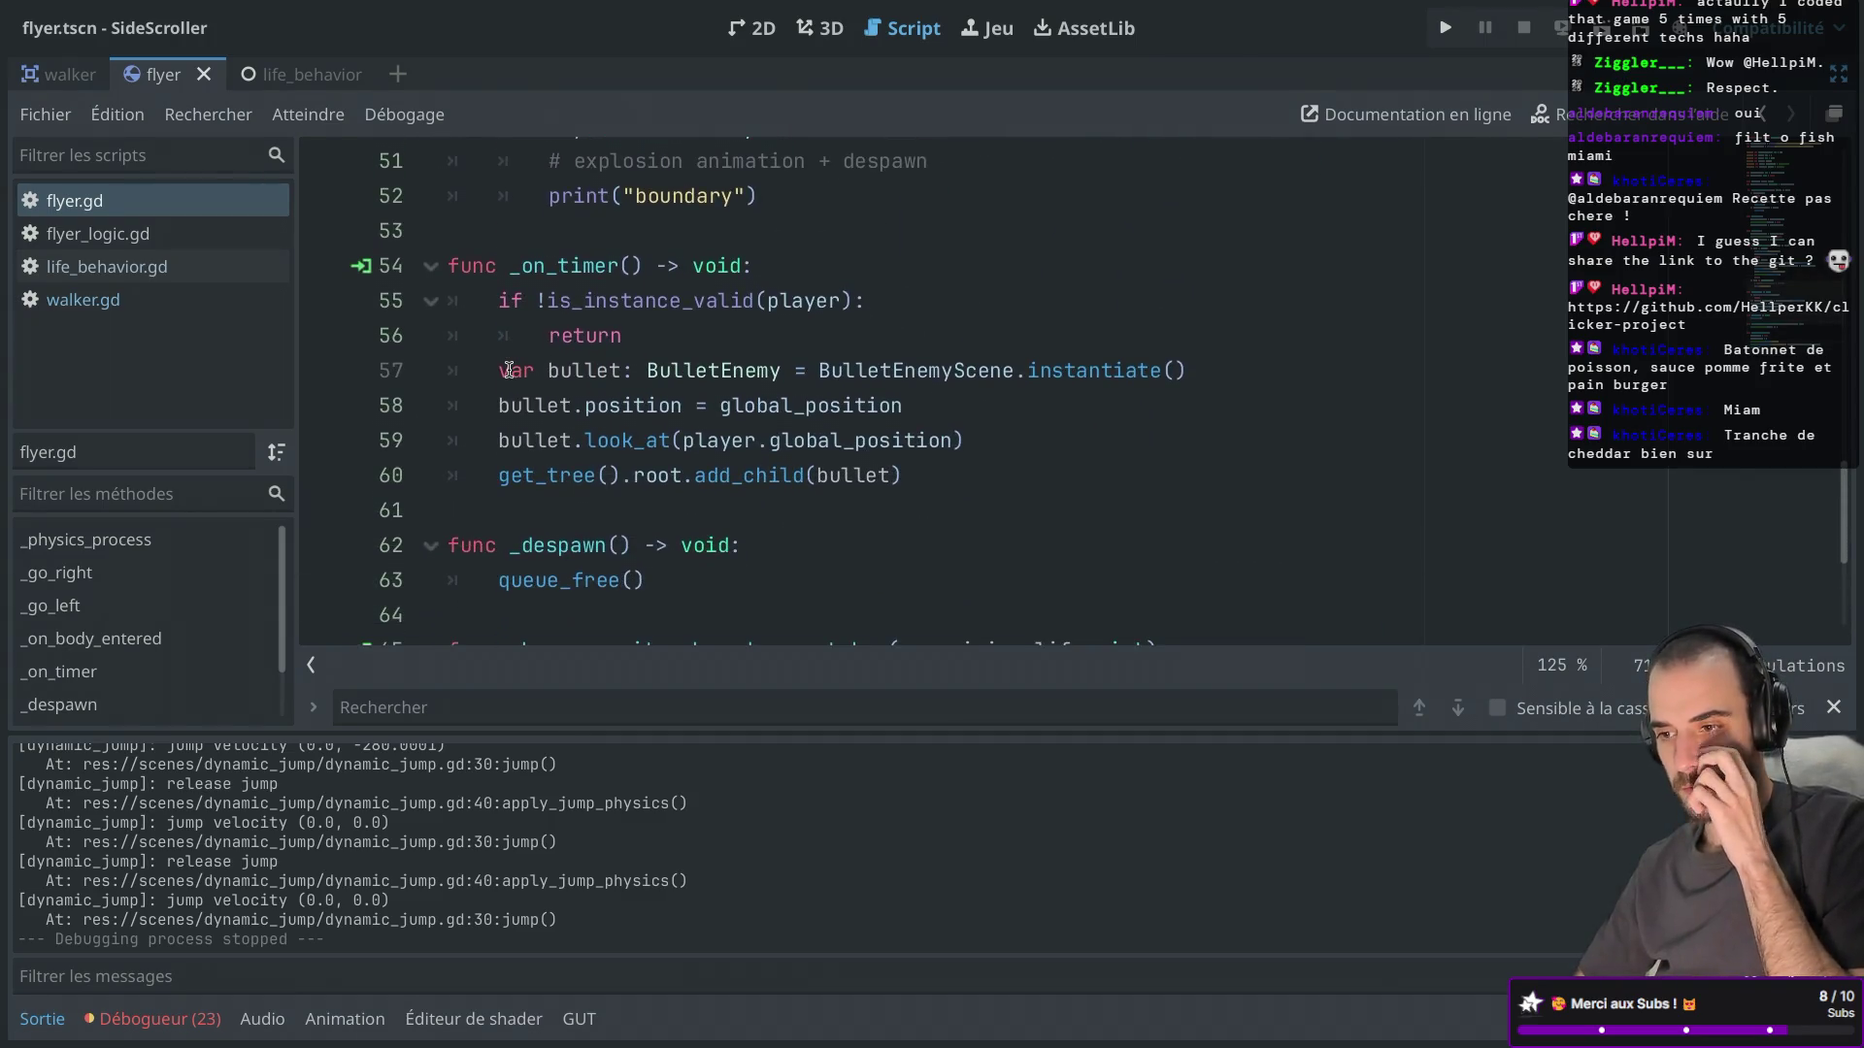
scroll(508, 369, up, 5)
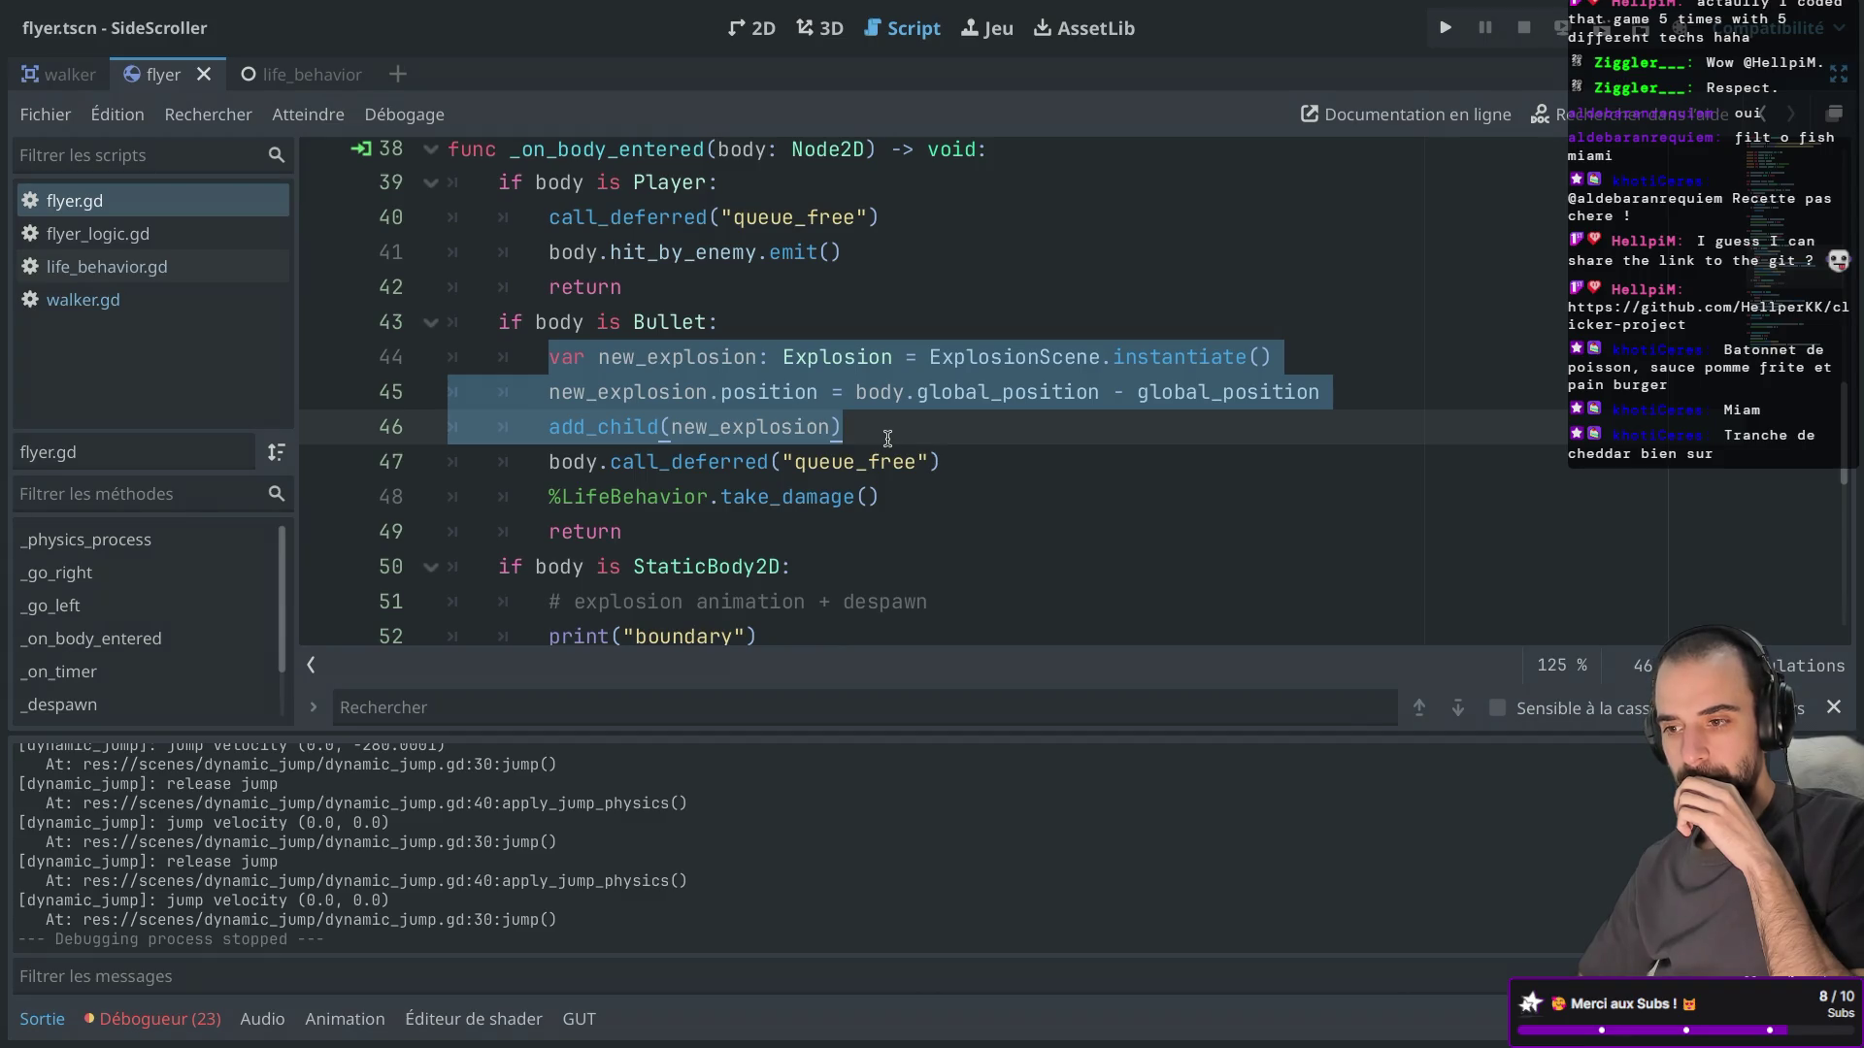
click(719, 392)
drag(871, 434, 409, 389)
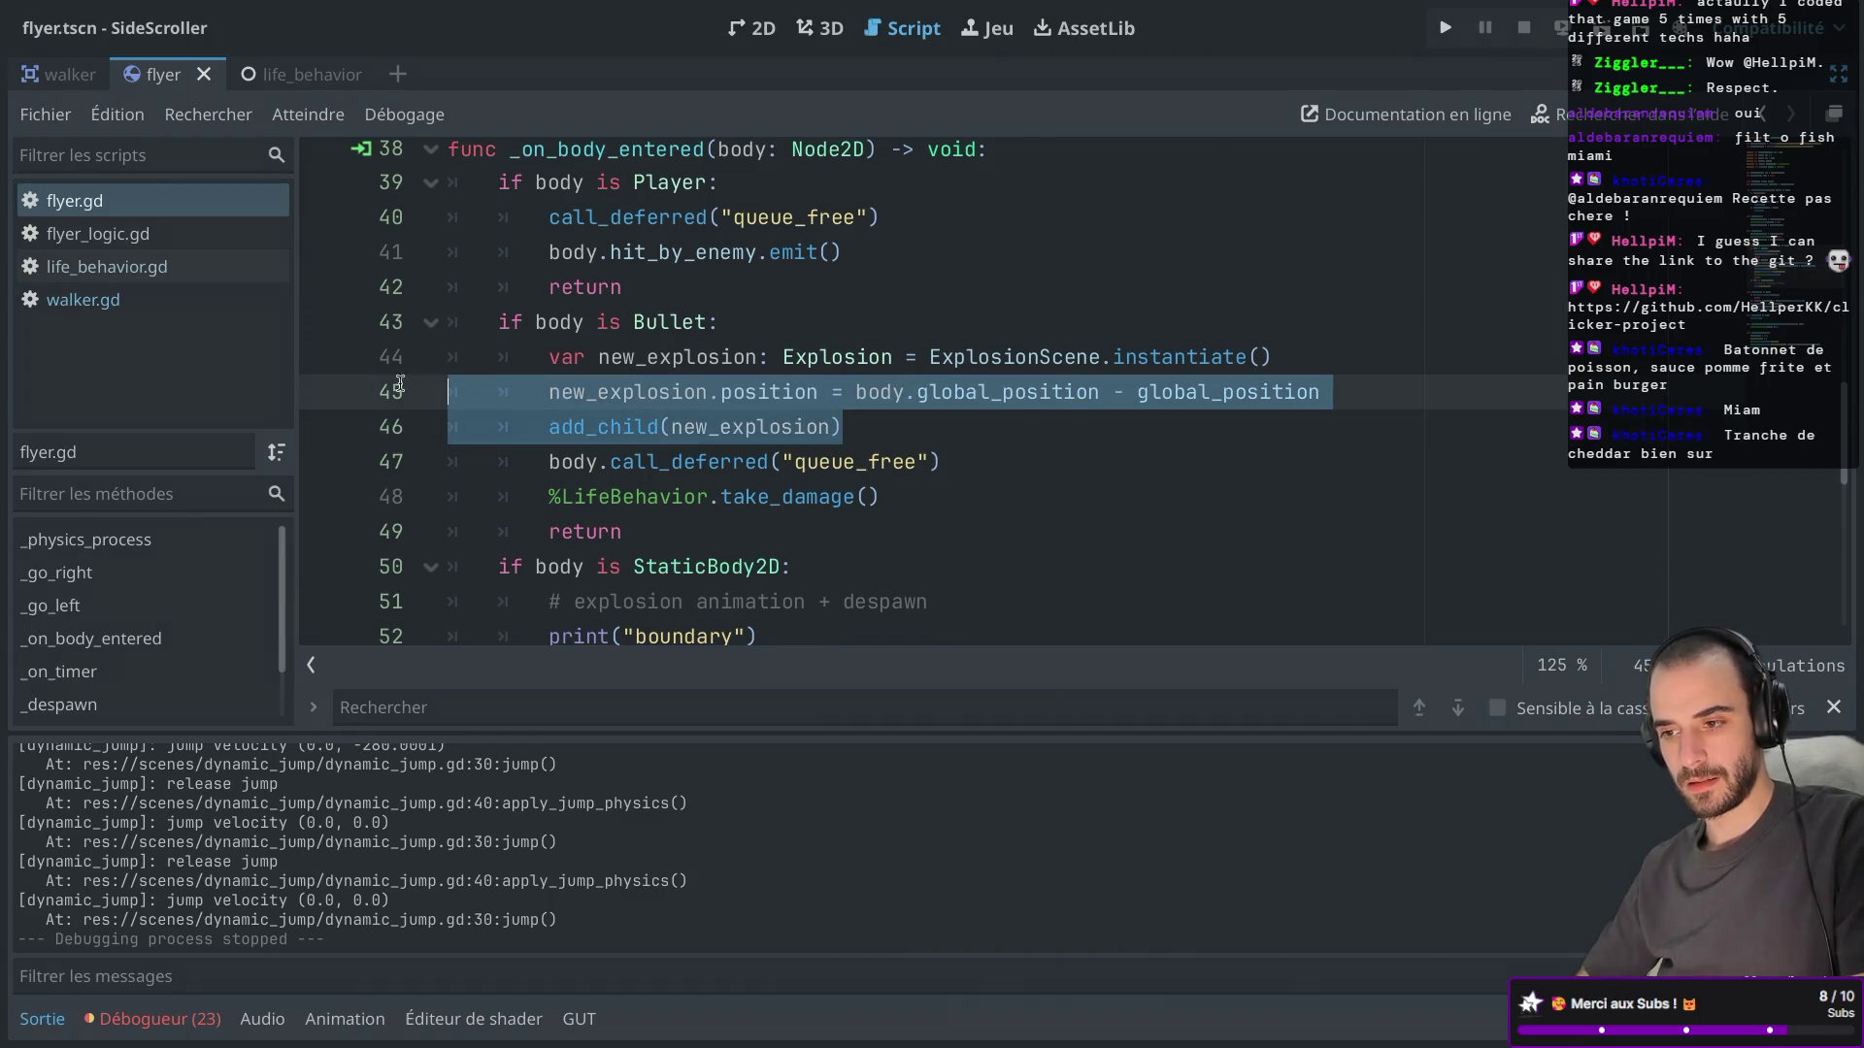
click(112, 299)
click(725, 380)
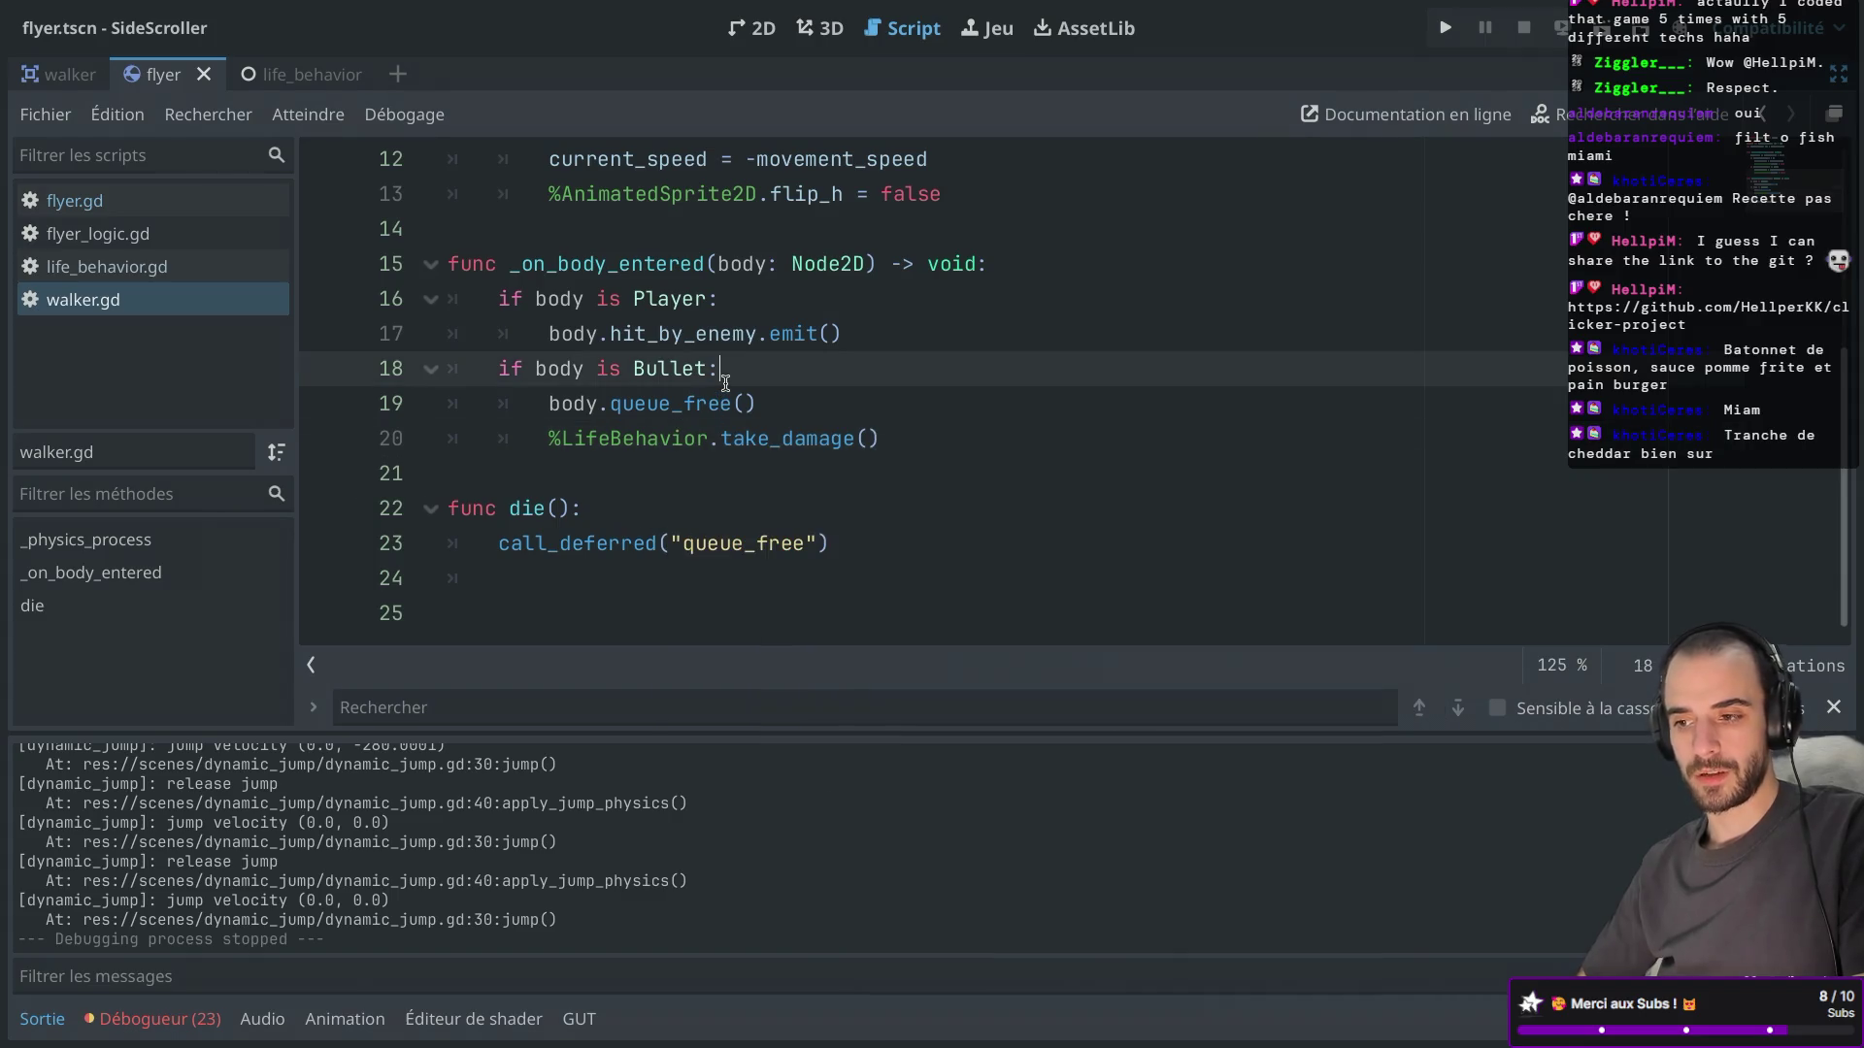
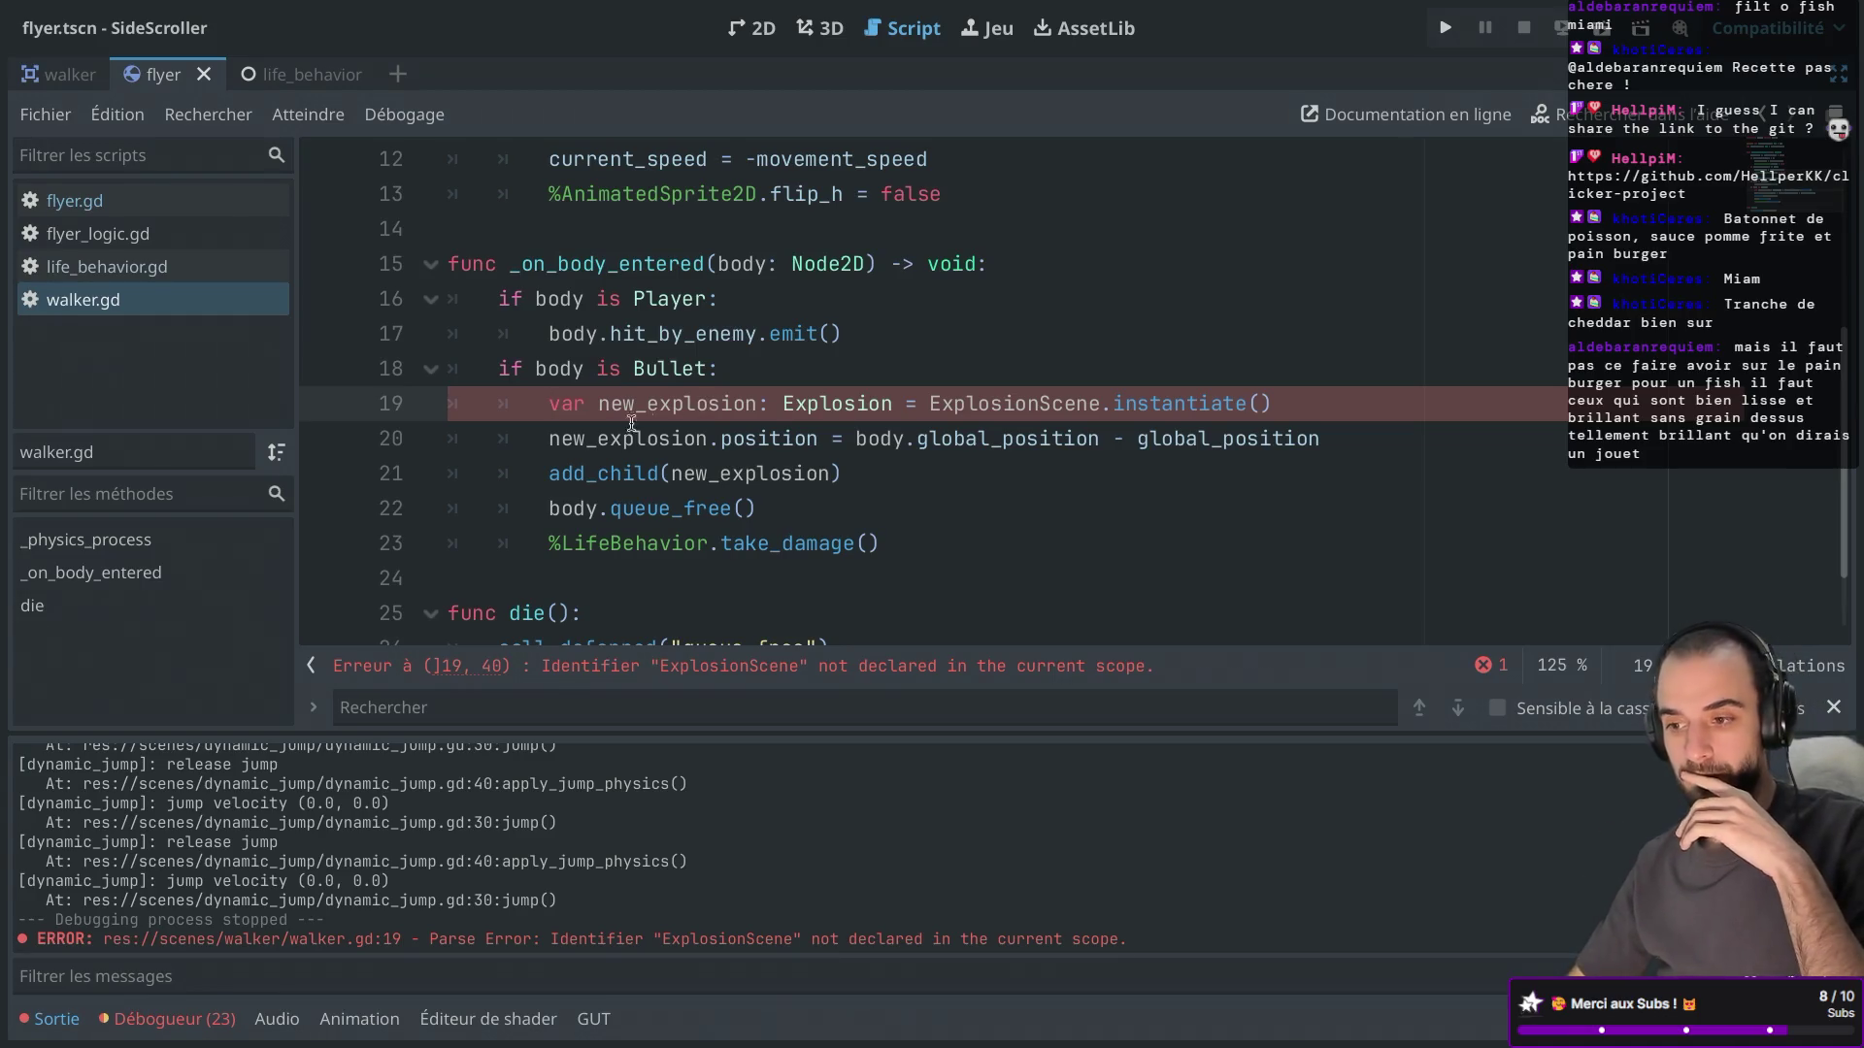
Copy the ExplosionScene preload line from flyer.gd into walker.gd, then run the SideScroller project.
key(ctrl+shift+F11)
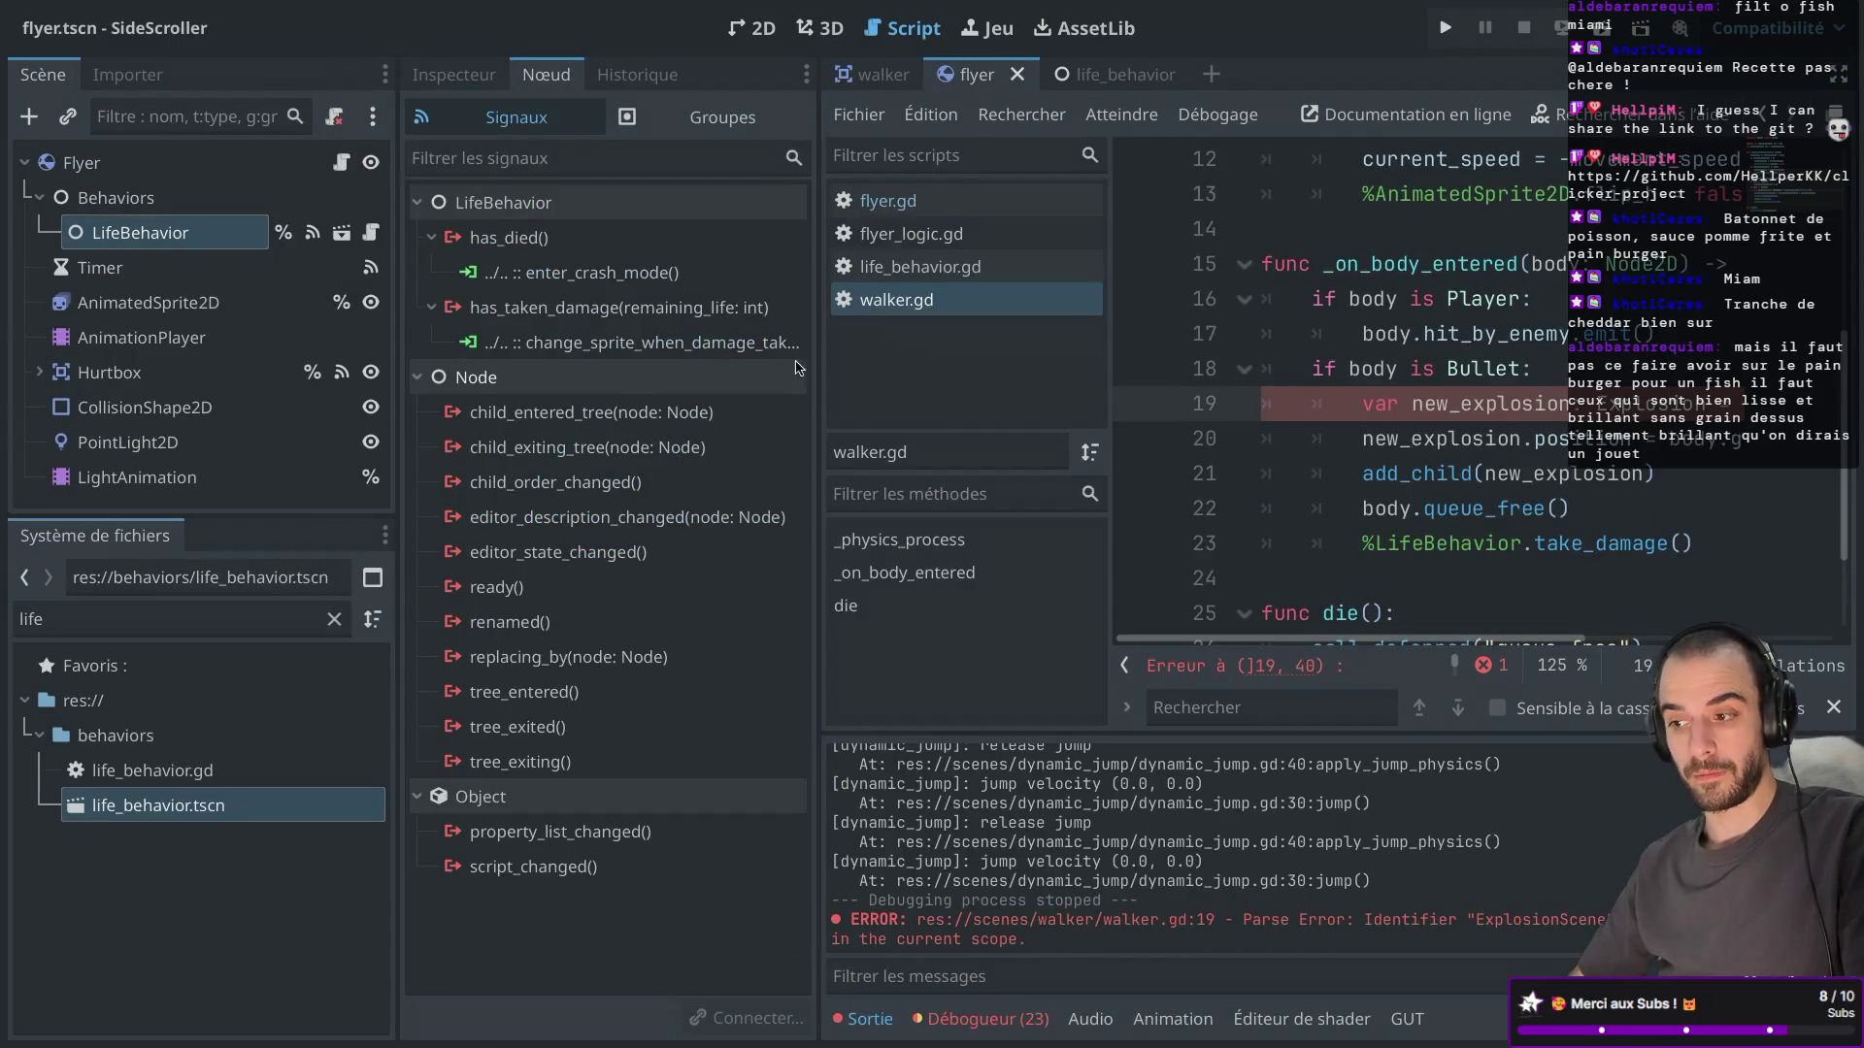
scroll(1328, 337, up, 1)
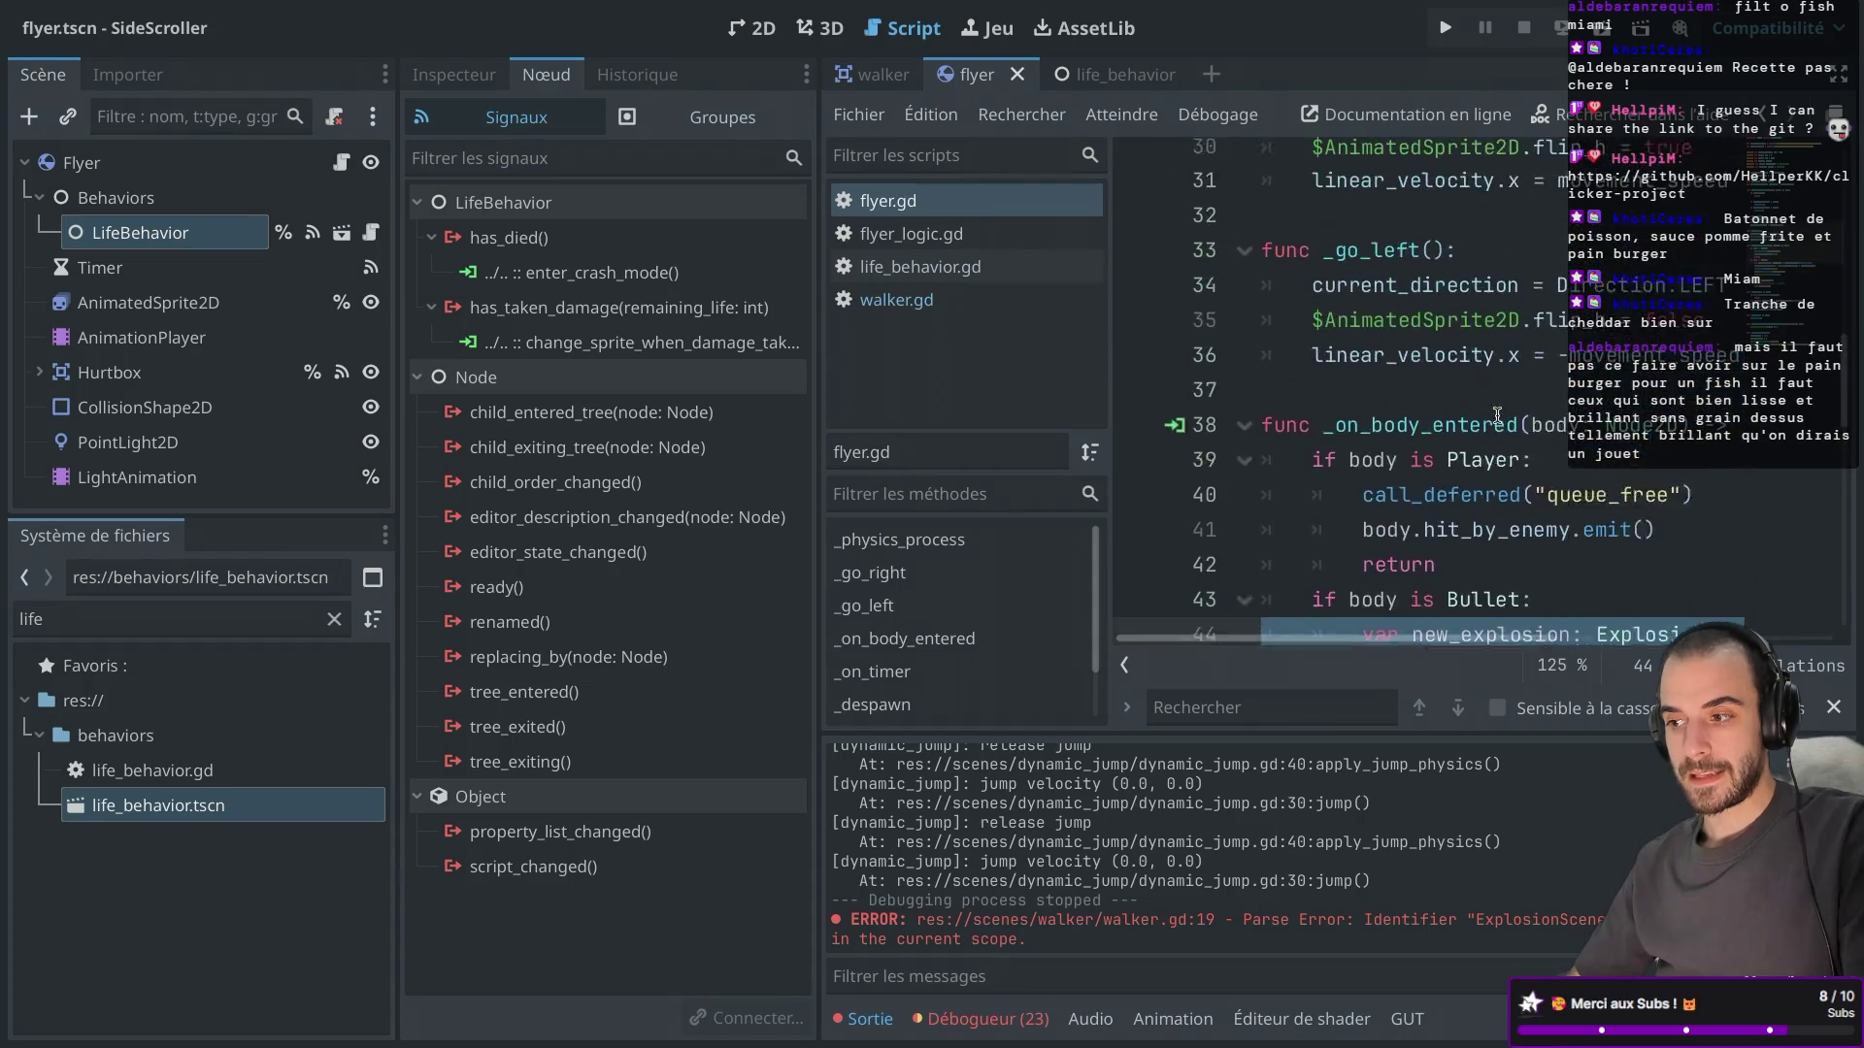
key(ctrl+shift+F11)
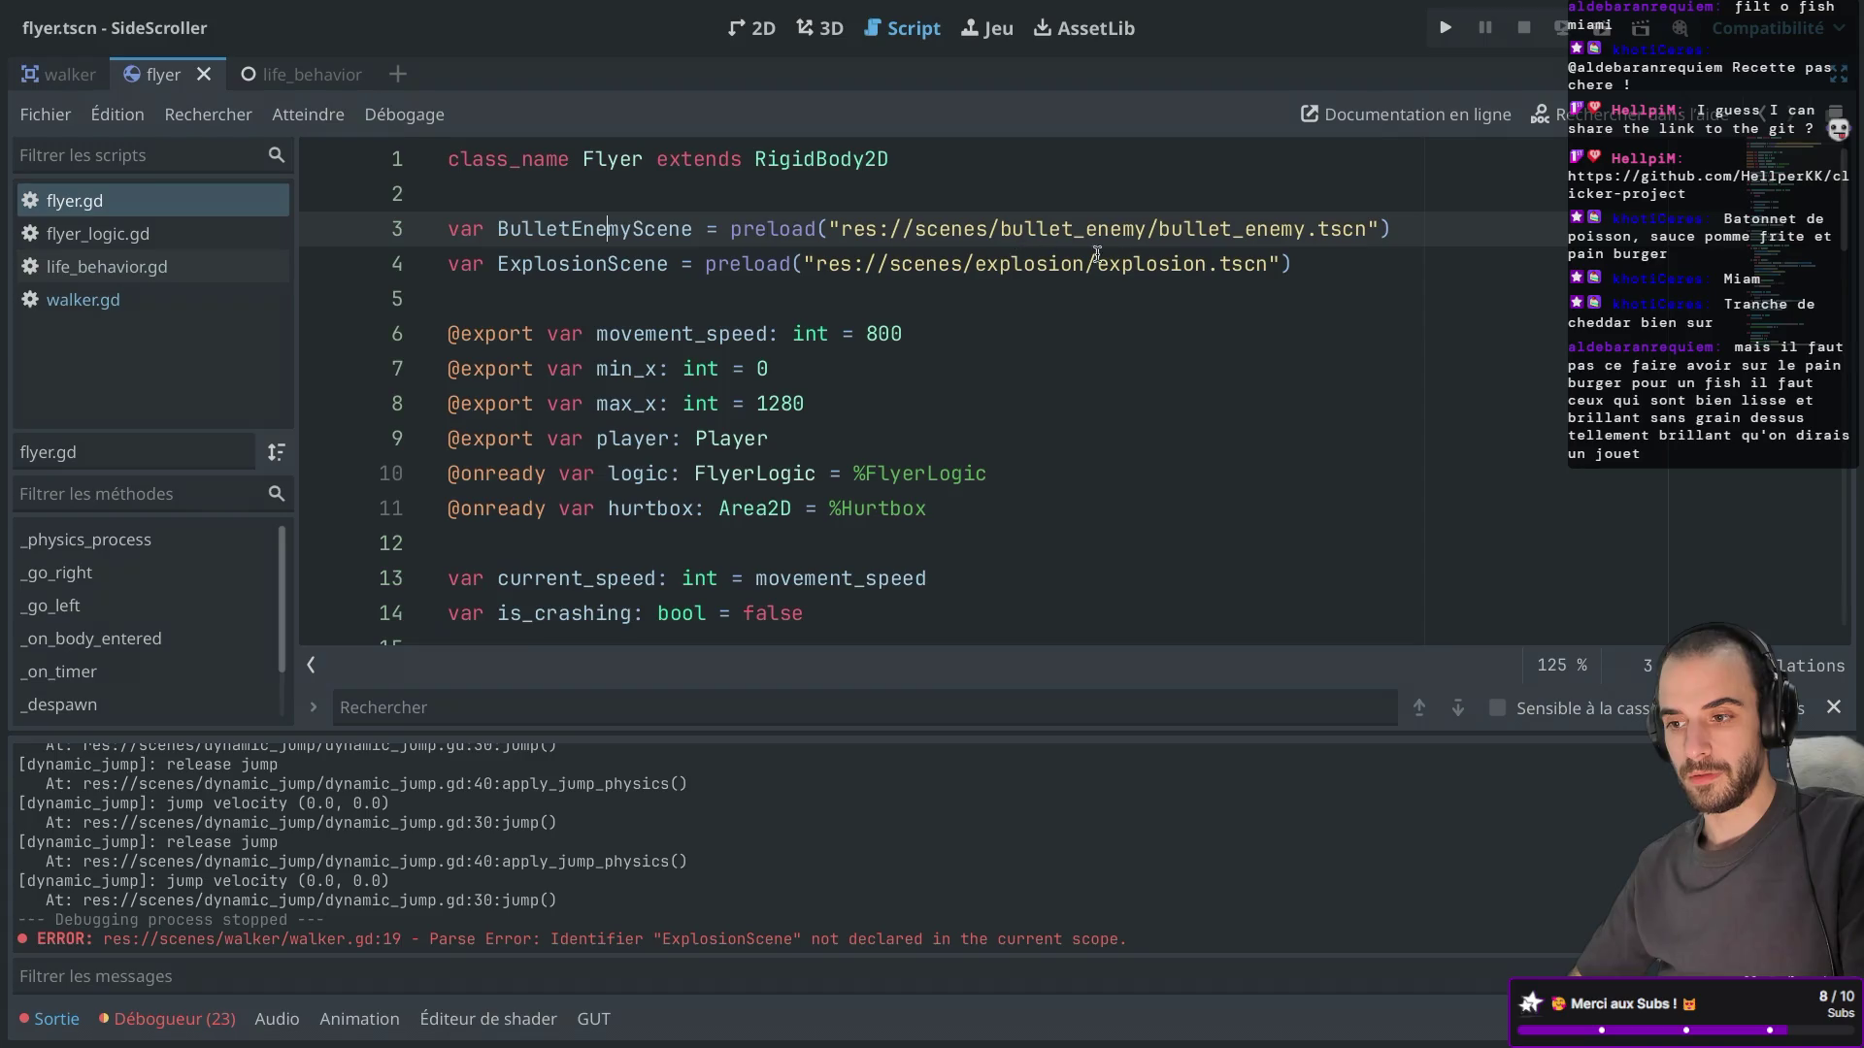
mouse_move(1305, 275)
mouse_down()
mouse_move(852, 230)
mouse_move(1289, 270)
mouse_move(441, 274)
mouse_up()
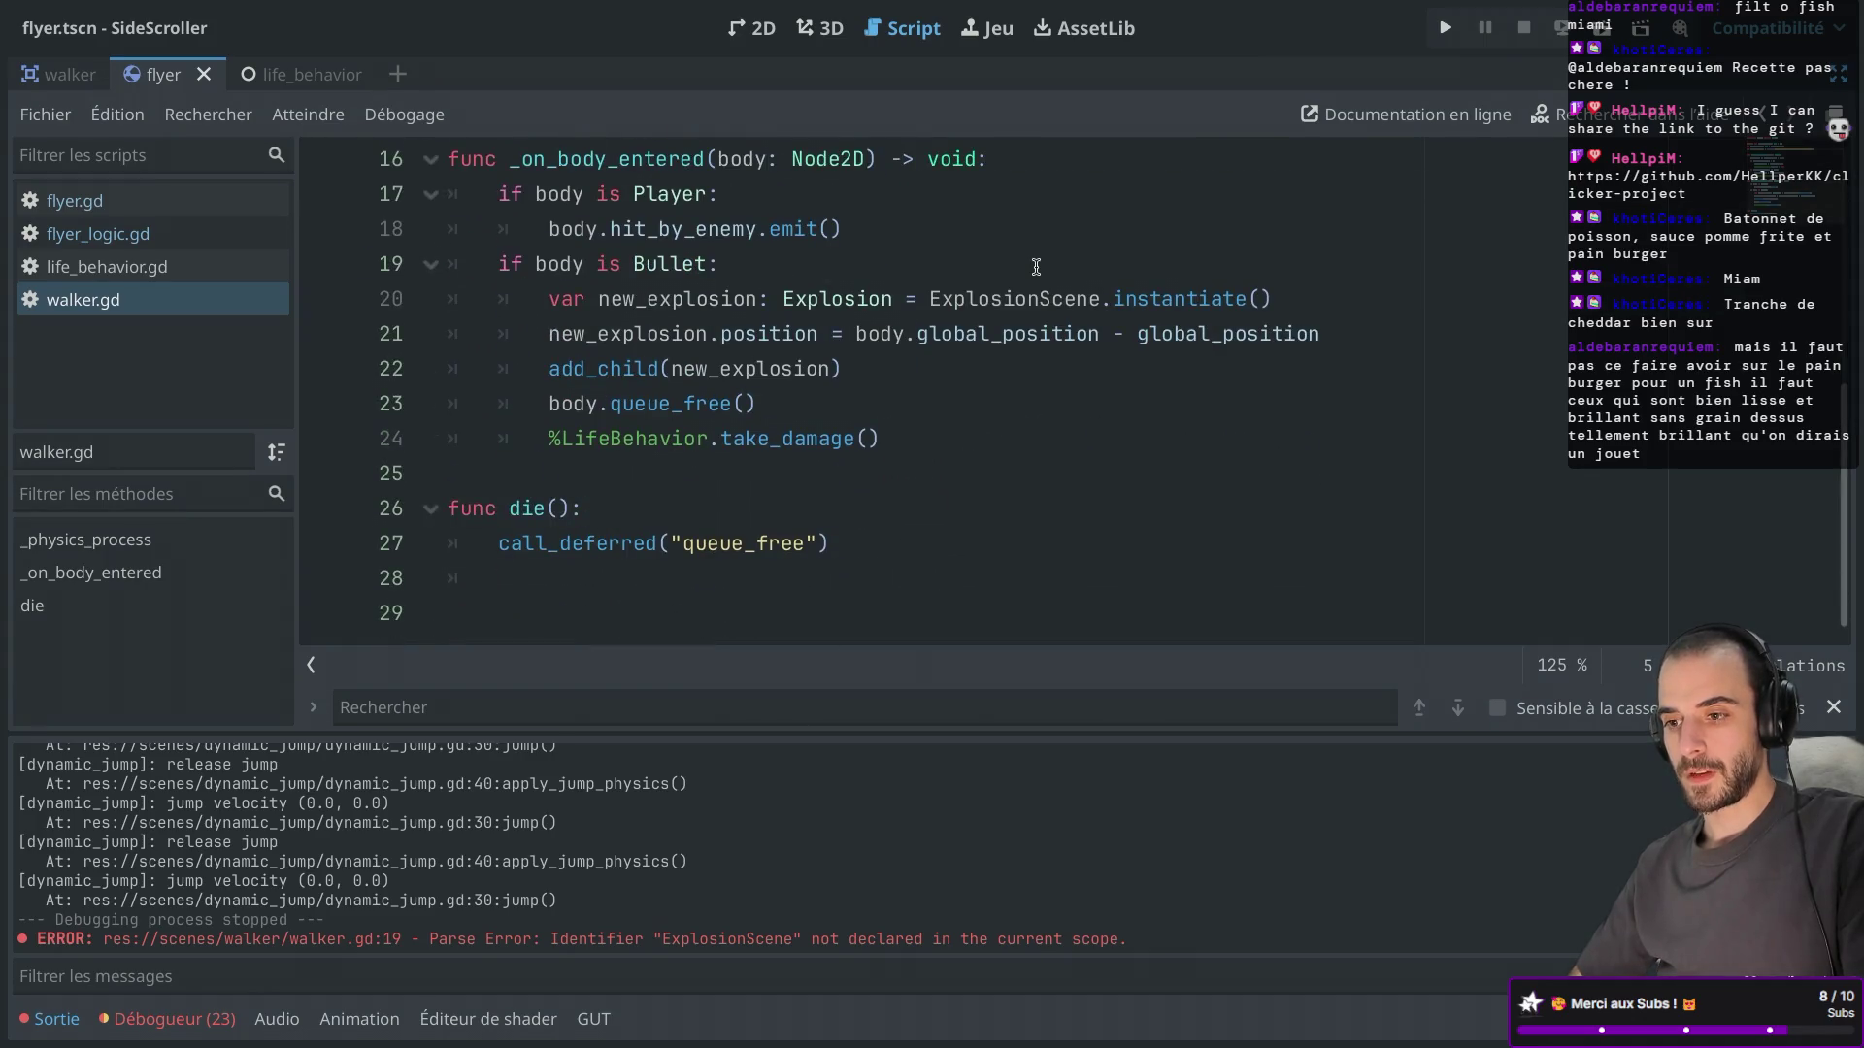
click(1446, 27)
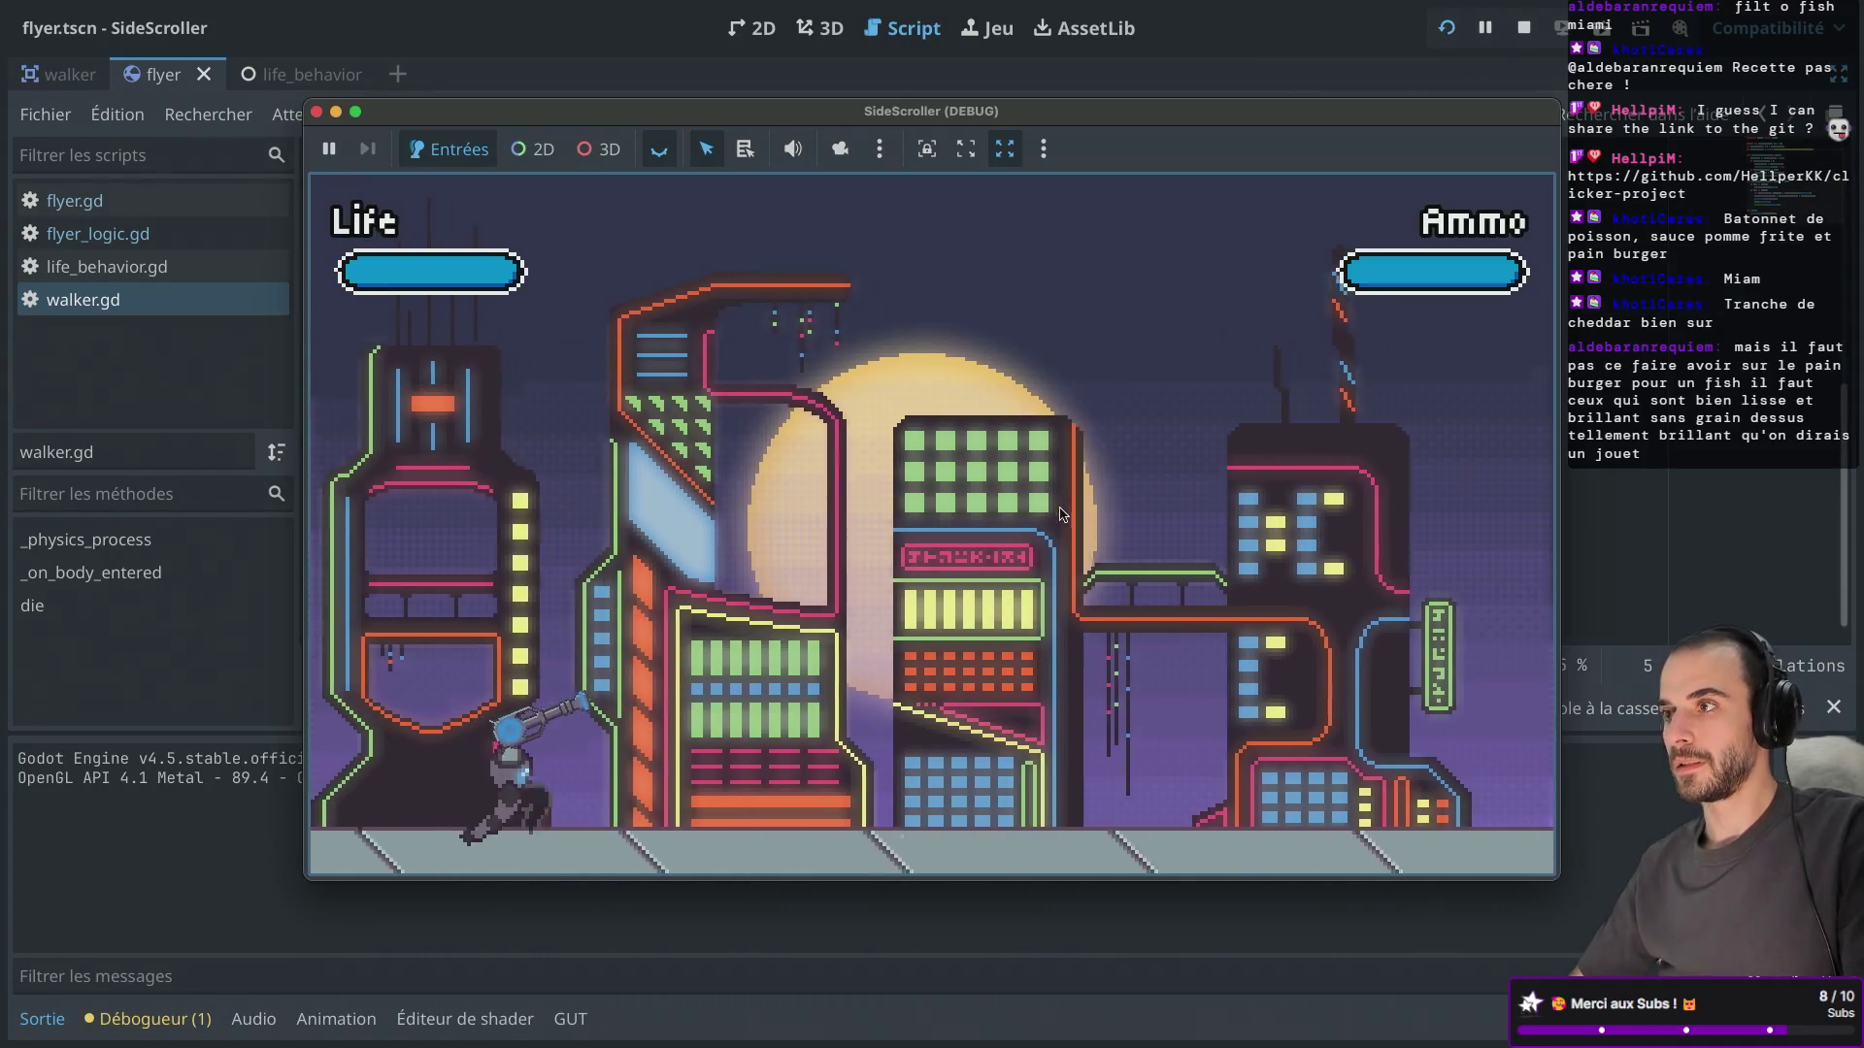
Run the character right, jumping, and fire the first shots at the flyers.
key(space)
key(Right)
key(space)
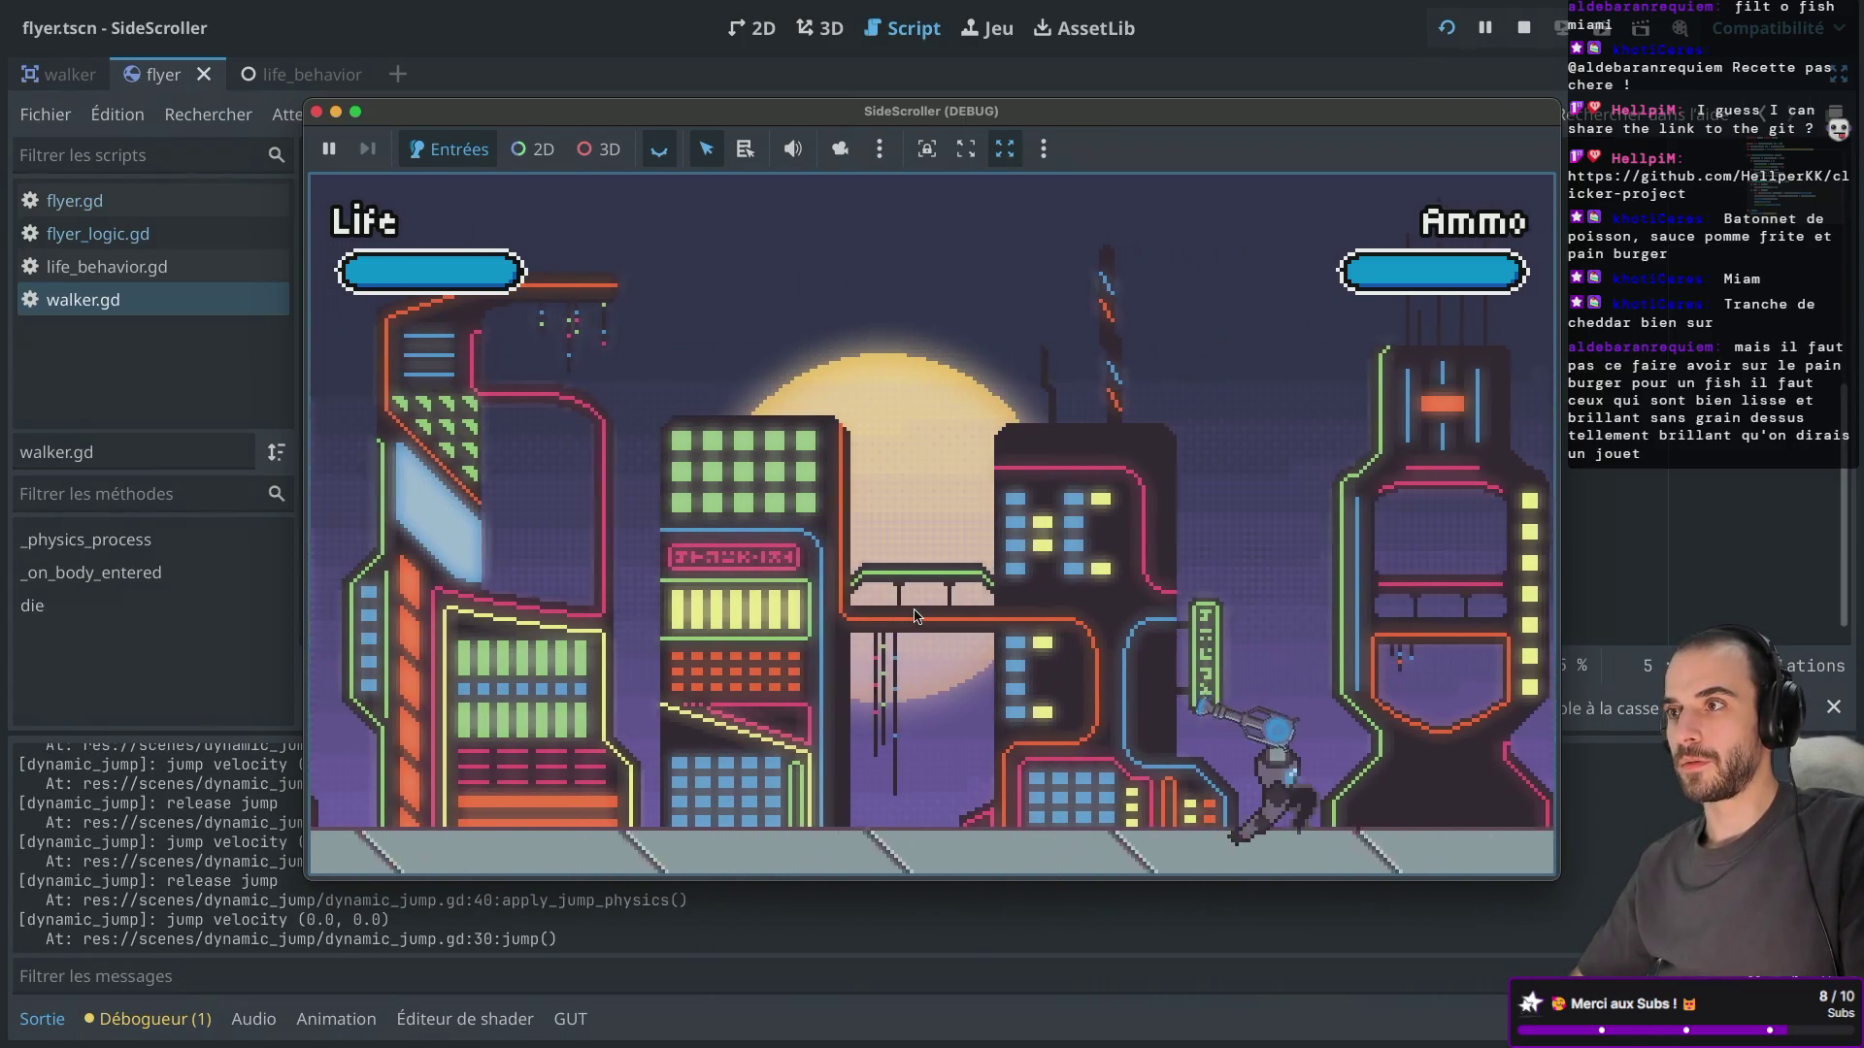
key(space)
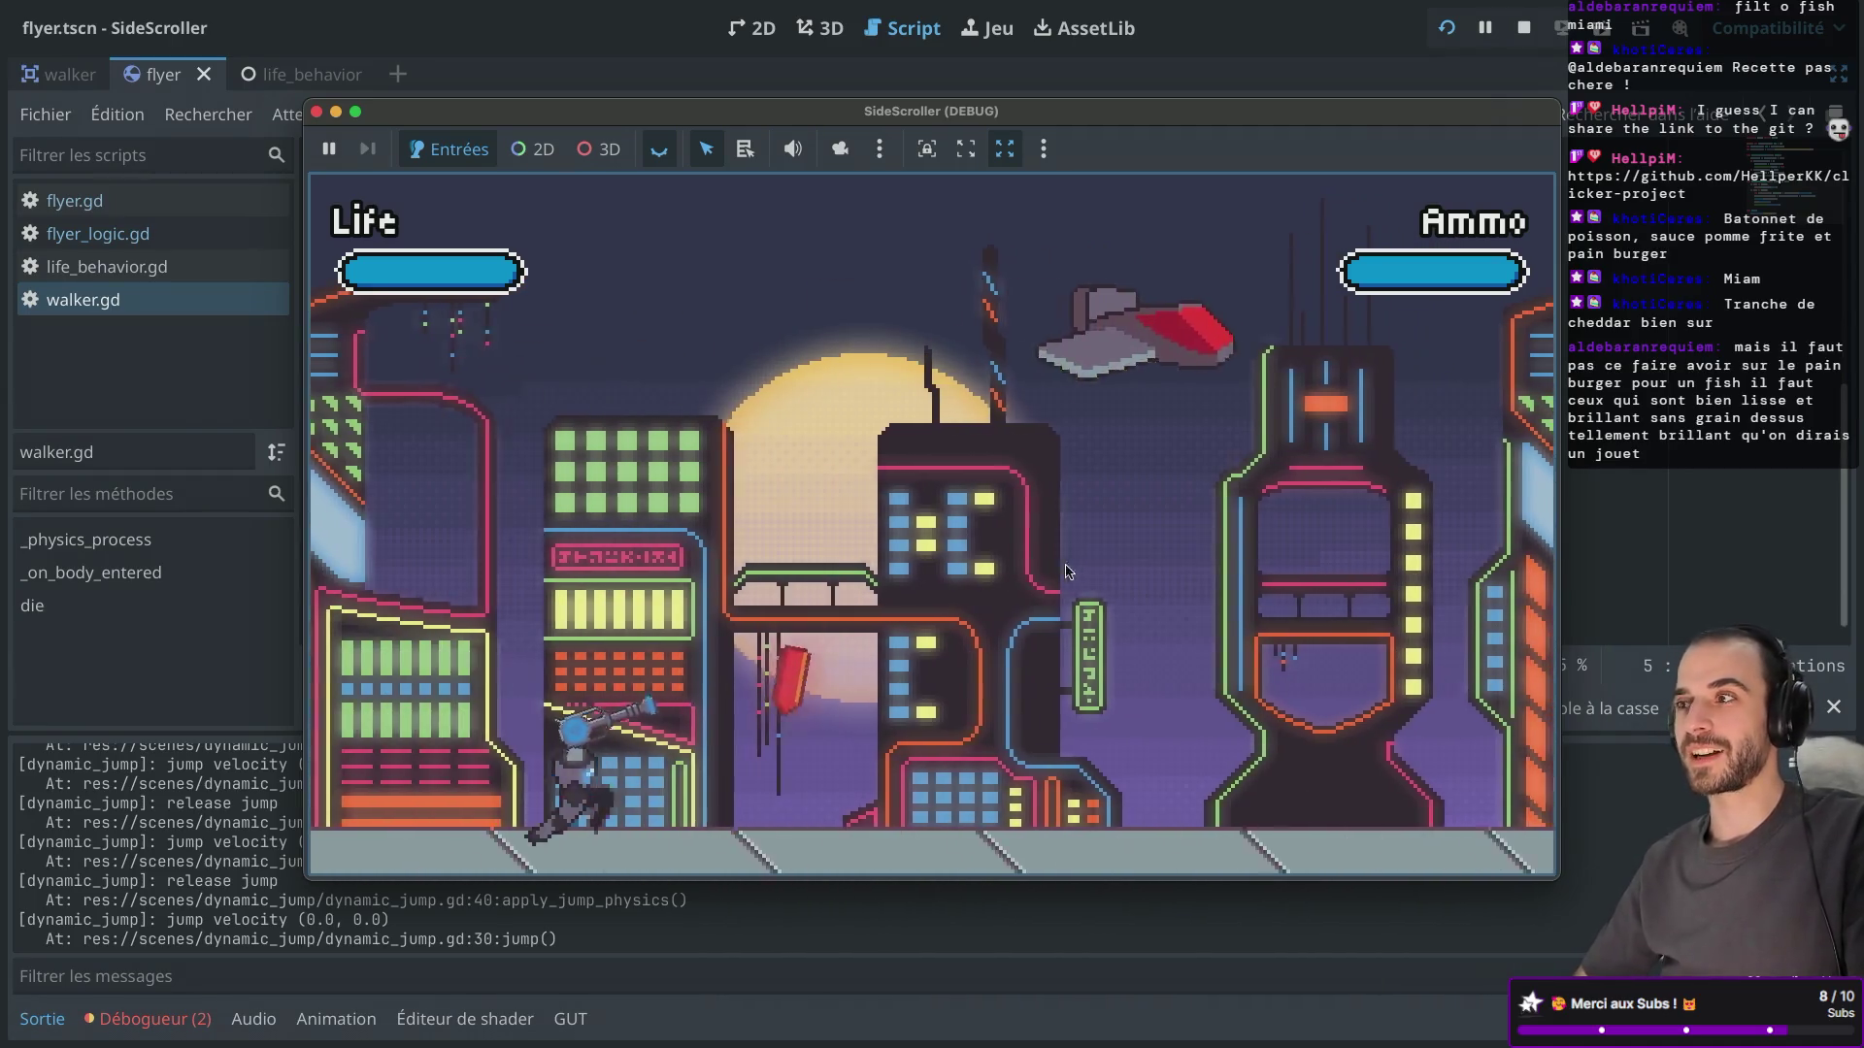
key(space)
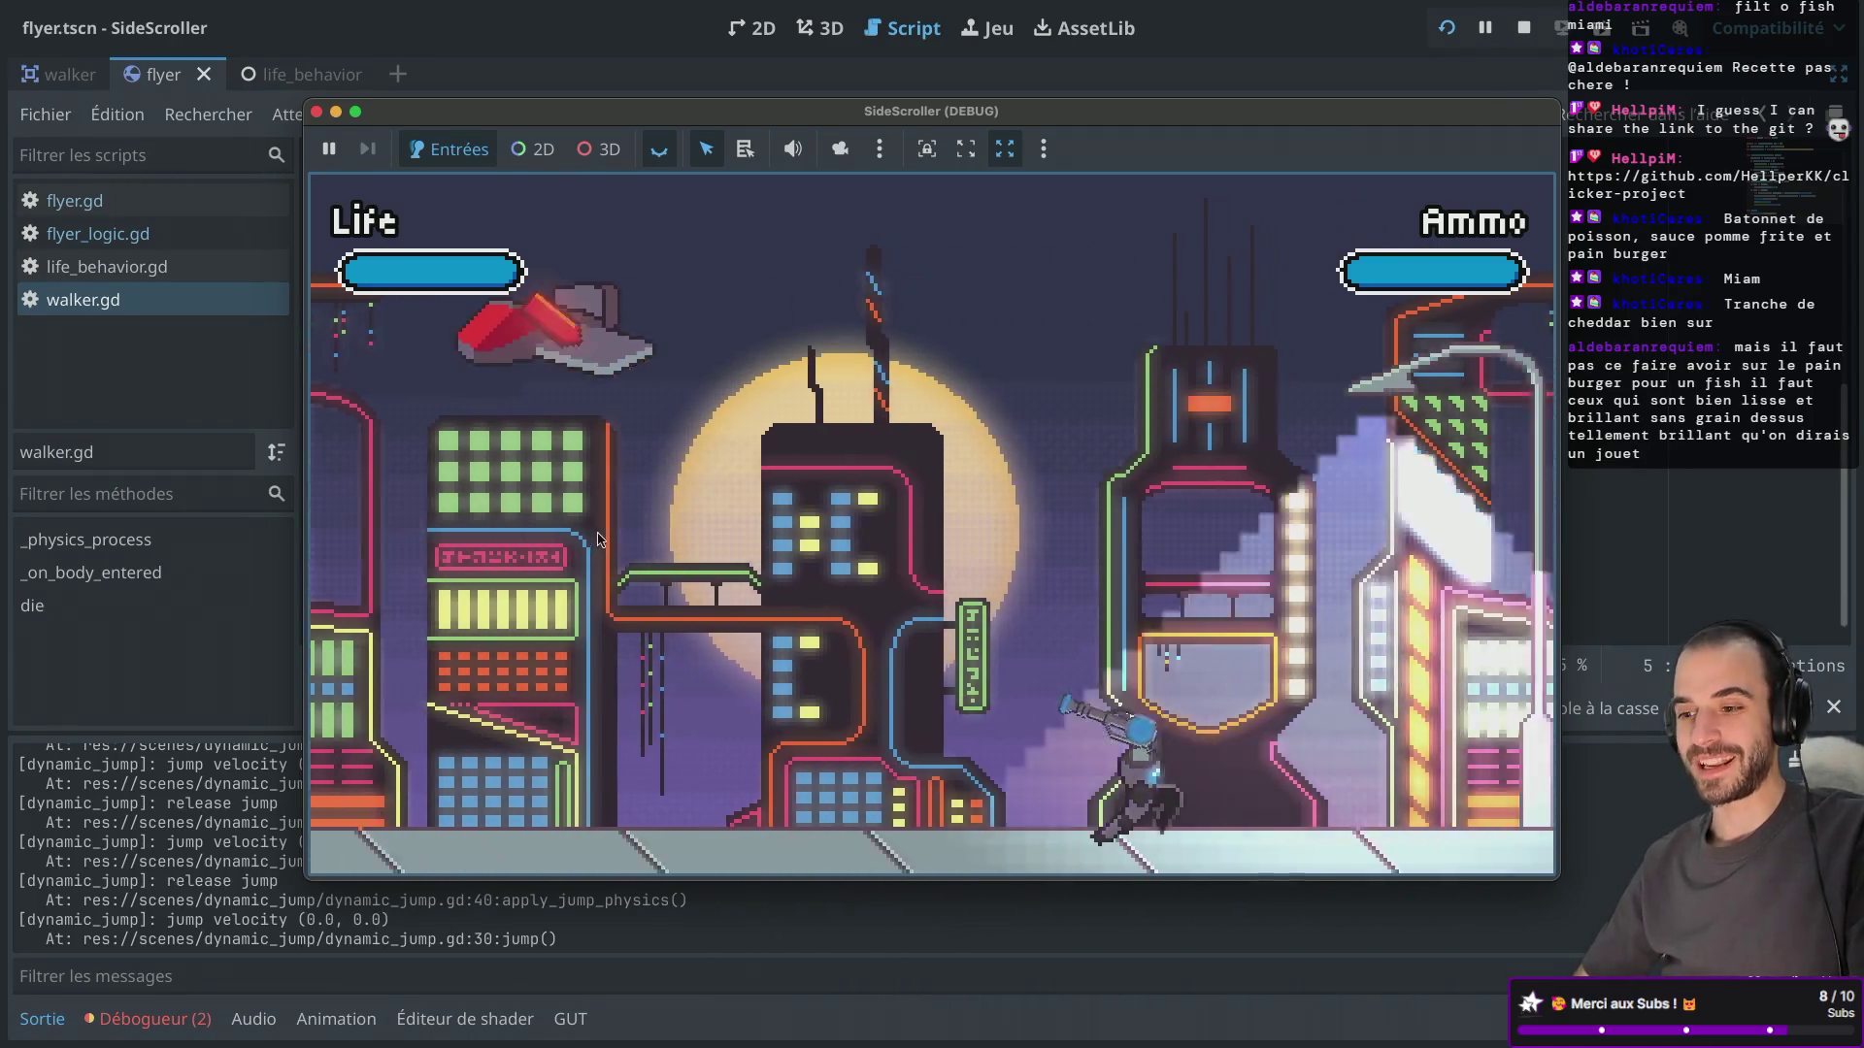
click(860, 405)
click(934, 383)
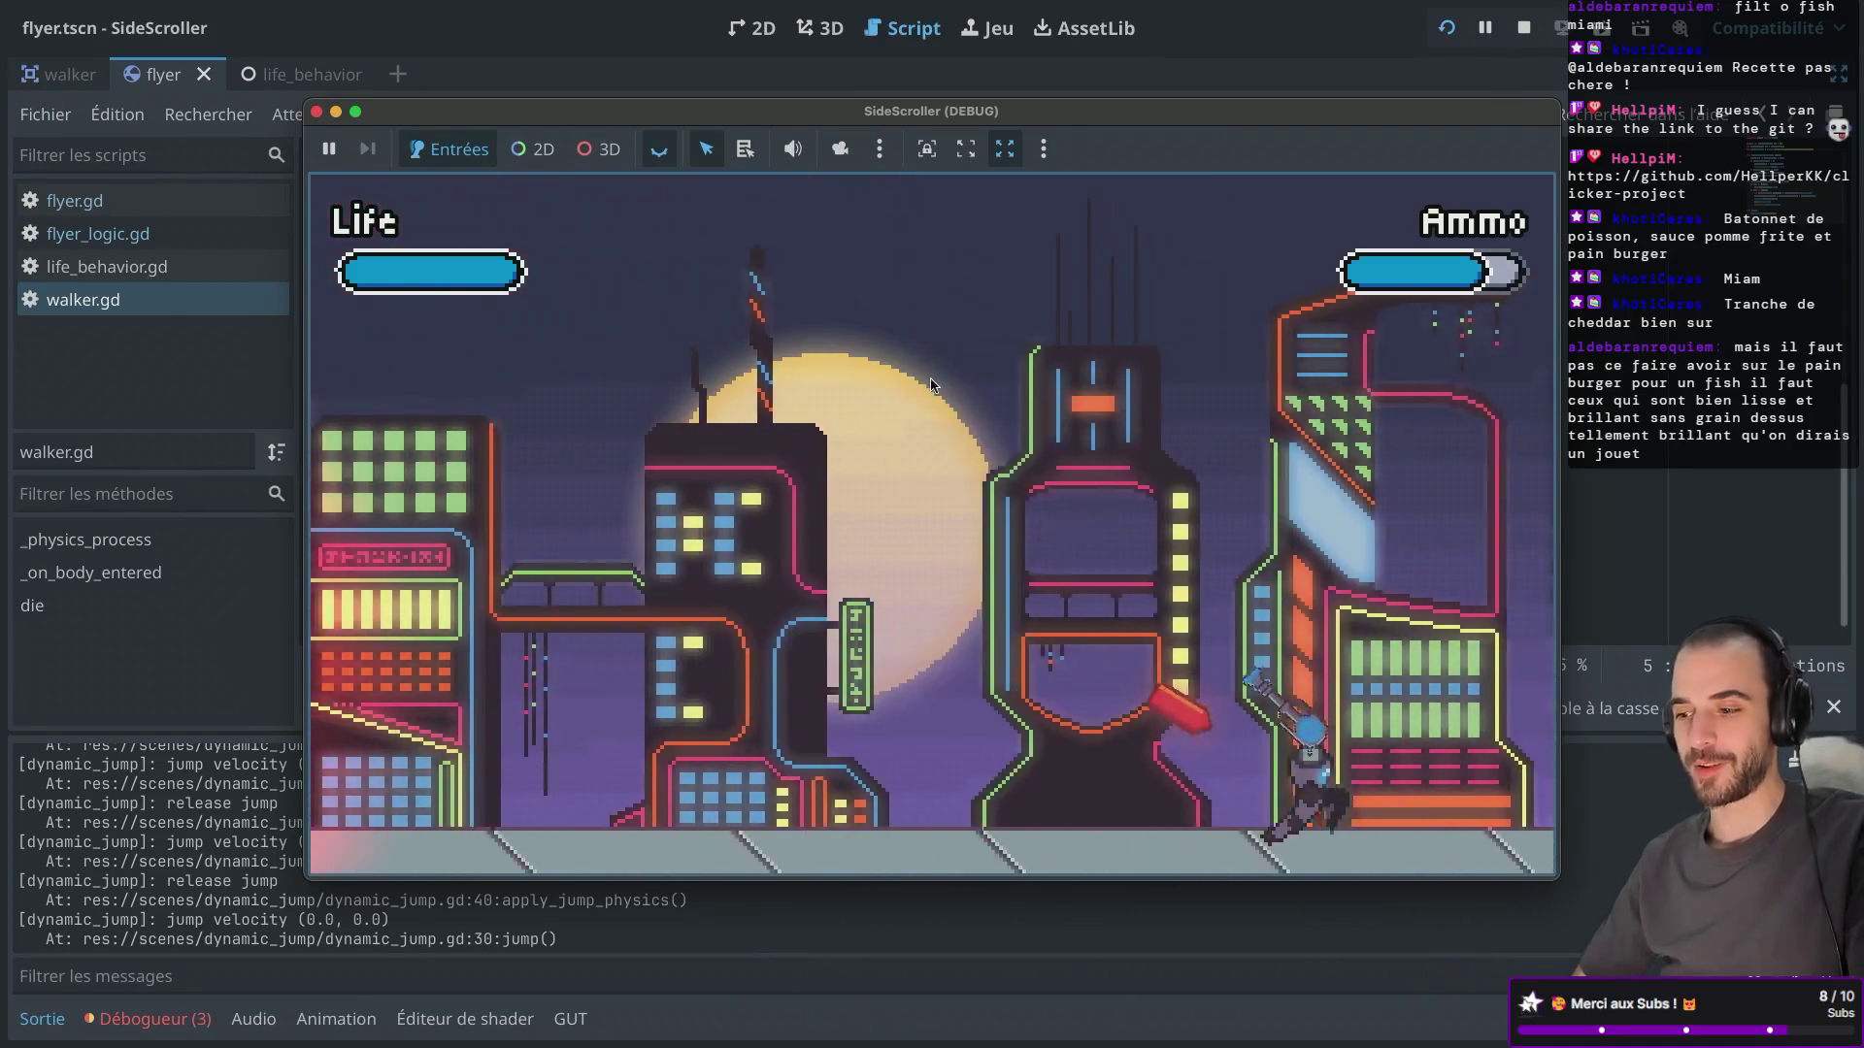
click(930, 354)
key(space)
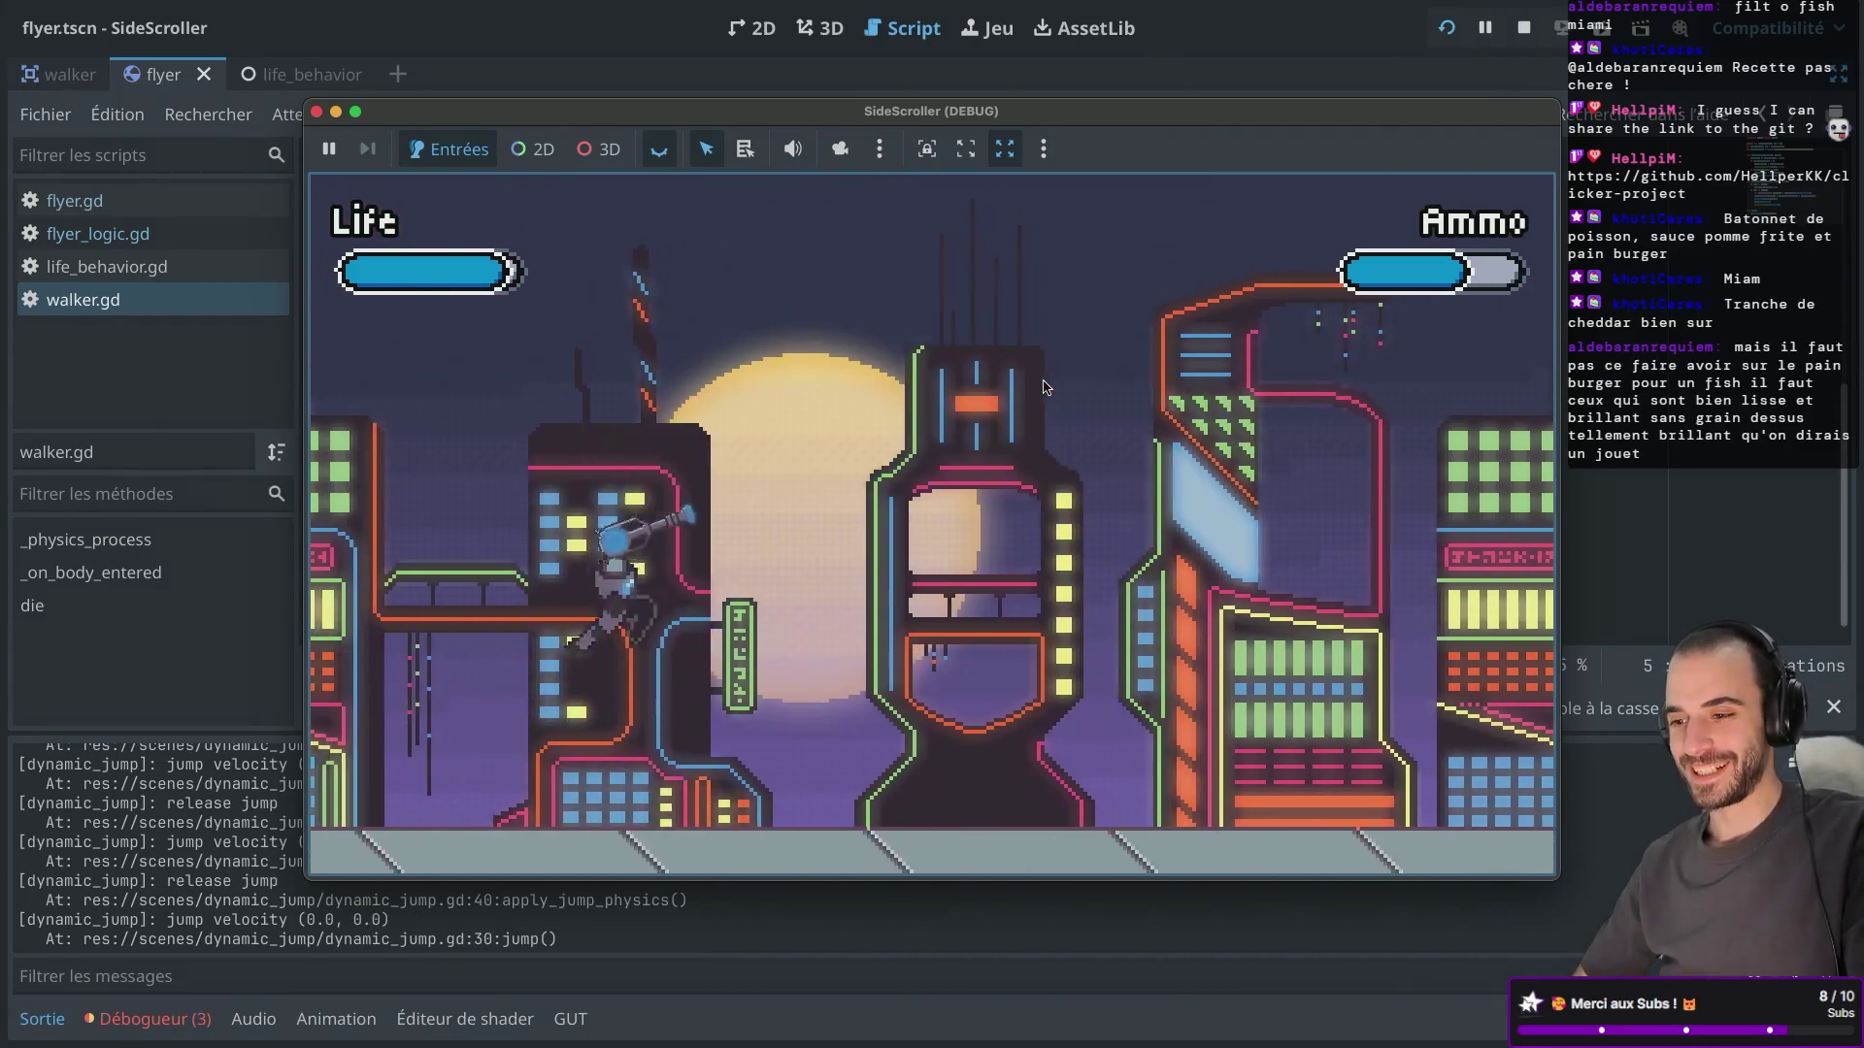
Keep running right, shooting the enemy ships until the ammo runs out and reloads.
key(Left)
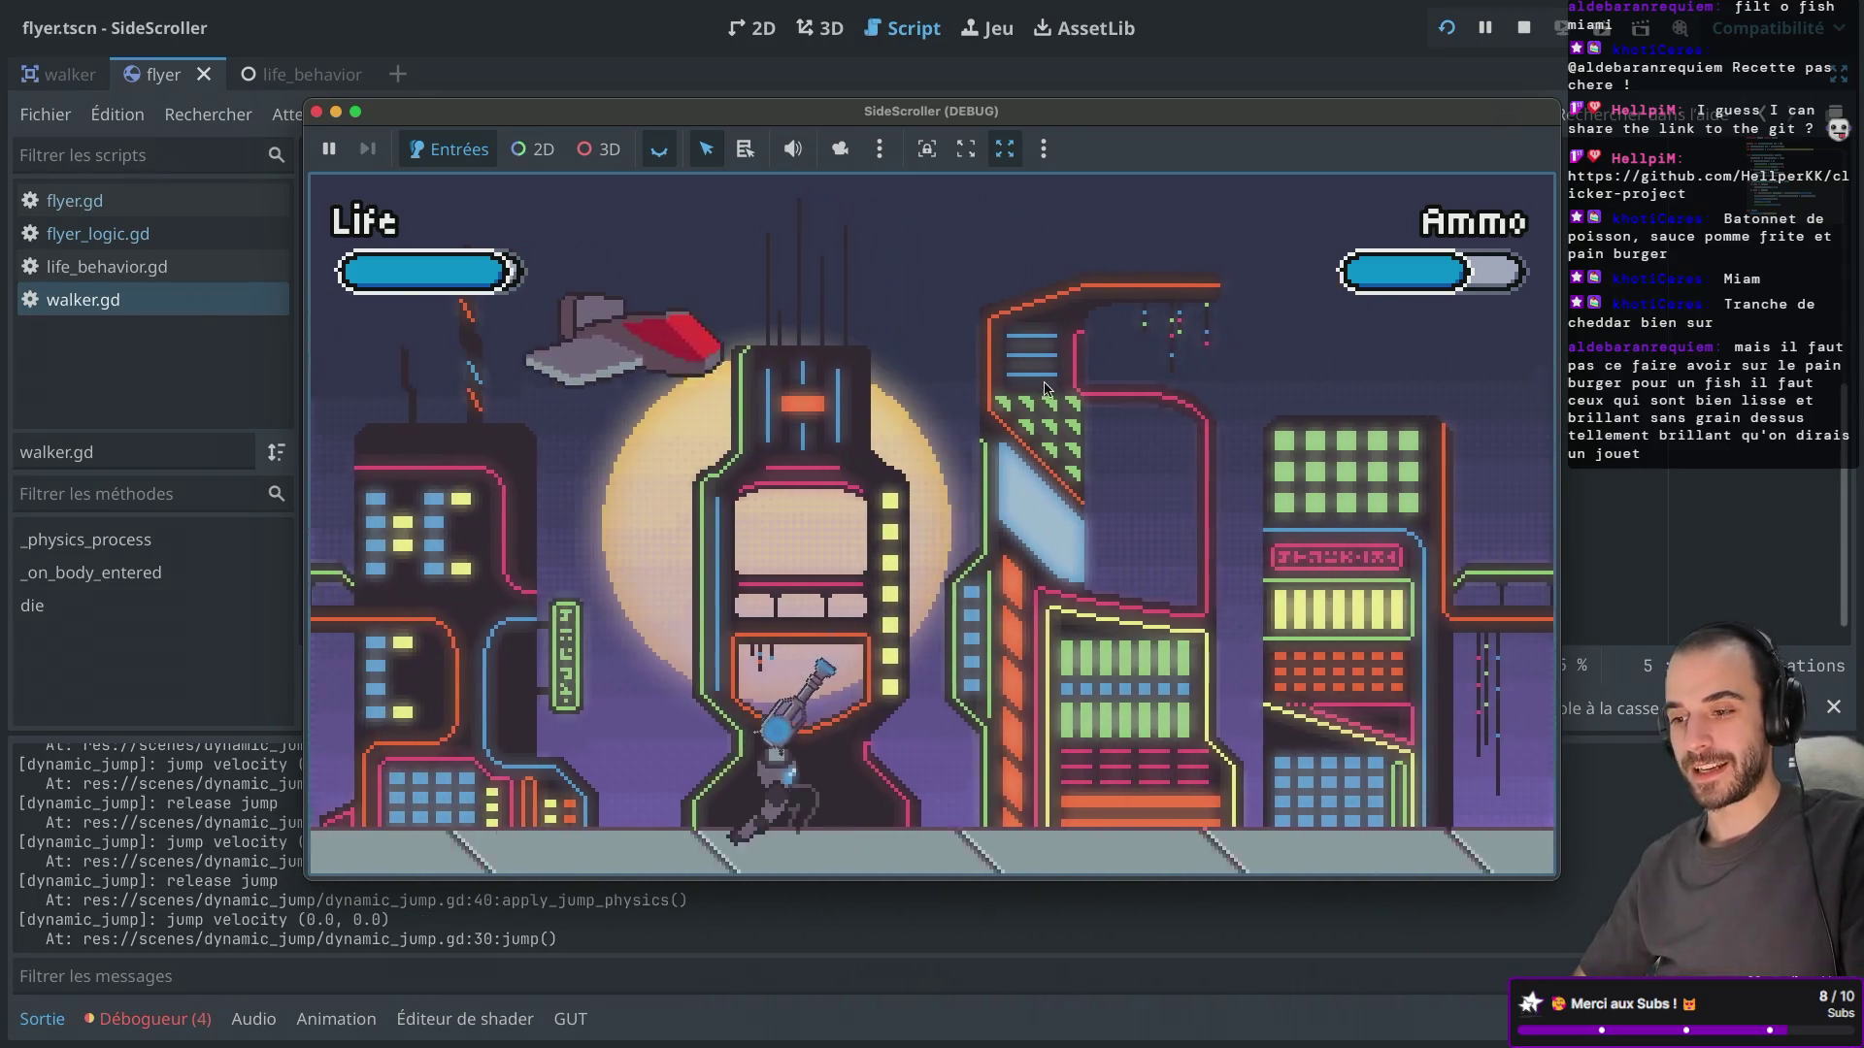
key(Right)
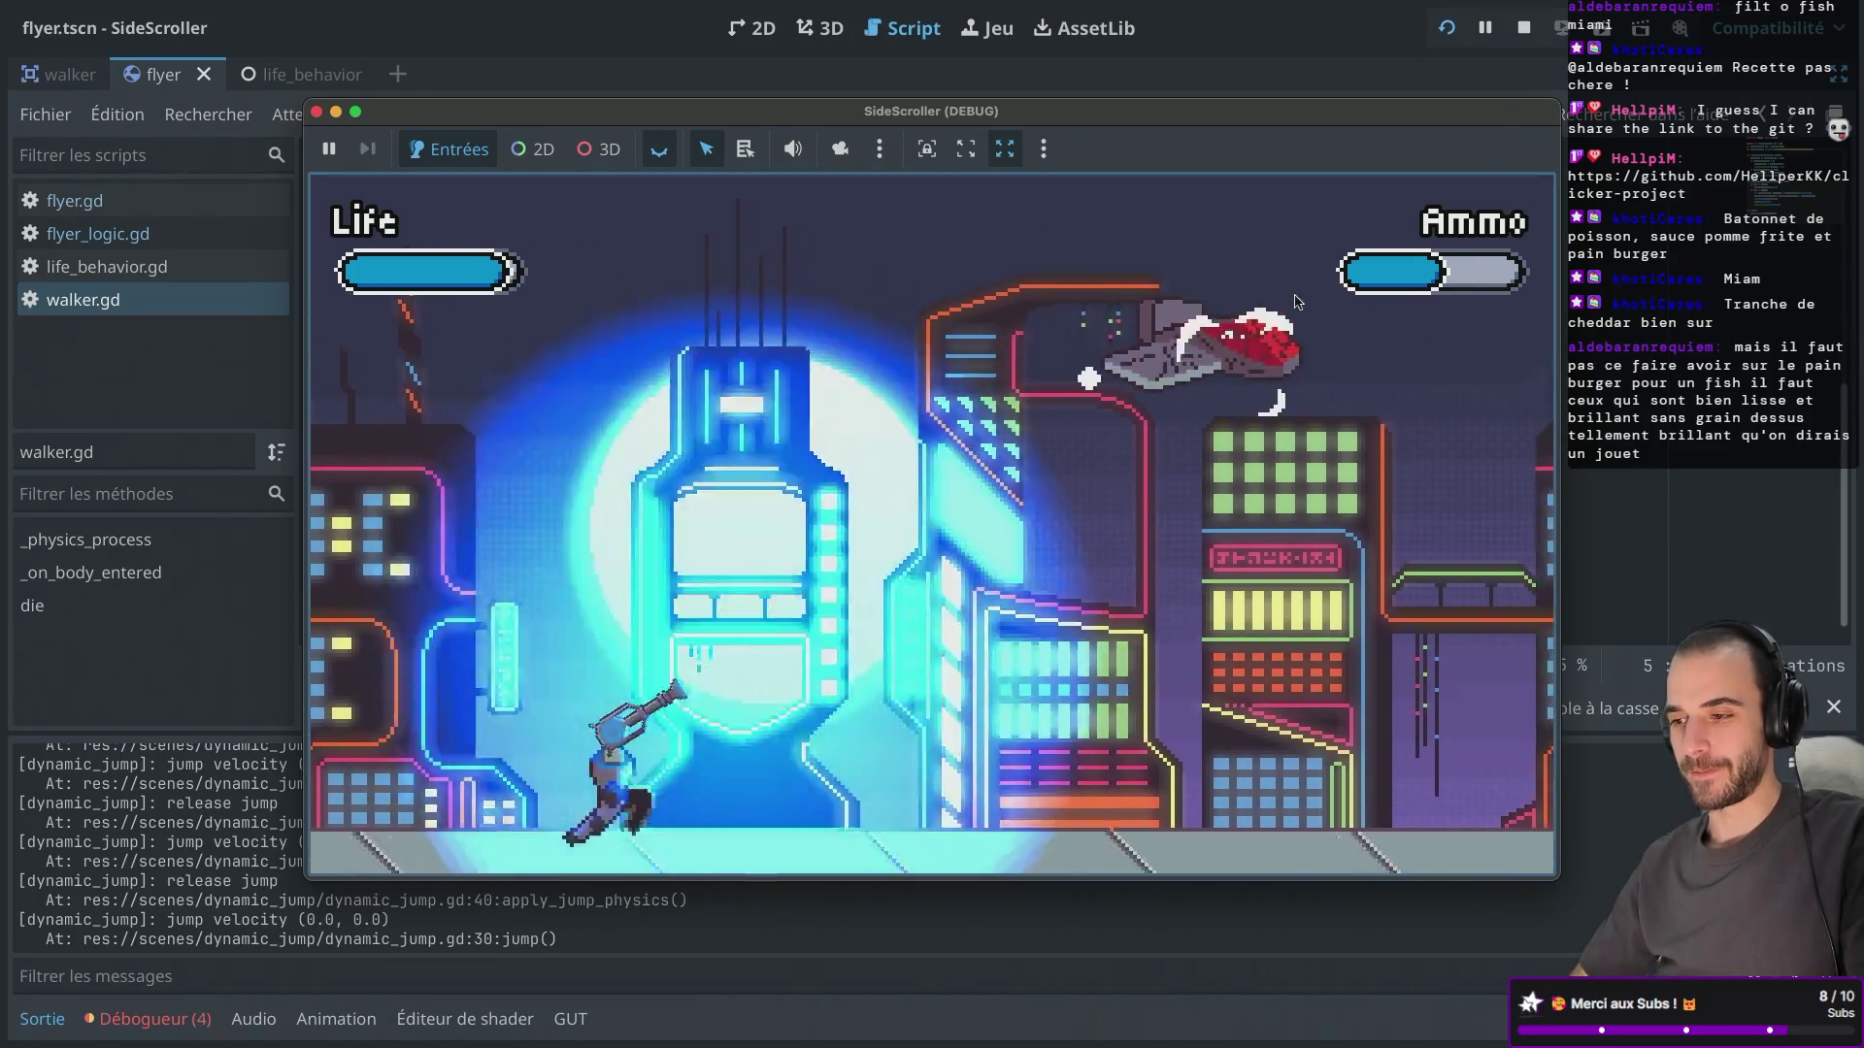
click(802, 349)
key(Right)
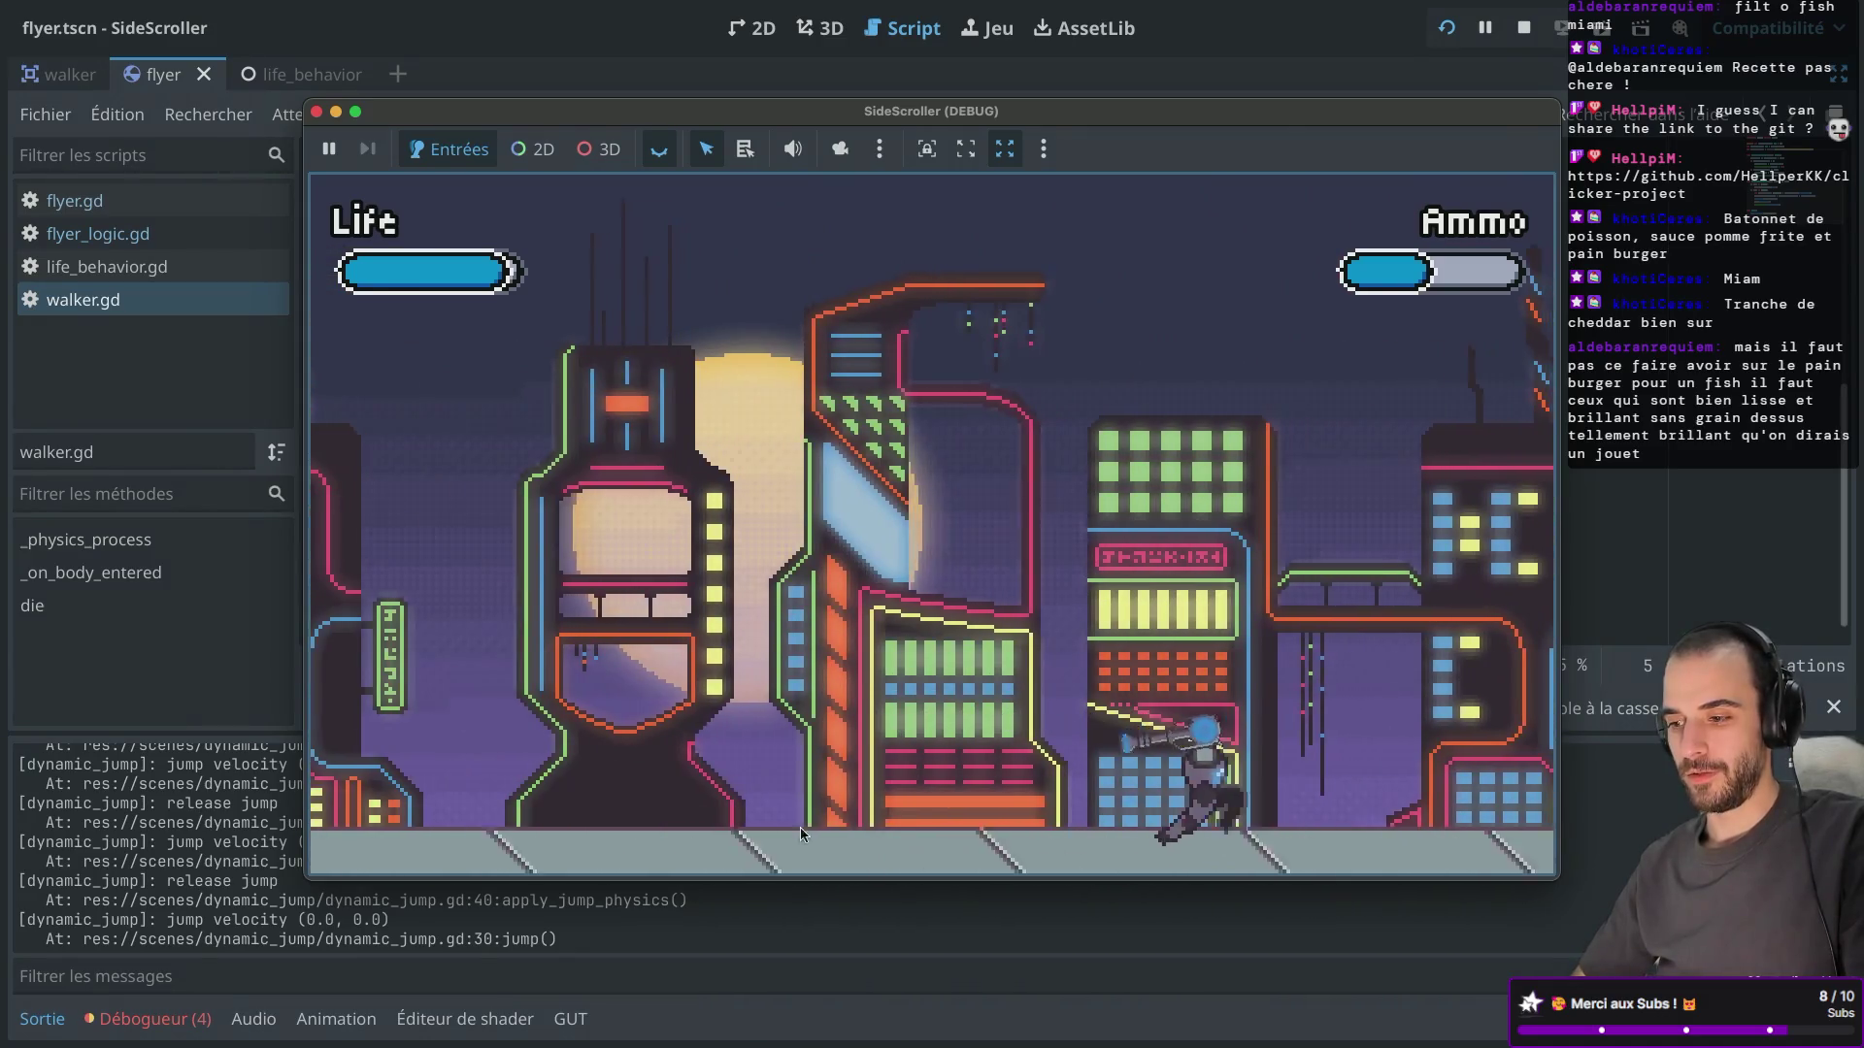
key(Right)
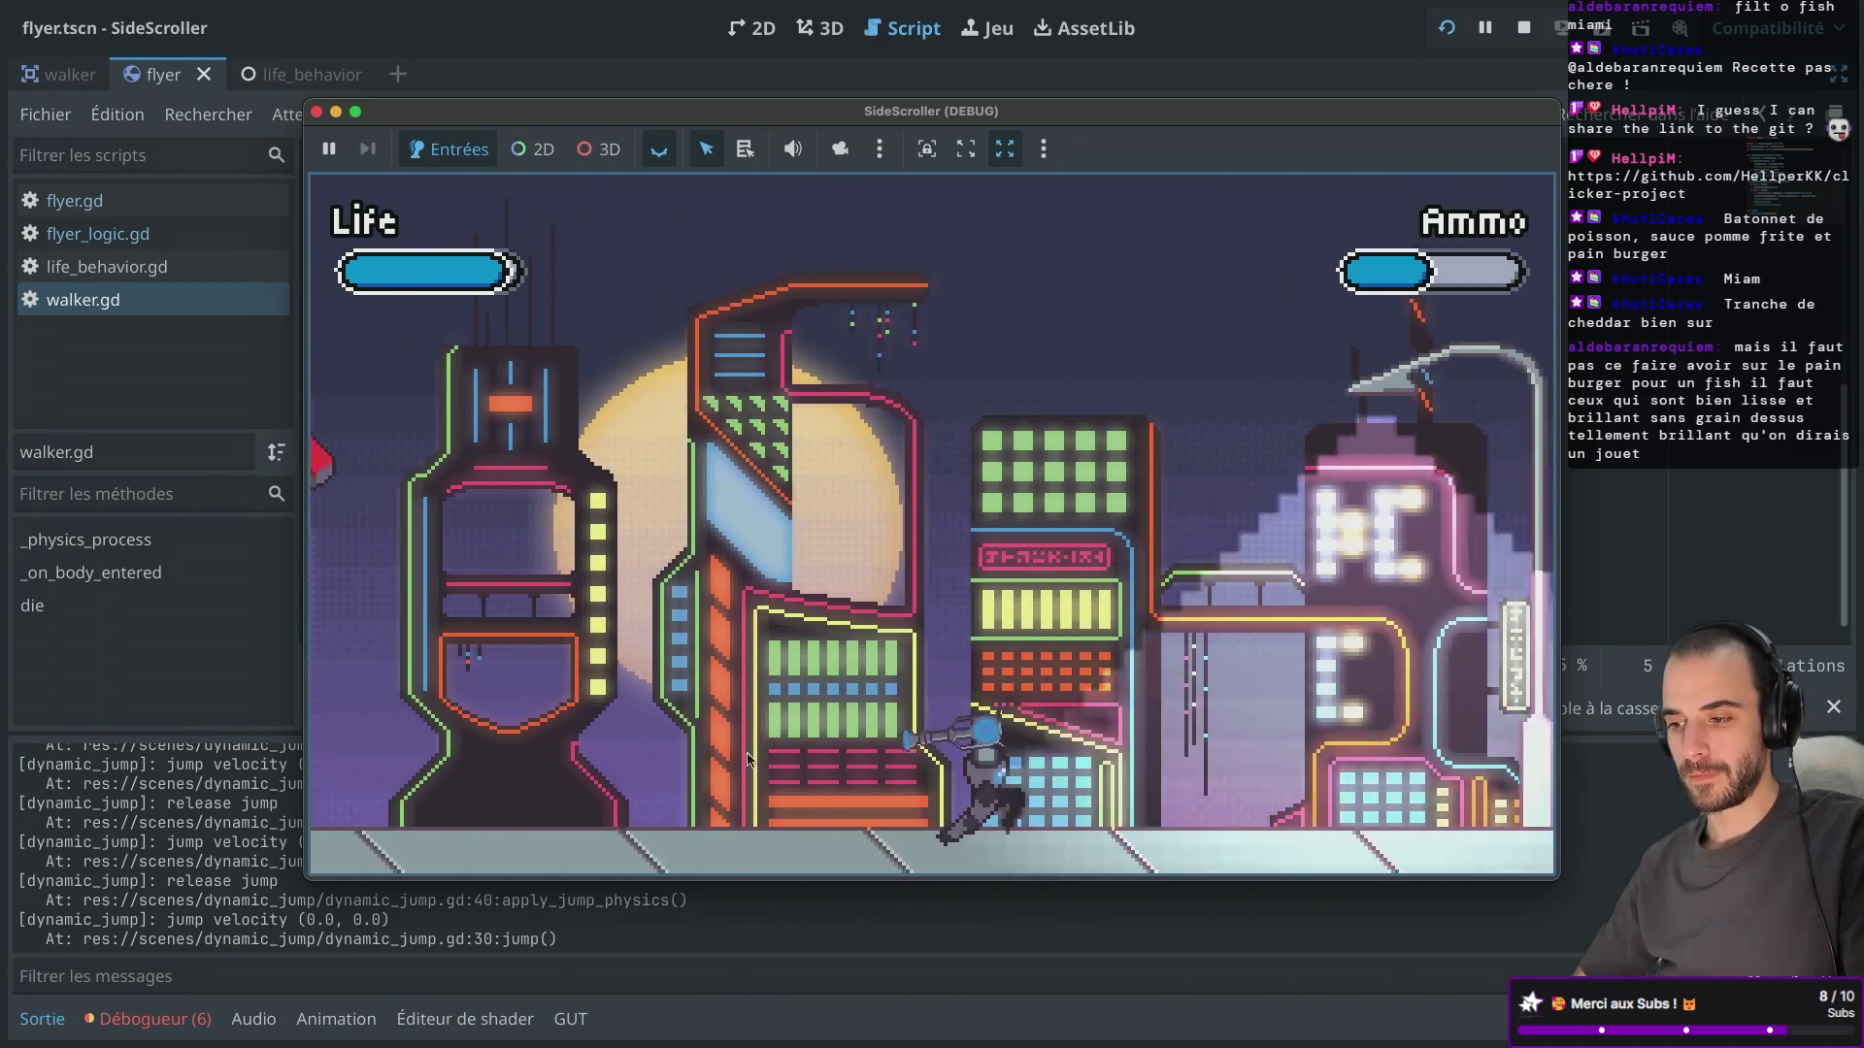
click(915, 482)
key(Right)
click(916, 482)
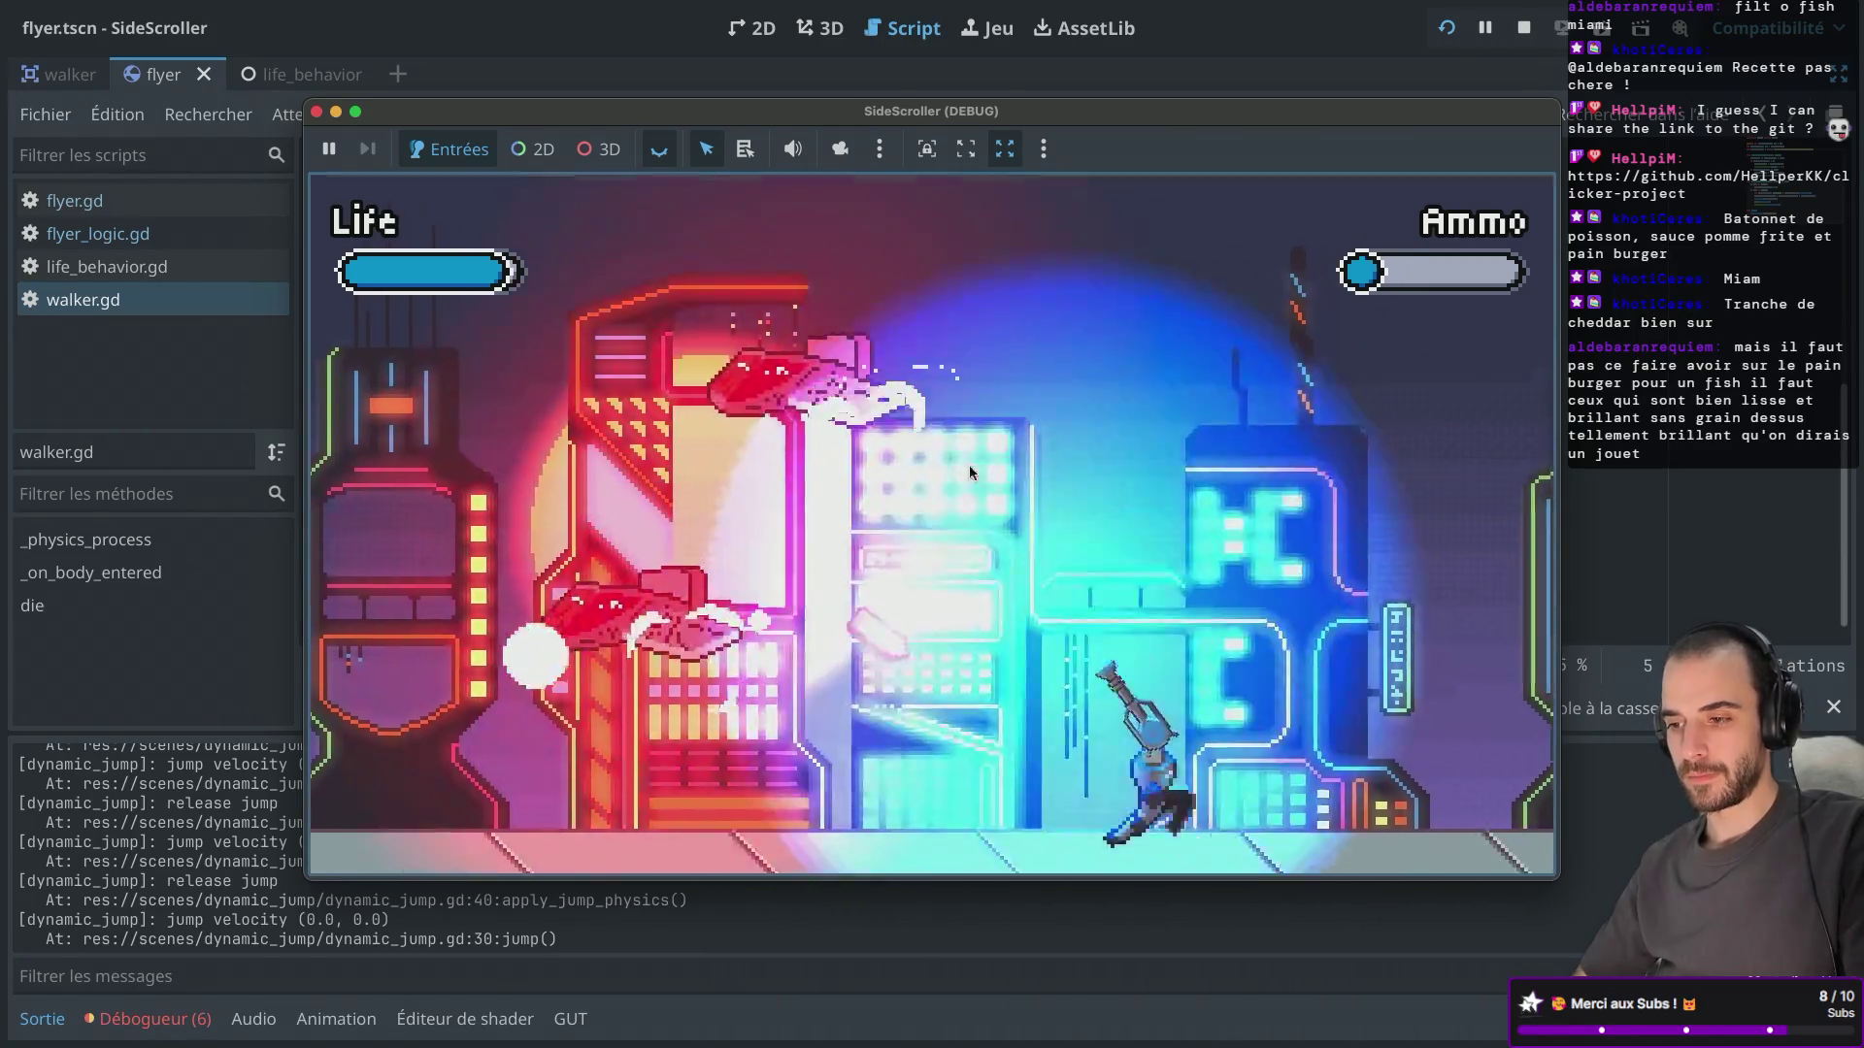
key(Right)
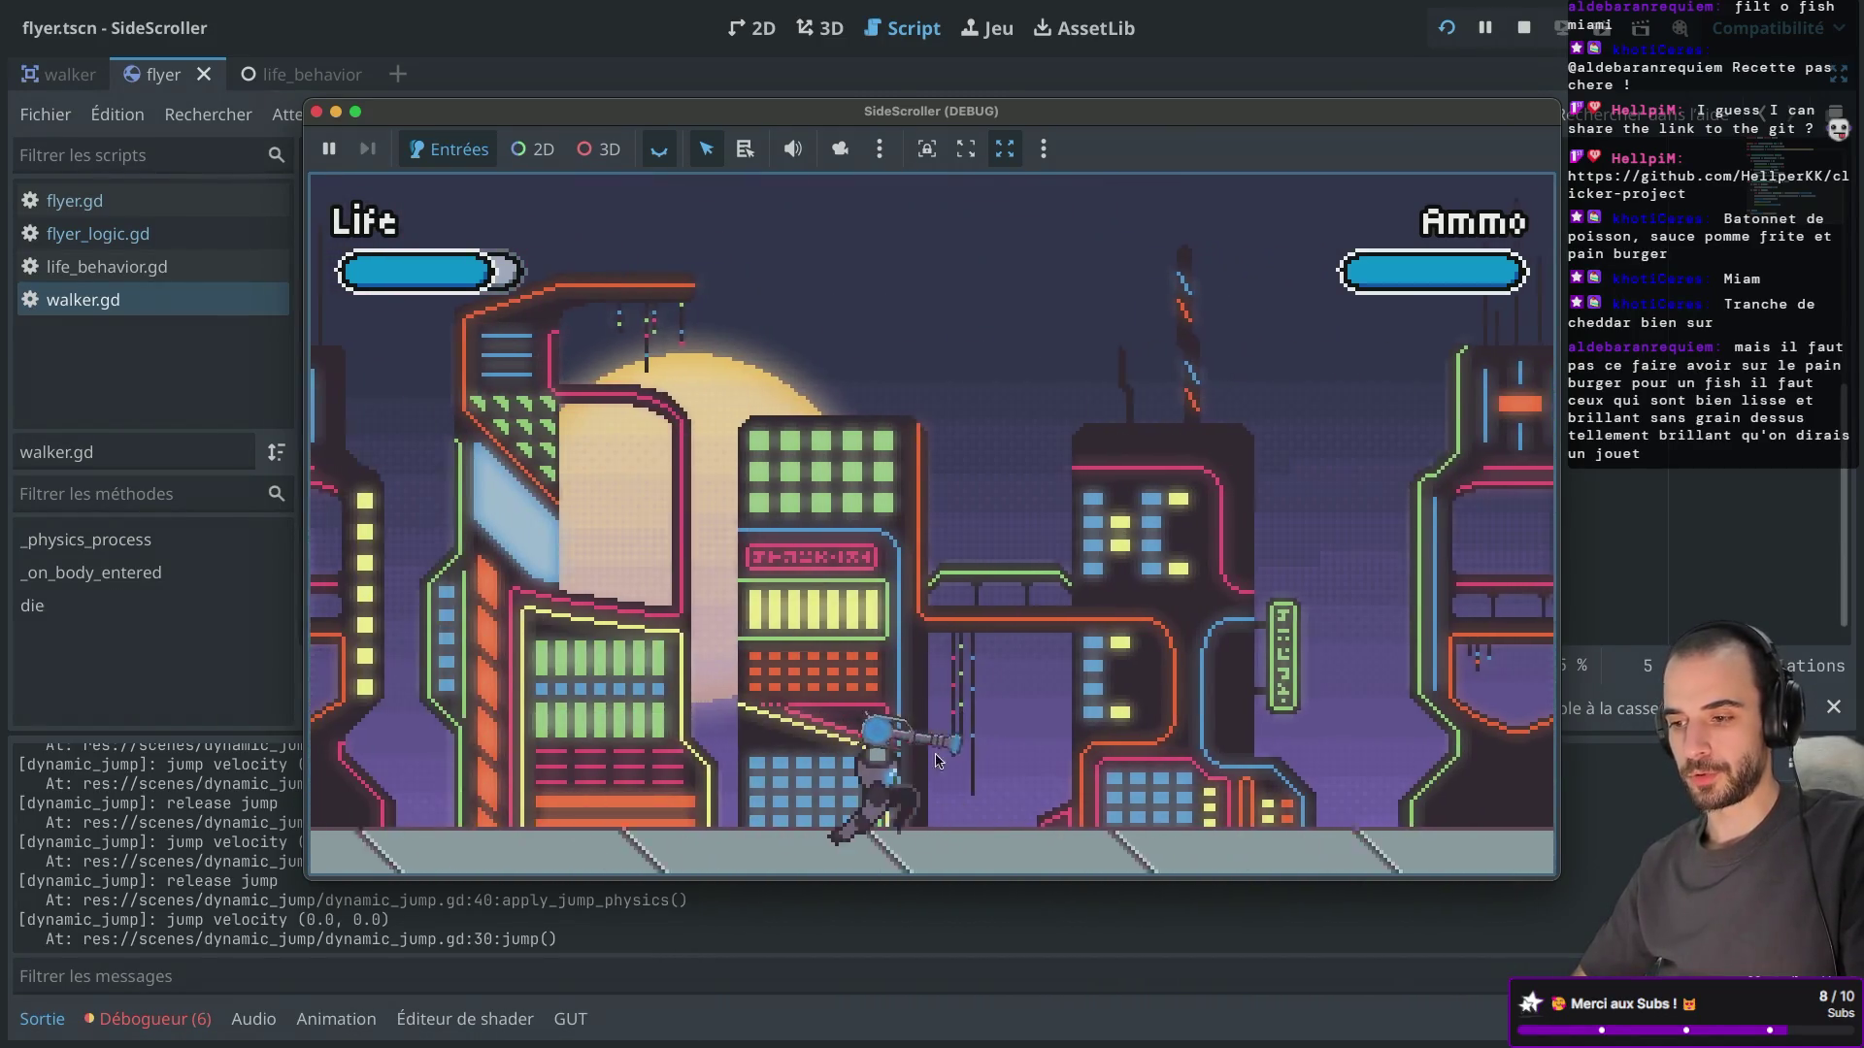
Continue jumping and shooting flyers until the player's life runs out and GAME OVER appears.
key(Right)
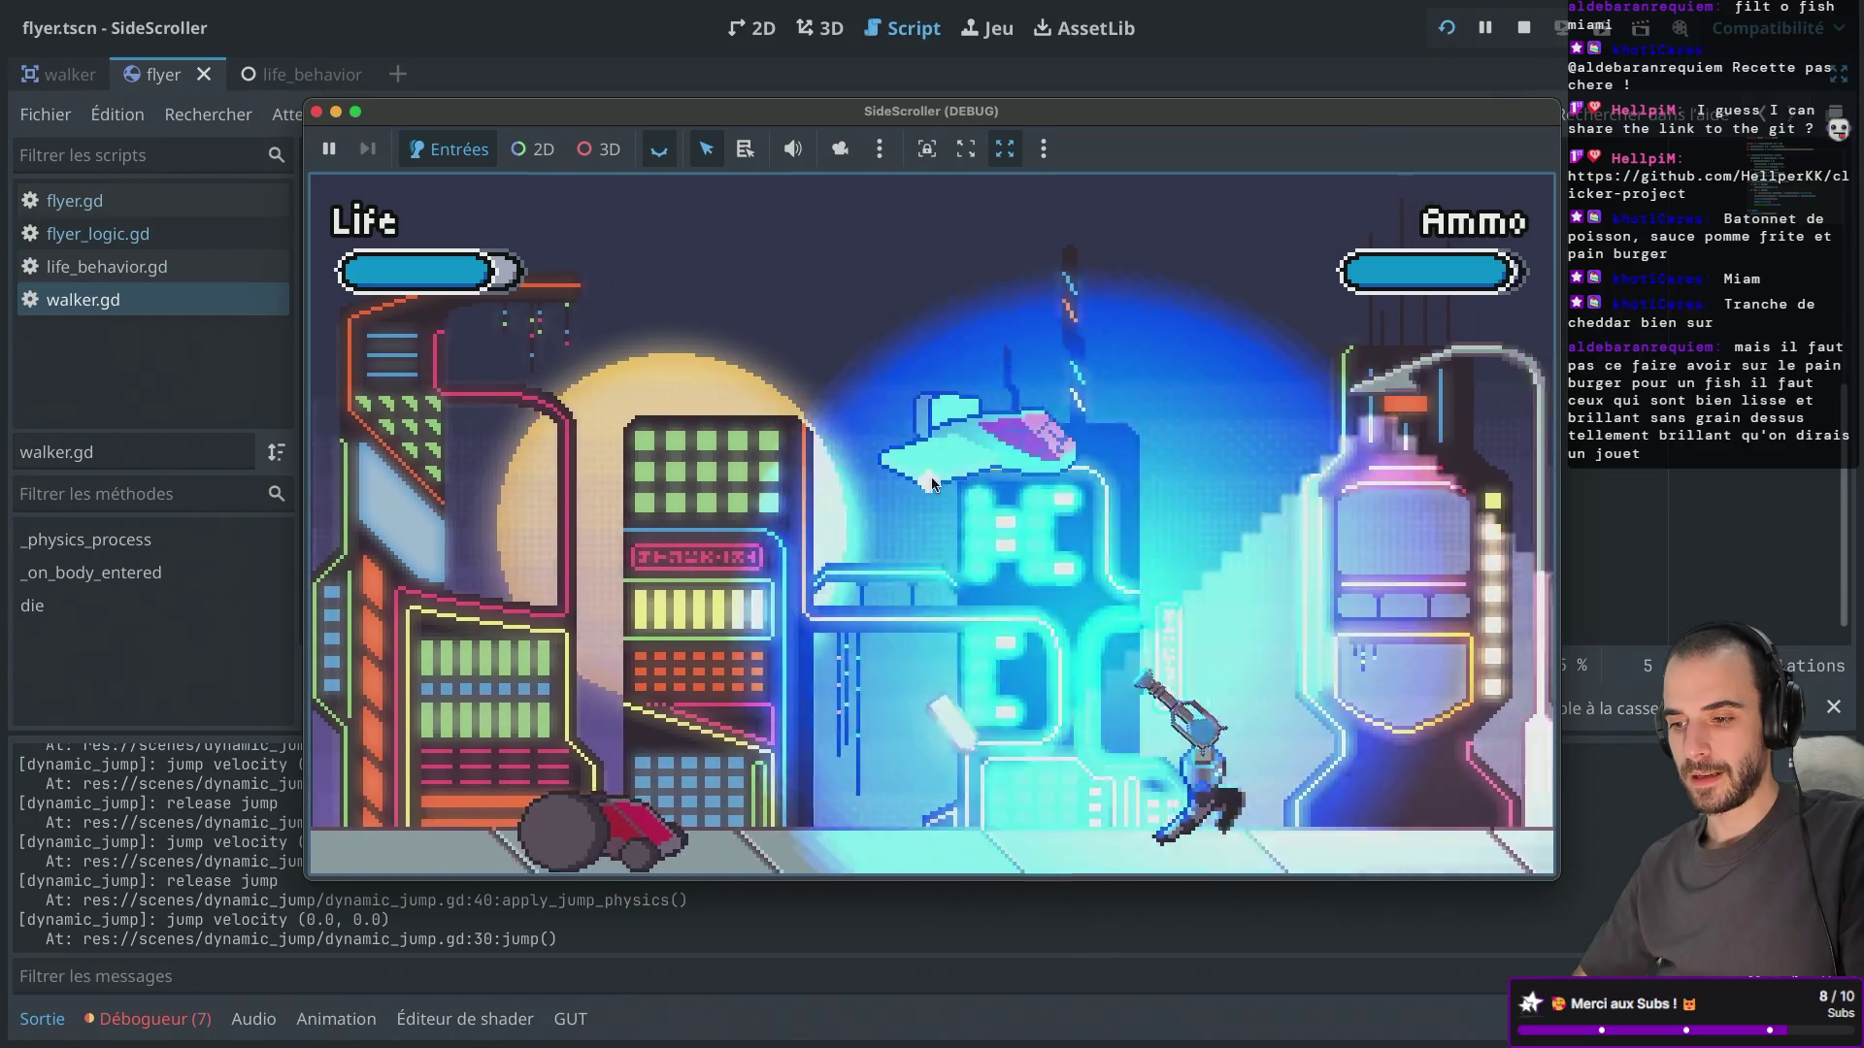
key(space)
click(1186, 624)
key(Left)
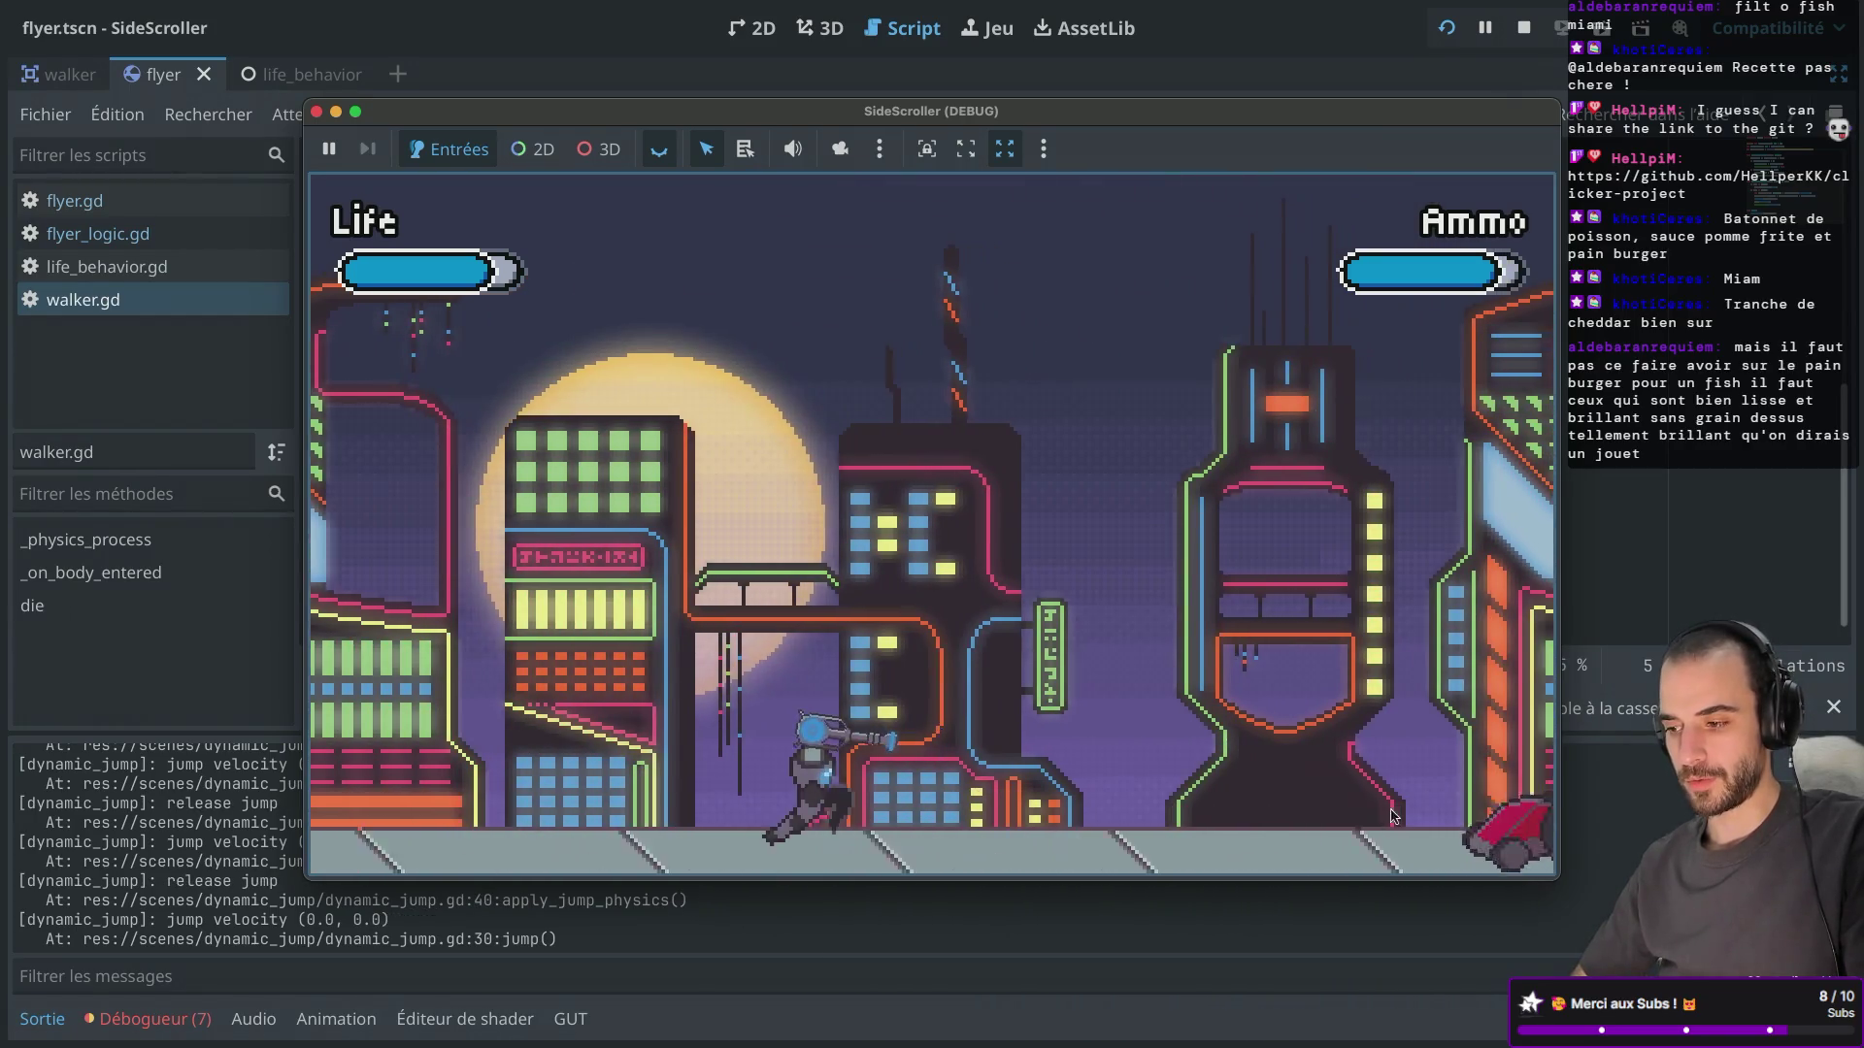
key(Right)
key(space)
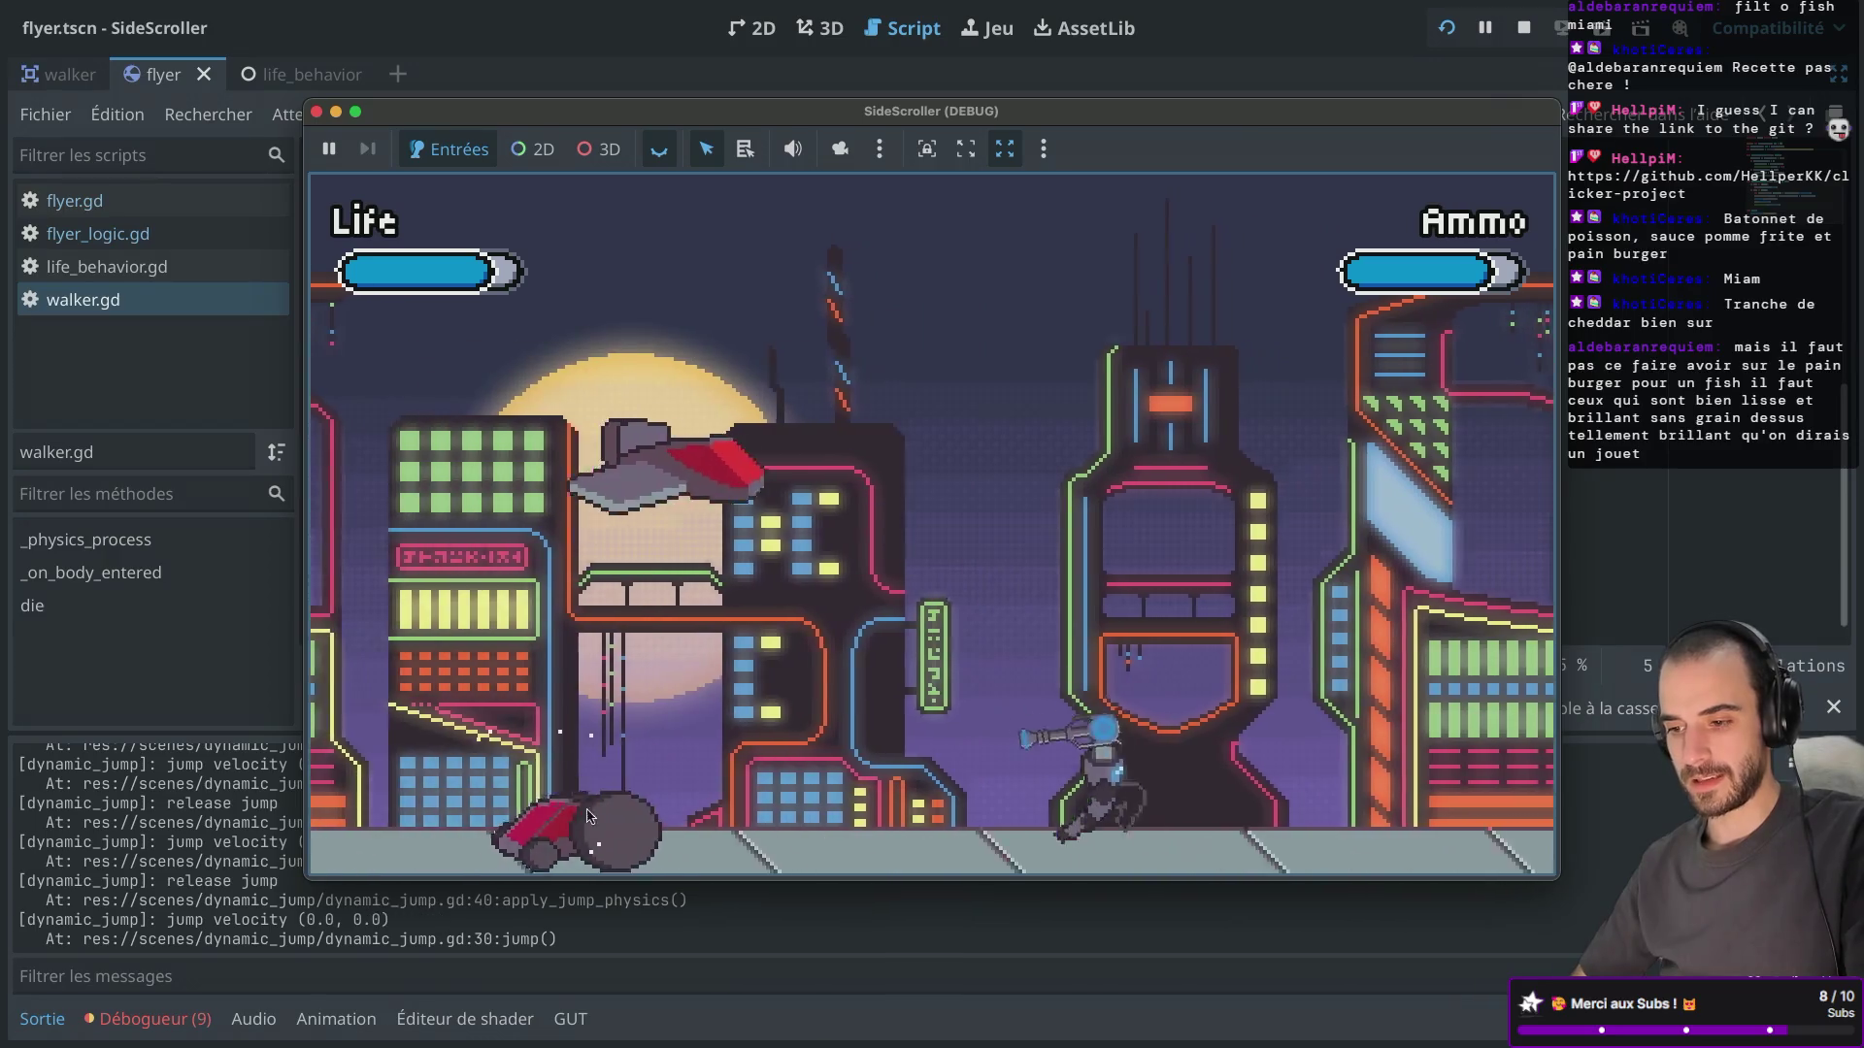
key(Right)
click(818, 567)
key(Right)
click(818, 596)
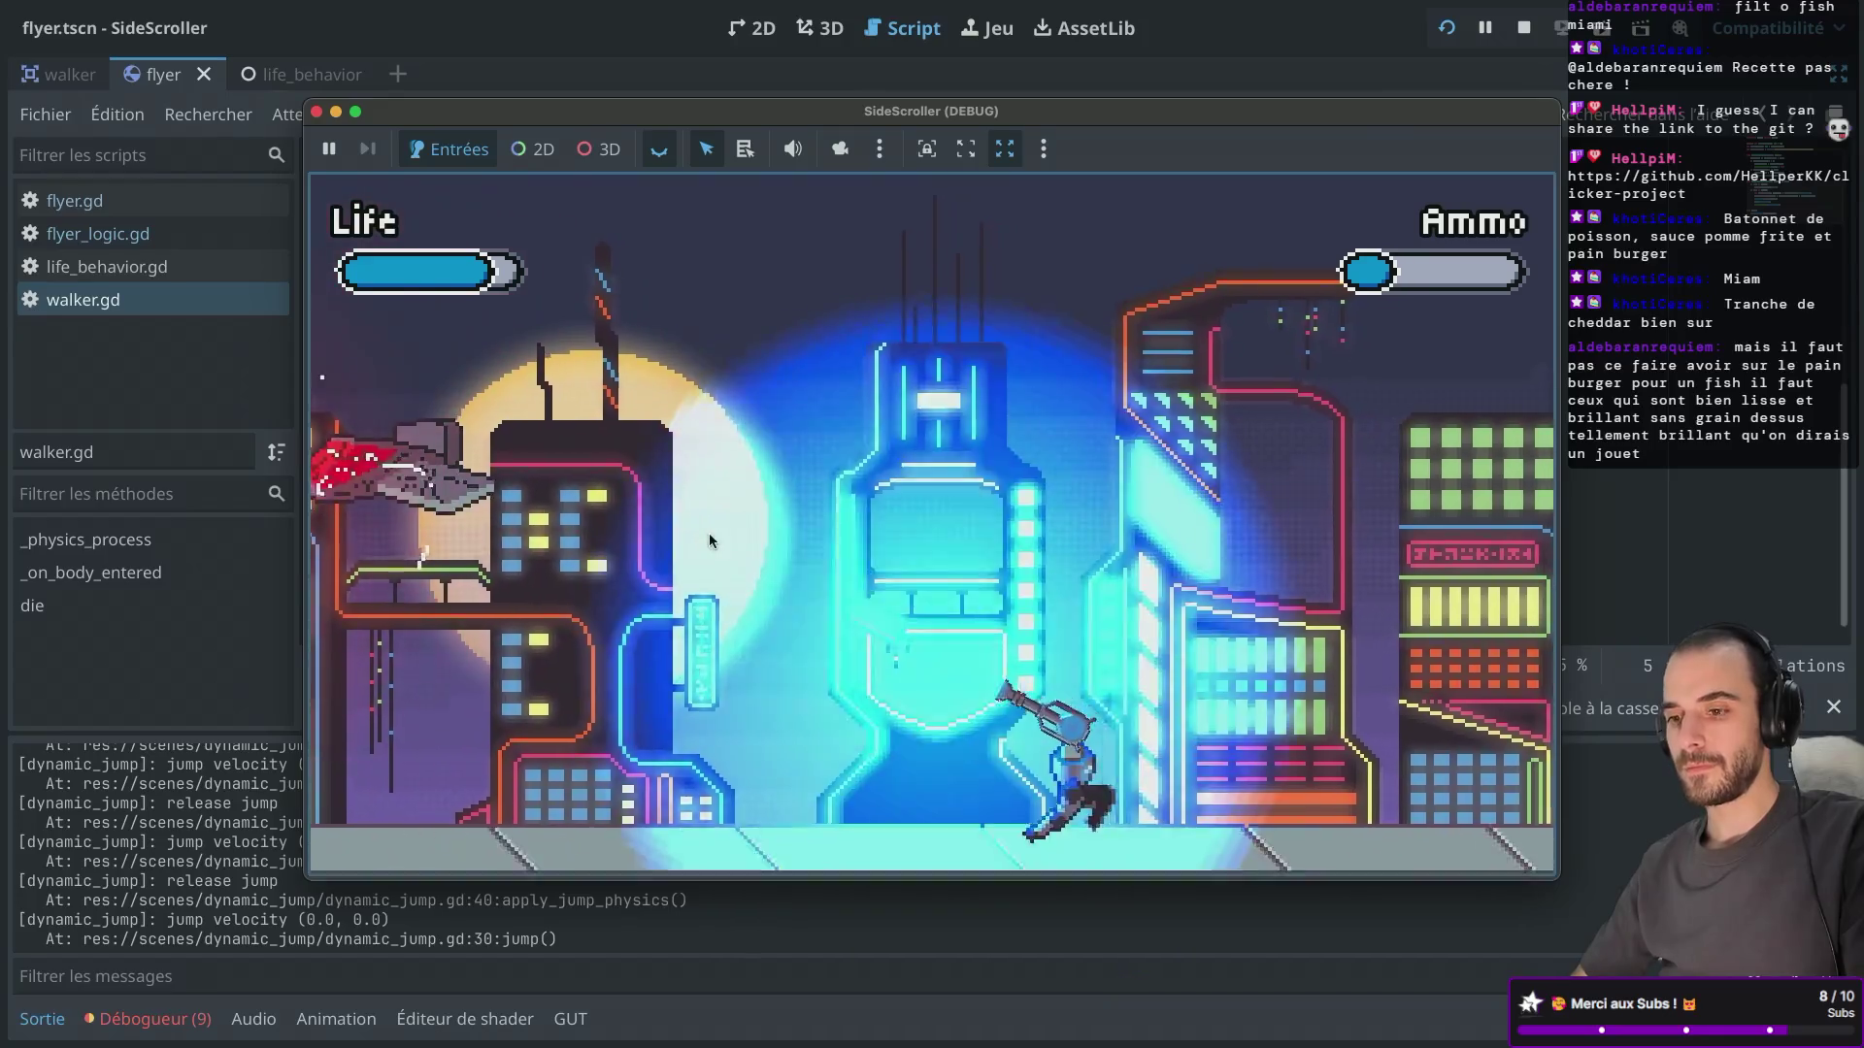
key(Right)
key(space)
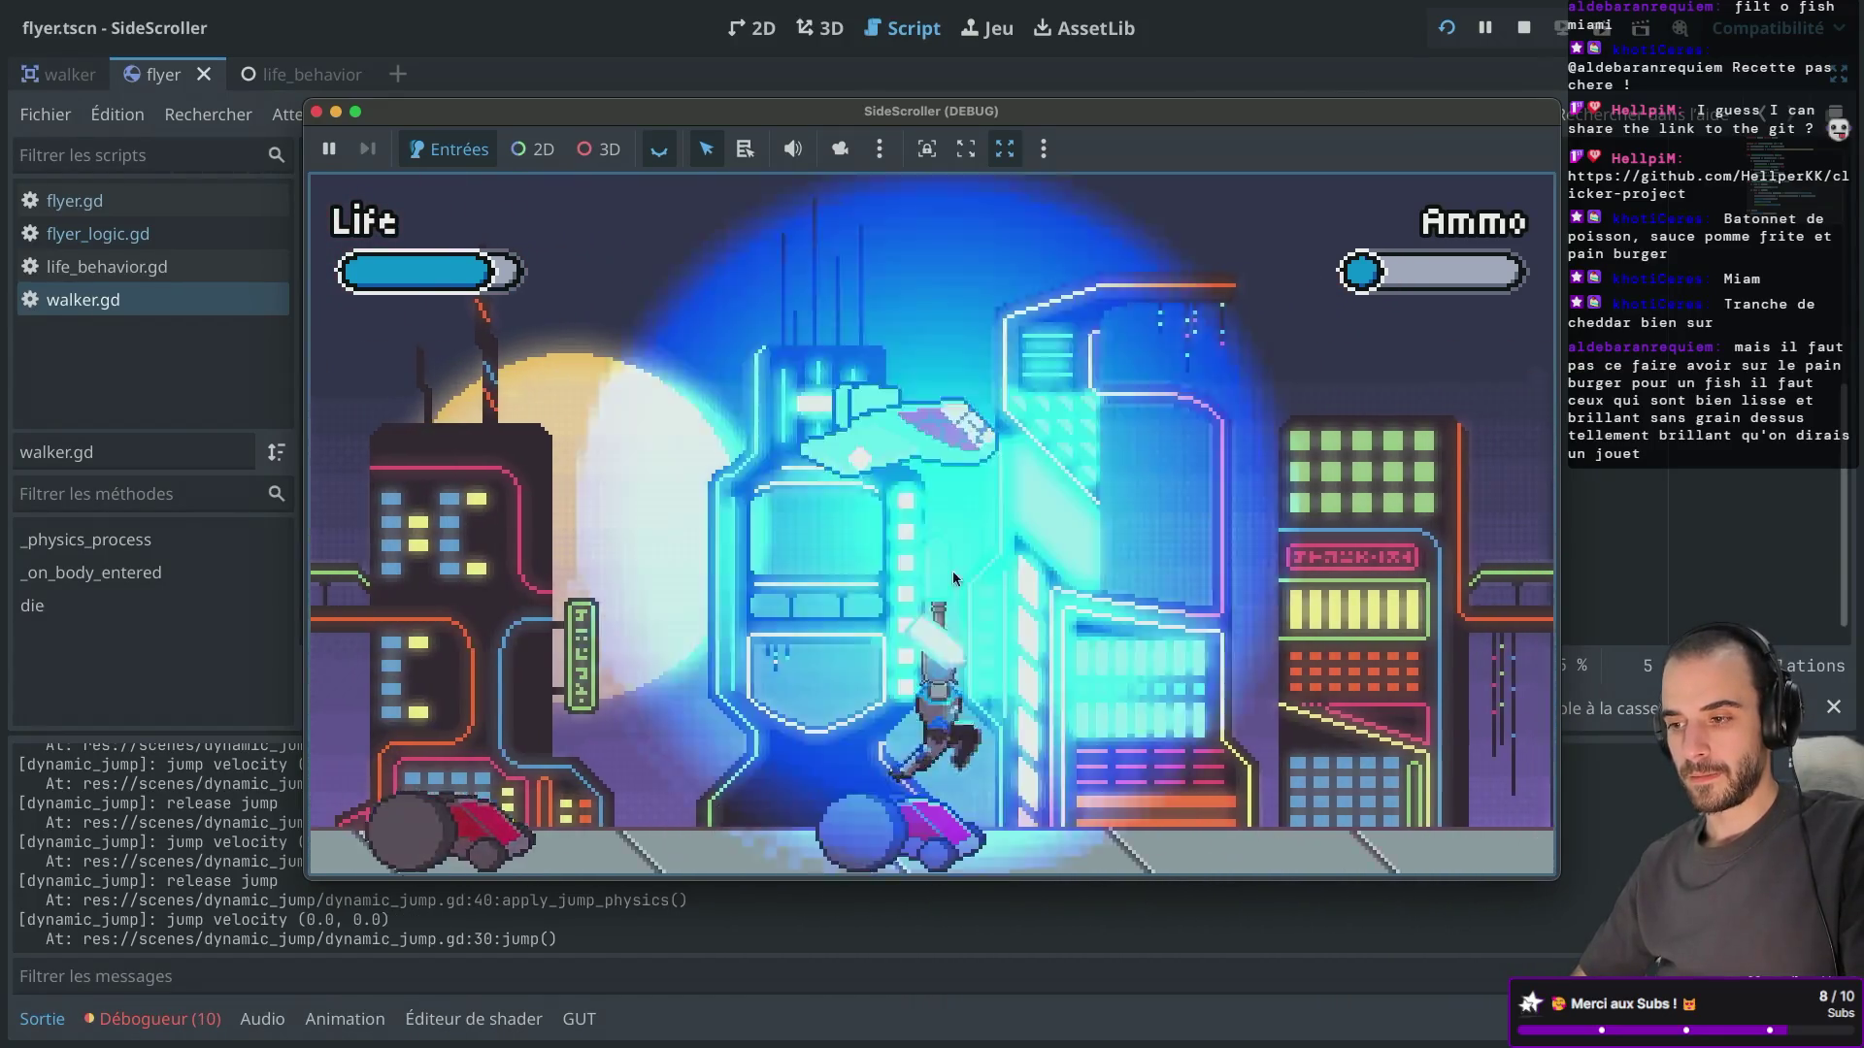
click(971, 485)
key(Right)
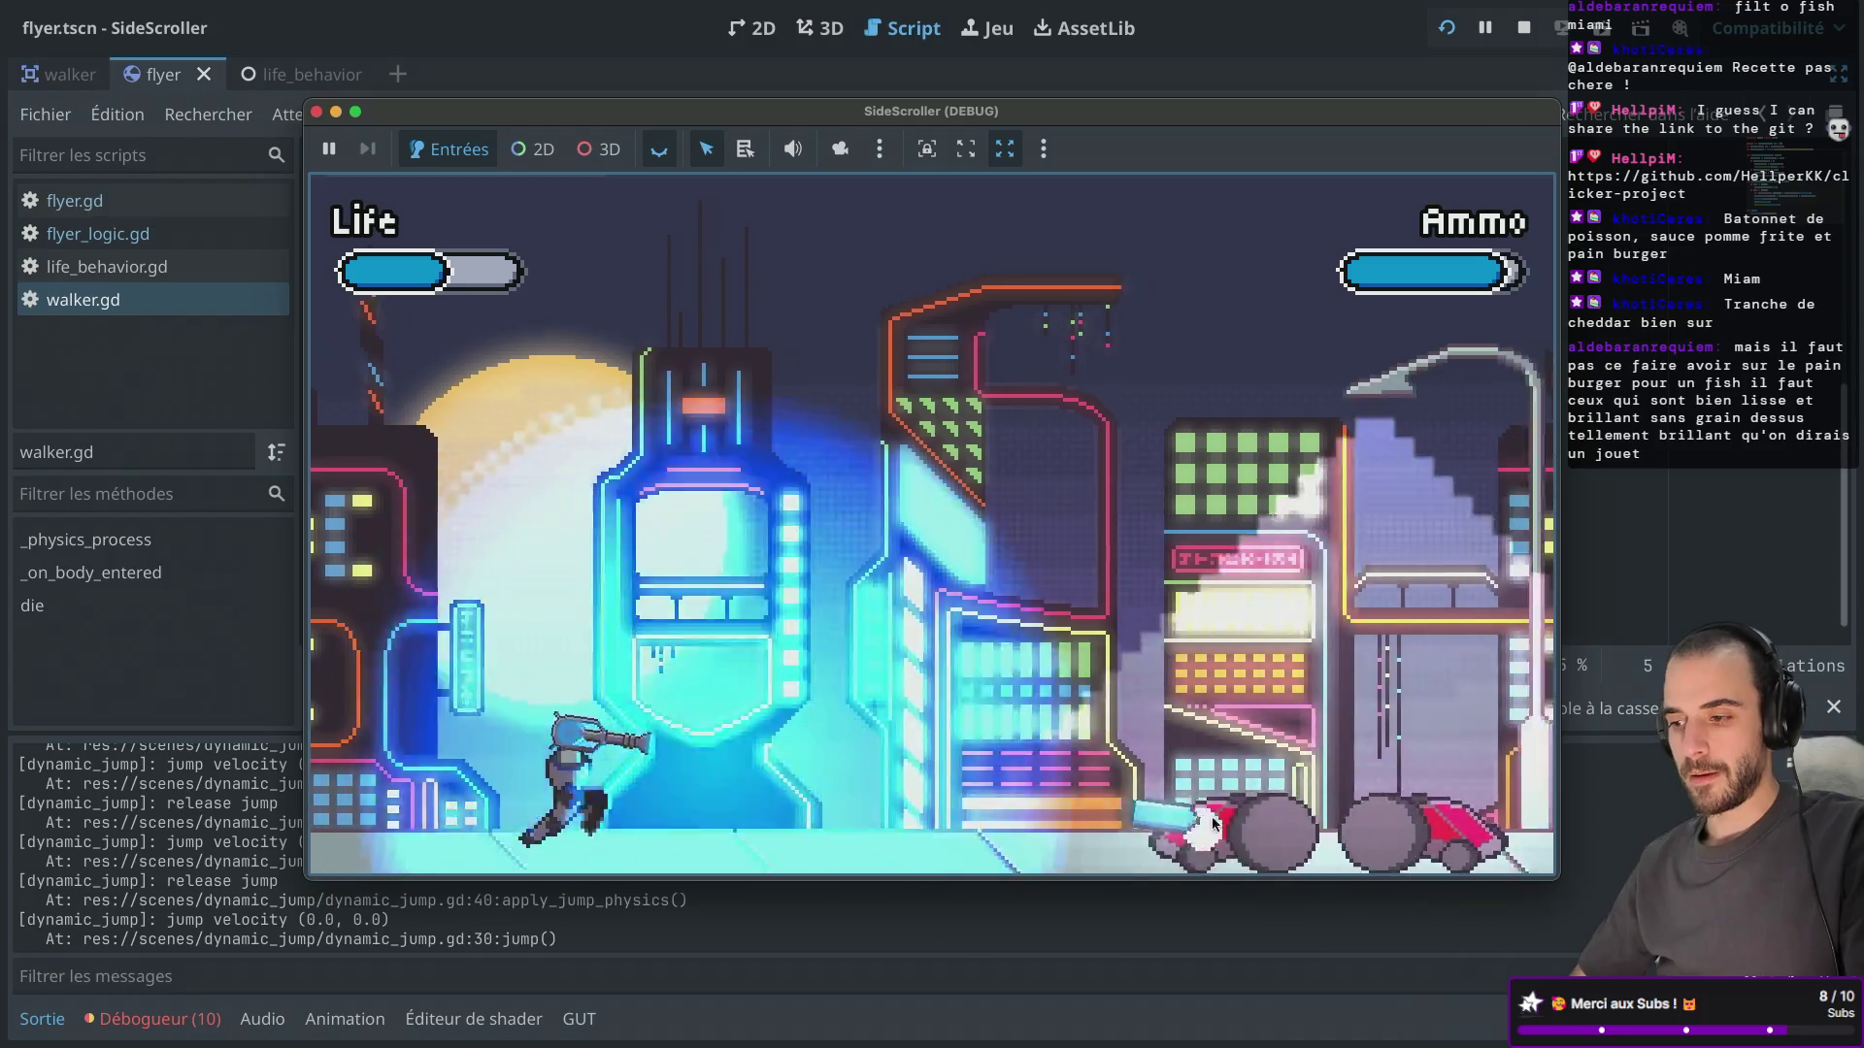
key(Right)
key(space)
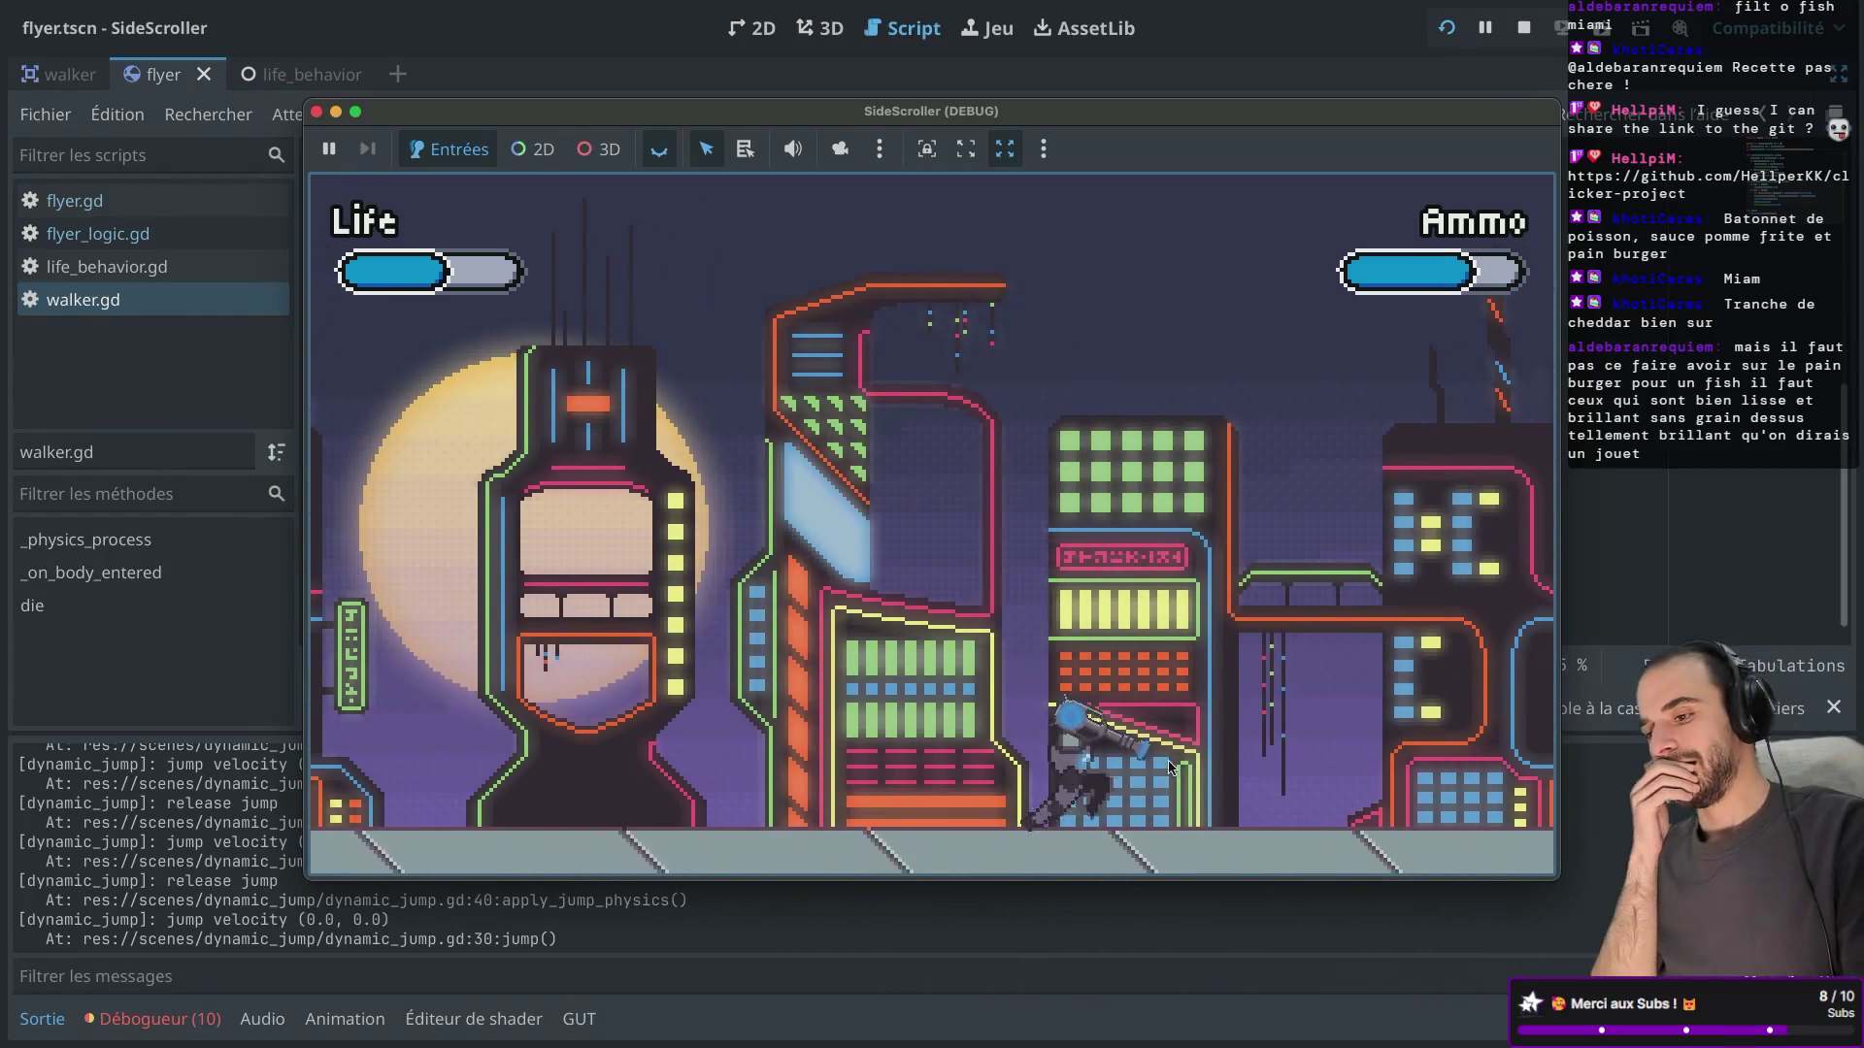
key(space)
key(Right)
key(space)
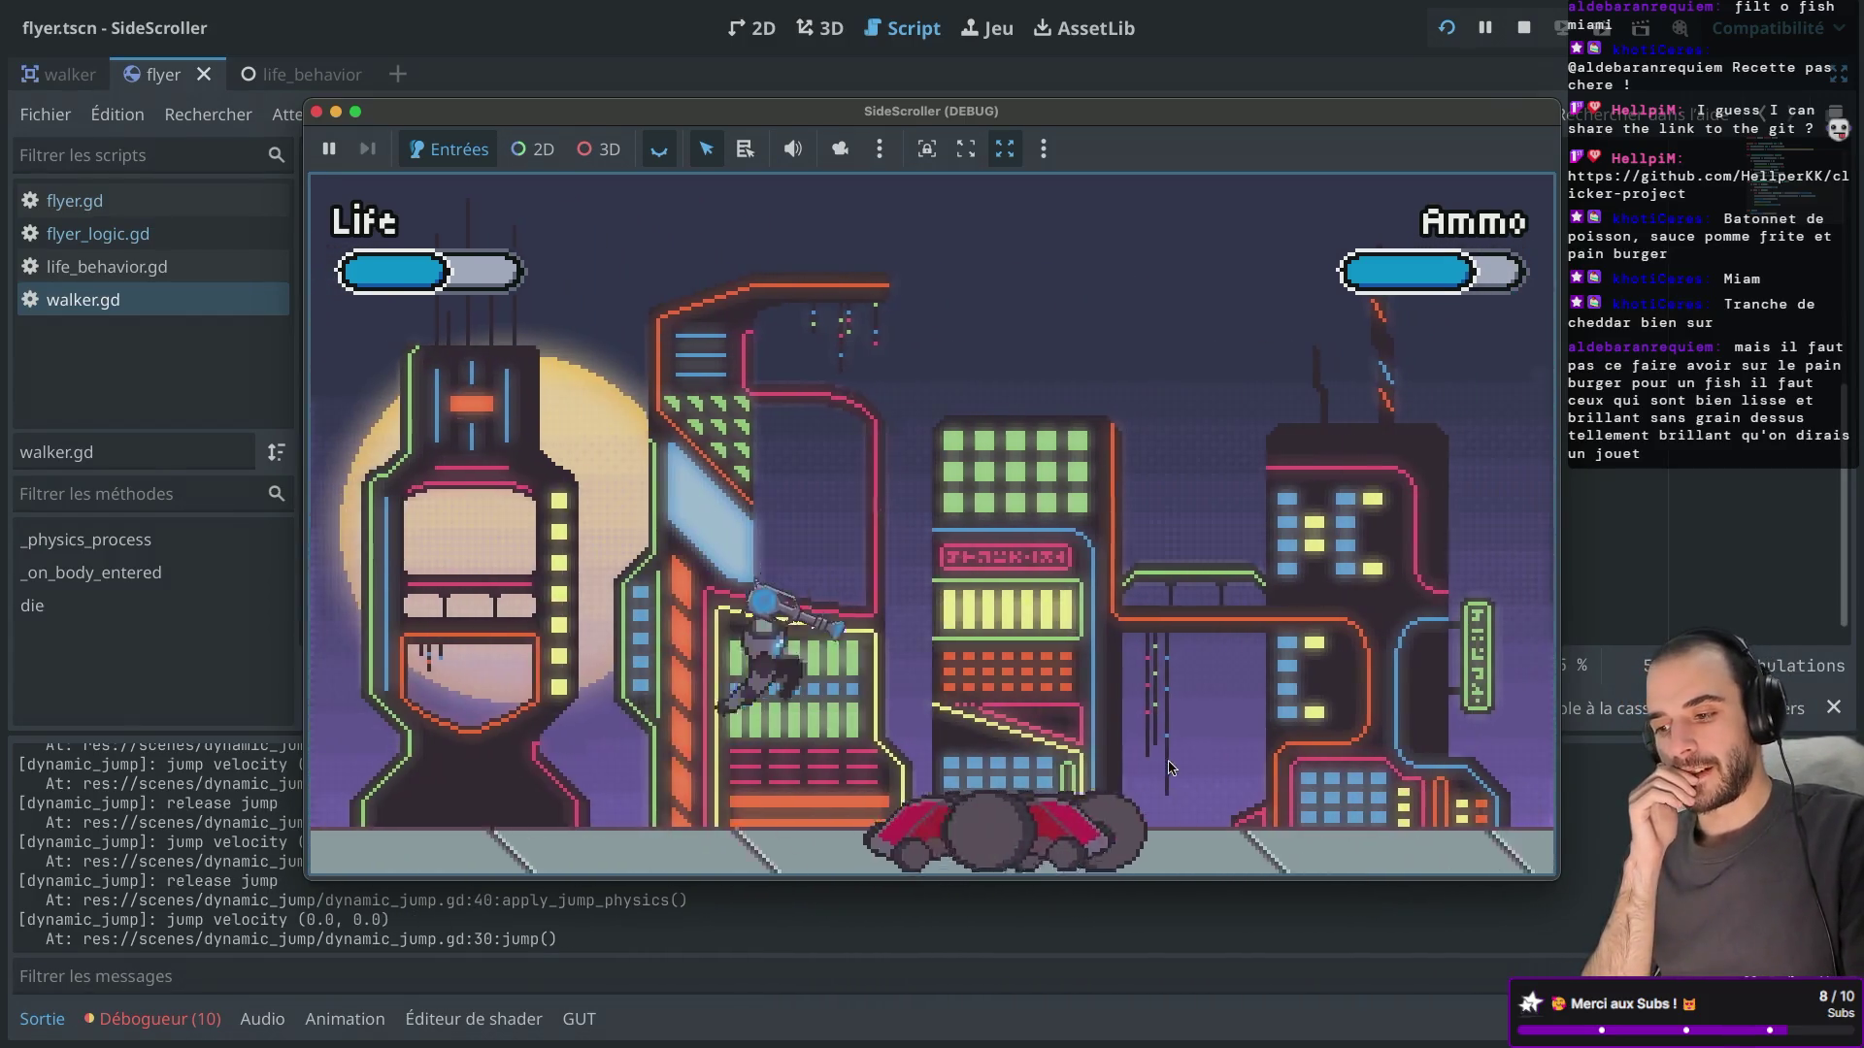
key(space)
key(Right)
key(space)
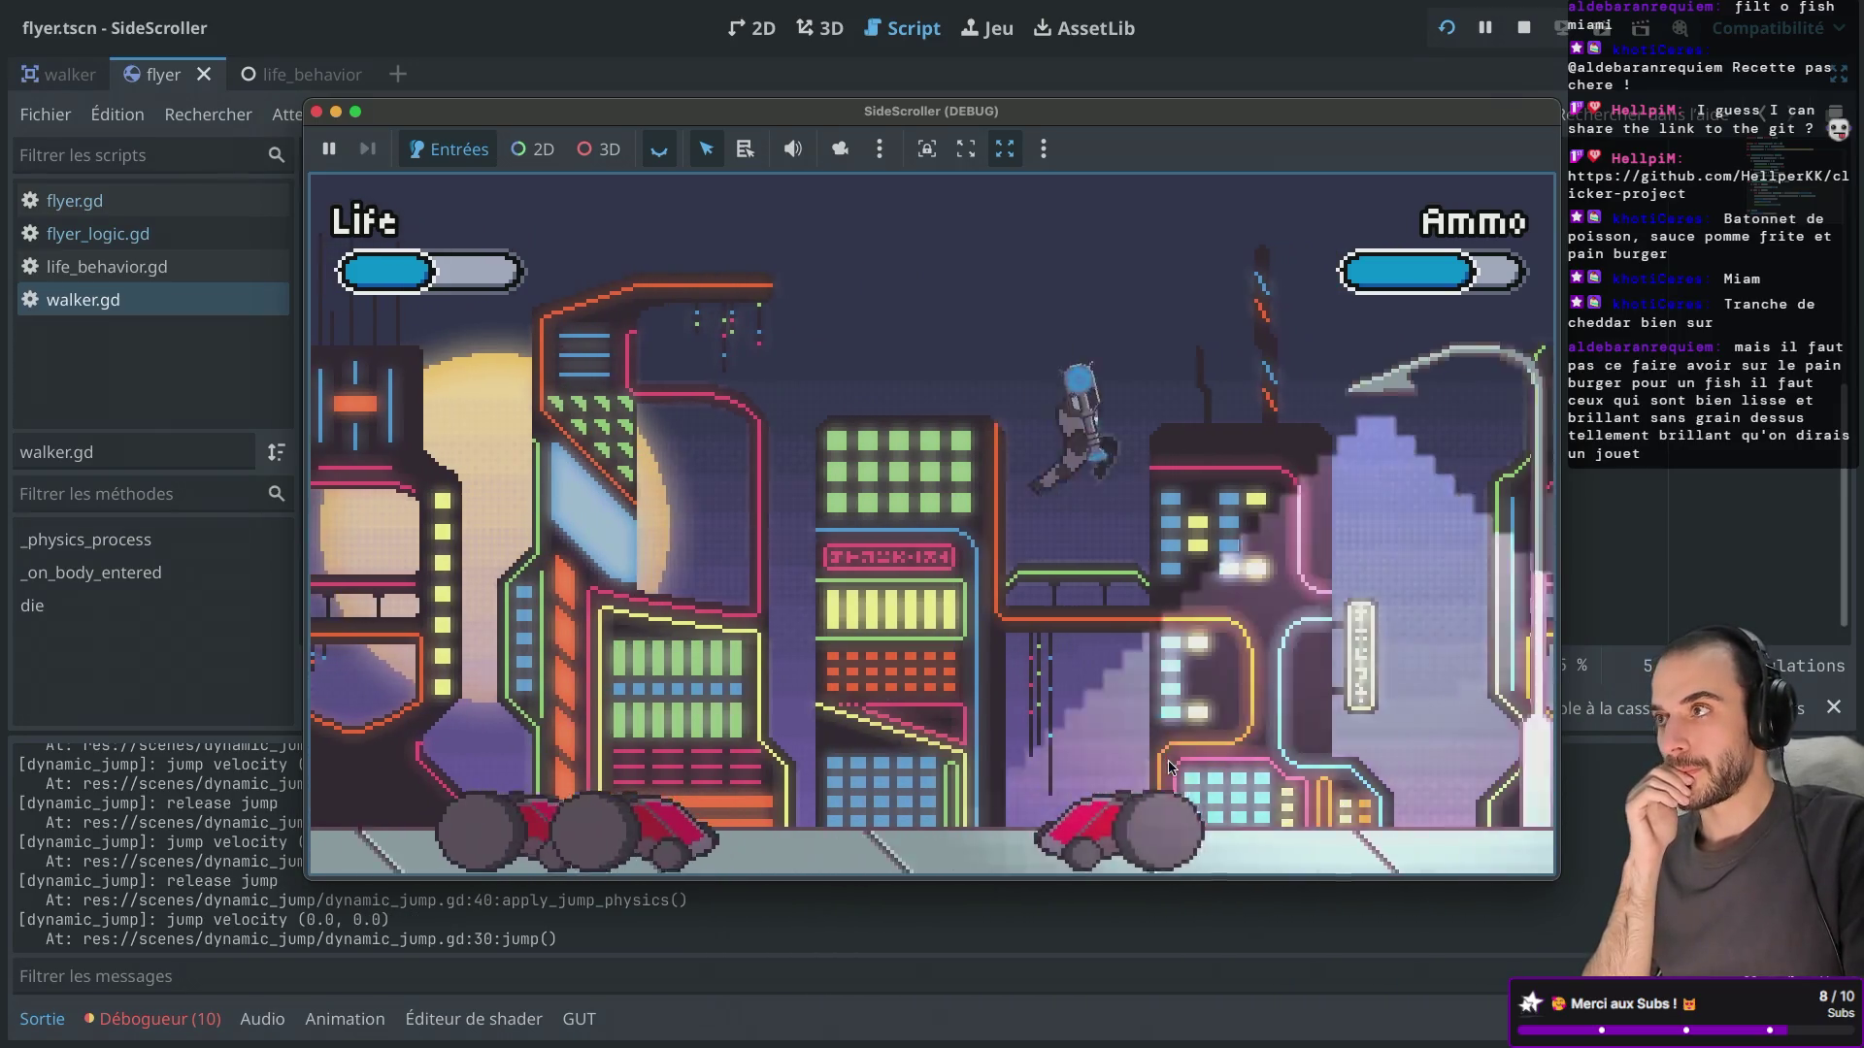
key(space)
key(Right)
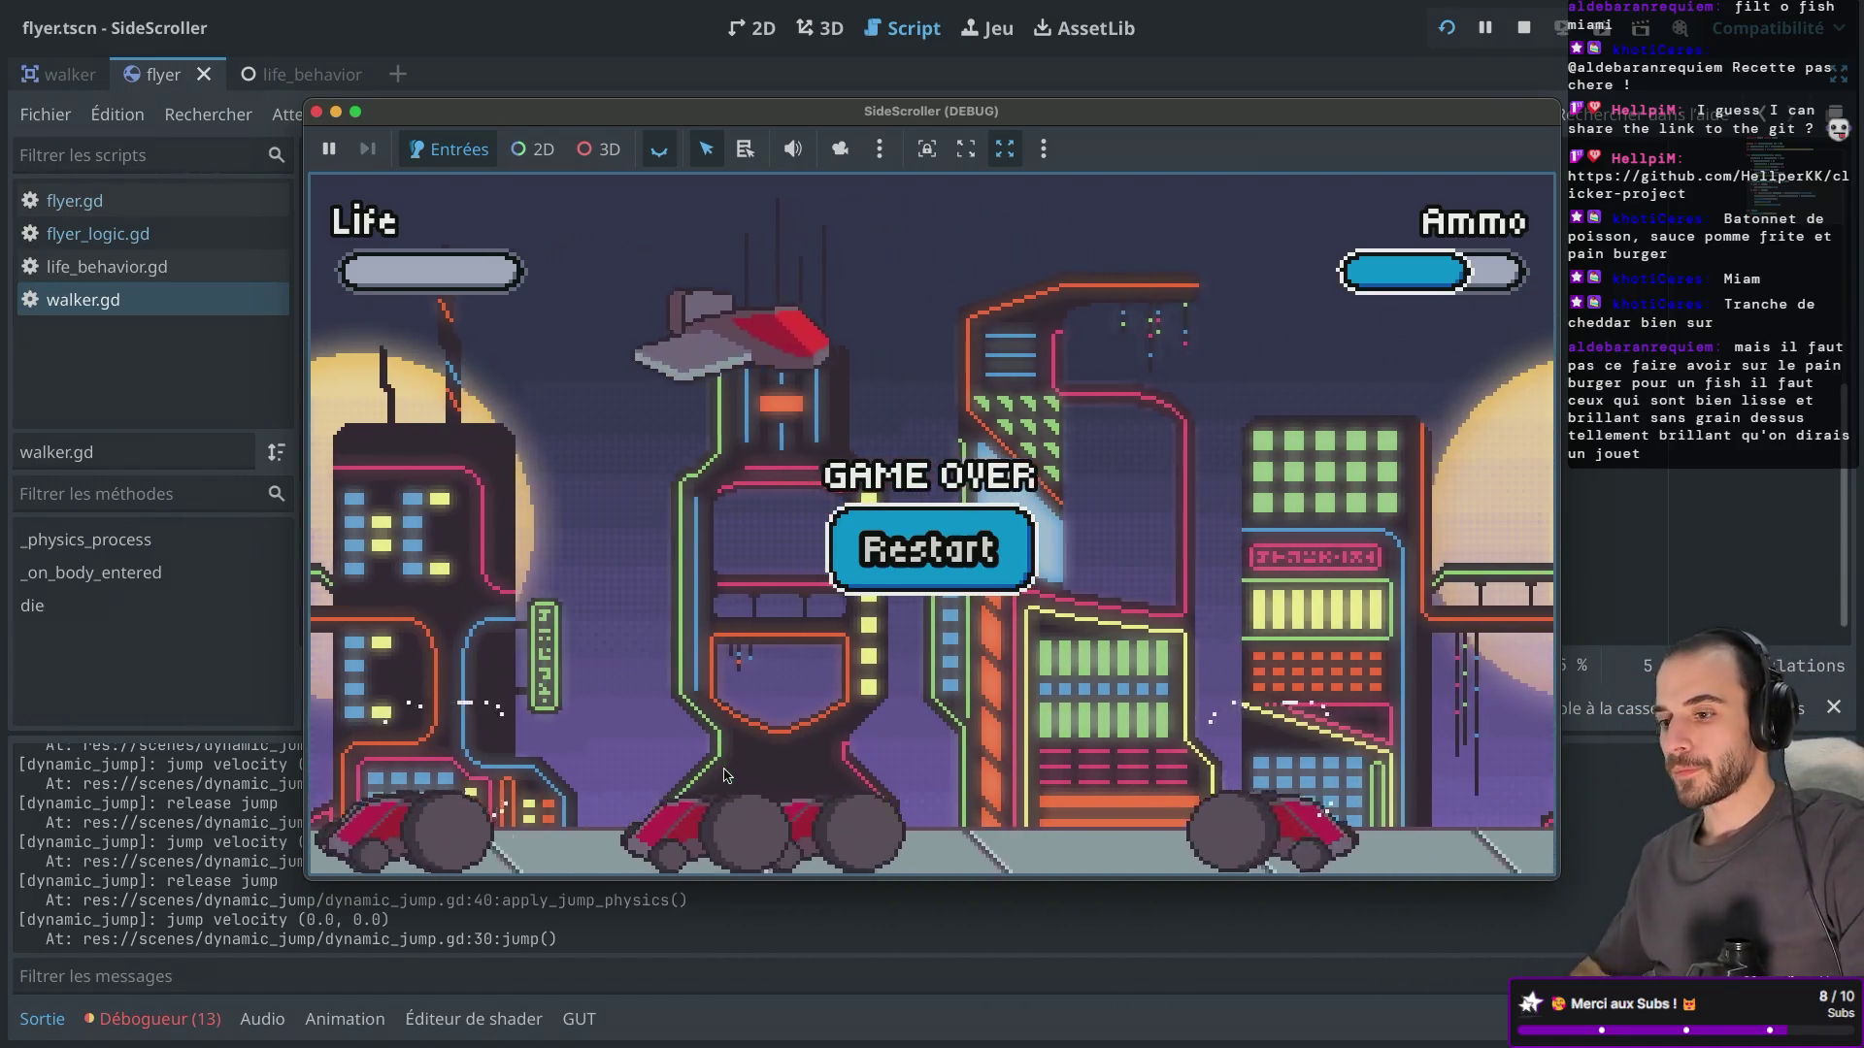
Restart after game over and run and jump the player through the level.
click(937, 569)
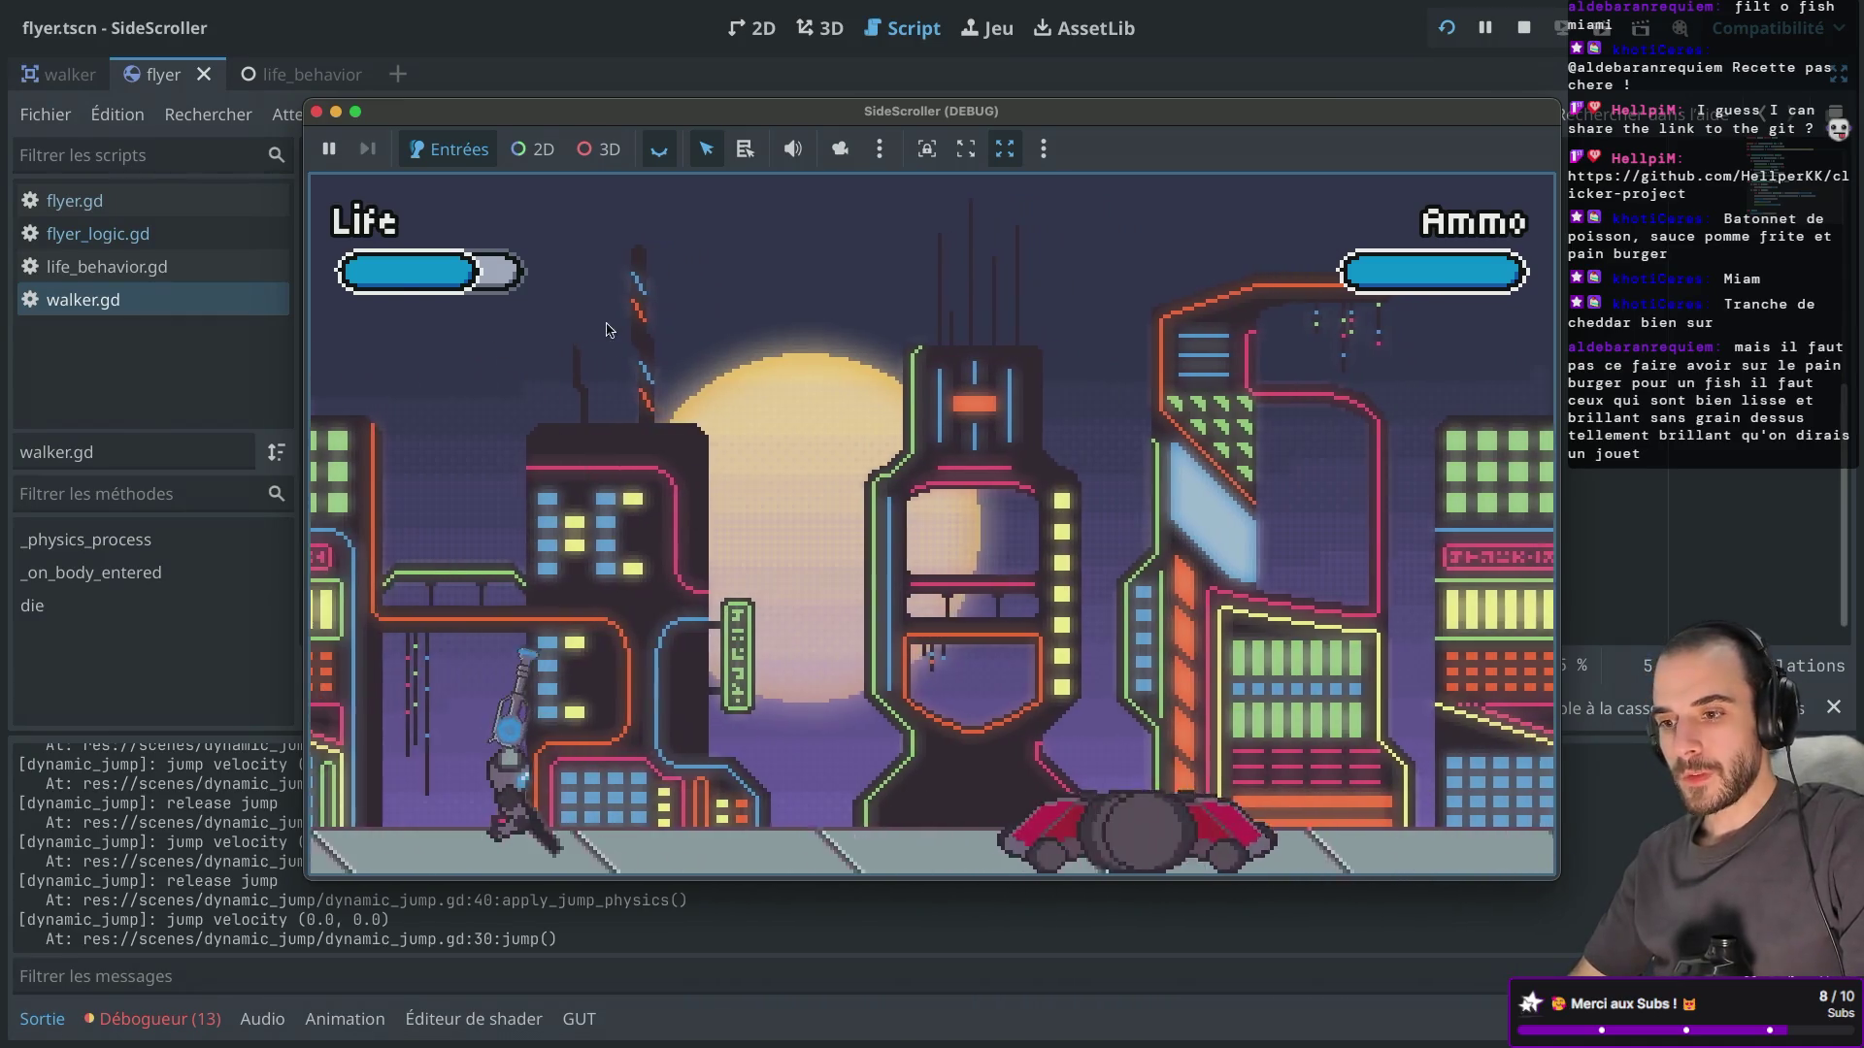
key(Right)
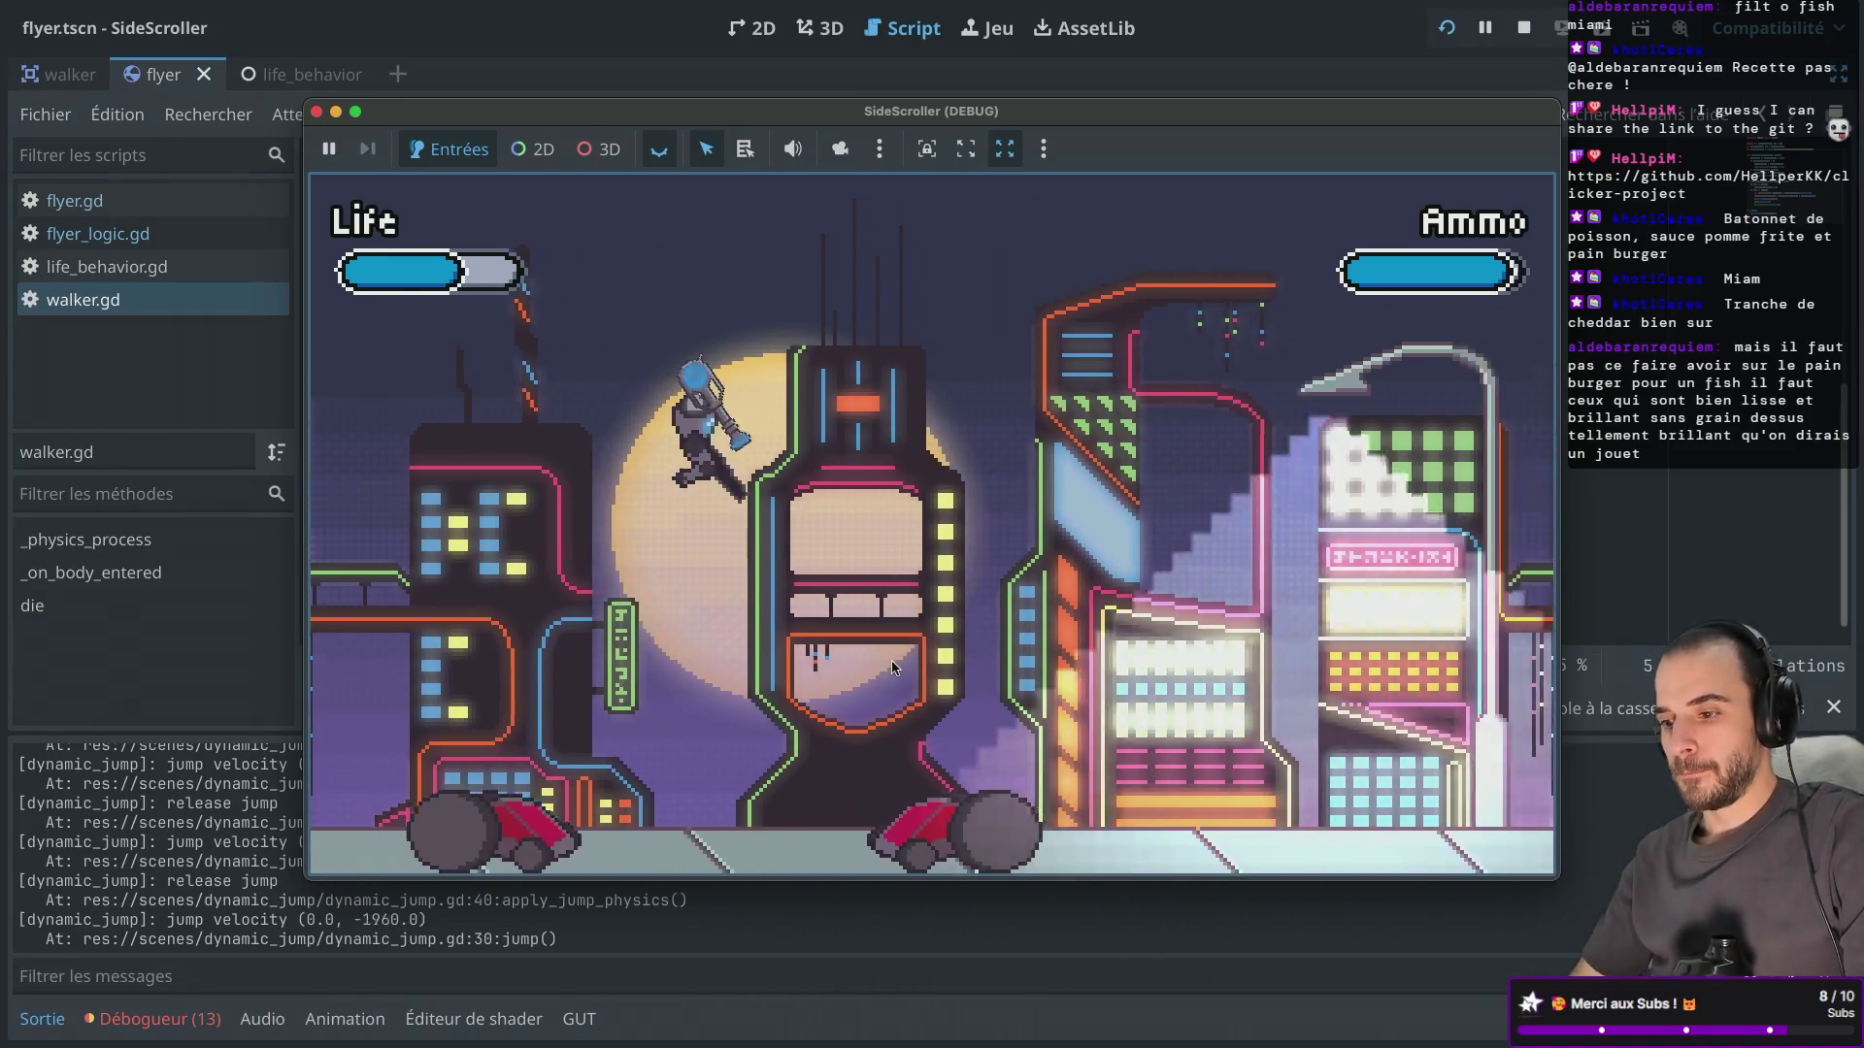
key(space)
key(Left)
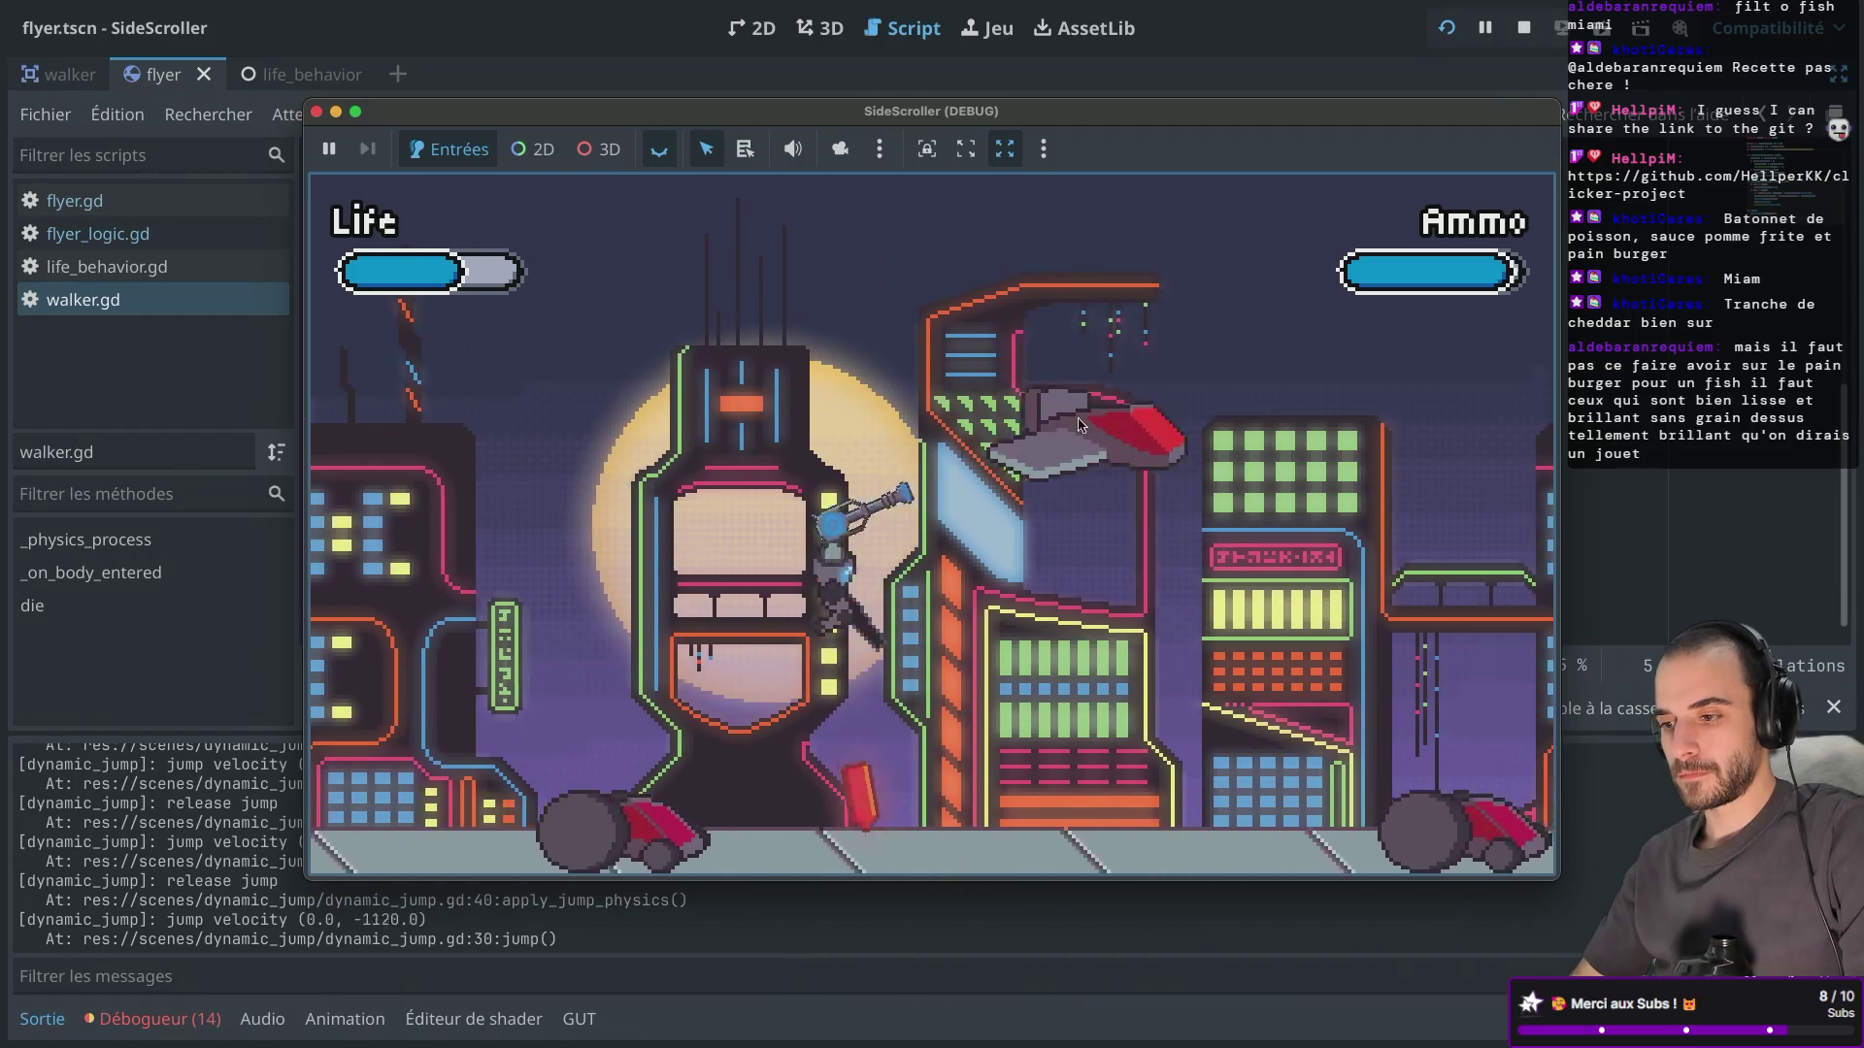
key(Right)
key(space)
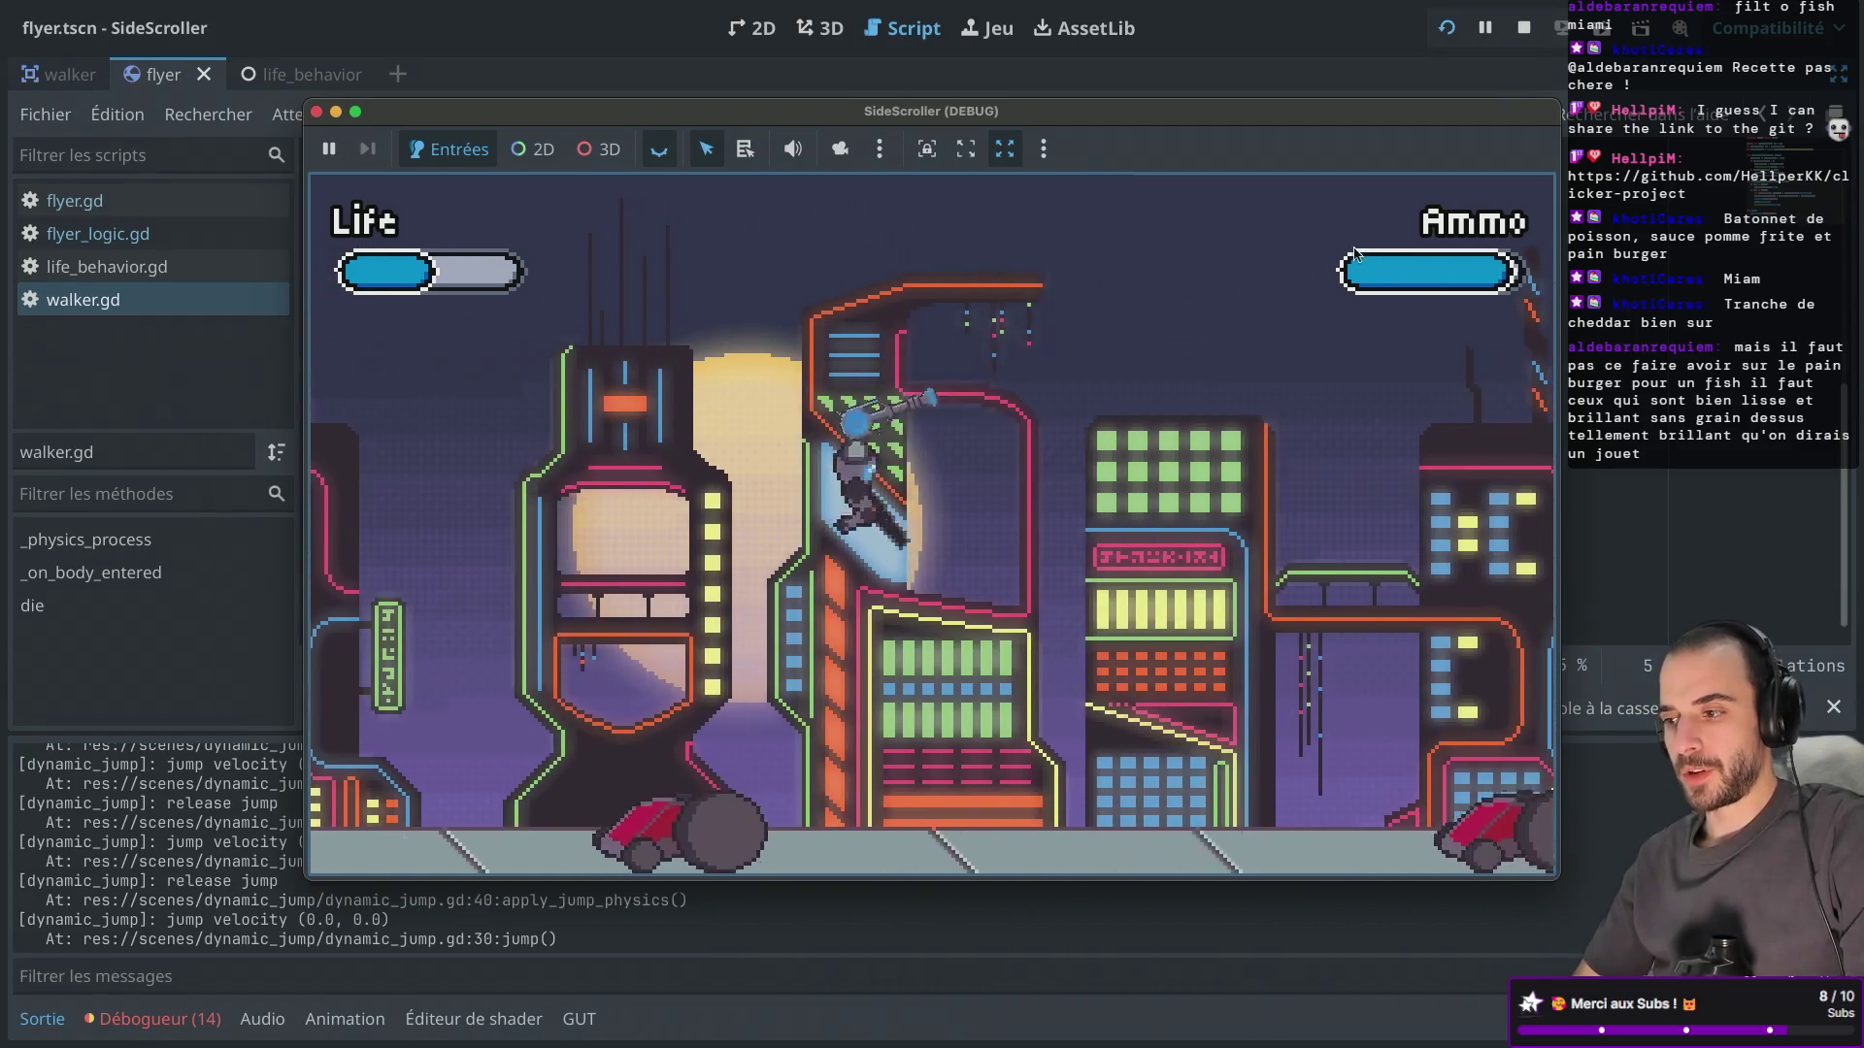
key(space)
key(Left)
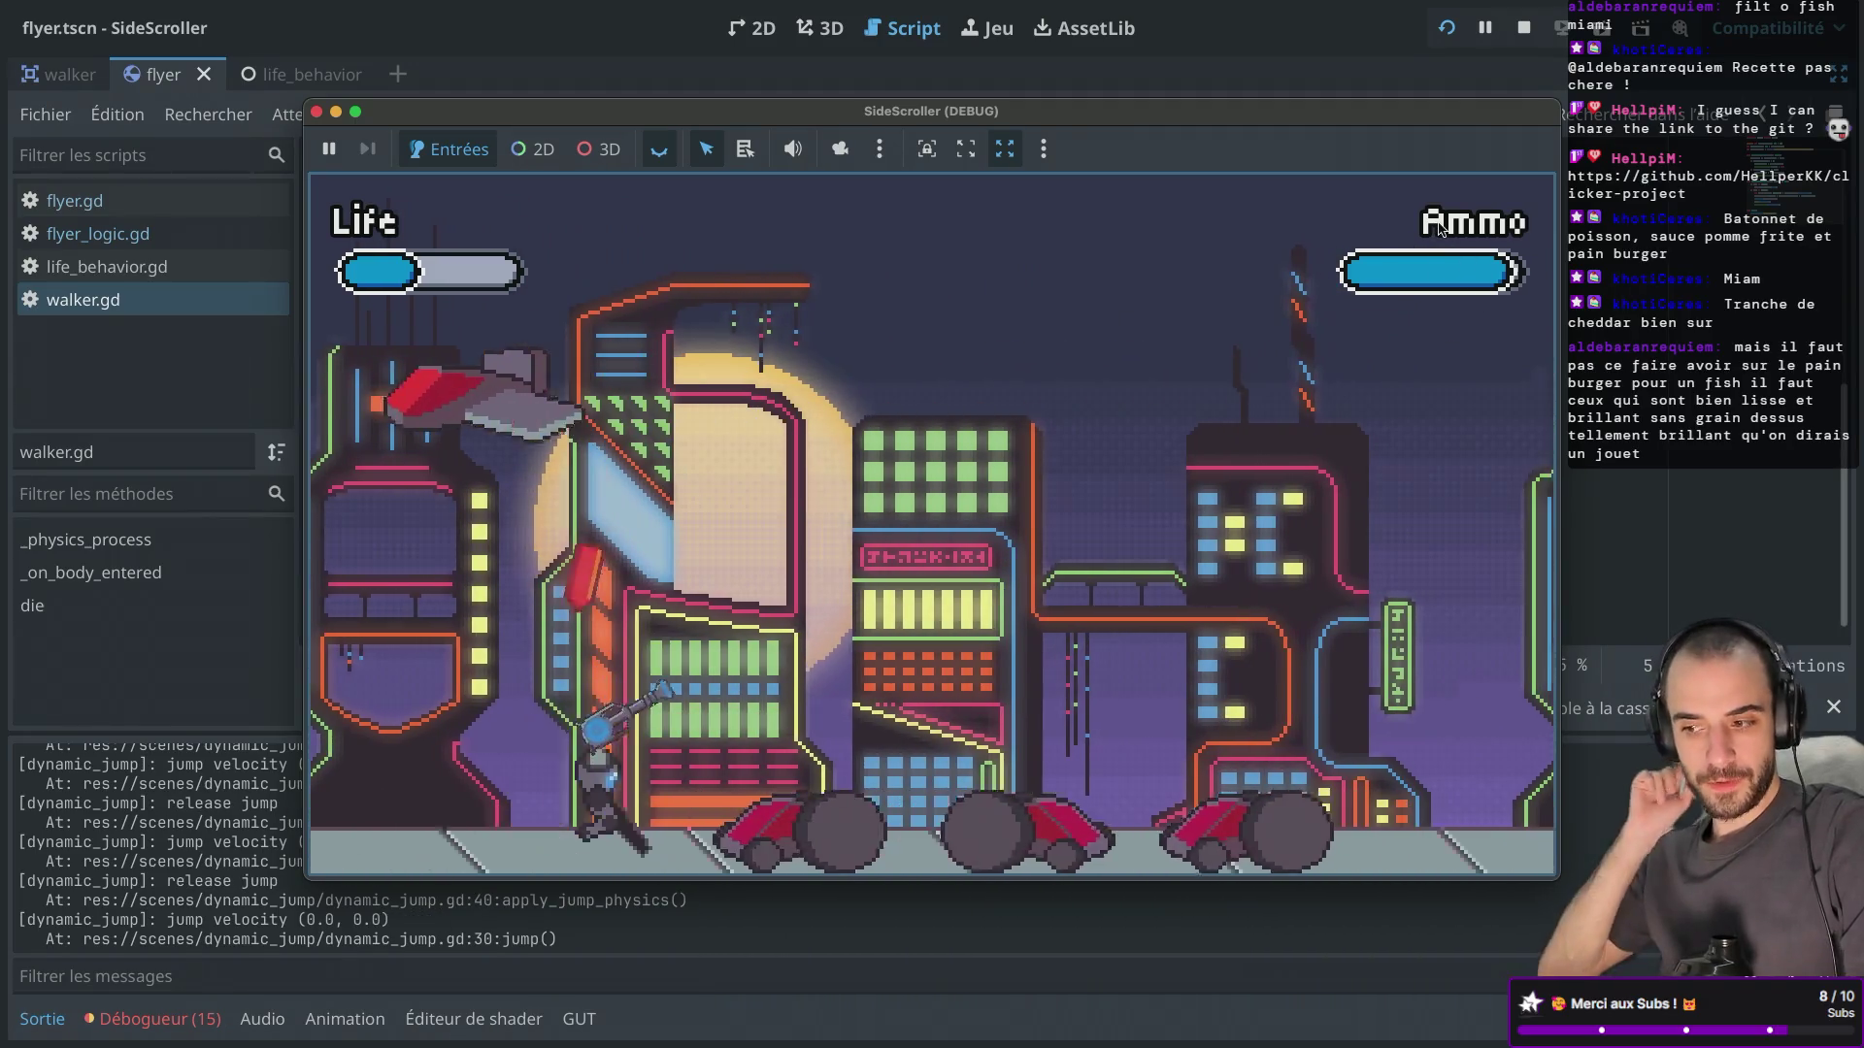
key(Right)
key(space)
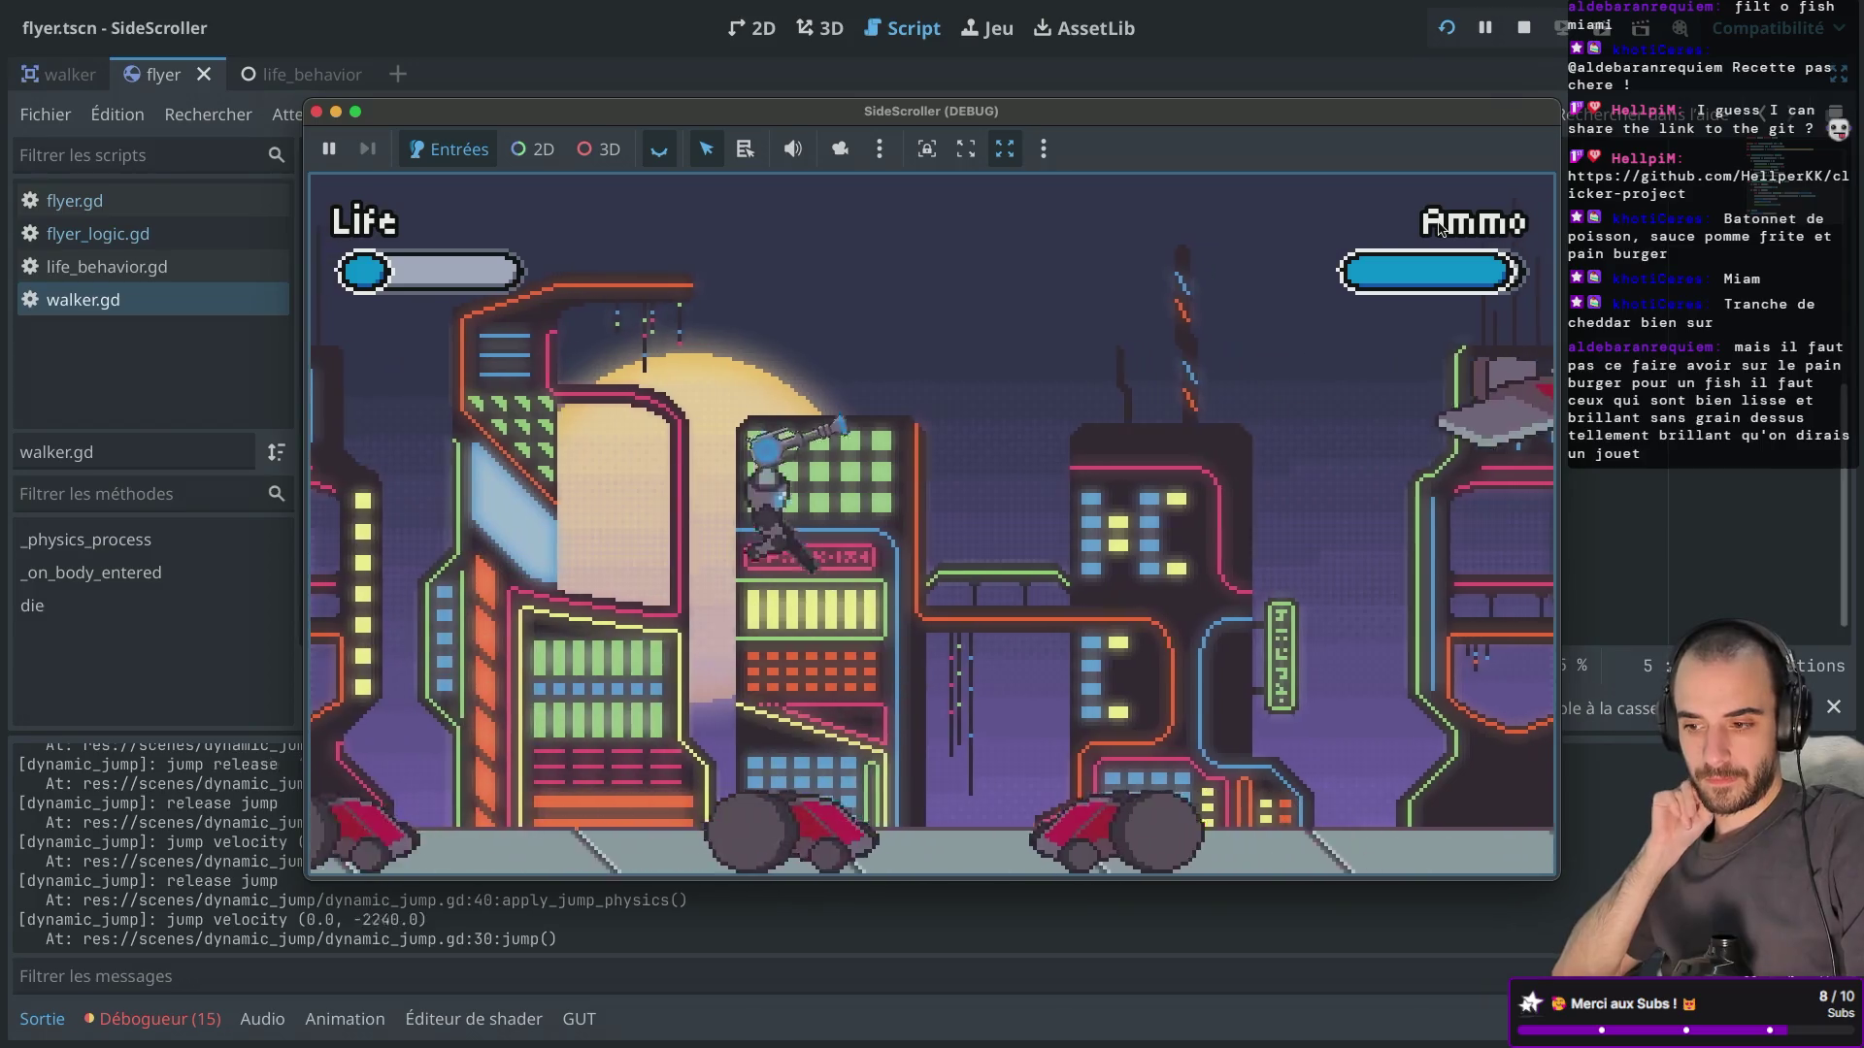
key(space)
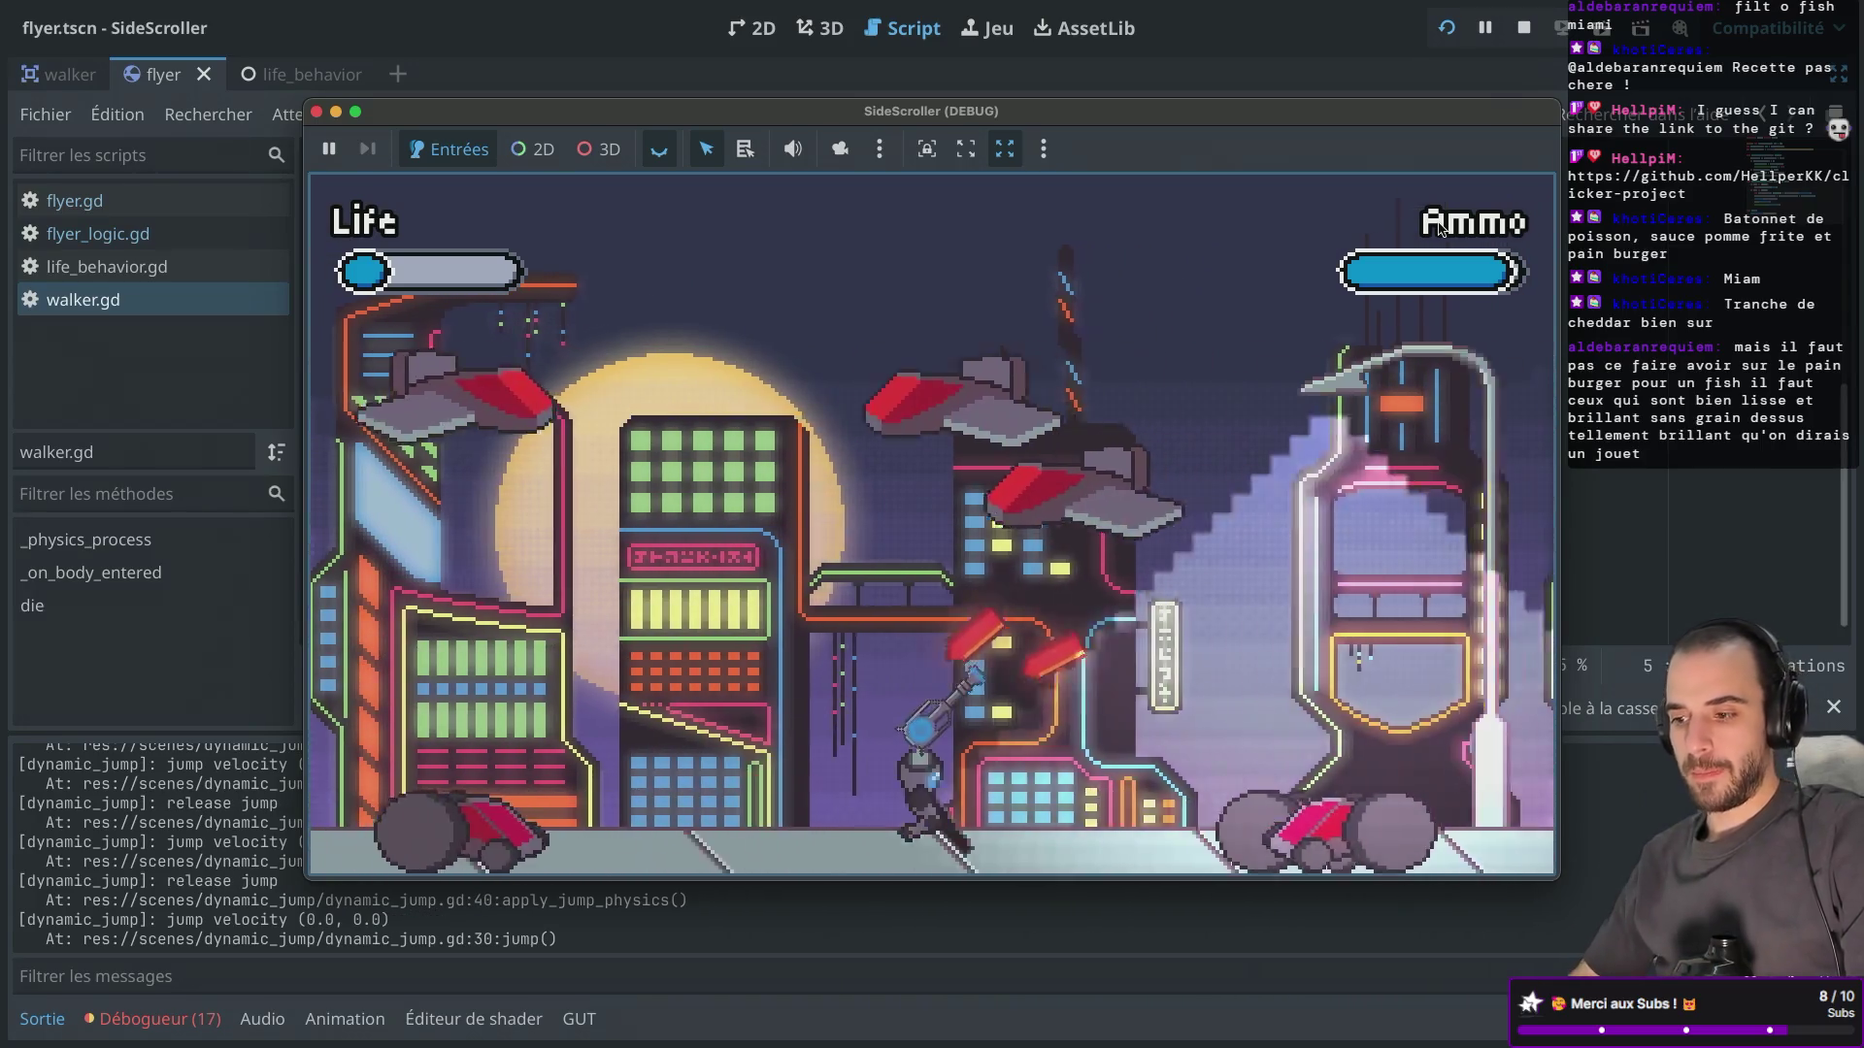
key(Left)
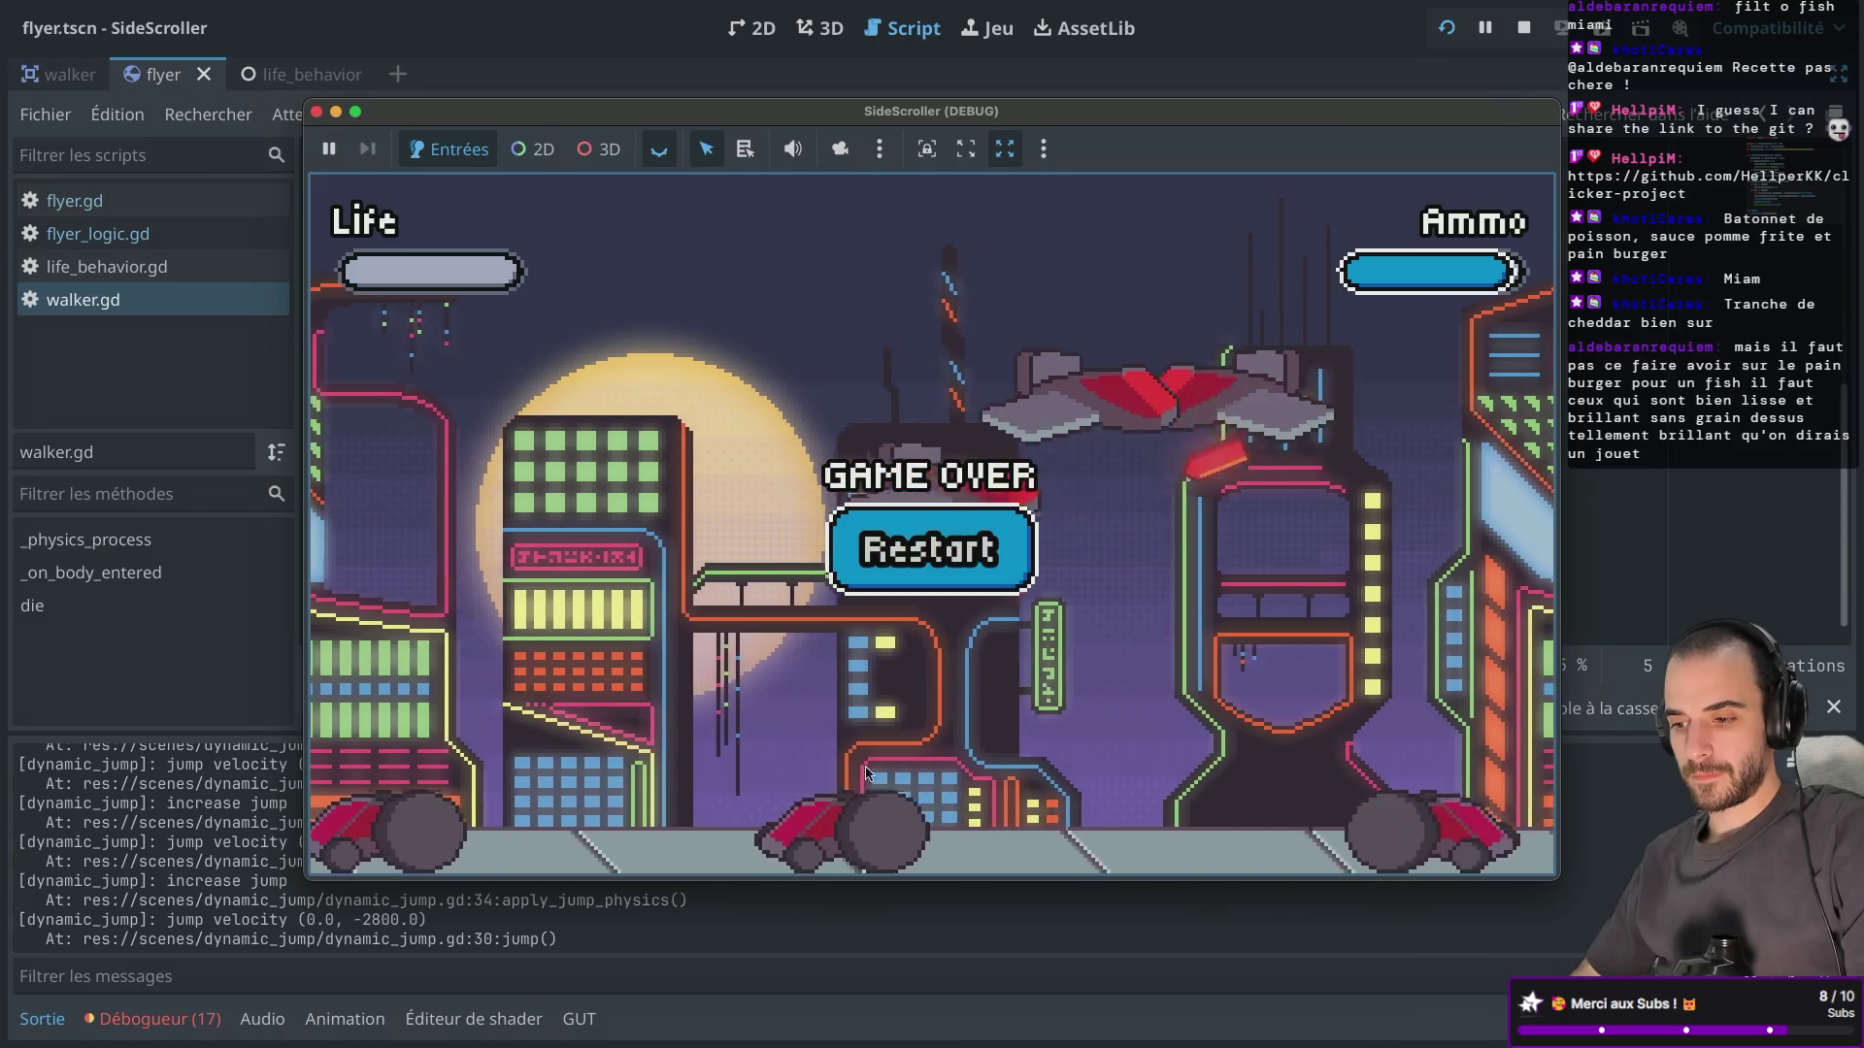
Restart after dying, advance right and shoot the red car enemy, draining the Ammo bar.
click(924, 546)
key(Right)
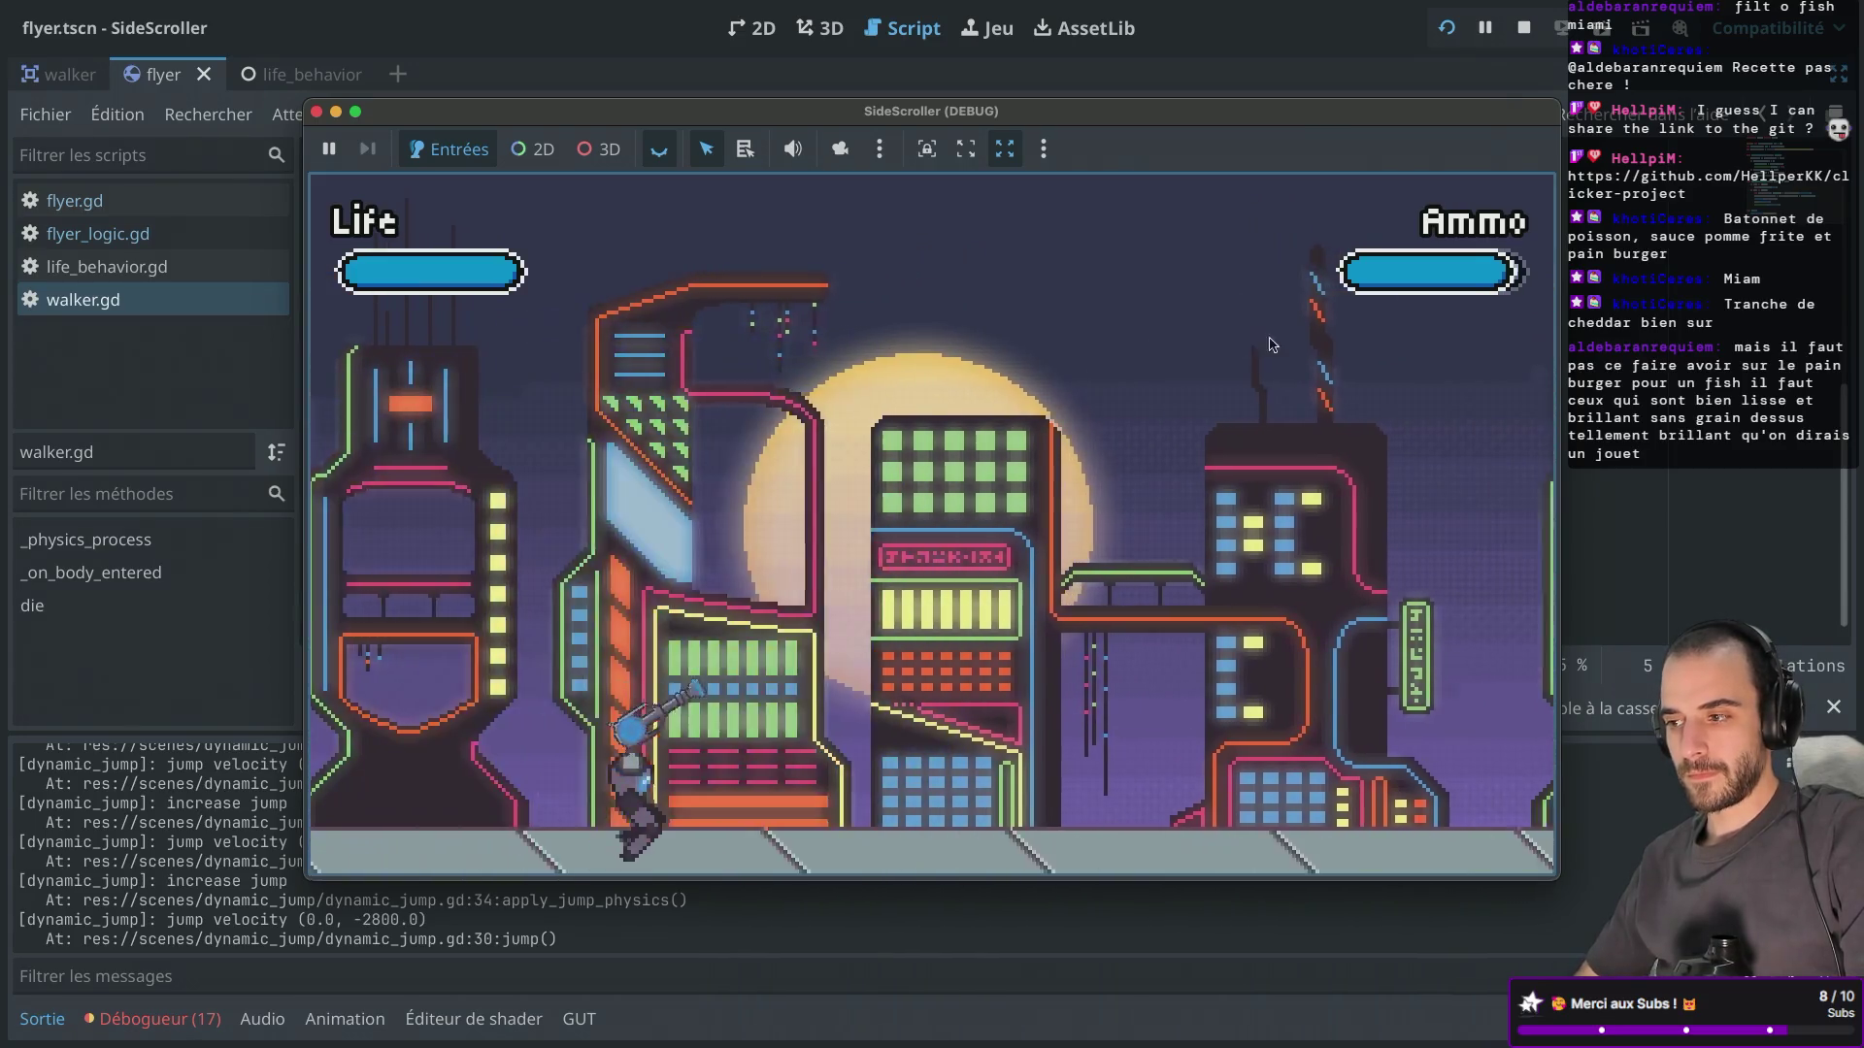
key(Left)
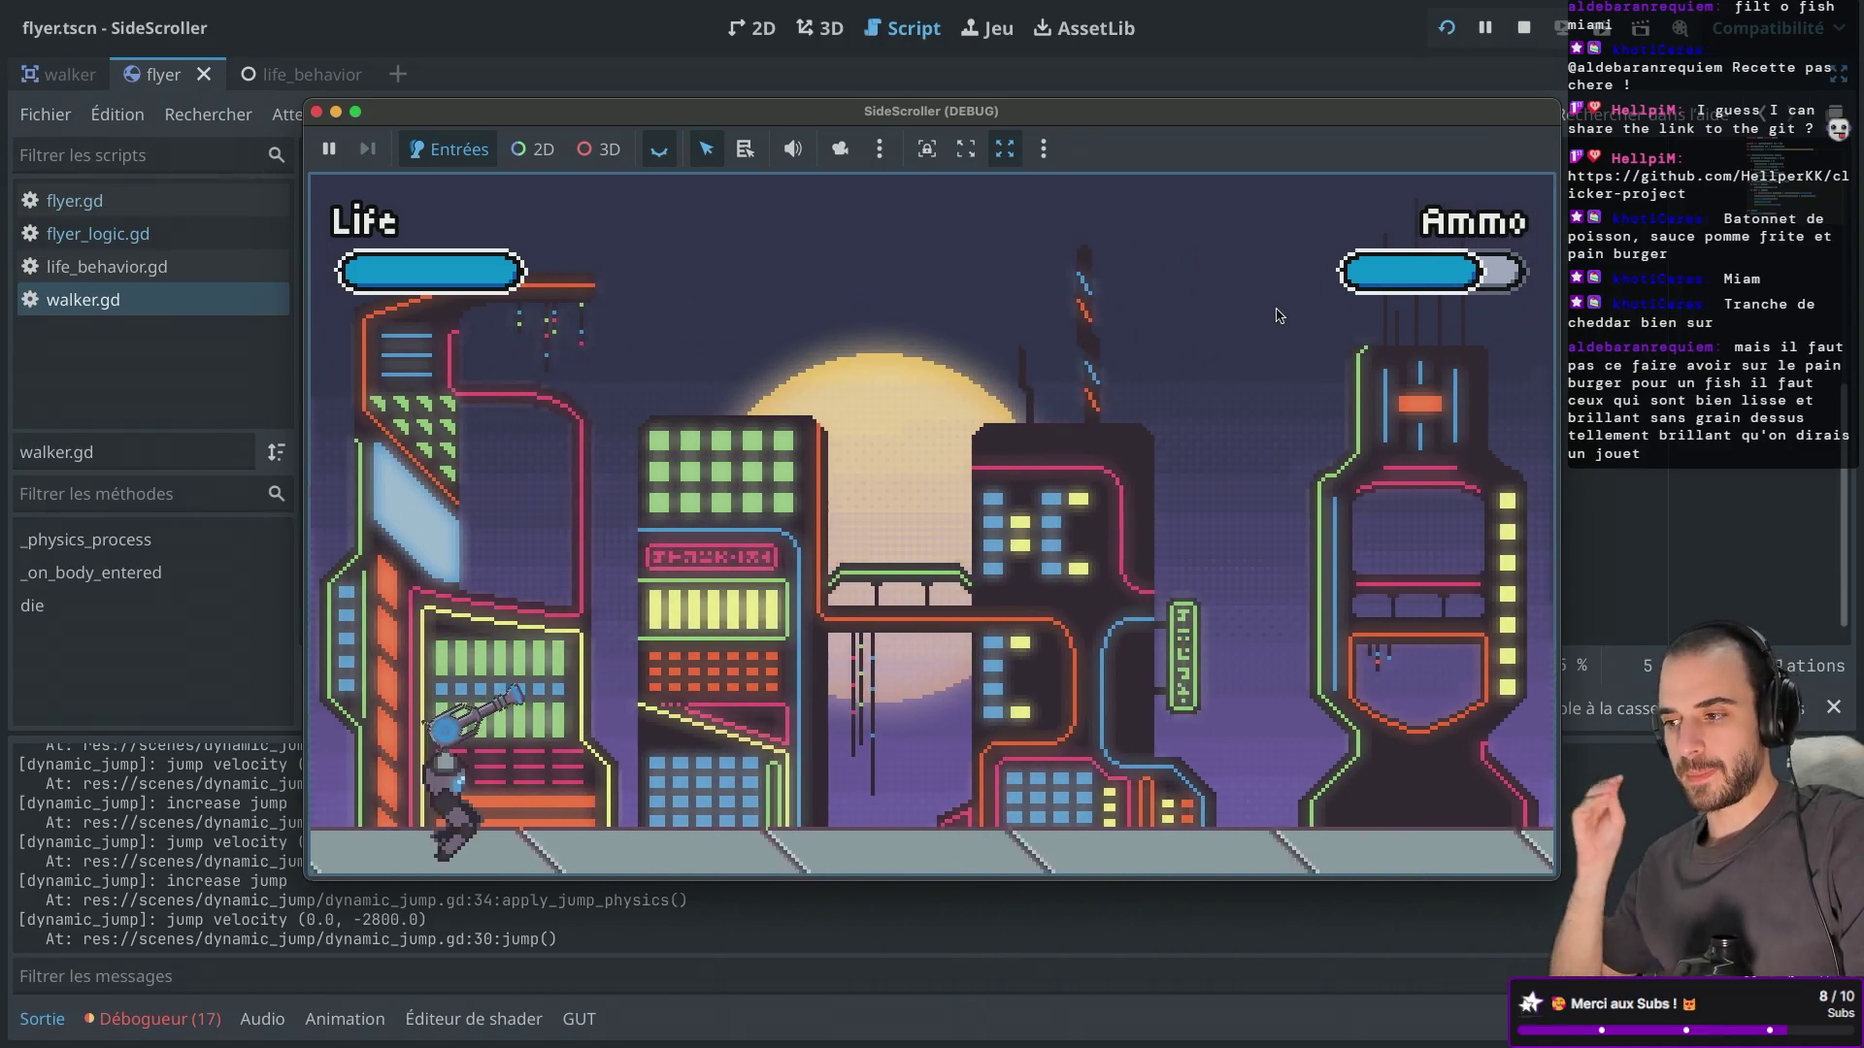
key(Right)
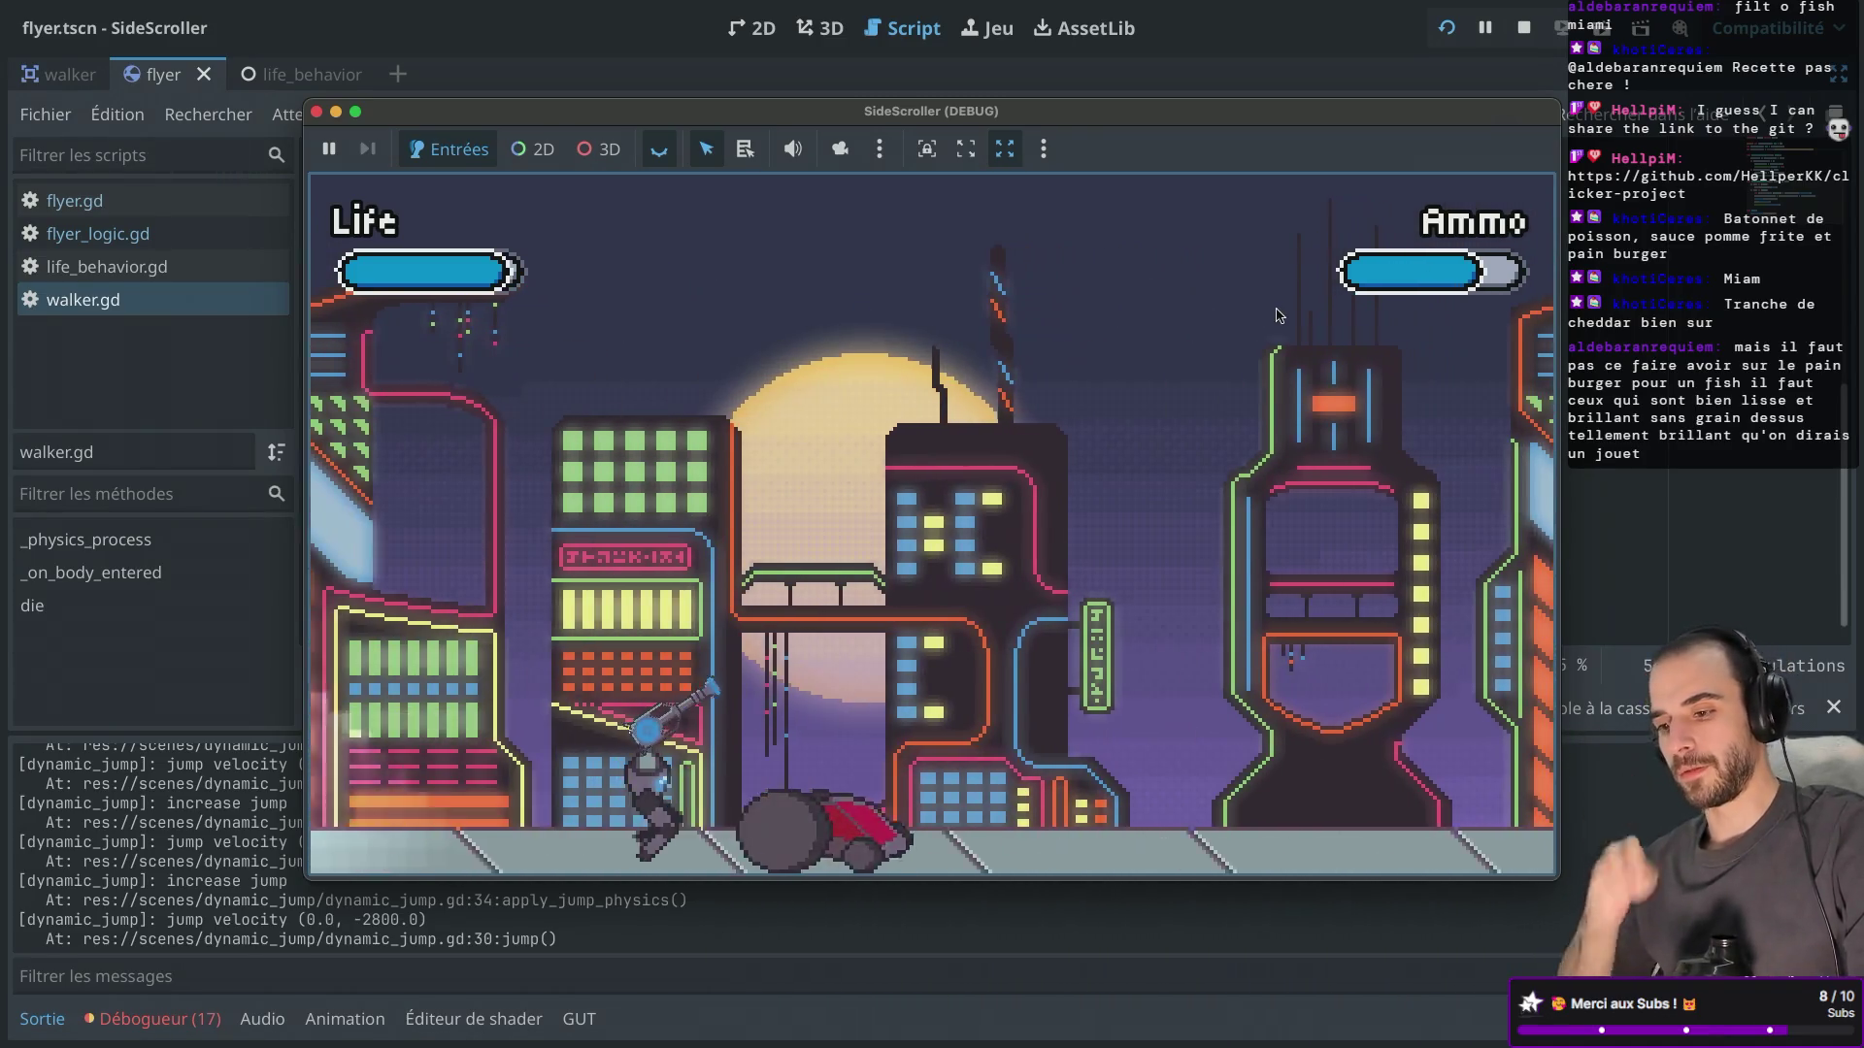
key(Right)
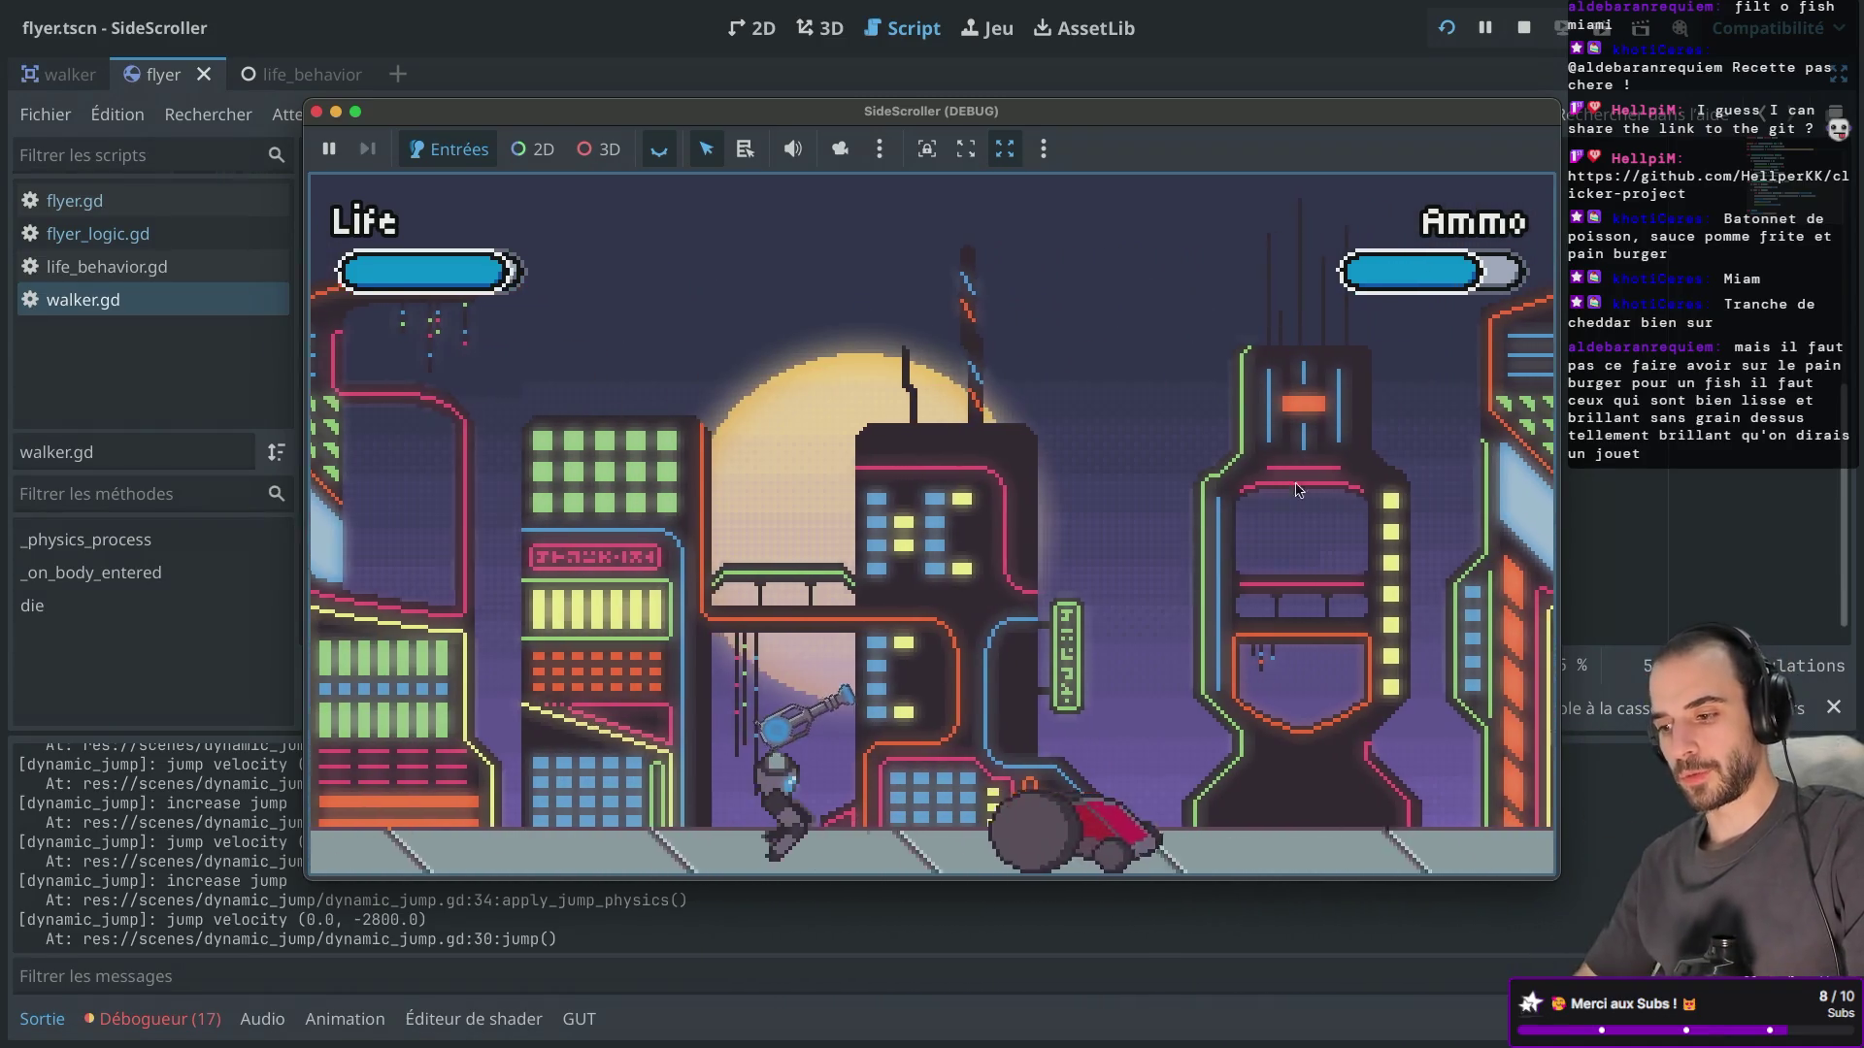
click(1310, 776)
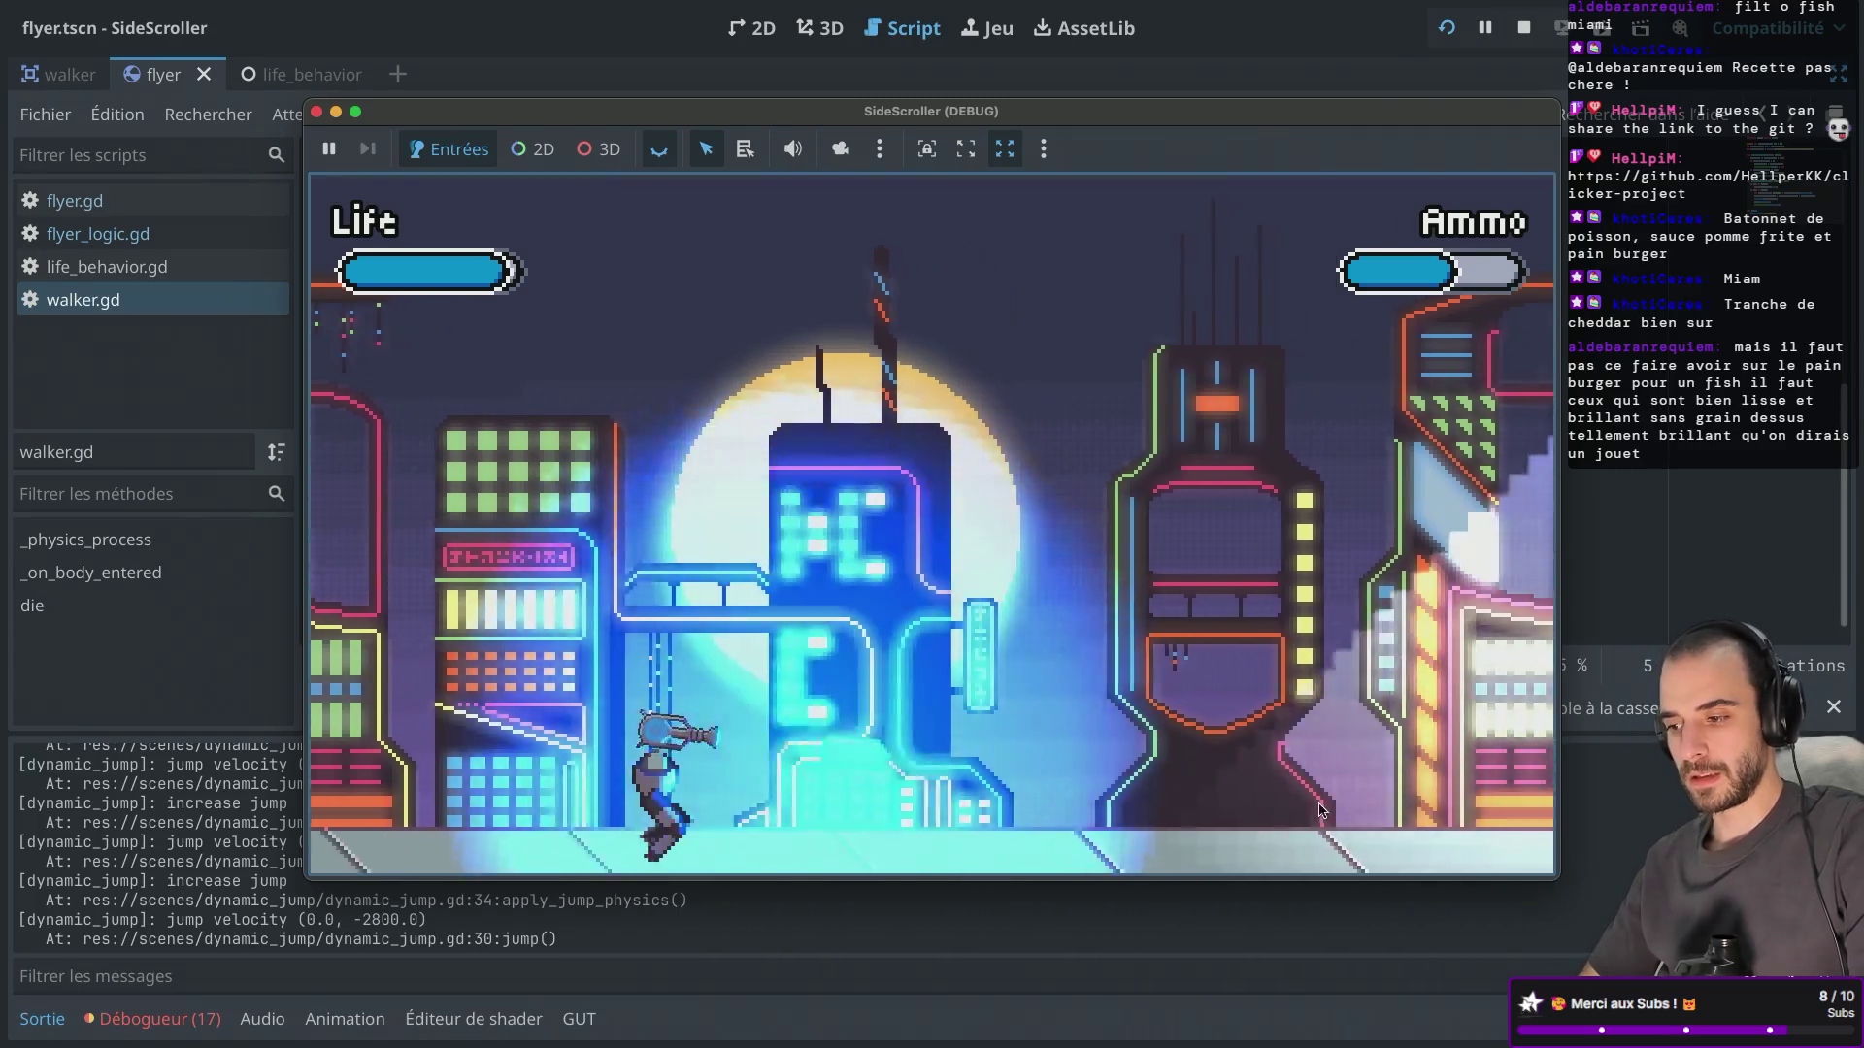
key(Right)
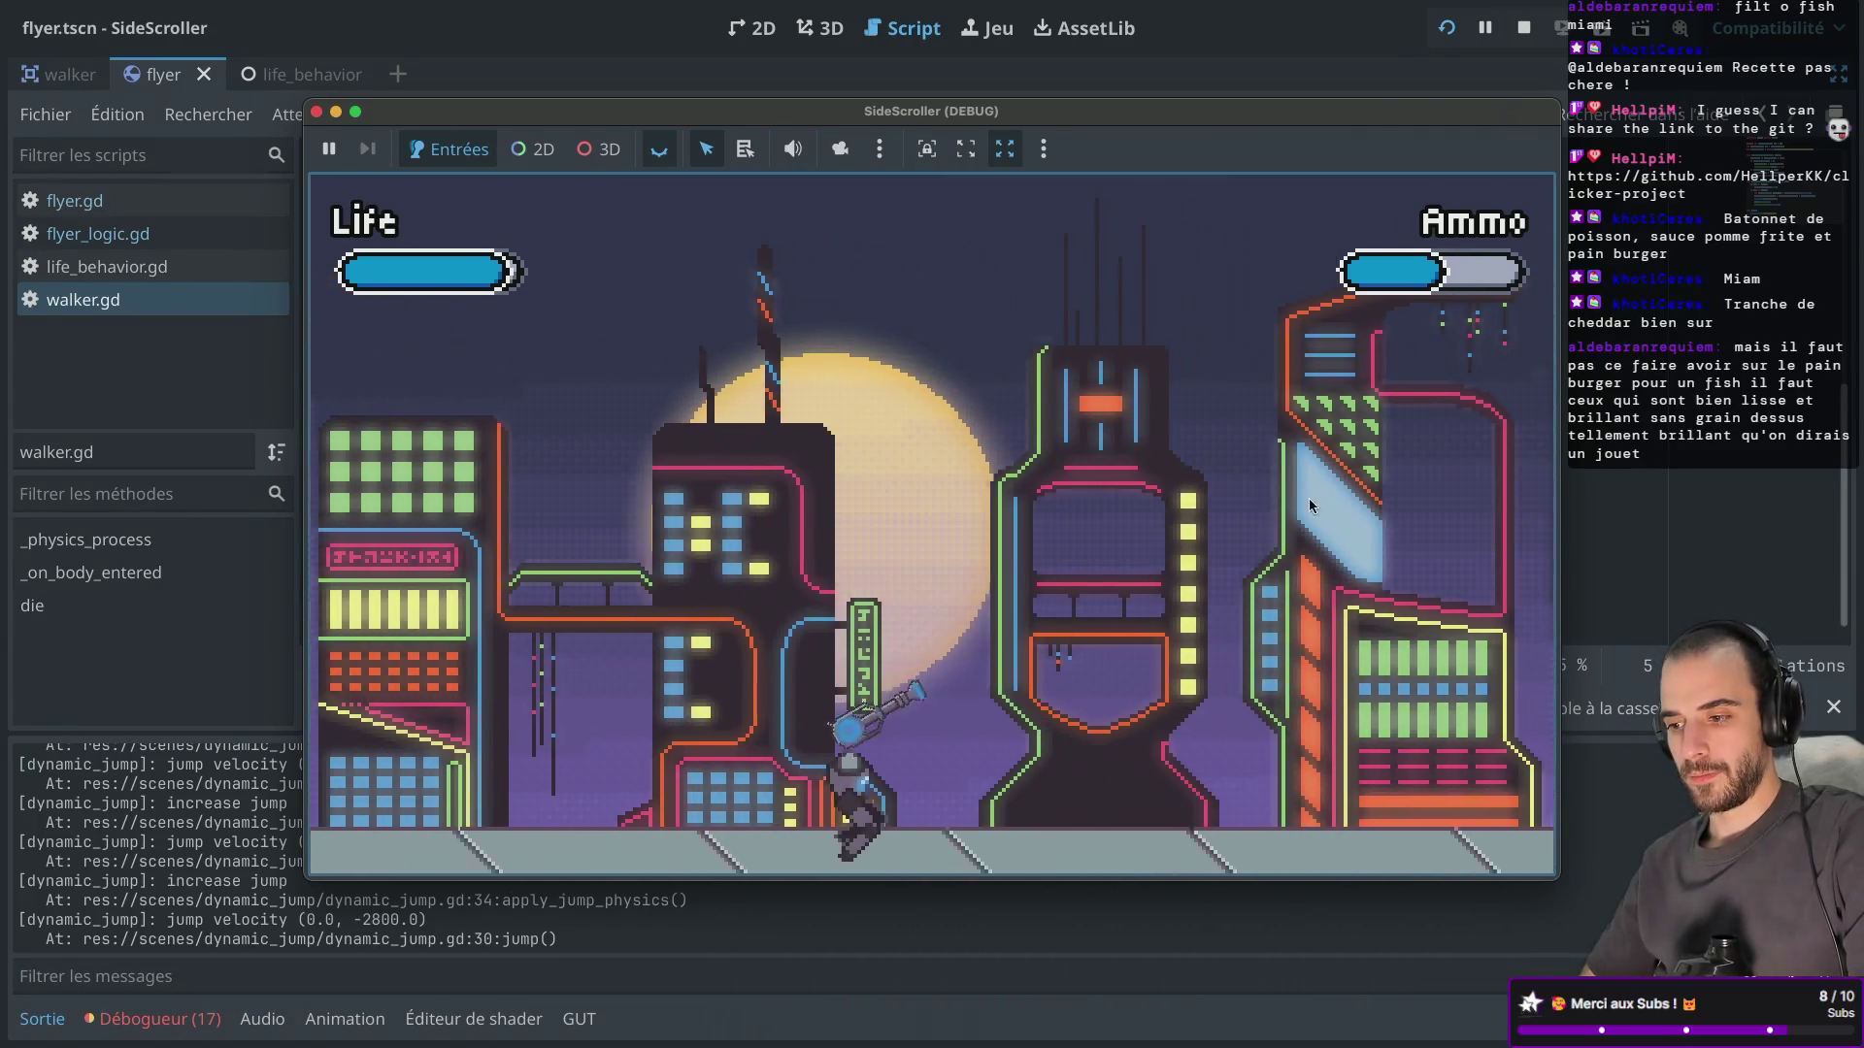
key(Right)
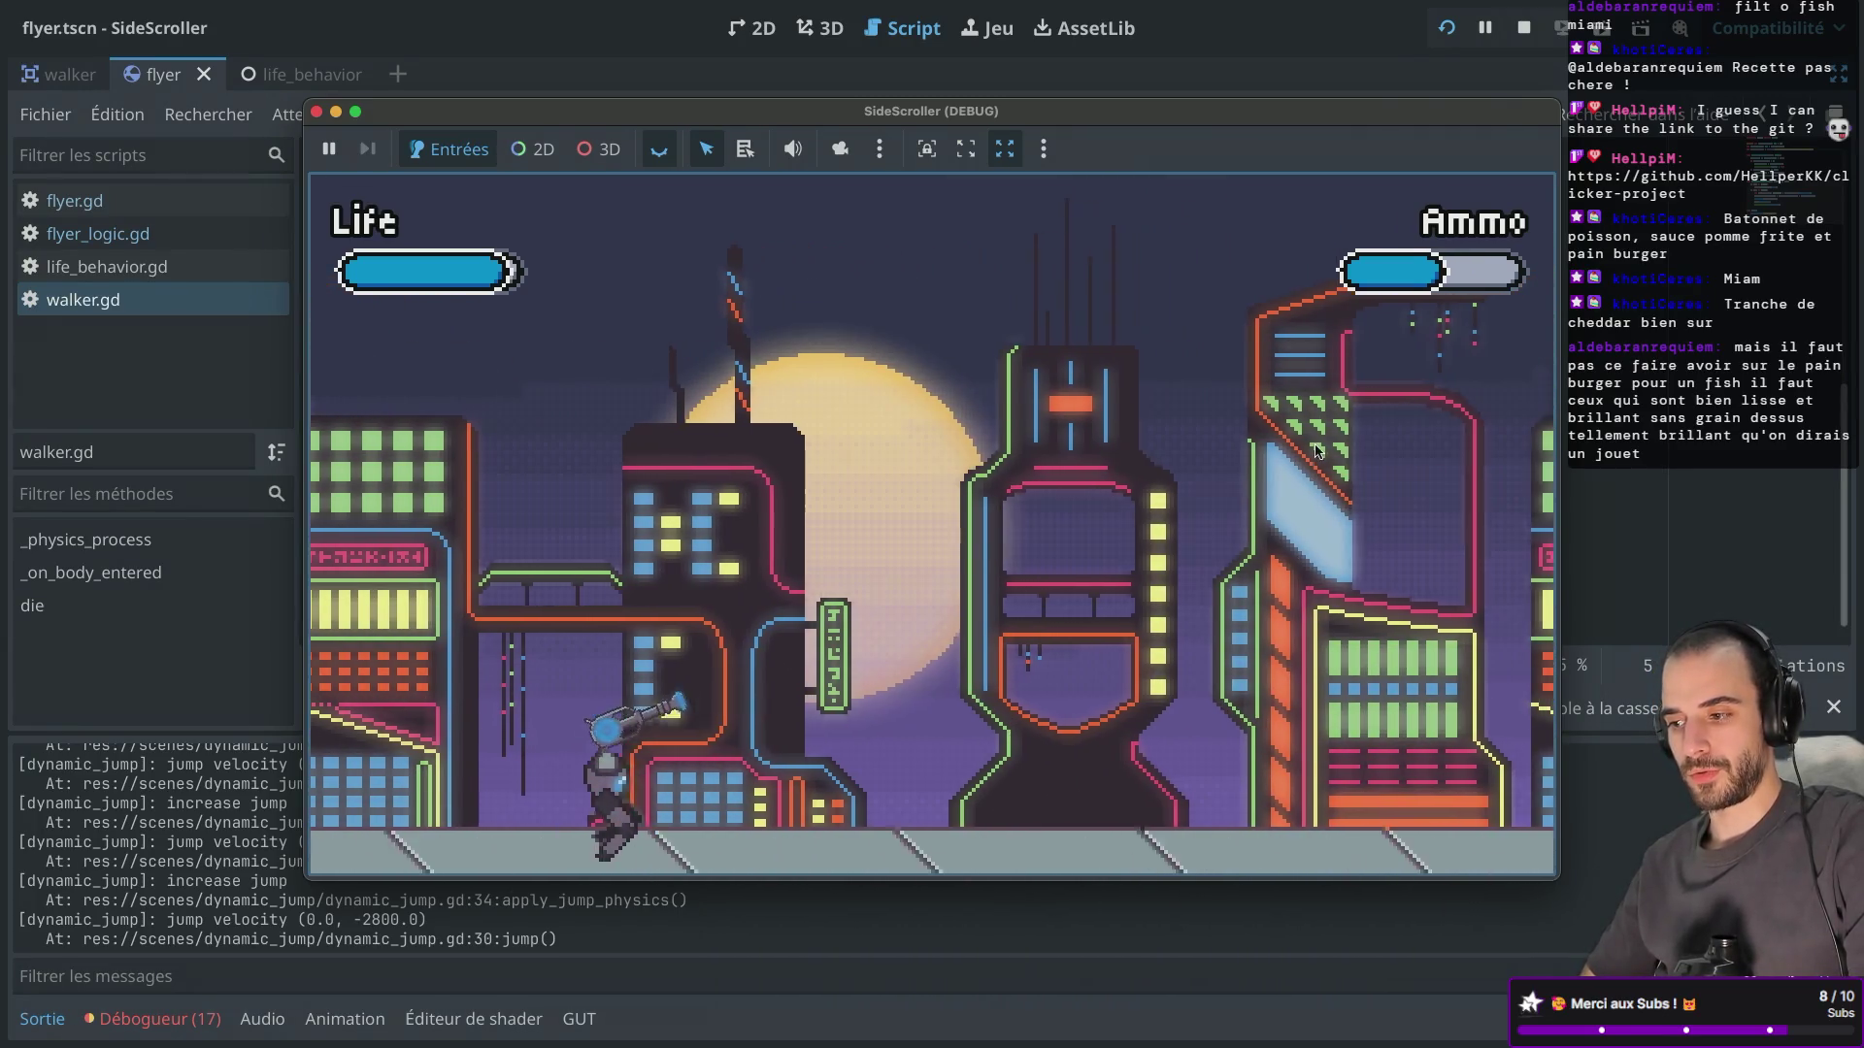
click(1220, 464)
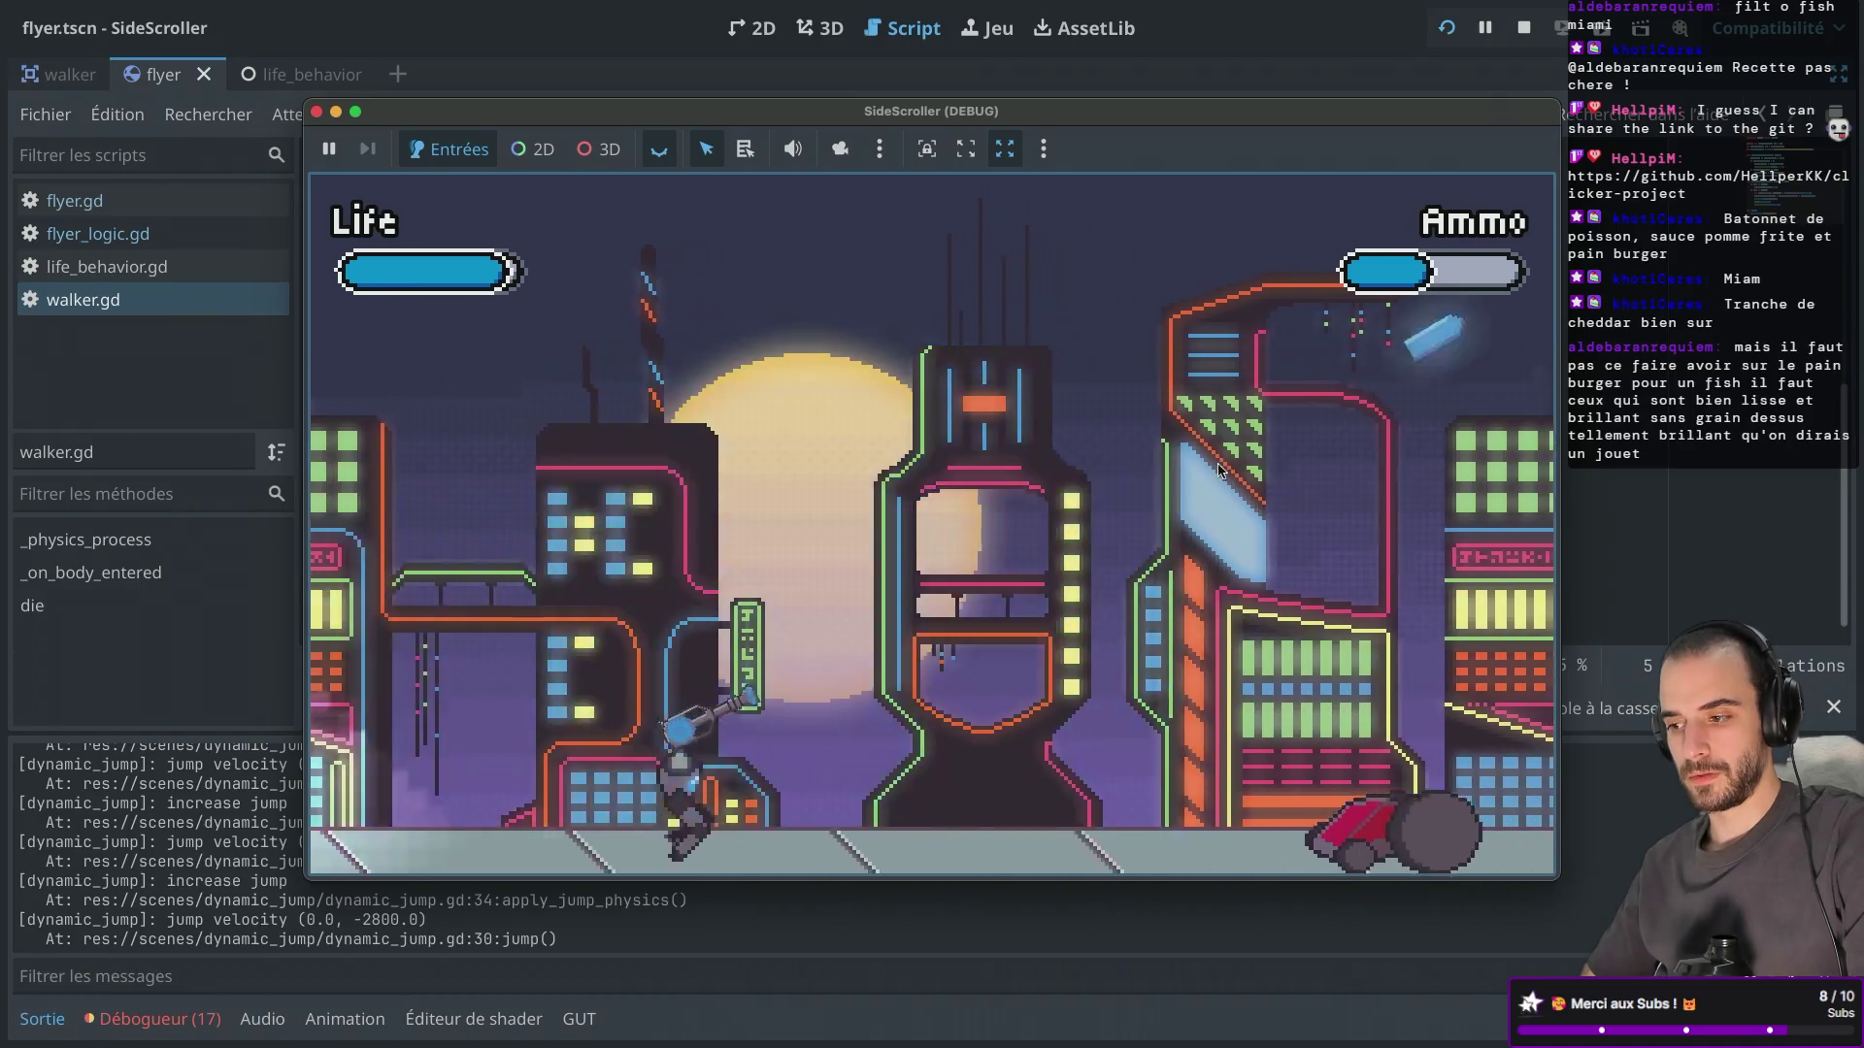
key(Right)
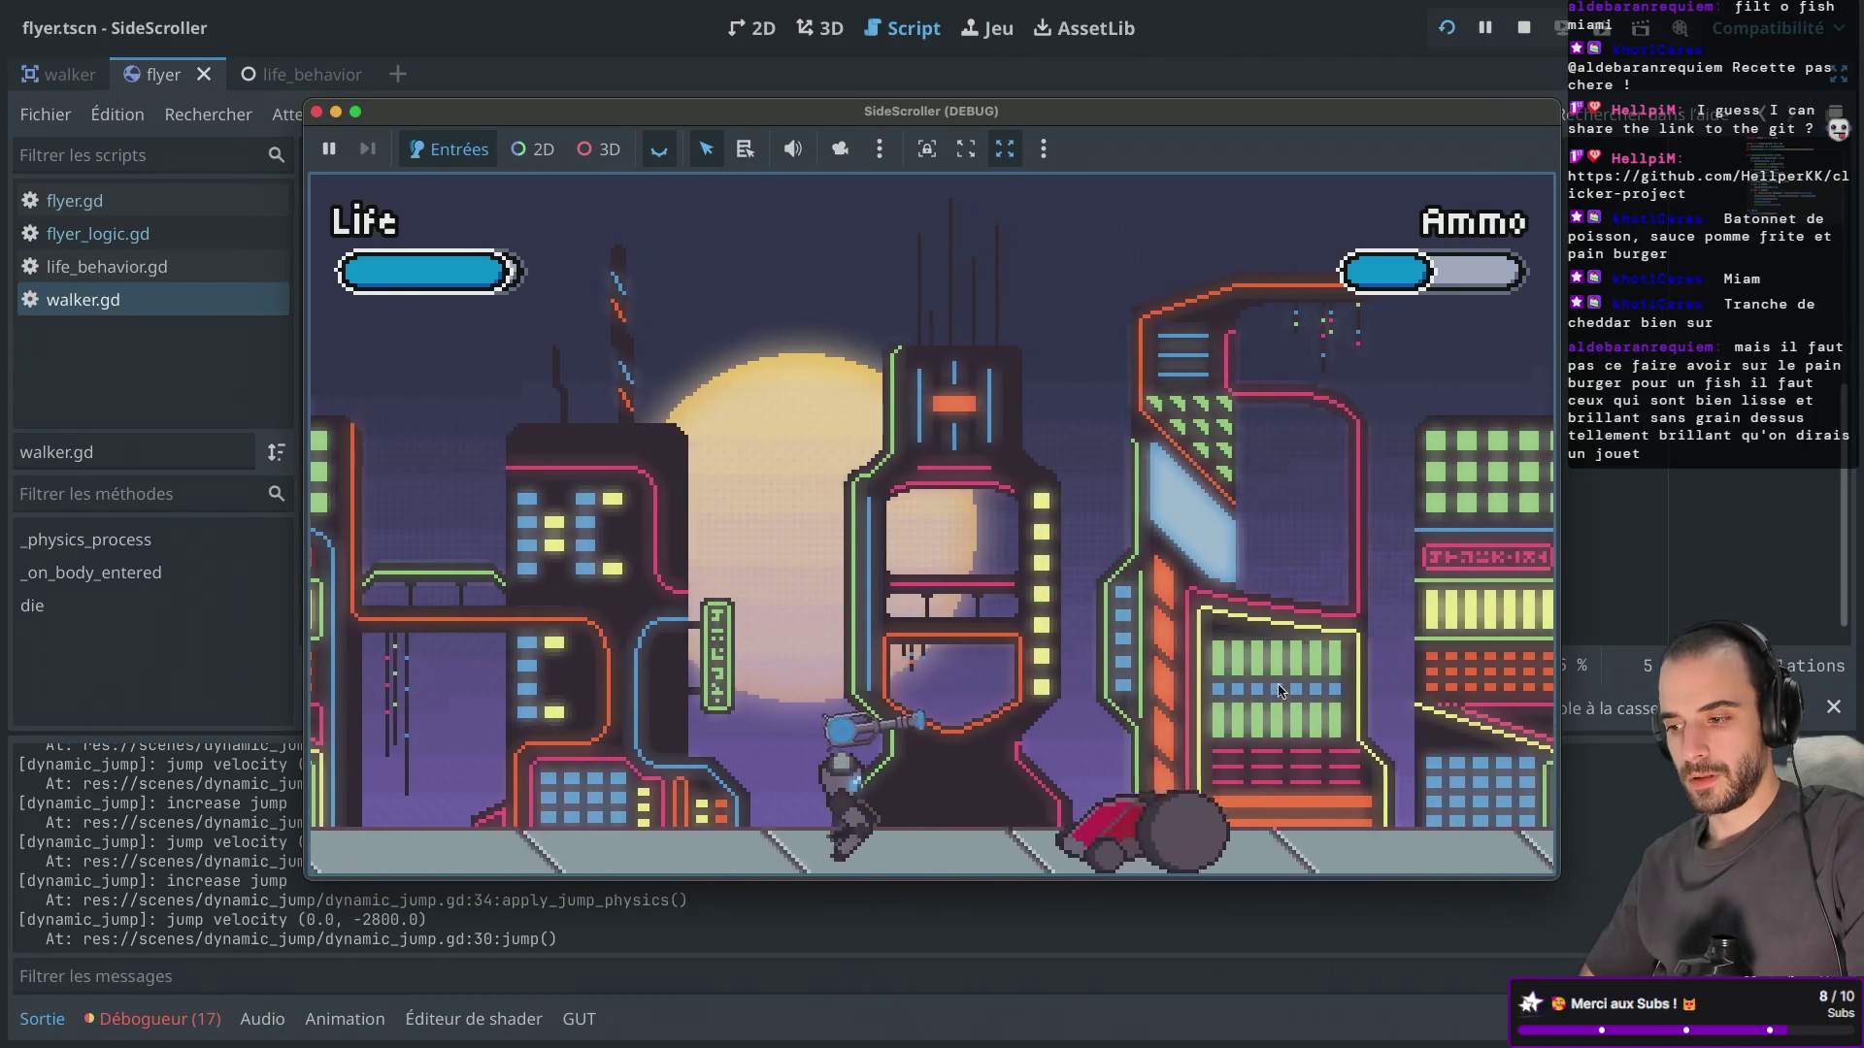
key(space)
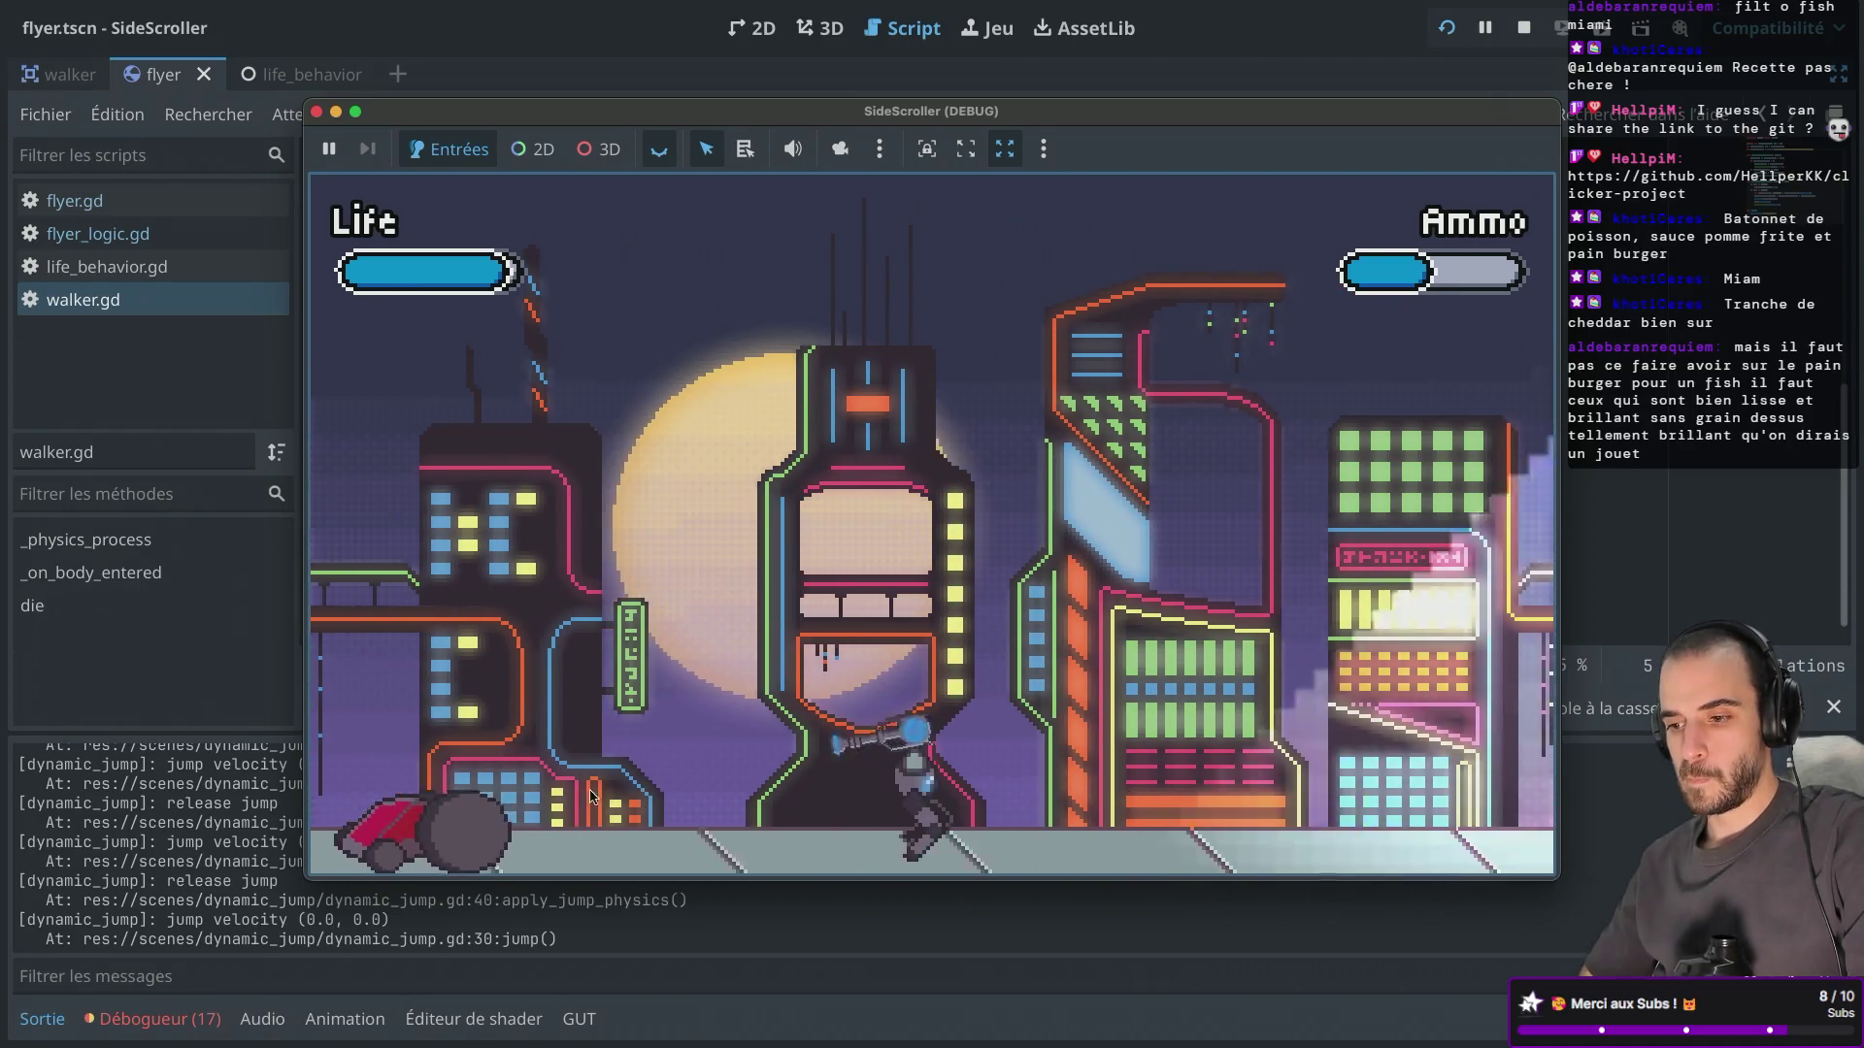
key(Right)
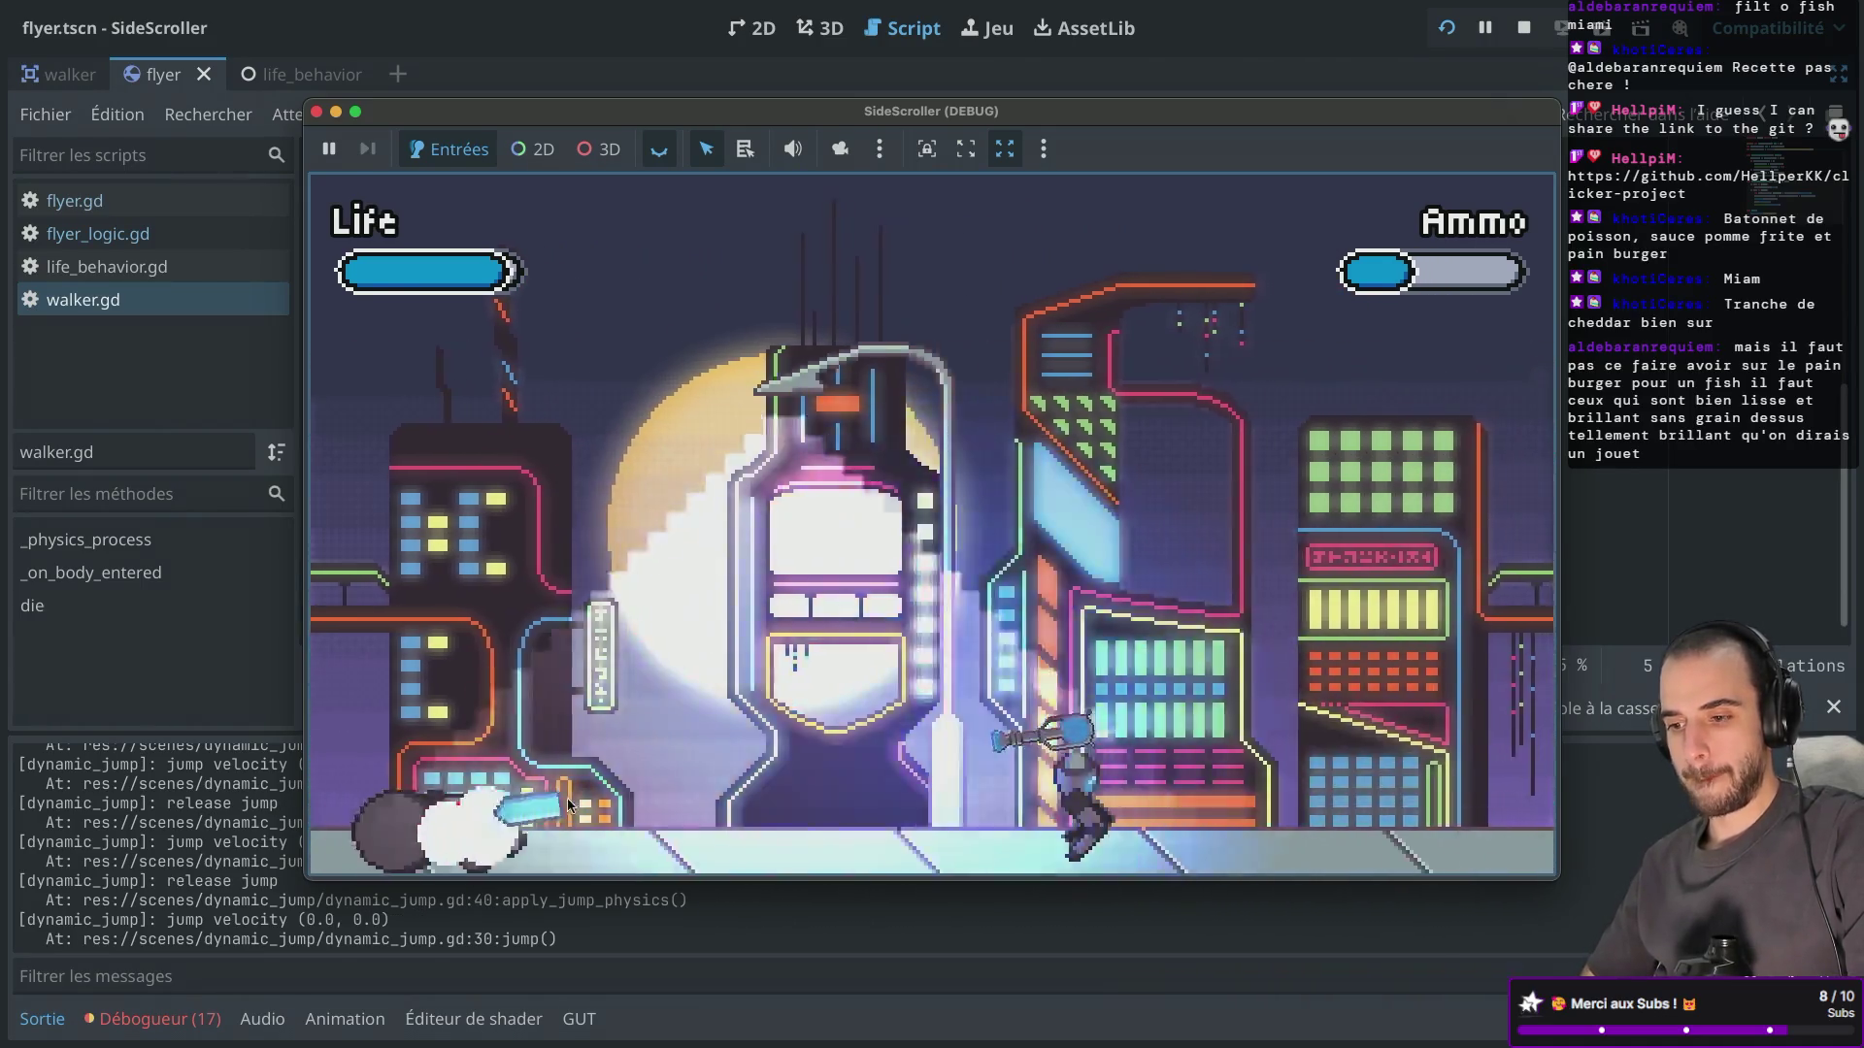
click(689, 772)
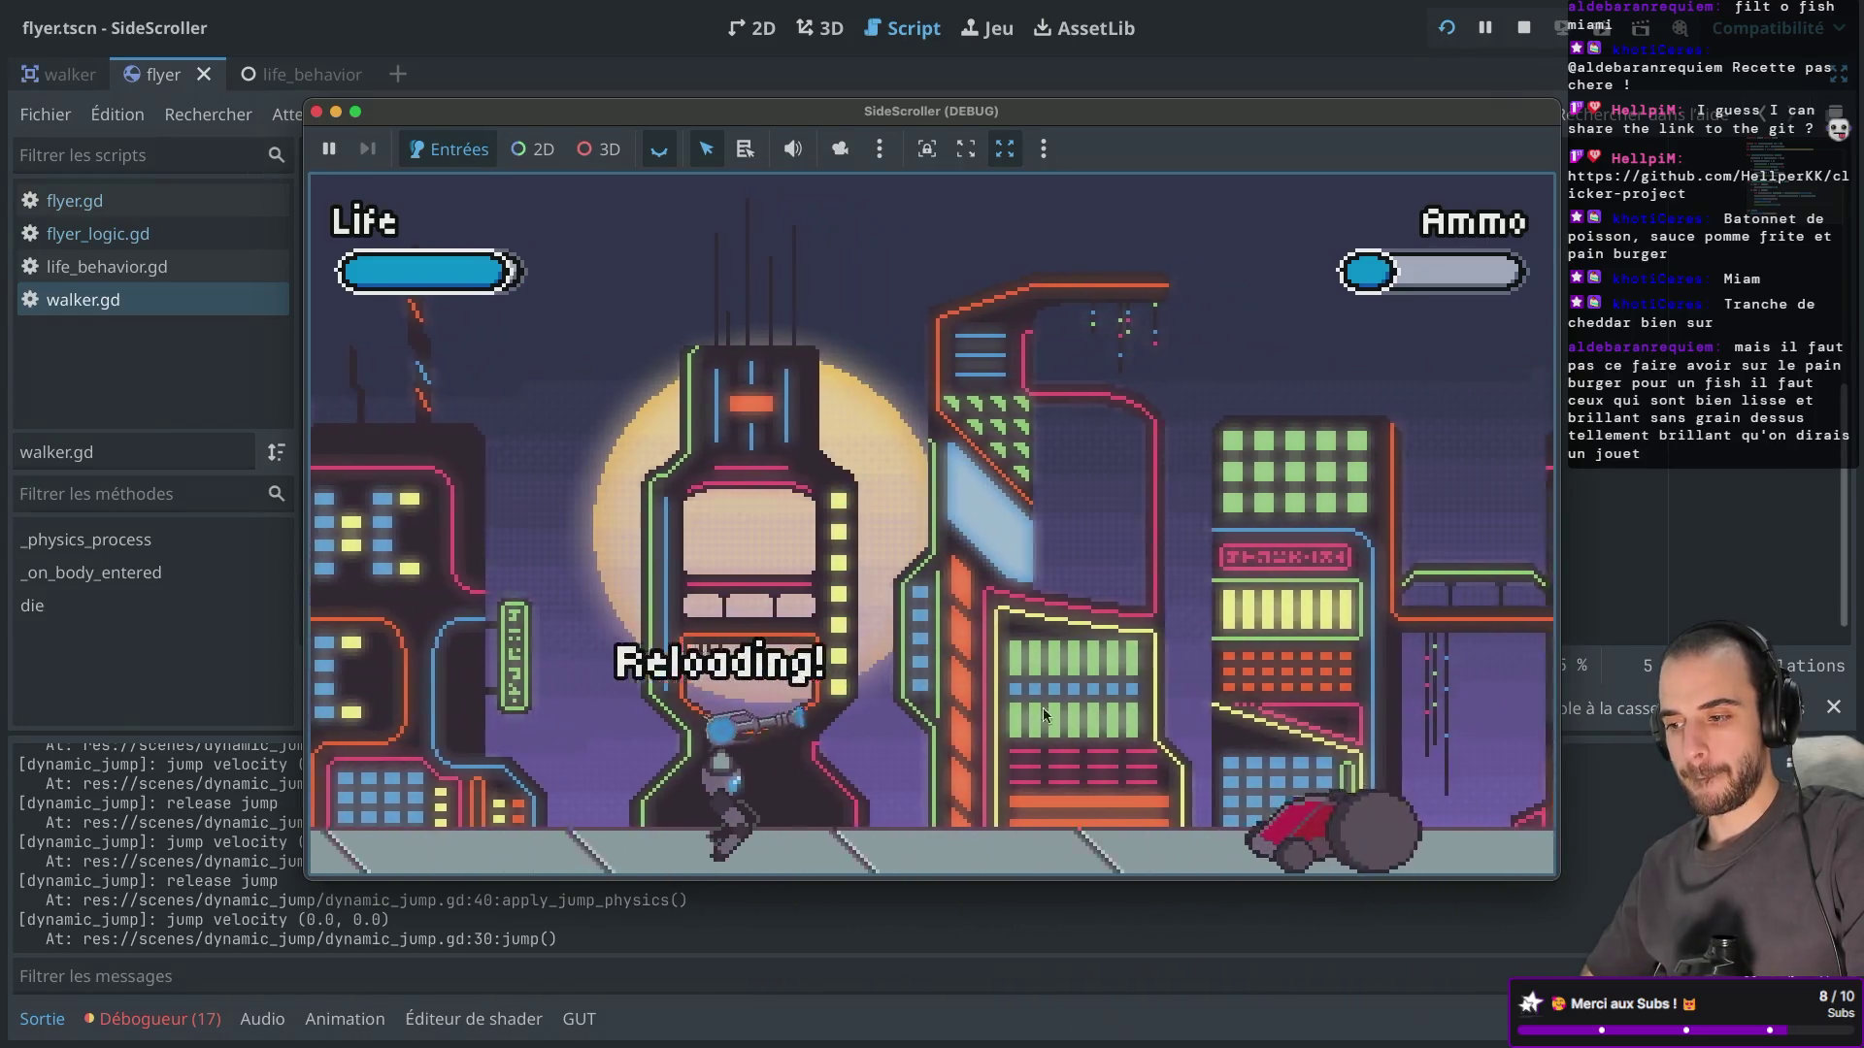
key(Right)
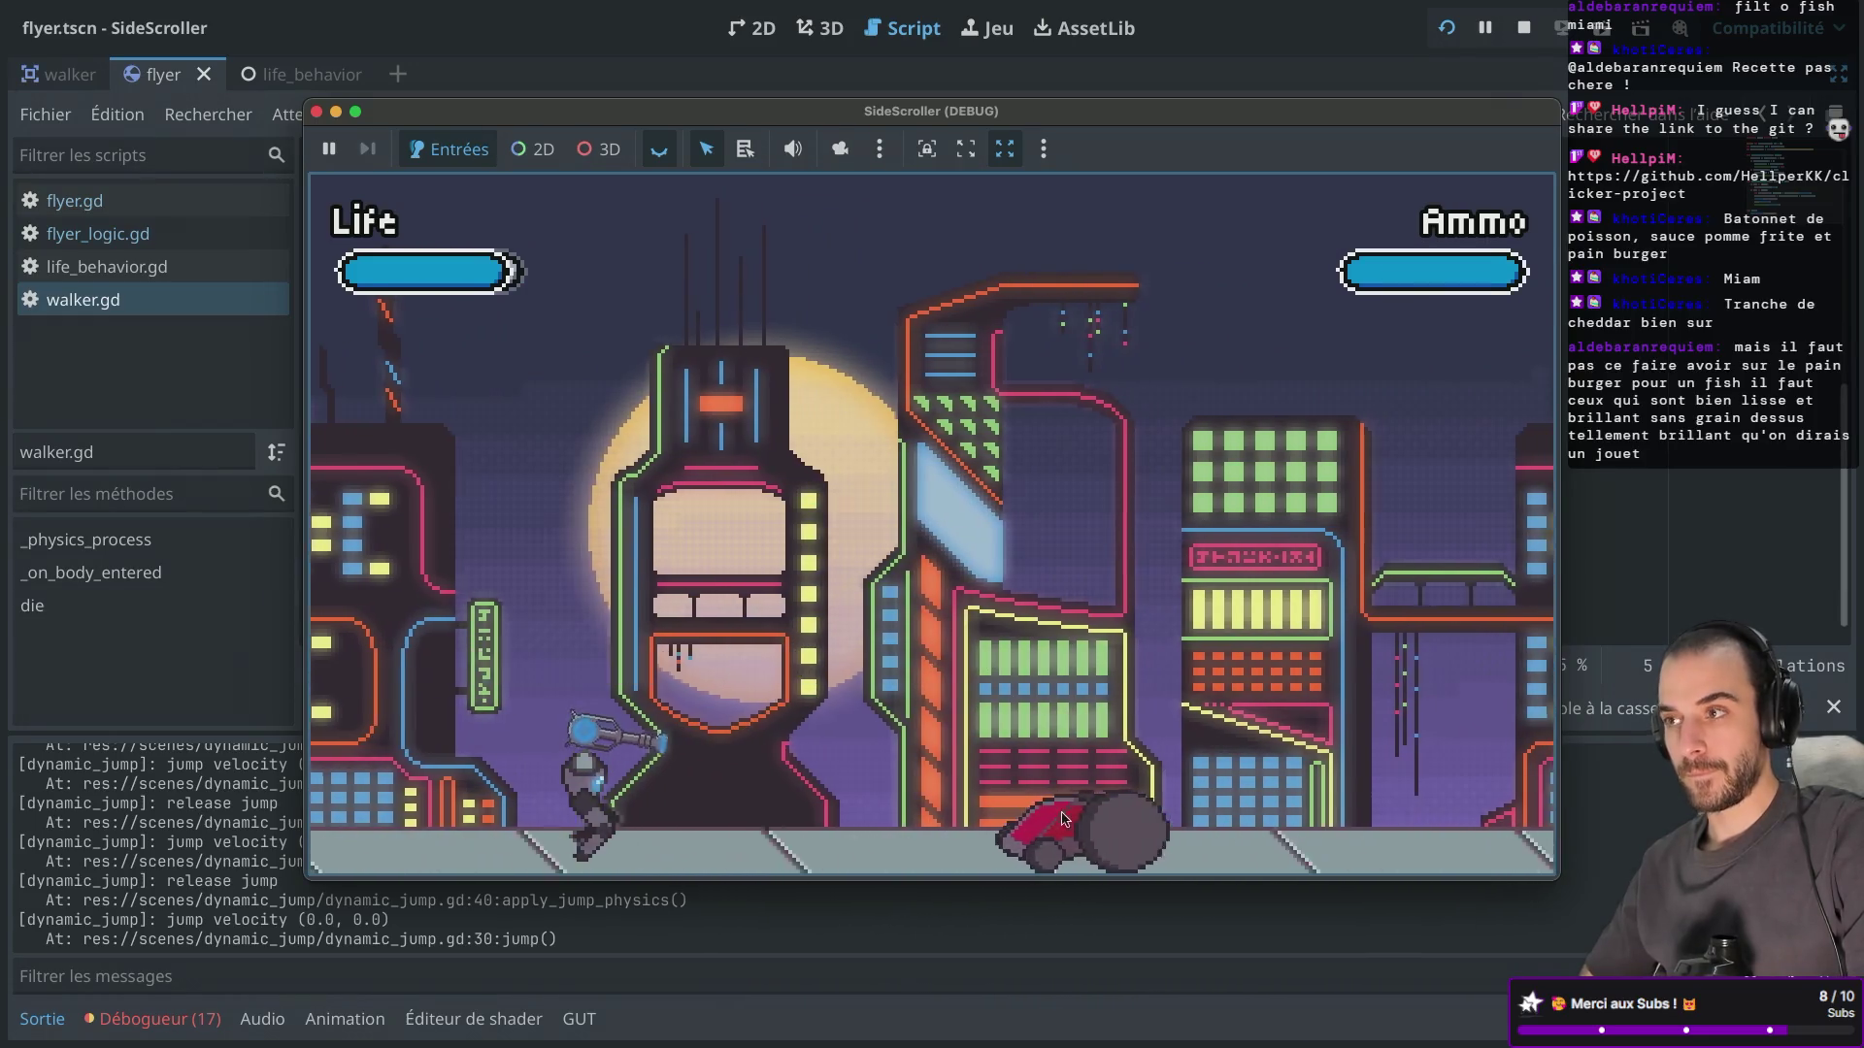
key(space)
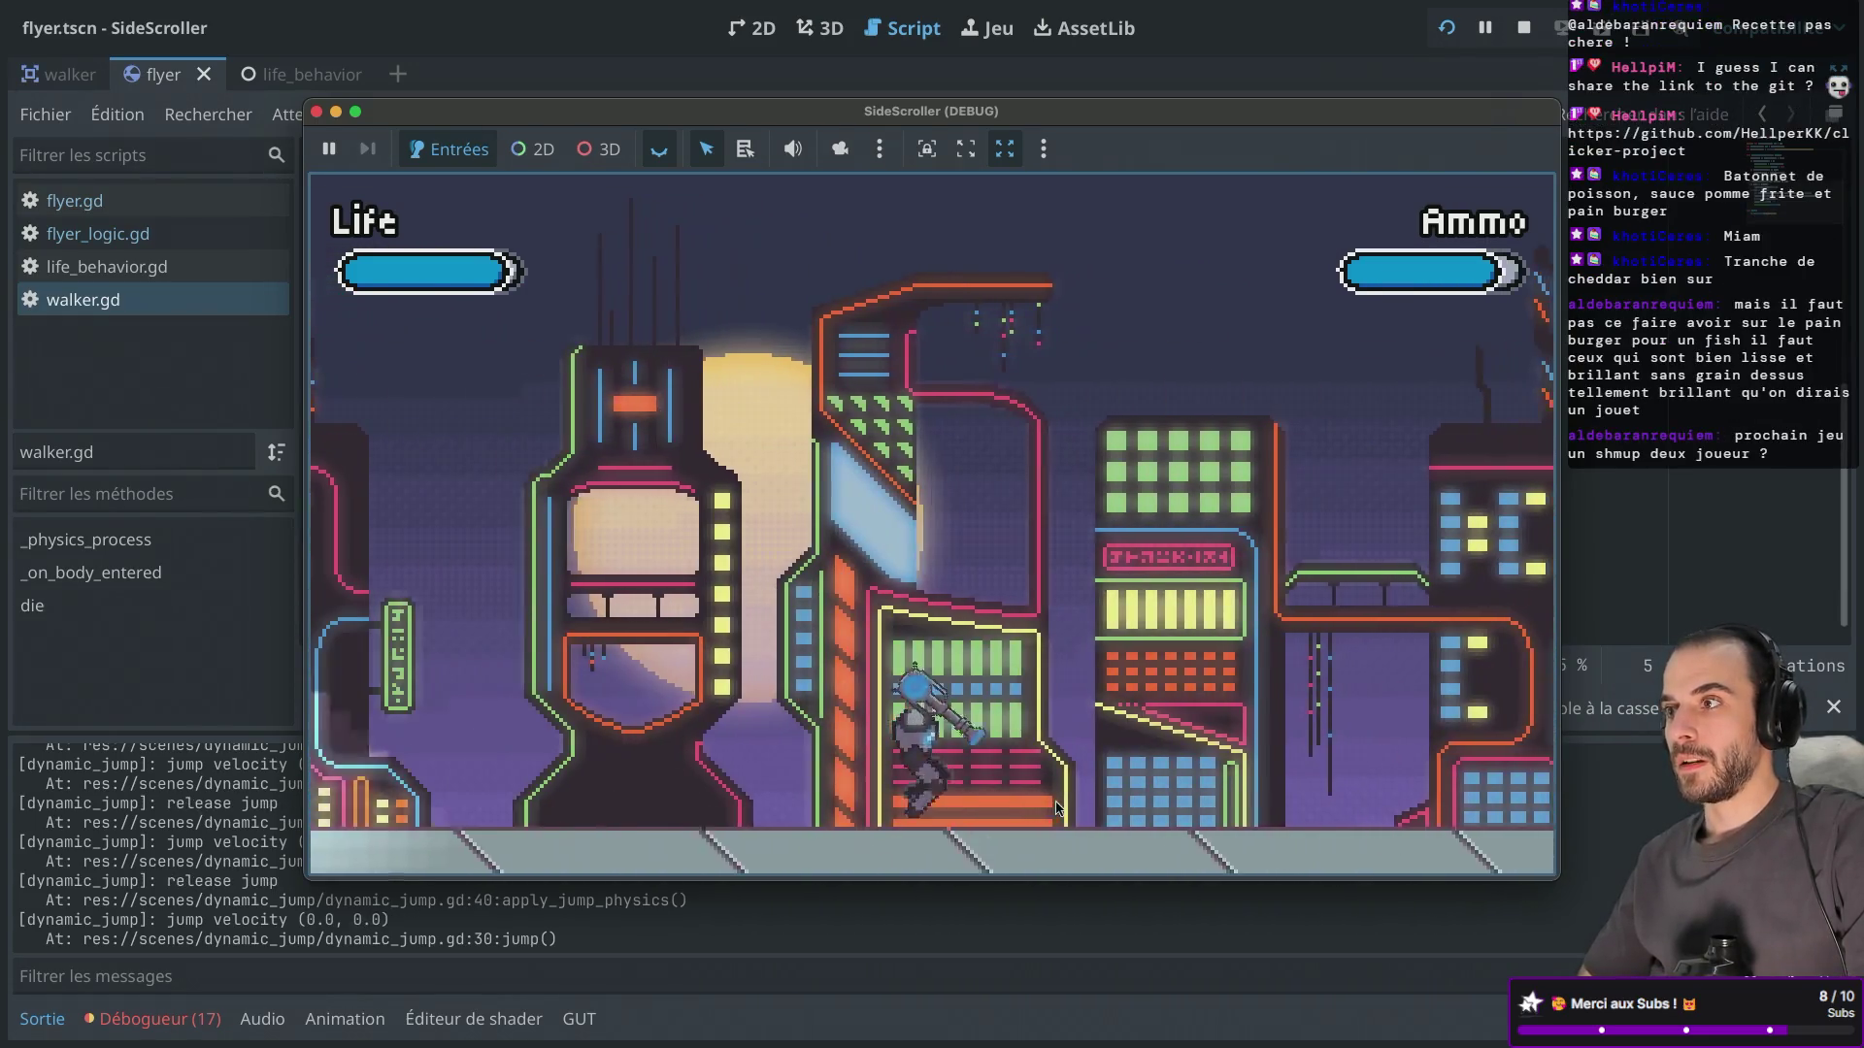
key(Right)
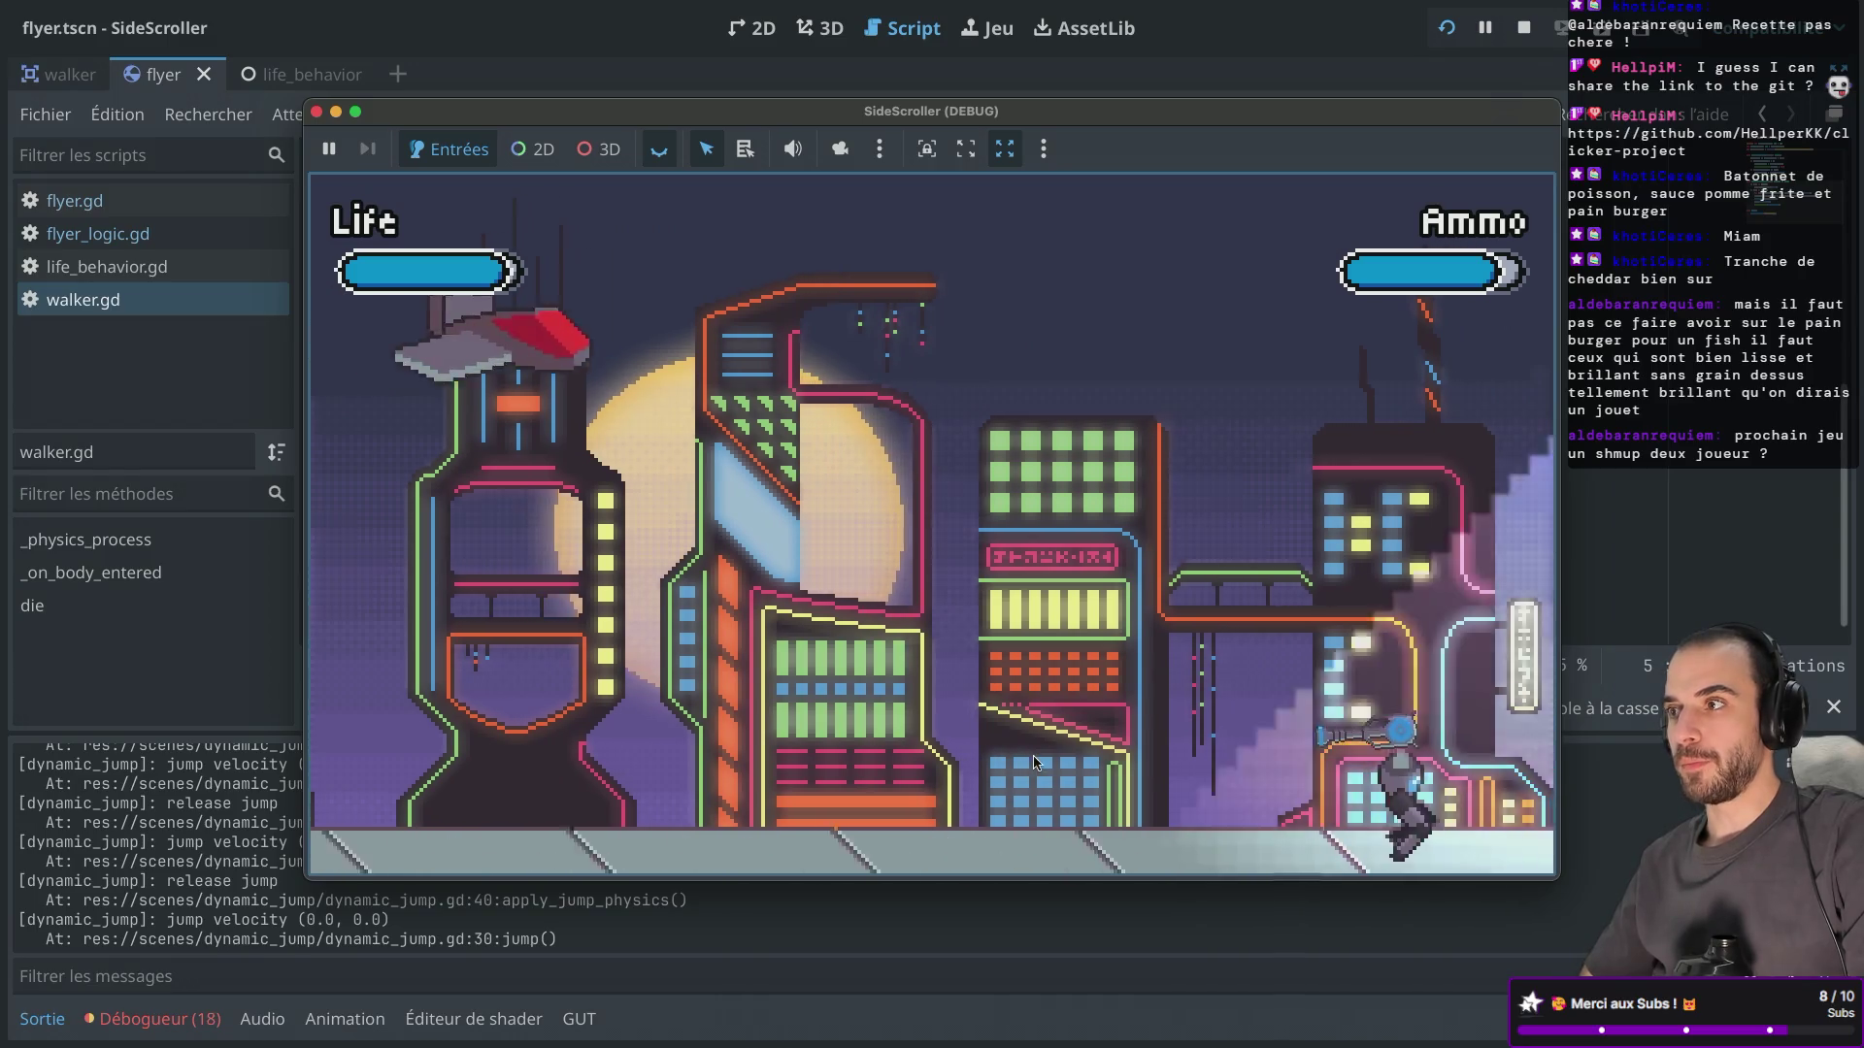
Fire the last of the ammo, watch the Ammo bar refill, then switch to the Godot forum.
key(Left)
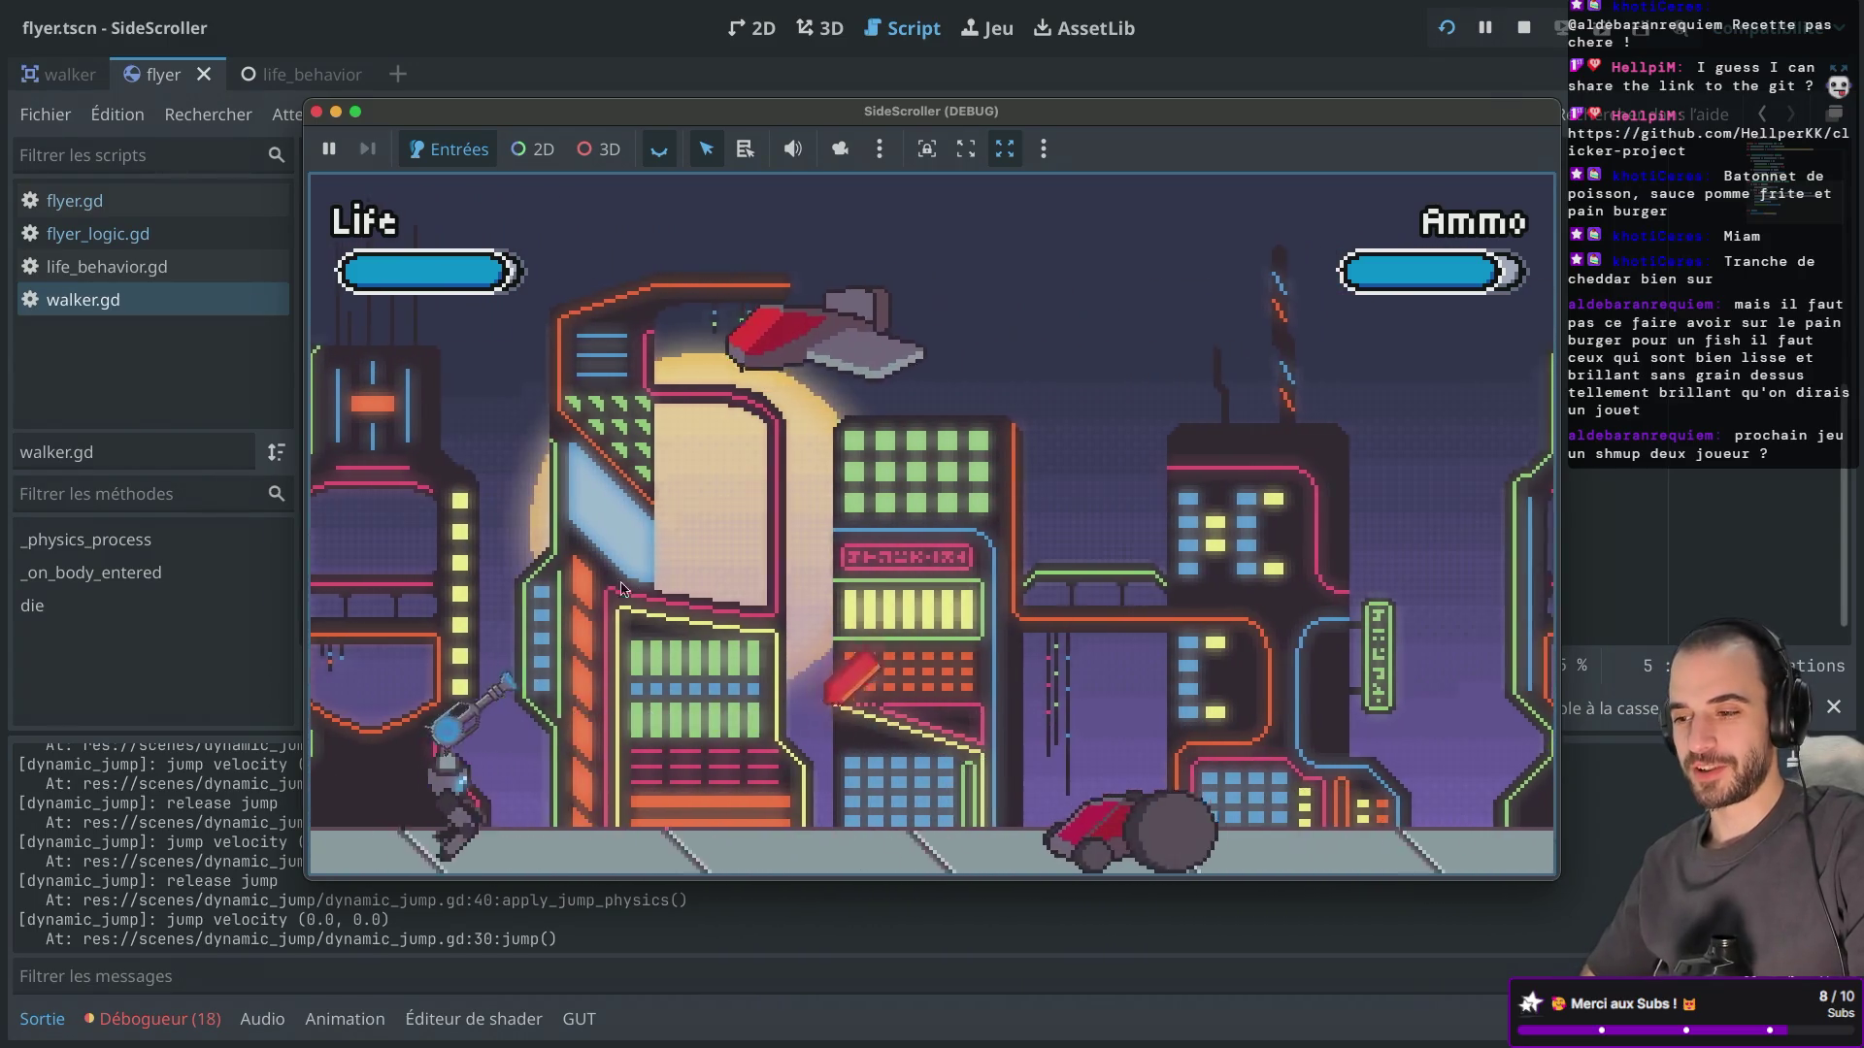
key(space)
key(Right)
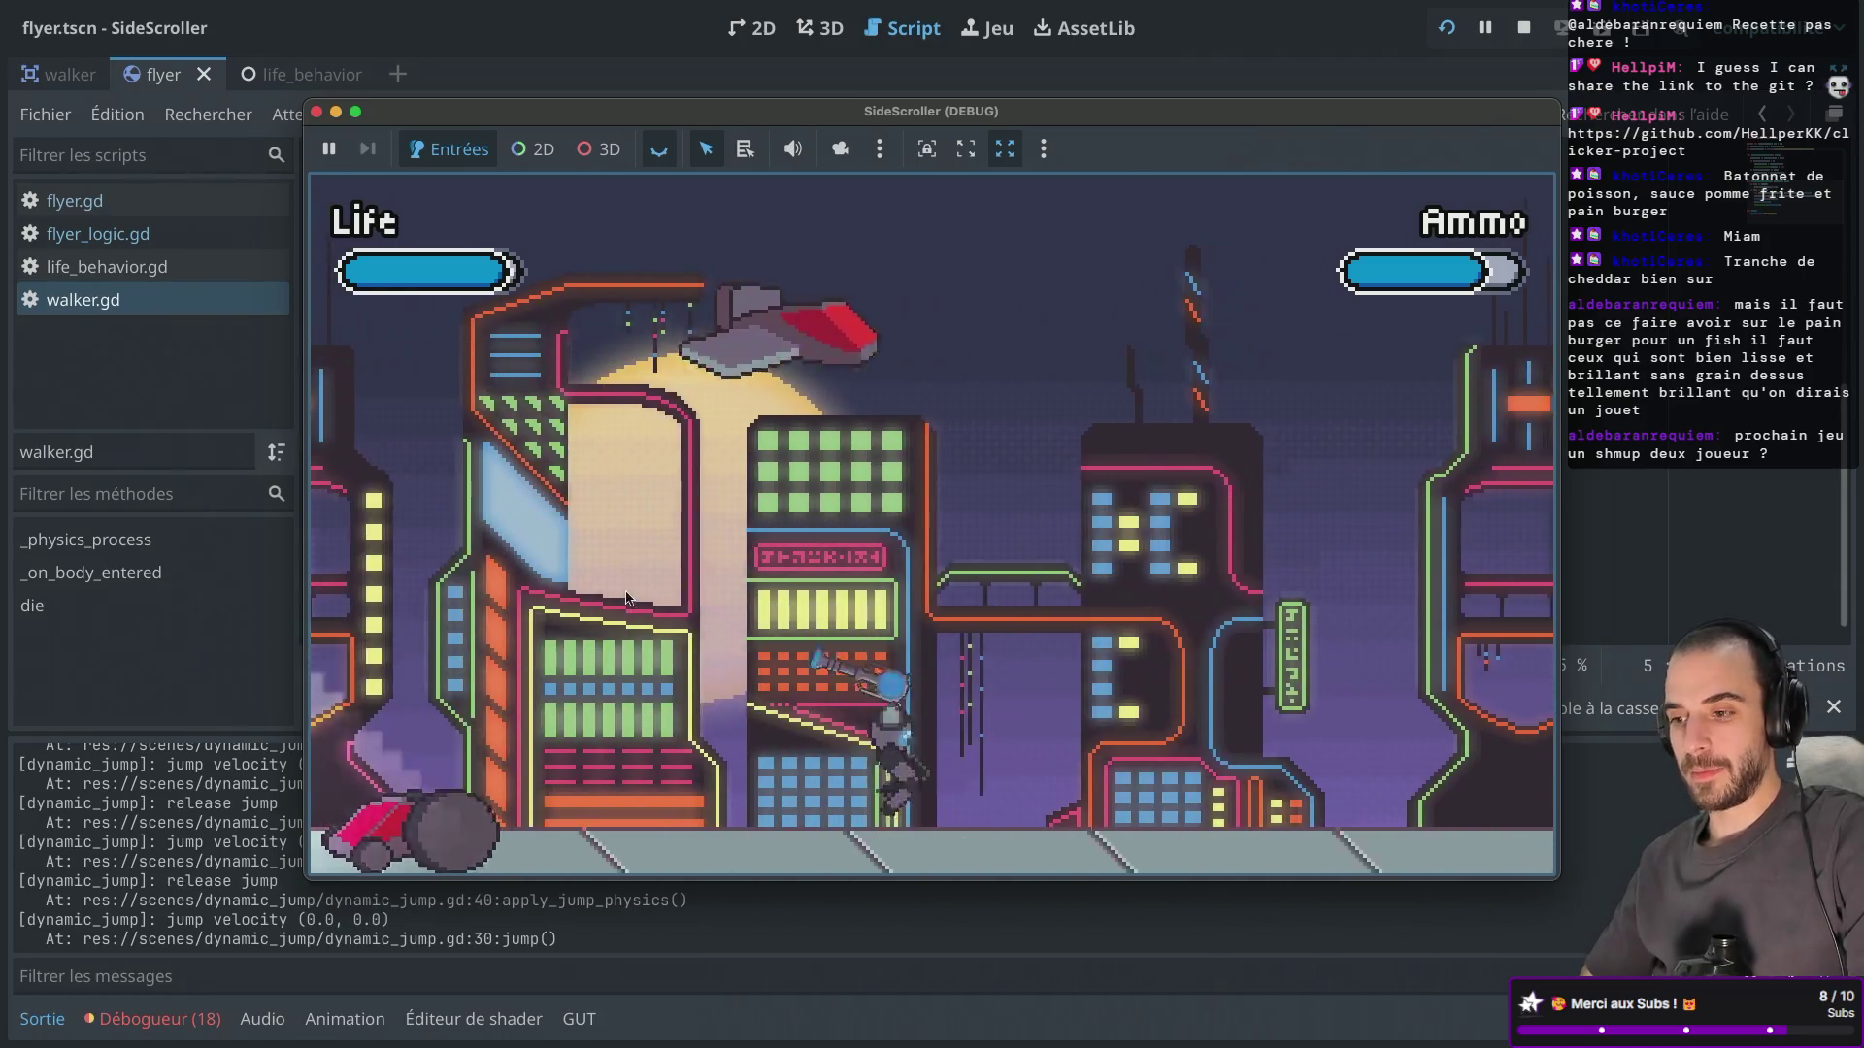
key(Right)
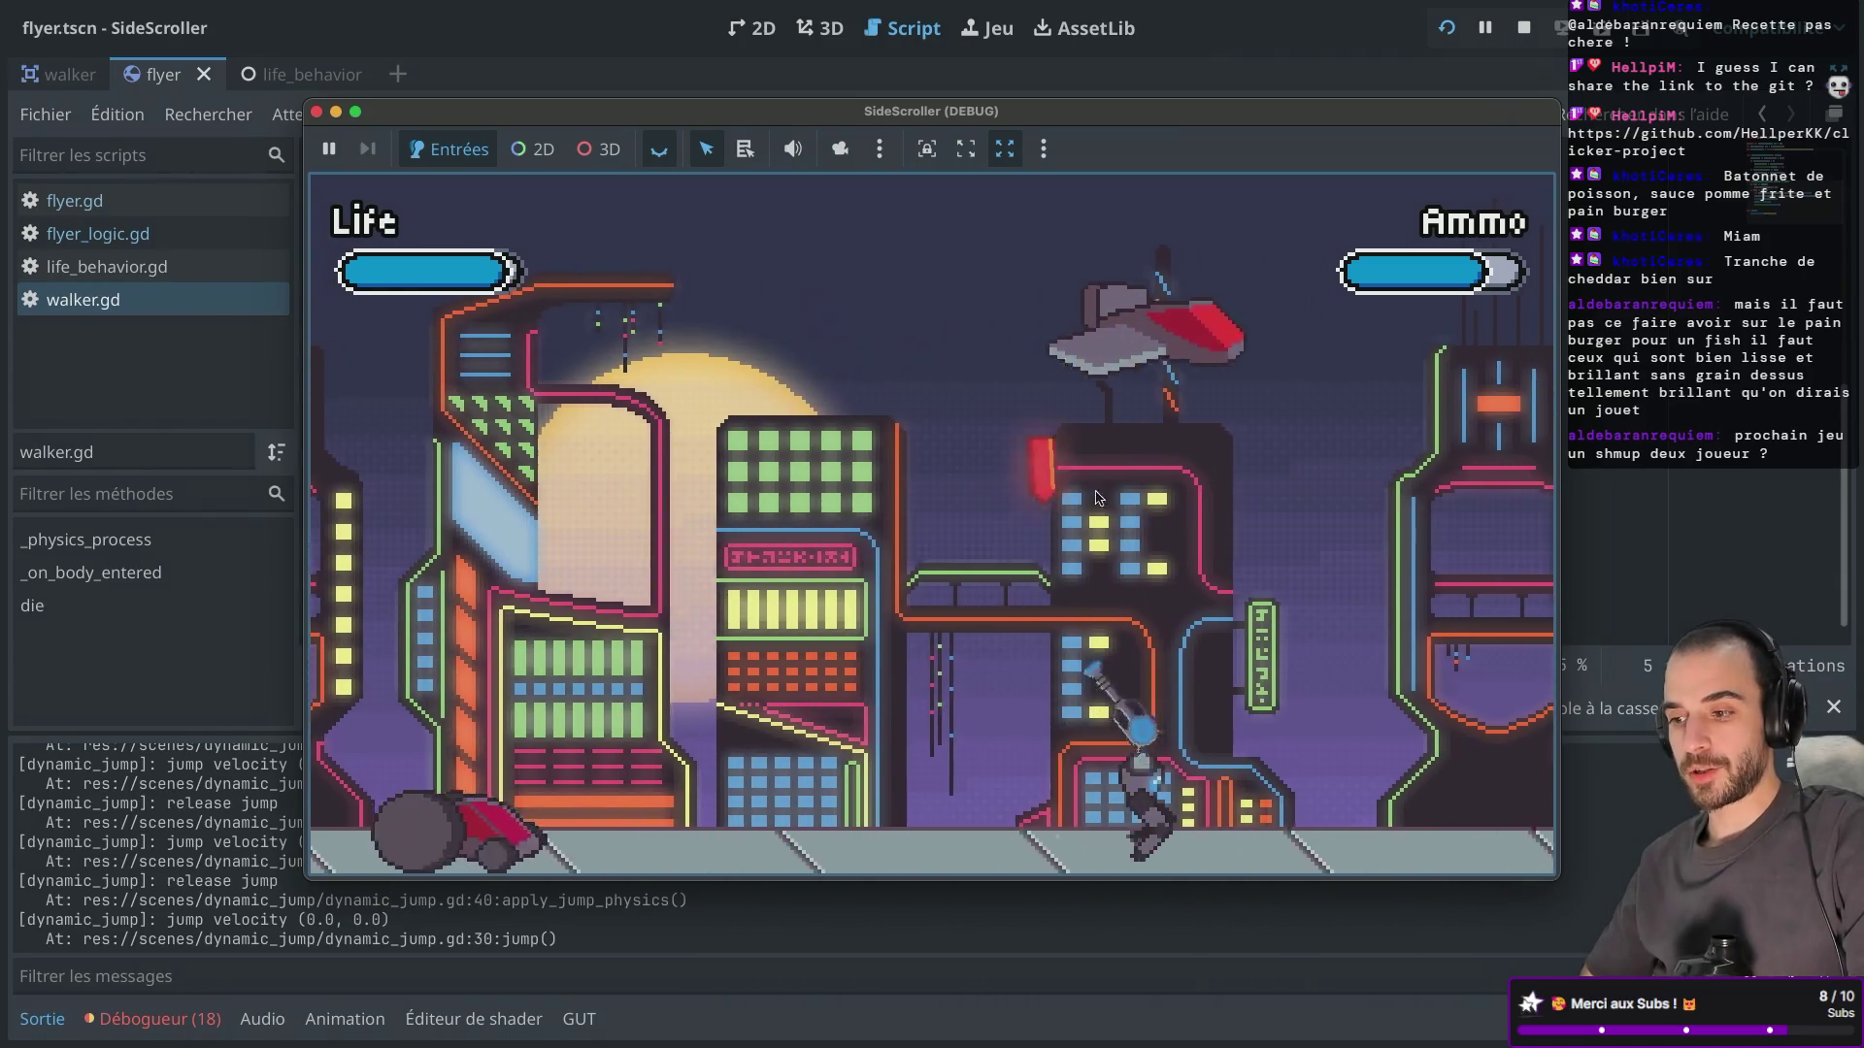
click(1134, 377)
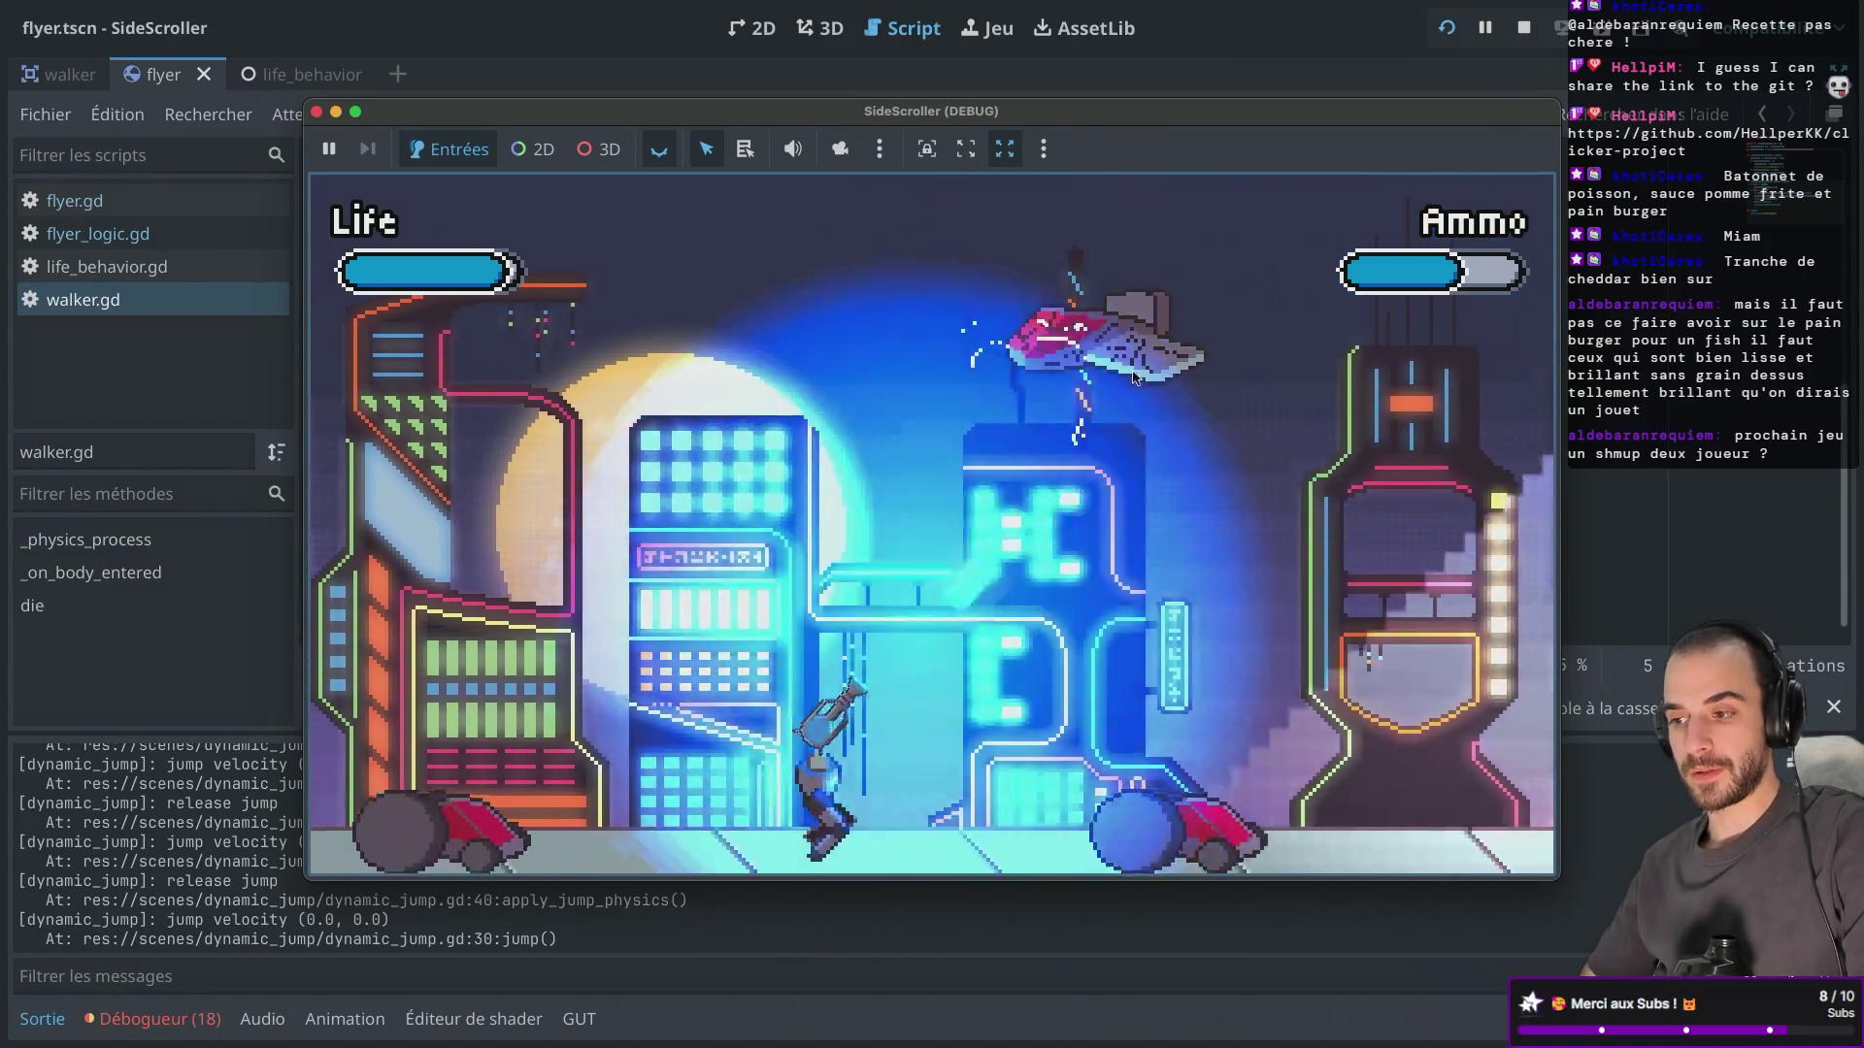
key(Right)
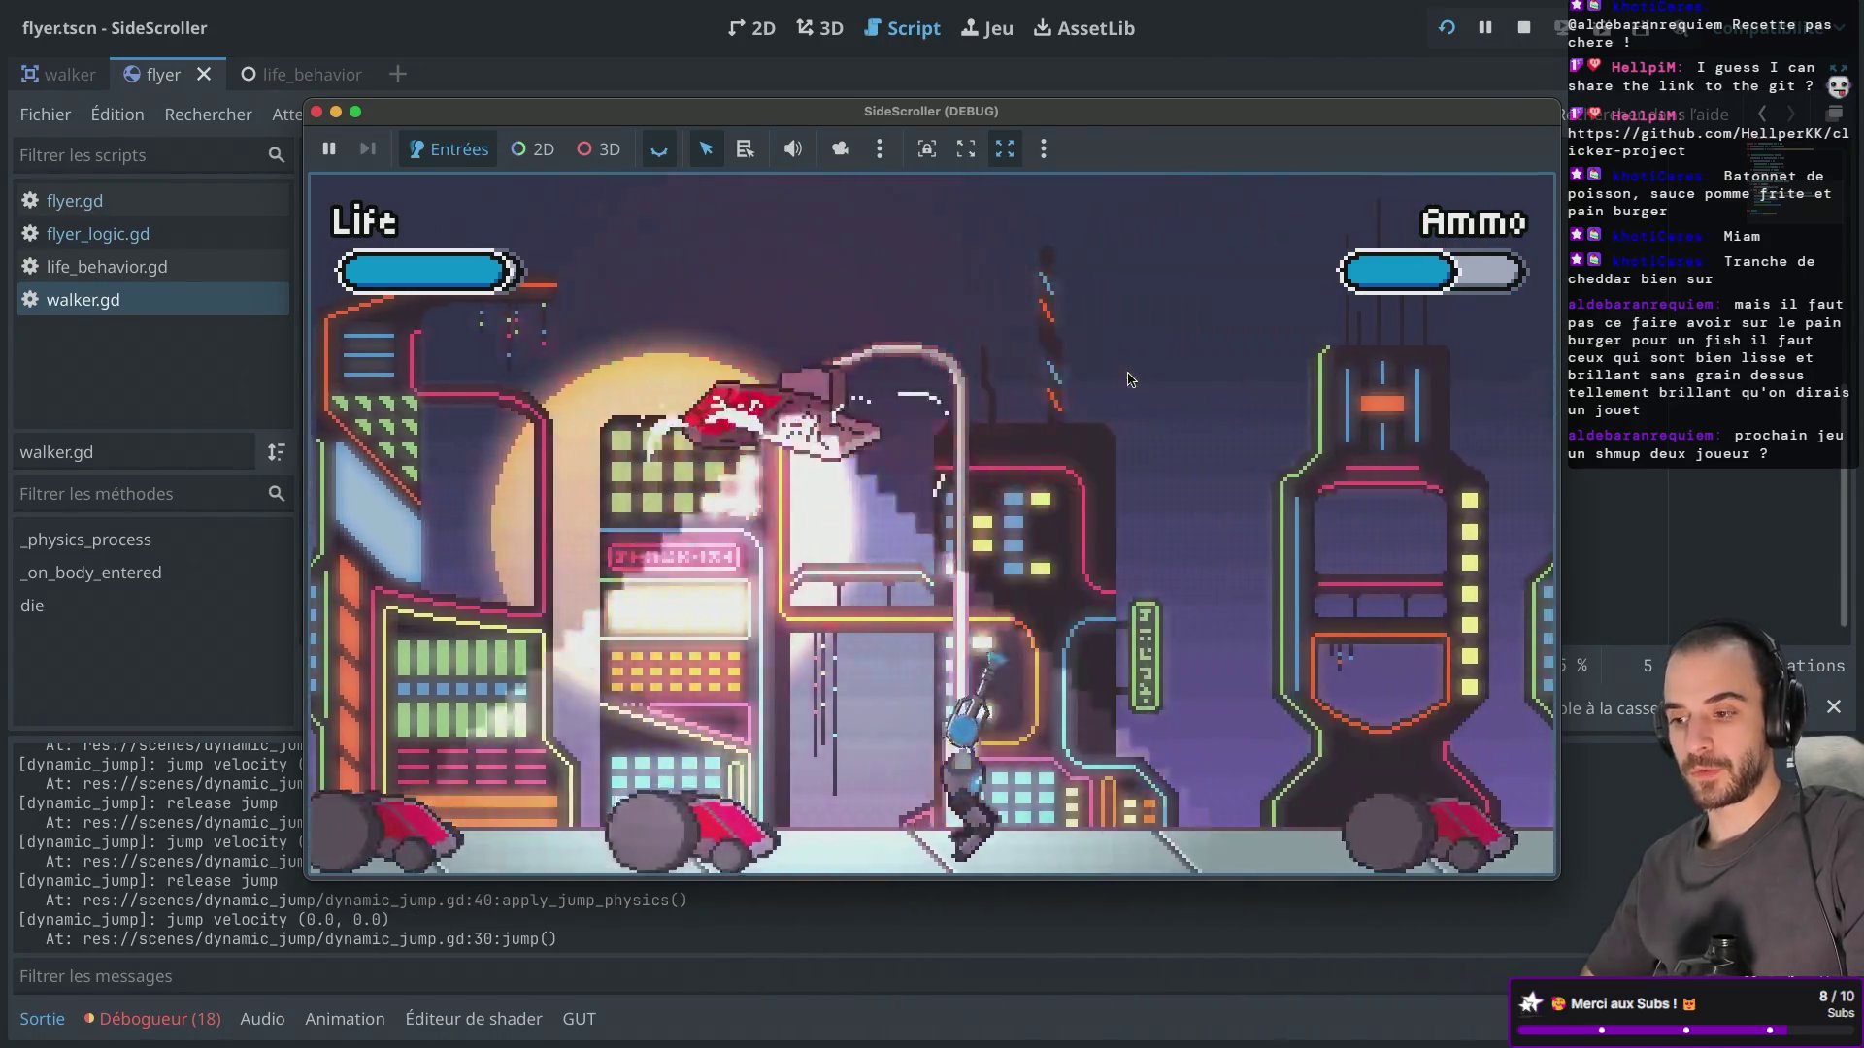
key(space)
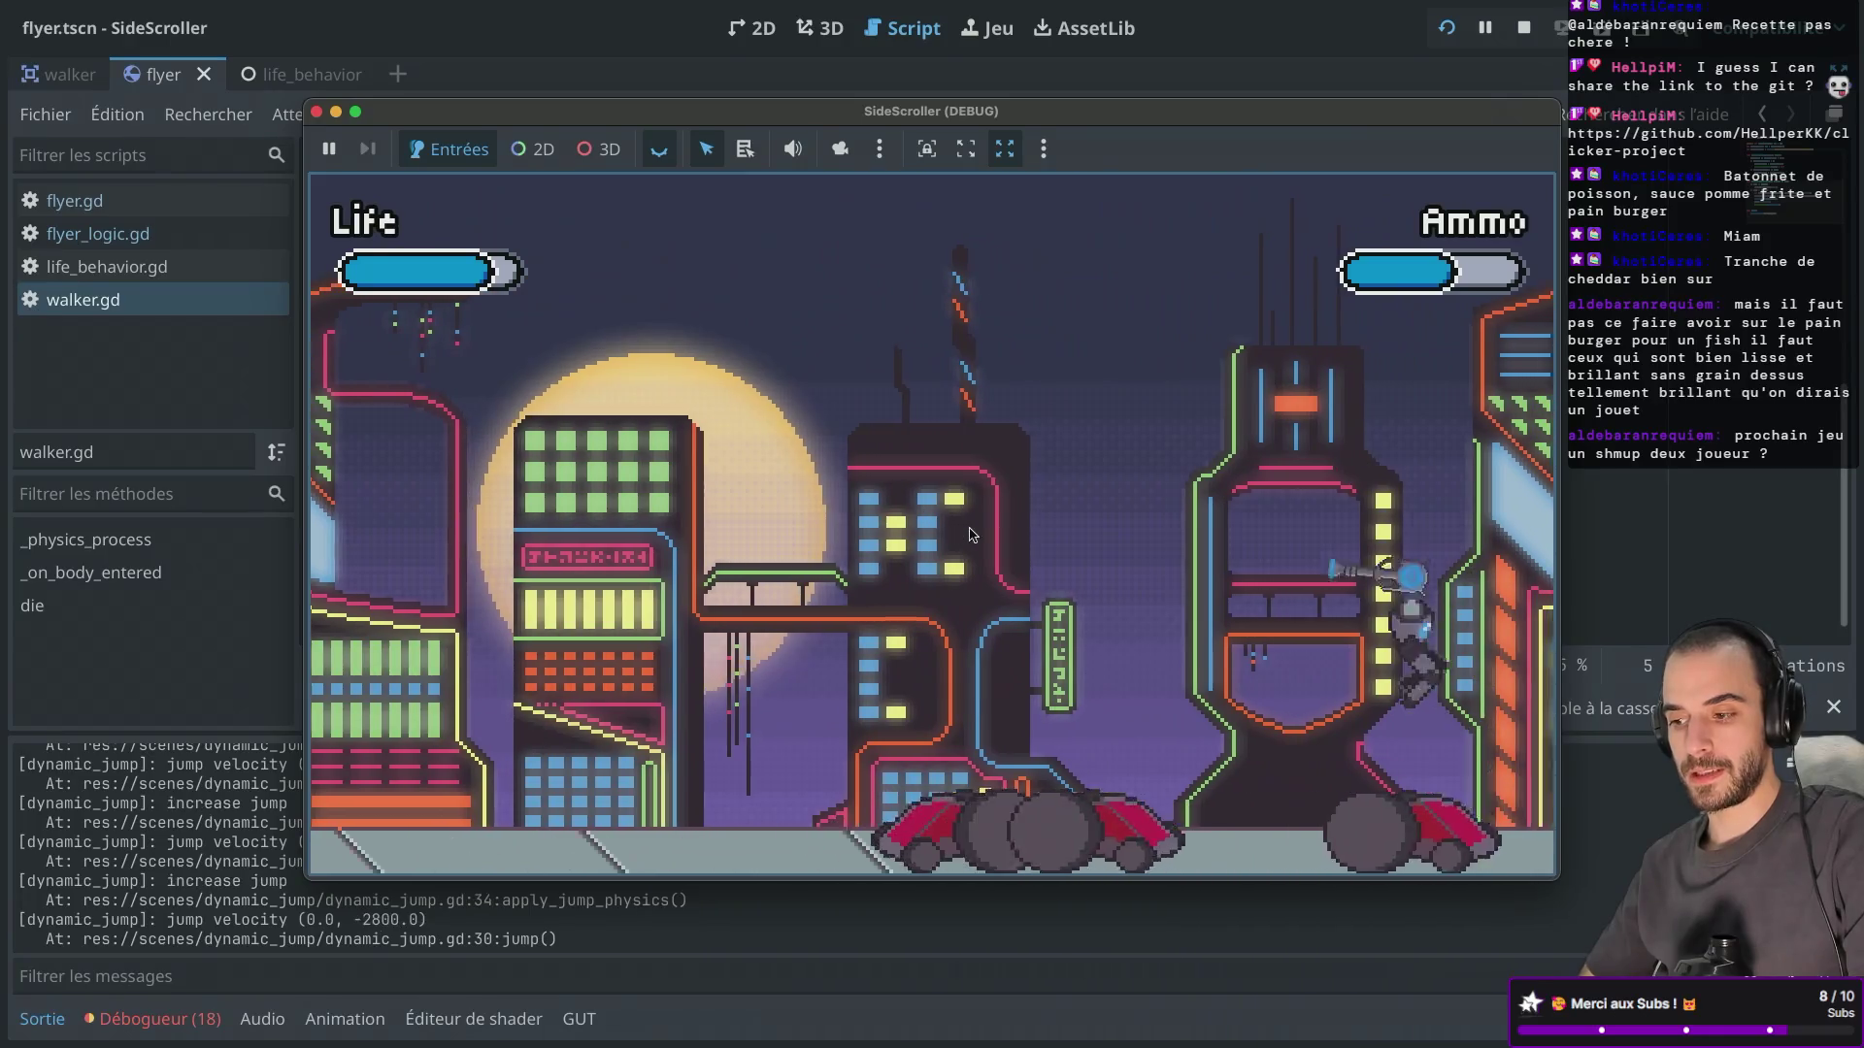
key(Left)
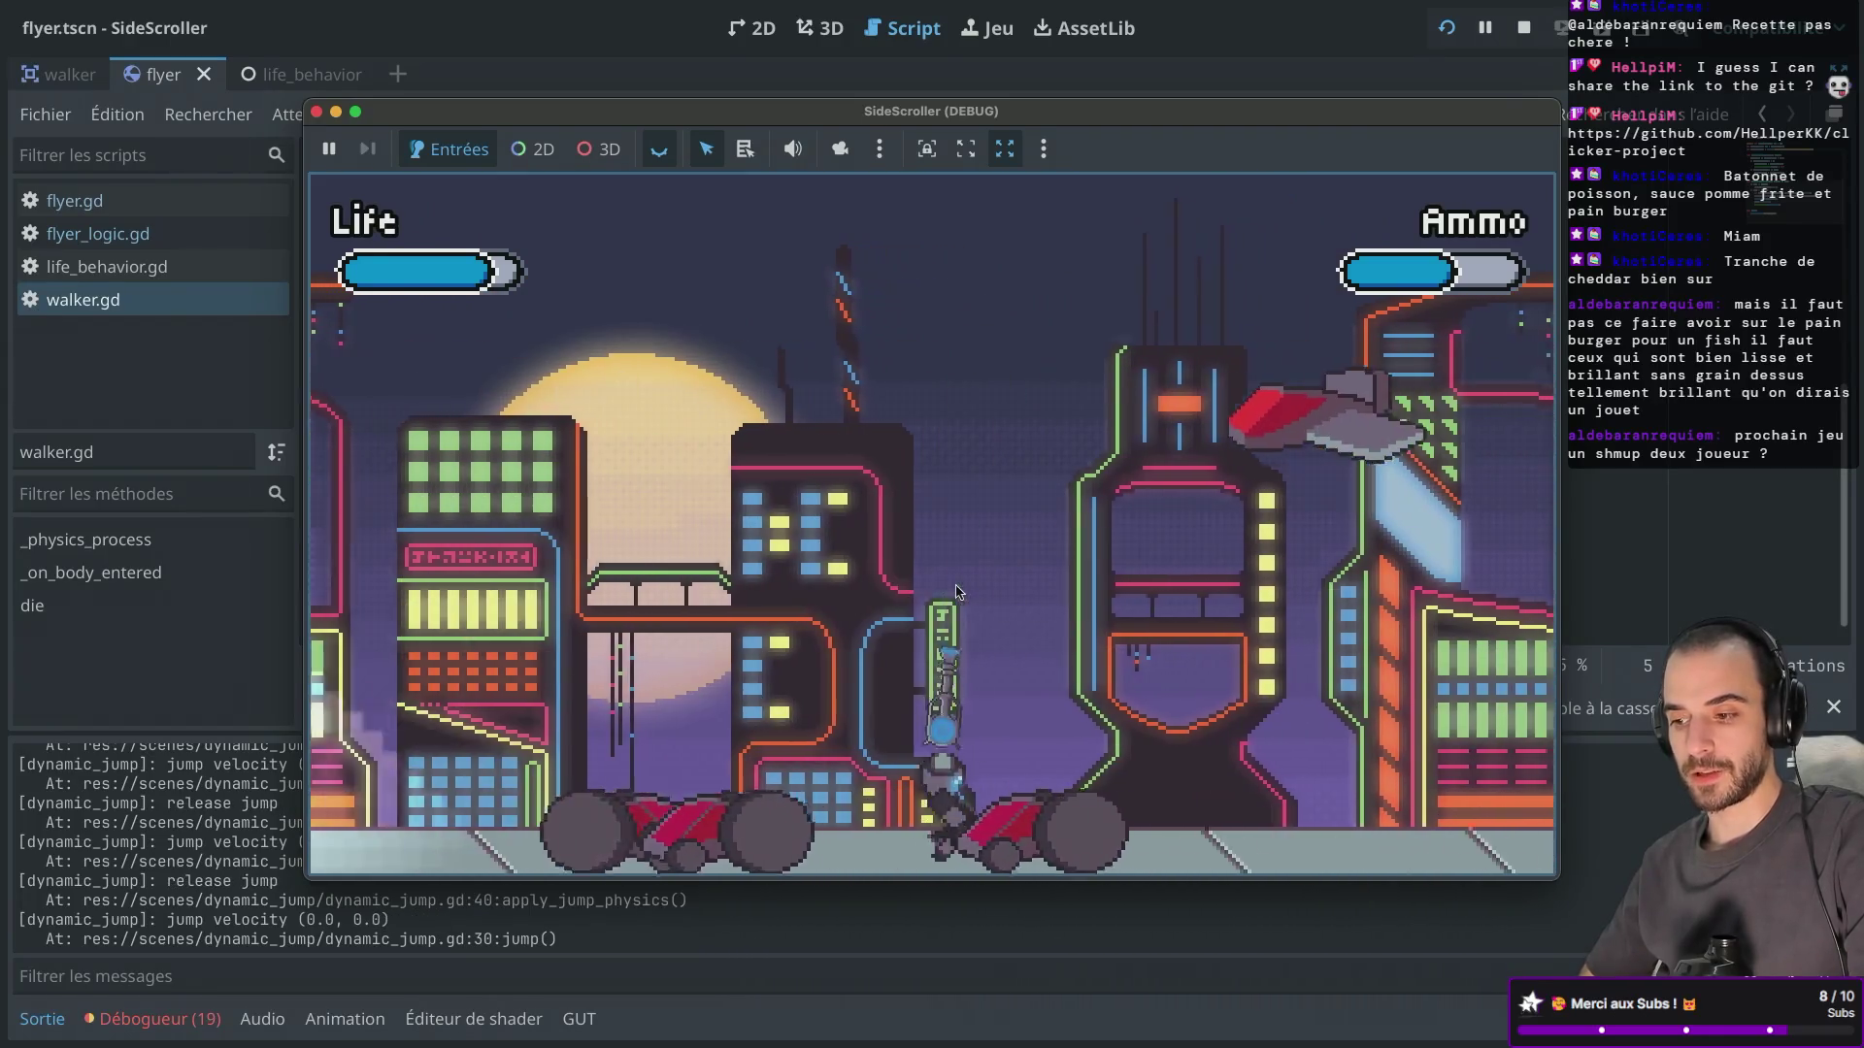
key(Right)
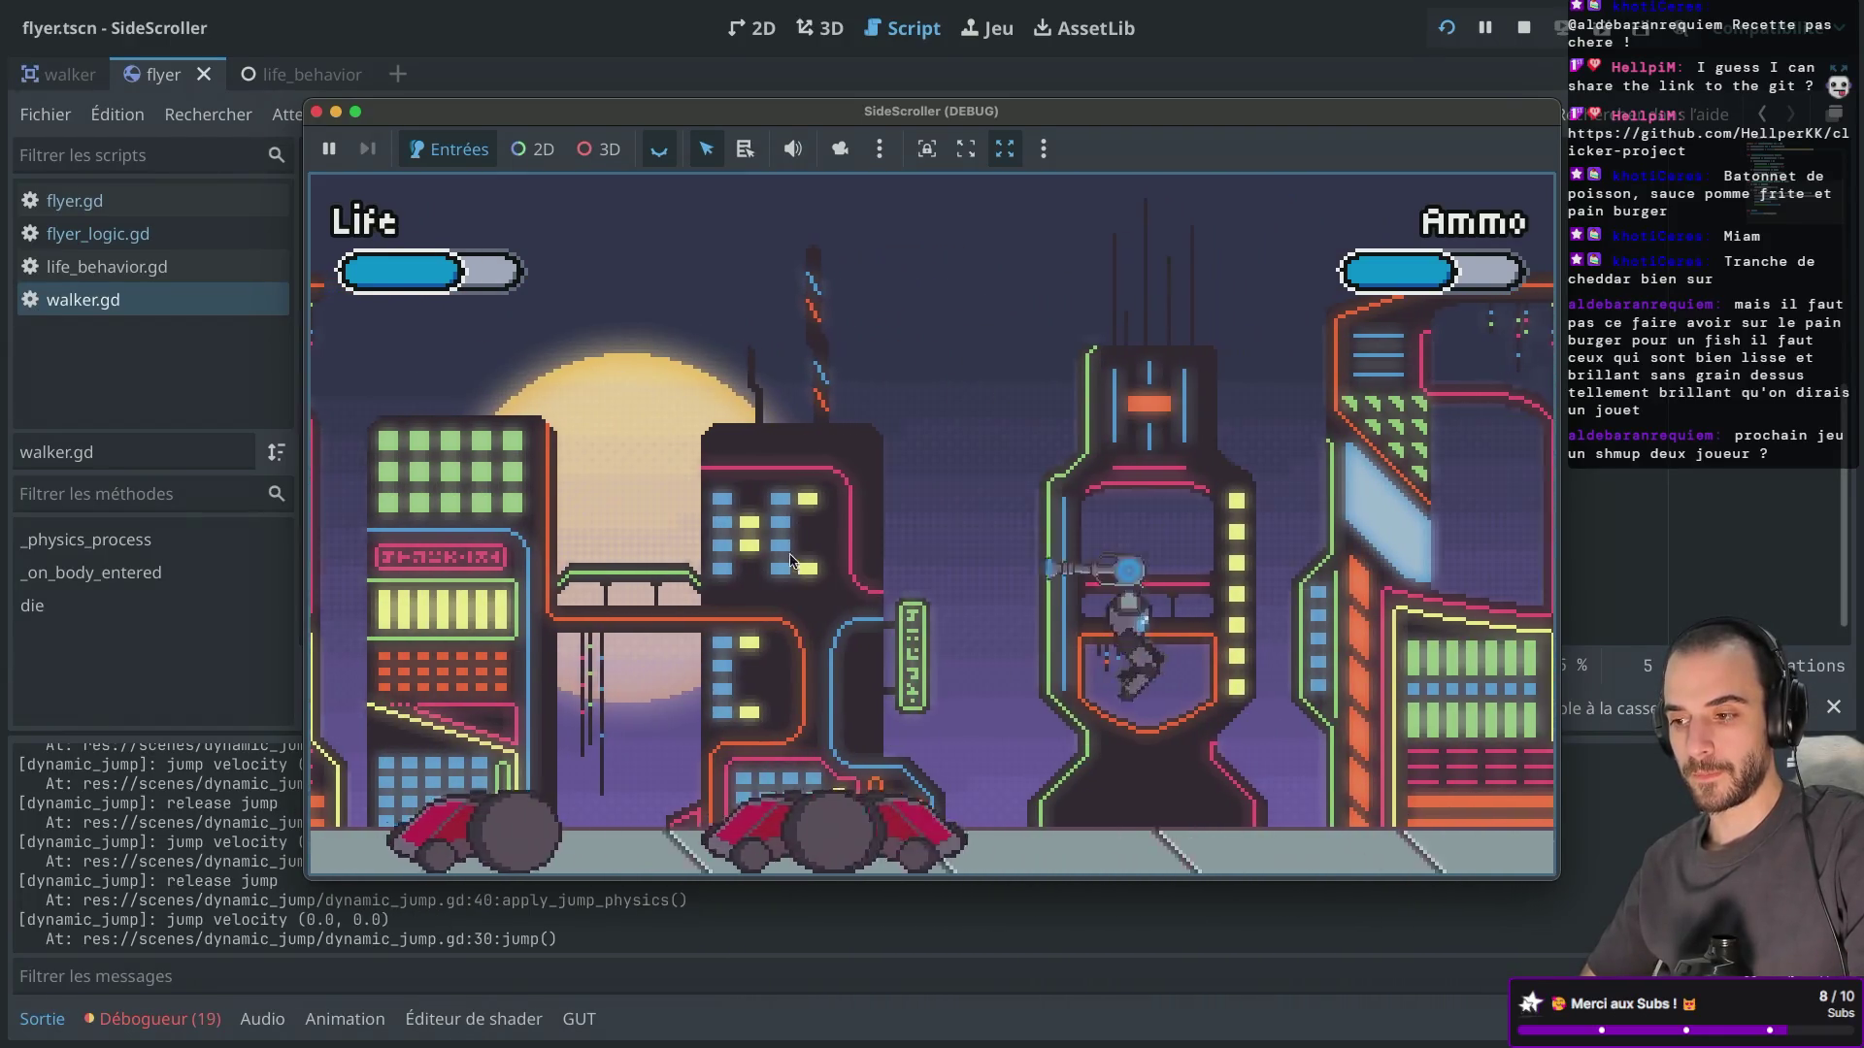
click(901, 710)
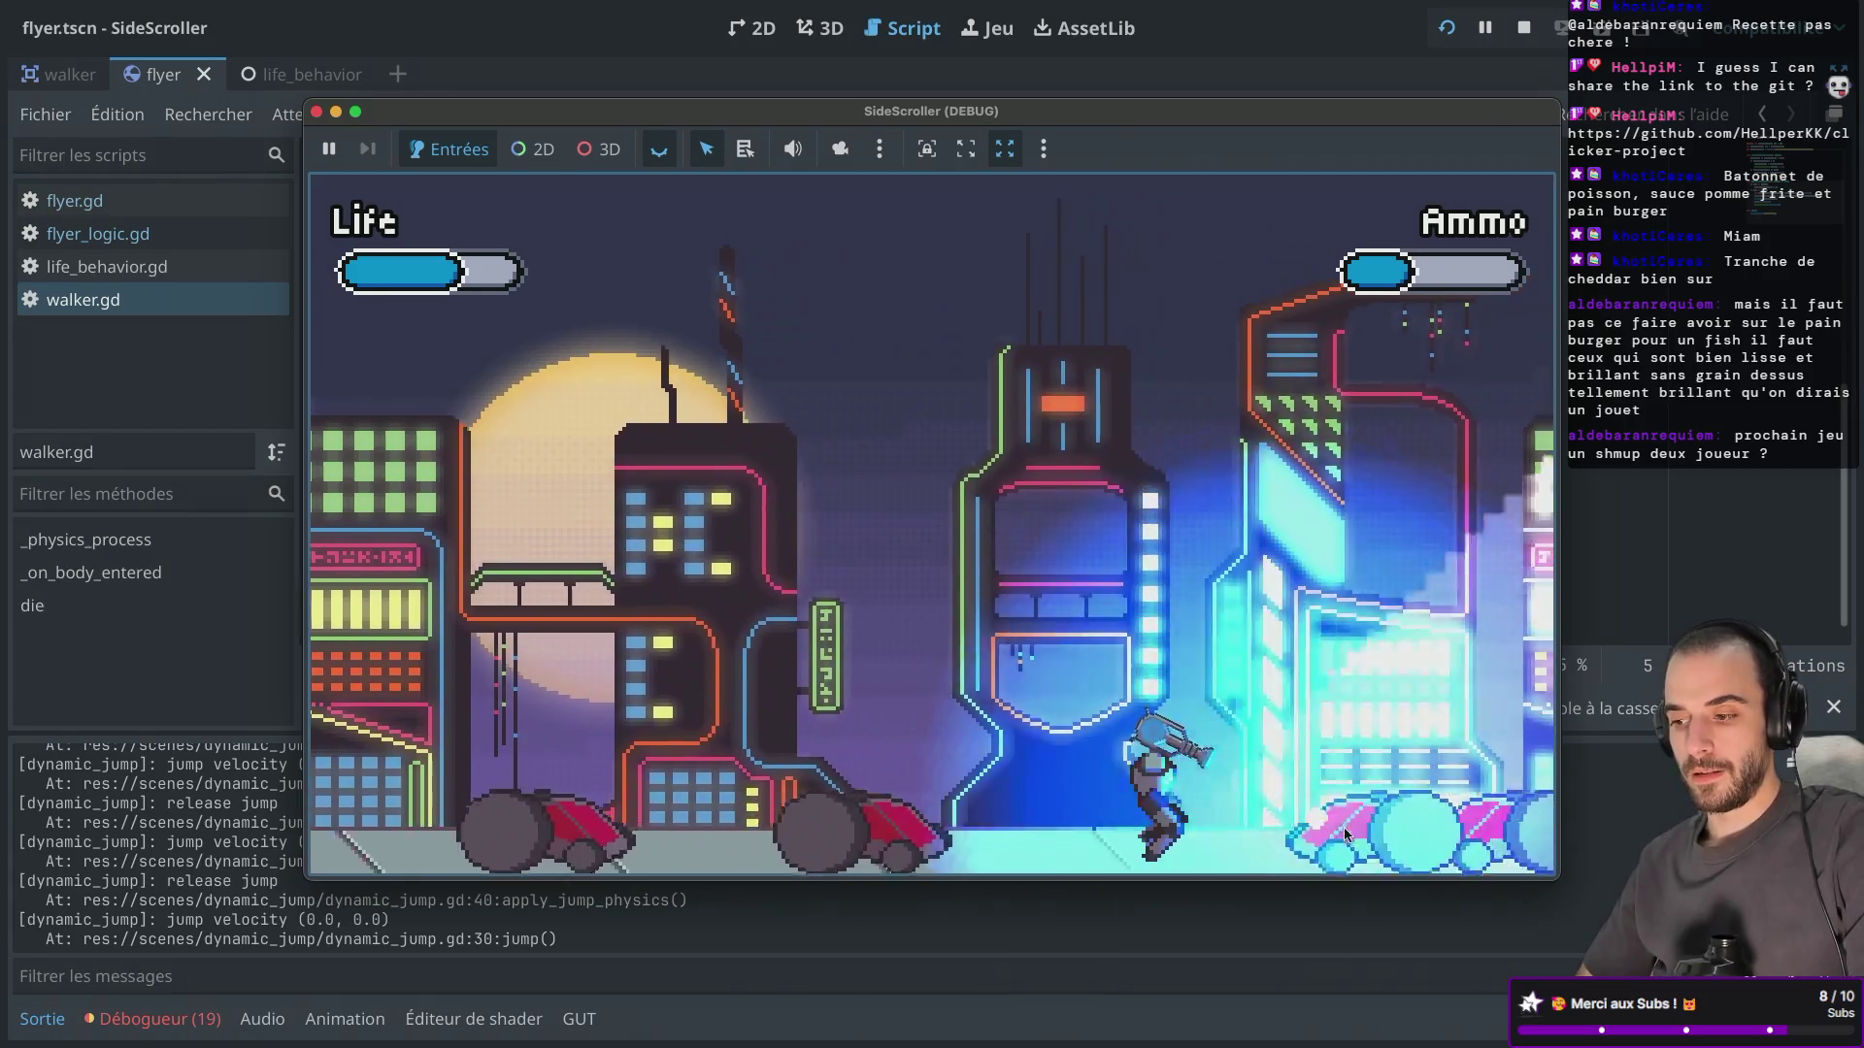
key(space)
key(Left)
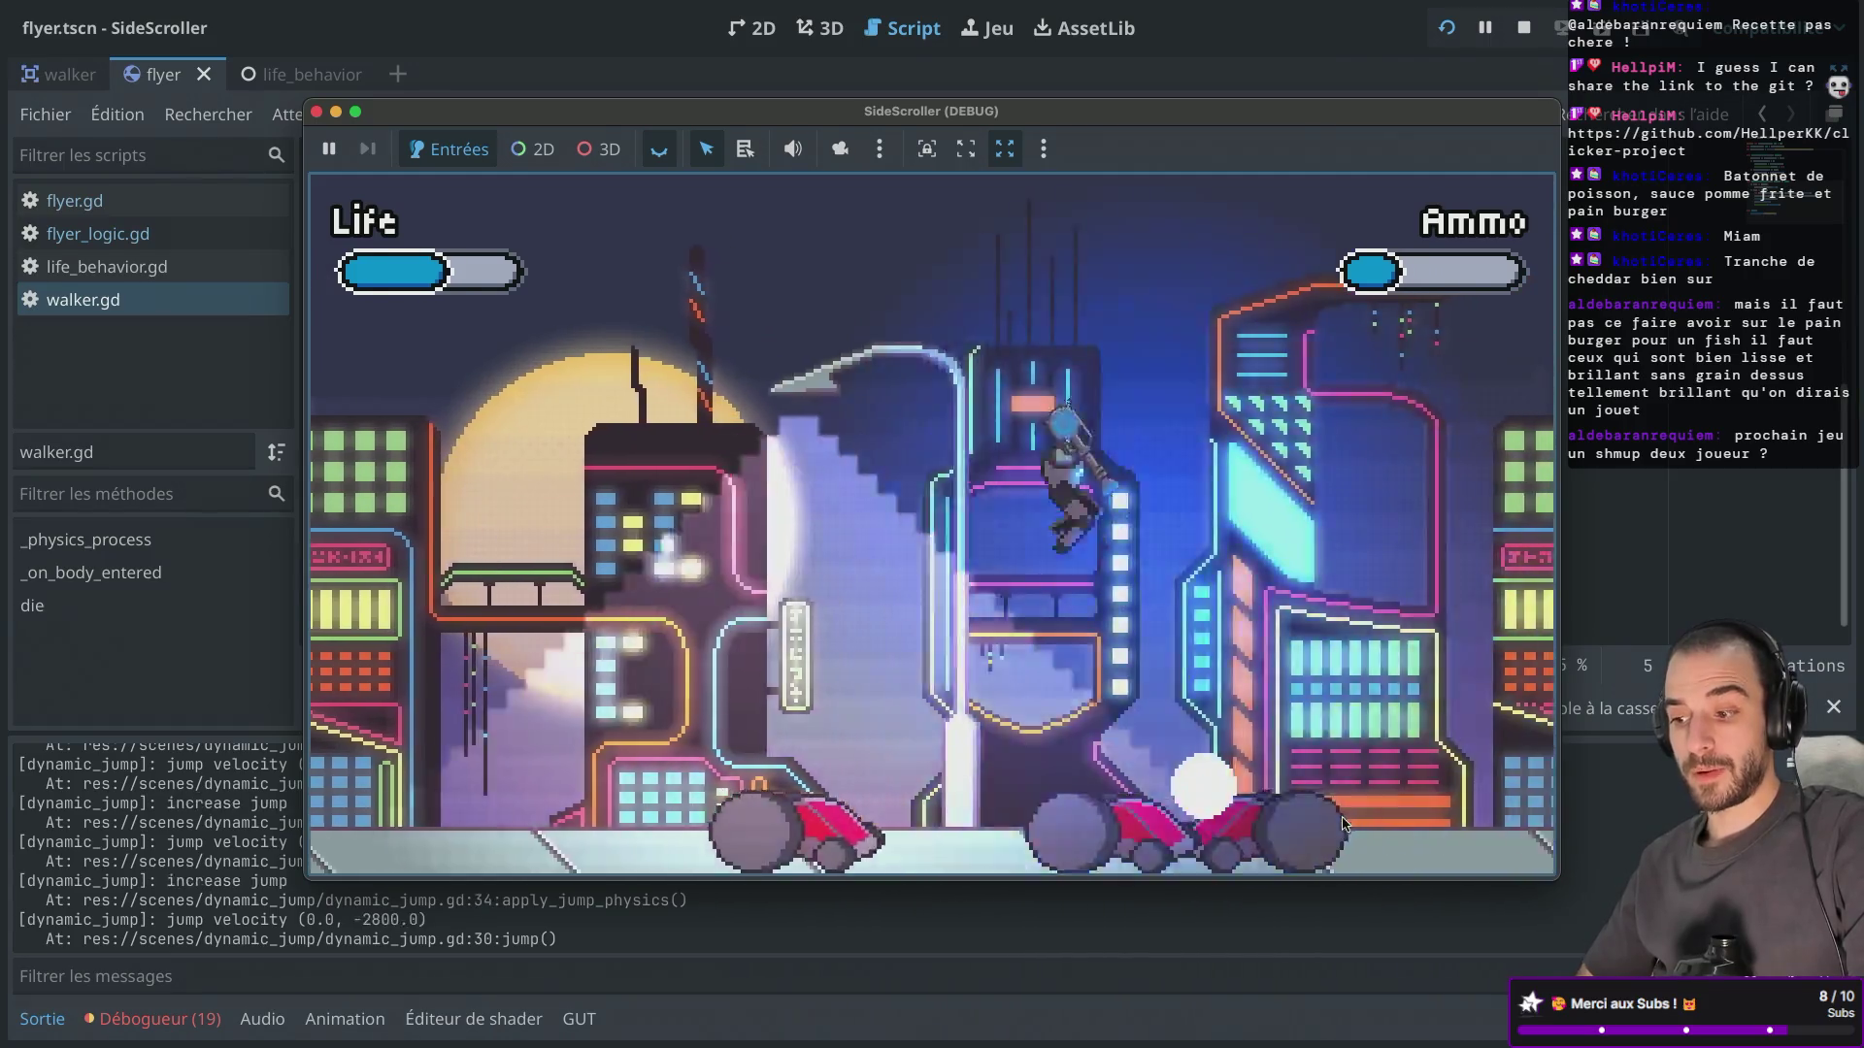
click(981, 824)
key(Right)
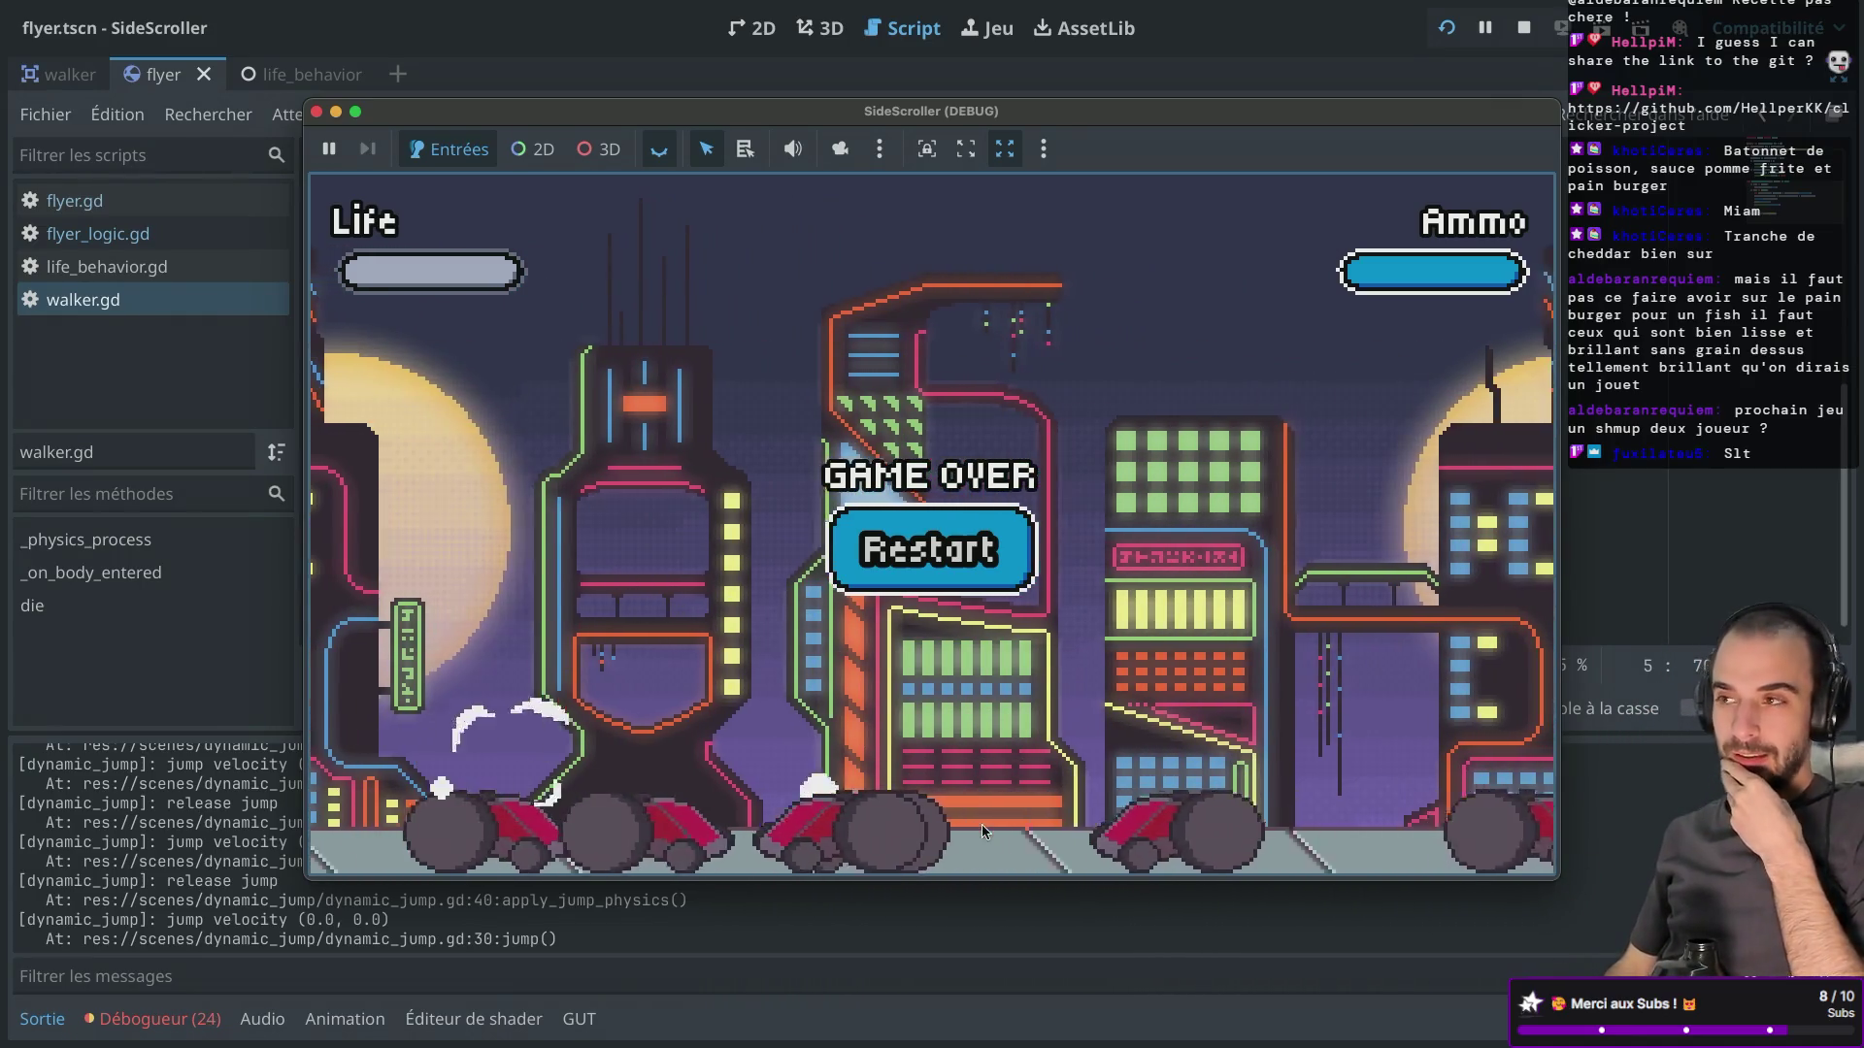
key(ctrl+Left)
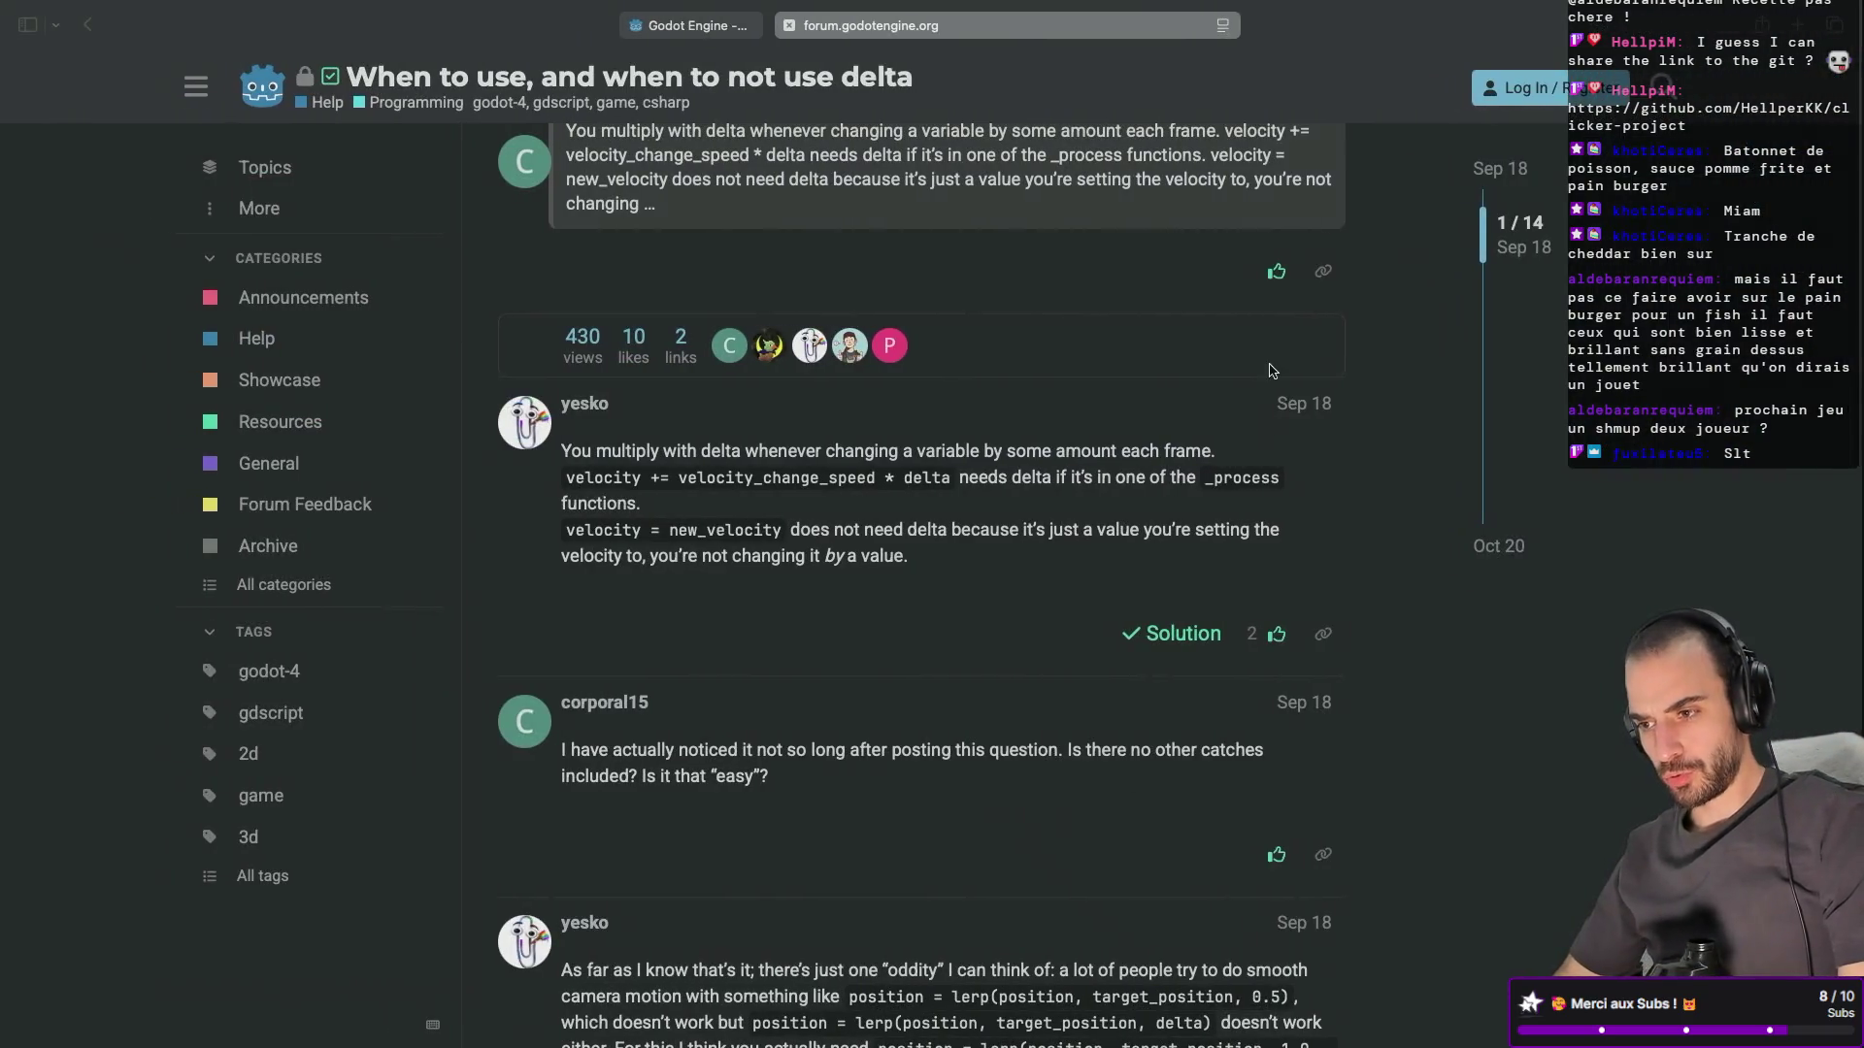
Go to itch.io in a new tab and open Avion Rush from the Feed.
click(1799, 24)
text(itch.io)
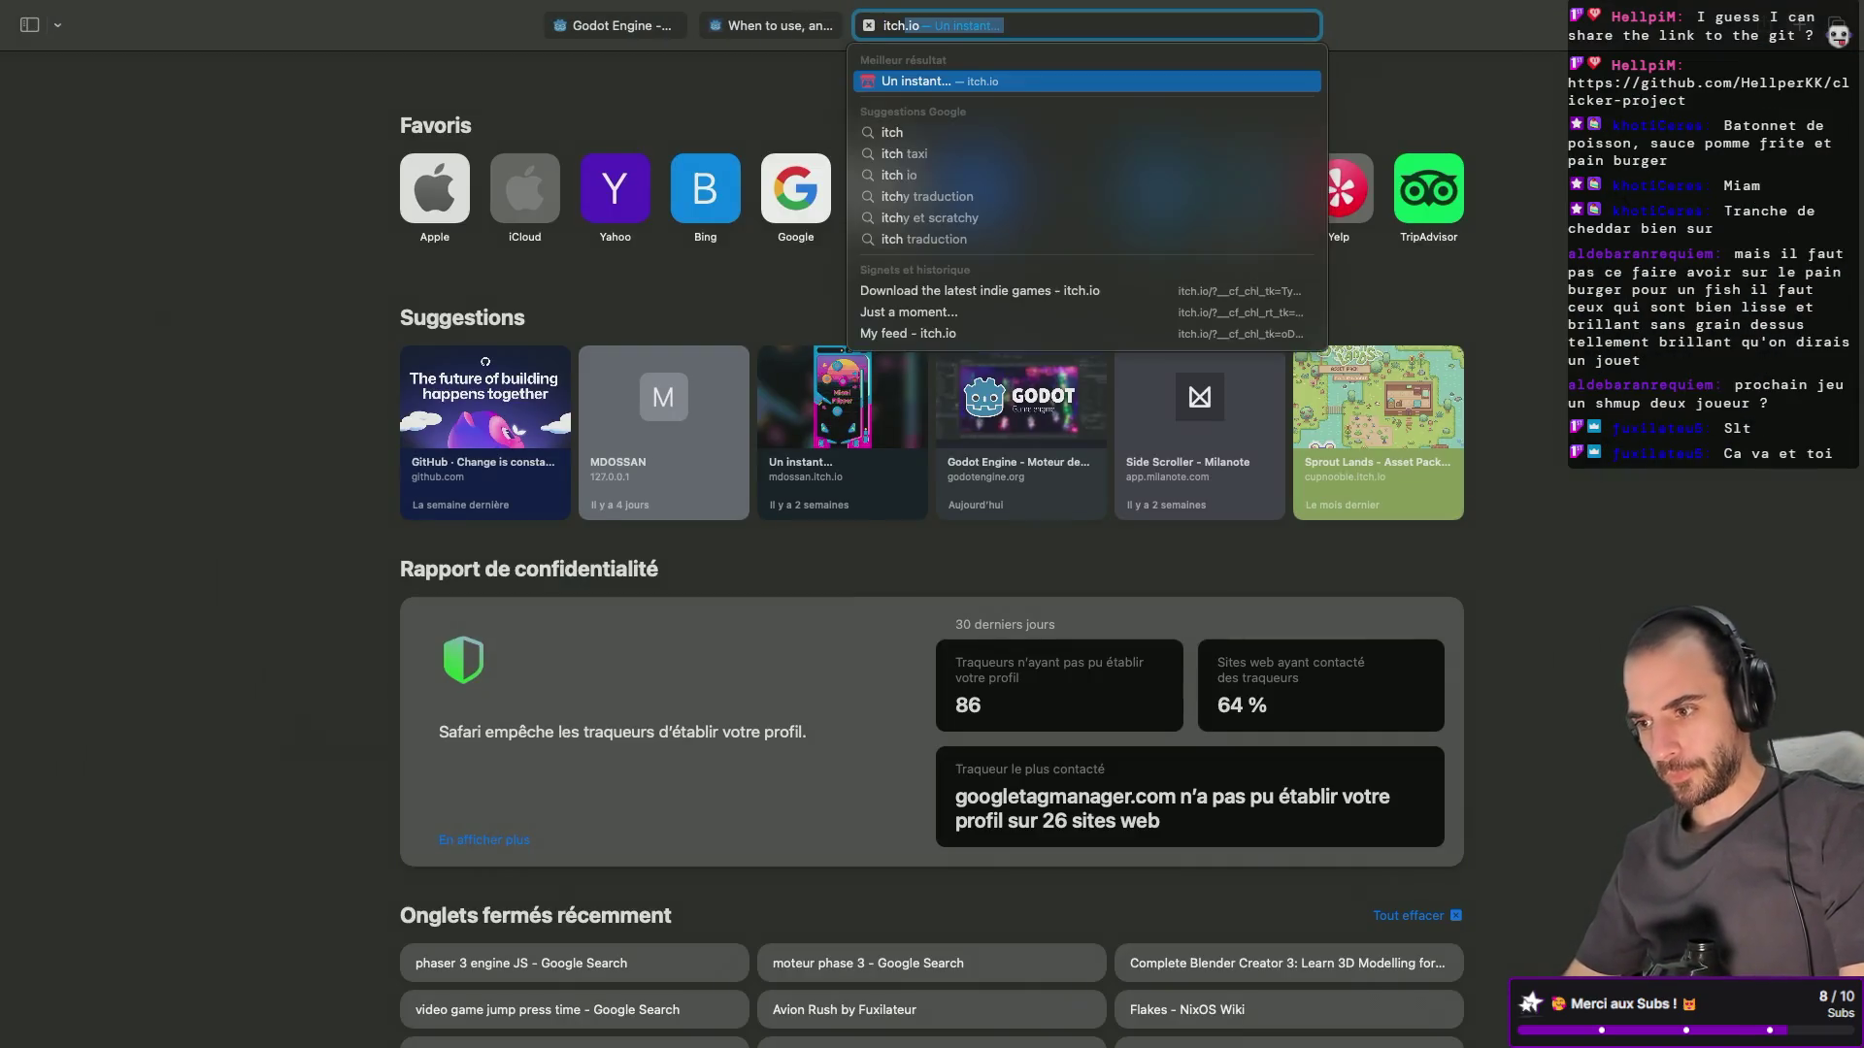
key(Return)
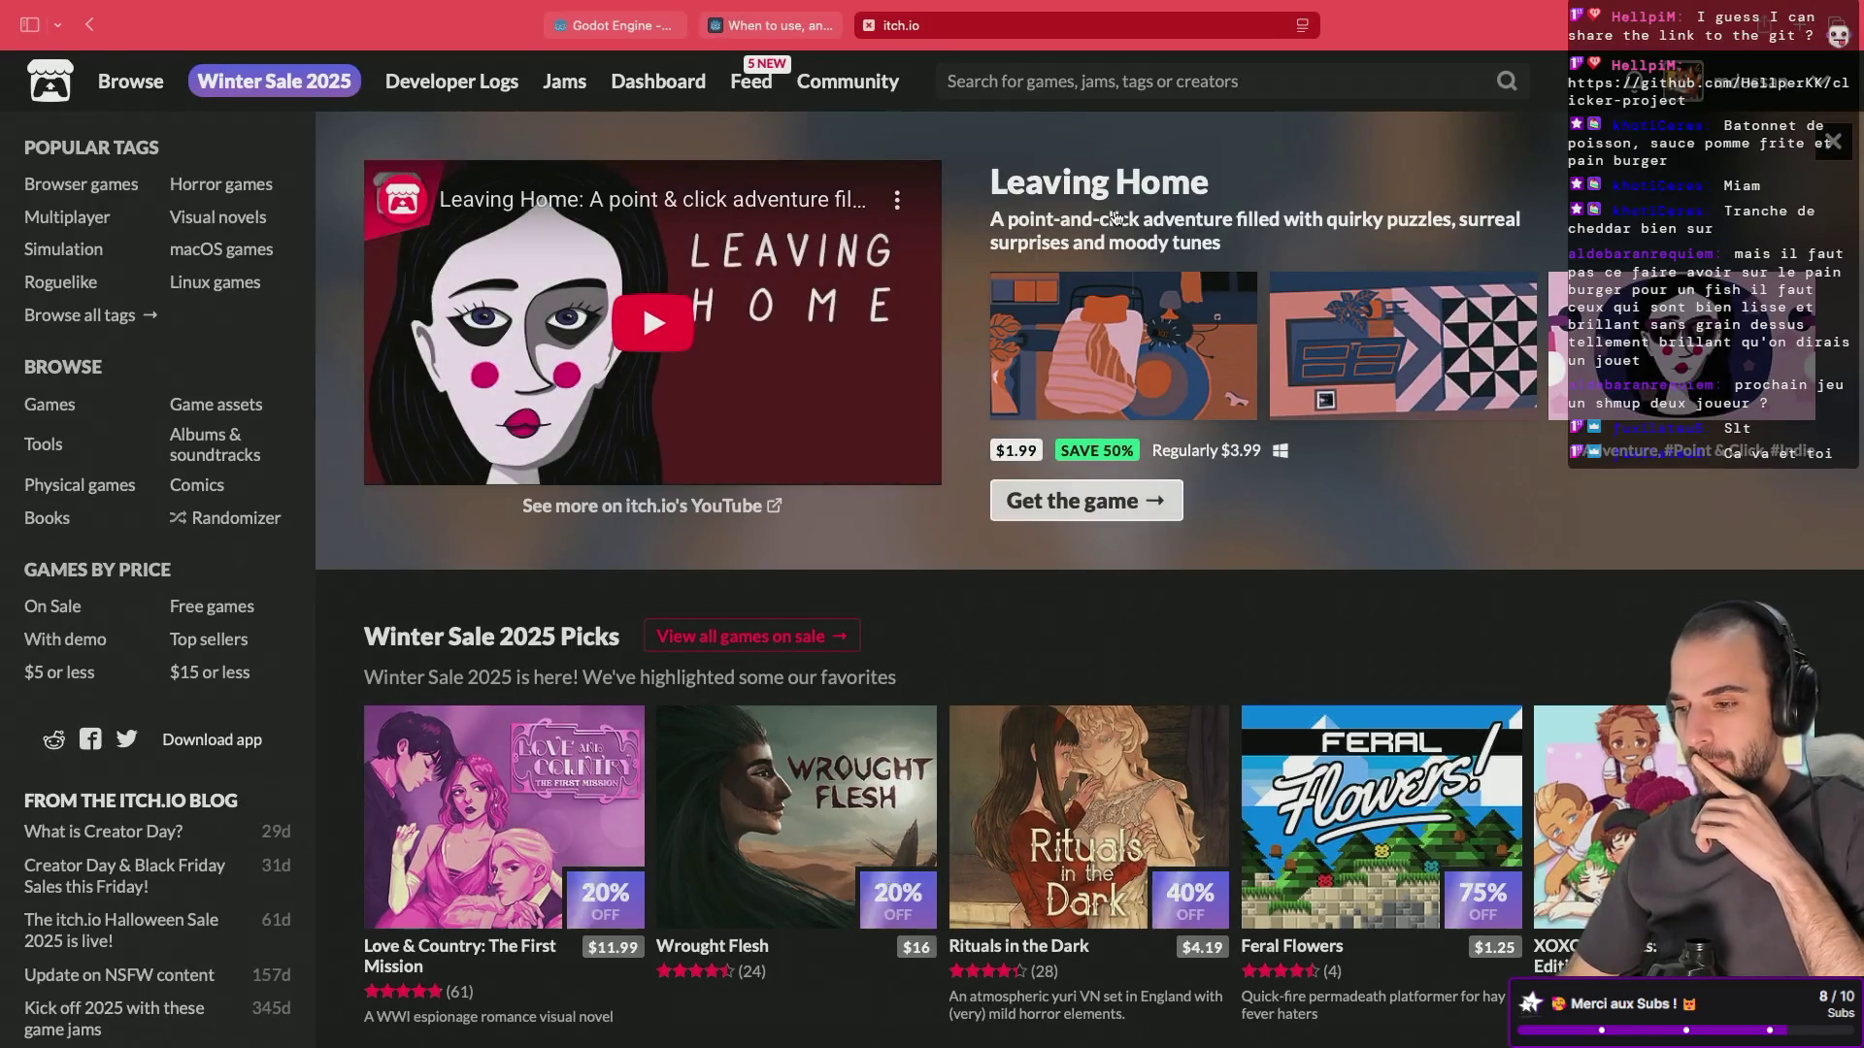
click(754, 94)
click(436, 536)
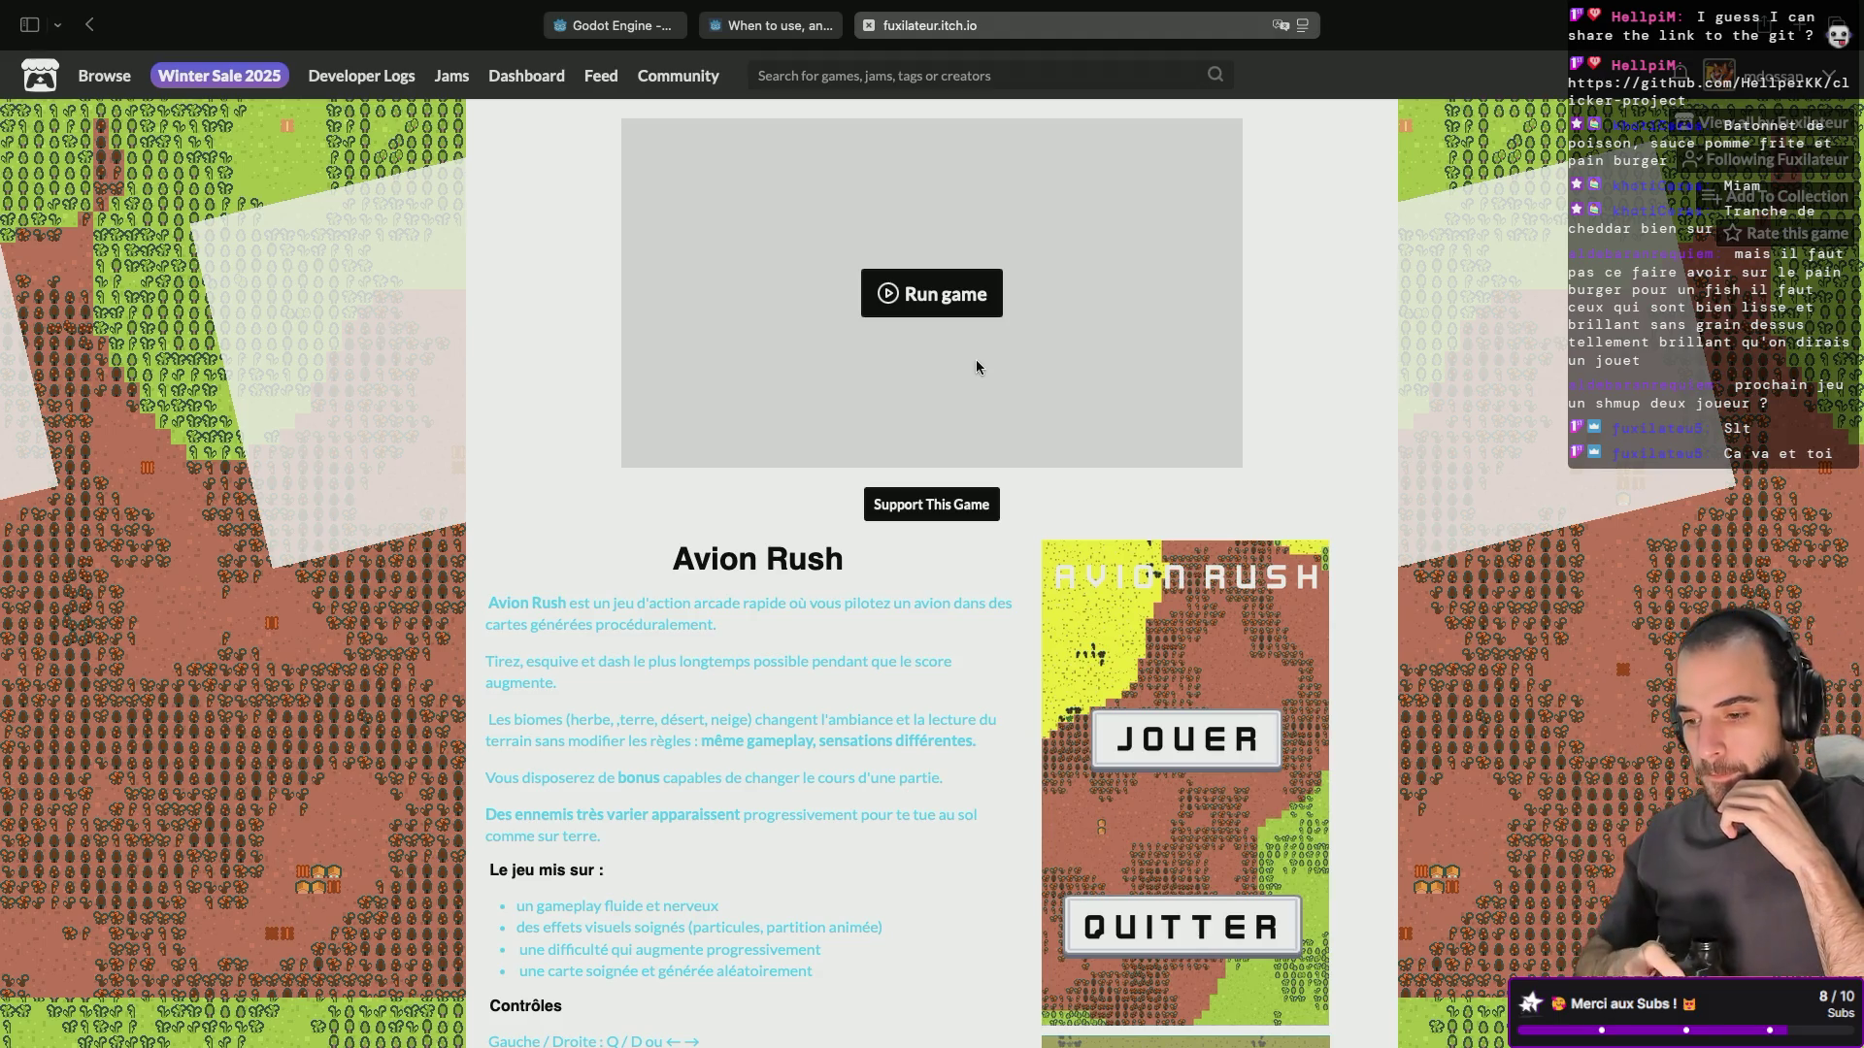
scroll(975, 367, down, 15)
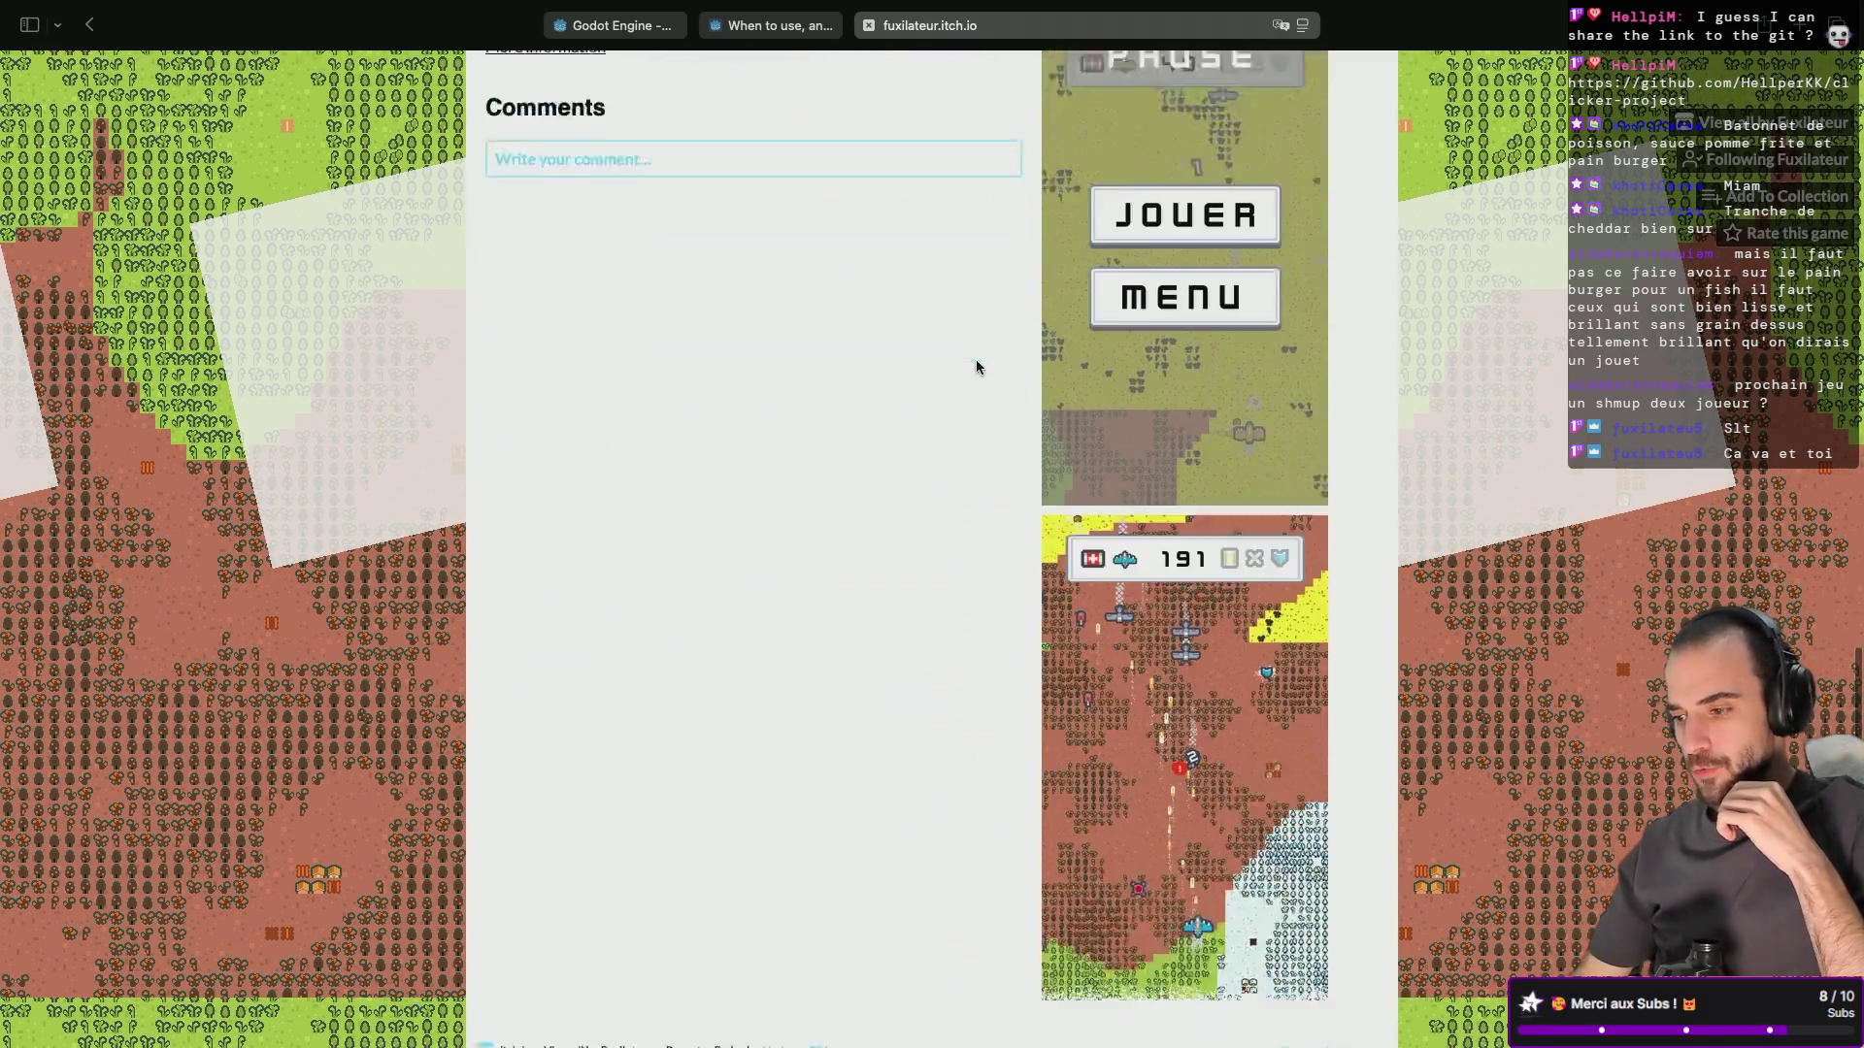
Play Avion Rush in fullscreen, restart with JOUER after game over, then exit to its page.
scroll(978, 366, up, 15)
click(1000, 342)
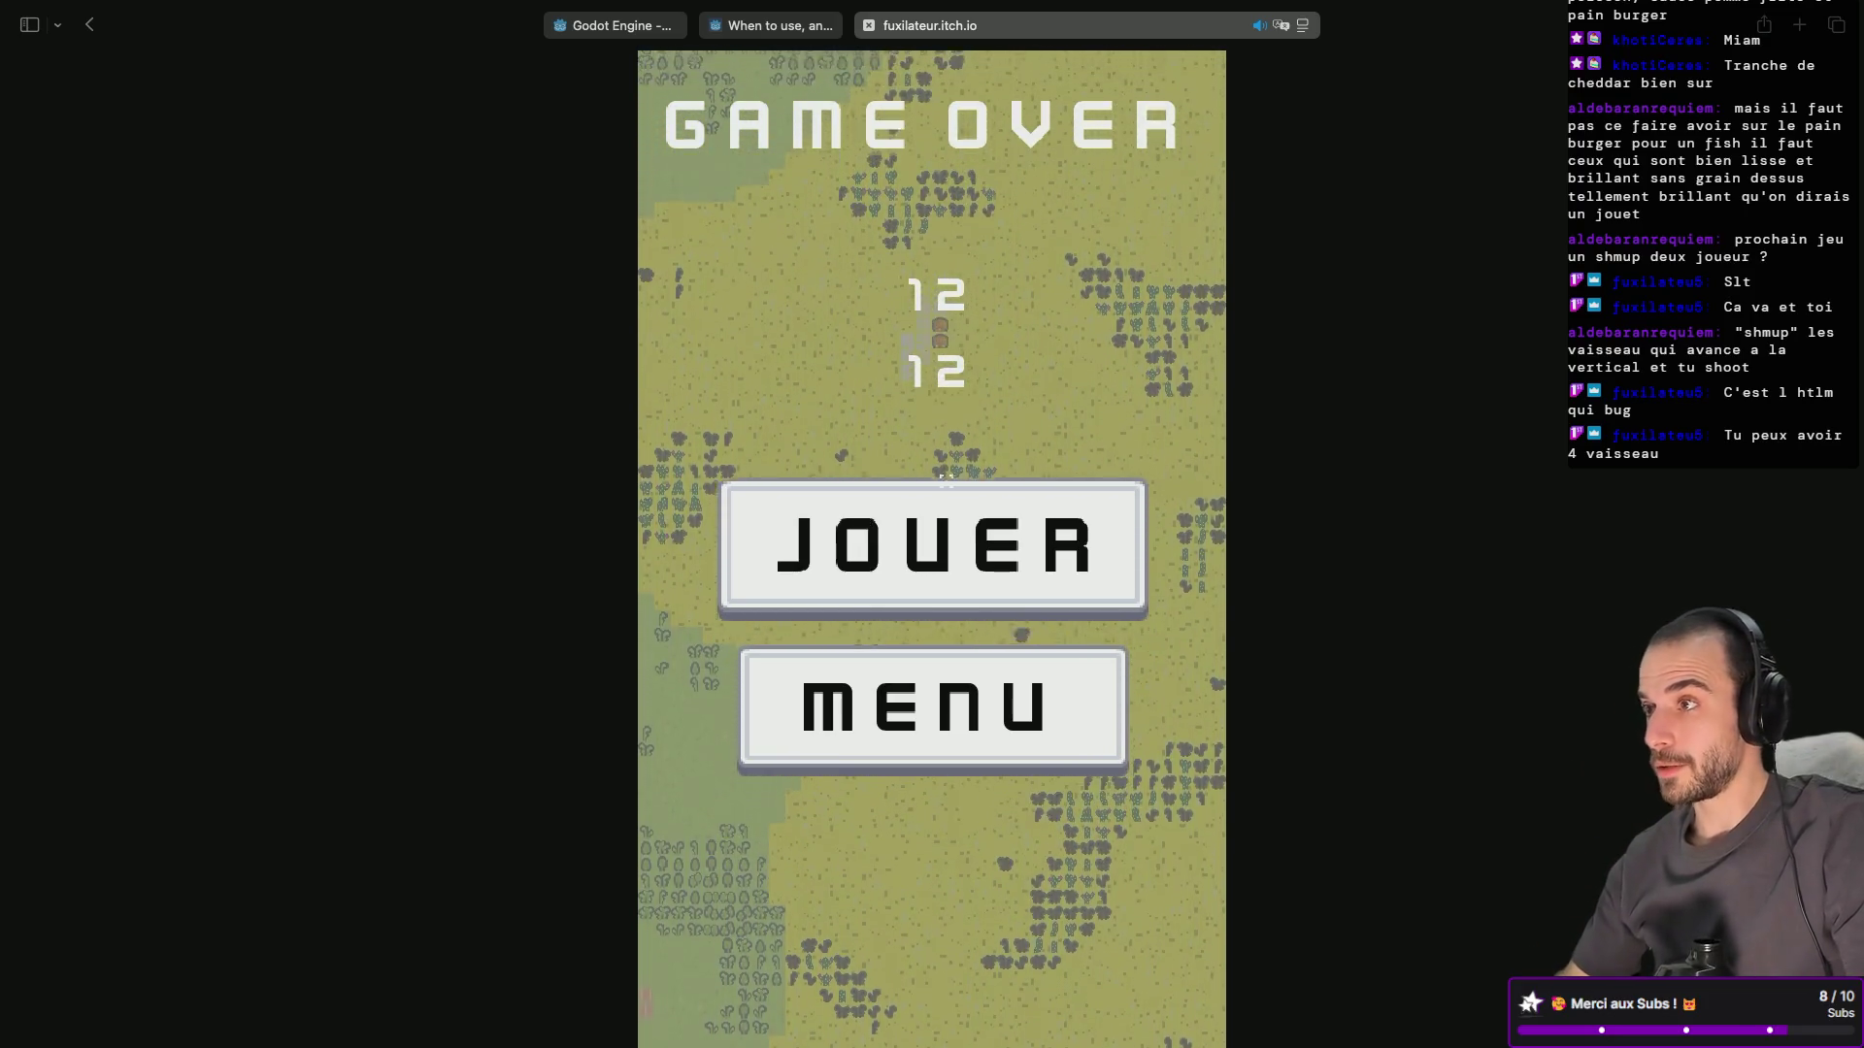
click(843, 563)
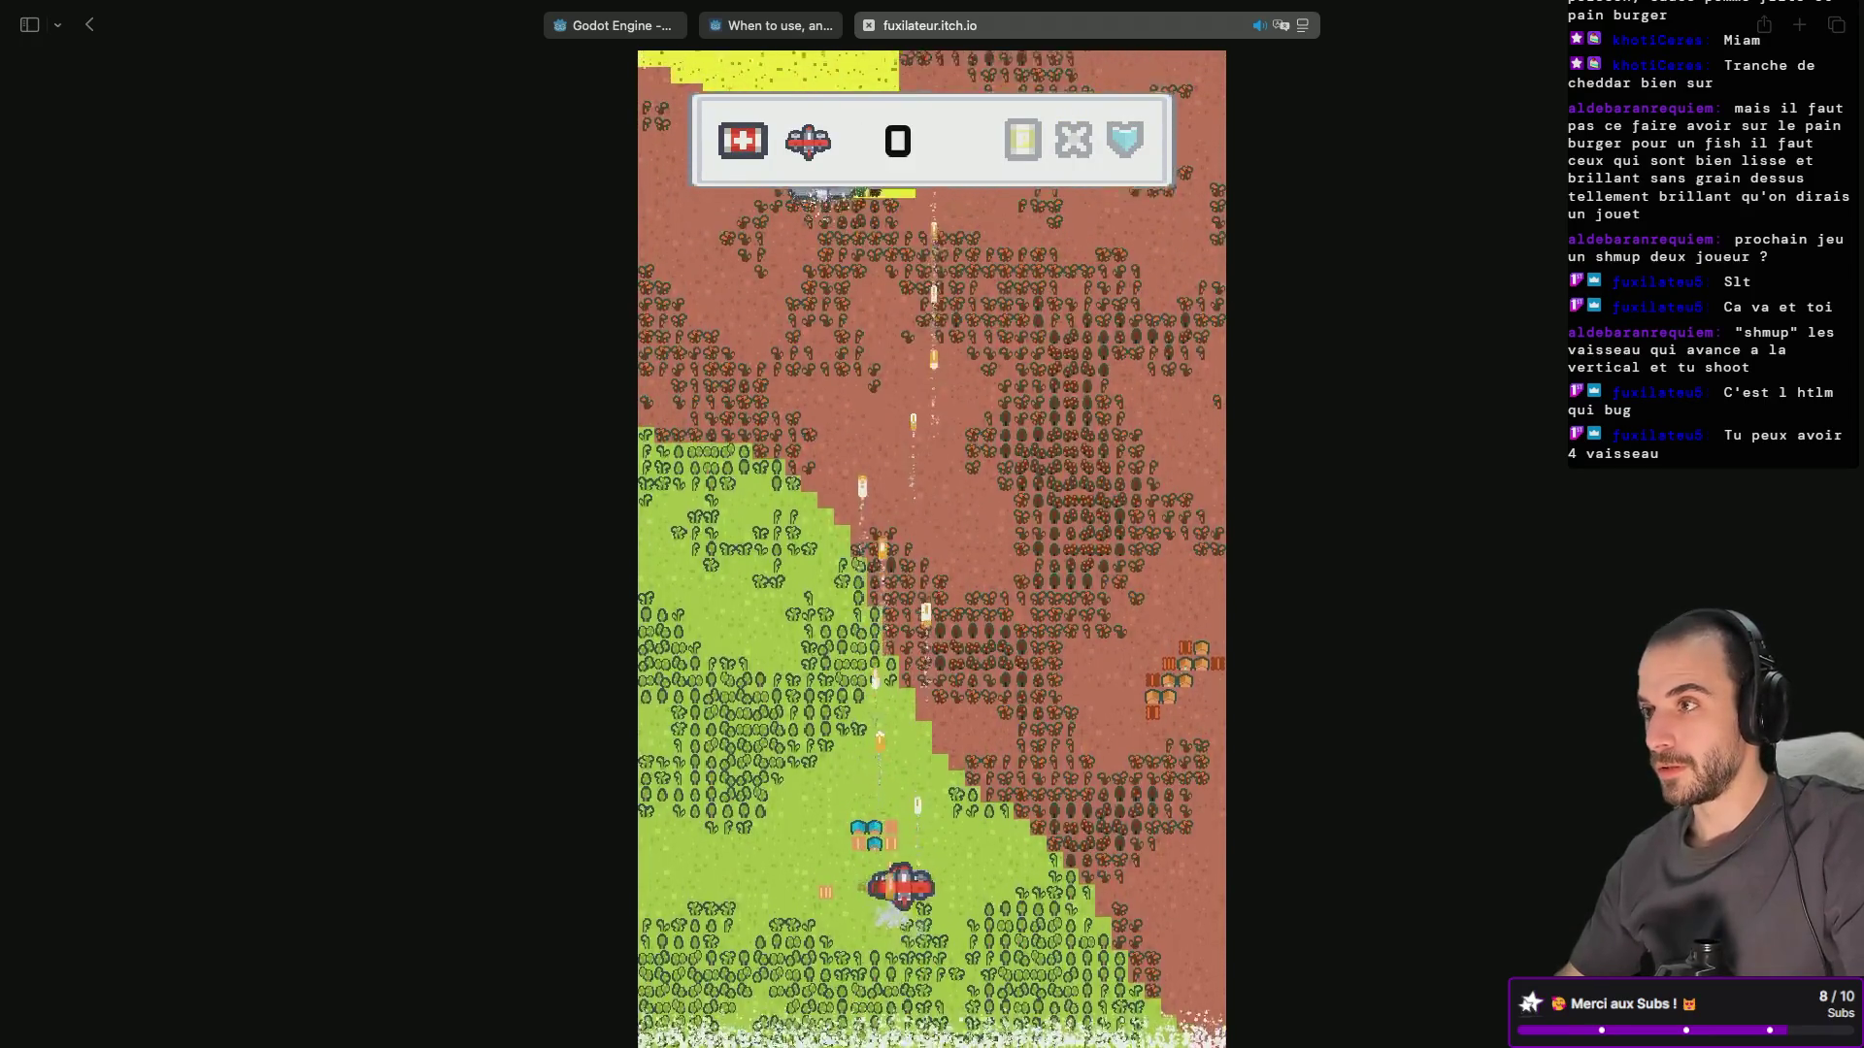
key(Left)
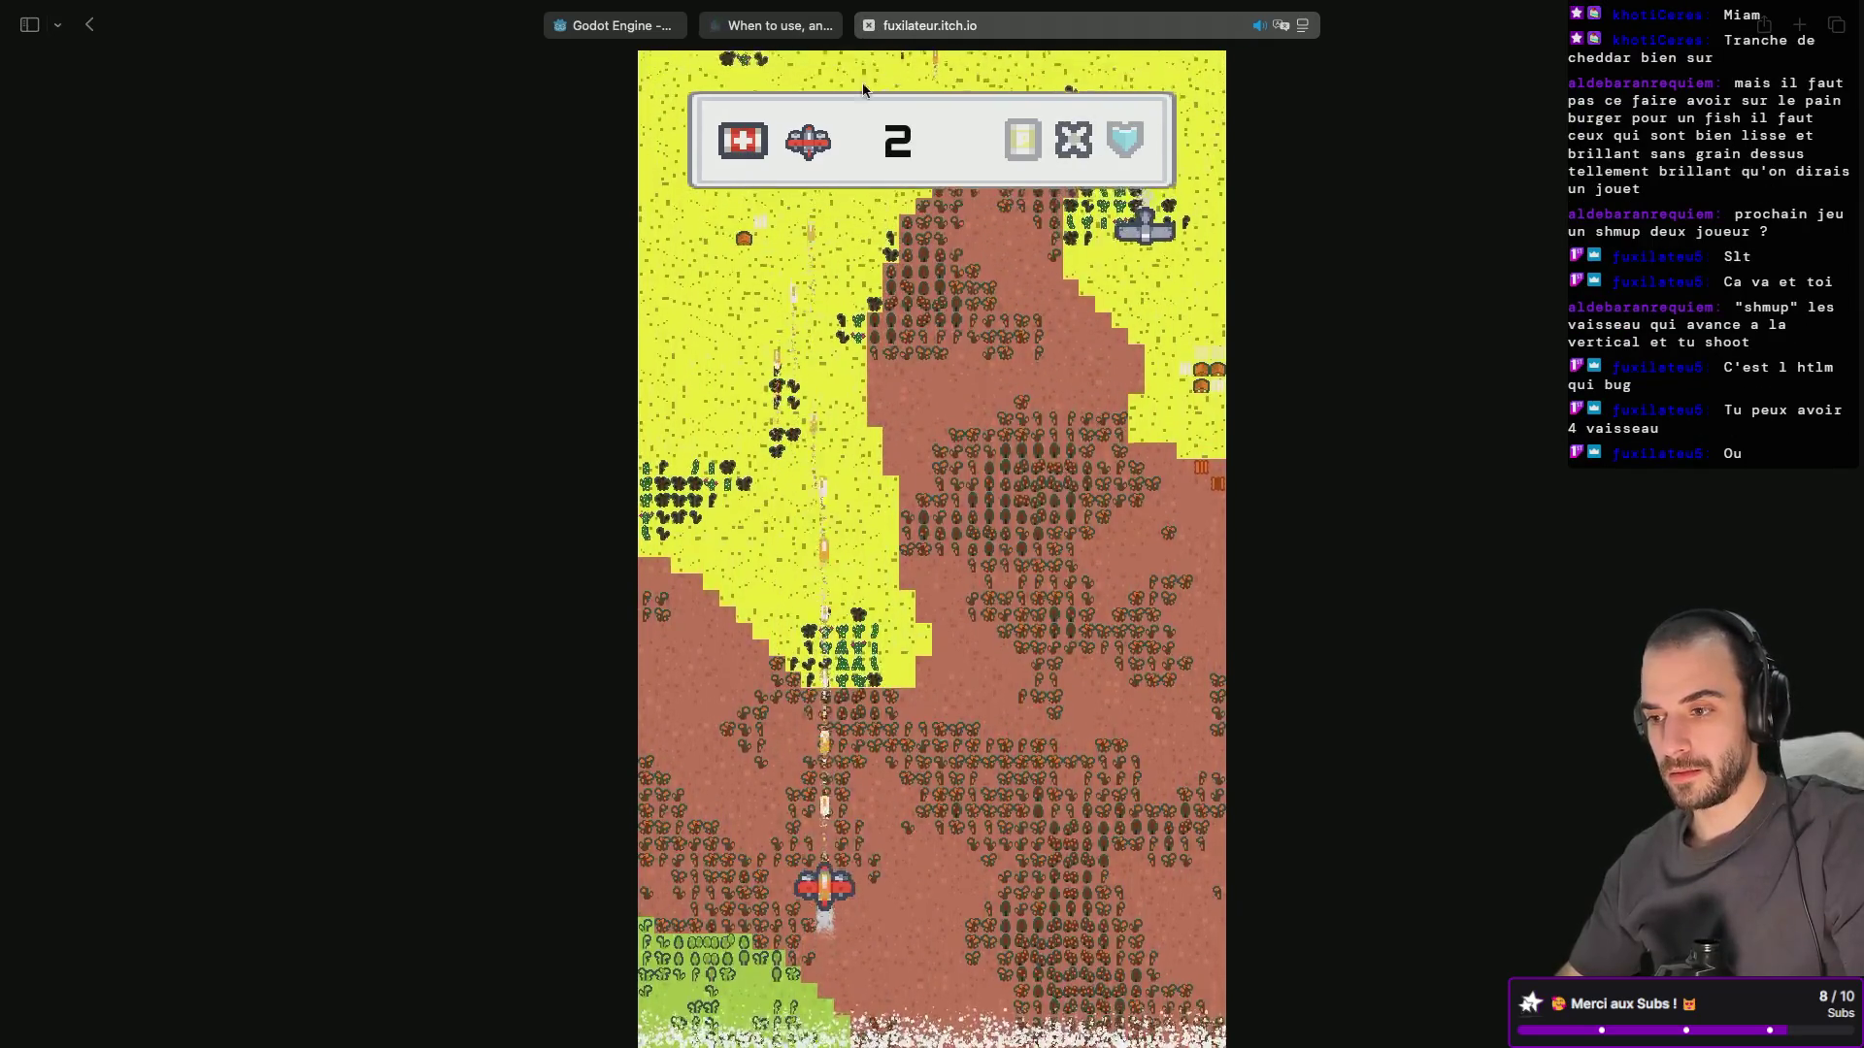
click(92, 30)
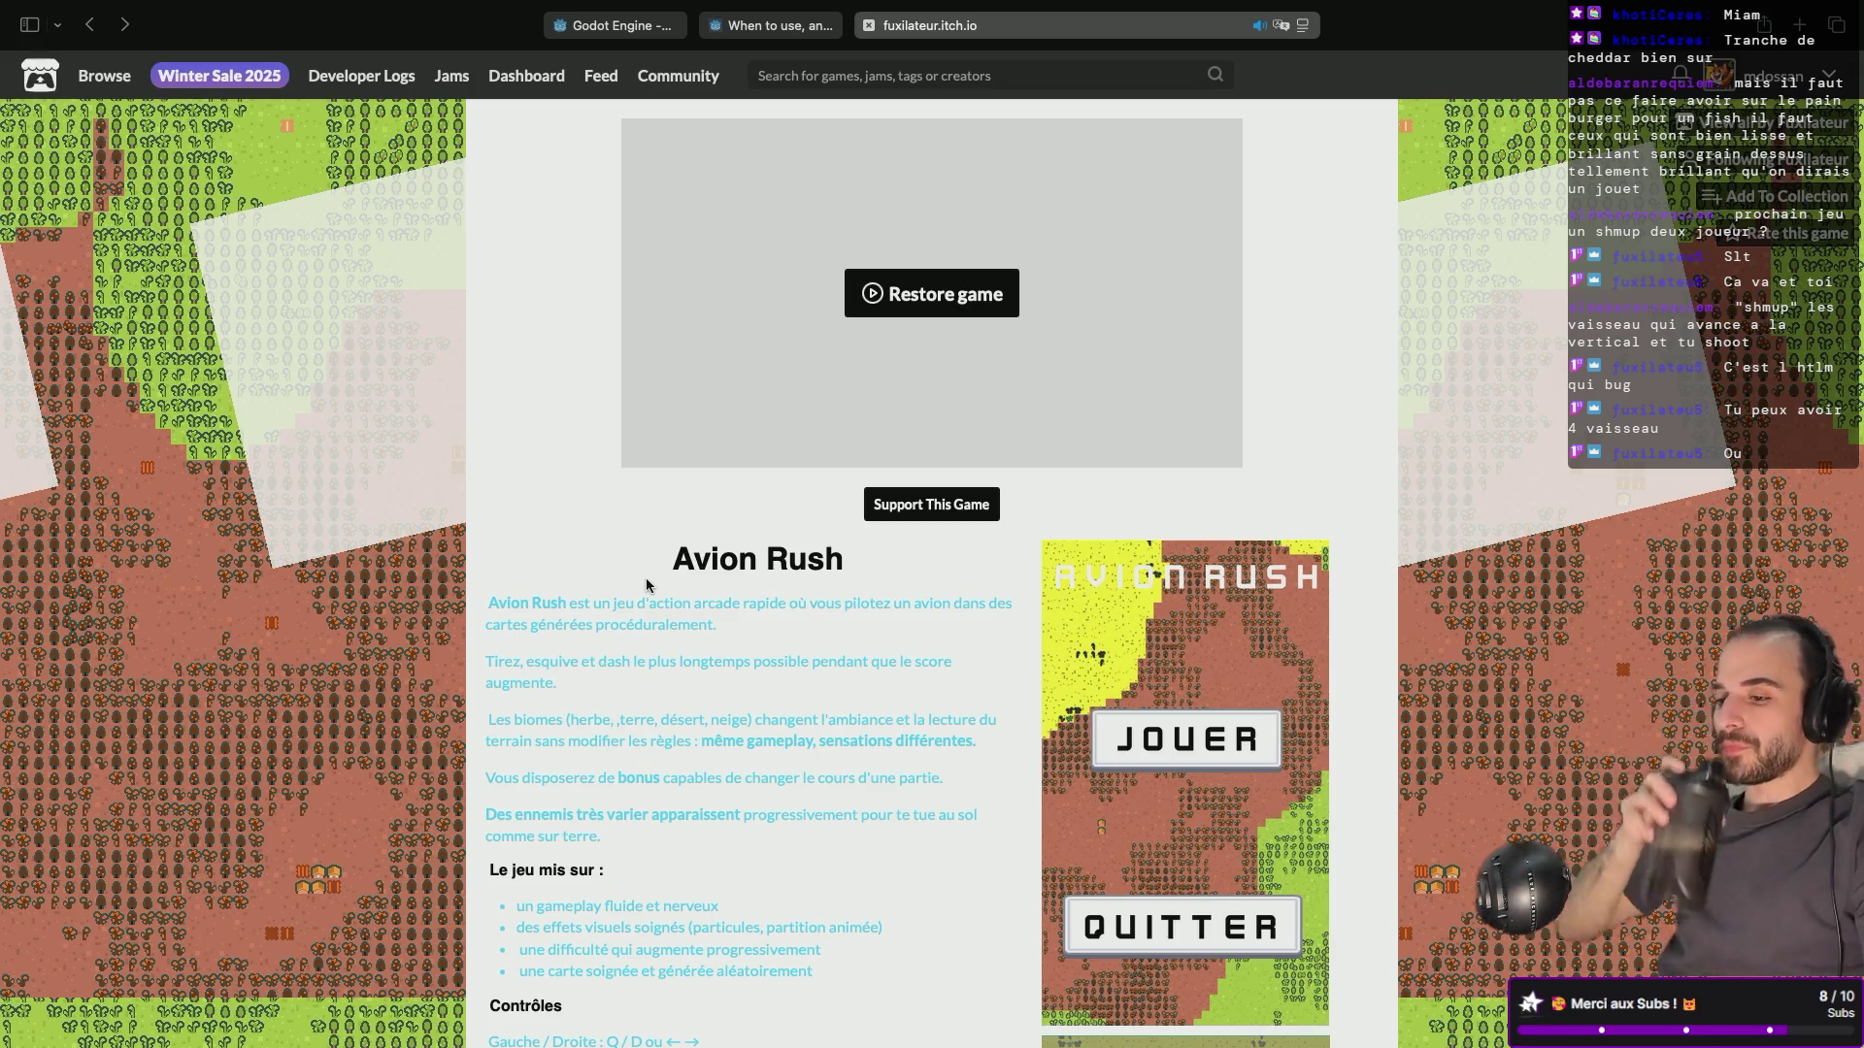
Scroll through the Avion Rush page's description, screenshots and comments.
scroll(647, 584, down, 6)
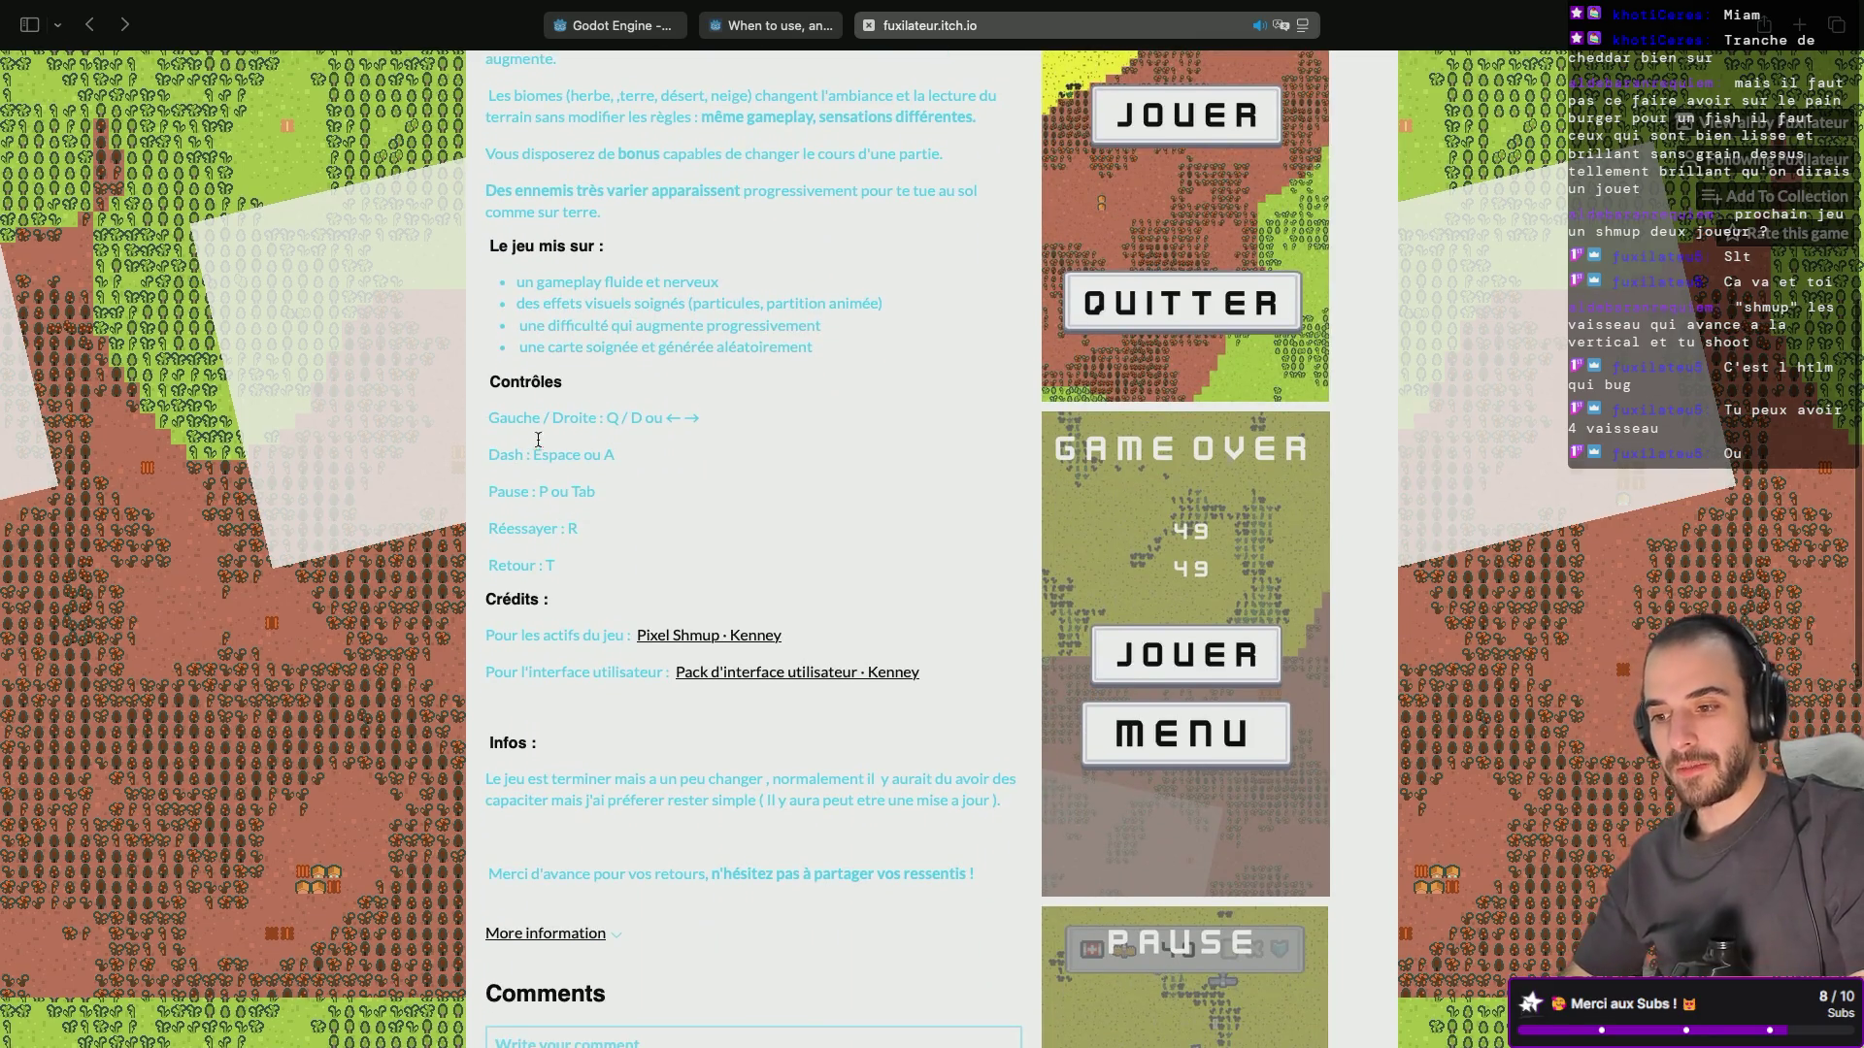
scroll(563, 452, down, 1)
scroll(563, 453, down, 1)
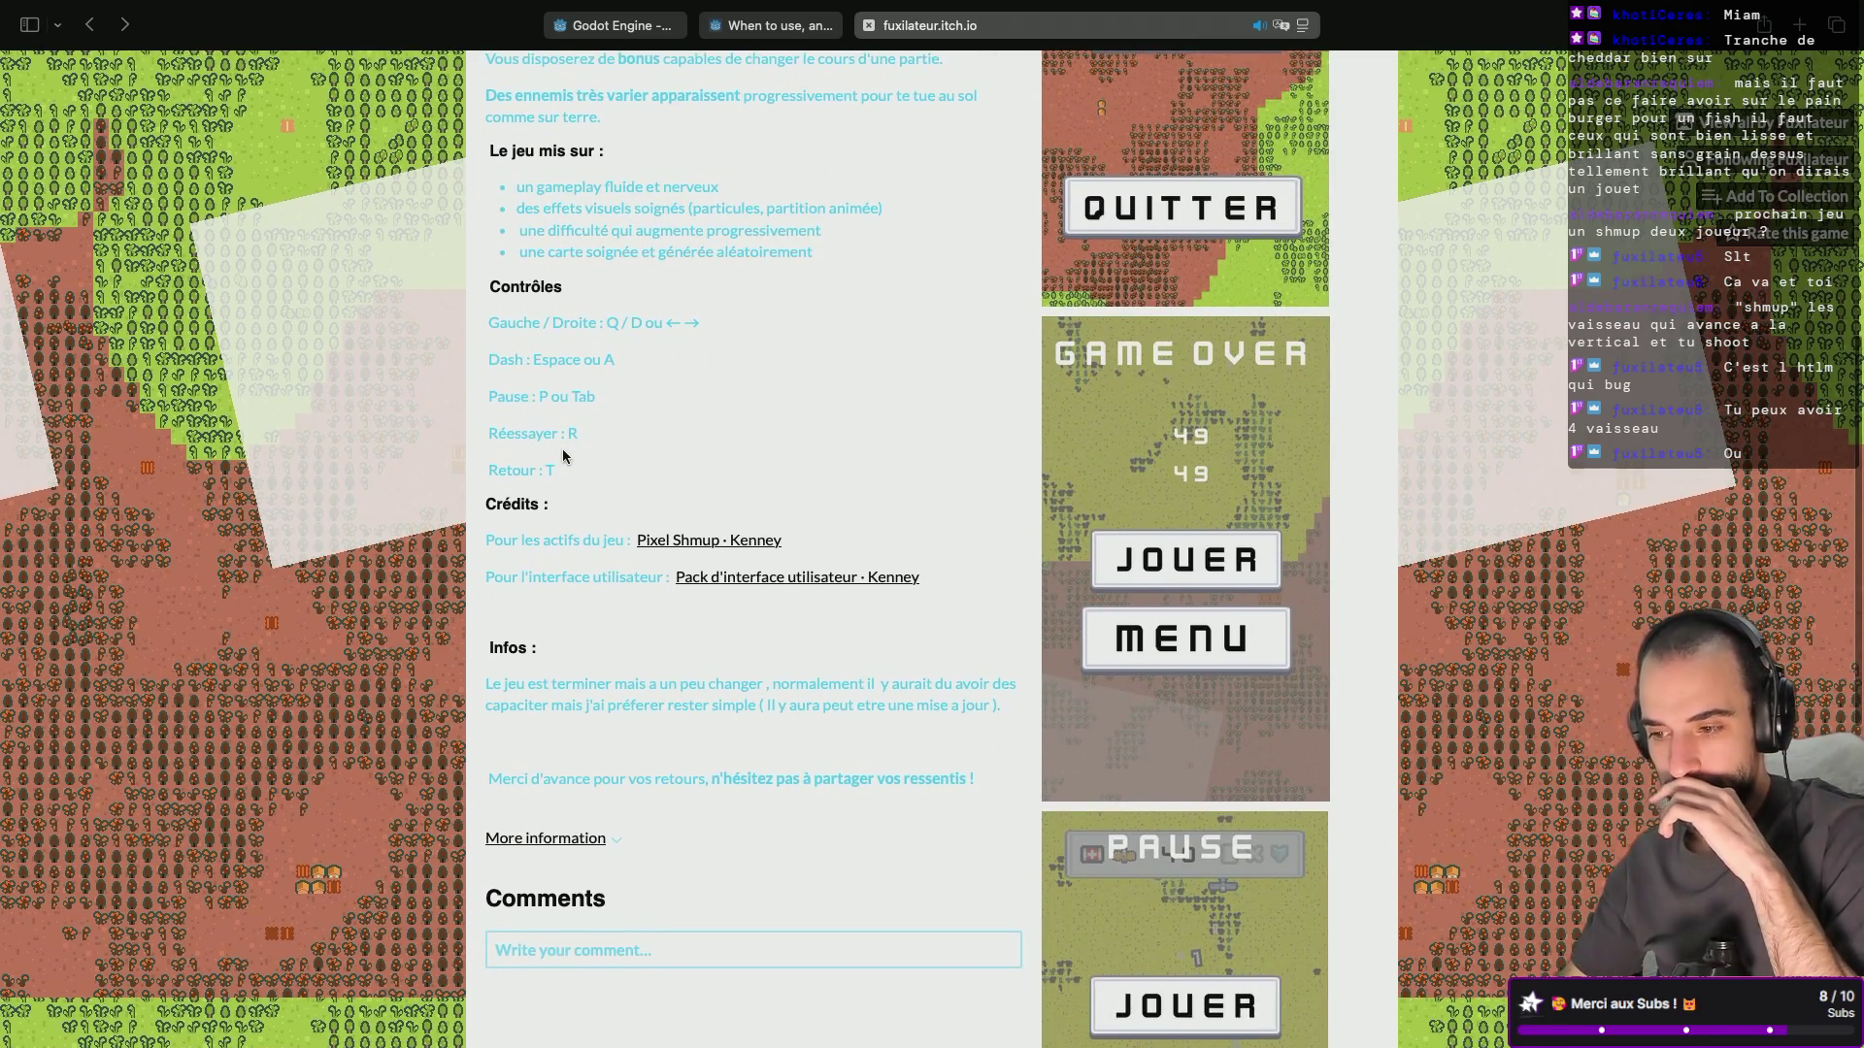
scroll(570, 527, down, 1)
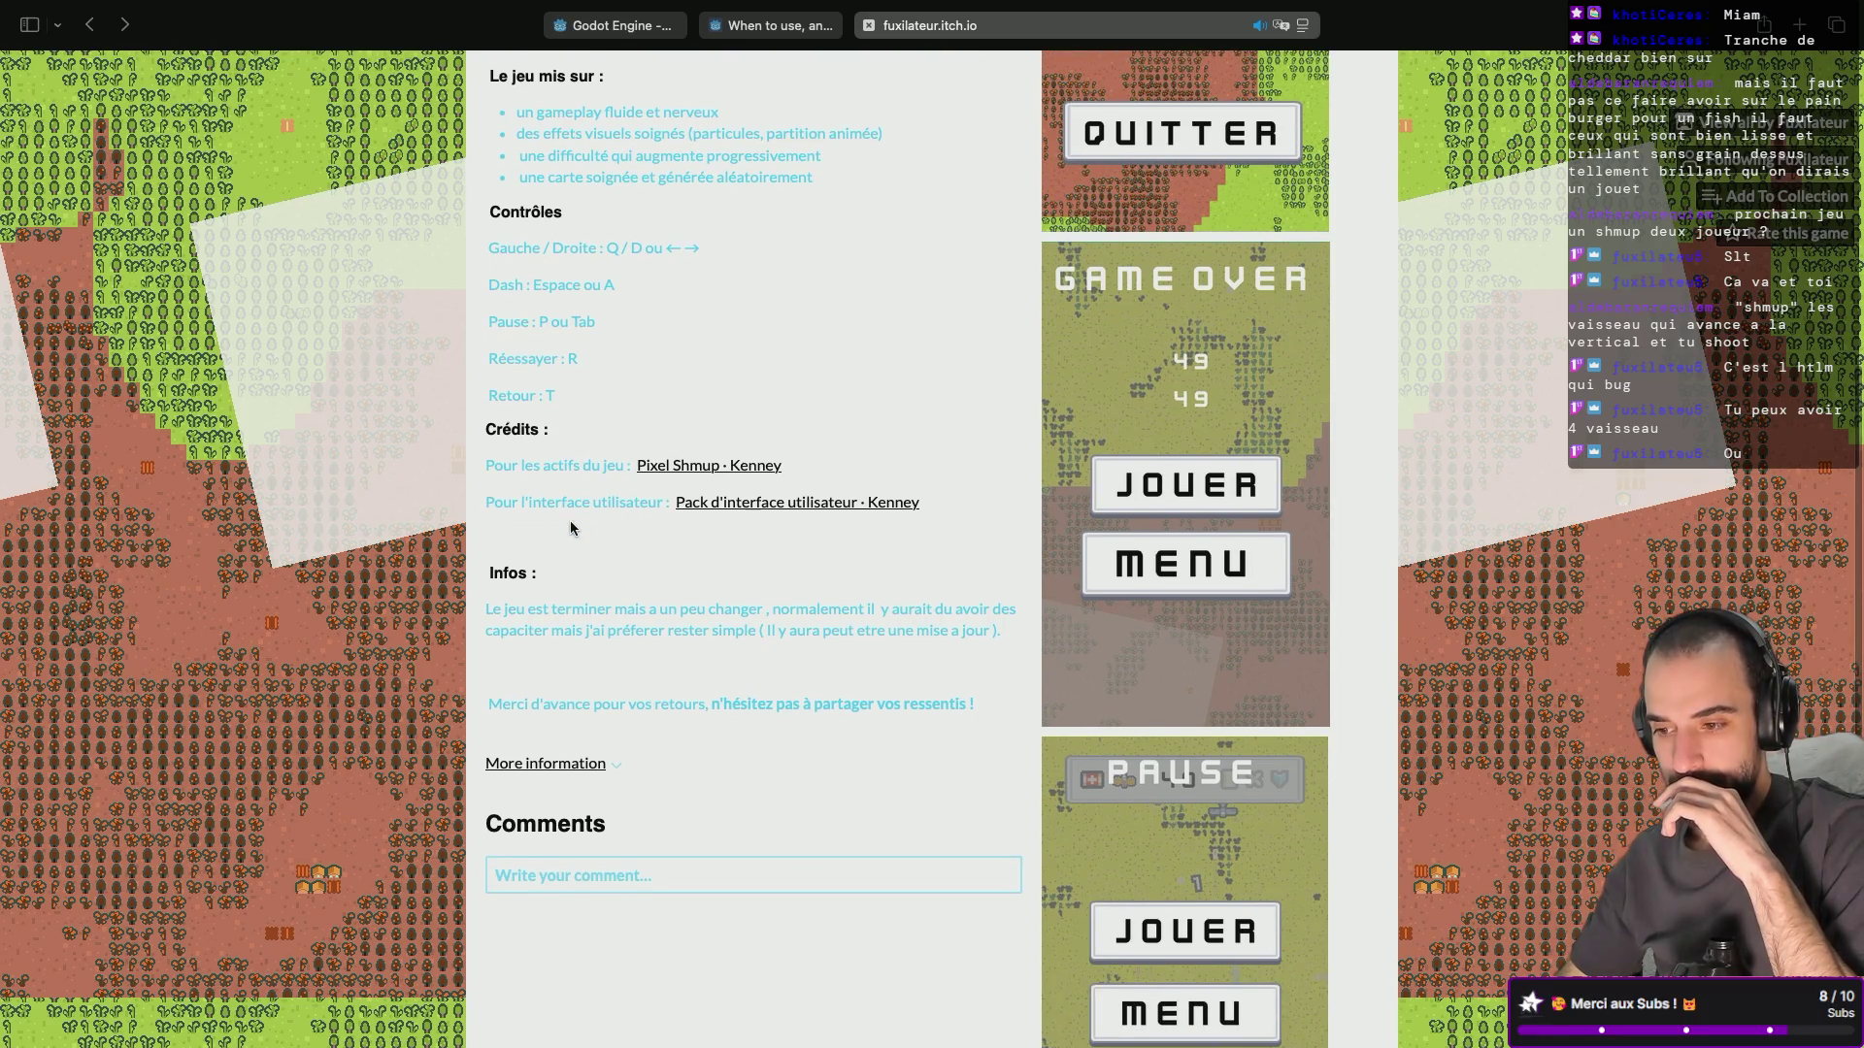
scroll(570, 525, down, 1)
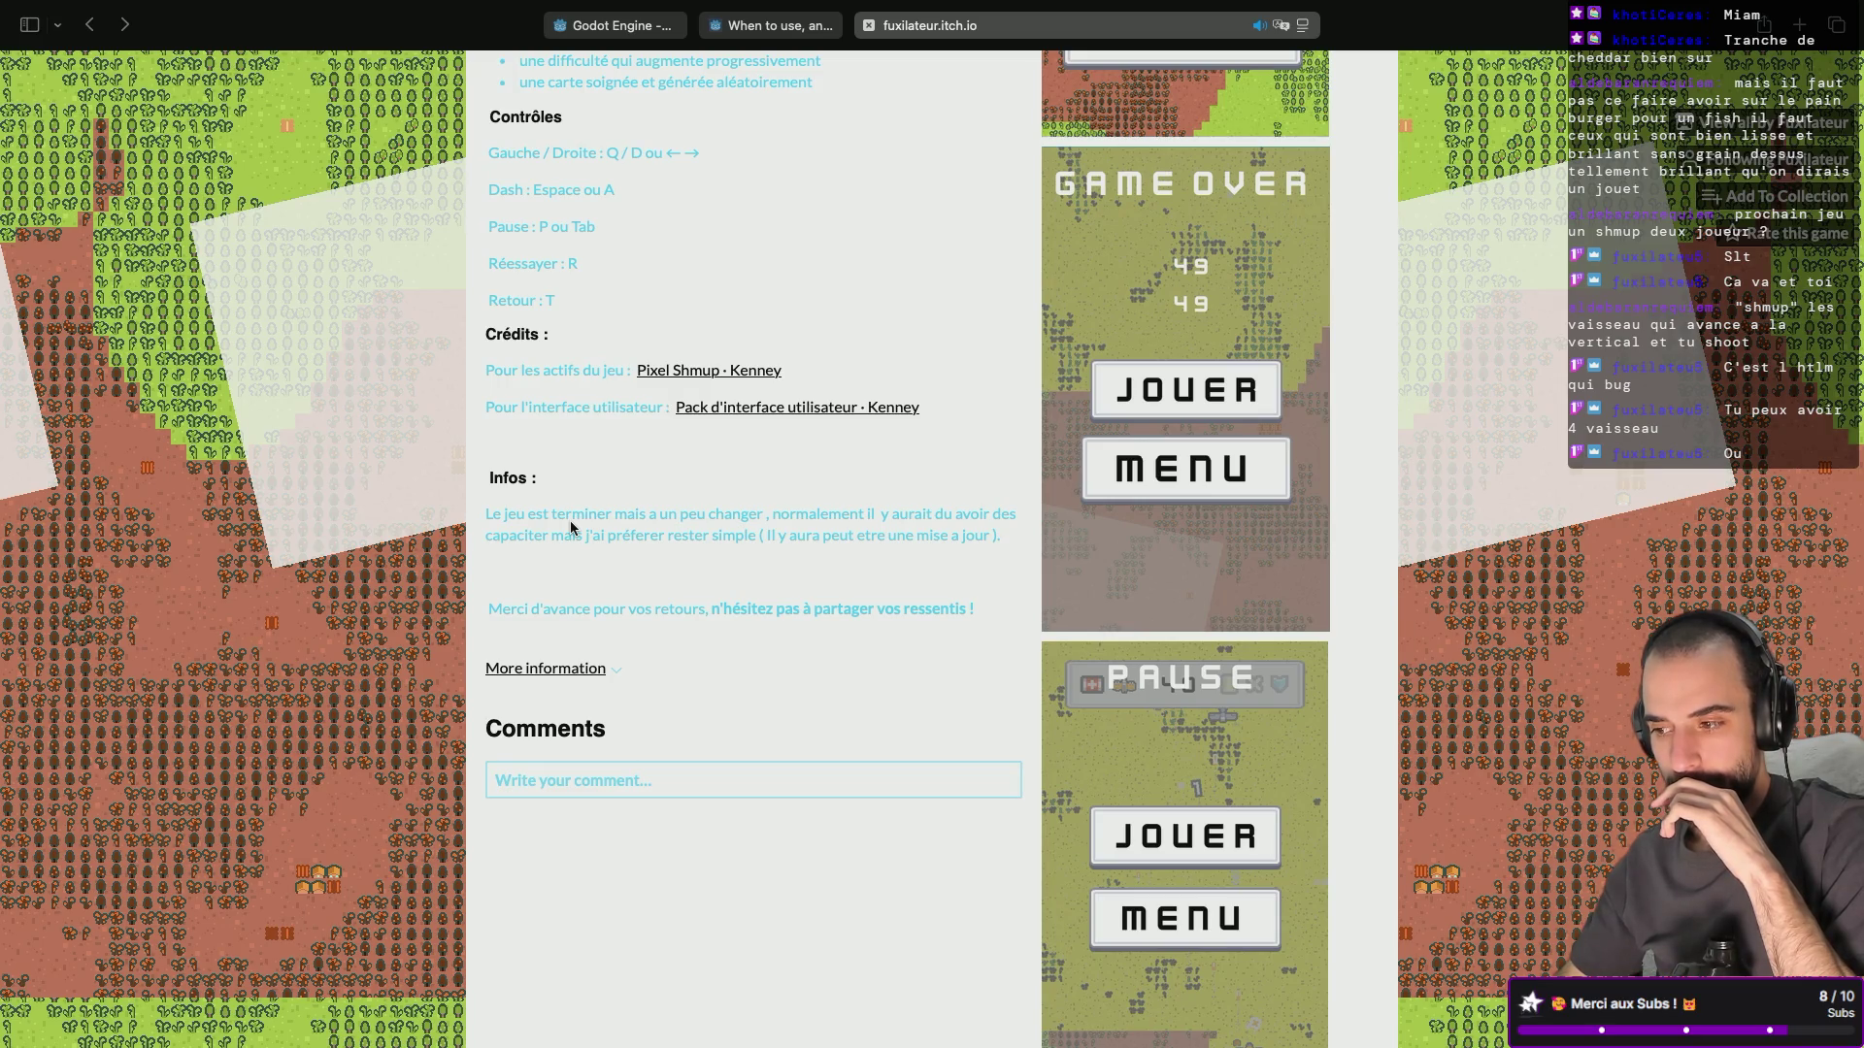
scroll(569, 520, down, 1)
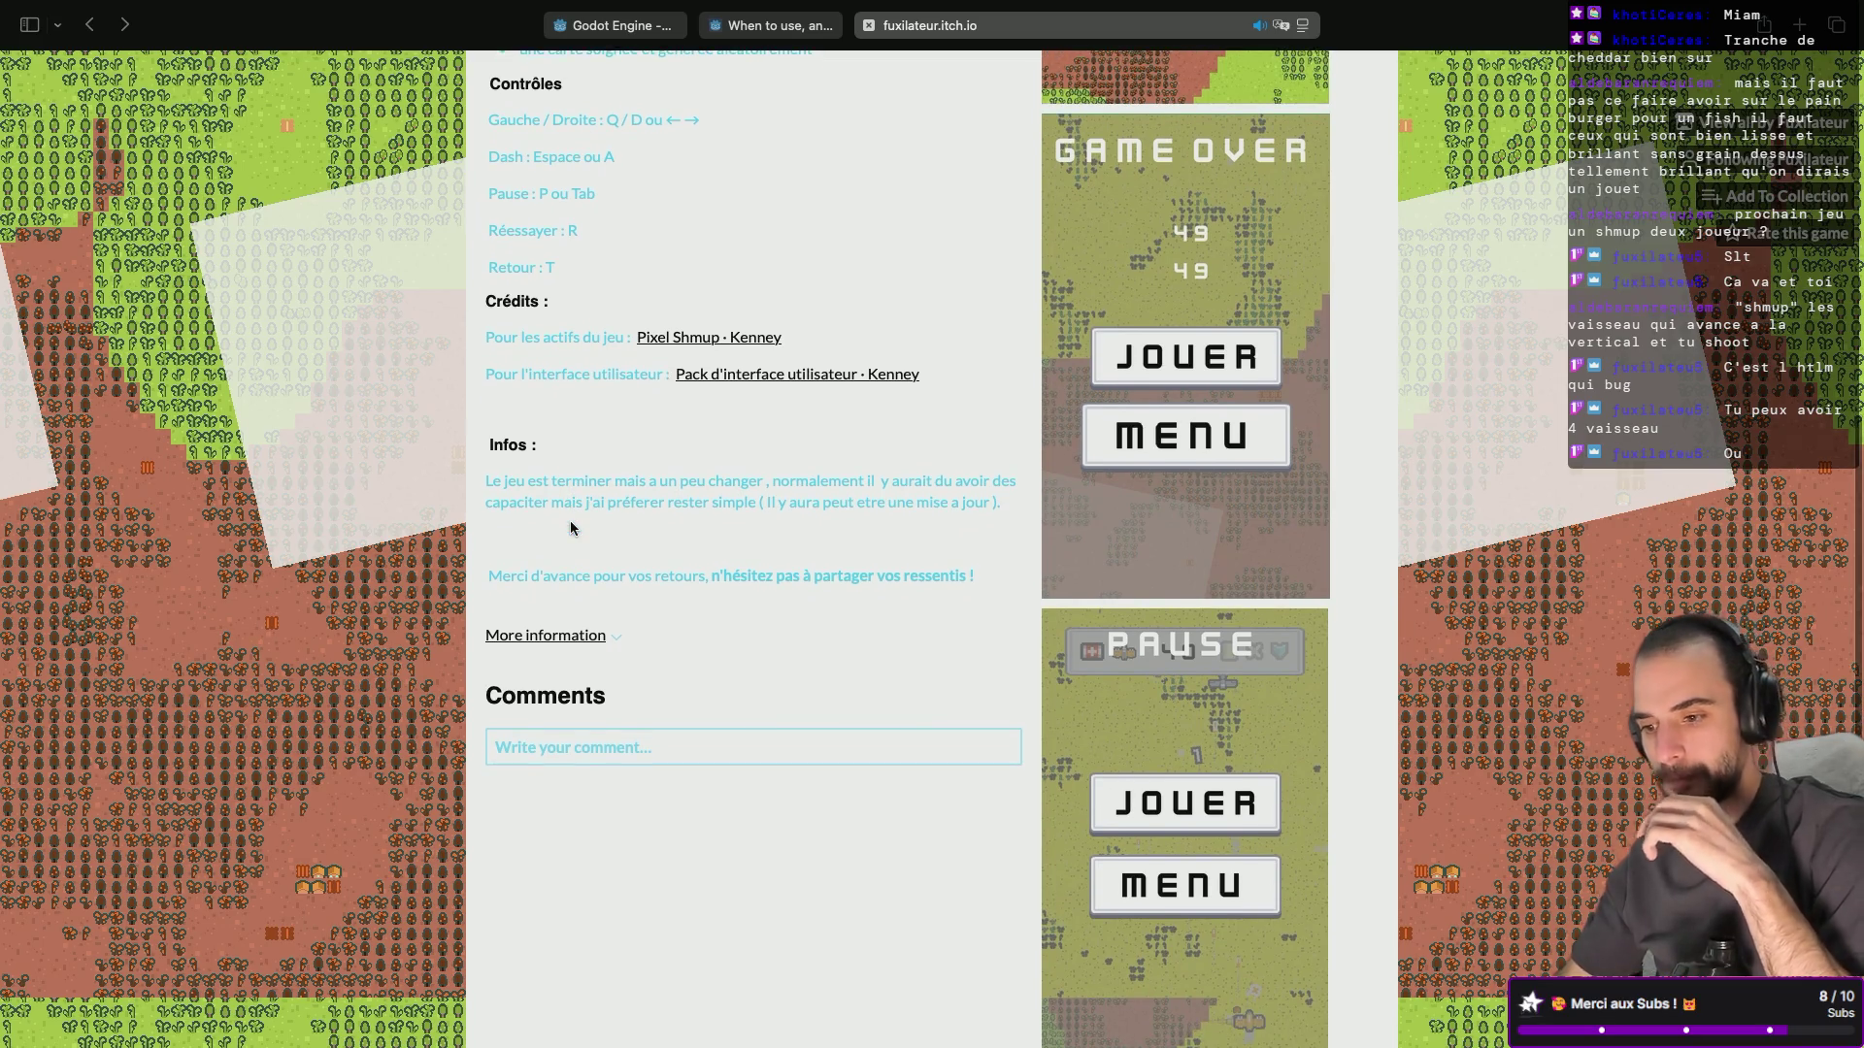
scroll(569, 520, down, 5)
scroll(569, 520, up, 15)
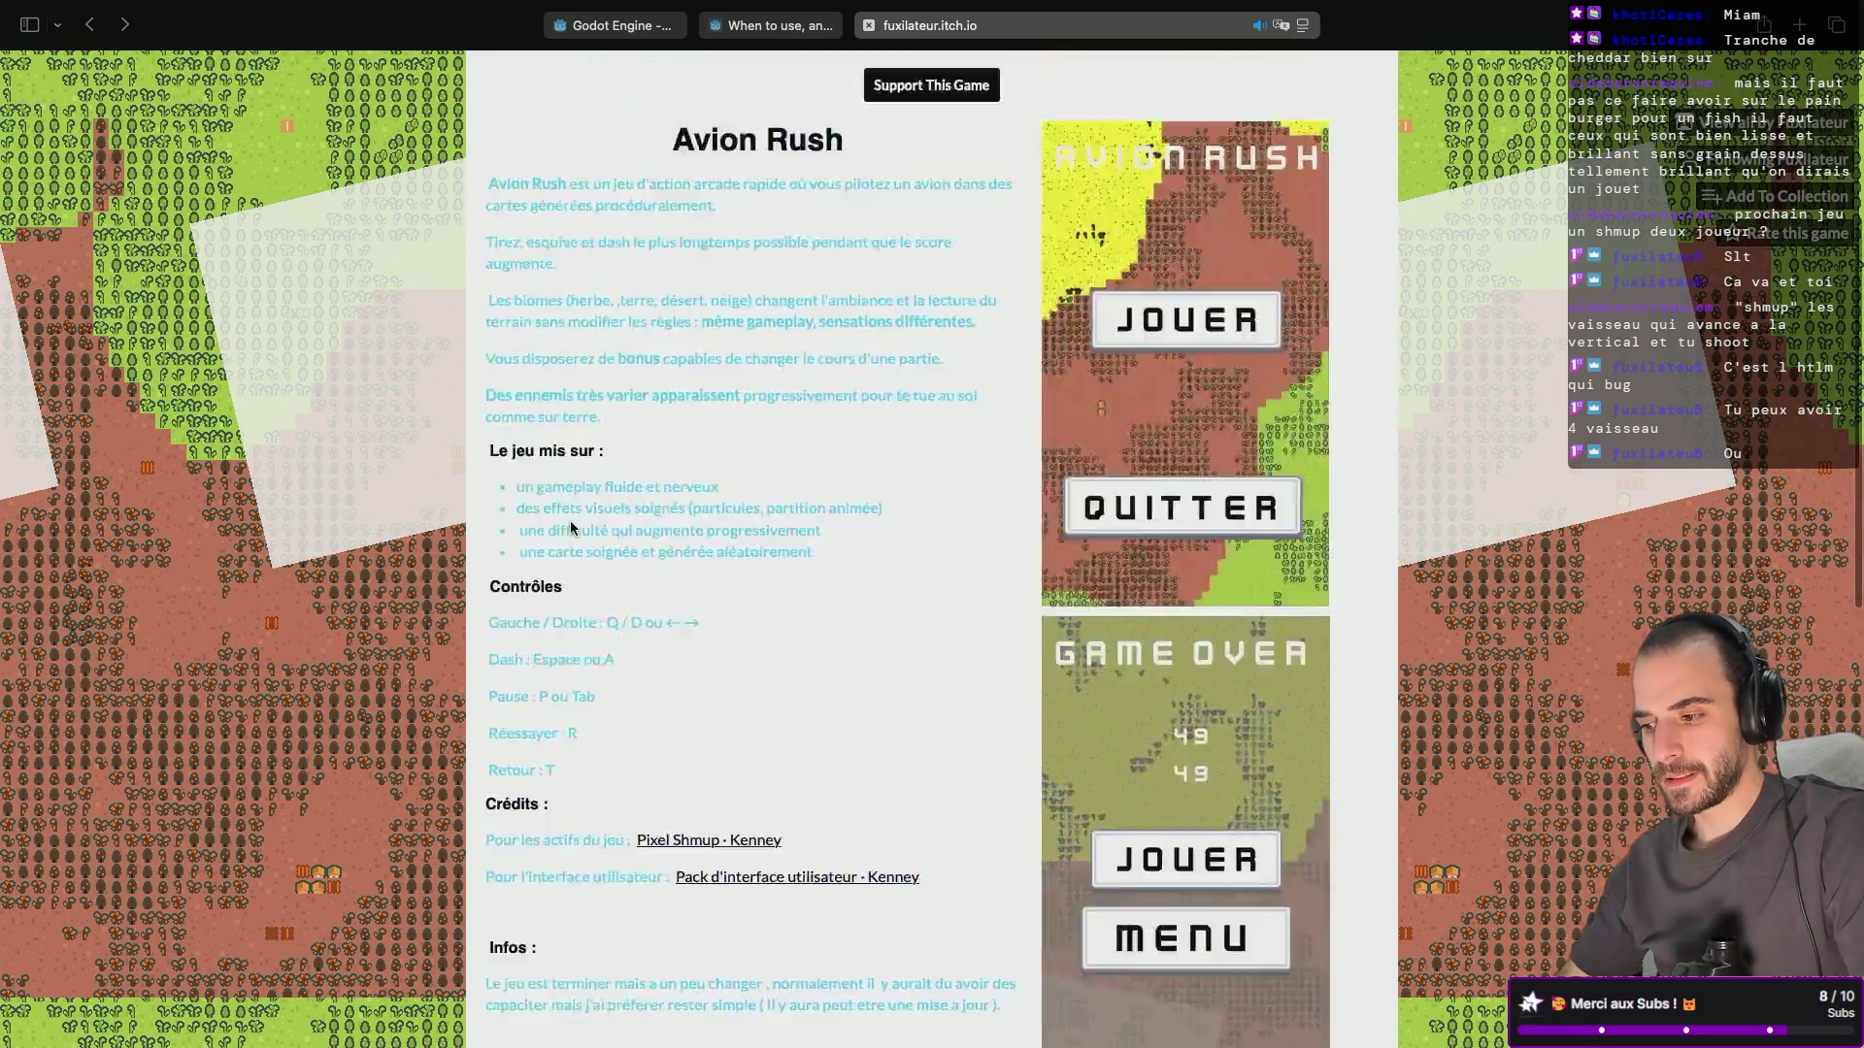
Close the itch.io and Godot forum tabs and return to the running SideScroller game.
key(cmd+w)
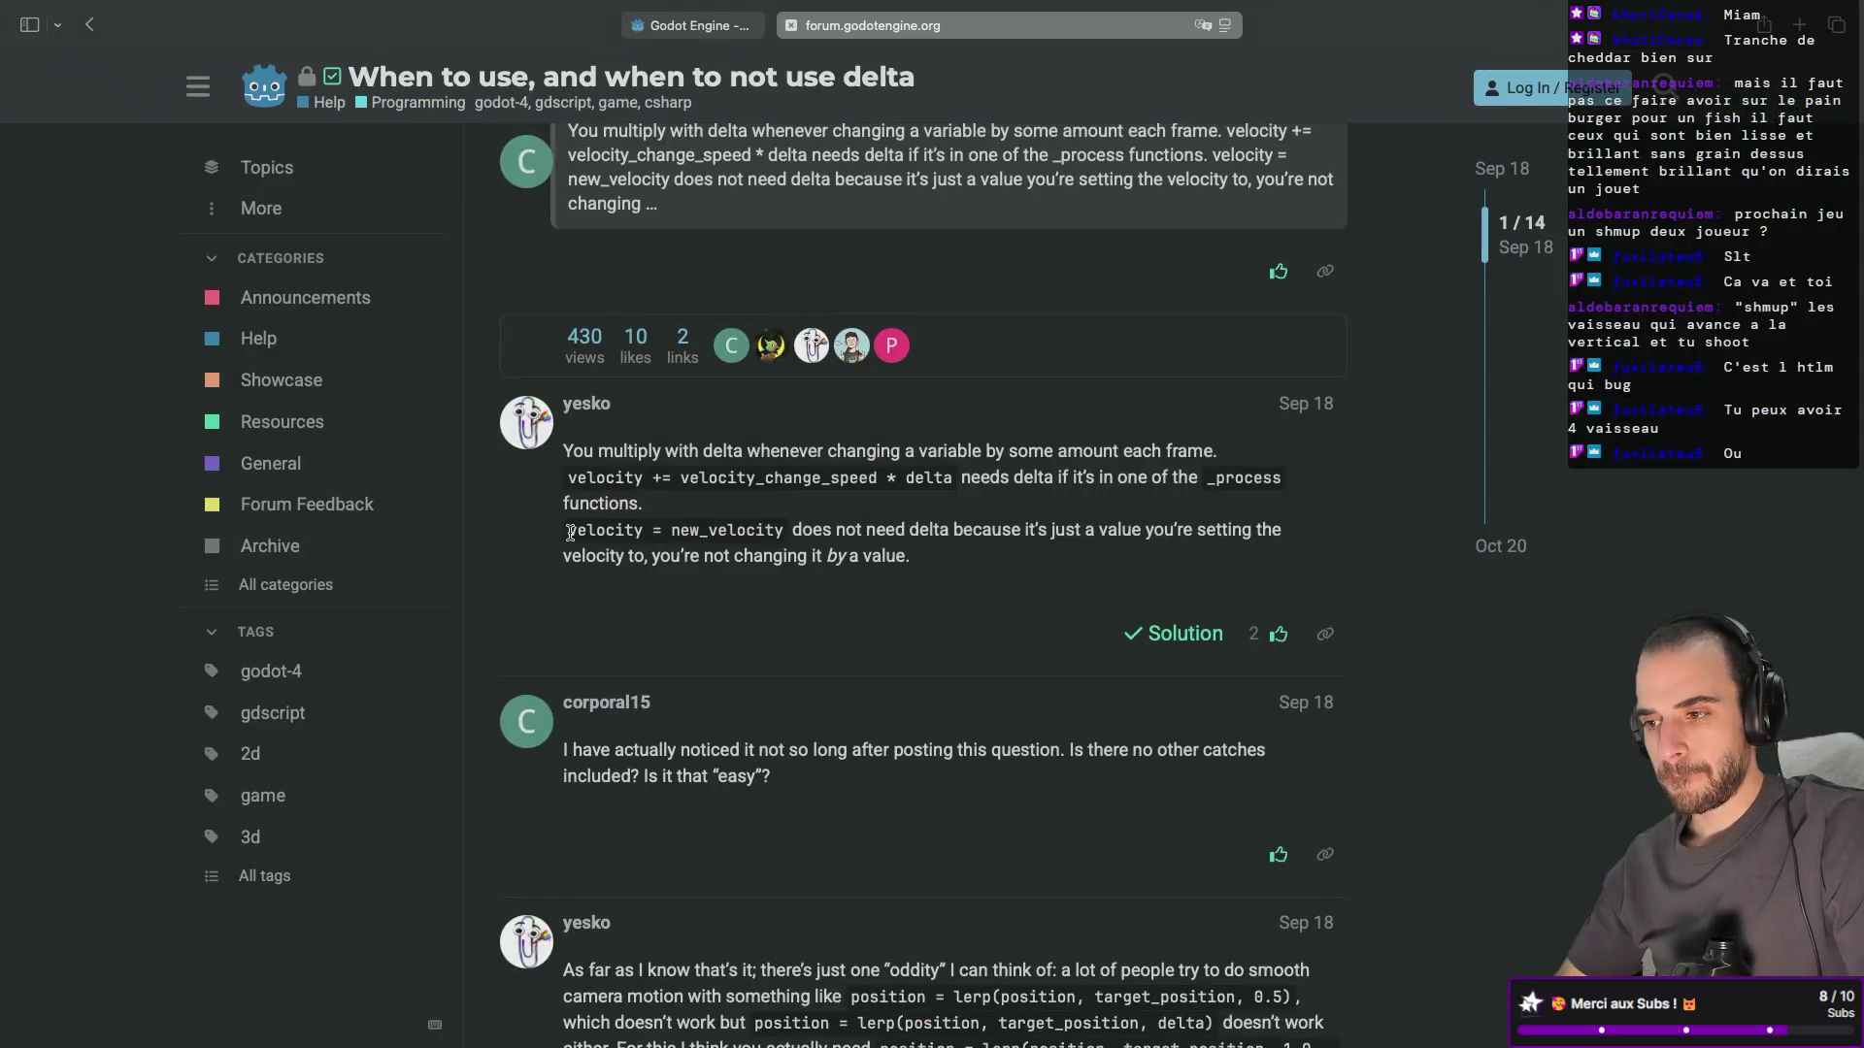
key(cmd+w)
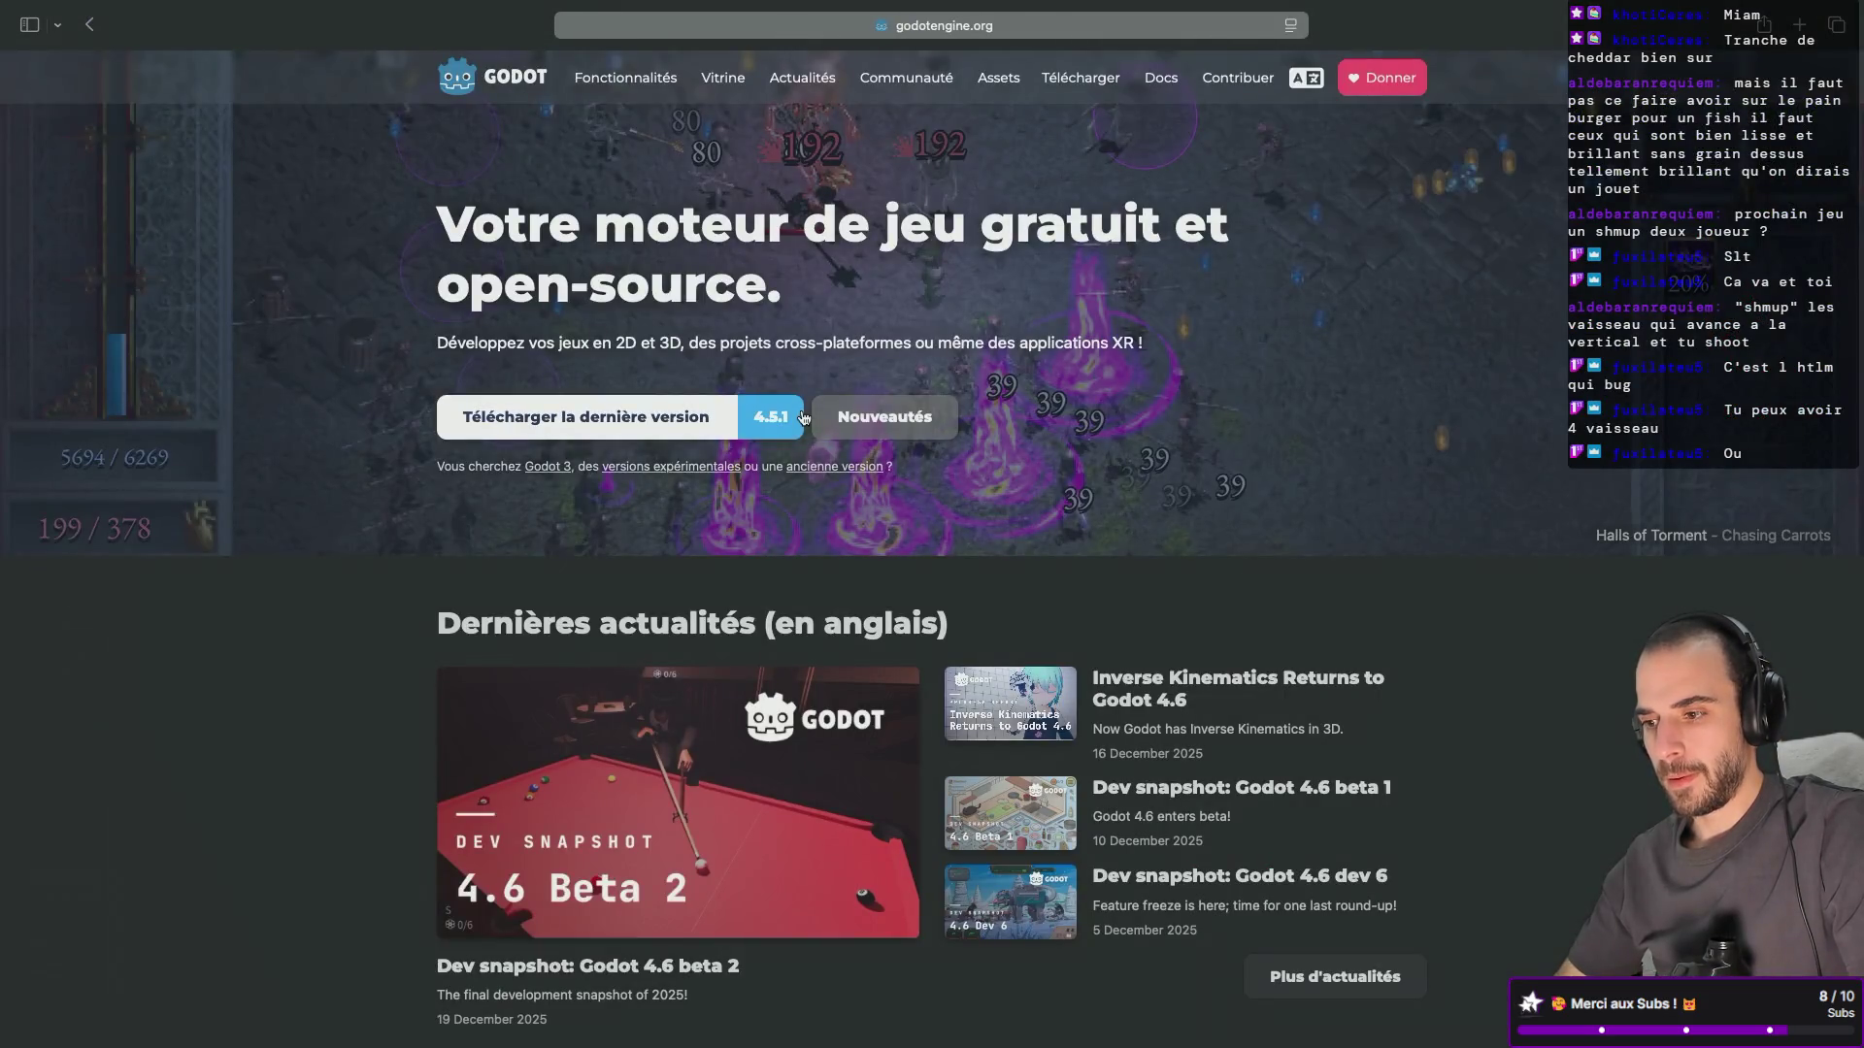
key(cmd+Tab)
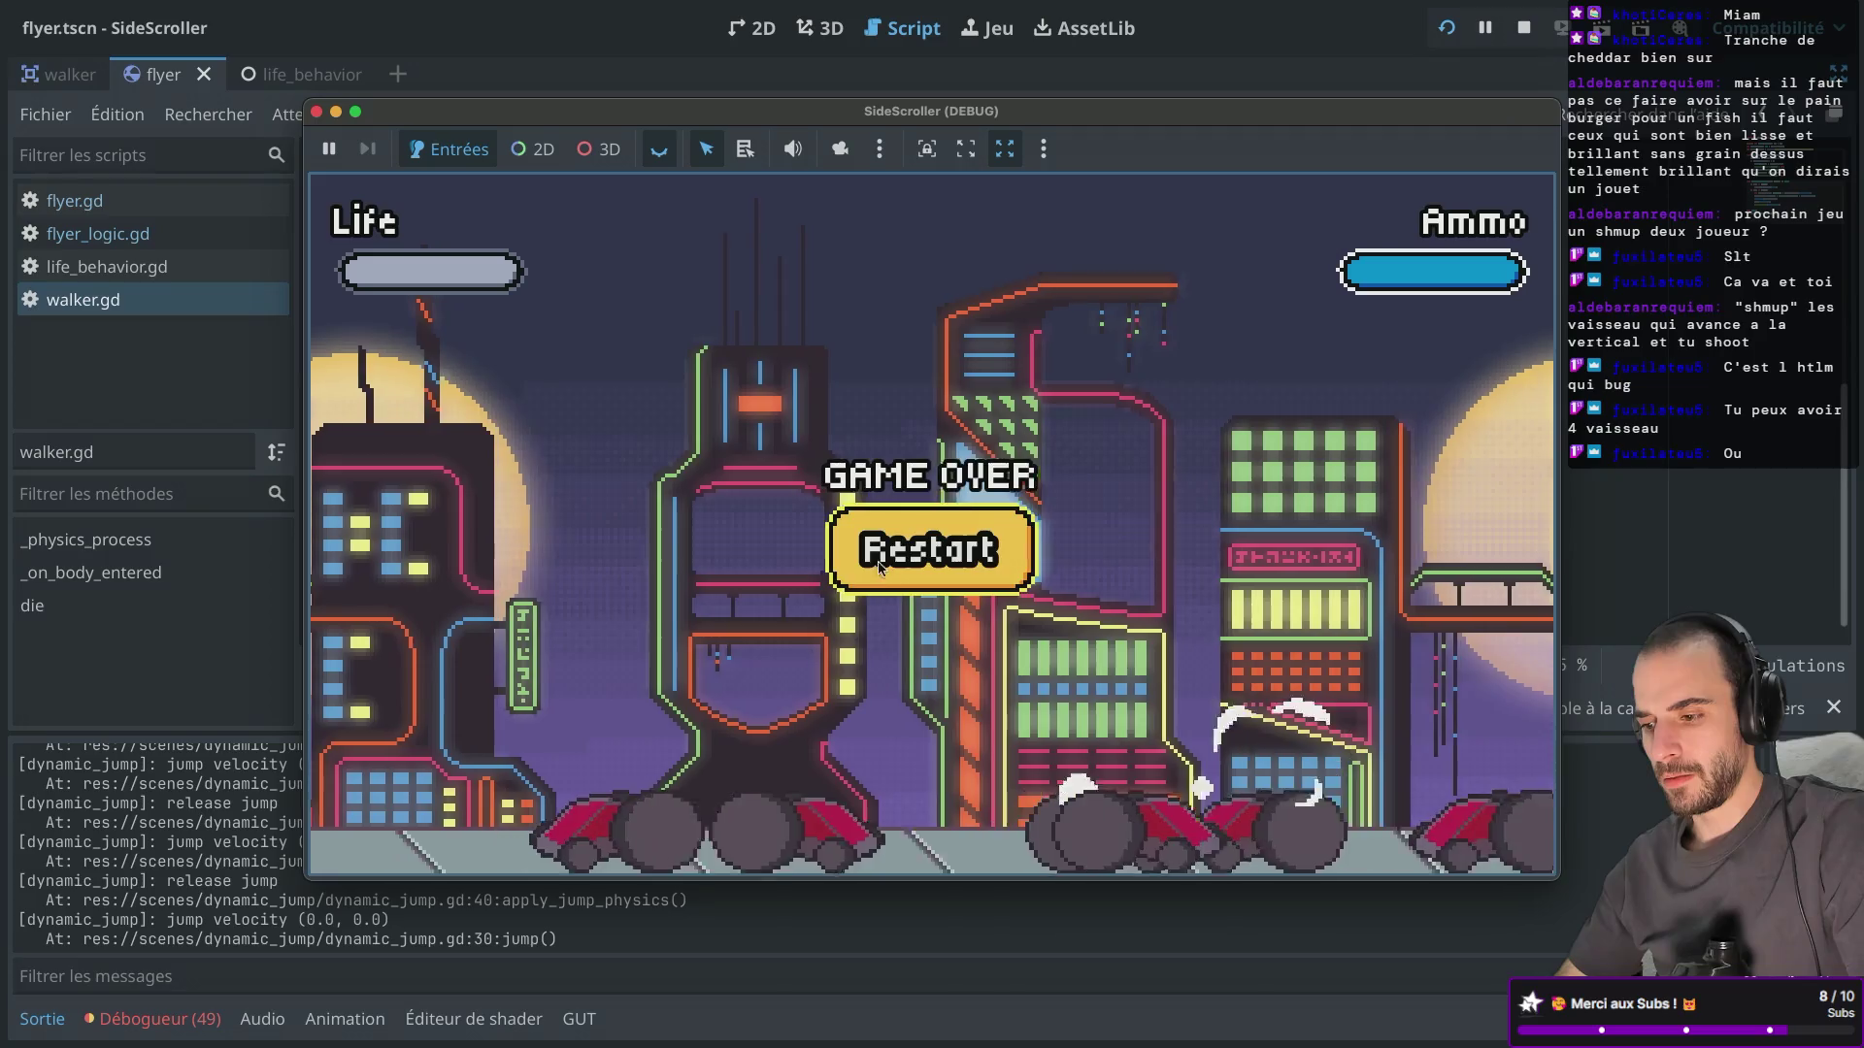
Restart and play until Life and Ammo drain, restart after game over, then stop the game.
click(927, 550)
key(d)
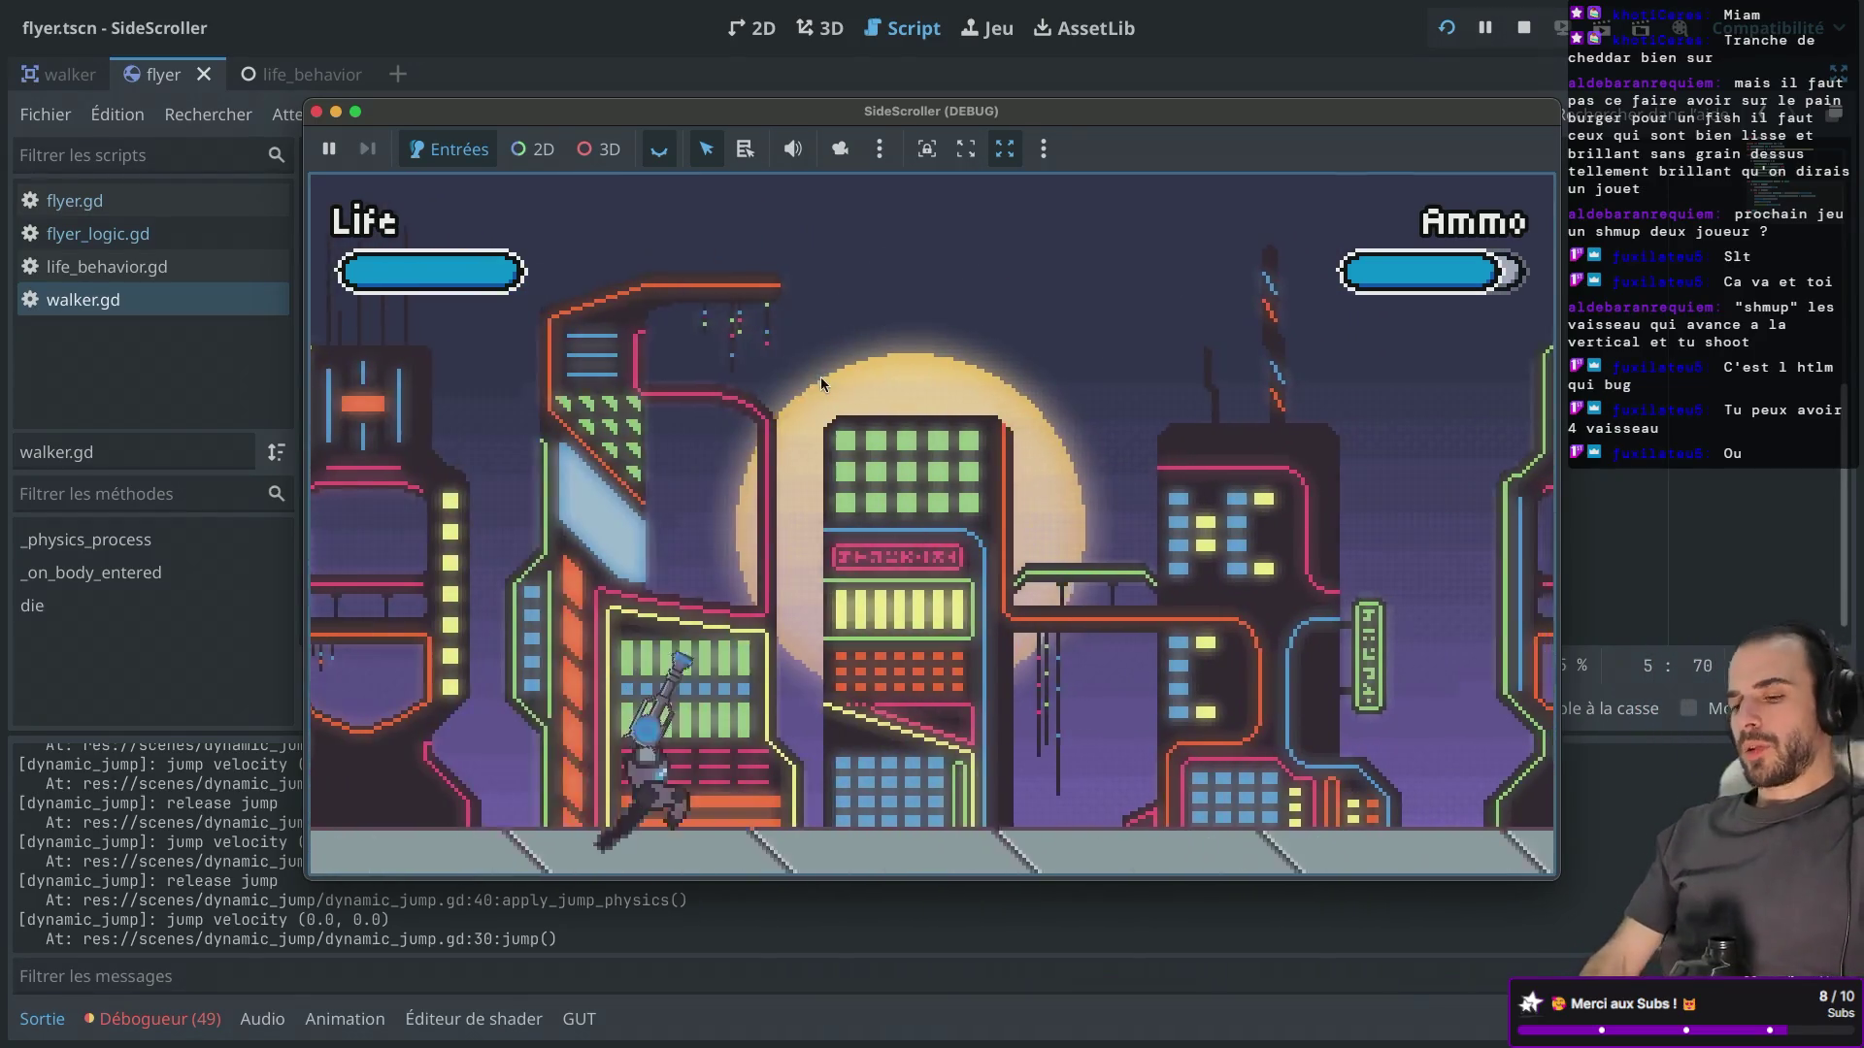
key(space)
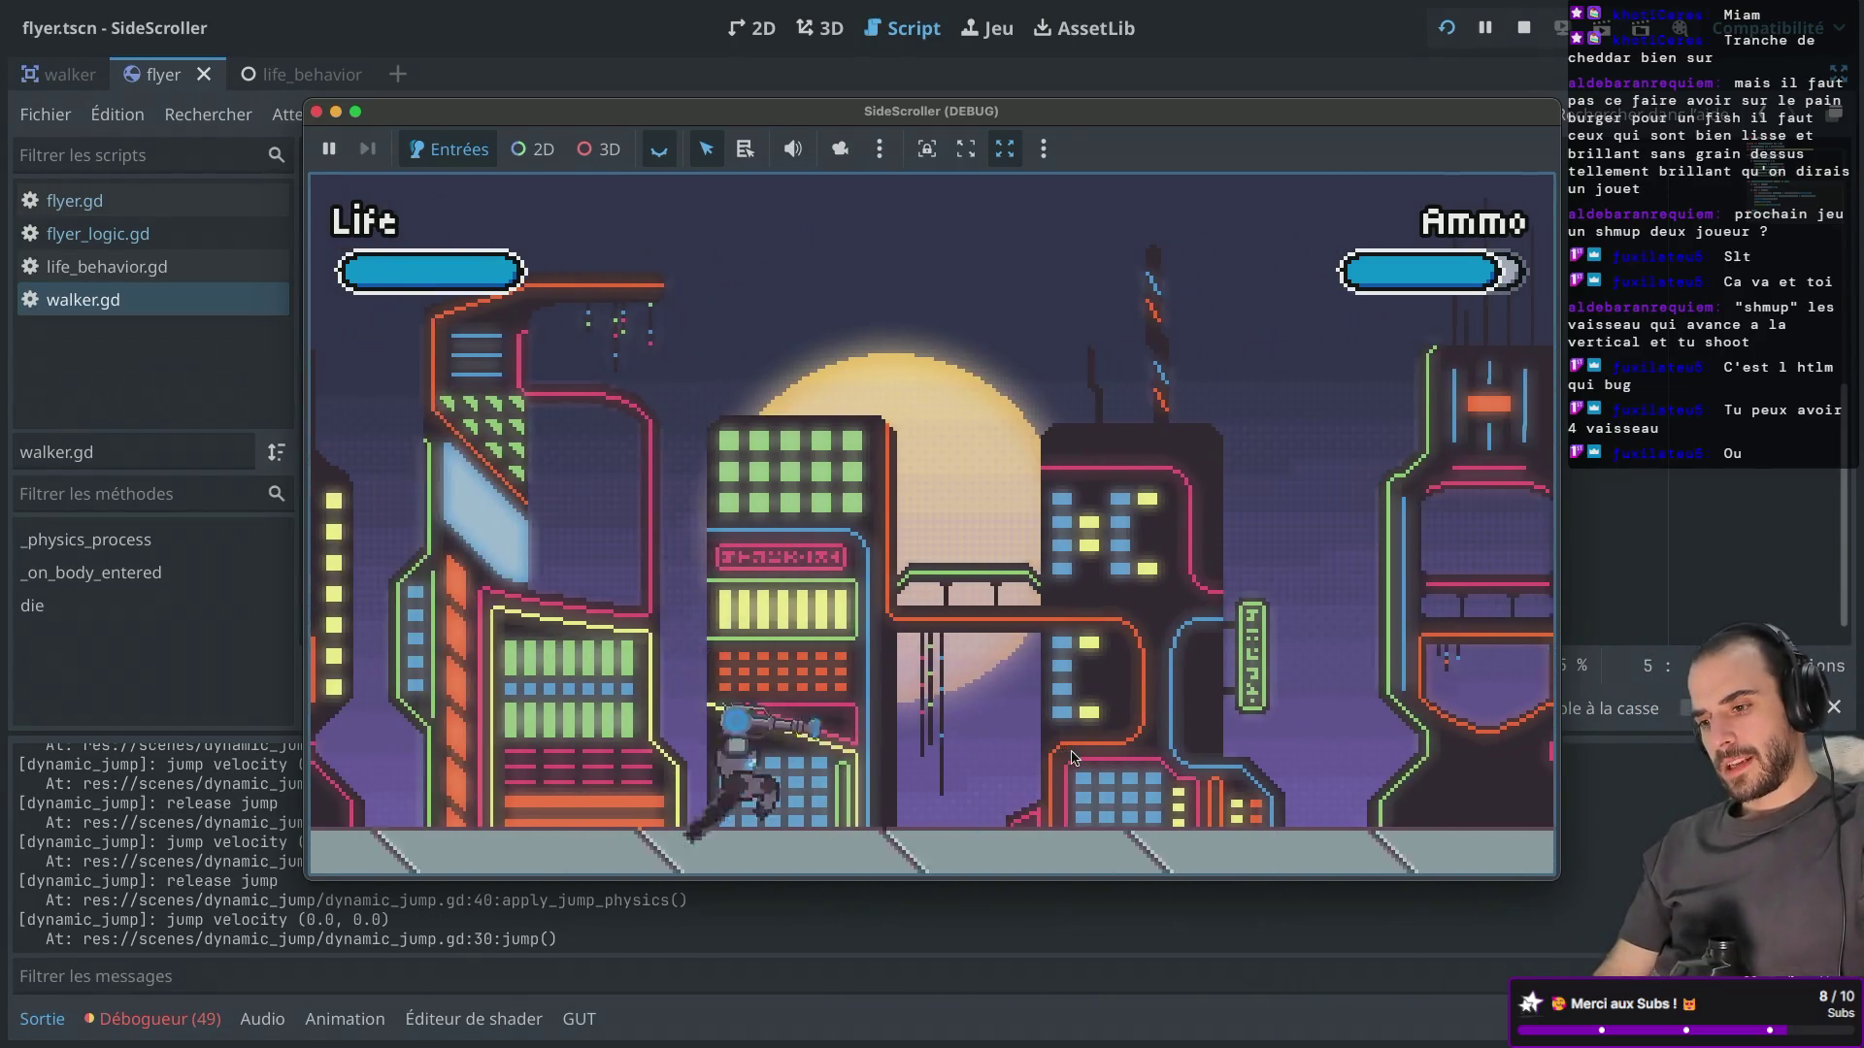
key(space)
key(space)
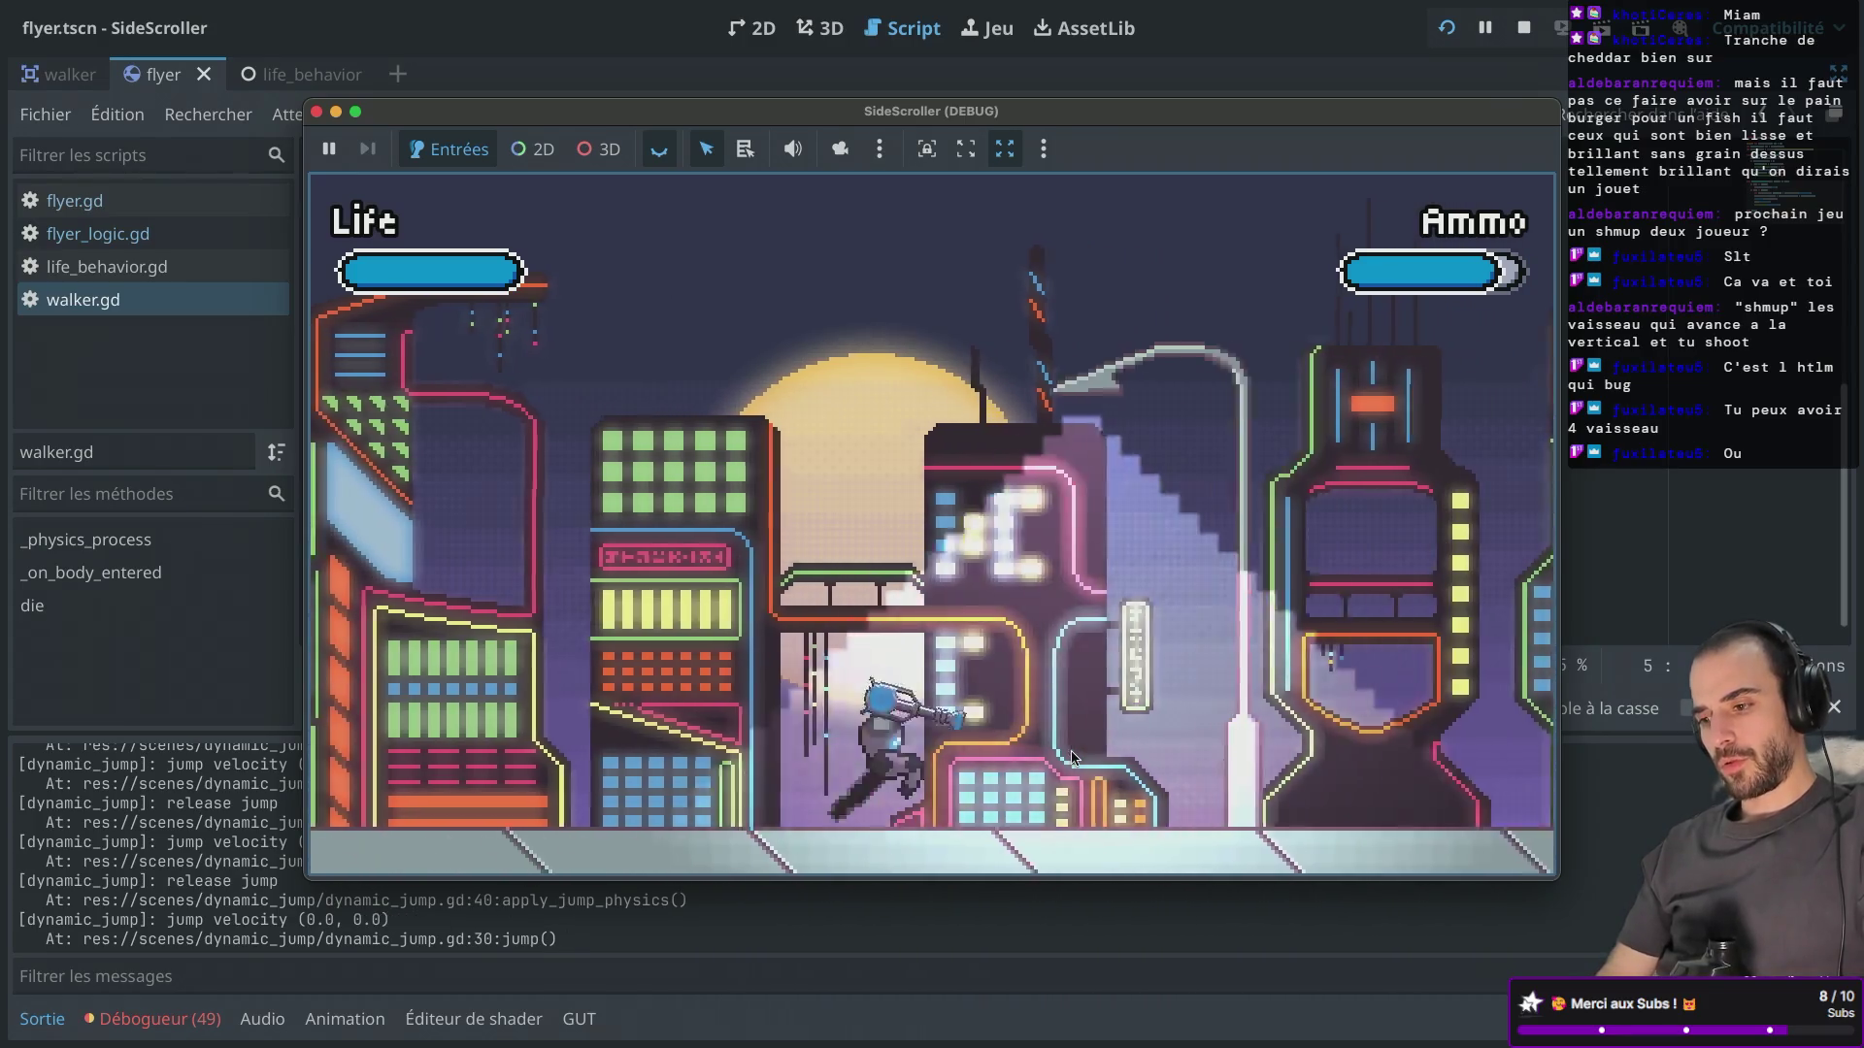
key(space)
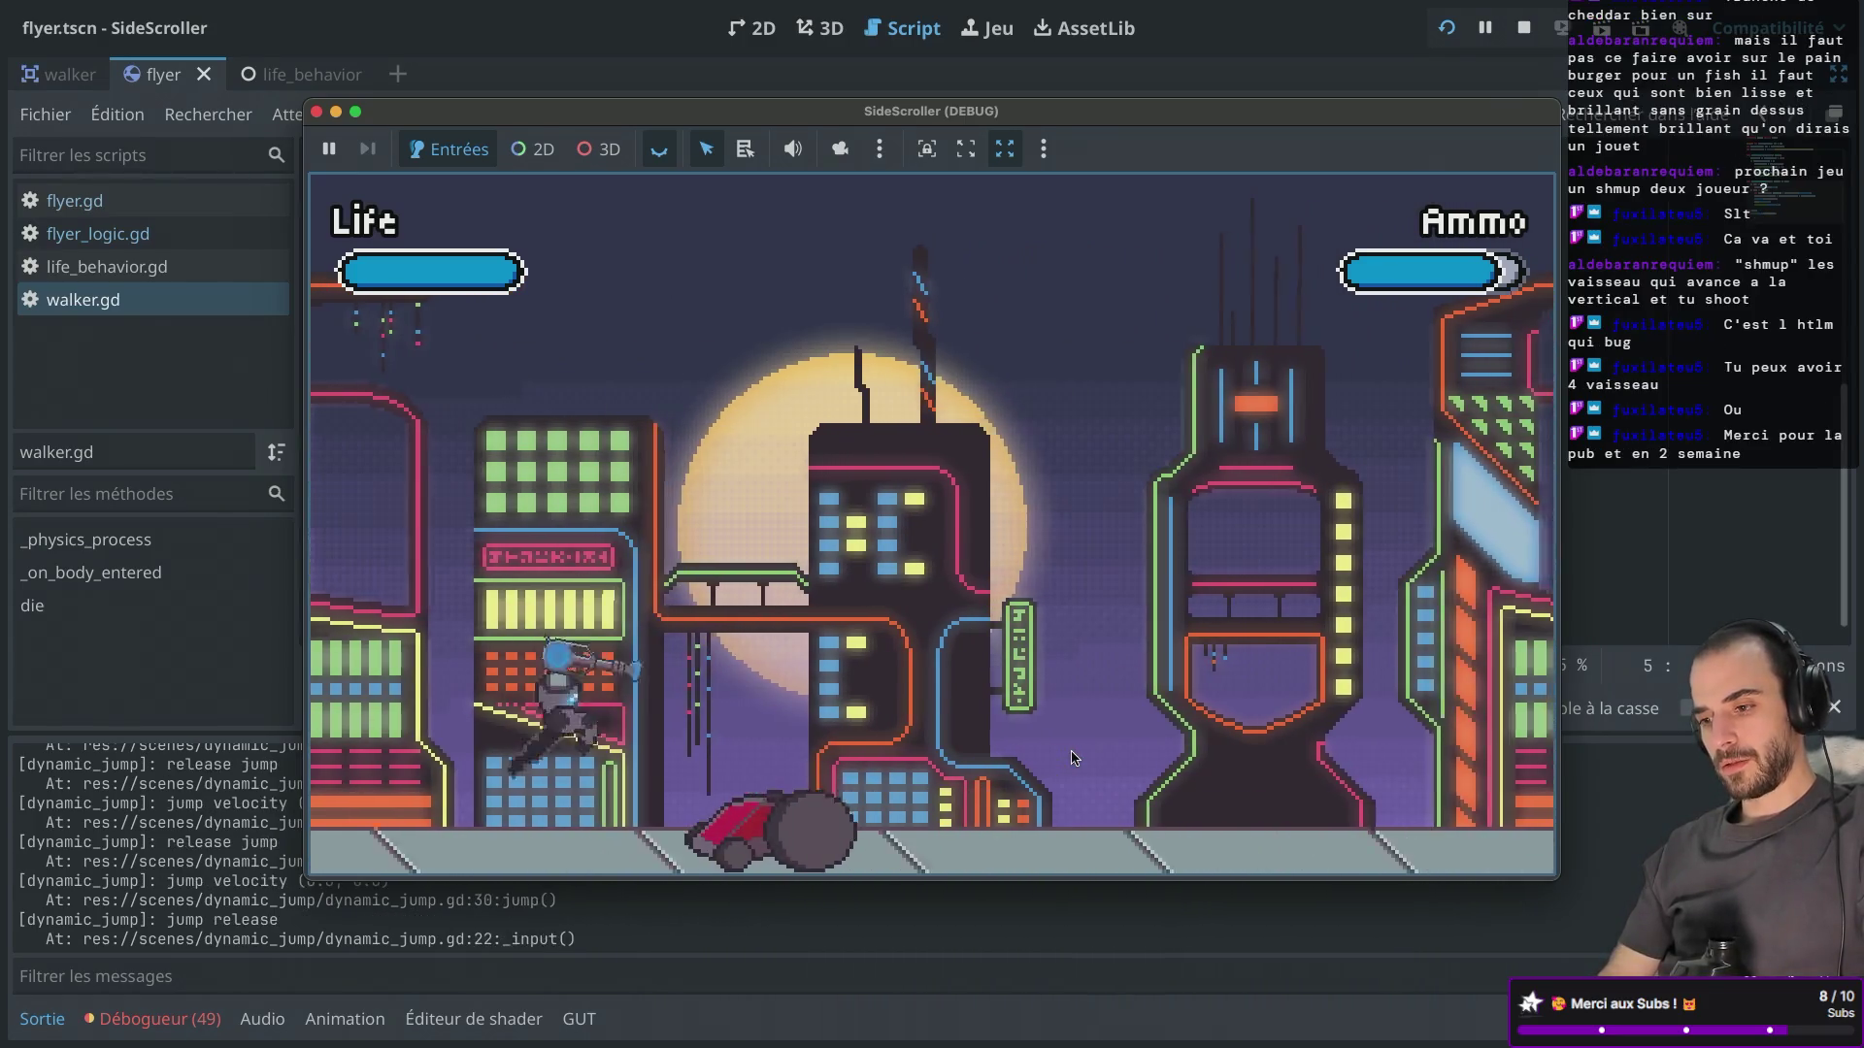
key(space)
key(space)
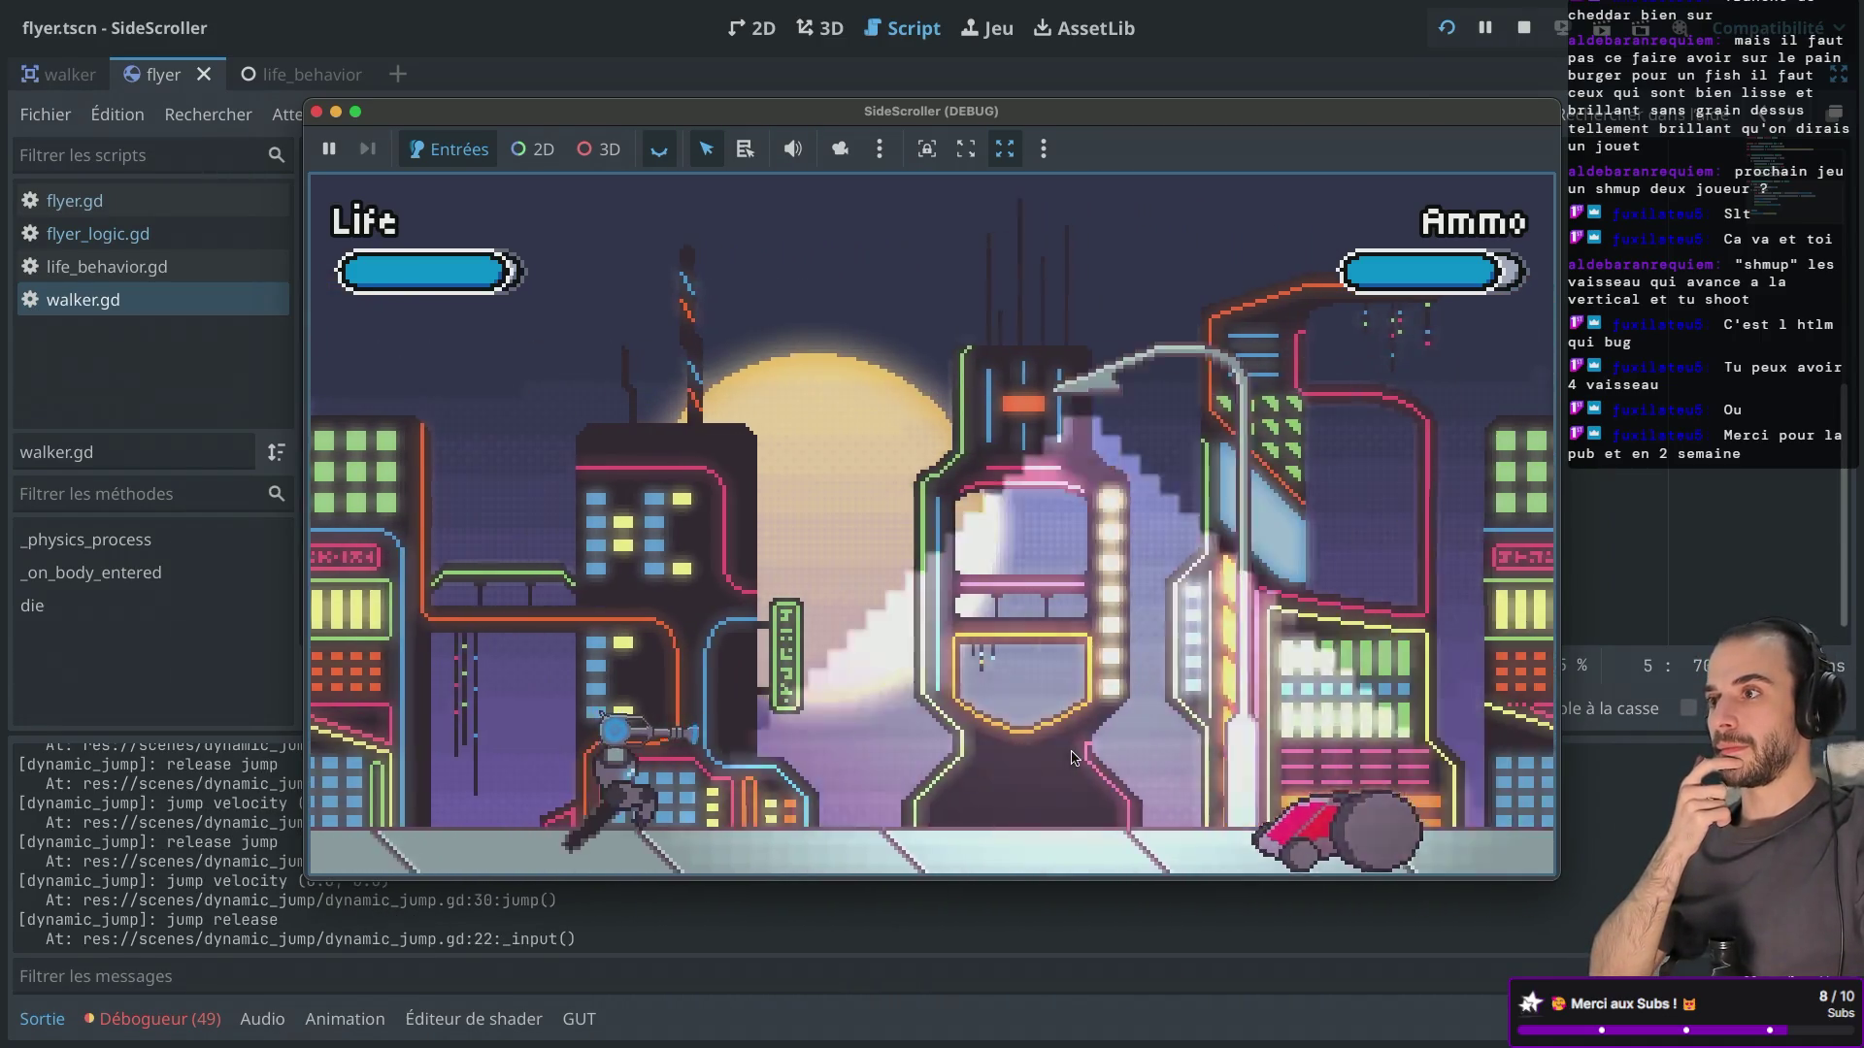
key(space)
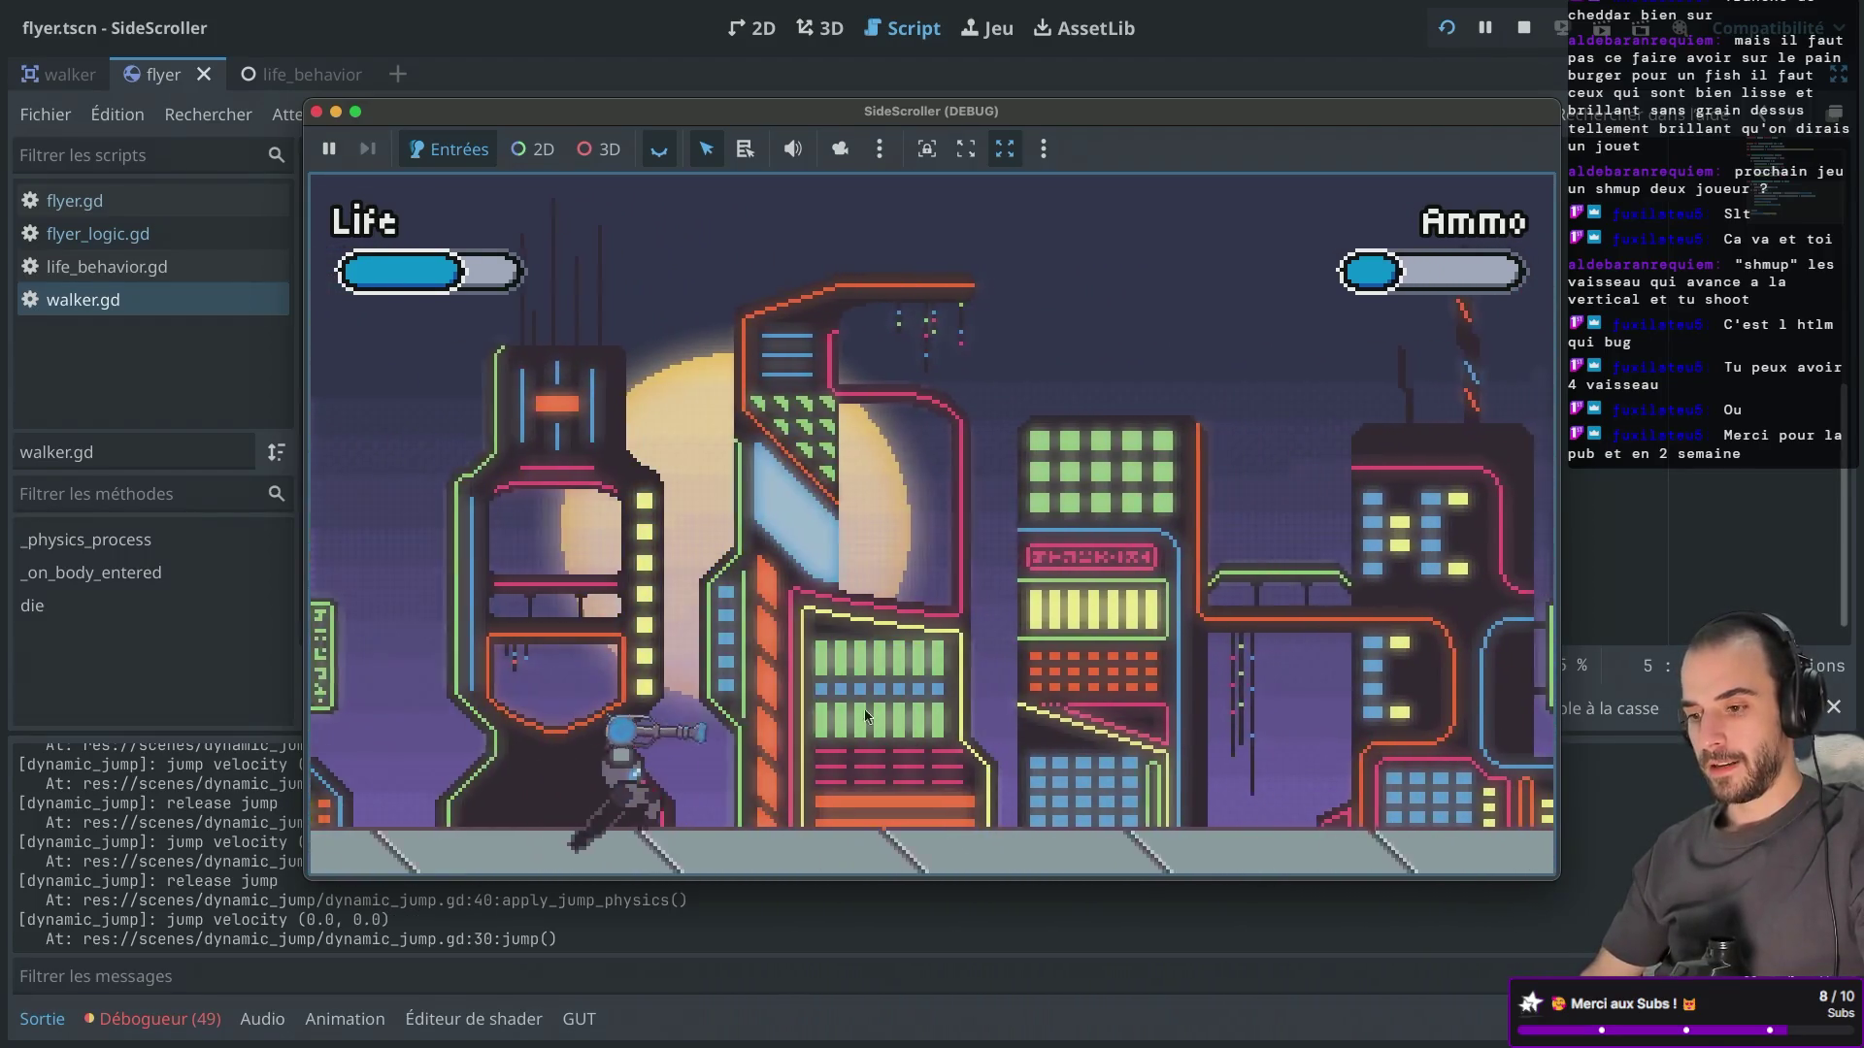
key(space)
click(979, 353)
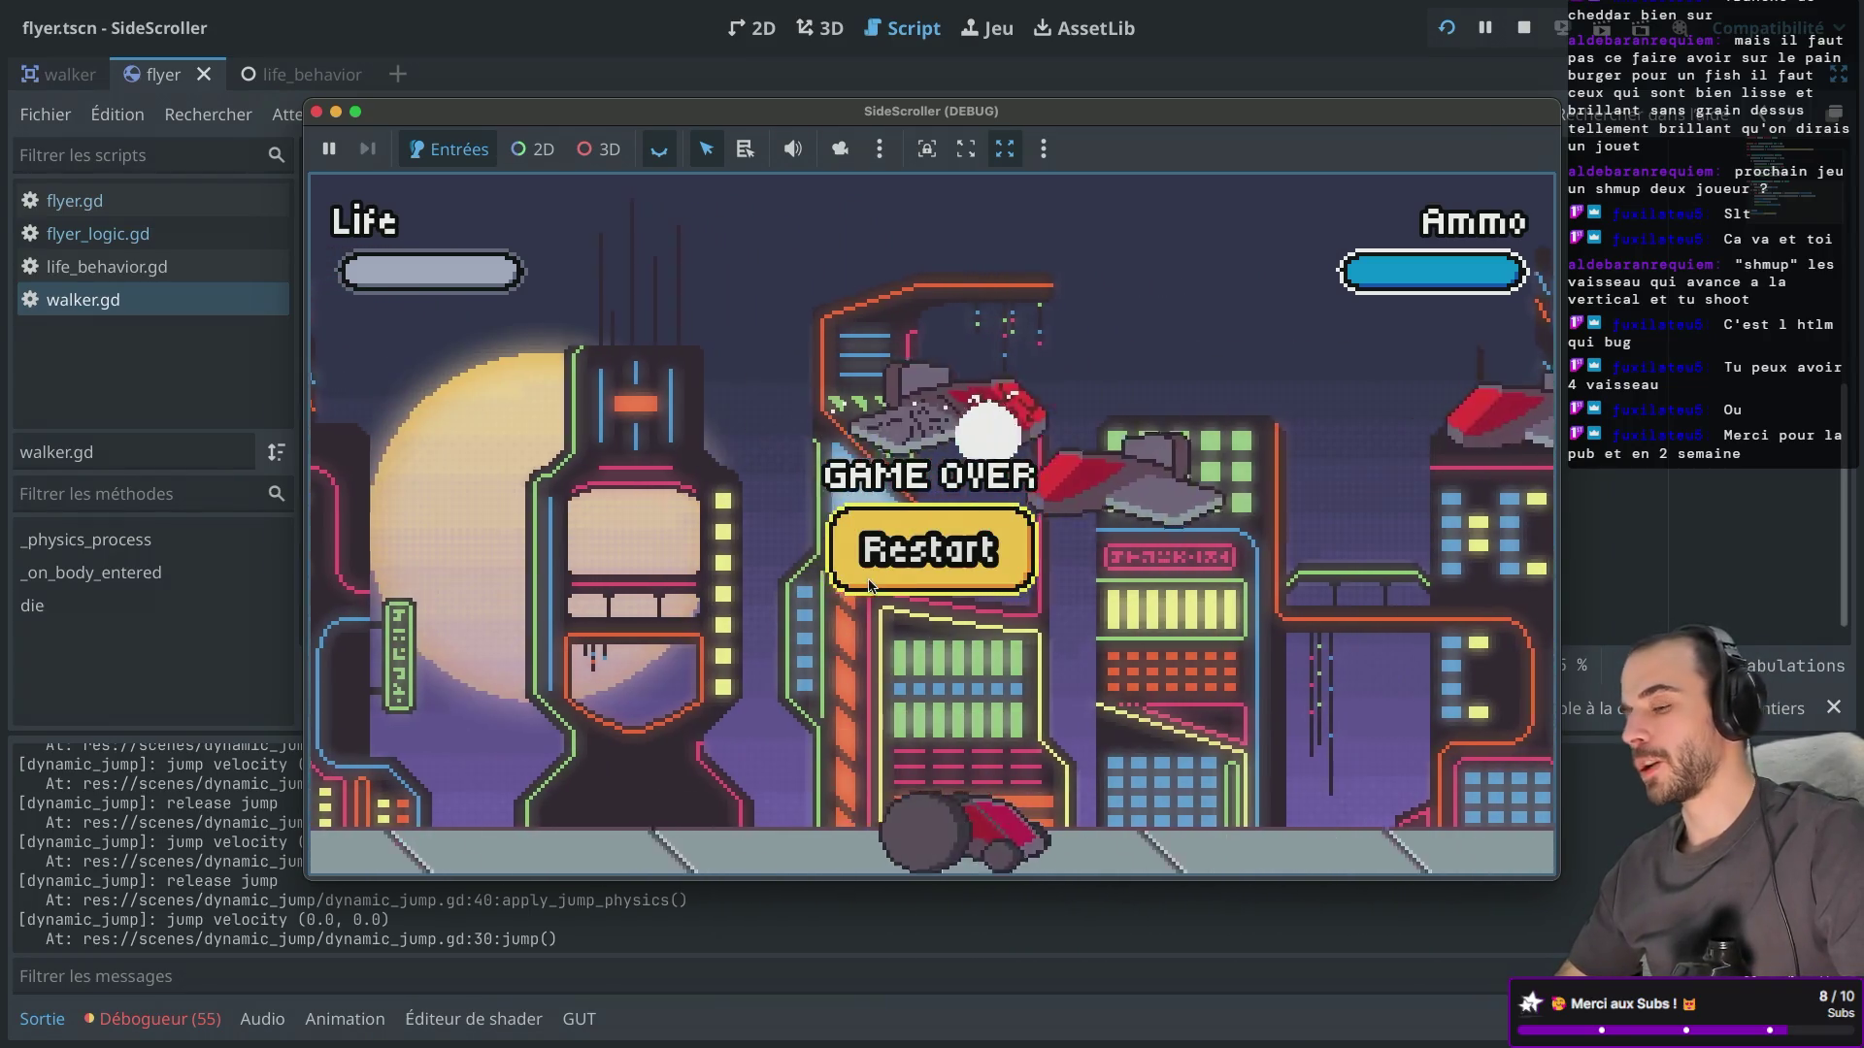
click(868, 582)
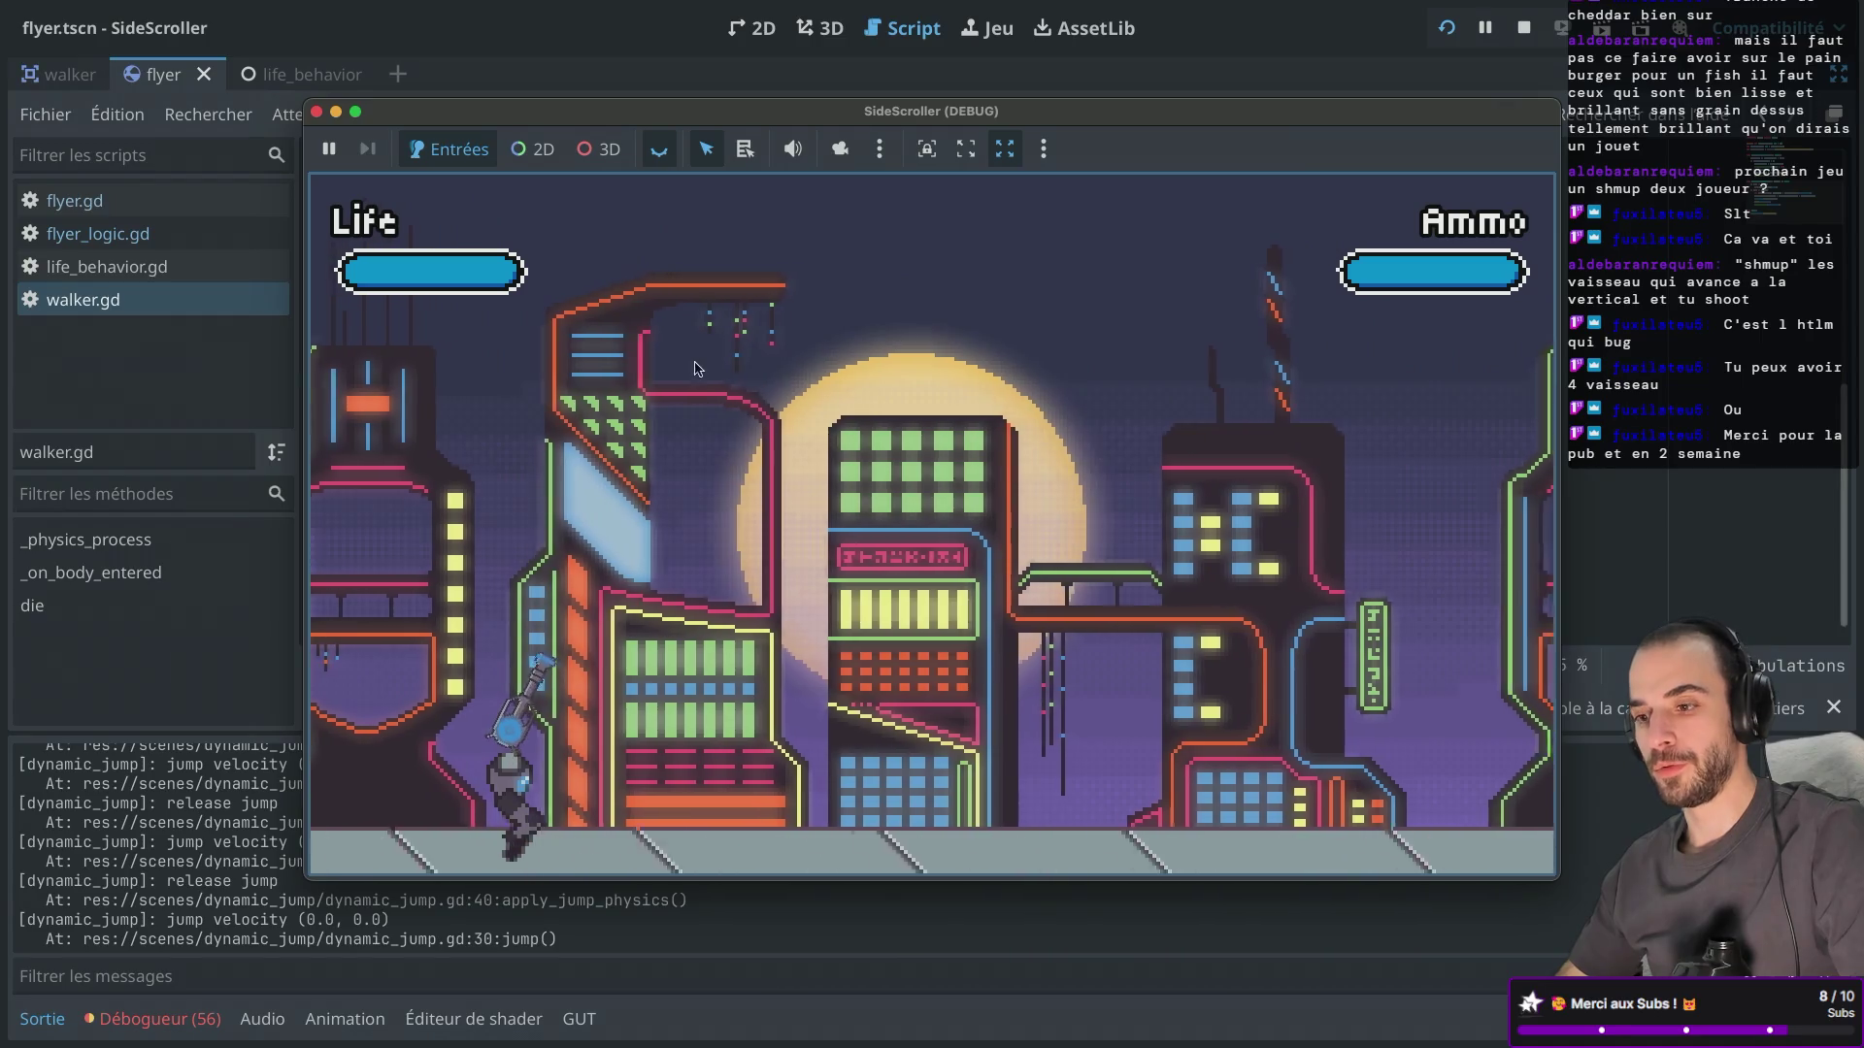
click(318, 113)
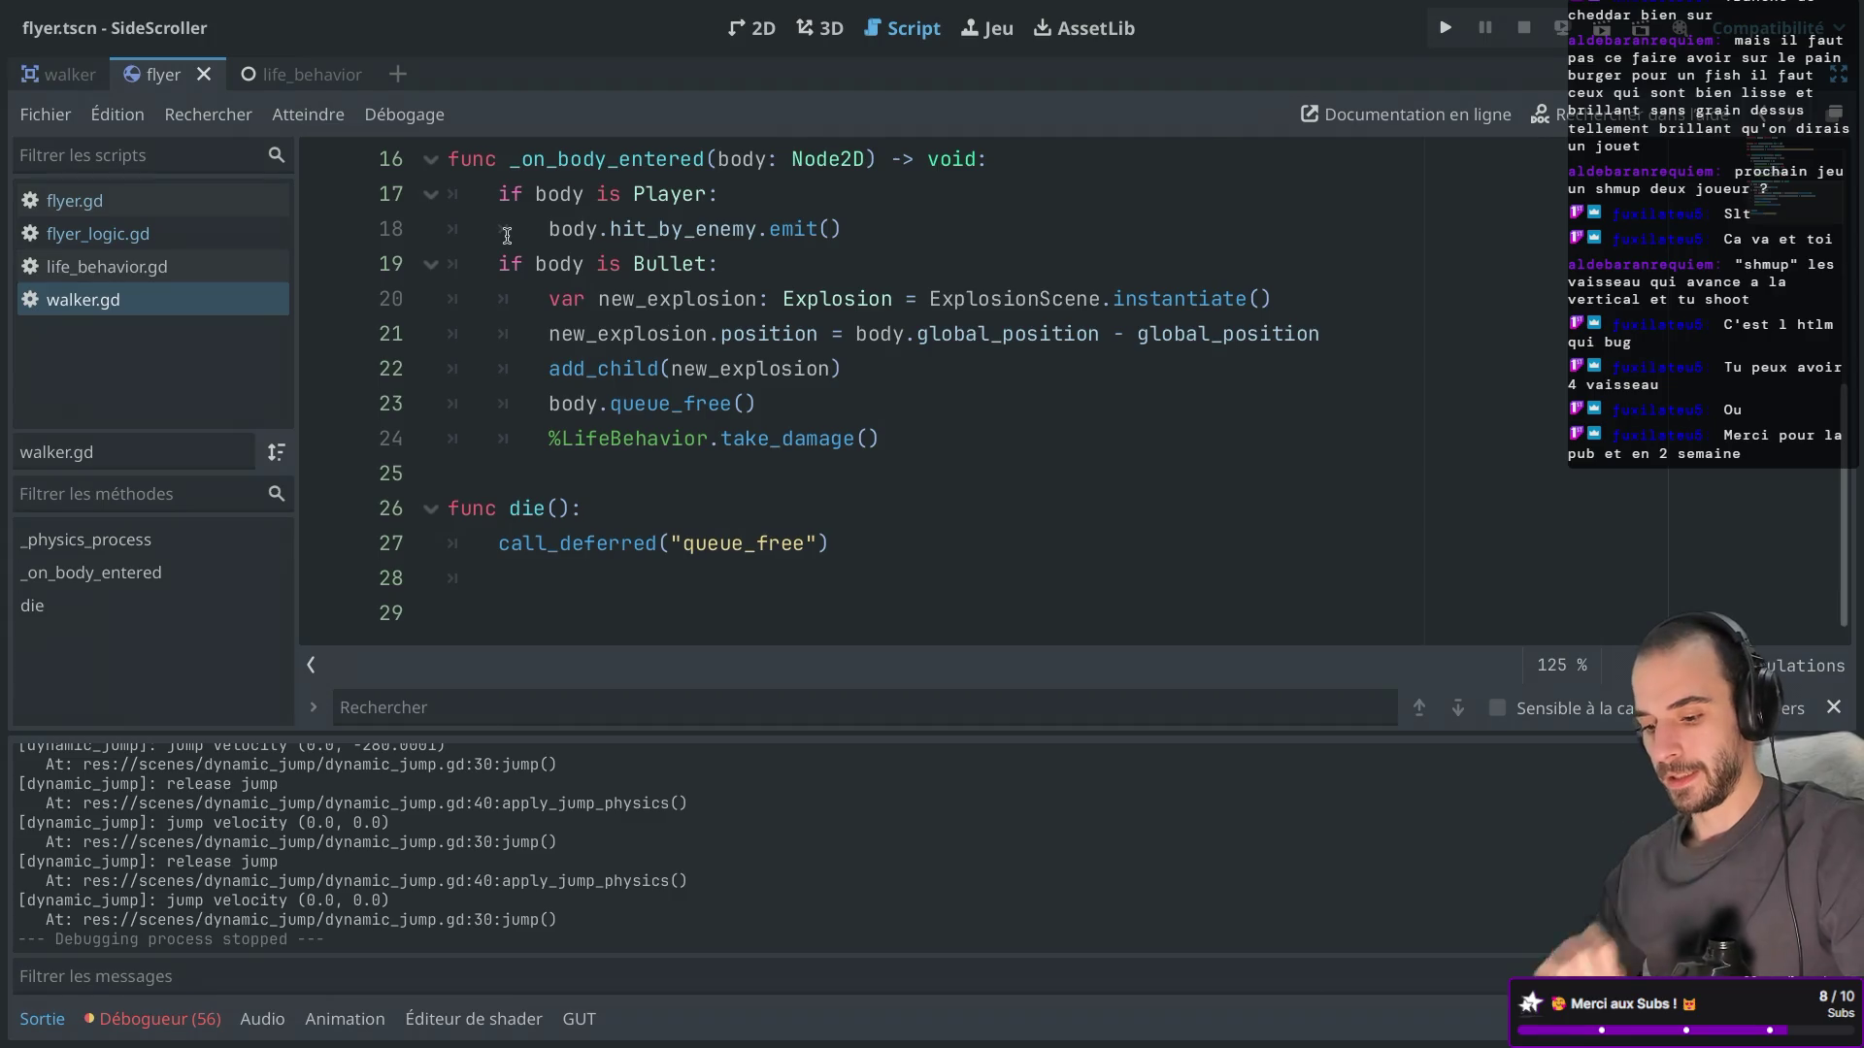
Filter the FileSystem dock by 'ui', collapse the addon folders, and open scenes/ui/ui.tscn.
key(ctrl+shift+F11)
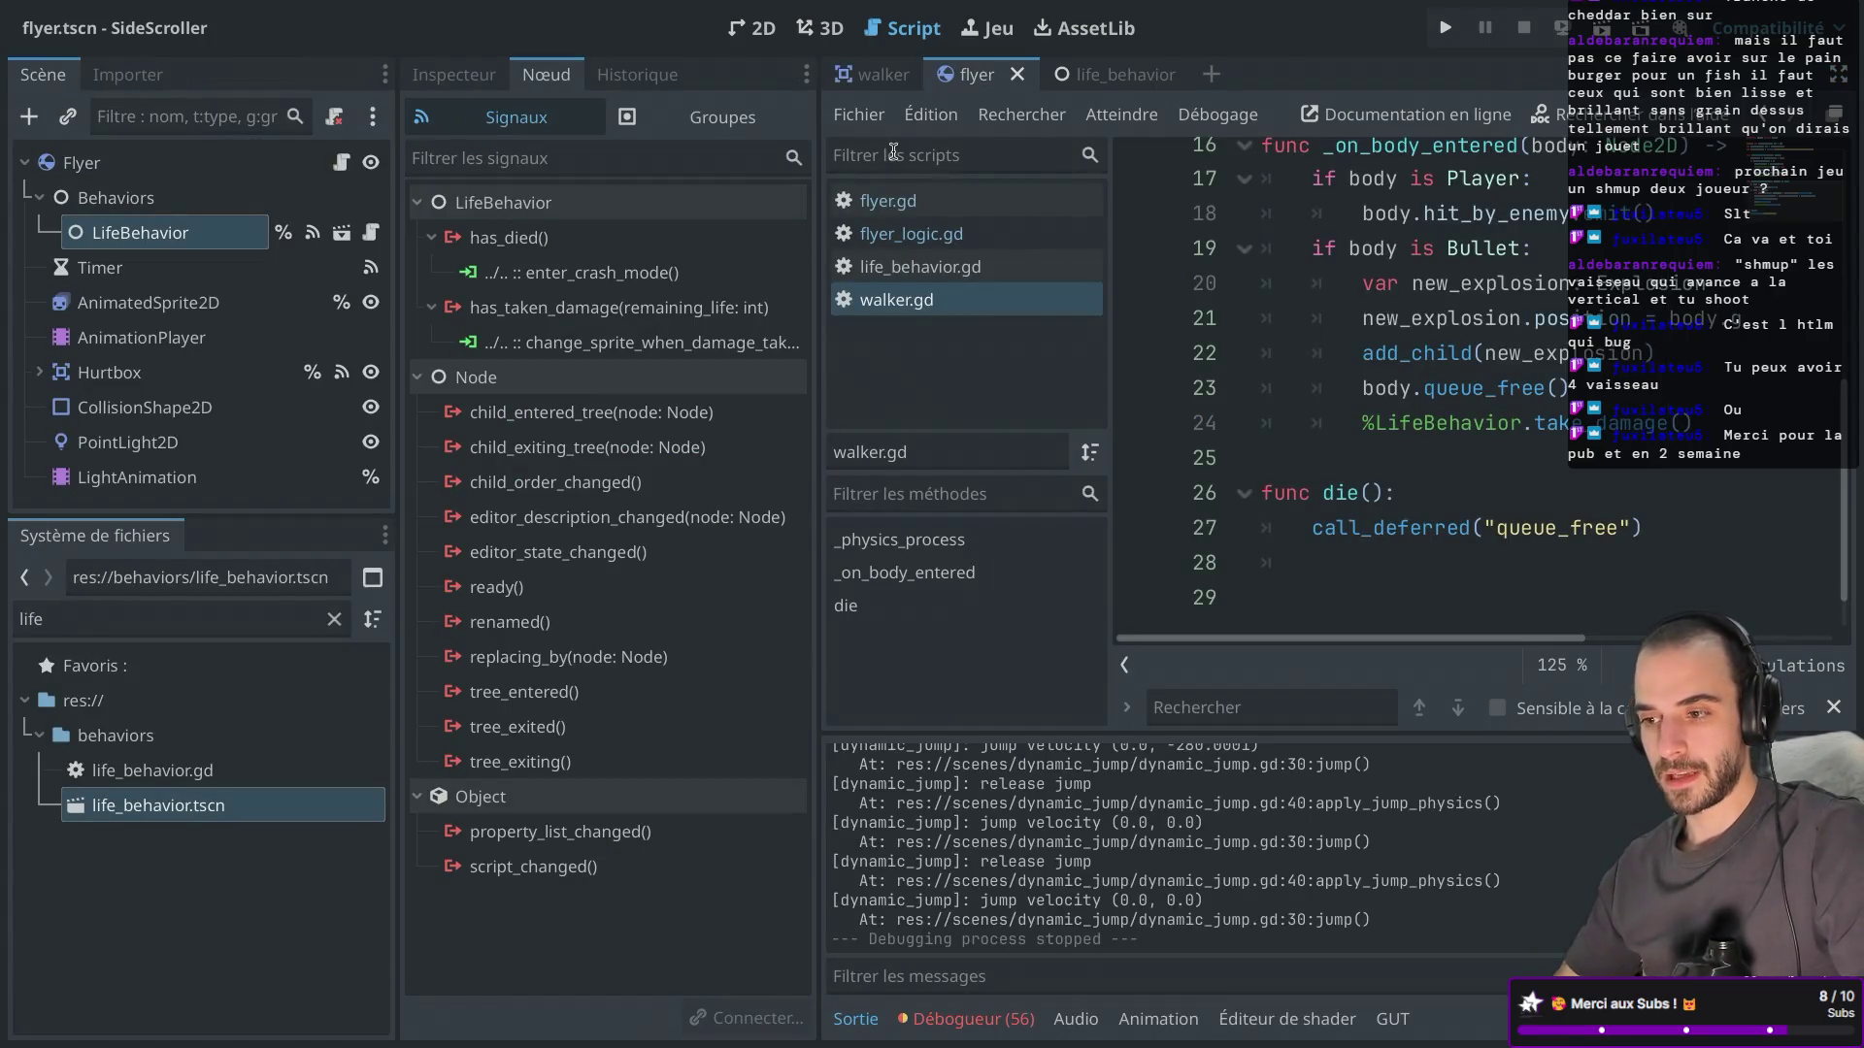
double_click(43, 626)
text(ui)
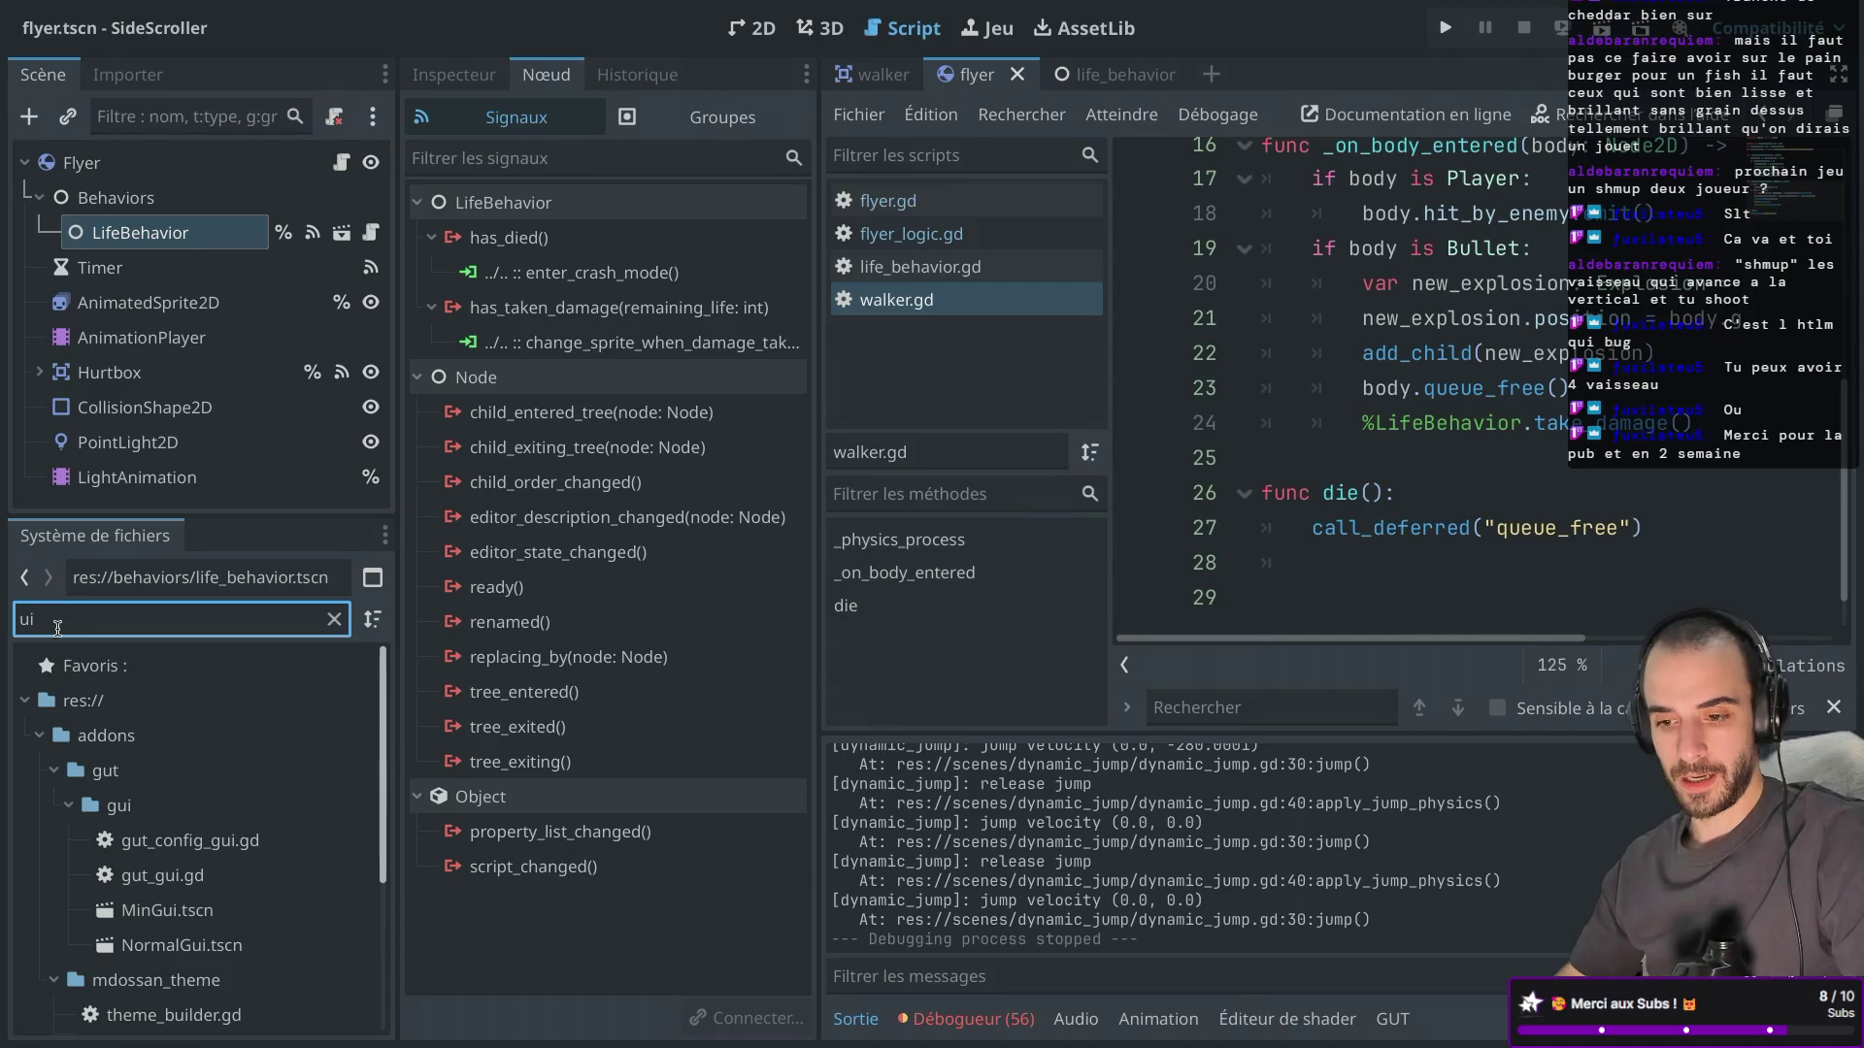
scroll(223, 893, down, 5)
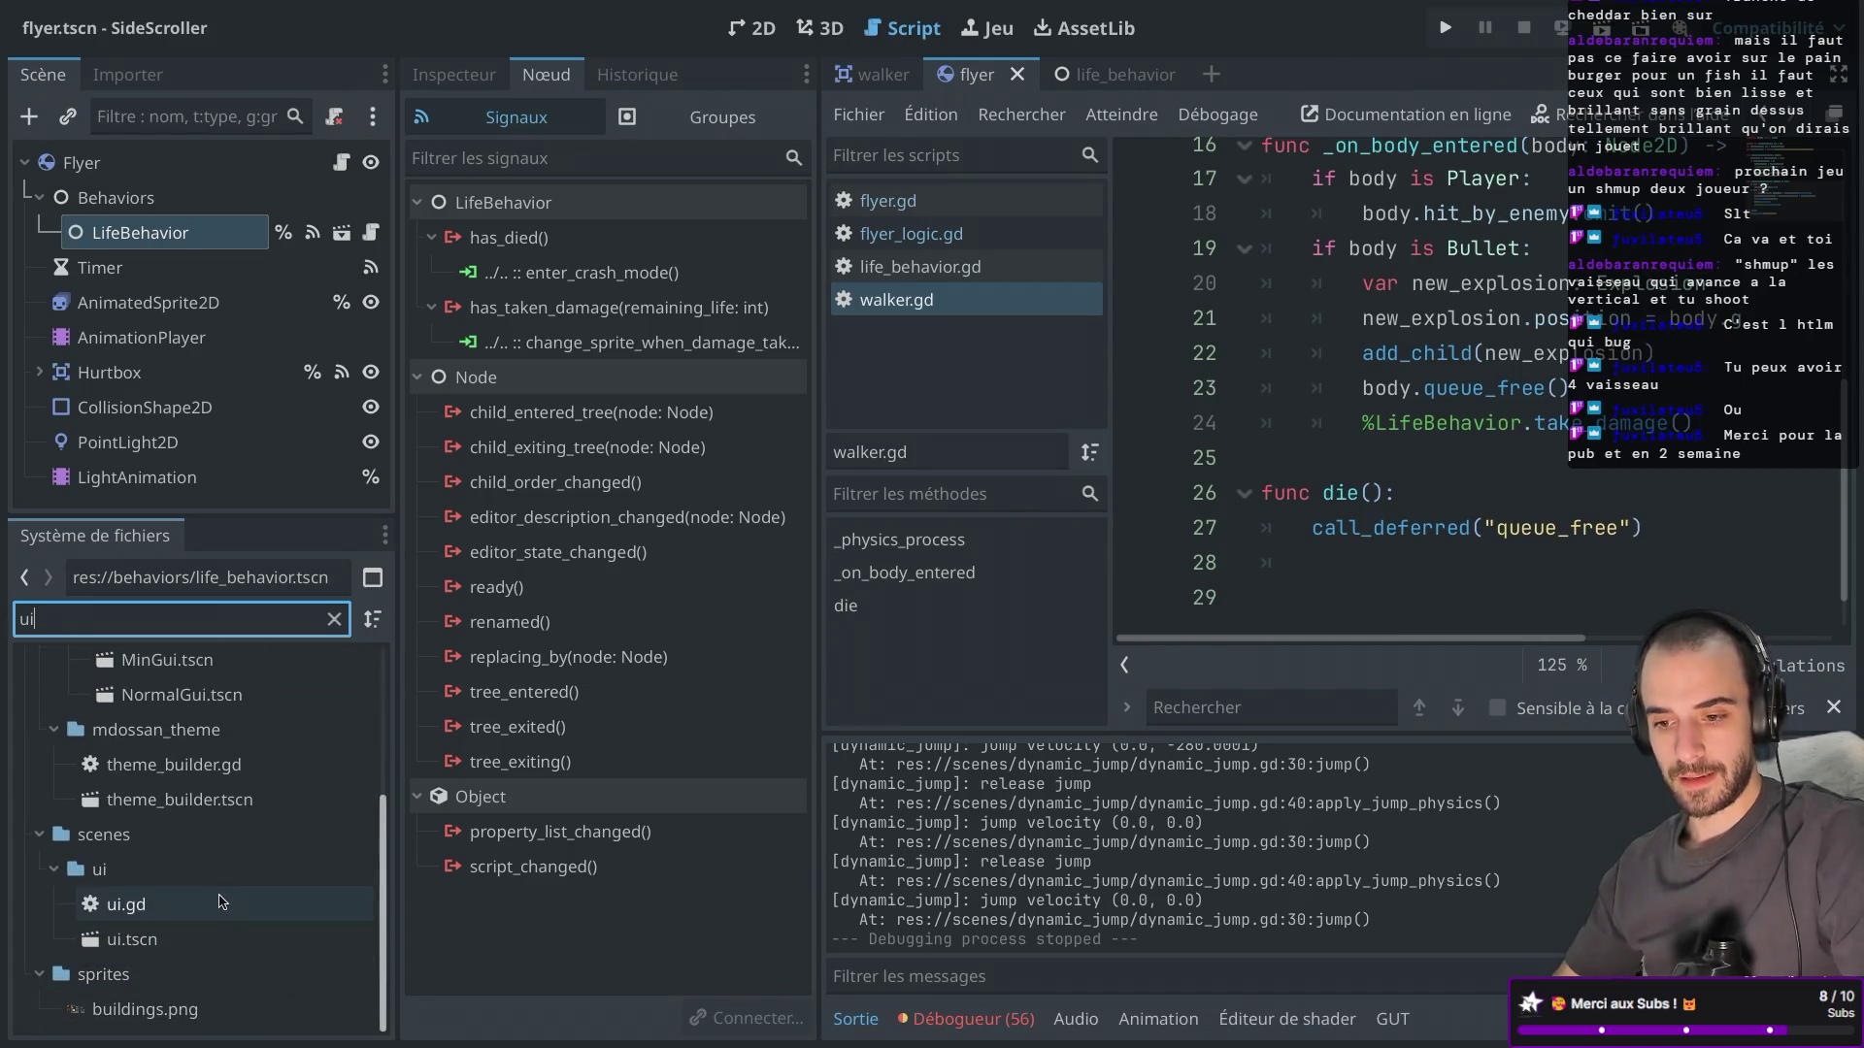
scroll(117, 854, up, 2)
click(54, 893)
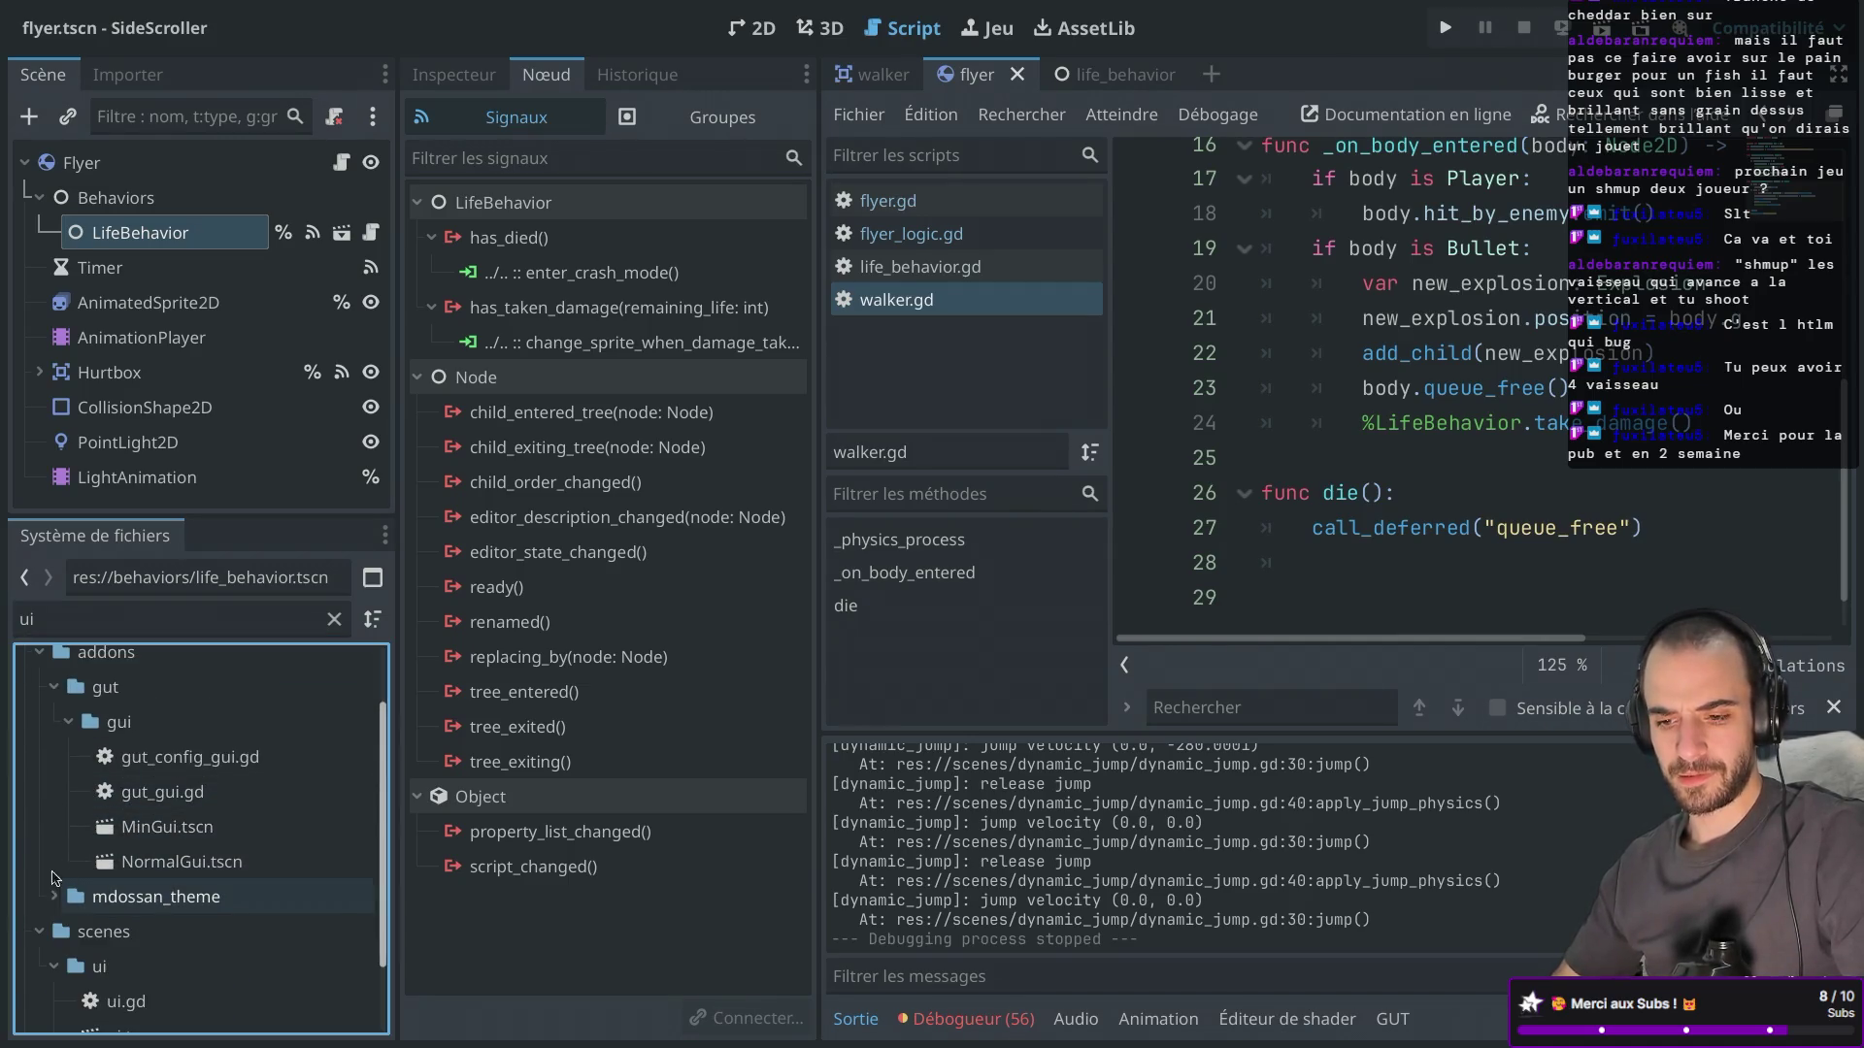
click(70, 719)
click(54, 737)
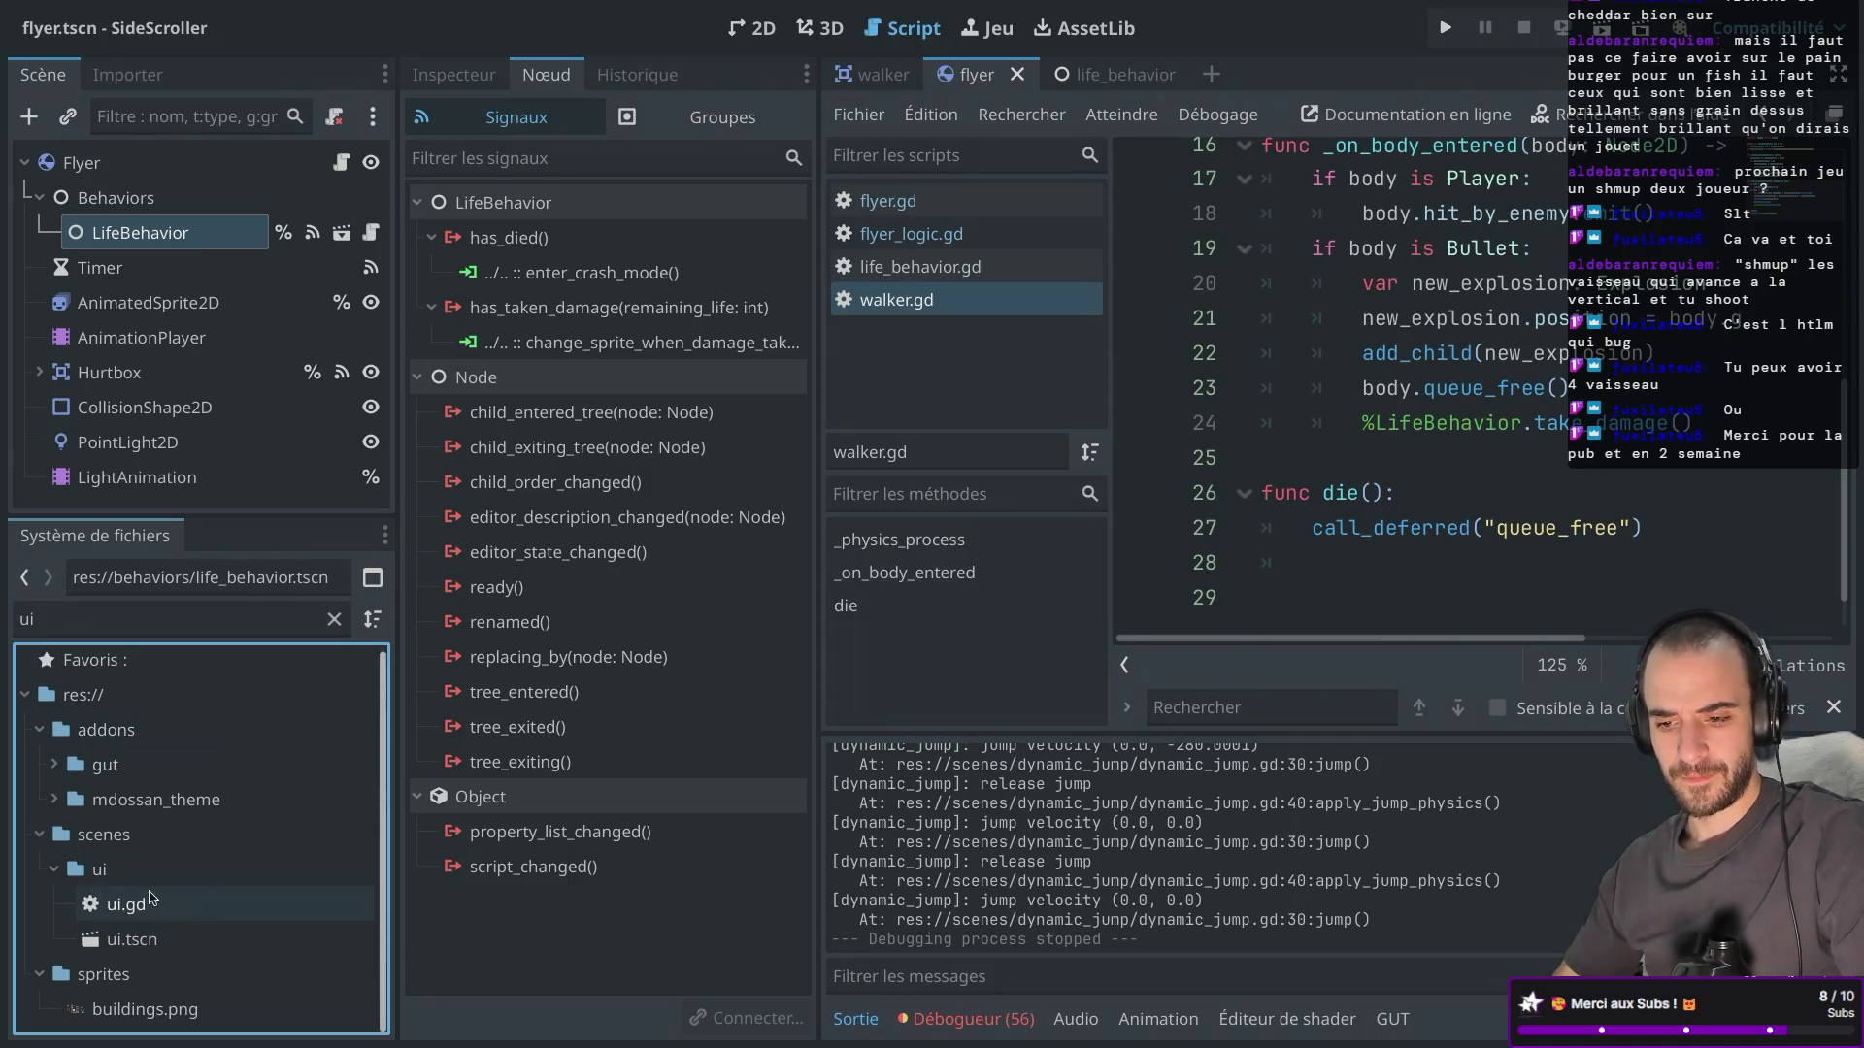
double_click(161, 937)
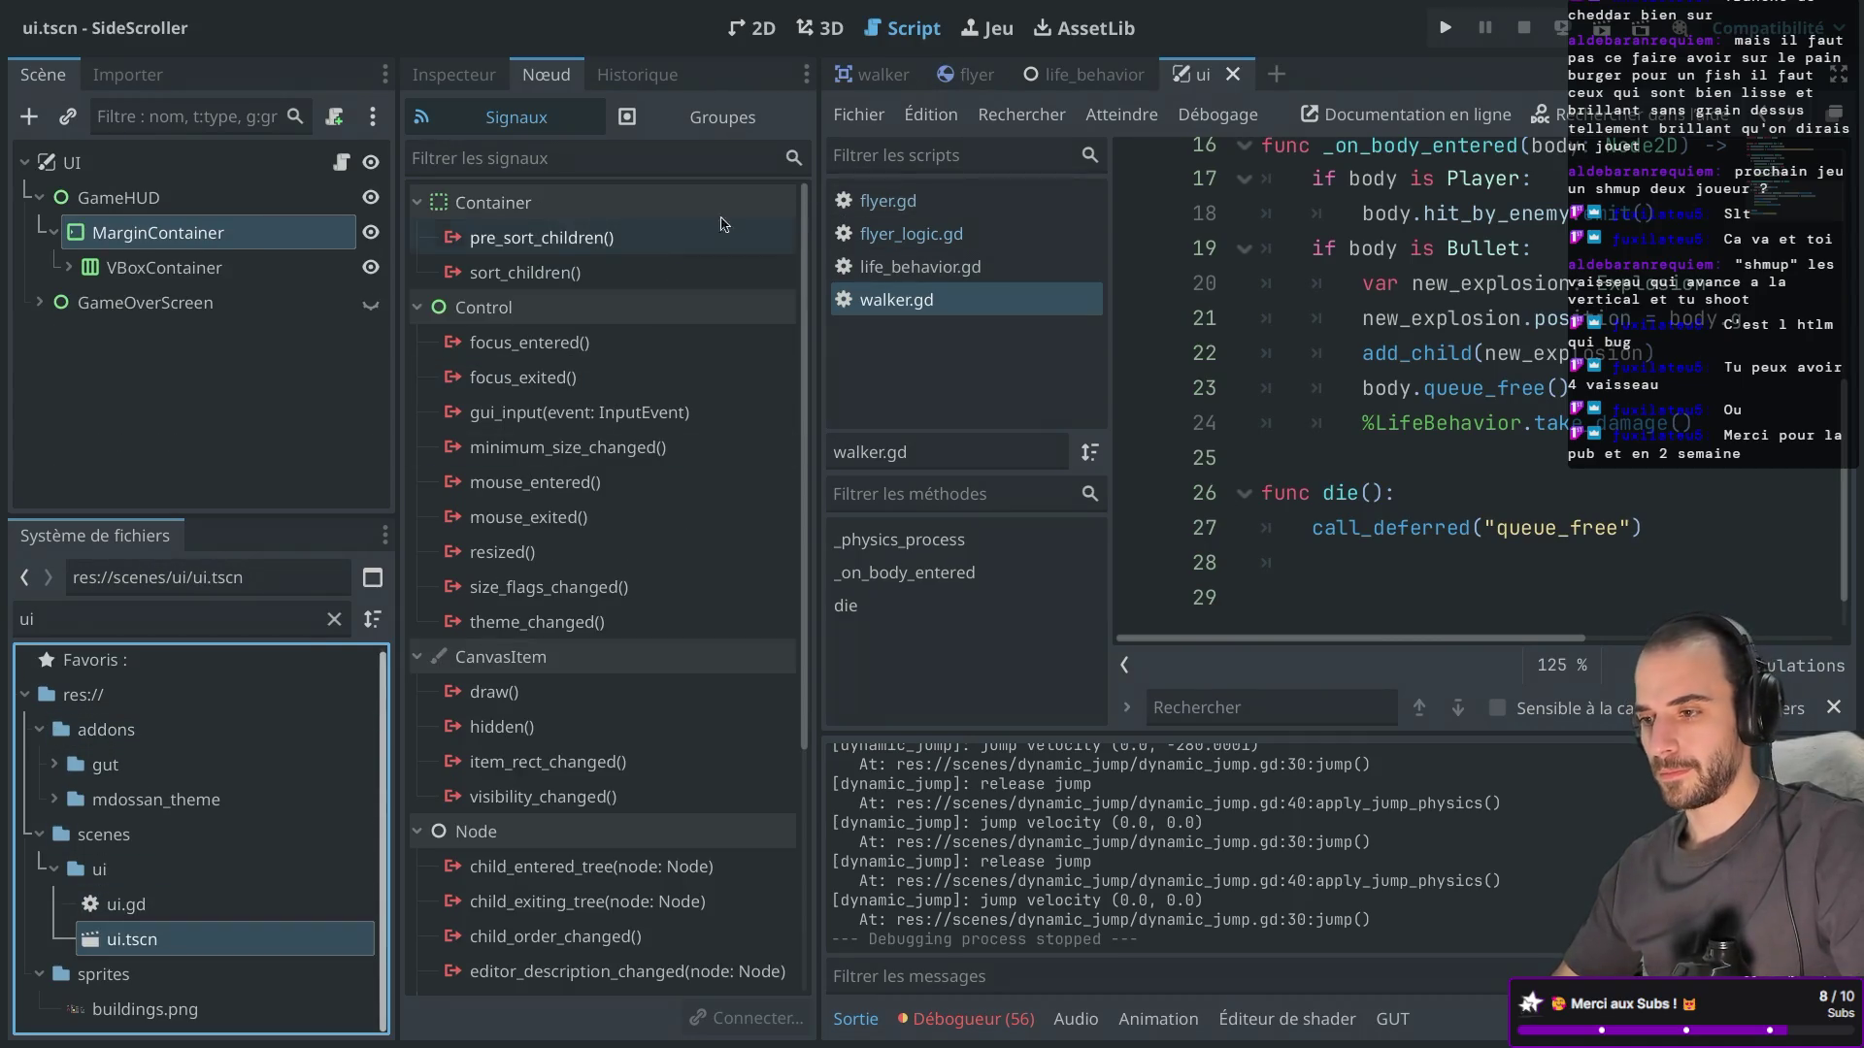
In the 2D view, expand VBoxContainer, zoom onto the Ammo bar and select AmmoProgressBar.
click(752, 27)
scroll(1100, 500, up, 3)
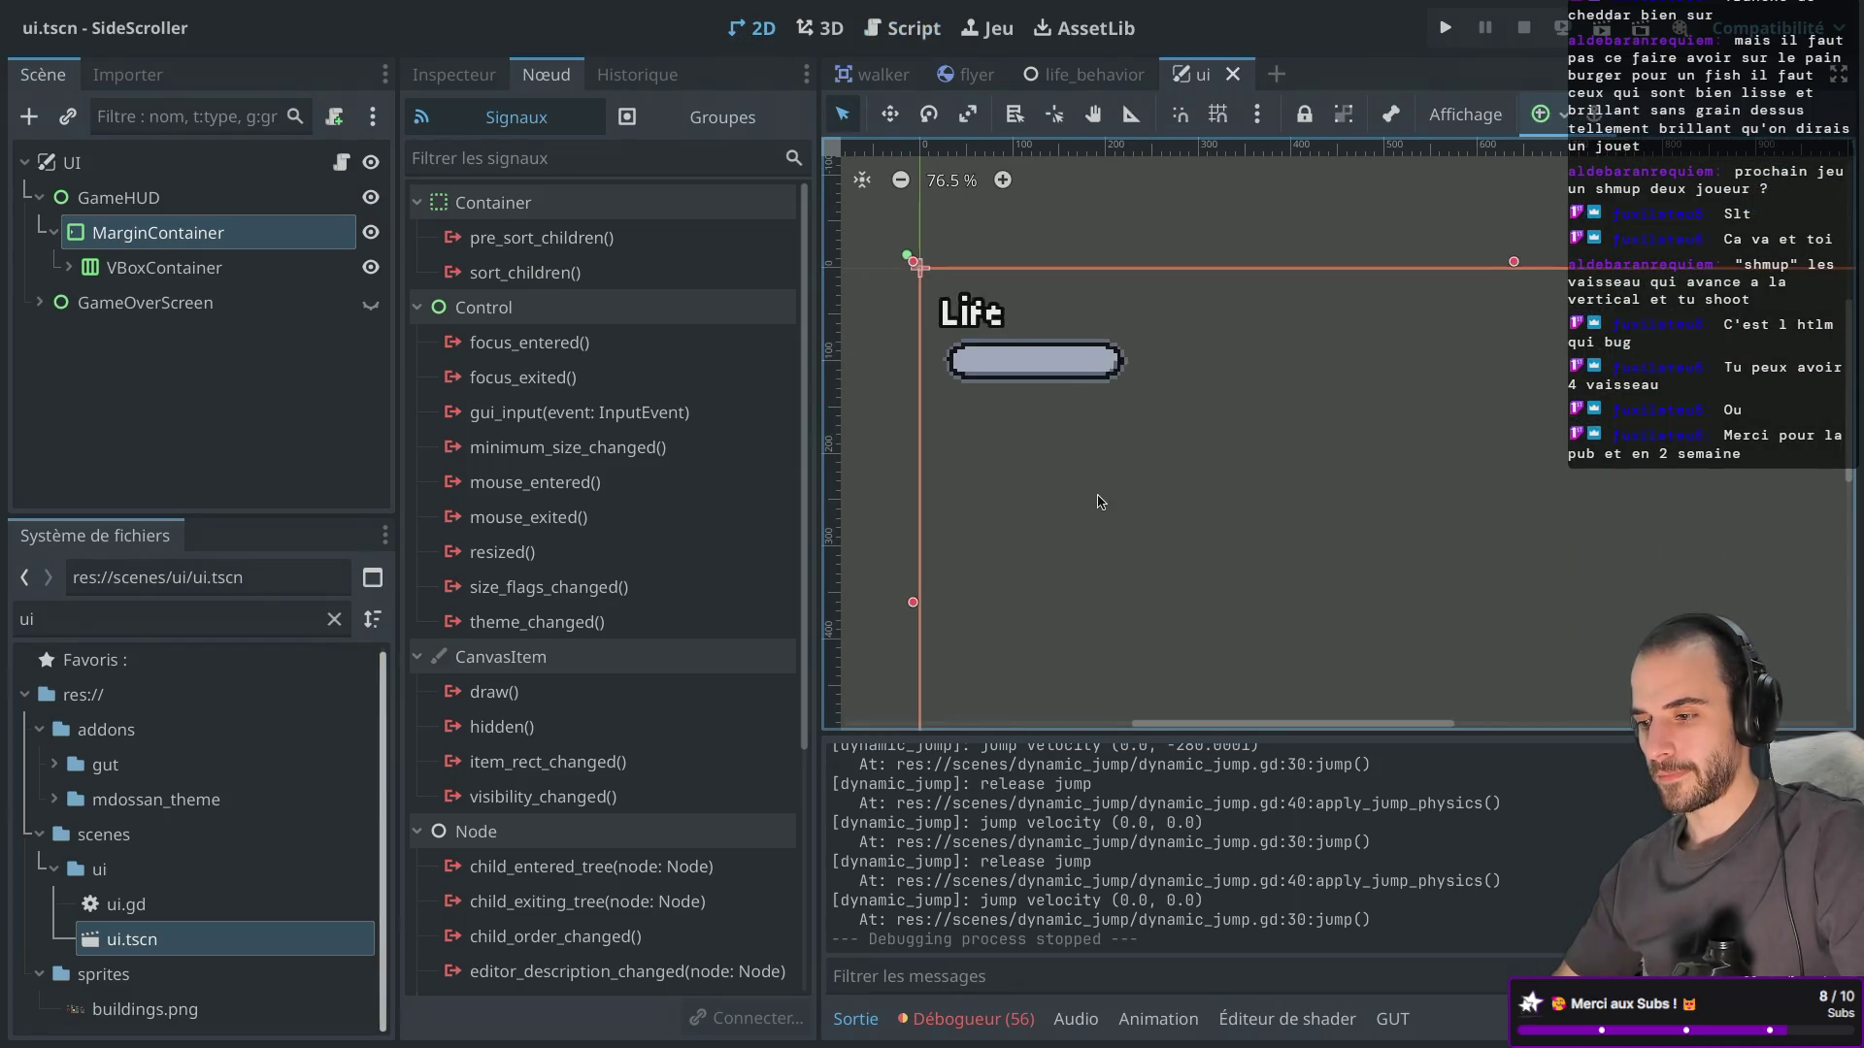
scroll(1100, 501, down, 2)
scroll(1100, 501, up, 1)
scroll(1100, 501, down, 1)
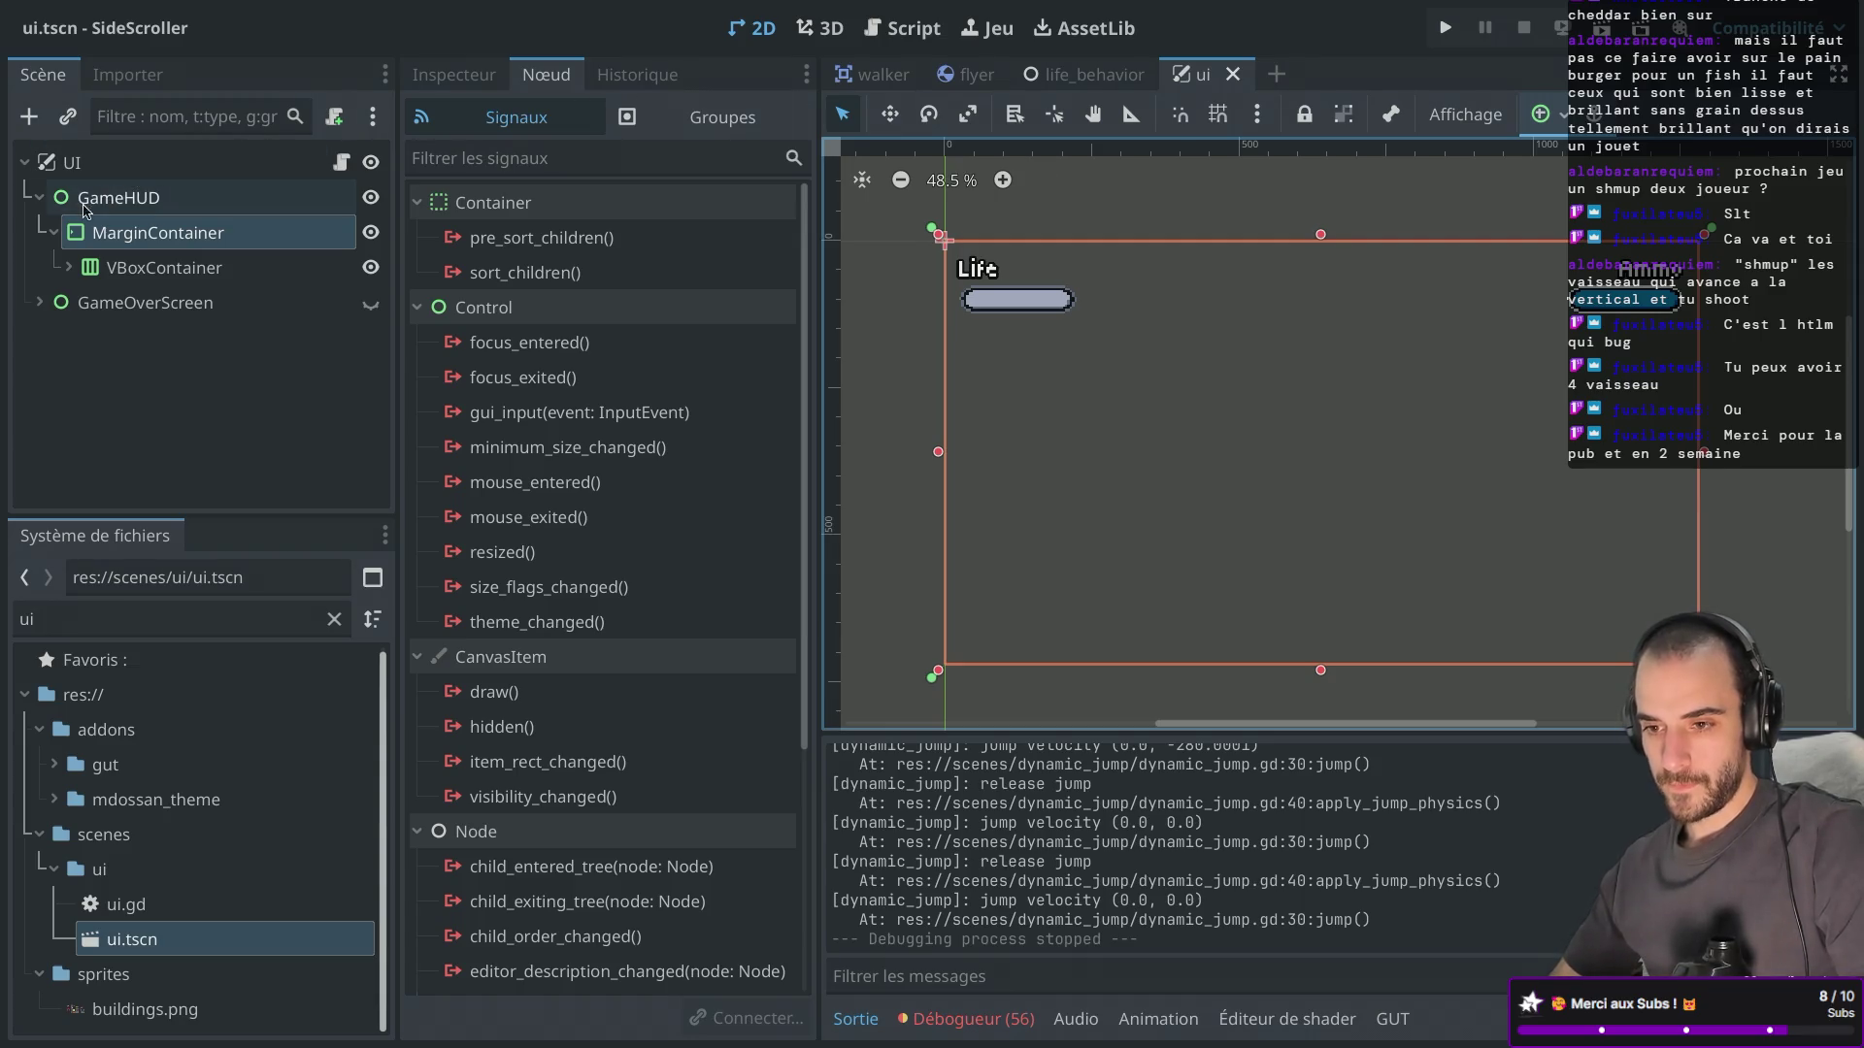
click(77, 272)
click(72, 269)
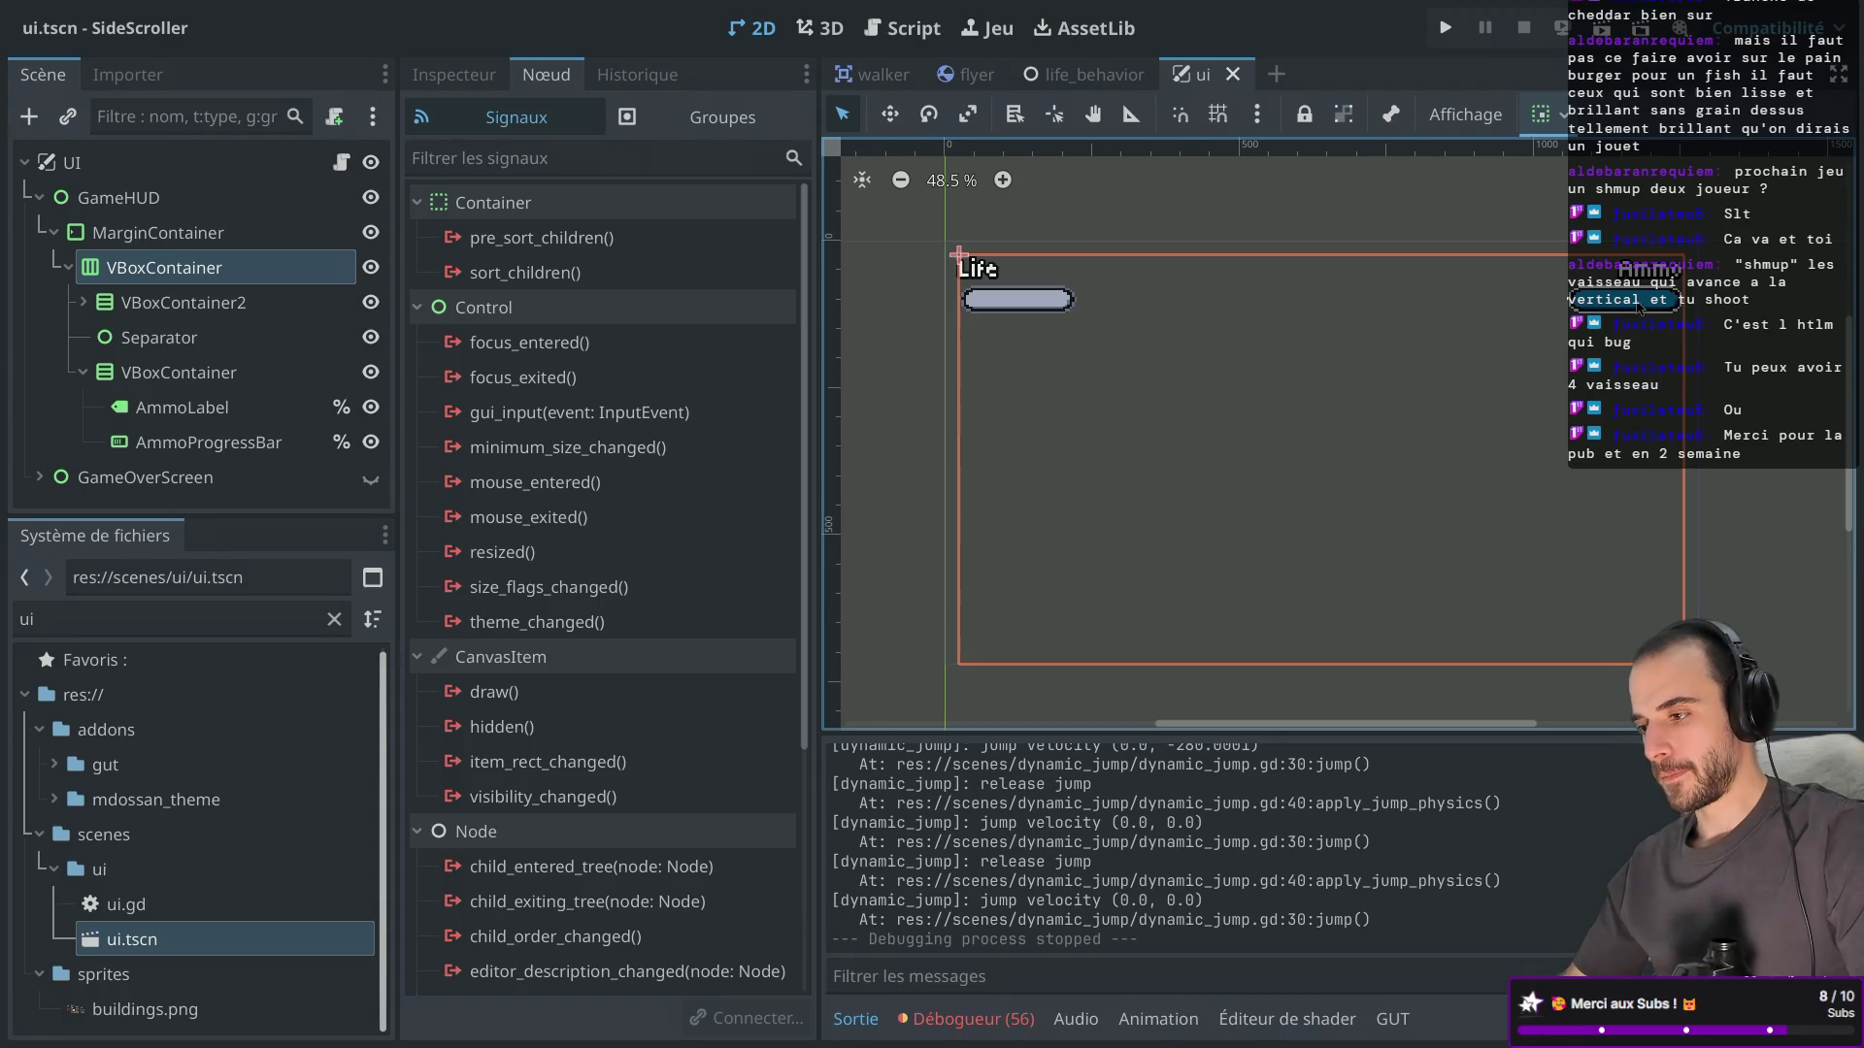
scroll(1639, 307, up, 6)
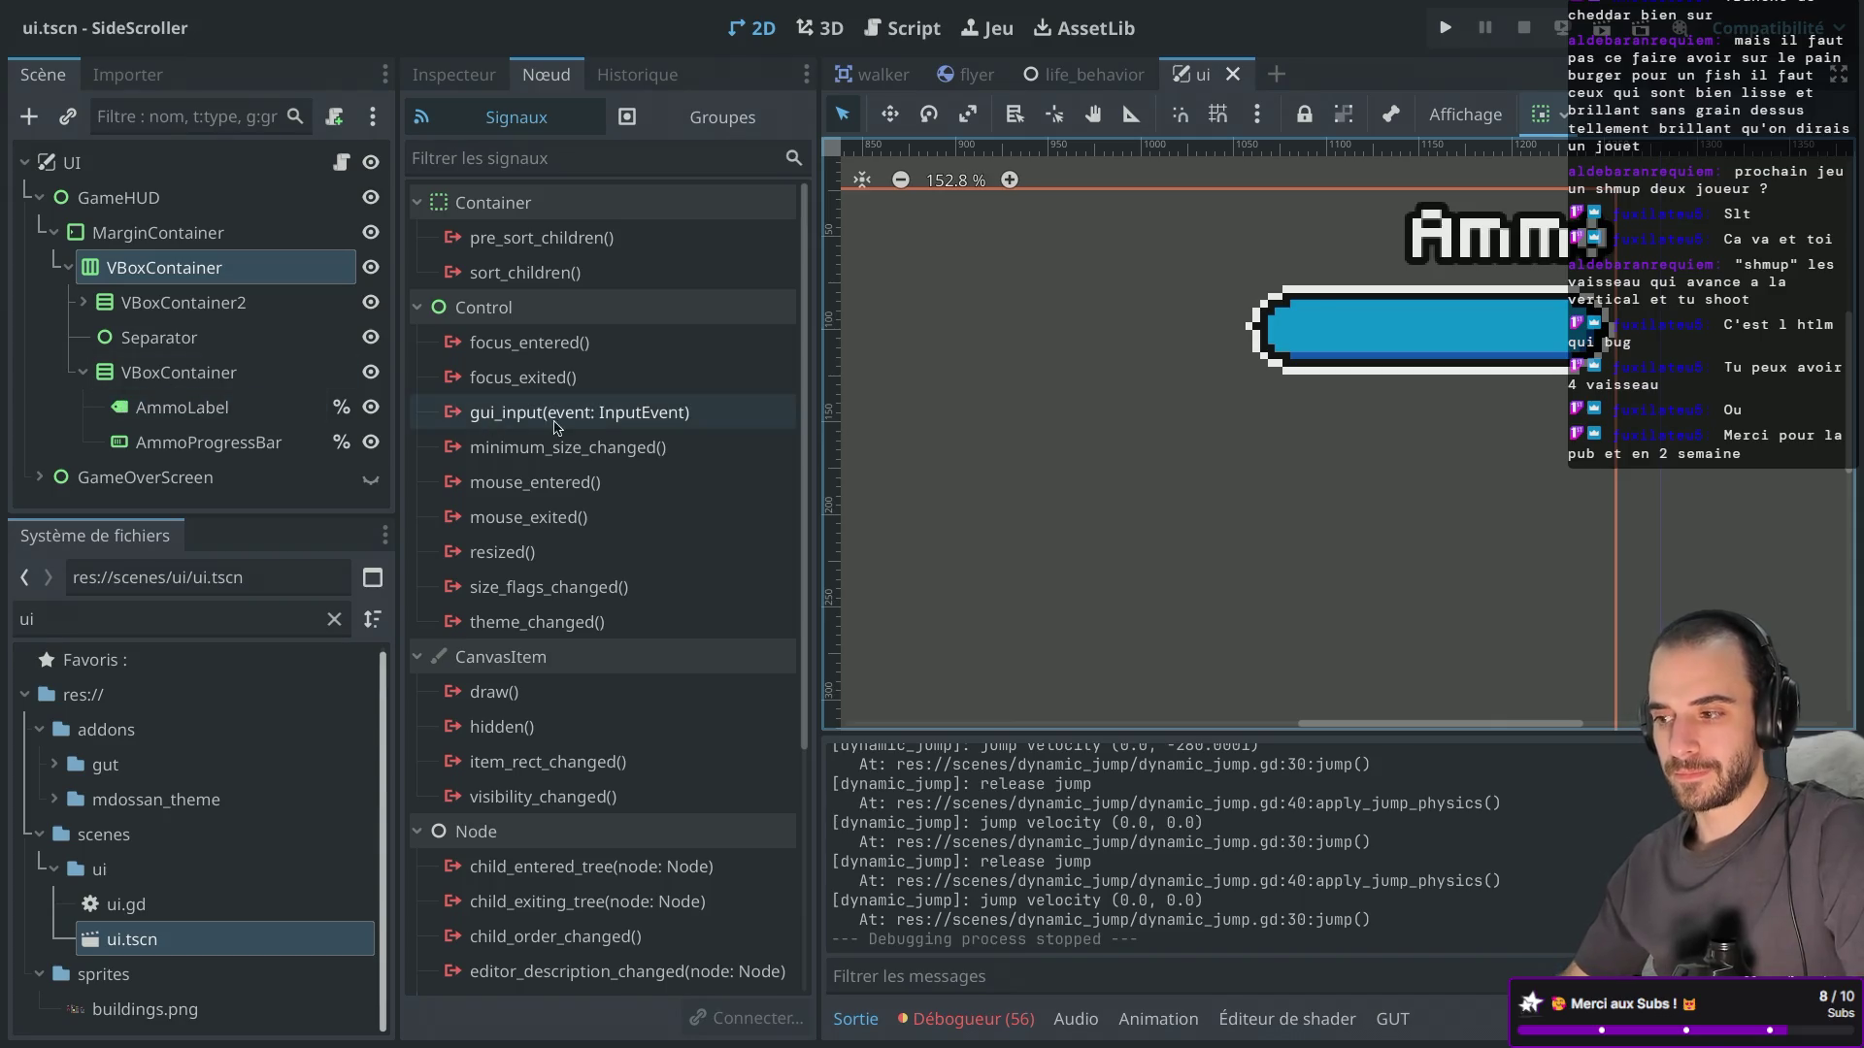
scroll(1143, 381, left, 10)
scroll(1141, 376, right, 10)
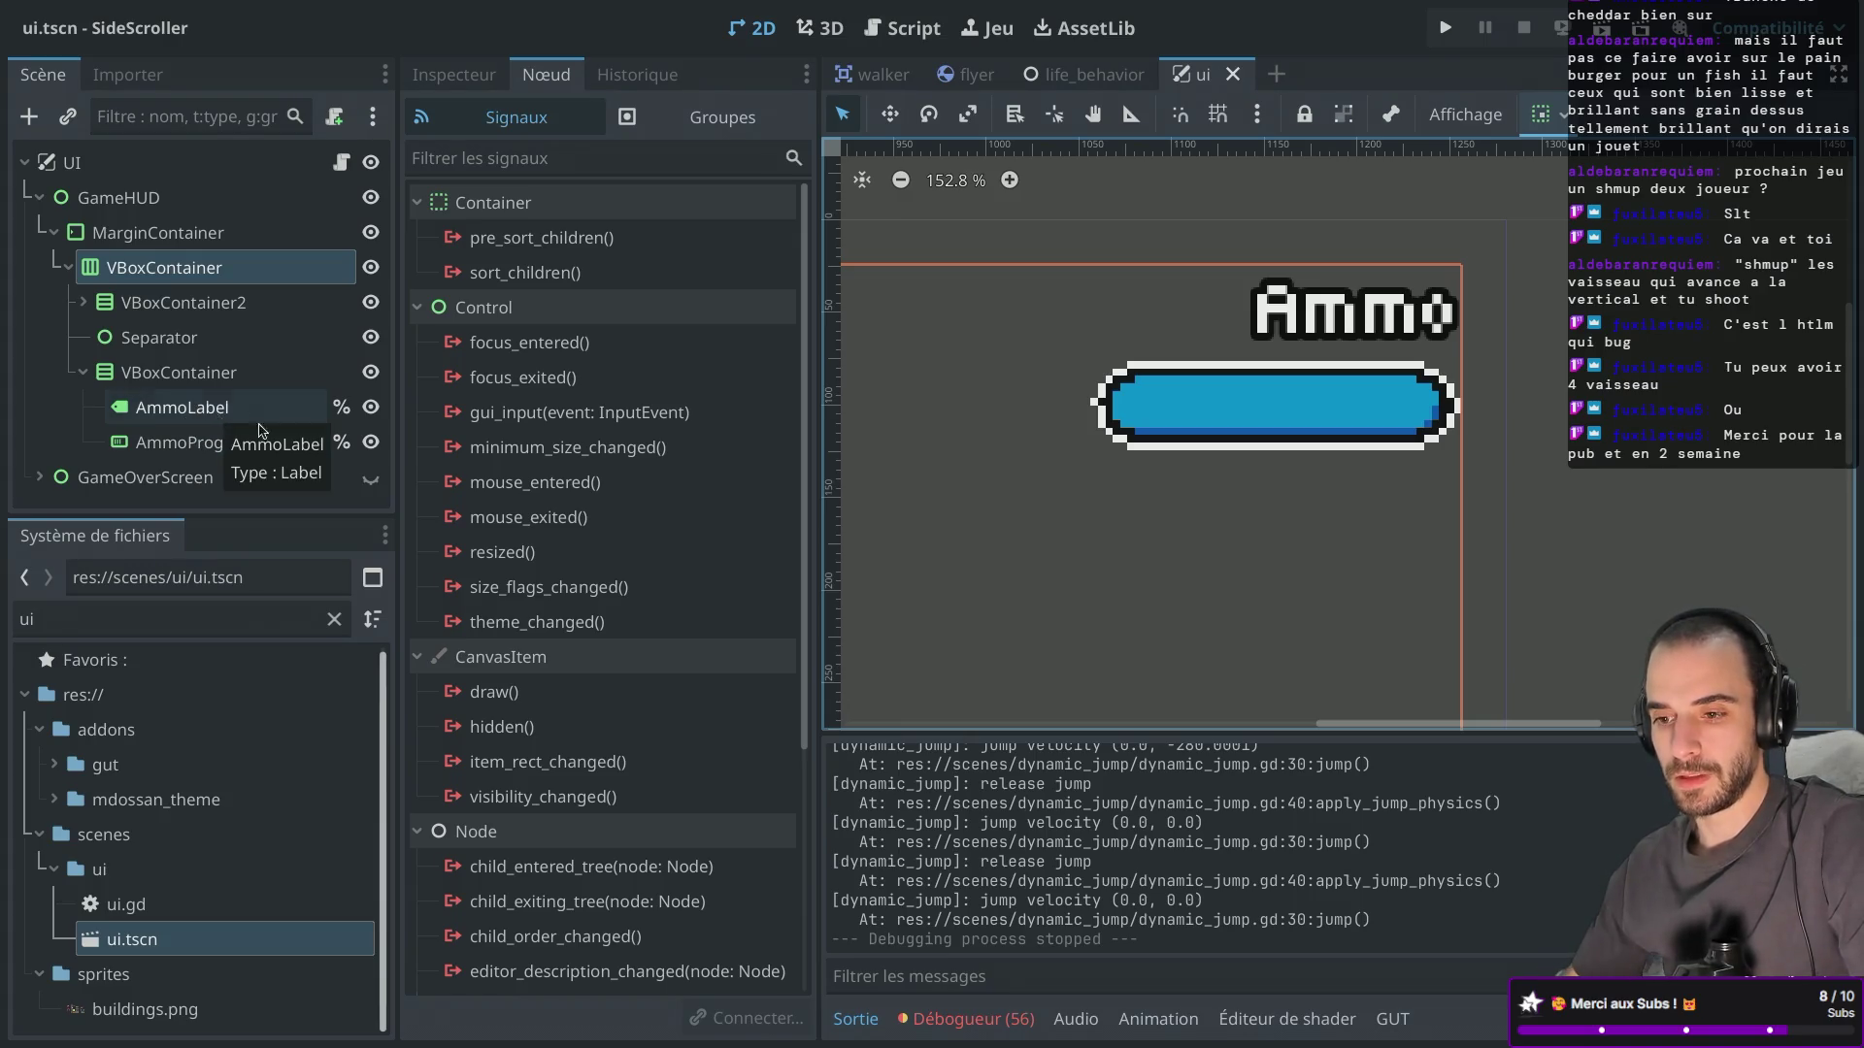
click(230, 442)
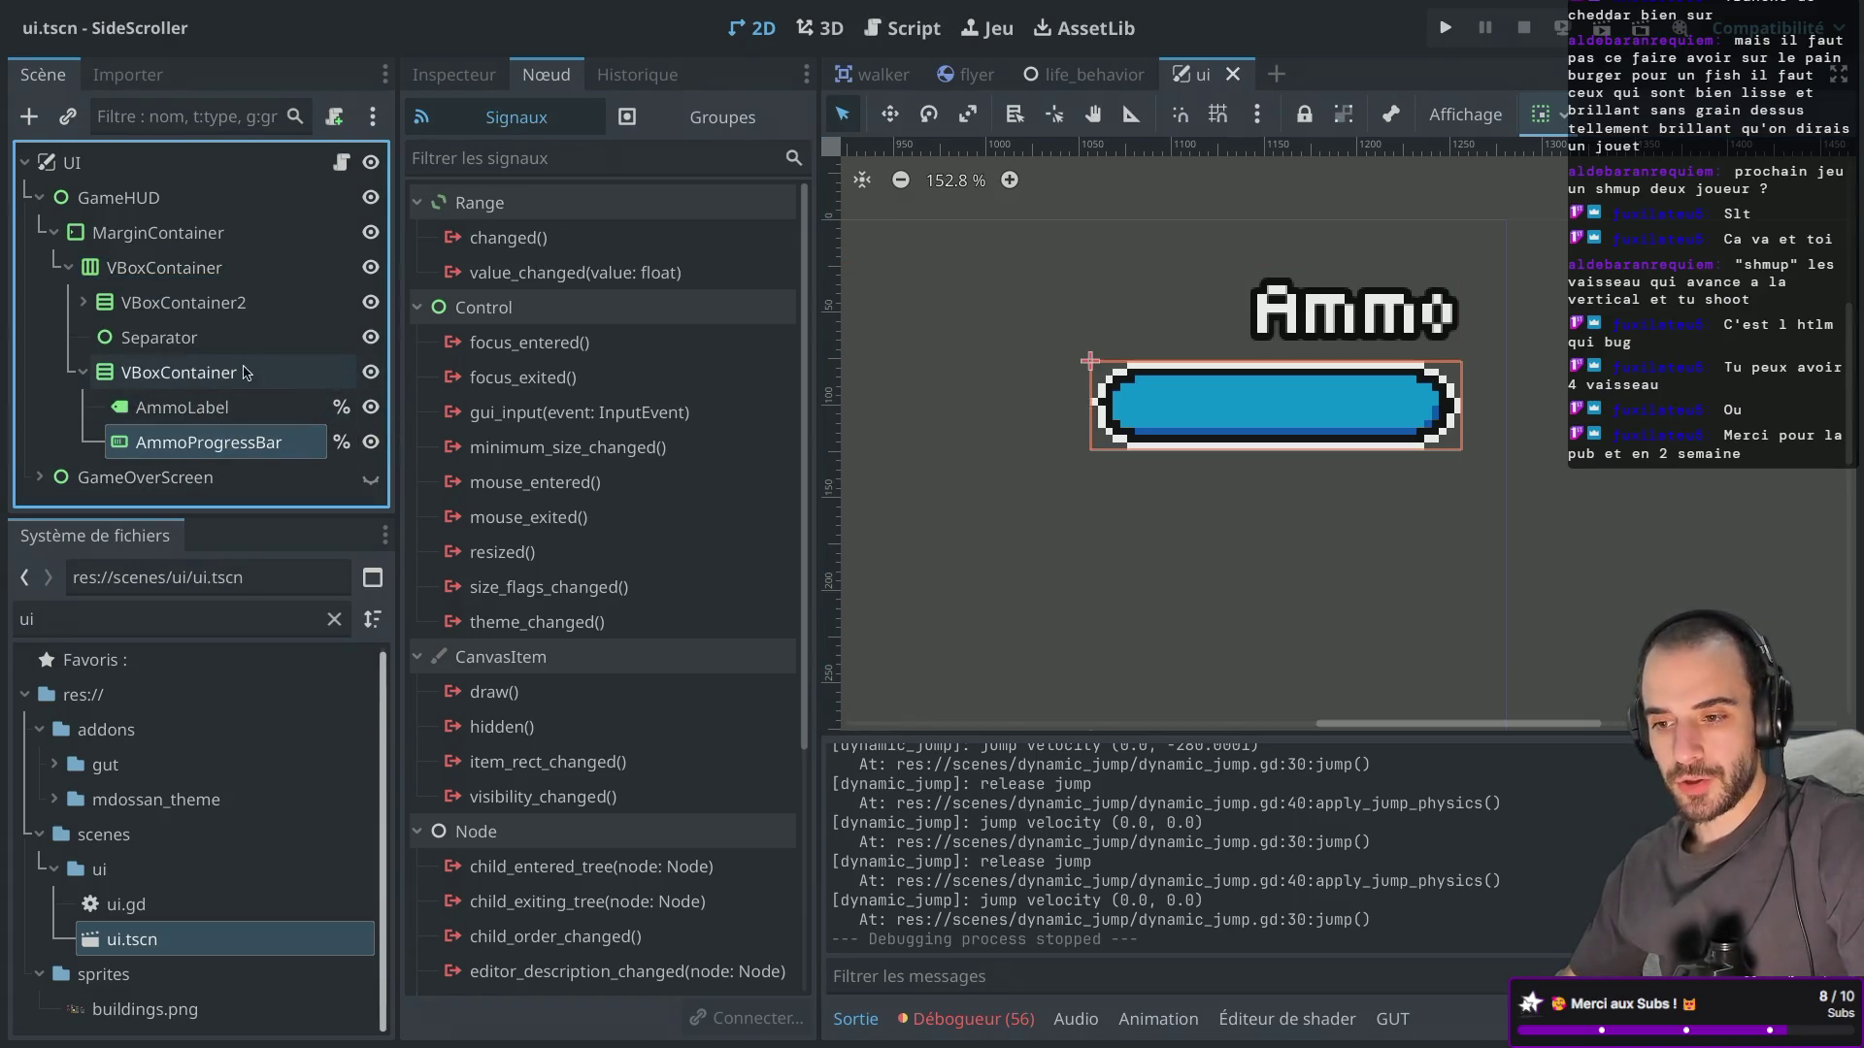
Add a TextureProgressBar child to the ammo VBoxContainer.
click(246, 372)
key(ctrl+a)
text(gre)
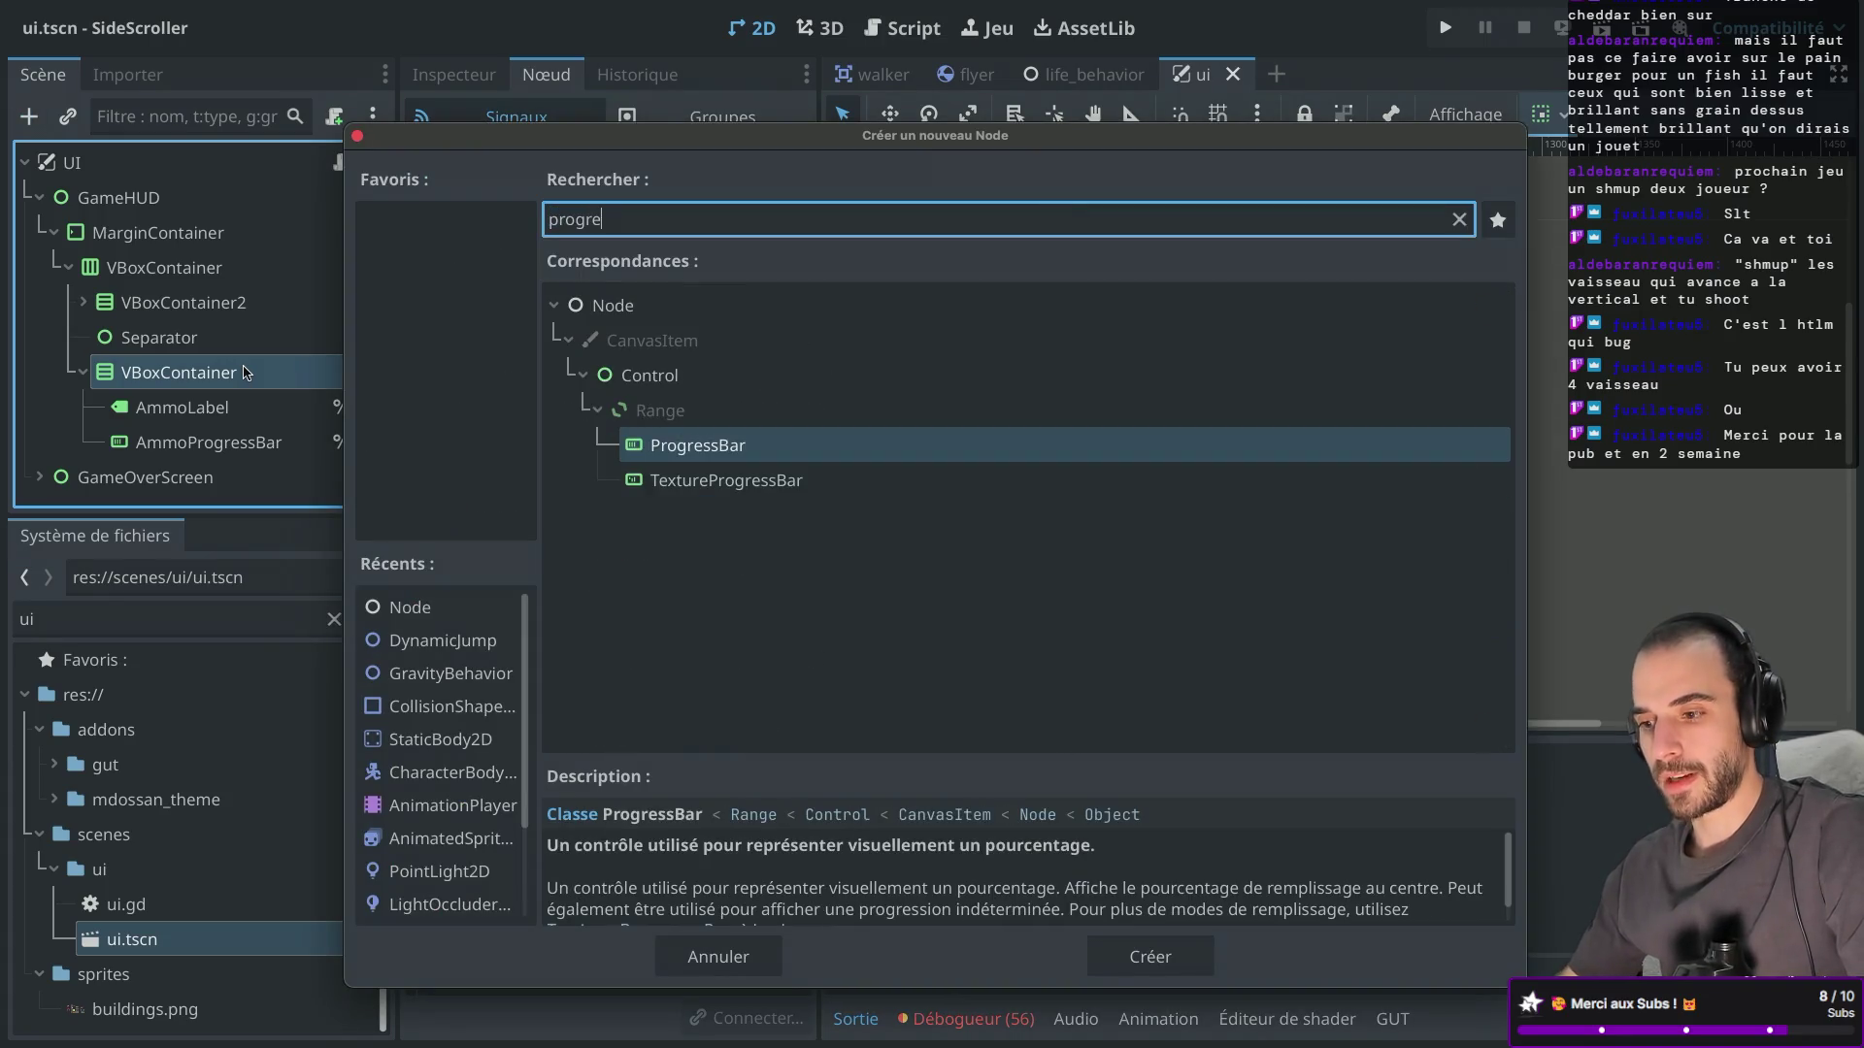
double_click(726, 480)
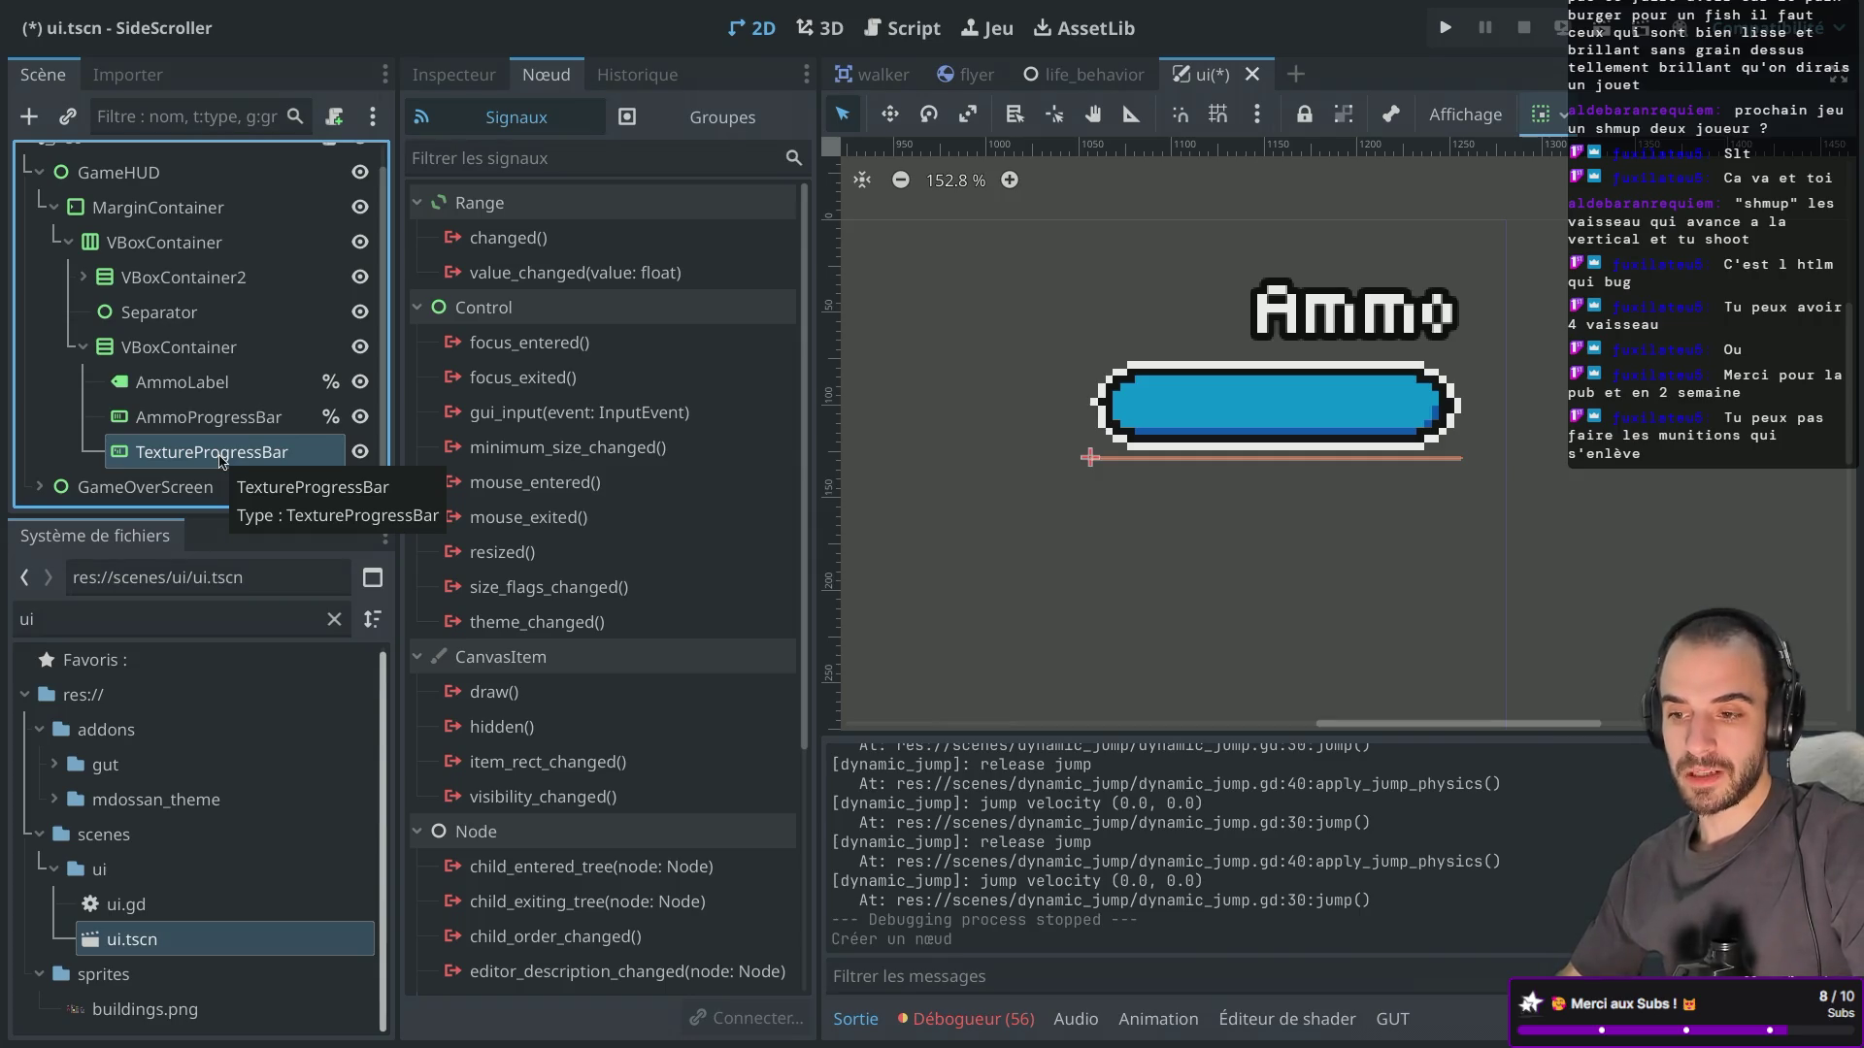
Set bullet.png as the bar's Under texture and turn off AmmoProgressBar's unique name.
click(473, 87)
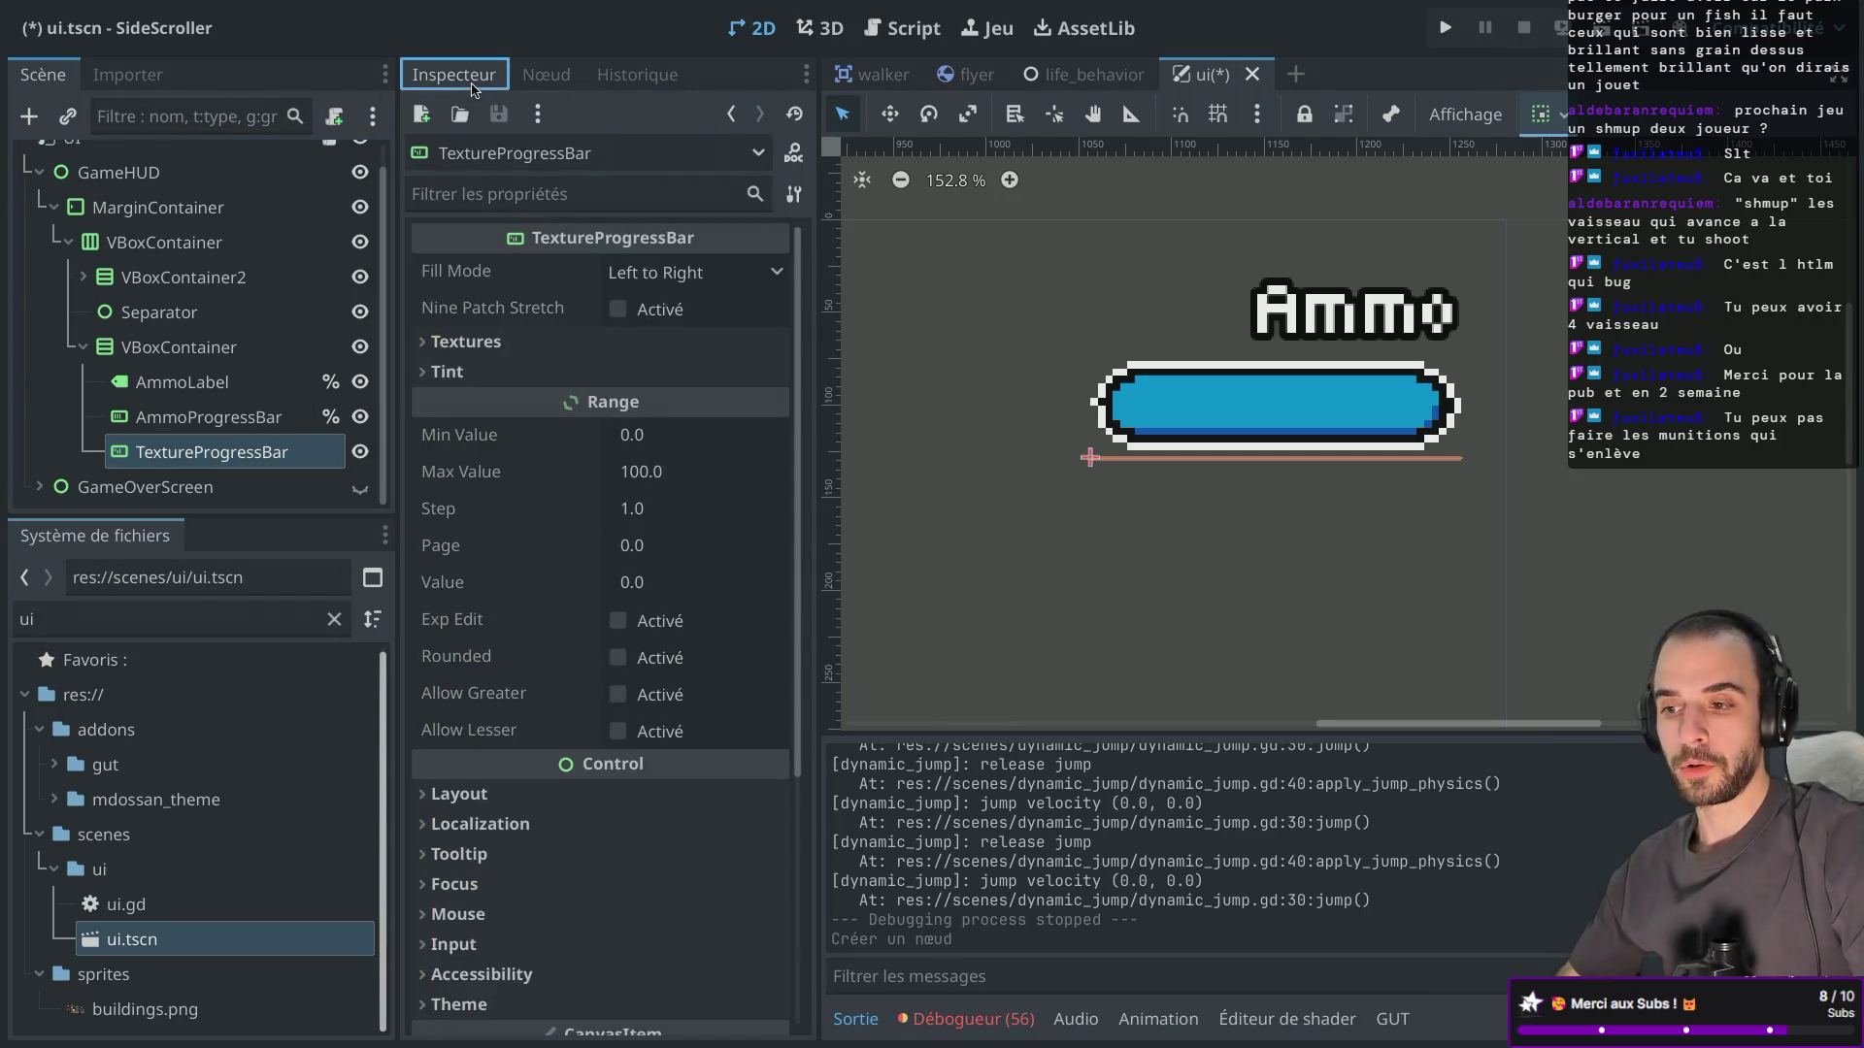
click(466, 341)
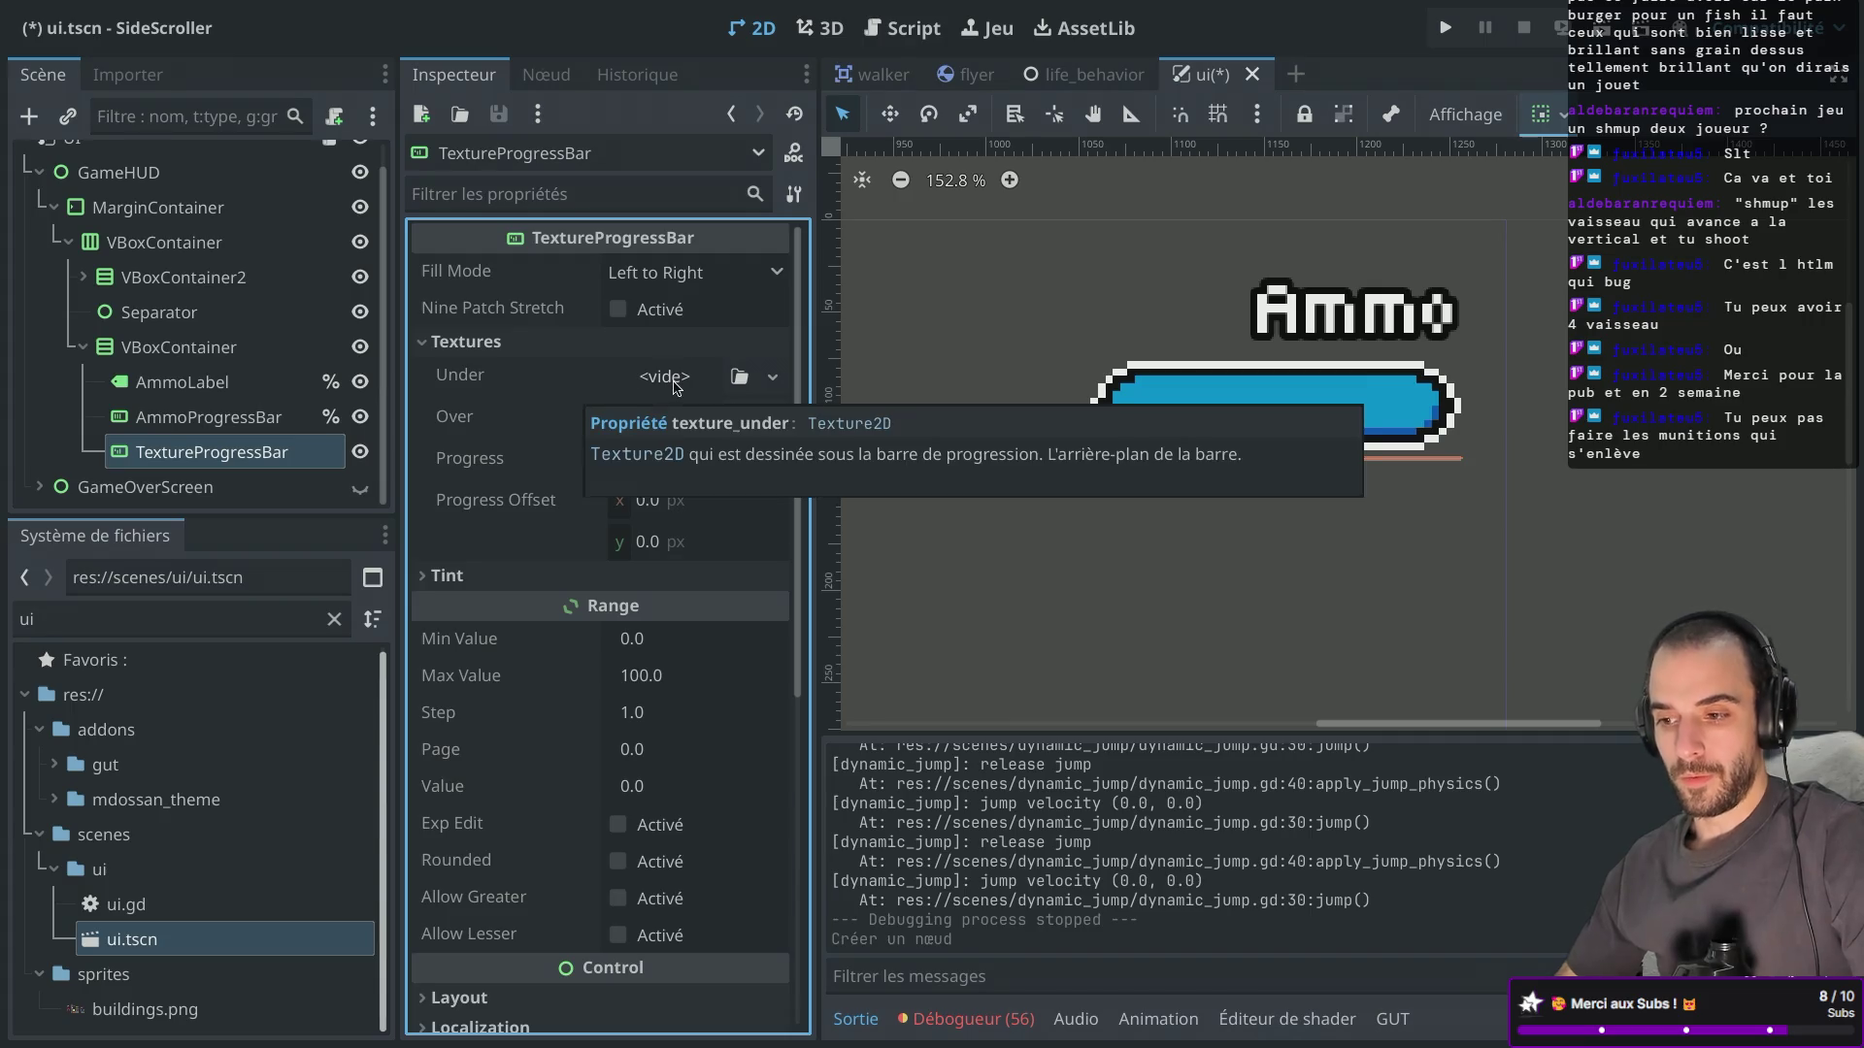
double_click(81, 611)
text(bull)
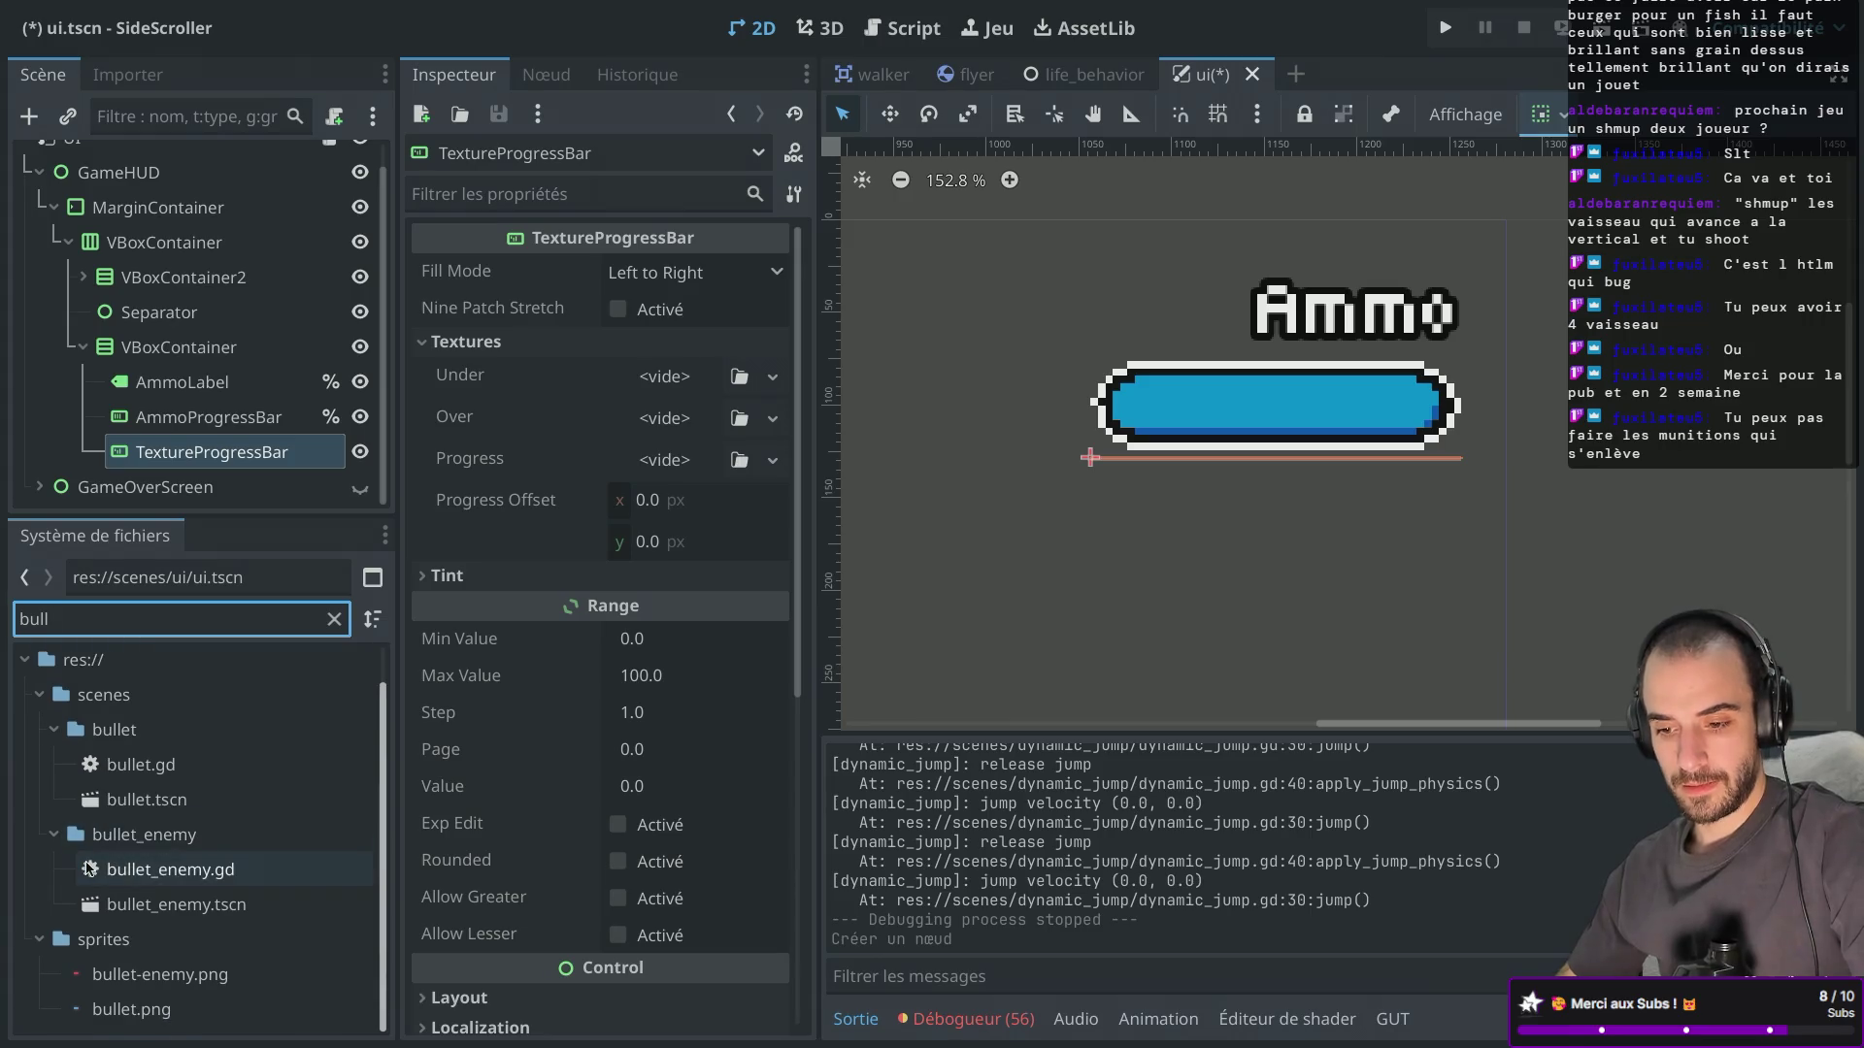
mouse_move(131, 1014)
mouse_down()
mouse_move(318, 846)
mouse_move(666, 376)
mouse_up()
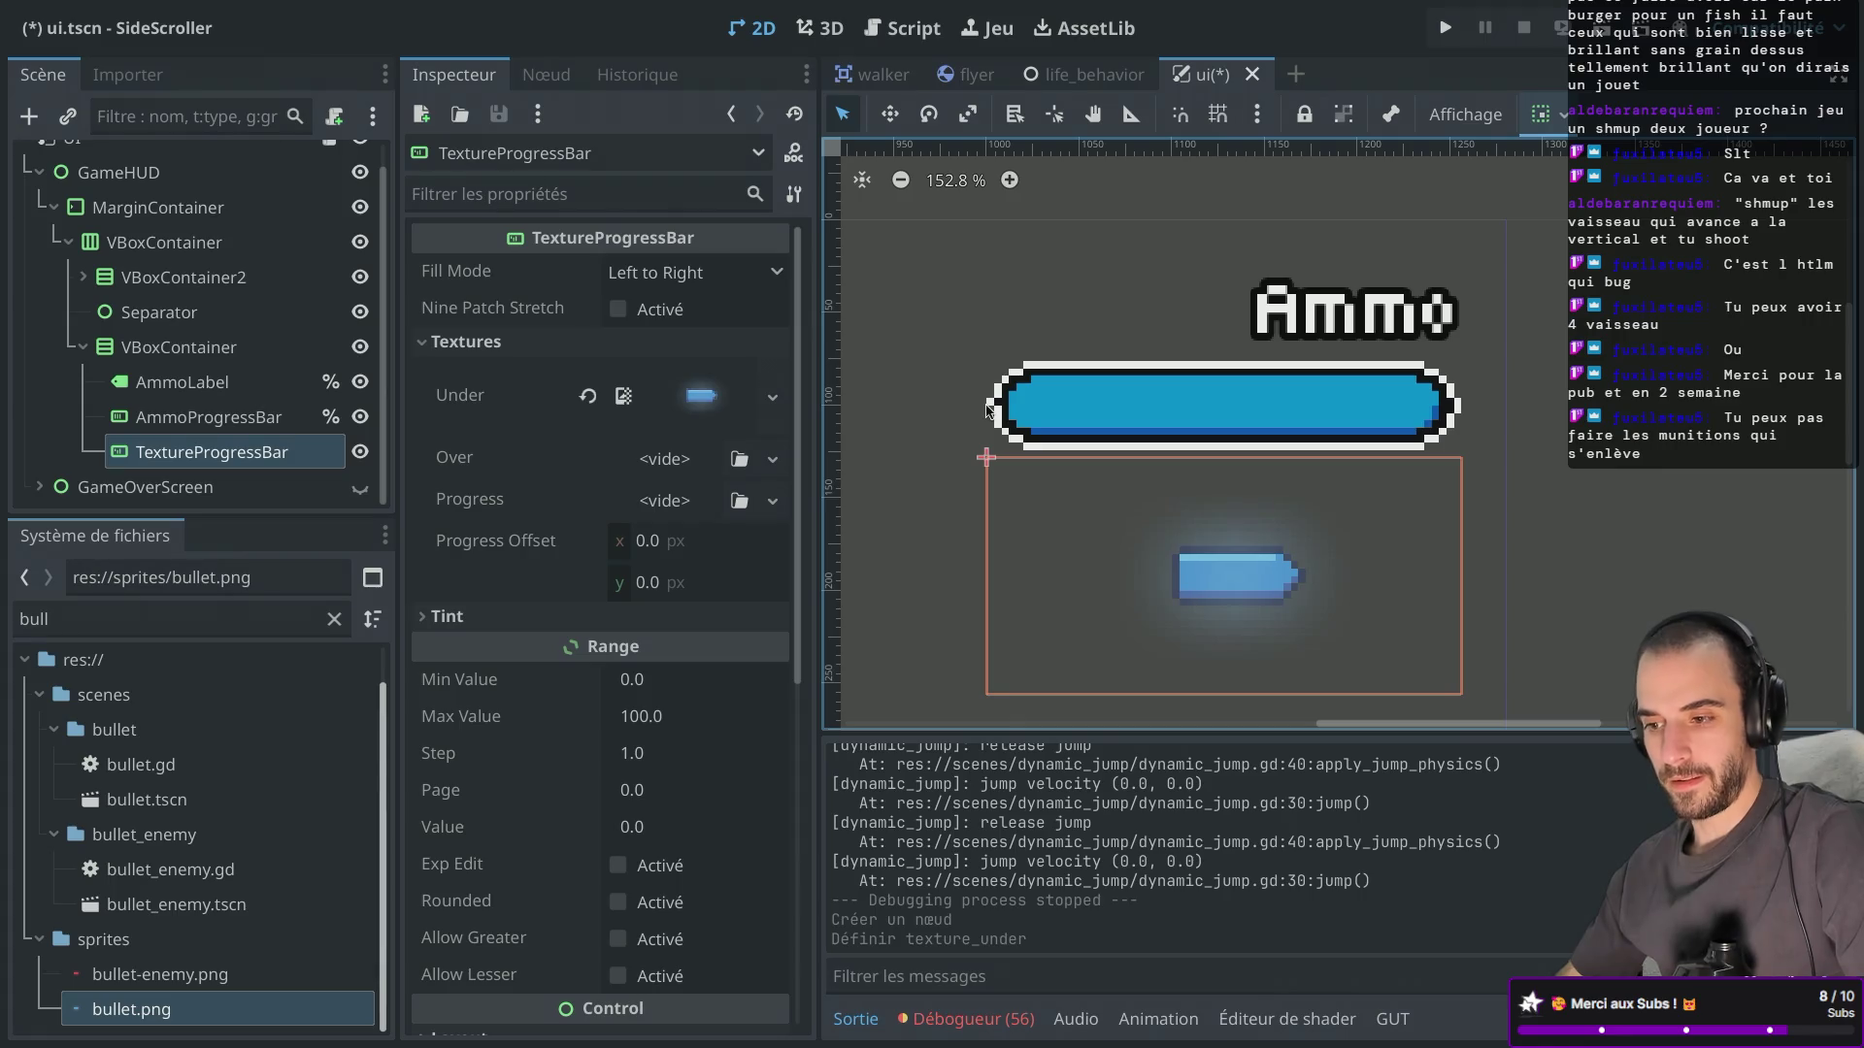
click(701, 398)
scroll(643, 596, down, 2)
click(444, 429)
click(443, 428)
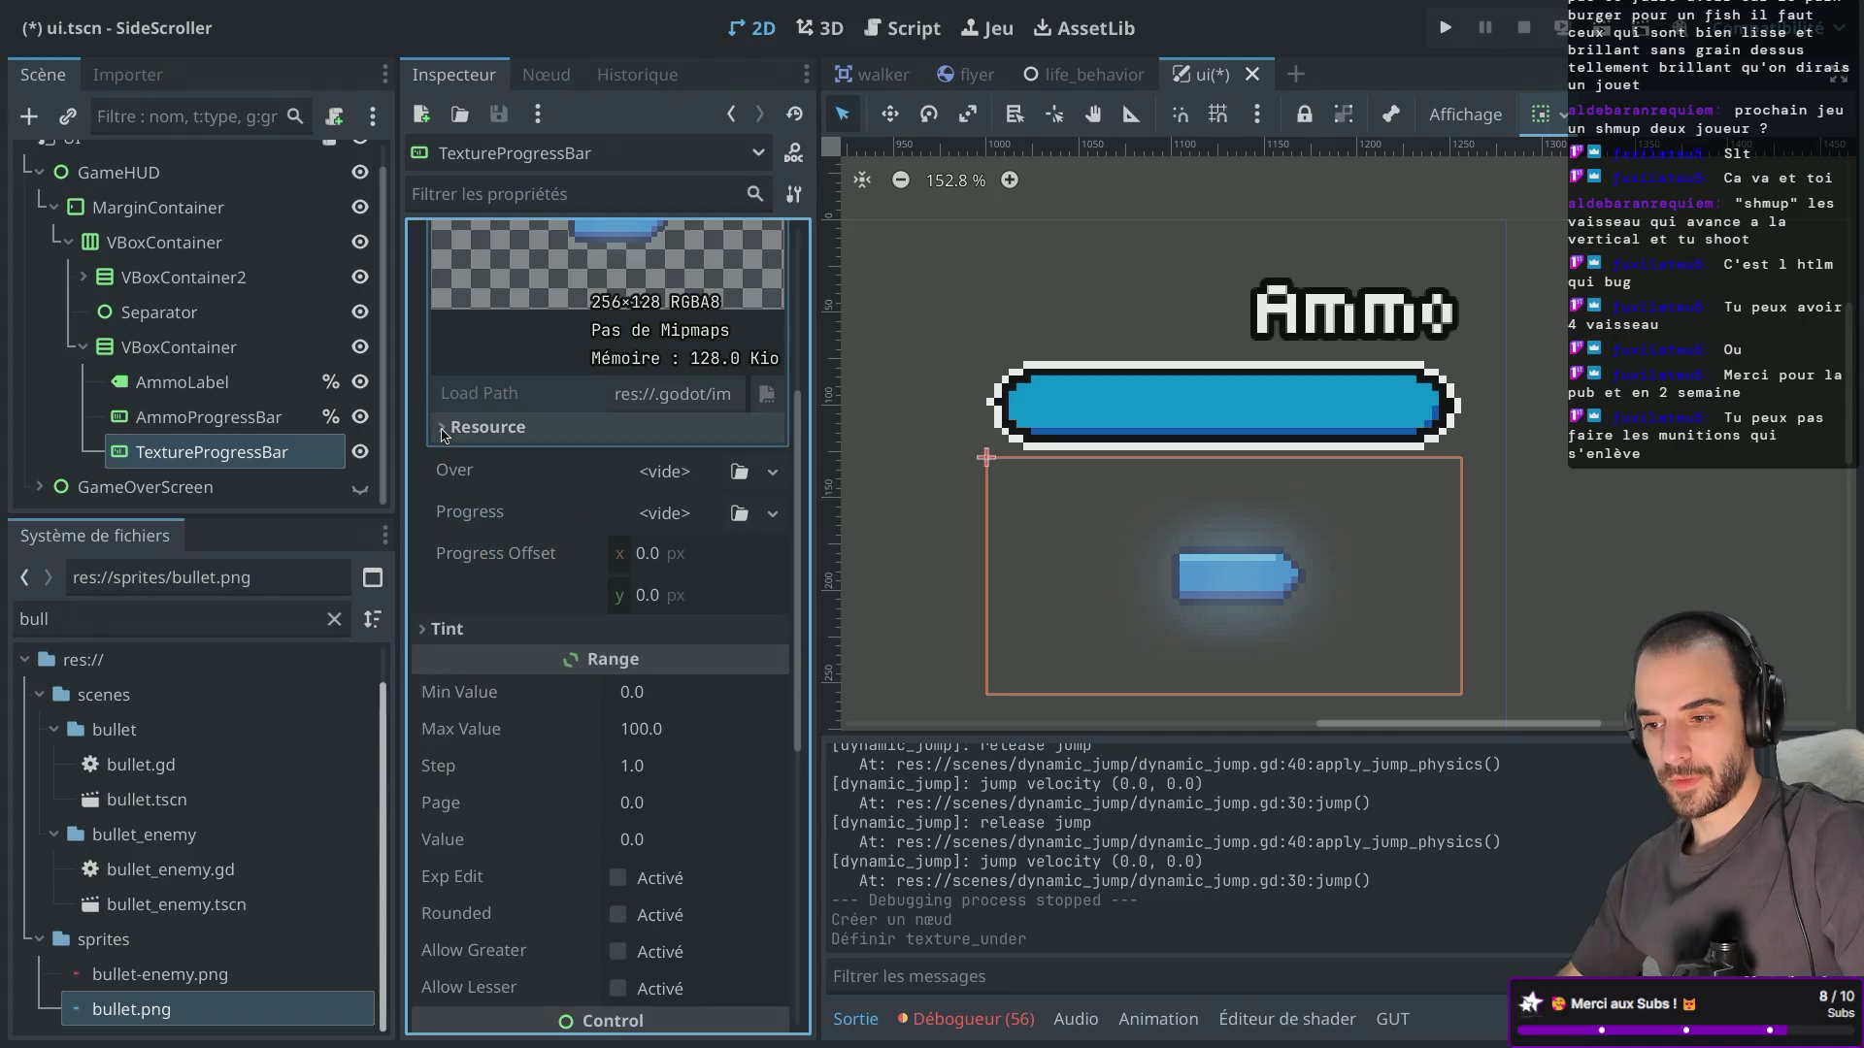
scroll(444, 433, up, 4)
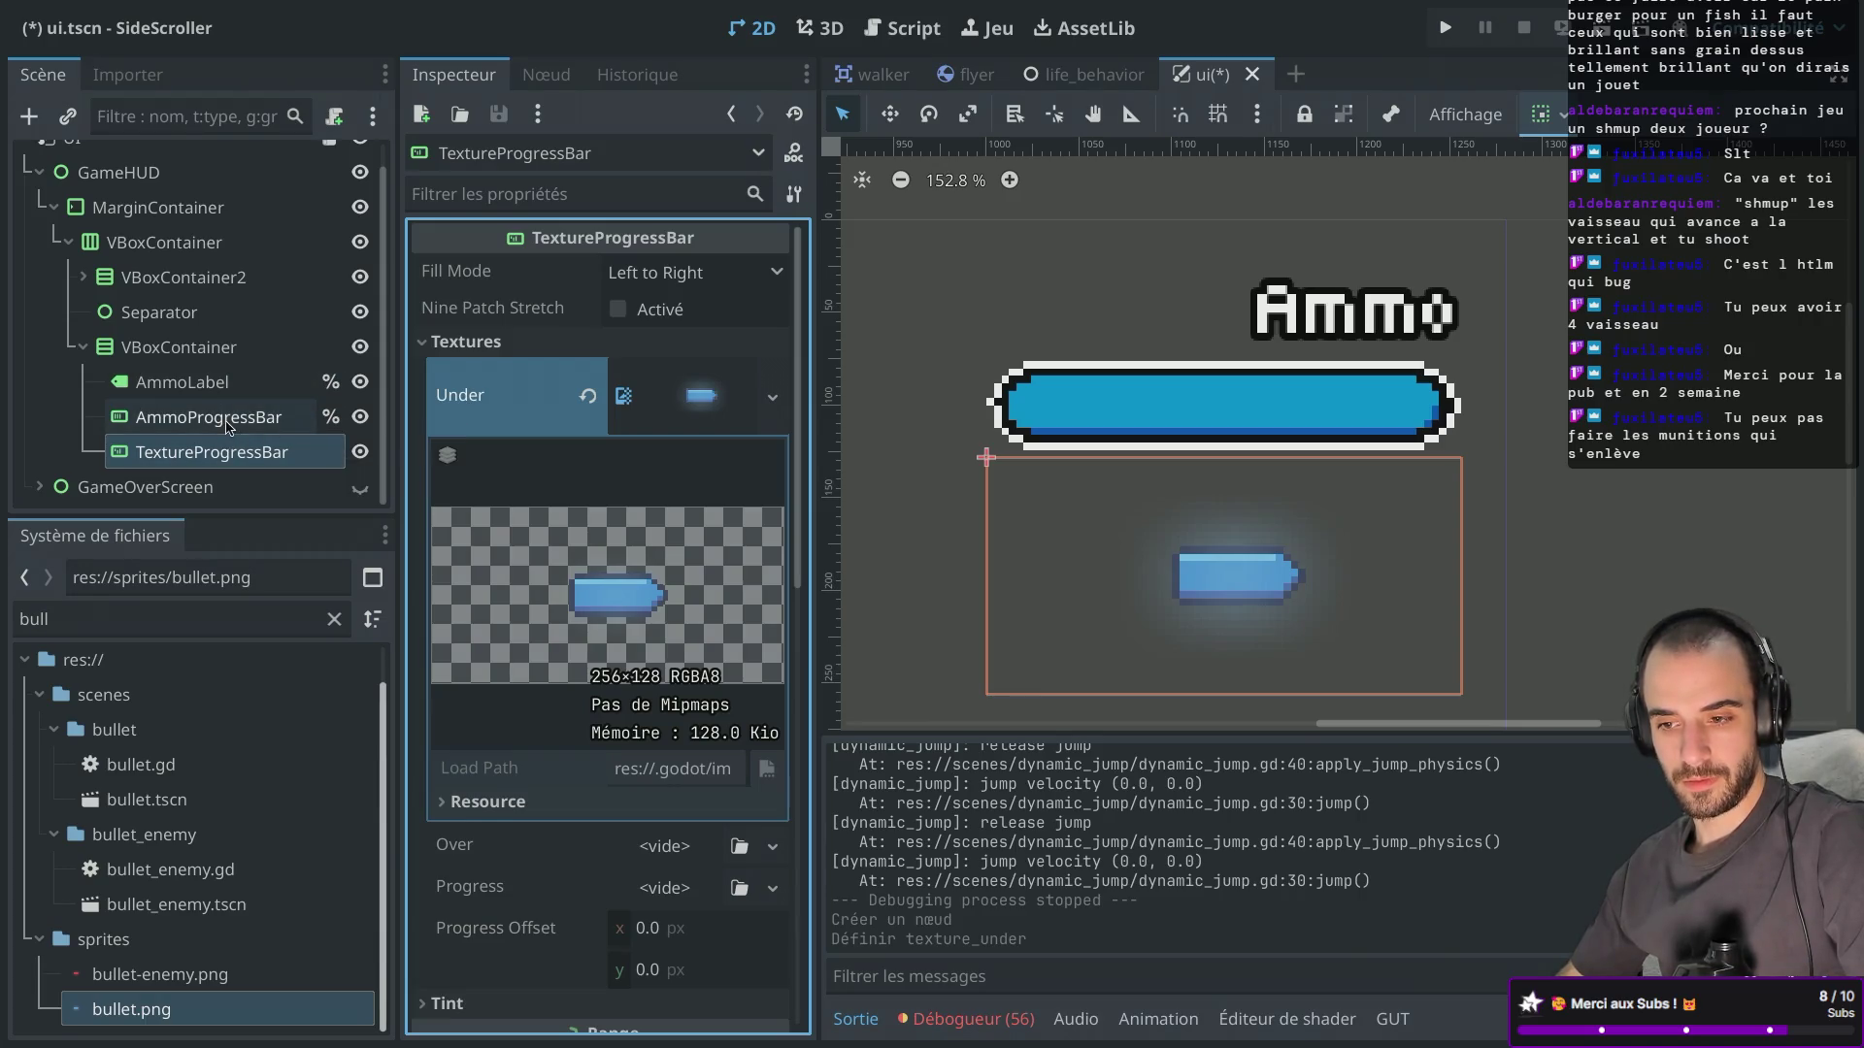
click(330, 417)
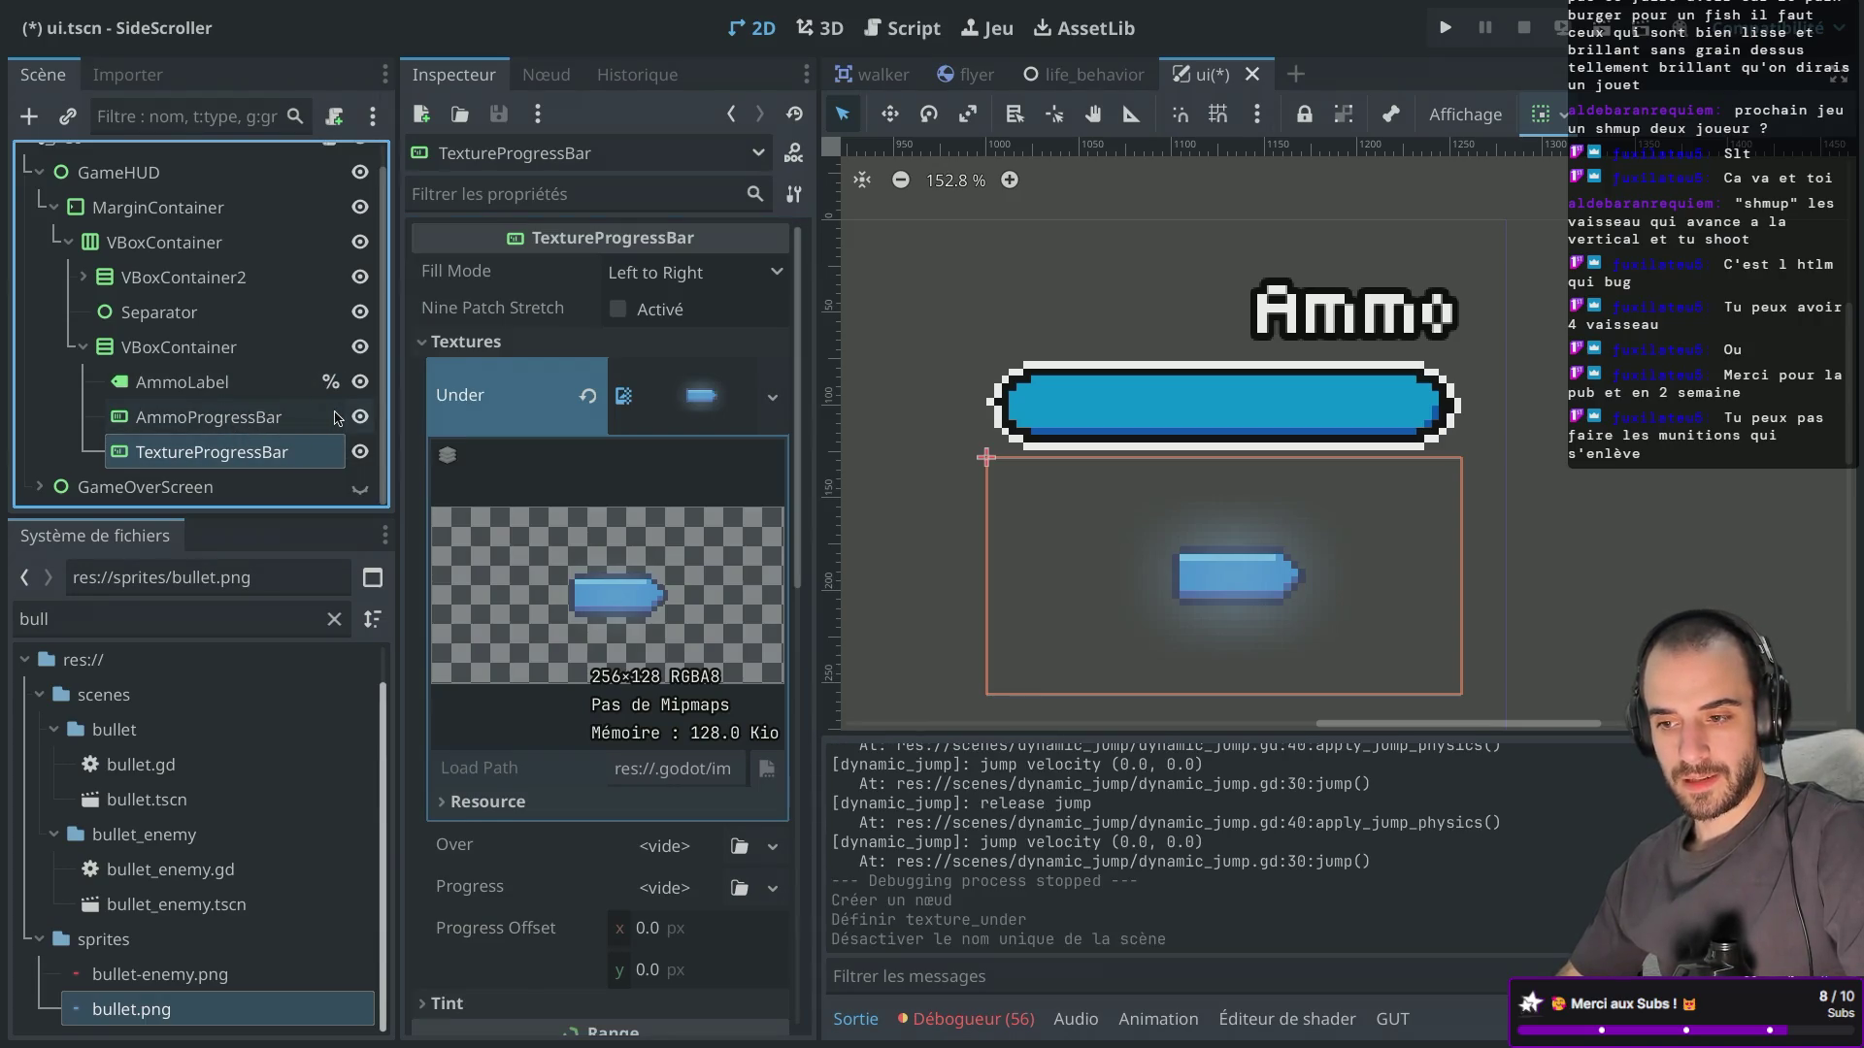
Delete the old AmmoProgressBar node.
double_click(225, 449)
text(Am)
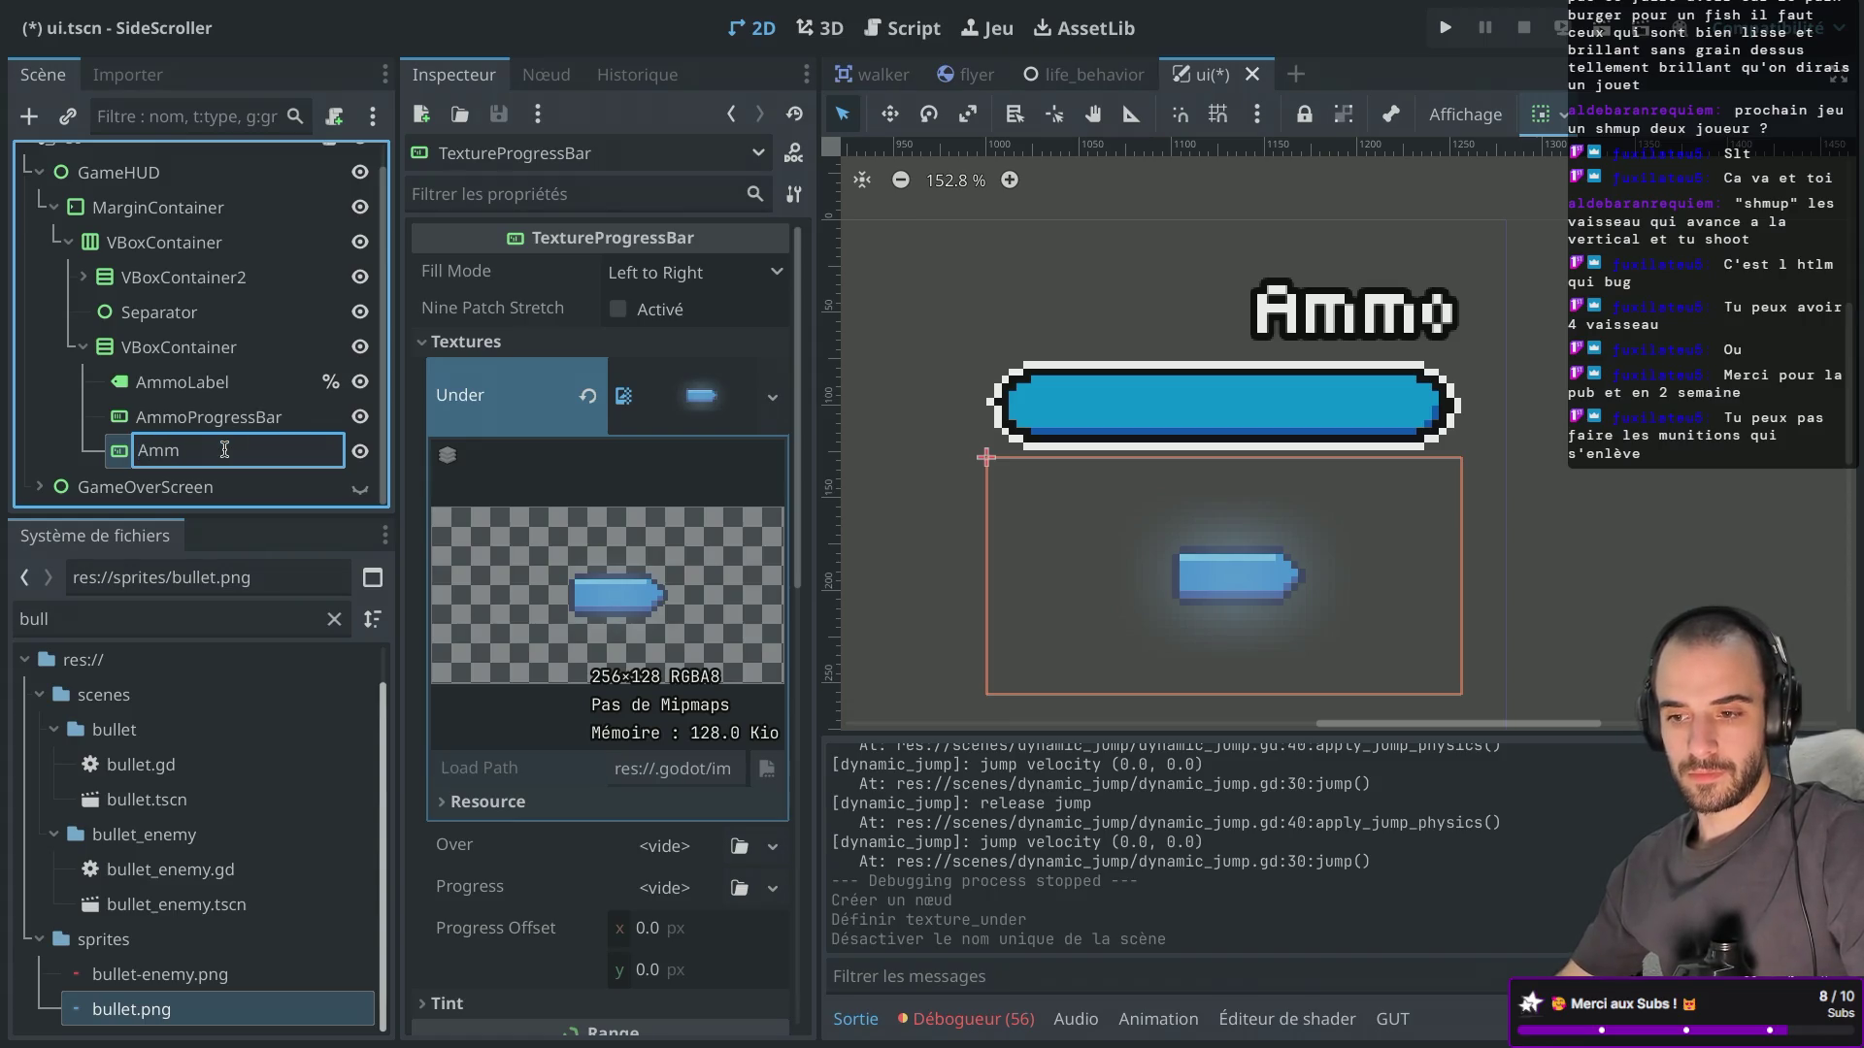
key(Escape)
click(235, 417)
right_click(235, 417)
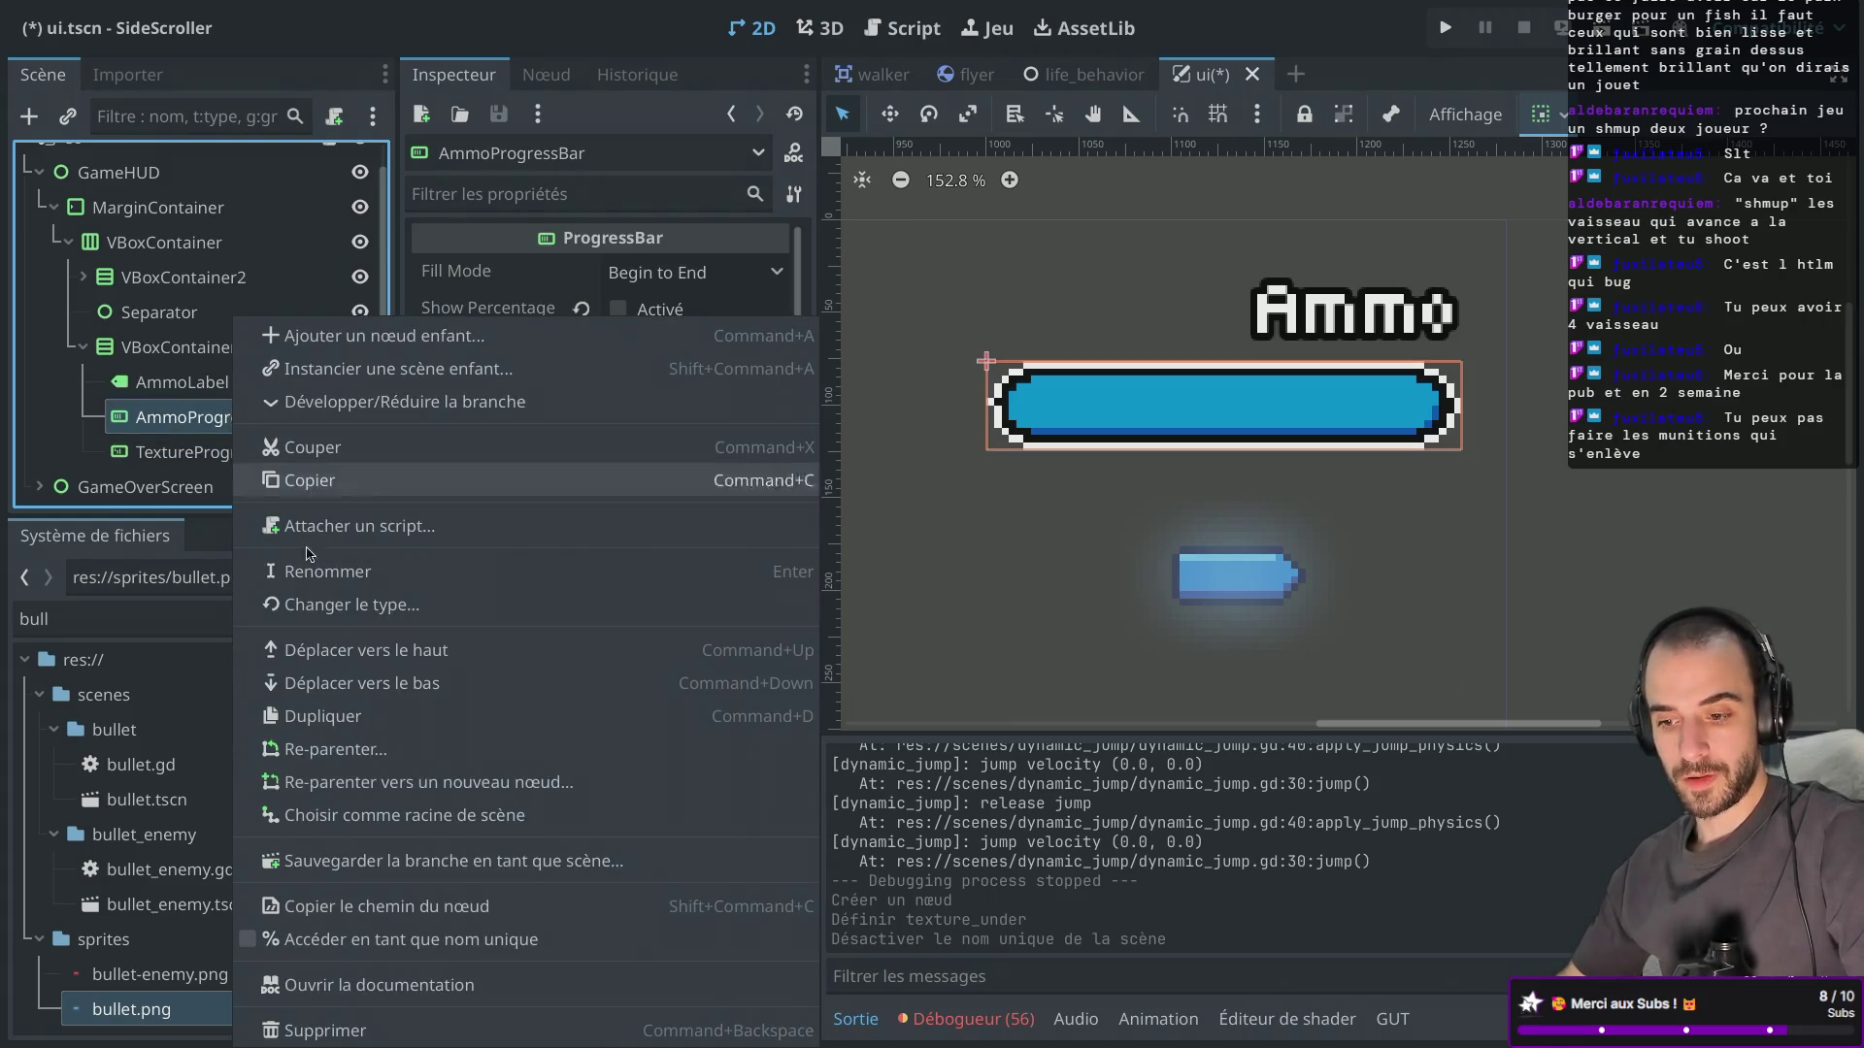
click(320, 1030)
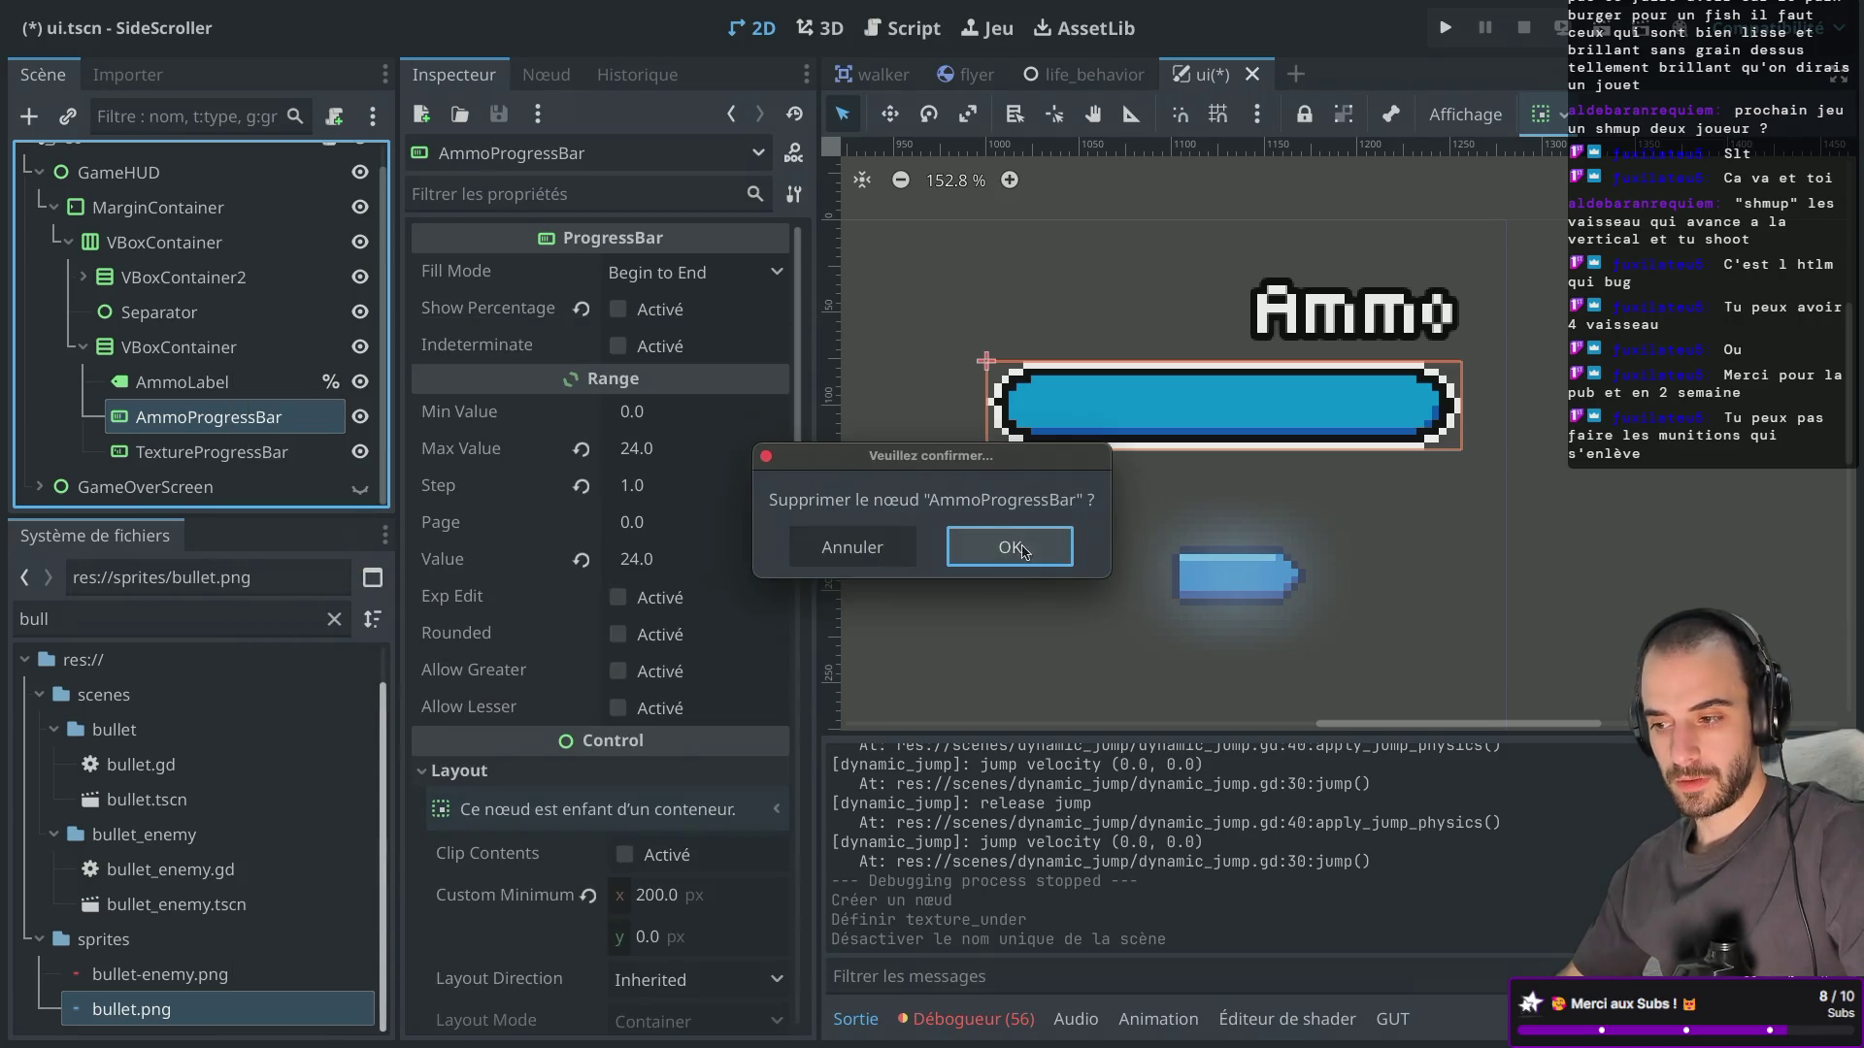
click(1005, 544)
Rename the TextureProgressBar to AmmoProgressBar, make it unique-name accessible, and open ui.gd.
click(201, 440)
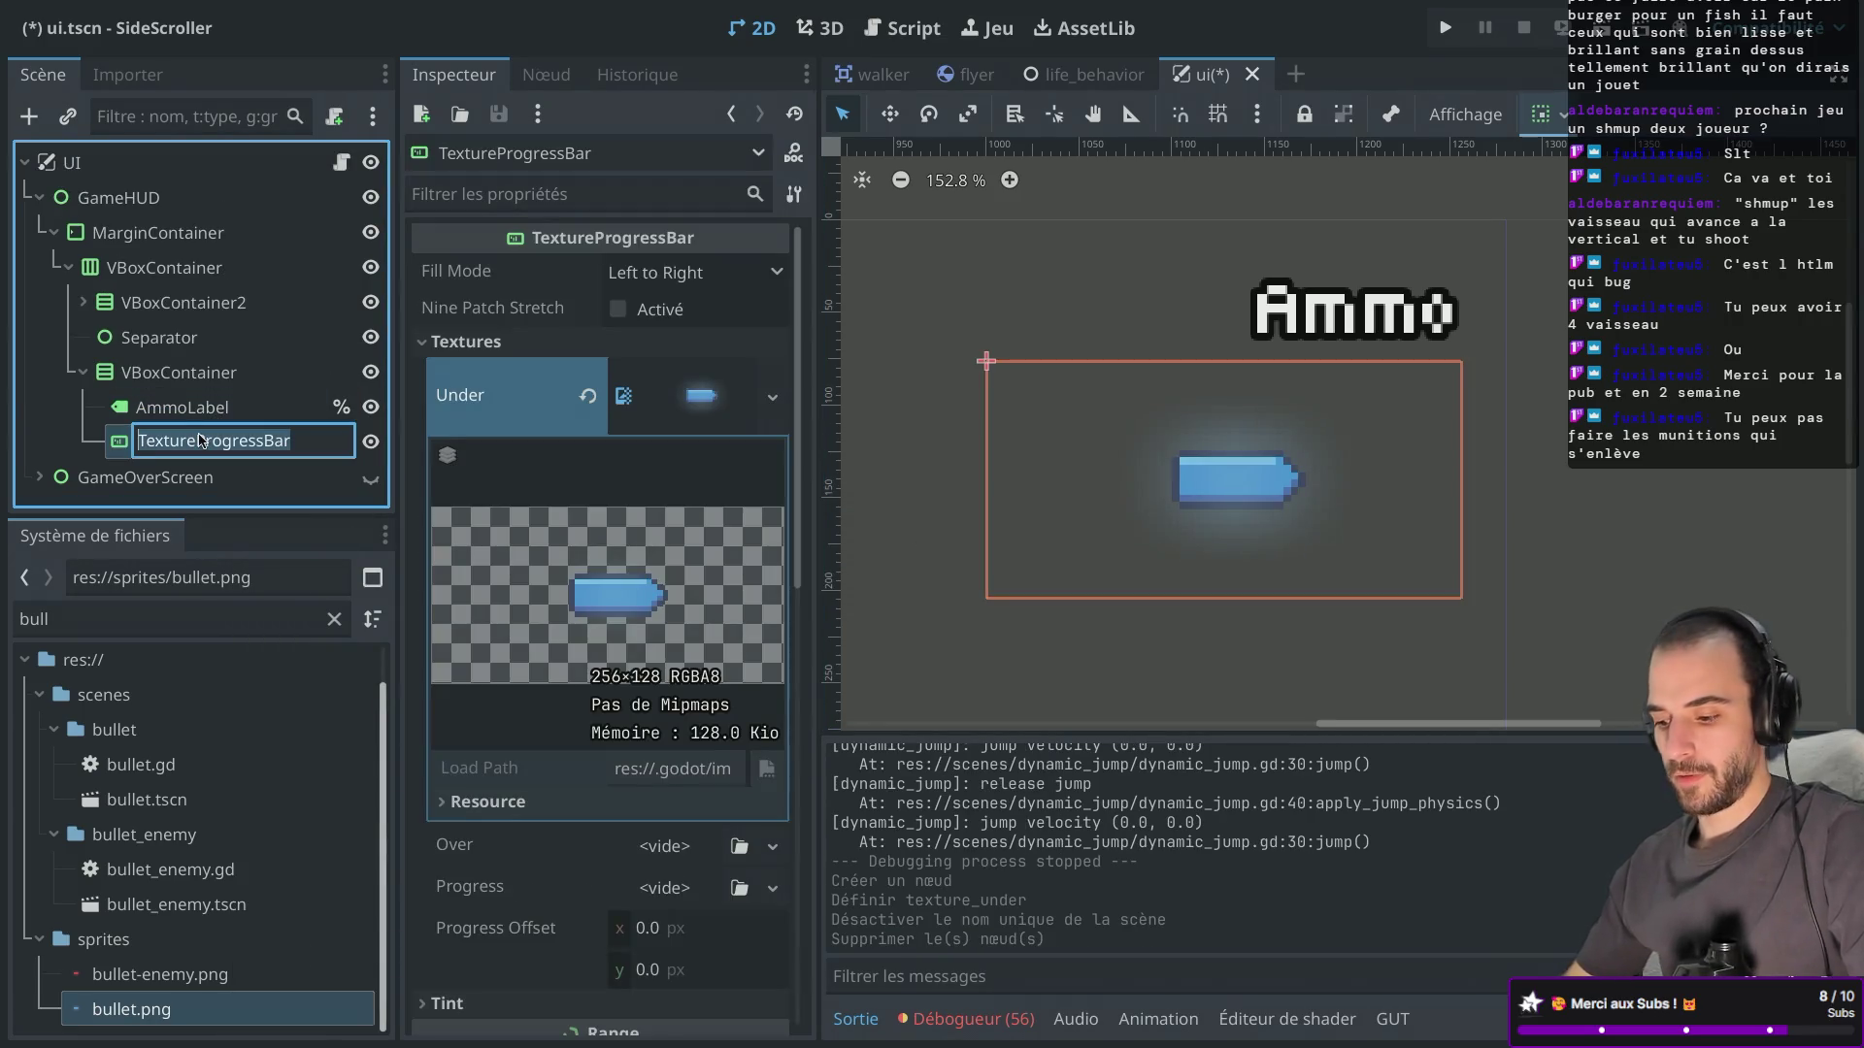
double_click(201, 440)
text(AmmoB)
text(ar)
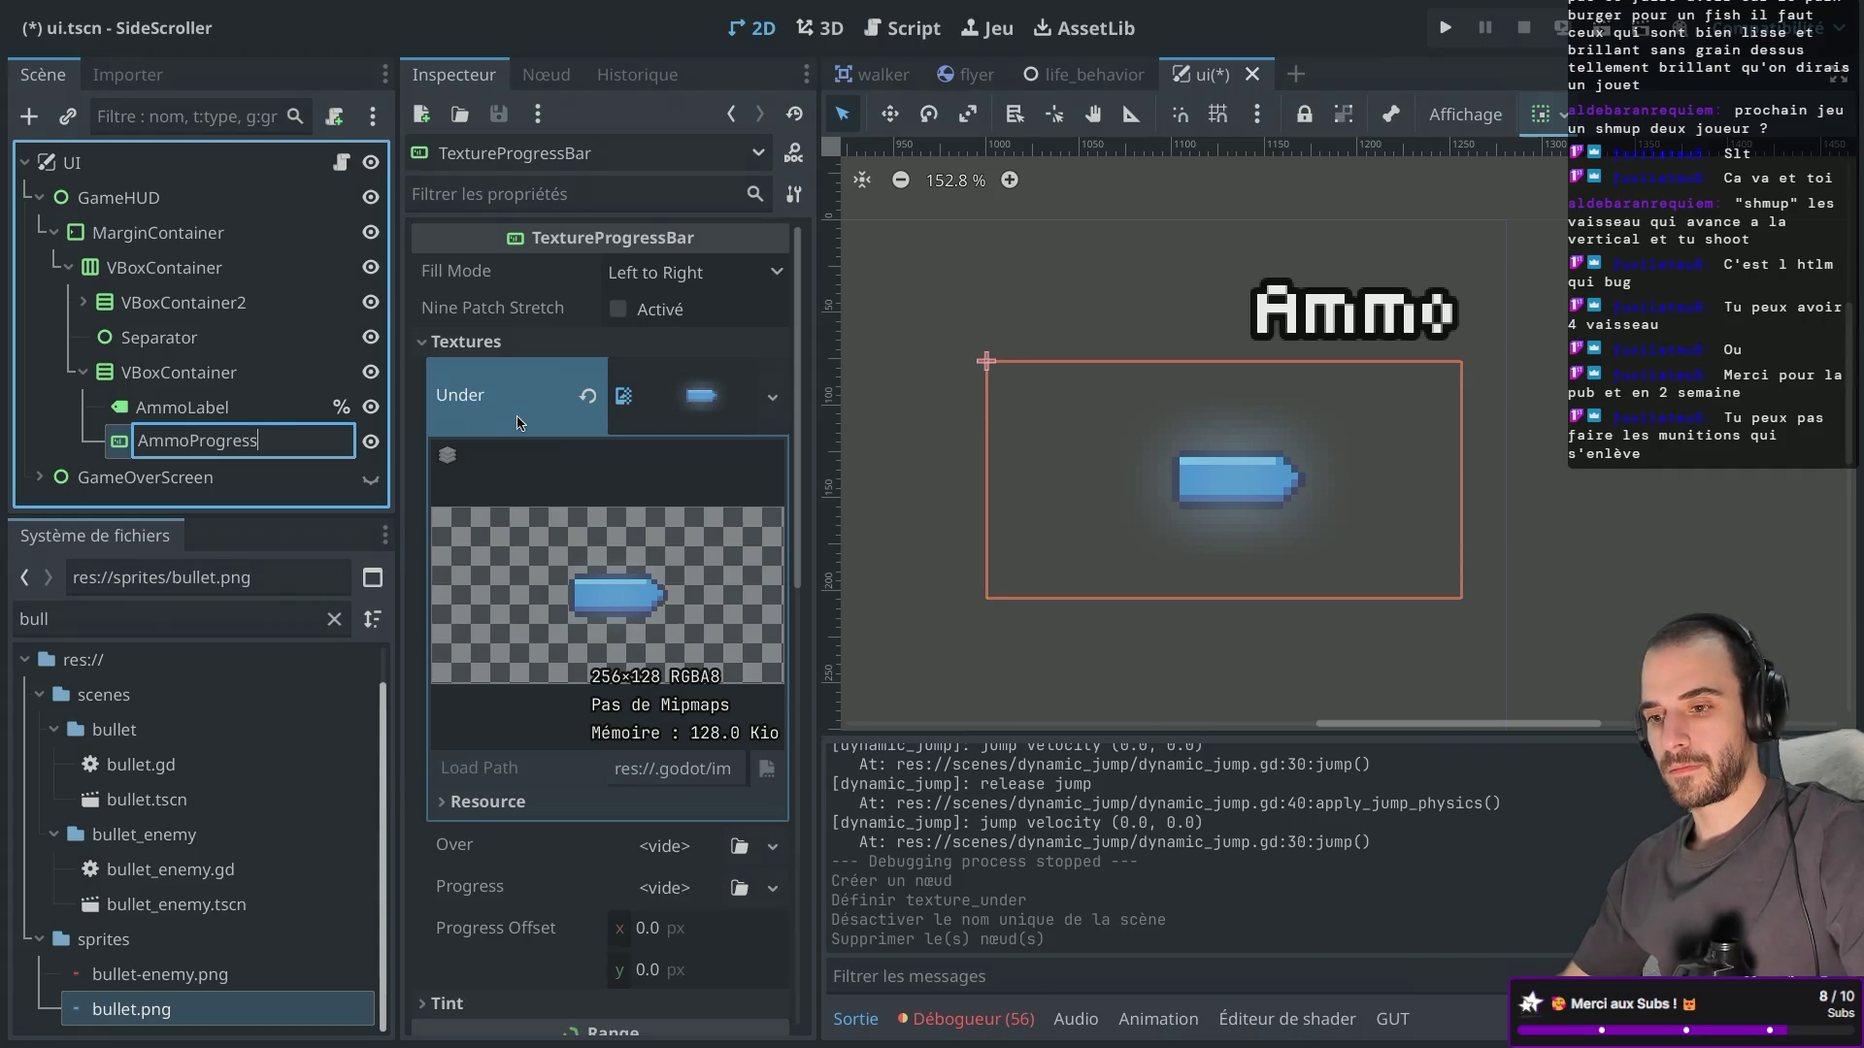
key(Return)
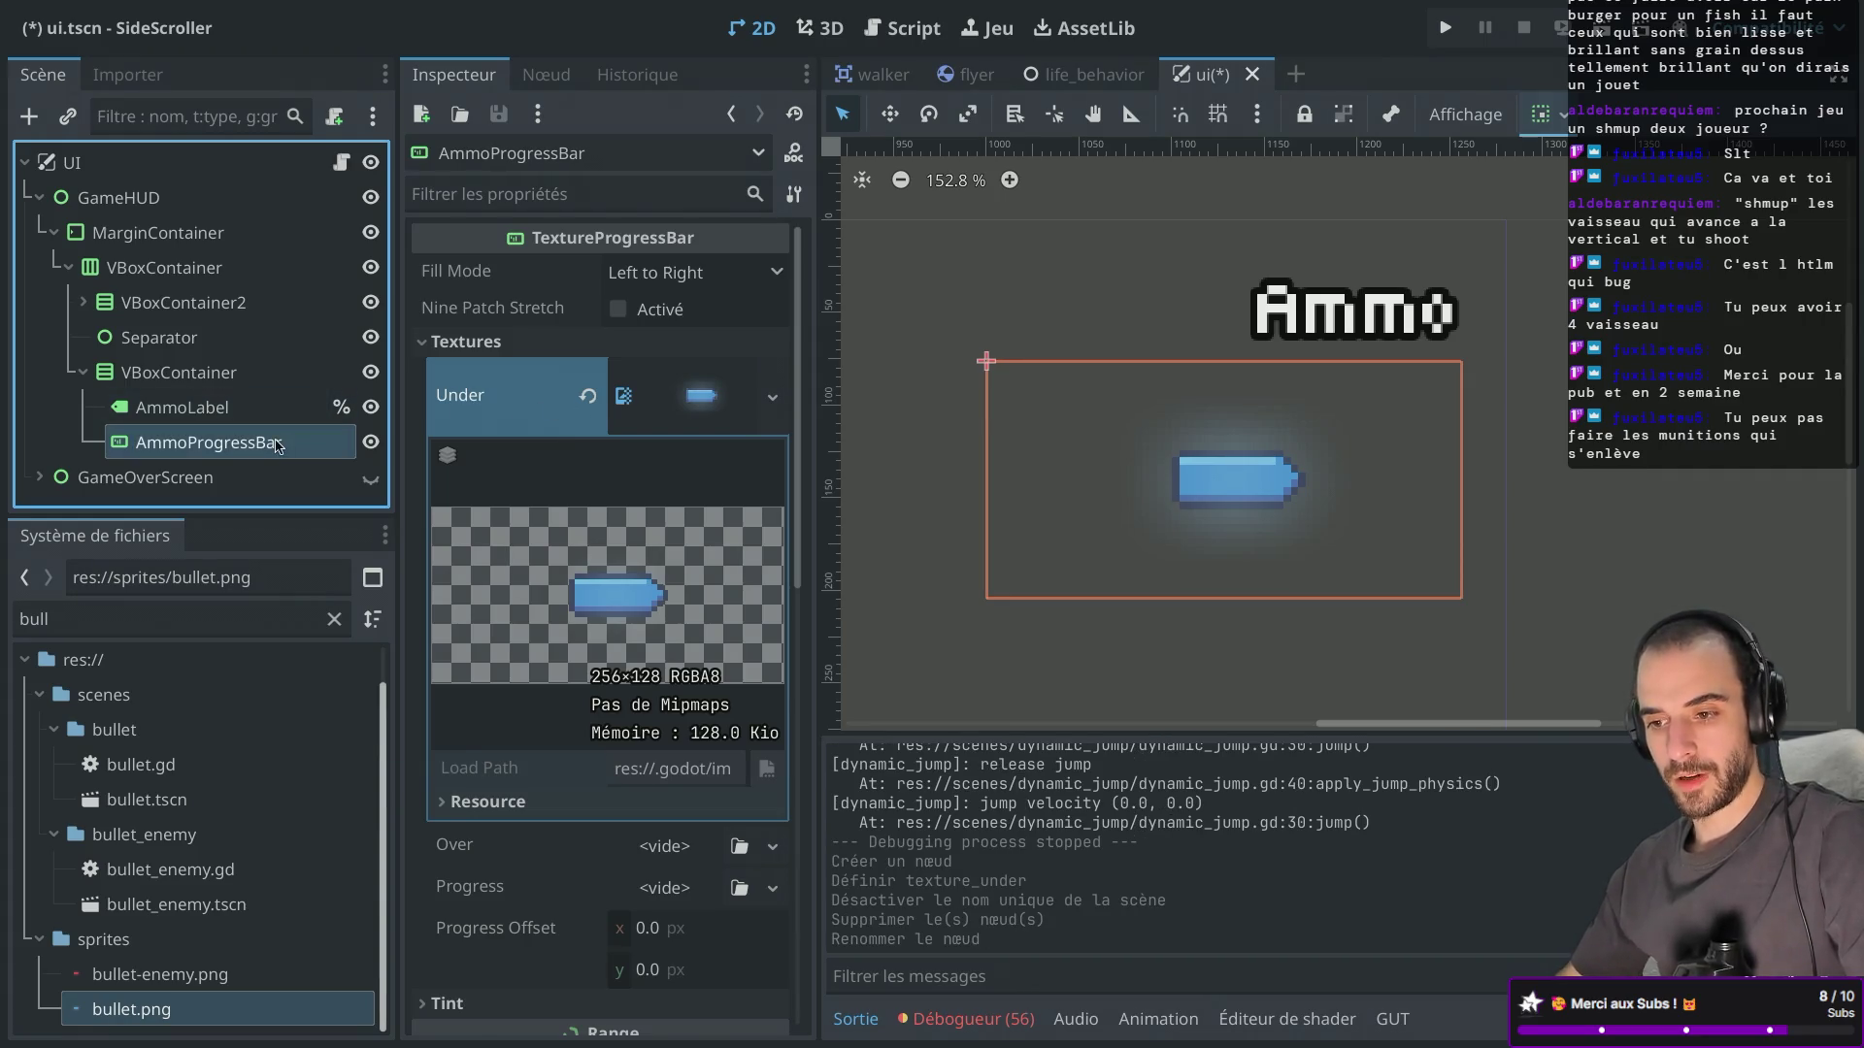
right_click(279, 442)
click(384, 940)
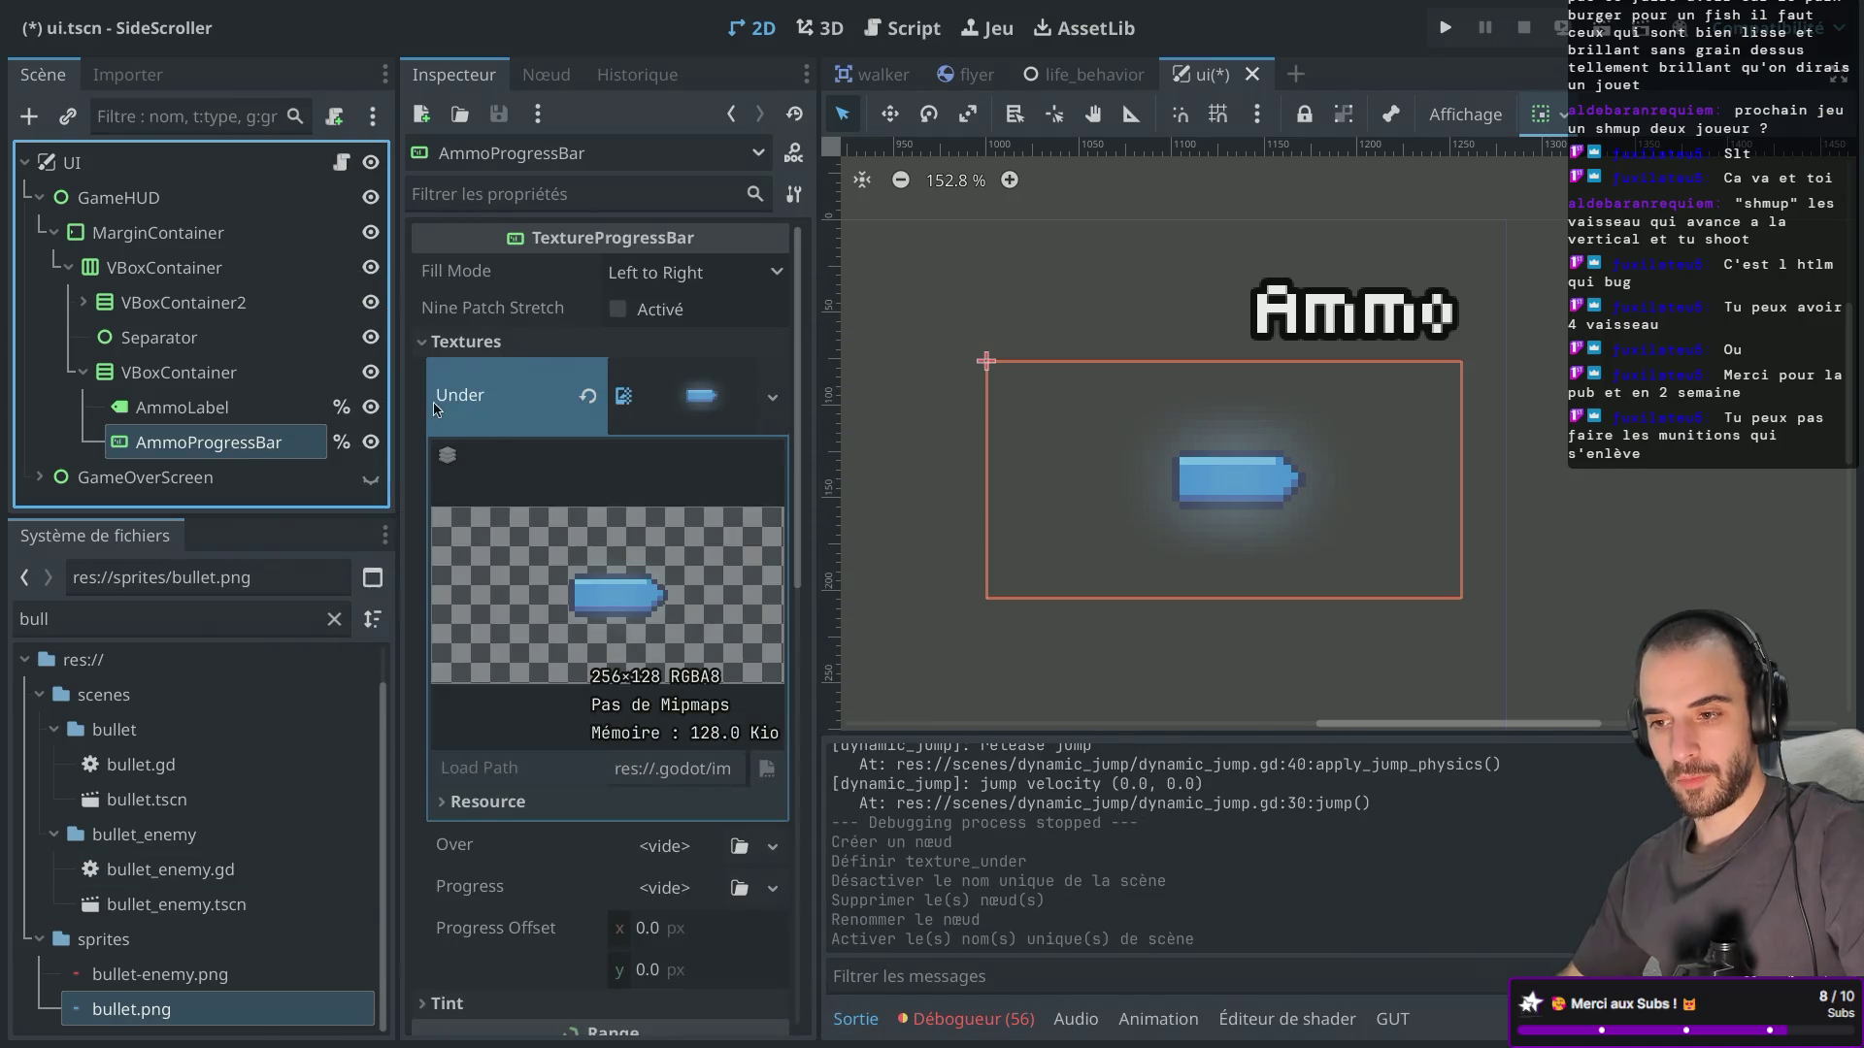
click(347, 203)
click(341, 165)
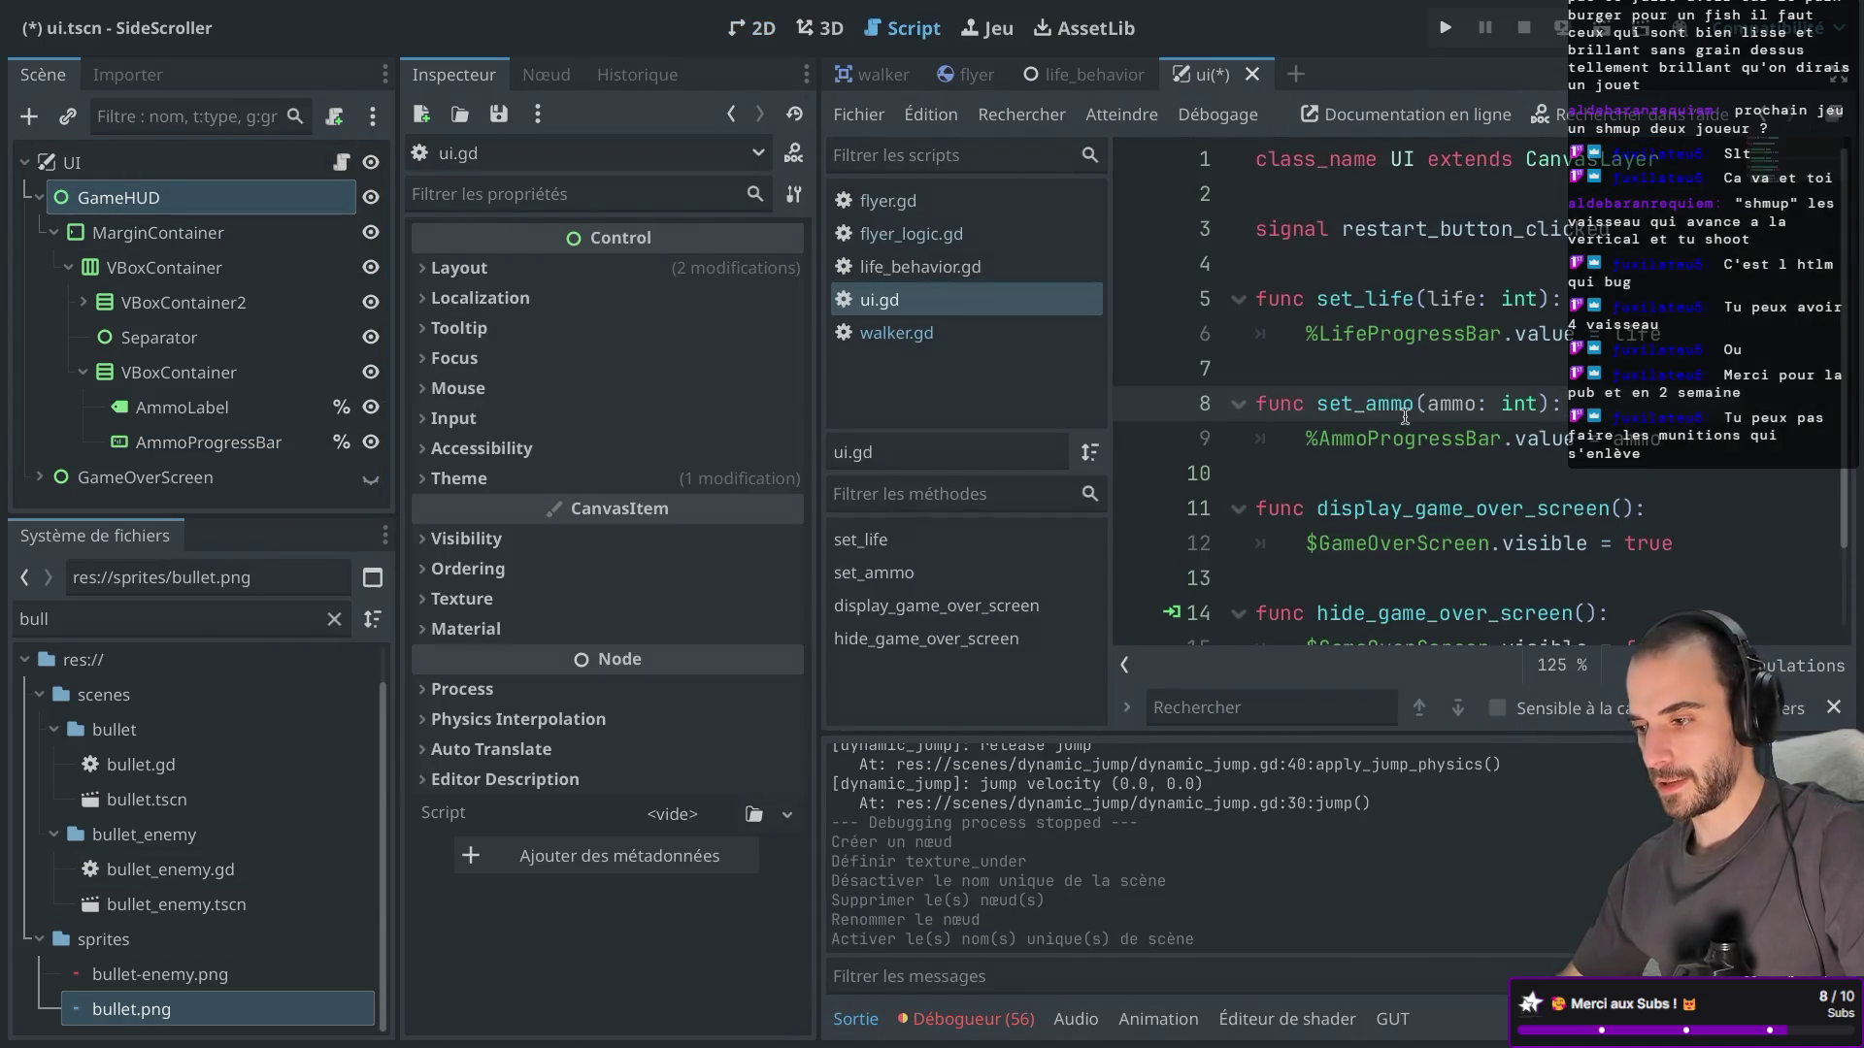
Check the AmmoProgressBar reference in set_ammo, then test-run the game.
scroll(1404, 417, down, 2)
key(ctrl+shift+F11)
click(621, 353)
key(ctrl+shift+F11)
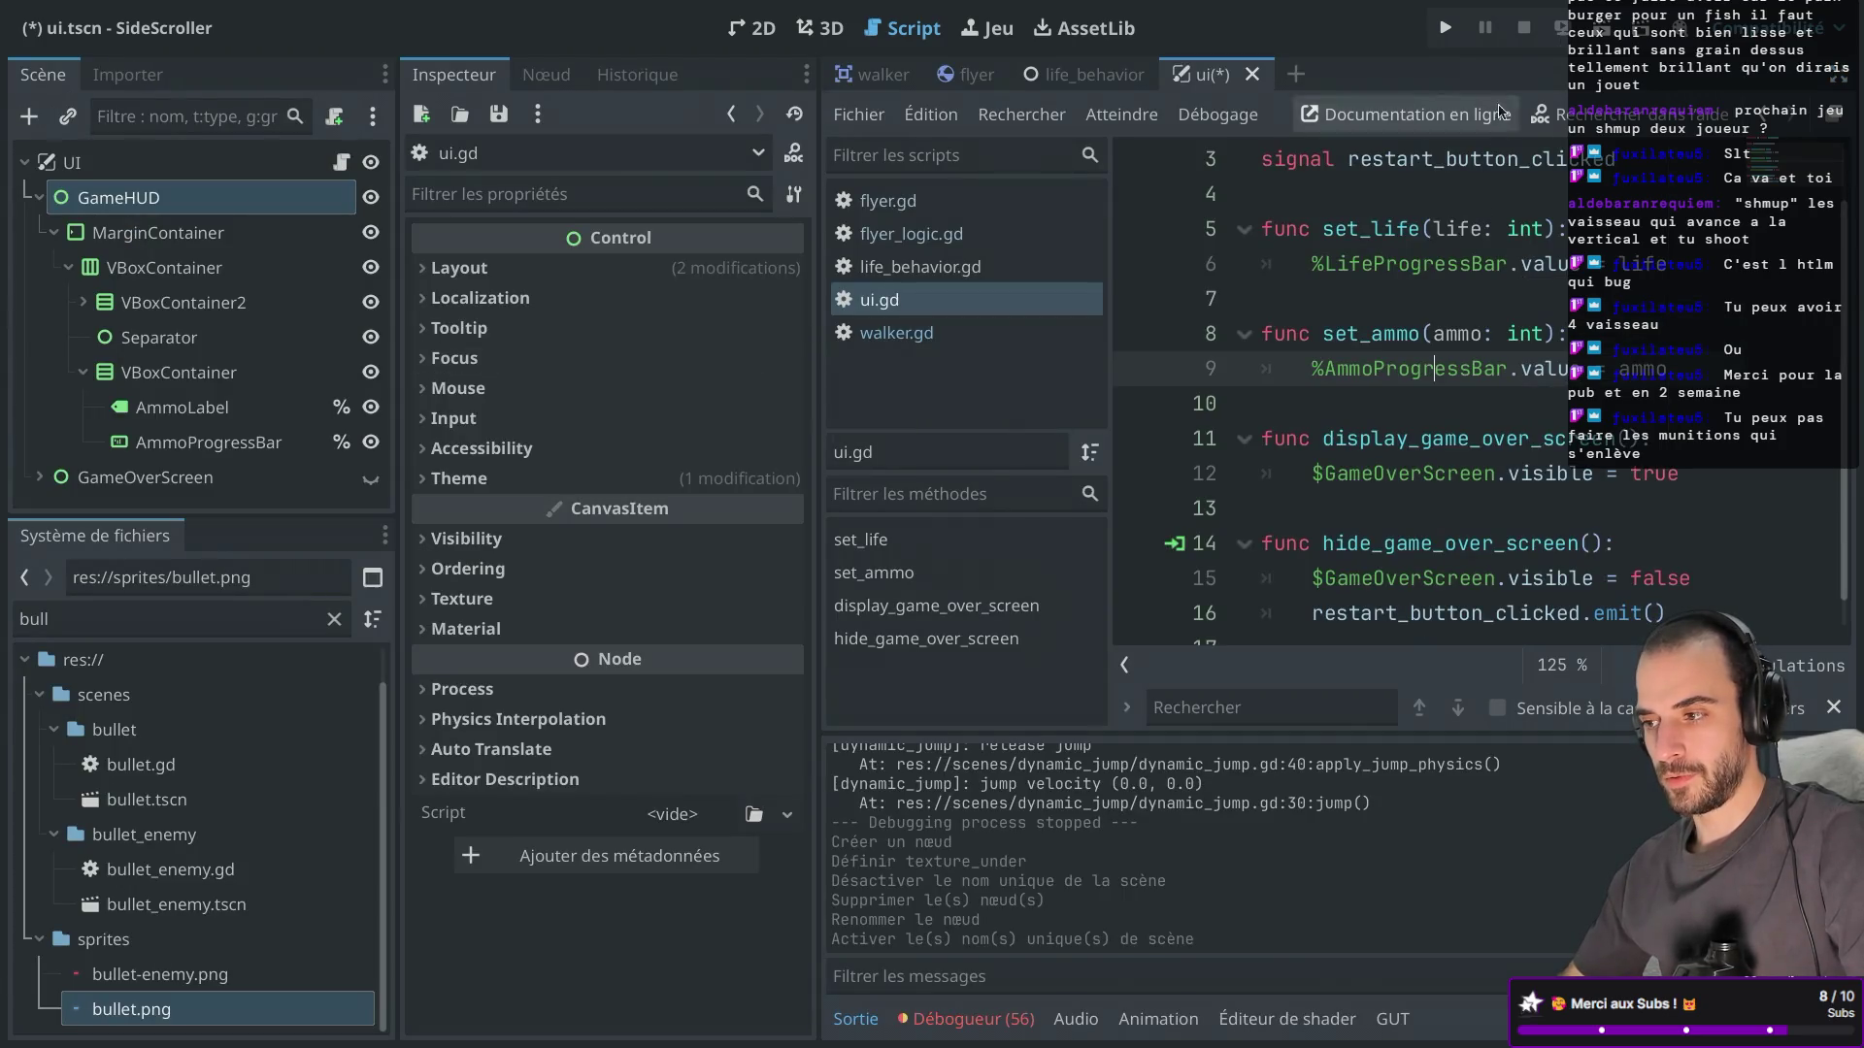
click(1444, 41)
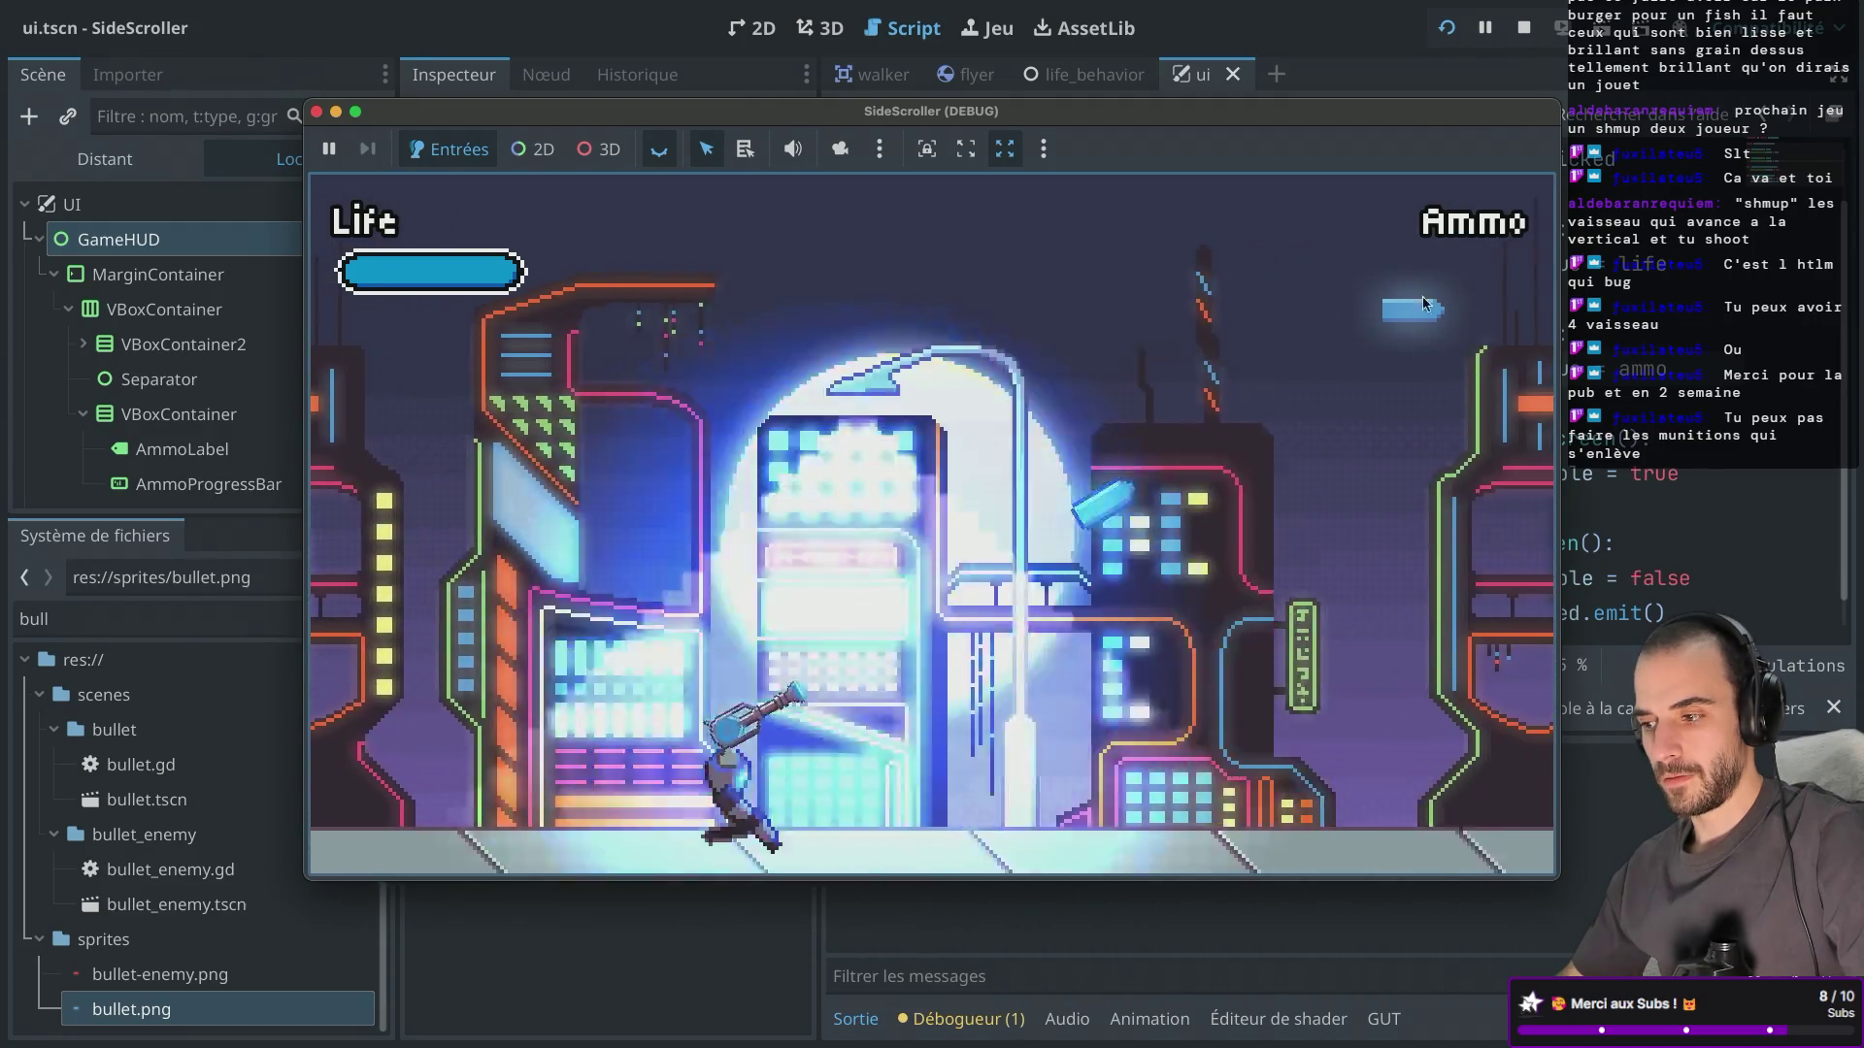
click(316, 112)
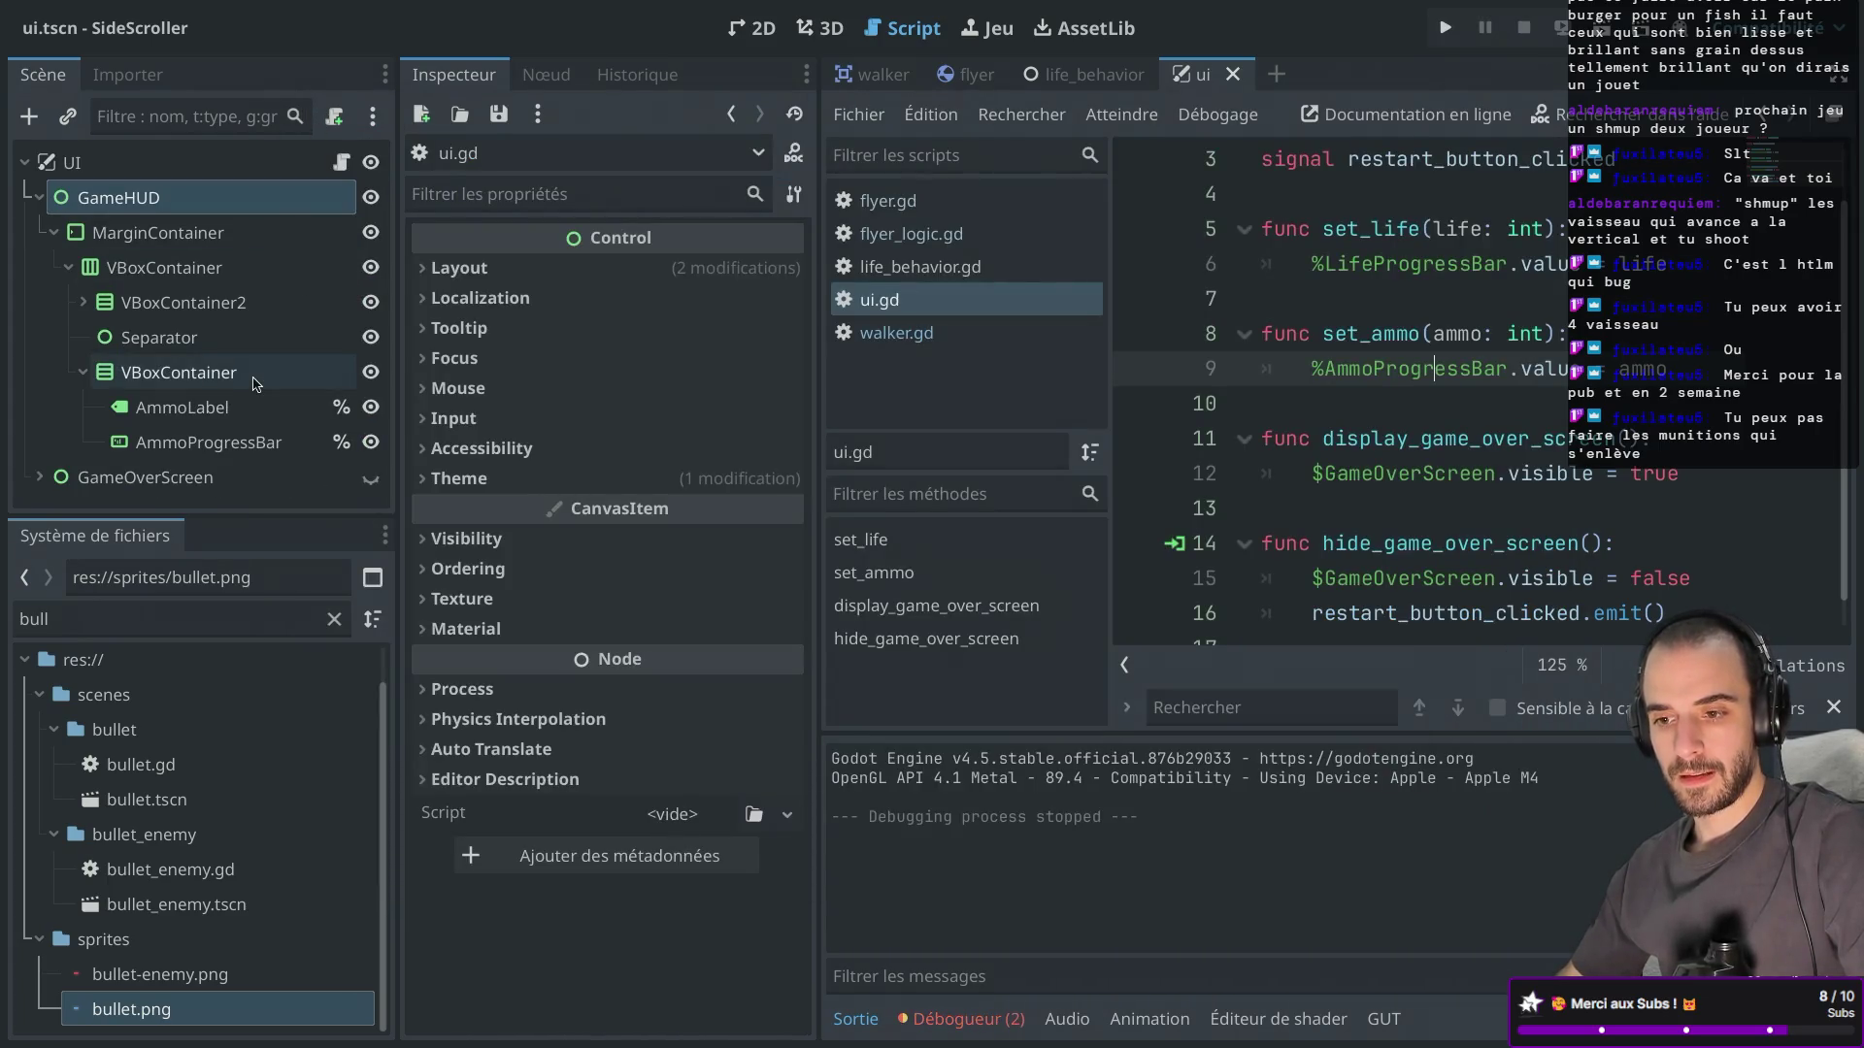
Inspect AmmoProgressBar's Fill Mode options, leaving them unchanged.
click(238, 447)
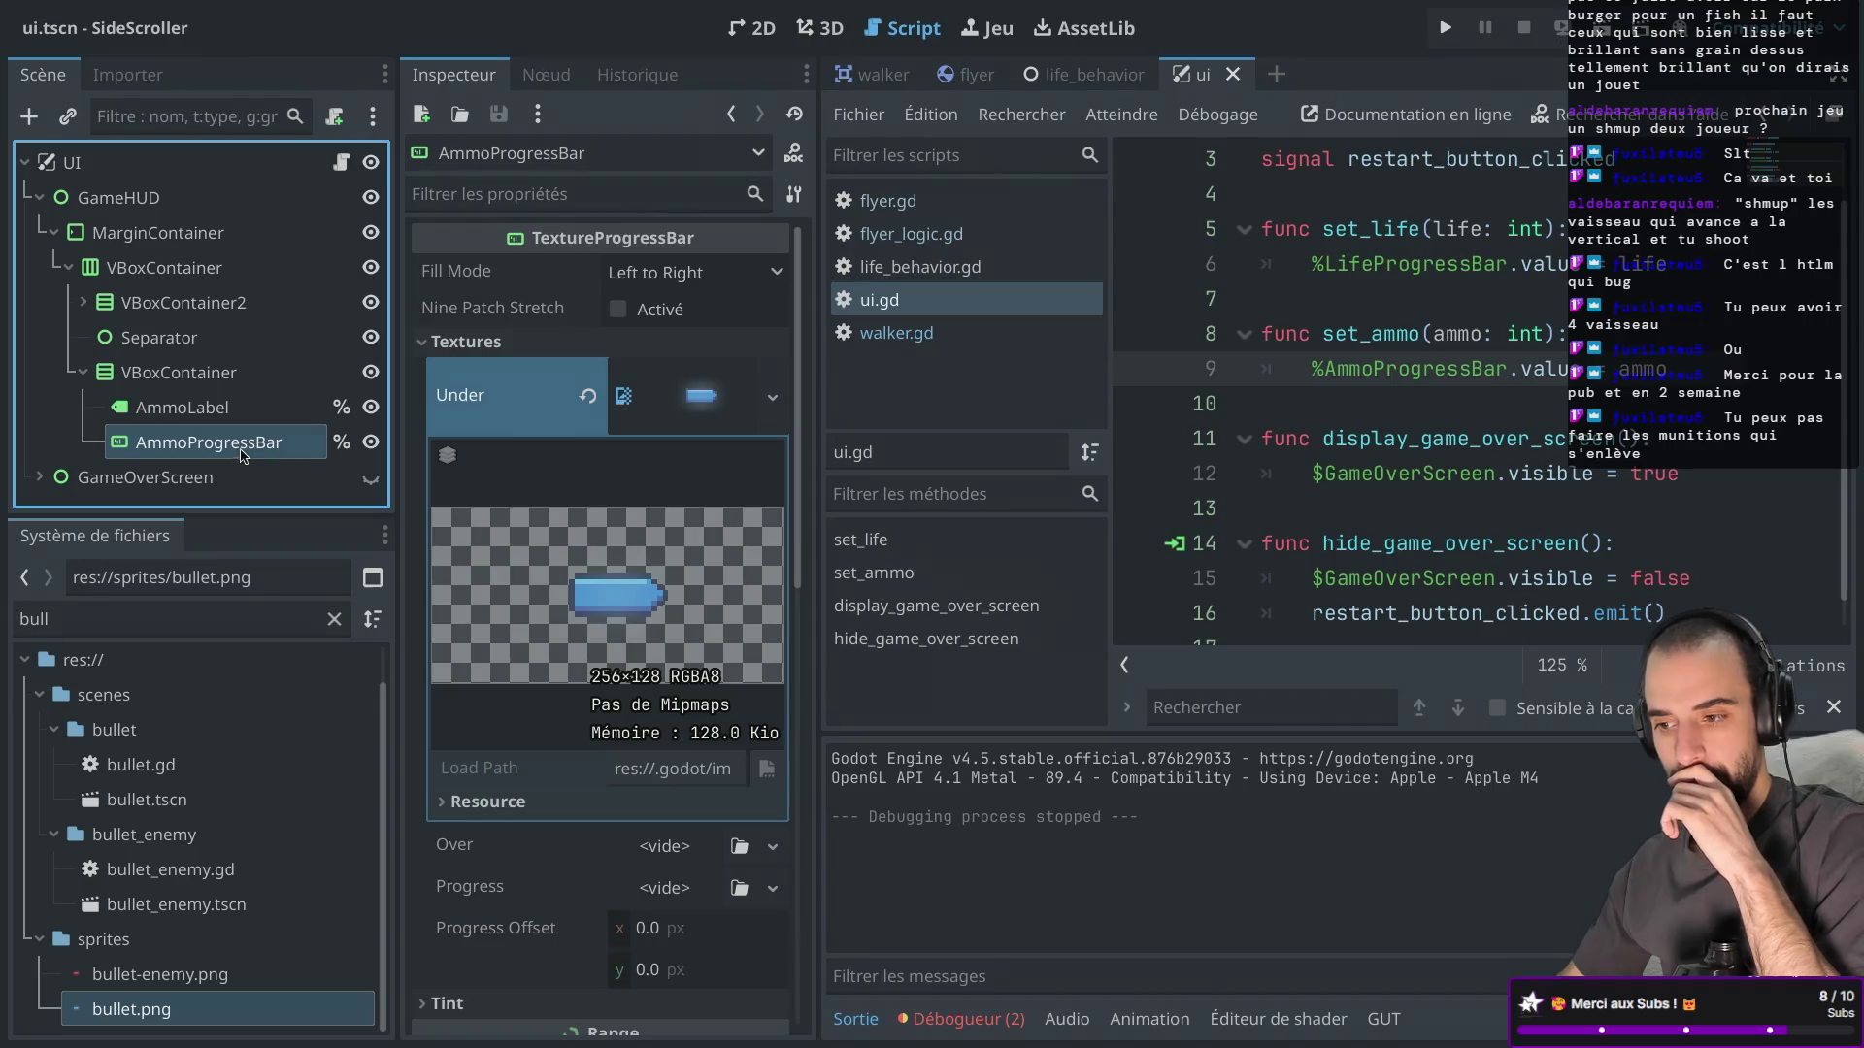
scroll(553, 638, down, 5)
scroll(554, 638, up, 5)
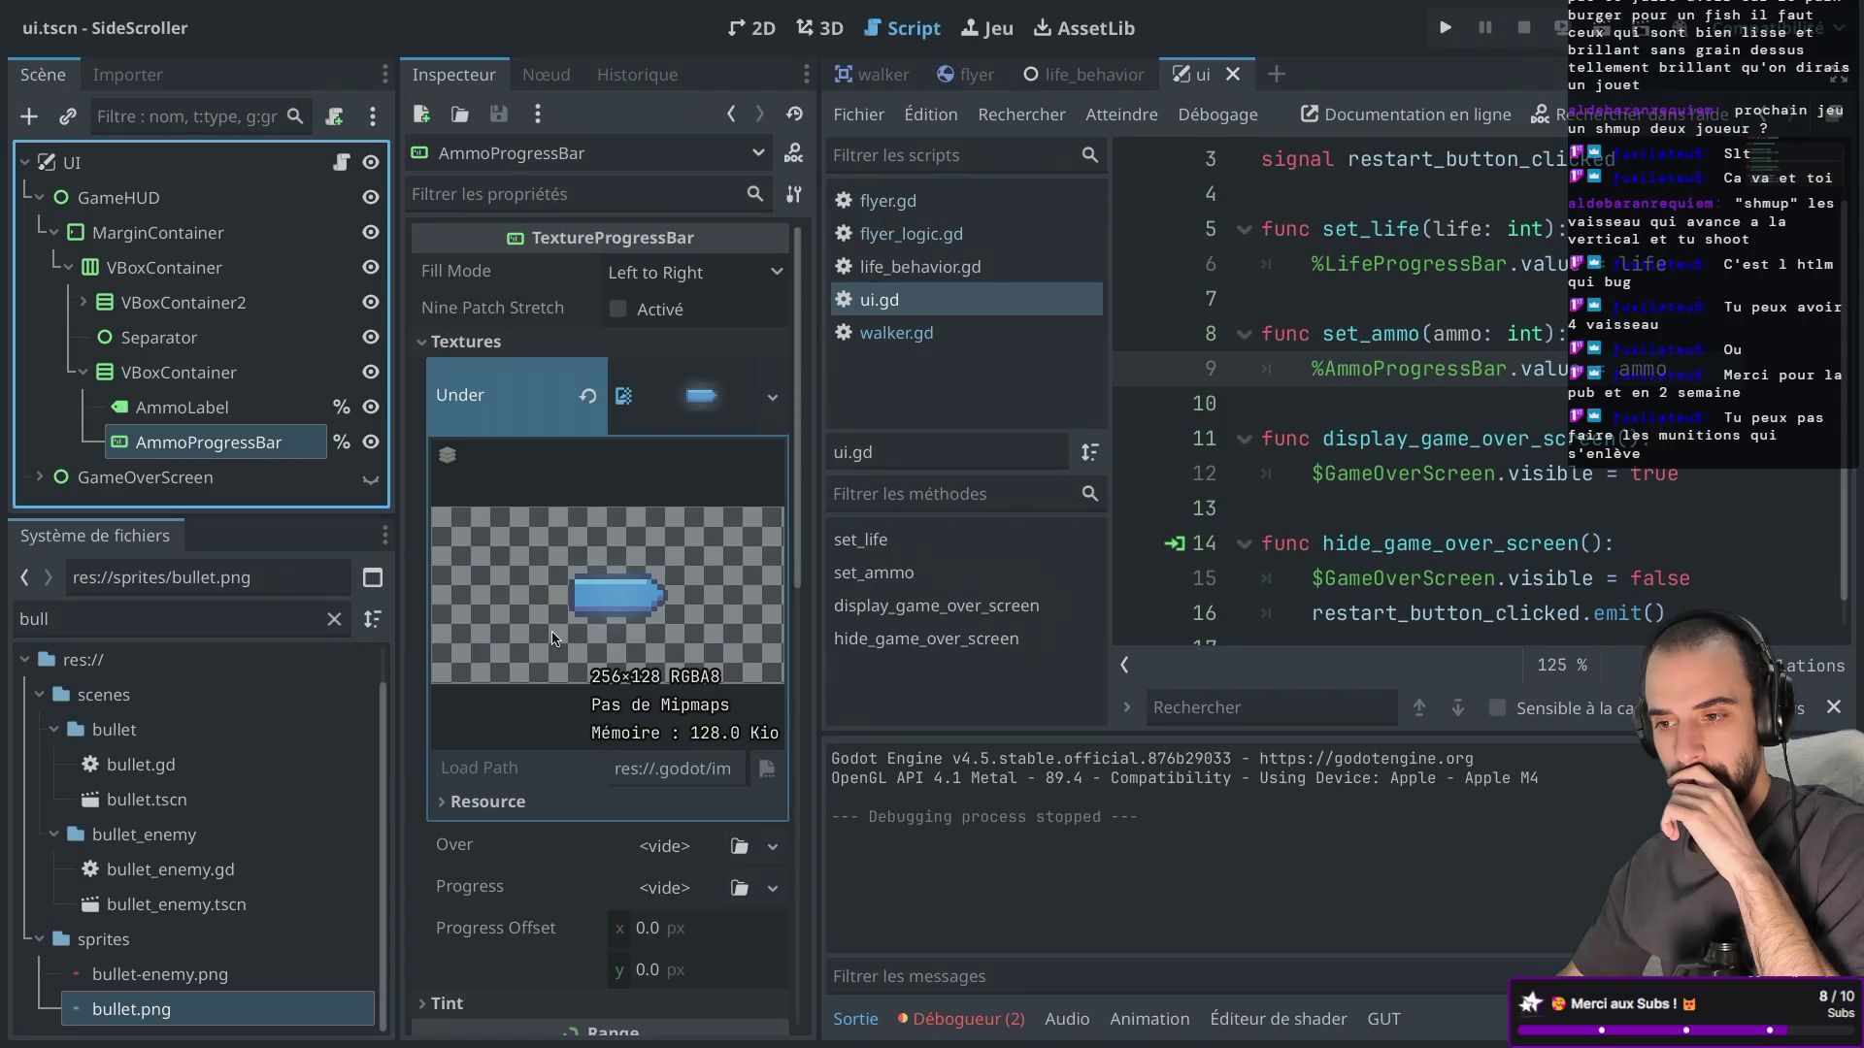
click(678, 277)
click(678, 277)
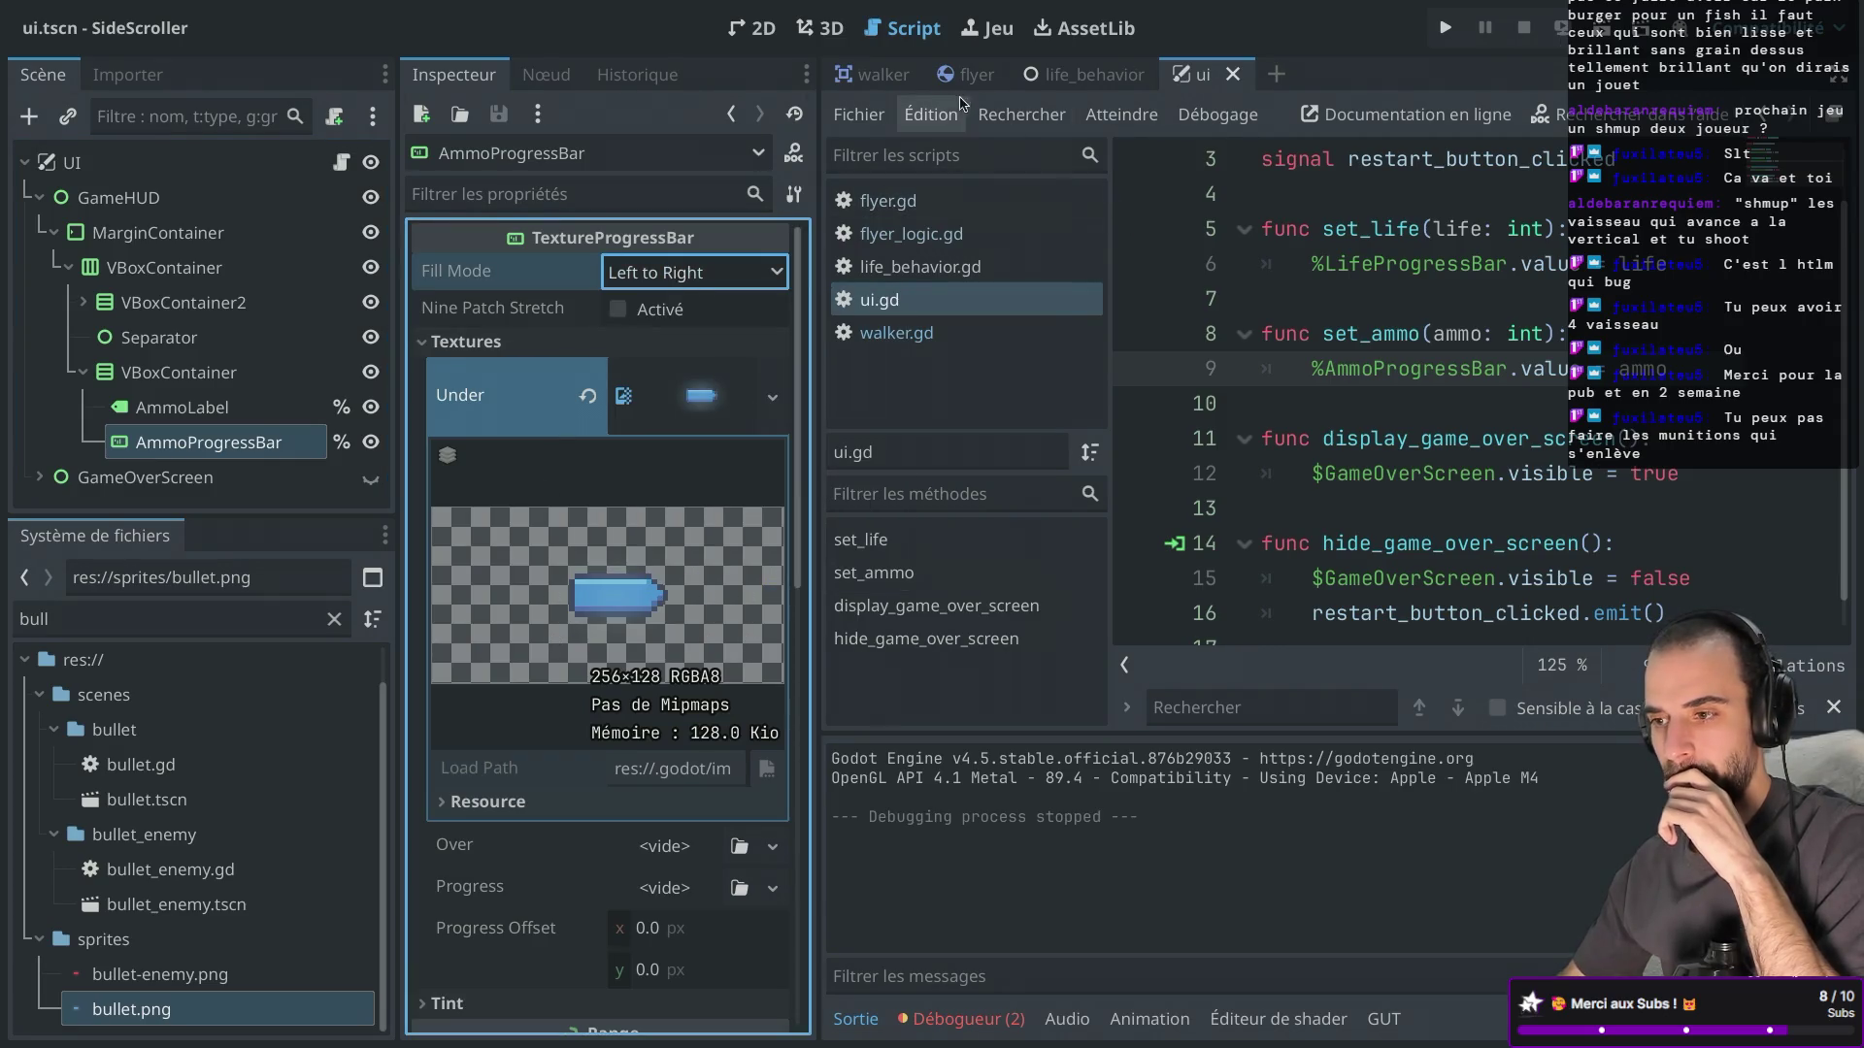
Start changing AmmoProgressBar's Max Value in the 2D view and save the UI scene.
click(767, 21)
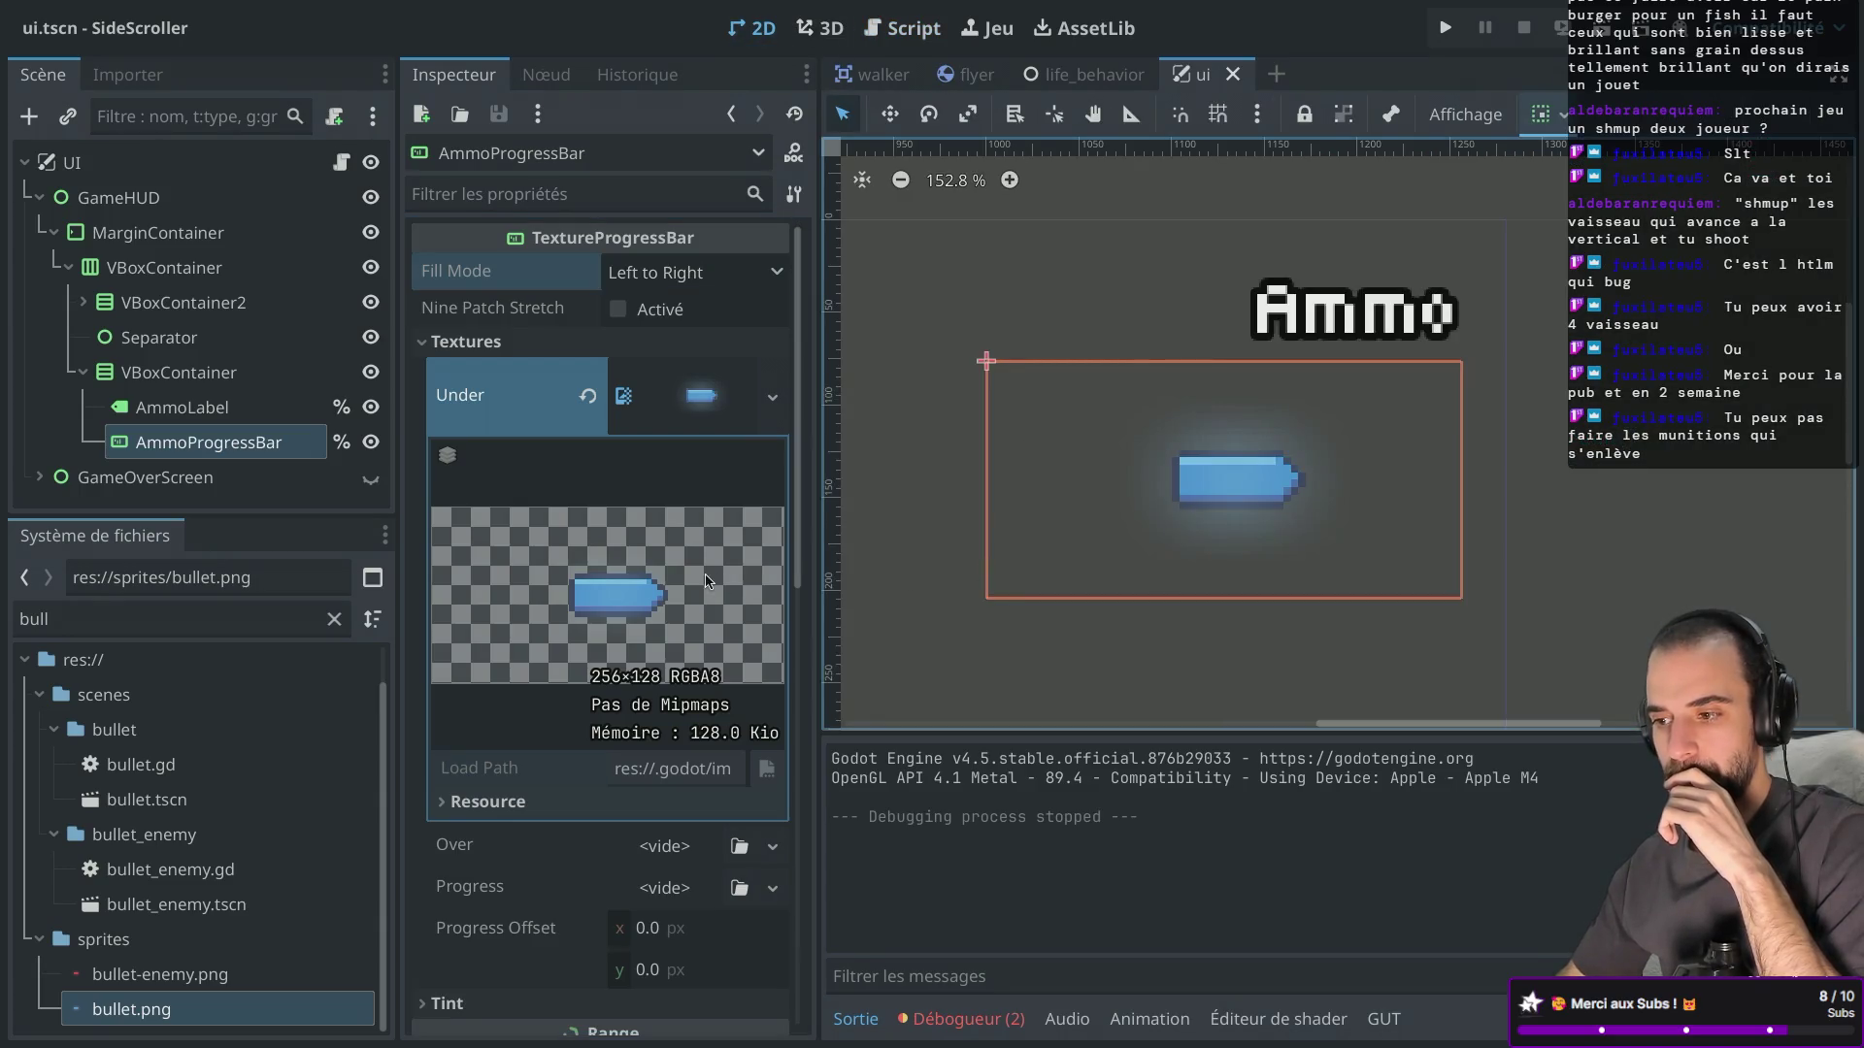
scroll(658, 640, down, 10)
scroll(658, 639, up, 5)
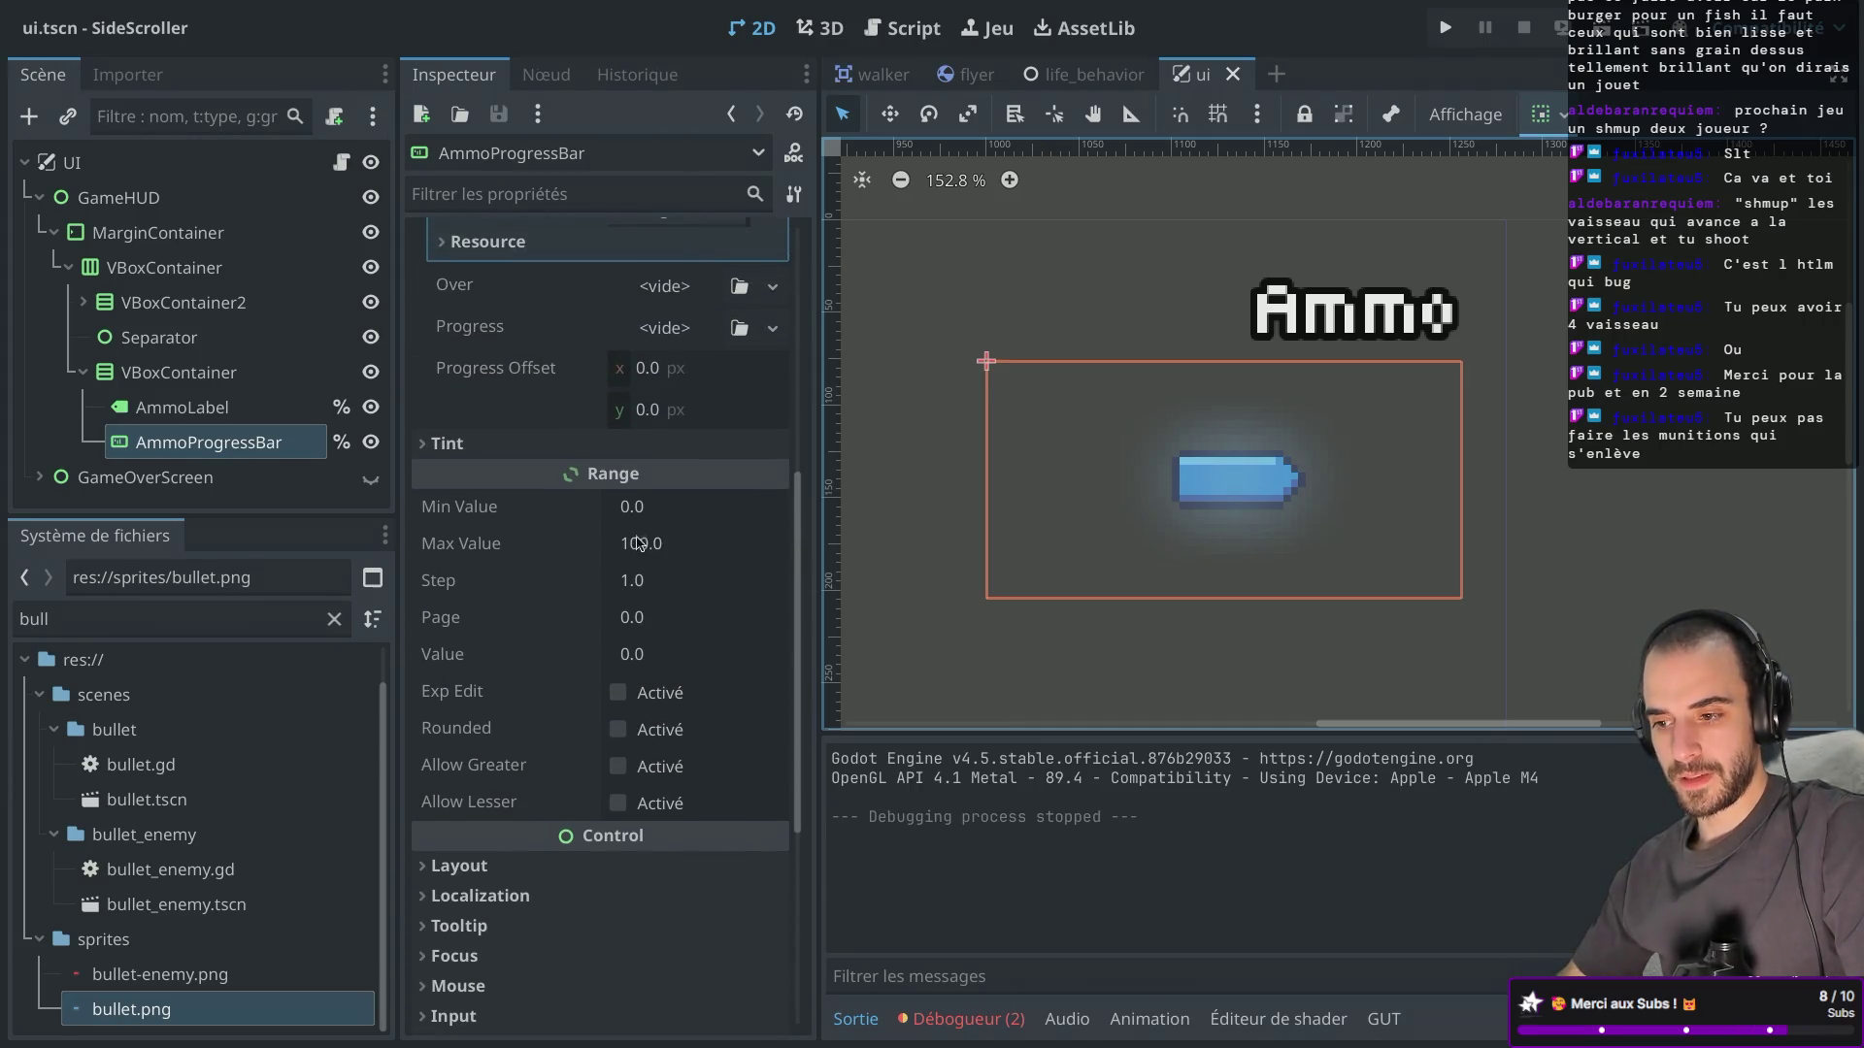
click(637, 545)
text(3)
key(Return)
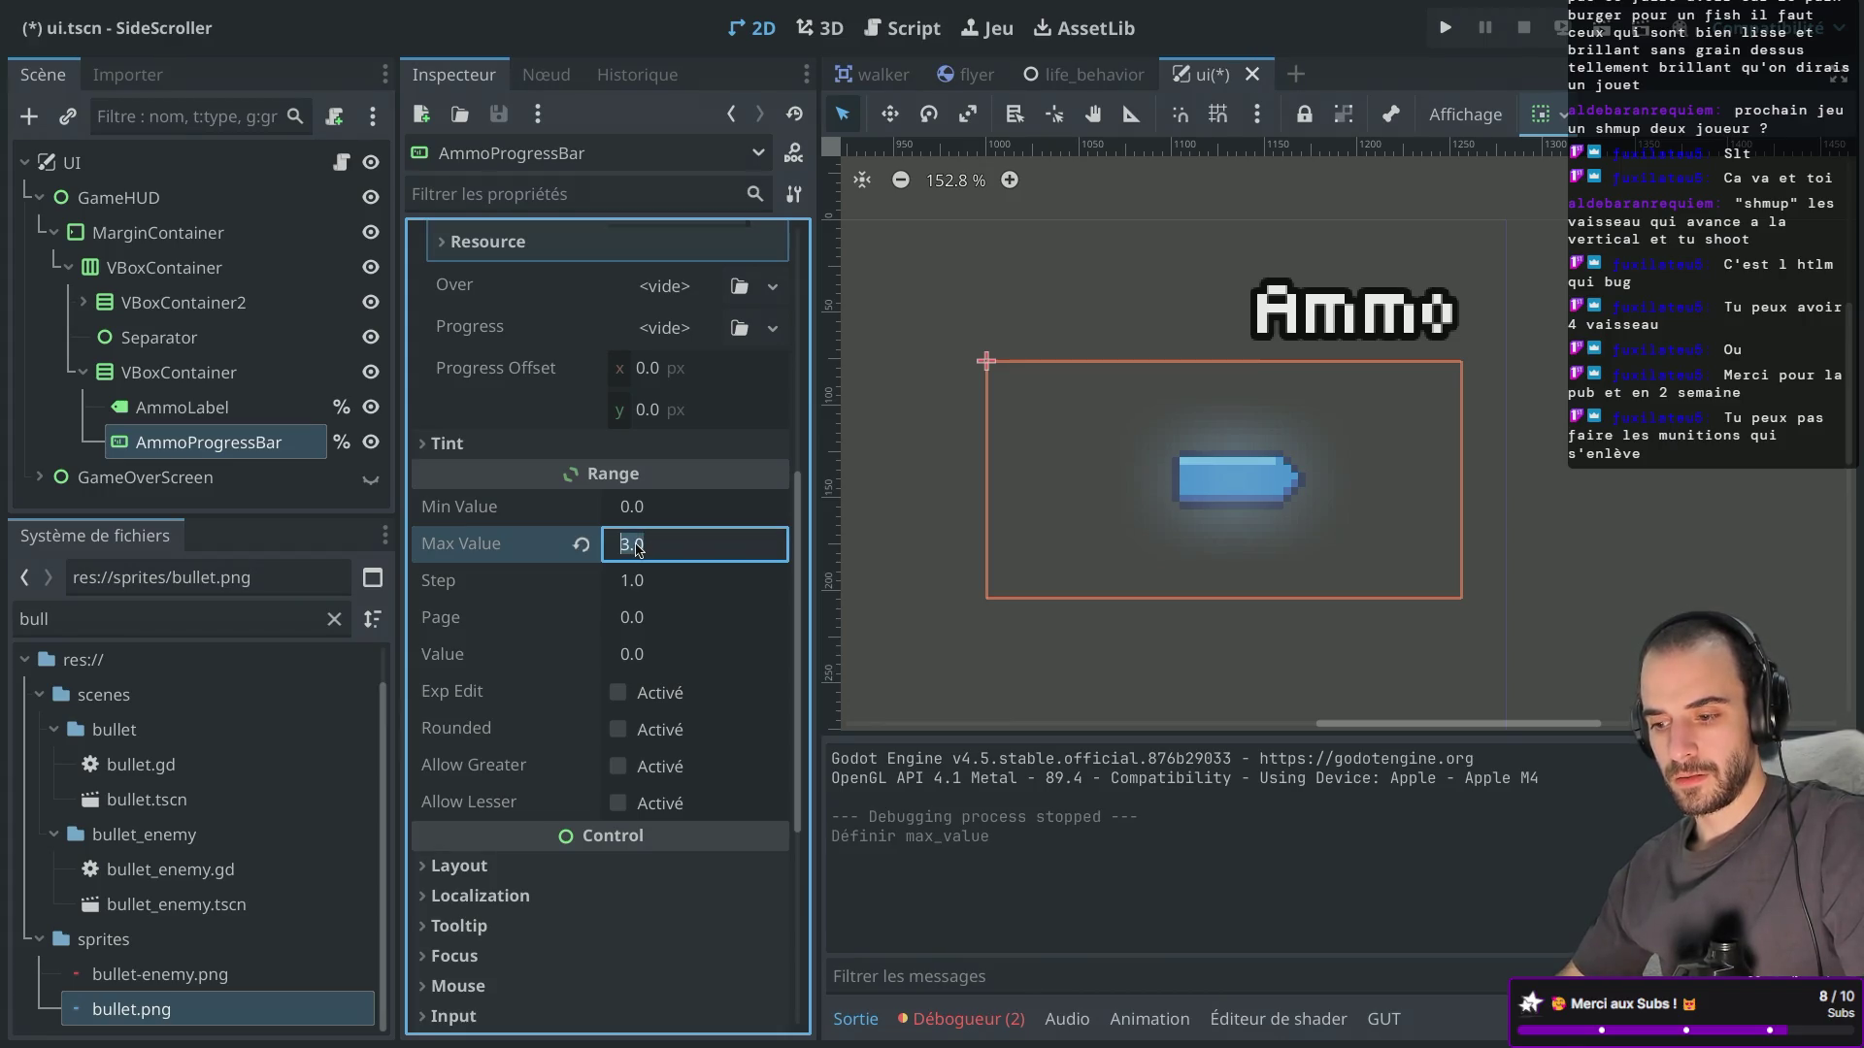
text(4)
key(Return)
key(ctrl+s)
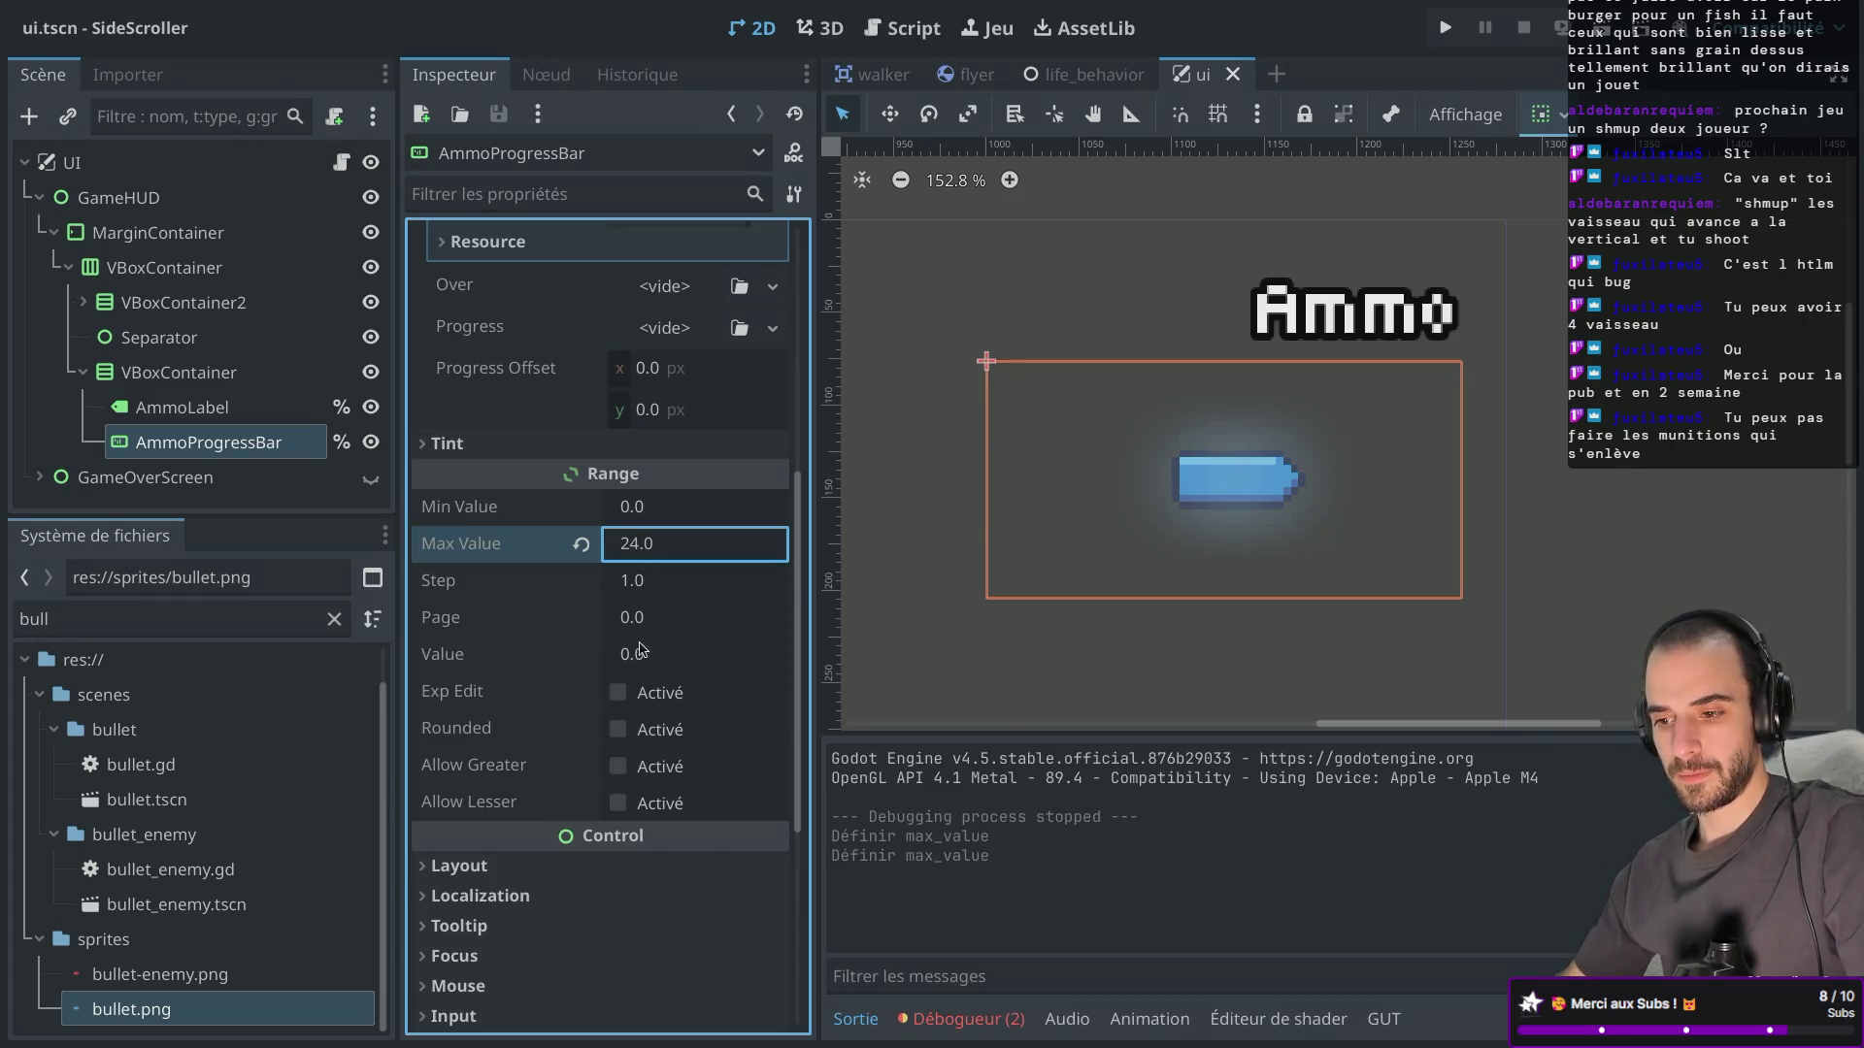
Commit a Max Value of 24 and launch the game to test the HUD.
scroll(636, 691, down, 5)
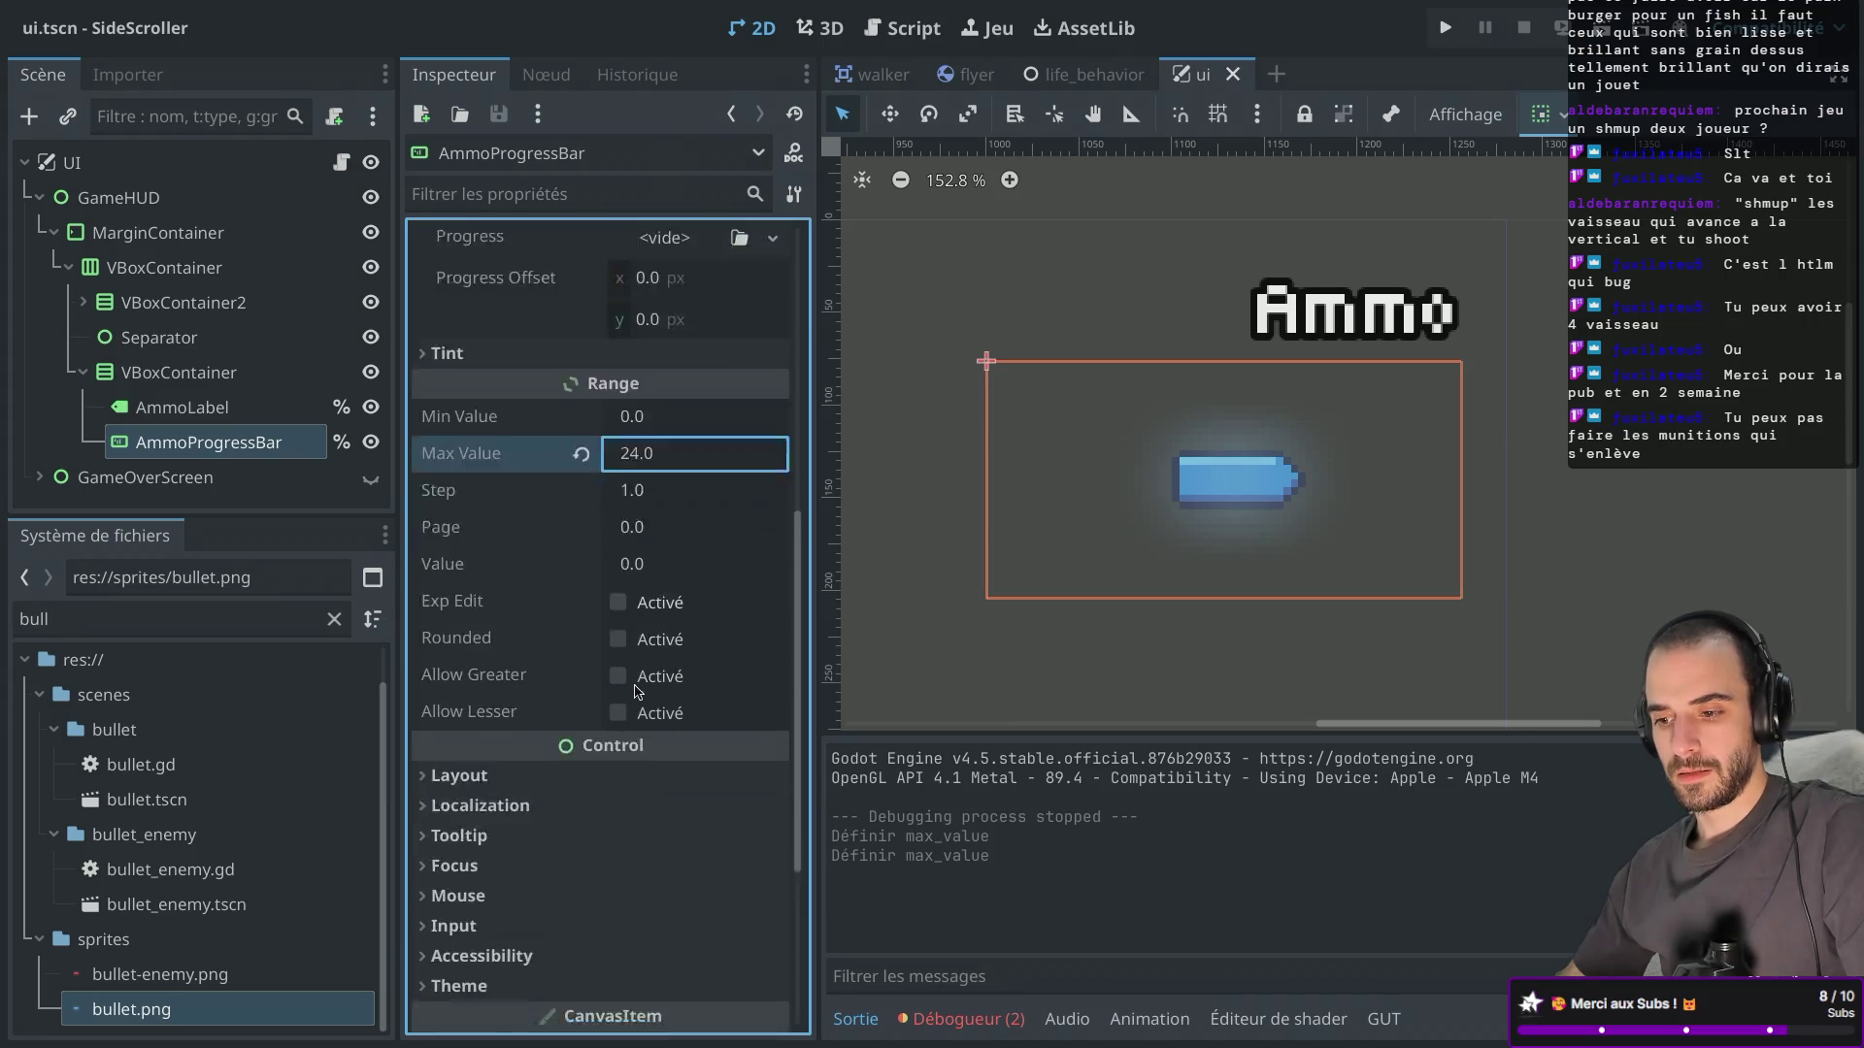
scroll(633, 695, up, 5)
scroll(636, 692, up, 3)
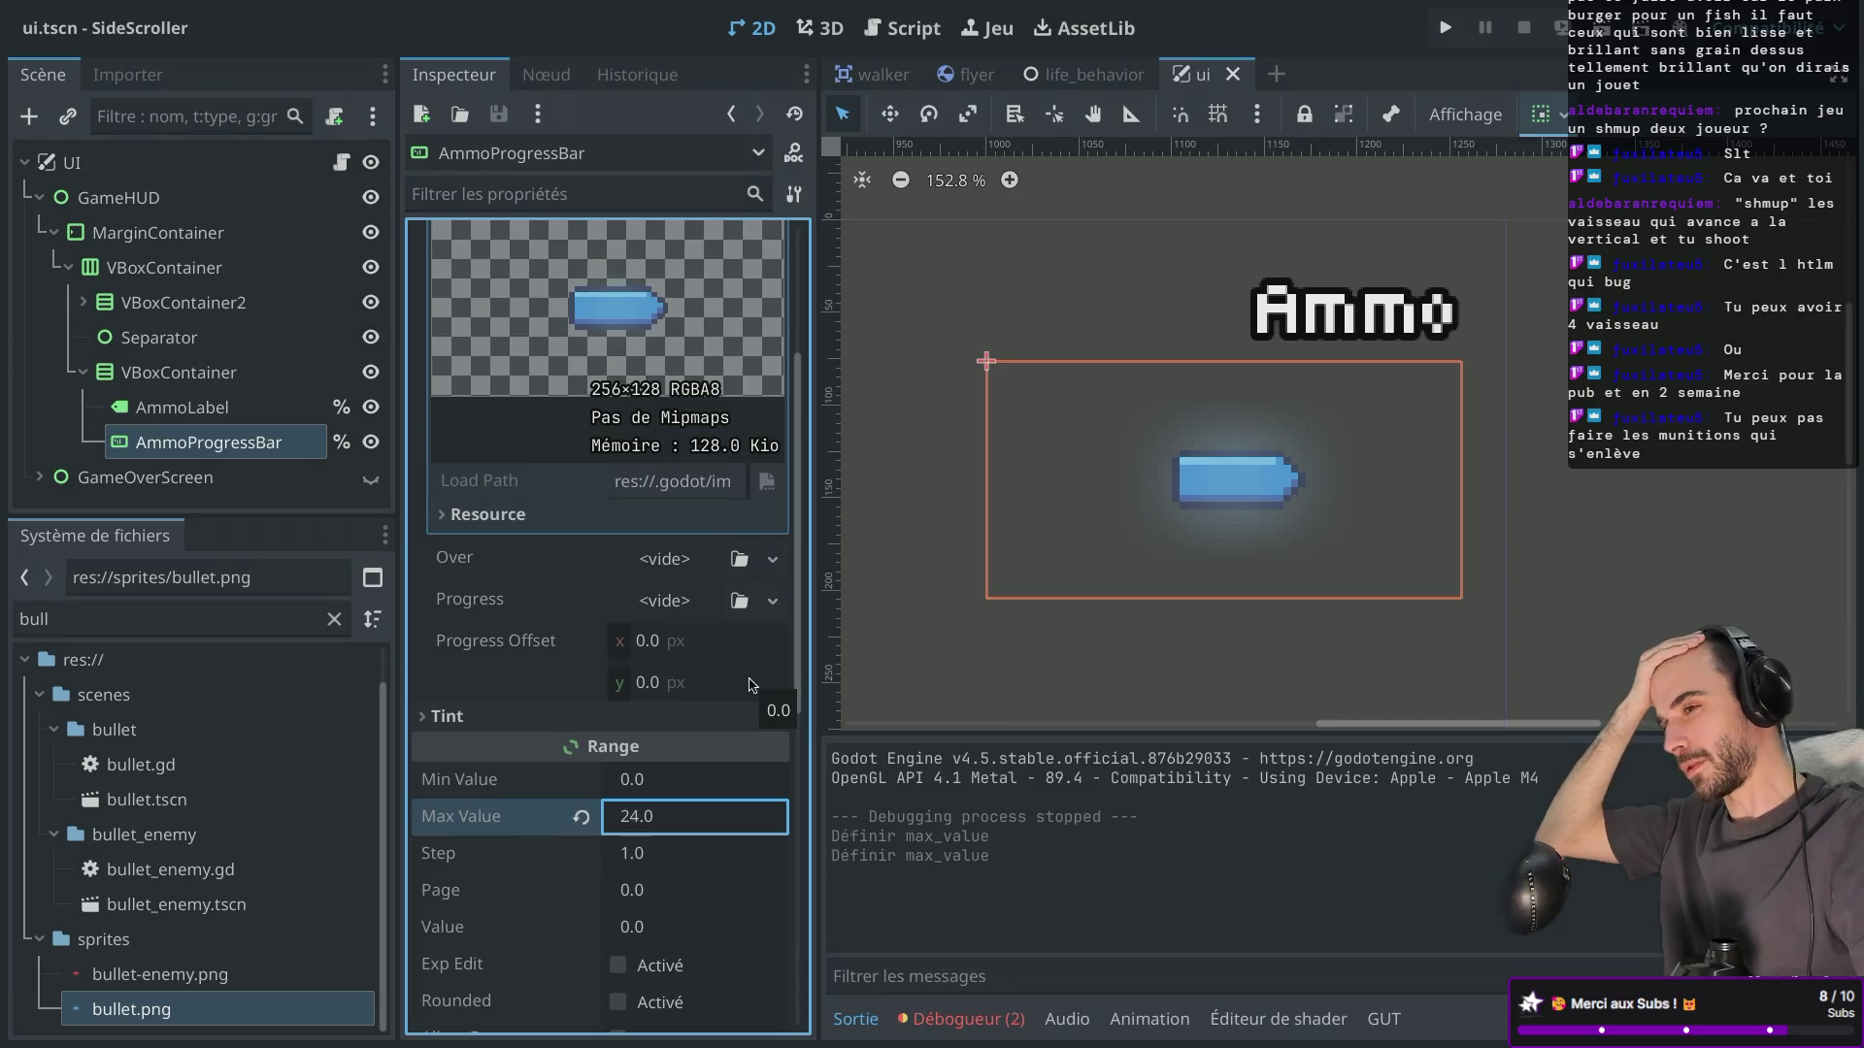
key(Return)
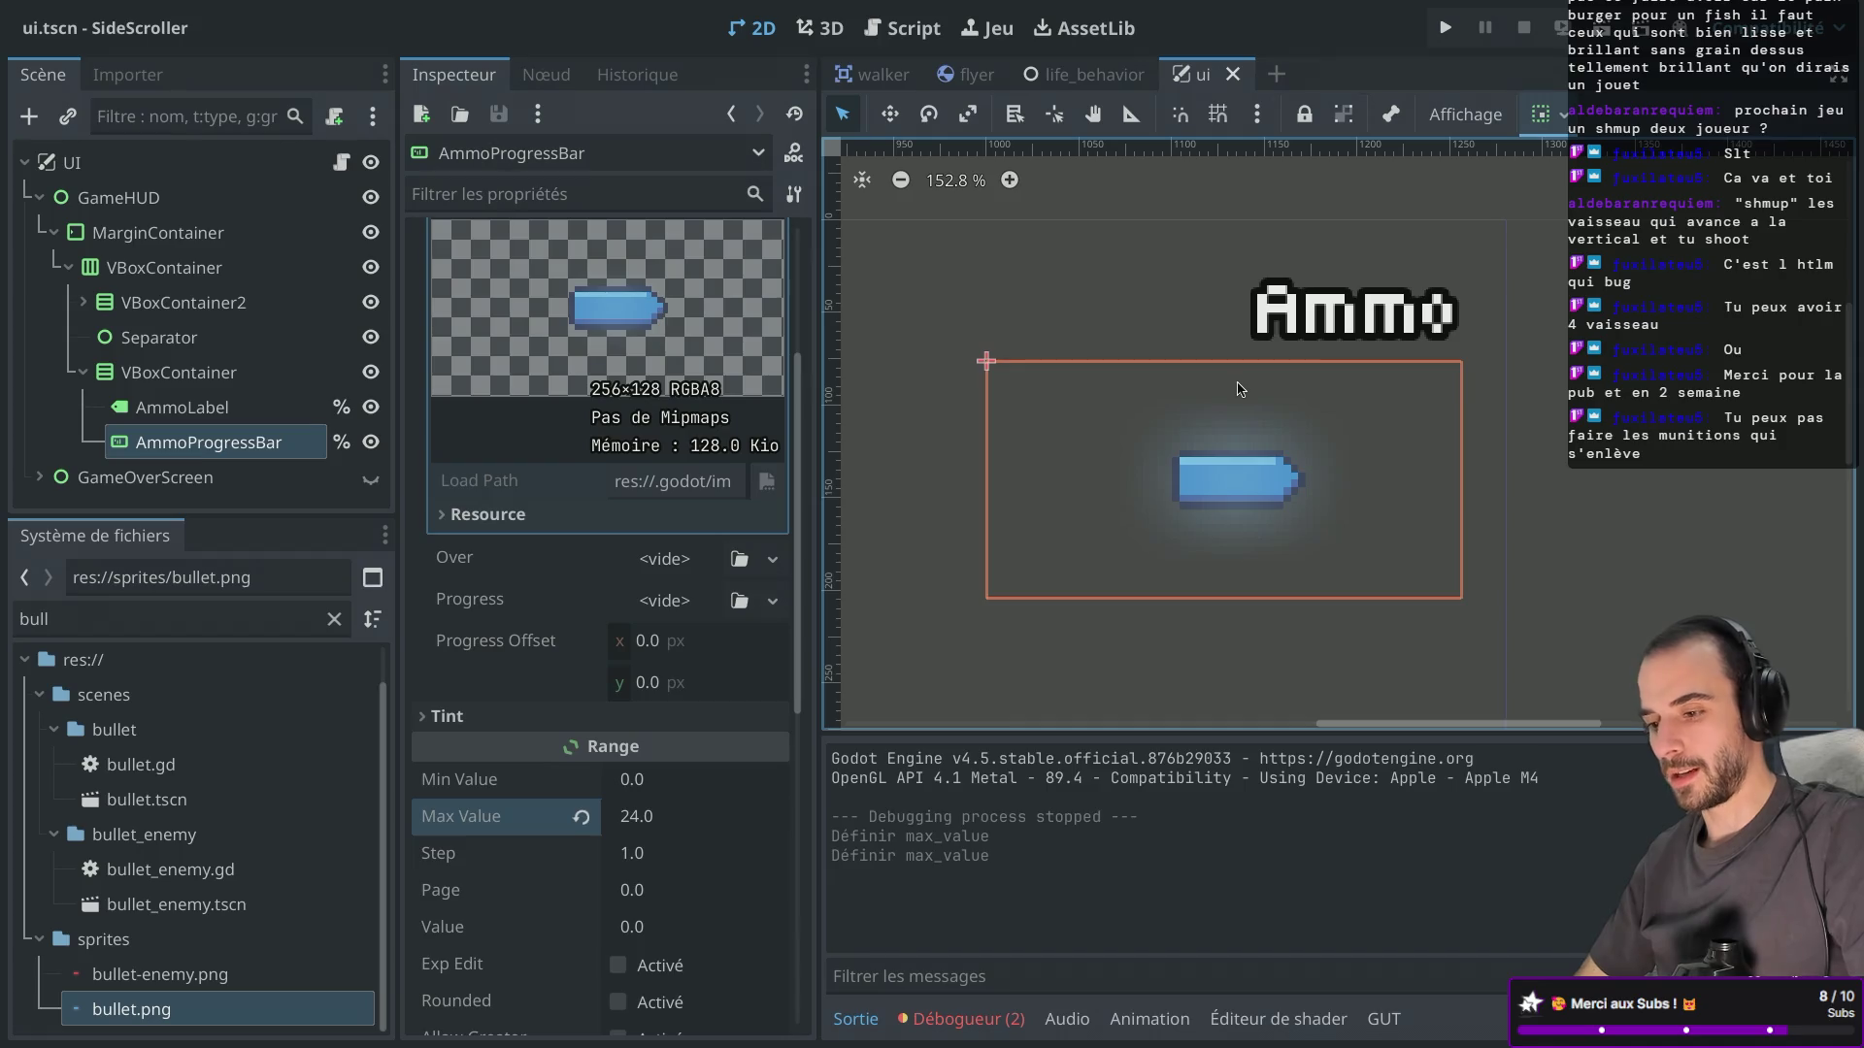
scroll(591, 487, up, 3)
scroll(641, 295, down, 5)
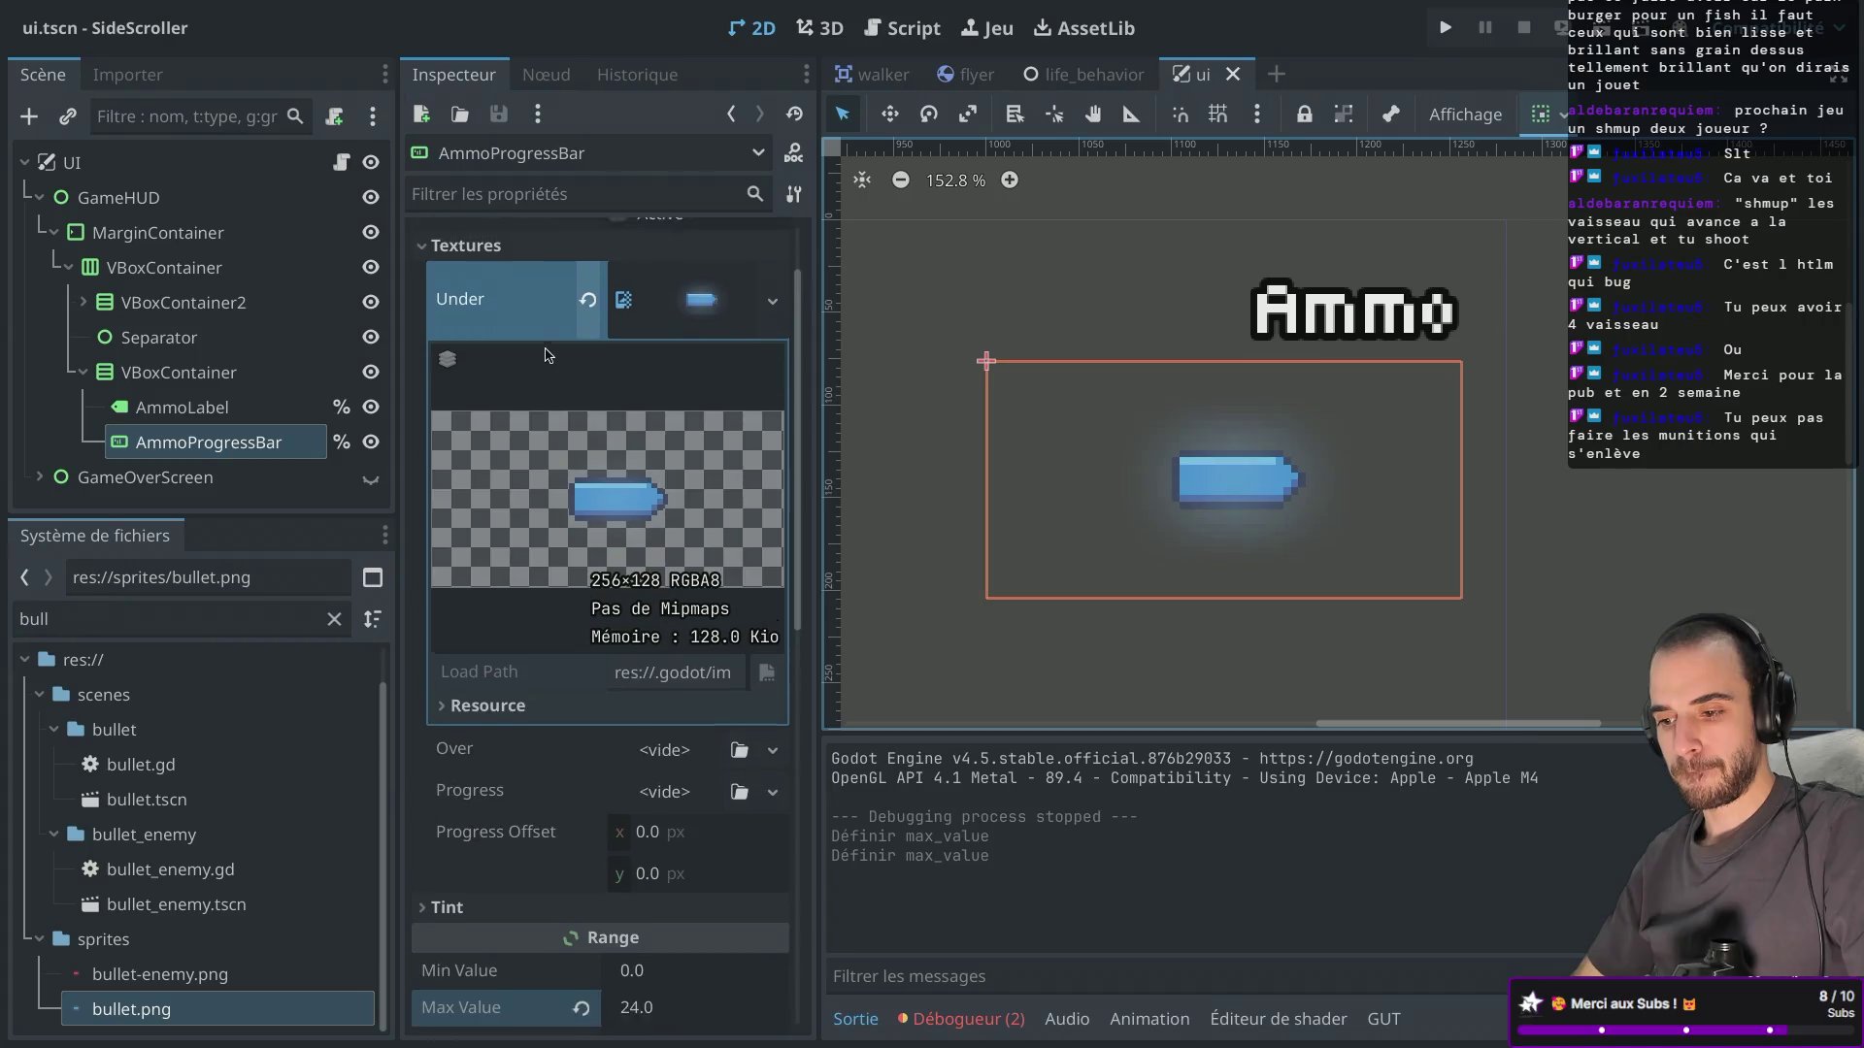
click(1444, 28)
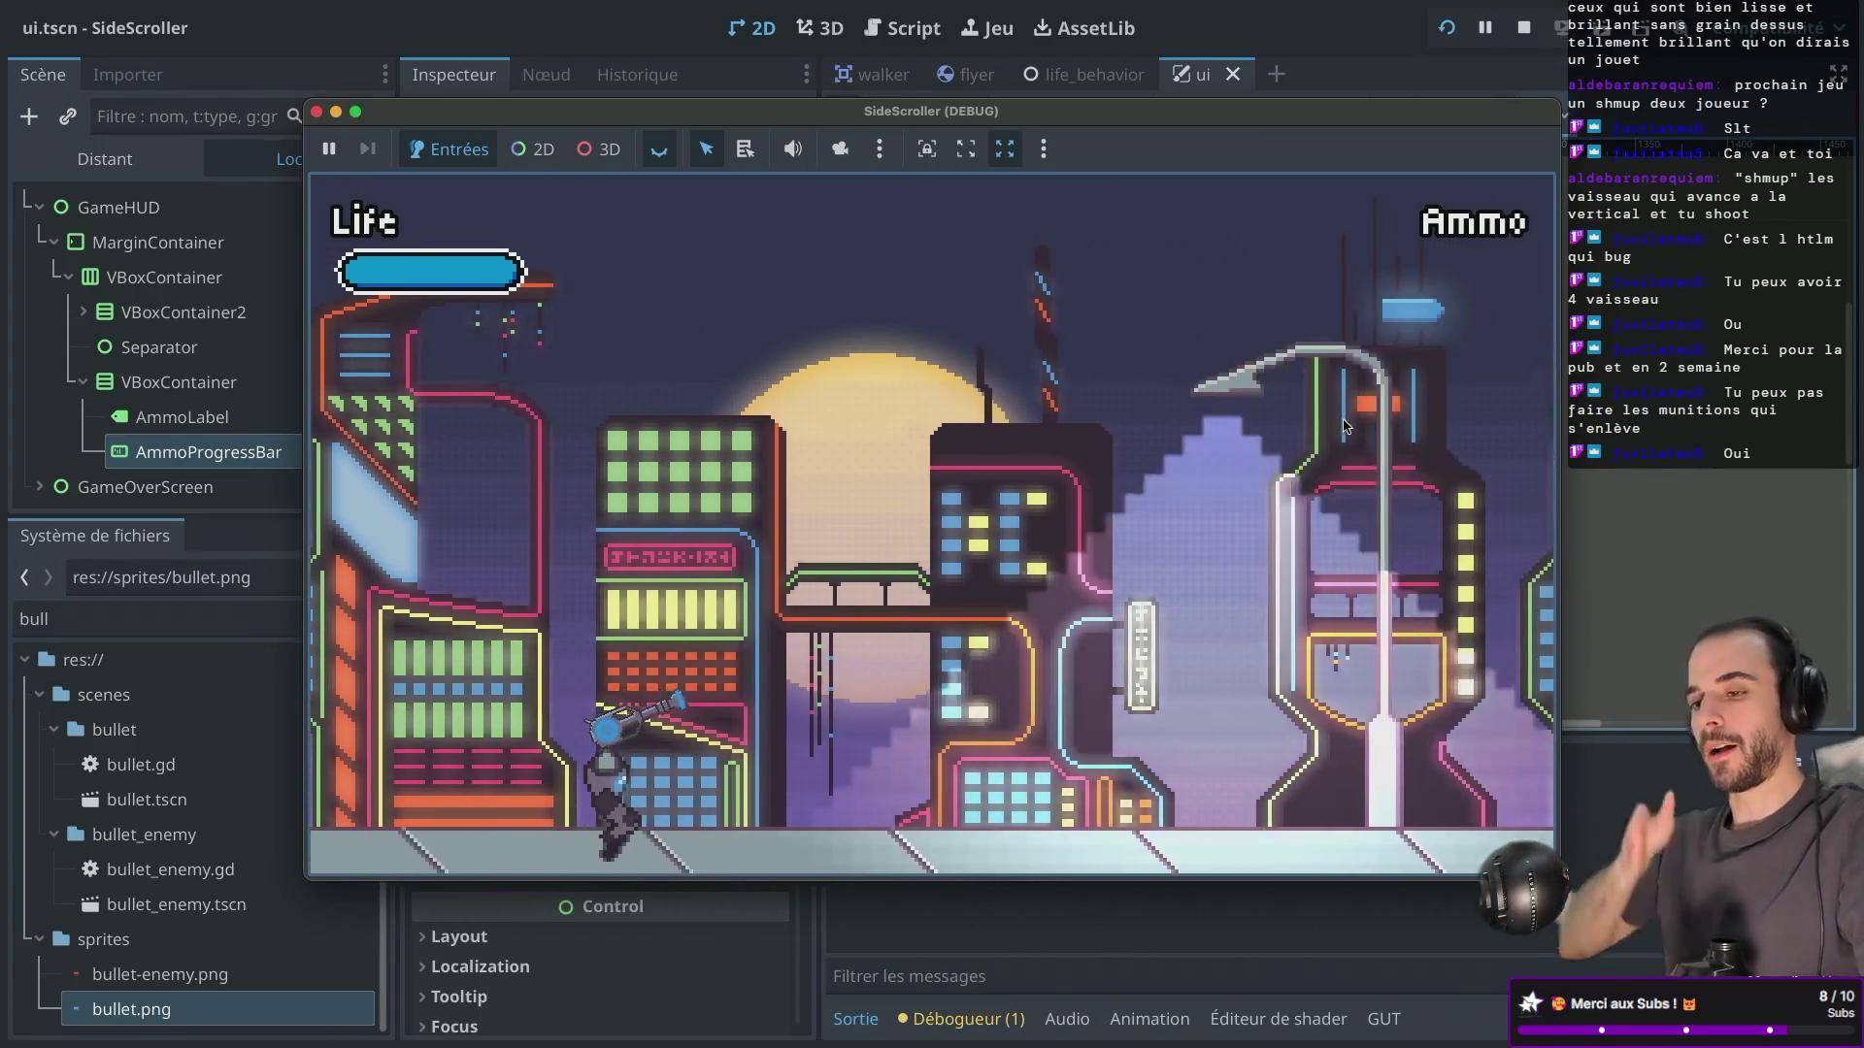
Close the running SideScroller game and scroll the Inspector back to the Textures section.
click(316, 112)
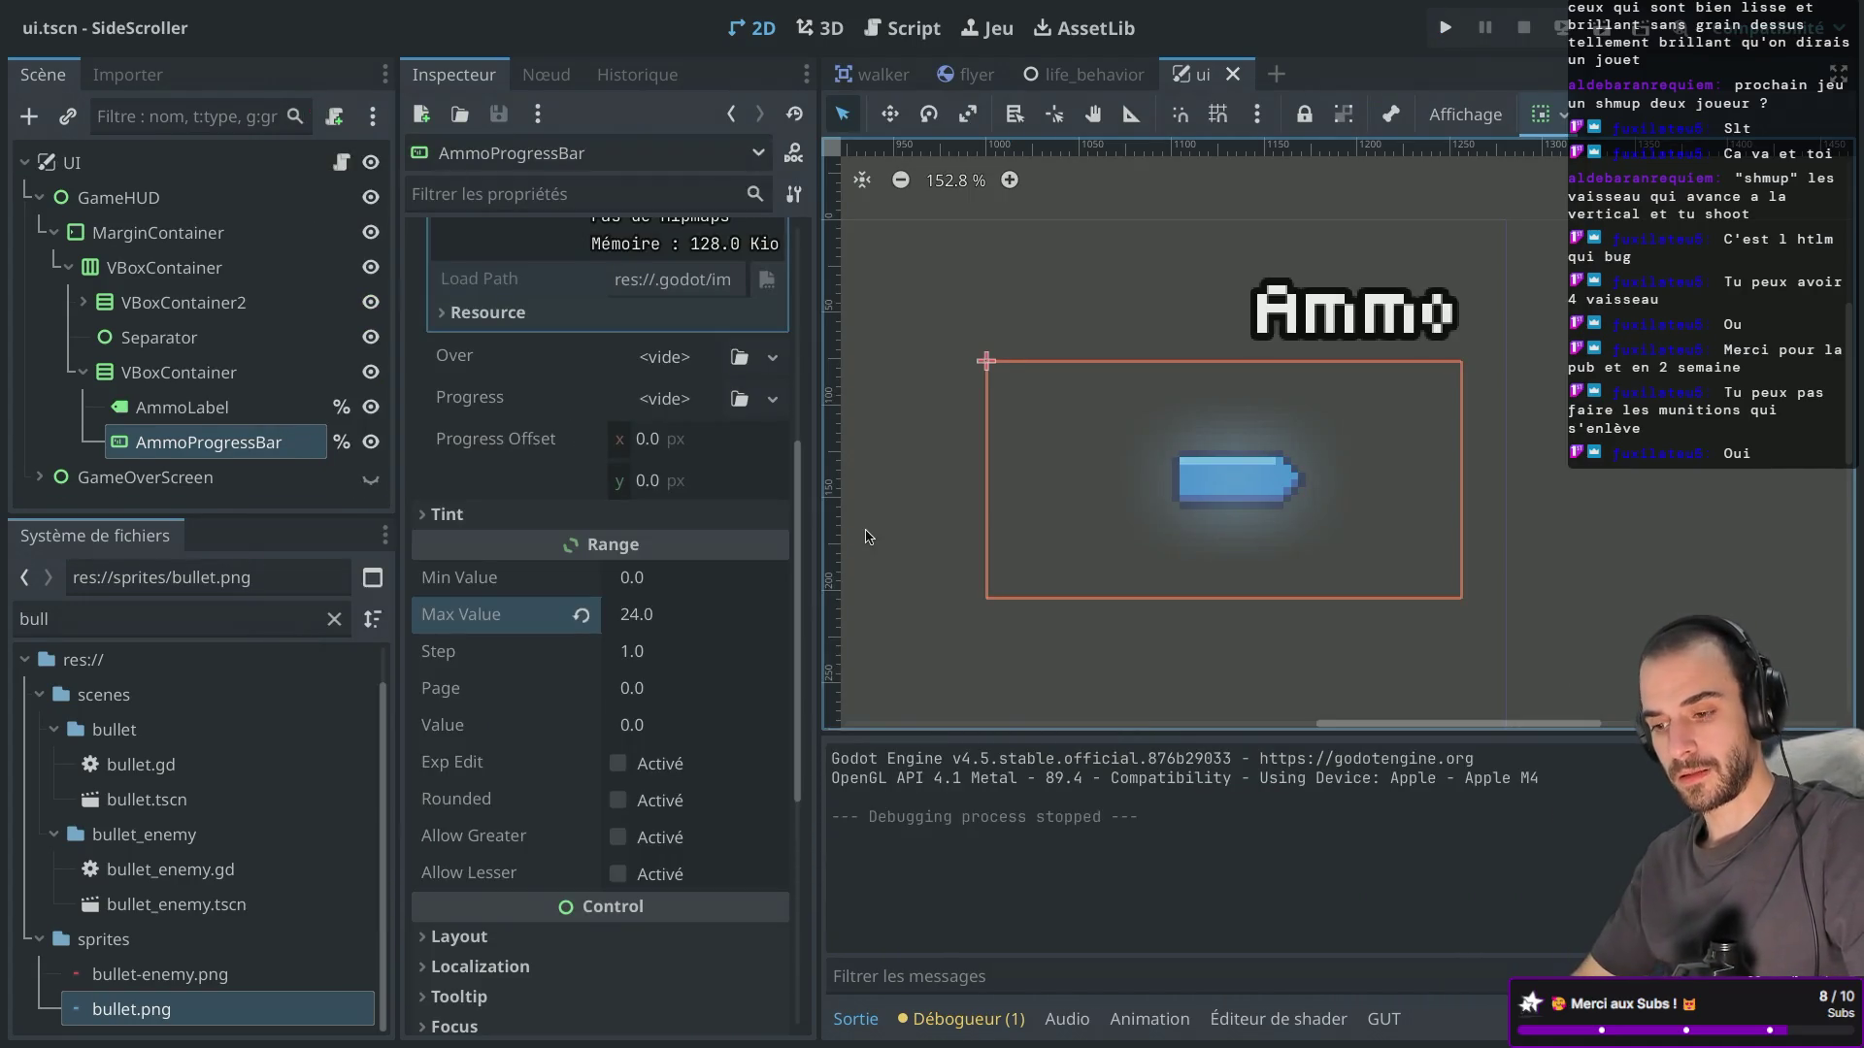
scroll(660, 731, down, 5)
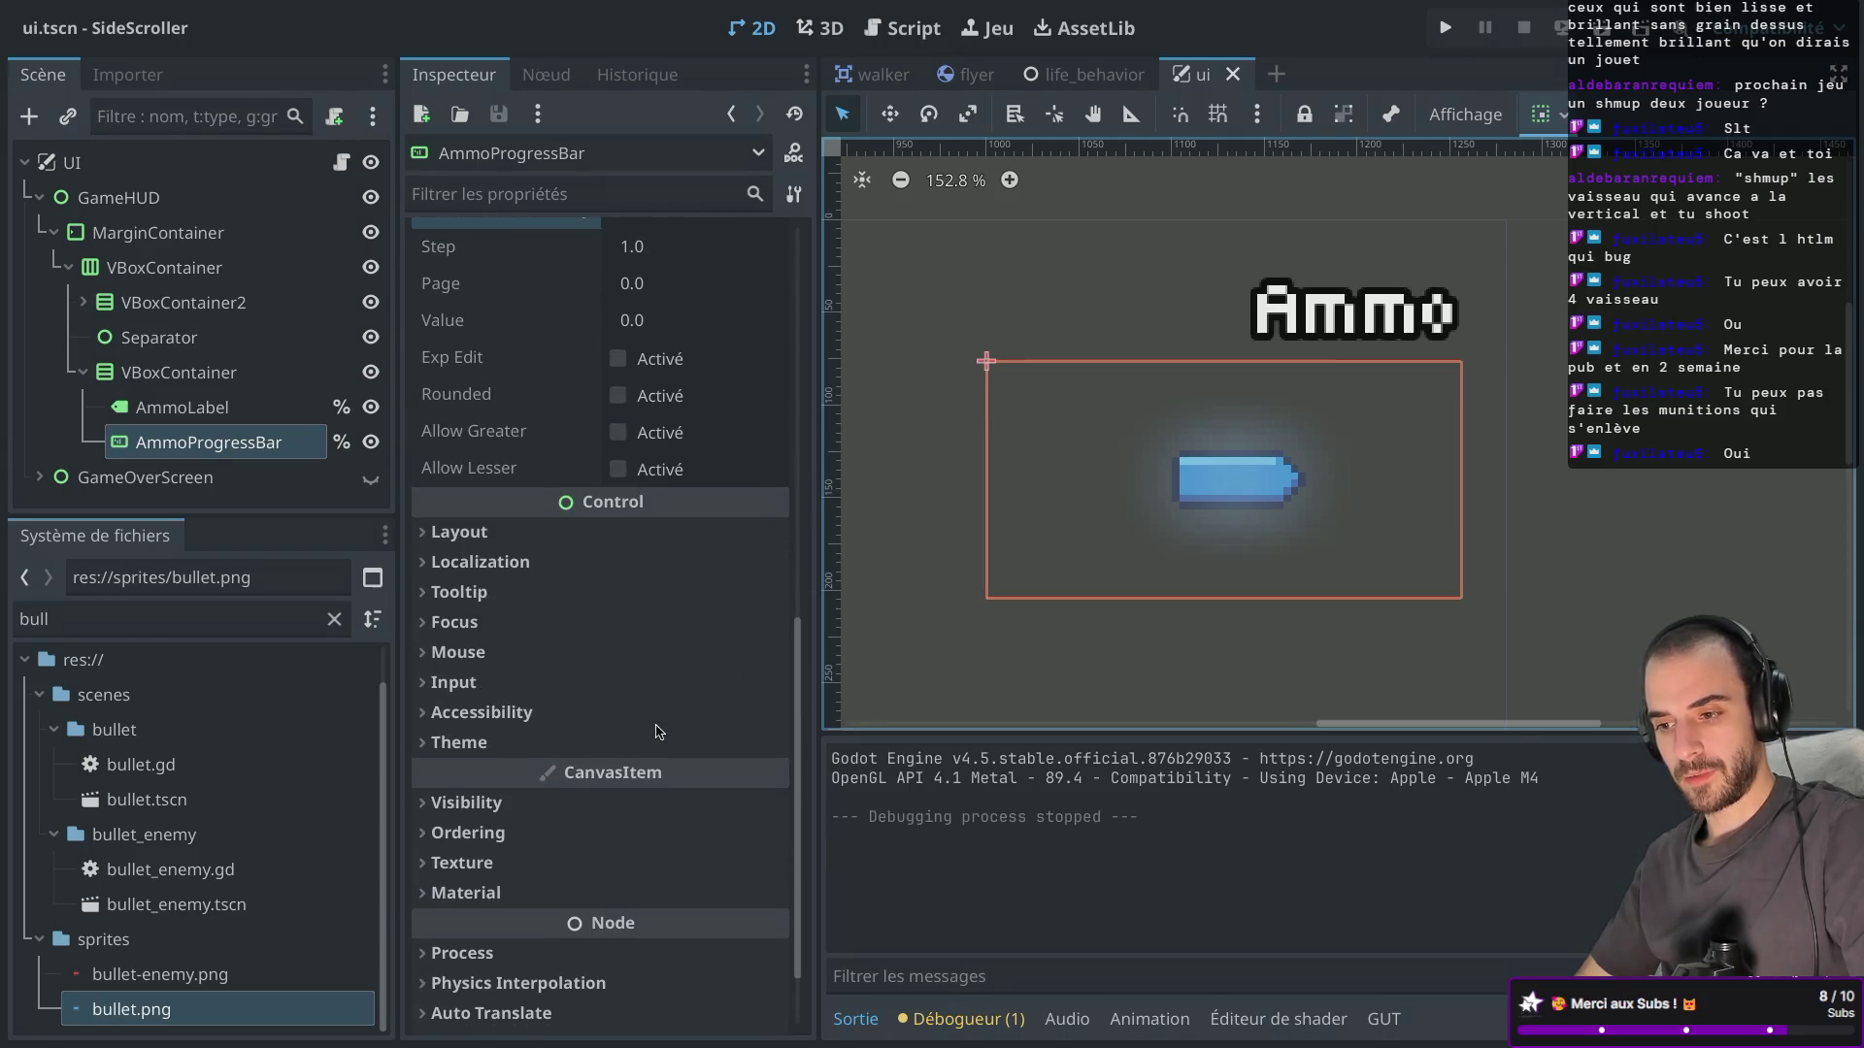
scroll(657, 731, up, 10)
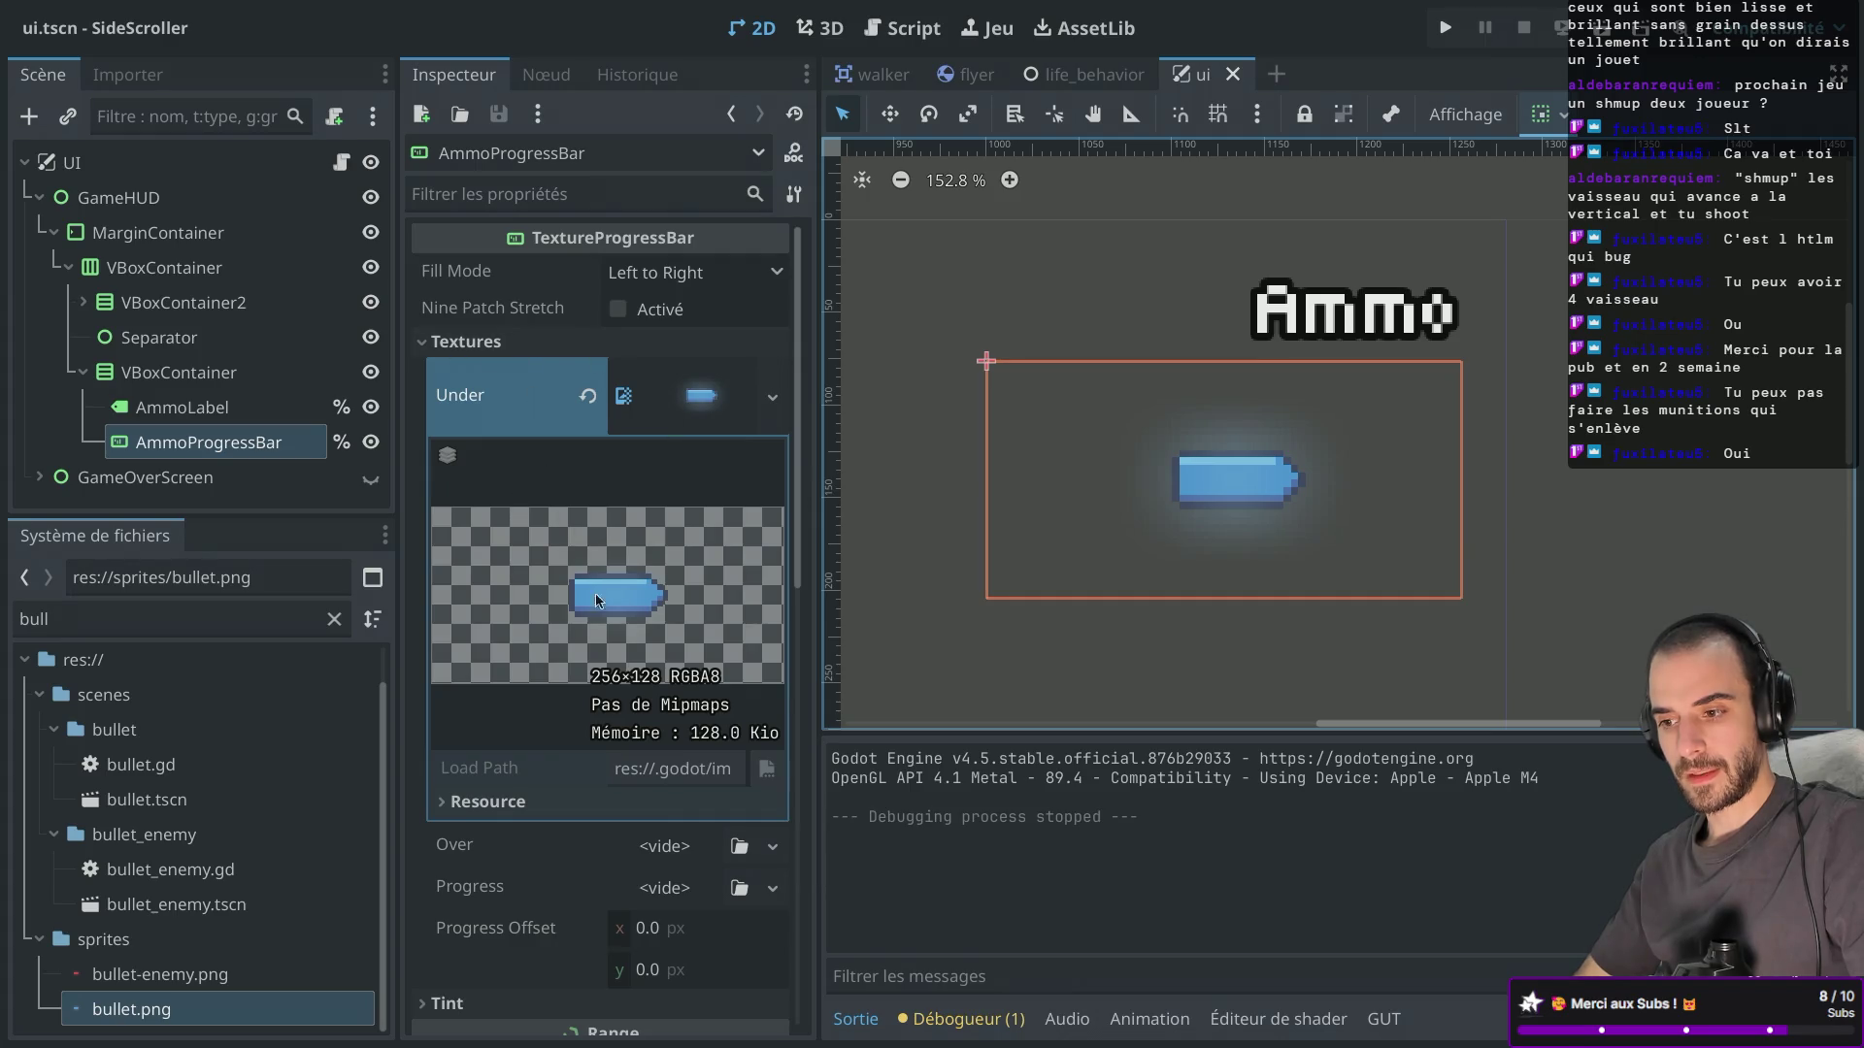
scroll(974, 524, down, 3)
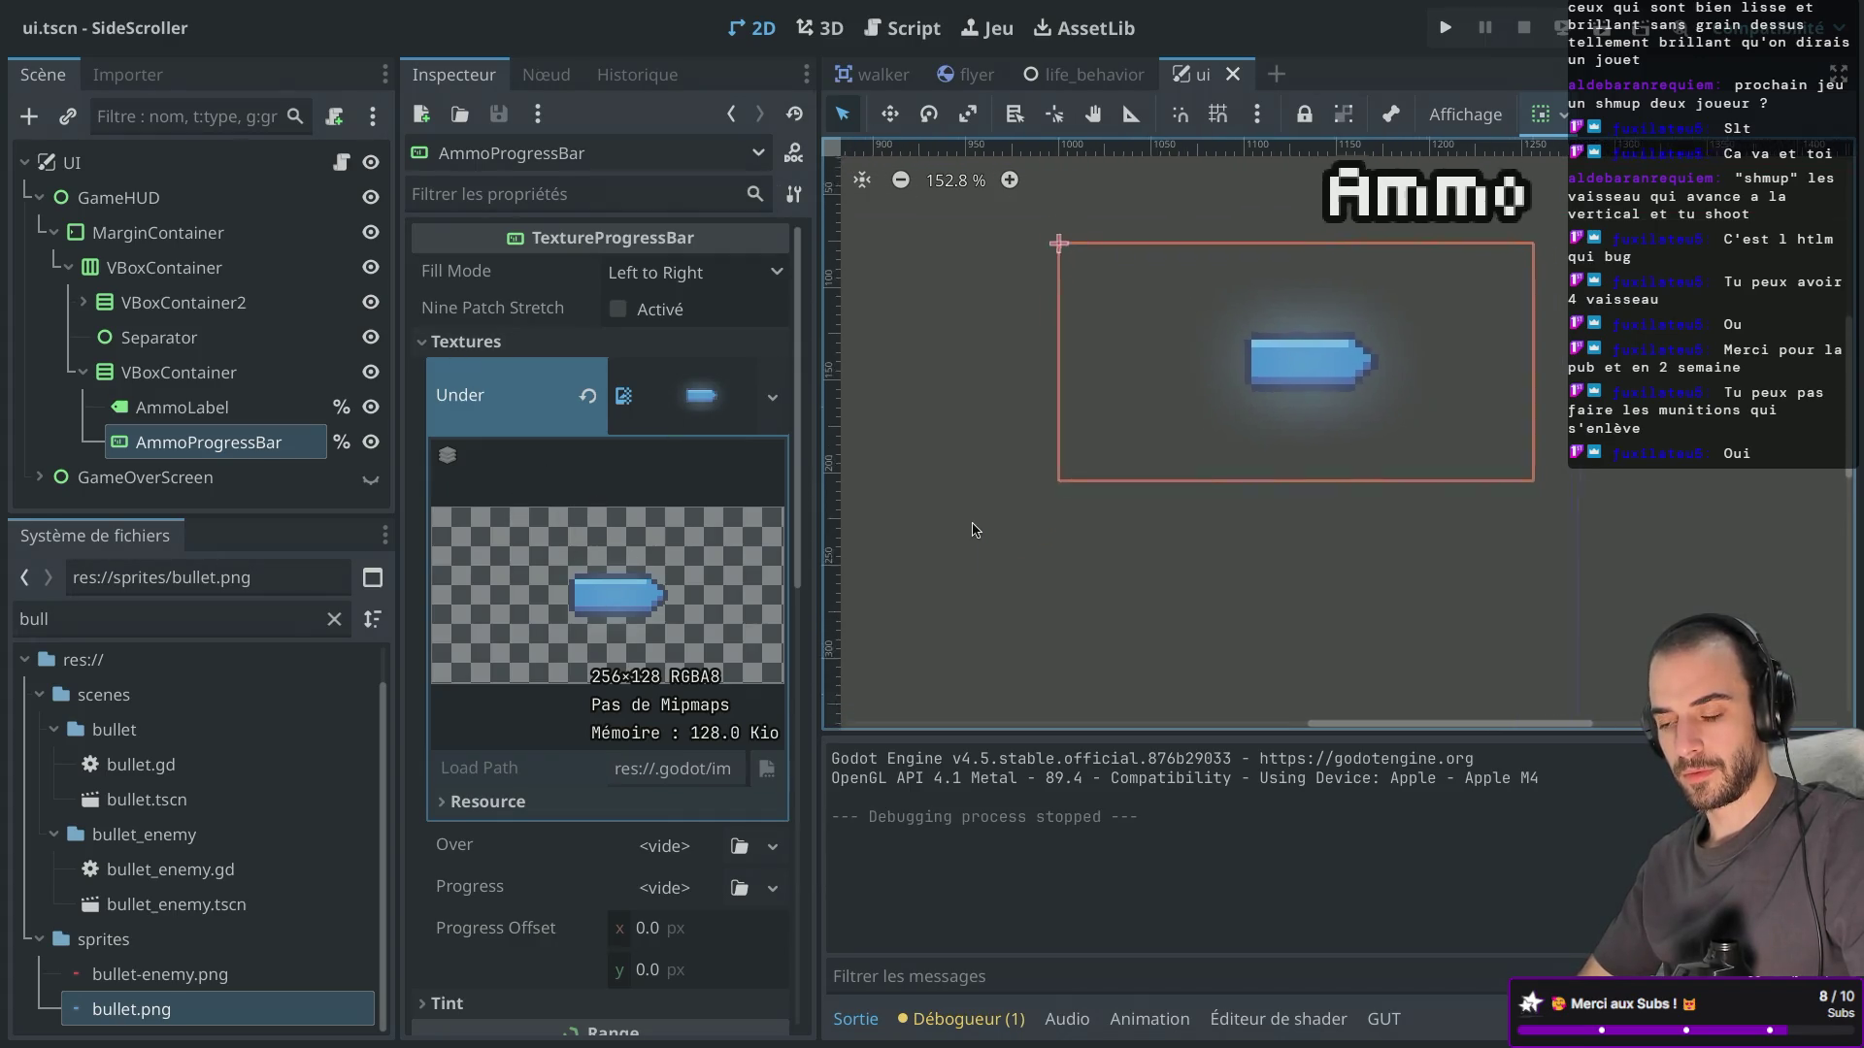
scroll(713, 670, down, 5)
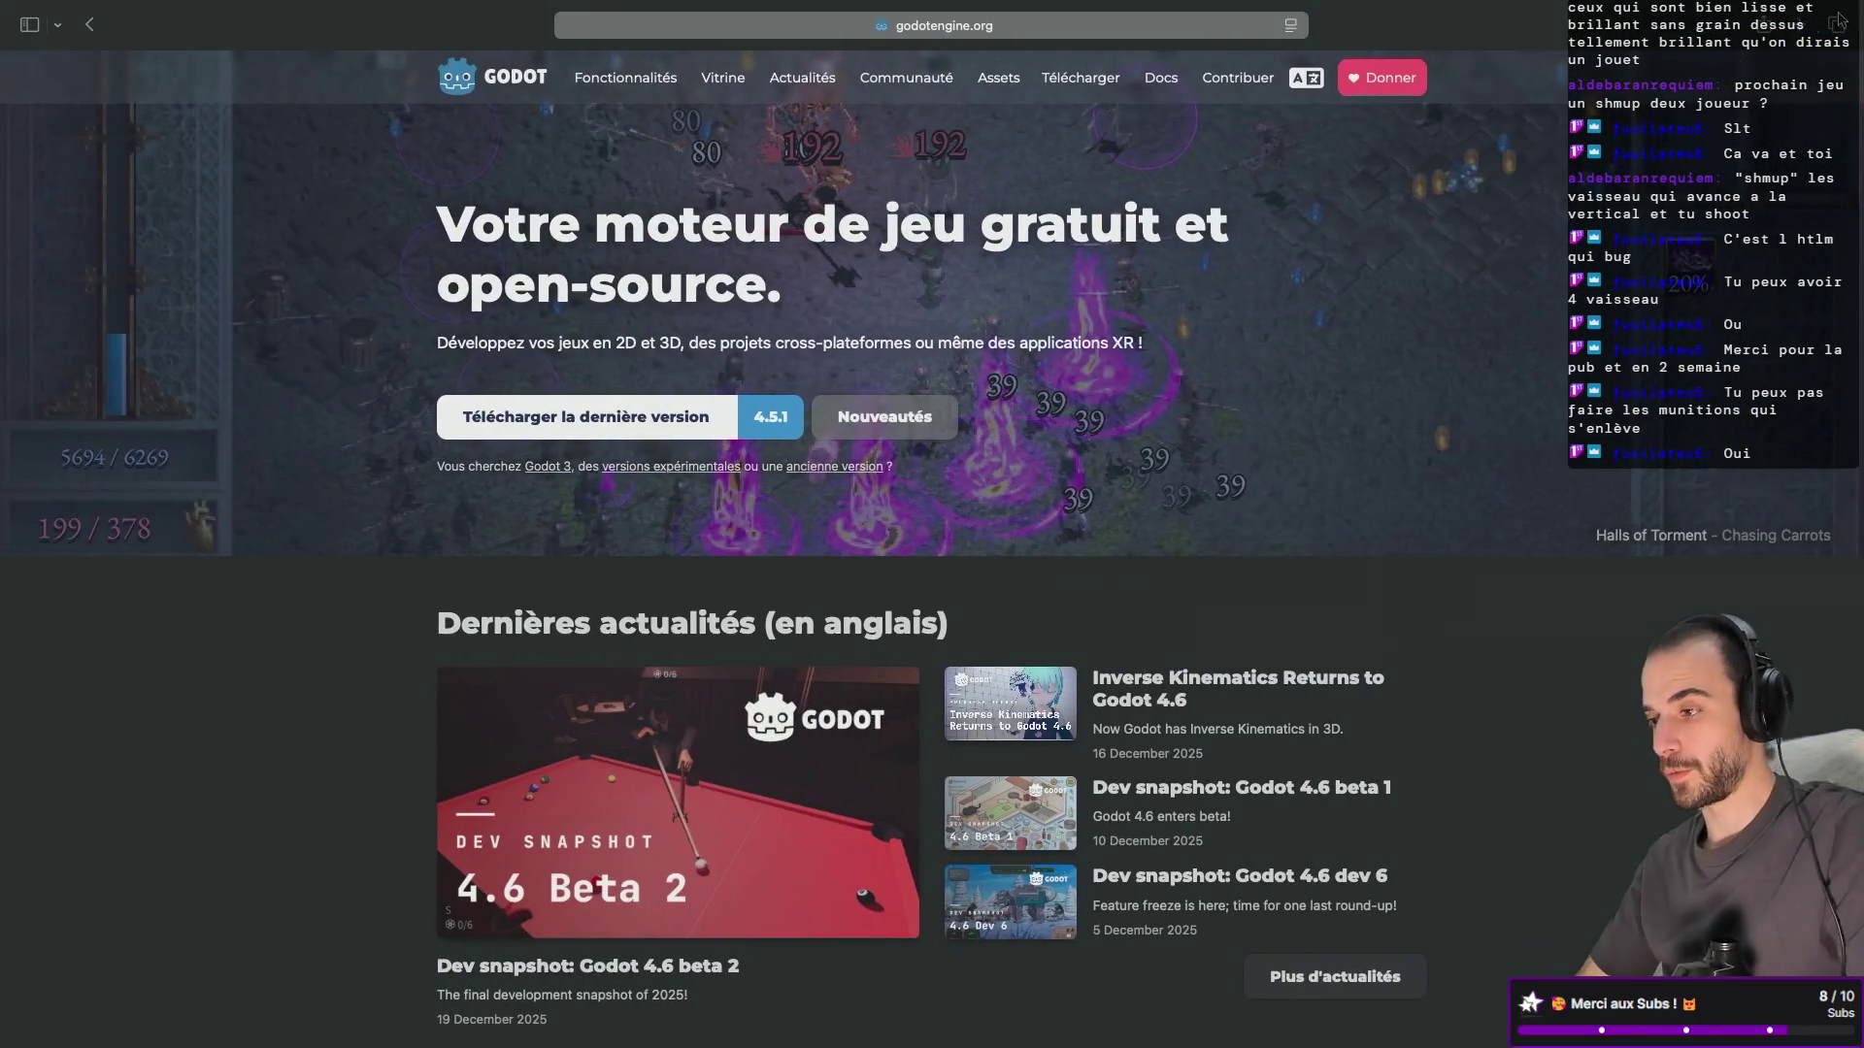
Search the web for 'godot texture progress bar' in a new tab.
key(super+t)
text(godot te)
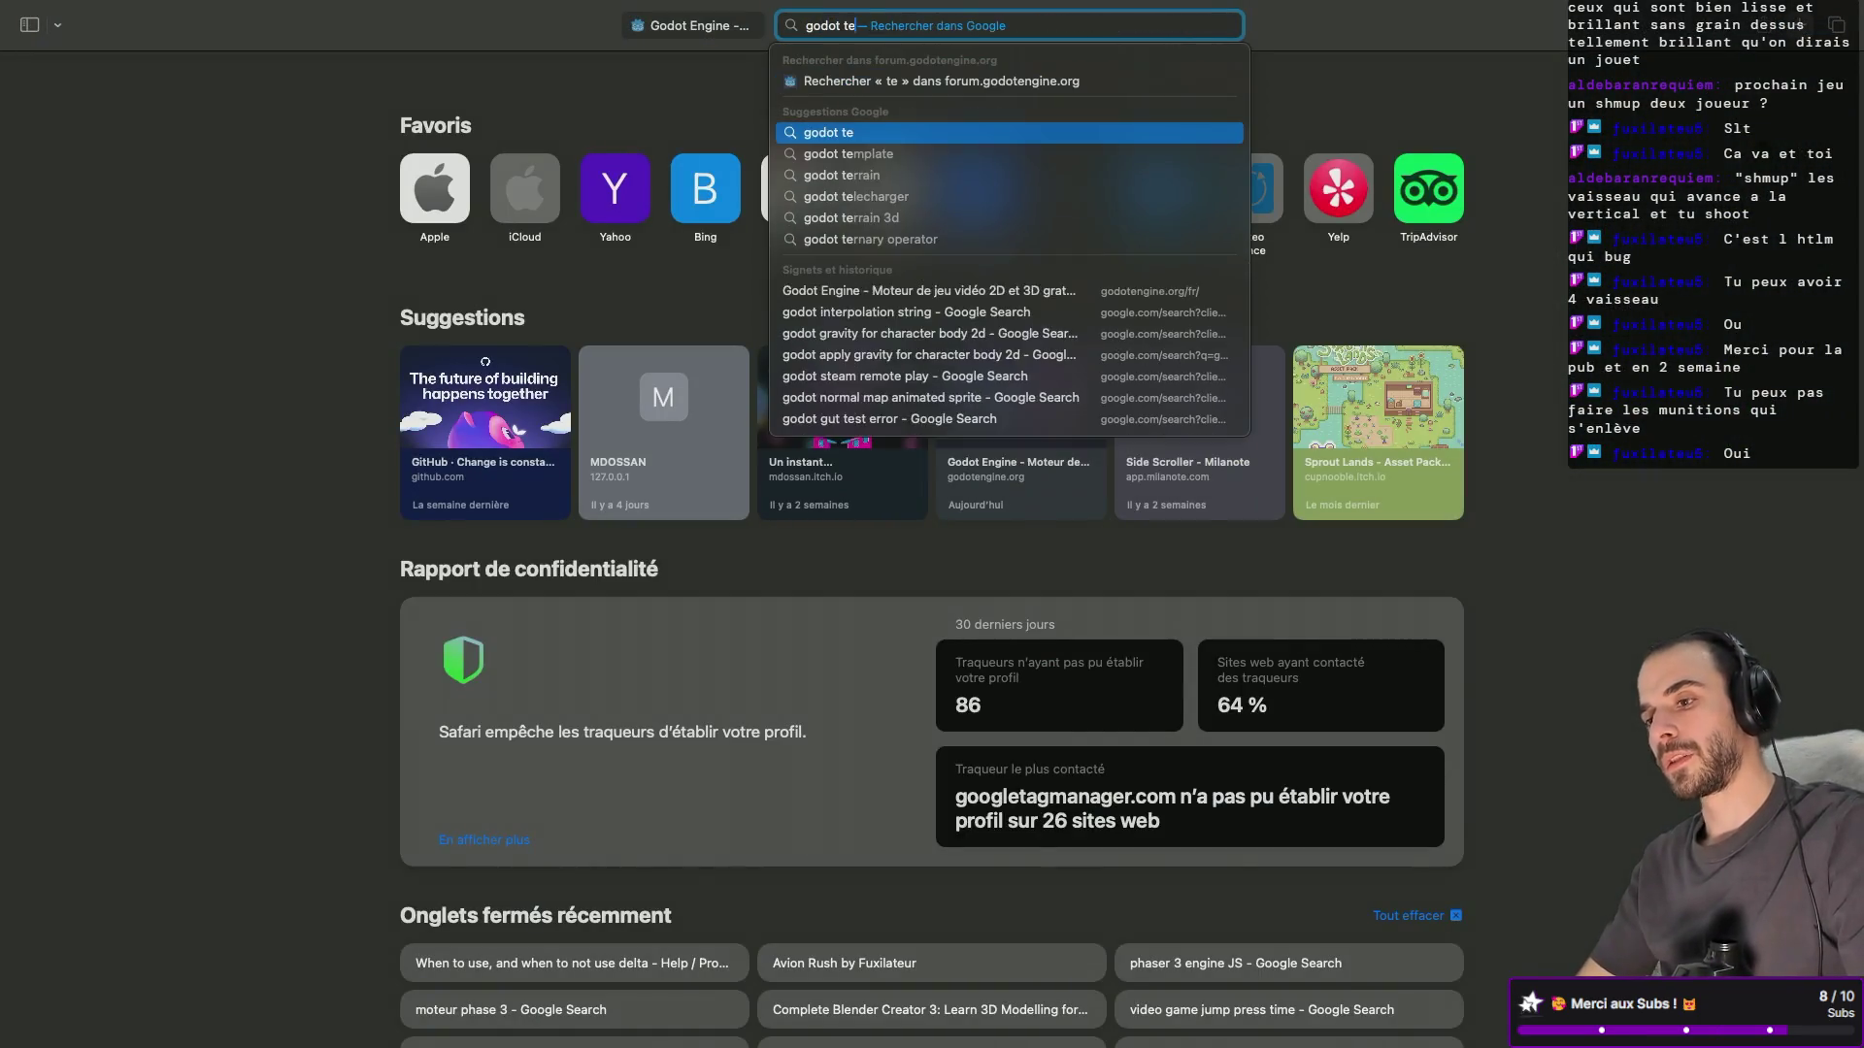
text(xture prog)
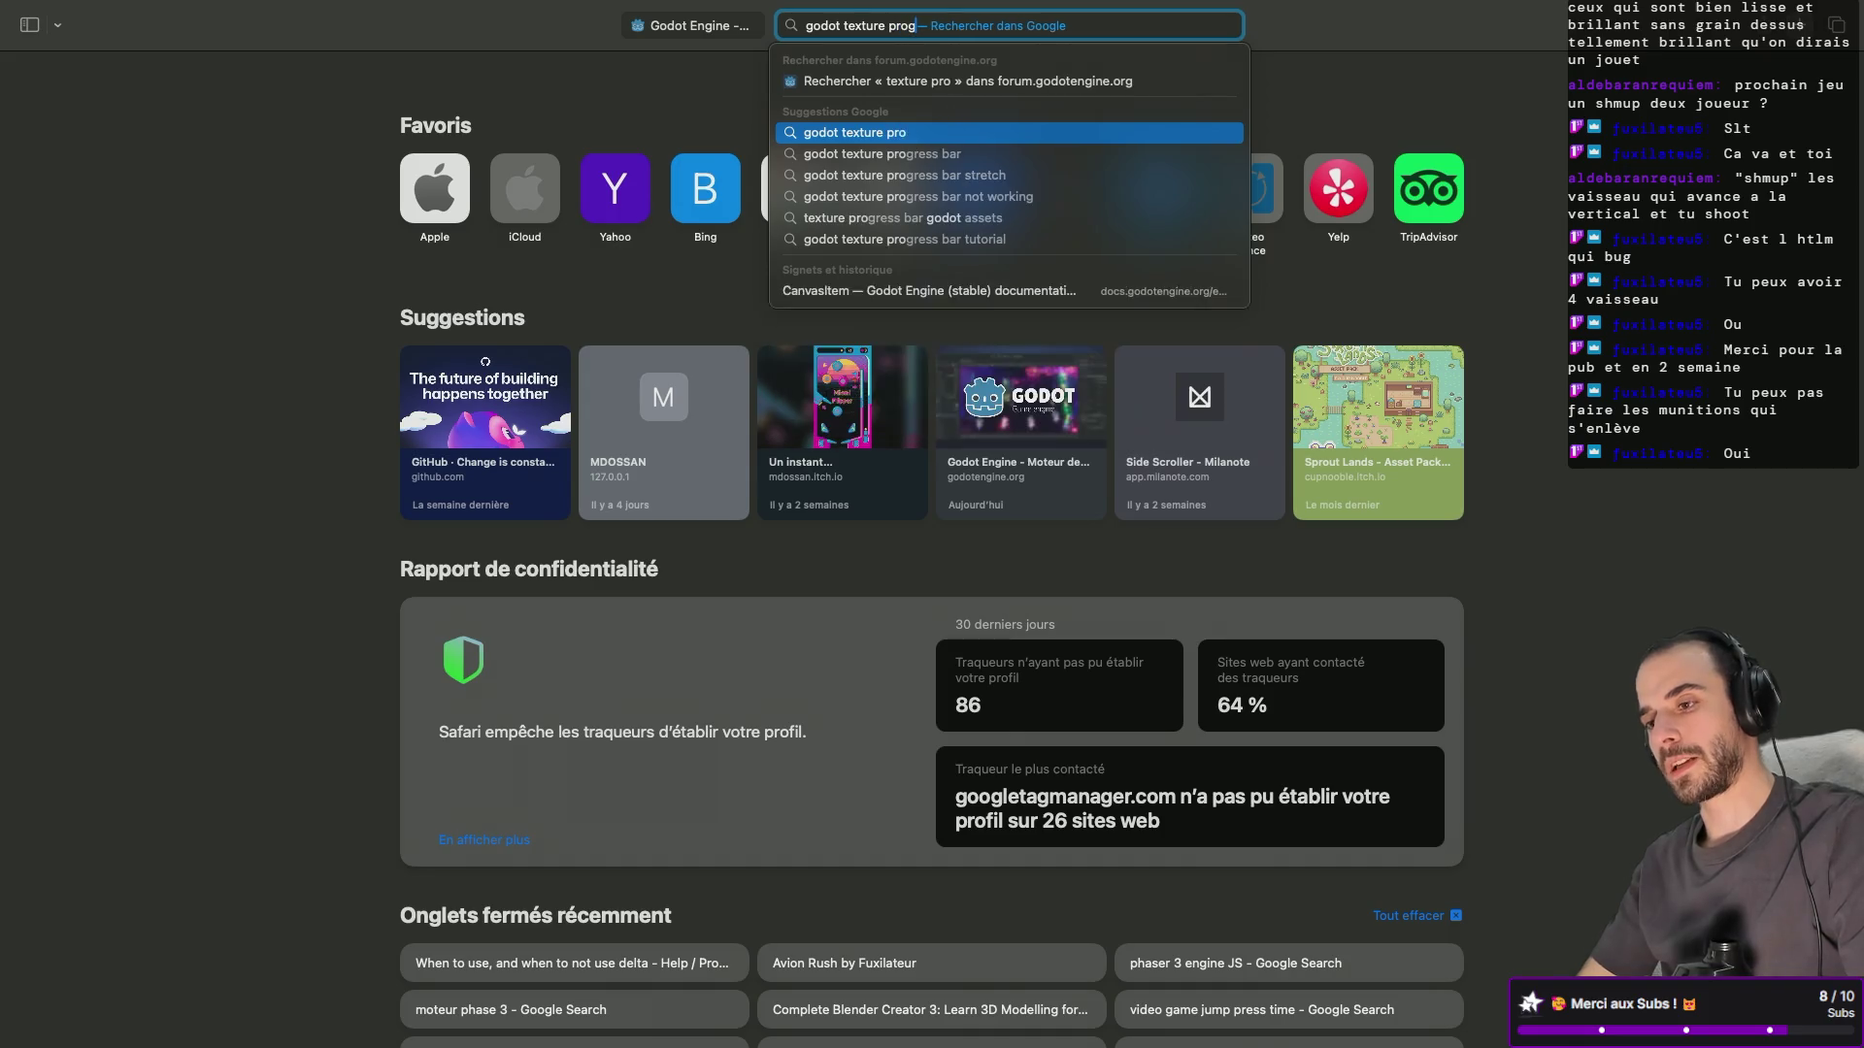
text(ress bar)
key(Return)
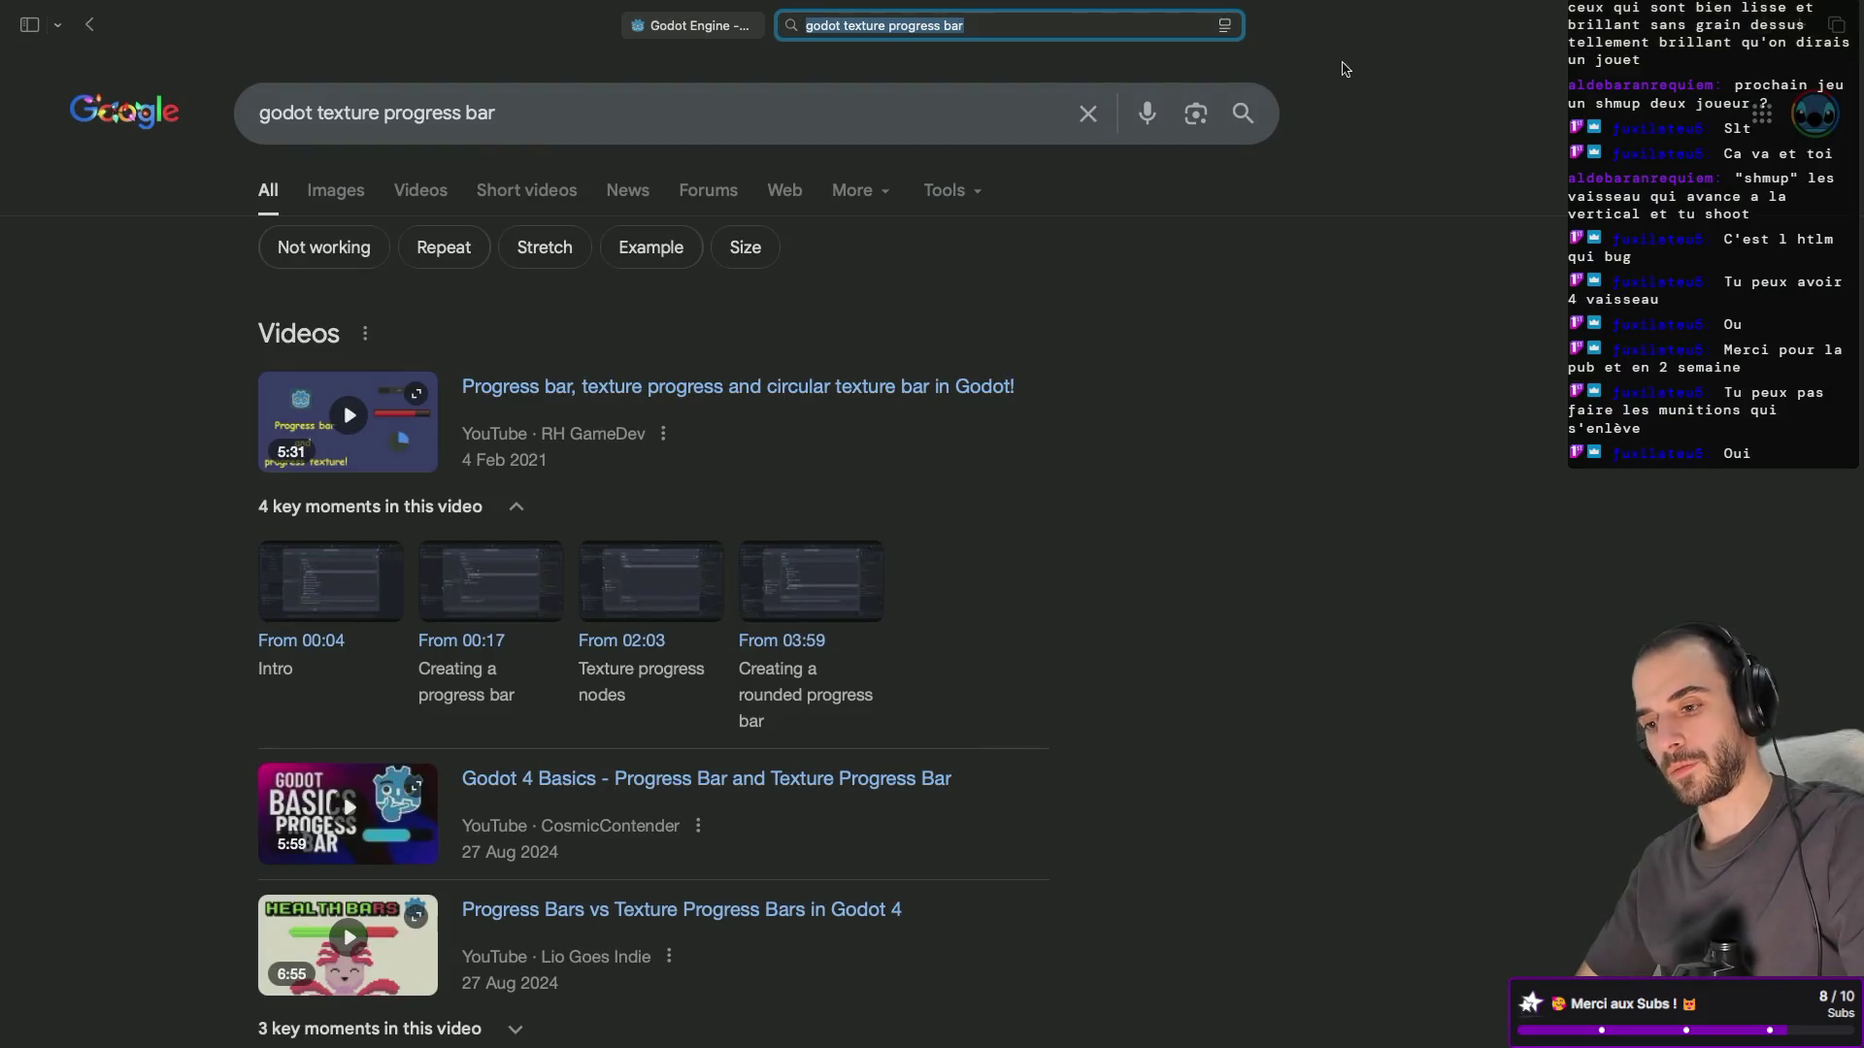
Open the TextureProgressBar Godot Docs page, skim it, and return to the Godot editor.
scroll(792, 495, down, 1)
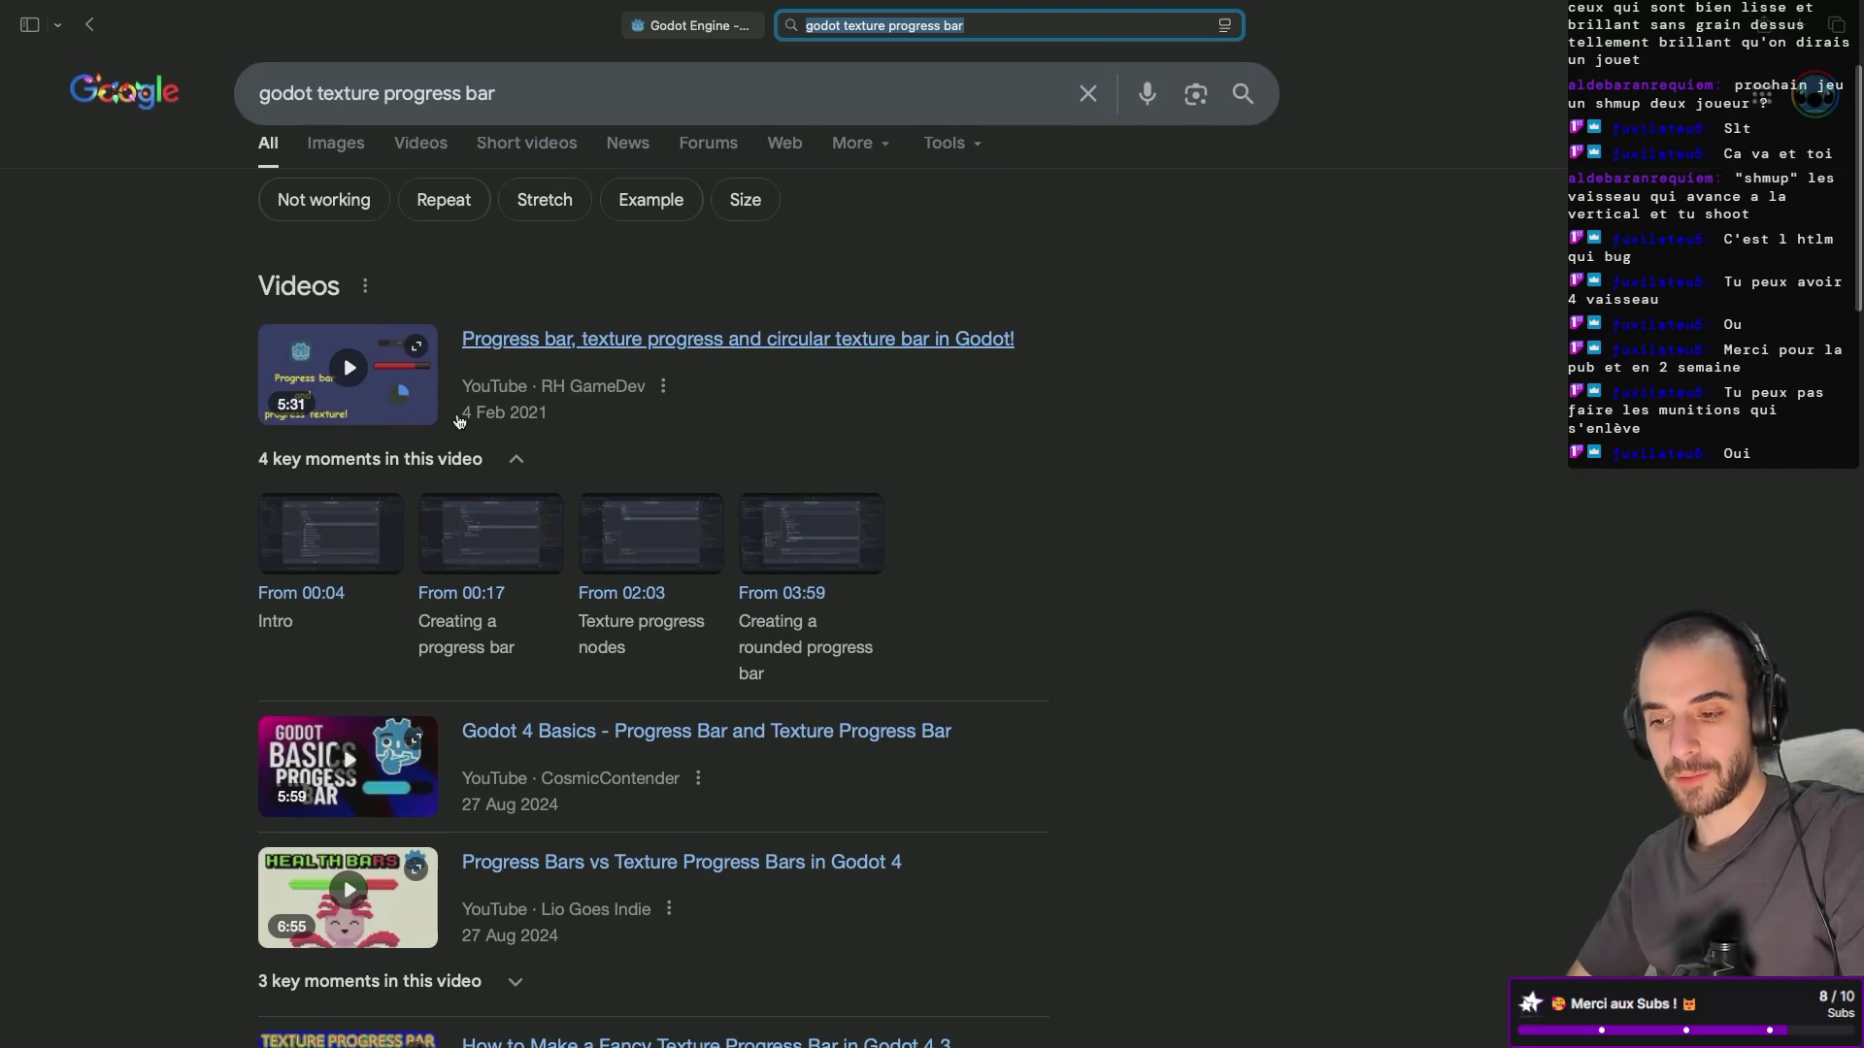
scroll(459, 420, down, 10)
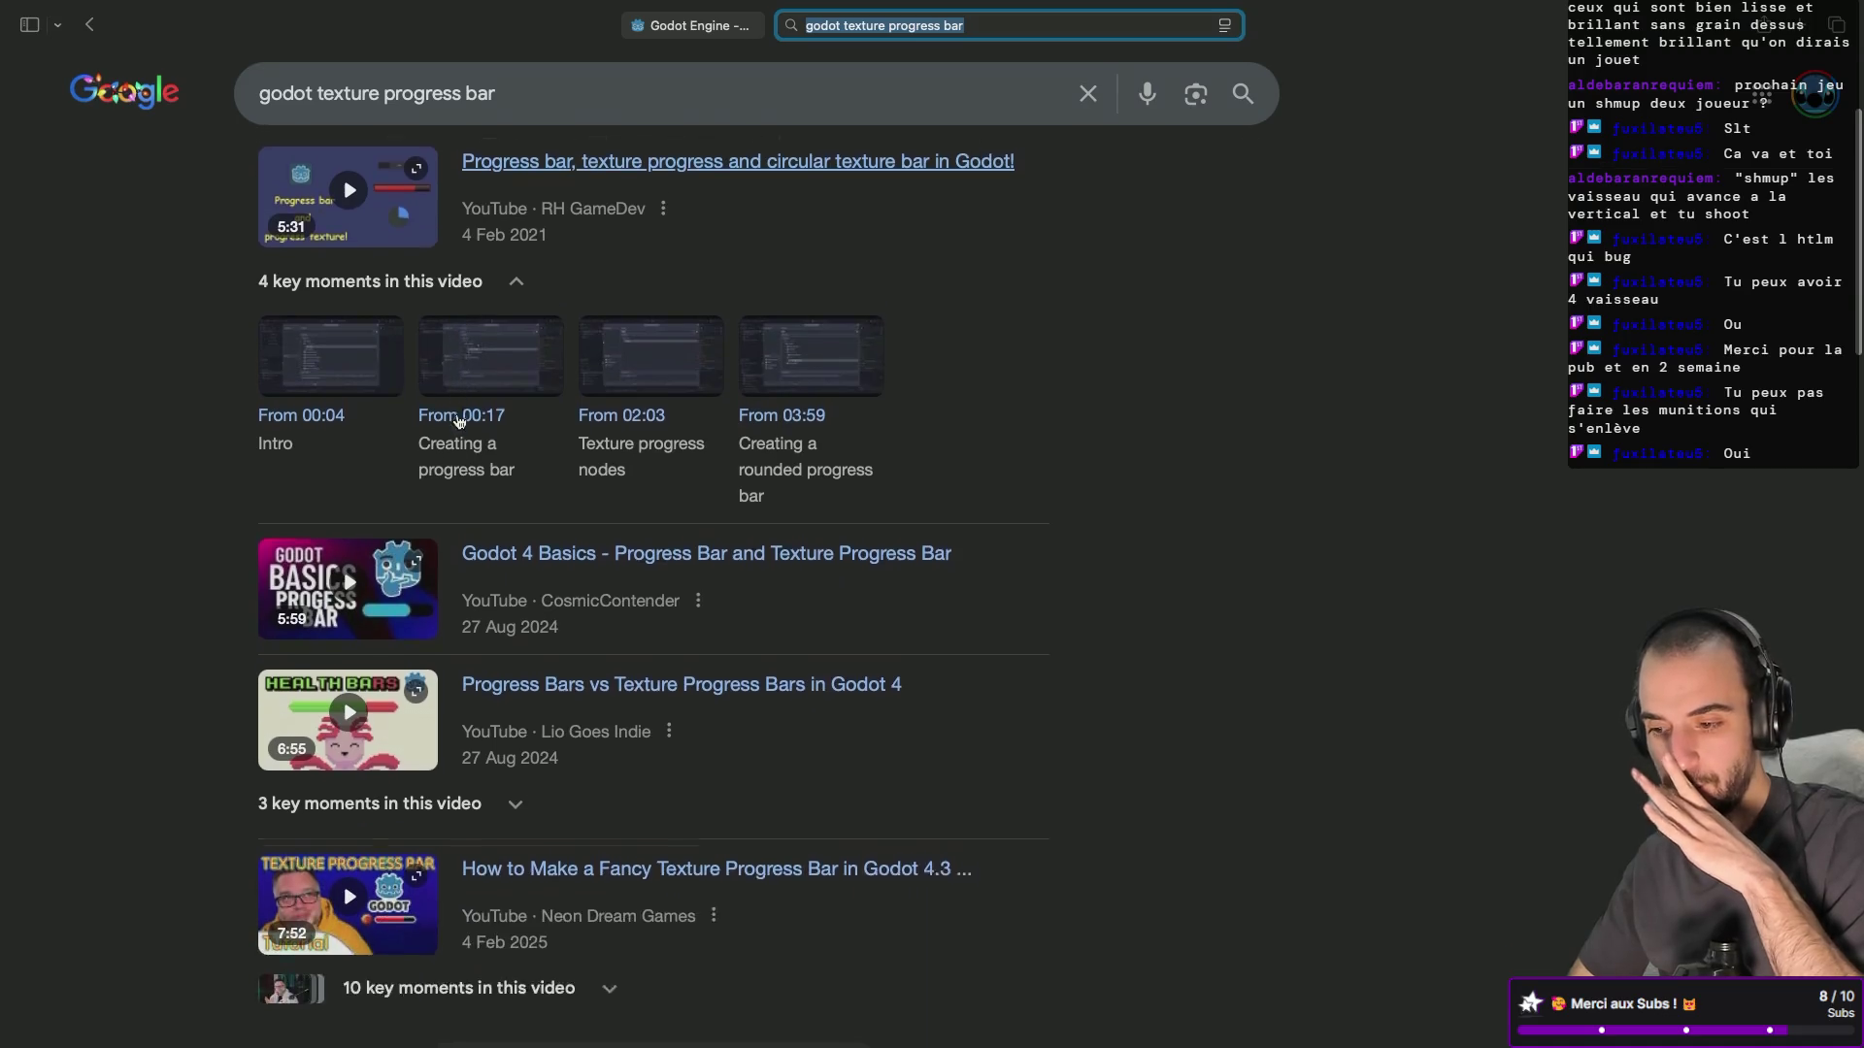
scroll(459, 421, down, 3)
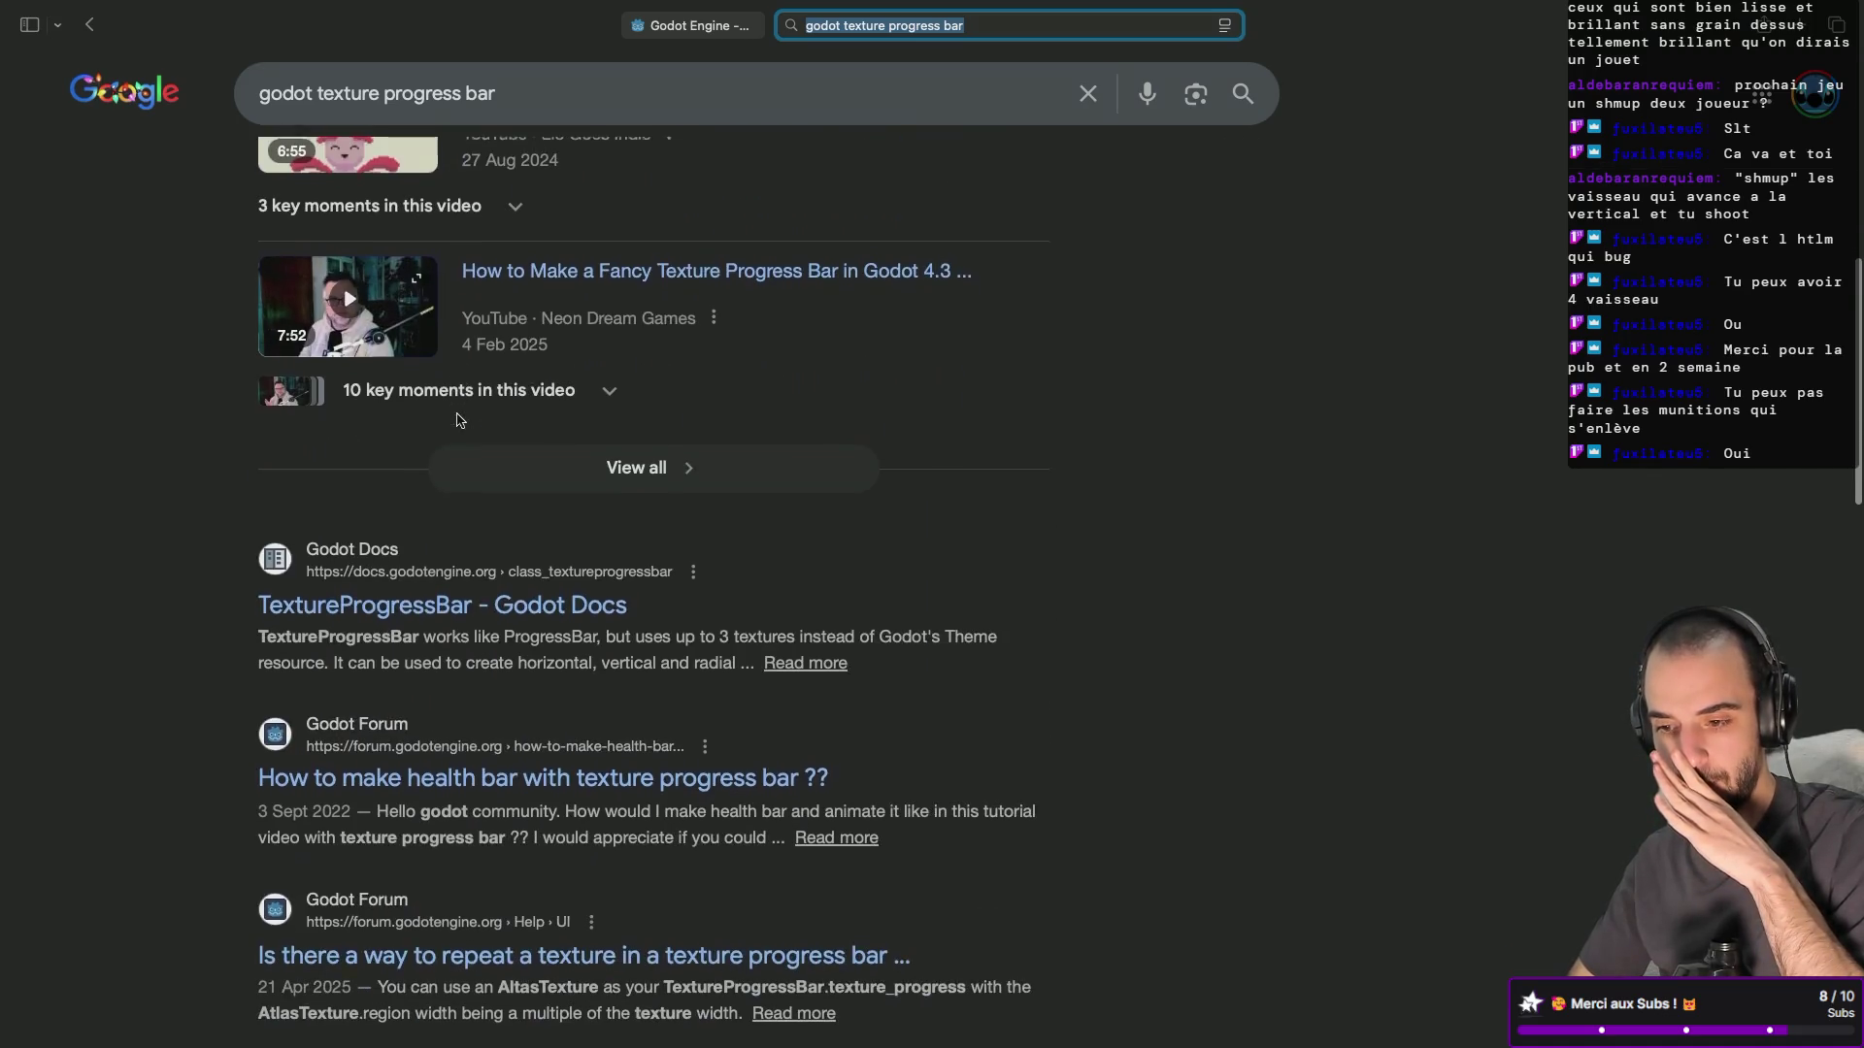
click(446, 608)
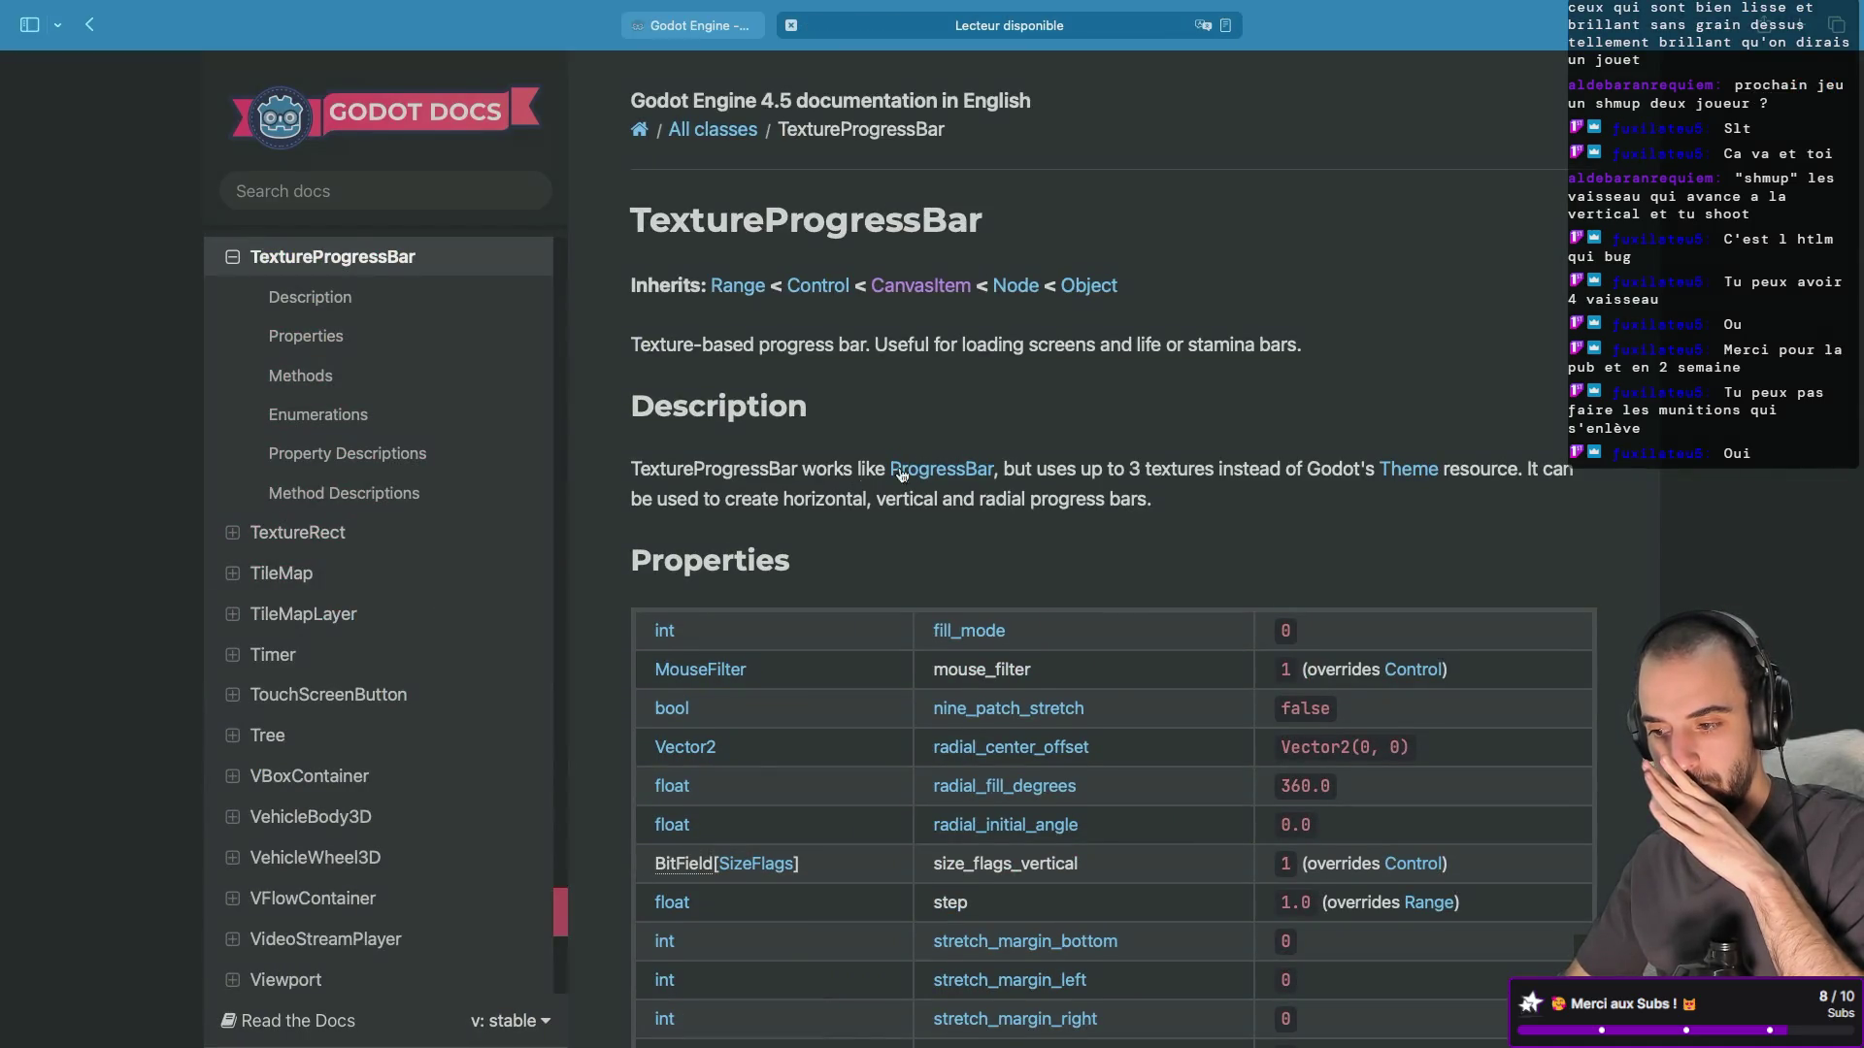
scroll(982, 474, down, 2)
scroll(970, 465, up, 2)
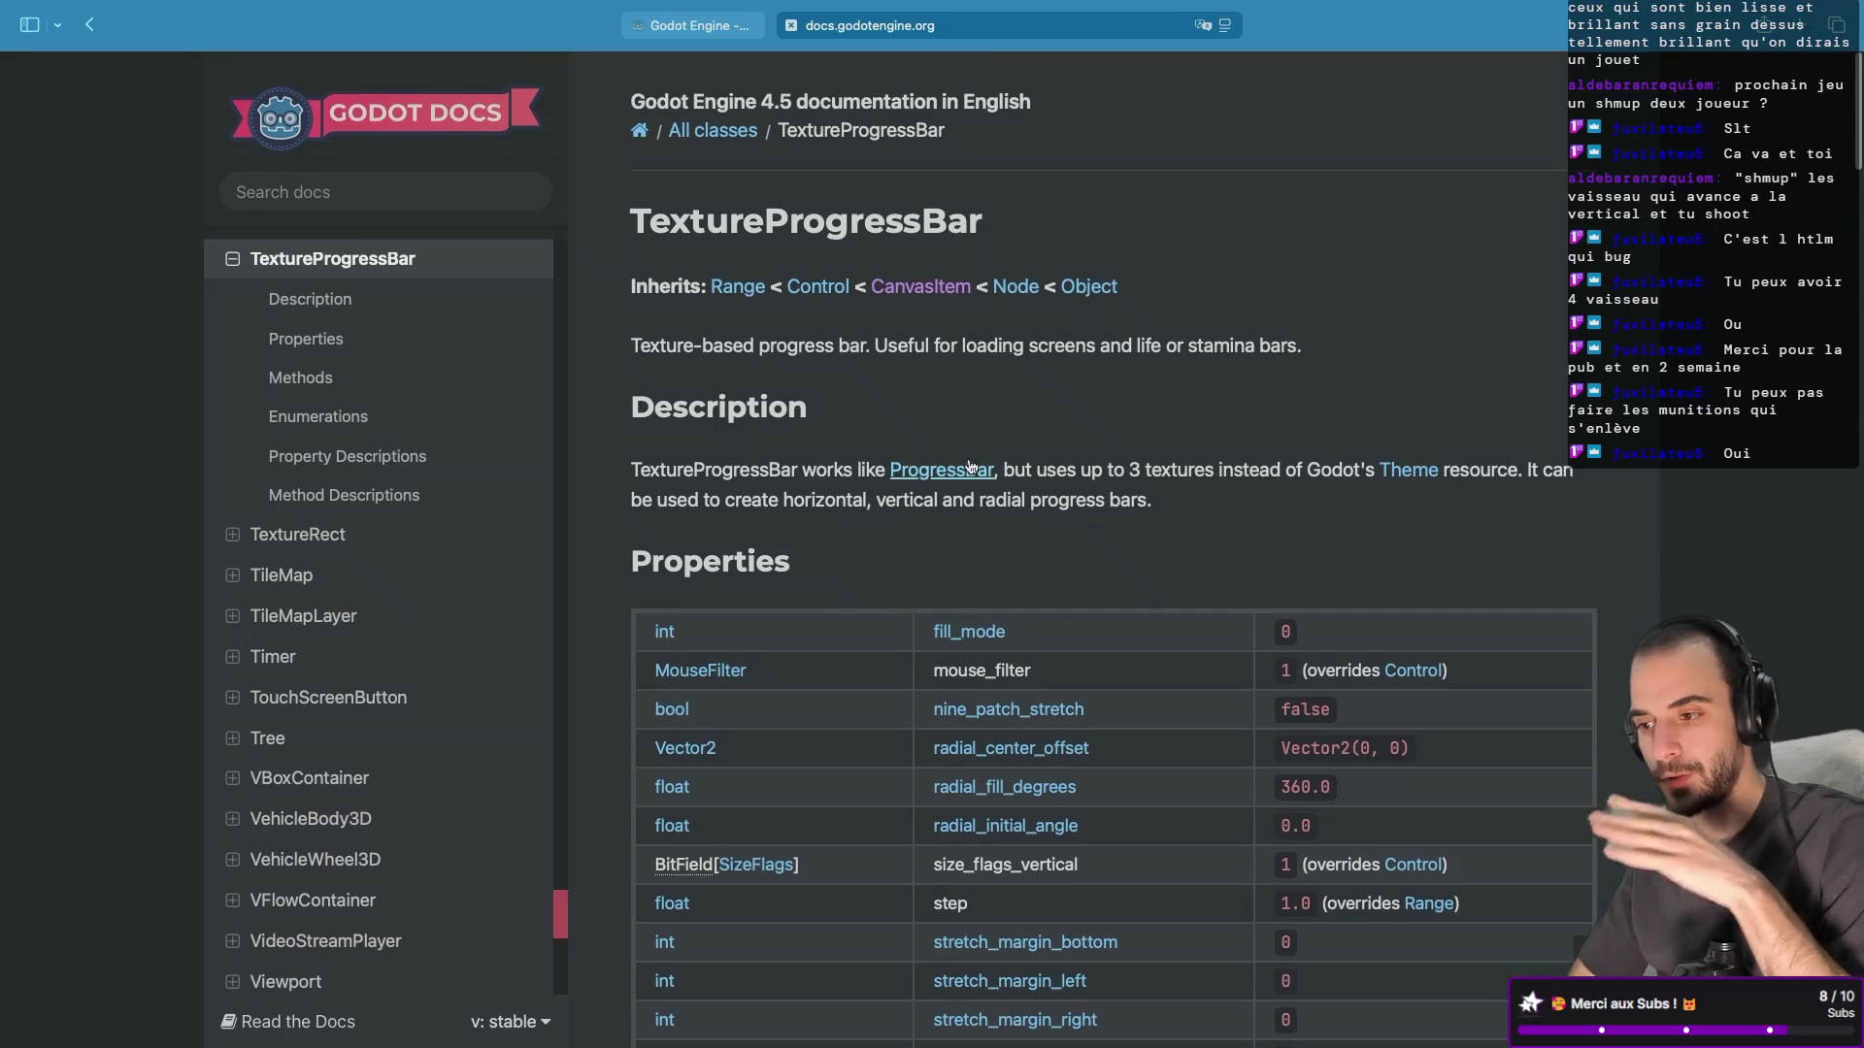
key(ctrl+Right)
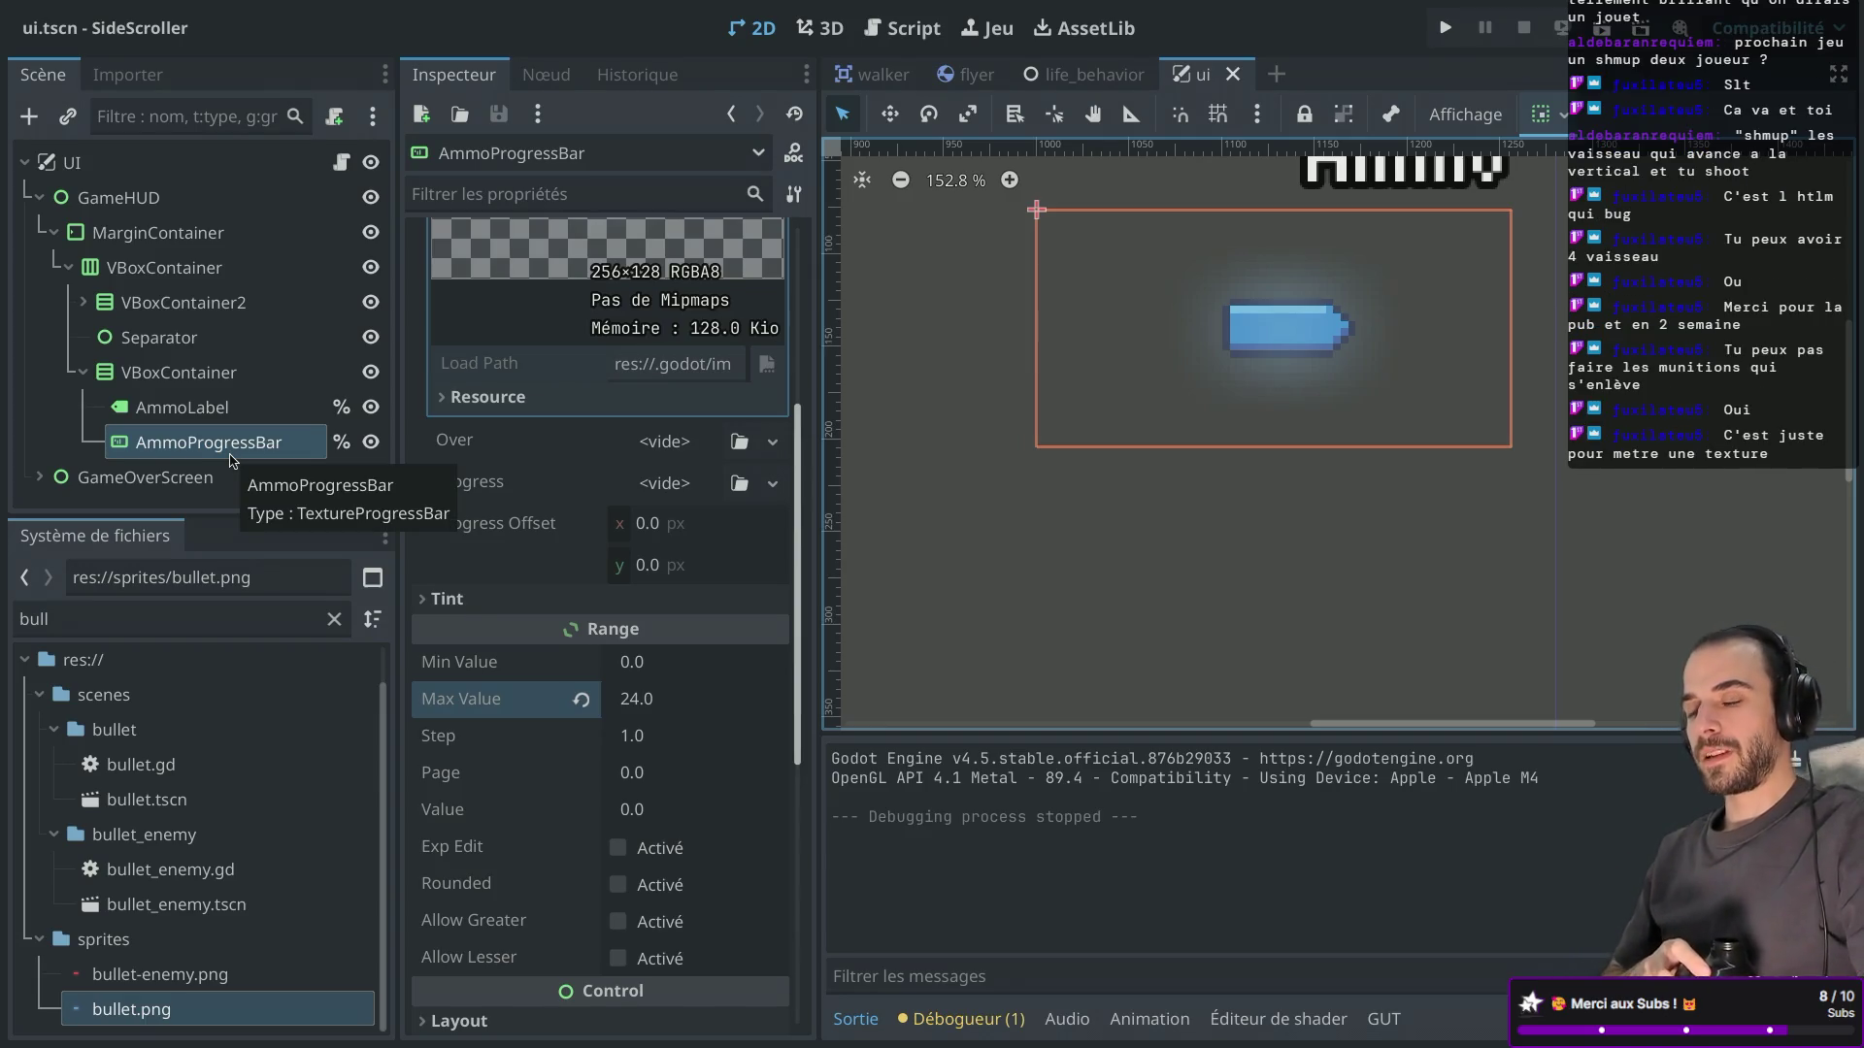
Expand VBoxContainer2 to show the Life nodes, then select and frame AmmoProgressBar.
click(85, 302)
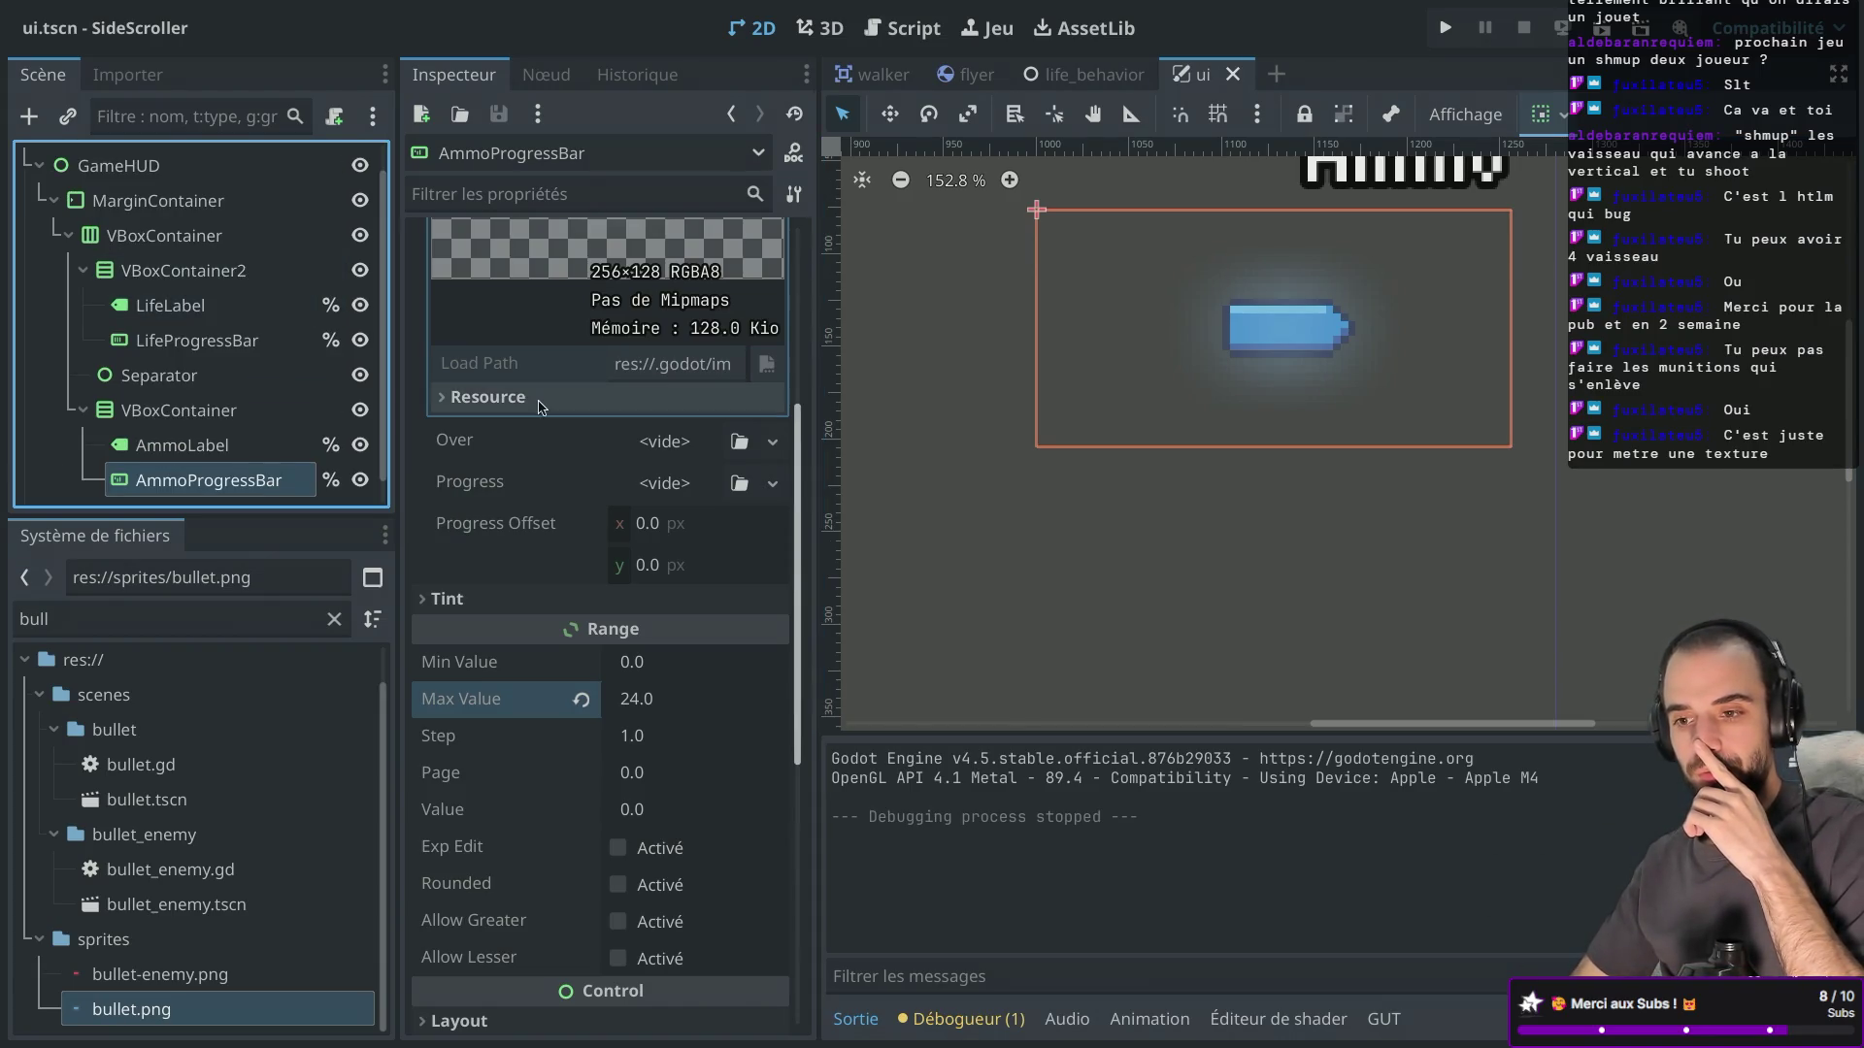
scroll(1024, 374, left, 2)
scroll(1024, 374, left, 10)
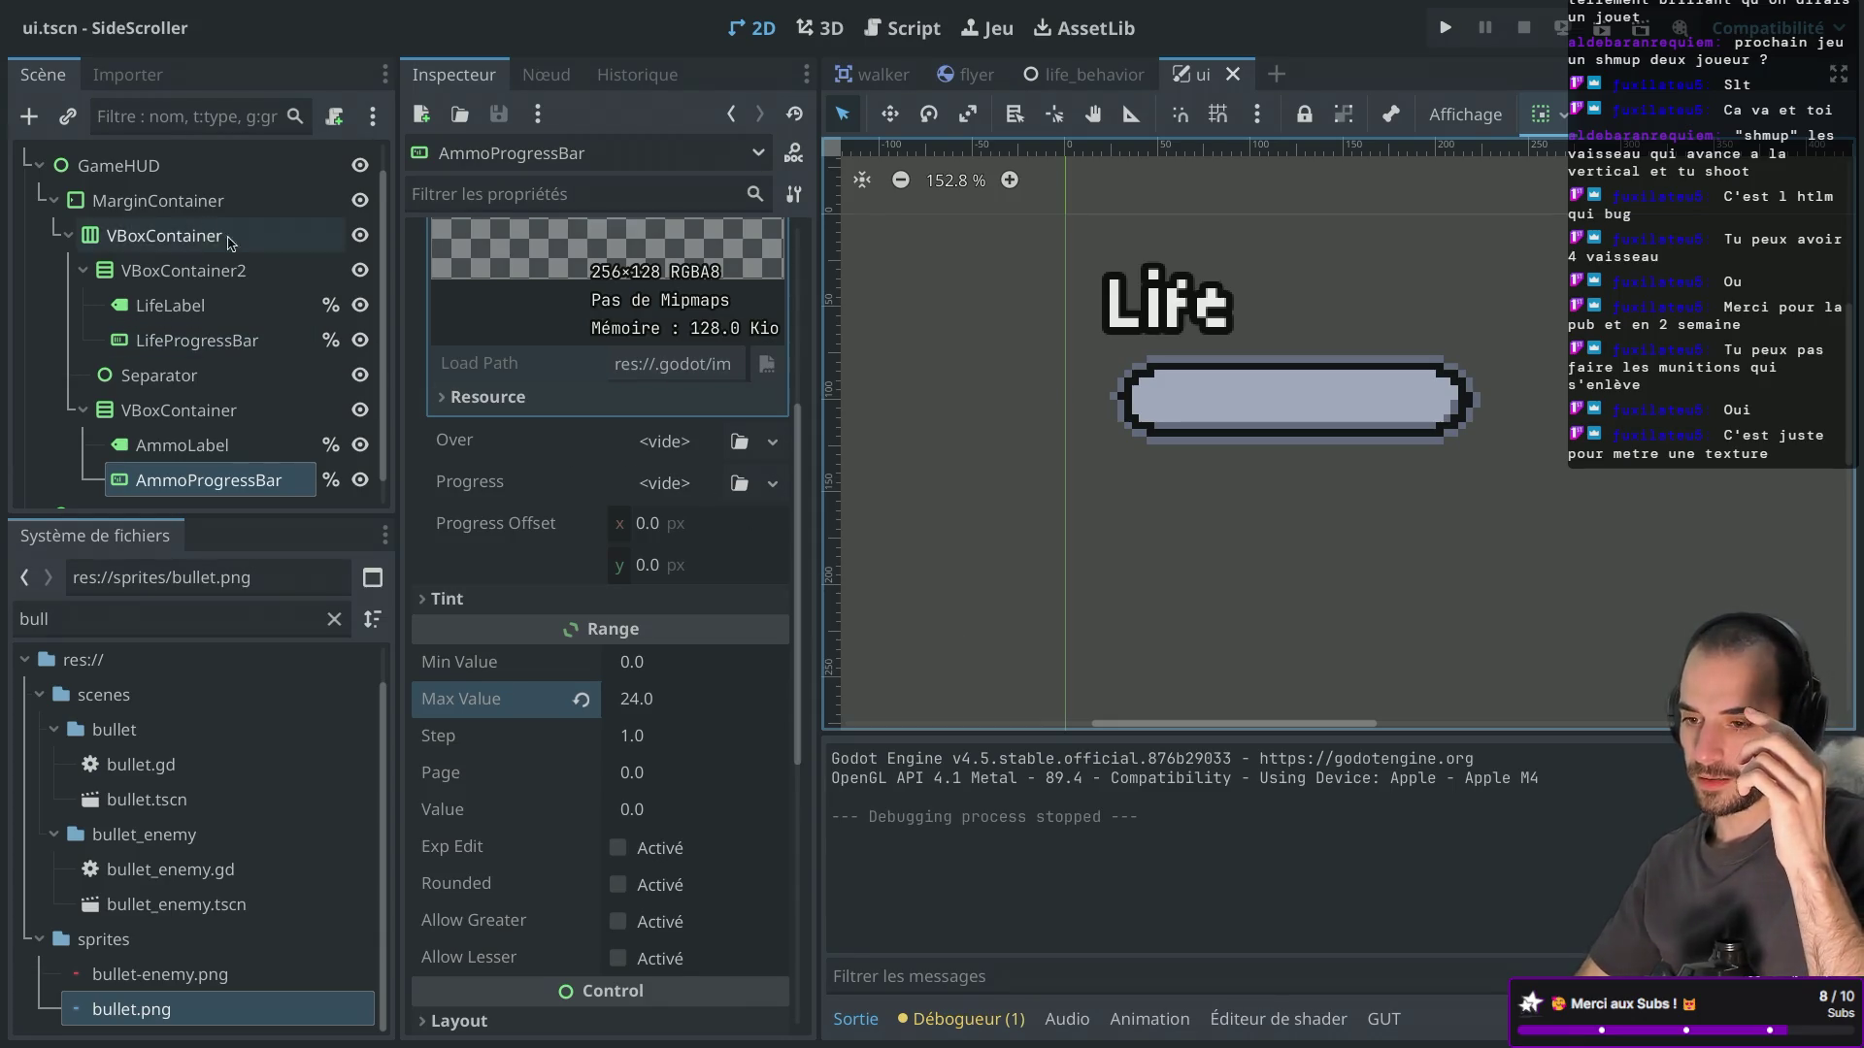
click(144, 180)
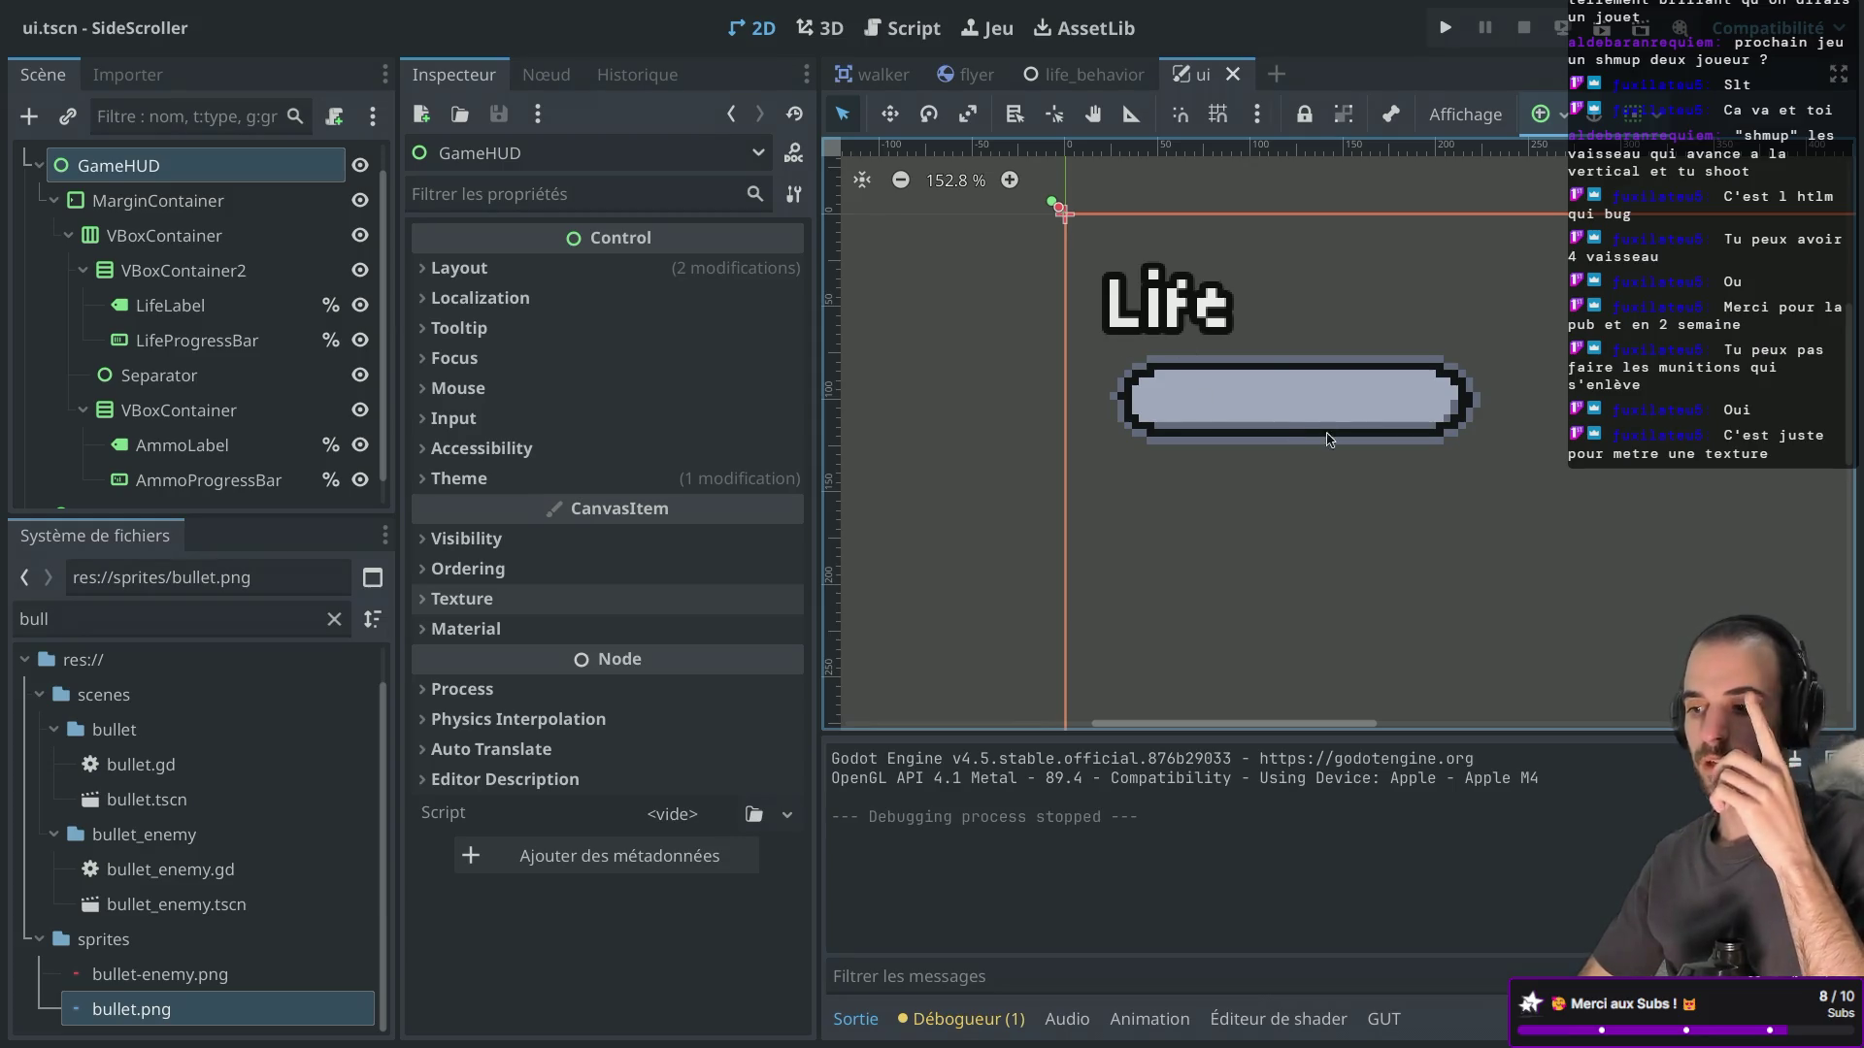
scroll(204, 418, down, 1)
click(207, 447)
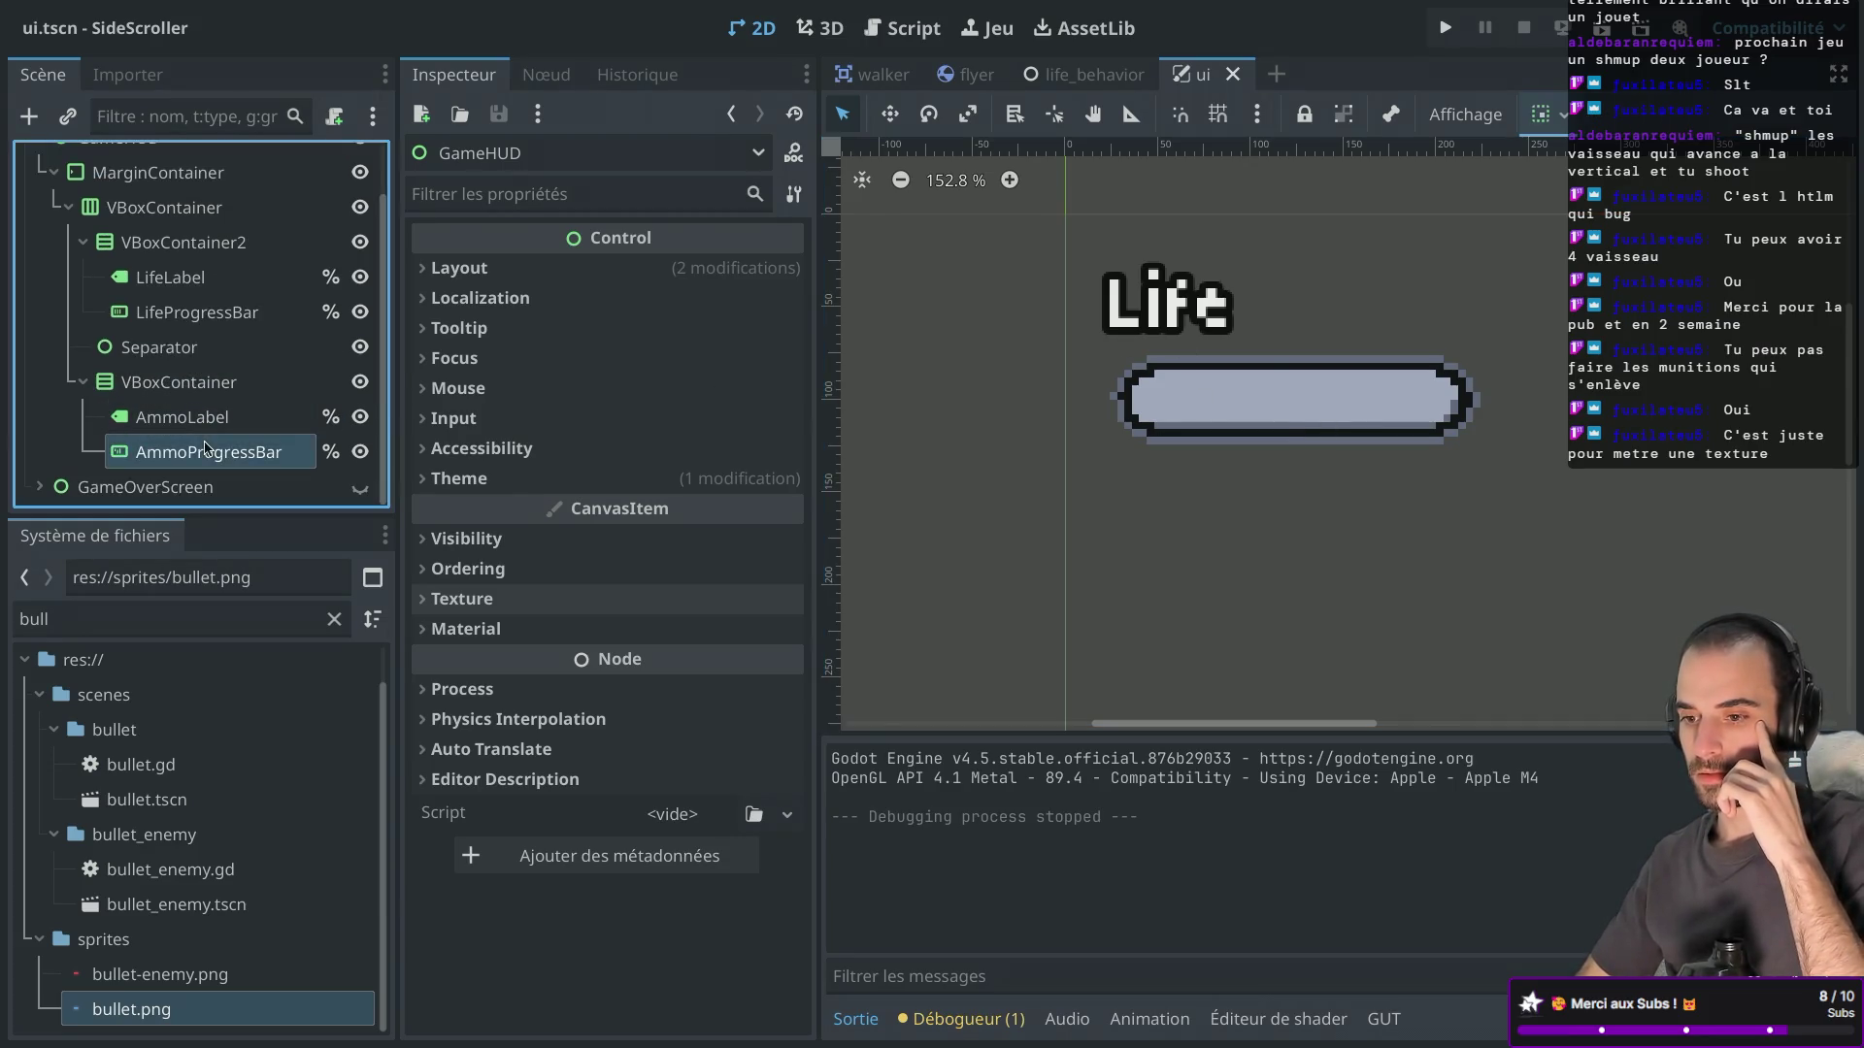
key(f)
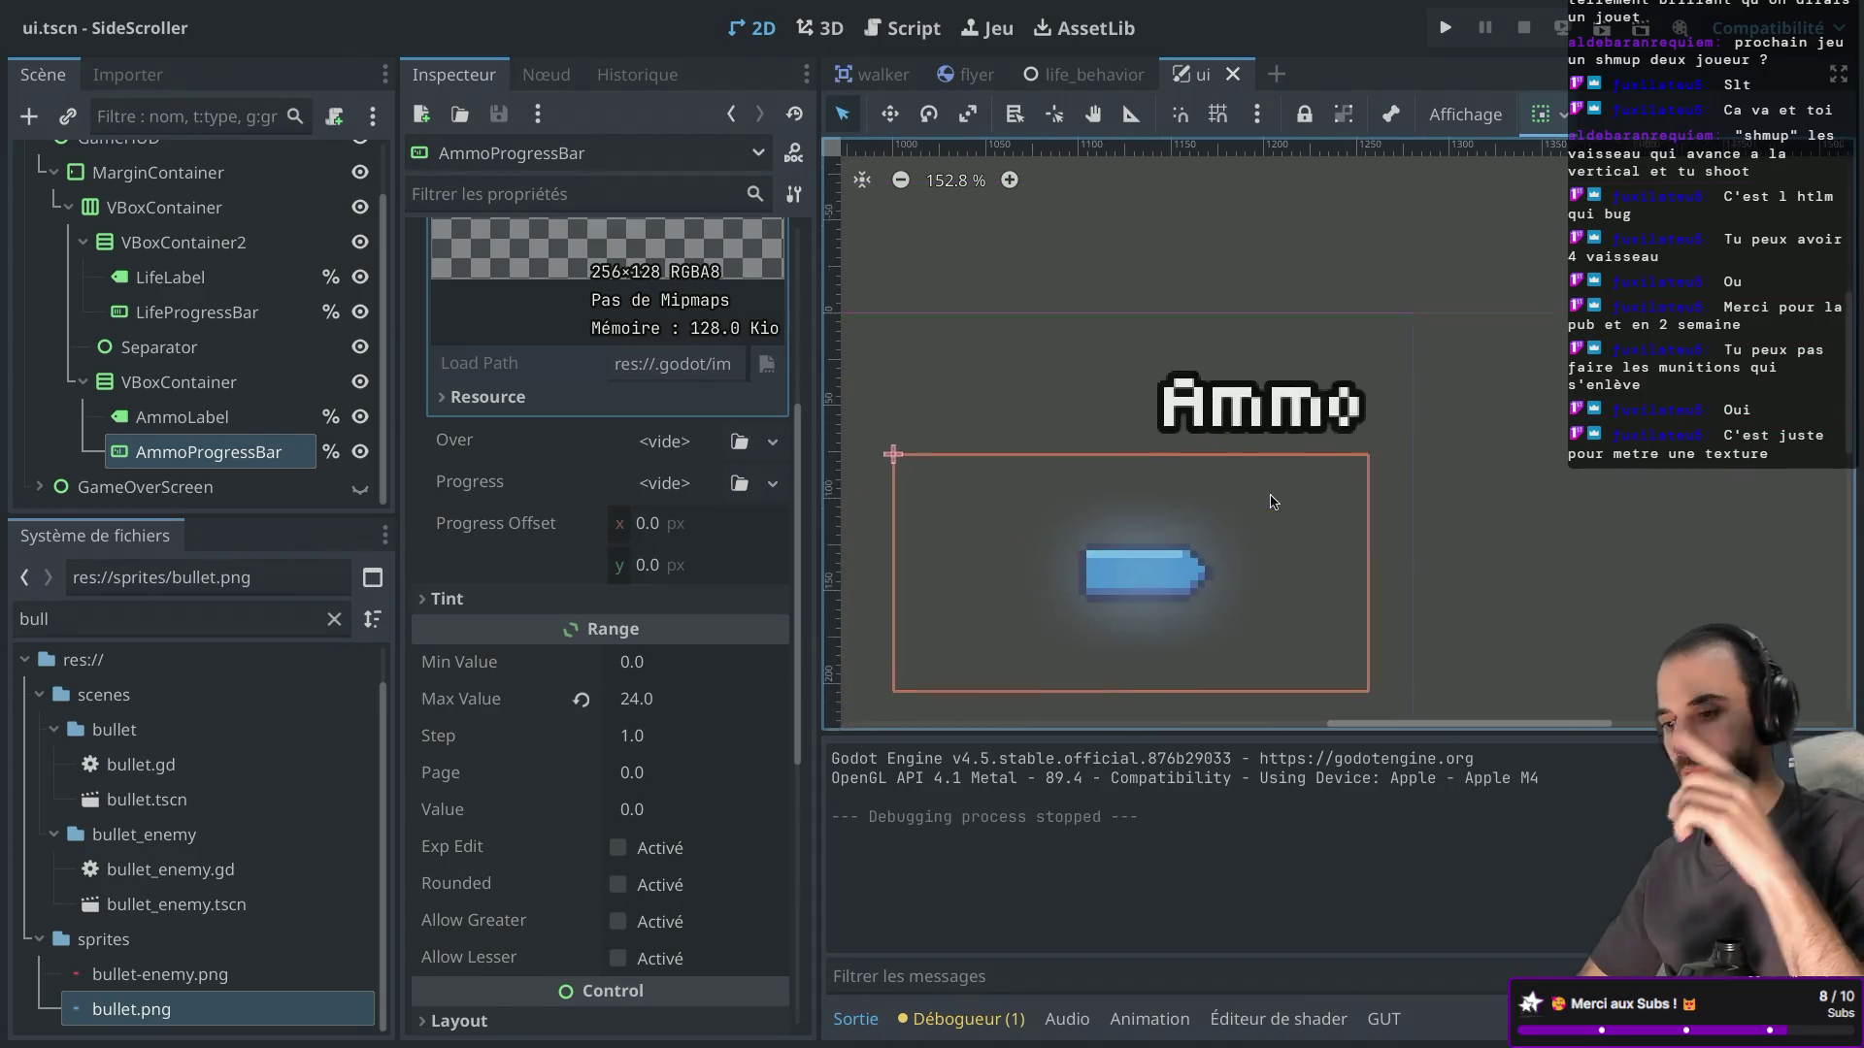
scroll(1273, 501, down, 5)
Launch Aseprite from Spotlight on an empty desktop space.
key(ctrl+Left)
key(ctrl+Left)
key(super+space)
text(aseprite)
key(Return)
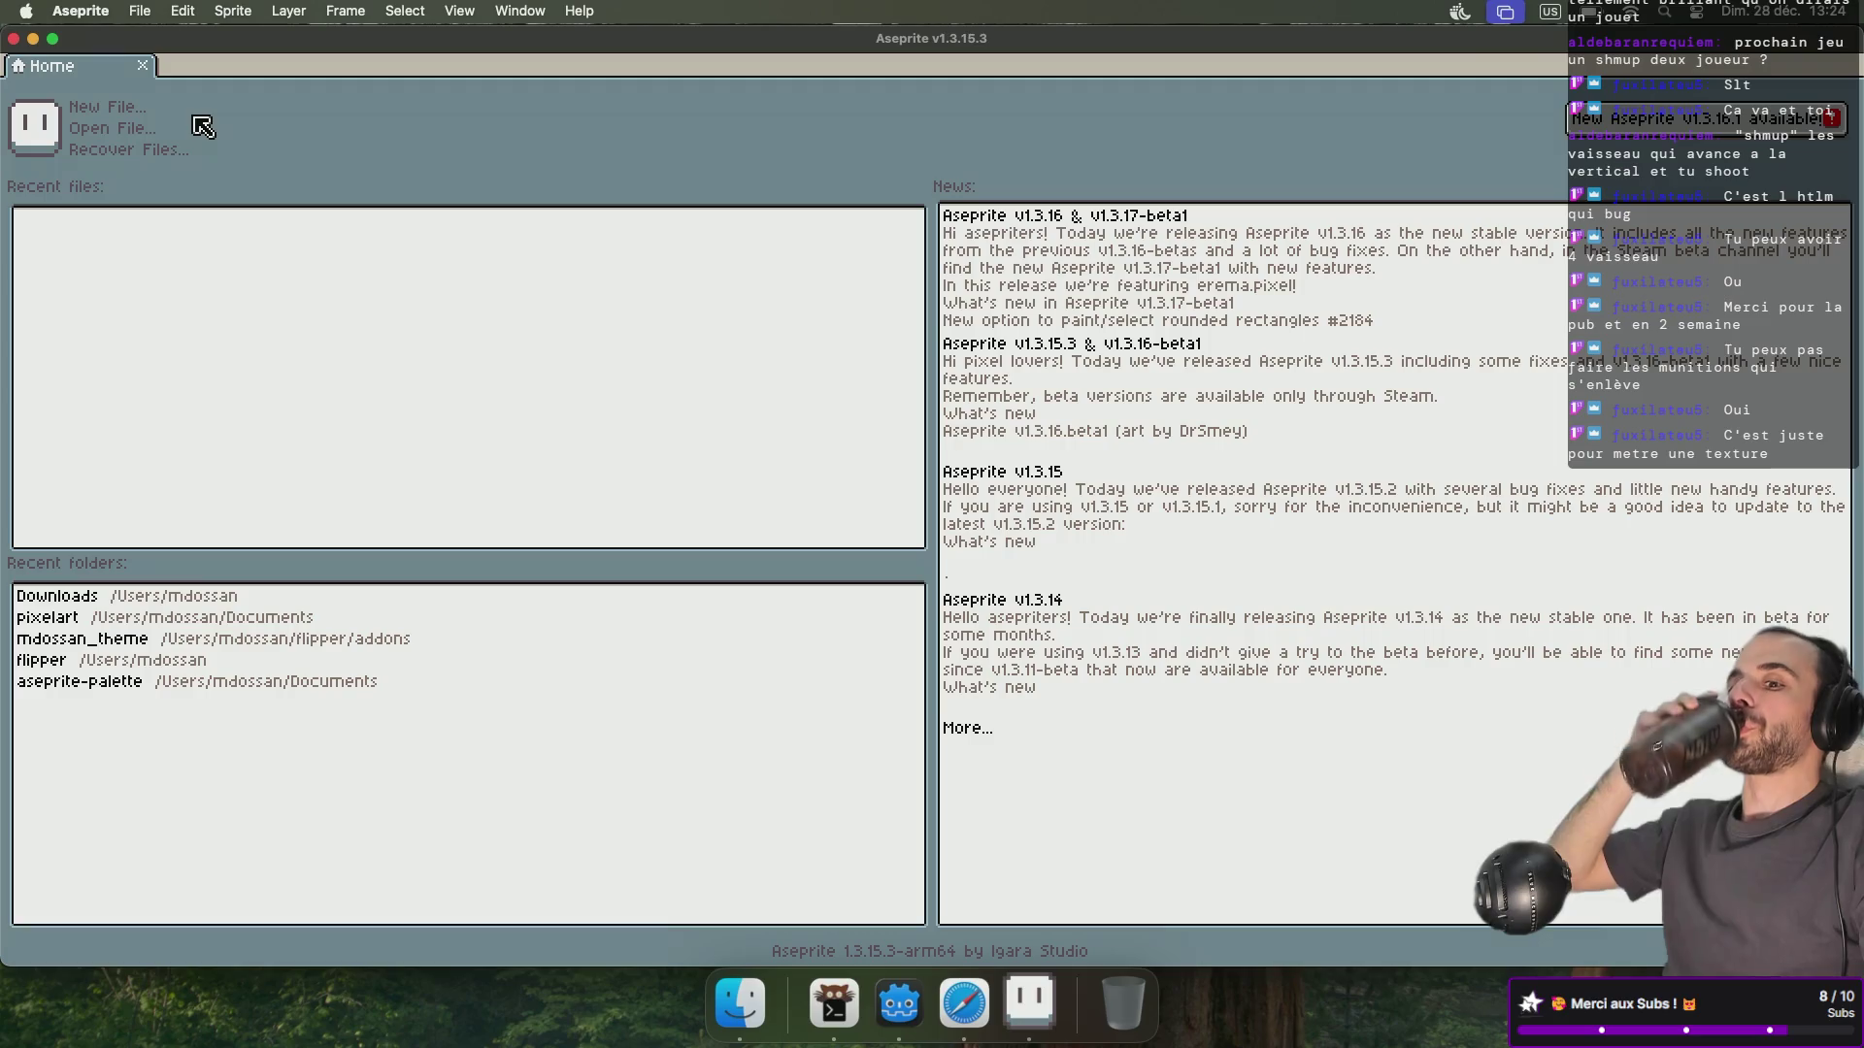
Open bullet.aseprite from the project's sprites folder.
click(122, 134)
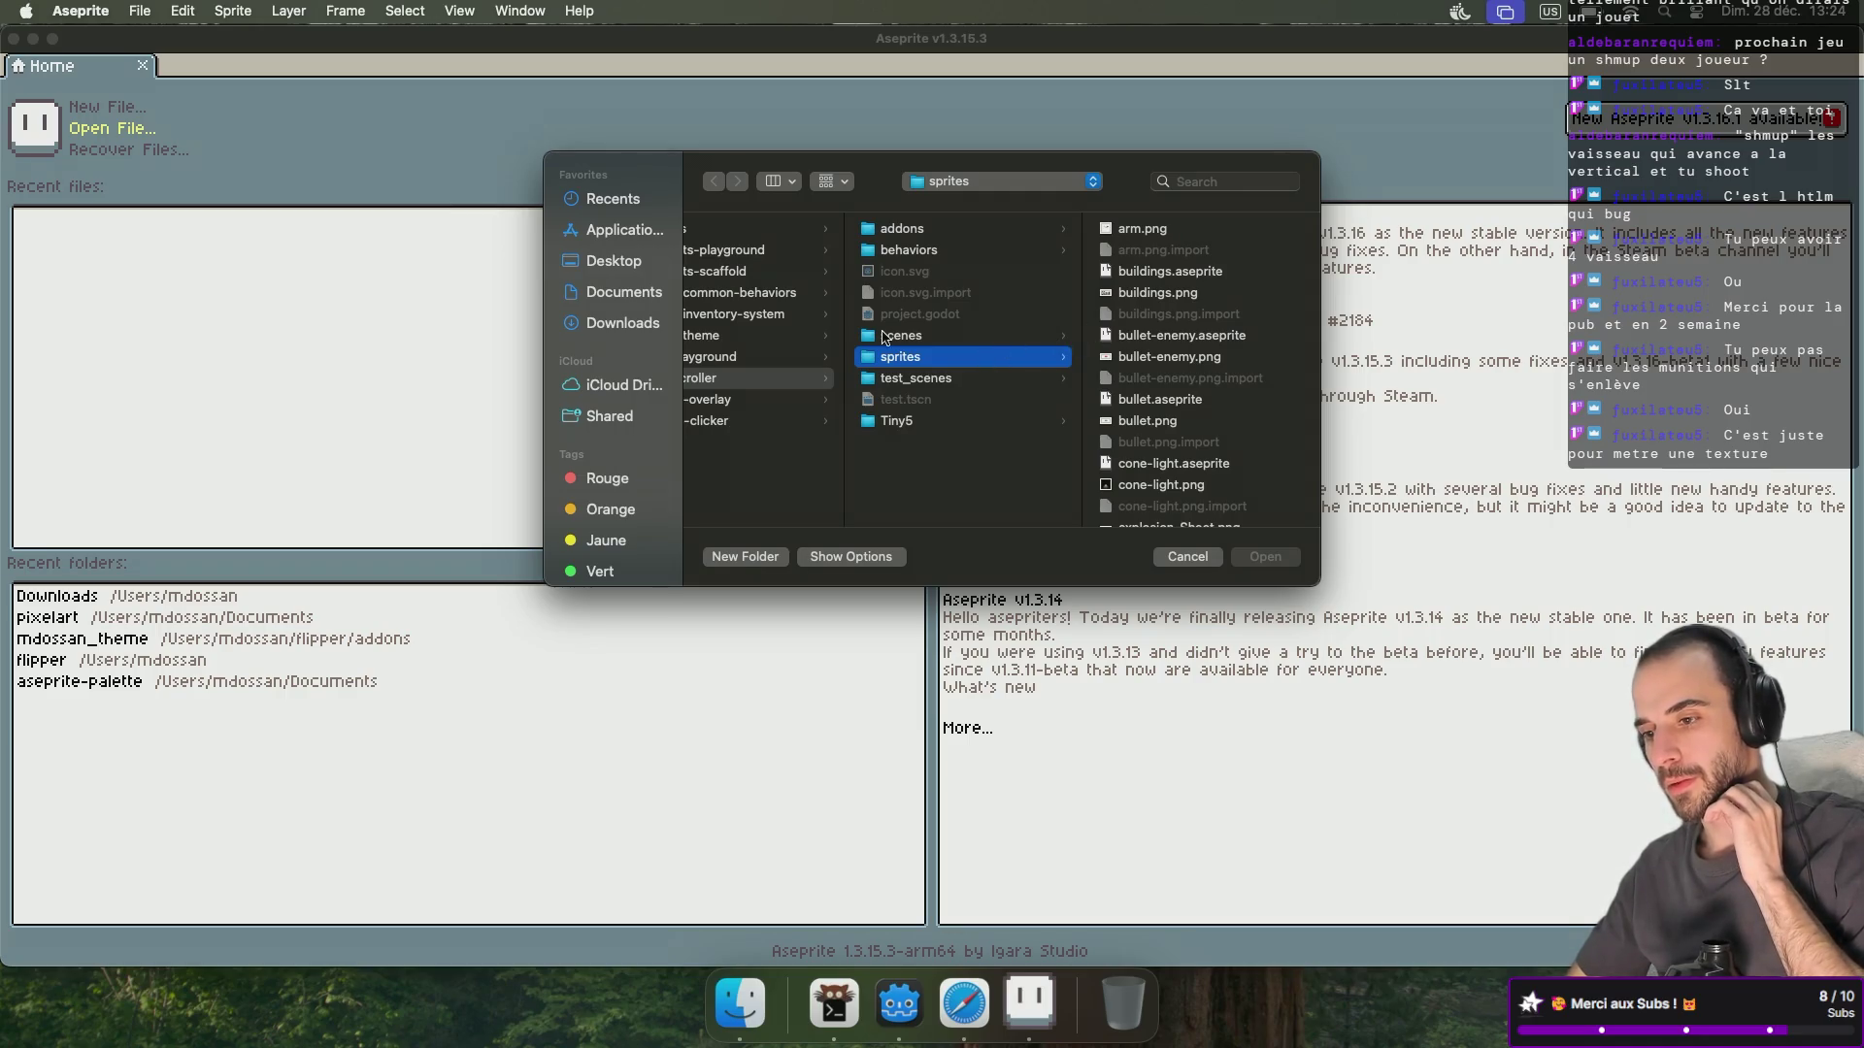
scroll(835, 335, left, 5)
scroll(780, 332, right, 5)
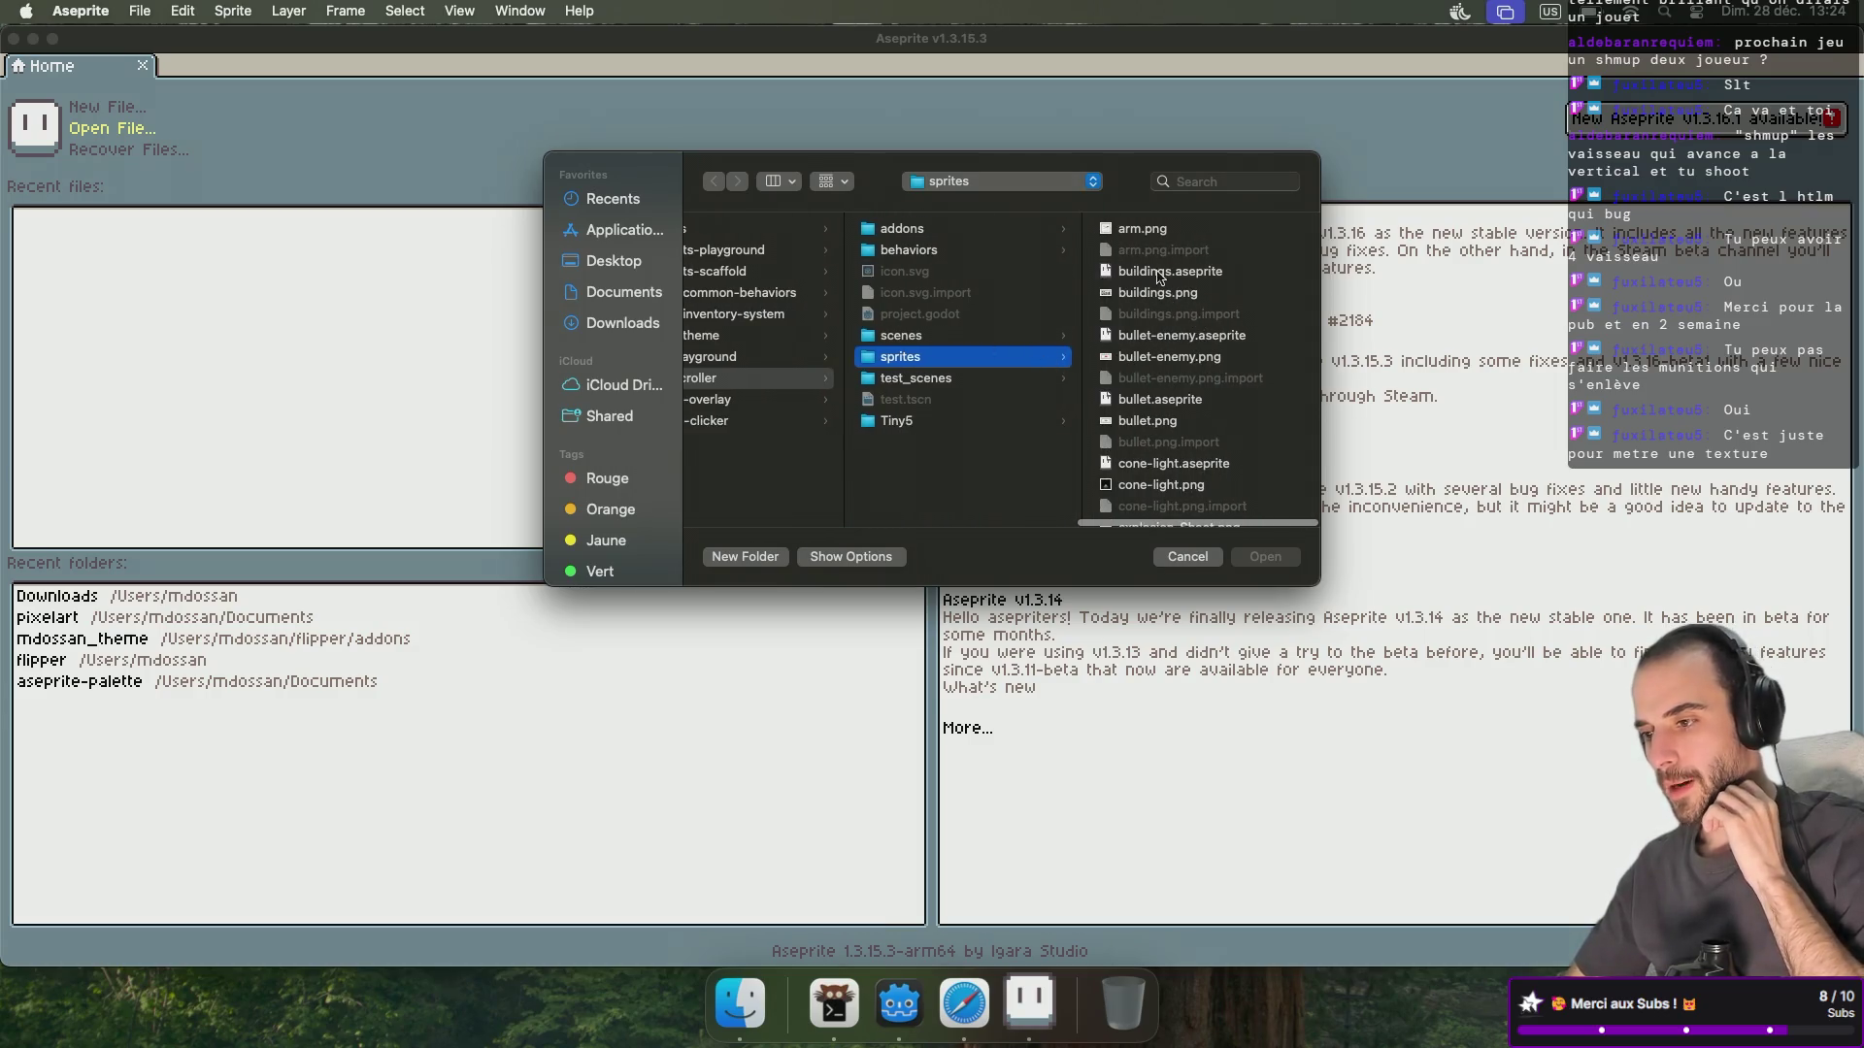
scroll(1198, 330, down, 1)
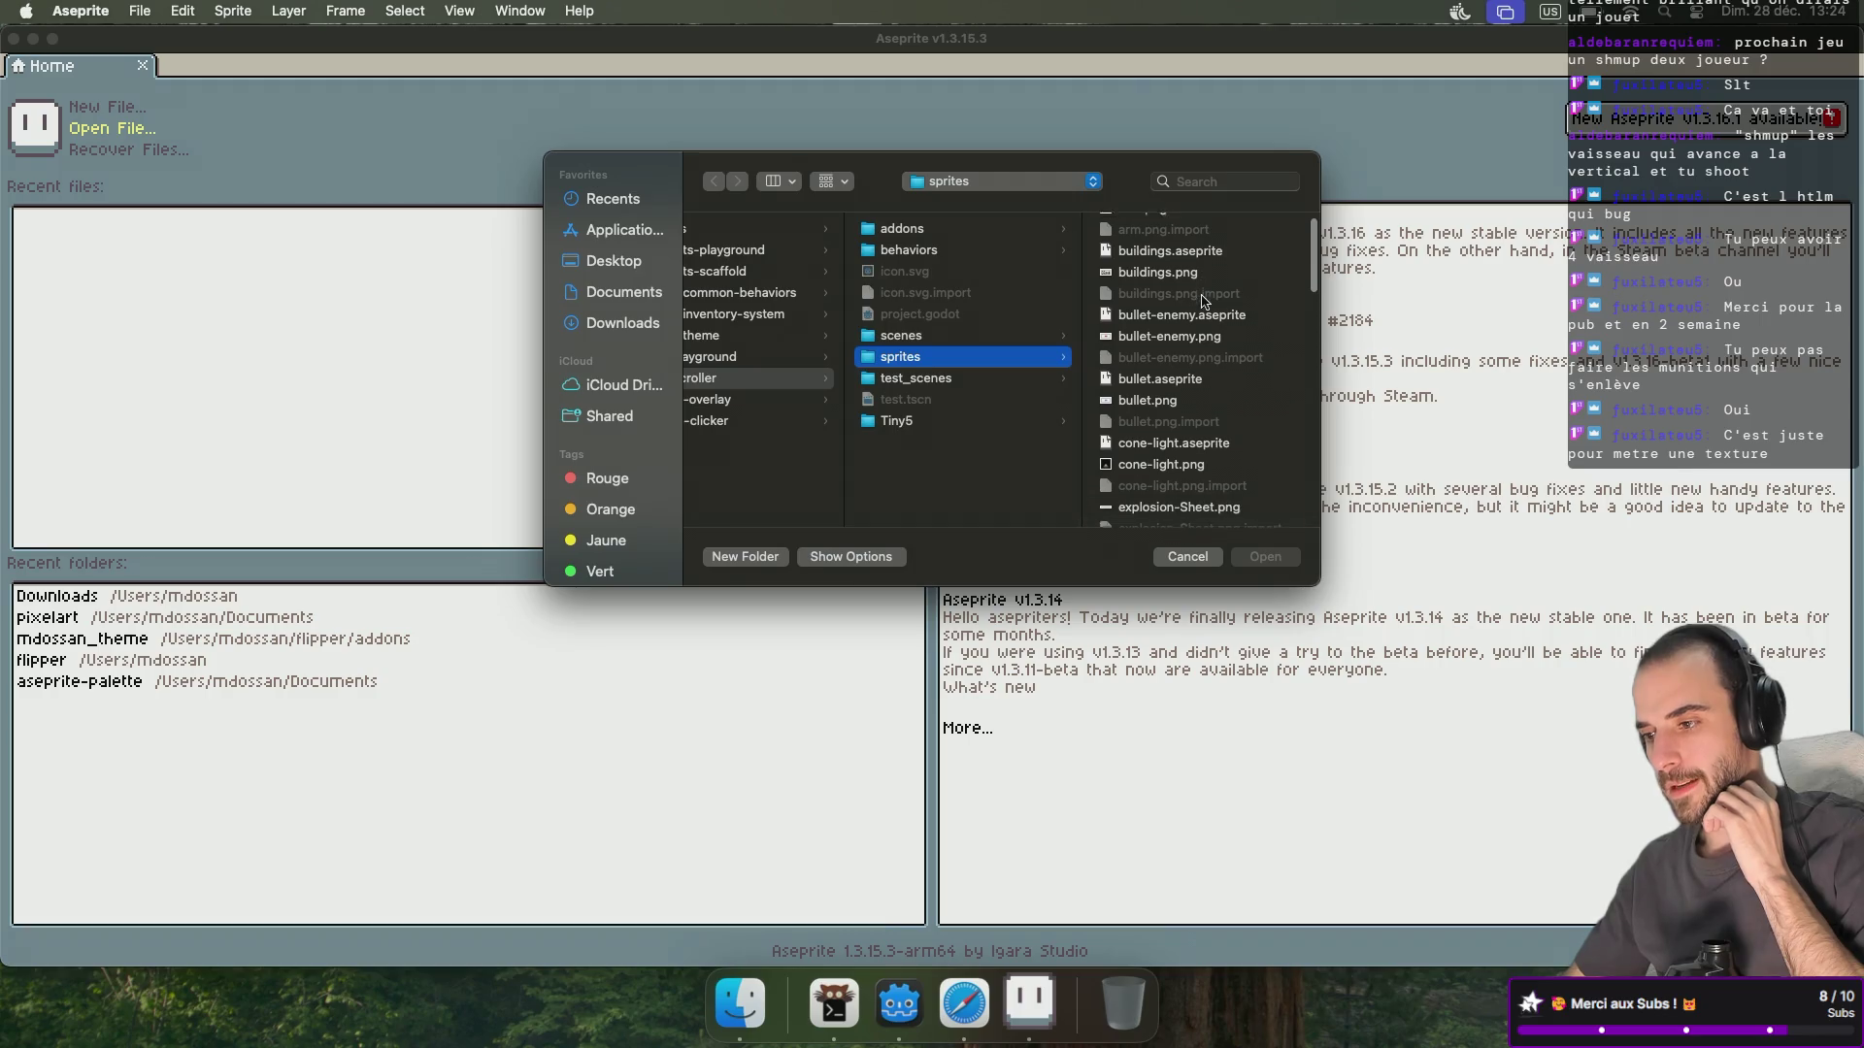
double_click(1164, 377)
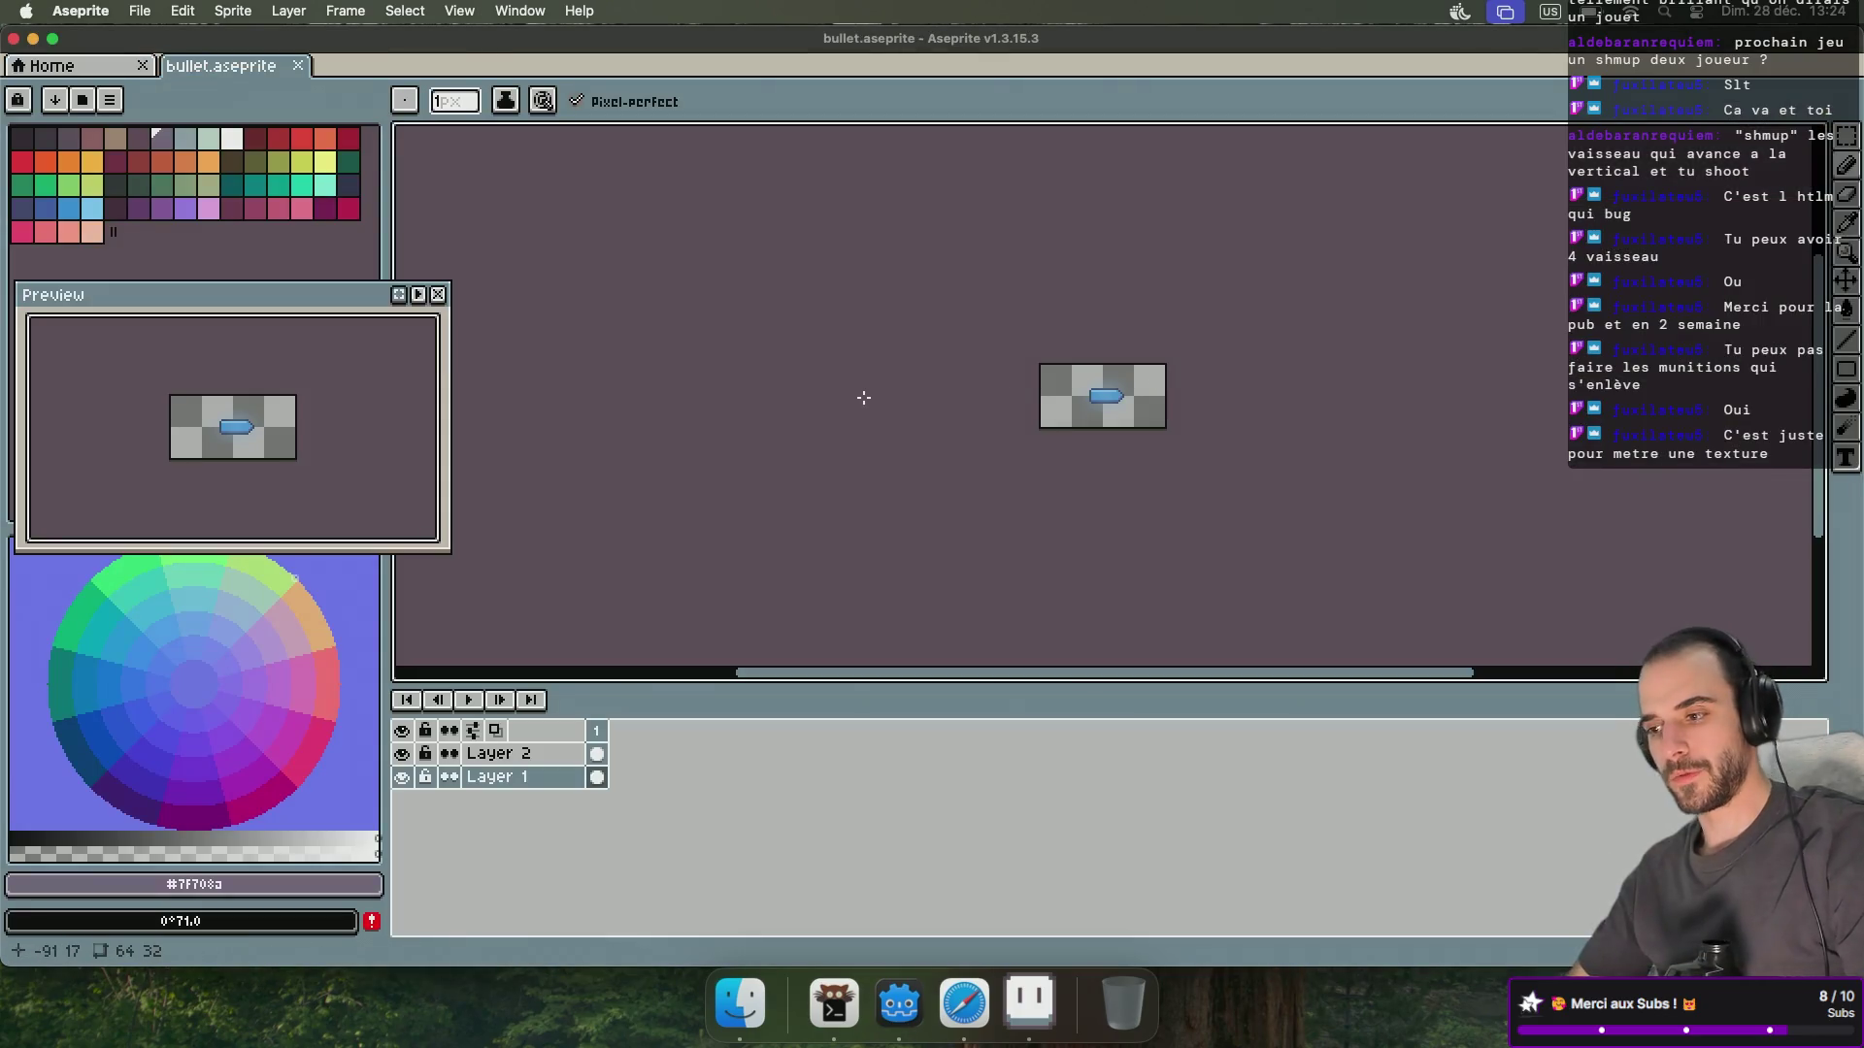
Maximise Aseprite, save the sprite as bullet_ammo.aseprite, and hide the glow layer.
scroll(1053, 397, up, 5)
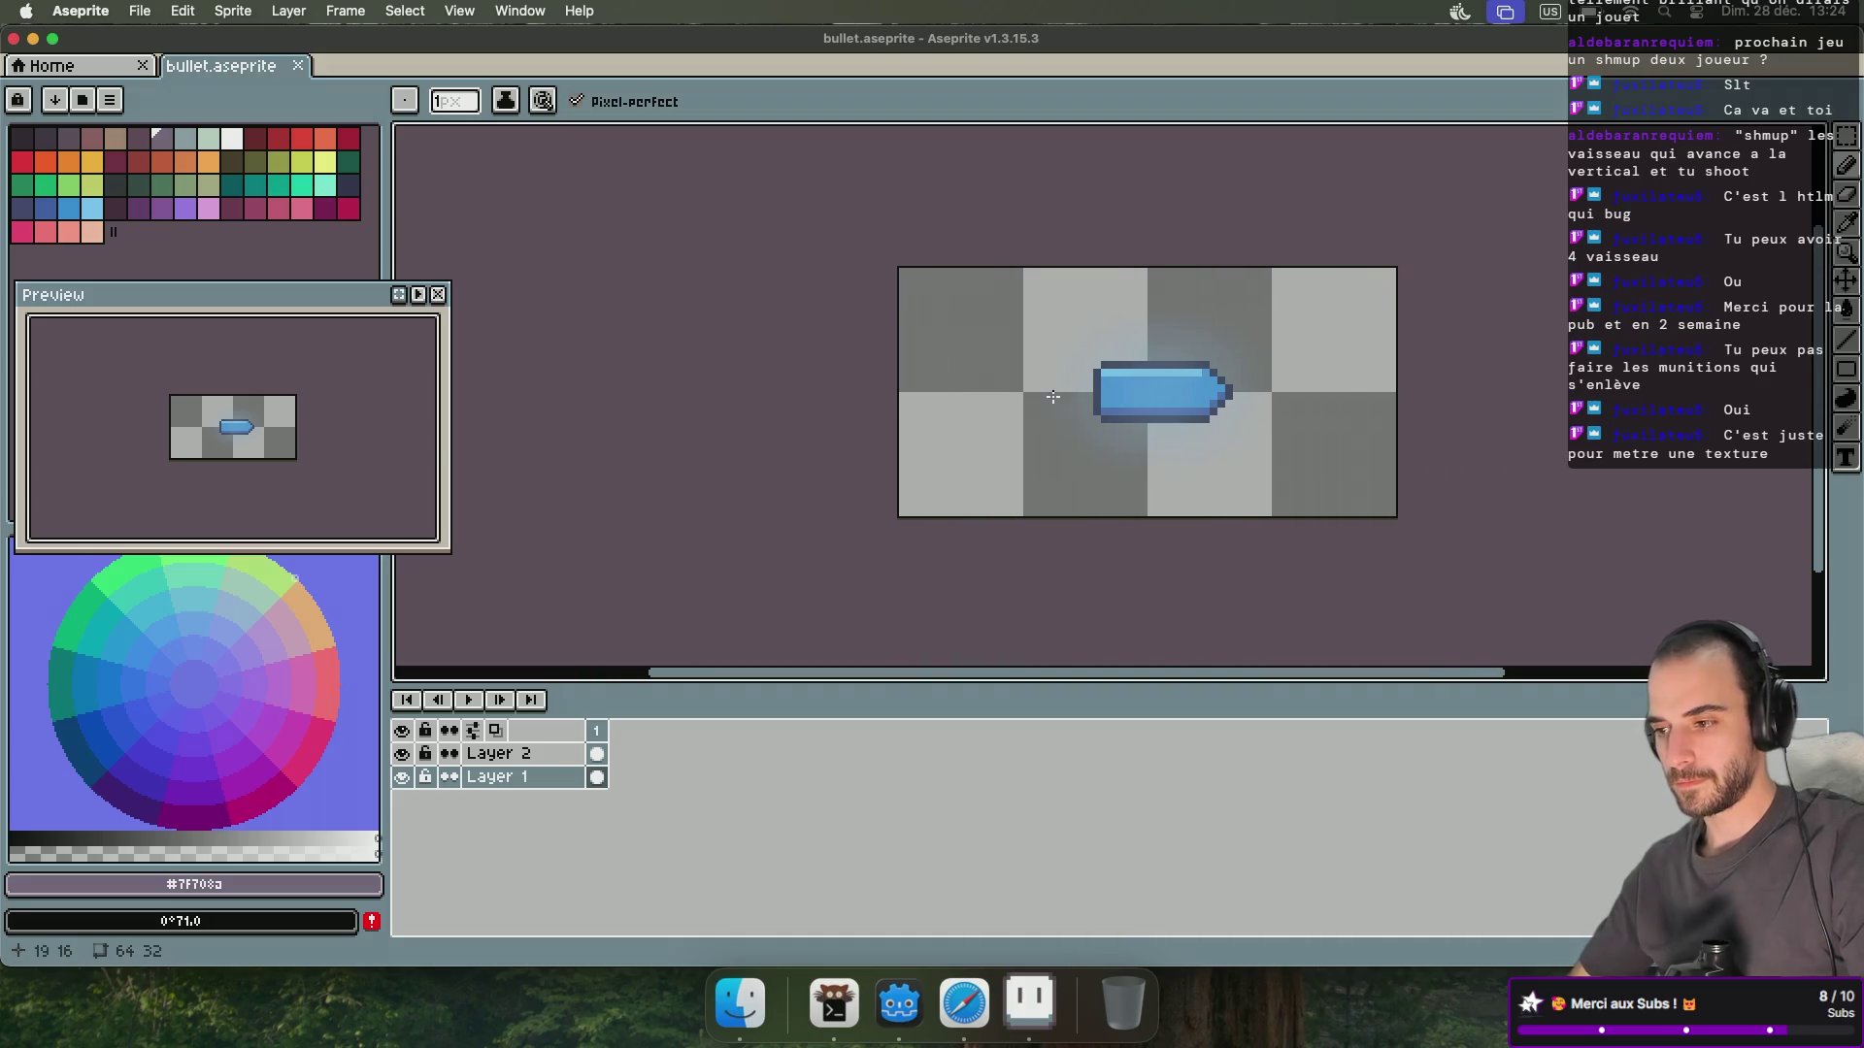
click(53, 39)
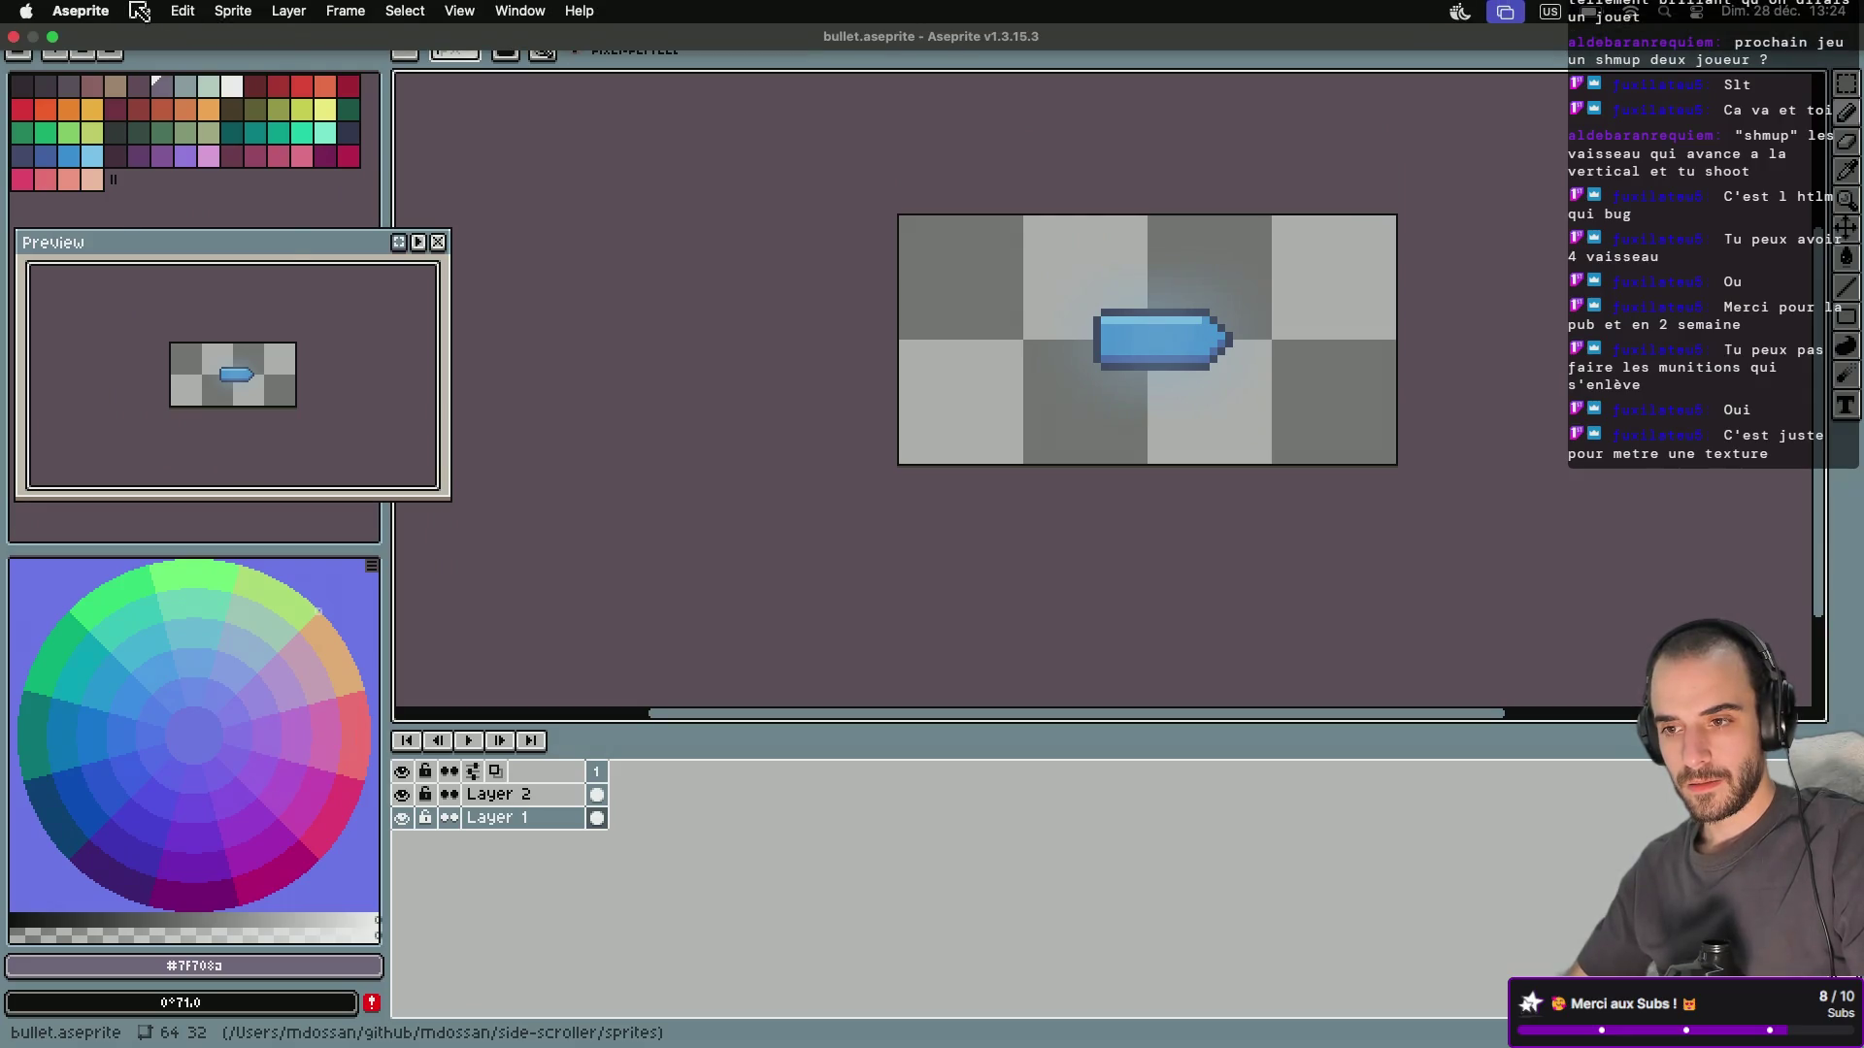
click(139, 10)
click(162, 139)
text(bullet_ammo.aseprite)
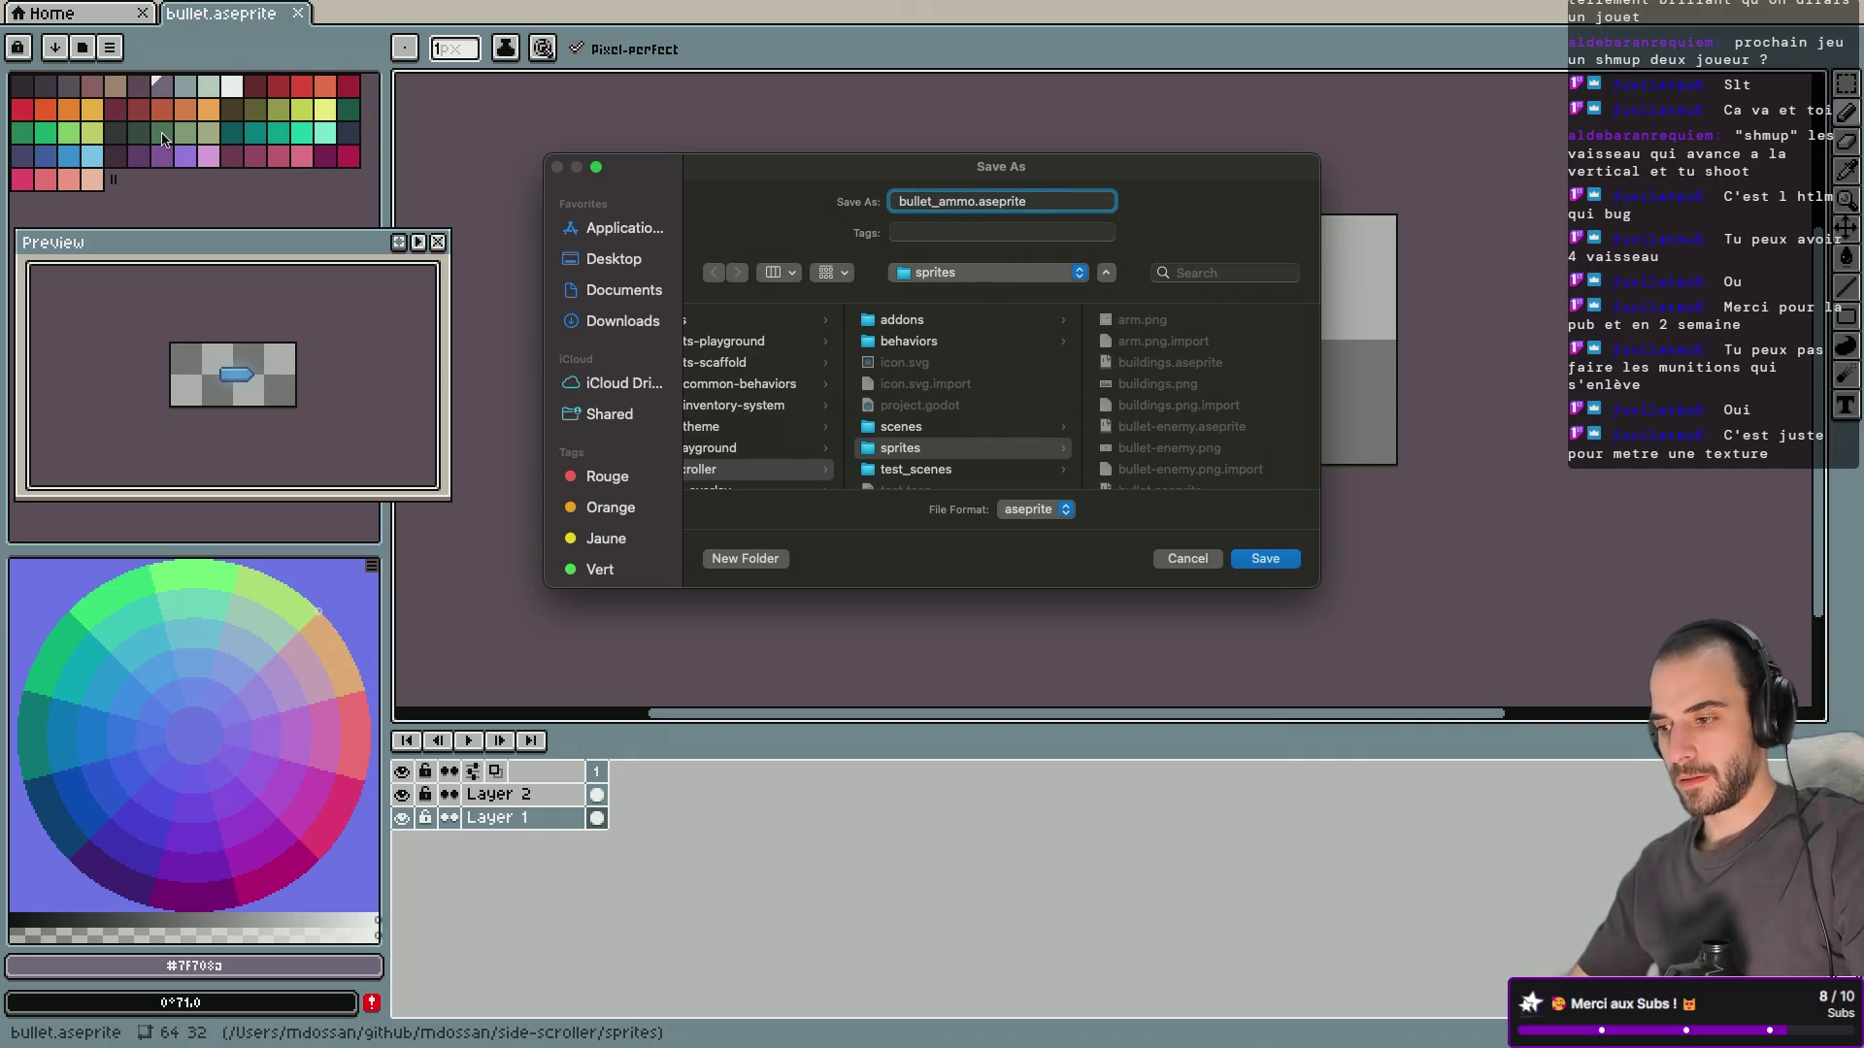
click(1264, 561)
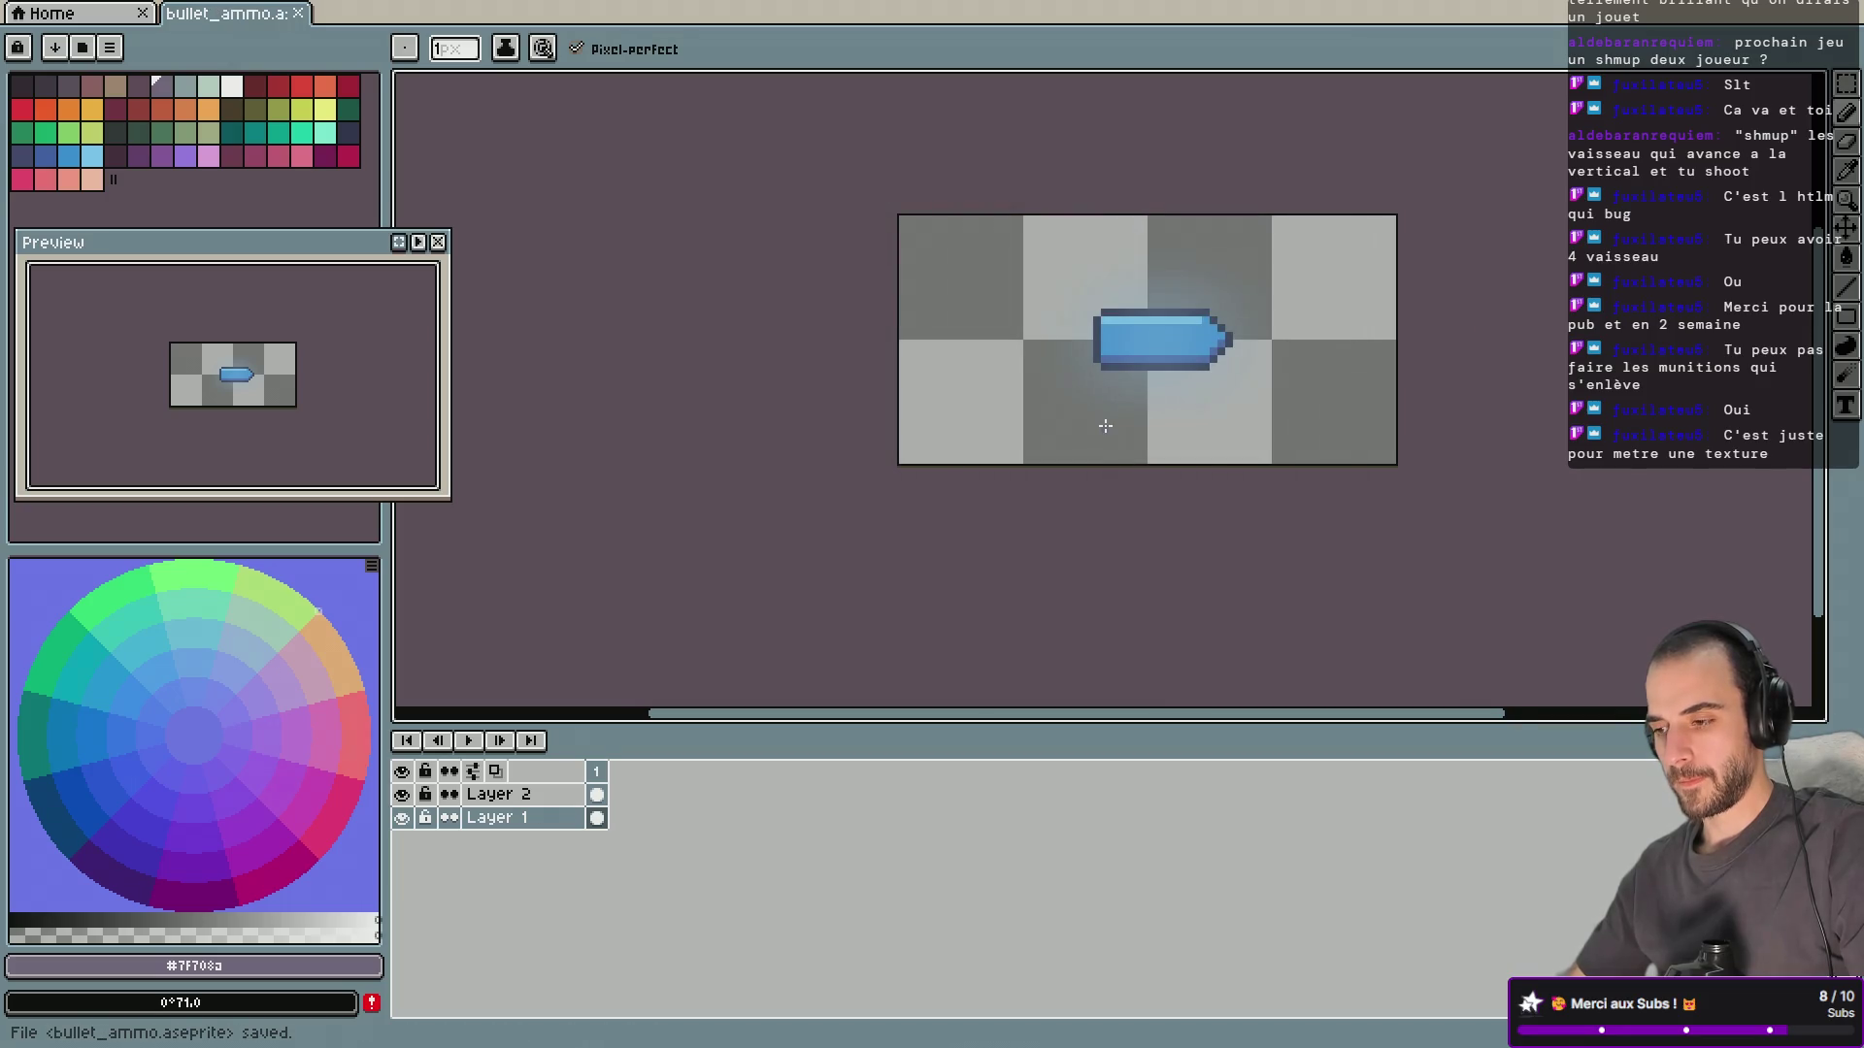
scroll(1105, 425, up, 1)
click(402, 794)
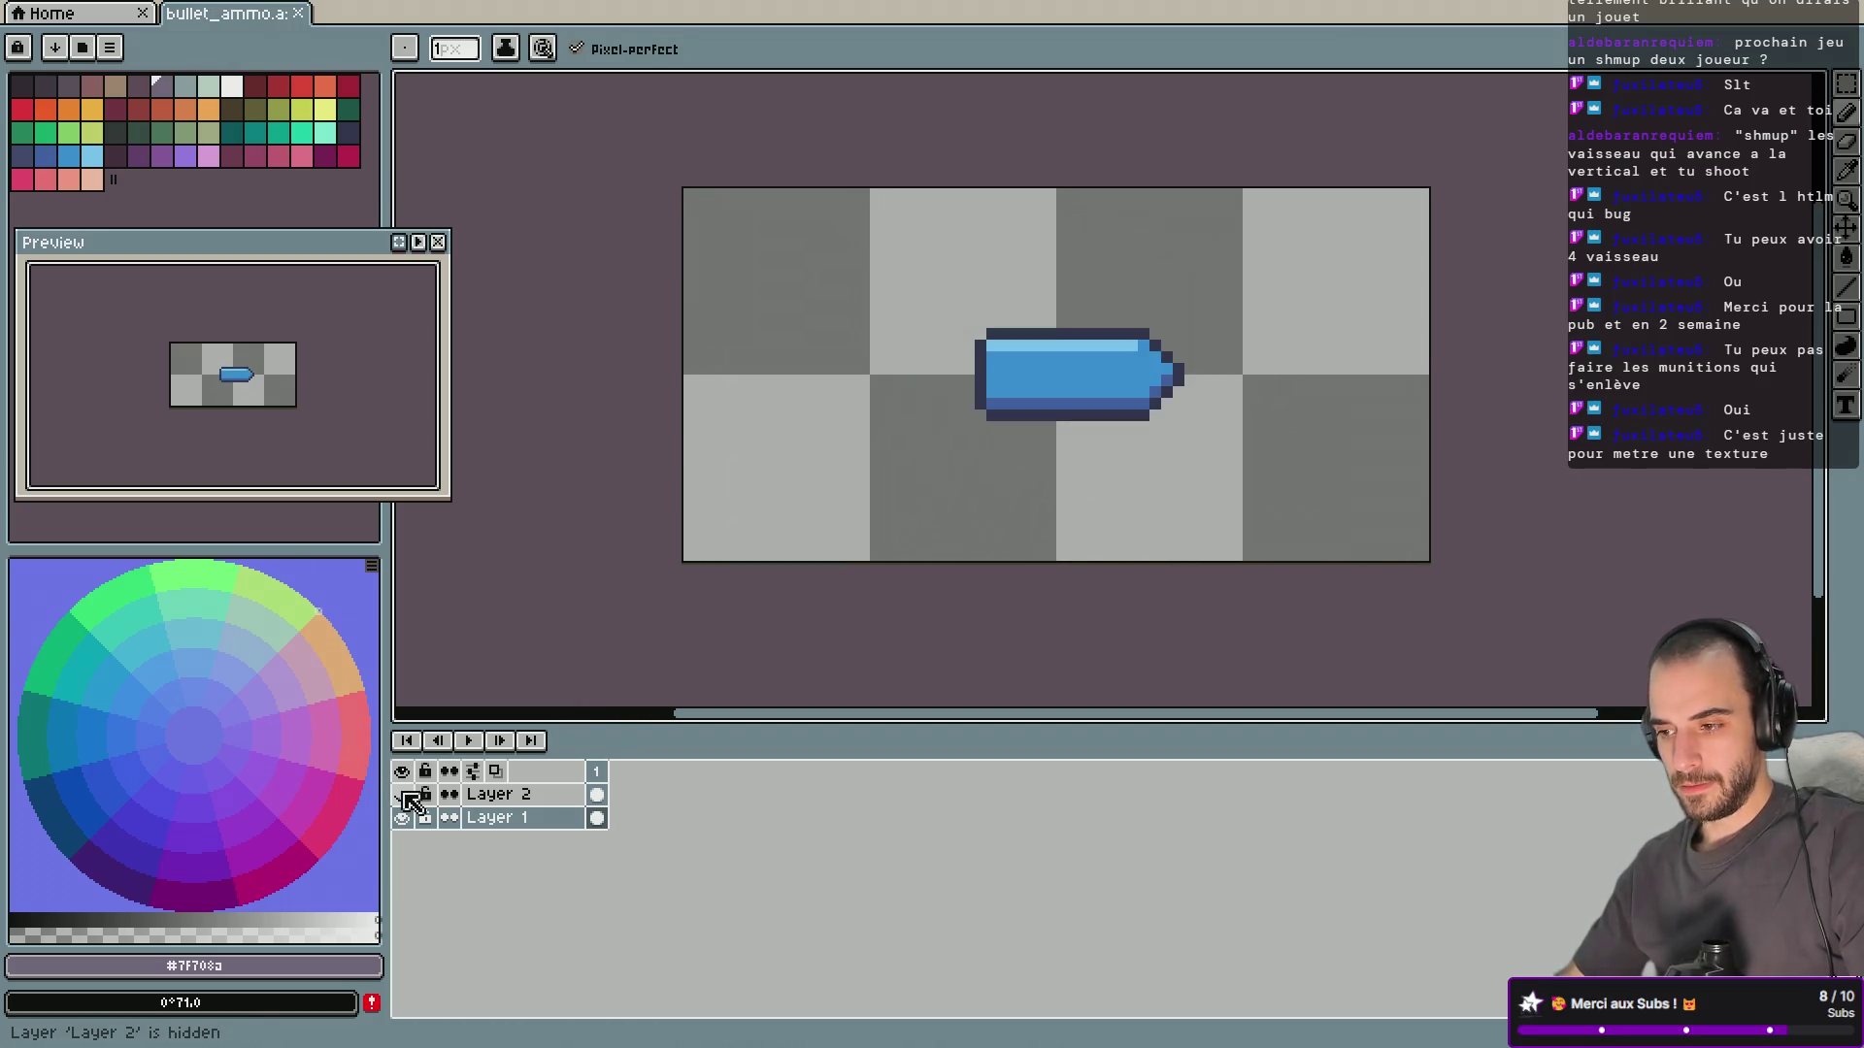
Clear the glow cel from Layer 2 and delete Layer 2.
right_click(507, 799)
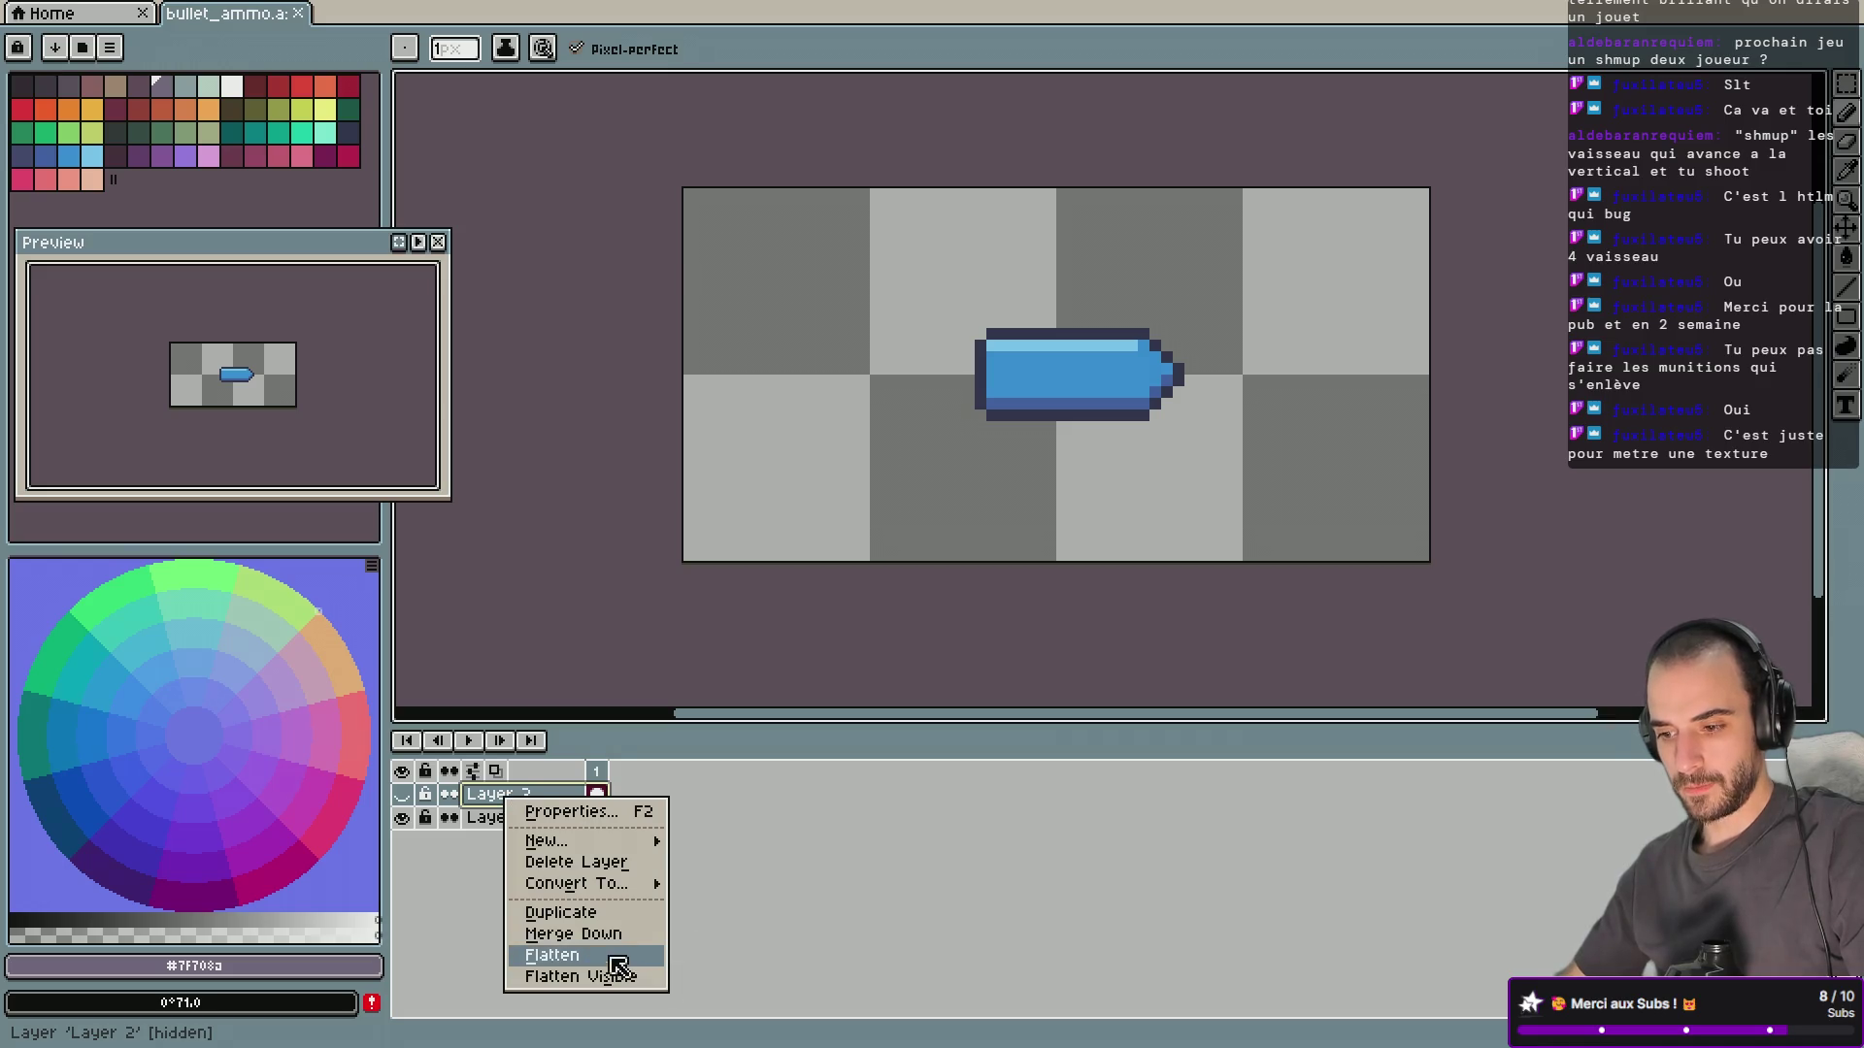
click(410, 795)
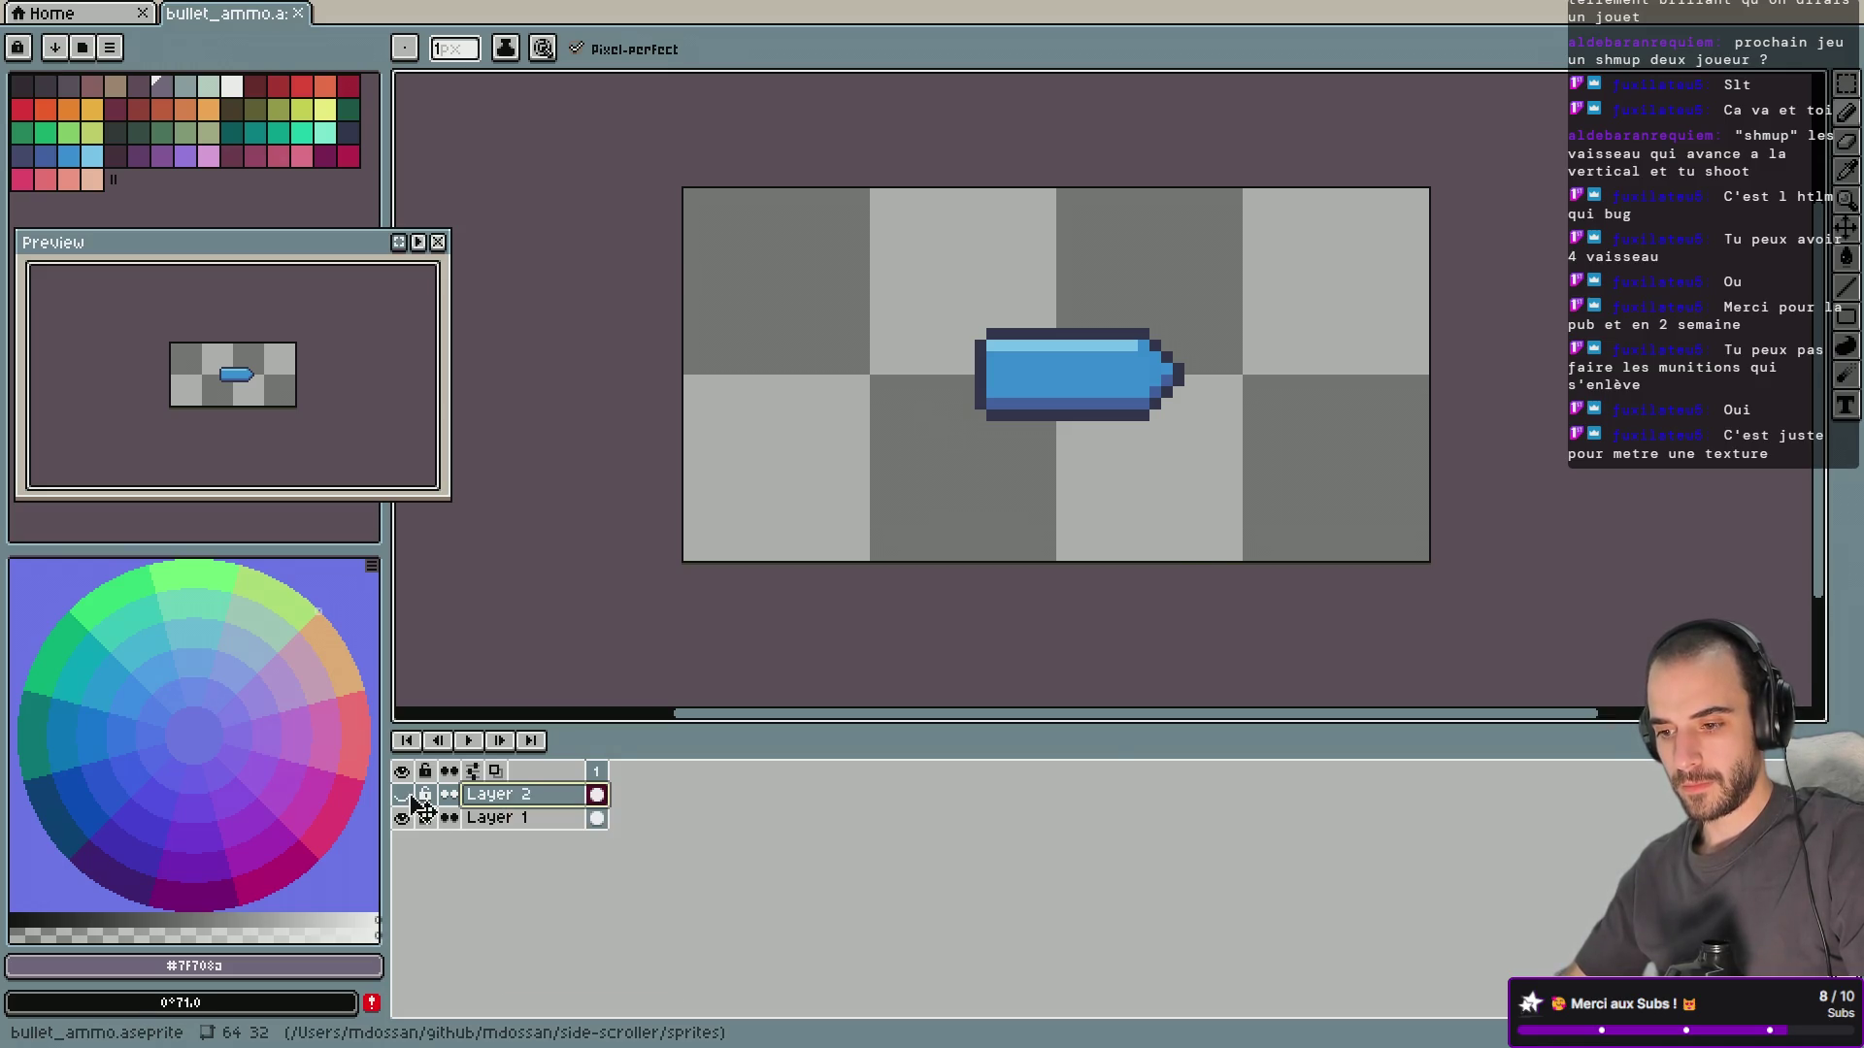
click(412, 796)
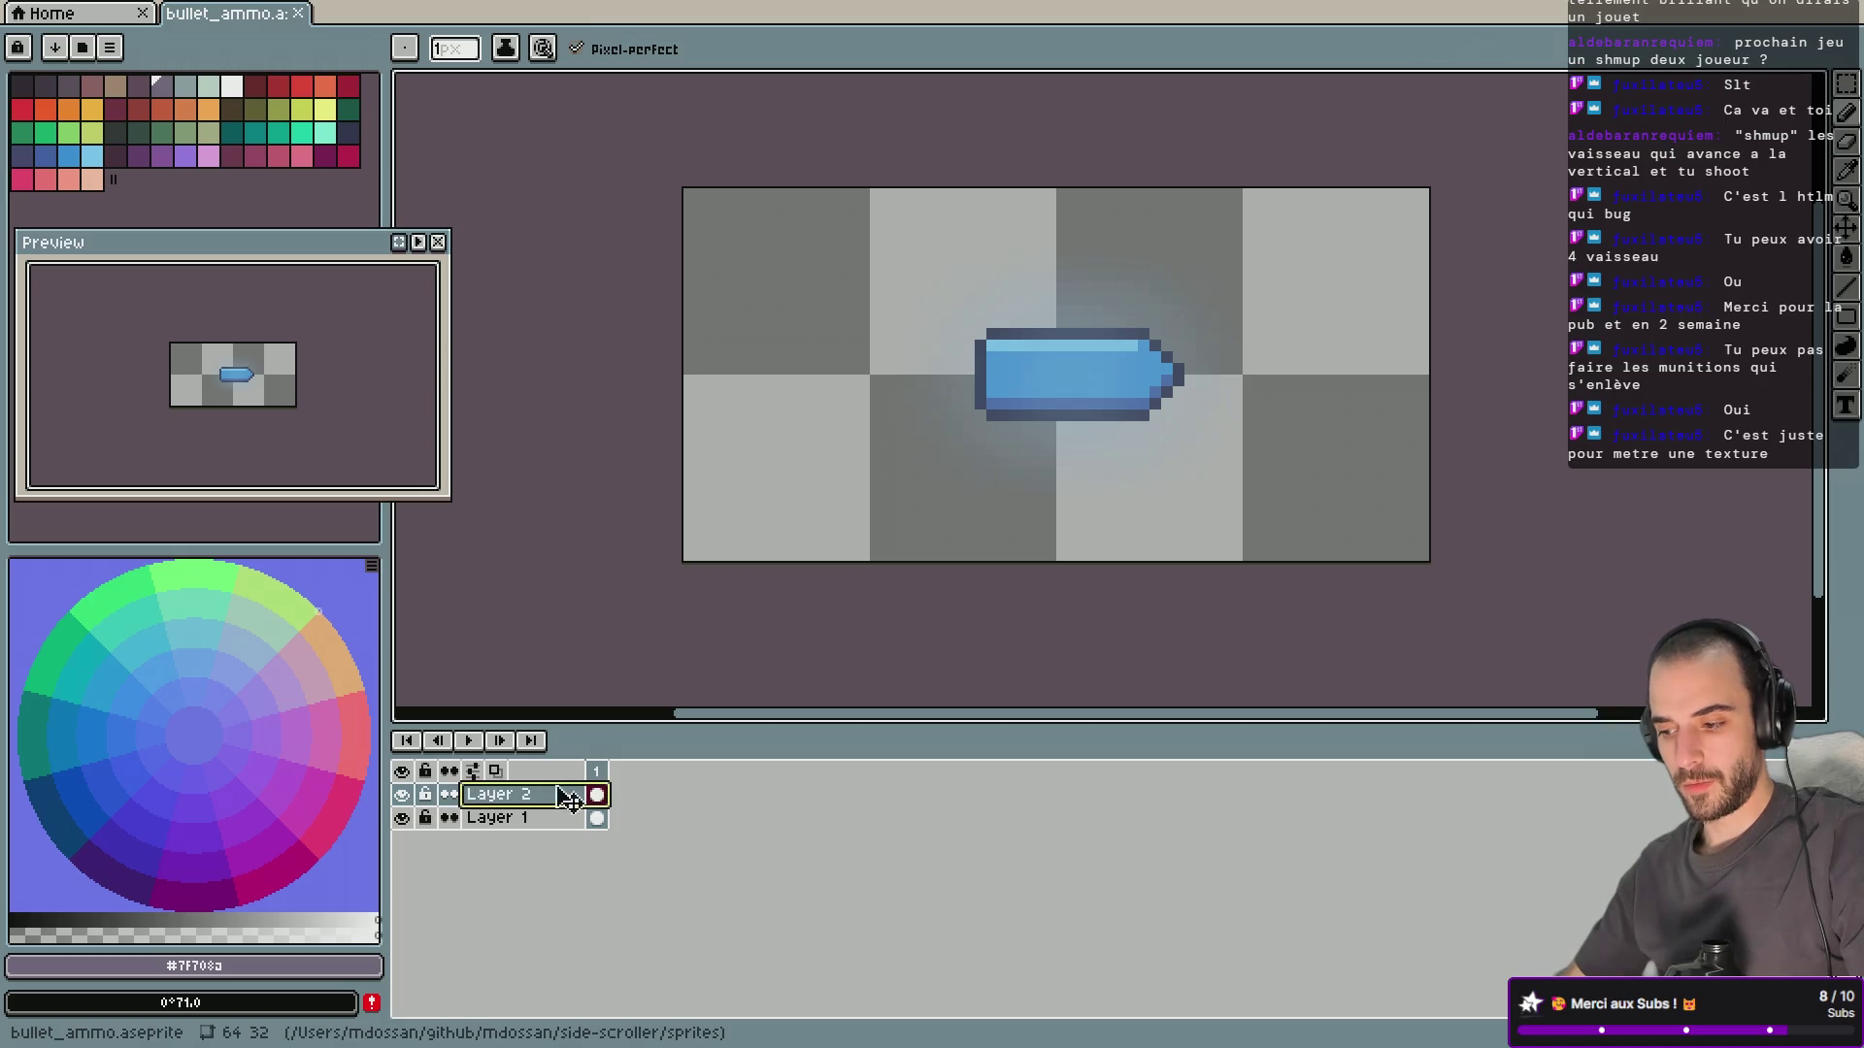
right_click(594, 794)
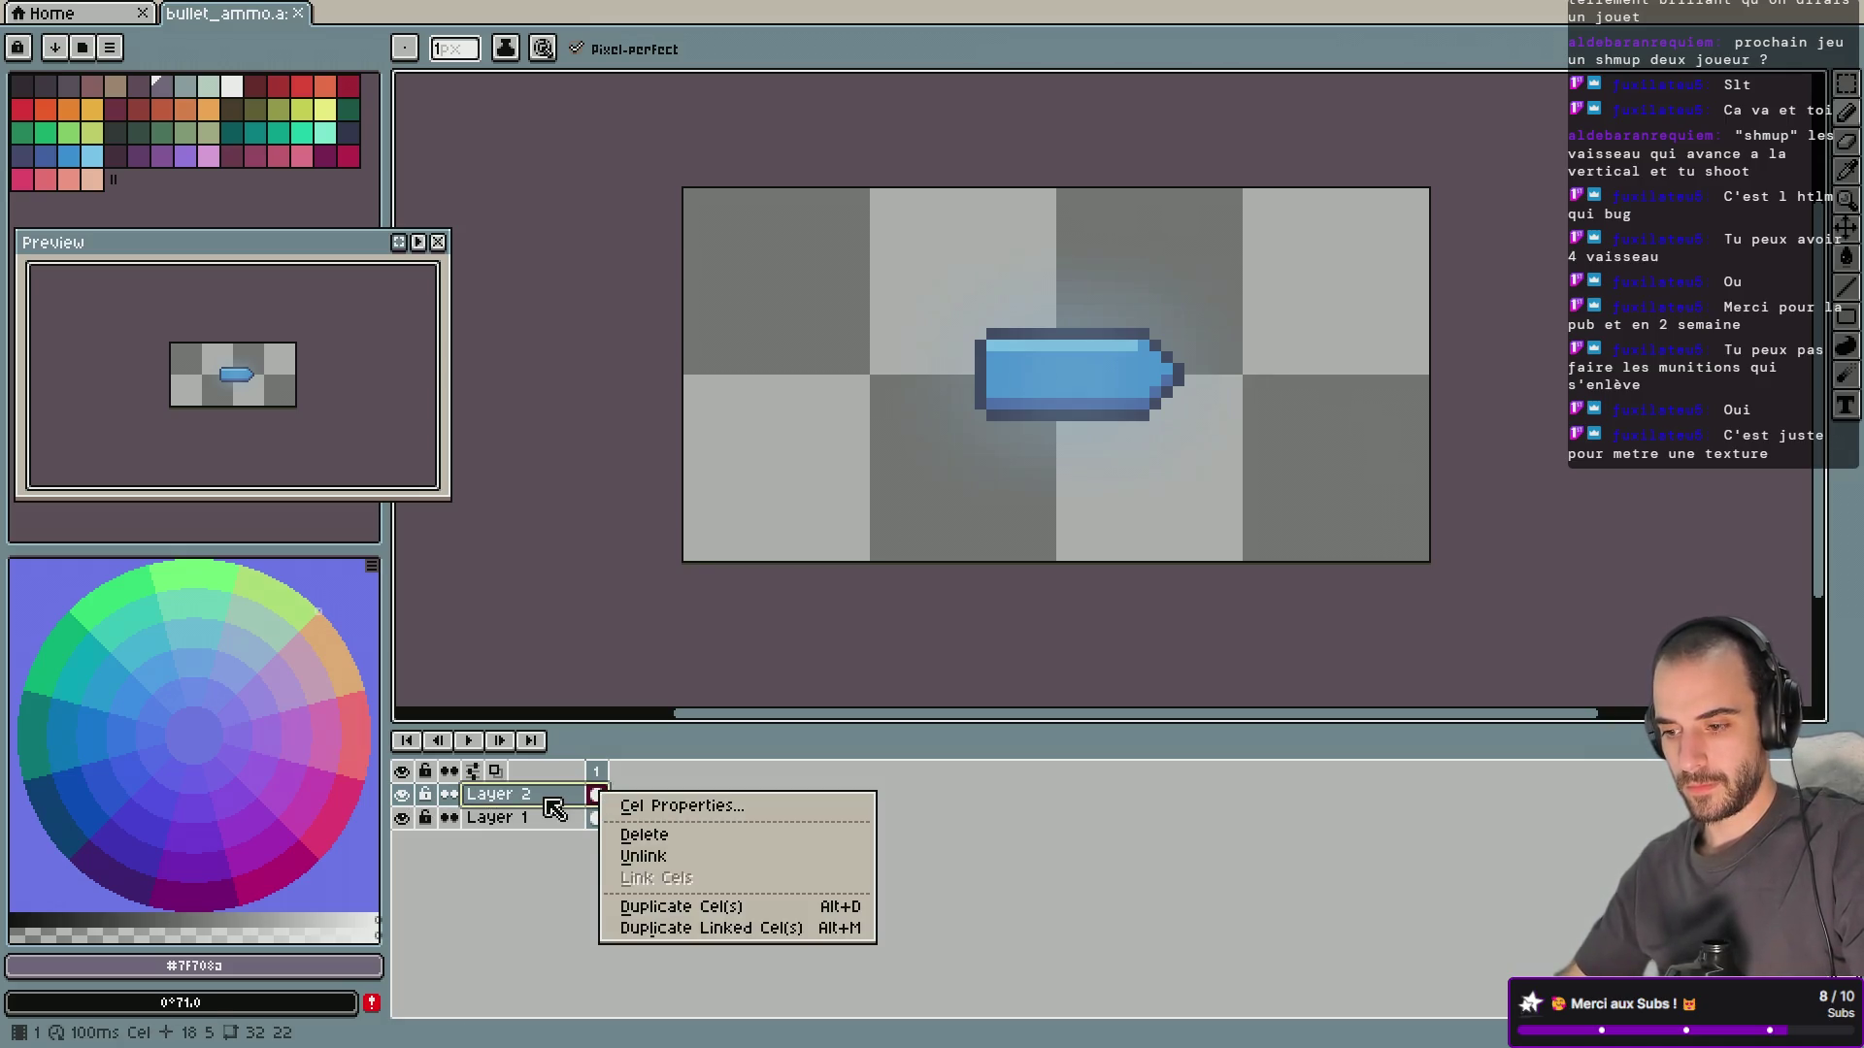
click(647, 835)
right_click(541, 800)
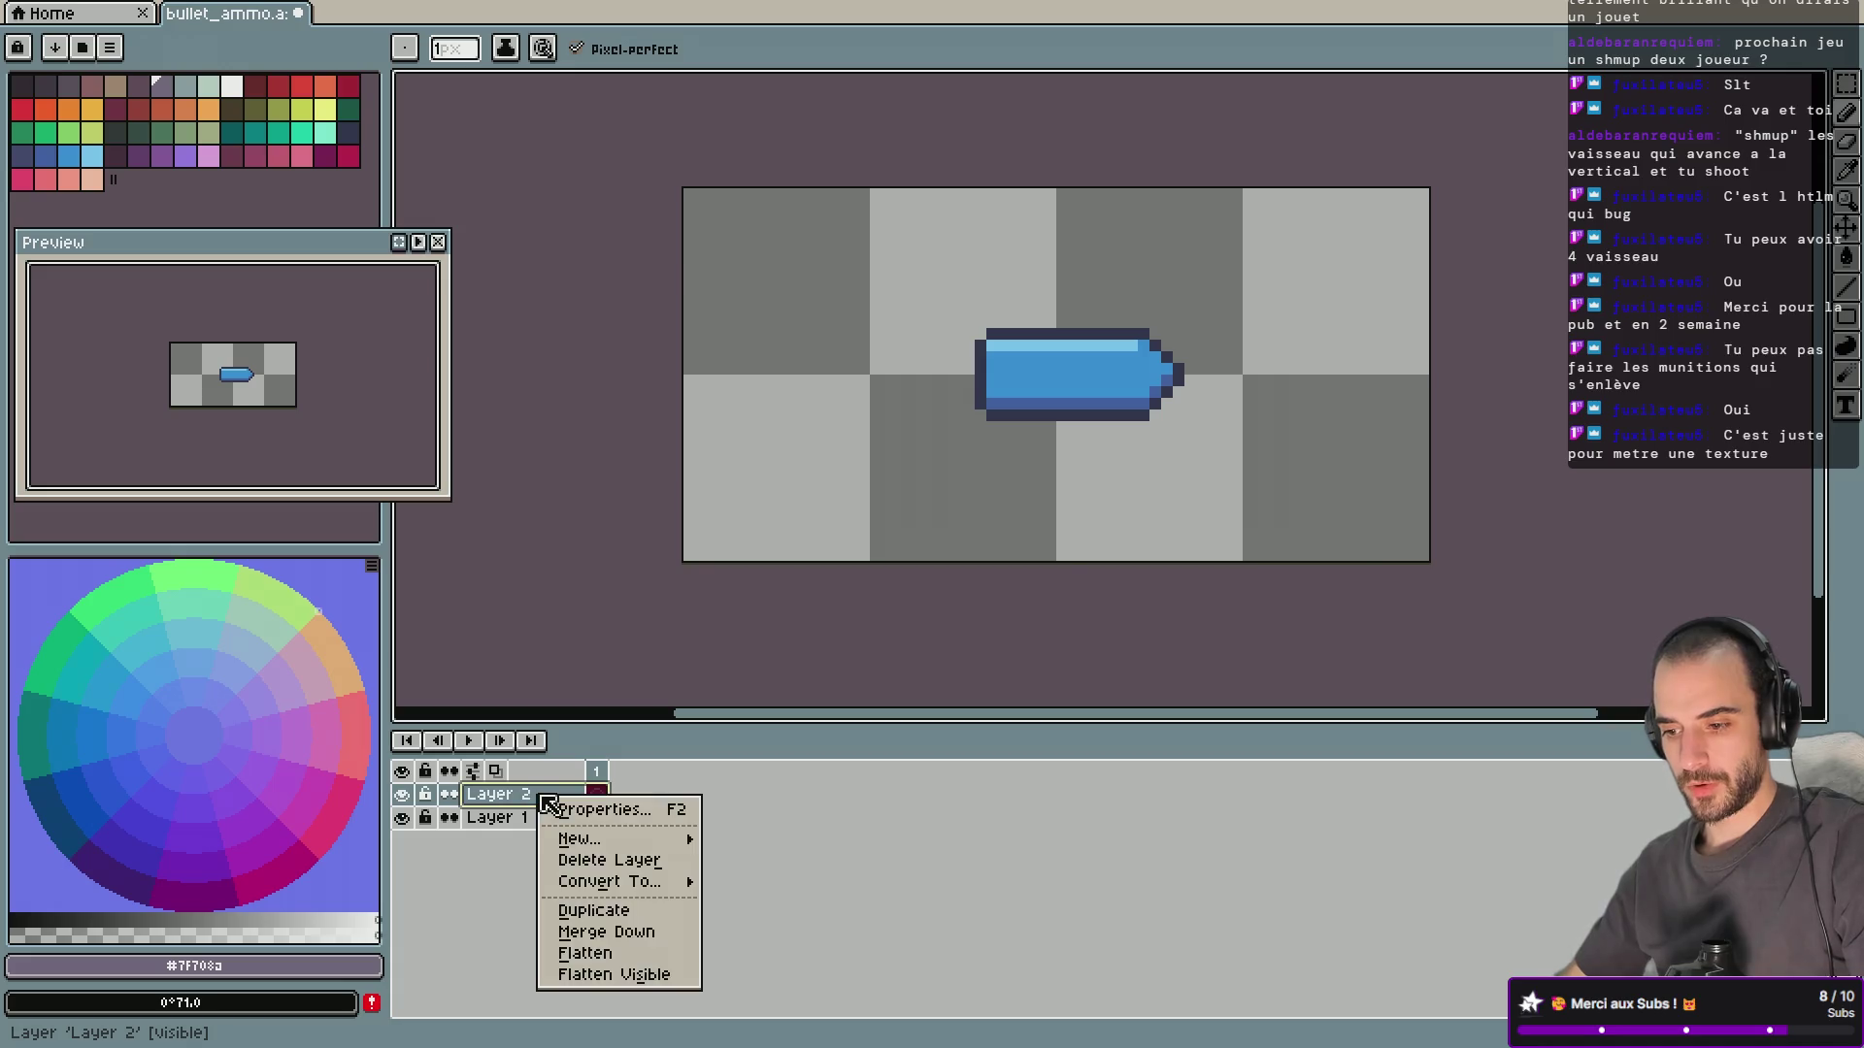
click(611, 860)
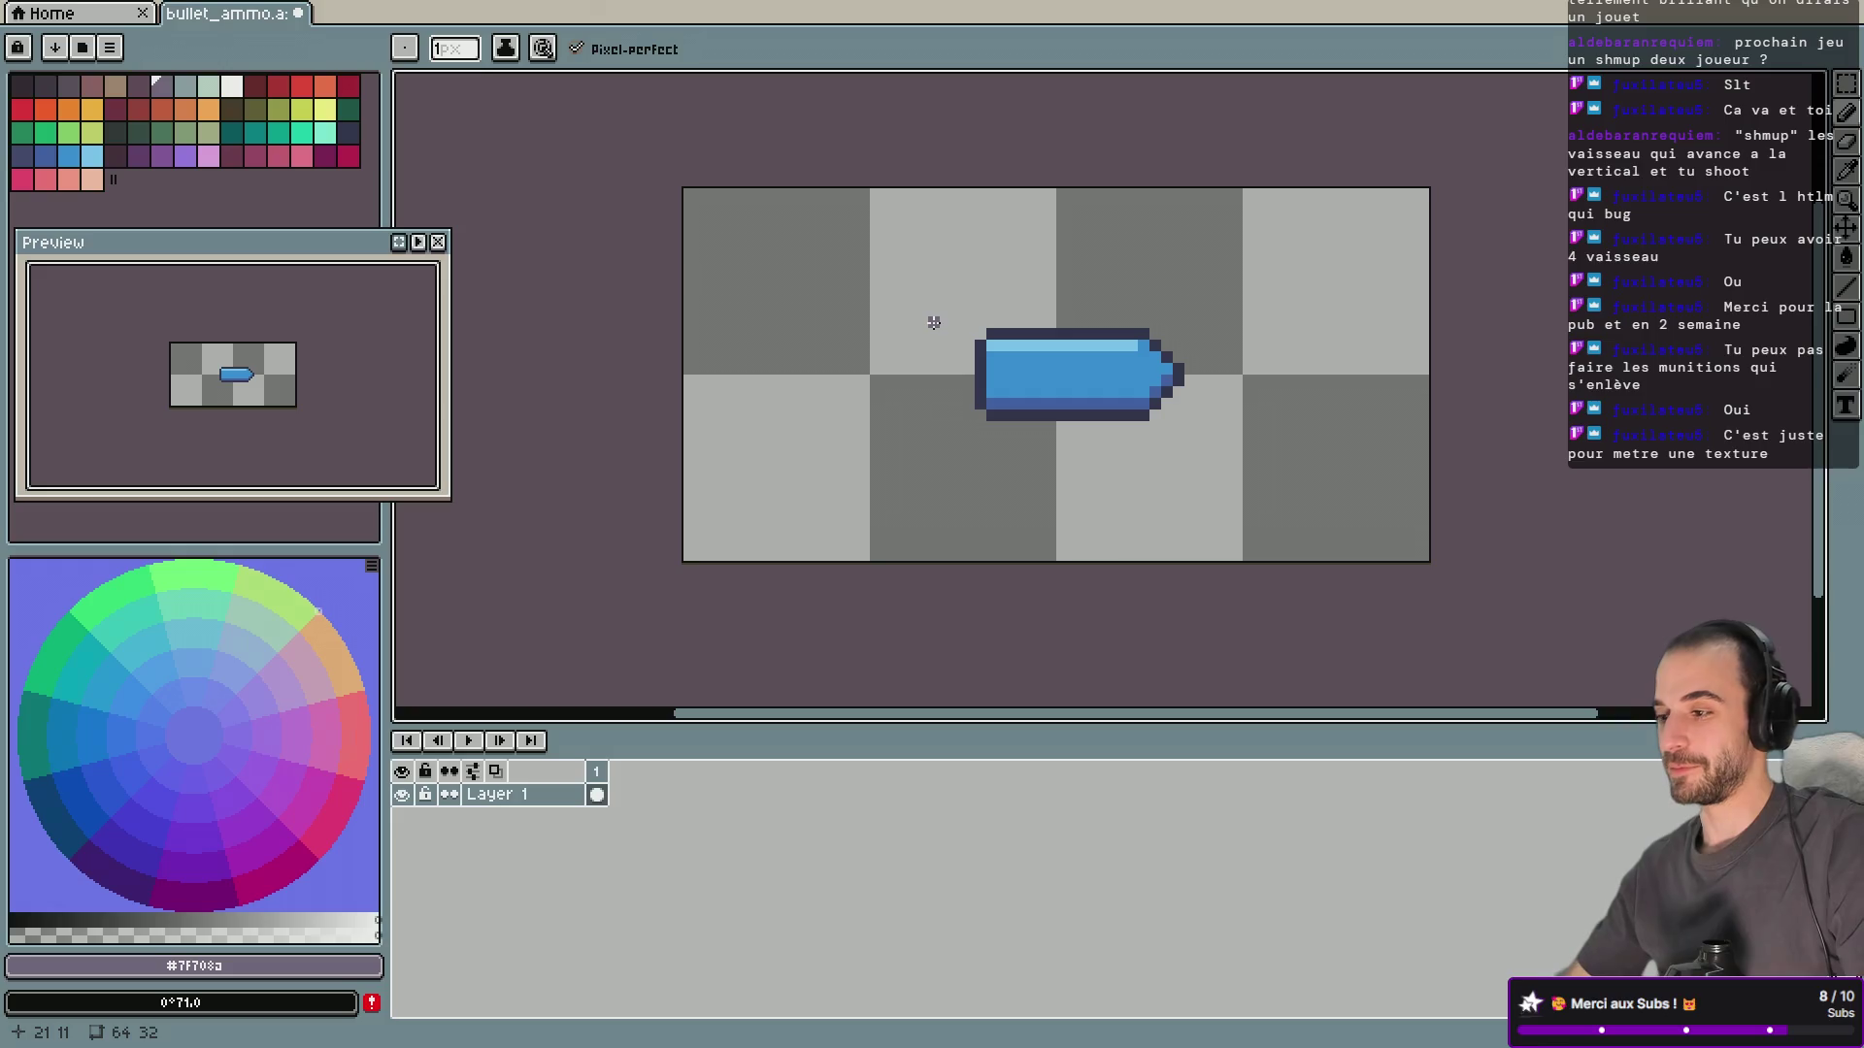
Remove an accidentally added new layer and rectangle-select the whole bullet sprite.
click(1846, 84)
mouse_move(906, 272)
mouse_down()
mouse_move(1196, 380)
mouse_move(1252, 482)
mouse_move(1350, 275)
mouse_move(1265, 494)
mouse_up()
key(Escape)
key(m)
key(ctrl+d)
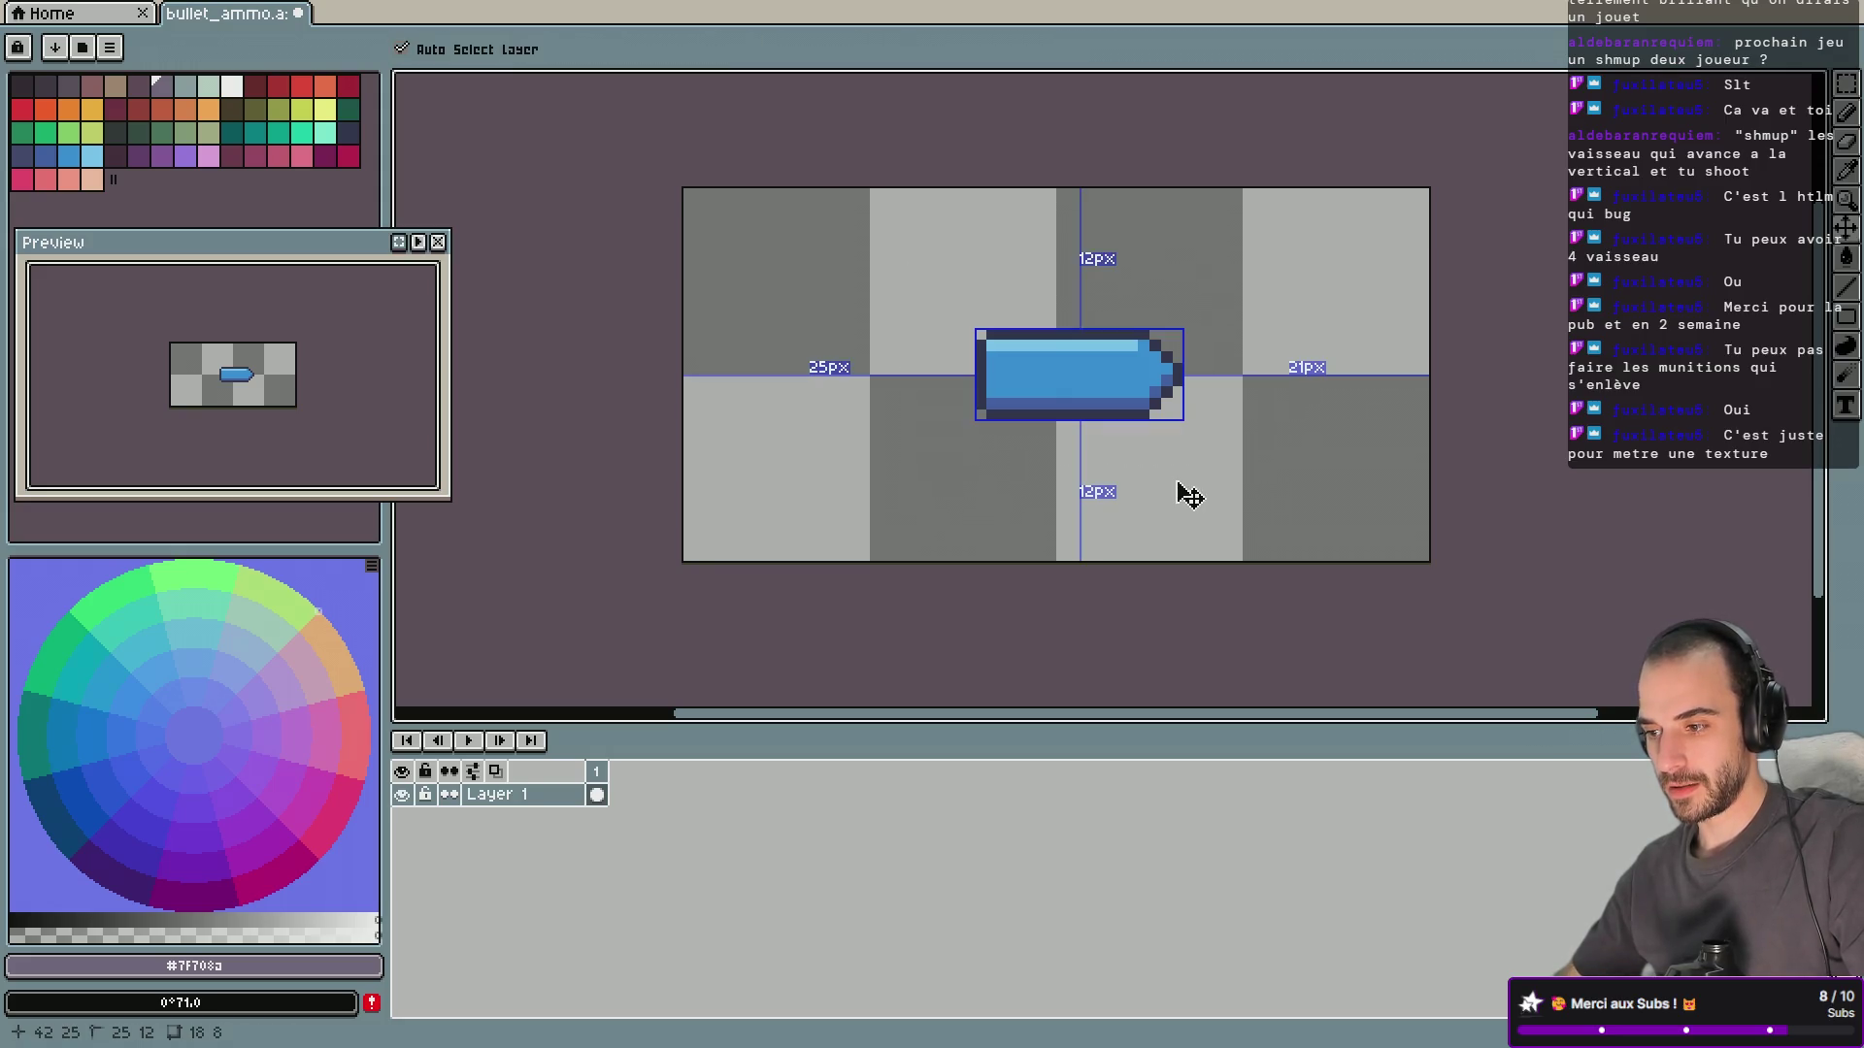
key(ctrl+shift+n)
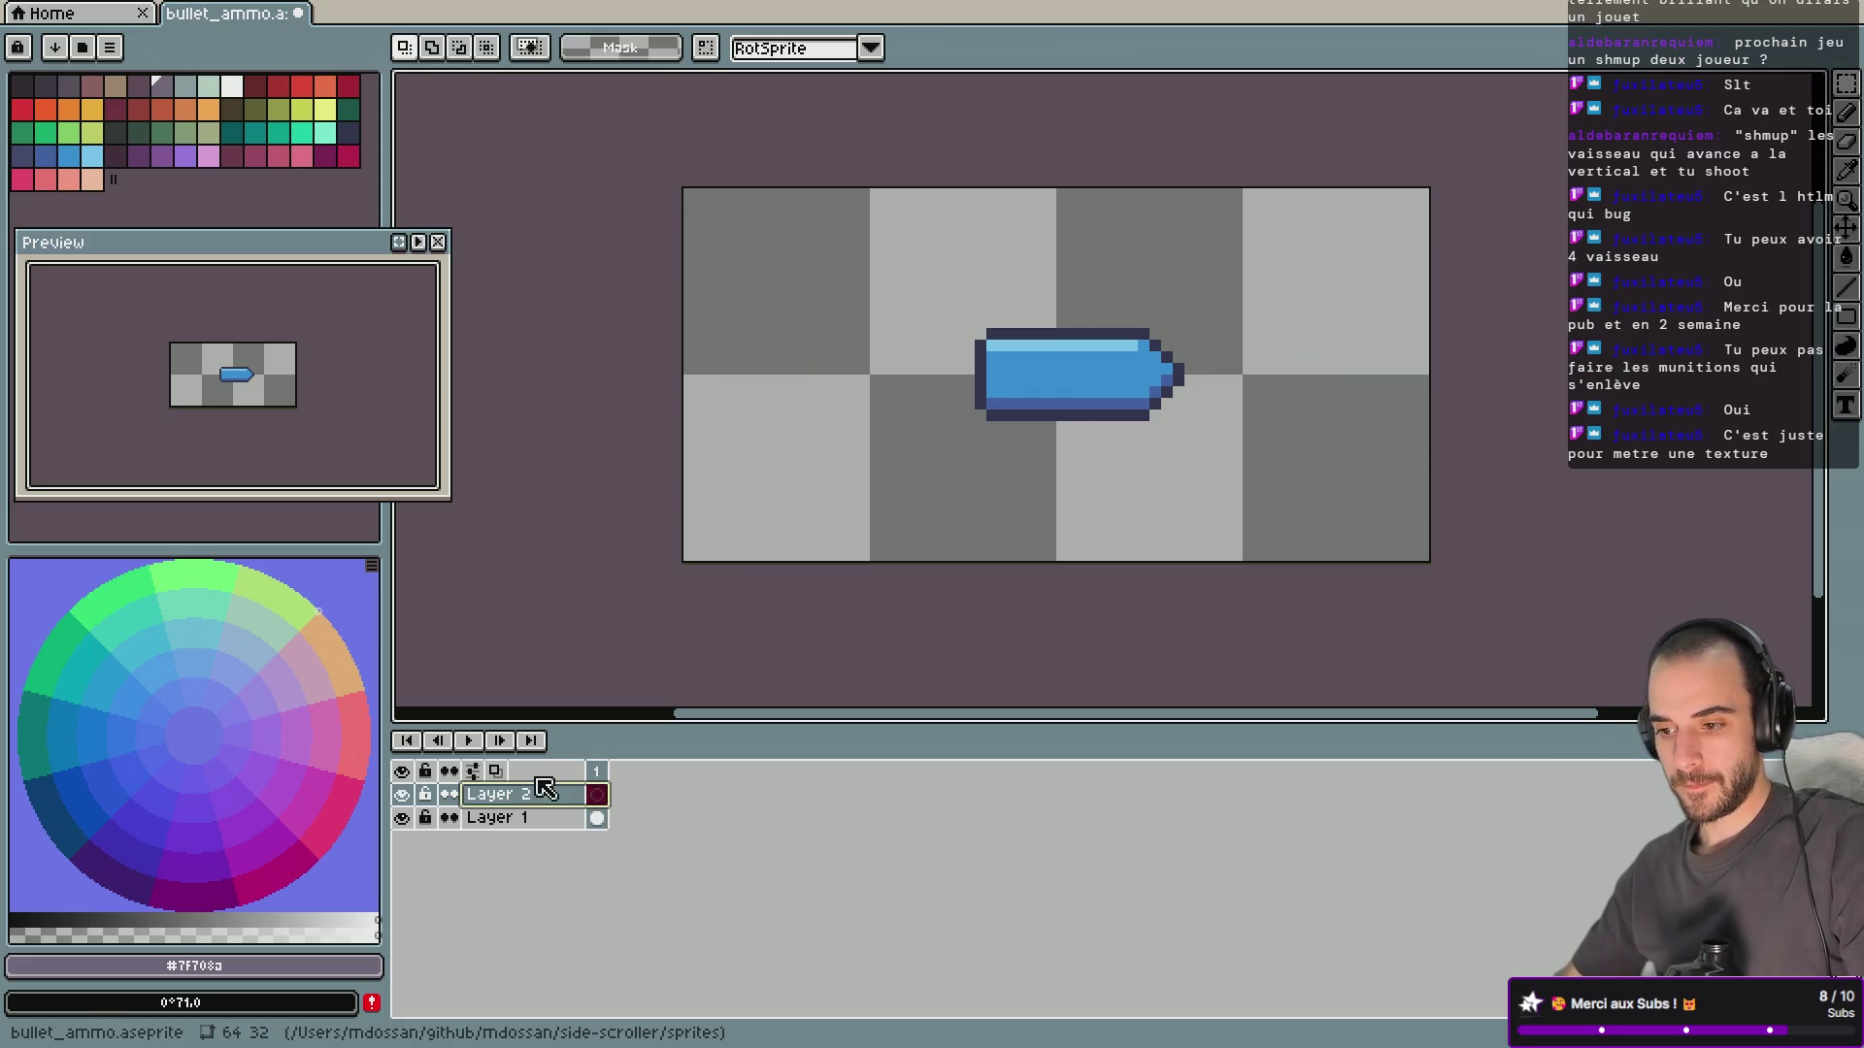
right_click(503, 800)
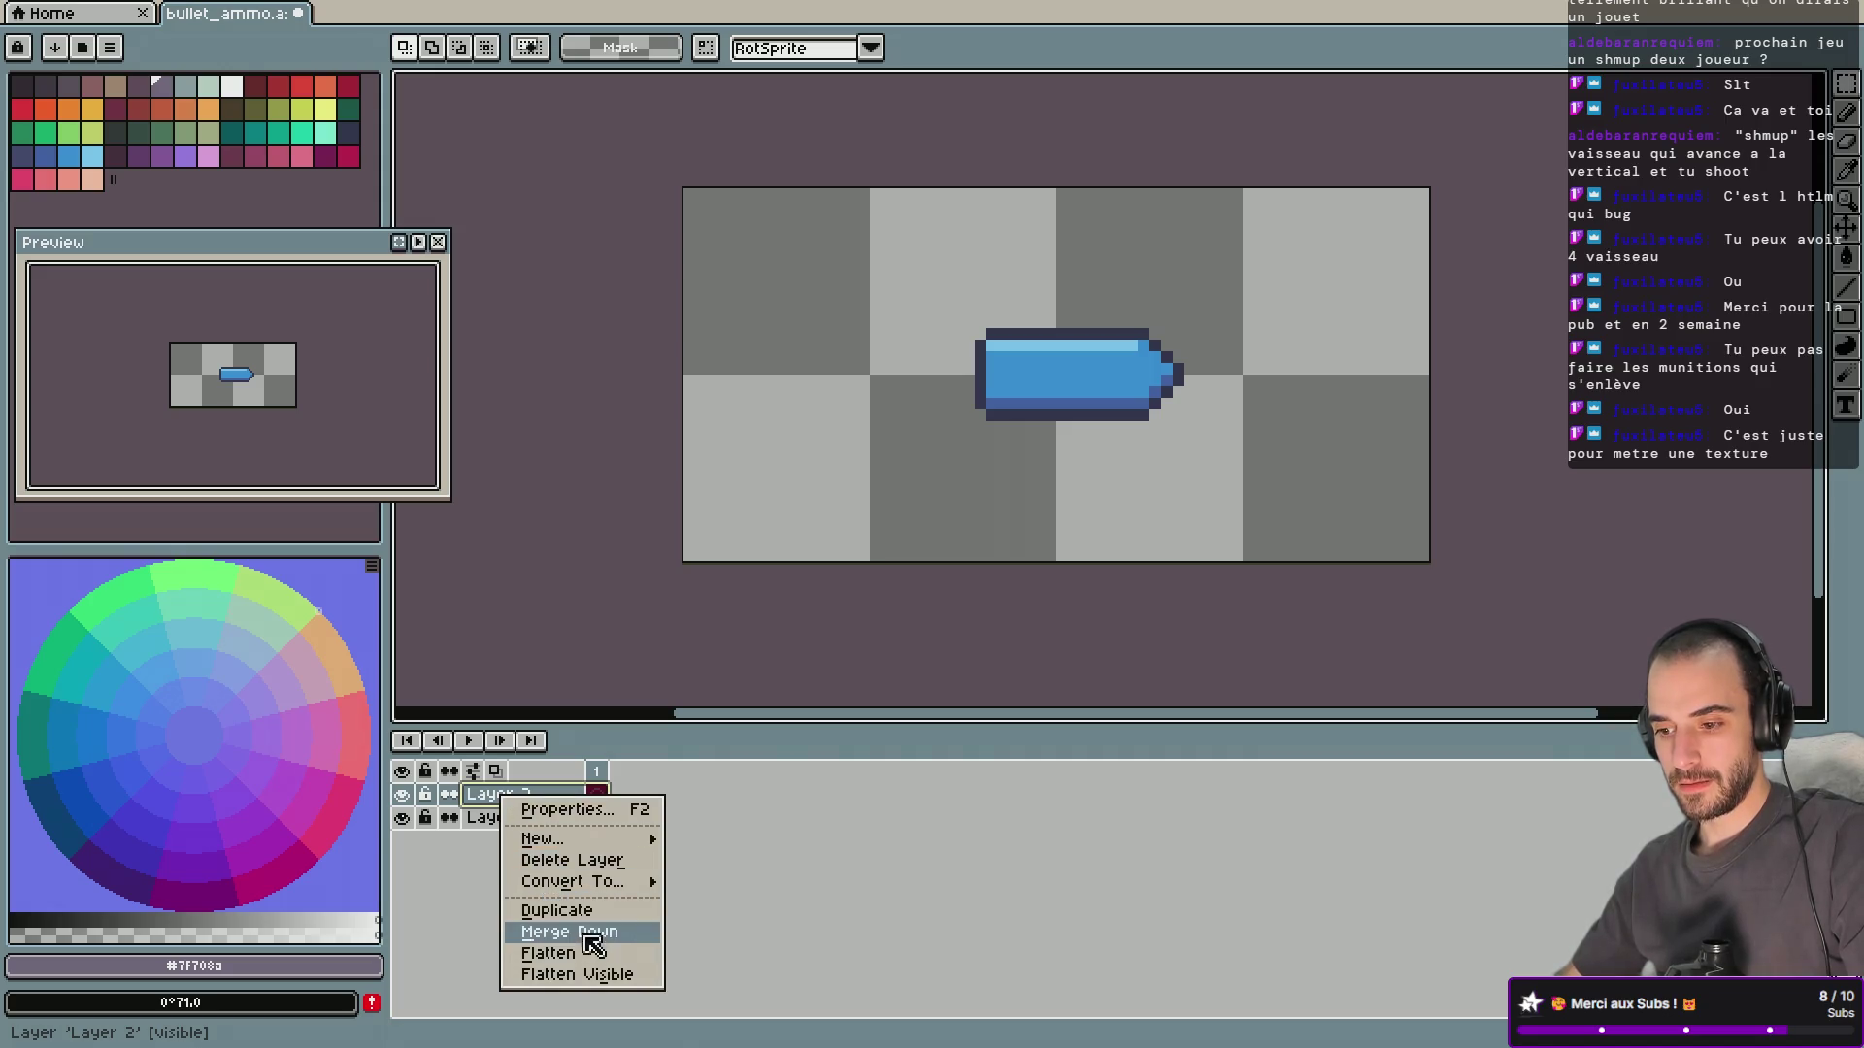
click(587, 860)
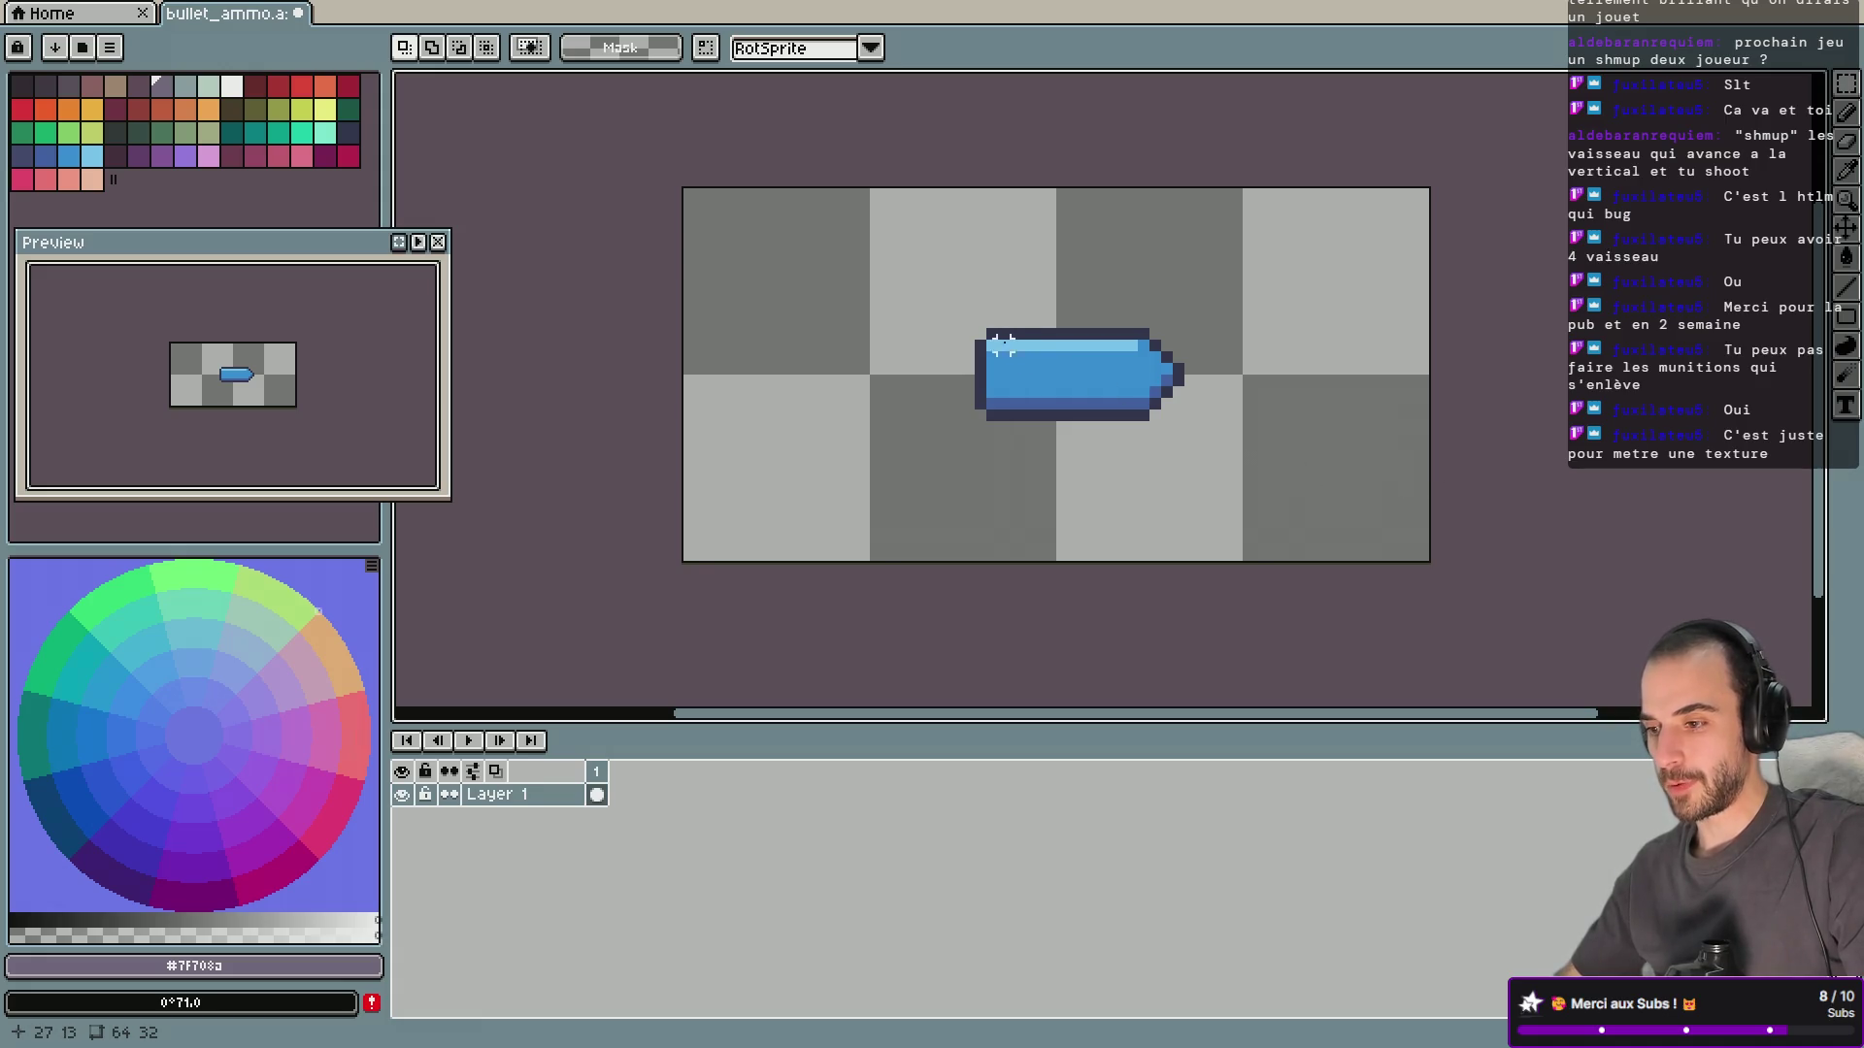
drag(971, 325, 1190, 426)
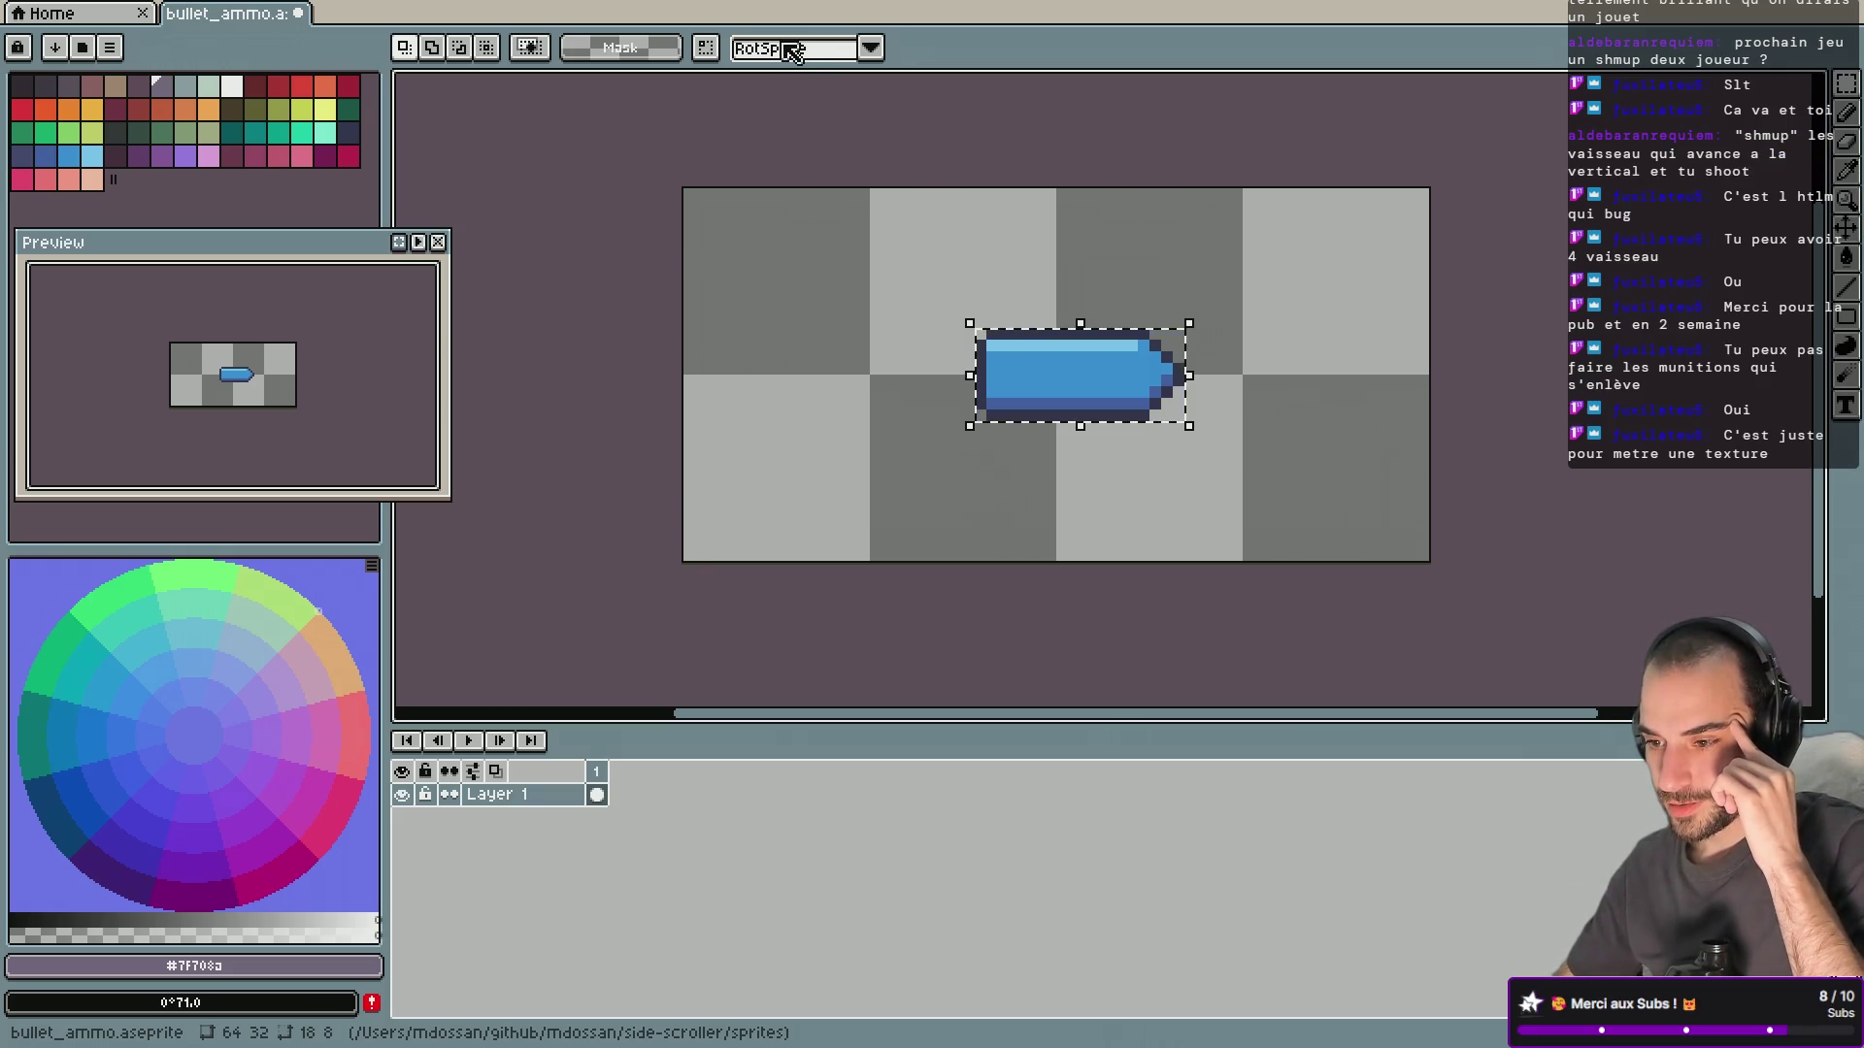
Try an upright rotation of the bullet, undo it, and move the horizontal bullet lower on the canvas.
mouse_move(1200, 310)
mouse_down()
mouse_move(1123, 278)
mouse_move(1068, 199)
mouse_move(981, 260)
mouse_up()
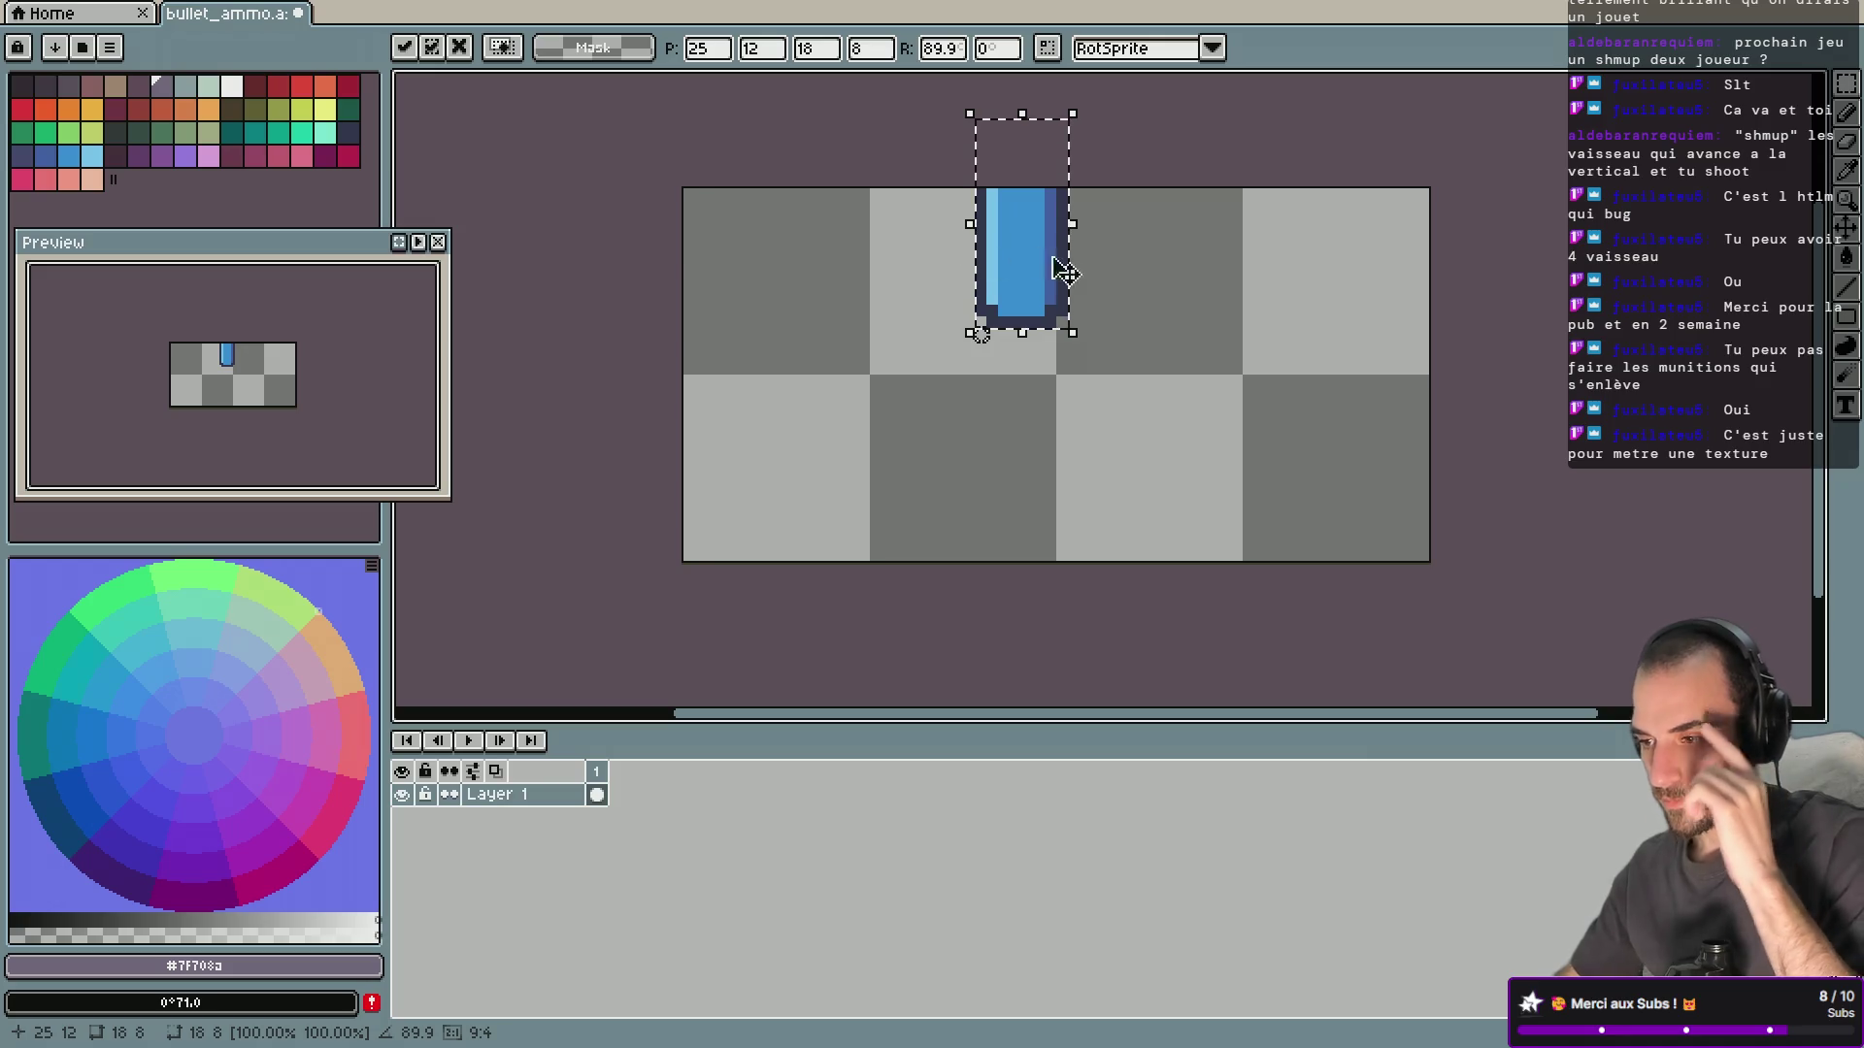
key(g)
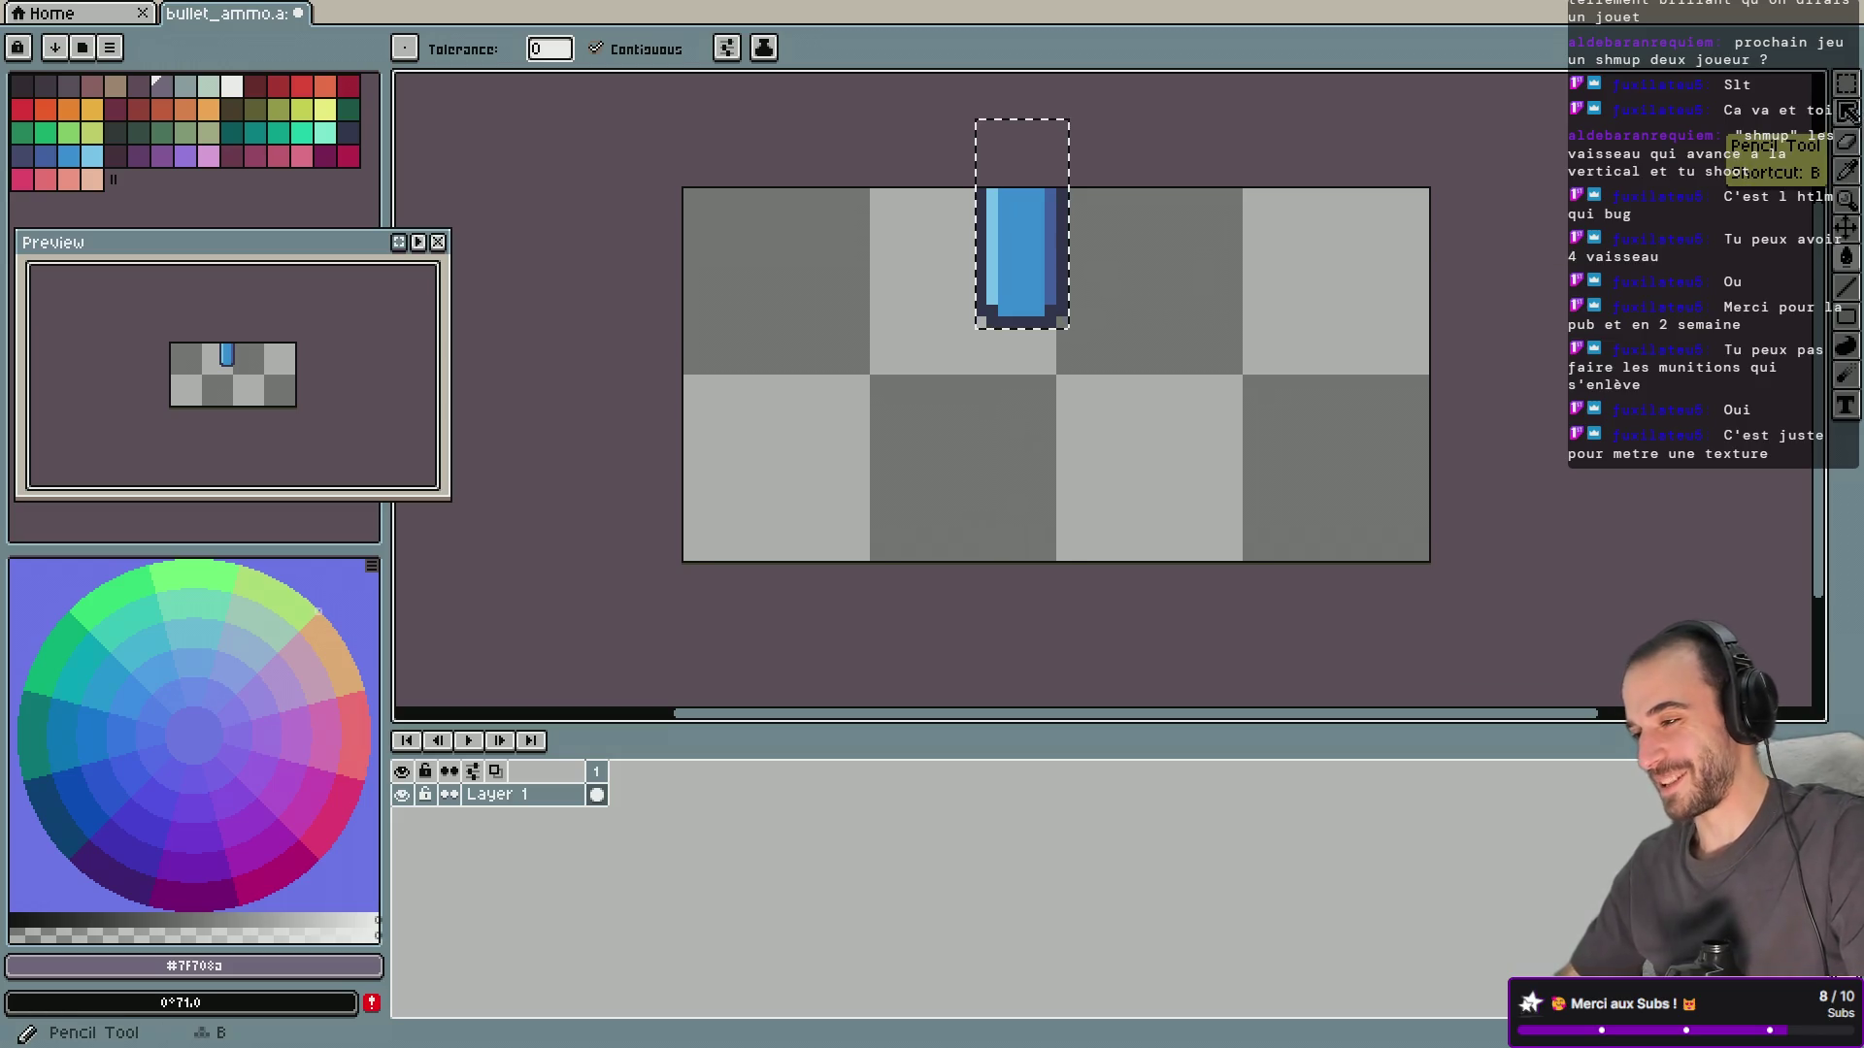
click(1845, 231)
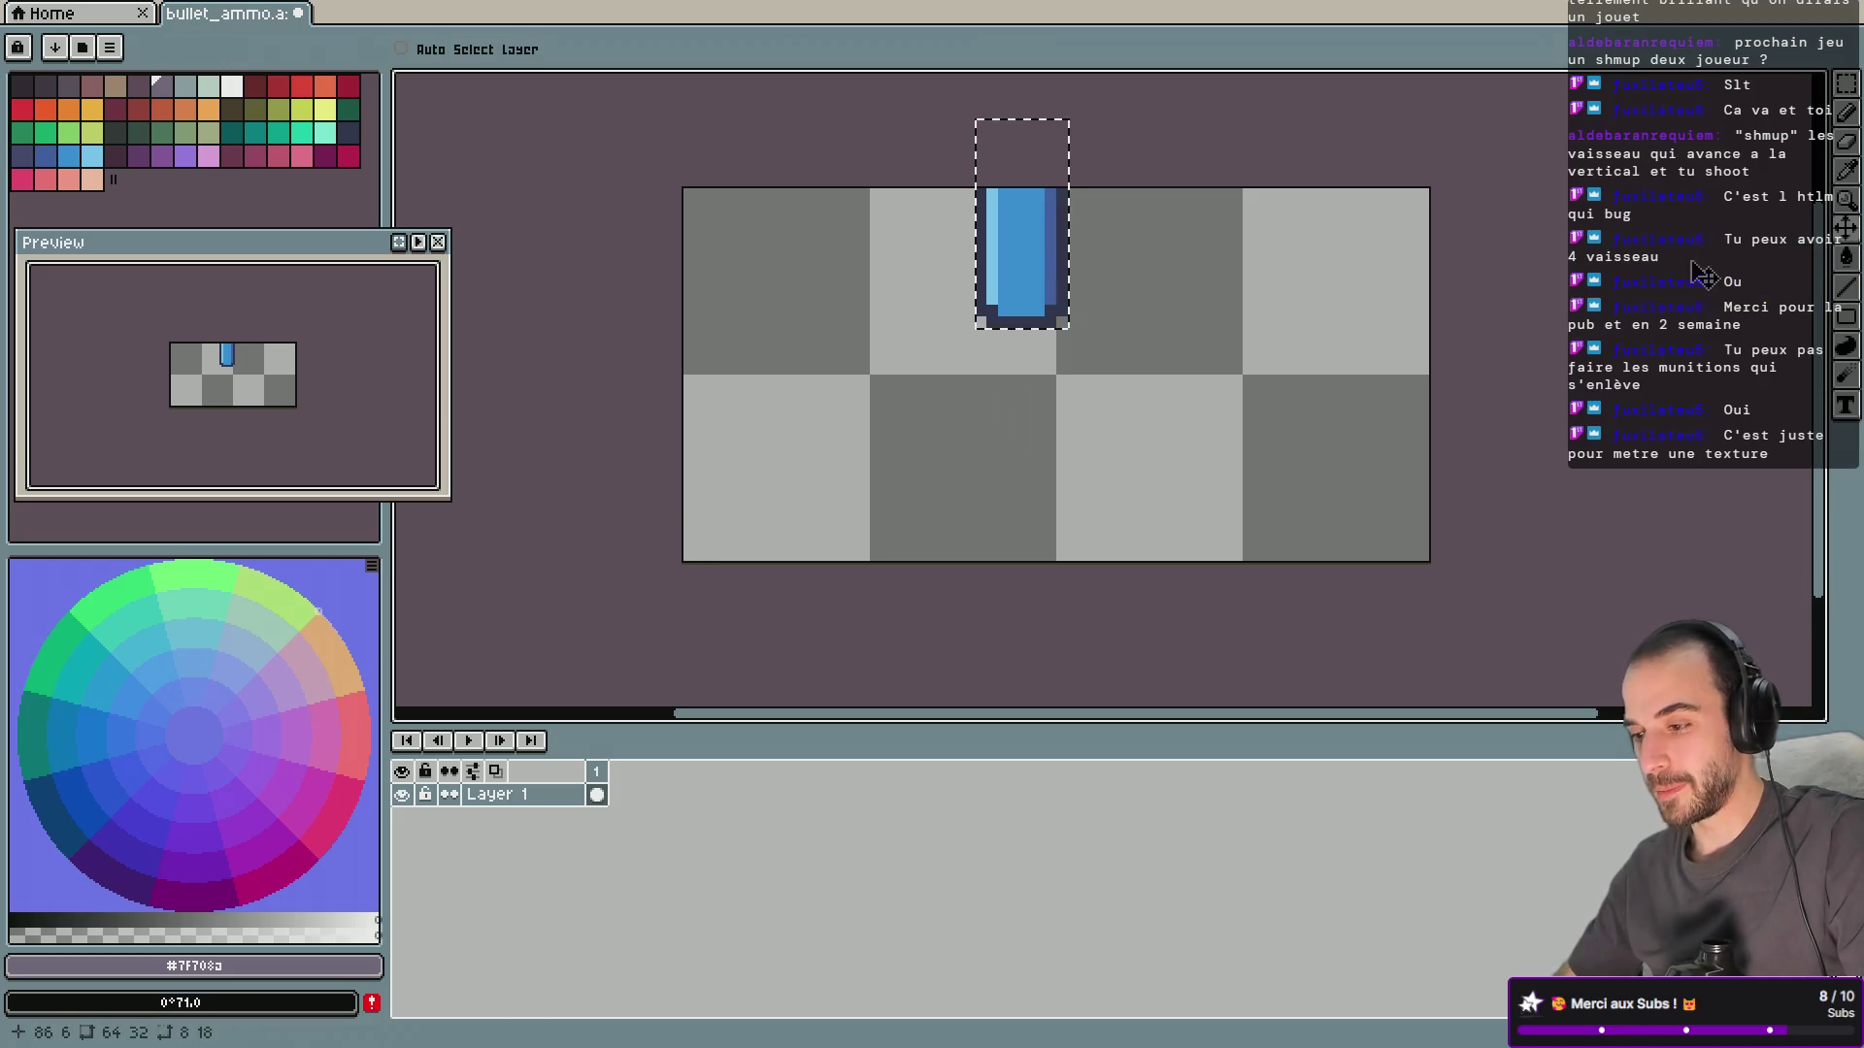
drag(1044, 275, 1055, 425)
key(ctrl+z)
key(ctrl+z)
key(ctrl+z)
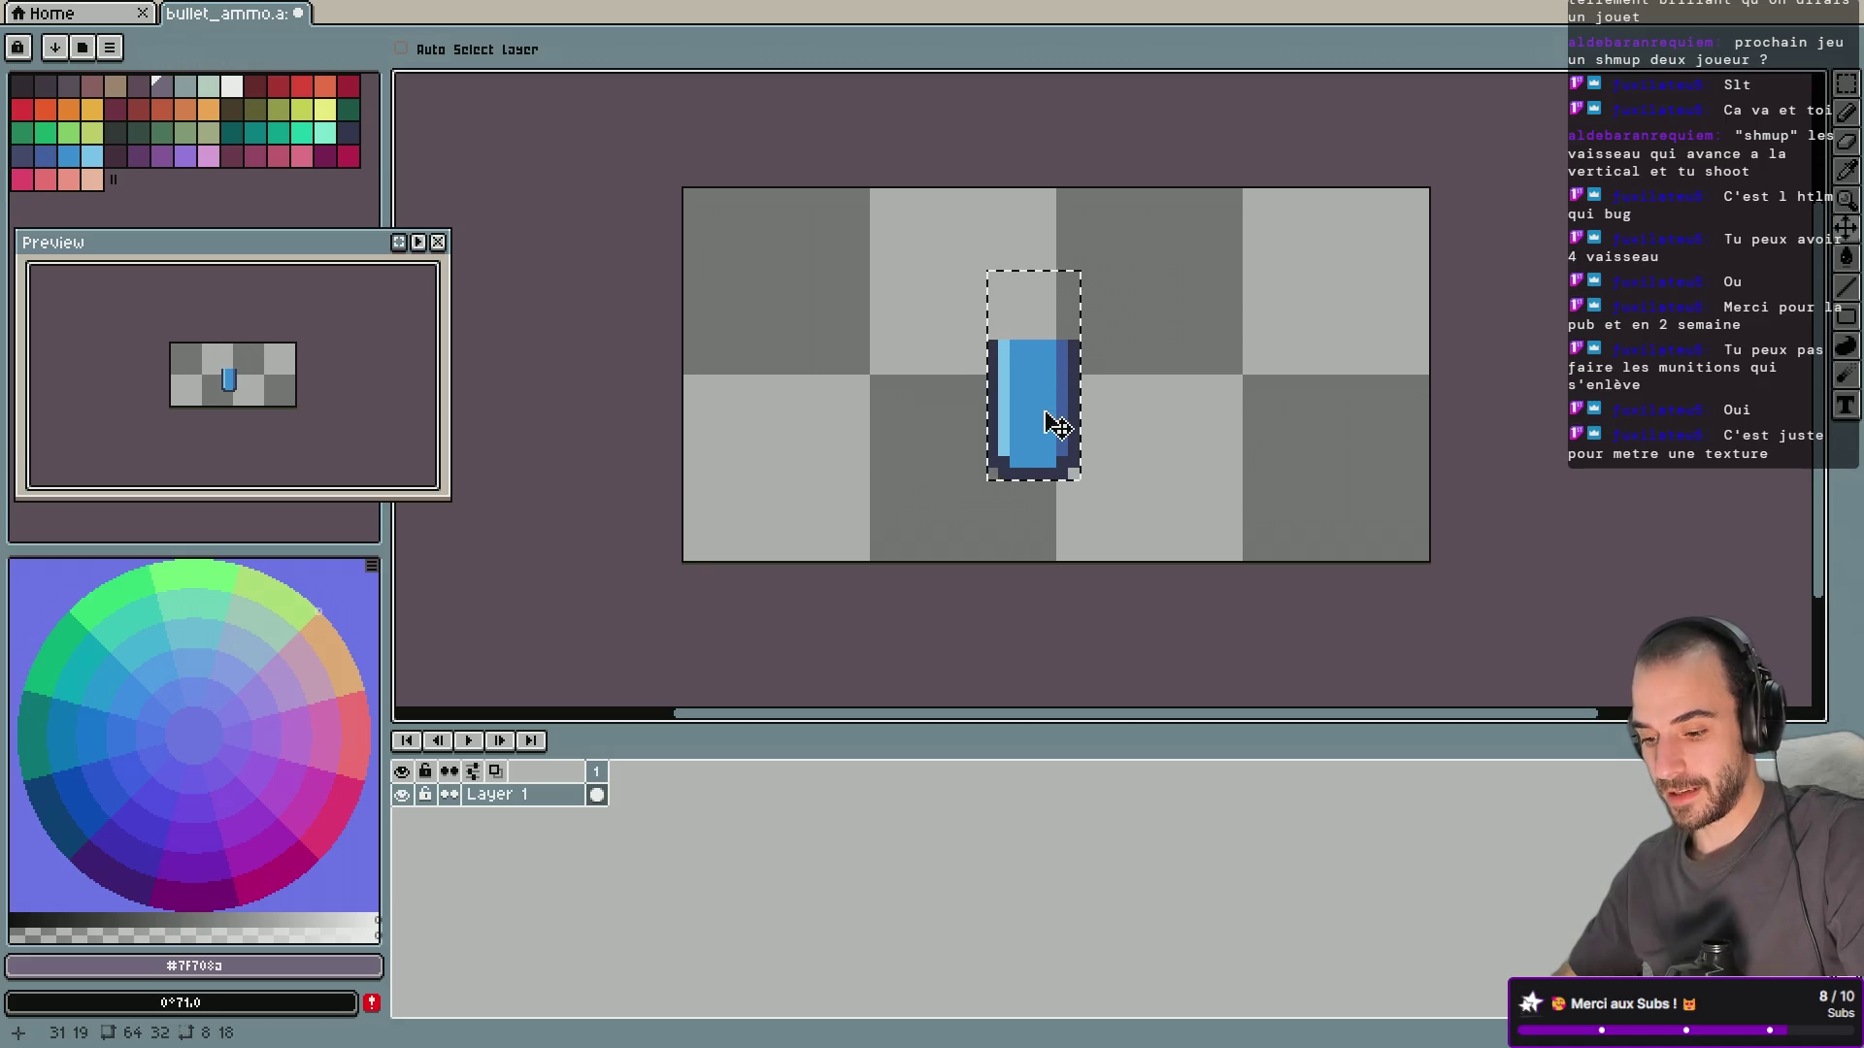
mouse_move(1069, 370)
mouse_down()
mouse_move(1045, 433)
mouse_move(1057, 470)
mouse_up()
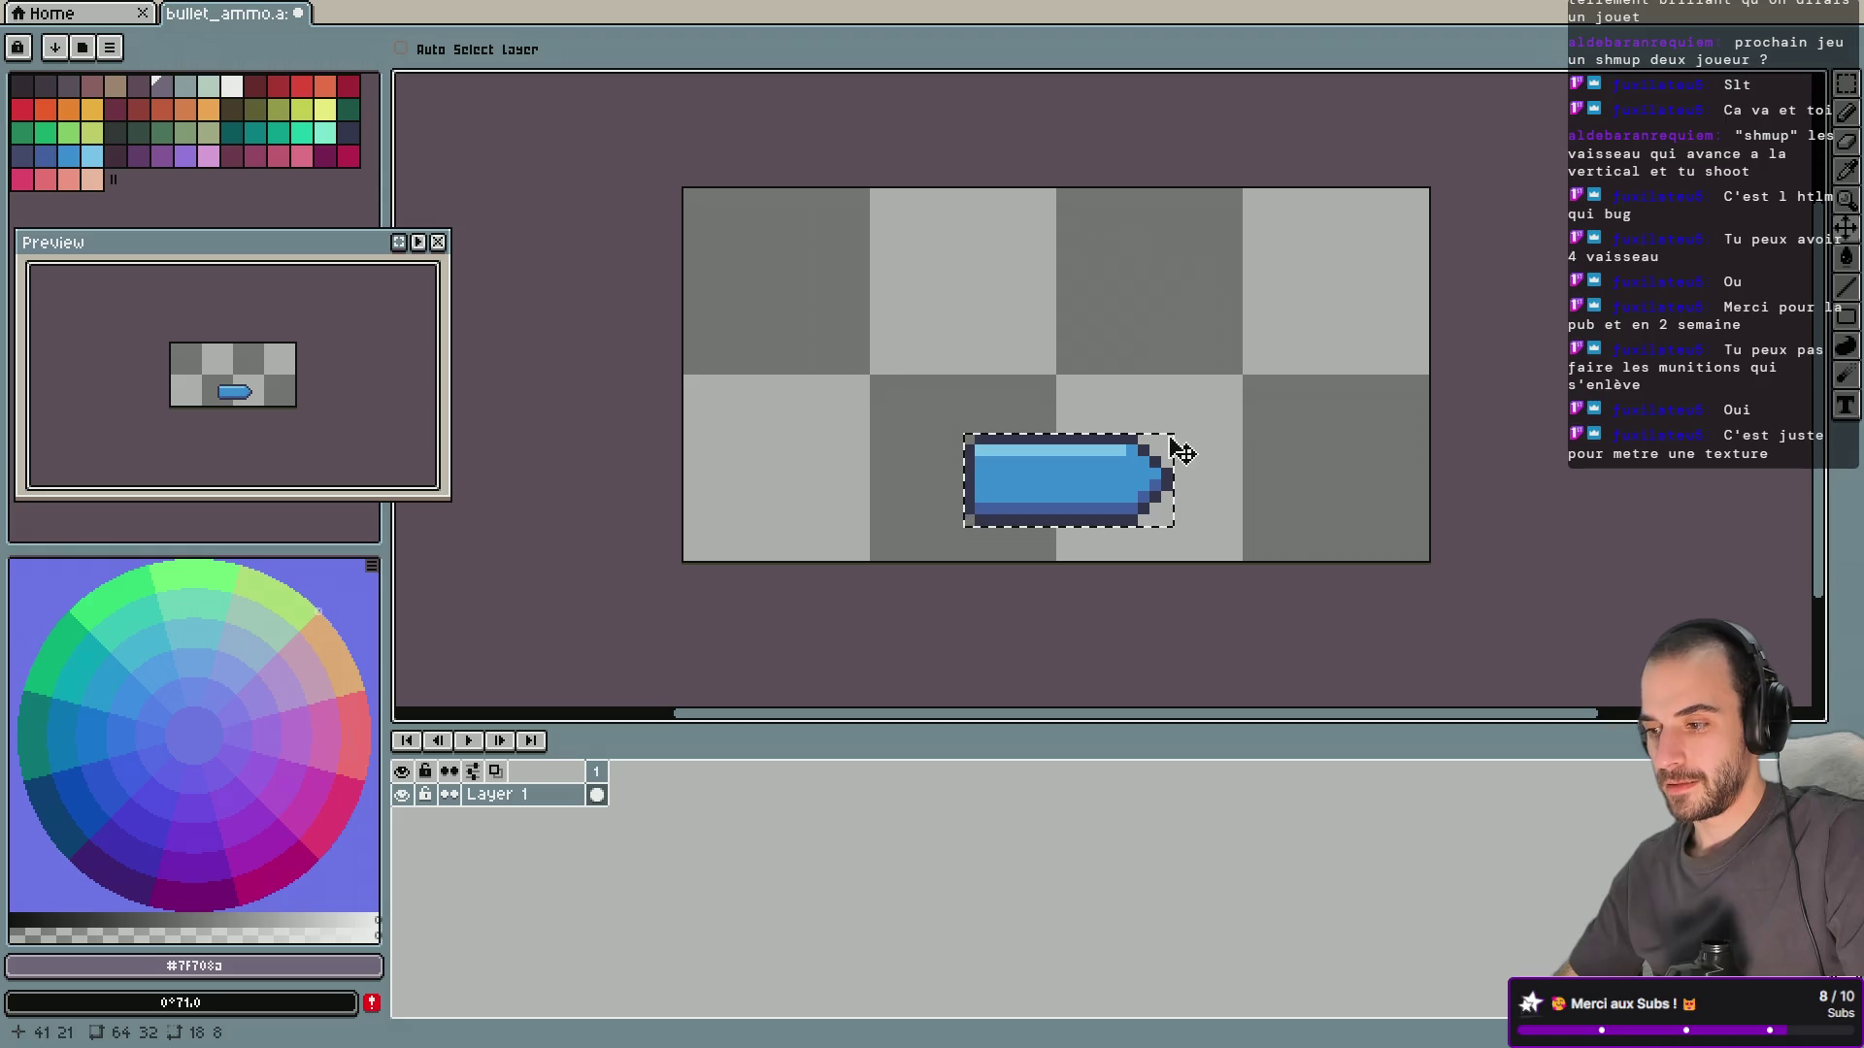
Test another rotation, cancel it, and set the rotation algorithm to Fast Rotation instead of RotSprite.
click(1852, 88)
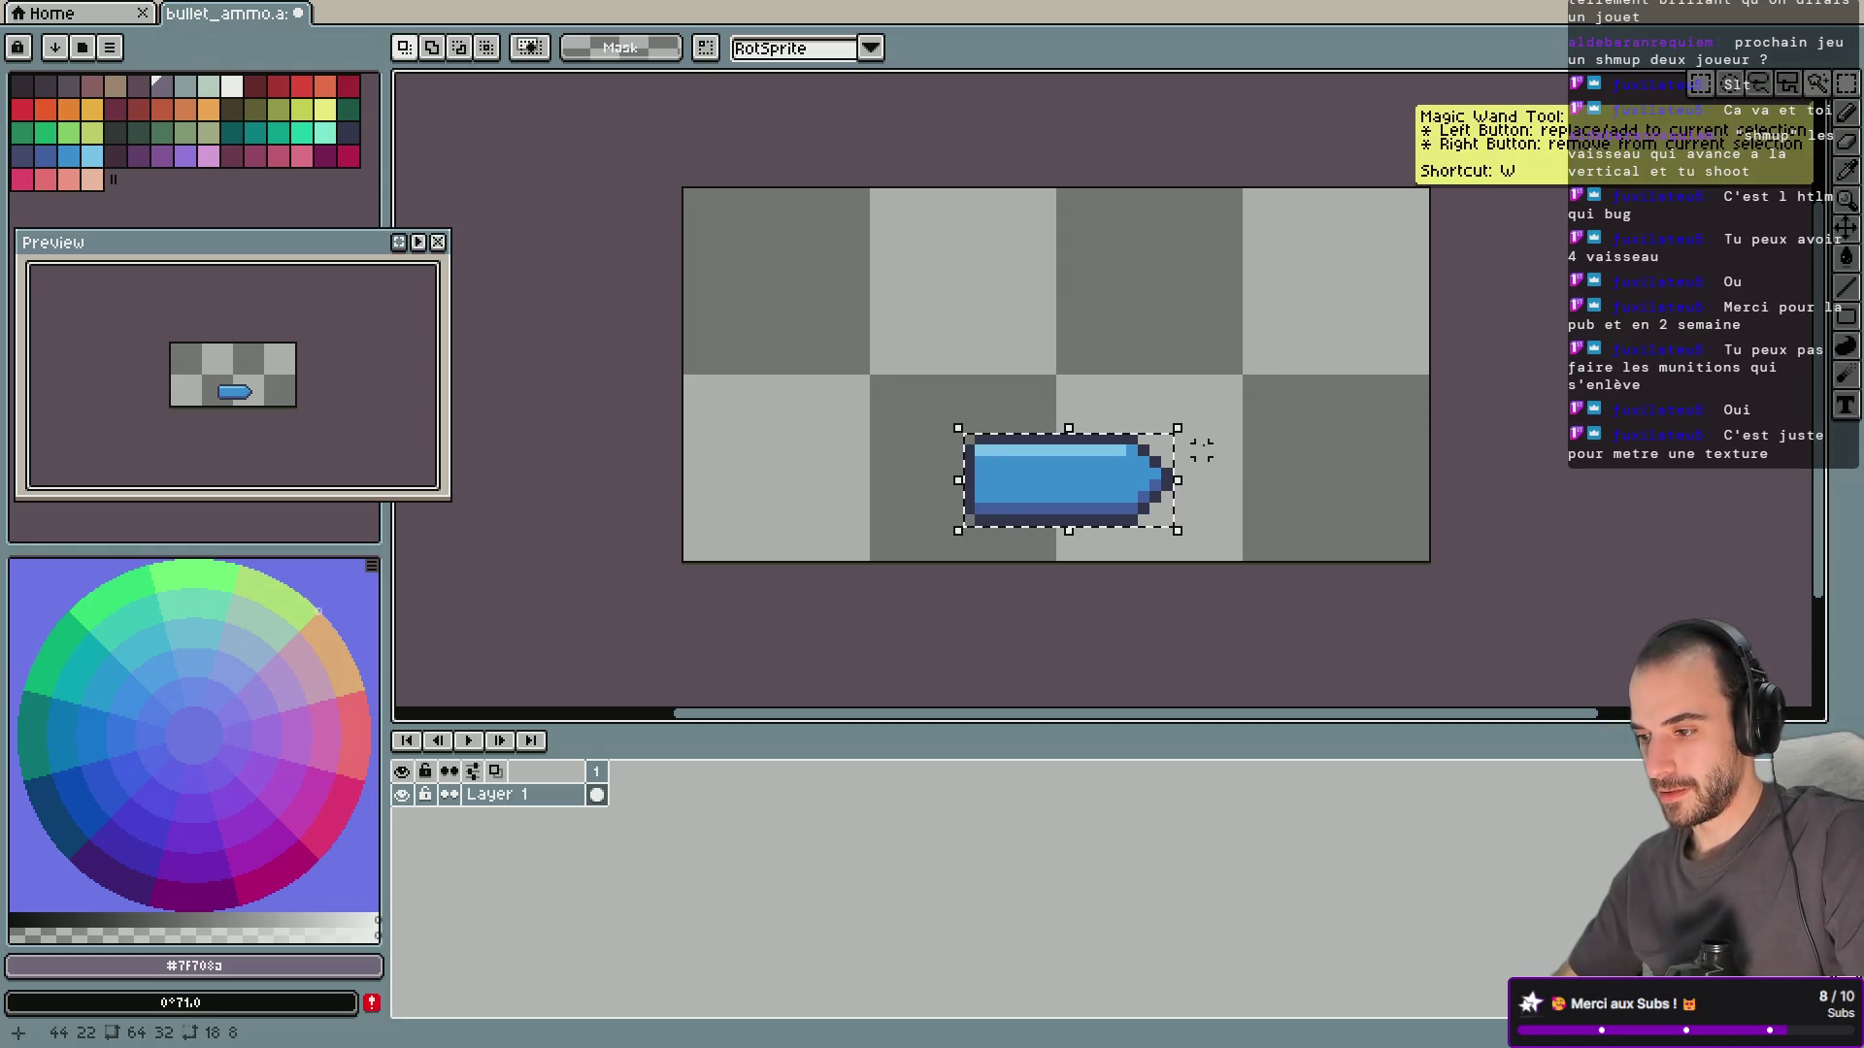
mouse_move(1214, 439)
mouse_down()
mouse_move(1117, 262)
mouse_move(1019, 233)
mouse_move(968, 307)
mouse_up()
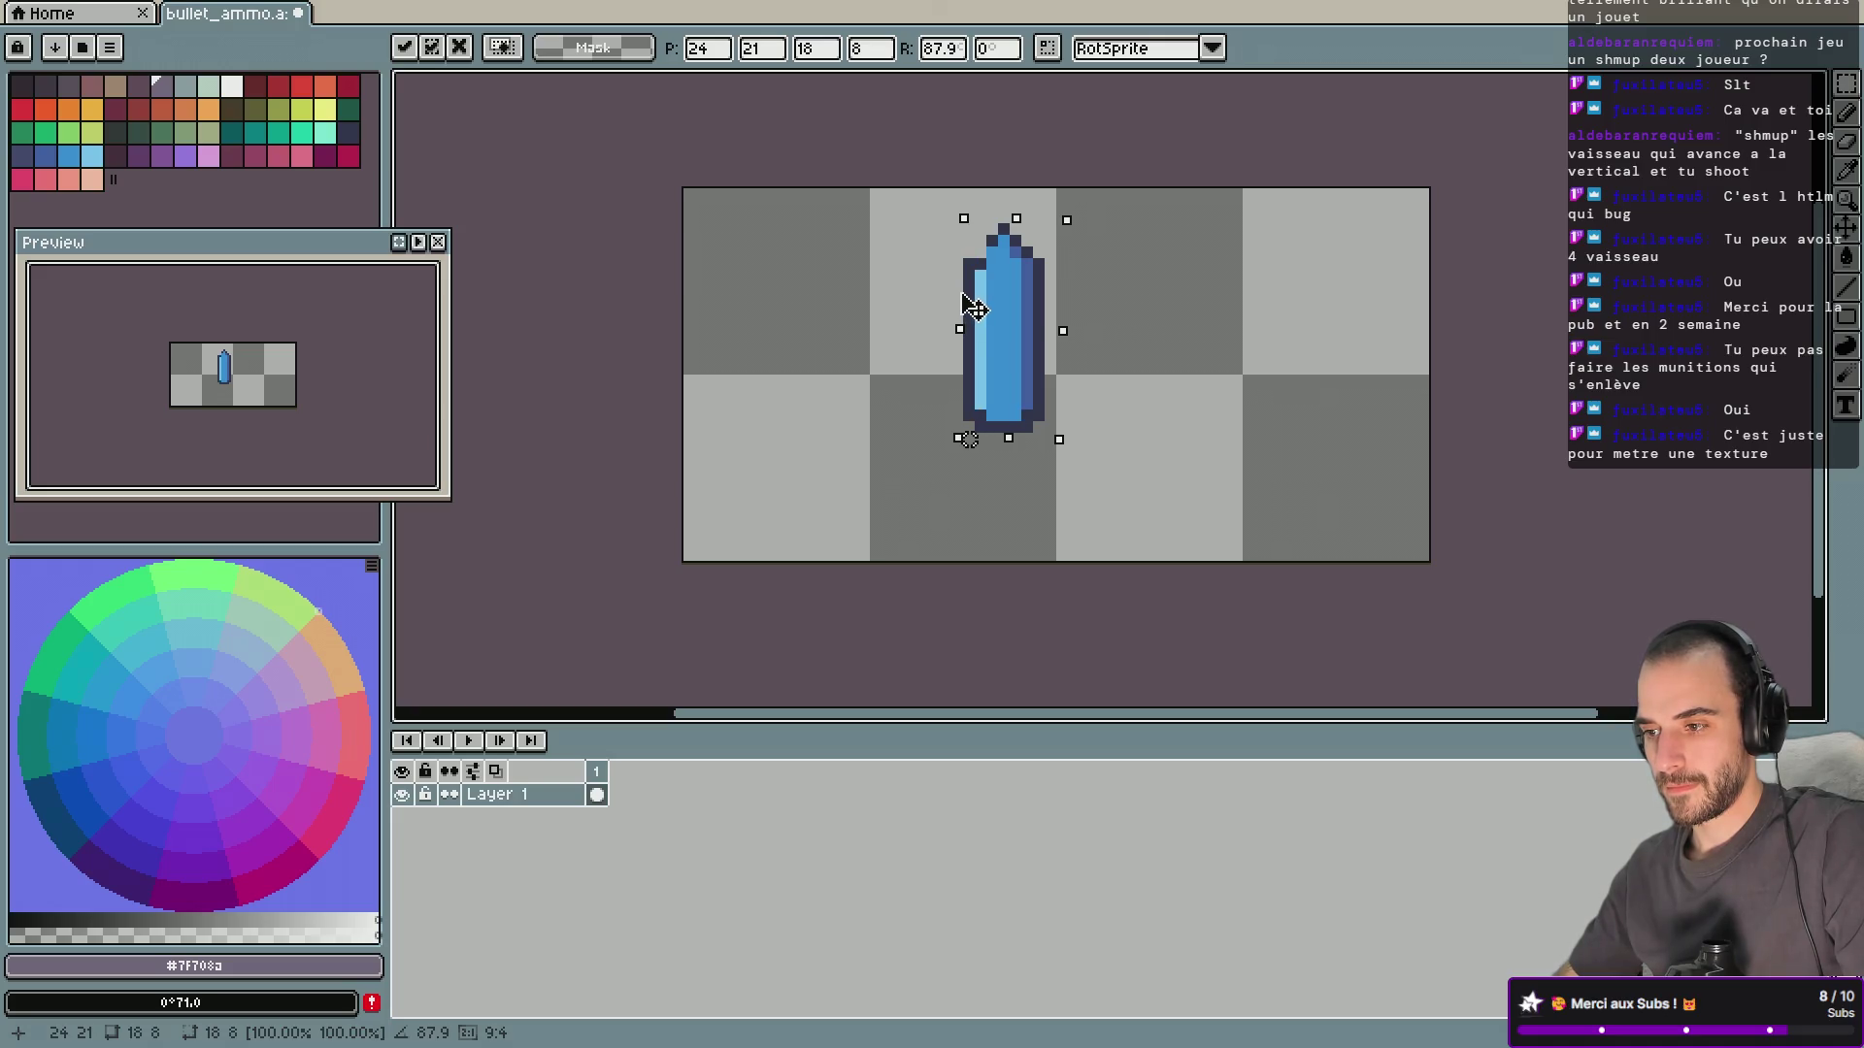
mouse_move(973, 308)
mouse_down()
mouse_move(956, 303)
mouse_move(981, 304)
mouse_up()
key(Escape)
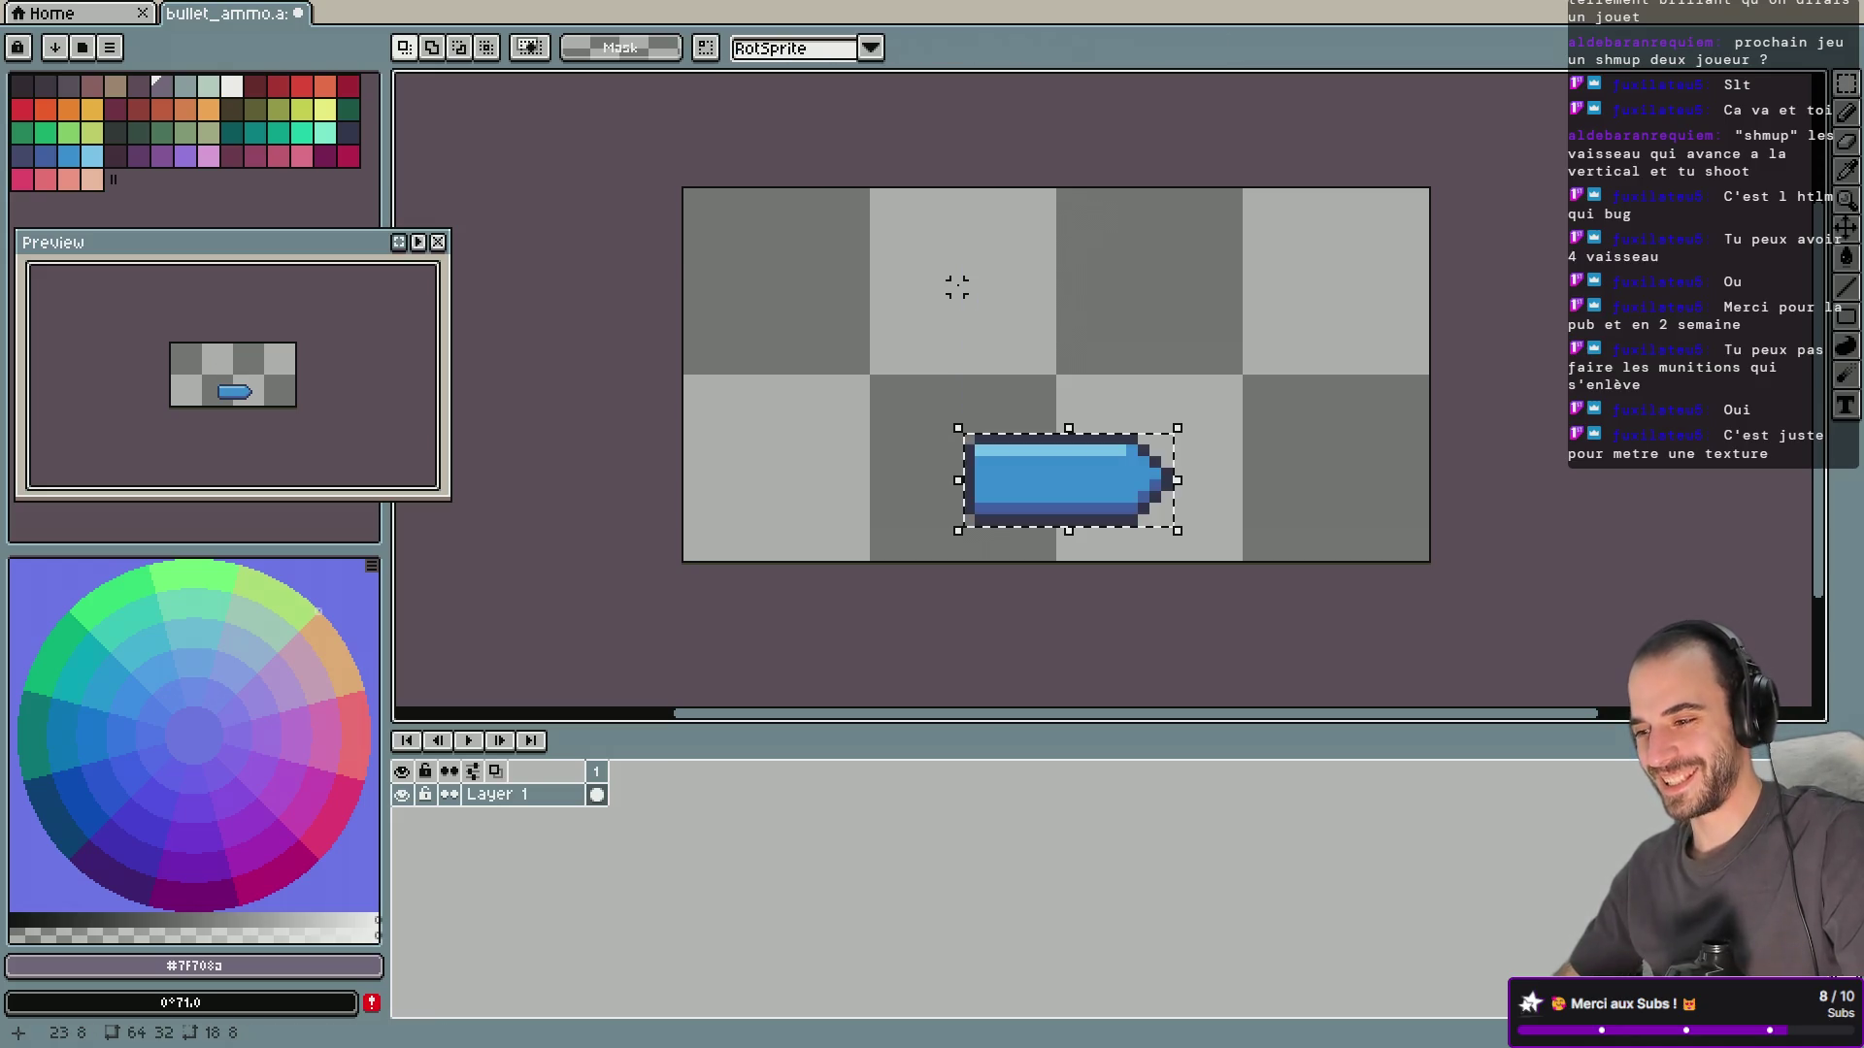
click(794, 50)
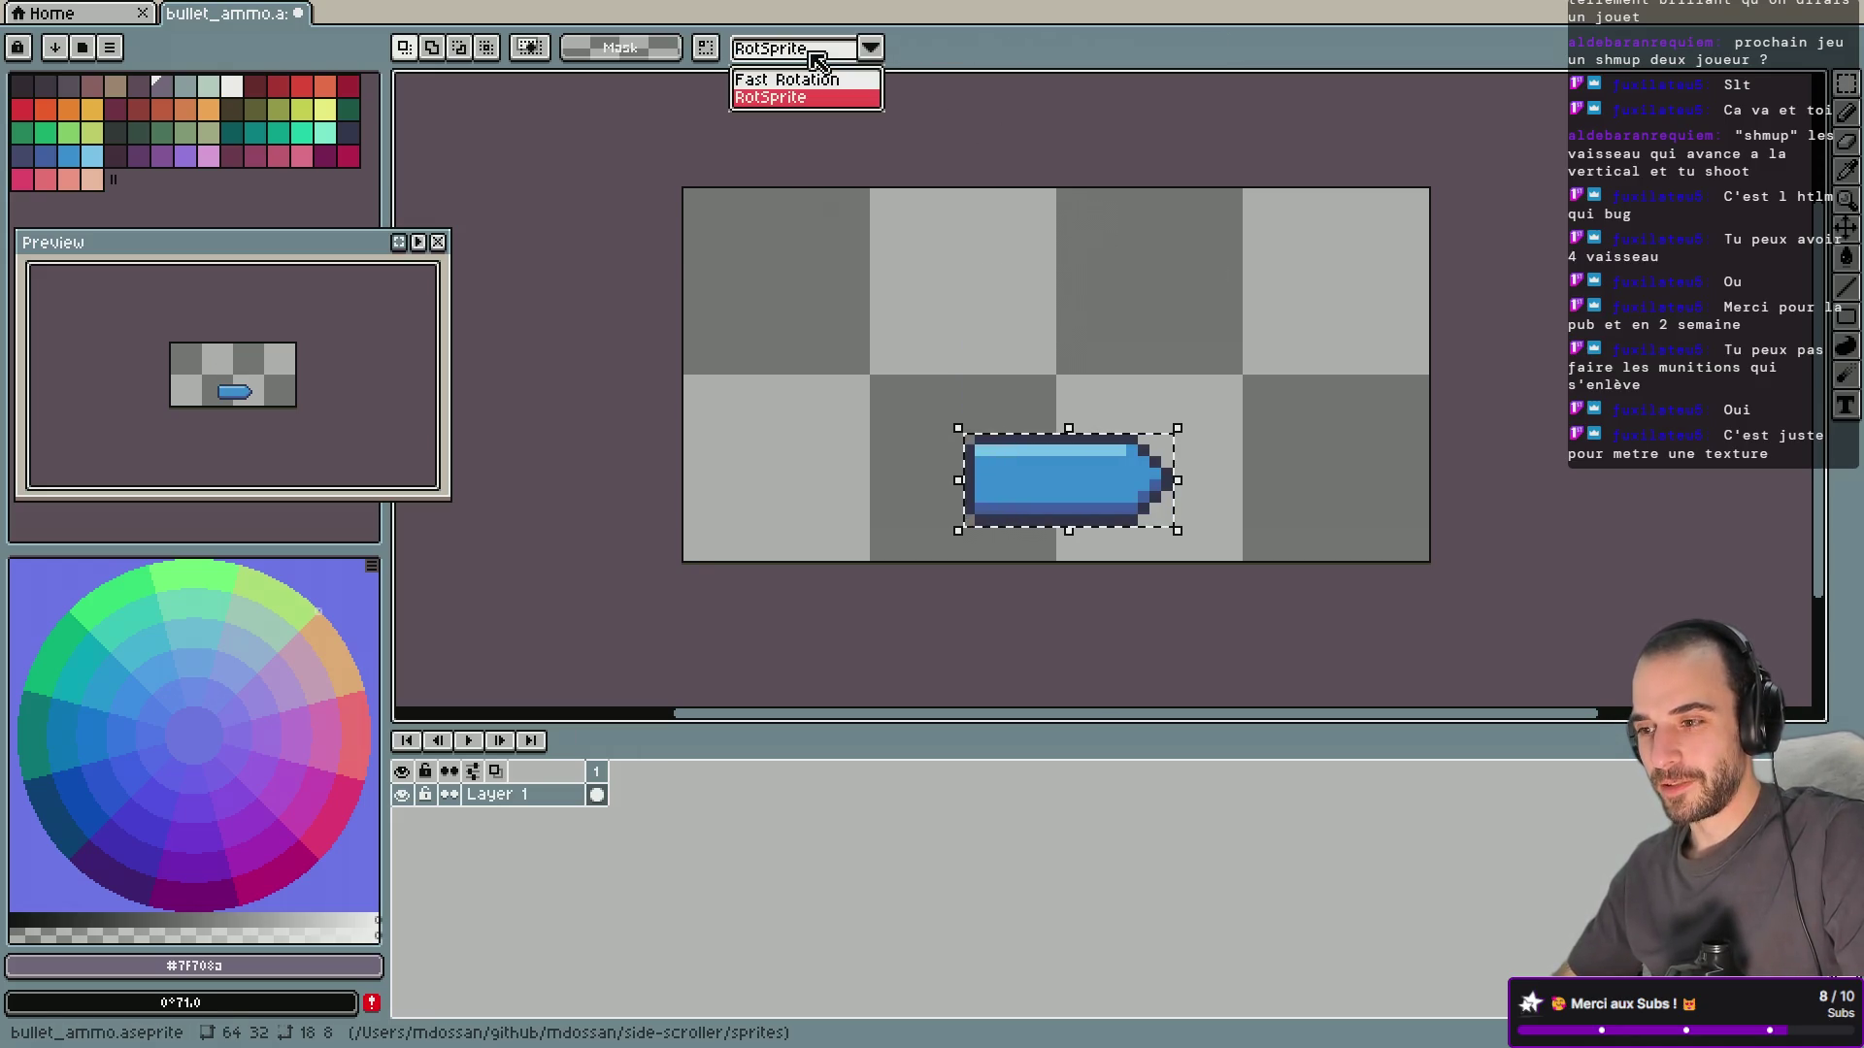
click(845, 80)
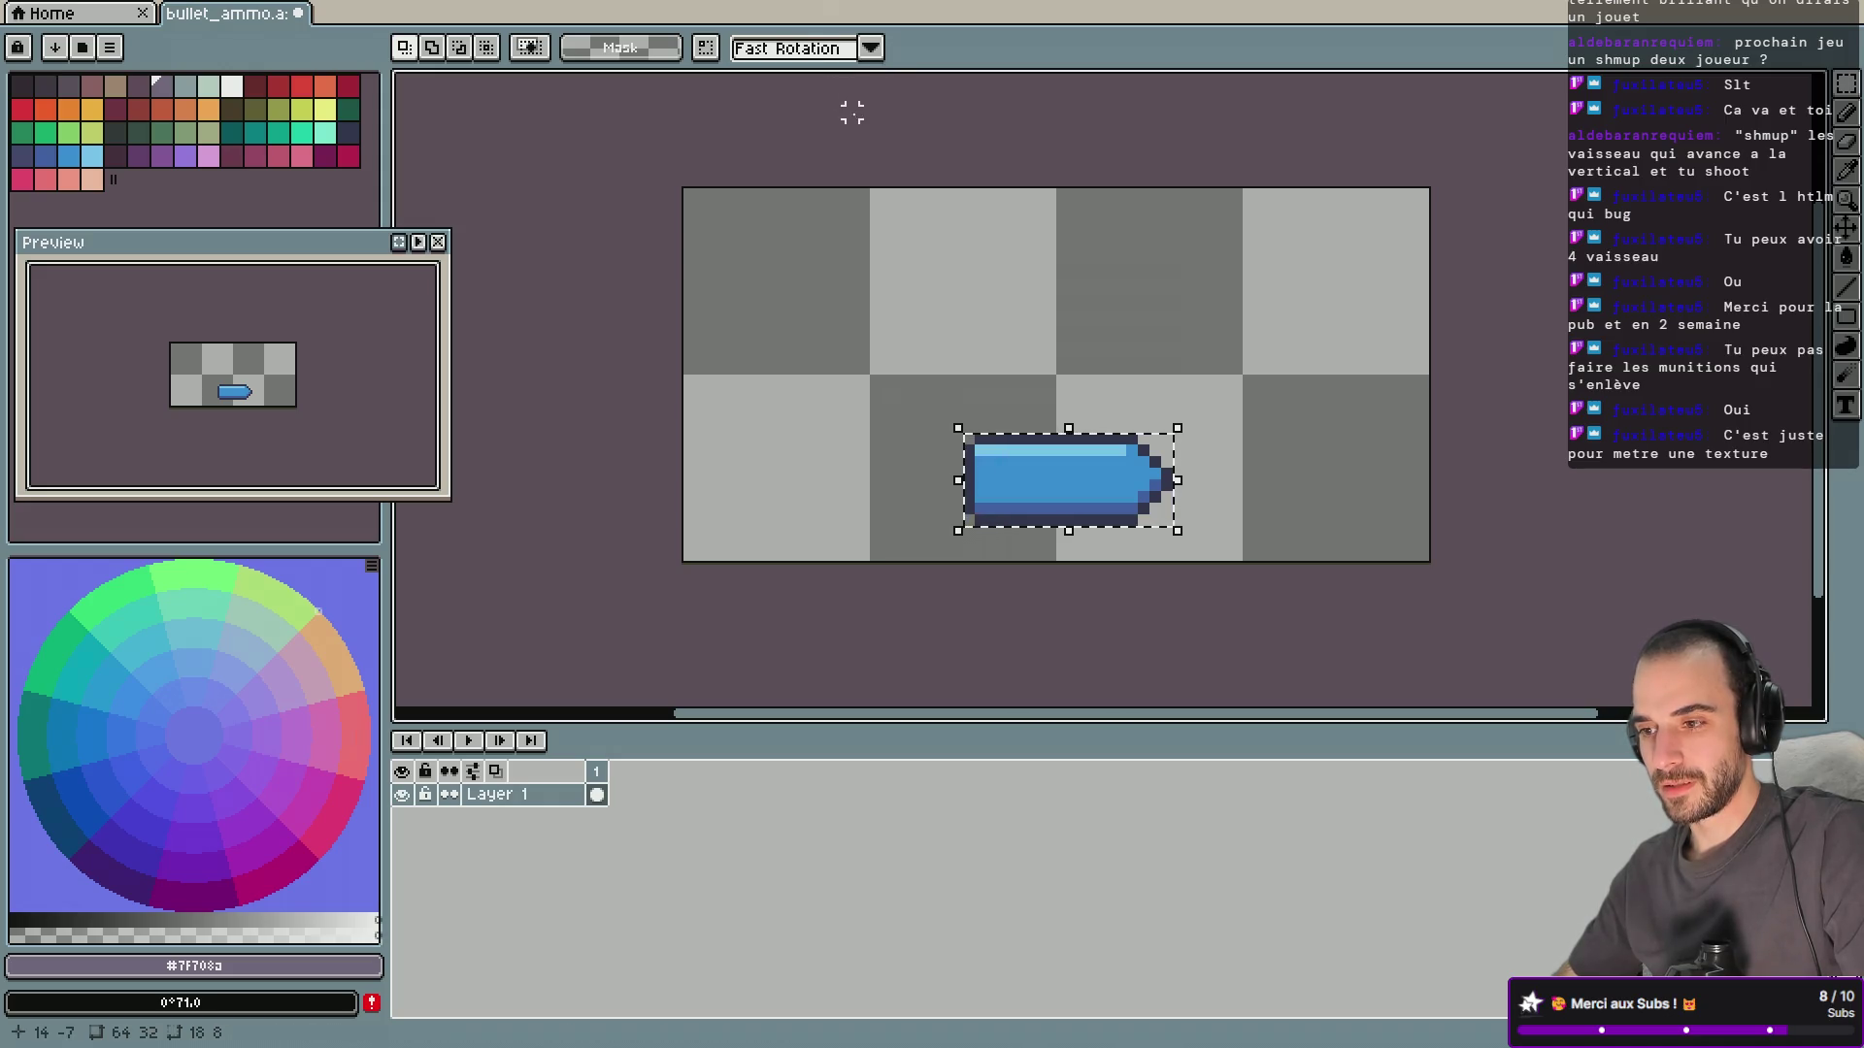
mouse_move(1171, 524)
mouse_down()
mouse_move(1182, 417)
mouse_move(1161, 388)
mouse_up()
Undo the outline shift, then rotate the canvas 90° clockwise and a further 180°.
key(ctrl+z)
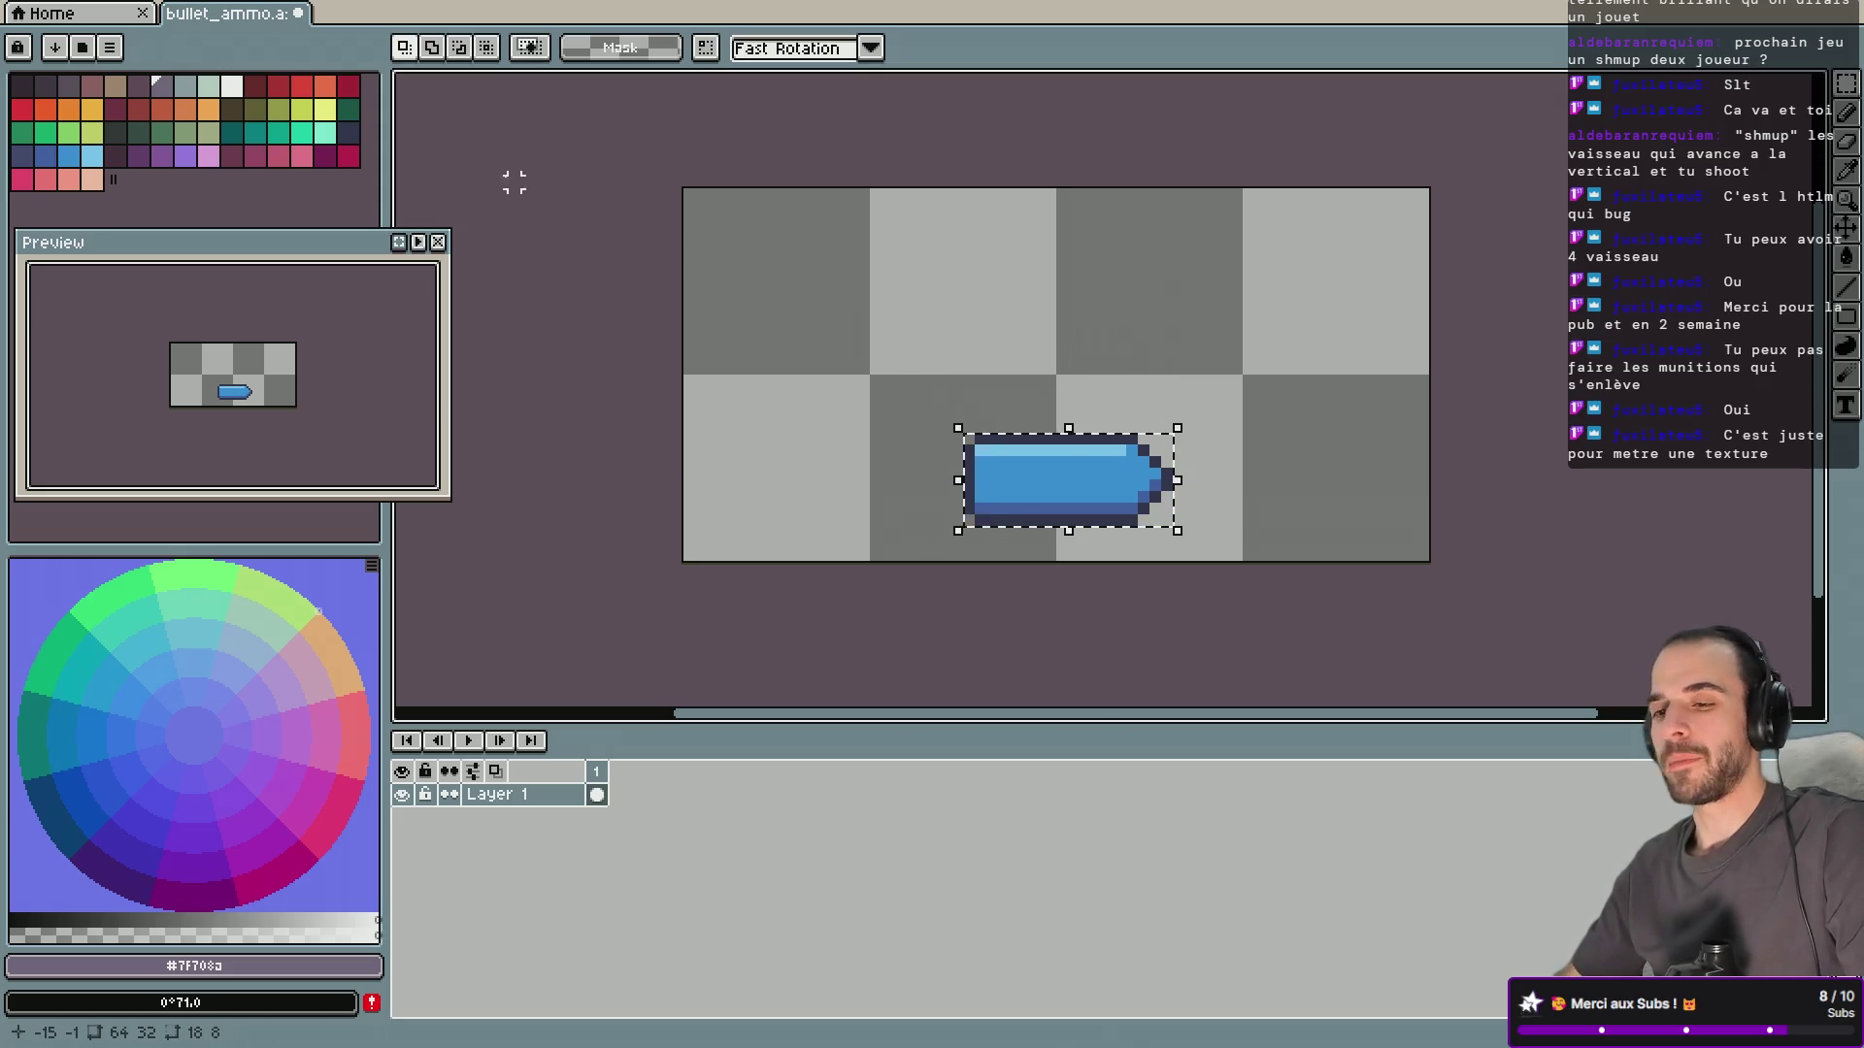
mouse_move(354, 10)
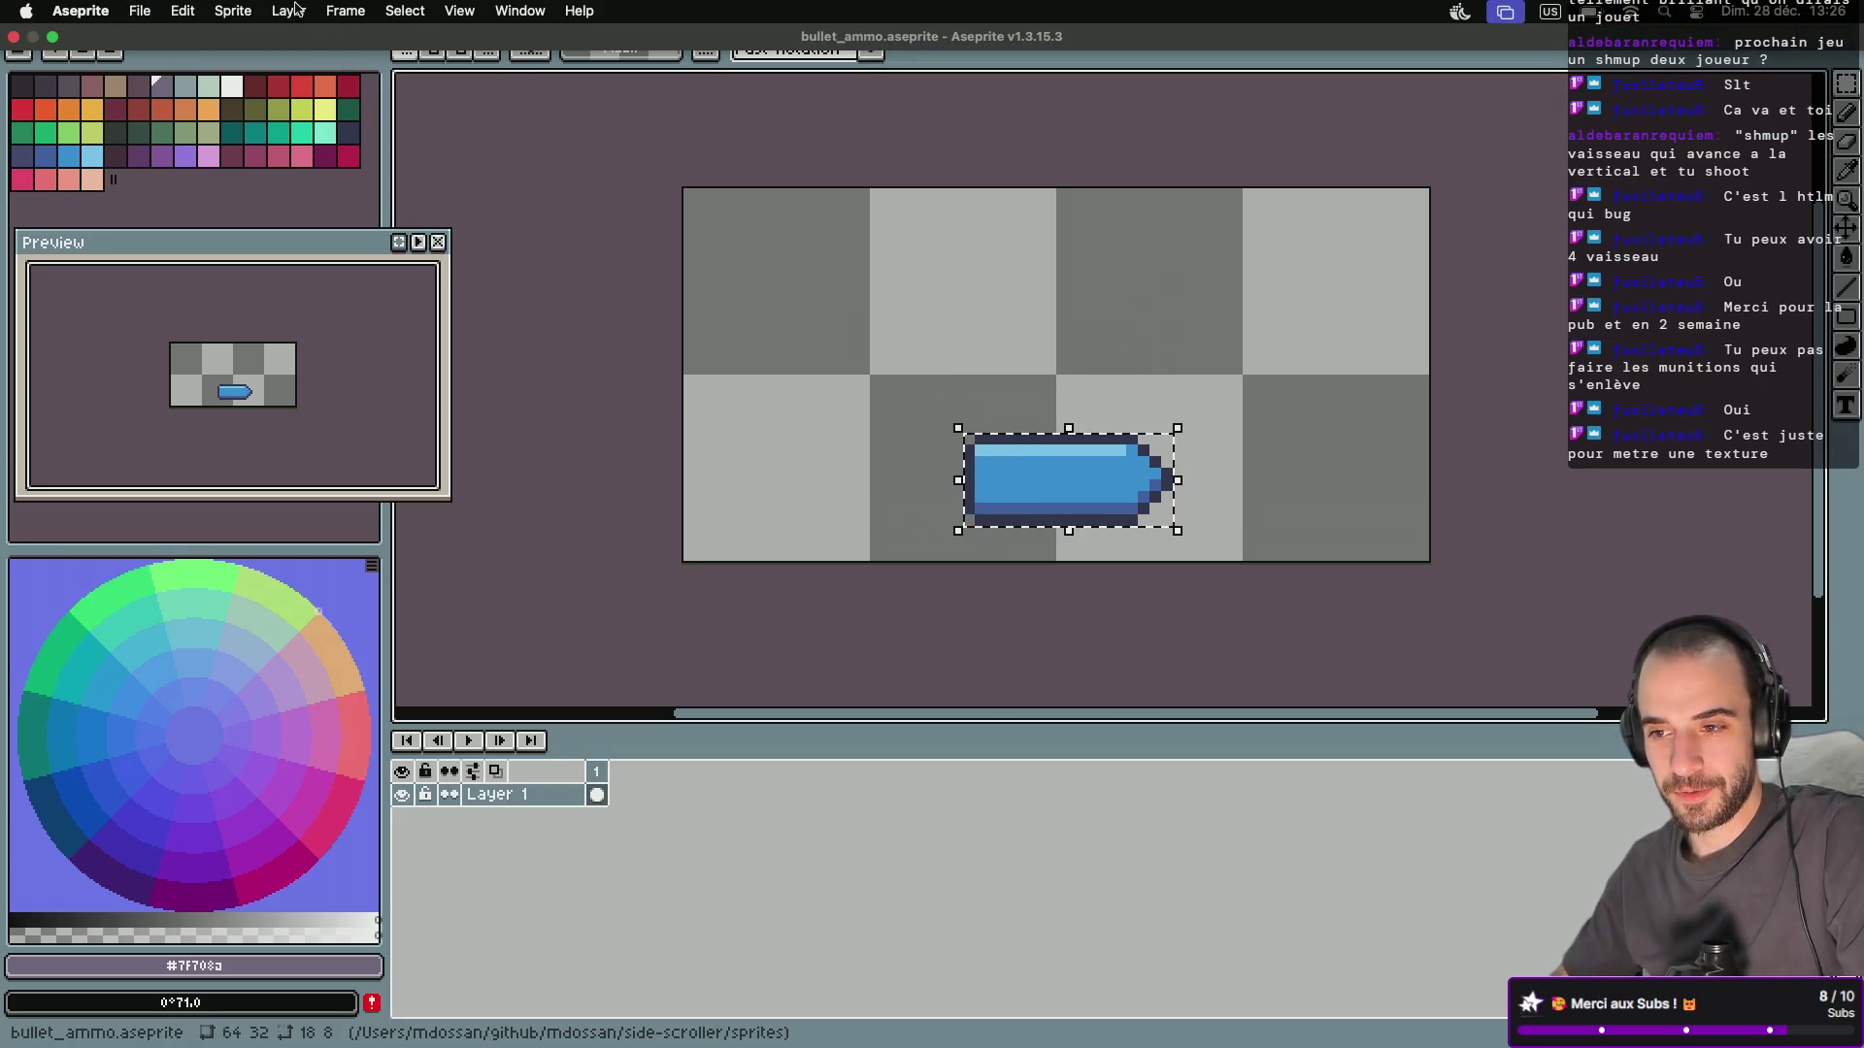
click(288, 10)
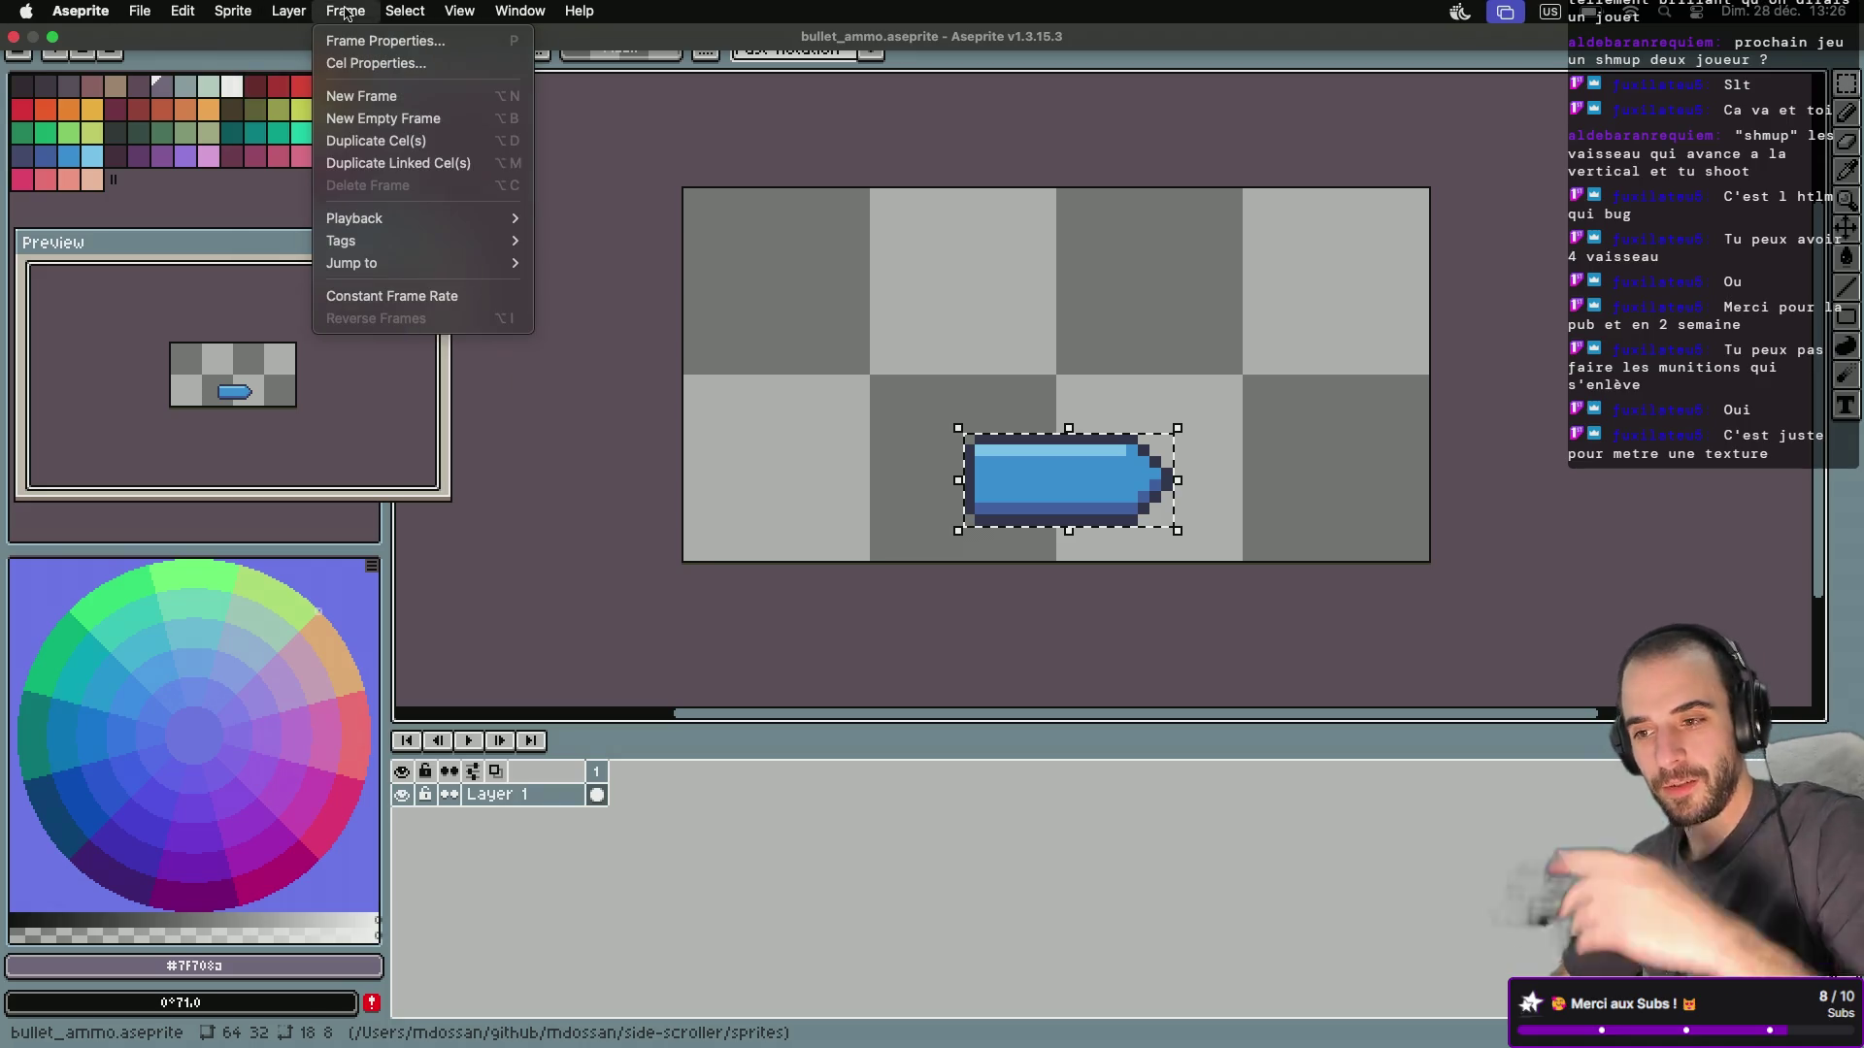
mouse_move(222, 17)
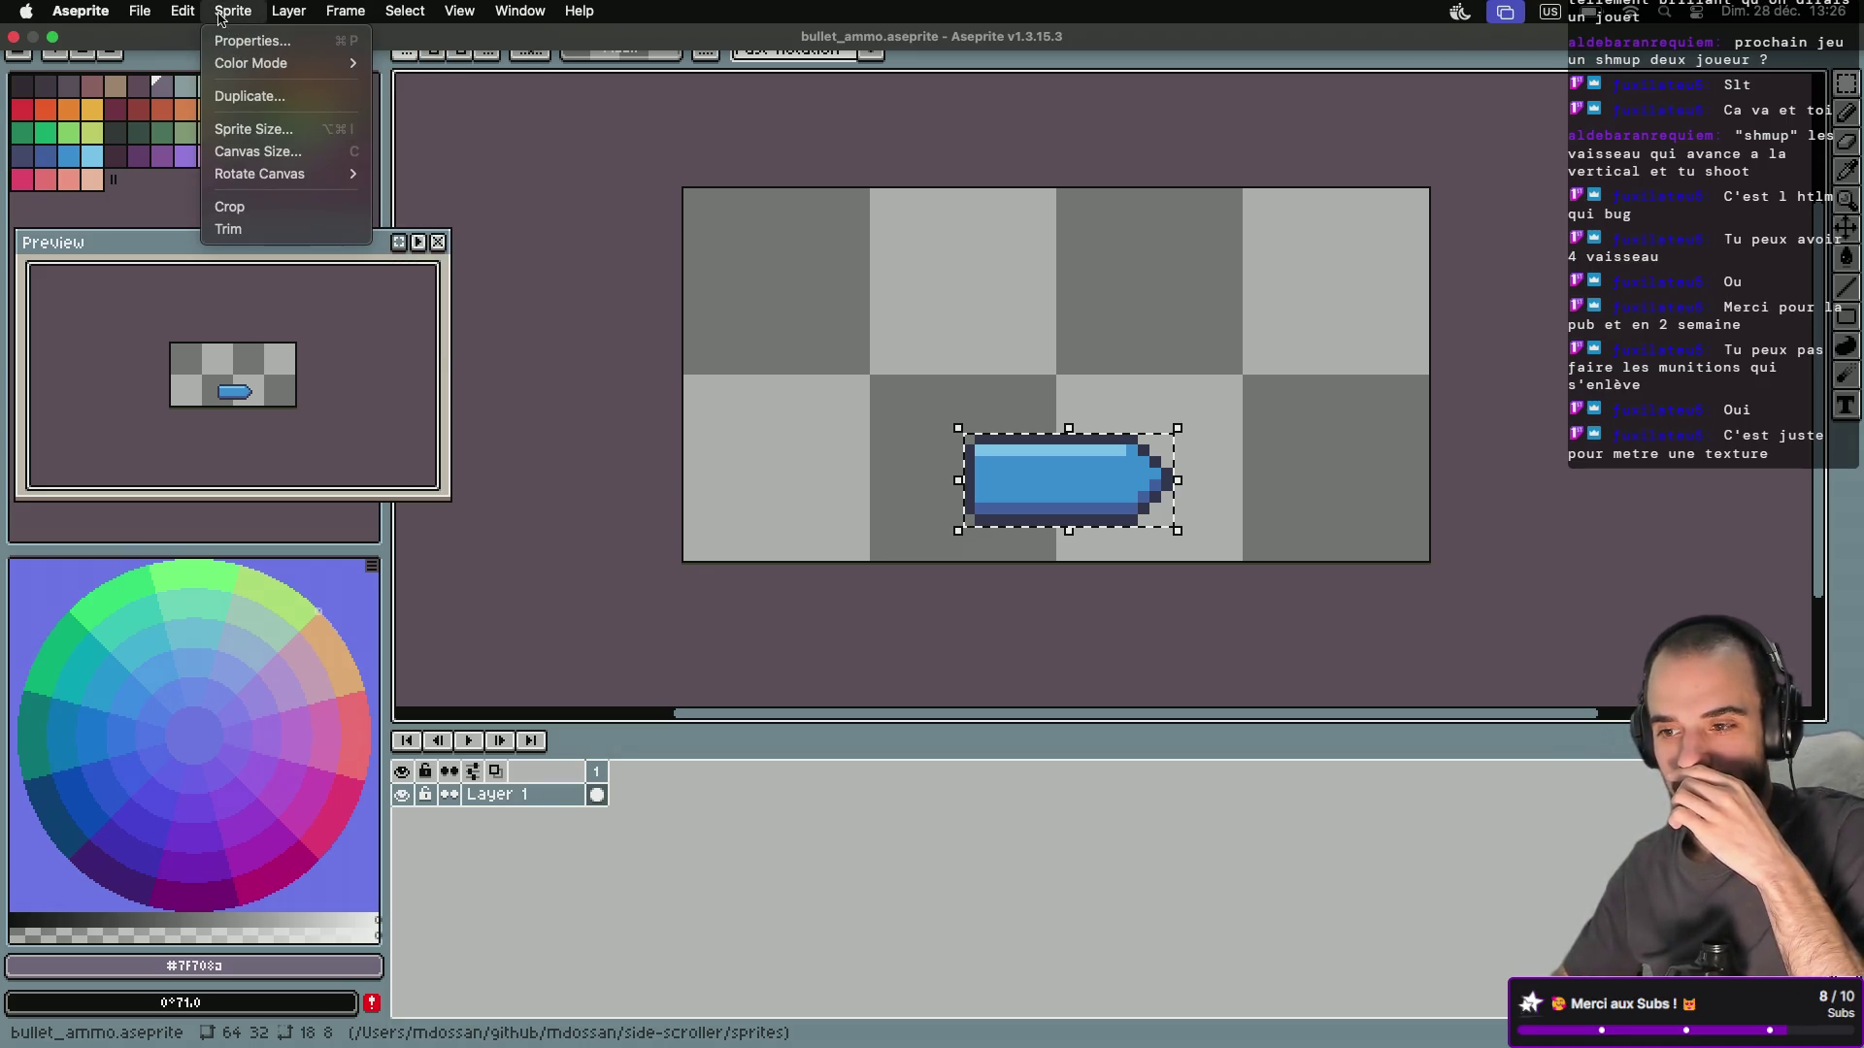
mouse_move(291, 174)
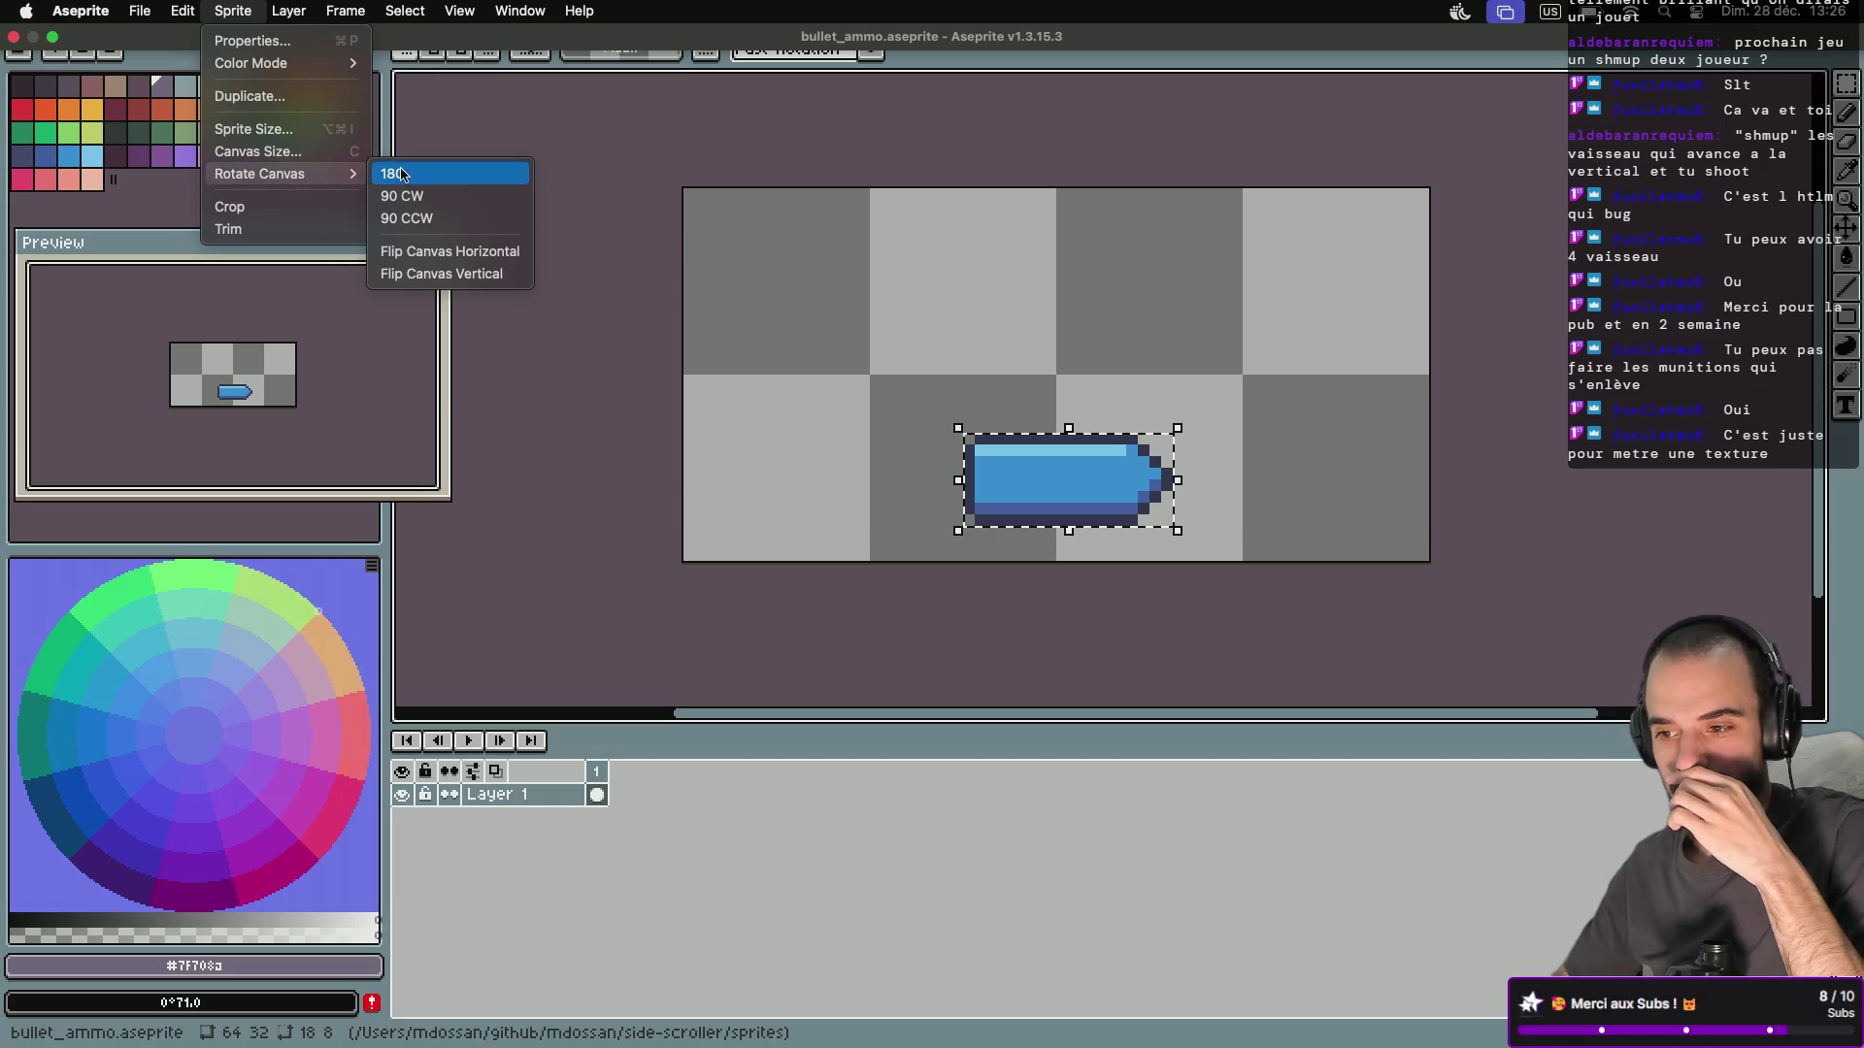
click(407, 201)
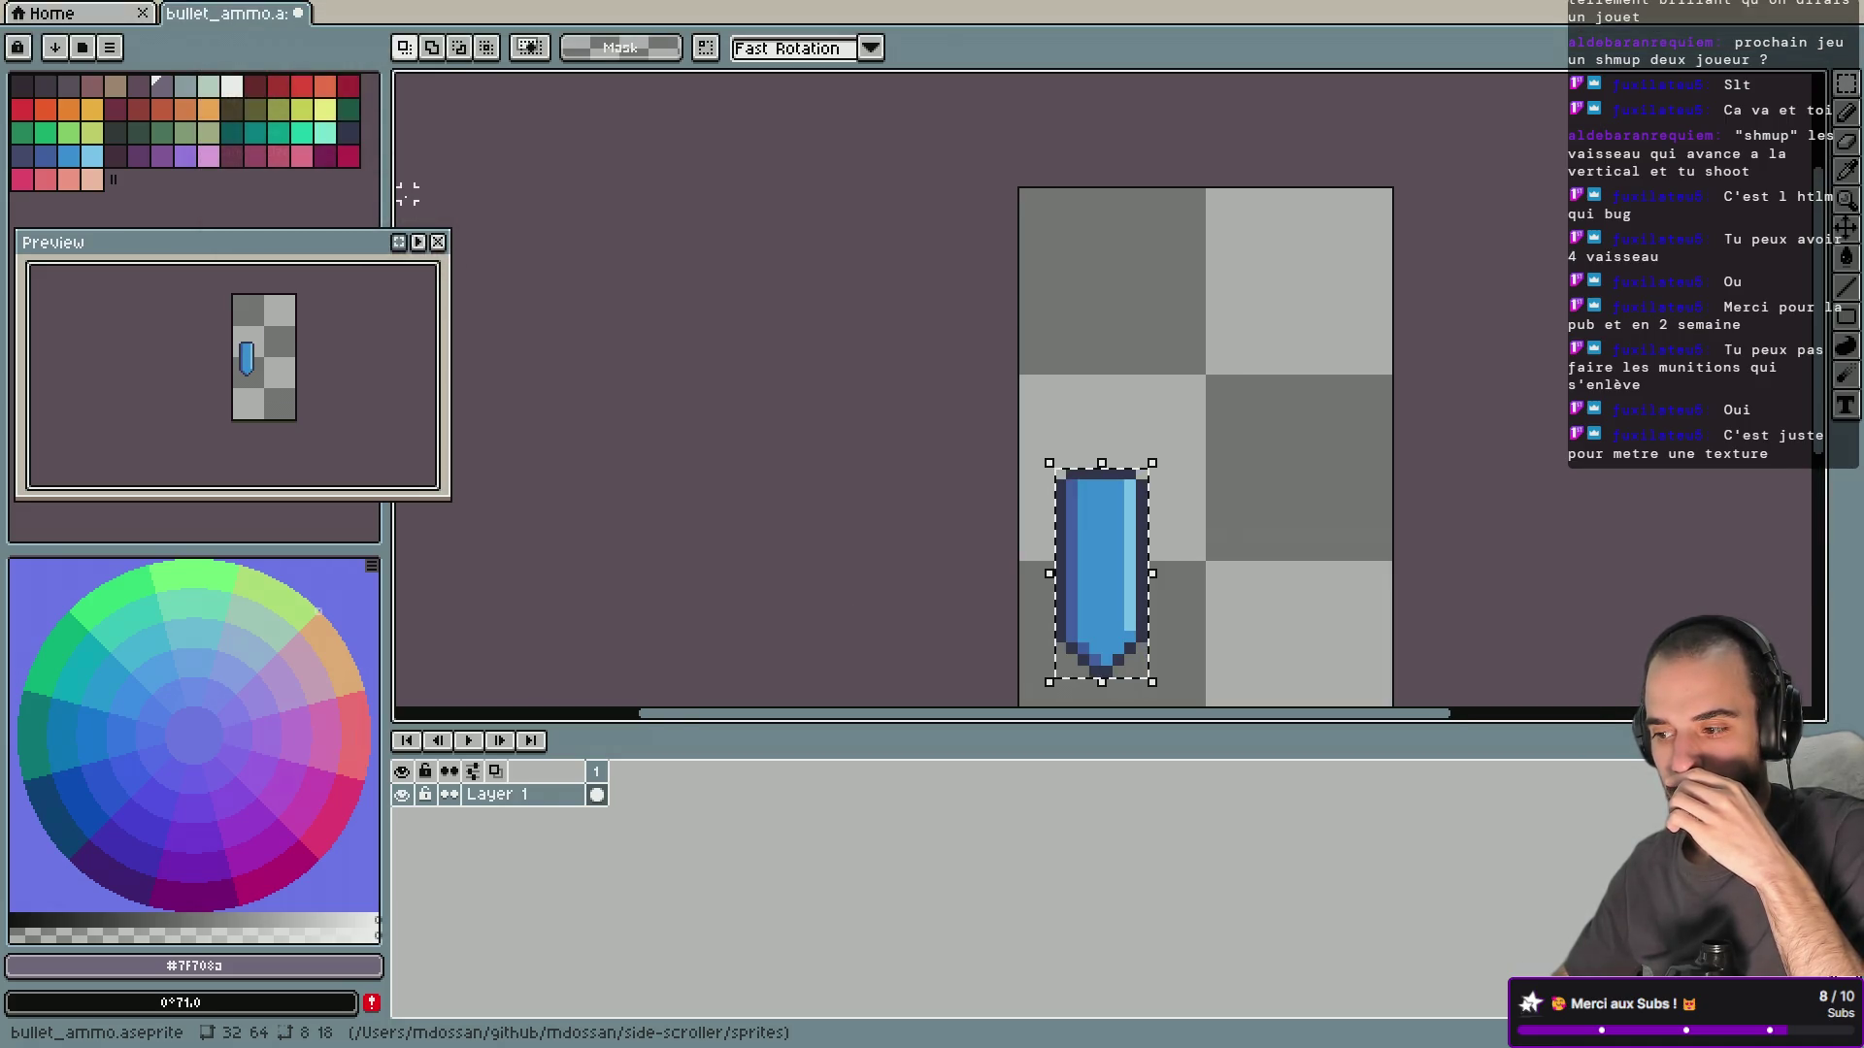
click(233, 11)
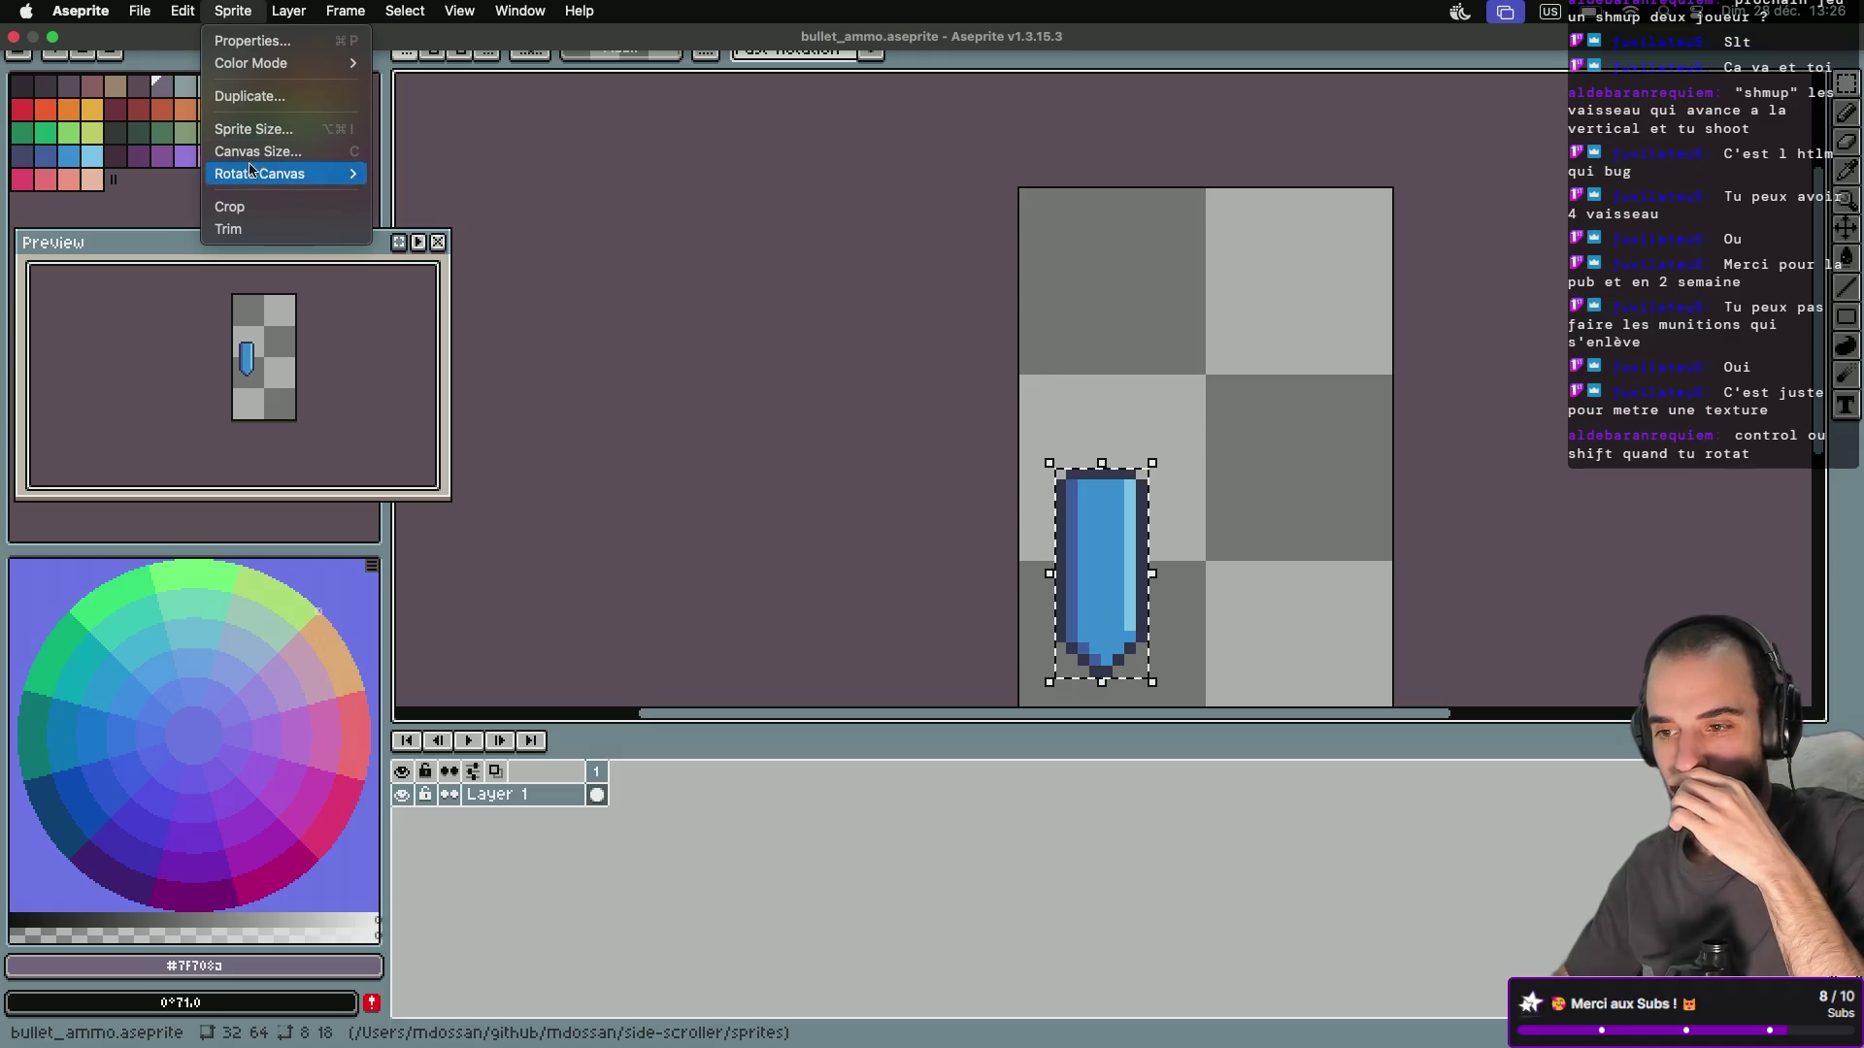
mouse_move(256, 175)
click(398, 174)
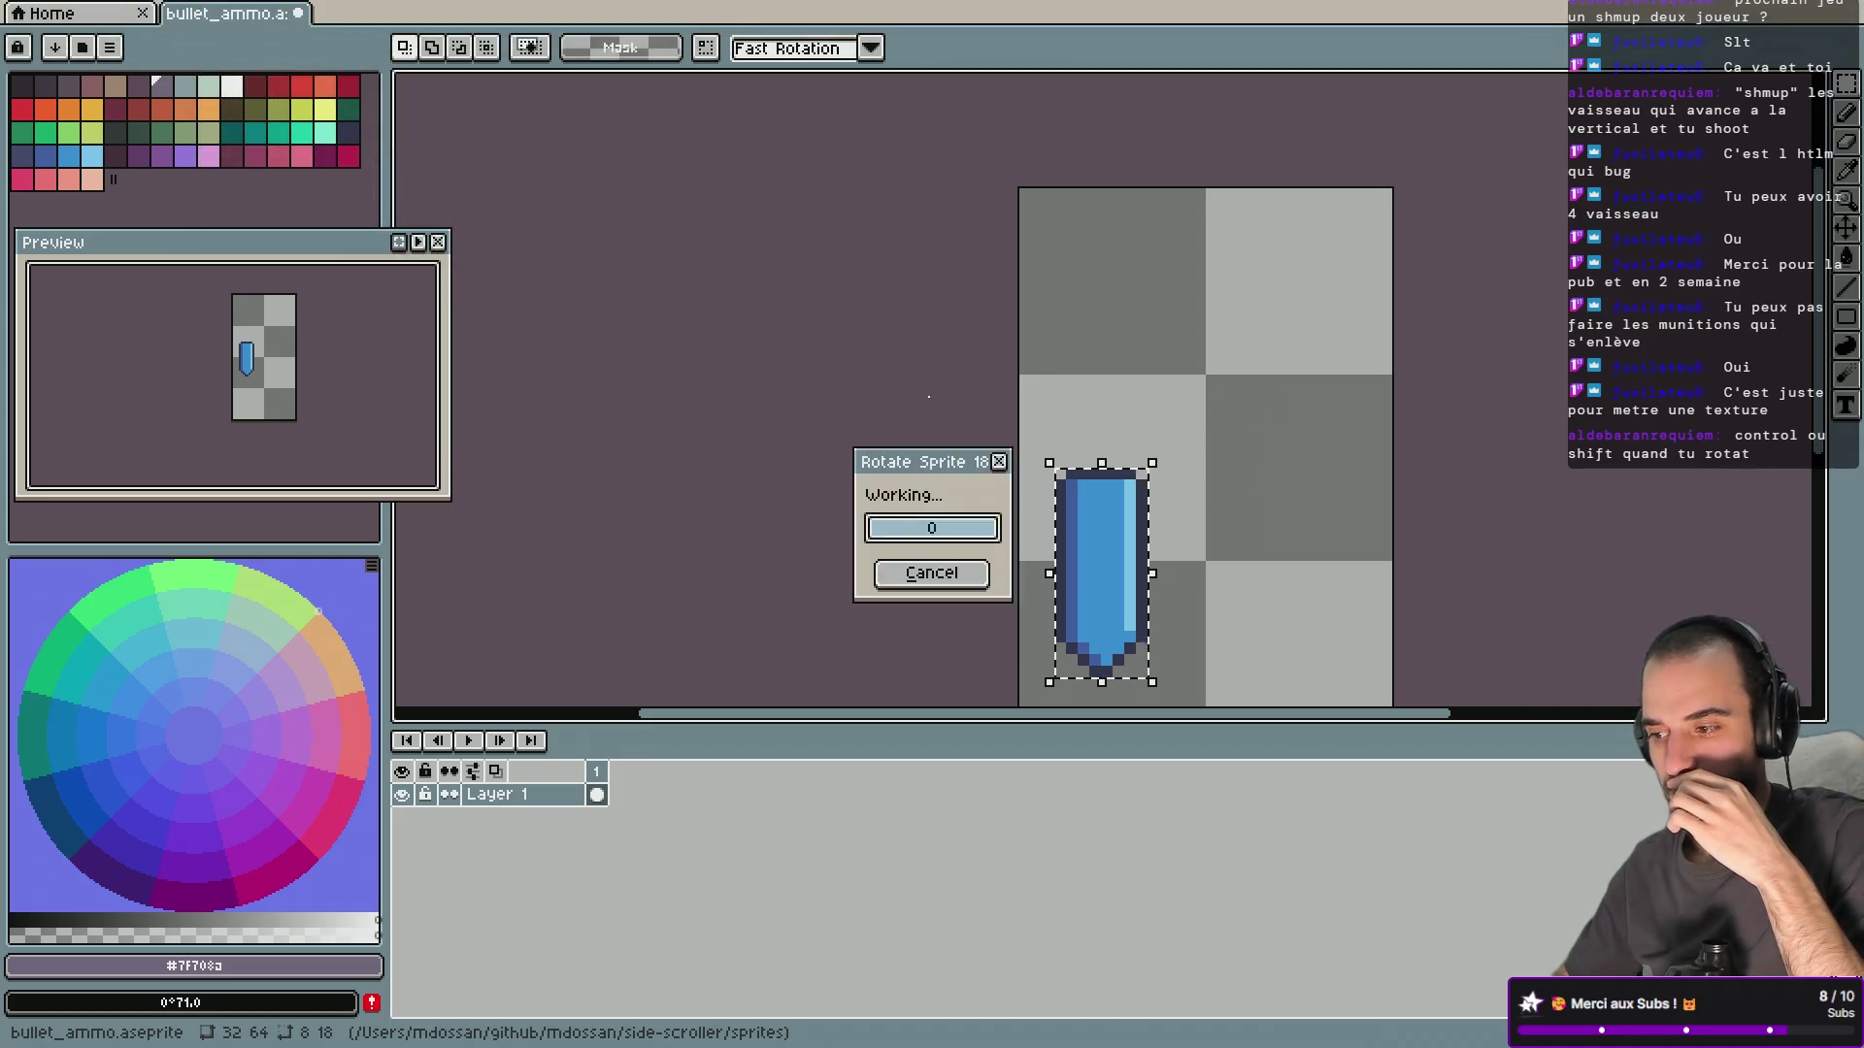
Move the bullet into the canvas's top-left corner and save bullet_ammo.aseprite.
scroll(932, 392, right, 5)
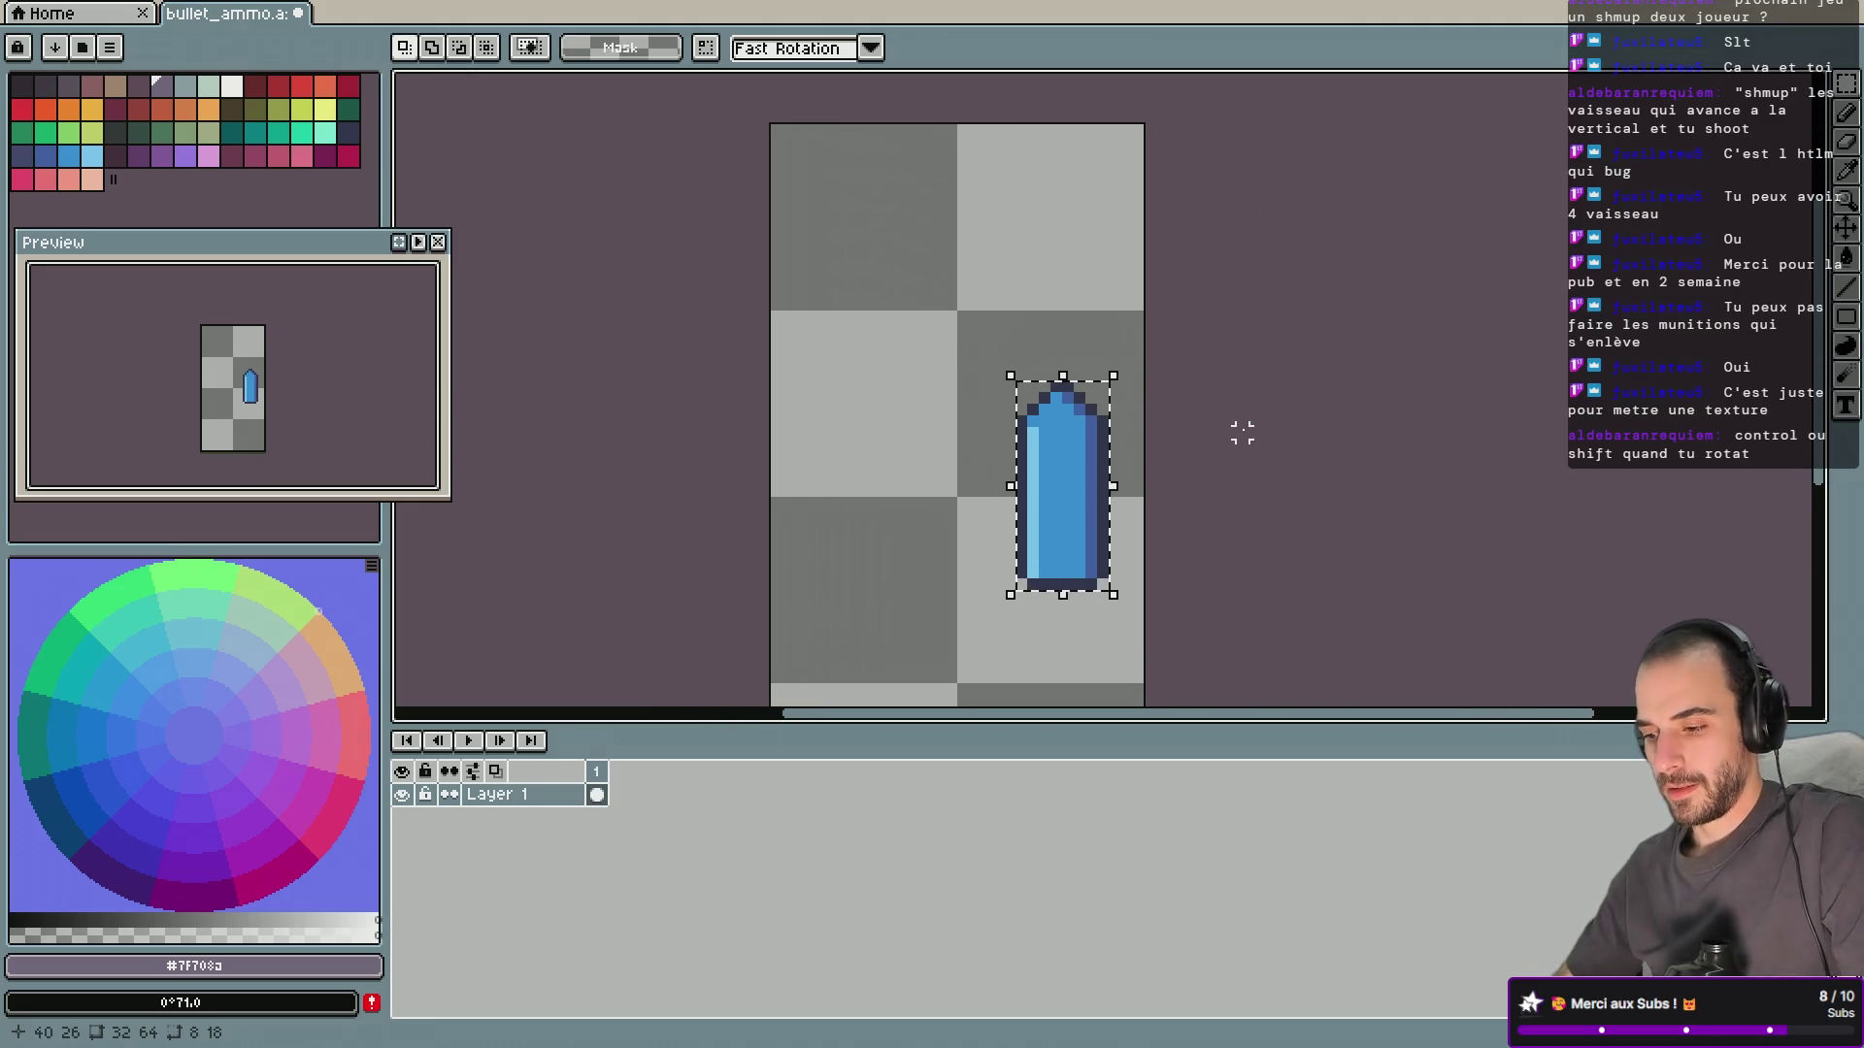
key(v)
mouse_move(1069, 499)
mouse_down()
mouse_move(761, 325)
mouse_move(813, 309)
mouse_move(803, 246)
mouse_move(823, 237)
mouse_up()
scroll(644, 237, up, 2)
key(super+s)
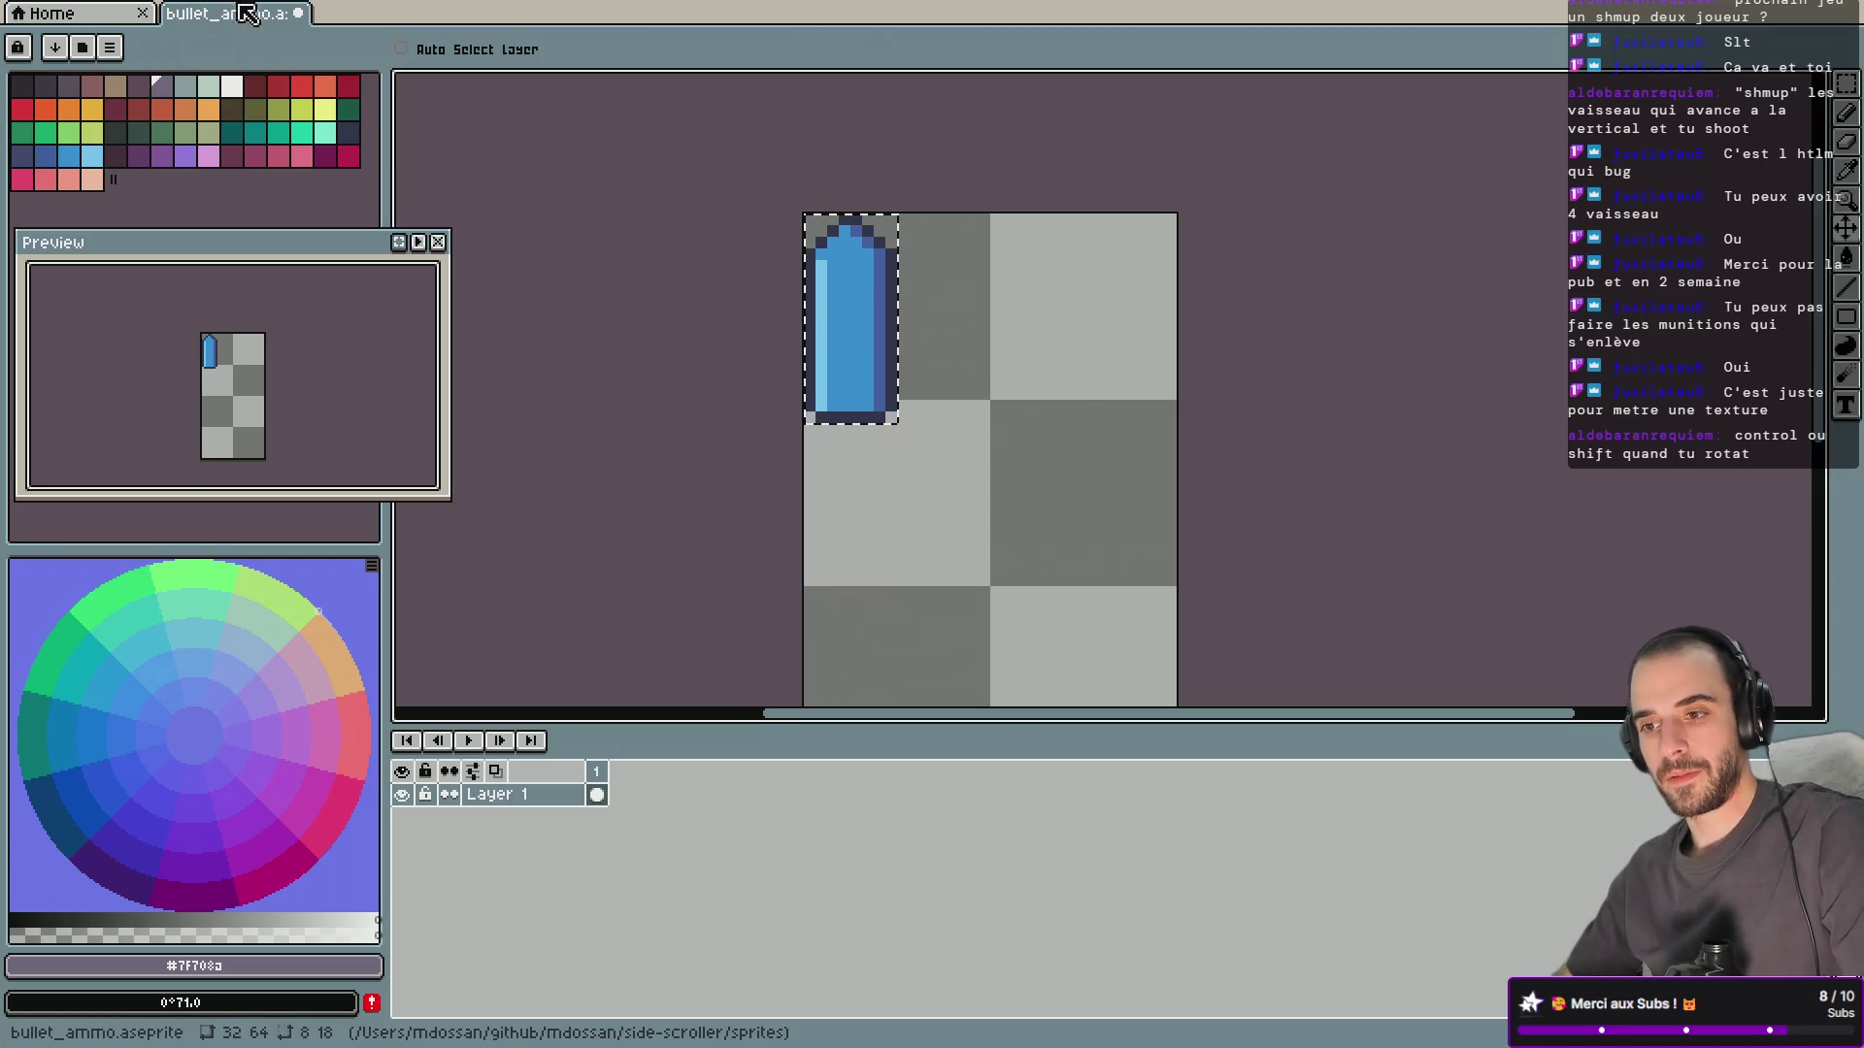
click(243, 11)
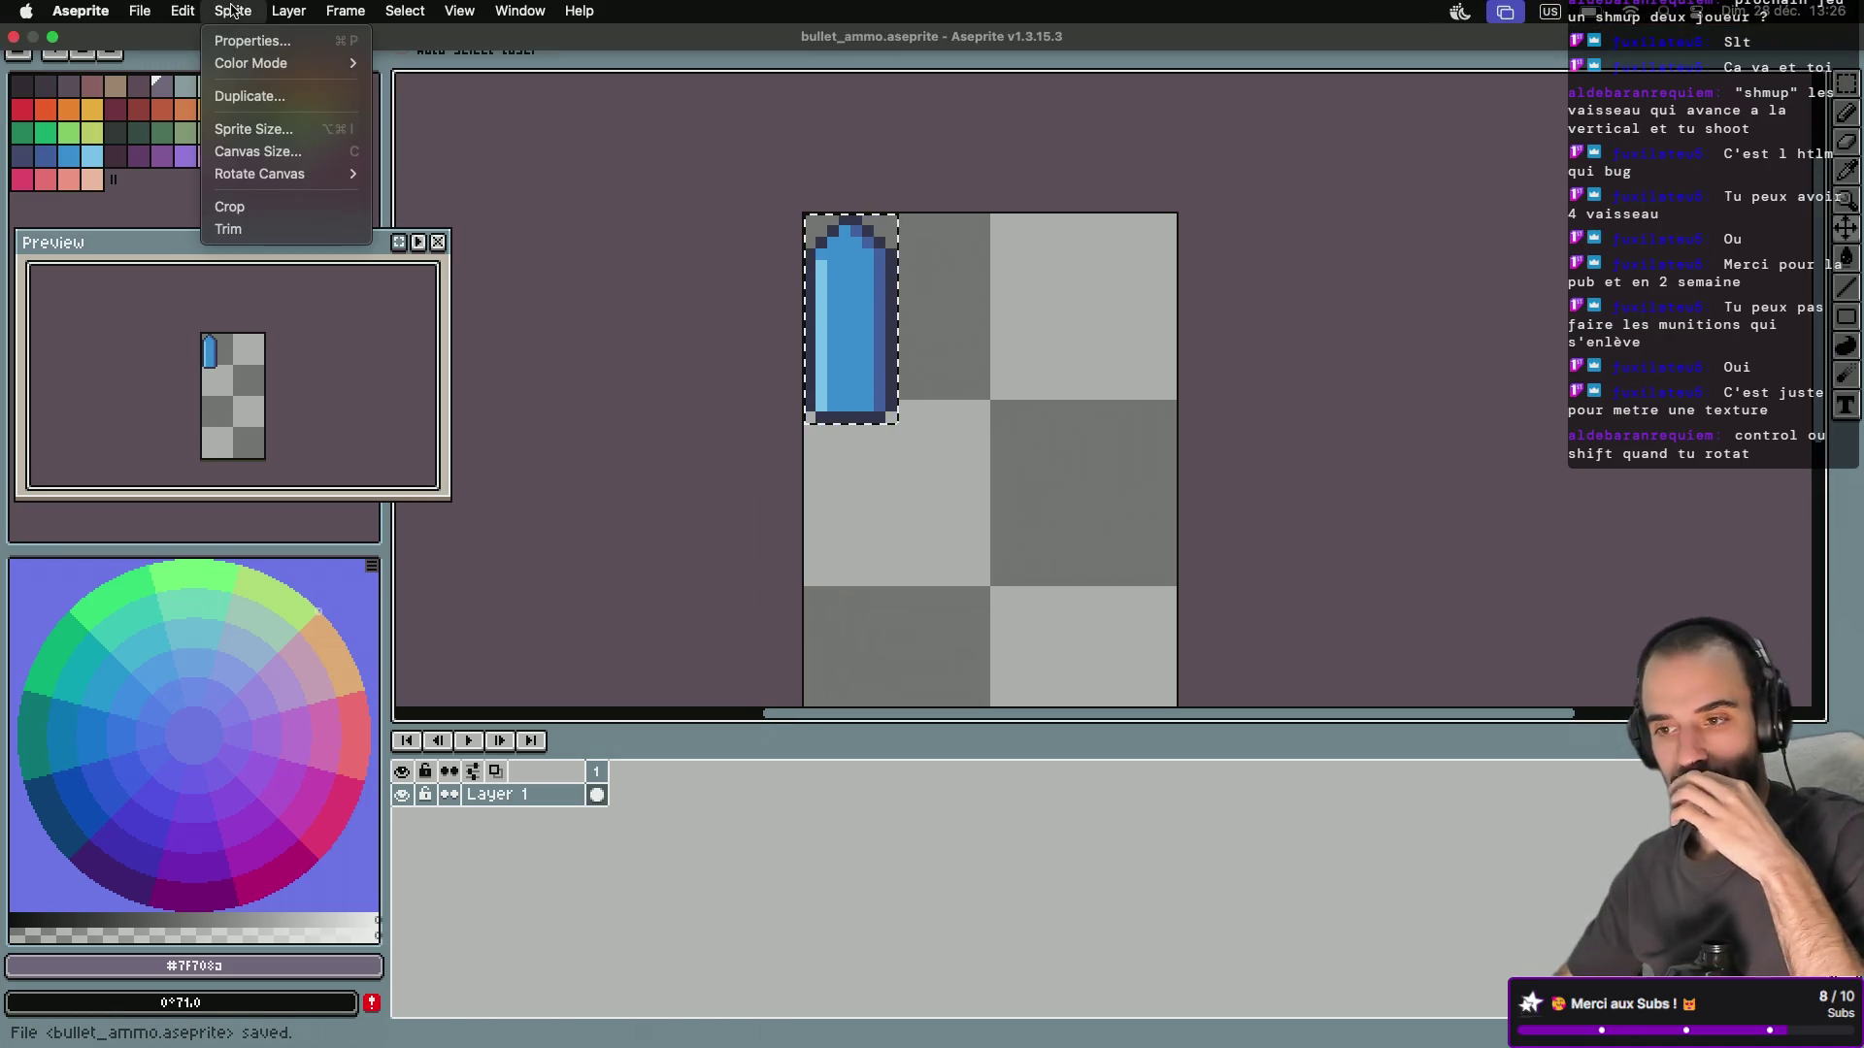
click(254, 151)
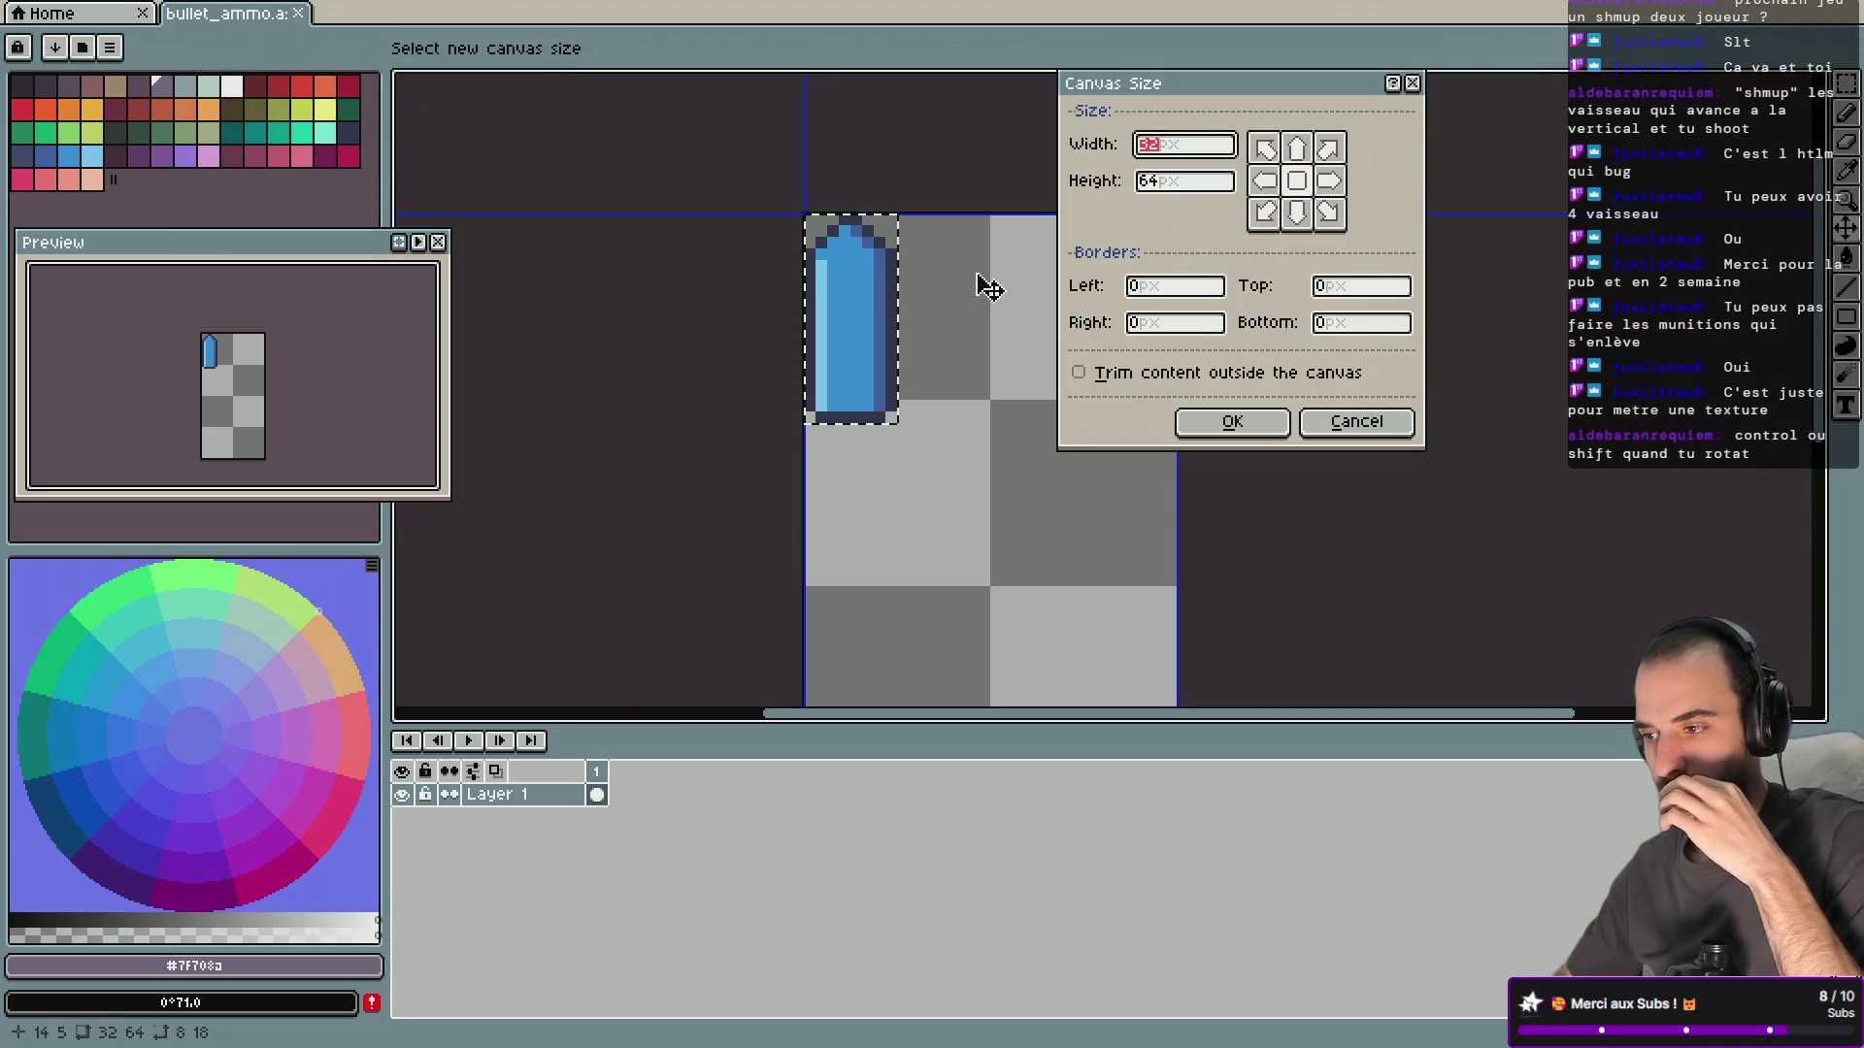
click(1084, 374)
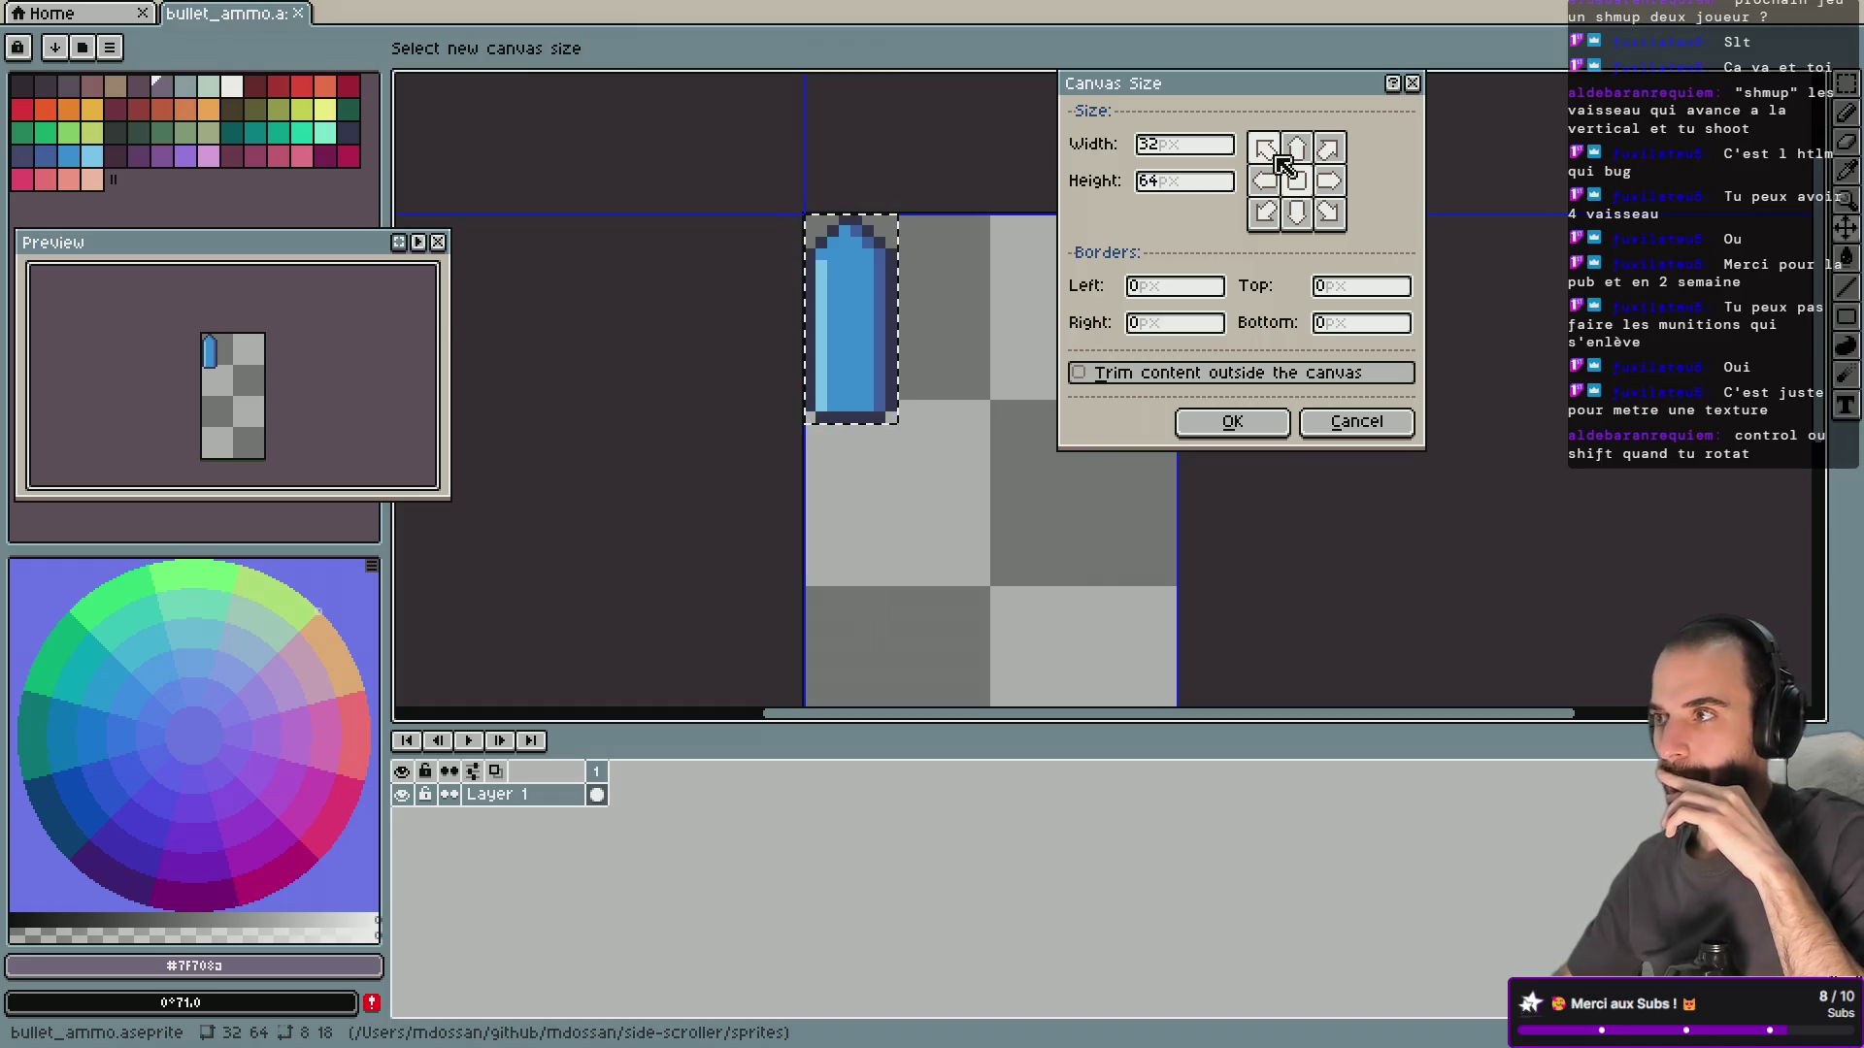
click(1413, 87)
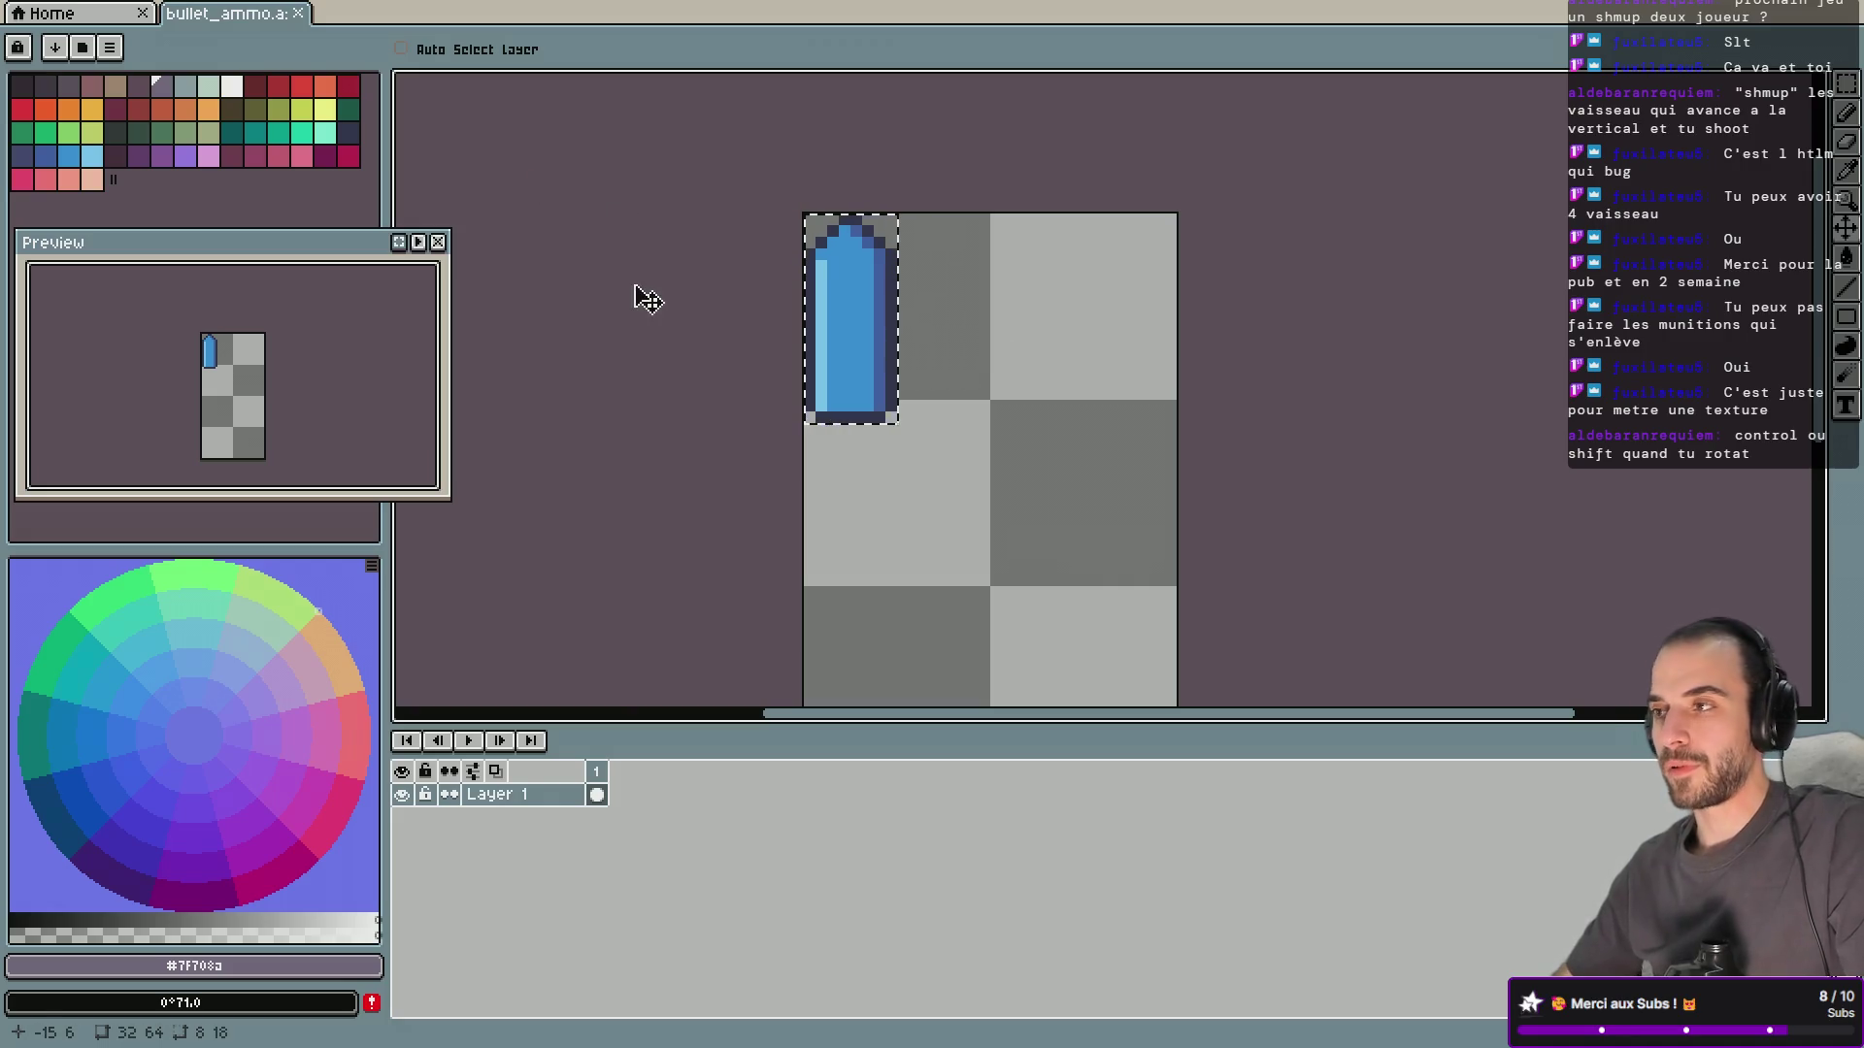
click(1847, 84)
Tilt the selected bullet diagonally as a trial, then cancel to keep it upright.
click(920, 437)
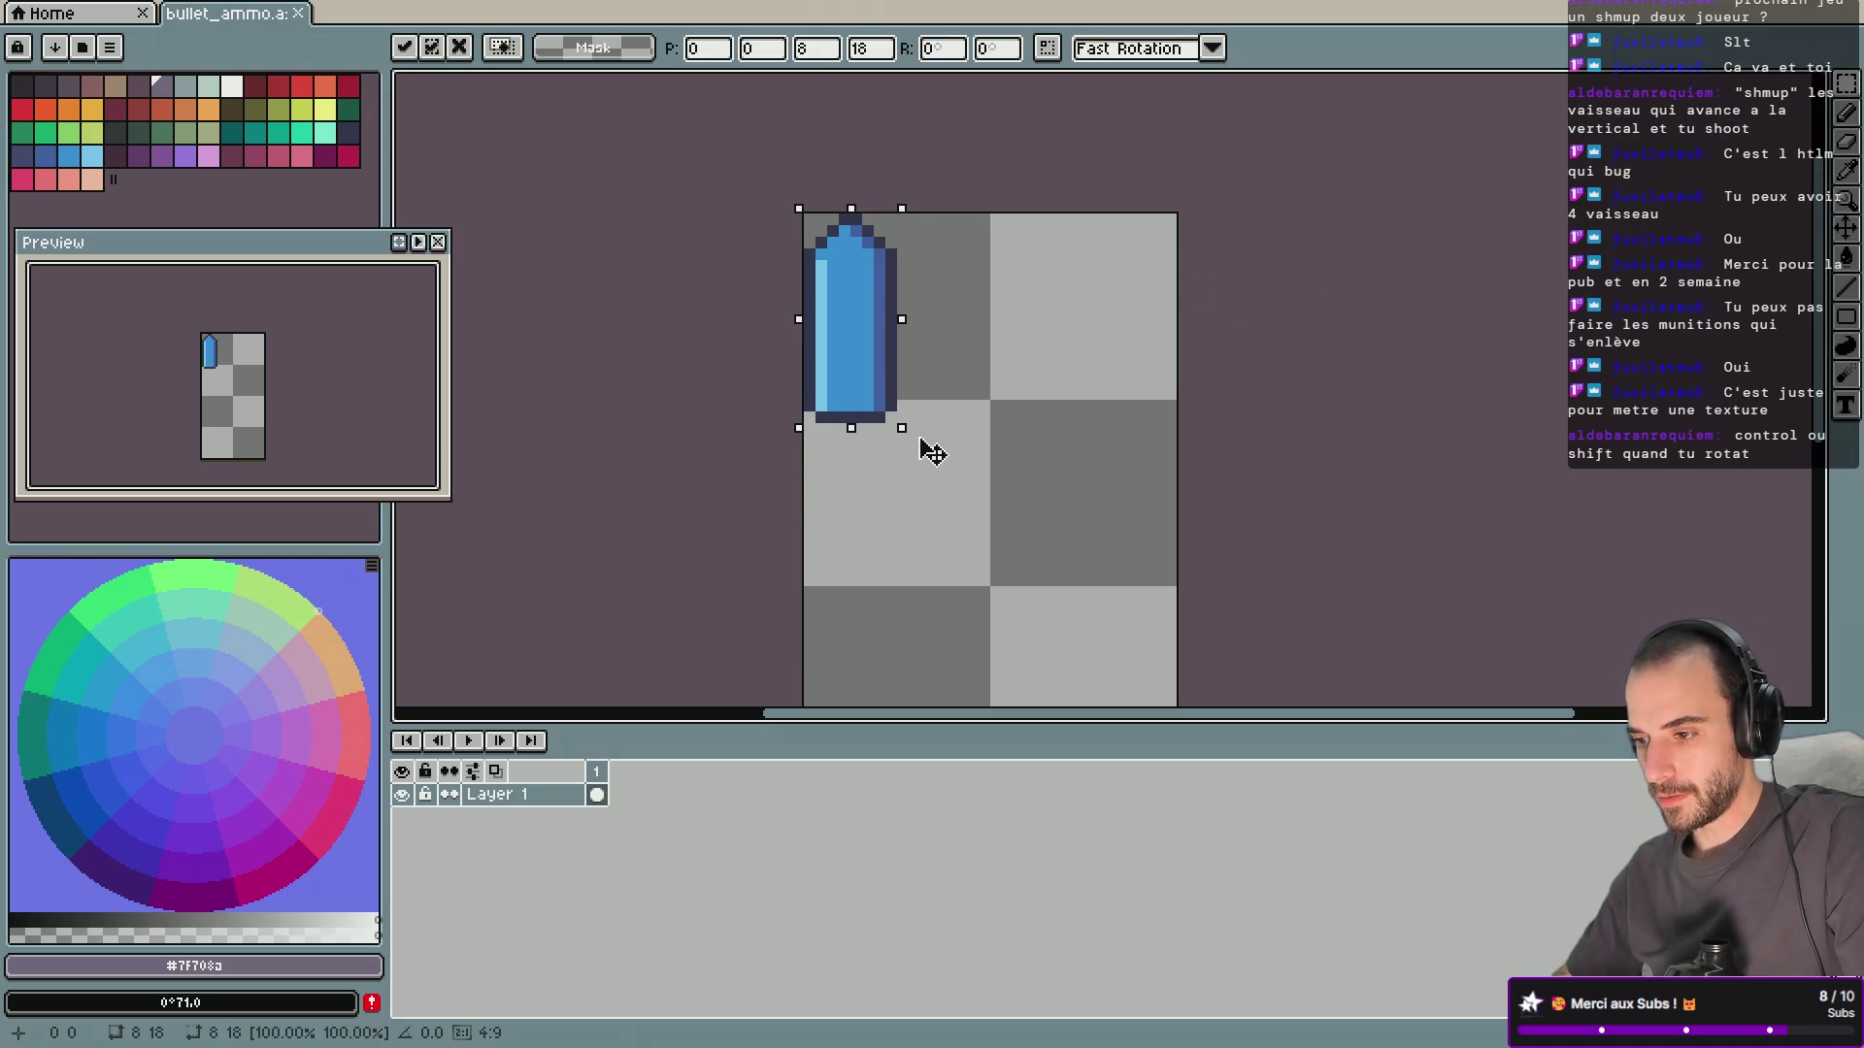
mouse_move(973, 424)
mouse_down()
mouse_move(1048, 348)
mouse_move(940, 428)
mouse_move(909, 426)
mouse_move(1027, 346)
mouse_up()
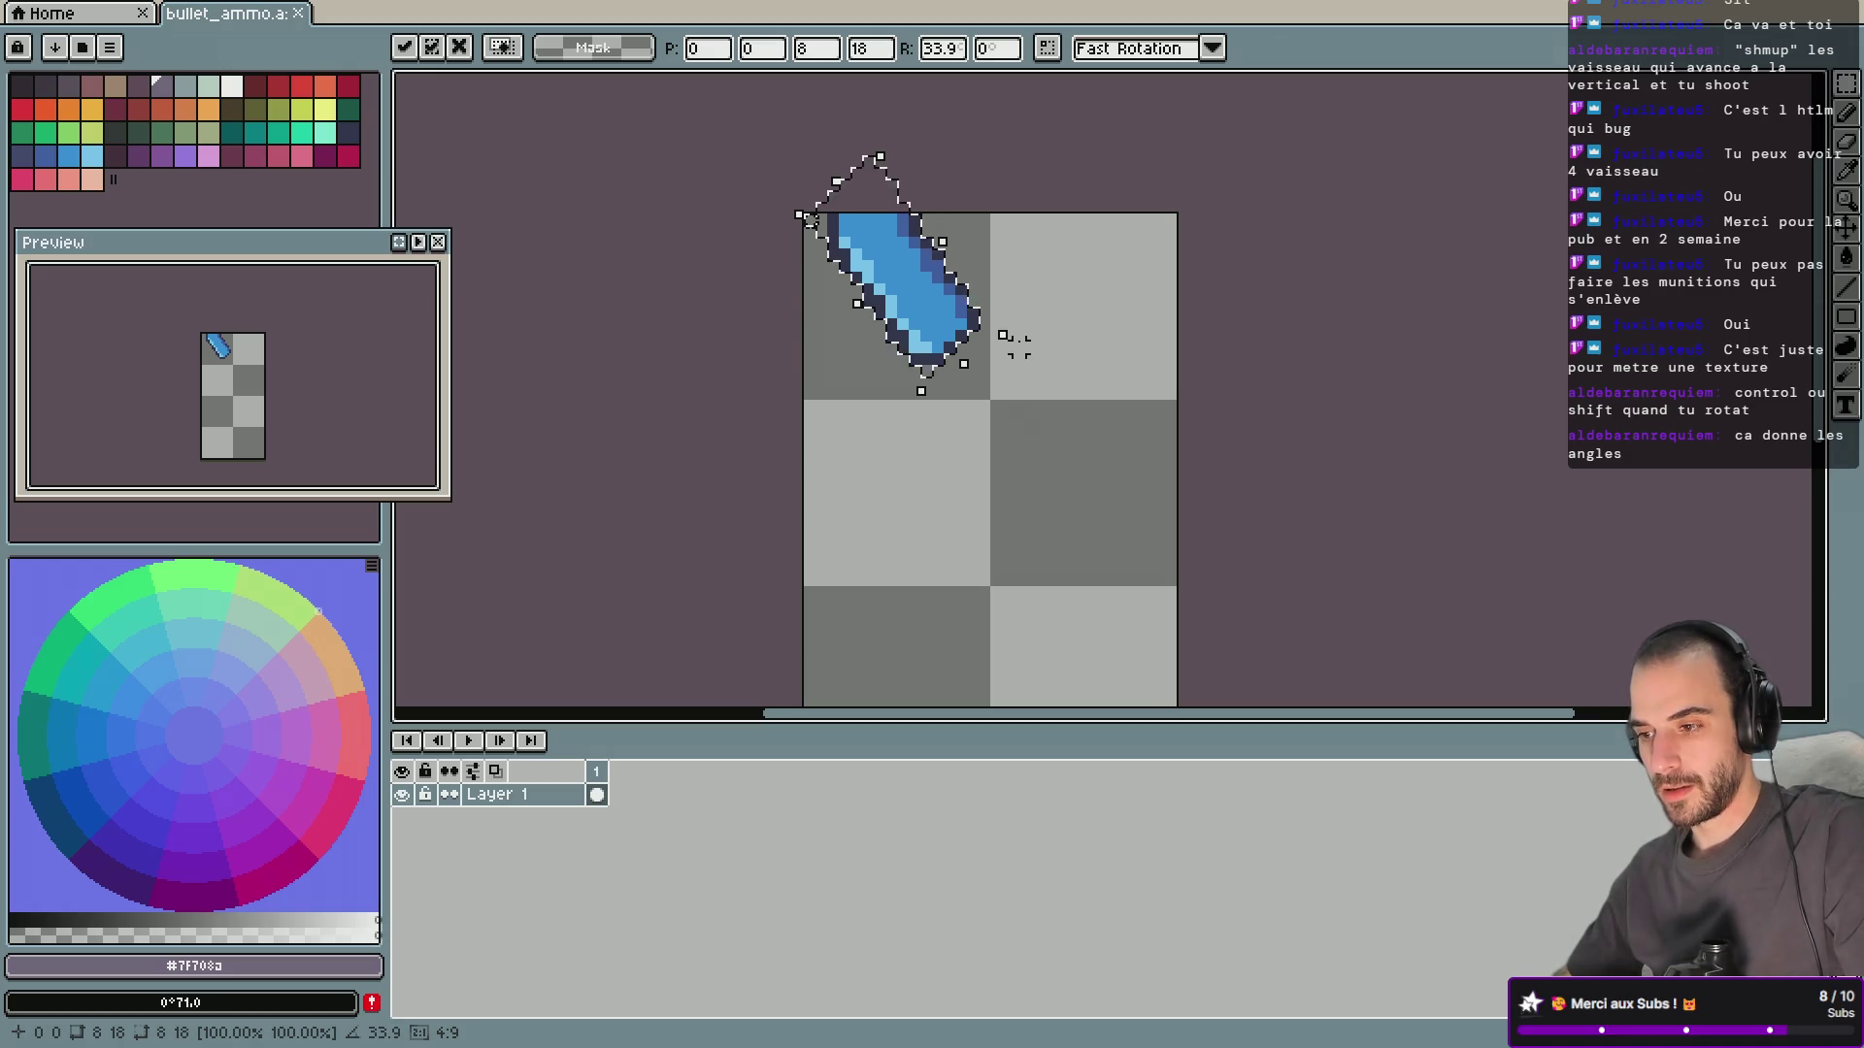
key(Escape)
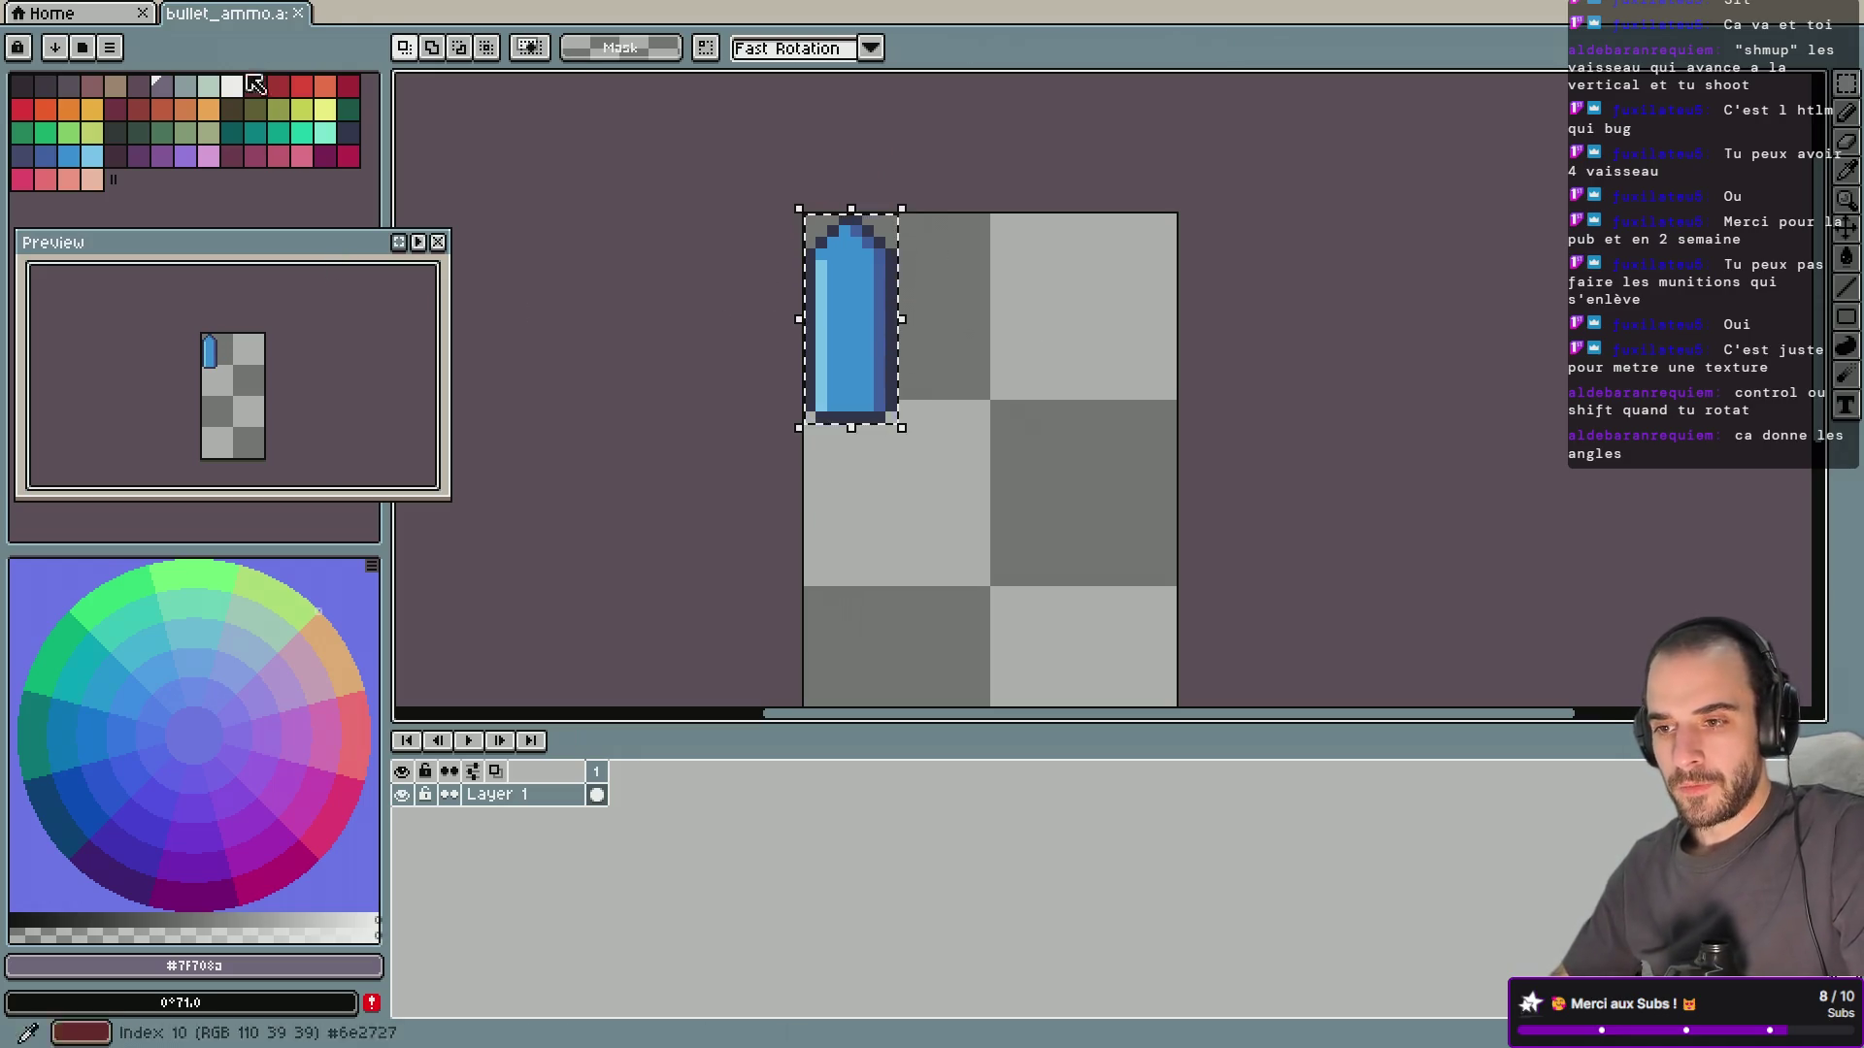
Browse the Sprite menu, close it without changes, and bring up the Edit menu.
click(233, 11)
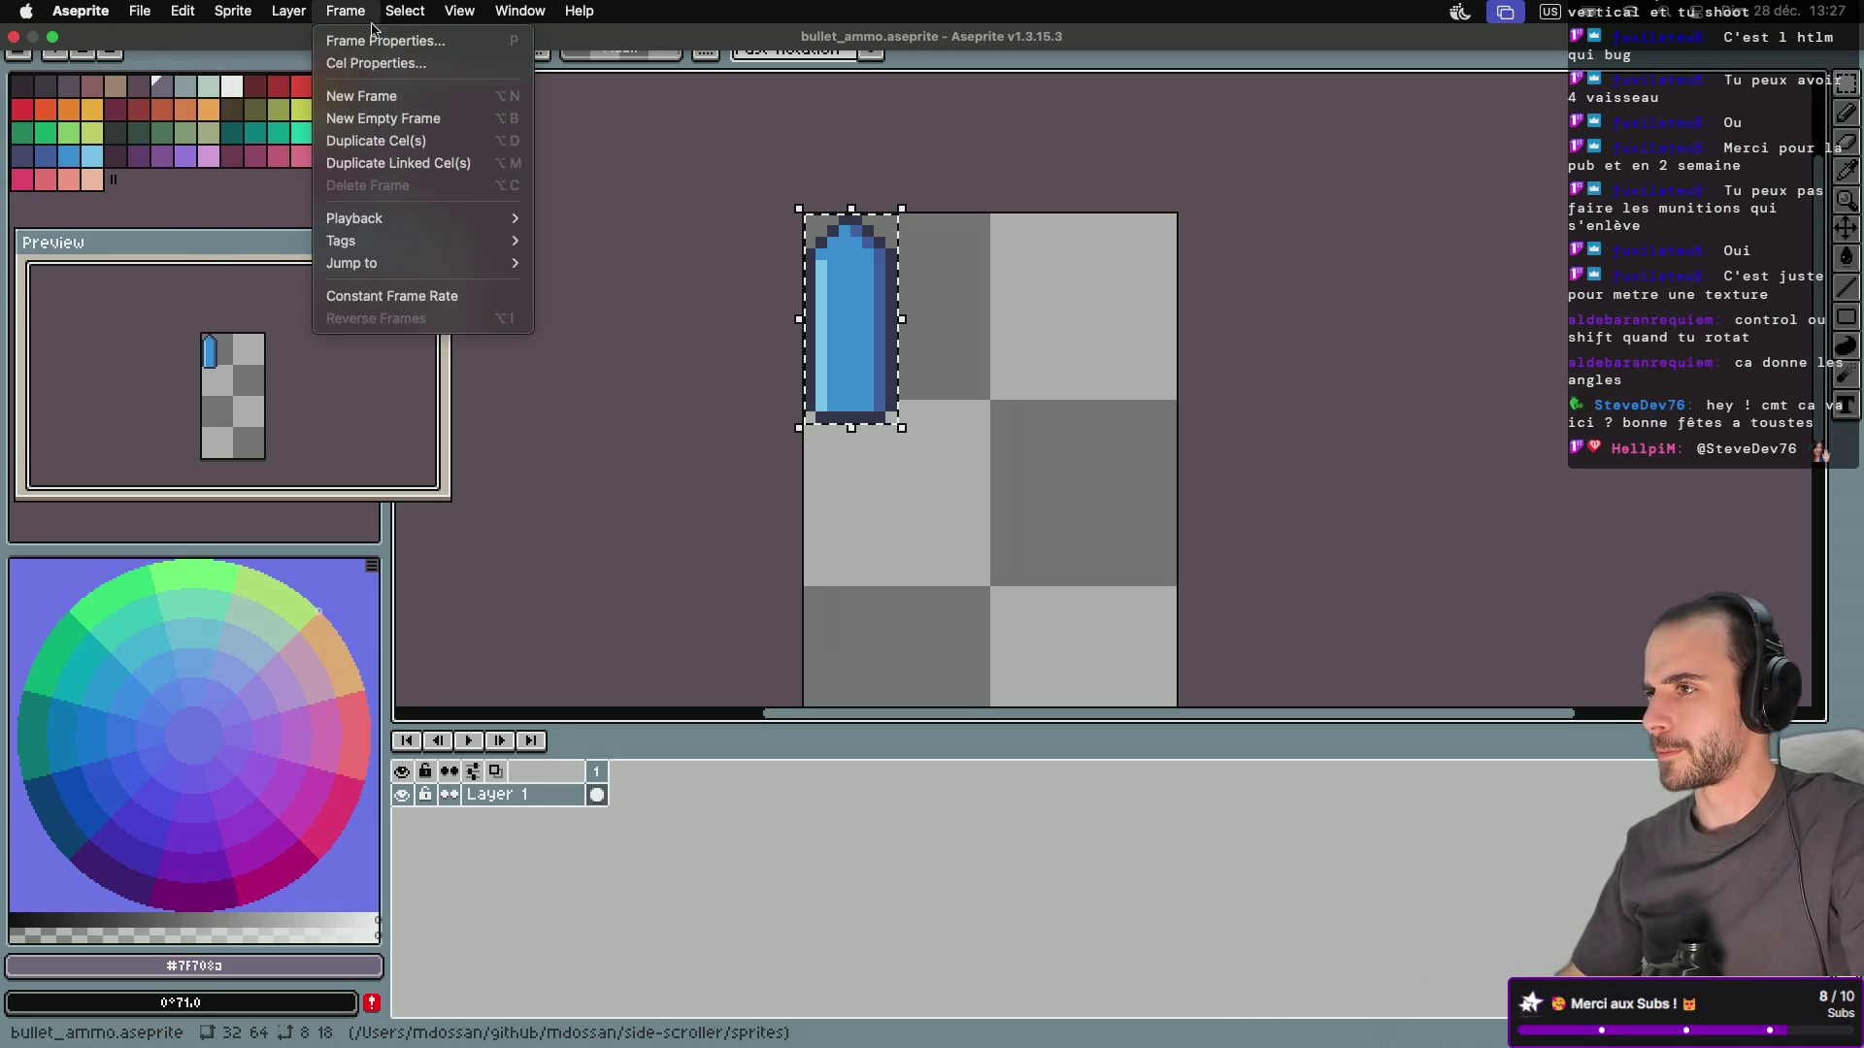
mouse_move(459, 11)
click(784, 215)
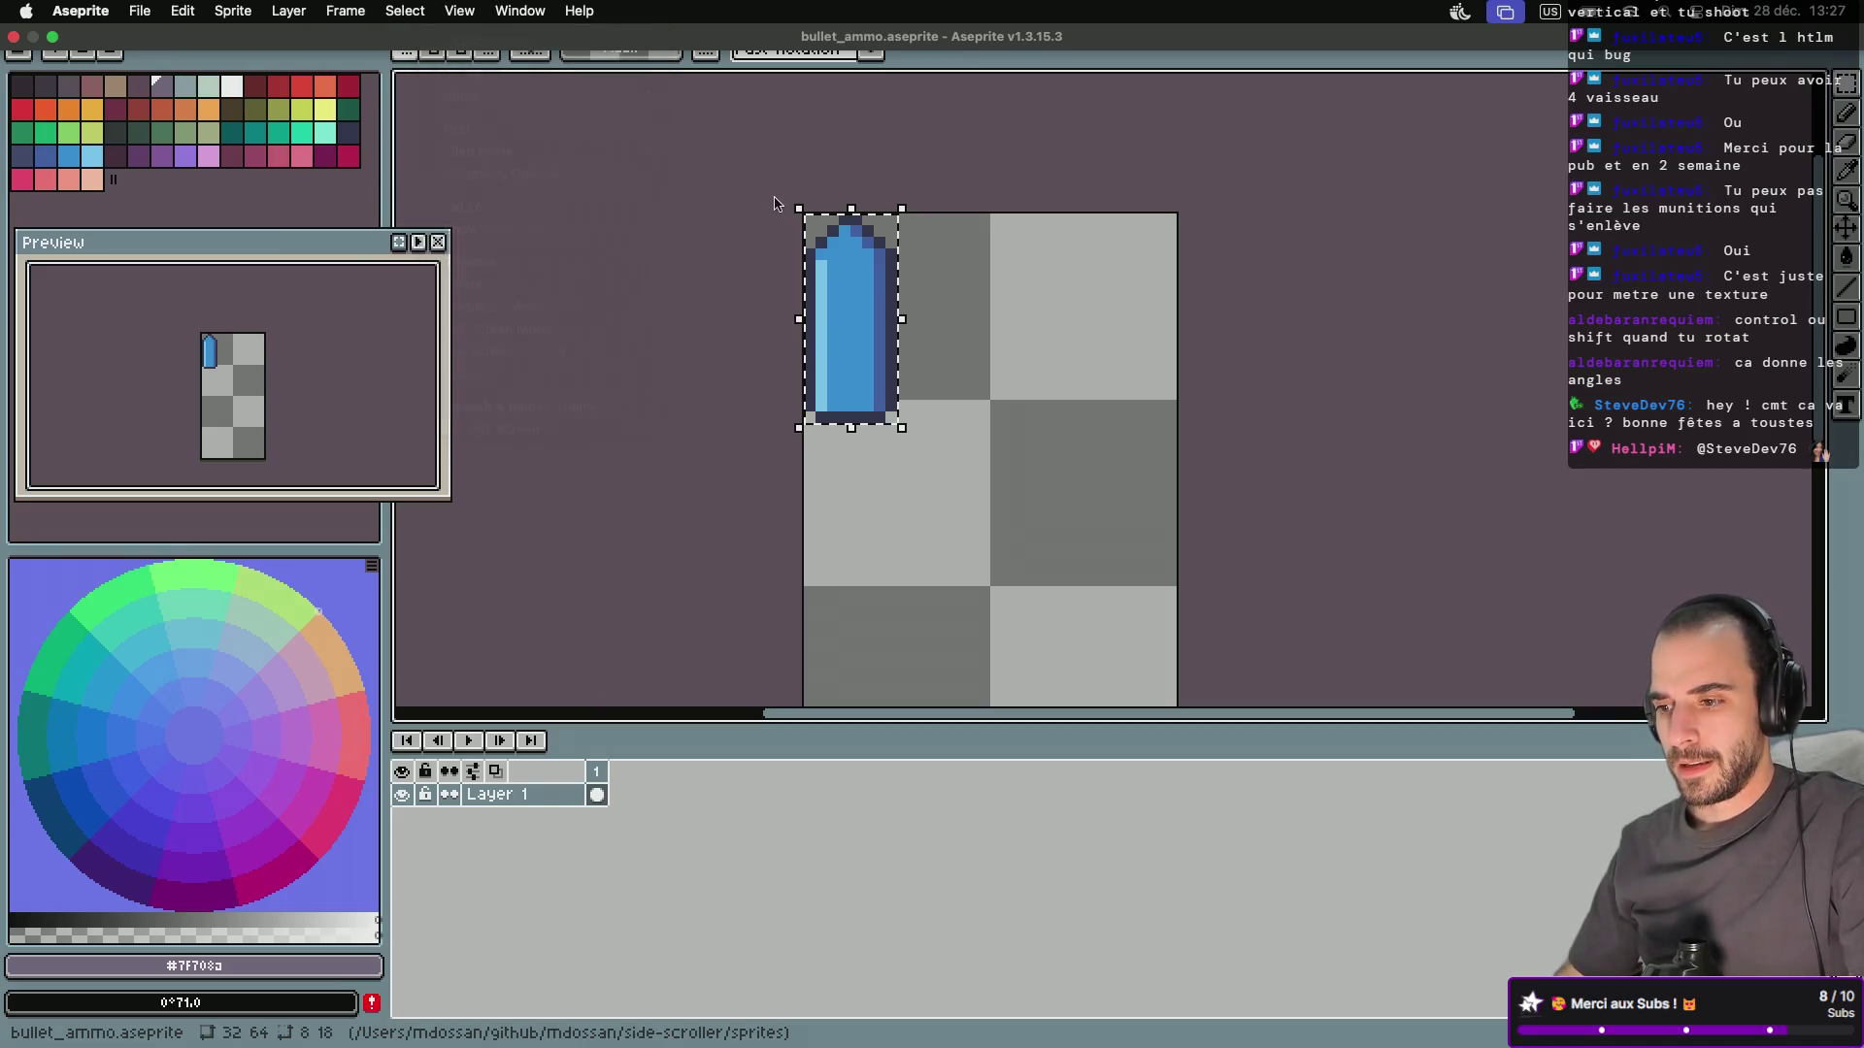
click(177, 11)
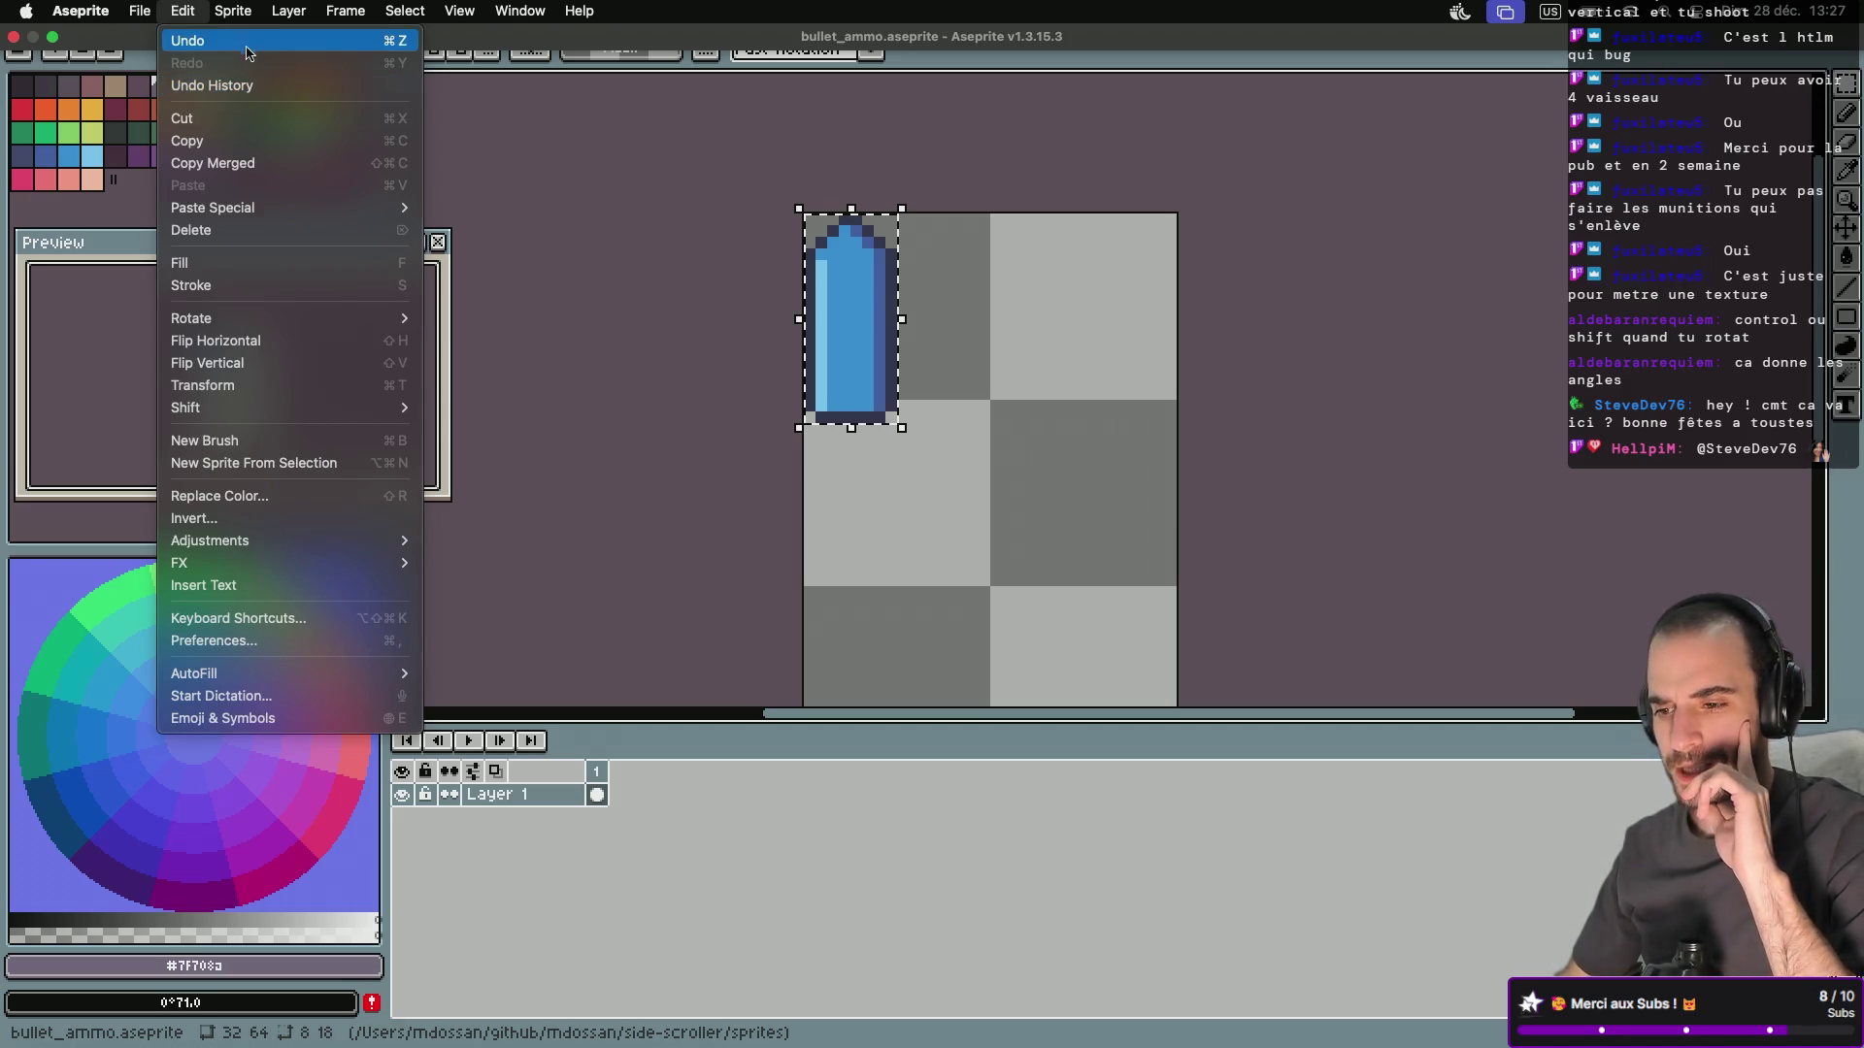
Zoom out on Godot's ui.tscn to see the Ammo bar, then return to Aseprite.
key(super+Tab)
key(super+Tab)
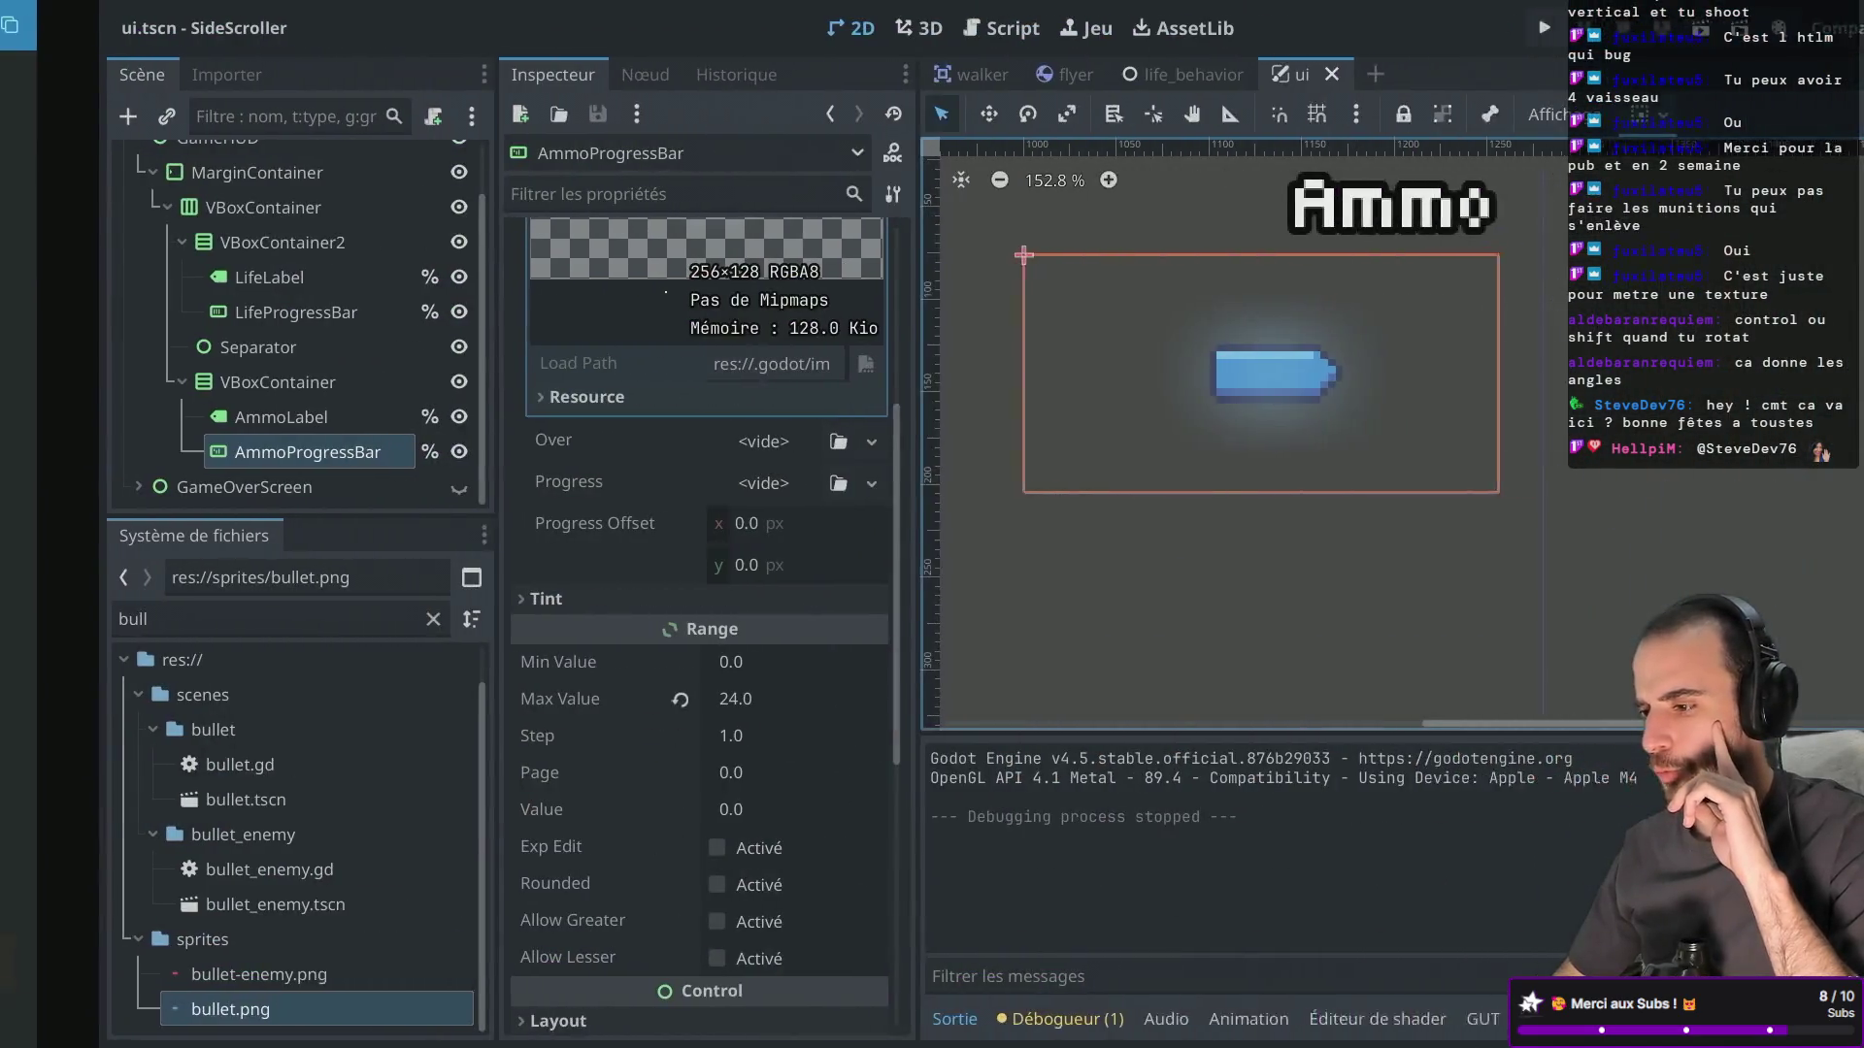
scroll(1284, 373, down, 10)
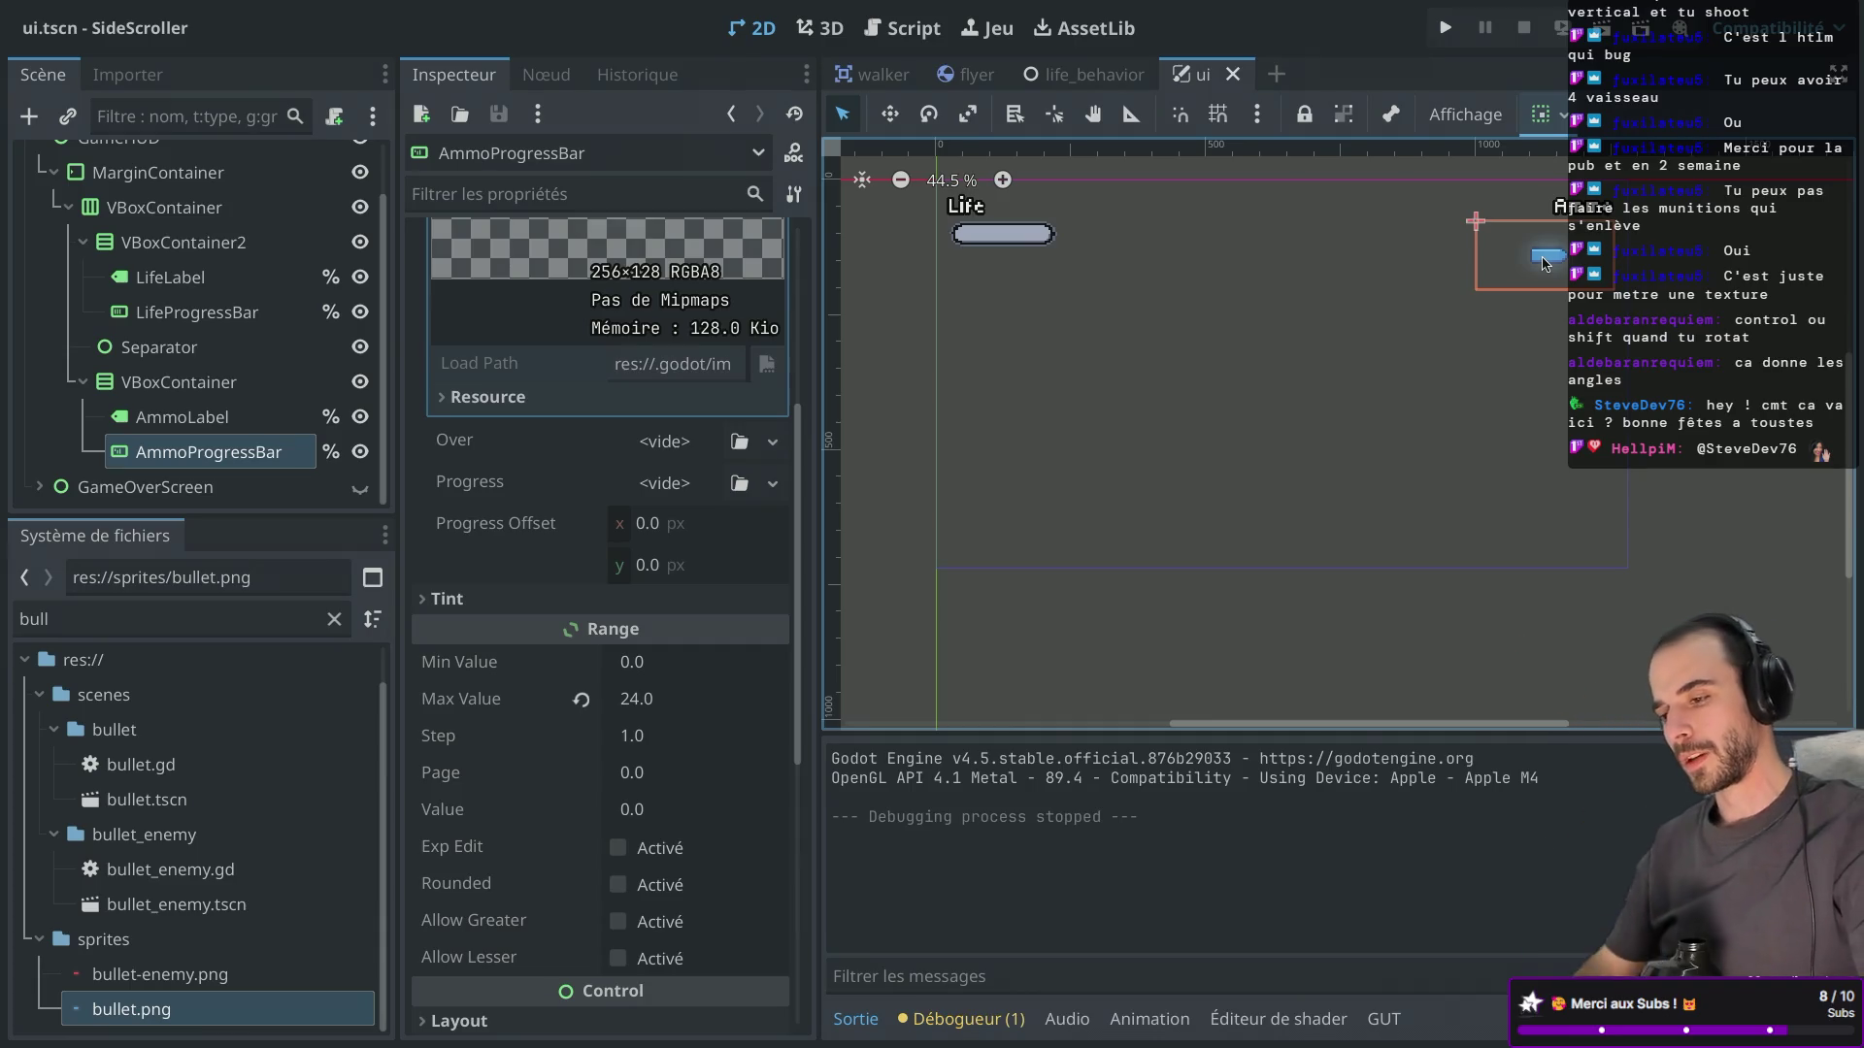
key(super+Tab)
key(super+Tab)
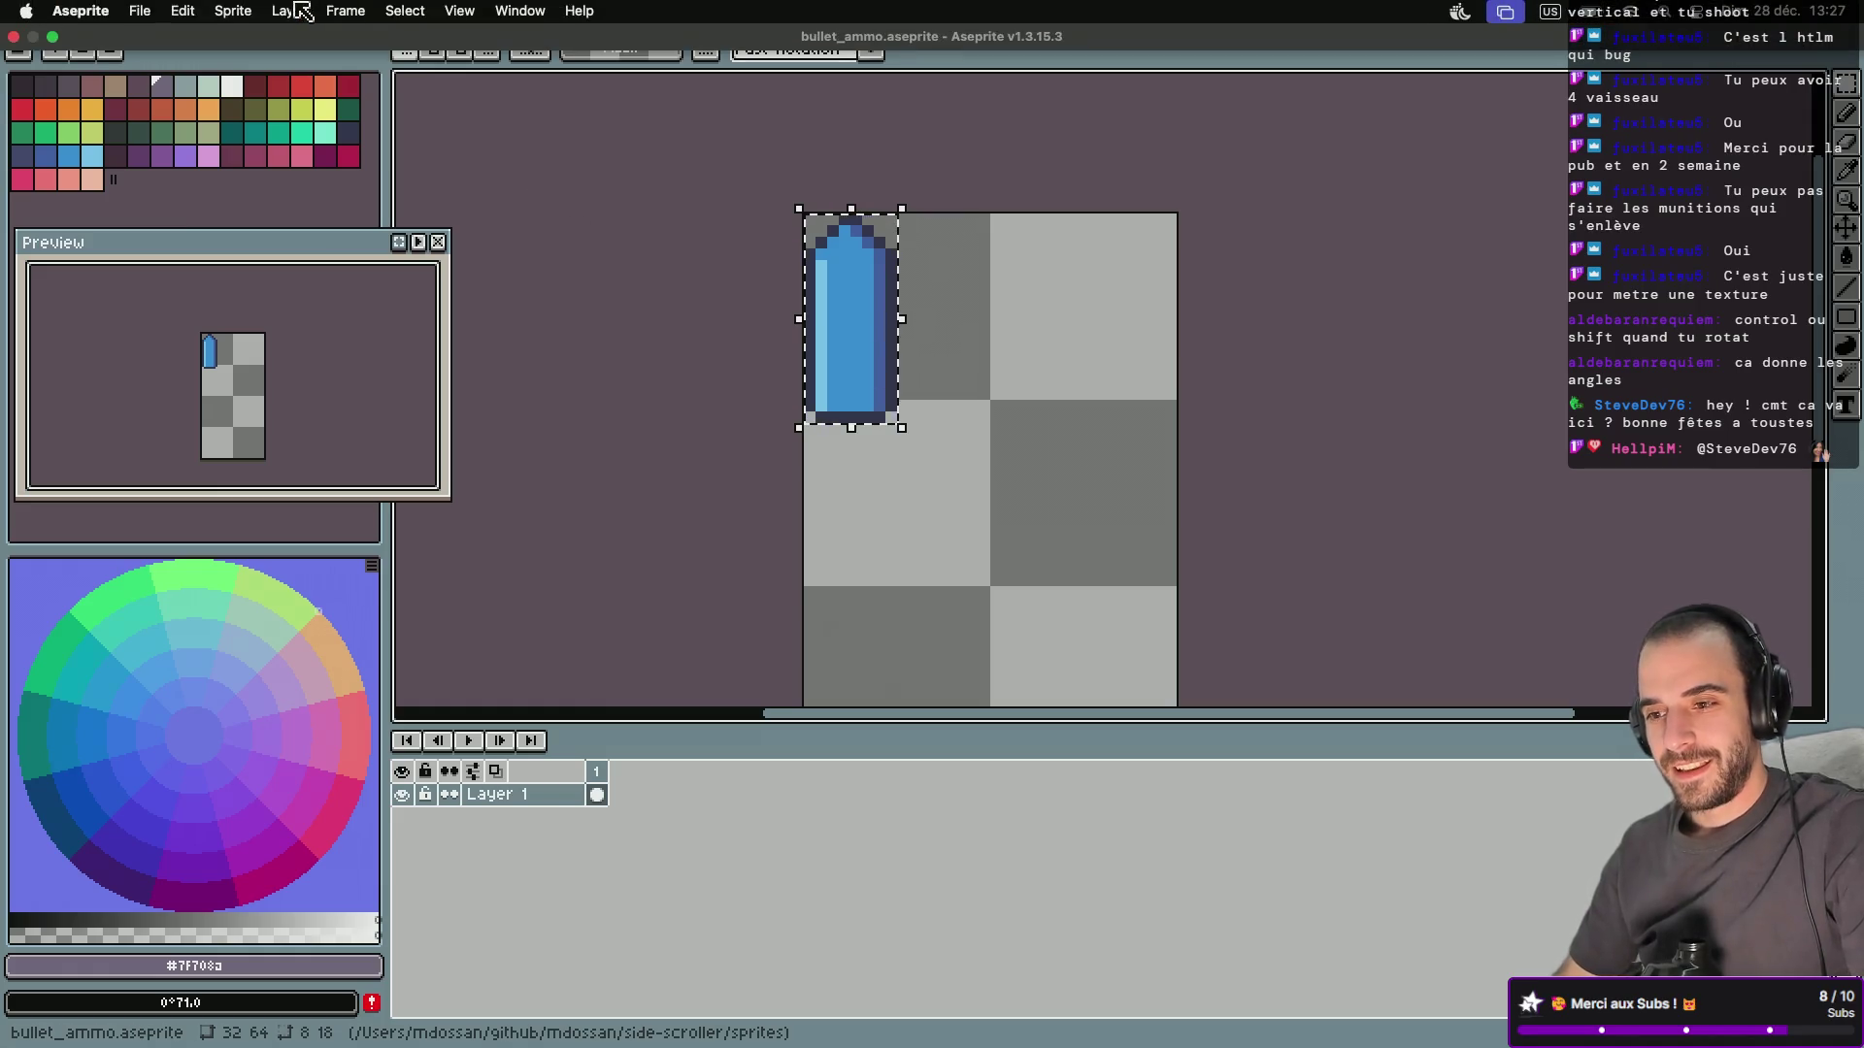
Check the bullet sprite's Sprite Size without changing it, then look at the Frame menu.
click(237, 12)
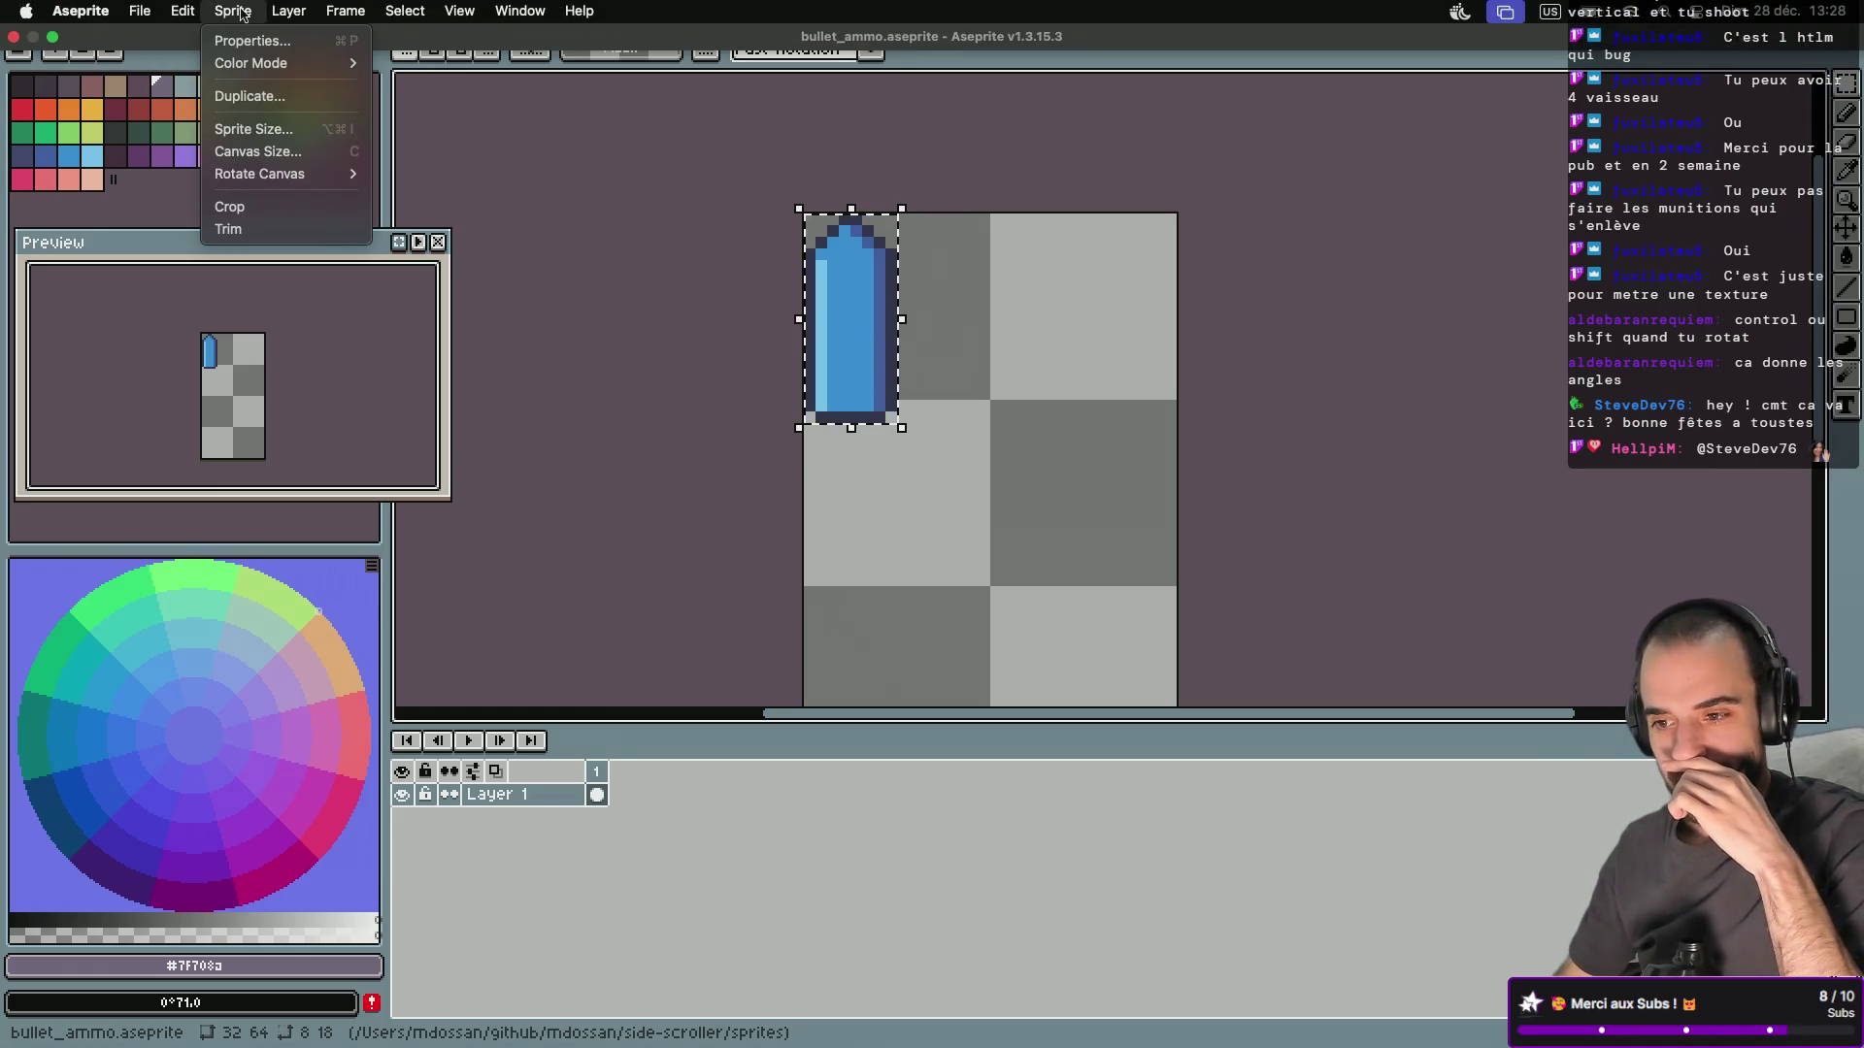
click(274, 129)
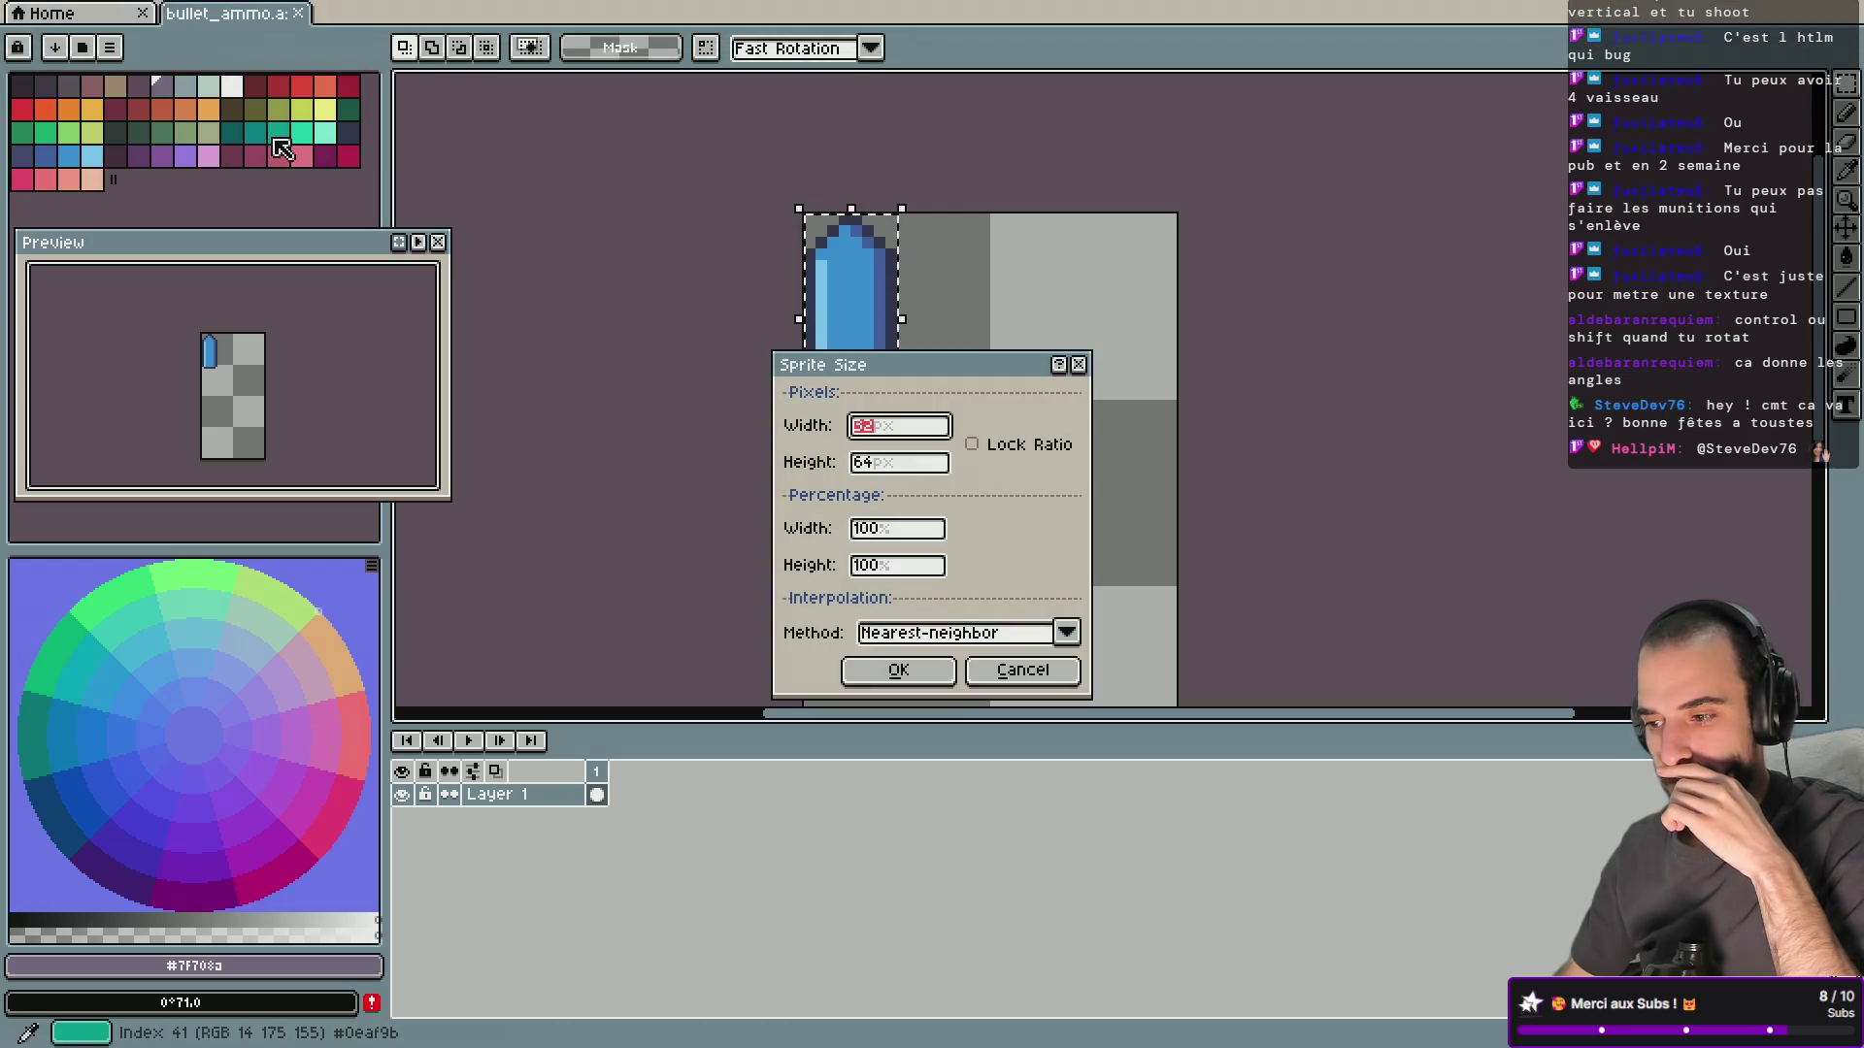
key(Escape)
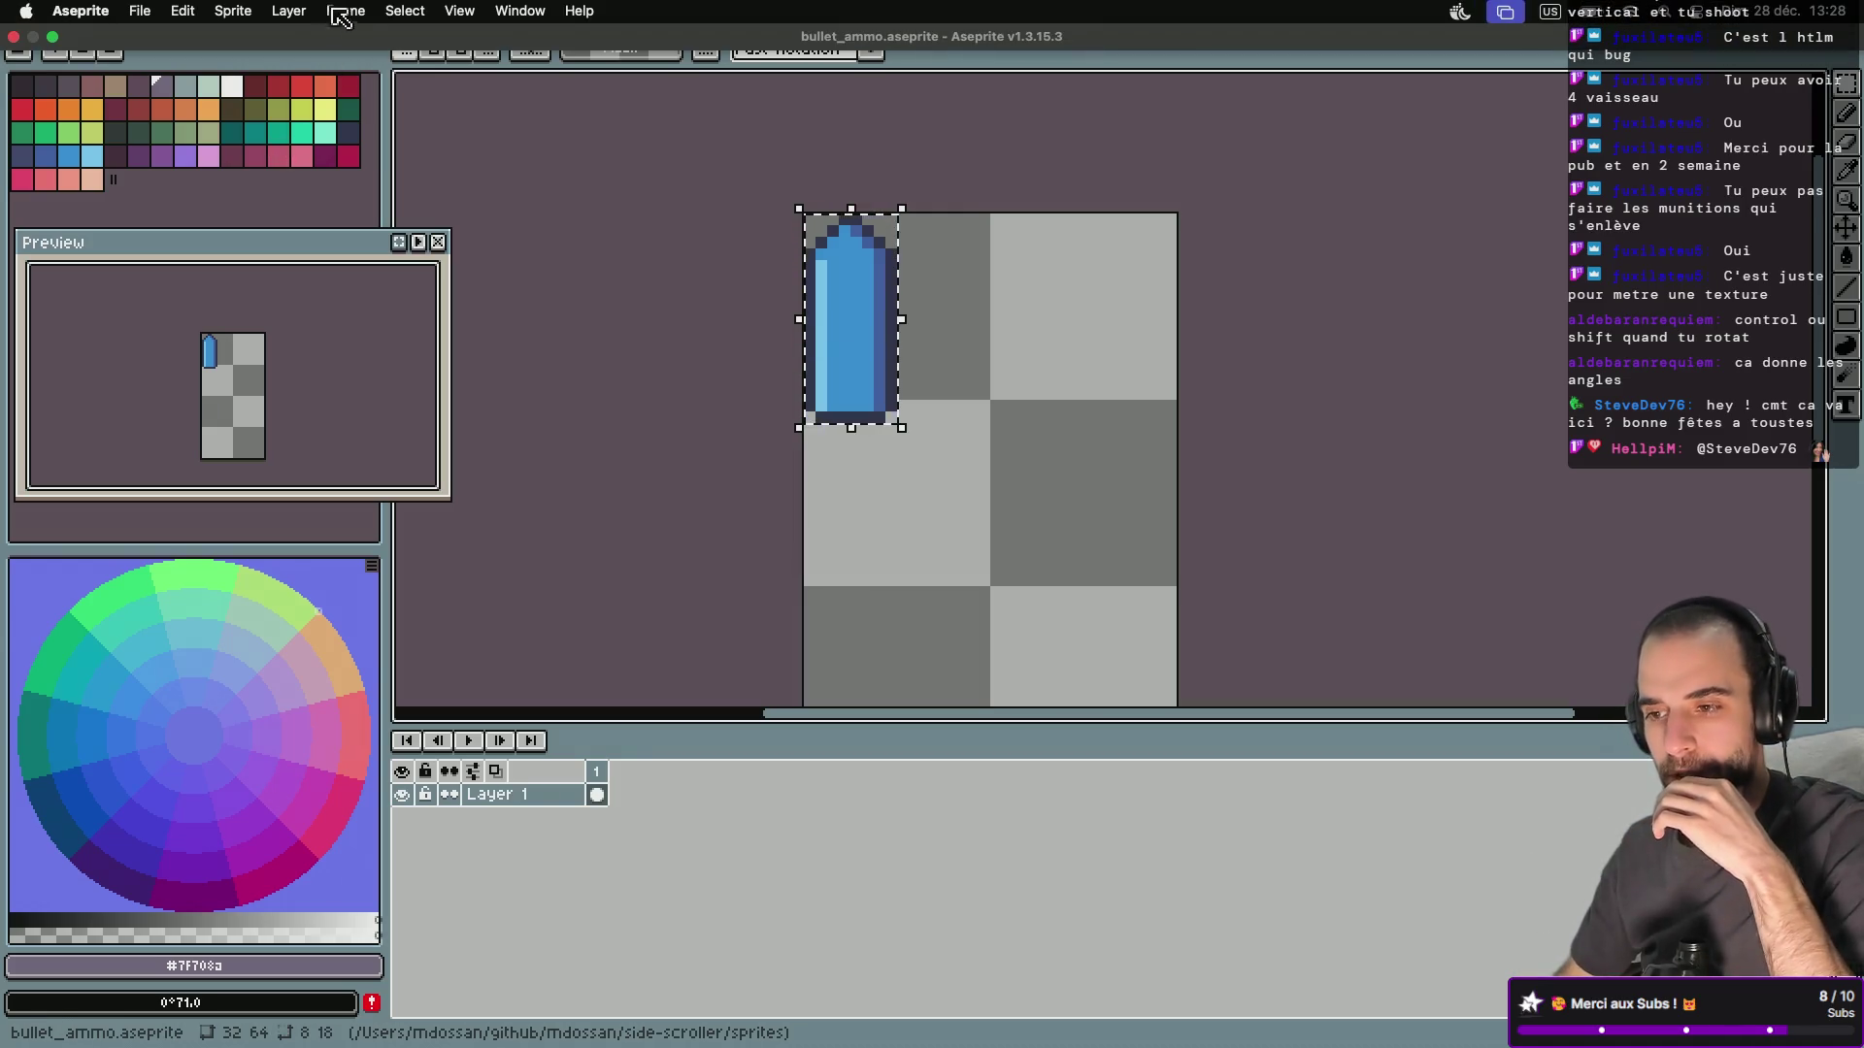
click(339, 11)
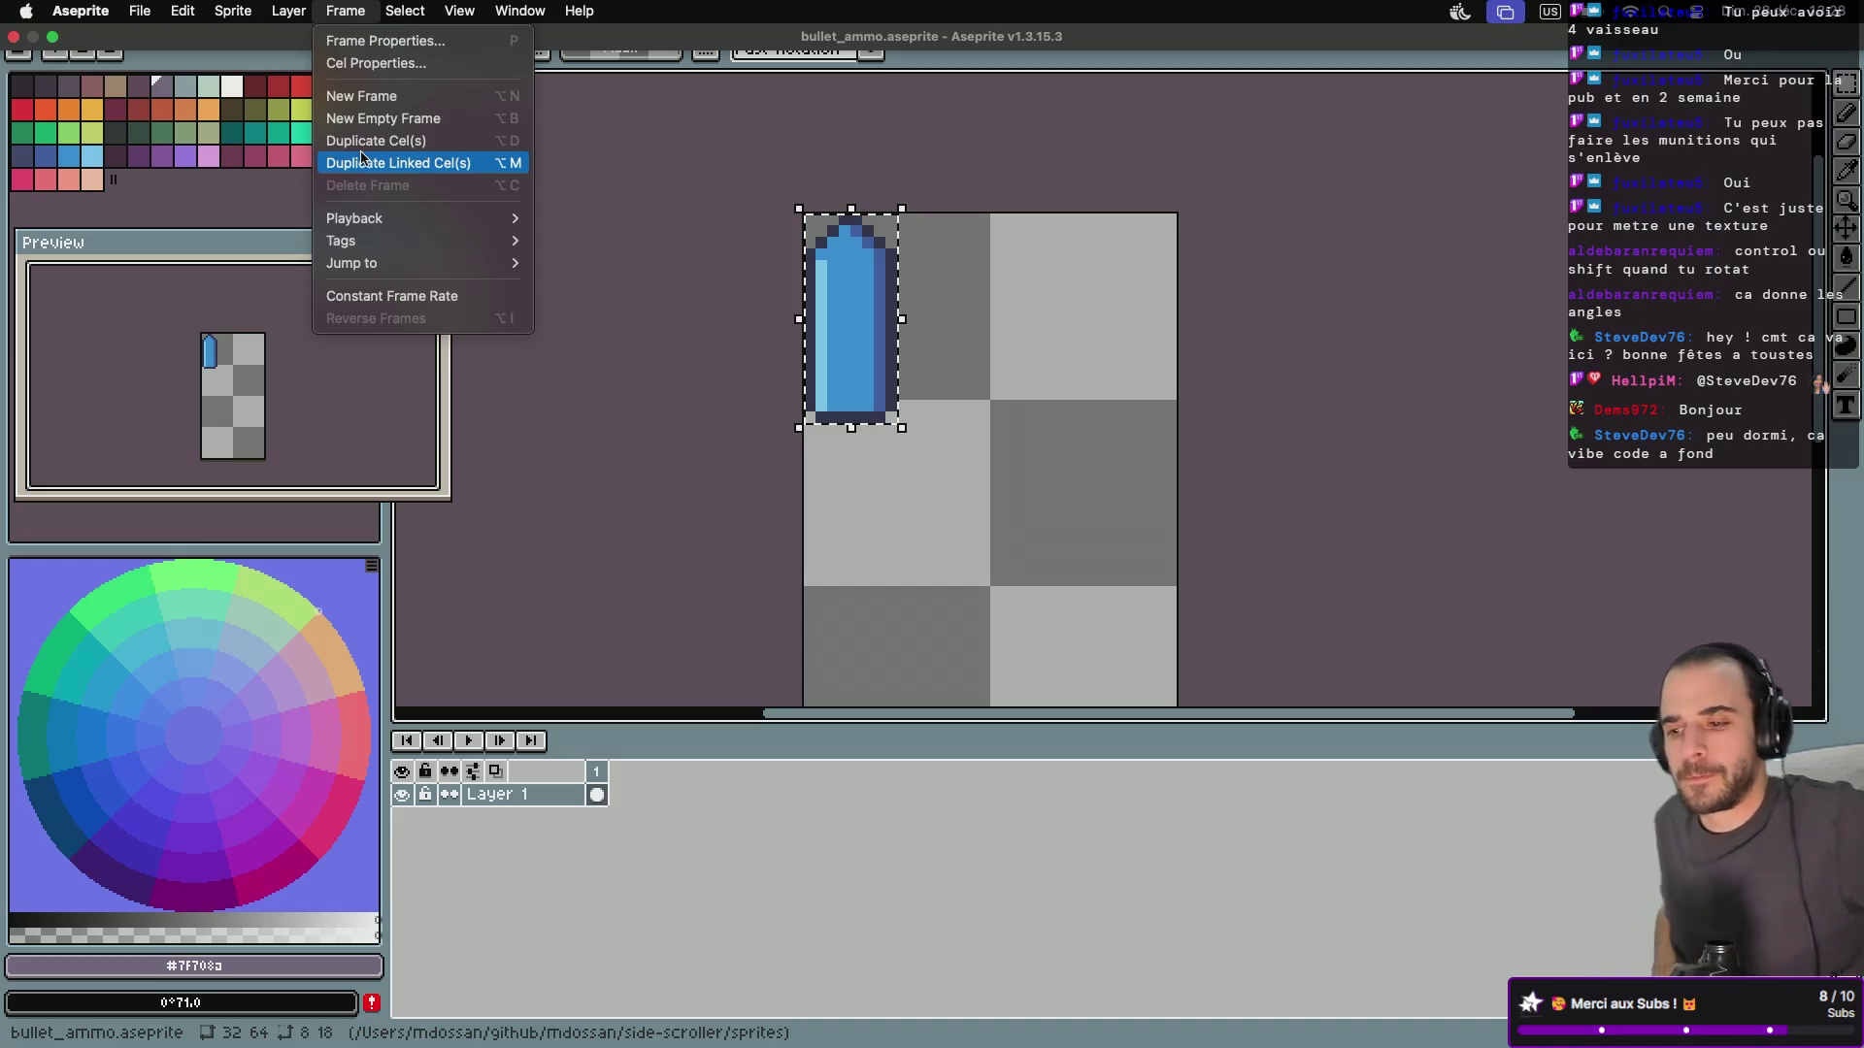
Return to Godot's ui scene and run the SideScroller game.
key(Escape)
key(super+Tab)
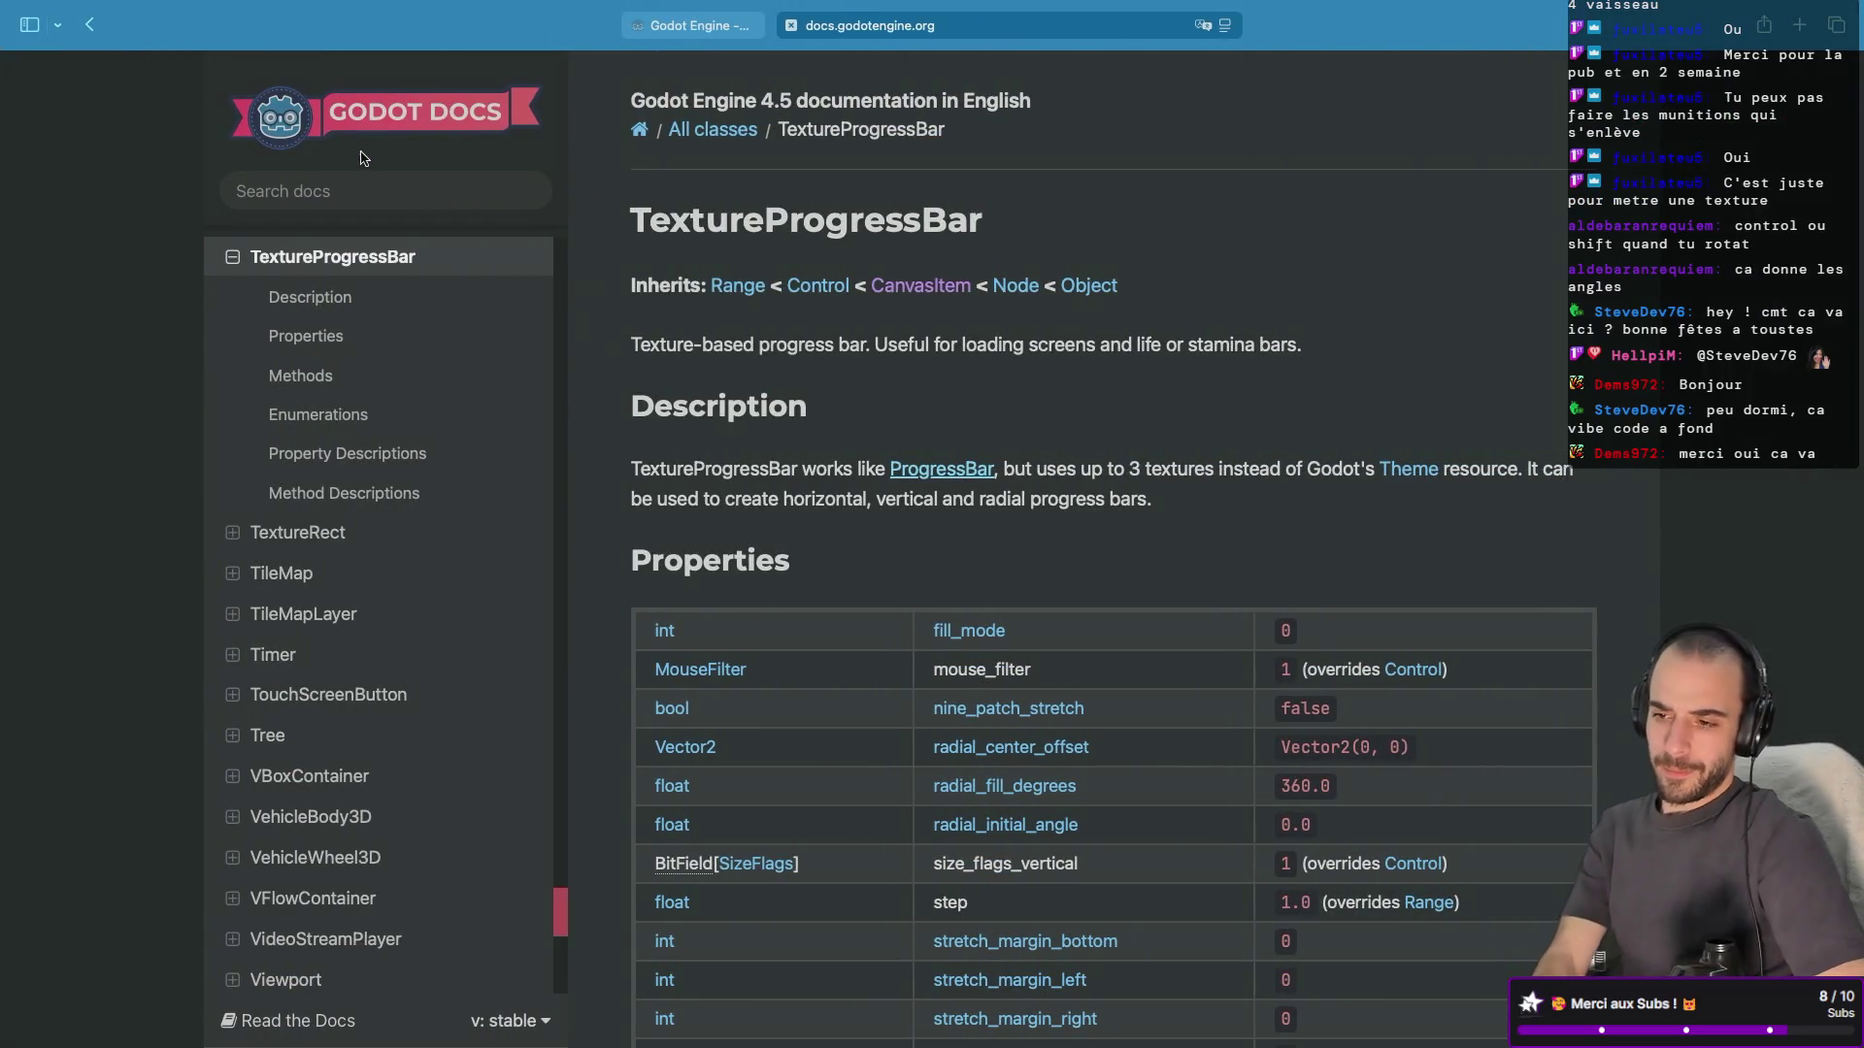
key(super+Tab)
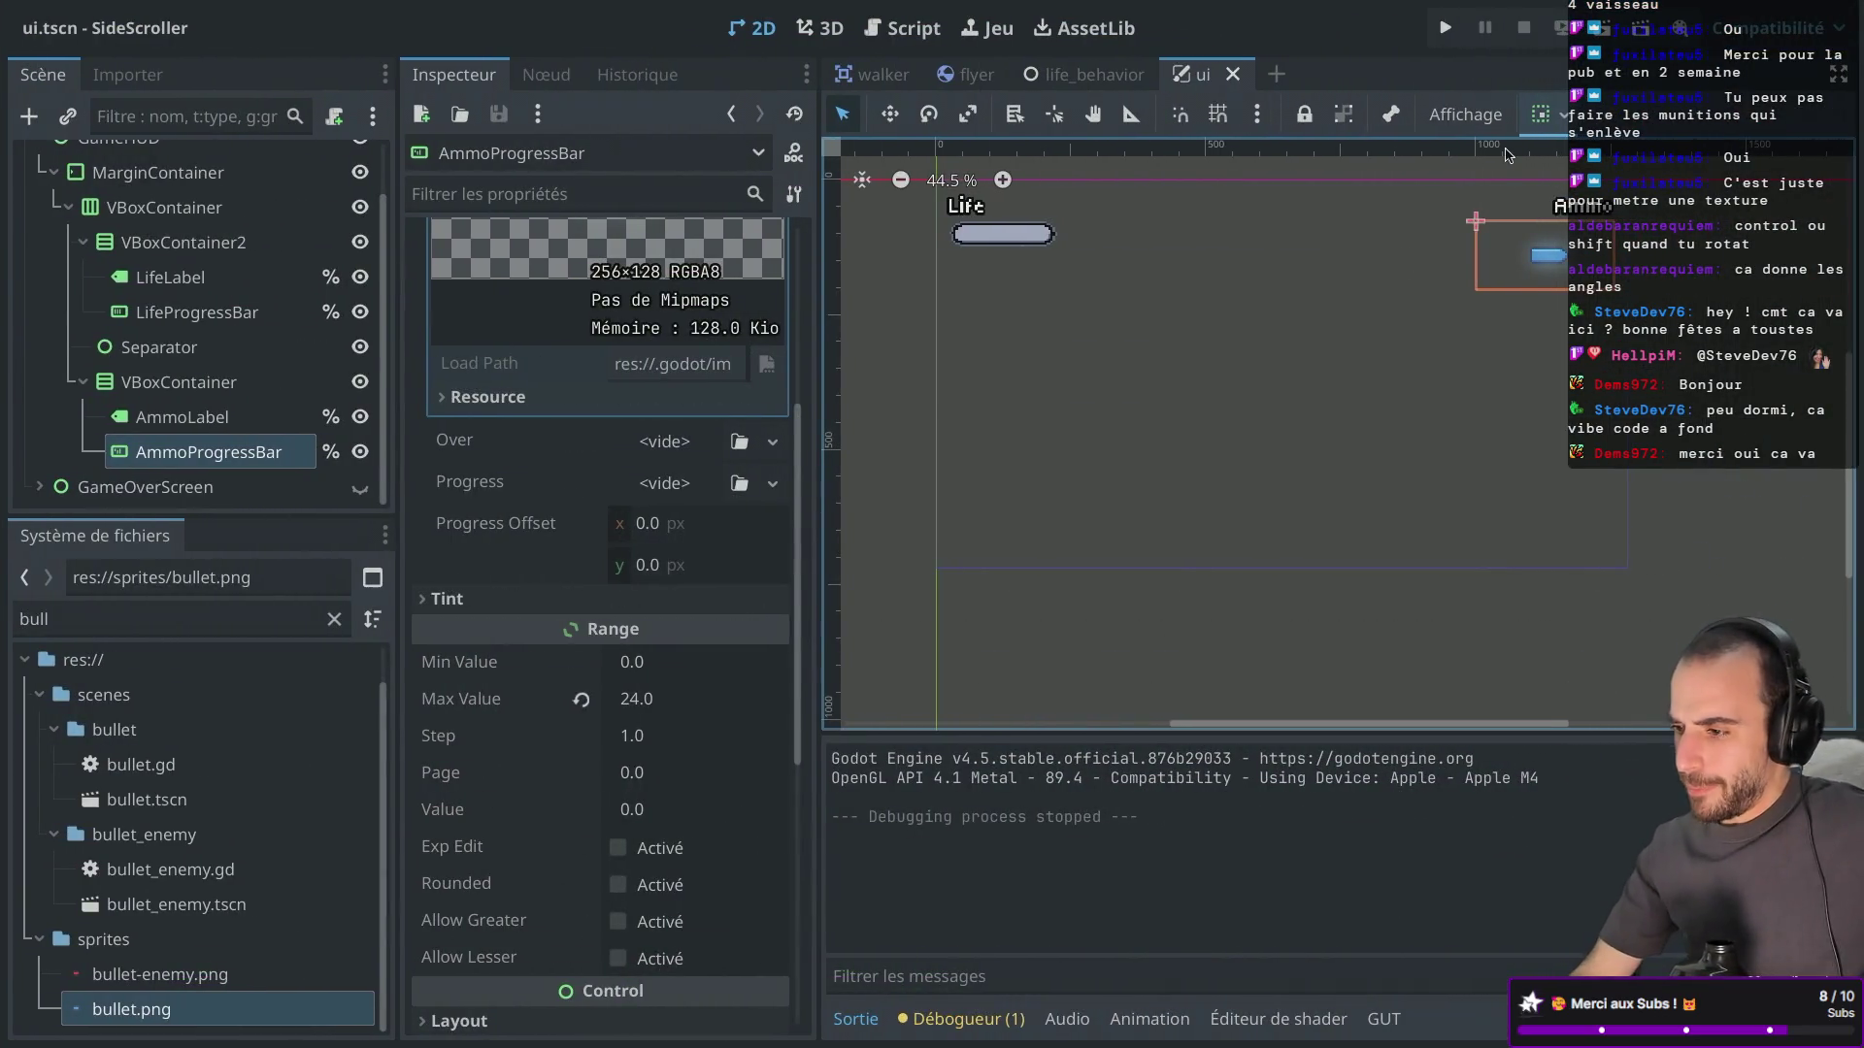
click(1444, 27)
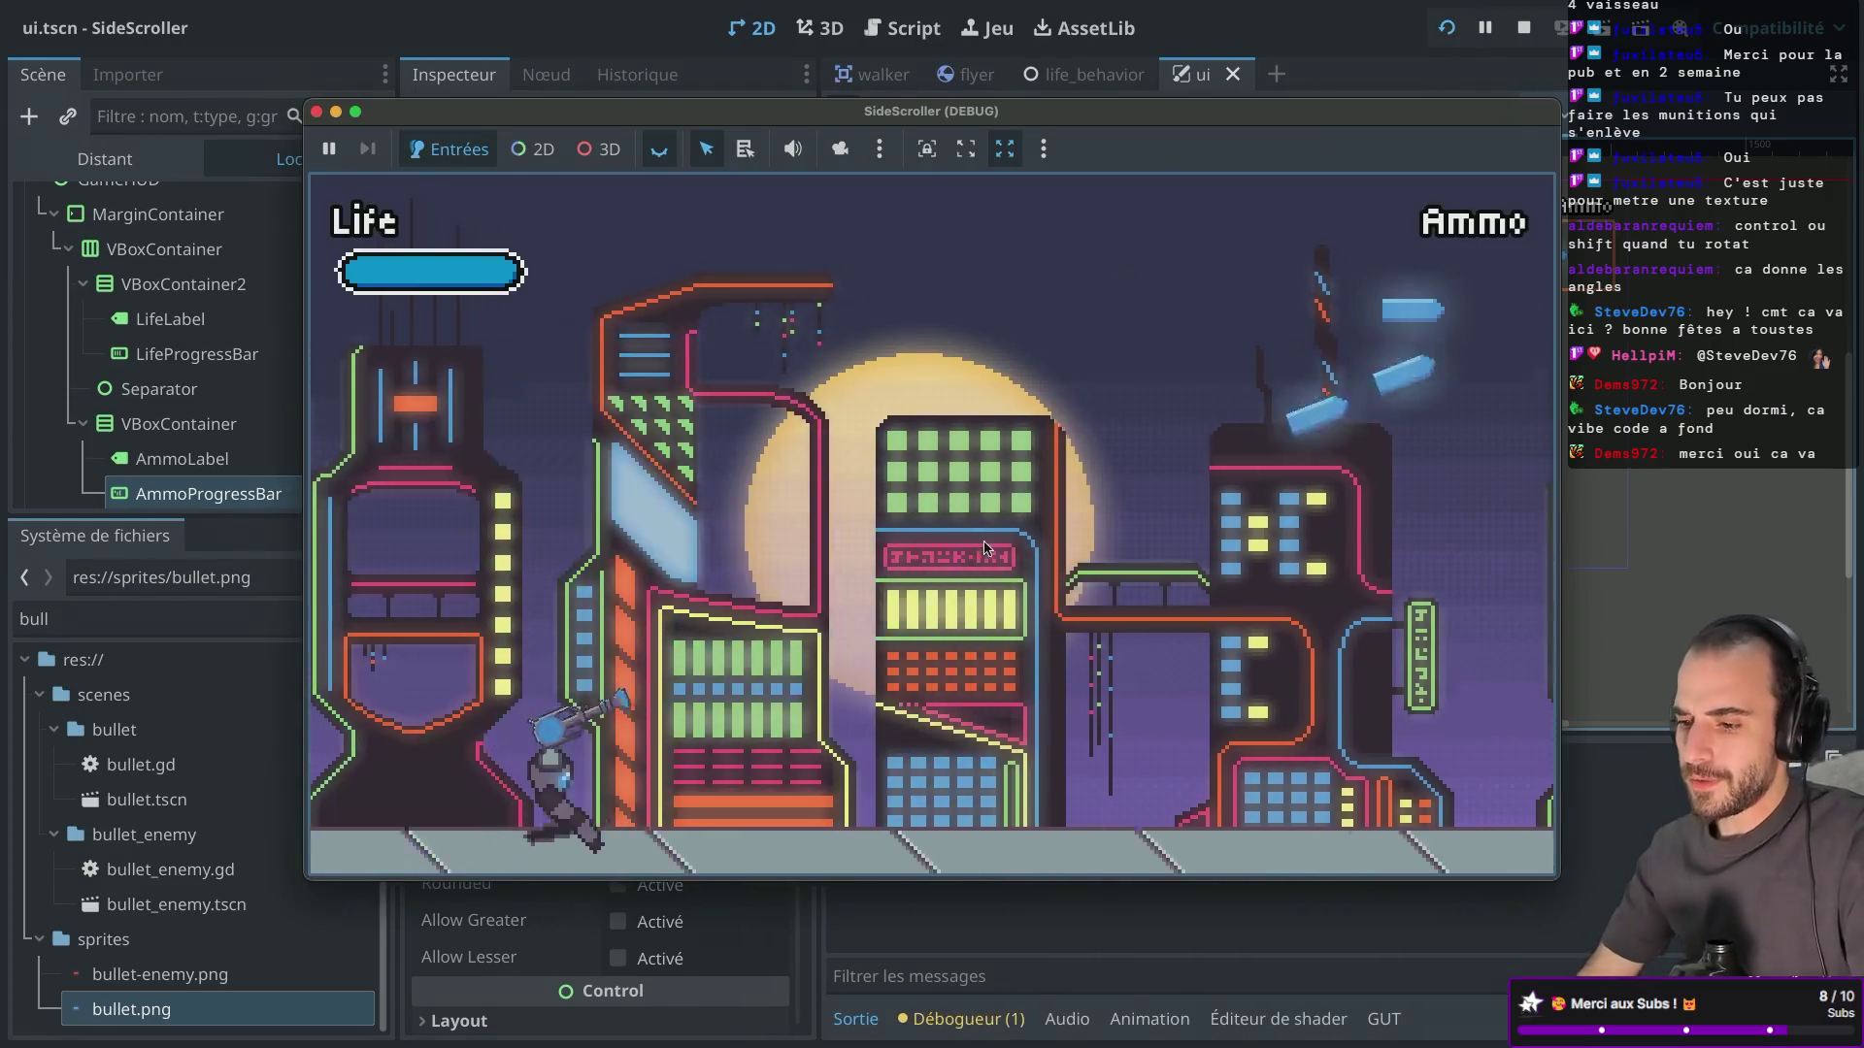
Run and jump through the level, reloading the gun along the way.
key(space)
key(Right)
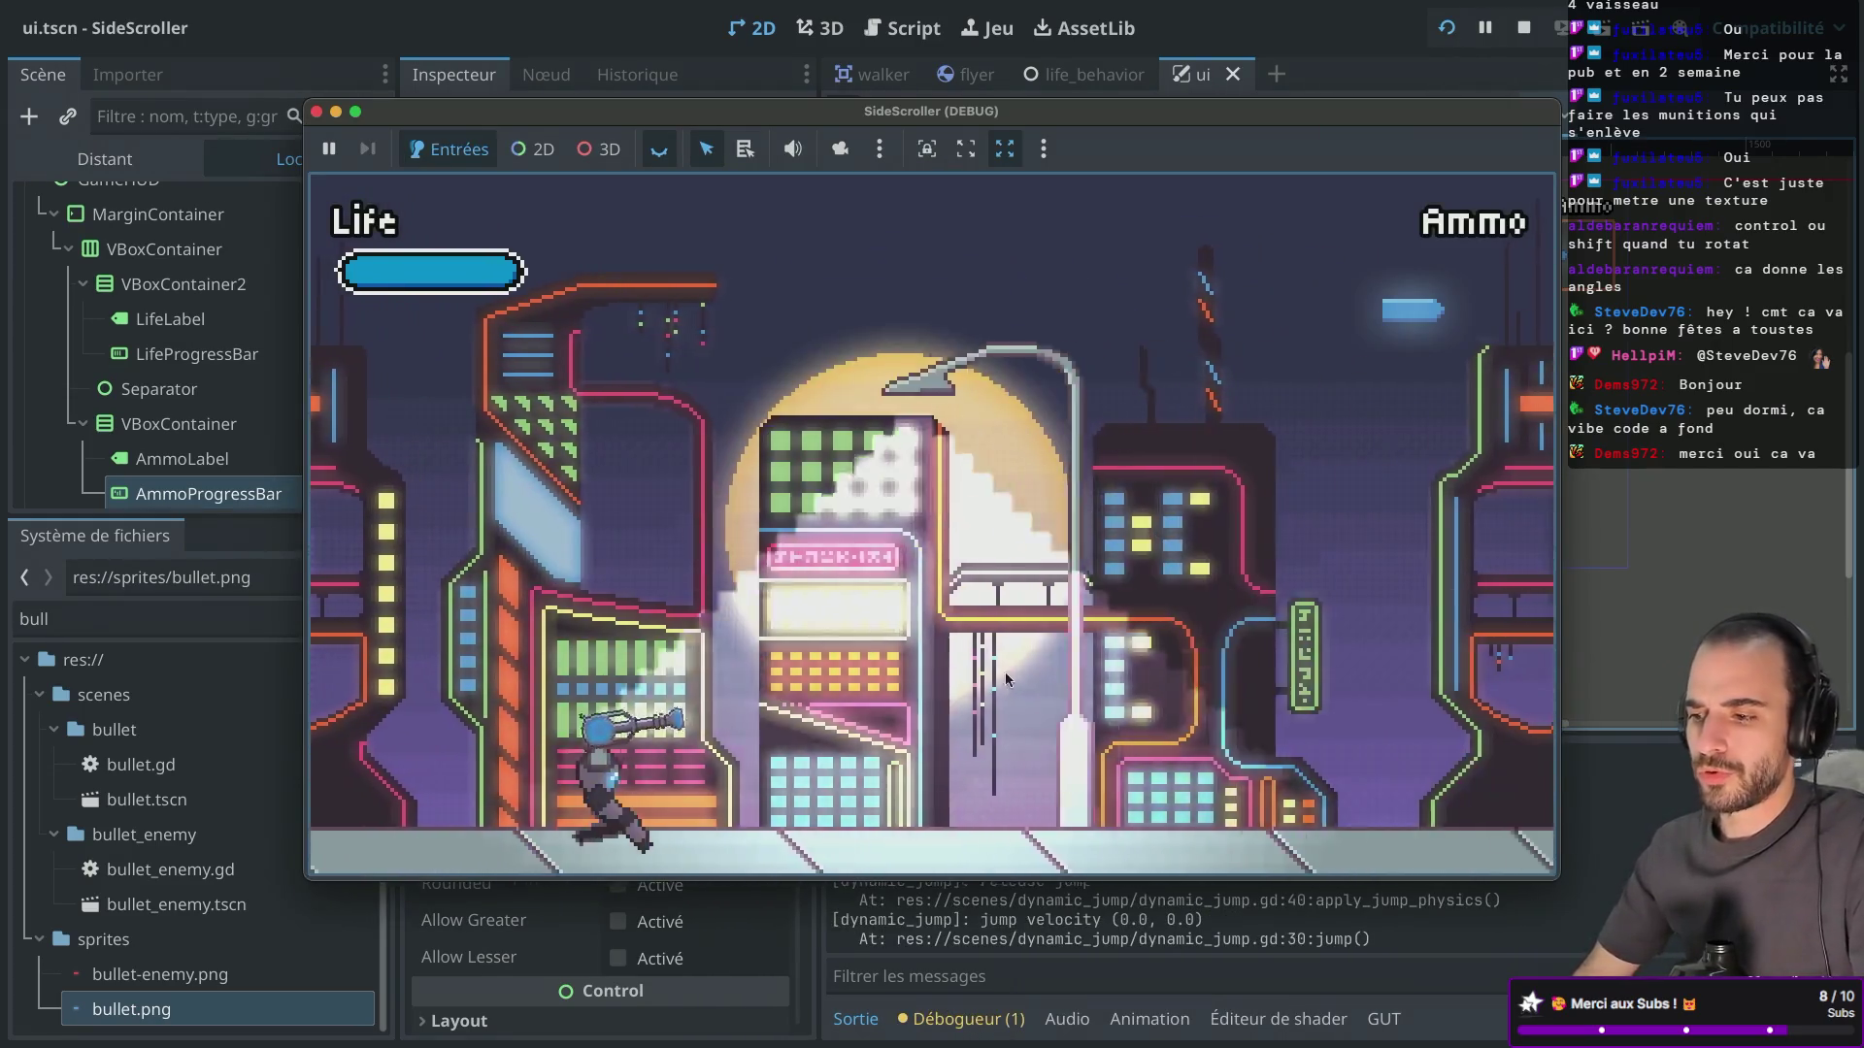
key(space)
key(Left)
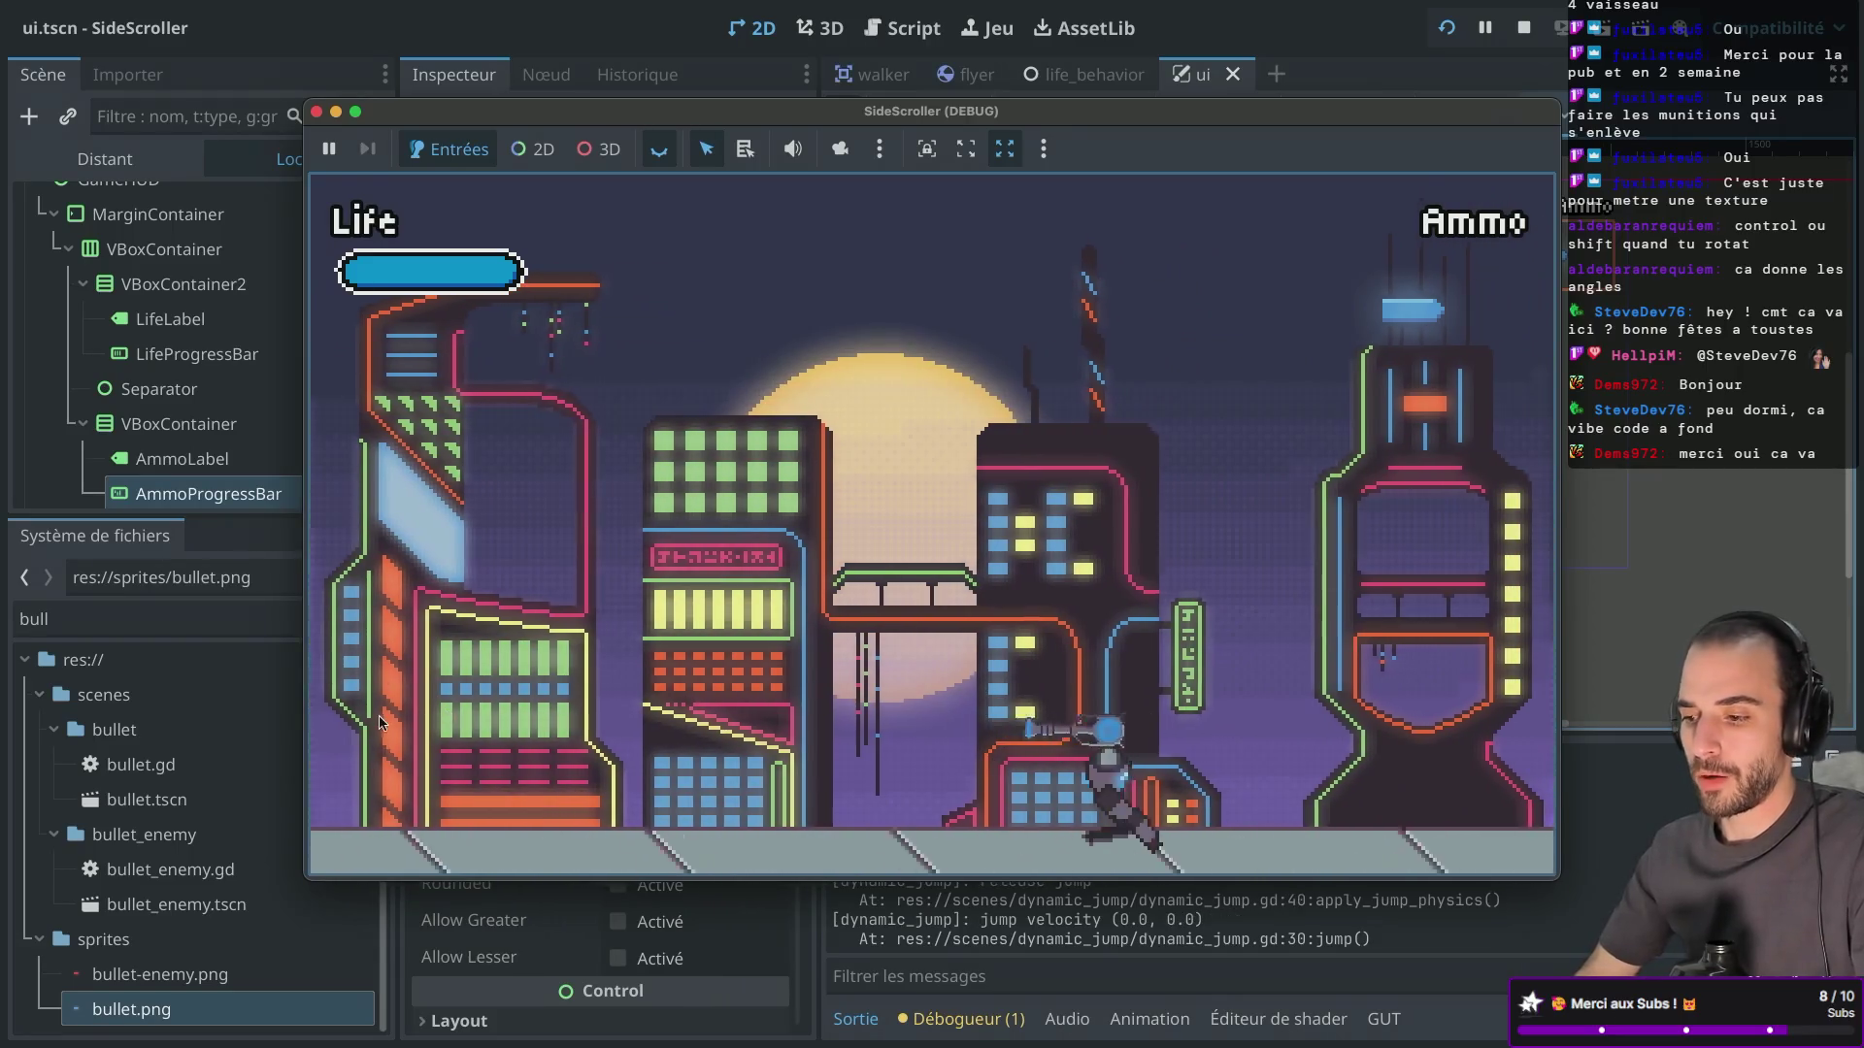
key(Right)
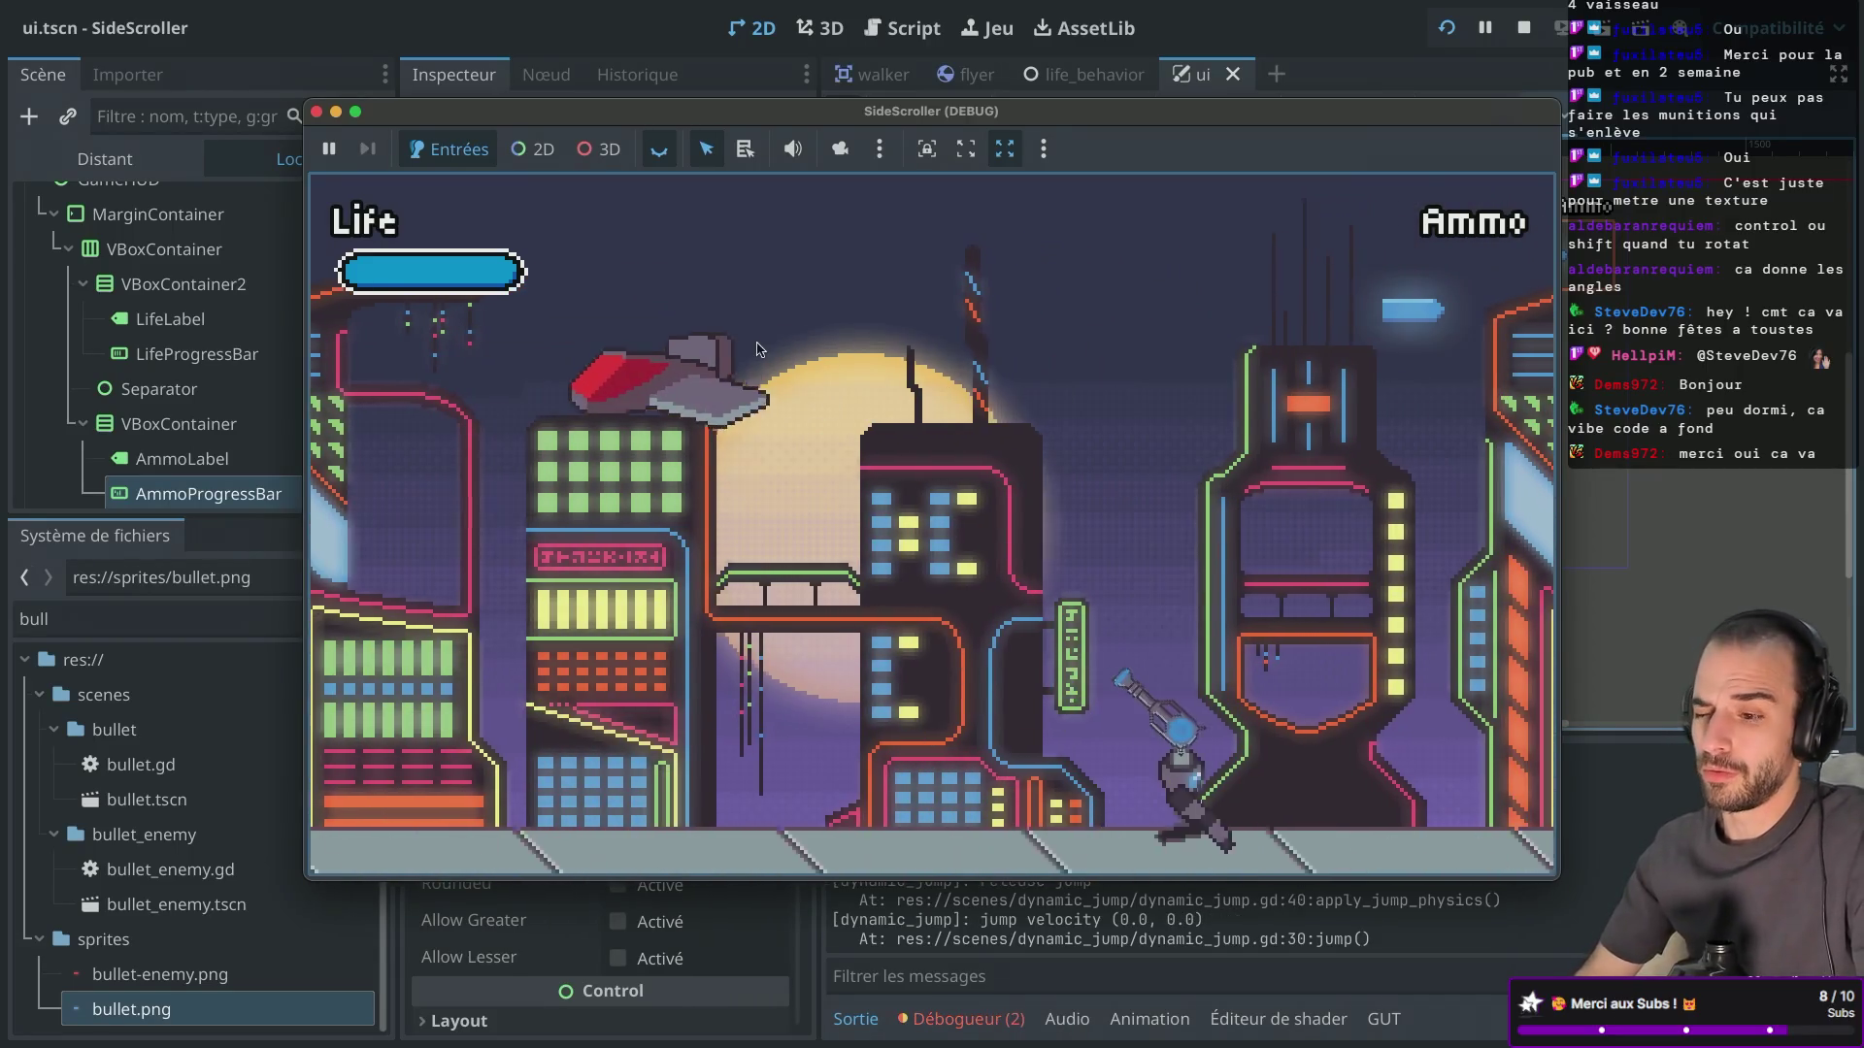
key(Right)
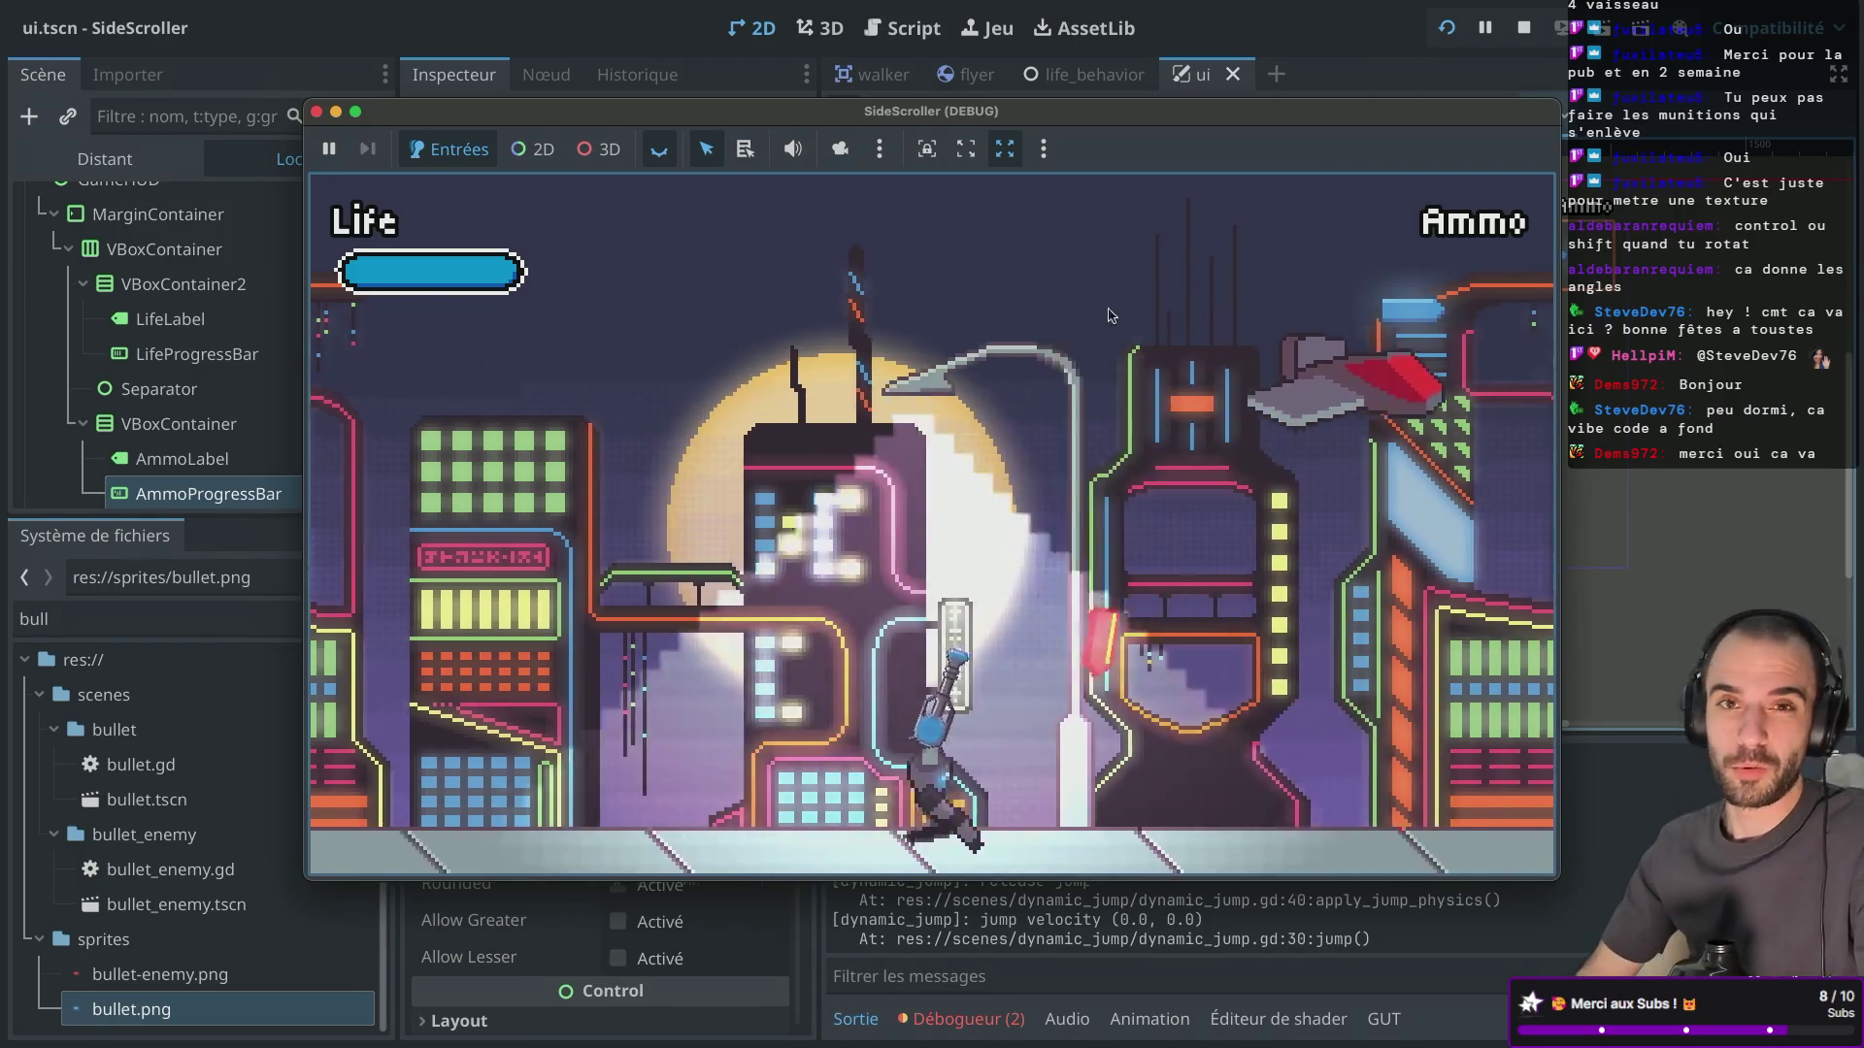
key(Right)
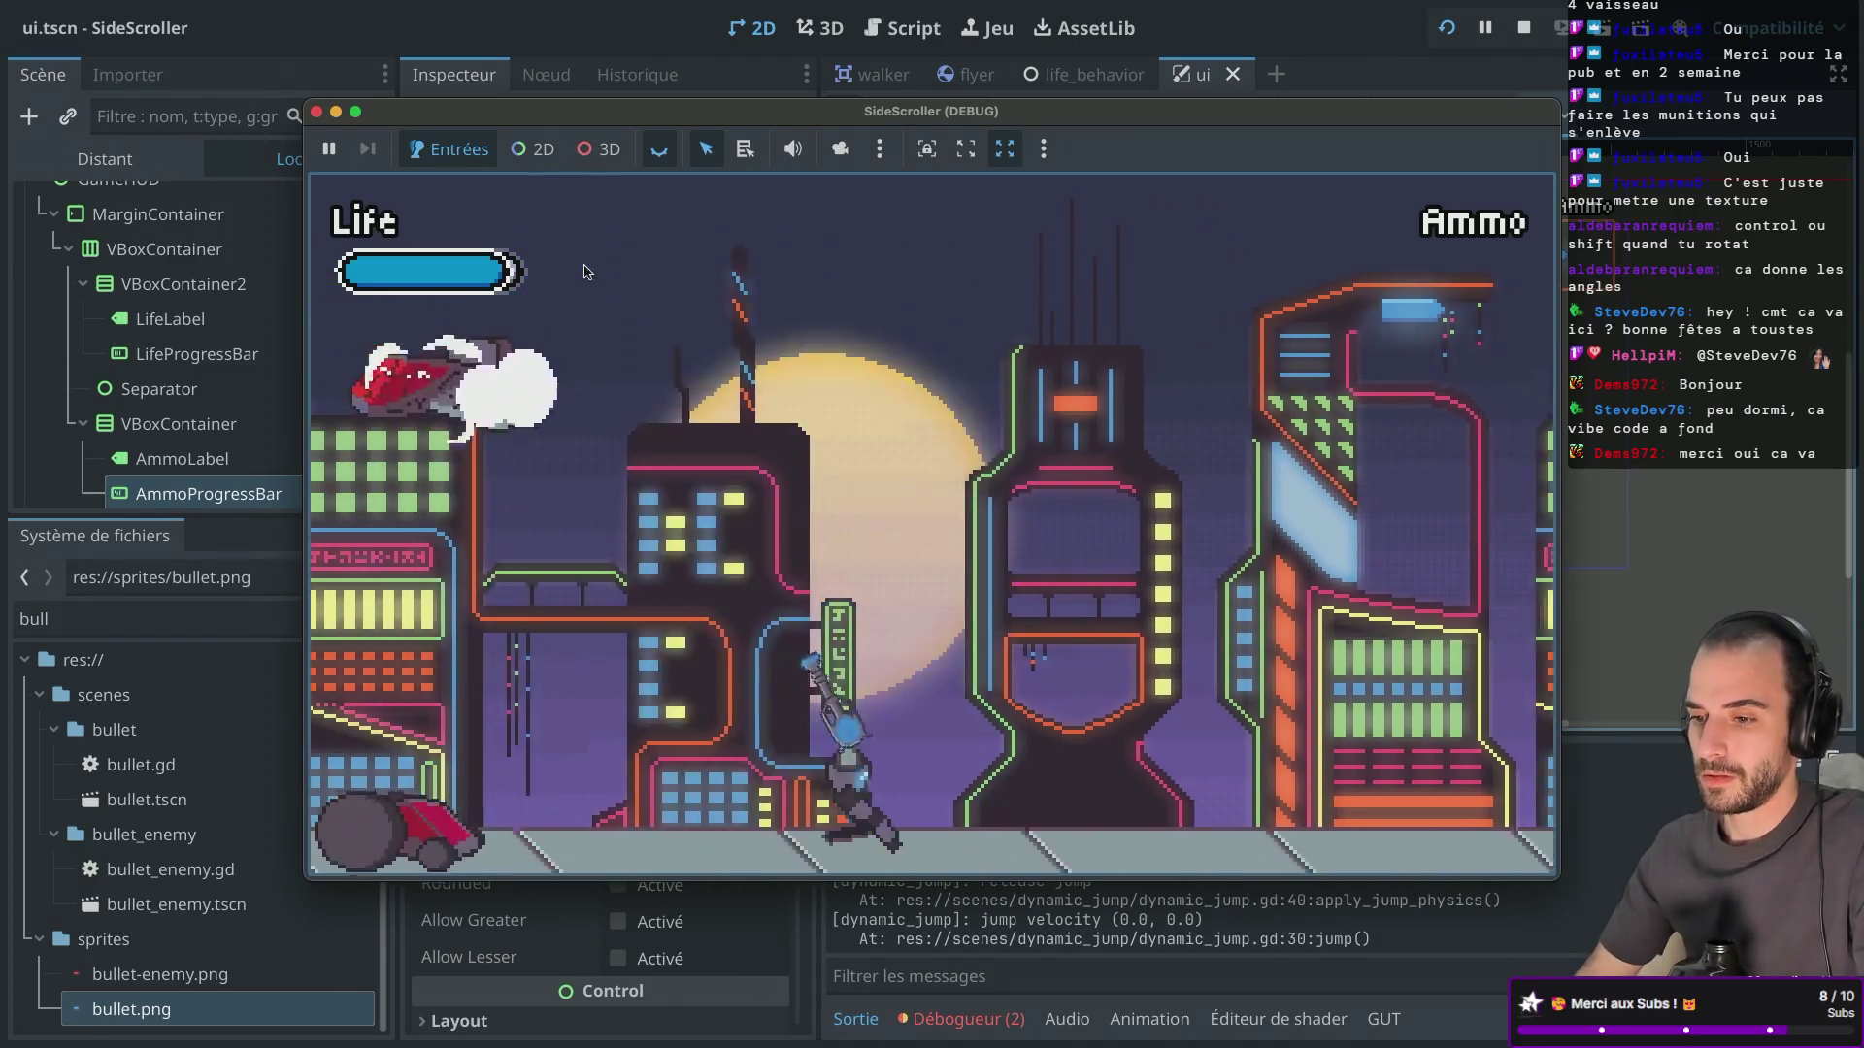
key(Right)
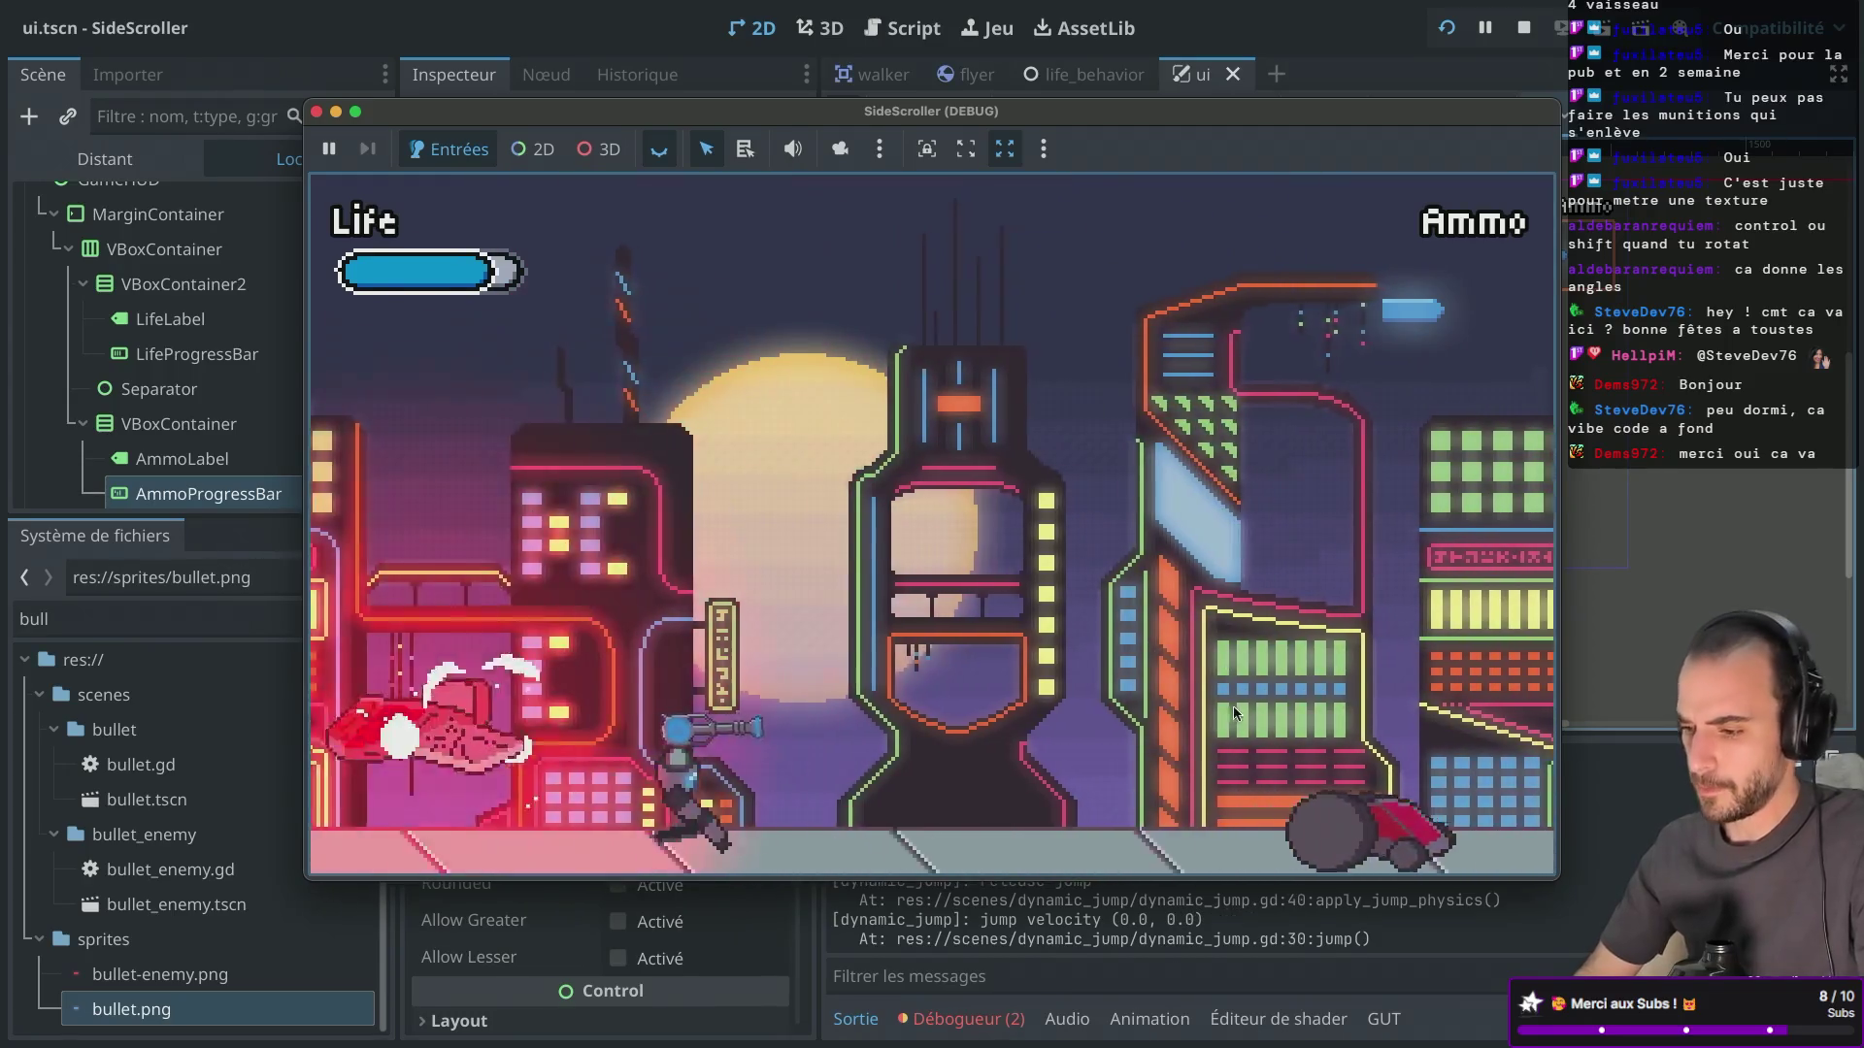
key(Right)
key(r)
key(space)
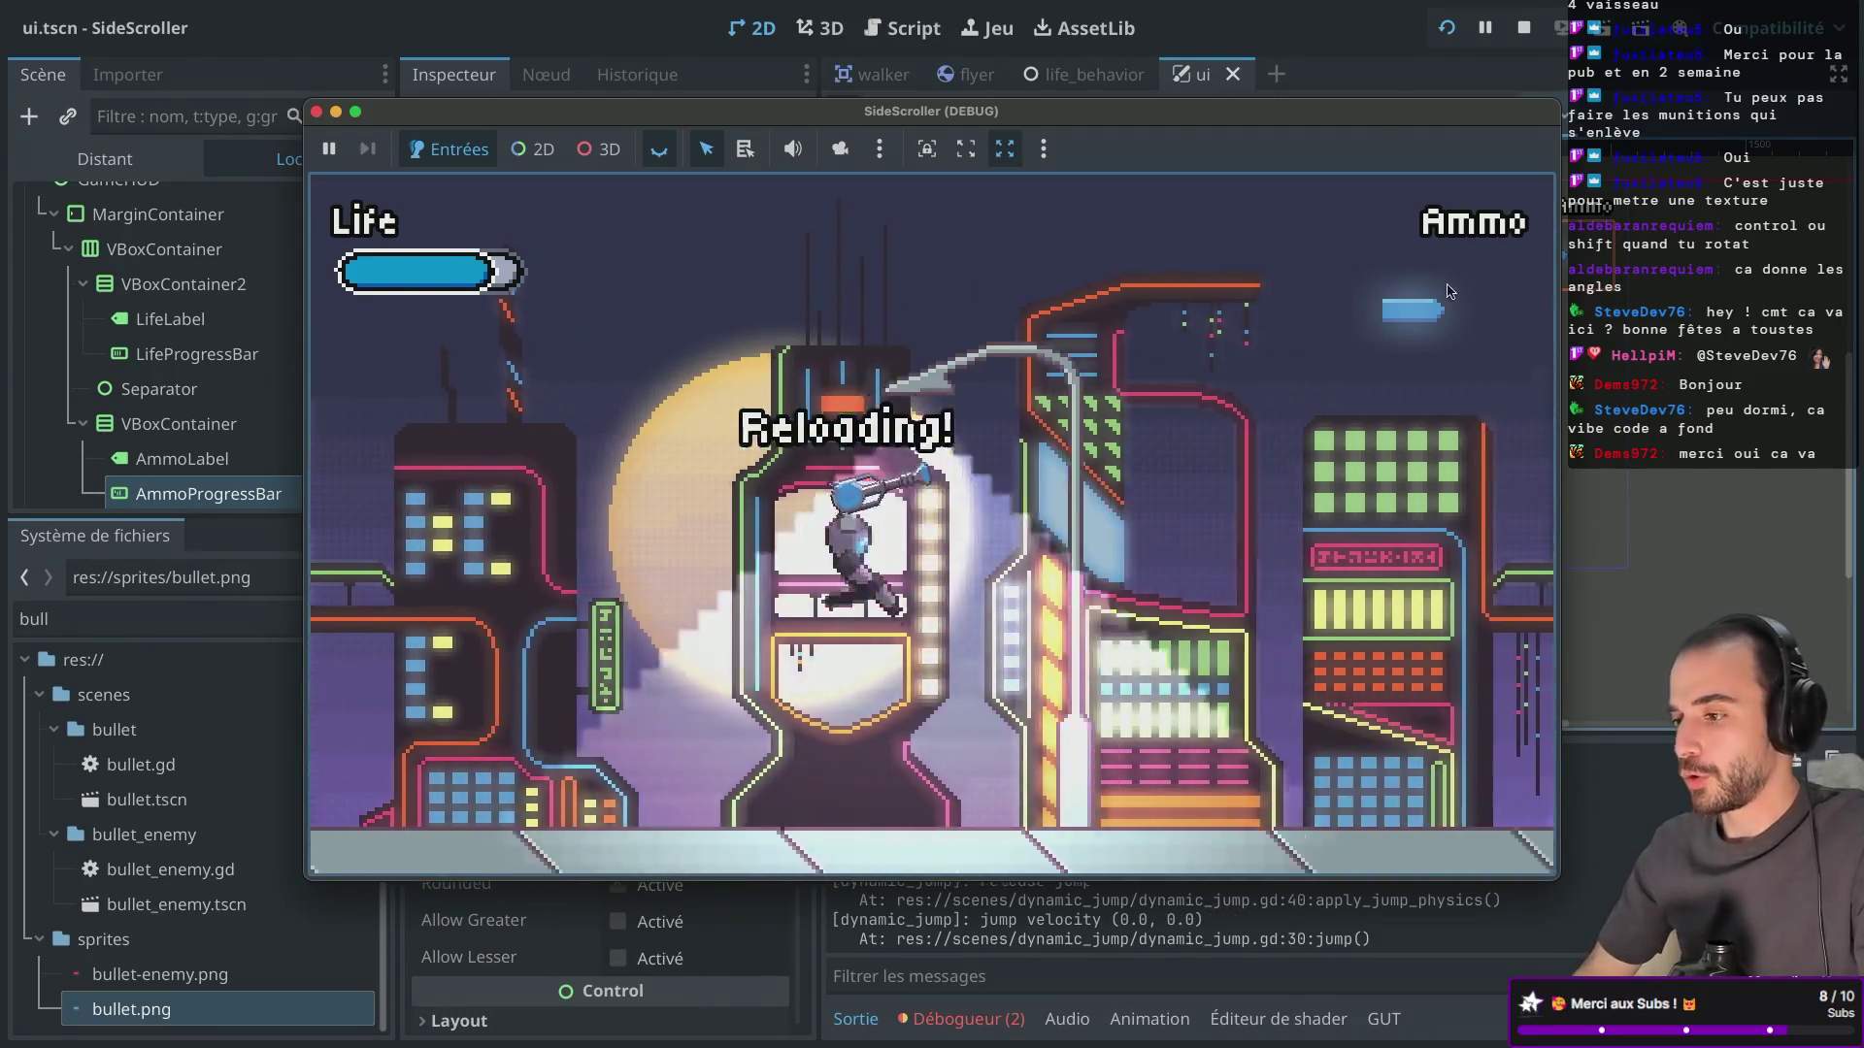
key(Right)
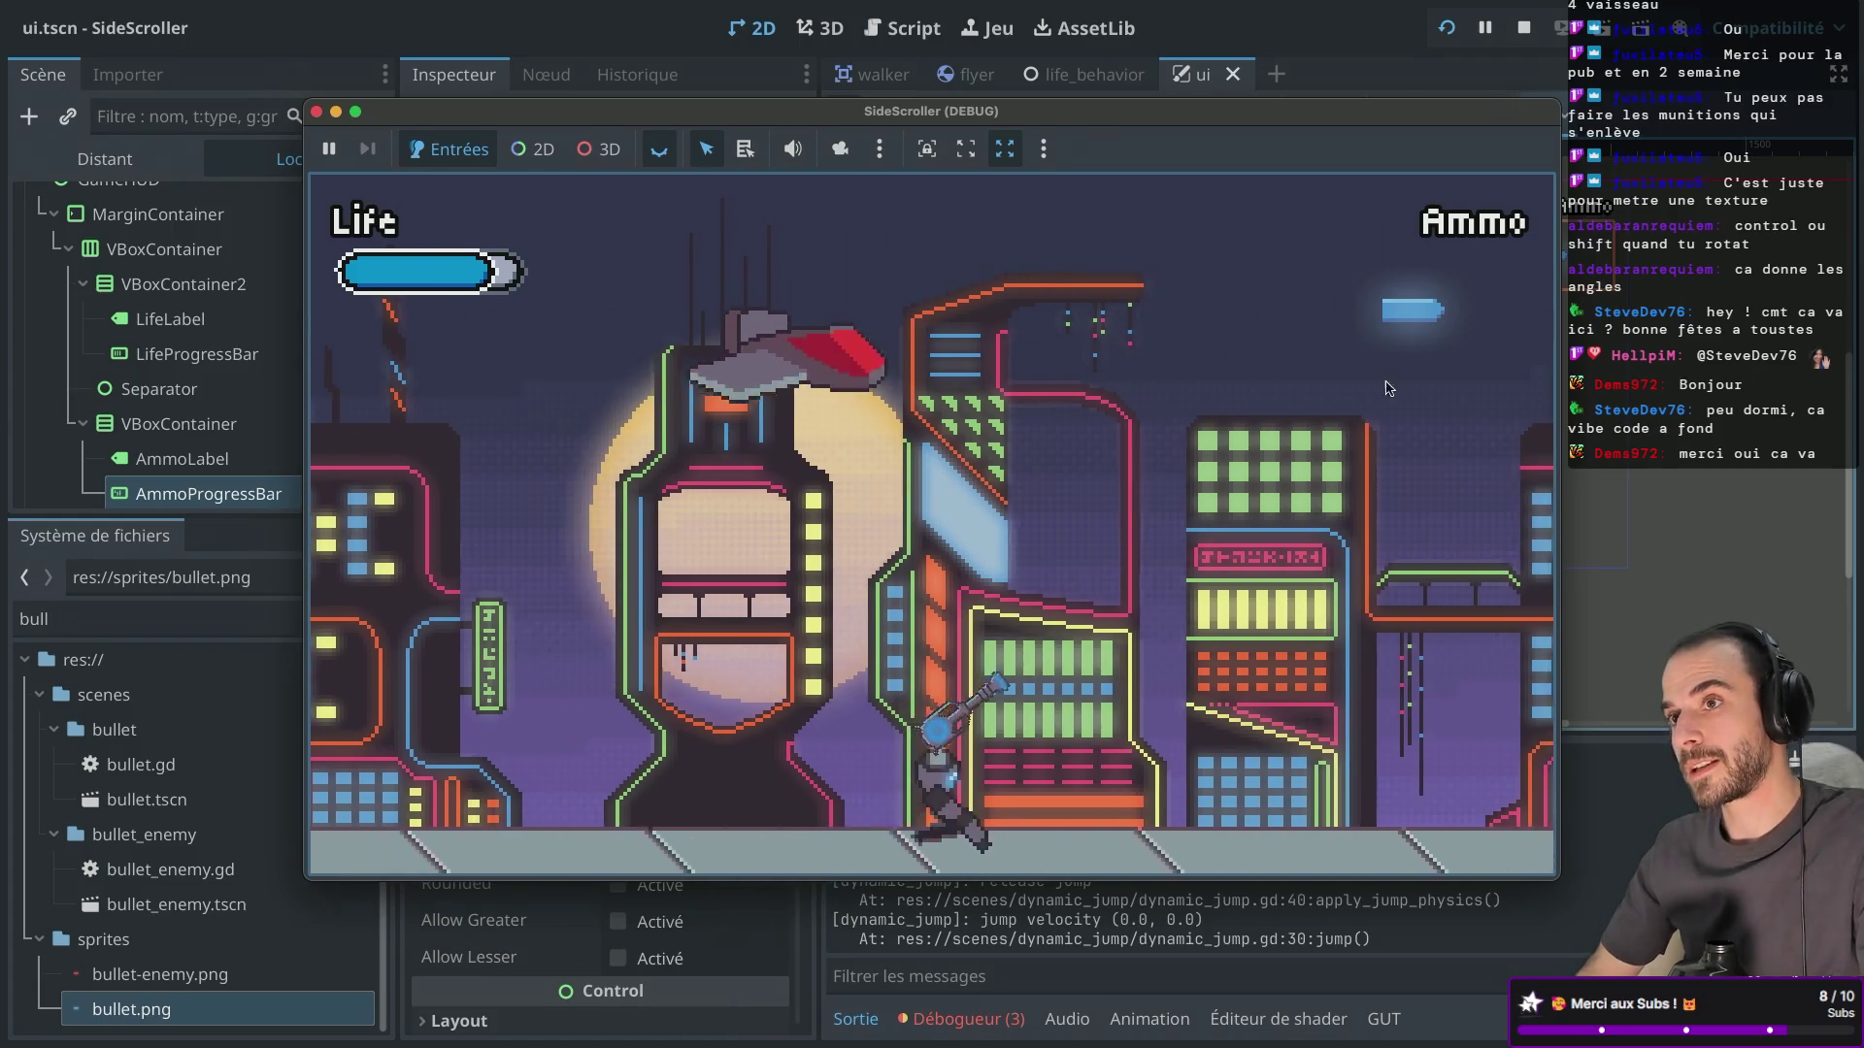
Shoot at the red flyer, keep running and jumping, then stop the game with F8.
key(Left)
click(977, 348)
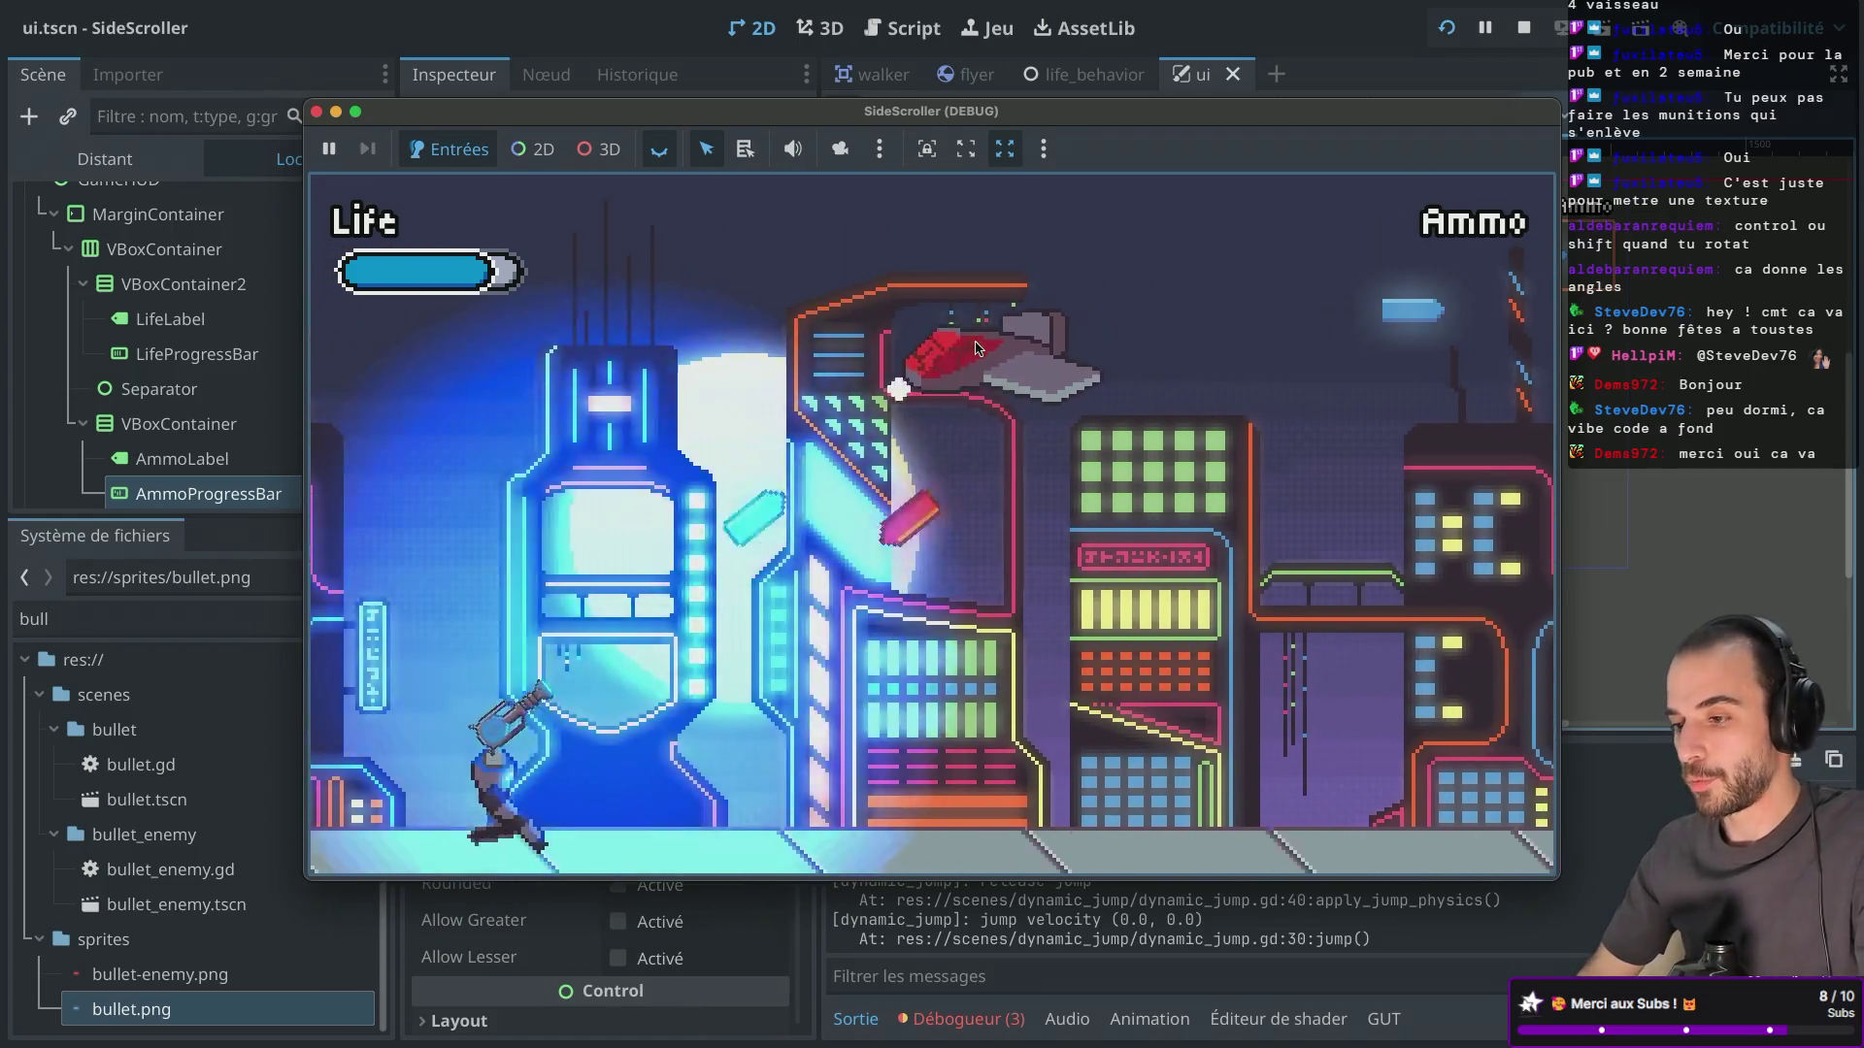
key(Right)
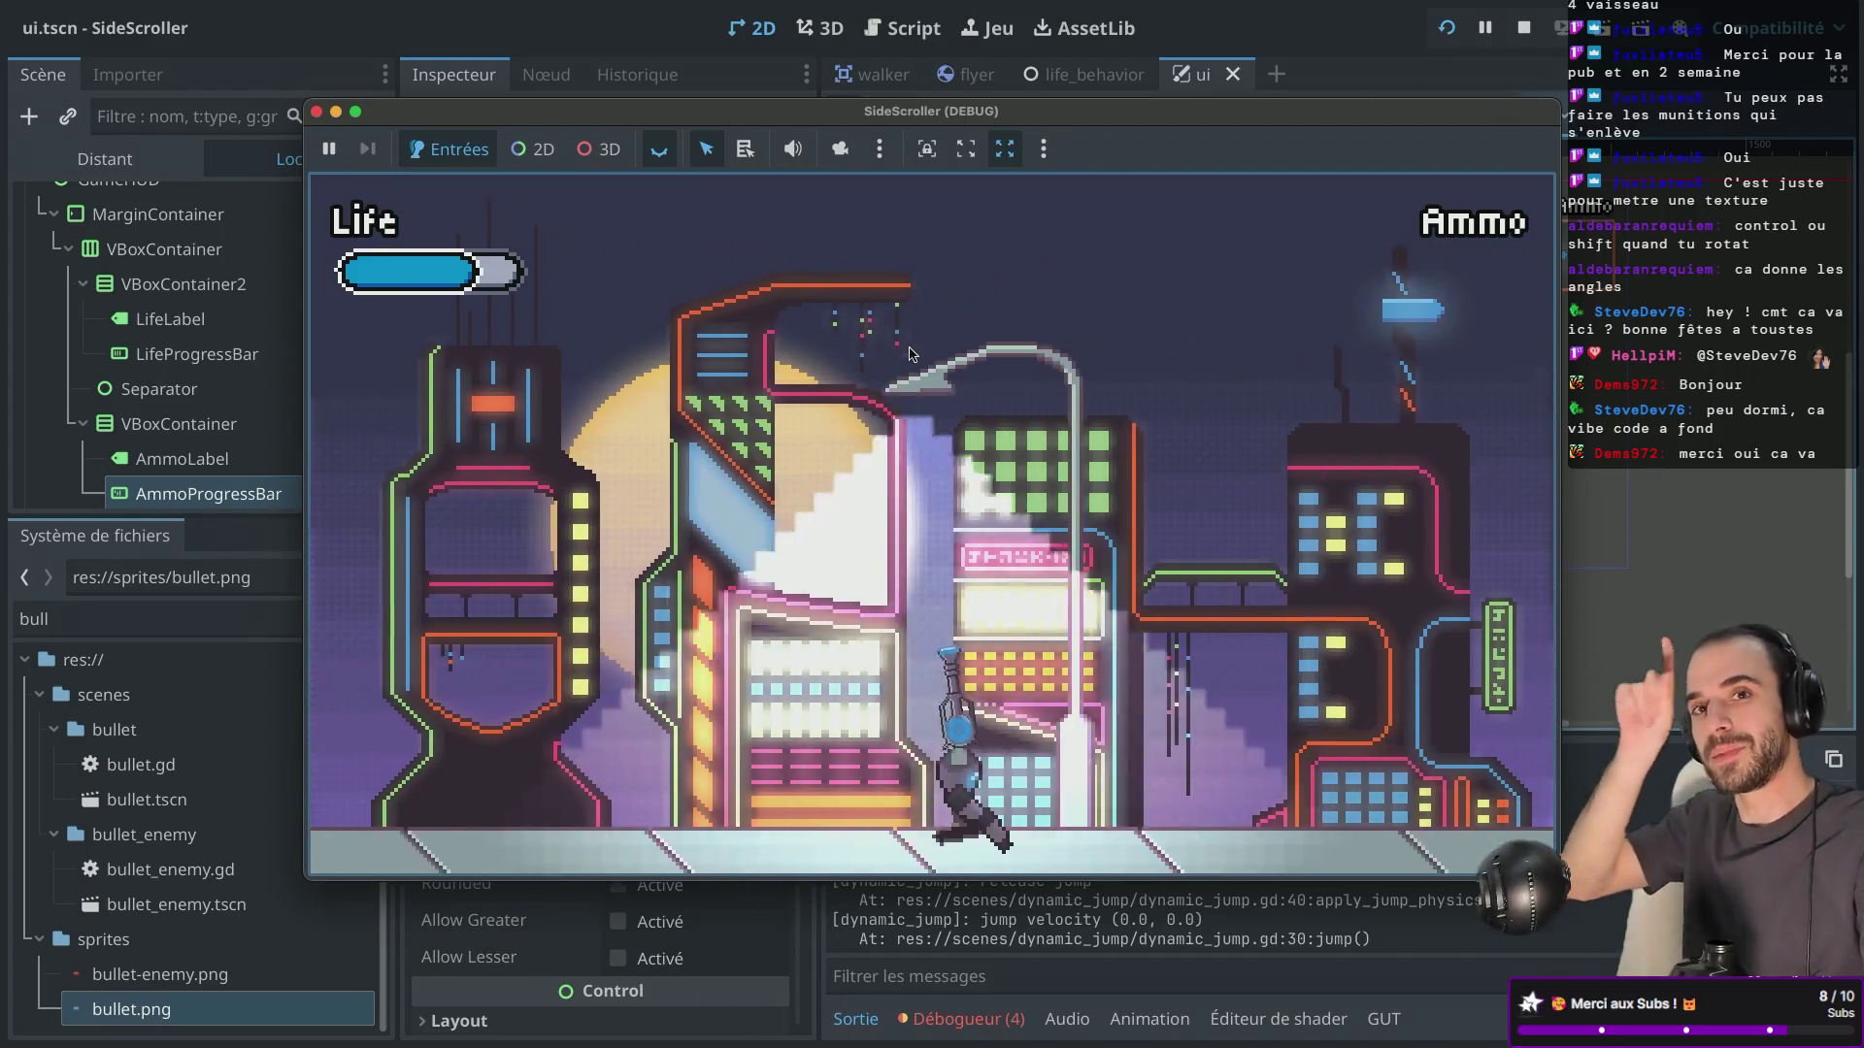
key(Right)
key(space)
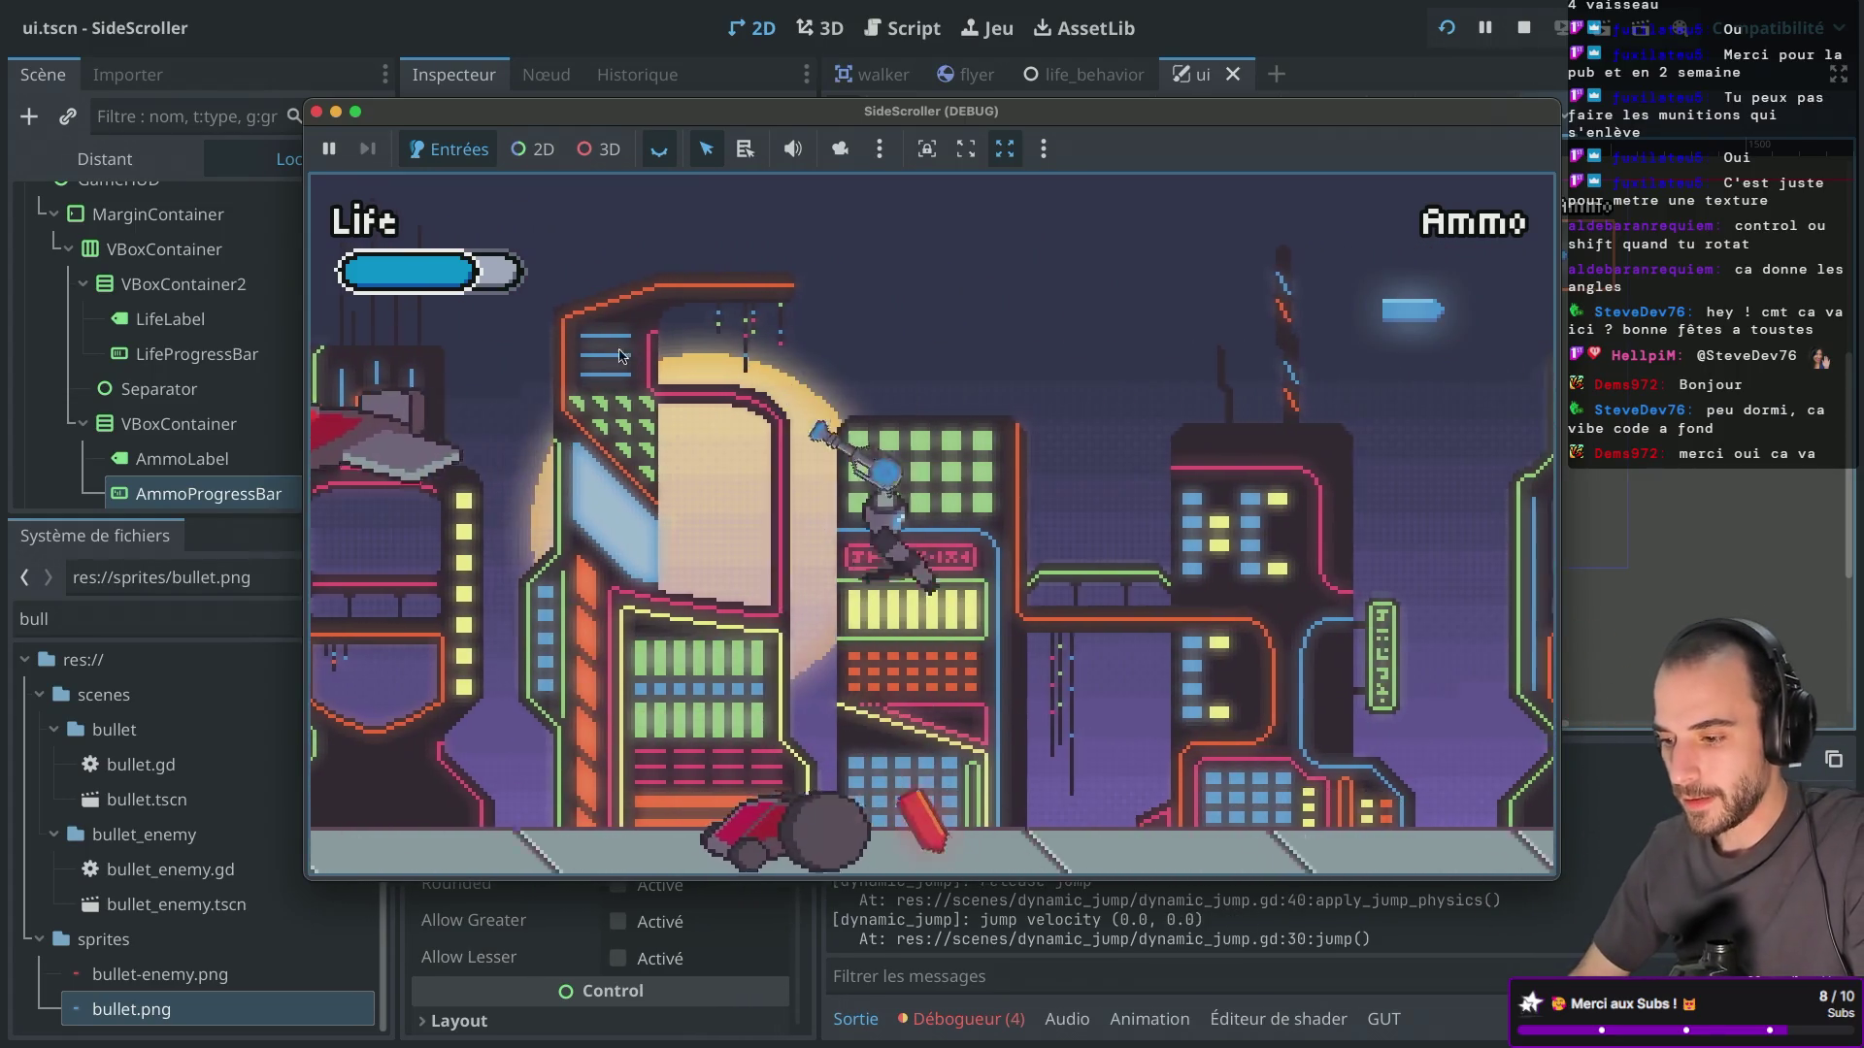
key(Right)
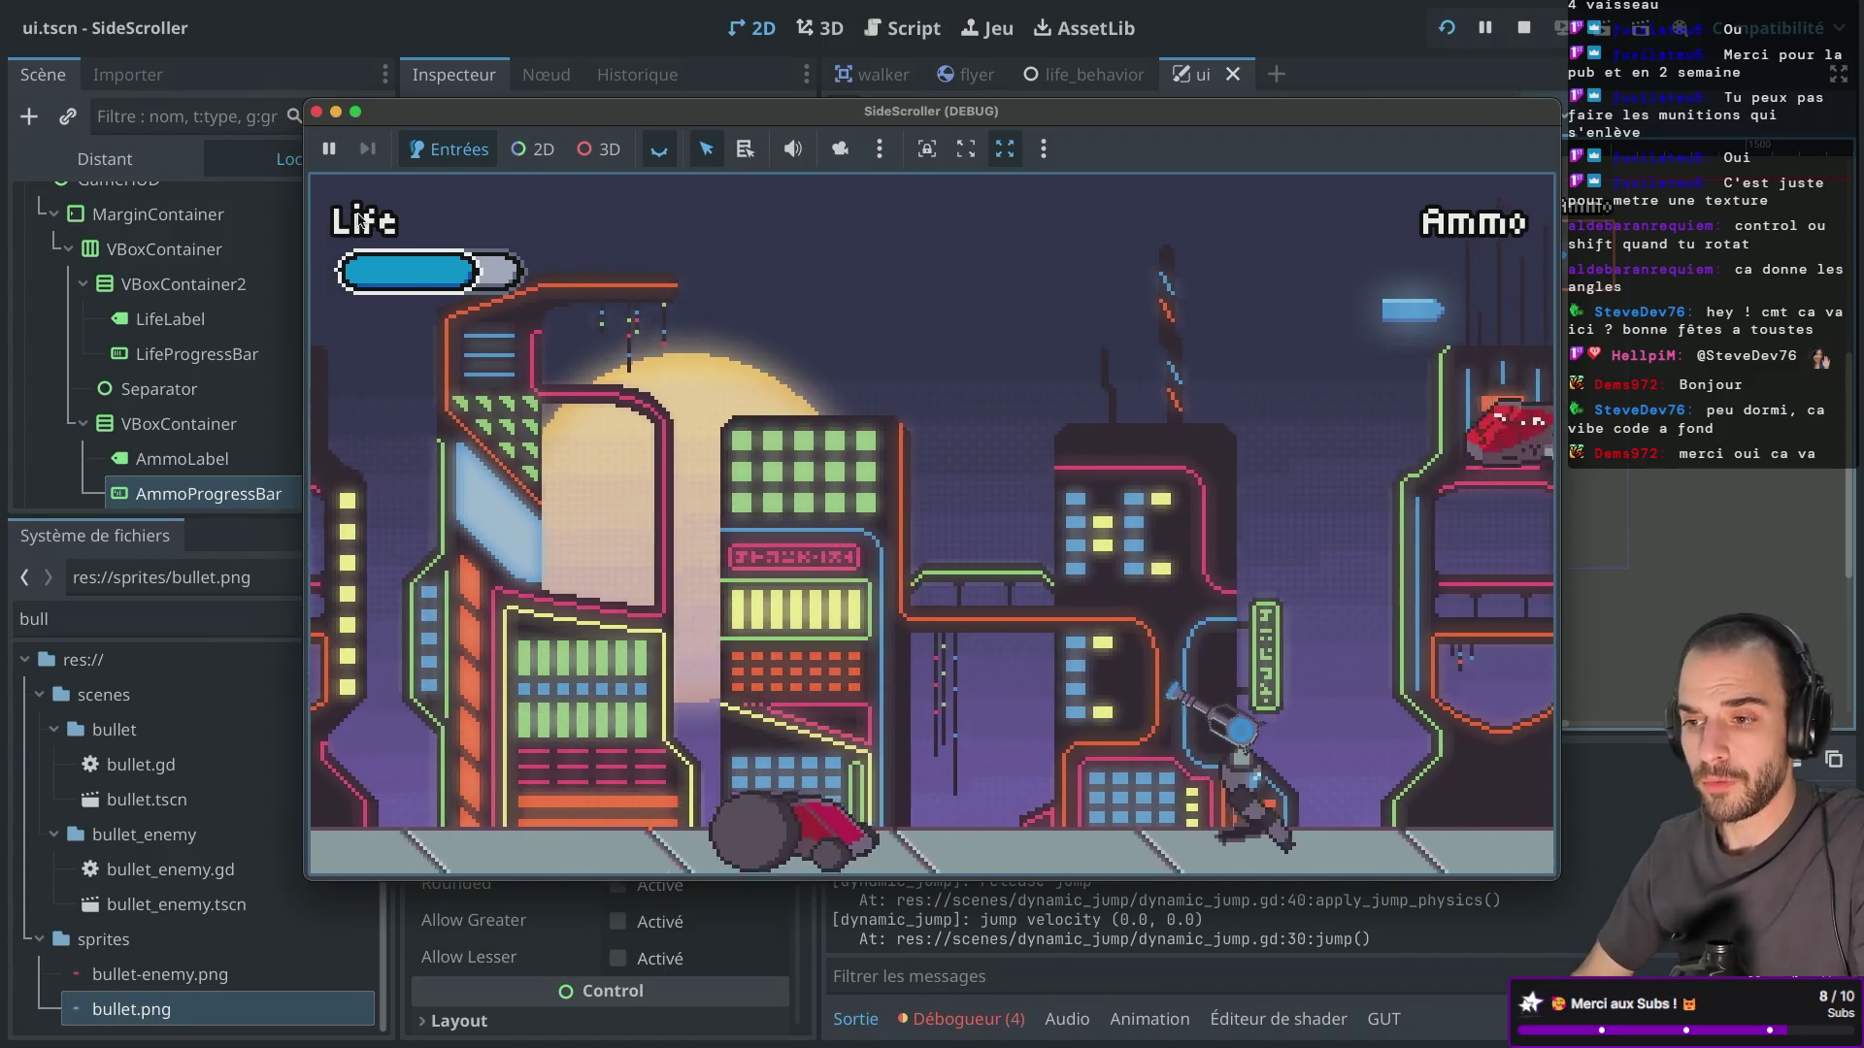
key(Right)
key(F8)
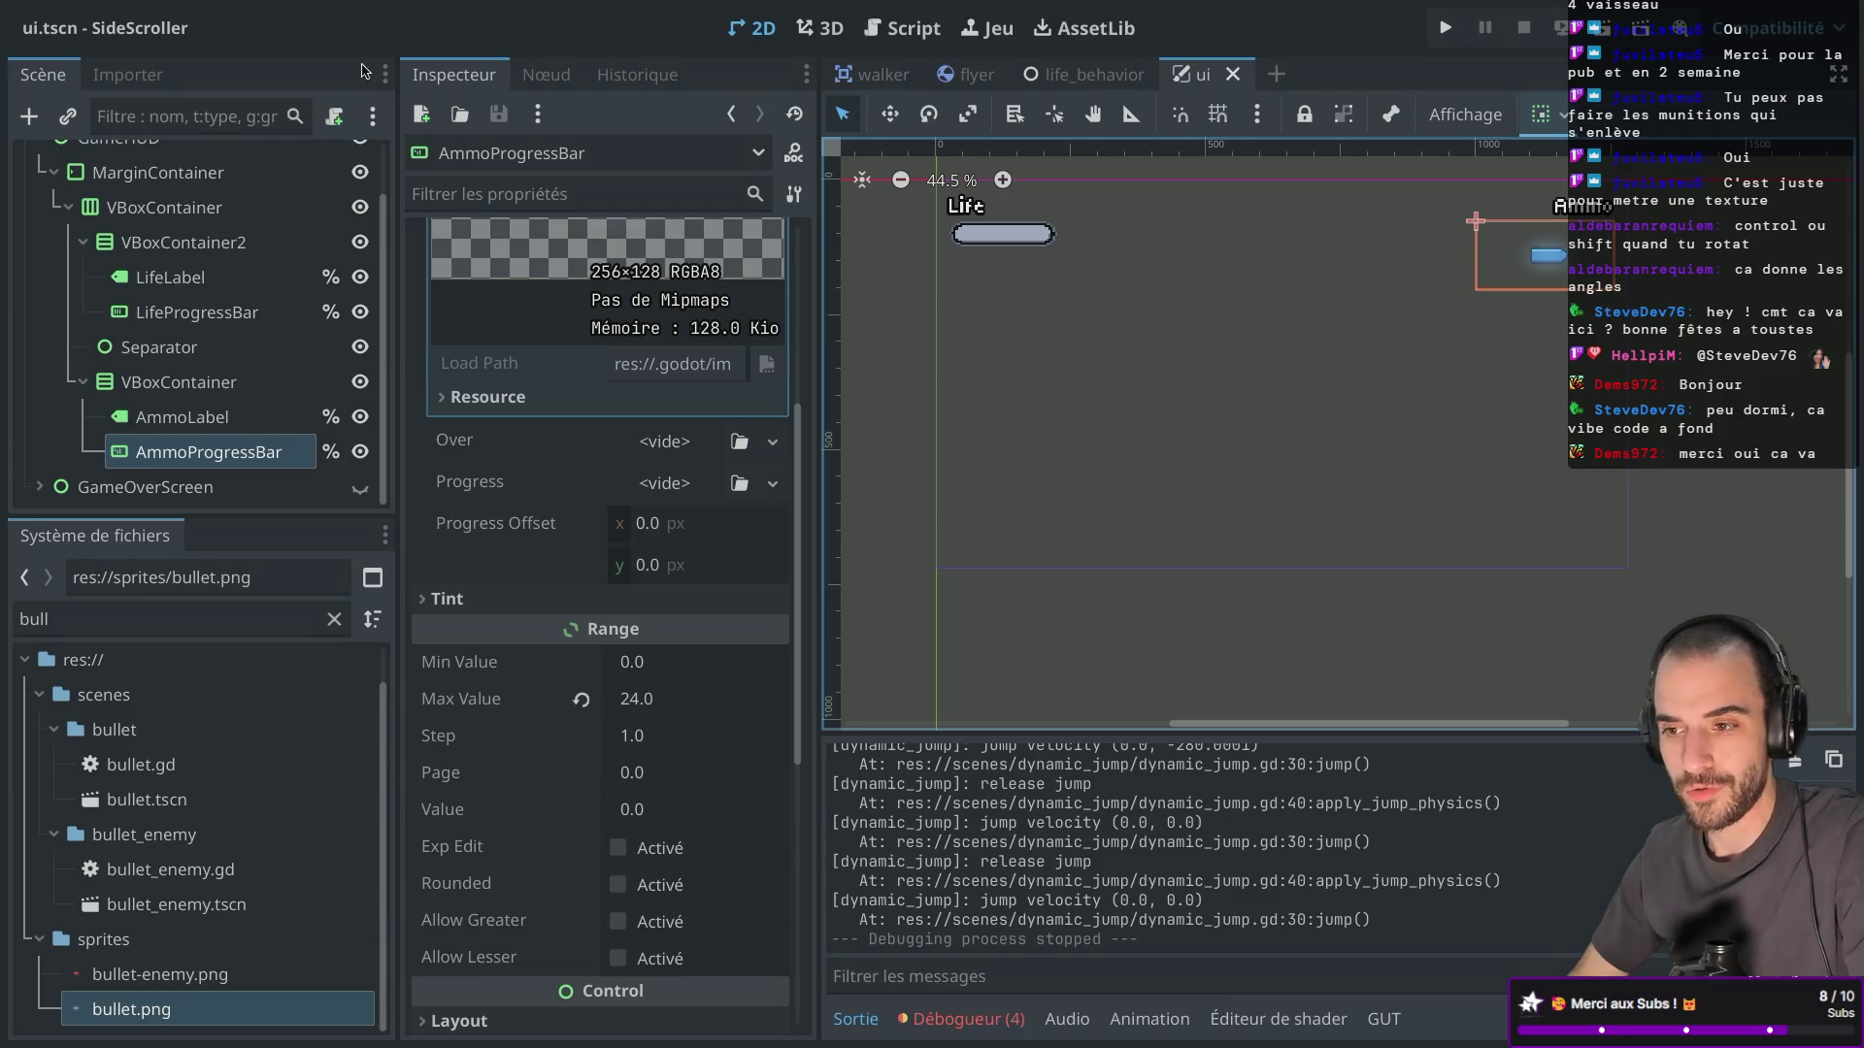
click(398, 89)
Switch desktops past Safari's TextureProgressBar docs to bullet_ammo.aseprite in Aseprite.
drag(397, 90, 395, 89)
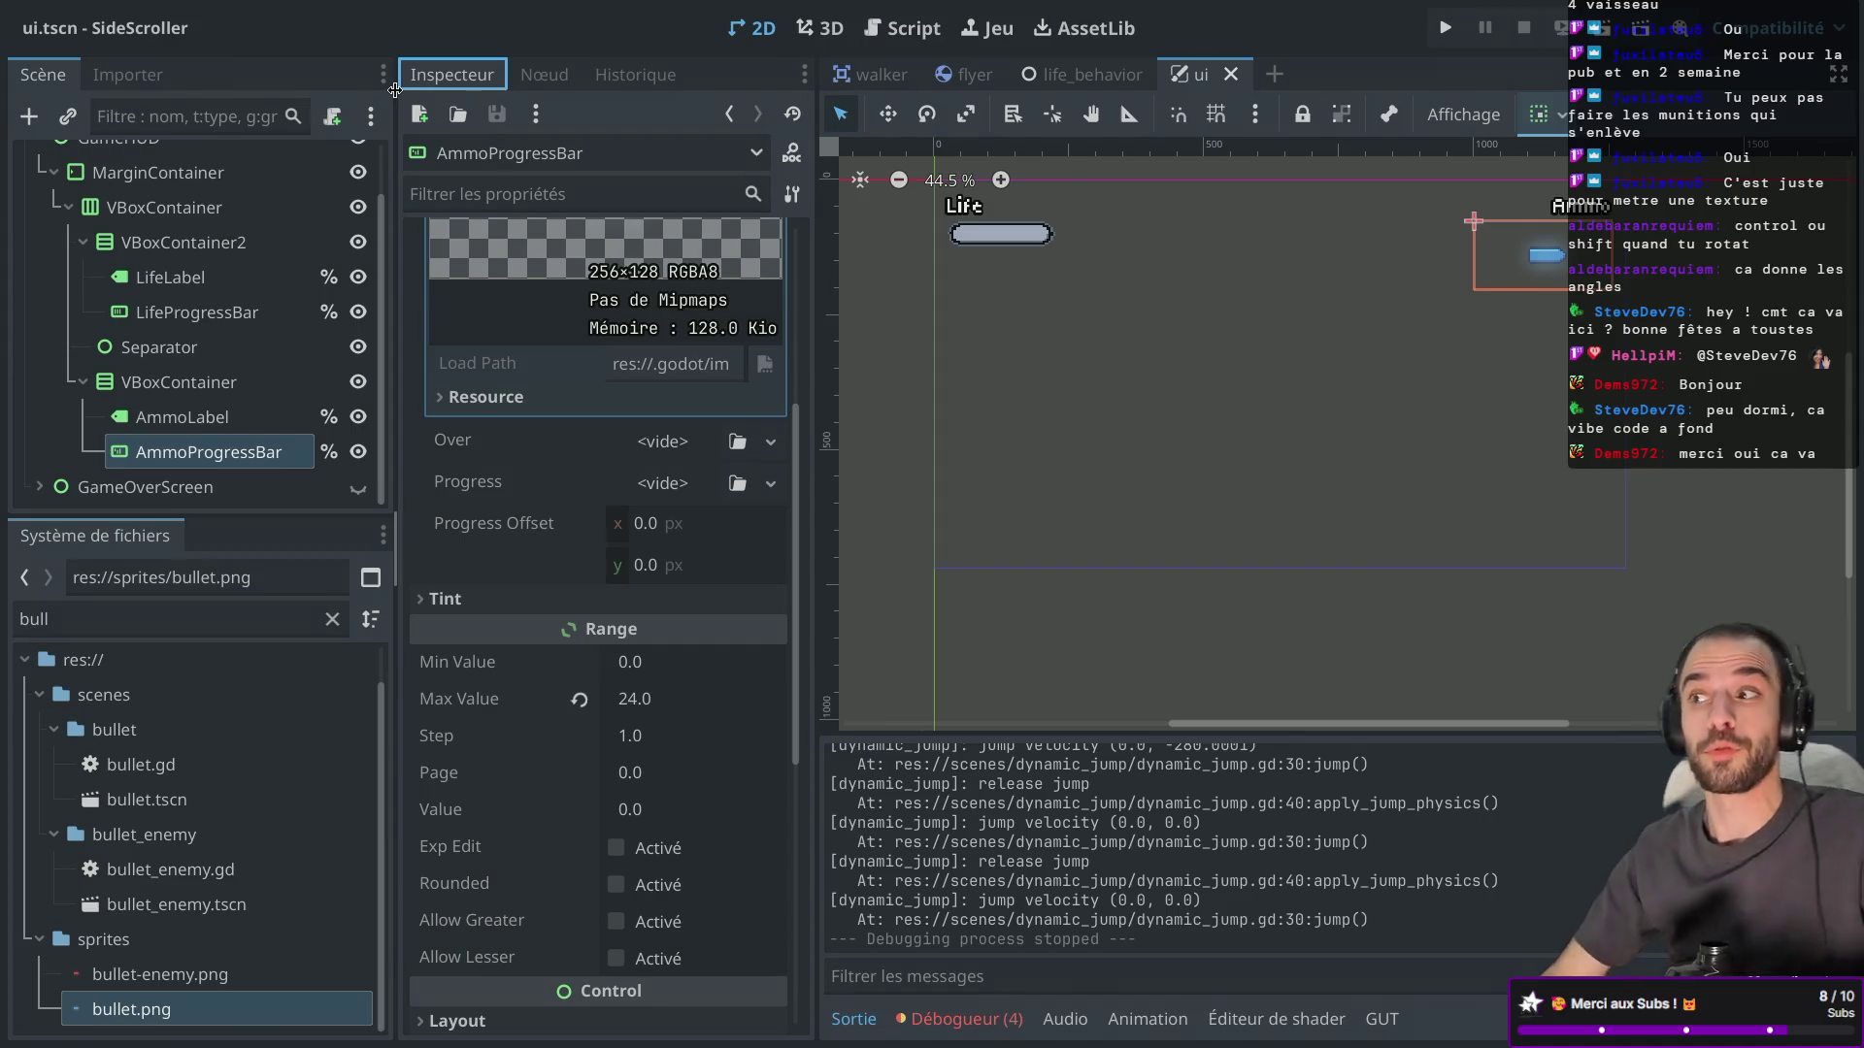
key(ctrl+Left)
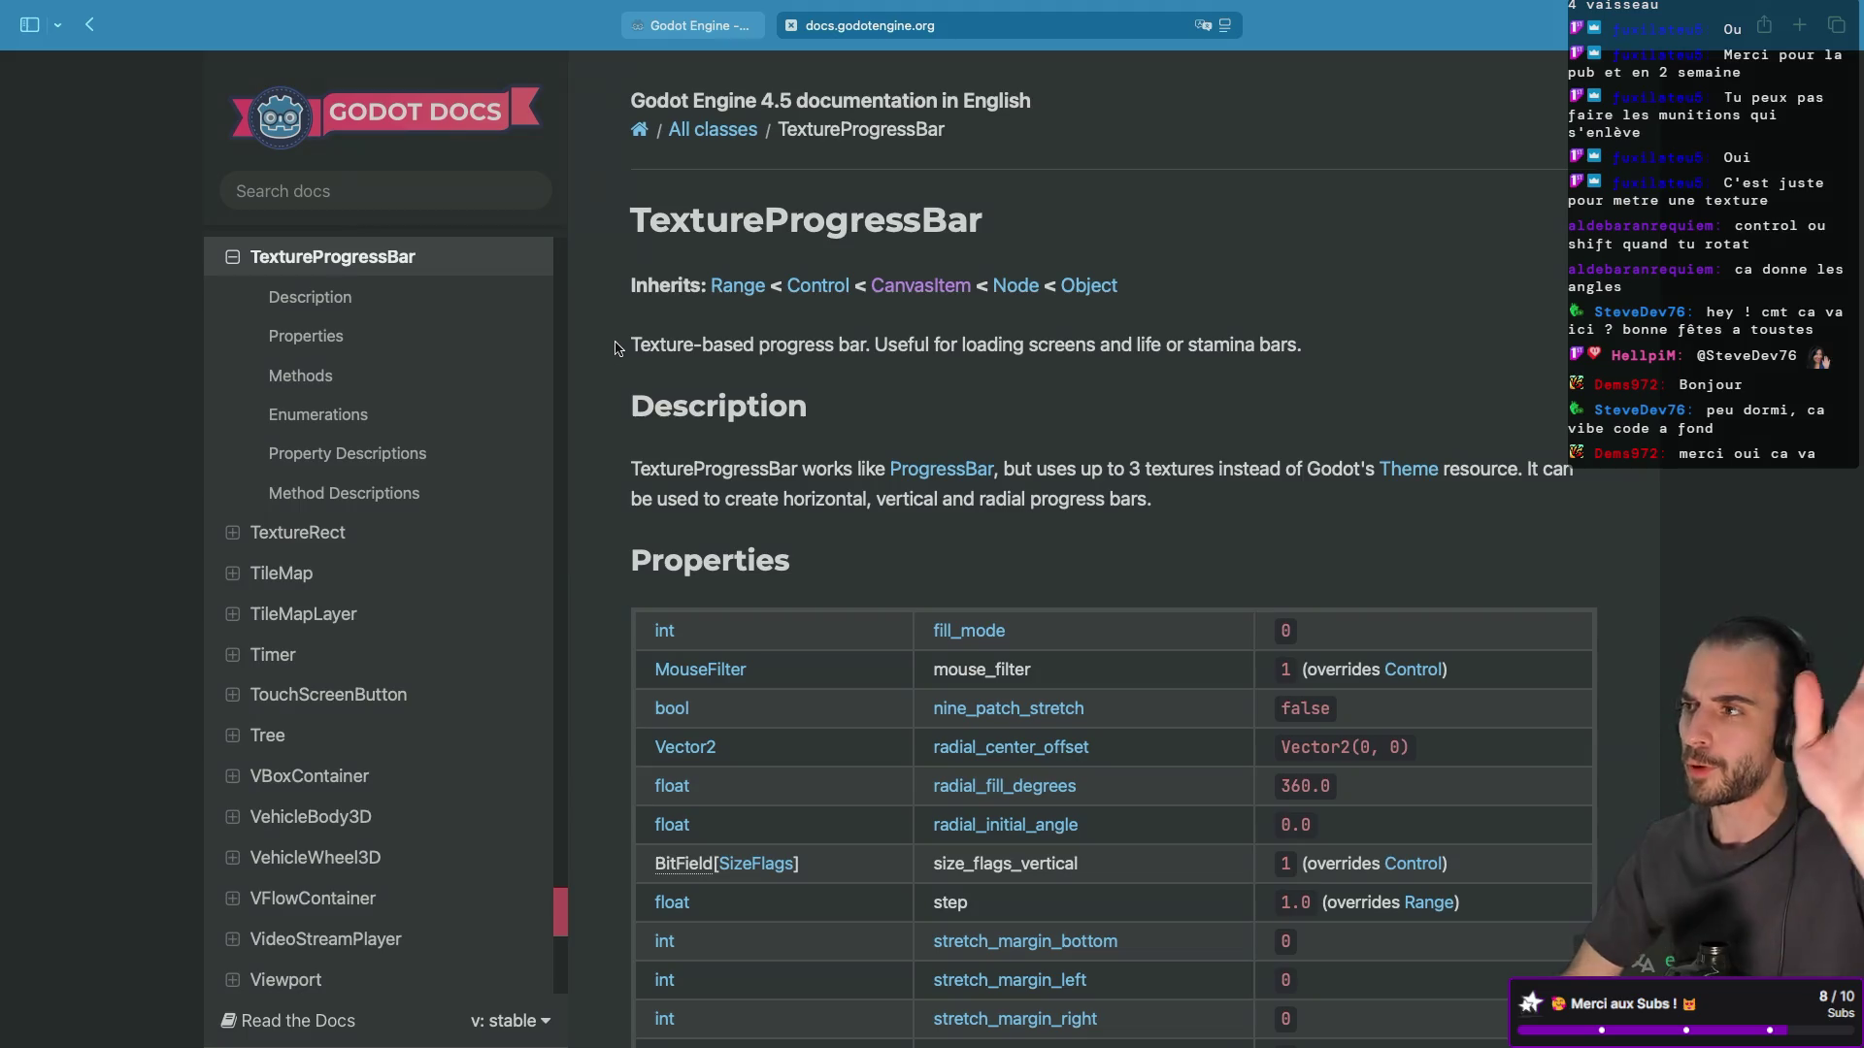
key(ctrl+Left)
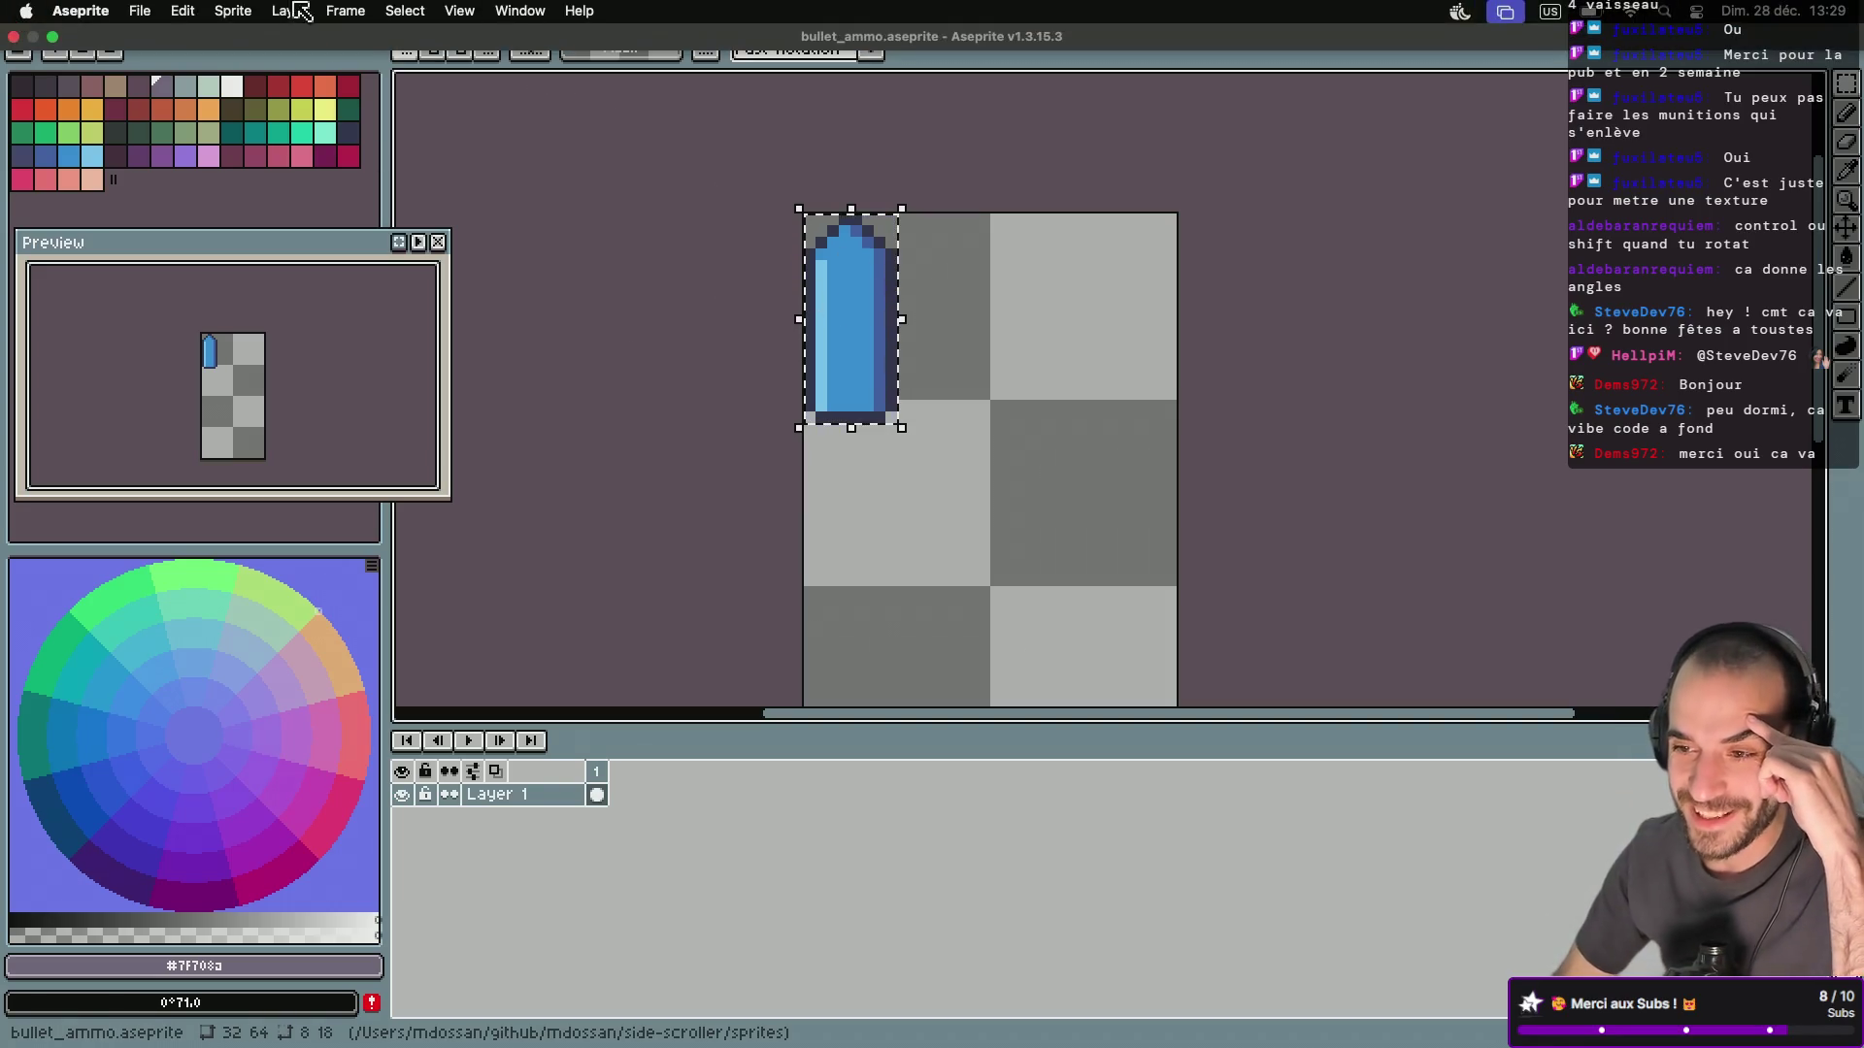
click(235, 10)
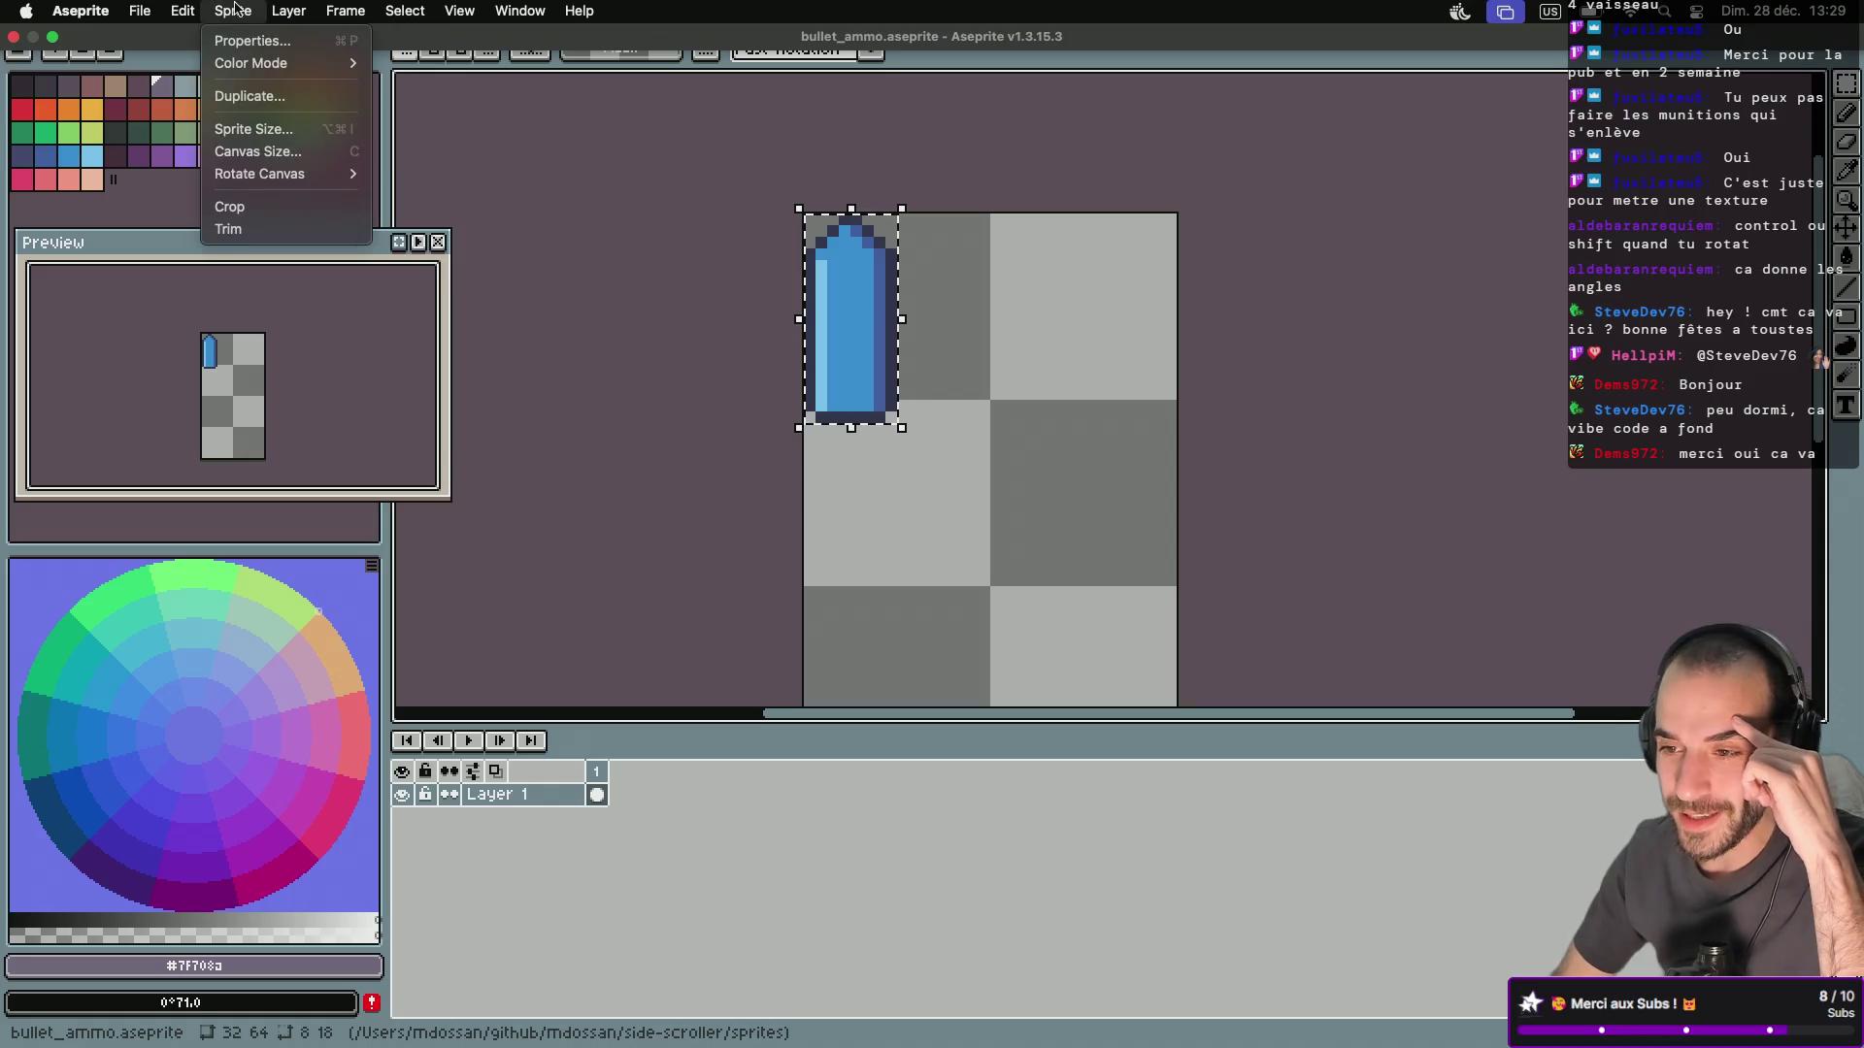
click(256, 152)
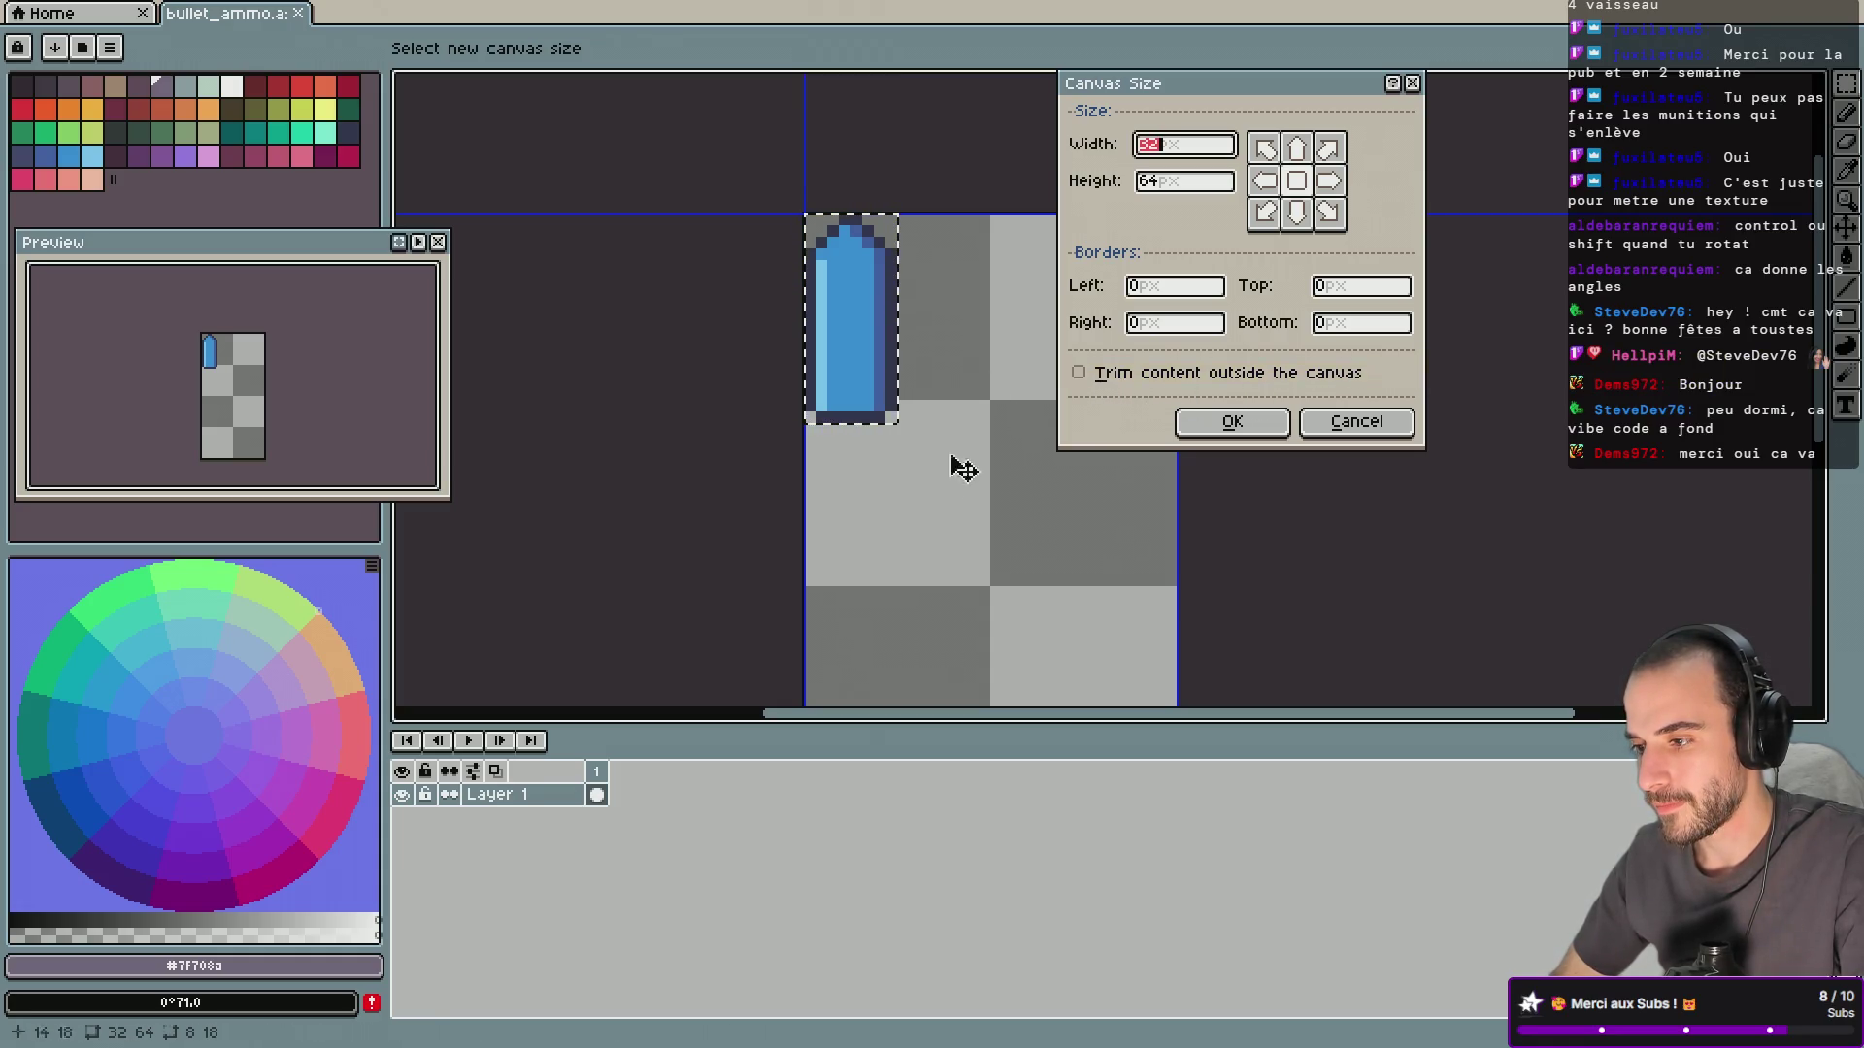
scroll(944, 482, down, 5)
scroll(948, 483, up, 5)
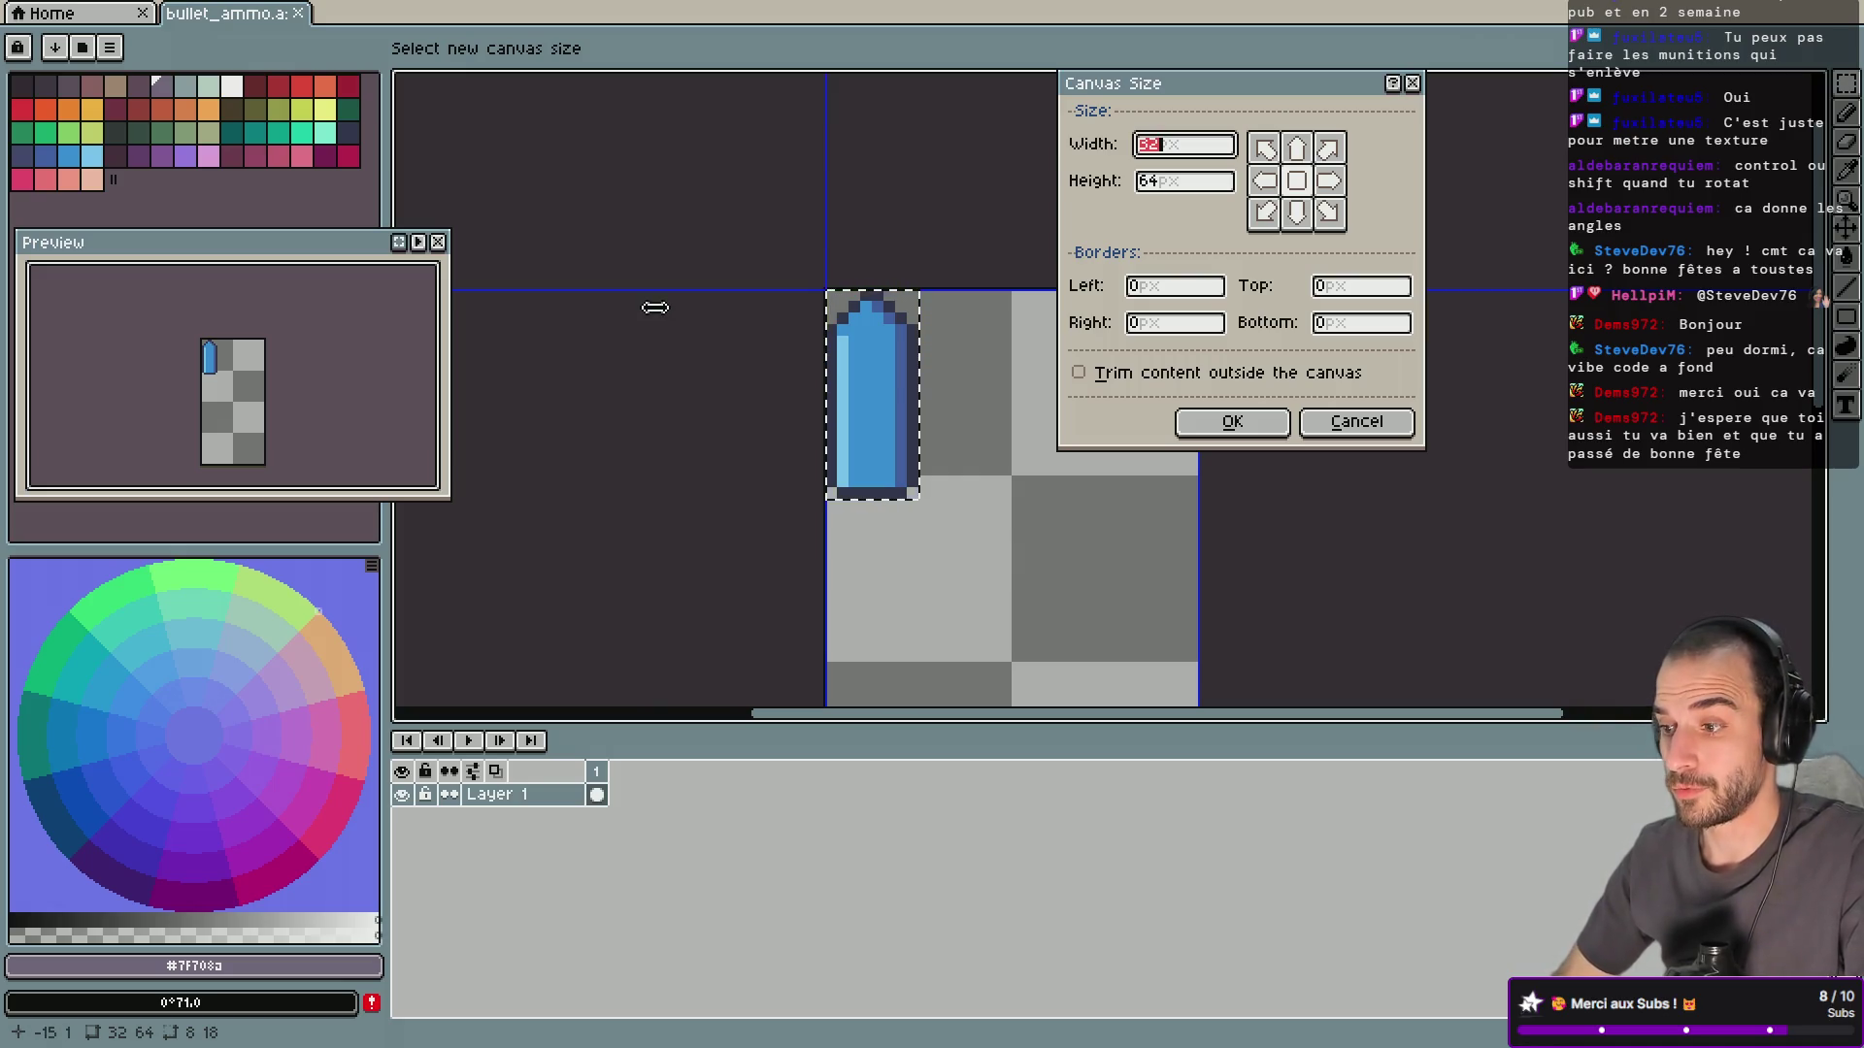
key(Escape)
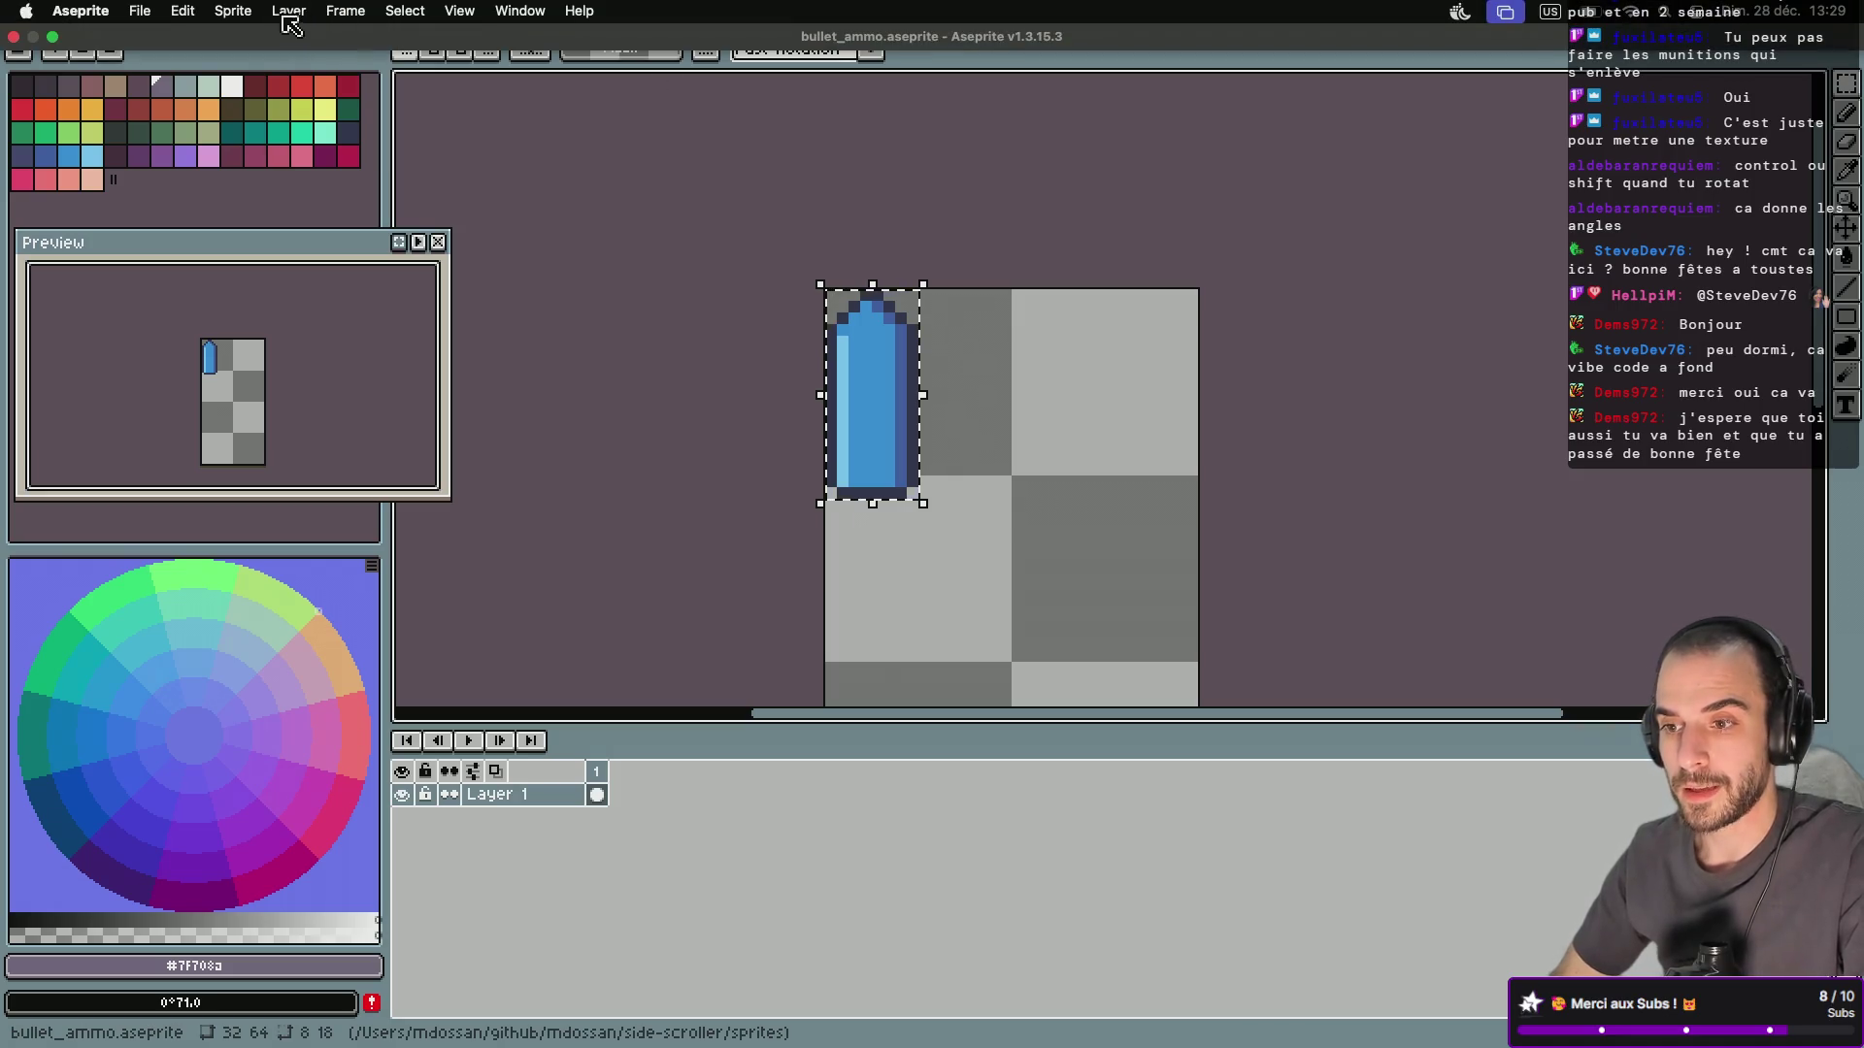
click(285, 12)
mouse_move(381, 8)
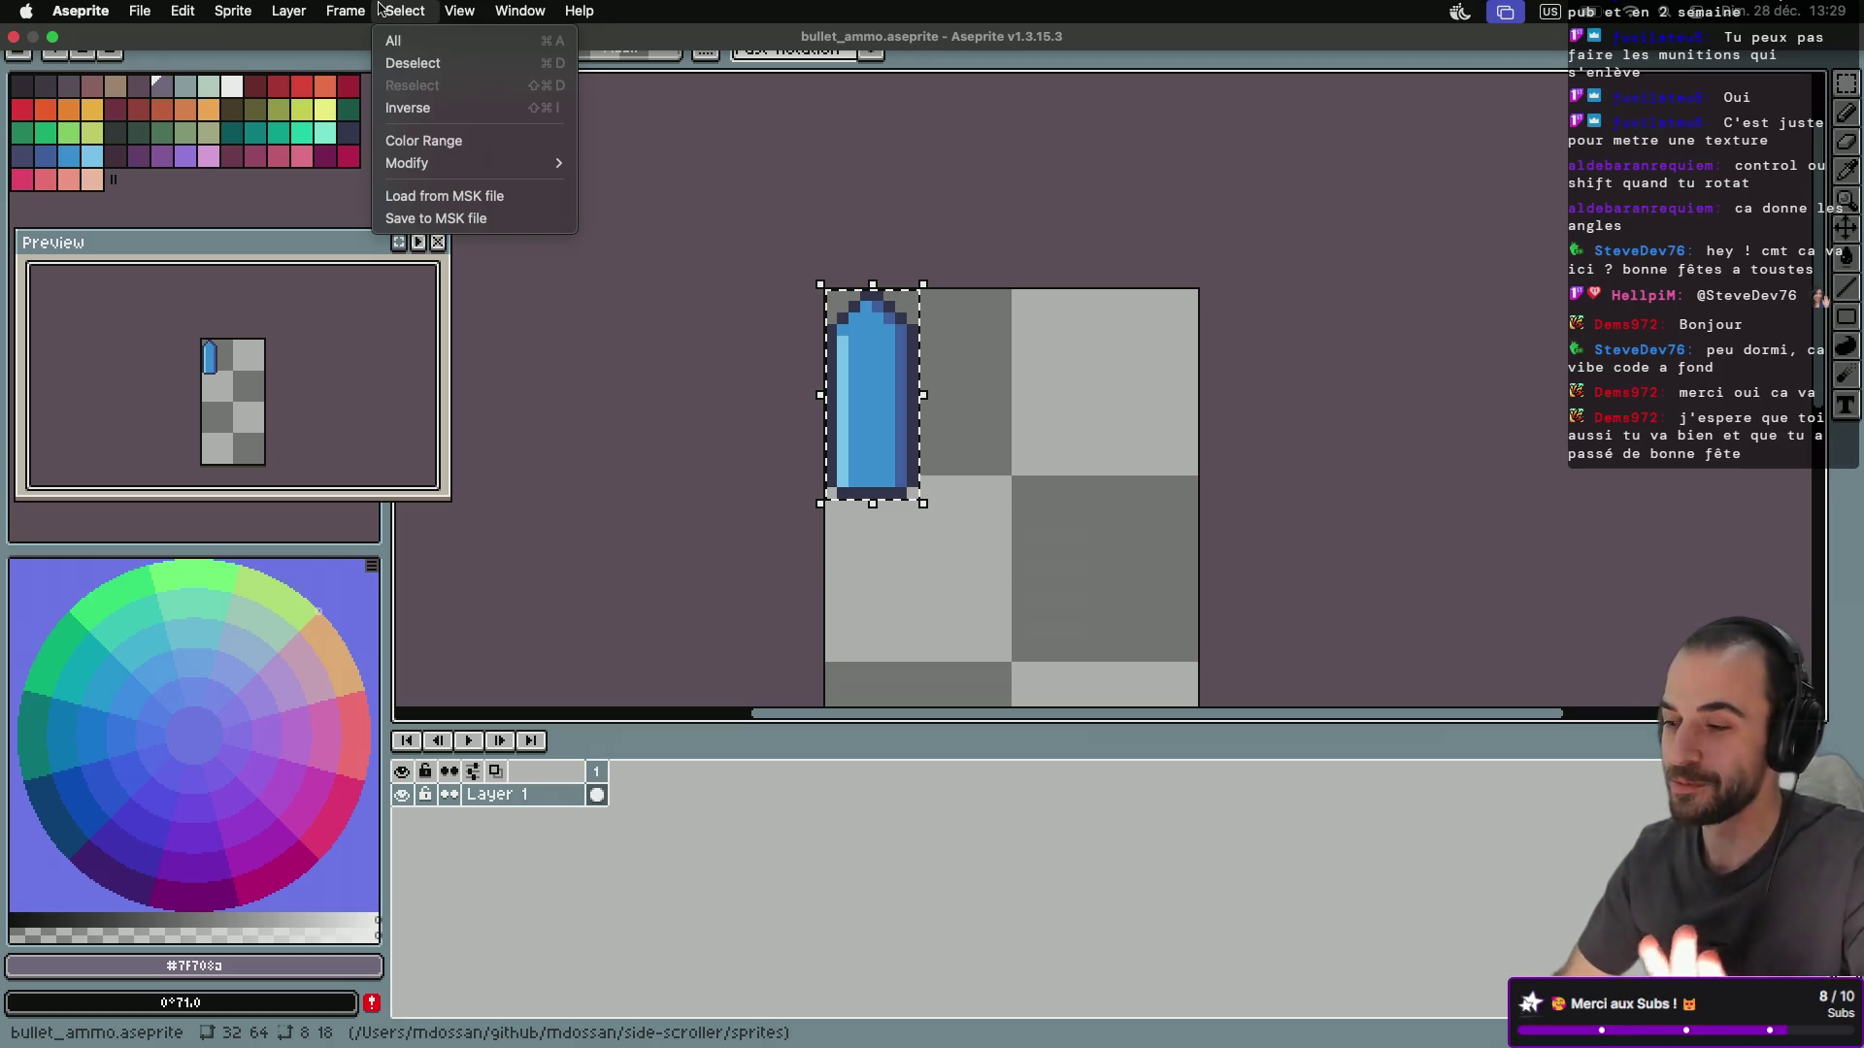
click(464, 15)
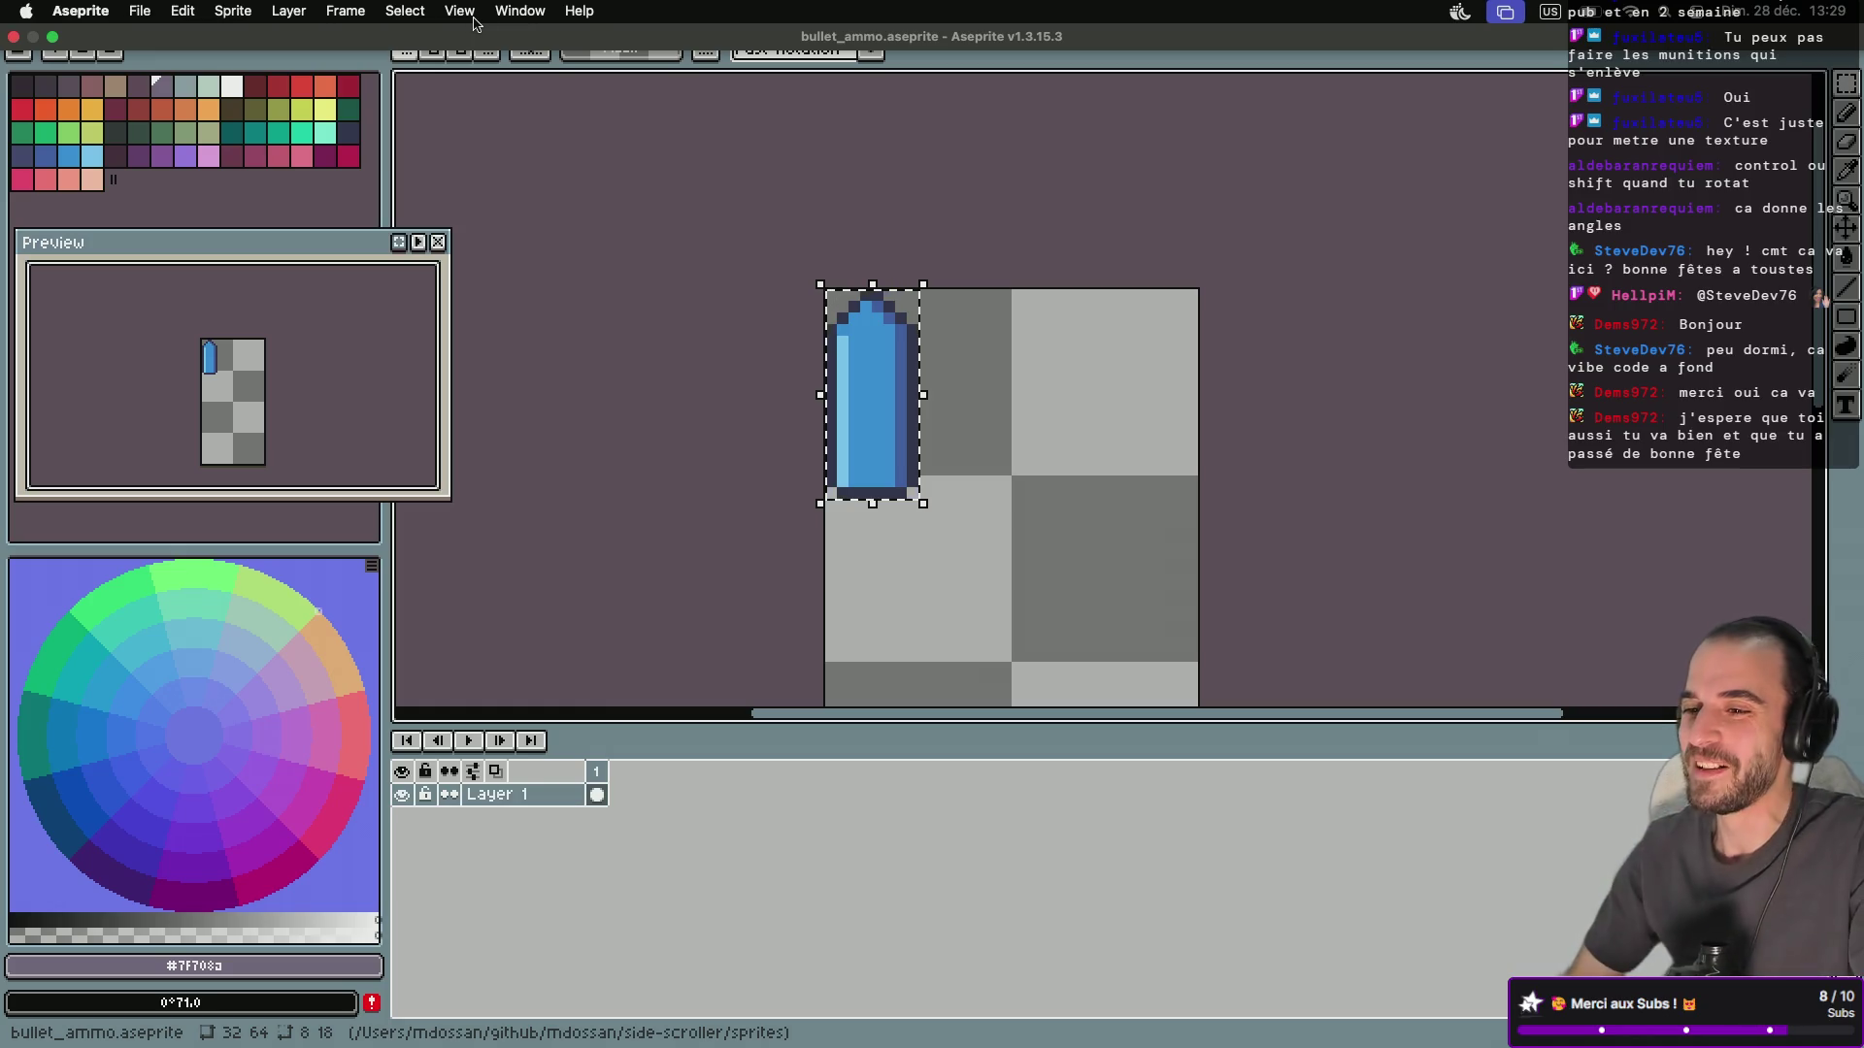
click(466, 15)
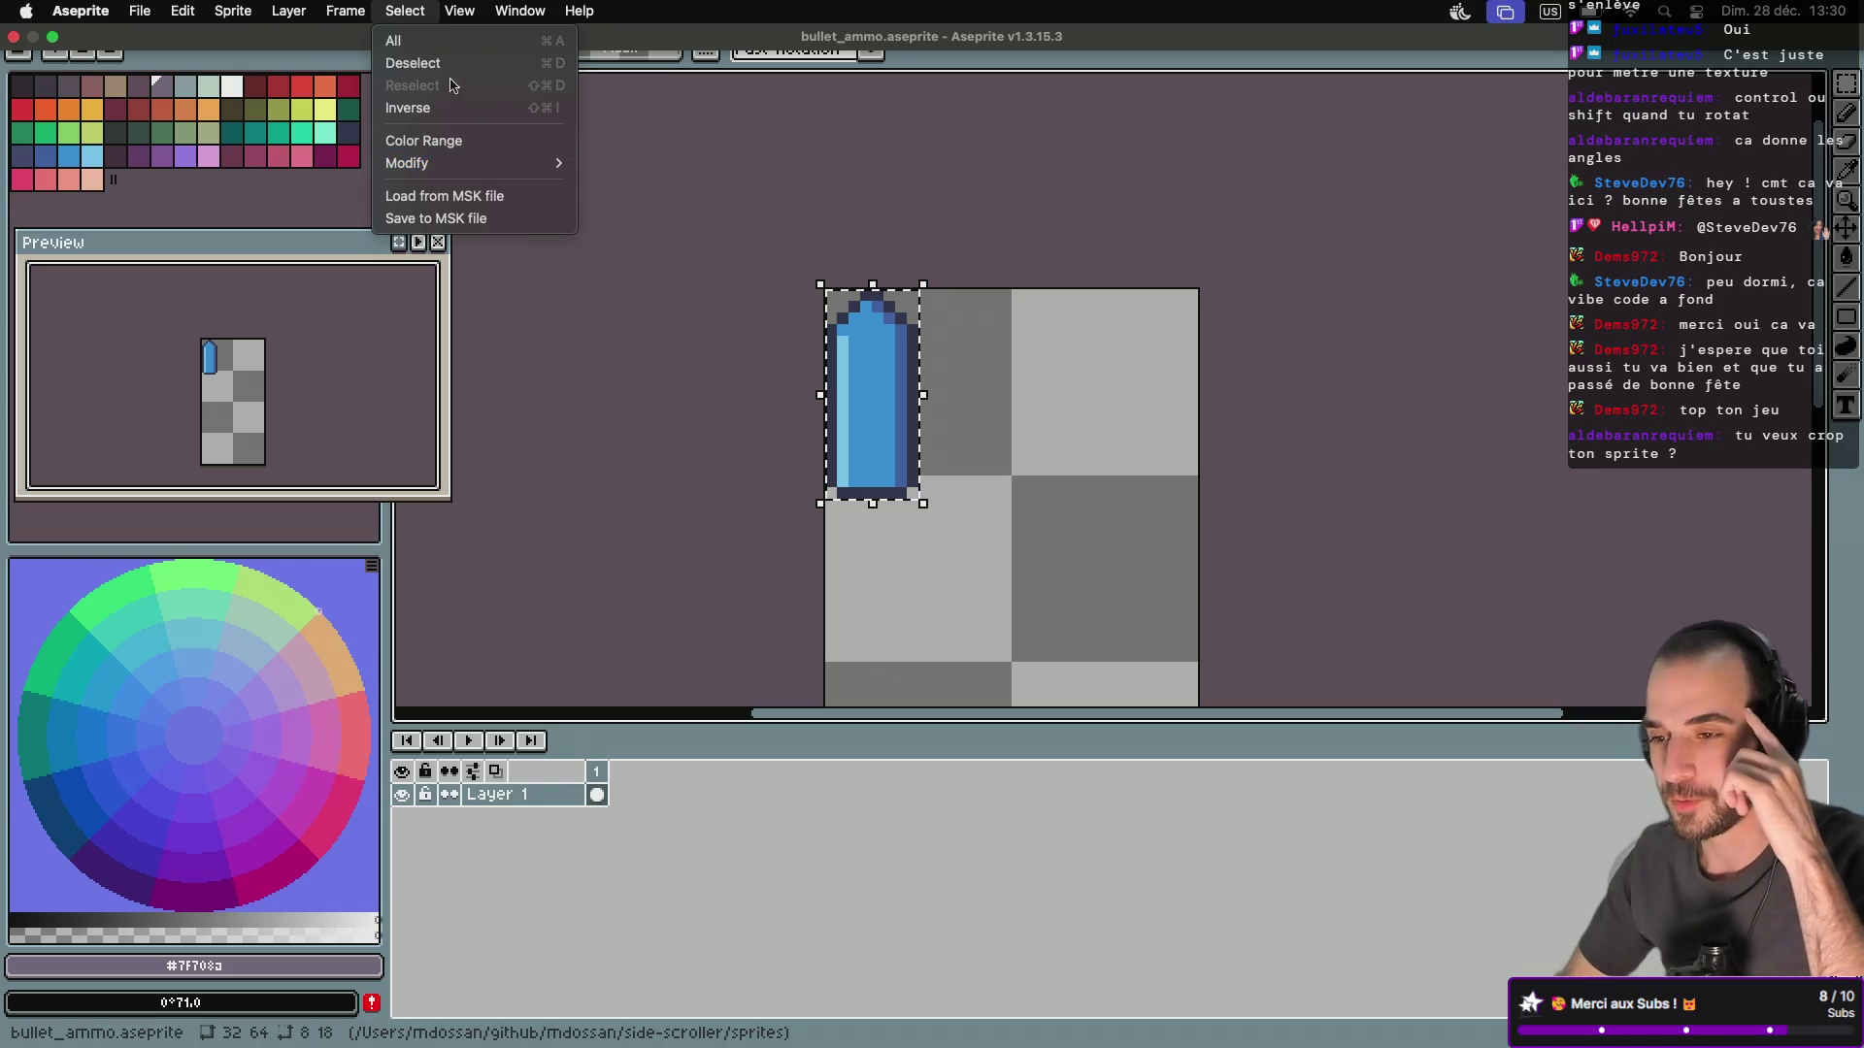
mouse_move(347, 8)
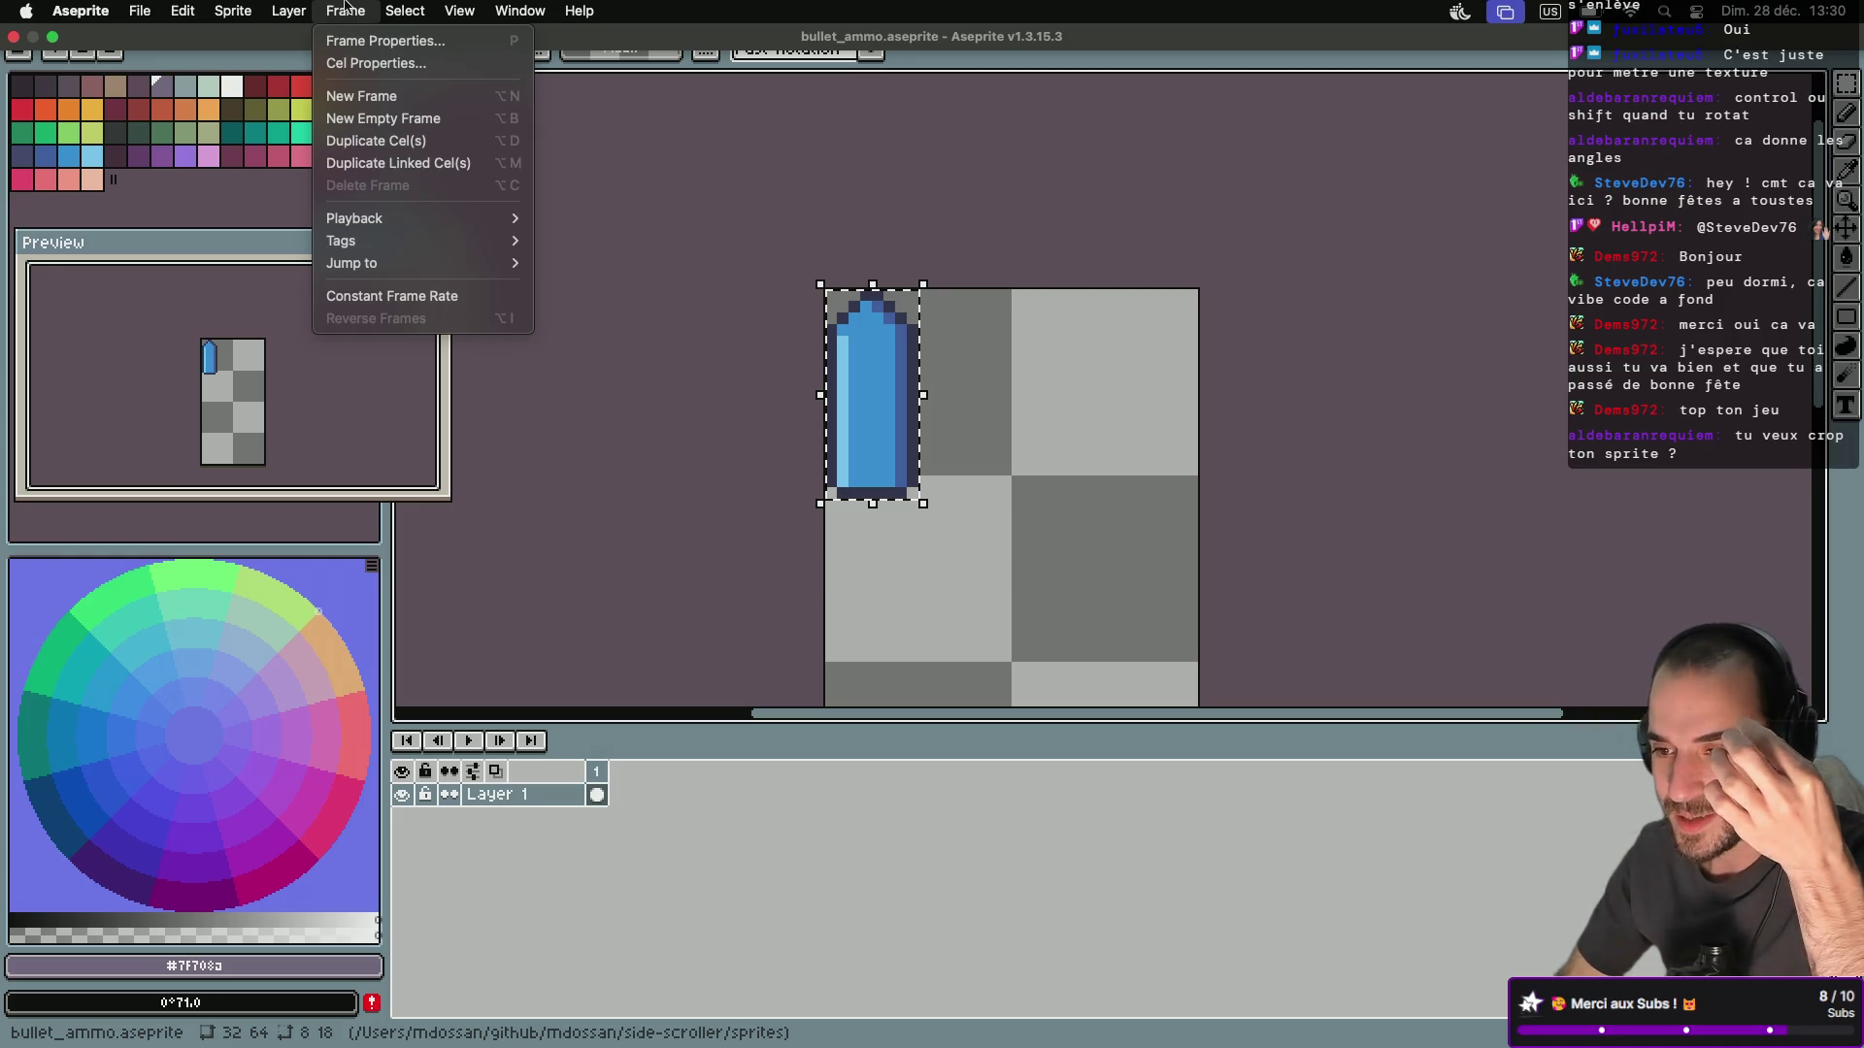
mouse_move(405, 10)
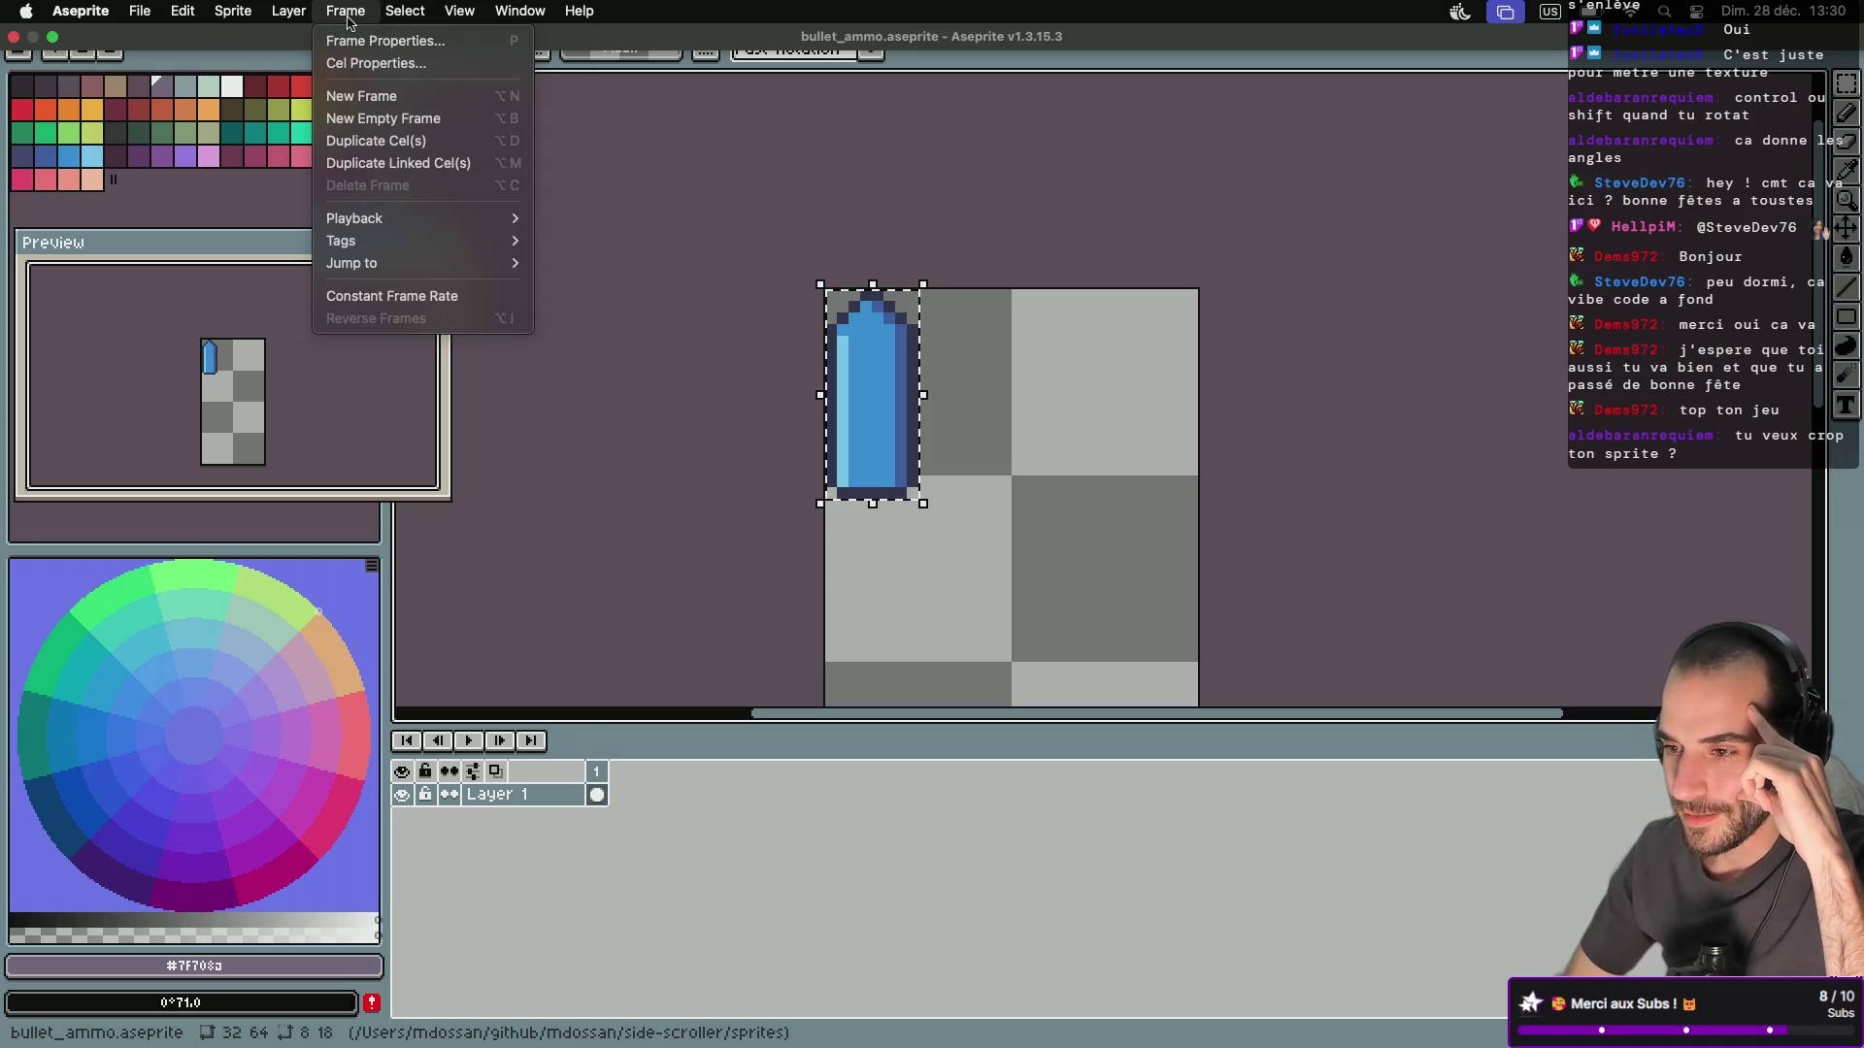
click(355, 41)
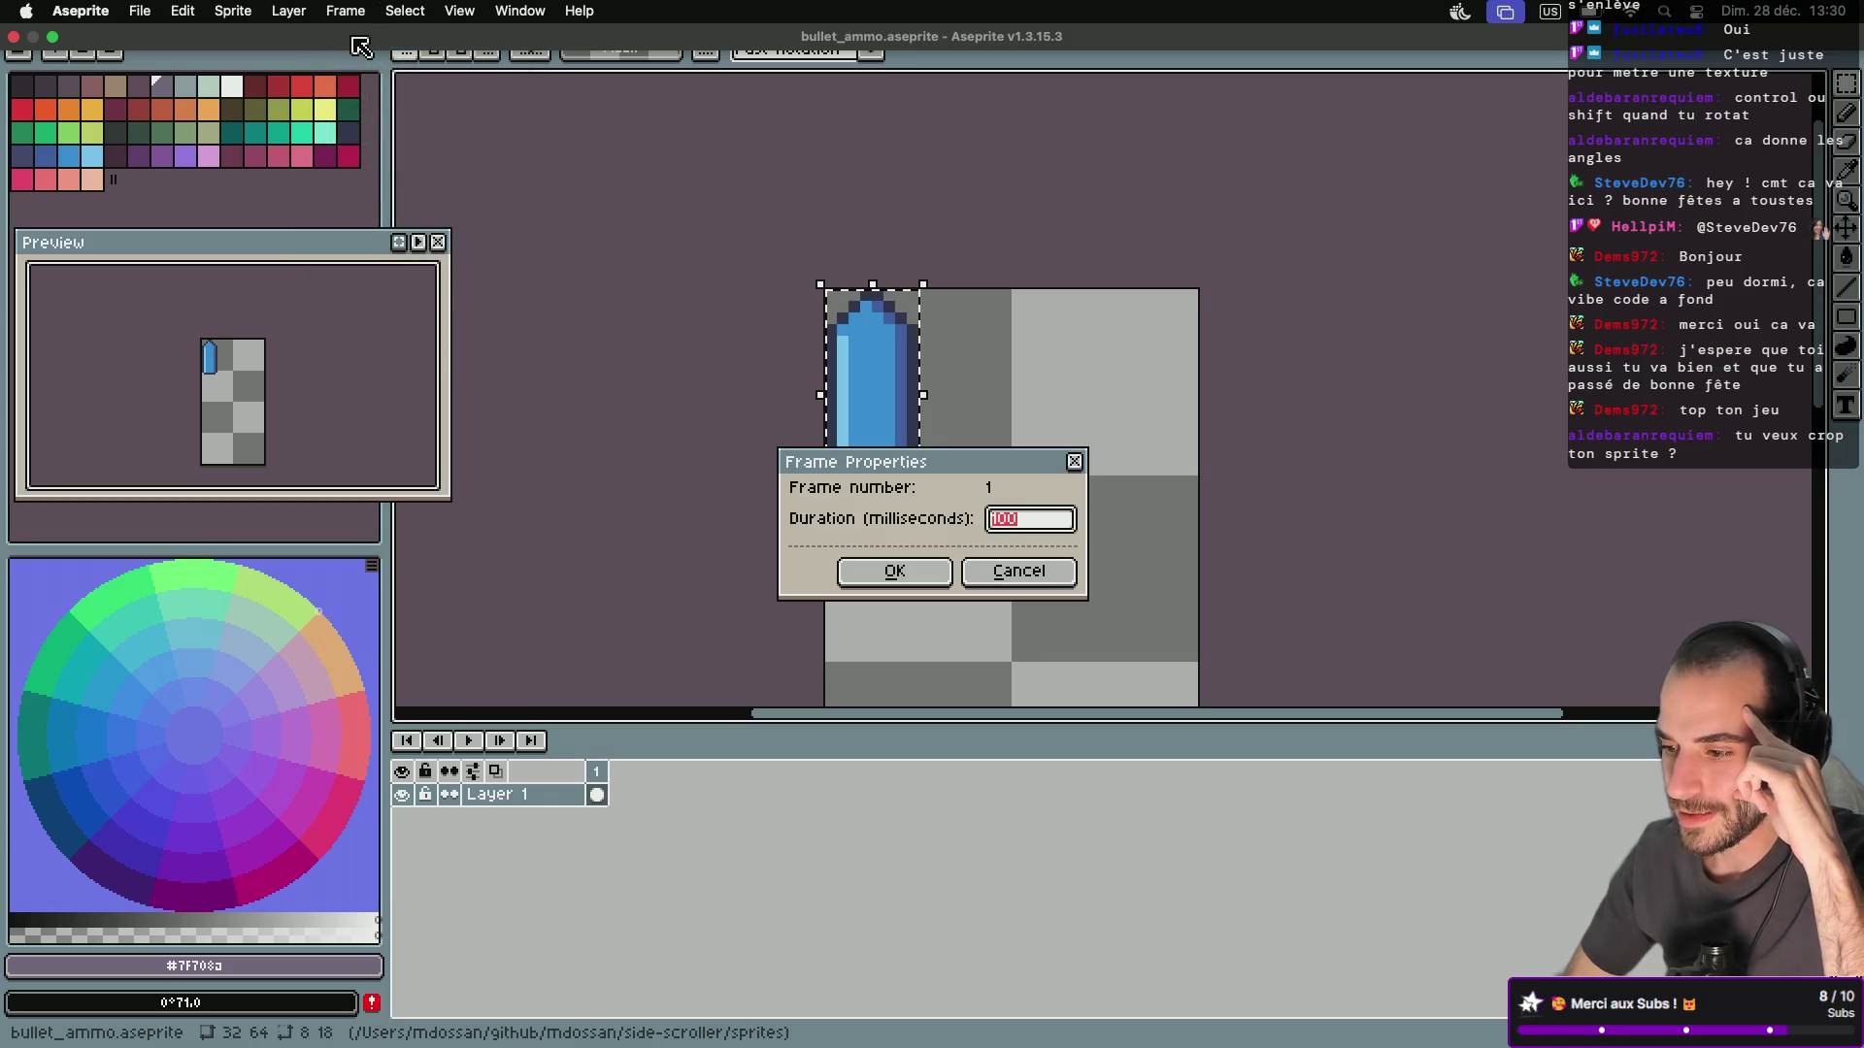
key(Return)
click(483, 24)
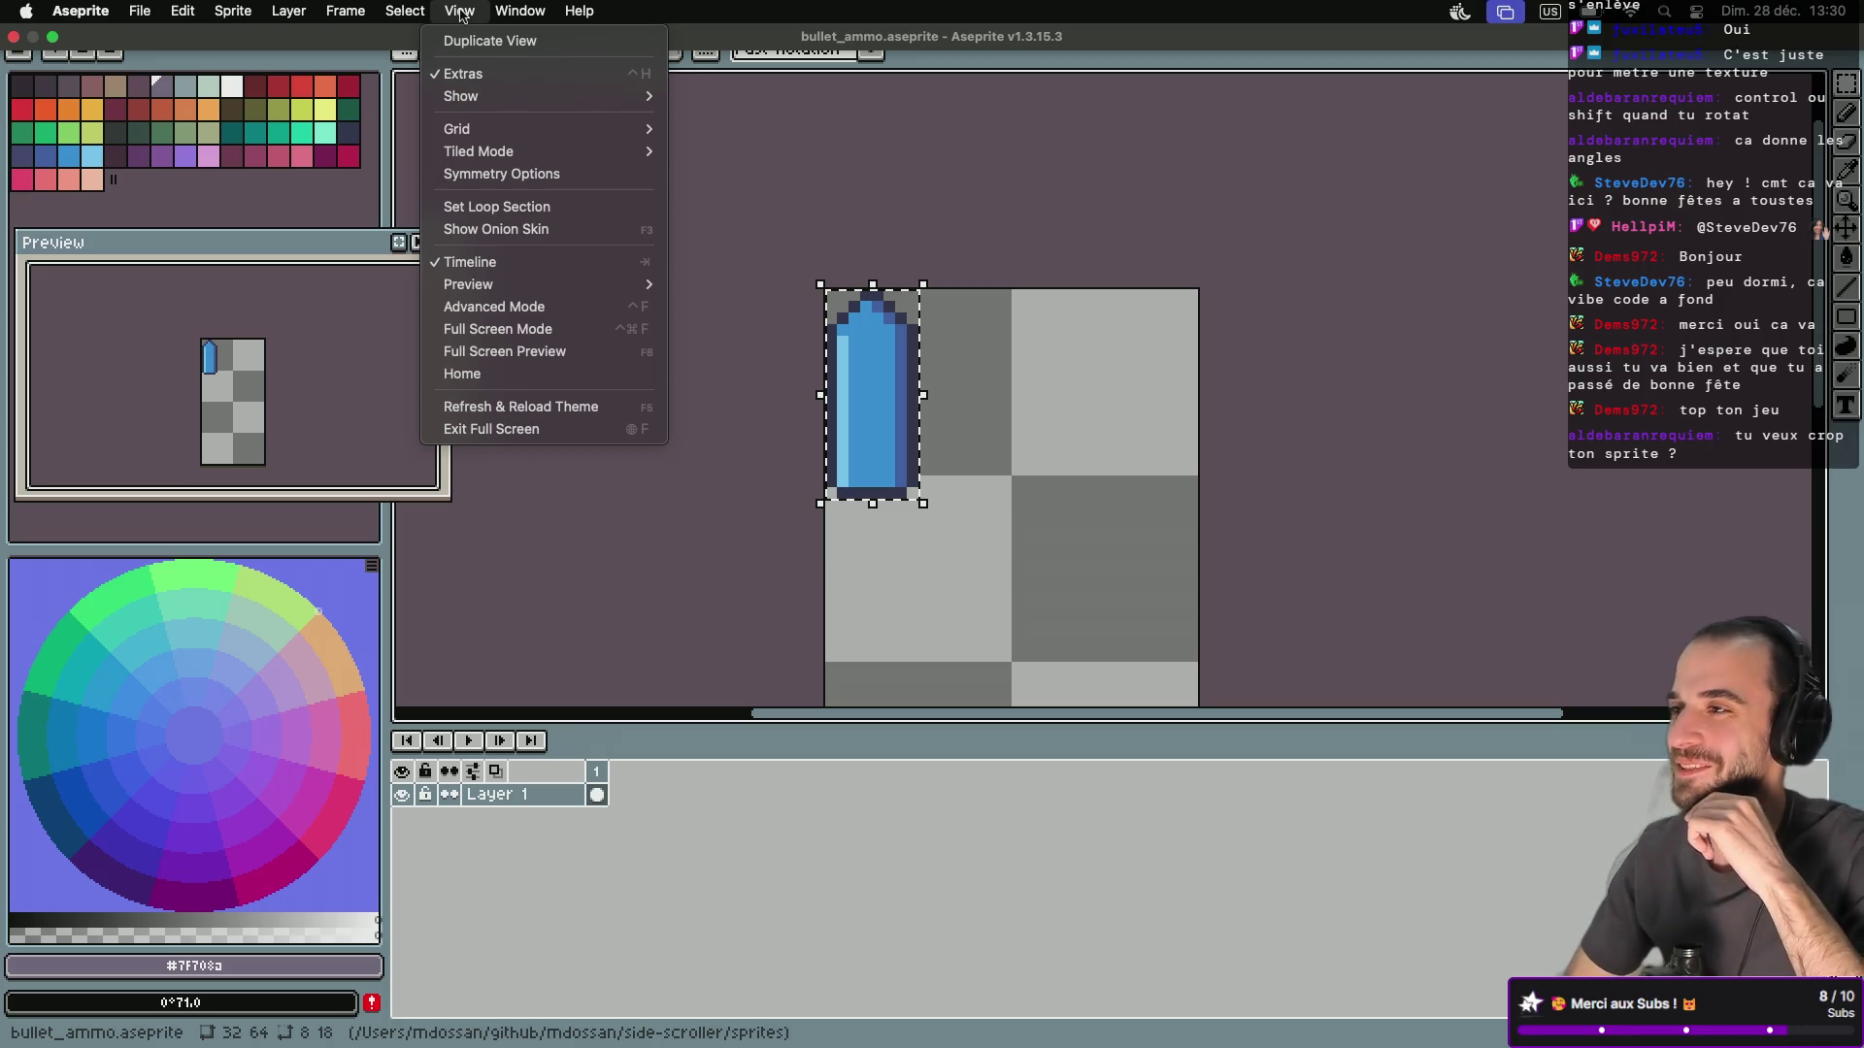
key(super+Tab)
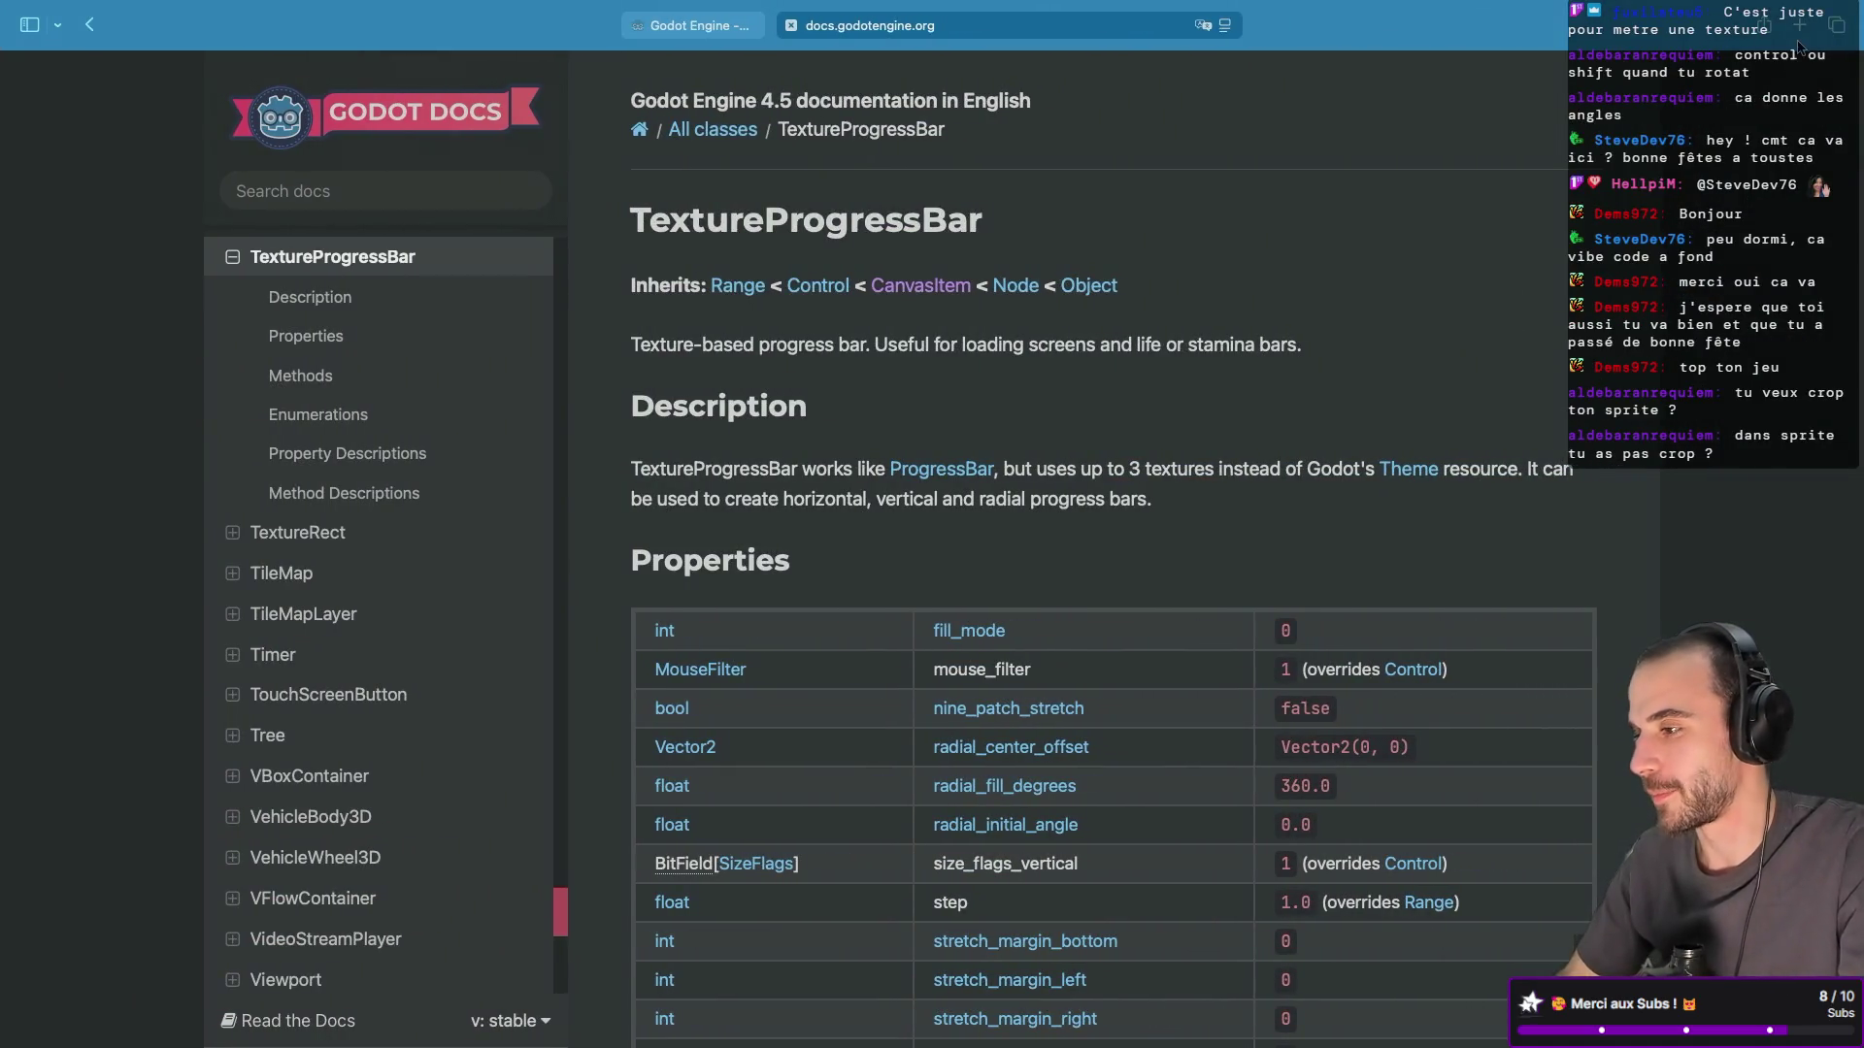
Go to itch.io in a new Safari tab and open the My Mini Farm game.
click(1806, 27)
text(itch.)
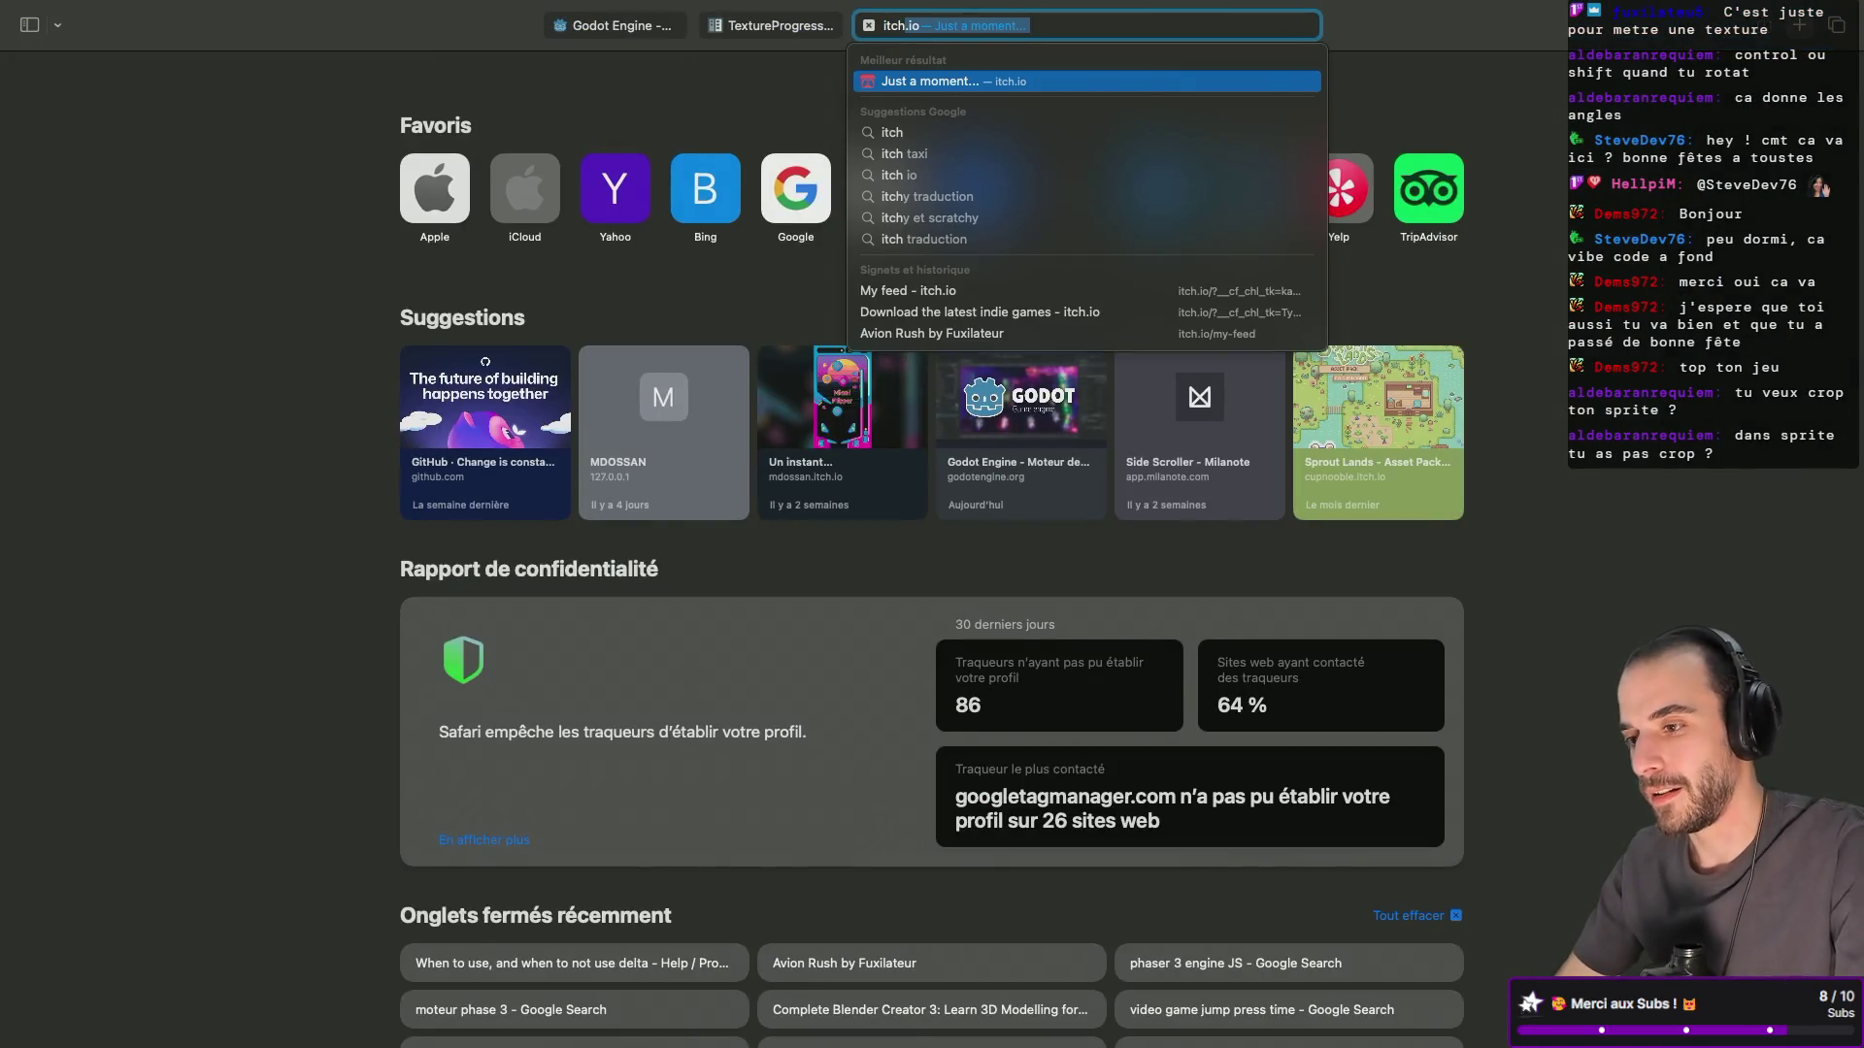
key(Return)
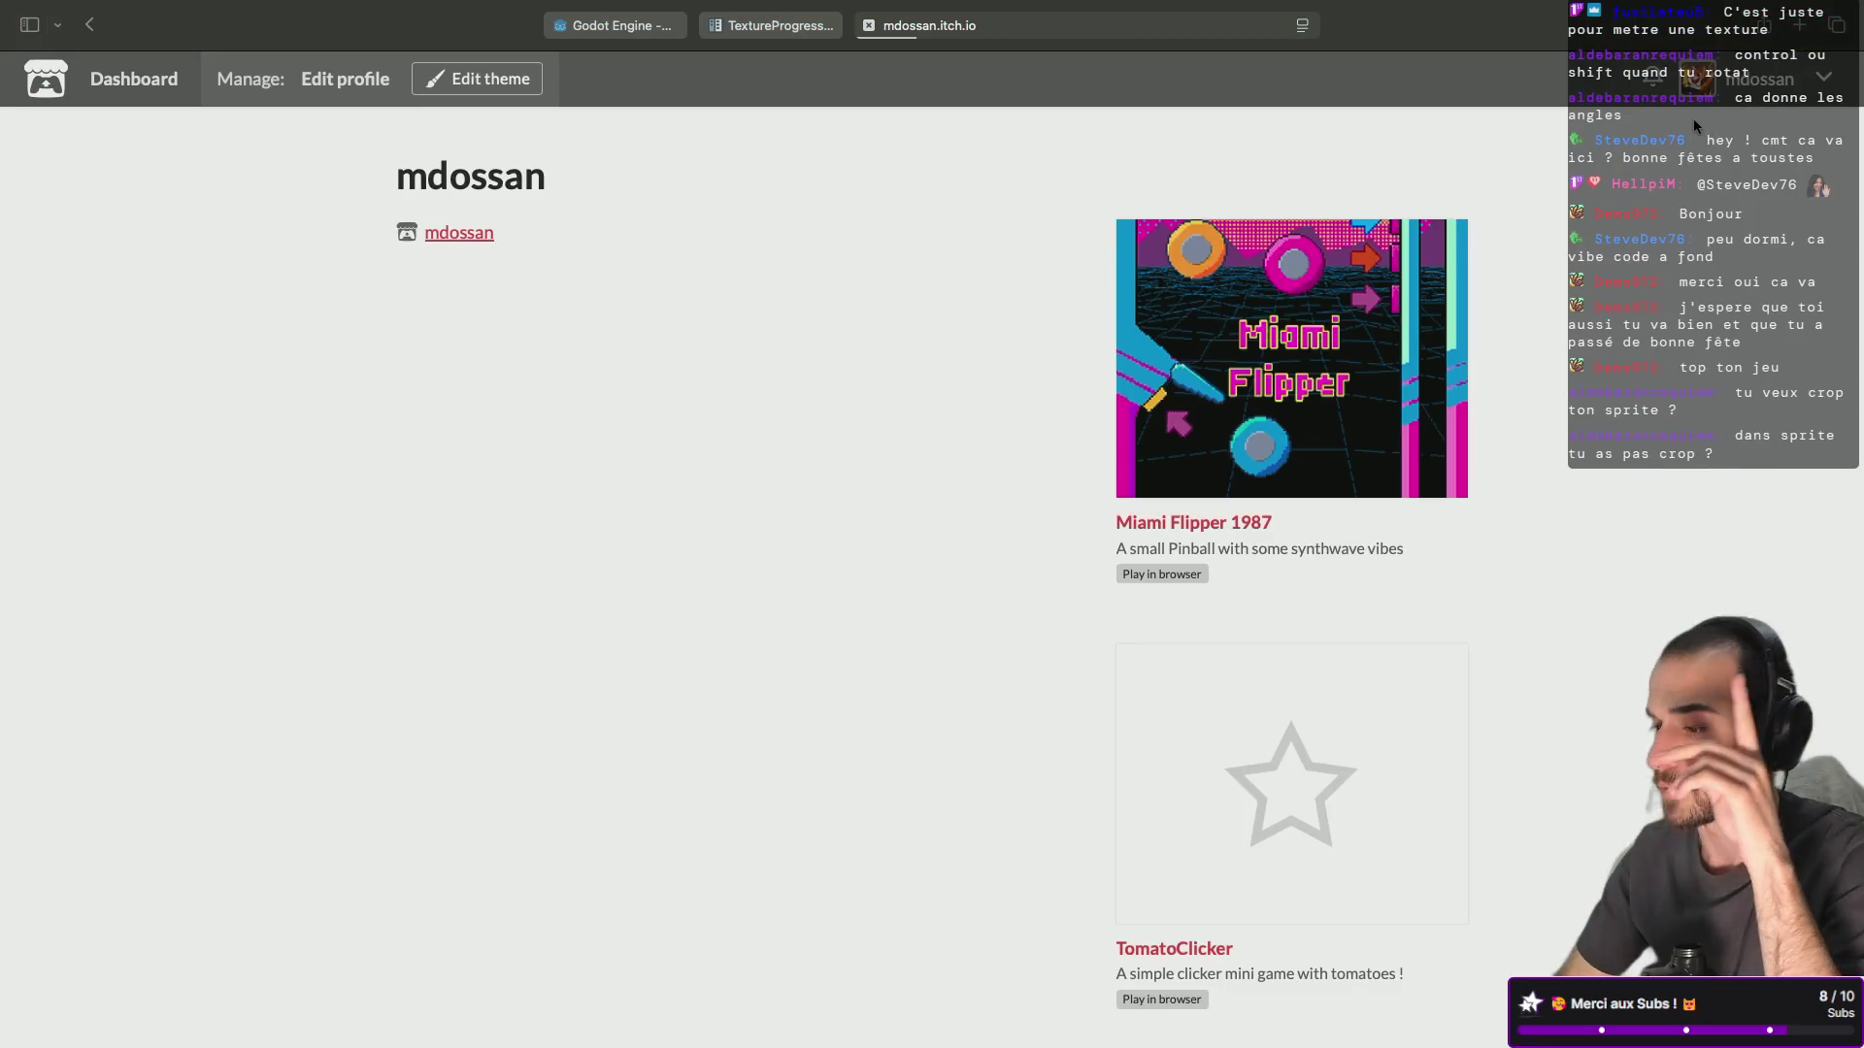
scroll(1109, 625, down, 5)
click(1262, 695)
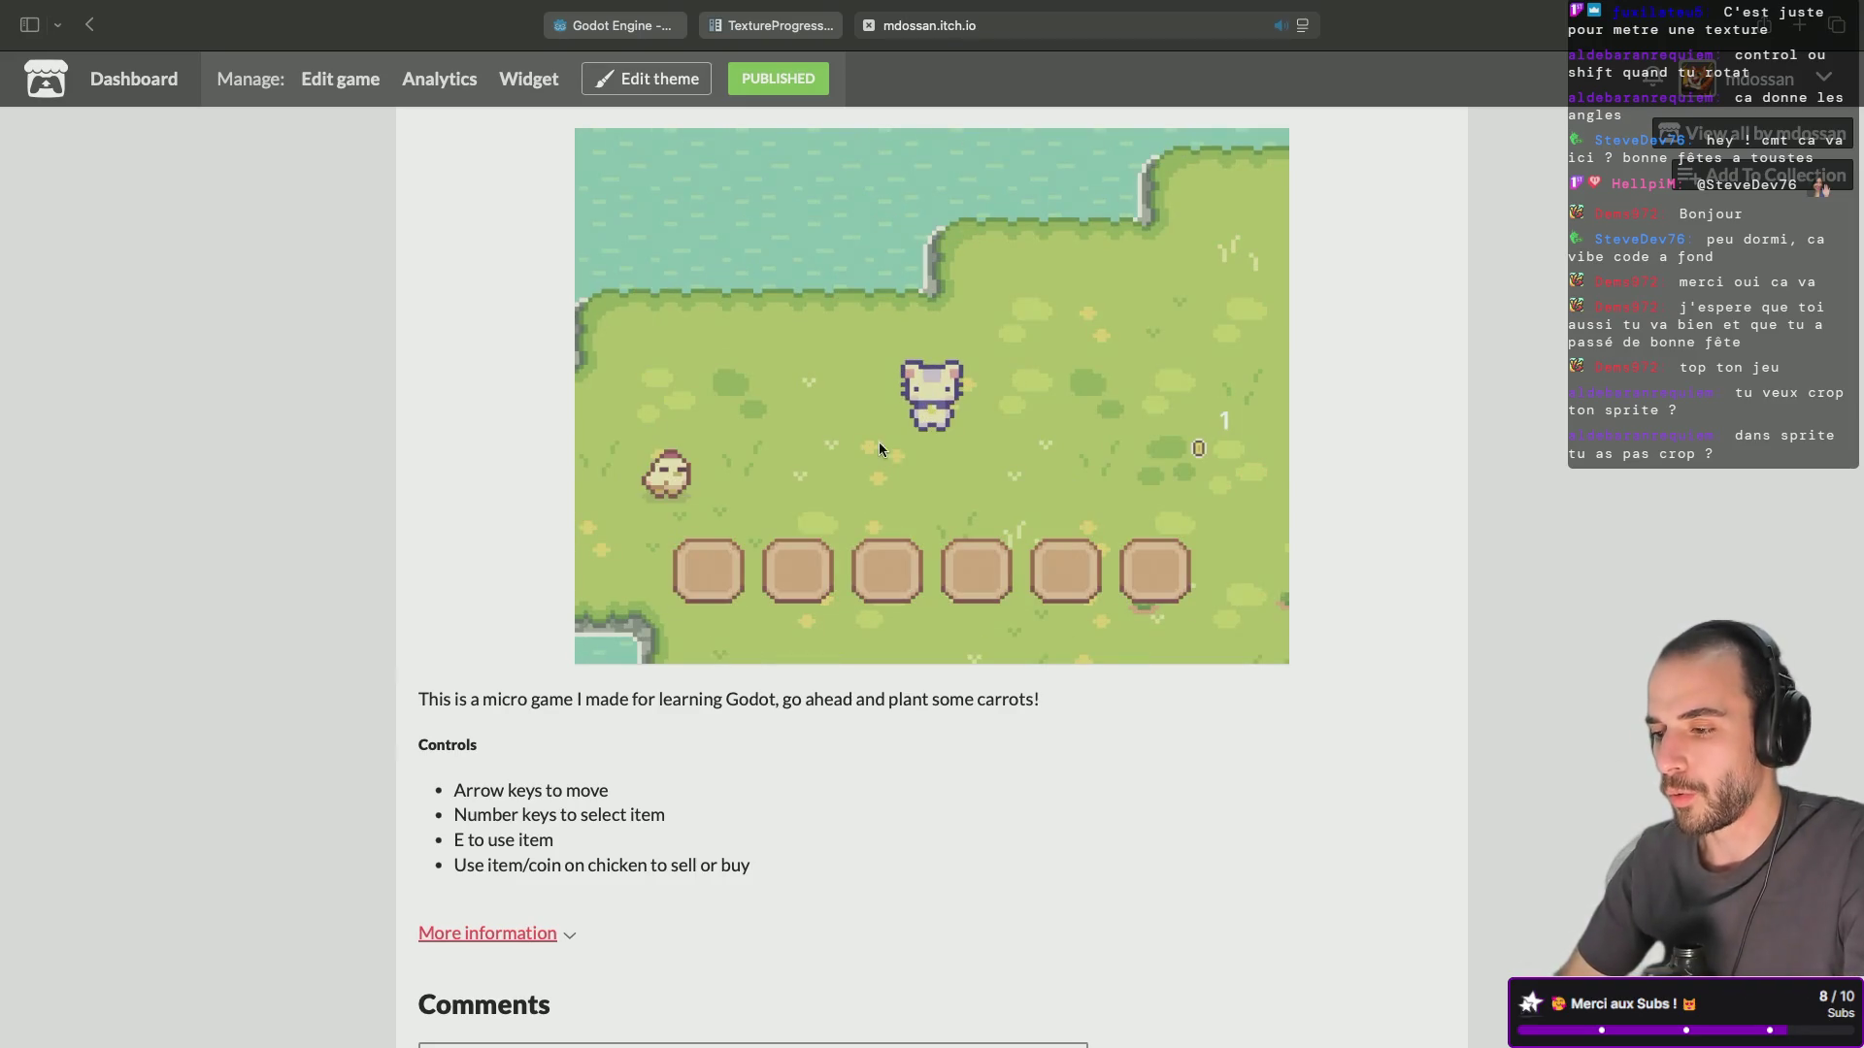
Walk the farmer around the field and interact, then open the TomatoClicker page.
key(Right)
key(Down)
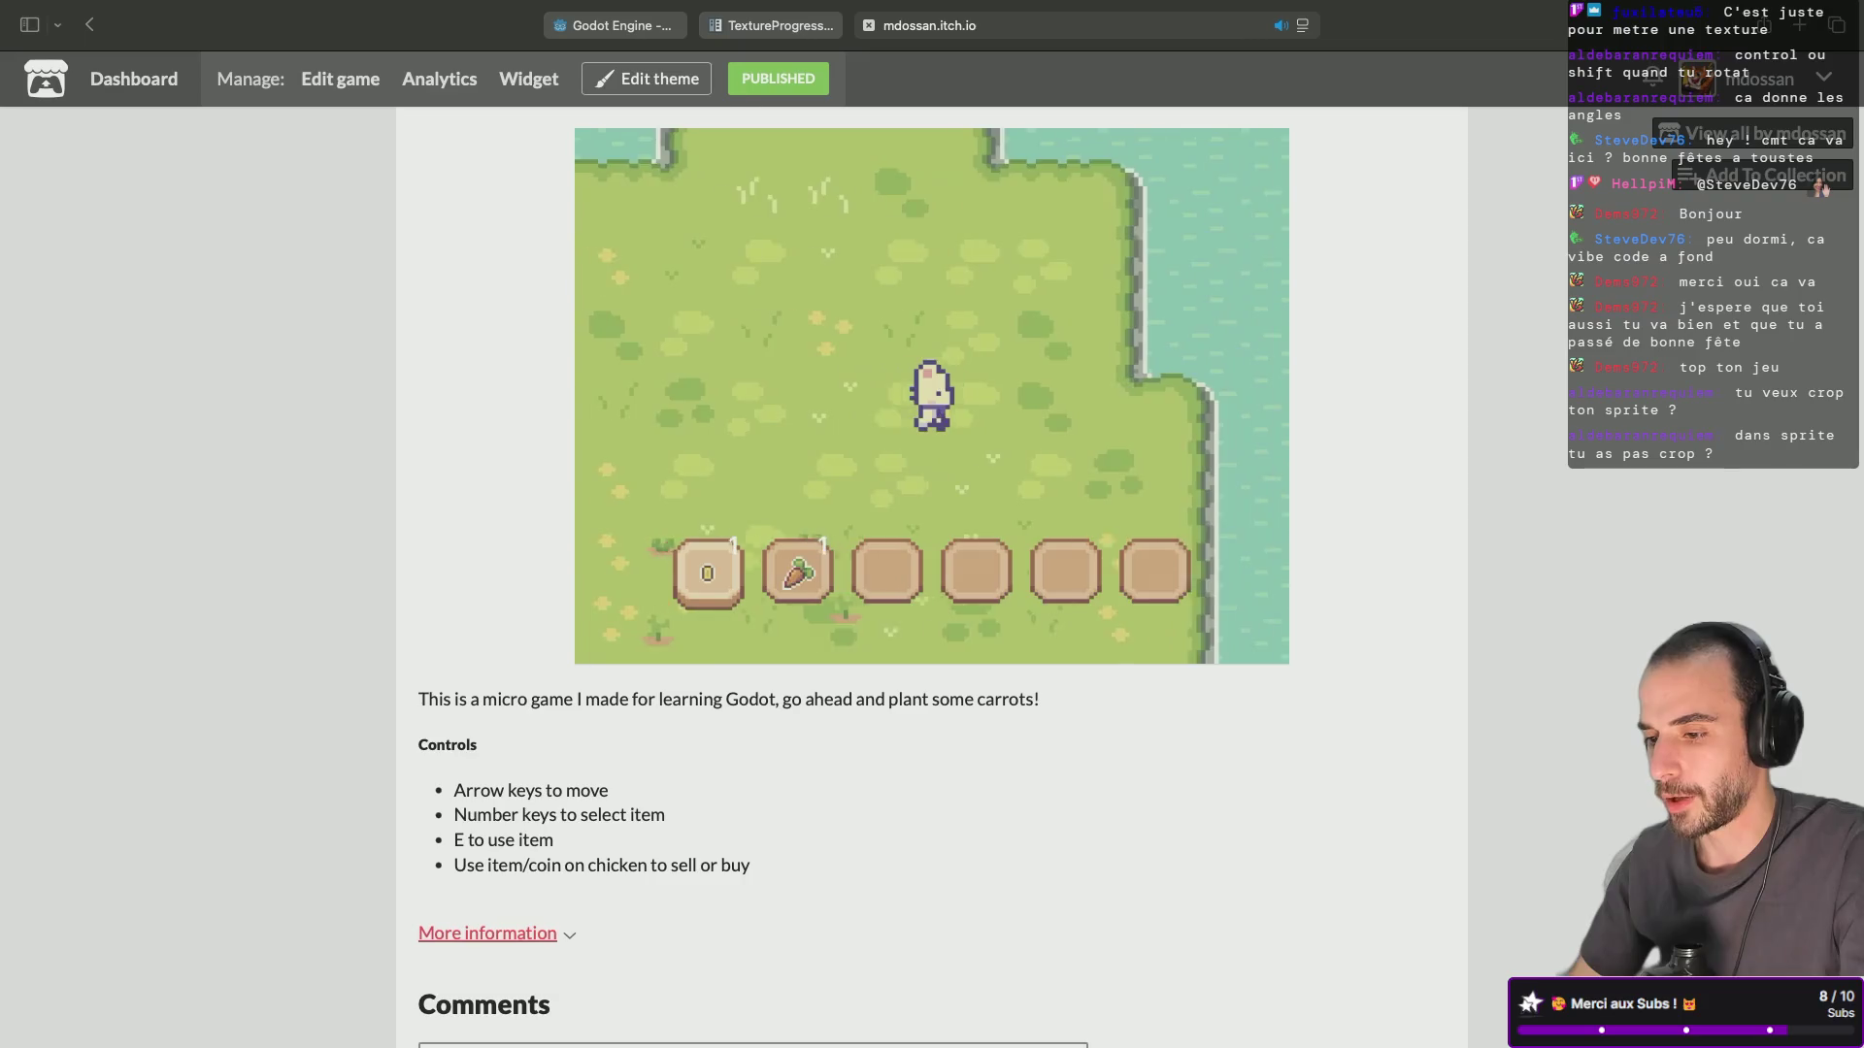
key(Up)
key(Left)
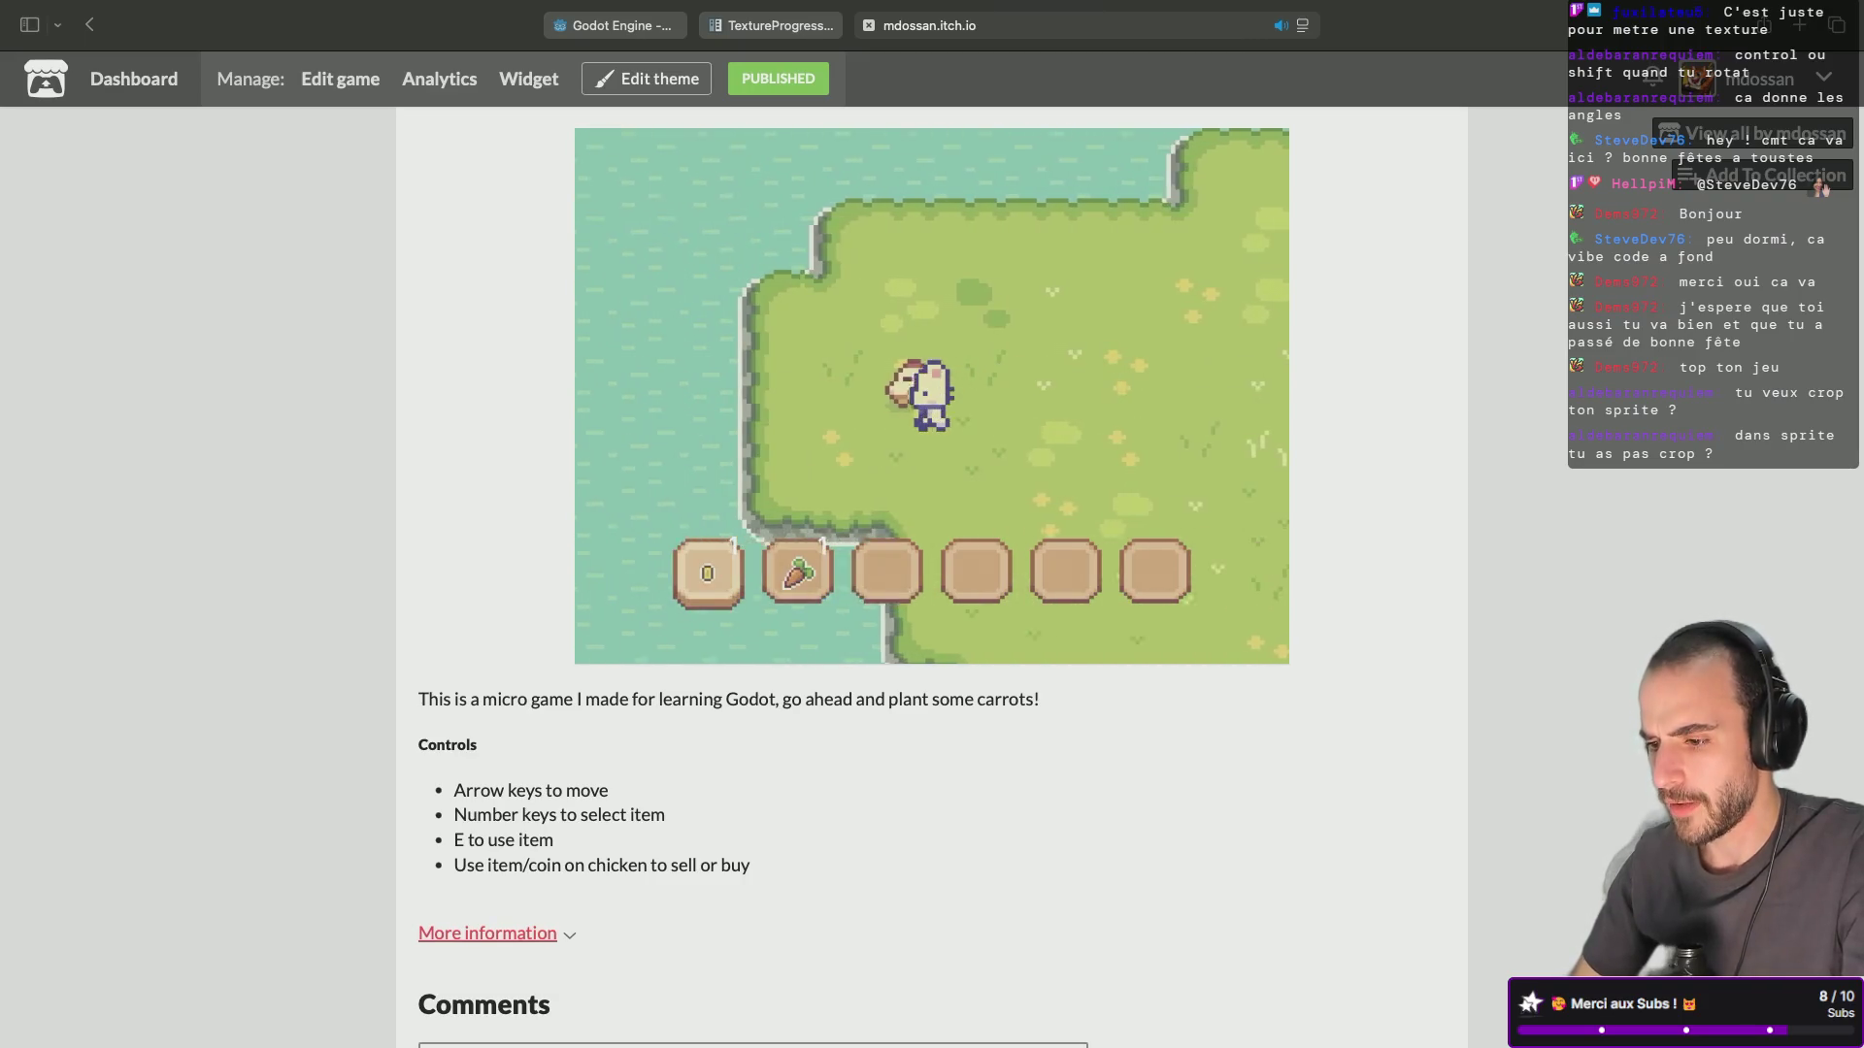
key(Left)
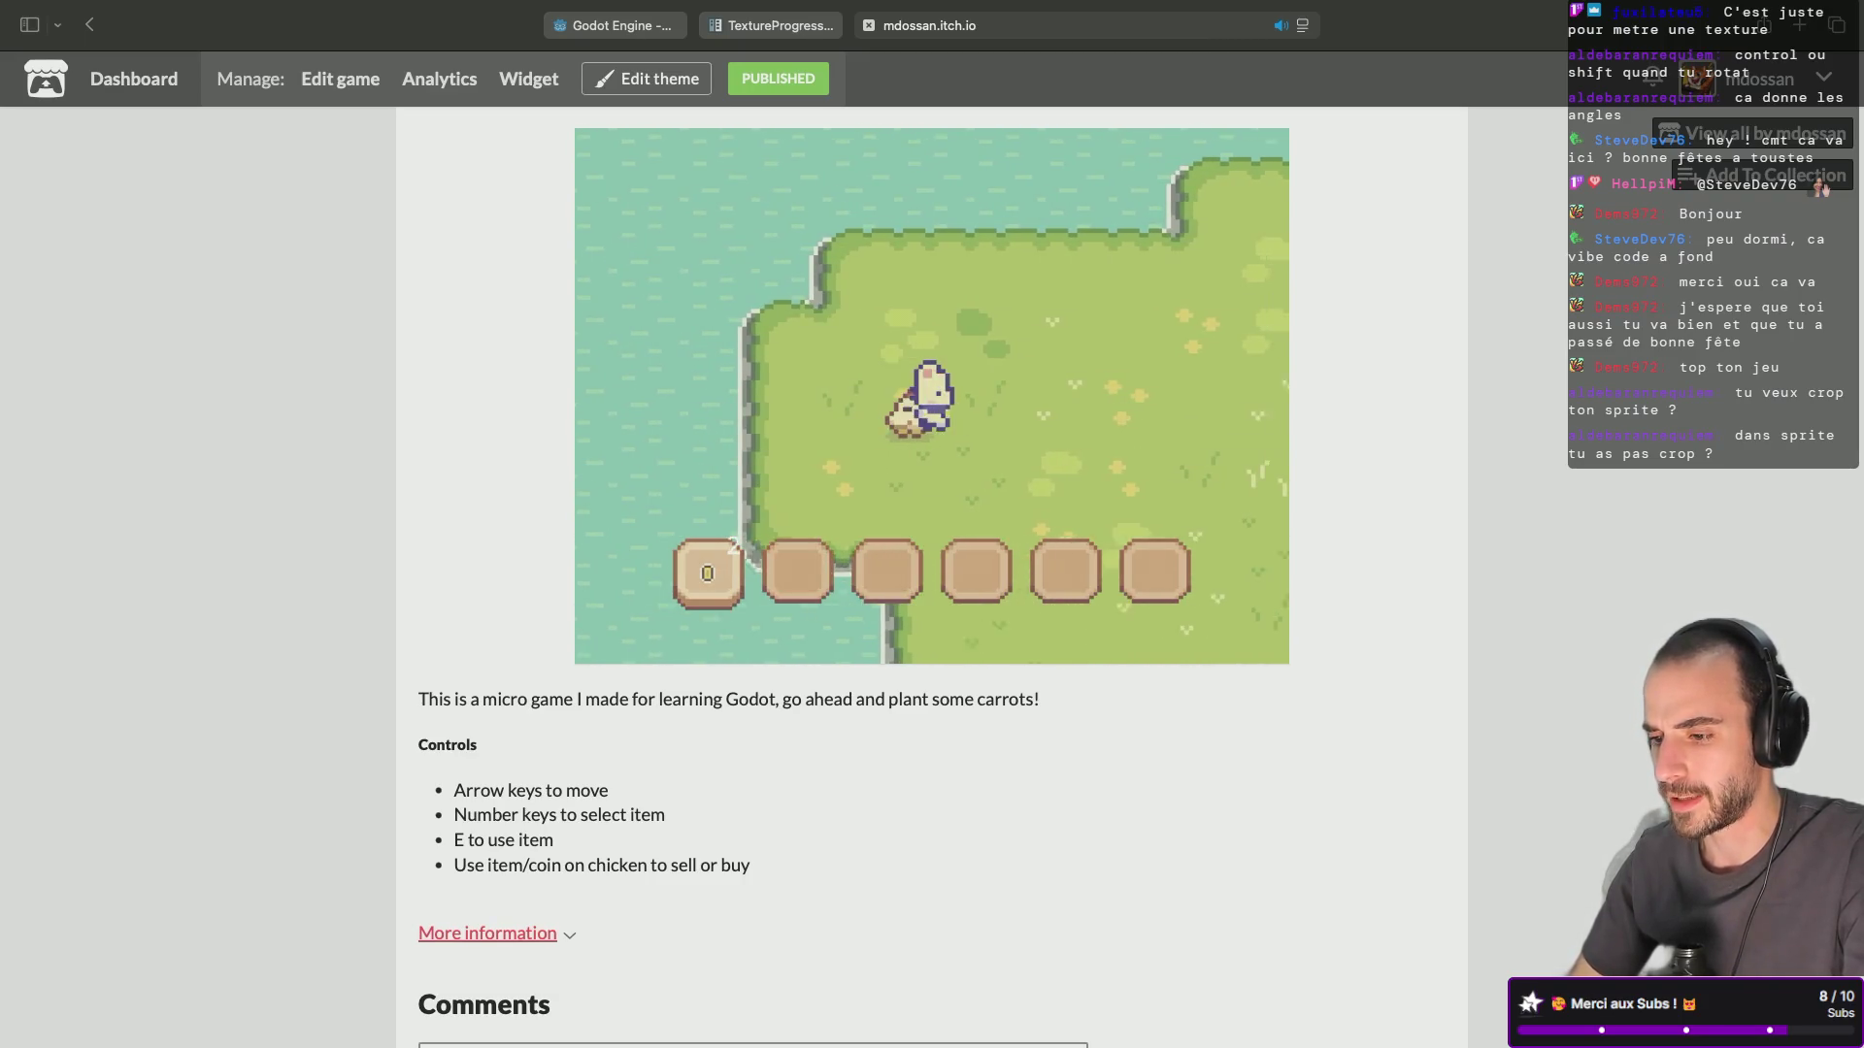
key(e)
key(Right)
key(Down)
key(e)
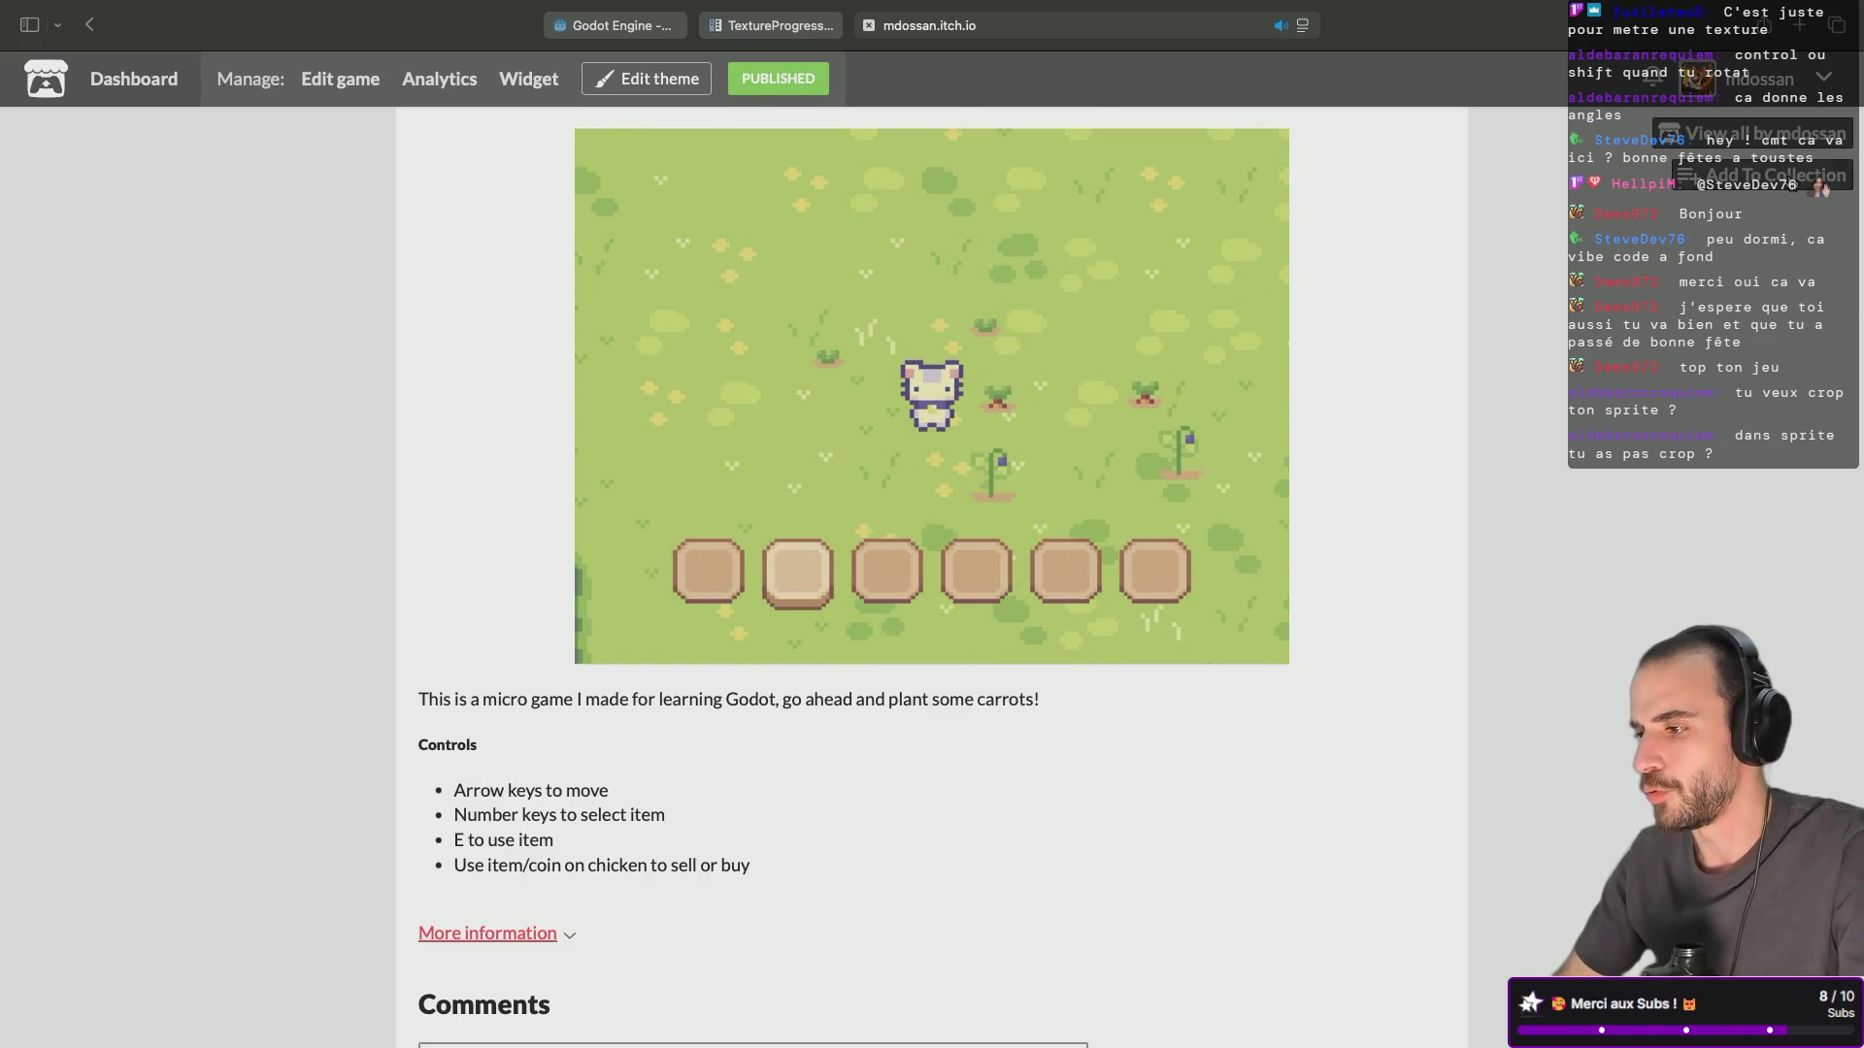
scroll(1569, 333, left, 5)
scroll(1421, 526, up, 2)
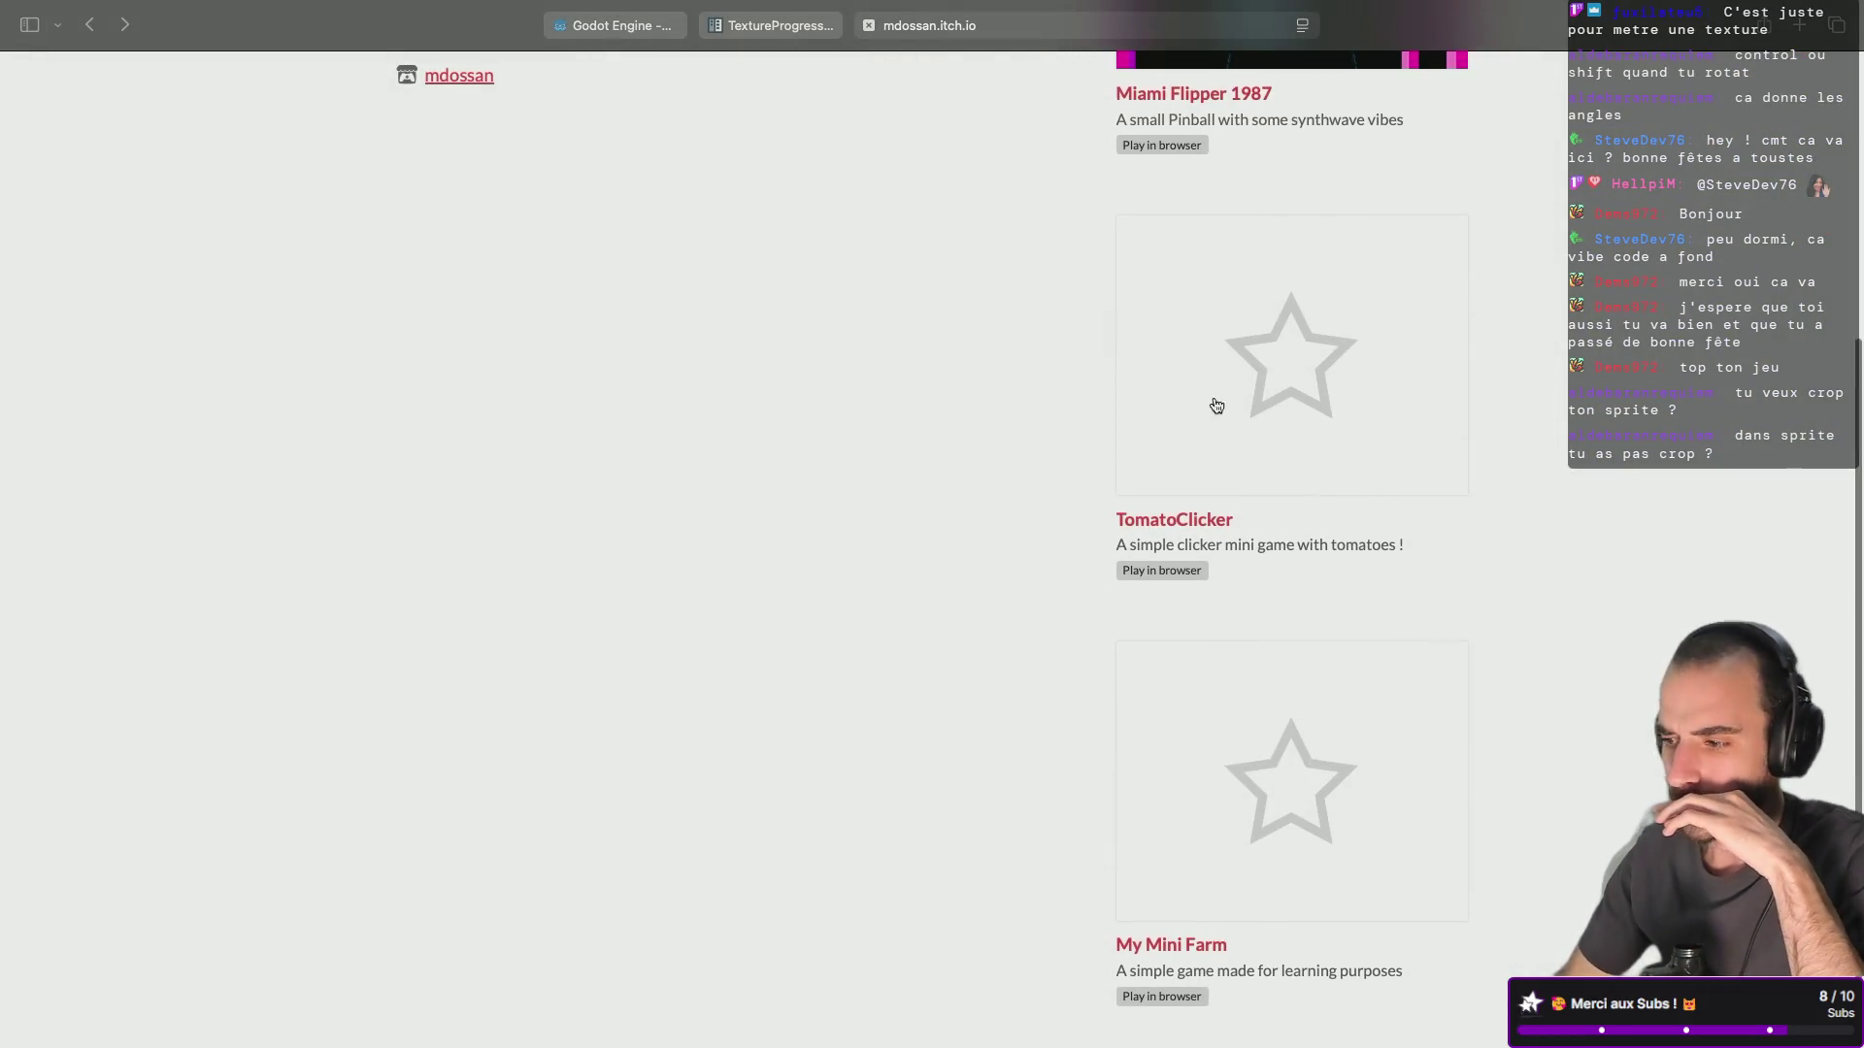
click(1200, 390)
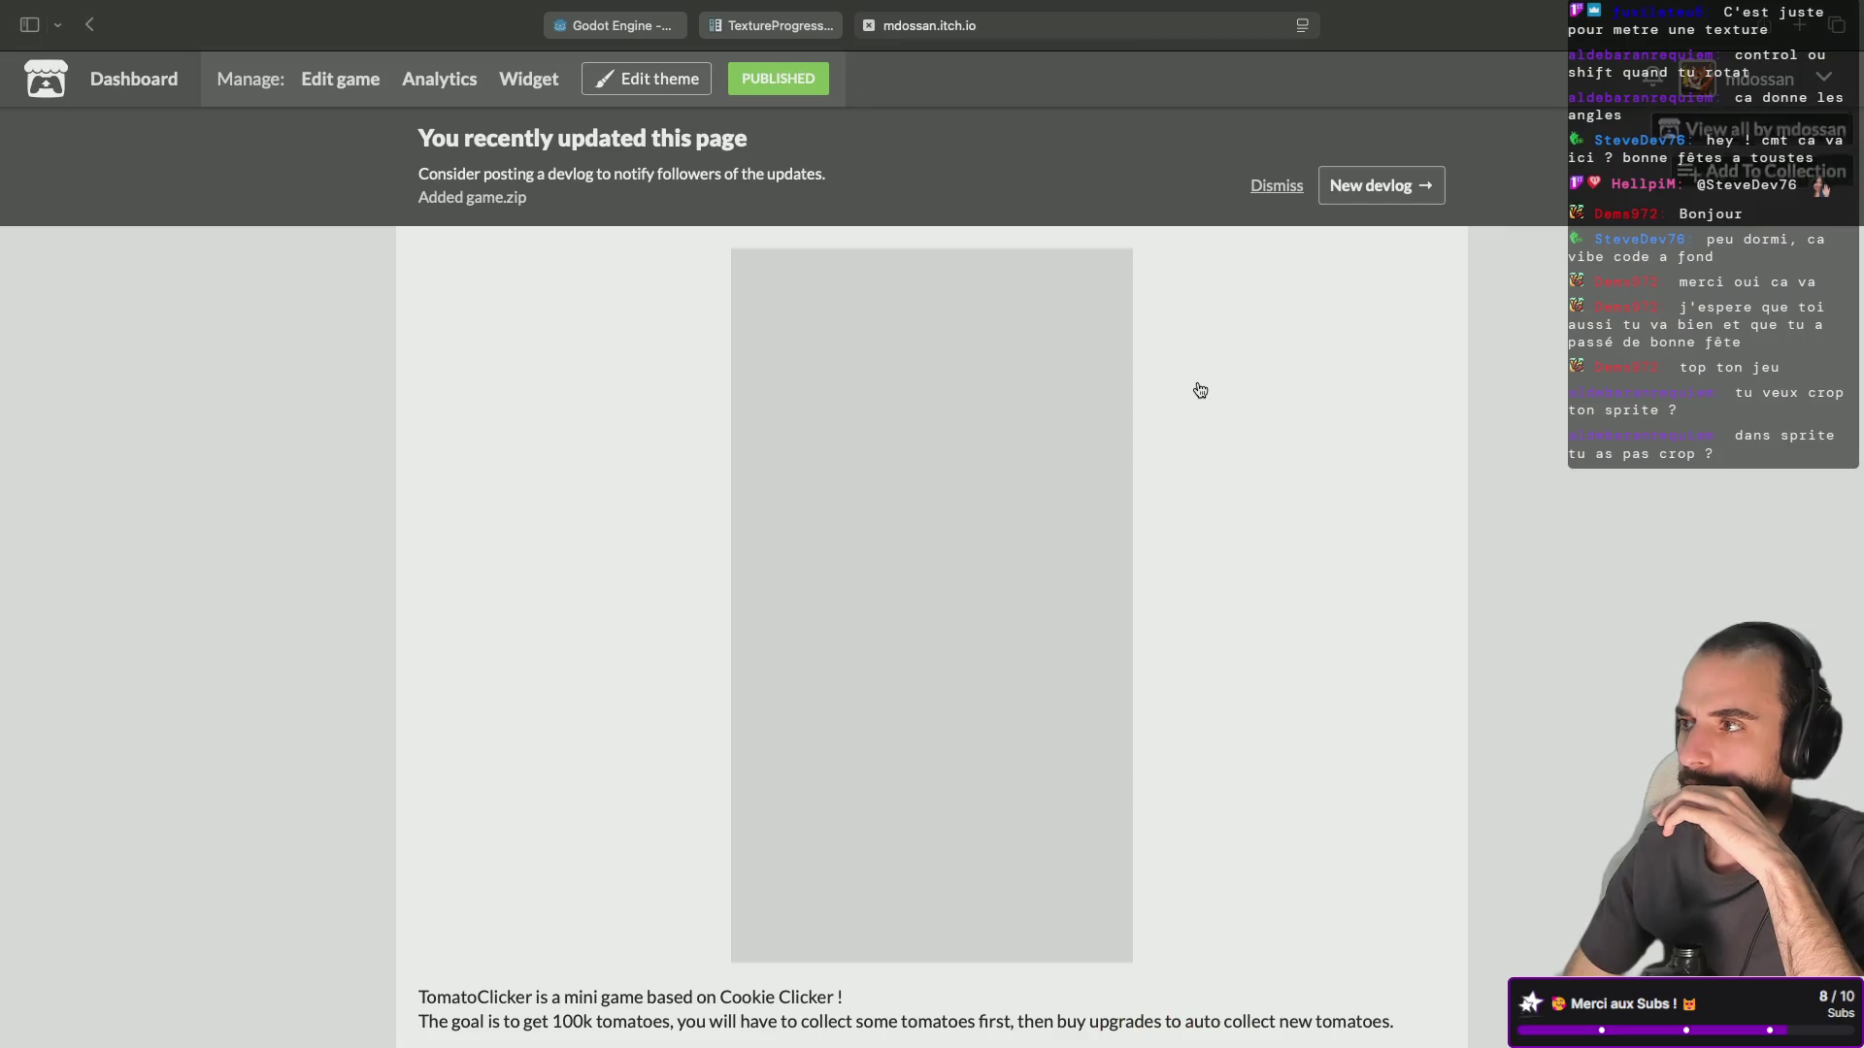
Collect tomatoes until the first Ketchup upgrade is affordable, then buy it.
scroll(1015, 646, down, 1)
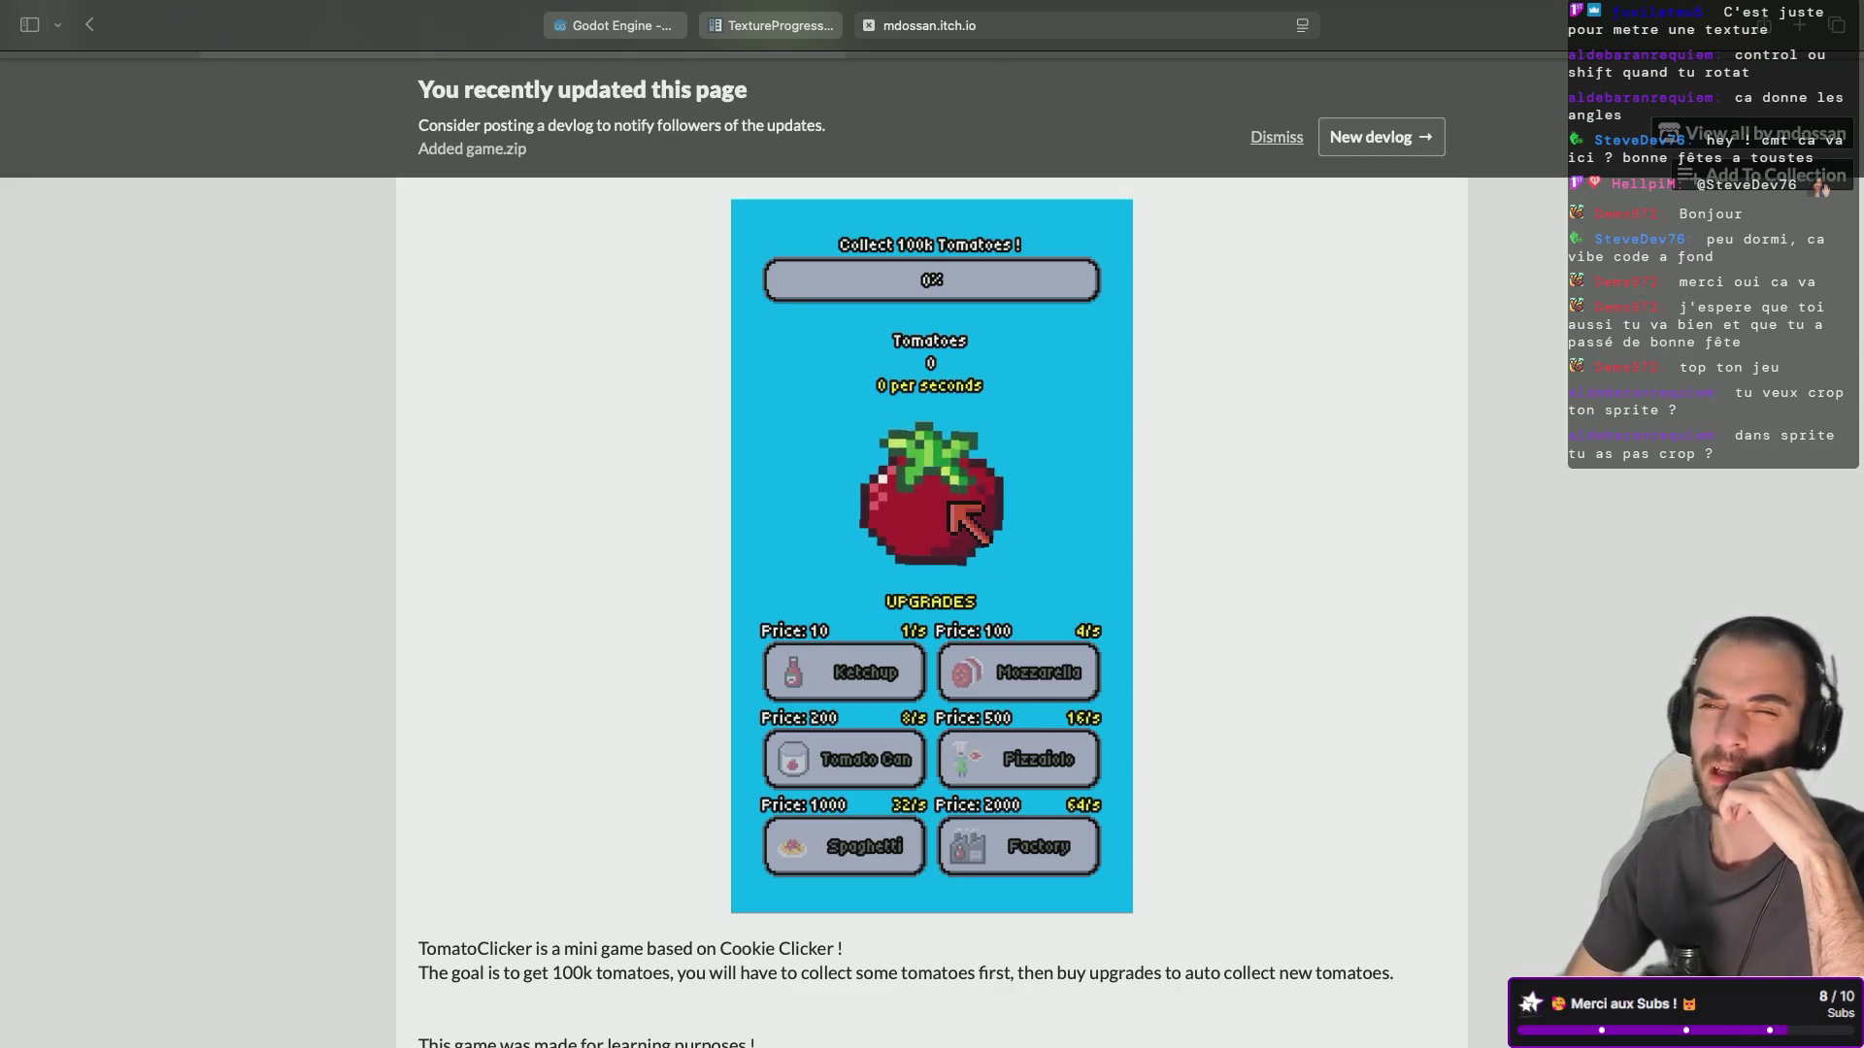
click(949, 503)
click(963, 532)
click(964, 532)
click(964, 532)
click(964, 532)
click(964, 532)
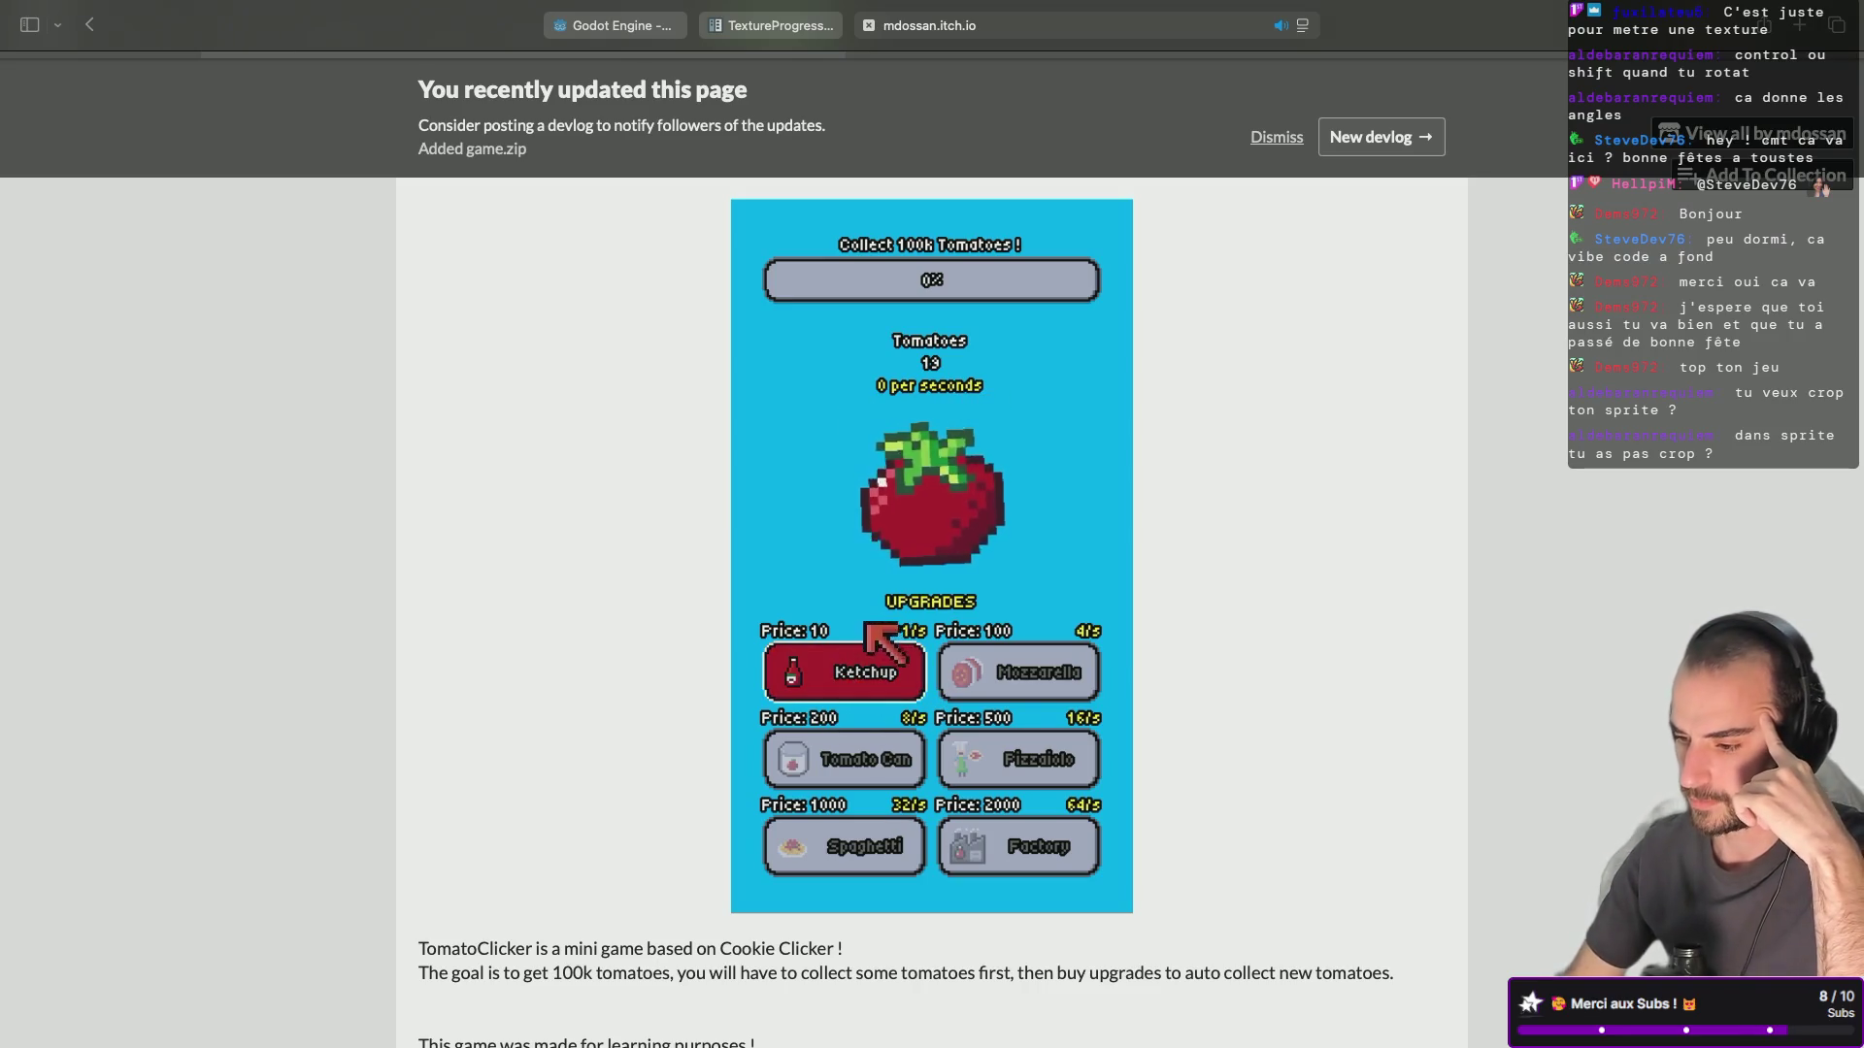
click(852, 672)
Collect more tomatoes, buy a second Ketchup, and go back to the developer's profile.
click(949, 485)
click(948, 486)
click(949, 485)
click(912, 456)
click(903, 436)
click(895, 418)
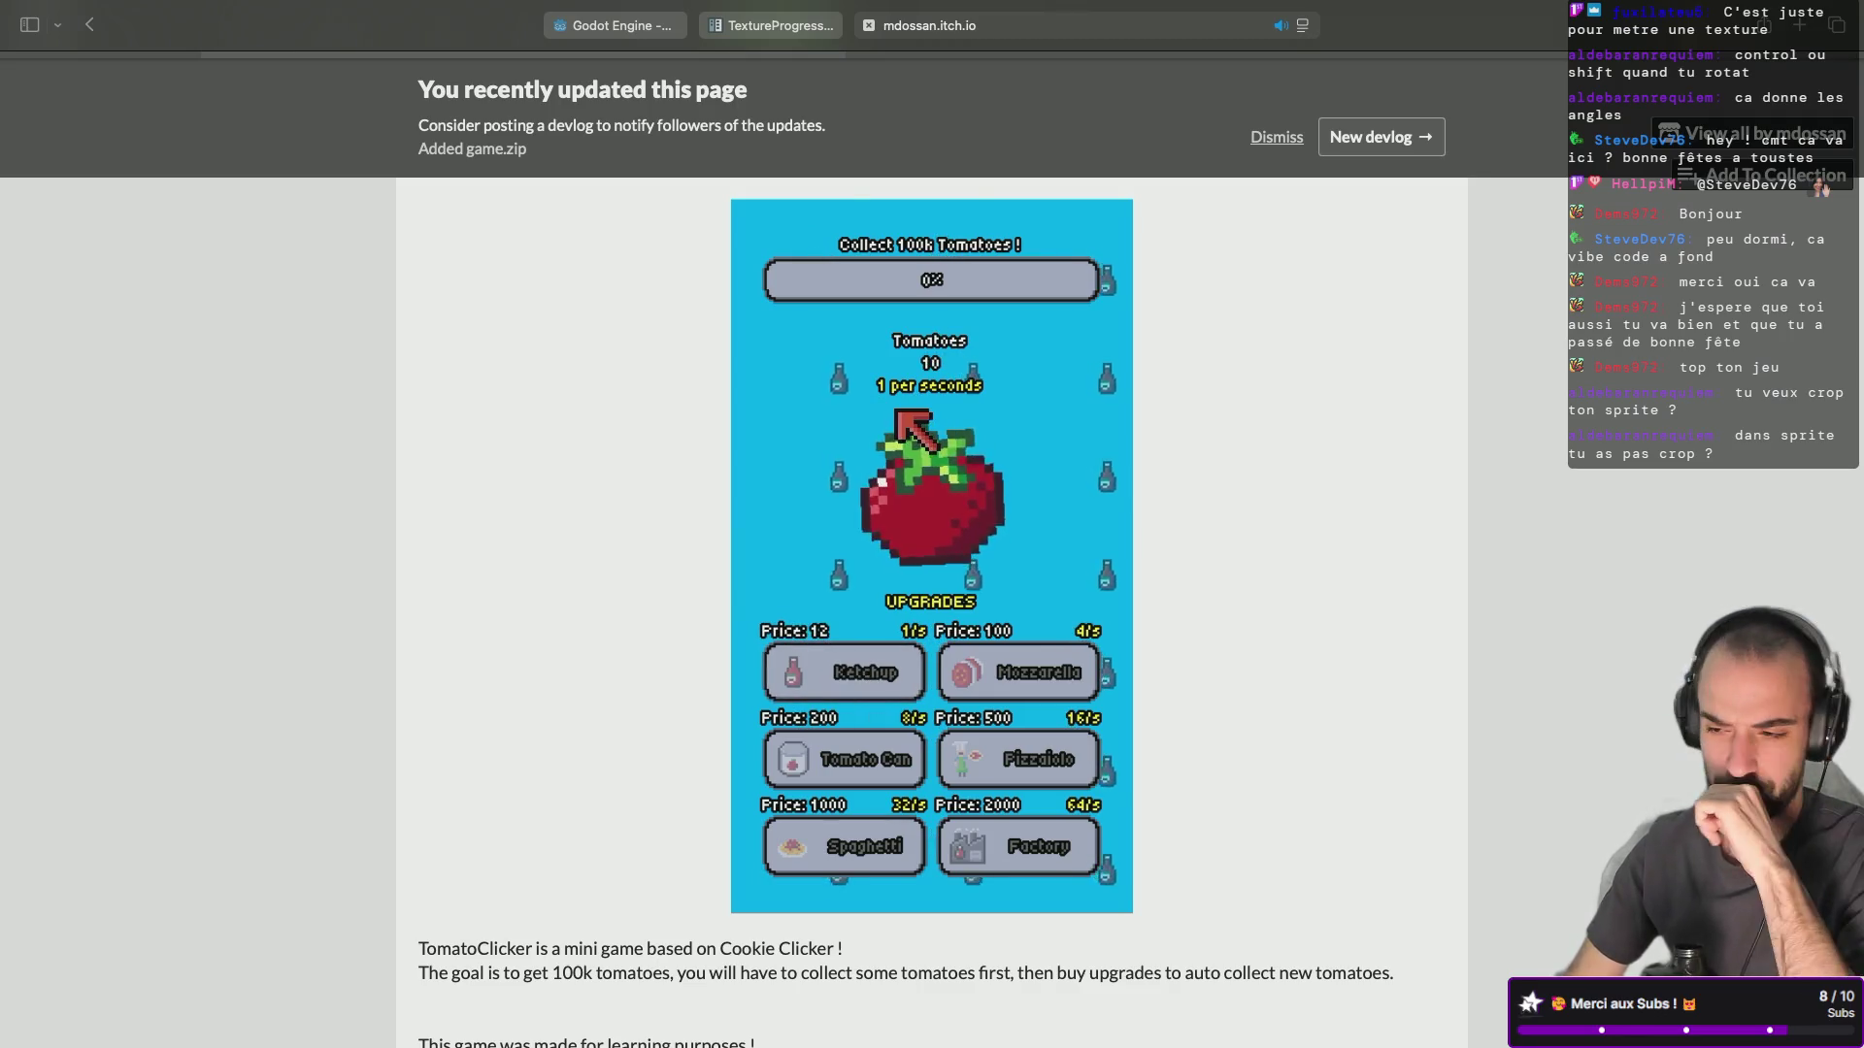
click(852, 672)
click(963, 495)
click(961, 504)
click(959, 512)
click(959, 513)
click(959, 512)
click(959, 512)
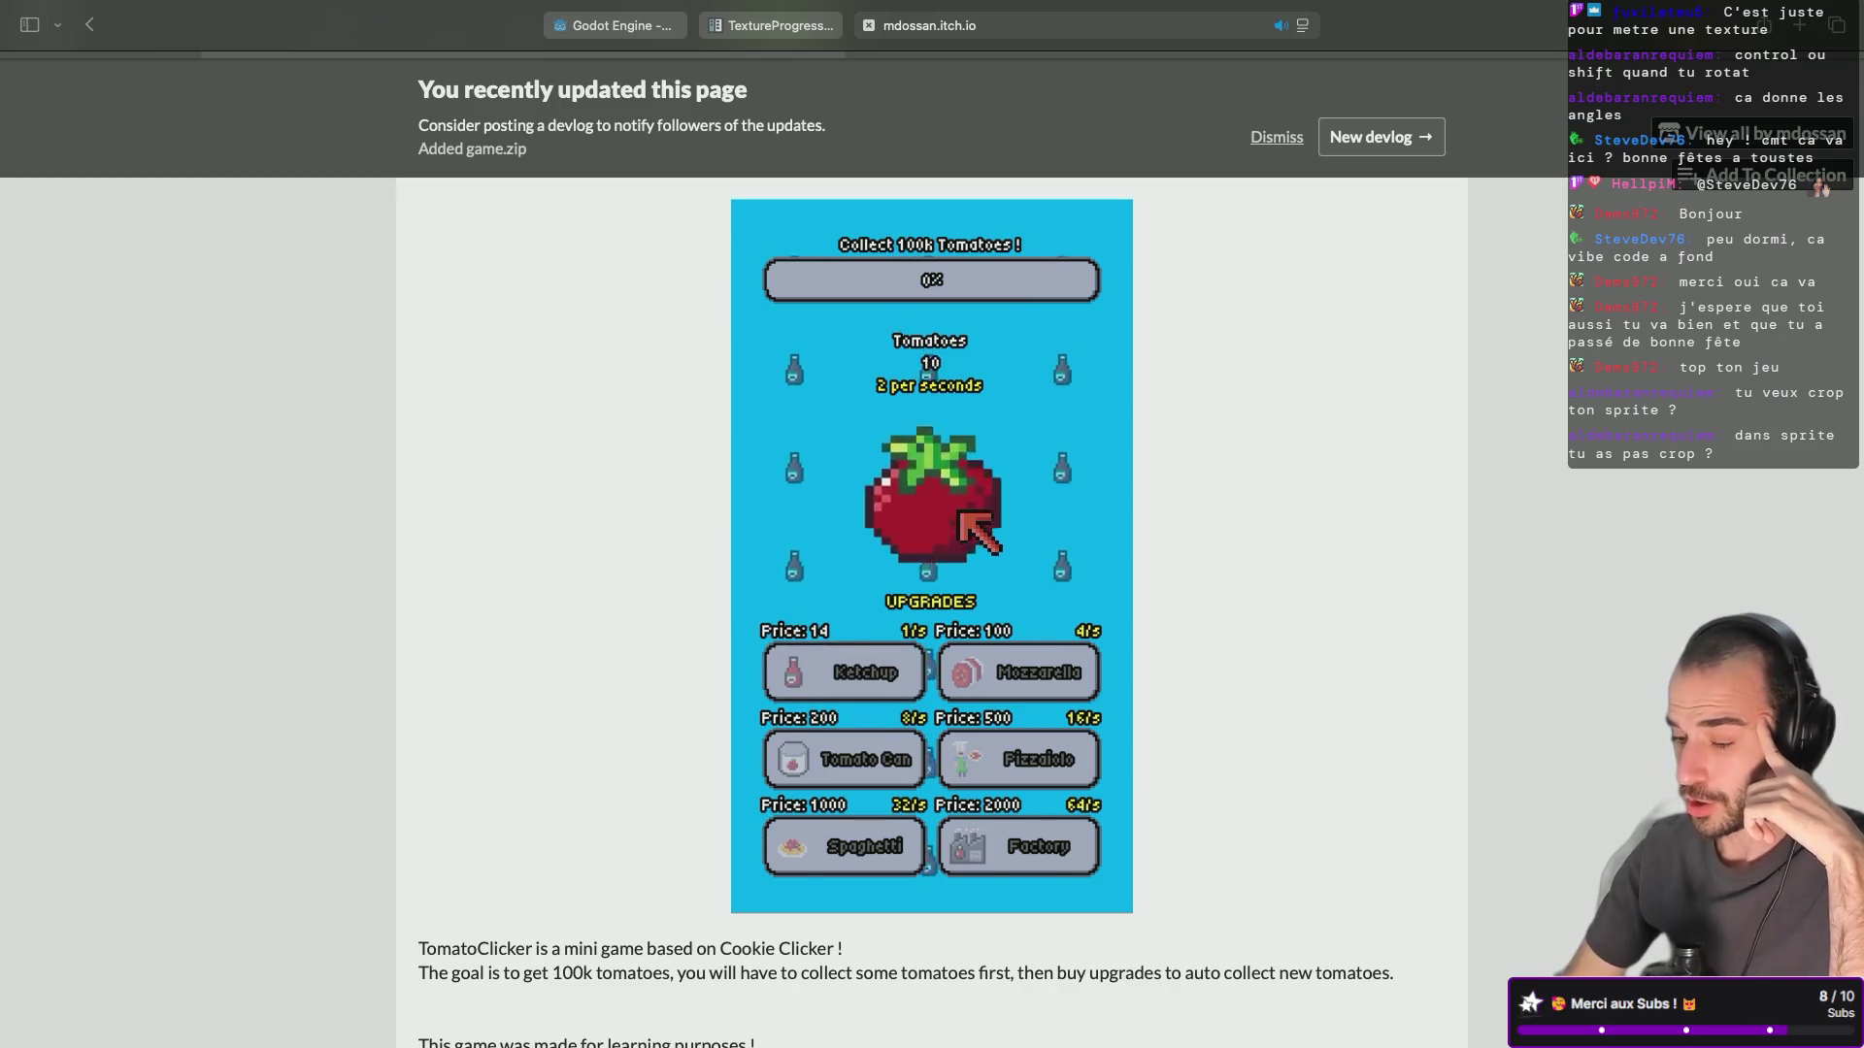
click(959, 512)
click(959, 512)
click(959, 512)
click(959, 512)
click(959, 513)
click(959, 513)
key(super+Left)
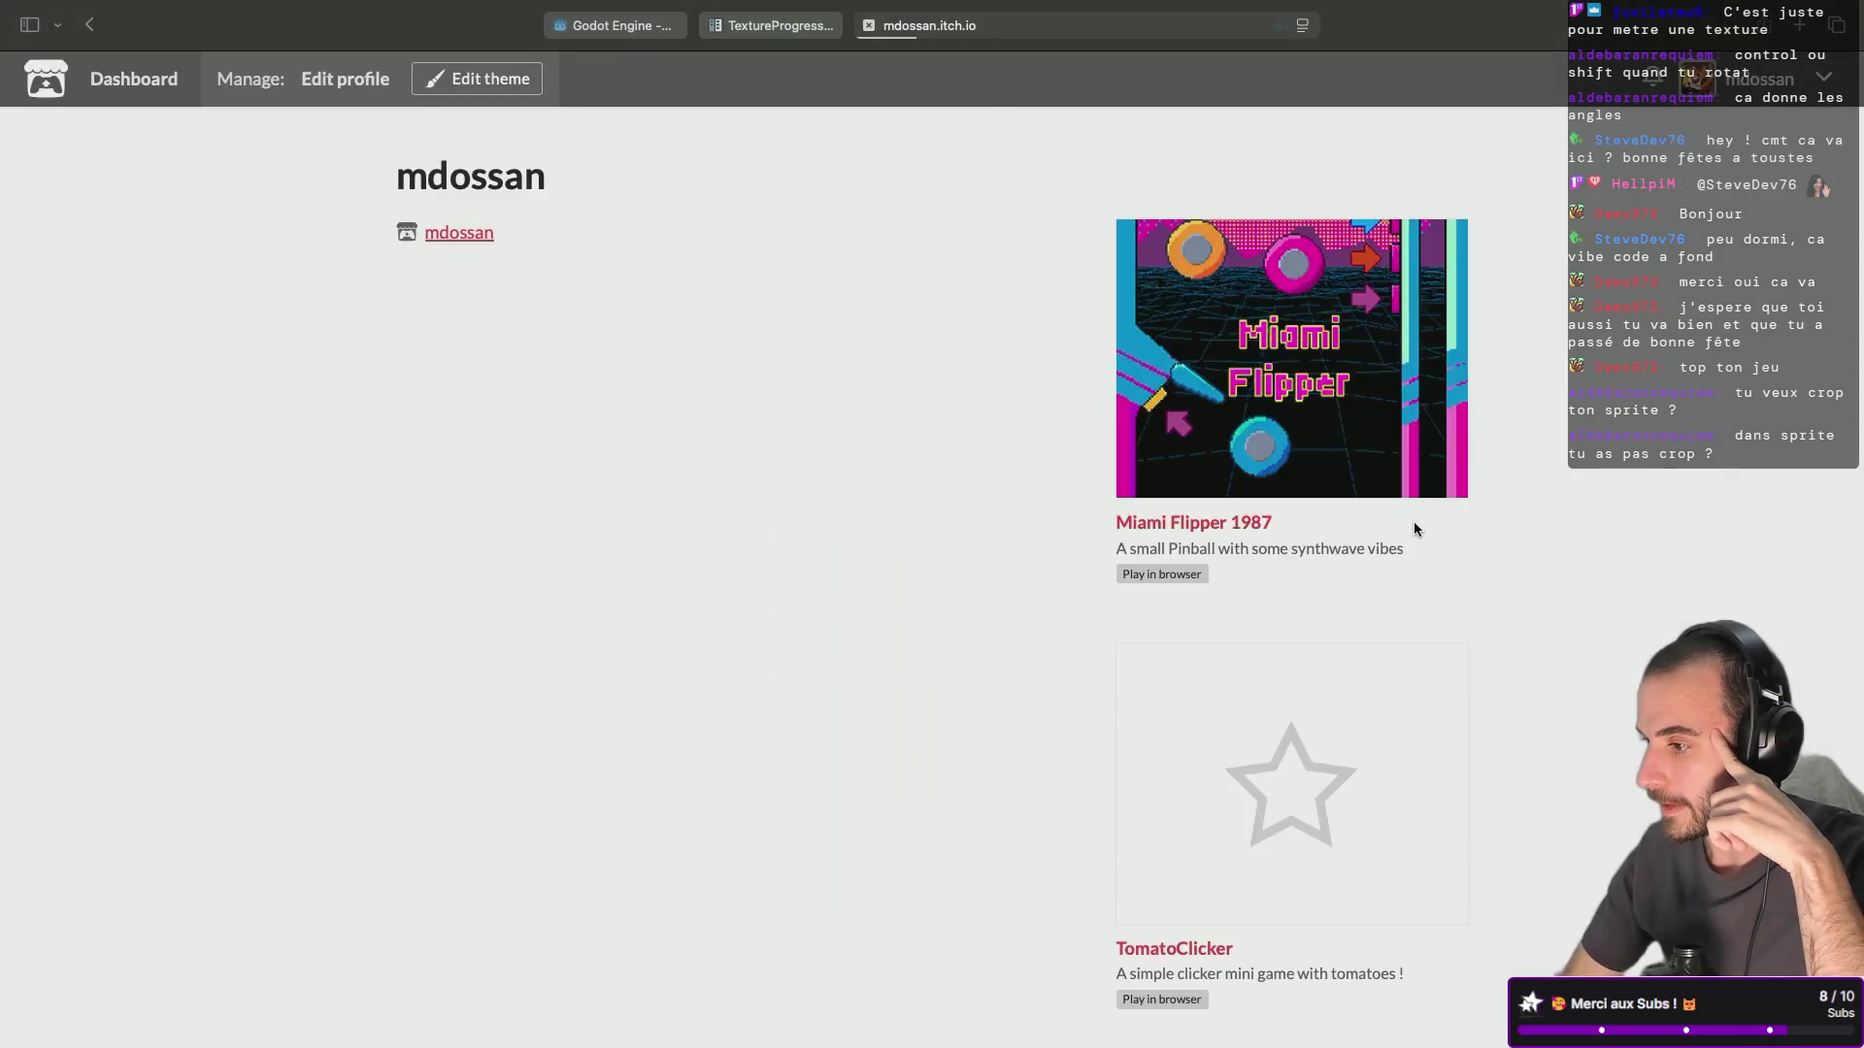
Play Miami Flipper 1987 fullscreen, launching balls and working the flippers with the arrow keys.
key(super+Right)
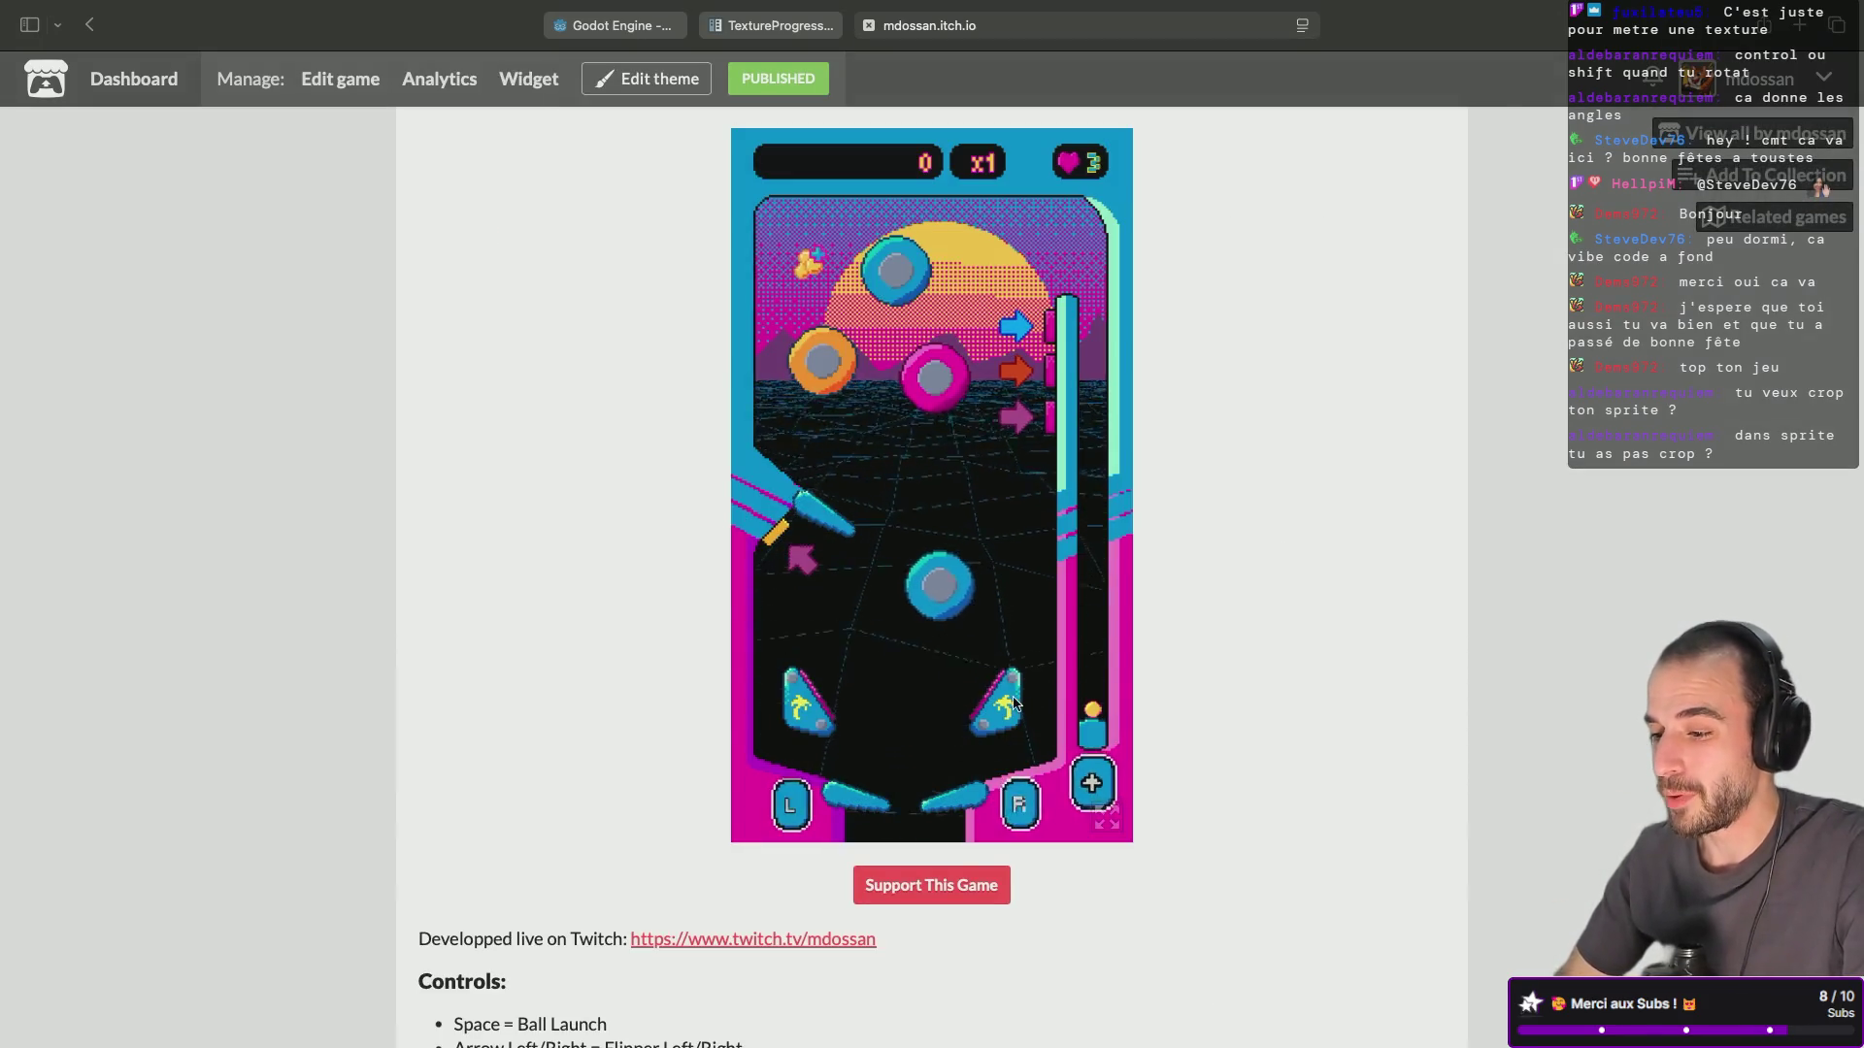
click(1104, 818)
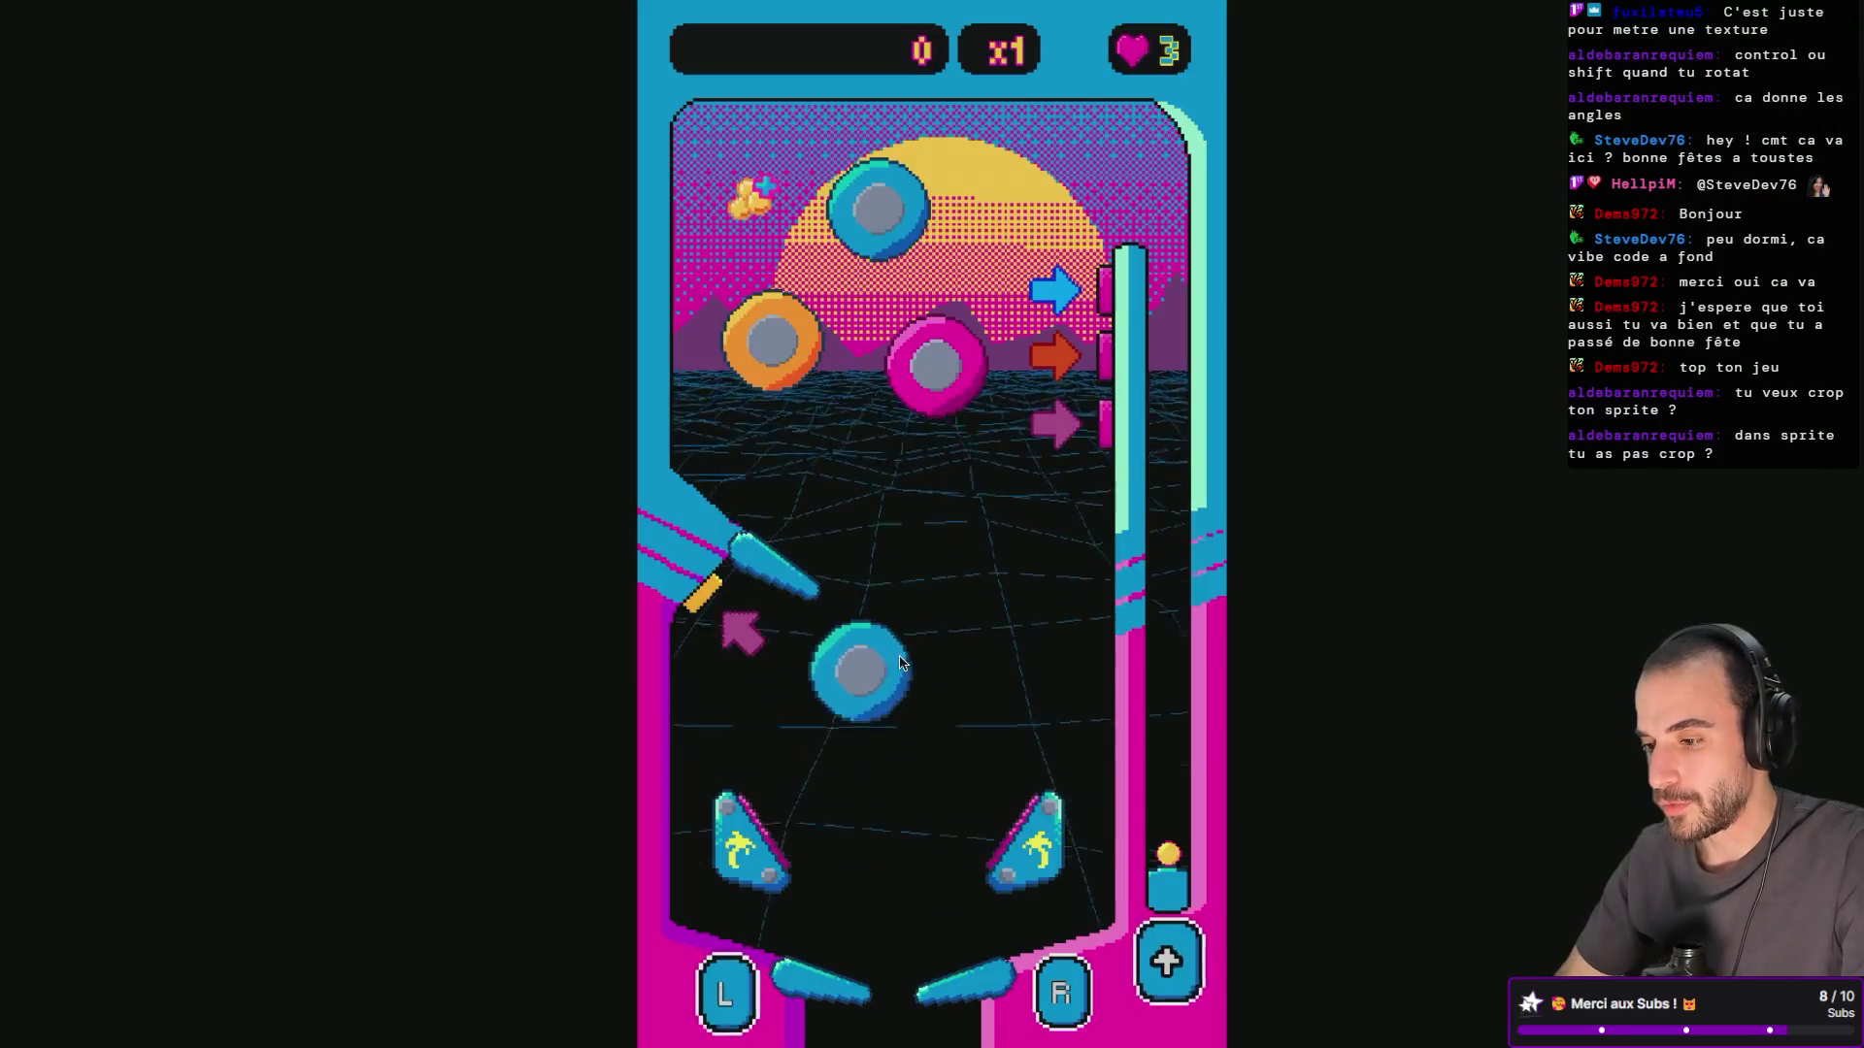
click(1153, 841)
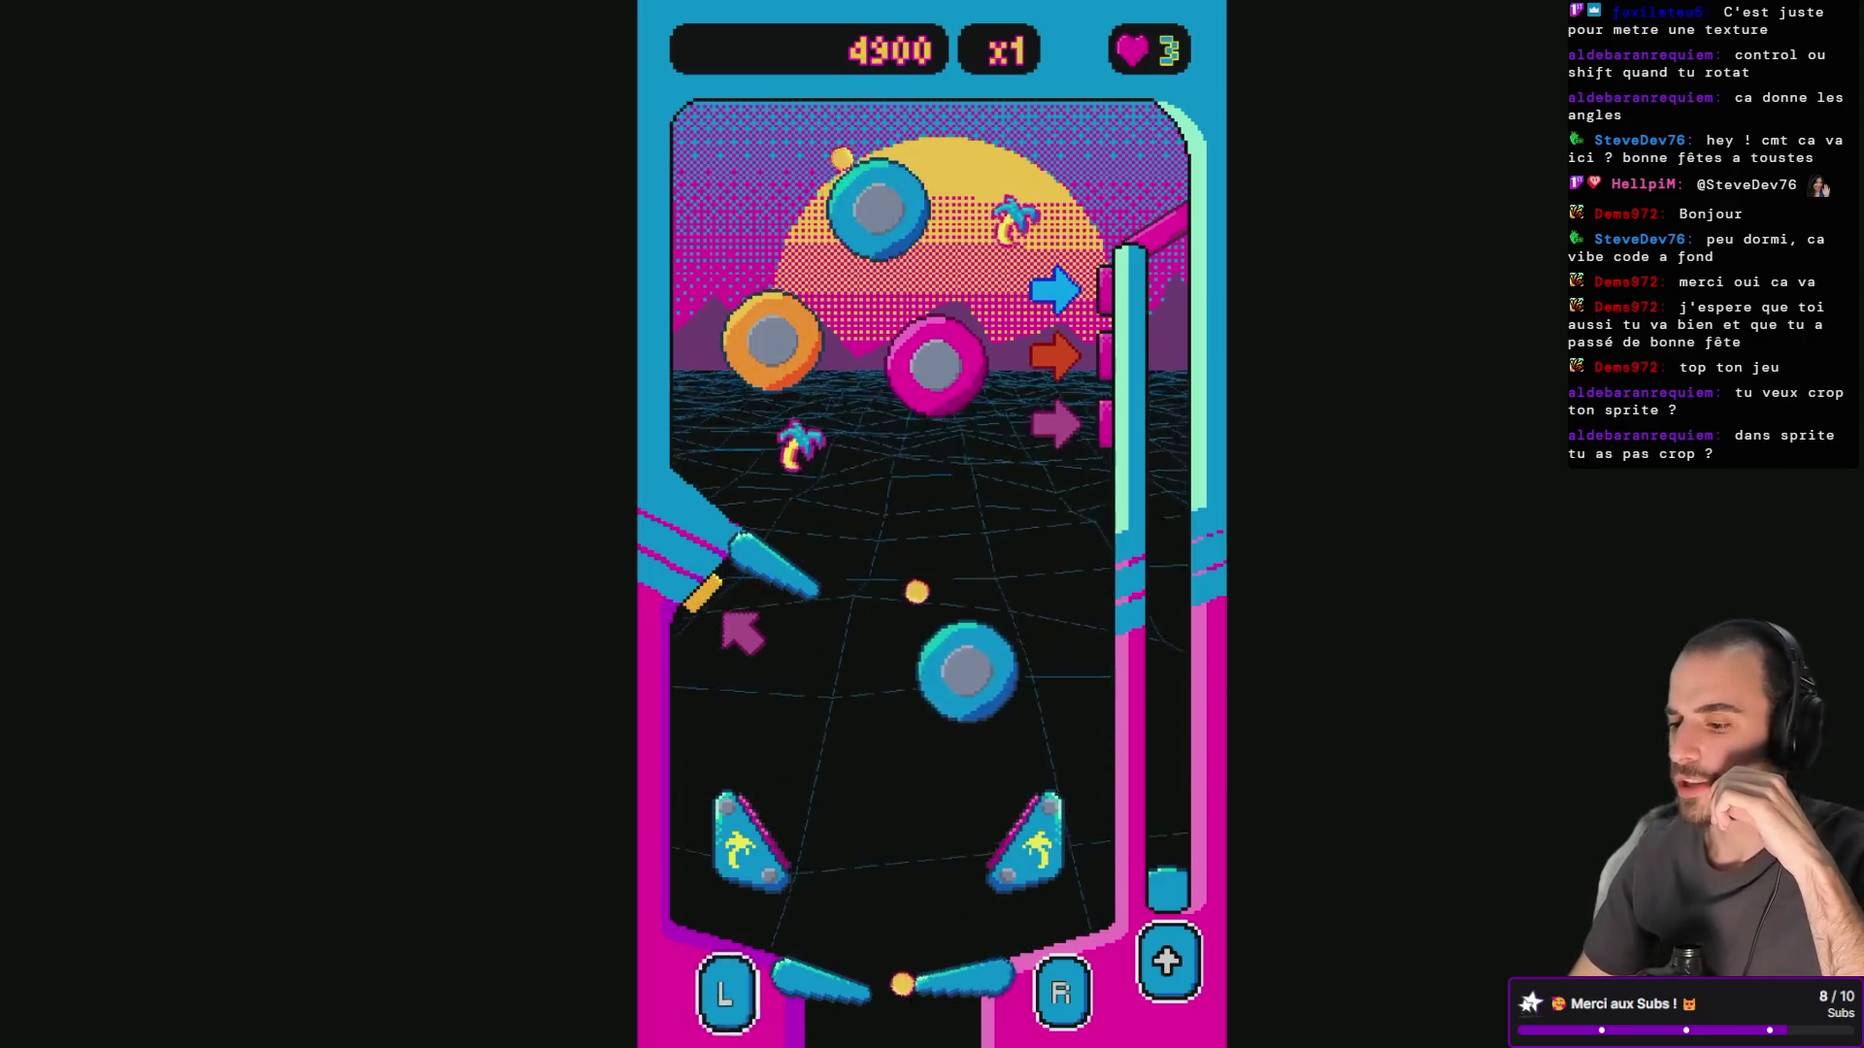
key(Right)
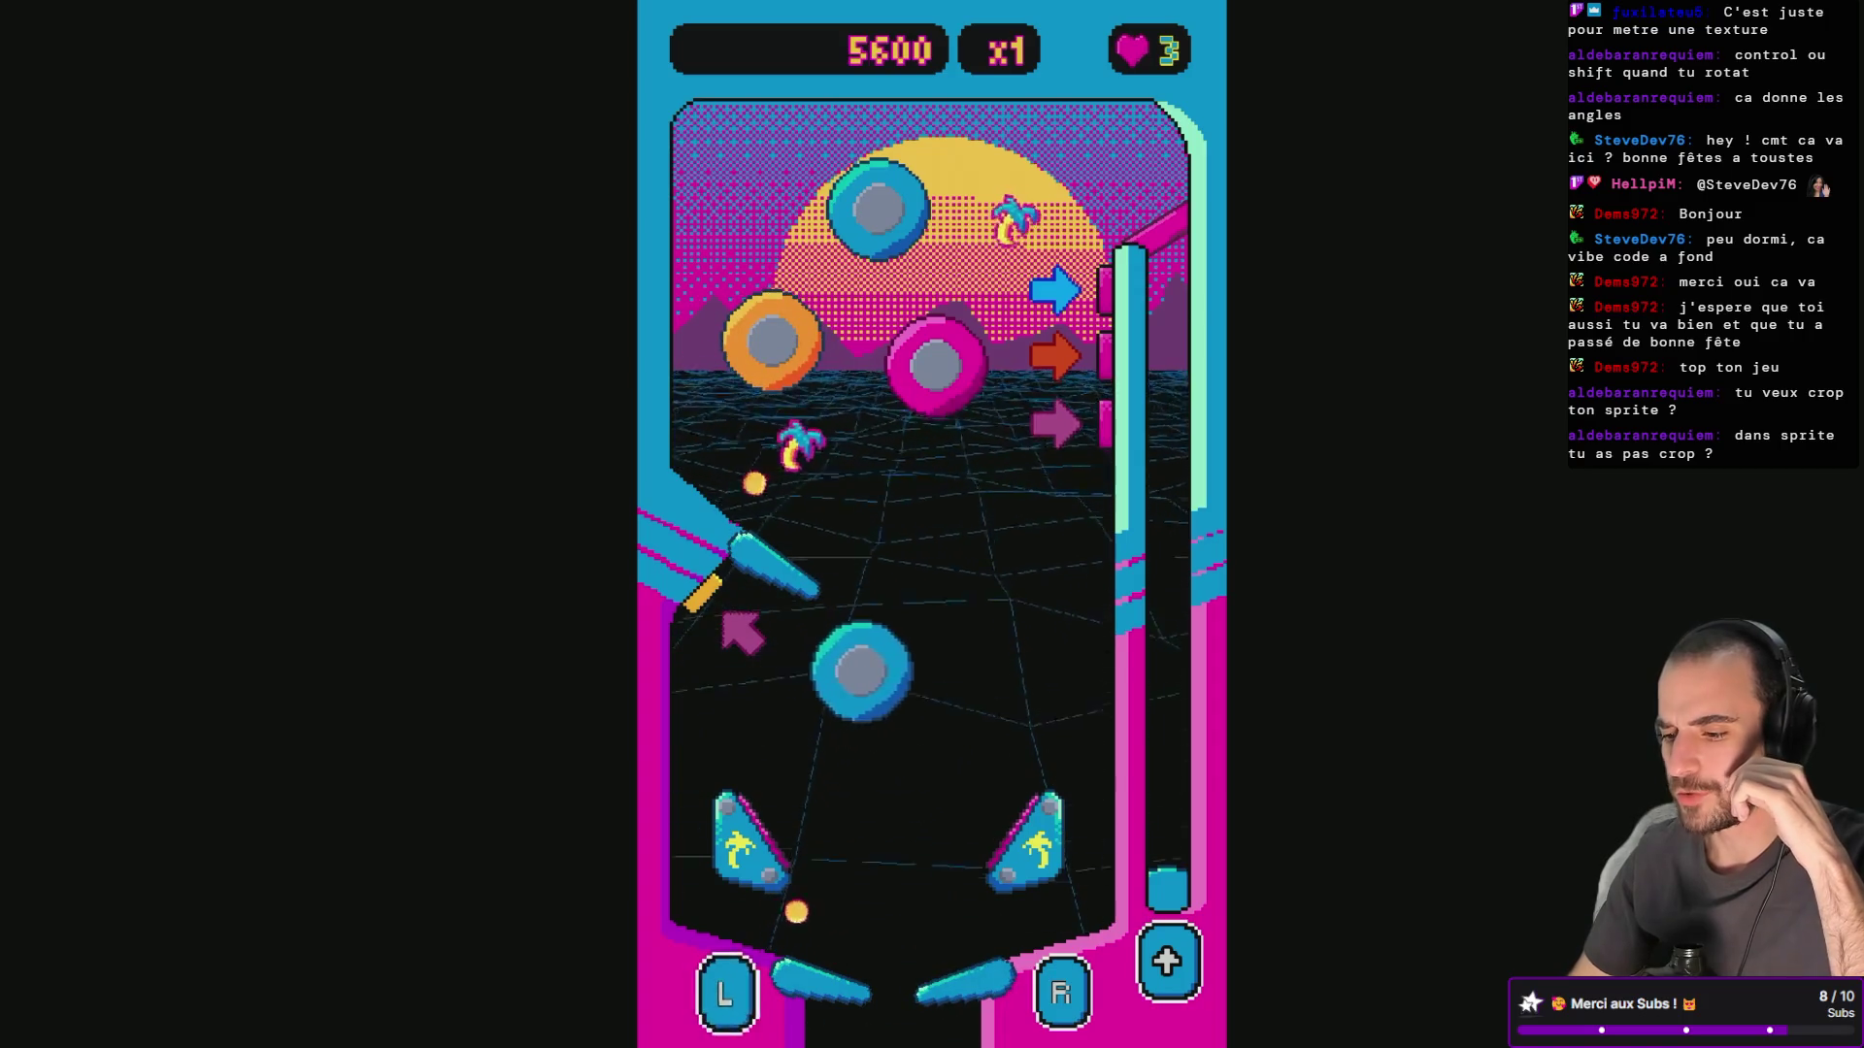
key(Left)
key(Right)
key(Left)
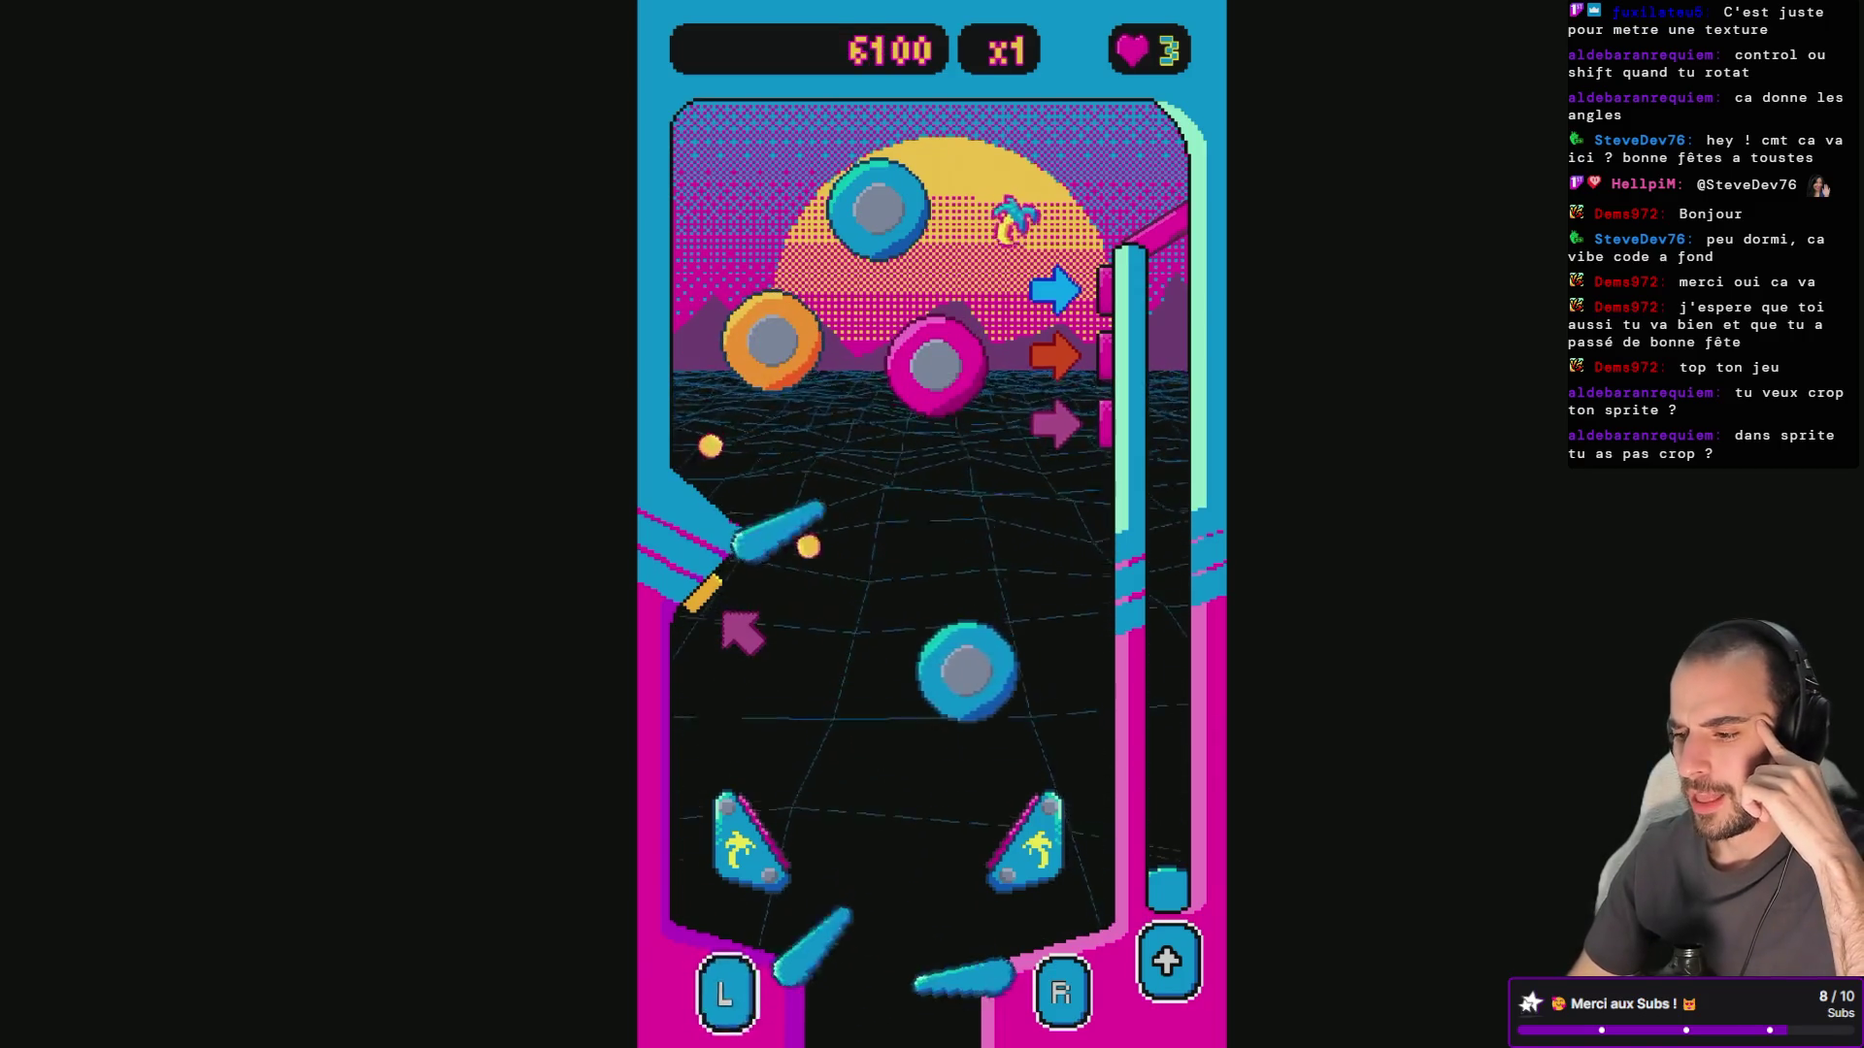
key(Right)
key(Right)
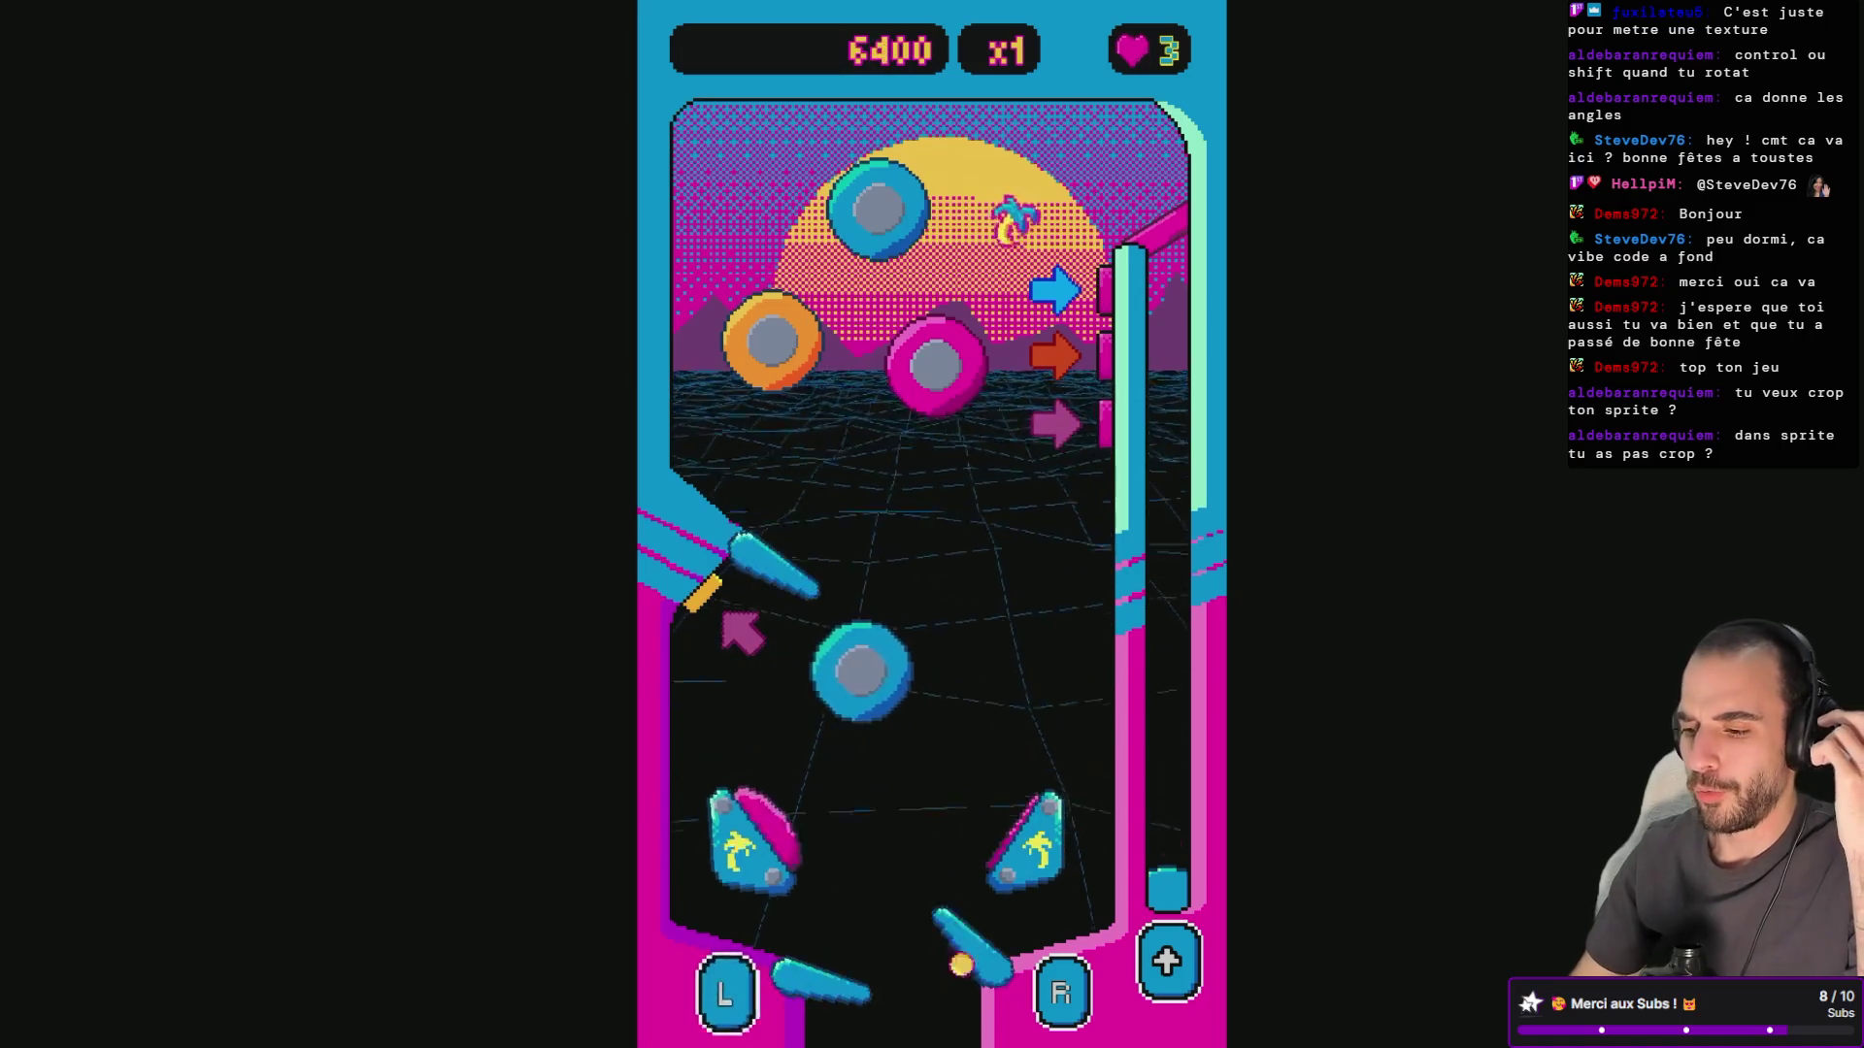
key(space)
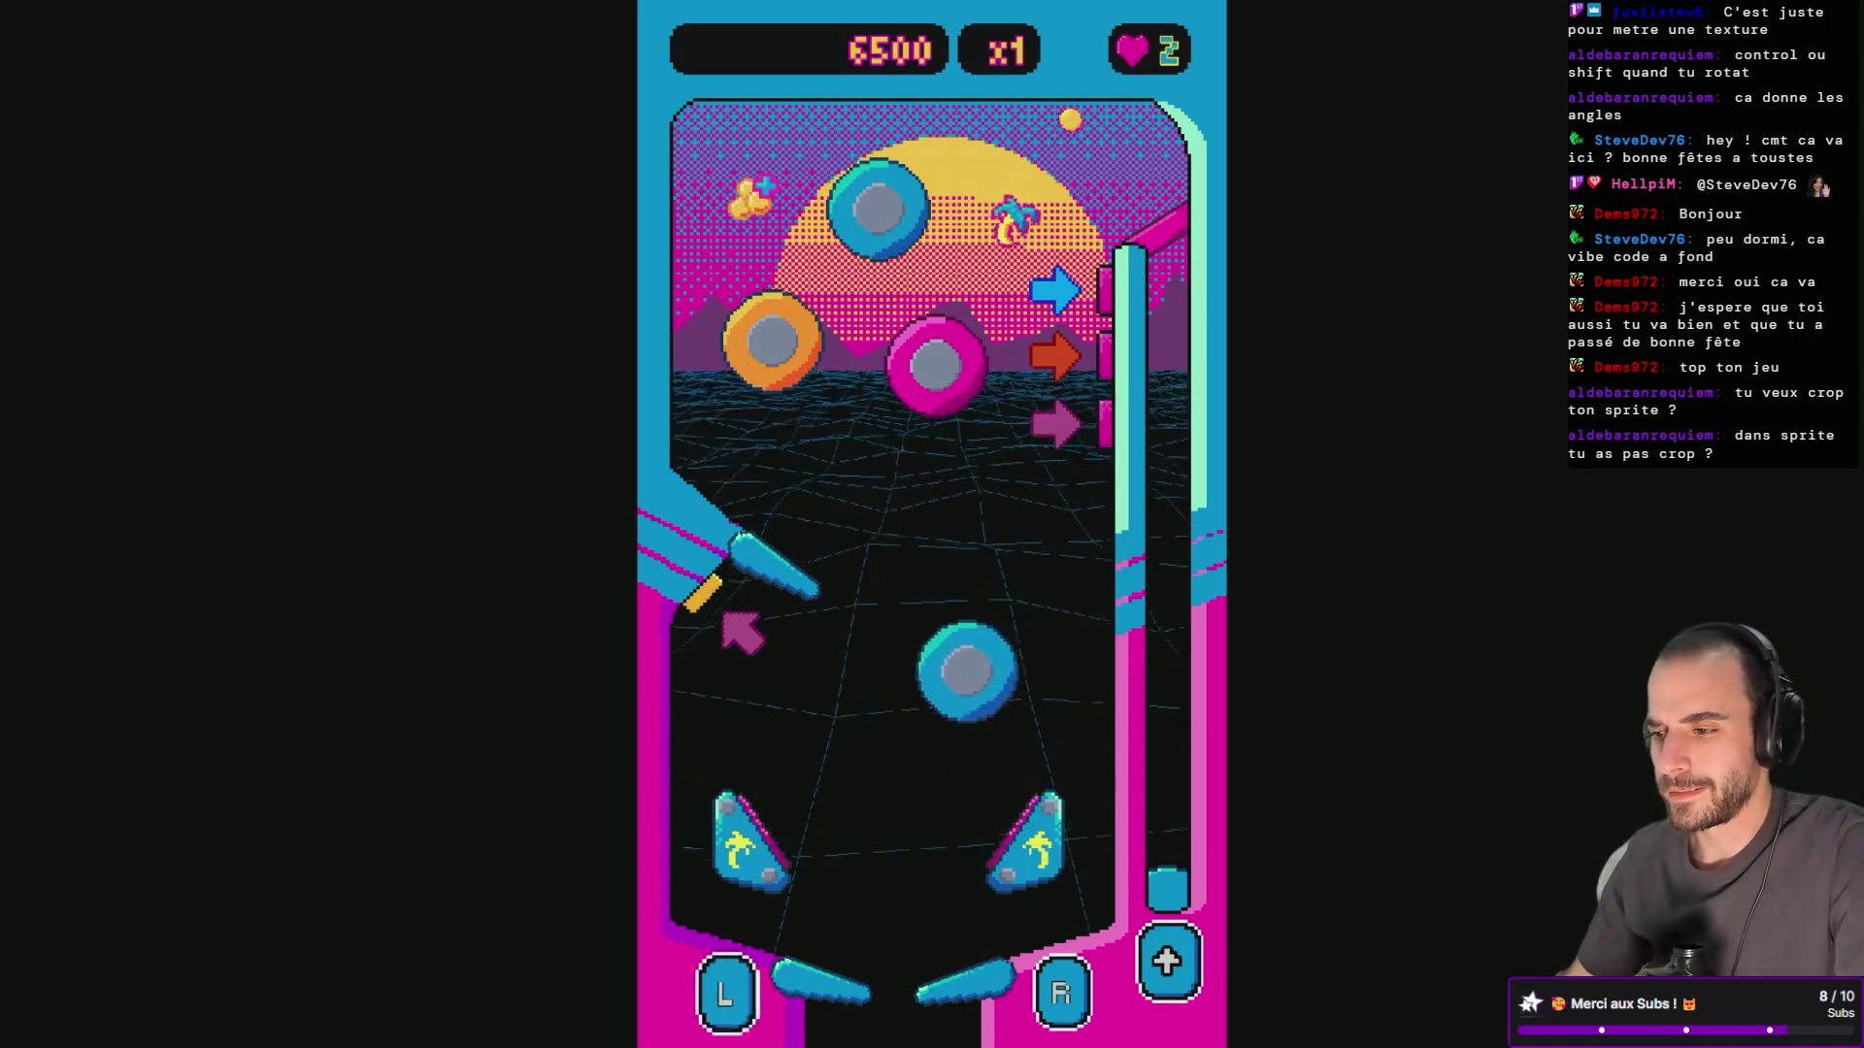
Keep flipping, exit fullscreen at 15200 points, and close the game page.
key(Right)
key(Left)
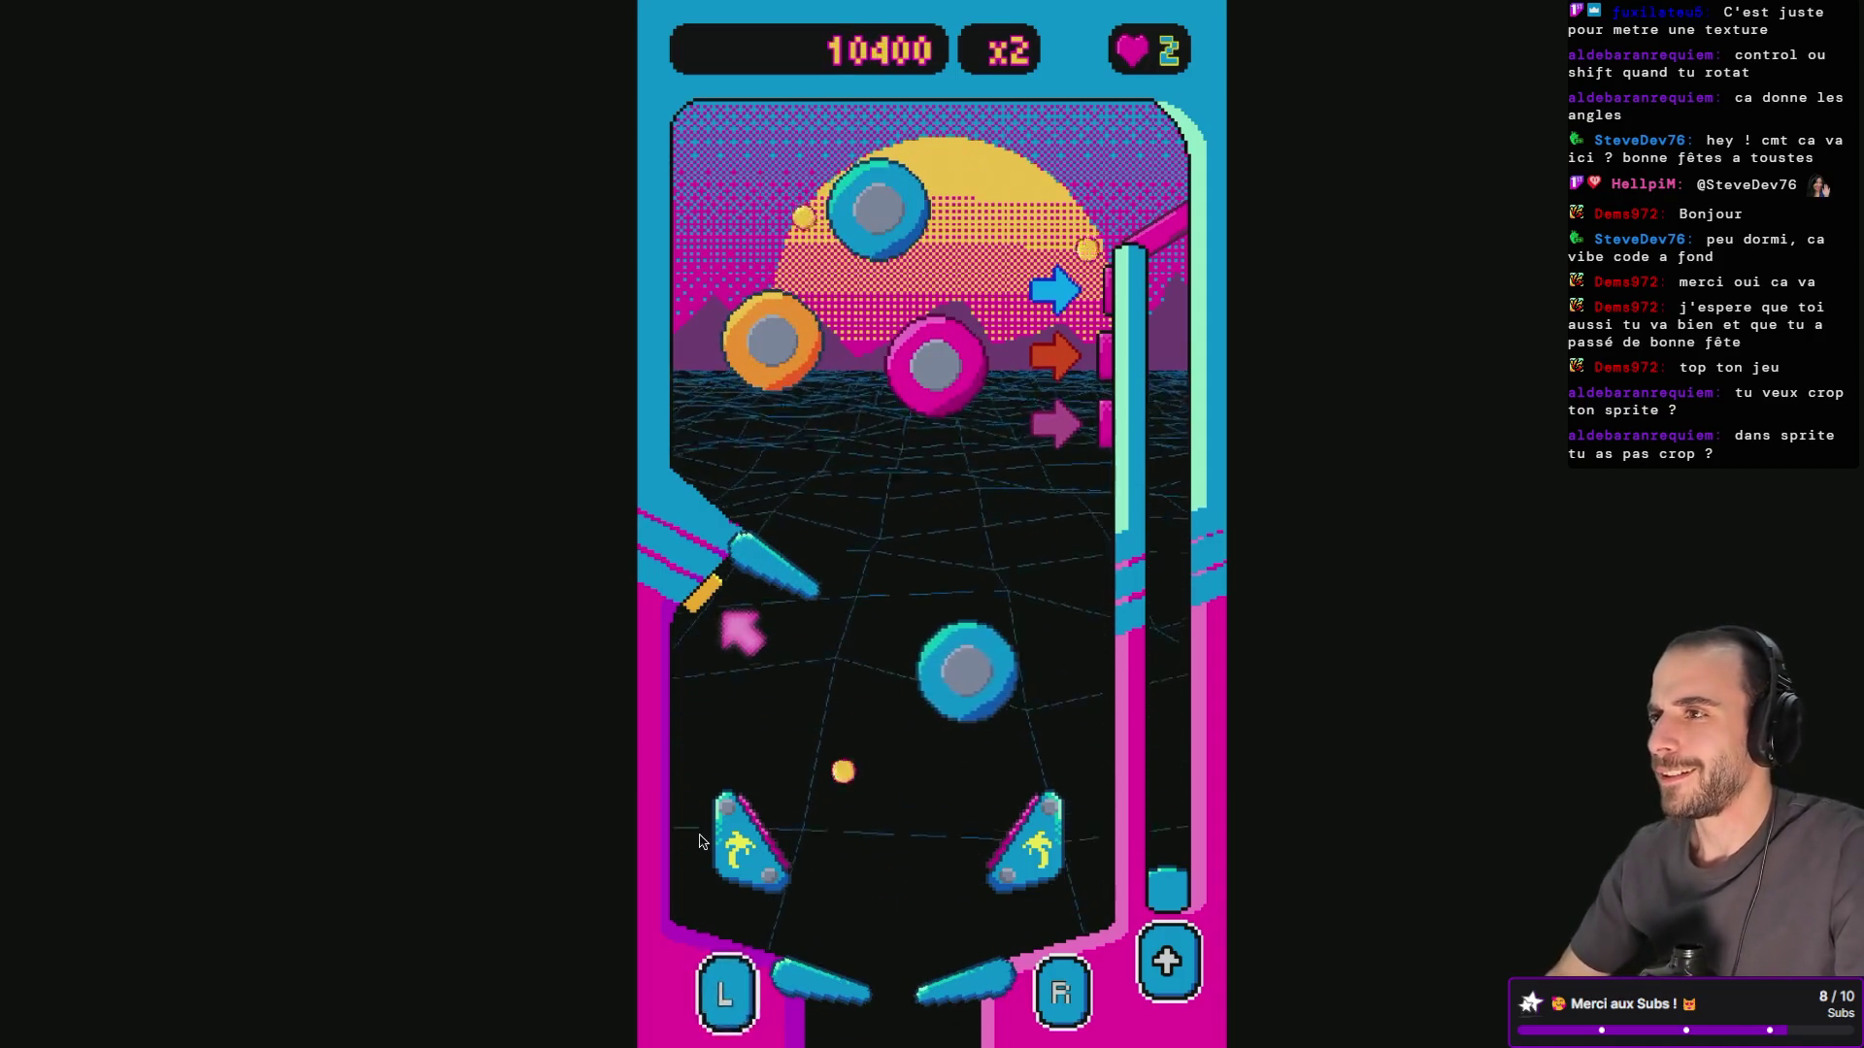
mouse_move(14, 5)
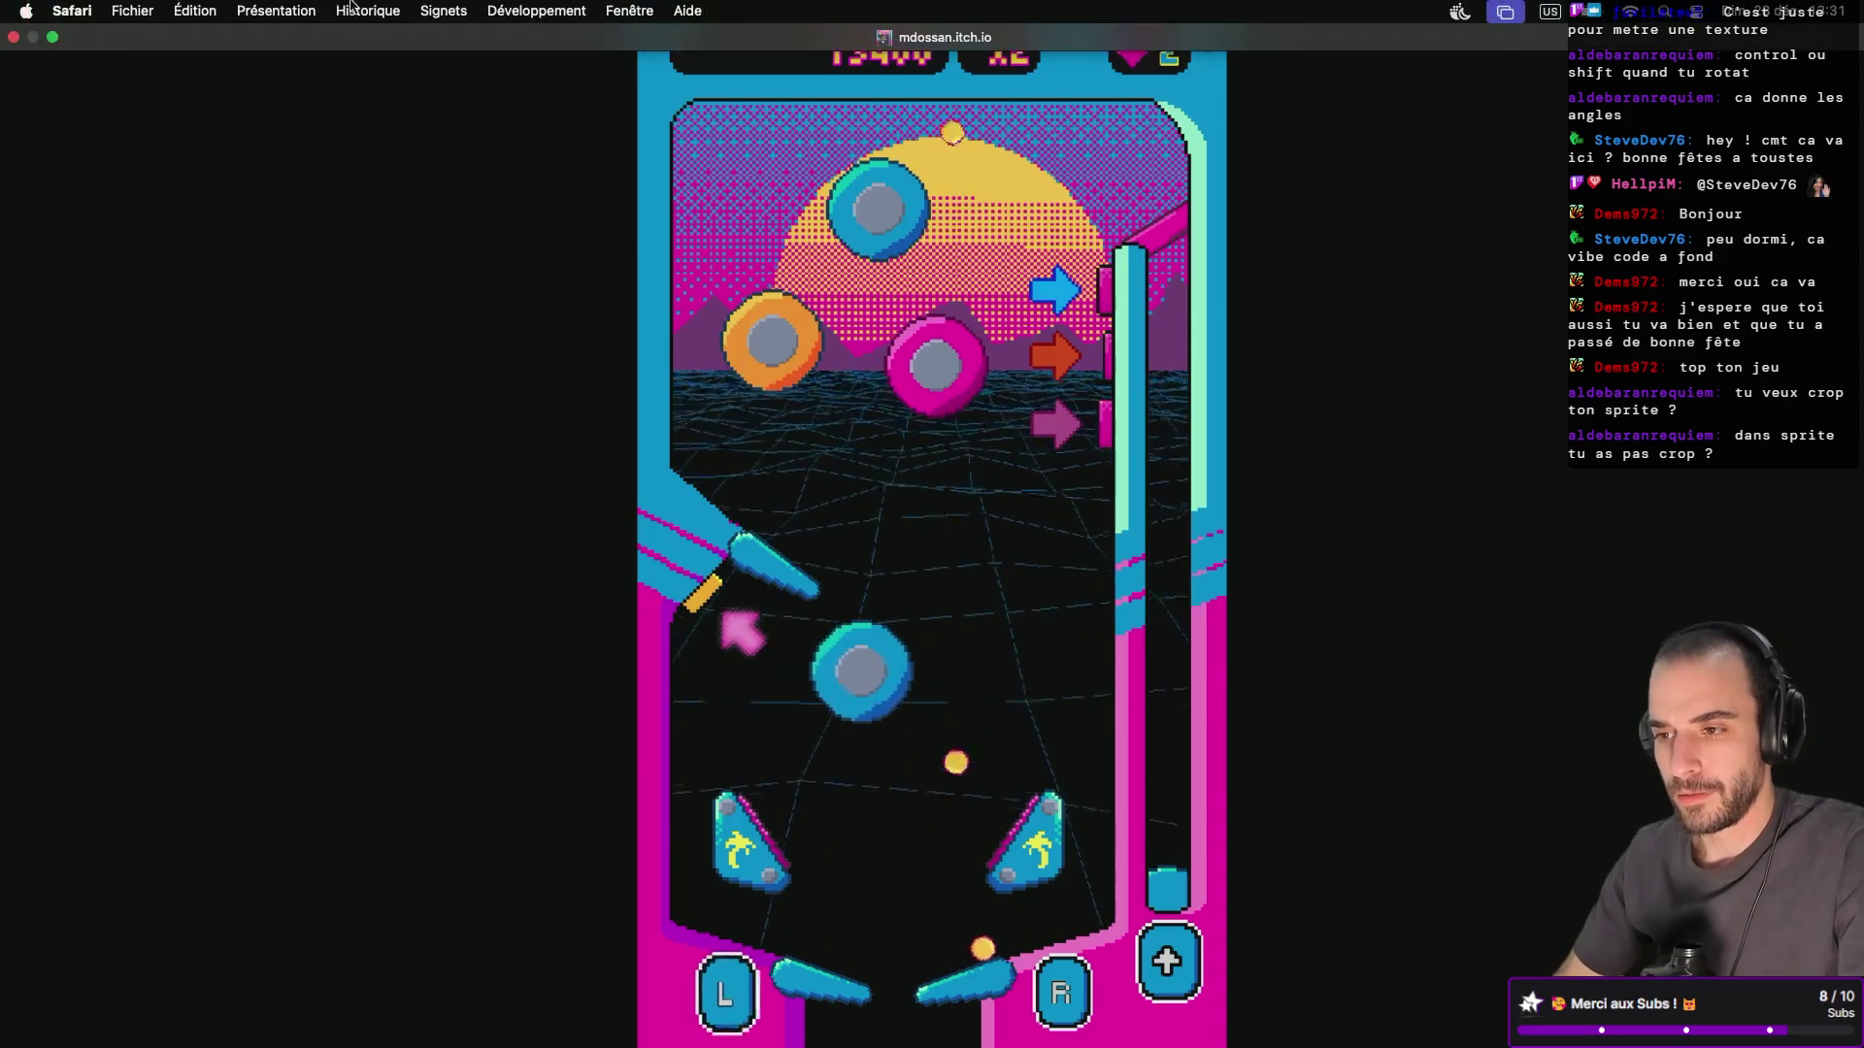
click(13, 37)
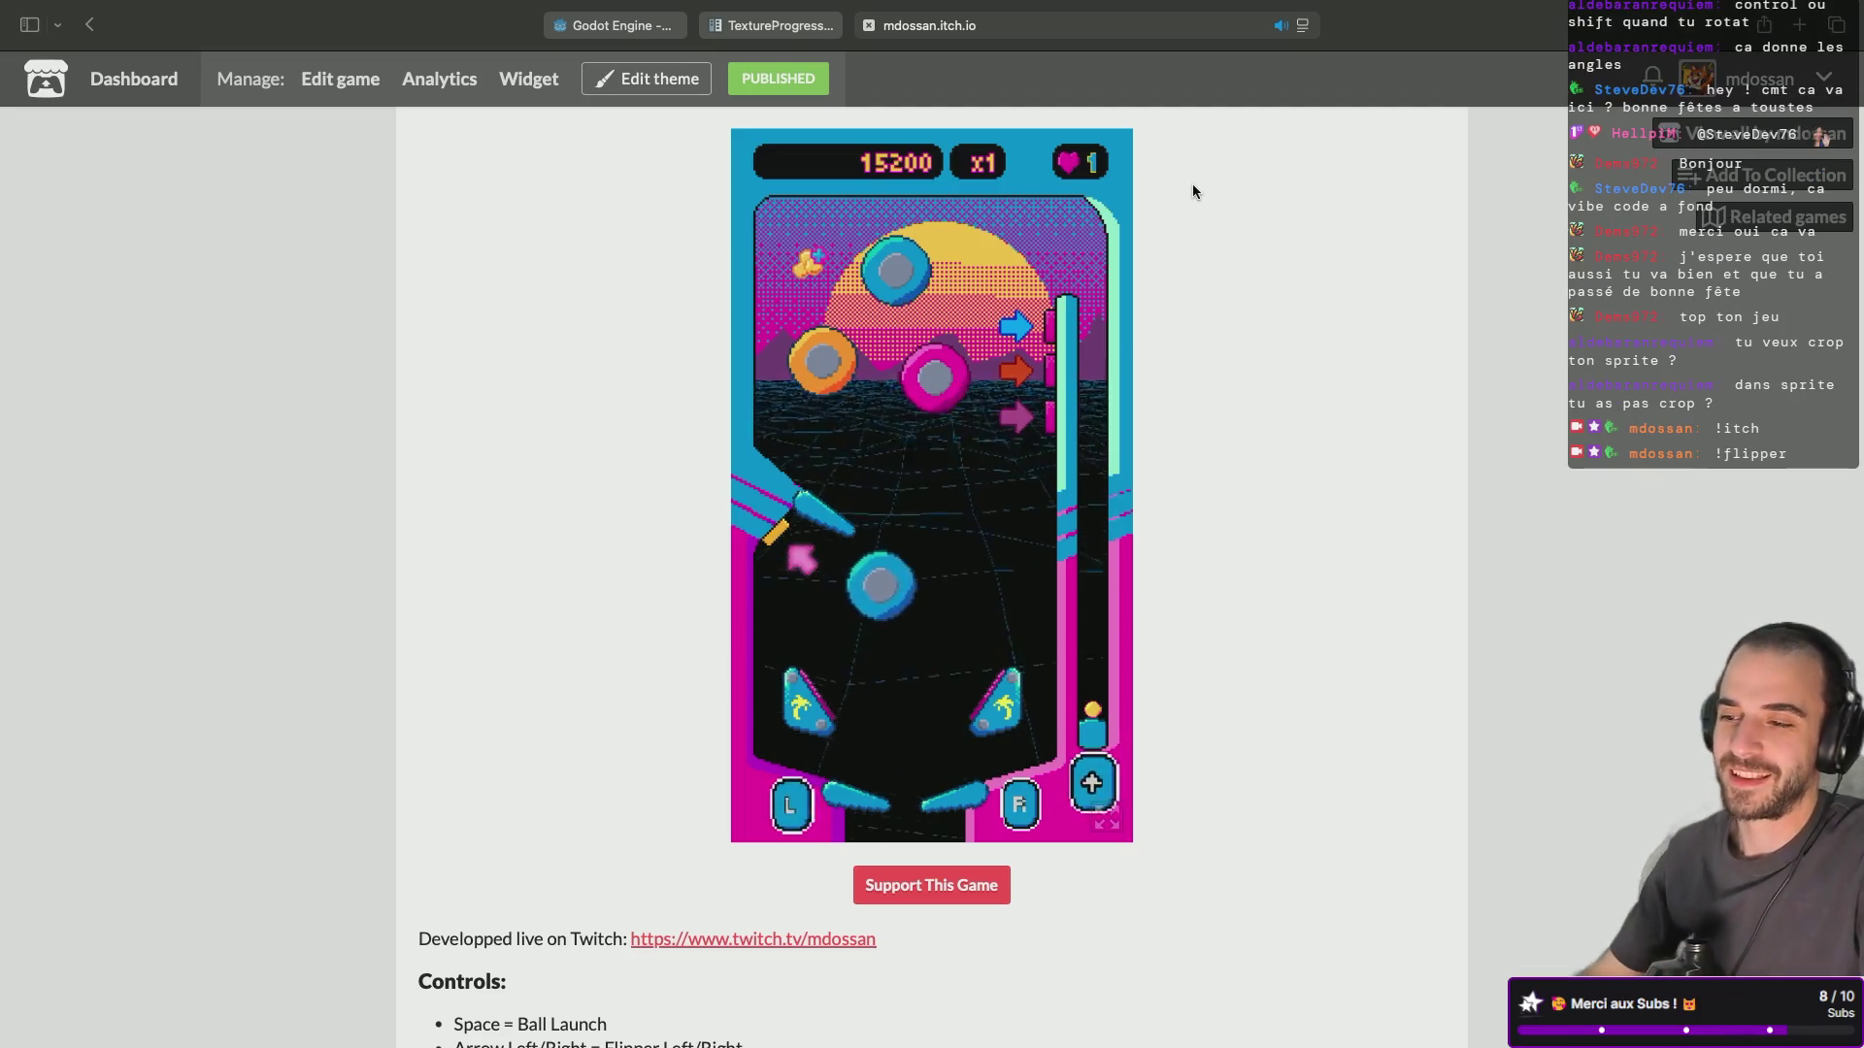
click(870, 26)
Crop the bullet_ammo canvas in Aseprite to the selected 8×18 bullet.
scroll(737, 544, down, 2)
key(super+Tab)
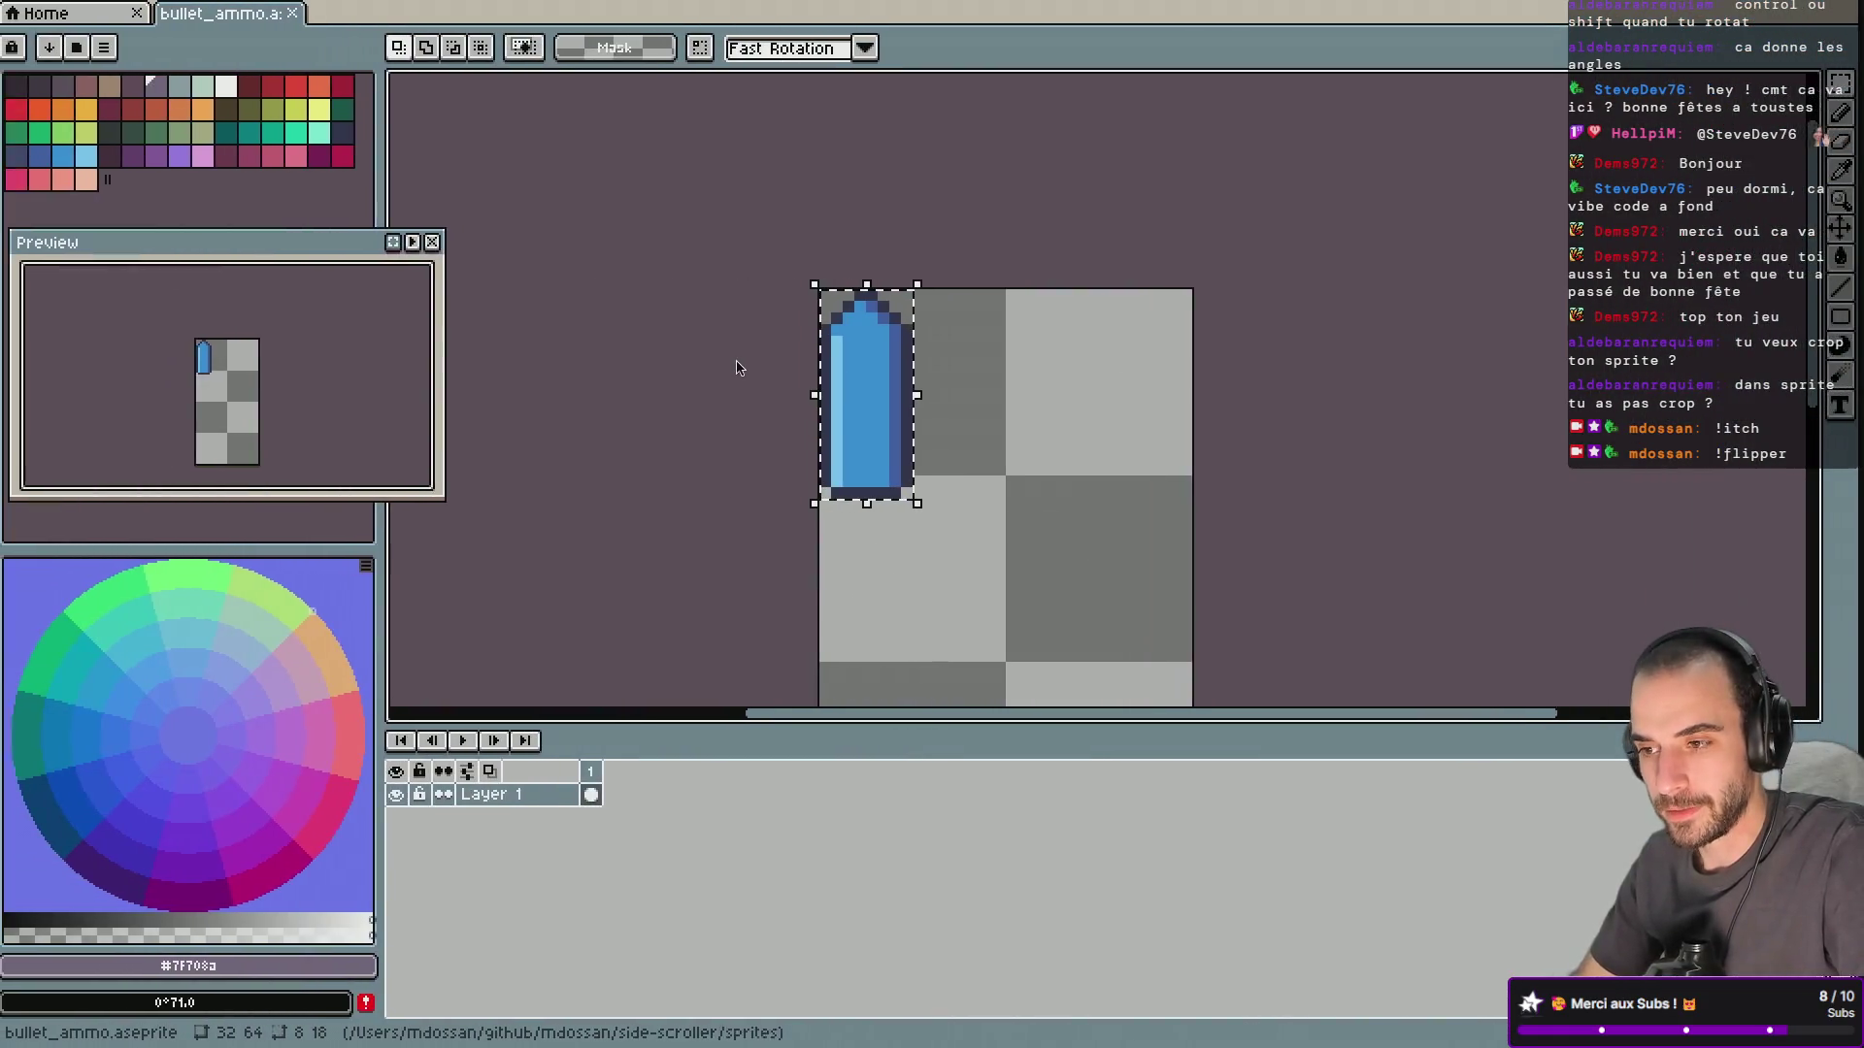
click(233, 11)
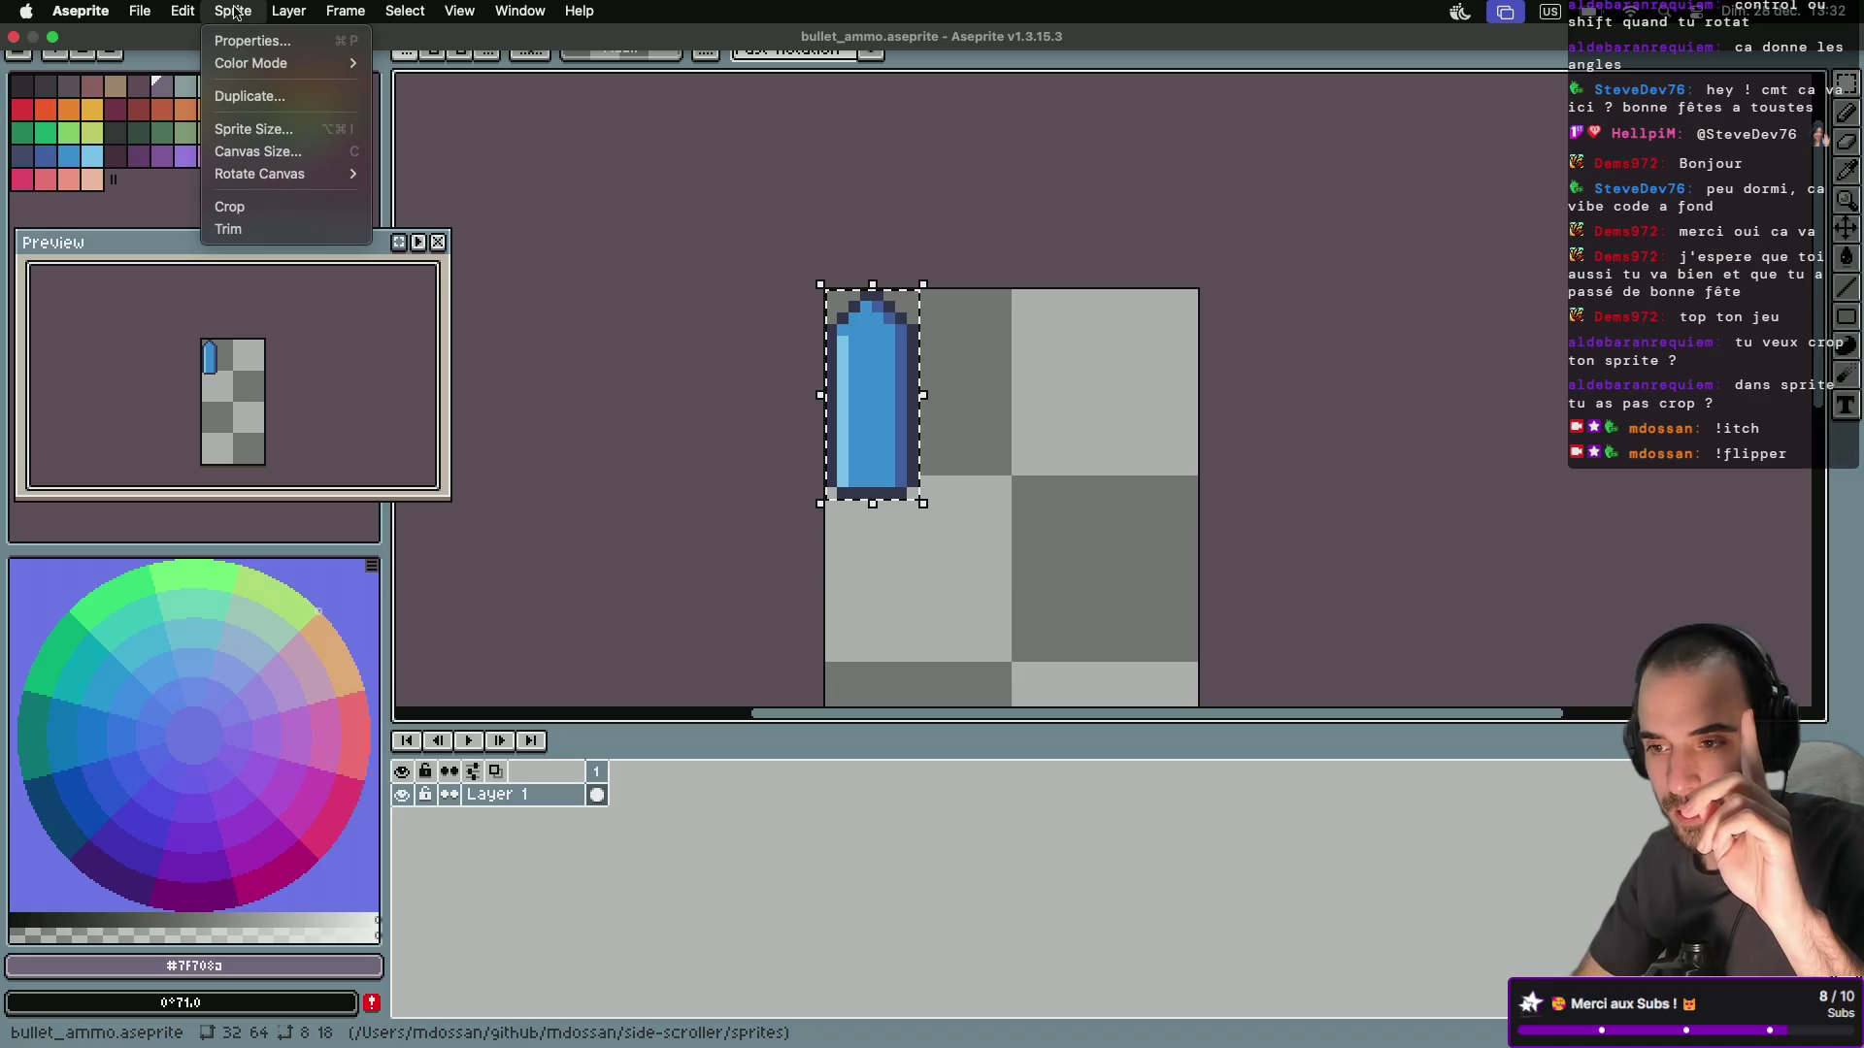
click(243, 207)
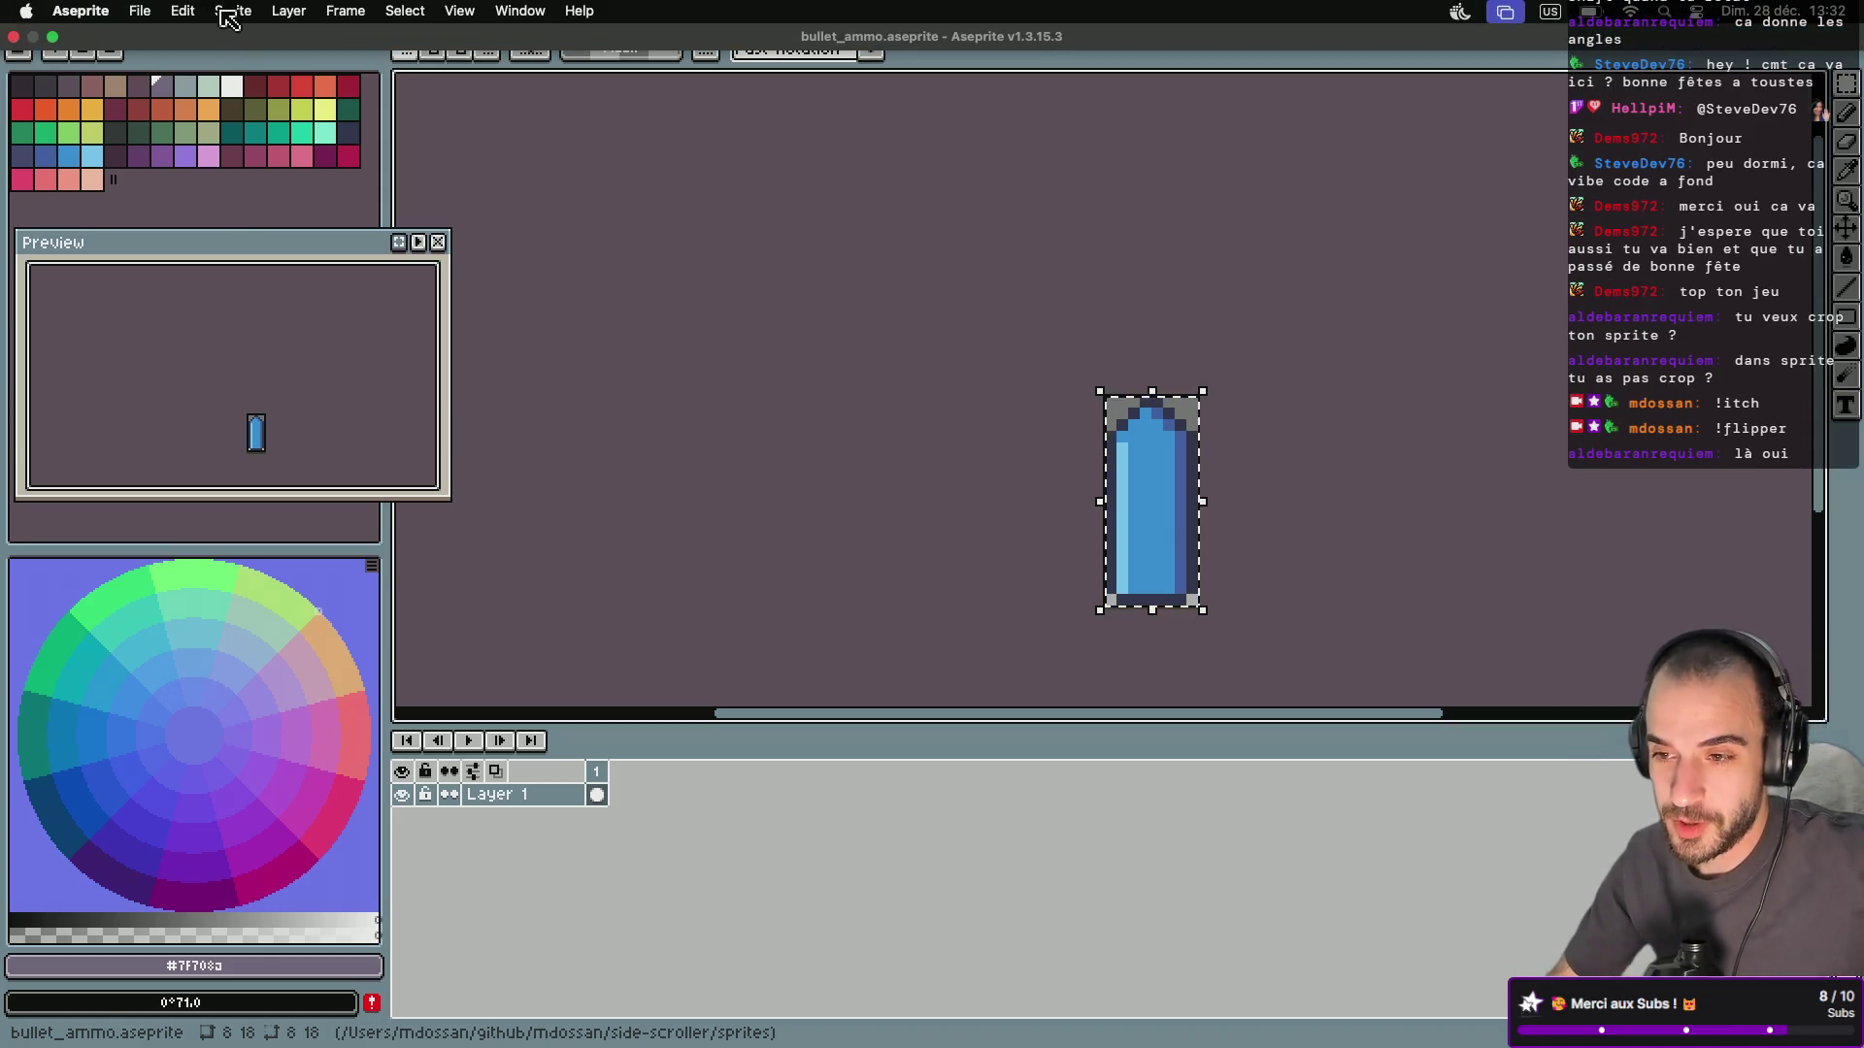
click(229, 13)
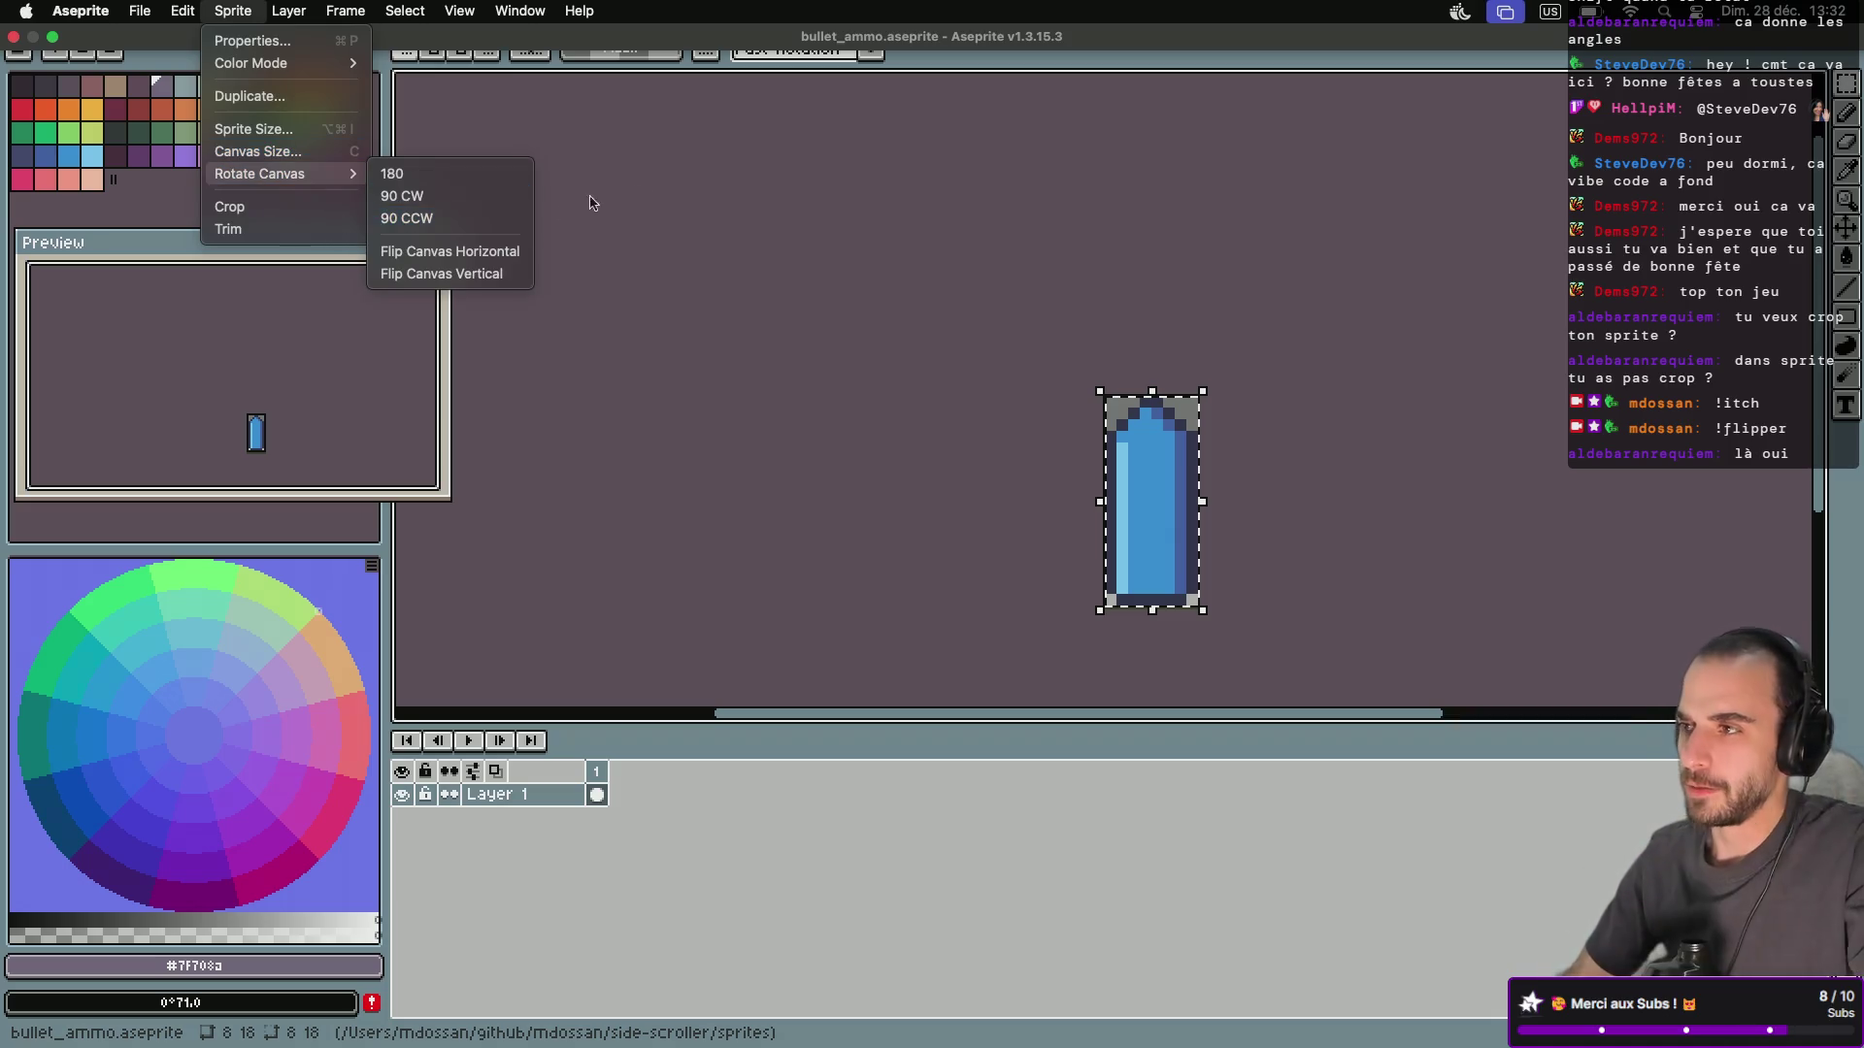
click(733, 257)
scroll(968, 492, up, 5)
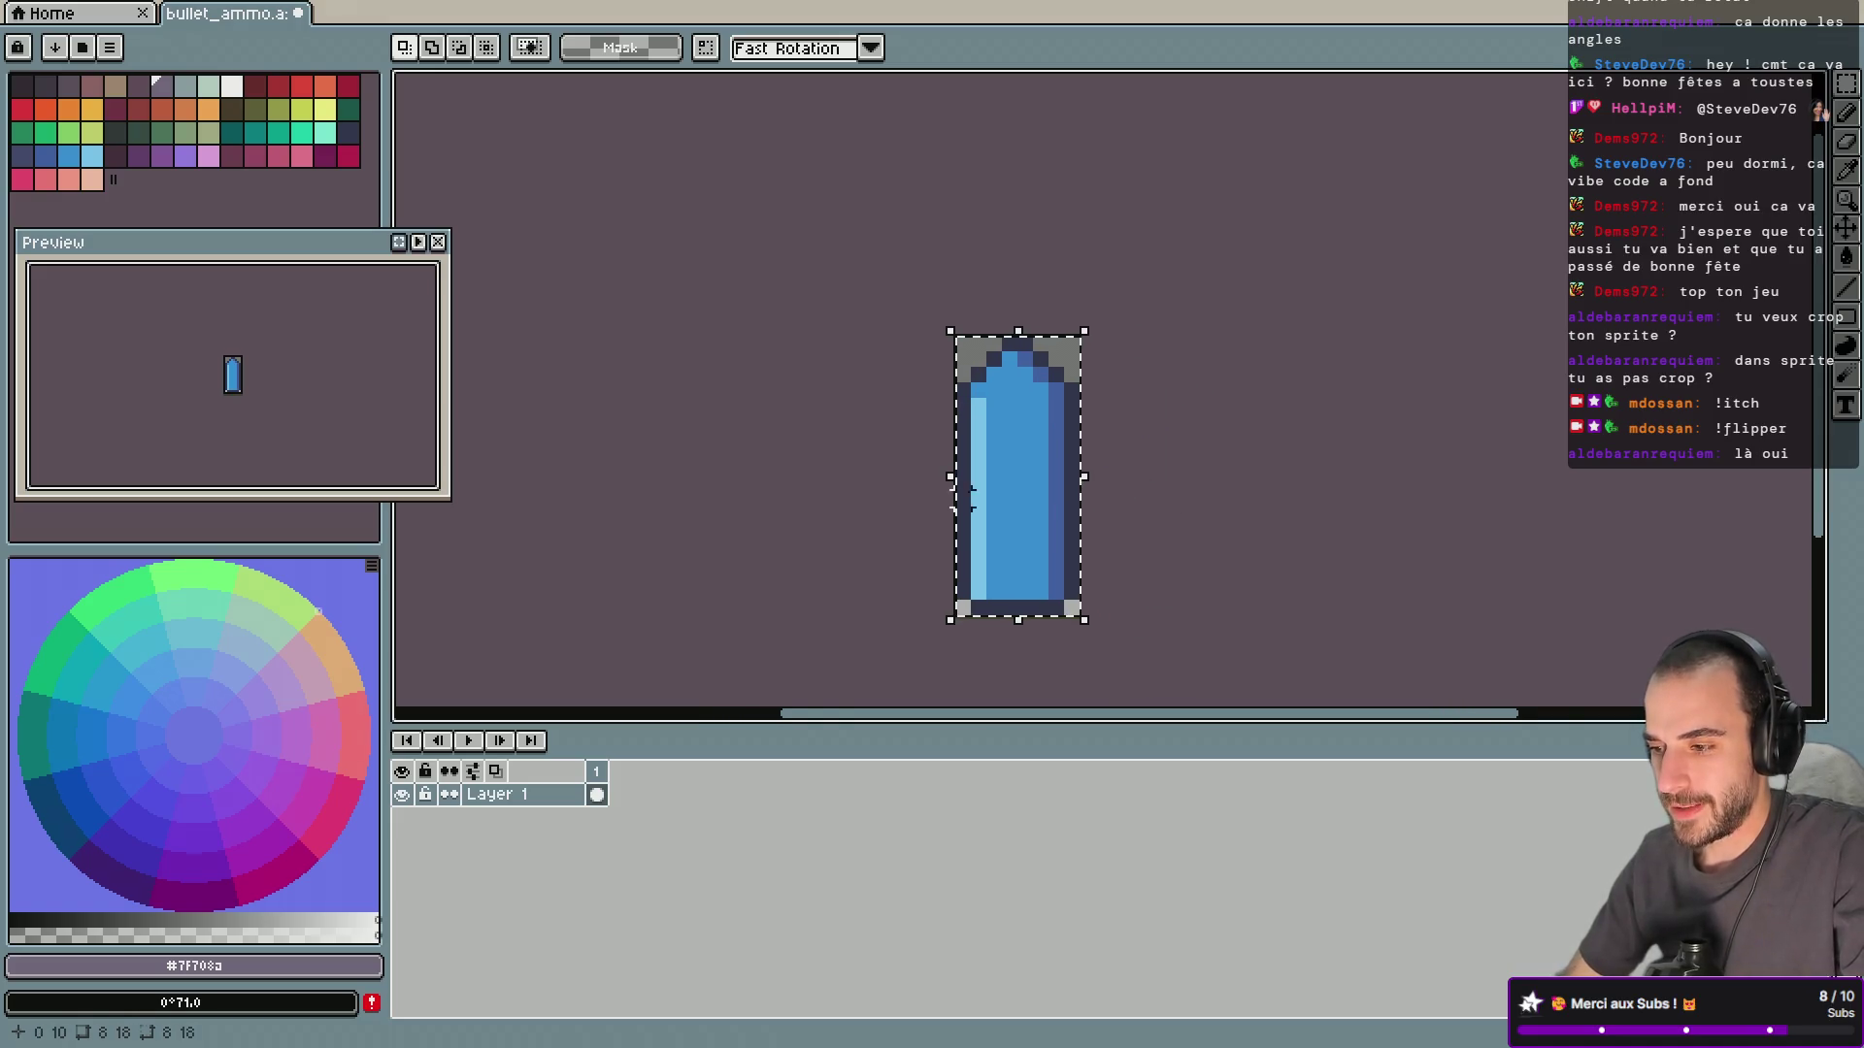
Export the bullet via Export As to bullet_ammo.png with Resize set to 200%.
click(89, 10)
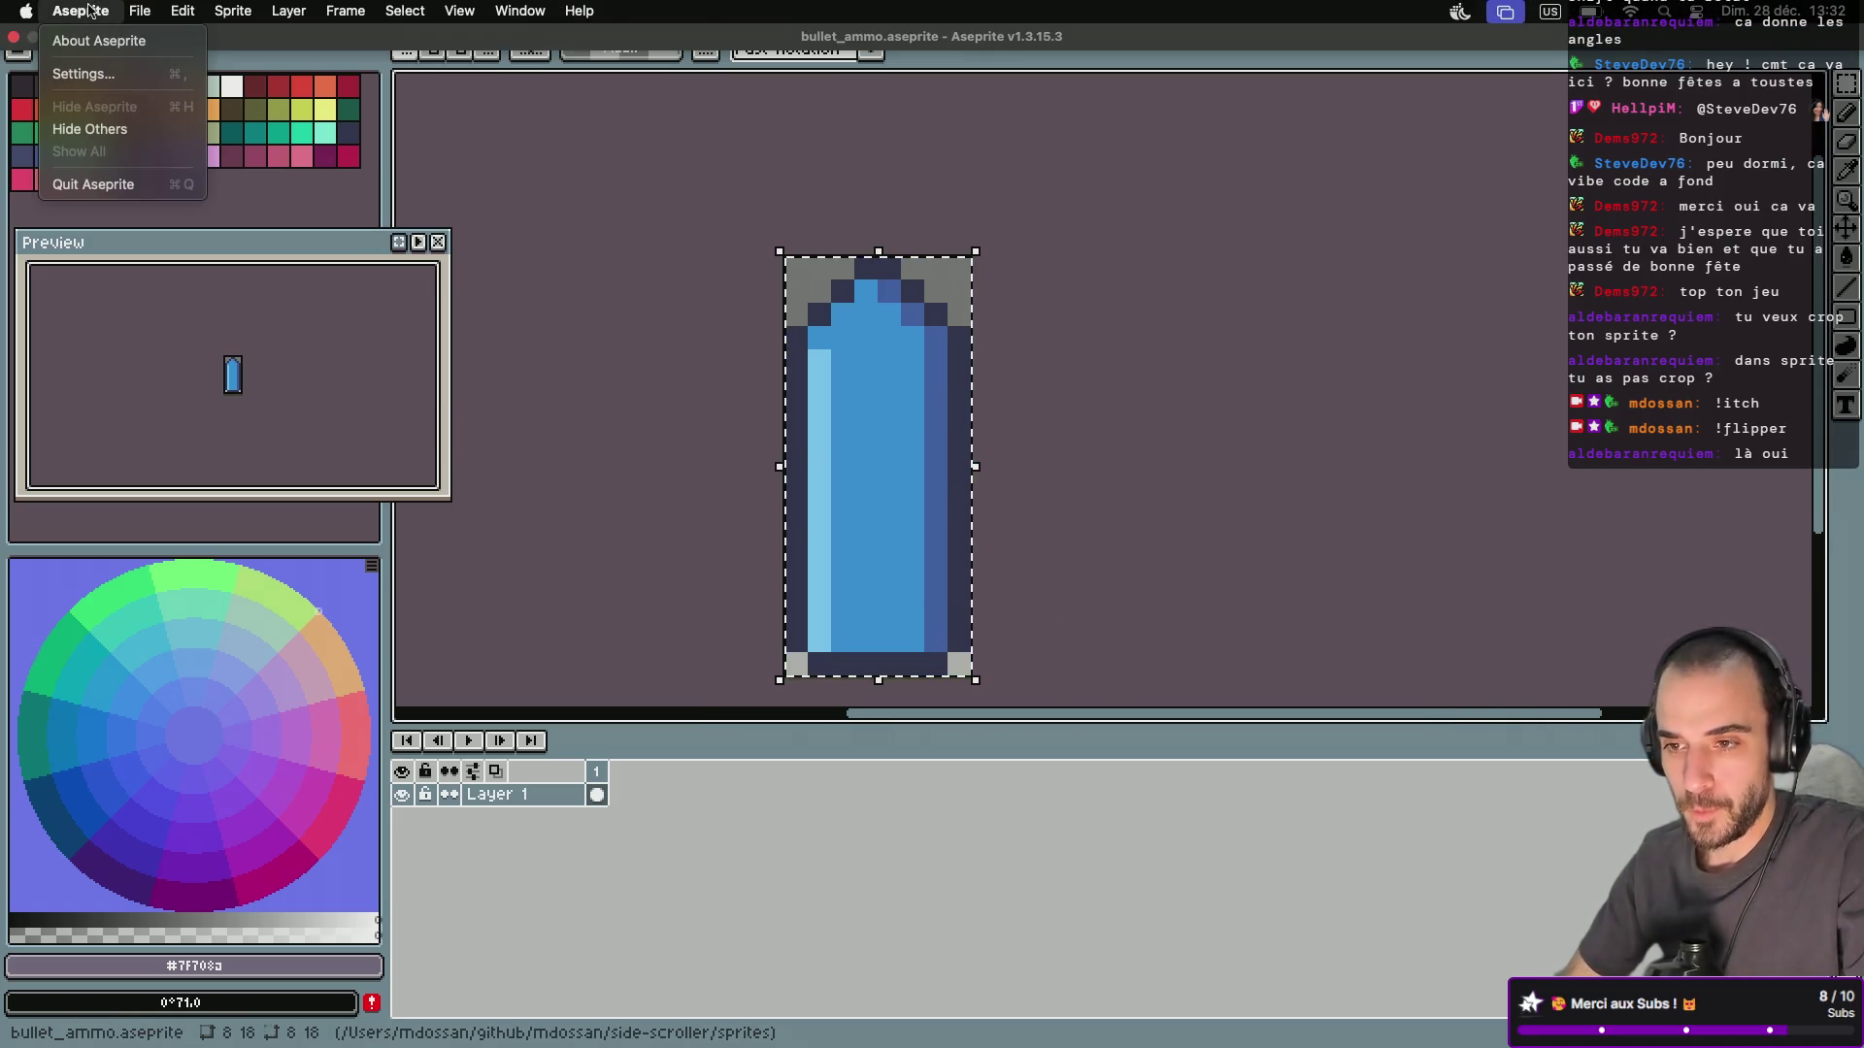
mouse_move(170, 226)
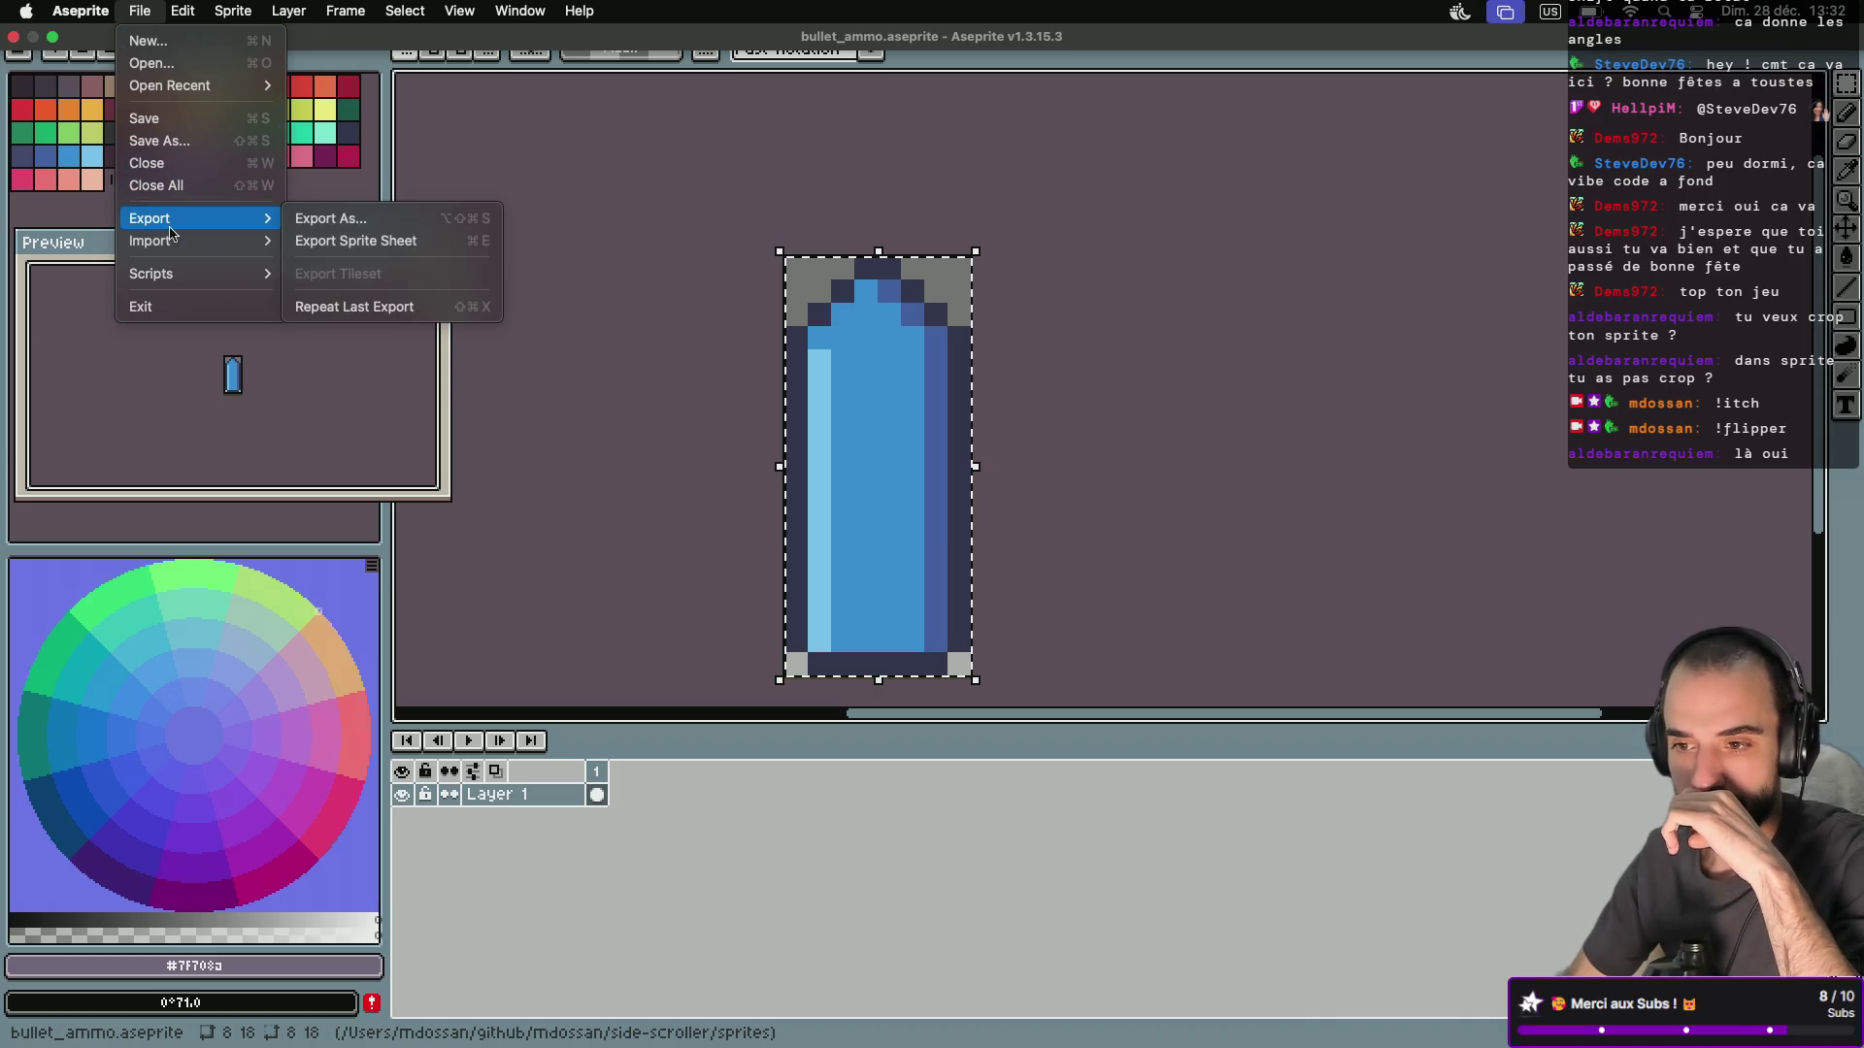
click(337, 227)
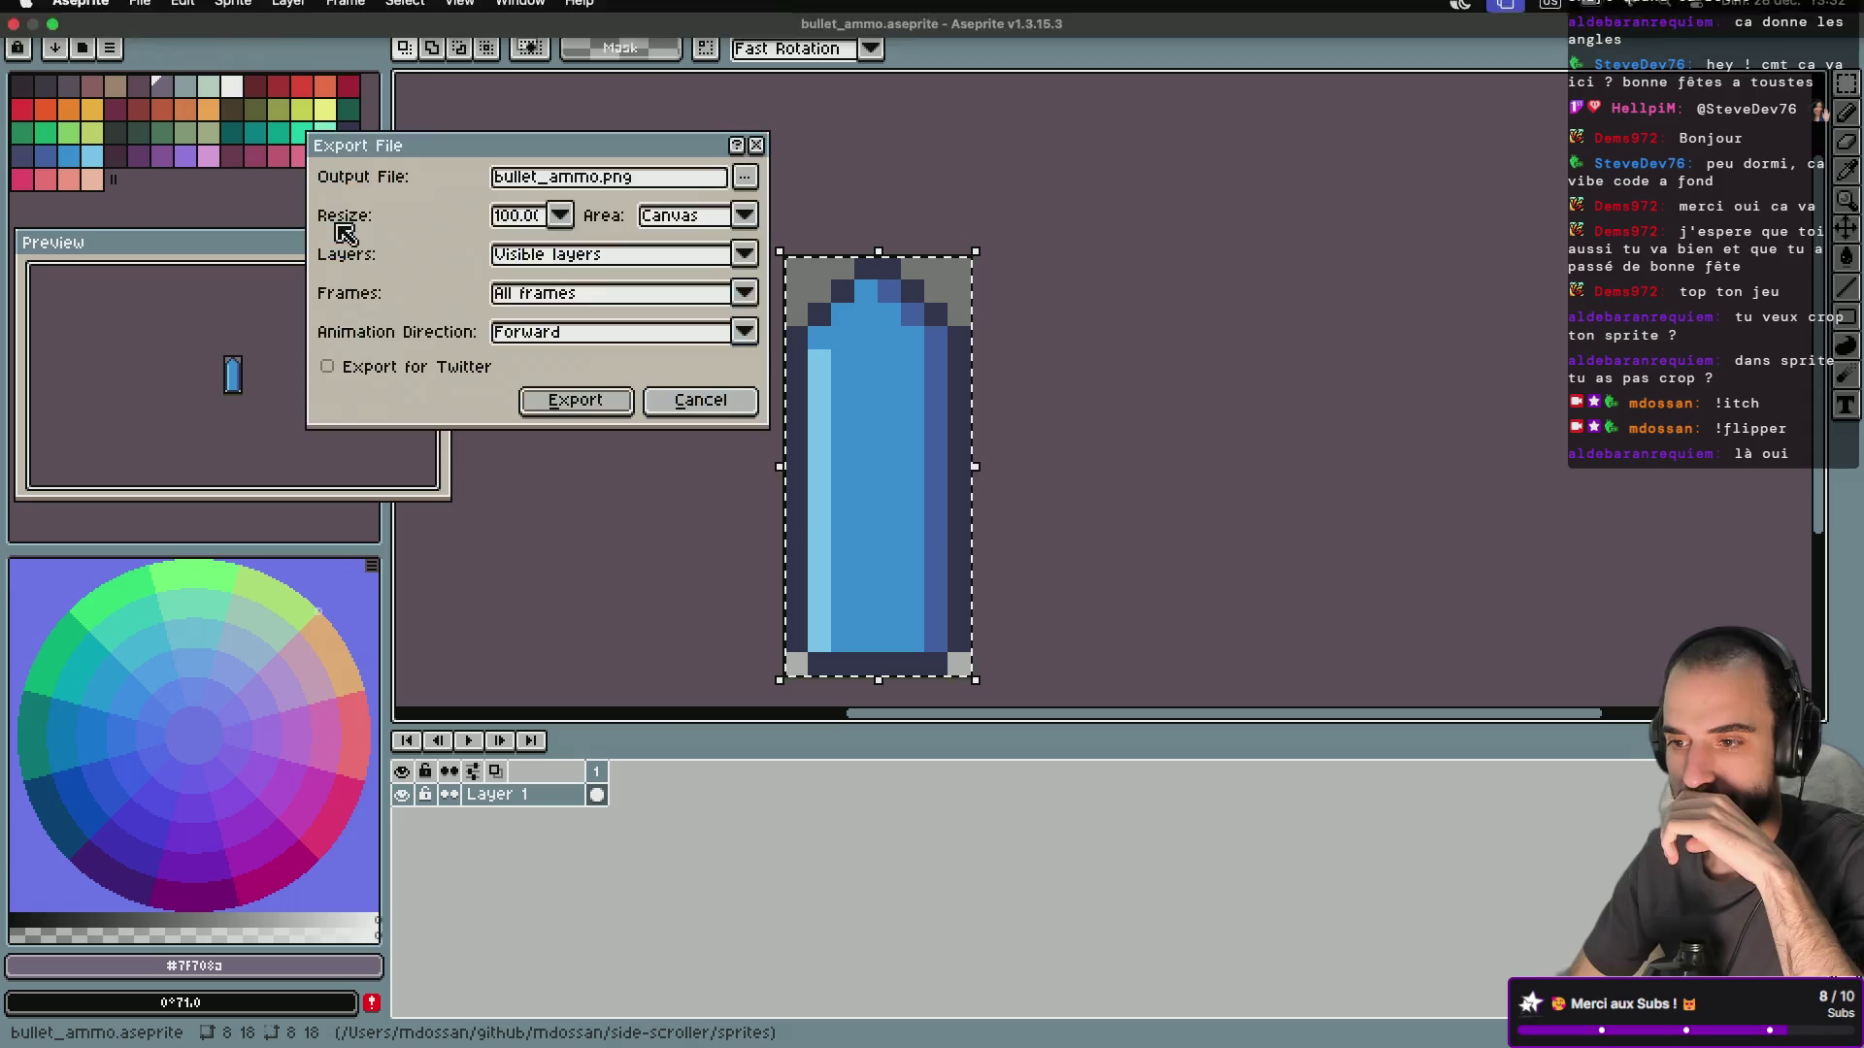
click(561, 216)
click(516, 299)
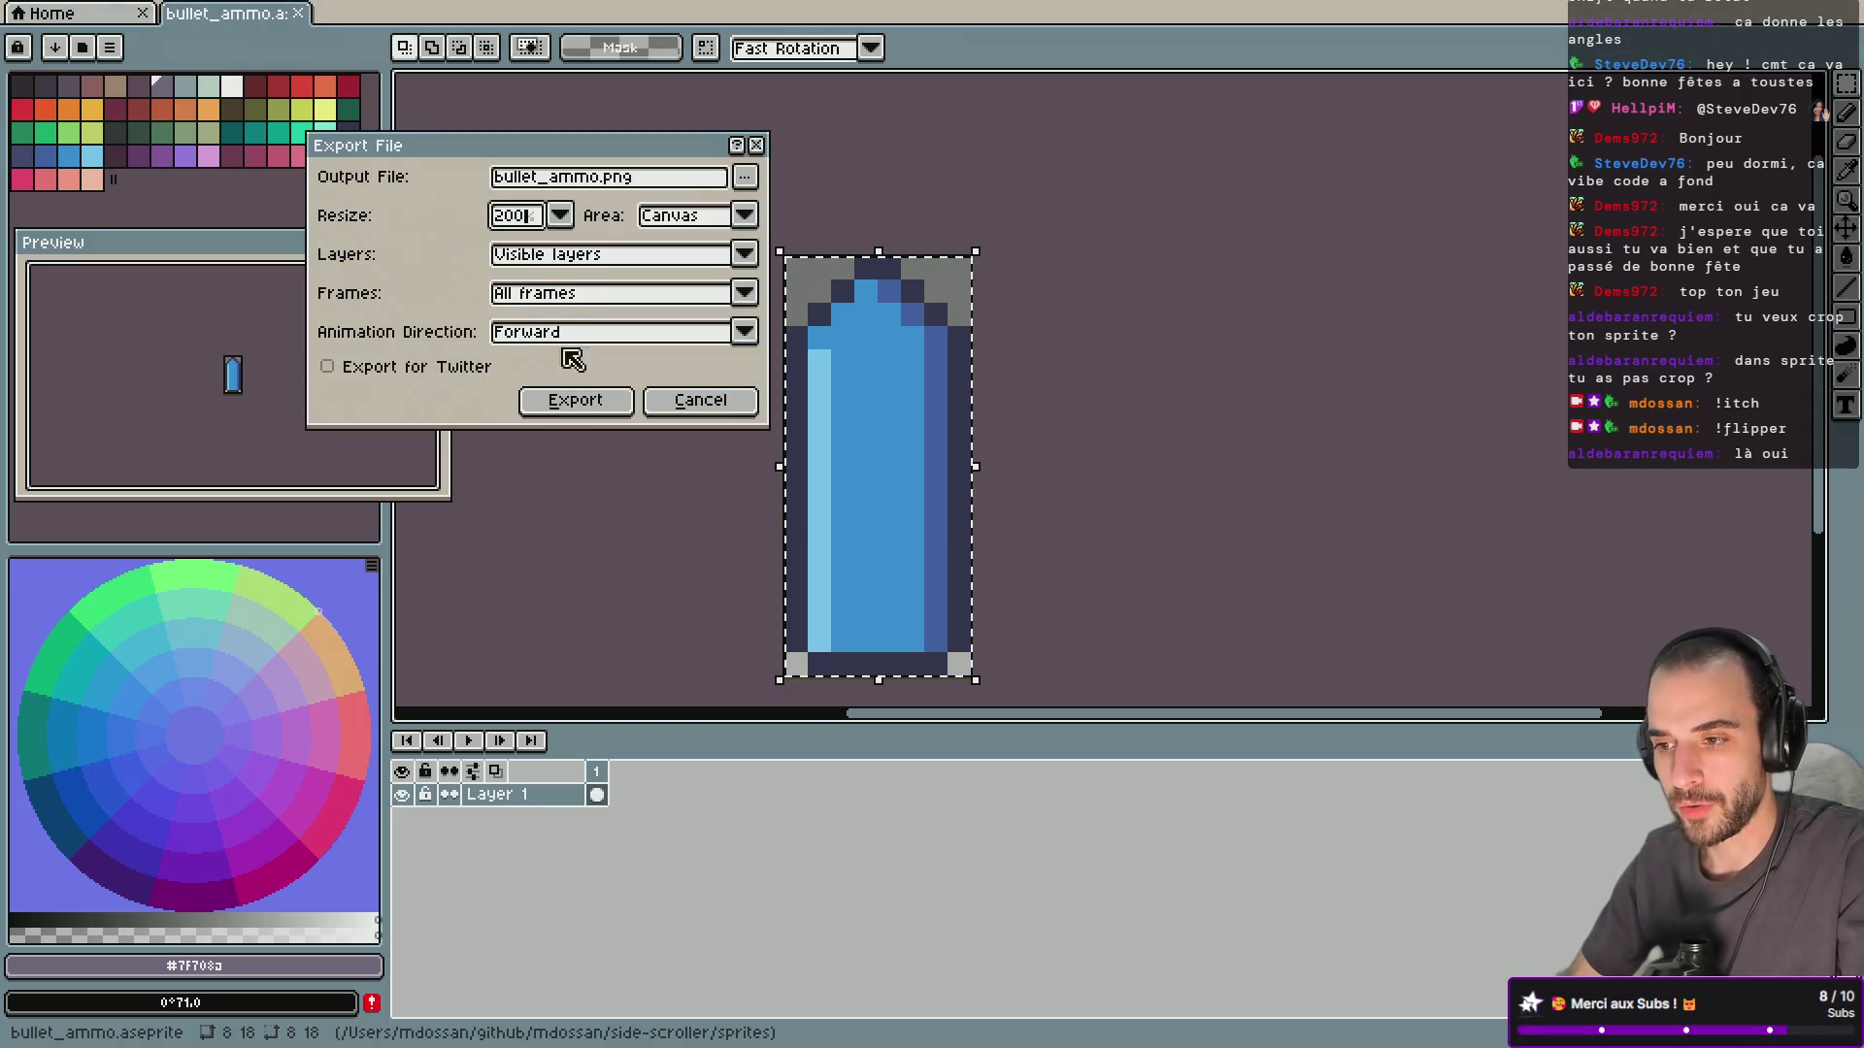
click(589, 408)
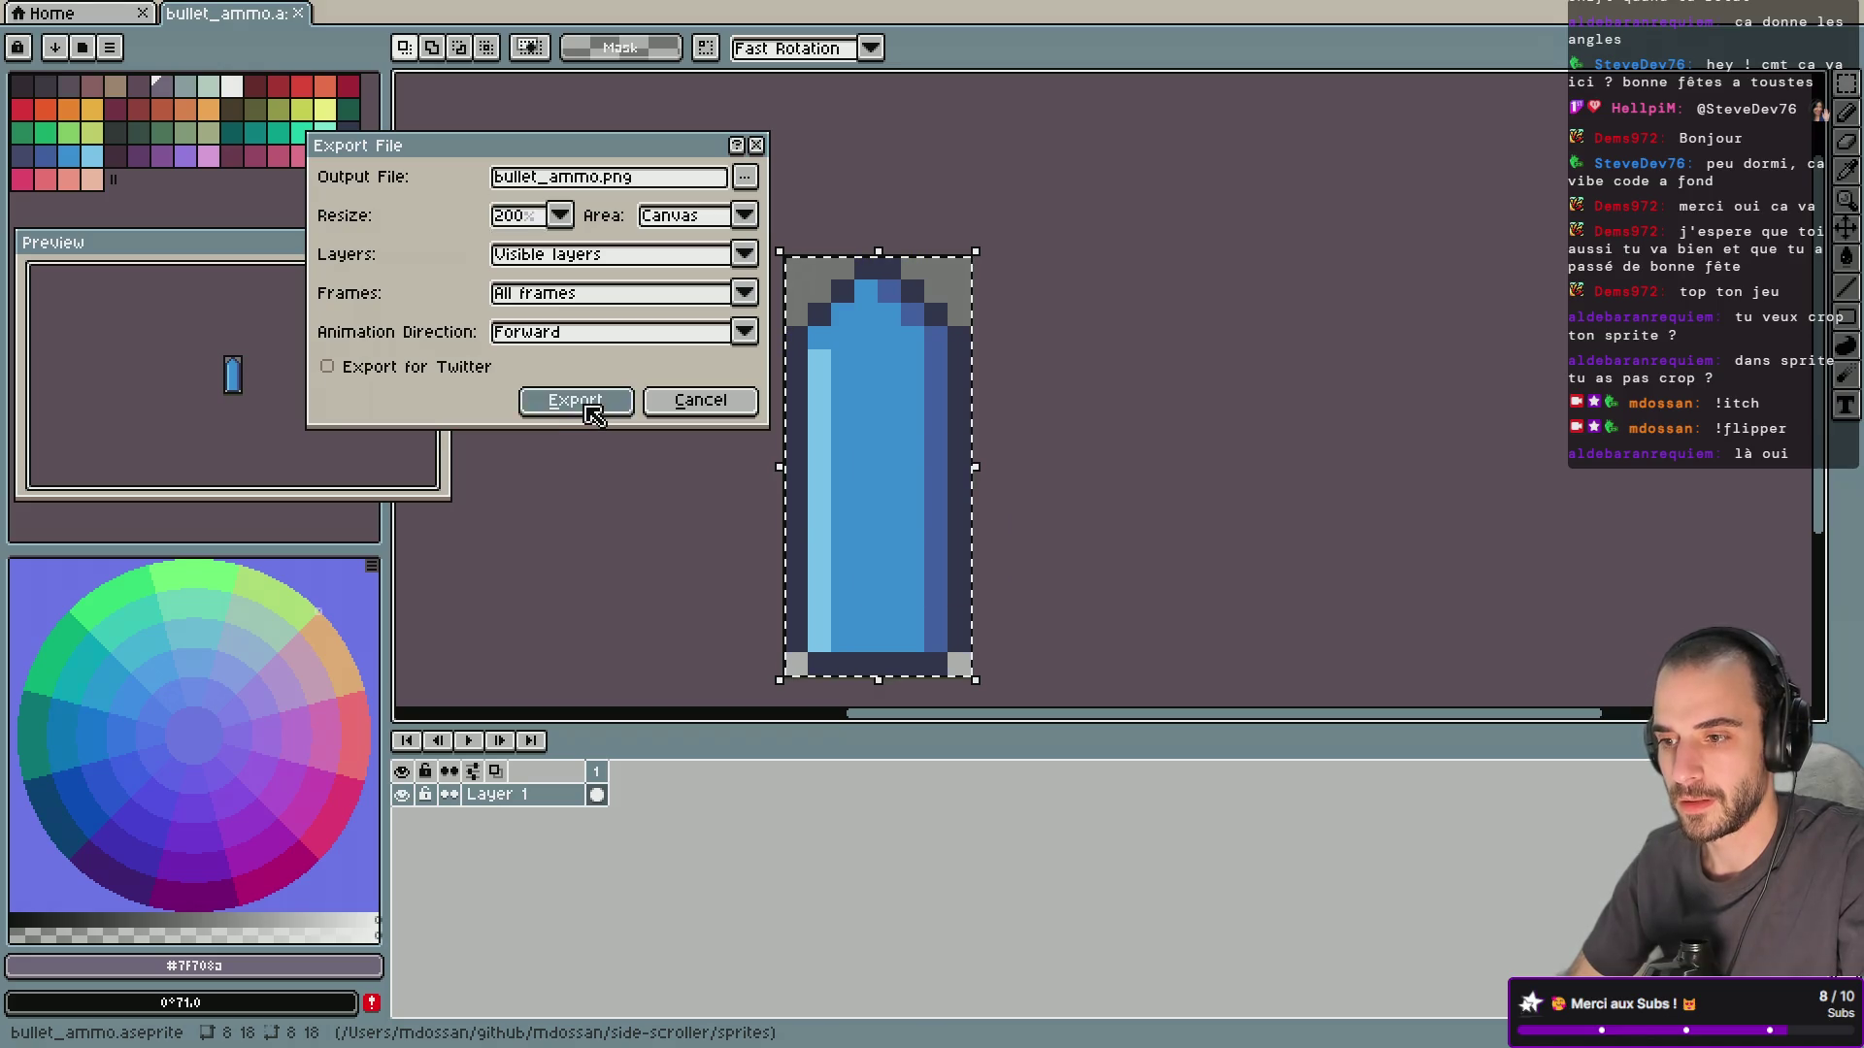
key(alt+Tab)
key(Tab)
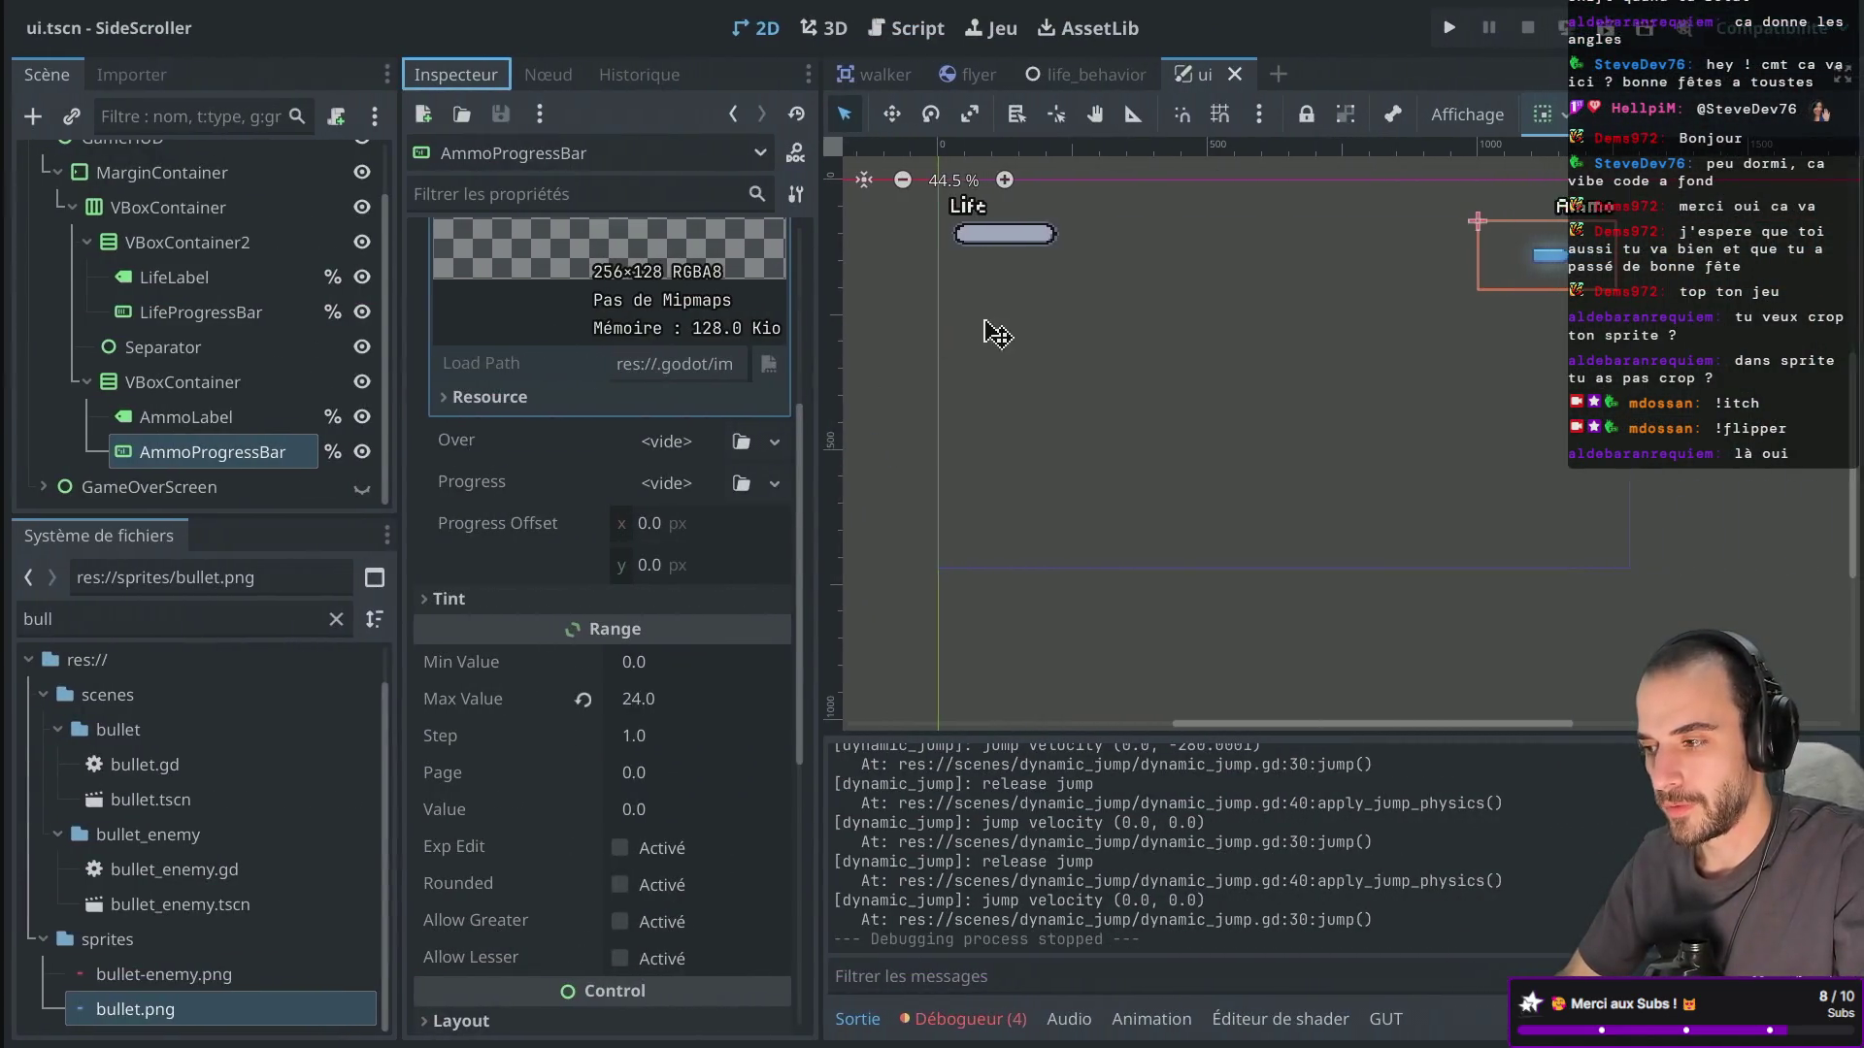
Delete the AmmoProgressBar node from the Scene dock and confirm the deletion.
right_click(243, 462)
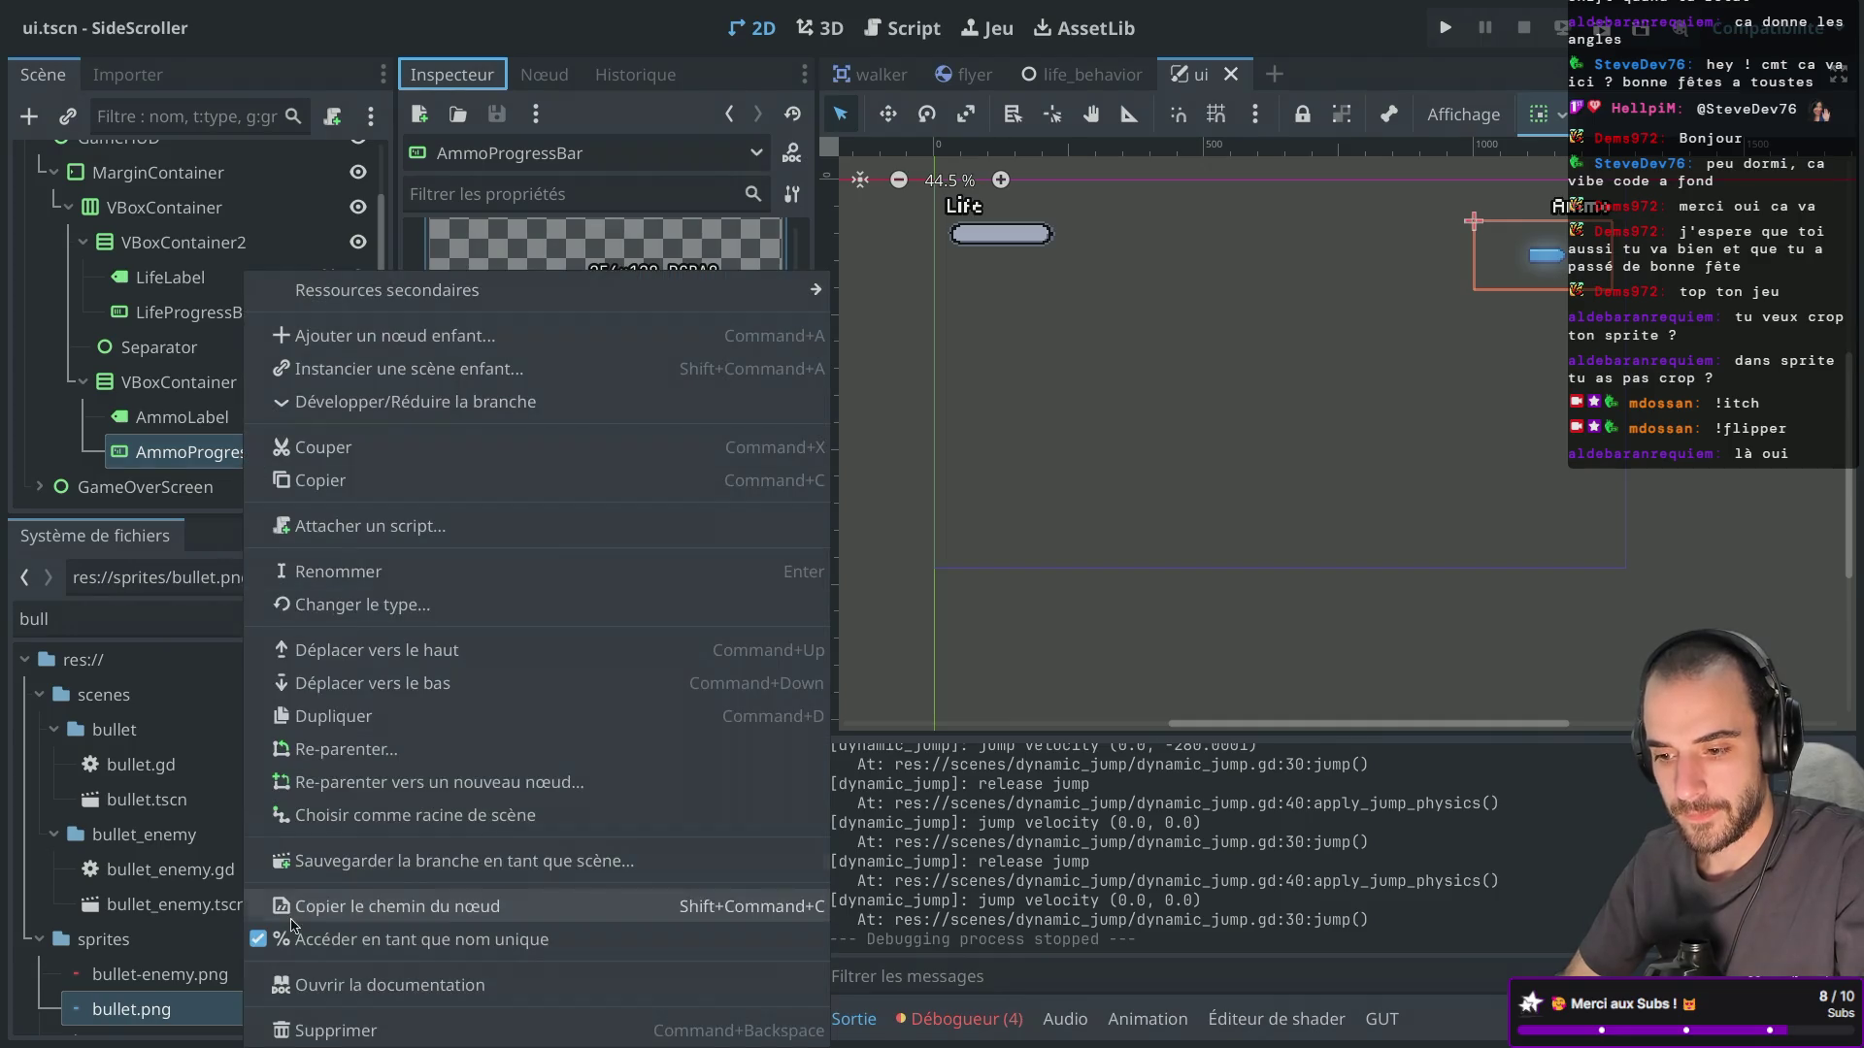
click(331, 1038)
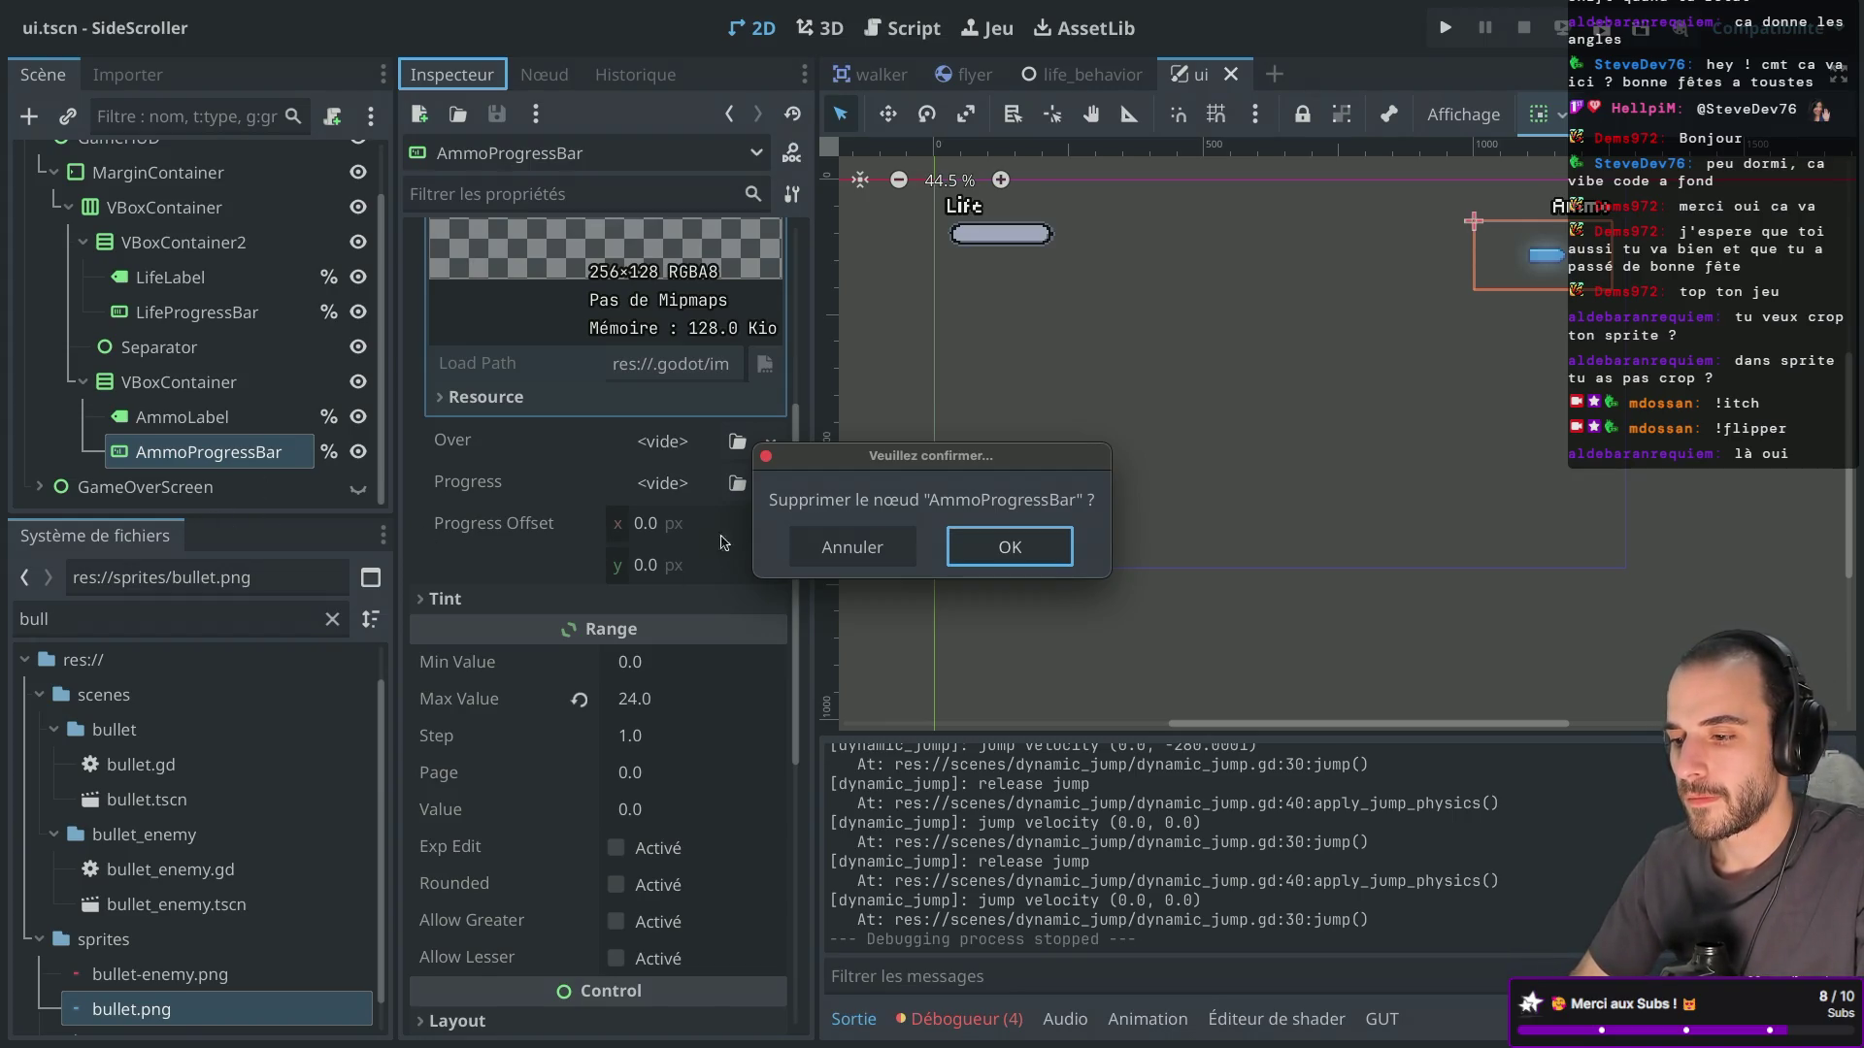
click(961, 558)
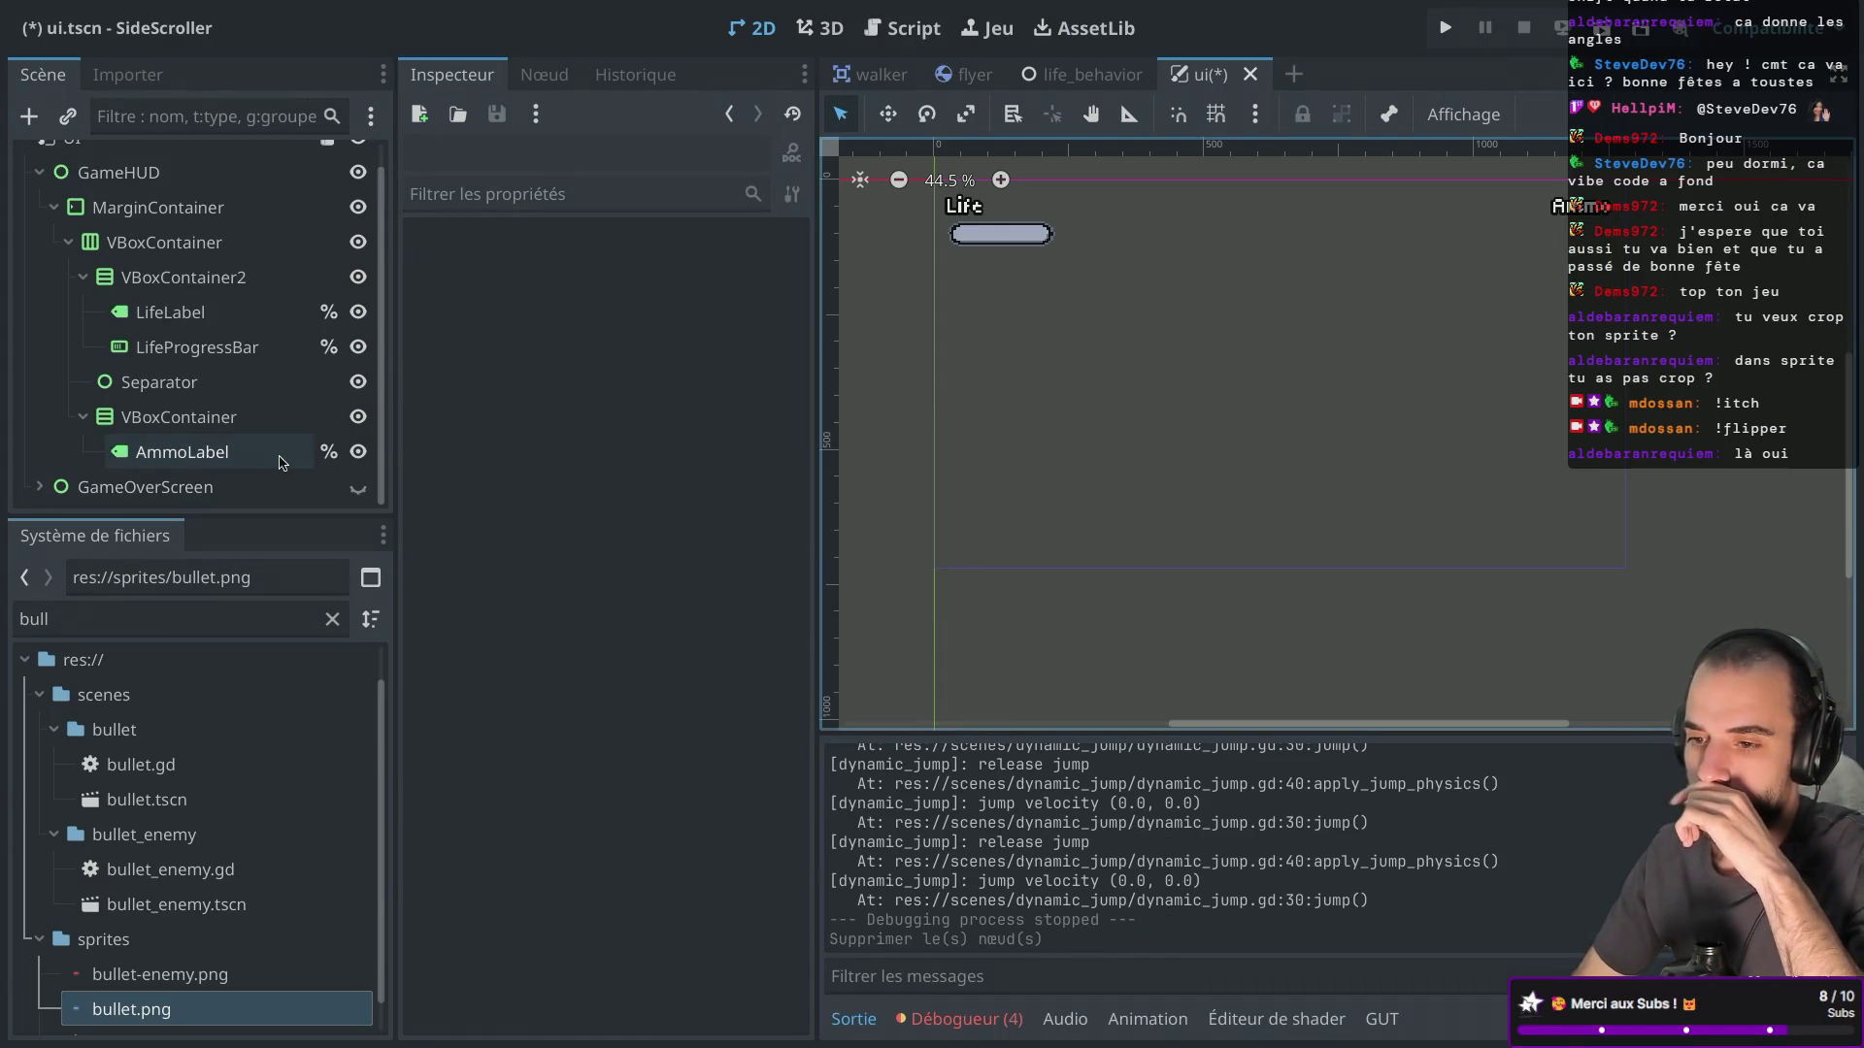
Add a Control node as a child of the ammo VBoxContainer.
drag(277, 516, 266, 612)
click(193, 444)
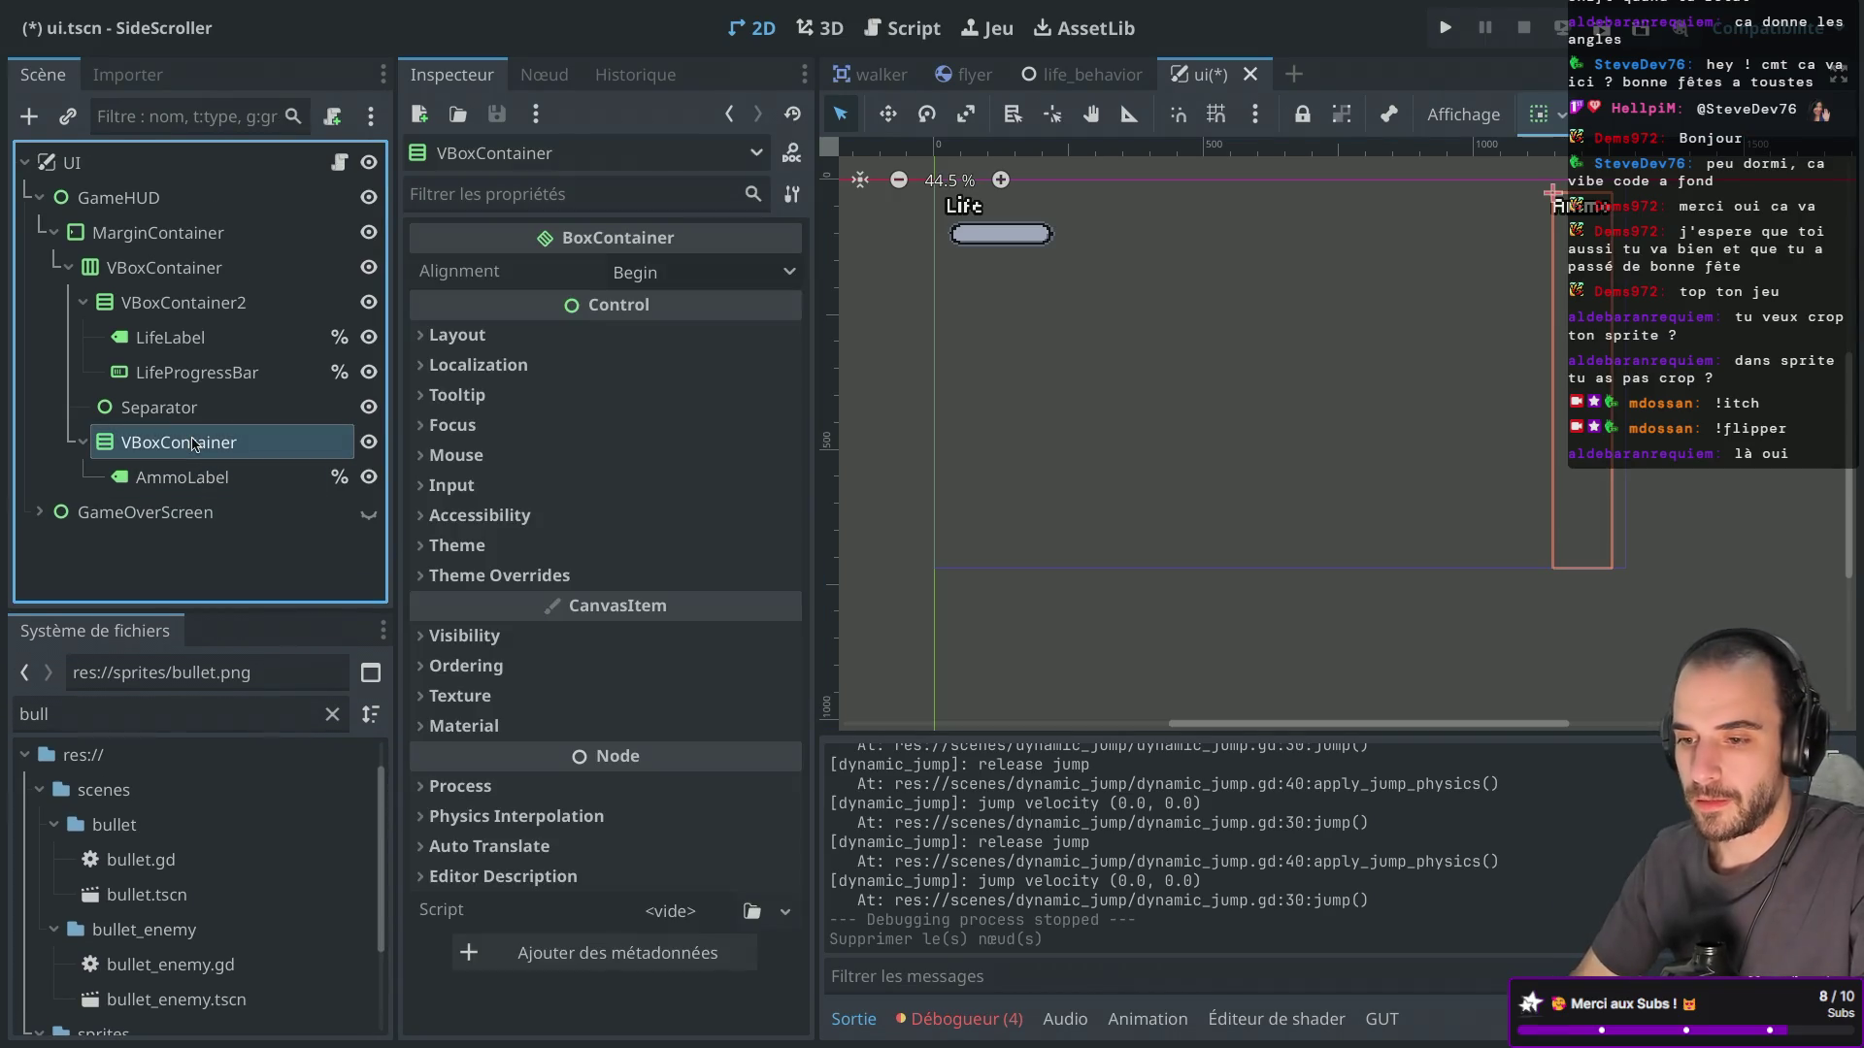
key(ctrl+a)
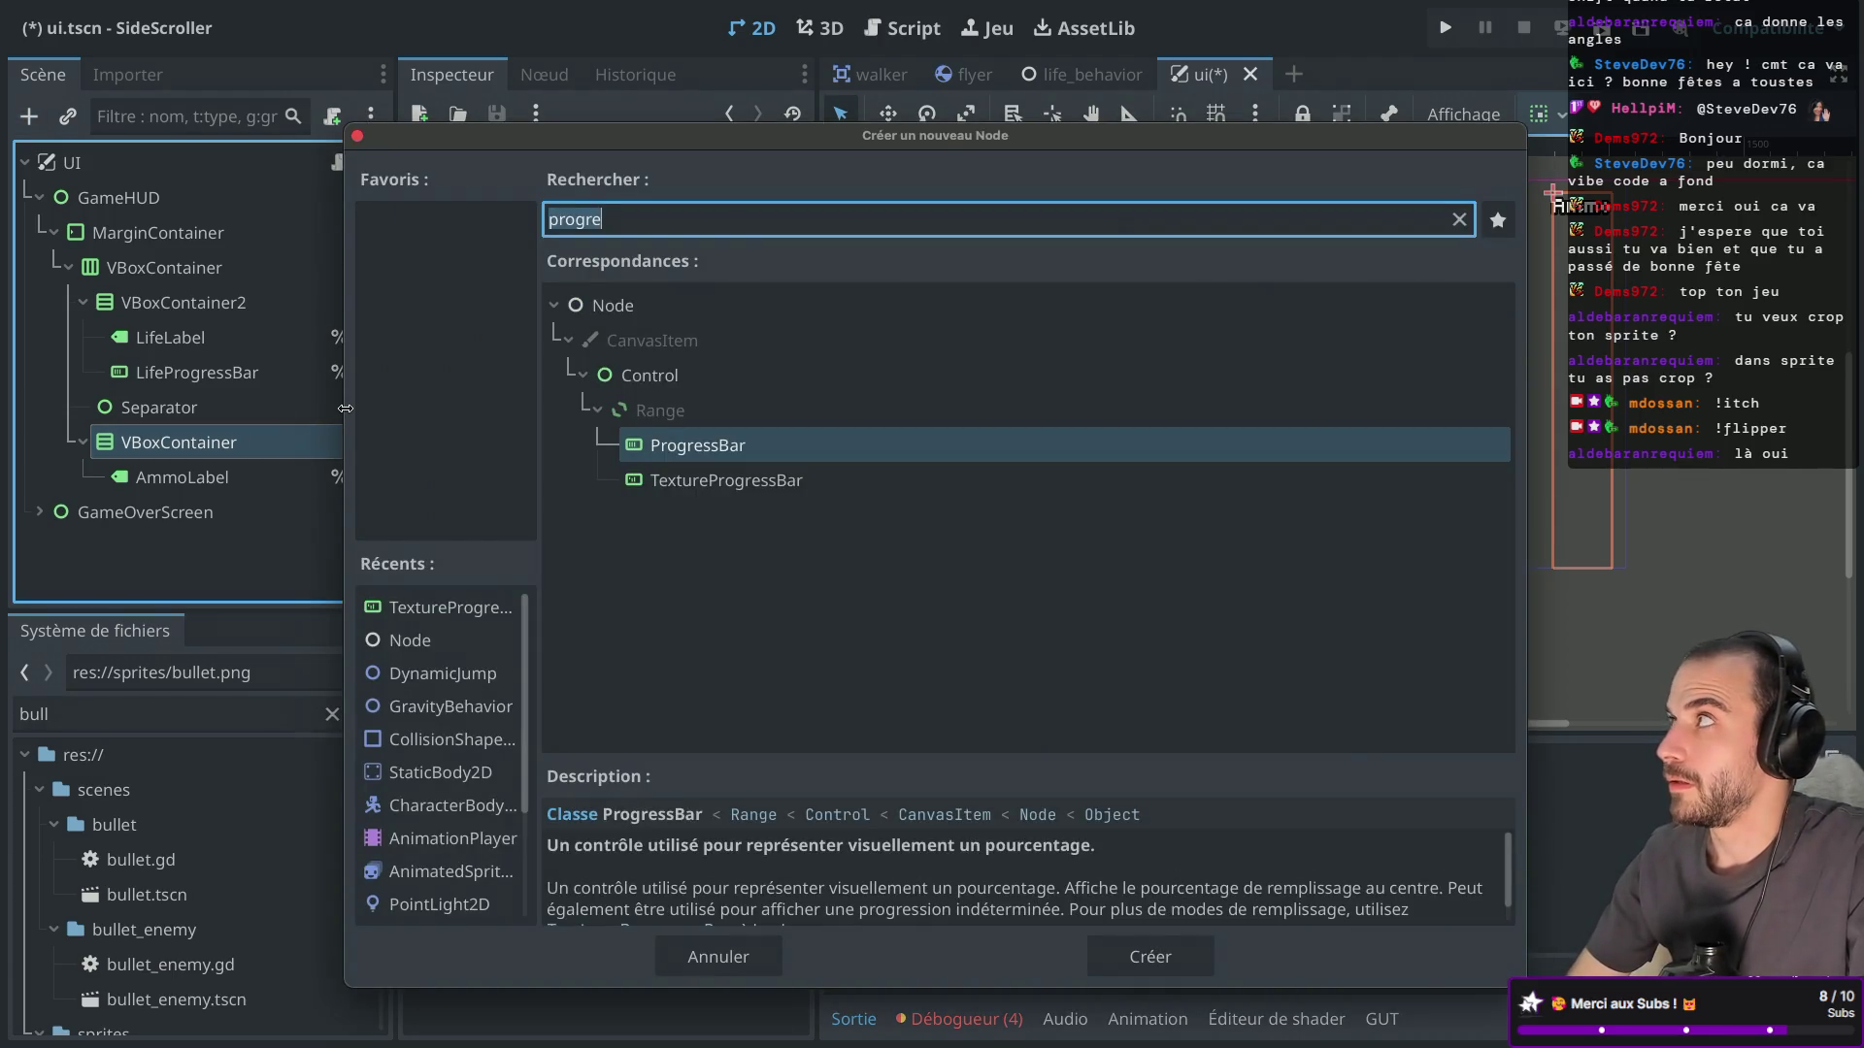
double_click(649, 374)
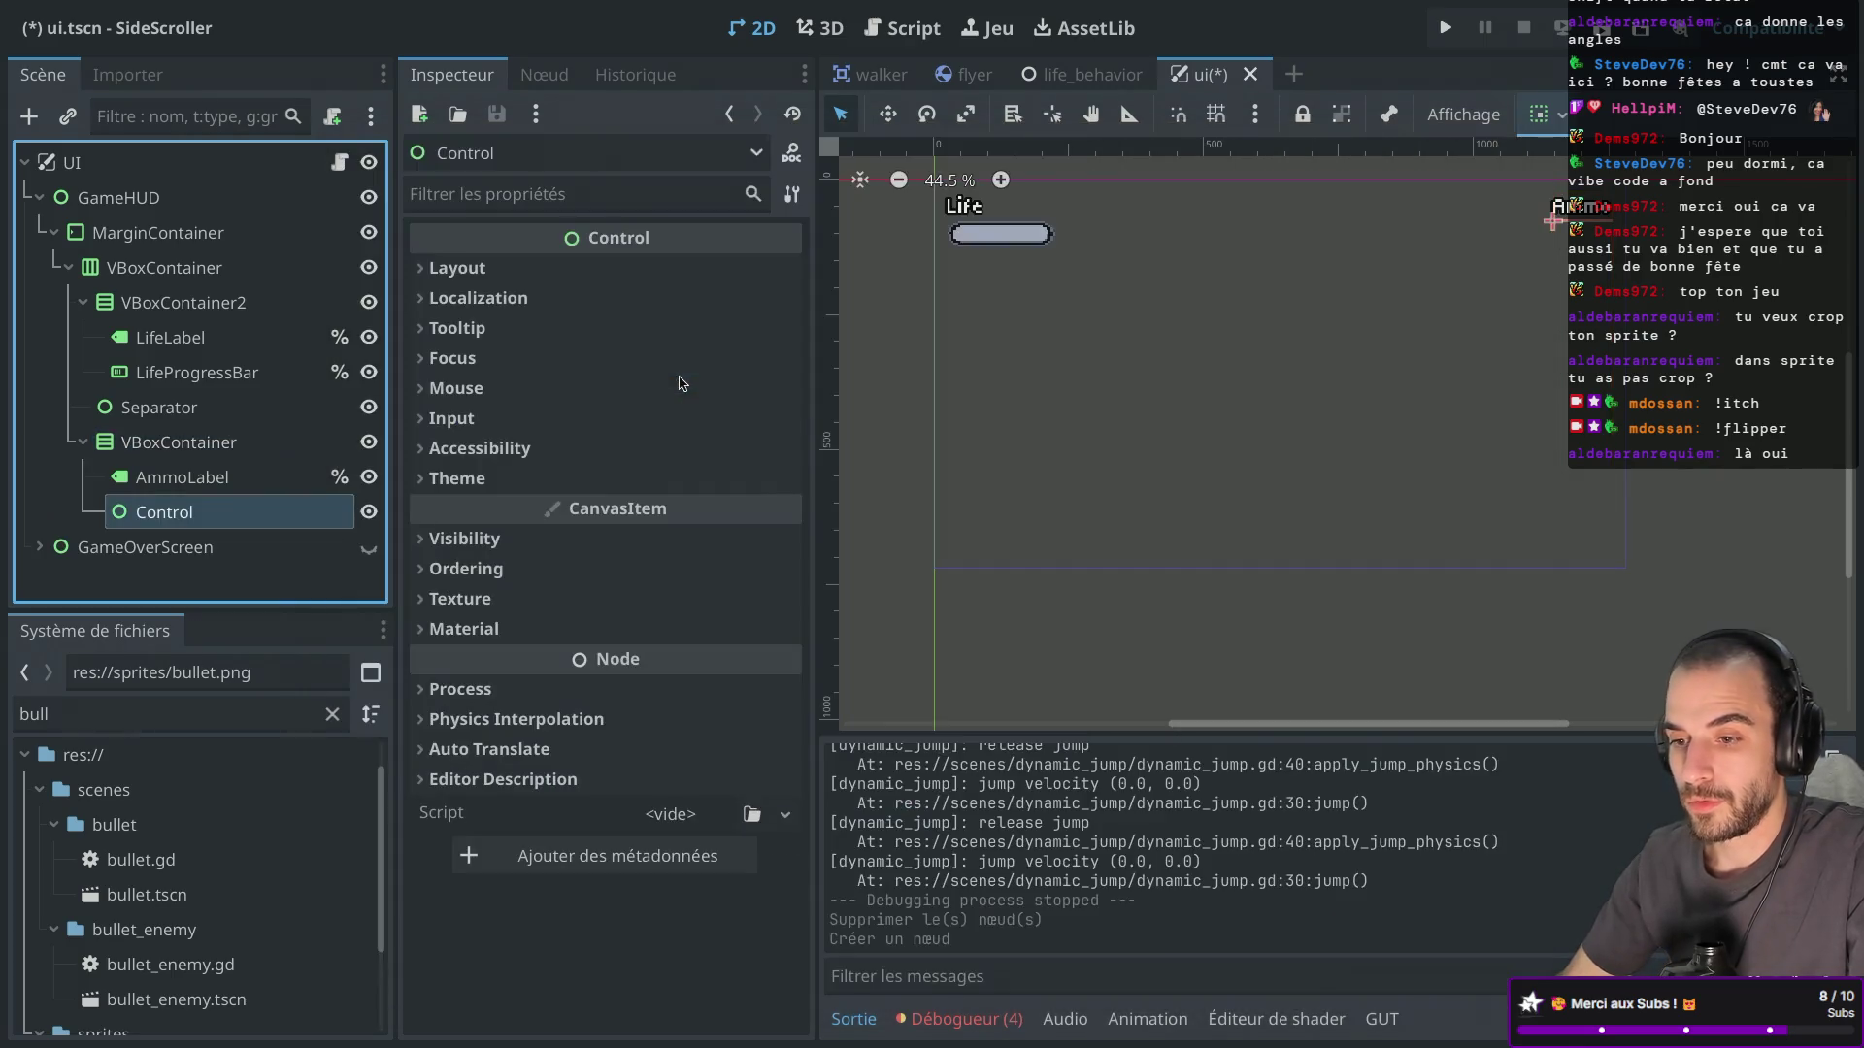
Rename the new Control node to Ammos.
key(F2)
text(Ammos)
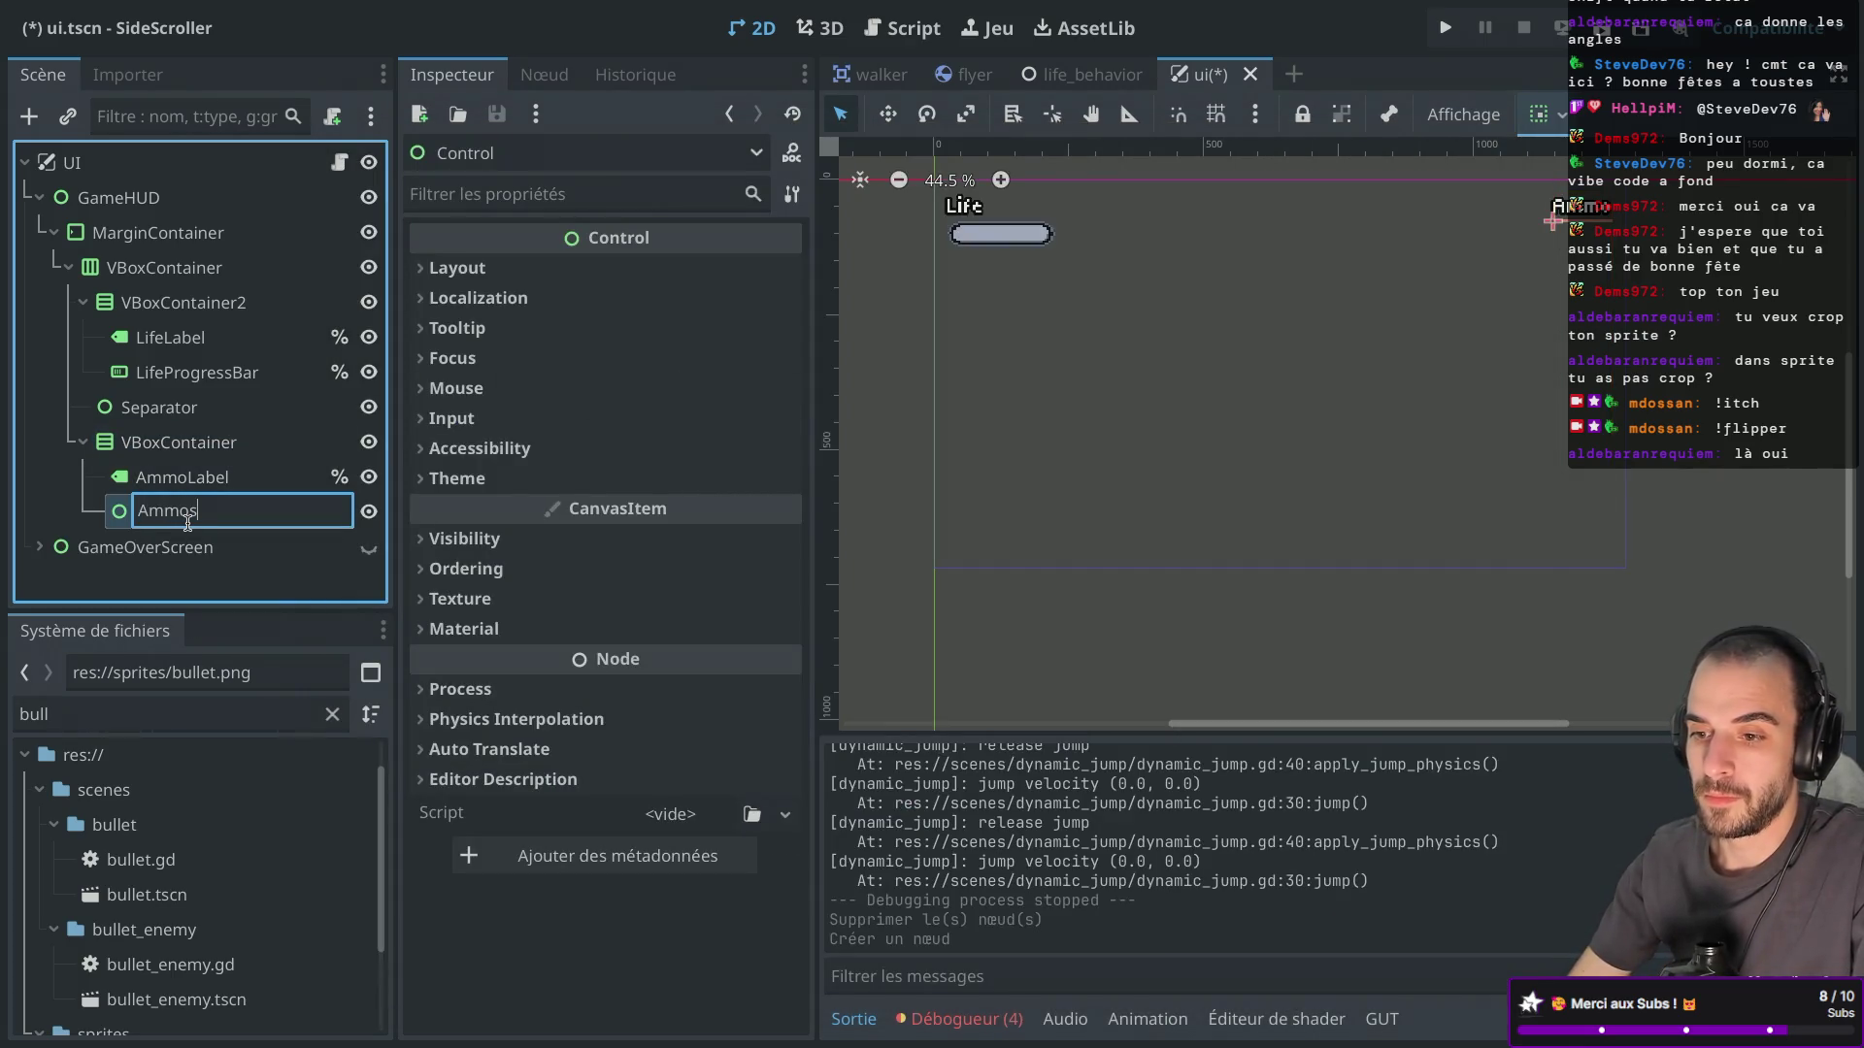
key(Return)
double_click(190, 522)
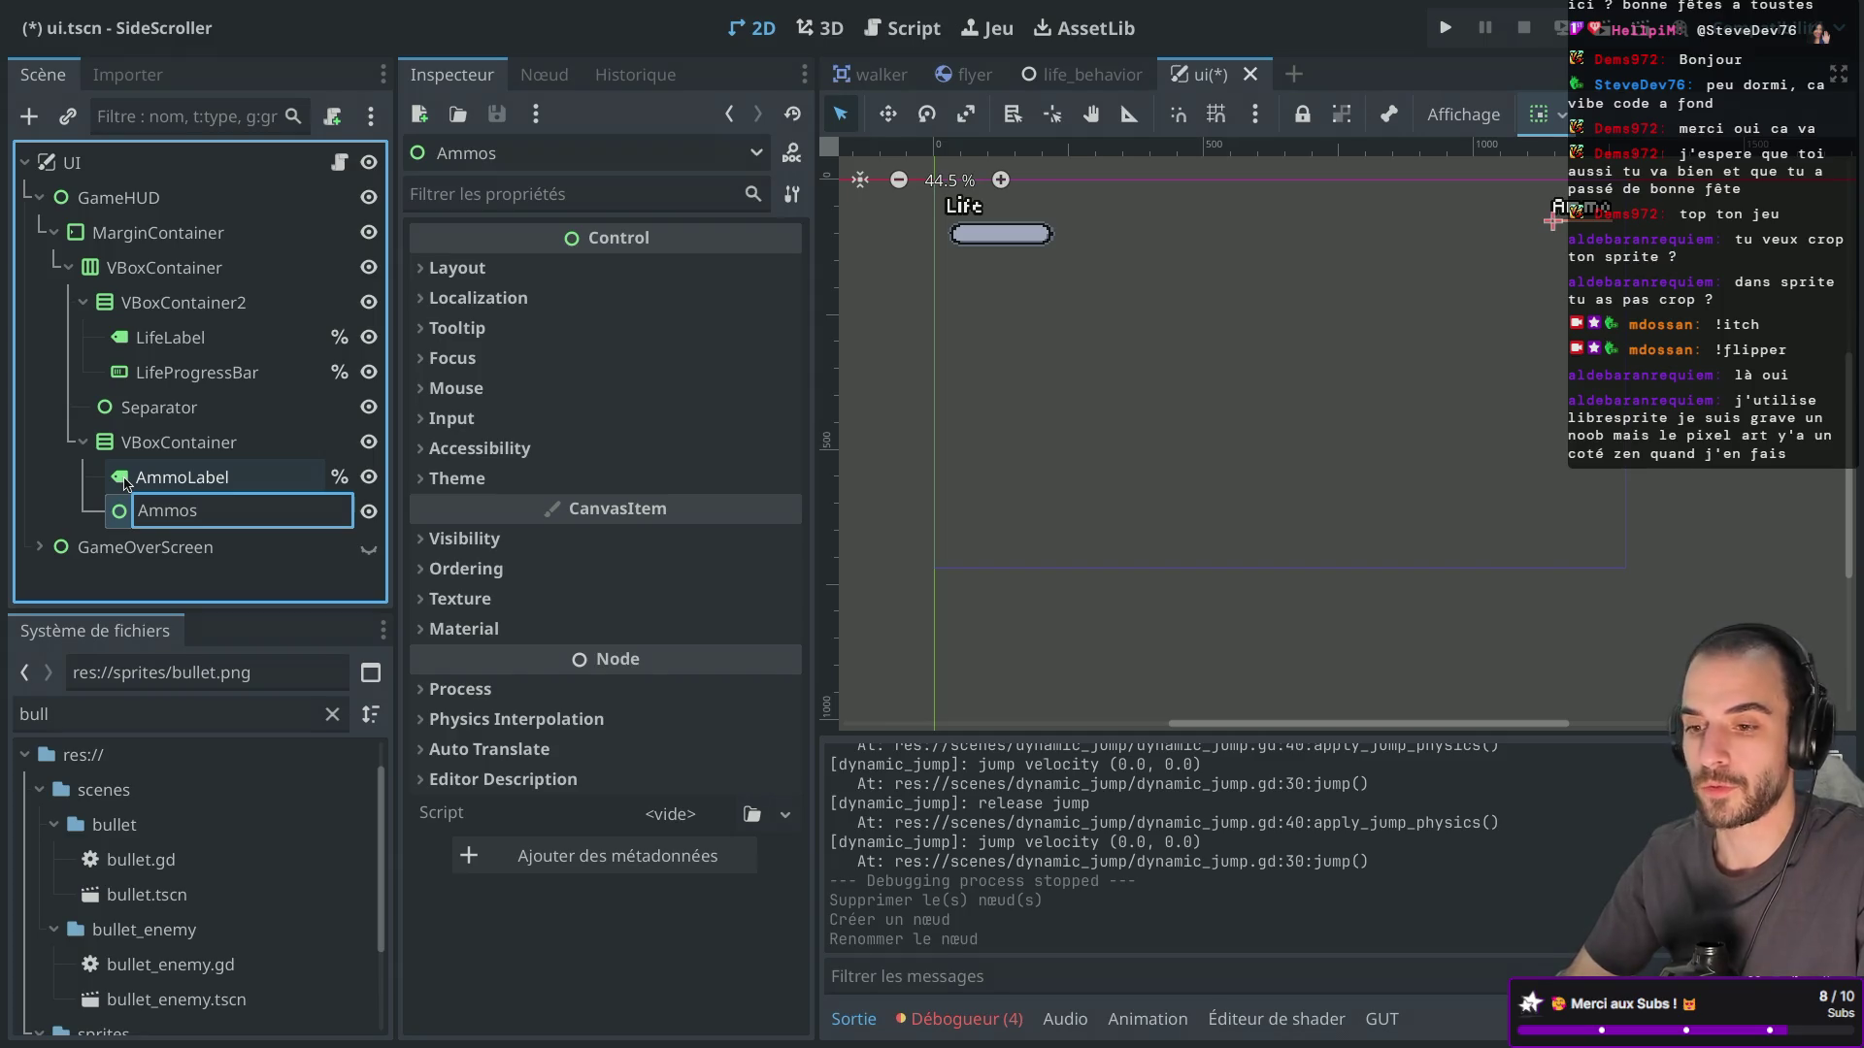
key(Return)
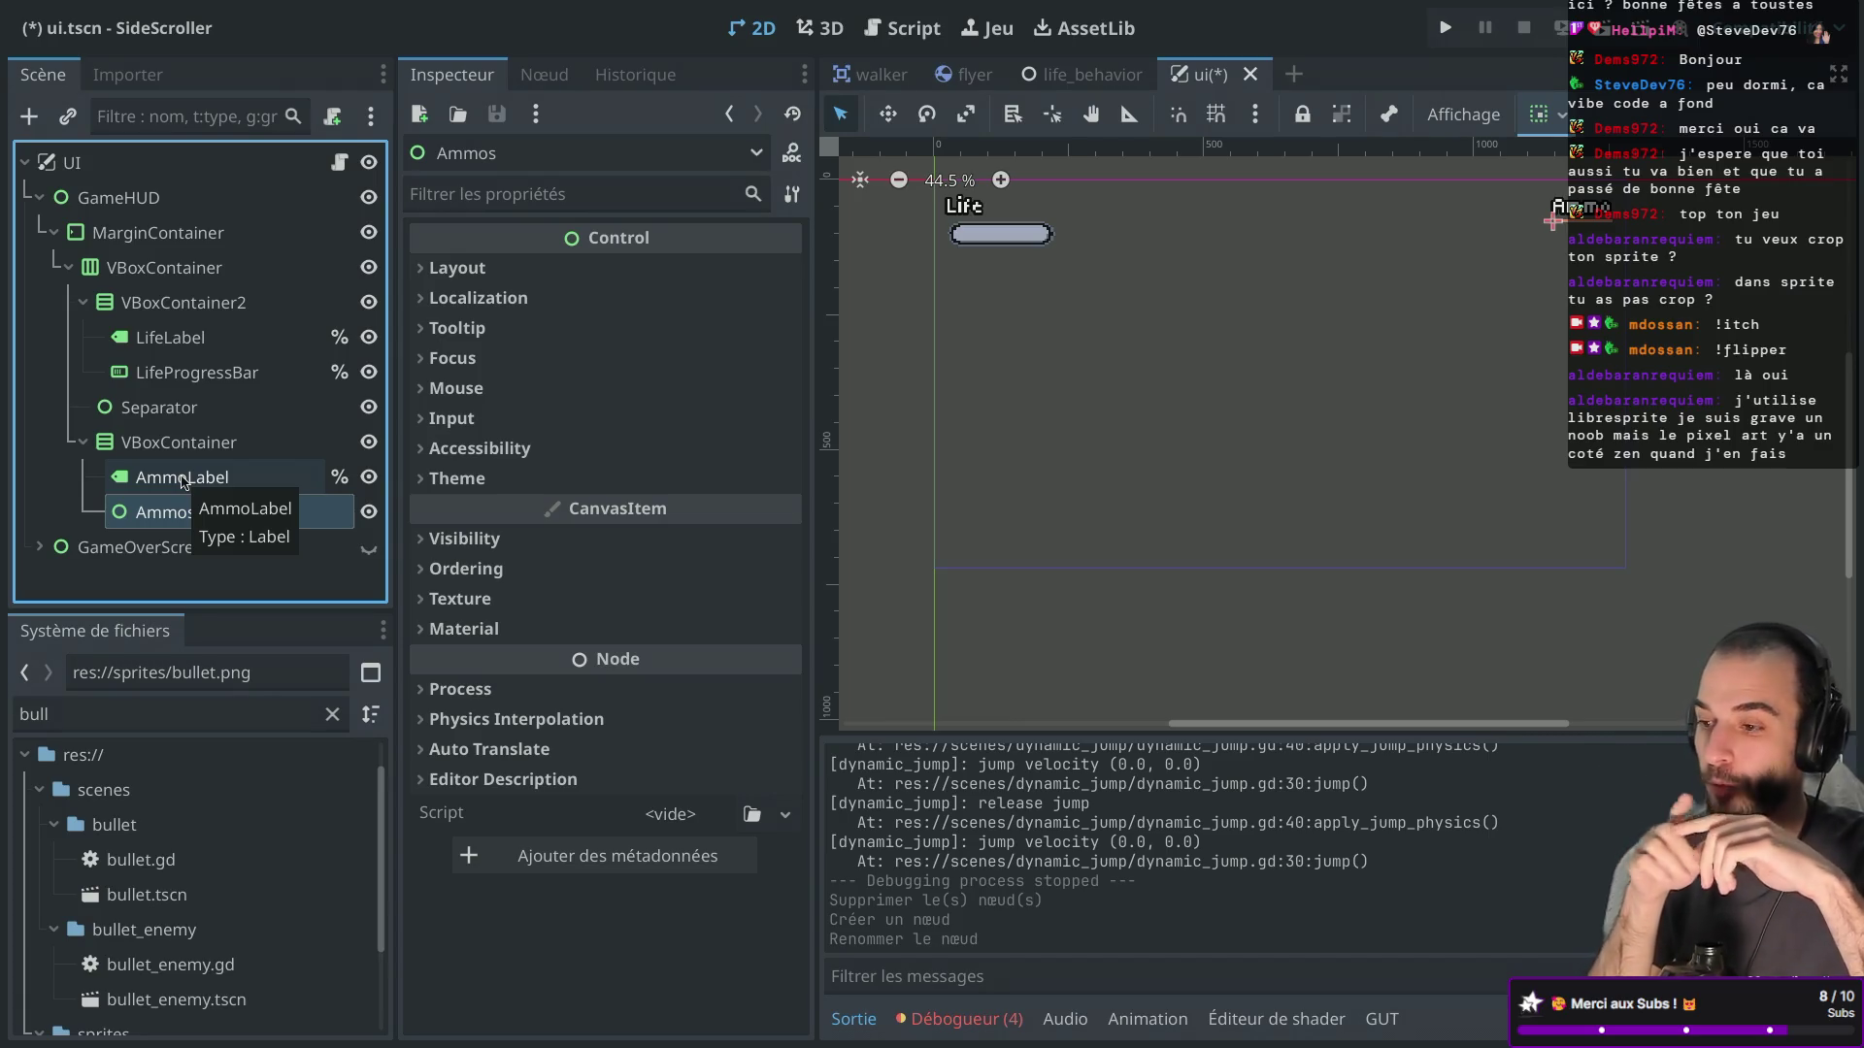
key(ctrl+Left)
key(ctrl+Left)
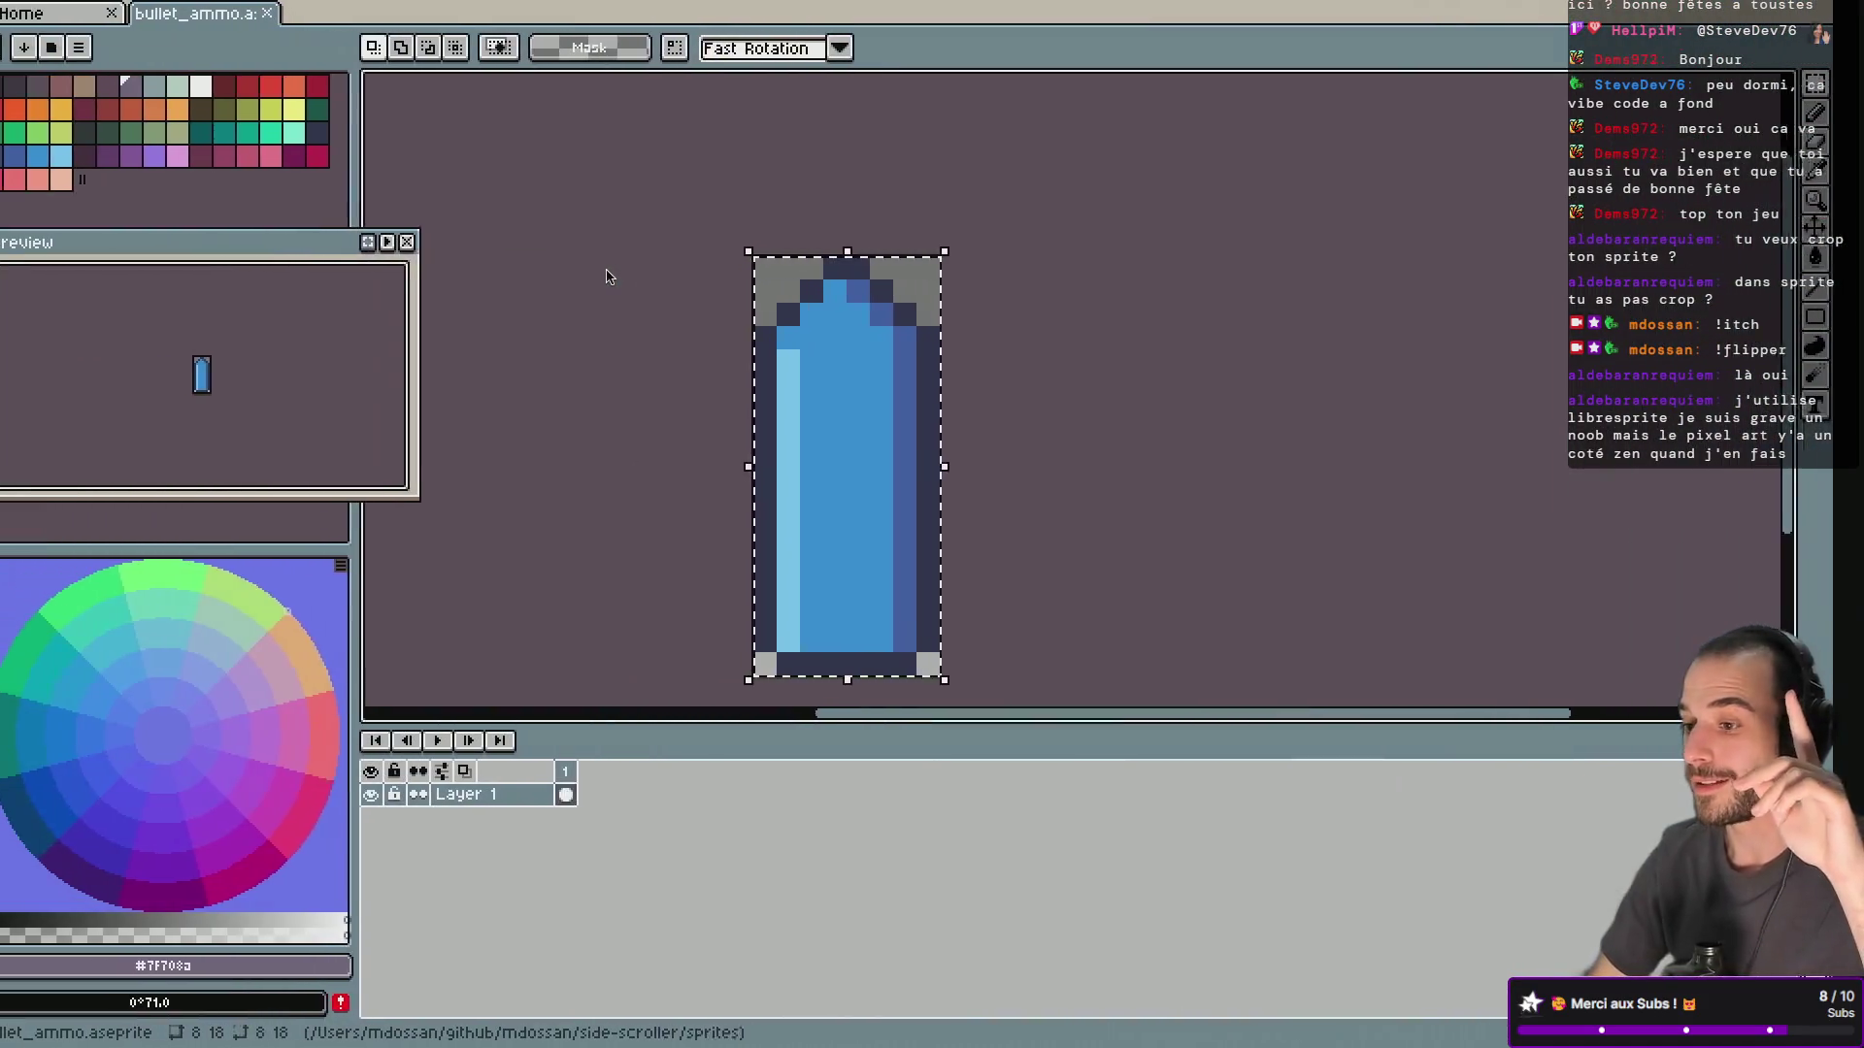
key(ctrl+Right)
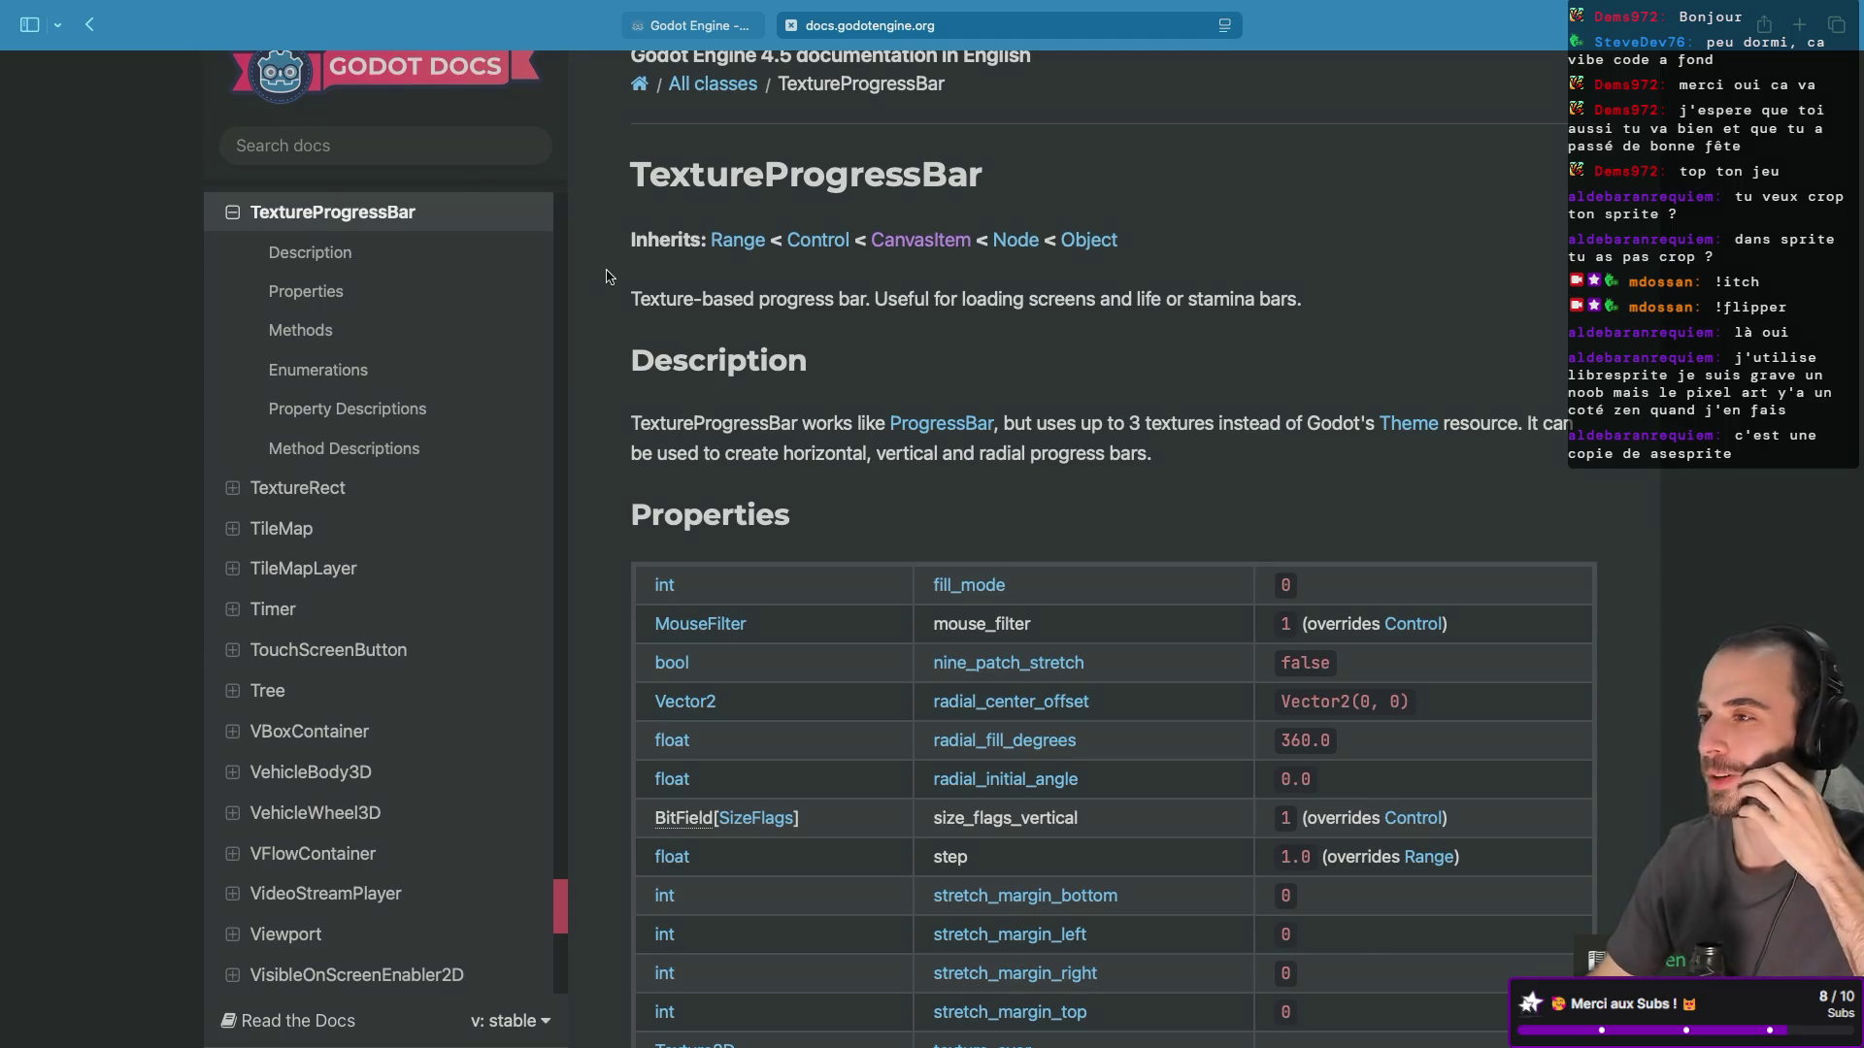
key(ctrl+Right)
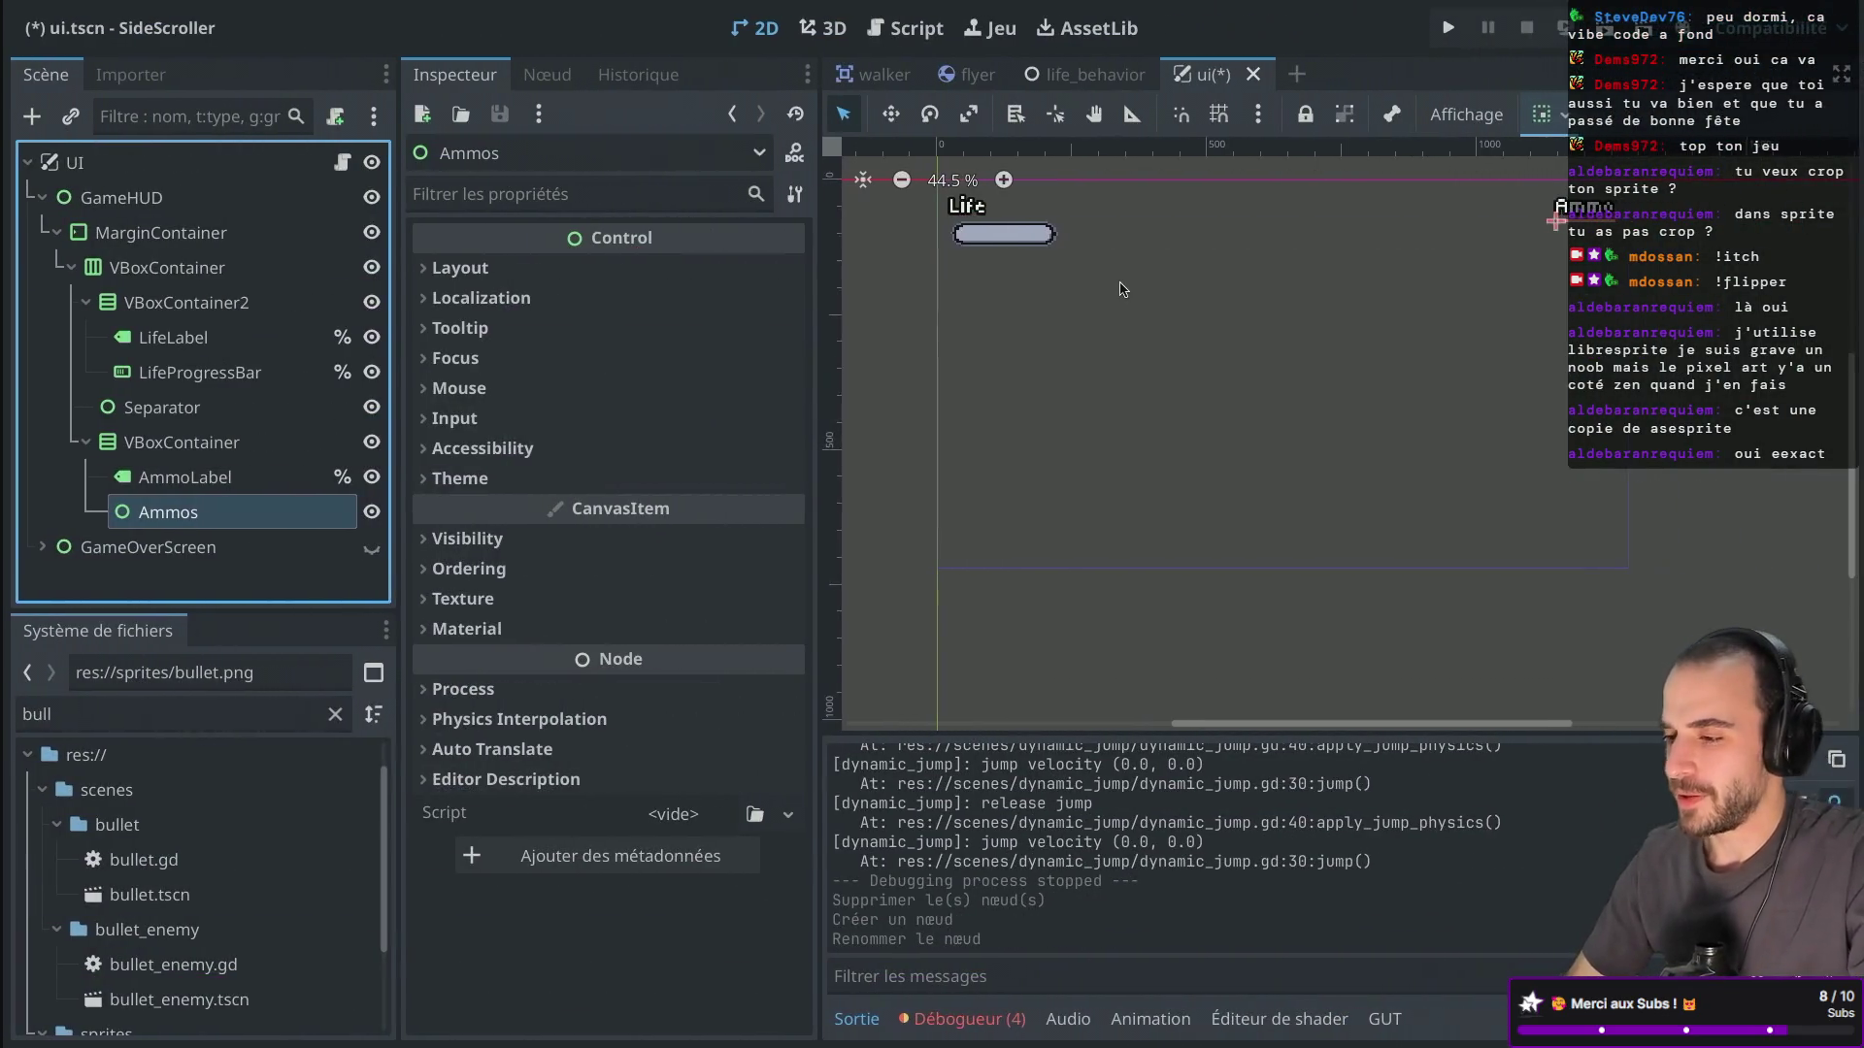
Create a TextureRect child under Ammos by searching 'tex' in the Create Node dialog.
right_click(156, 525)
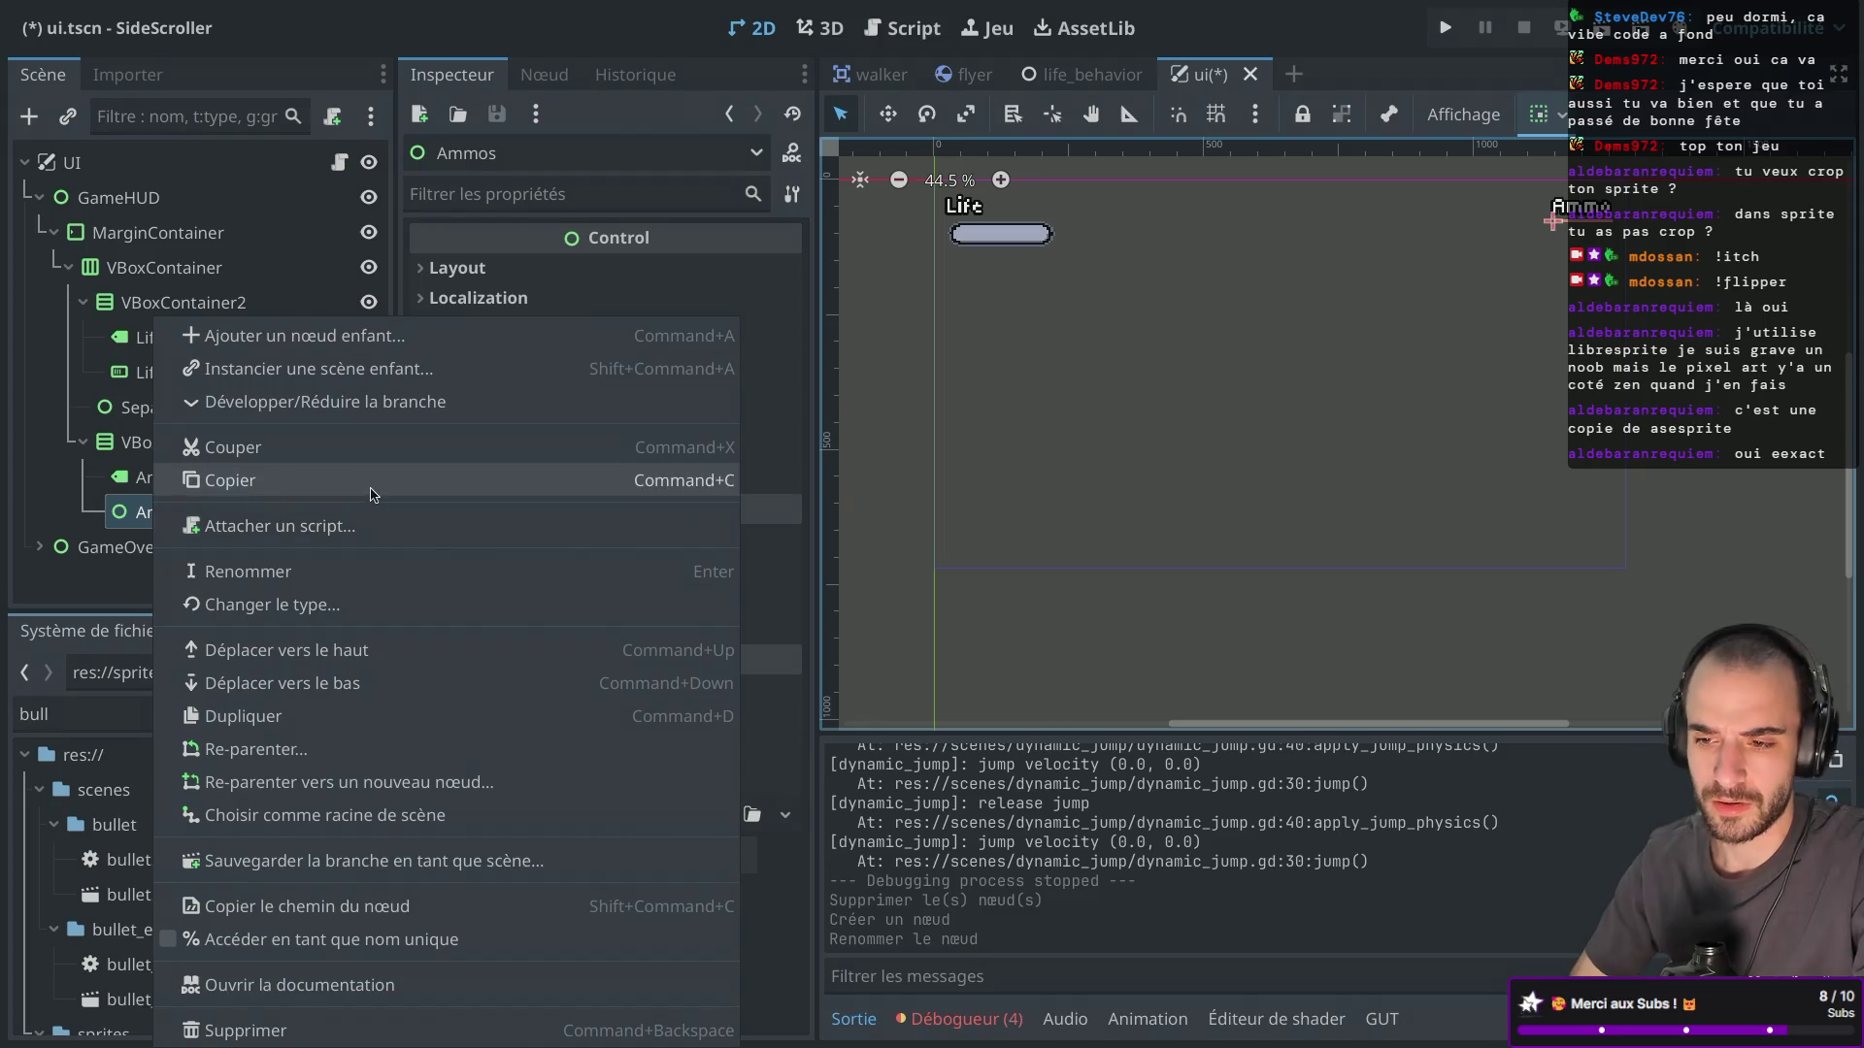
click(197, 514)
key(super+a)
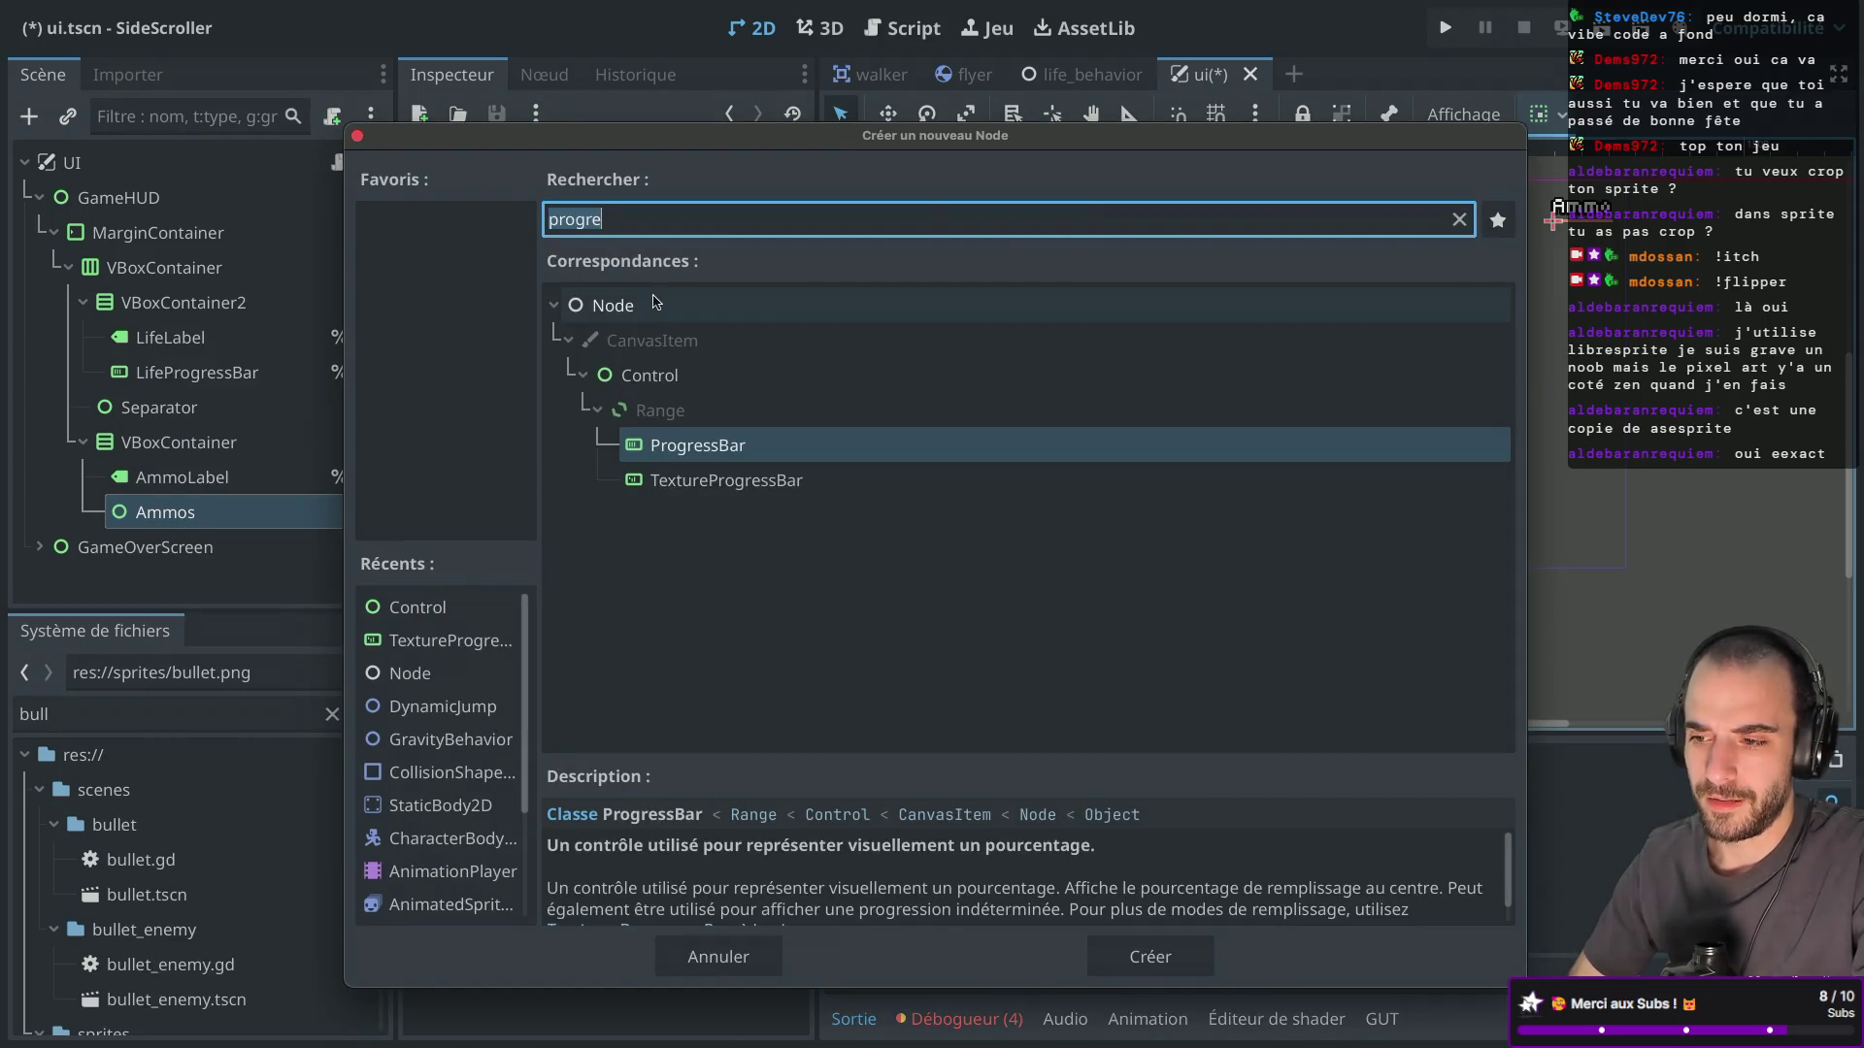
key(Escape)
right_click(232, 518)
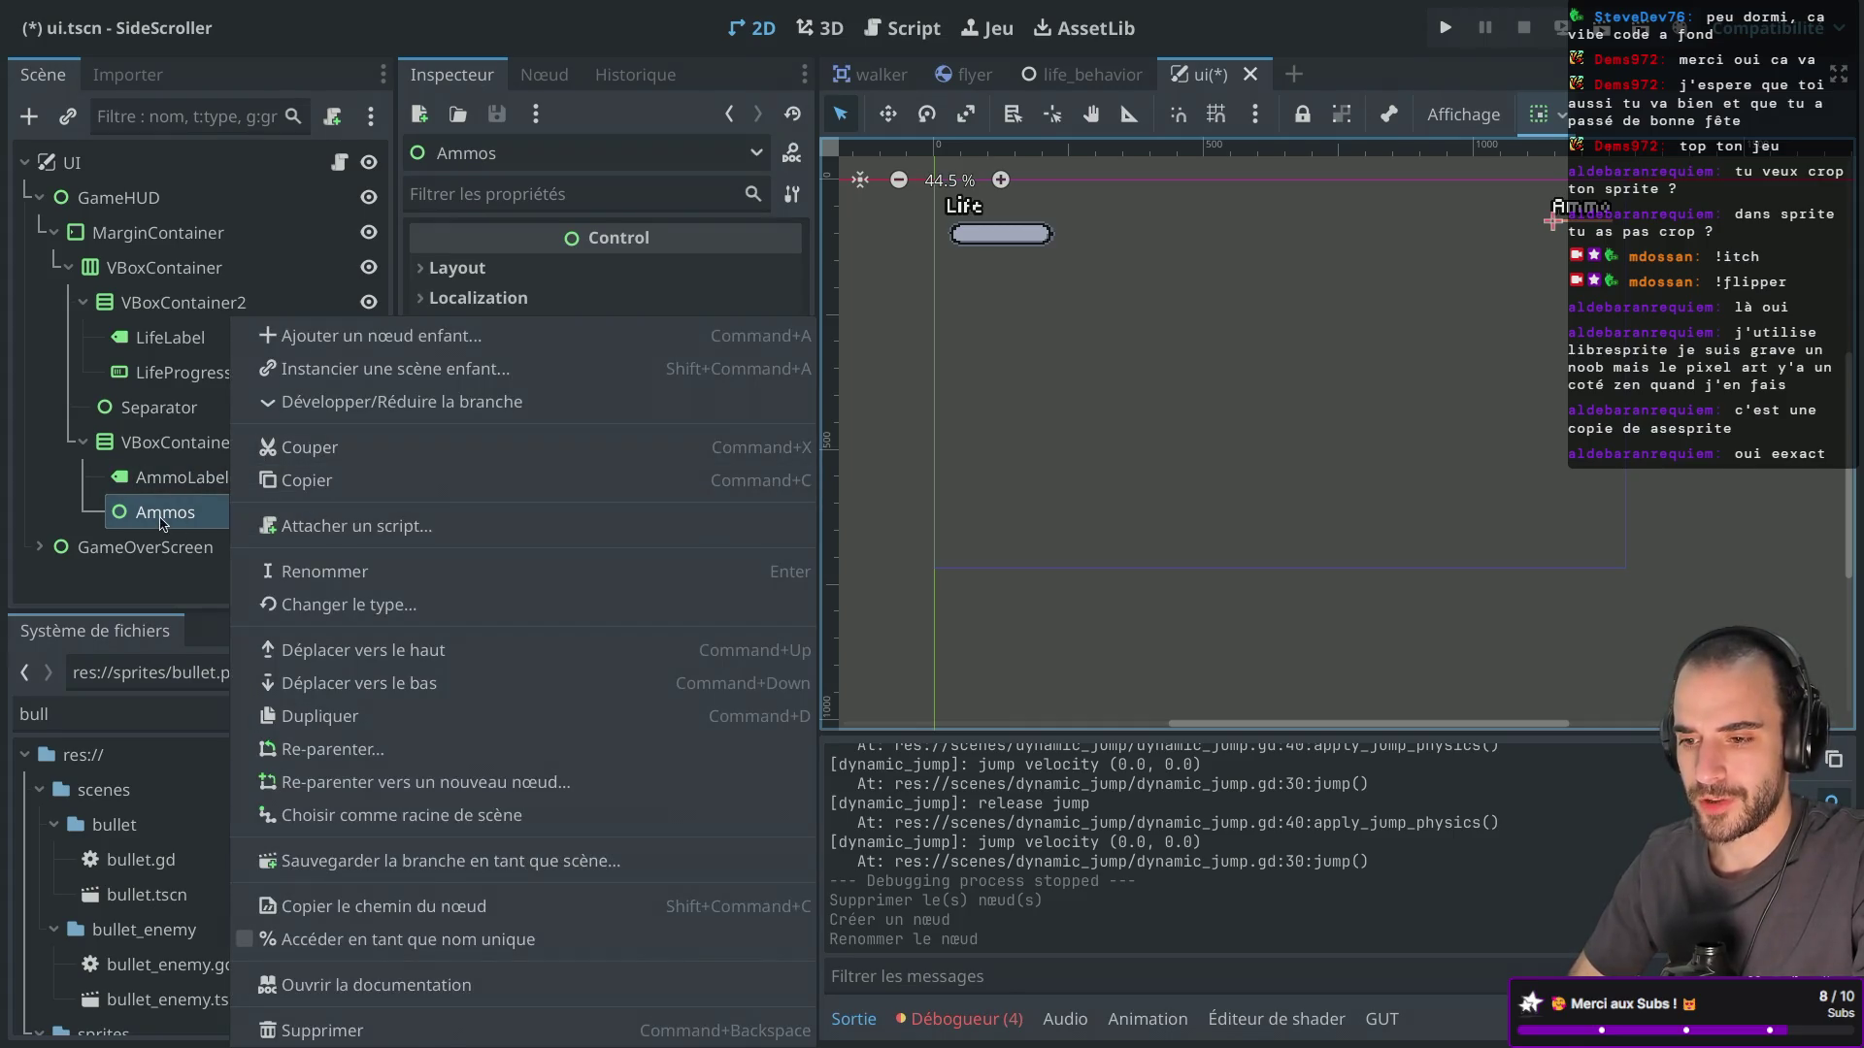
click(161, 522)
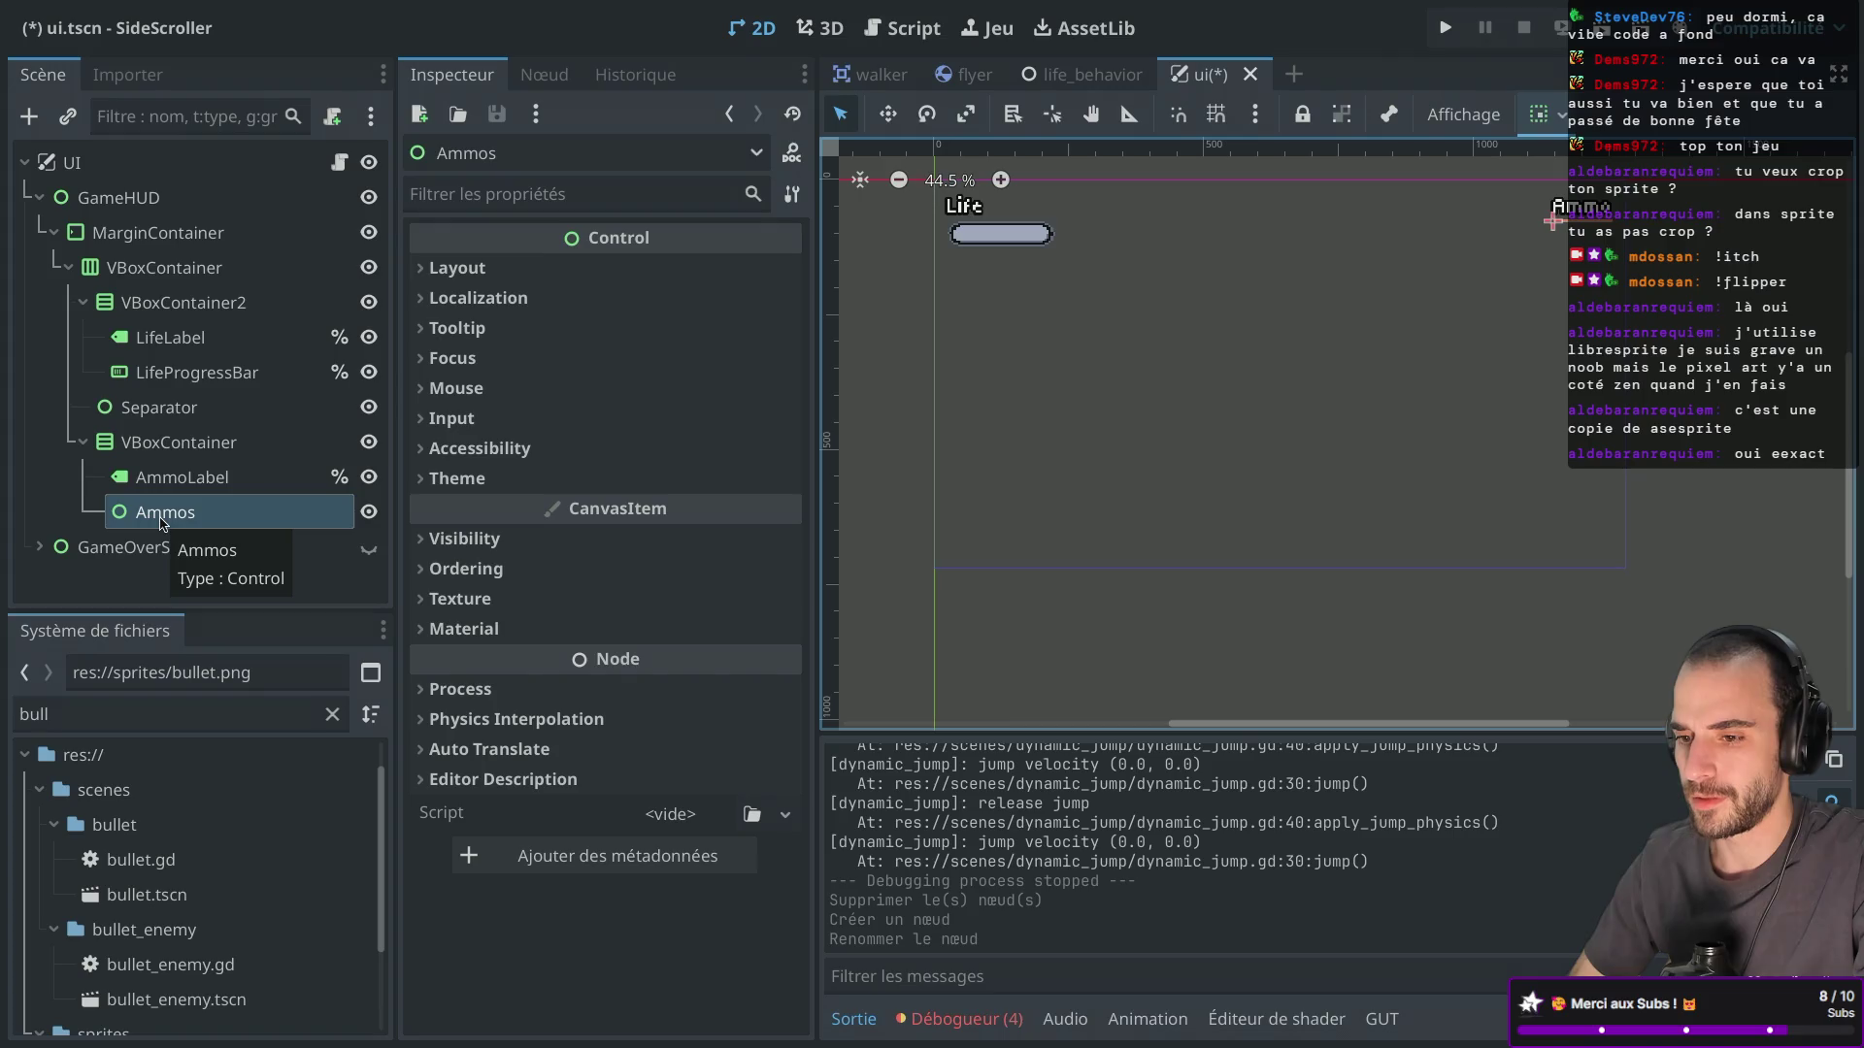
key(ctrl+a)
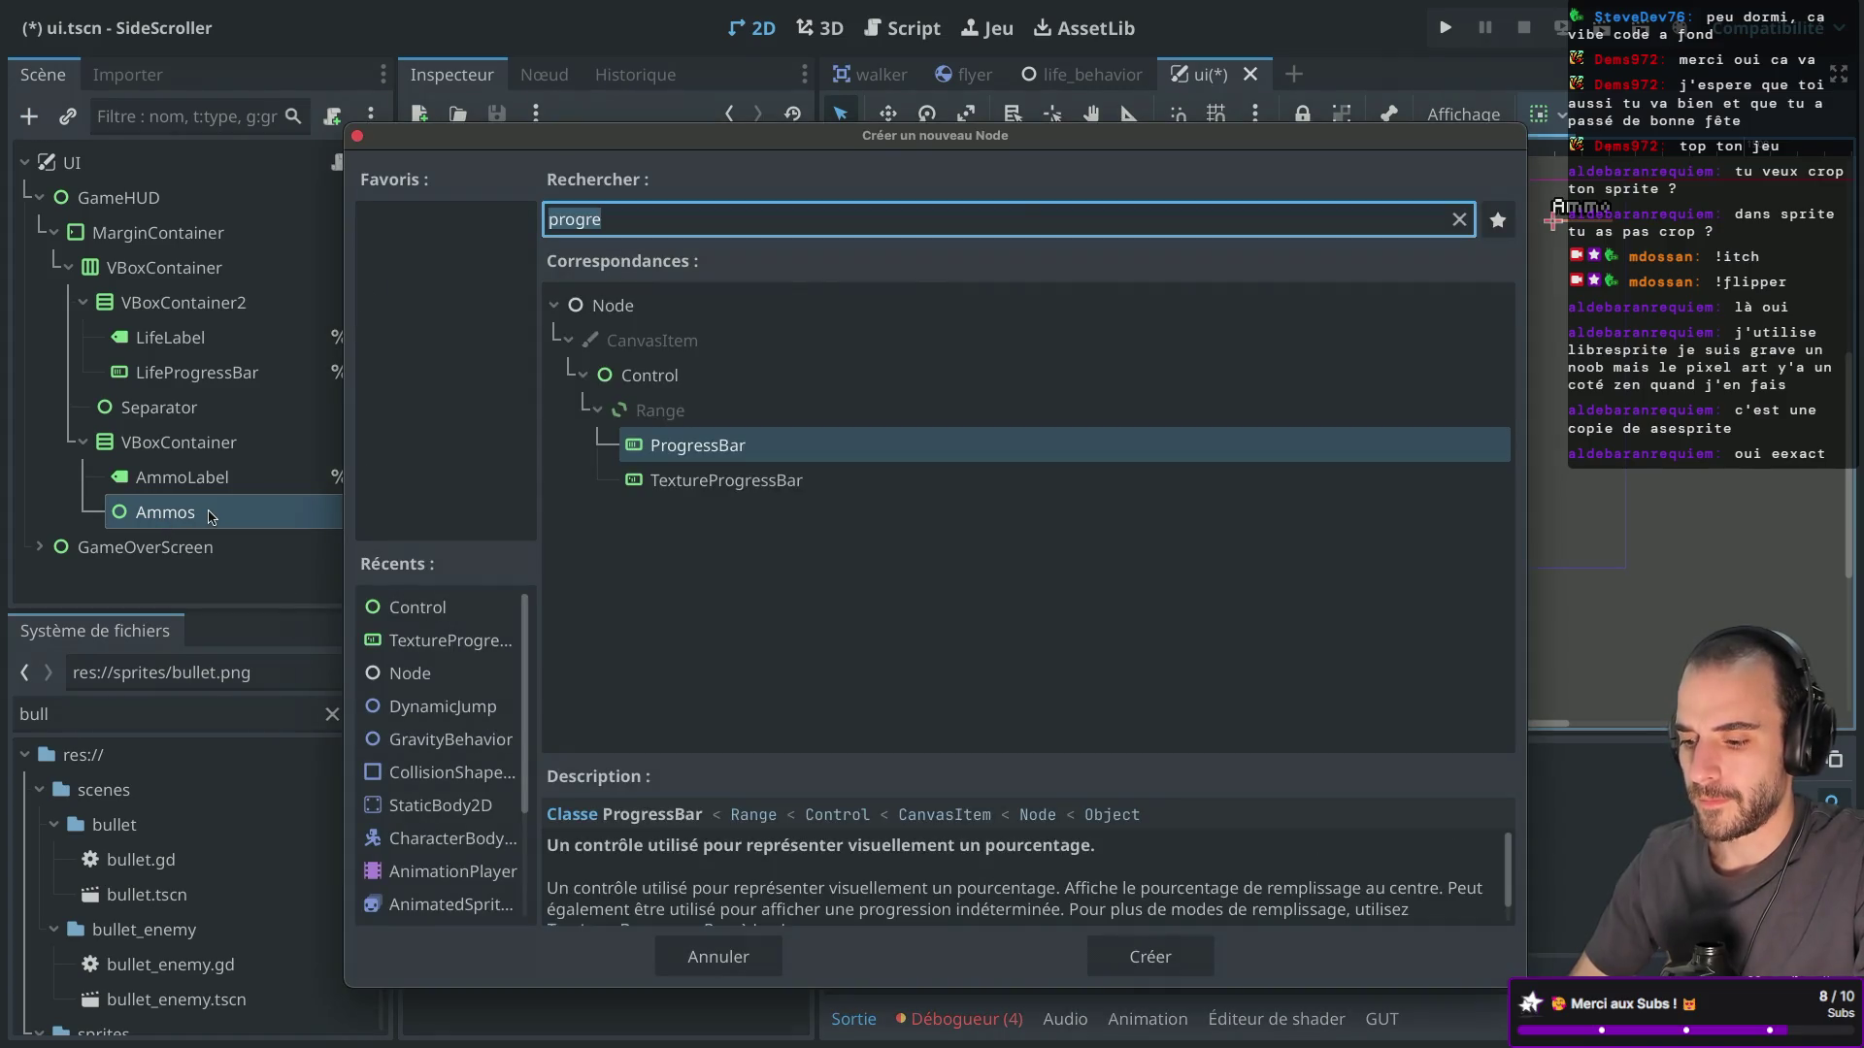
text(tex)
key(Down)
key(Down)
key(Down)
key(Return)
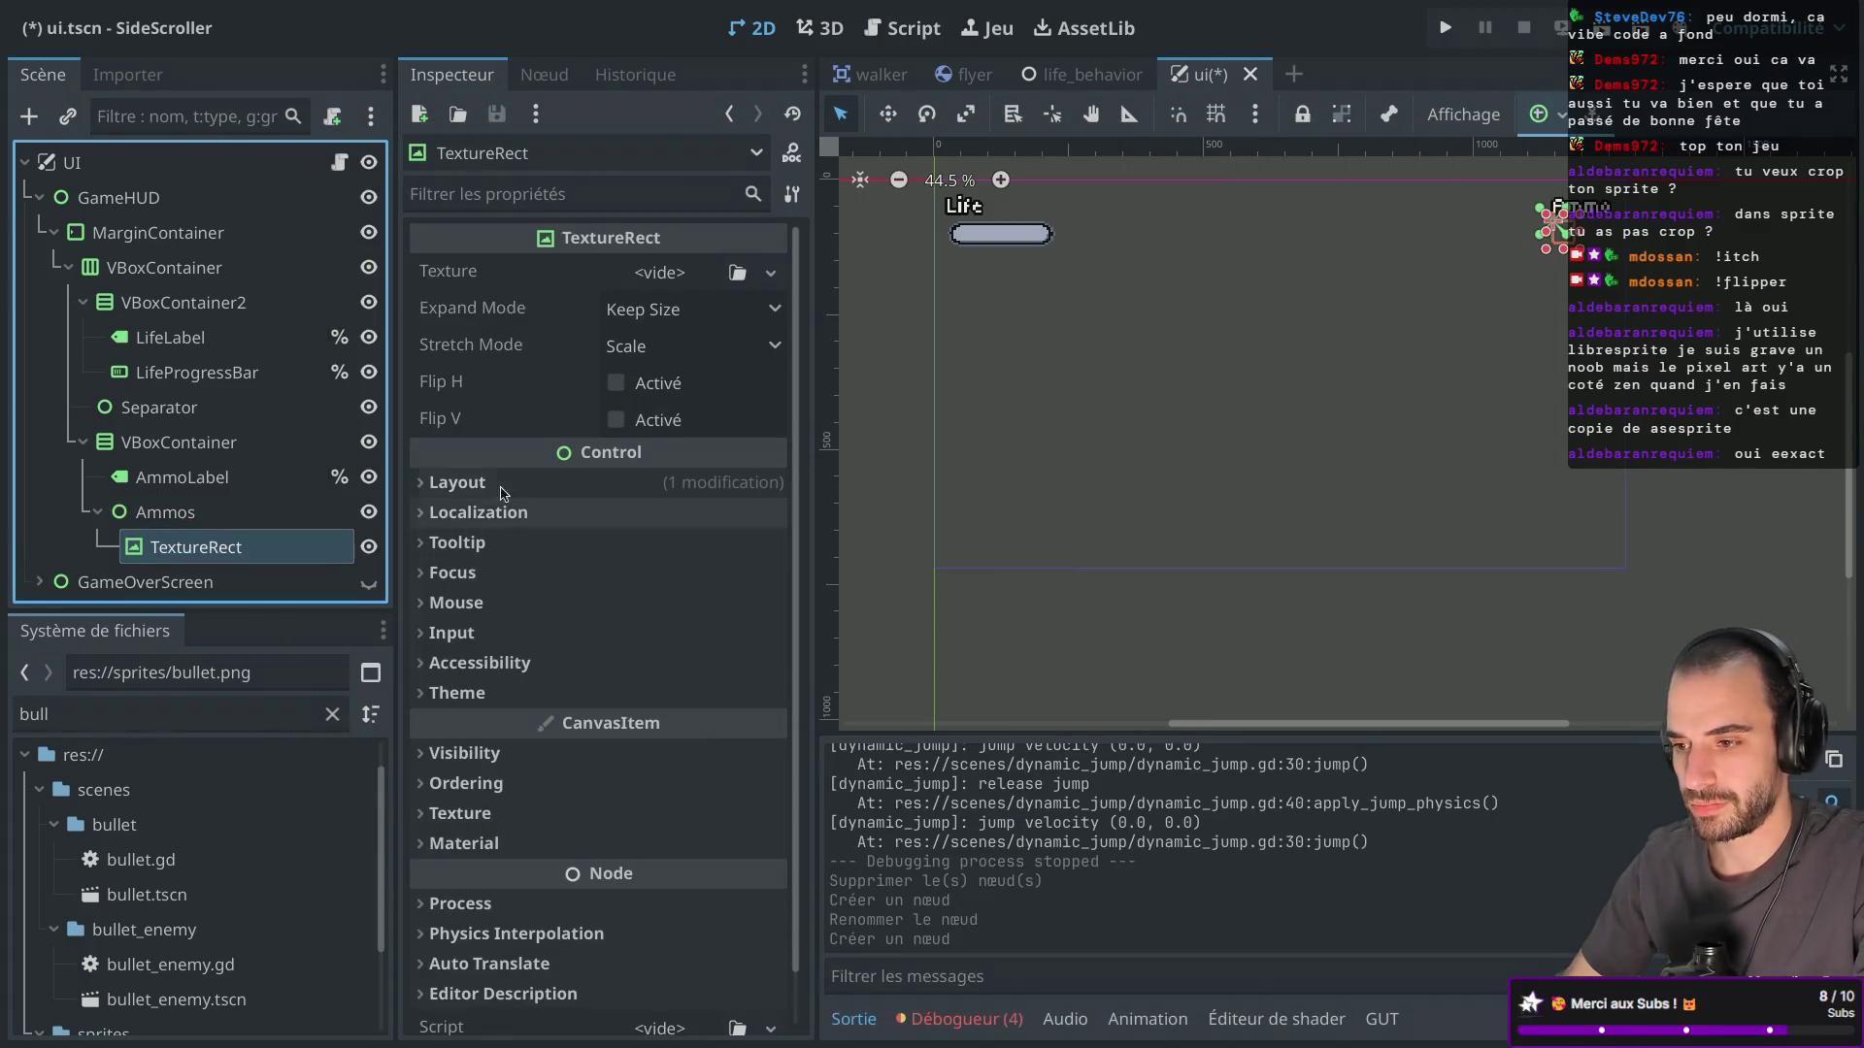
Assign bullet_ammo.png from the FileSystem as the TextureRect's texture.
click(120, 718)
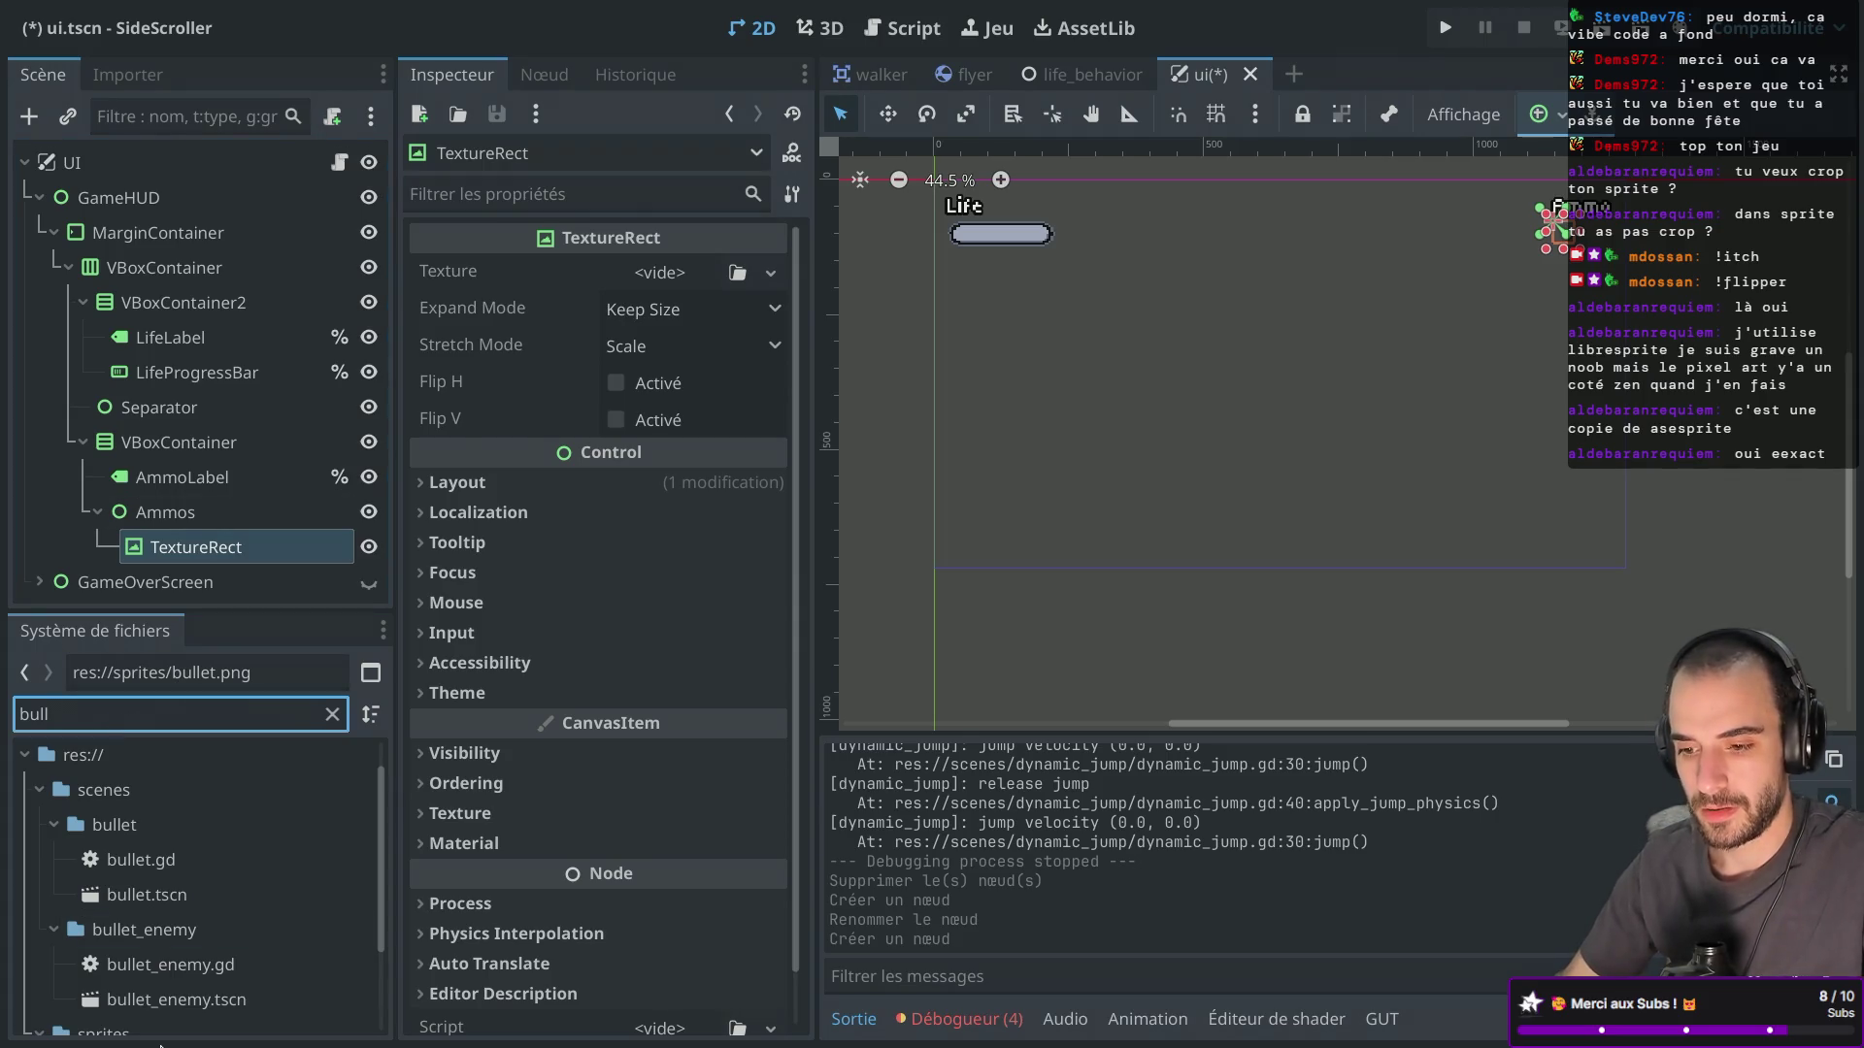
scroll(155, 922, down, 3)
click(164, 1011)
mouse_move(163, 1011)
mouse_down()
mouse_move(718, 270)
mouse_move(670, 277)
mouse_up()
key(f)
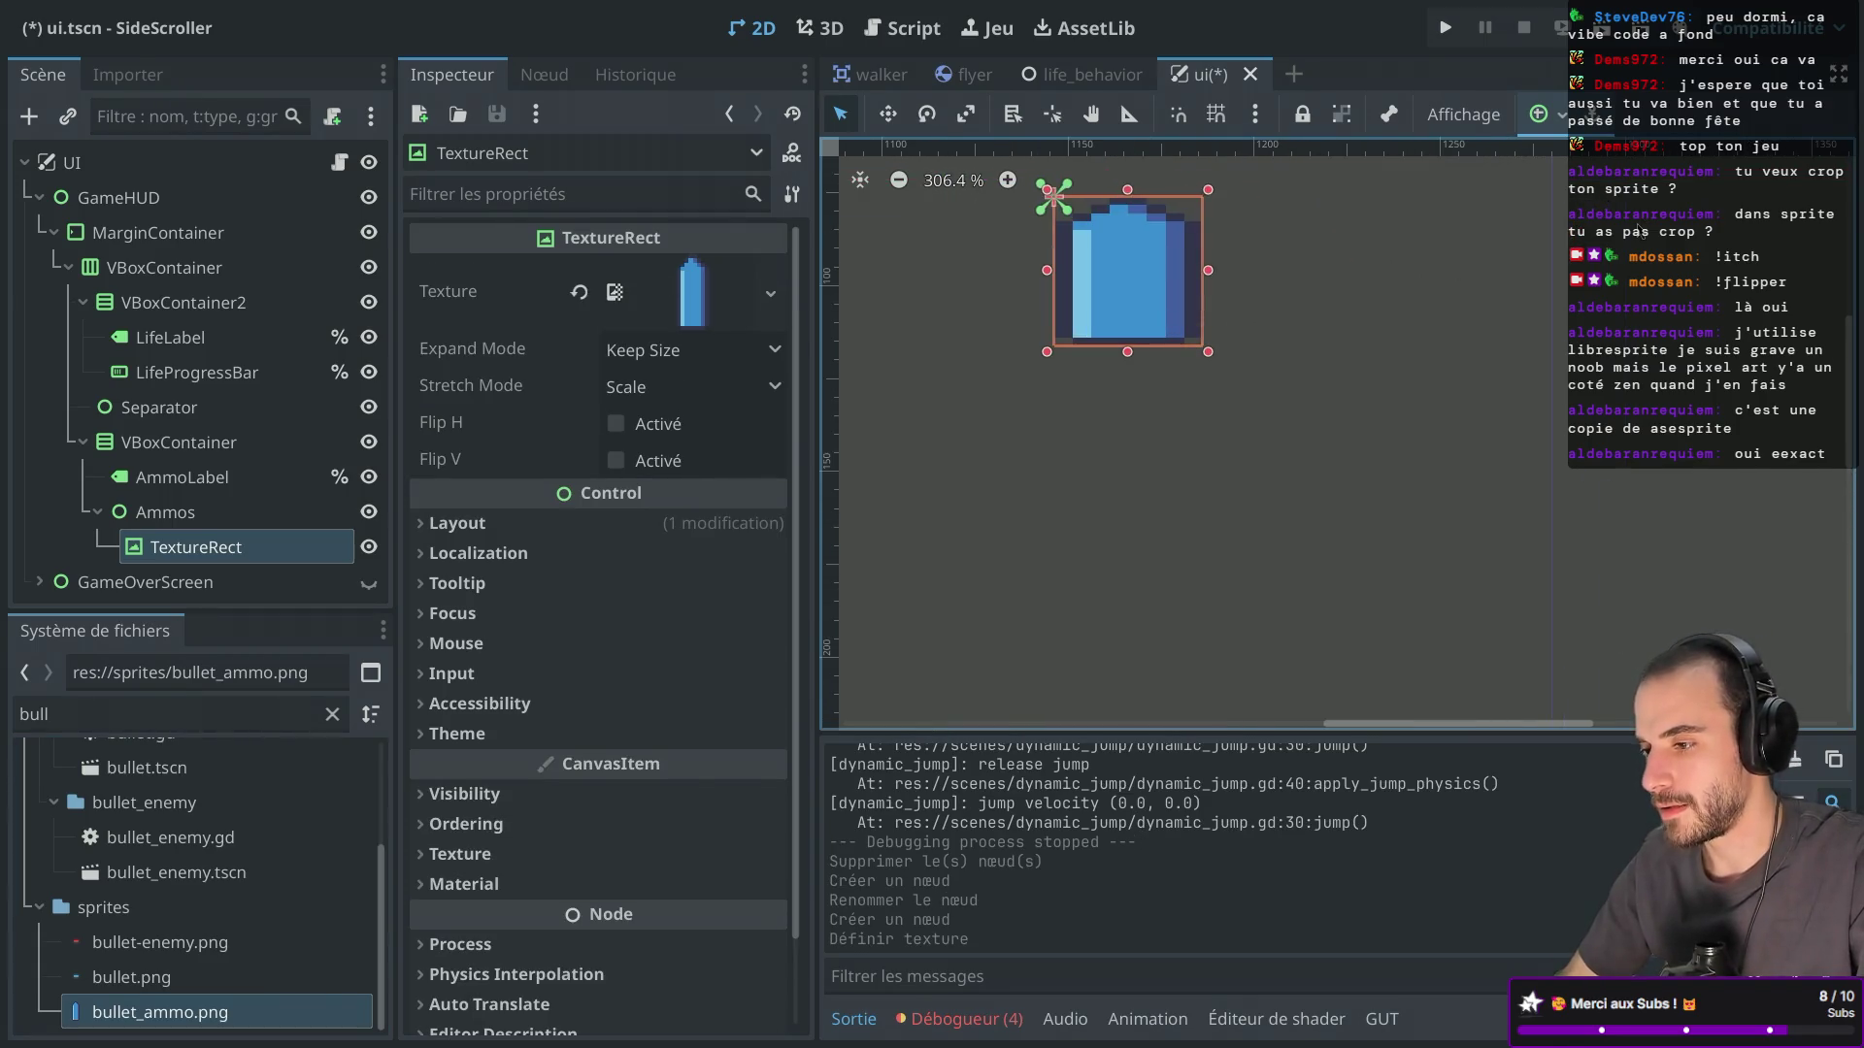
scroll(1294, 313, down, 3)
scroll(1294, 313, up, 2)
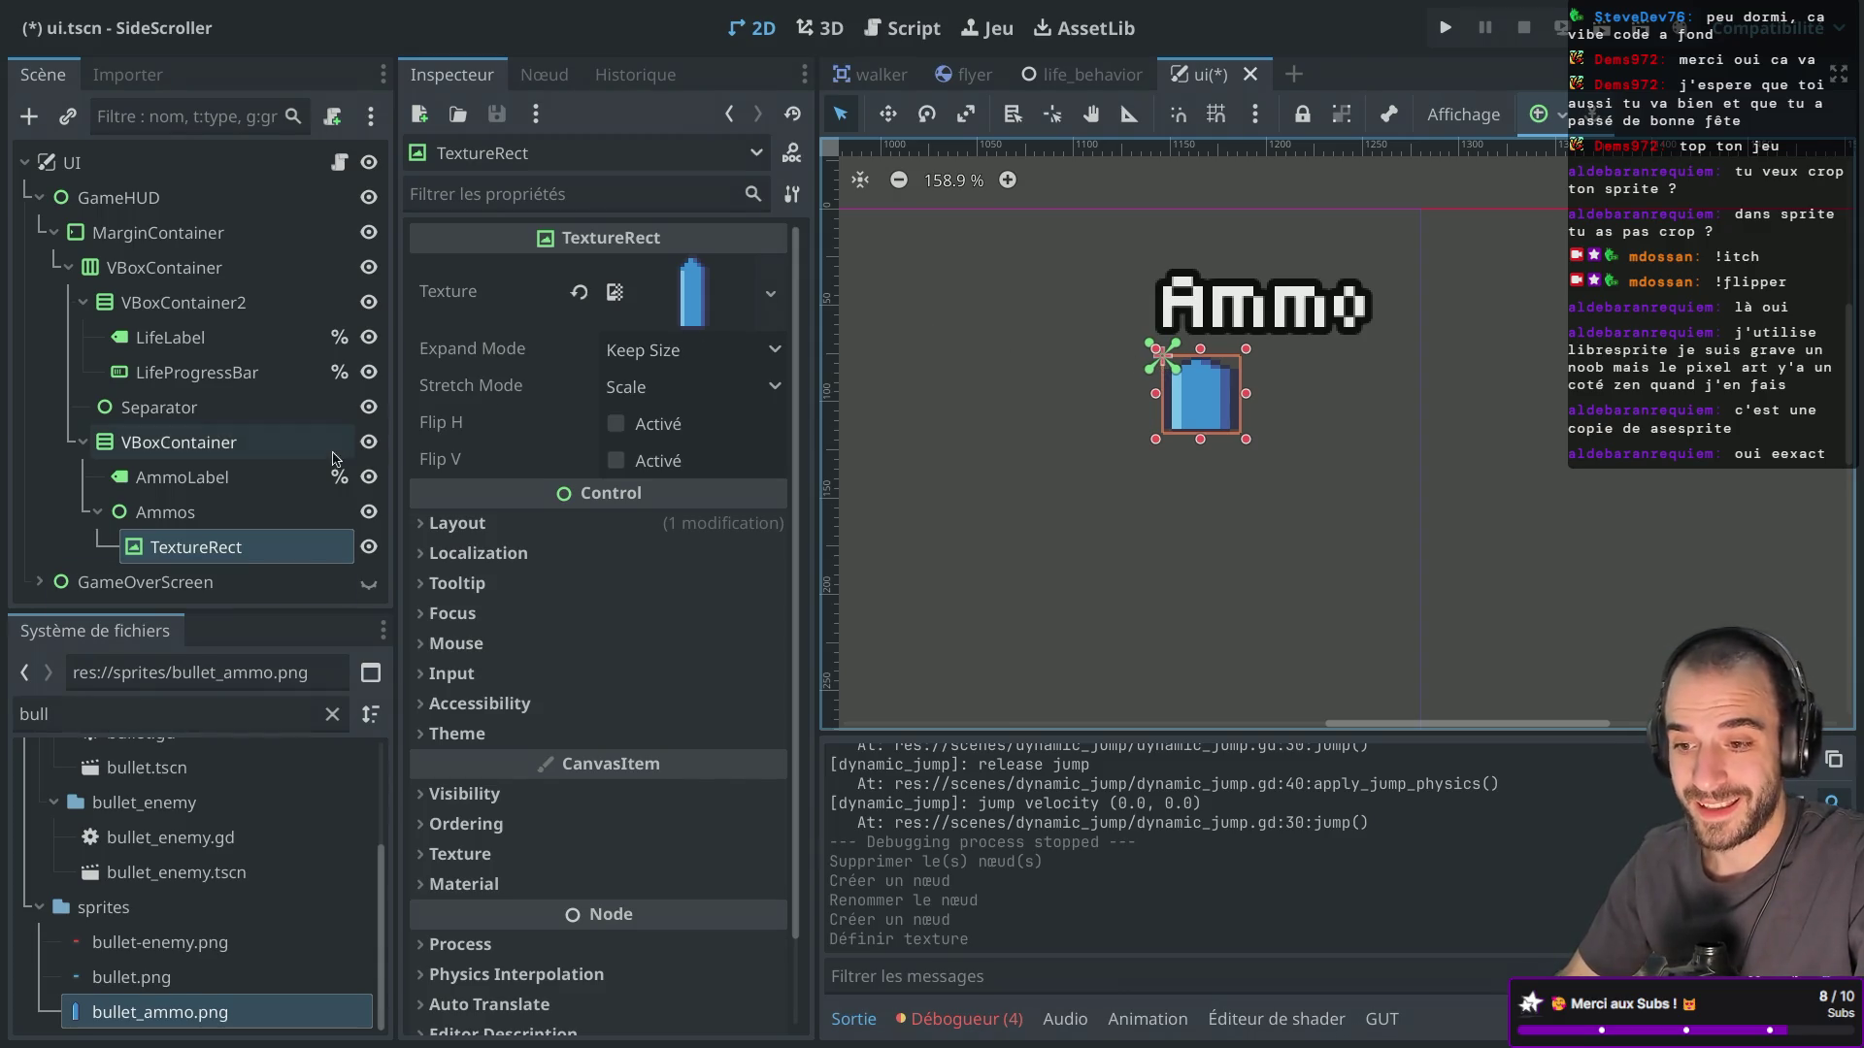
Try stretch mode Keep with expand modes Ignore Size and Fit Width Proportional.
click(225, 514)
click(219, 547)
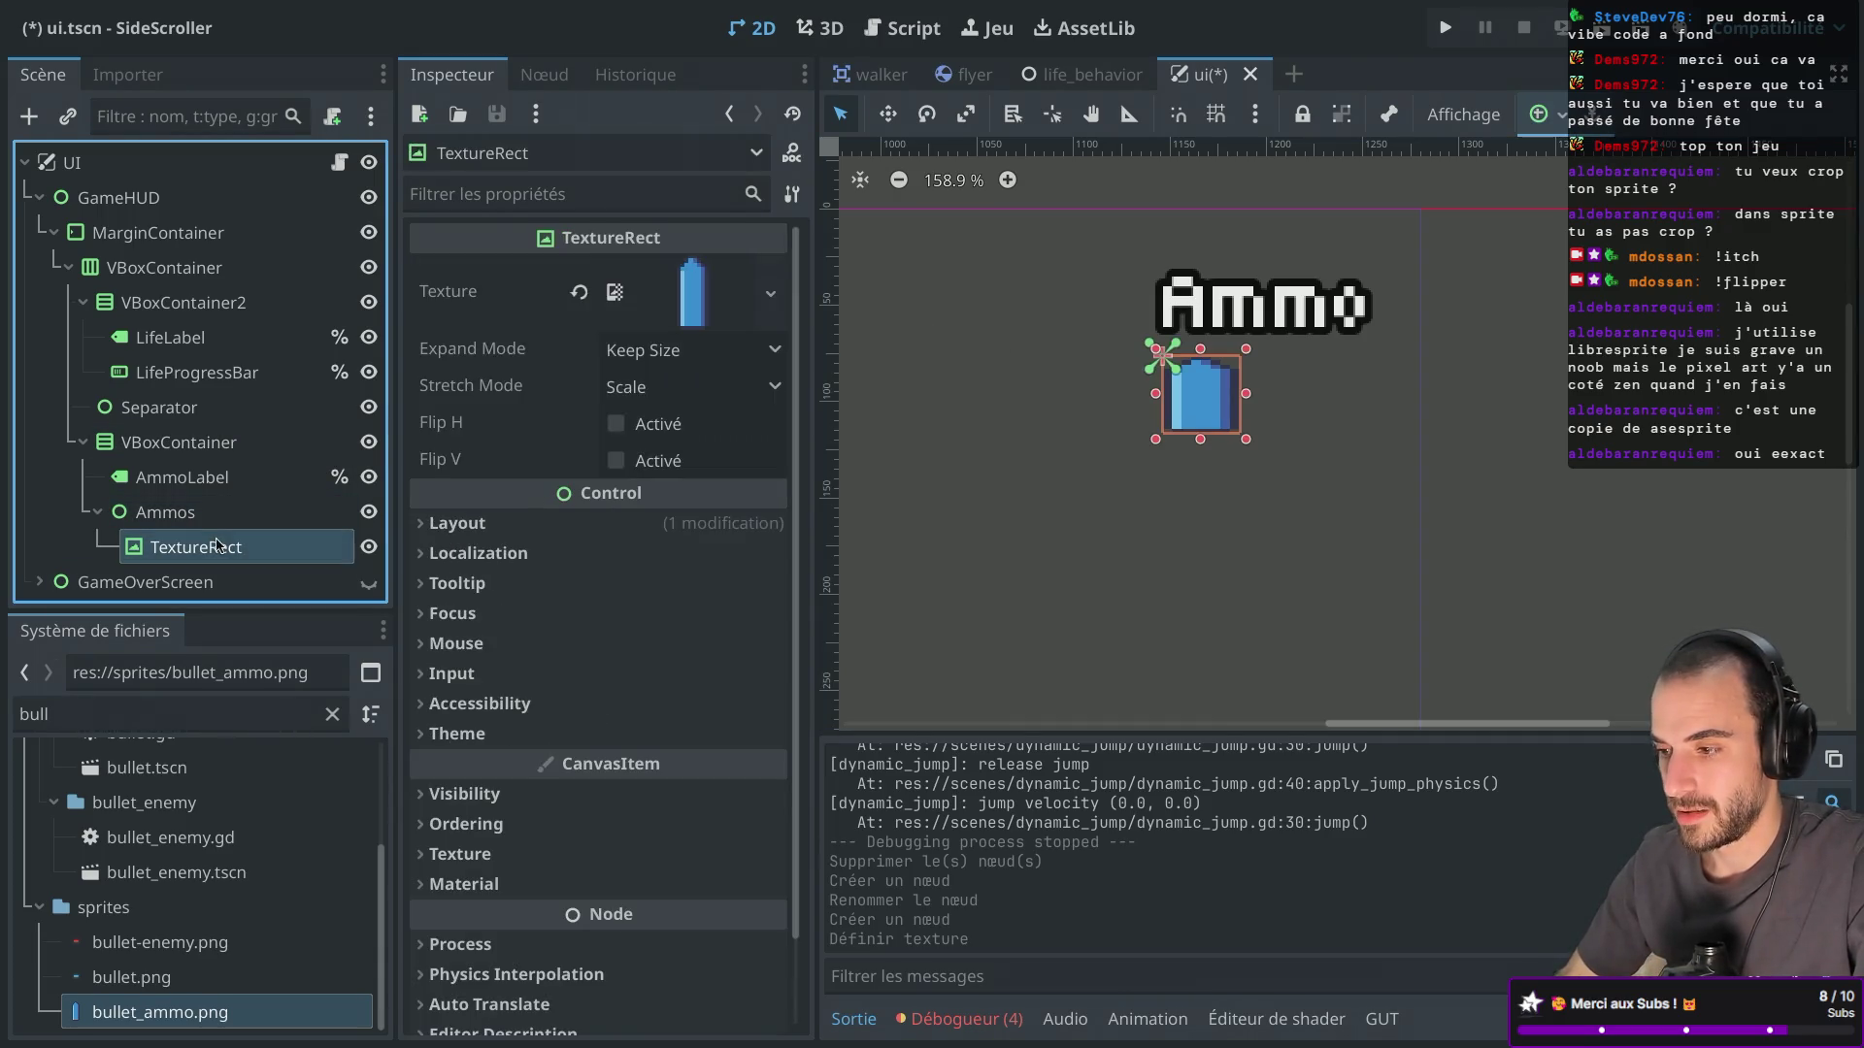
click(646, 389)
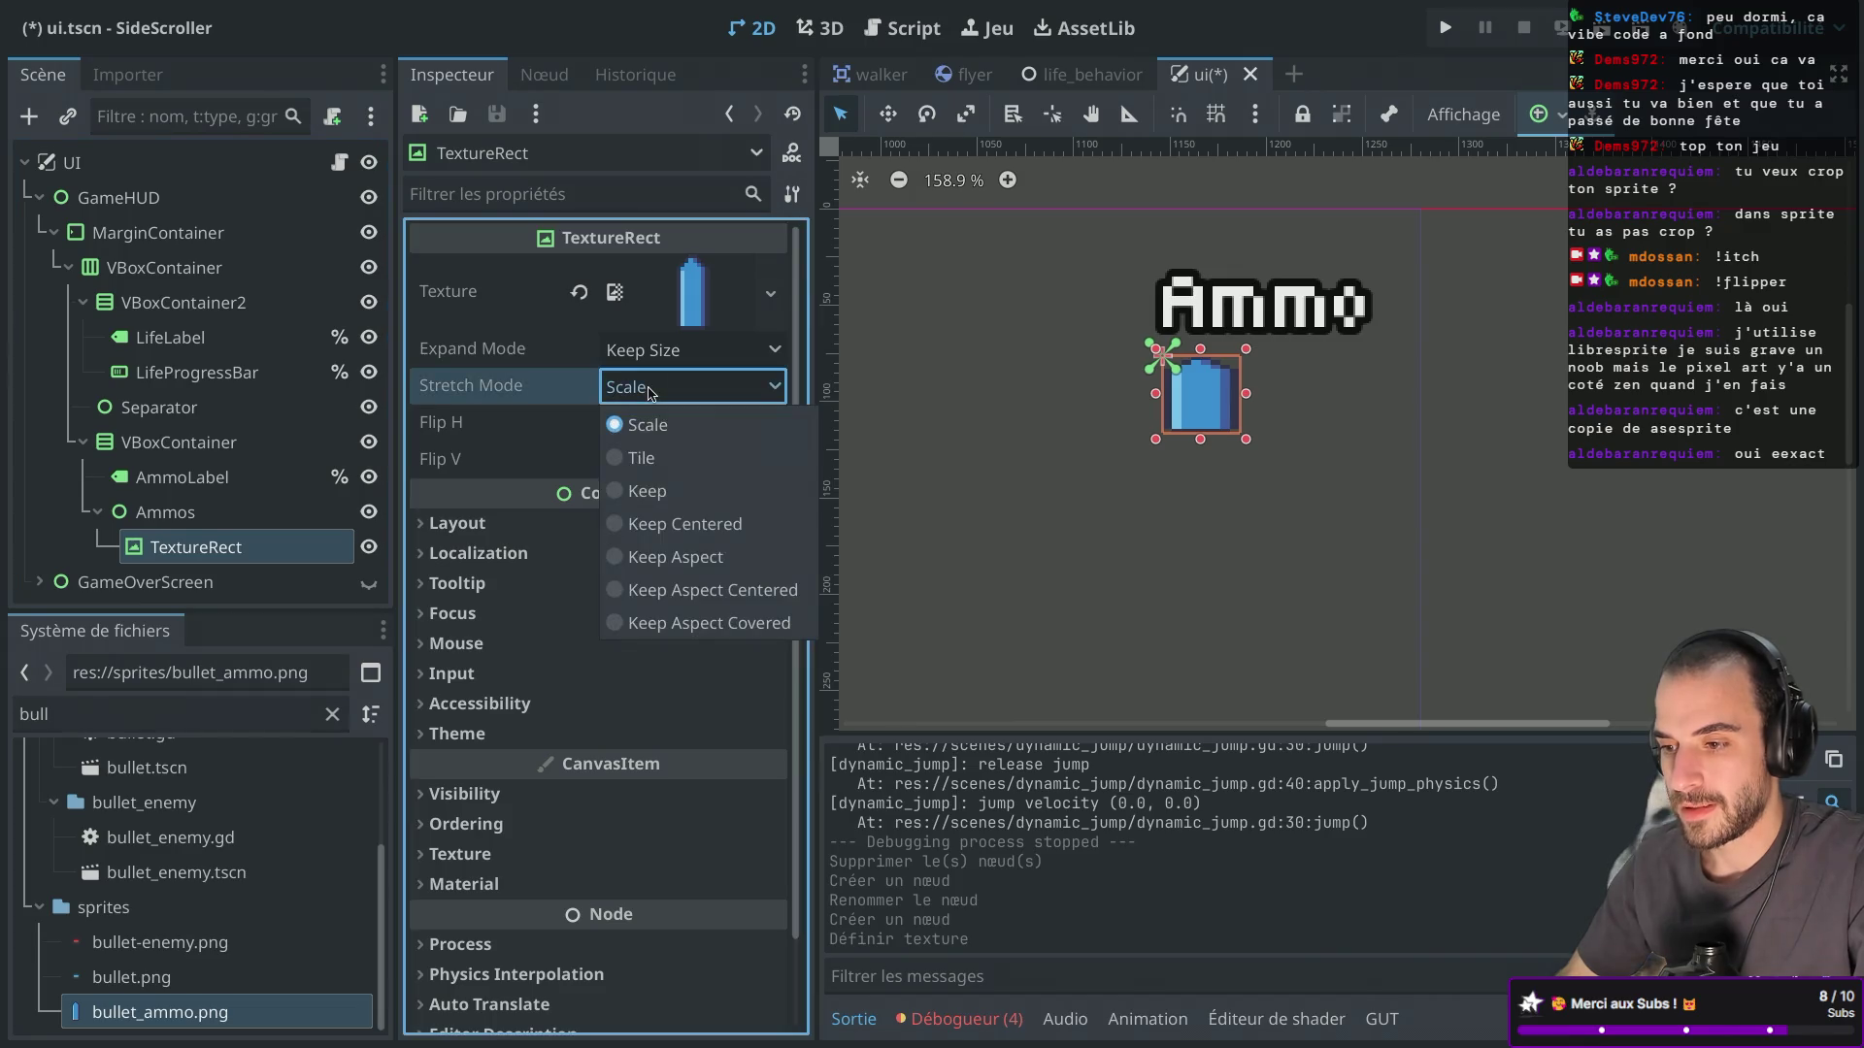
click(611, 488)
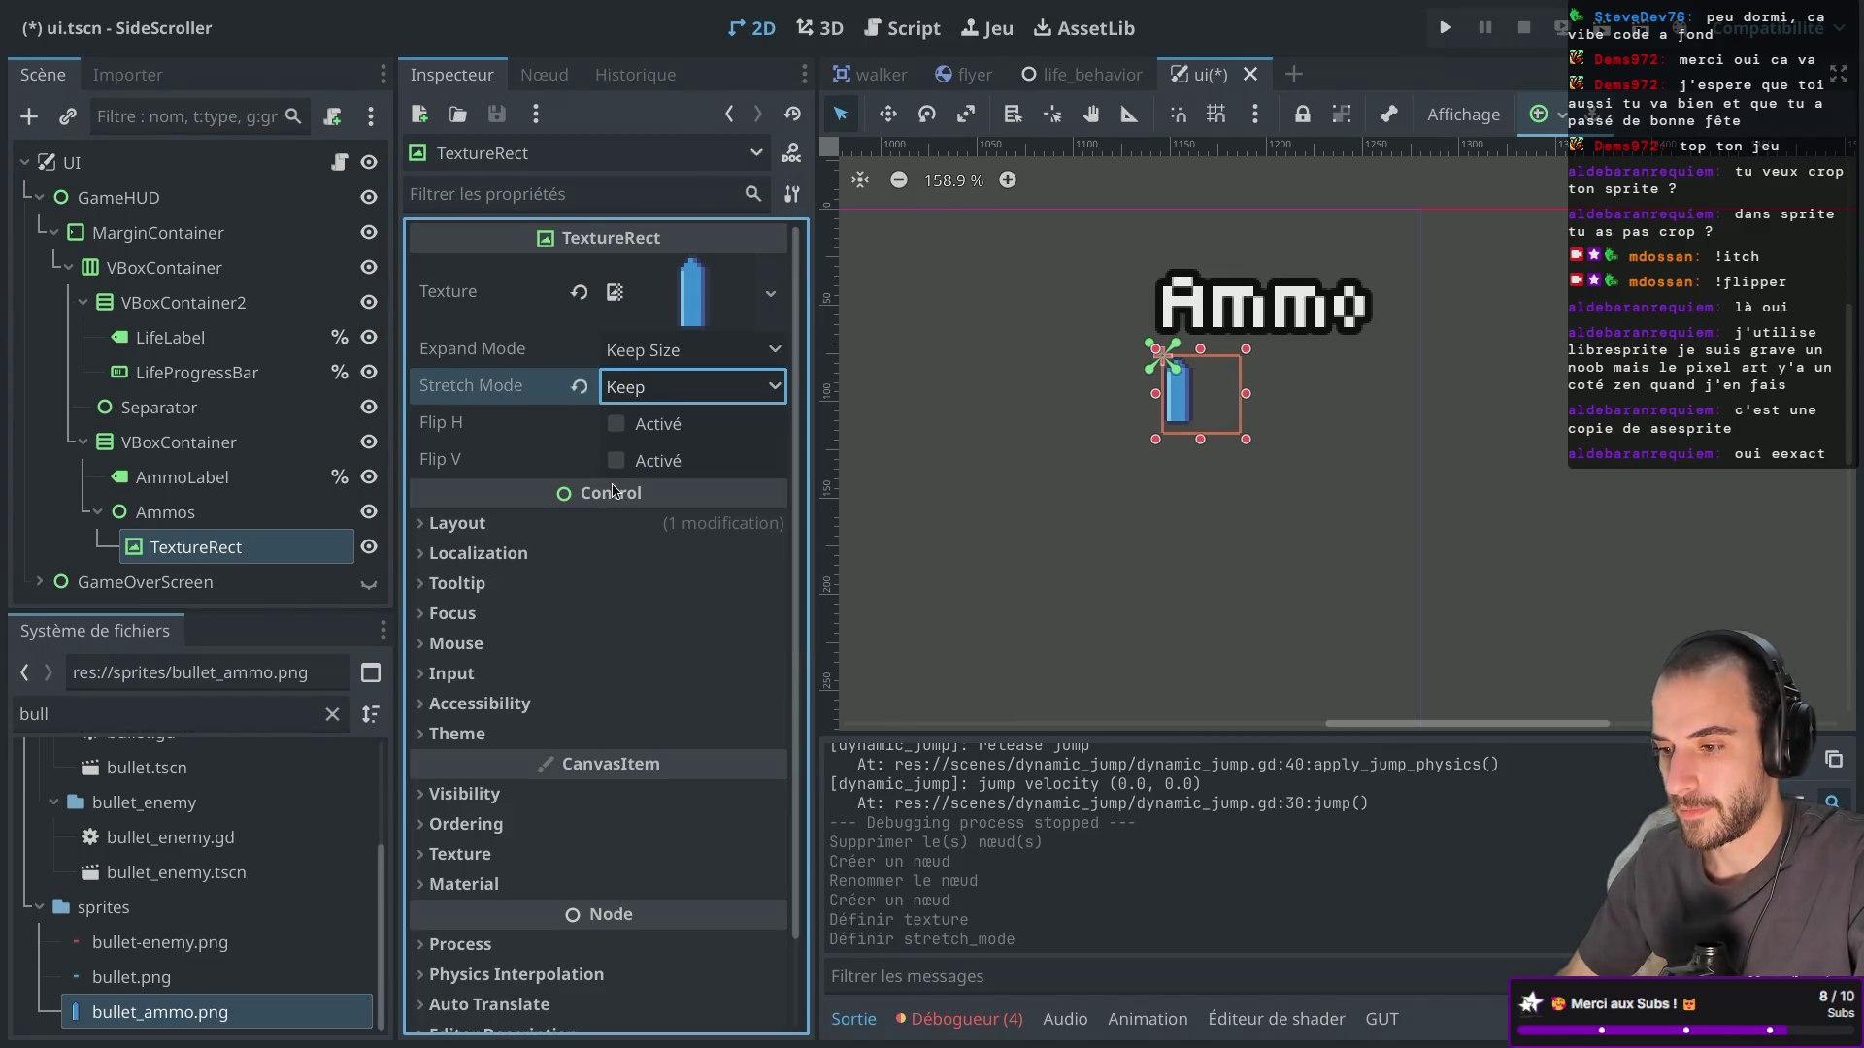
click(689, 352)
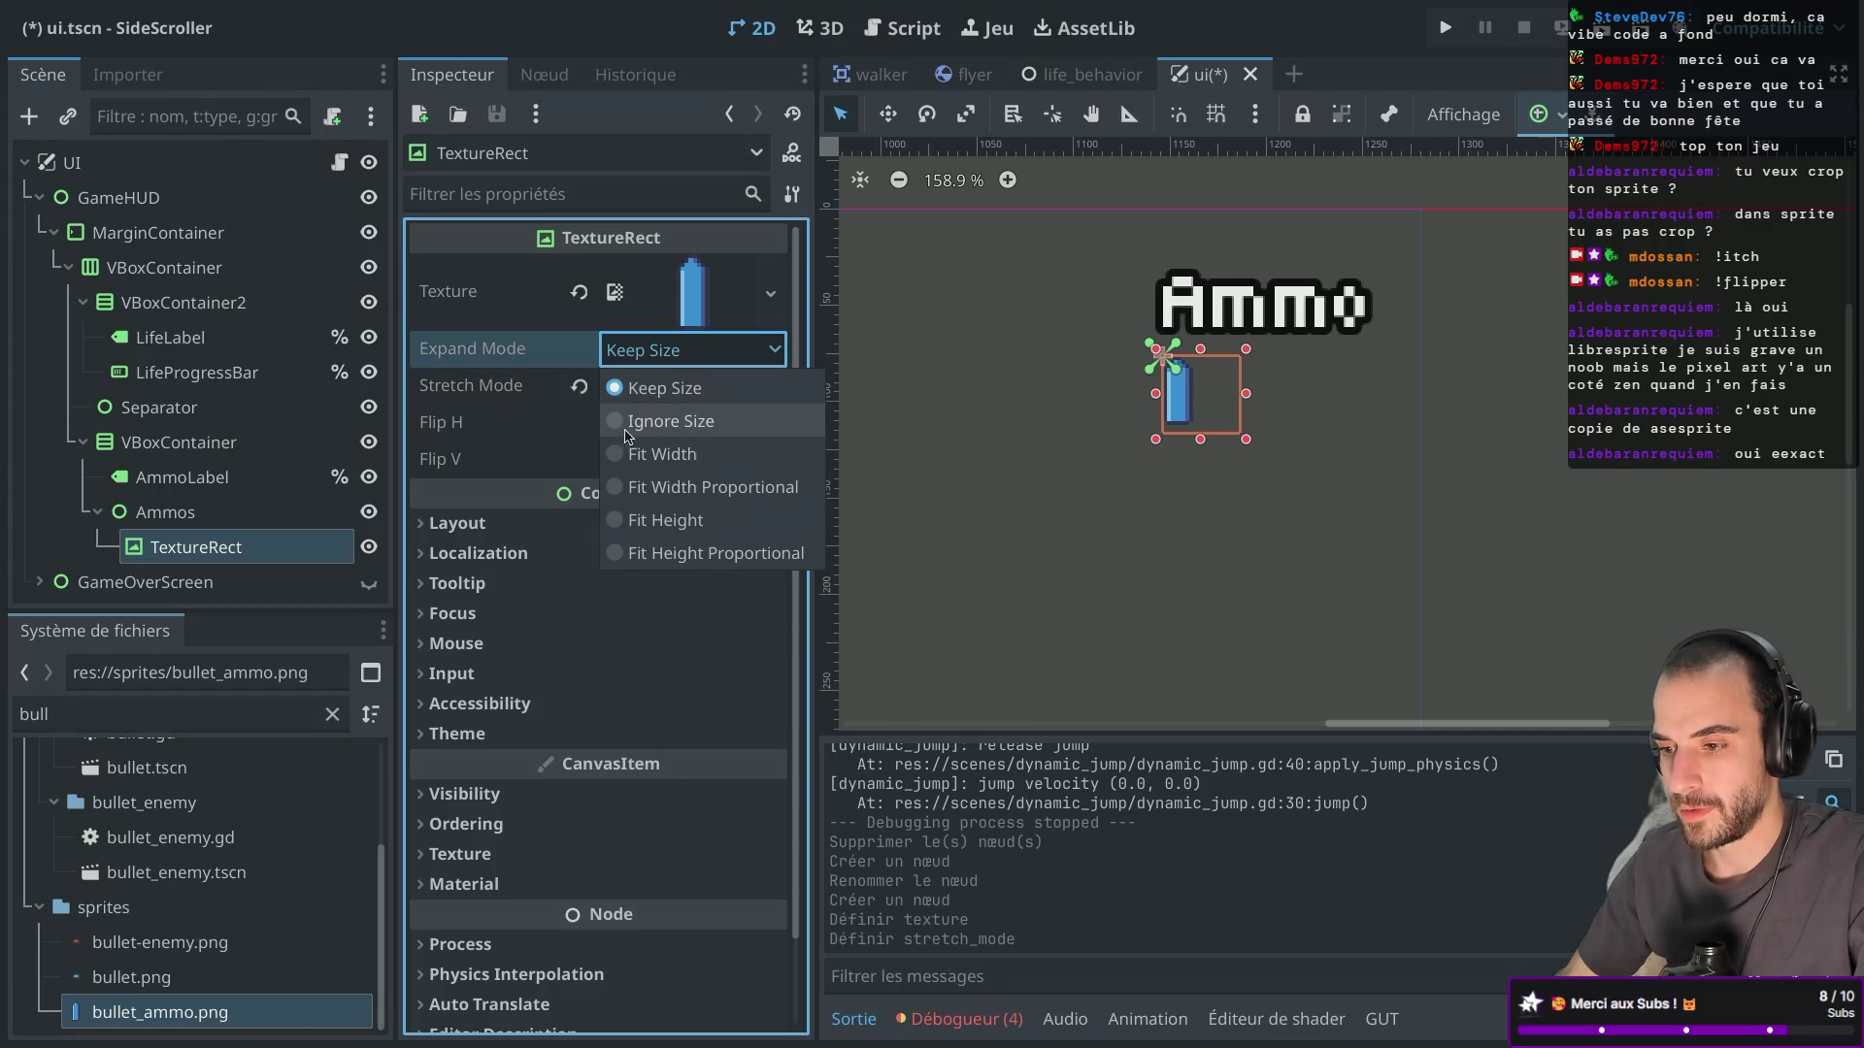
click(625, 427)
click(697, 354)
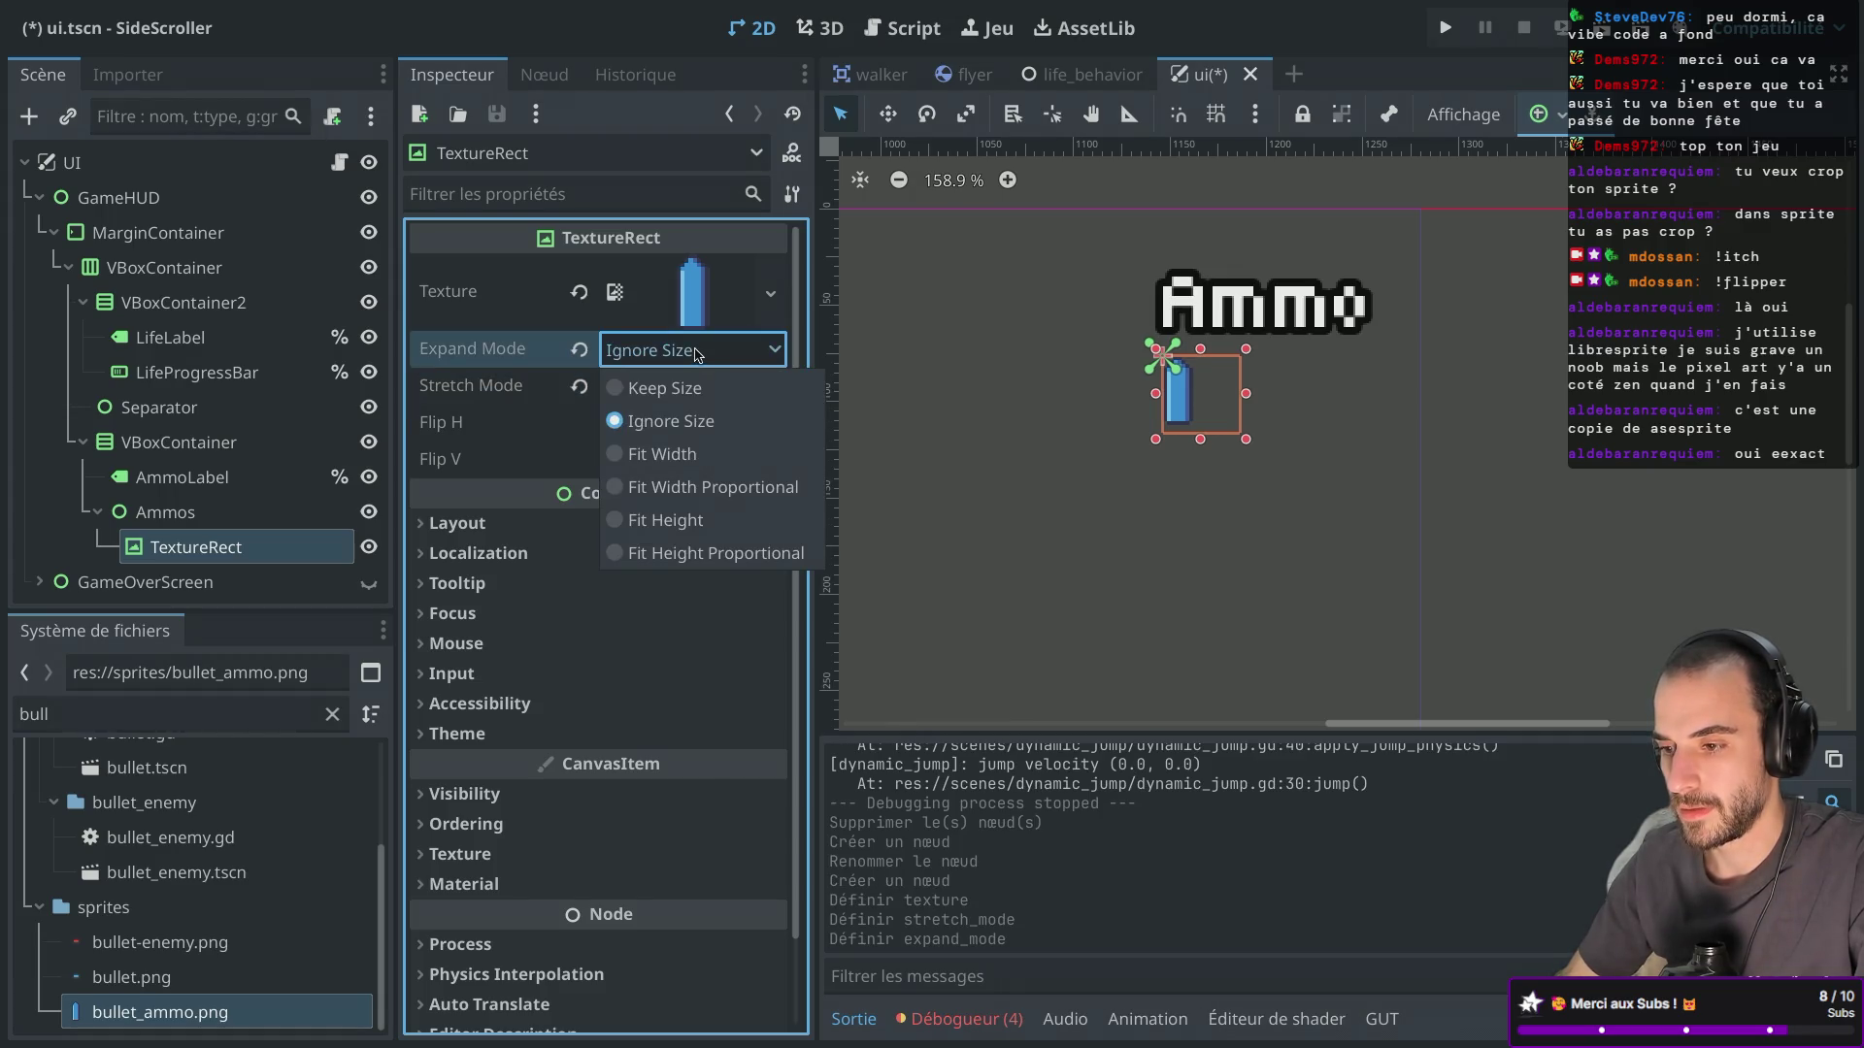
click(621, 488)
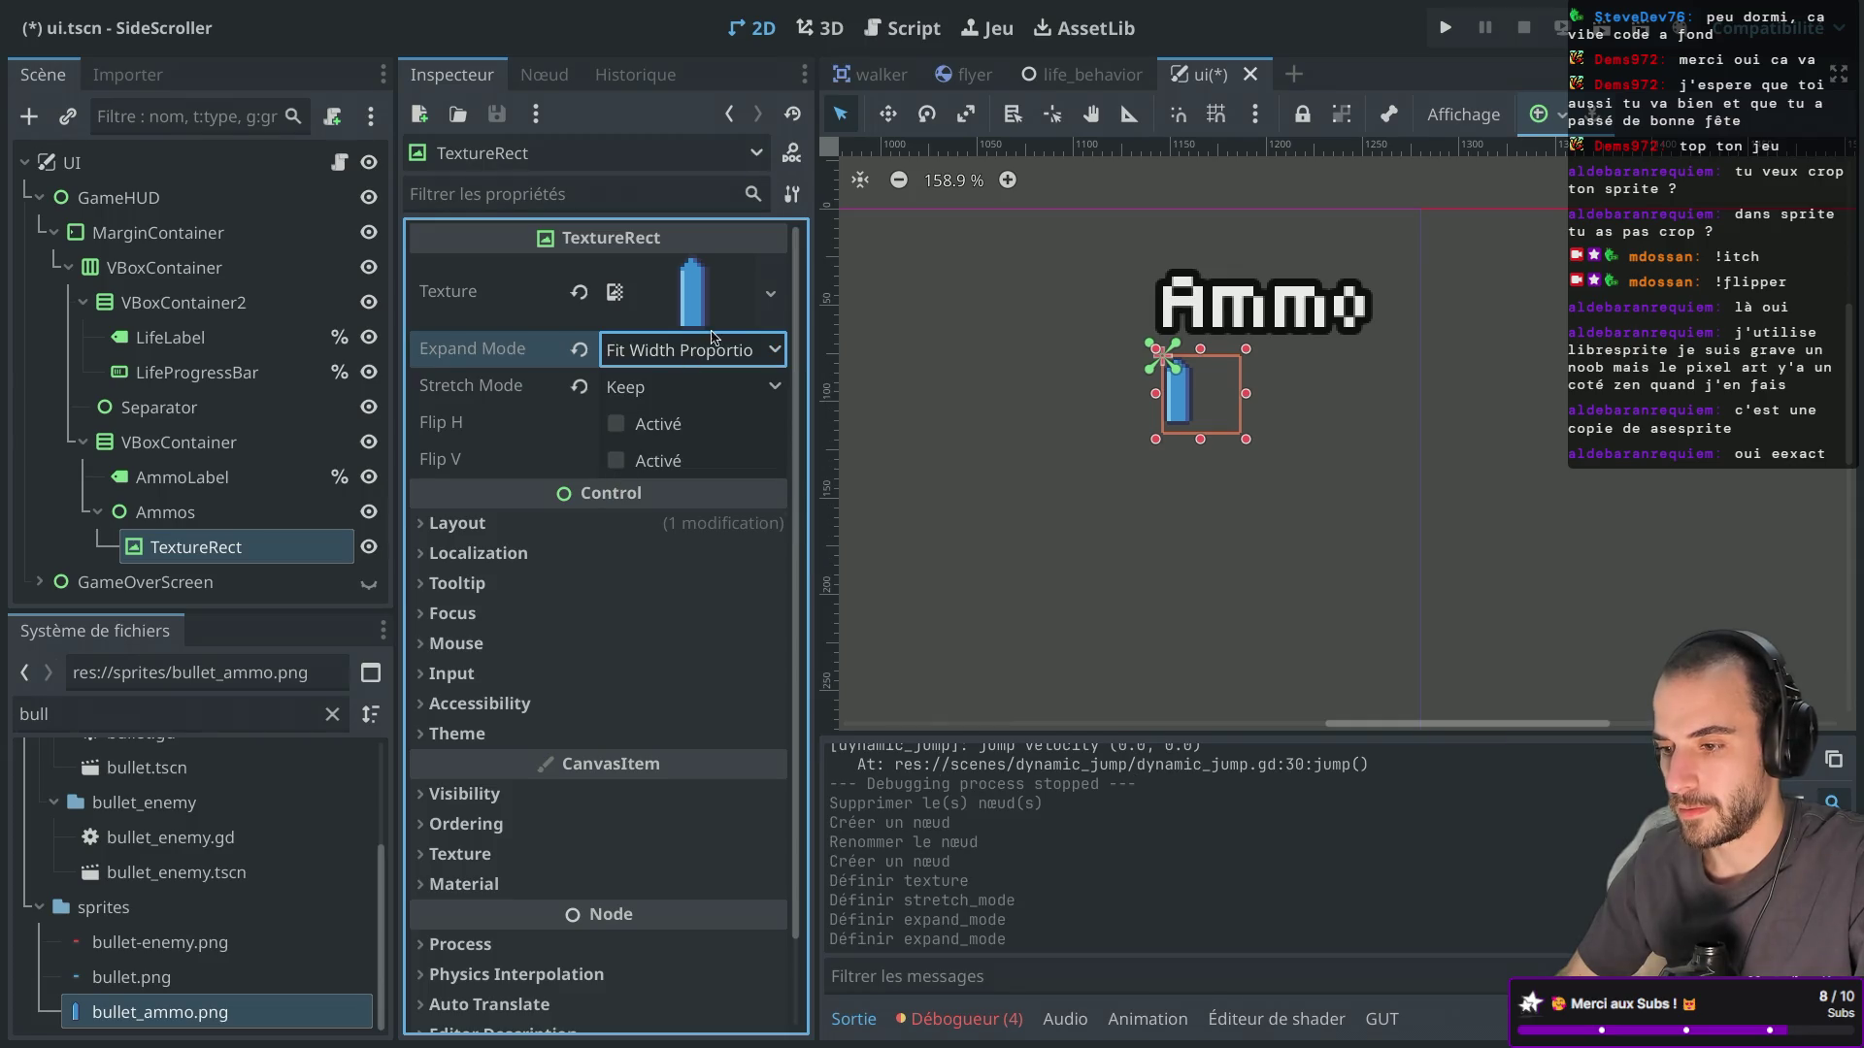
Reset expand mode to Keep Size and settle stretch mode on Keep, zooming in on the bullet.
click(578, 349)
click(579, 386)
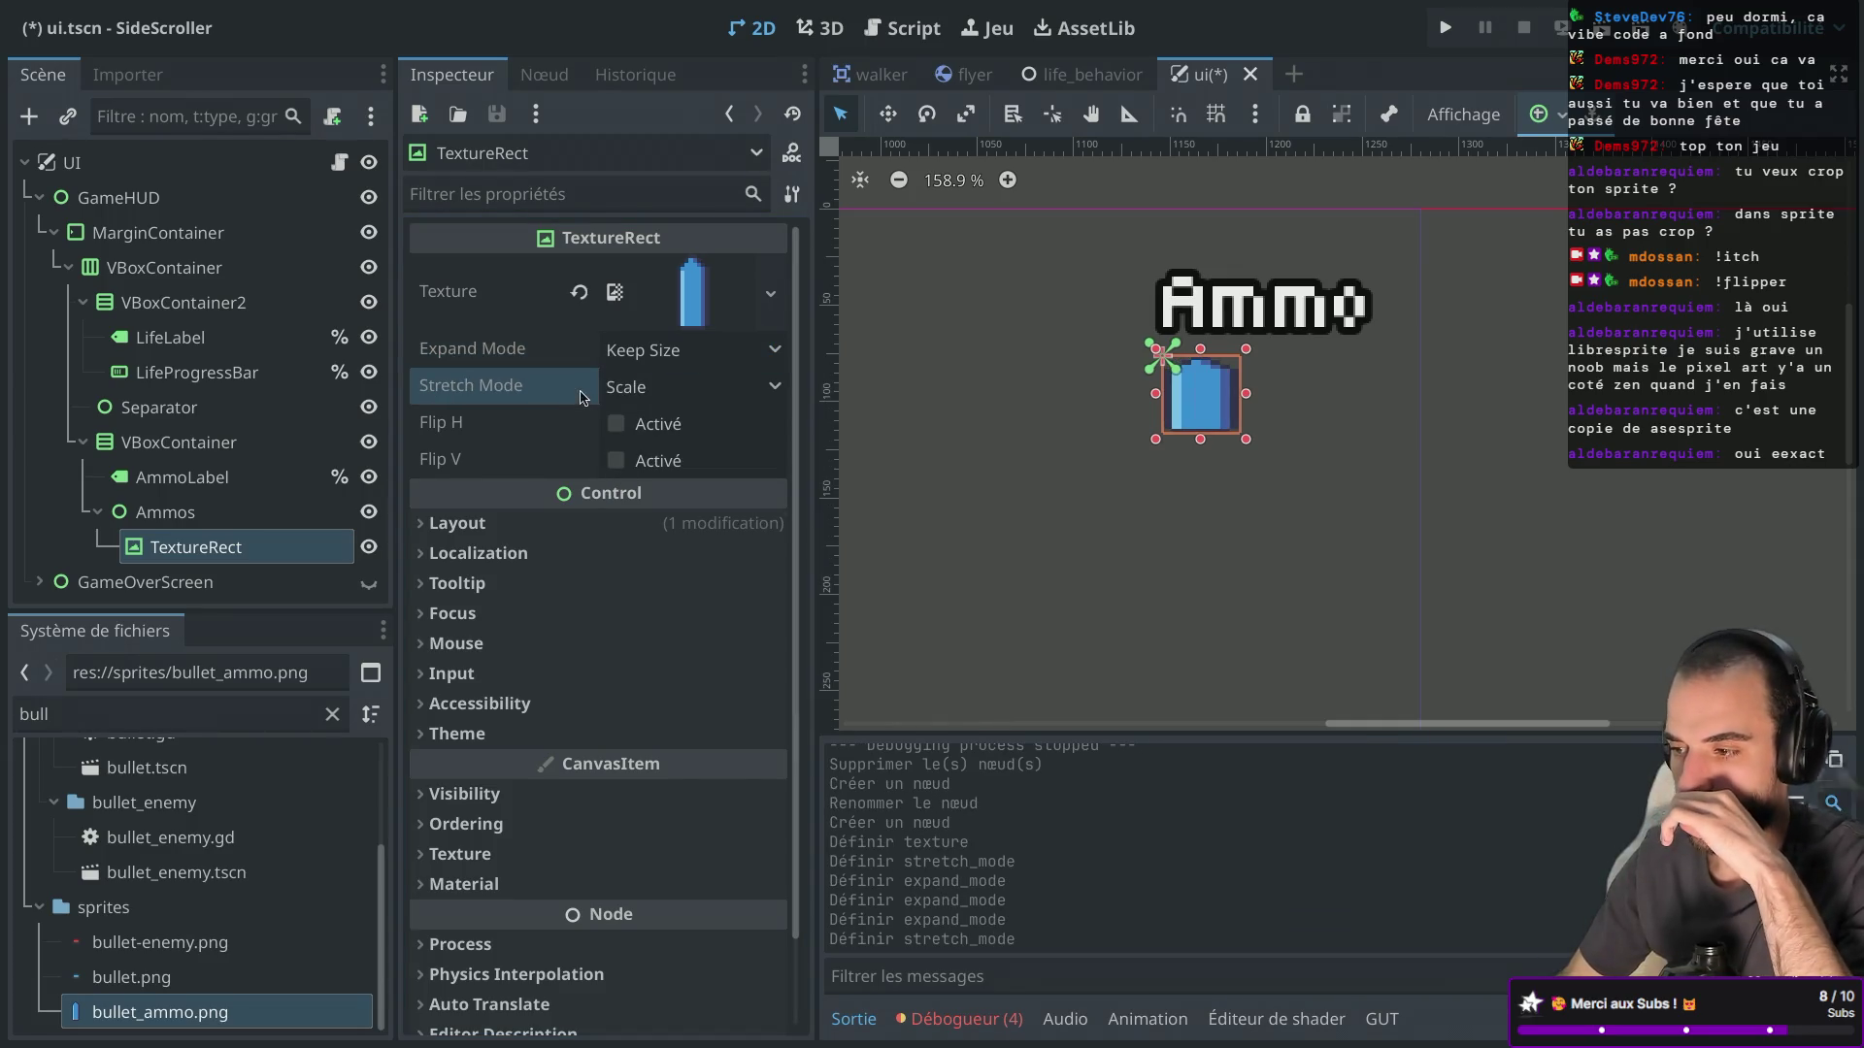
click(655, 389)
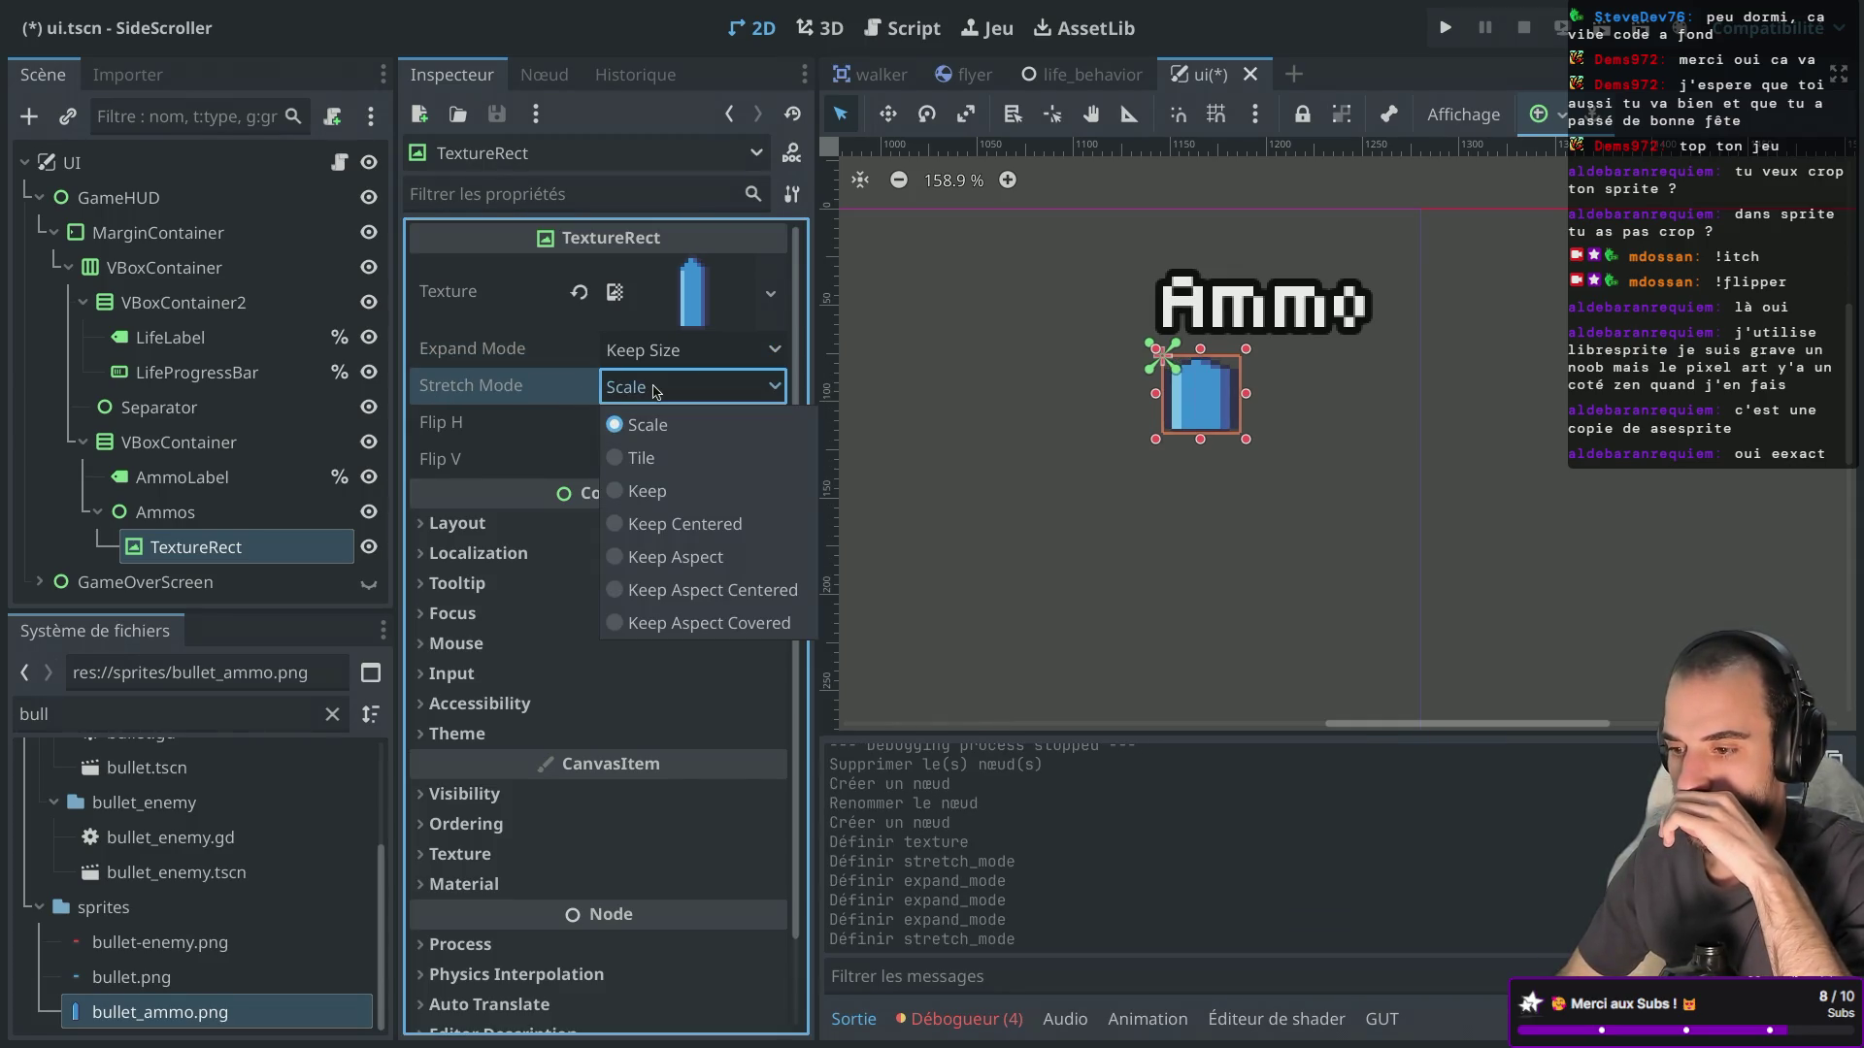
click(625, 556)
click(680, 398)
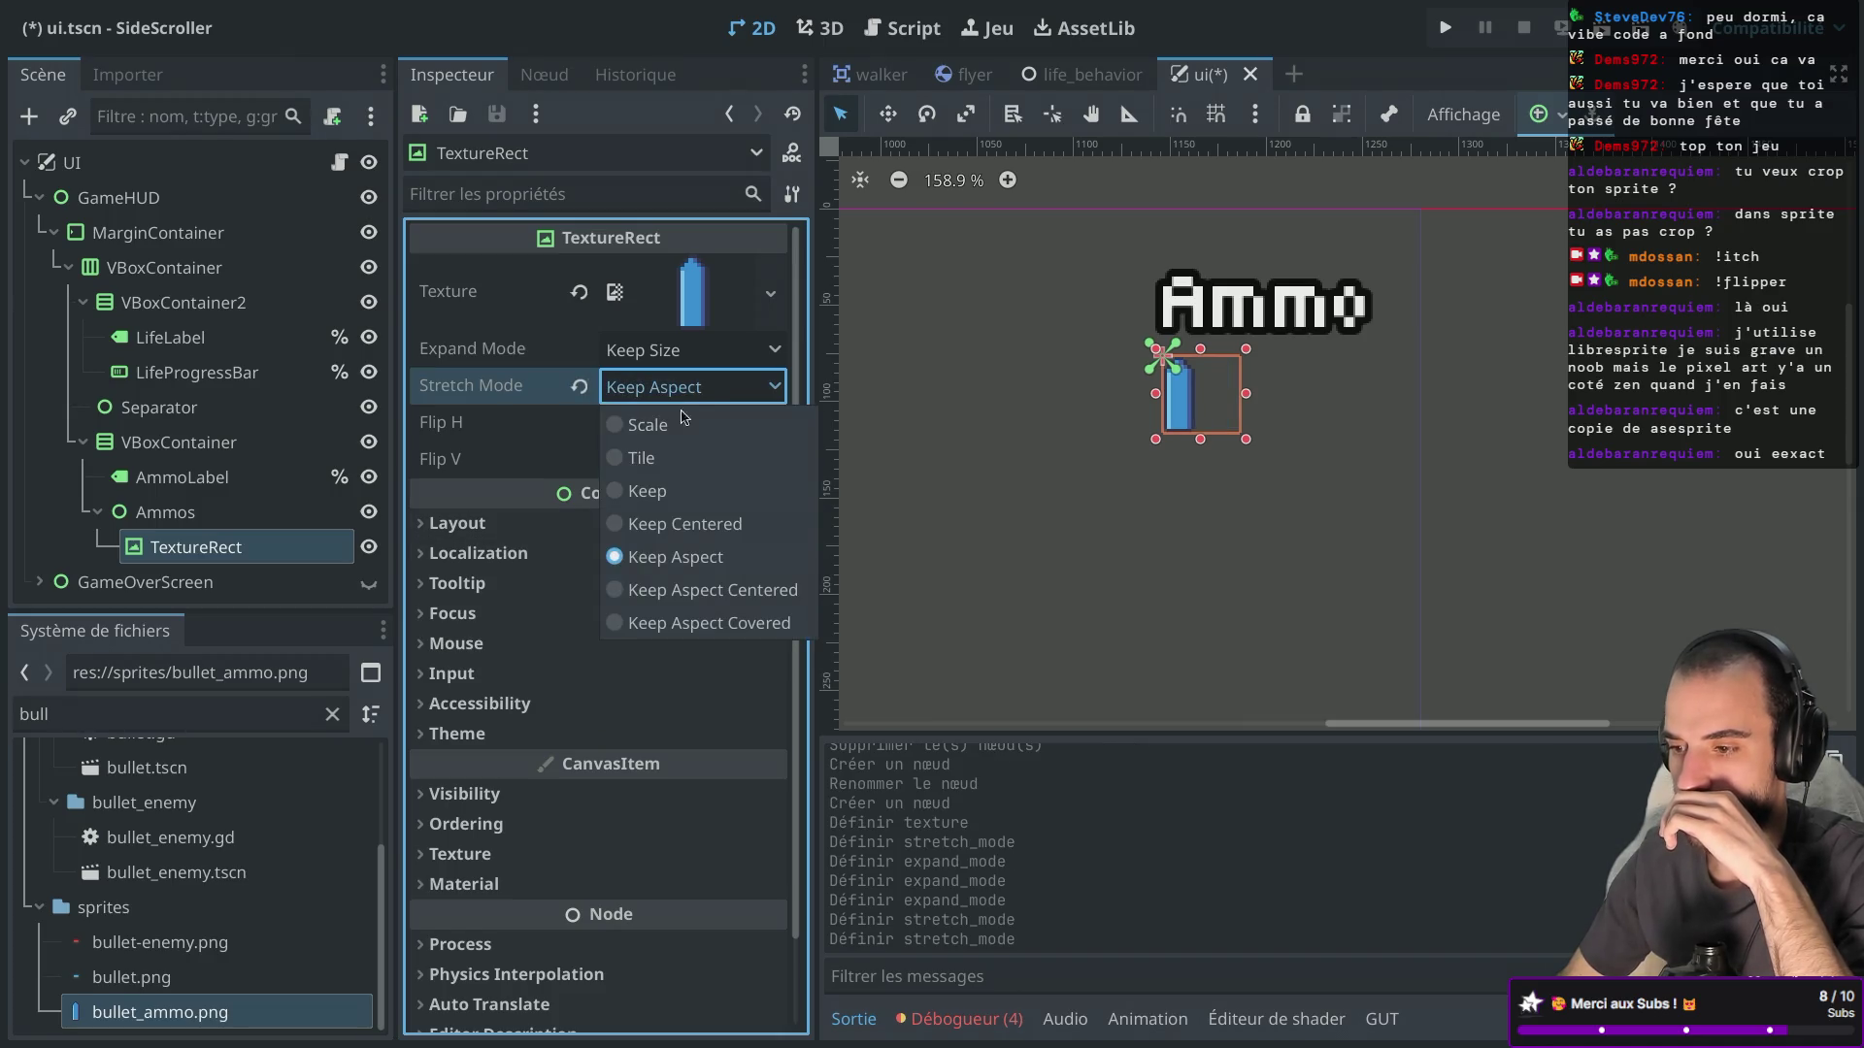
click(621, 497)
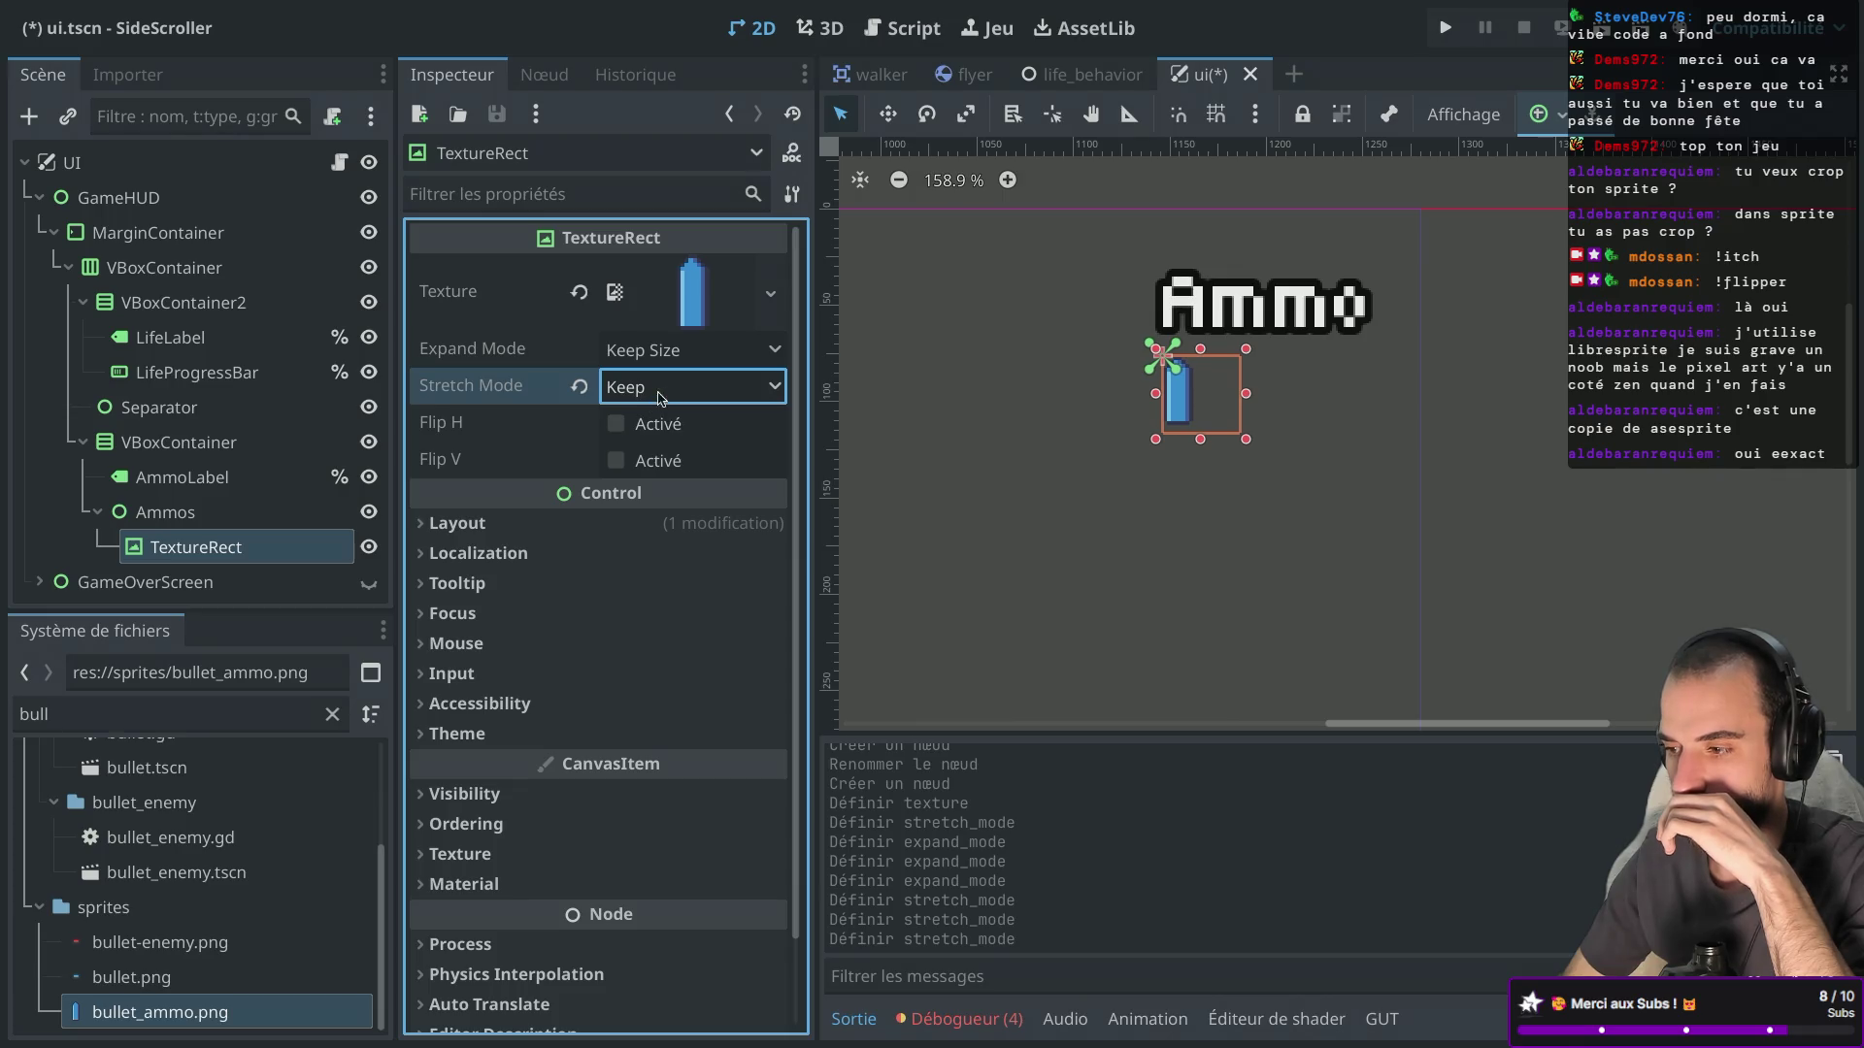
click(1186, 418)
scroll(1186, 418, up, 8)
scroll(1186, 417, down, 3)
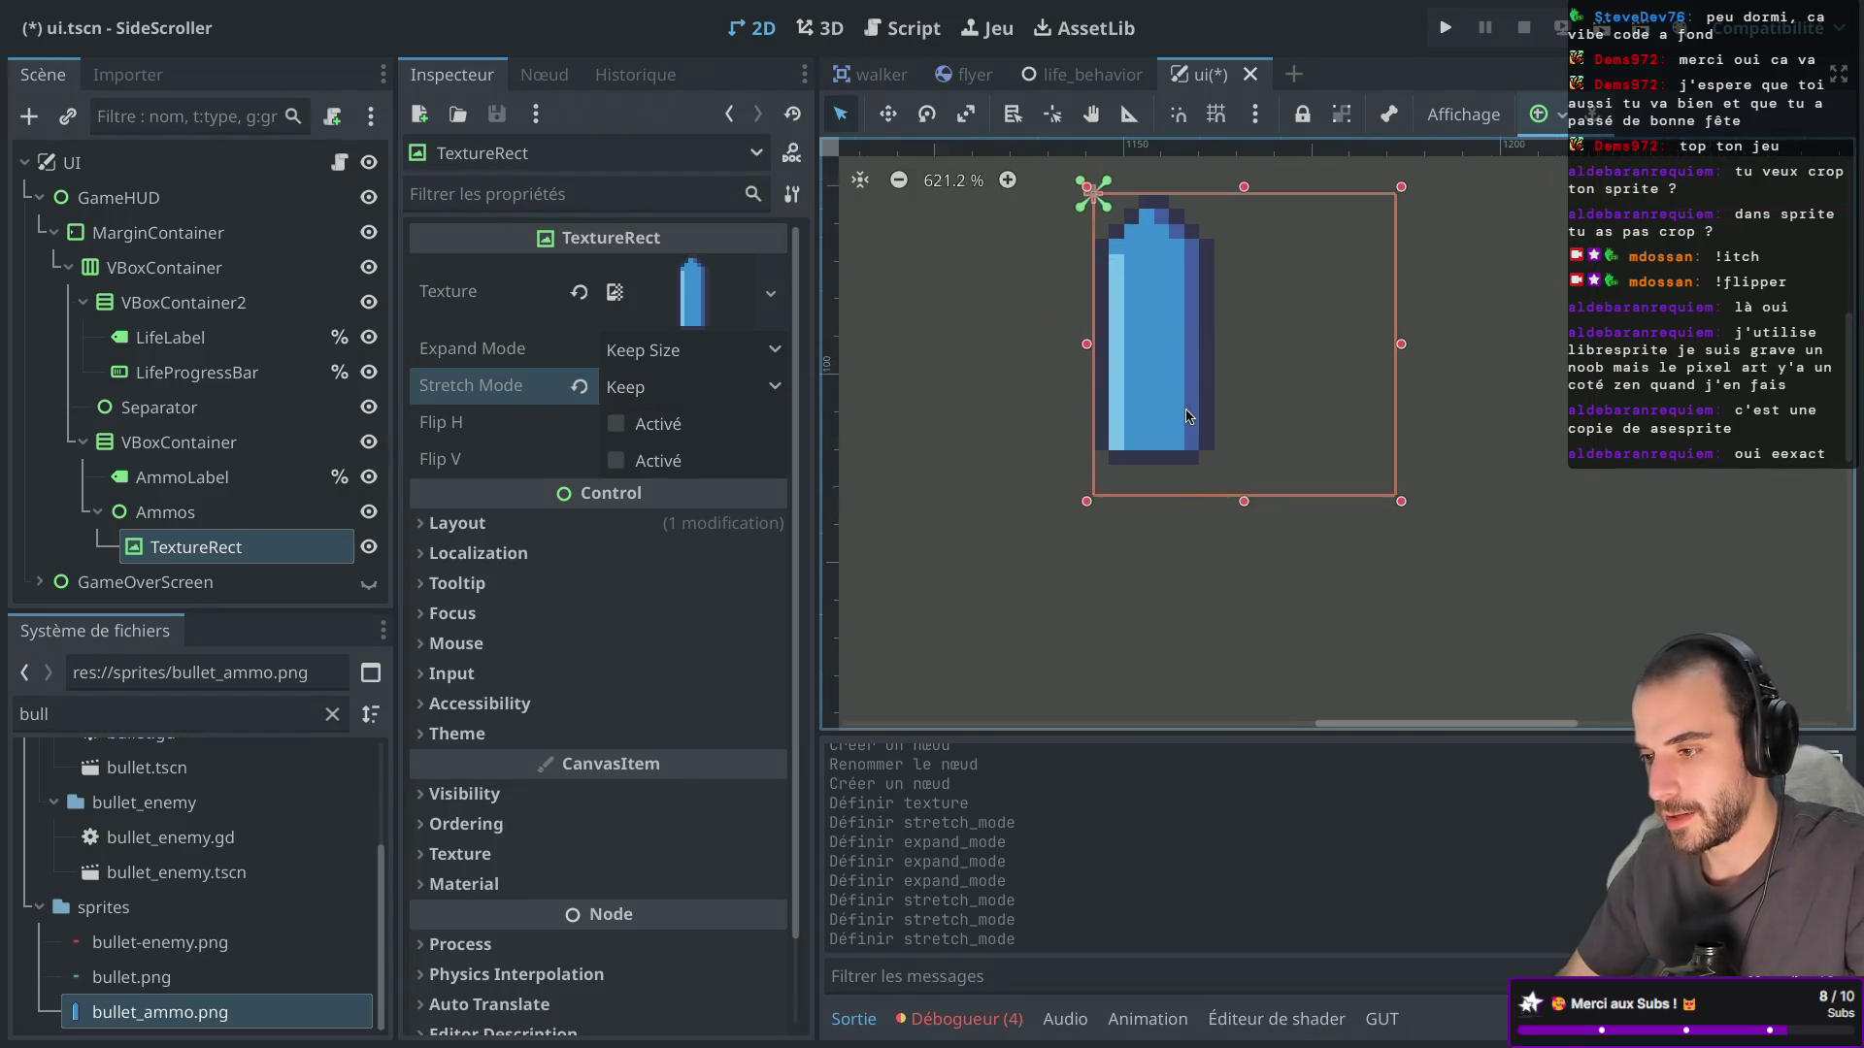
scroll(1186, 417, down, 2)
scroll(1186, 417, down, 1)
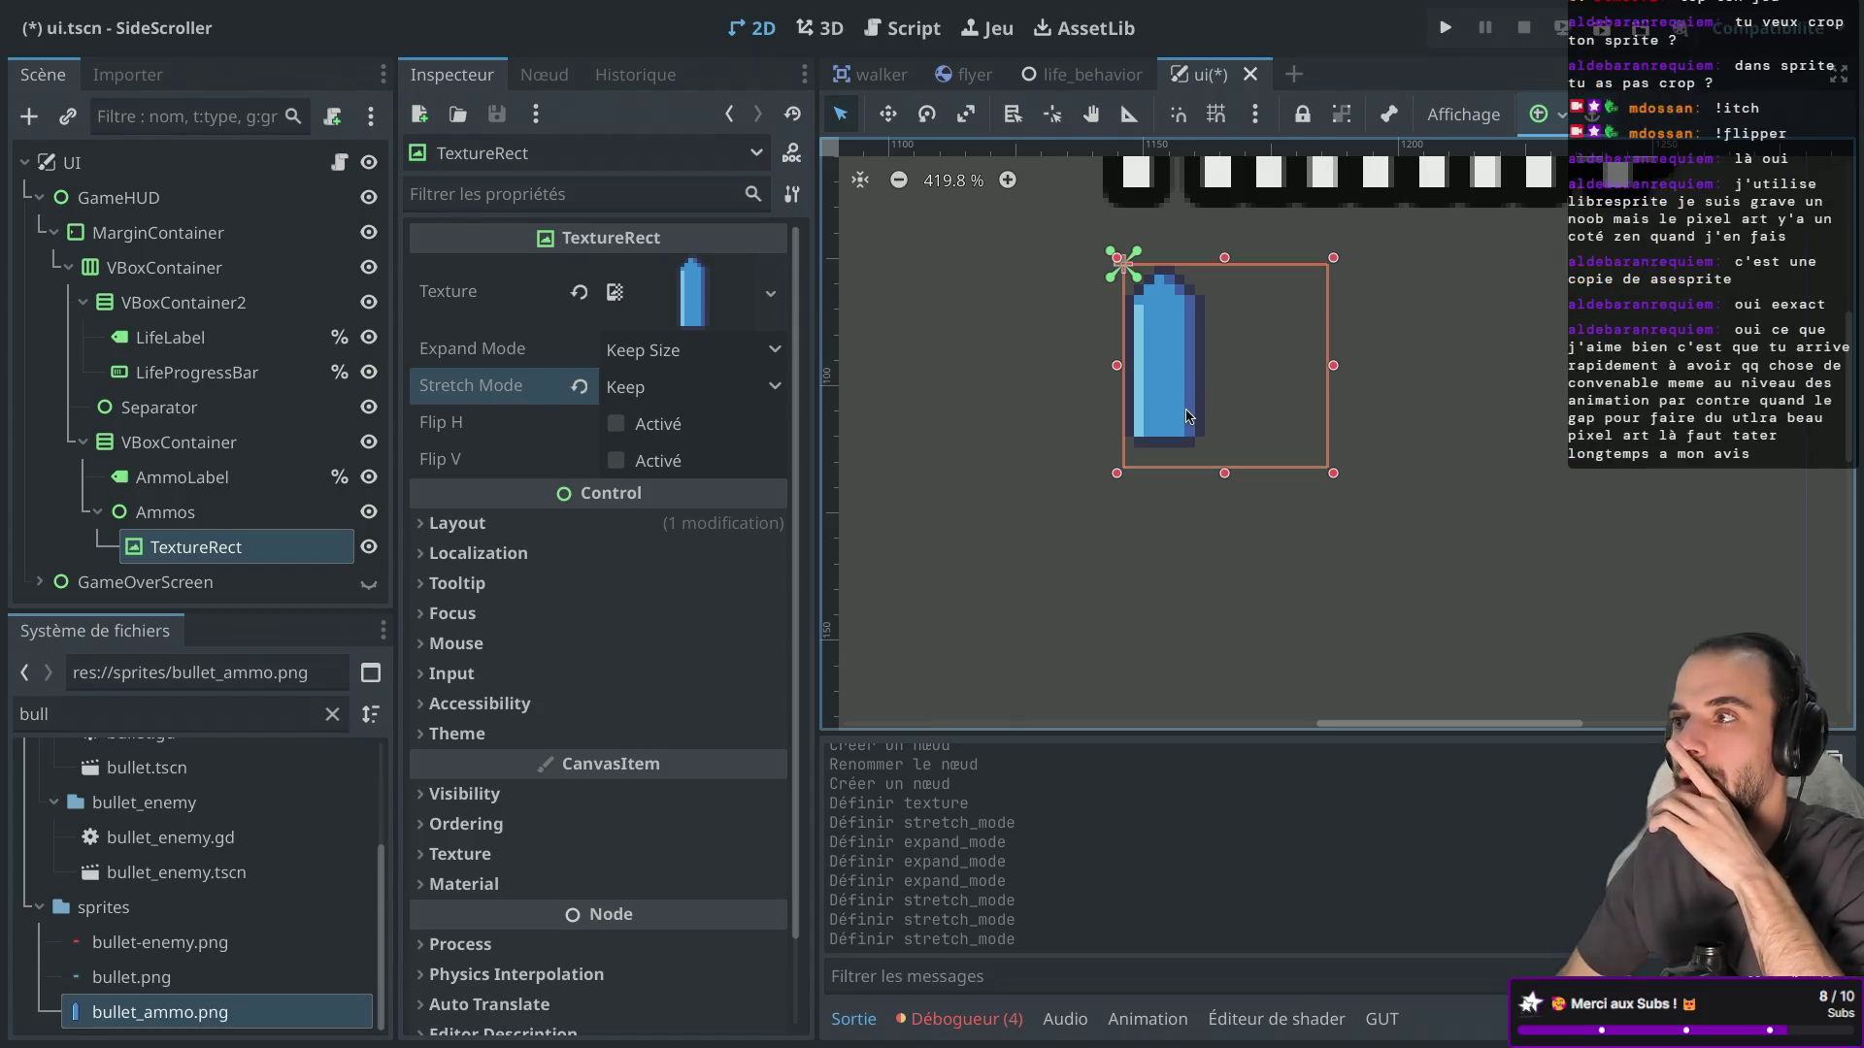
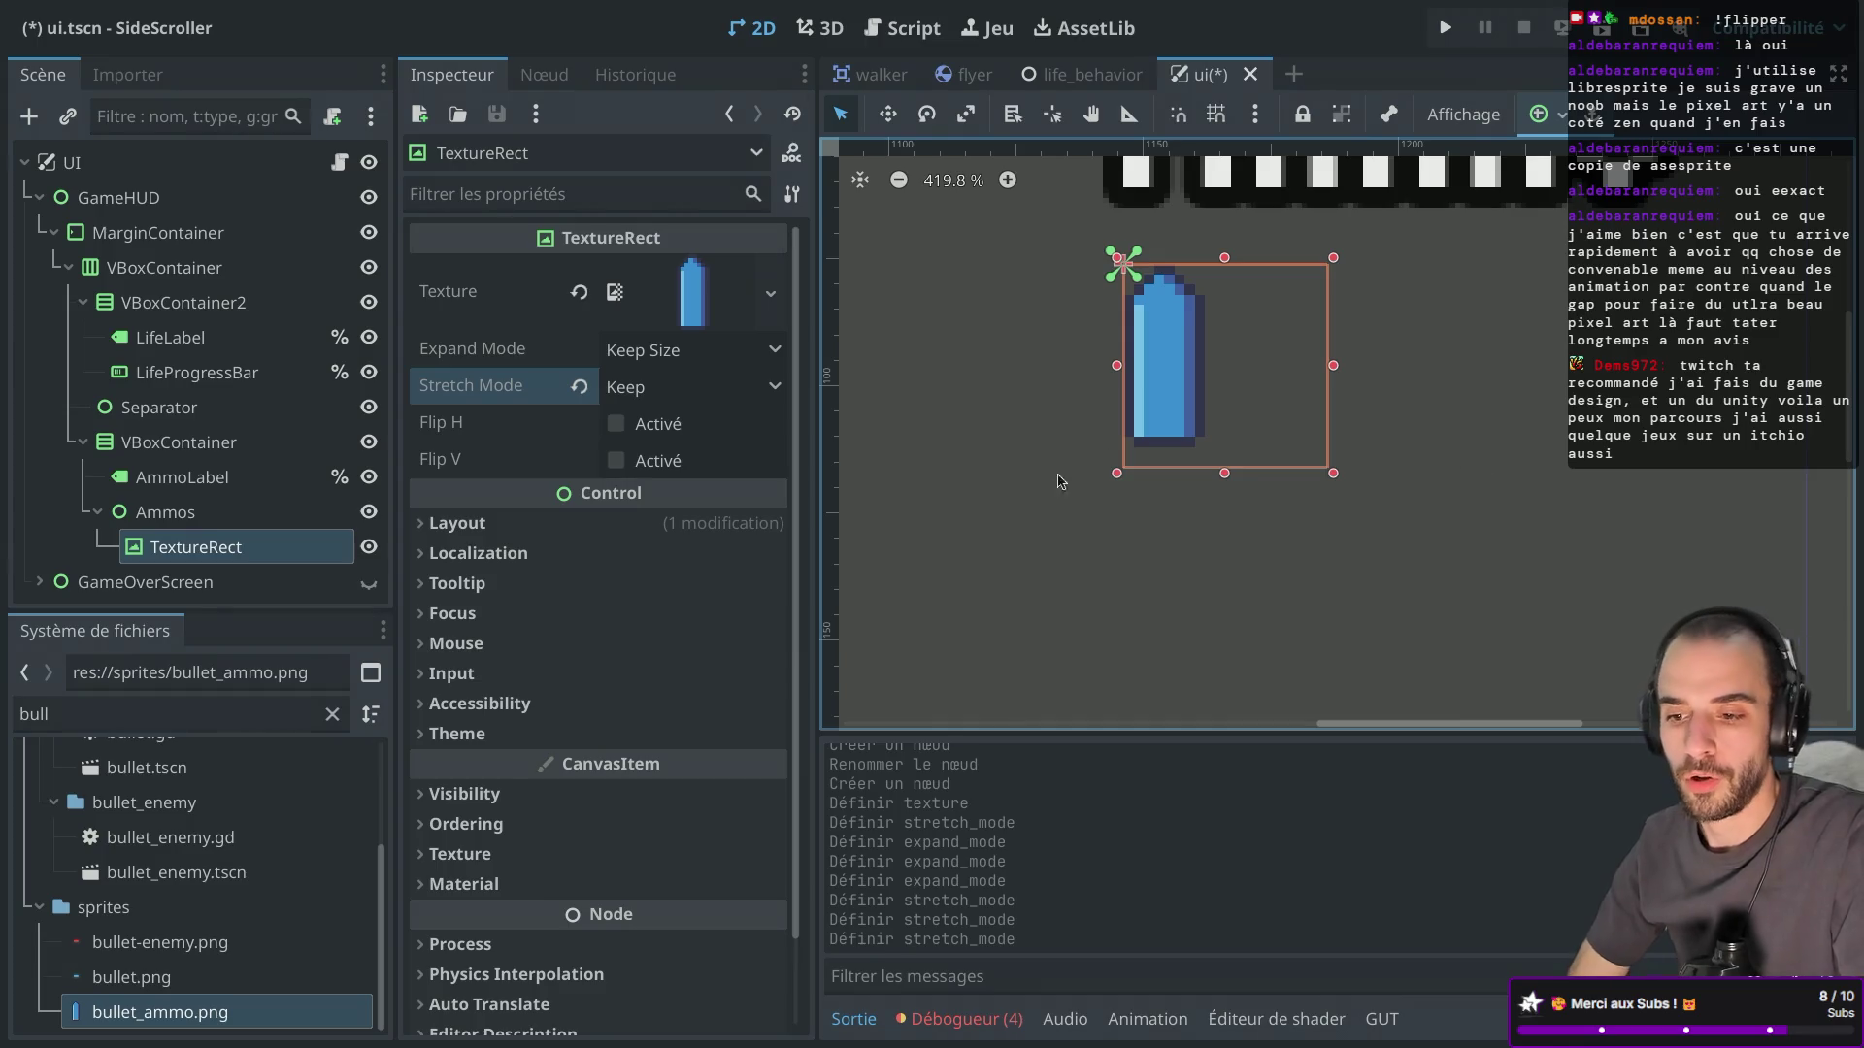
Widen the bullet TextureRect's box to the right and try anchor presets on it.
key(ctrl+Left)
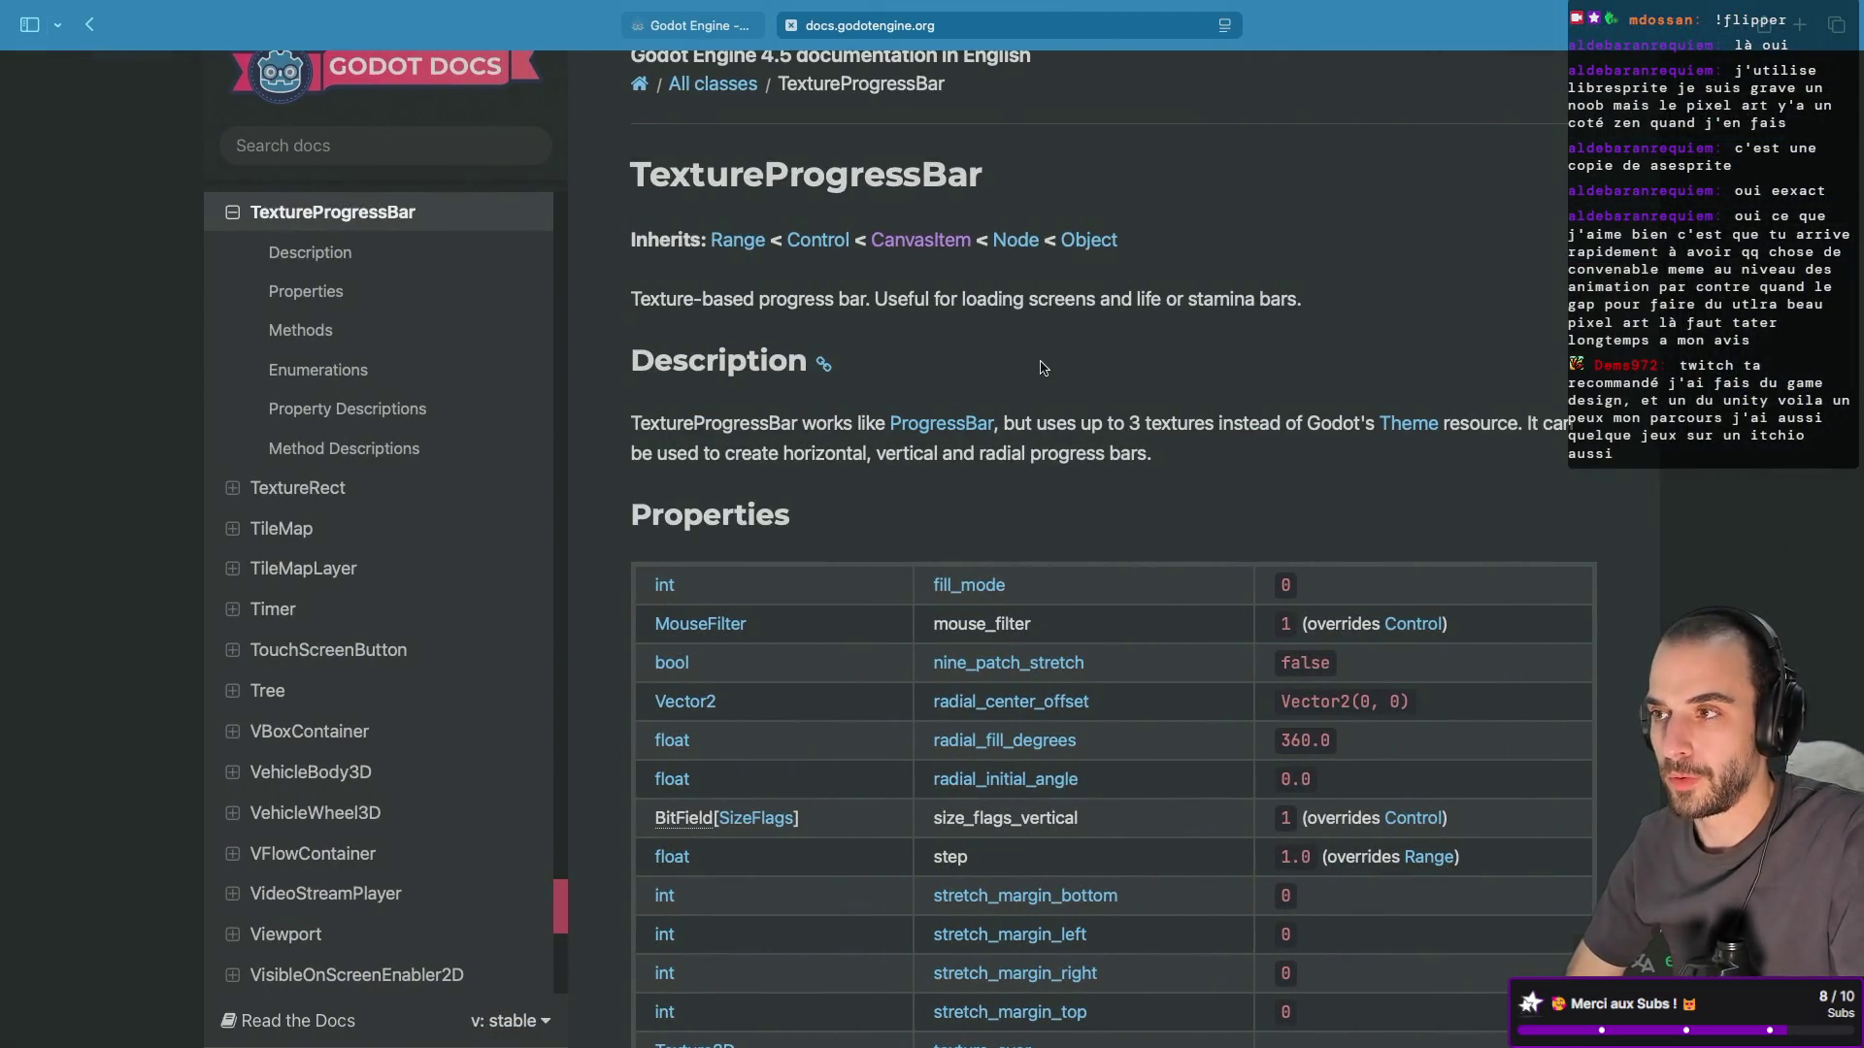
key(ctrl+Left)
key(ctrl+Right)
key(ctrl+Right)
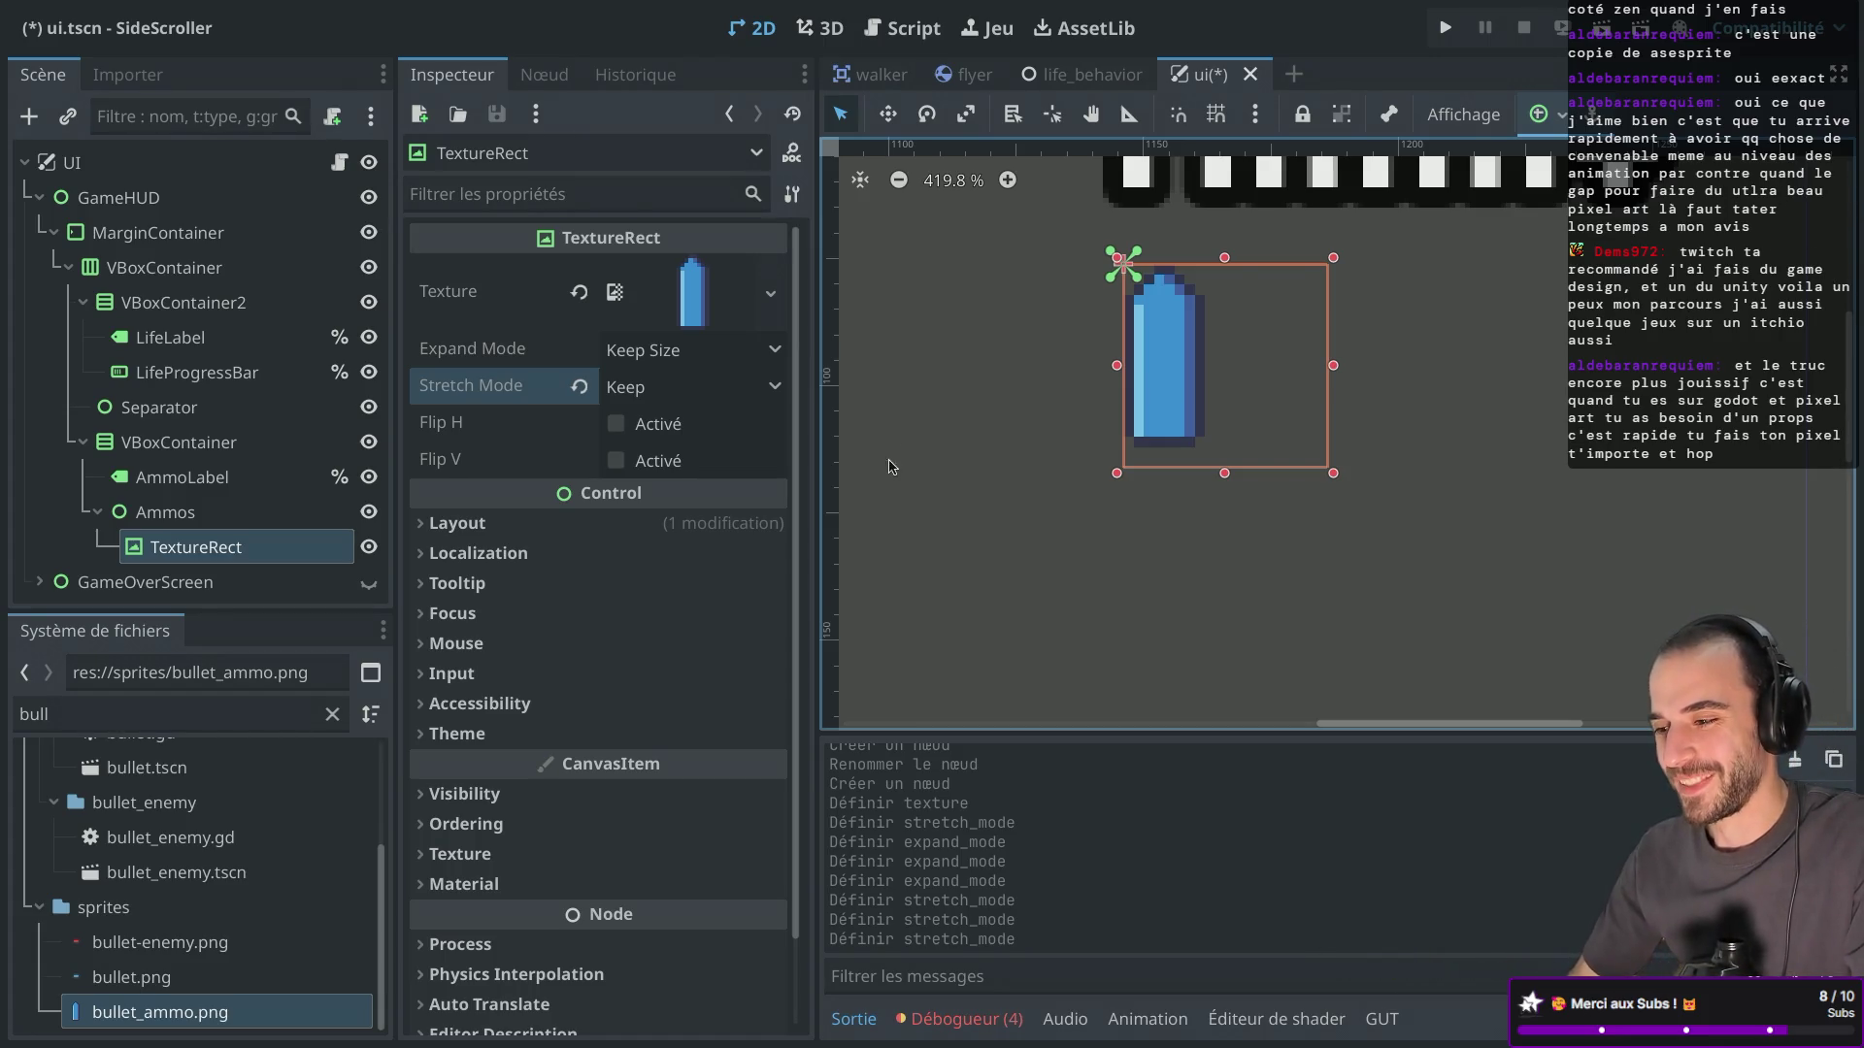
scroll(1170, 364, up, 5)
mouse_move(1441, 365)
mouse_down()
mouse_move(1489, 365)
mouse_move(1352, 365)
mouse_move(1536, 365)
mouse_up()
click(1555, 121)
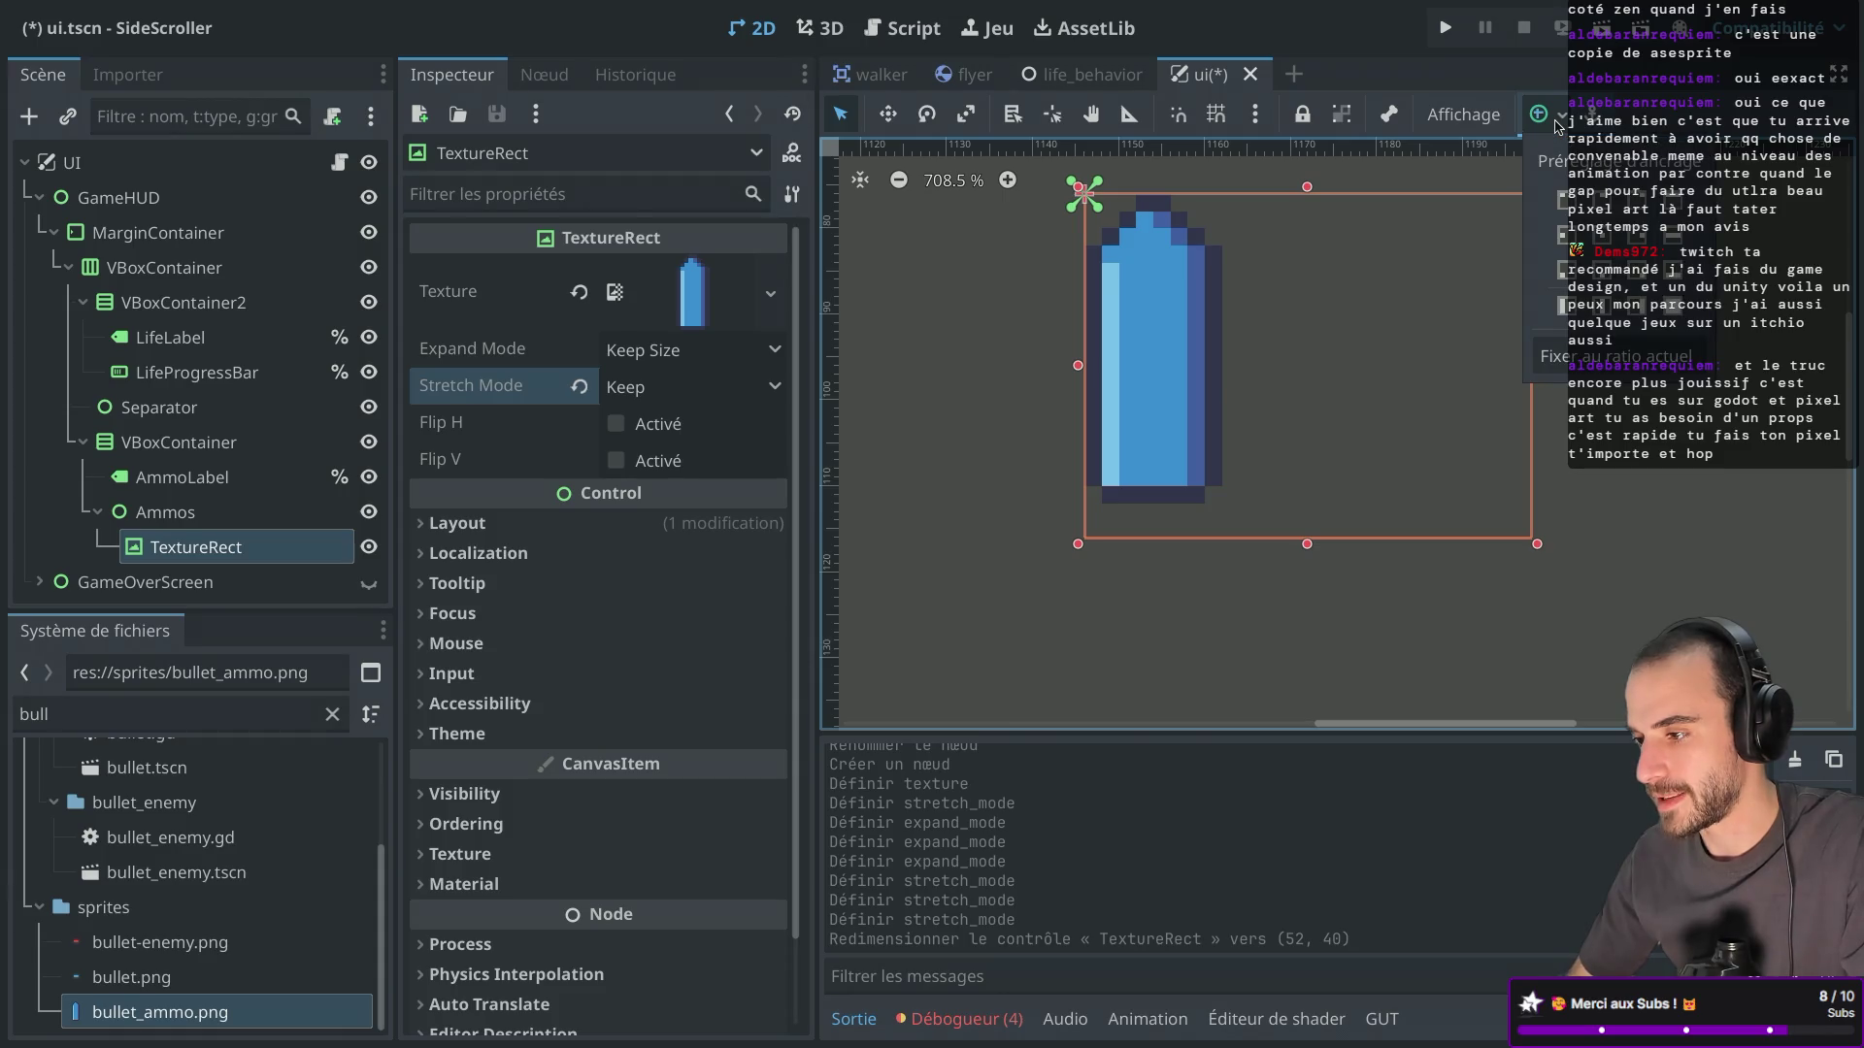
click(1559, 201)
click(1560, 201)
click(1563, 121)
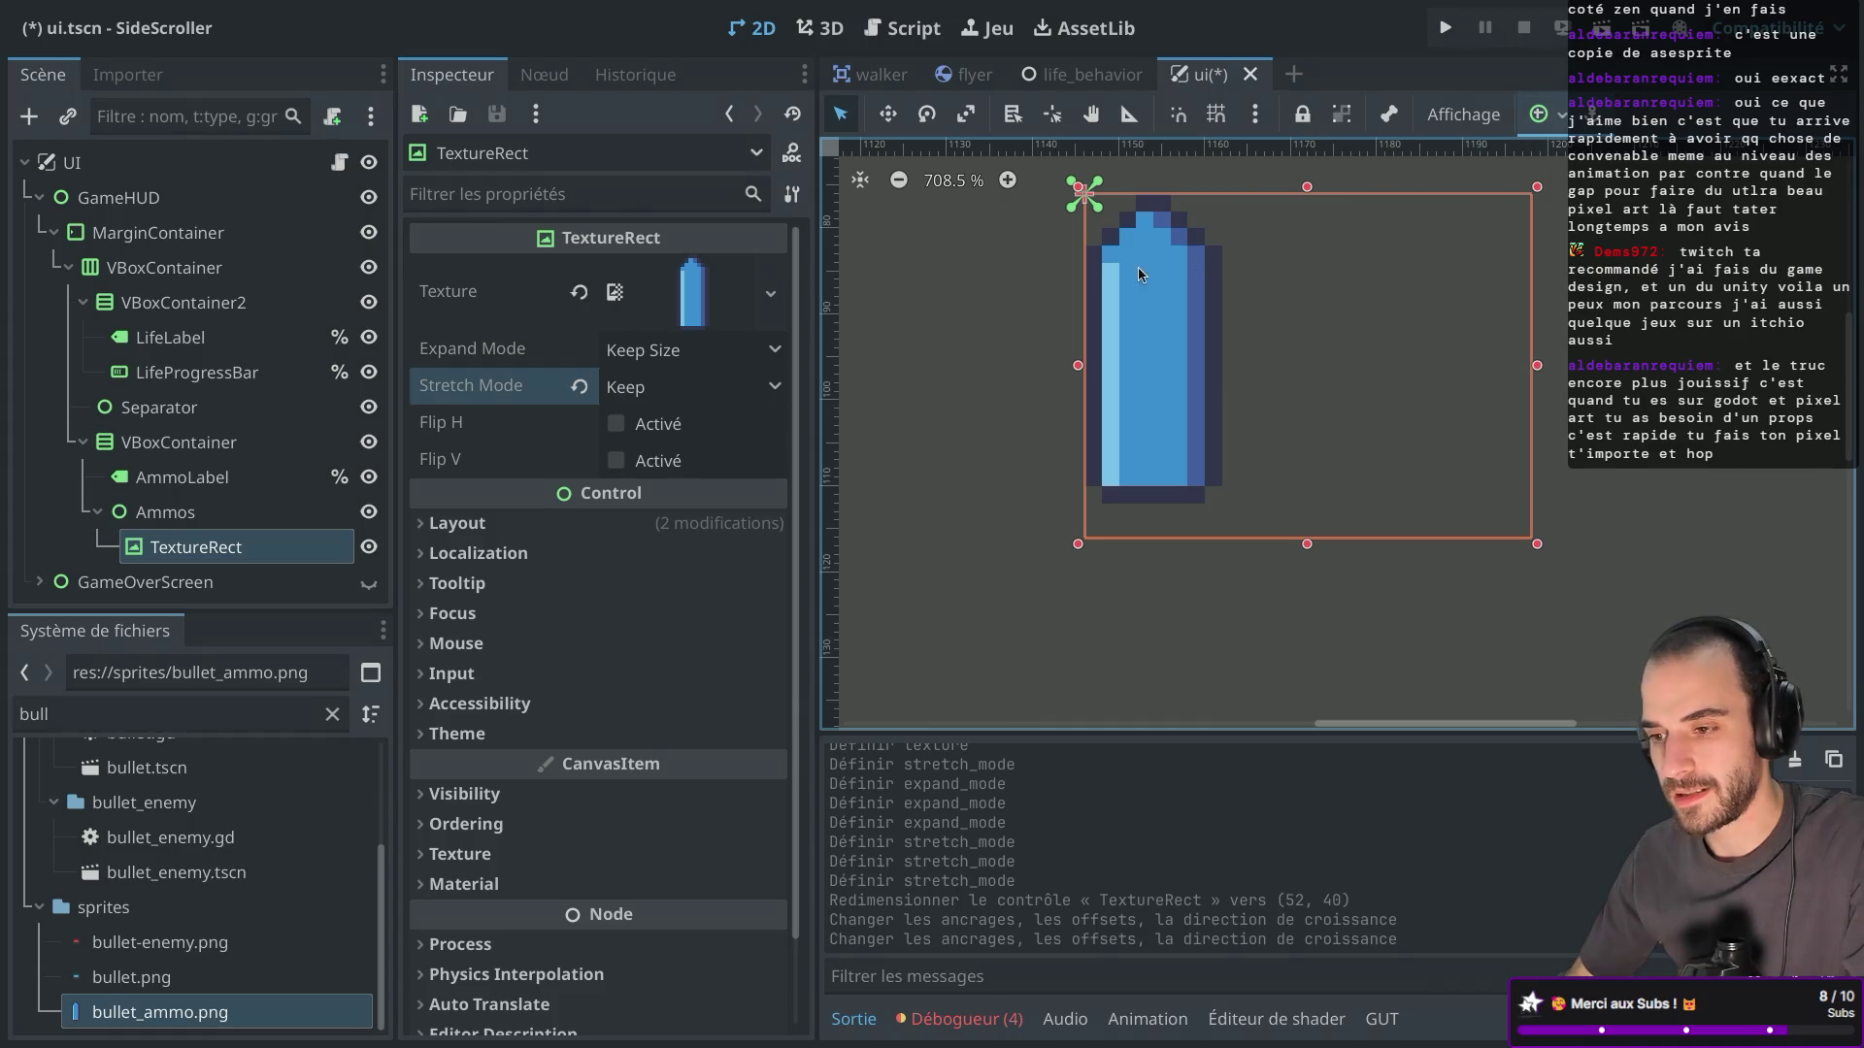
Switch the TextureRect's Layout Mode to Position and then back to Anchors.
click(520, 523)
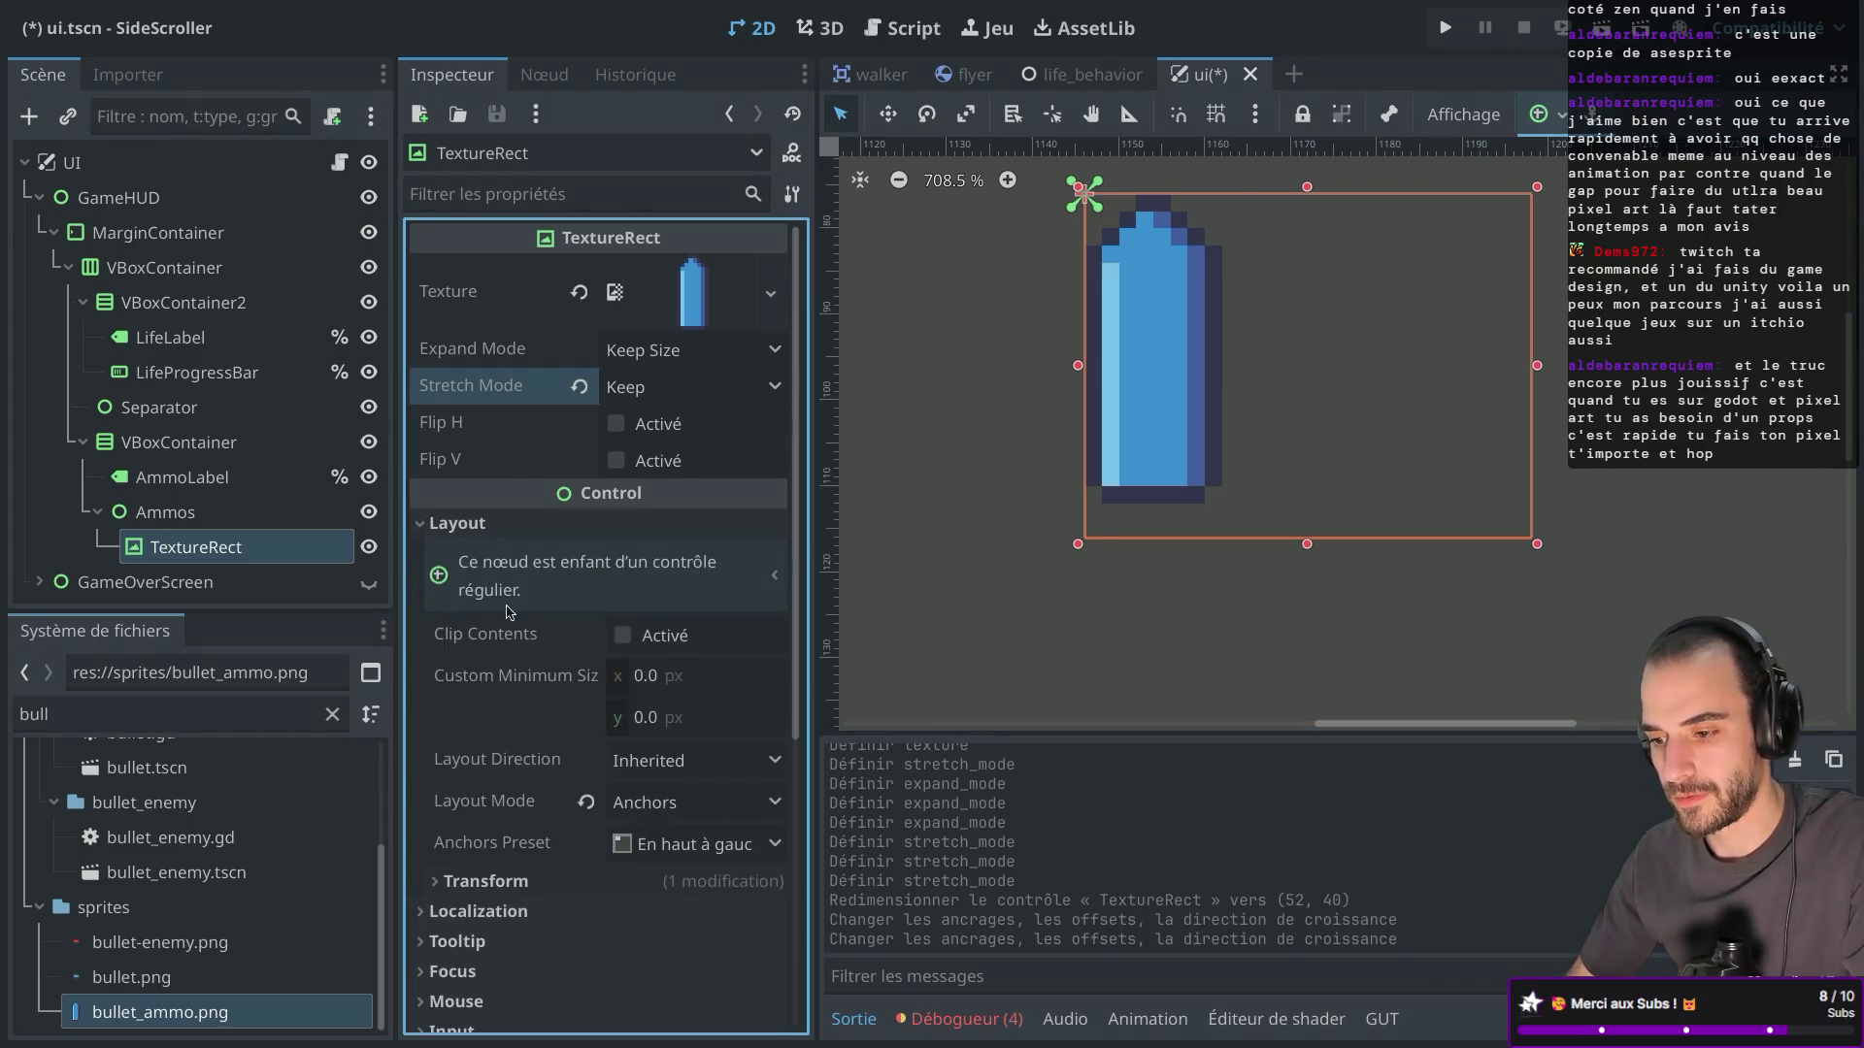
scroll(507, 613, down, 5)
scroll(508, 612, up, 3)
click(663, 574)
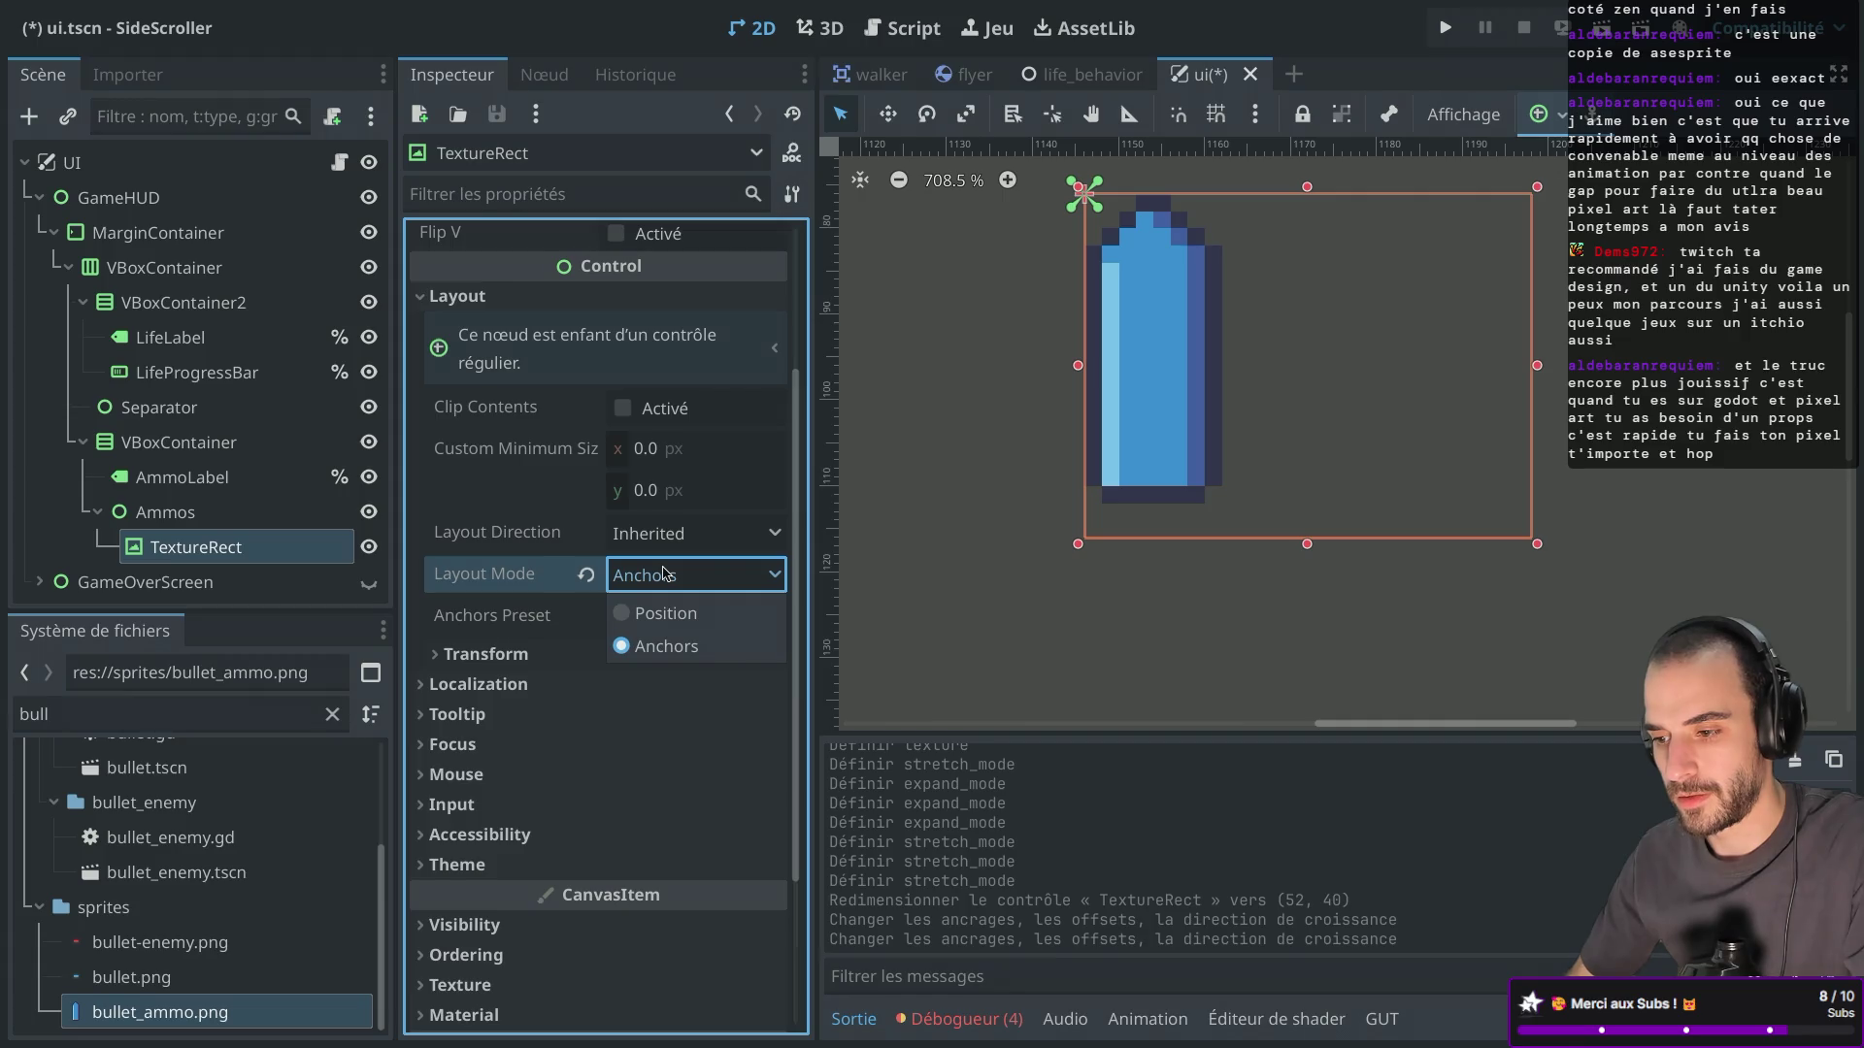
click(636, 613)
click(631, 575)
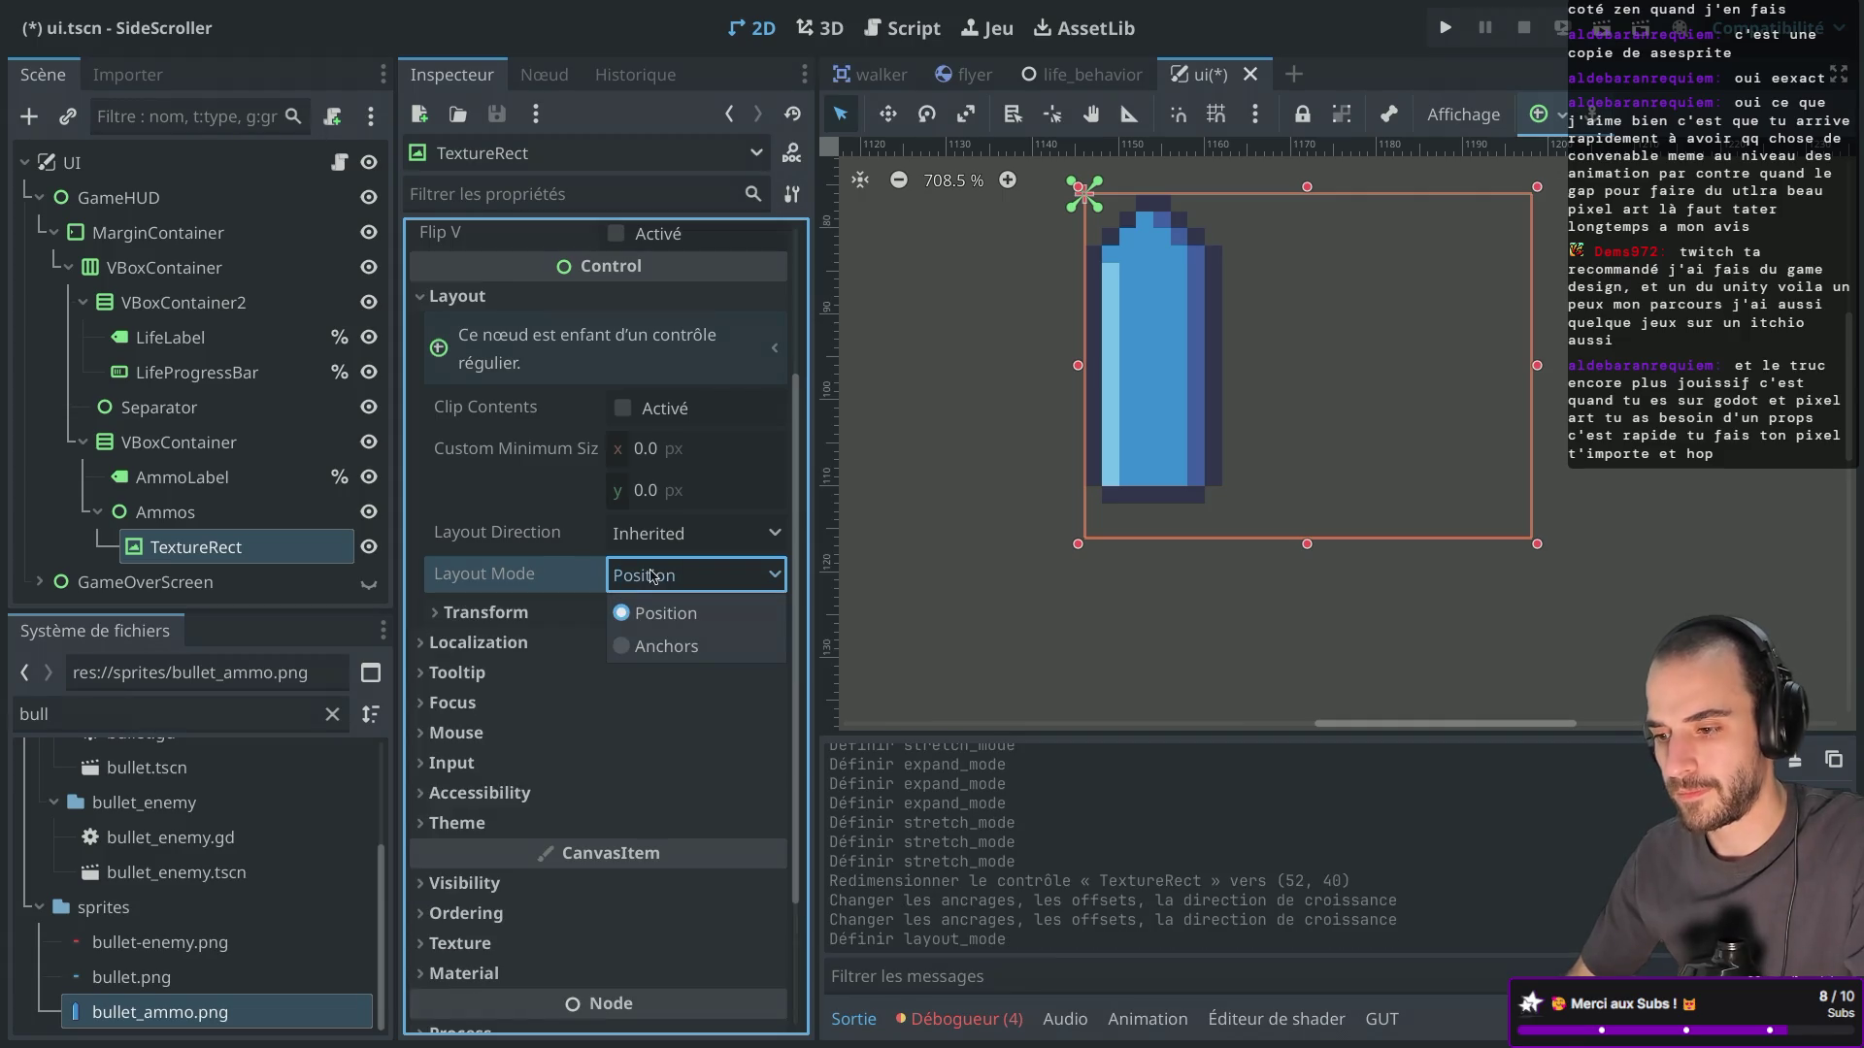
click(628, 648)
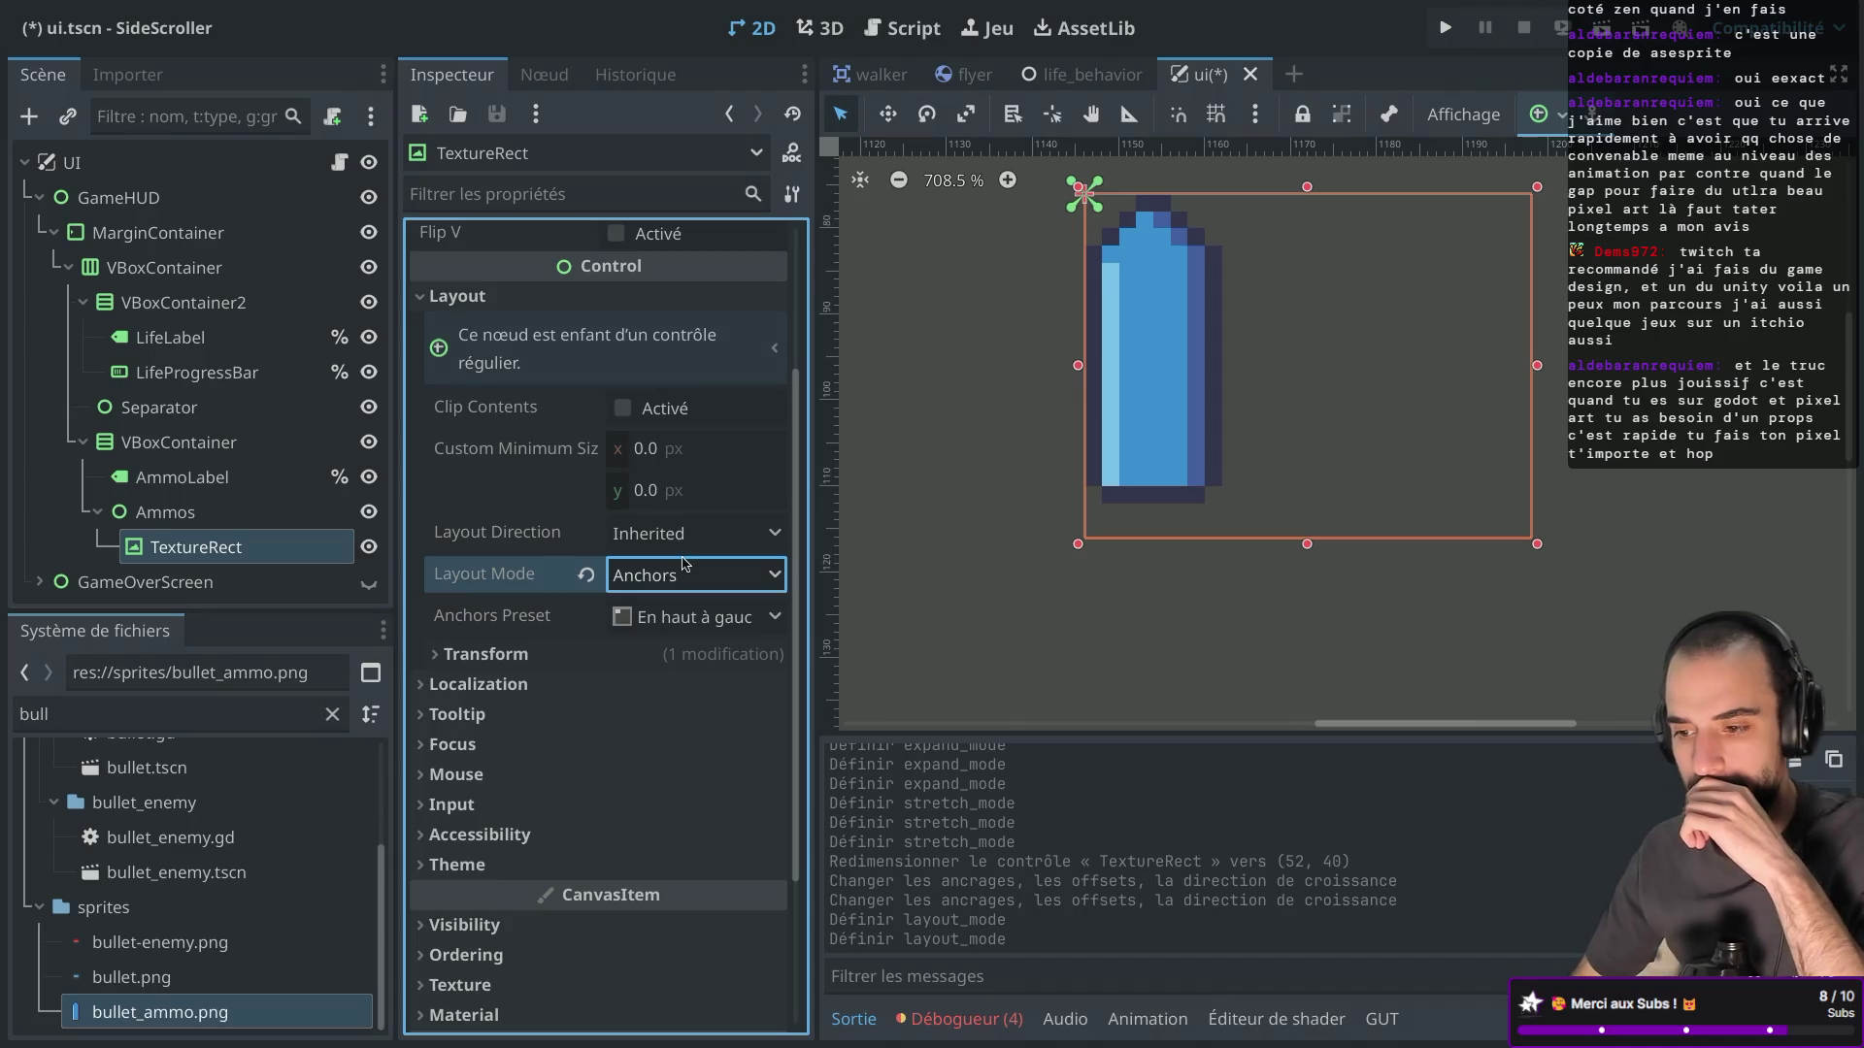
Reset the TextureRect's Transform > Size to the texture's 16 × 36.
click(485, 653)
scroll(517, 716, down, 5)
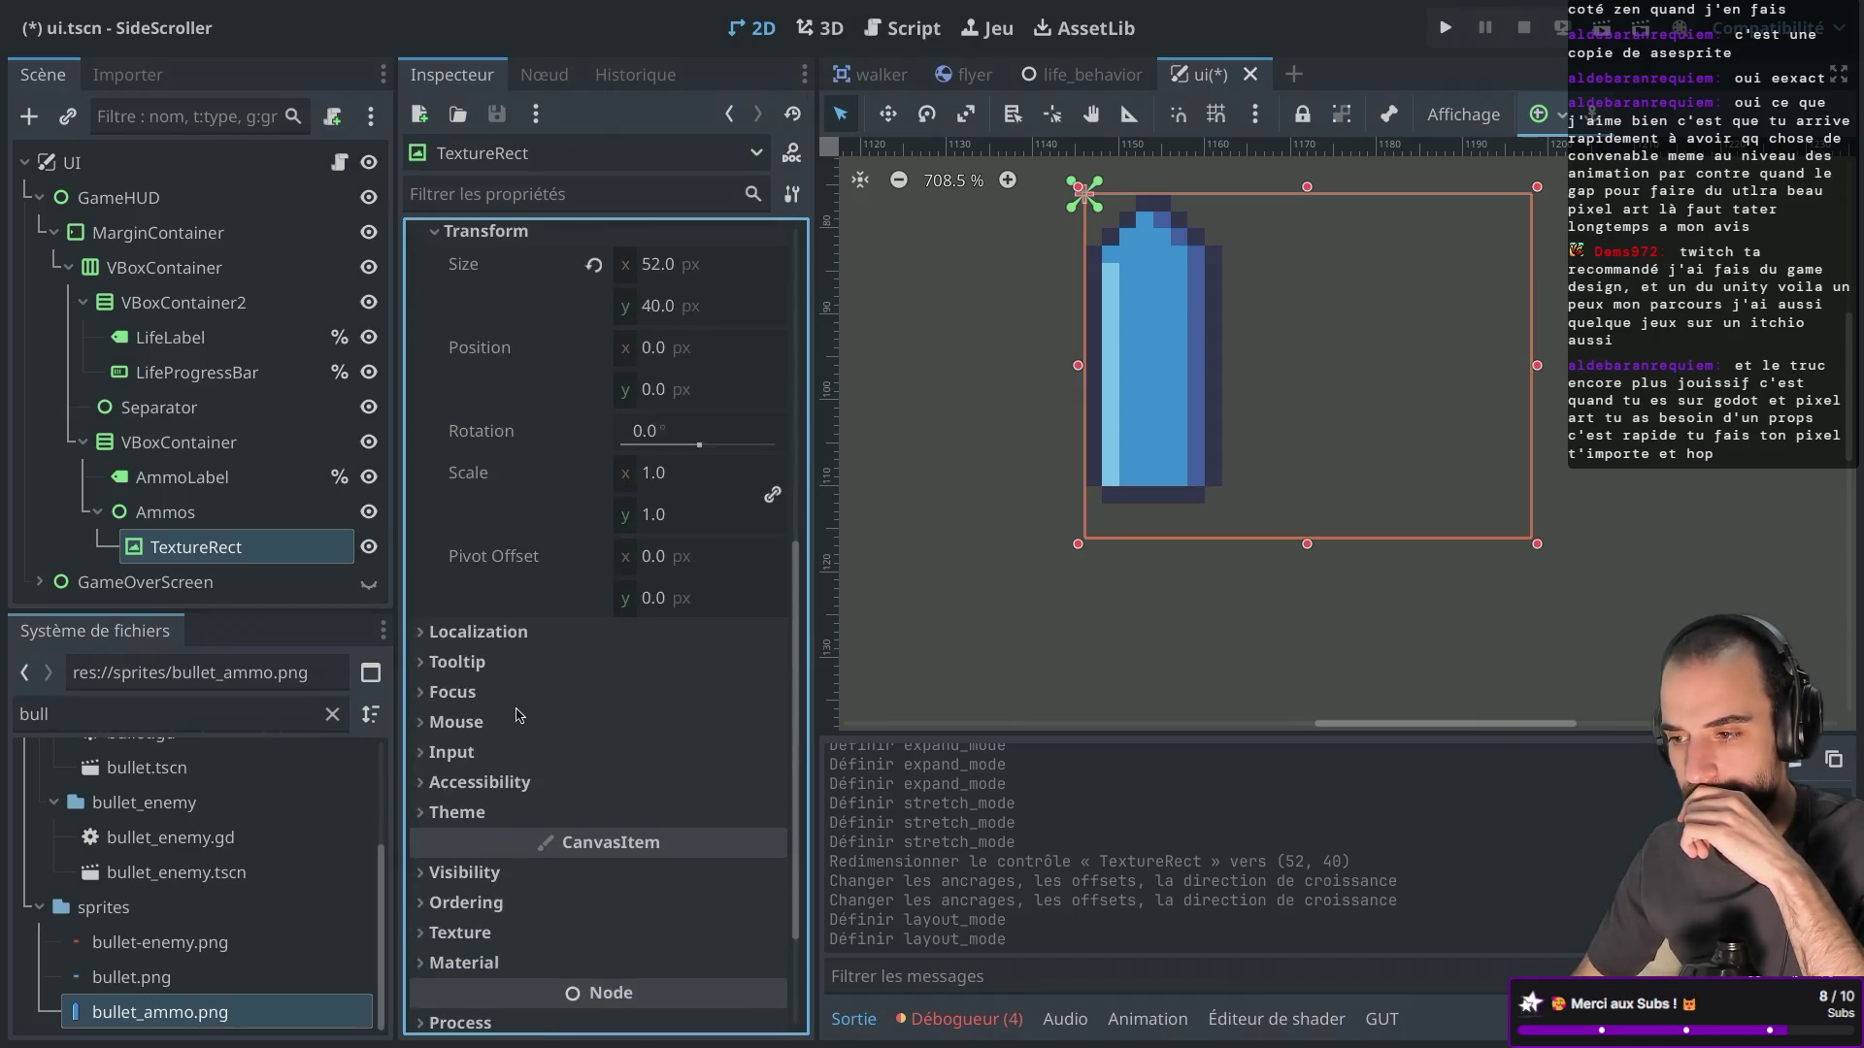
scroll(518, 715, up, 2)
click(594, 466)
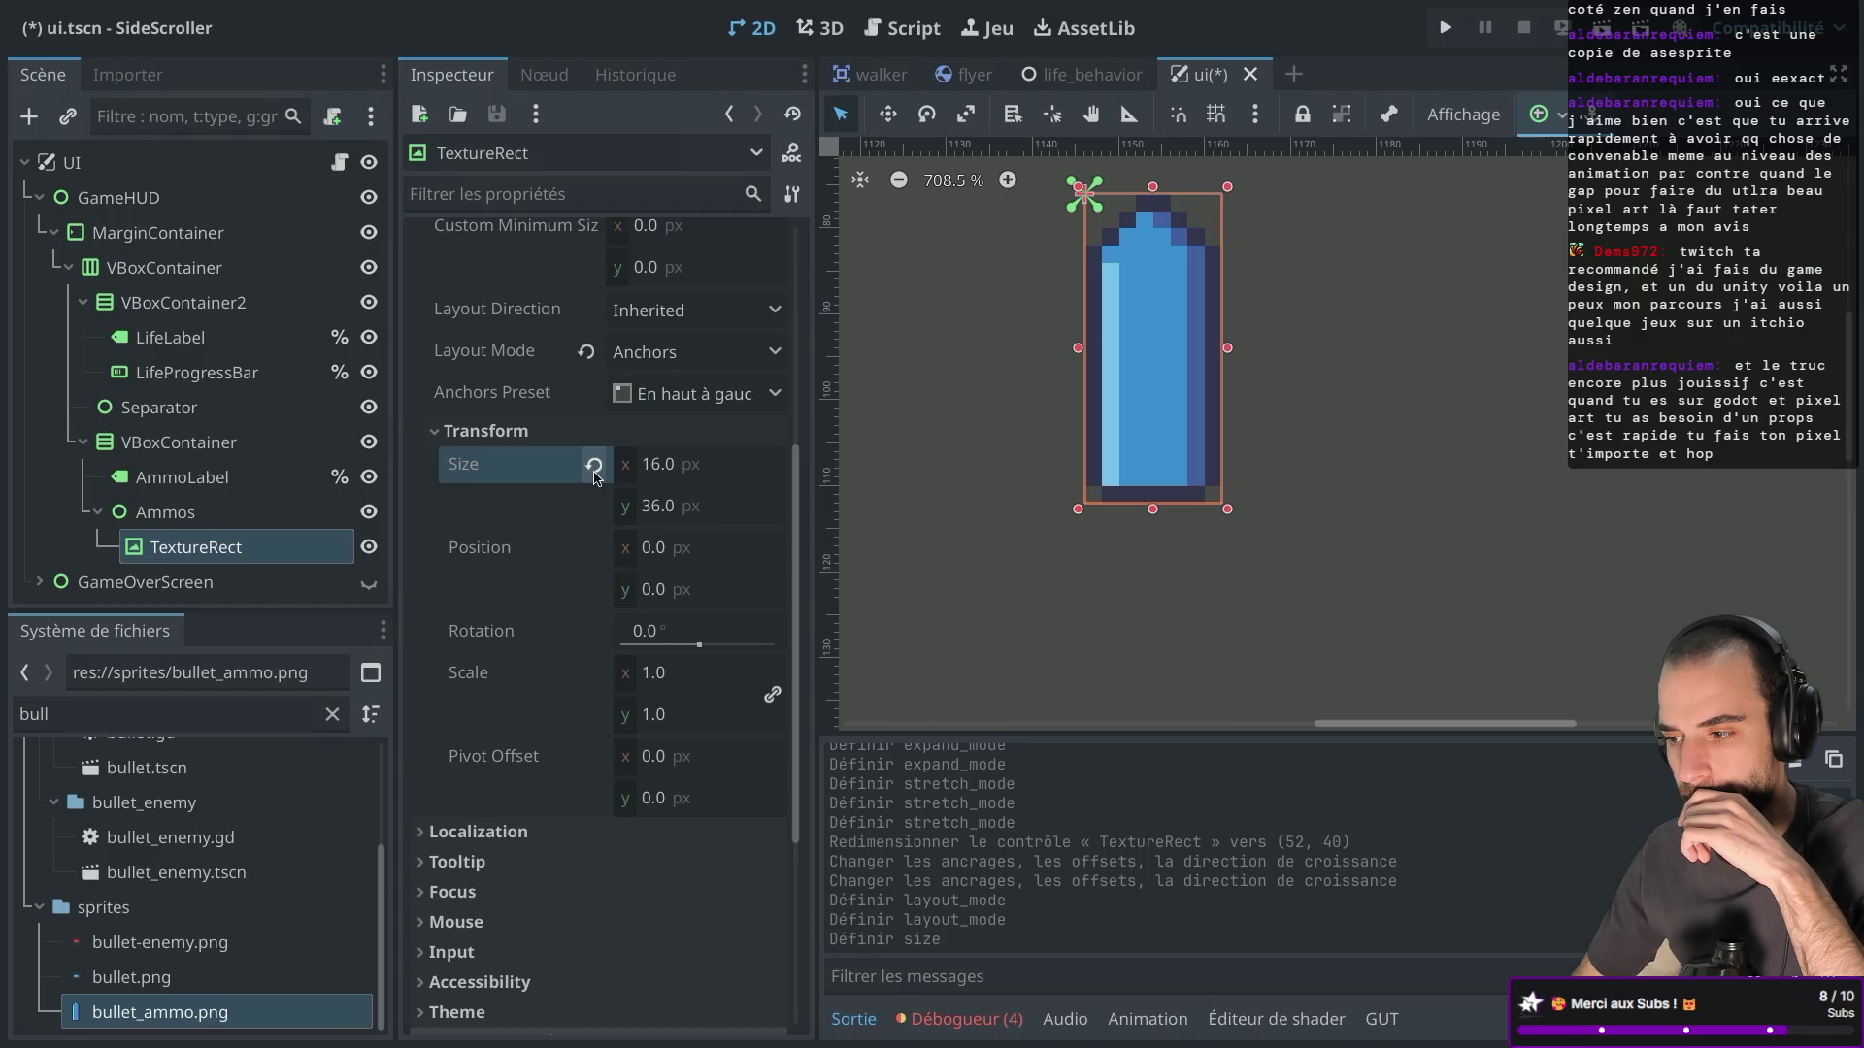
click(594, 466)
scroll(517, 556, up, 4)
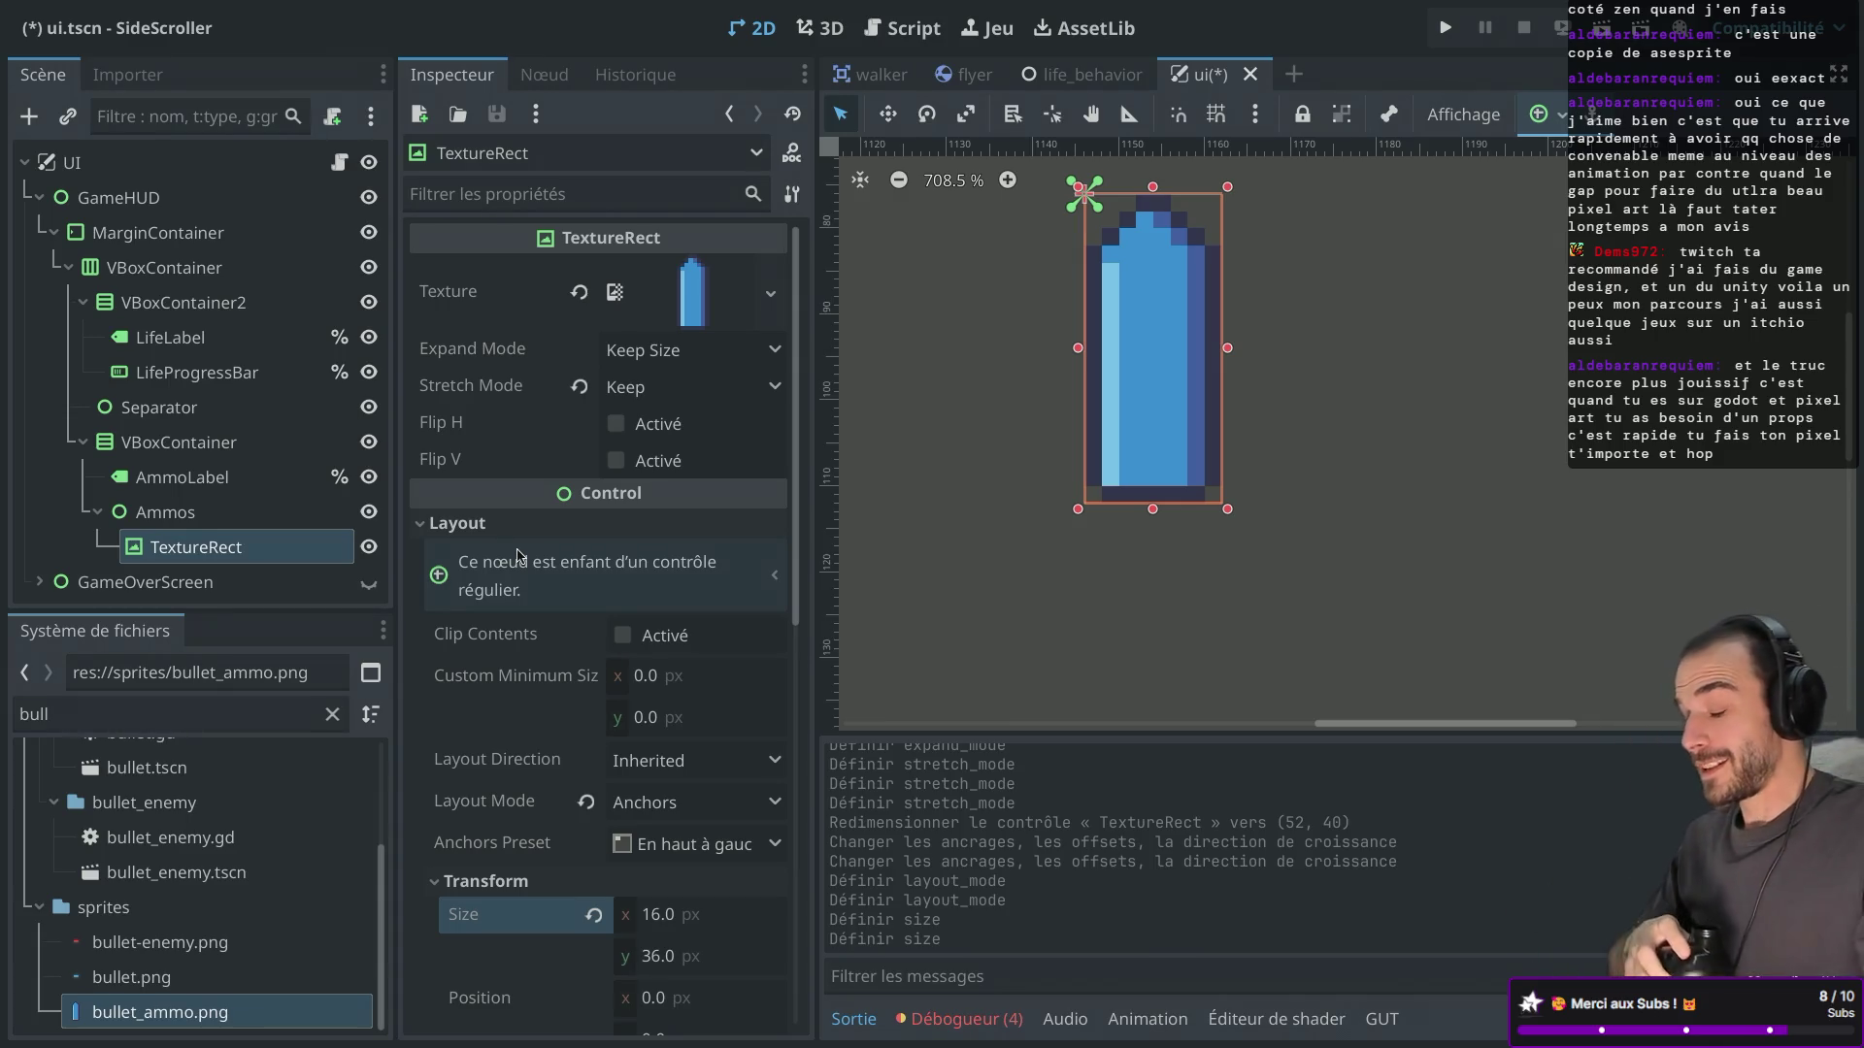
Compare against bullet_ammo in the pixel-art editor, then return to Godot.
key(ctrl+Right)
key(ctrl+Right)
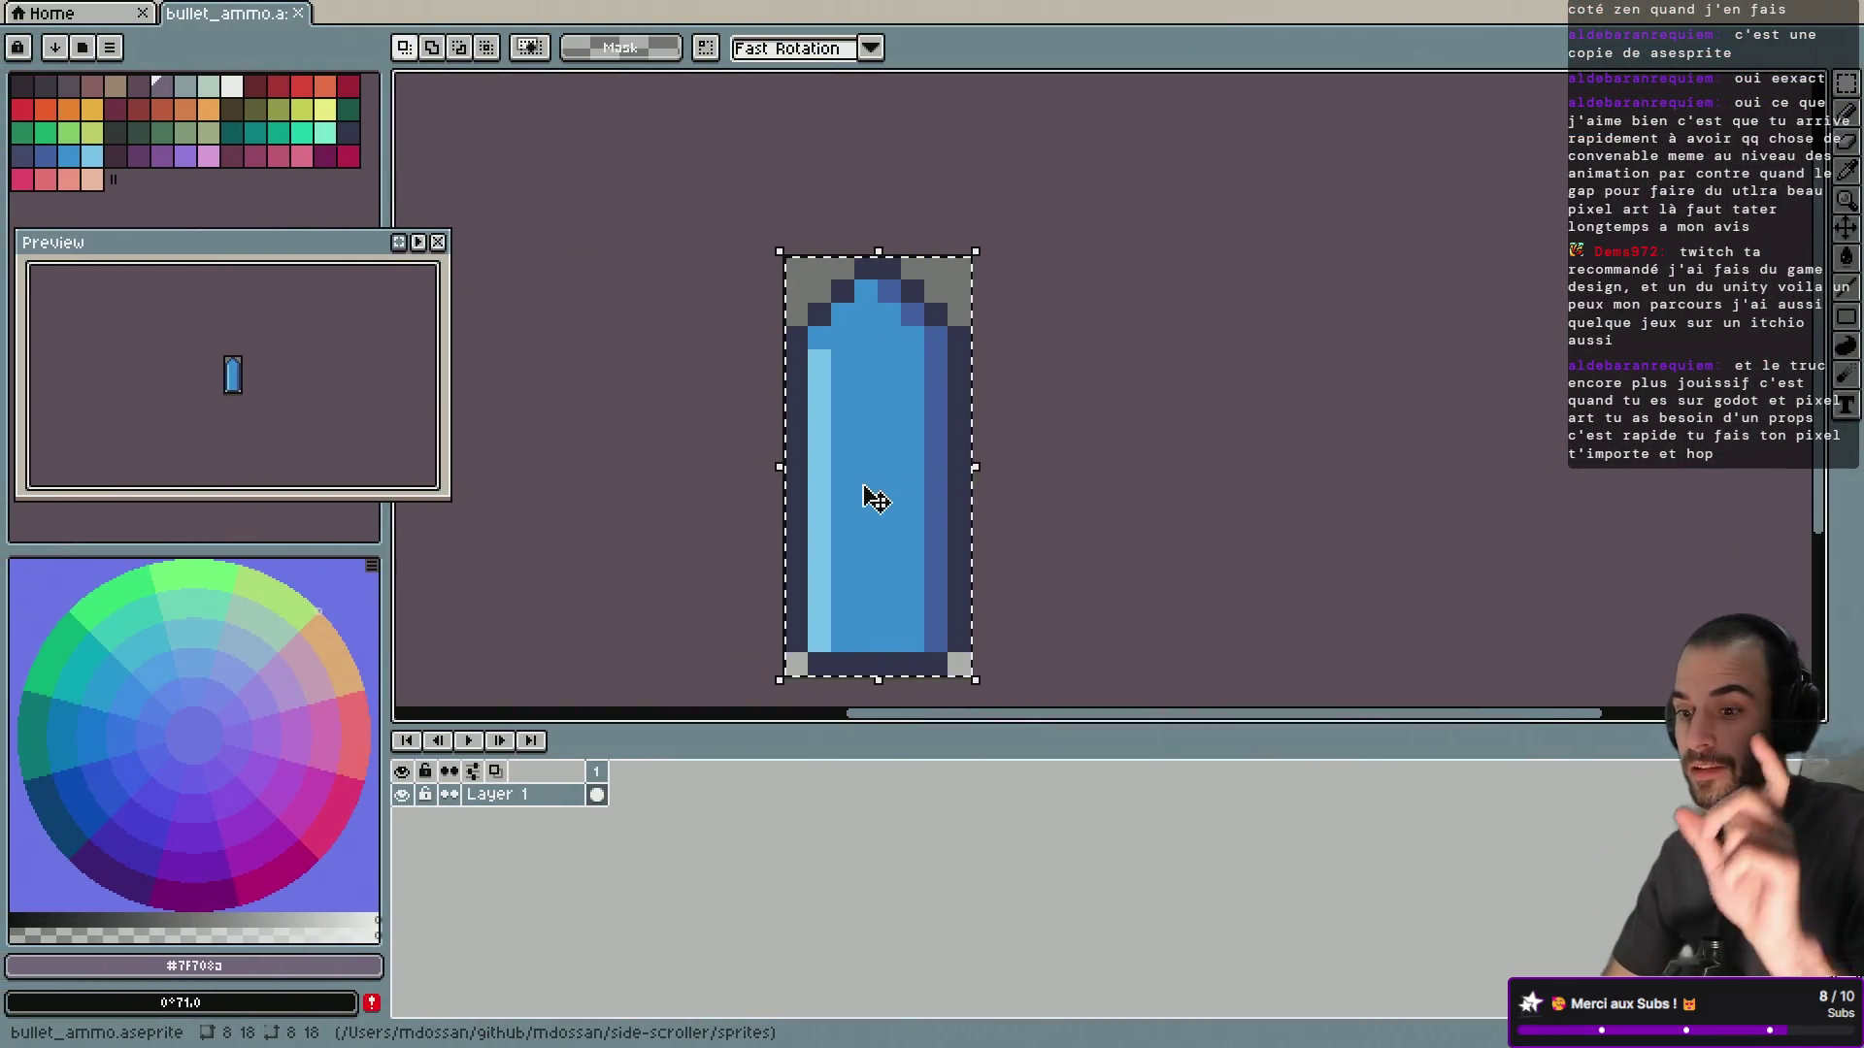
key(ctrl+Right)
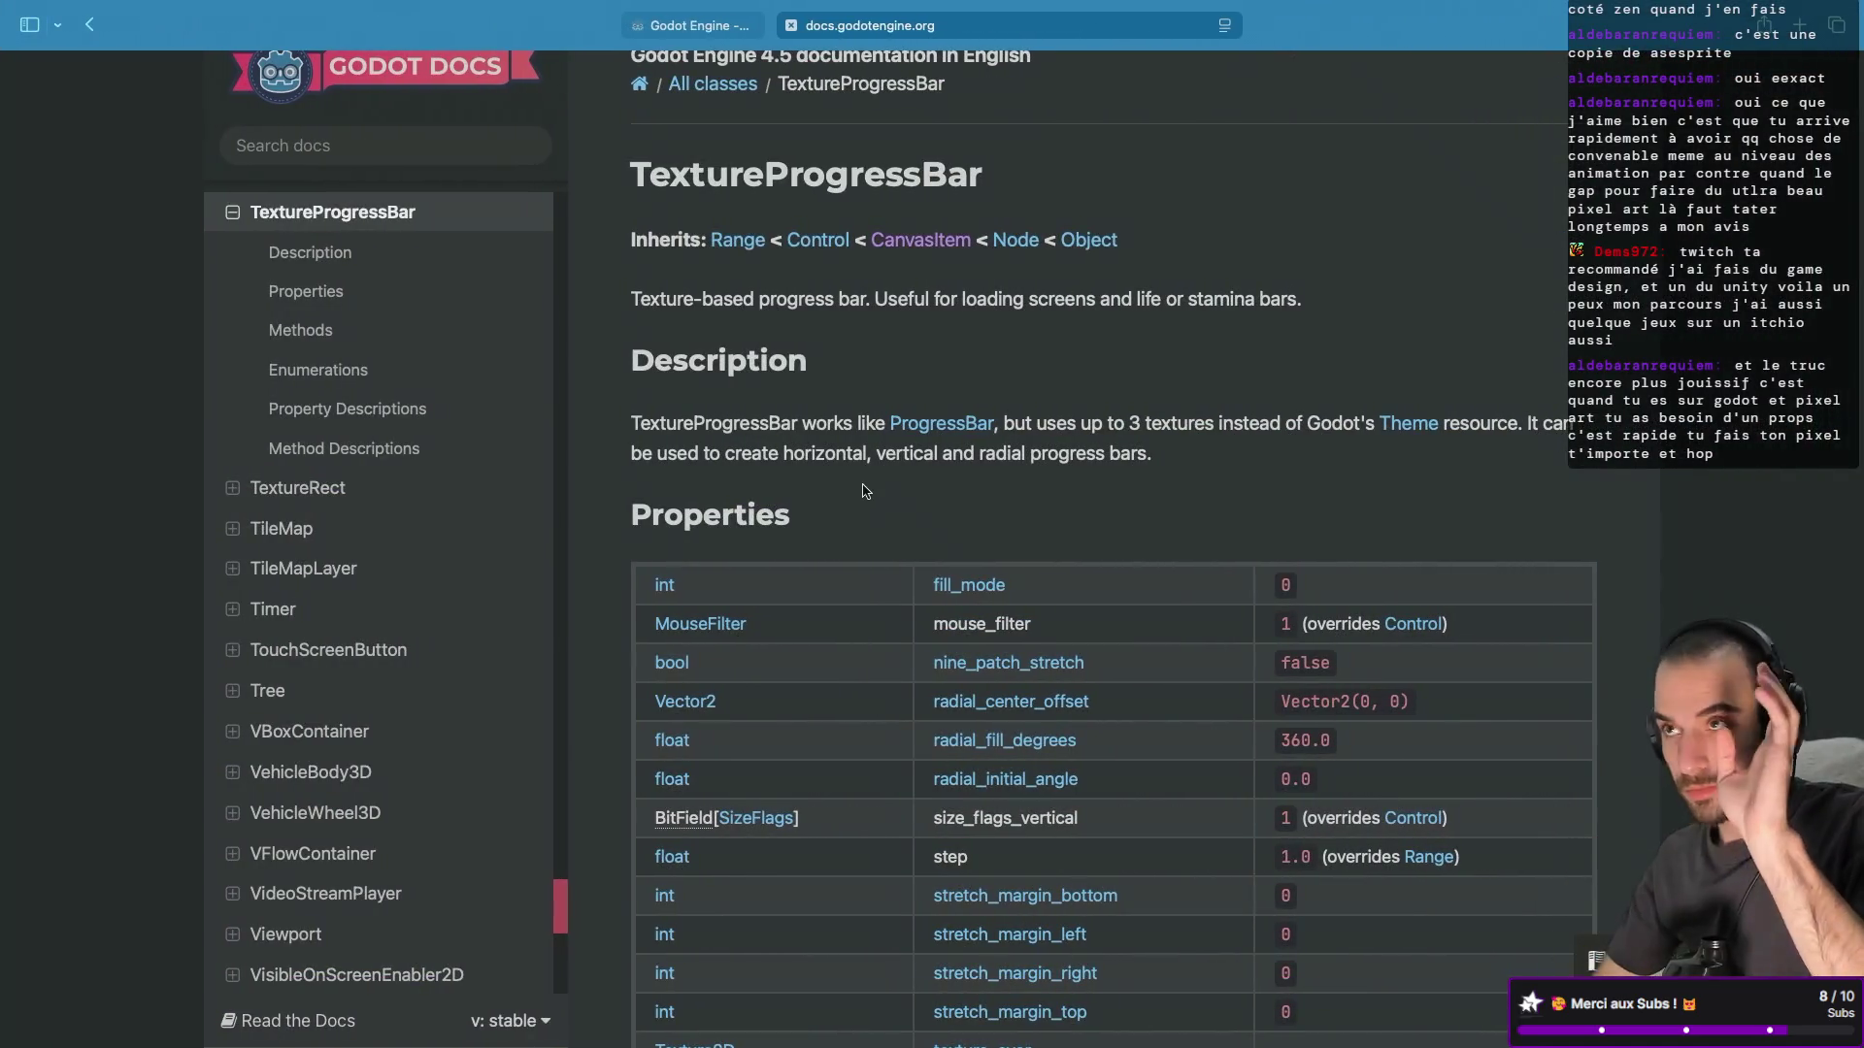
key(ctrl+Right)
key(ctrl+Right)
key(ctrl+Left)
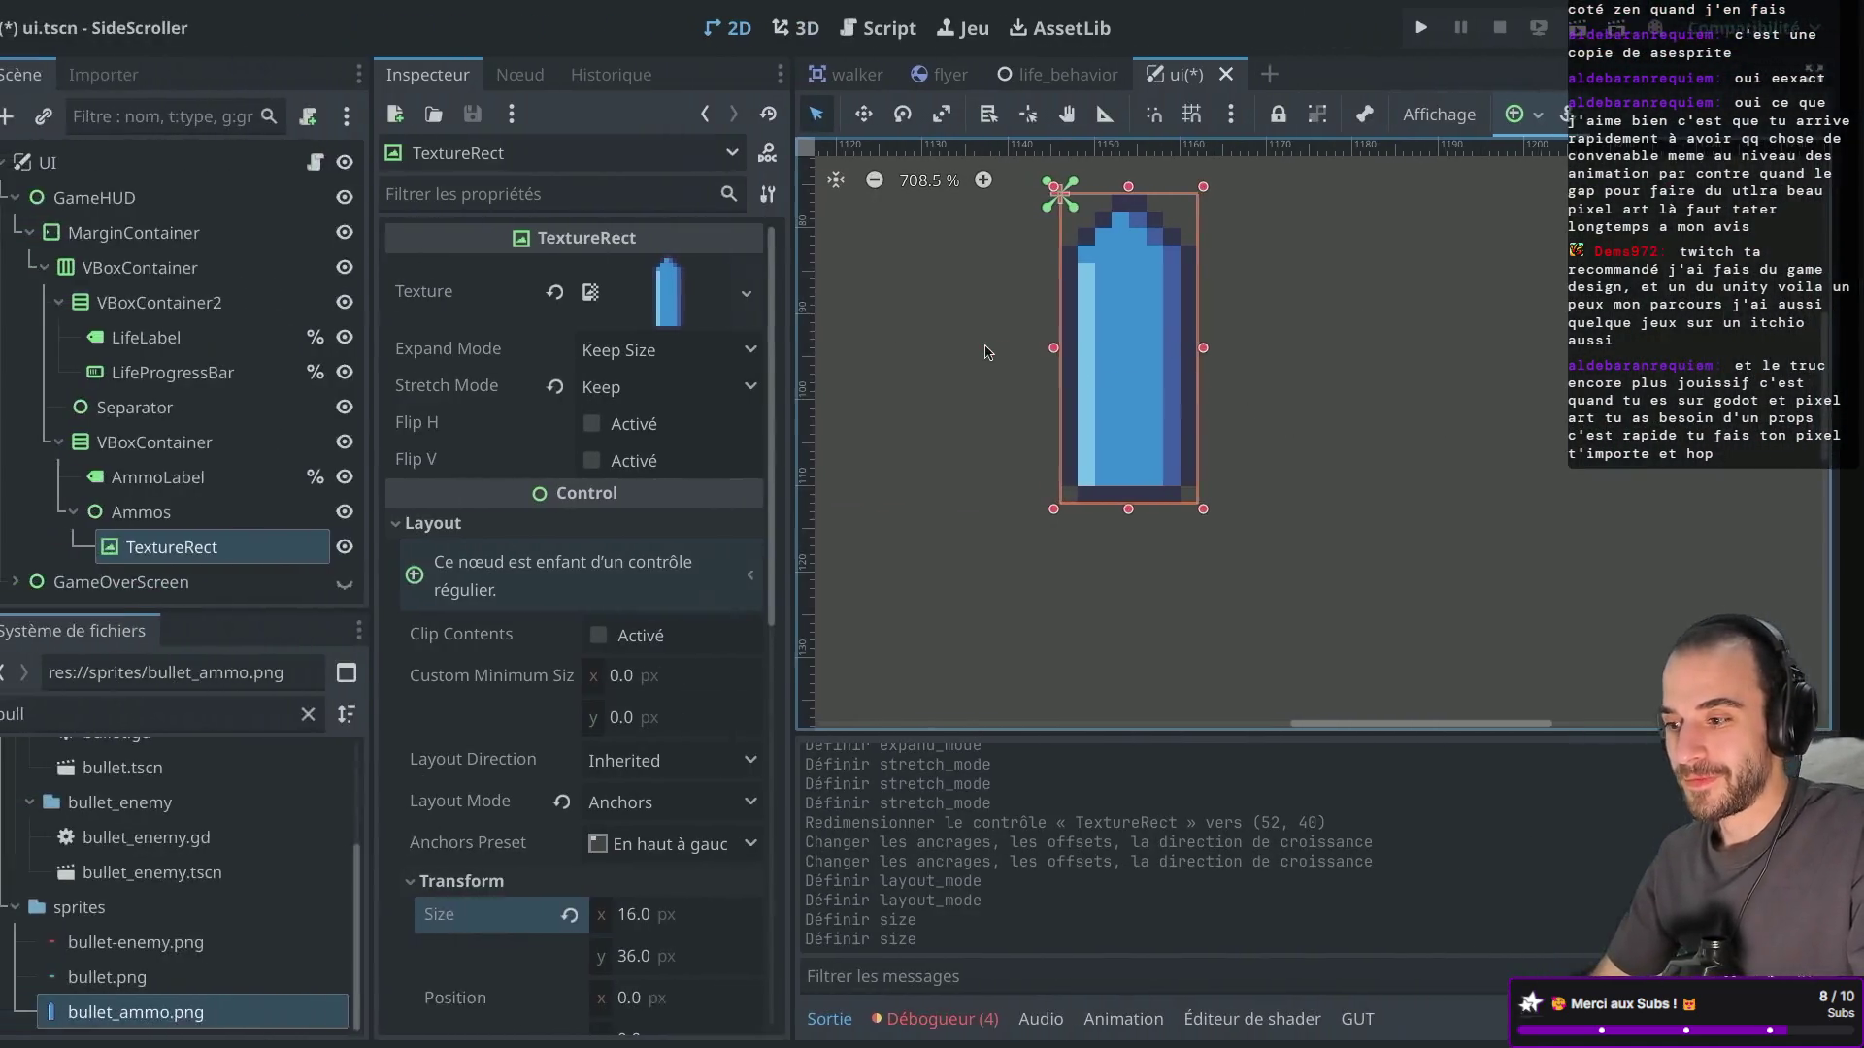
Inspect the bullet sprite on the canvas, then save the UI scene and run SideScroller.
scroll(985, 352, up, 3)
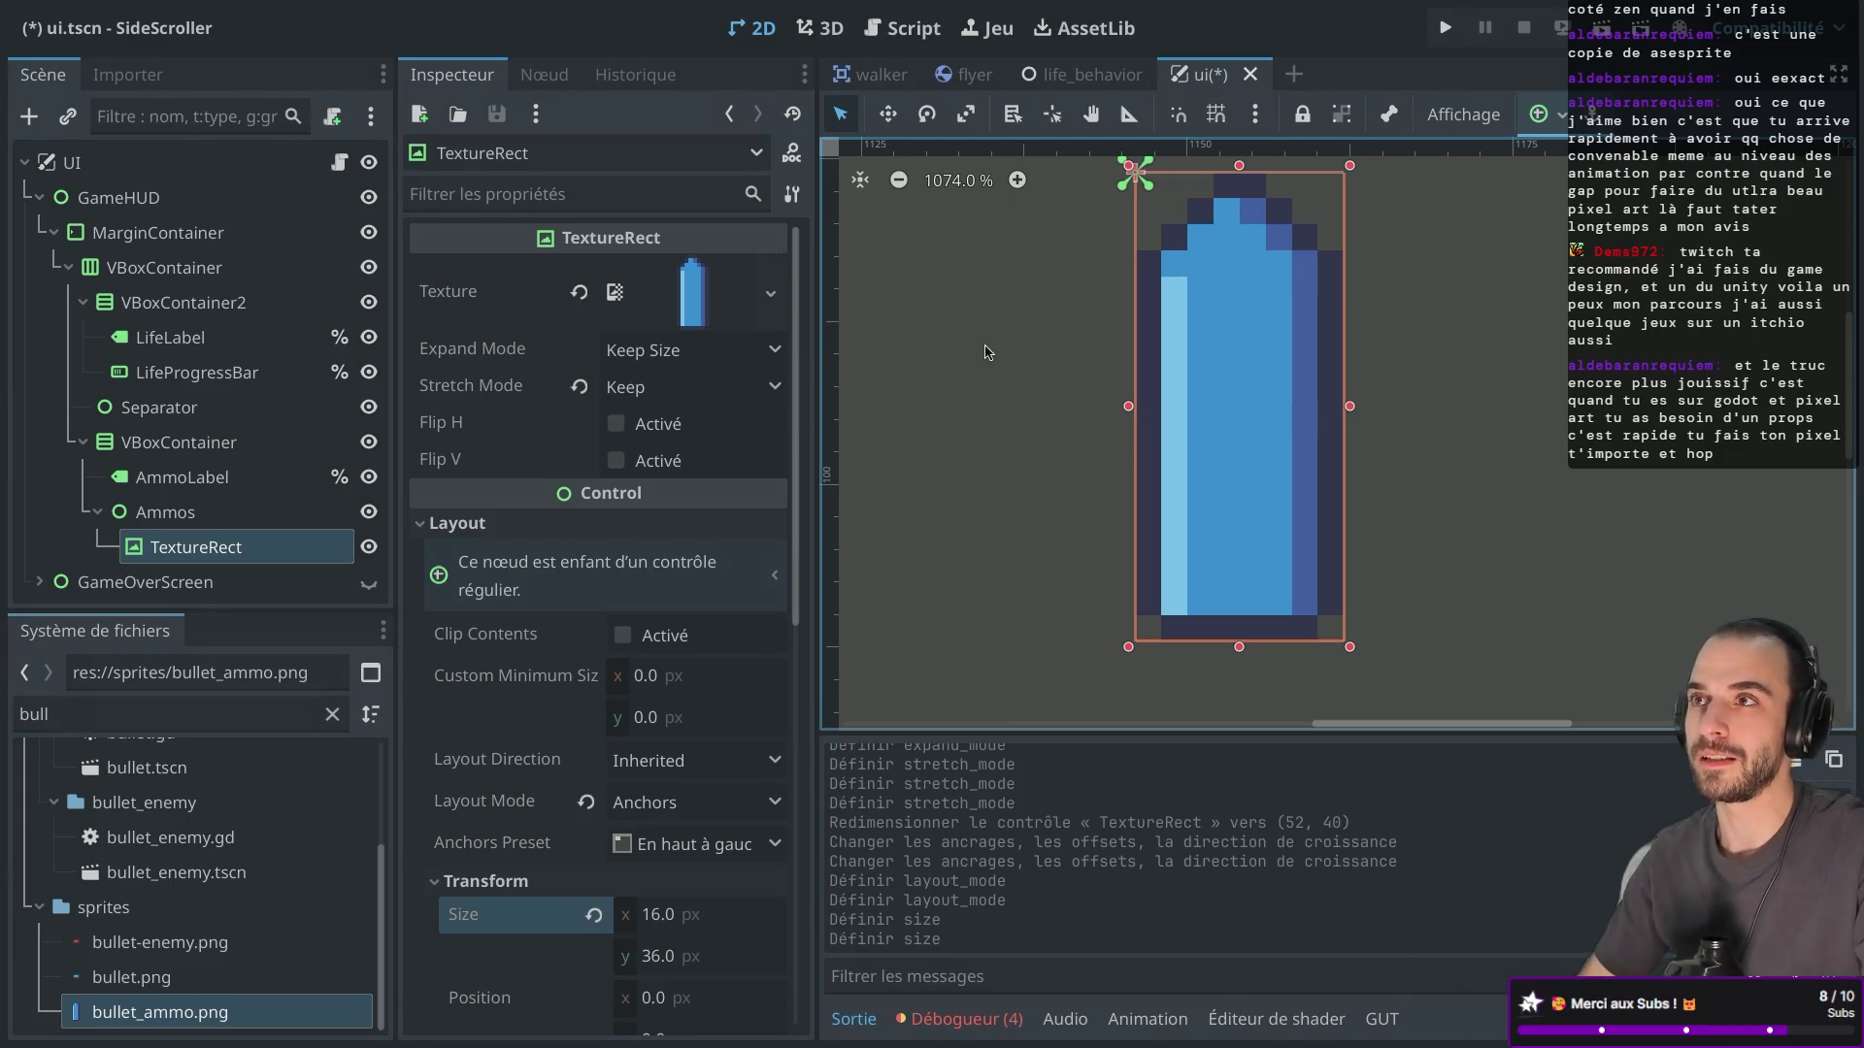
scroll(1078, 432, up, 2)
scroll(1078, 432, right, 2)
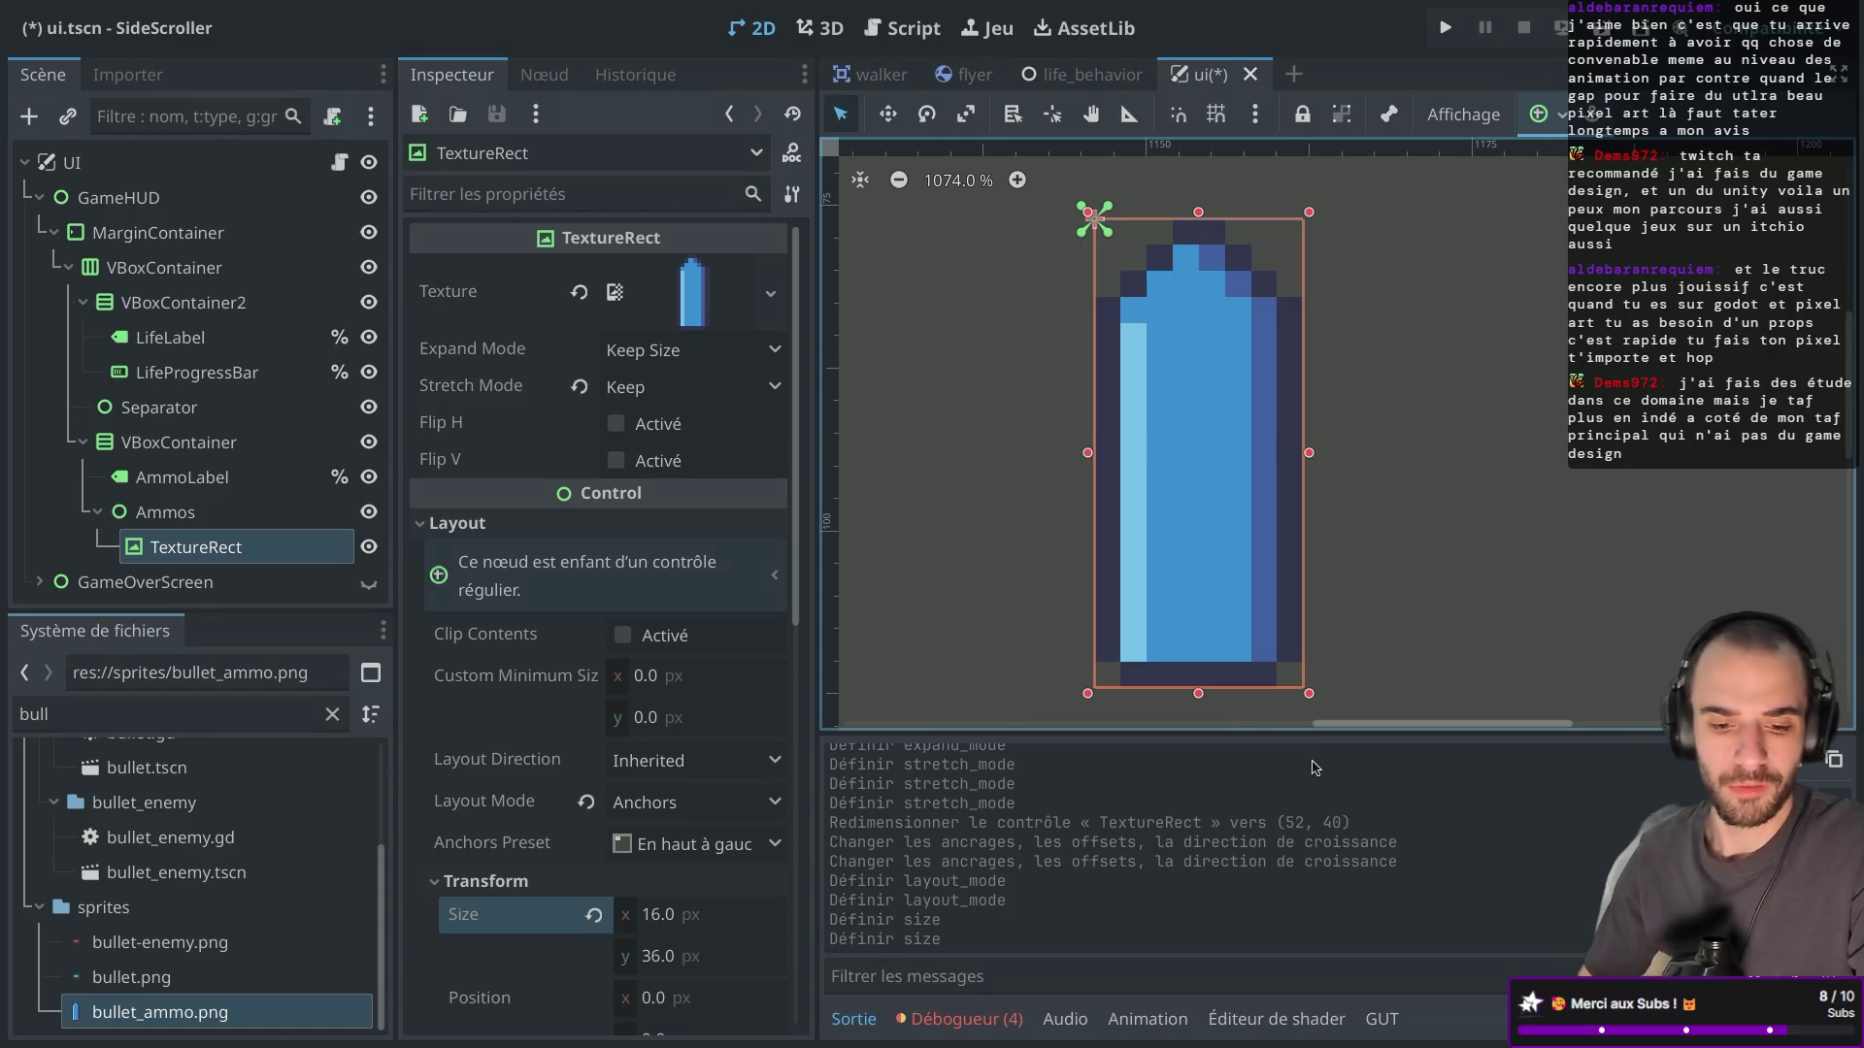
scroll(1059, 579, down, 1)
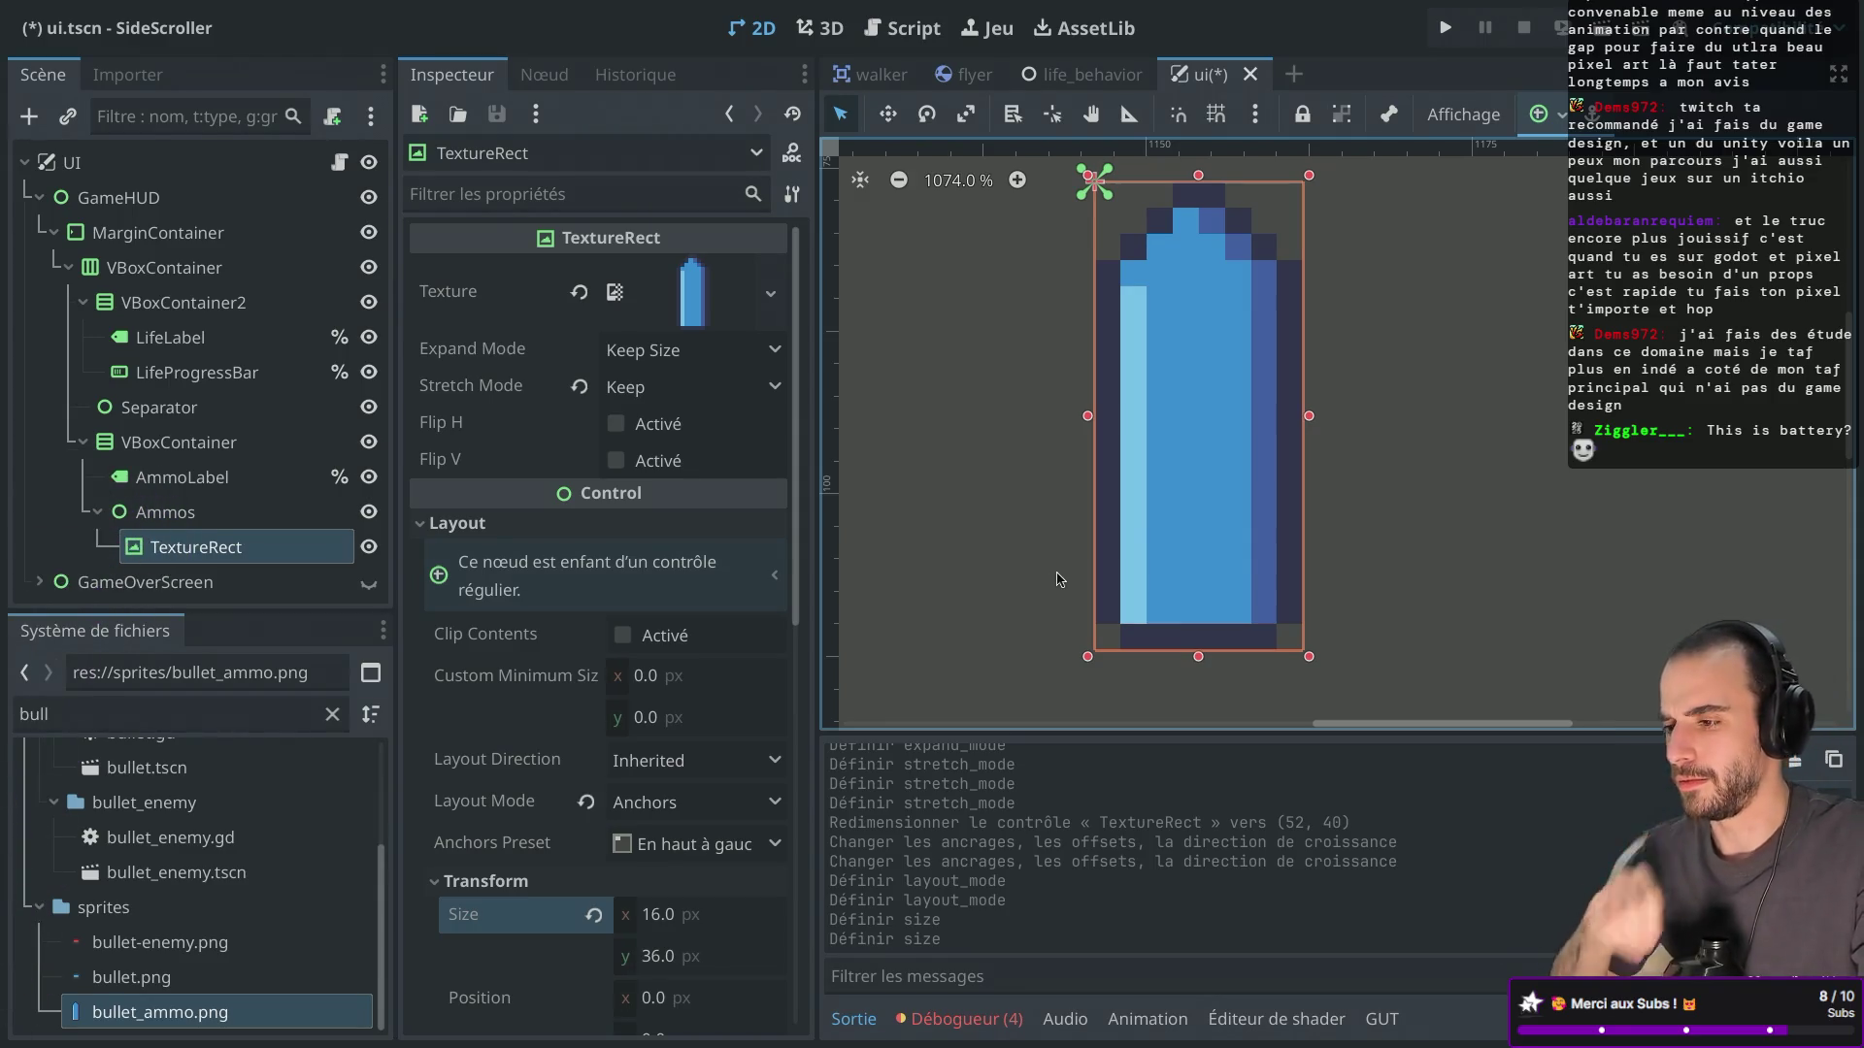
scroll(1120, 501, up, 1)
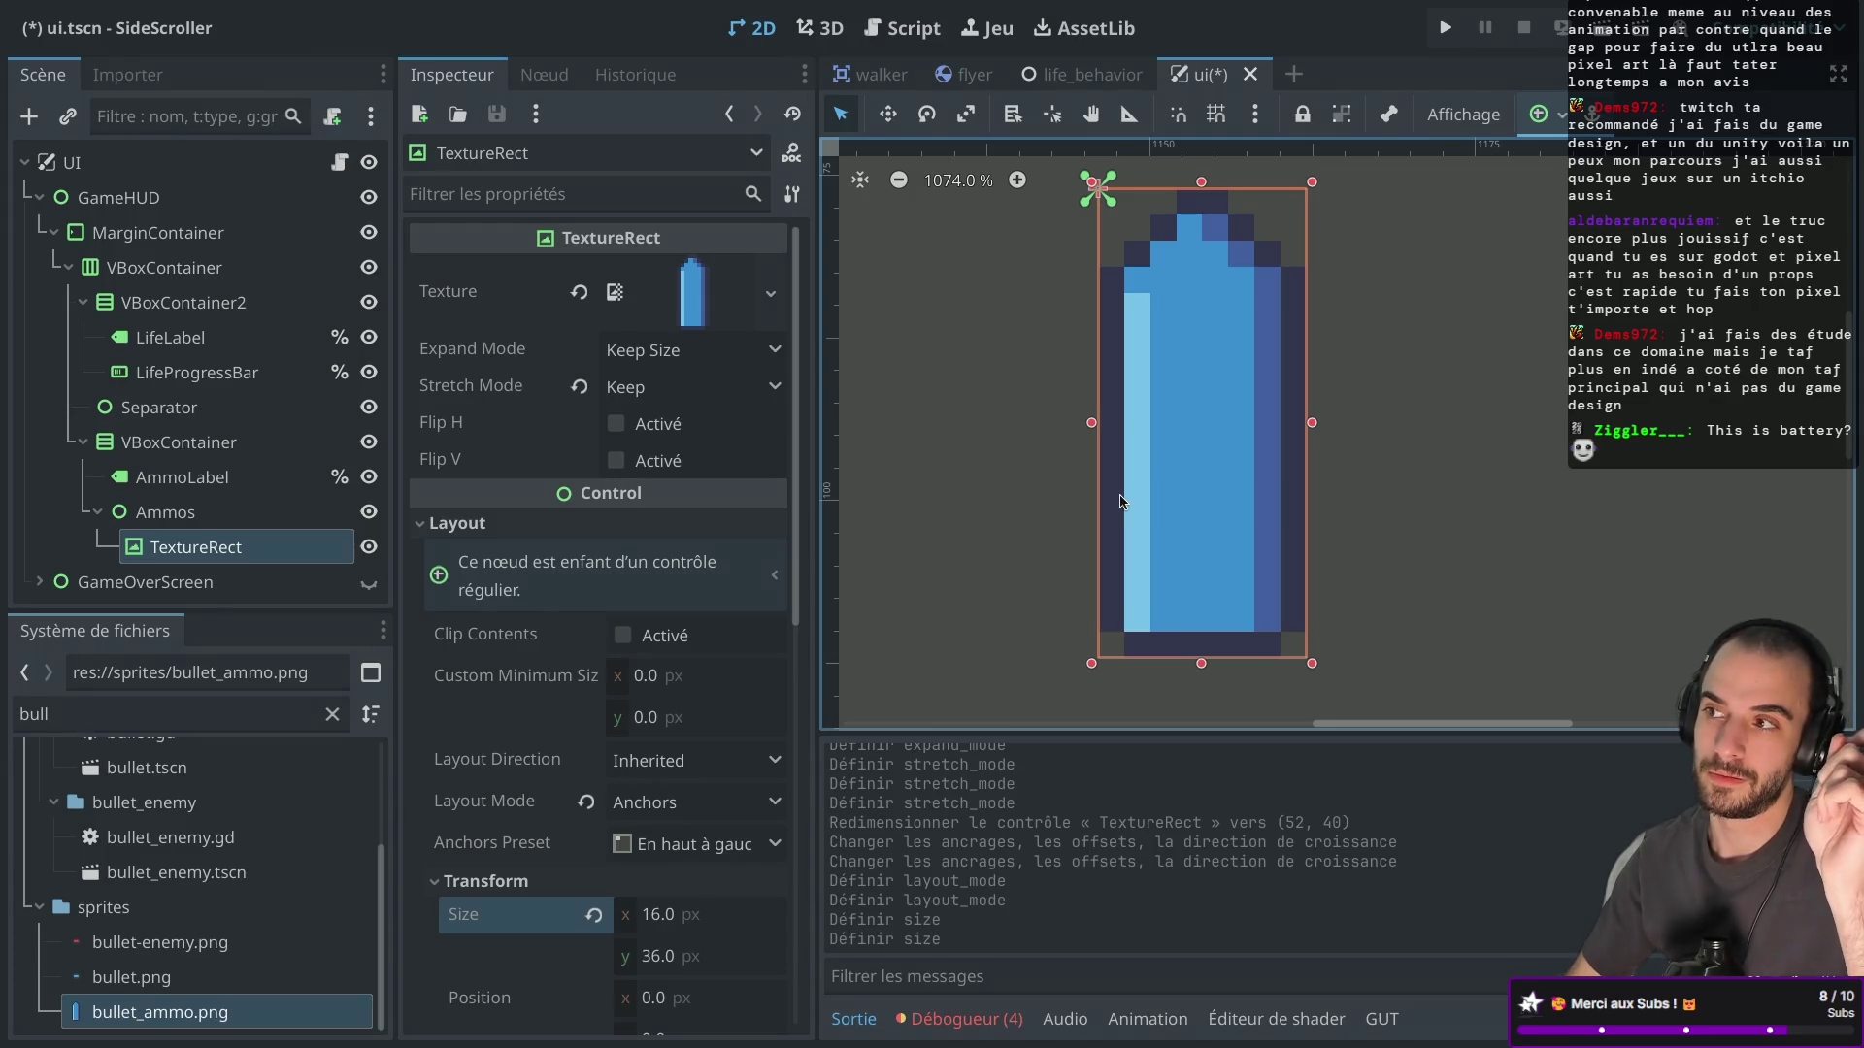
click(1444, 27)
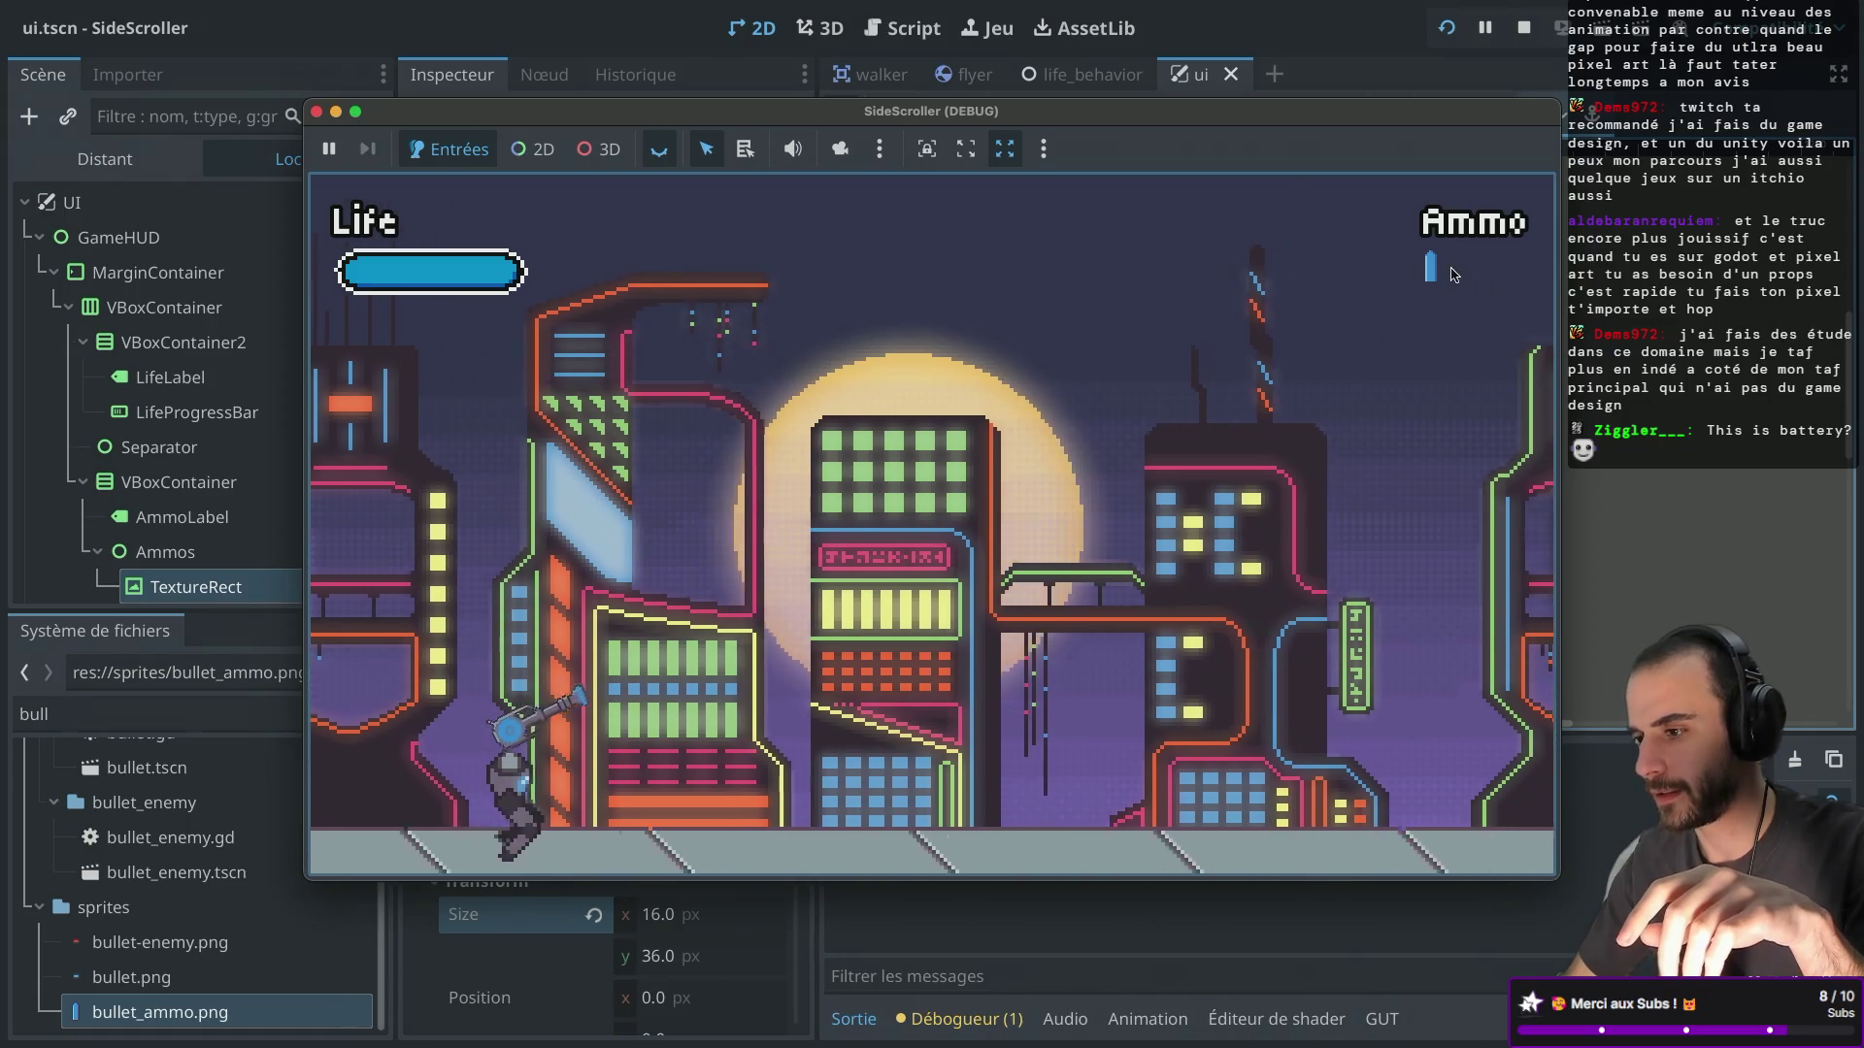
Stop the game, comment out set_ammo's AmmoProgressBar line in ui.gd, add pass, and rerun.
click(1150, 504)
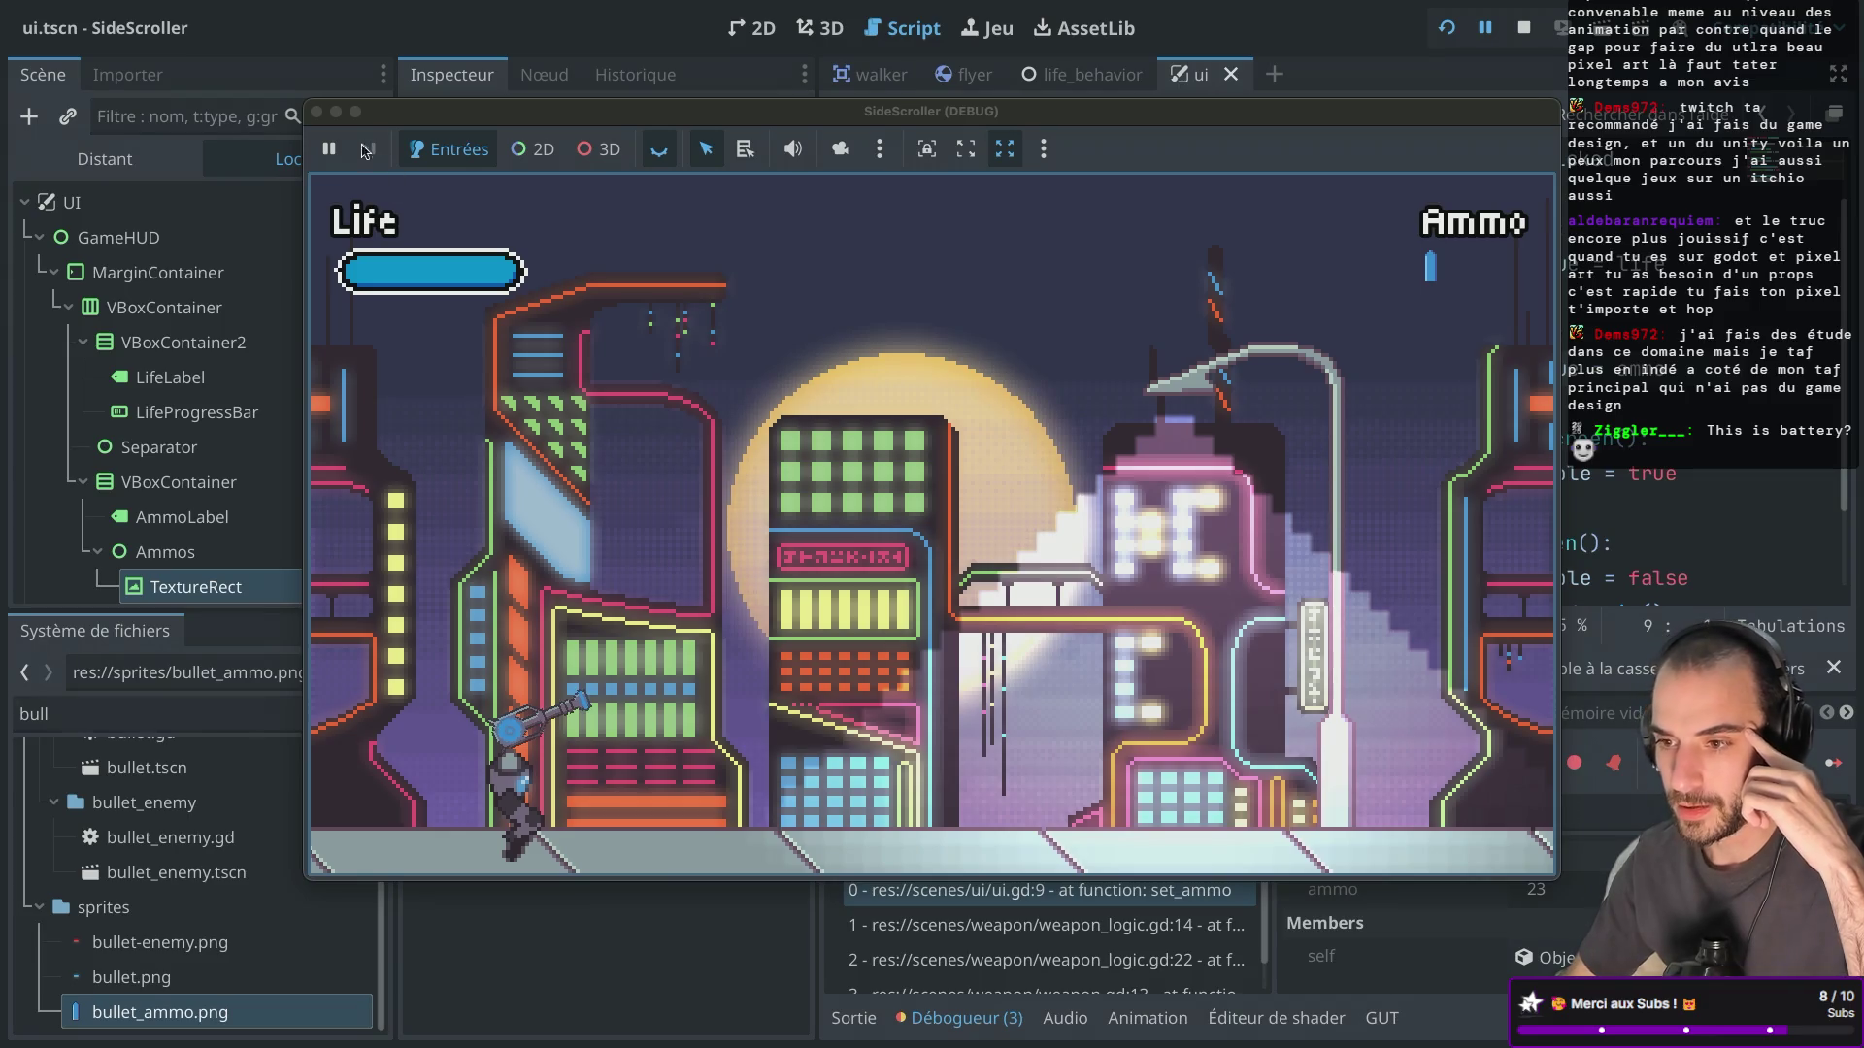
click(319, 115)
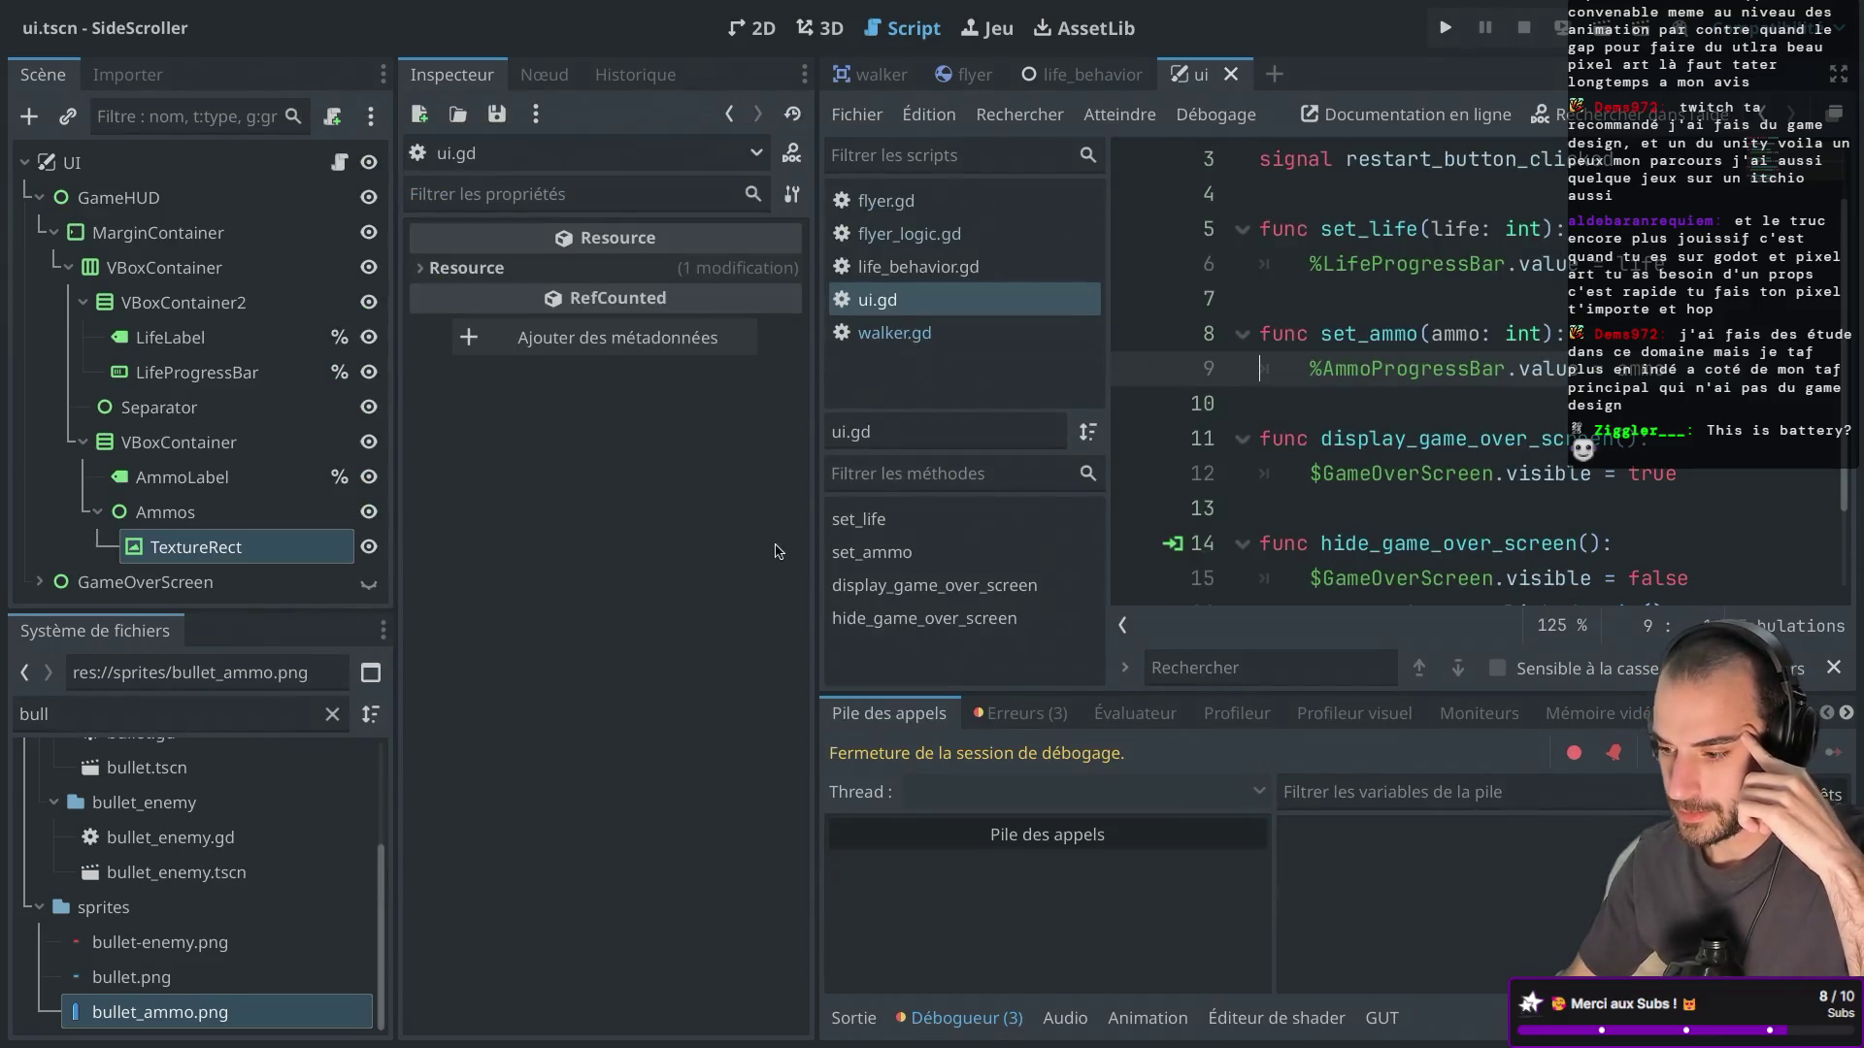
double_click(1379, 332)
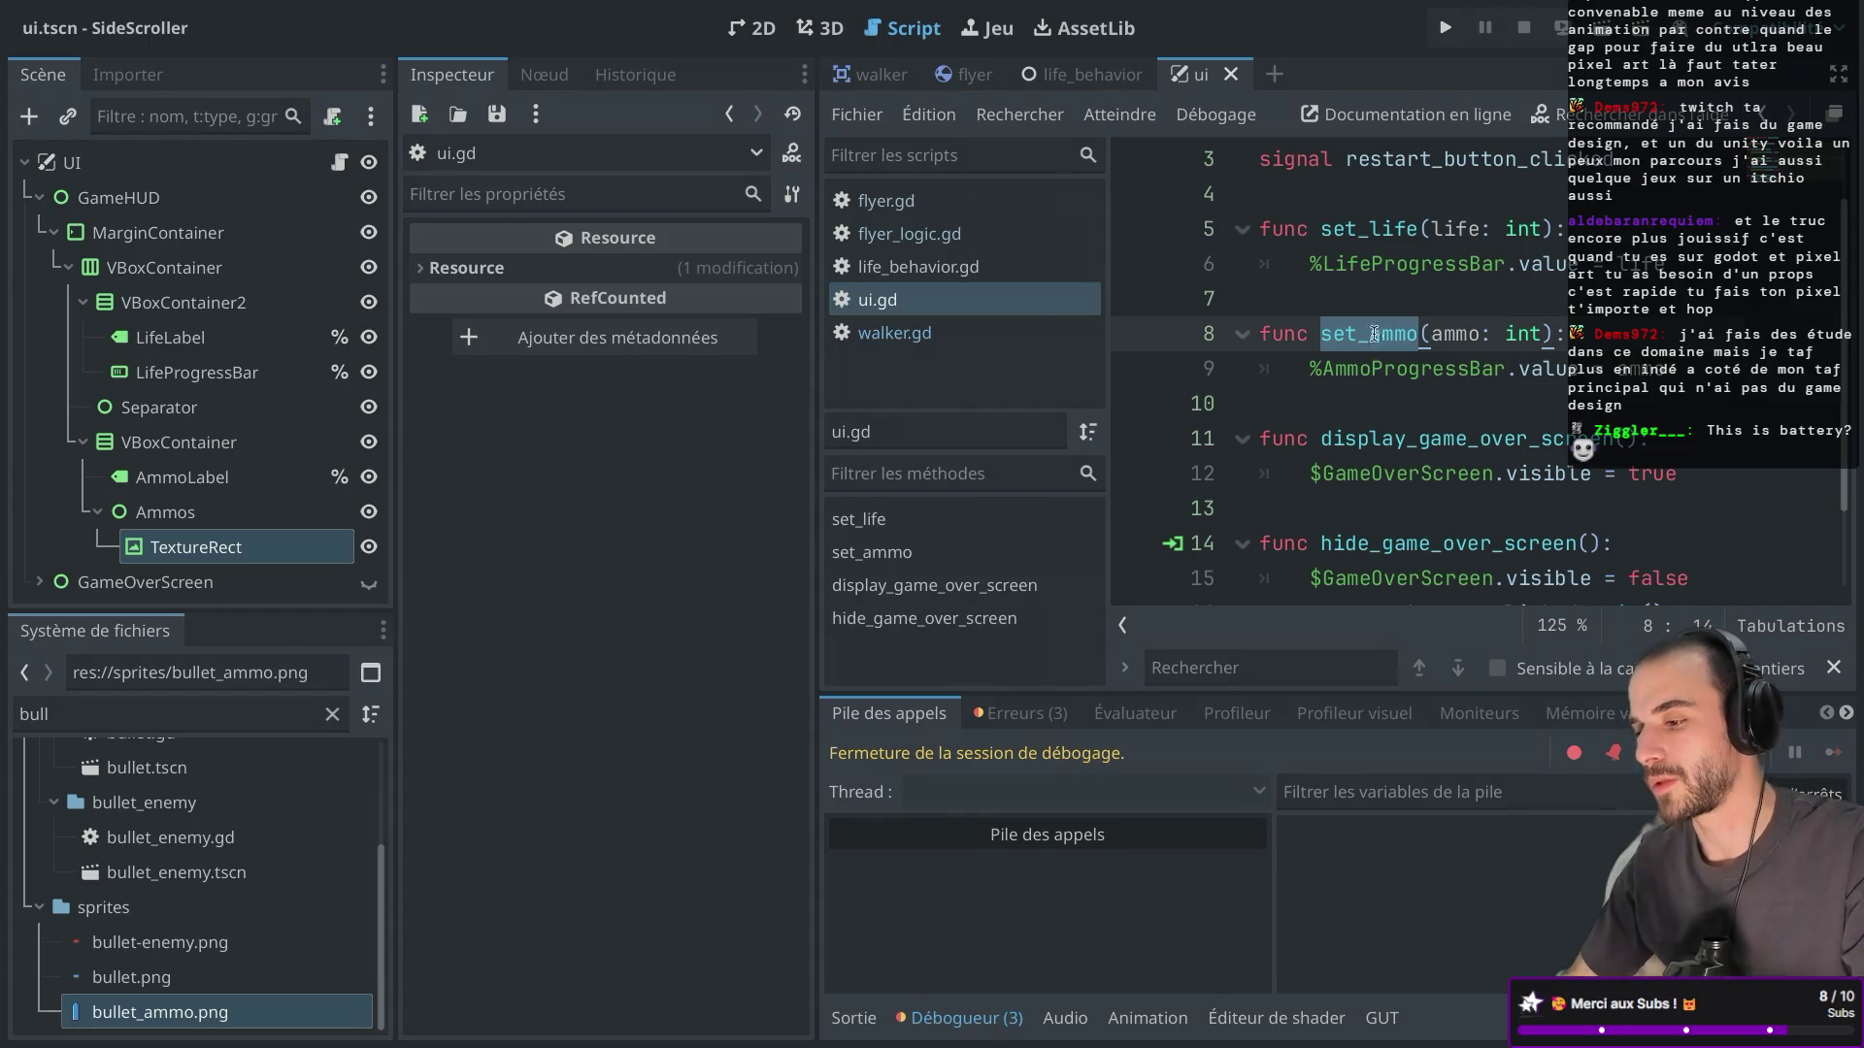
click(1312, 364)
key(ctrl+k)
key(ctrl+shift+Return)
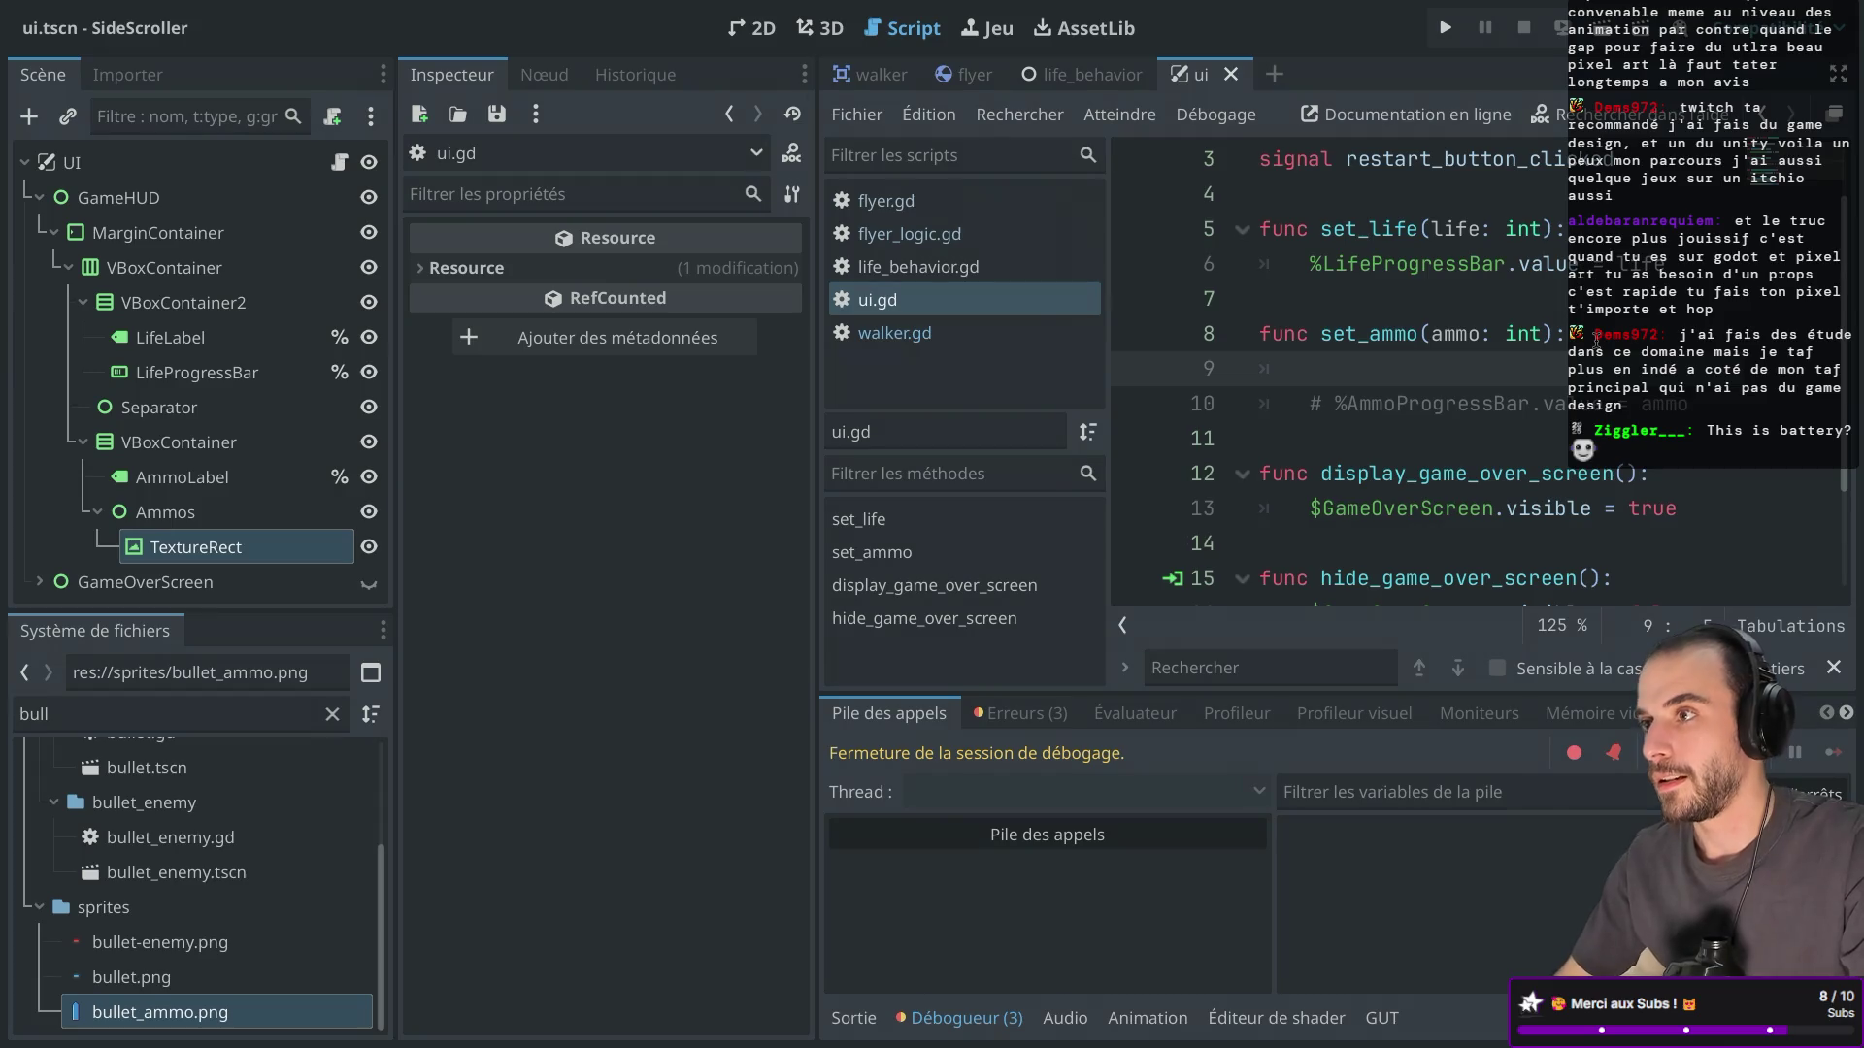
text(pass)
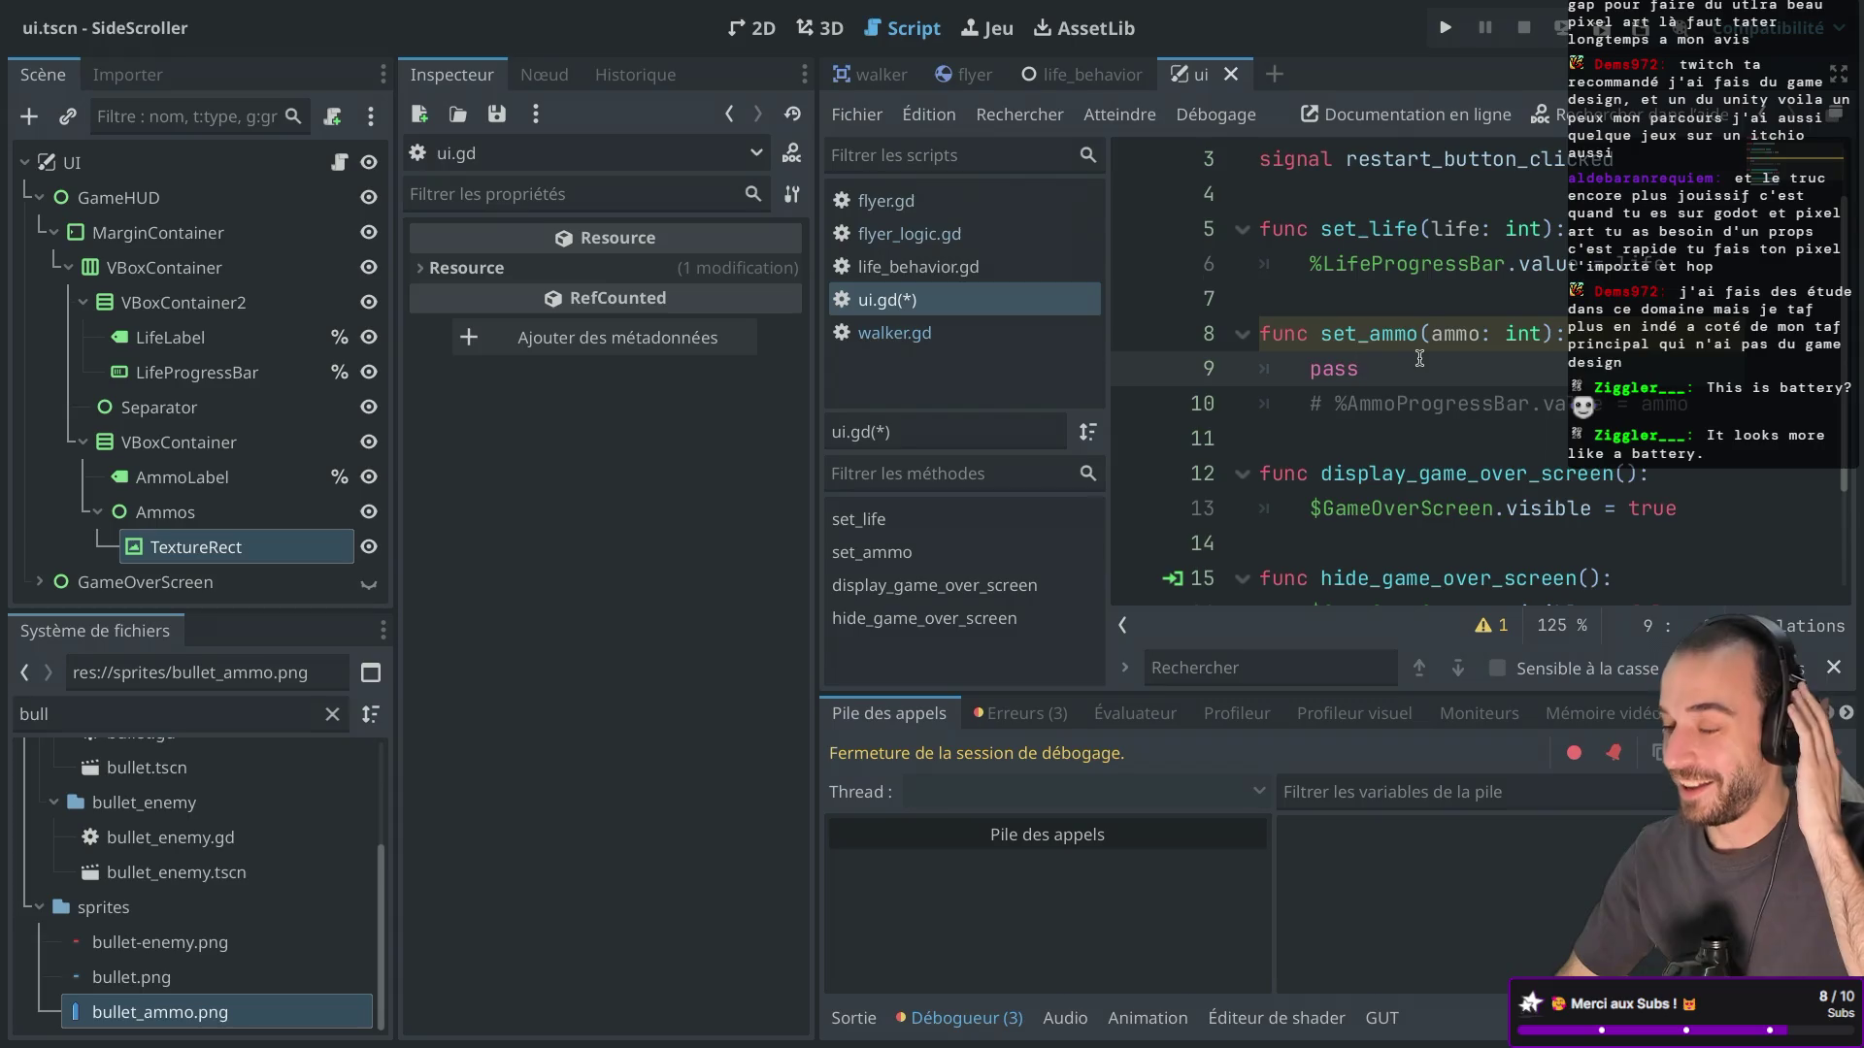
click(1448, 29)
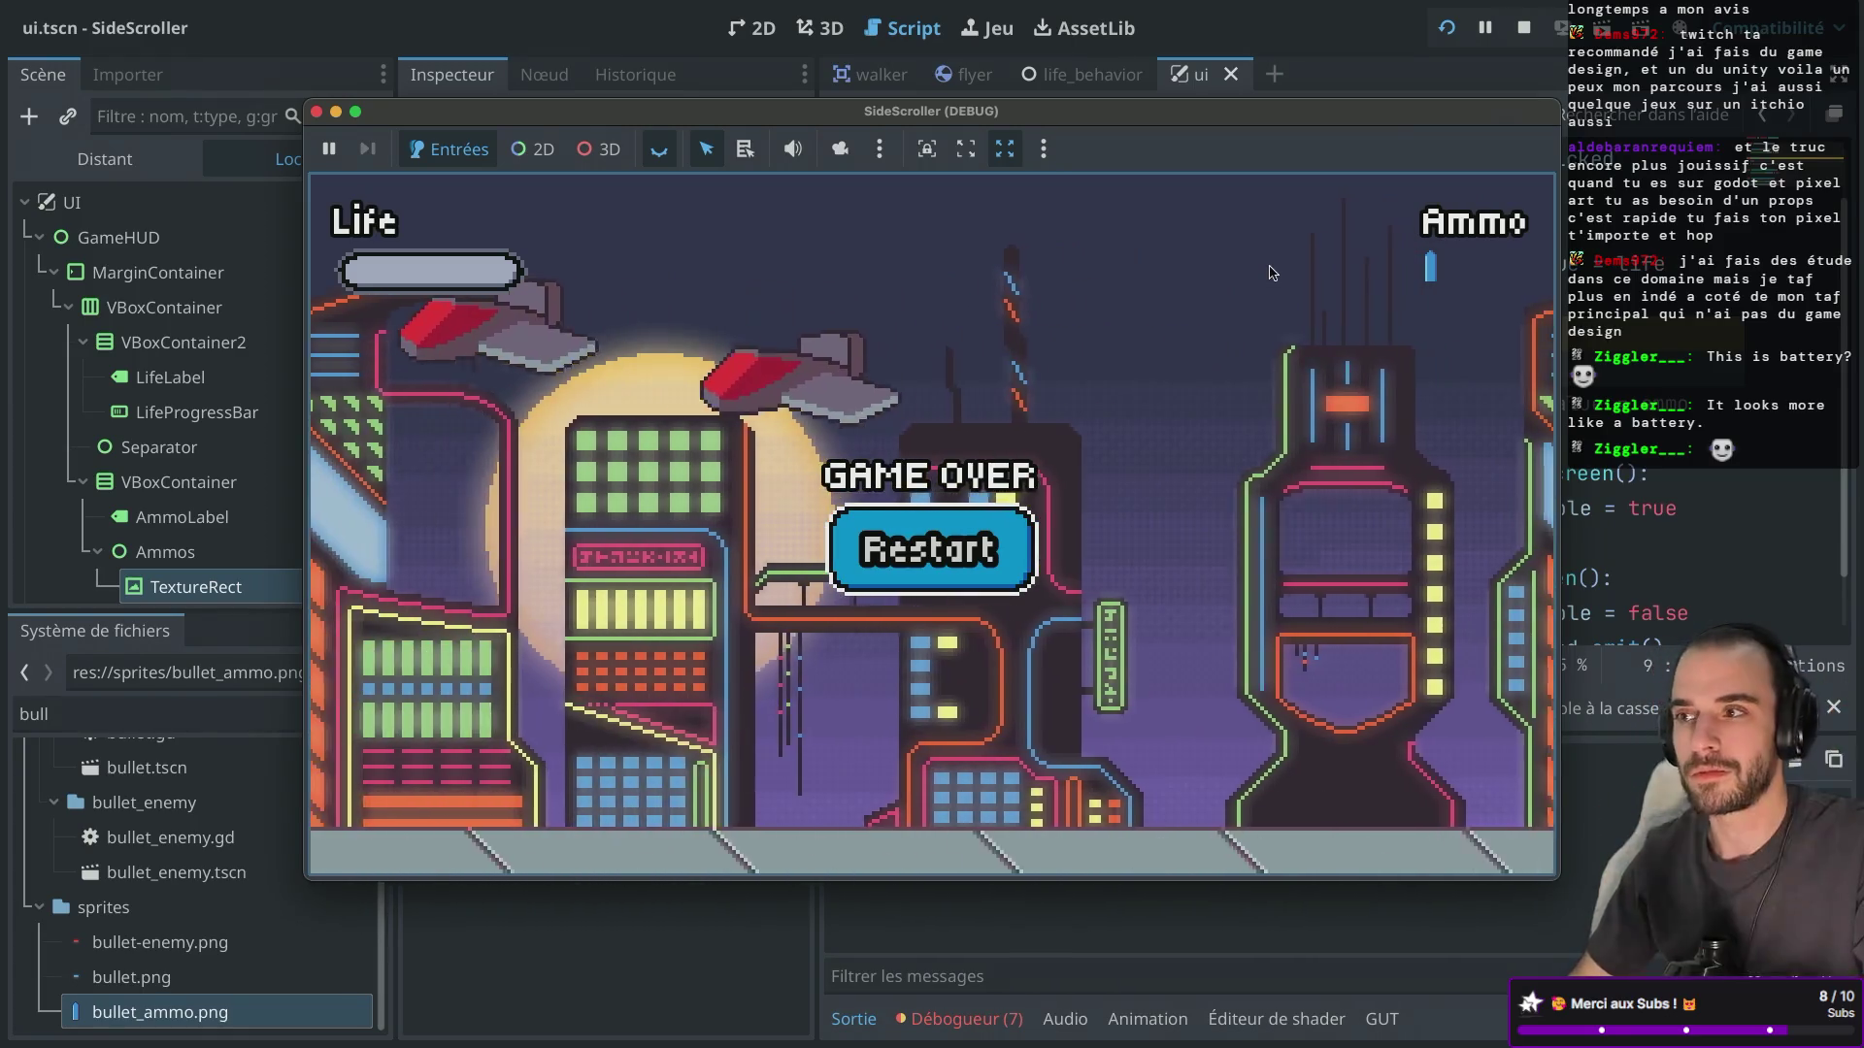
Restart and stop the game, then retype pass on line 9 of set_ammo and save ui.gd.
click(930, 549)
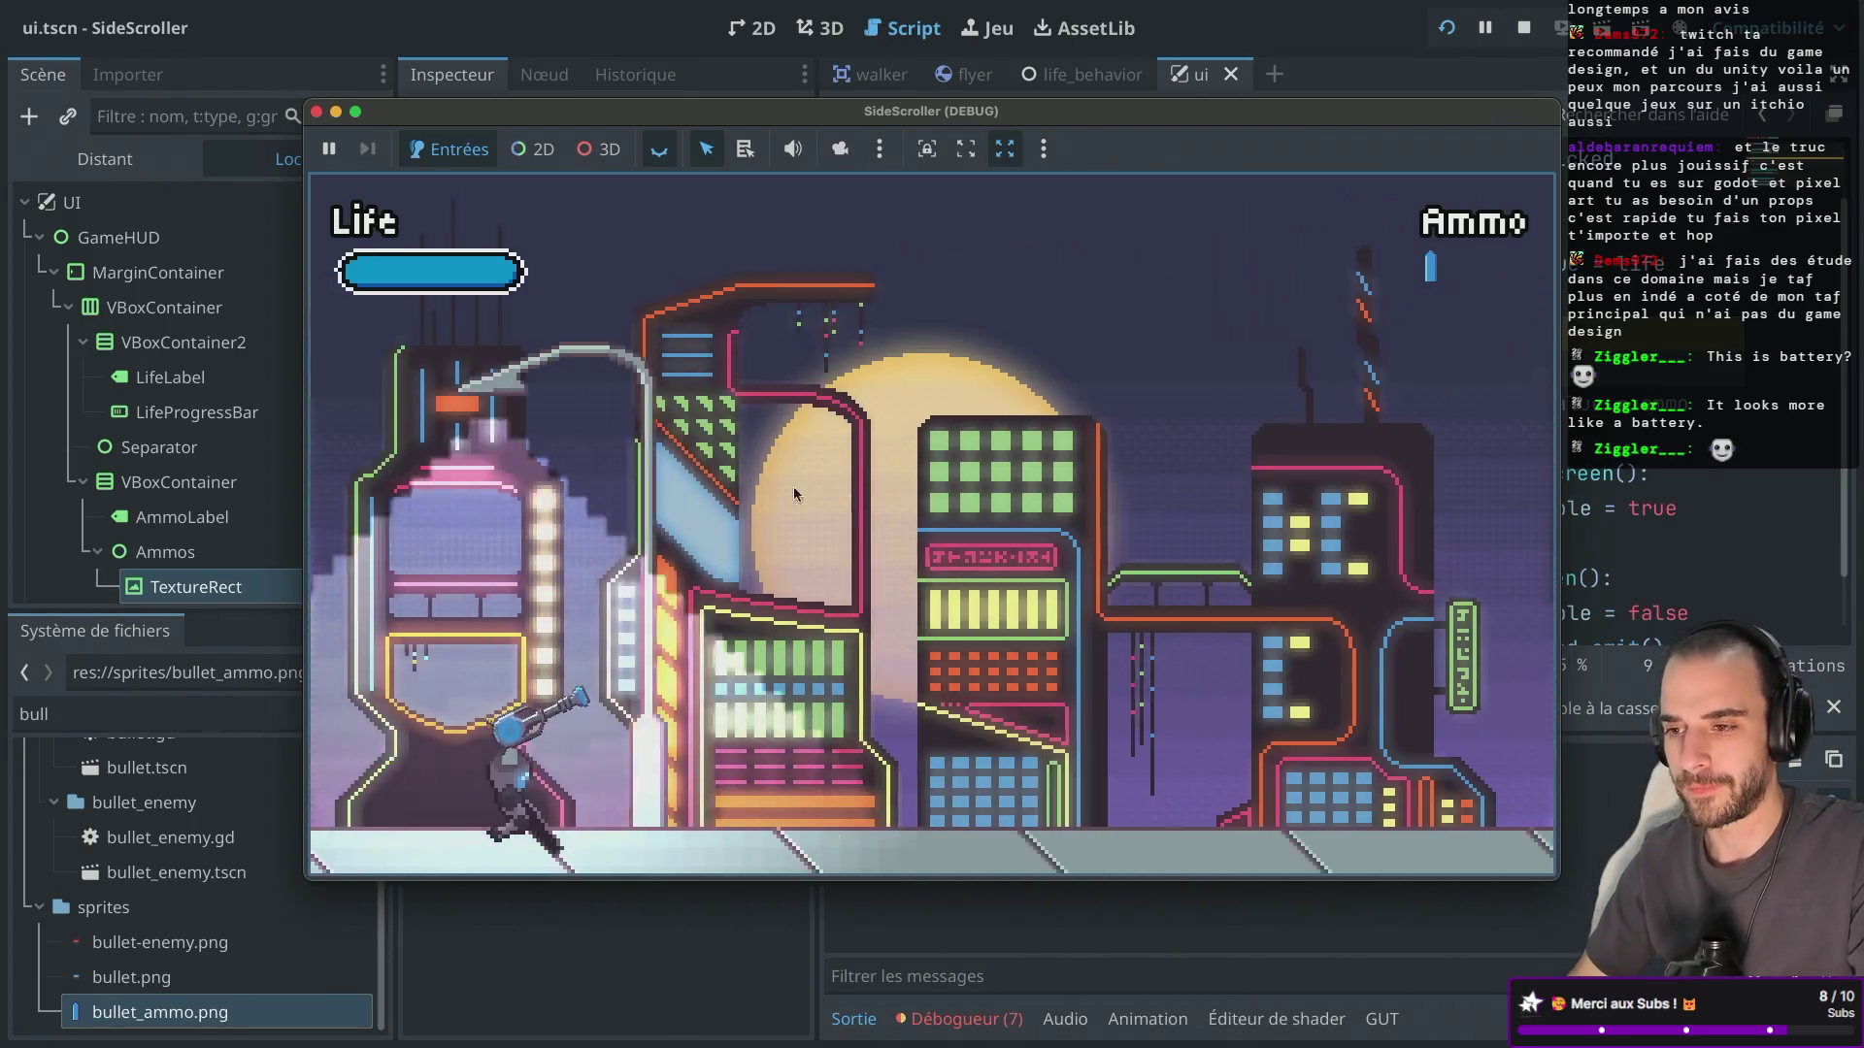
click(315, 111)
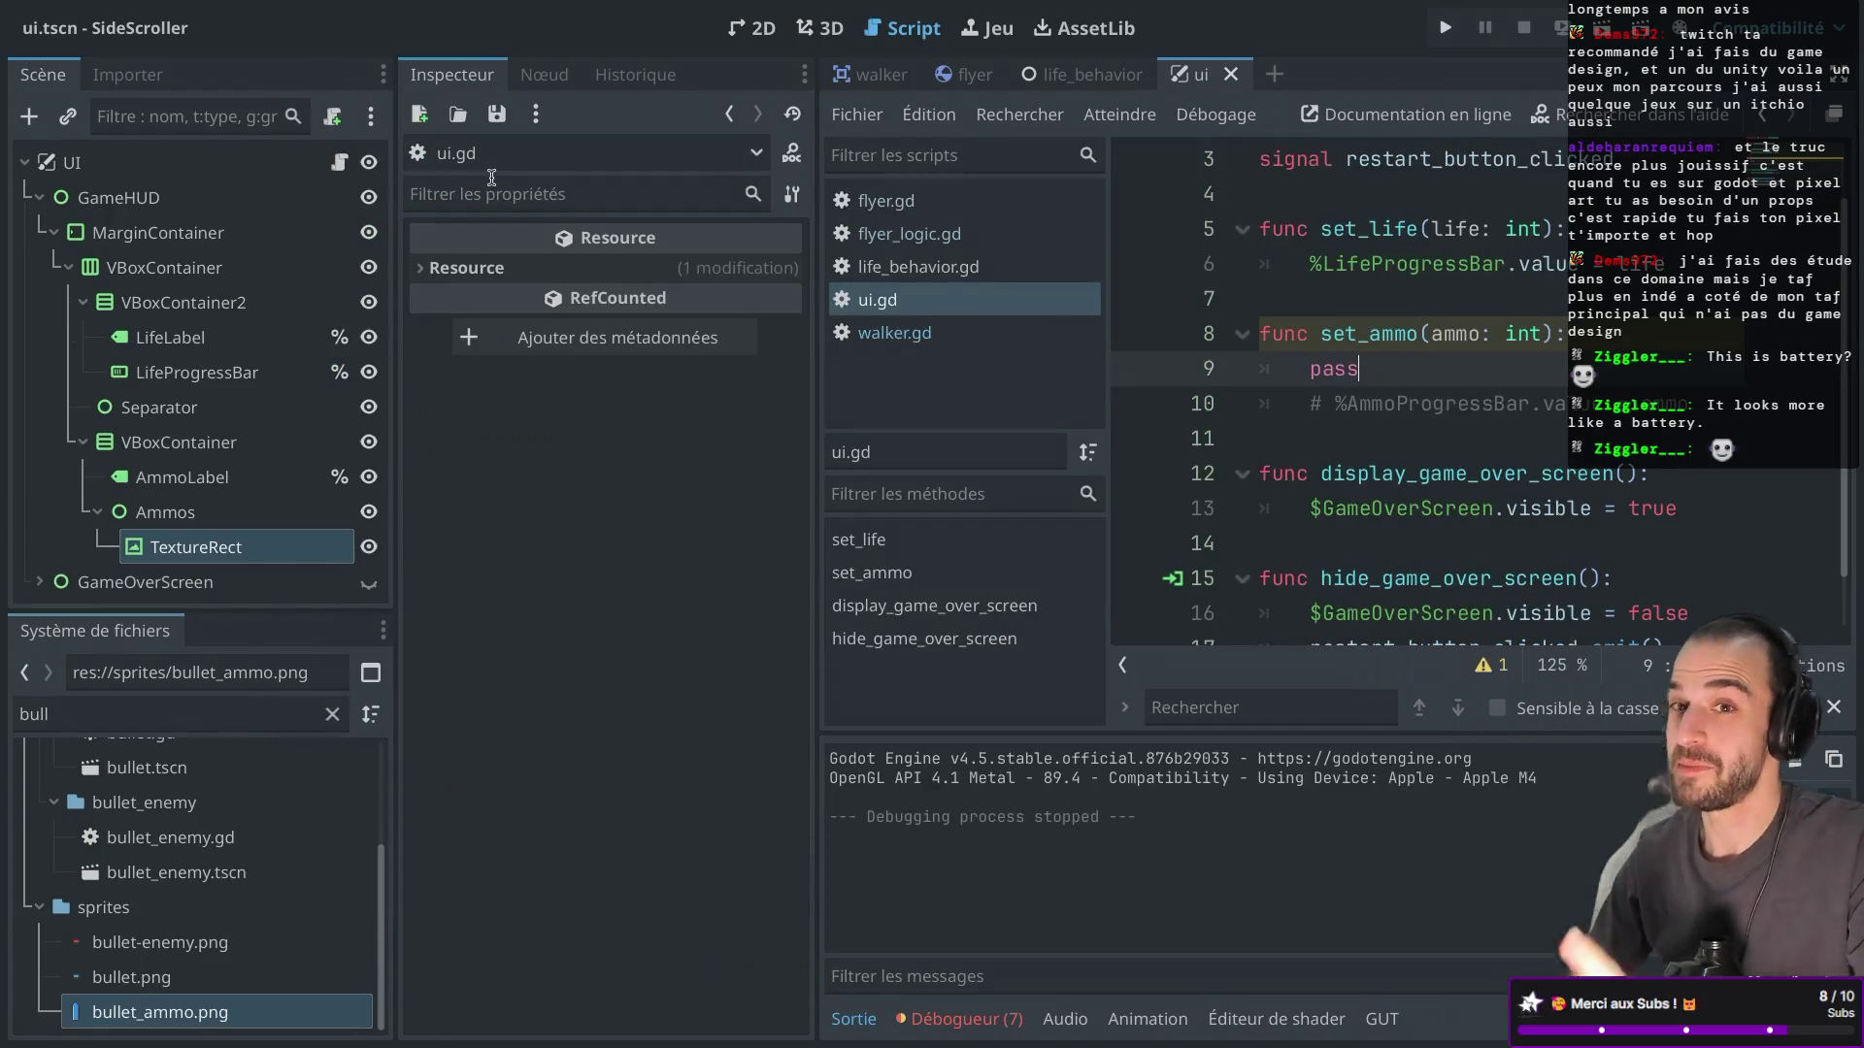
drag(1371, 375, 1158, 375)
key(BackSpace)
key(BackSpace)
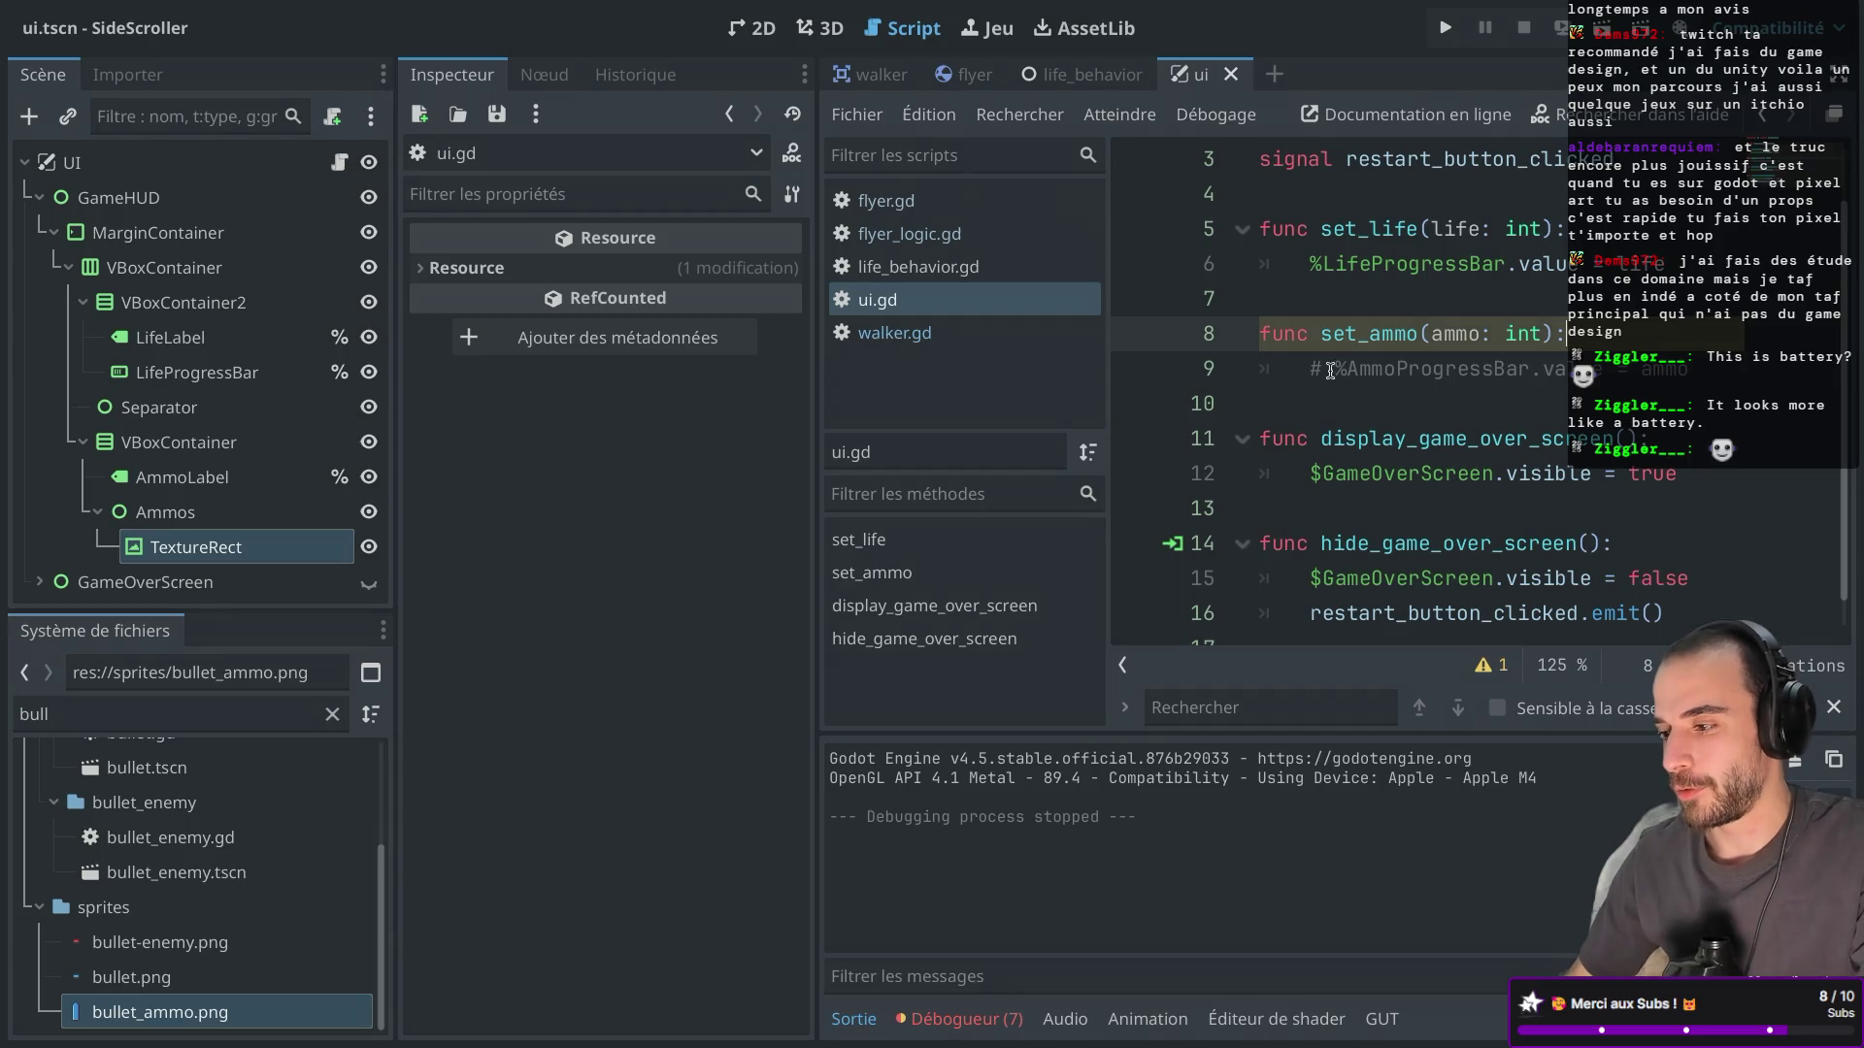
key(Return)
text(#)
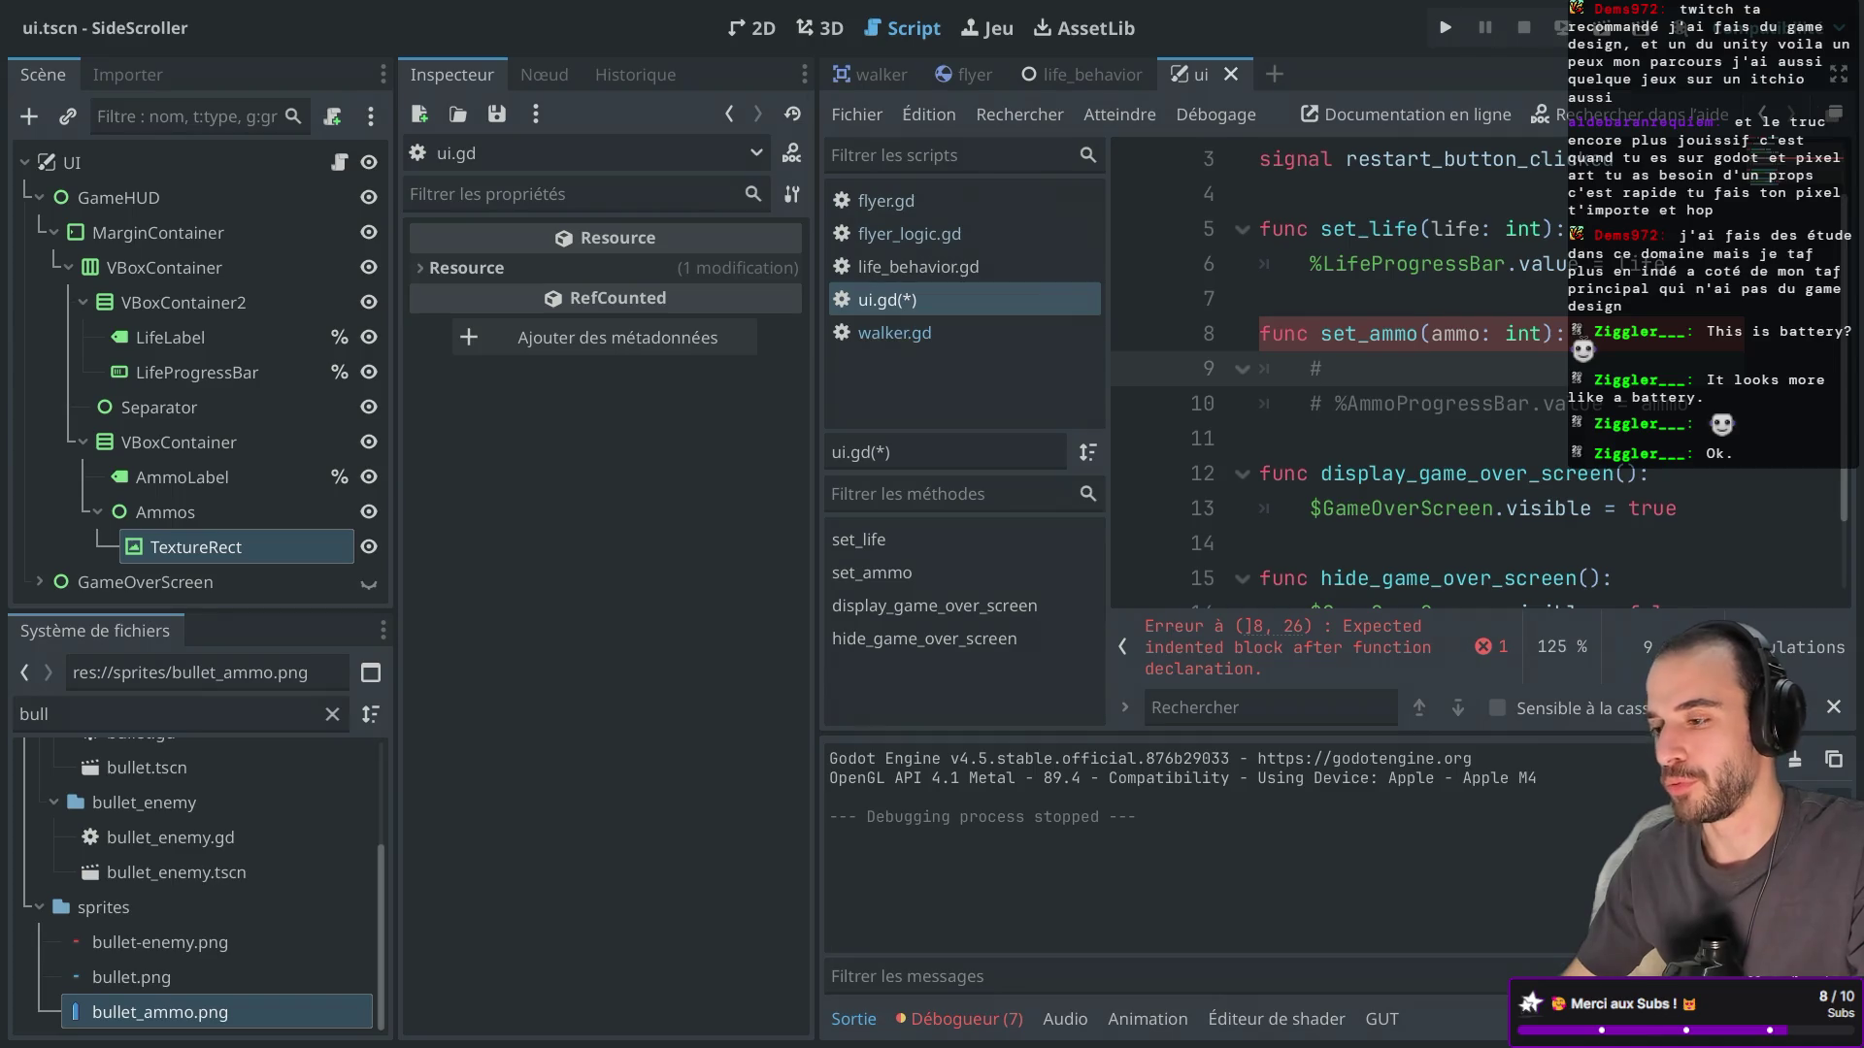
key(BackSpace)
text(pass)
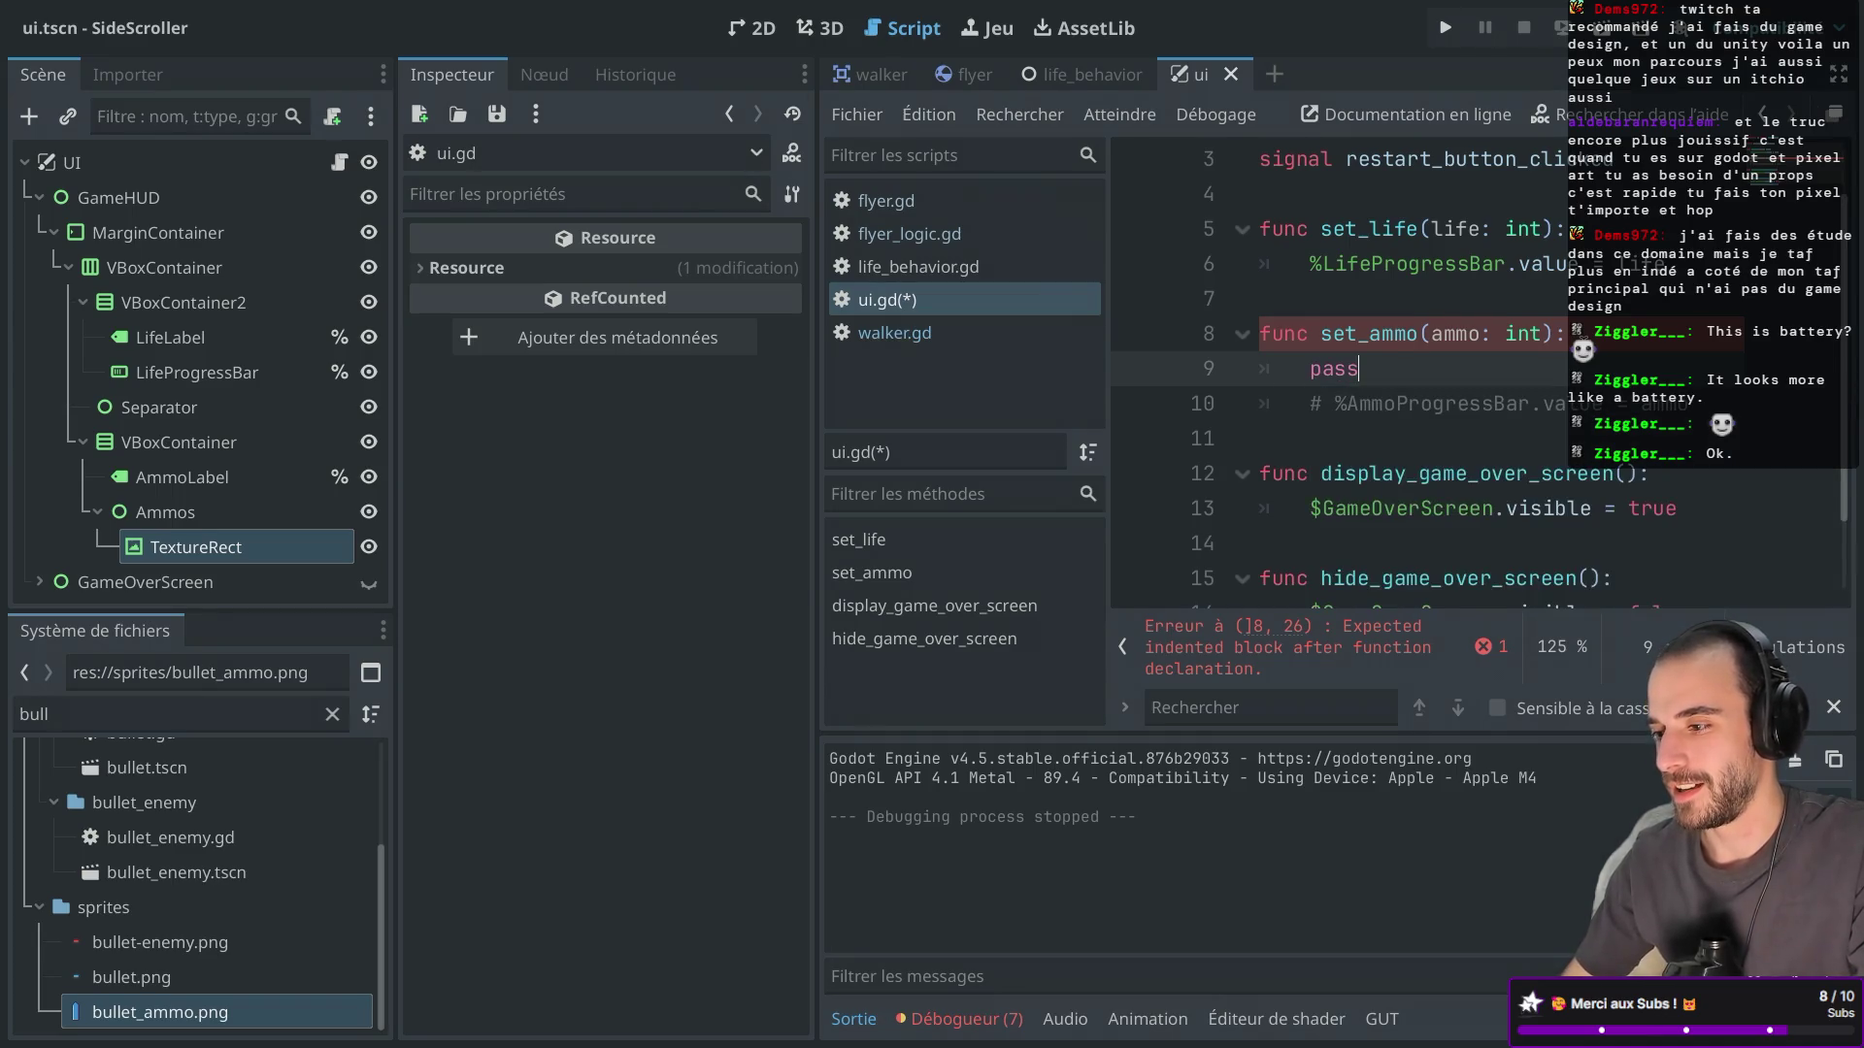
key(ctrl+s)
Review the commented AmmoProgressBar line, then select the Ammos node in the Scene dock.
click(1379, 403)
click(1354, 371)
click(1348, 403)
key(ctrl+shift+F11)
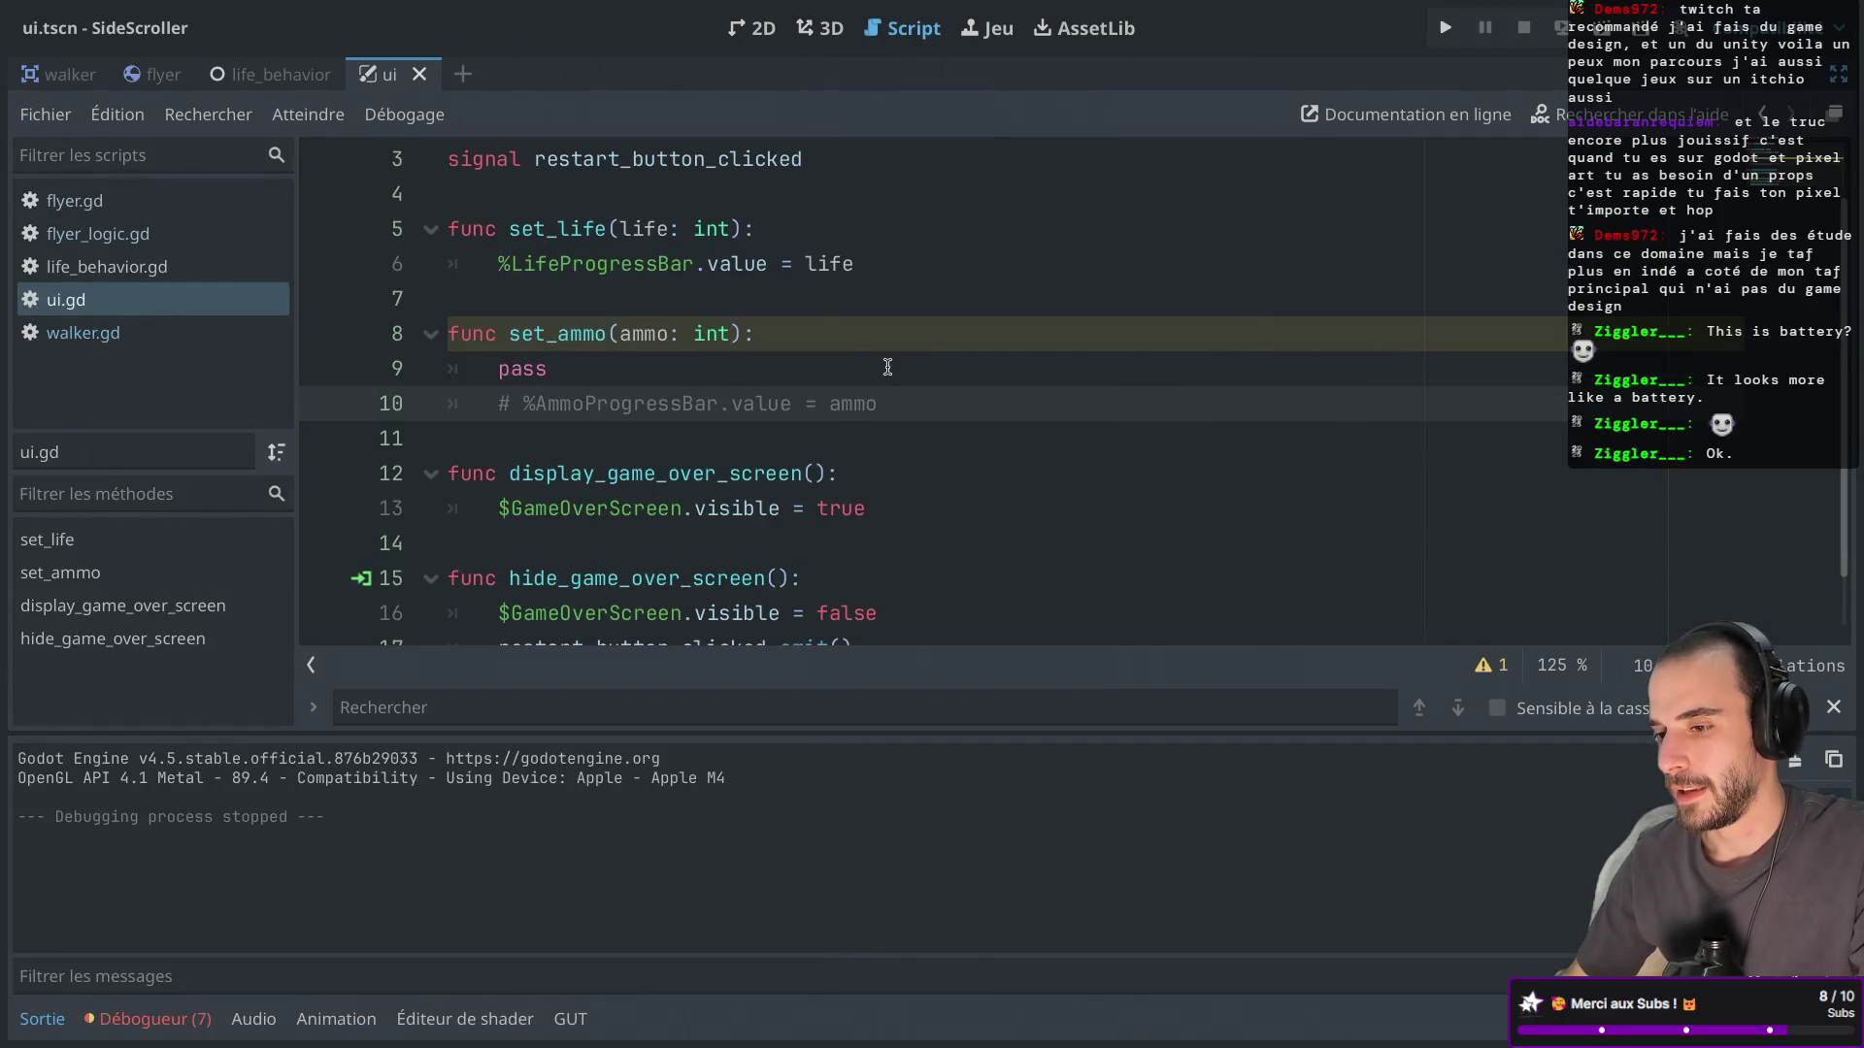
key(ctrl+shift+F11)
click(200, 514)
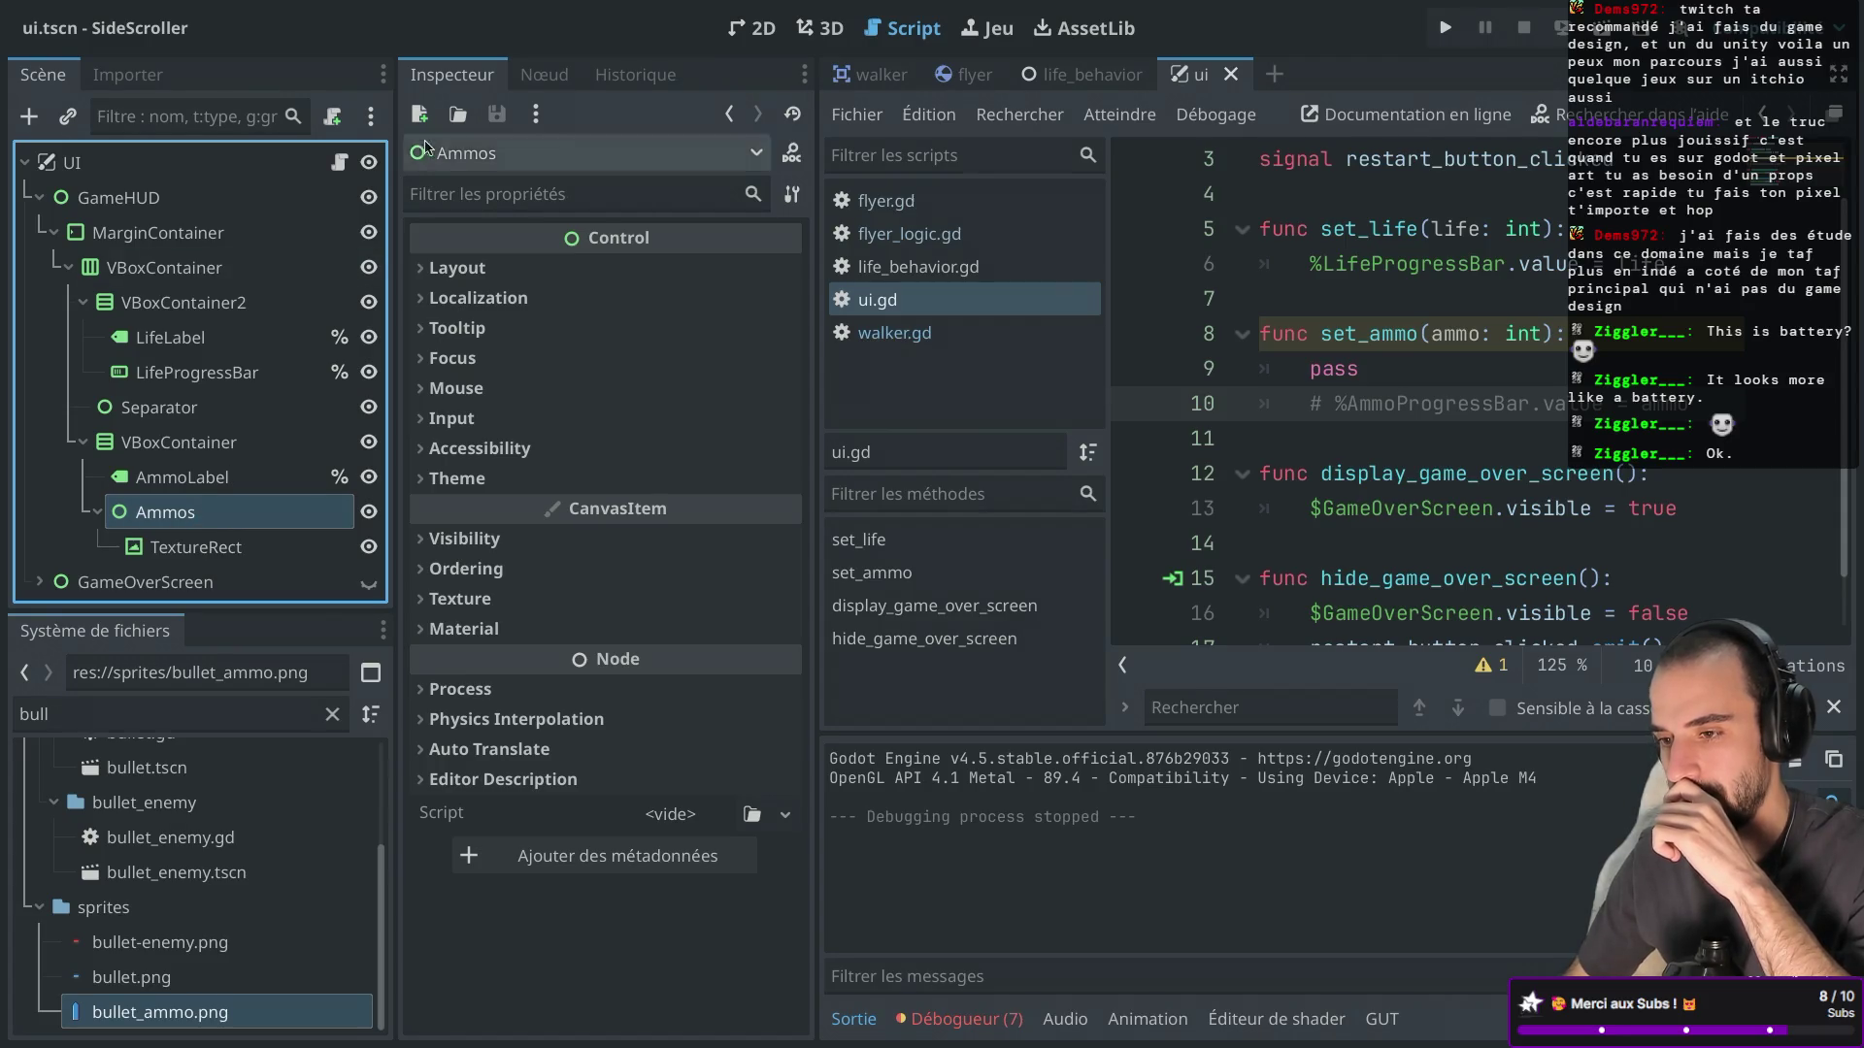
Create res://scenes/ui/ammos.gd on Ammos and rename its TextureRect child to Ammo.
click(332, 117)
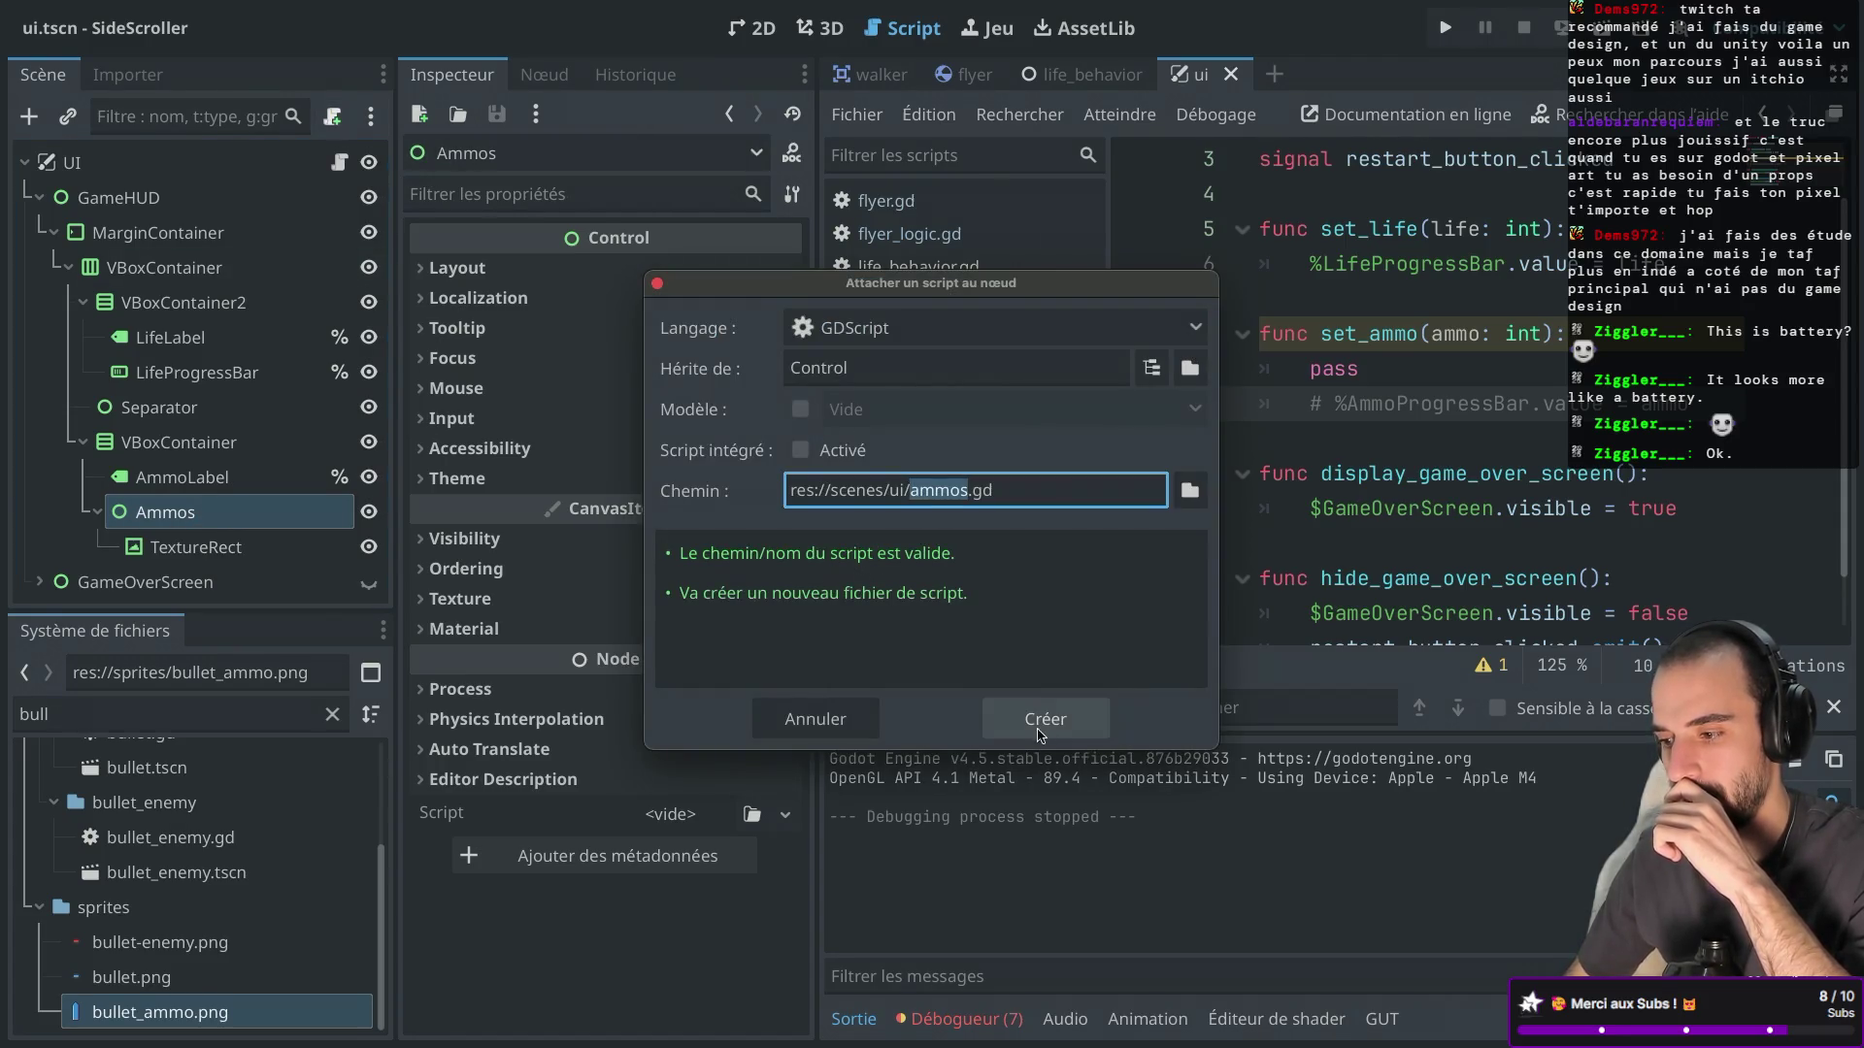
click(1000, 719)
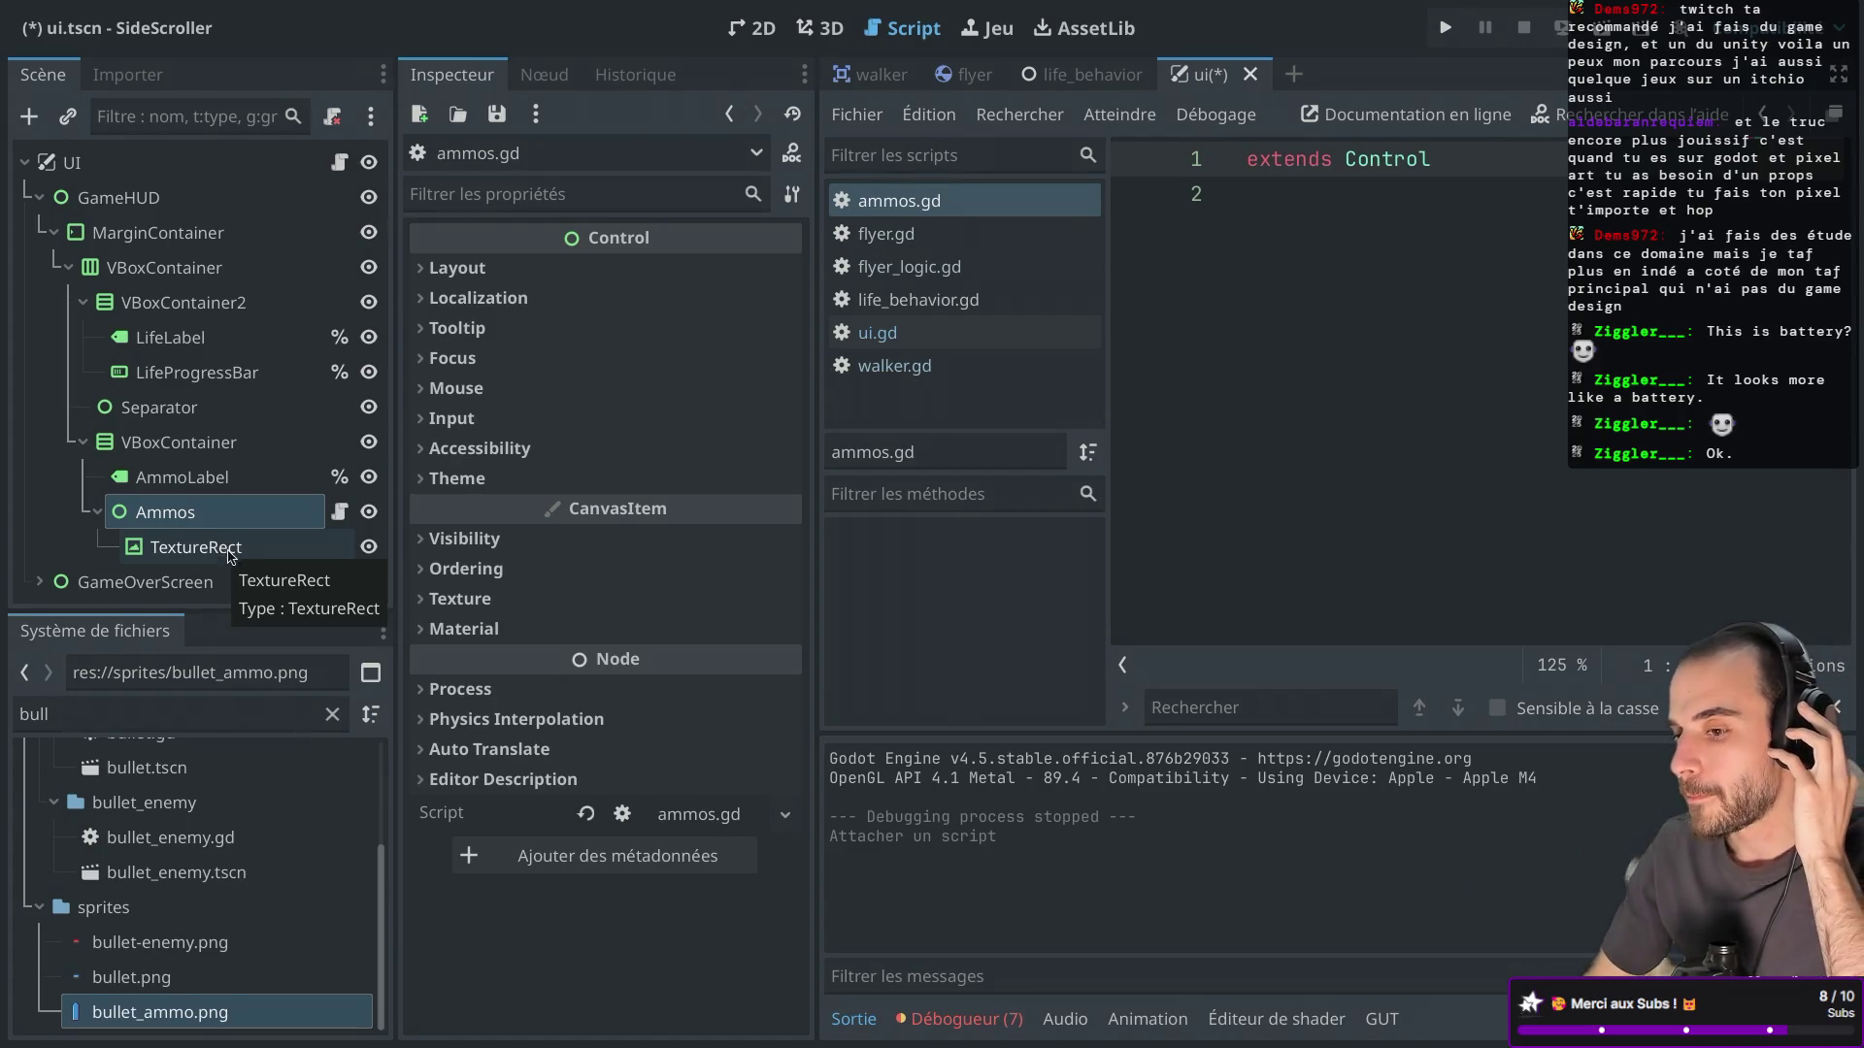
double_click(241, 548)
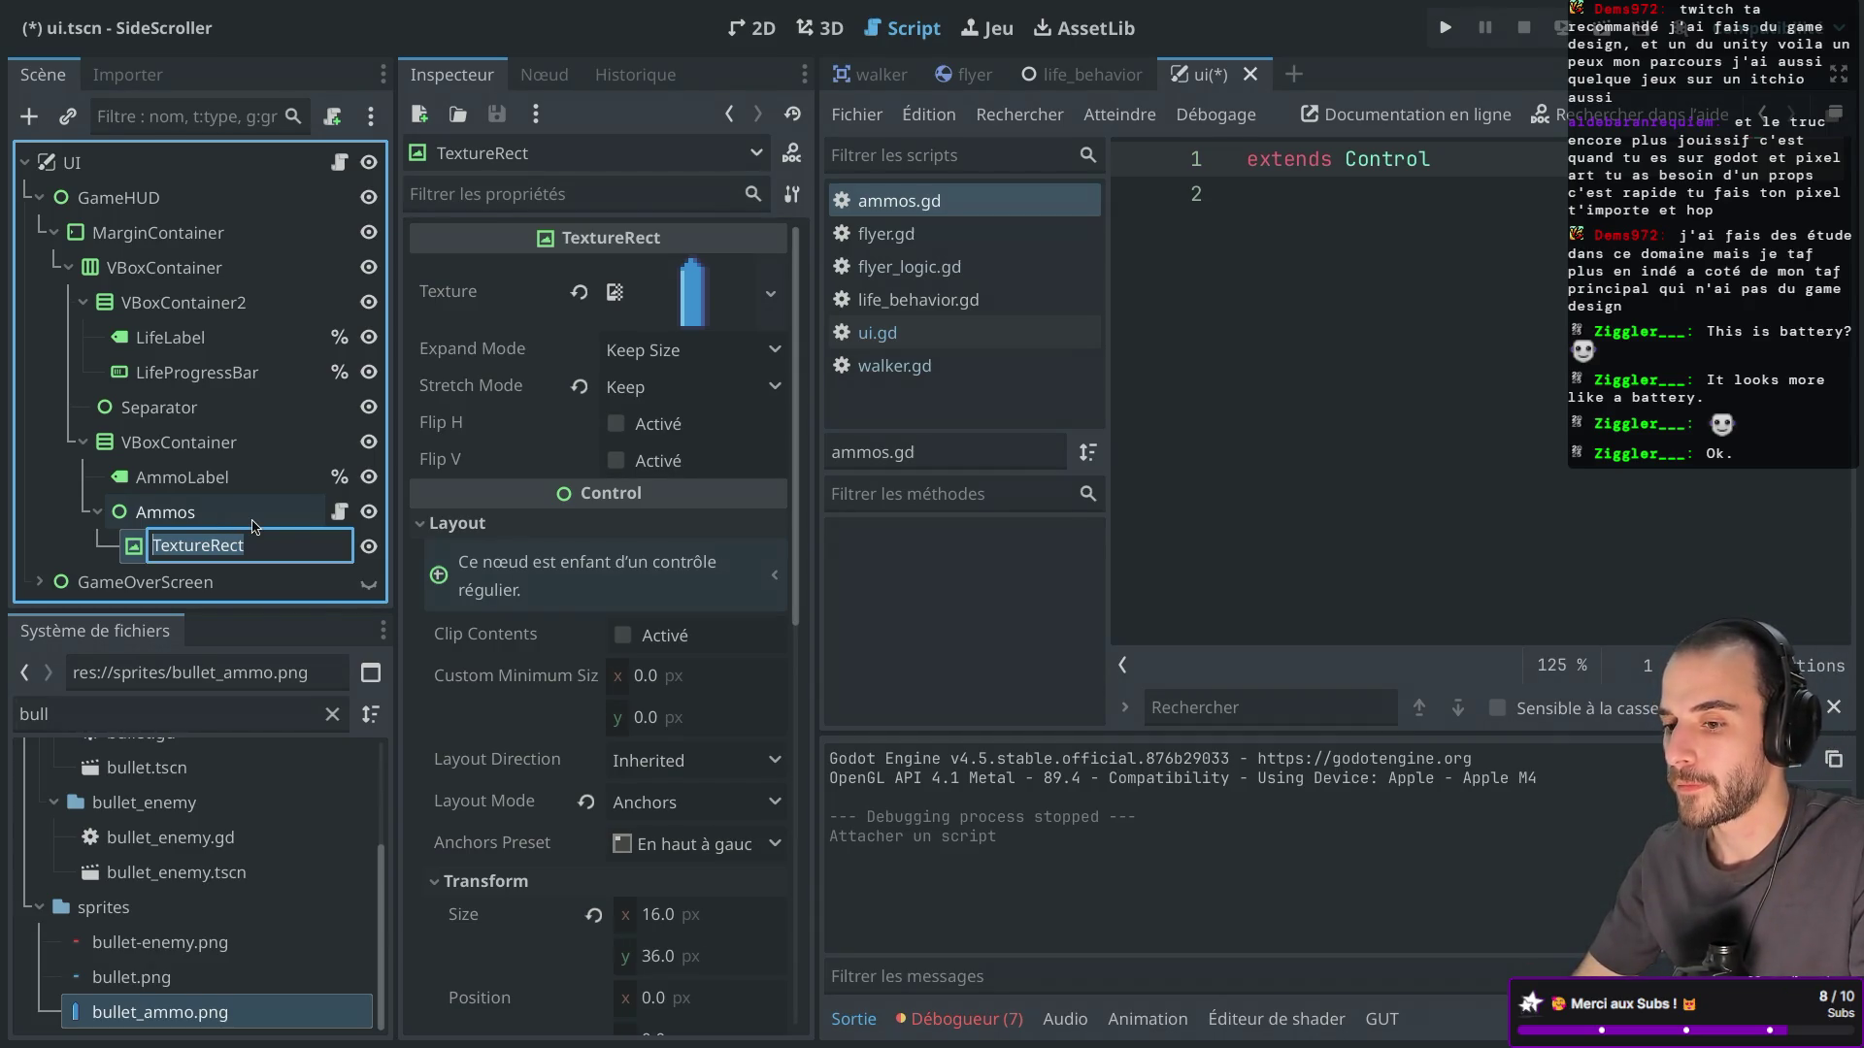
text(Ammo)
key(Return)
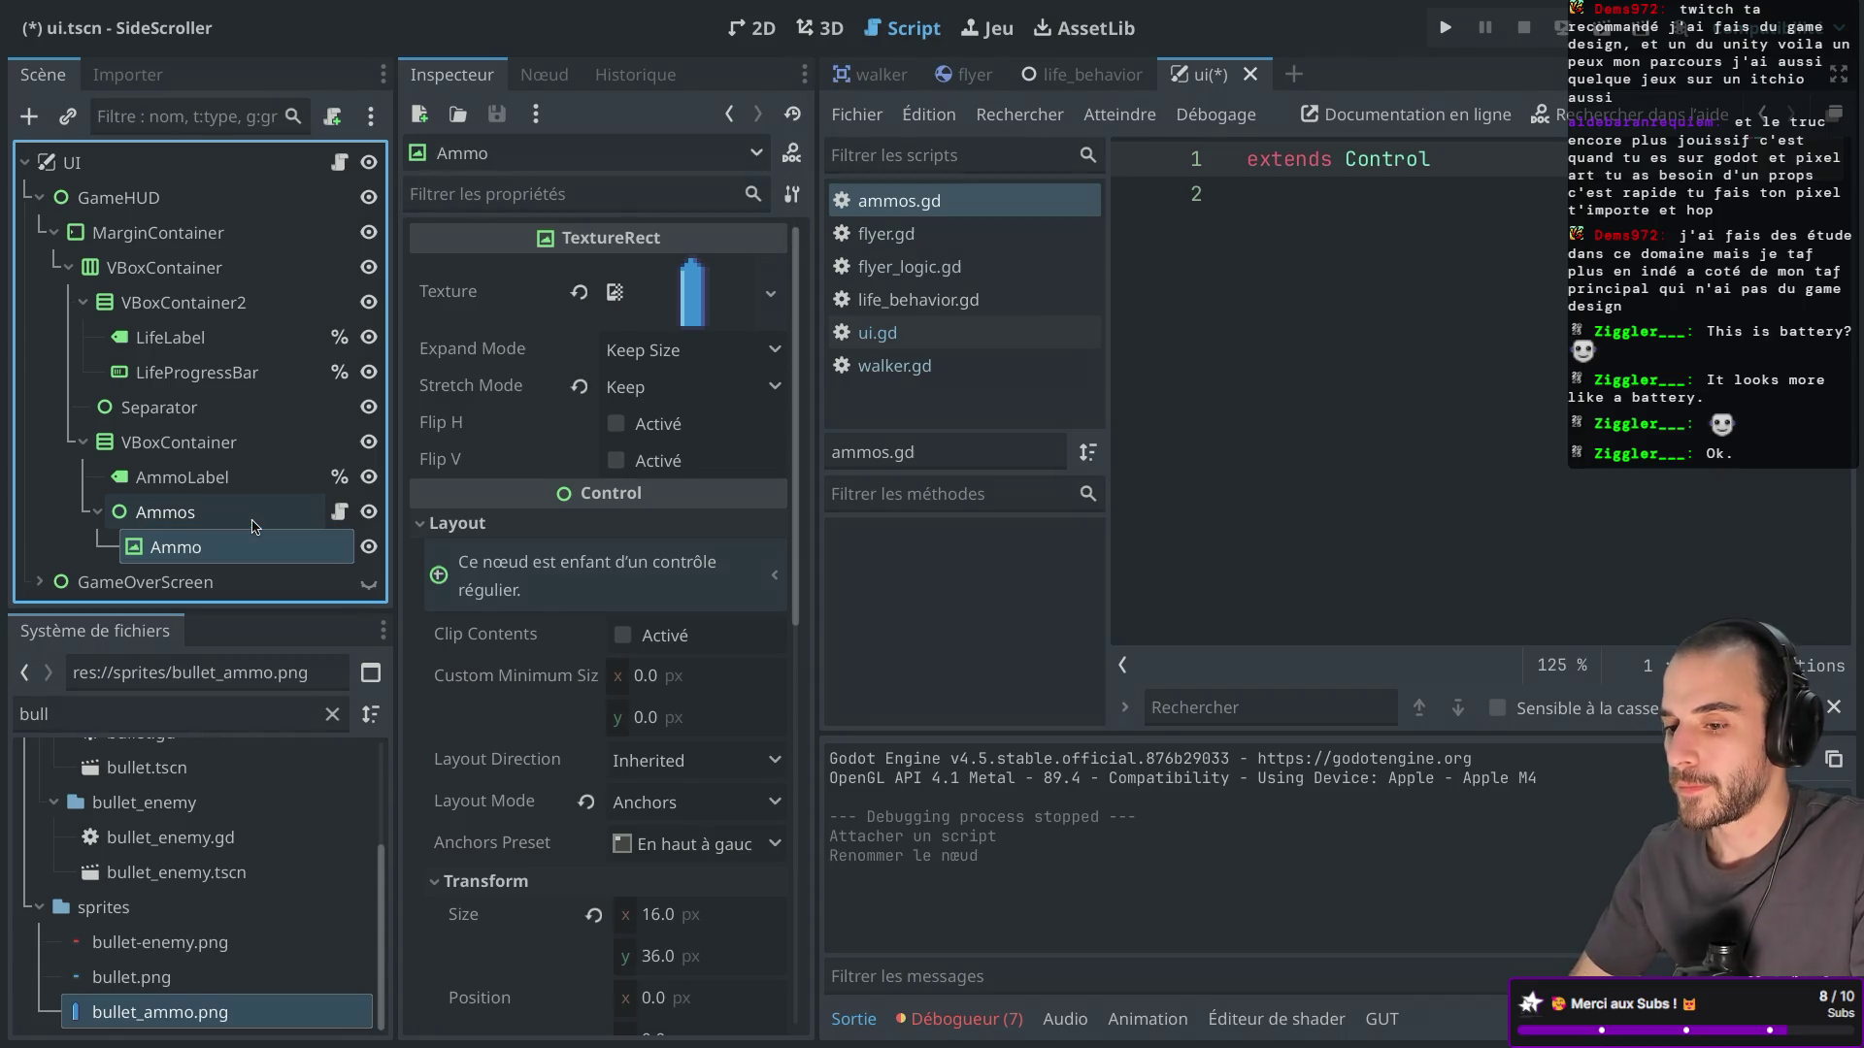
Begin a func declaration on line 3 of ammos.gd with the side docks hidden.
click(1288, 257)
key(Return)
text(func)
key(ctrl+super+d)
Complete line 3 as func _ready(): with an indented body line.
text(_ready)()
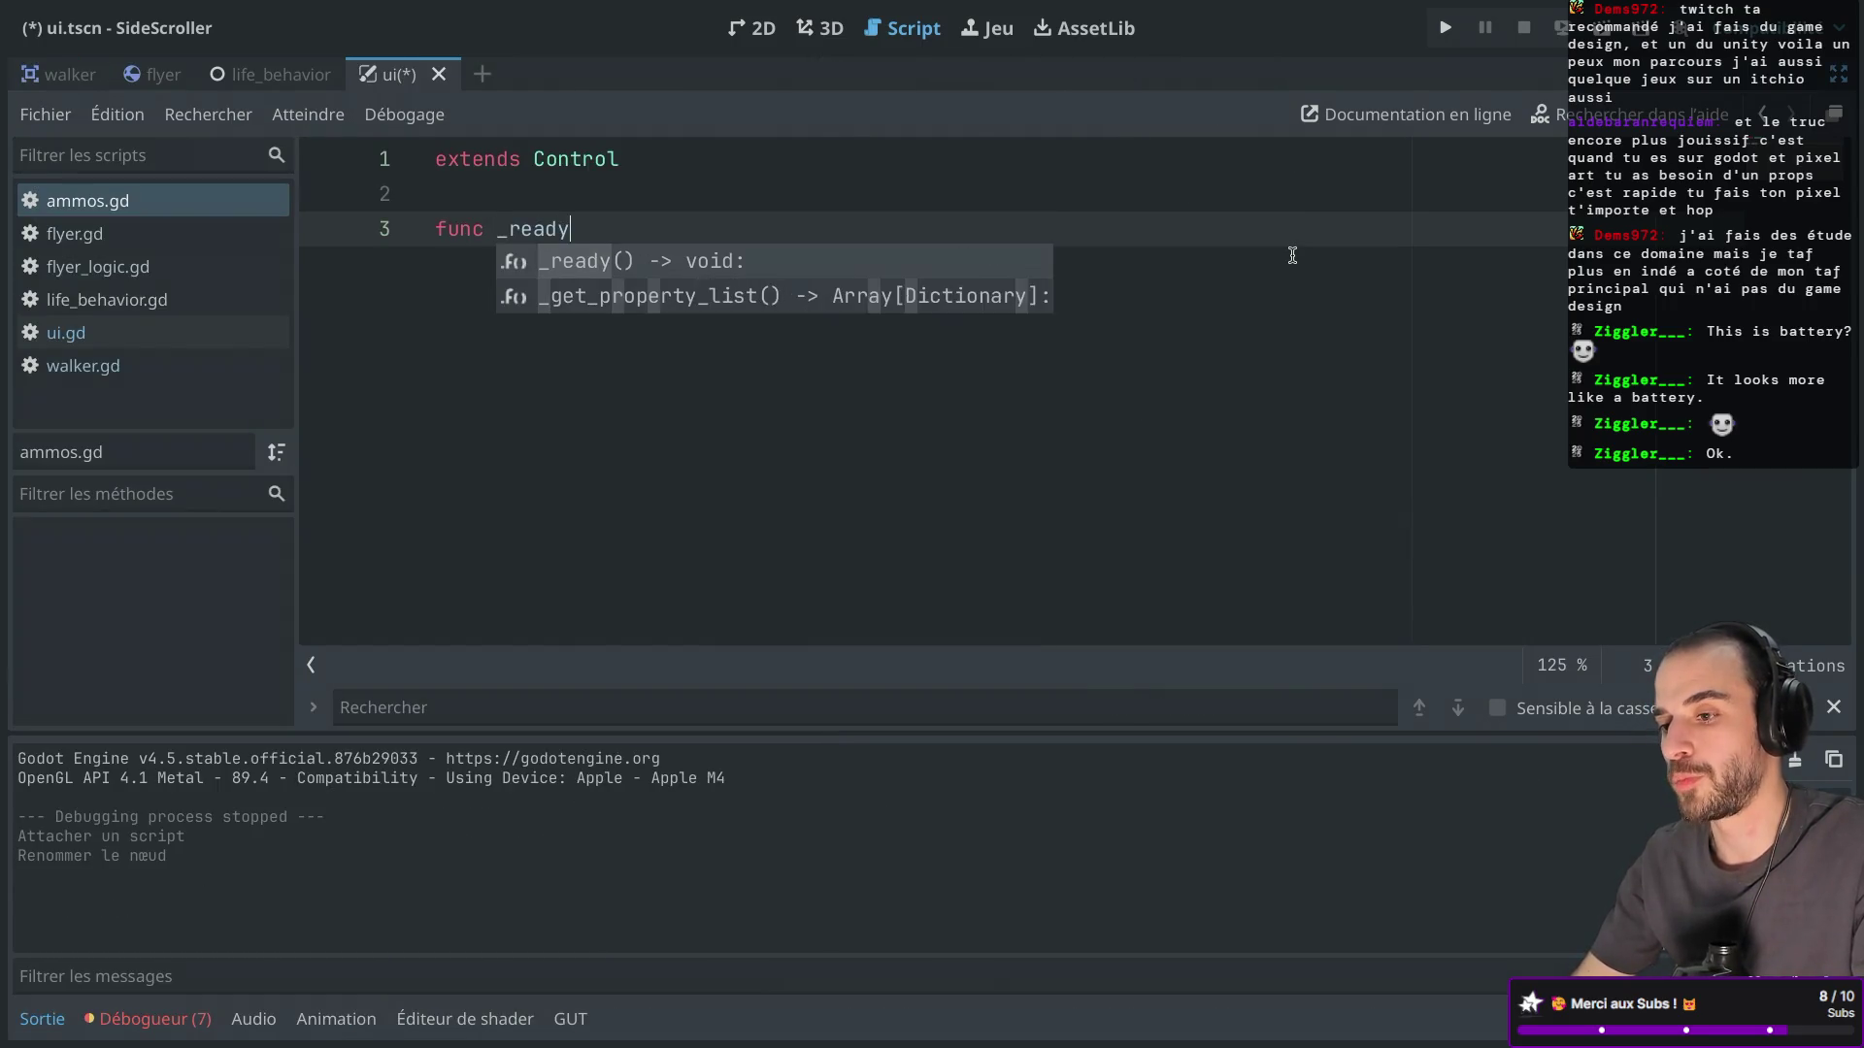
key(BackSpace)
key(BackSpace)
text(():)
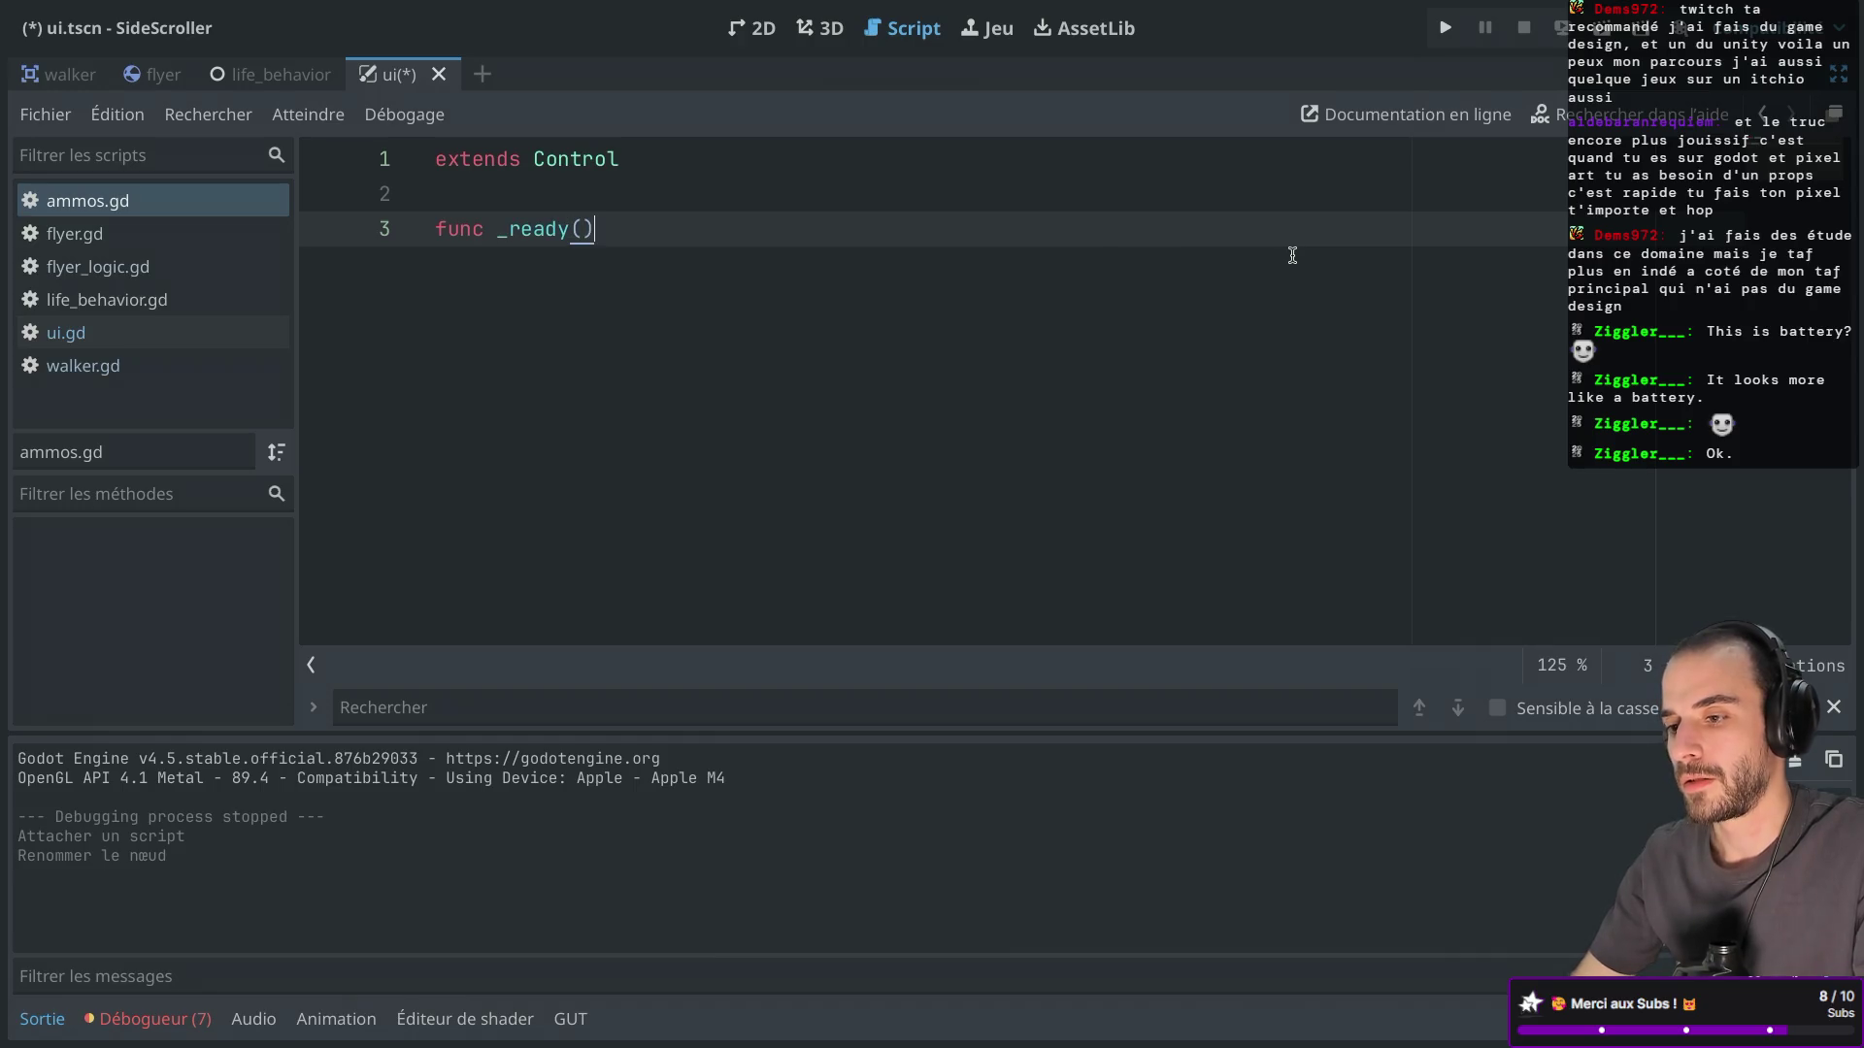
key(Return)
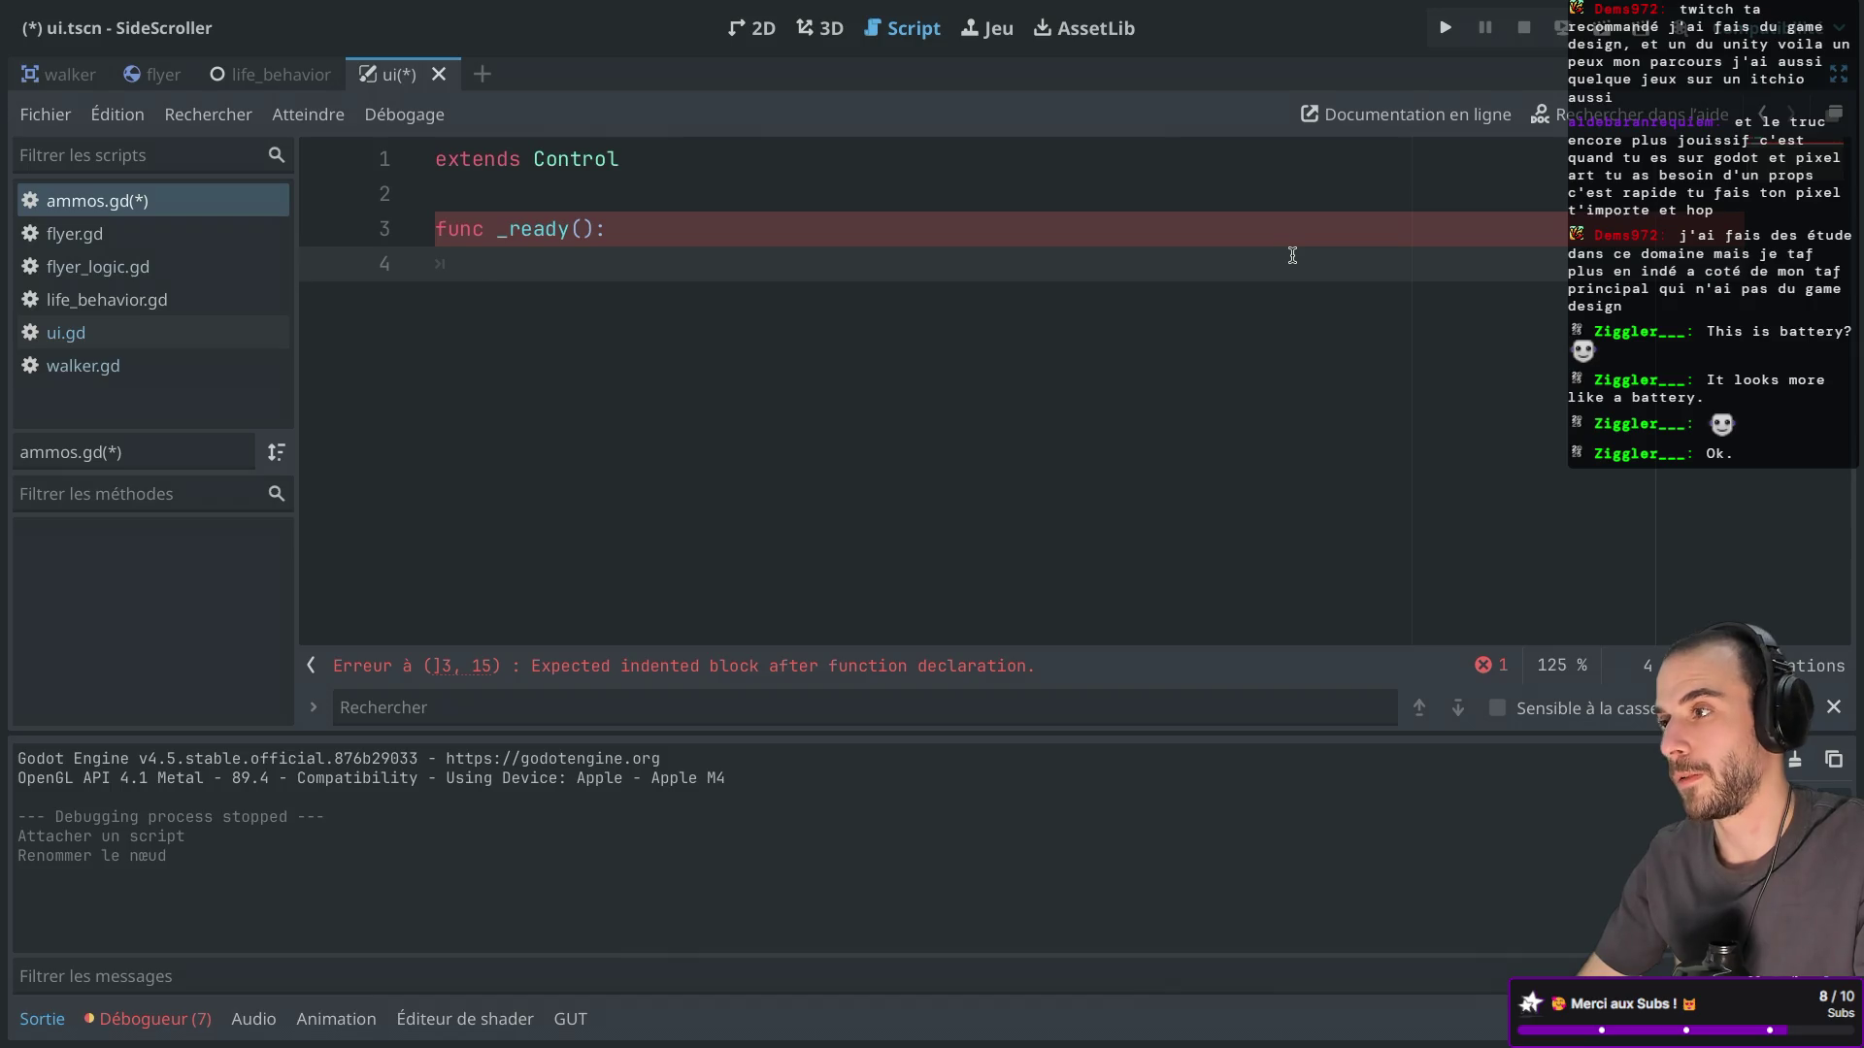
Write a for i in range(0..10) loop that prints i, and save ammos.gd.
text(for ())
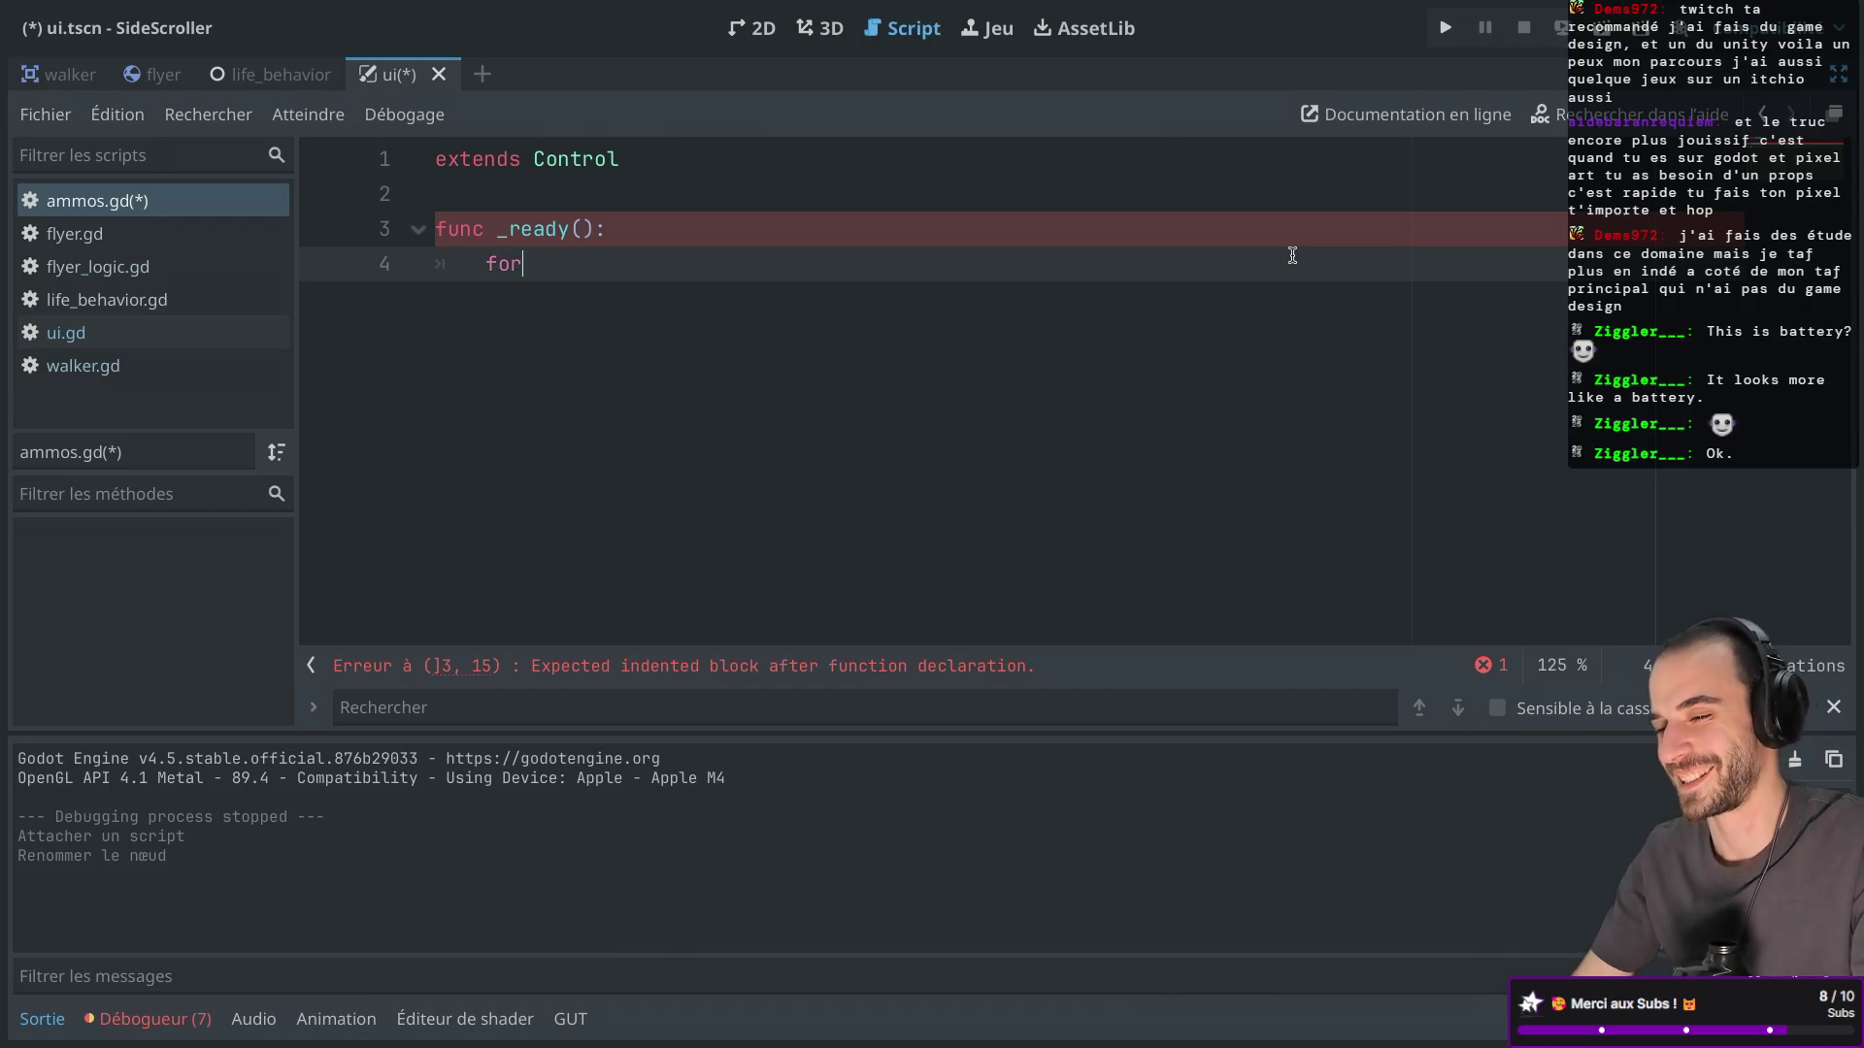
key(BackSpace)
key(BackSpace)
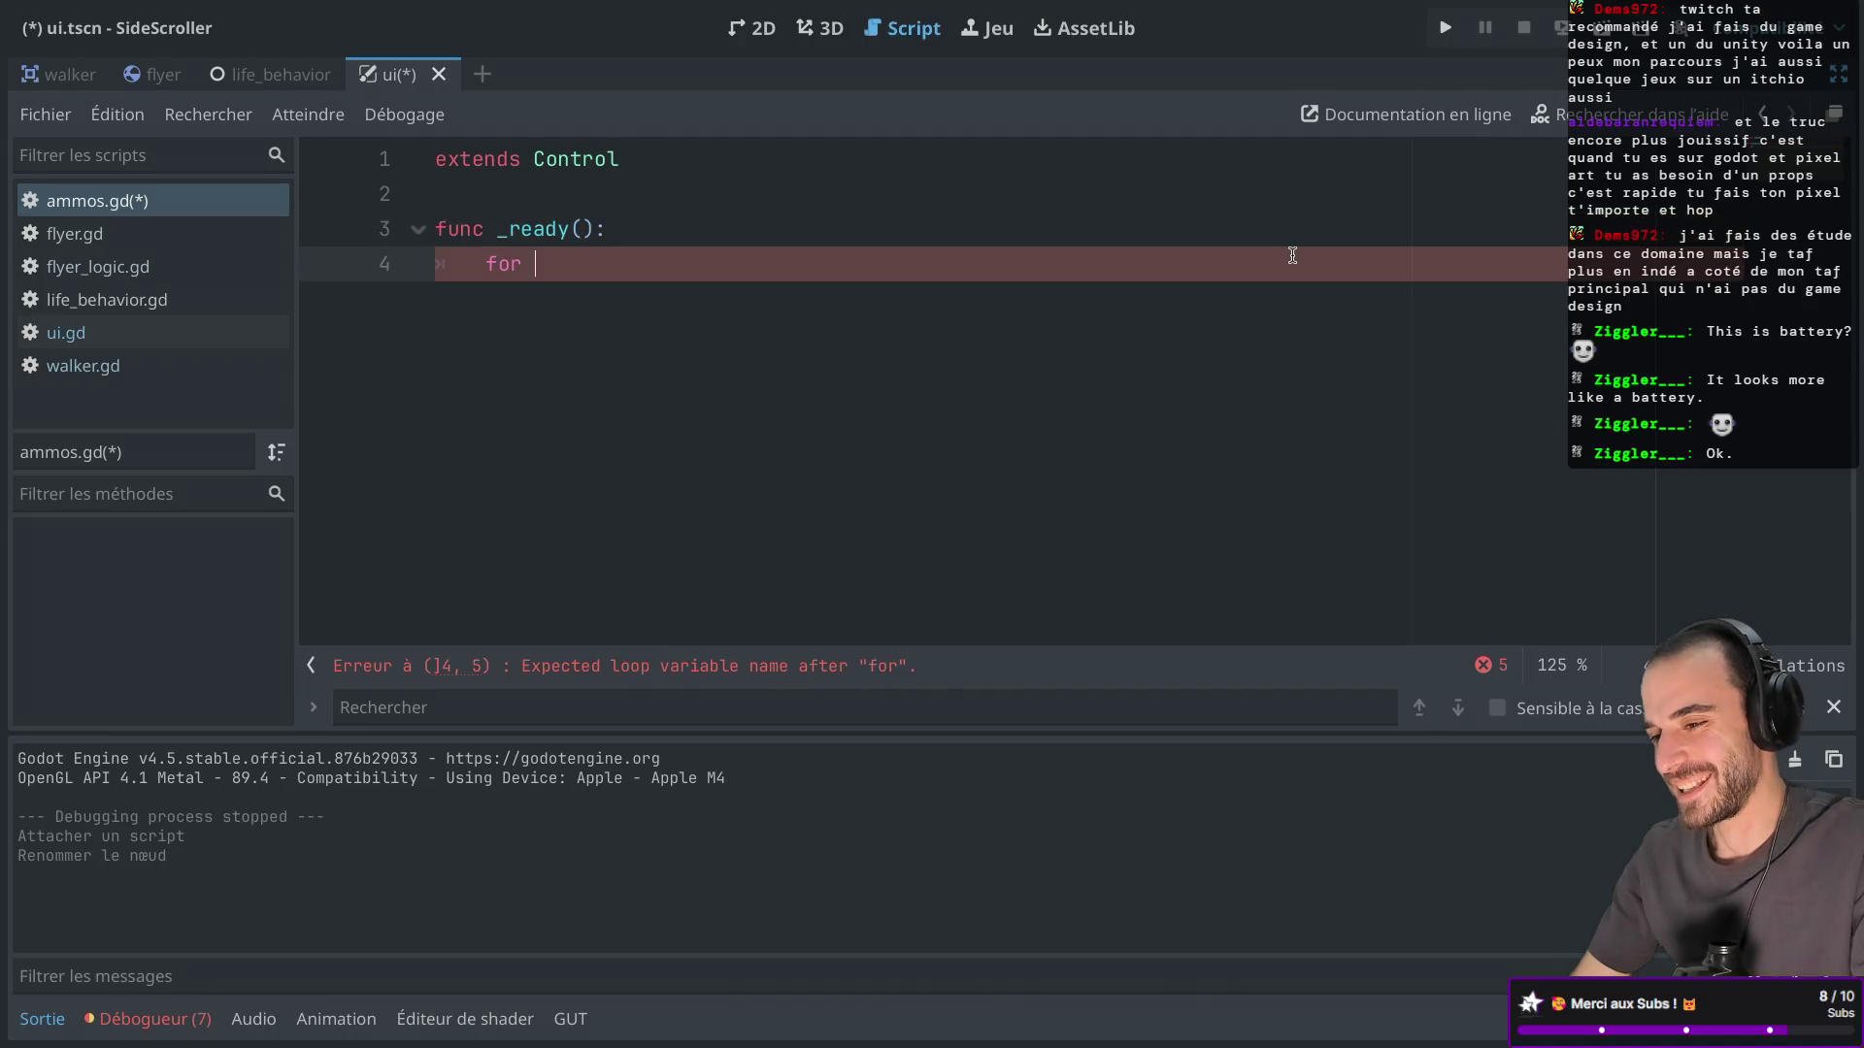
text(i in )
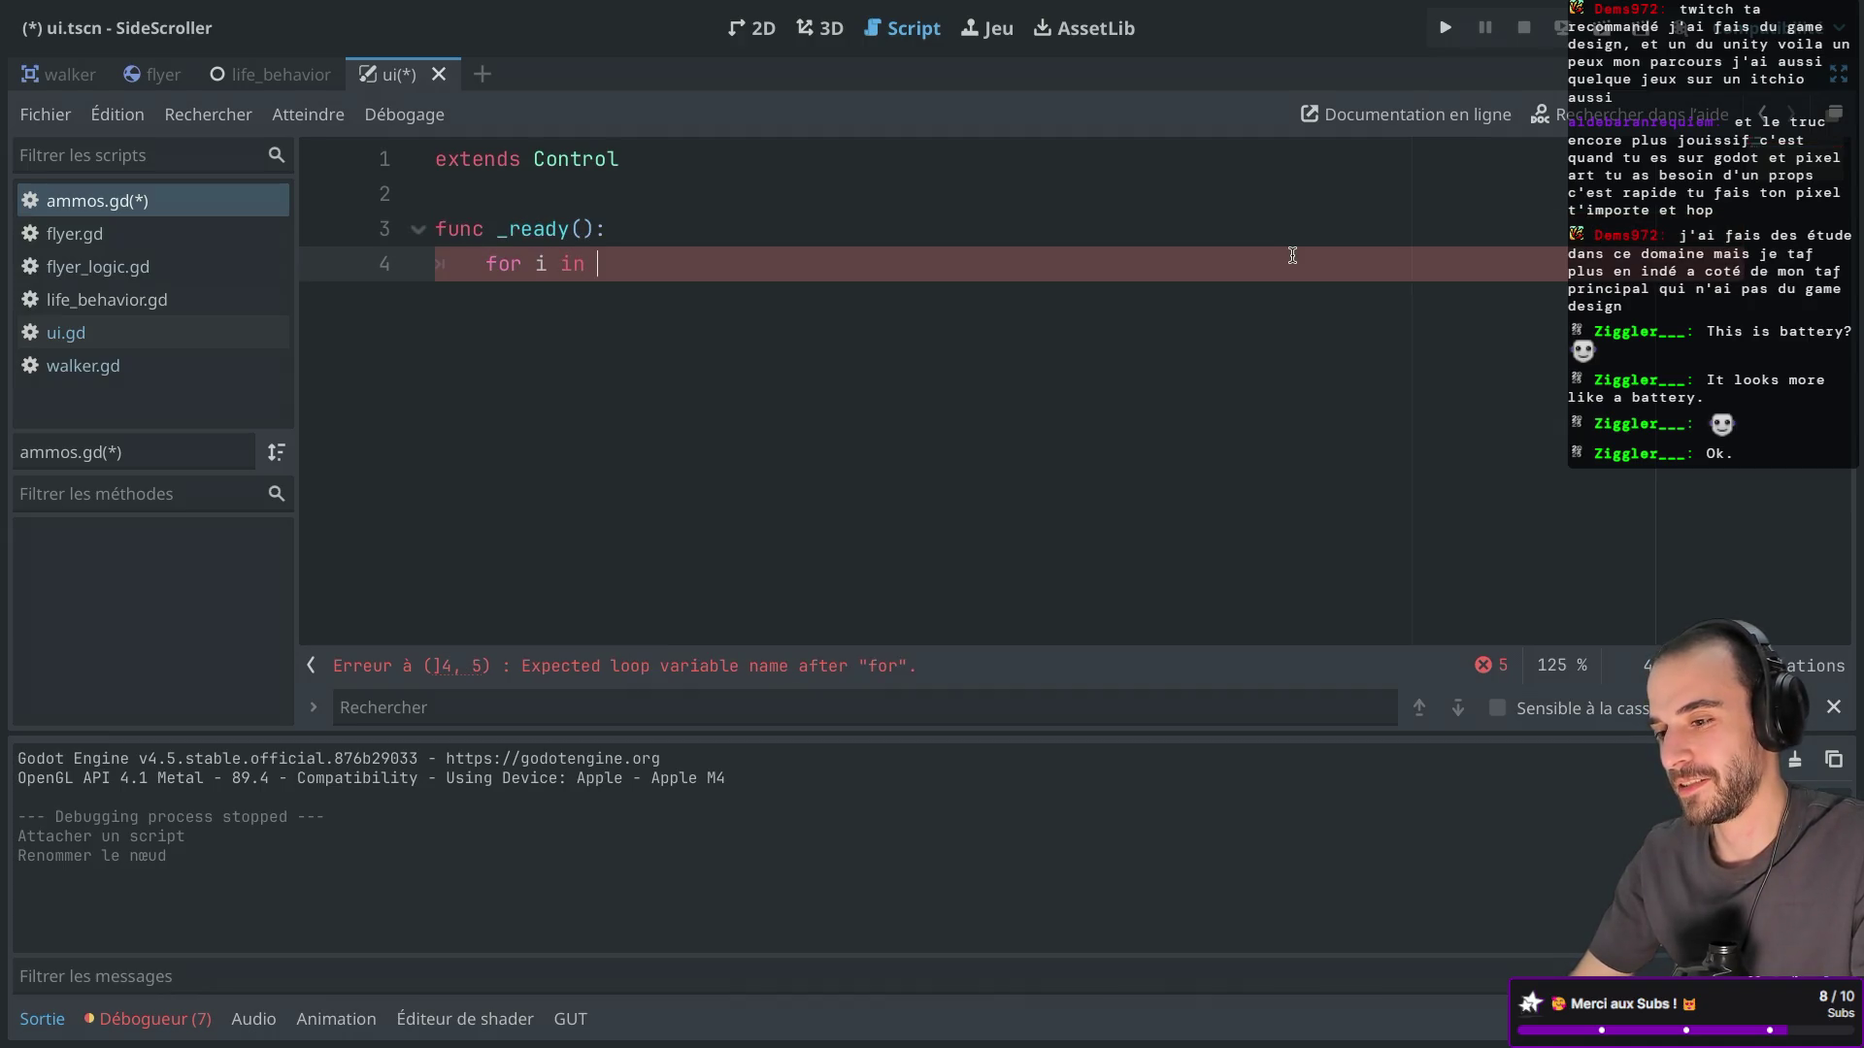
text(range)
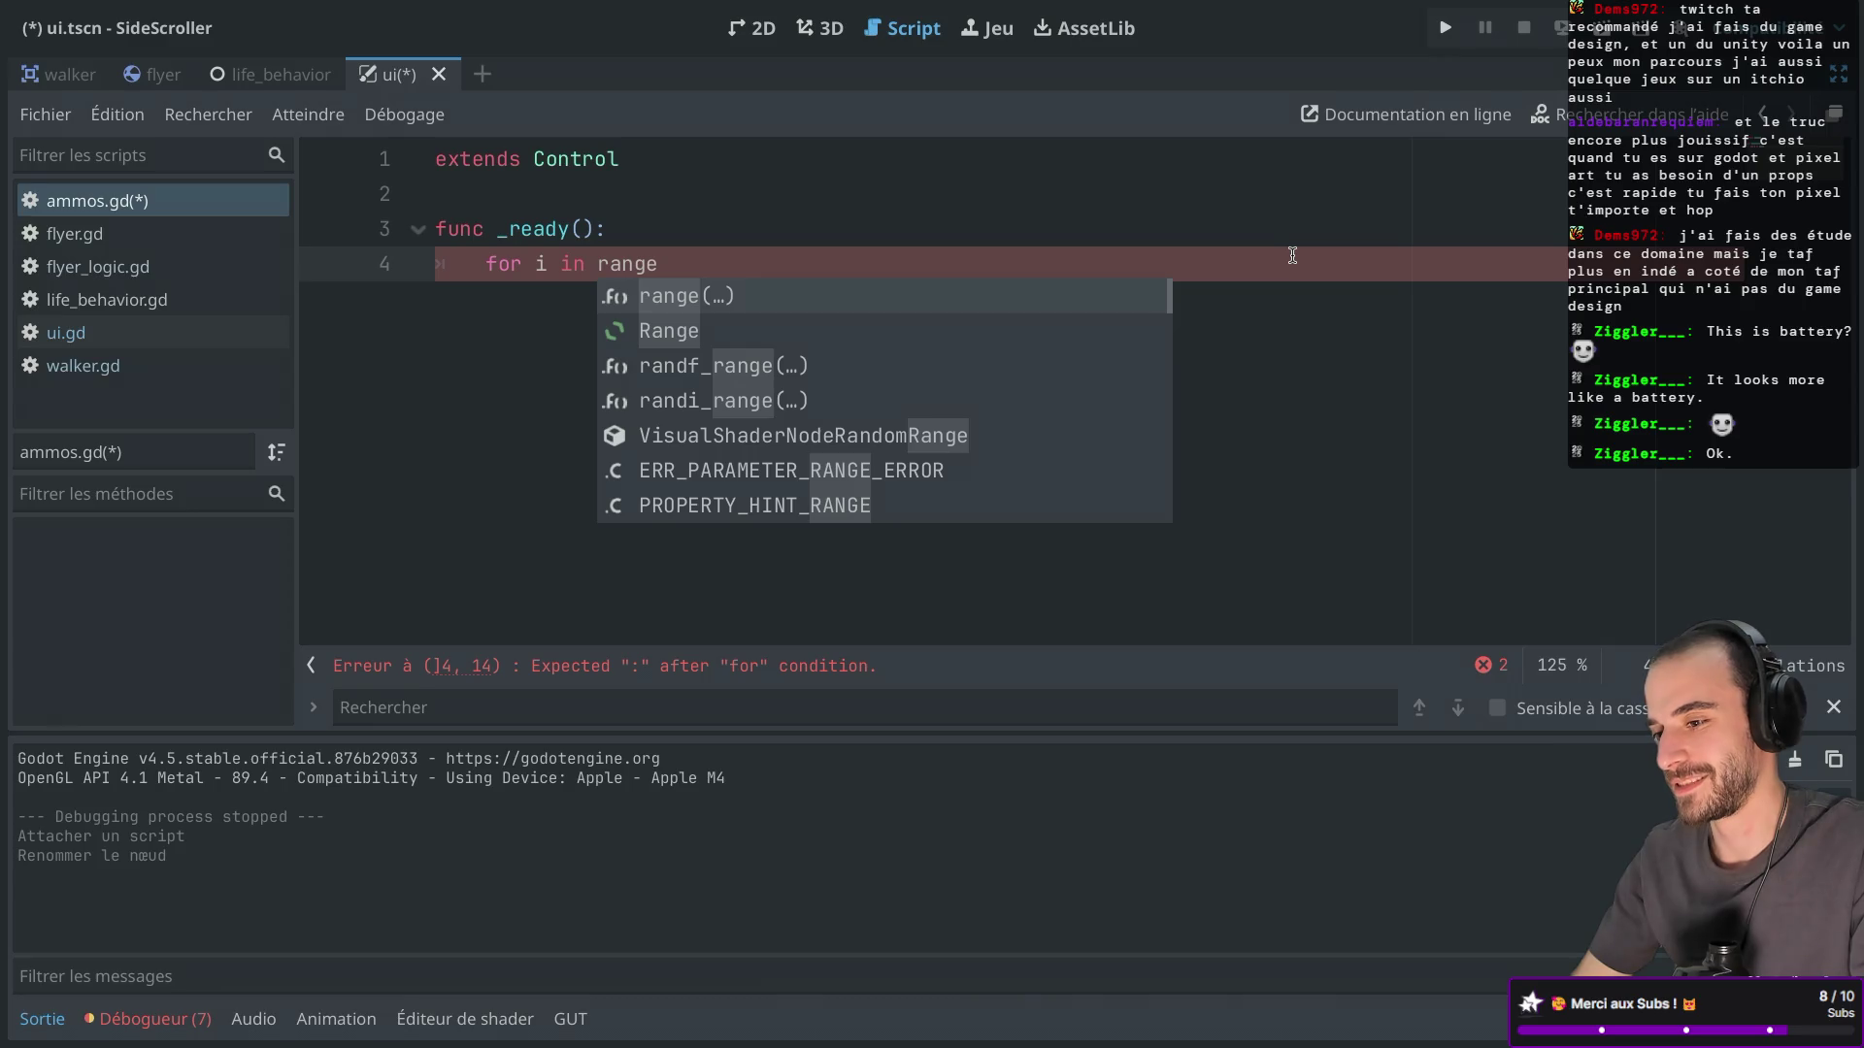
key(Return)
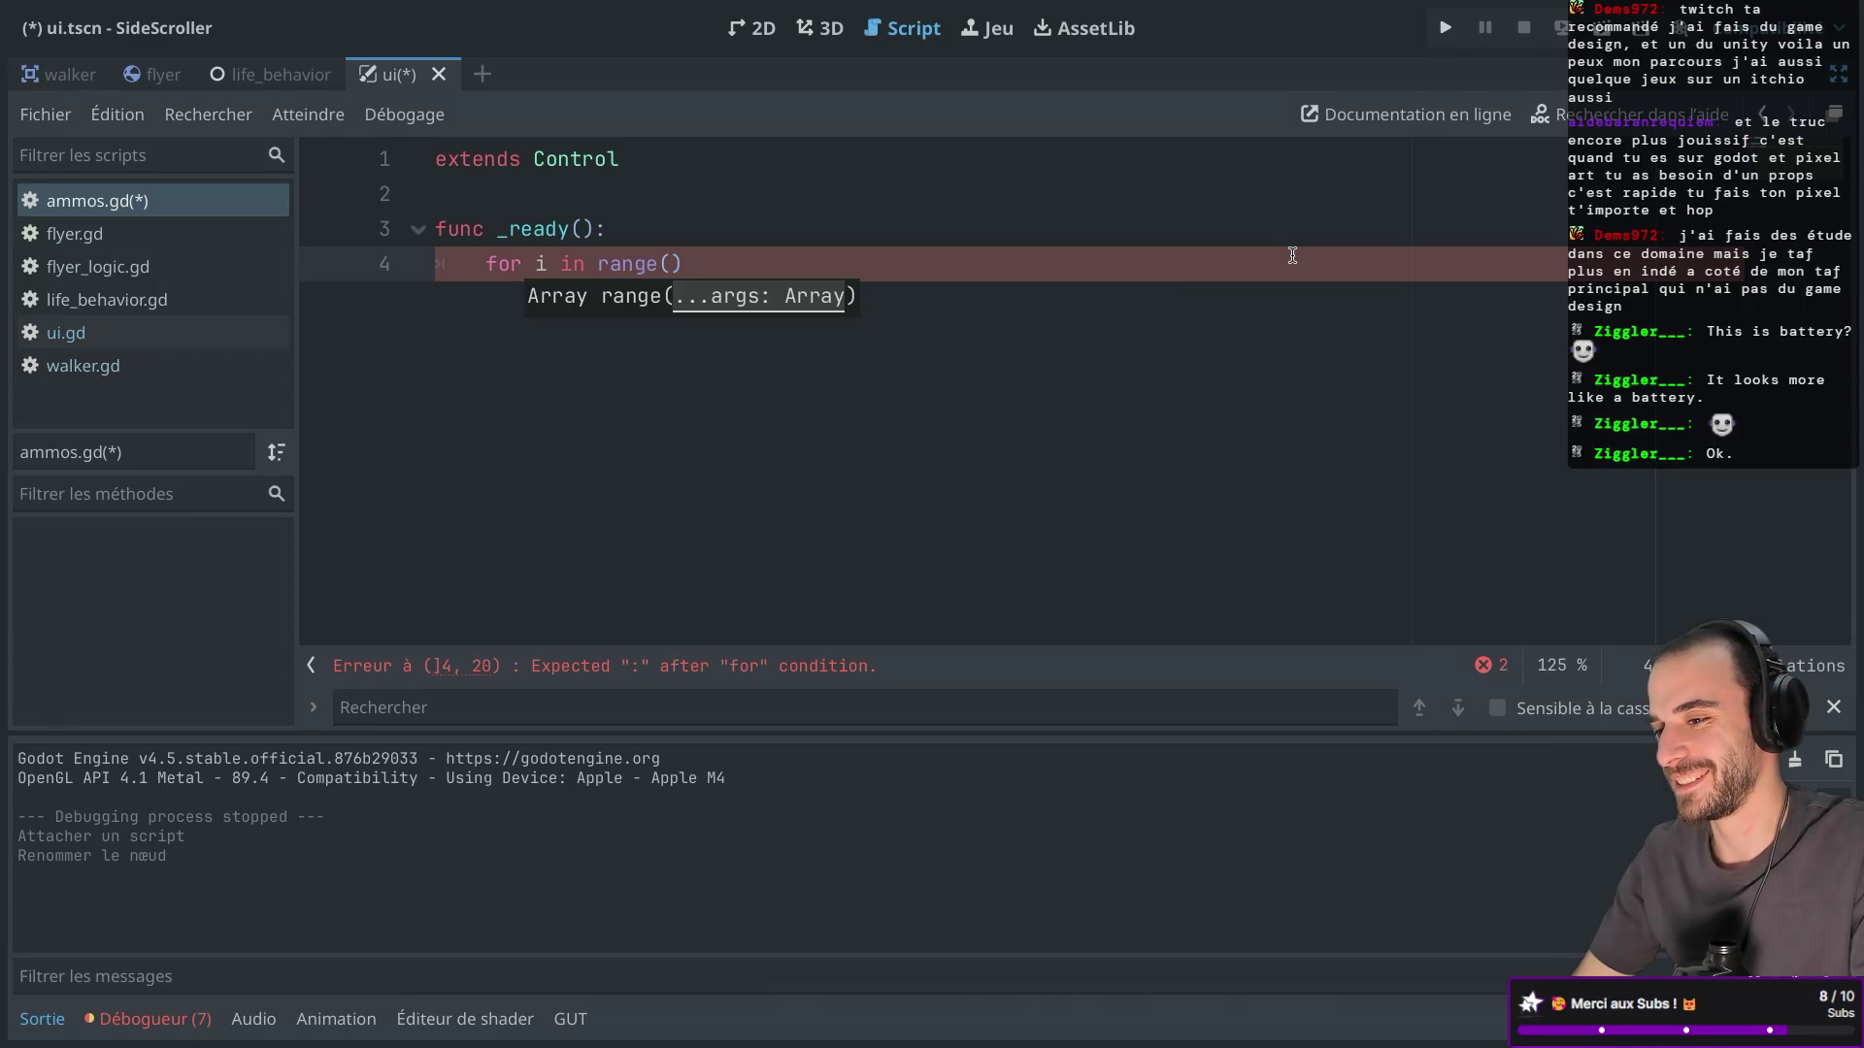
text(0..10)
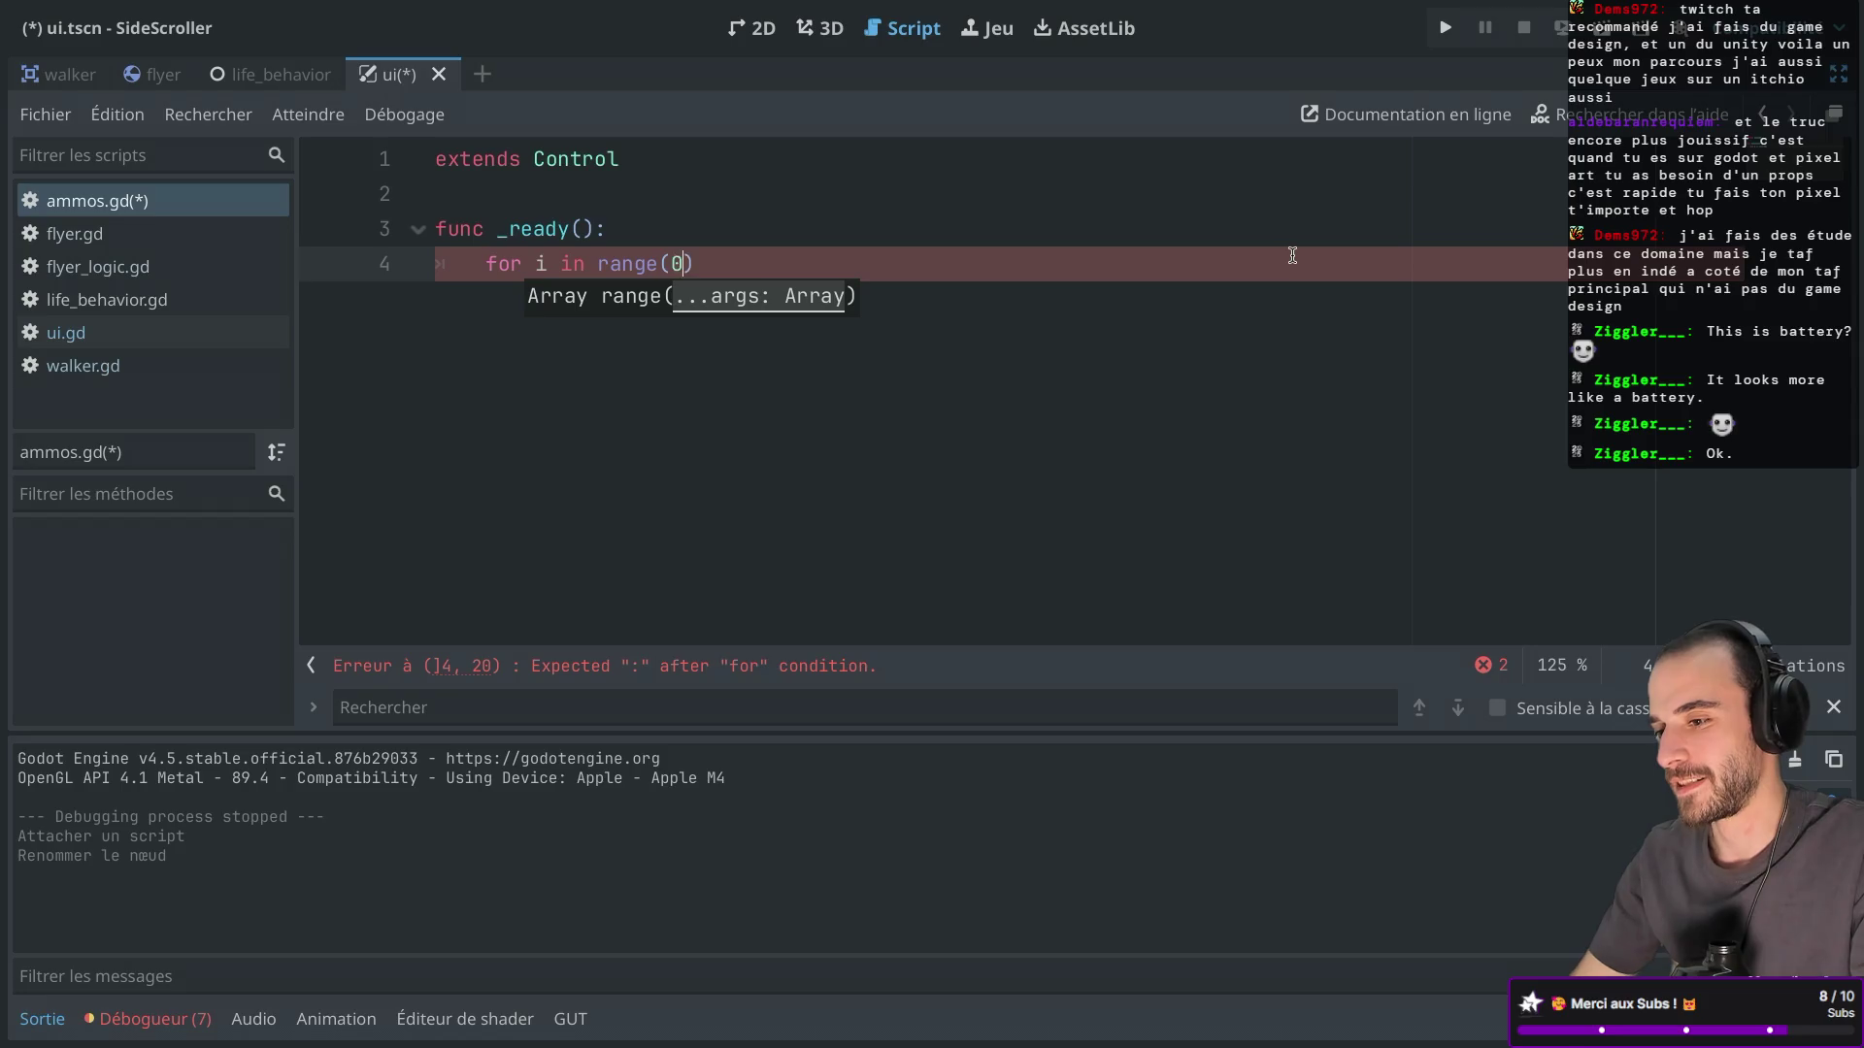
key(Right)
text(:)
key(Return)
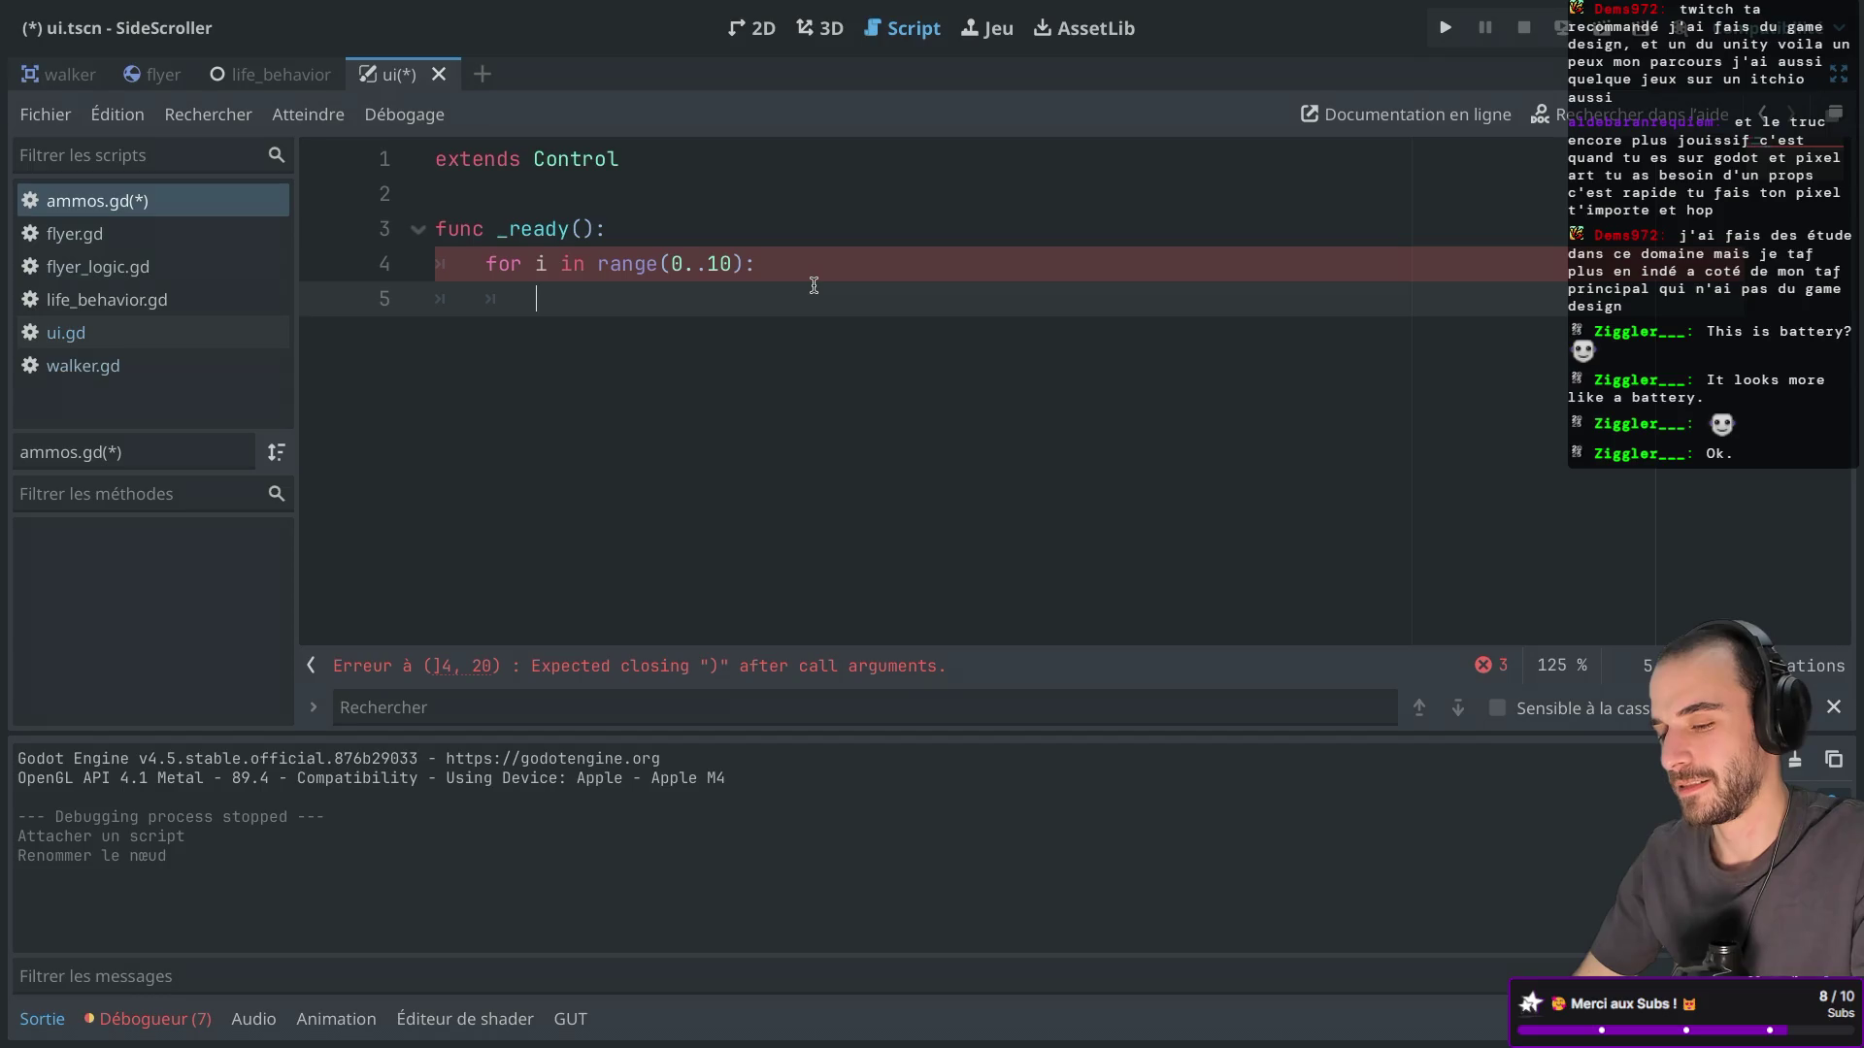
text(print(i)
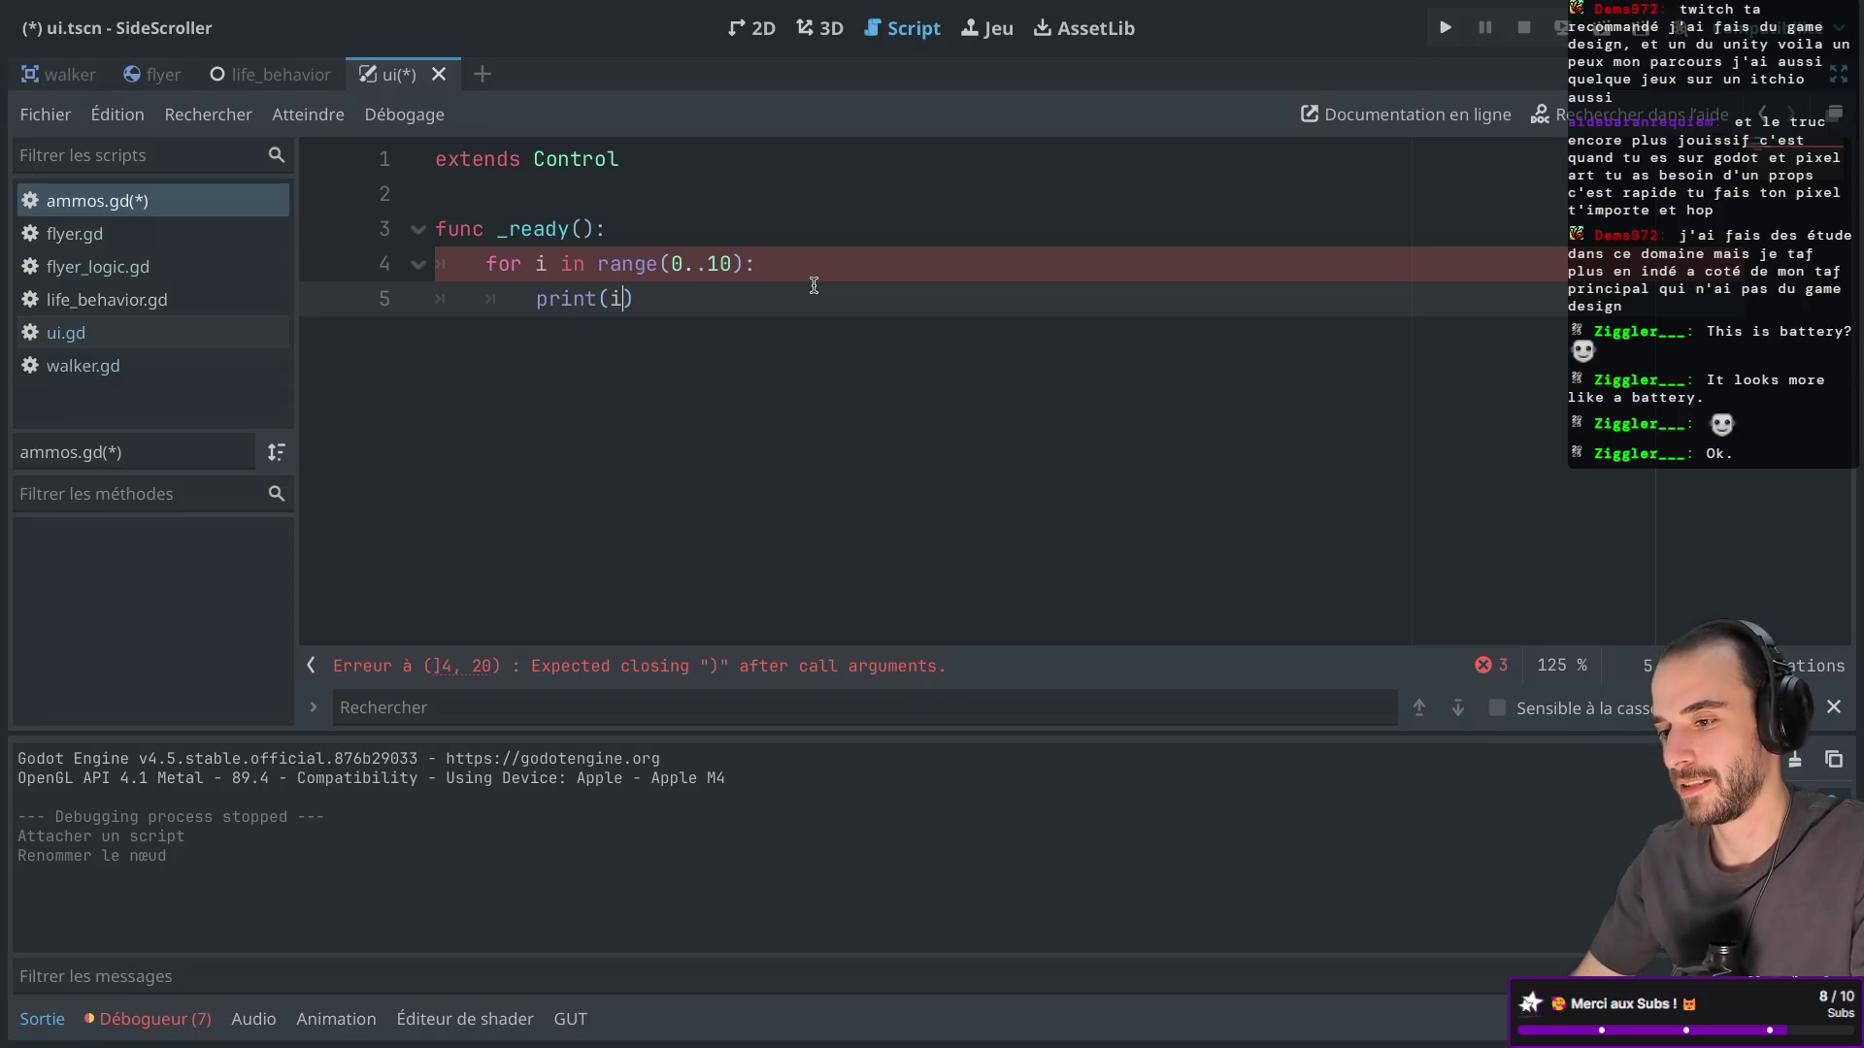
key(ctrl+s)
key(ctrl+super+d)
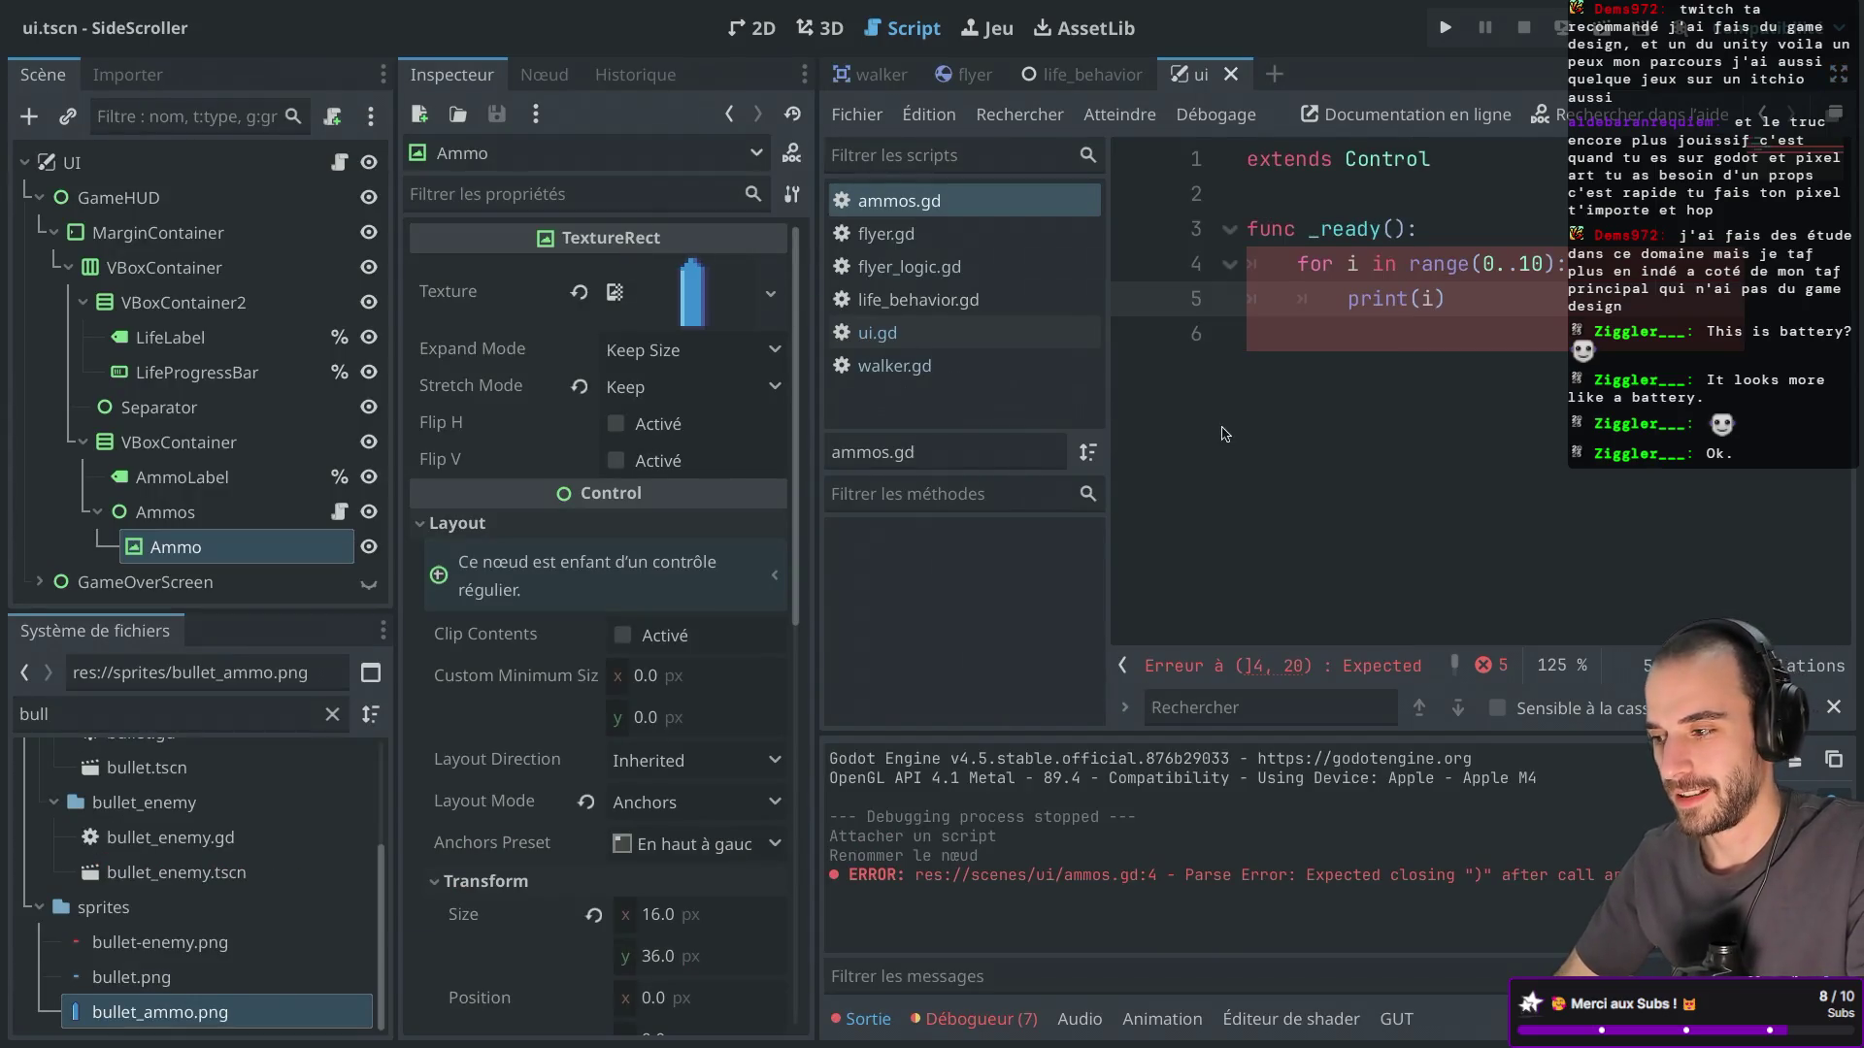
Change the loop to range(0, 10) and save ammos.gd.
click(1512, 264)
key(BackSpace)
key(BackSpace)
key(BackSpace)
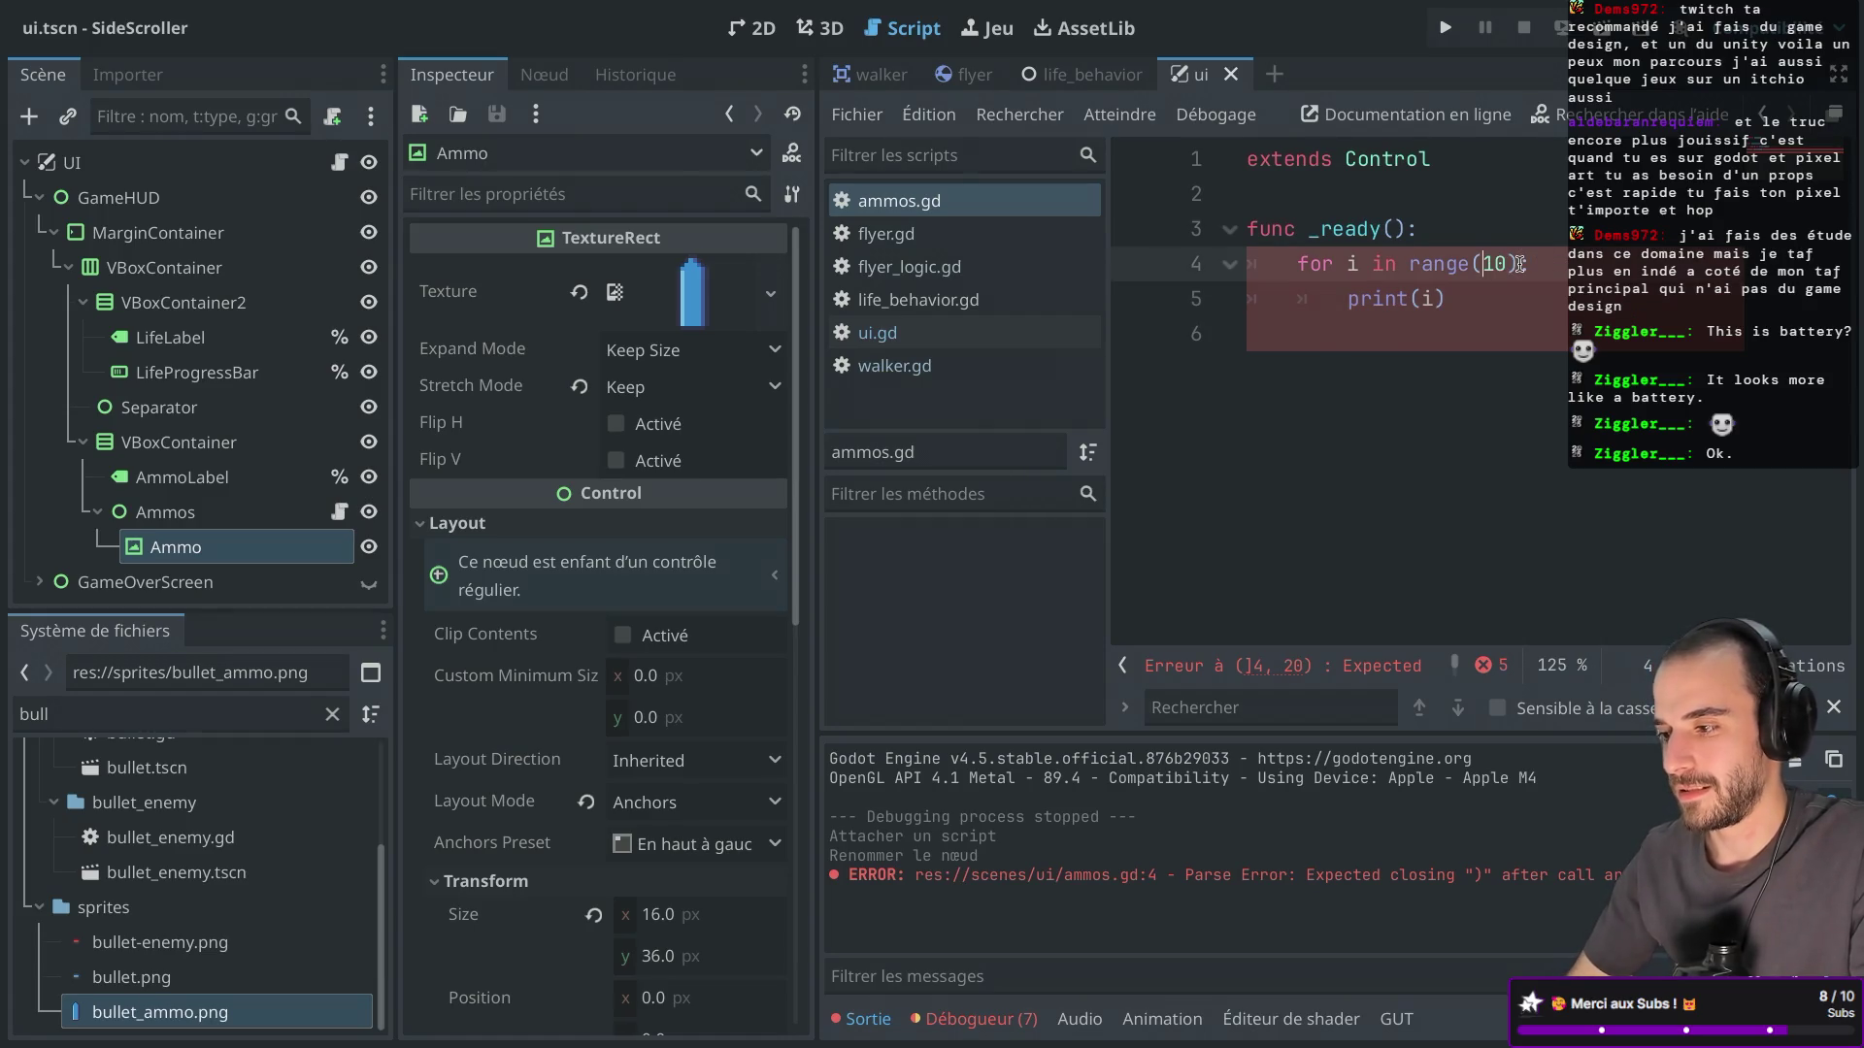
text(0,)
key(ctrl+s)
Add an empty line after print(i), switch to ui.gd, and run the game.
click(1444, 302)
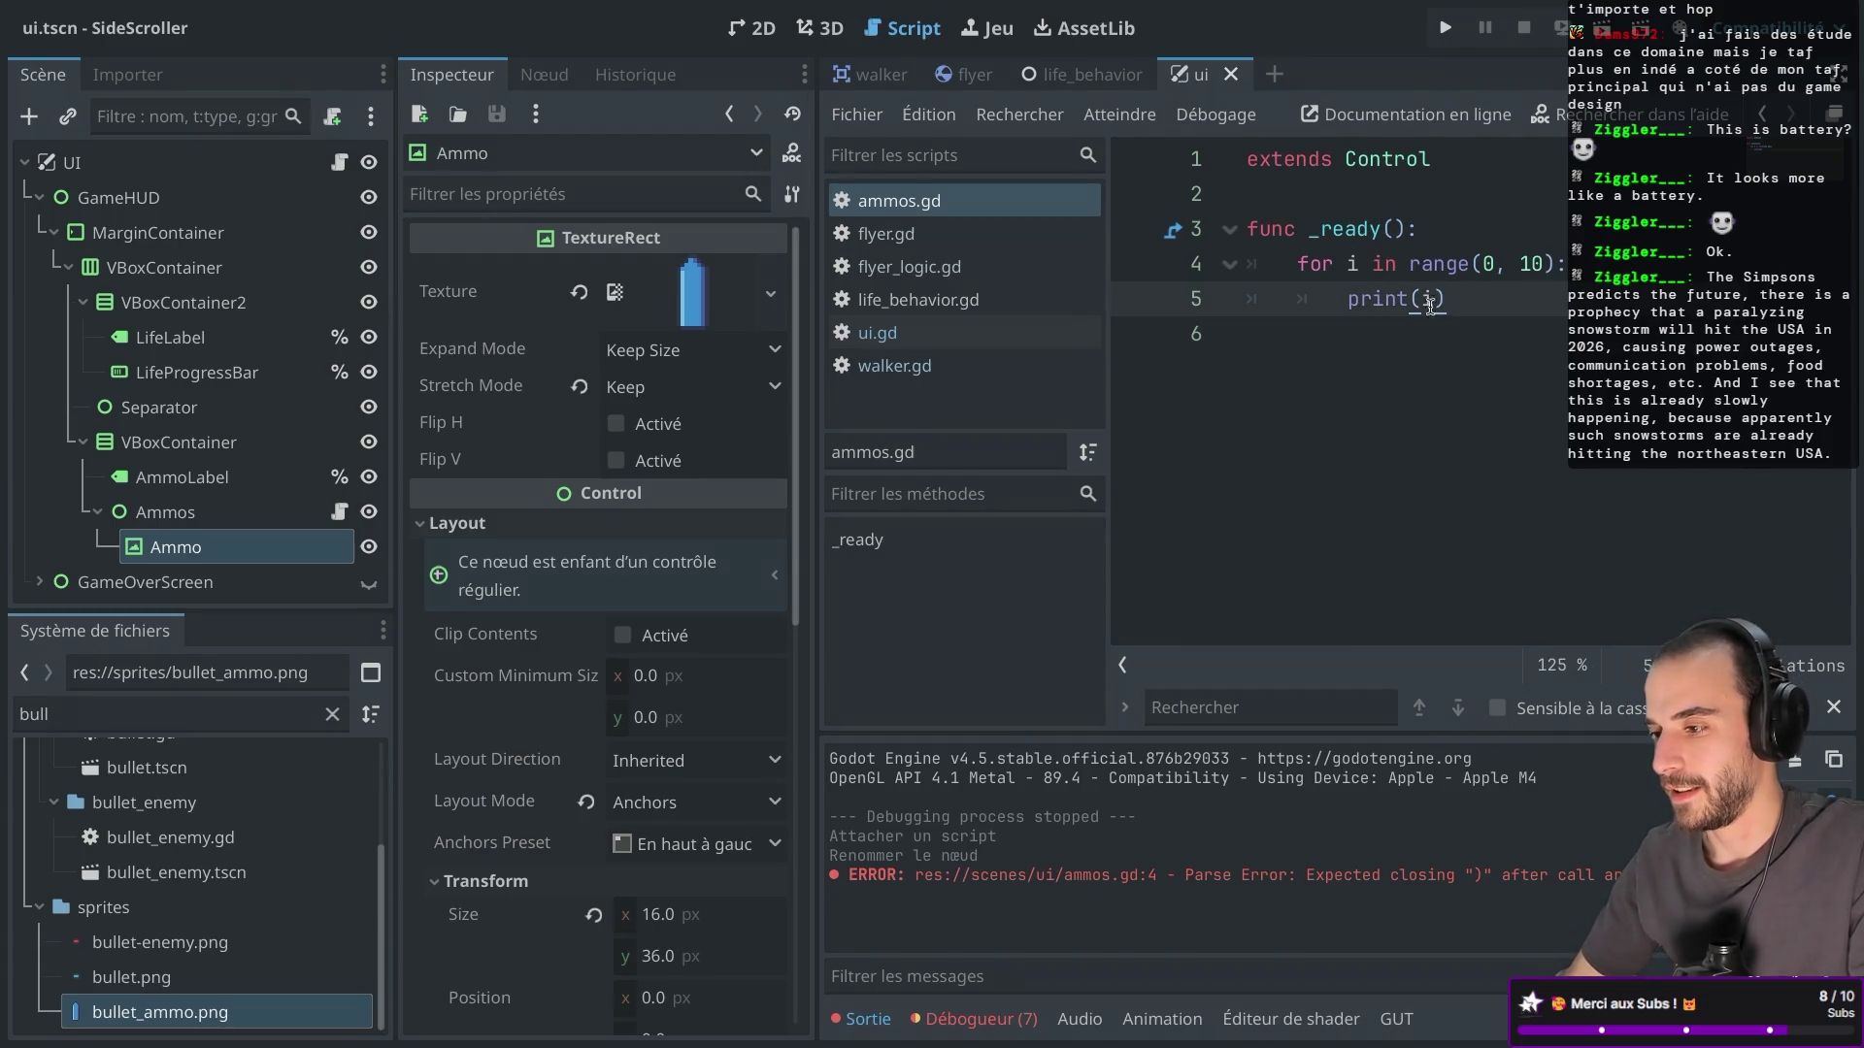
click(1307, 350)
key(Return)
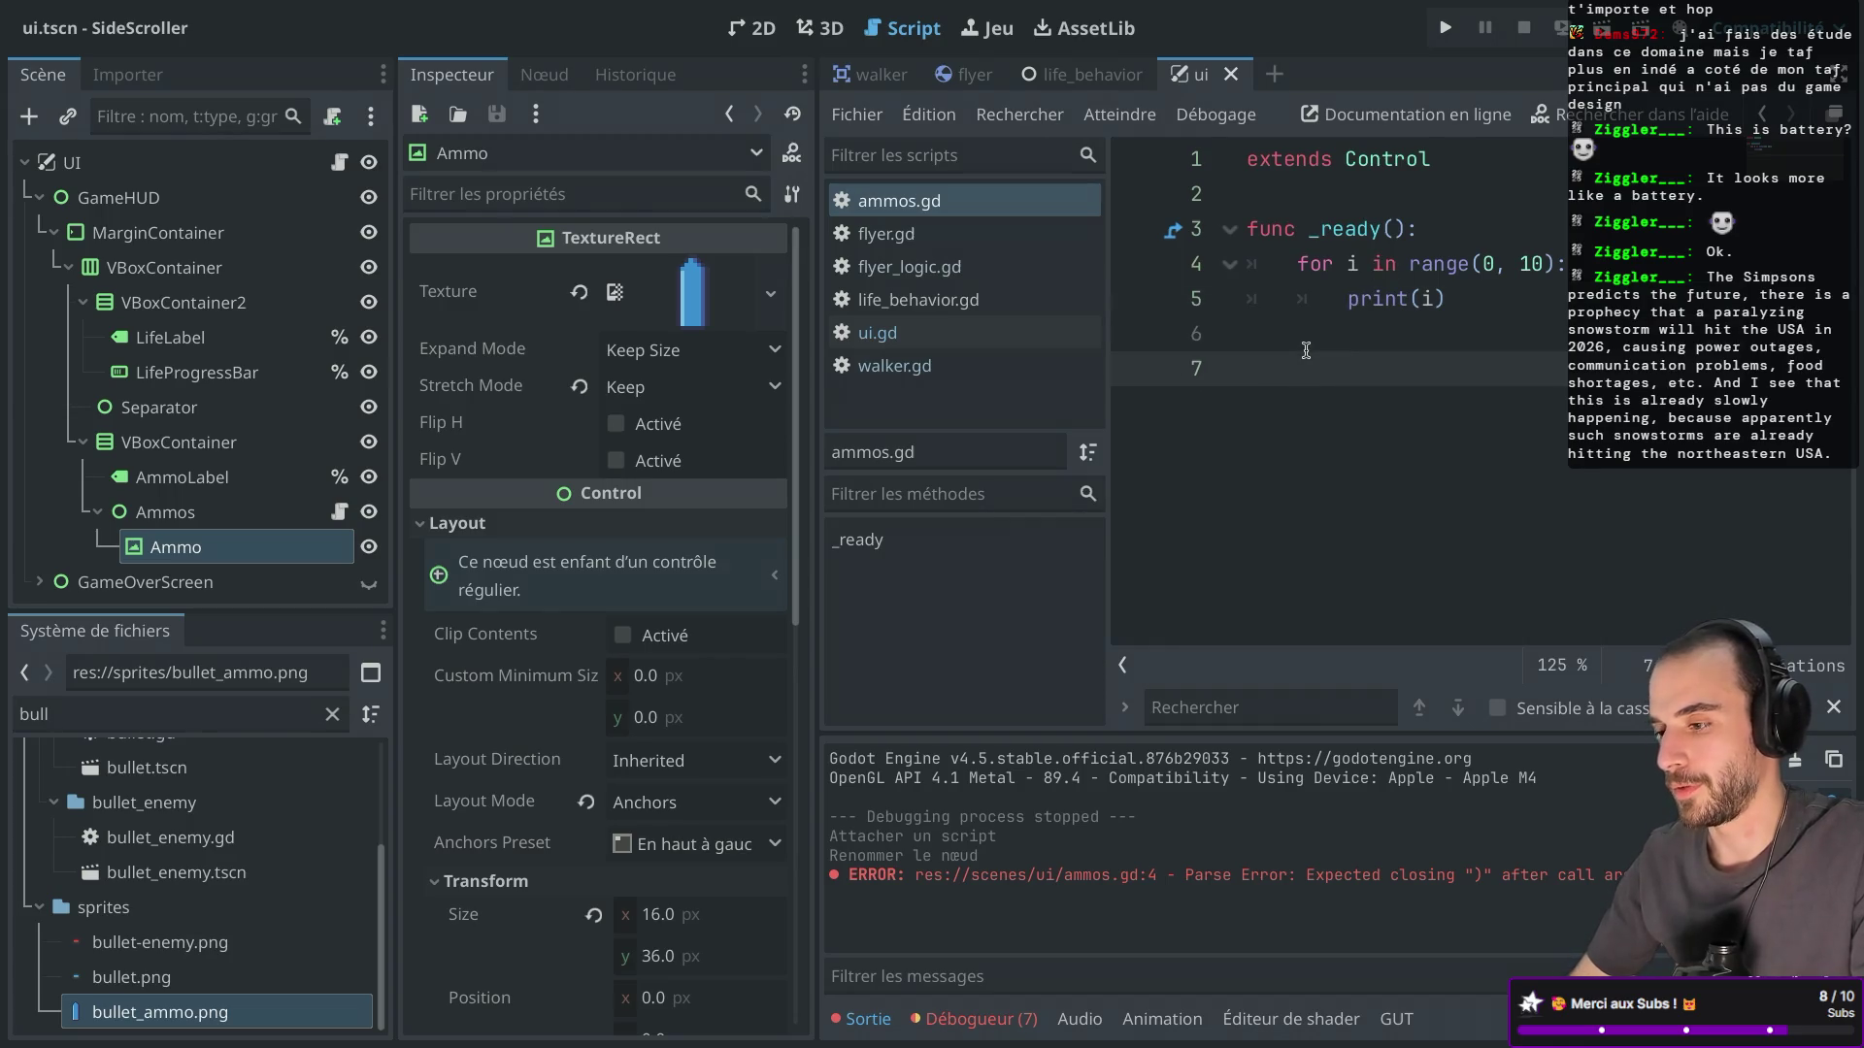
click(339, 512)
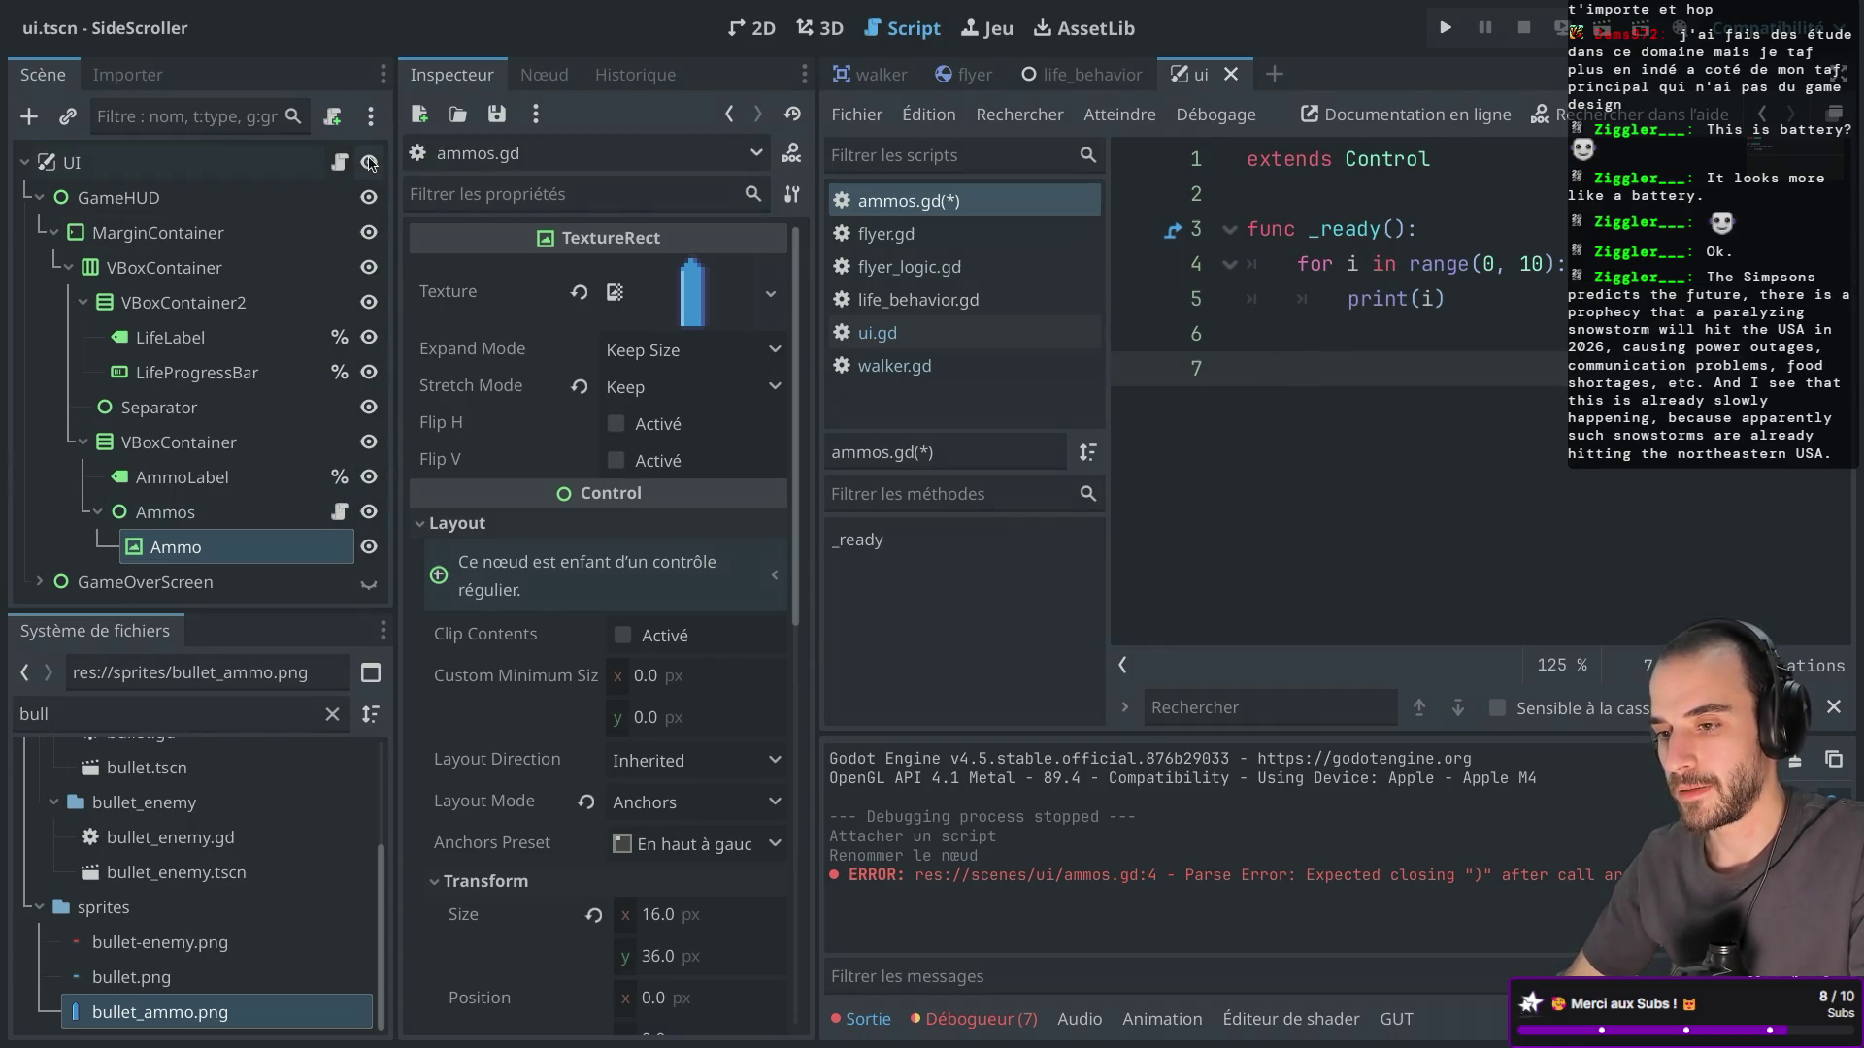
click(342, 161)
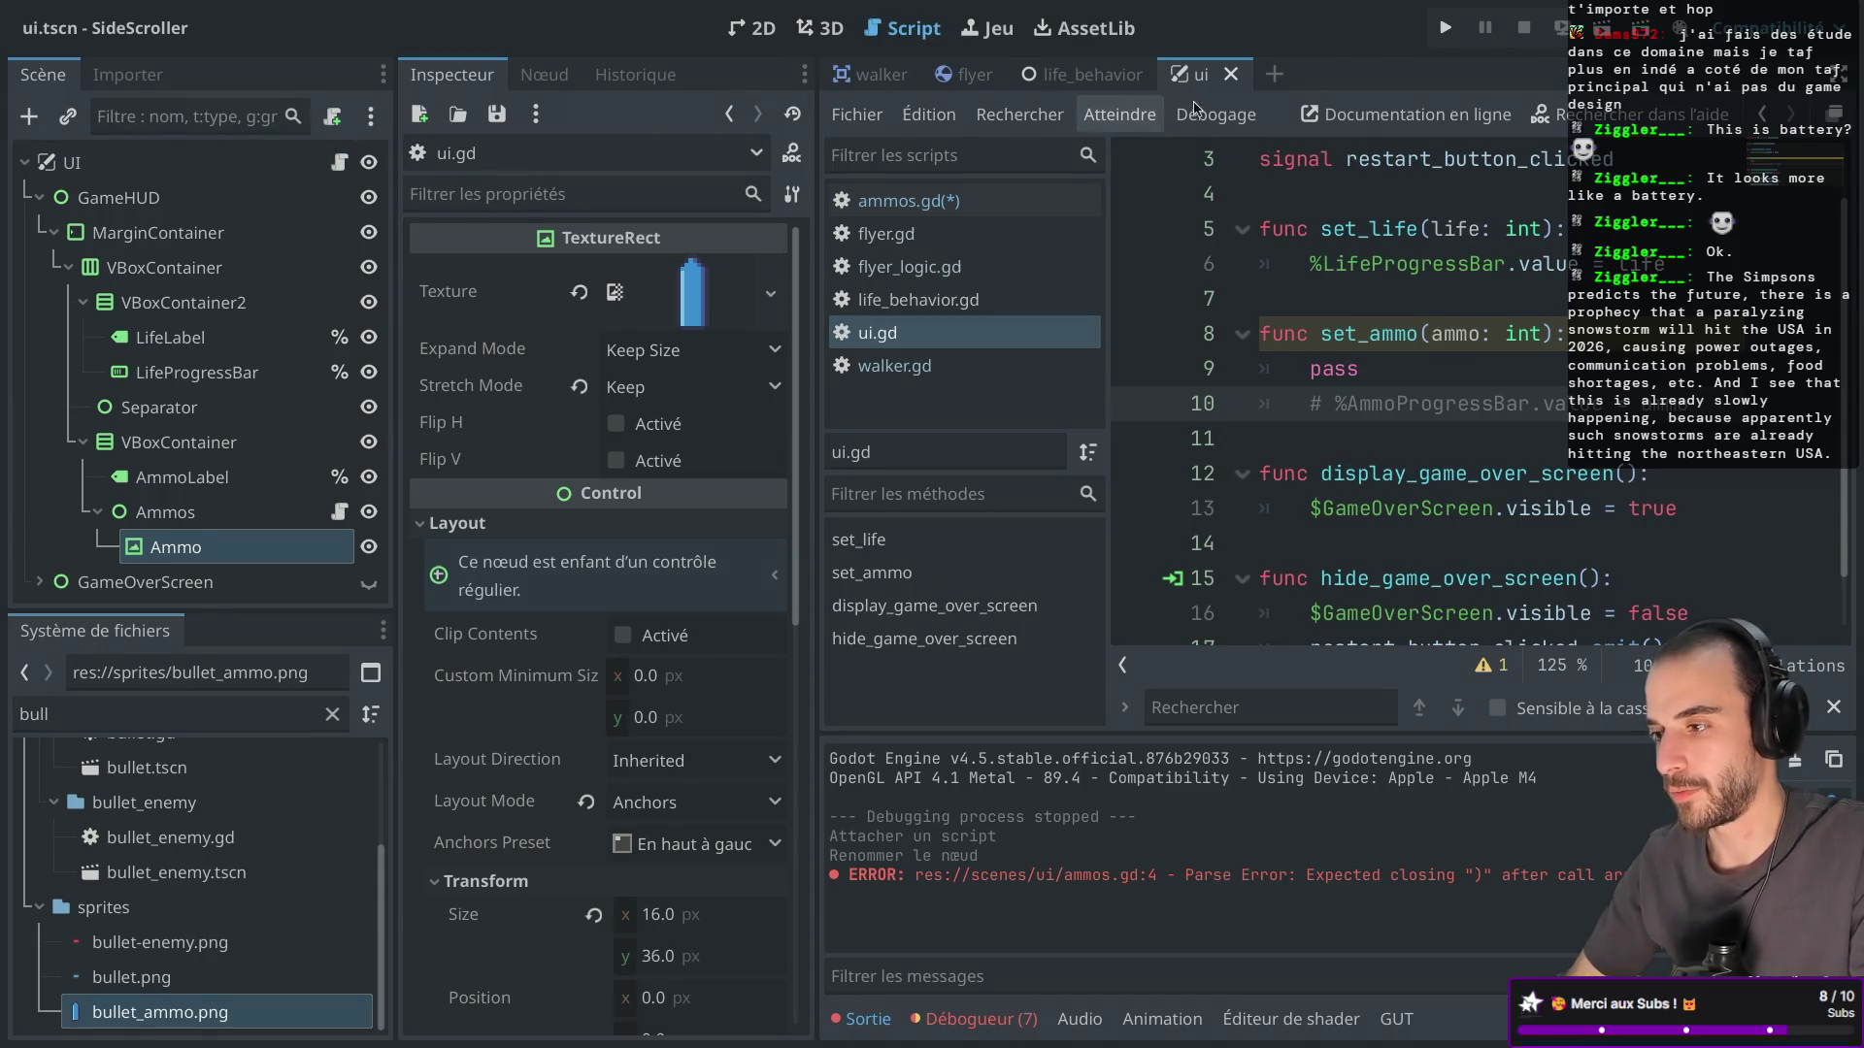
click(1444, 31)
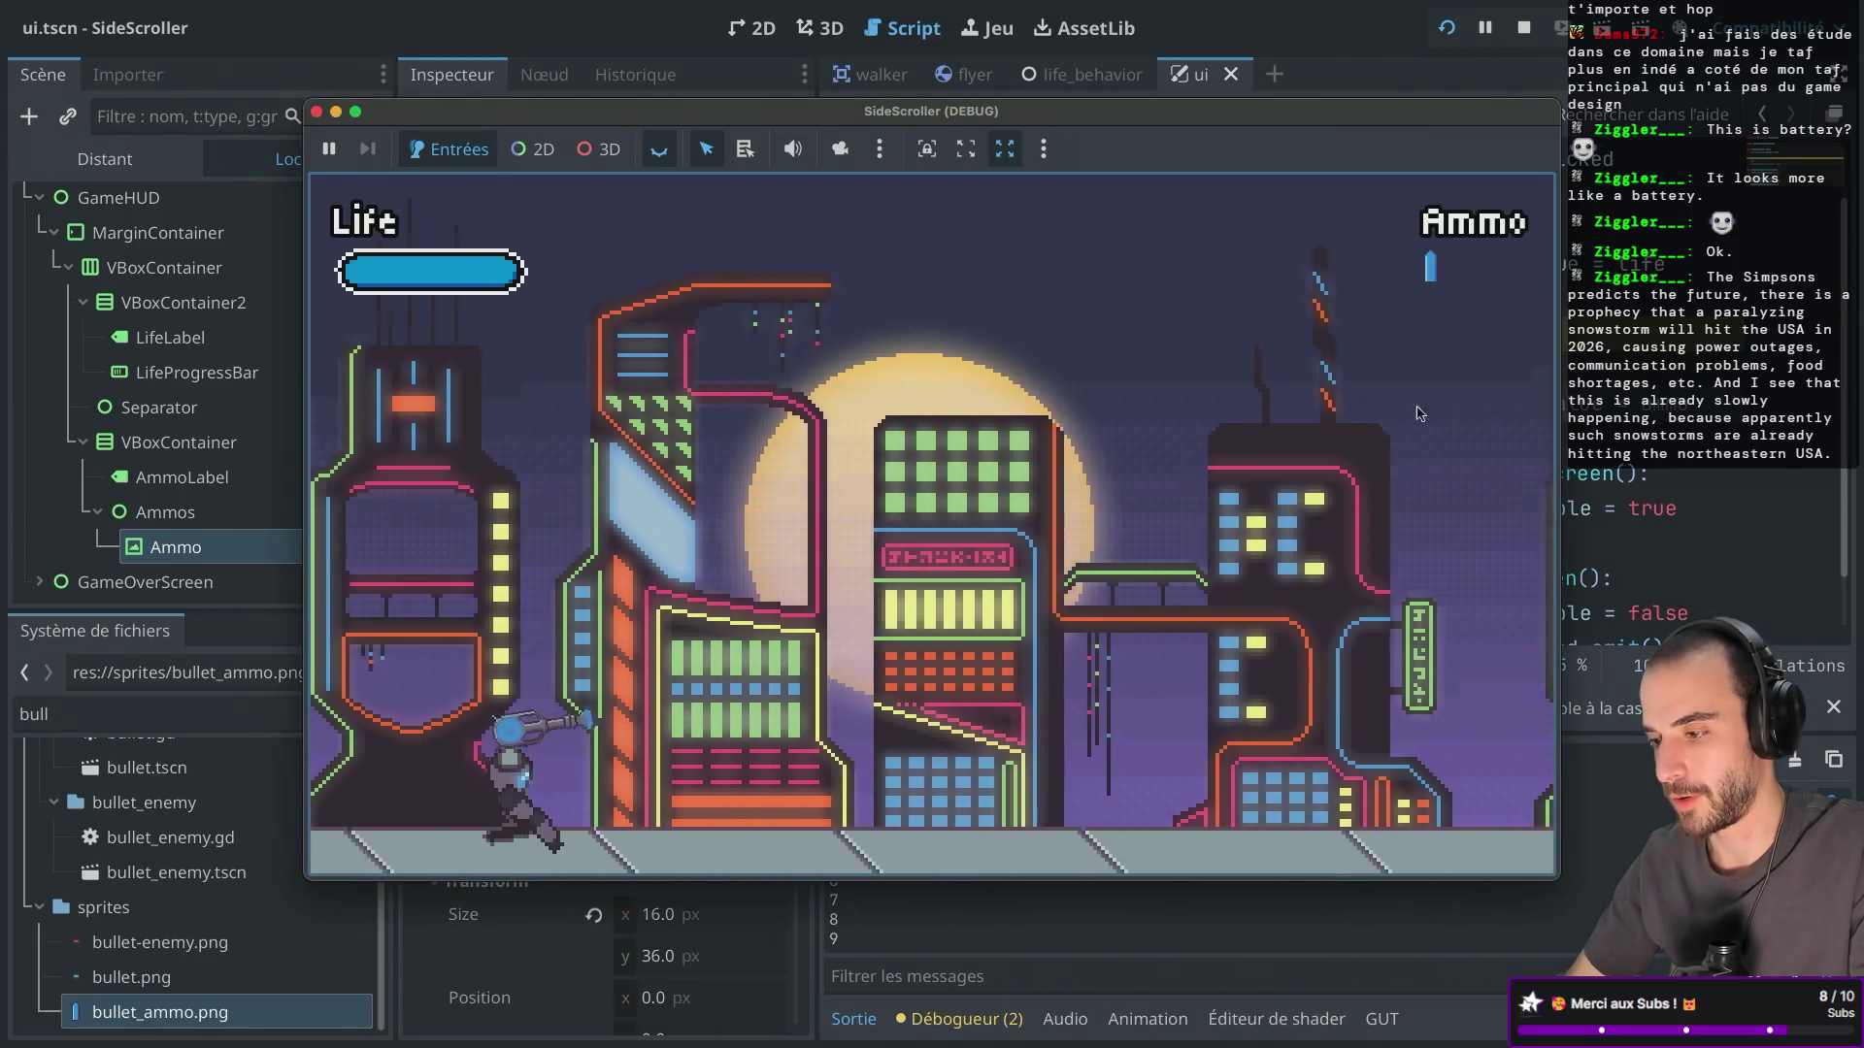
Stop the running game to read 0 through 9 in the Output panel.
key(super+q)
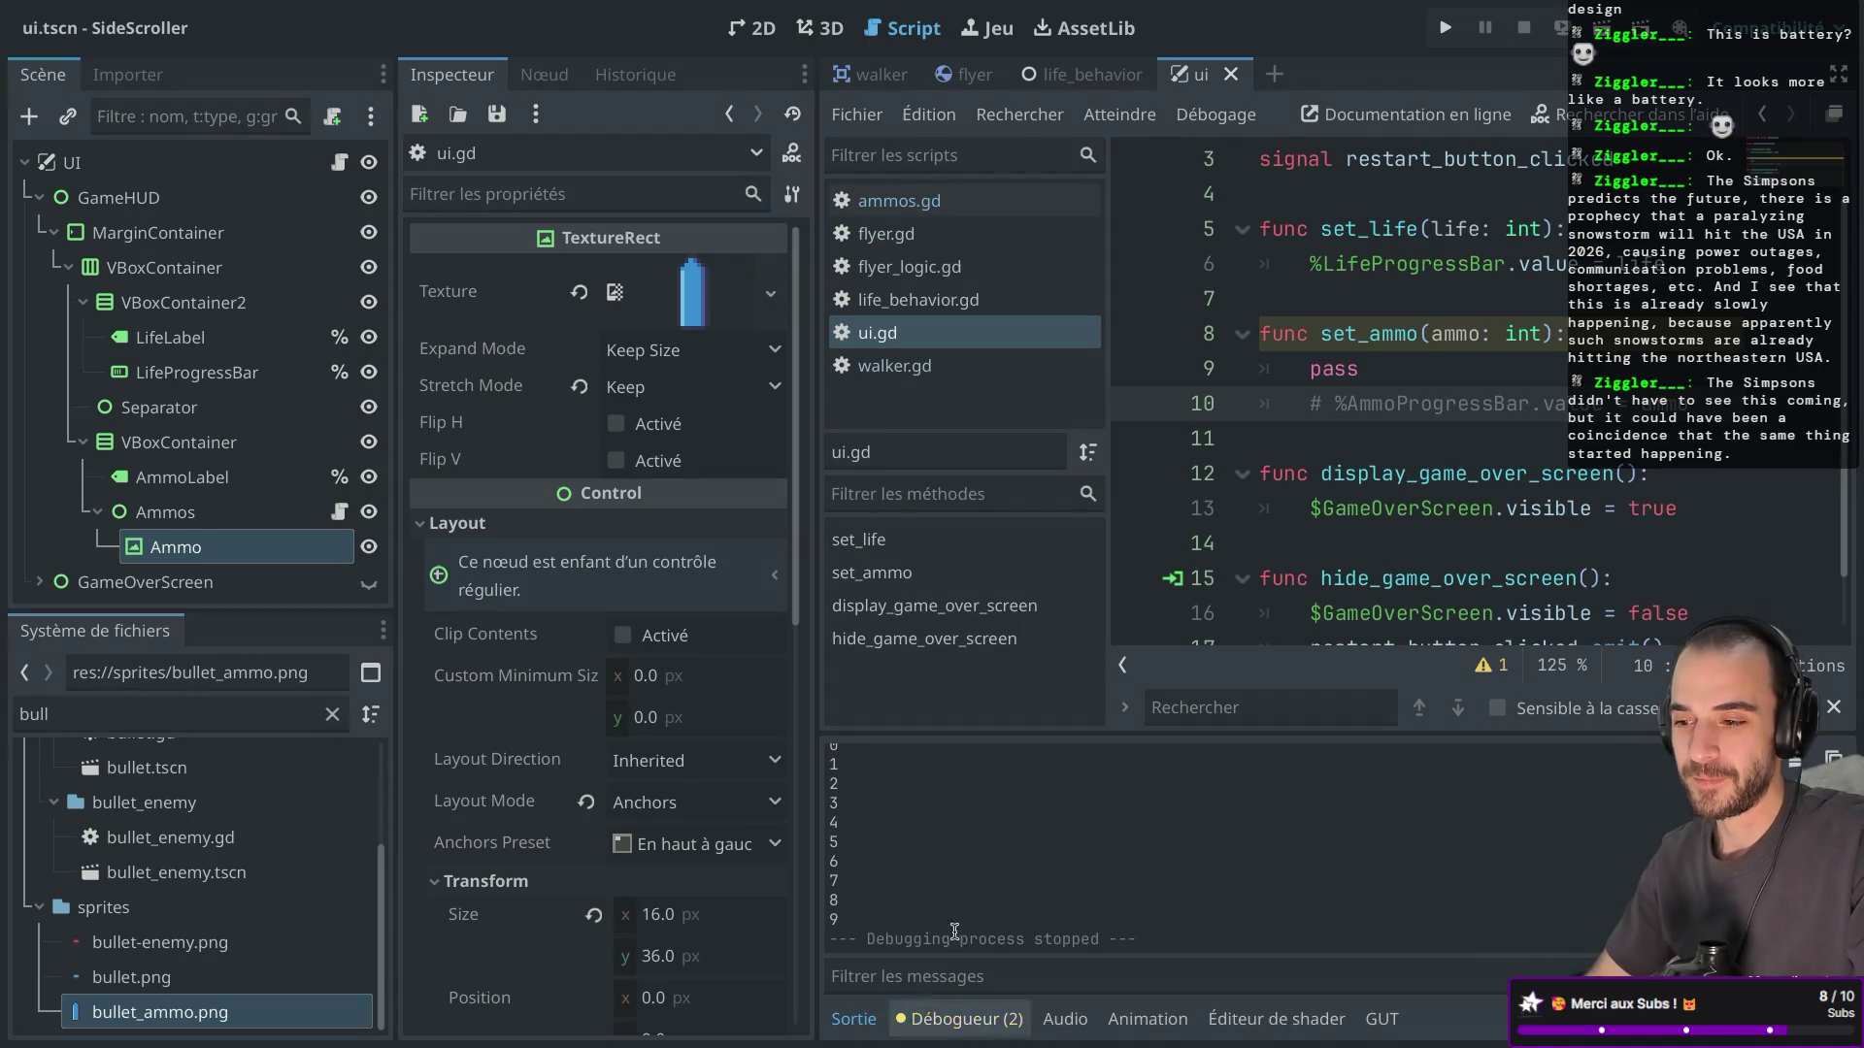
Resize the Scene and Inspector docks, then reopen ammos.gd and select print(i) on line 5.
drag(818, 391, 819, 391)
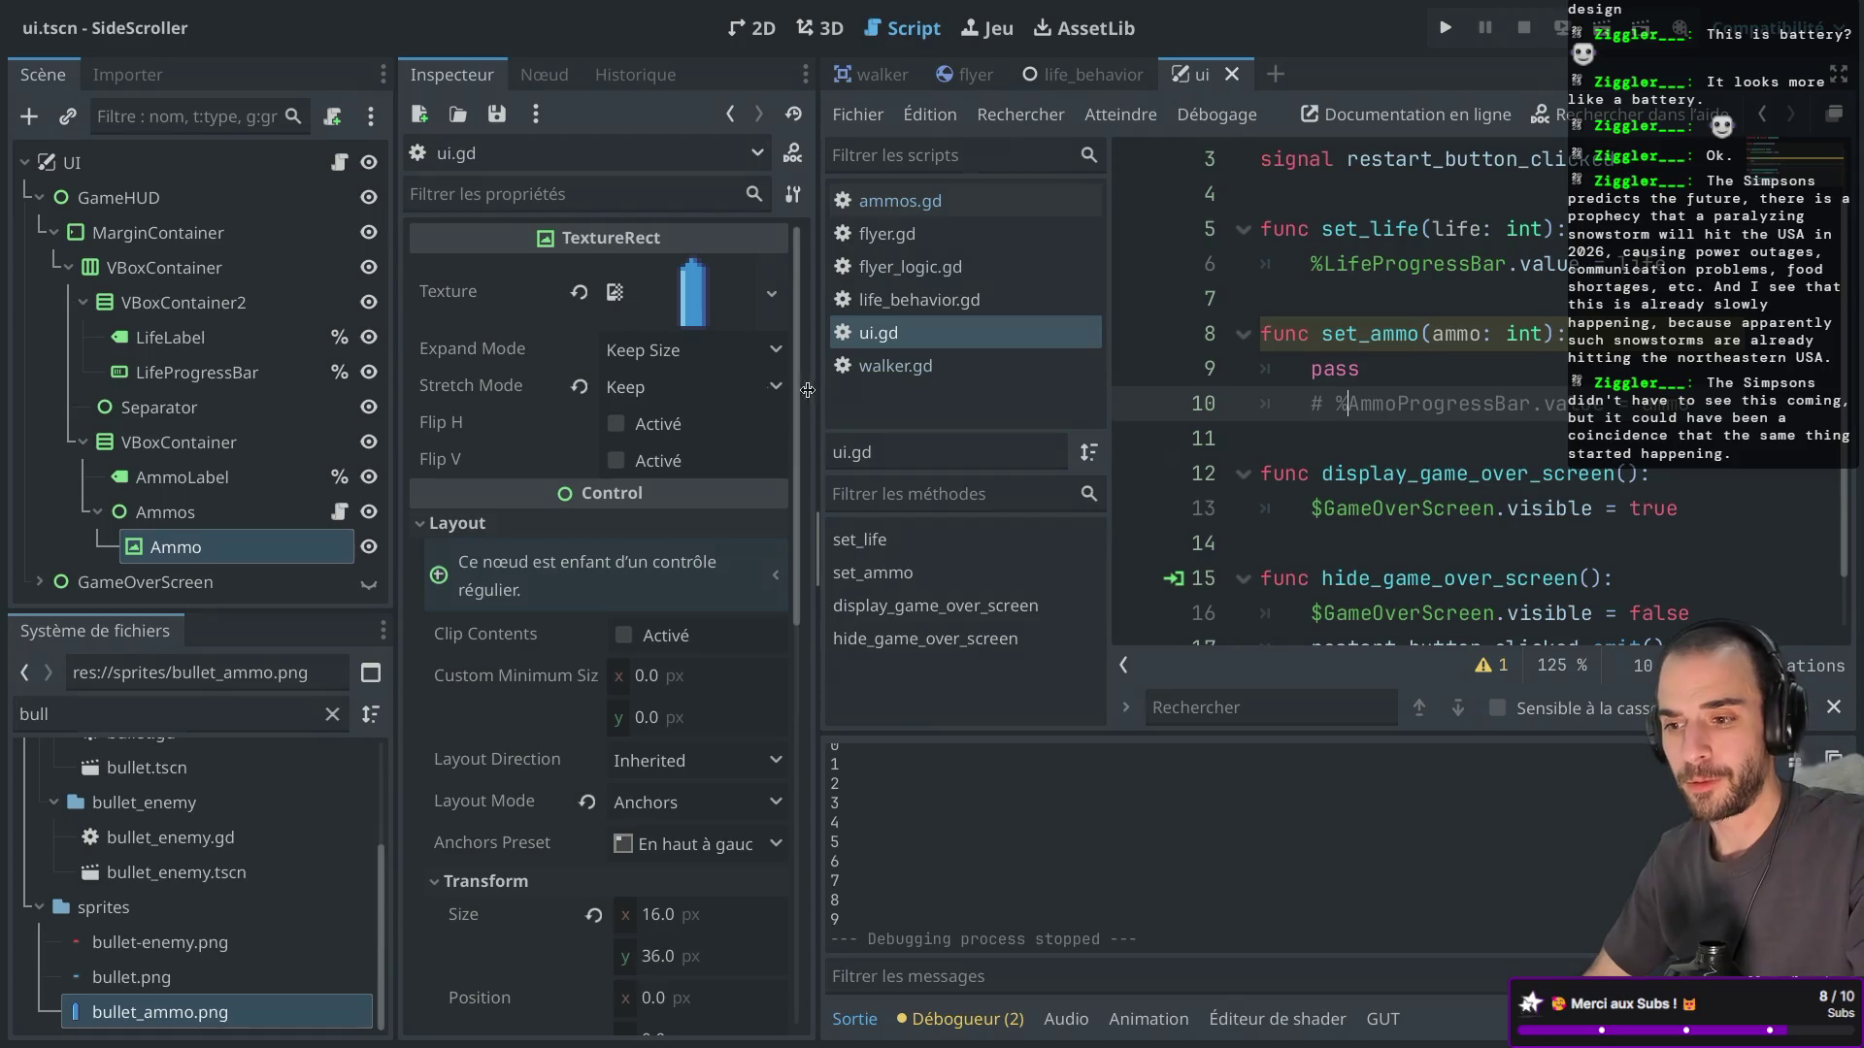
drag(388, 339, 383, 335)
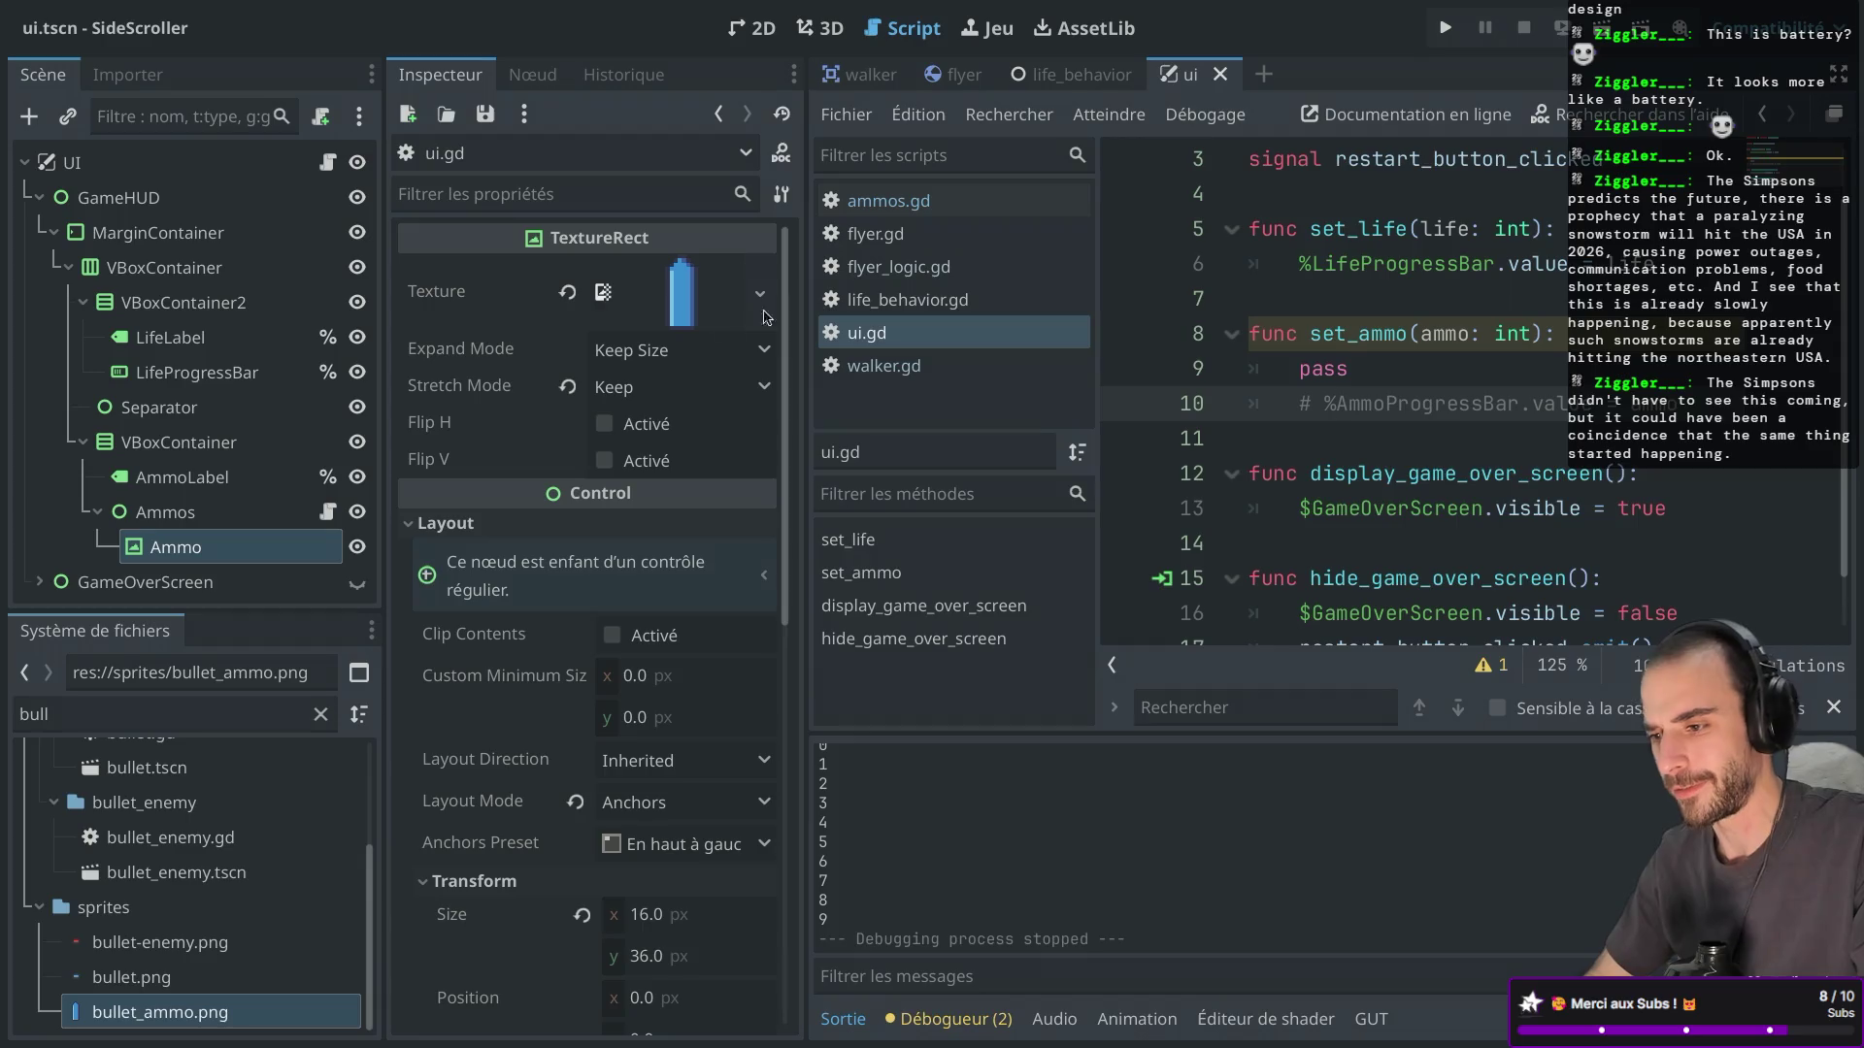
drag(805, 276, 788, 275)
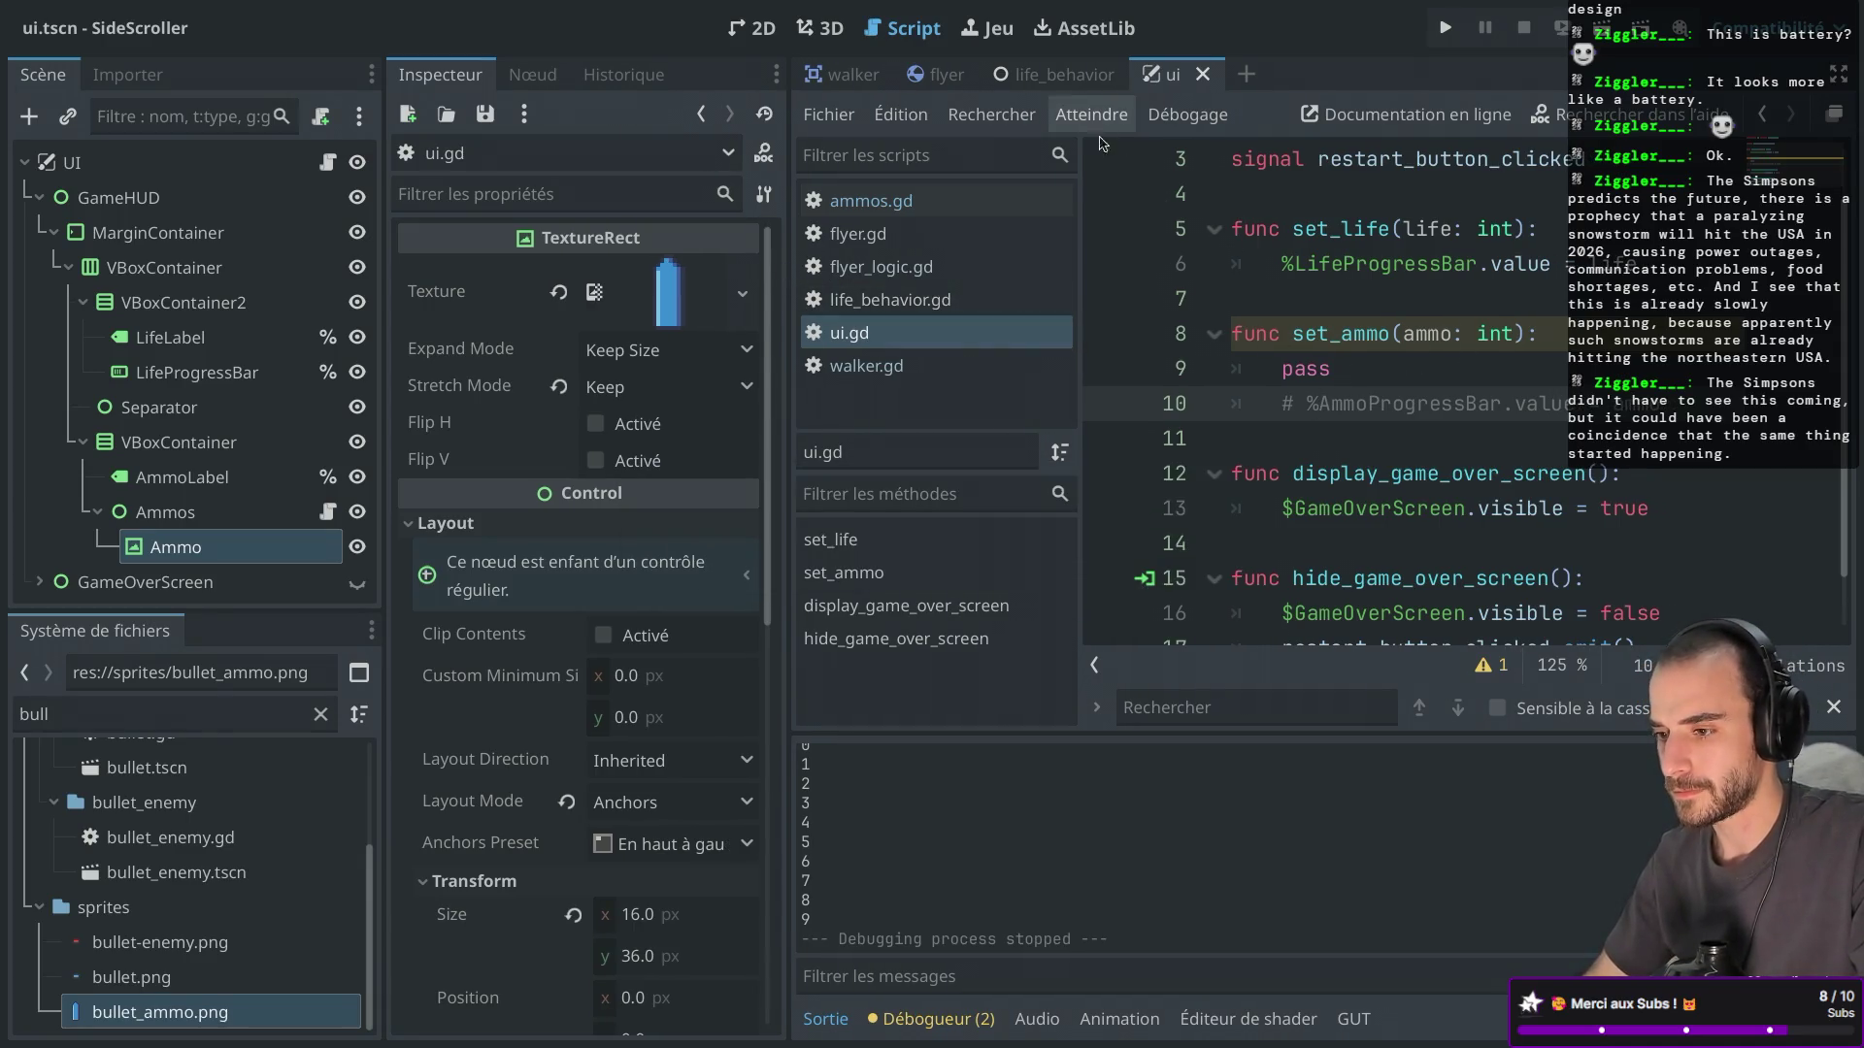
scroll(1384, 353, up, 1)
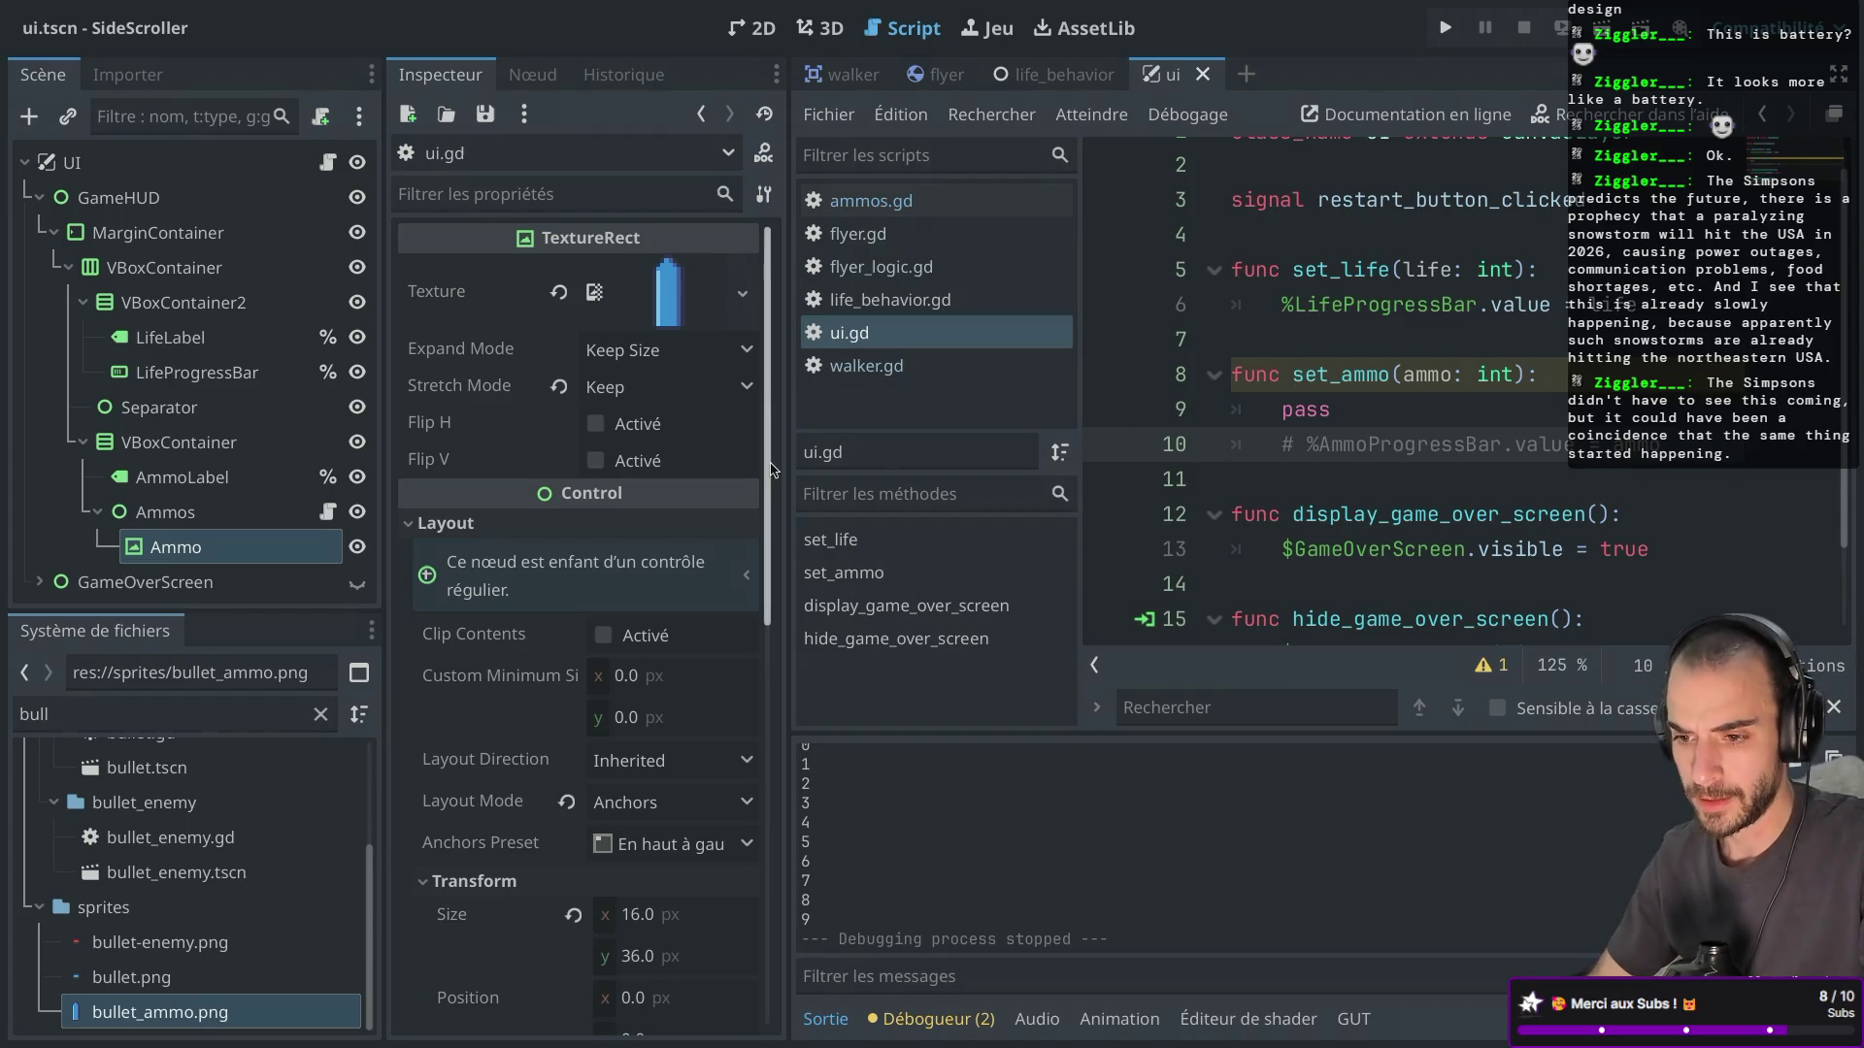
mouse_move(383, 399)
mouse_down()
mouse_move(414, 399)
mouse_move(380, 392)
mouse_up()
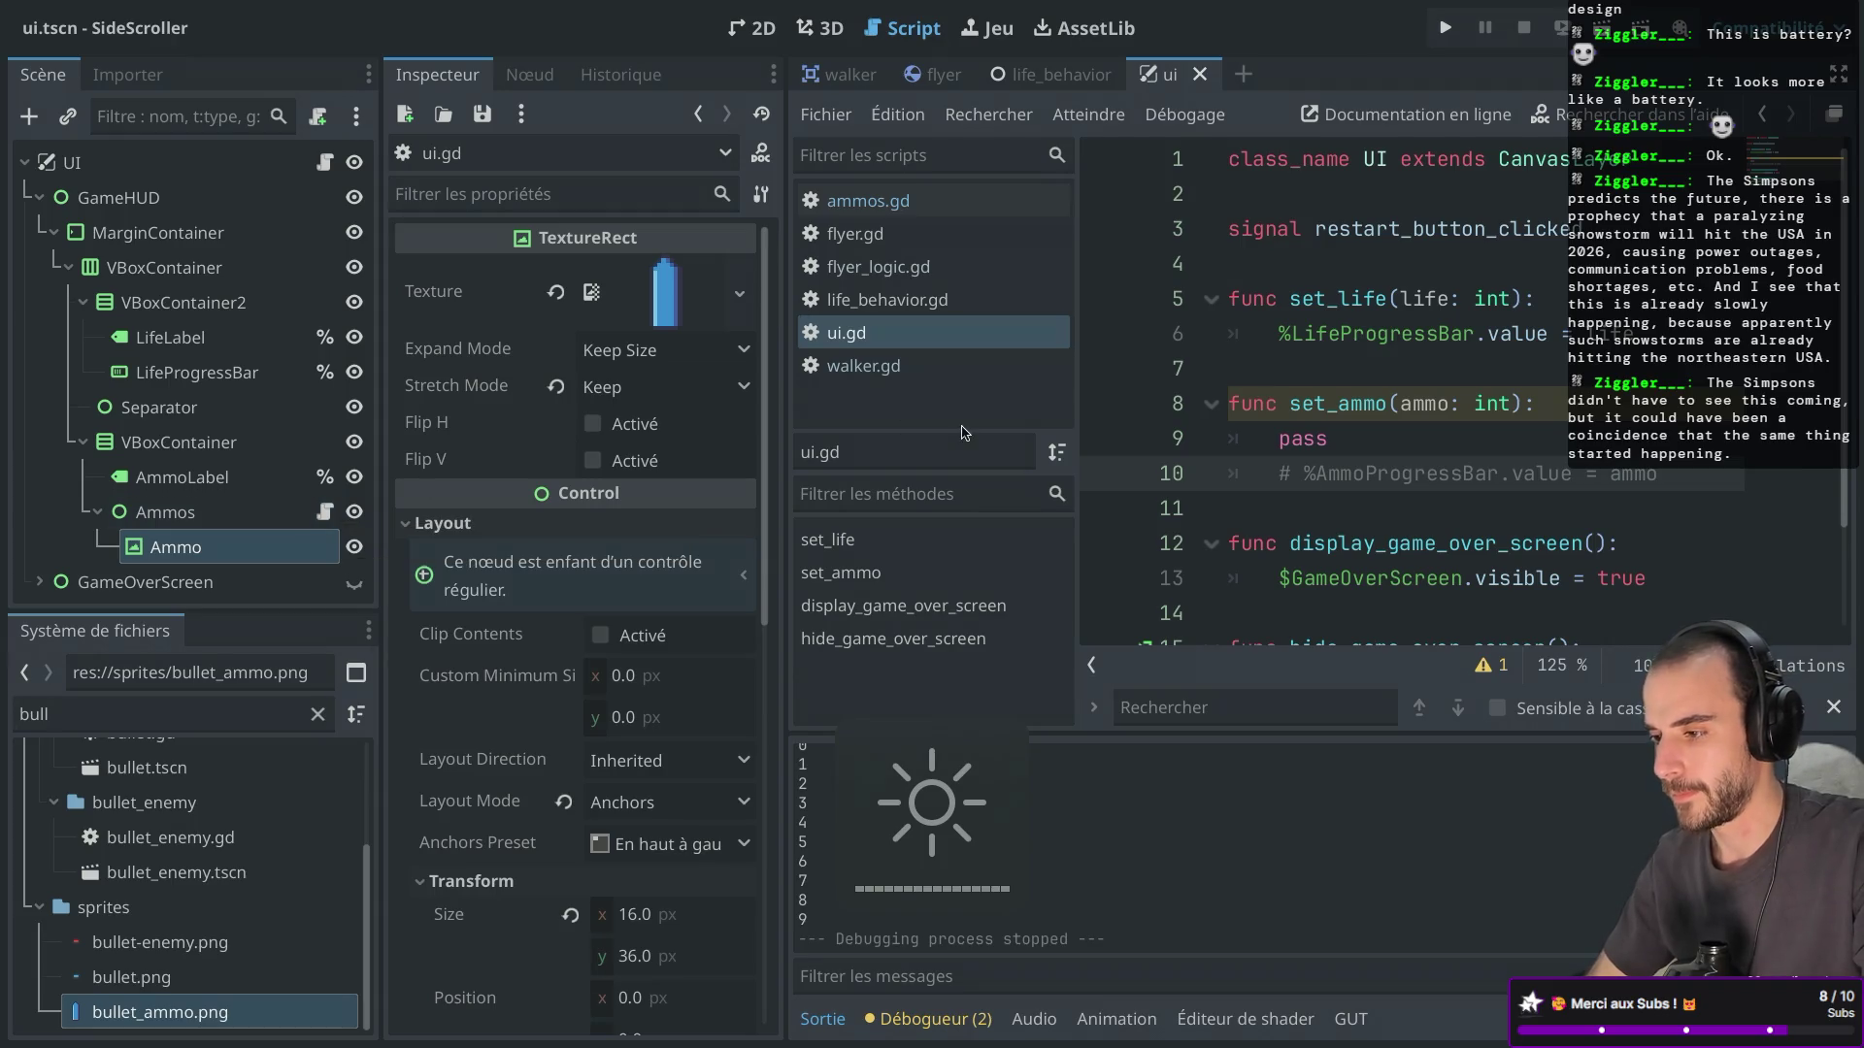
scroll(1387, 492, down, 2)
scroll(1386, 492, up, 1)
scroll(1386, 492, down, 1)
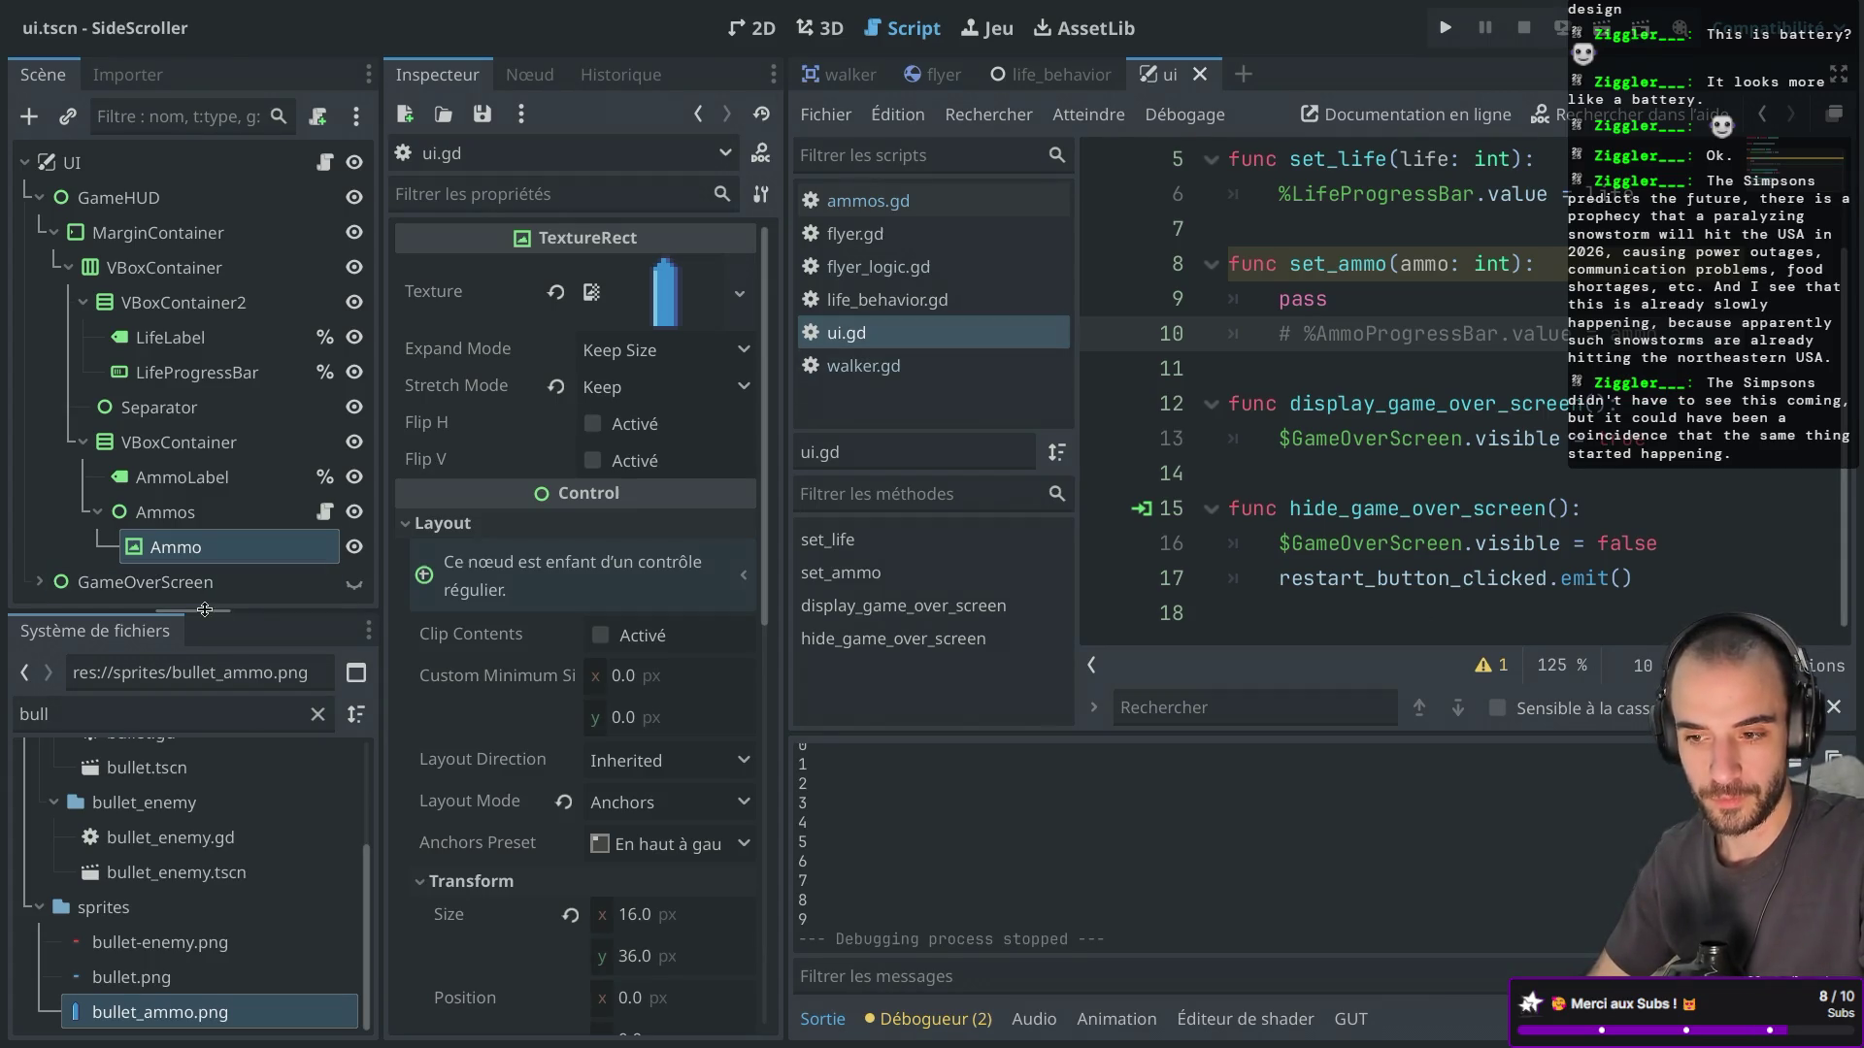
drag(194, 610, 194, 609)
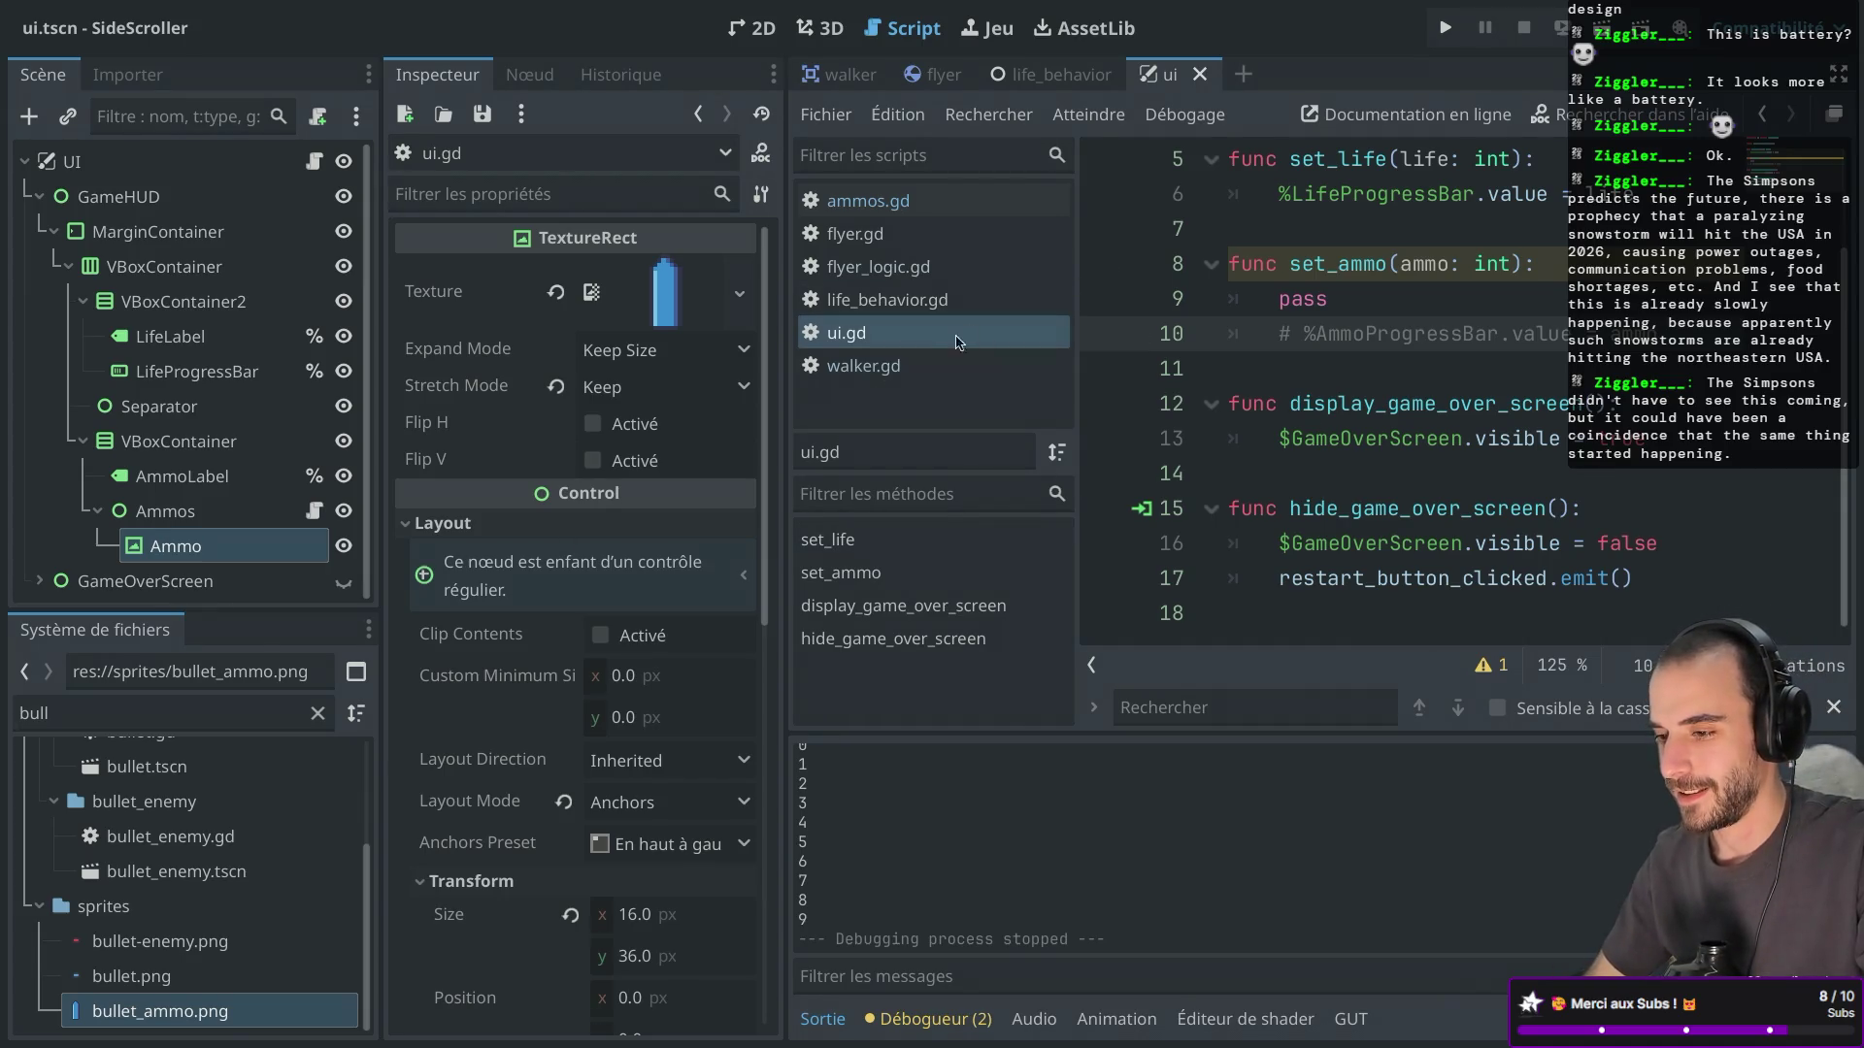
click(313, 510)
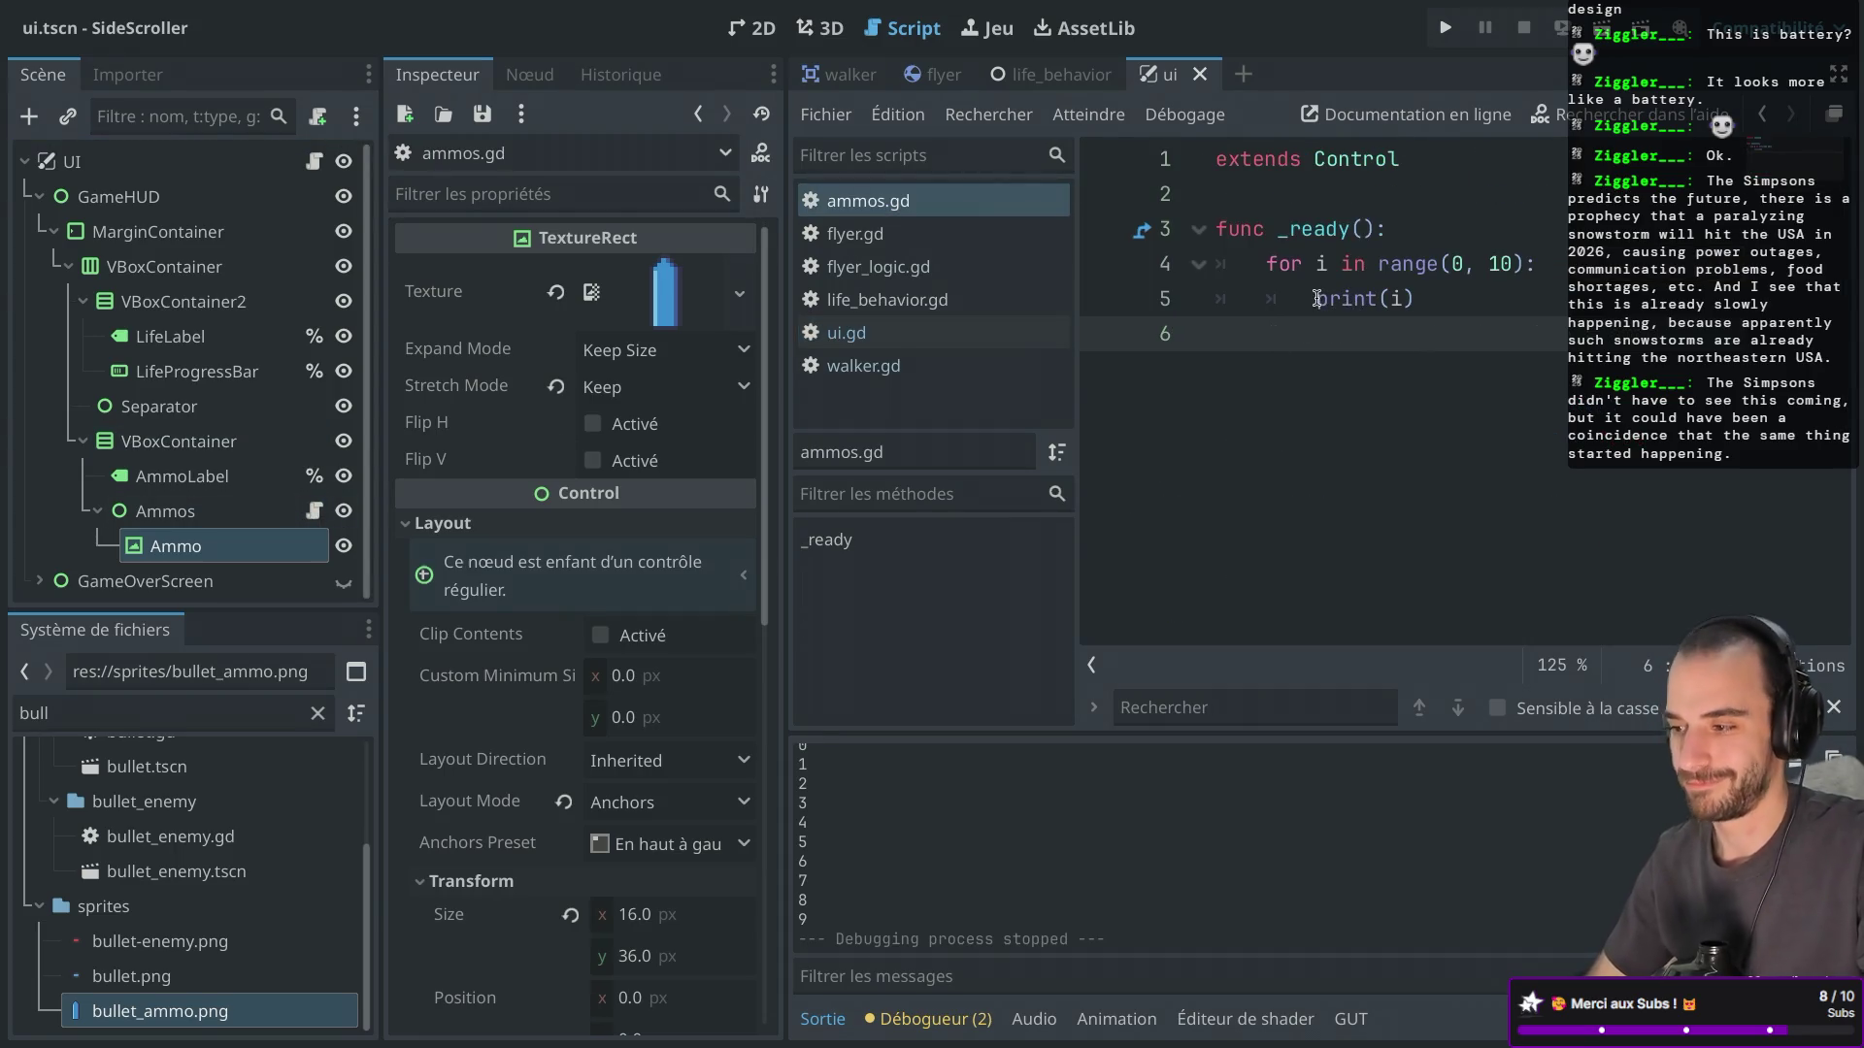
drag(1317, 298, 1484, 298)
Delete print(i), search Safari for 'godot duplicate node', and read the top Reddit thread.
key(BackSpace)
key(super+Tab)
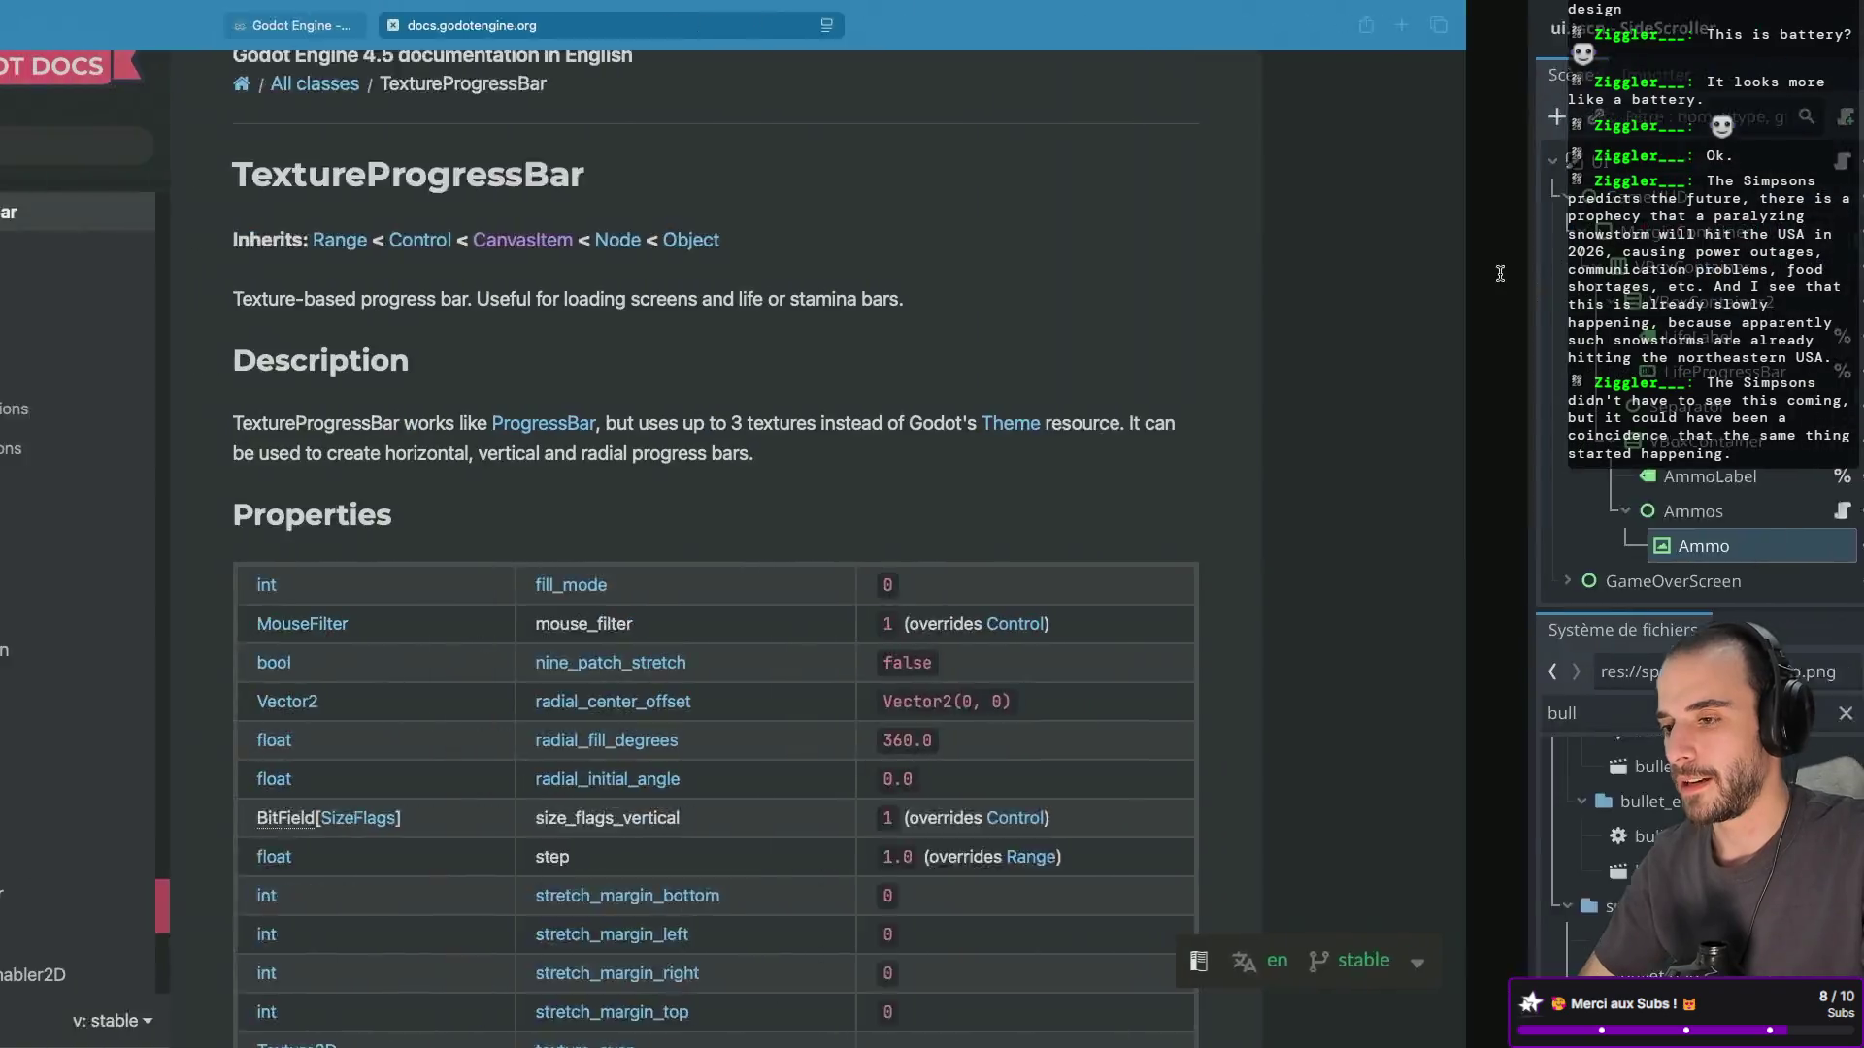
key(super+t)
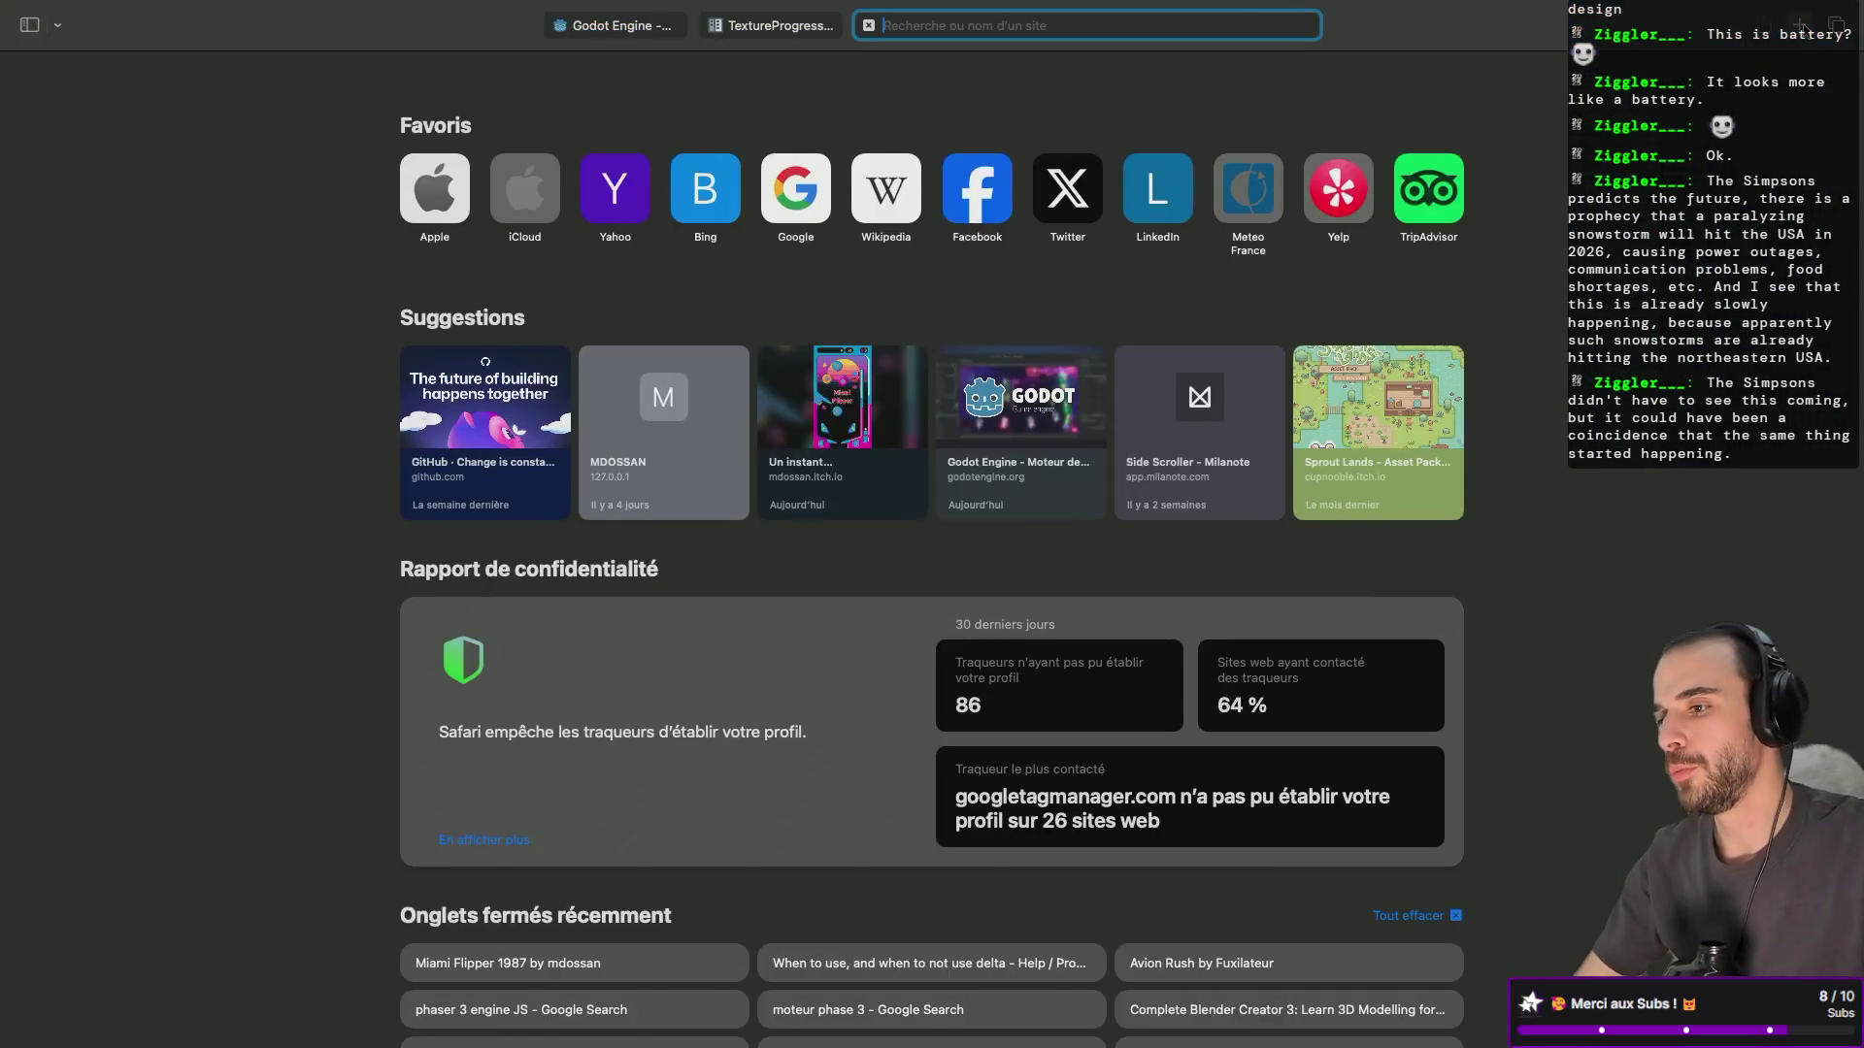
text(godot d)
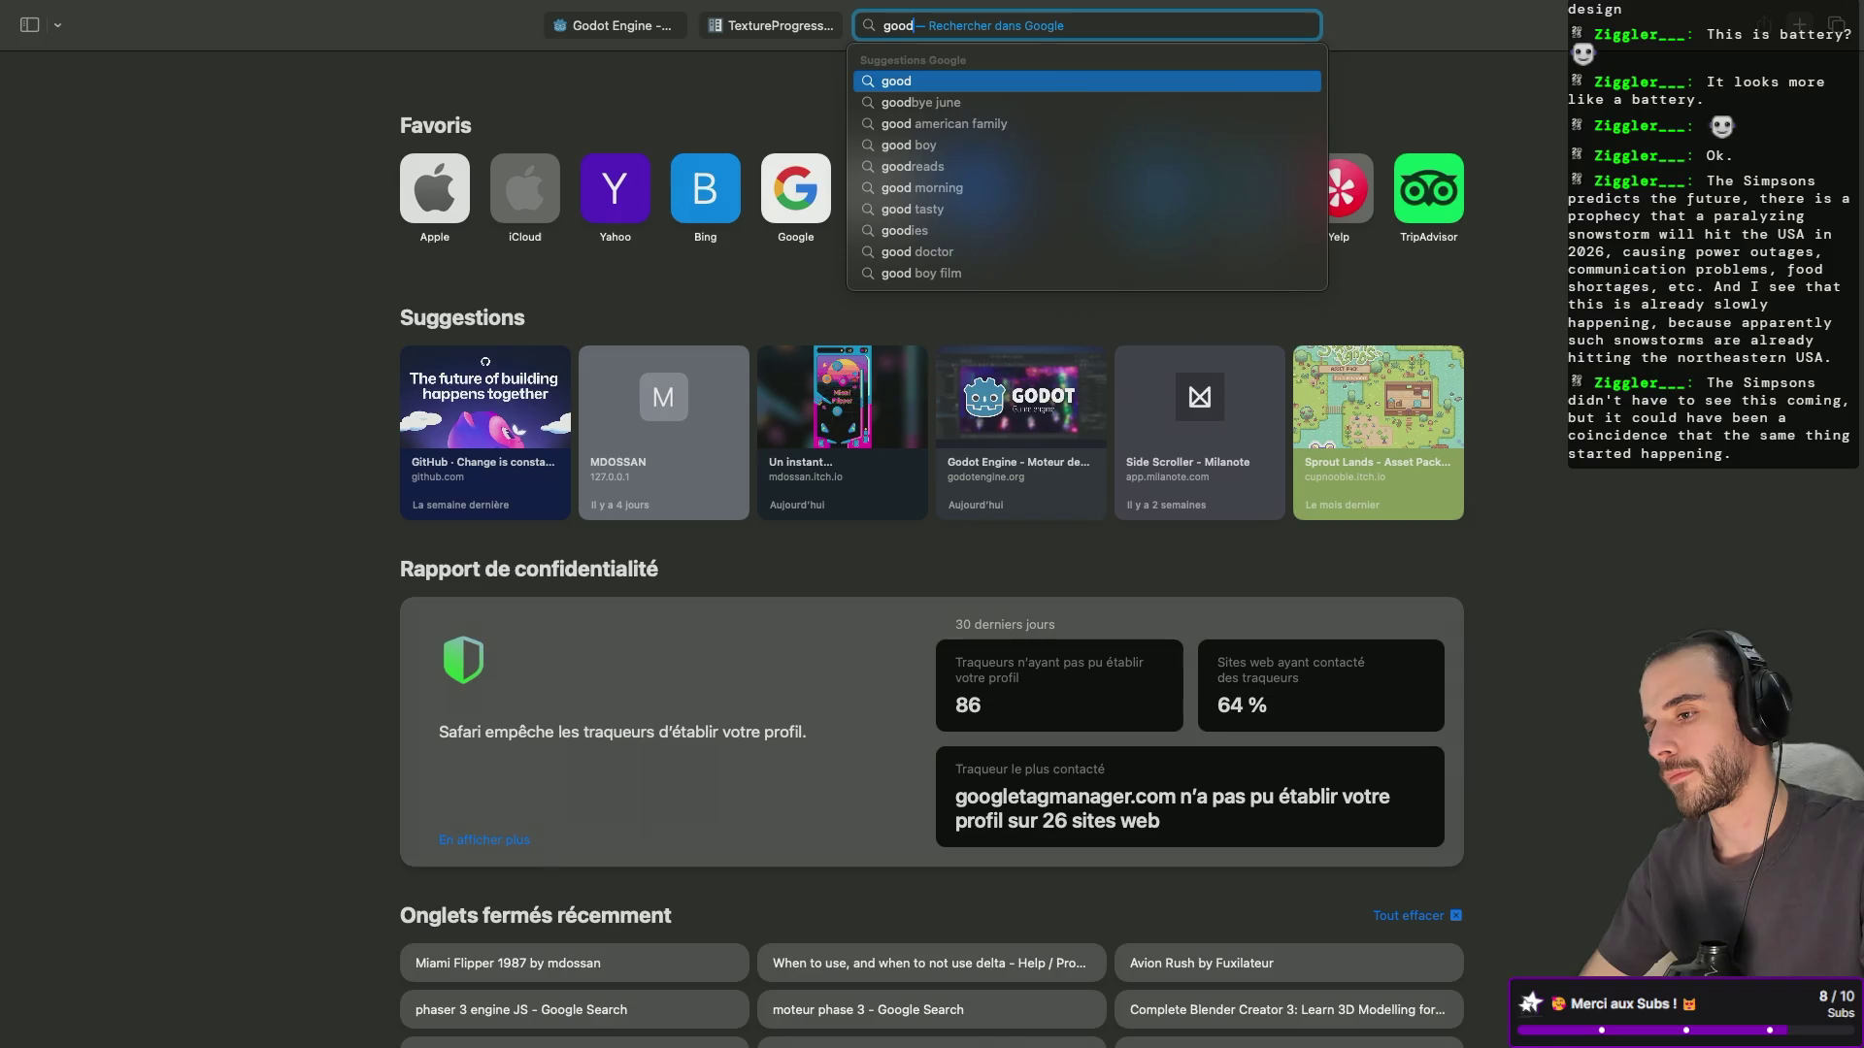
text(uplicate node)
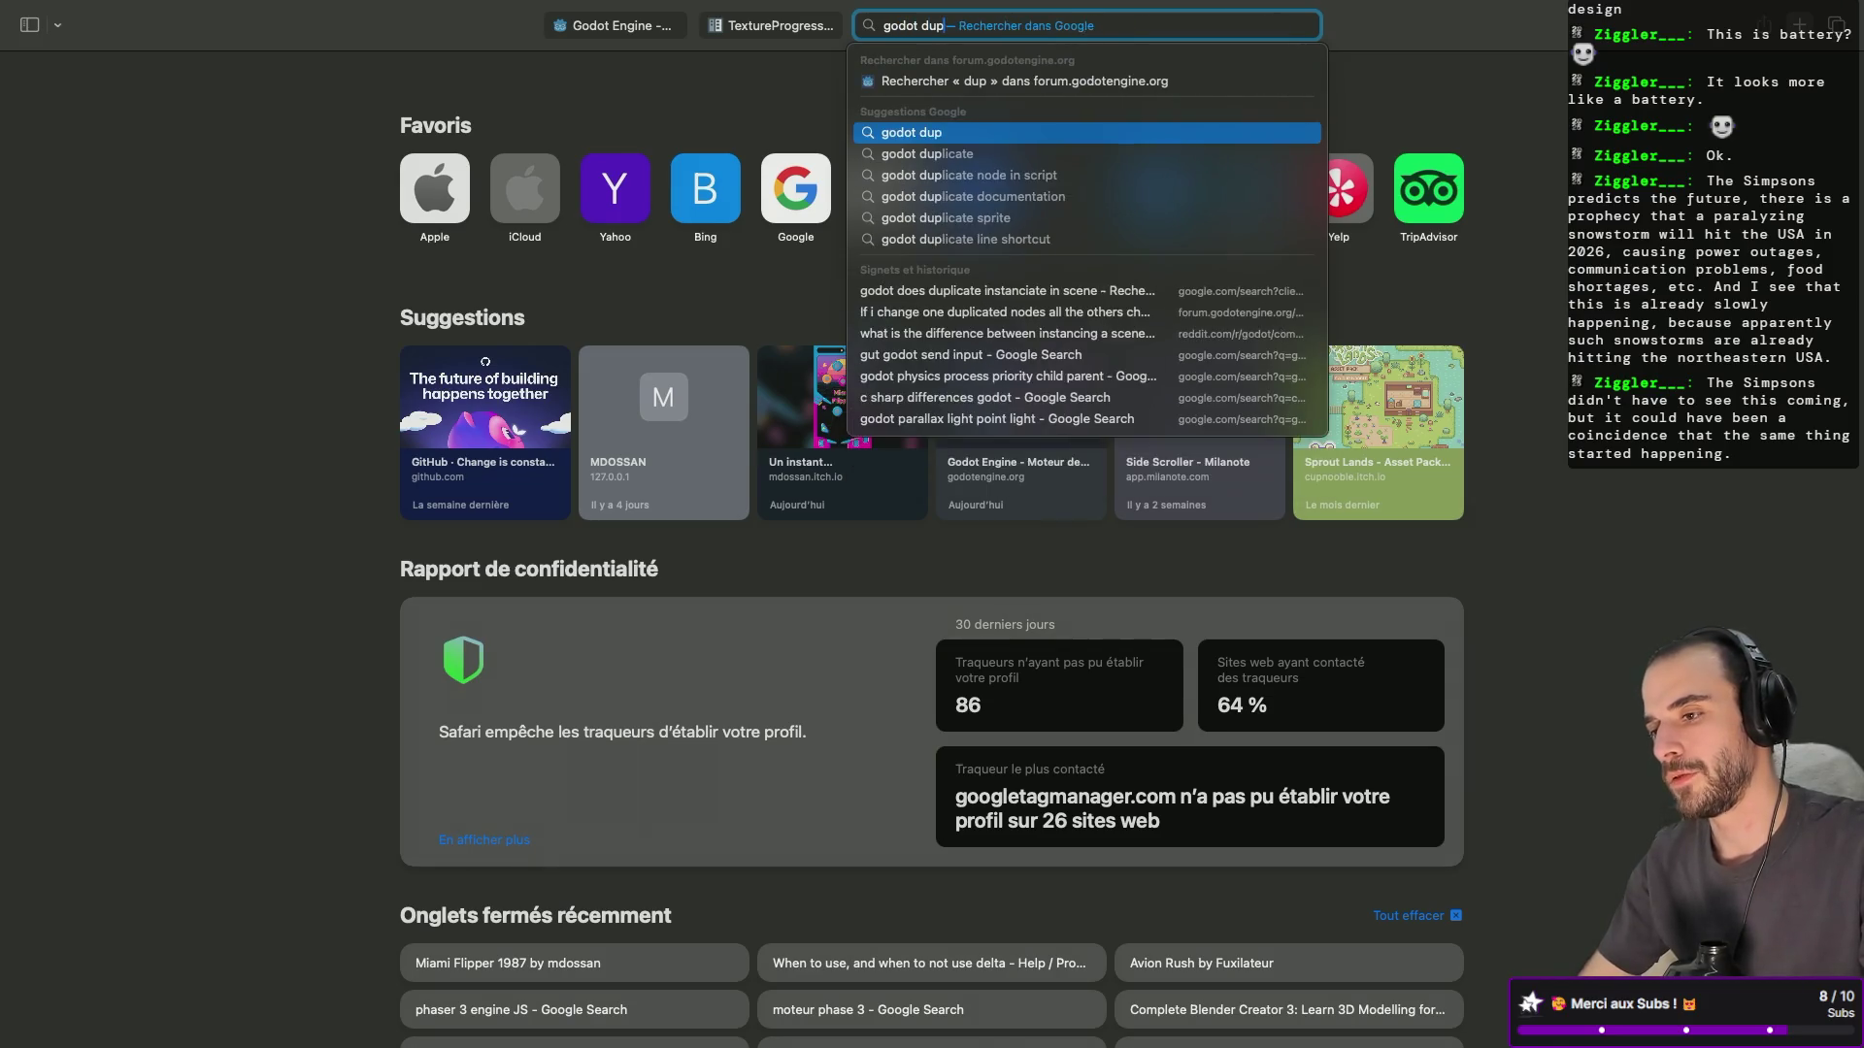
key(Return)
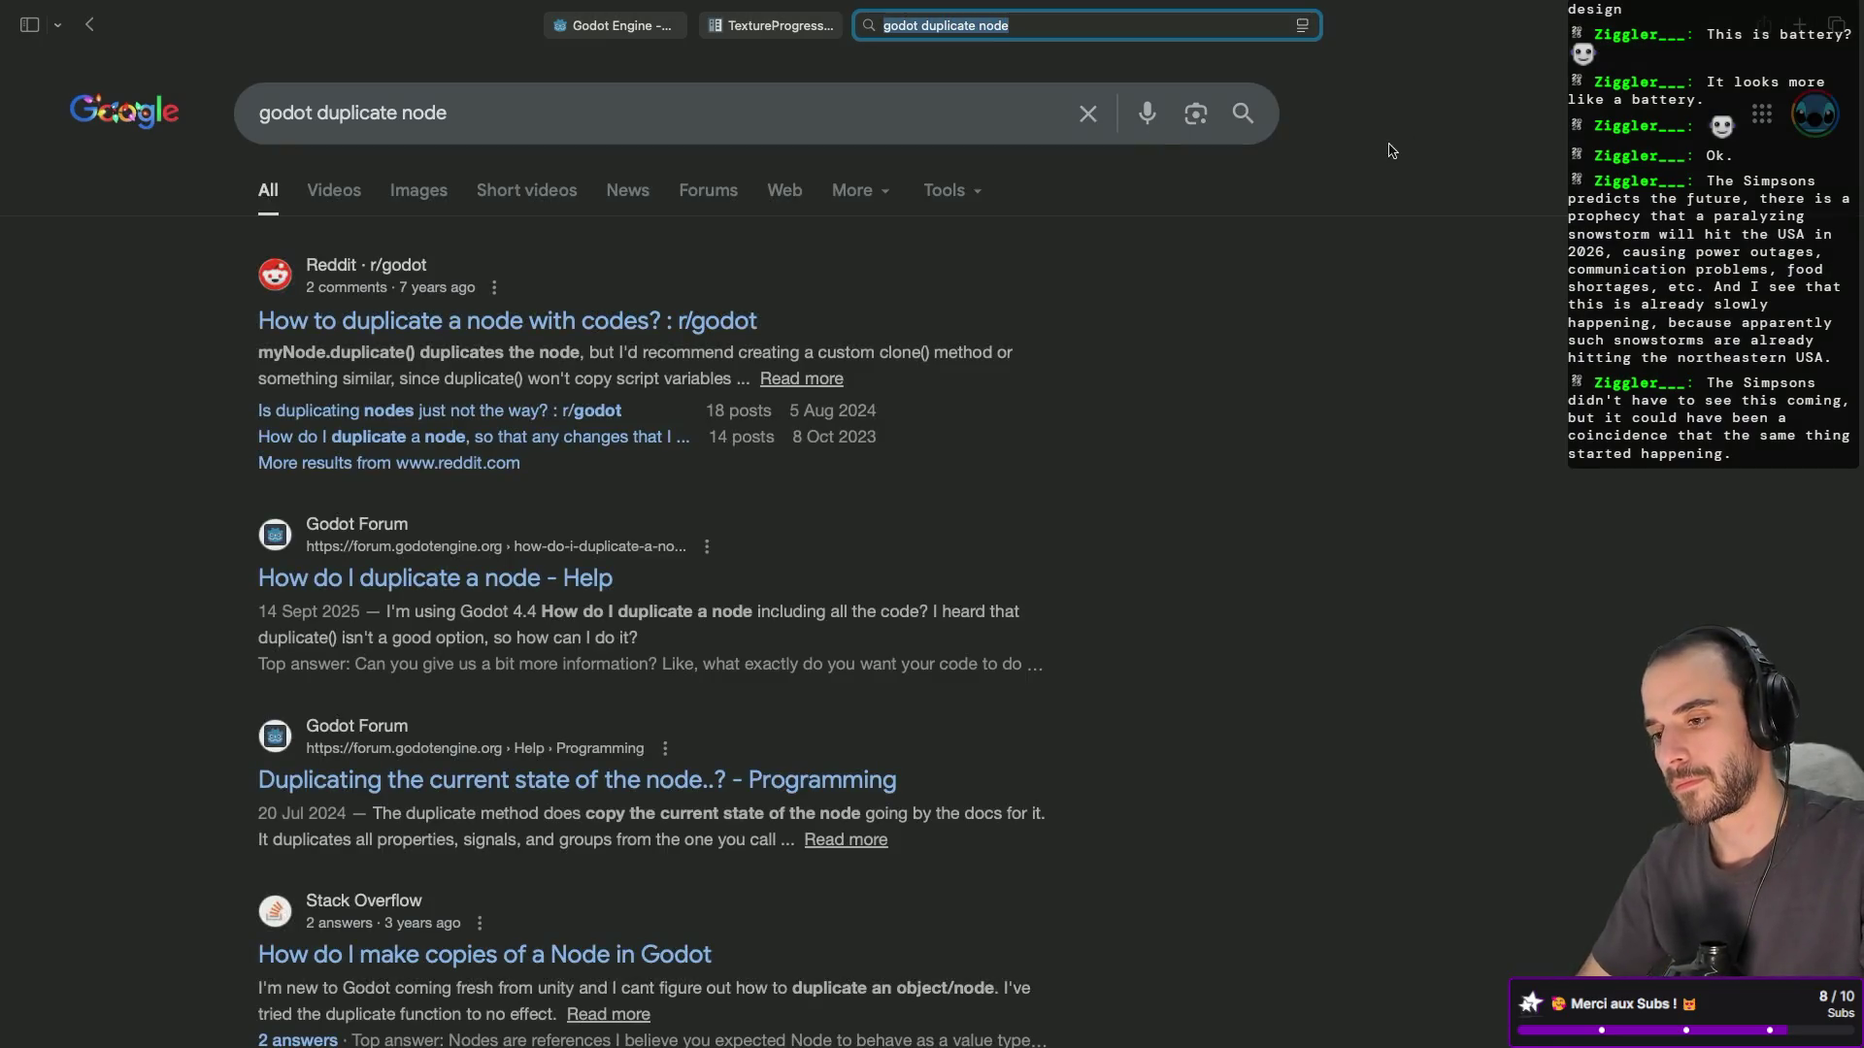
click(577, 321)
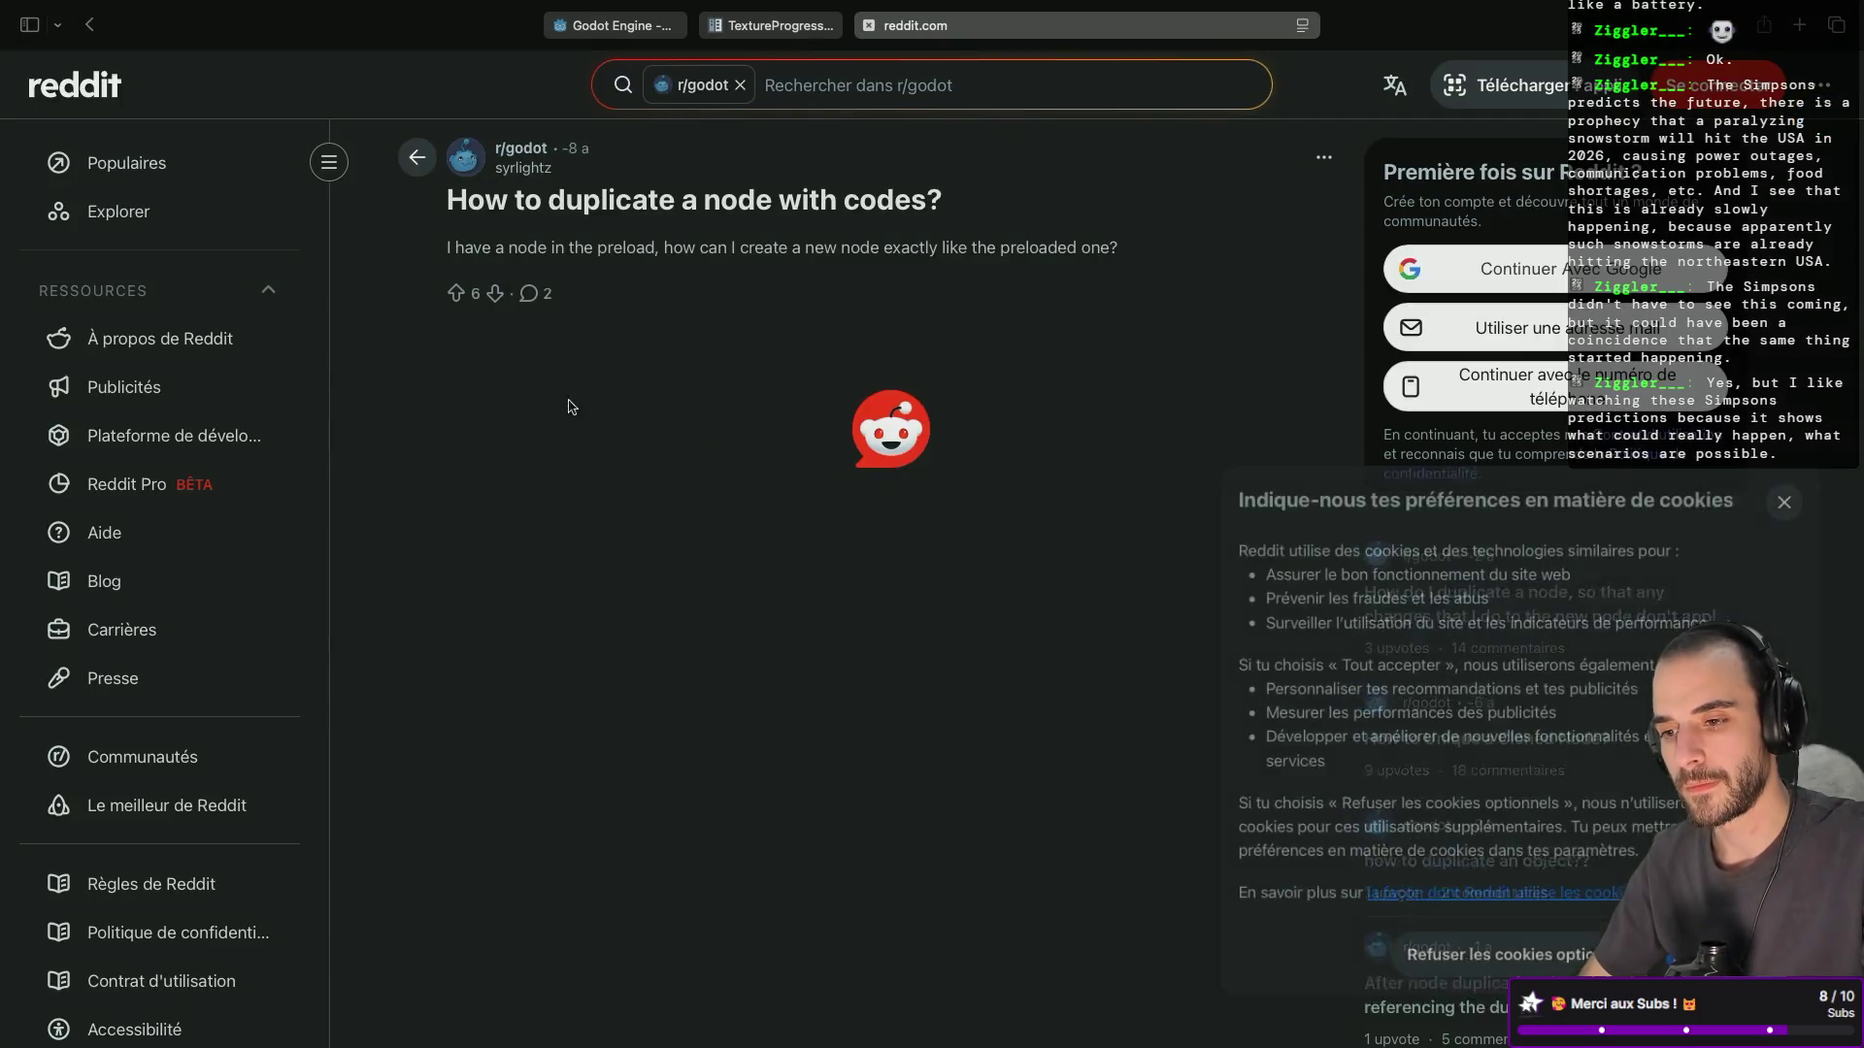
scroll(733, 623, down, 5)
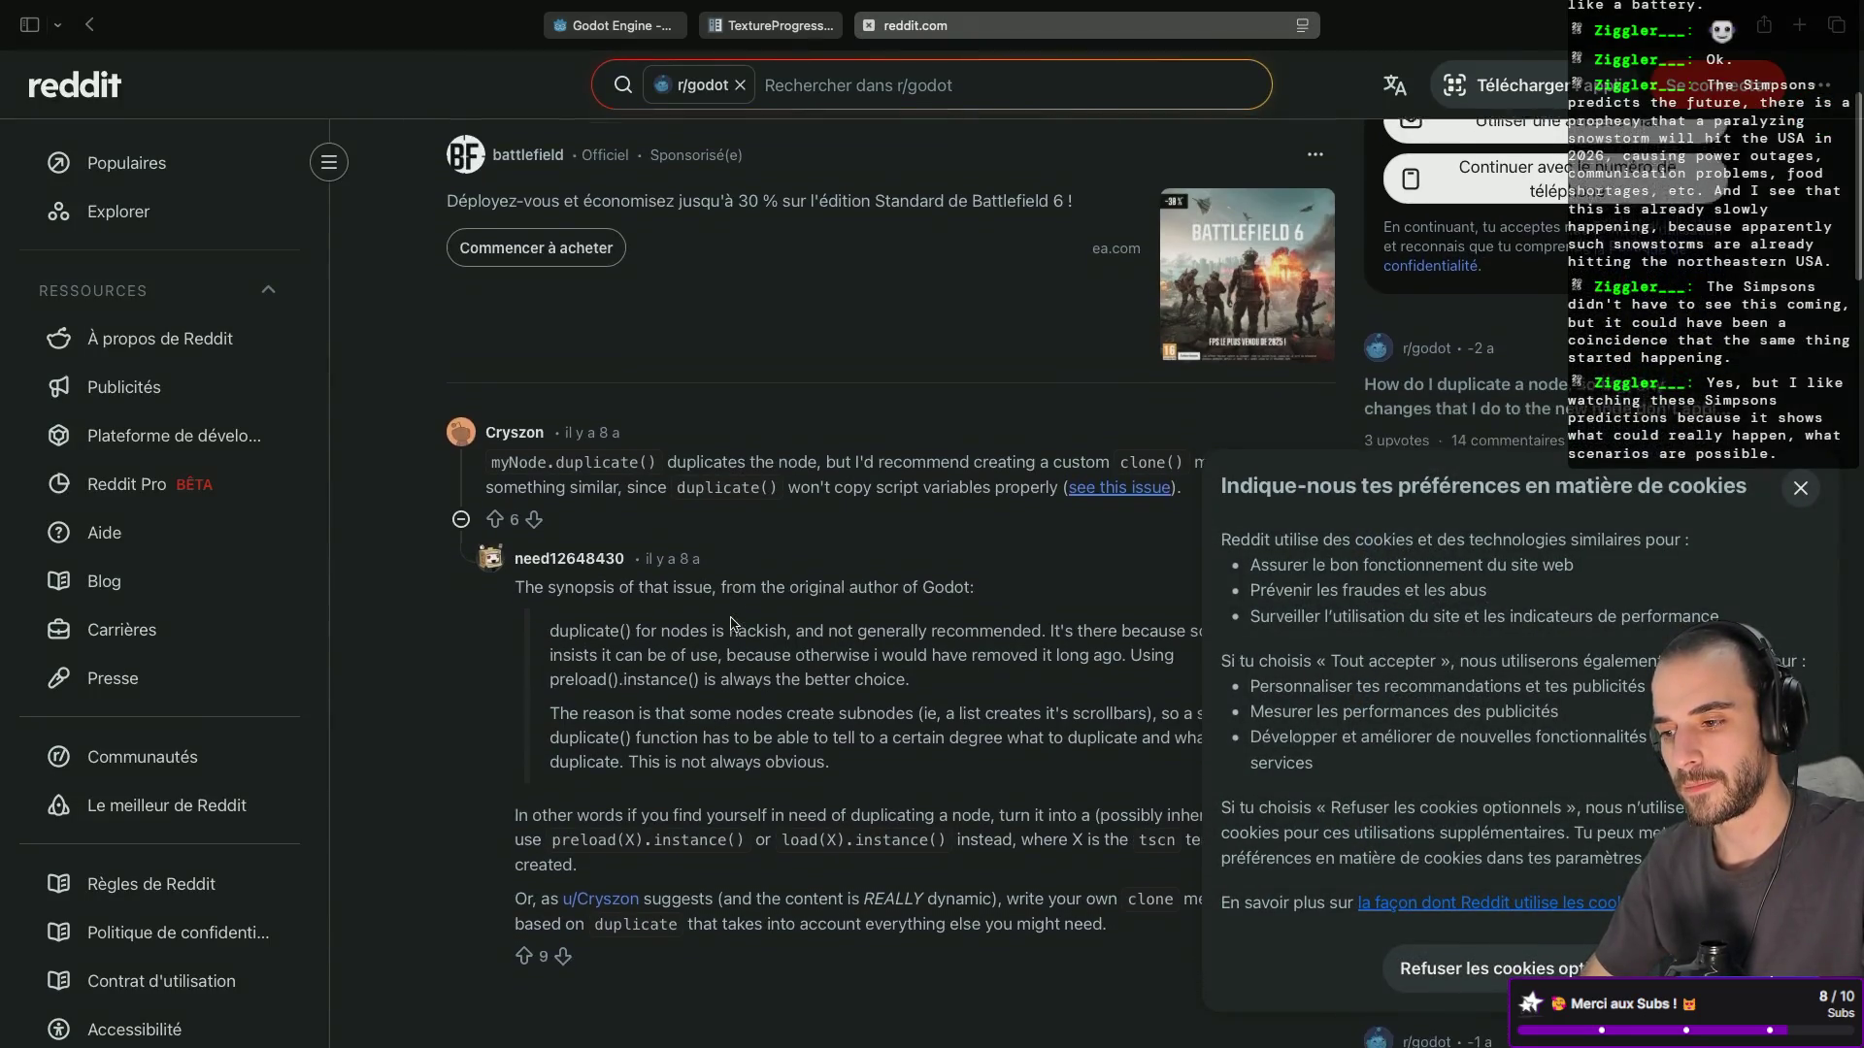
scroll(897, 474, down, 2)
key(super+Tab)
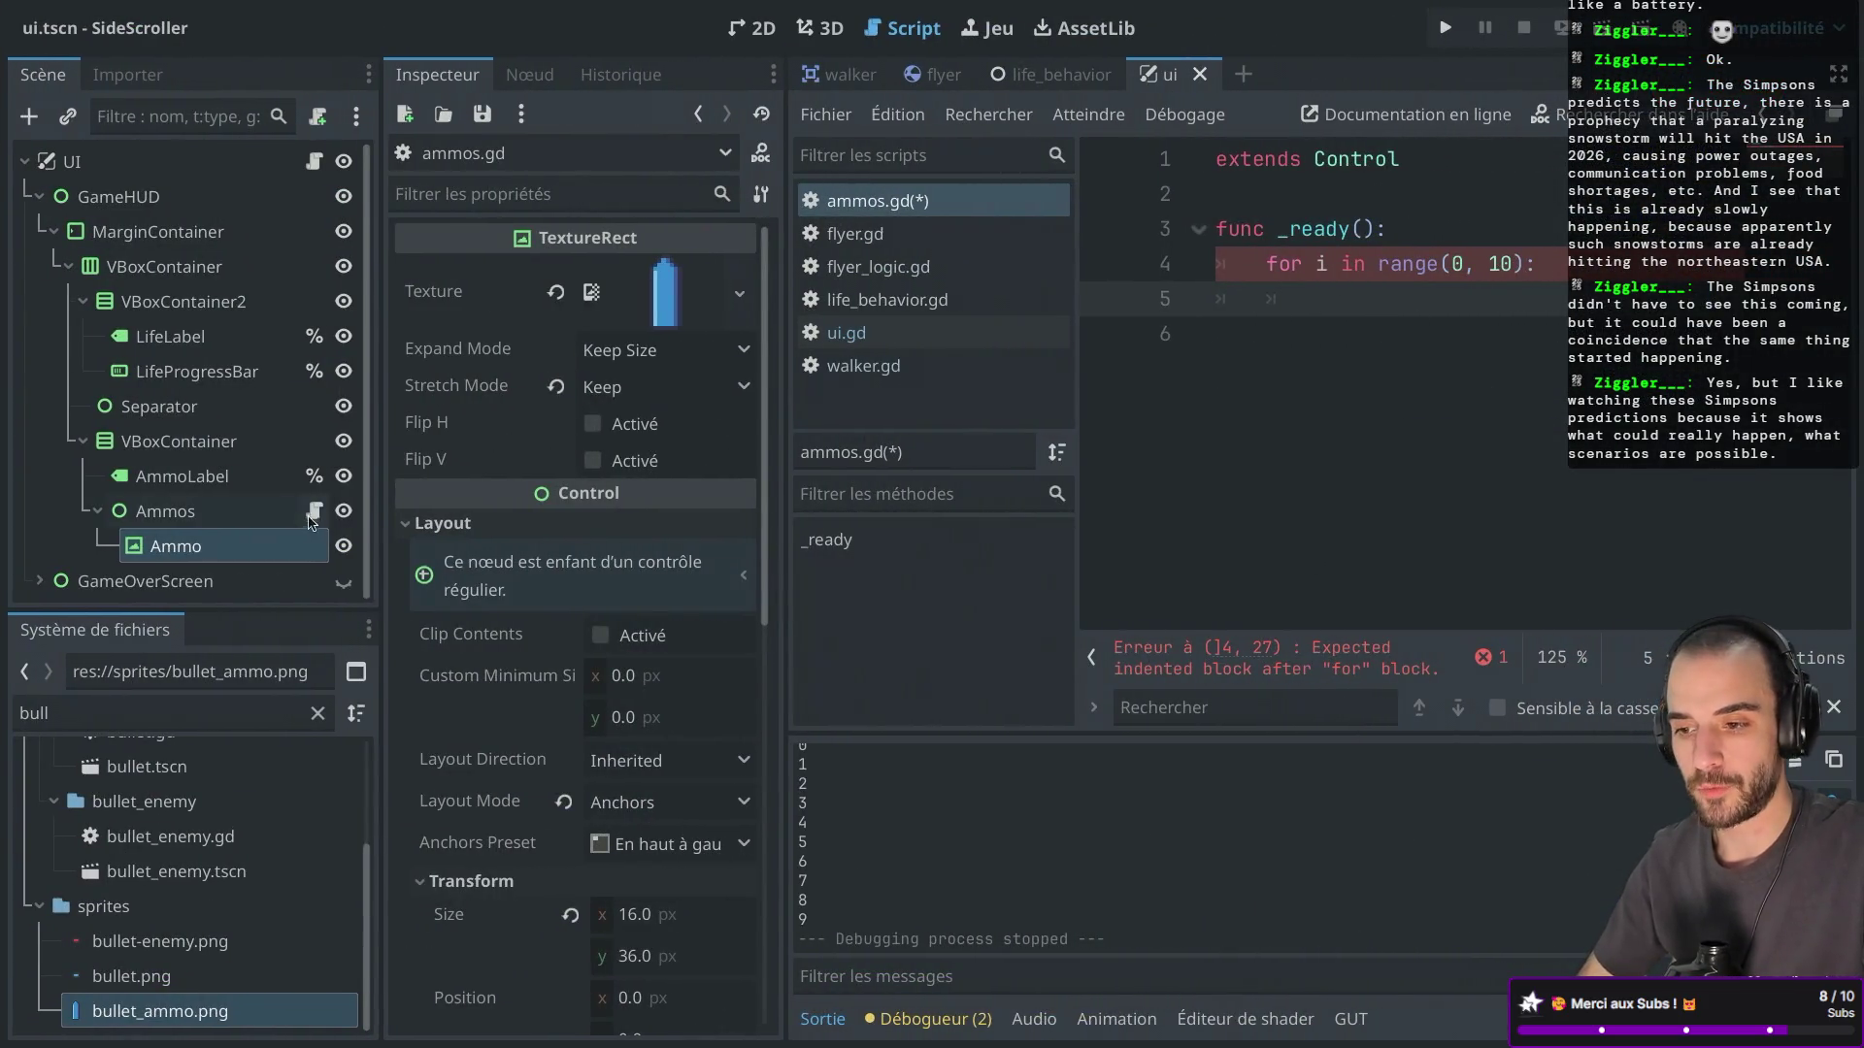
Set Ammo to 'Accéder en tant que nom unique' from its context menu so it shows %.
right_click(283, 547)
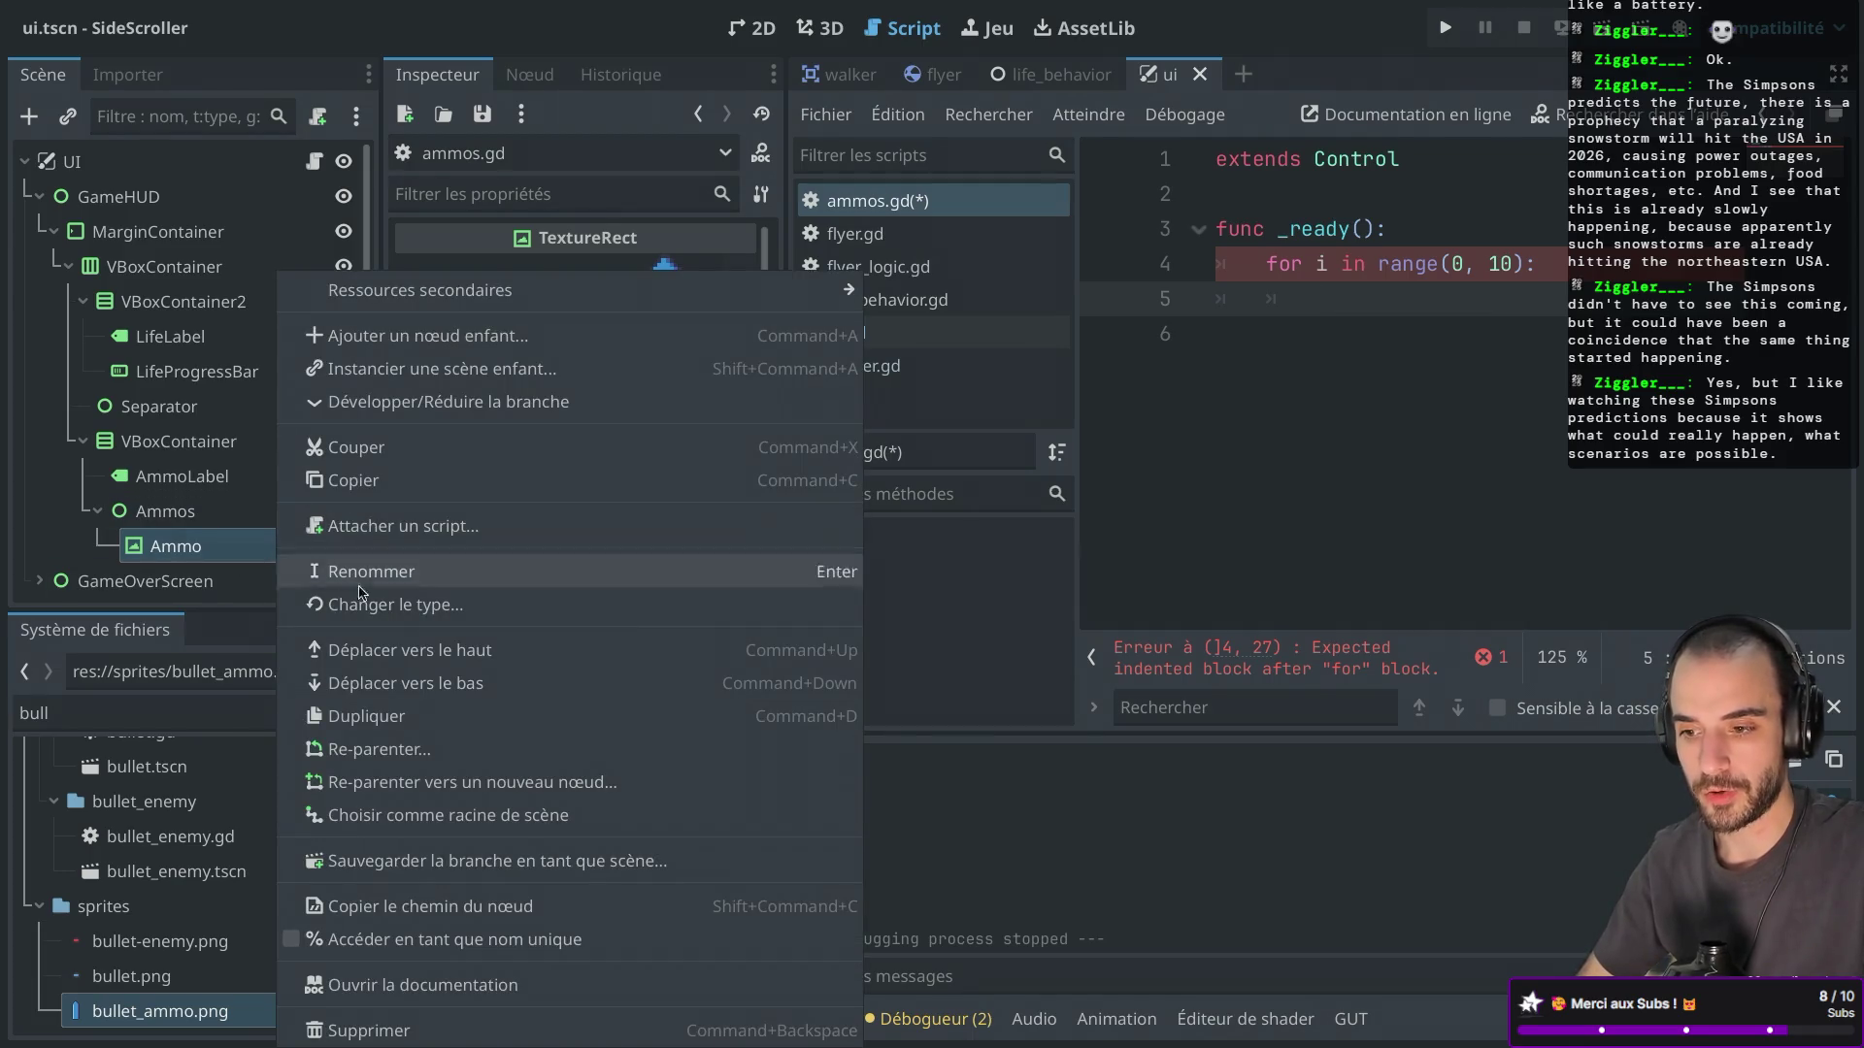
click(342, 939)
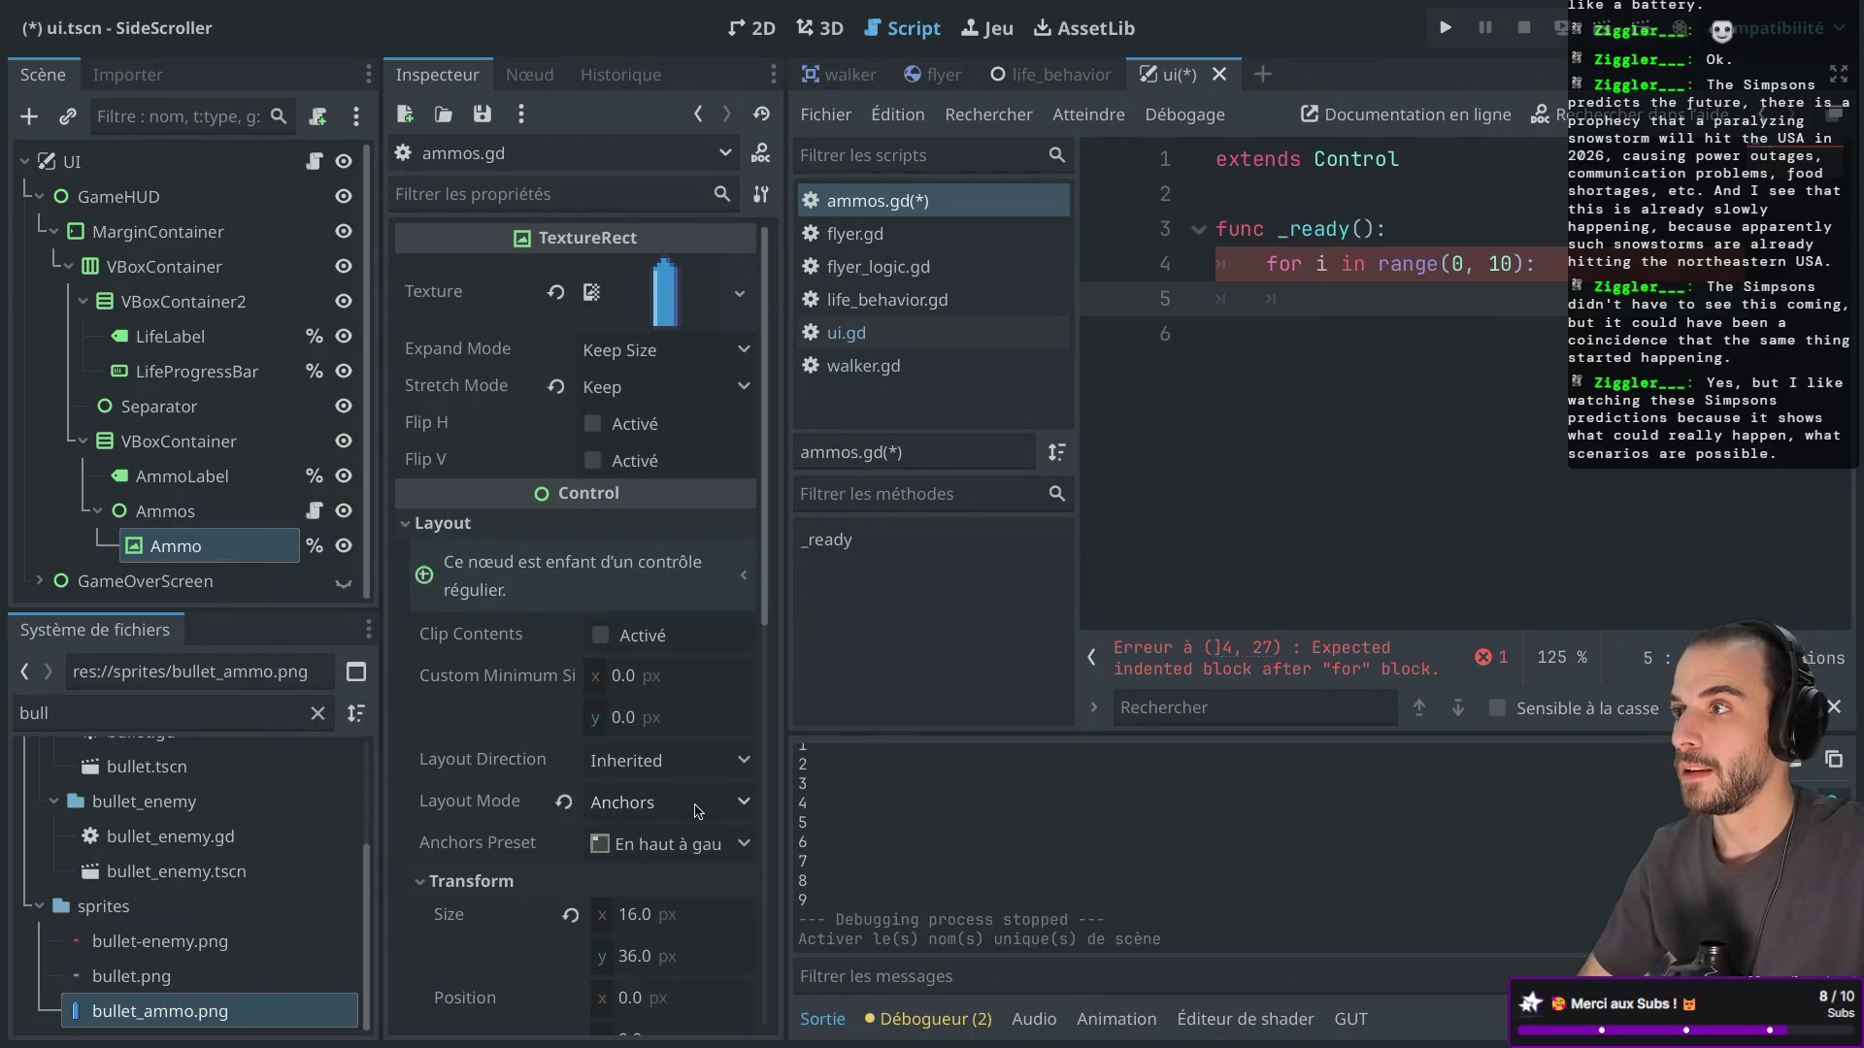